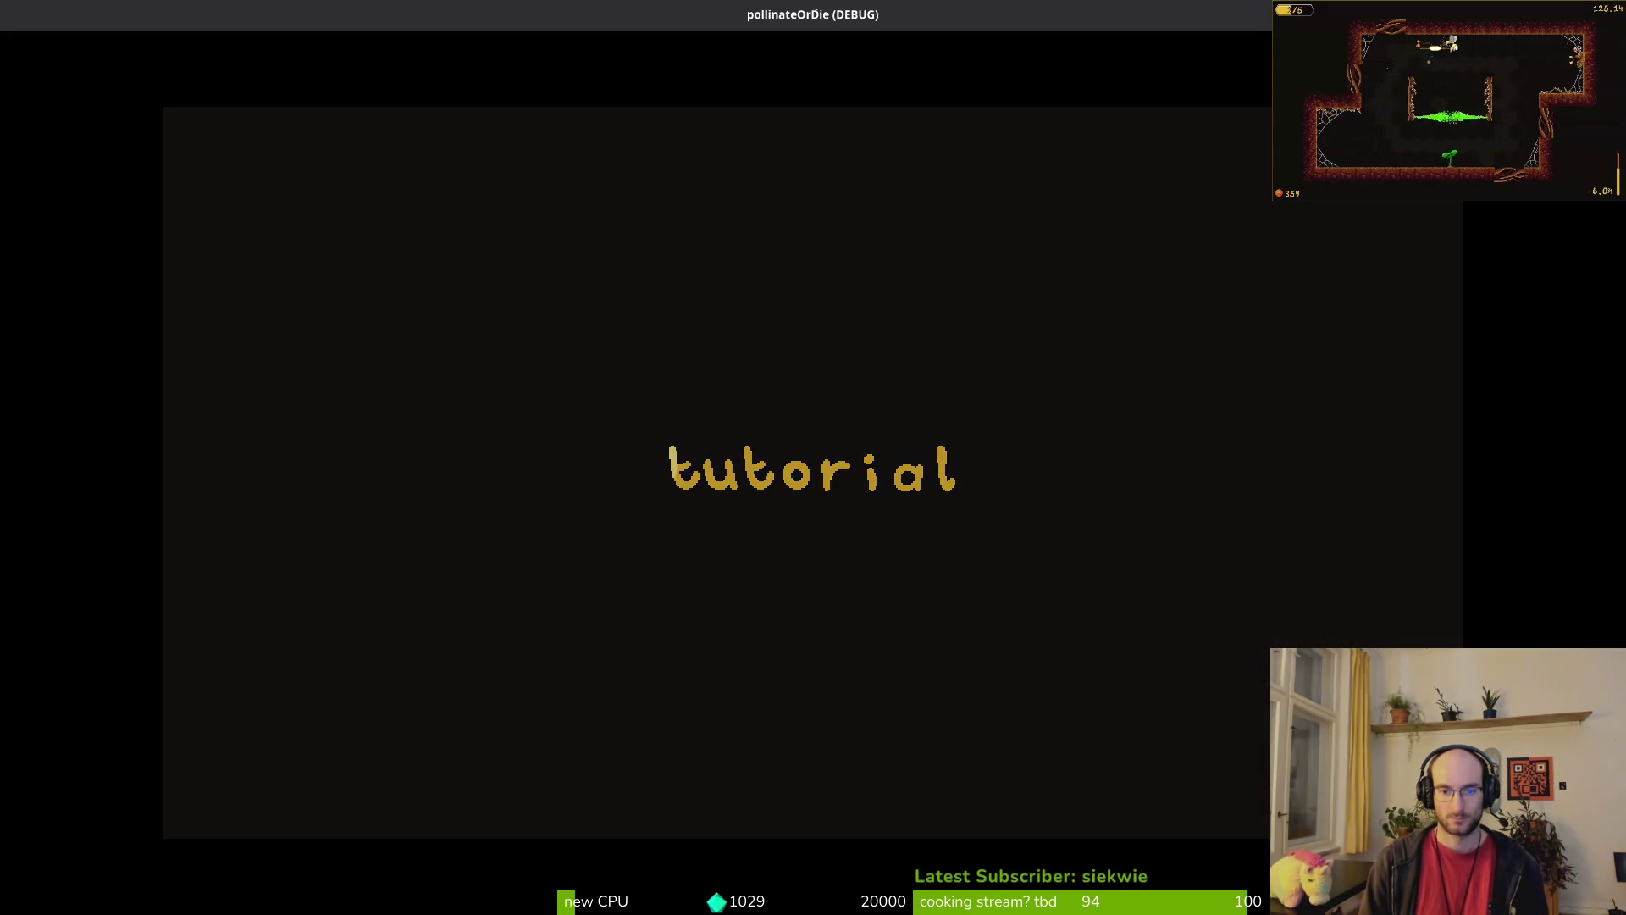
Step: Skip the tutorial and start level 2-9 from the level-select hexagon
{"action": "key", "text": "Escape"}
{"action": "key", "text": "Up"}
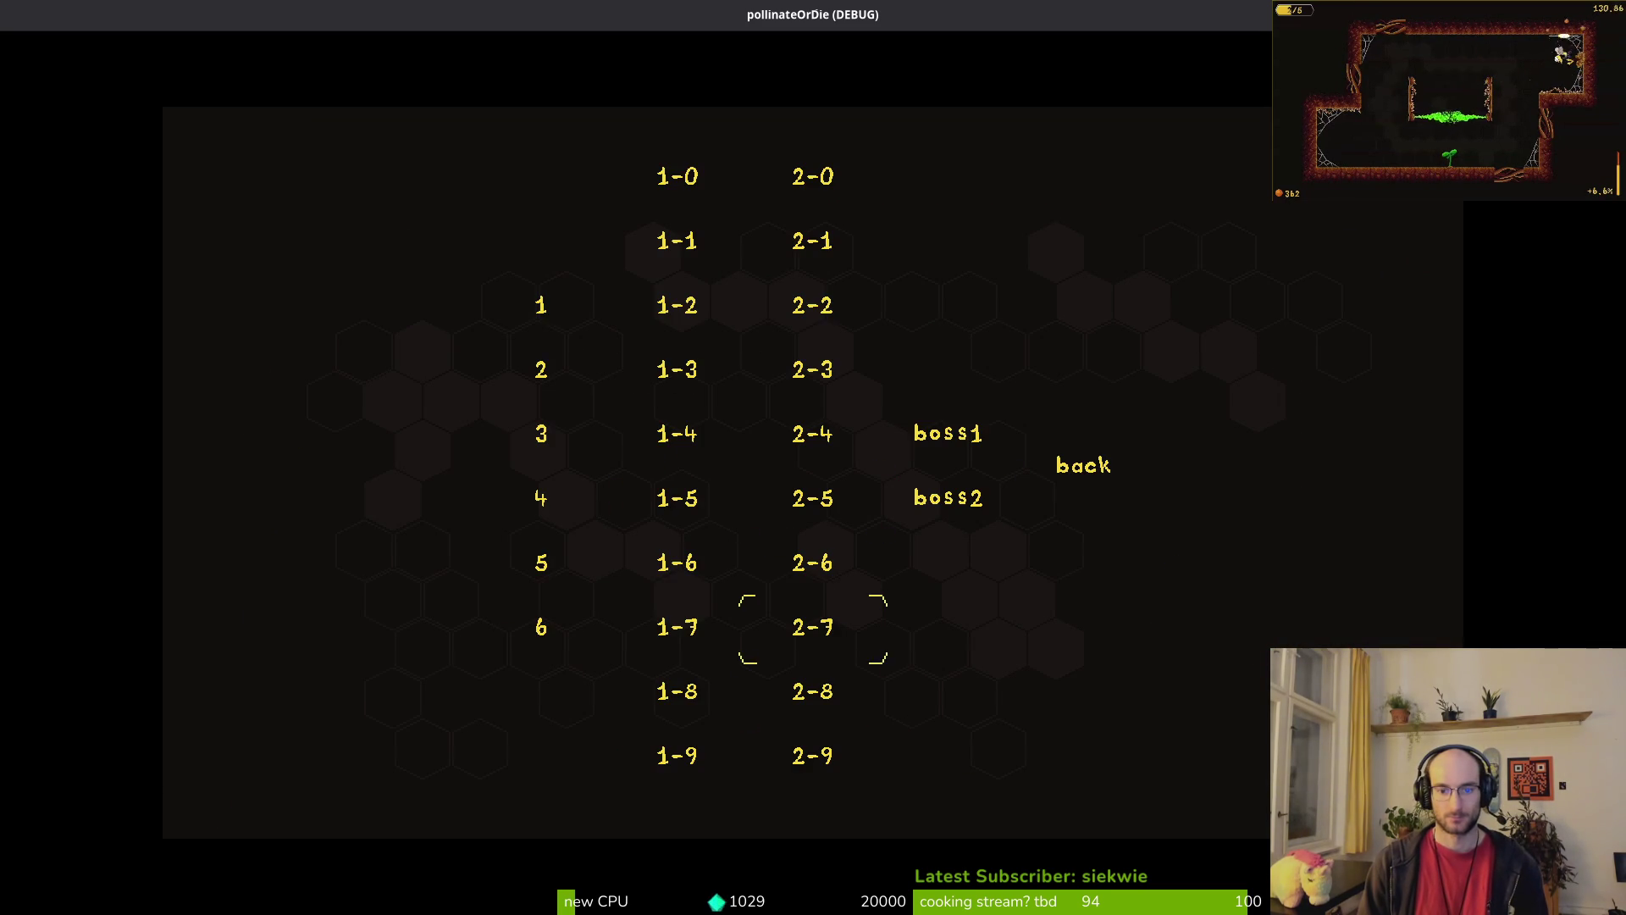
{"action": "key", "text": "Return"}
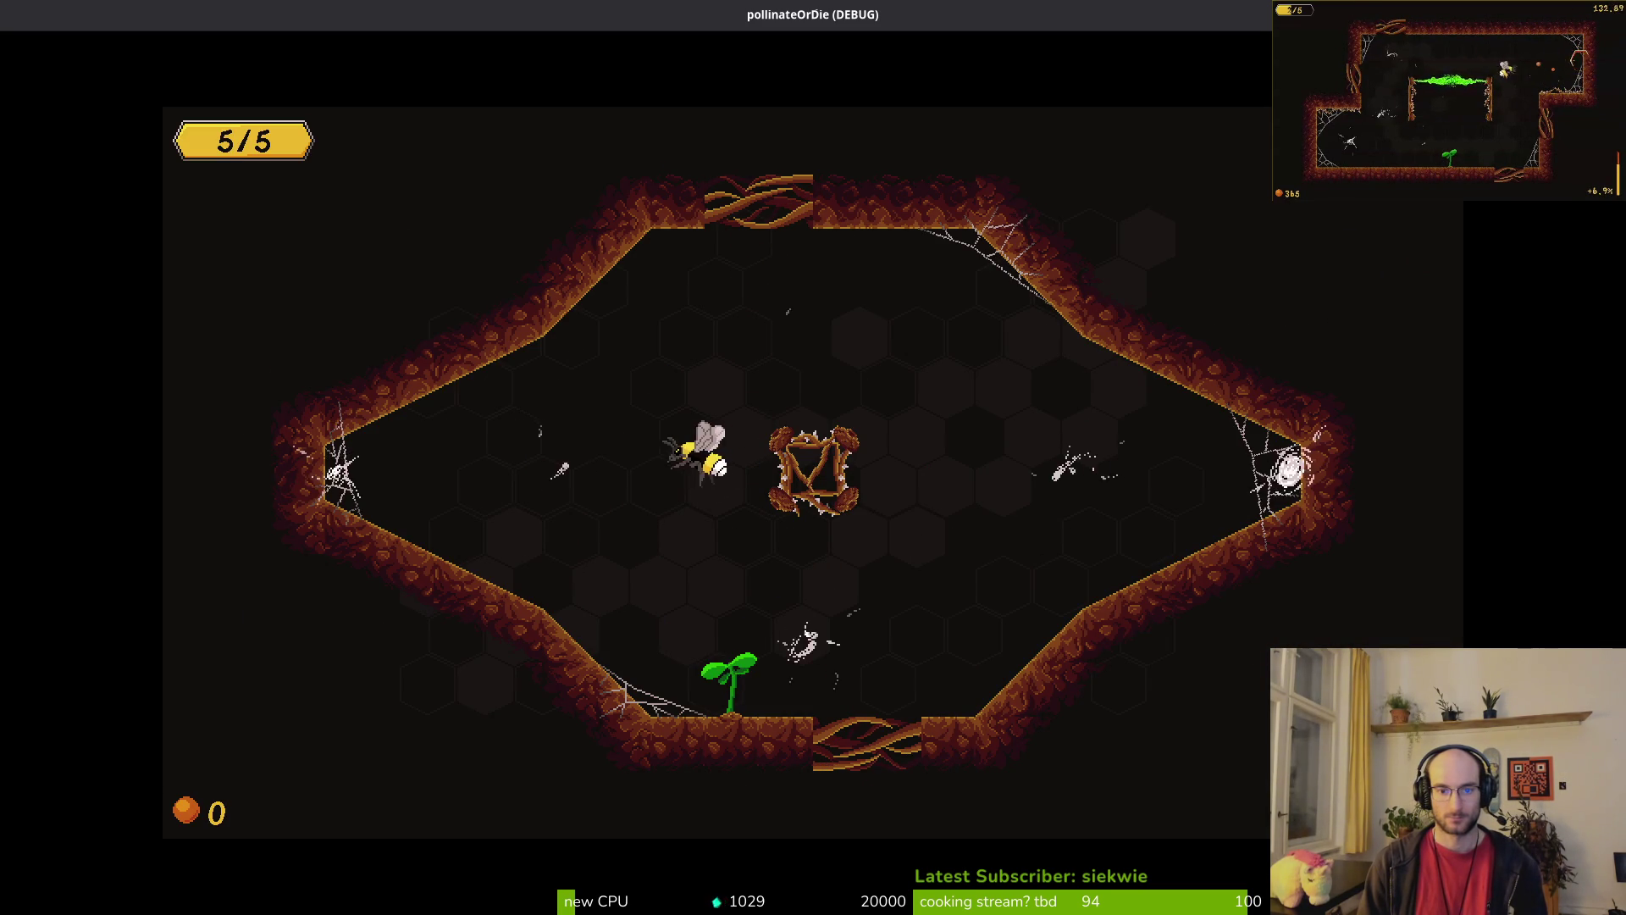
Step: Fly the bee through level 2-9 with the arrow keys until the toggle_fumes error halts the game
{"action": "key", "text": "Left"}
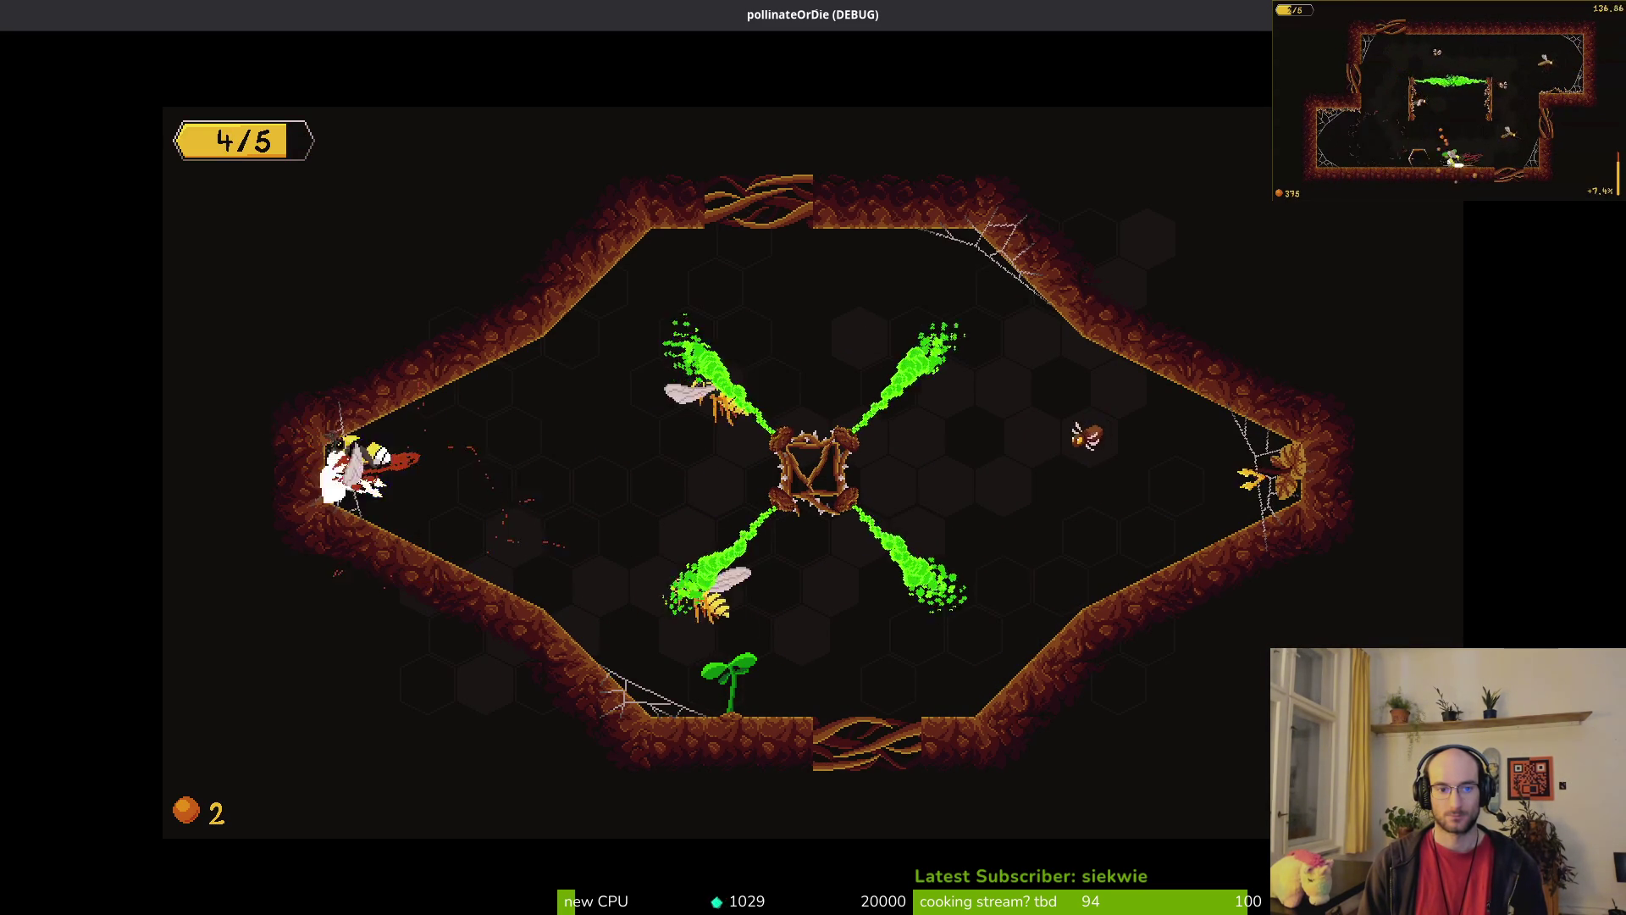
{"action": "key", "text": "Right"}
{"action": "key", "text": "Left"}
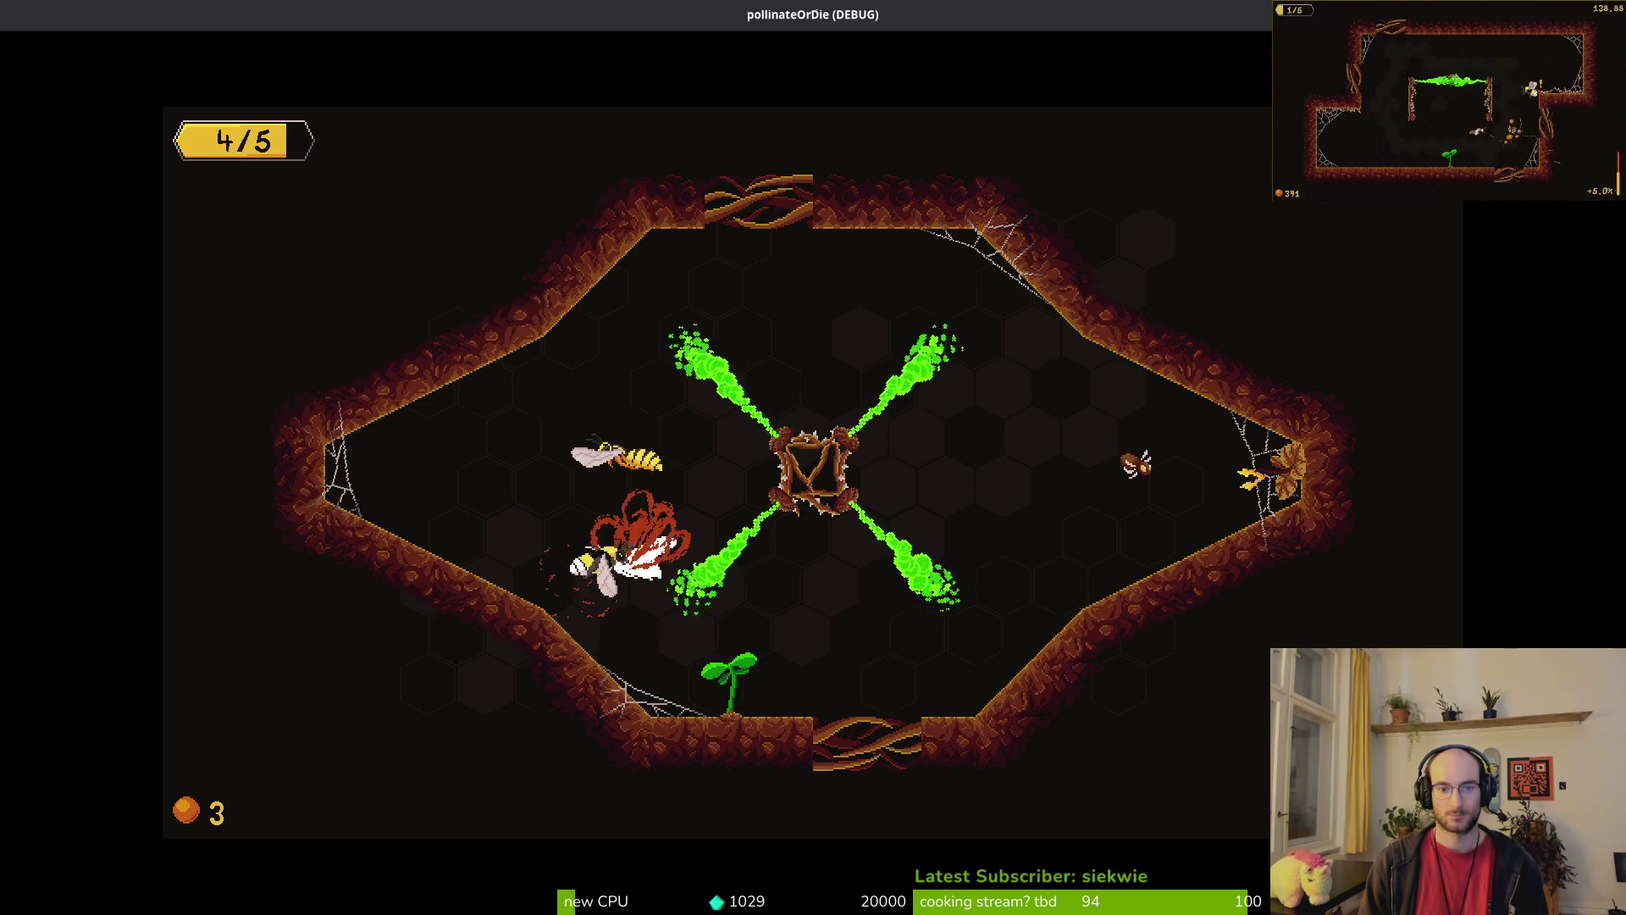
{"action": "key", "text": "Left"}
{"action": "key", "text": "Right"}
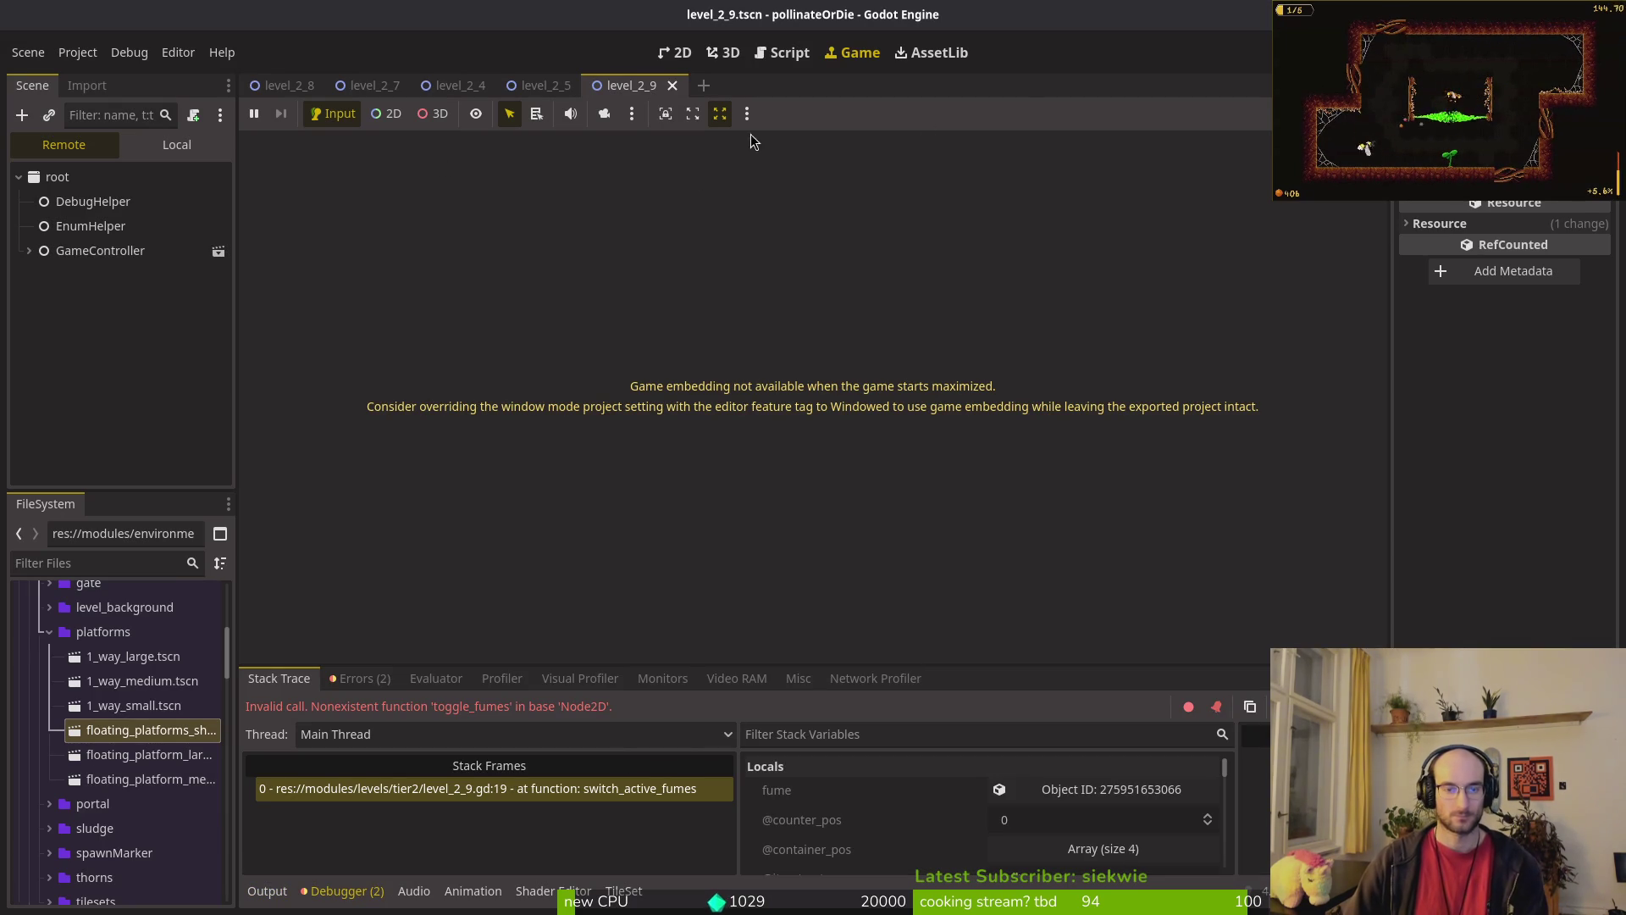
Step: Save level_2_9.gd and compare the fumes variable declaration with the fumes node's children in Godot
{"action": "key", "text": "alt+Tab"}
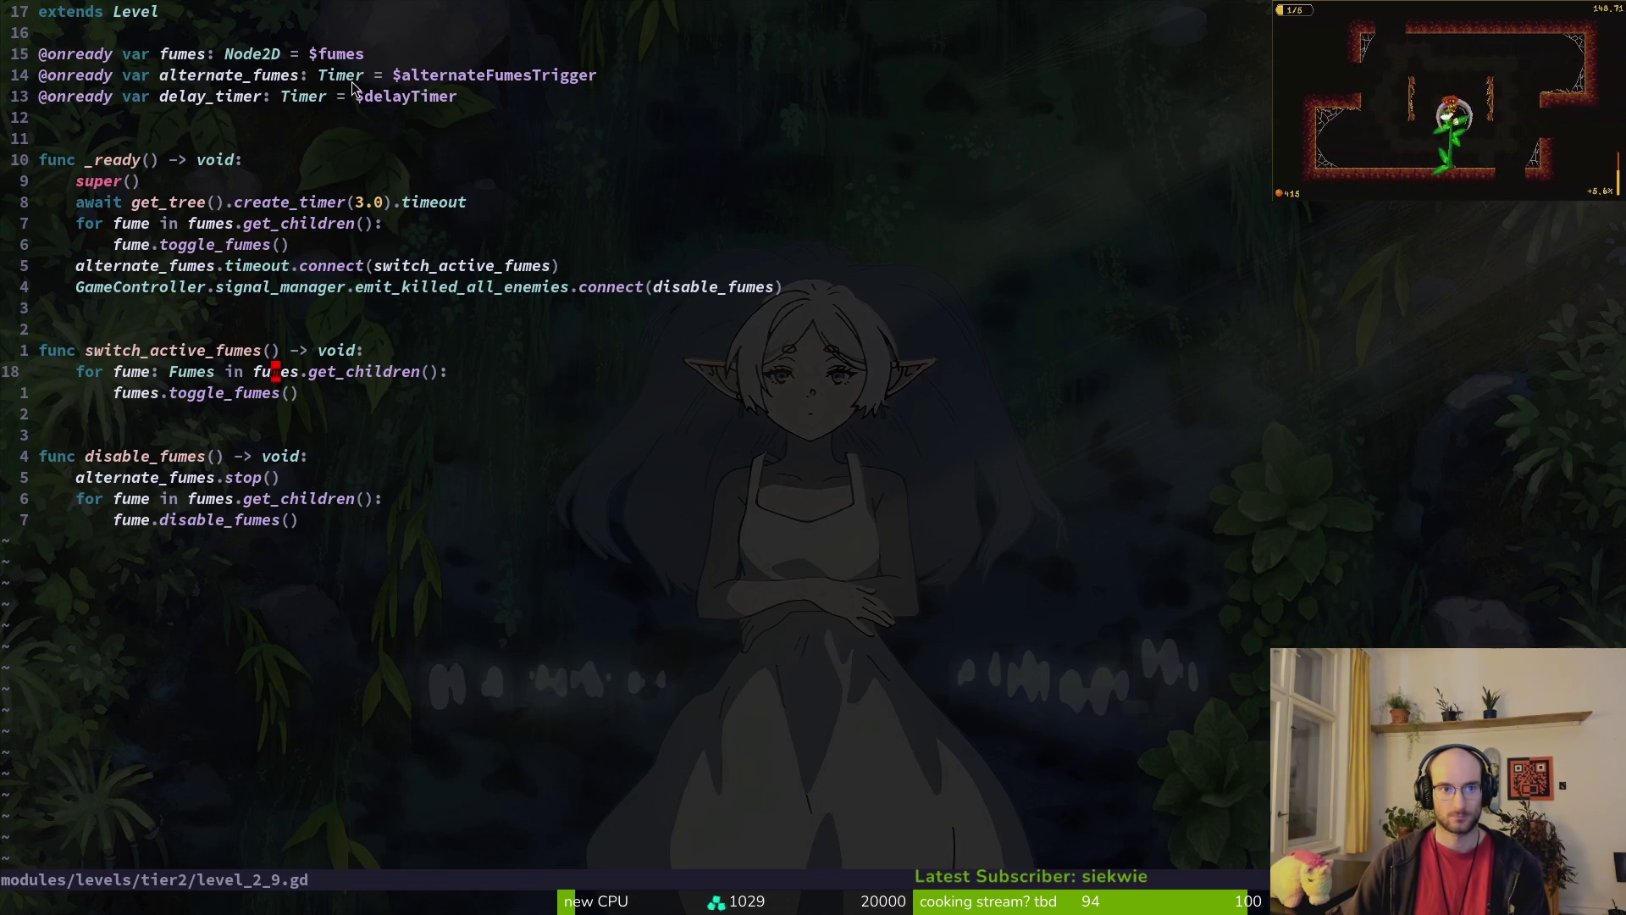
{"action": "type", "text": ":w"}
{"action": "key", "text": "Return"}
{"action": "left_click", "coordinate": [325, 56]}
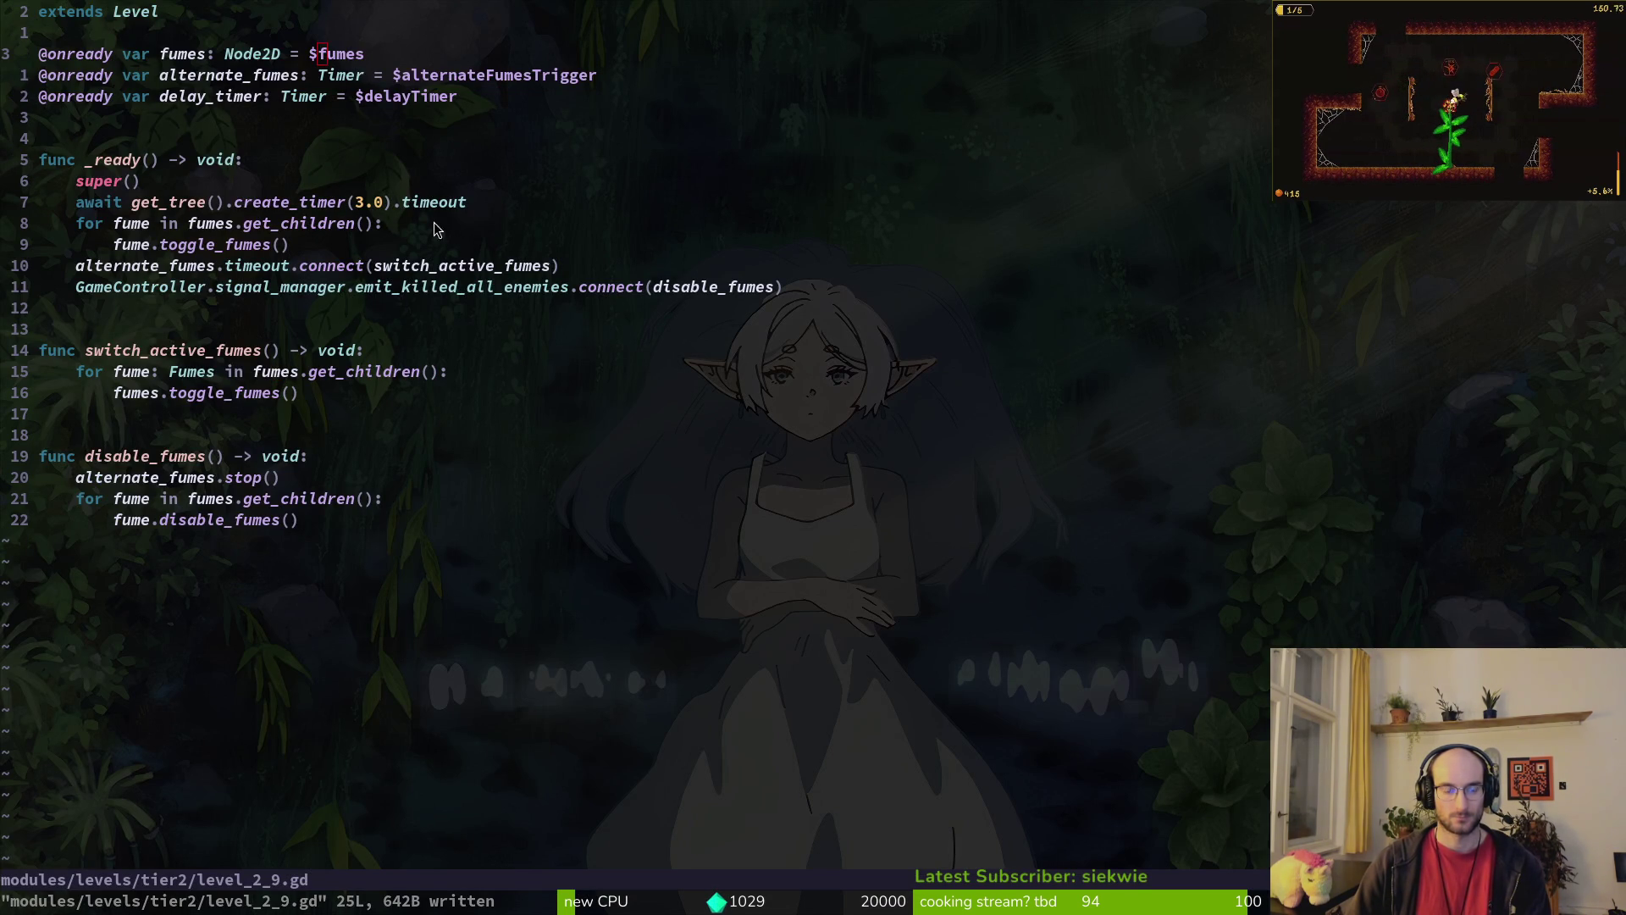
{"action": "key", "text": "alt+Tab"}
{"action": "left_click", "coordinate": [30, 322]}
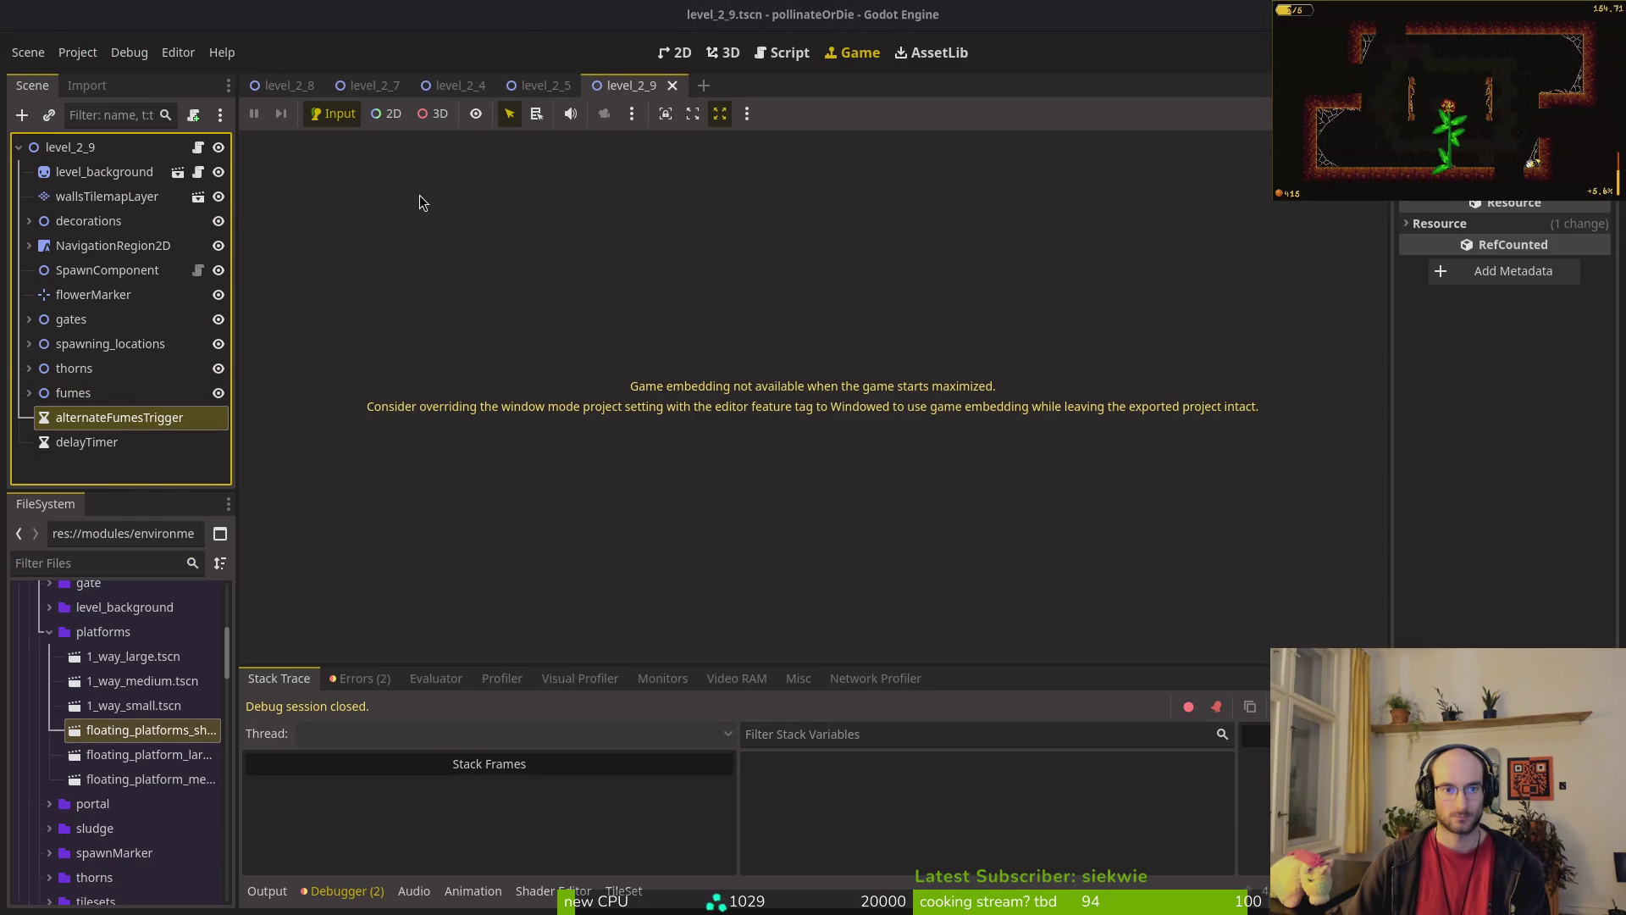
{"action": "key", "text": "alt+Tab"}
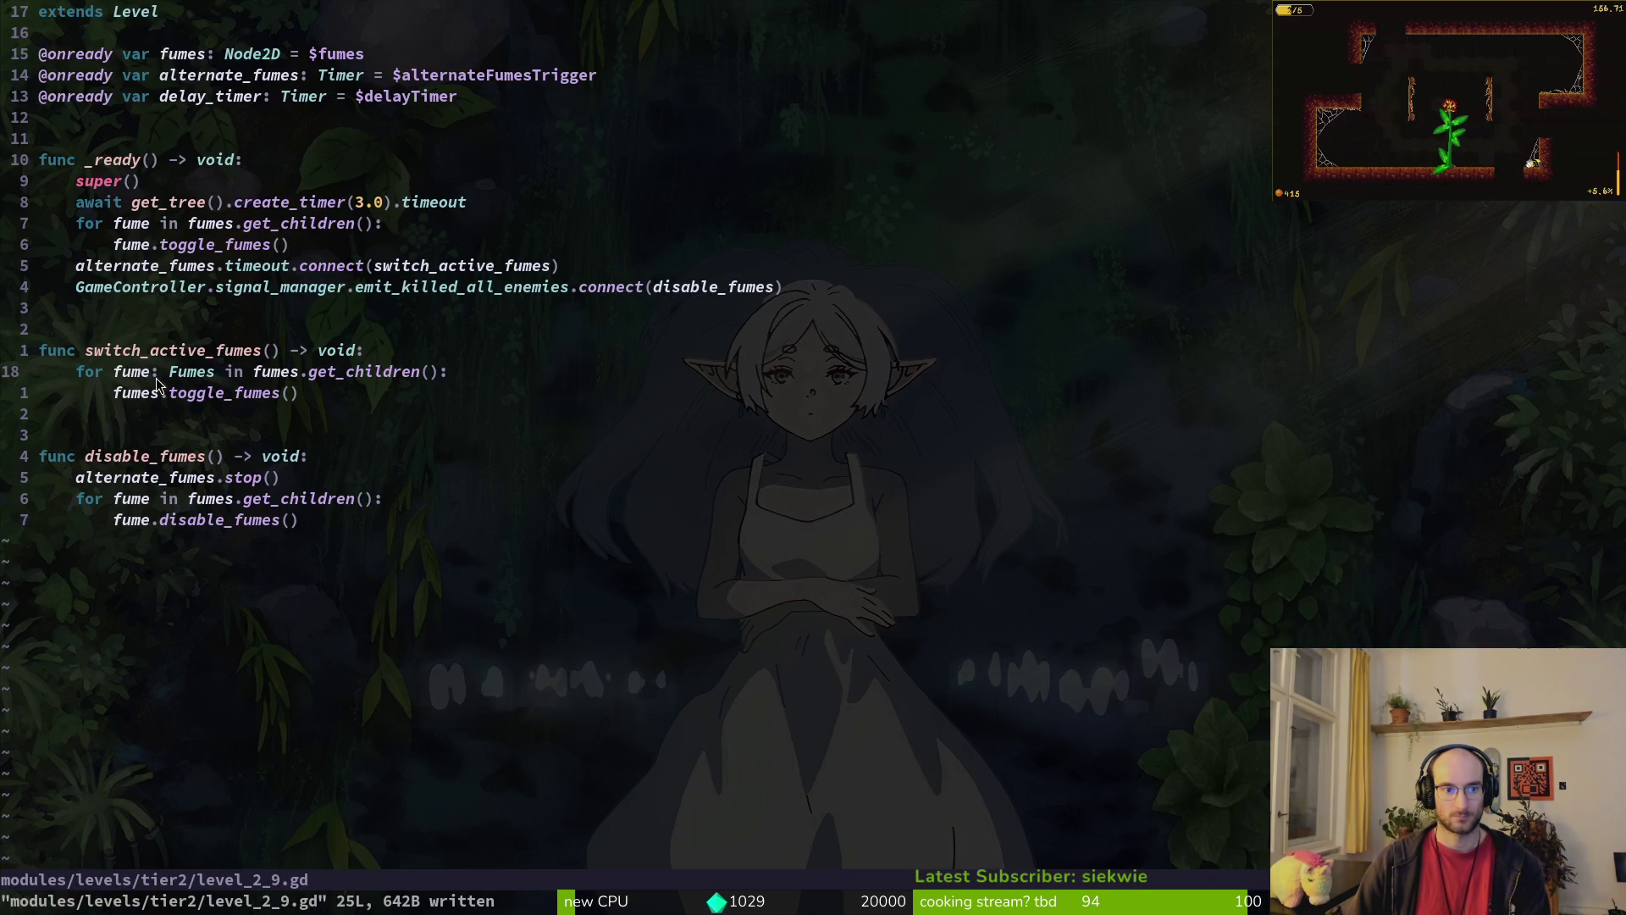
Step: Change fumes.toggle_fumes() to fume.toggle_fumes() on line 16, save, and relaunch the game with F5
{"action": "key", "text": "j"}
{"action": "key", "text": "s"}
{"action": "key", "text": "Escape"}
{"action": "type", "text": ":w"}
{"action": "key", "text": "Return"}
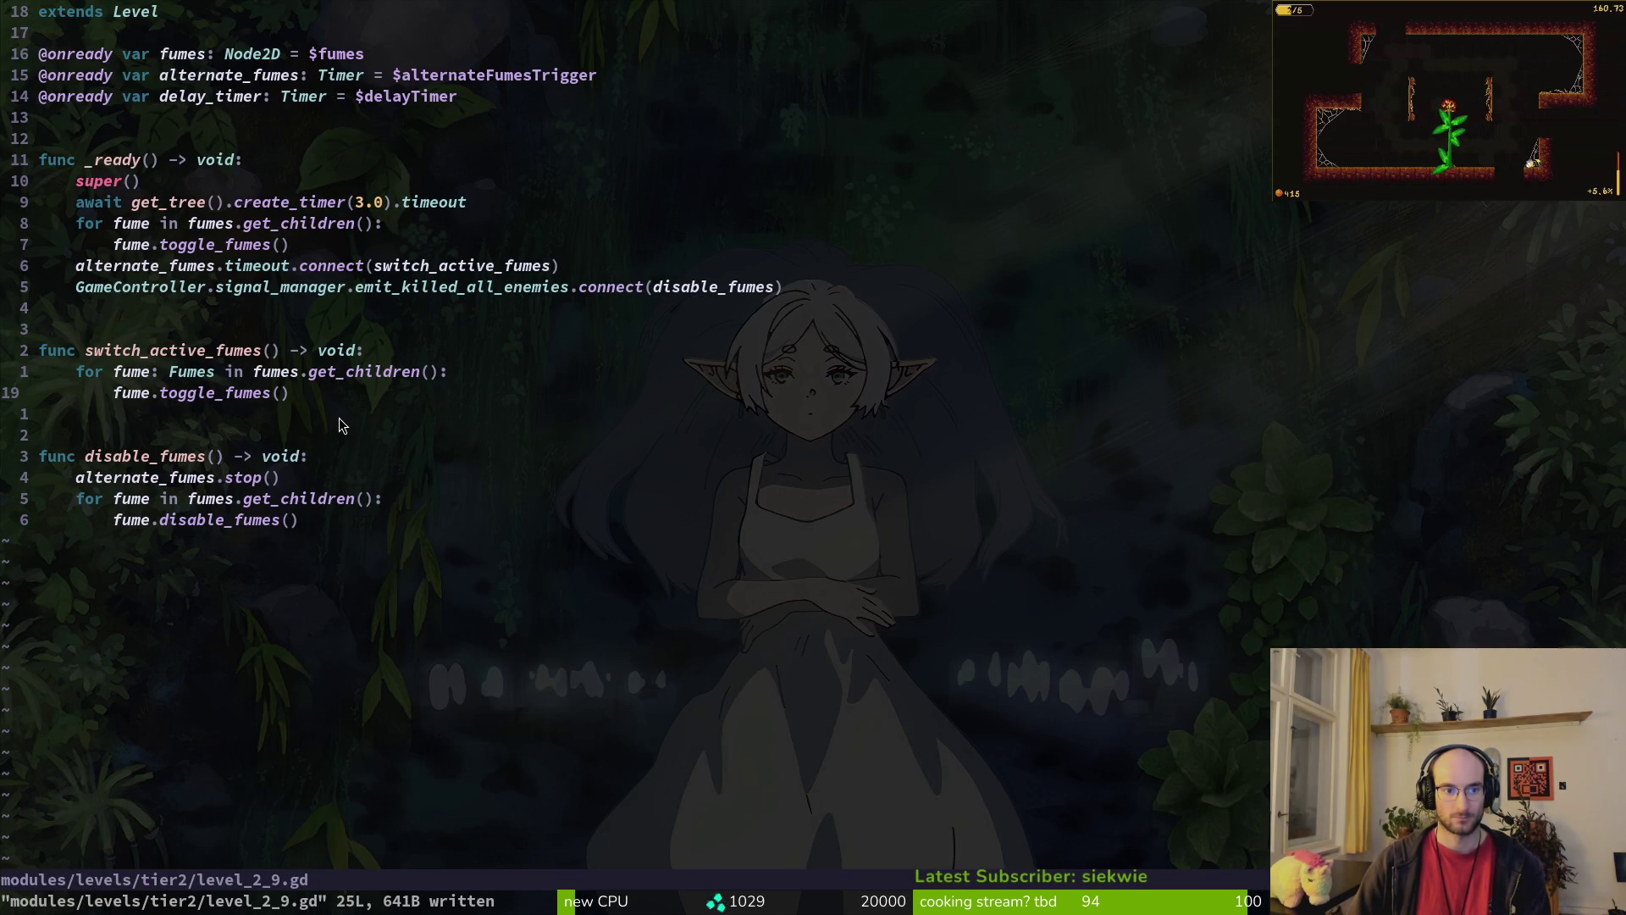
{"action": "key", "text": "j"}
{"action": "key", "text": "j"}
{"action": "key", "text": "j"}
{"action": "key", "text": "dollar"}
{"action": "type", "text": ":w"}
{"action": "key", "text": "Return"}
{"action": "key", "text": "alt+Tab"}
{"action": "key", "text": "F5"}
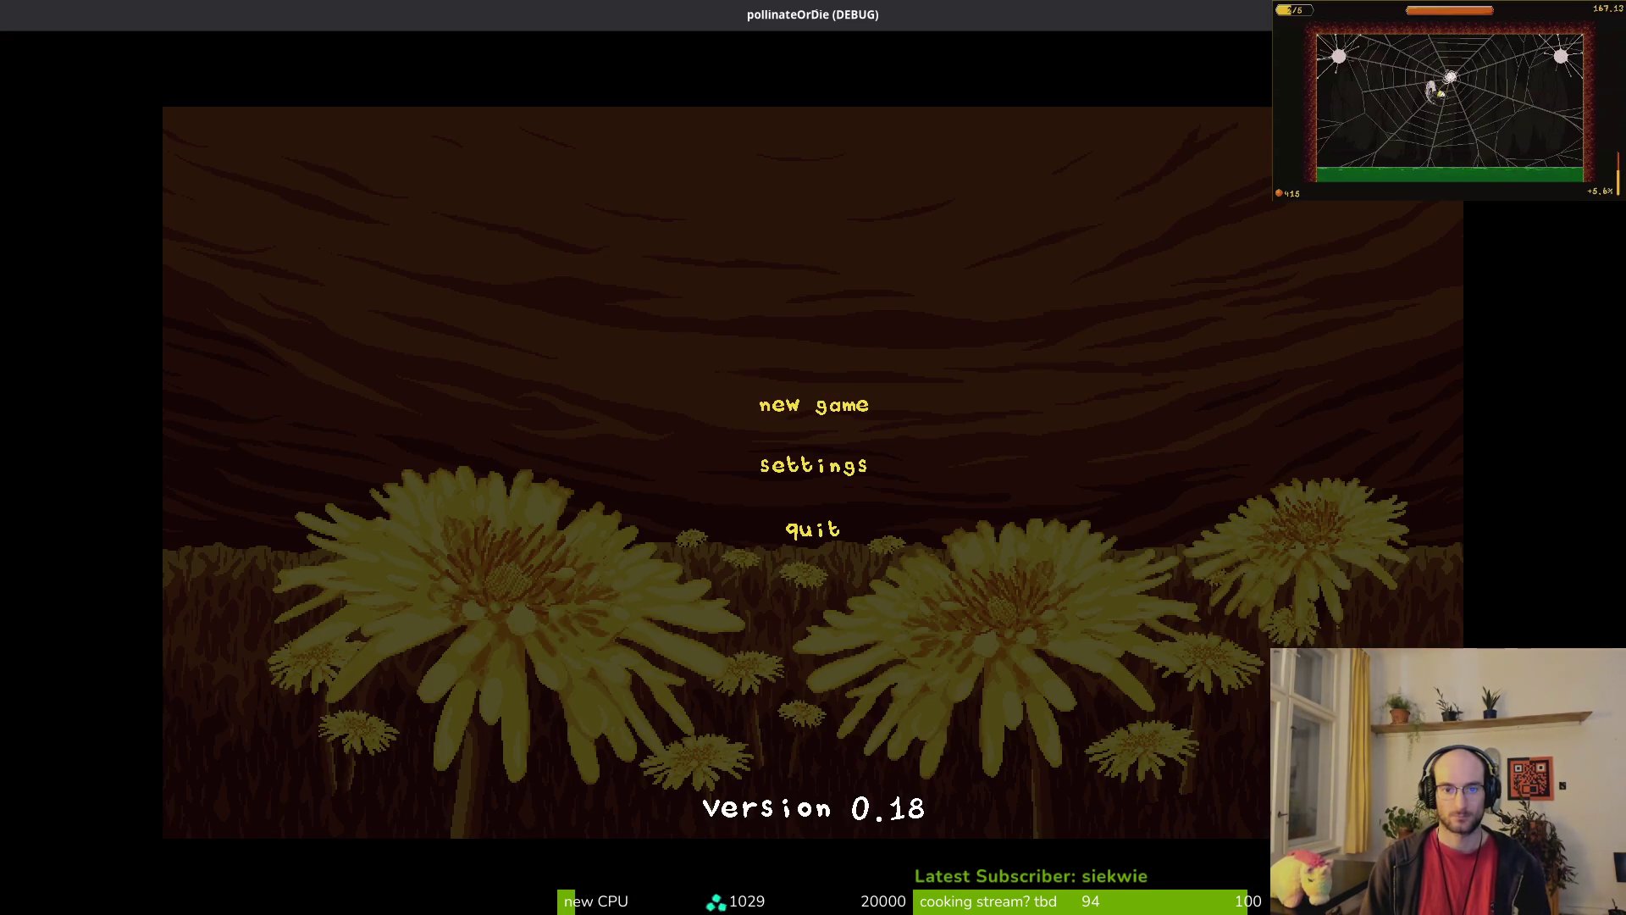
Step: Start a new game, load level 2-9, play with the fumes alternating, then quit back to the editor
{"action": "left_click", "coordinate": [834, 405]}
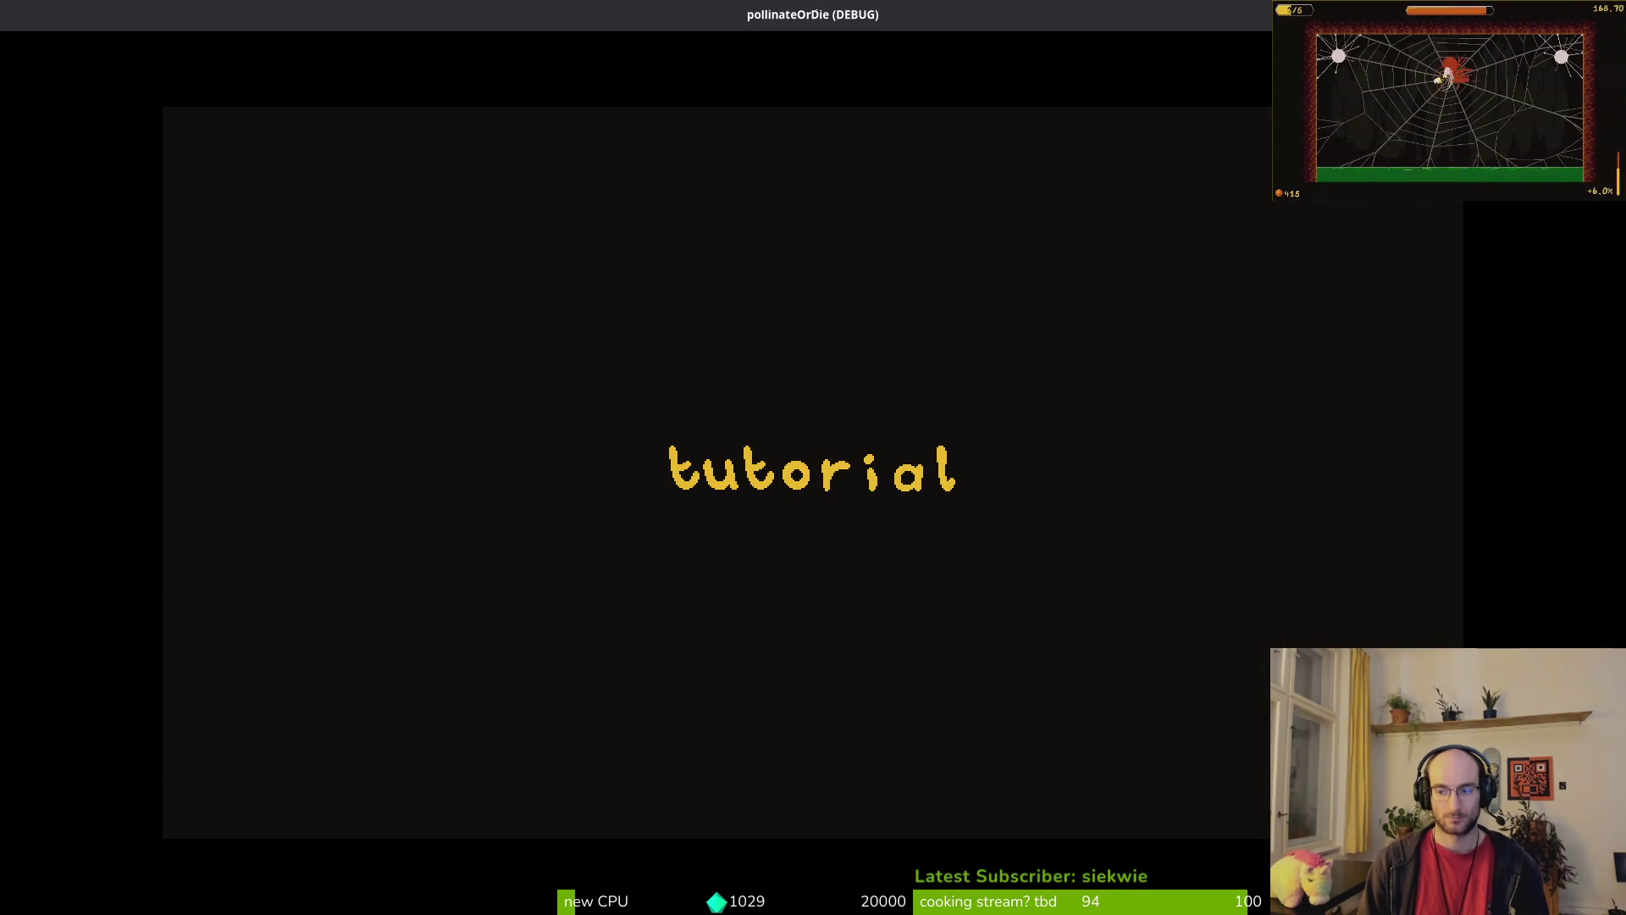
{"action": "key", "text": "Up"}
{"action": "key", "text": "Right"}
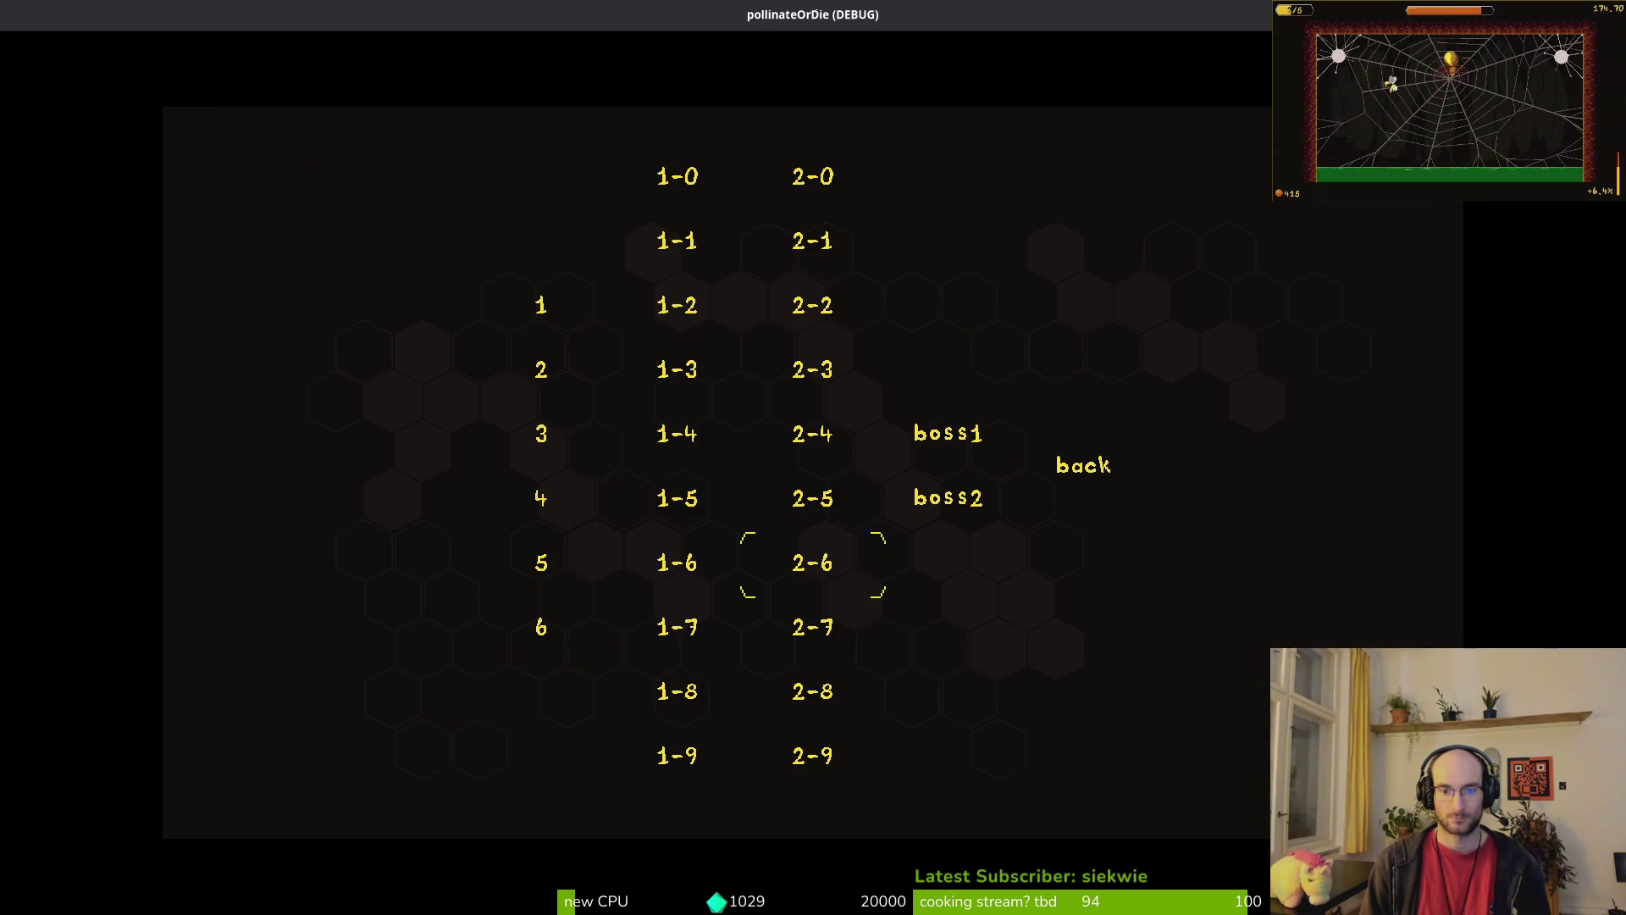
{"action": "key", "text": "Return"}
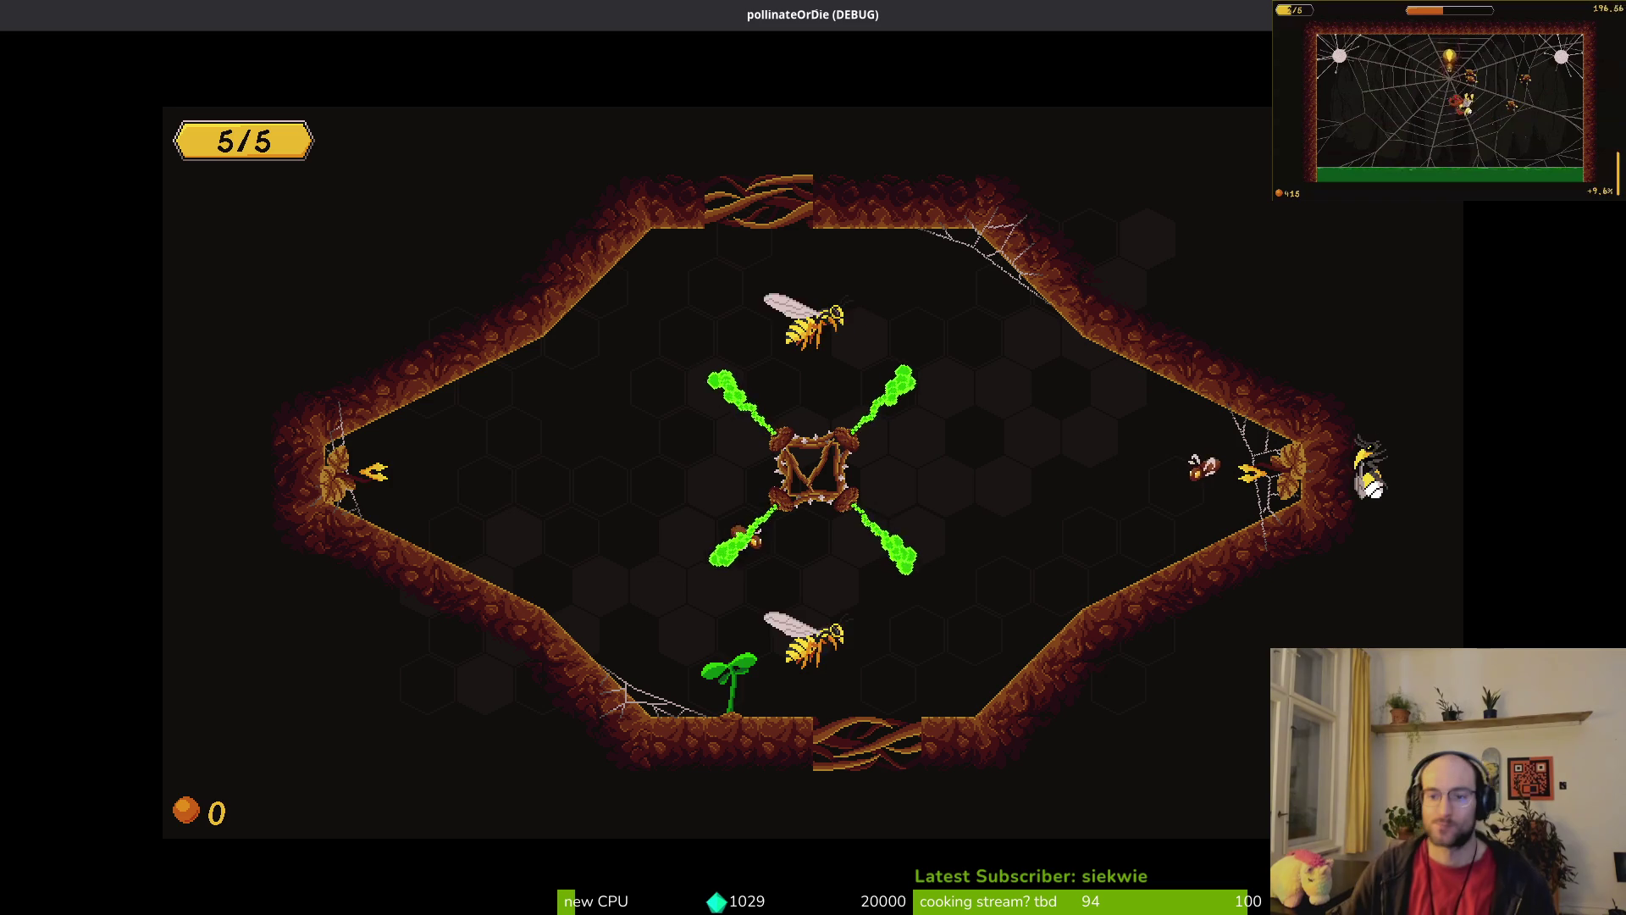
{"action": "key", "text": "Escape"}
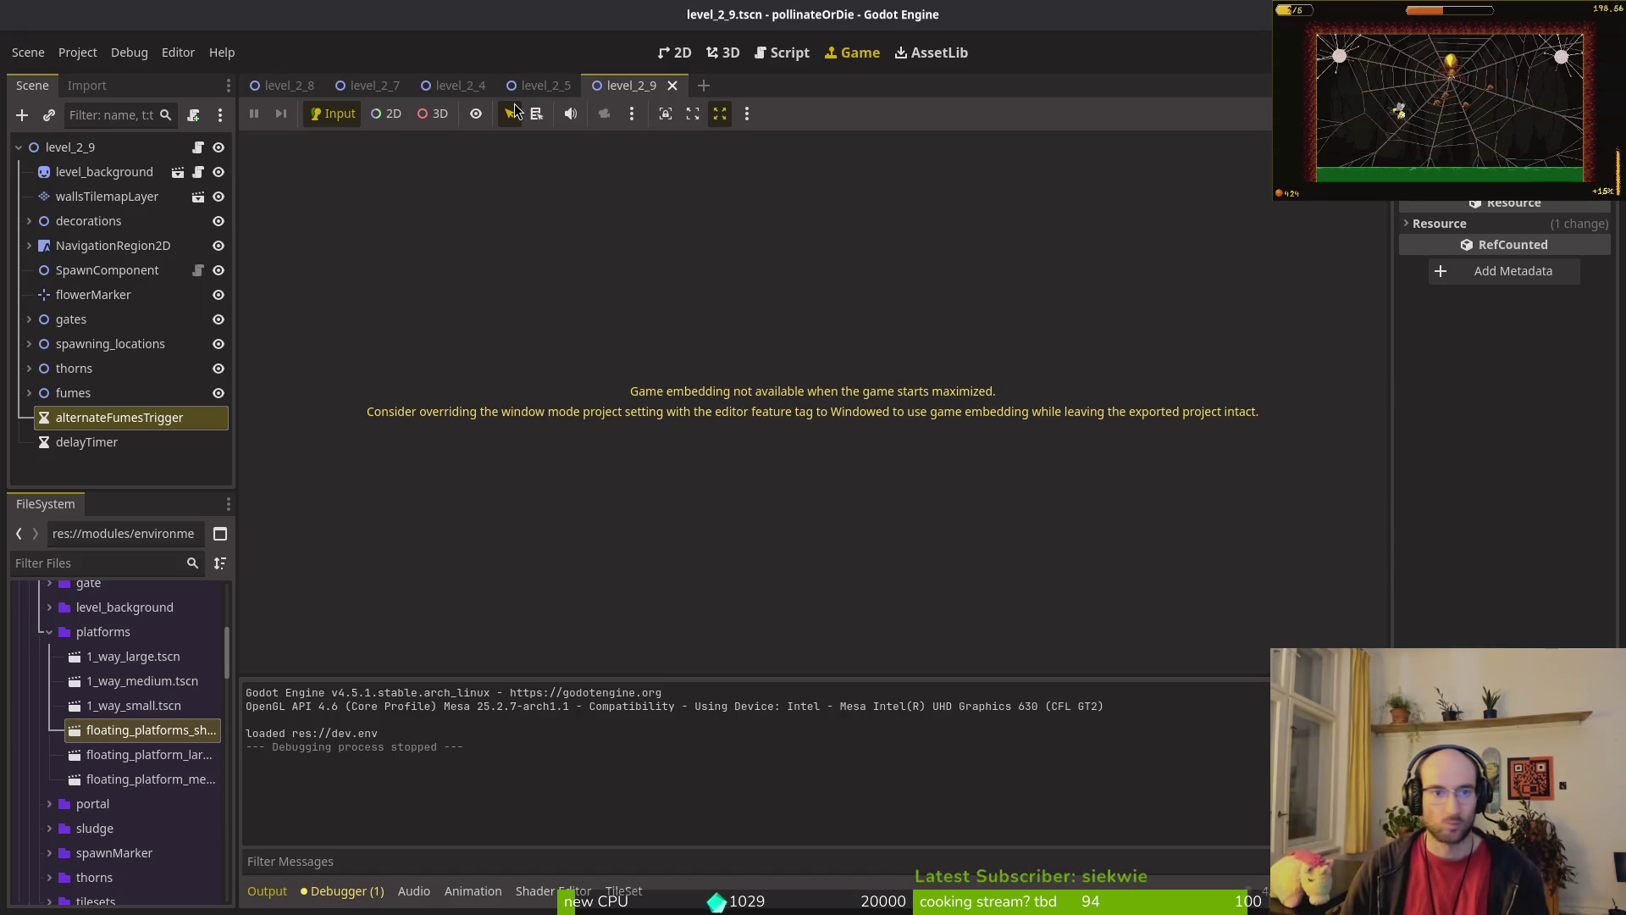
Step: Show level 2-9 in 2D, select wallsTilemapLayer, and paint a wall tile near the left cave point
{"action": "left_click", "coordinate": [675, 52]}
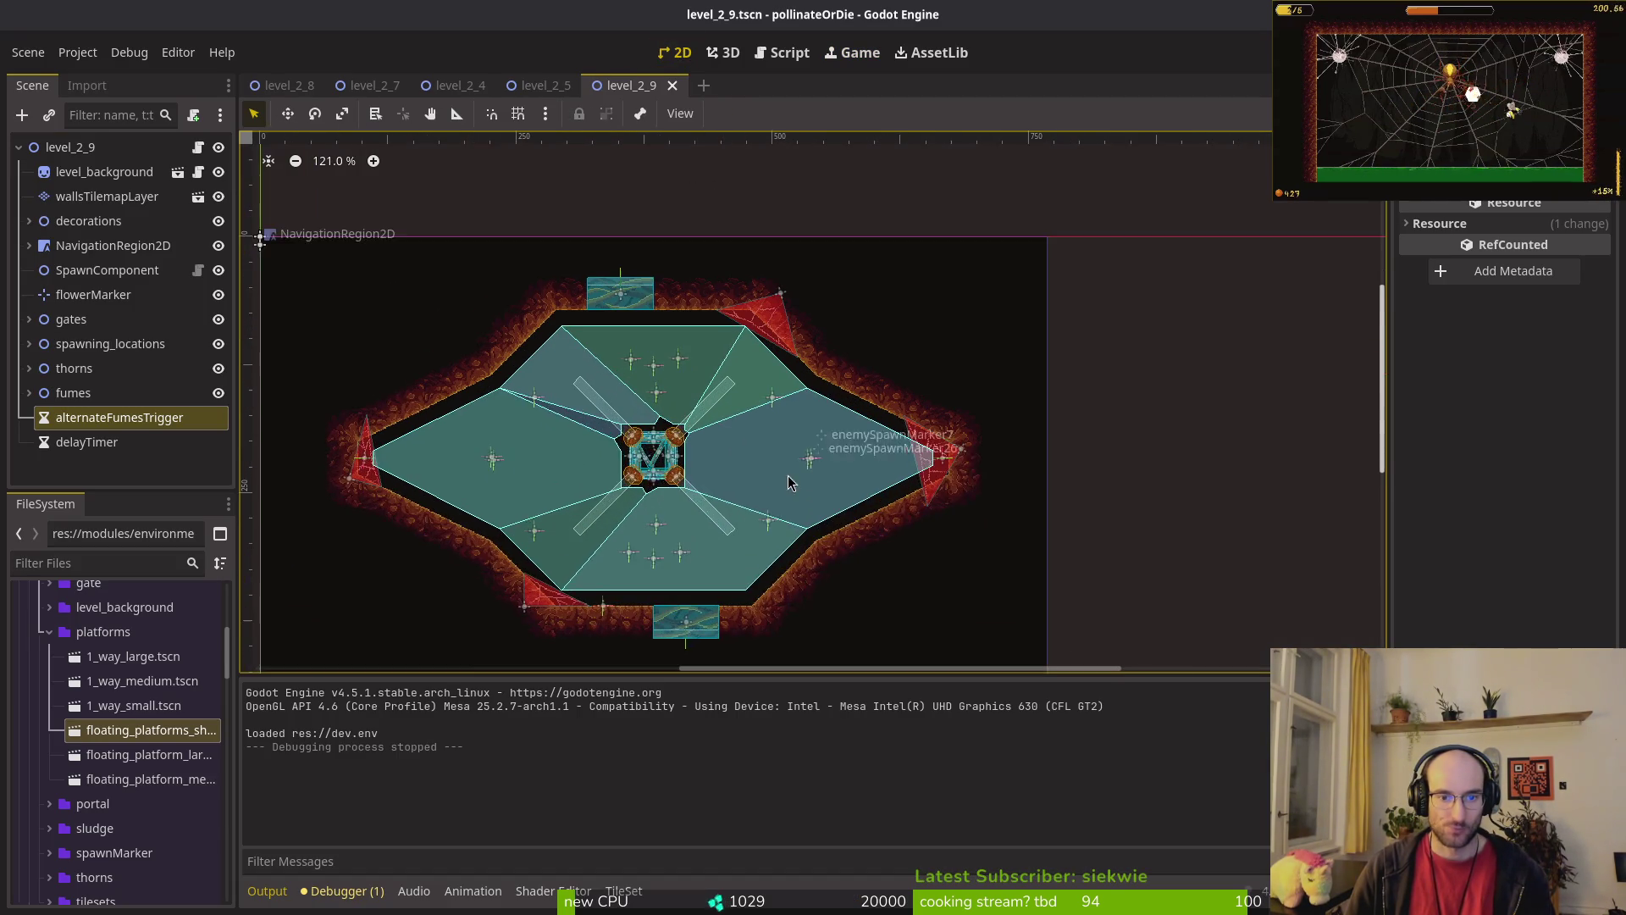
{"action": "left_click", "coordinate": [107, 196]}
{"action": "scroll", "coordinate": [540, 428], "scroll_direction": "up", "scroll_amount": 3}
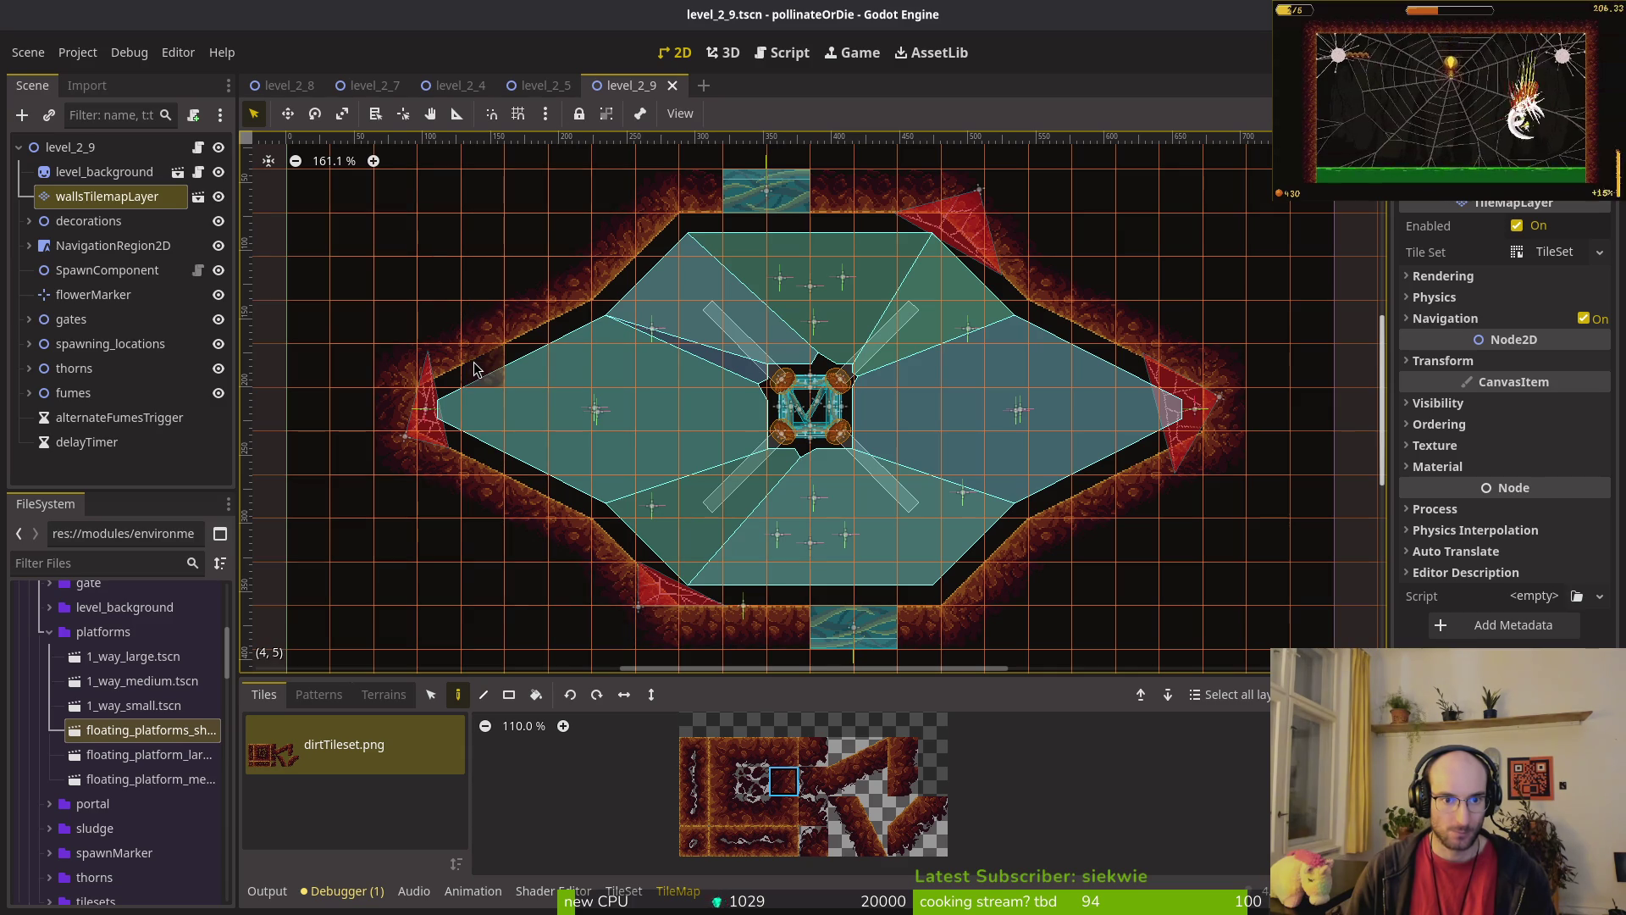
{"action": "left_click", "coordinate": [481, 432]}
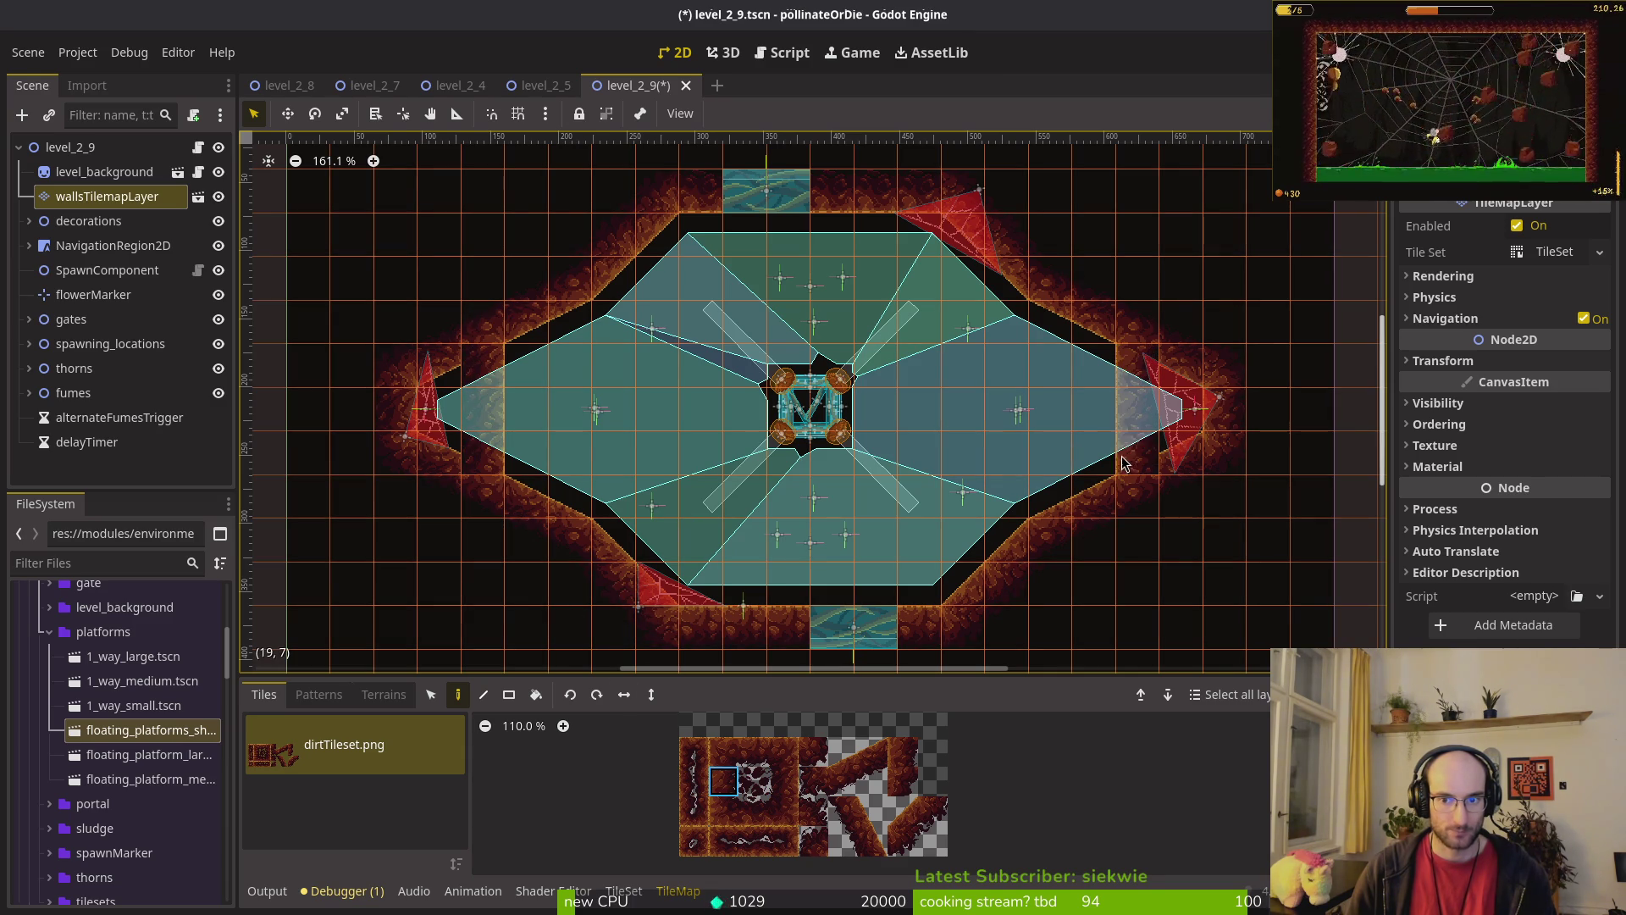
{"action": "key", "text": "Escape"}
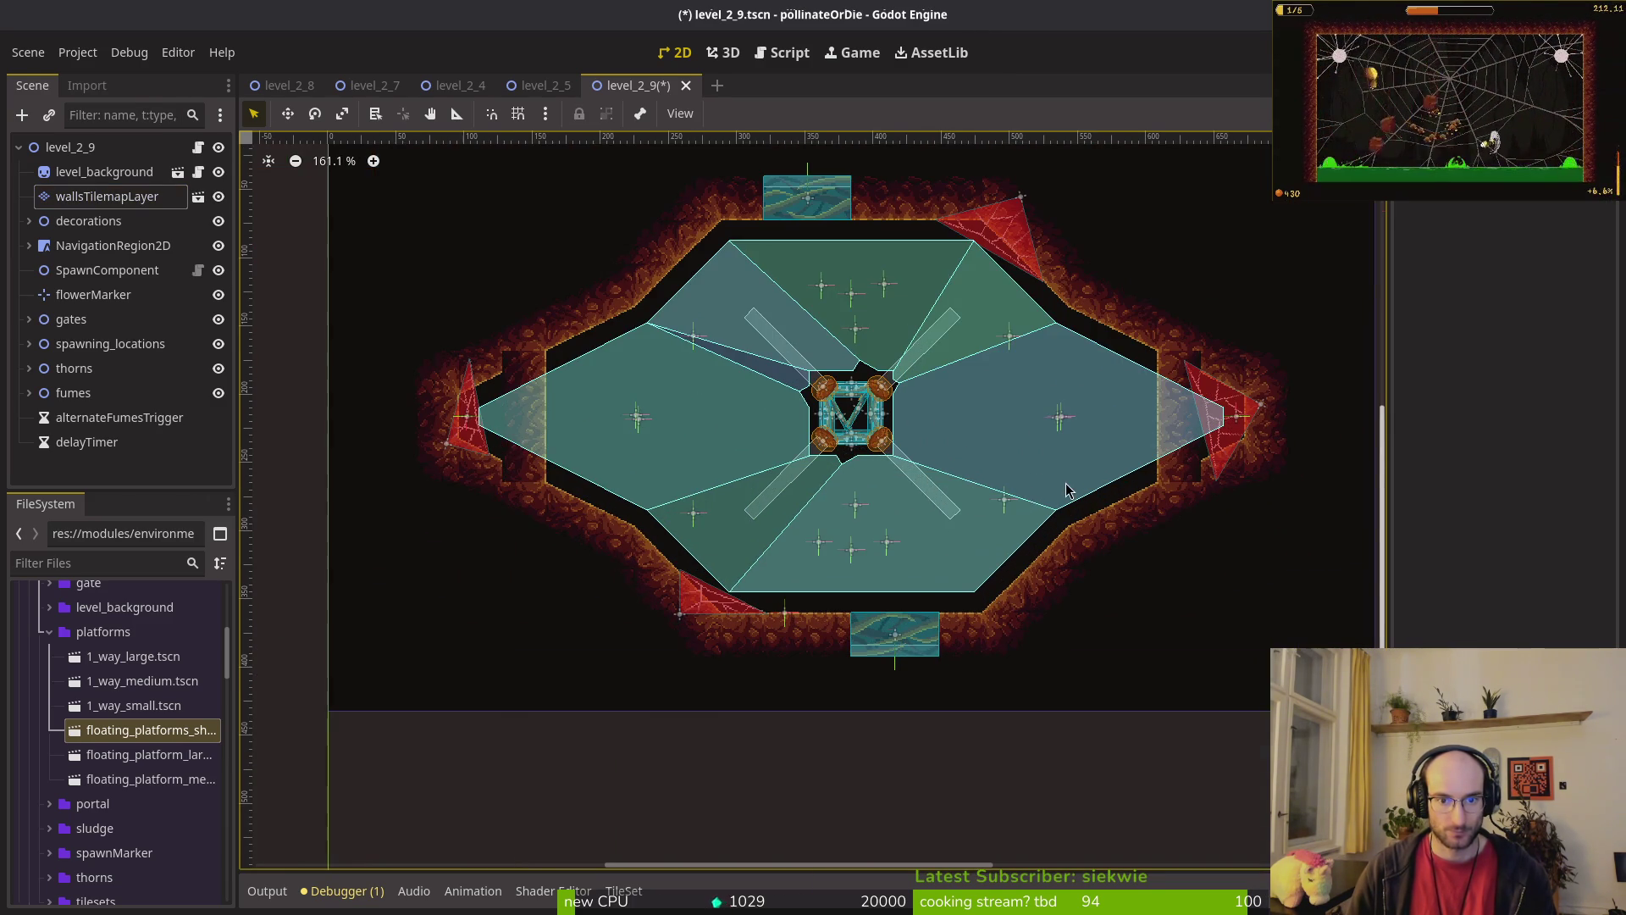
{"action": "left_click", "coordinate": [142, 217]}
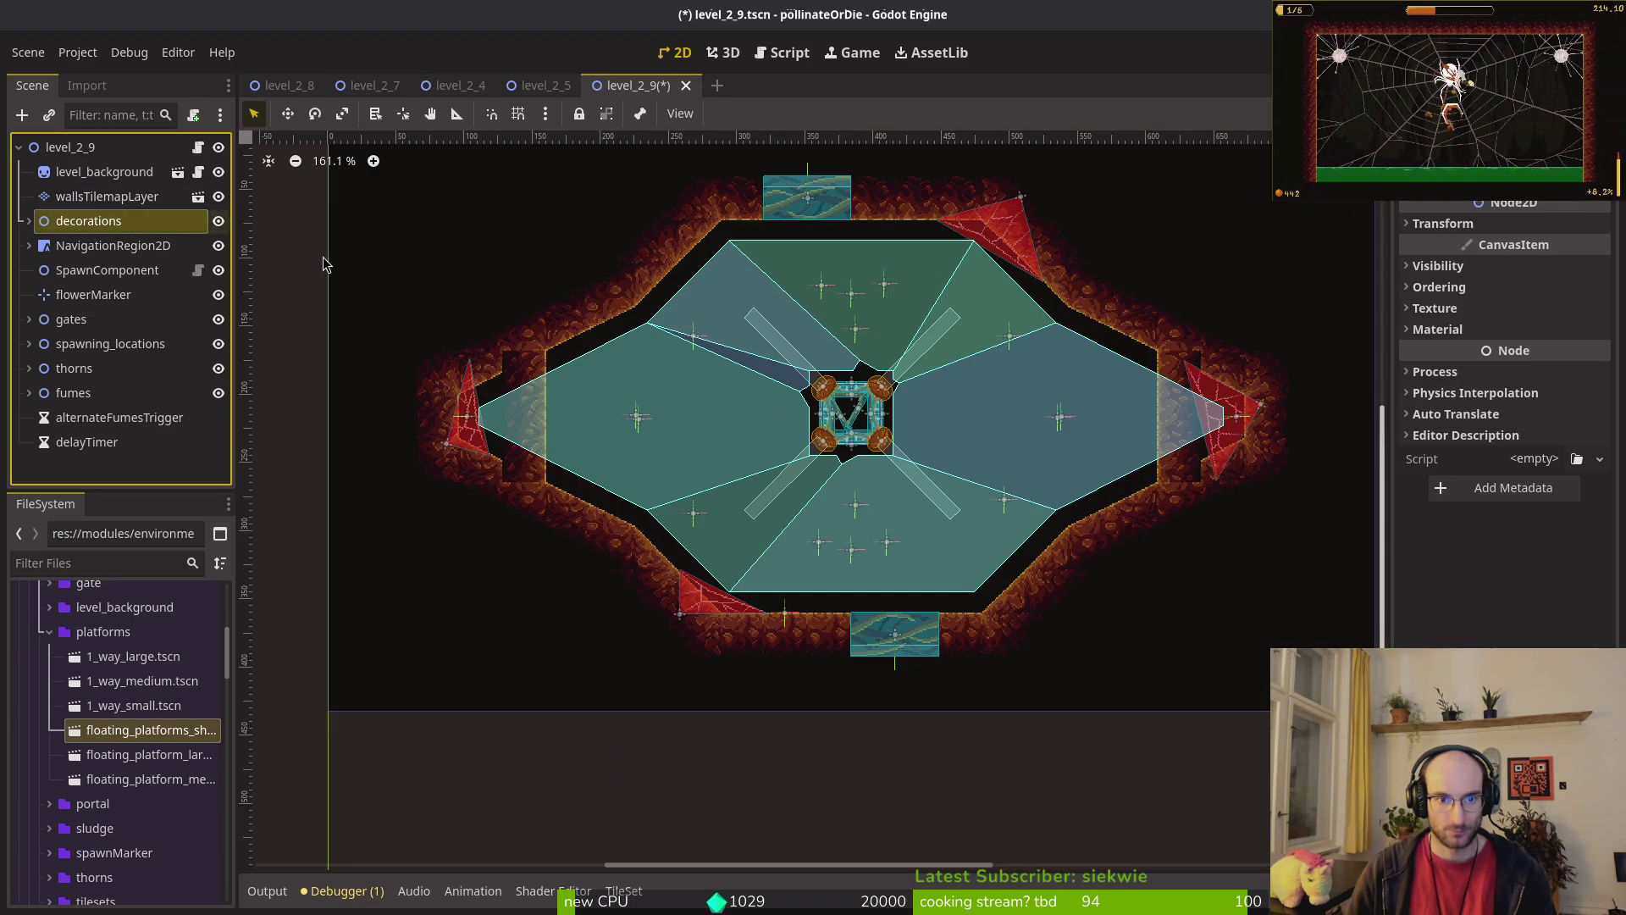
{"action": "left_click", "coordinate": [424, 355]}
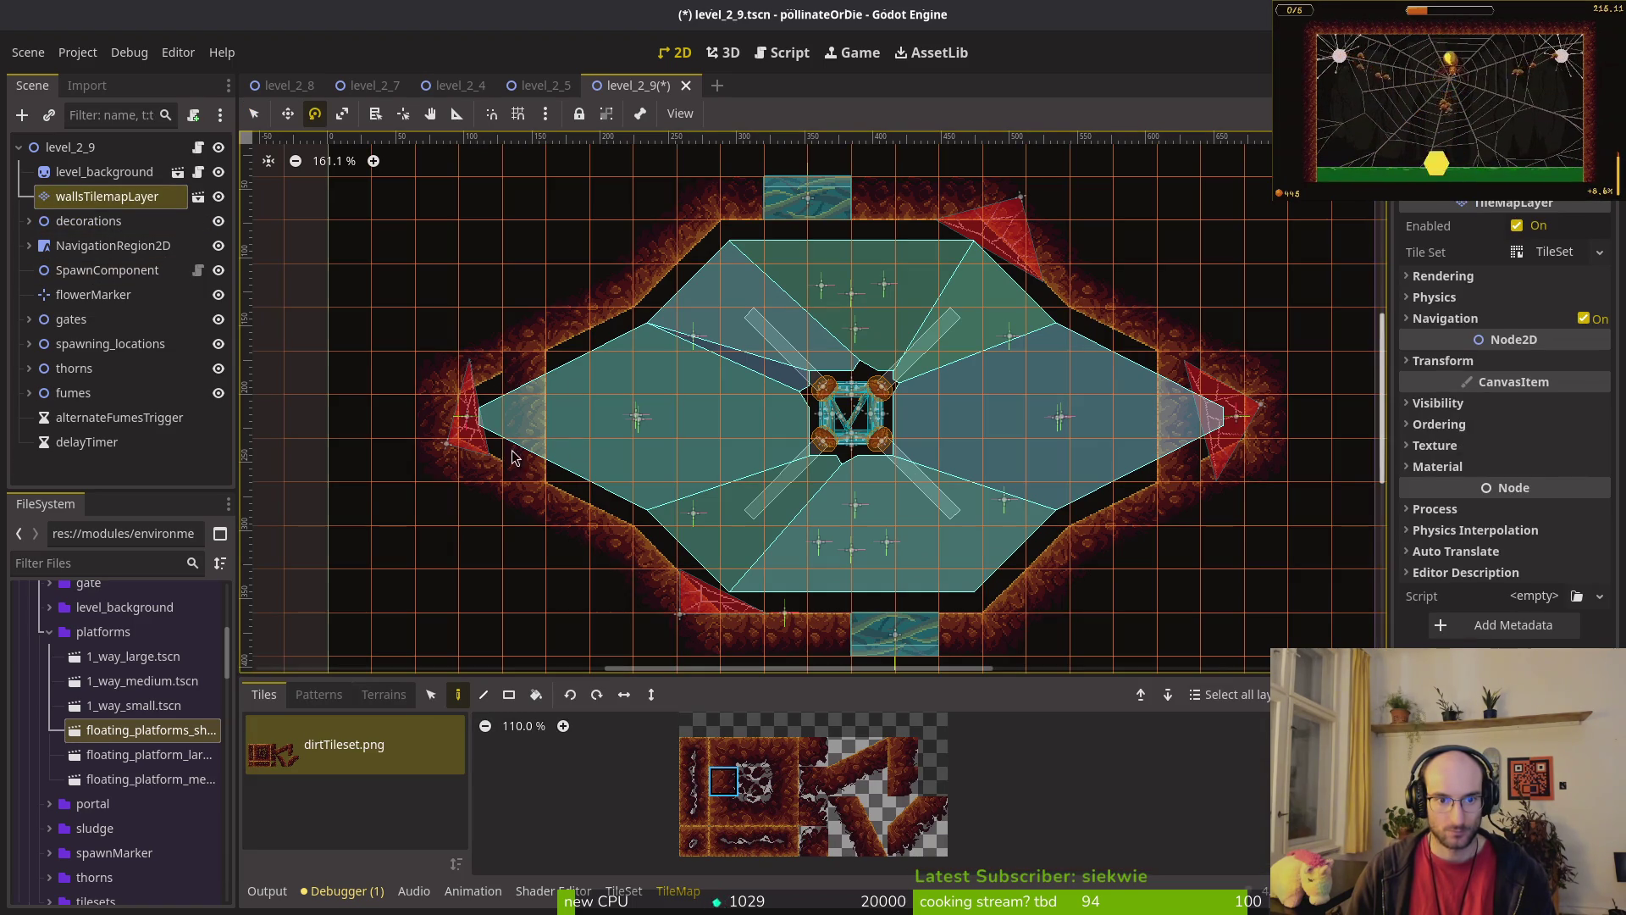
Step: Erase and repaint wall tiles around the right triangle using the bottom-right tileset tile
{"action": "left_click", "coordinate": [456, 696]}
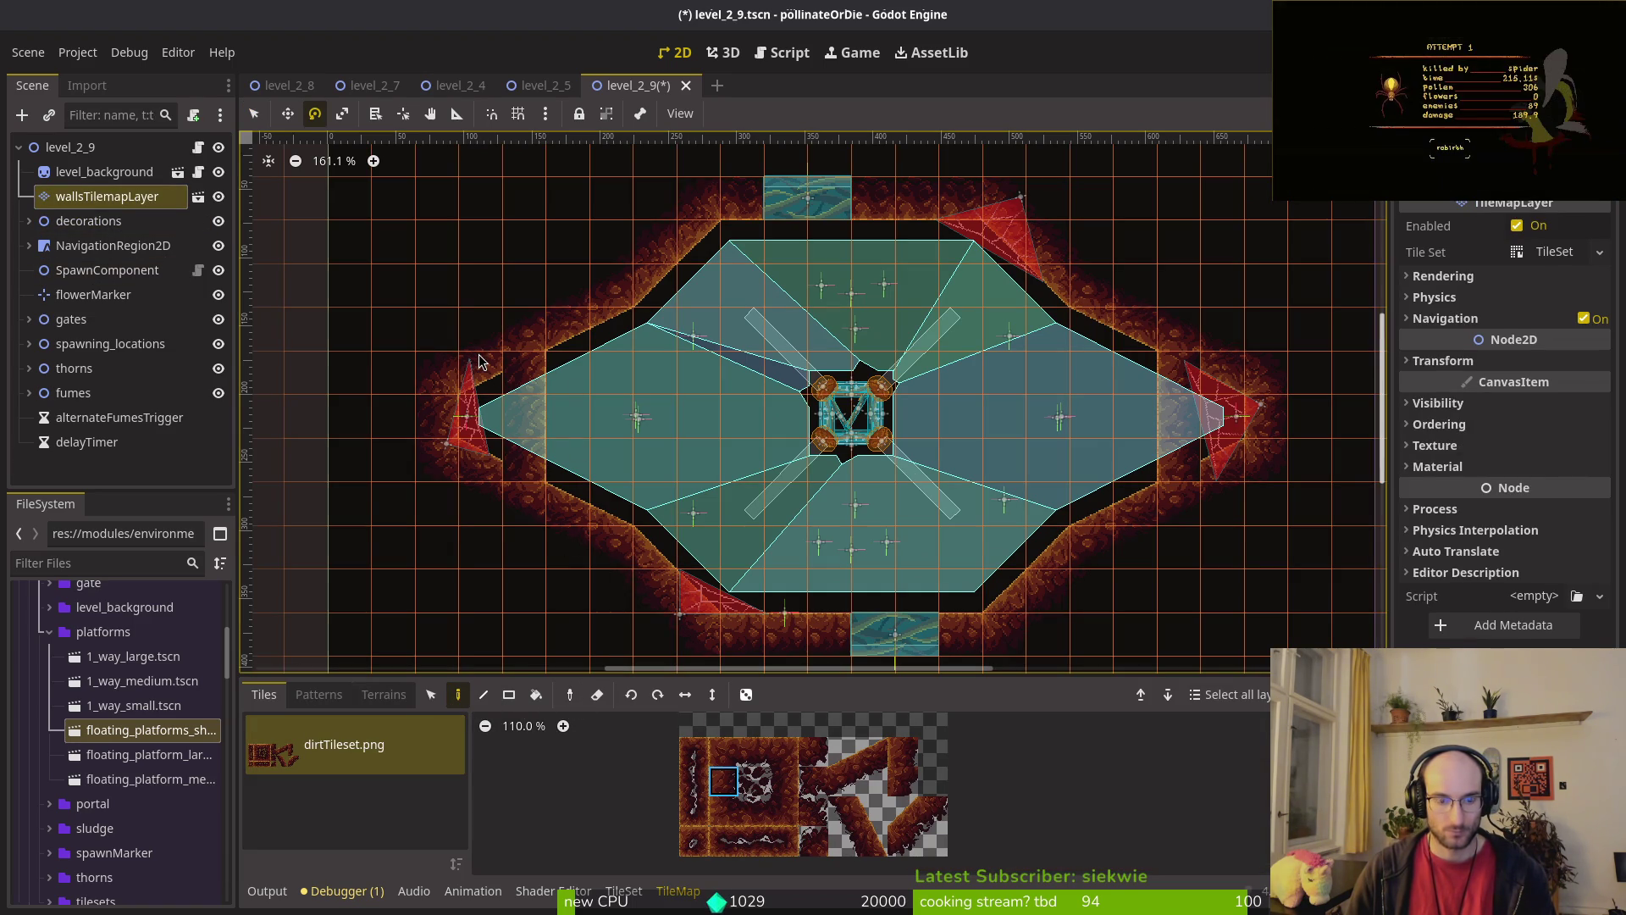
{"action": "left_click", "coordinate": [253, 113]}
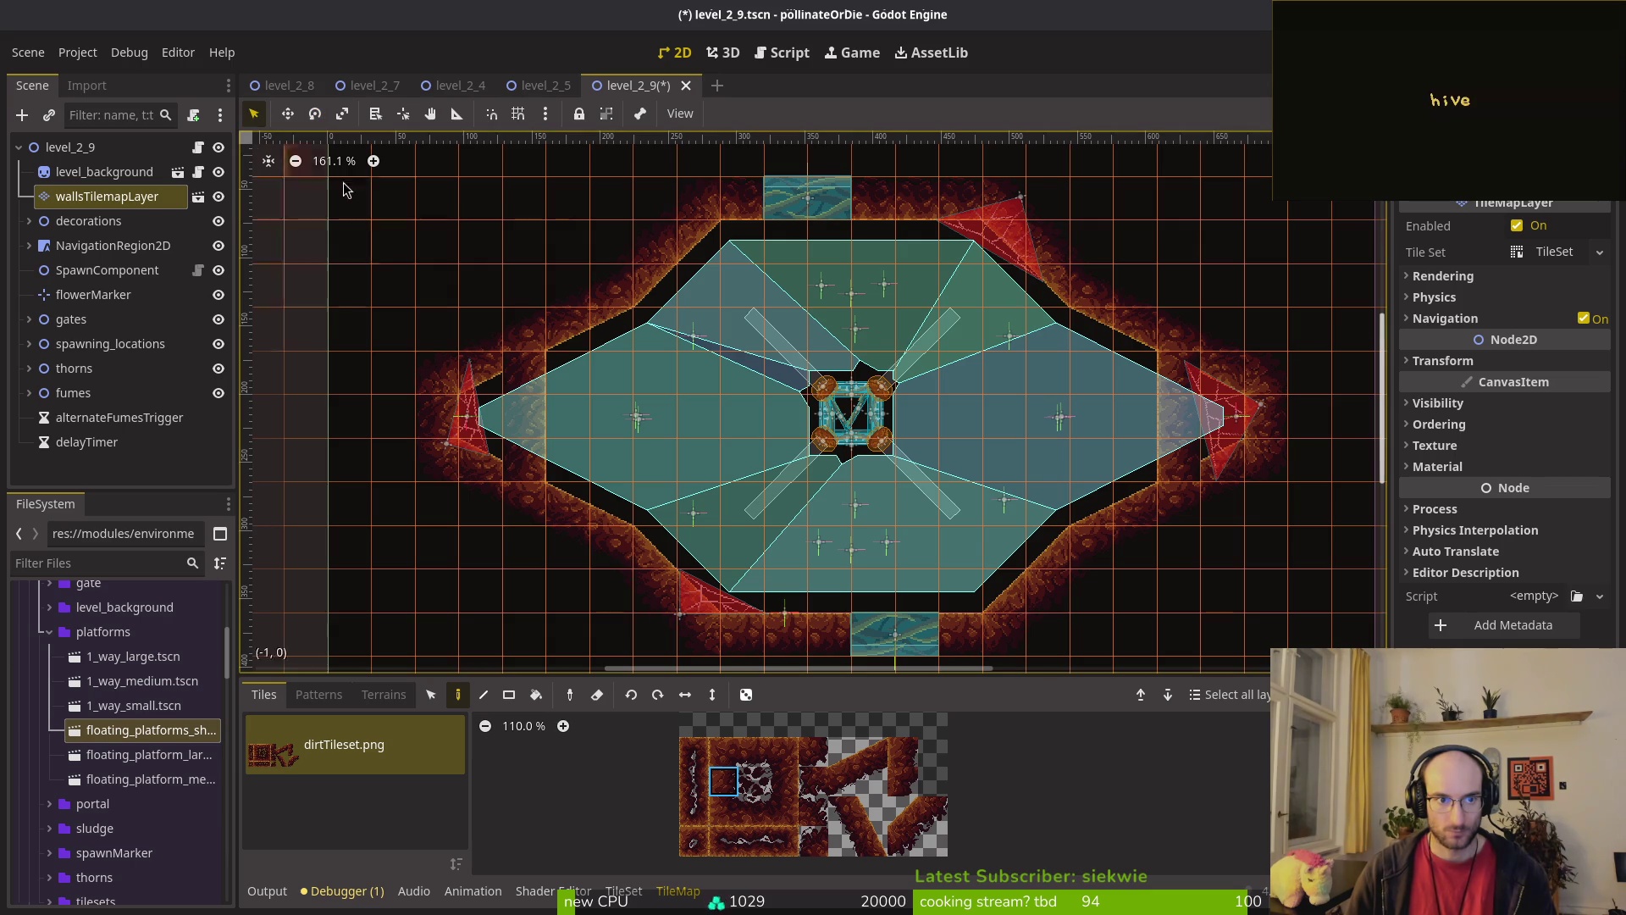
{"action": "key", "text": "e"}
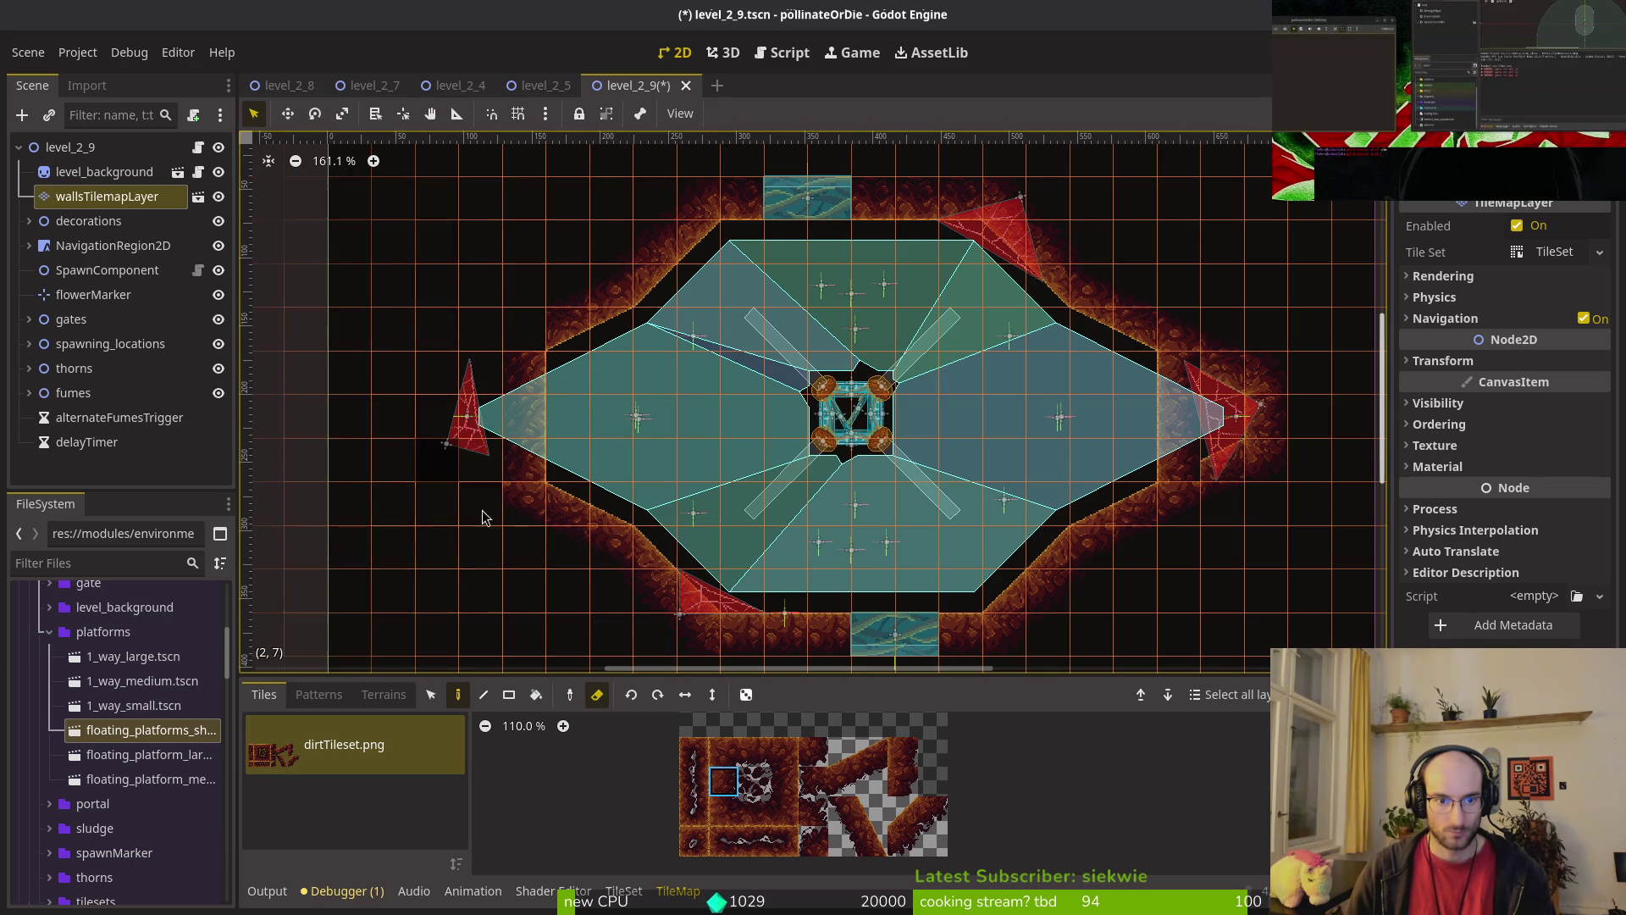
{"action": "scroll", "coordinate": [1048, 286], "scroll_direction": "right", "scroll_amount": 3}
{"action": "scroll", "coordinate": [1048, 287], "scroll_direction": "down", "scroll_amount": 2}
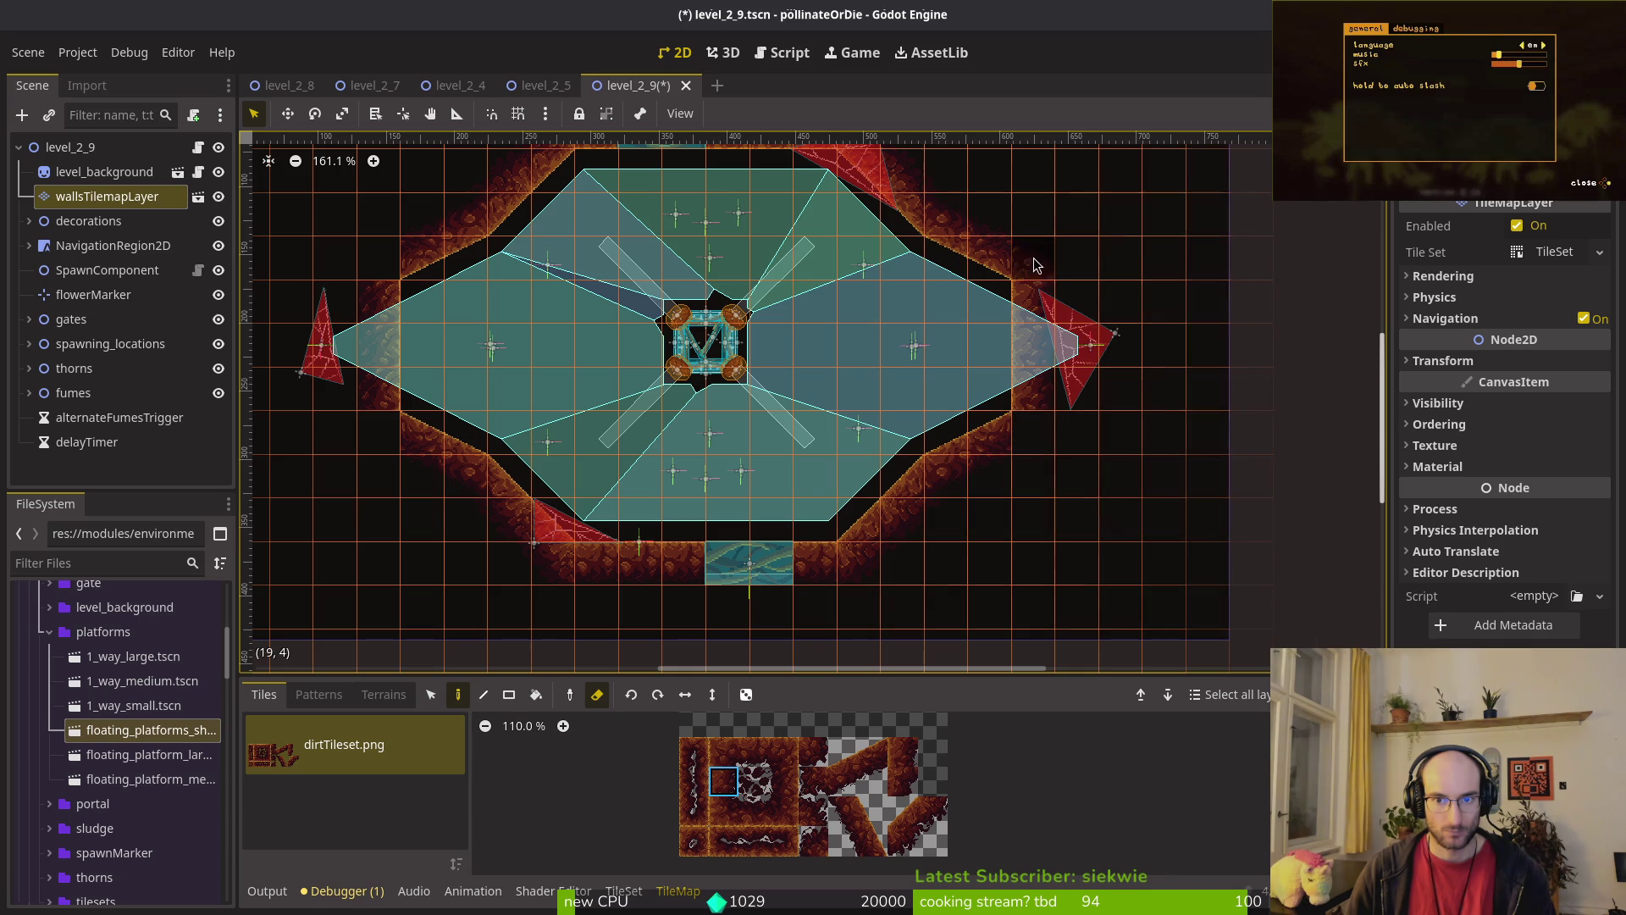
{"action": "left_click", "coordinate": [1149, 292]}
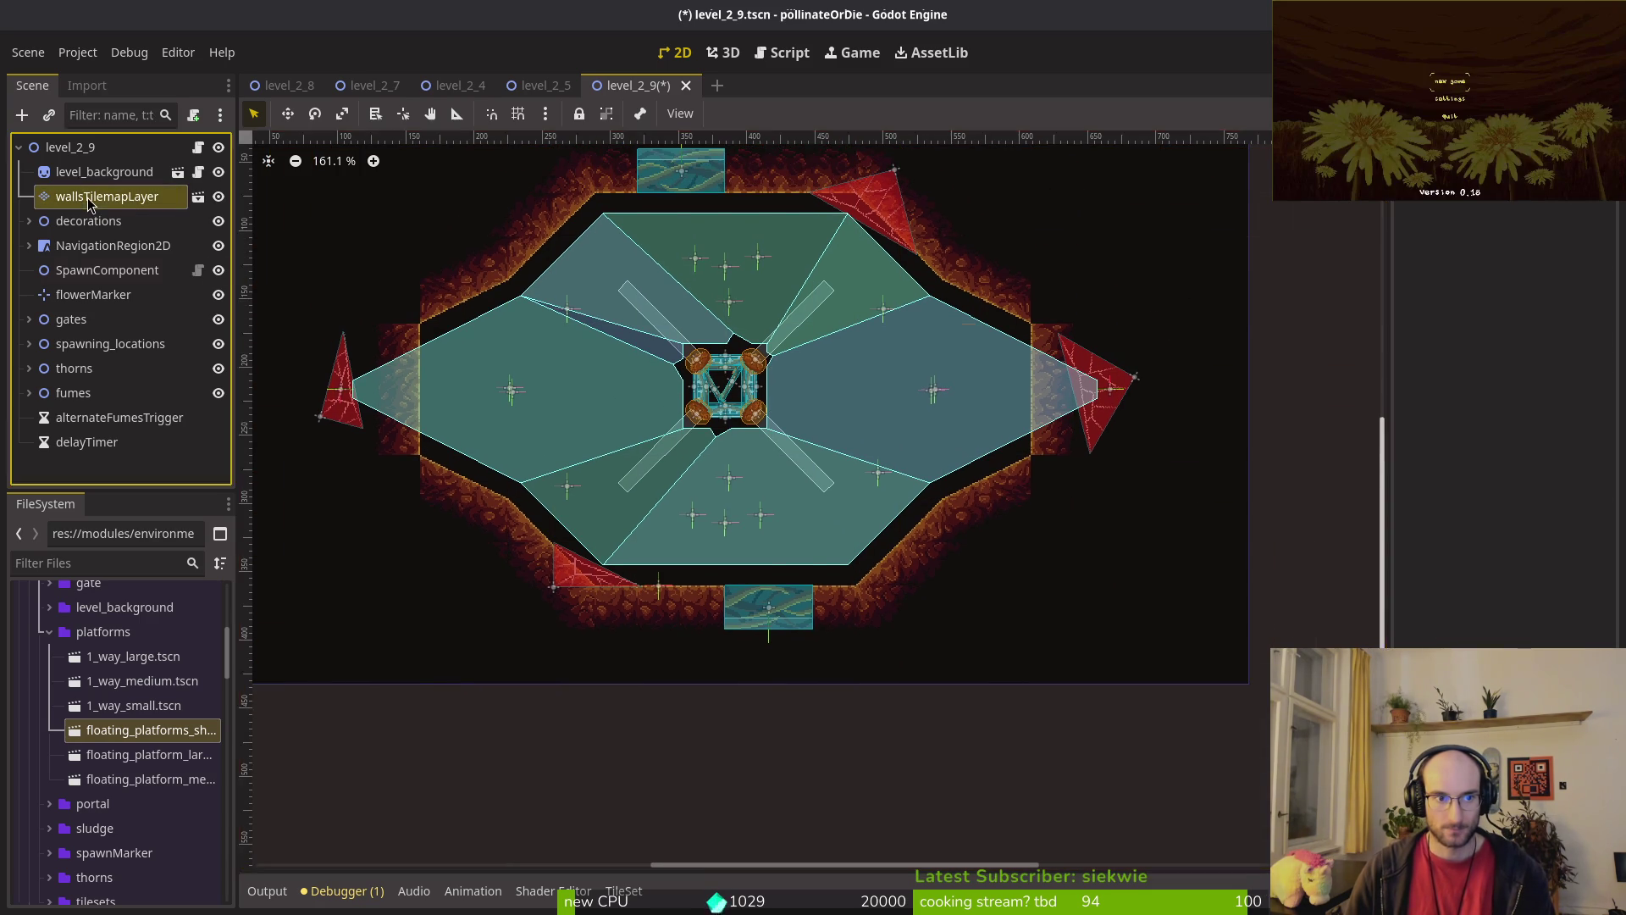
{"action": "left_click", "coordinate": [89, 199]}
{"action": "left_click", "coordinate": [936, 813]}
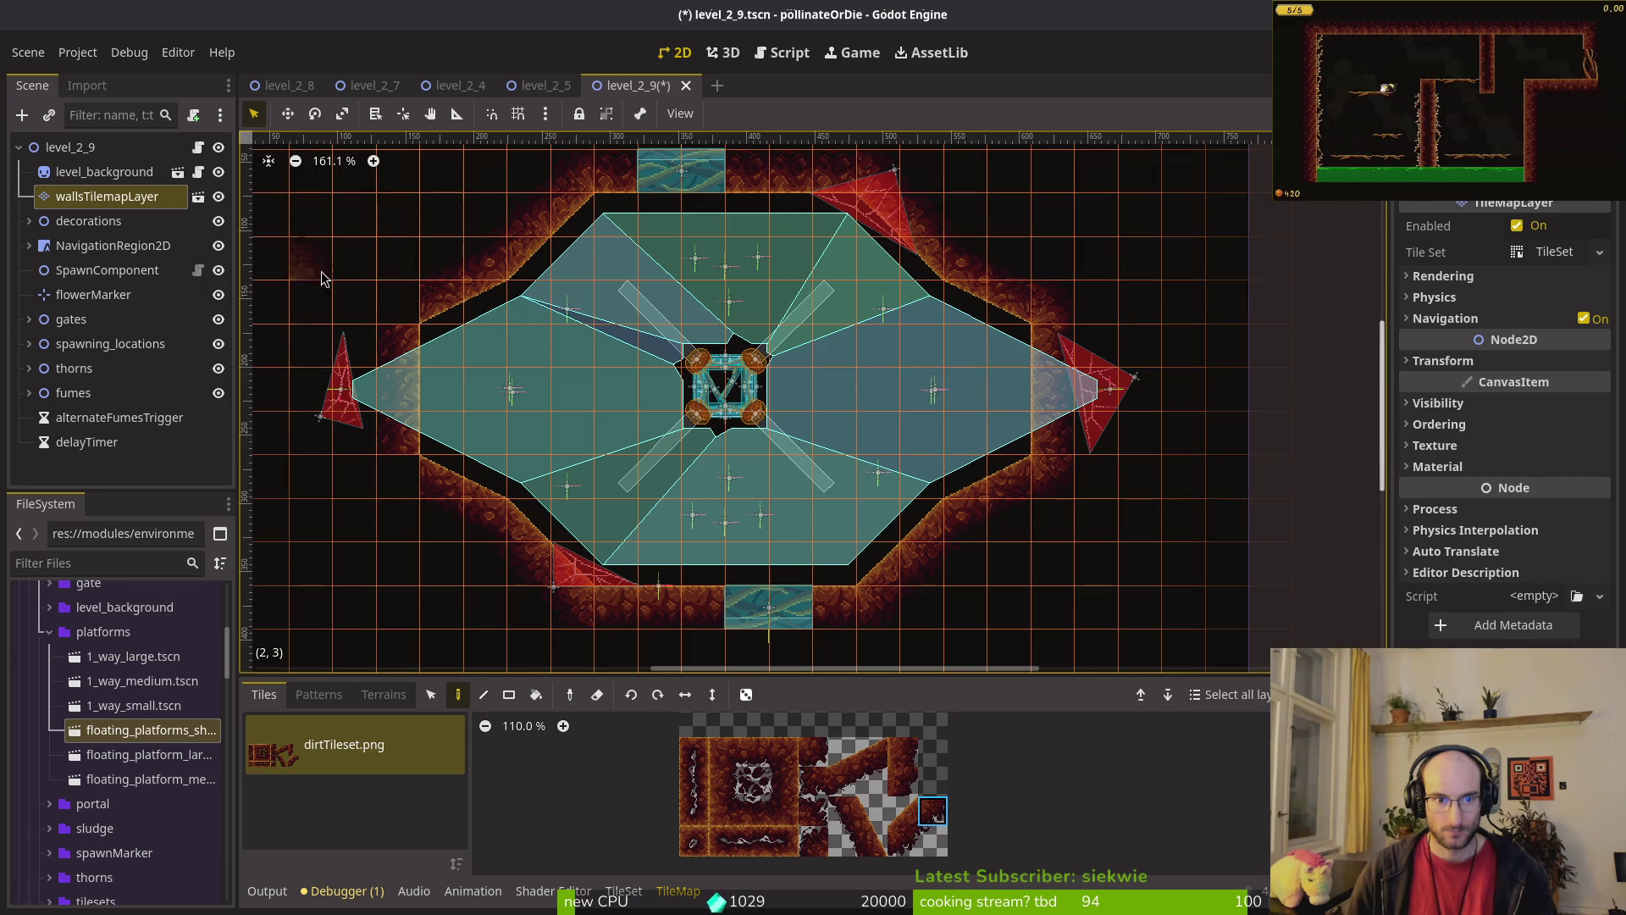
{"action": "key", "text": "Escape"}
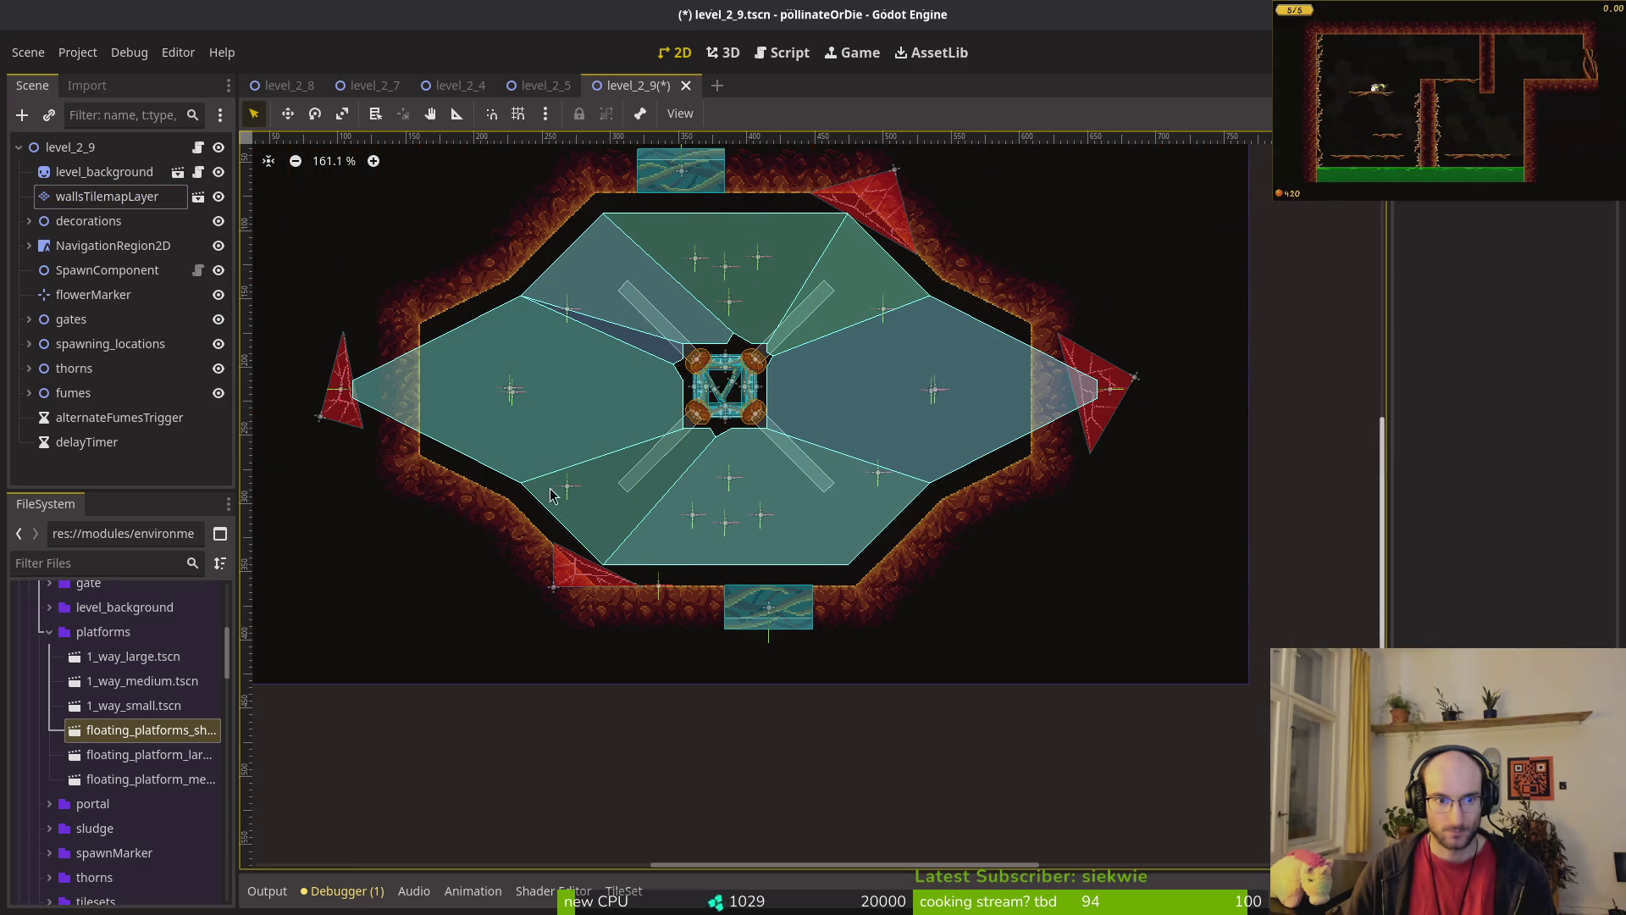
Step: Select the navigation polygon and drag vertex 11 onto the wall corner
{"action": "left_click", "coordinate": [455, 388]}
{"action": "scroll", "coordinate": [455, 388], "scroll_direction": "up", "scroll_amount": 10}
{"action": "mouse_move", "coordinate": [505, 412]}
{"action": "left_mouse_down"}
{"action": "mouse_move", "coordinate": [729, 280]}
{"action": "mouse_move", "coordinate": [748, 305]}
{"action": "mouse_move", "coordinate": [734, 304]}
{"action": "left_mouse_up"}
{"action": "scroll", "coordinate": [729, 279], "scroll_direction": "up", "scroll_amount": 5}
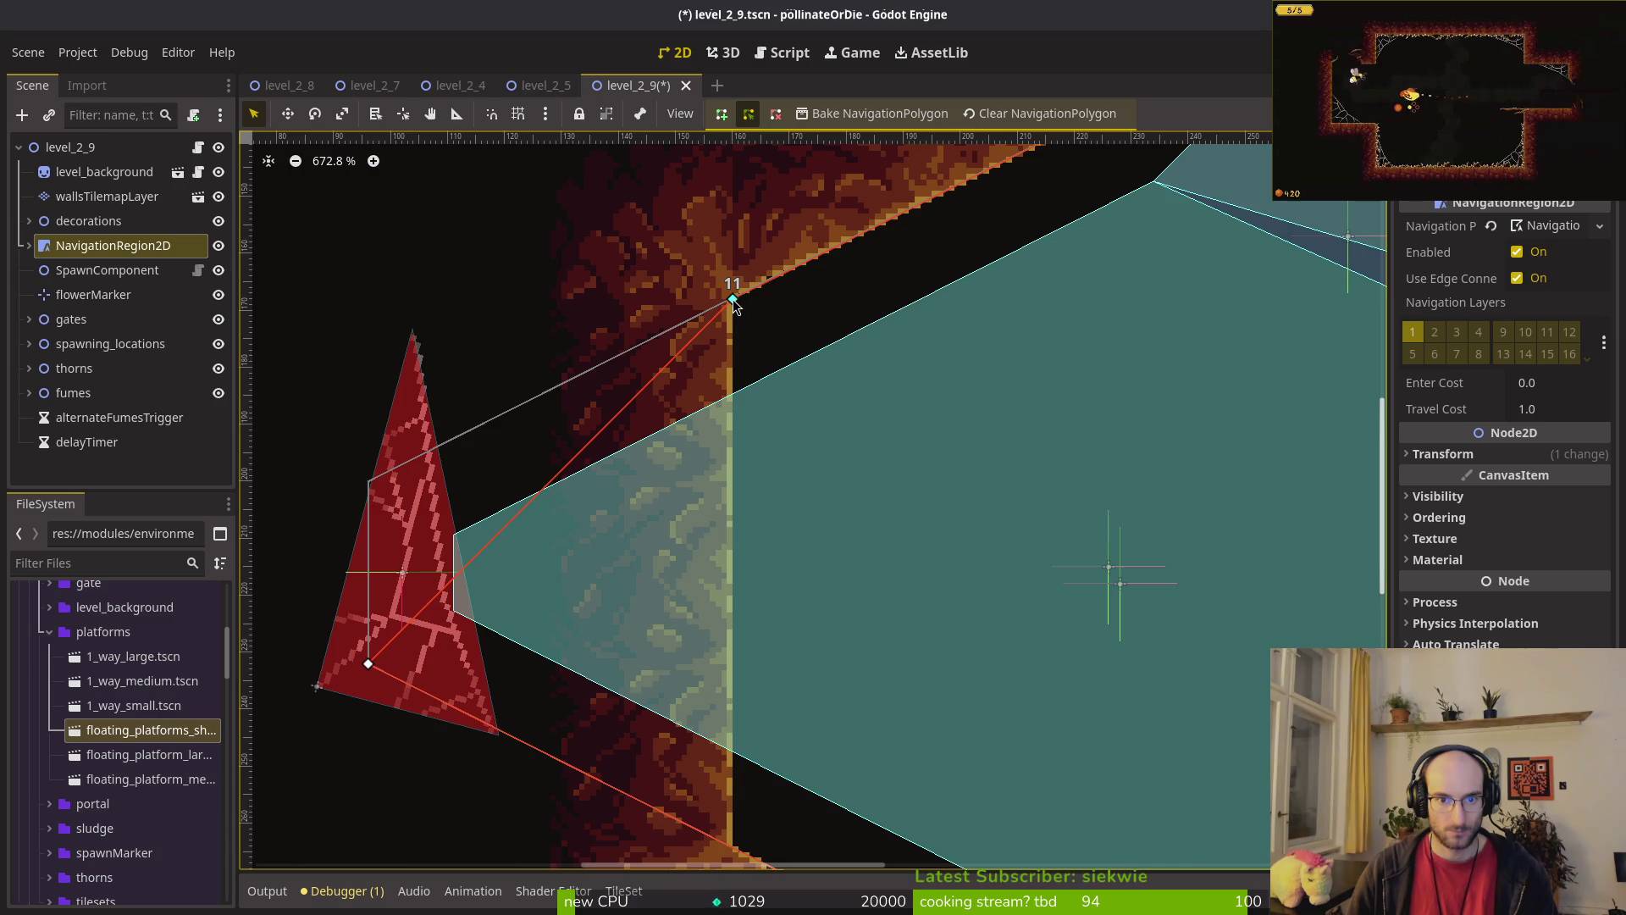
{"action": "scroll", "coordinate": [359, 465], "scroll_direction": "down", "scroll_amount": 5}
{"action": "scroll", "coordinate": [508, 398], "scroll_direction": "left", "scroll_amount": 3}
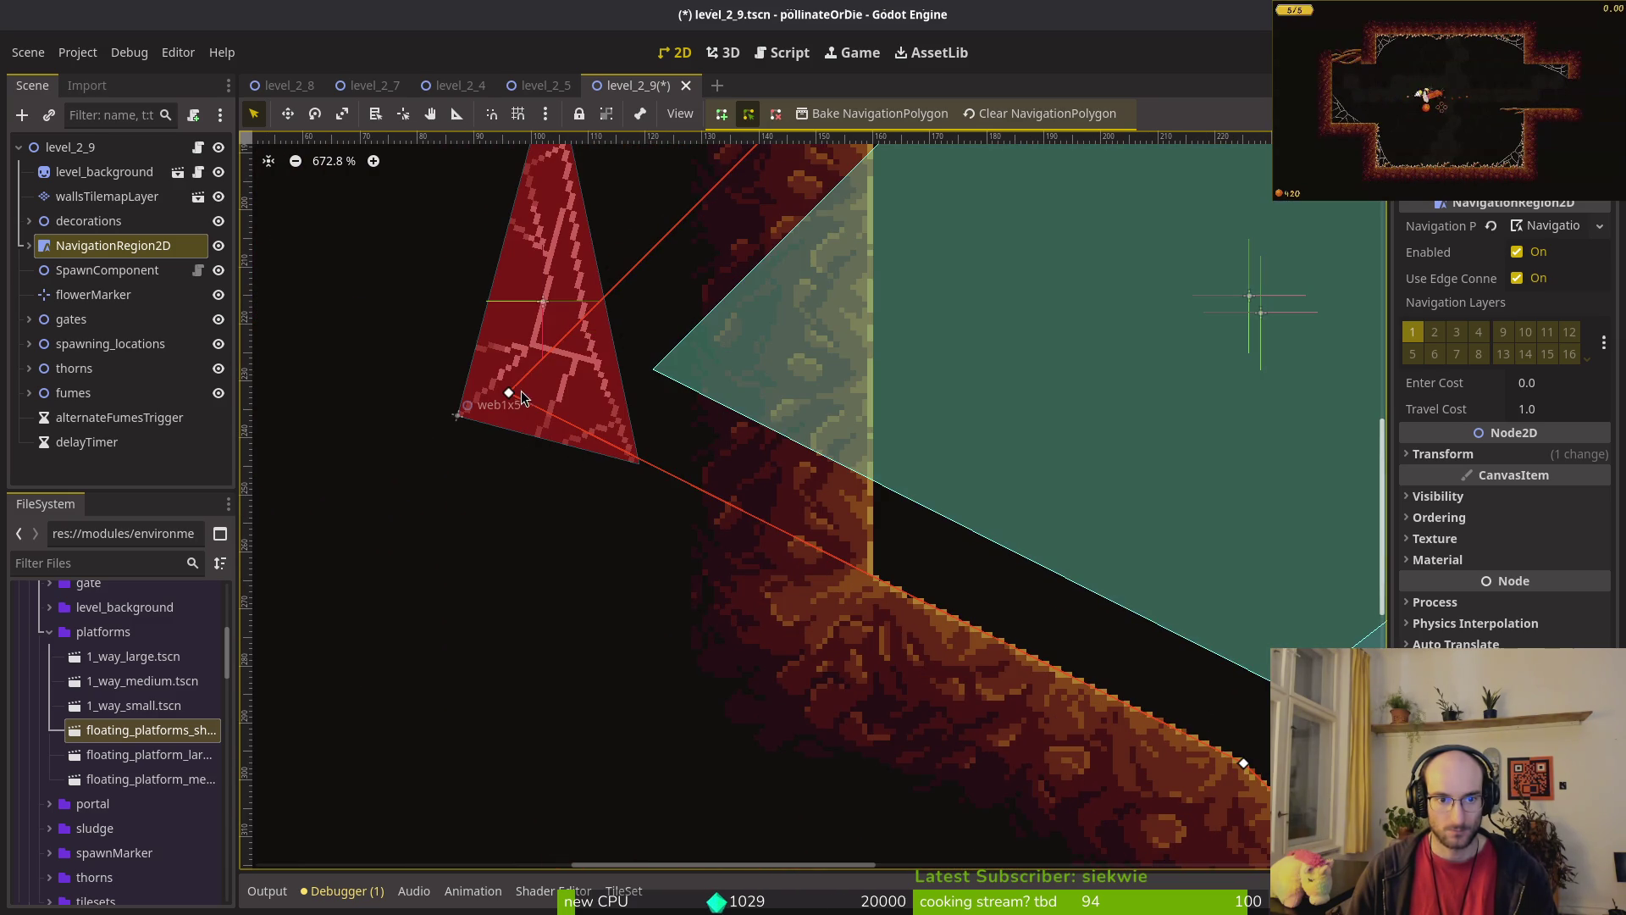
Step: Pull navigation vertices 10, 4 and 5 onto the wall edges, and shift web2x3 up and left
{"action": "left_click_drag", "start_coordinate": [870, 573], "coordinate": [851, 557]}
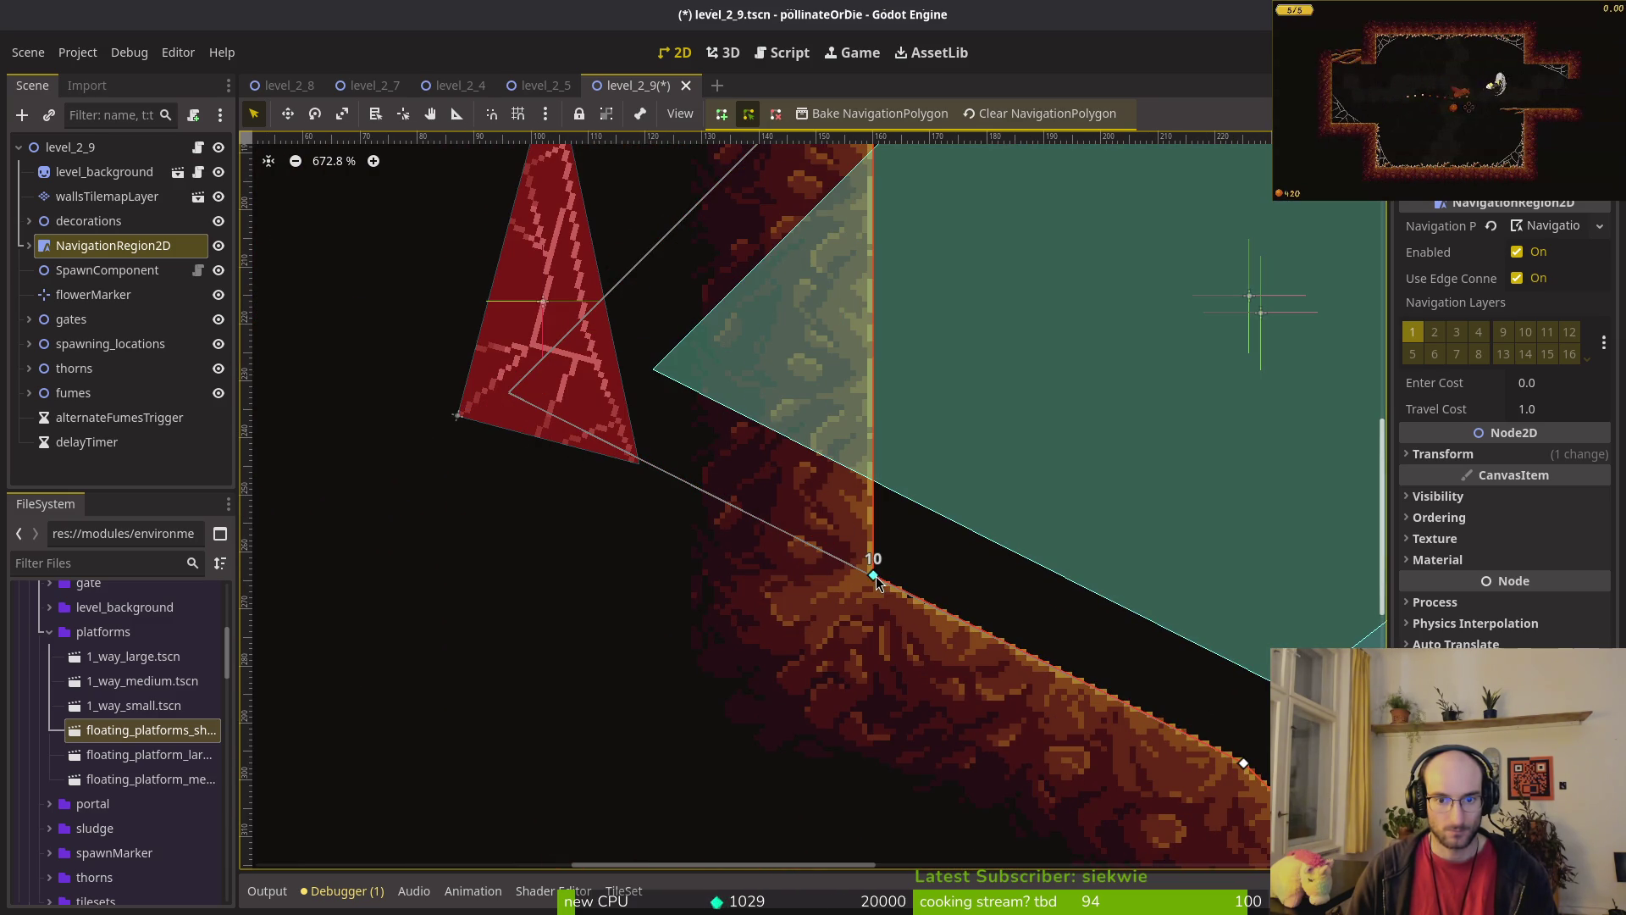
{"action": "scroll", "coordinate": [669, 567], "scroll_direction": "down", "scroll_amount": 11}
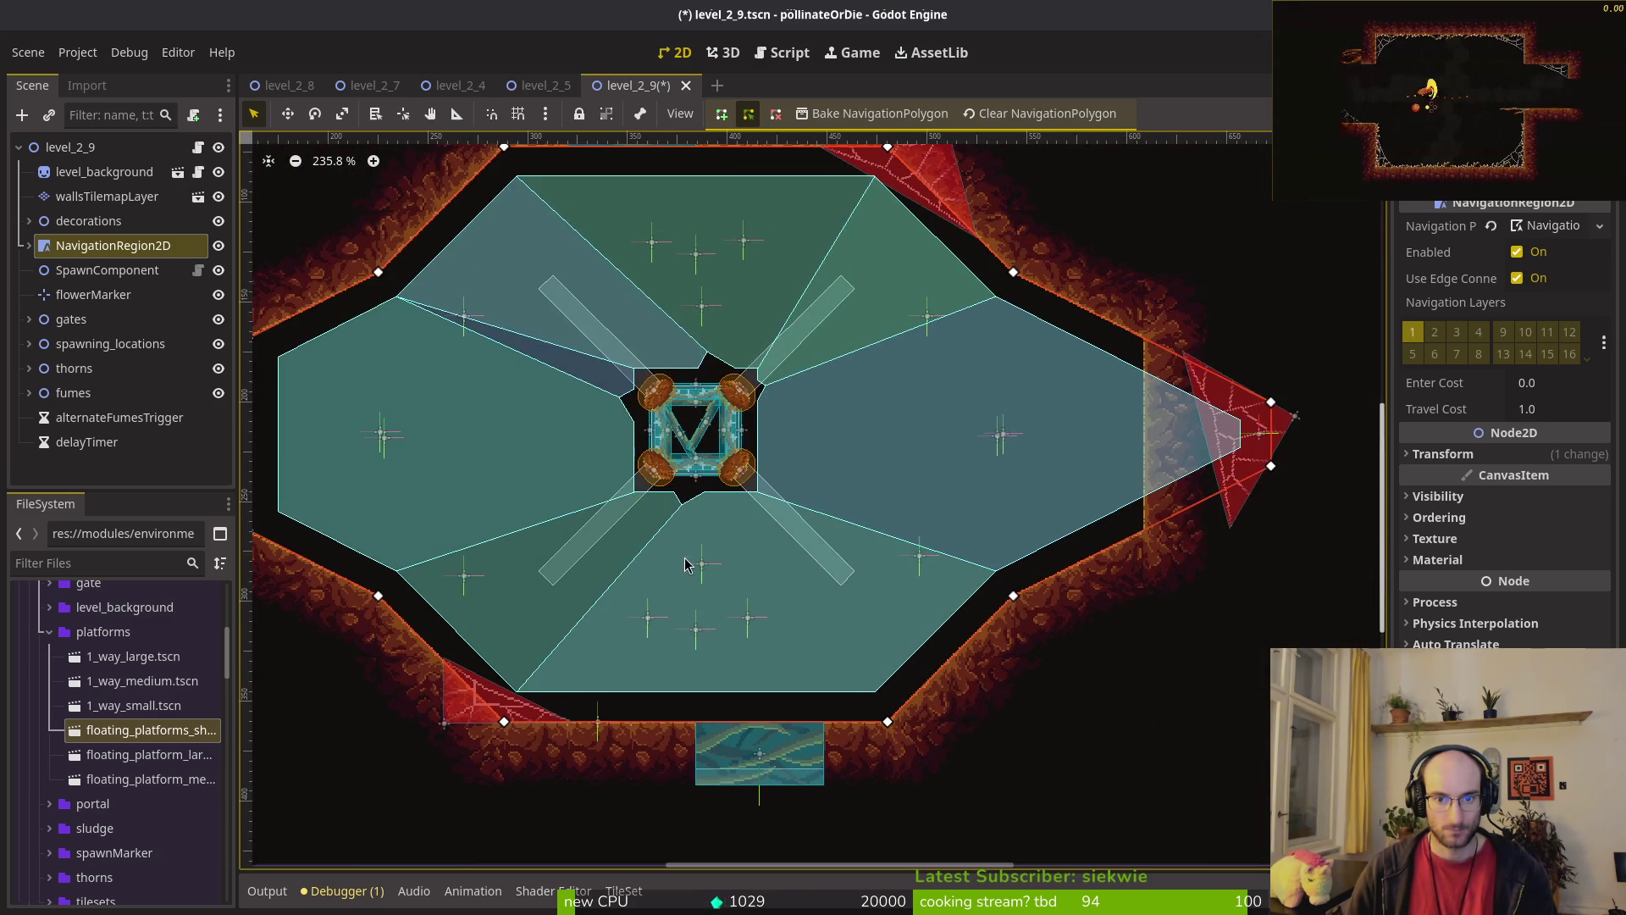
{"action": "scroll", "coordinate": [1299, 366], "scroll_direction": "up", "scroll_amount": 10}
{"action": "left_click_drag", "start_coordinate": [1298, 369], "coordinate": [910, 208]}
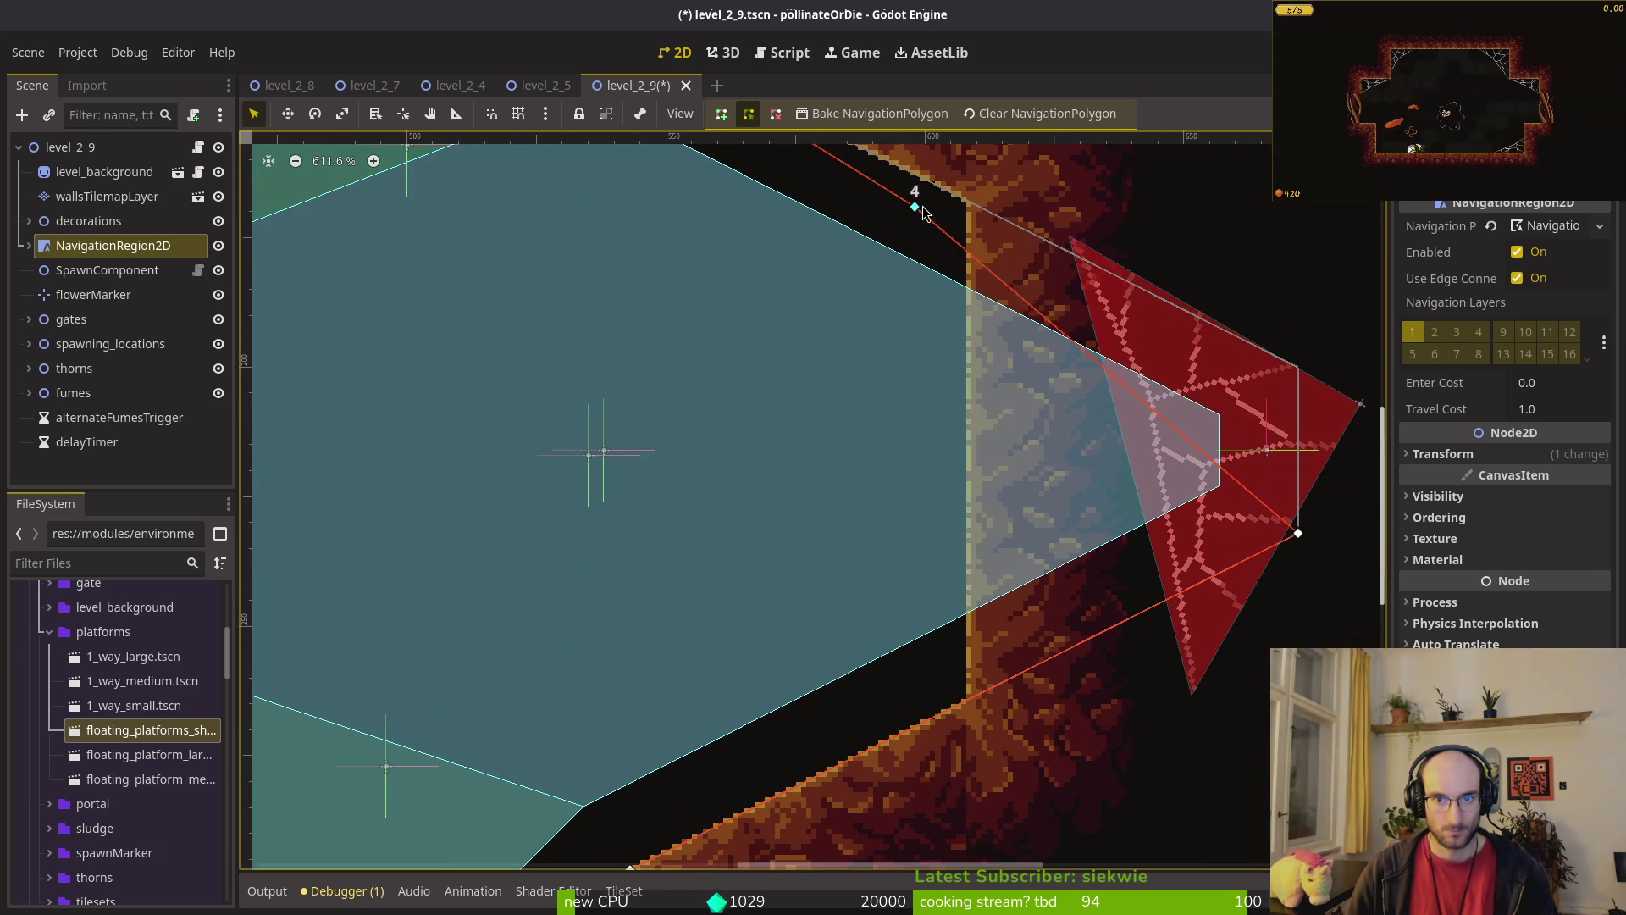
{"action": "scroll", "coordinate": [951, 675], "scroll_direction": "up", "scroll_amount": 9}
{"action": "mouse_move", "coordinate": [1293, 537]}
{"action": "left_mouse_down"}
{"action": "mouse_move", "coordinate": [951, 675]}
{"action": "mouse_move", "coordinate": [1006, 732]}
{"action": "left_mouse_up"}
{"action": "scroll", "coordinate": [1002, 738], "scroll_direction": "down", "scroll_amount": 8}
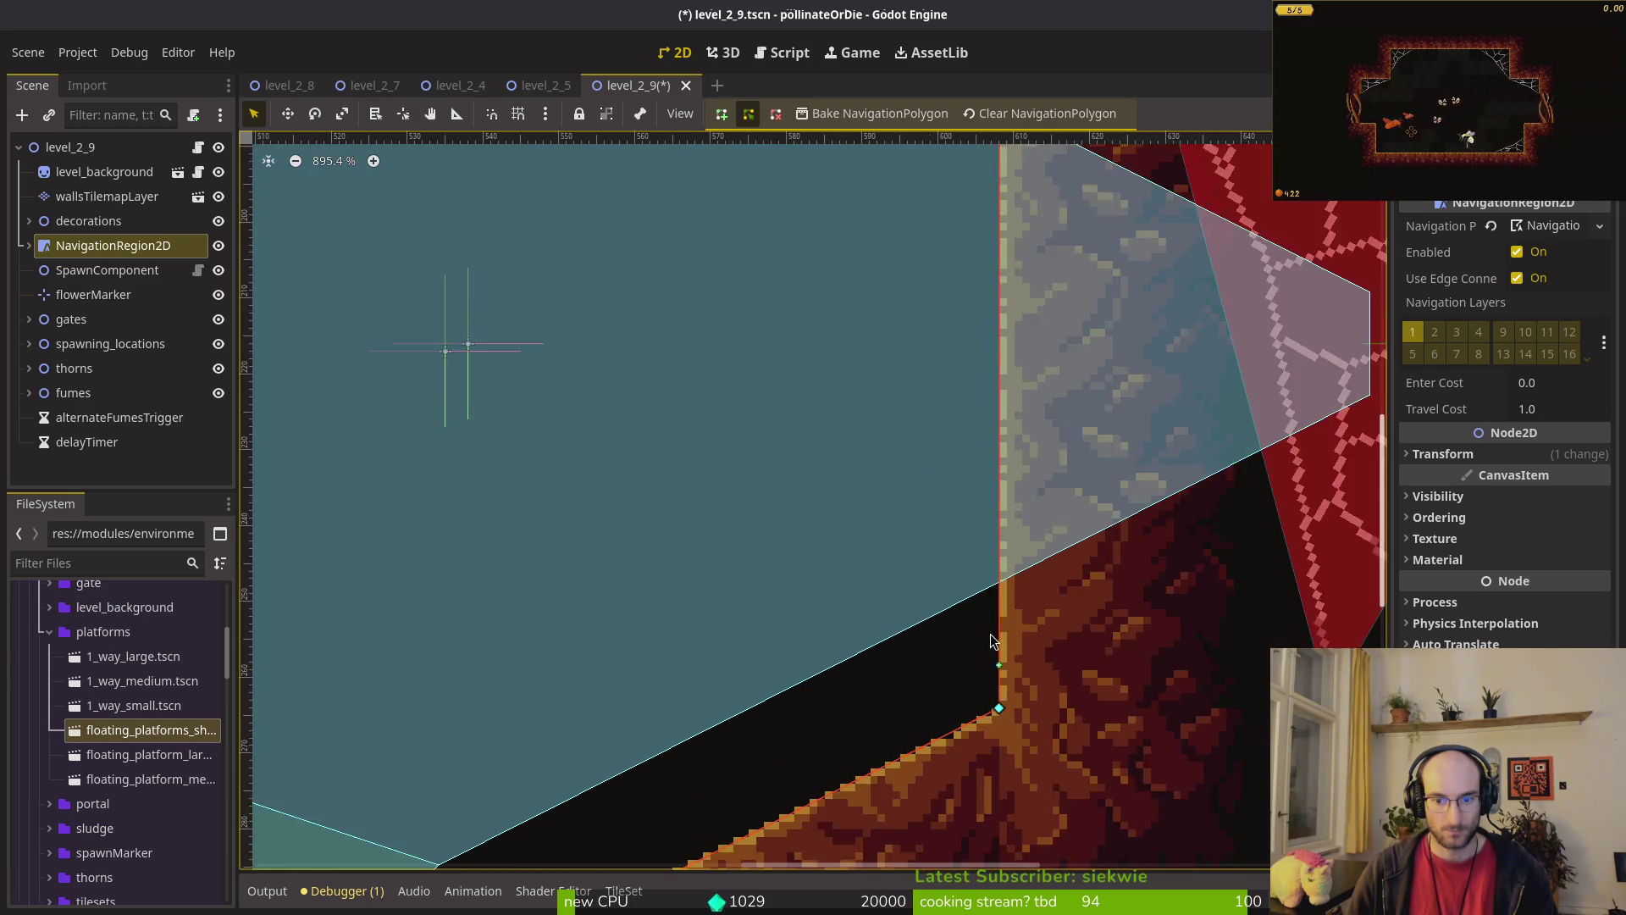
{"action": "mouse_move", "coordinate": [1131, 607]}
{"action": "left_mouse_down"}
{"action": "mouse_move", "coordinate": [688, 409]}
{"action": "mouse_move", "coordinate": [818, 409]}
{"action": "mouse_move", "coordinate": [887, 503]}
{"action": "left_mouse_up"}
Step: Reselect the web2x3 web to fine-tune its position
{"action": "left_click", "coordinate": [880, 501]}
{"action": "left_click", "coordinate": [948, 557]}
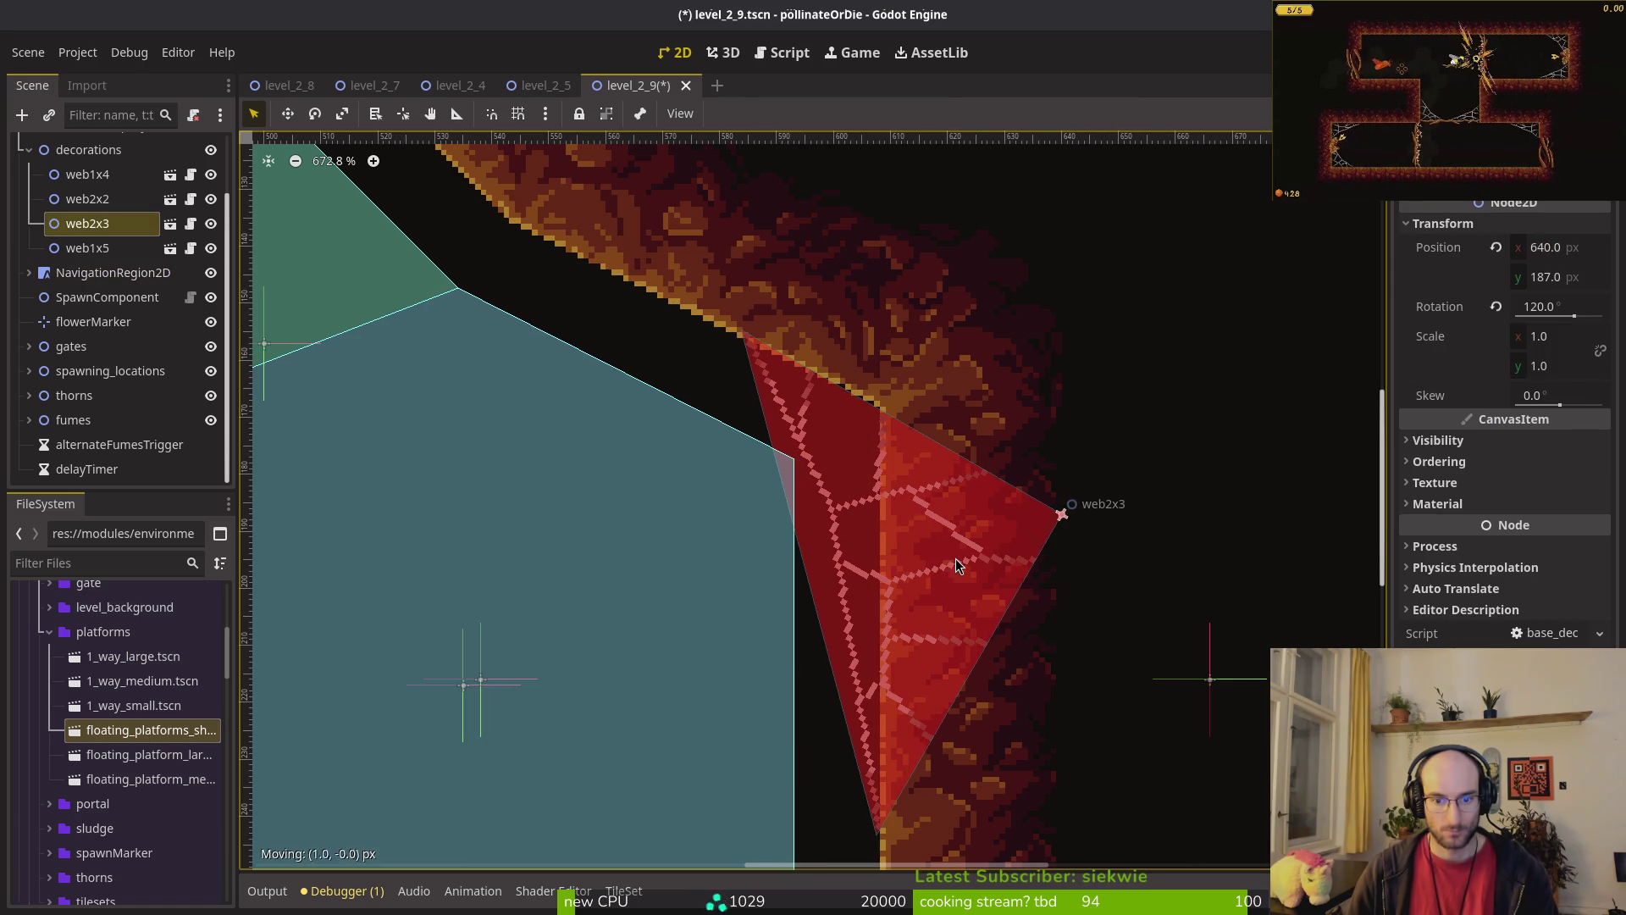
{"action": "scroll", "coordinate": [937, 557], "scroll_direction": "down", "scroll_amount": 3}
{"action": "scroll", "coordinate": [938, 557], "scroll_direction": "down", "scroll_amount": 8}
{"action": "scroll", "coordinate": [690, 563], "scroll_direction": "left", "scroll_amount": 5}
{"action": "scroll", "coordinate": [736, 466], "scroll_direction": "up", "scroll_amount": 8}
{"action": "scroll", "coordinate": [974, 550], "scroll_direction": "up", "scroll_amount": 4}
Step: Move web1x5 down-right into the left wall corner and rotate it counter-clockwise
{"action": "mouse_move", "coordinate": [736, 466]}
{"action": "left_mouse_down"}
{"action": "mouse_move", "coordinate": [973, 550]}
{"action": "mouse_move", "coordinate": [836, 559]}
{"action": "mouse_move", "coordinate": [811, 530]}
{"action": "mouse_move", "coordinate": [843, 537]}
{"action": "left_mouse_up"}
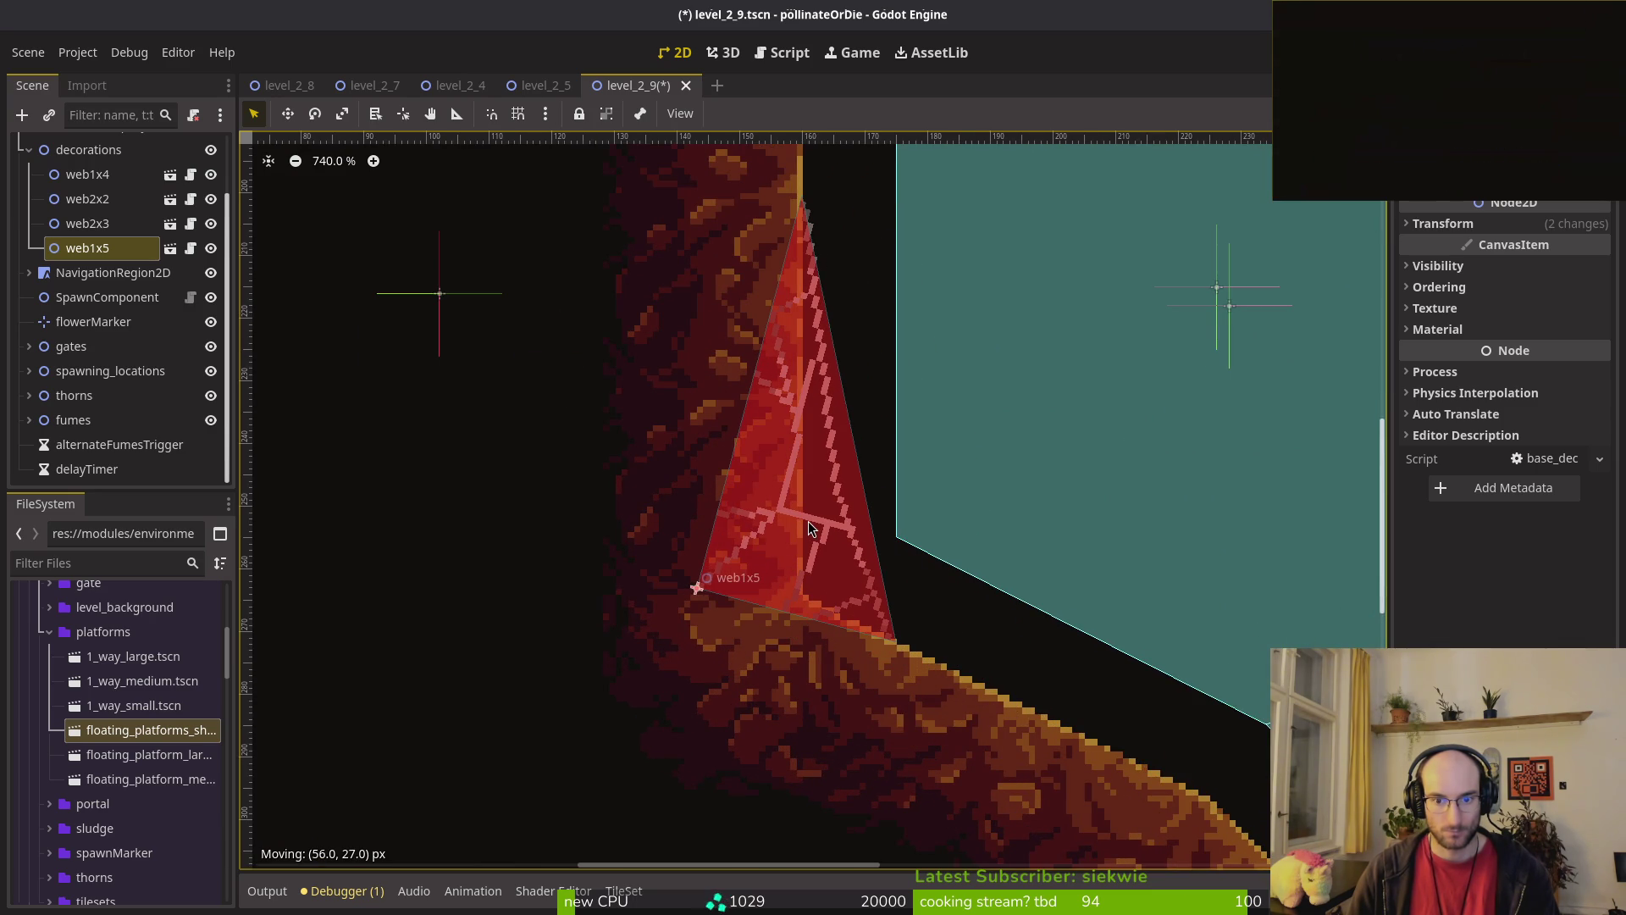
{"action": "scroll", "coordinate": [843, 537], "scroll_direction": "down", "scroll_amount": 5}
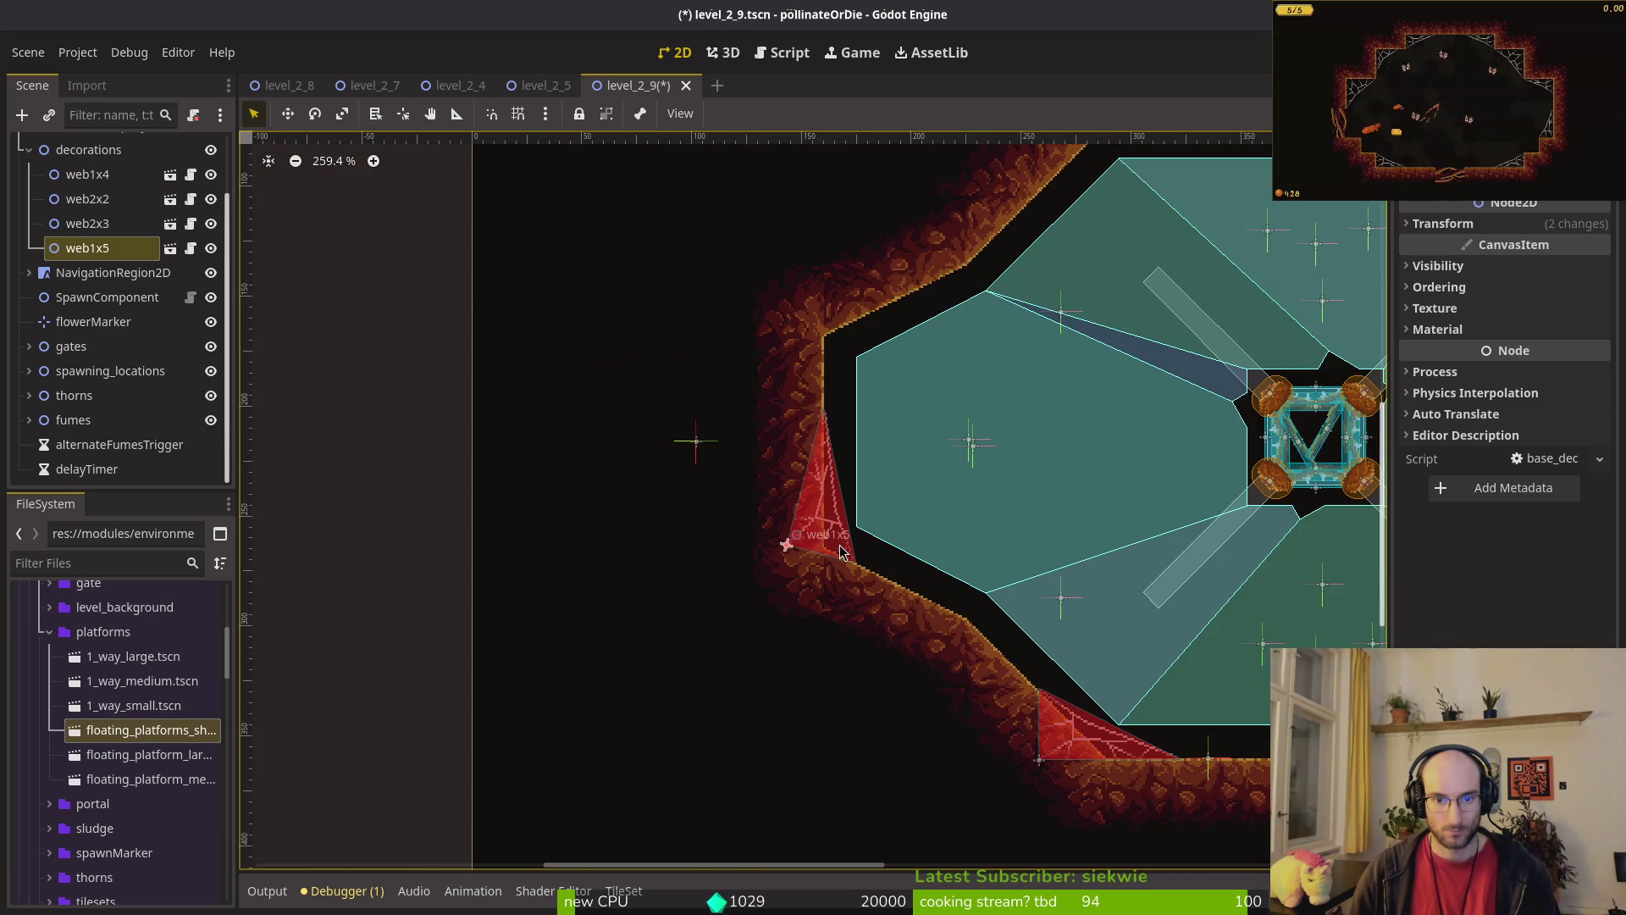
{"action": "mouse_move", "coordinate": [895, 567]}
{"action": "left_mouse_down"}
{"action": "mouse_move", "coordinate": [859, 542]}
{"action": "mouse_move", "coordinate": [826, 552]}
{"action": "mouse_move", "coordinate": [844, 571]}
{"action": "left_mouse_up"}
{"action": "left_click", "coordinate": [864, 551]}
{"action": "left_click", "coordinate": [813, 535]}
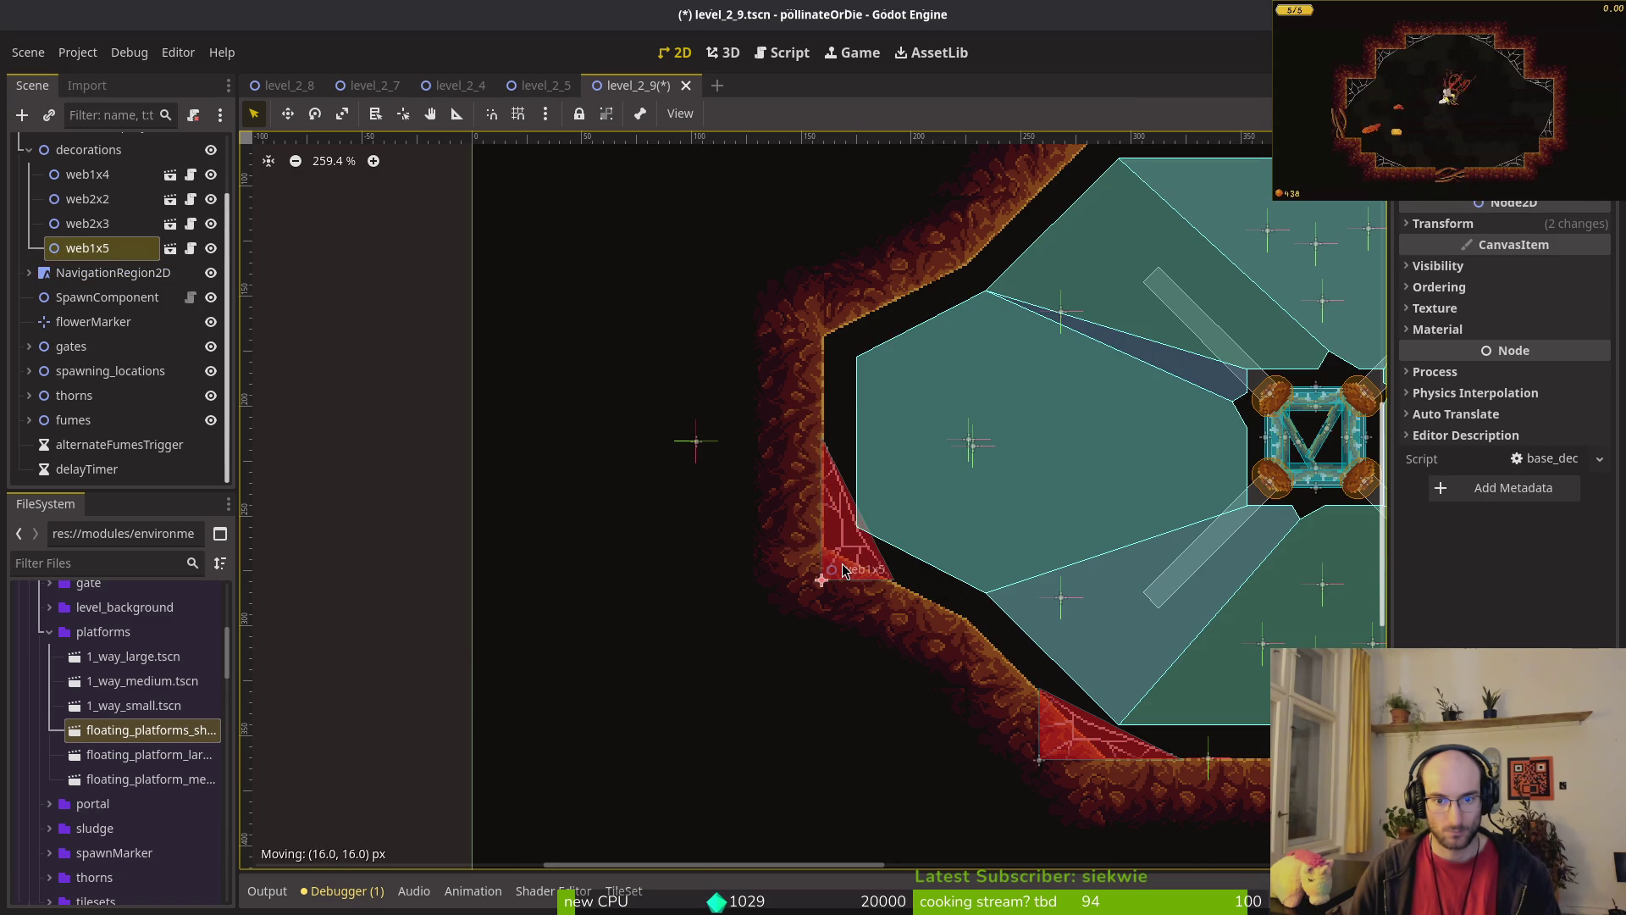
{"action": "scroll", "coordinate": [844, 573], "scroll_direction": "up", "scroll_amount": 4}
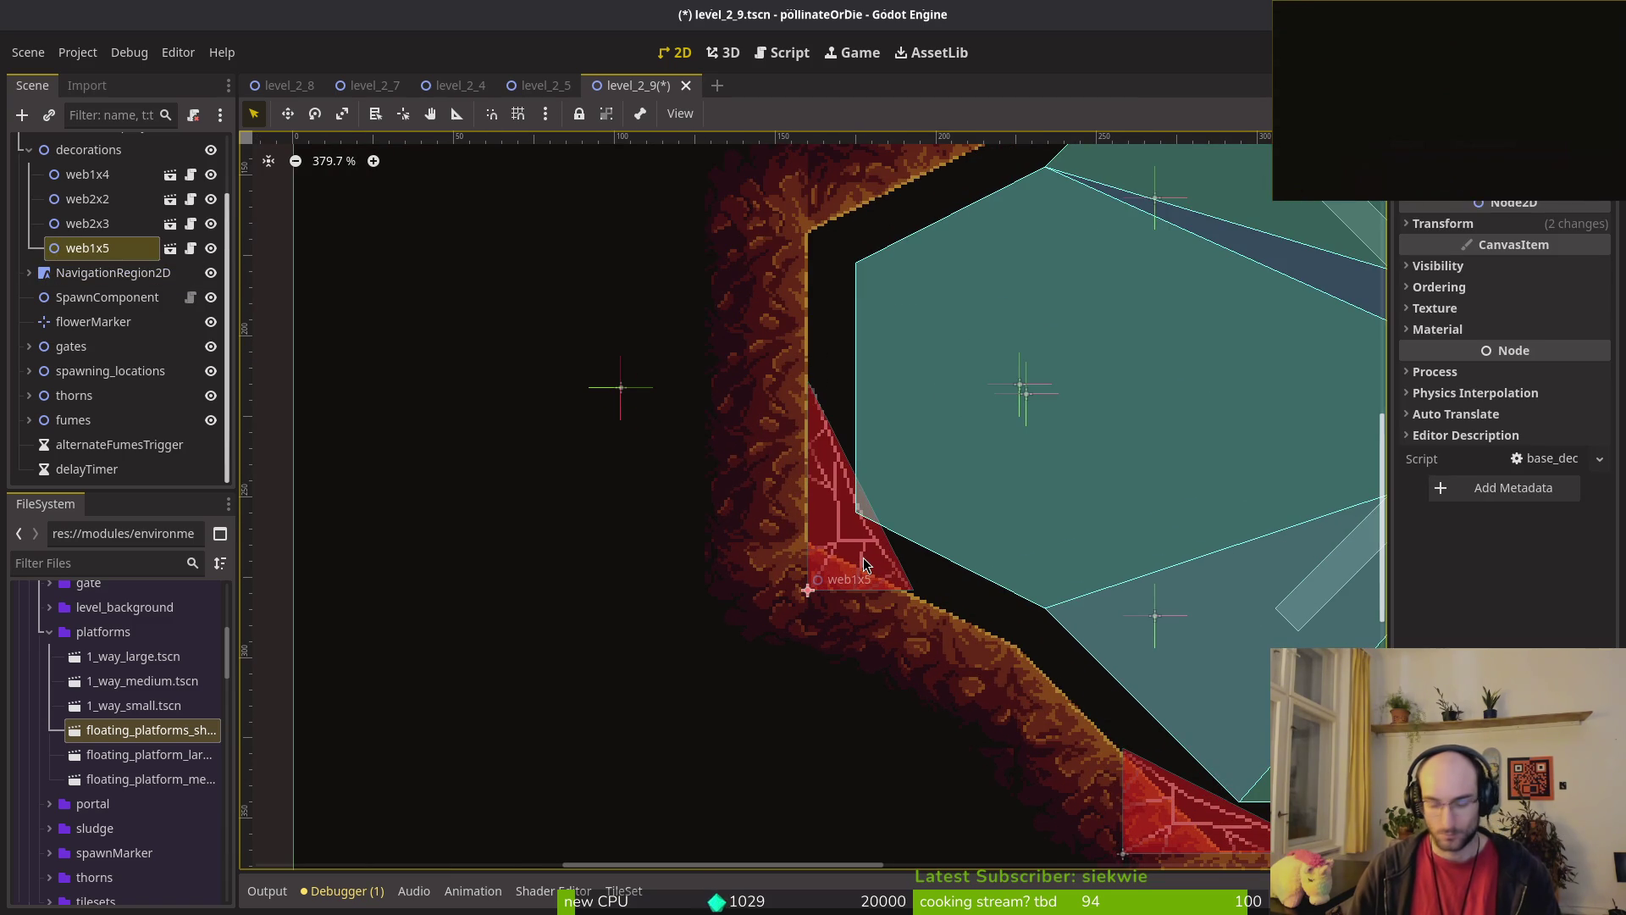
Step: Clear the selection and save level_2_9.tscn
{"action": "key", "text": "Escape"}
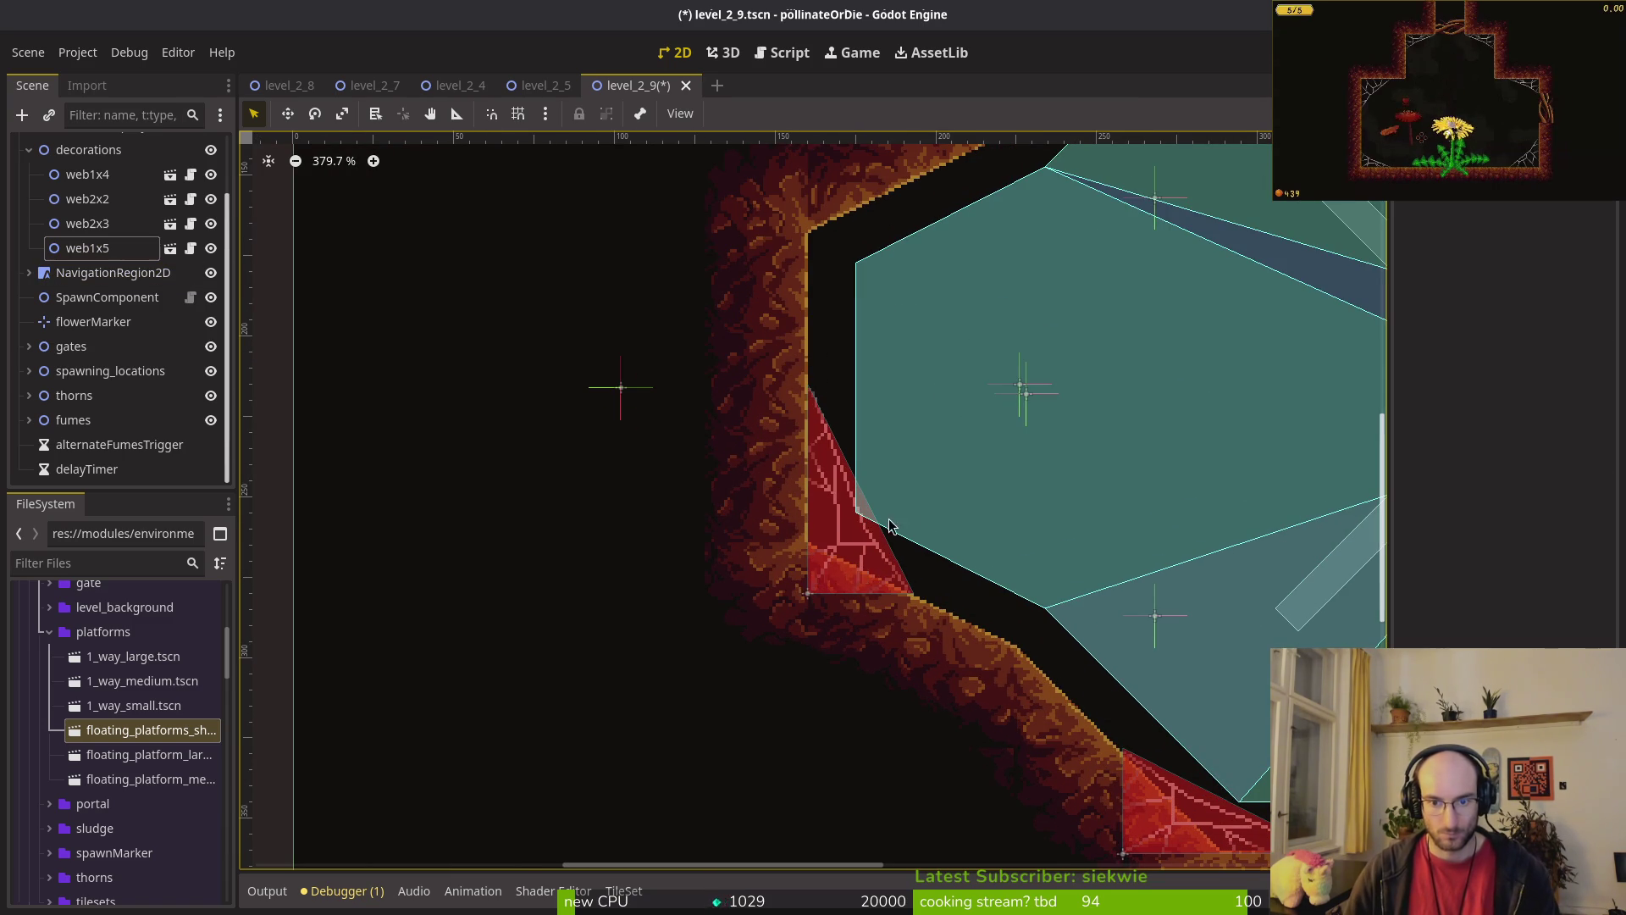
{"action": "scroll", "coordinate": [1078, 655], "scroll_direction": "down", "scroll_amount": 6}
{"action": "scroll", "coordinate": [1078, 655], "scroll_direction": "right", "scroll_amount": 3}
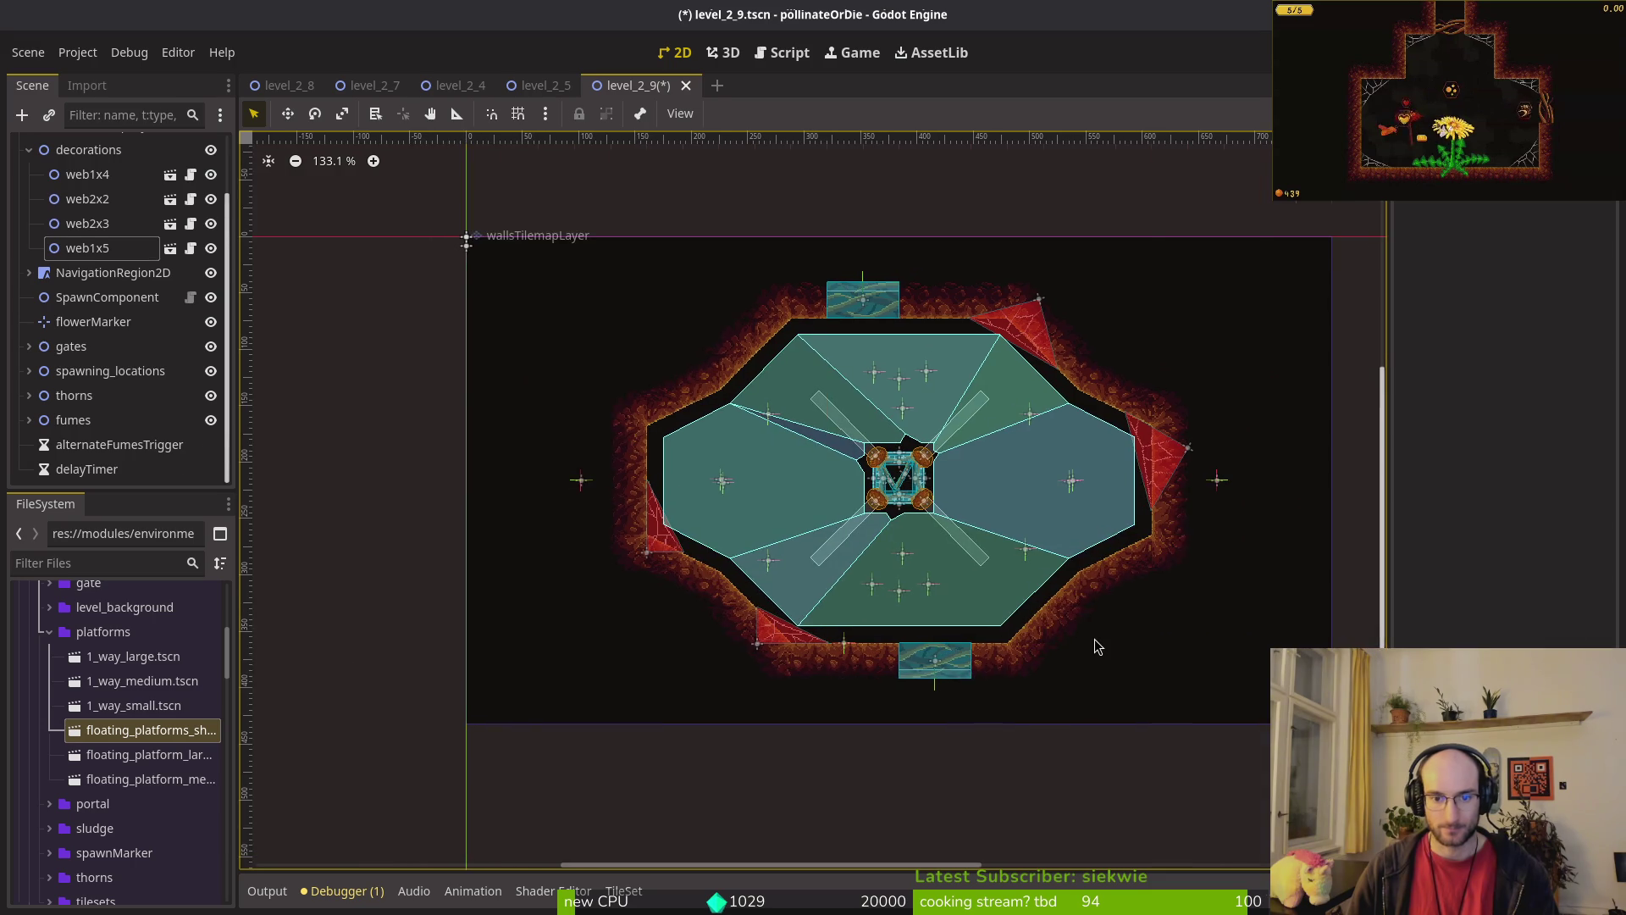
{"action": "left_click", "coordinate": [1096, 638]}
{"action": "scroll", "coordinate": [1096, 638], "scroll_direction": "down", "scroll_amount": 3}
{"action": "key", "text": "Escape"}
{"action": "key", "text": "ctrl+s"}
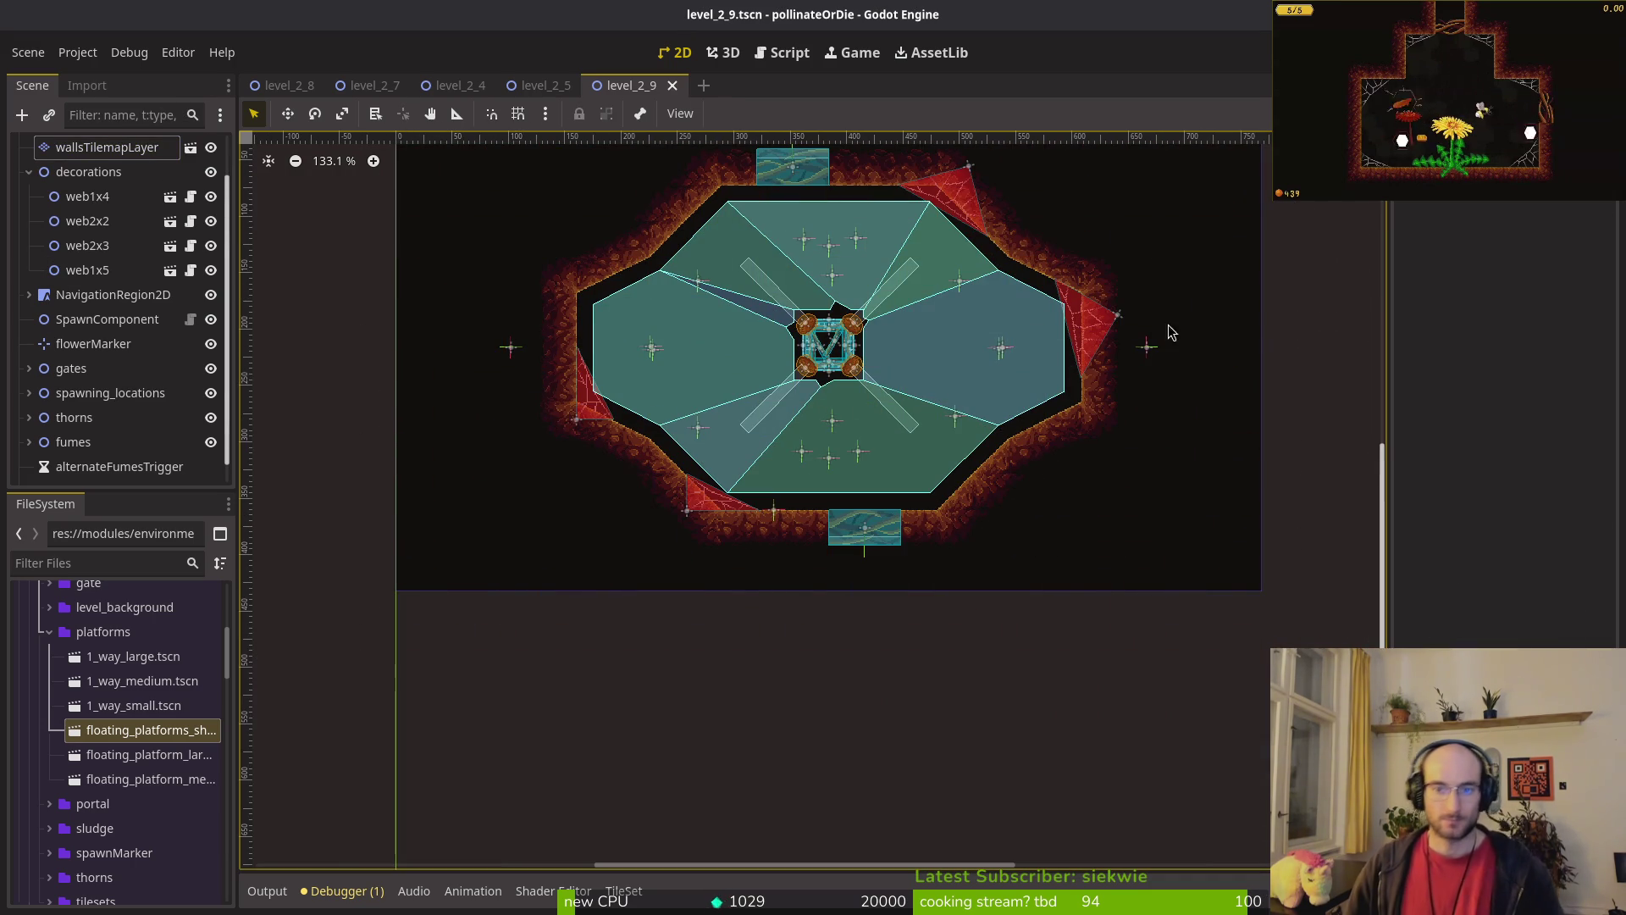
Step: Drag wave1's enemySpawnMarker5 left from 666, 216 to 602, 244 beside the right wall
{"action": "left_click", "coordinate": [1144, 347]}
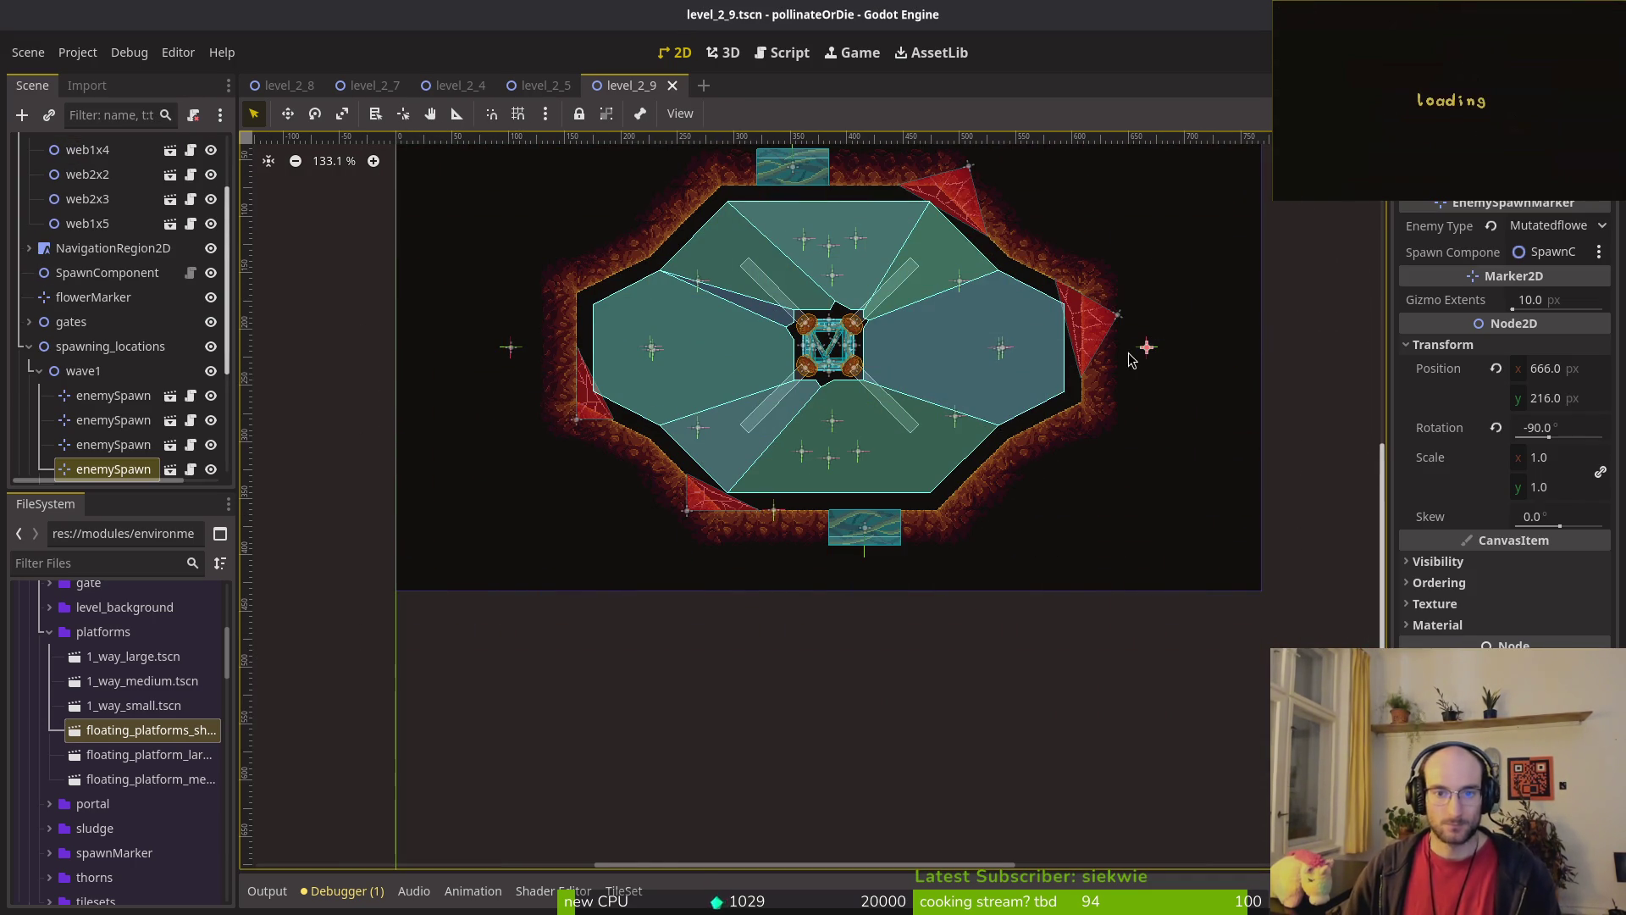
{"action": "scroll", "coordinate": [1131, 342], "scroll_direction": "up", "scroll_amount": 10}
{"action": "mouse_move", "coordinate": [1186, 373]}
{"action": "left_mouse_down"}
{"action": "mouse_move", "coordinate": [957, 379]}
{"action": "mouse_move", "coordinate": [1017, 364]}
{"action": "left_mouse_up"}
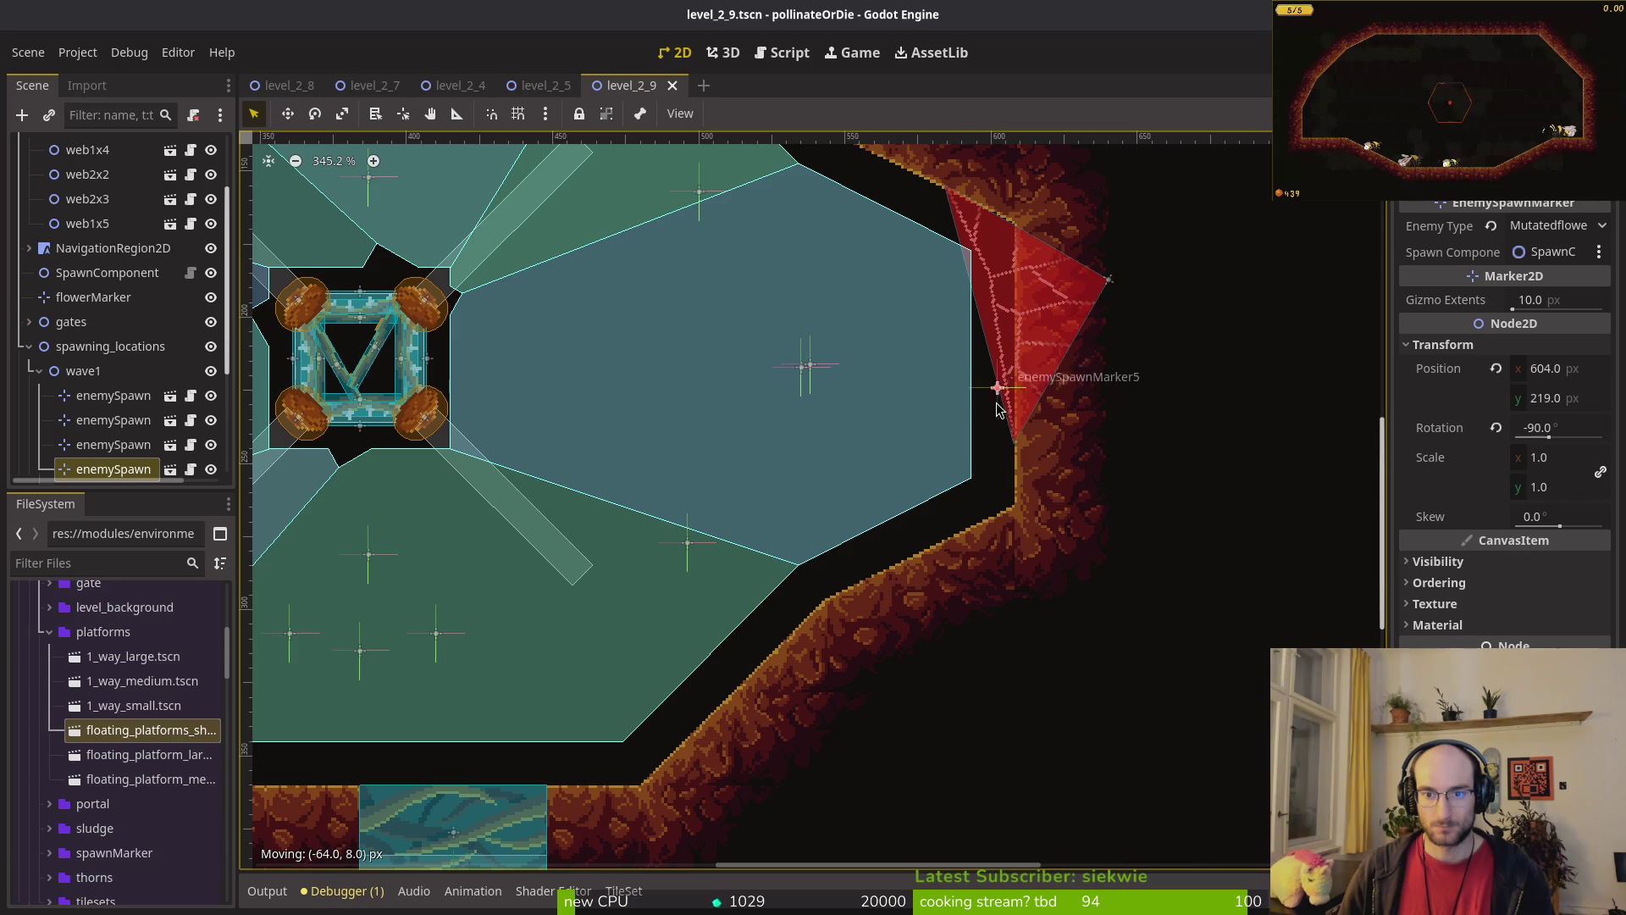
{"action": "left_click_drag", "start_coordinate": [1000, 457], "coordinate": [994, 440]}
{"action": "scroll", "coordinate": [991, 427], "scroll_direction": "down", "scroll_amount": 12}
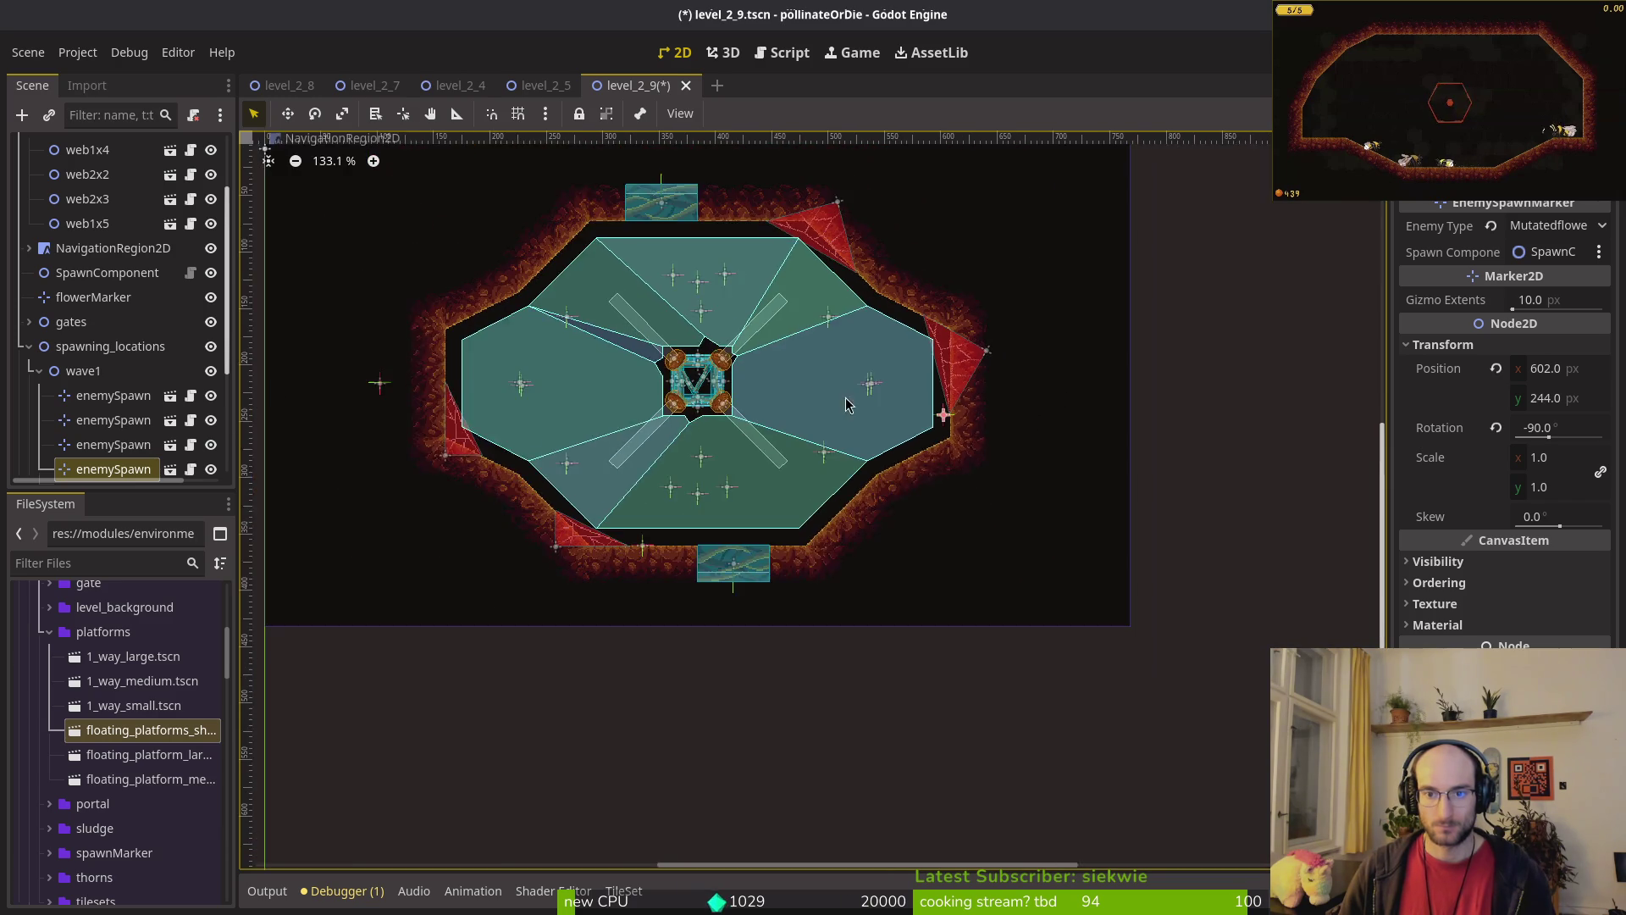
Step: Select web1x5 and rotate it around its pivot up into the upper-left wall corner
{"action": "scroll", "coordinate": [633, 437], "scroll_direction": "up", "scroll_amount": 8}
{"action": "left_click", "coordinate": [608, 486]}
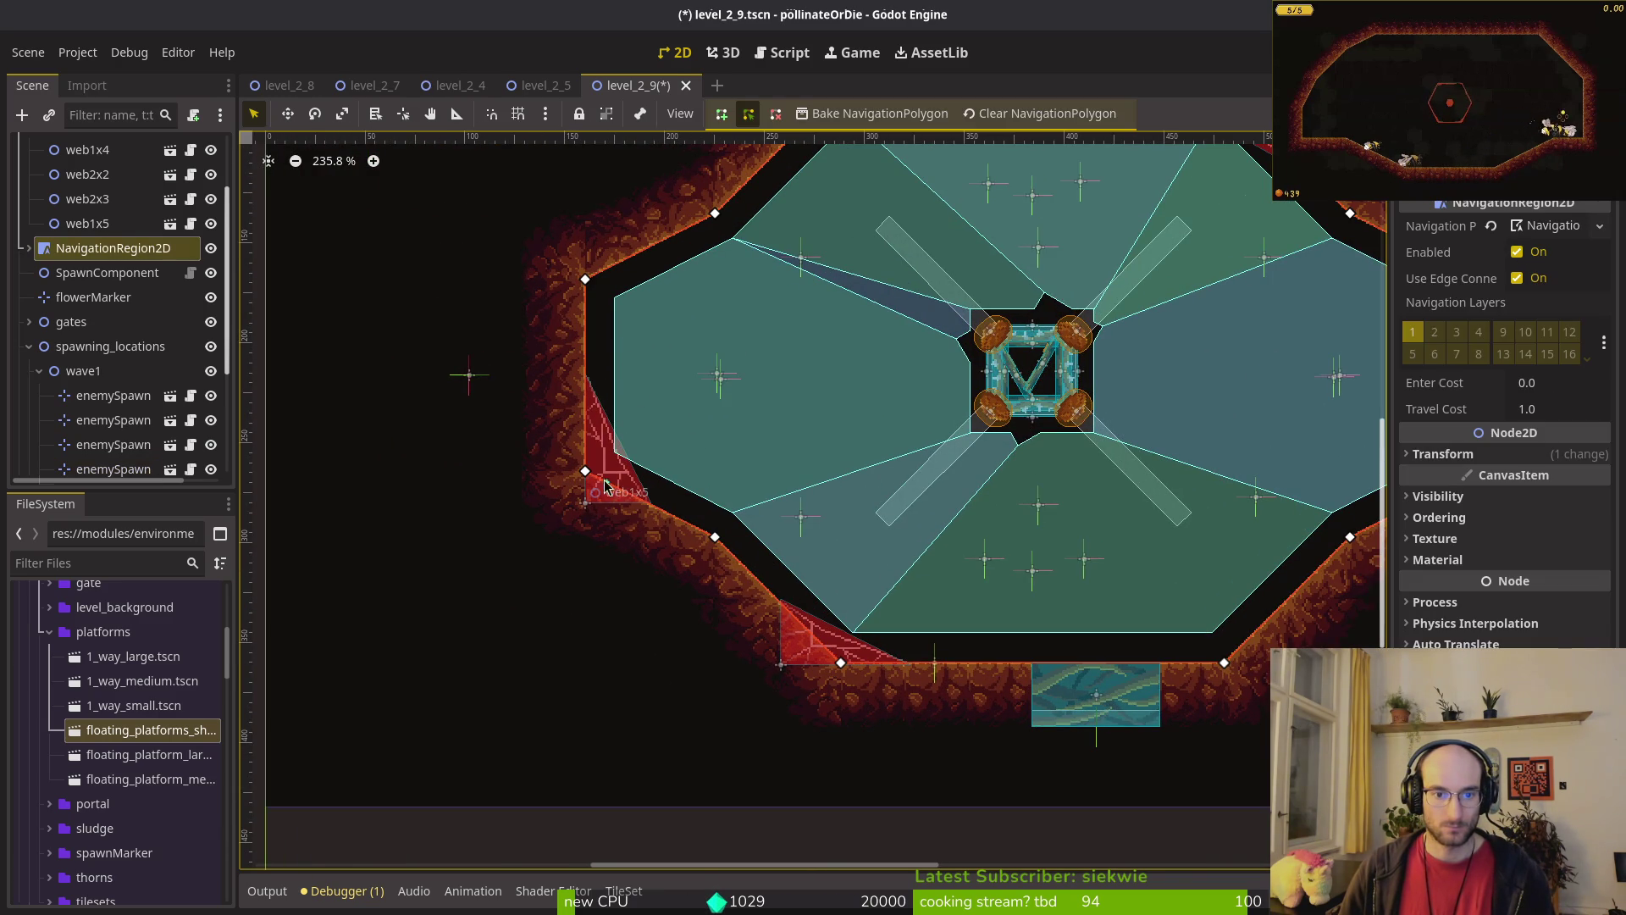
{"action": "left_click", "coordinate": [603, 498]}
{"action": "mouse_move", "coordinate": [625, 523]}
{"action": "left_mouse_down"}
{"action": "mouse_move", "coordinate": [585, 540]}
{"action": "mouse_move", "coordinate": [615, 269]}
{"action": "mouse_move", "coordinate": [614, 303]}
{"action": "left_mouse_up"}
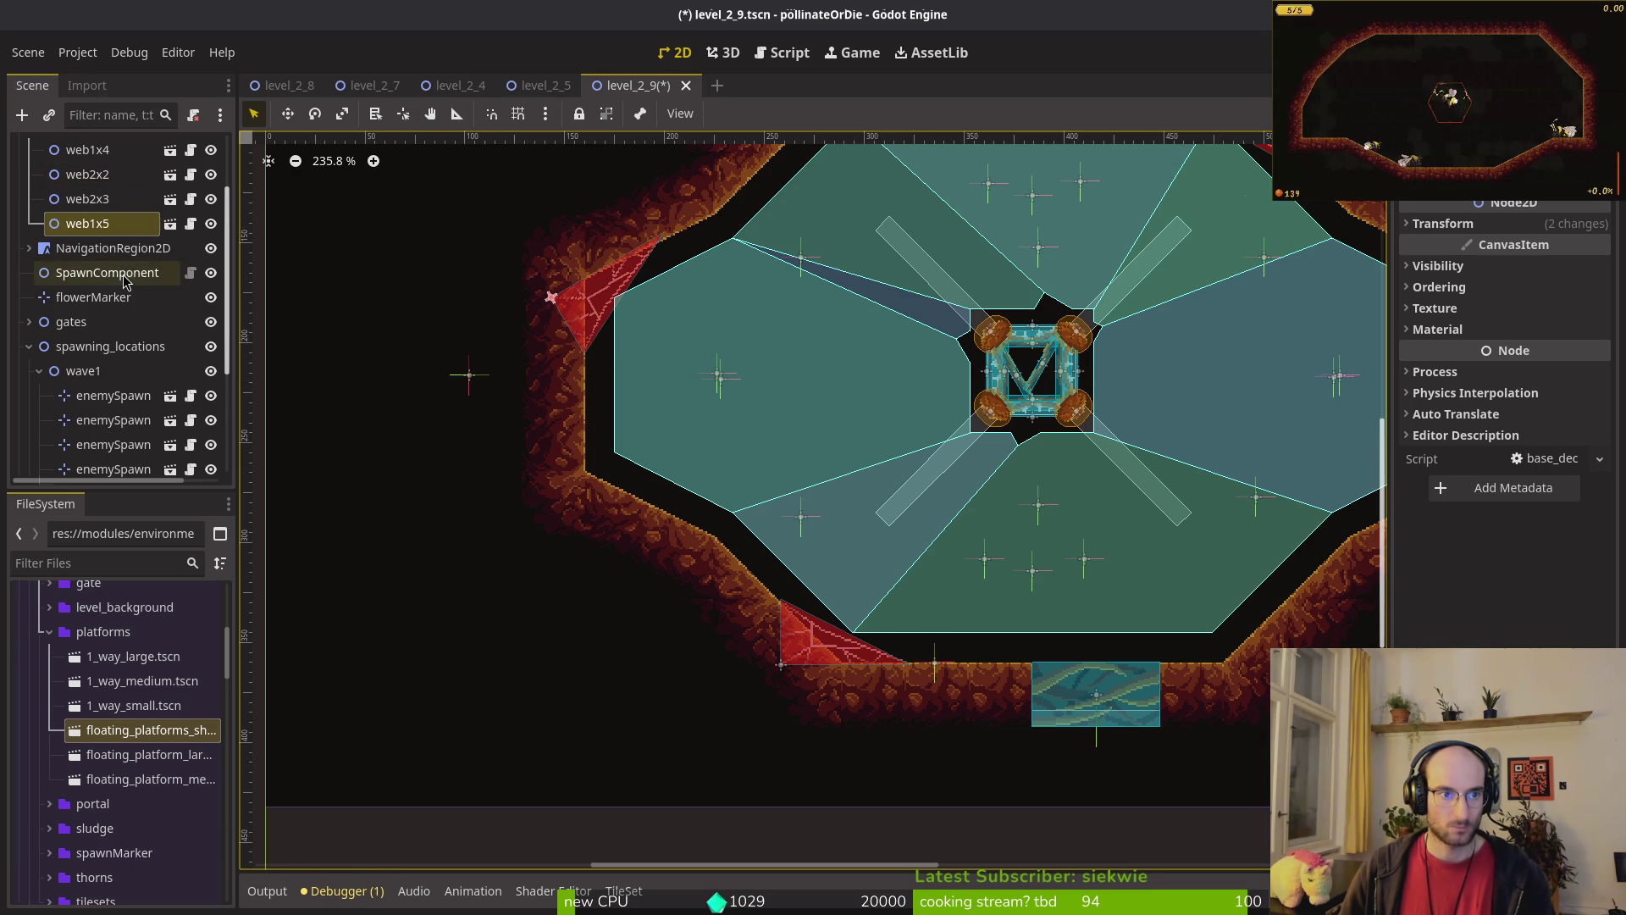
{"action": "scroll", "coordinate": [110, 254], "scroll_direction": "up", "scroll_amount": 3}
{"action": "left_click", "coordinate": [107, 196]}
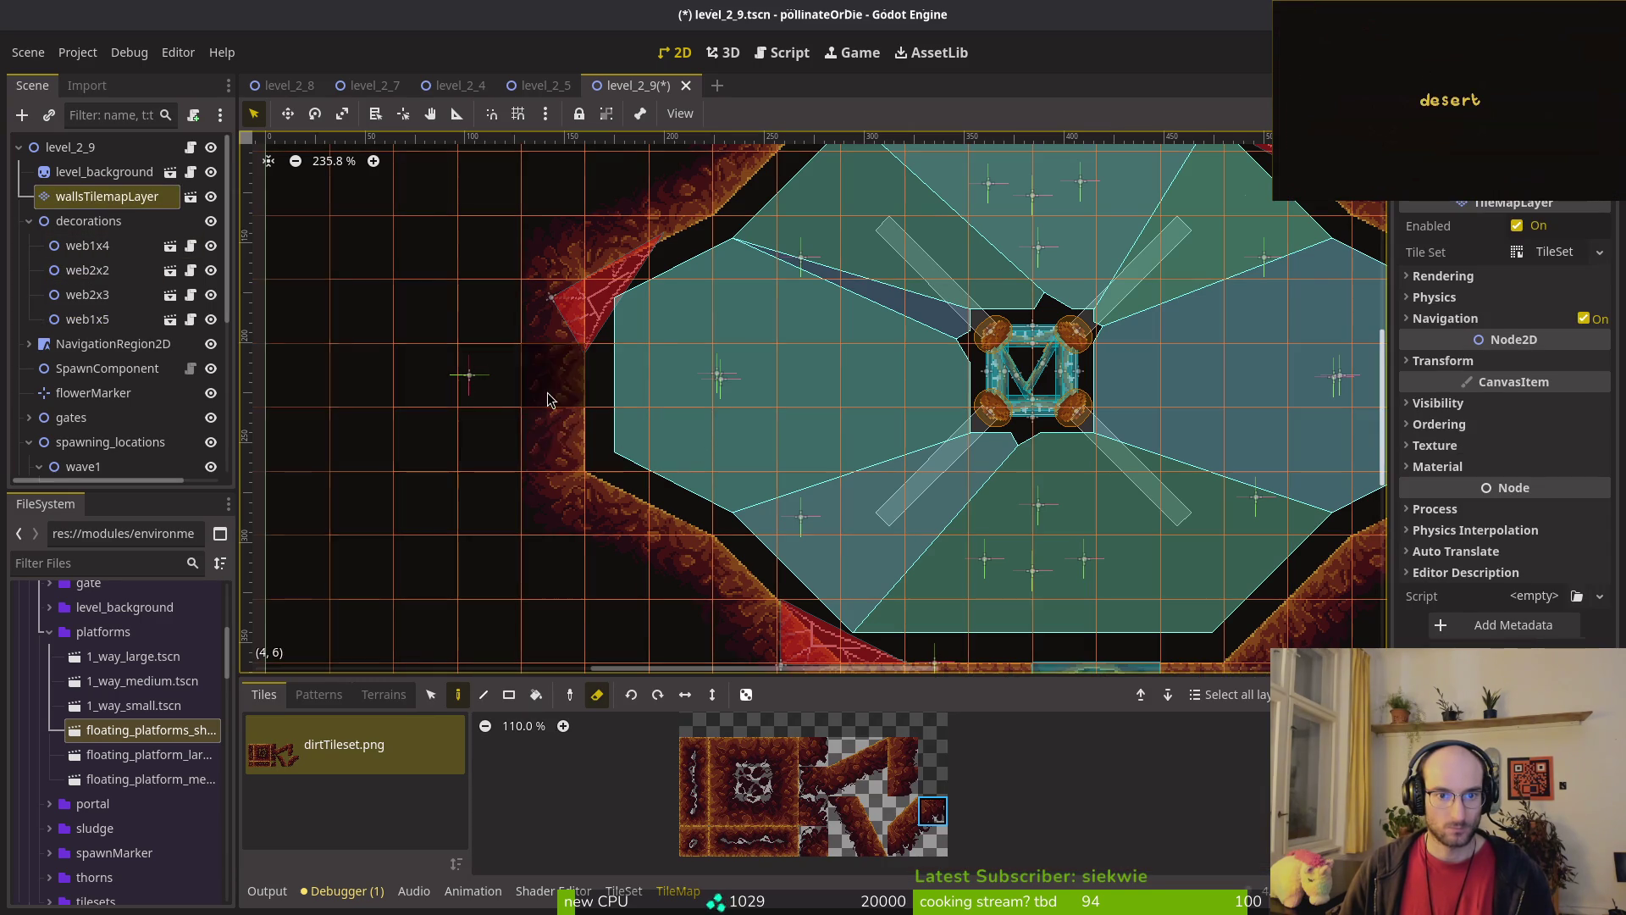
Step: Select web1x5, nudge and rotate it, and move it up and right into the corner
{"action": "key", "text": "Escape"}
{"action": "left_click", "coordinate": [606, 300]}
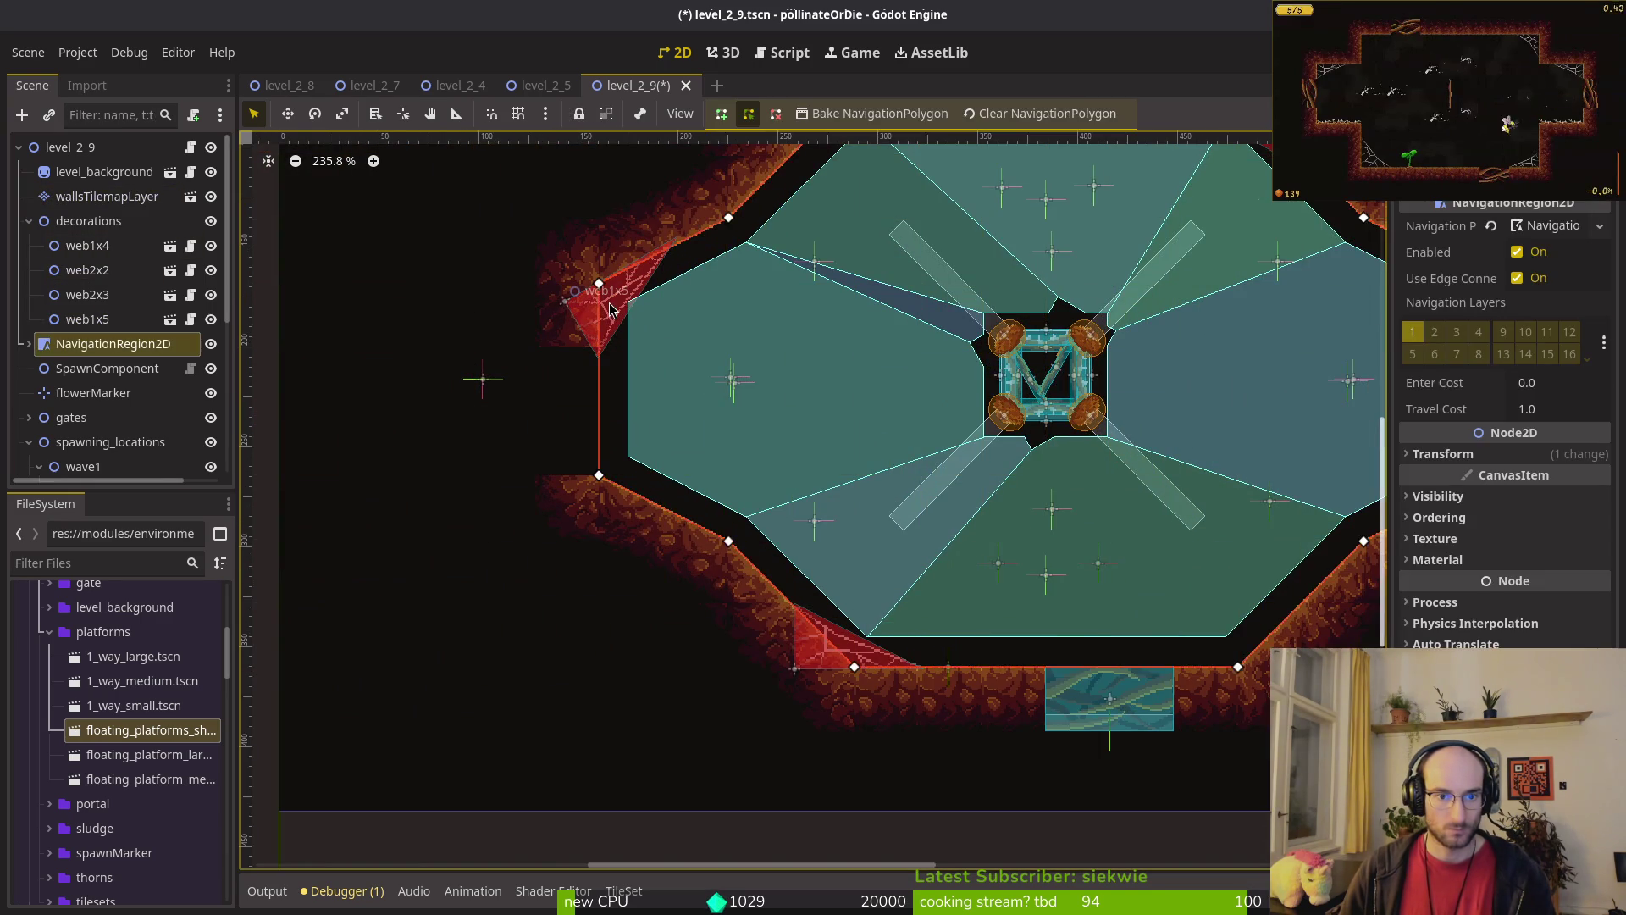
{"action": "scroll", "coordinate": [600, 309], "scroll_direction": "up", "scroll_amount": 3}
{"action": "left_click_drag", "start_coordinate": [559, 325], "coordinate": [563, 310]}
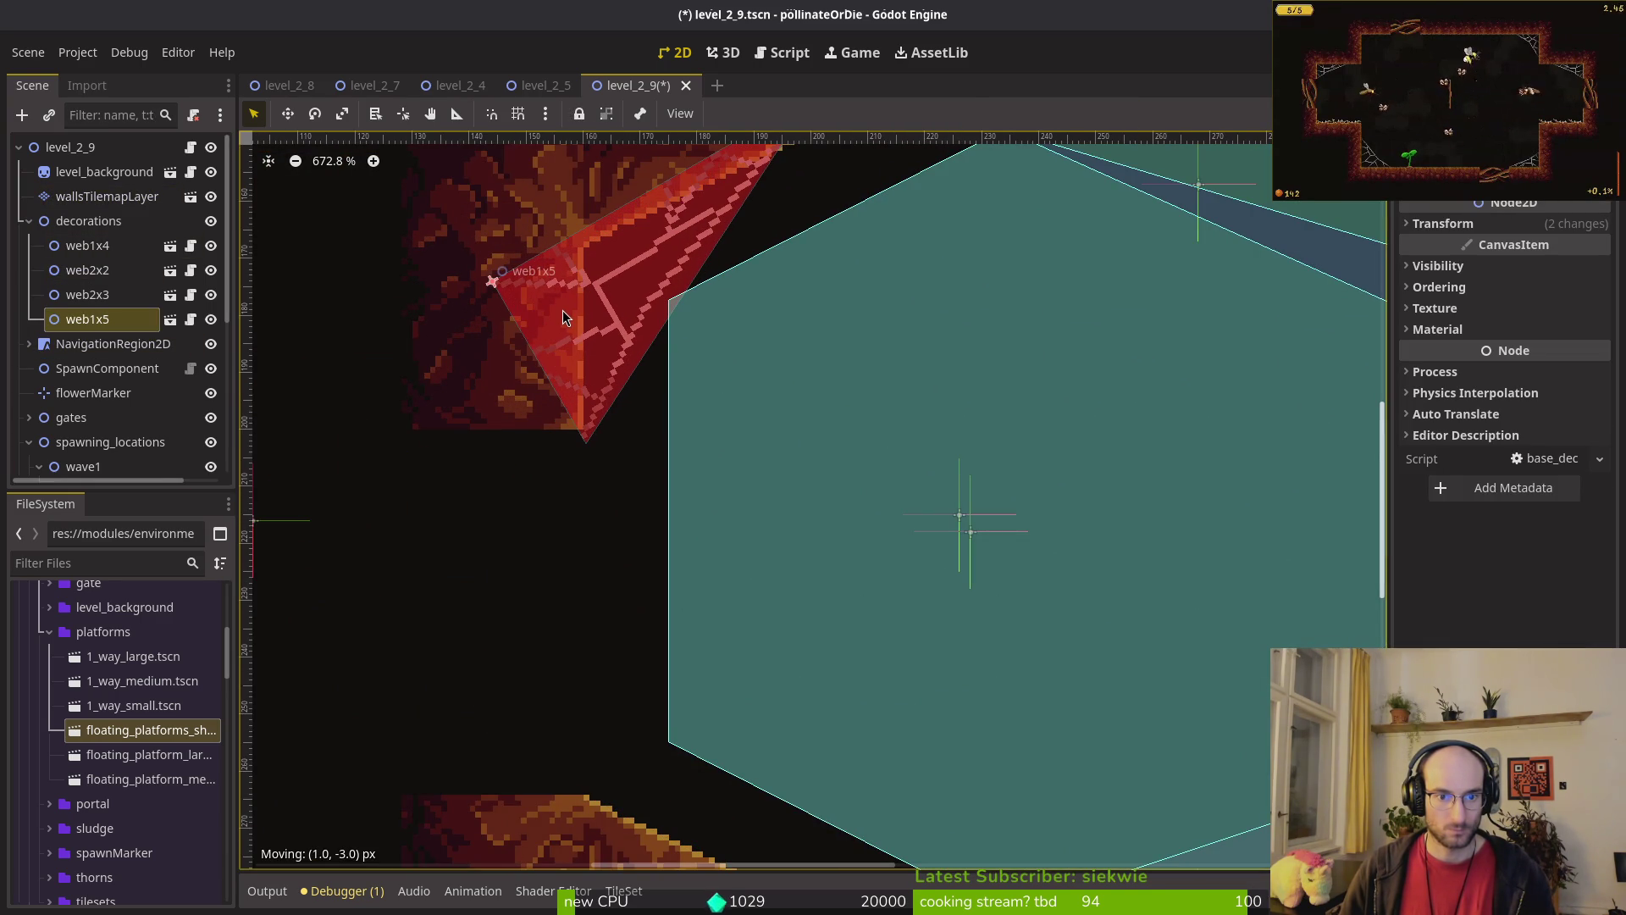
{"action": "scroll", "coordinate": [741, 377], "scroll_direction": "up", "scroll_amount": 3}
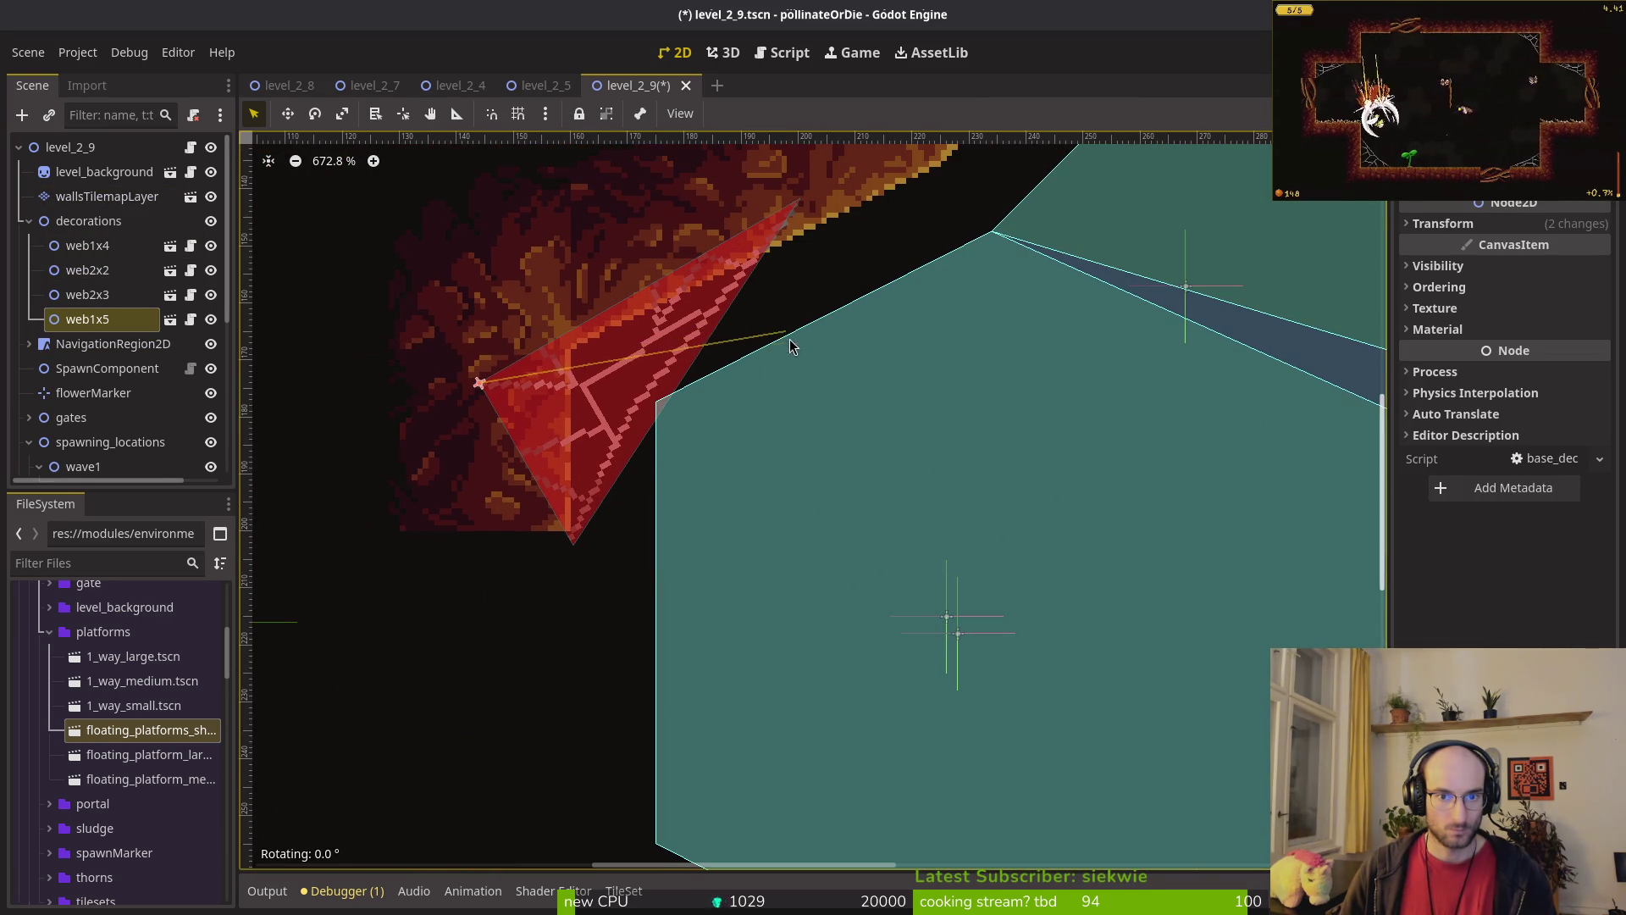
{"action": "left_click_drag", "start_coordinate": [788, 341], "coordinate": [805, 374]}
{"action": "left_click_drag", "start_coordinate": [769, 303], "coordinate": [768, 303]}
{"action": "key", "text": "ctrl+z"}
{"action": "mouse_move", "coordinate": [536, 410]}
{"action": "left_mouse_down"}
{"action": "mouse_move", "coordinate": [565, 364]}
{"action": "mouse_move", "coordinate": [590, 366]}
{"action": "mouse_move", "coordinate": [607, 395]}
{"action": "left_mouse_up"}
Step: Set web1x5's rotation to -20° in the Inspector
{"action": "left_click", "coordinate": [1482, 226]}
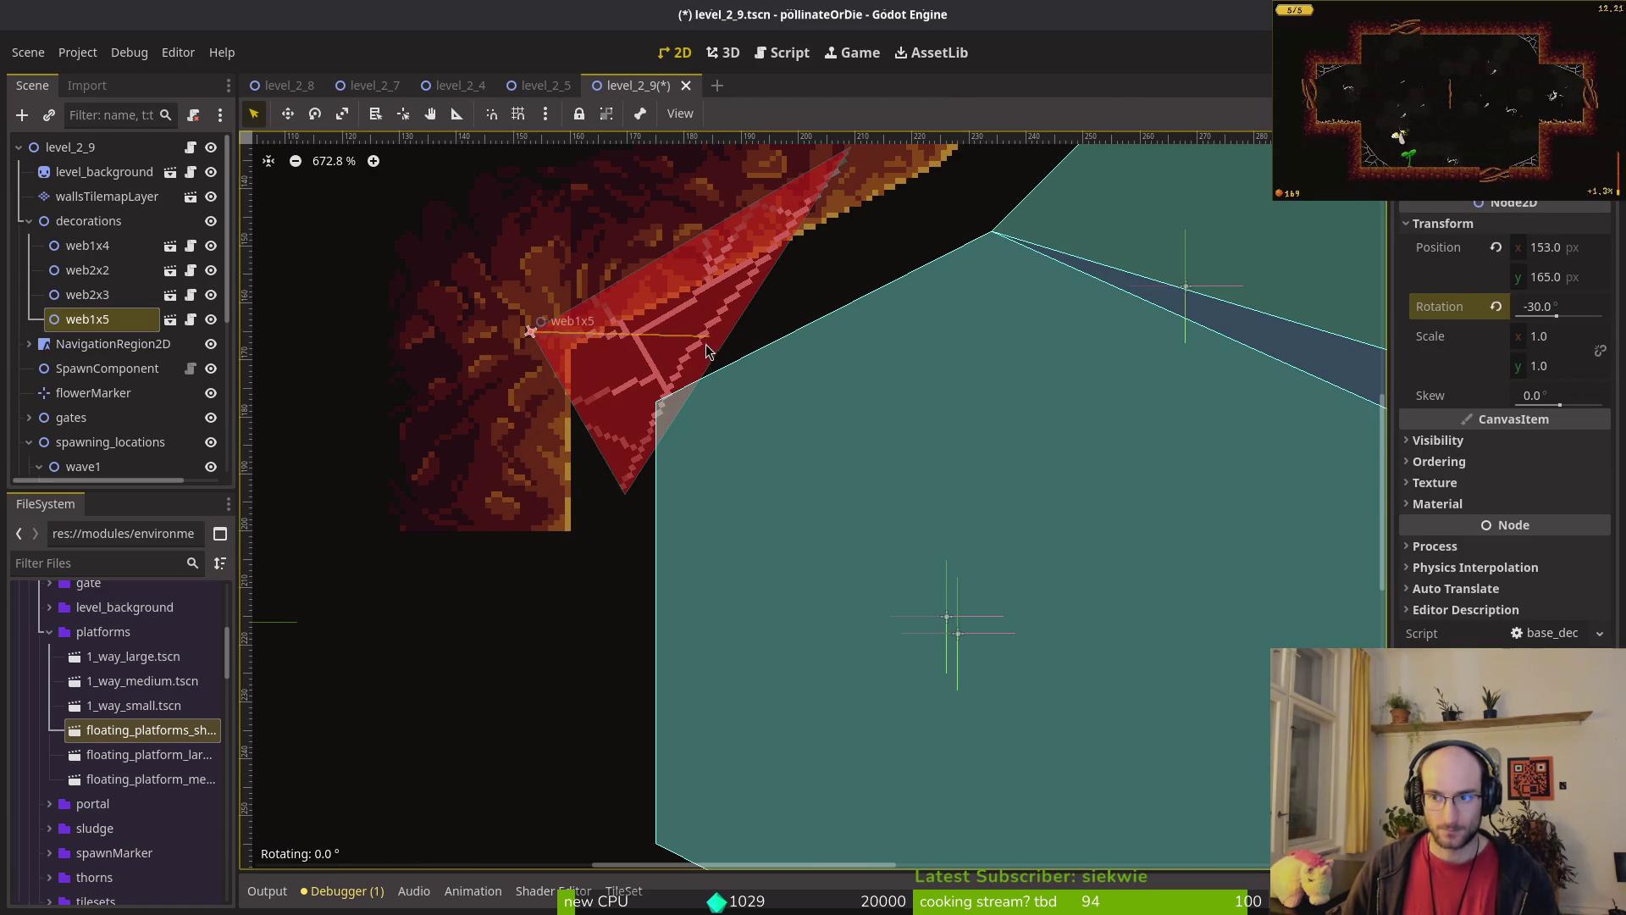
{"action": "left_click_drag", "start_coordinate": [710, 345], "coordinate": [708, 364]}
{"action": "left_click", "coordinate": [1577, 306]}
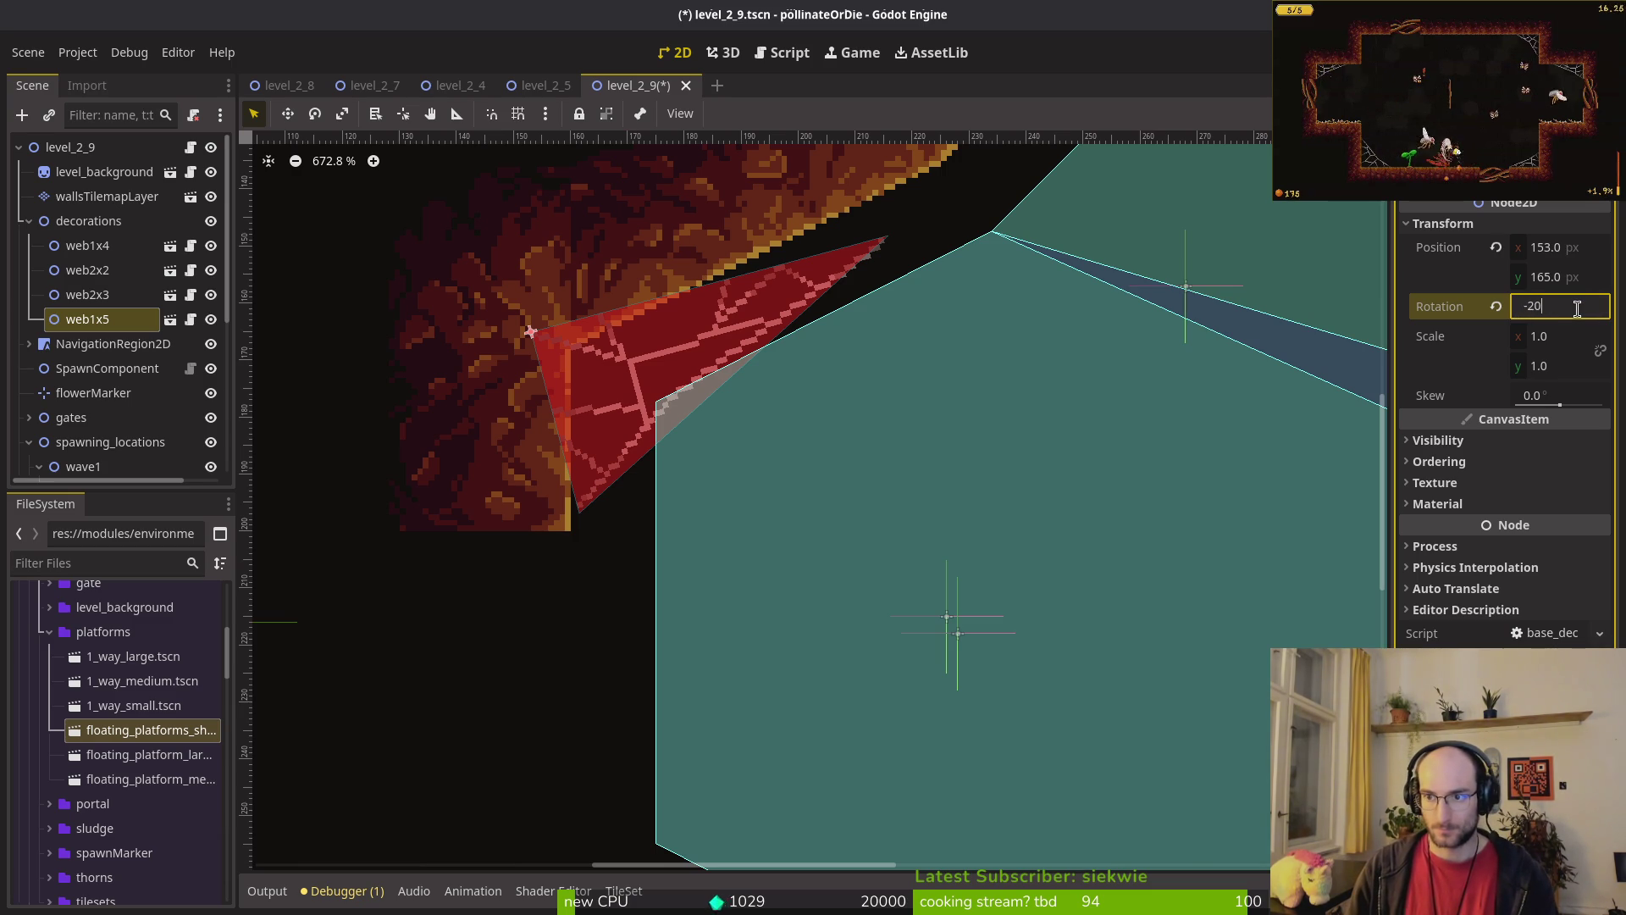
{"action": "key", "text": "Return"}
Step: Cancel an accidental navigation region move and save level_2_9.tscn
{"action": "left_click", "coordinate": [654, 338]}
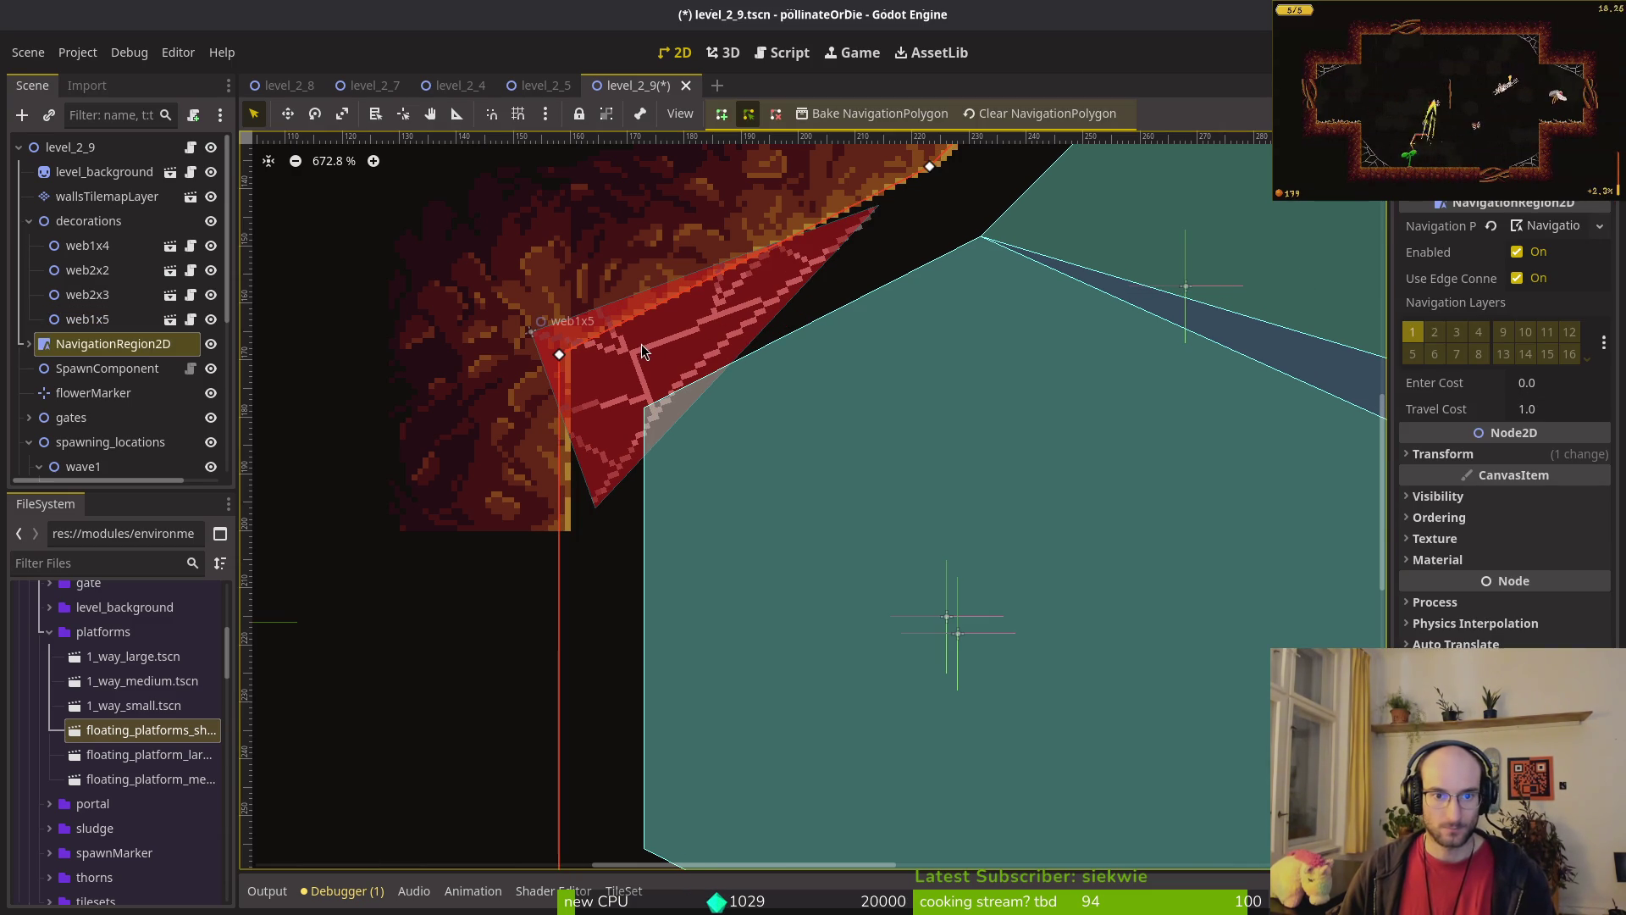
{"action": "left_click", "coordinate": [652, 348]}
{"action": "mouse_move", "coordinate": [652, 349]}
{"action": "left_mouse_down"}
{"action": "mouse_move", "coordinate": [638, 367]}
{"action": "mouse_move", "coordinate": [527, 352]}
{"action": "left_mouse_up"}
{"action": "key", "text": "Escape"}
{"action": "scroll", "coordinate": [735, 288], "scroll_direction": "down", "scroll_amount": 18}
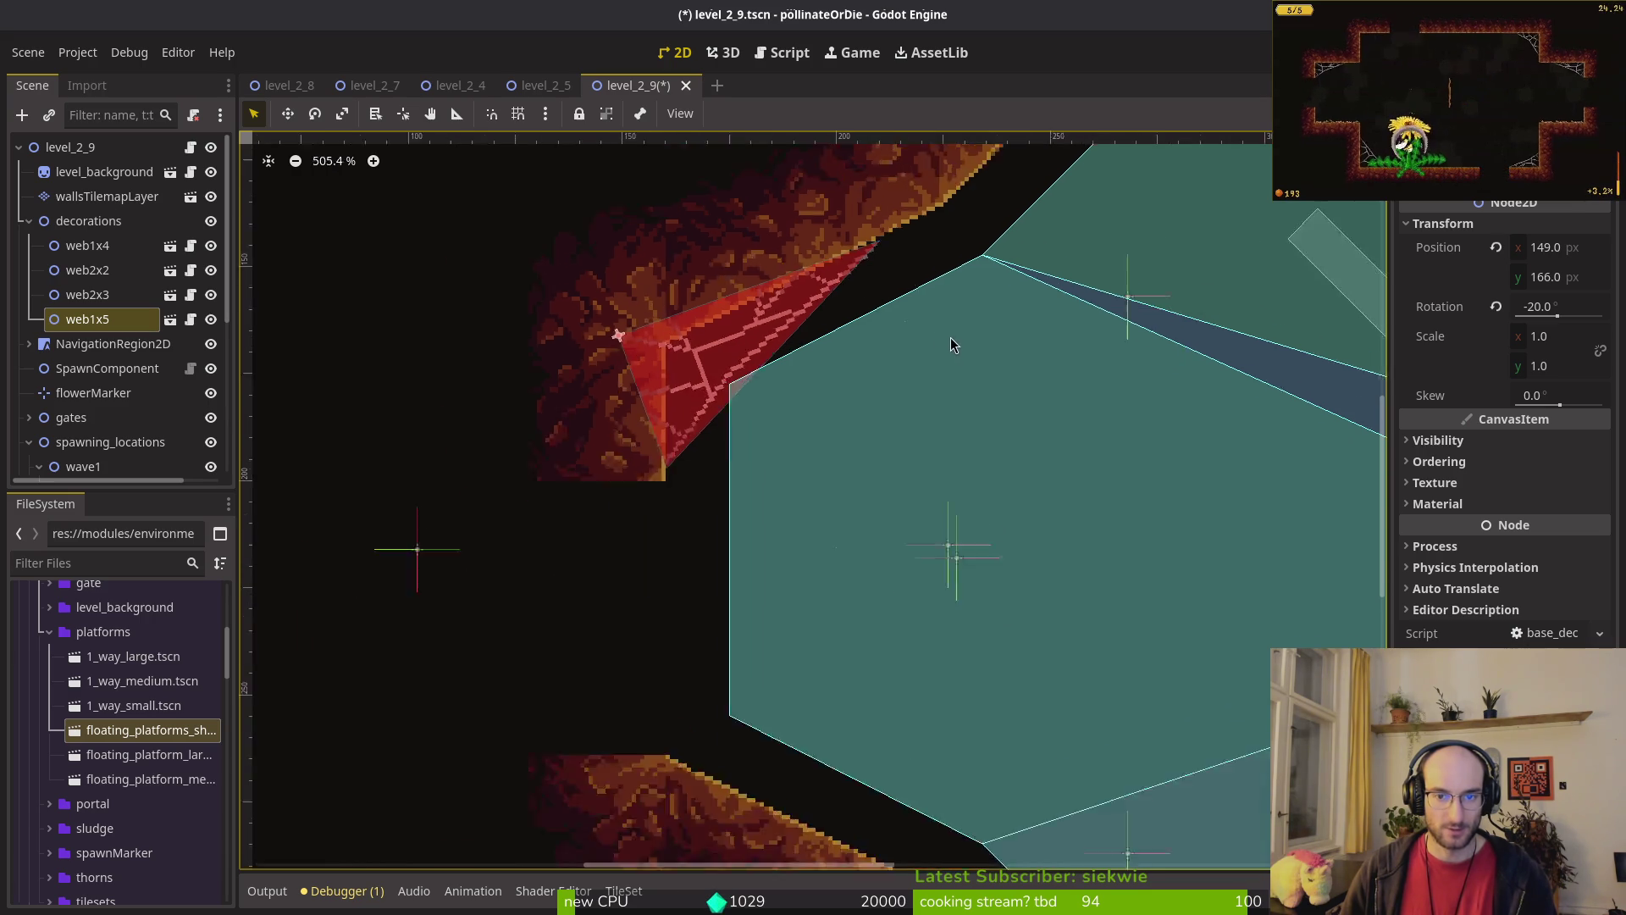
{"action": "key", "text": "ctrl+s"}
{"action": "scroll", "coordinate": [940, 411], "scroll_direction": "up", "scroll_amount": 11}
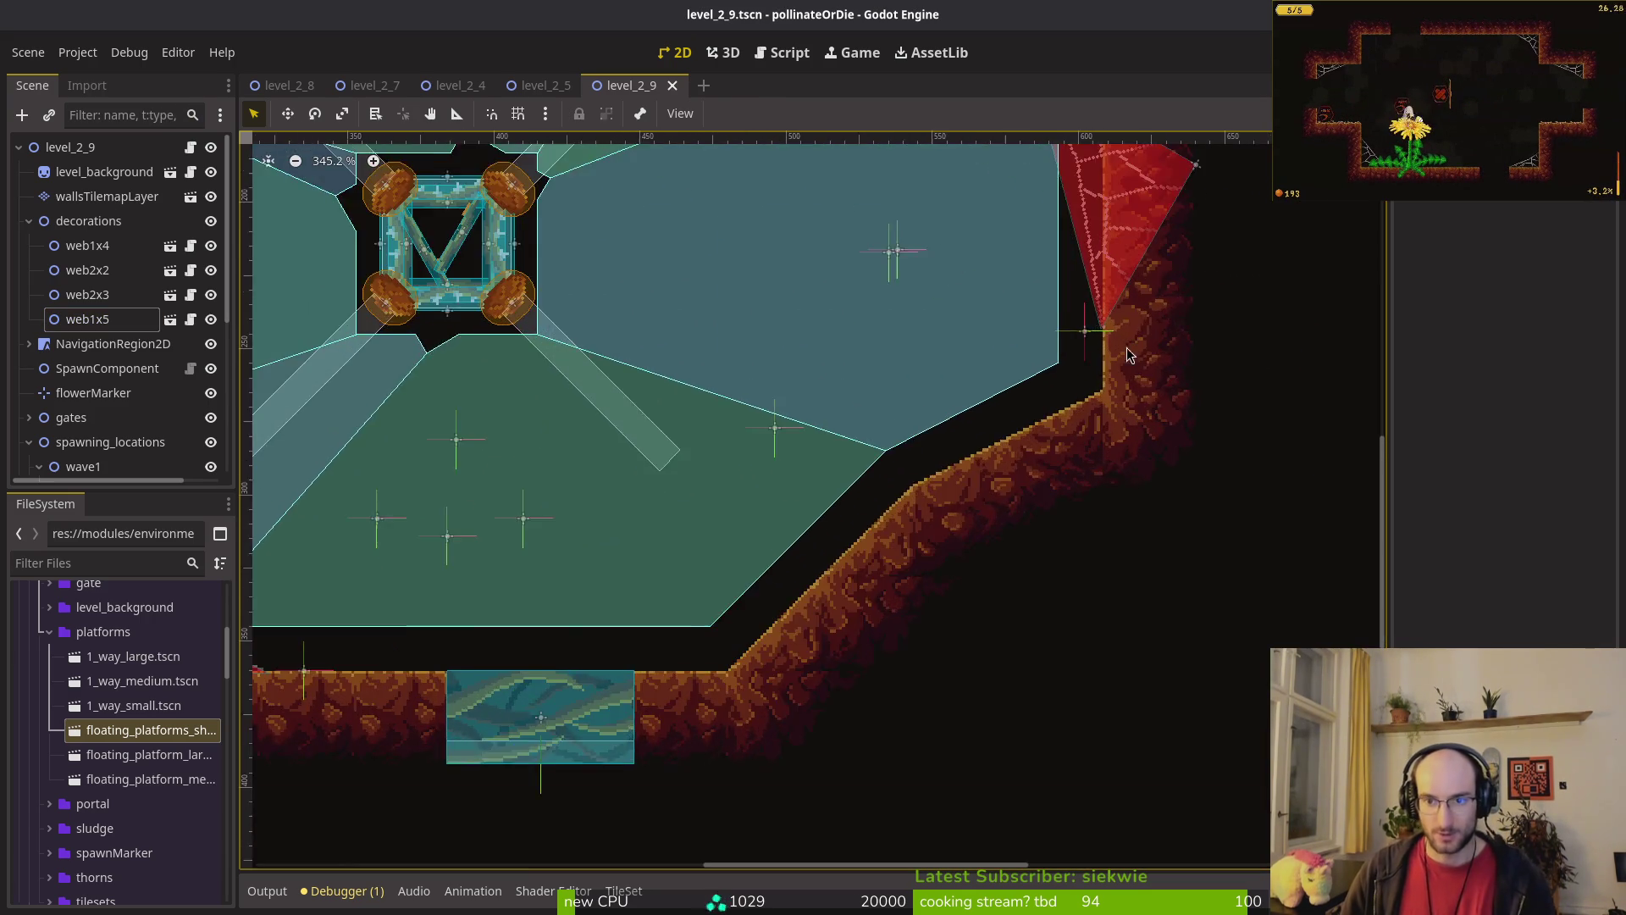
Step: Rotate the web2x3 web to 90° against the right wall
{"action": "left_click", "coordinate": [1063, 414]}
{"action": "left_click", "coordinate": [1108, 406]}
{"action": "mouse_move", "coordinate": [1107, 407]}
{"action": "left_mouse_down"}
{"action": "mouse_move", "coordinate": [1090, 481]}
{"action": "mouse_move", "coordinate": [1028, 324]}
{"action": "left_mouse_up"}
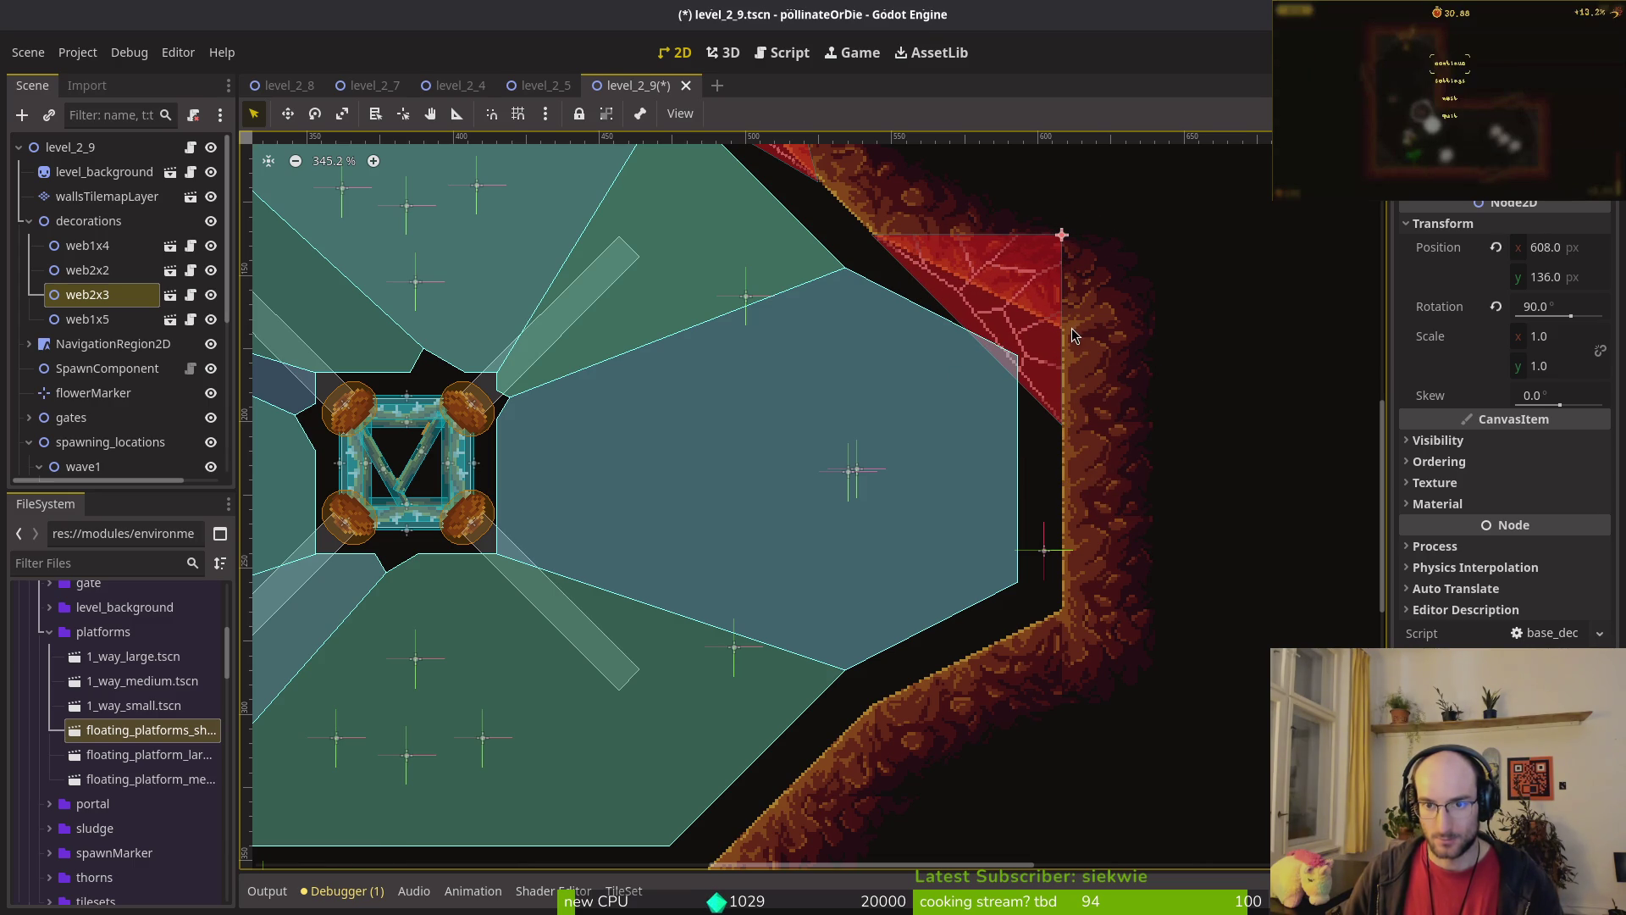
Step: Save and run the scene with F5, then expand the gates group in the Scene dock
{"action": "left_click", "coordinate": [107, 196]}
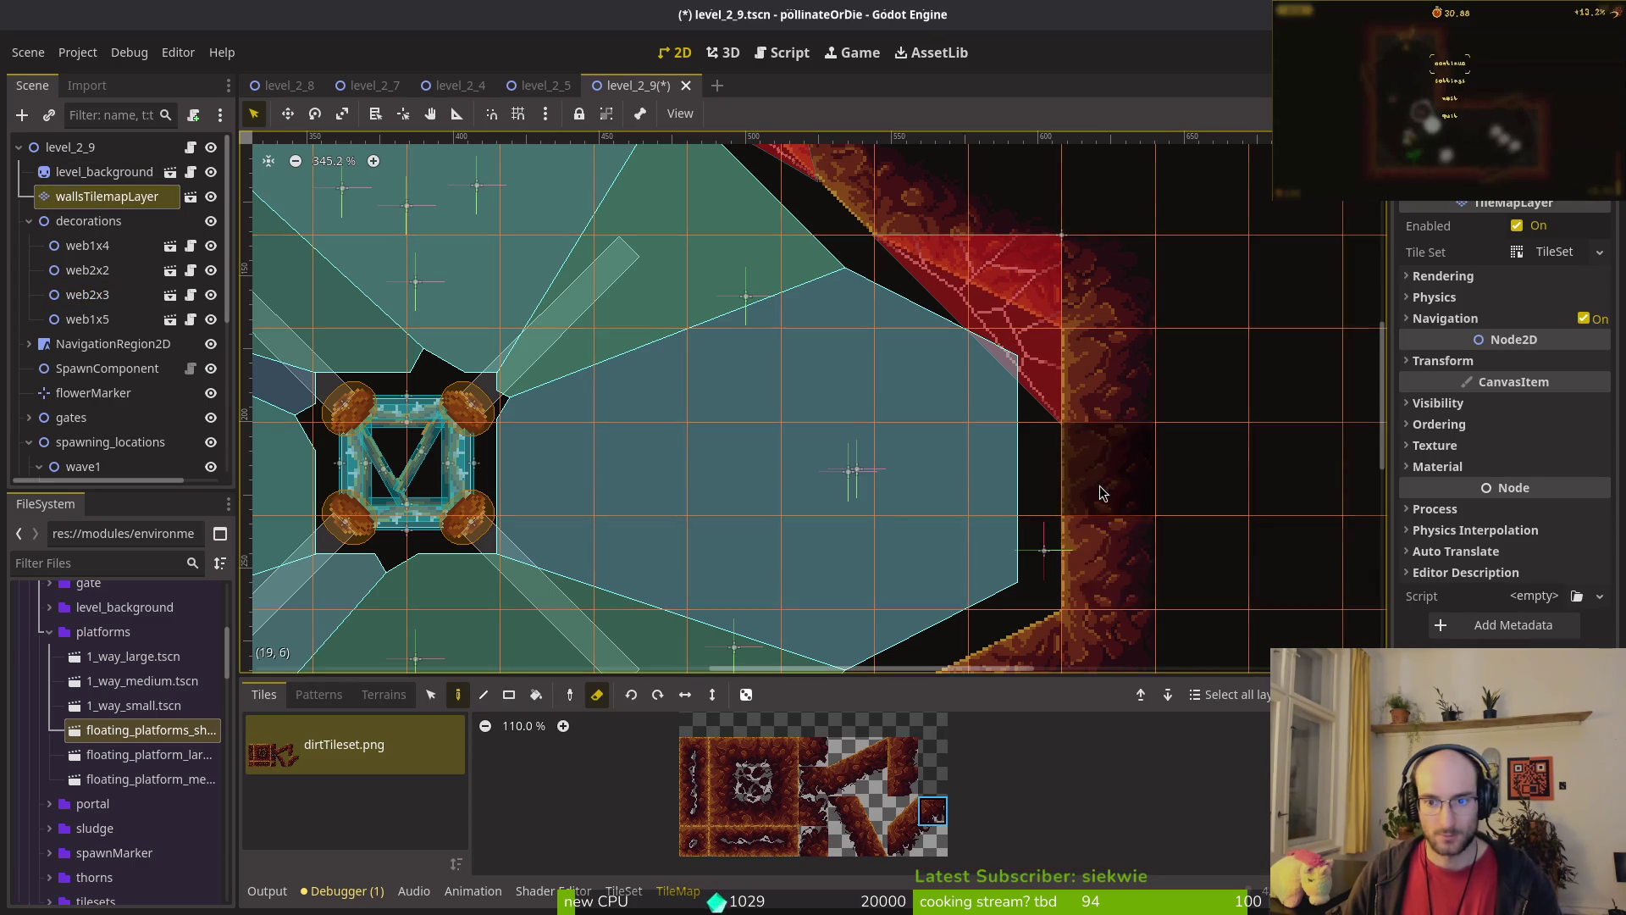
{"action": "scroll", "coordinate": [1126, 533], "scroll_direction": "down", "scroll_amount": 5}
{"action": "key", "text": "F5"}
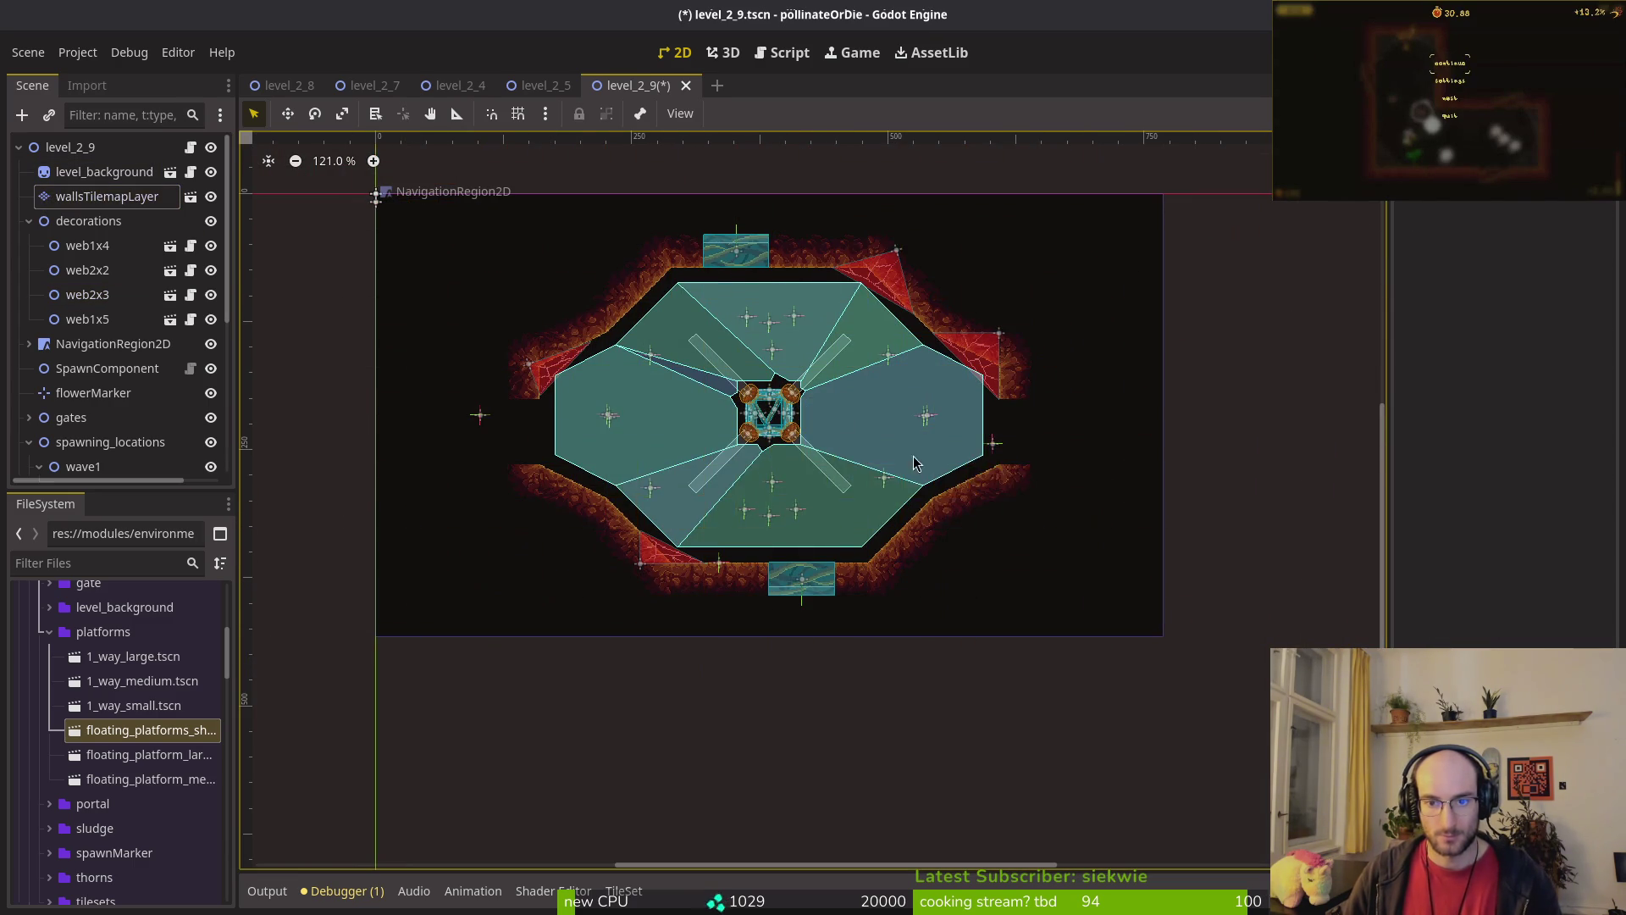
{"action": "left_click", "coordinate": [29, 418]}
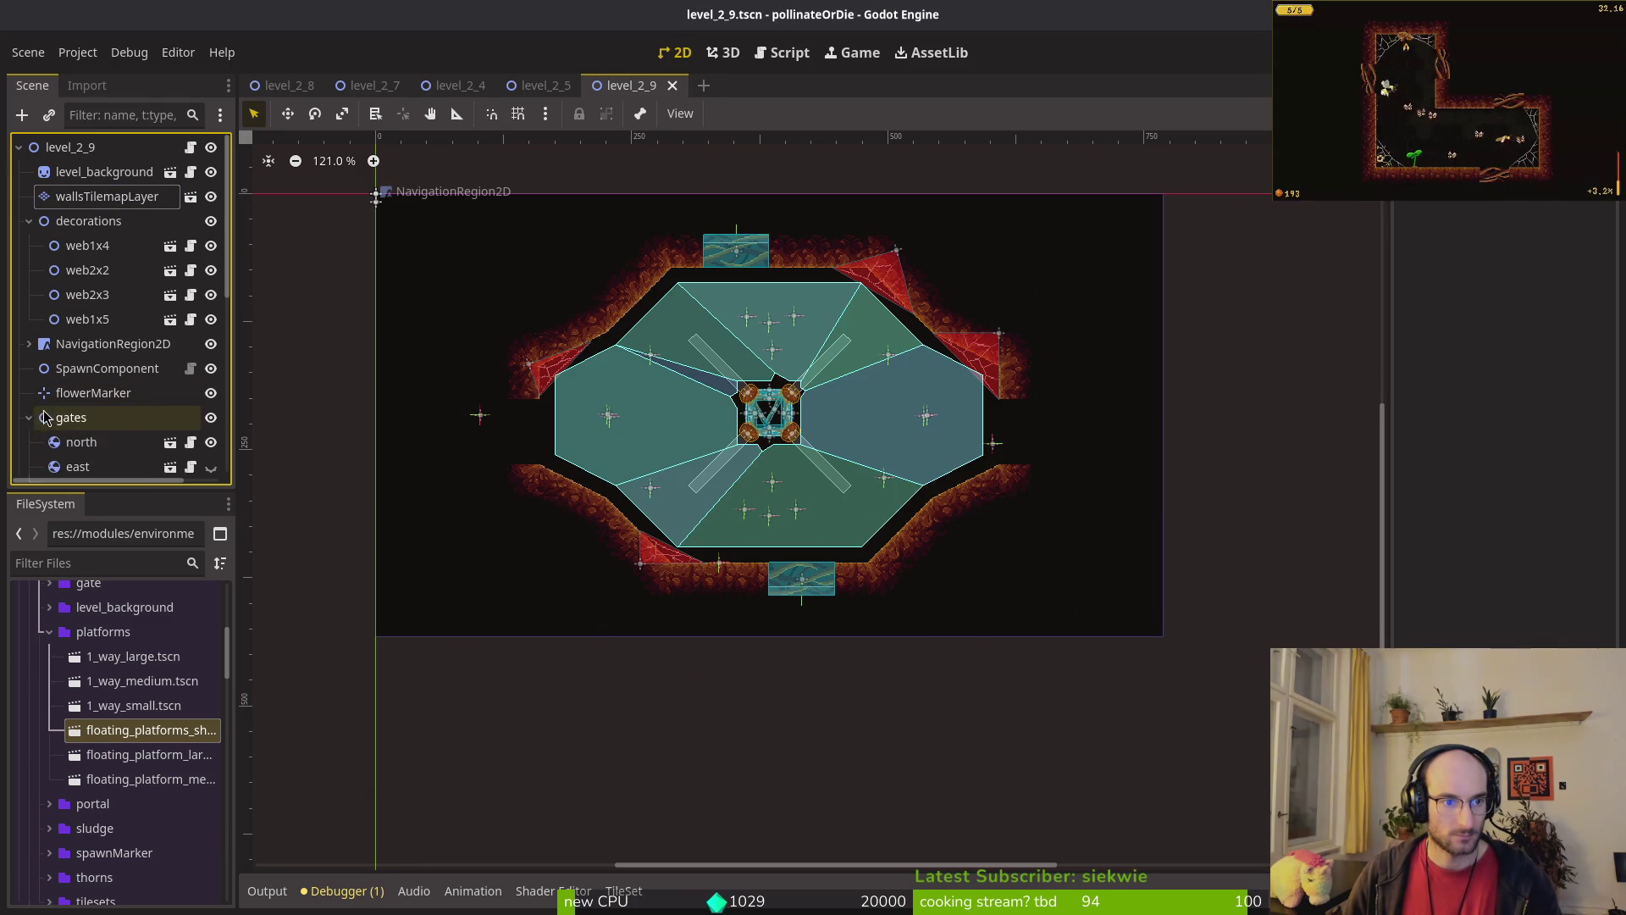
Step: Drag the west gate right until it sits against the arena's left wall
{"action": "scroll", "coordinate": [178, 383], "scroll_direction": "down", "scroll_amount": 3}
{"action": "left_click", "coordinate": [211, 305]}
{"action": "left_click", "coordinate": [211, 256]}
{"action": "scroll", "coordinate": [420, 449], "scroll_direction": "up", "scroll_amount": 8}
{"action": "mouse_move", "coordinate": [419, 449]}
{"action": "left_mouse_down"}
{"action": "mouse_move", "coordinate": [598, 454]}
{"action": "mouse_move", "coordinate": [523, 399]}
{"action": "left_mouse_up"}
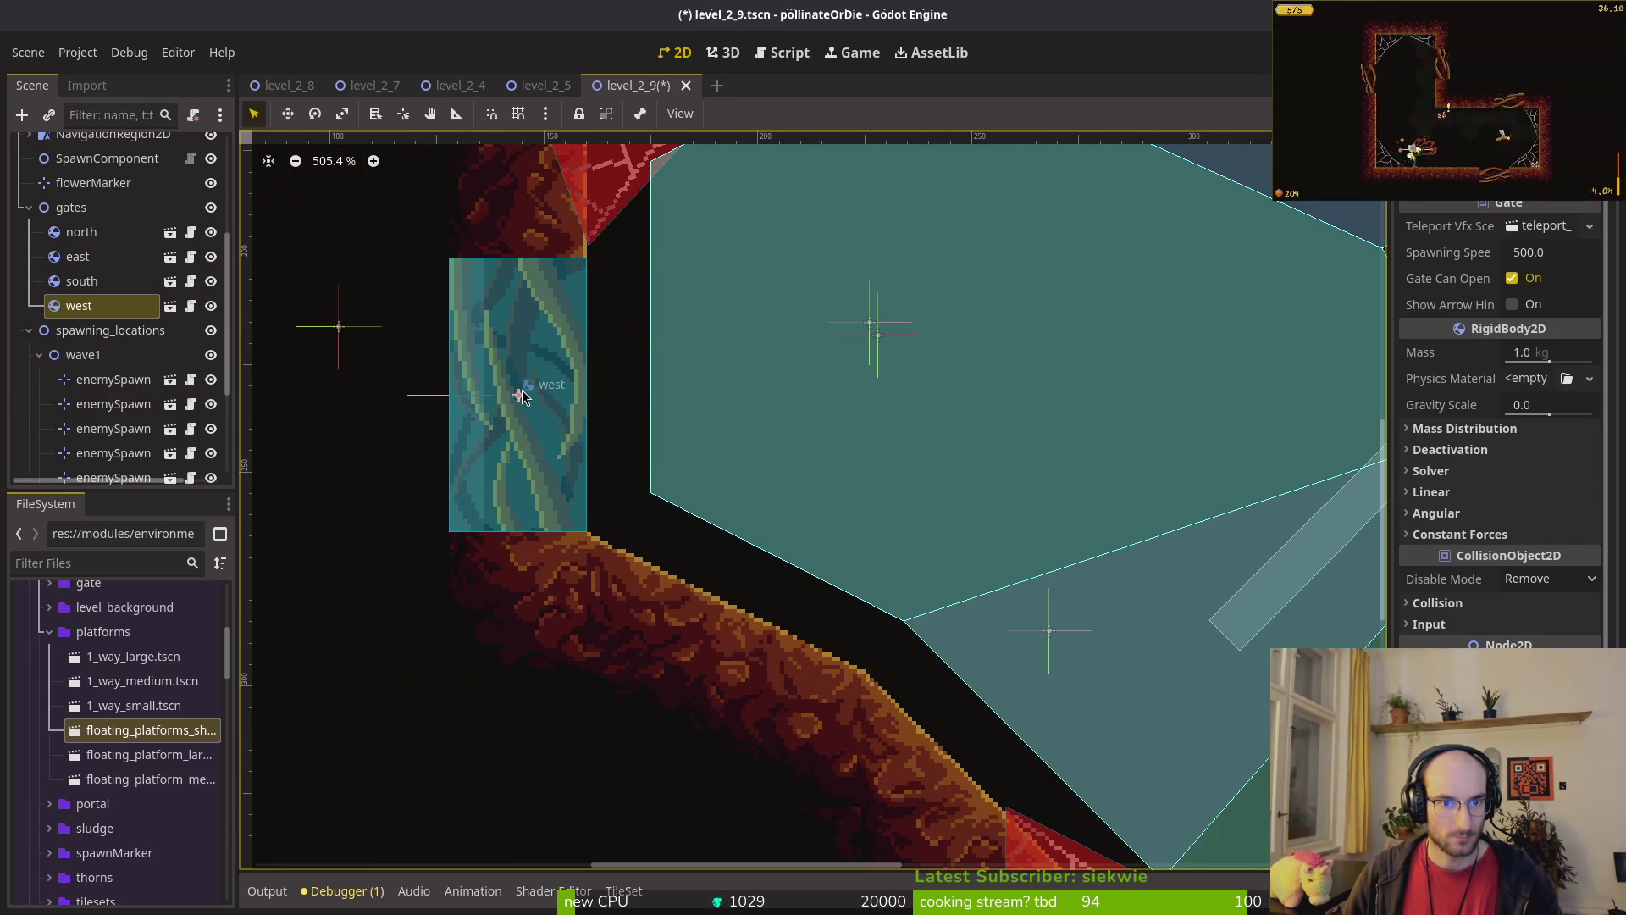
Step: Drag the east gate left until it sits against the arena's right wall
{"action": "scroll", "coordinate": [522, 397], "scroll_direction": "down", "scroll_amount": 8}
{"action": "scroll", "coordinate": [1056, 381], "scroll_direction": "up", "scroll_amount": 8}
{"action": "mouse_move", "coordinate": [1025, 383]}
{"action": "left_mouse_down"}
{"action": "mouse_move", "coordinate": [613, 465]}
{"action": "mouse_move", "coordinate": [567, 460]}
{"action": "left_mouse_up"}
{"action": "scroll", "coordinate": [613, 464], "scroll_direction": "up", "scroll_amount": 2}
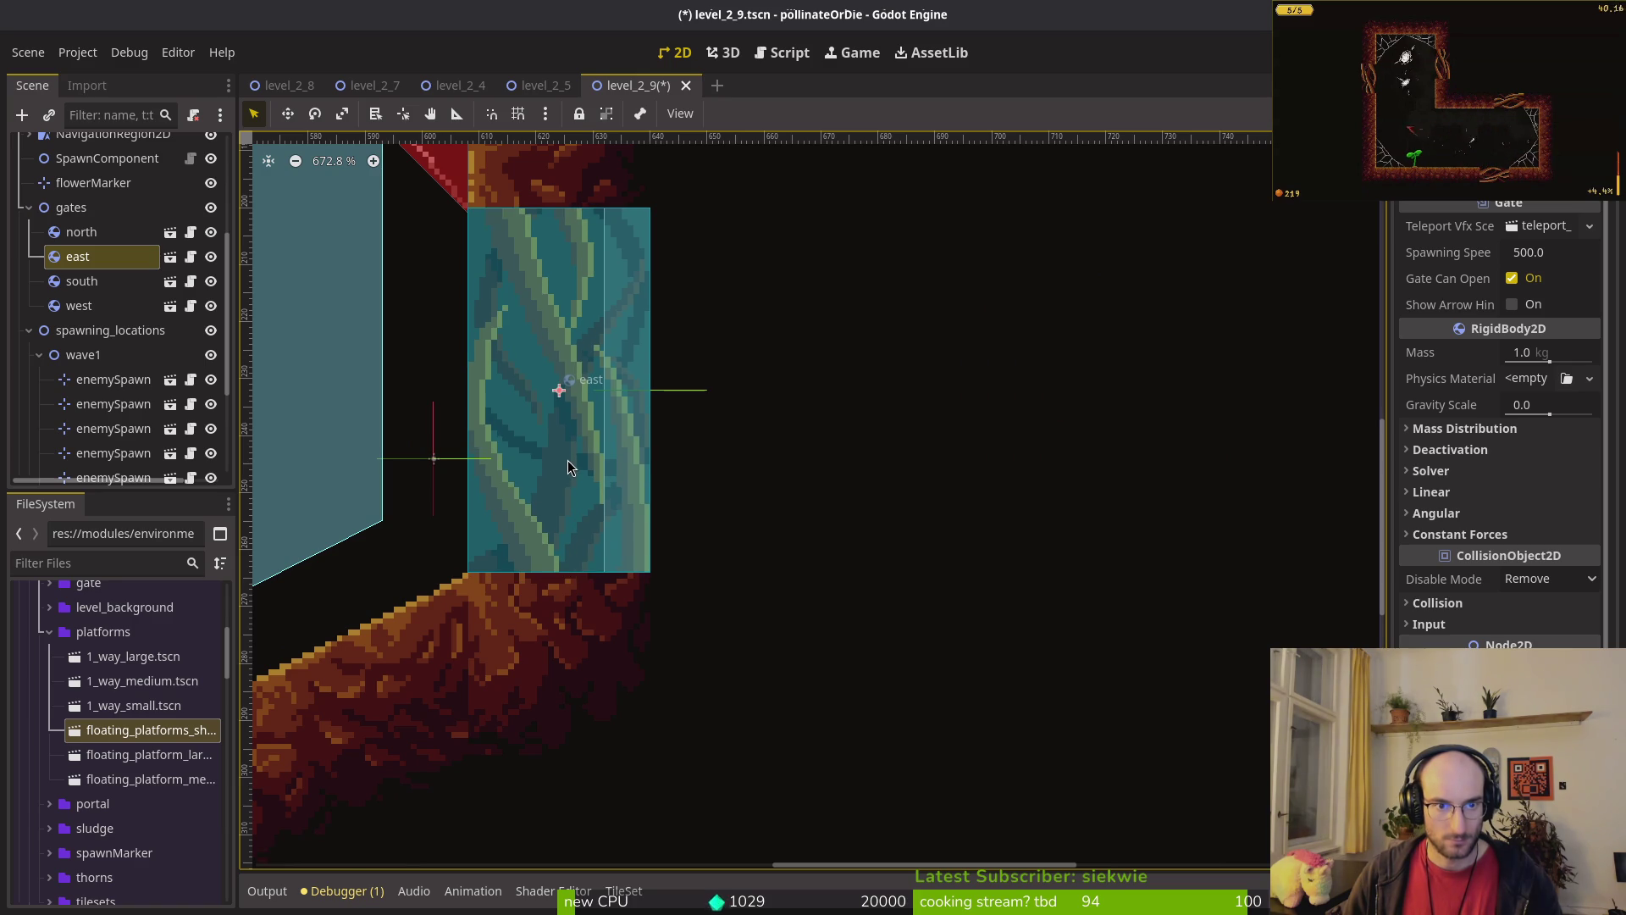
{"action": "scroll", "coordinate": [567, 460], "scroll_direction": "down", "scroll_amount": 10}
Step: Save the level scene and run the game with F5 to test it
{"action": "key", "text": "Escape"}
{"action": "scroll", "coordinate": [940, 495], "scroll_direction": "left", "scroll_amount": 2}
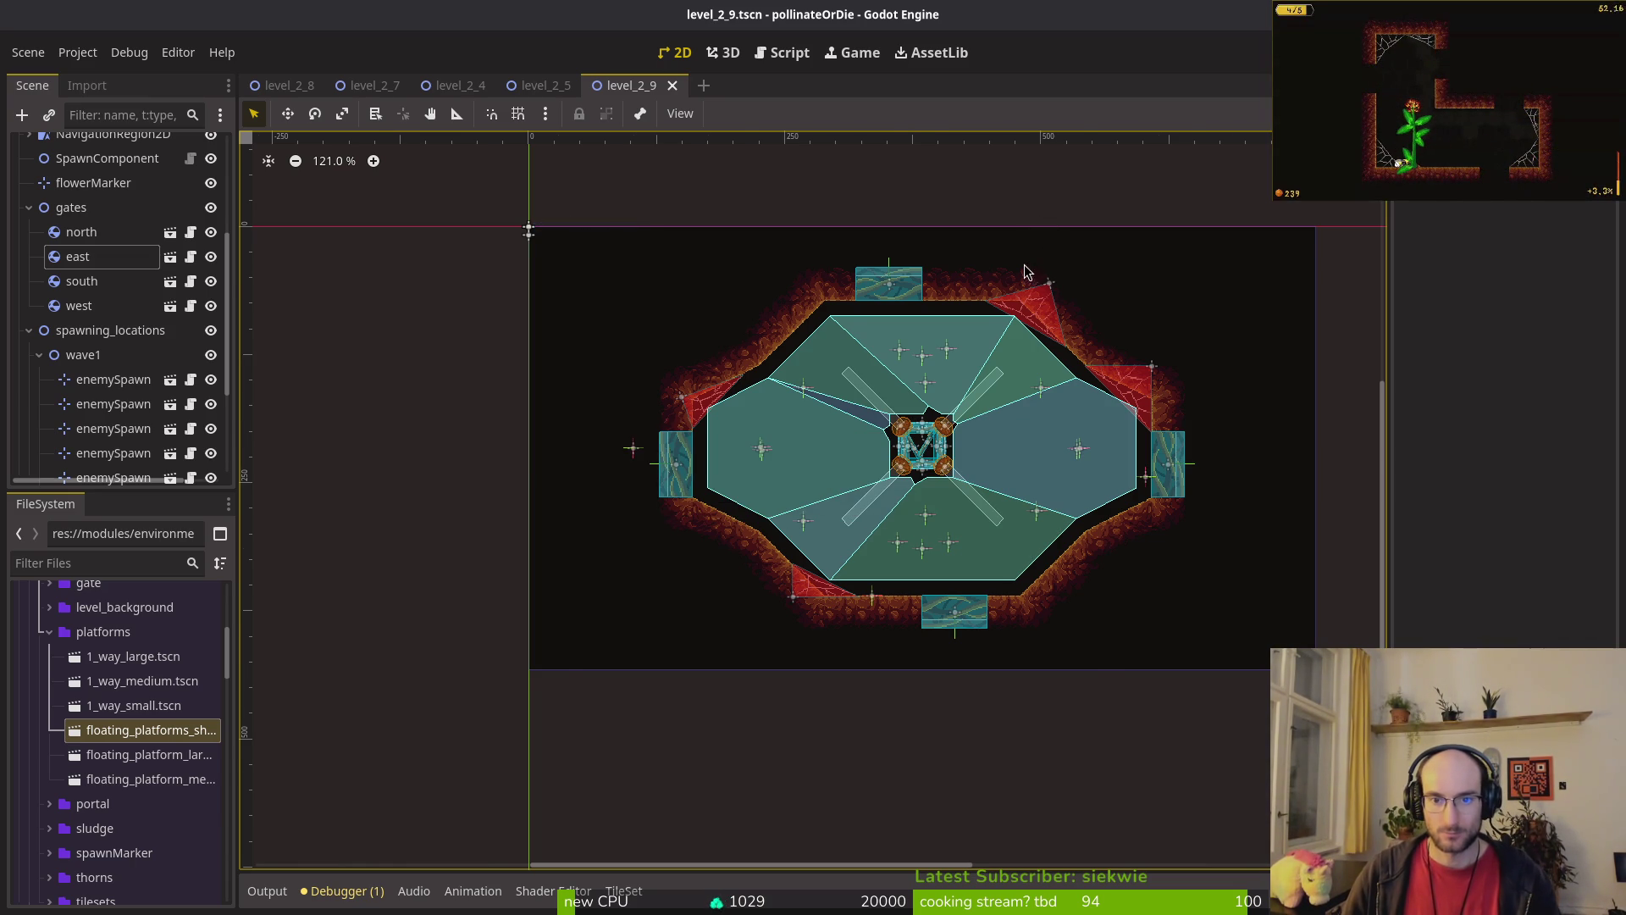
{"action": "scroll", "coordinate": [1025, 271], "scroll_direction": "up", "scroll_amount": 4}
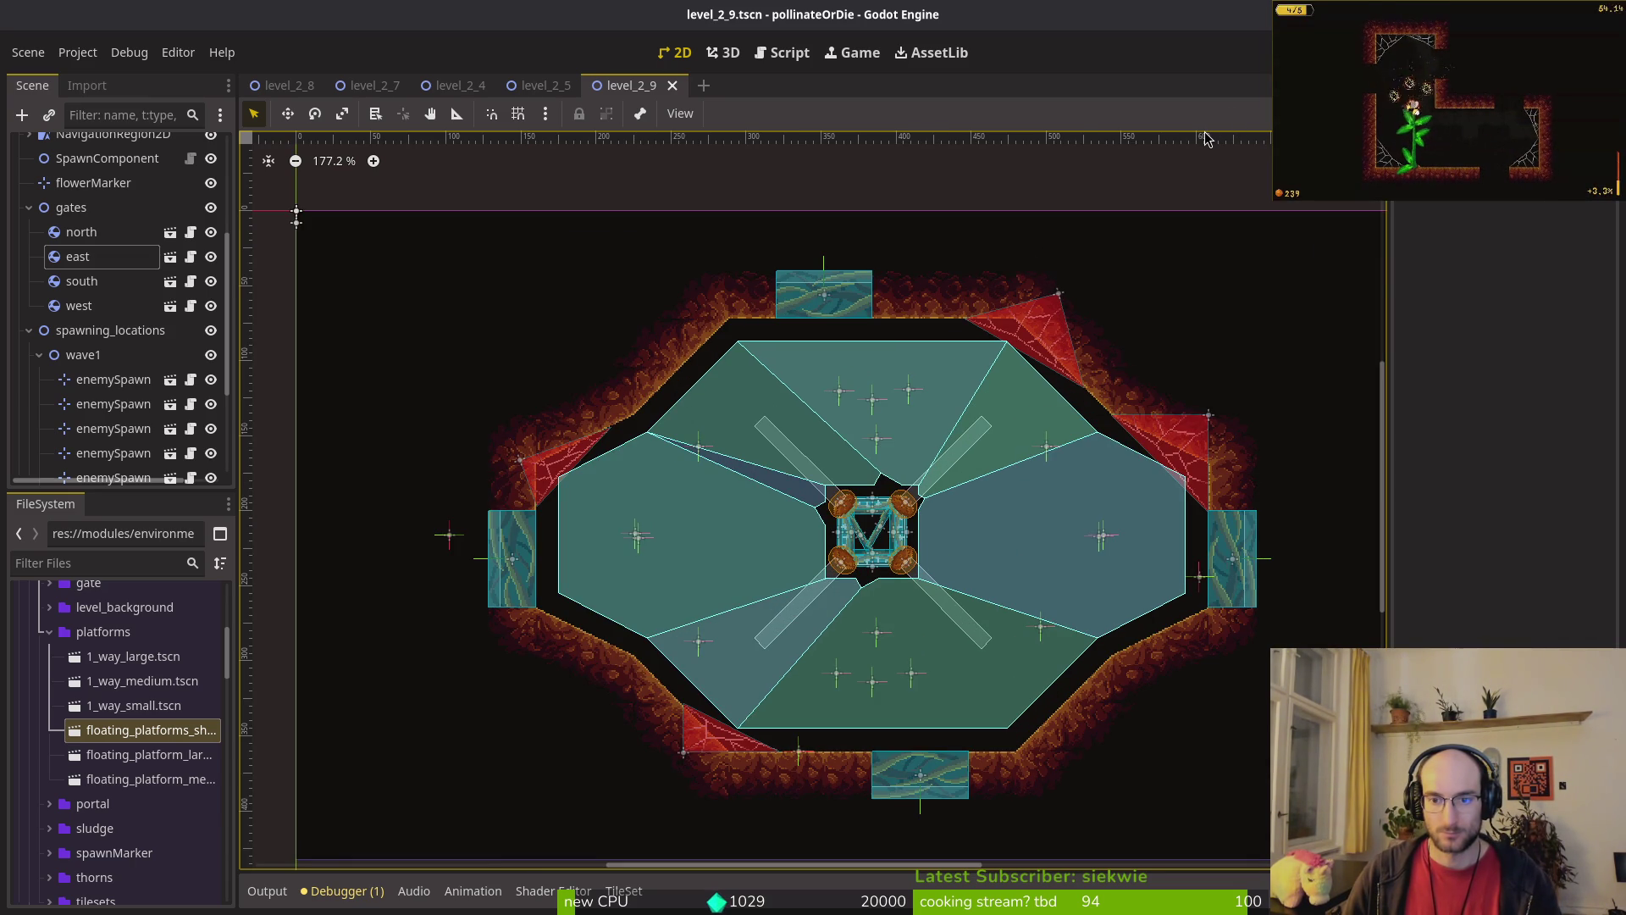
{"action": "key", "text": "F5"}
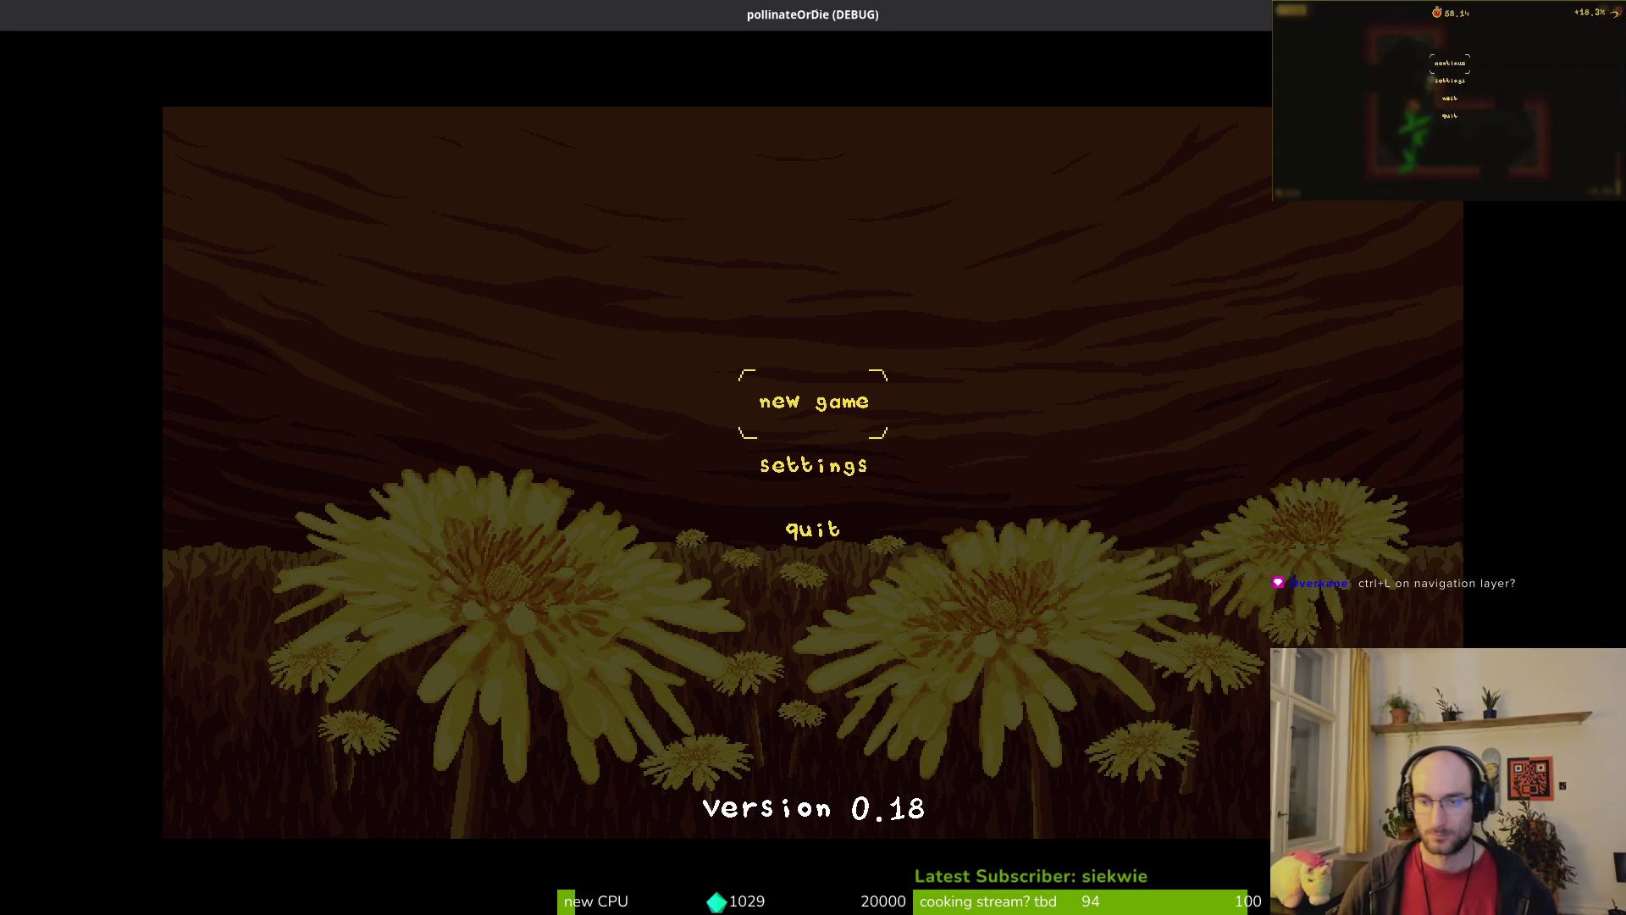
Step: Back in the editor's Local scene tree, lock NavigationRegion2D and undo an accidental background move
{"action": "key", "text": "alt+Tab"}
{"action": "left_click", "coordinate": [160, 144]}
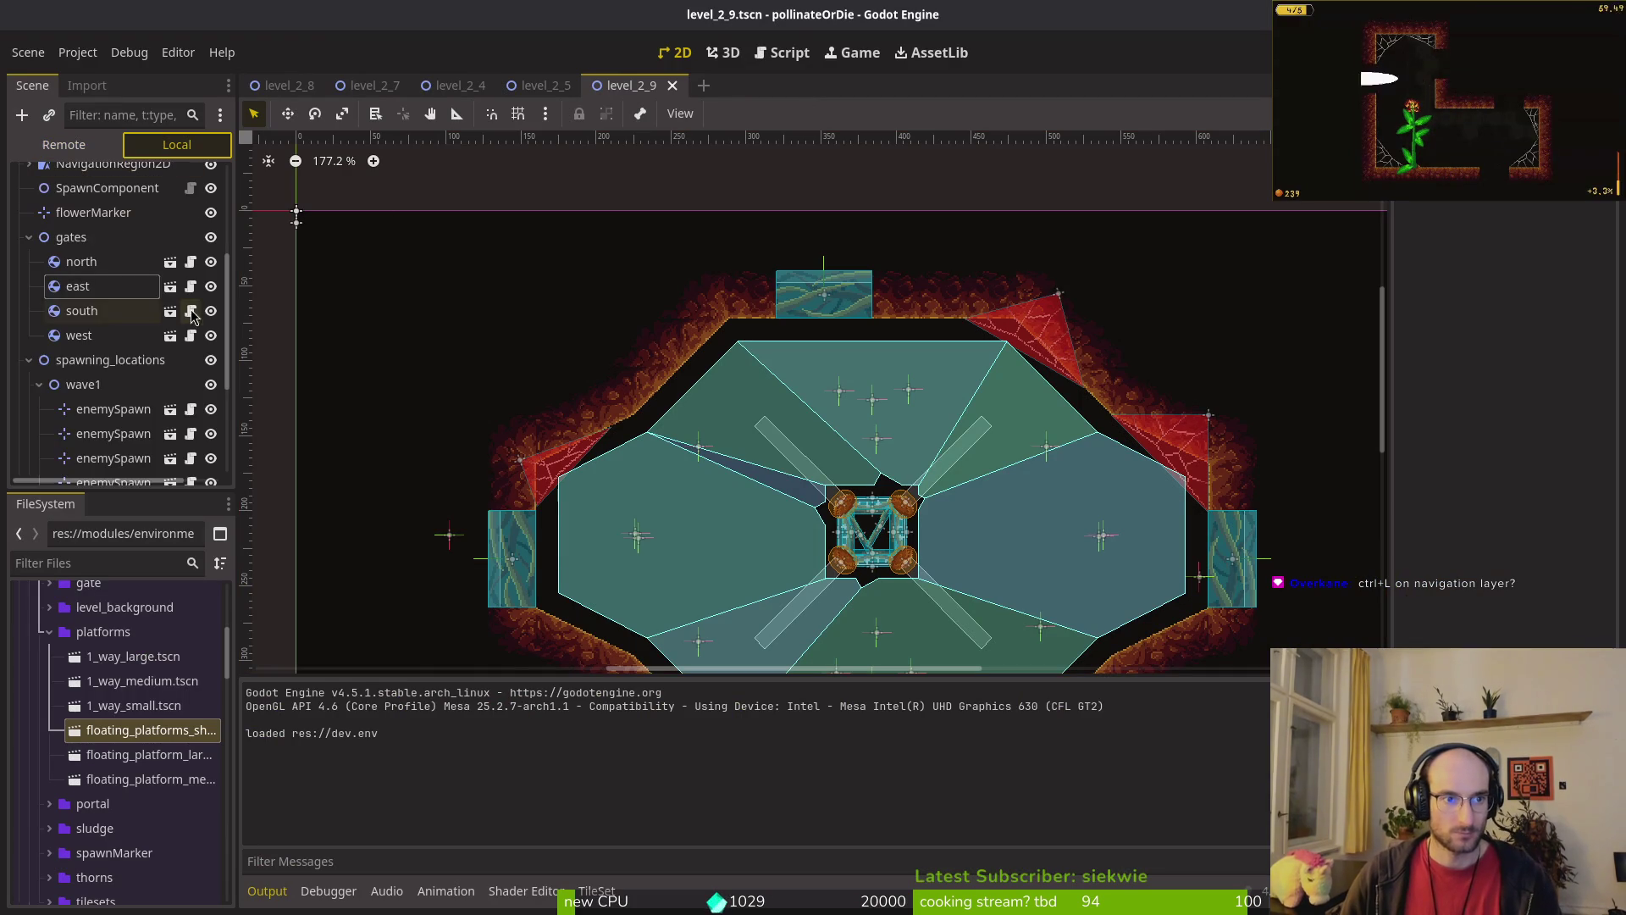
{"action": "left_click", "coordinate": [99, 359]}
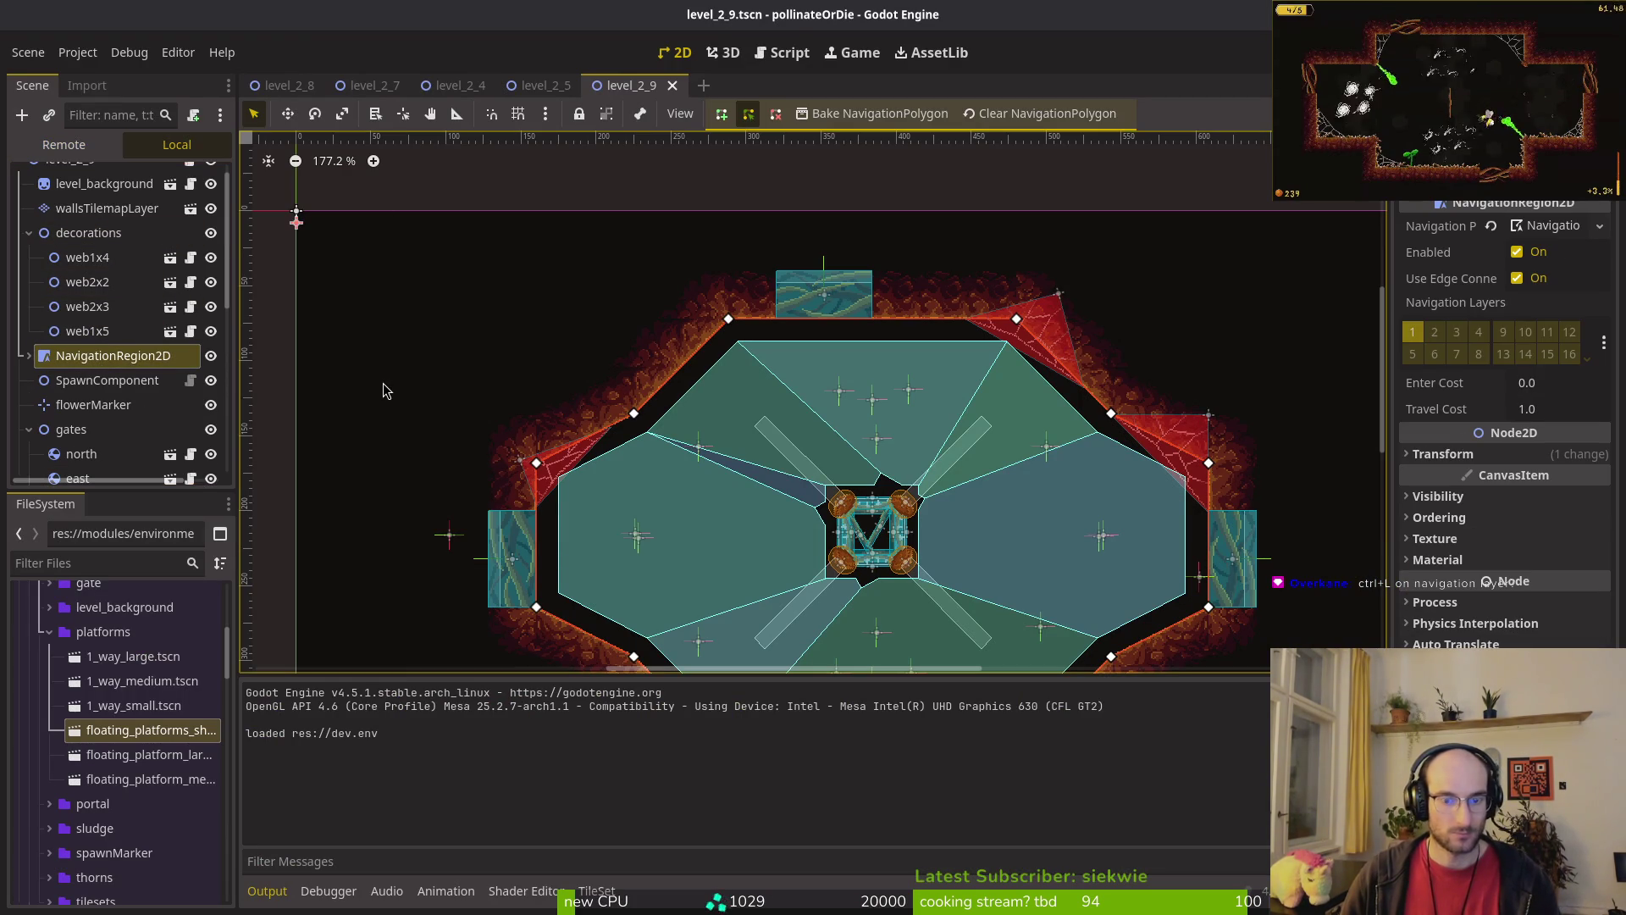
{"action": "key", "text": "ctrl+l"}
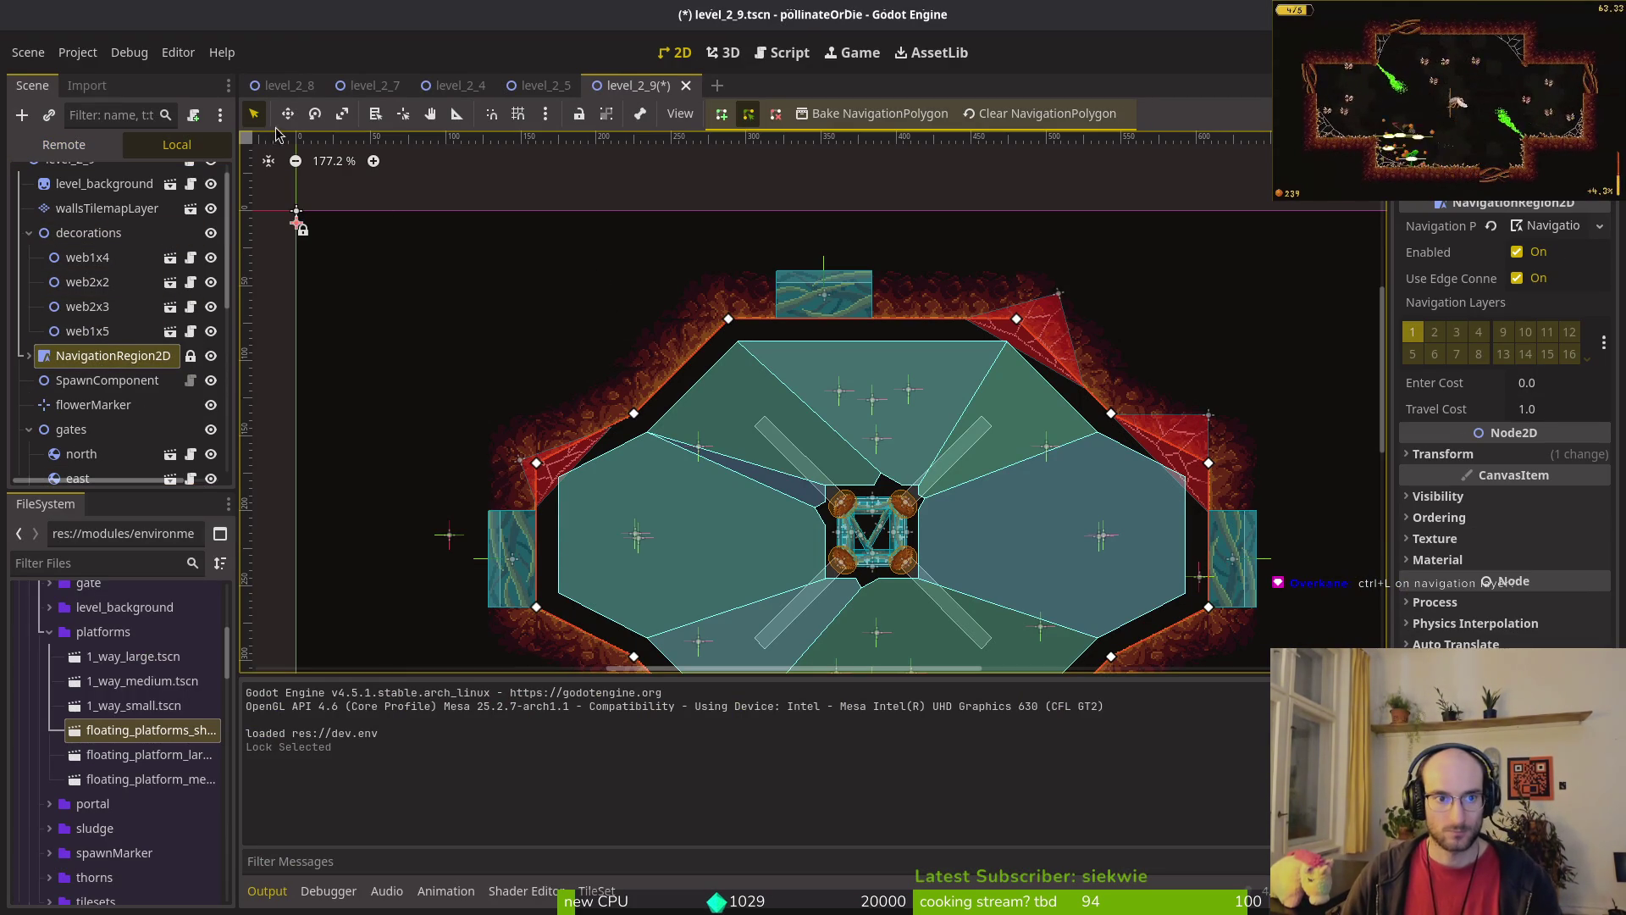
{"action": "left_click_drag", "start_coordinate": [622, 525], "coordinate": [537, 513]}
{"action": "key", "text": "ctrl+z"}
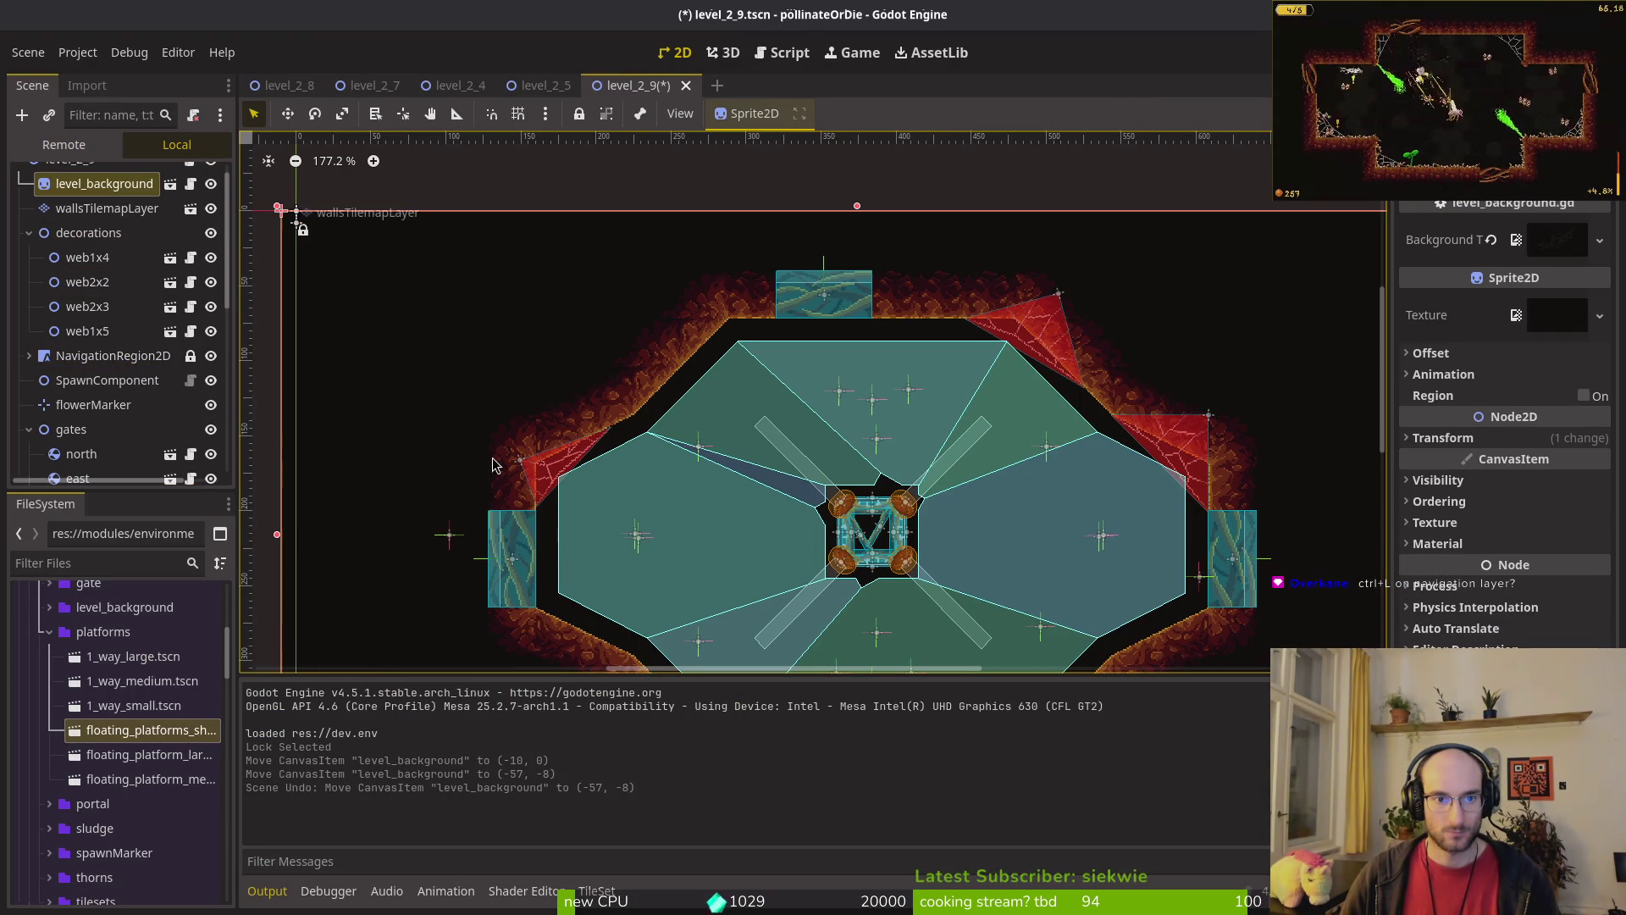
Step: Lock level_background in its original position, deselect everything, and save the scene
{"action": "scroll", "coordinate": [113, 293], "scroll_direction": "up", "scroll_amount": 1}
{"action": "left_click", "coordinate": [181, 210]}
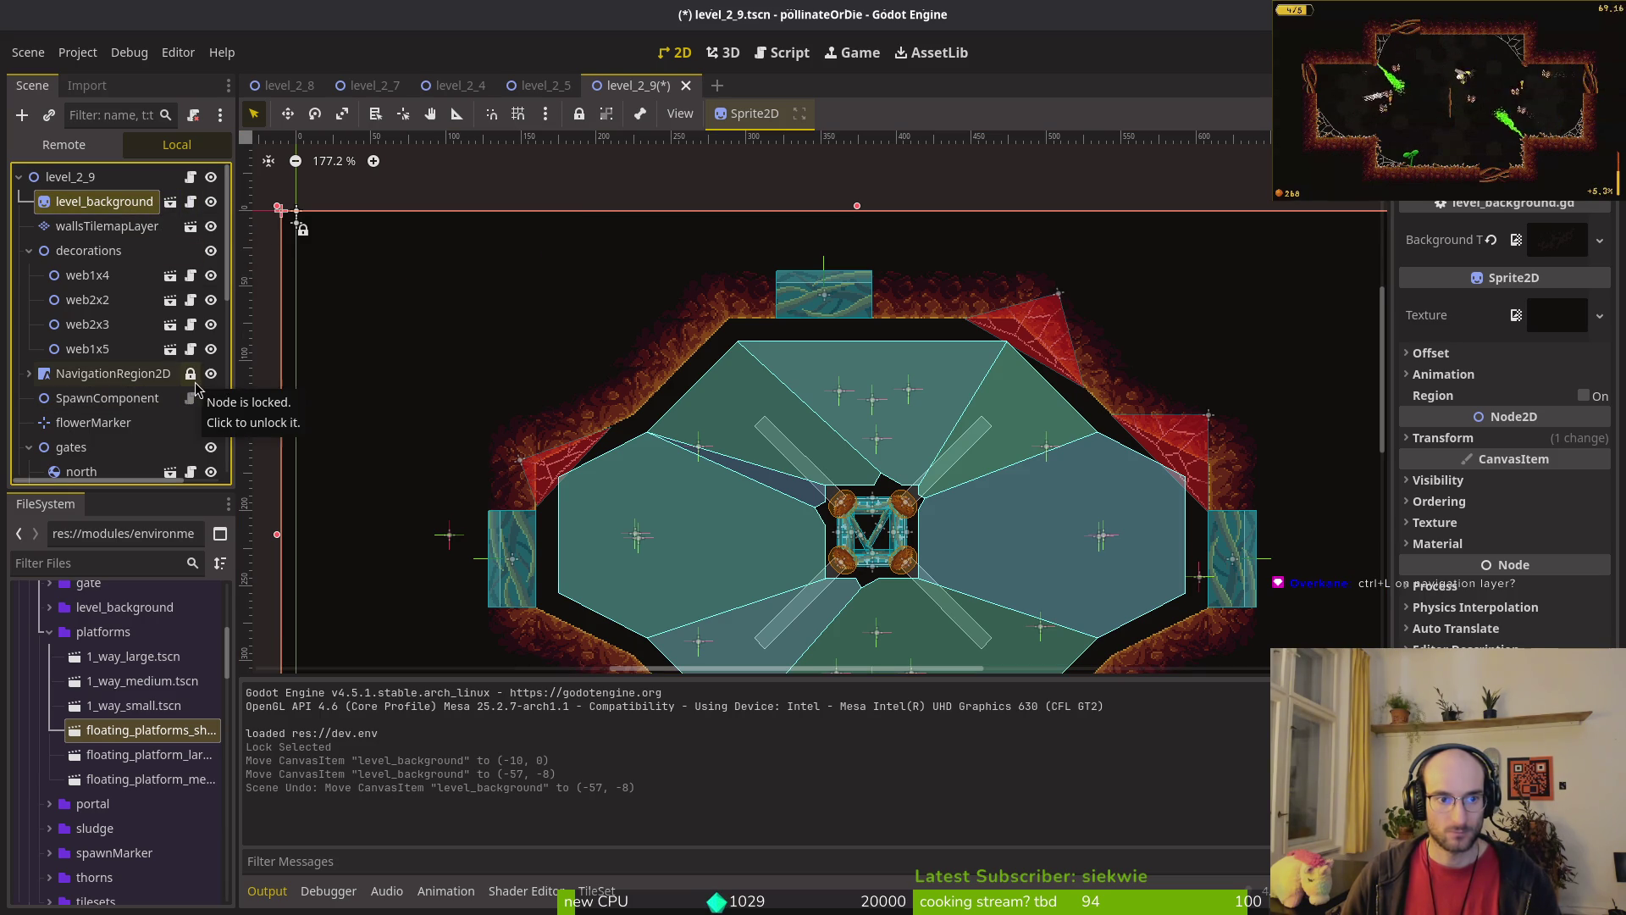
{"action": "left_click", "coordinate": [581, 127]}
{"action": "mouse_move", "coordinate": [503, 356]}
{"action": "left_mouse_down"}
{"action": "mouse_move", "coordinate": [379, 300]}
{"action": "mouse_move", "coordinate": [415, 317]}
{"action": "left_mouse_up"}
{"action": "scroll", "coordinate": [415, 317], "scroll_direction": "down", "scroll_amount": 3}
{"action": "key", "text": "ctrl+z"}
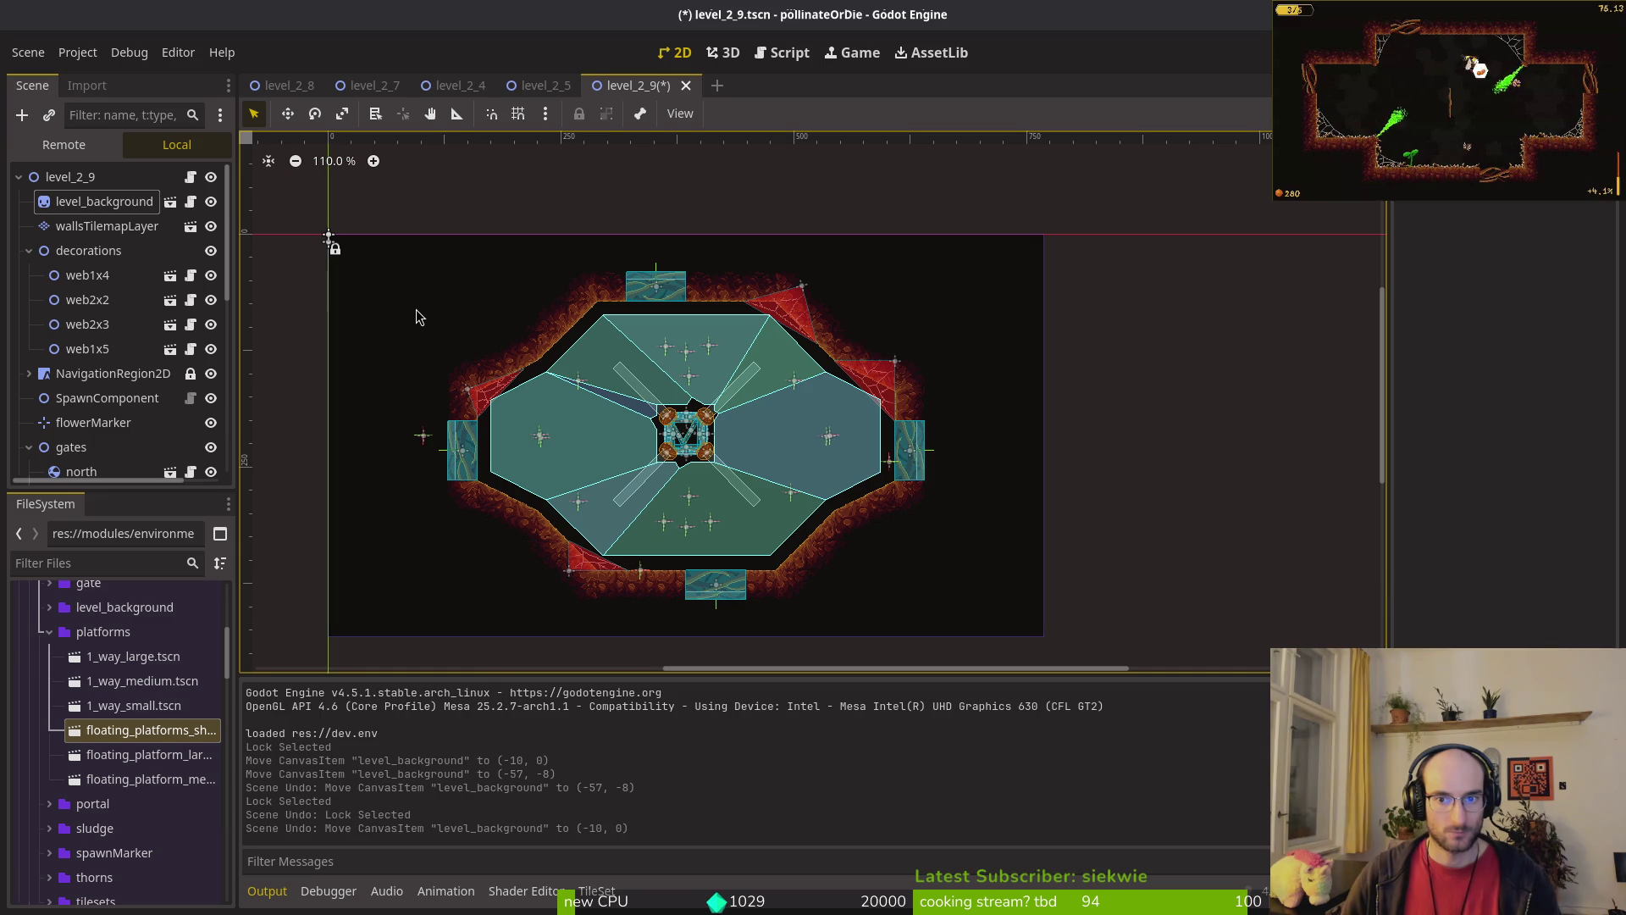
{"action": "left_click", "coordinate": [91, 205]}
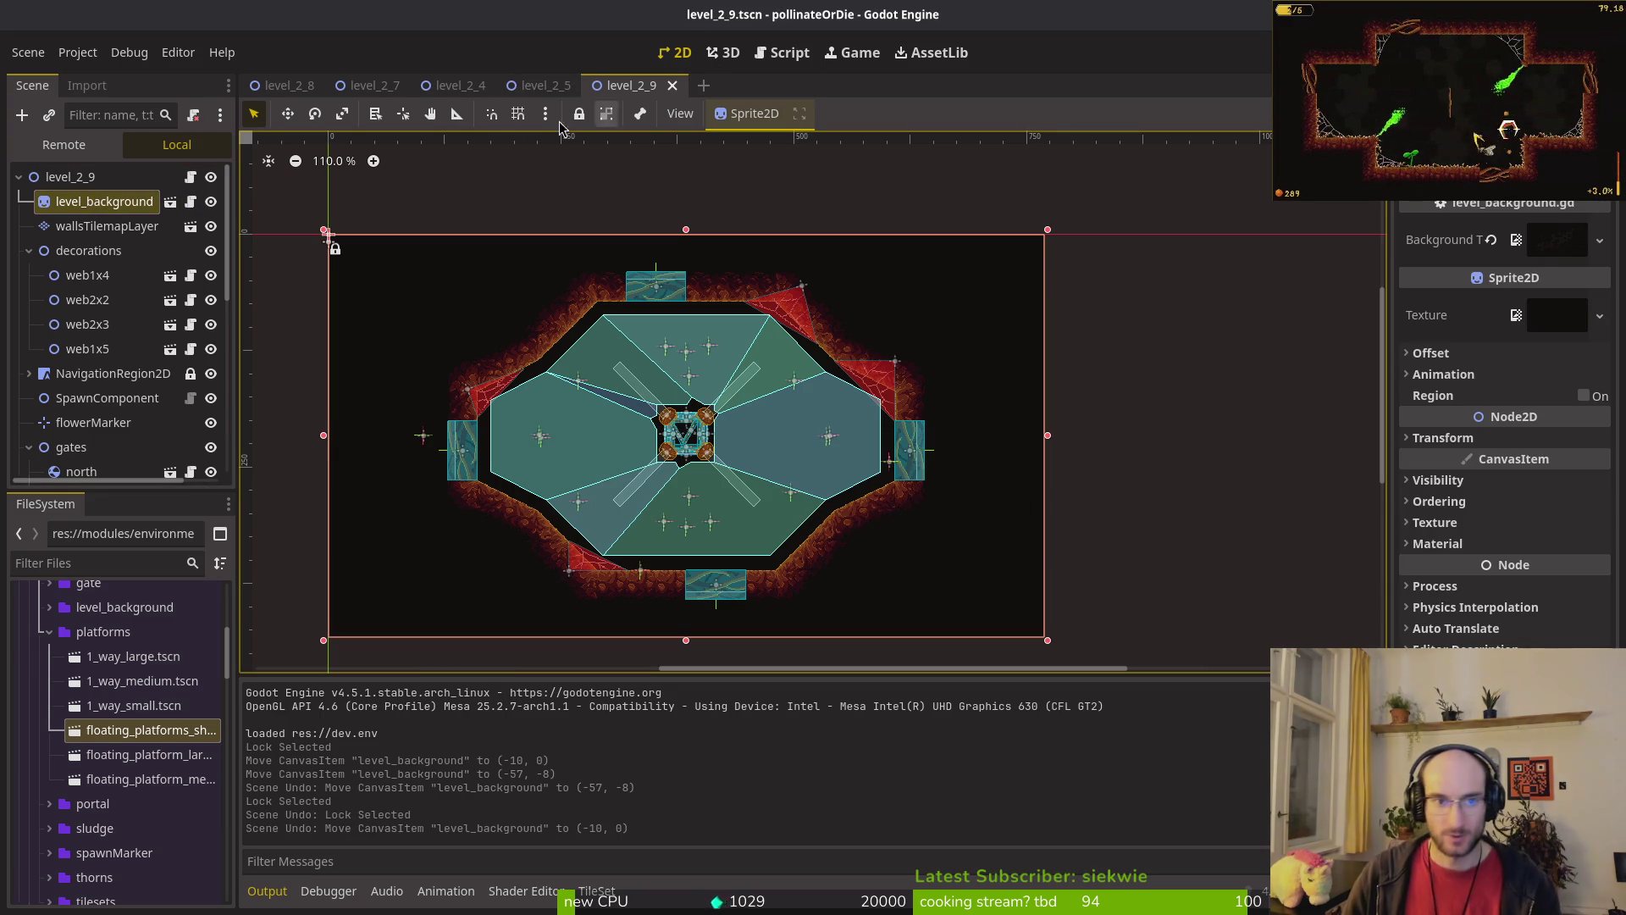
{"action": "key", "text": "ctrl+l"}
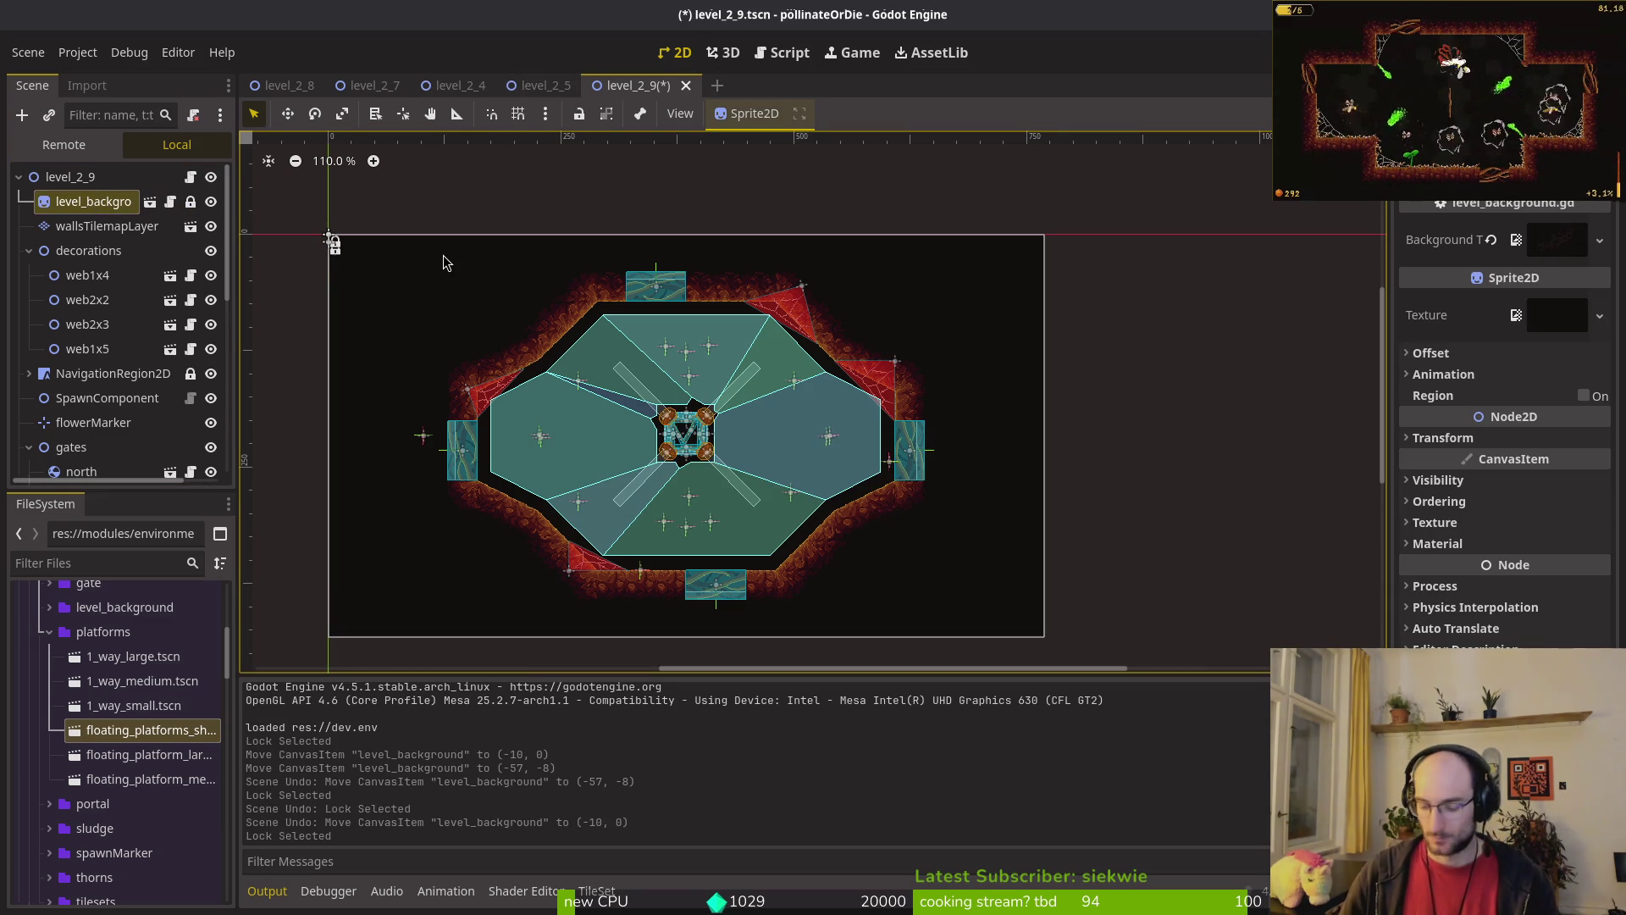
{"action": "left_click", "coordinate": [446, 264]}
{"action": "key", "text": "ctrl+s"}
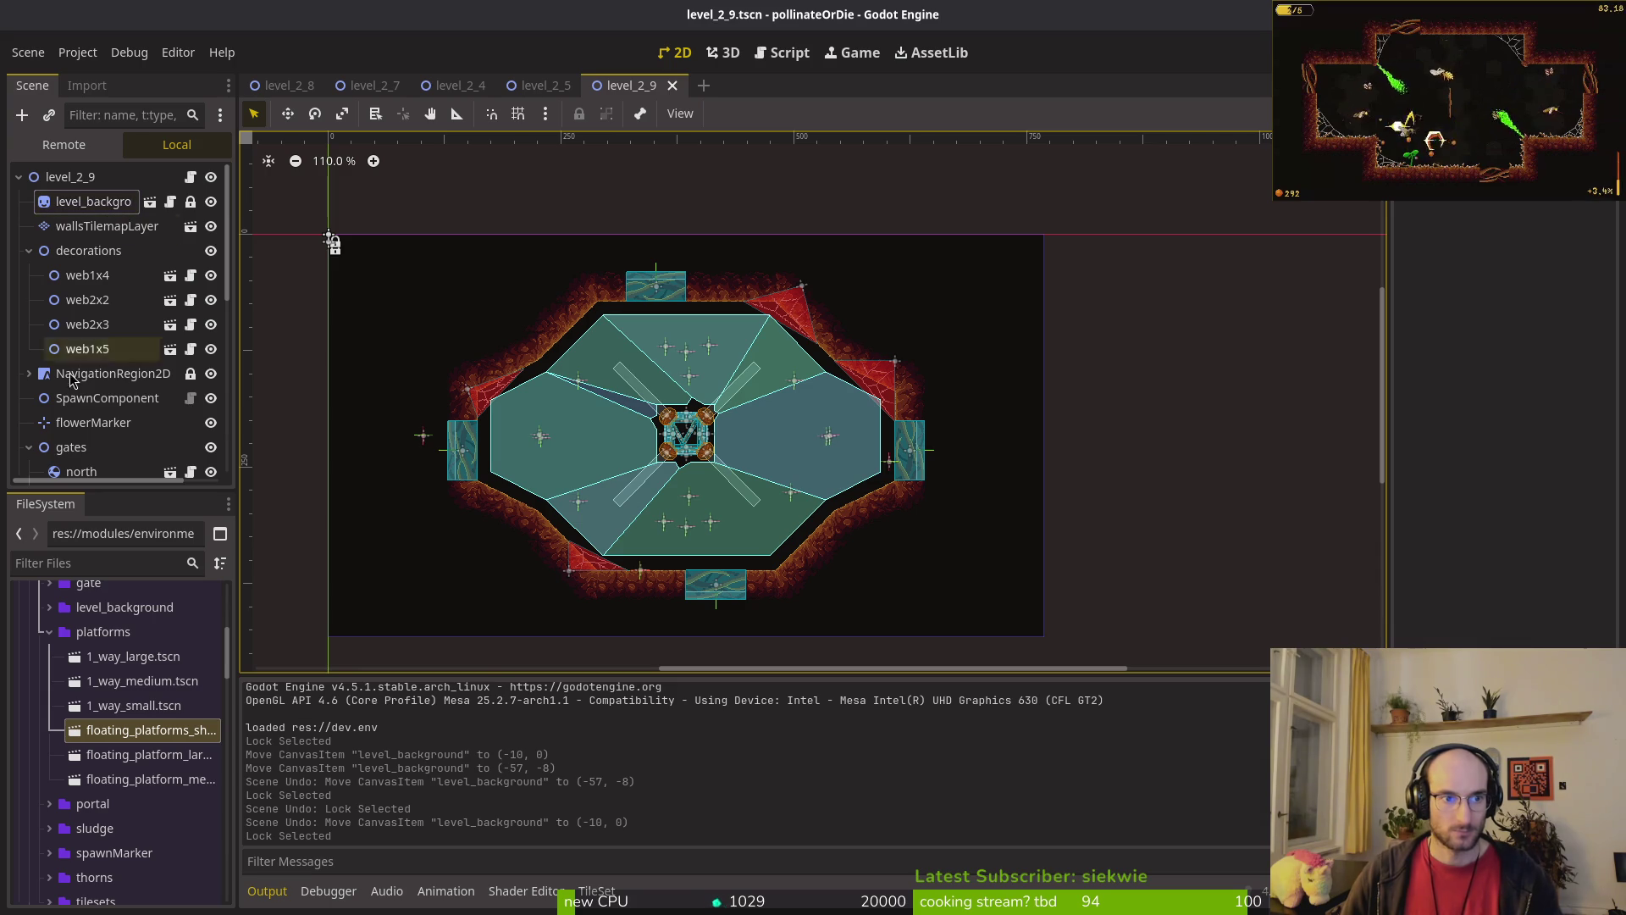
Step: Collapse the decorations, NavigationRegion2D, gates and spawning_locations groups, then run the game
{"action": "left_click", "coordinate": [29, 250]}
{"action": "left_click", "coordinate": [29, 275]}
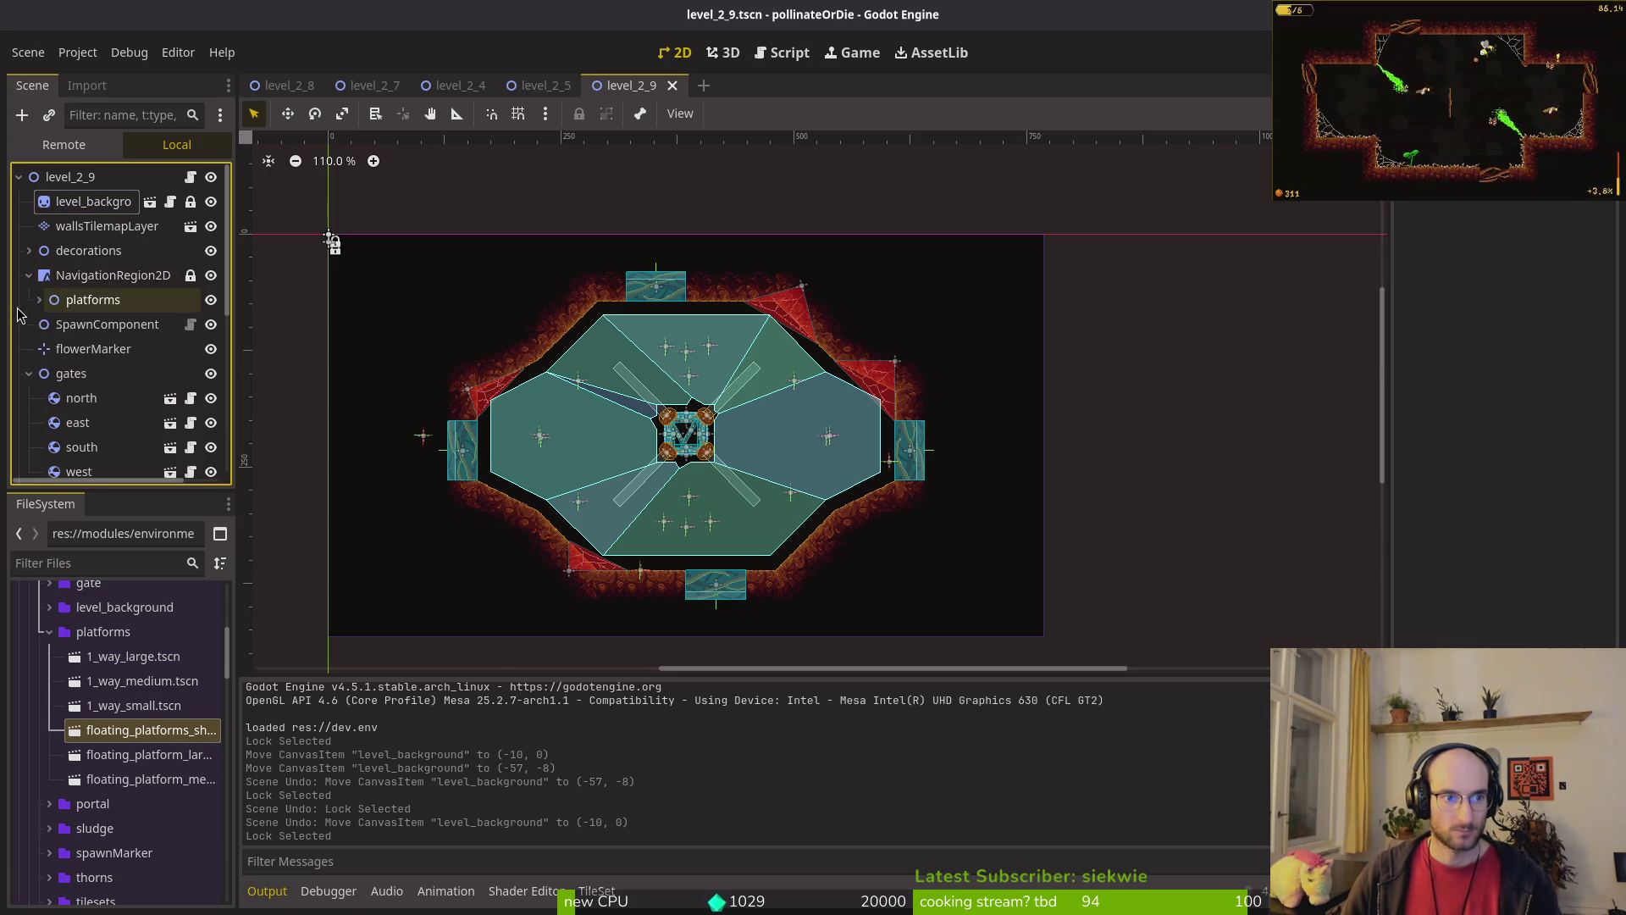
{"action": "left_click", "coordinate": [29, 275]}
{"action": "left_click", "coordinate": [28, 349]}
{"action": "left_click", "coordinate": [29, 373]}
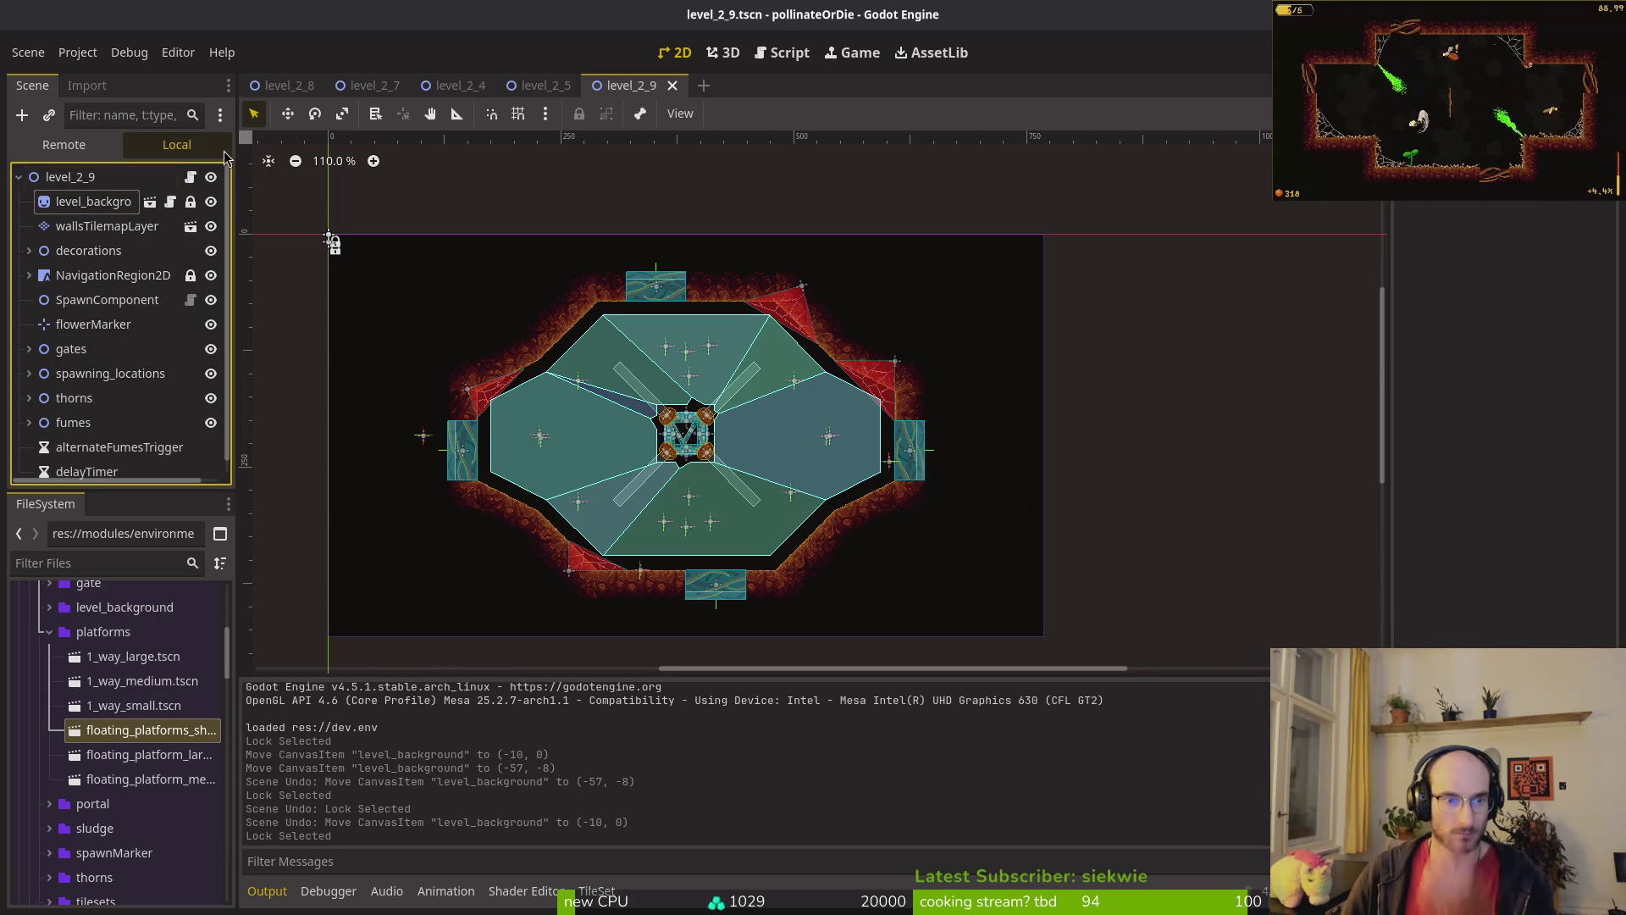
{"action": "key", "text": "F5"}
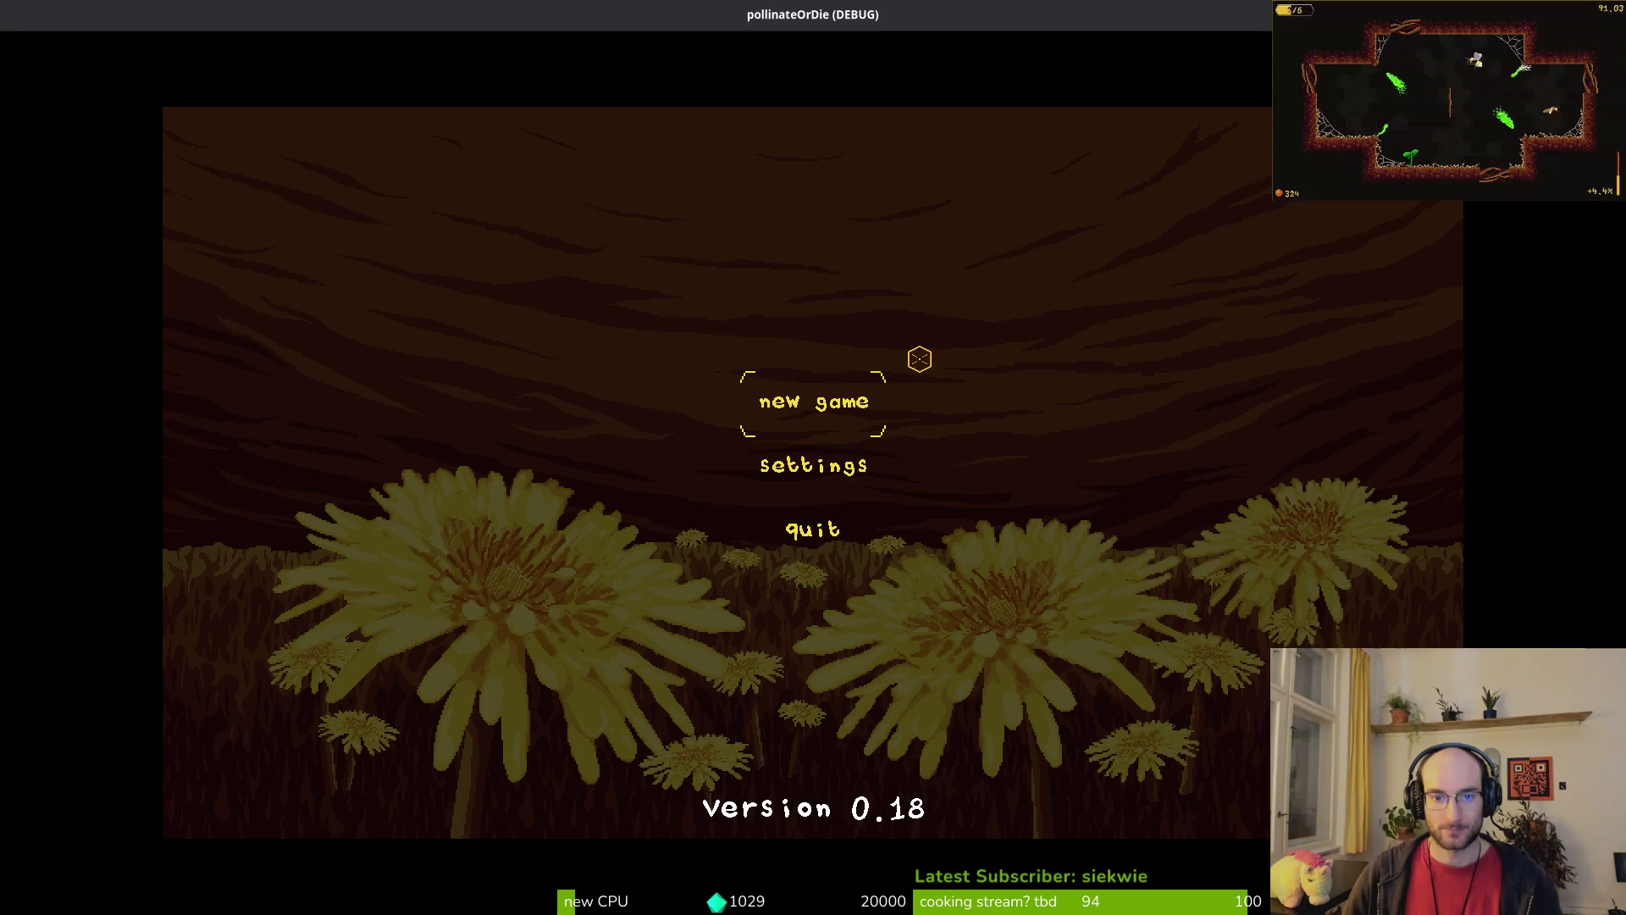
Step: Start a new game, load a level, and fly the bee around the arena fighting enemies and gathering pollen
{"action": "key", "text": "Return"}
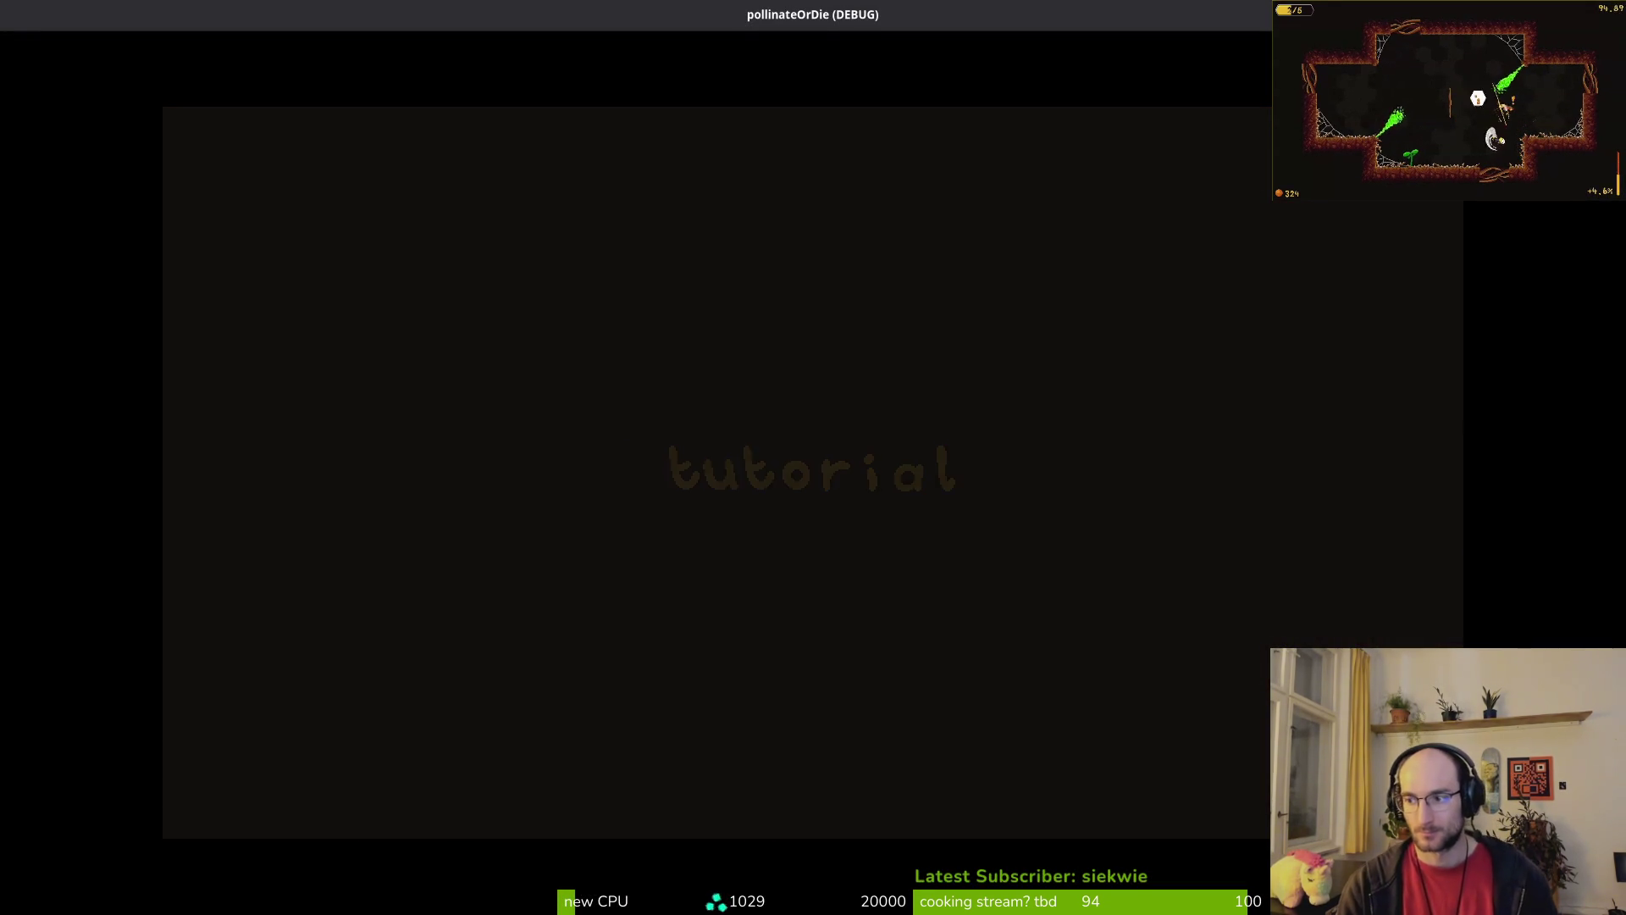
{"action": "key", "text": "w"}
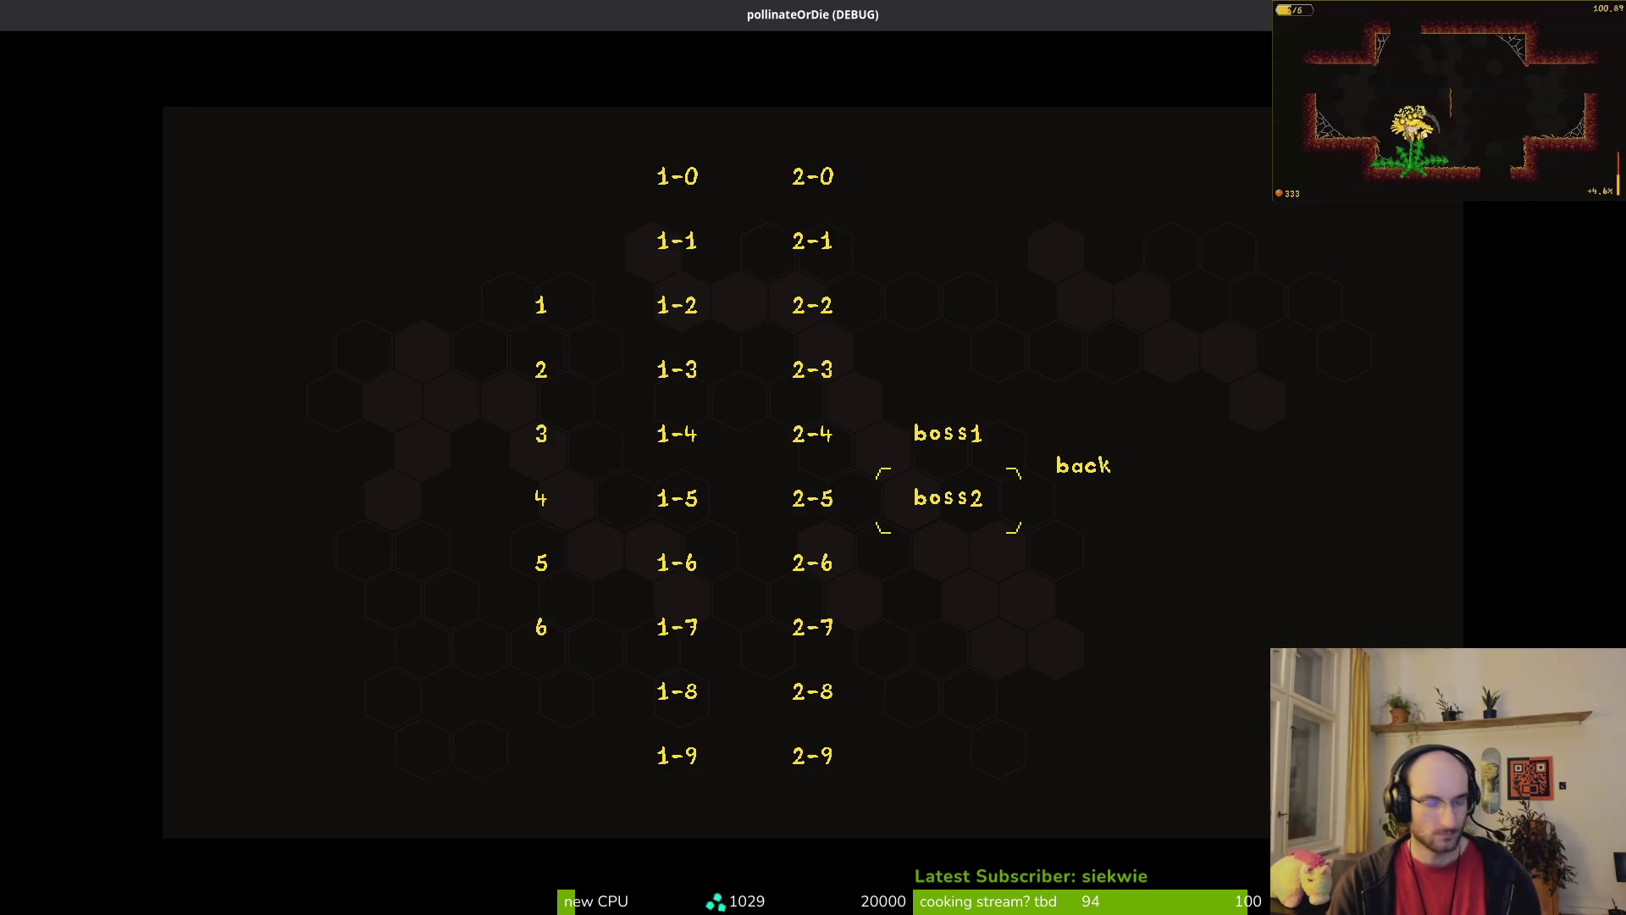
{"action": "key", "text": "Return"}
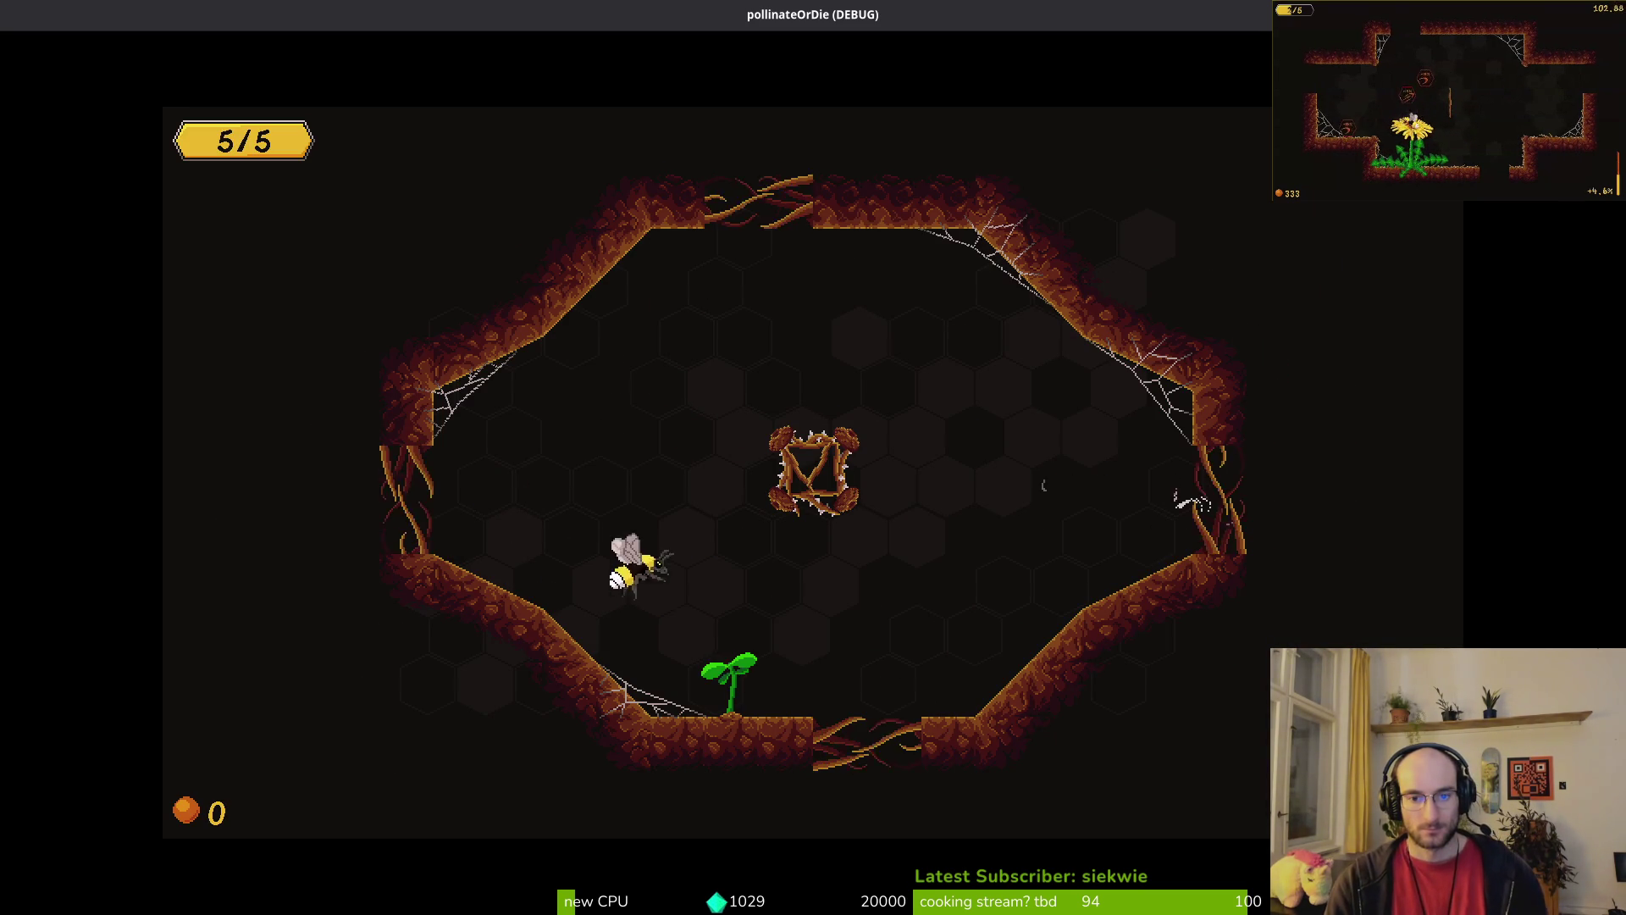
{"action": "key", "text": "d"}
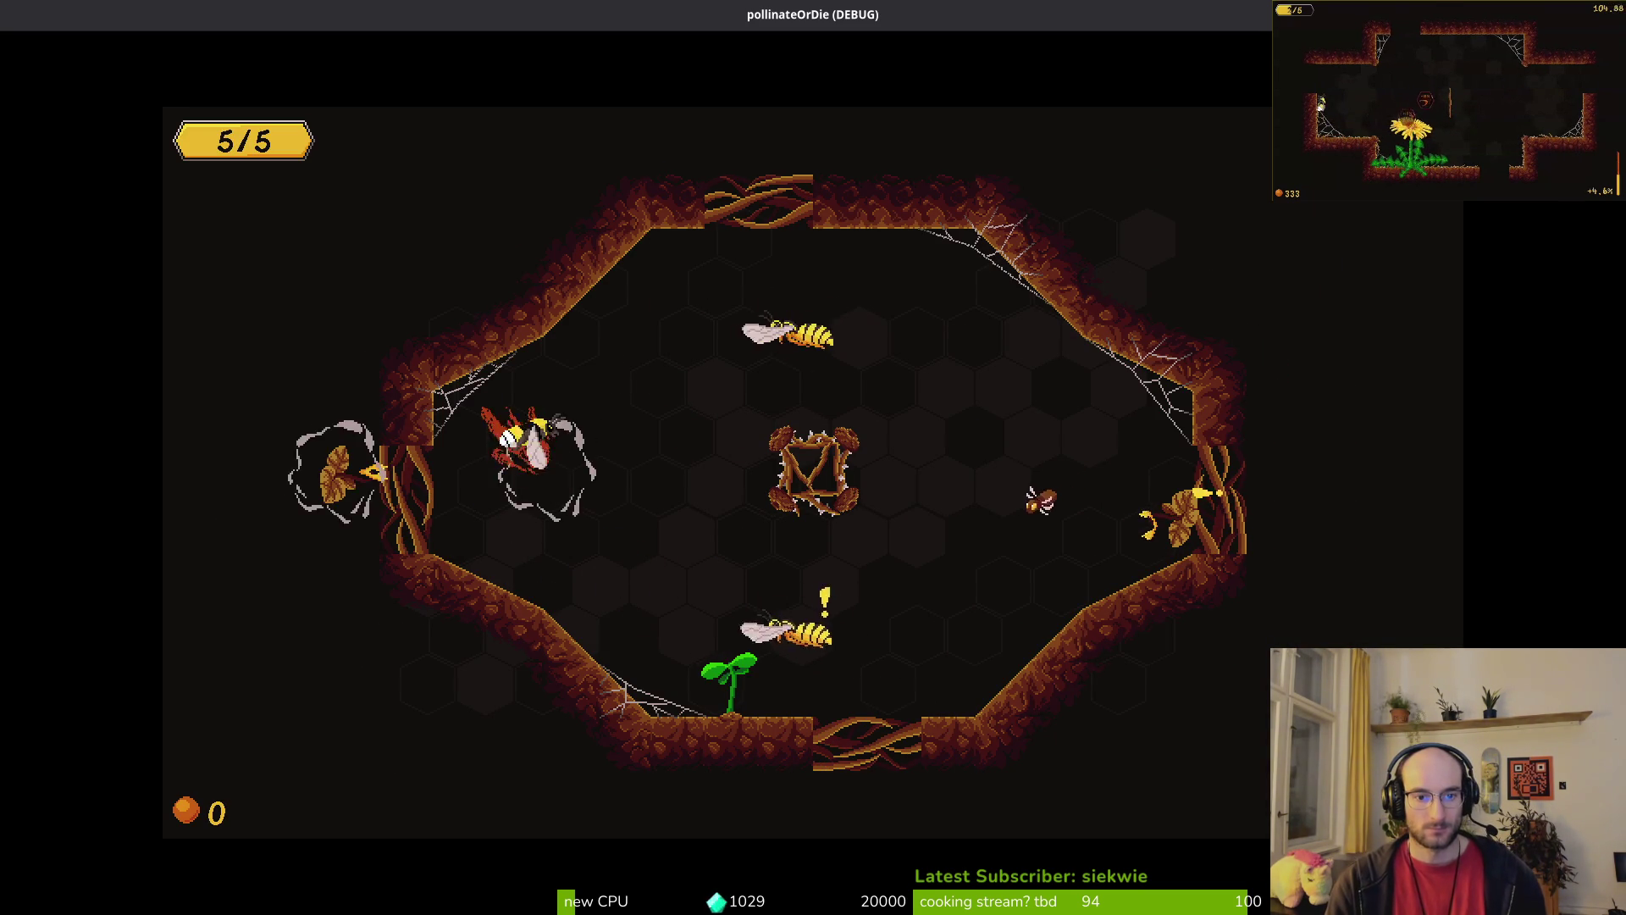
{"action": "key", "text": "d"}
{"action": "key", "text": "w"}
{"action": "key", "text": "a"}
{"action": "key", "text": "s"}
{"action": "key", "text": "d"}
{"action": "key", "text": "w"}
{"action": "key", "text": "a"}
{"action": "key", "text": "a"}
{"action": "key", "text": "s"}
{"action": "key", "text": "d"}
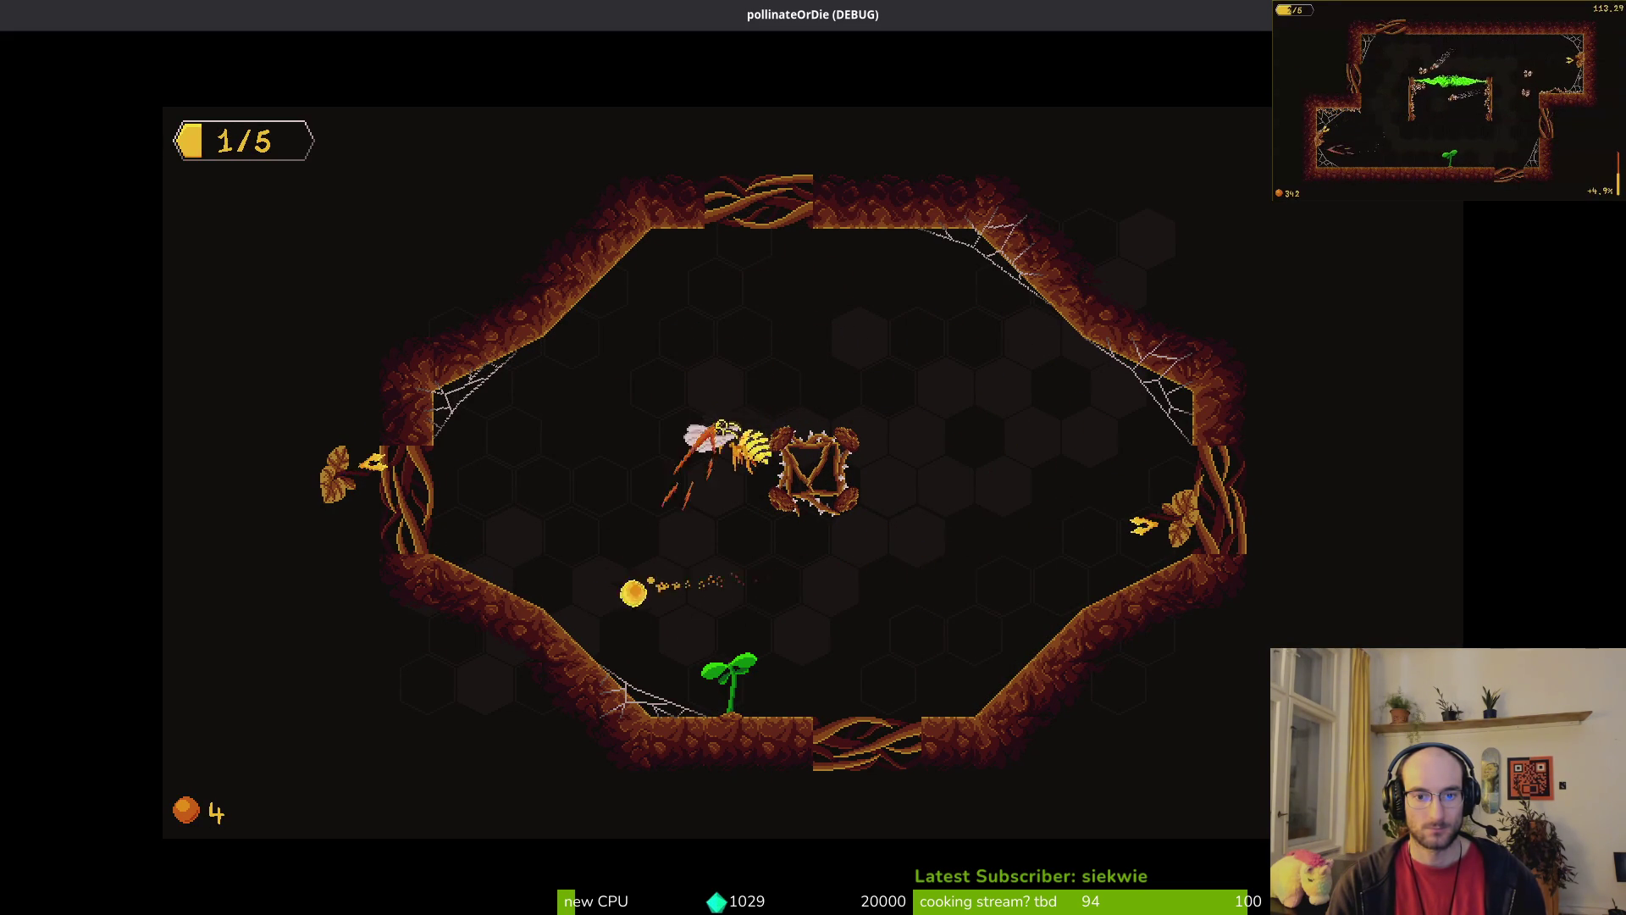
{"action": "key", "text": "w"}
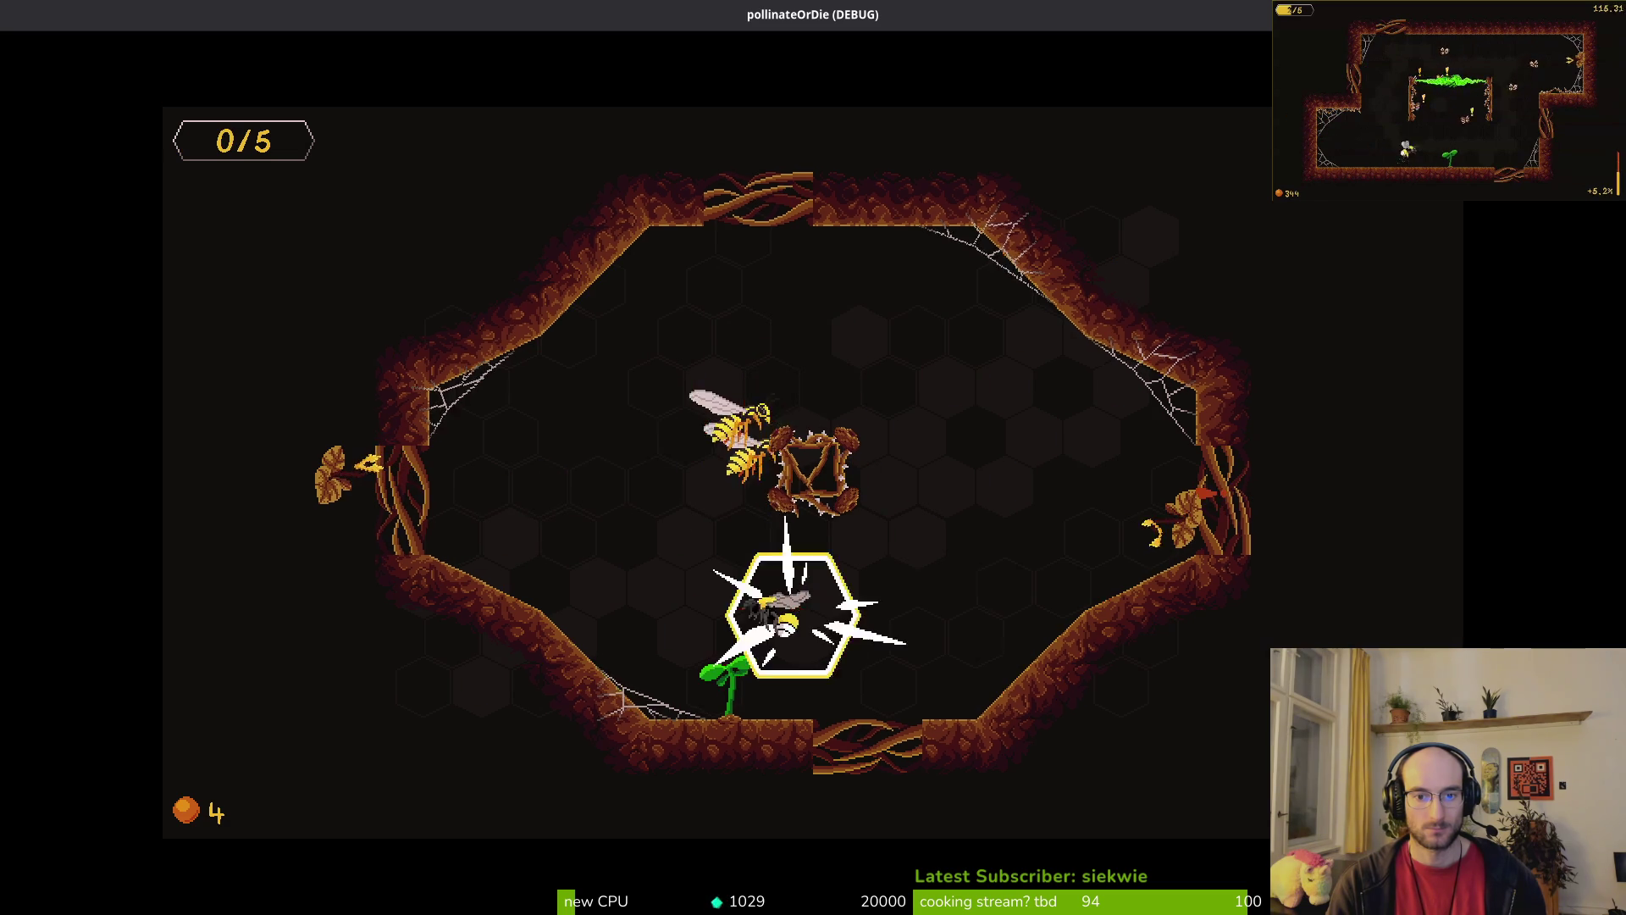
Step: Switch to level 2-8 and fly the bee through the cave to collect pollen and pollinate the sprout
{"action": "key", "text": "w"}
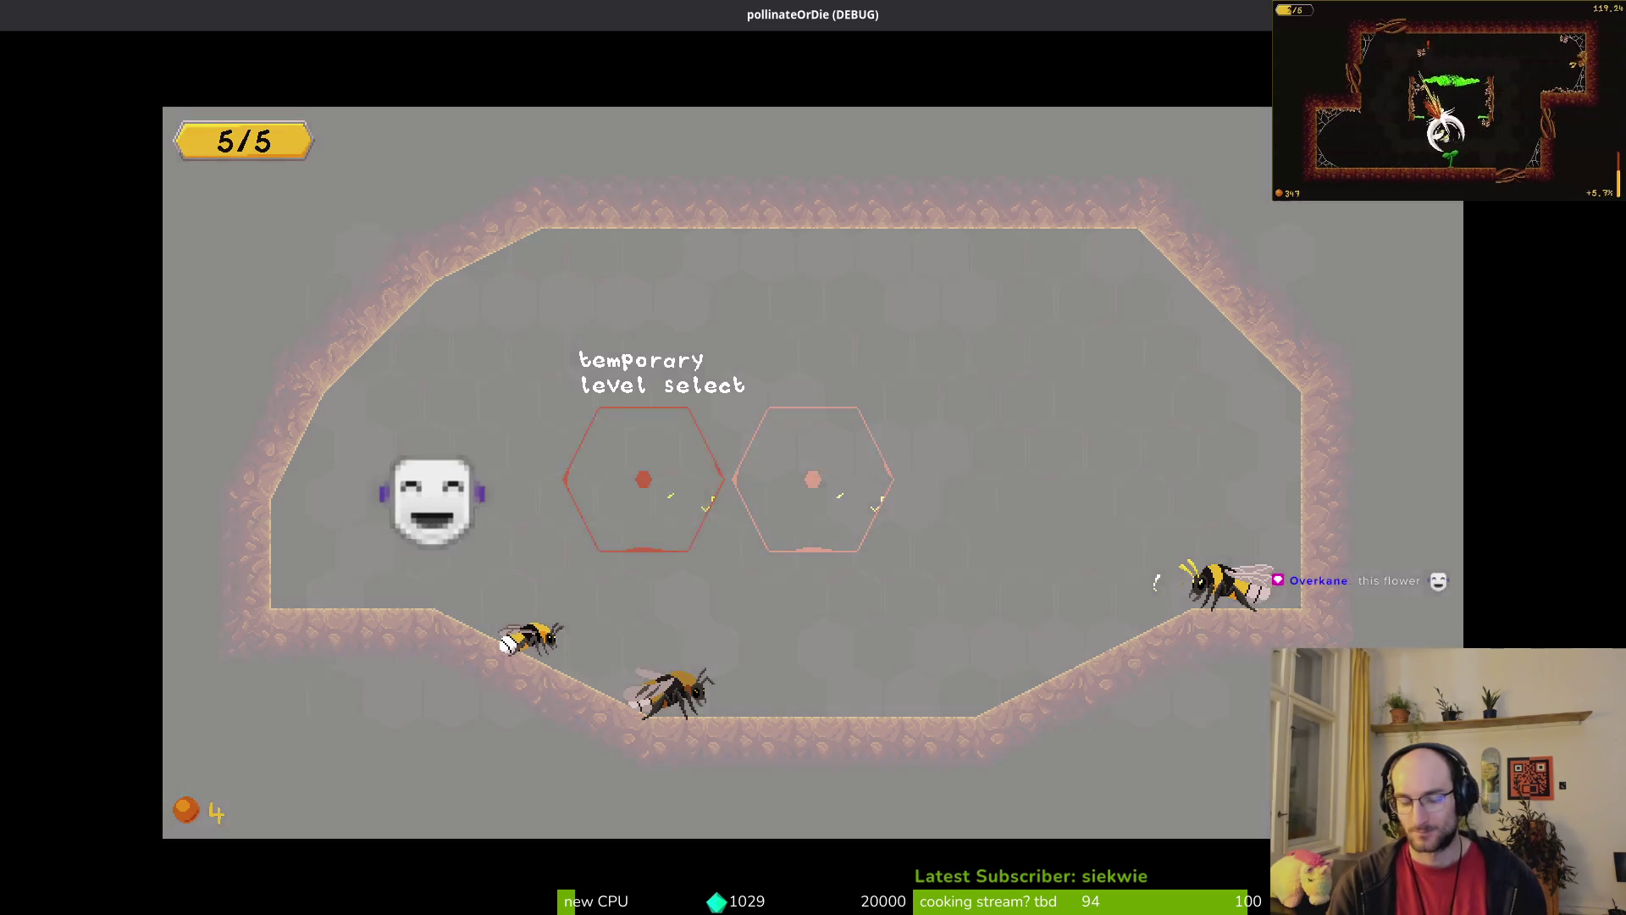
{"action": "key", "text": "s"}
{"action": "key", "text": "s"}
{"action": "key", "text": "s"}
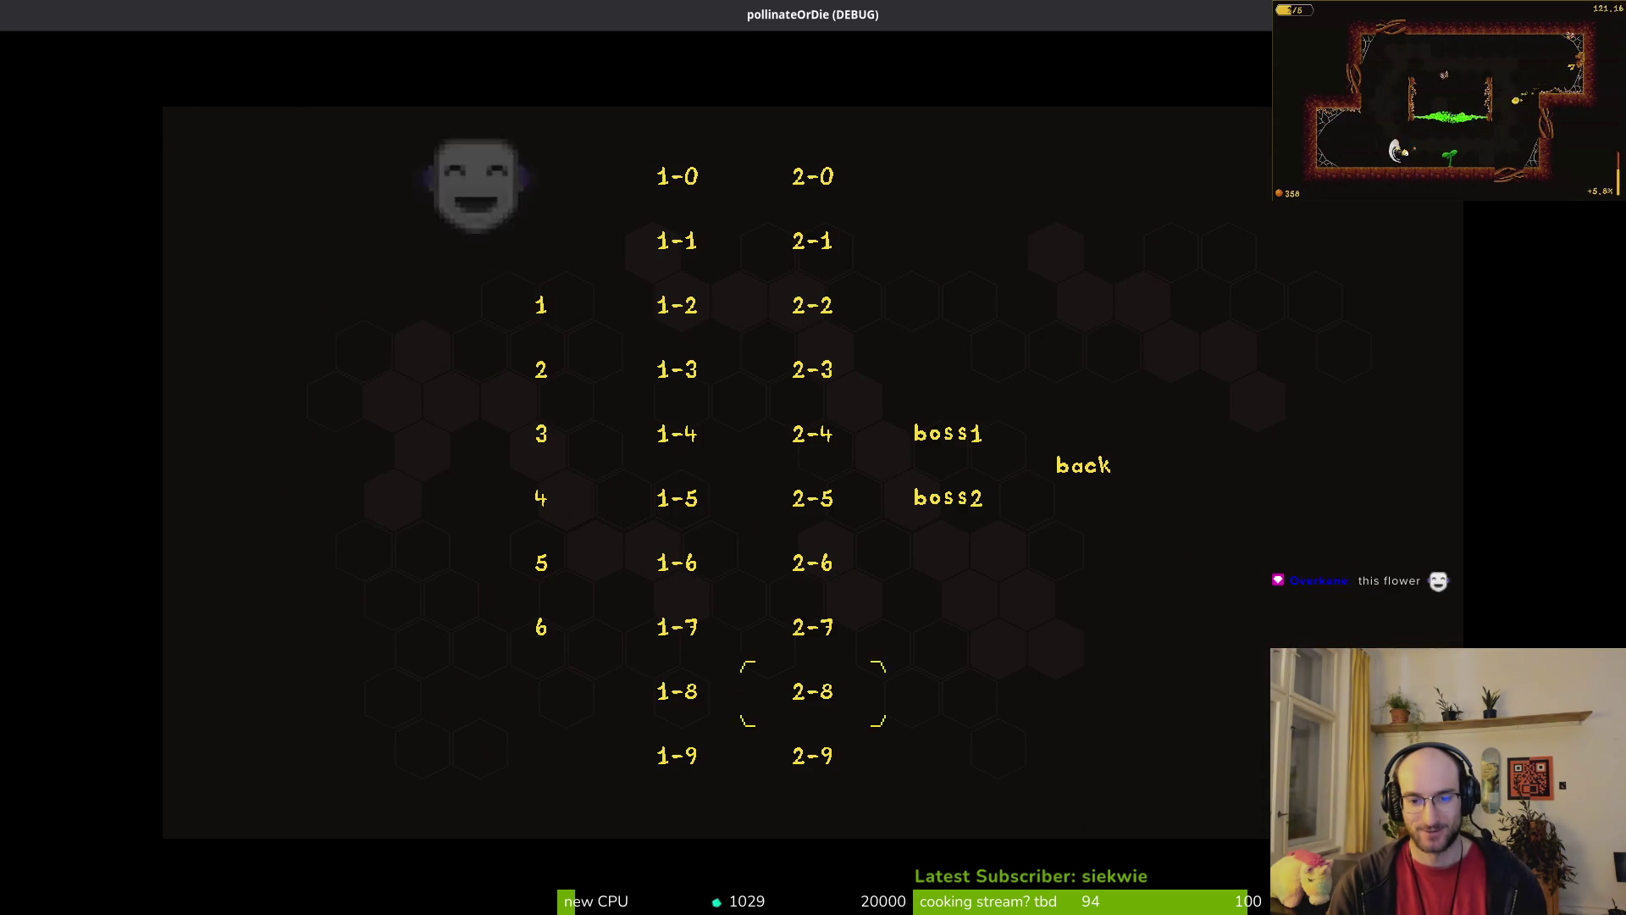
{"action": "key", "text": "space"}
{"action": "key", "text": "w"}
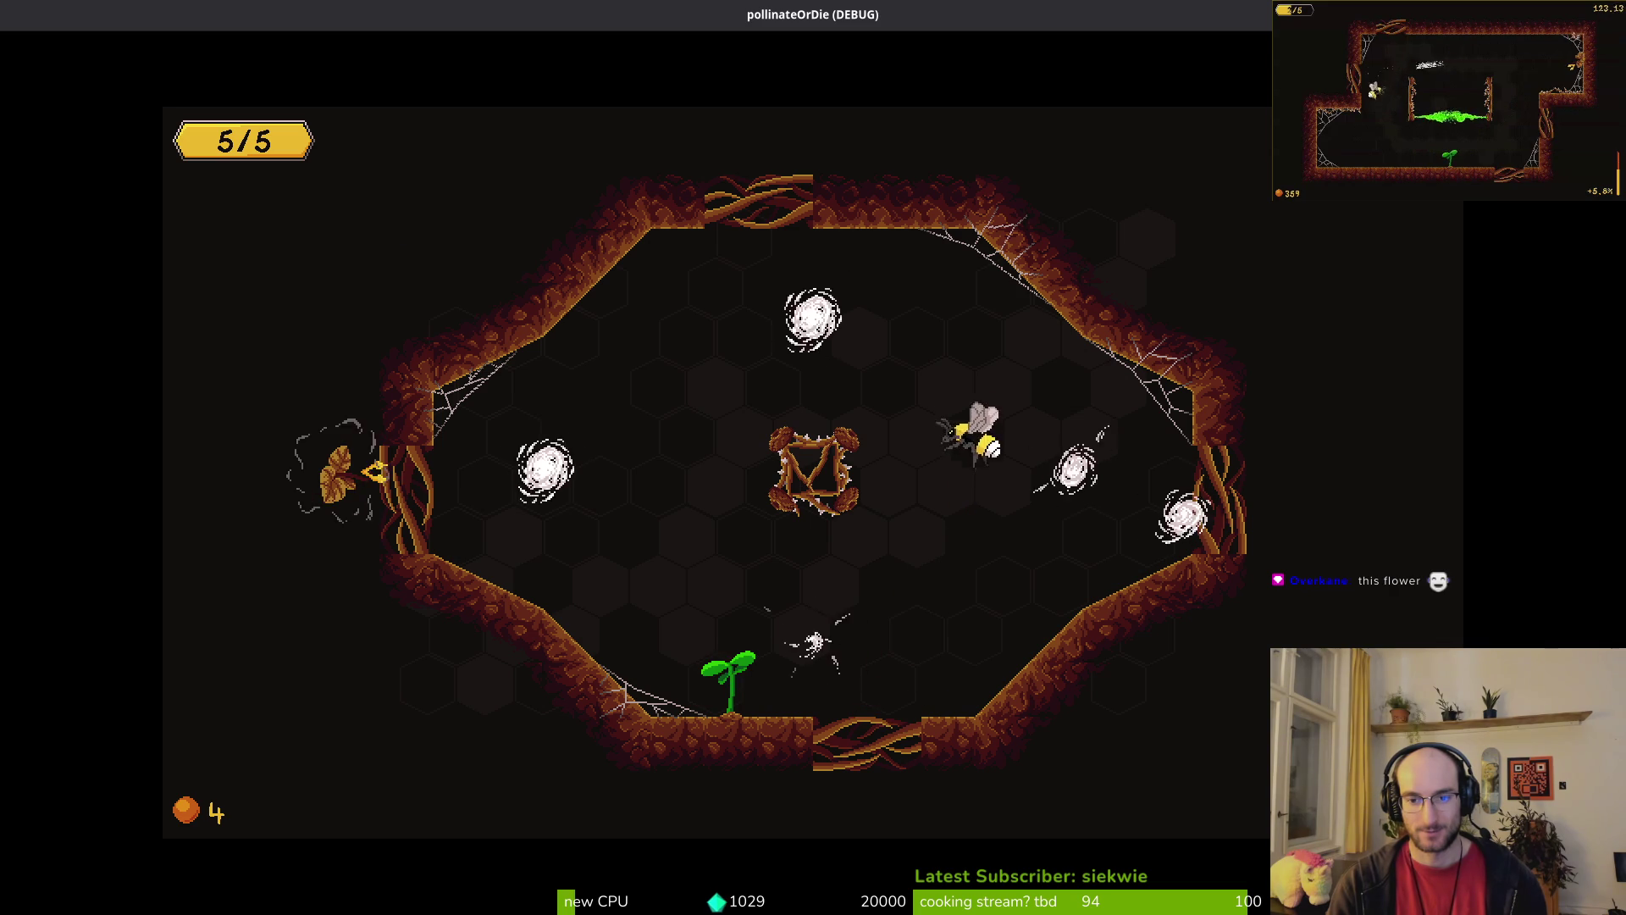
{"action": "key", "text": "a"}
{"action": "key", "text": "d"}
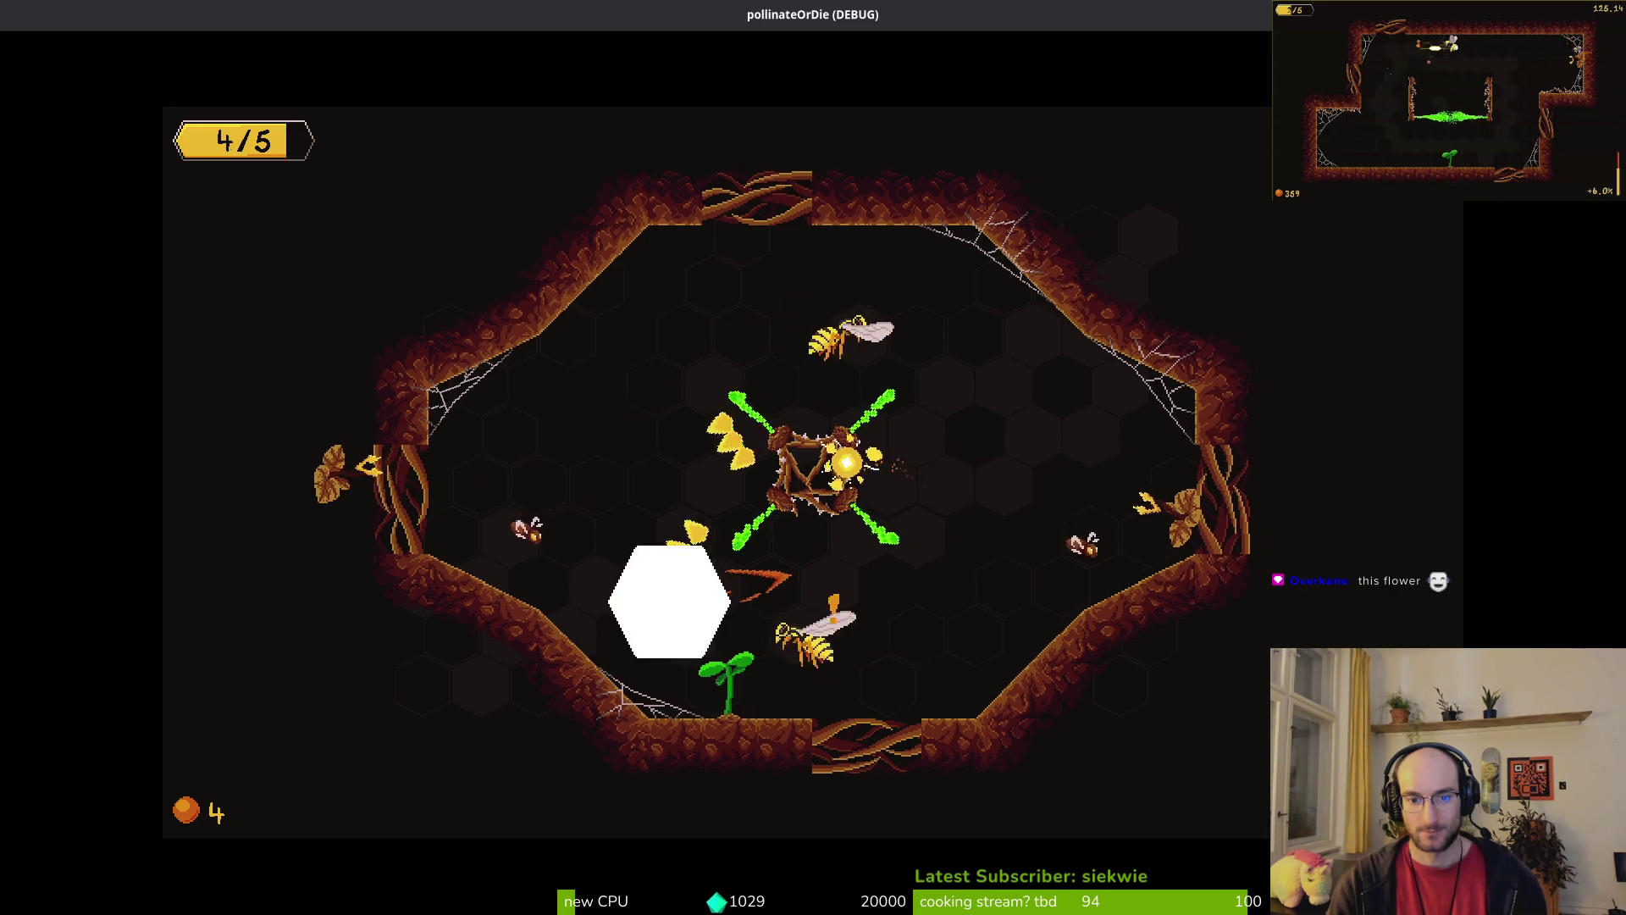
{"action": "key", "text": "s"}
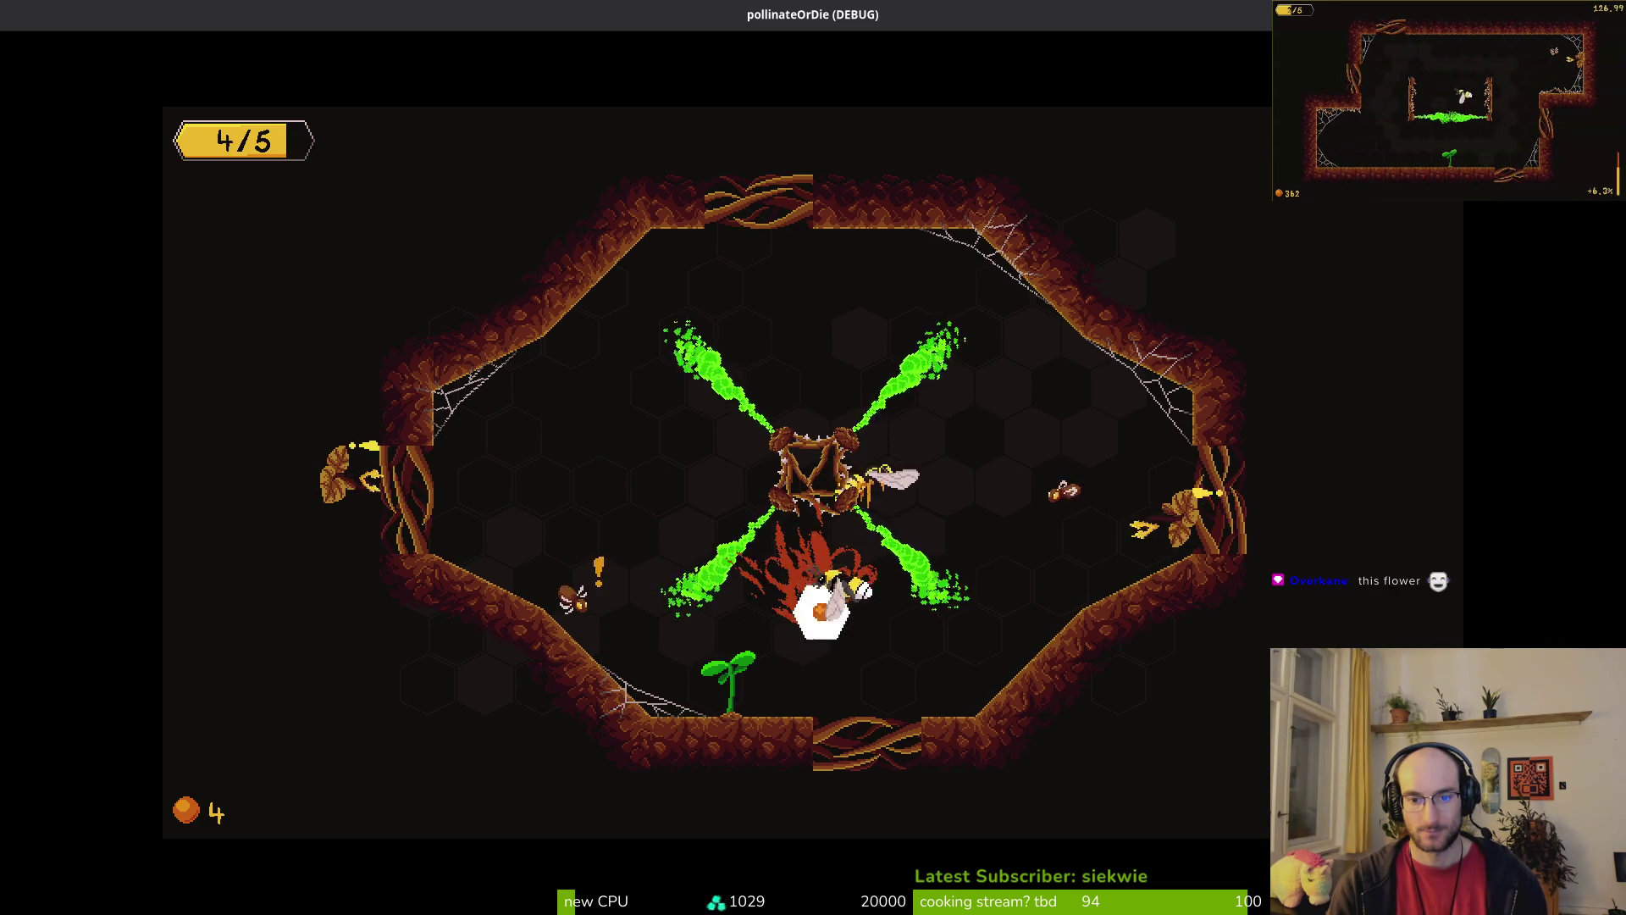
{"action": "key", "text": "a"}
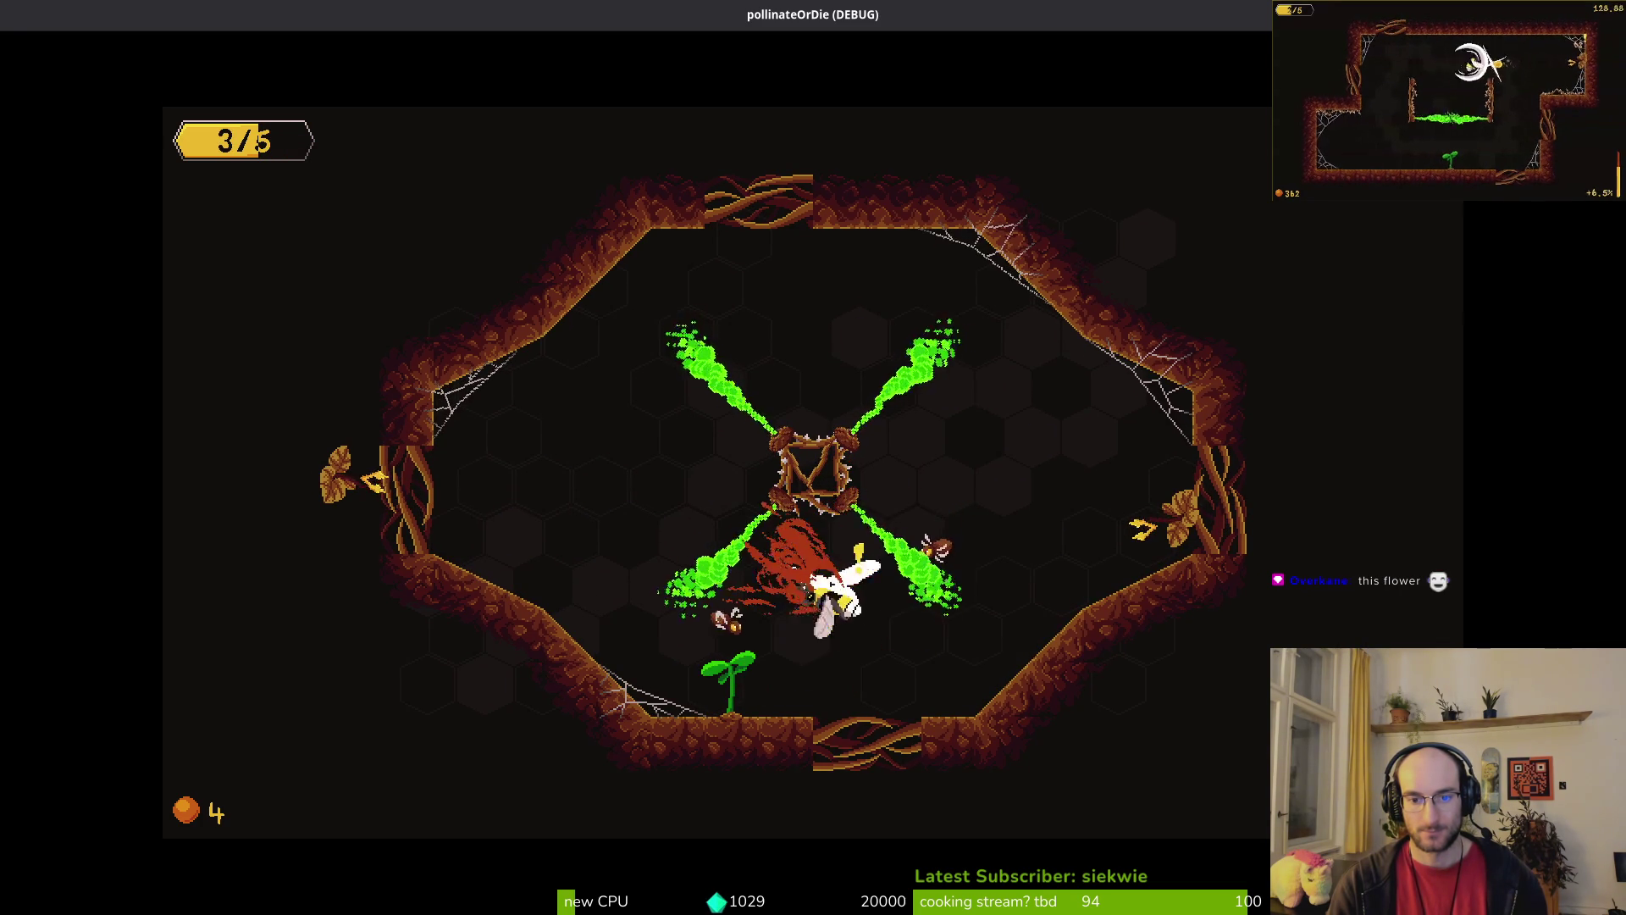
{"action": "key", "text": "d"}
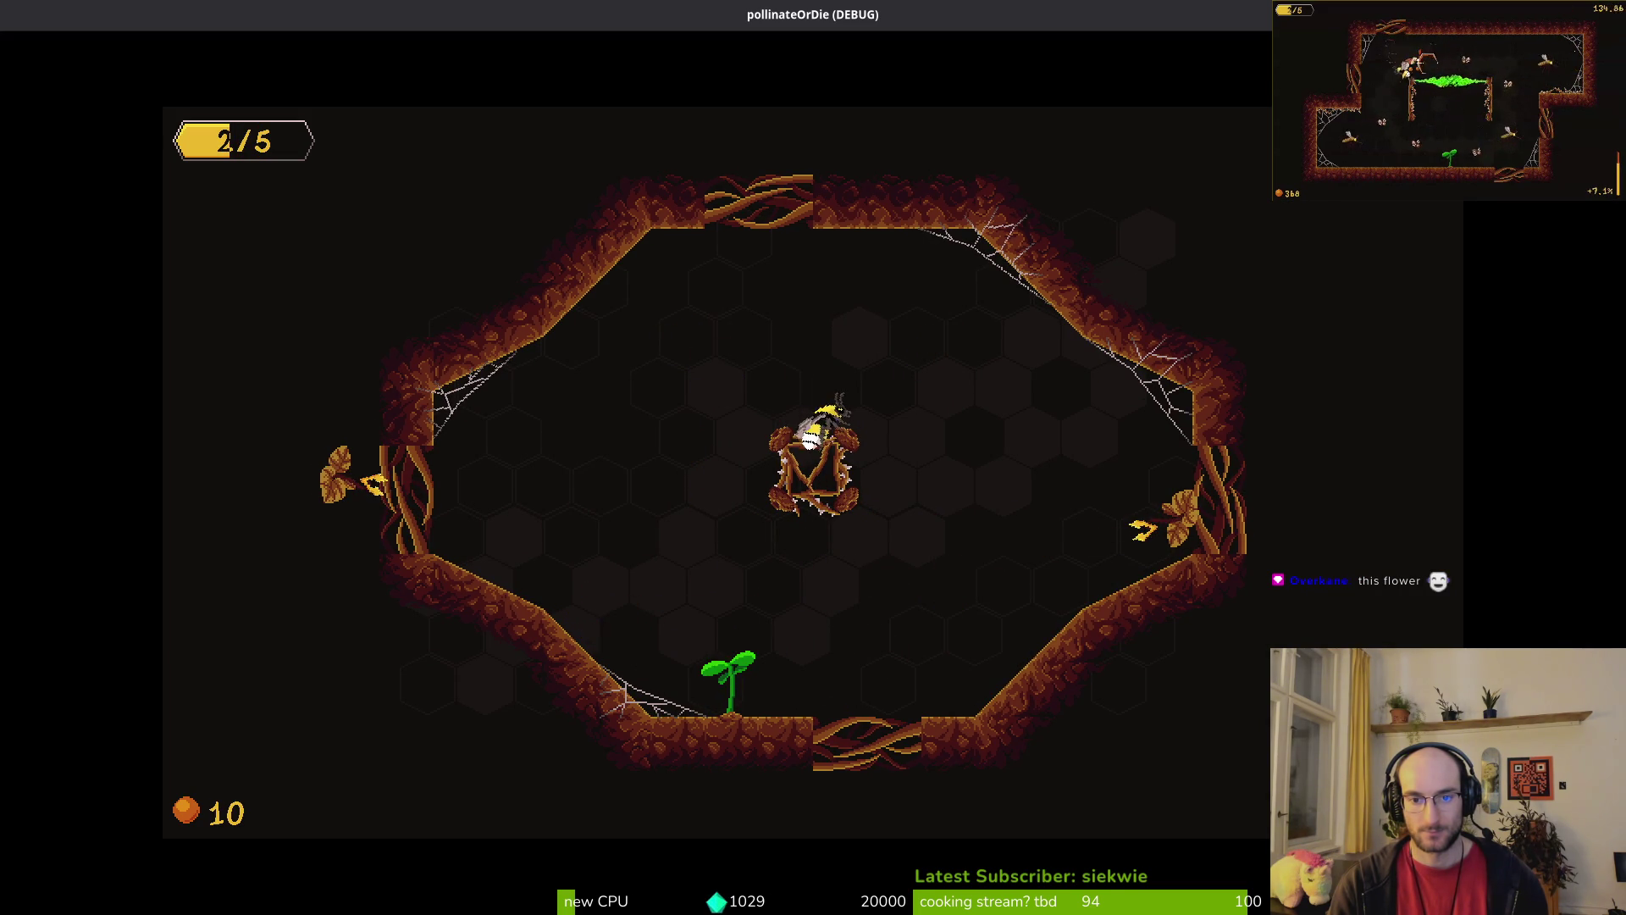
{"action": "key", "text": "a"}
{"action": "key", "text": "w"}
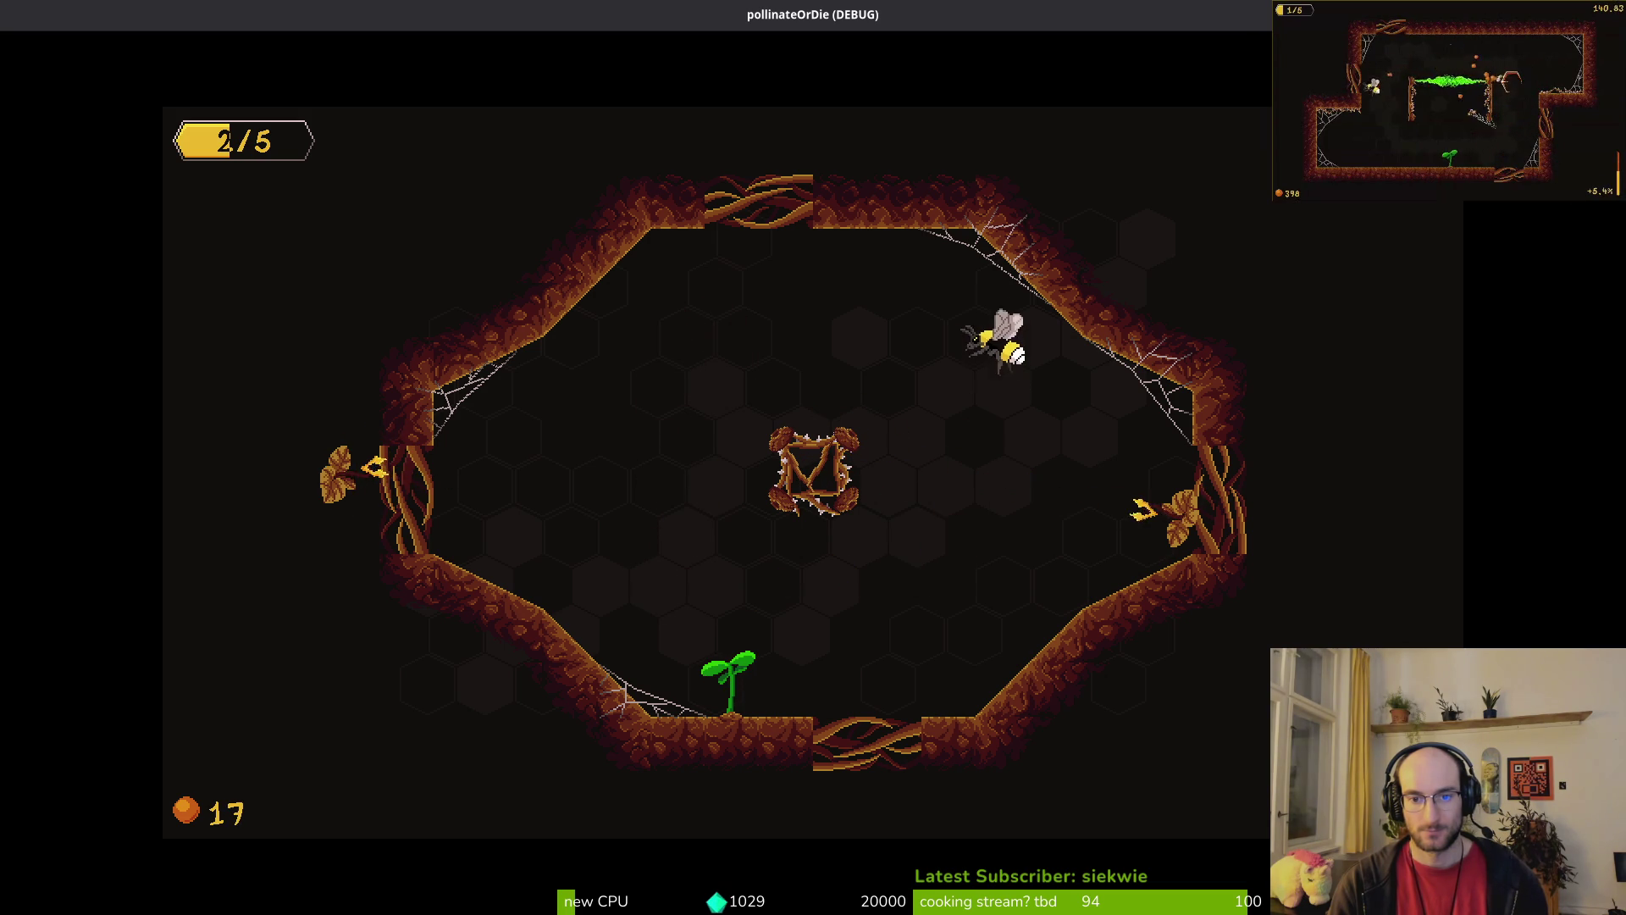
Step: Steer the bee around the green fumes by the sprout, quit the game, and begin moving enemySpawnMarker4
{"action": "key", "text": "a"}
{"action": "key", "text": "s"}
{"action": "key", "text": "d"}
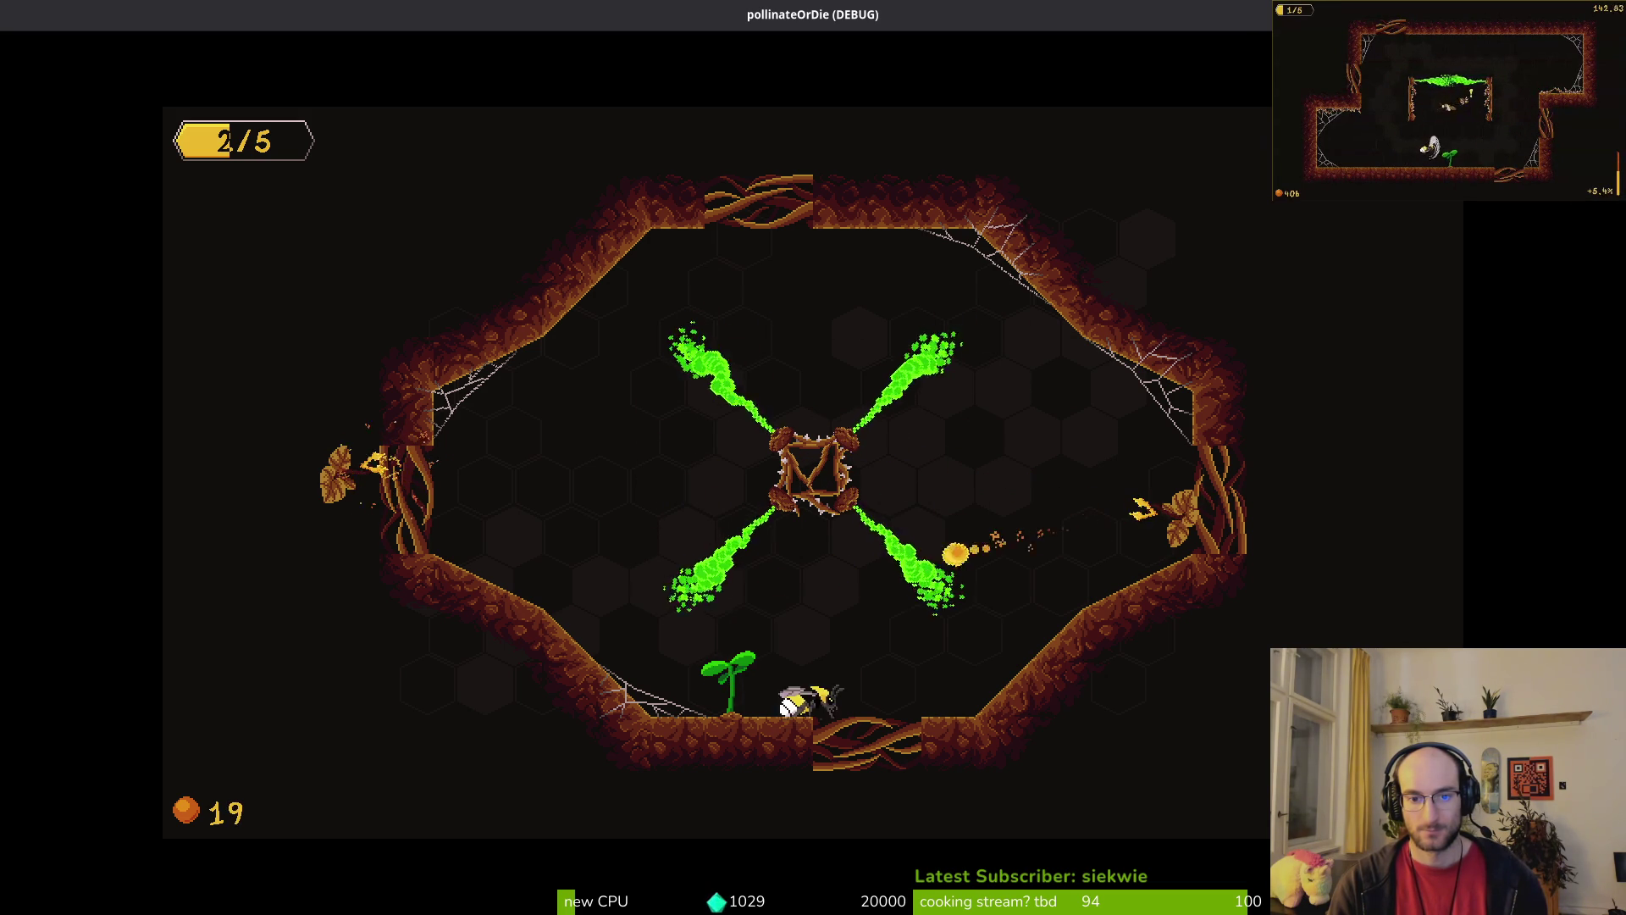
{"action": "key", "text": "w"}
{"action": "key", "text": "a"}
{"action": "key", "text": "s"}
{"action": "key", "text": "d"}
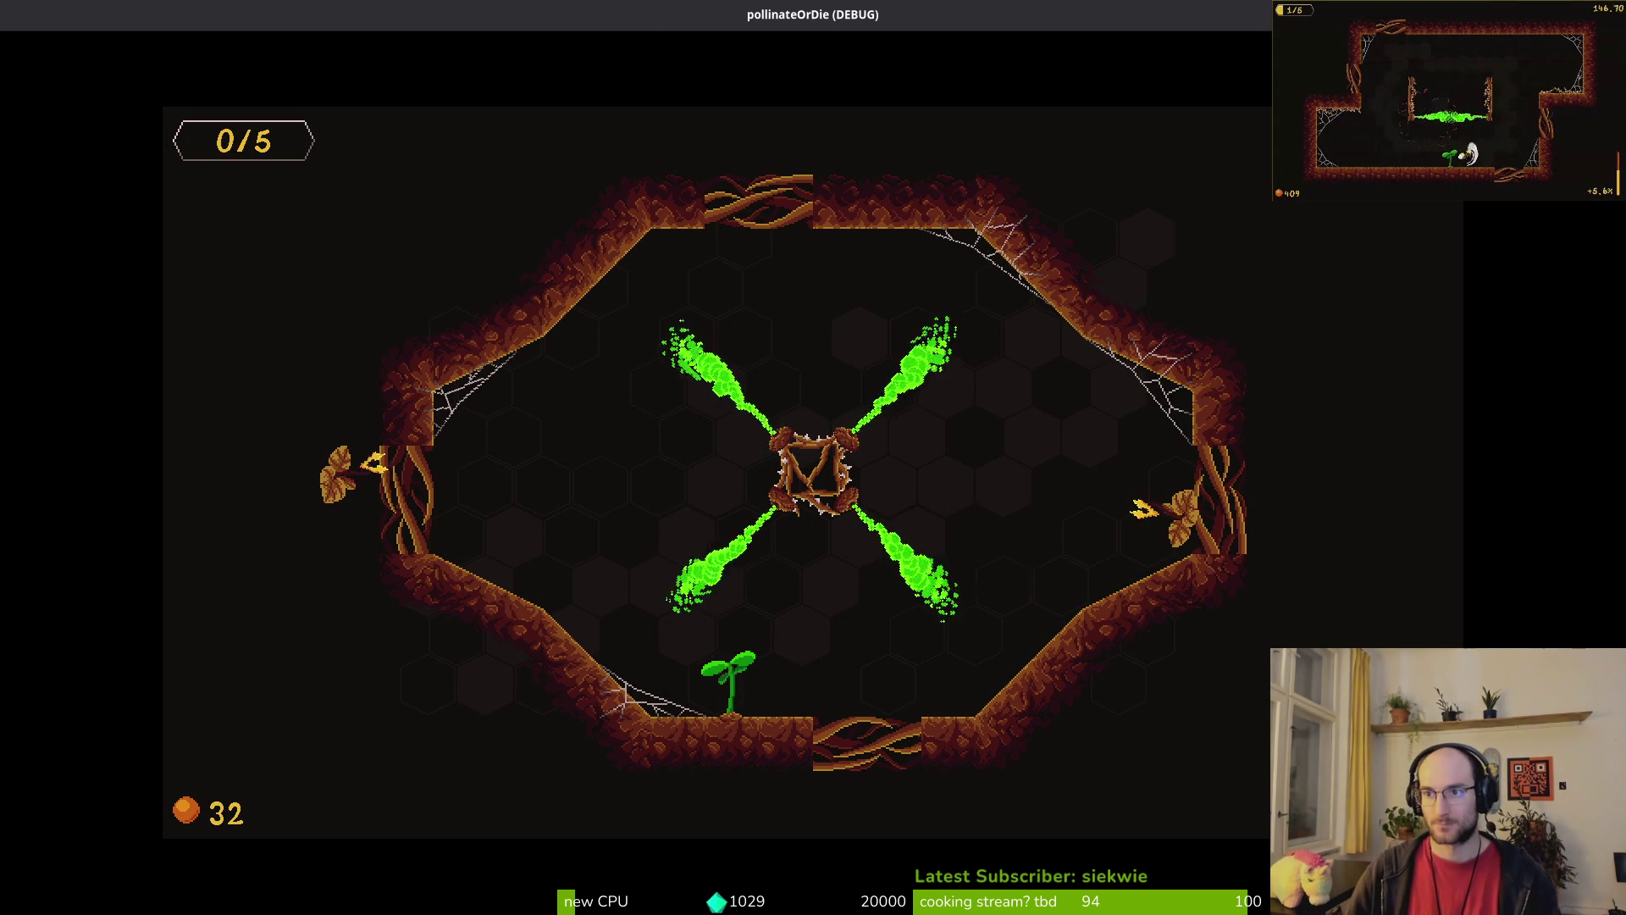
{"action": "key", "text": "F8"}
{"action": "mouse_move", "coordinate": [422, 435]}
{"action": "left_mouse_down"}
{"action": "mouse_move", "coordinate": [389, 443]}
{"action": "mouse_move", "coordinate": [688, 434]}
{"action": "mouse_move", "coordinate": [505, 402]}
{"action": "left_mouse_up"}
Step: Place enemySpawnMarker4 by the upper-left web and enemySpawnMarker5 by the upper-right web, then save
{"action": "scroll", "coordinate": [398, 440], "scroll_direction": "up", "scroll_amount": 4}
{"action": "scroll", "coordinate": [688, 434], "scroll_direction": "up", "scroll_amount": 7}
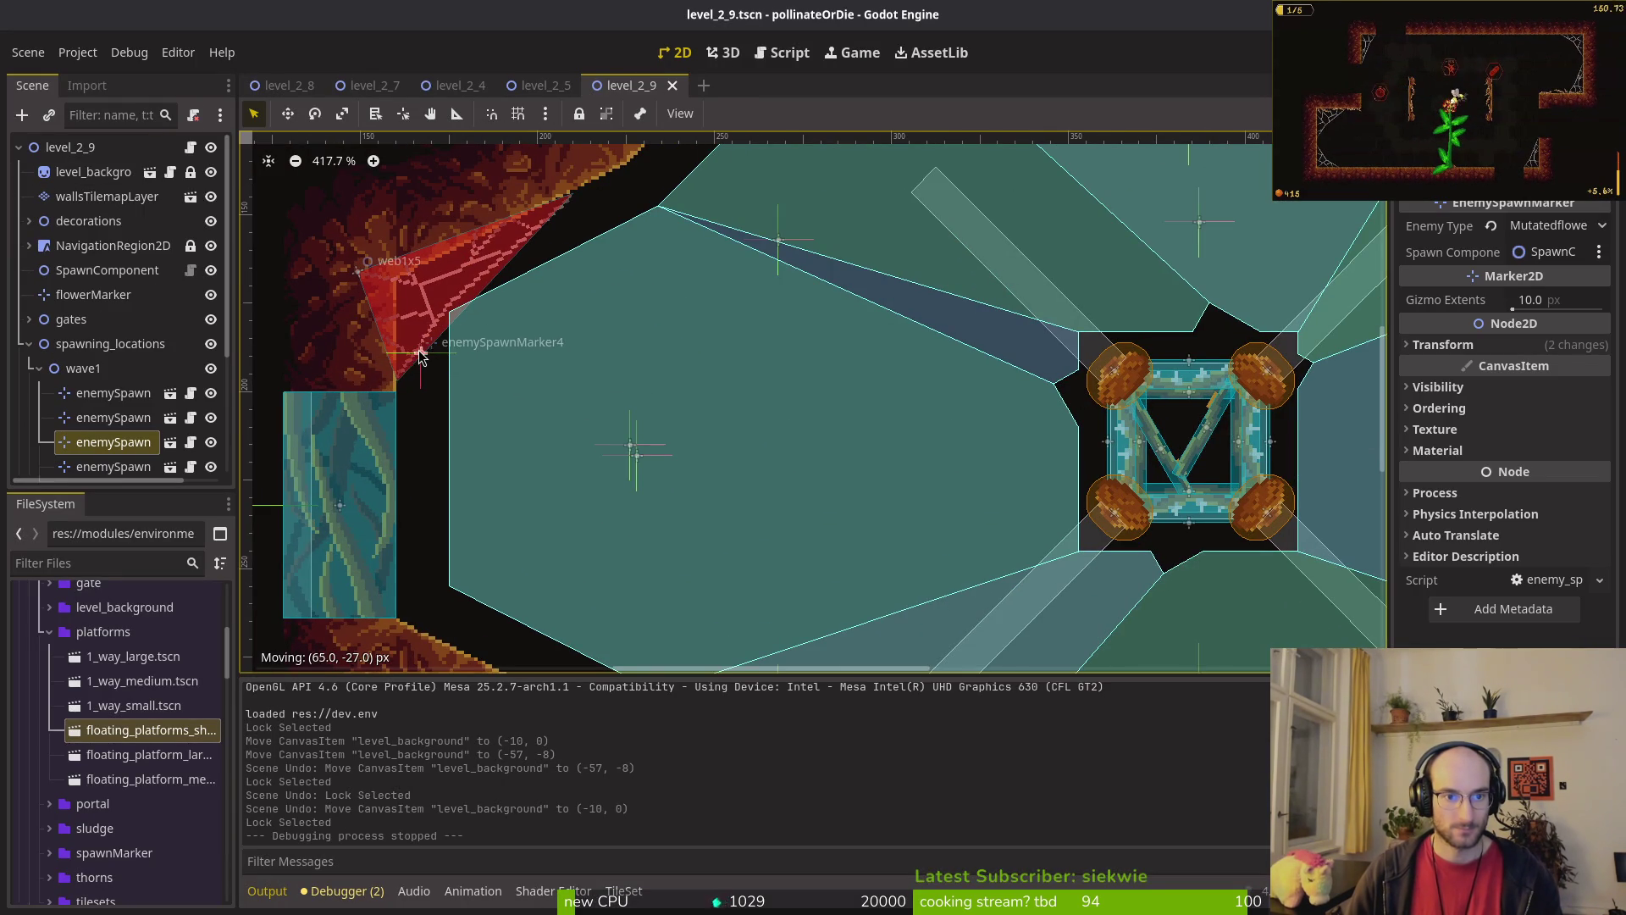
{"action": "left_click_drag", "start_coordinate": [421, 354], "coordinate": [421, 353]}
{"action": "scroll", "coordinate": [420, 354], "scroll_direction": "down", "scroll_amount": 3}
{"action": "scroll", "coordinate": [485, 402], "scroll_direction": "down", "scroll_amount": 5}
{"action": "scroll", "coordinate": [1007, 448], "scroll_direction": "up", "scroll_amount": 6}
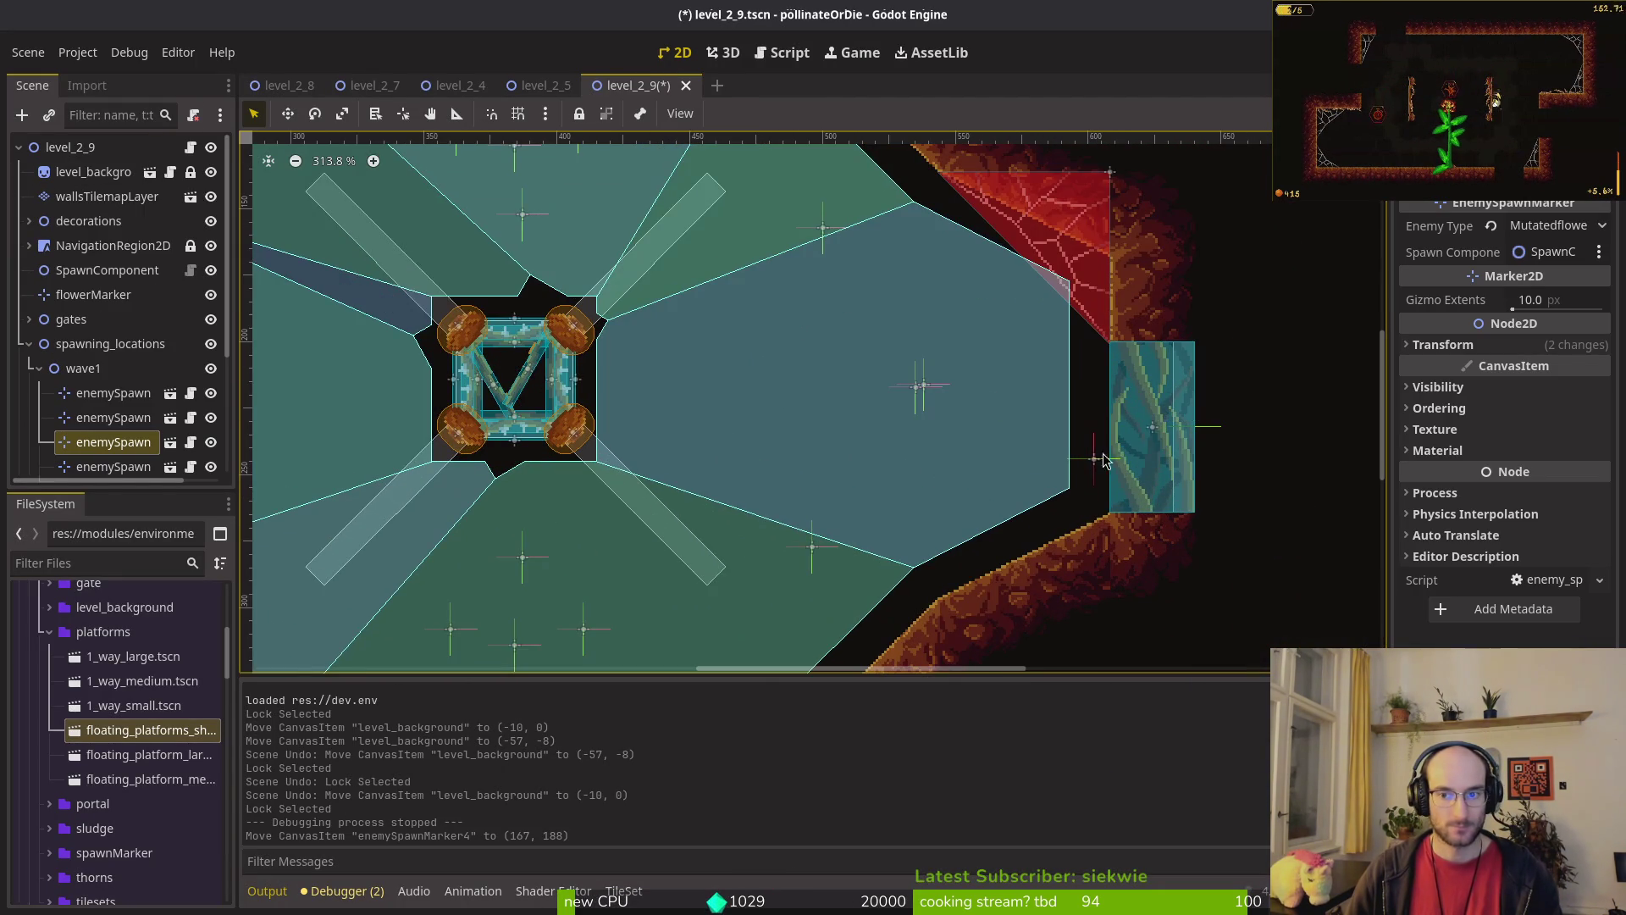
{"action": "left_click_drag", "start_coordinate": [1094, 466], "coordinate": [1078, 293]}
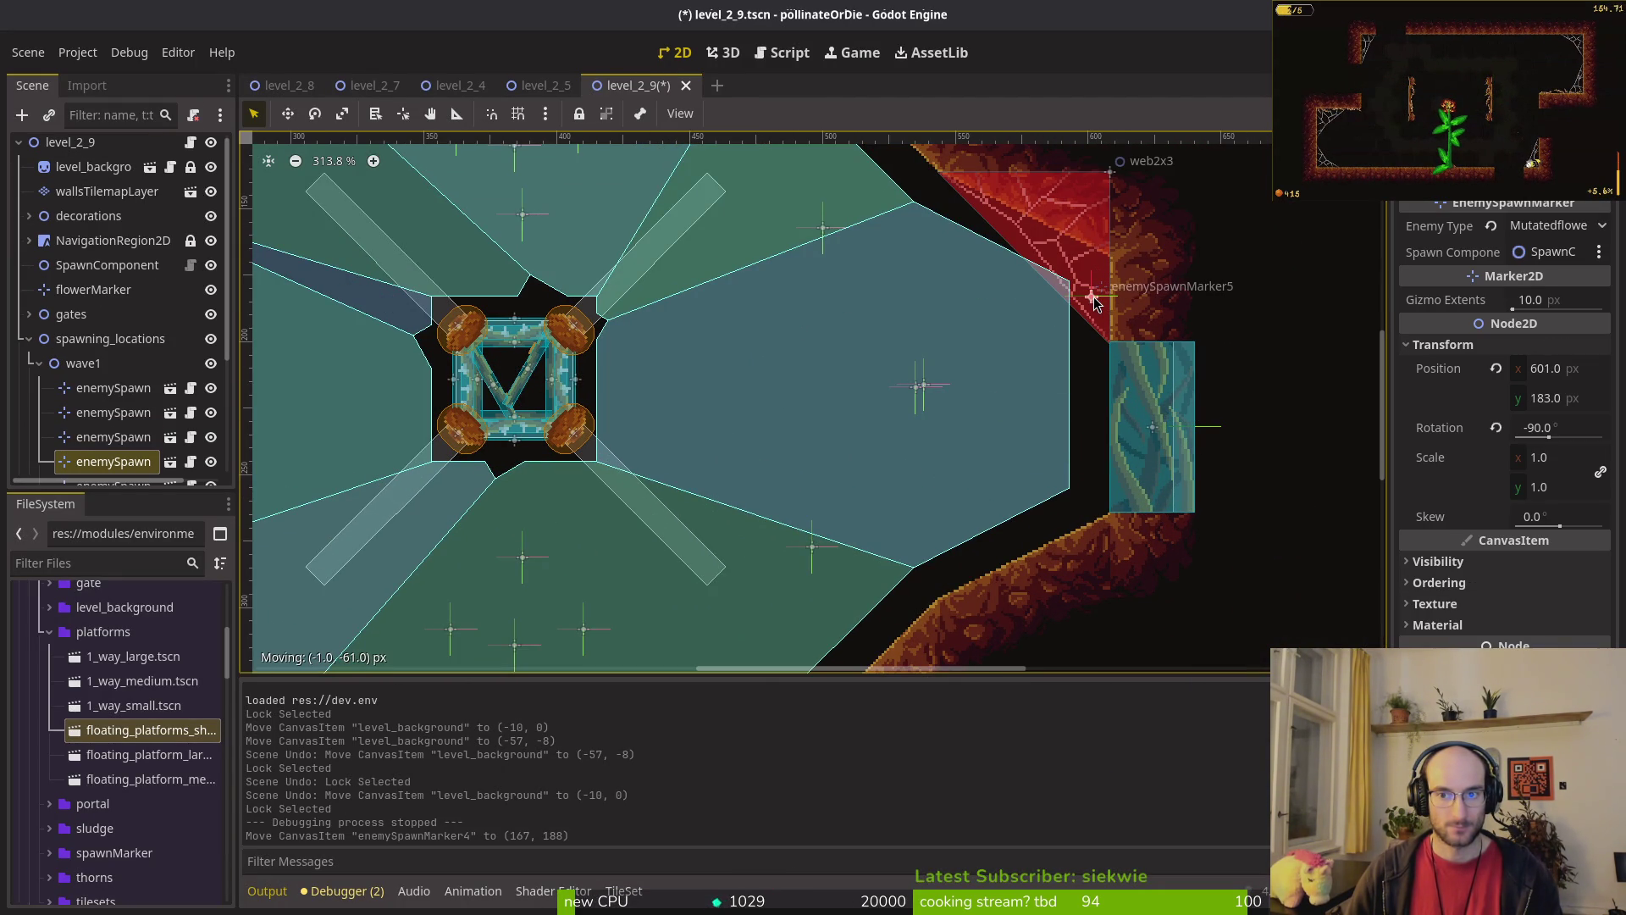
{"action": "left_click_drag", "start_coordinate": [1092, 306], "coordinate": [1093, 307]}
{"action": "scroll", "coordinate": [1093, 306], "scroll_direction": "down", "scroll_amount": 4}
{"action": "key", "text": "ctrl+s"}
Step: Hide wave2's spawn markers and expand wave1 to list its markers
{"action": "left_click", "coordinate": [38, 365]}
{"action": "left_click", "coordinate": [211, 387]}
{"action": "left_click", "coordinate": [40, 367]}
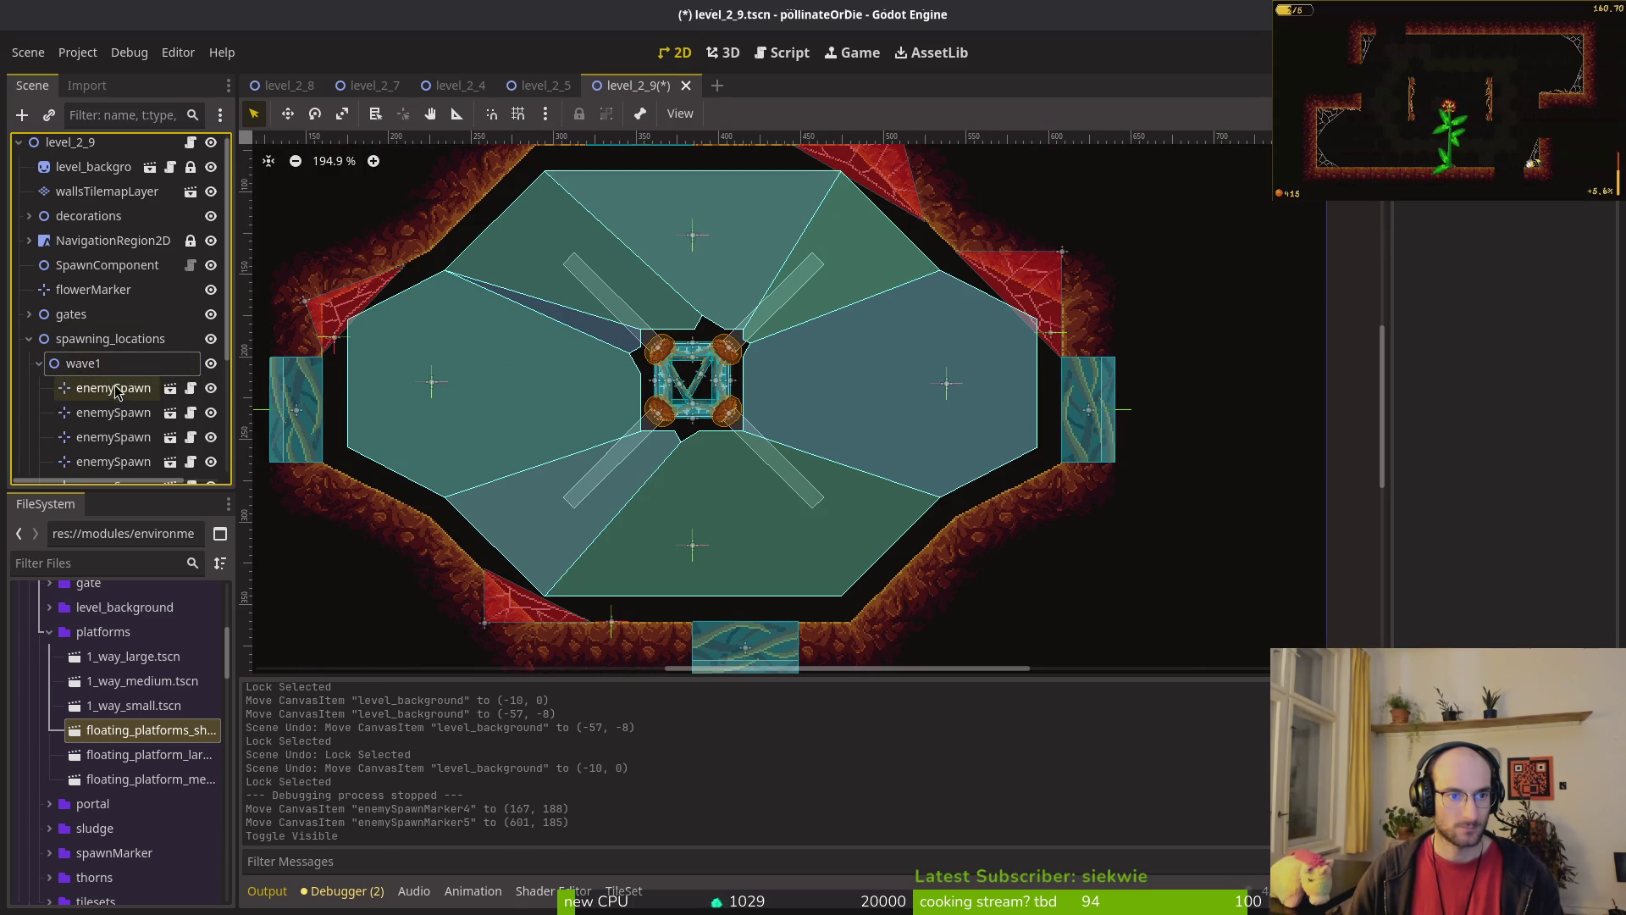
{"action": "scroll", "coordinate": [114, 393], "scroll_direction": "down", "scroll_amount": 3}
{"action": "scroll", "coordinate": [447, 385], "scroll_direction": "down", "scroll_amount": 3}
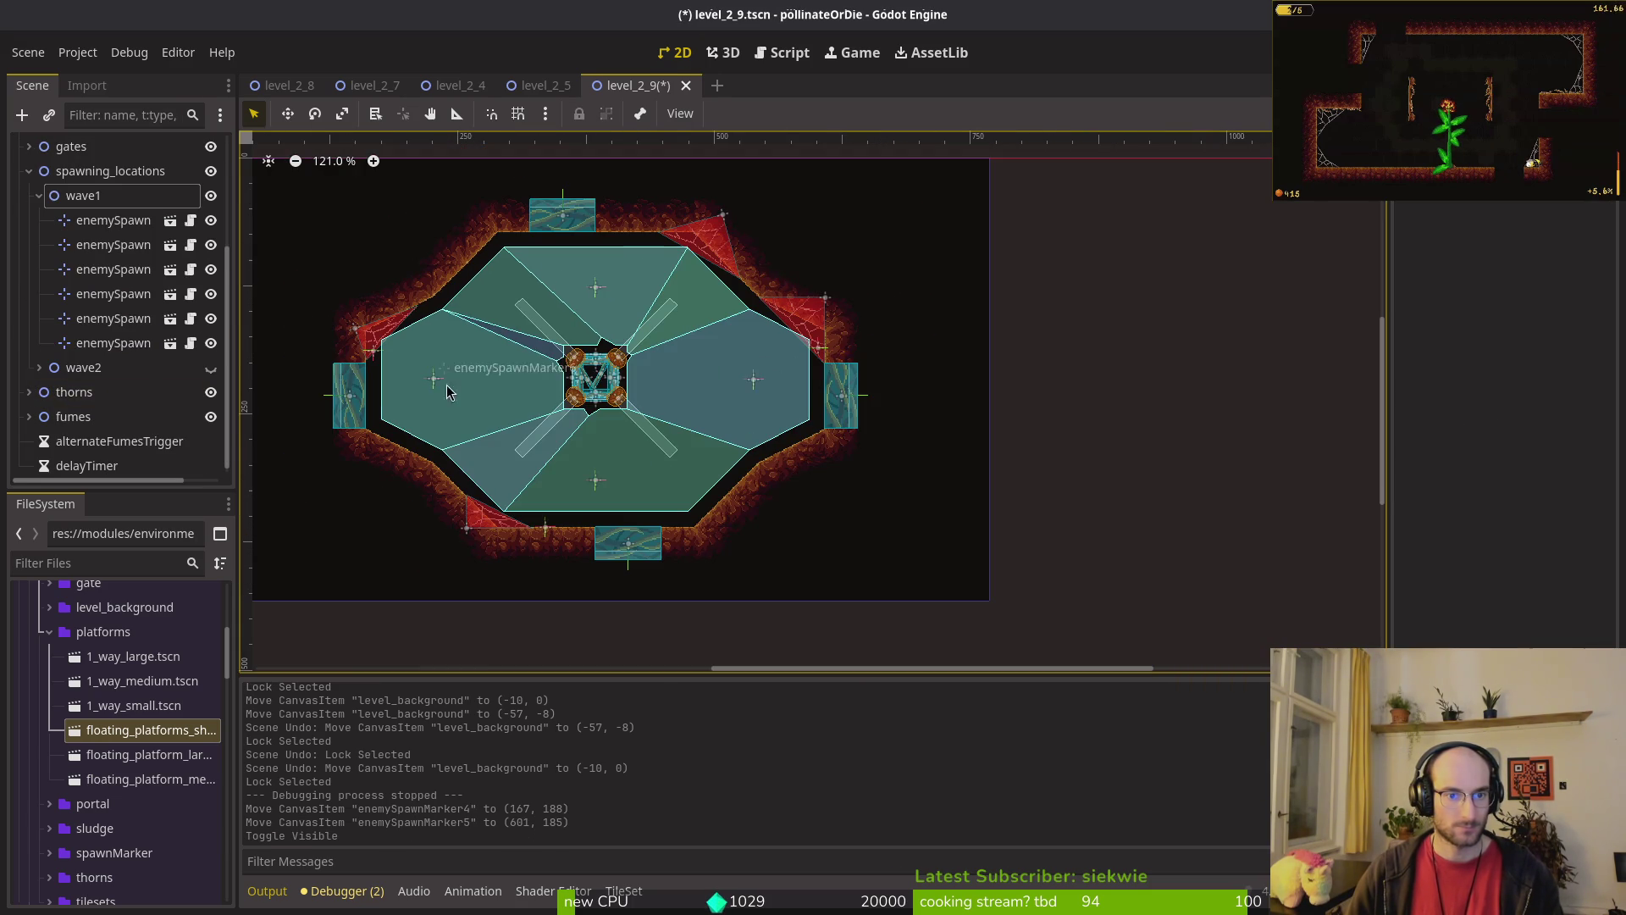
Step: Check wave1 markers' enemy types, then delete the fifth and sixth (Fruitfly) markers and save
{"action": "left_click", "coordinate": [597, 480]}
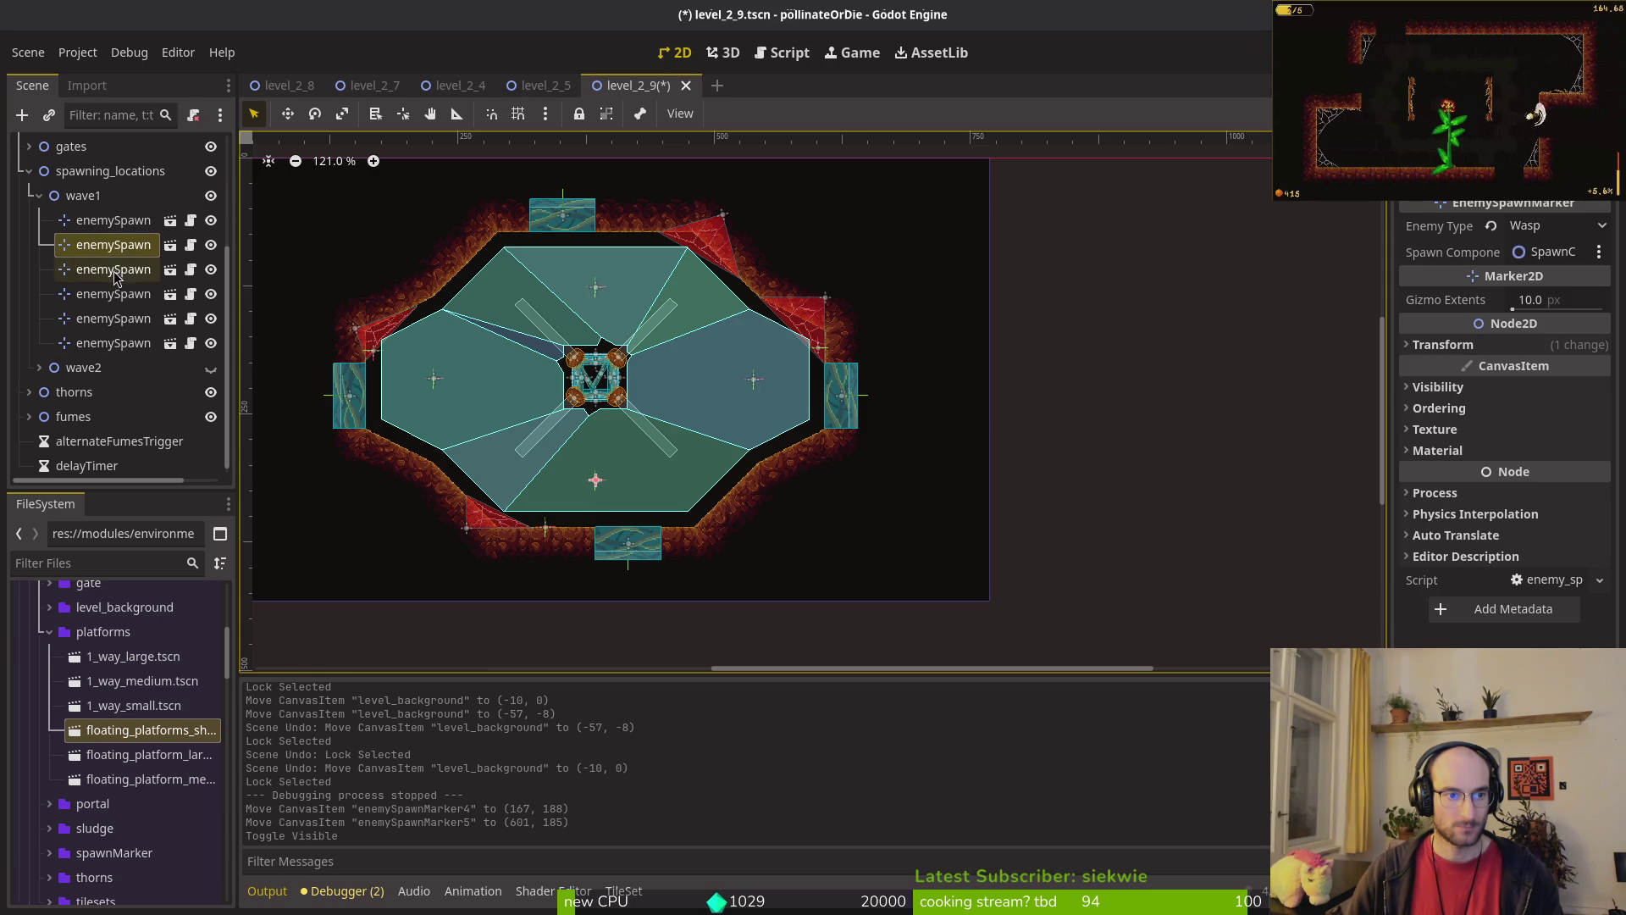
{"action": "left_click", "coordinate": [121, 271]}
{"action": "left_click", "coordinate": [113, 222]}
{"action": "left_click", "coordinate": [111, 320]}
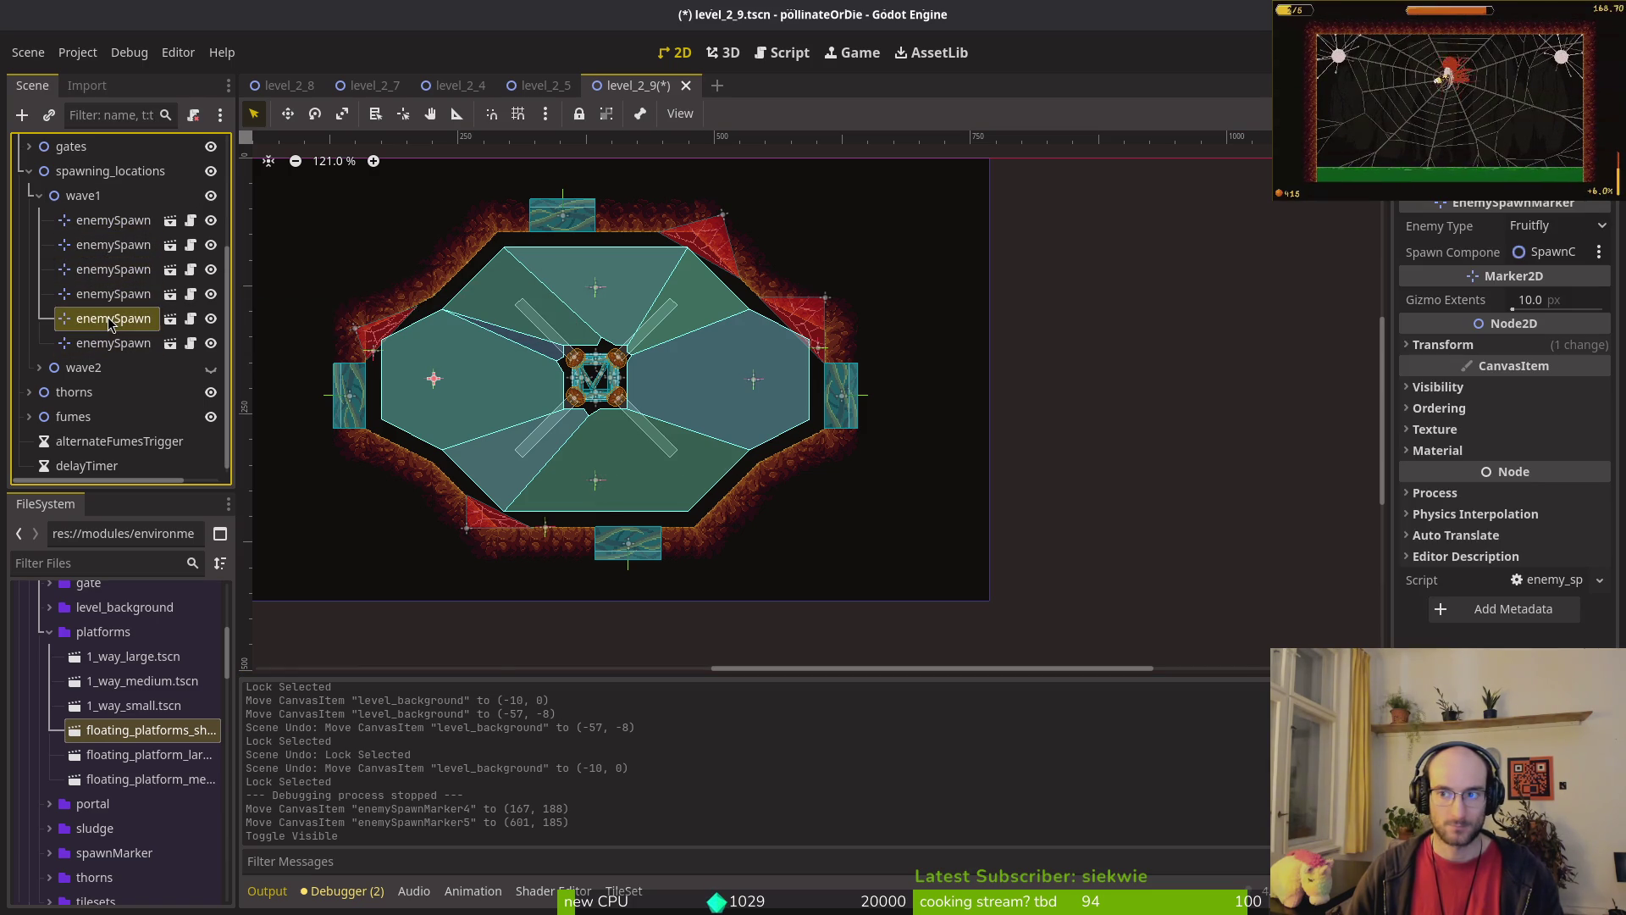
{"action": "left_click", "coordinate": [113, 294]}
{"action": "left_click", "coordinate": [122, 269]}
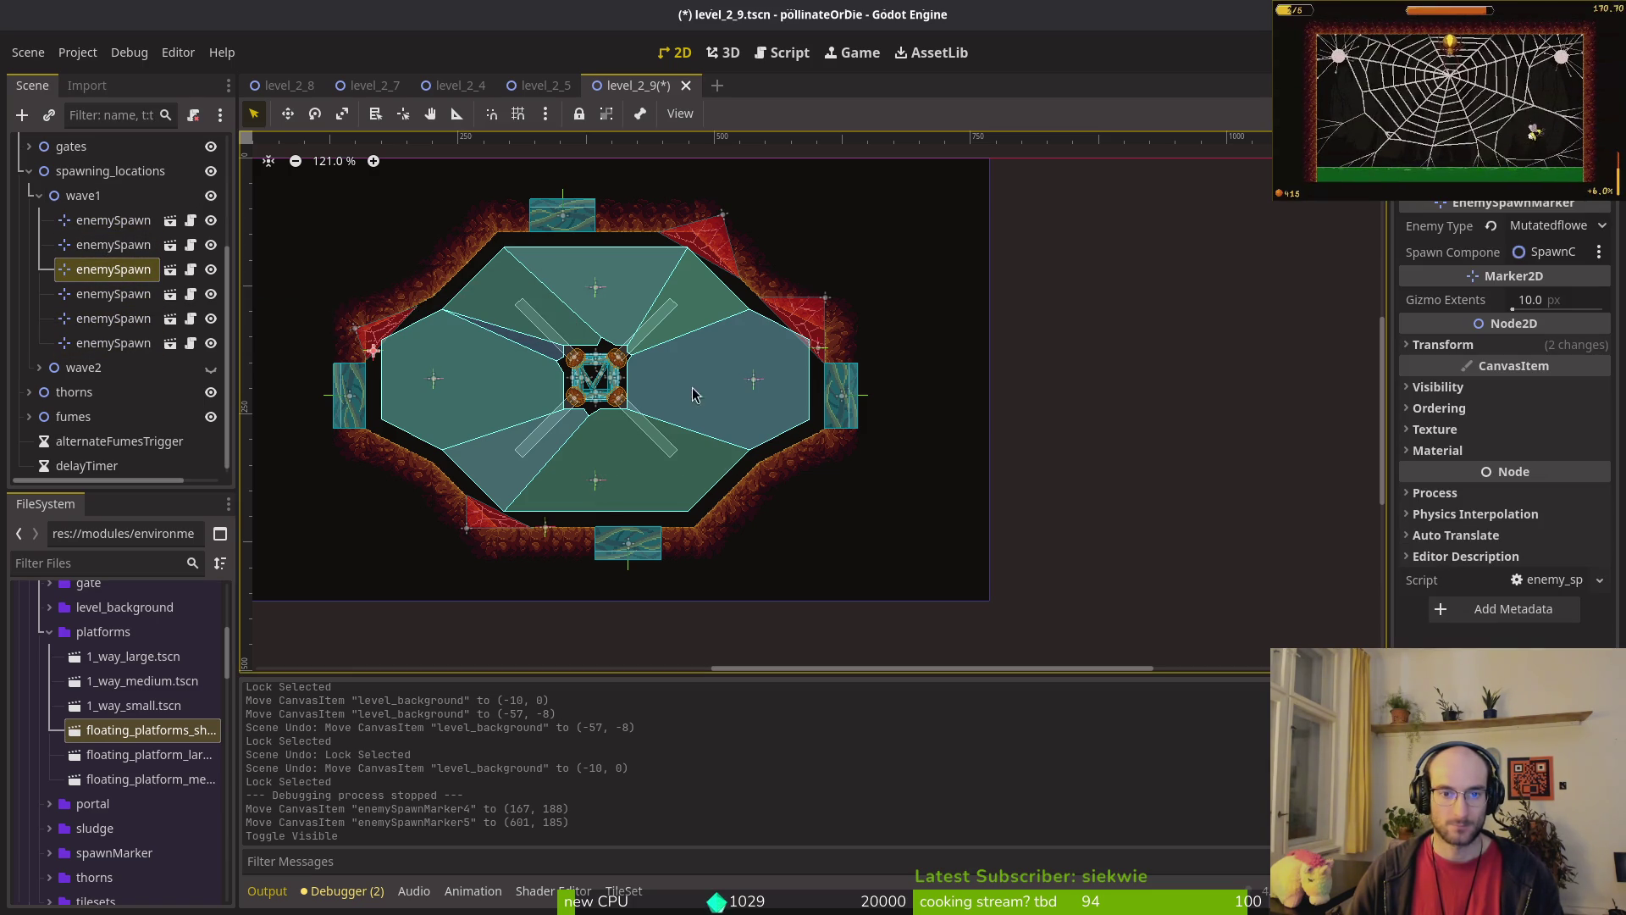
{"action": "left_click", "coordinate": [140, 319]}
{"action": "left_click", "coordinate": [113, 343], "text": "shift"}
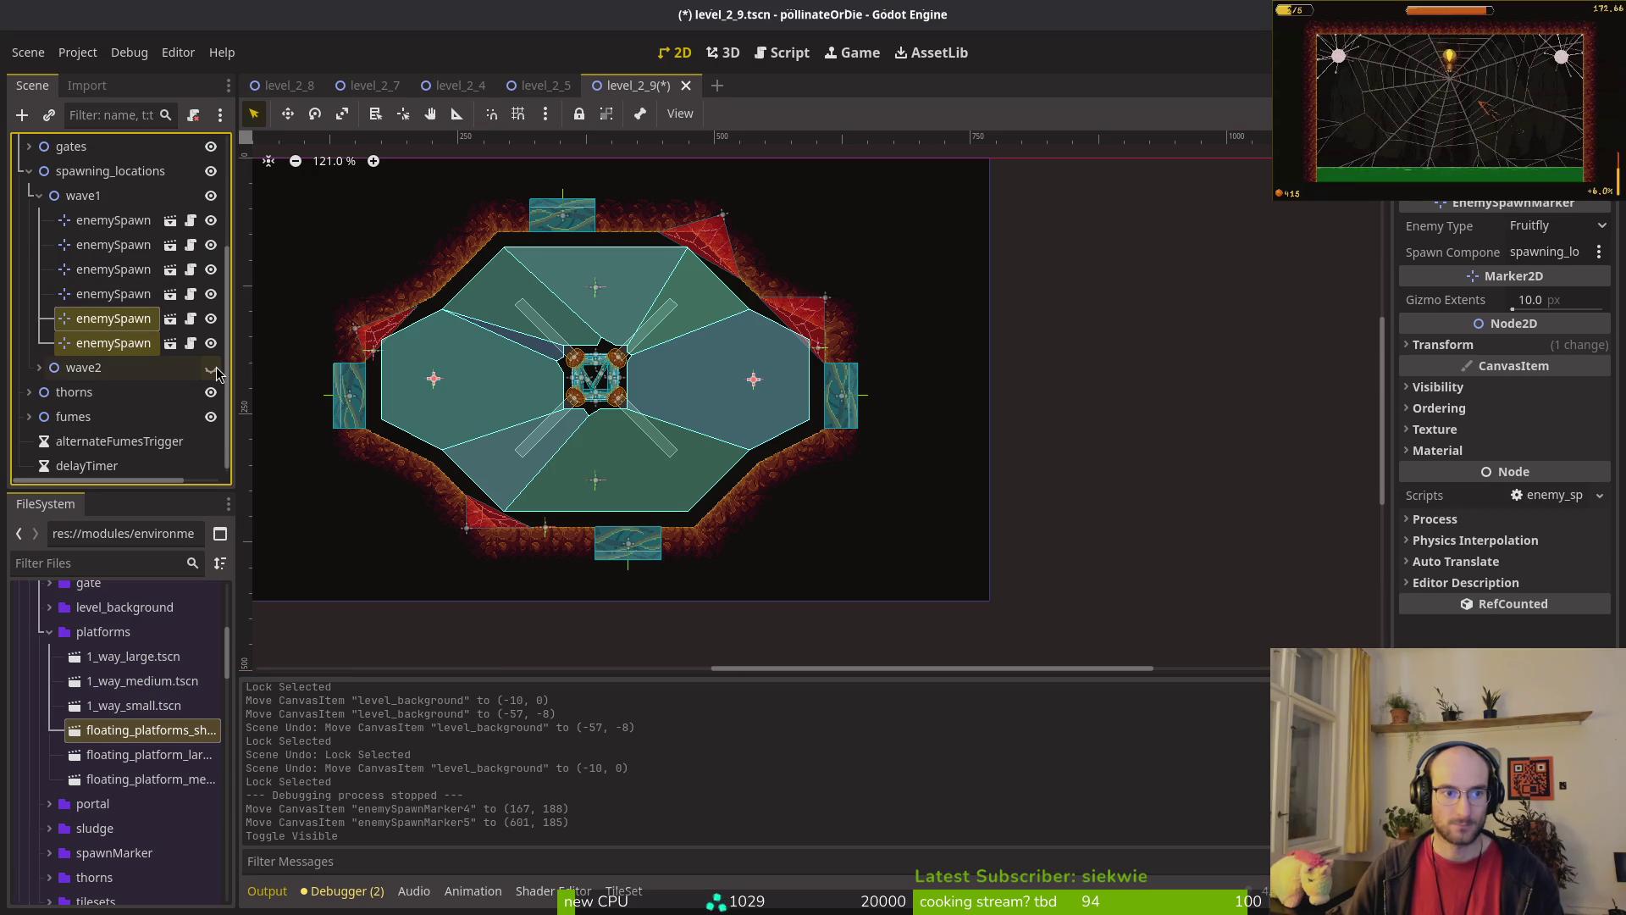
{"action": "key", "text": "Delete"}
{"action": "key", "text": "ctrl+s"}
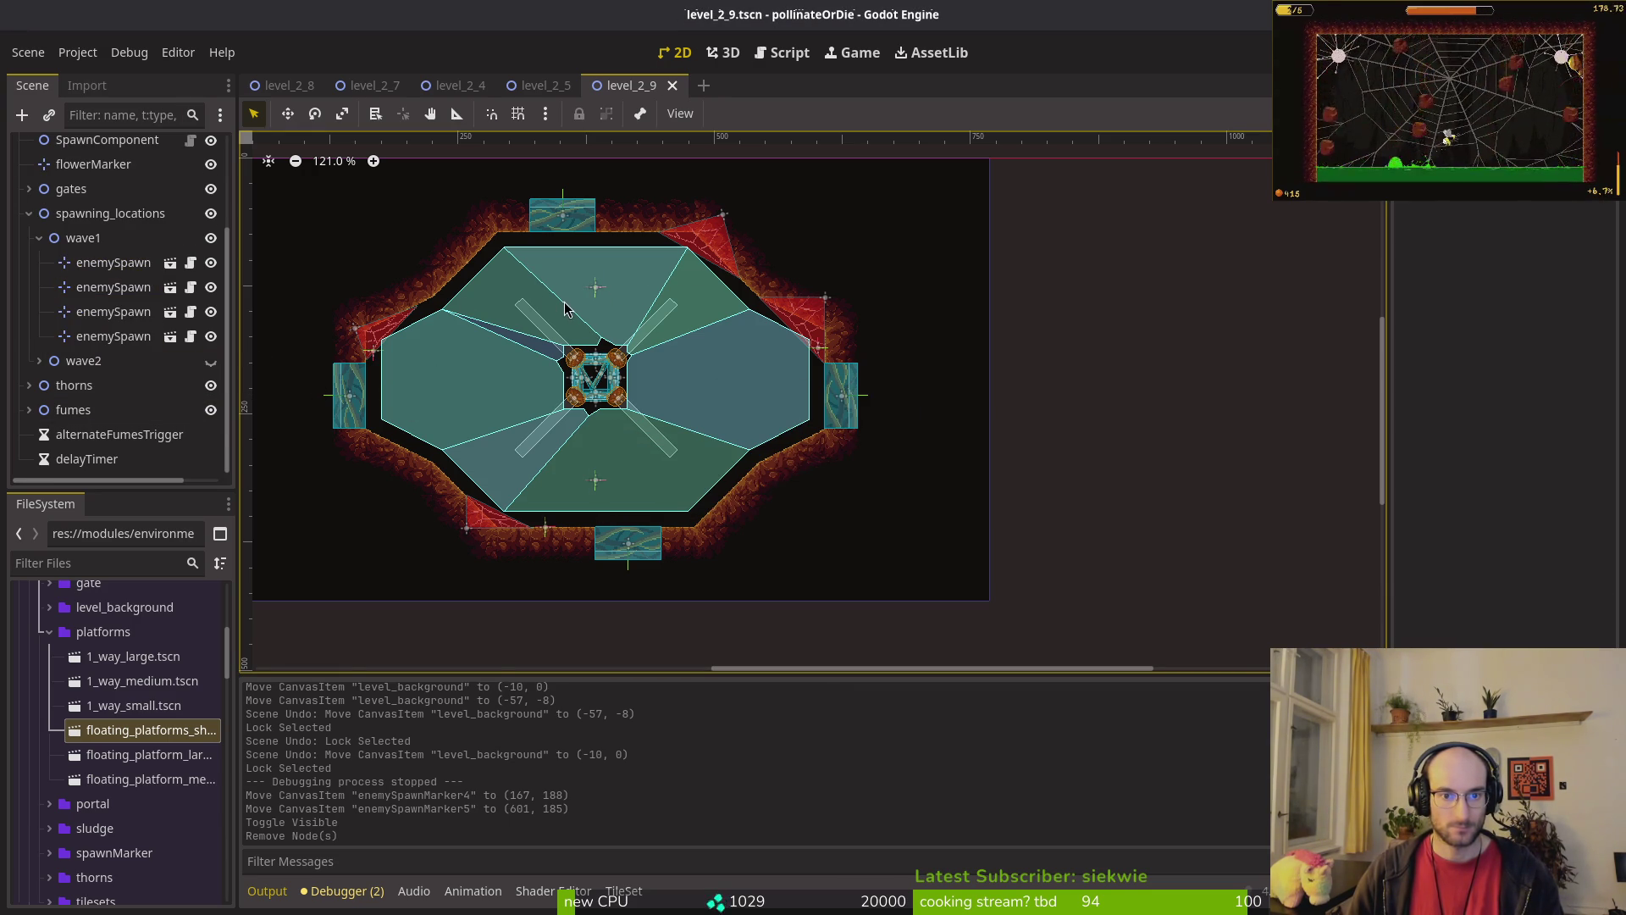
Step: Collapse wave1, show wave2's spawn markers, and hide wave1's markers on the level
{"action": "left_click", "coordinate": [52, 239]}
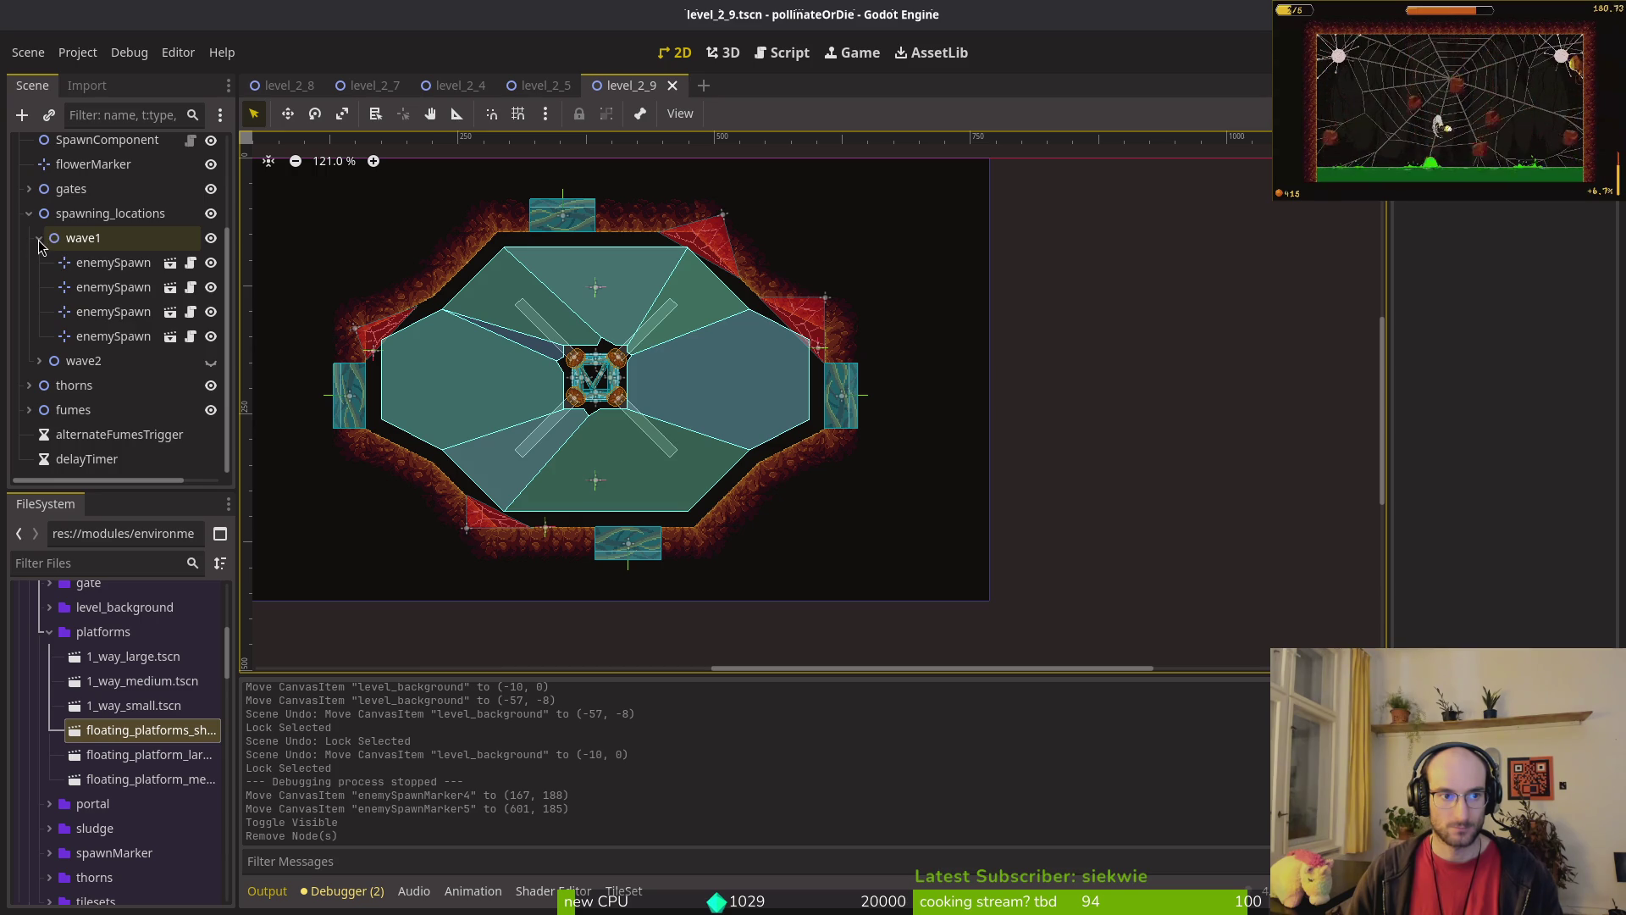
{"action": "left_click", "coordinate": [39, 239]}
{"action": "left_click", "coordinate": [53, 362]}
{"action": "left_click", "coordinate": [211, 363]}
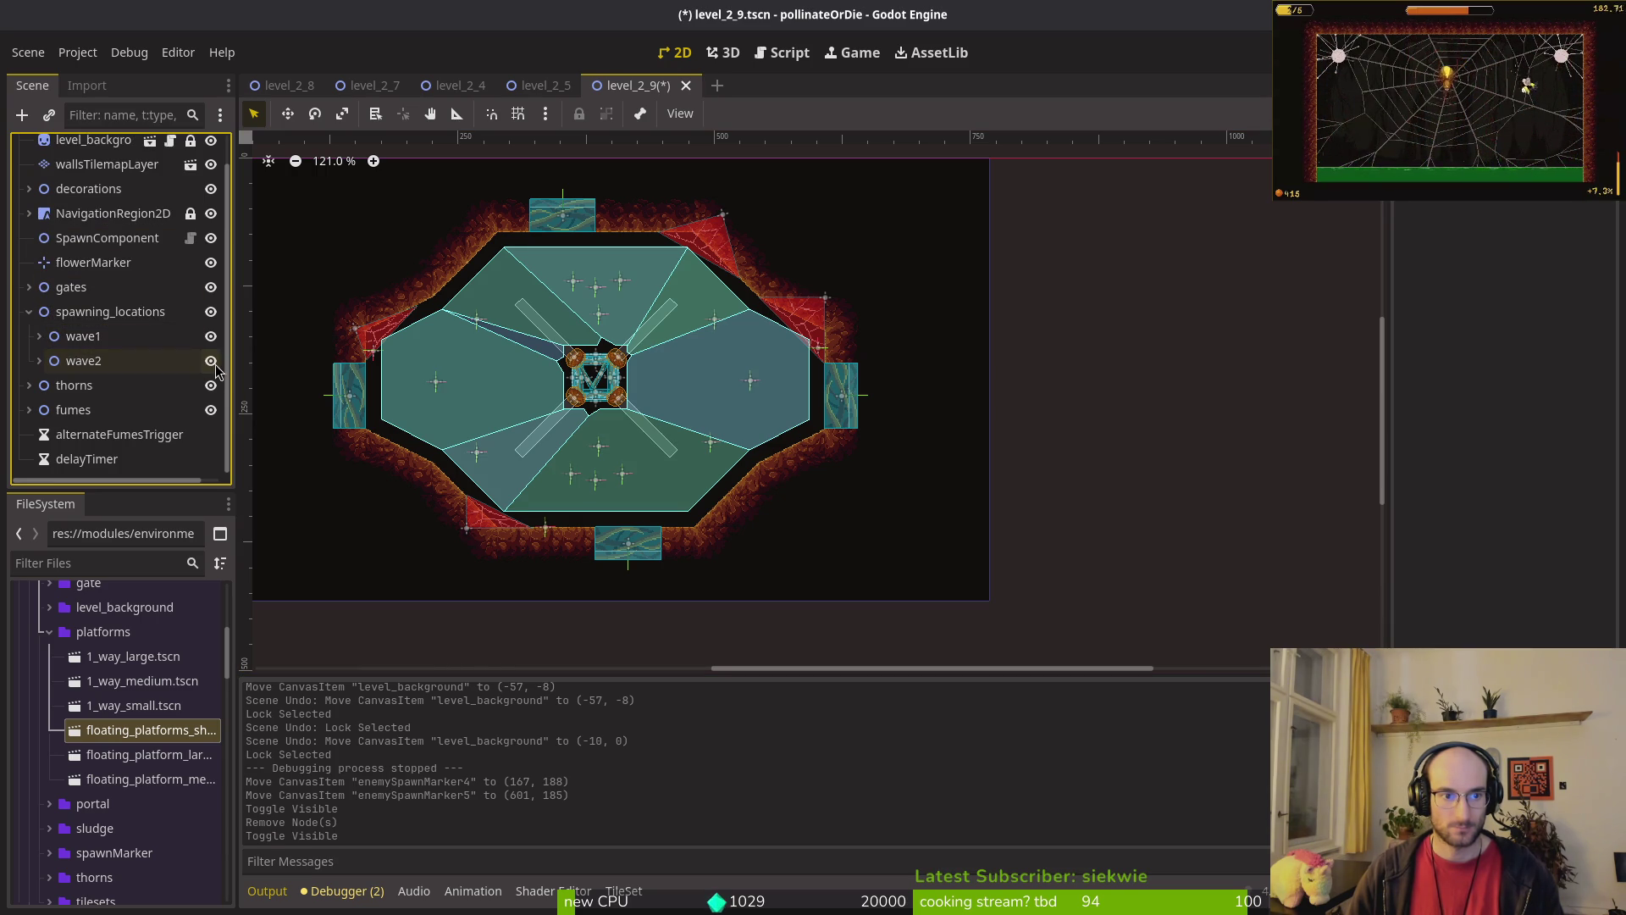
{"action": "left_click", "coordinate": [211, 336]}
{"action": "scroll", "coordinate": [608, 440], "scroll_direction": "down", "scroll_amount": 3}
{"action": "scroll", "coordinate": [608, 440], "scroll_direction": "up", "scroll_amount": 4}
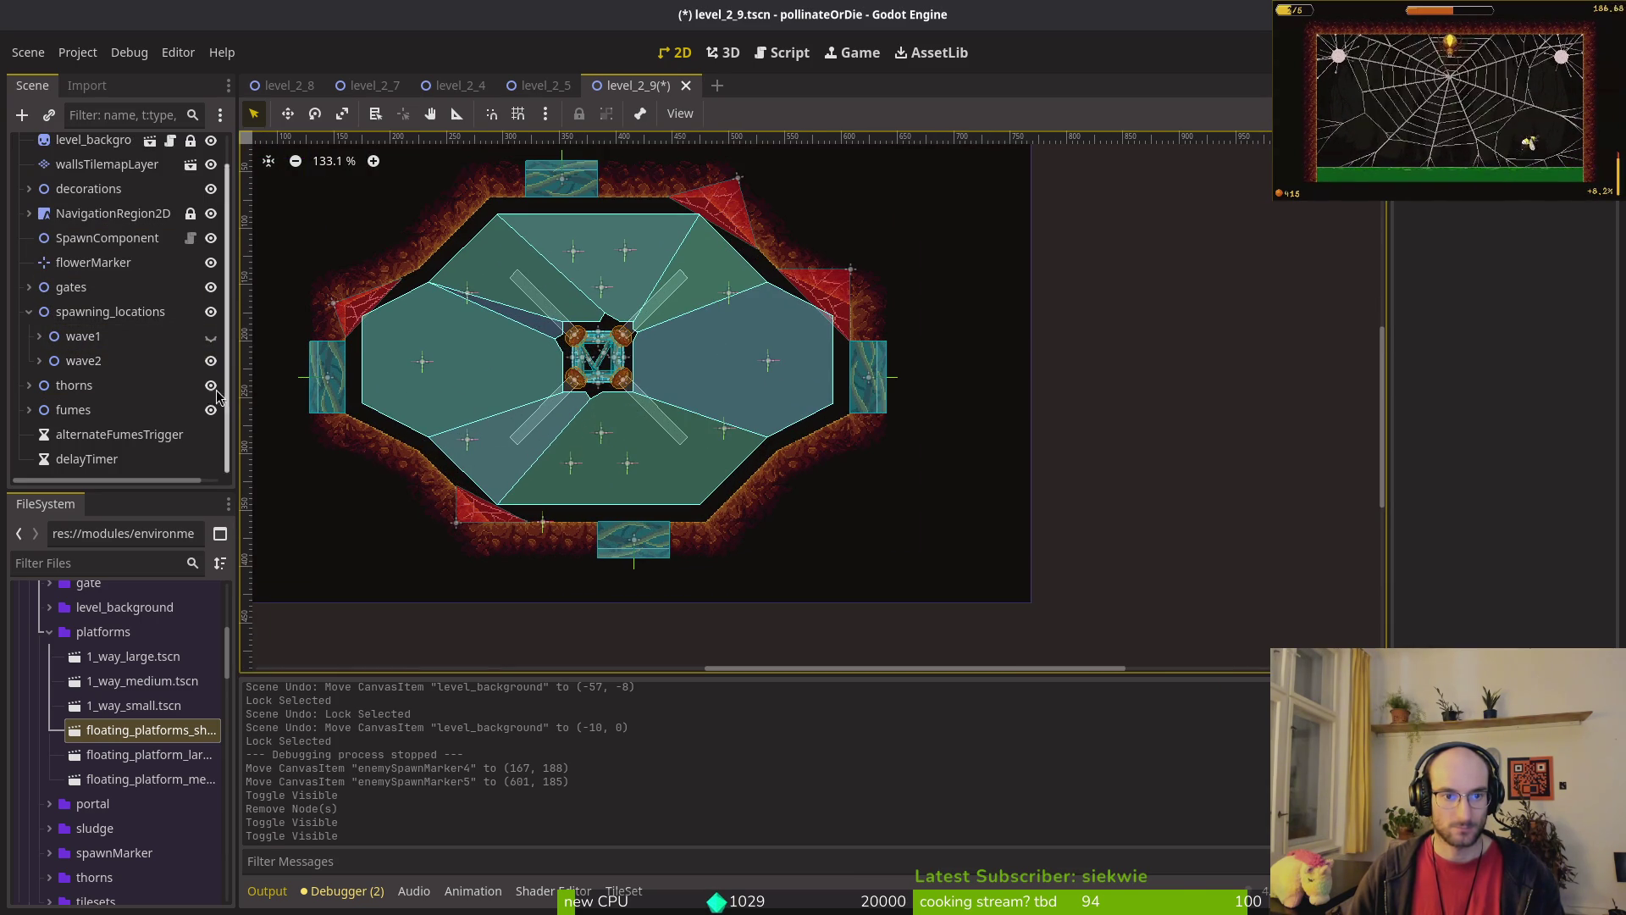
Step: Expand wave2 and inspect its spawn markers and their enemy types
{"action": "left_click", "coordinate": [39, 361]}
{"action": "left_click", "coordinate": [84, 388]}
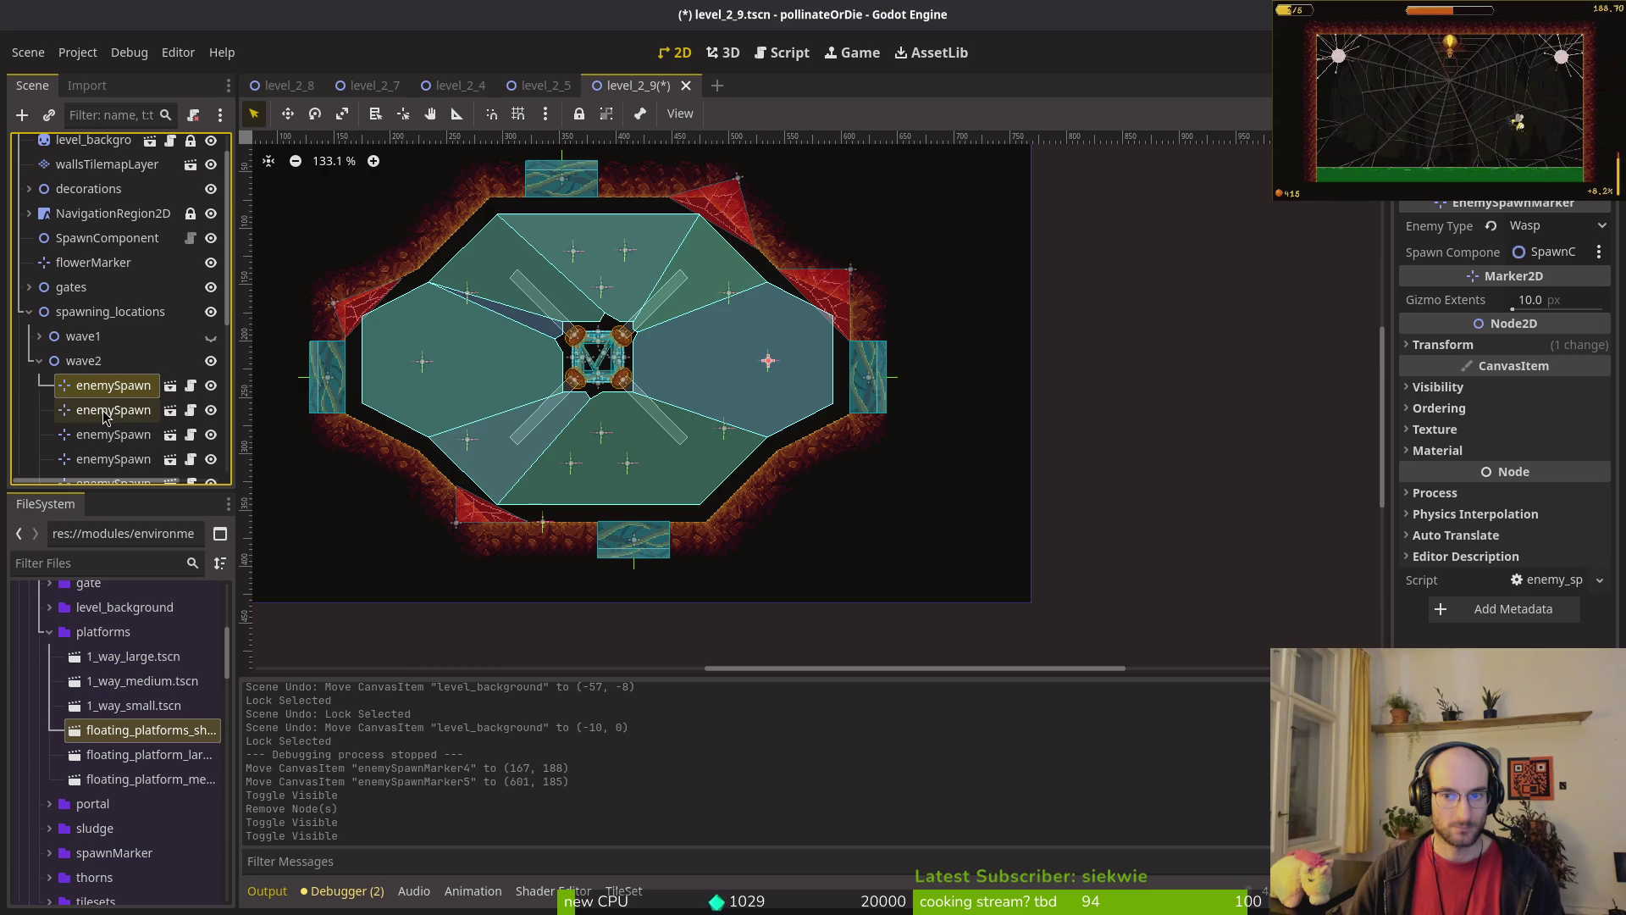
{"action": "left_click", "coordinate": [107, 414]}
{"action": "scroll", "coordinate": [139, 415], "scroll_direction": "down", "scroll_amount": 5}
{"action": "left_click", "coordinate": [127, 309]}
{"action": "scroll", "coordinate": [136, 373], "scroll_direction": "down", "scroll_amount": 3}
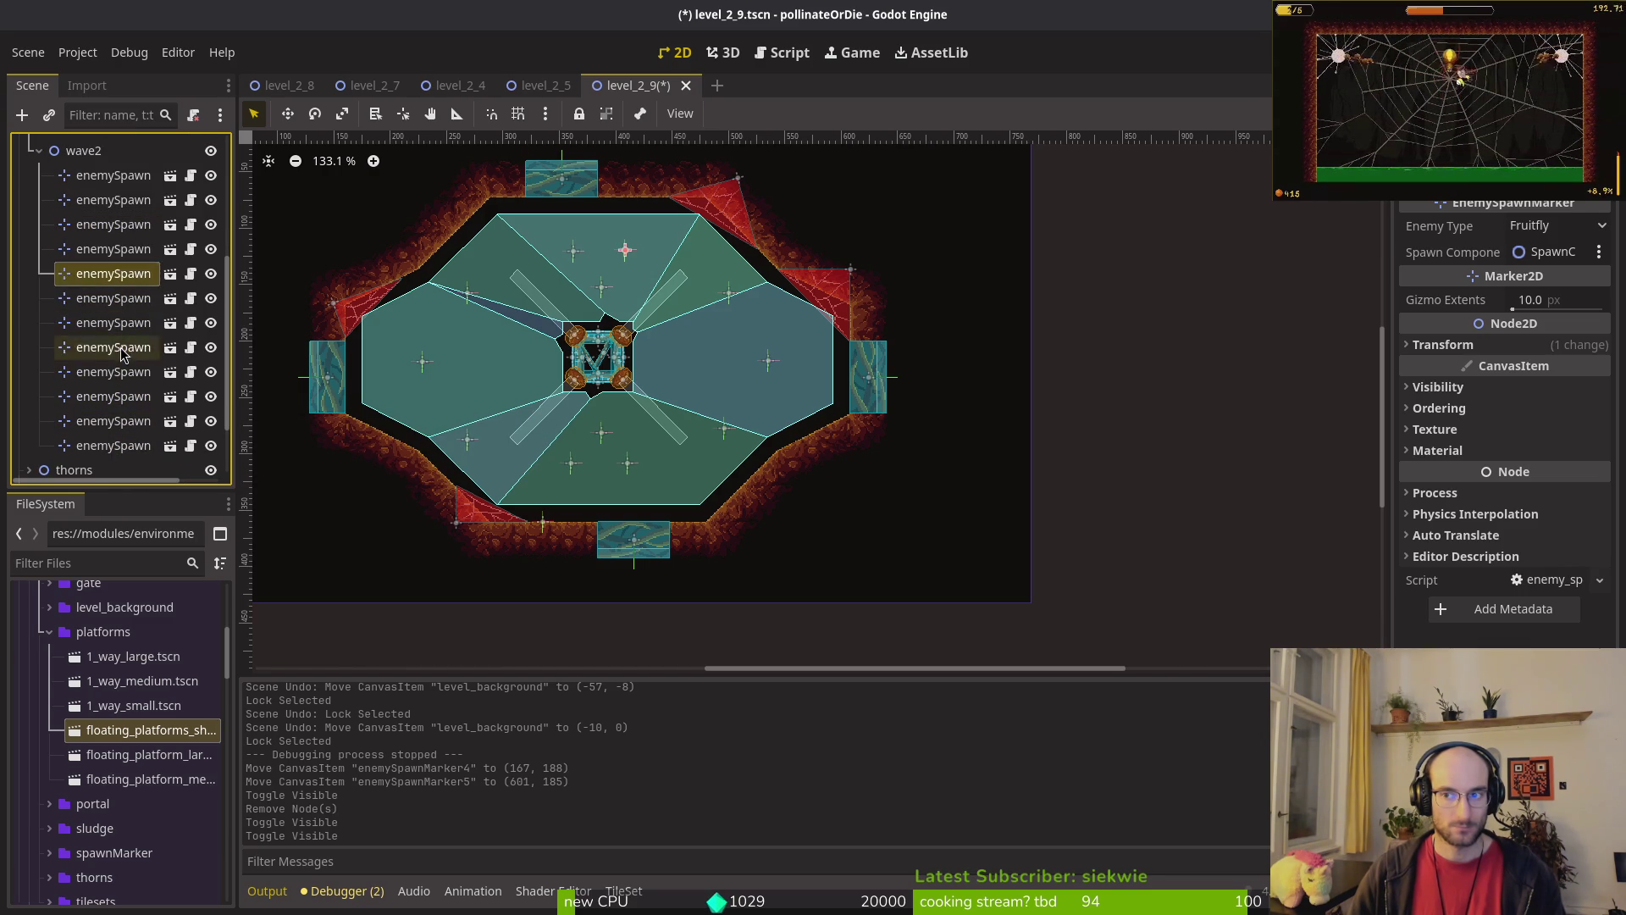
{"action": "left_click", "coordinate": [120, 394]}
{"action": "left_click", "coordinate": [127, 444], "text": "shift"}
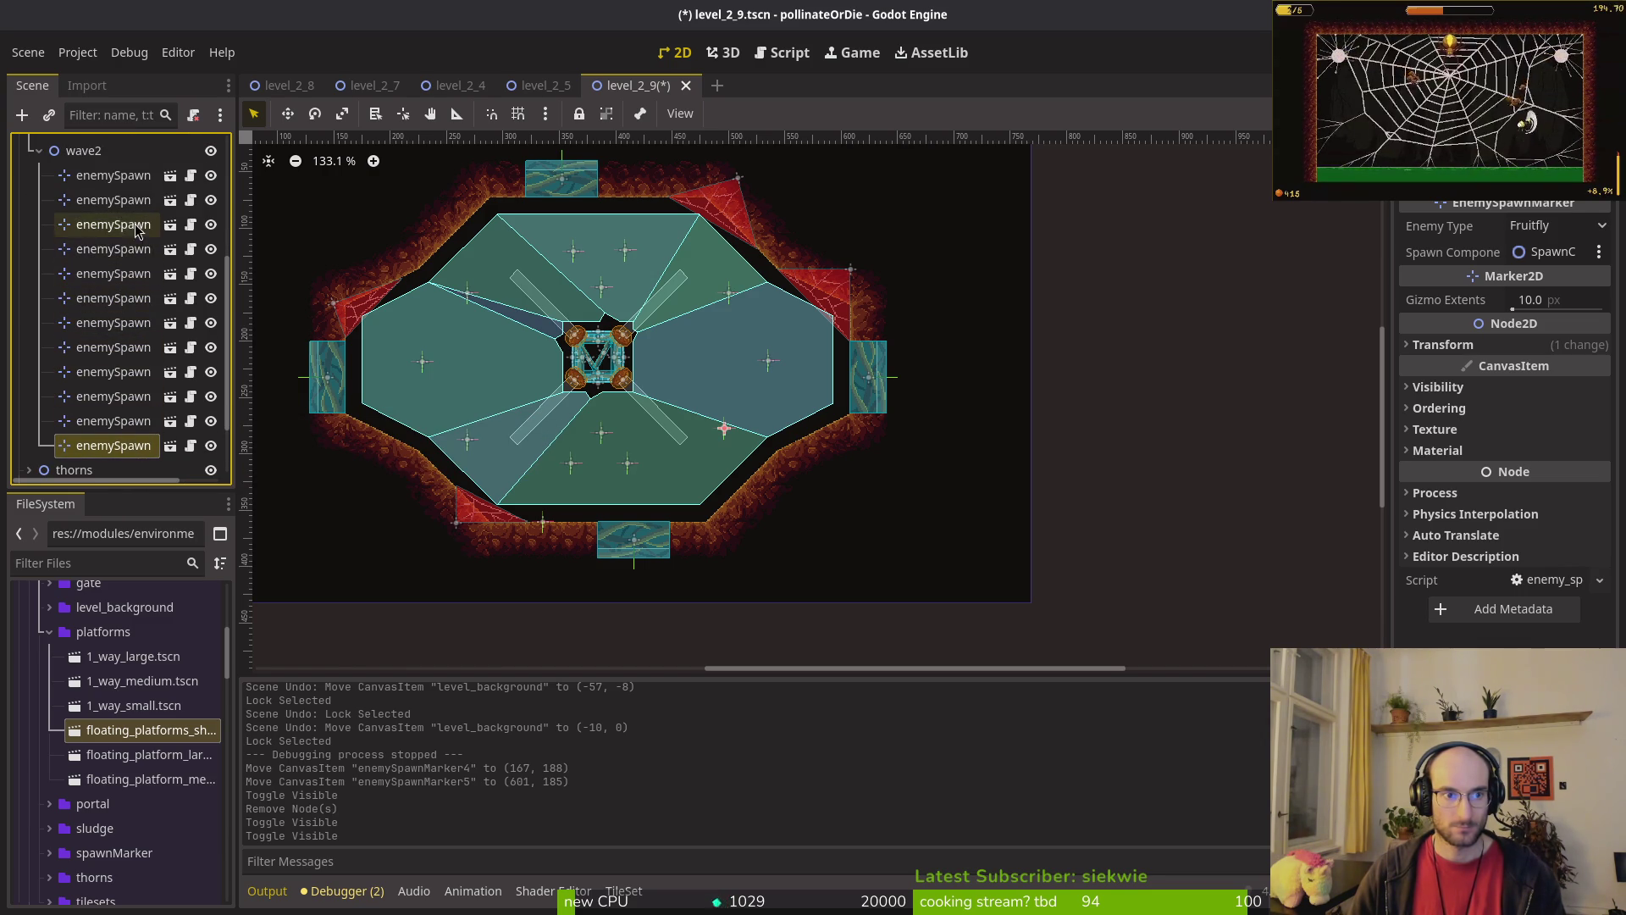
{"action": "left_click", "coordinate": [99, 228], "text": "shift"}
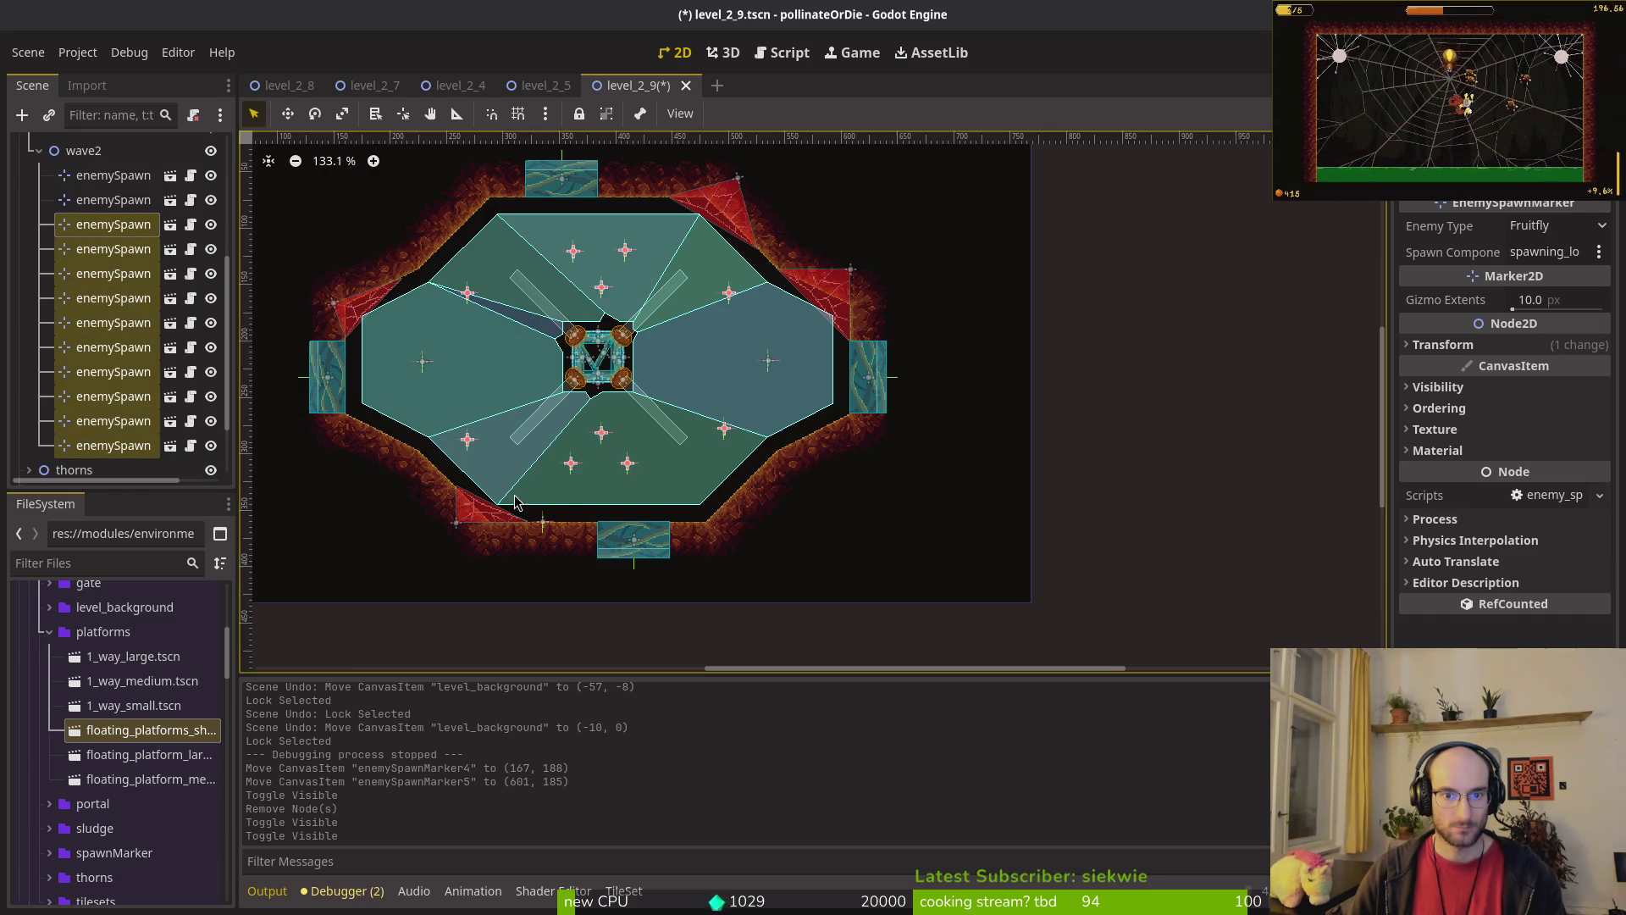
Step: Clear the selection, collapse wave2's list, make wave1's markers visible again, and save
{"action": "left_click", "coordinate": [502, 384]}
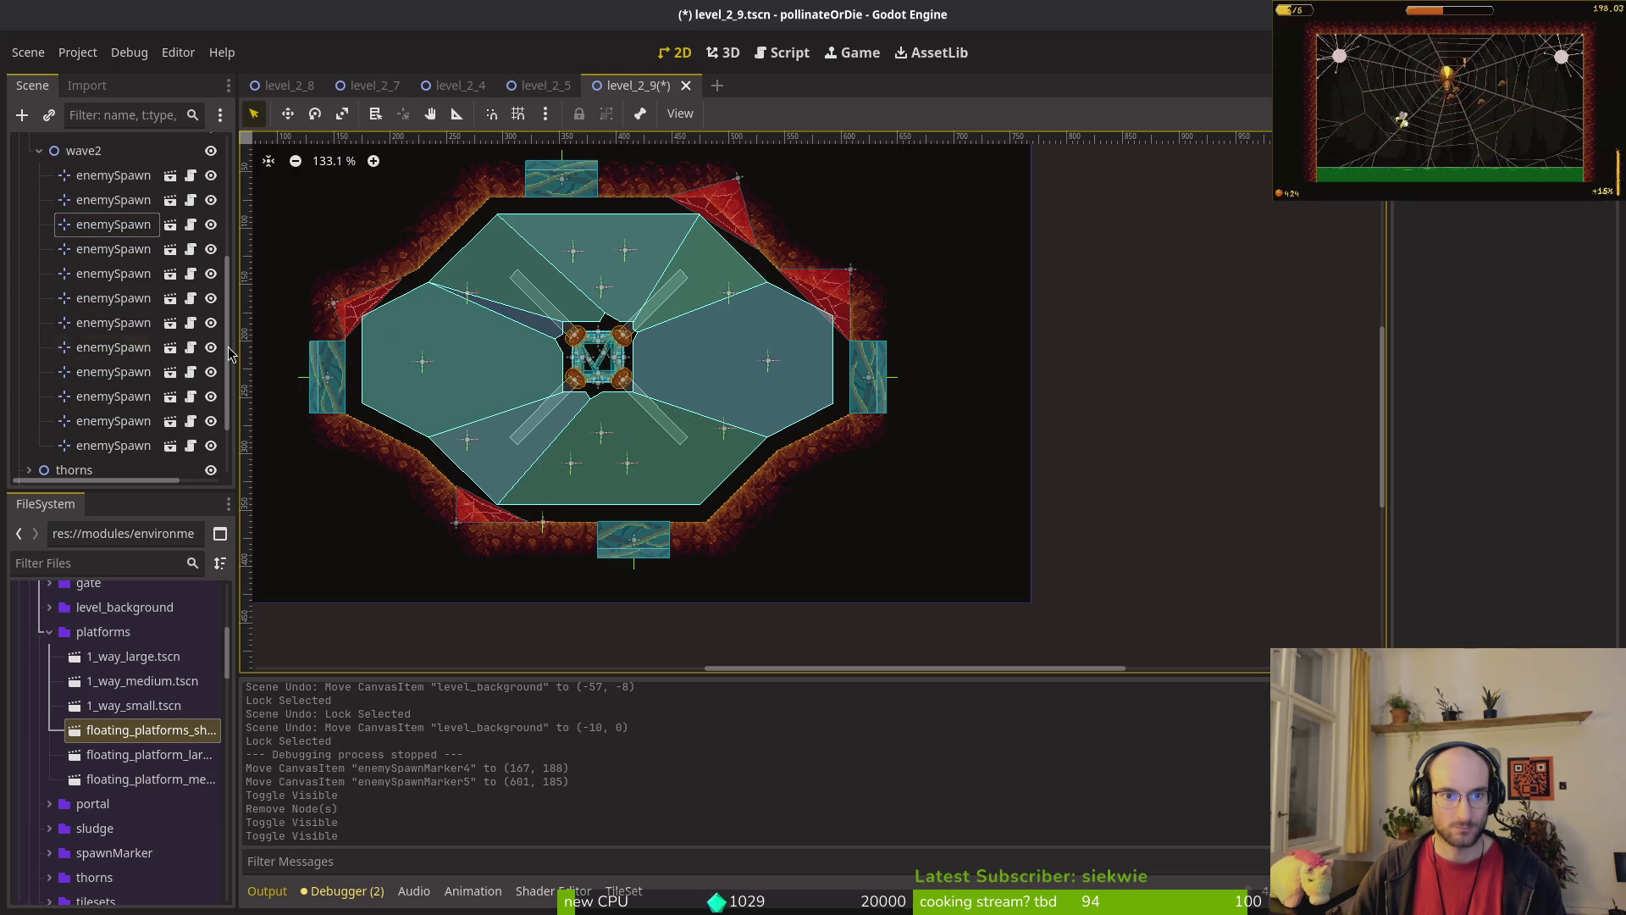
{"action": "left_click", "coordinate": [38, 150]}
{"action": "left_click", "coordinate": [29, 343]}
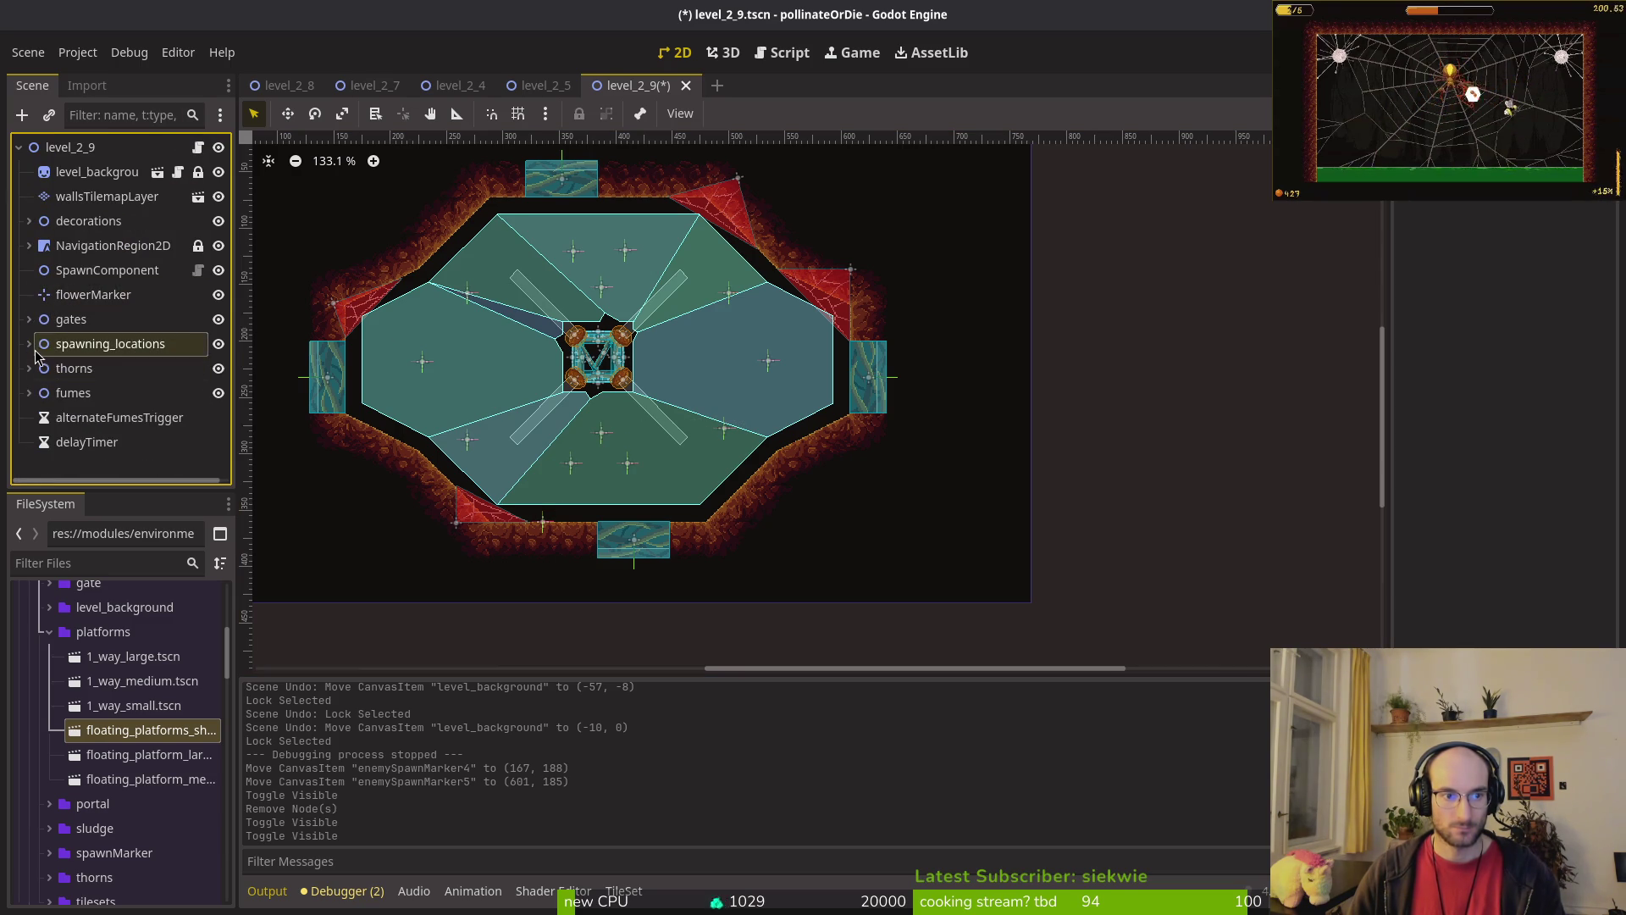
{"action": "left_click", "coordinate": [29, 343]}
{"action": "left_click", "coordinate": [211, 370]}
{"action": "key", "text": "ctrl+s"}
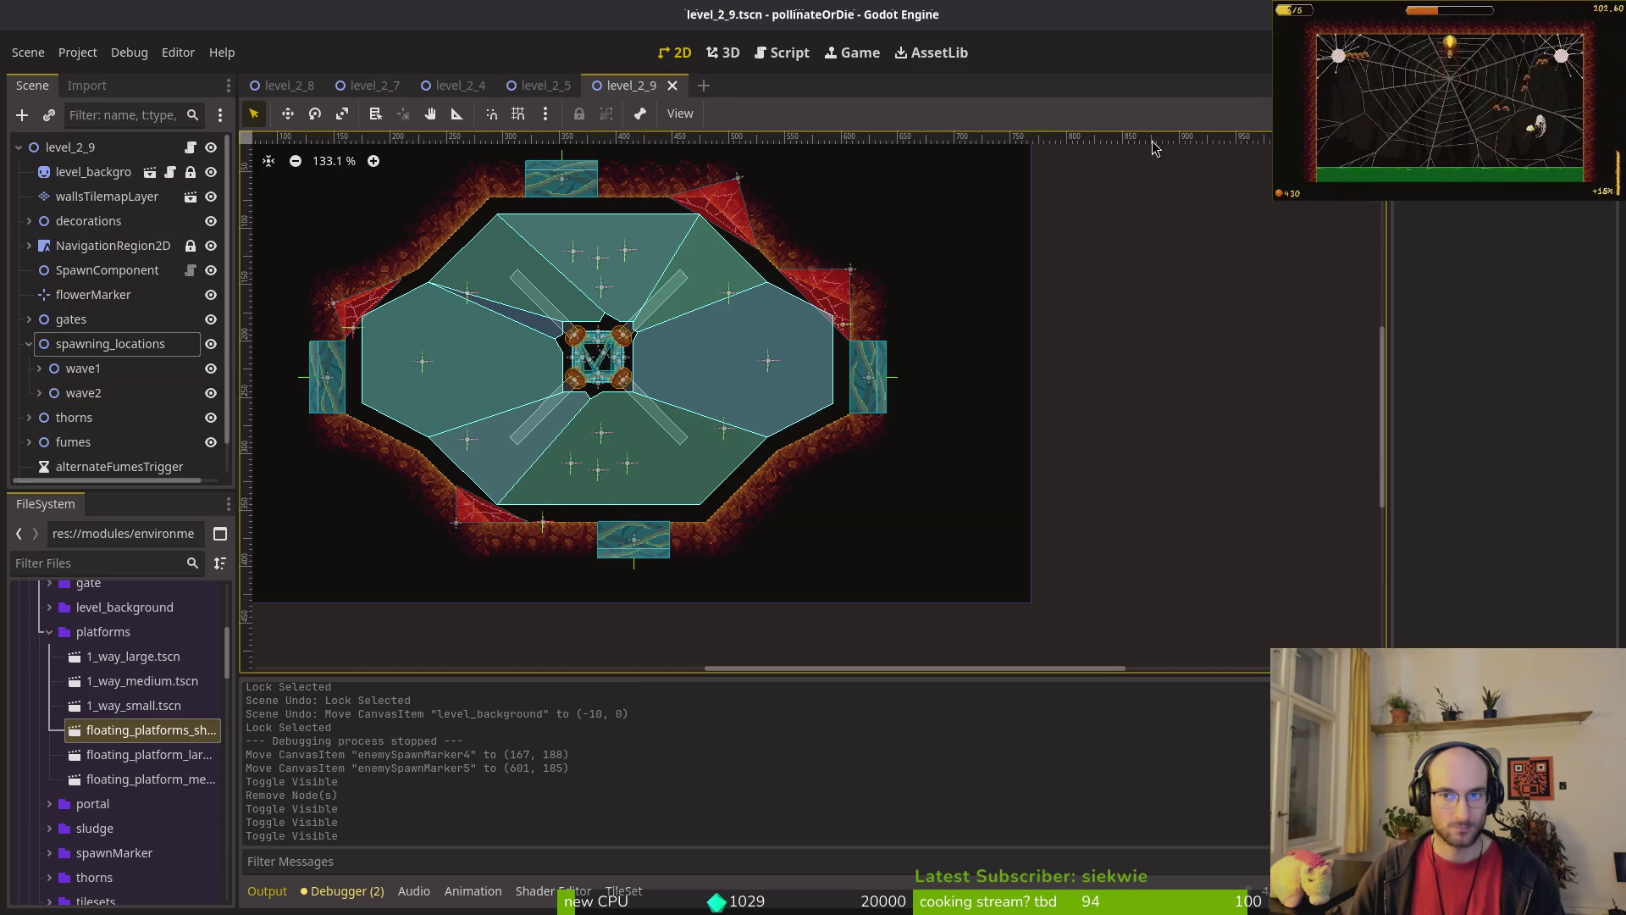
Step: Launch the game, start a new game, and fly the bee to the level list
{"action": "key", "text": "F5"}
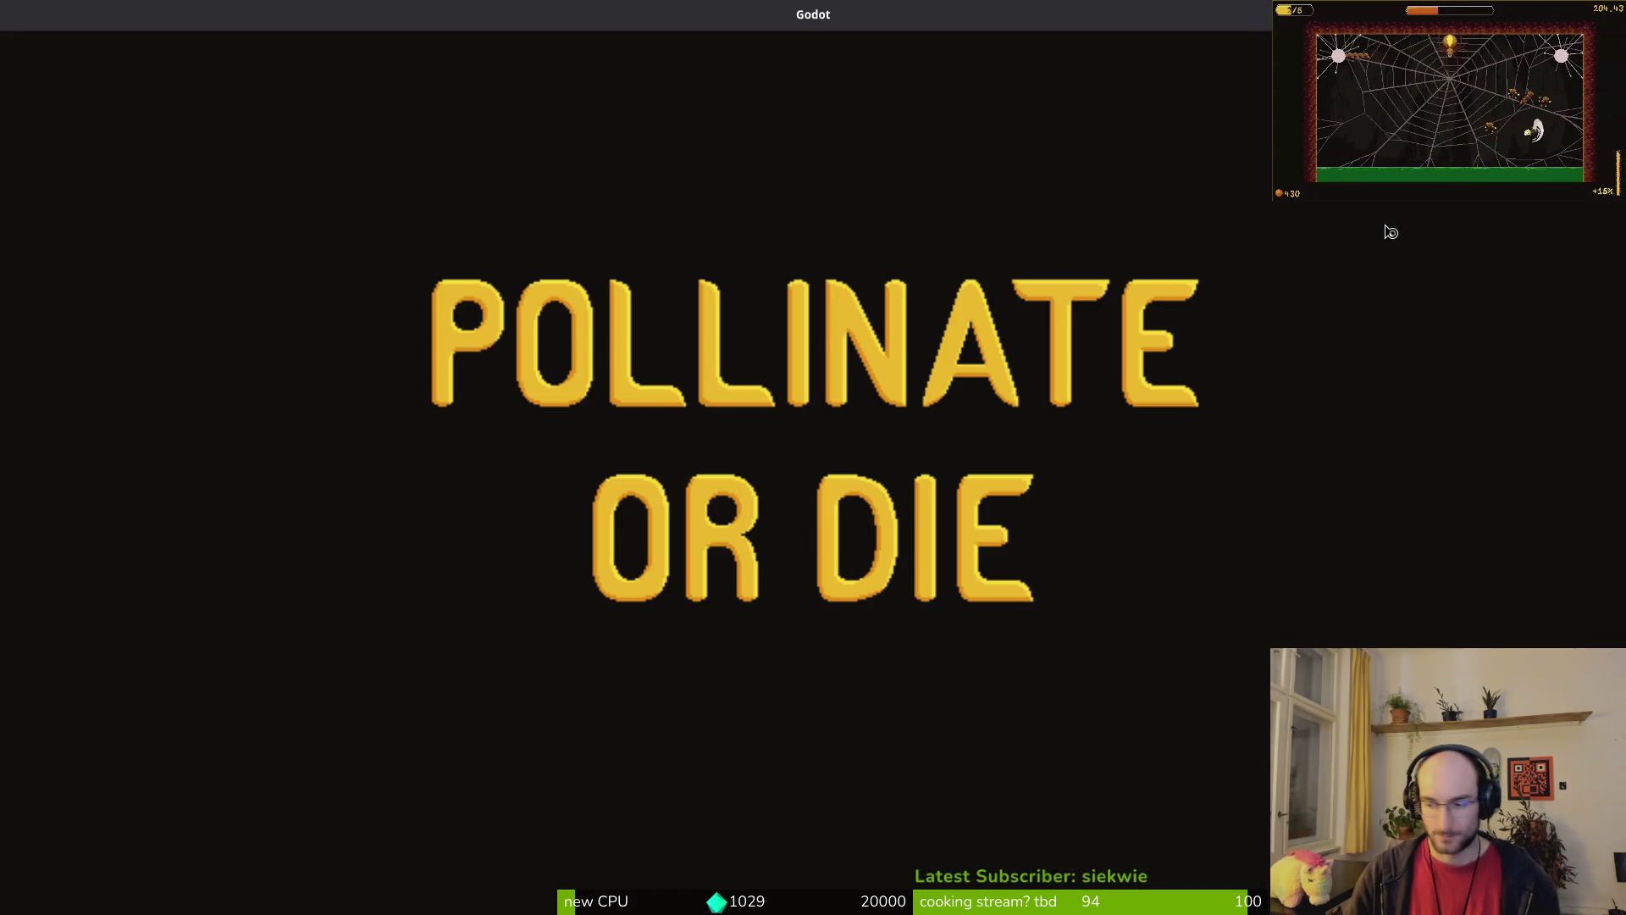
{"action": "key", "text": "Return"}
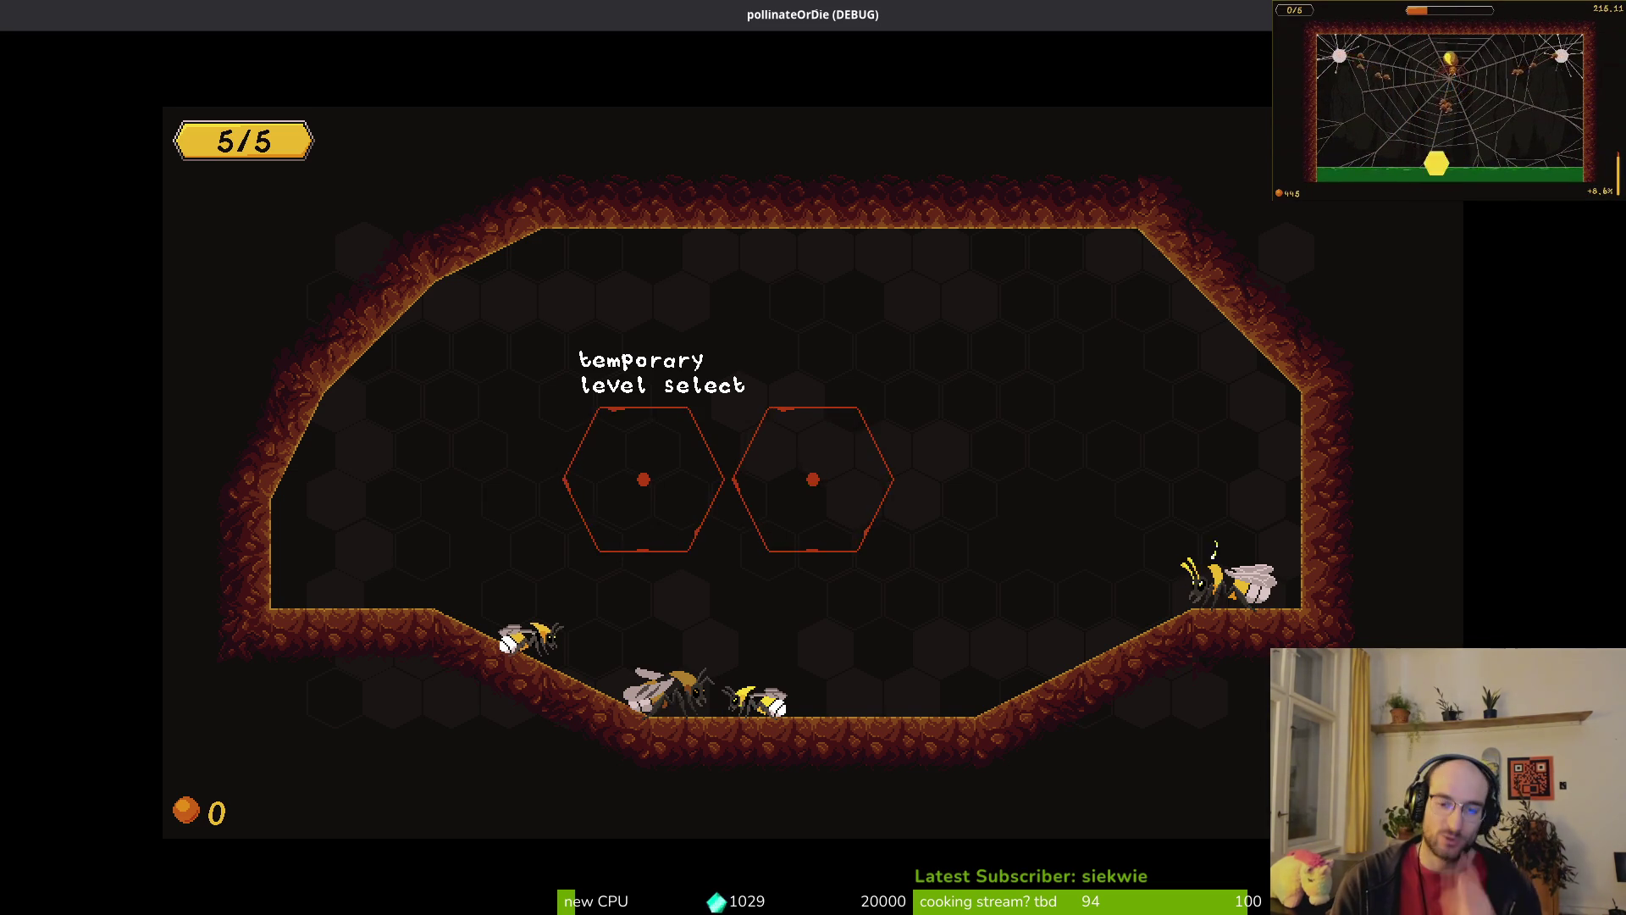
{"action": "key", "text": "space"}
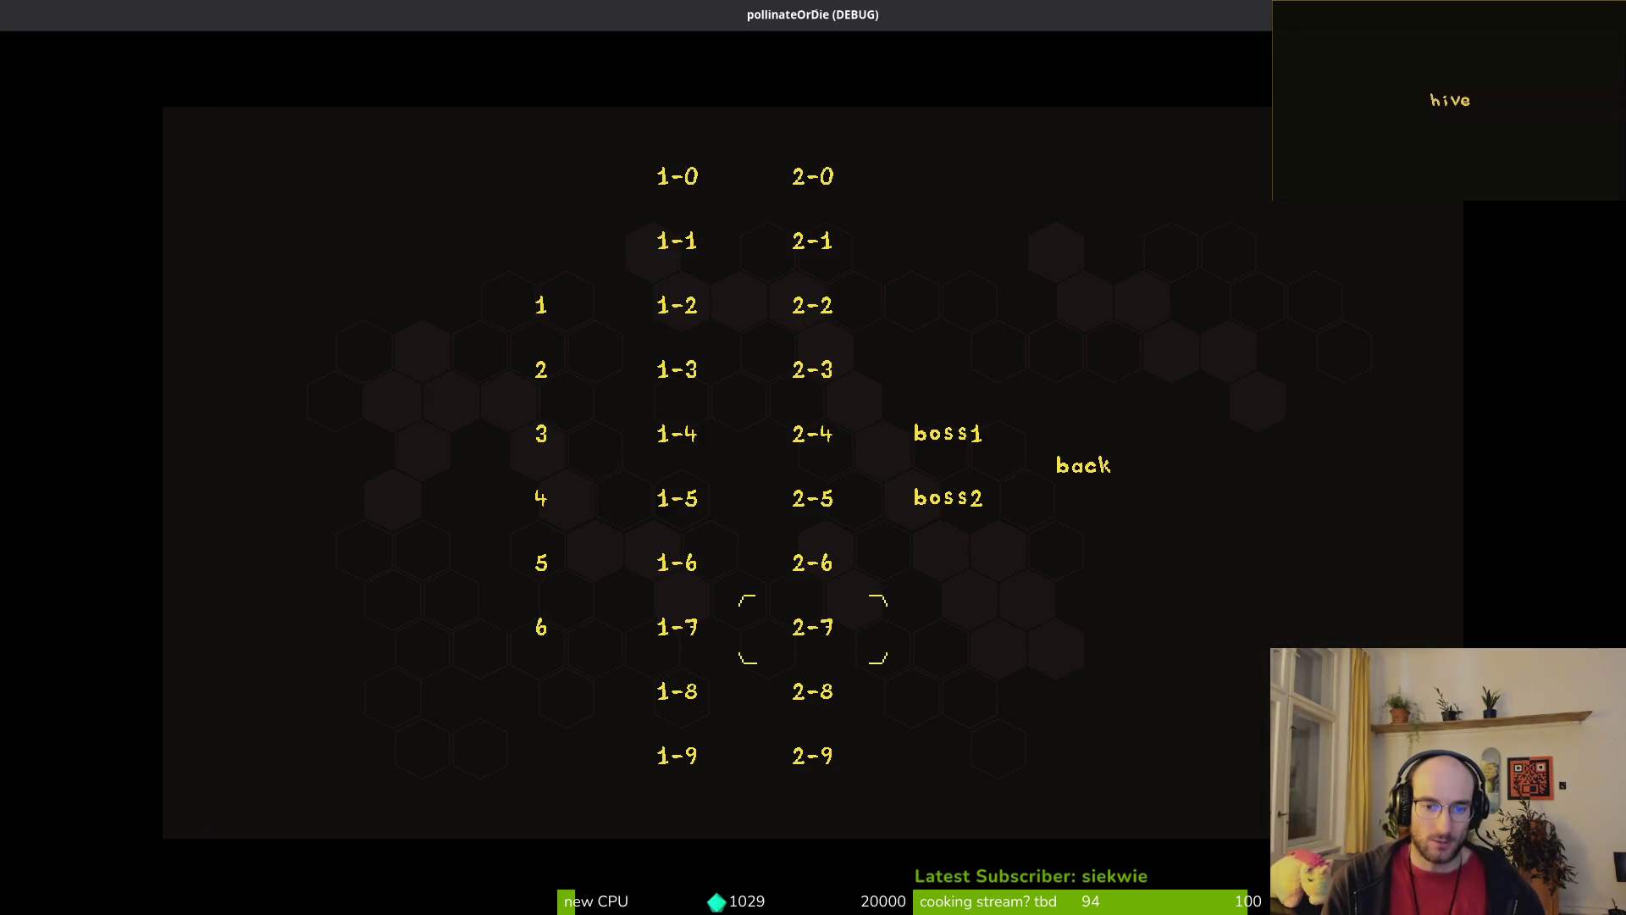
{"action": "key", "text": "space"}
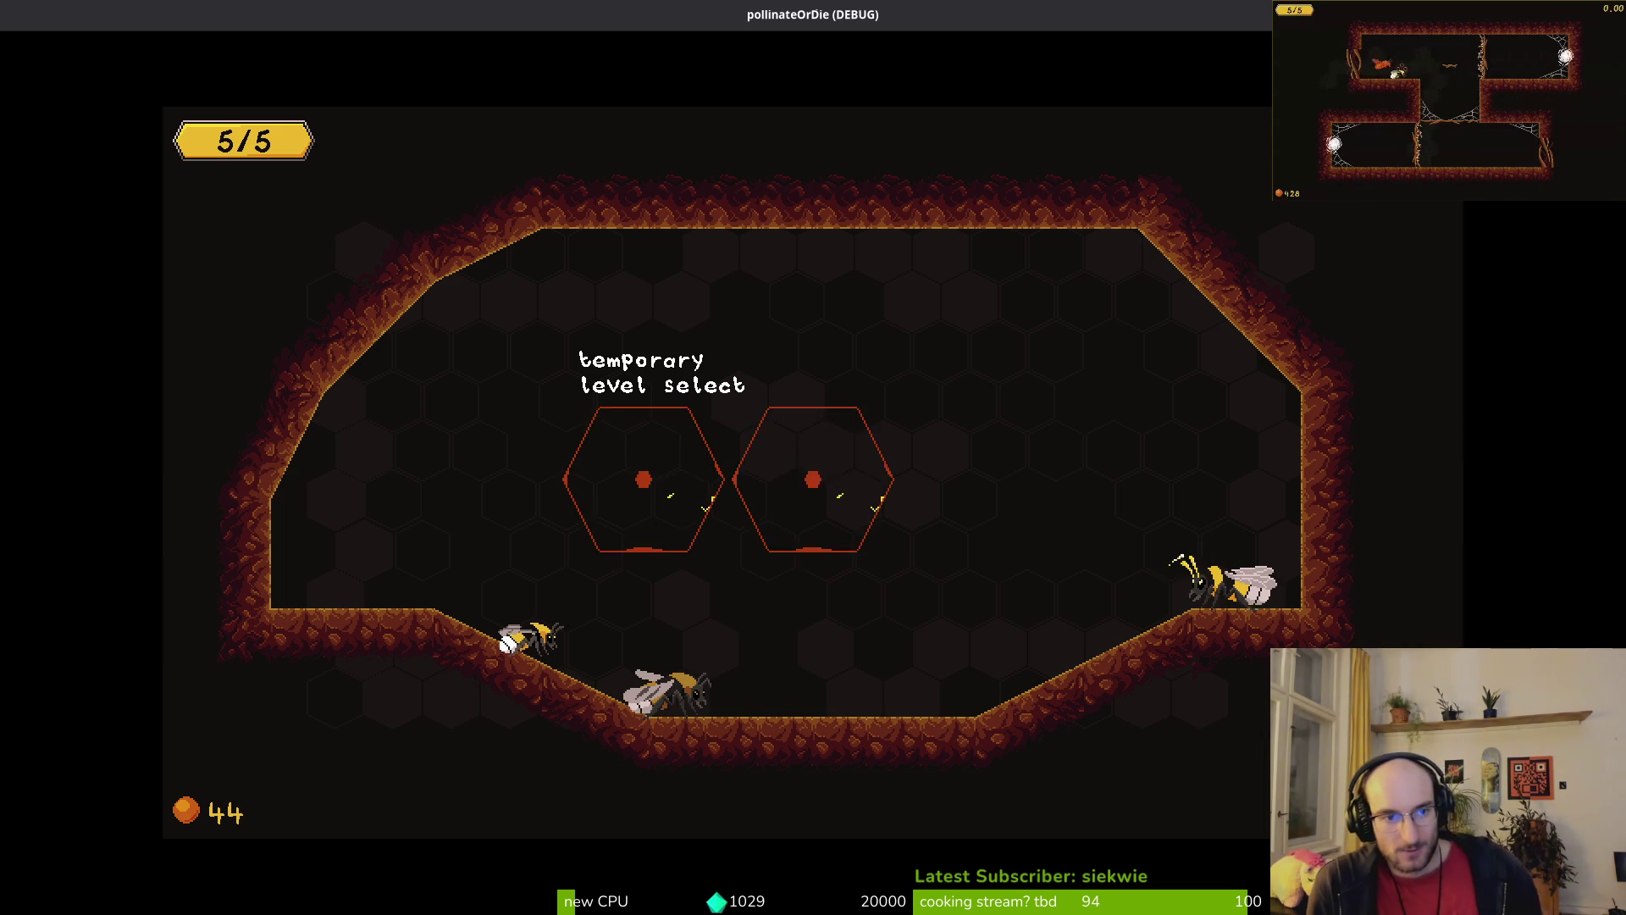
Step: Play level 2-9 briefly, then leave the arena and stop the running game
{"action": "key", "text": "Down"}
{"action": "key", "text": "Down"}
{"action": "key", "text": "Down"}
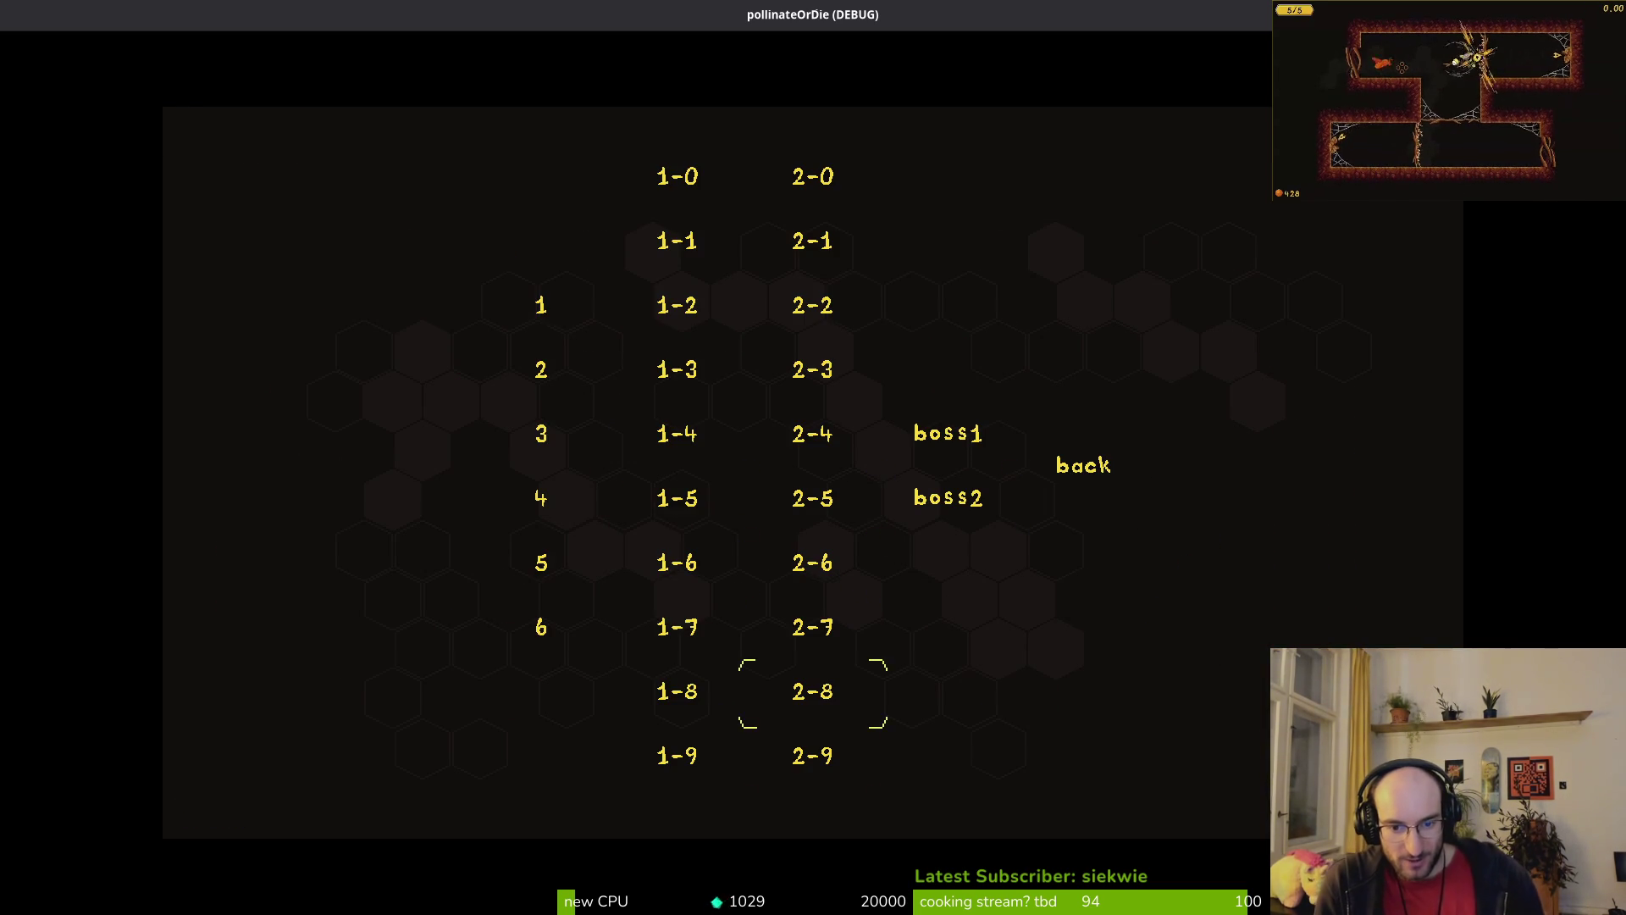
{"action": "key", "text": "Return"}
{"action": "key", "text": "Left"}
{"action": "key", "text": "Up"}
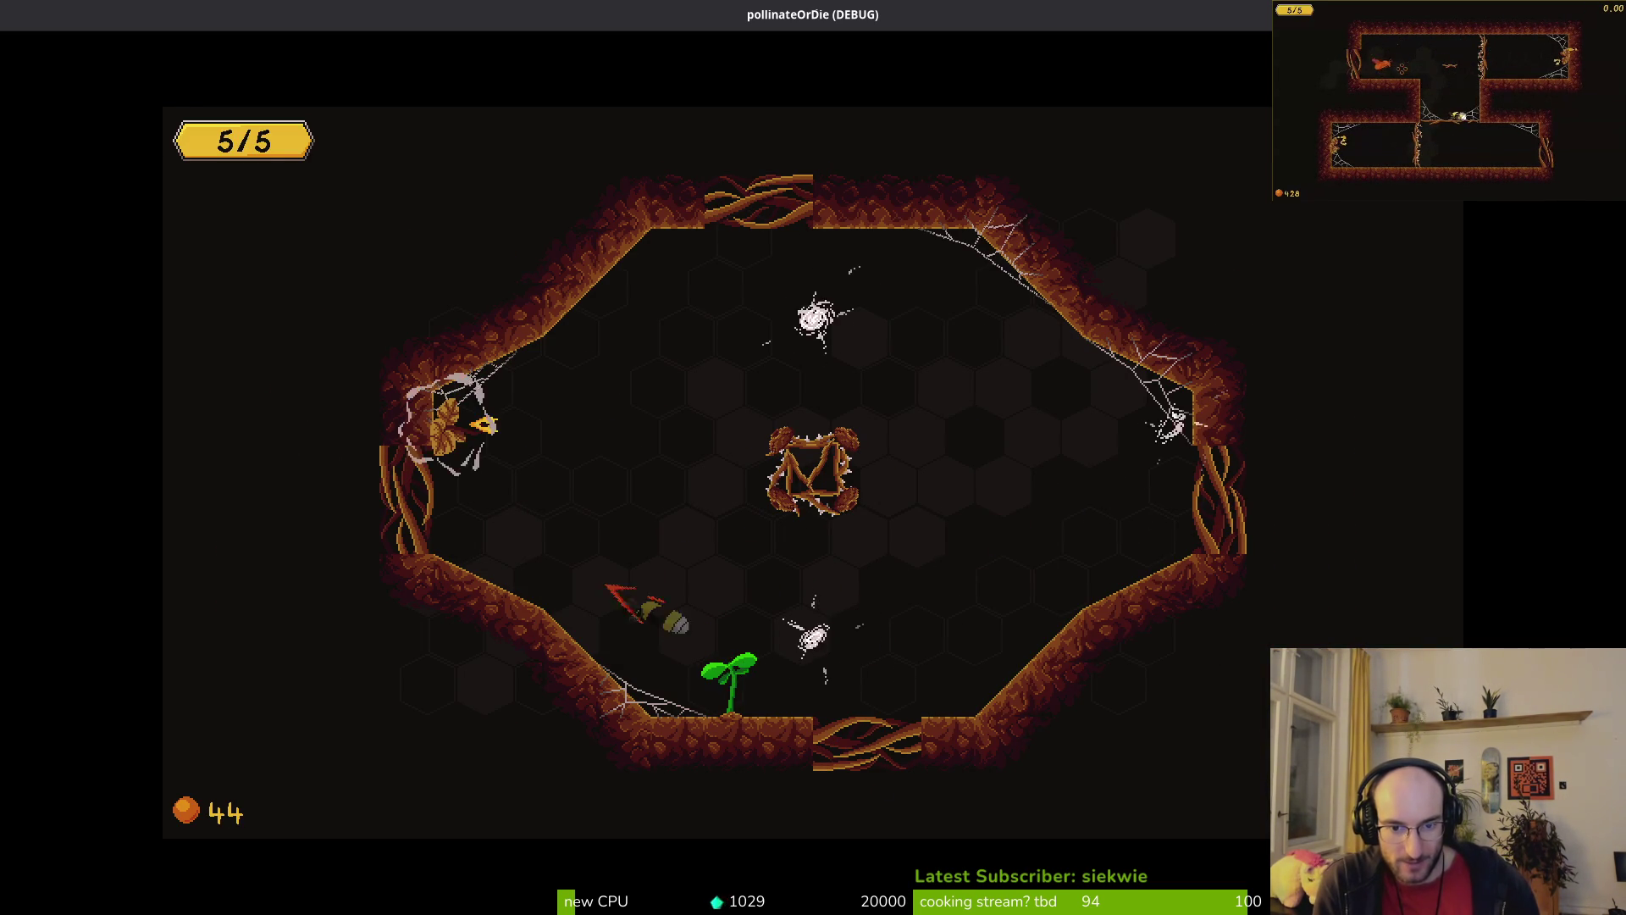
{"action": "key", "text": "Right"}
{"action": "key", "text": "Down"}
{"action": "key", "text": "Escape"}
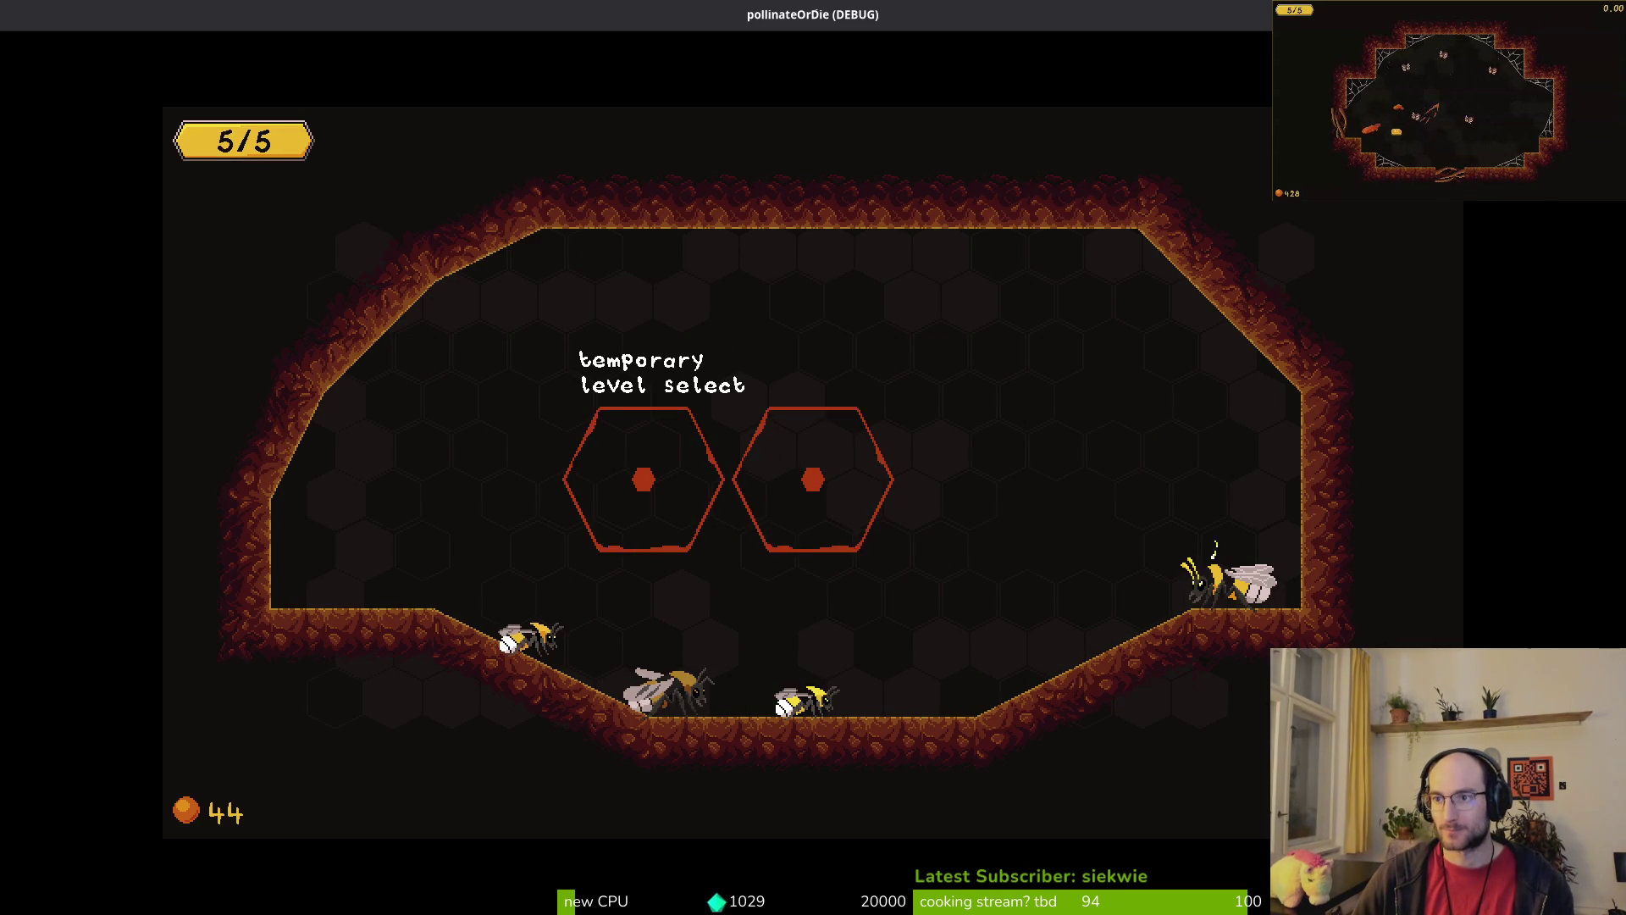
{"action": "key", "text": "Escape"}
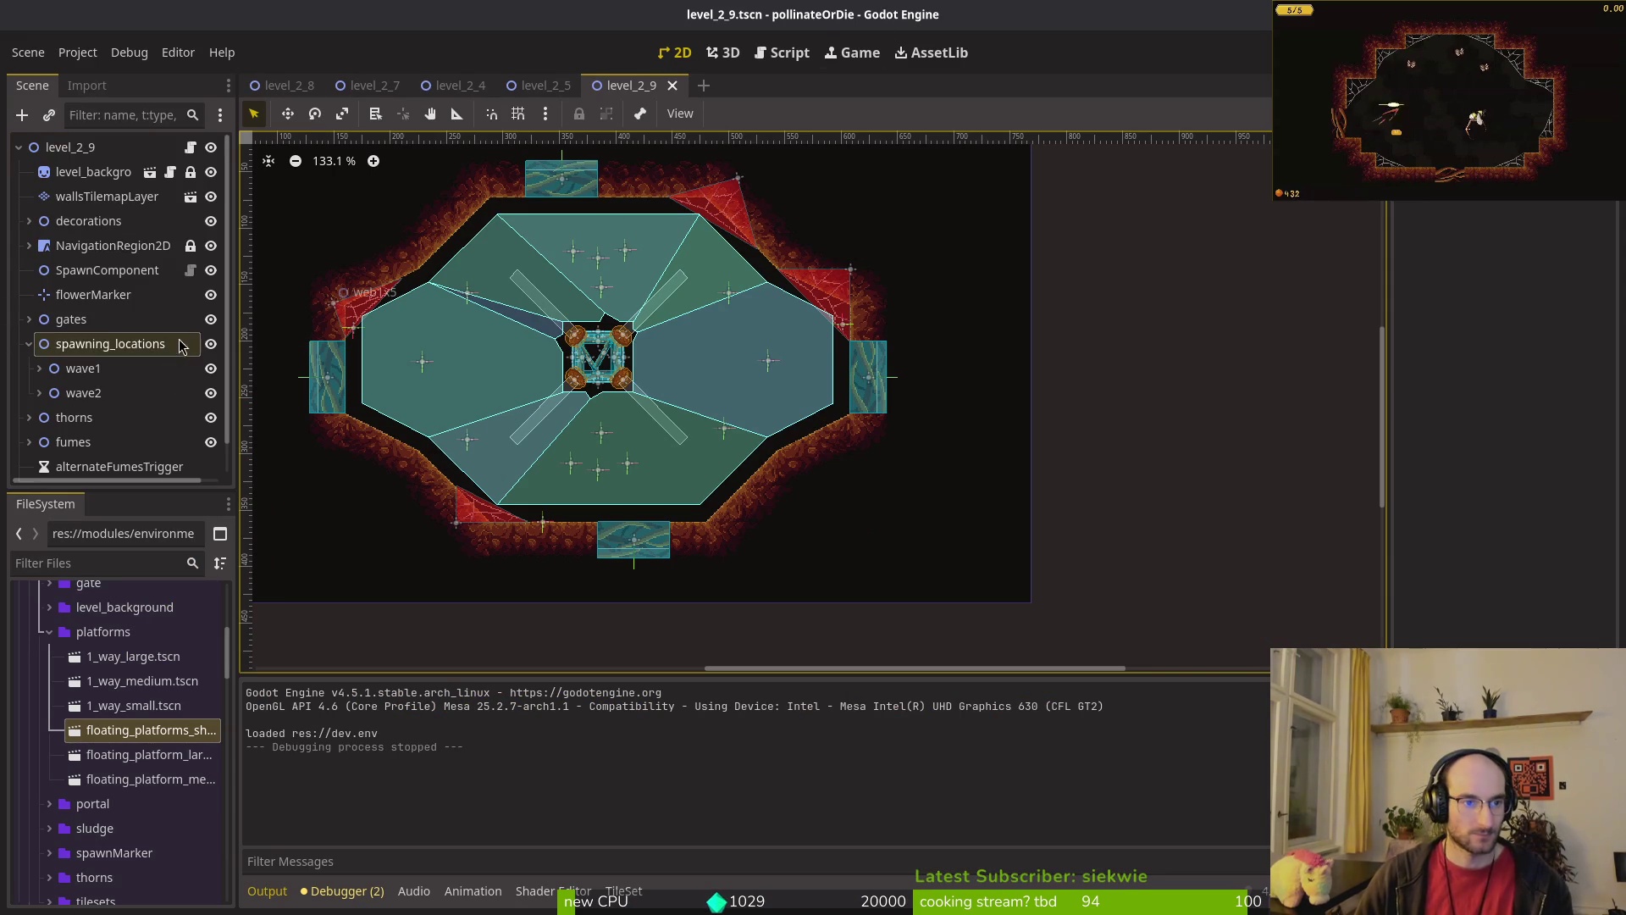
Step: Hide the other wave's markers, review wave1's spawn points, and delete the Mutatedflower spawn
{"action": "left_click", "coordinate": [211, 393]}
{"action": "left_click", "coordinate": [134, 373]}
{"action": "key", "text": "Right"}
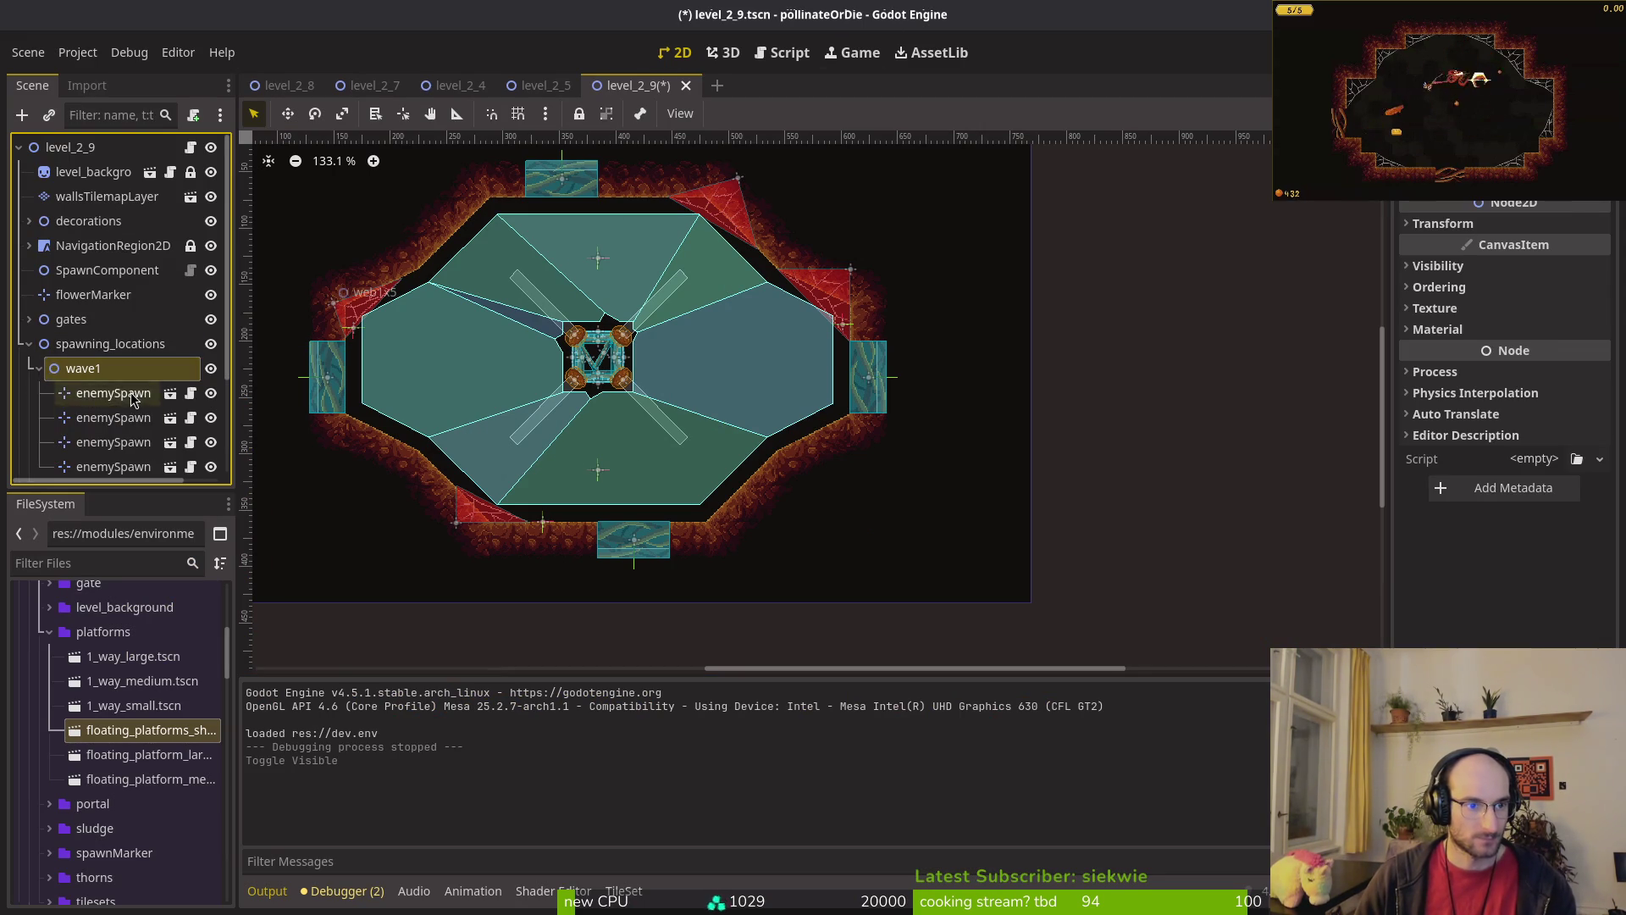
{"action": "left_click", "coordinate": [134, 395]}
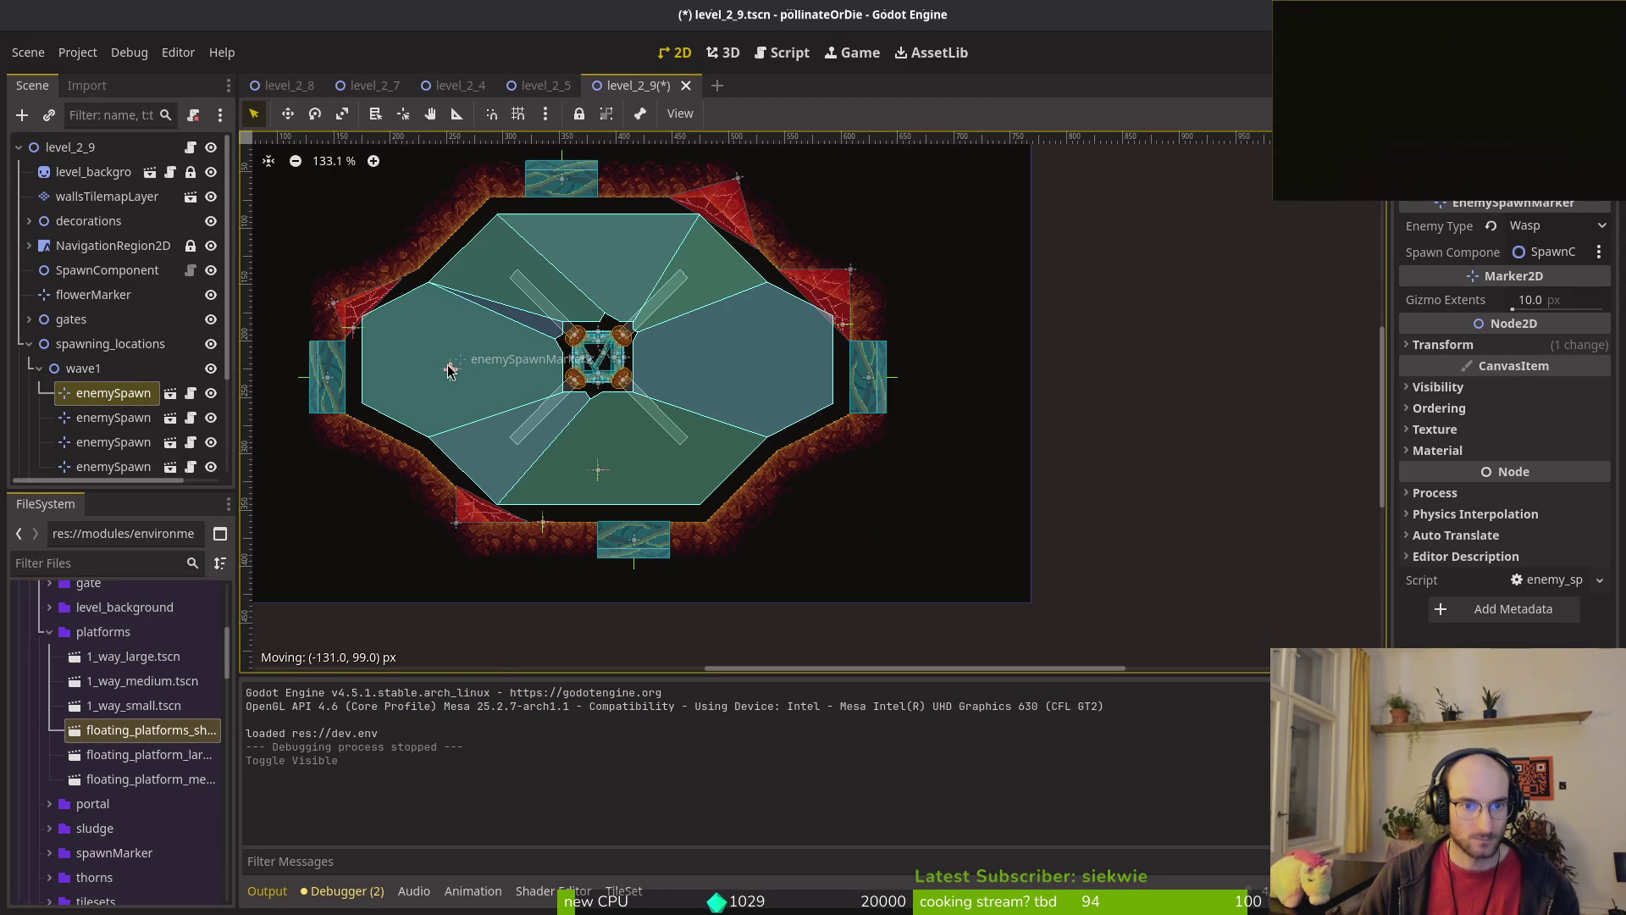
{"action": "left_click", "coordinate": [117, 419]}
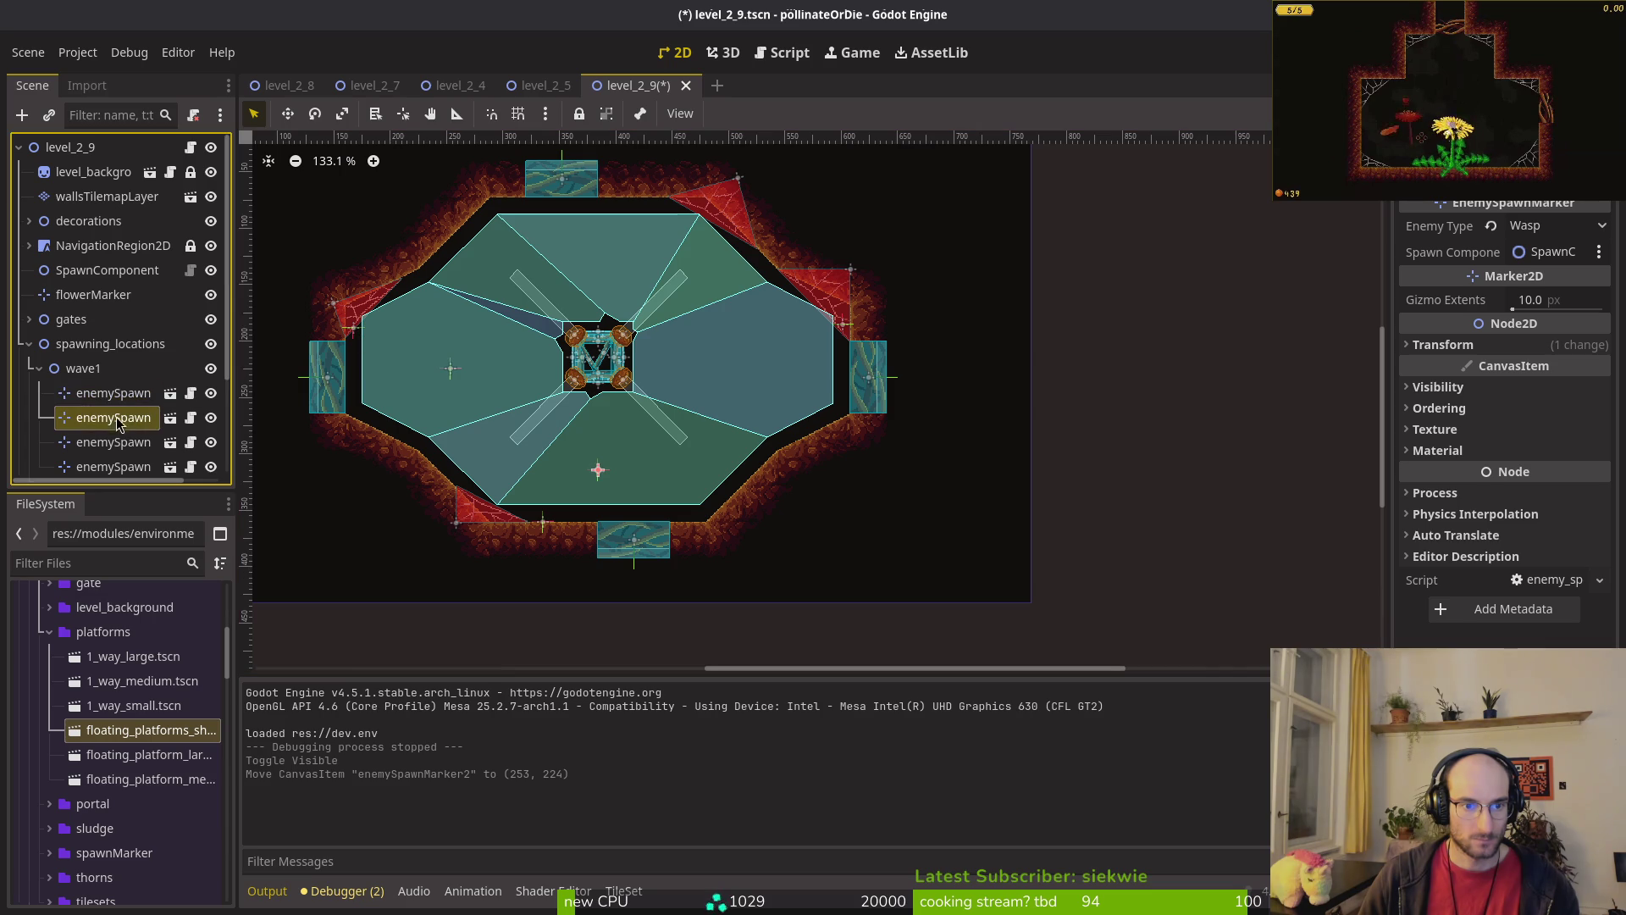
{"action": "left_click", "coordinate": [118, 442]}
{"action": "key", "text": "Delete"}
{"action": "key", "text": "Return"}
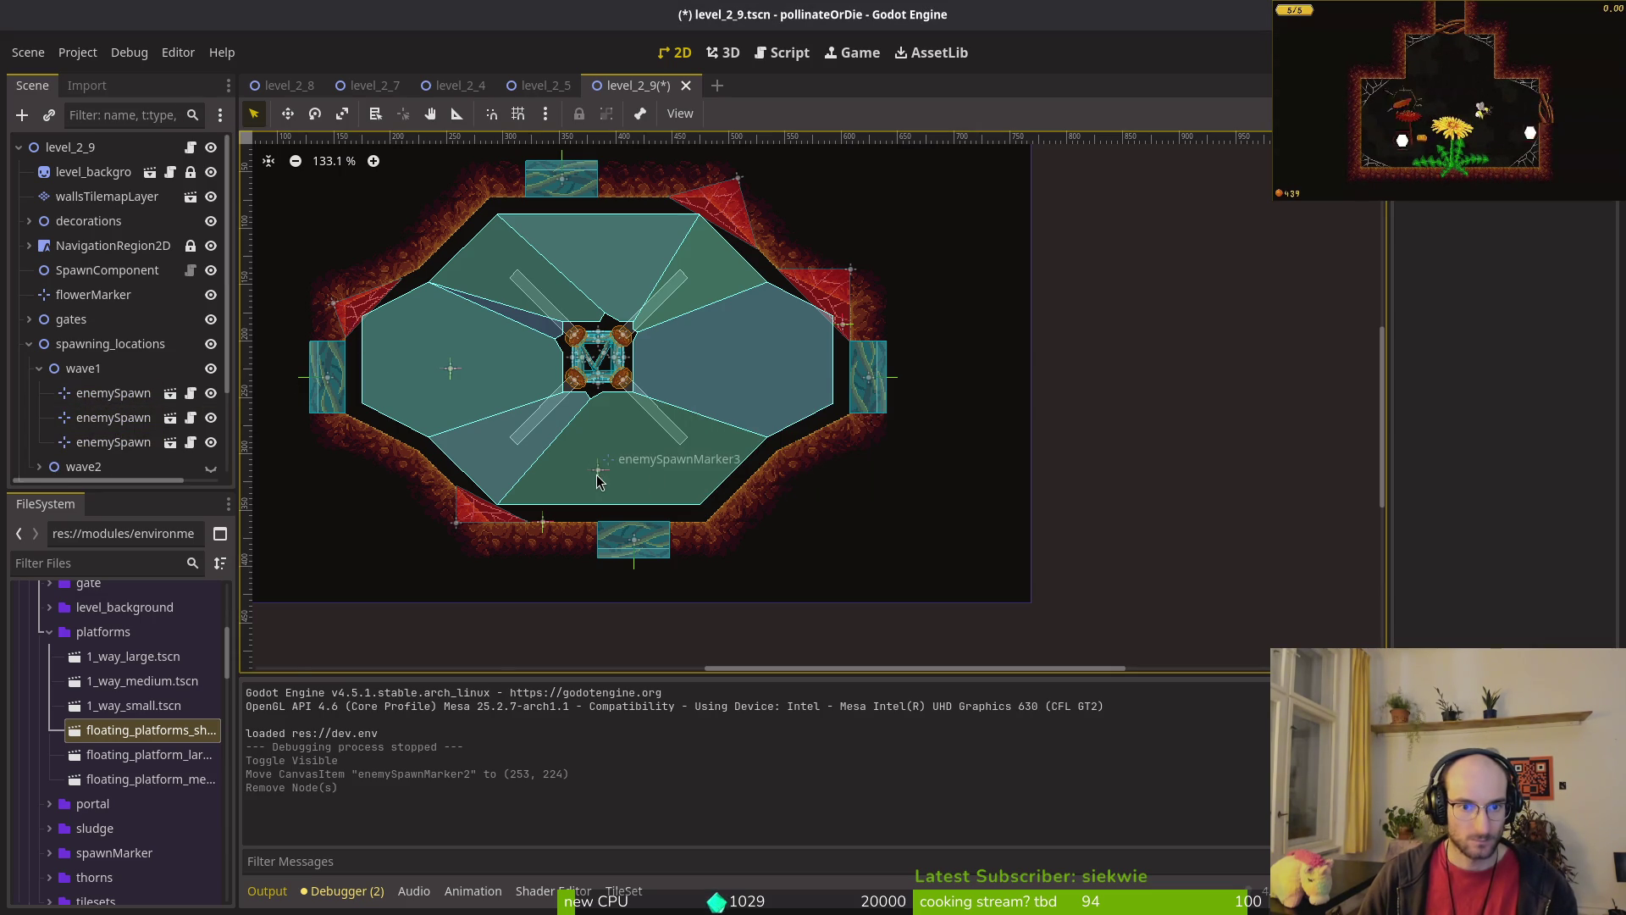
Step: Try shifting enemySpawnMarker3 right and the left marker, then undo the moves and deletion
{"action": "left_click_drag", "start_coordinate": [598, 481], "coordinate": [621, 465]}
{"action": "left_click_drag", "start_coordinate": [735, 373], "coordinate": [735, 373]}
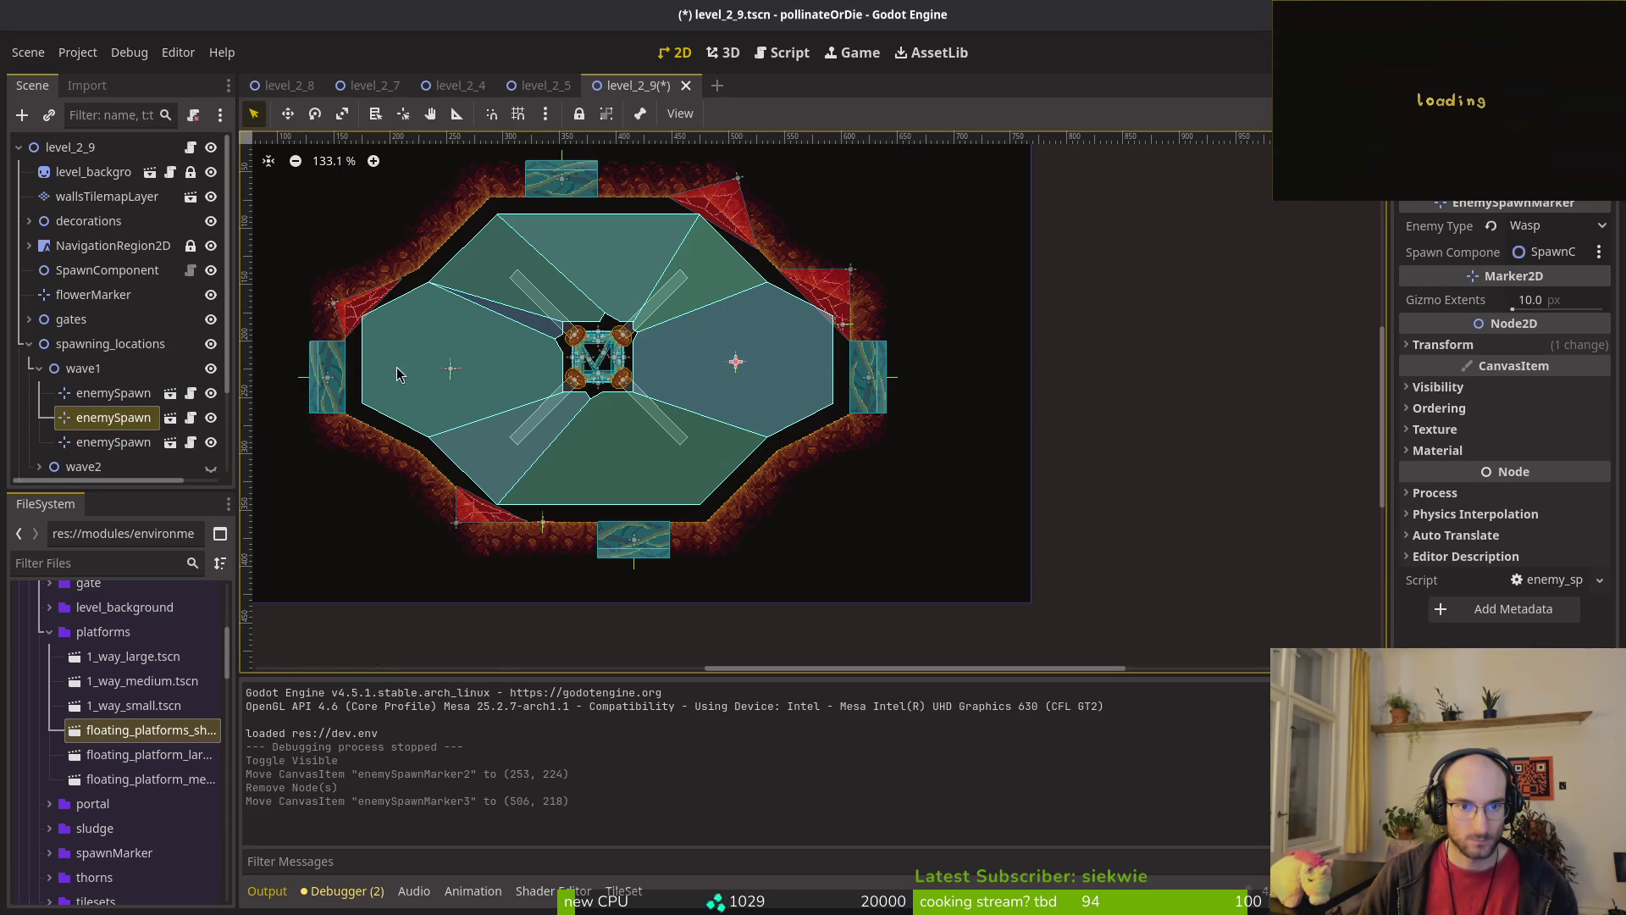
{"action": "left_click", "coordinate": [449, 370]}
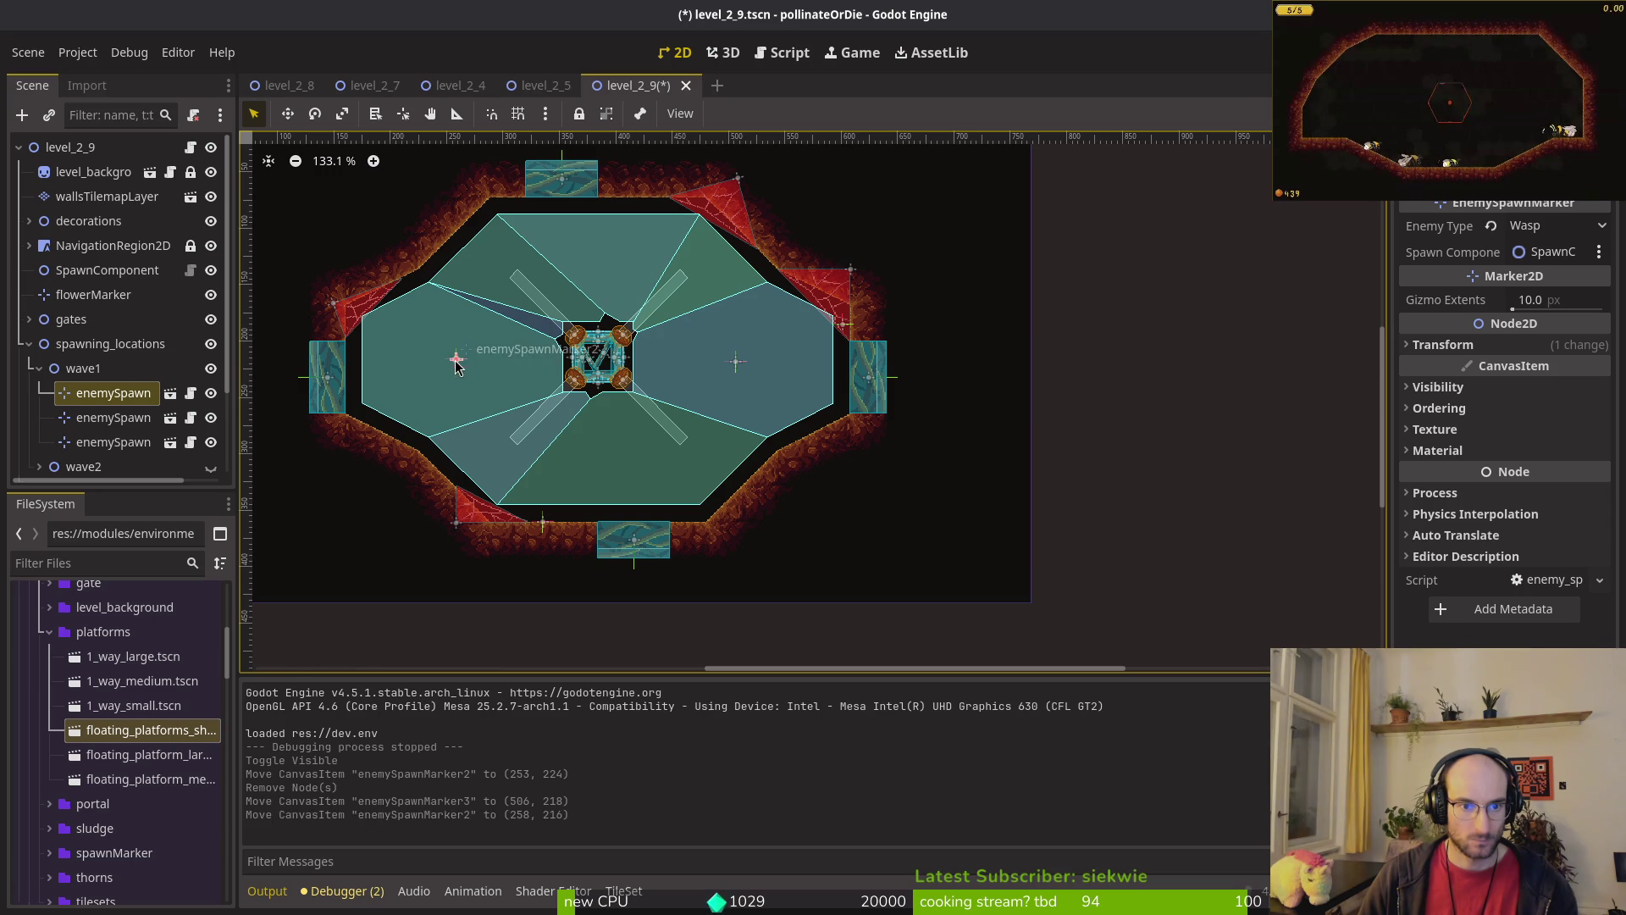
{"action": "left_click_drag", "start_coordinate": [448, 370], "coordinate": [449, 370]}
{"action": "key", "text": "ctrl+z"}
{"action": "key", "text": "ctrl+z"}
{"action": "key", "text": "ctrl+z"}
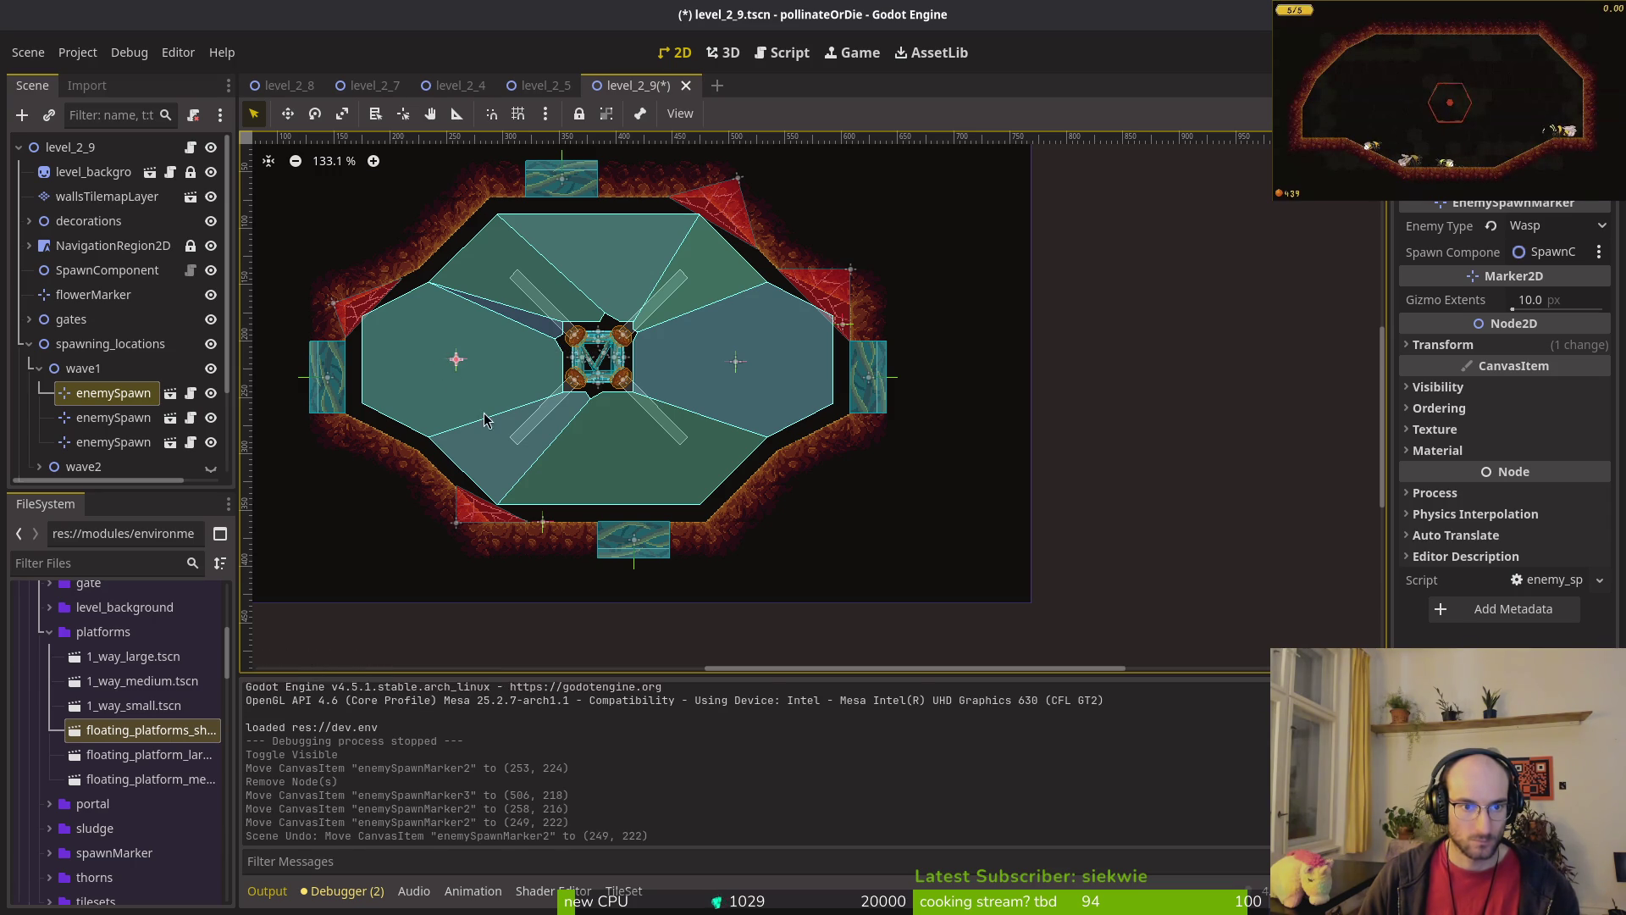
Step: Move the spare wave1 spawn points into wave2 and adjust enemySpawnMarker3's position
{"action": "left_click", "coordinate": [113, 417]}
{"action": "left_click", "coordinate": [113, 442]}
{"action": "scroll", "coordinate": [117, 364], "scroll_direction": "down", "scroll_amount": 2}
{"action": "left_click_drag", "start_coordinate": [127, 409], "coordinate": [127, 409]}
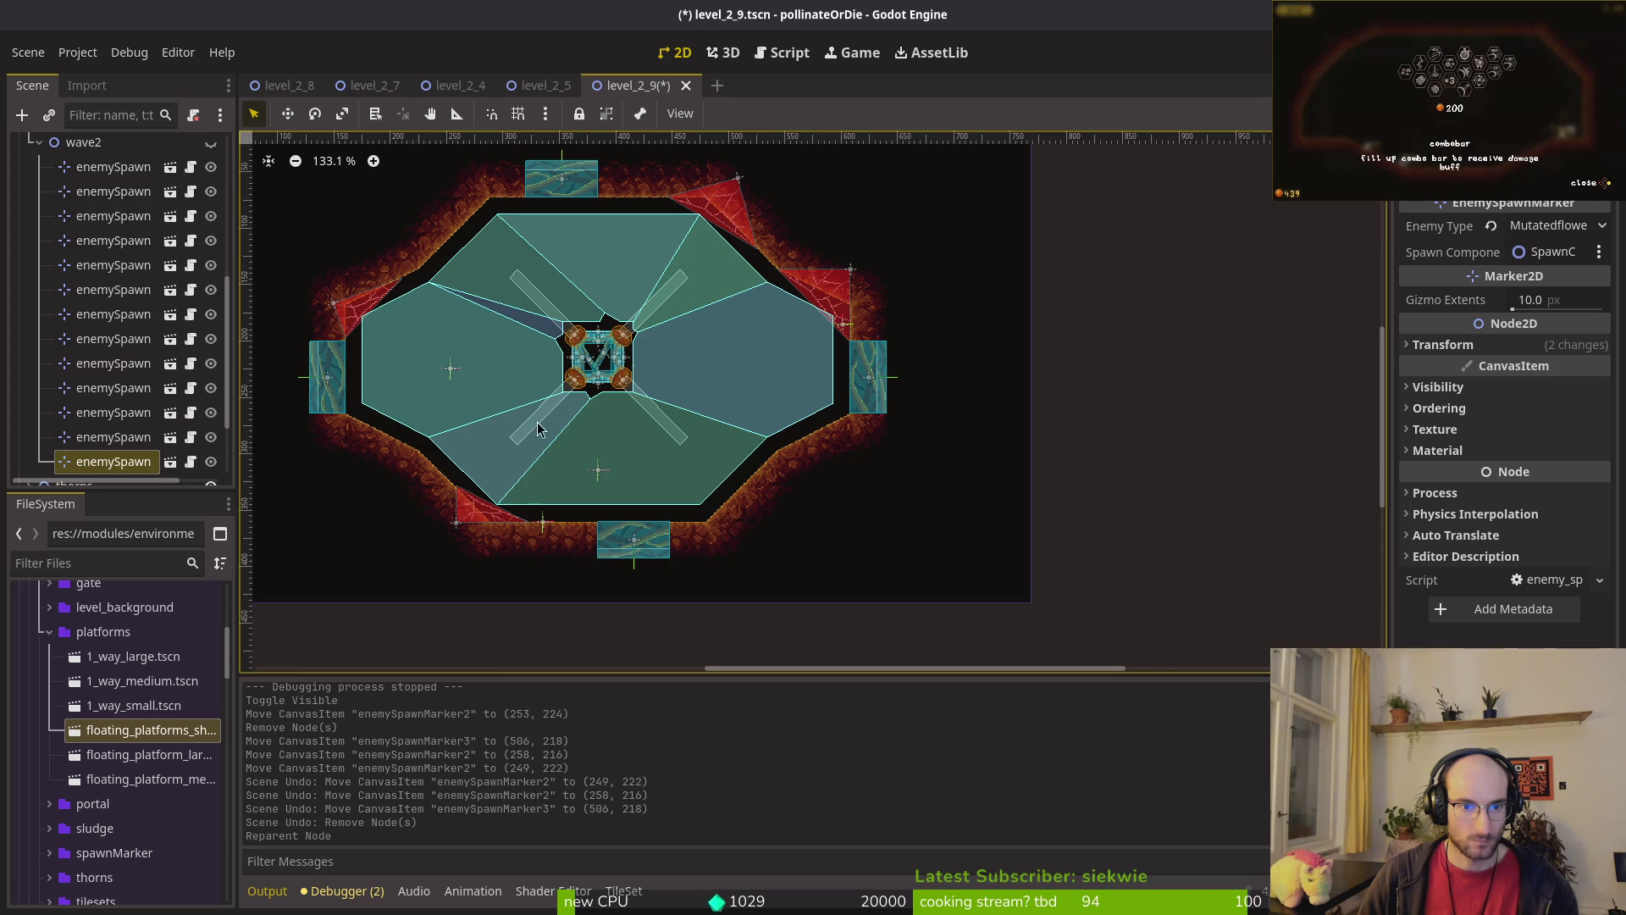
{"action": "mouse_move", "coordinate": [601, 472]}
{"action": "left_mouse_down"}
{"action": "mouse_move", "coordinate": [664, 450]}
{"action": "mouse_move", "coordinate": [741, 377]}
{"action": "mouse_move", "coordinate": [62, 217]}
{"action": "left_mouse_up"}
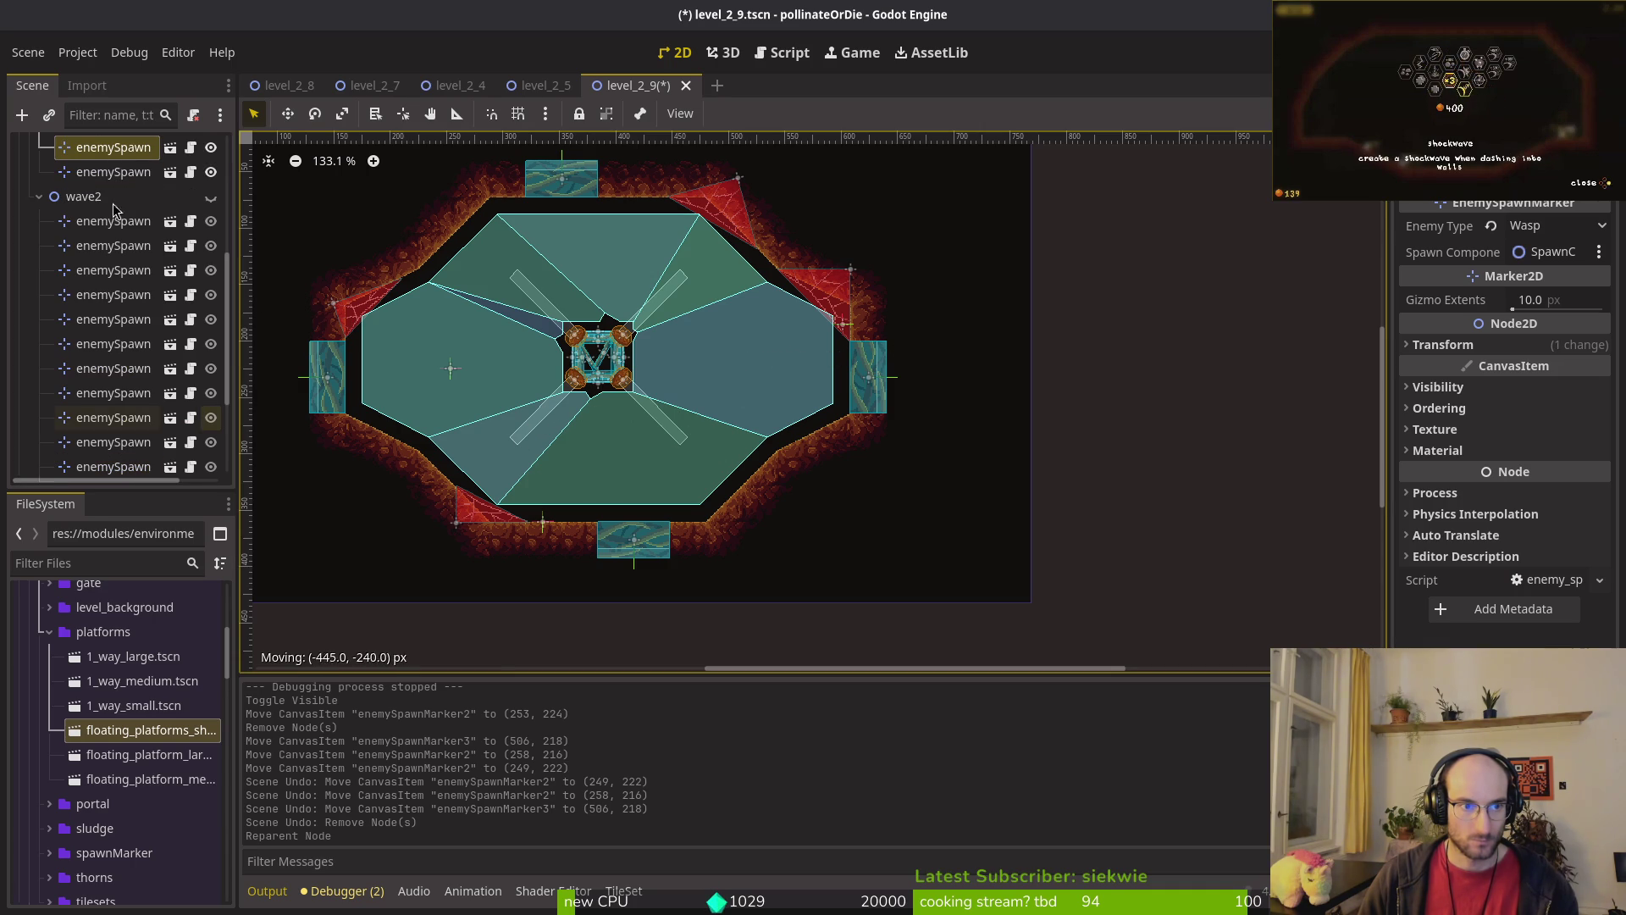
{"action": "mouse_move", "coordinate": [615, 472]}
{"action": "left_mouse_down"}
{"action": "mouse_move", "coordinate": [115, 182]}
{"action": "mouse_move", "coordinate": [87, 208]}
{"action": "left_mouse_up"}
{"action": "left_click", "coordinate": [211, 197]}
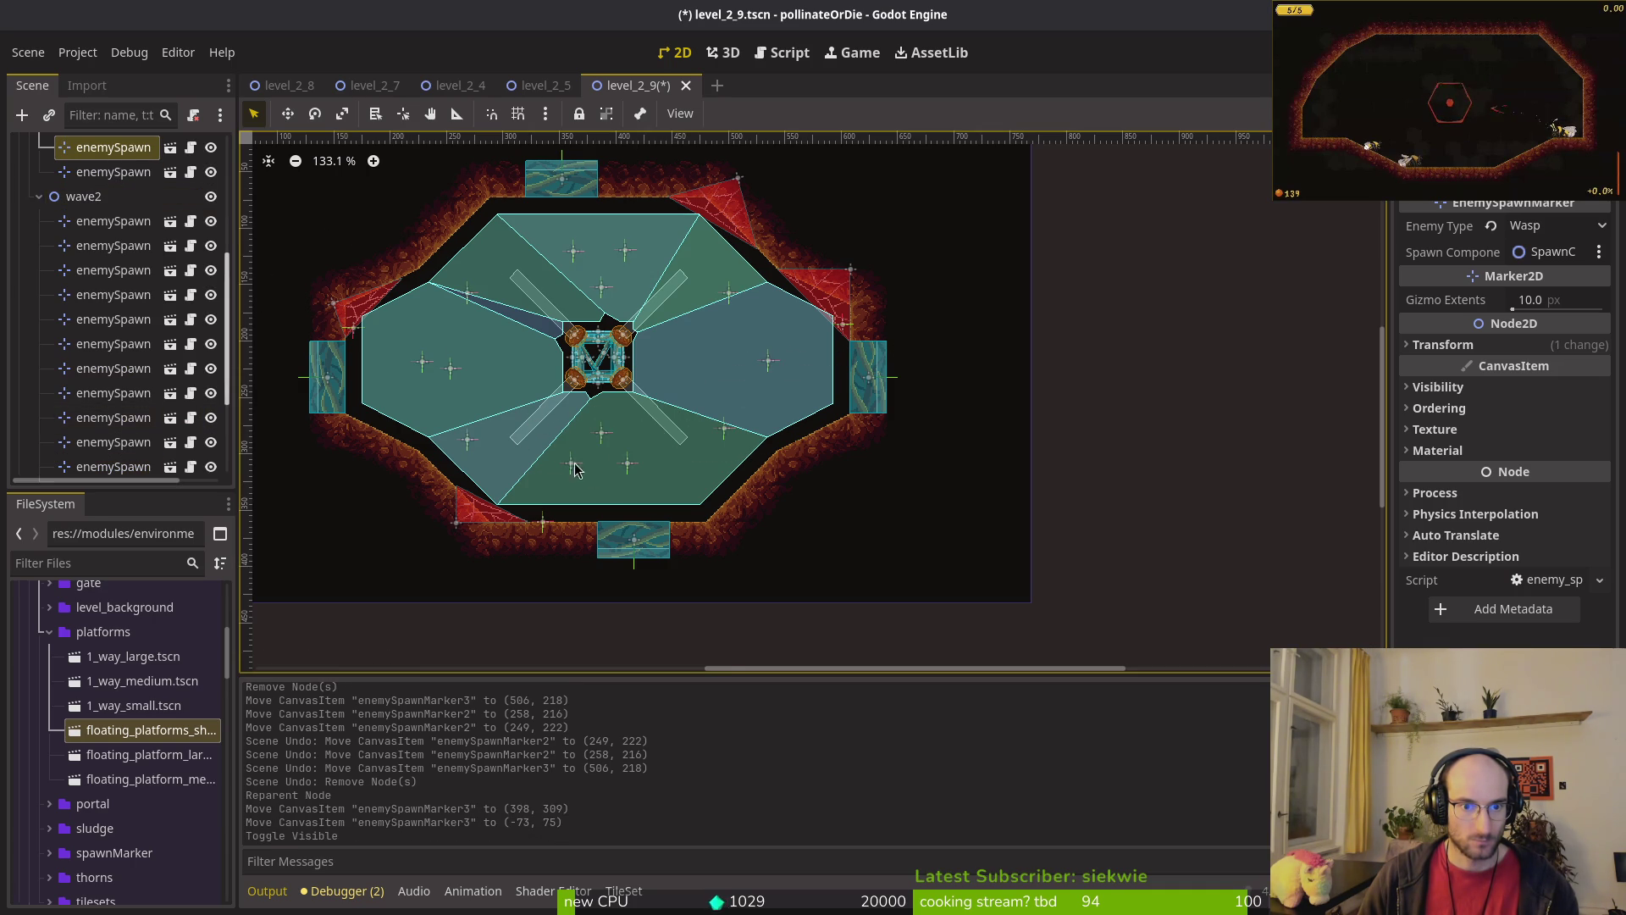
{"action": "left_click", "coordinate": [211, 199]}
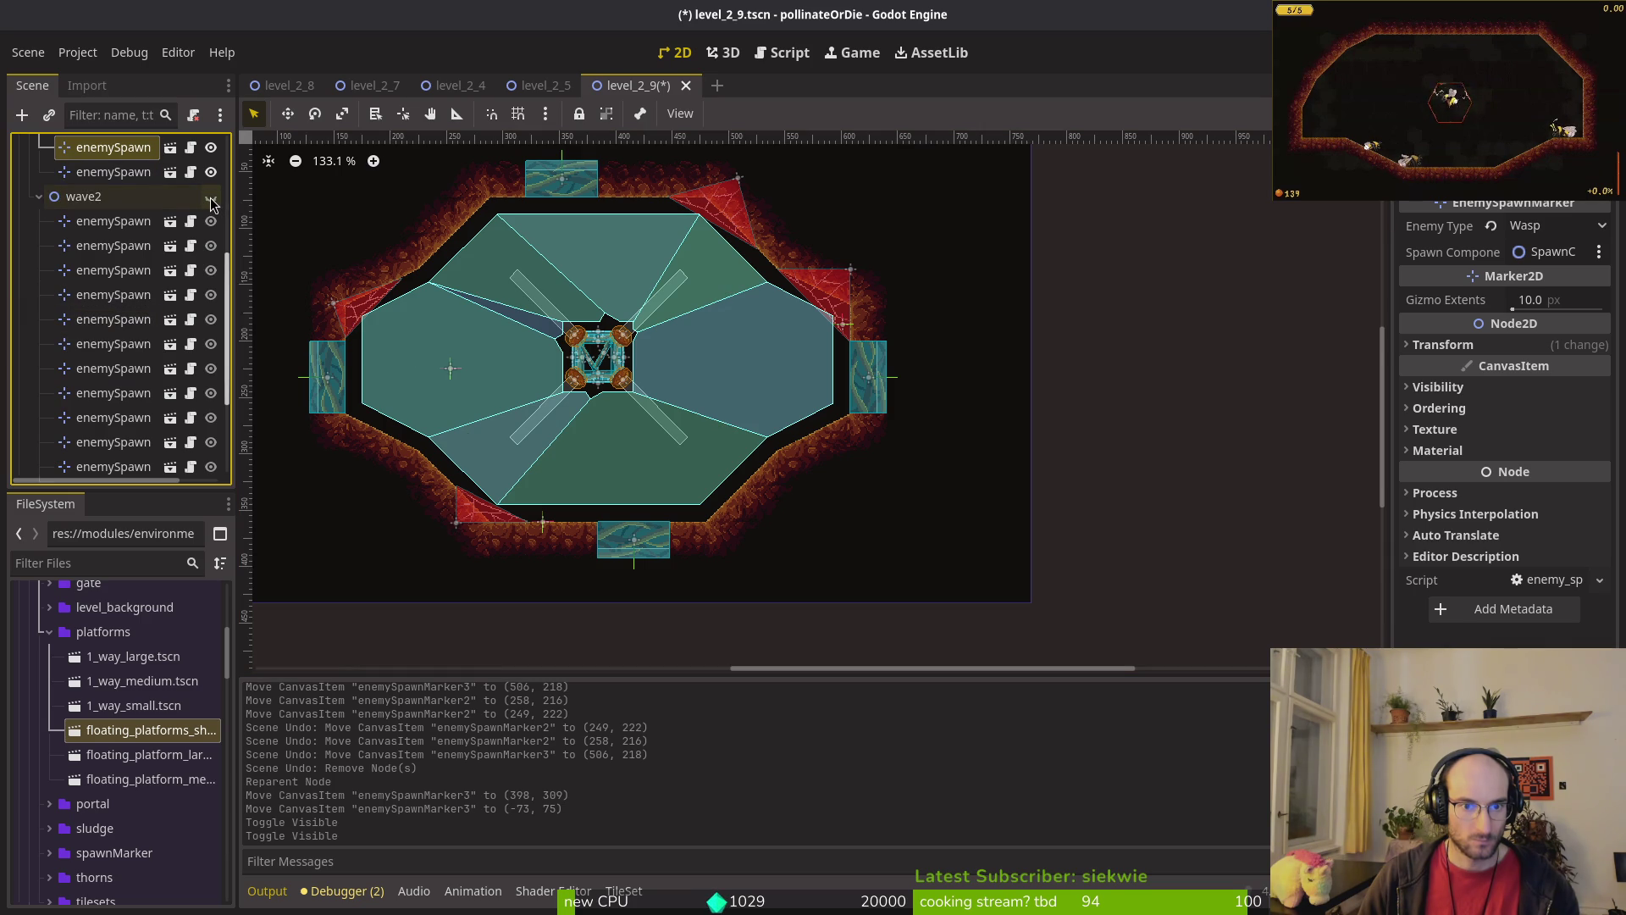
Step: Move enemySpawnMarker3 into the arena's right half, then cut it for reuse
{"action": "scroll", "coordinate": [118, 271], "scroll_direction": "up", "scroll_amount": 5}
{"action": "left_click", "coordinate": [110, 335]}
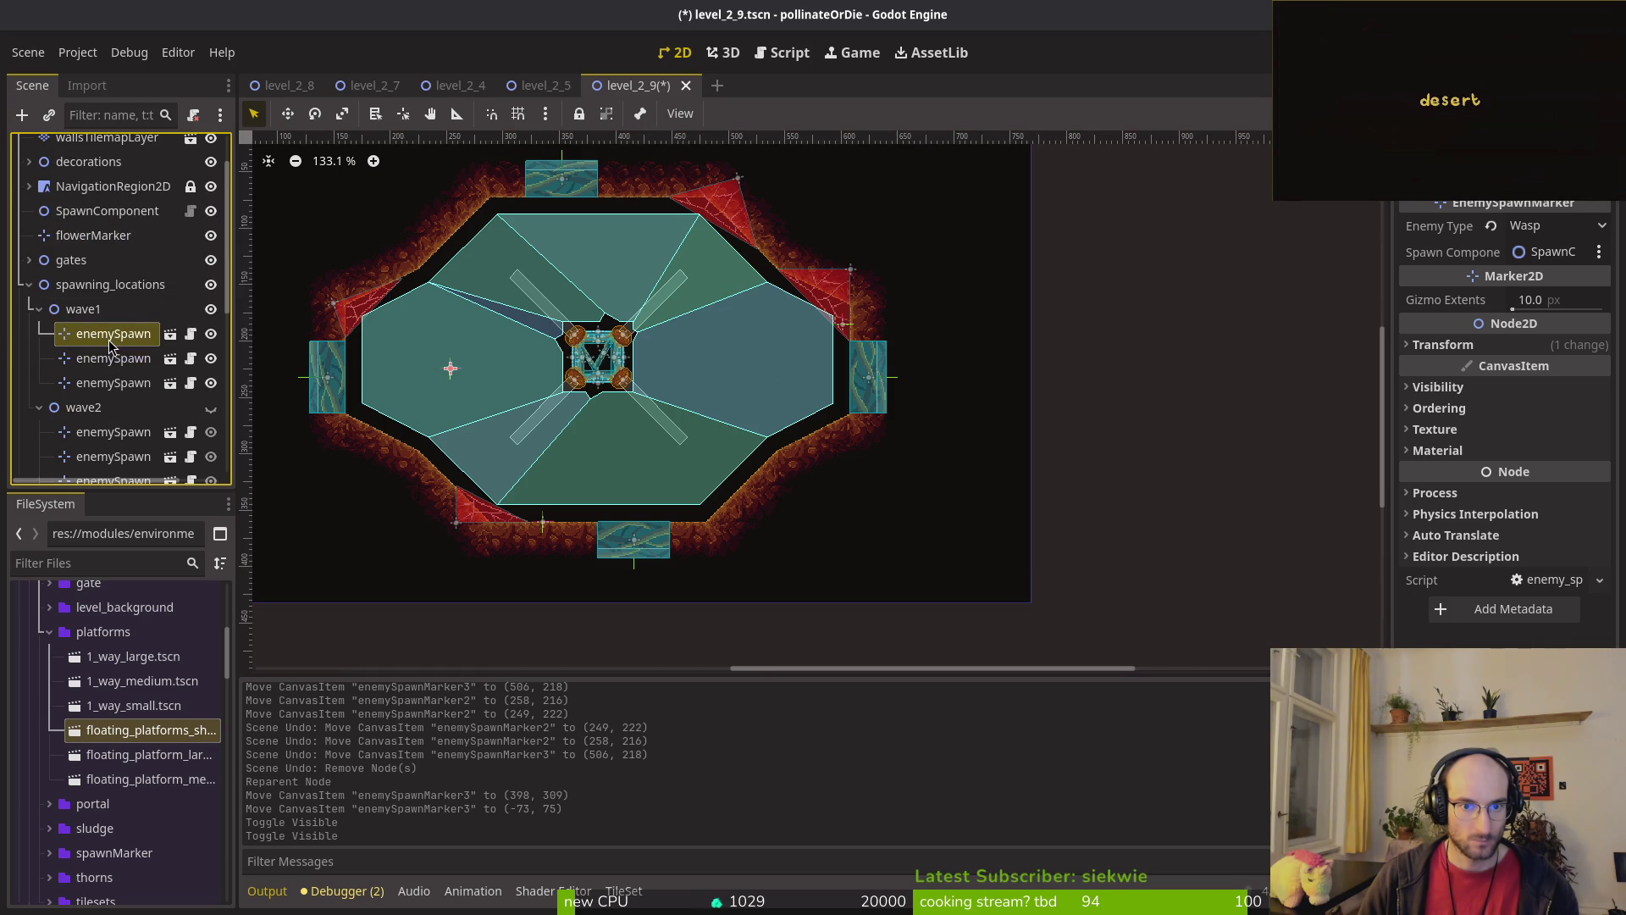
{"action": "left_click", "coordinate": [123, 363]}
{"action": "scroll", "coordinate": [606, 432], "scroll_direction": "down", "scroll_amount": 6}
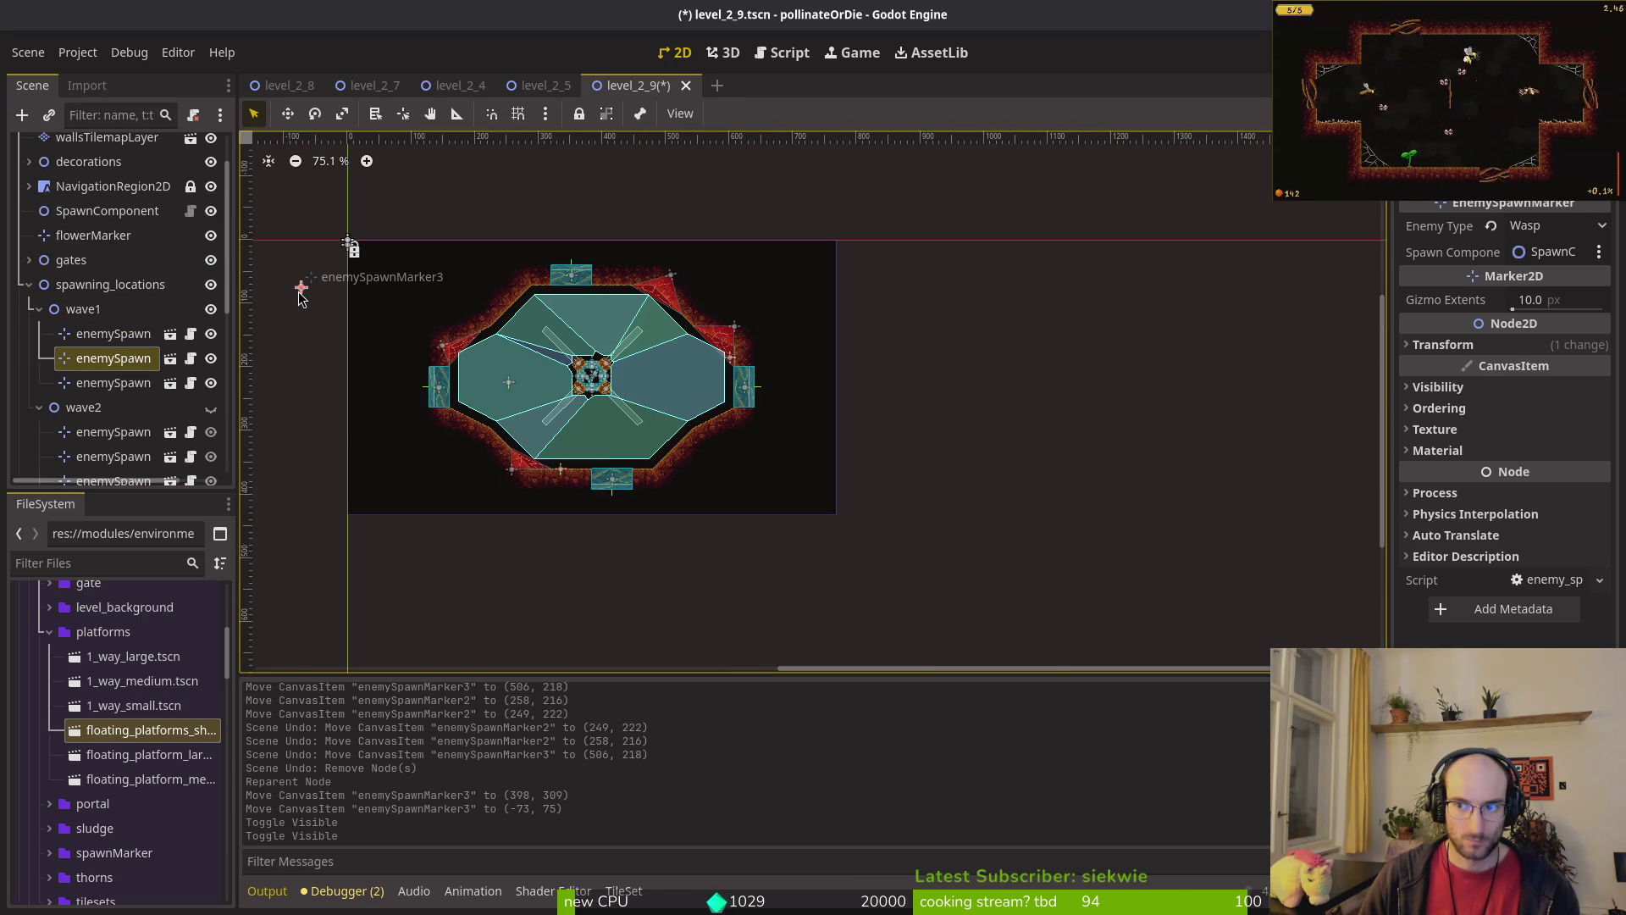
{"action": "left_click_drag", "start_coordinate": [300, 296], "coordinate": [678, 381]}
{"action": "scroll", "coordinate": [666, 375], "scroll_direction": "up", "scroll_amount": 5}
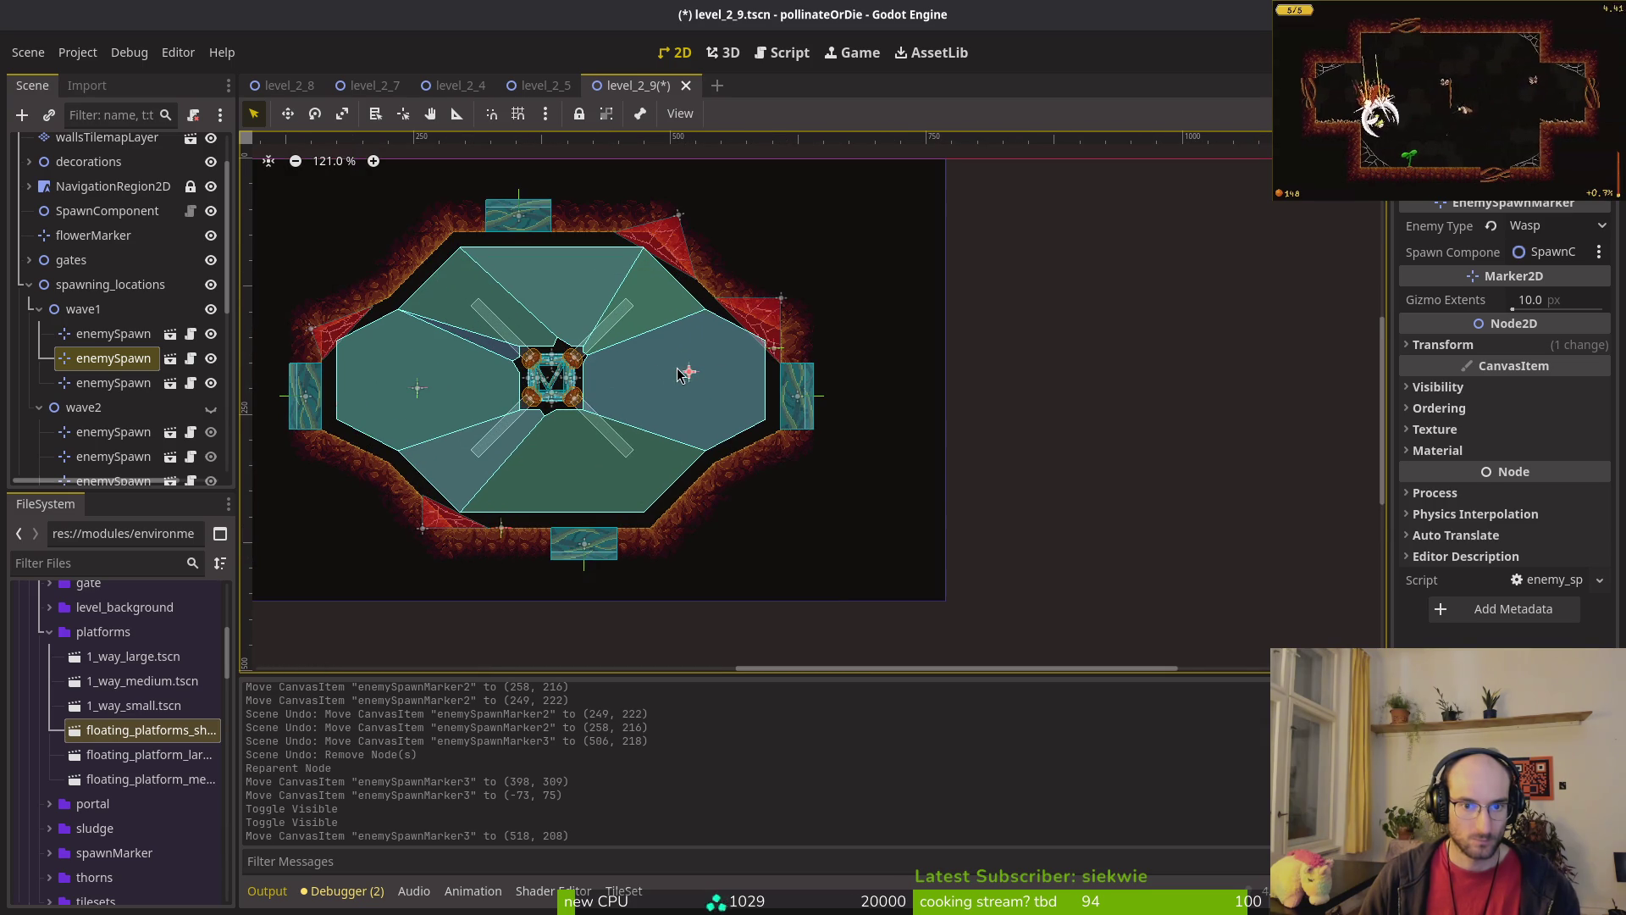
{"action": "key", "text": "Delete"}
{"action": "key", "text": "Return"}
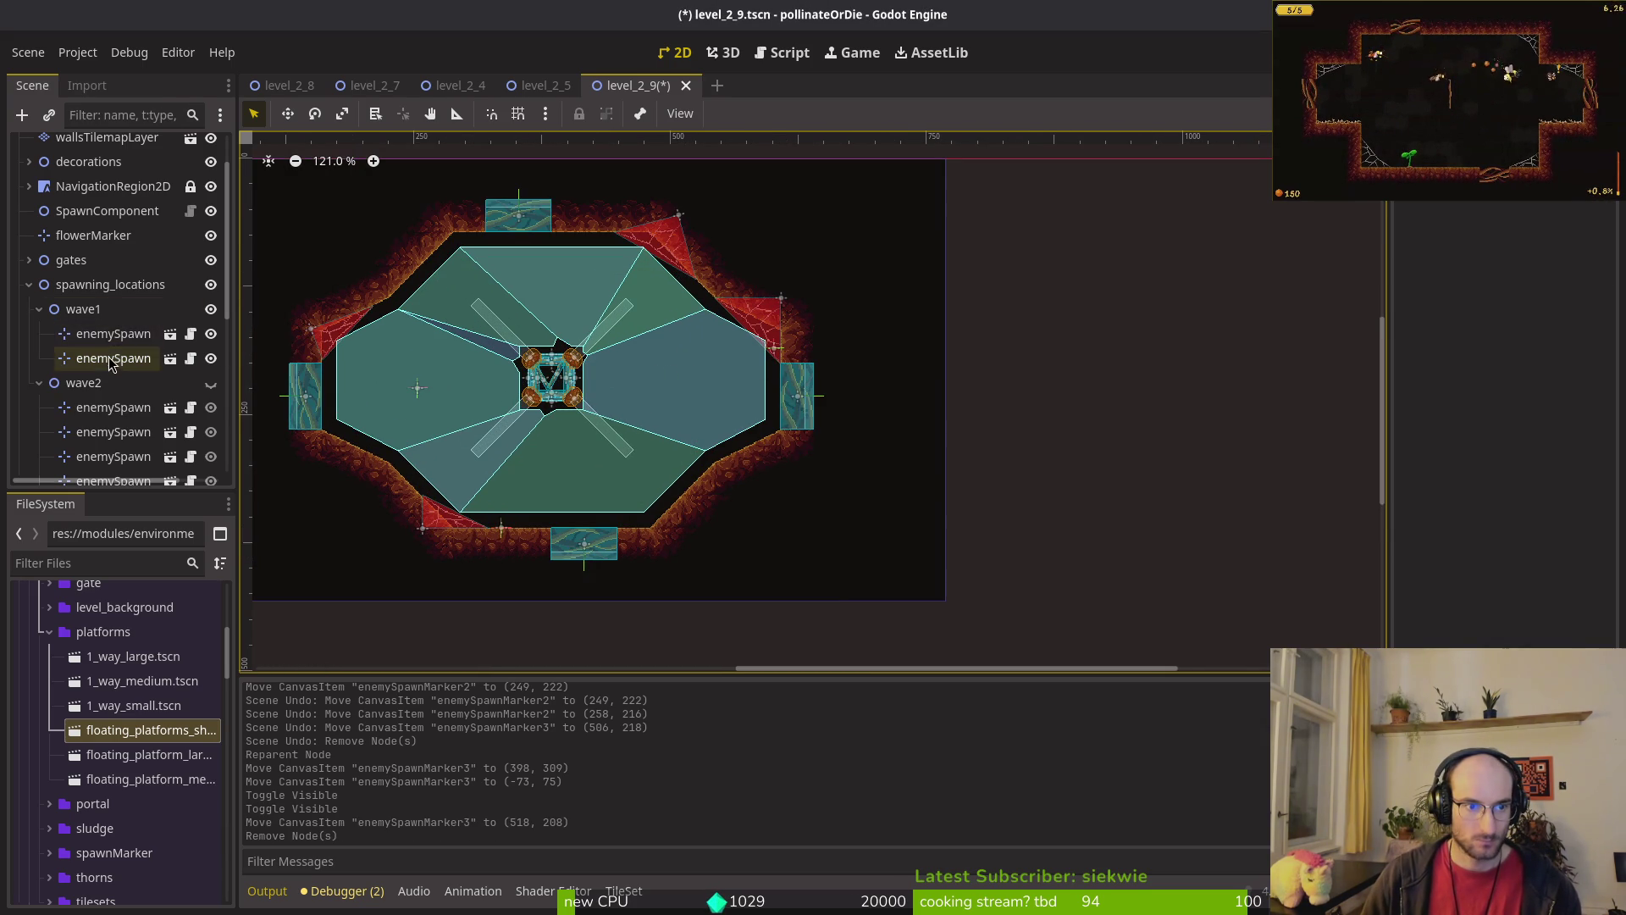
Step: Paste a spawn point into wave1, set its Enemy Type to Fruitfly, and paste another
{"action": "left_click", "coordinate": [114, 340]}
{"action": "left_click", "coordinate": [123, 311]}
{"action": "key", "text": "ctrl+v"}
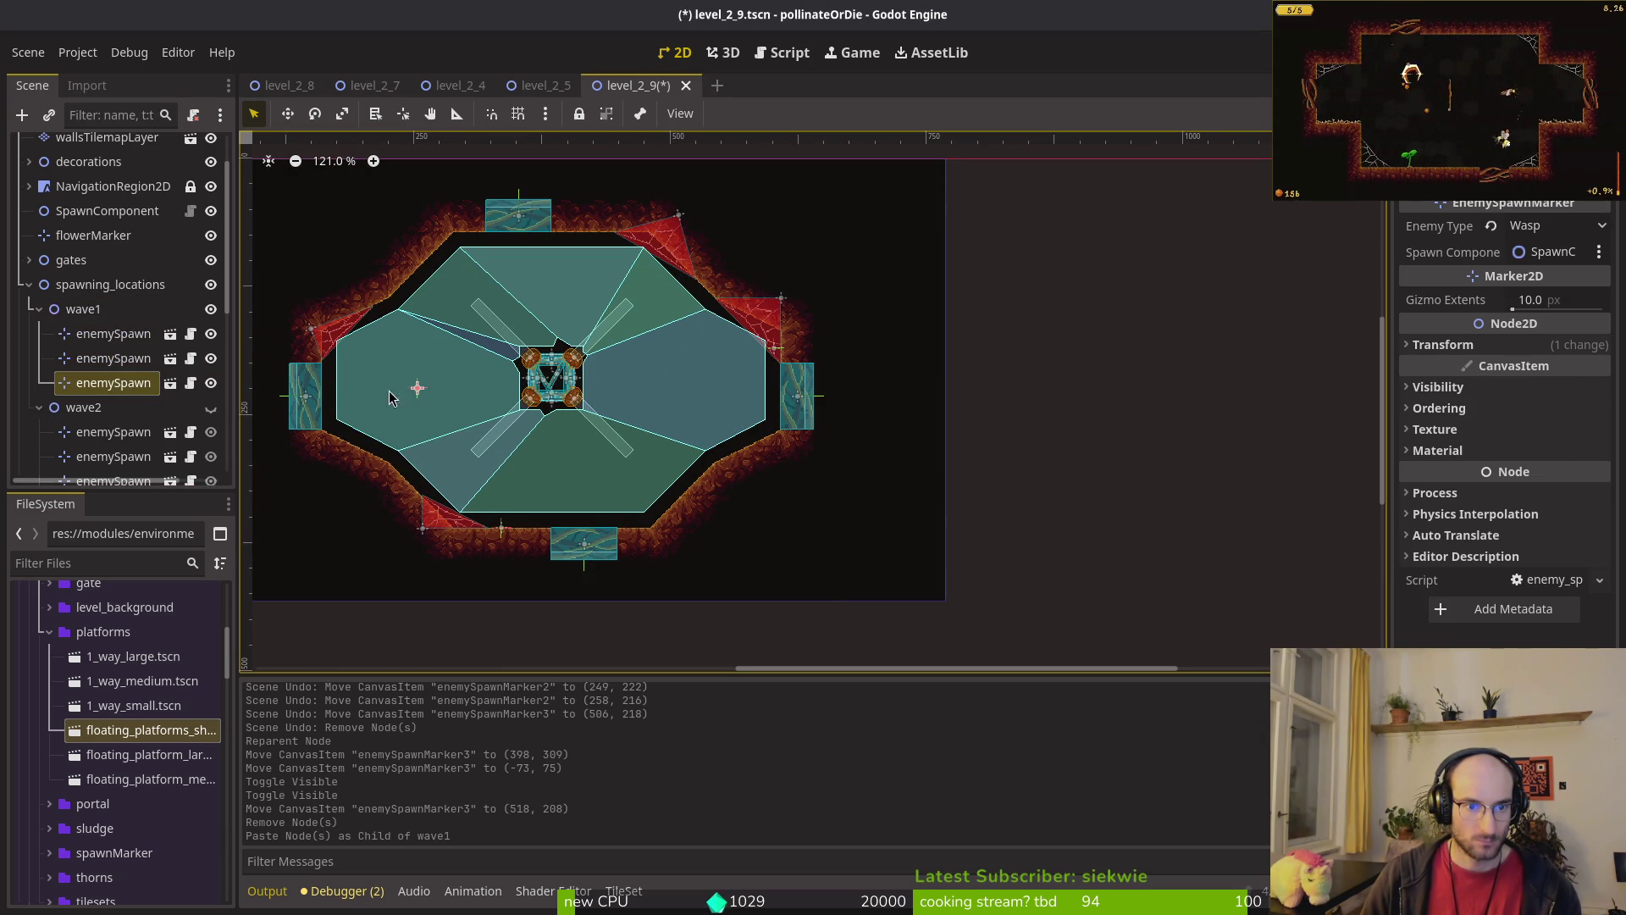
{"action": "left_click", "coordinate": [1598, 225]}
{"action": "left_click", "coordinate": [1542, 254]}
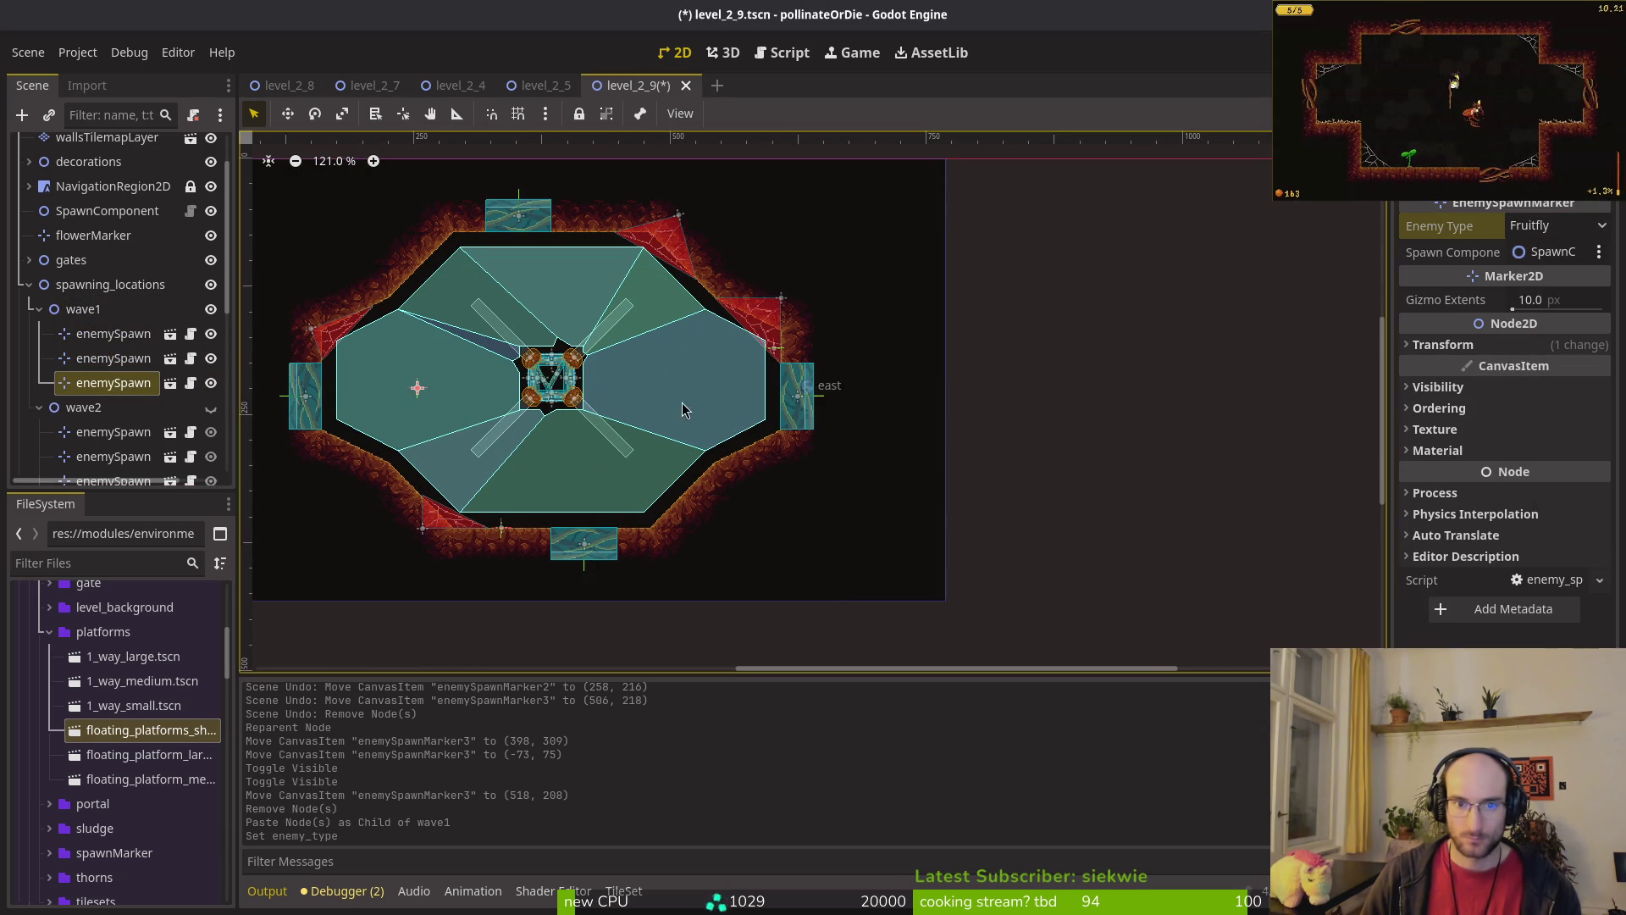
{"action": "left_click", "coordinate": [101, 309]}
{"action": "key", "text": "ctrl+v"}
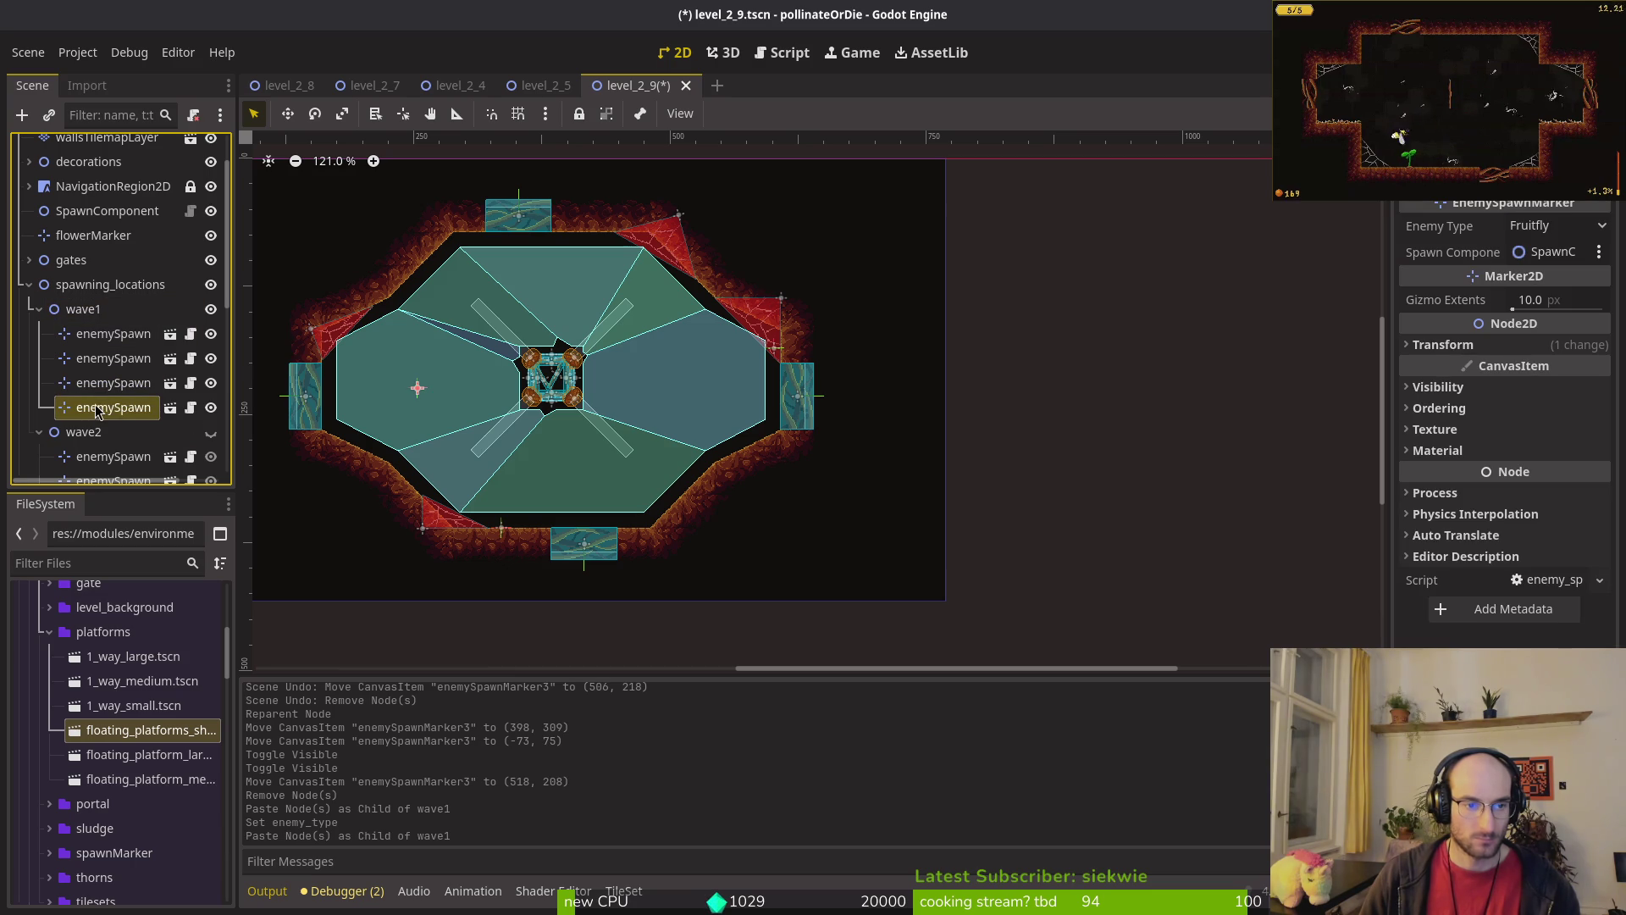
Step: Separate the stacked left-side markers, moving Marker4 up and repositioning Marker3
{"action": "left_click", "coordinate": [111, 388]}
{"action": "scroll", "coordinate": [451, 361], "scroll_direction": "up", "scroll_amount": 6}
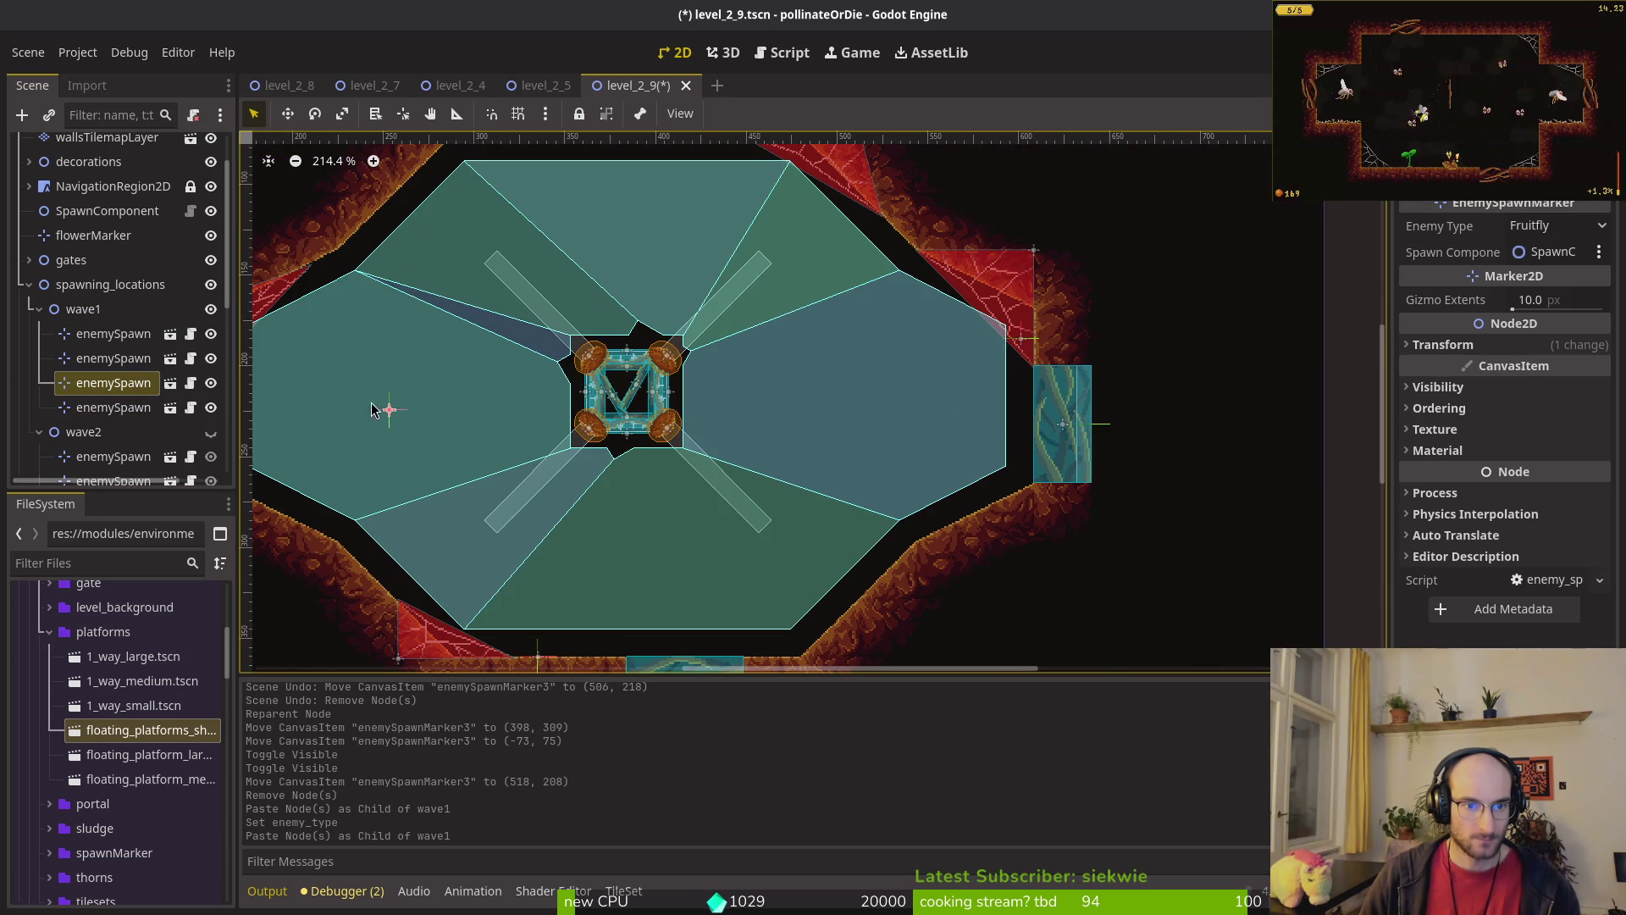
{"action": "mouse_move", "coordinate": [388, 412]}
{"action": "left_mouse_down"}
{"action": "mouse_move", "coordinate": [407, 363]}
{"action": "mouse_move", "coordinate": [410, 425]}
{"action": "mouse_move", "coordinate": [427, 434]}
{"action": "mouse_move", "coordinate": [362, 419]}
{"action": "mouse_move", "coordinate": [596, 214]}
{"action": "left_mouse_up"}
{"action": "left_click_drag", "start_coordinate": [426, 434], "coordinate": [647, 291]}
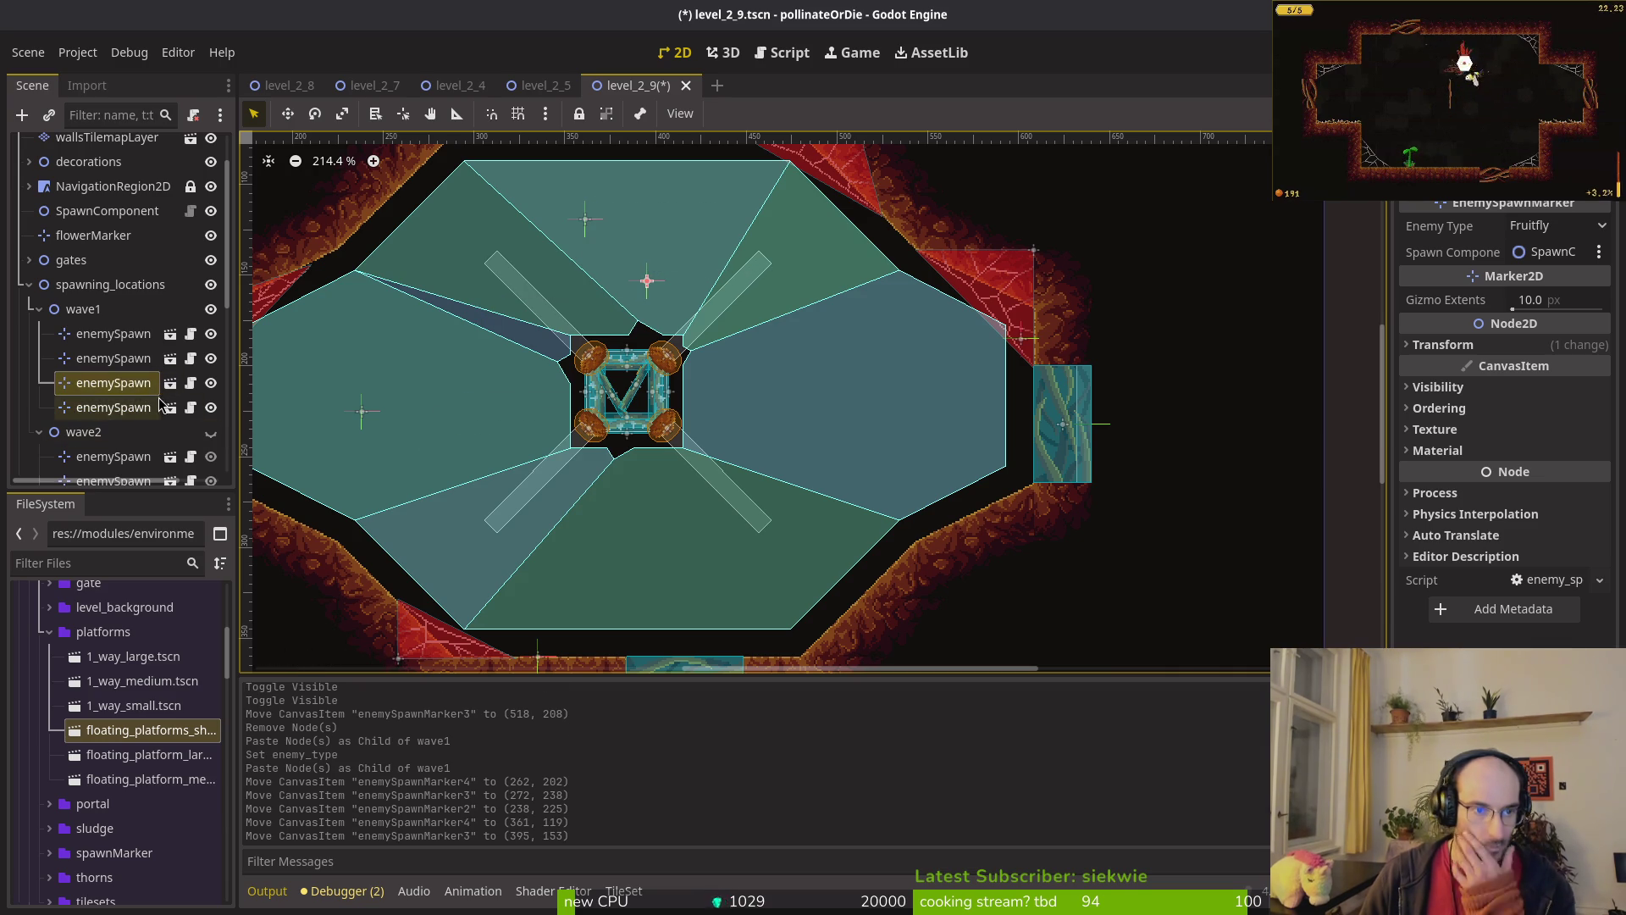
Step: Paste a new wave1 spawn, place it in the top area, and make it a Fly
{"action": "left_click", "coordinate": [95, 310]}
{"action": "key", "text": "ctrl+v"}
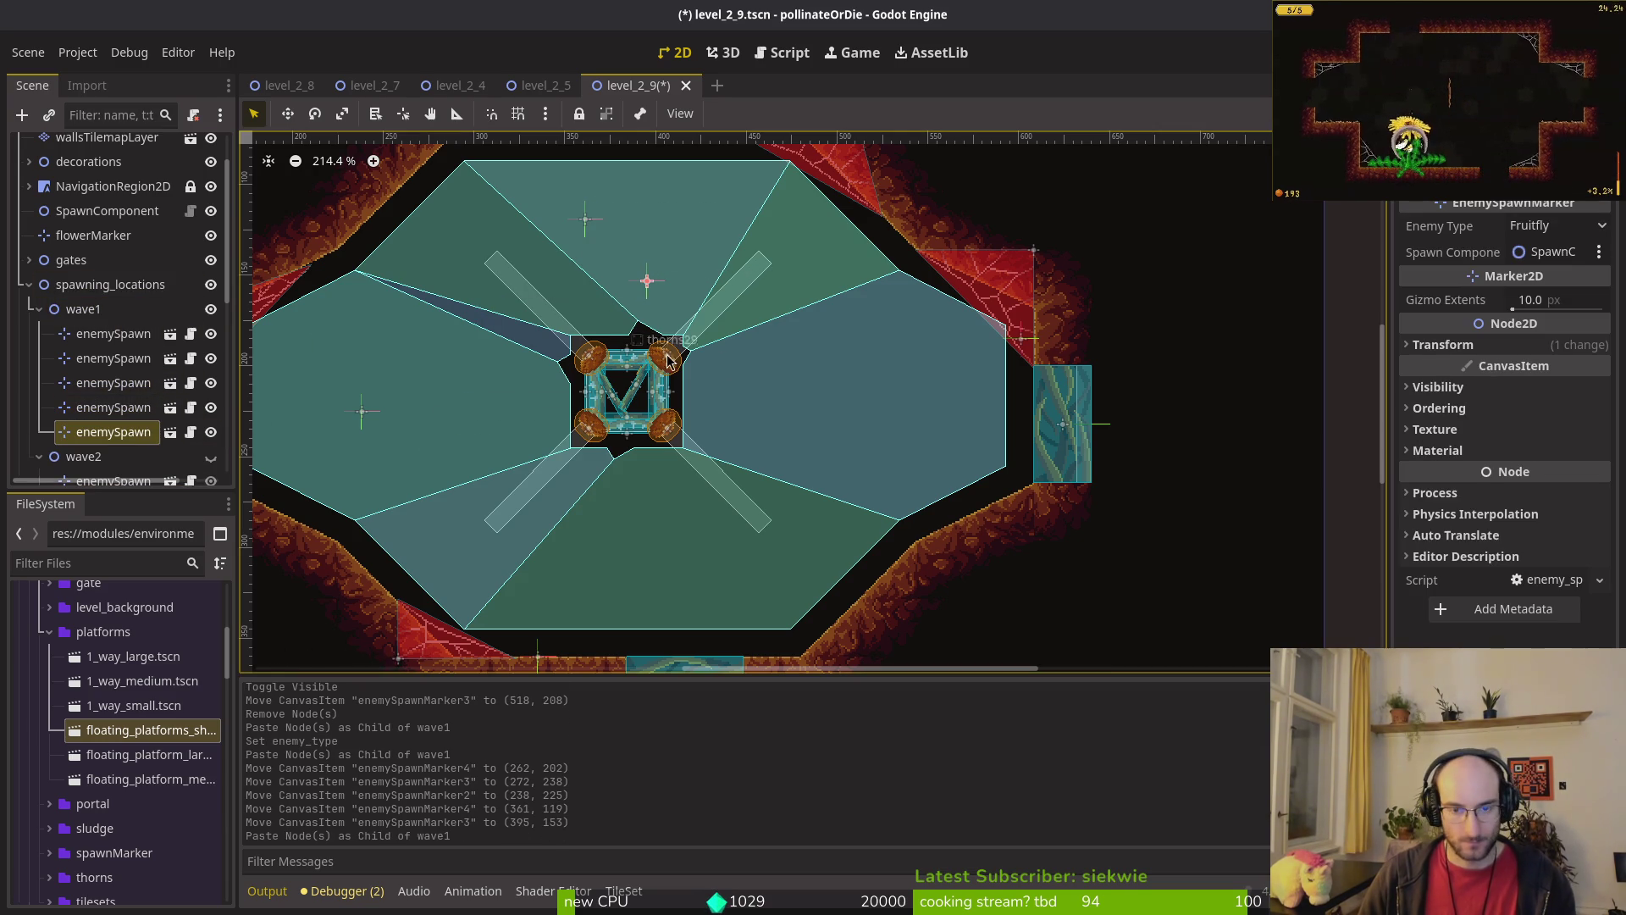
{"action": "mouse_move", "coordinate": [646, 267]}
{"action": "left_mouse_down"}
{"action": "mouse_move", "coordinate": [646, 224]}
{"action": "mouse_move", "coordinate": [632, 239]}
{"action": "mouse_move", "coordinate": [659, 277]}
{"action": "left_mouse_up"}
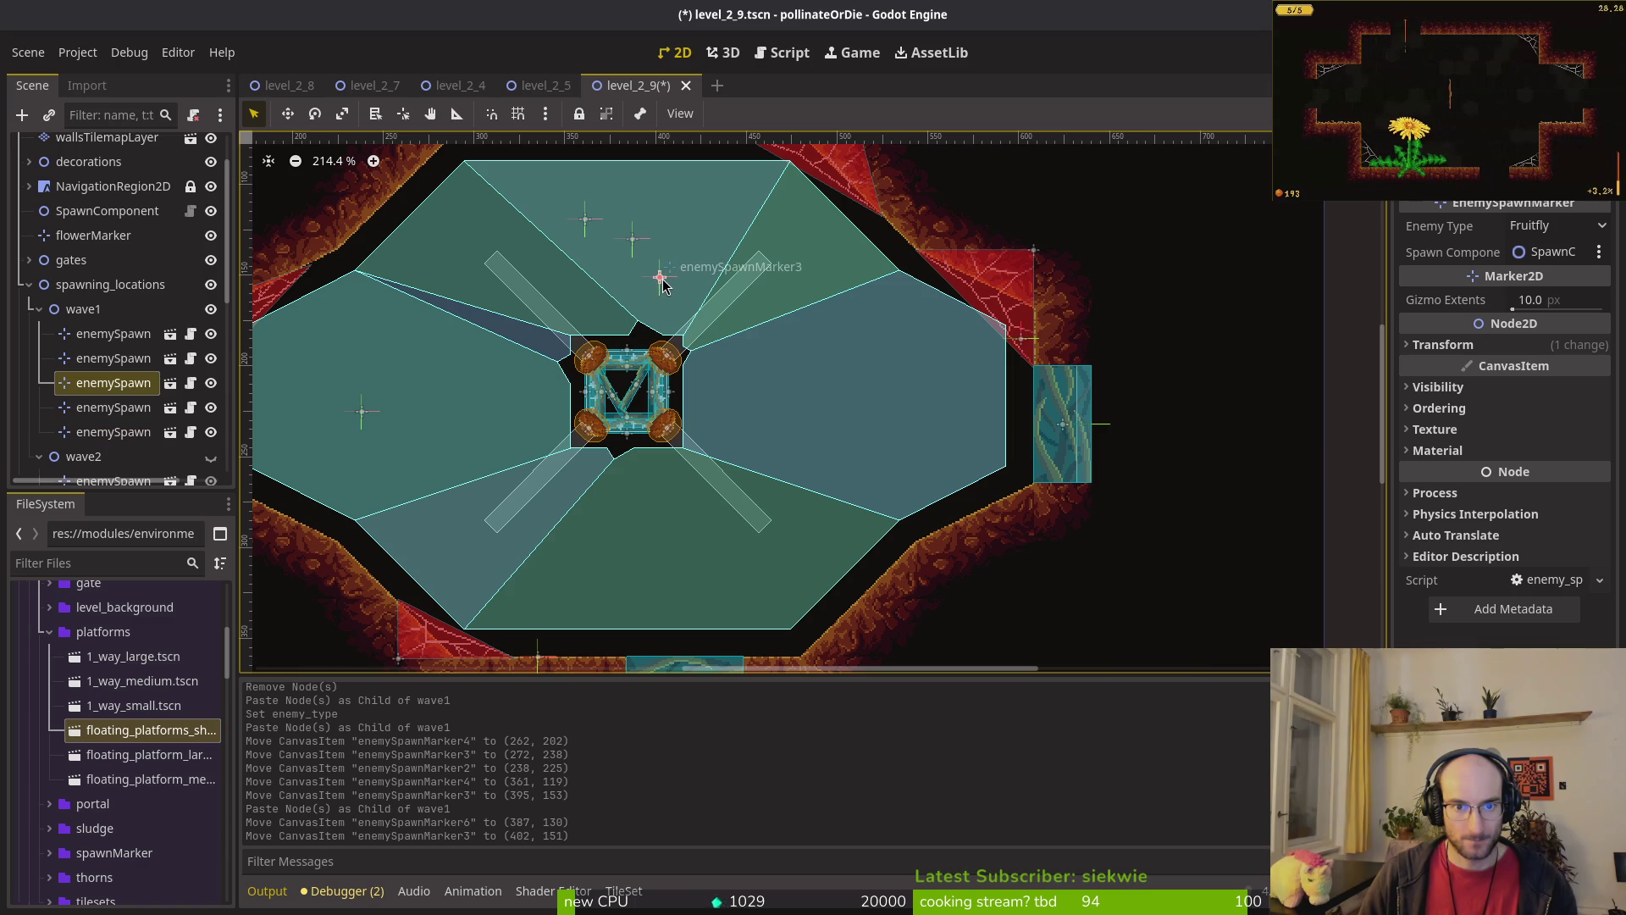
{"action": "left_click", "coordinate": [1557, 225]}
{"action": "left_click", "coordinate": [1515, 261]}
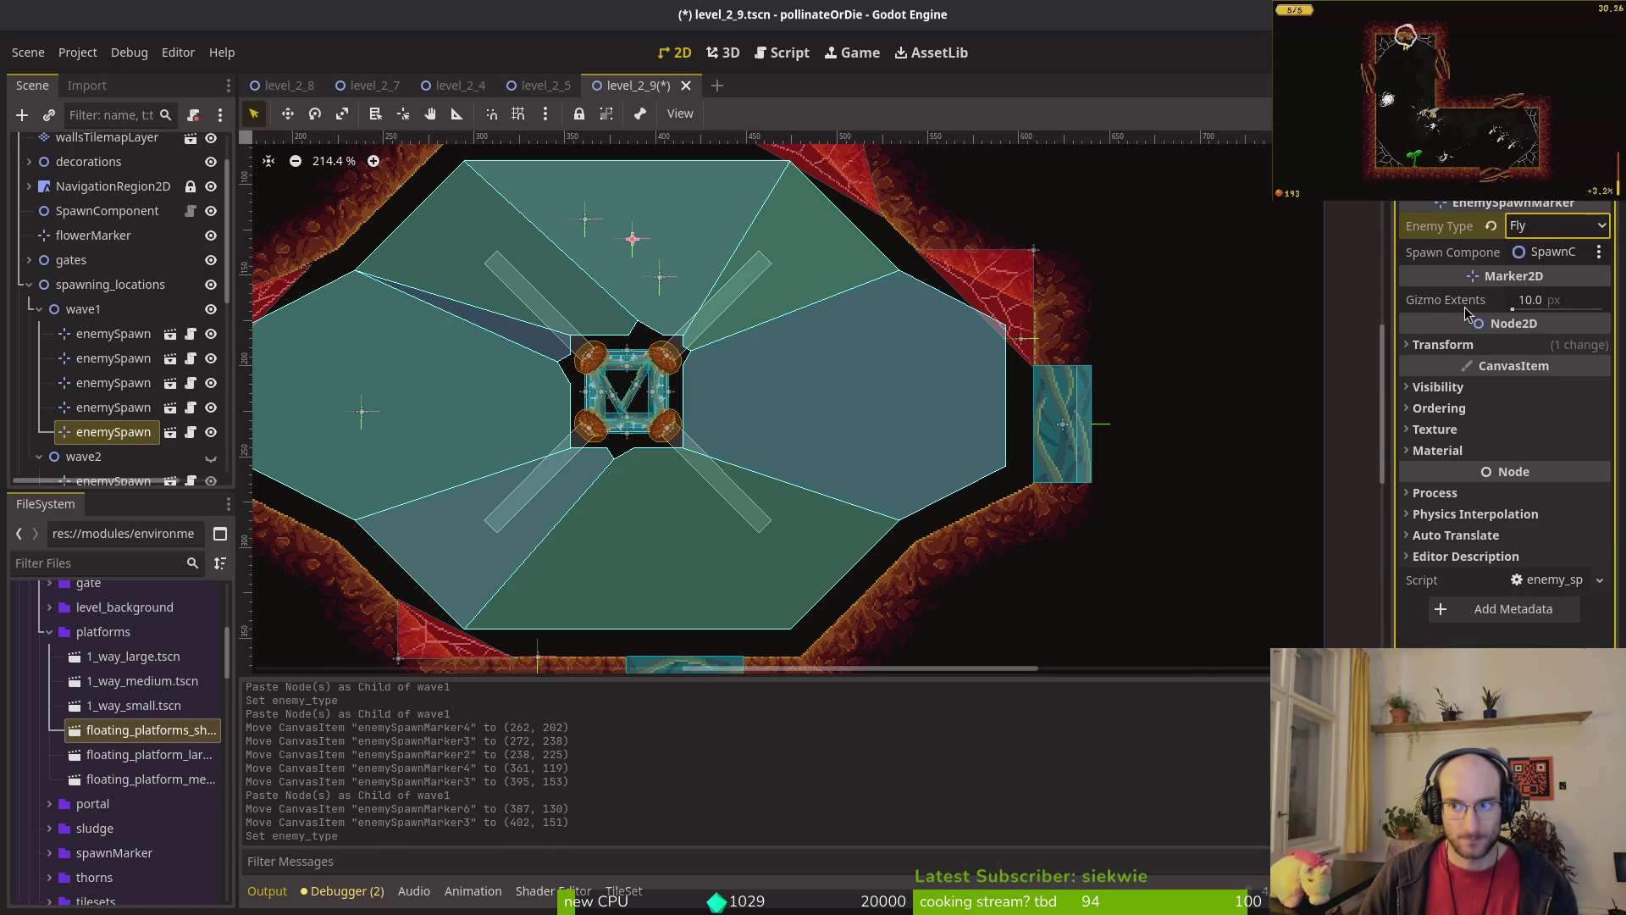
Step: Copy a spawn point into wave1 and move enemySpawnMarker7 down toward the bottom
{"action": "left_click", "coordinate": [116, 408]}
{"action": "key", "text": "ctrl+c"}
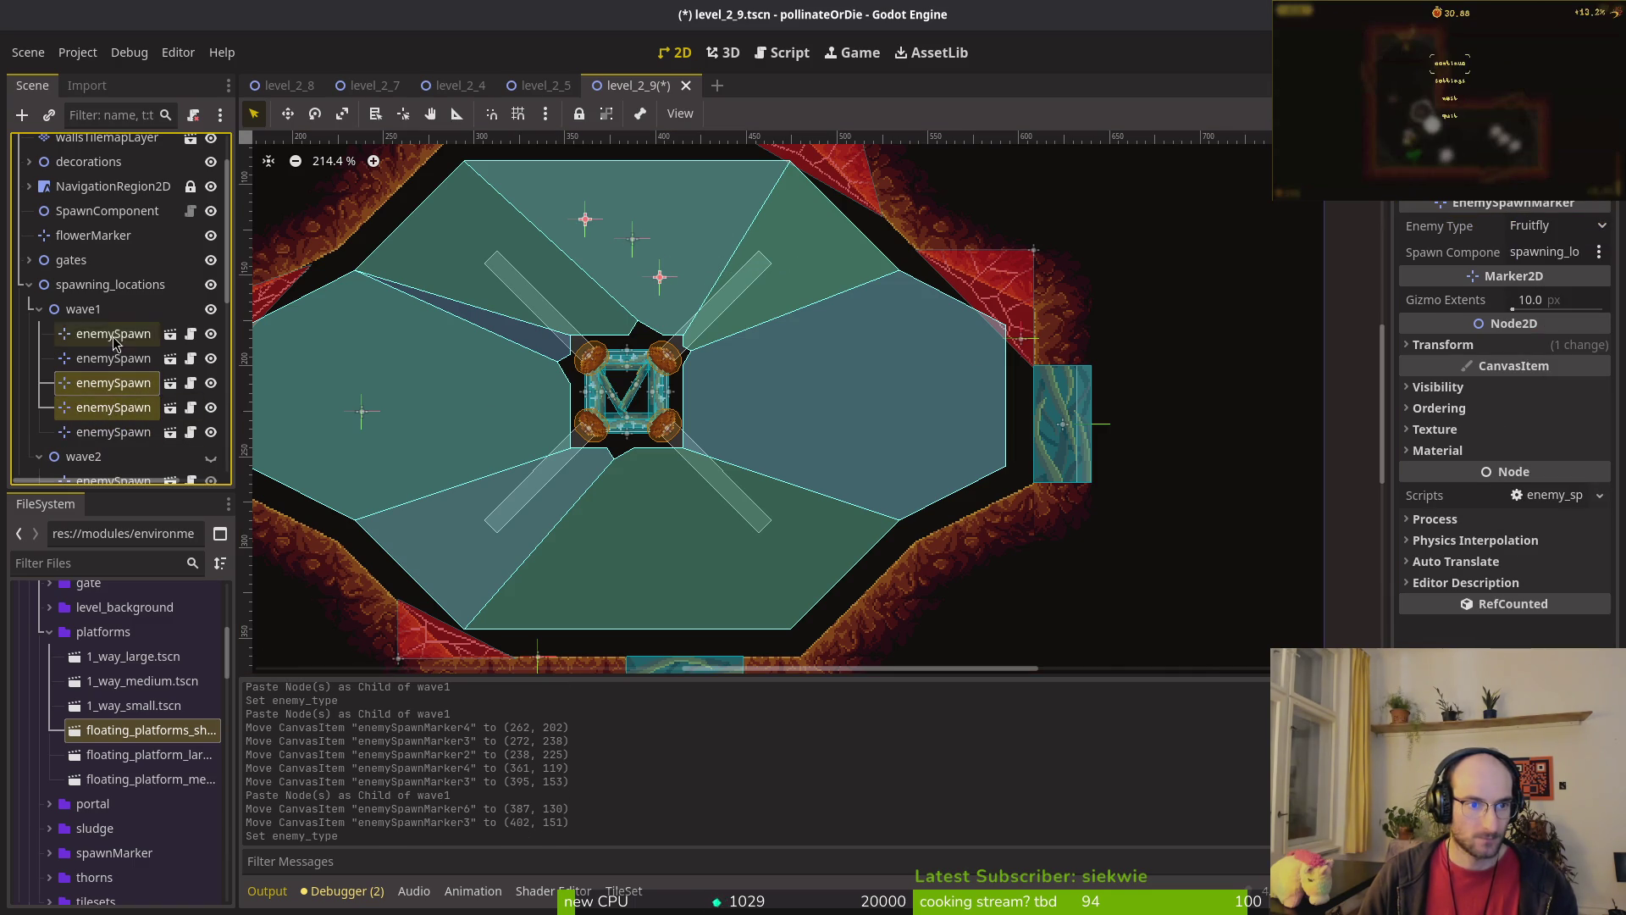
{"action": "left_click", "coordinate": [83, 308]}
{"action": "key", "text": "ctrl+v"}
{"action": "left_click_drag", "start_coordinate": [655, 286], "coordinate": [669, 351]}
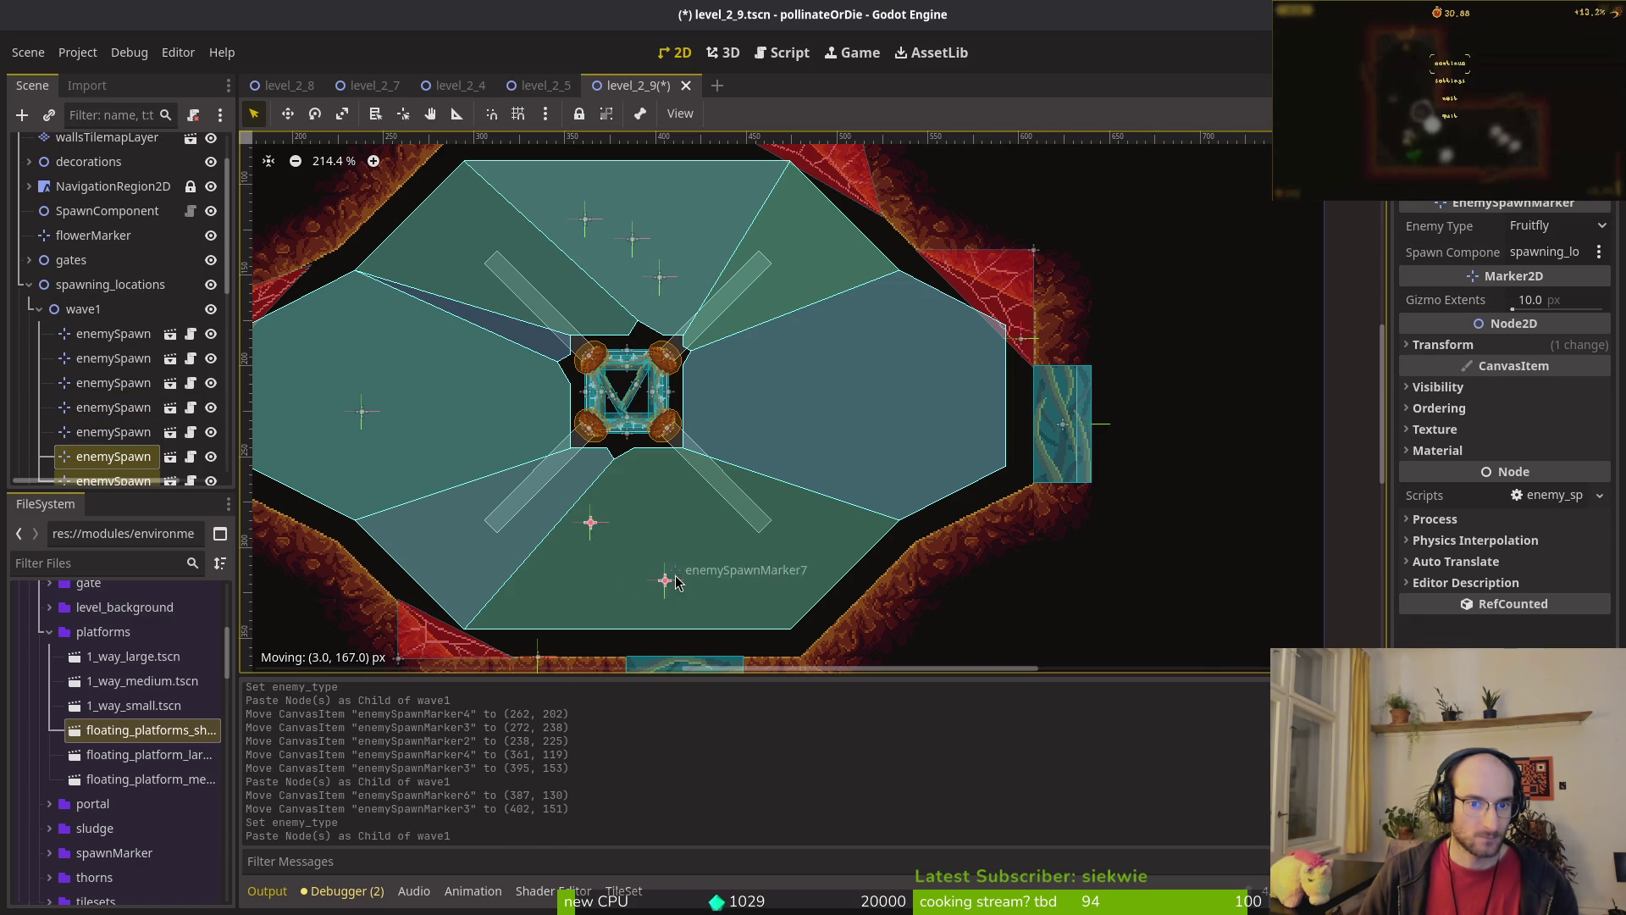
{"action": "left_click_drag", "start_coordinate": [661, 573], "coordinate": [660, 574]}
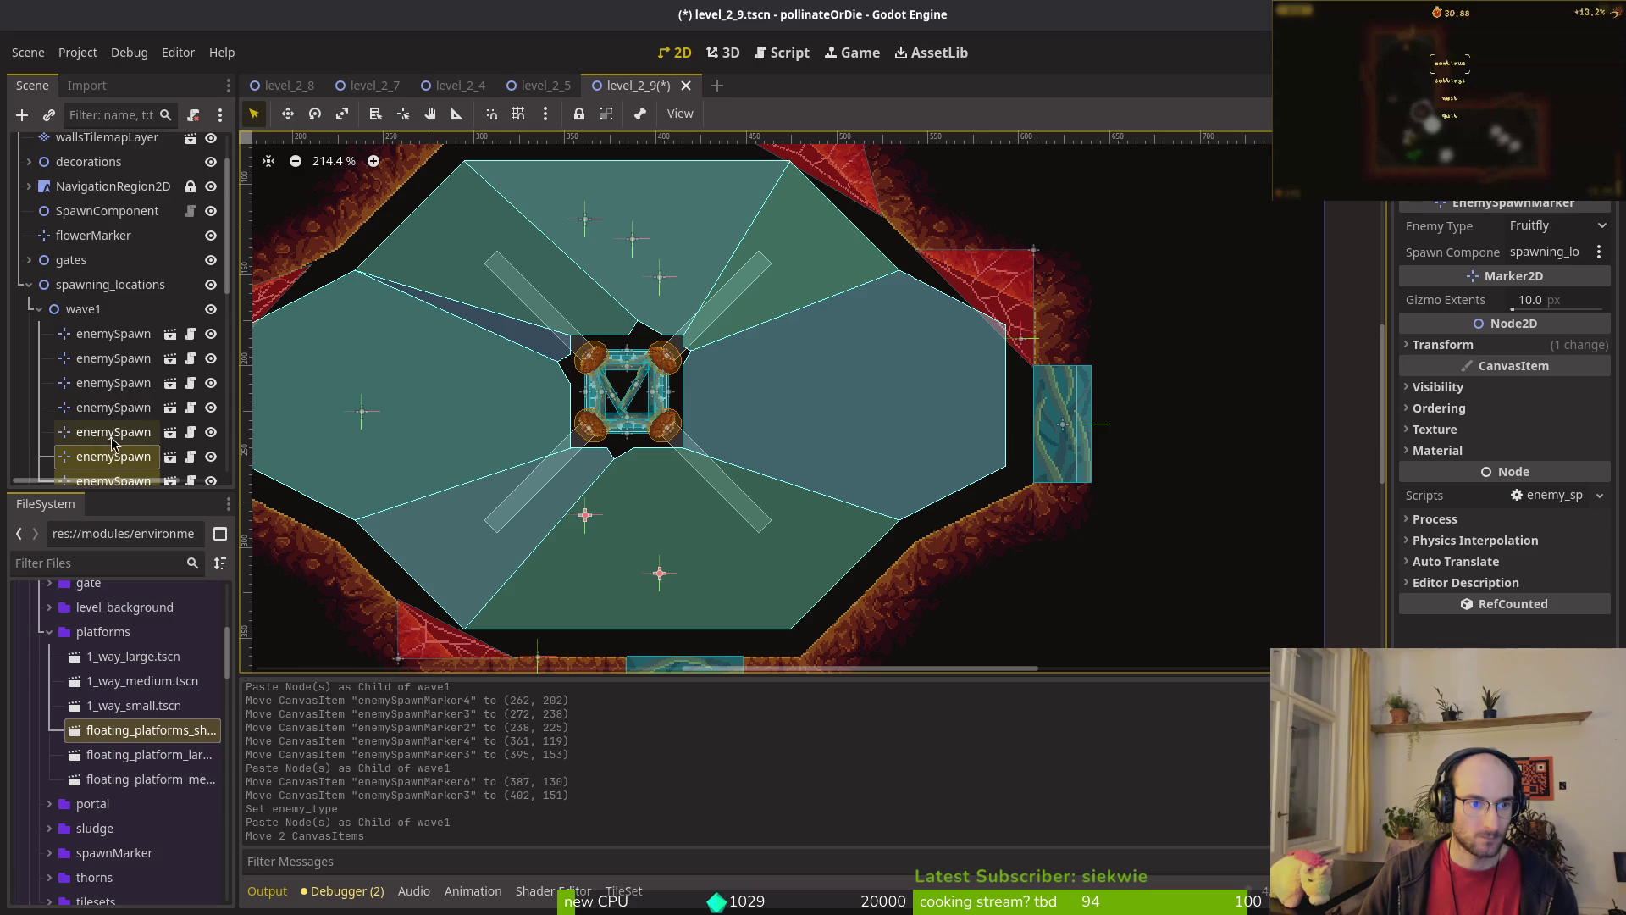
{"action": "scroll", "coordinate": [114, 381], "scroll_direction": "down", "scroll_amount": 3}
Step: Paste a Fly spawn copy as enemySpawnMarker9 in the lower arena, set its type, and save level_2_9
{"action": "left_click", "coordinate": [114, 348]}
{"action": "left_click", "coordinate": [74, 228]}
{"action": "key", "text": "ctrl+v"}
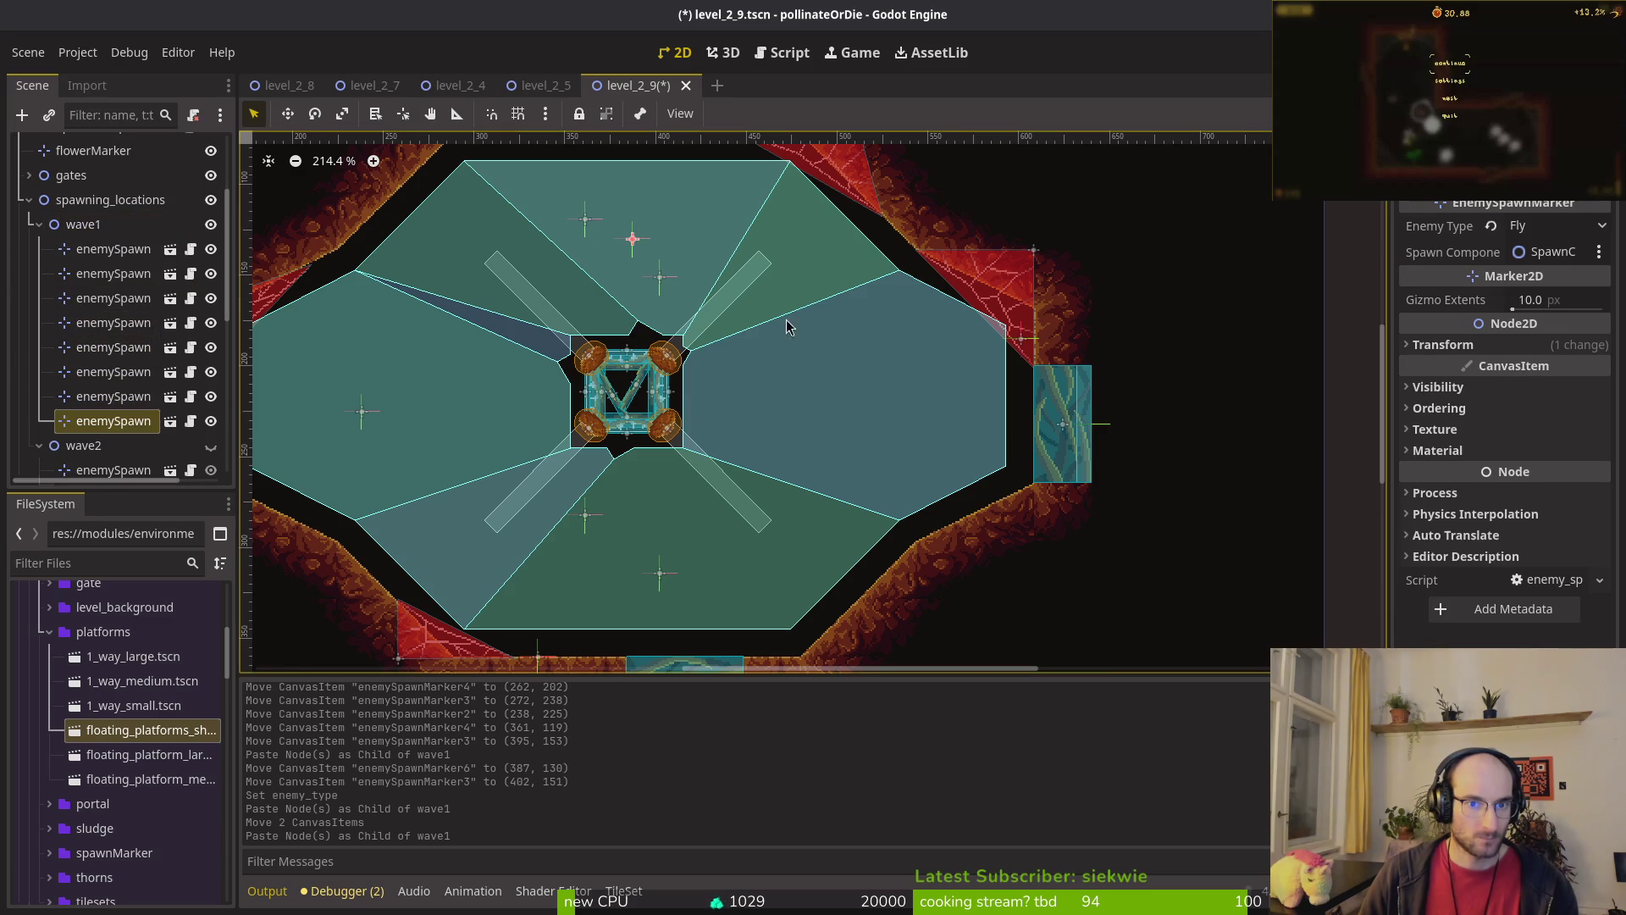
{"action": "left_click_drag", "start_coordinate": [643, 245], "coordinate": [625, 551]}
{"action": "left_click", "coordinate": [1558, 226]}
{"action": "left_click", "coordinate": [1541, 280]}
{"action": "left_click", "coordinate": [980, 421]}
{"action": "key", "text": "ctrl+s"}
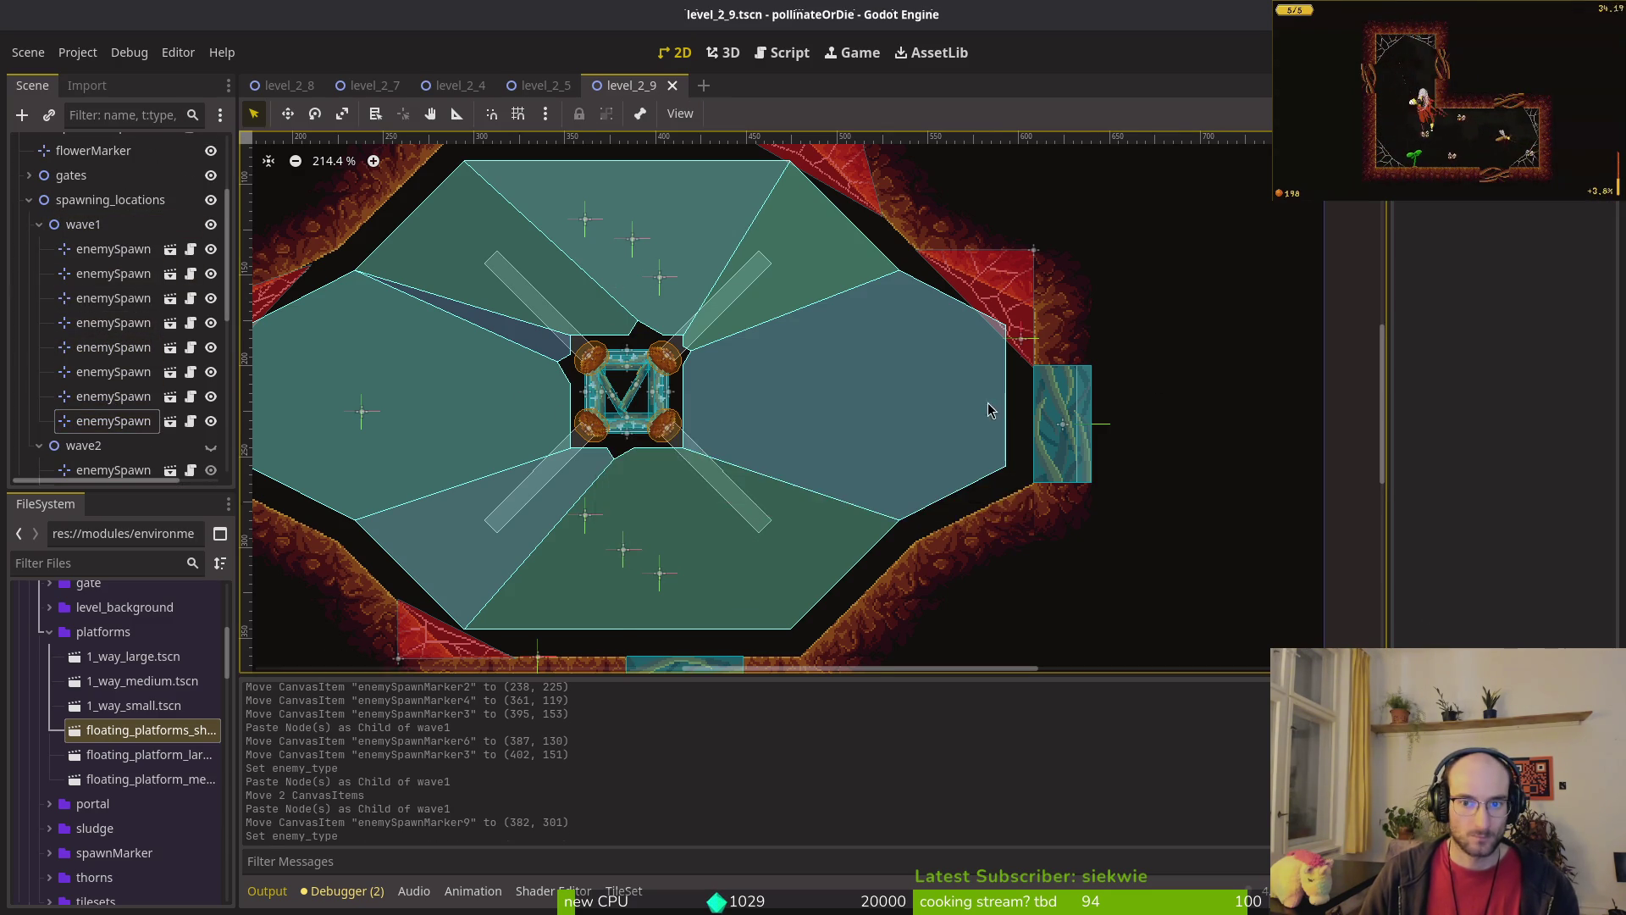
{"action": "scroll", "coordinate": [979, 421], "scroll_direction": "down", "scroll_amount": 4}
Step: Hide wave1's spawn markers, show wave2's, and select the Wasp spawn among them
{"action": "left_click", "coordinate": [1015, 356]}
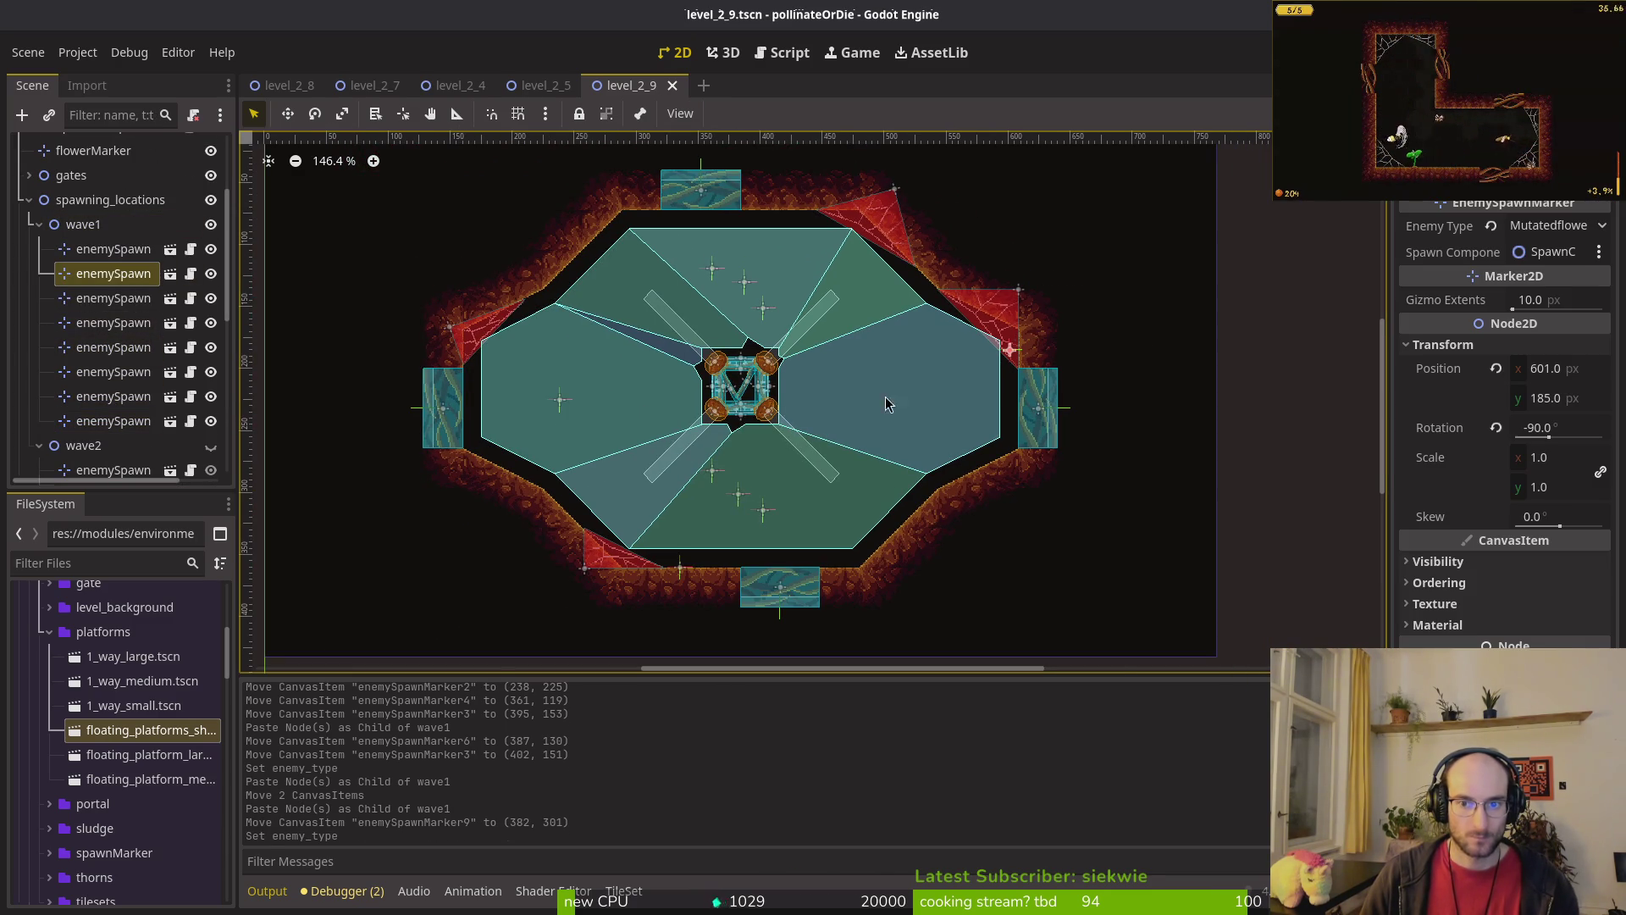
{"action": "left_click", "coordinate": [39, 224]}
{"action": "left_click", "coordinate": [210, 224]}
{"action": "left_click", "coordinate": [210, 249]}
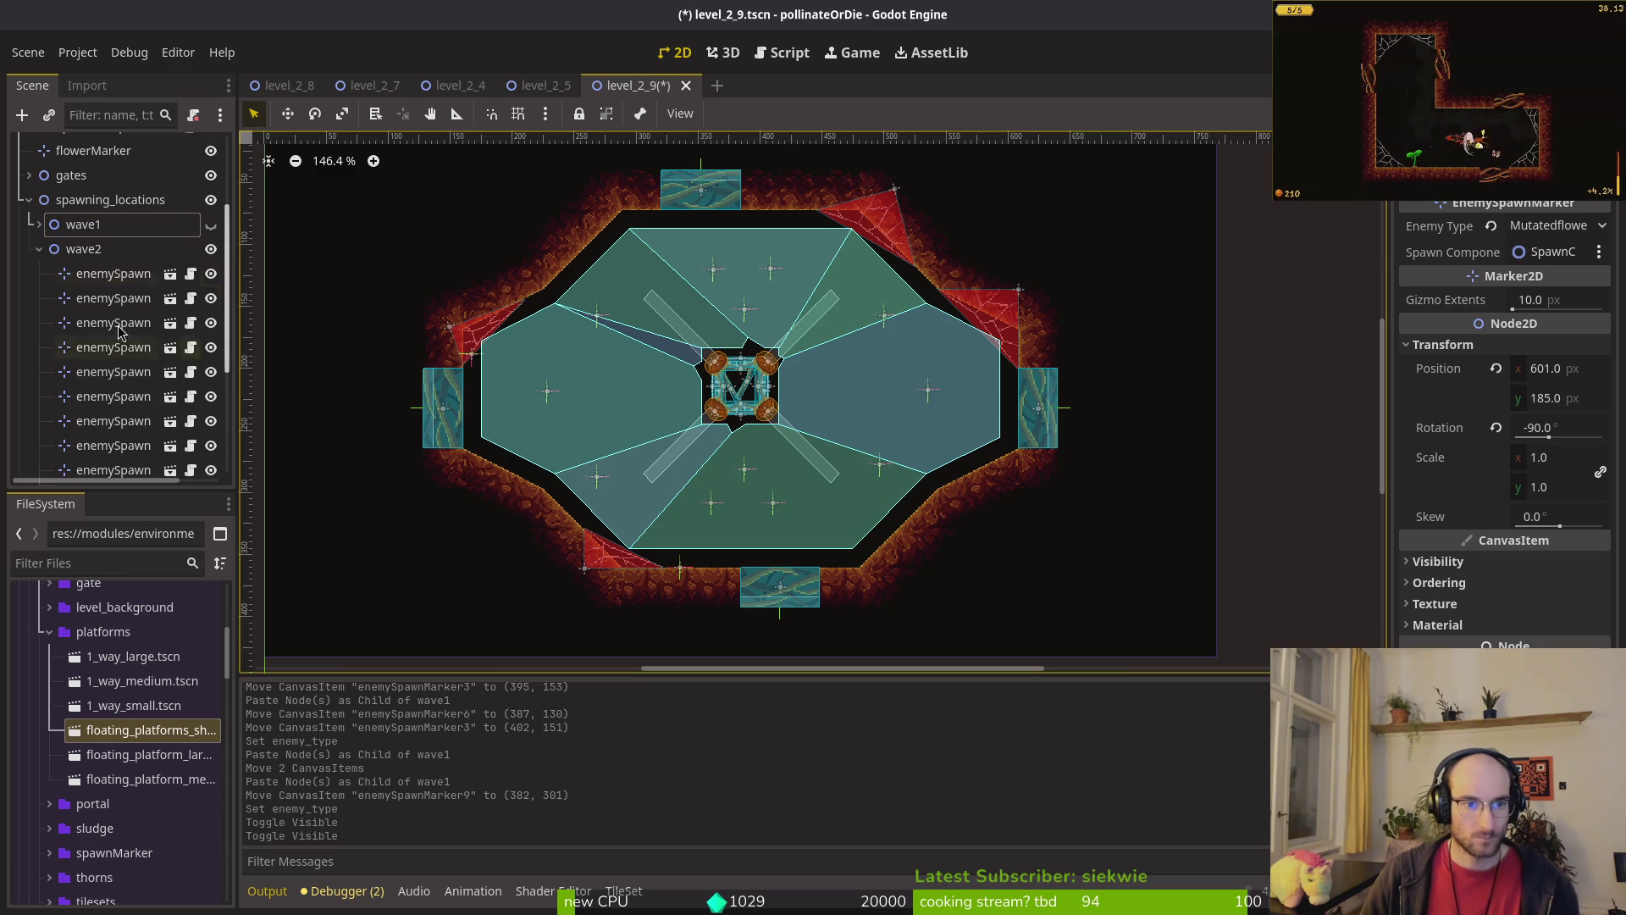
{"action": "left_click", "coordinate": [104, 279]}
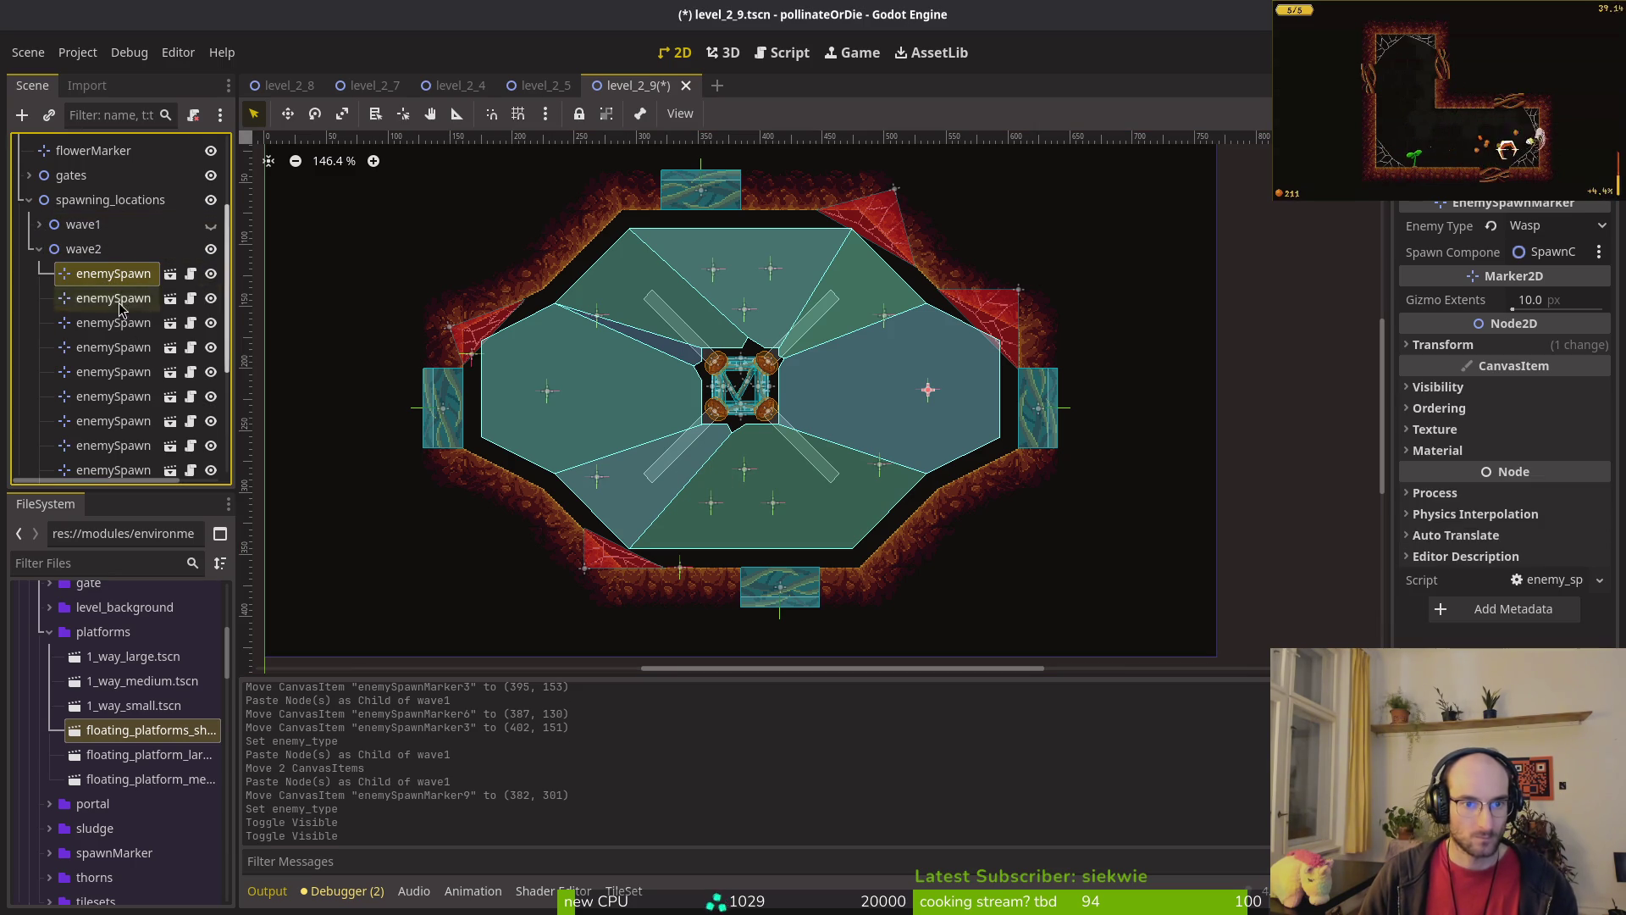
{"action": "left_click", "coordinate": [474, 360]}
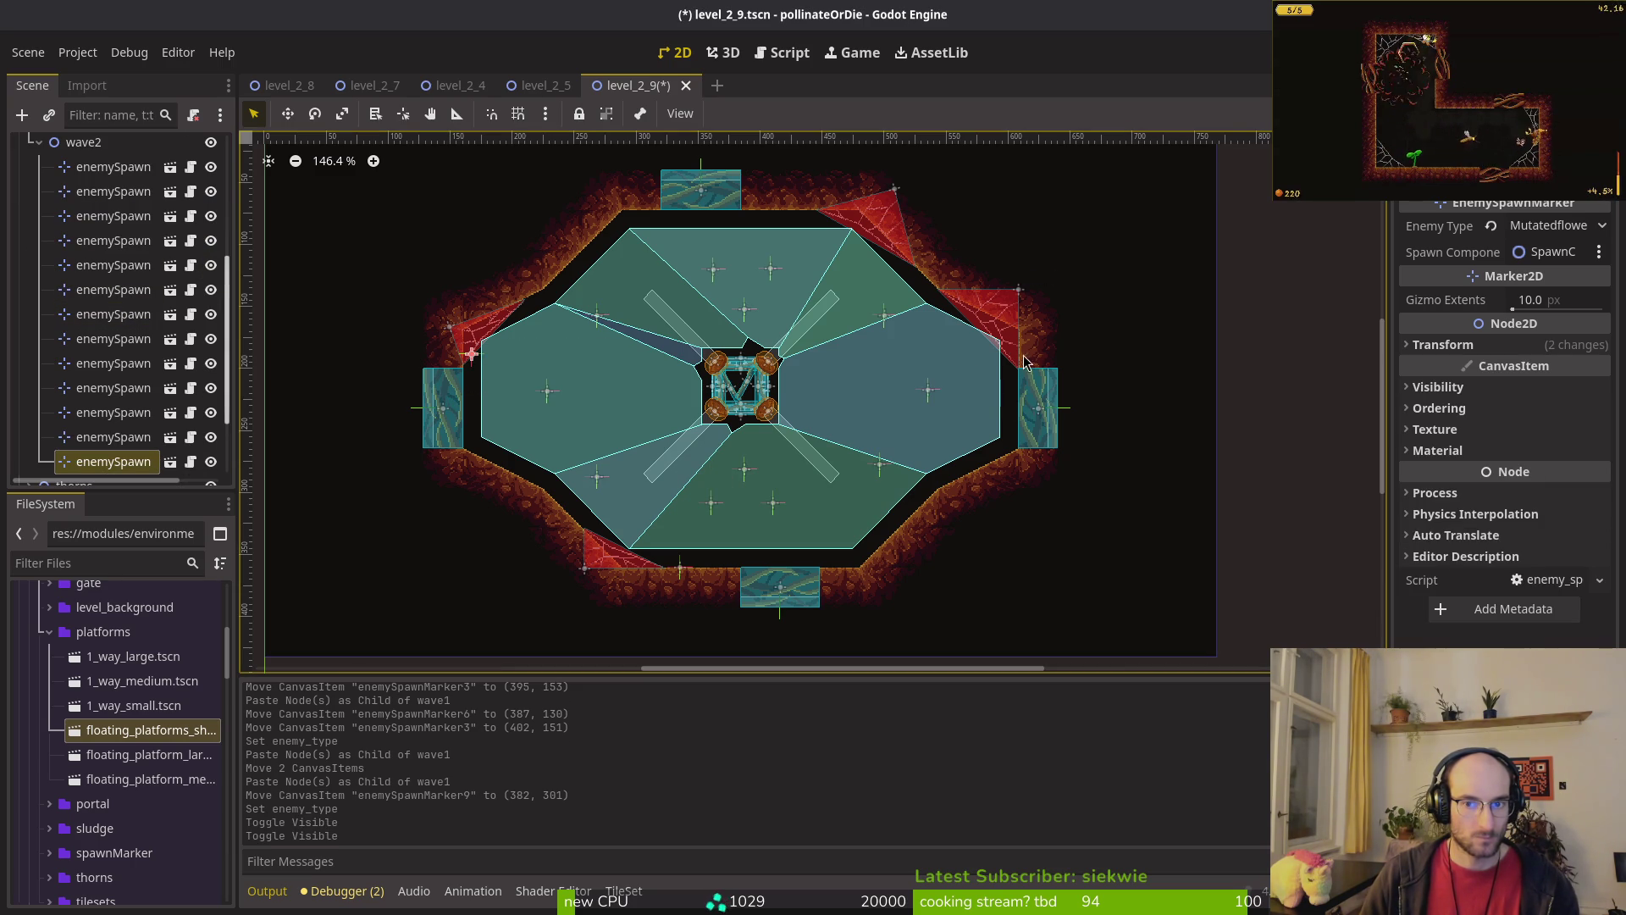
{"action": "left_click", "coordinate": [546, 392]}
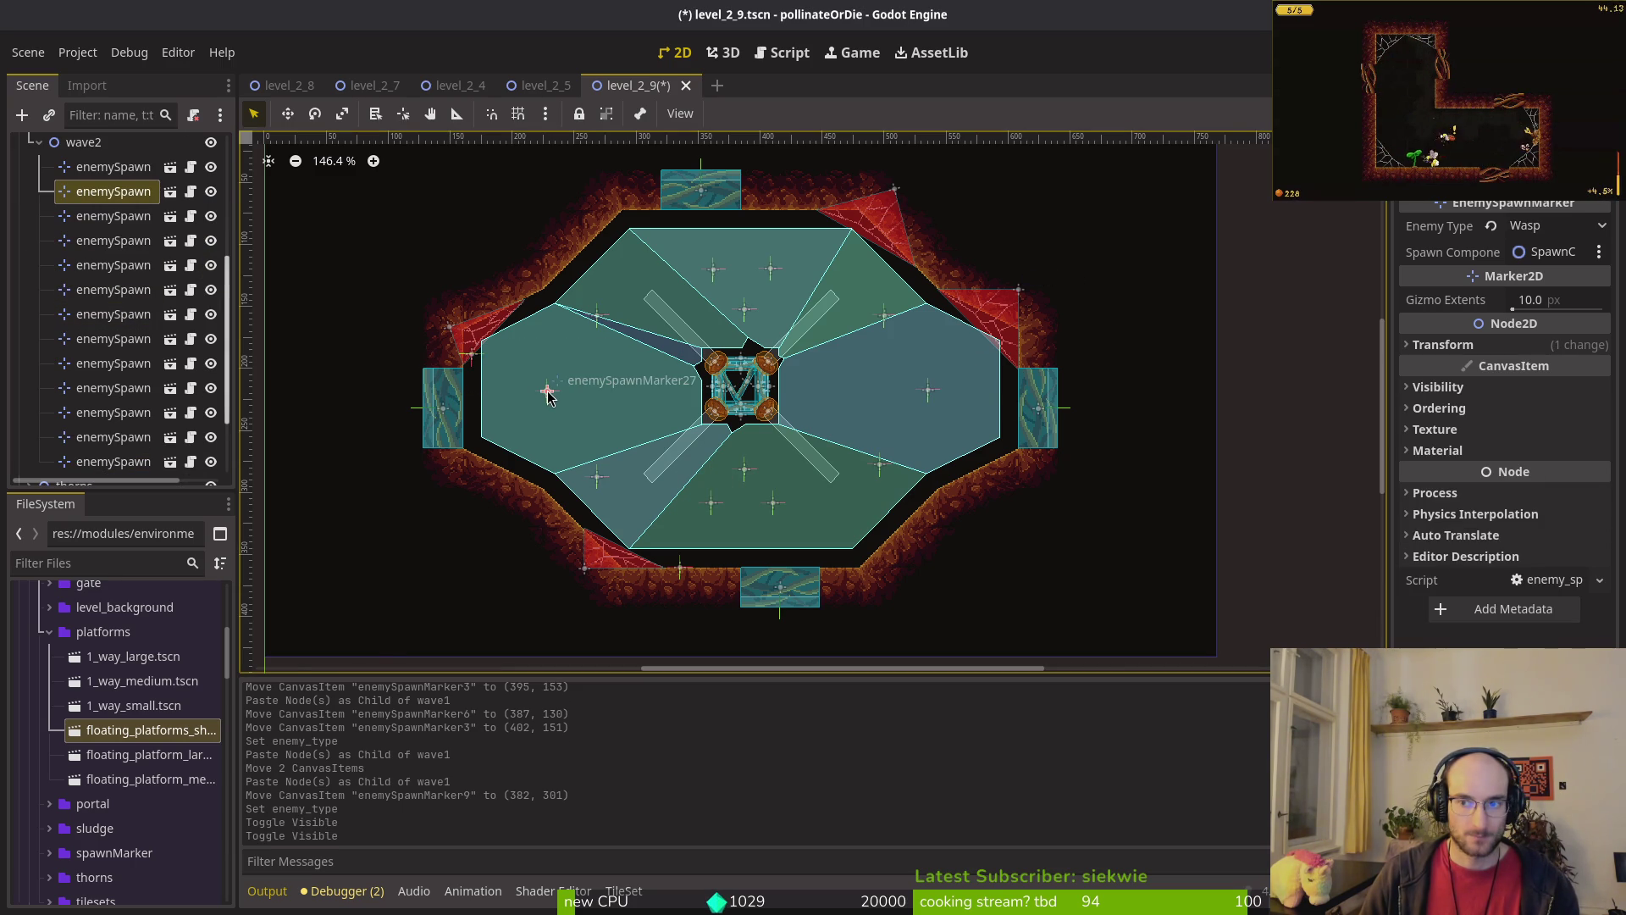
Step: Delete the wave2 spawn marker, make wave1's markers visible again, and launch the game
{"action": "left_click_drag", "start_coordinate": [880, 395], "coordinate": [880, 395]}
{"action": "key", "text": "Delete"}
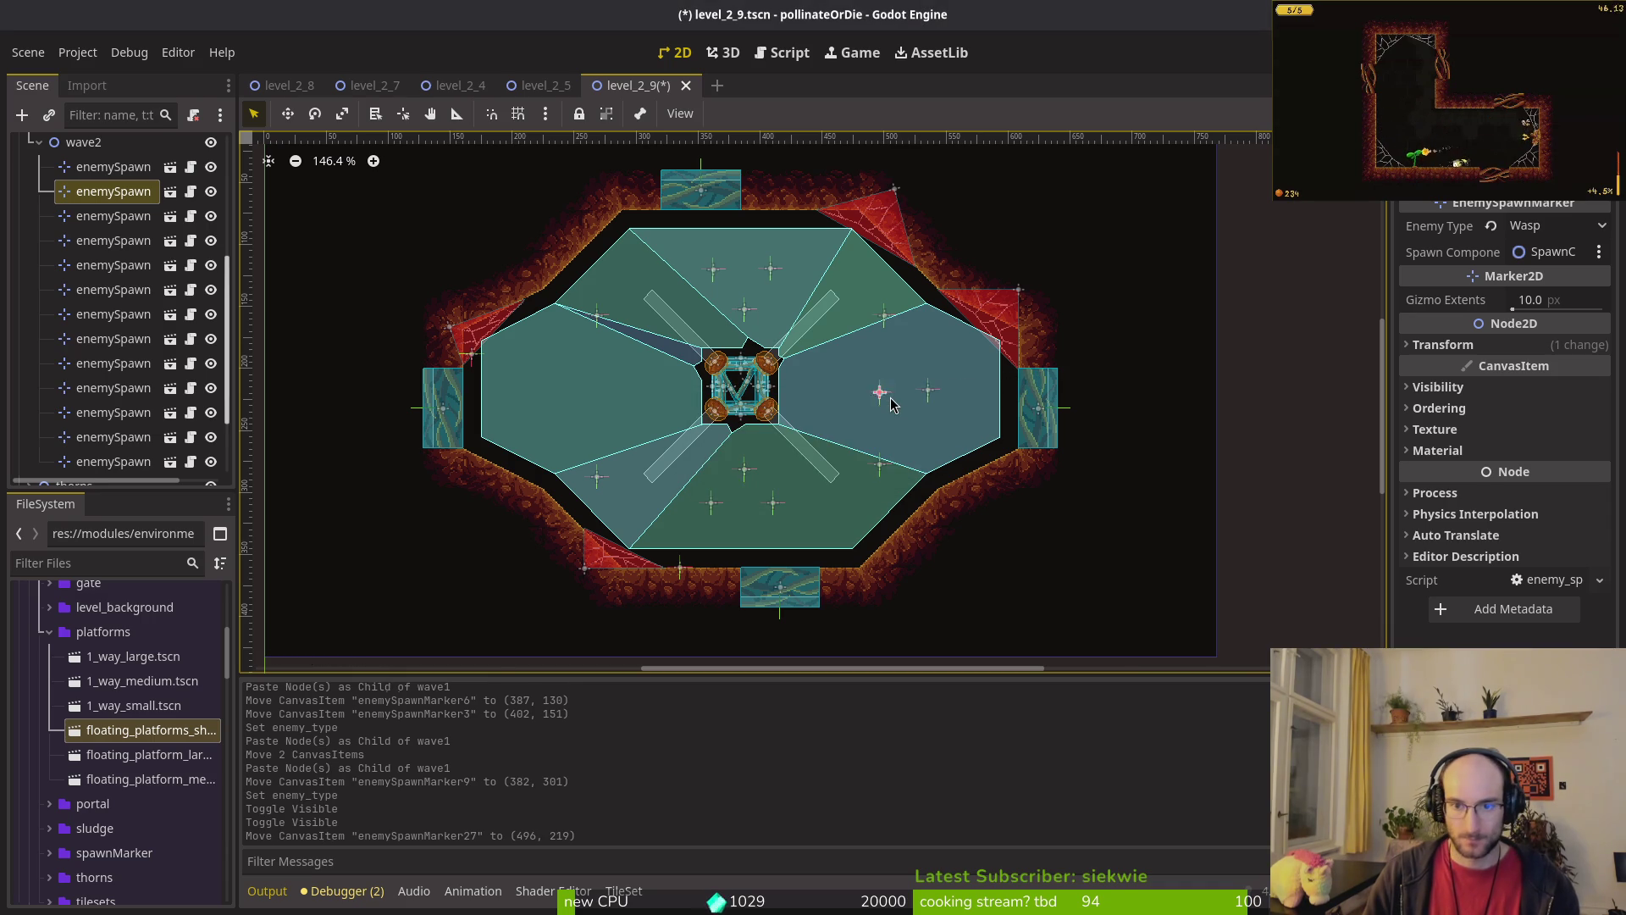
{"action": "key", "text": "Return"}
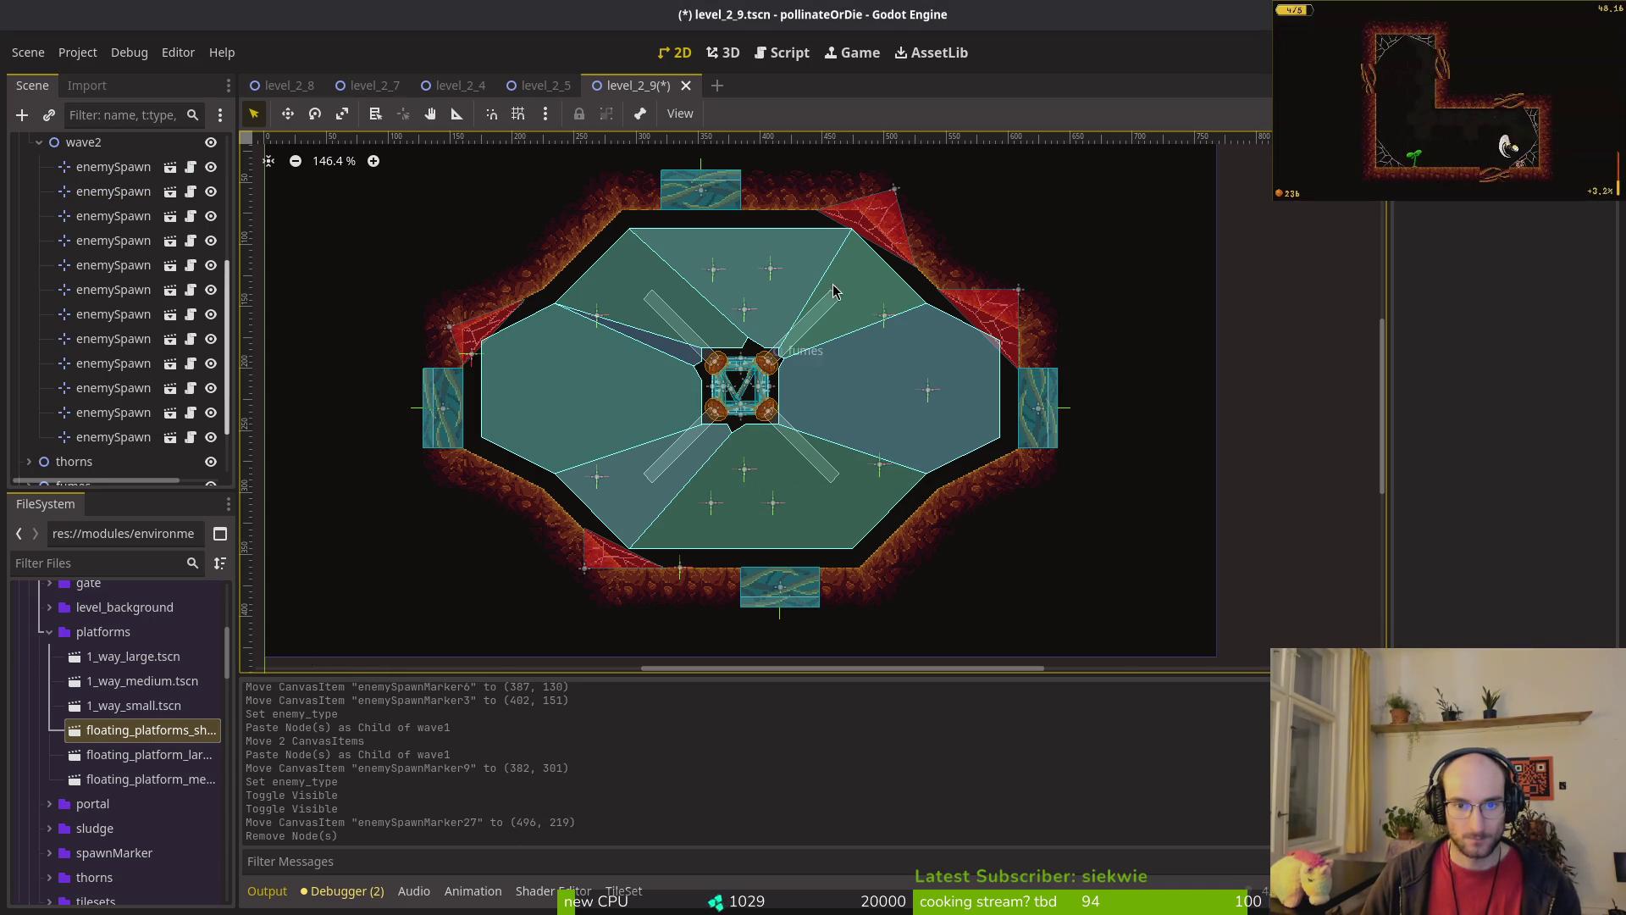
{"action": "scroll", "coordinate": [63, 191], "scroll_direction": "up", "scroll_amount": 5}
{"action": "left_click", "coordinate": [39, 264]}
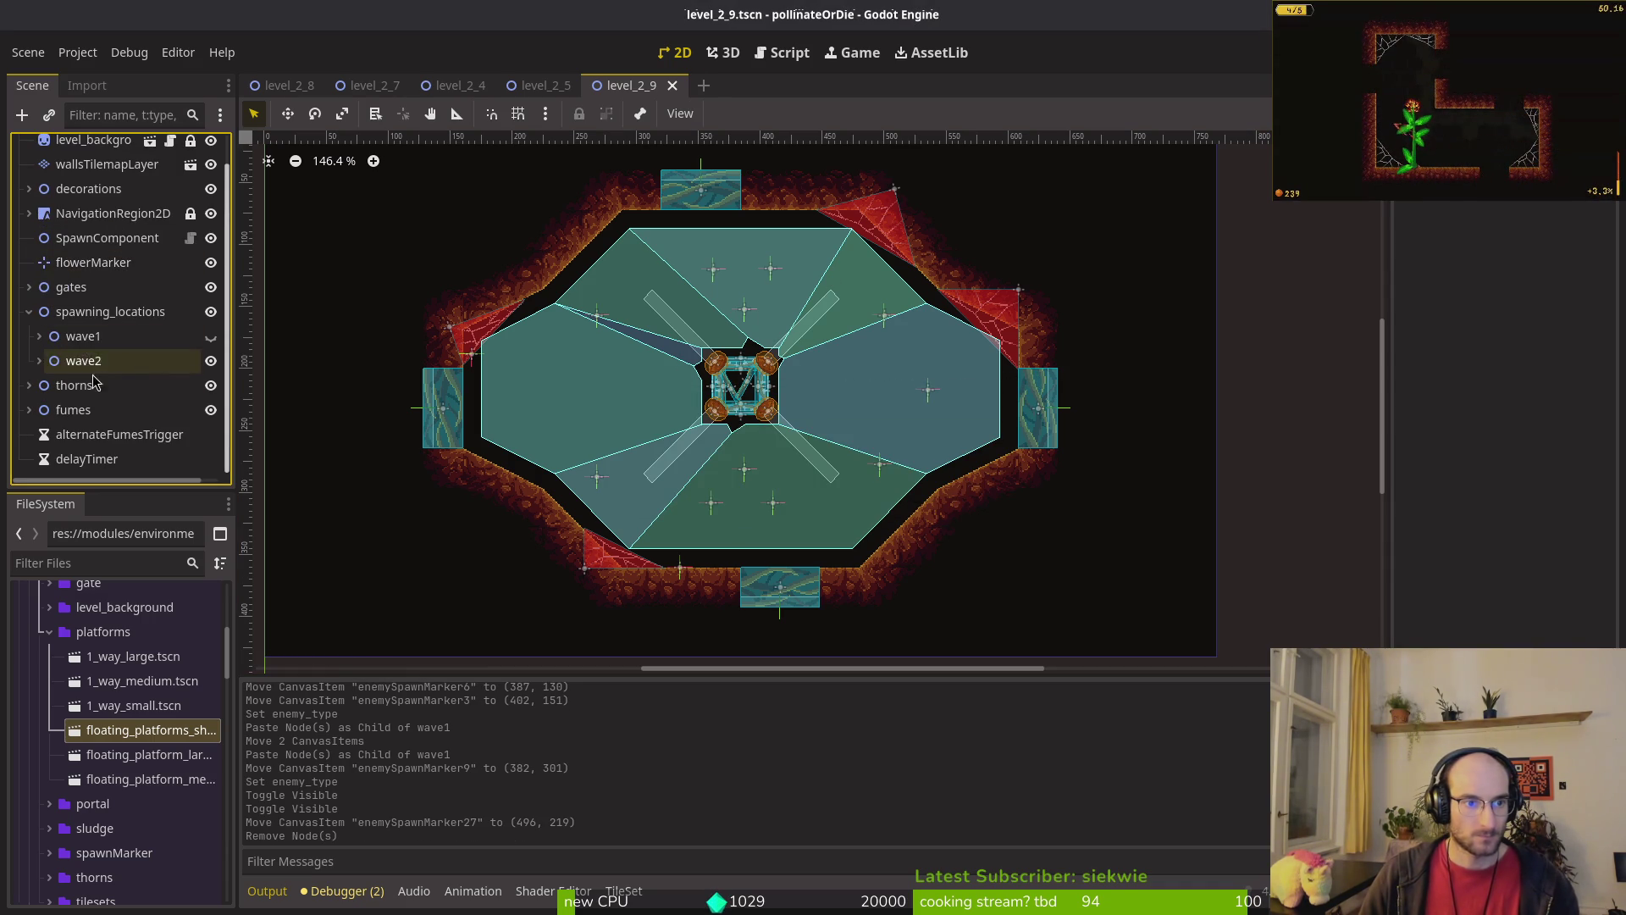
{"action": "left_click", "coordinate": [211, 336]}
{"action": "left_click", "coordinate": [29, 311]}
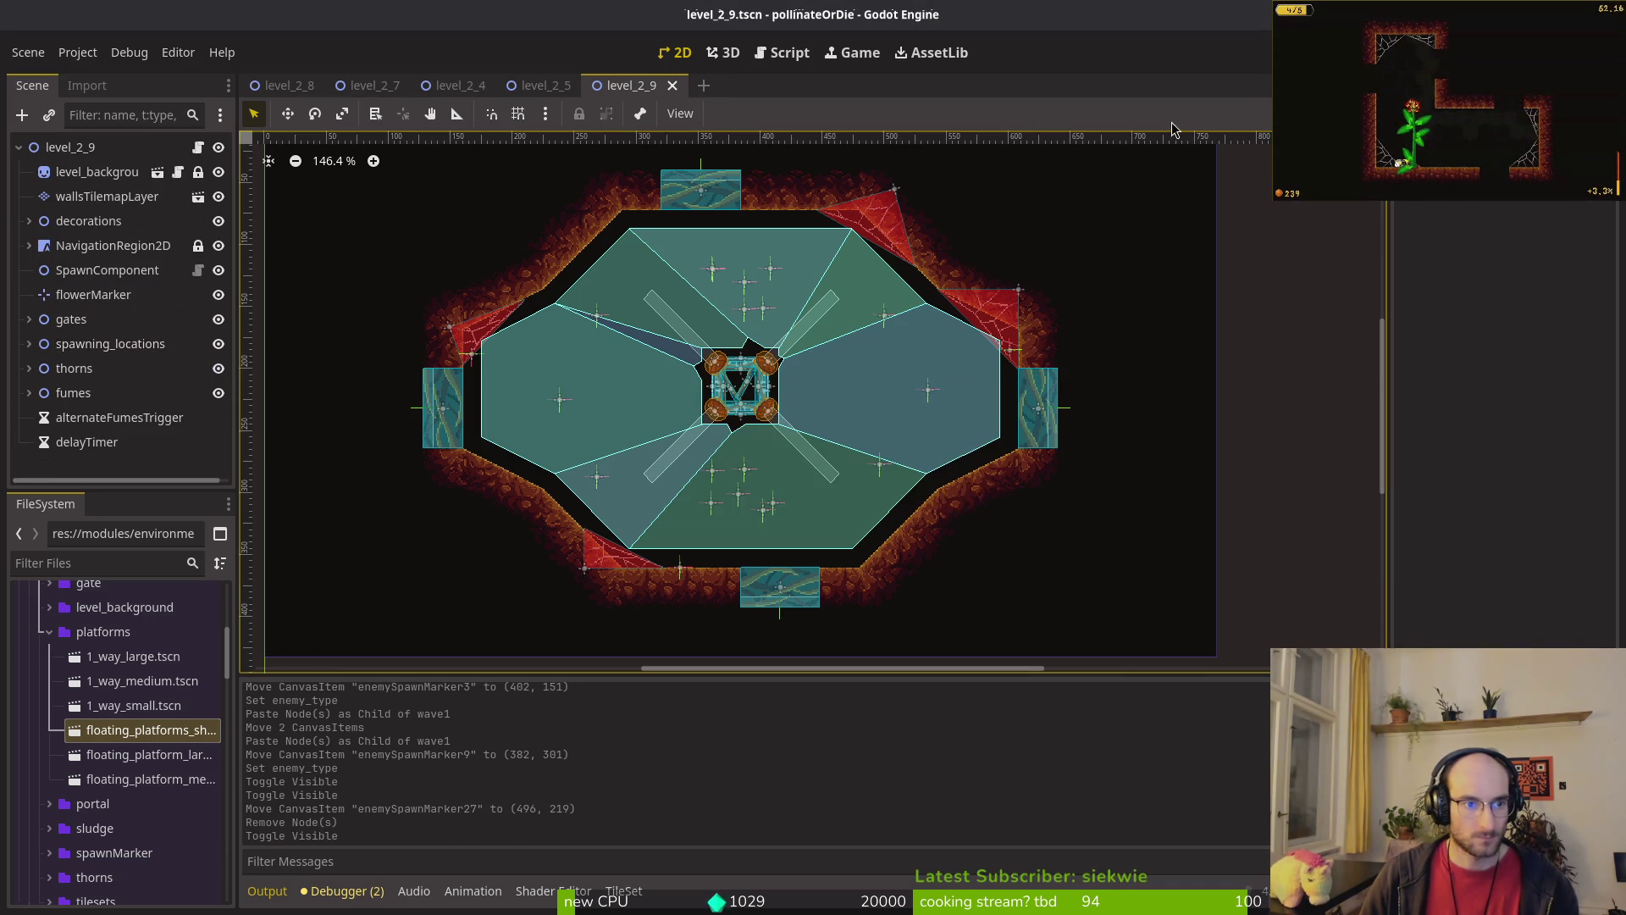
{"action": "key", "text": "F5"}
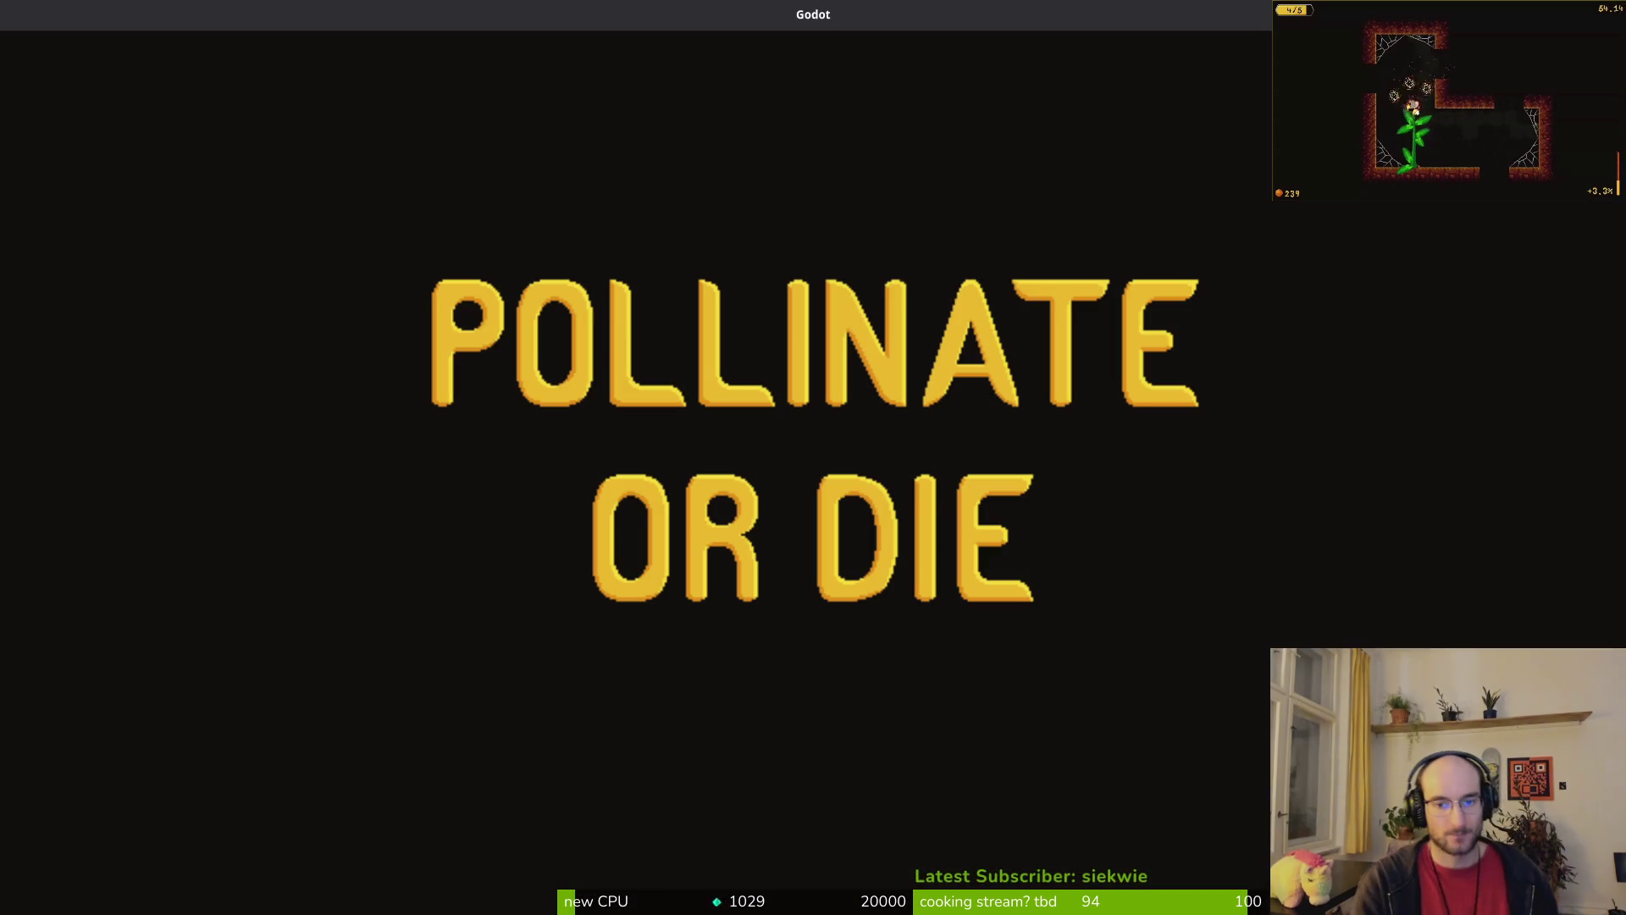
Step: Start a new game, load level 2-9 from the level select, playtest it, then close with F8
{"action": "key", "text": "Return"}
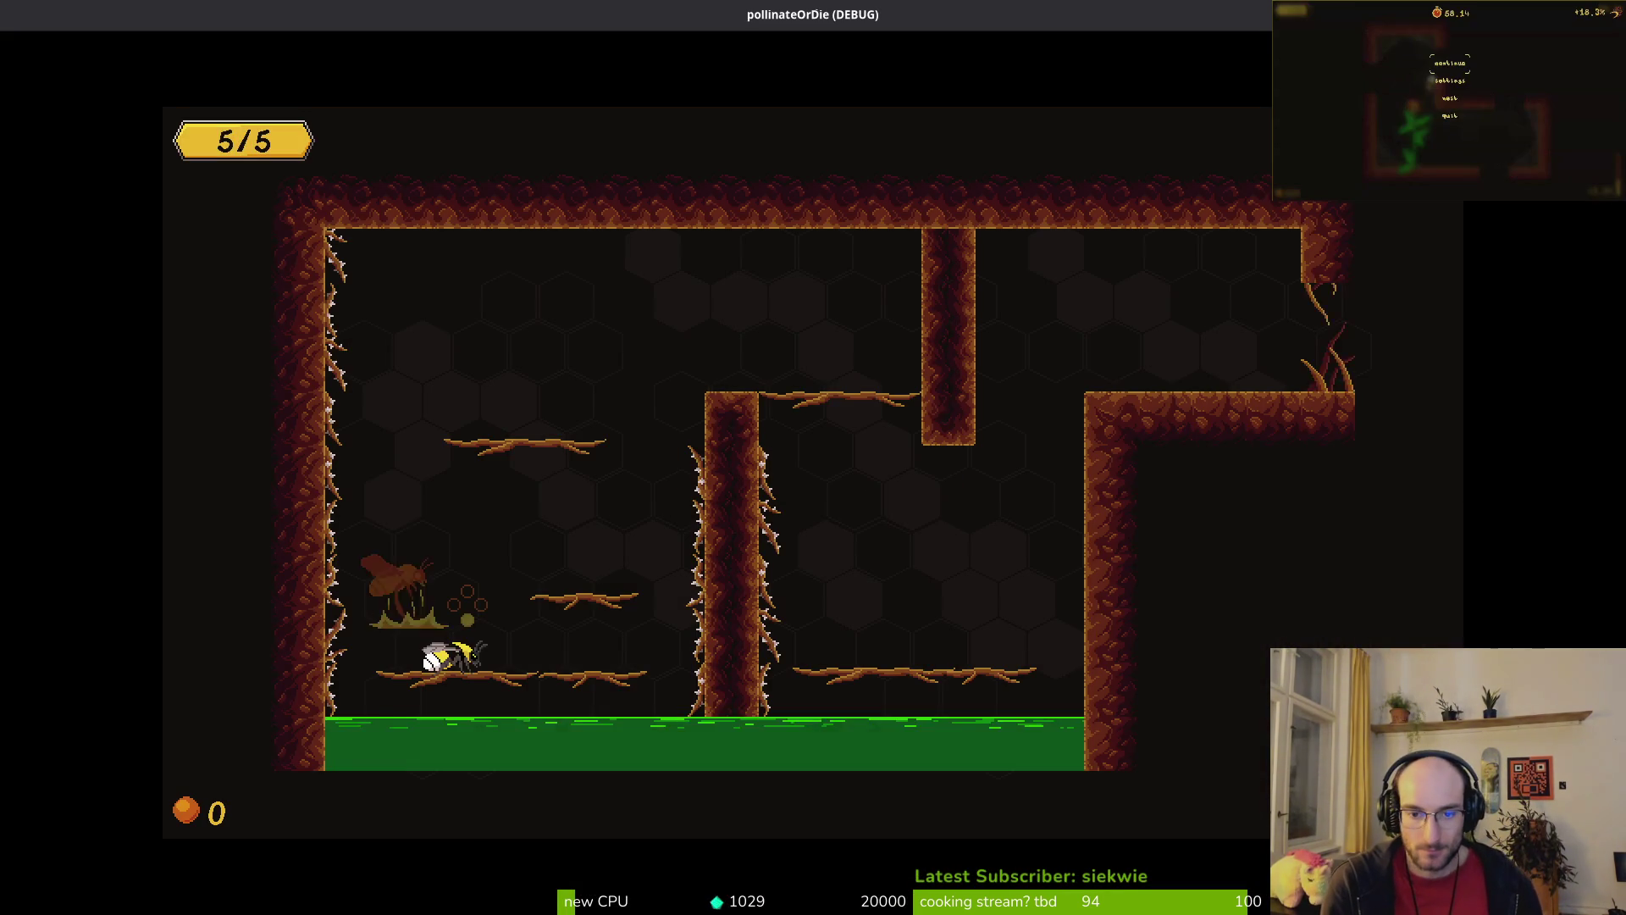
{"action": "key", "text": "Up"}
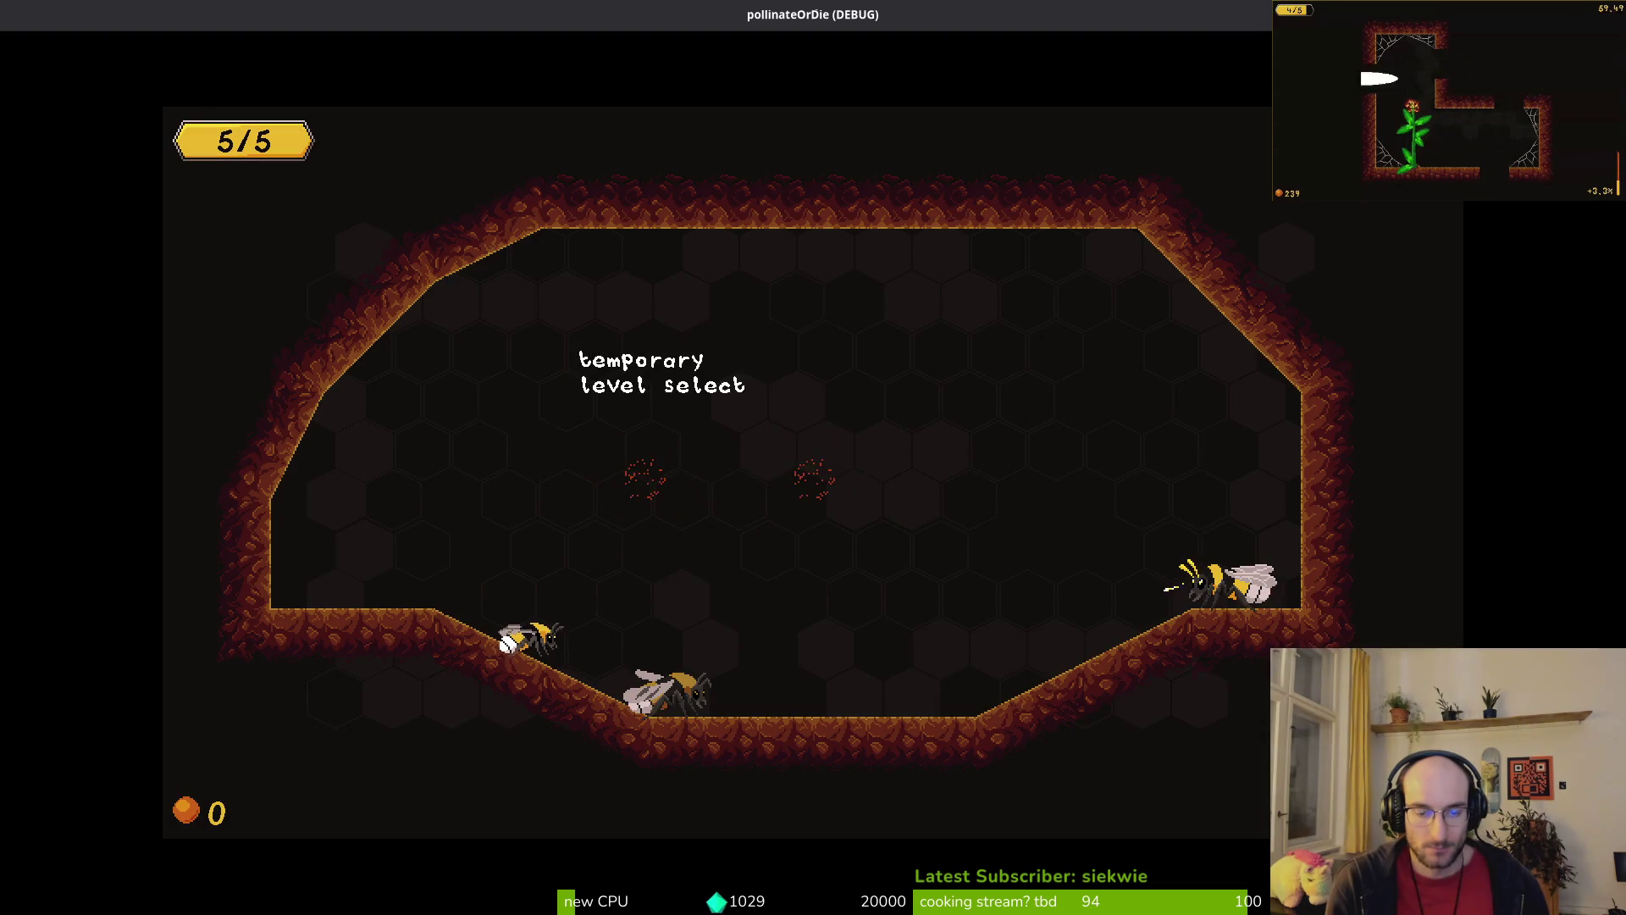
{"action": "key", "text": "Down"}
{"action": "key", "text": "Down"}
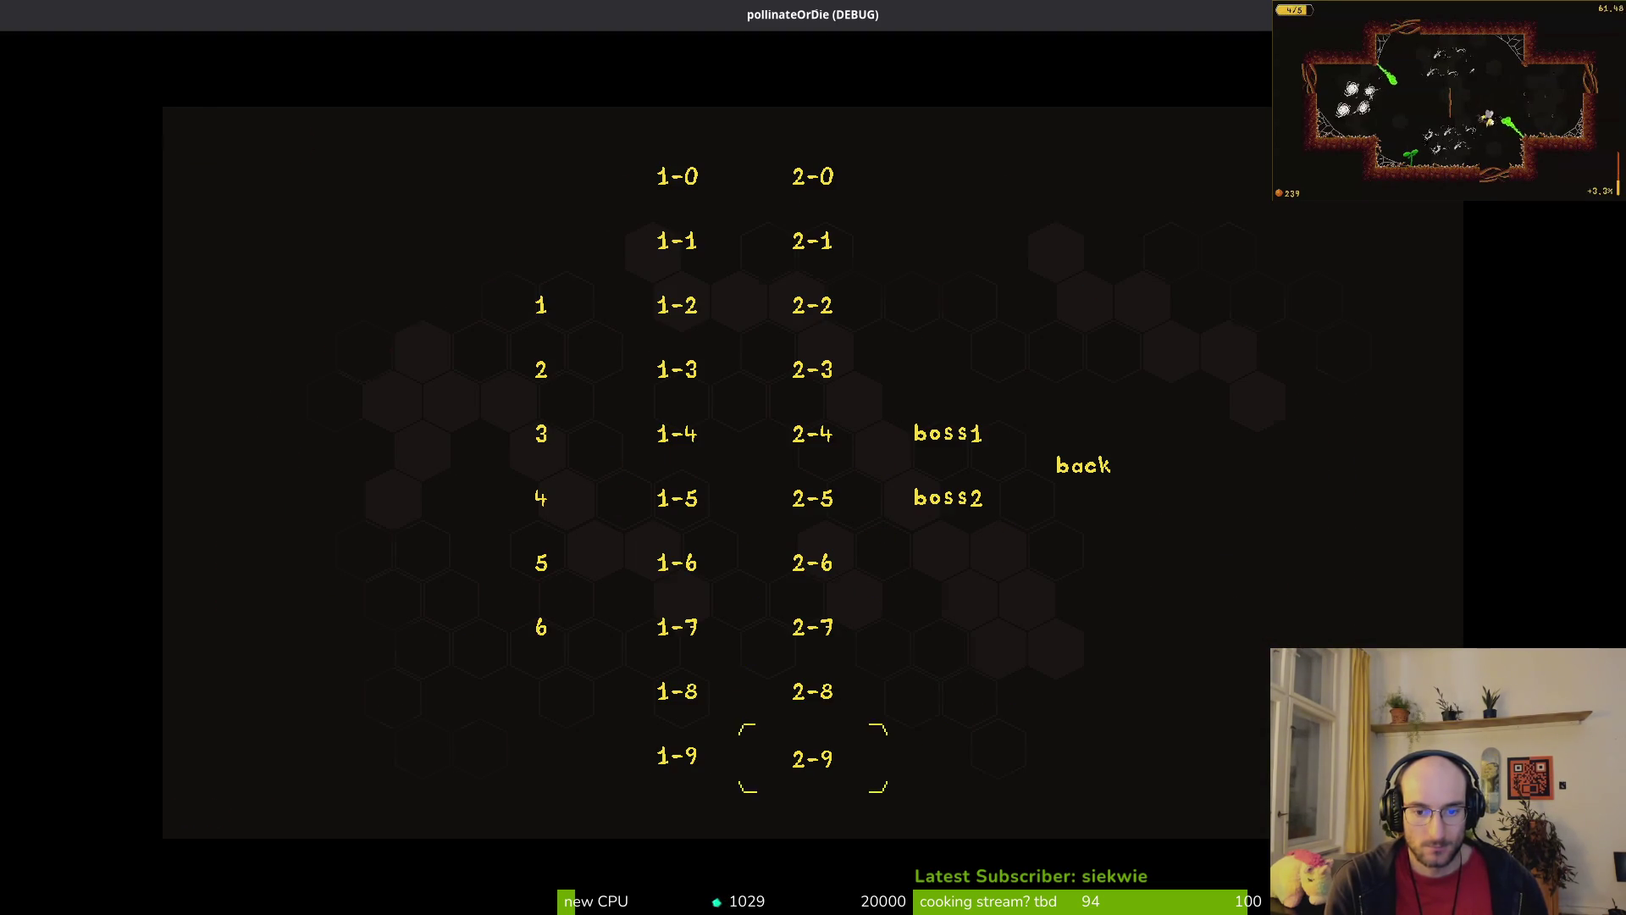
{"action": "key", "text": "Return"}
{"action": "key", "text": "Right"}
{"action": "key", "text": "Left"}
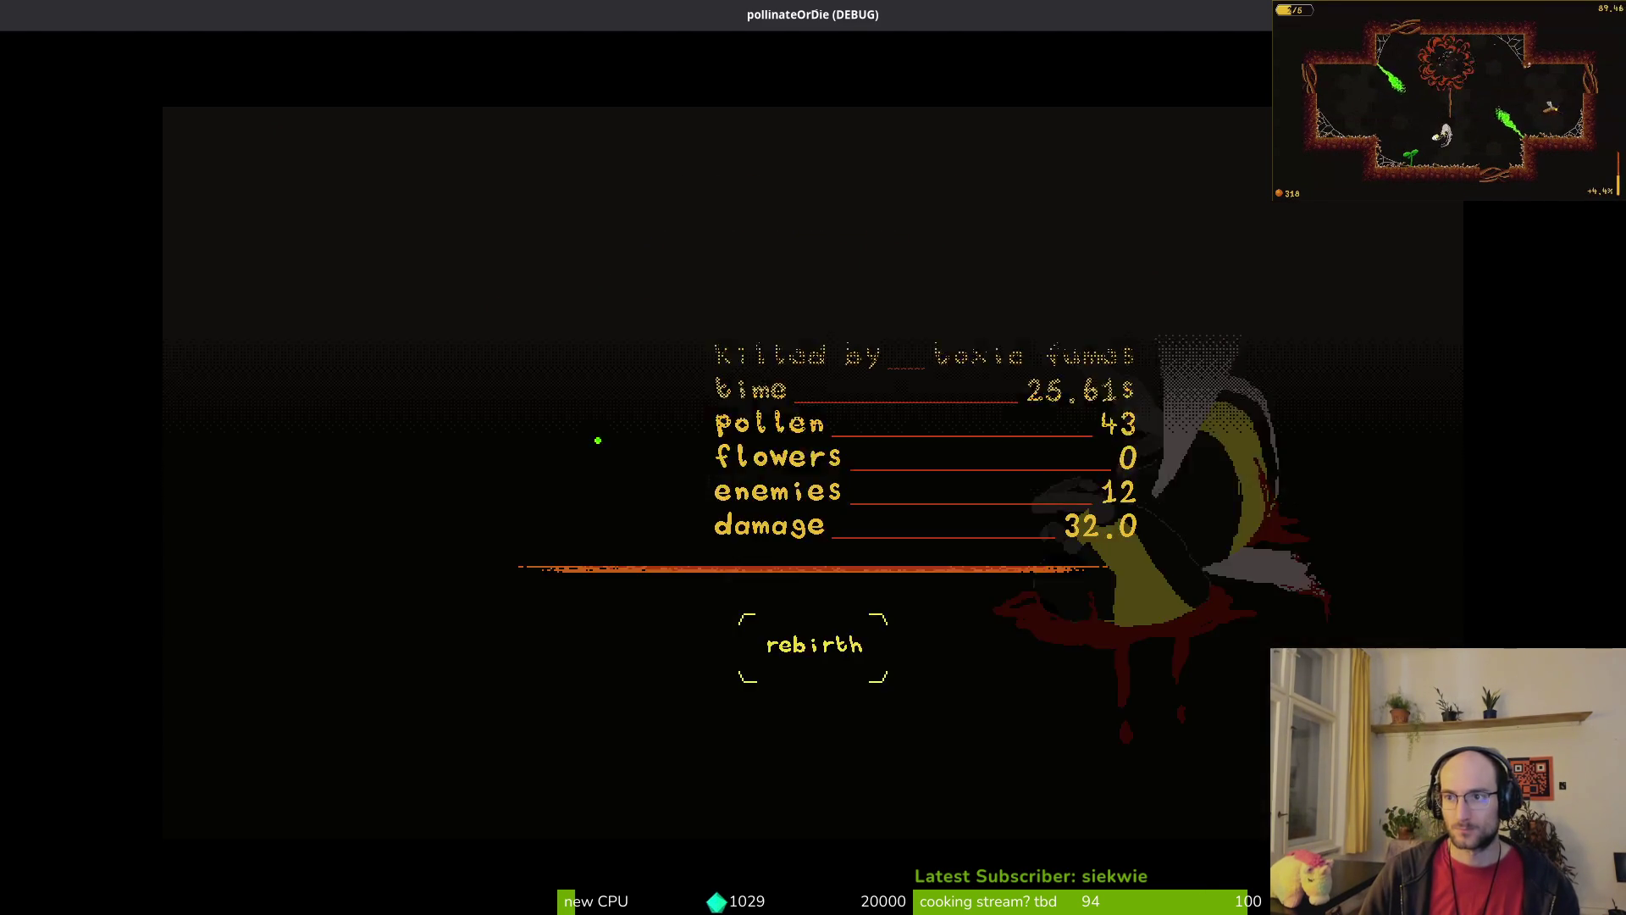
{"action": "key", "text": "F8"}
Step: Try rotating fumes4 and moving it onto the lower-left wall, then undo both changes
{"action": "left_click", "coordinate": [716, 421]}
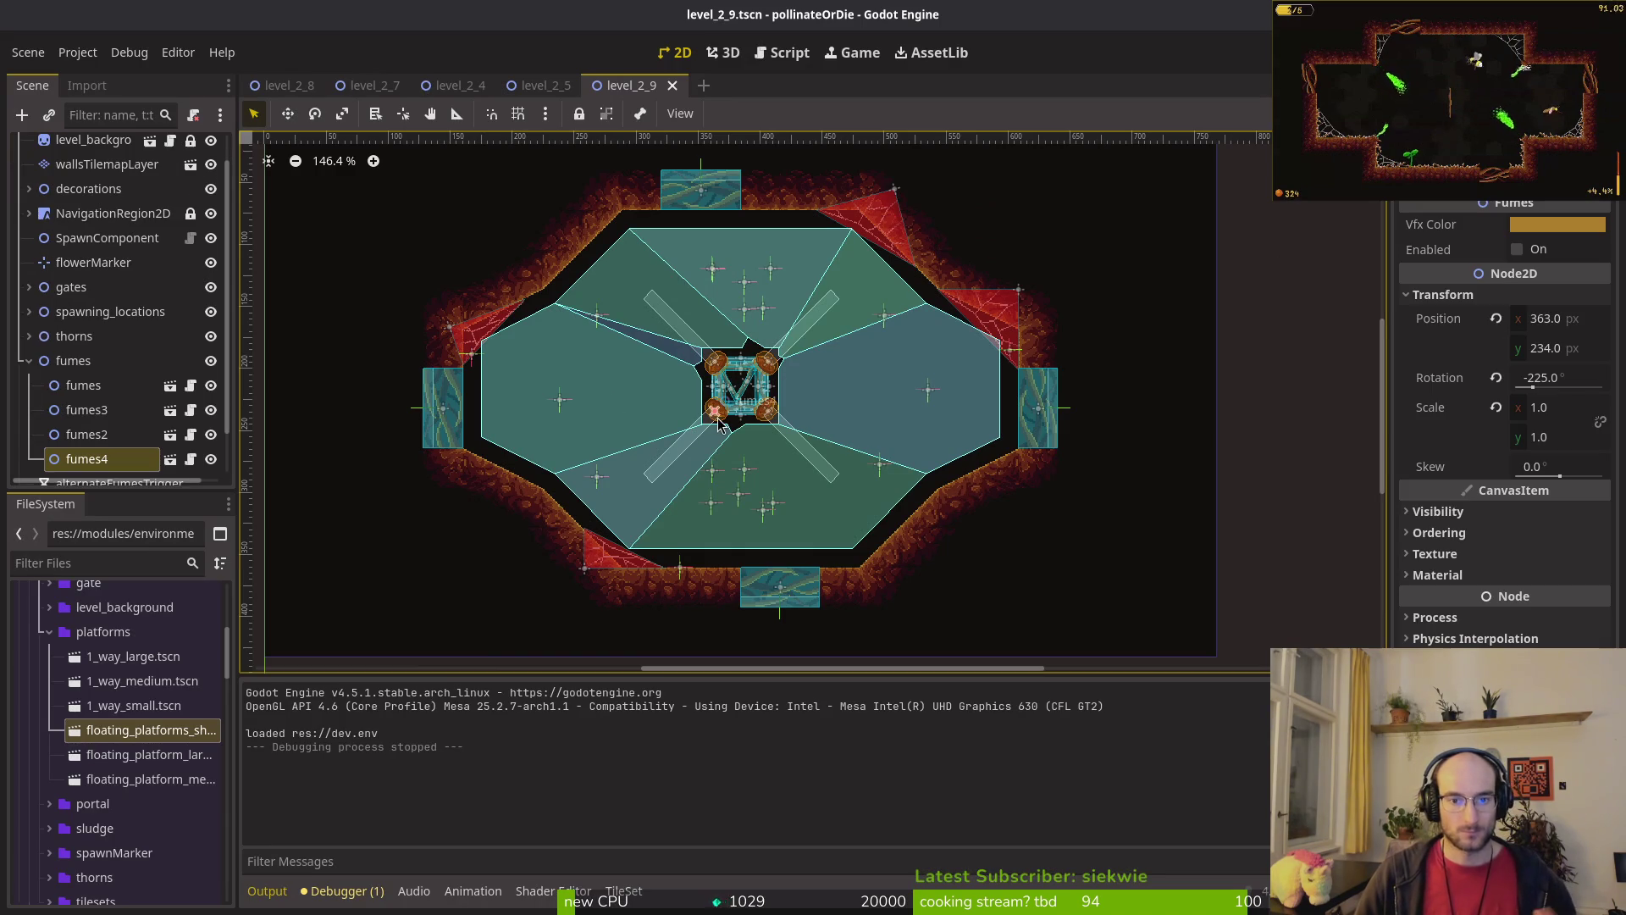
{"action": "scroll", "coordinate": [714, 468], "scroll_direction": "up", "scroll_amount": 5}
{"action": "mouse_move", "coordinate": [619, 461]}
{"action": "left_mouse_down"}
{"action": "mouse_move", "coordinate": [882, 389]}
{"action": "mouse_move", "coordinate": [753, 211]}
{"action": "left_mouse_up"}
{"action": "mouse_move", "coordinate": [665, 360]}
{"action": "left_mouse_down"}
{"action": "mouse_move", "coordinate": [506, 436]}
{"action": "mouse_move", "coordinate": [356, 480]}
{"action": "mouse_move", "coordinate": [354, 508]}
{"action": "left_mouse_up"}
{"action": "scroll", "coordinate": [424, 458], "scroll_direction": "up", "scroll_amount": 3}
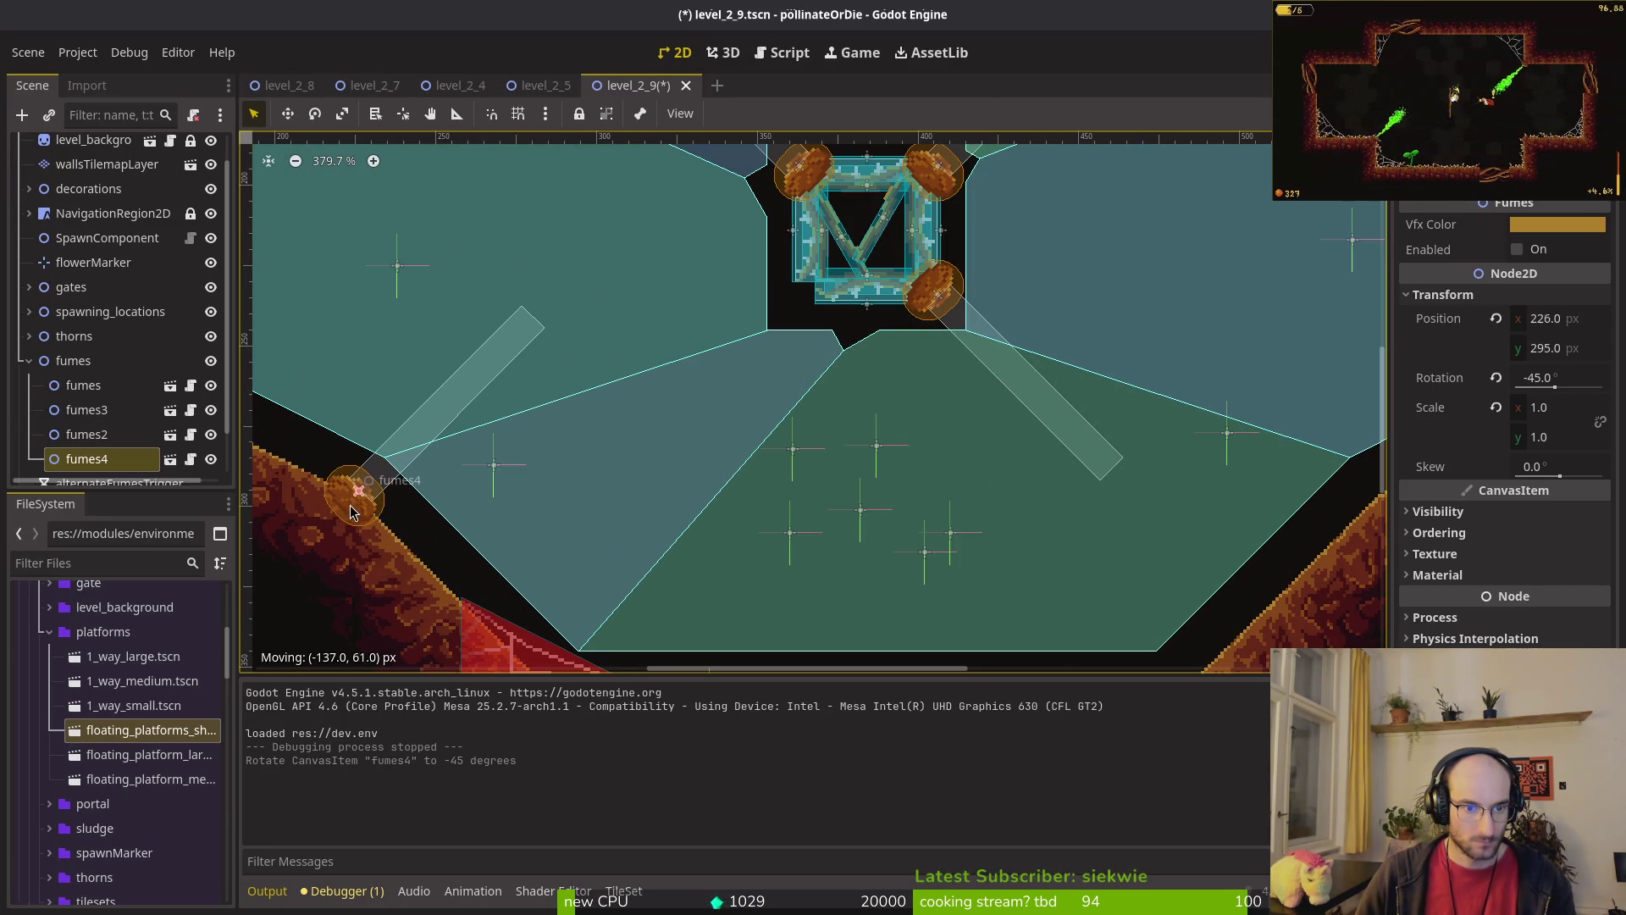
{"action": "left_click", "coordinate": [934, 320]}
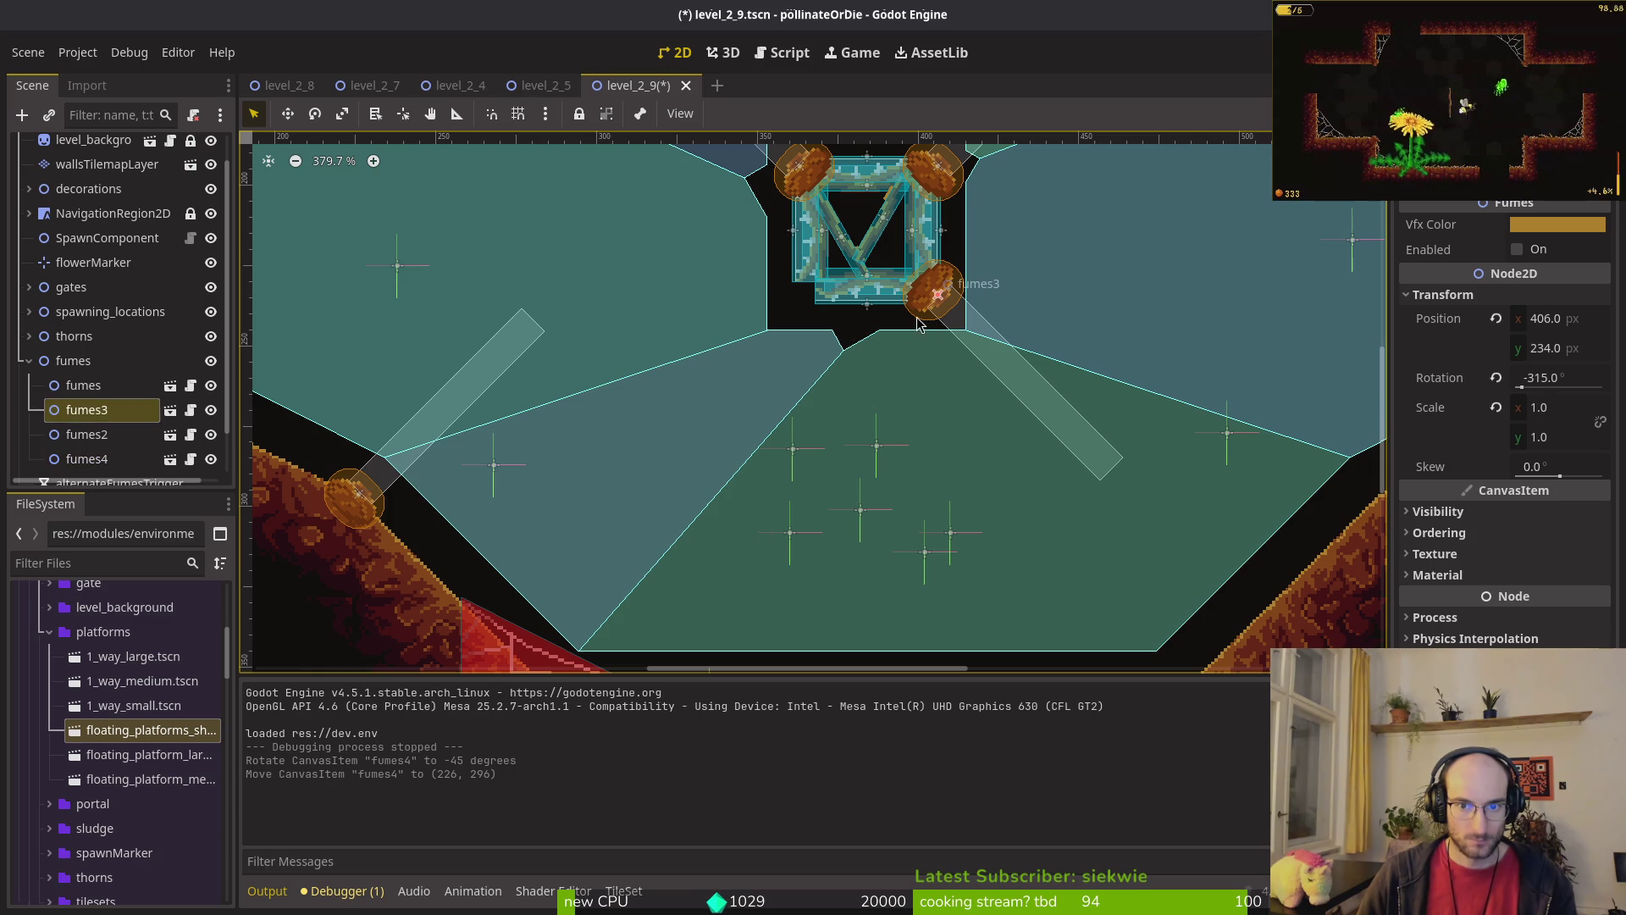
{"action": "scroll", "coordinate": [838, 364], "scroll_direction": "up", "scroll_amount": 5}
{"action": "scroll", "coordinate": [970, 425], "scroll_direction": "down", "scroll_amount": 1}
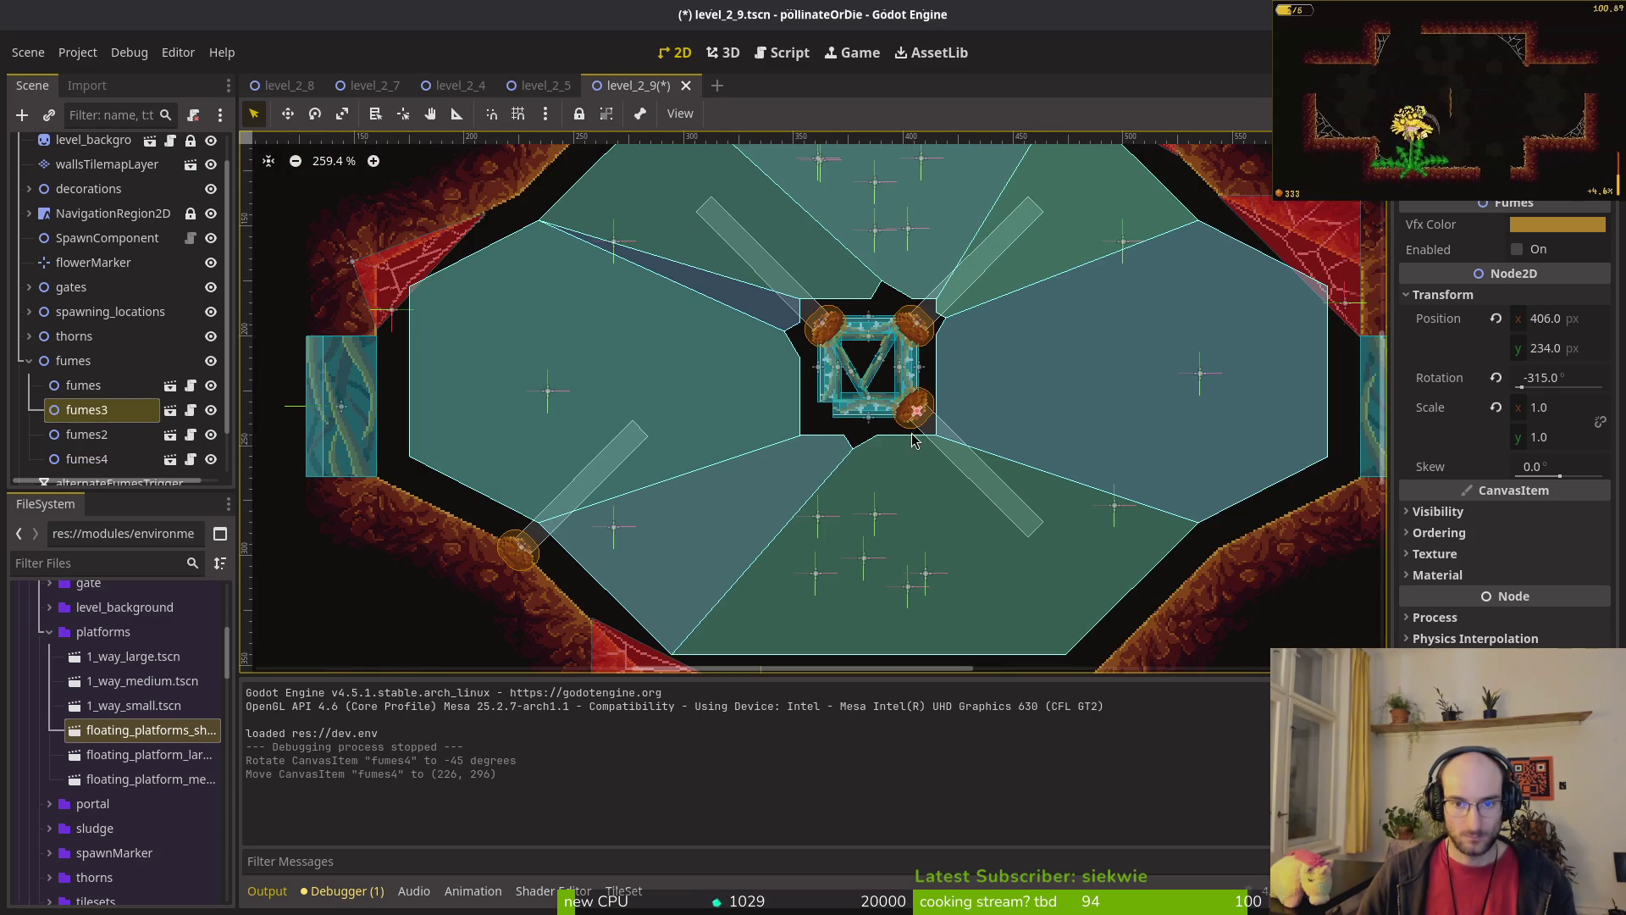
{"action": "scroll", "coordinate": [771, 432], "scroll_direction": "down", "scroll_amount": 1}
{"action": "key", "text": "ctrl+z"}
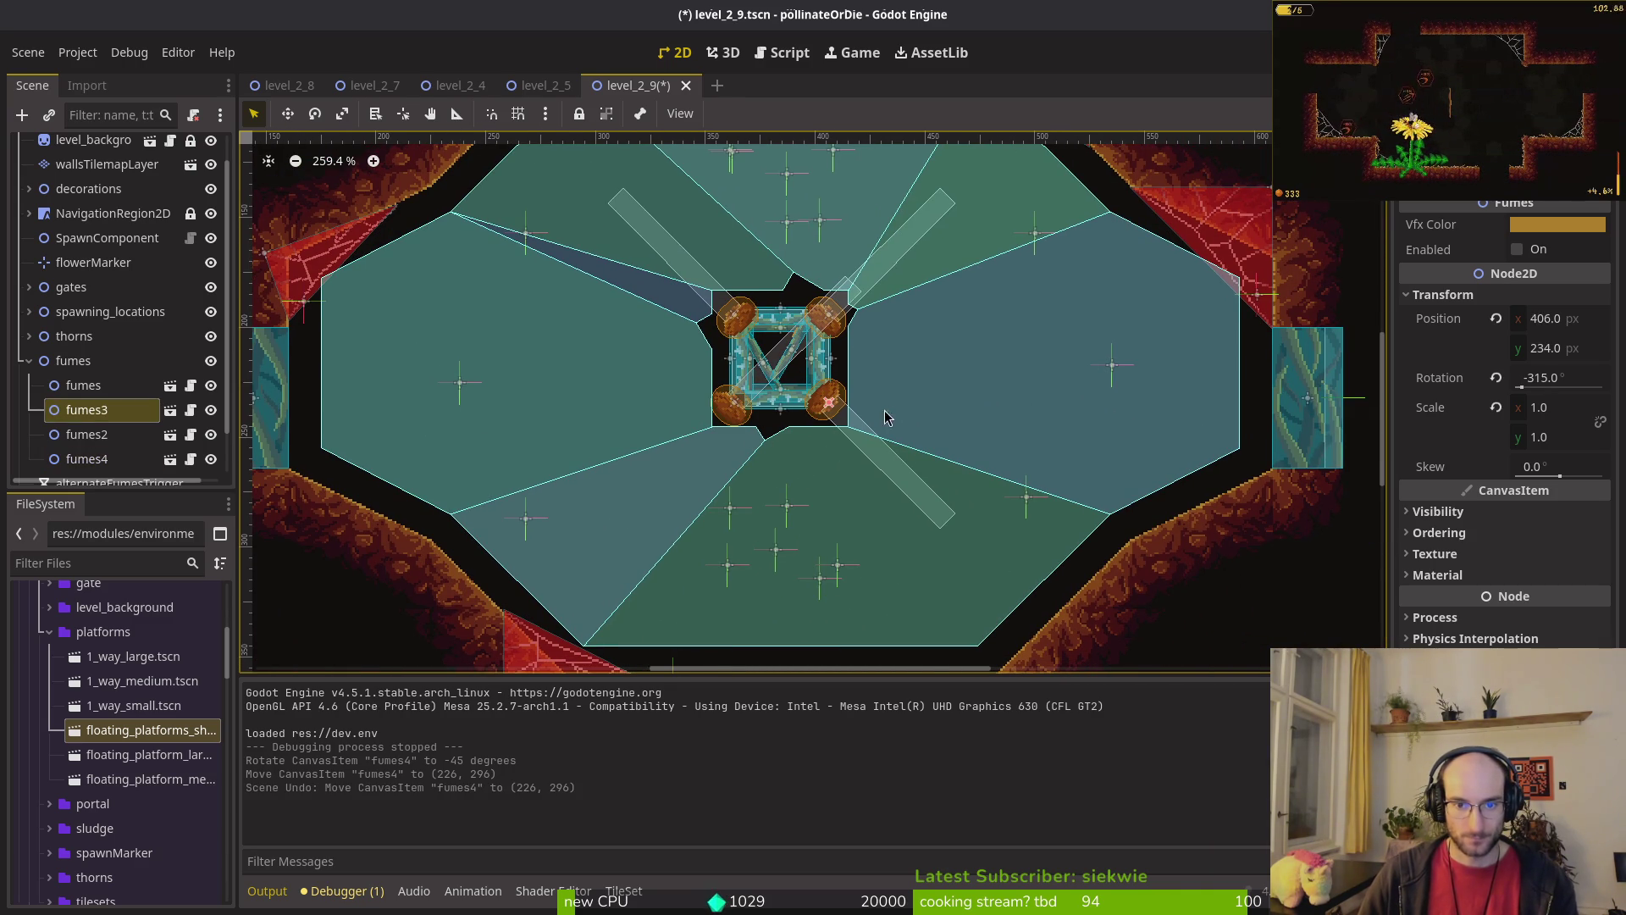
{"action": "key", "text": "ctrl+z"}
Step: Move fumes4 up and to the right
{"action": "scroll", "coordinate": [813, 432], "scroll_direction": "up", "scroll_amount": 1}
{"action": "mouse_move", "coordinate": [741, 462]}
{"action": "left_mouse_down"}
{"action": "mouse_move", "coordinate": [1080, 312]}
{"action": "mouse_move", "coordinate": [1075, 356]}
{"action": "left_mouse_up"}
{"action": "scroll", "coordinate": [1020, 415], "scroll_direction": "up", "scroll_amount": 2}
{"action": "left_click_drag", "start_coordinate": [1019, 400], "coordinate": [1071, 315]}
{"action": "scroll", "coordinate": [1071, 315], "scroll_direction": "down", "scroll_amount": 5}
Step: Place fumes on the lower-left, fumes2 lower-right, fumes3 upper-left walls, then save and run
{"action": "mouse_move", "coordinate": [706, 229]}
{"action": "left_mouse_down"}
{"action": "mouse_move", "coordinate": [508, 377]}
{"action": "mouse_move", "coordinate": [322, 434]}
{"action": "mouse_move", "coordinate": [316, 453]}
{"action": "left_mouse_up"}
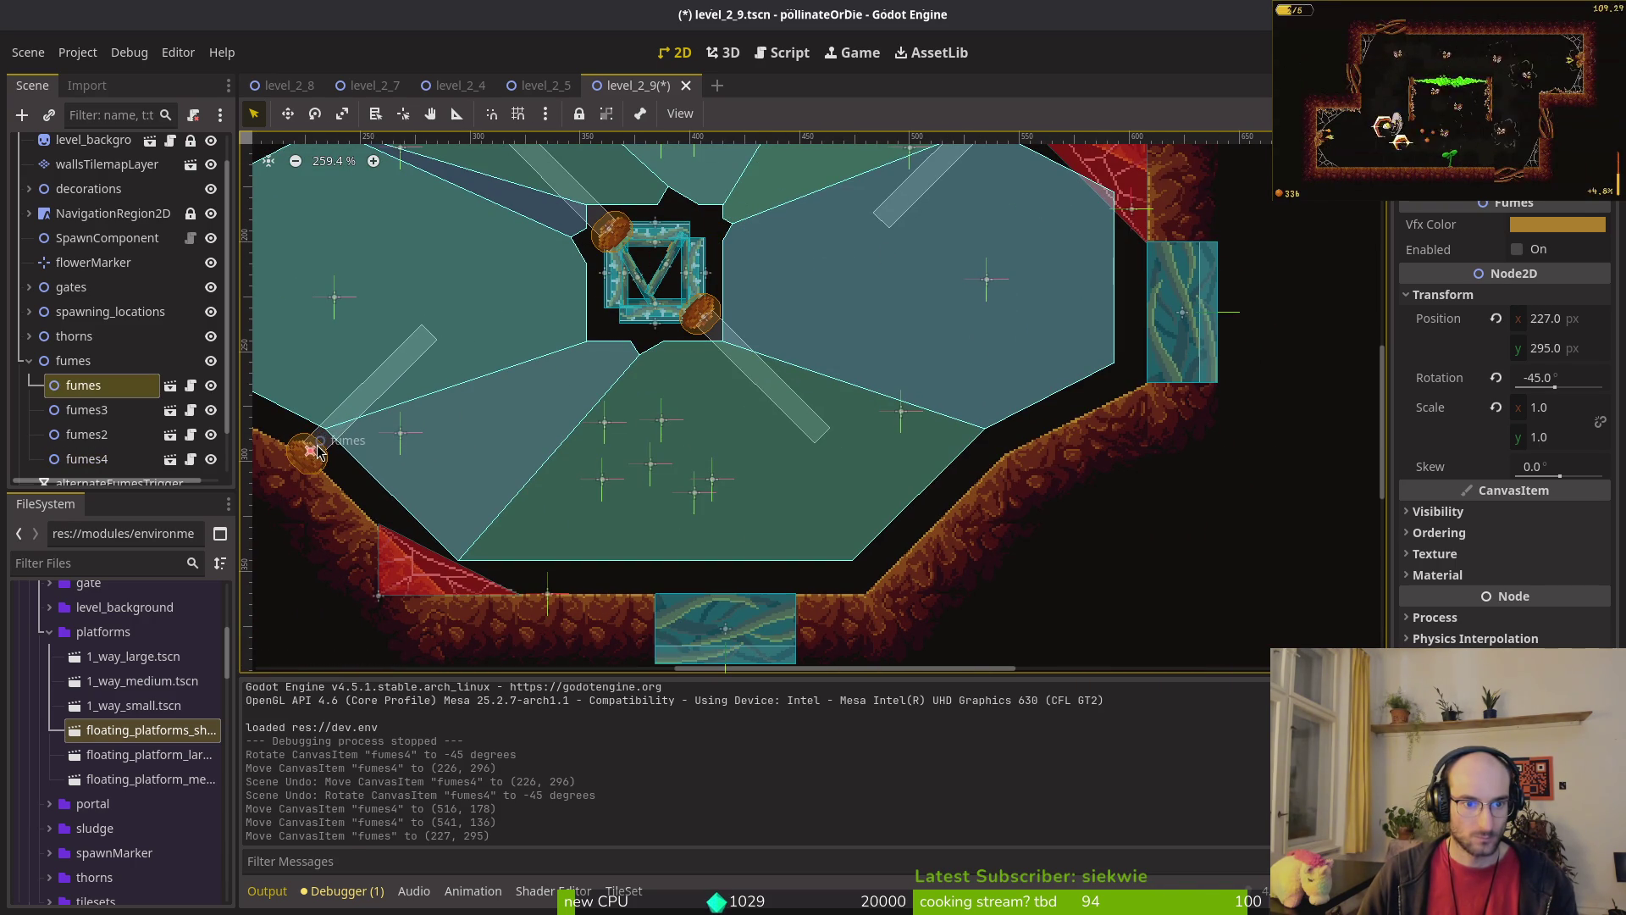
{"action": "left_click_drag", "start_coordinate": [609, 233], "coordinate": [996, 455]}
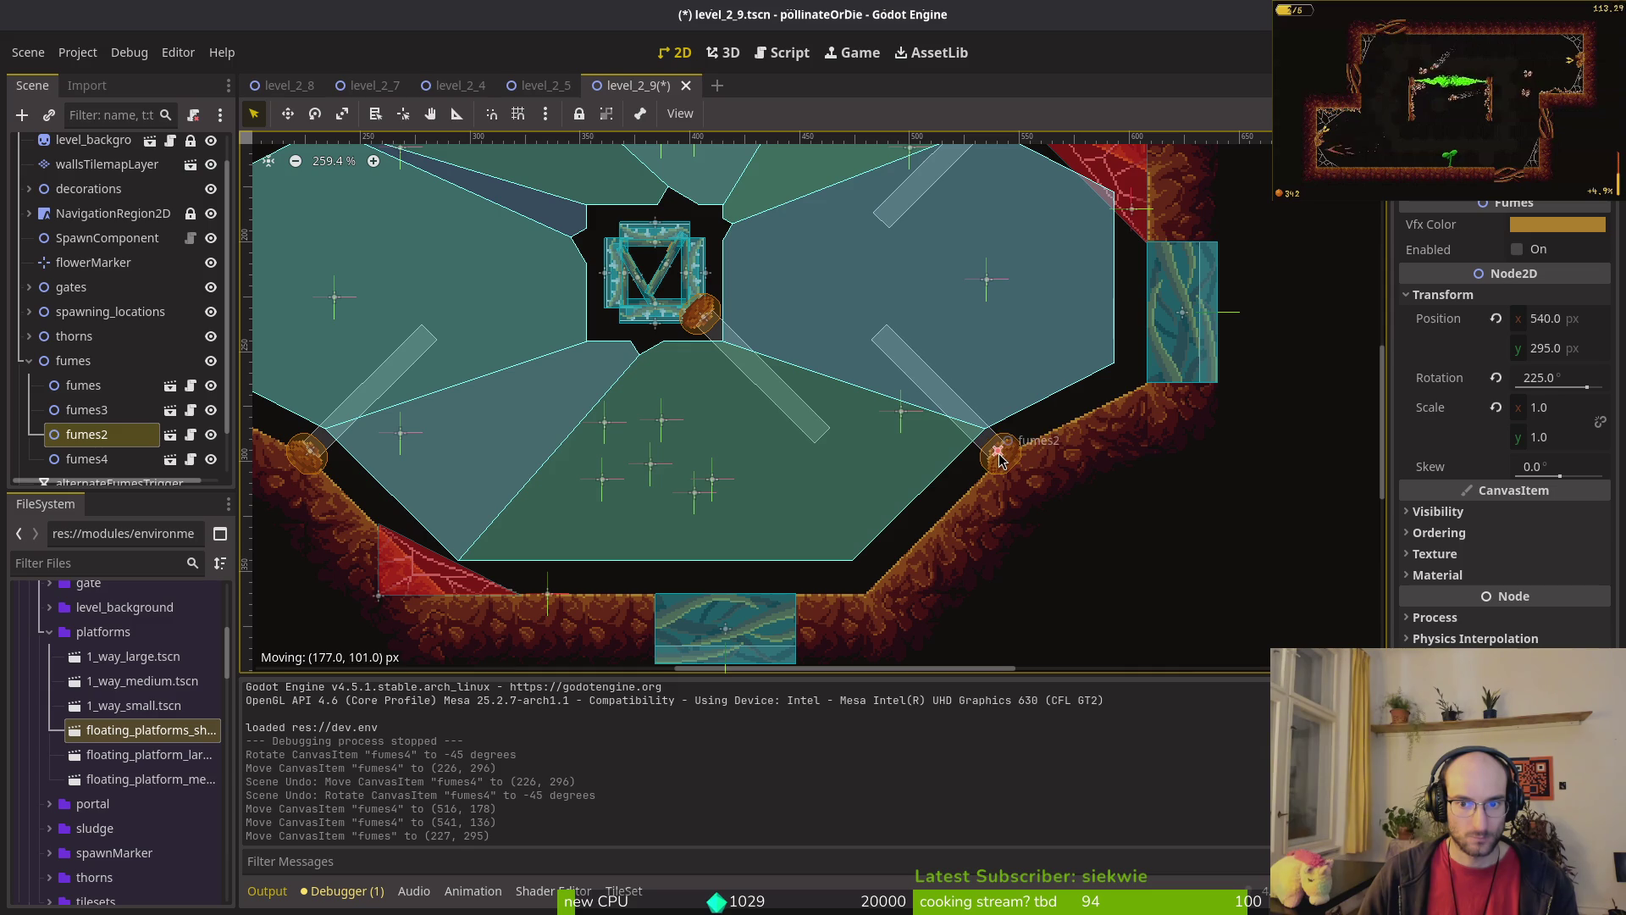
{"action": "left_click_drag", "start_coordinate": [999, 458], "coordinate": [999, 458]}
{"action": "scroll", "coordinate": [762, 508], "scroll_direction": "up", "scroll_amount": 5}
{"action": "mouse_move", "coordinate": [726, 543]}
{"action": "left_mouse_down"}
{"action": "mouse_move", "coordinate": [526, 362]}
{"action": "mouse_move", "coordinate": [333, 332]}
{"action": "left_mouse_up"}
{"action": "scroll", "coordinate": [585, 338], "scroll_direction": "down", "scroll_amount": 3}
{"action": "key", "text": "ctrl+s"}
{"action": "key", "text": "F5"}
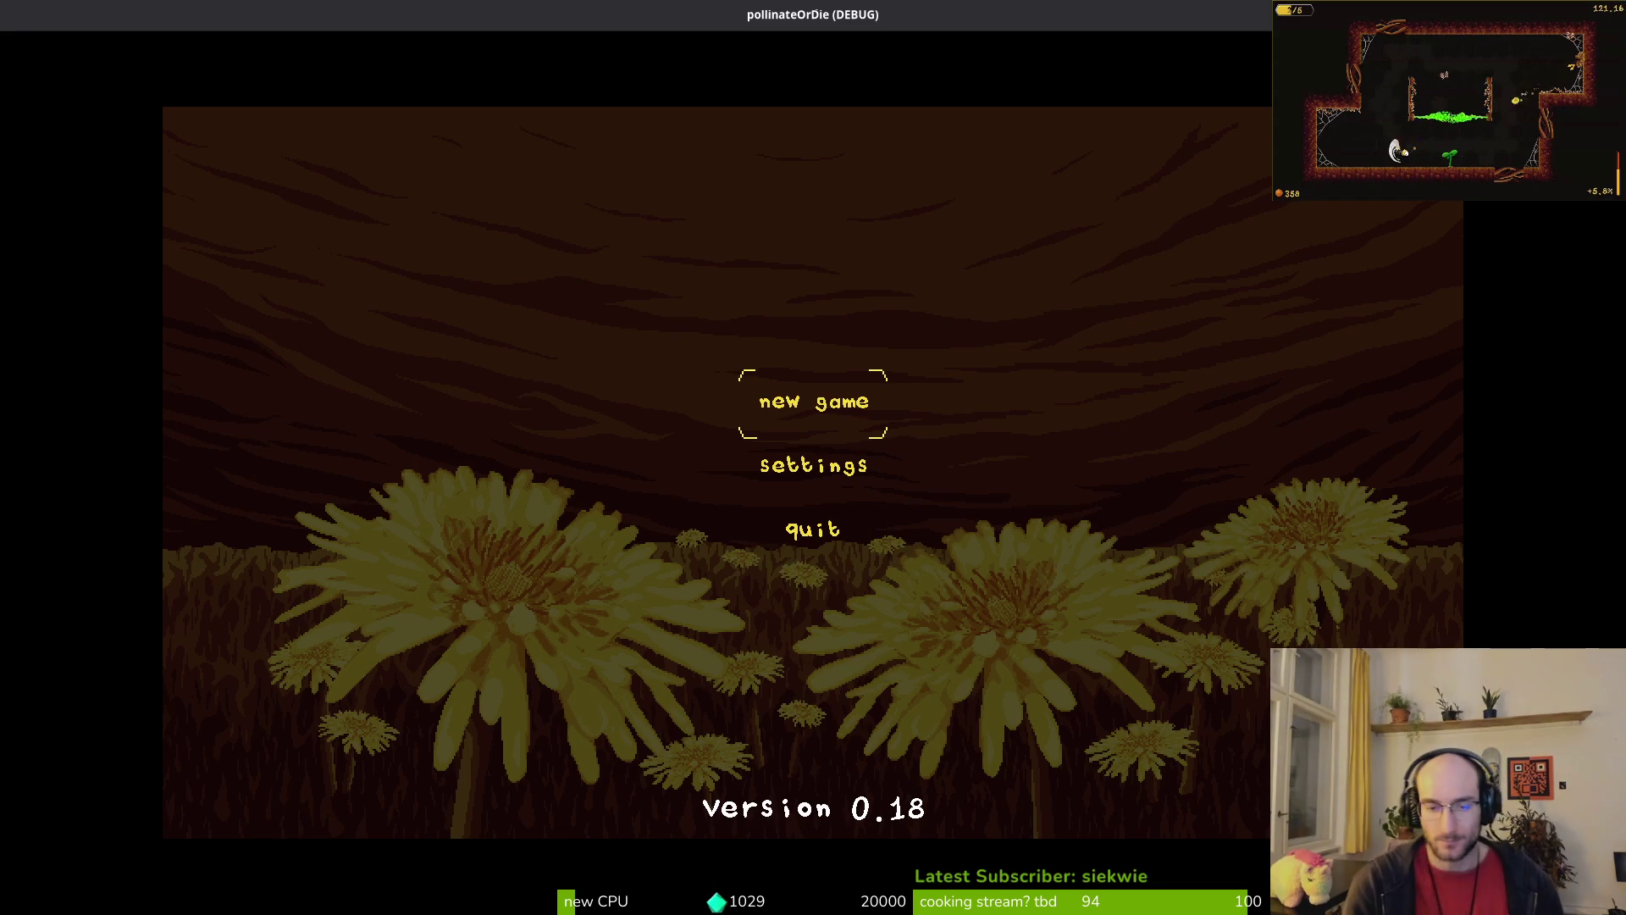
Step: Start a new game, skip the tutorial, playtest level 2-9 with relocated fumes, then close with F8
{"action": "key", "text": "Return"}
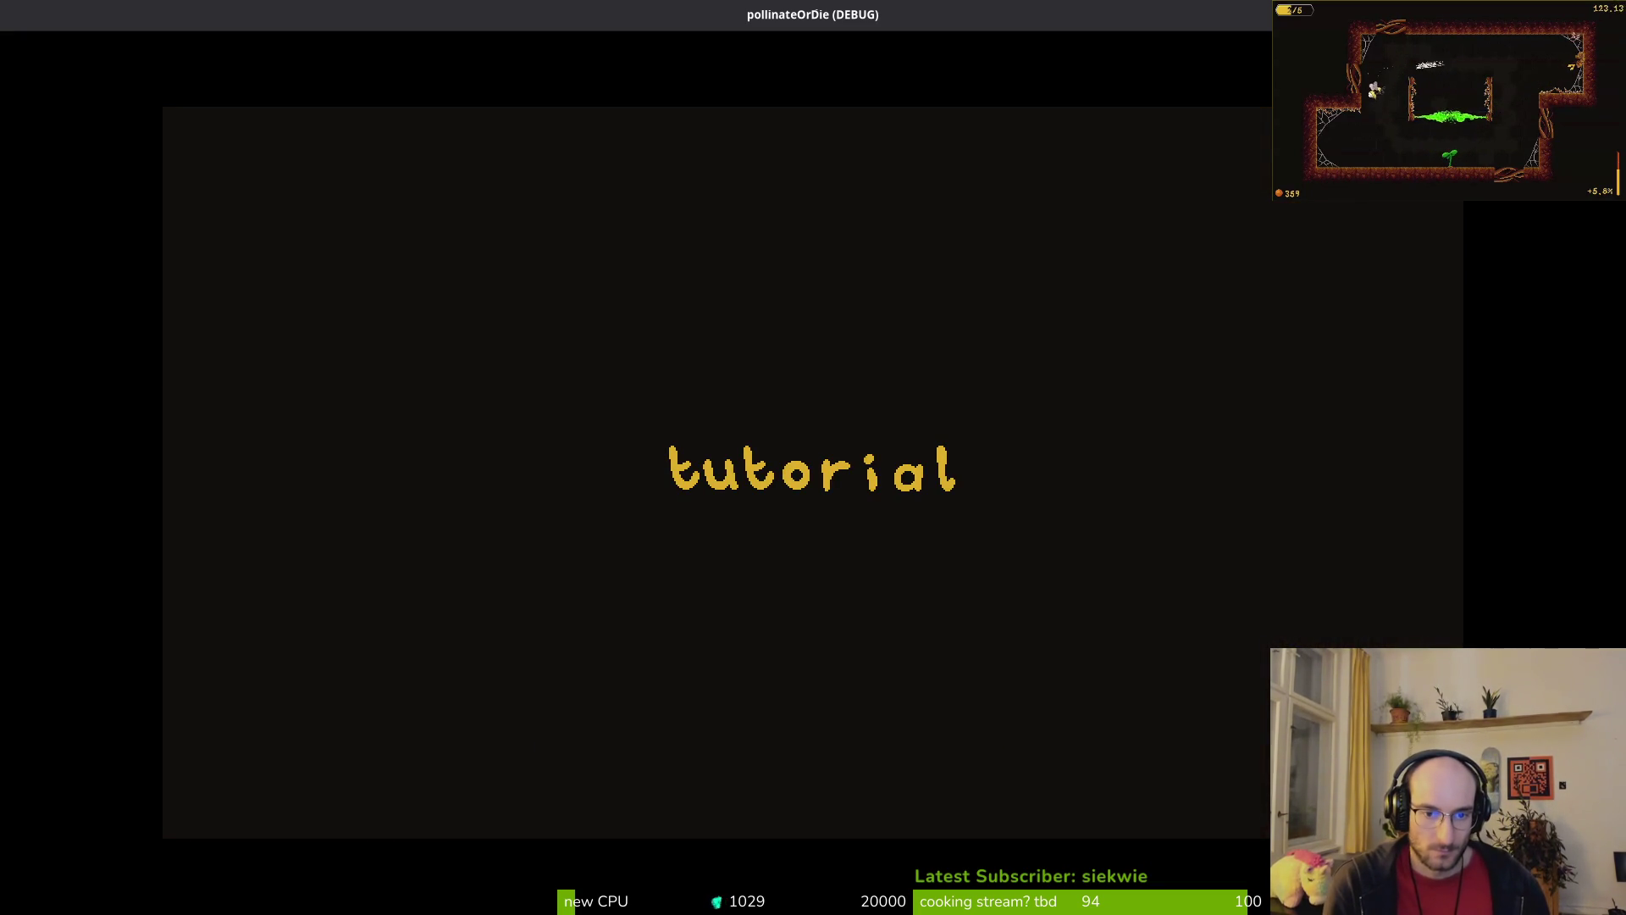
{"action": "key", "text": "Escape"}
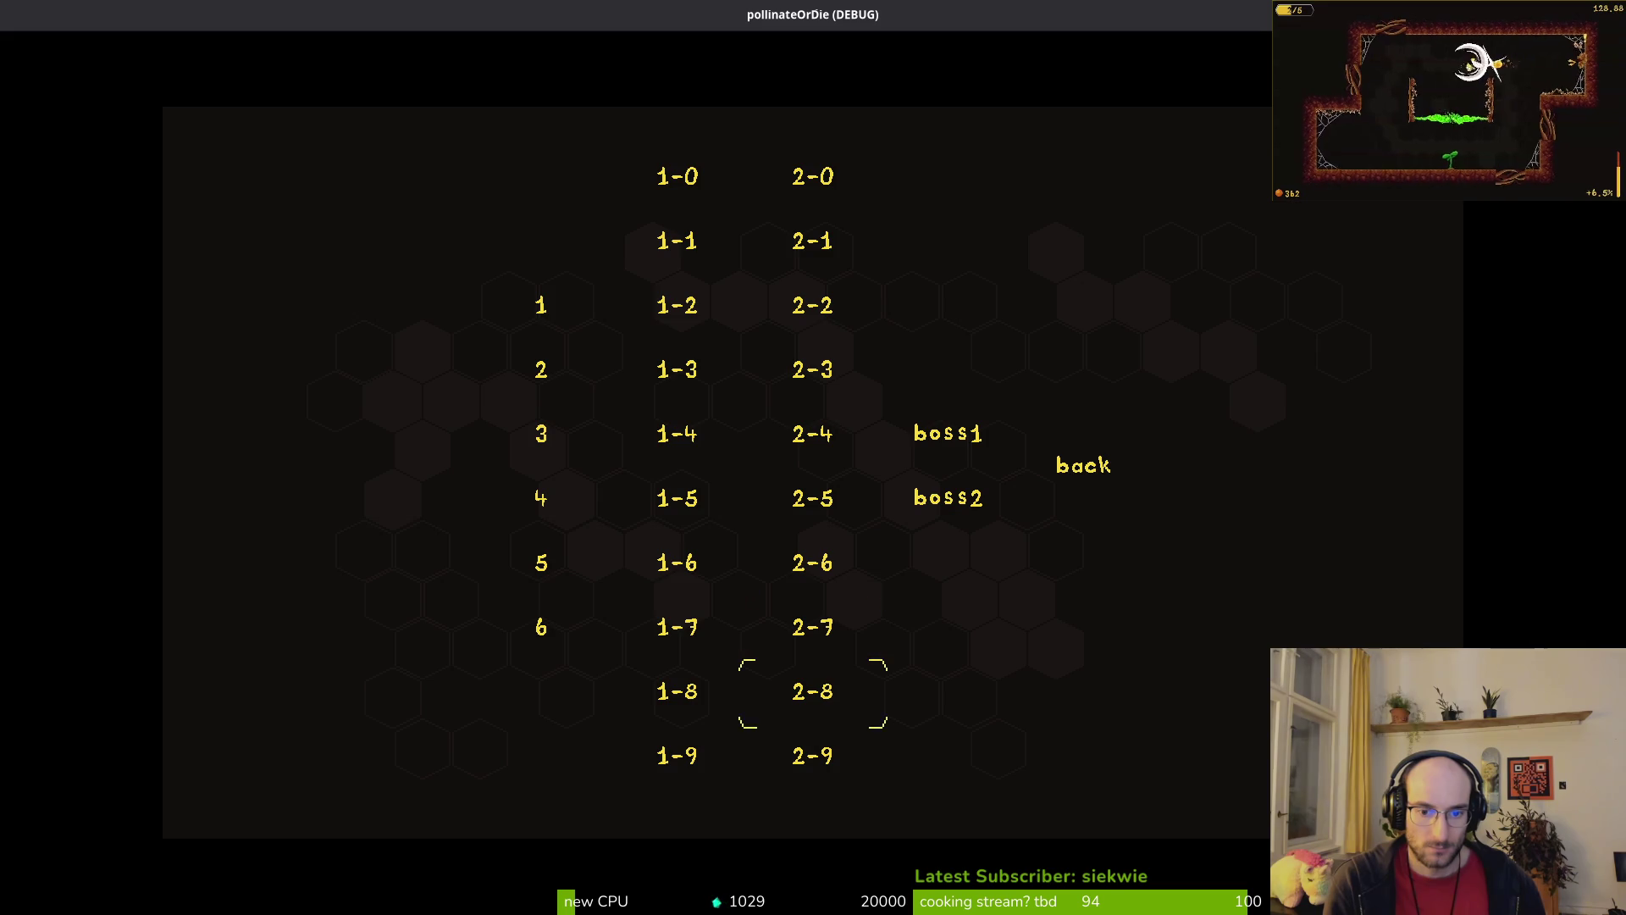
{"action": "key", "text": "Return"}
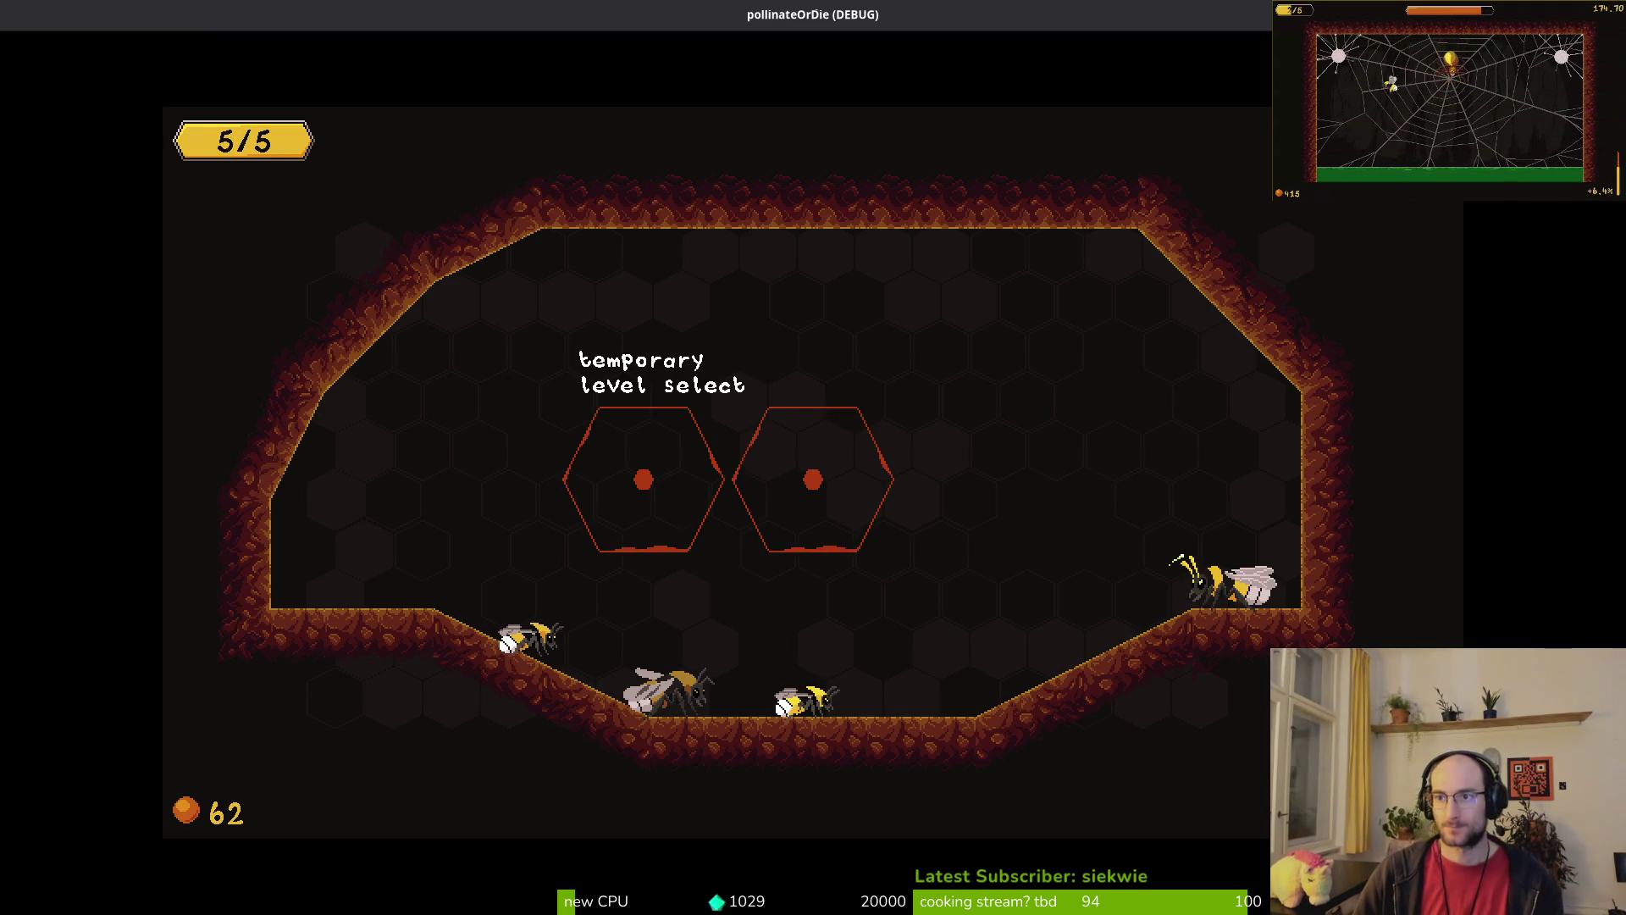
{"action": "key", "text": "F8"}
Step: Drag fumes2 up and left onto the wall edge, briefly hiding it to check the wall
{"action": "scroll", "coordinate": [1140, 582], "scroll_direction": "up", "scroll_amount": 6}
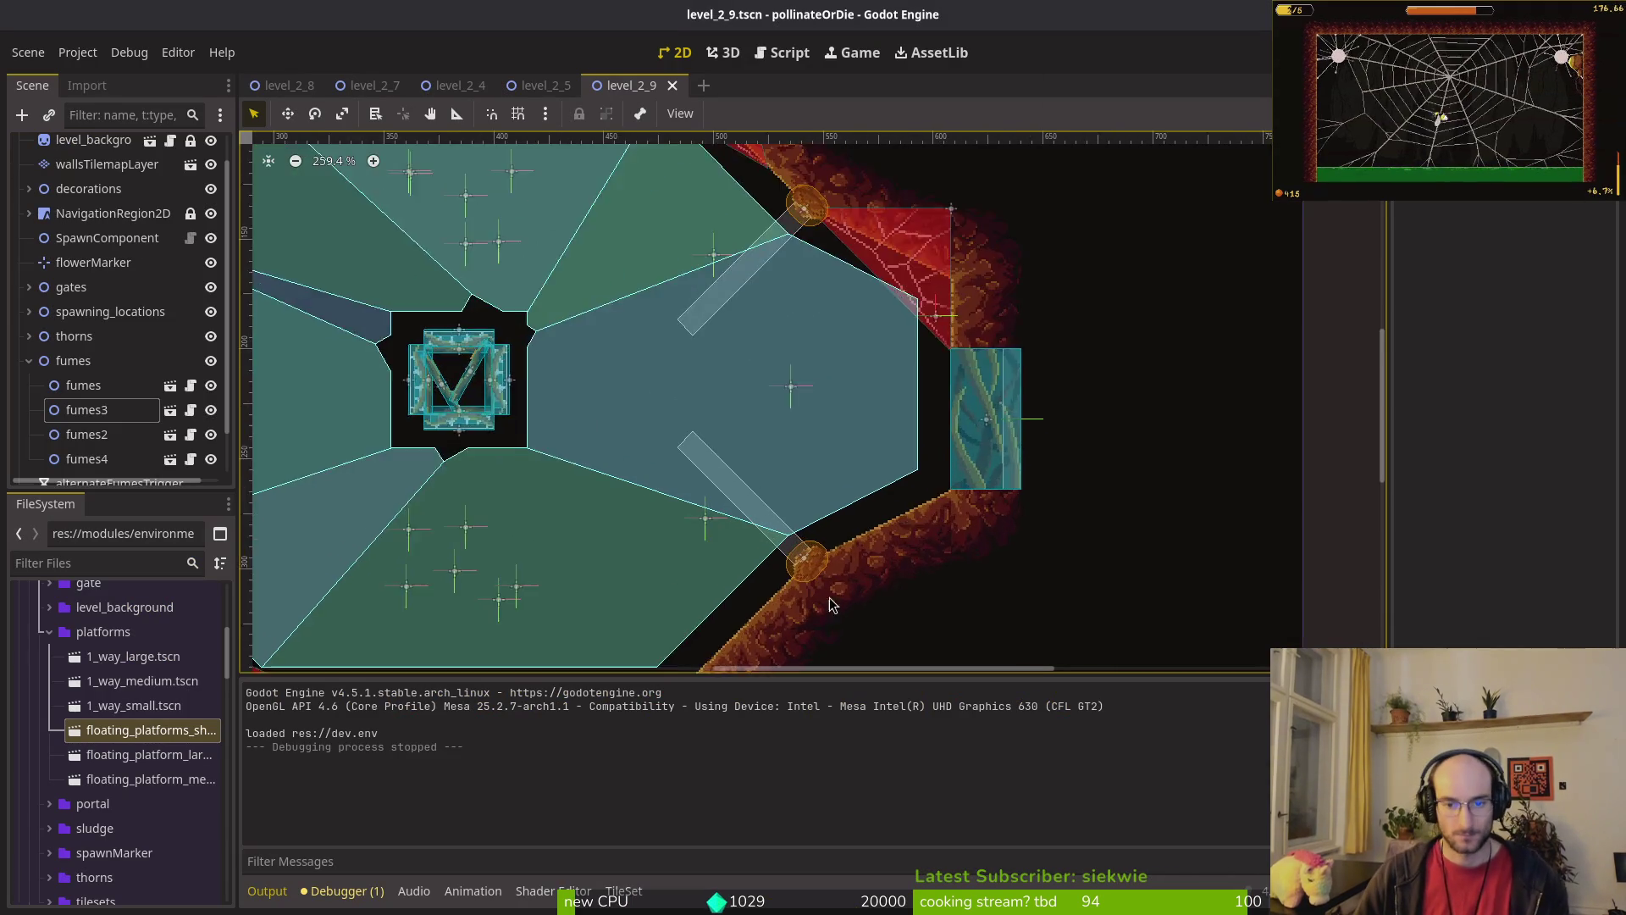
{"action": "scroll", "coordinate": [744, 388], "scroll_direction": "down", "scroll_amount": 5}
{"action": "mouse_move", "coordinate": [765, 331]}
{"action": "left_mouse_down"}
{"action": "mouse_move", "coordinate": [692, 336]}
{"action": "mouse_move", "coordinate": [798, 364]}
{"action": "left_mouse_up"}
{"action": "scroll", "coordinate": [798, 365], "scroll_direction": "up", "scroll_amount": 4}
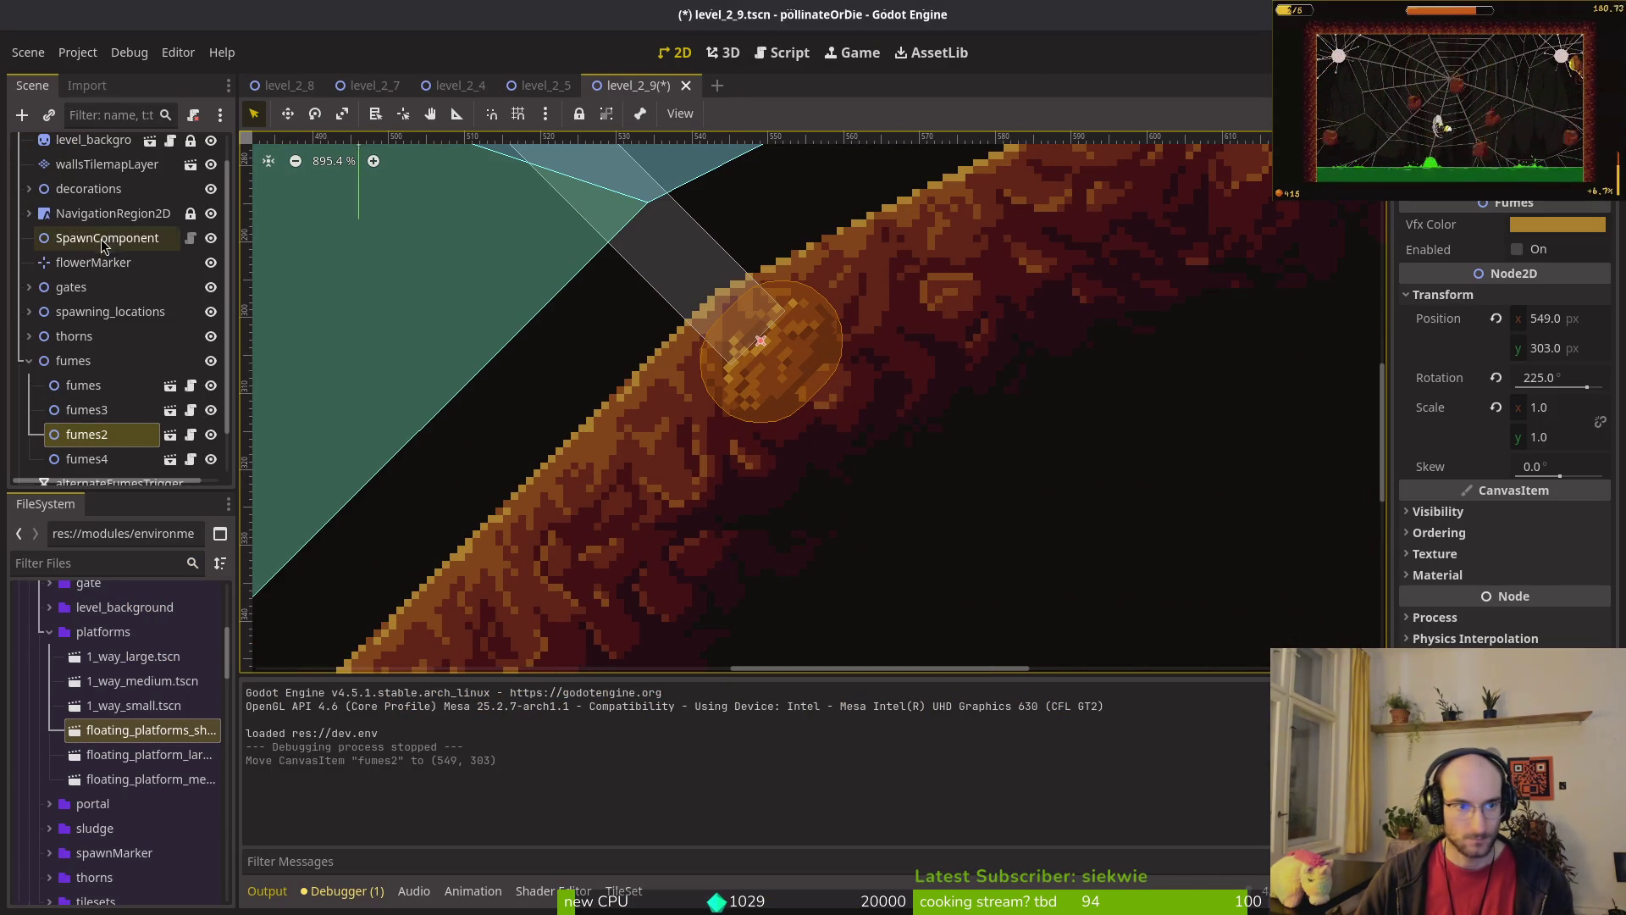
{"action": "left_click", "coordinate": [211, 435]}
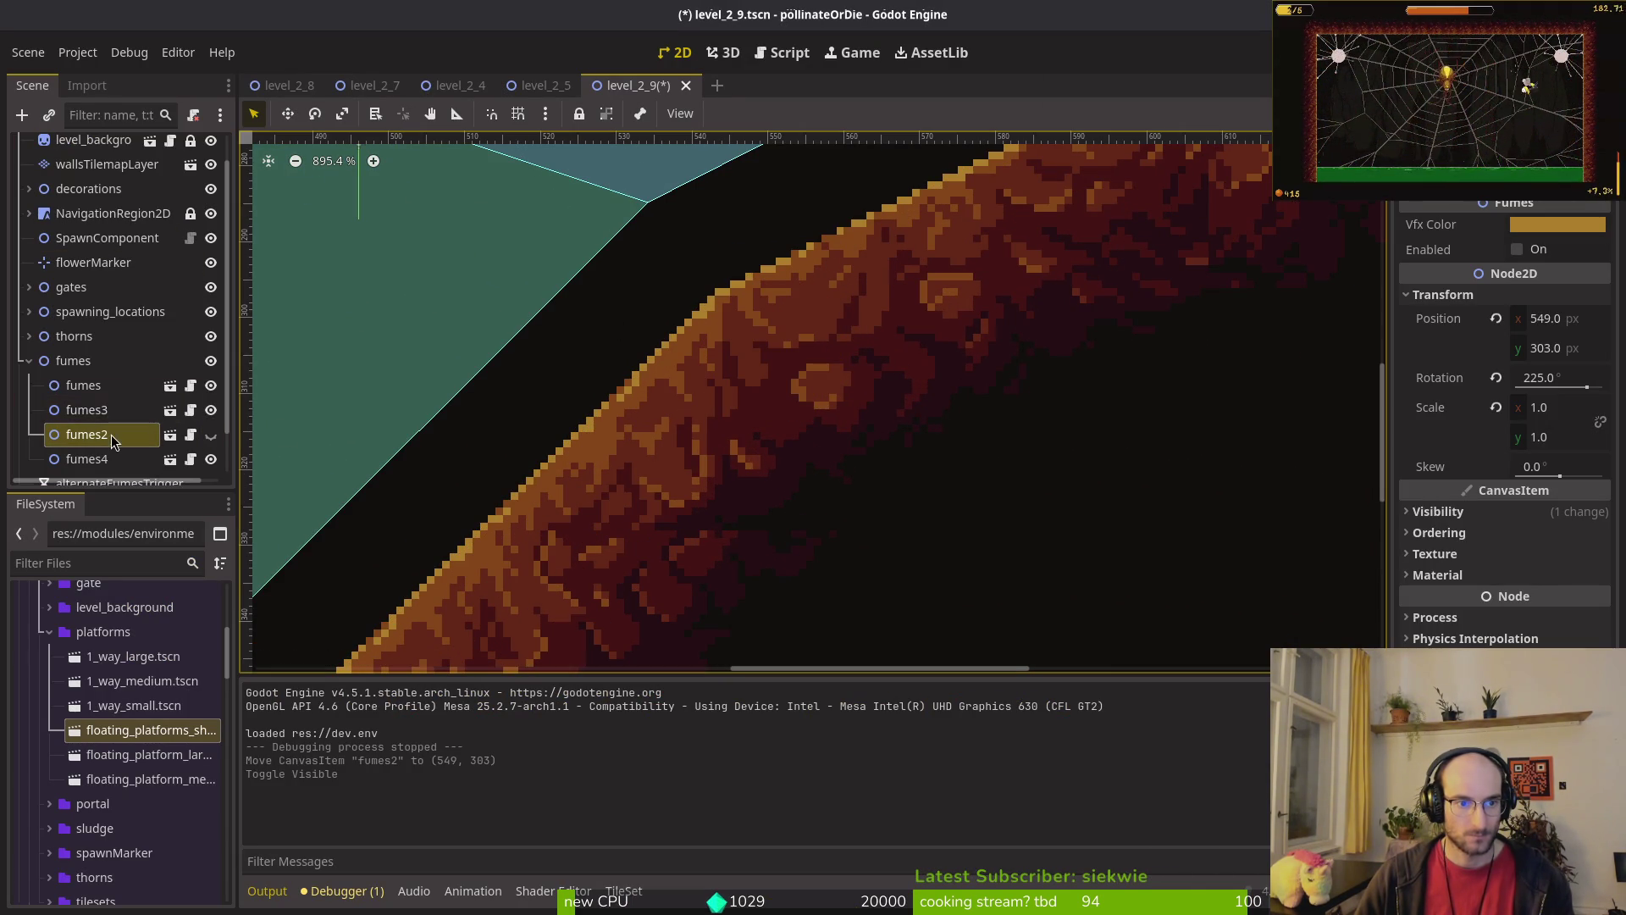
{"action": "left_click", "coordinate": [211, 437]}
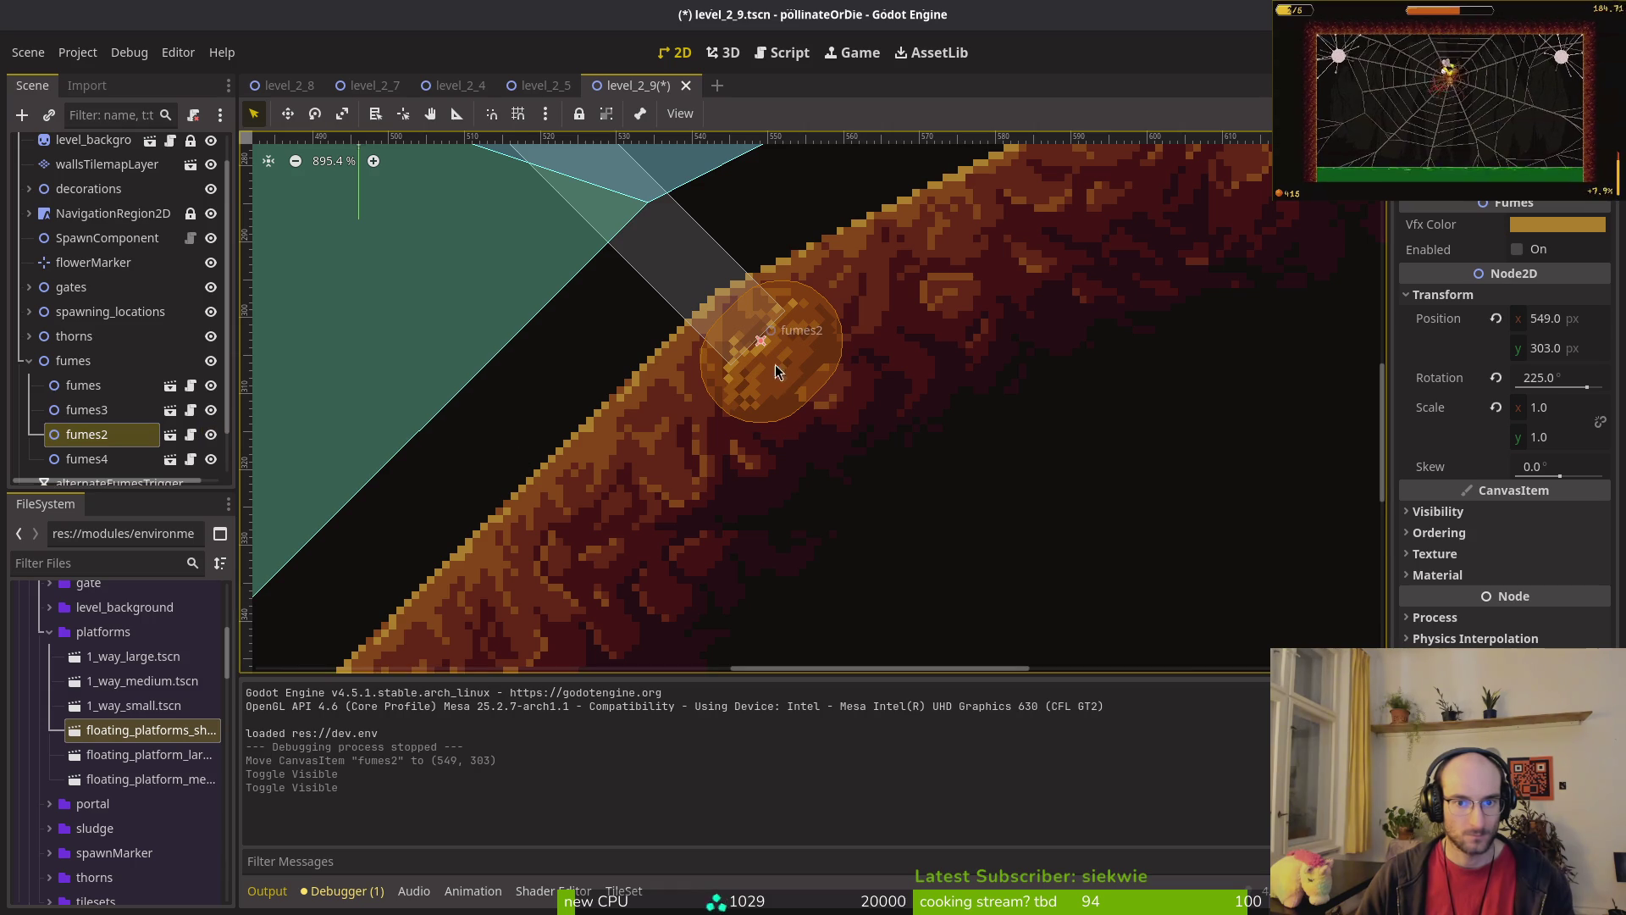
{"action": "scroll", "coordinate": [764, 354], "scroll_direction": "up", "scroll_amount": 9}
{"action": "scroll", "coordinate": [749, 327], "scroll_direction": "up", "scroll_amount": 4}
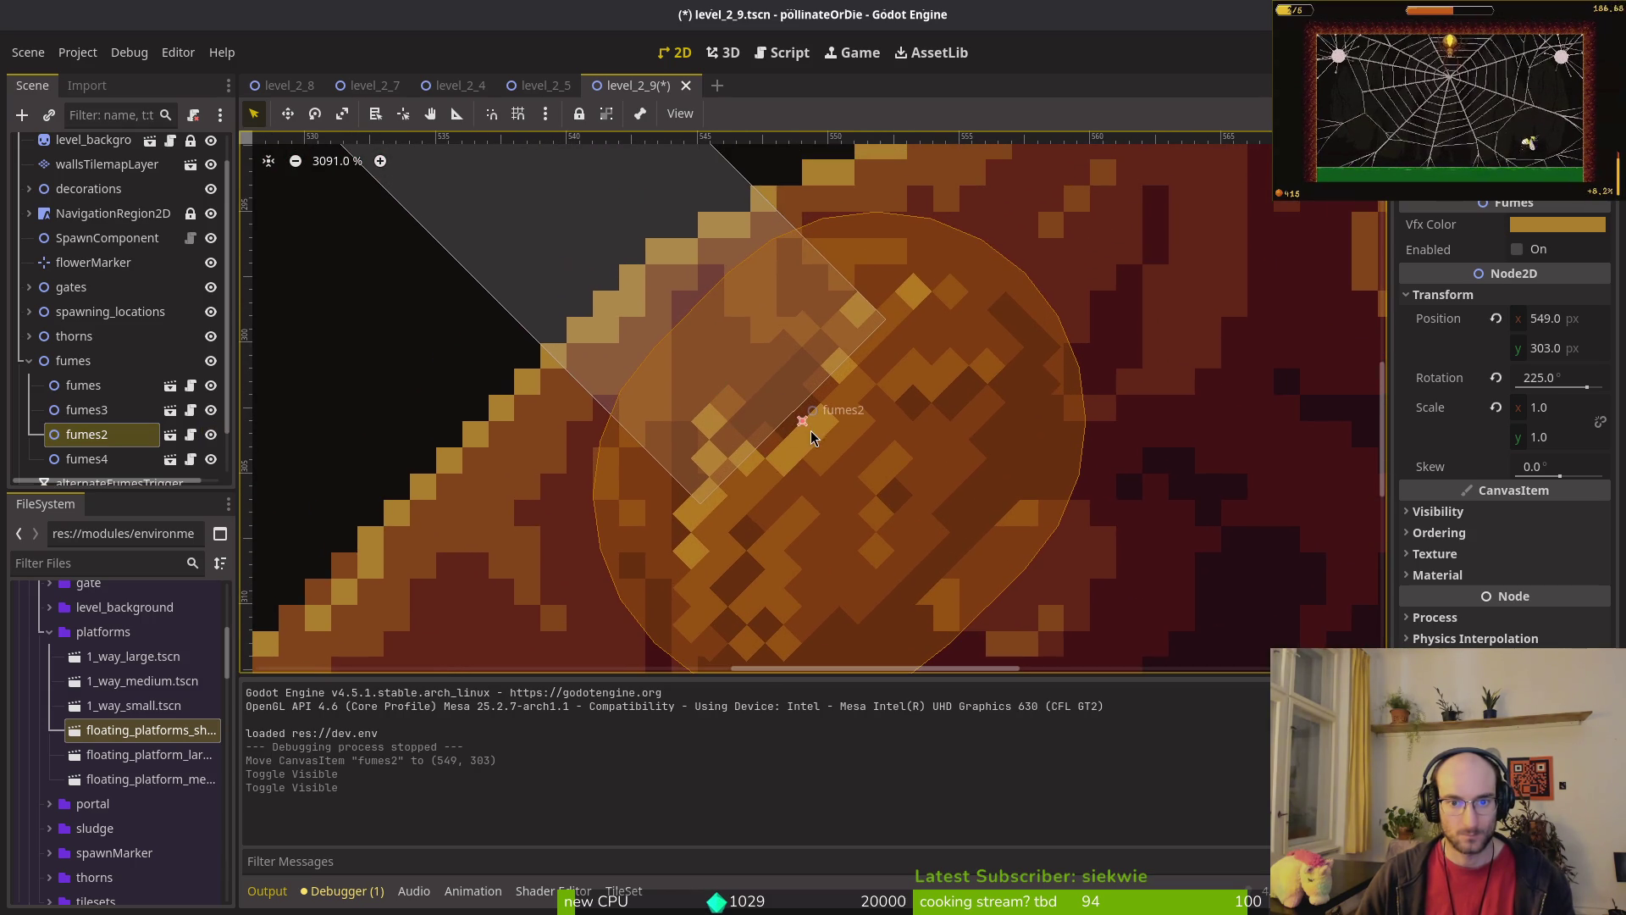
{"action": "mouse_move", "coordinate": [803, 431]}
{"action": "left_mouse_down"}
{"action": "mouse_move", "coordinate": [699, 290]}
{"action": "mouse_move", "coordinate": [647, 276]}
{"action": "mouse_move", "coordinate": [745, 345]}
{"action": "mouse_move", "coordinate": [703, 332]}
{"action": "mouse_move", "coordinate": [655, 273]}
{"action": "left_mouse_up"}
{"action": "scroll", "coordinate": [652, 272], "scroll_direction": "down", "scroll_amount": 9}
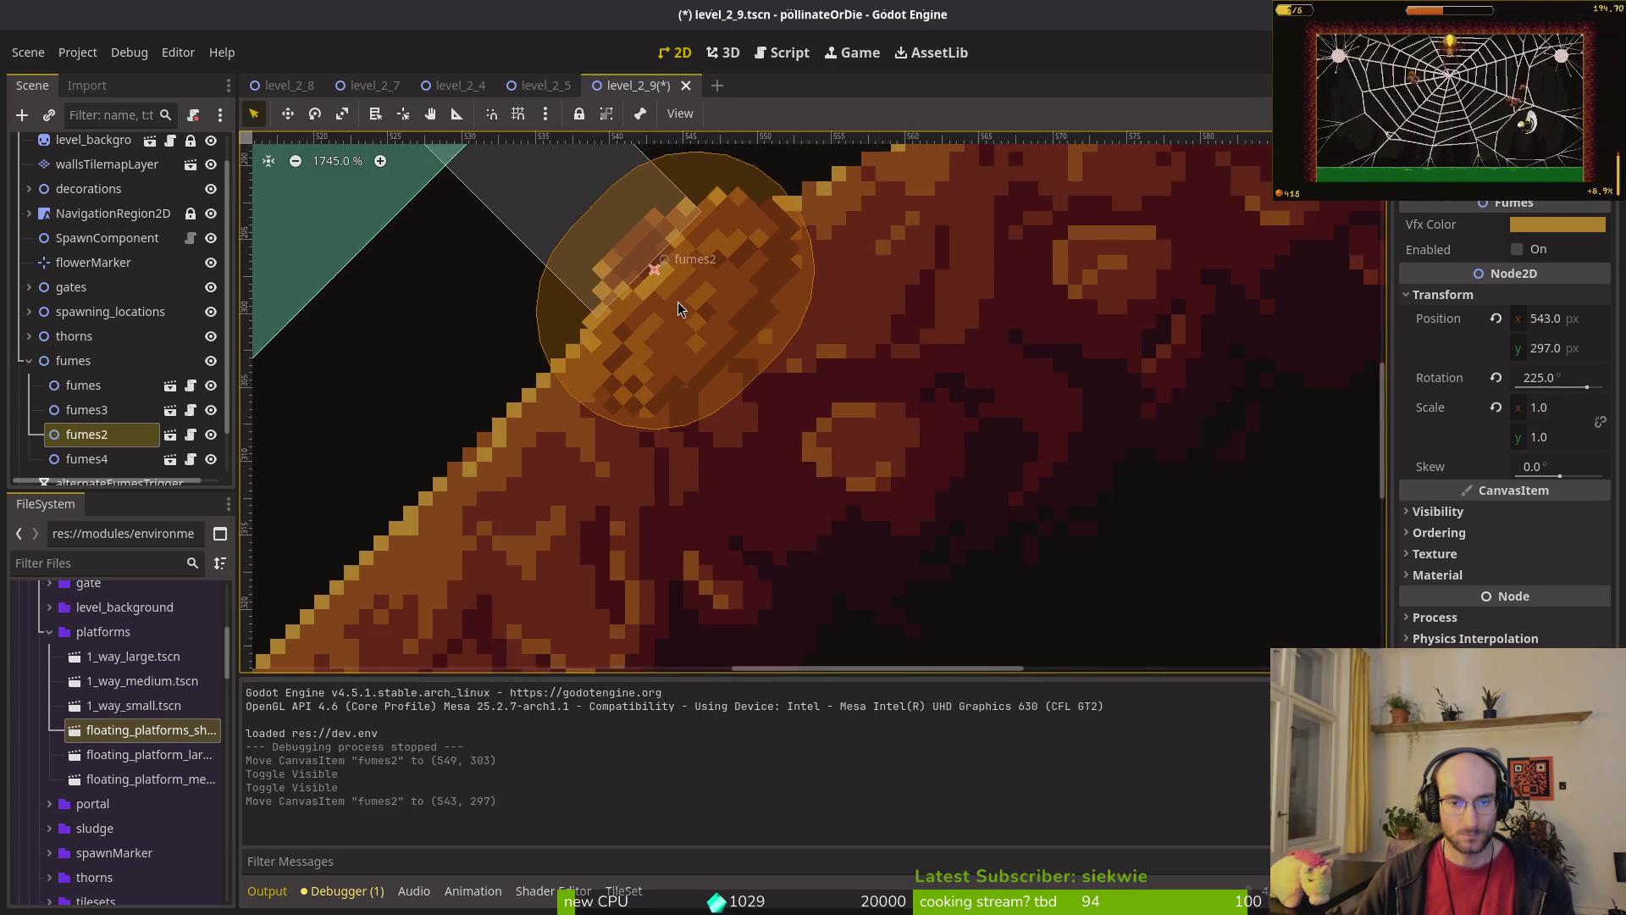
{"action": "scroll", "coordinate": [670, 312], "scroll_direction": "up", "scroll_amount": 4}
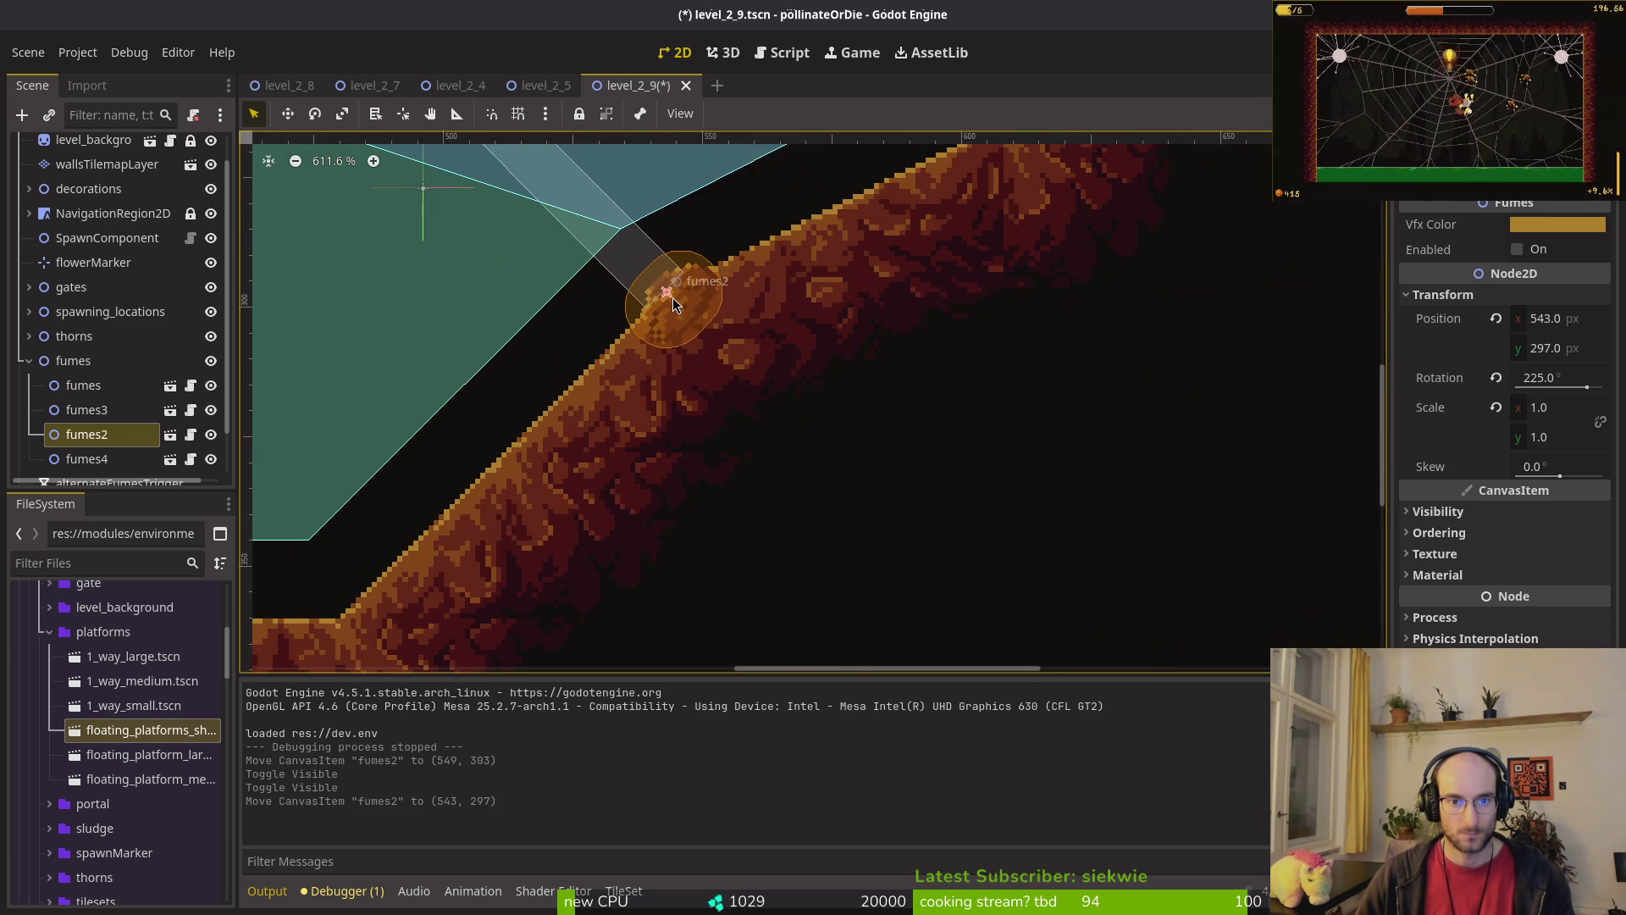
Step: Nudge fumes2 pixel by pixel with the arrow keys until Position reads 539, 296
{"action": "key", "text": "Up"}
{"action": "key", "text": "Left"}
{"action": "key", "text": "Up"}
{"action": "key", "text": "Left"}
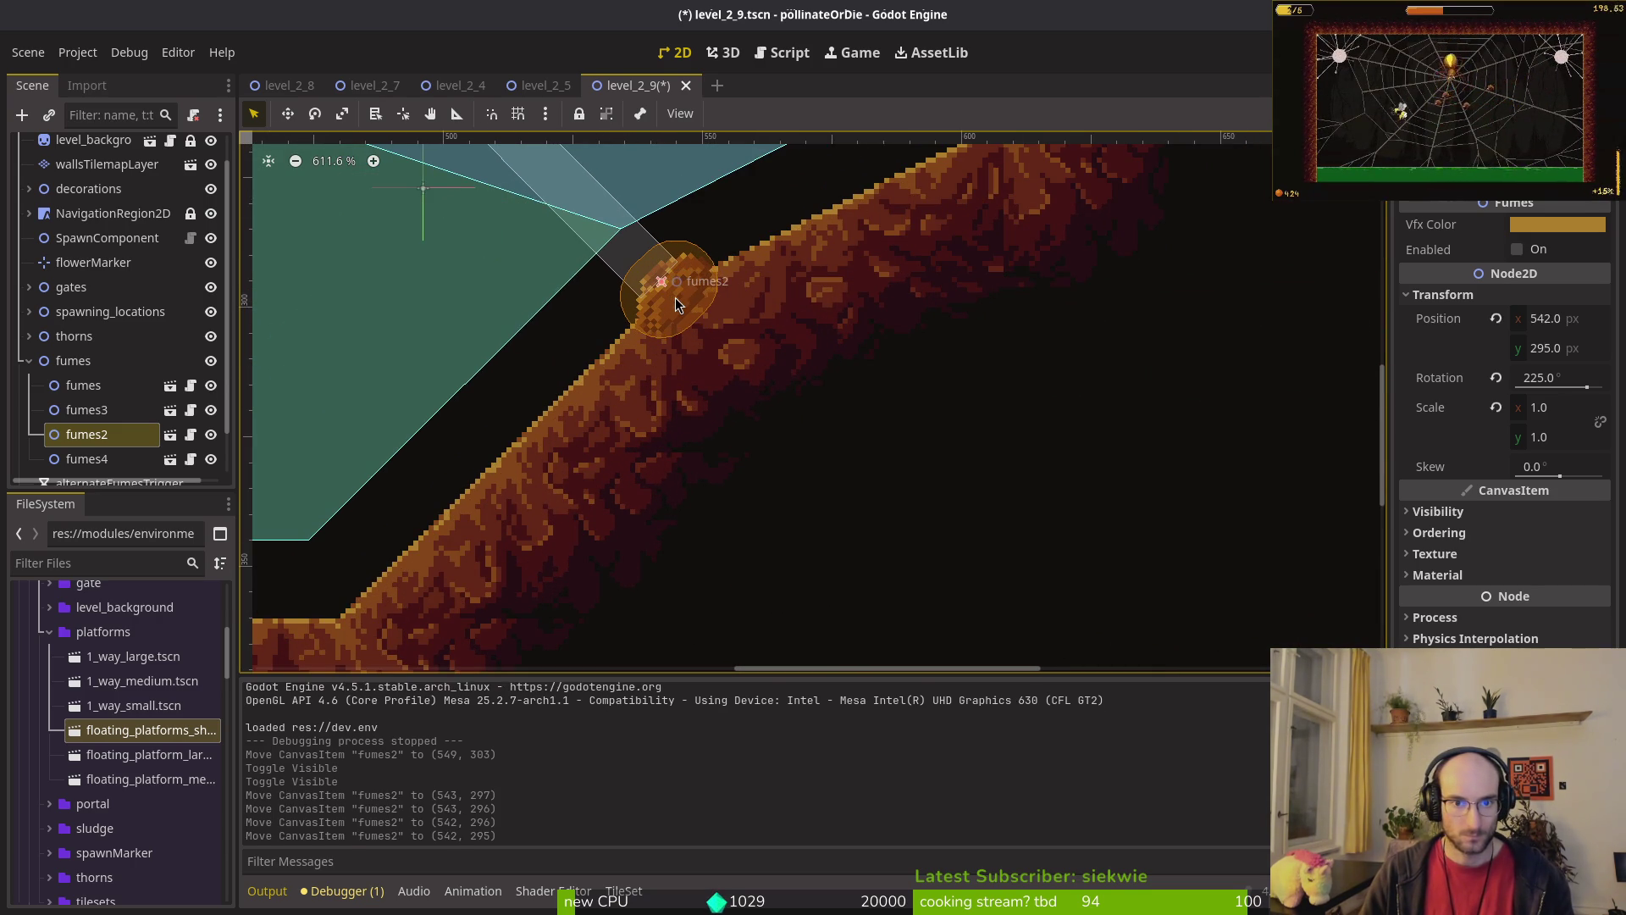
{"action": "key", "text": "Up"}
{"action": "key", "text": "Left"}
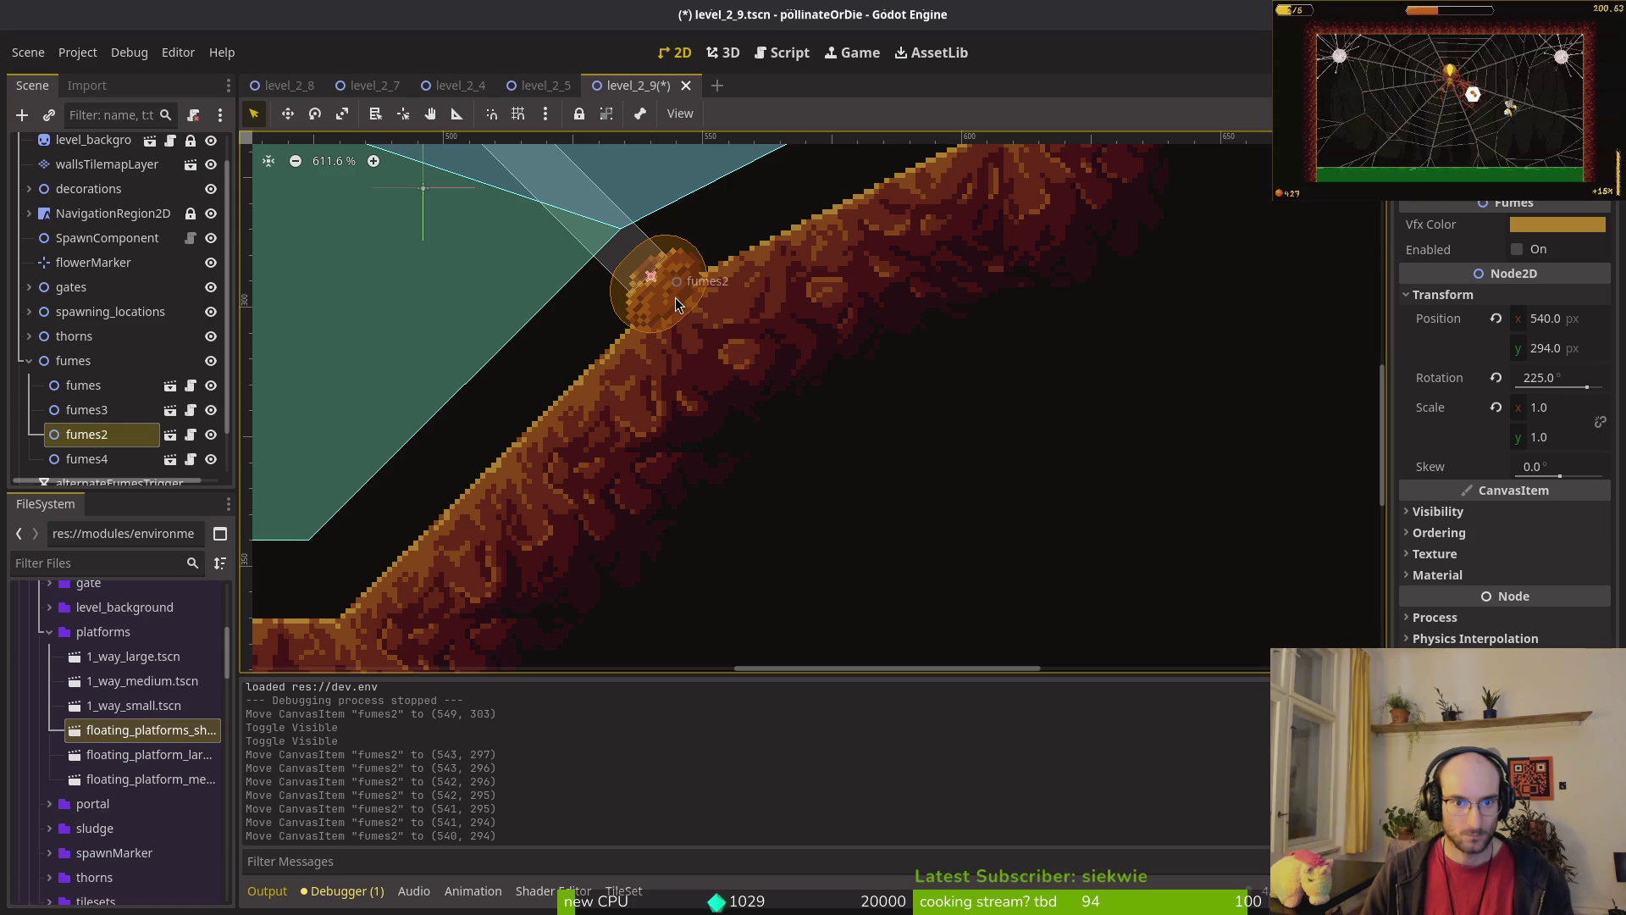
{"action": "scroll", "coordinate": [676, 303], "scroll_direction": "up", "scroll_amount": 8}
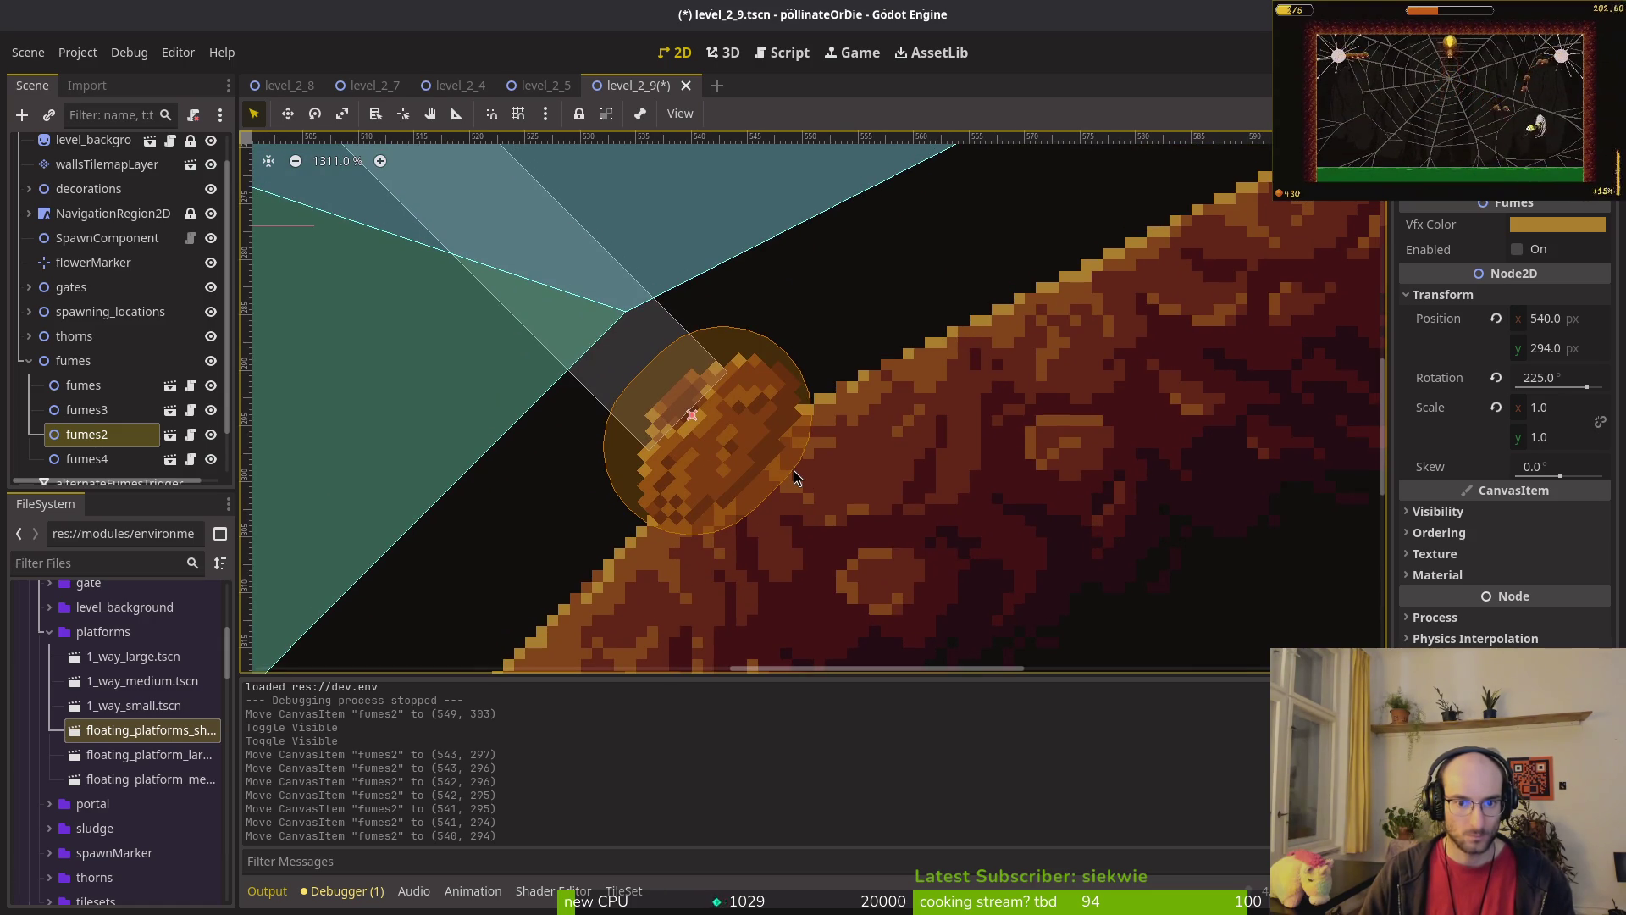
{"action": "key", "text": "Left"}
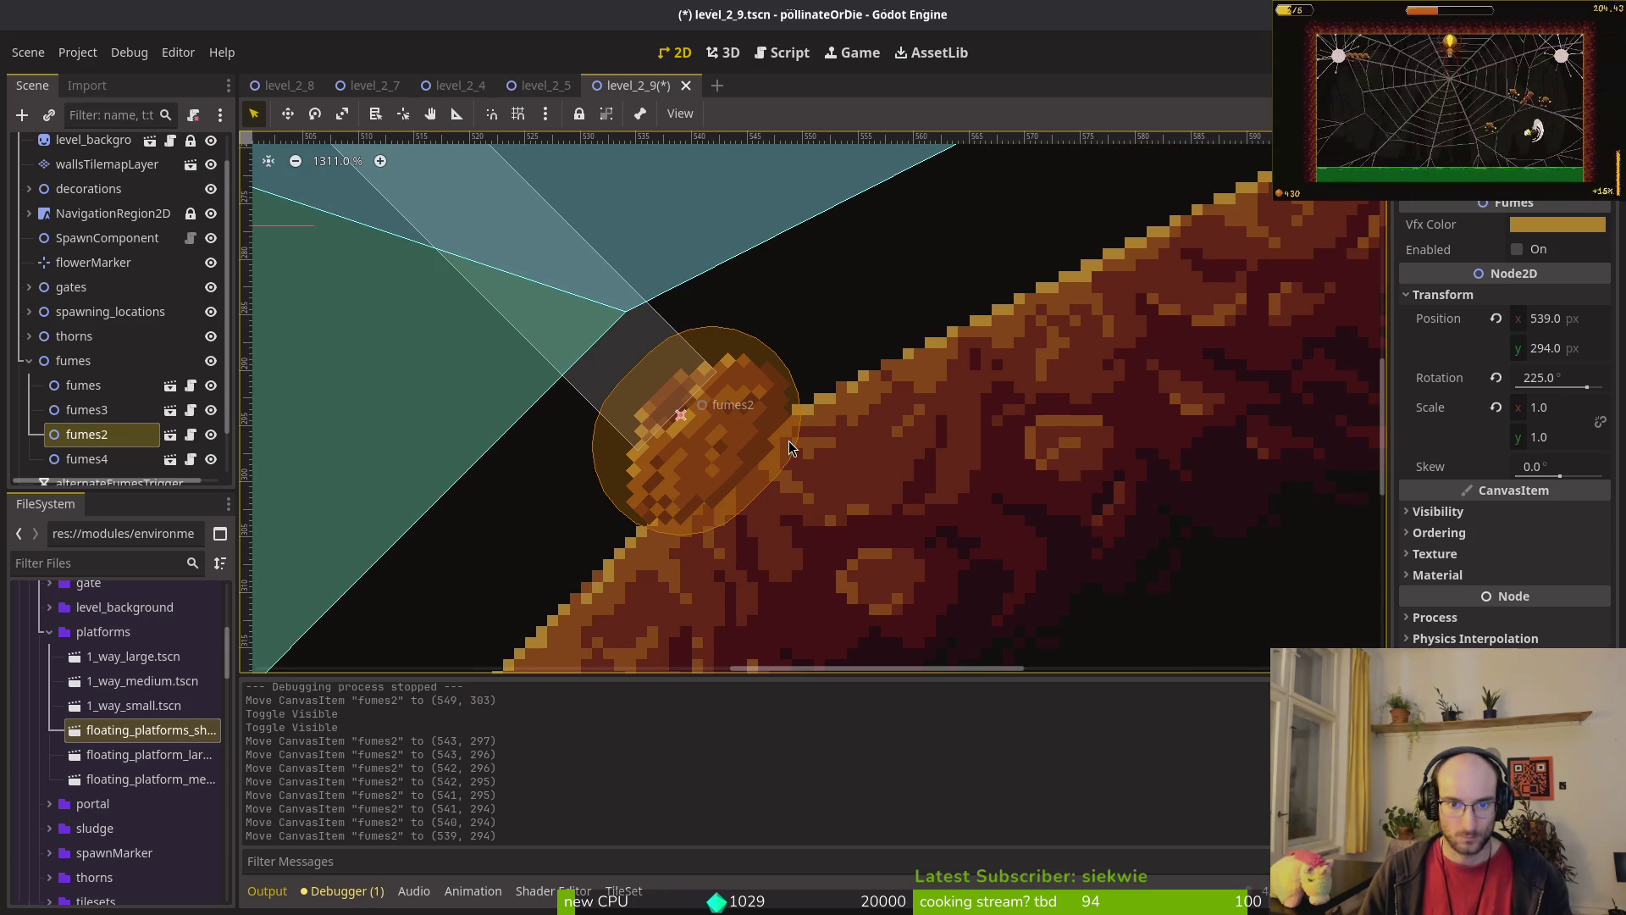
{"action": "key", "text": "Down"}
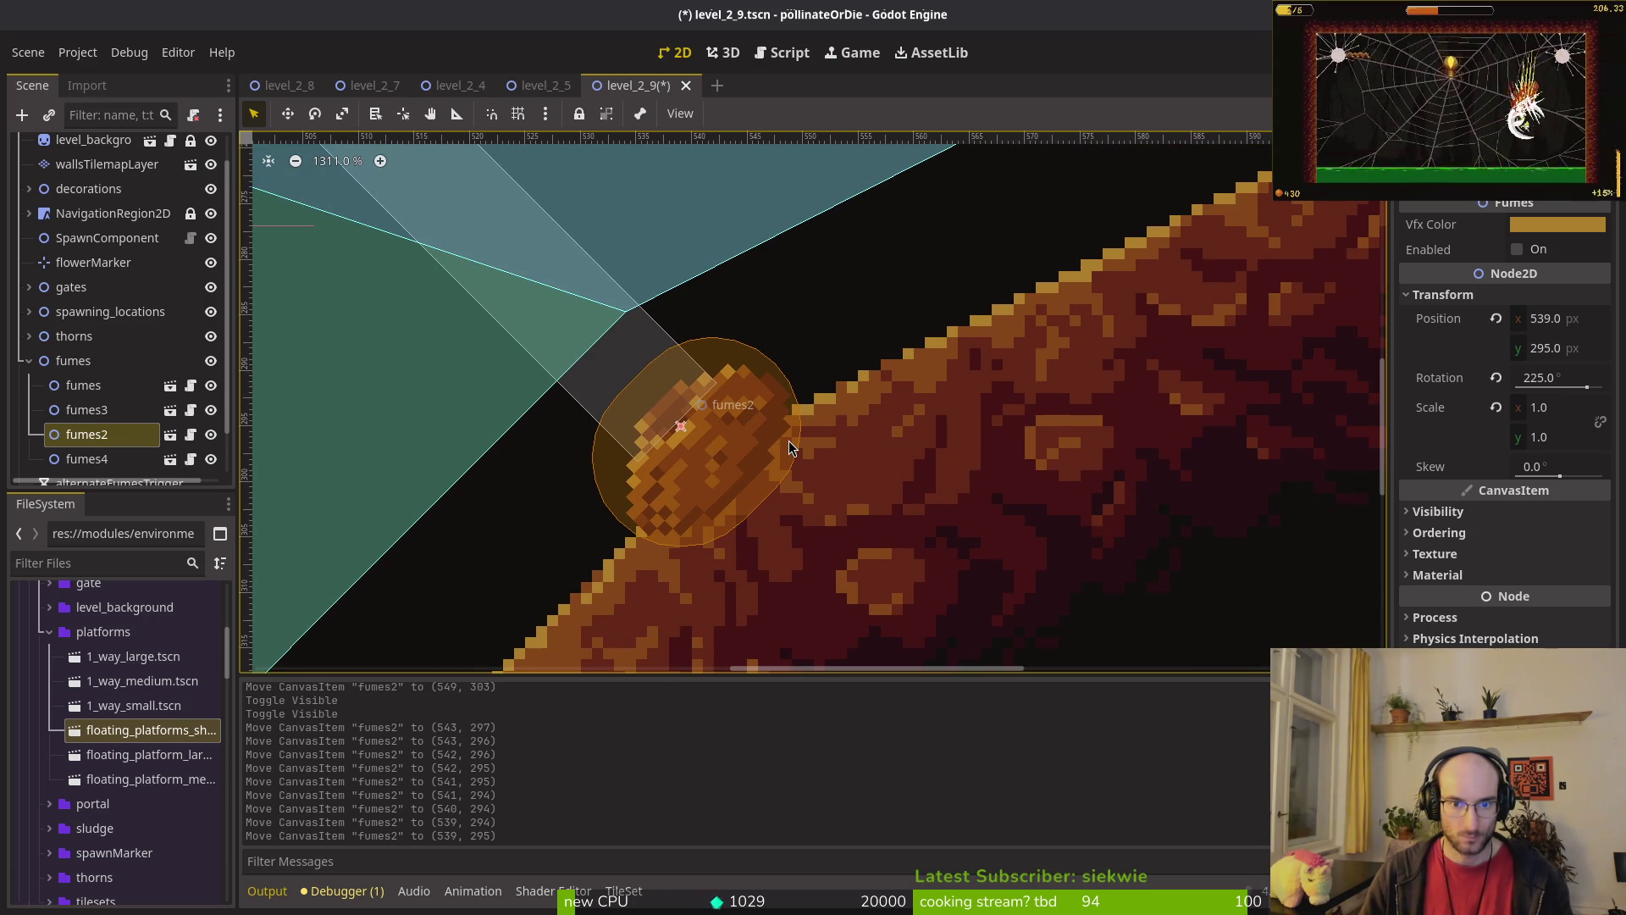
{"action": "key", "text": "Down"}
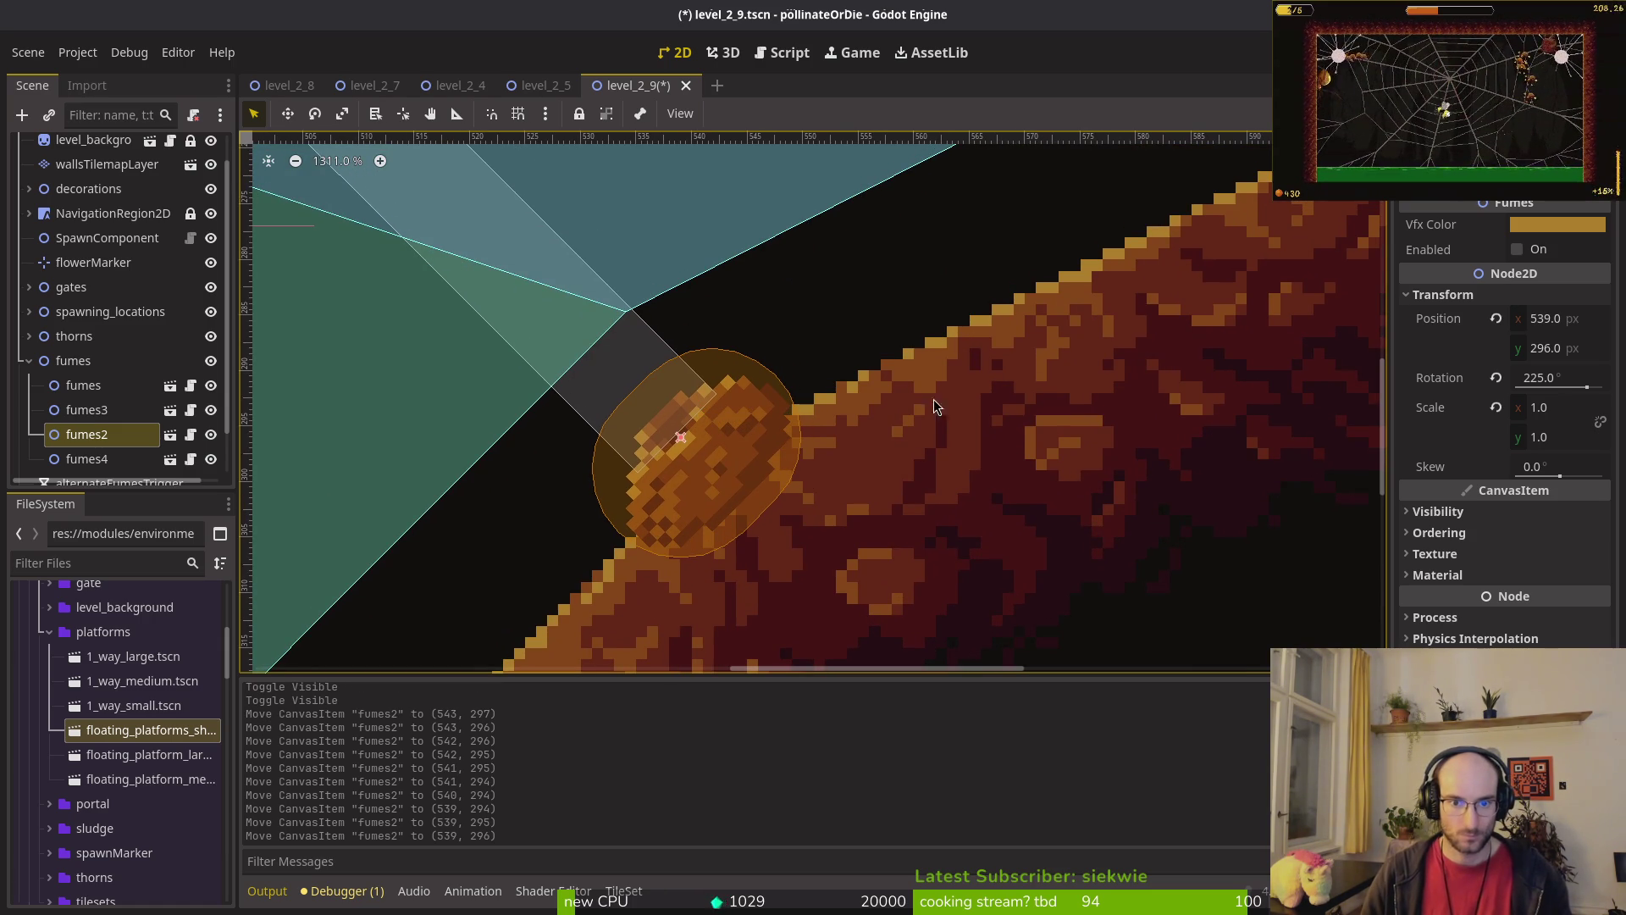
{"action": "scroll", "coordinate": [856, 385], "scroll_direction": "down", "scroll_amount": 8}
{"action": "scroll", "coordinate": [855, 384], "scroll_direction": "down", "scroll_amount": 4}
{"action": "scroll", "coordinate": [754, 389], "scroll_direction": "up", "scroll_amount": 3}
{"action": "scroll", "coordinate": [817, 395], "scroll_direction": "down", "scroll_amount": 1}
{"action": "scroll", "coordinate": [864, 288], "scroll_direction": "up", "scroll_amount": 3}
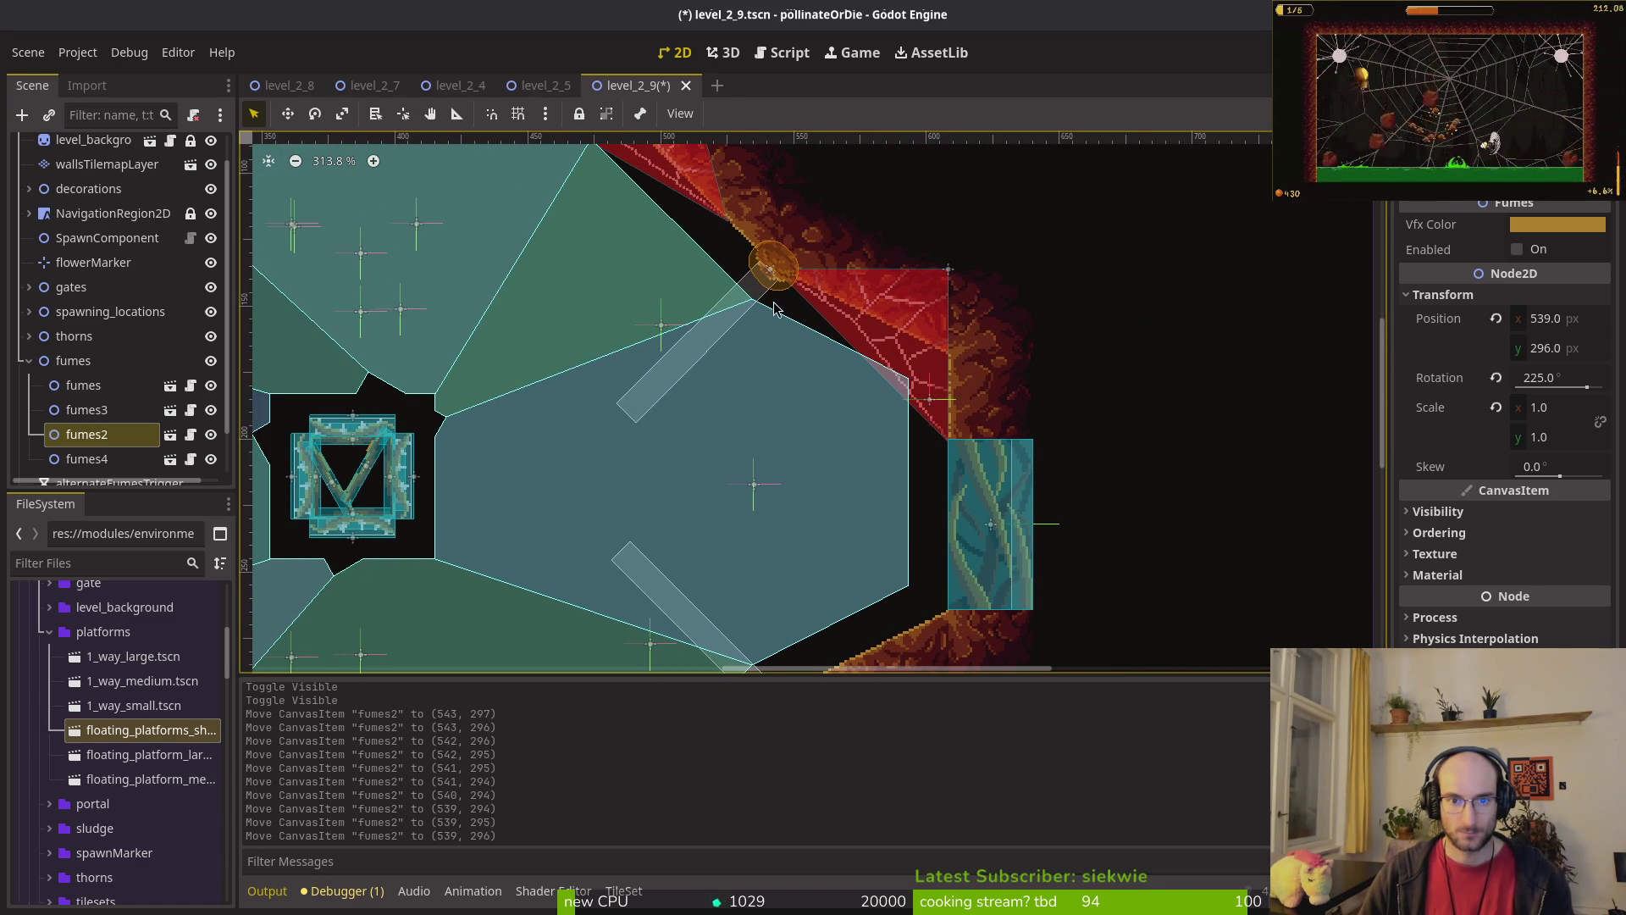
{"action": "left_click", "coordinate": [1586, 357]}
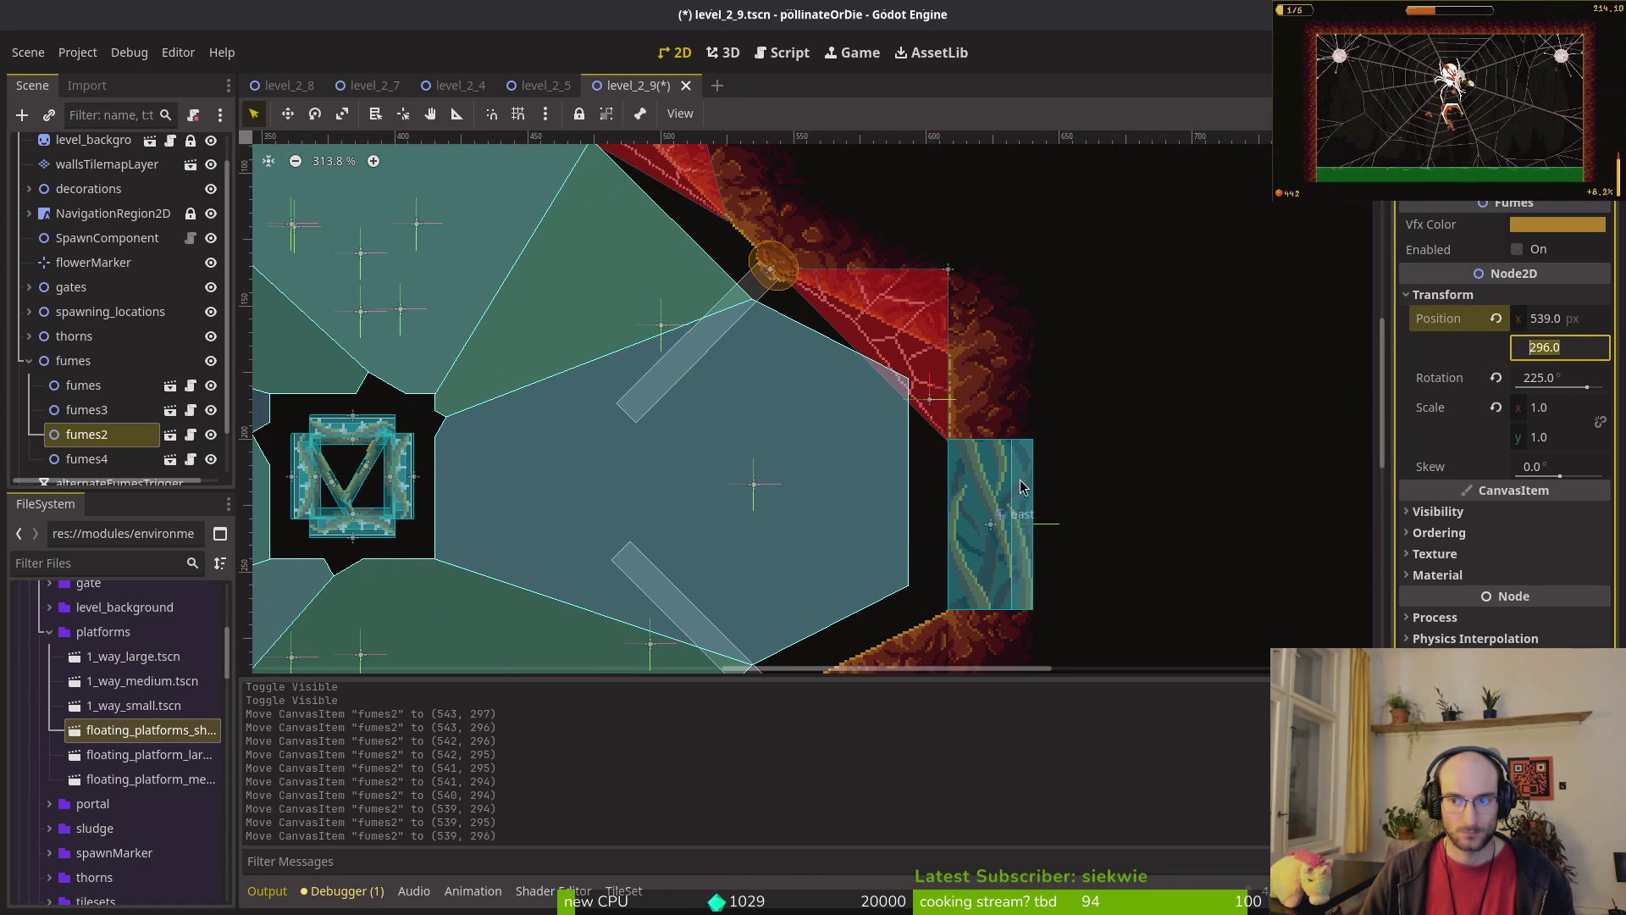
Step: Move fumes4 to mirror fumes2's height, then nudge it to 539, 135
{"action": "scroll", "coordinate": [1021, 502], "scroll_direction": "down", "scroll_amount": 2}
{"action": "left_click", "coordinate": [878, 366]}
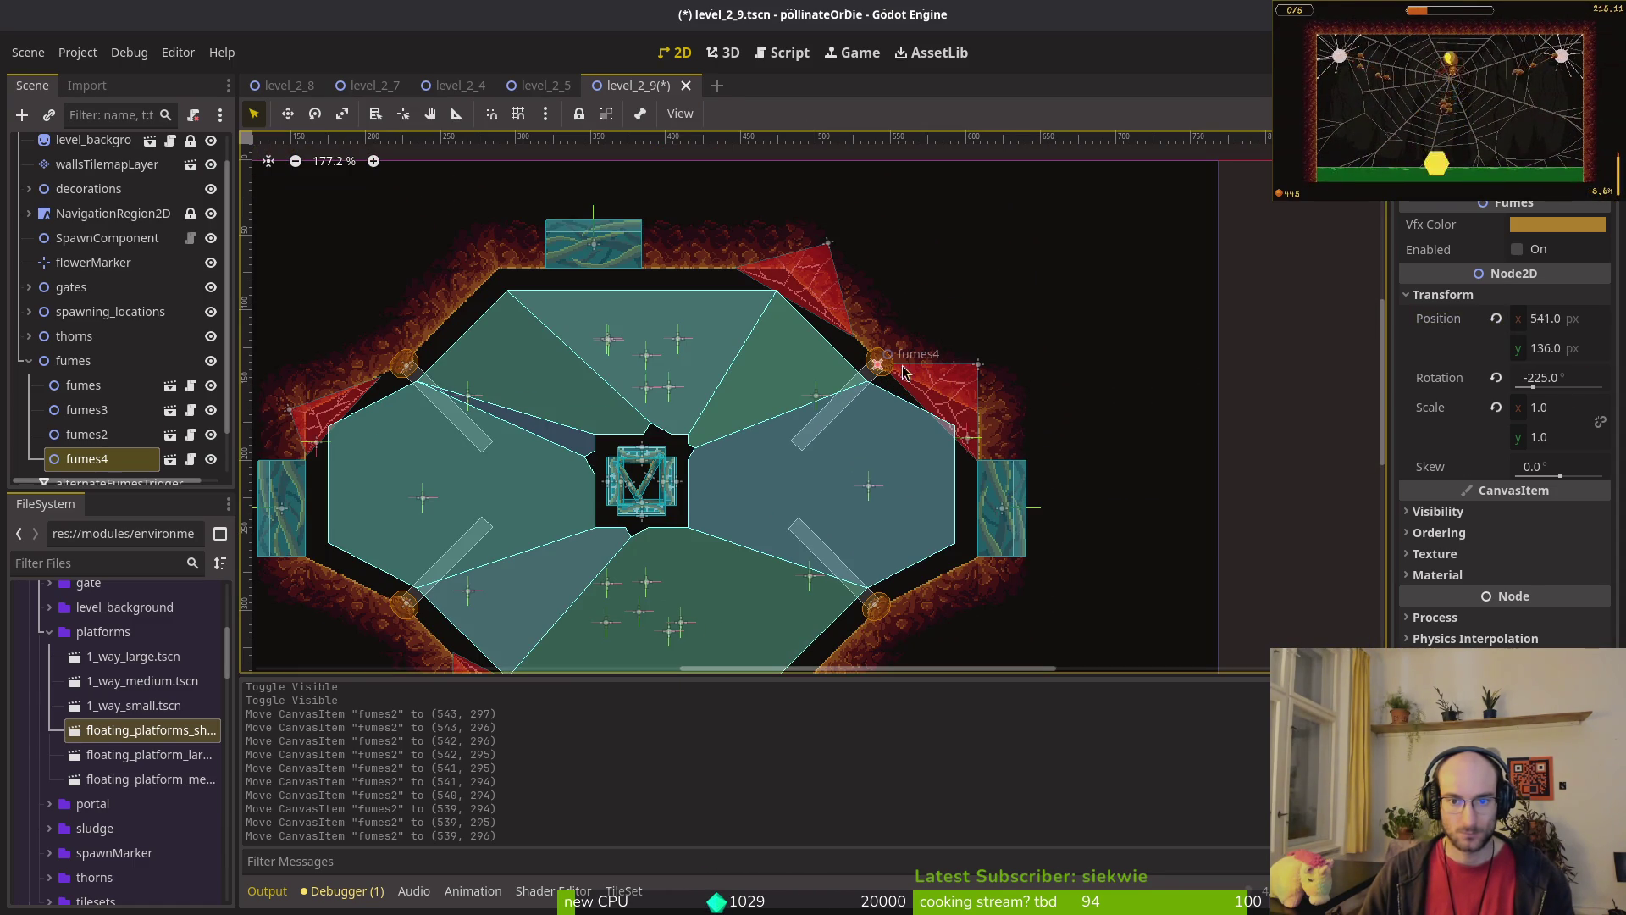
{"action": "left_click", "coordinate": [1590, 356]}
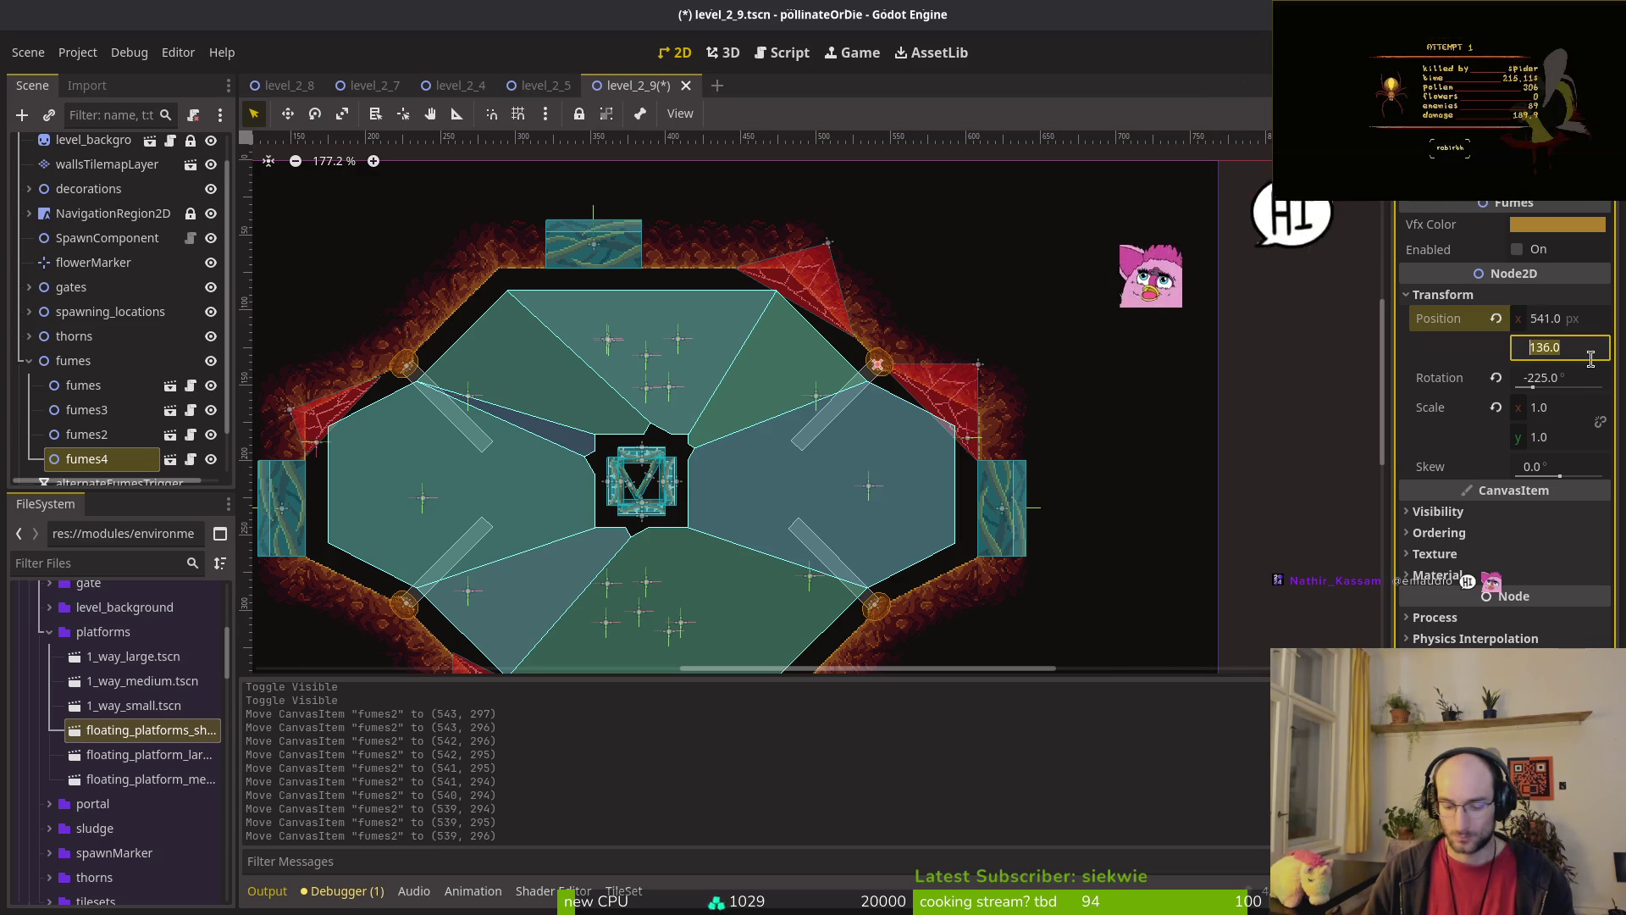
{"action": "key", "text": "ctrl+z"}
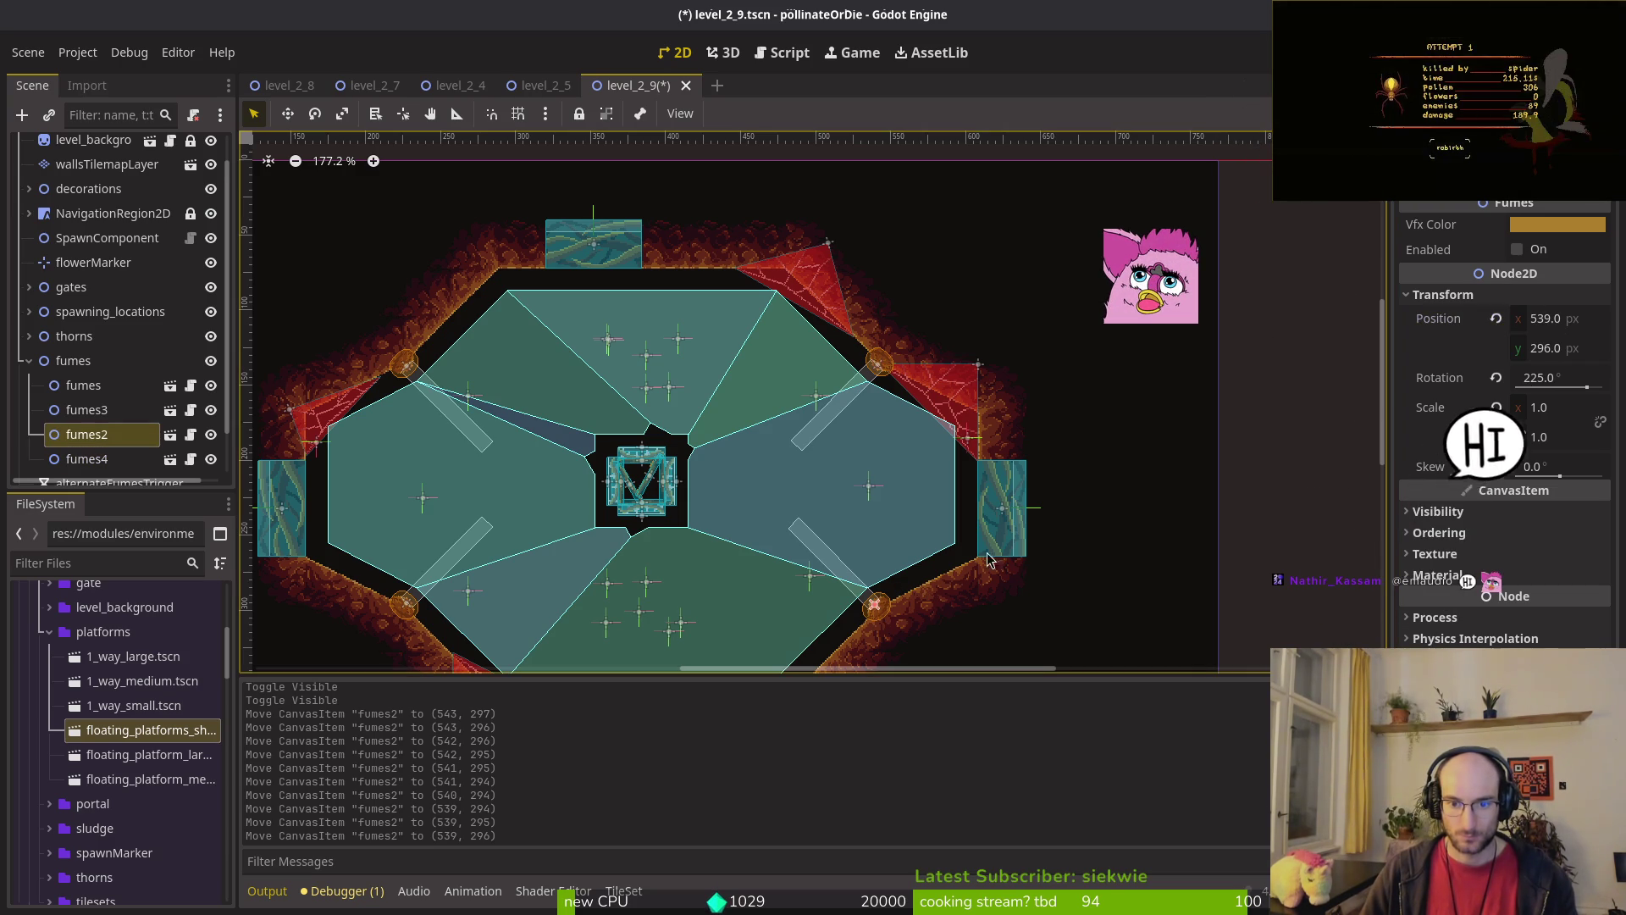
{"action": "left_click", "coordinate": [879, 363]}
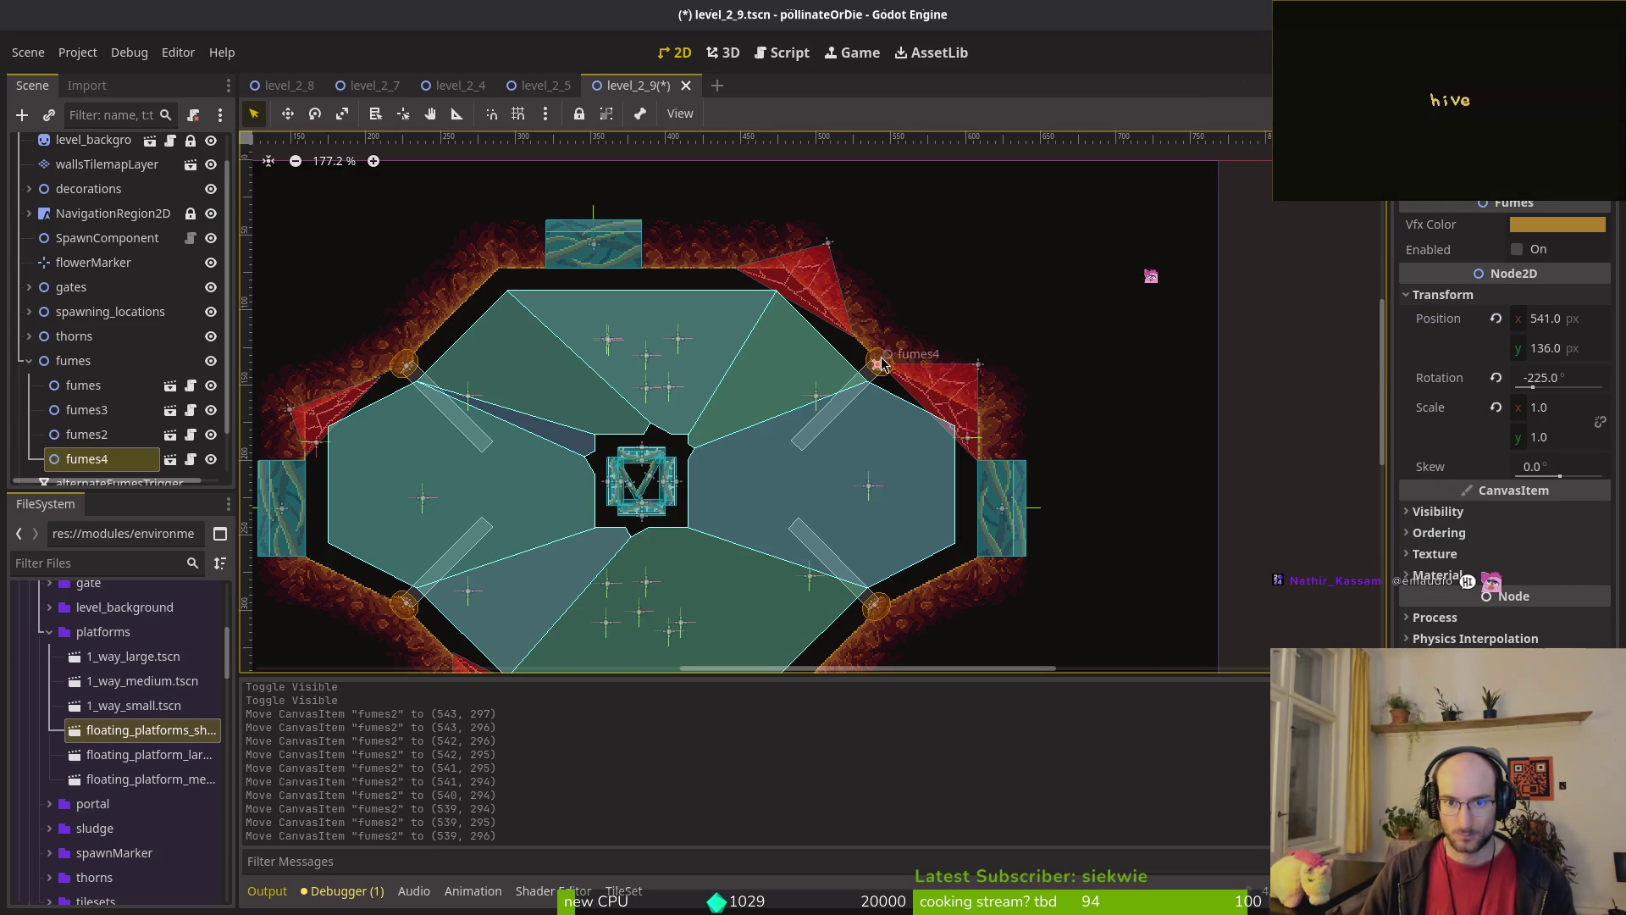
{"action": "left_click", "coordinate": [1589, 352]}
{"action": "type", "text": "423"}
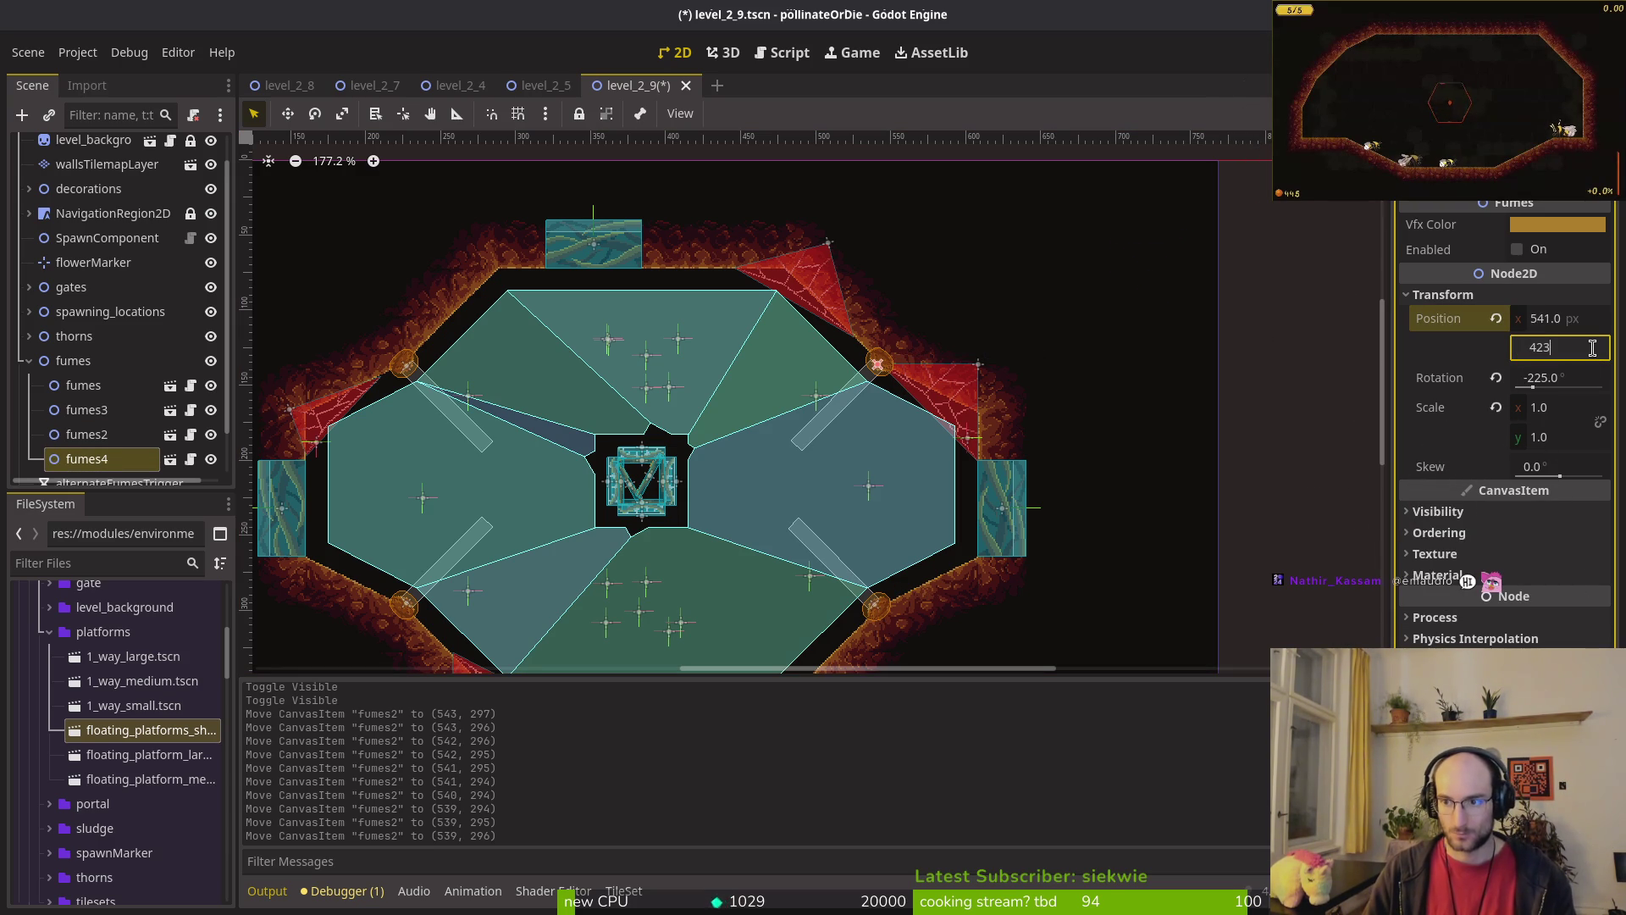
{"action": "type", "text": "-"}
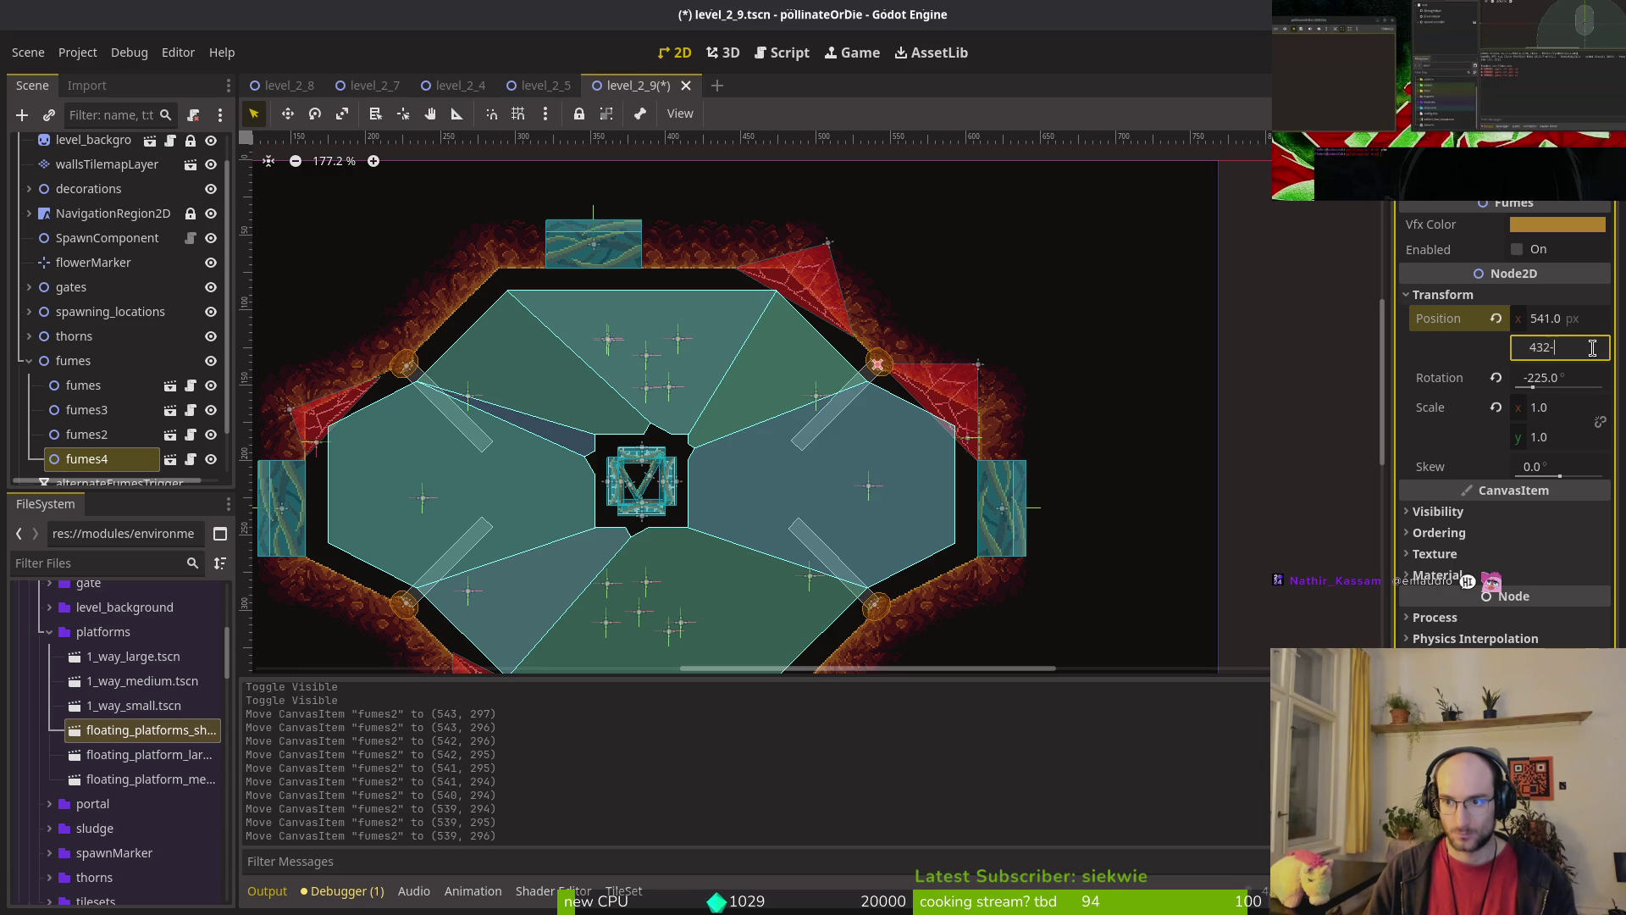
{"action": "type", "text": "V"}
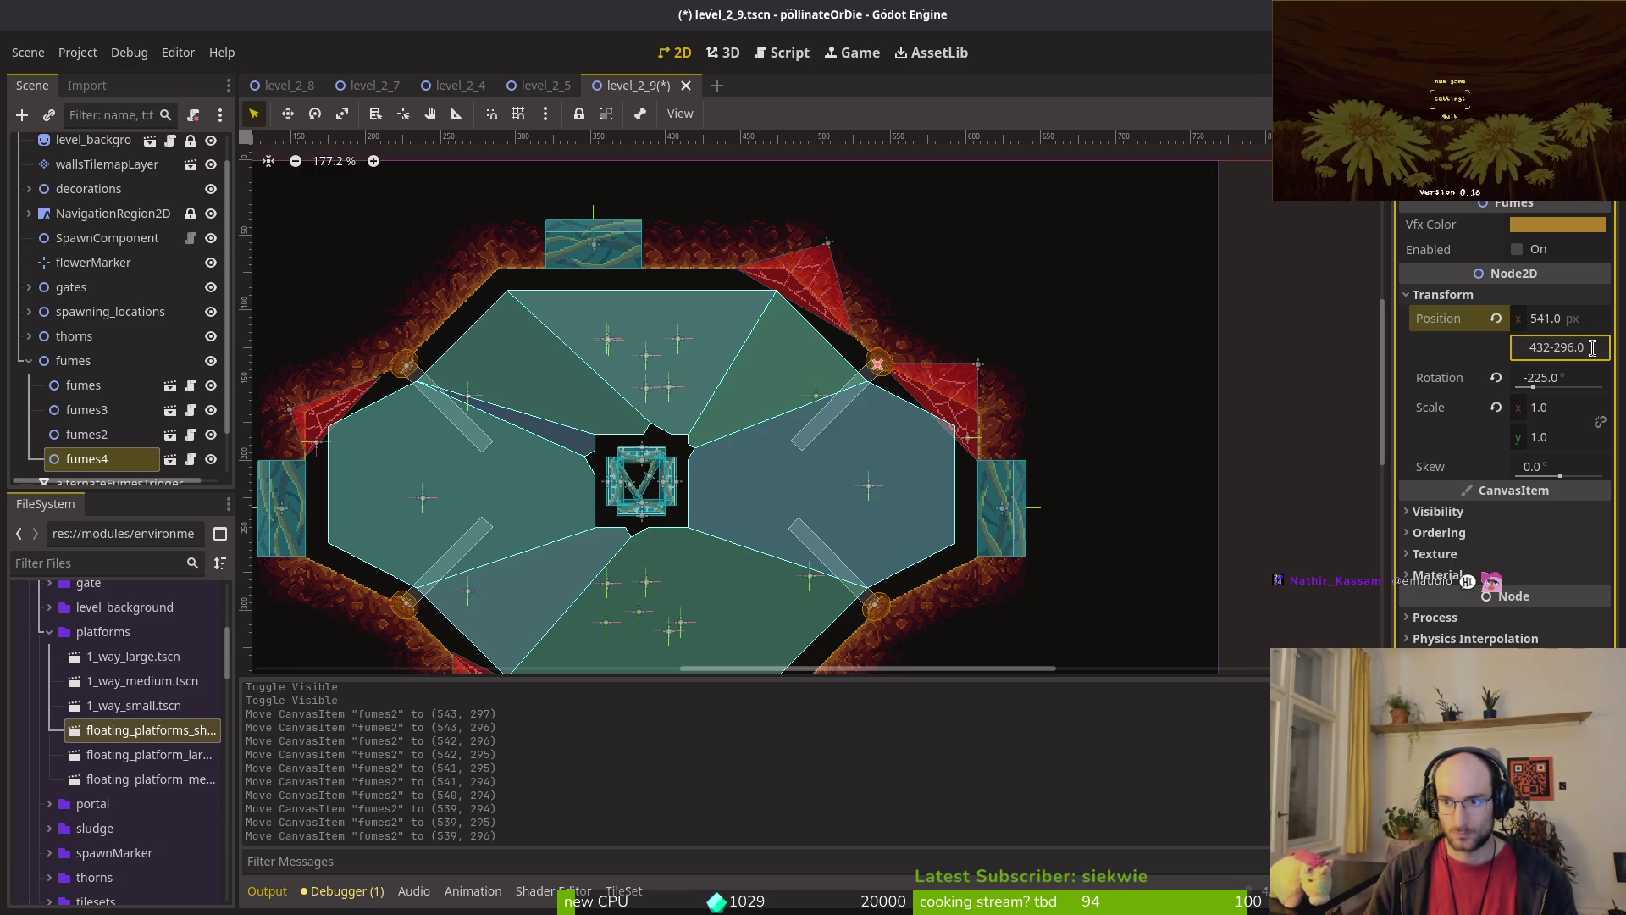
{"action": "key", "text": "Return"}
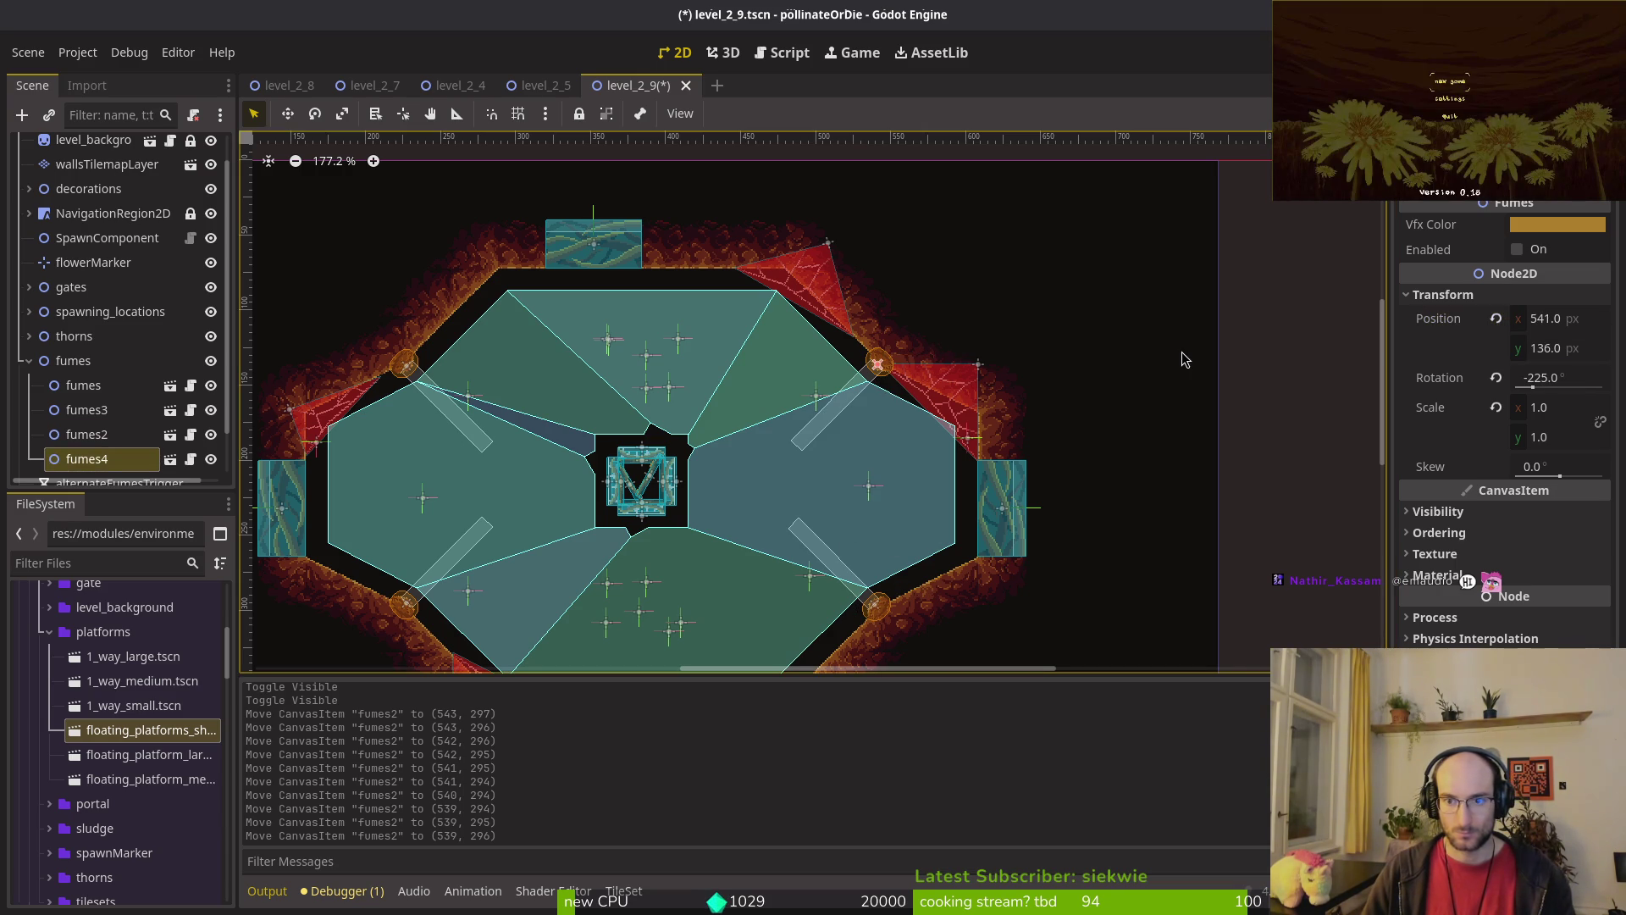
{"action": "key", "text": "Left"}
{"action": "key", "text": "Up"}
{"action": "scroll", "coordinate": [898, 389], "scroll_direction": "up", "scroll_amount": 5}
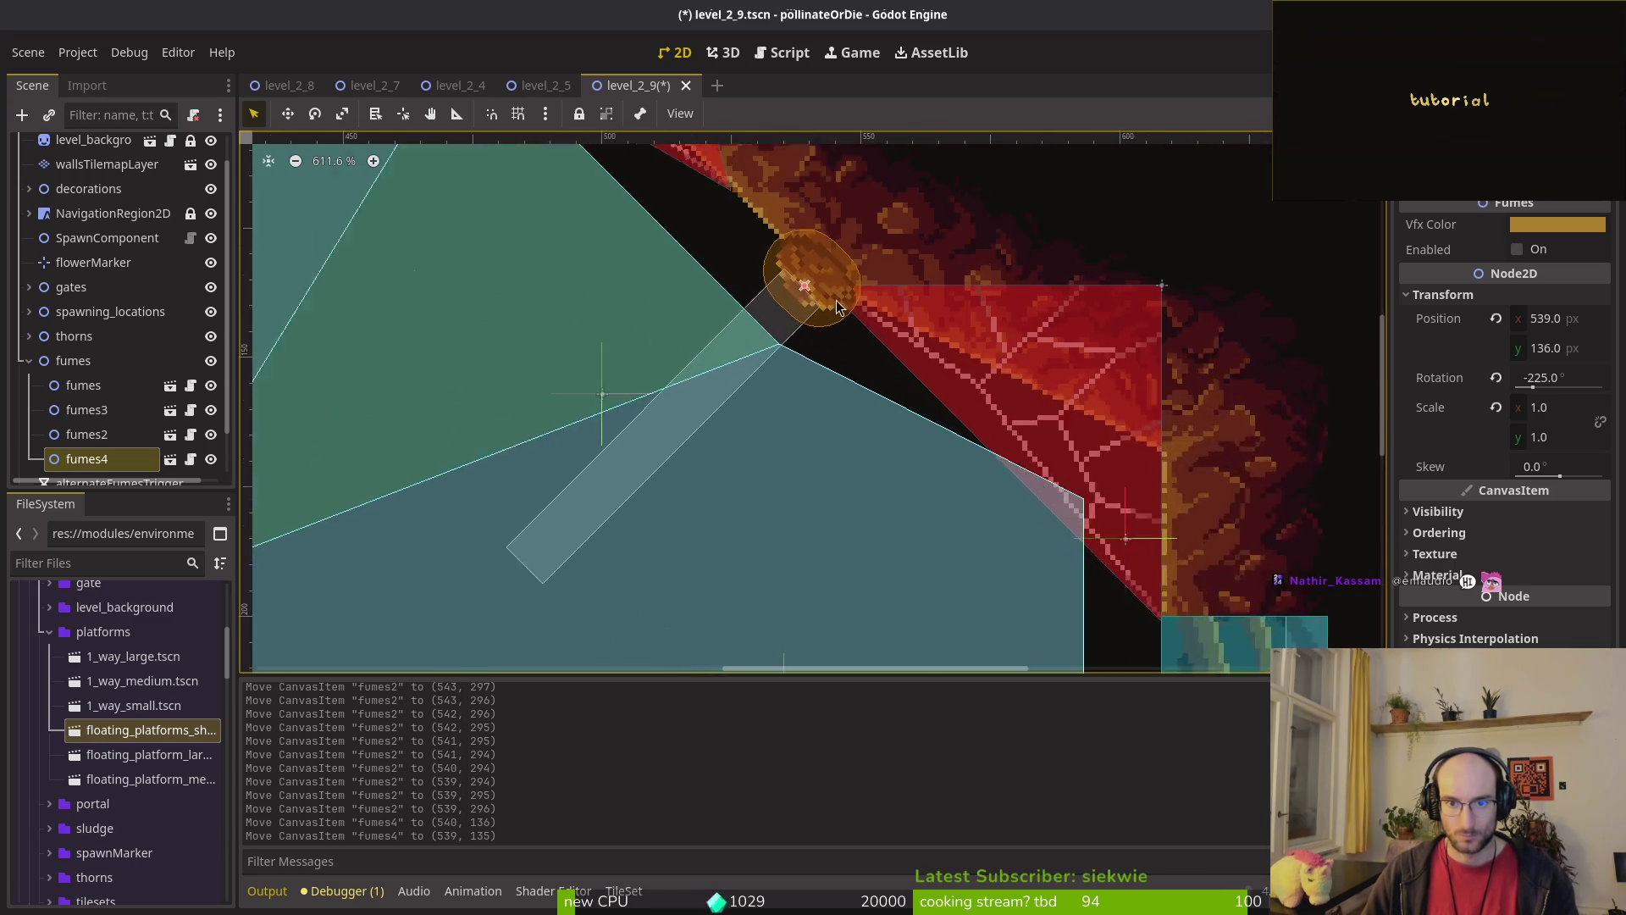
{"action": "scroll", "coordinate": [853, 321], "scroll_direction": "down", "scroll_amount": 8}
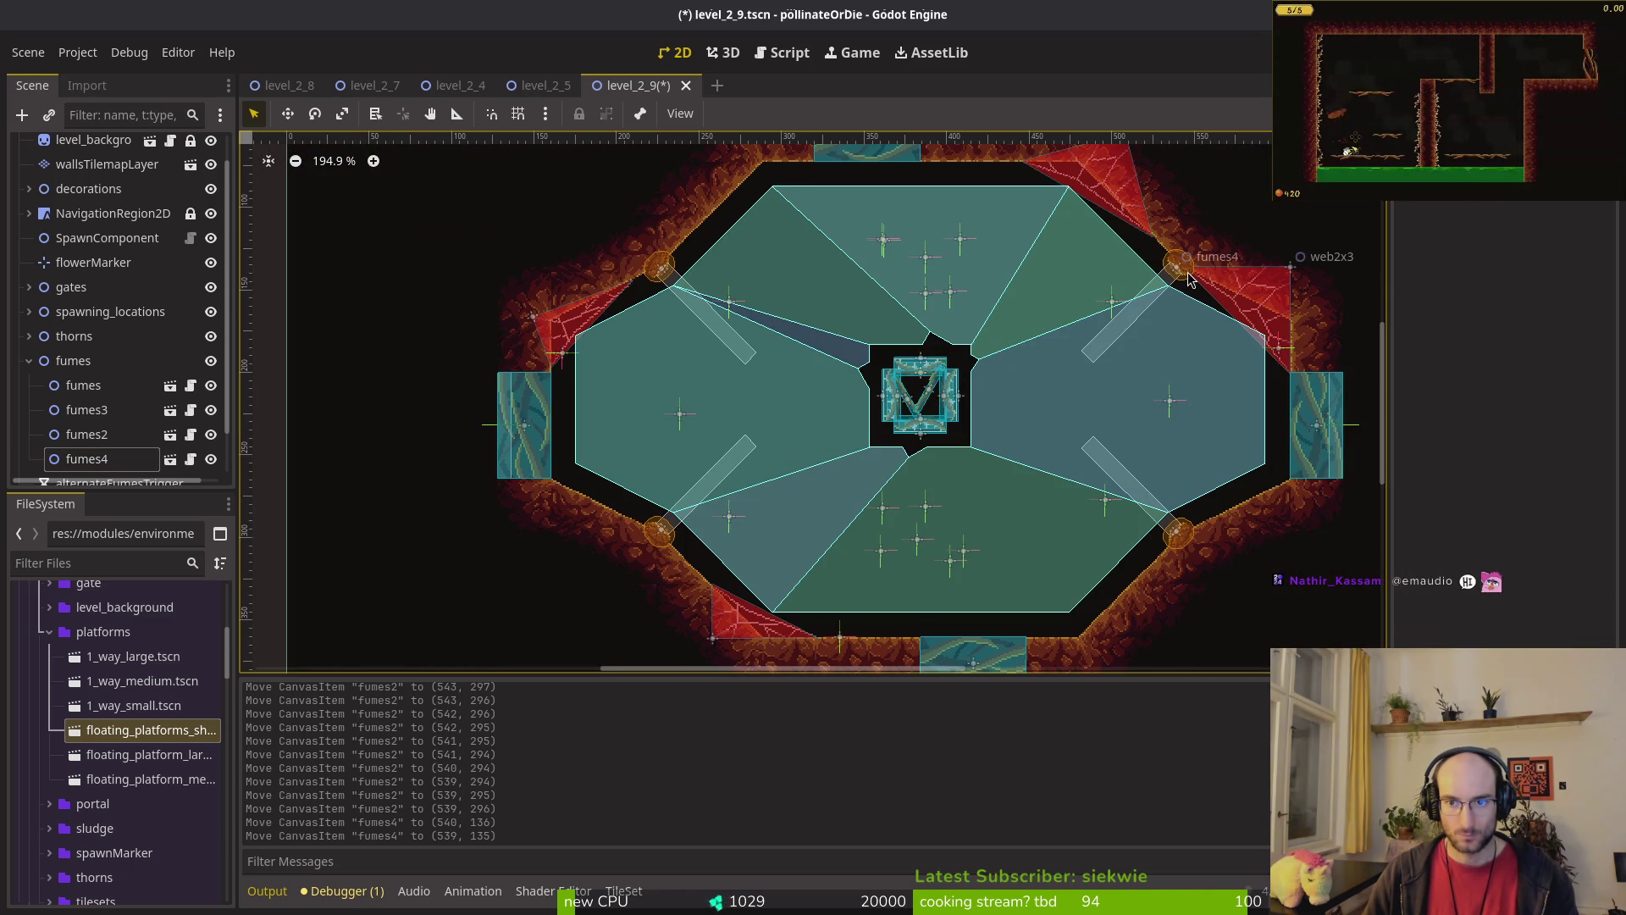
Step: Set fumes3's horizontal position so it sits at 229, 136
{"action": "left_click", "coordinate": [665, 271]}
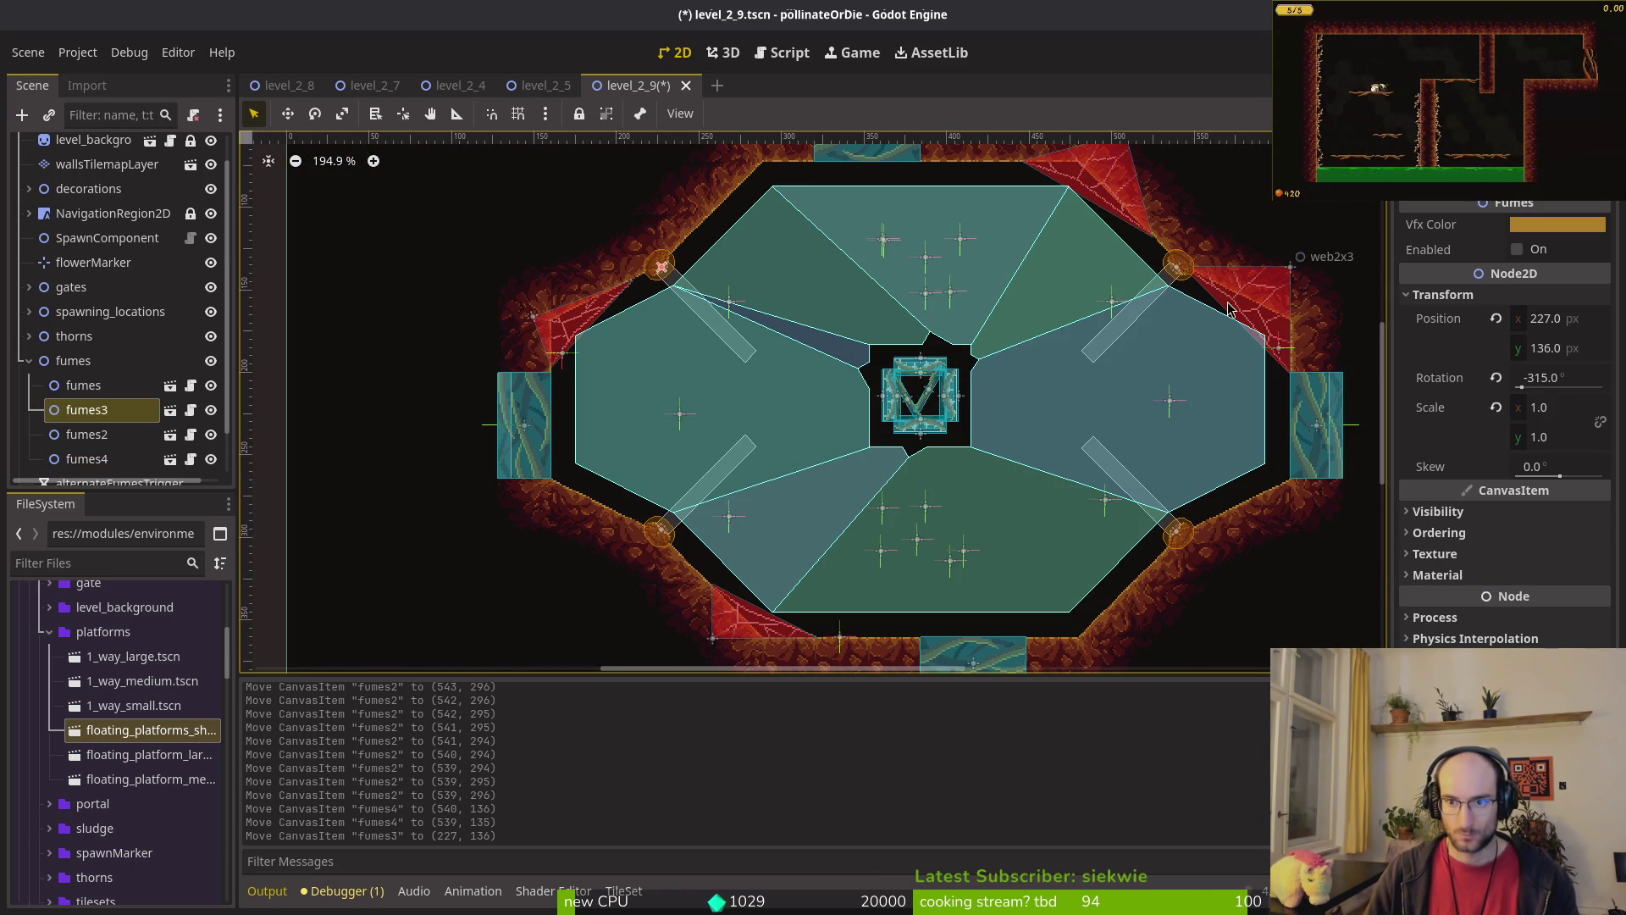
{"action": "left_click", "coordinate": [1171, 269]}
{"action": "left_click", "coordinate": [1559, 319]}
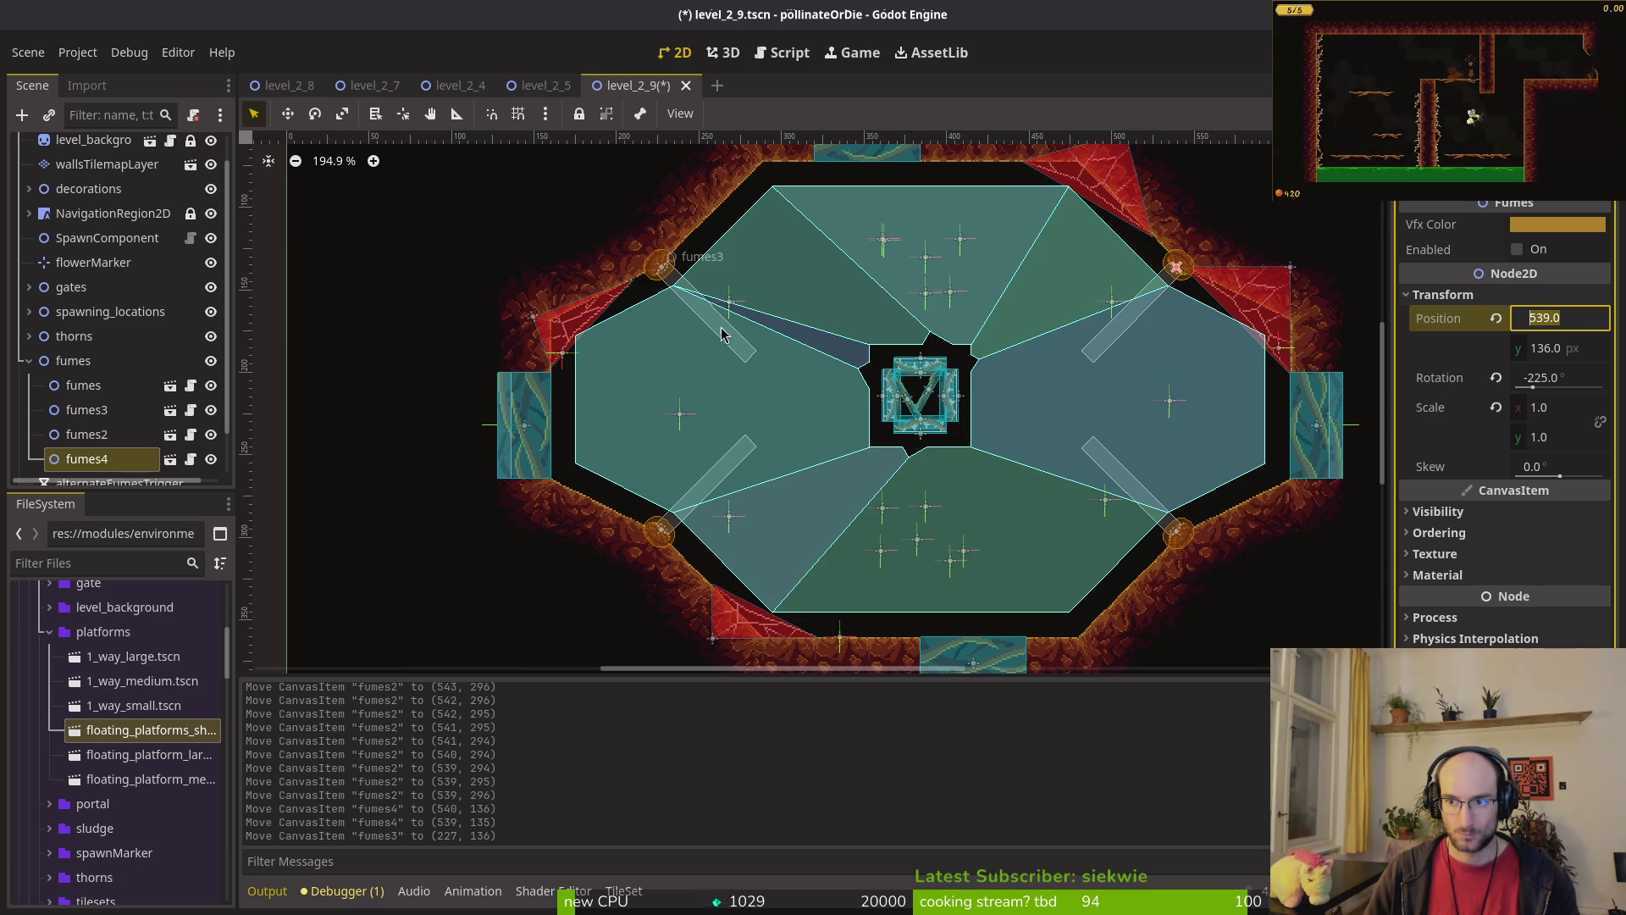
{"action": "left_click", "coordinate": [676, 270]}
{"action": "left_click", "coordinate": [1602, 328]}
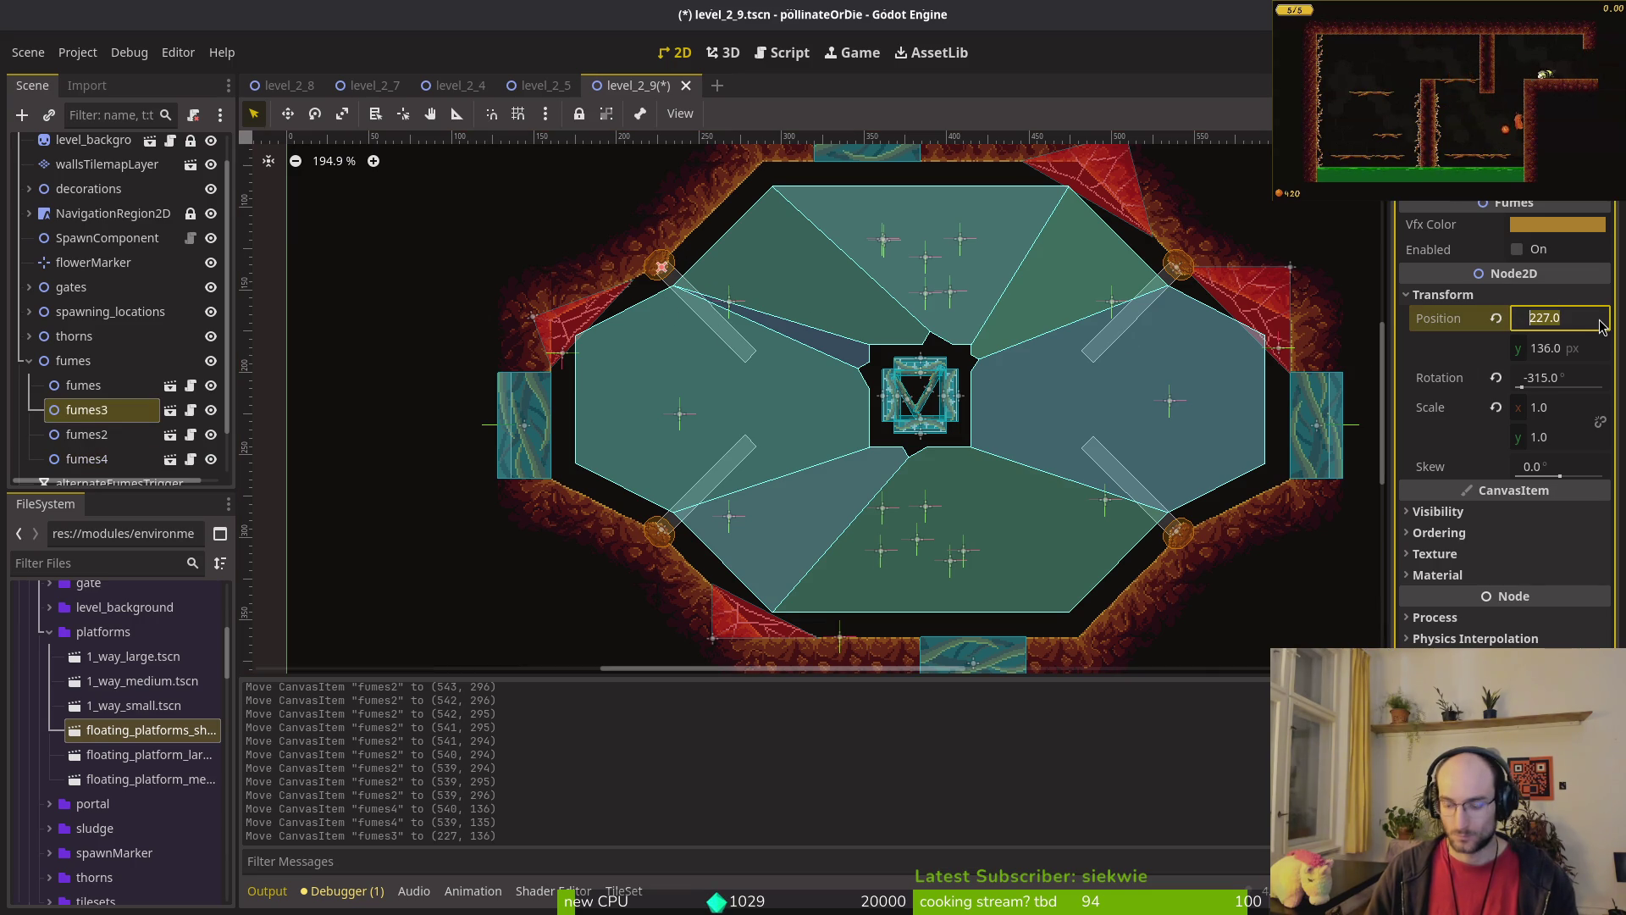
{"action": "type", "text": "76"}
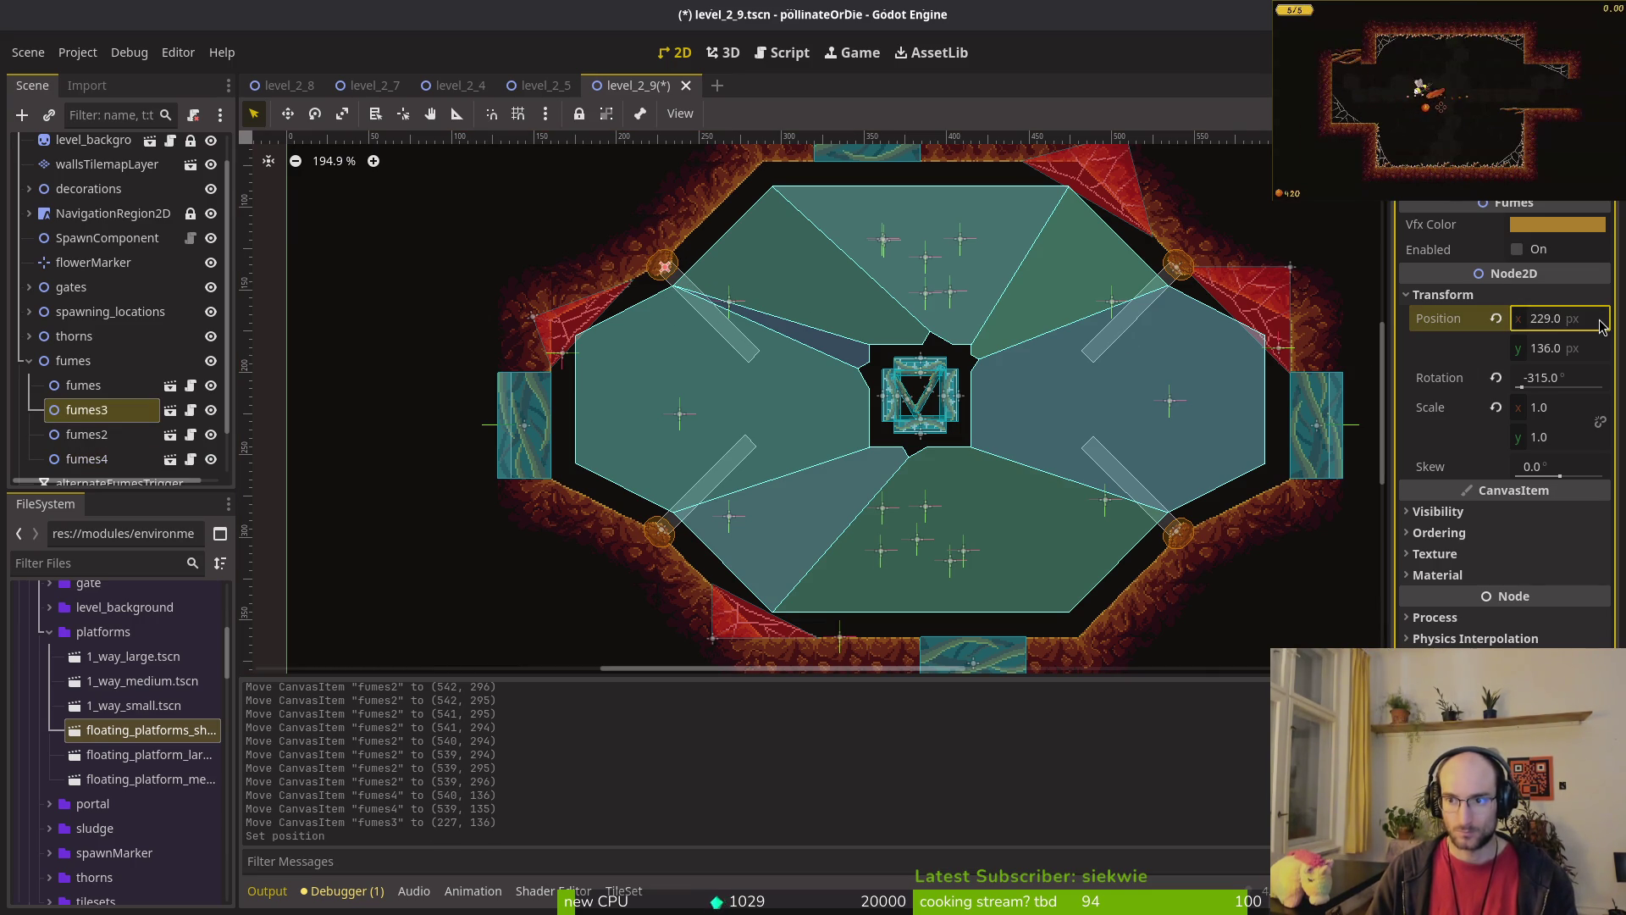
Step: Nudge fumes down one pixel to 229, 296 and save level_2_9
{"action": "left_click", "coordinate": [662, 538]}
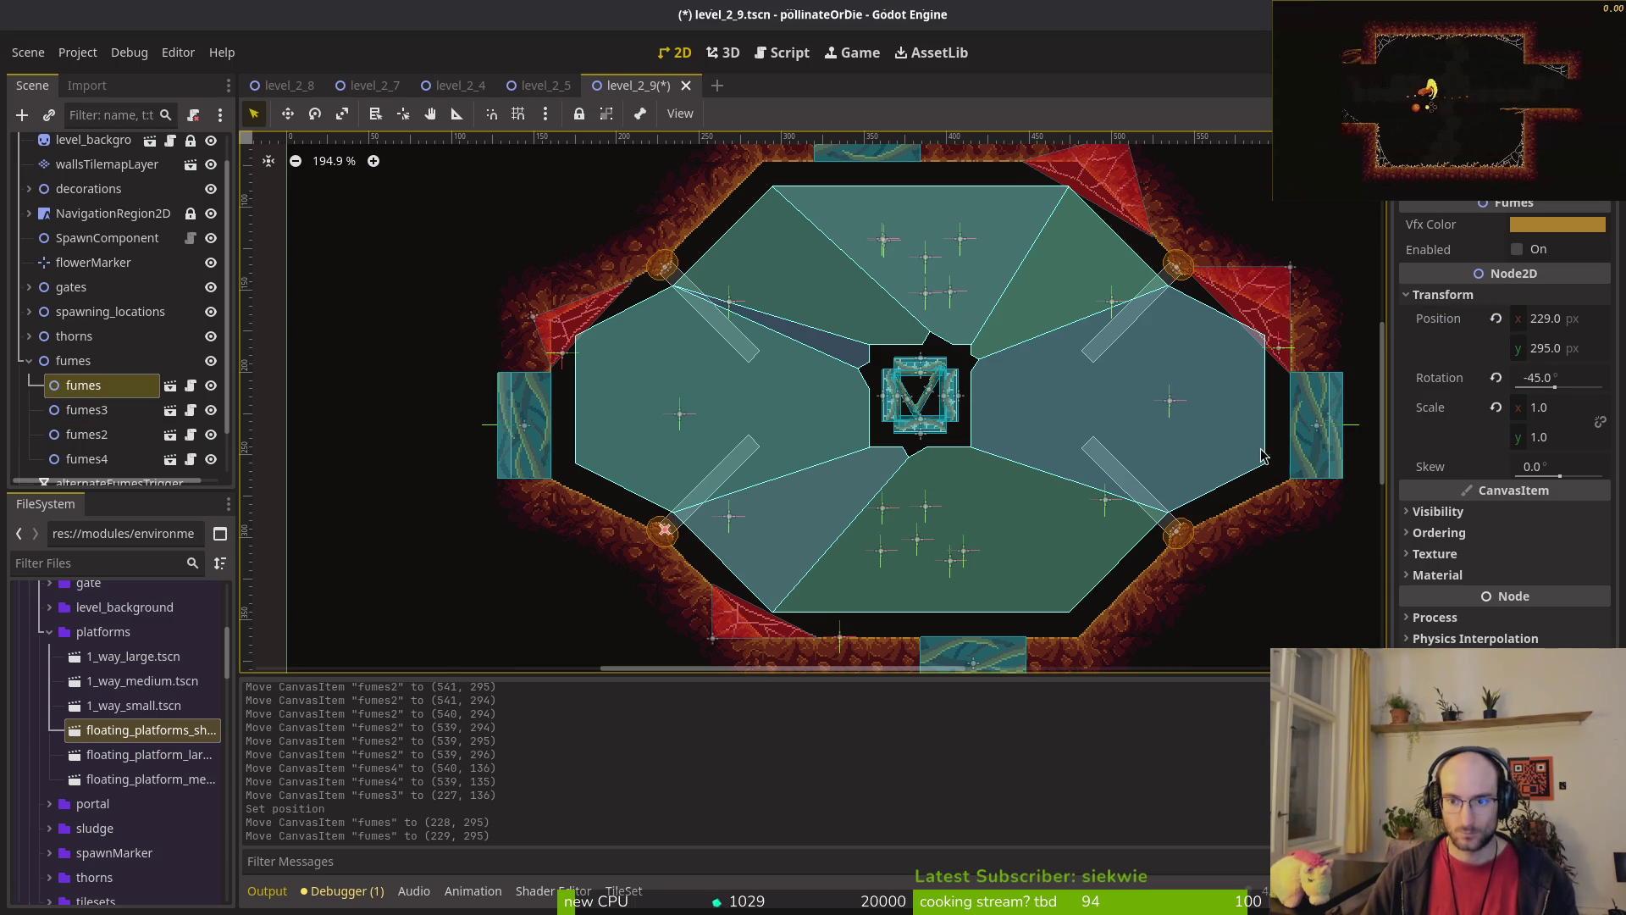
{"action": "left_click", "coordinate": [1162, 539]}
{"action": "left_click", "coordinate": [662, 537]}
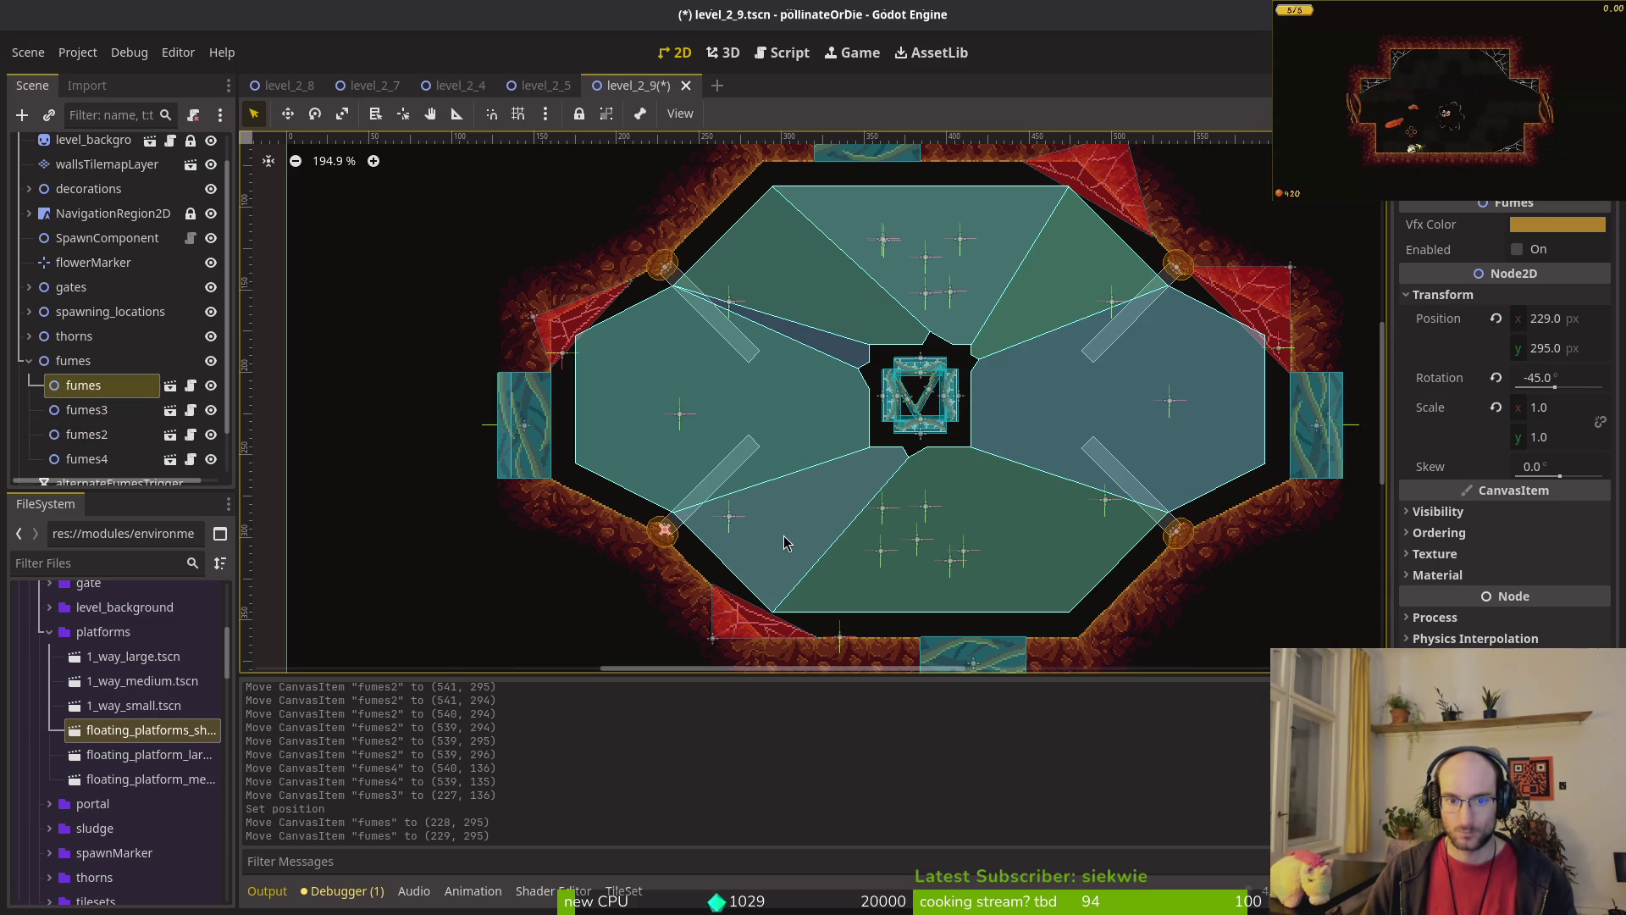
{"action": "key", "text": "Down"}
{"action": "key", "text": "ctrl+s"}
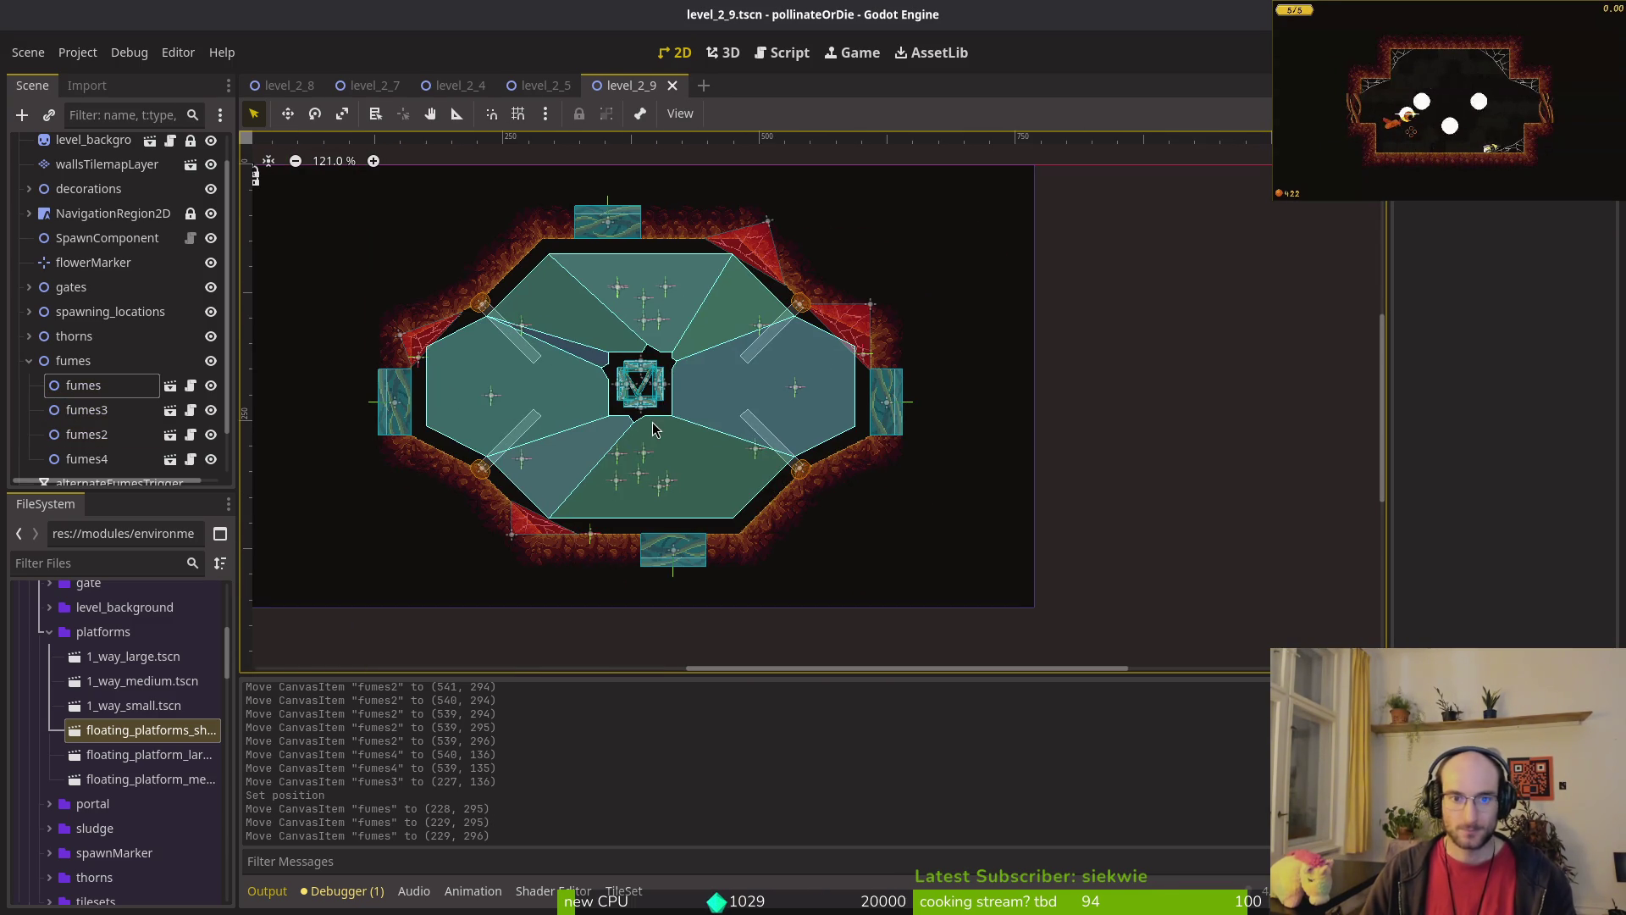
Step: Close the level_2_9, level_2_5 and level_2_4 scene tabs and recentre the level view
{"action": "left_click_drag", "start_coordinate": [720, 437], "coordinate": [650, 426]}
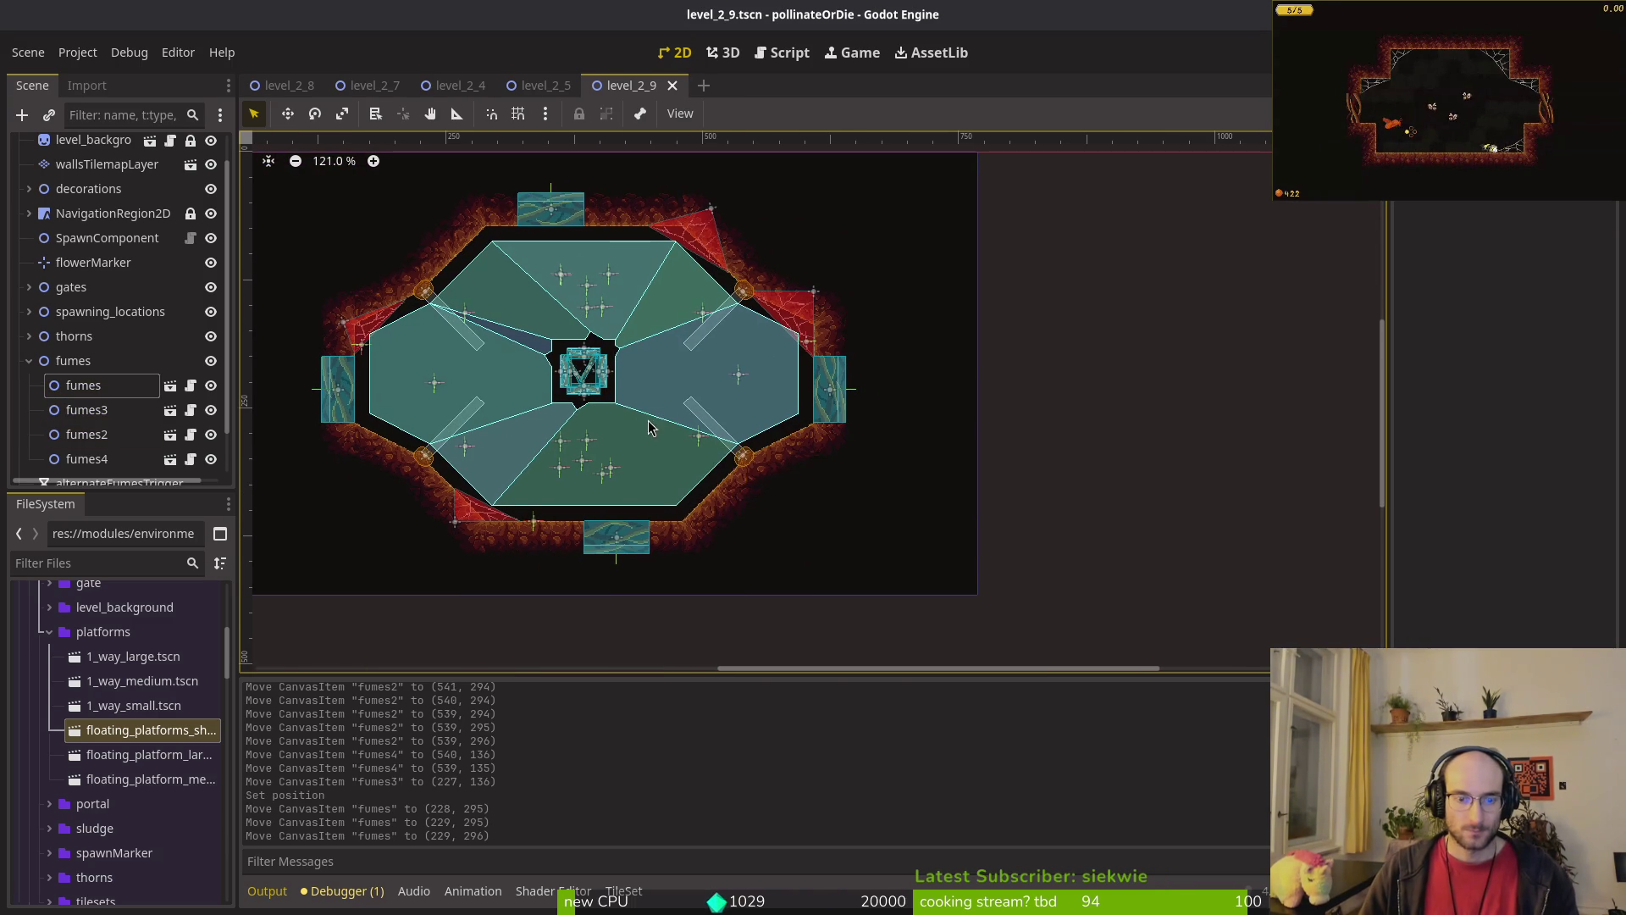
{"action": "middle_click", "coordinate": [632, 92]}
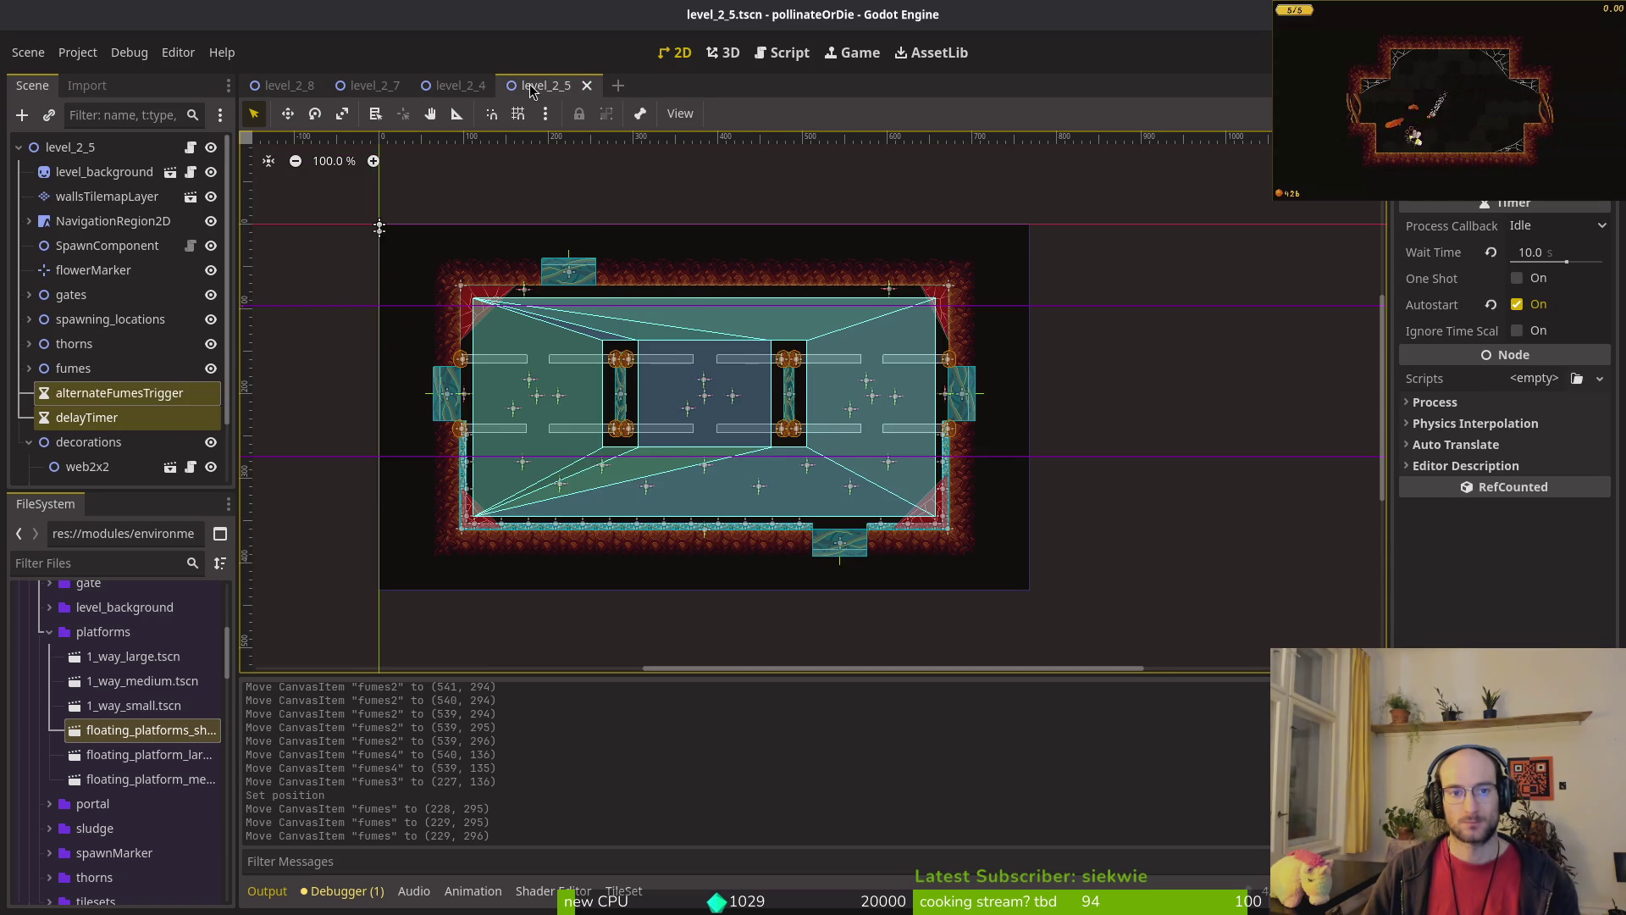
{"action": "middle_click", "coordinate": [533, 91]}
{"action": "middle_click", "coordinate": [457, 92]}
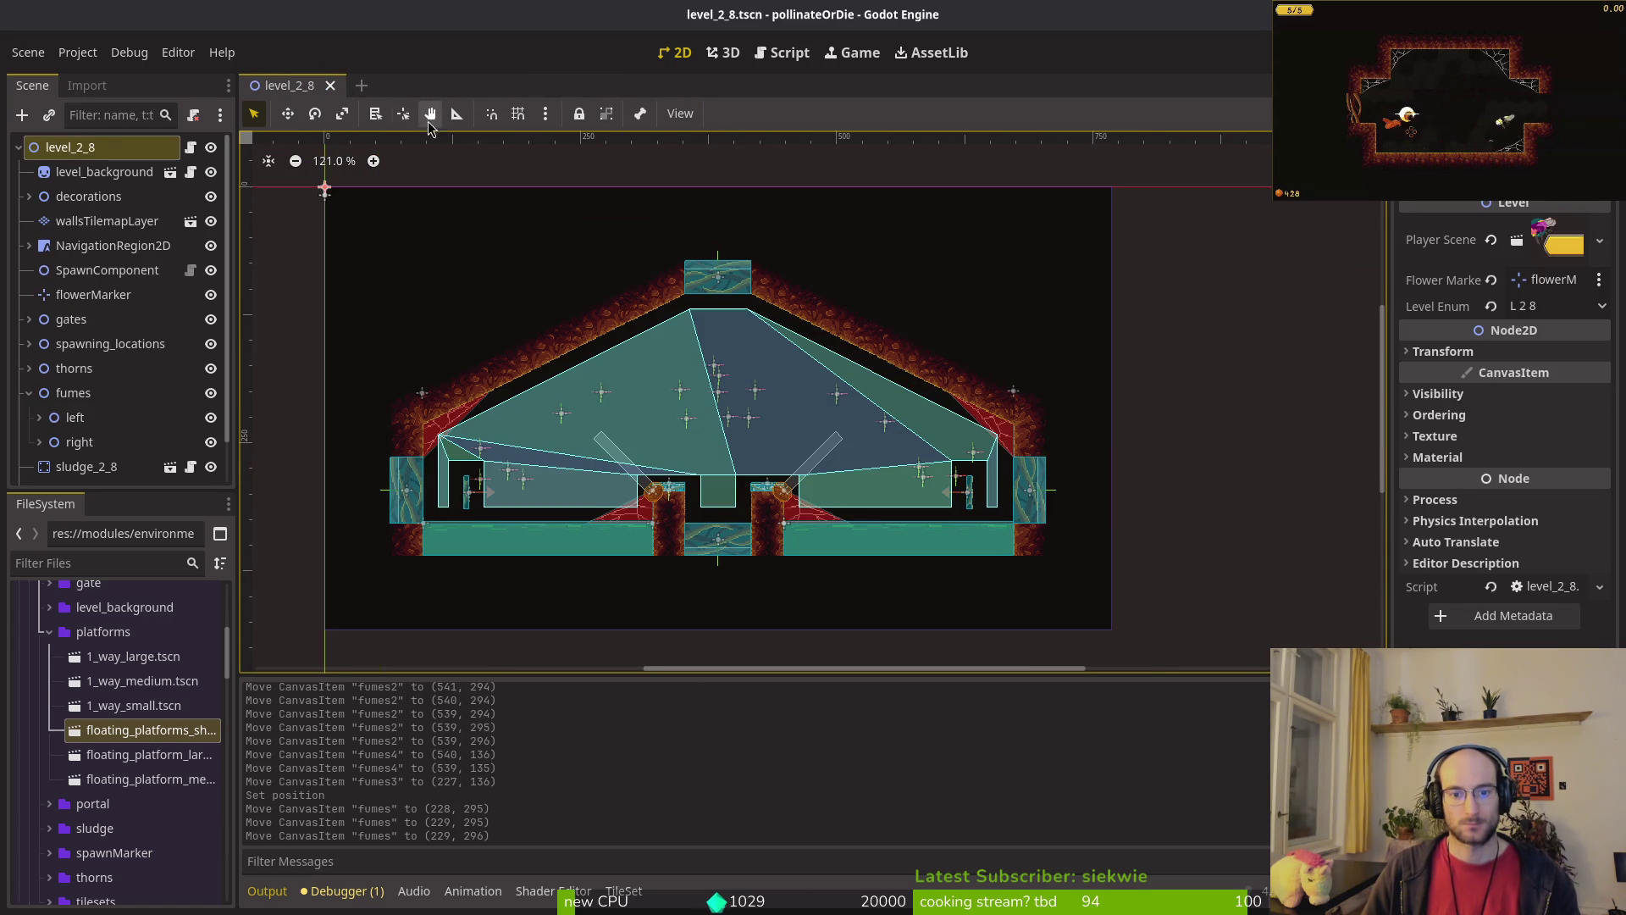
{"action": "scroll", "coordinate": [726, 470], "scroll_direction": "up", "scroll_amount": 4}
{"action": "left_click_drag", "start_coordinate": [895, 481], "coordinate": [746, 449]}
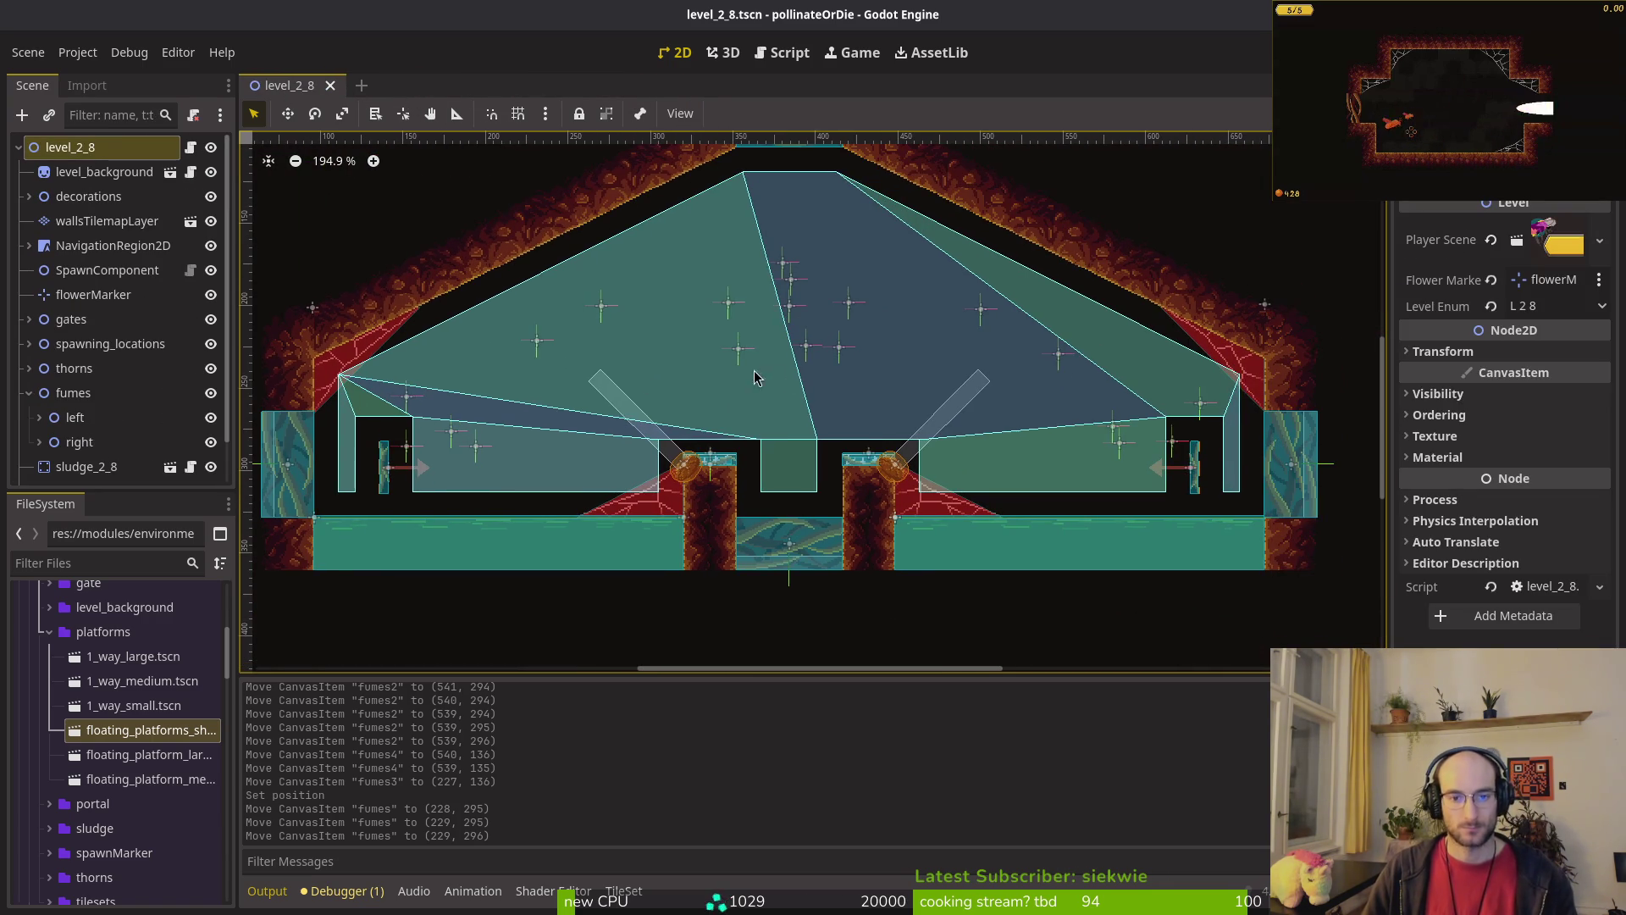
Step: Hide the wave2 spawn markers and expand wave1 to review its enemy spawns
{"action": "left_click", "coordinate": [29, 393]}
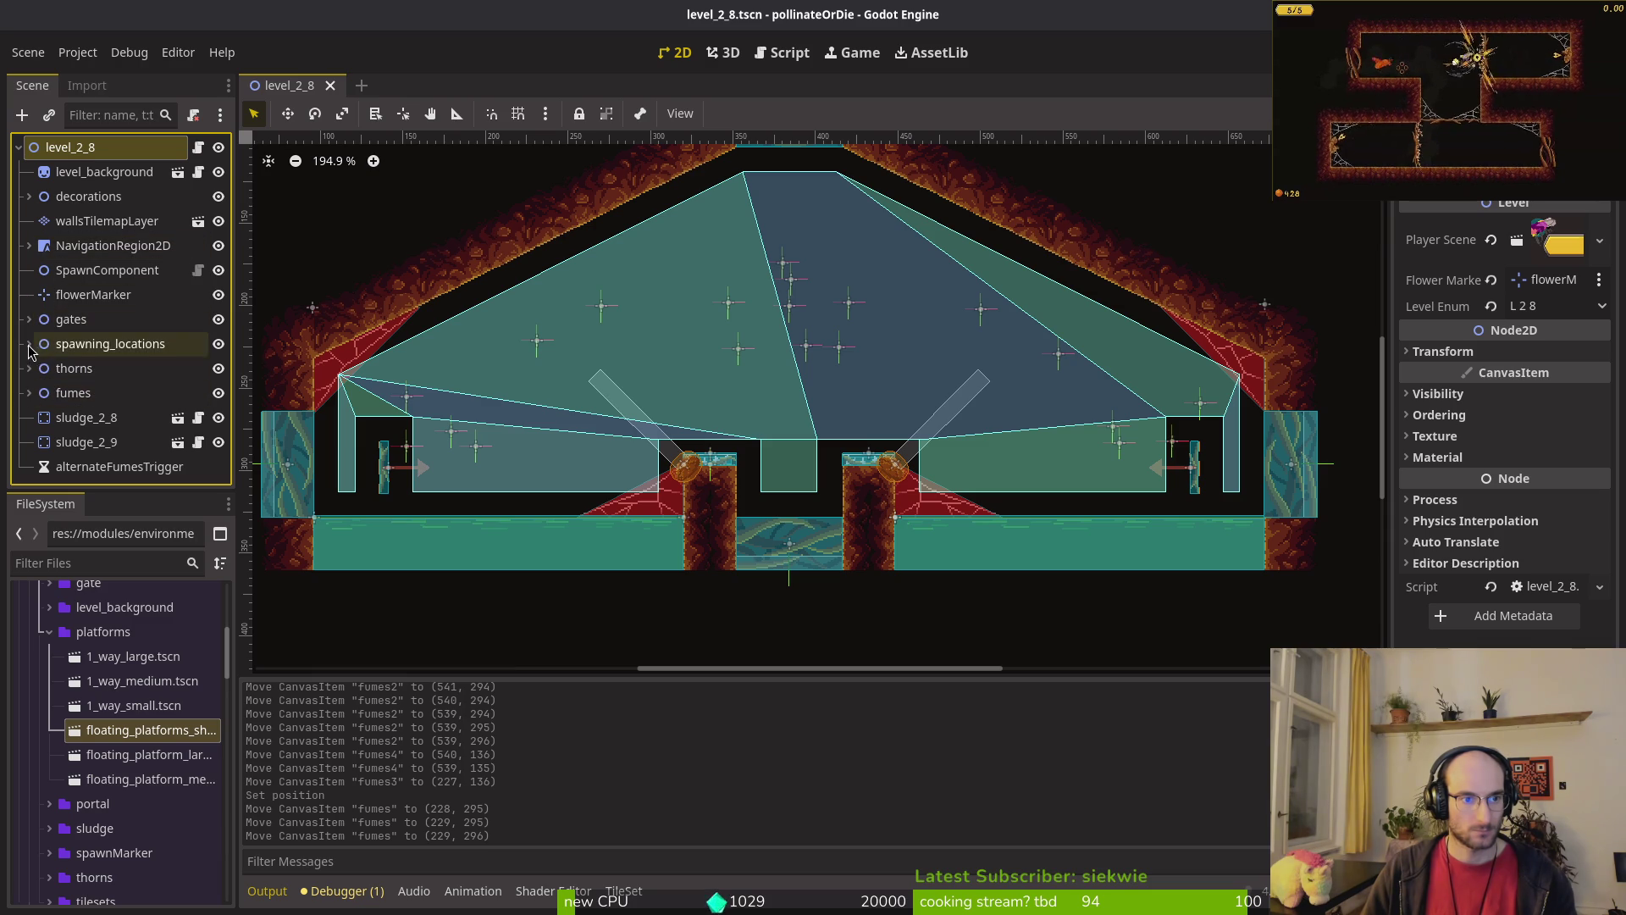
{"action": "left_click", "coordinate": [29, 344]}
{"action": "left_click", "coordinate": [211, 393]}
{"action": "left_click", "coordinate": [85, 369]}
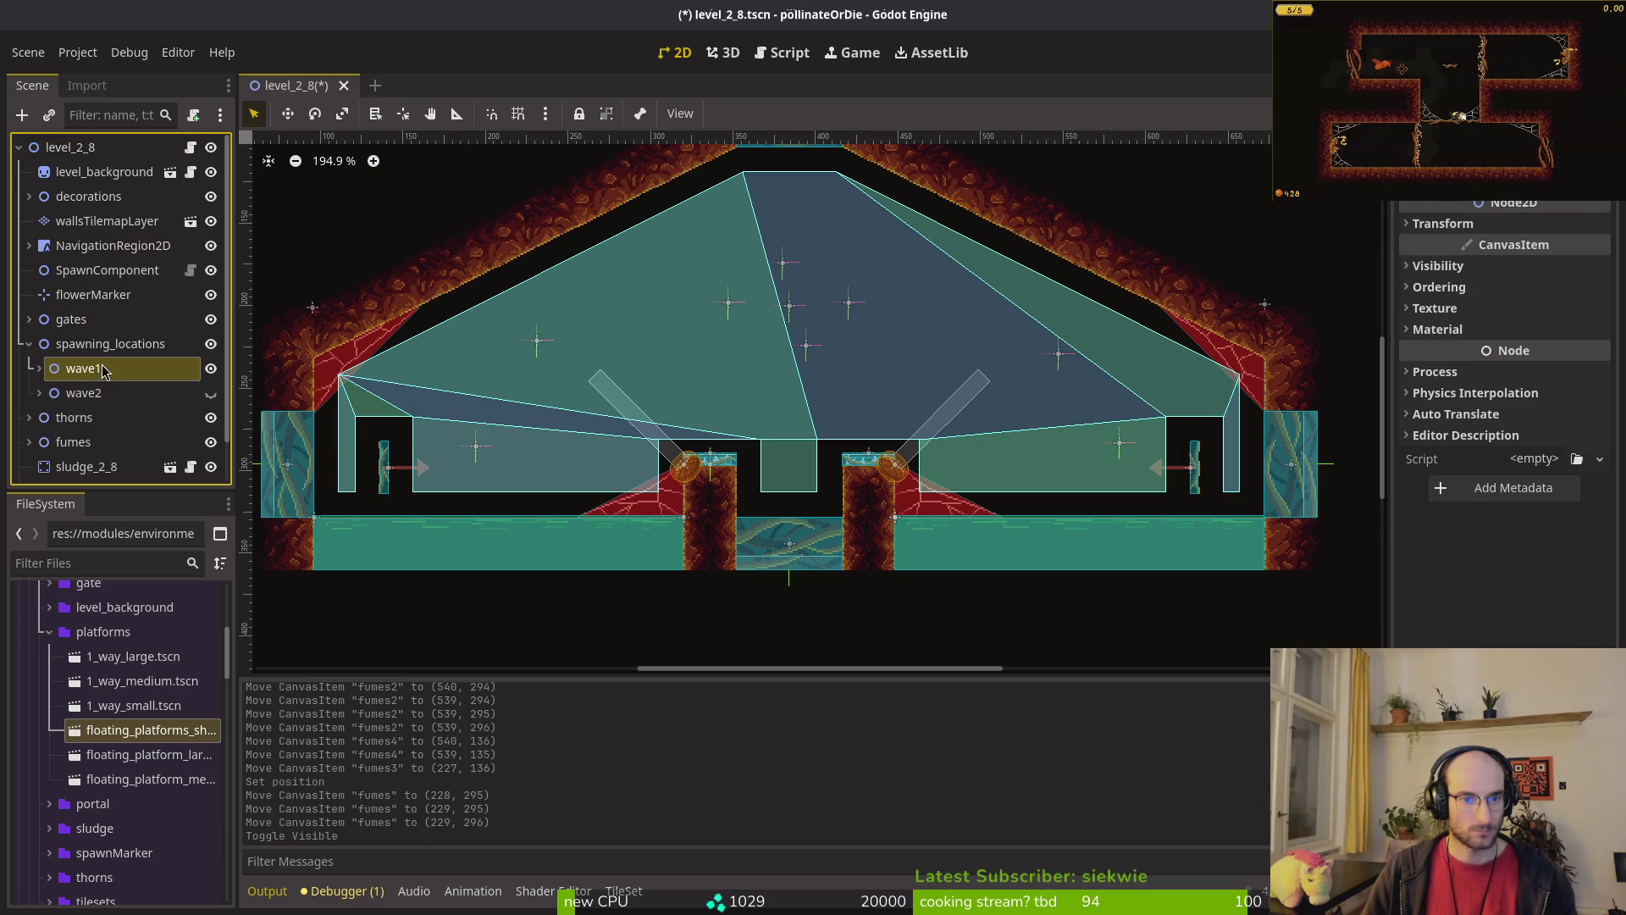
{"action": "left_click", "coordinate": [39, 368]}
{"action": "left_click", "coordinate": [112, 393]}
{"action": "scroll", "coordinate": [692, 308], "scroll_direction": "down", "scroll_amount": 4}
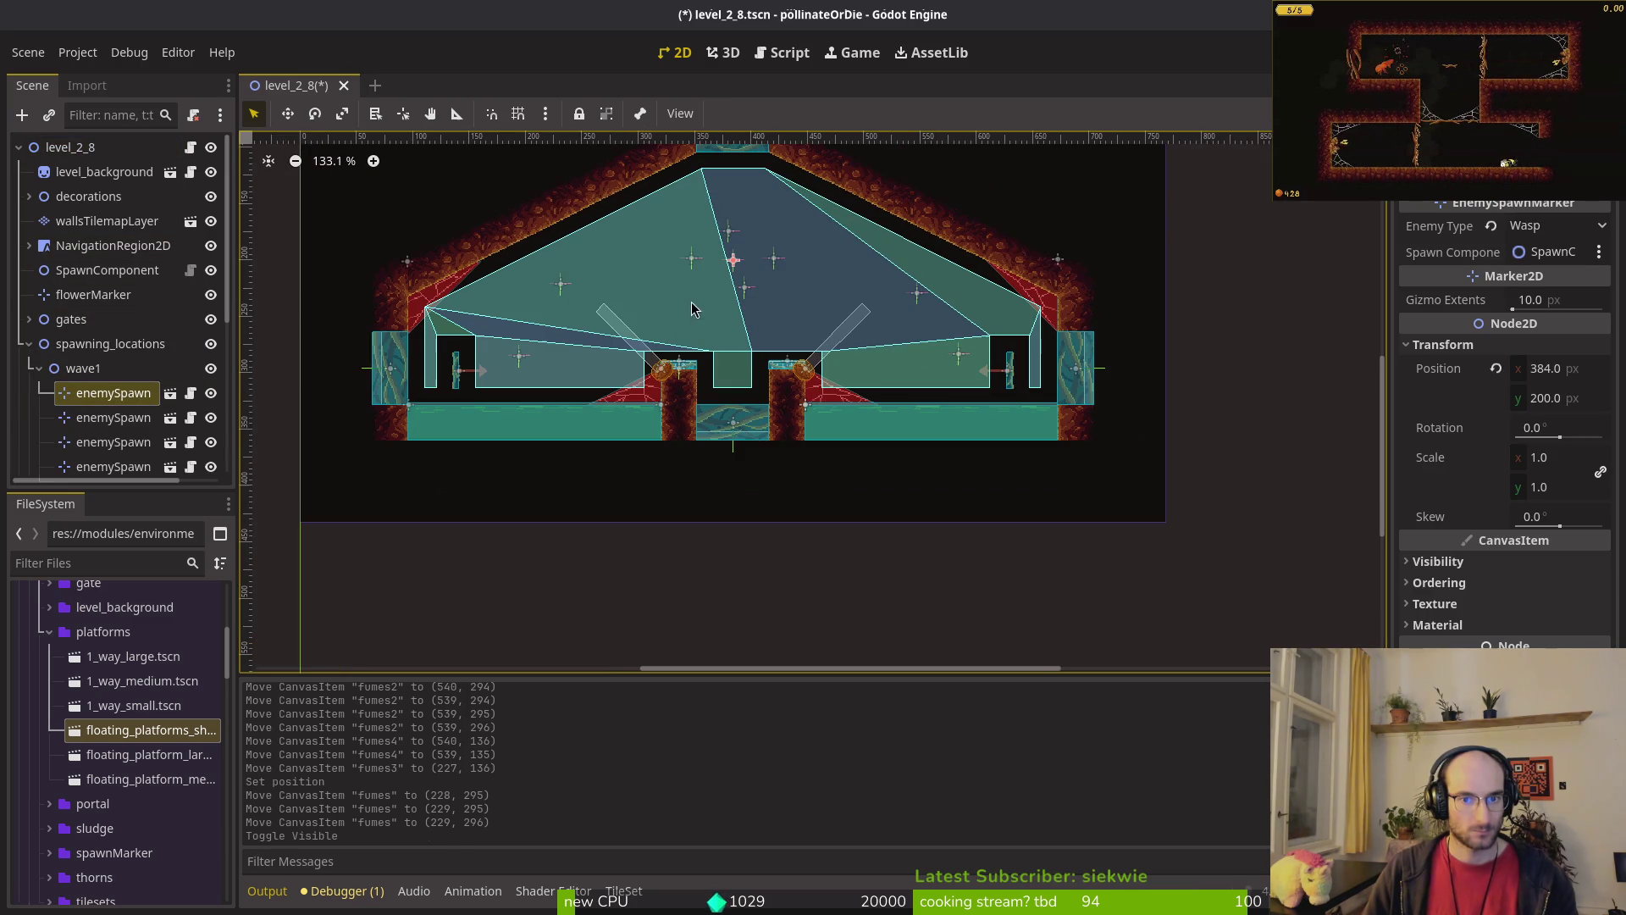
{"action": "left_click", "coordinate": [1008, 370]}
{"action": "scroll", "coordinate": [1010, 371], "scroll_direction": "up", "scroll_amount": 10}
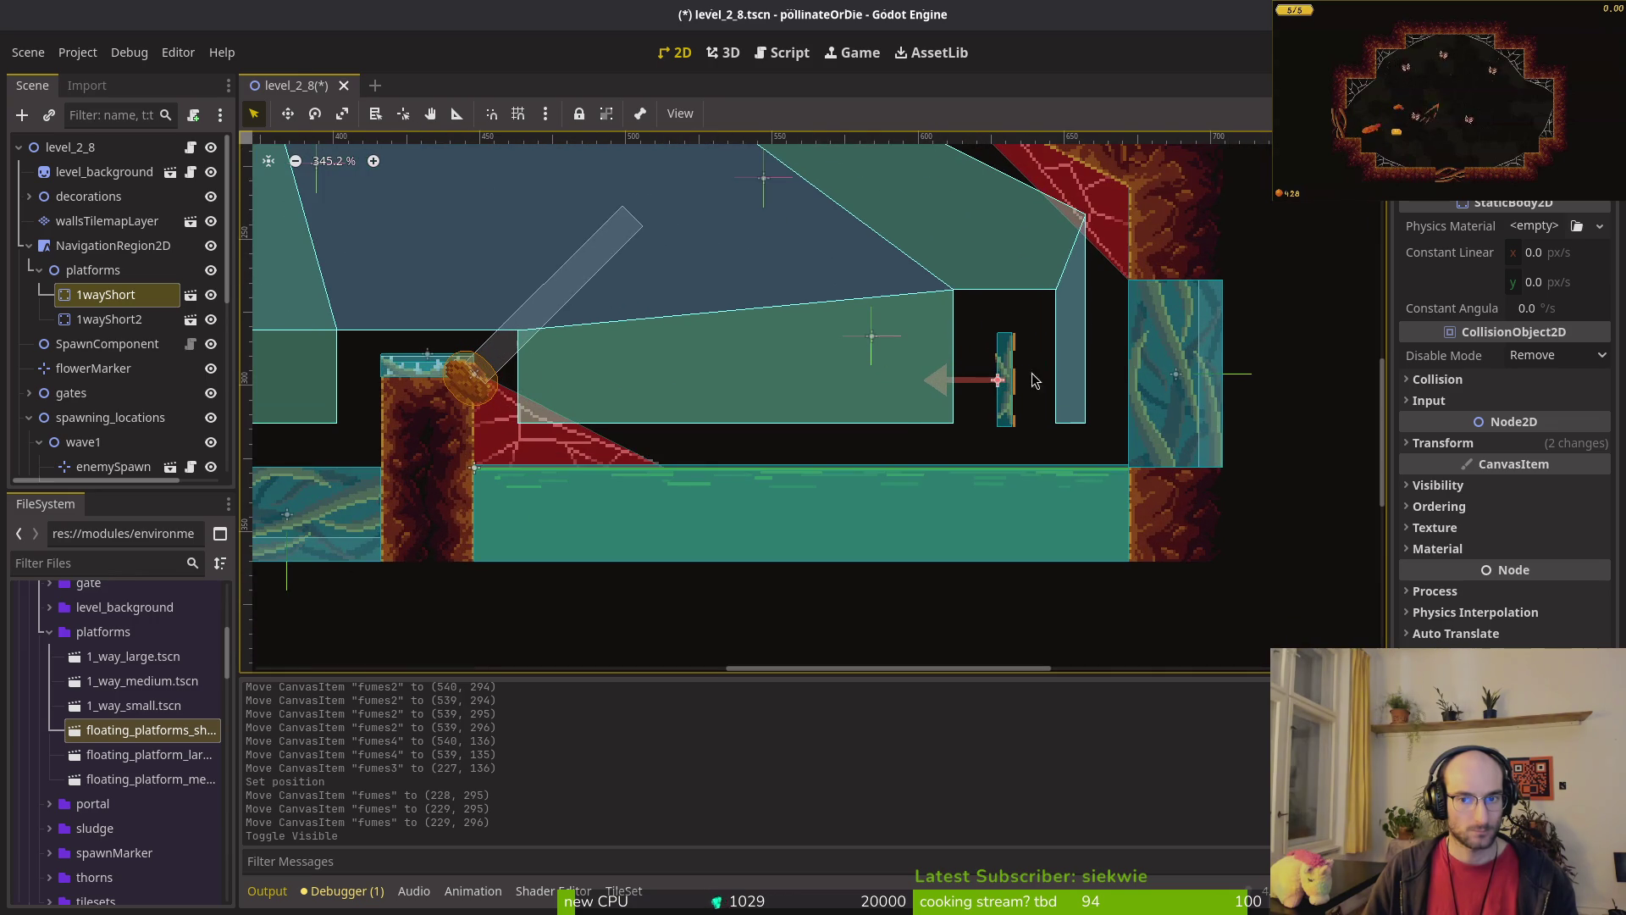
{"action": "scroll", "coordinate": [1031, 392], "scroll_direction": "down", "scroll_amount": 11}
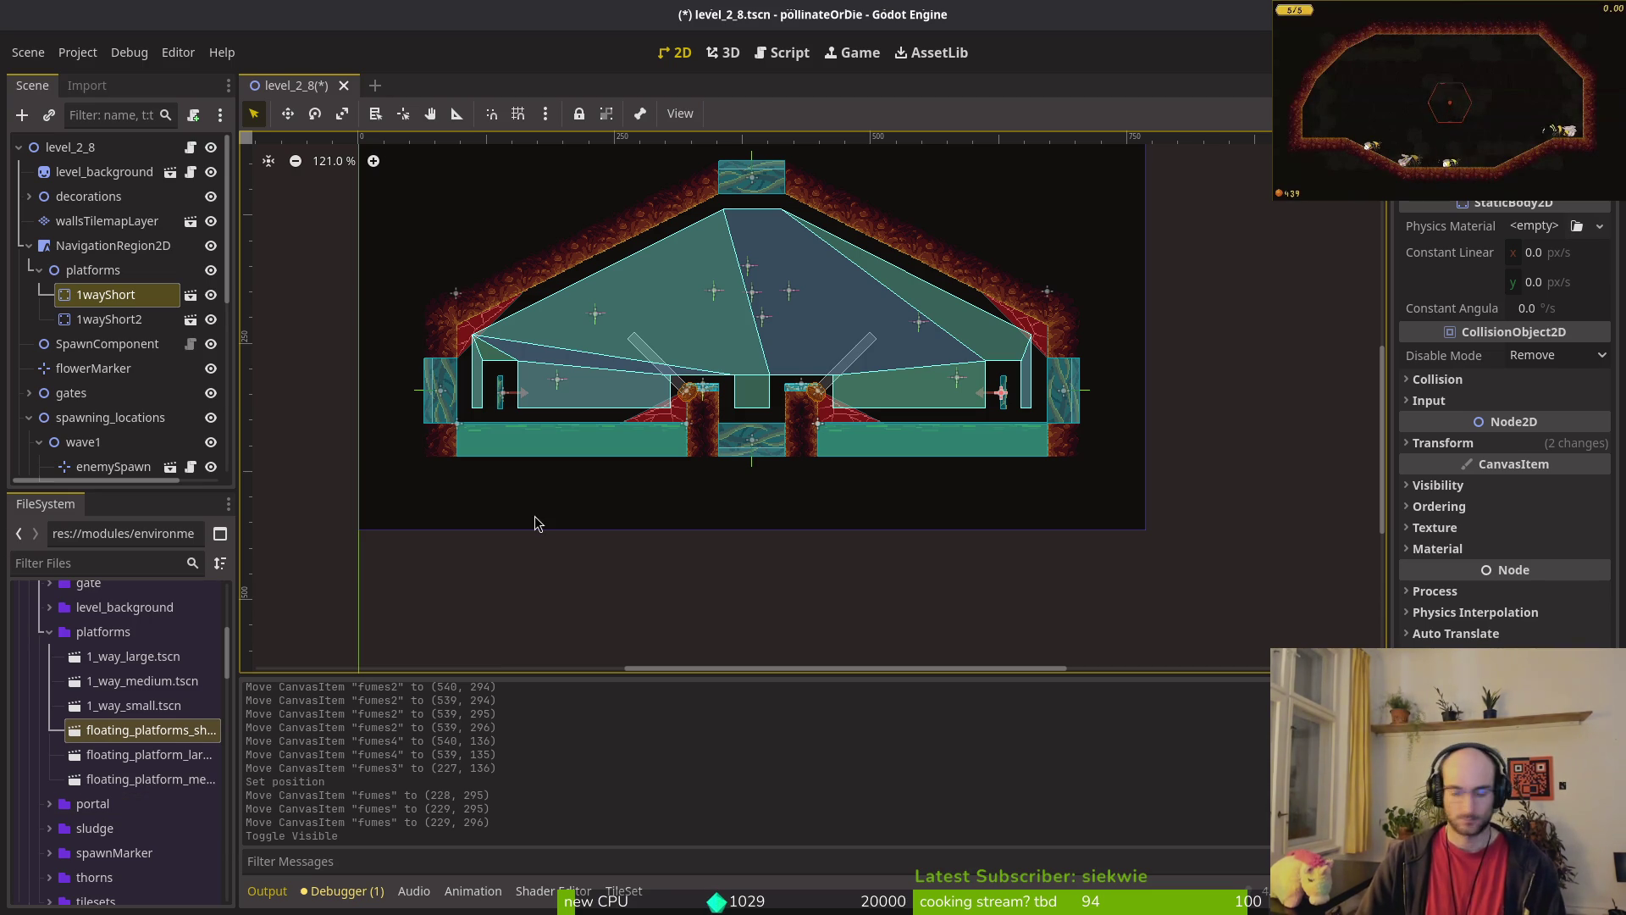
{"action": "right_click", "coordinate": [290, 87]}
{"action": "left_click", "coordinate": [399, 211]}
Step: Save level_2_8 and open level_1_0 for reference
{"action": "key", "text": "ctrl+s"}
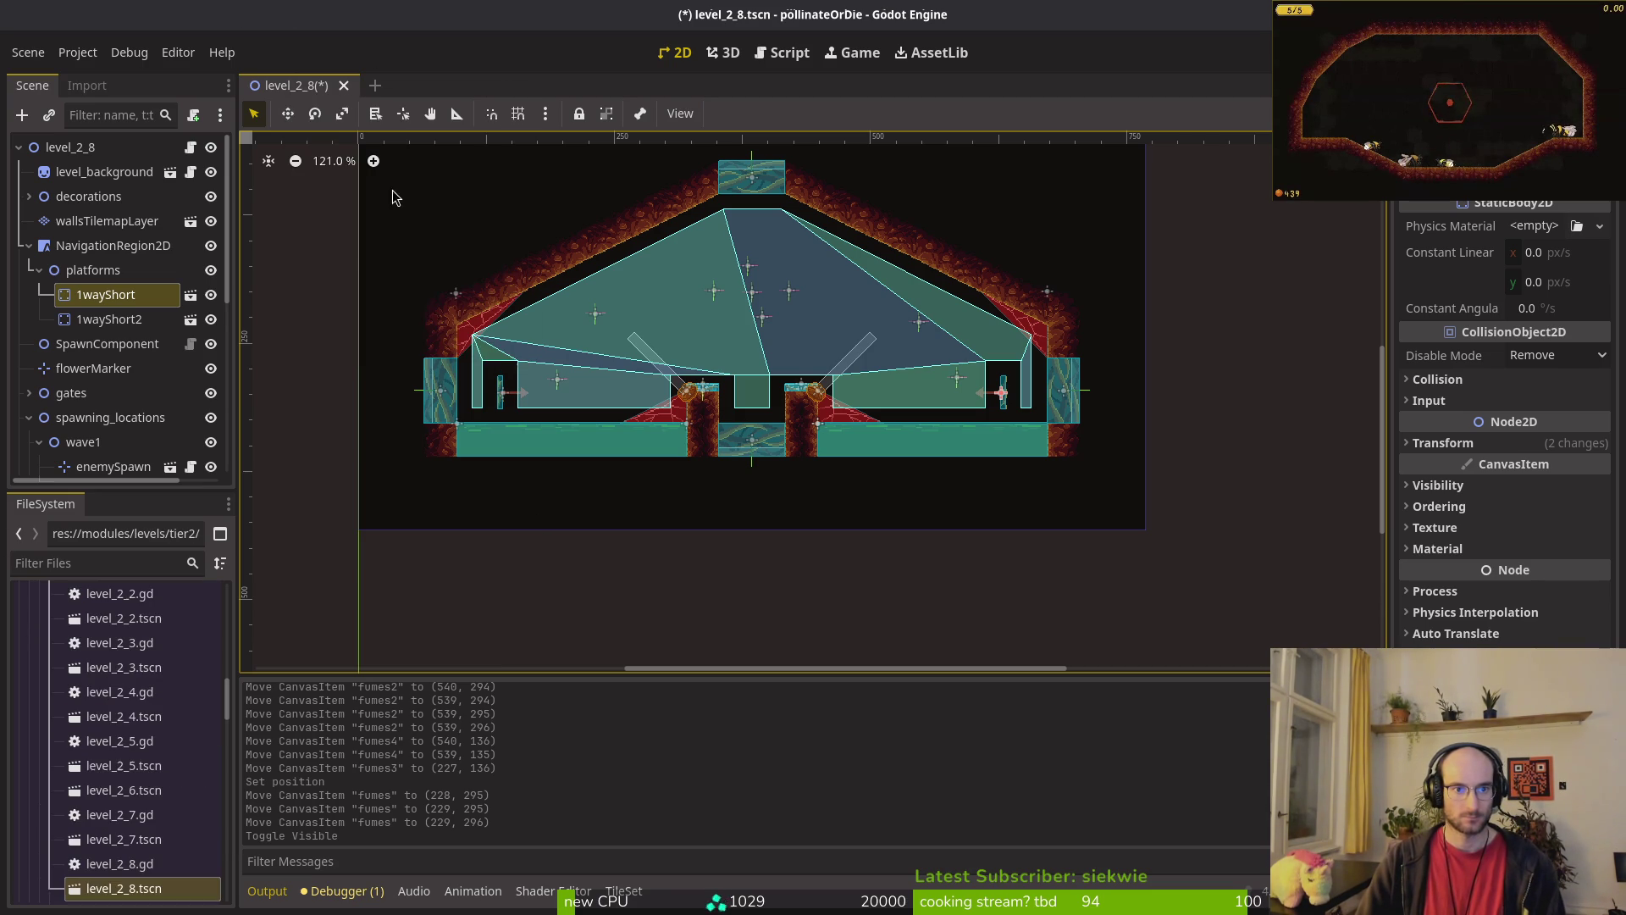
{"action": "scroll", "coordinate": [127, 720], "scroll_direction": "up", "scroll_amount": 8}
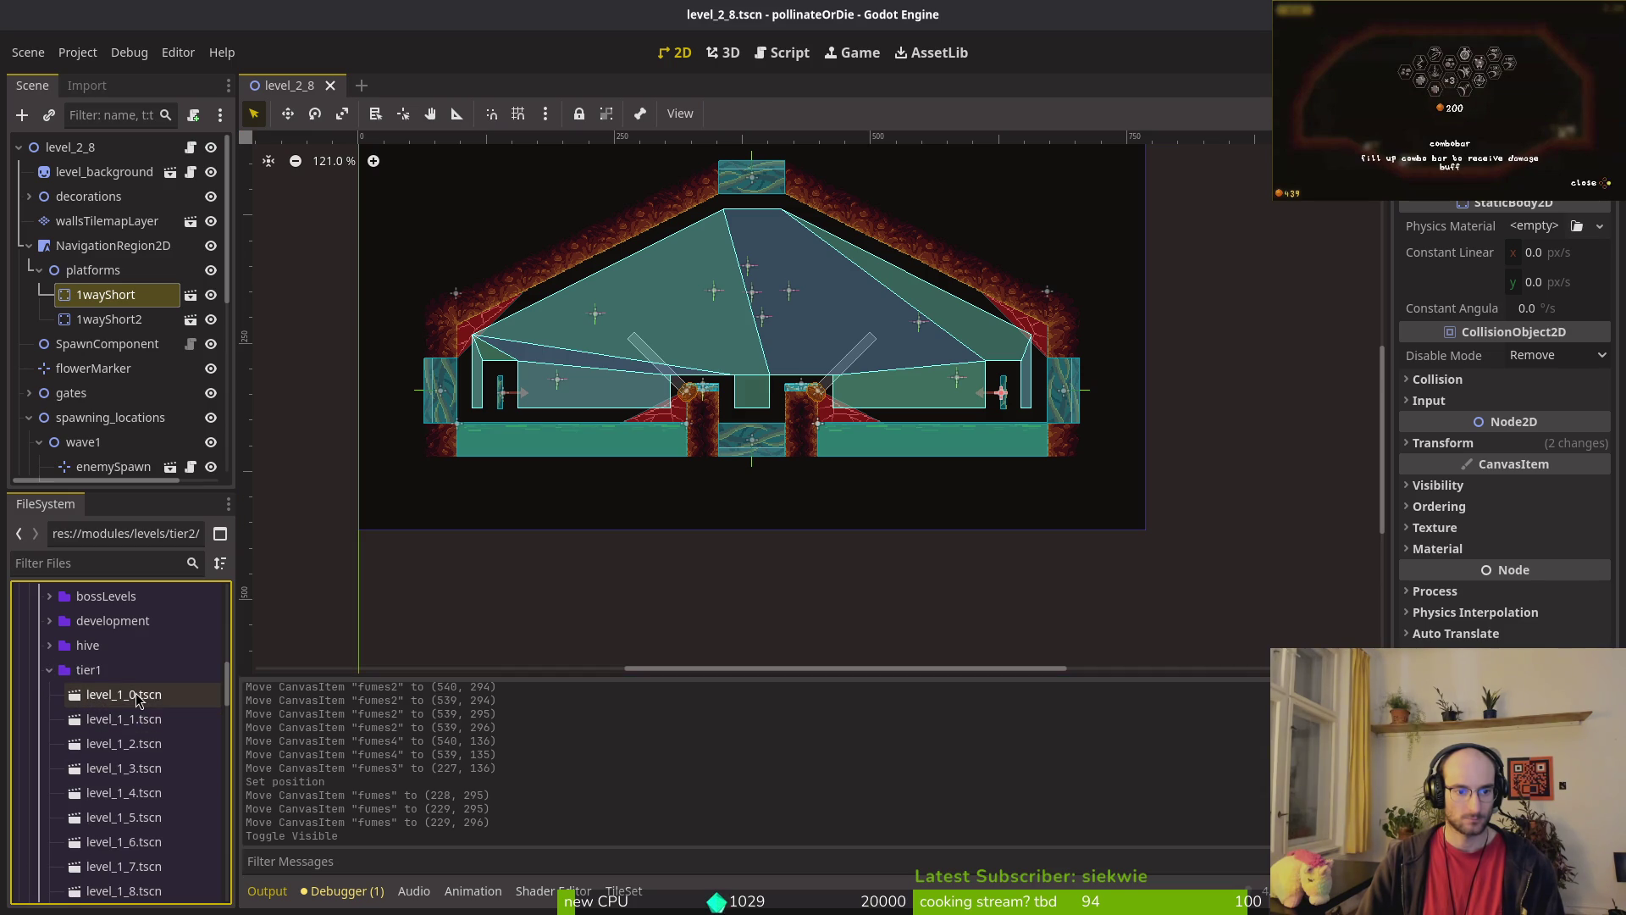
{"action": "scroll", "coordinate": [144, 736], "scroll_direction": "down", "scroll_amount": 2}
{"action": "double_click", "coordinate": [116, 657]}
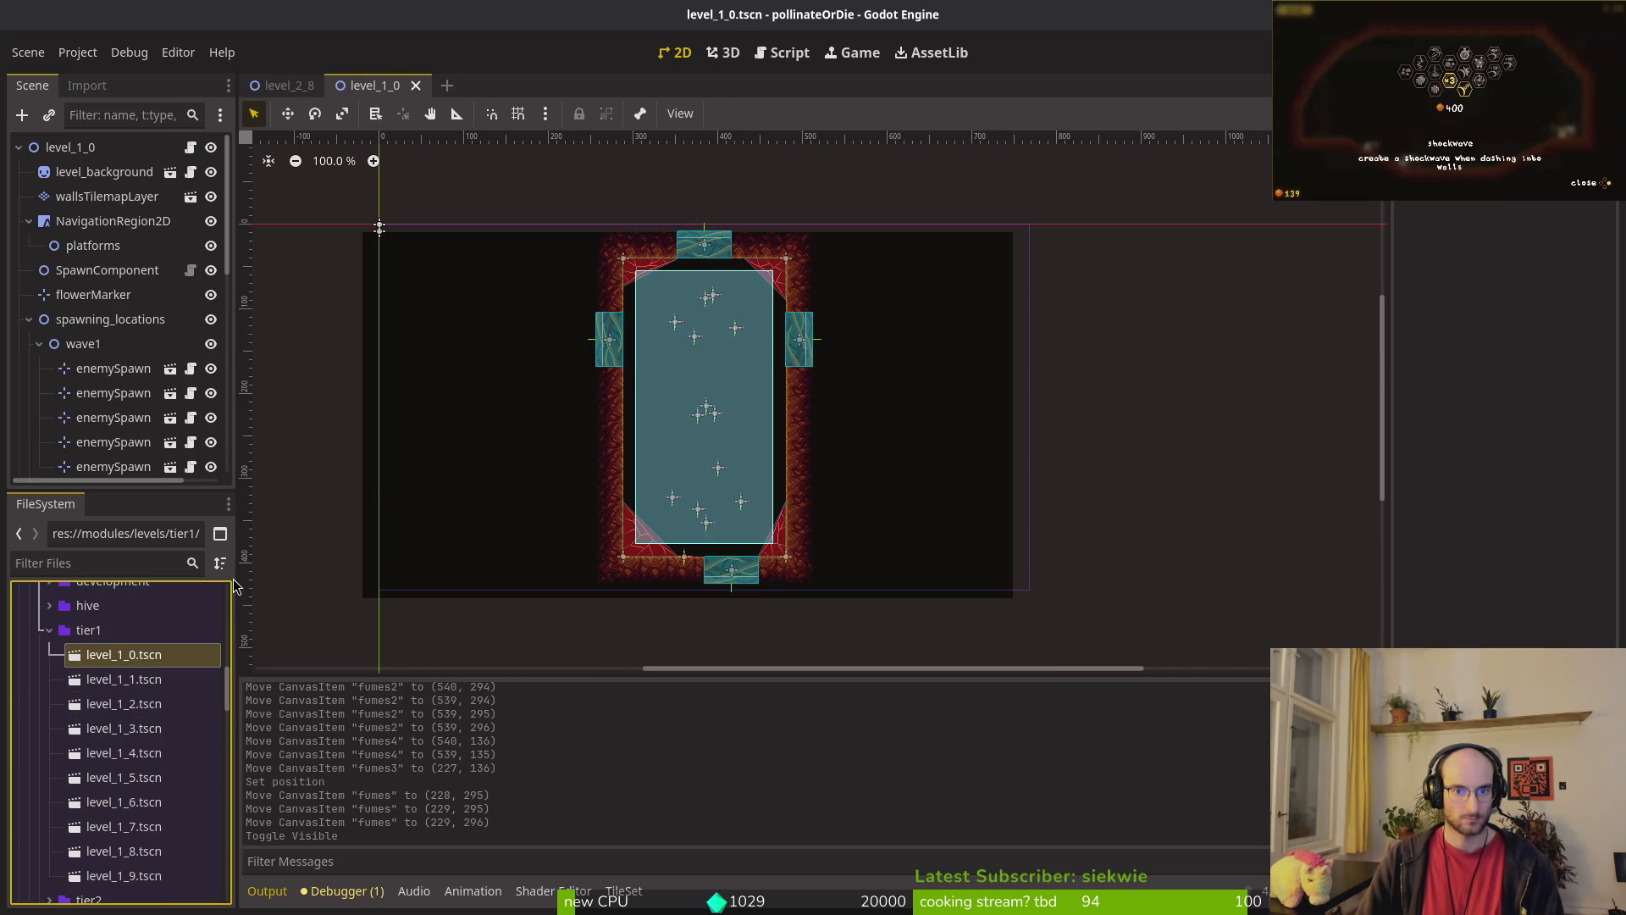
{"action": "scroll", "coordinate": [678, 474], "scroll_direction": "up", "scroll_amount": 2}
{"action": "scroll", "coordinate": [763, 381], "scroll_direction": "down", "scroll_amount": 1}
{"action": "scroll", "coordinate": [769, 459], "scroll_direction": "up", "scroll_amount": 2}
Step: Open level_1_1 through level_1_7 from the FileSystem for reference
{"action": "double_click", "coordinate": [123, 678]}
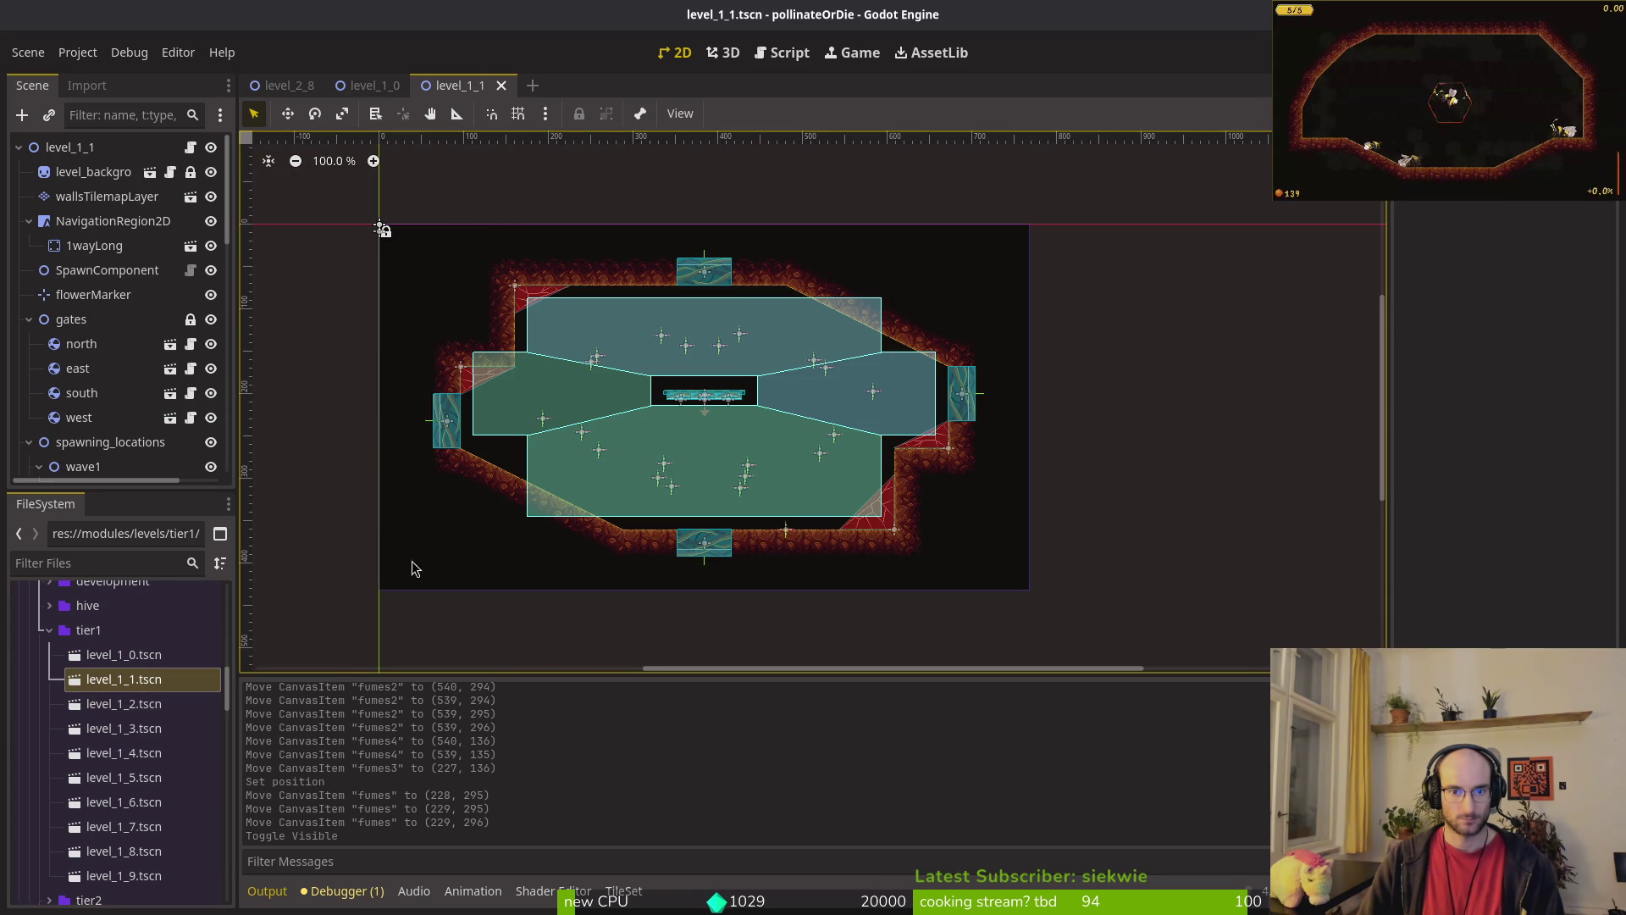
{"action": "double_click", "coordinate": [134, 704]}
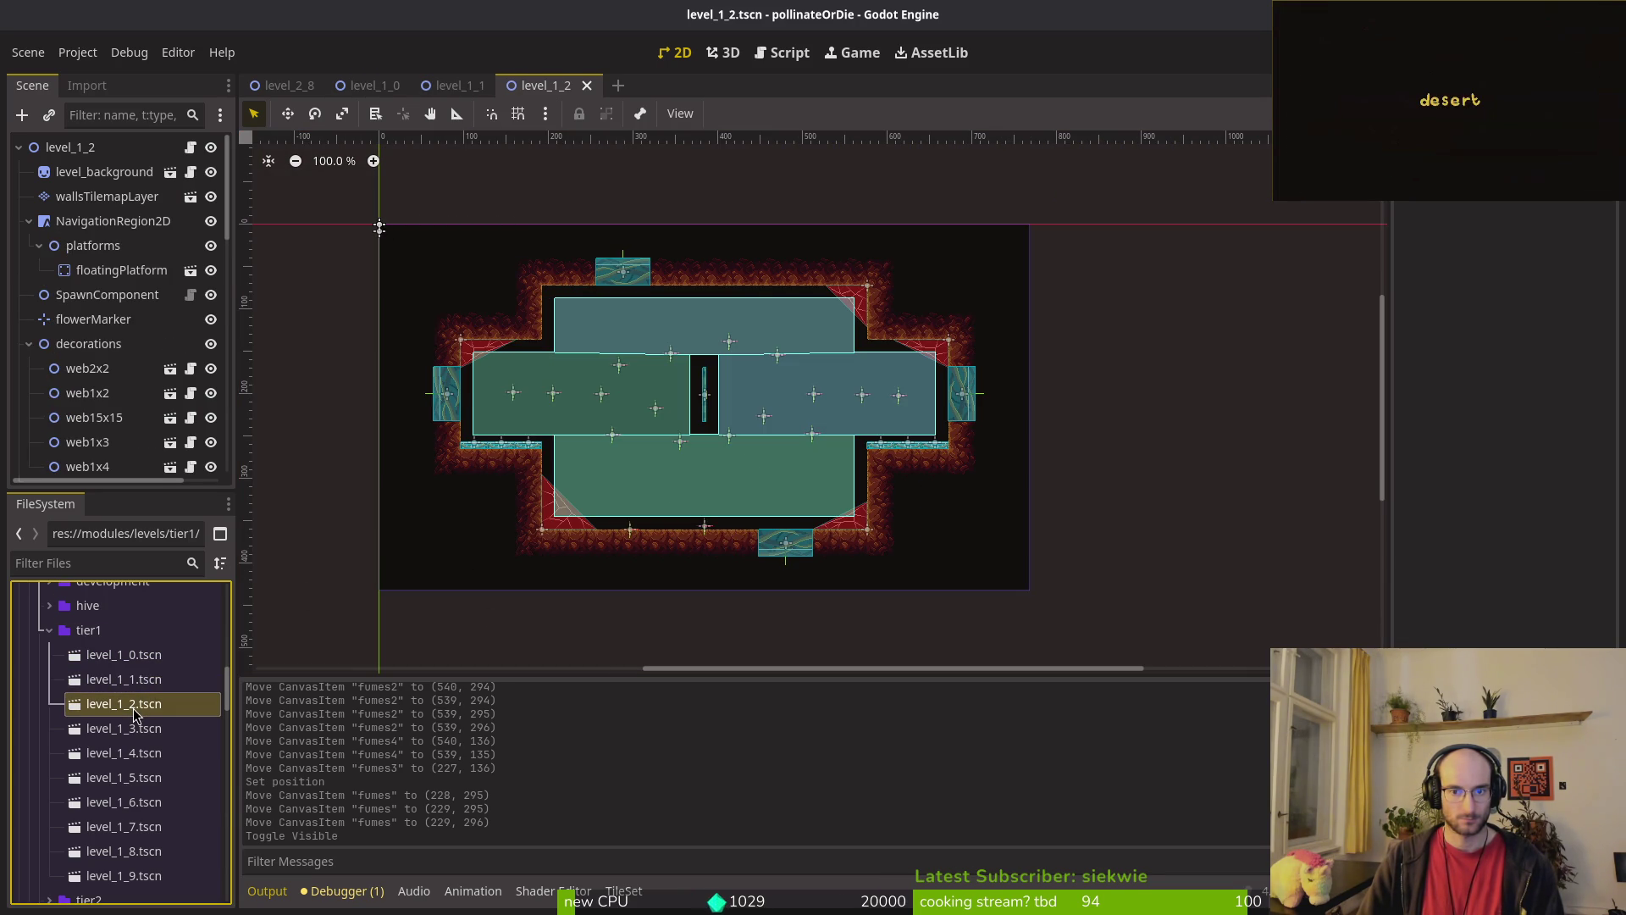
{"action": "double_click", "coordinate": [144, 734]}
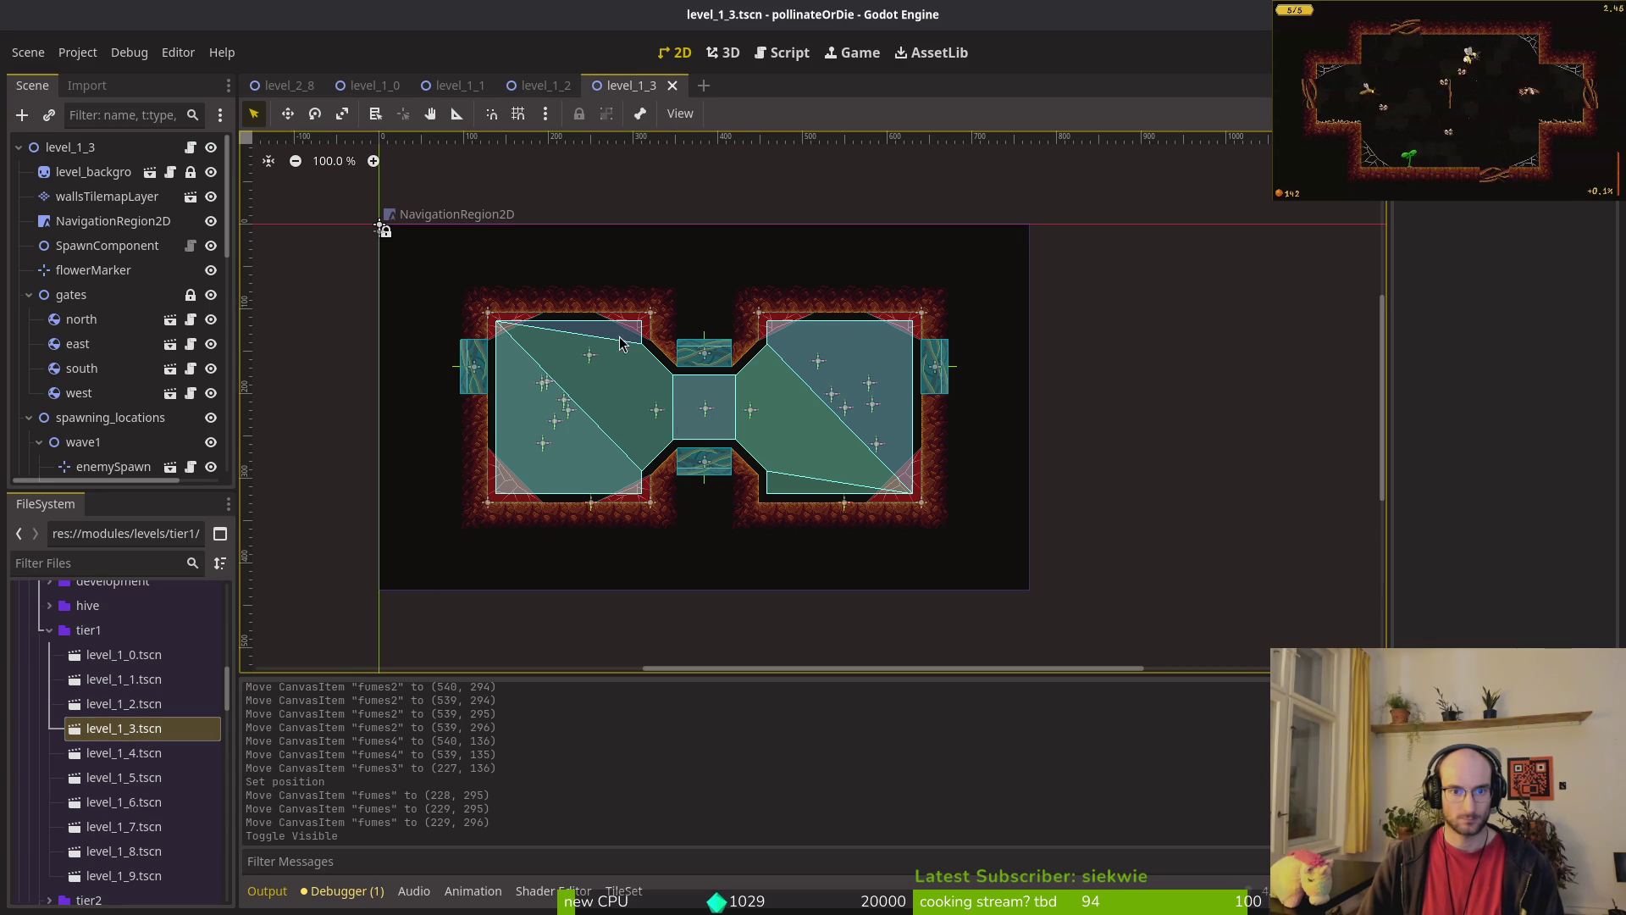
{"action": "scroll", "coordinate": [616, 343], "scroll_direction": "up", "scroll_amount": 5}
{"action": "scroll", "coordinate": [615, 343], "scroll_direction": "down", "scroll_amount": 2}
{"action": "double_click", "coordinate": [183, 753]}
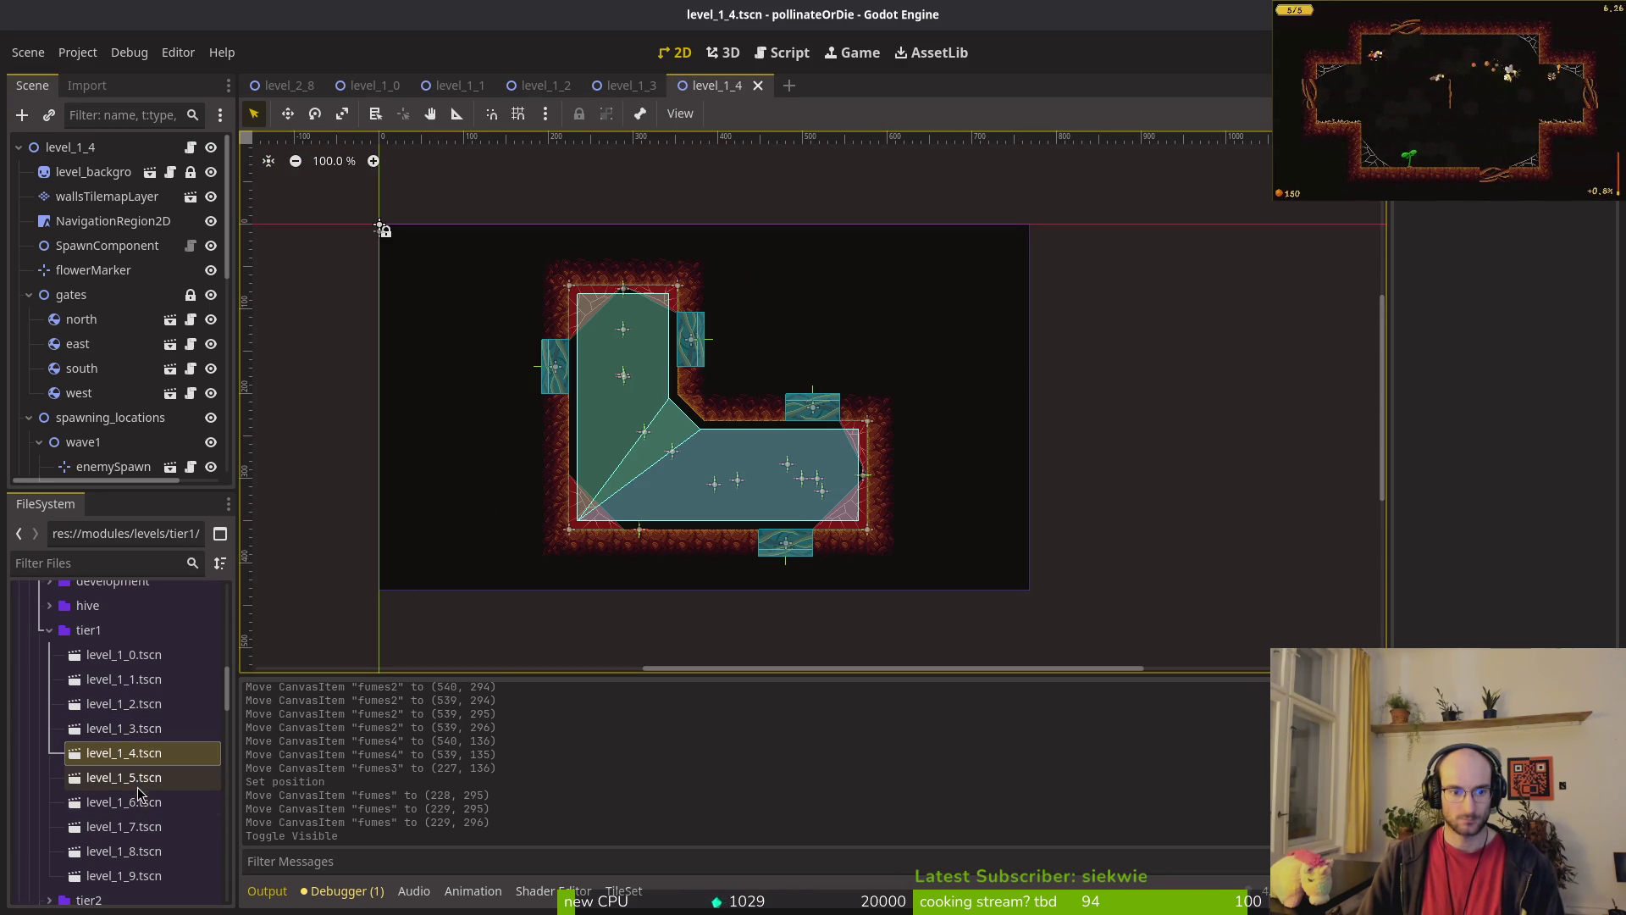
{"action": "double_click", "coordinate": [135, 784]}
{"action": "double_click", "coordinate": [137, 803]}
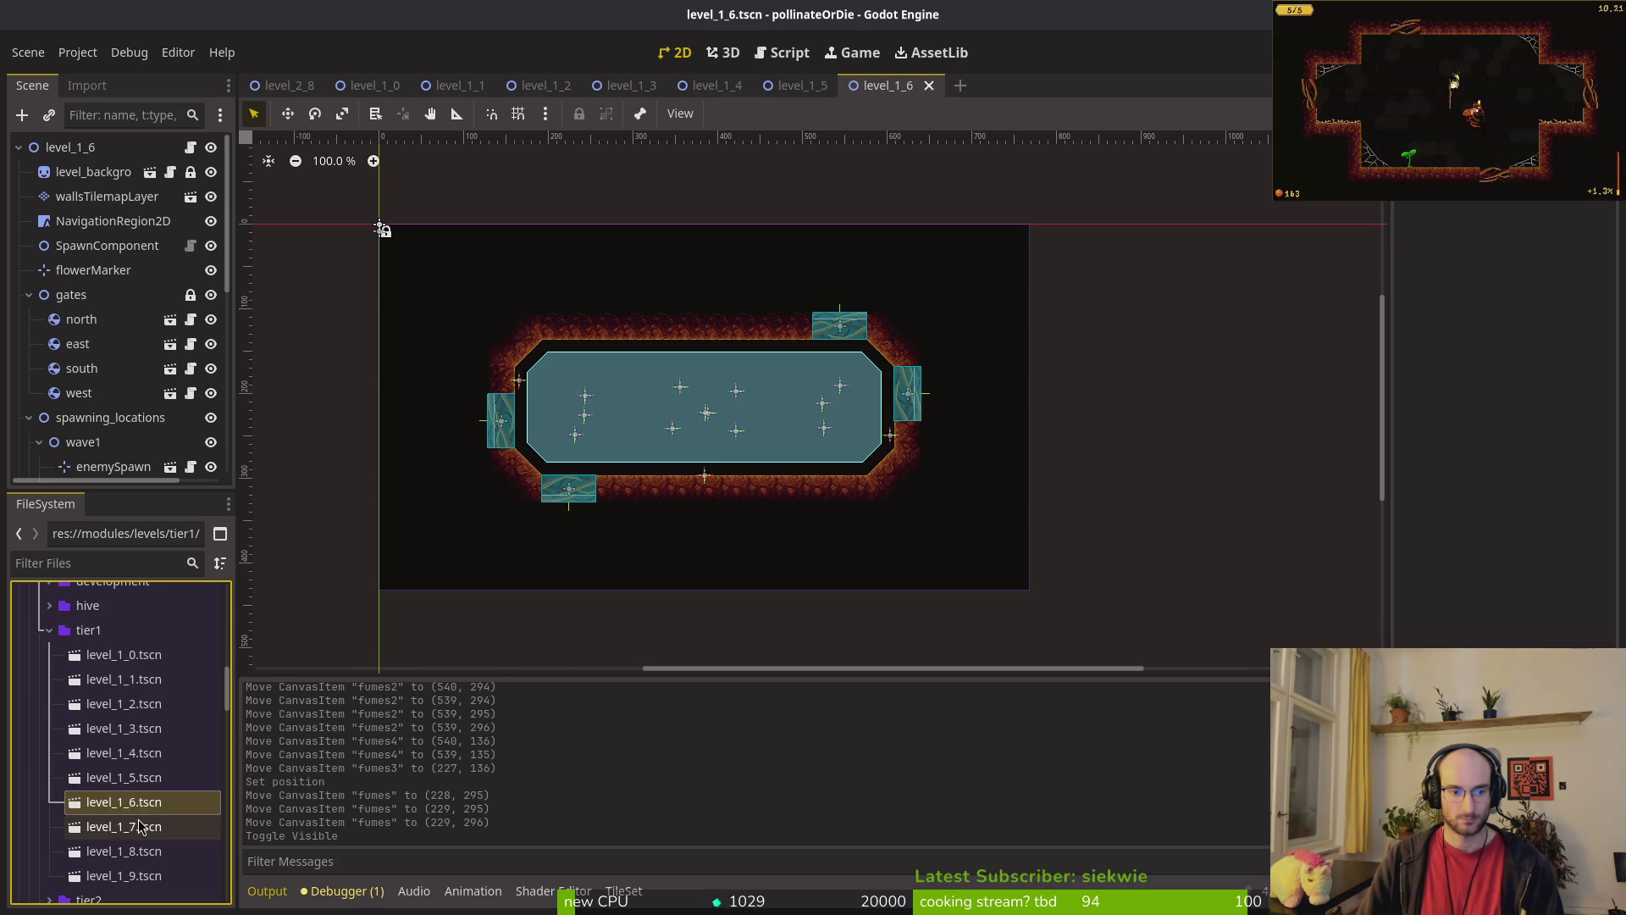
{"action": "double_click", "coordinate": [140, 825]}
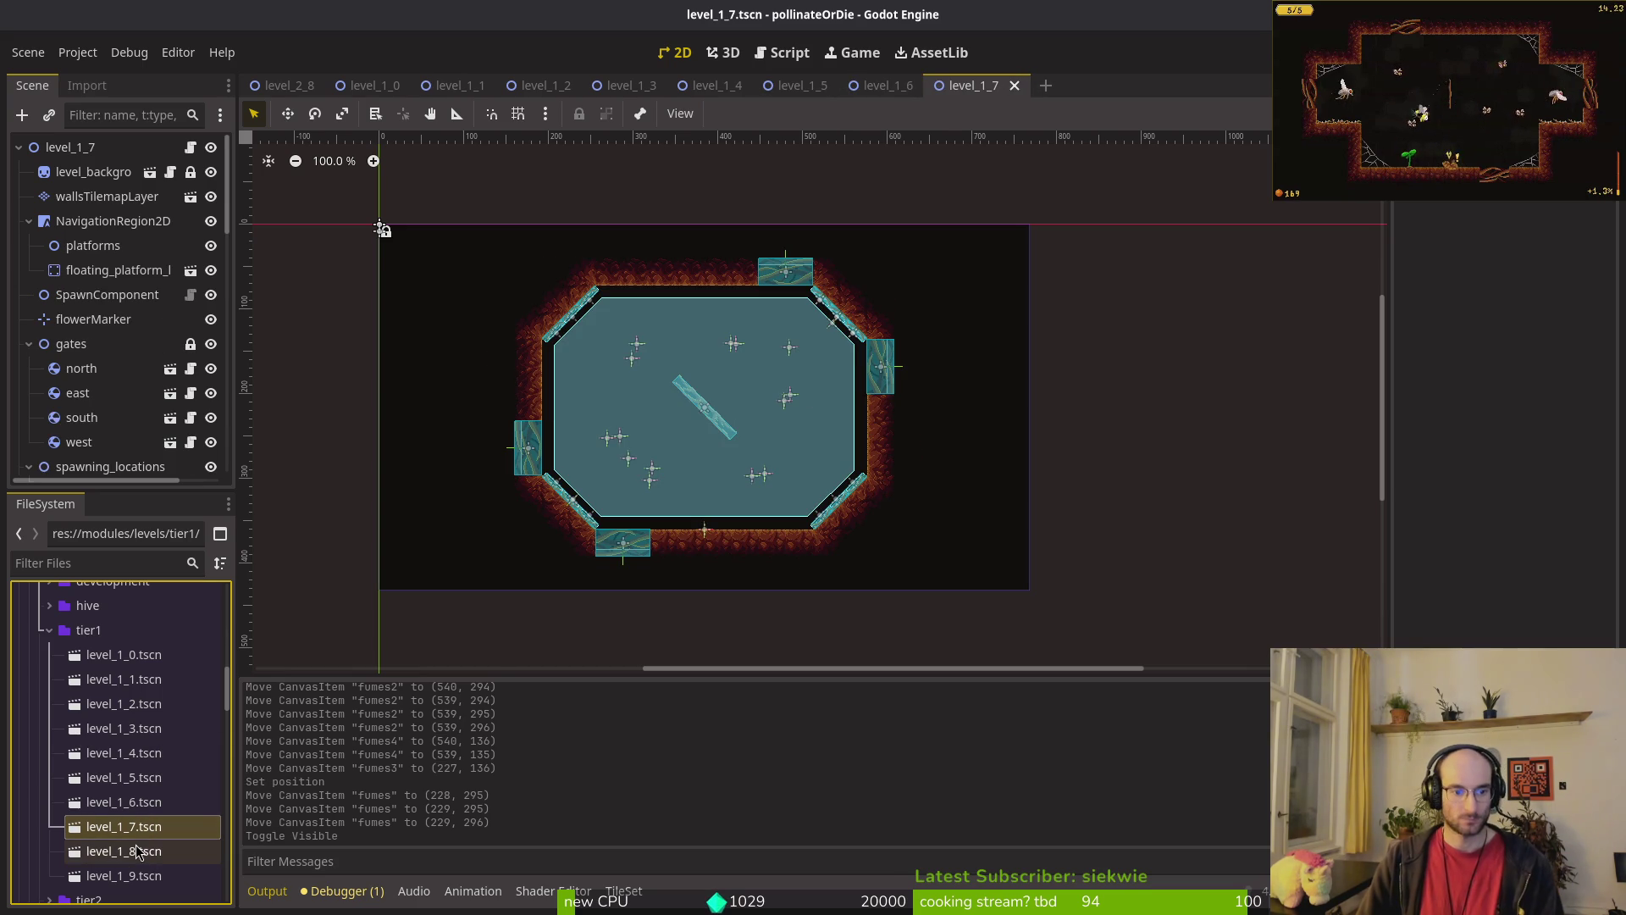
Step: Collapse level_1_7's gates, spawning locations, thorns and NavigationRegion2D groups, then save it
{"action": "scroll", "coordinate": [592, 458], "scroll_direction": "up", "scroll_amount": 4}
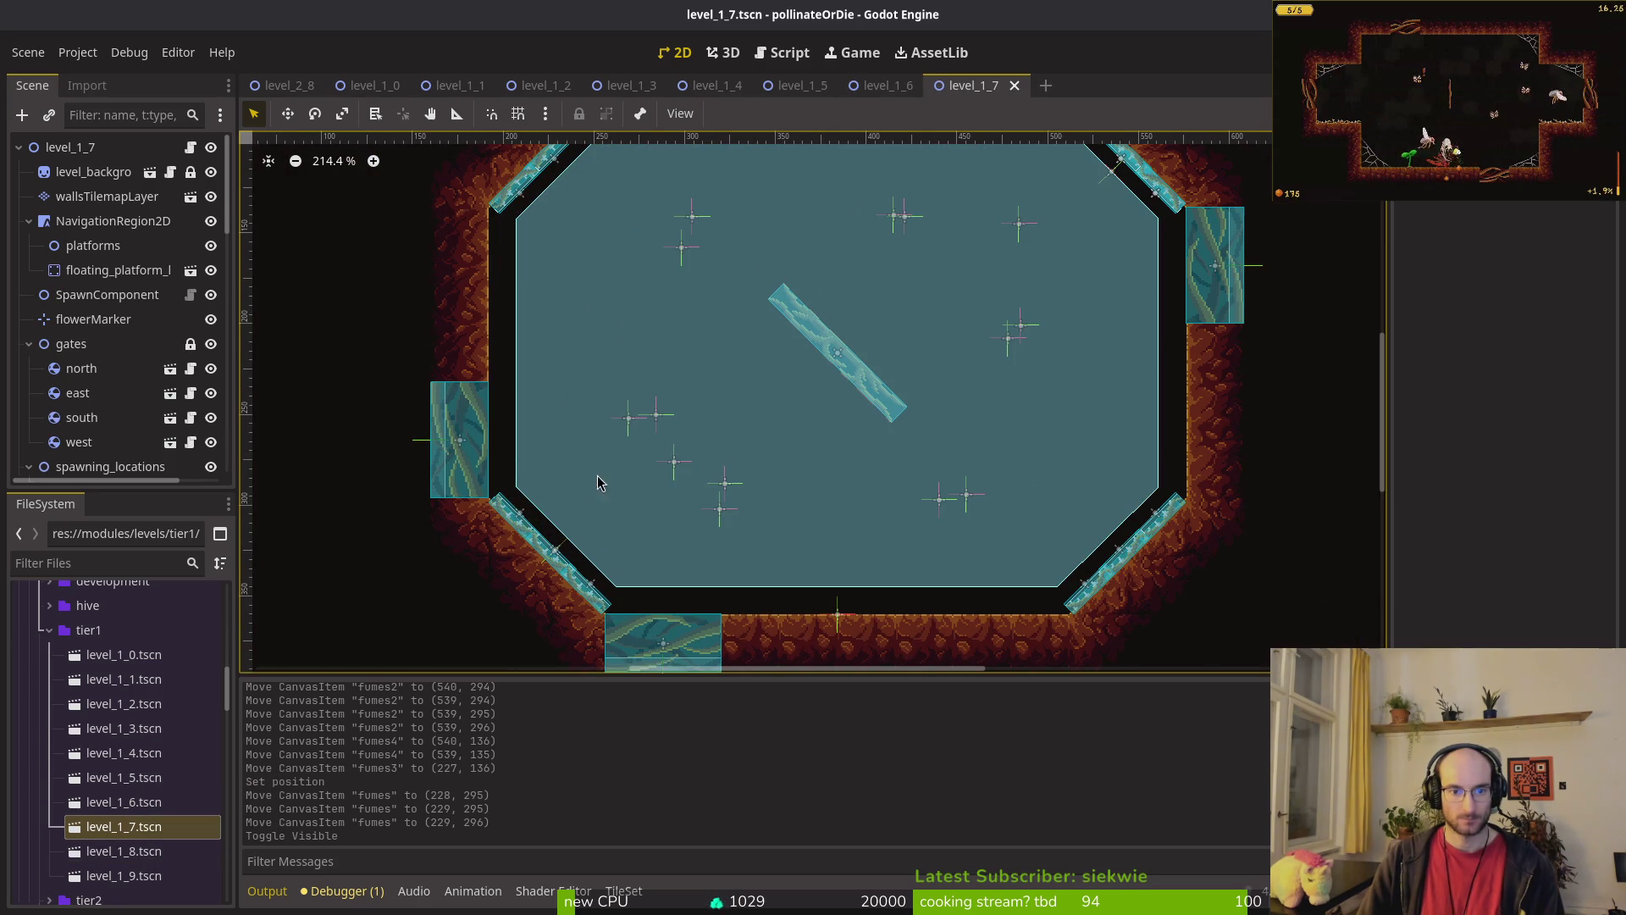
{"action": "left_click", "coordinate": [485, 421]}
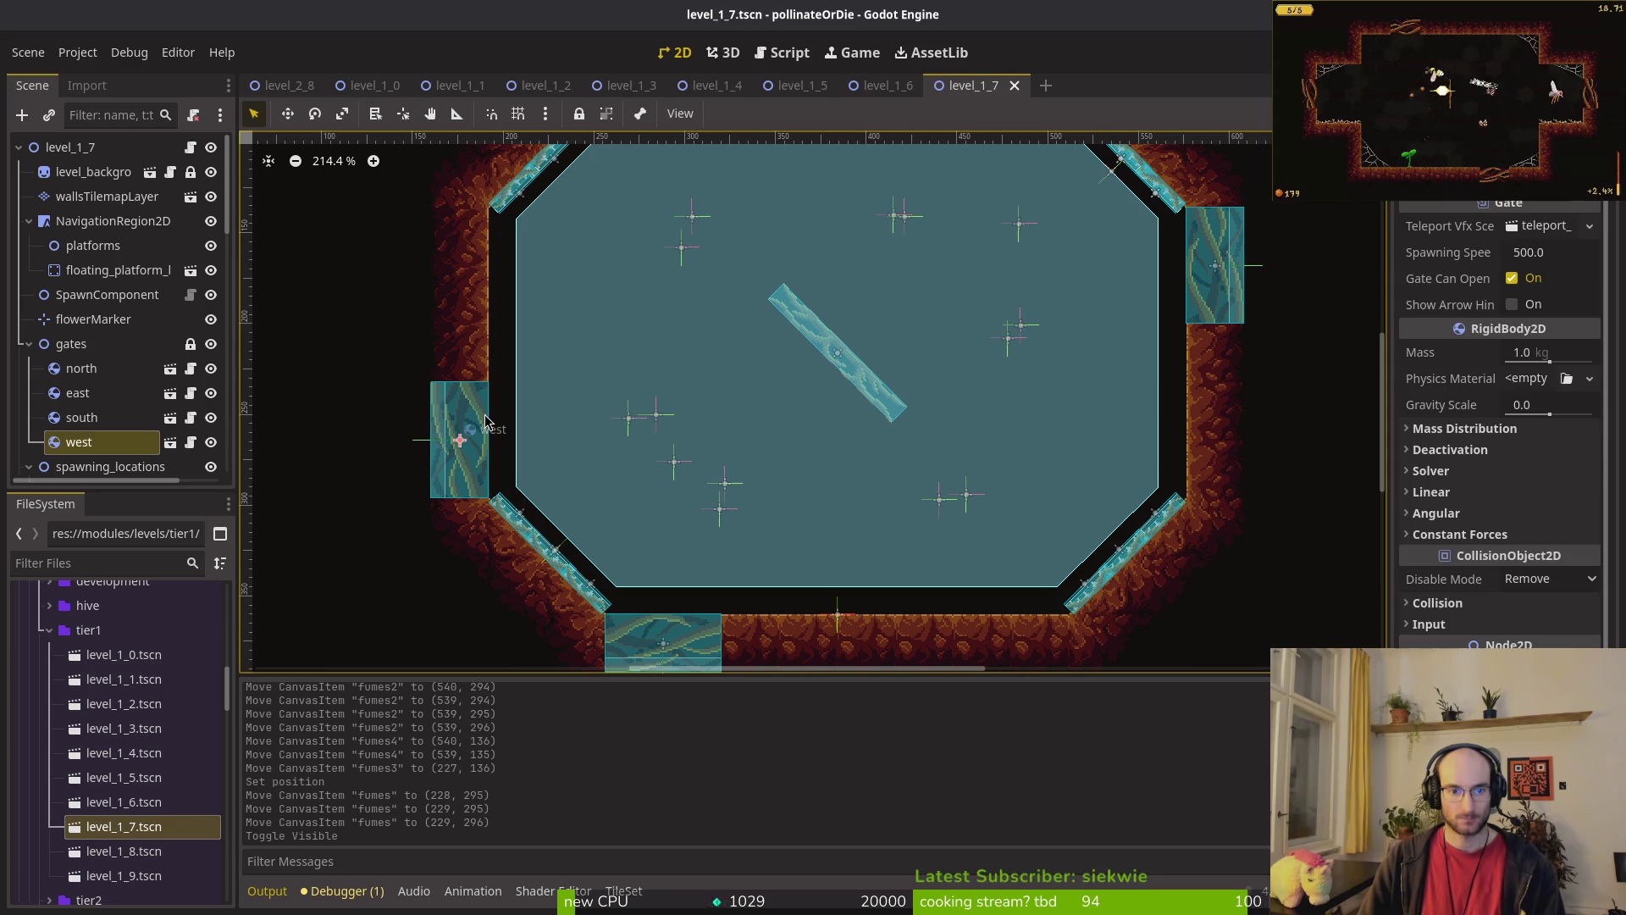
{"action": "left_click", "coordinate": [29, 344]}
{"action": "left_click", "coordinate": [29, 368]}
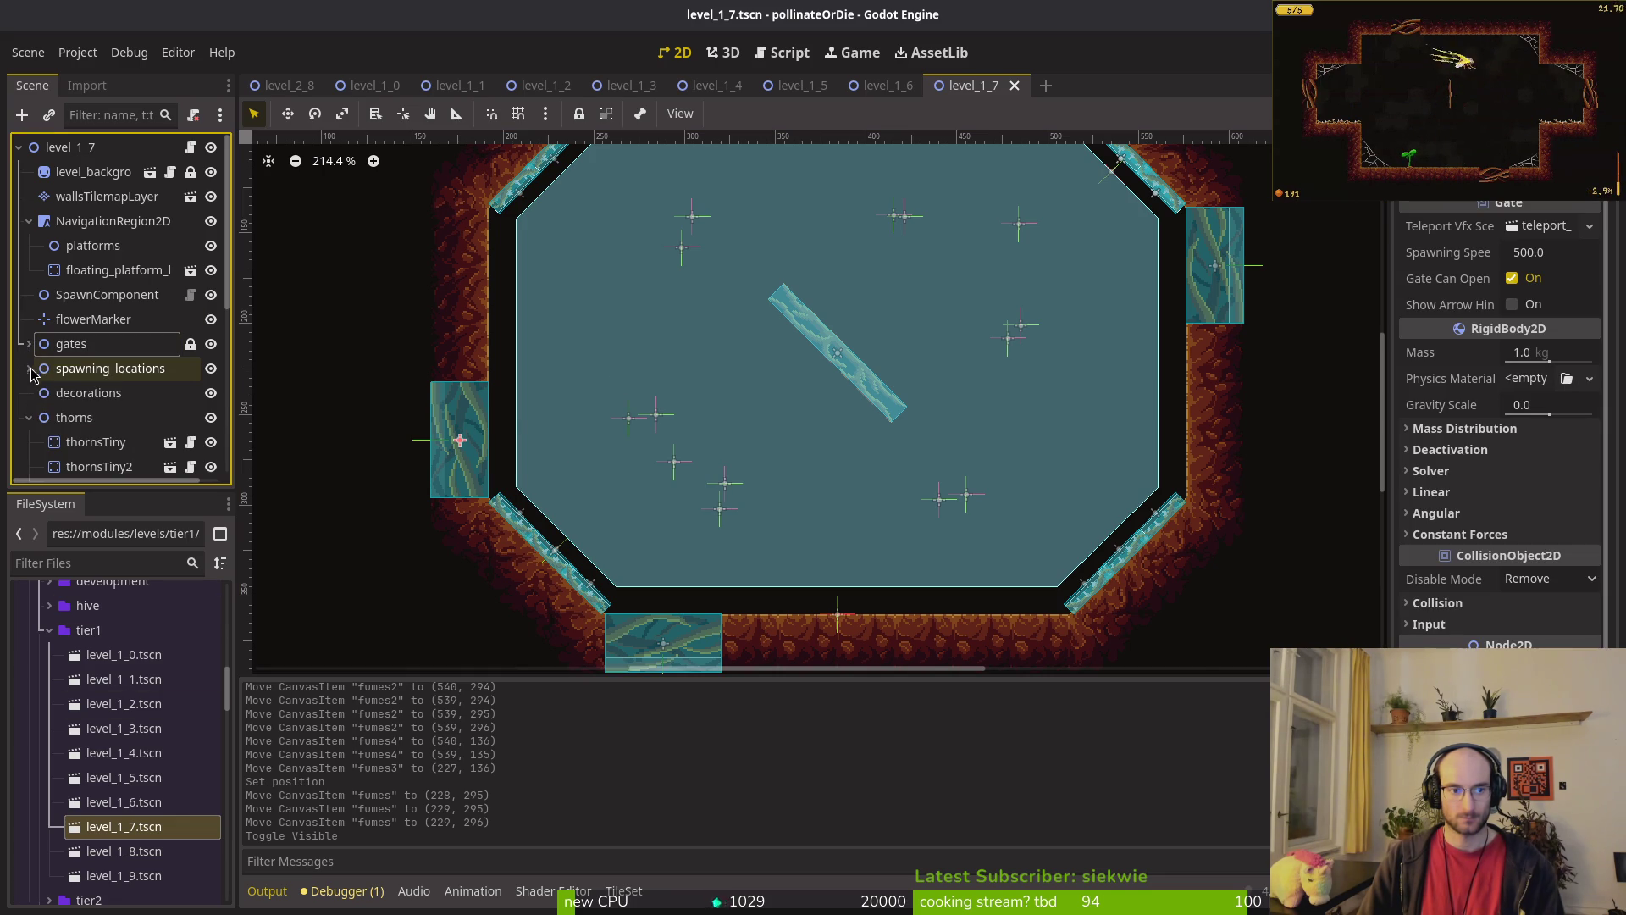
{"action": "left_click", "coordinate": [29, 417]}
{"action": "left_click", "coordinate": [29, 221]}
{"action": "key", "text": "ctrl+s"}
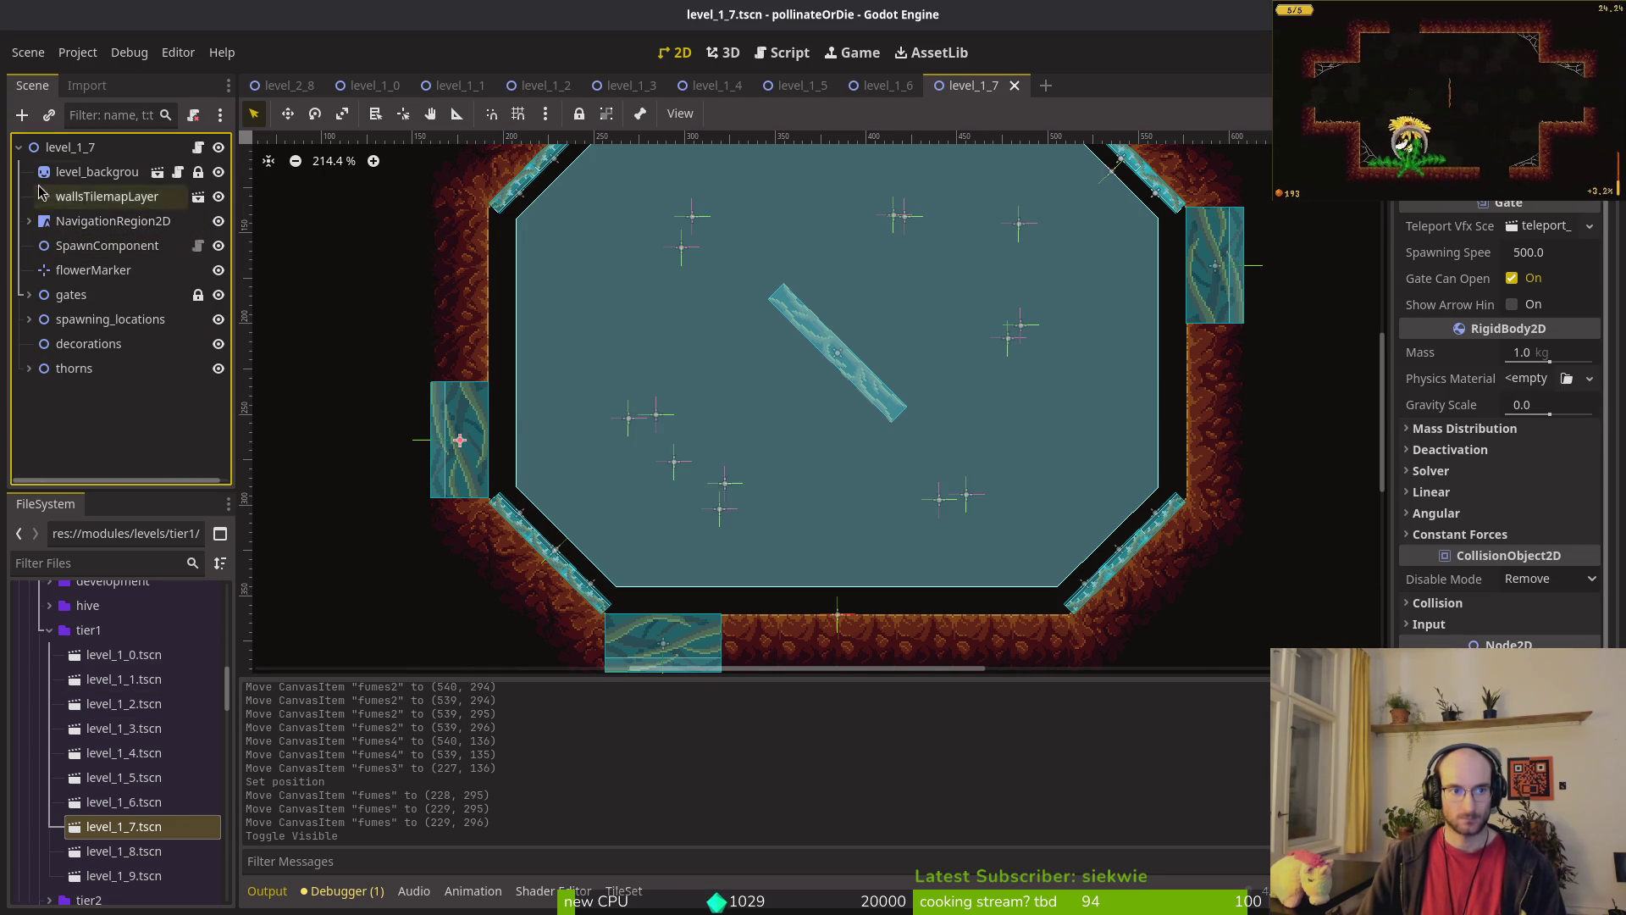
Step: Open level_1_8 and level_1_9, then close the extra tier1 scene tabs
{"action": "scroll", "coordinate": [712, 409], "scroll_direction": "down", "scroll_amount": 3}
{"action": "double_click", "coordinate": [152, 849]}
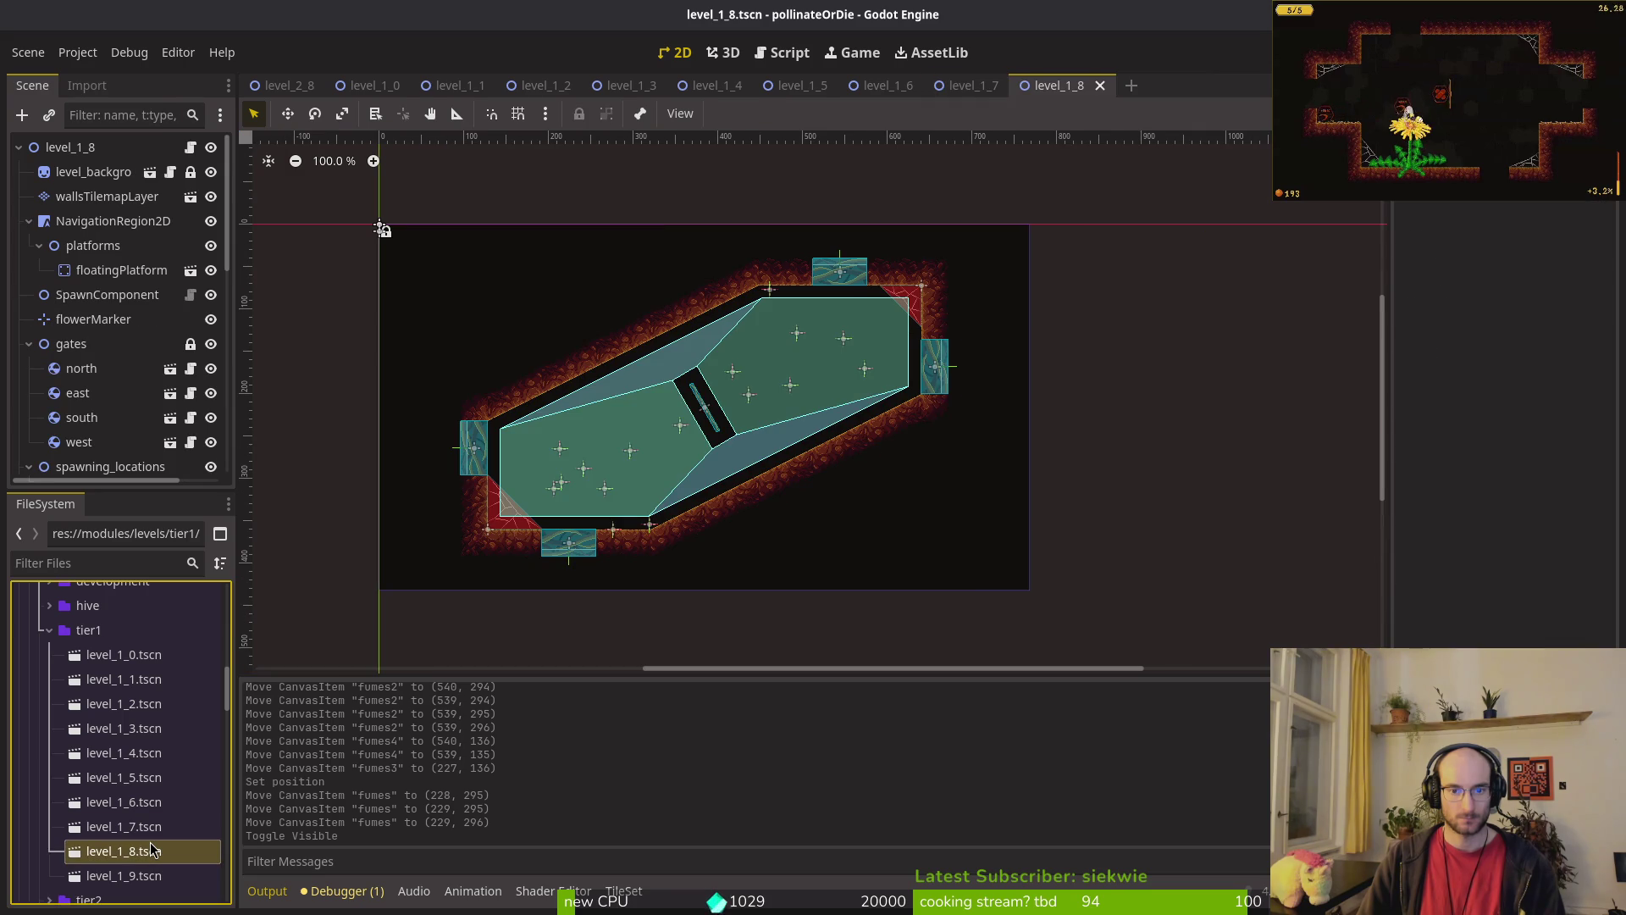
{"action": "double_click", "coordinate": [152, 873]}
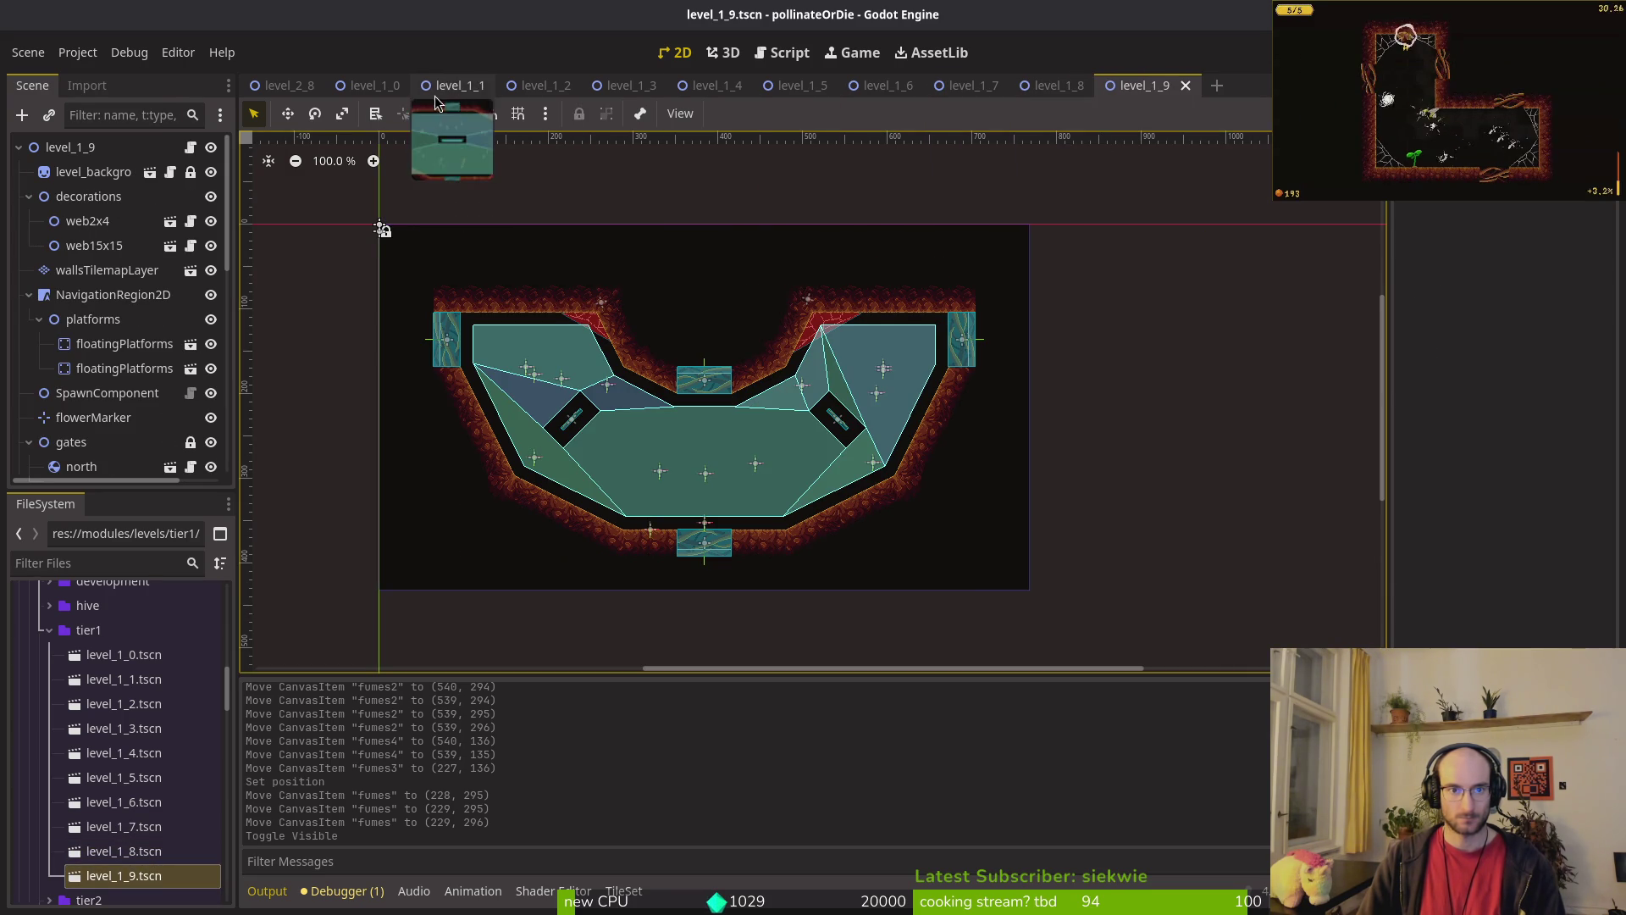
{"action": "middle_click", "coordinate": [560, 84]}
{"action": "middle_click", "coordinate": [559, 84]}
{"action": "middle_click", "coordinate": [559, 85]}
{"action": "middle_click", "coordinate": [560, 85]}
{"action": "middle_click", "coordinate": [560, 84]}
{"action": "middle_click", "coordinate": [560, 84]}
{"action": "middle_click", "coordinate": [560, 85]}
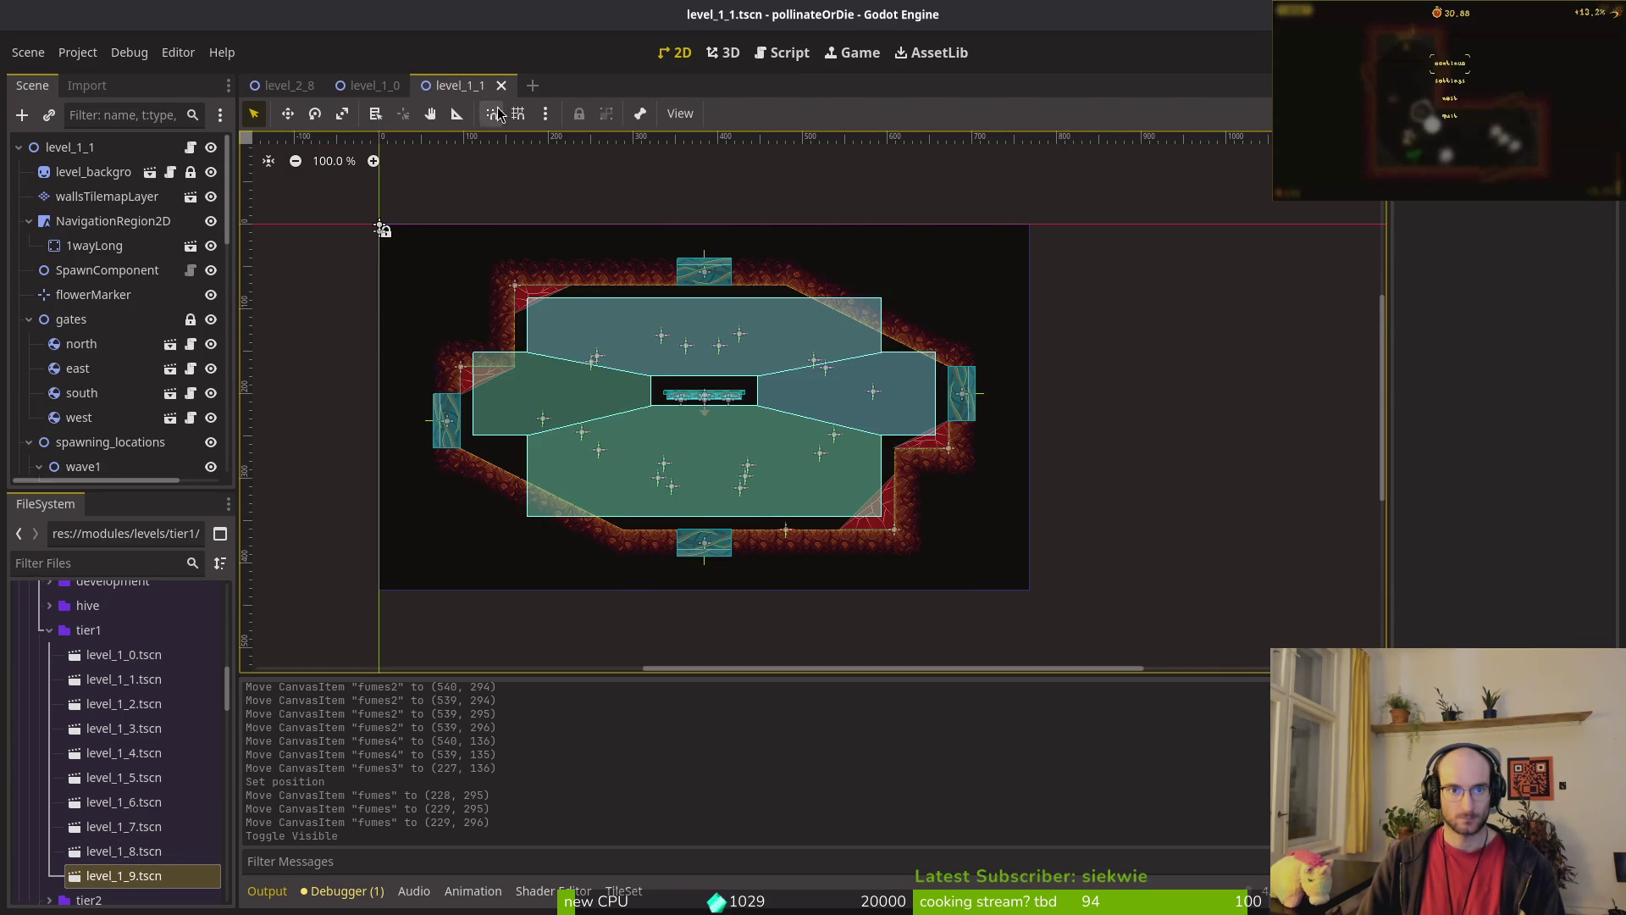
{"action": "middle_click", "coordinate": [440, 84]}
Step: Close level_1_0 and nudge the 1wayShort platform down 2 px in level_2_8
{"action": "middle_click", "coordinate": [358, 88]}
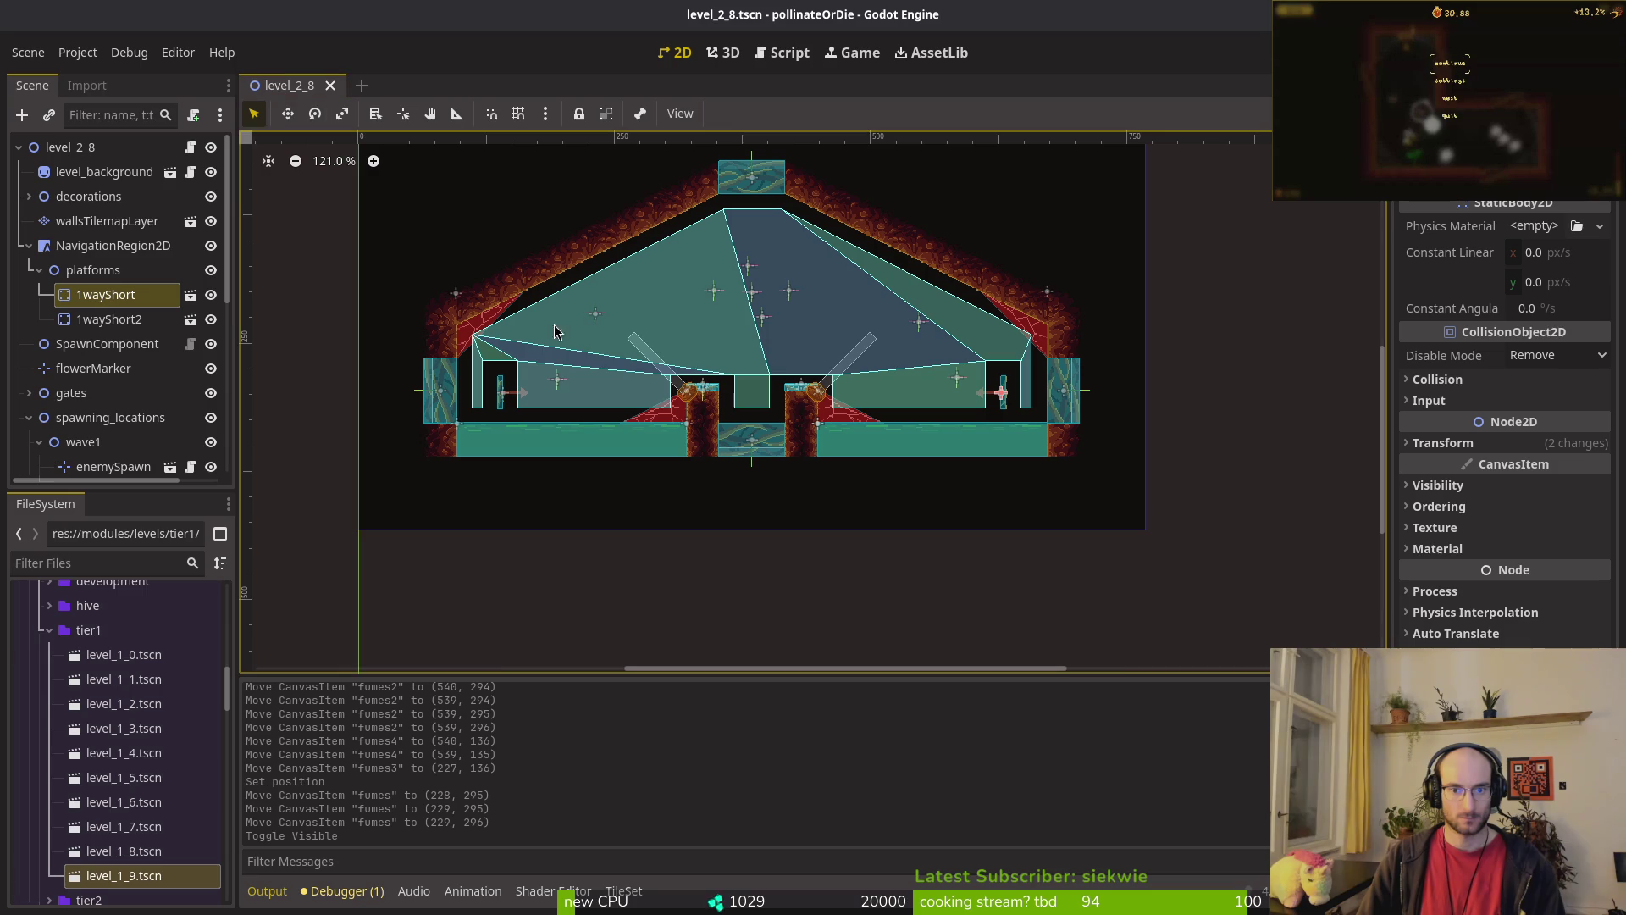
{"action": "scroll", "coordinate": [961, 390], "scroll_direction": "up", "scroll_amount": 1}
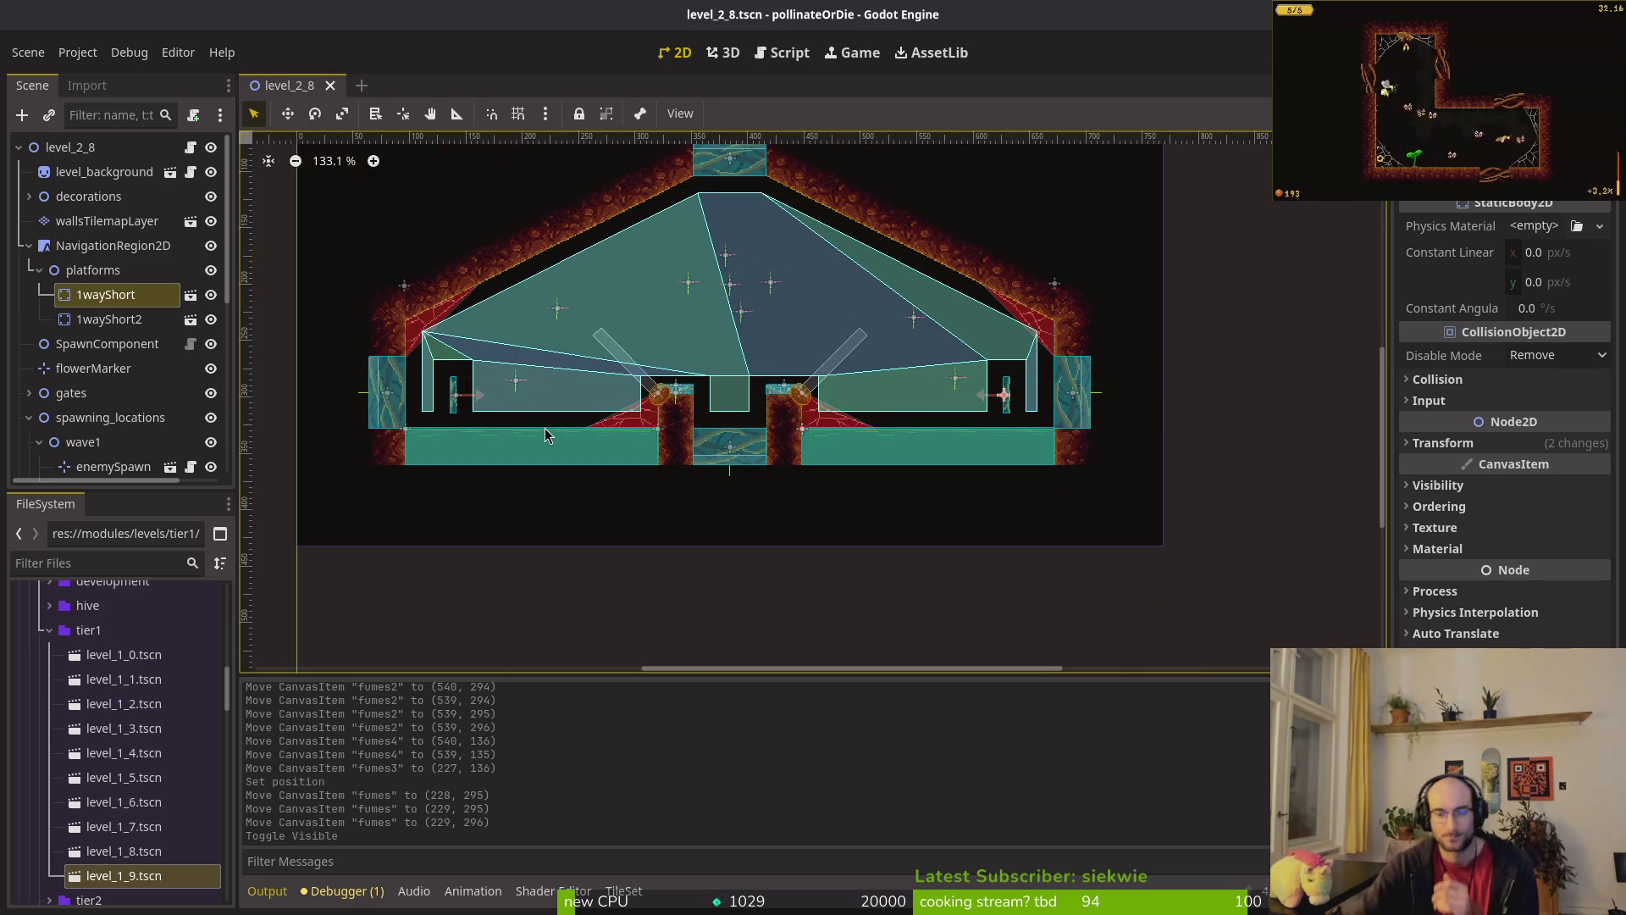
{"action": "scroll", "coordinate": [995, 400], "scroll_direction": "up", "scroll_amount": 9}
{"action": "scroll", "coordinate": [996, 399], "scroll_direction": "up", "scroll_amount": 4}
{"action": "key", "text": "Down"}
{"action": "key", "text": "Down"}
{"action": "key", "text": "Down"}
{"action": "key", "text": "Down"}
{"action": "key", "text": "Down"}
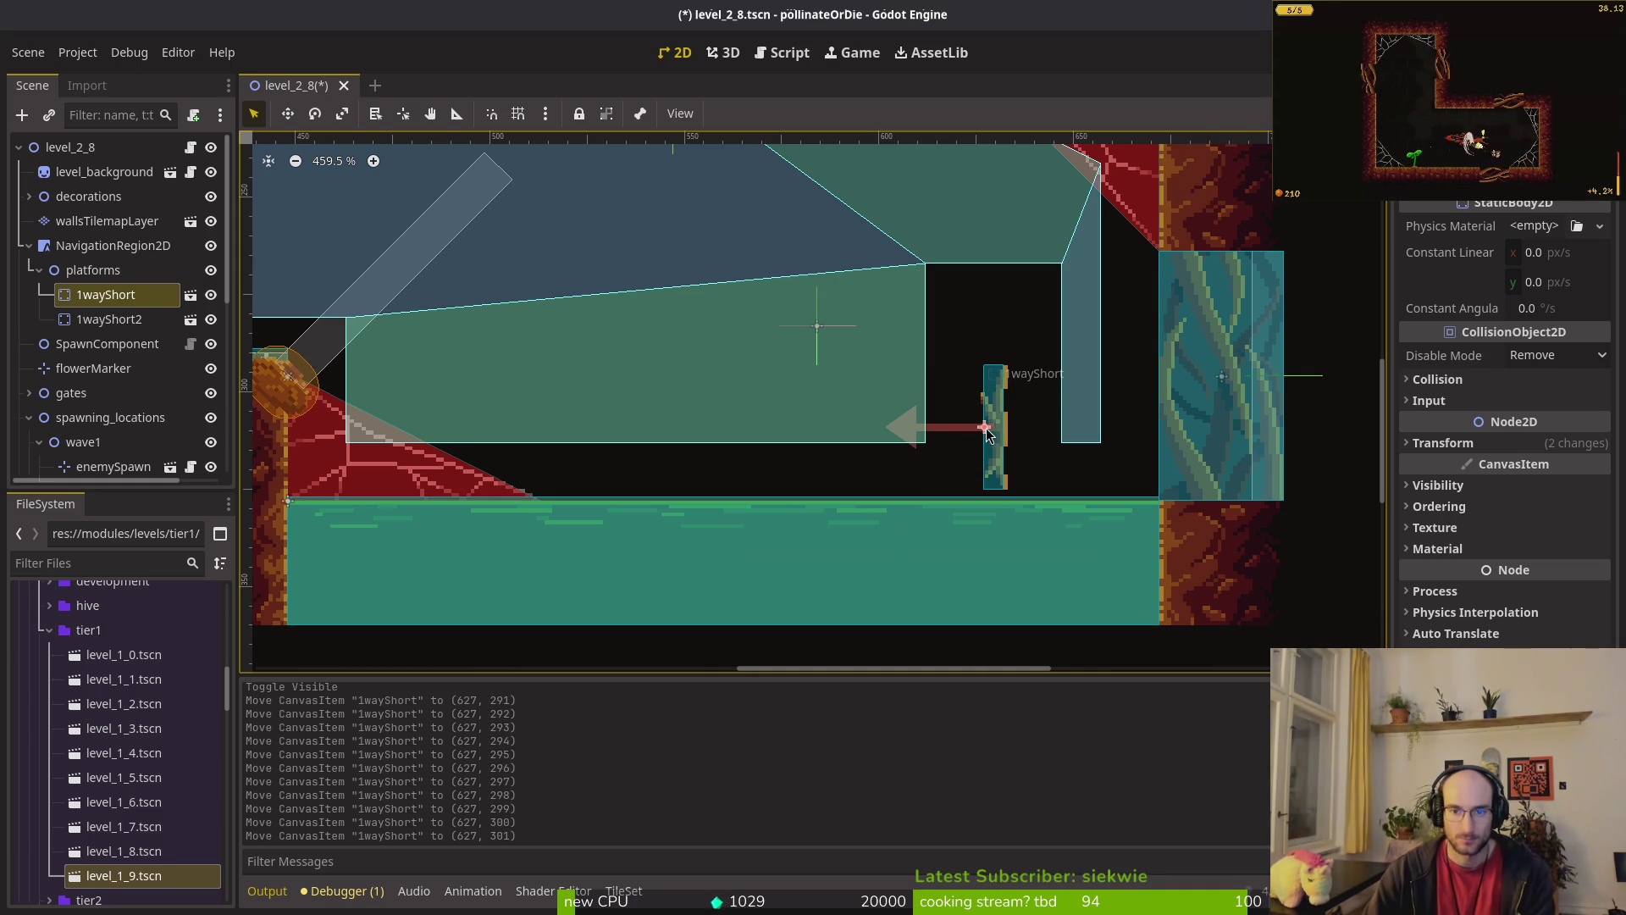
{"action": "scroll", "coordinate": [991, 434], "scroll_direction": "down", "scroll_amount": 10}
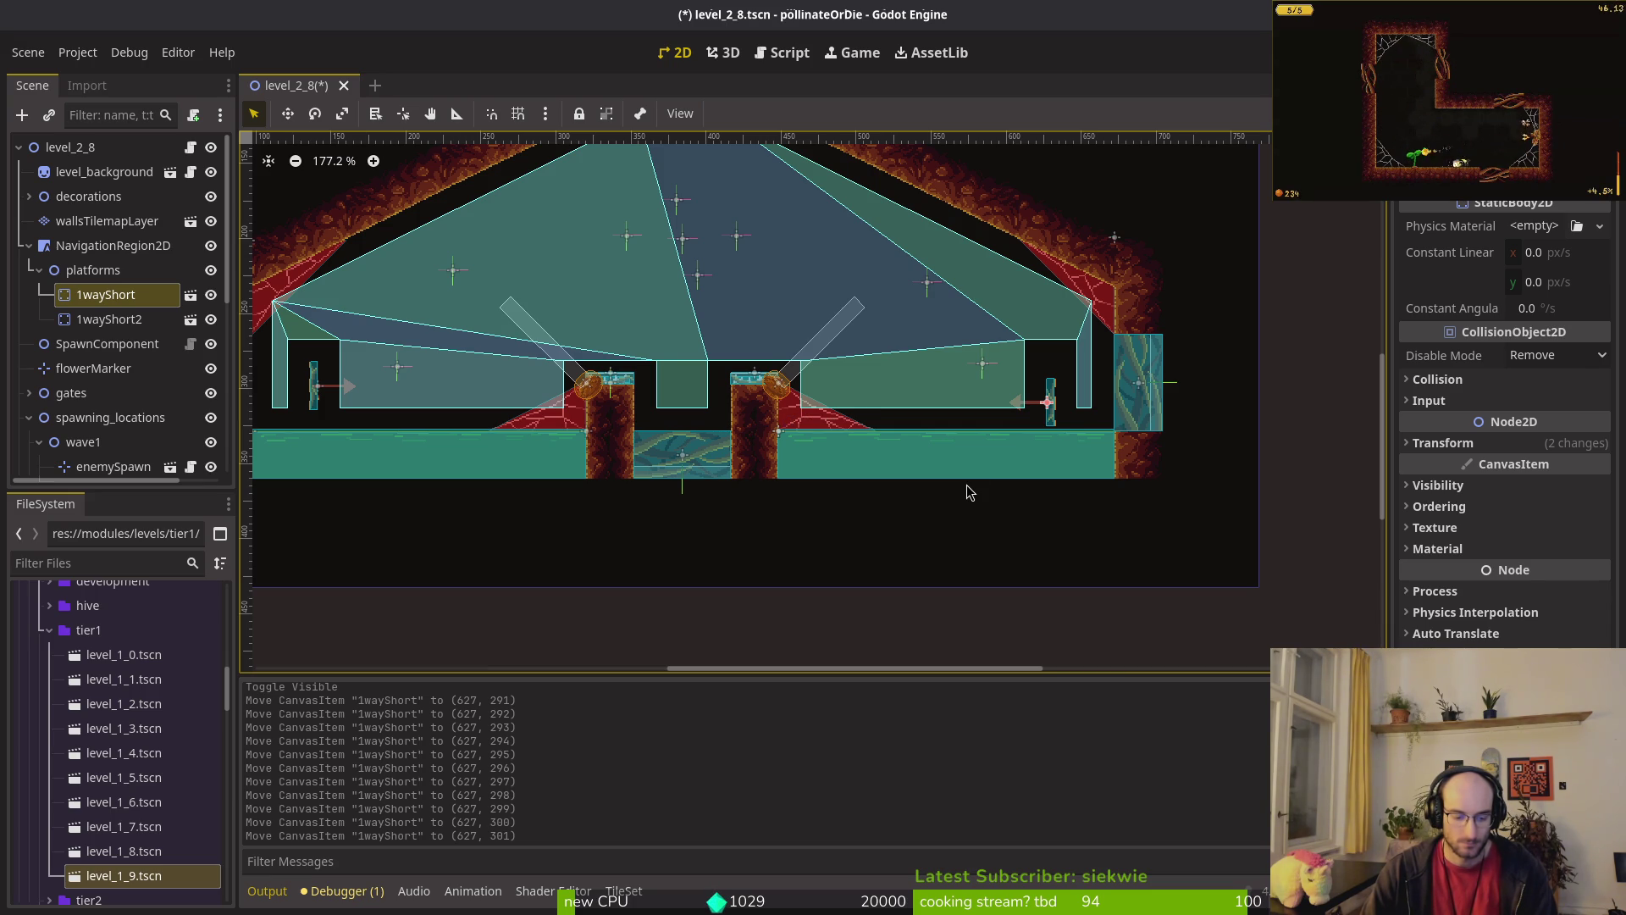
Step: Lower 1wayShort2 to 141, 301 to mirror 1wayShort, then save the scene
{"action": "scroll", "coordinate": [940, 493], "scroll_direction": "left", "scroll_amount": 2}
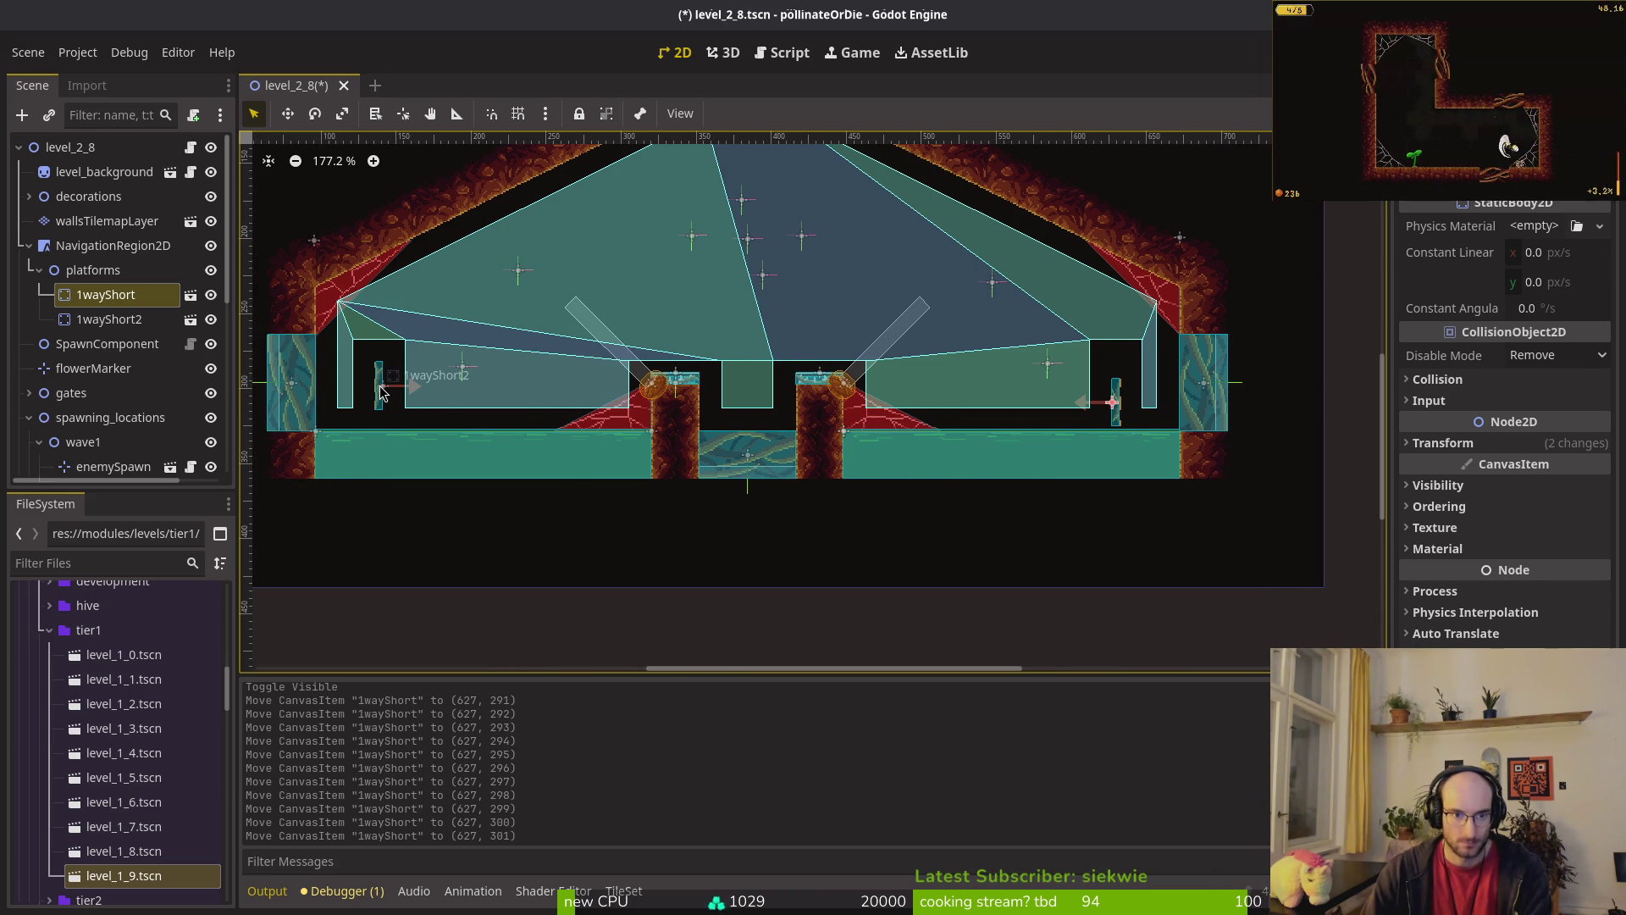
{"action": "left_click", "coordinate": [380, 392]}
{"action": "key", "text": "Down"}
{"action": "key", "text": "Down"}
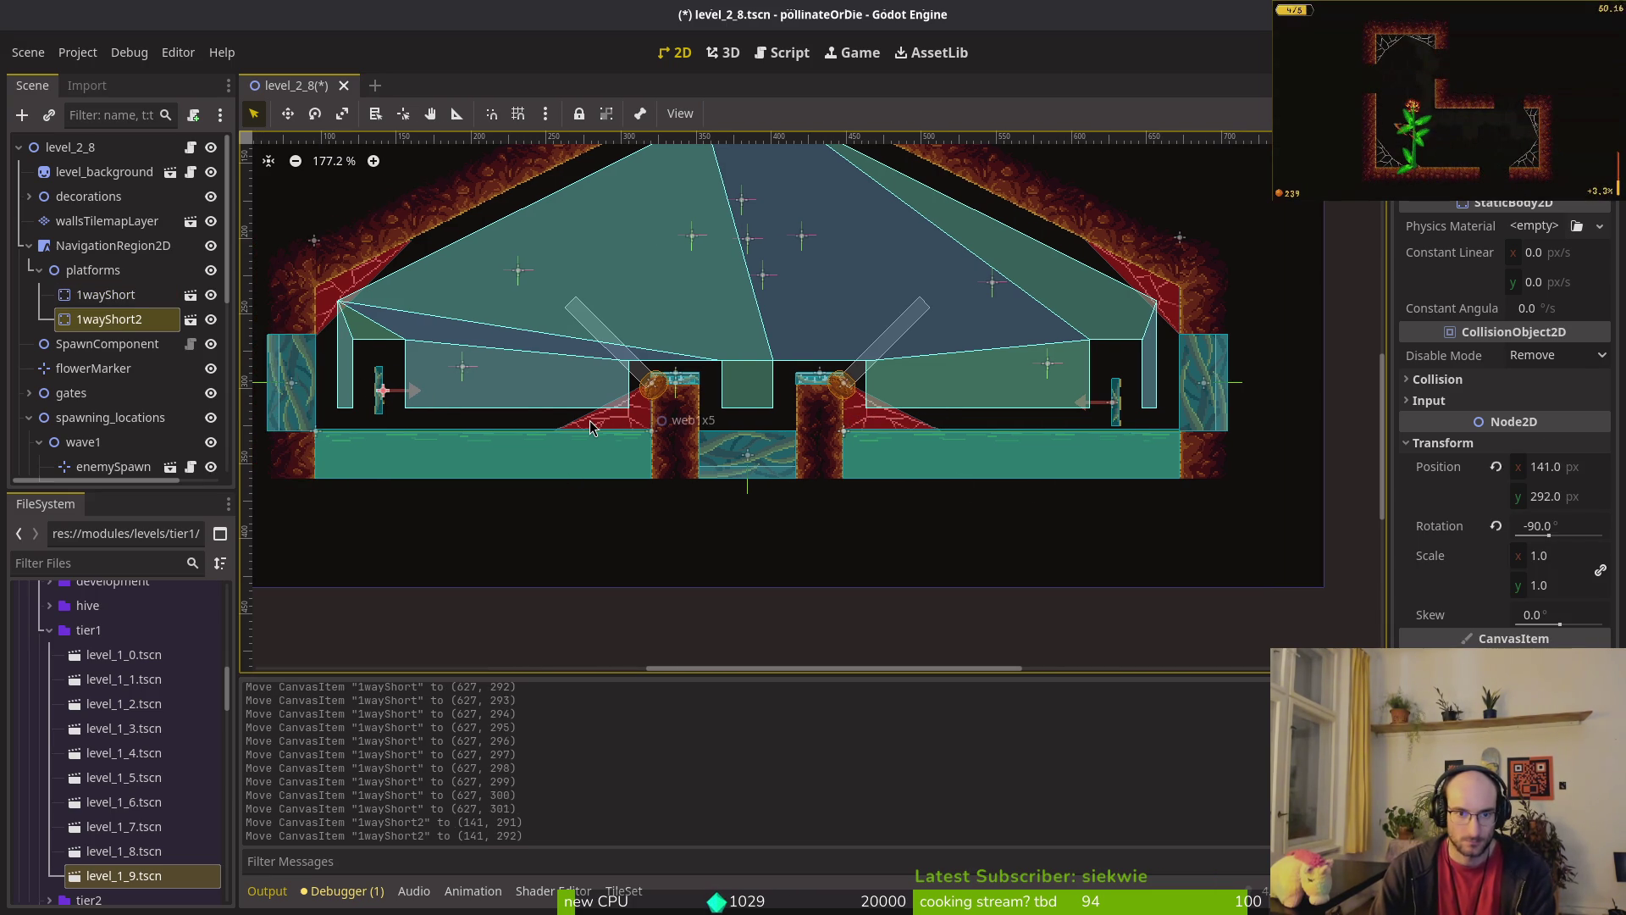
{"action": "key", "text": "Down"}
{"action": "key", "text": "Down"}
{"action": "key", "text": "Down"}
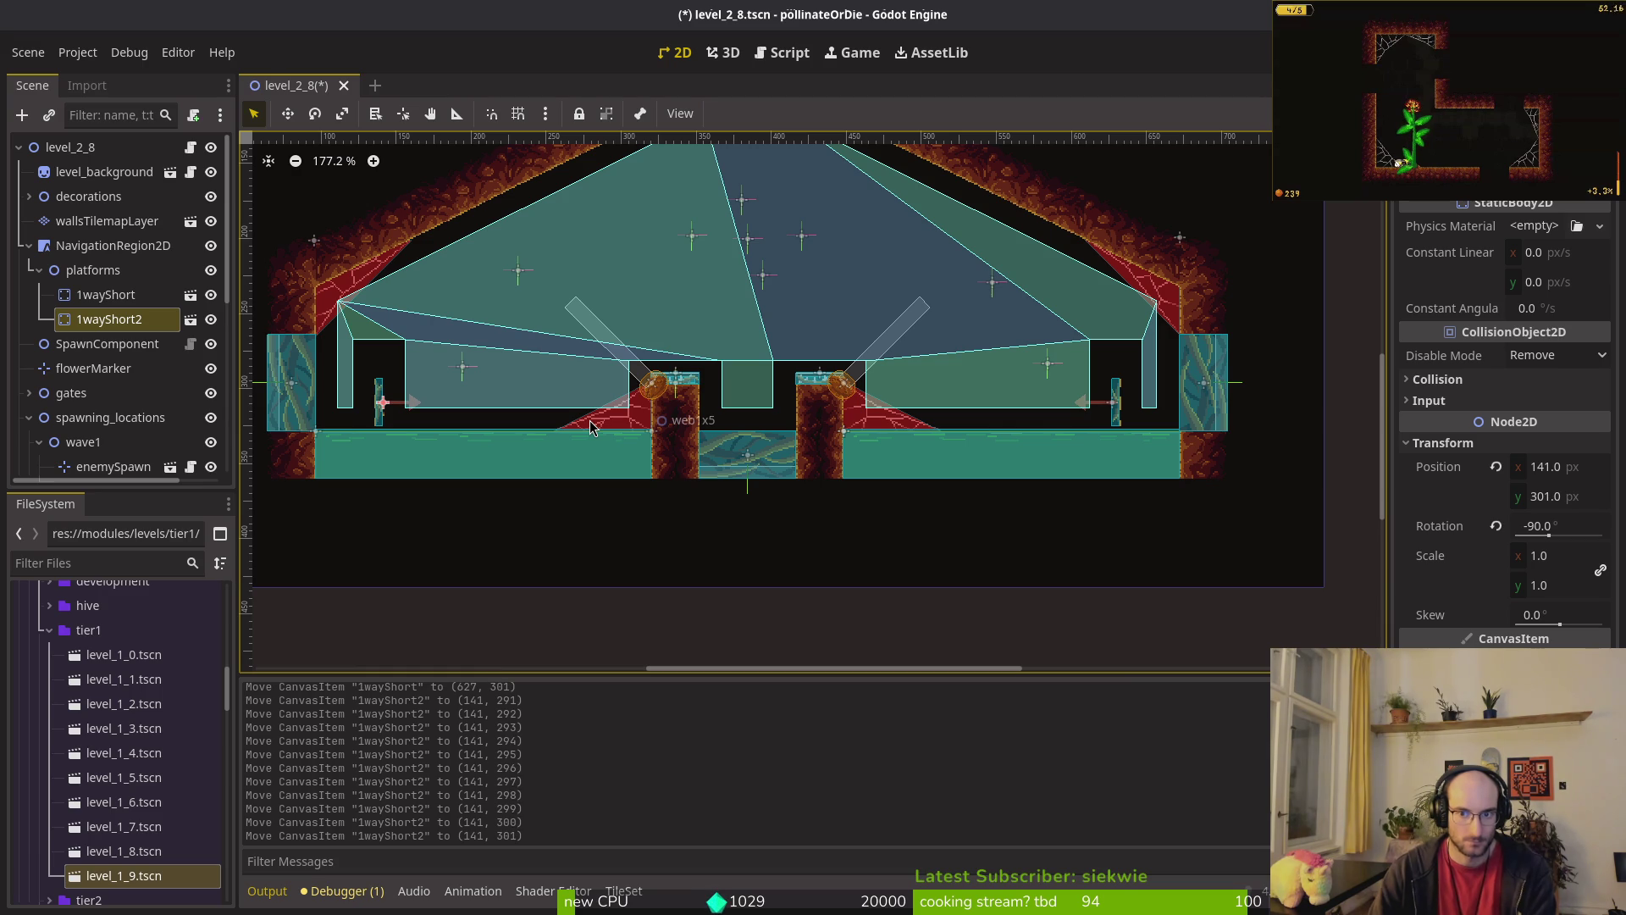
{"action": "scroll", "coordinate": [1194, 447], "scroll_direction": "up", "scroll_amount": 15}
{"action": "scroll", "coordinate": [1078, 424], "scroll_direction": "down", "scroll_amount": 7}
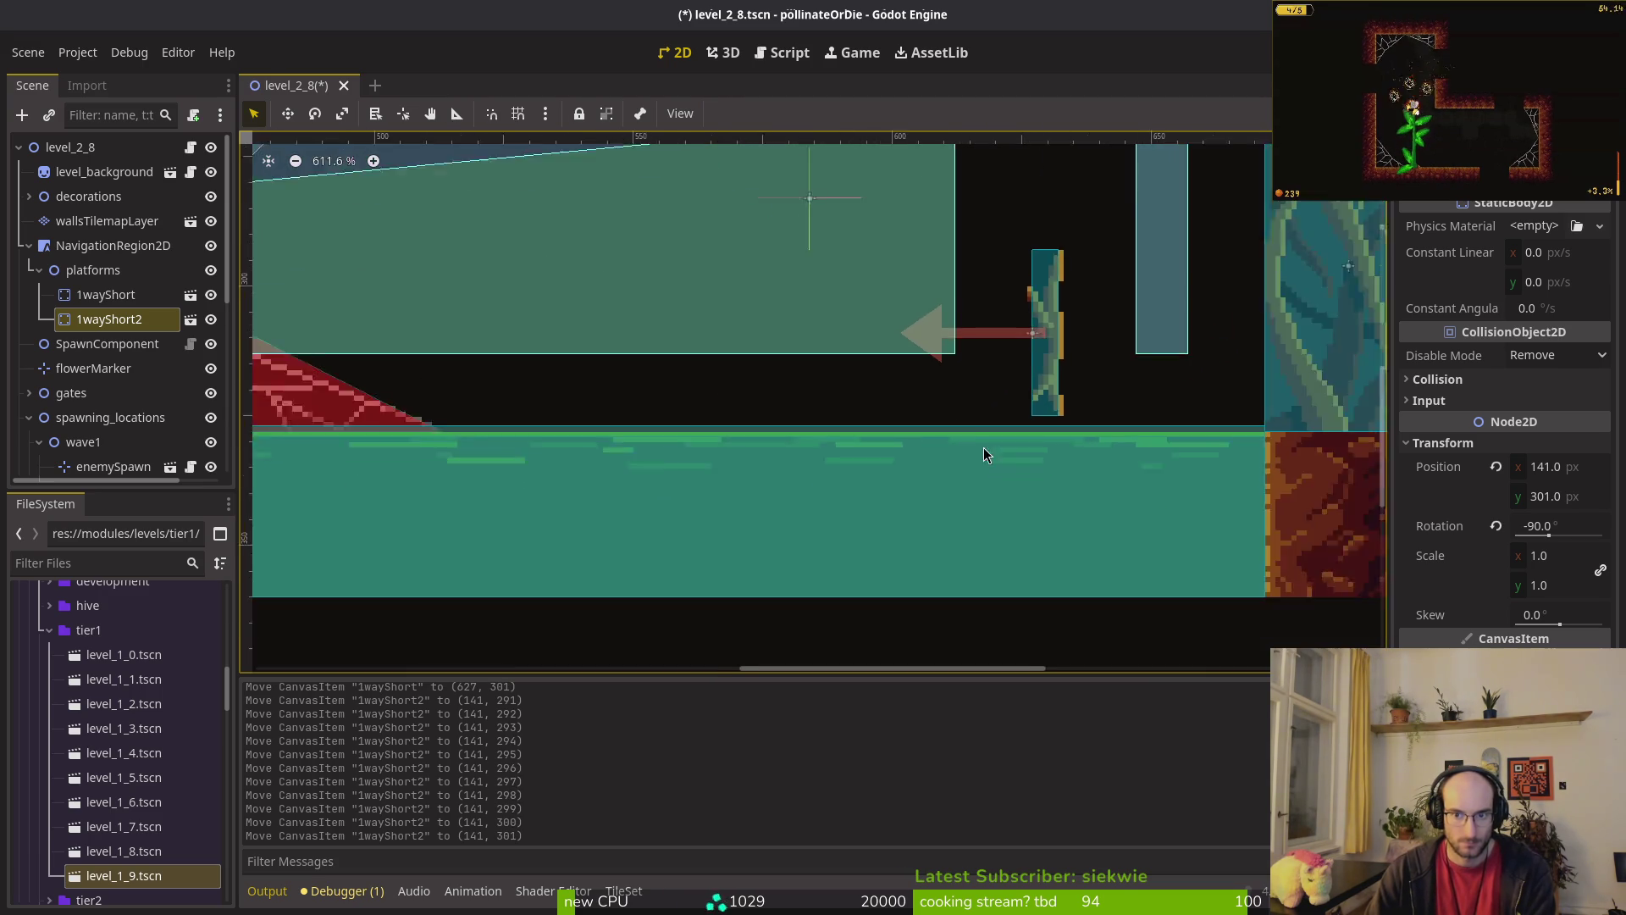
{"action": "scroll", "coordinate": [962, 457], "scroll_direction": "up", "scroll_amount": 9}
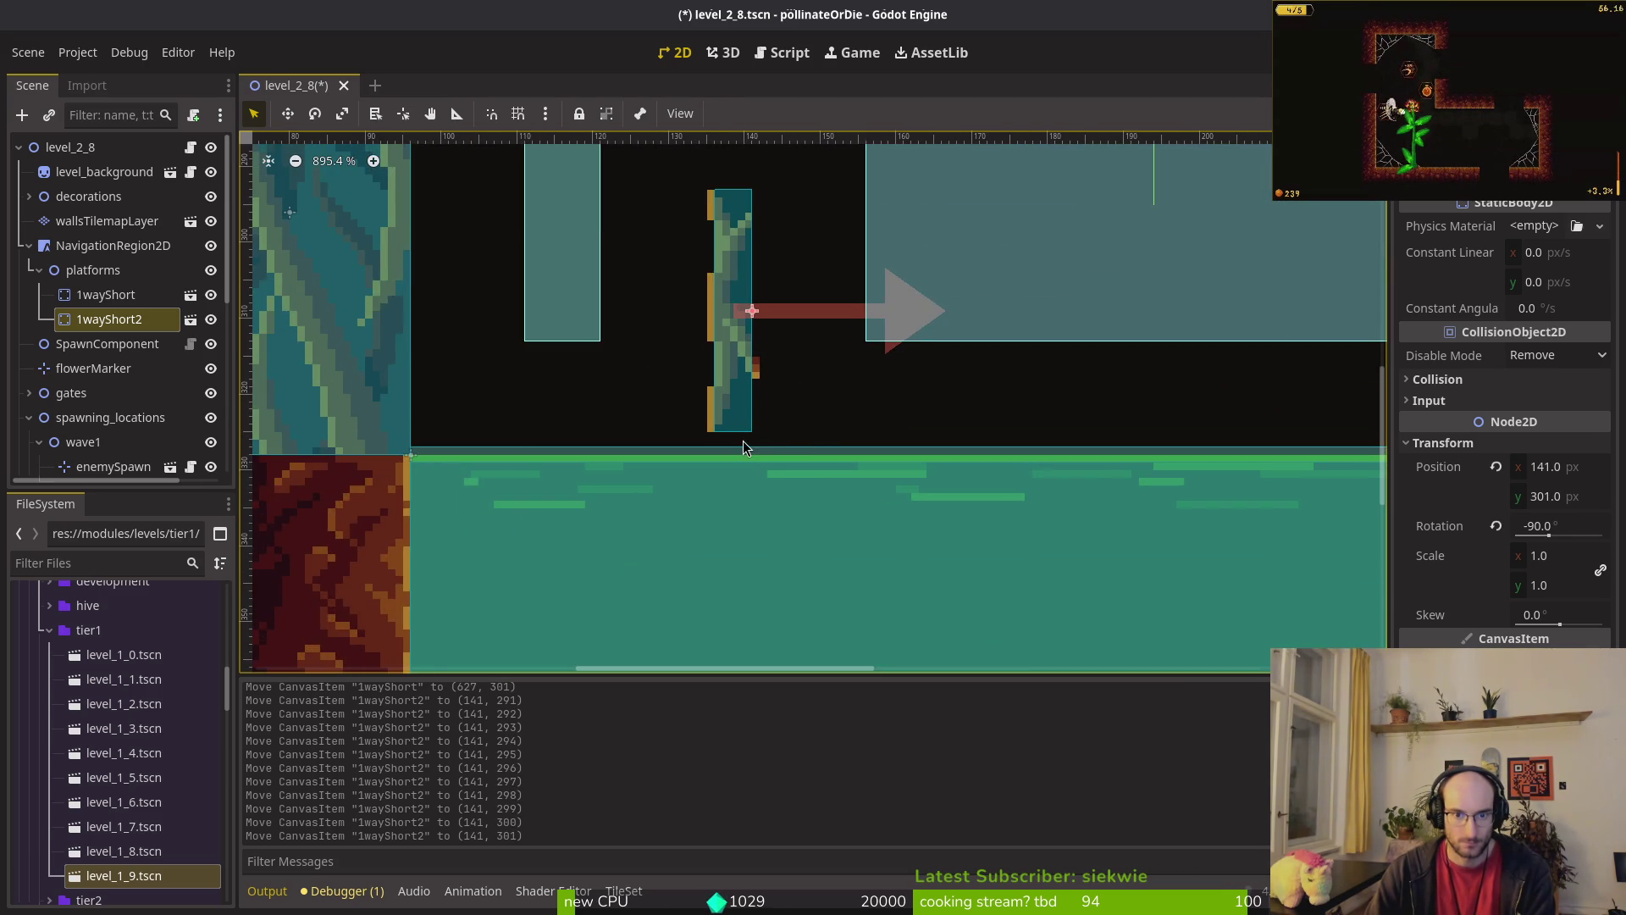
{"action": "scroll", "coordinate": [743, 447], "scroll_direction": "down", "scroll_amount": 9}
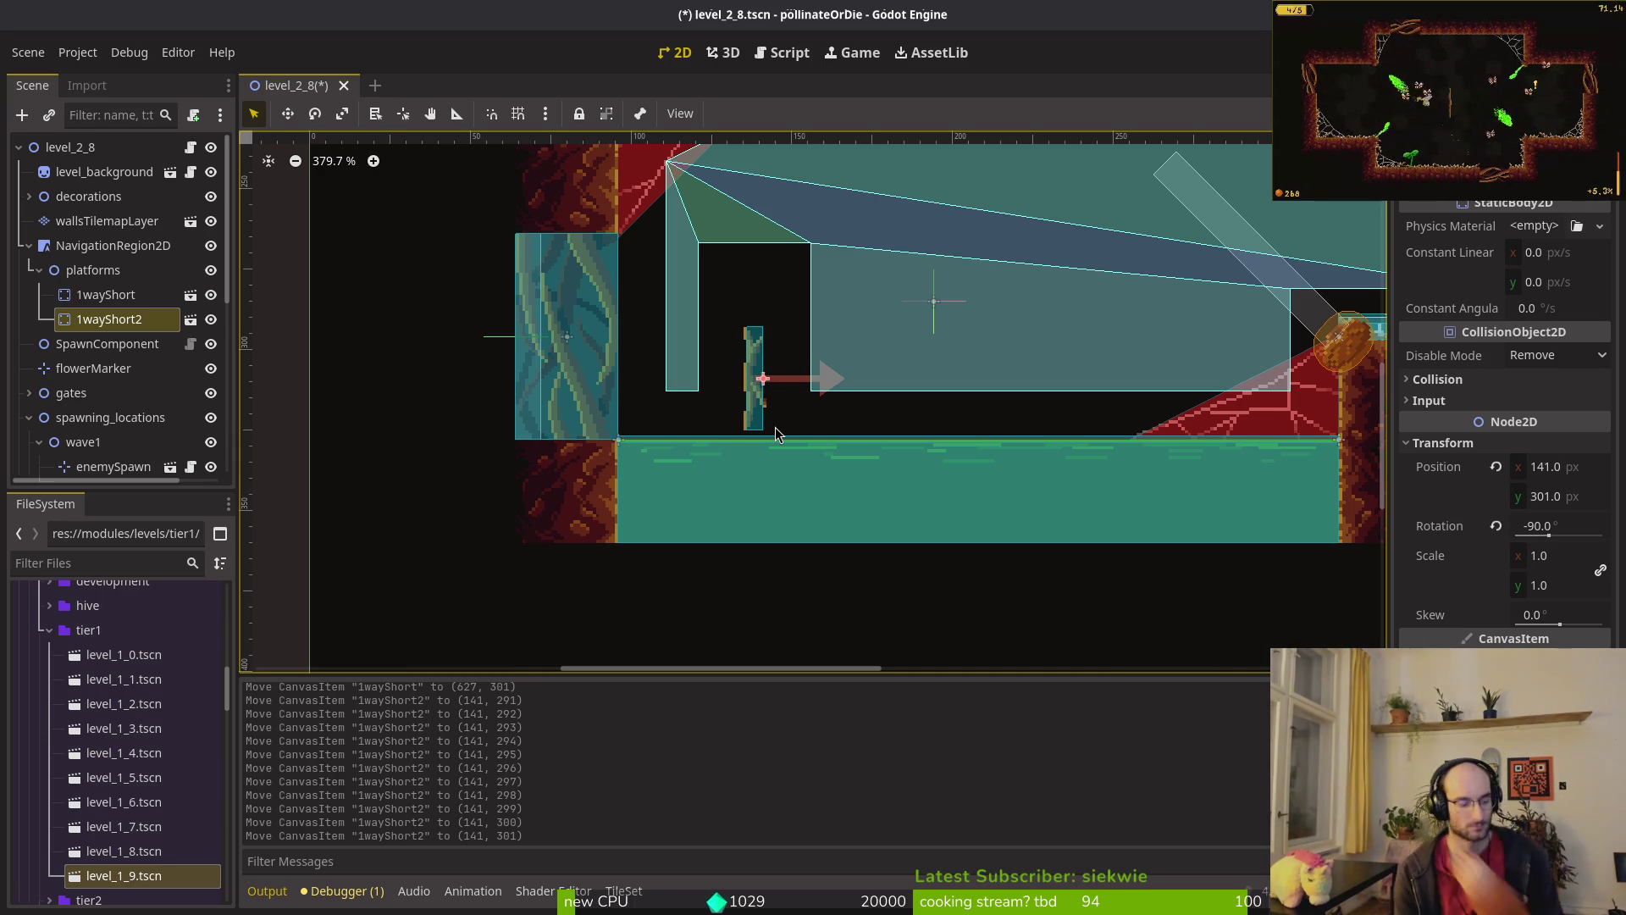
{"action": "scroll", "coordinate": [925, 420], "scroll_direction": "down", "scroll_amount": 3}
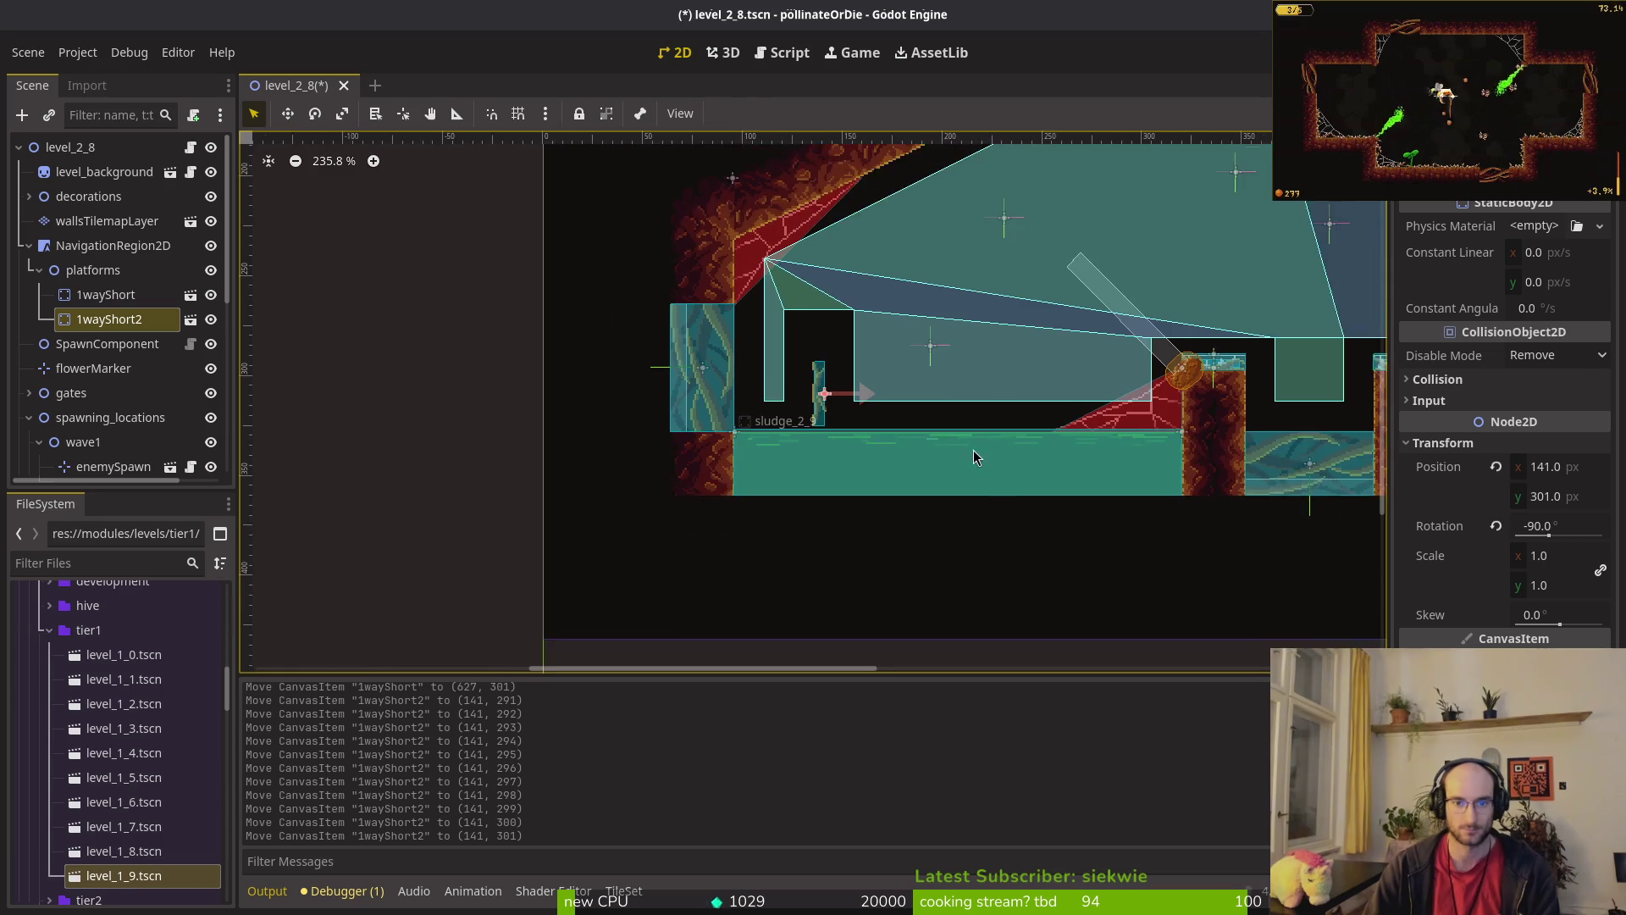
{"action": "scroll", "coordinate": [996, 449], "scroll_direction": "down", "scroll_amount": 2}
{"action": "key", "text": "ctrl+s"}
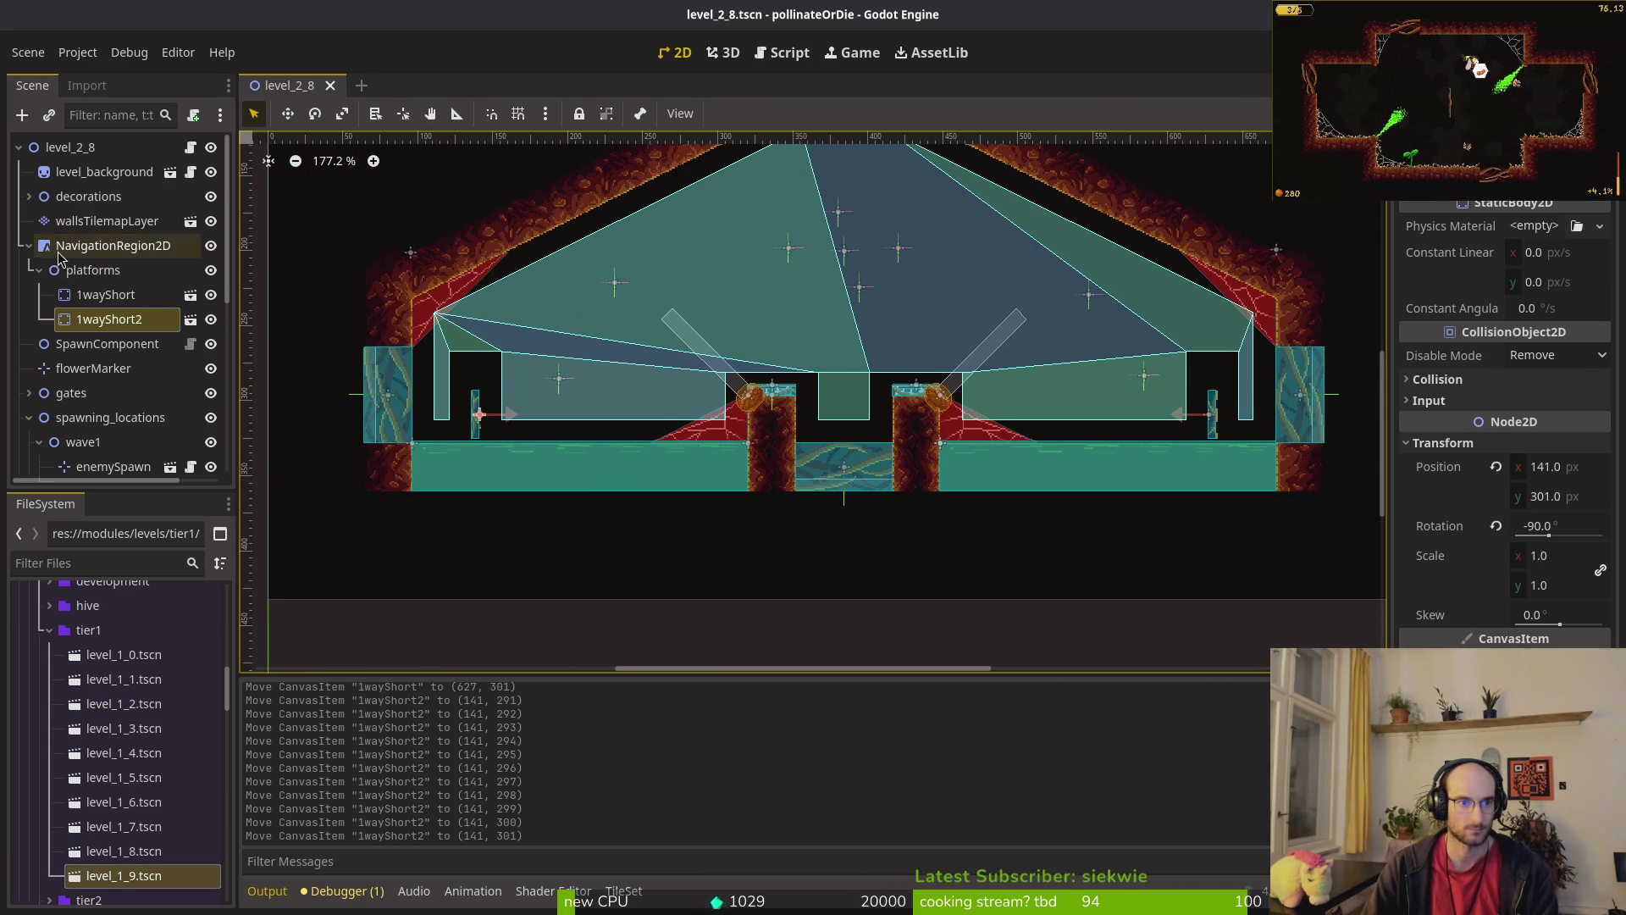
Step: Rebake the navigation polygon and delete one wave2 enemy spawn marker
{"action": "left_click", "coordinate": [58, 253]}
{"action": "left_click", "coordinate": [877, 113]}
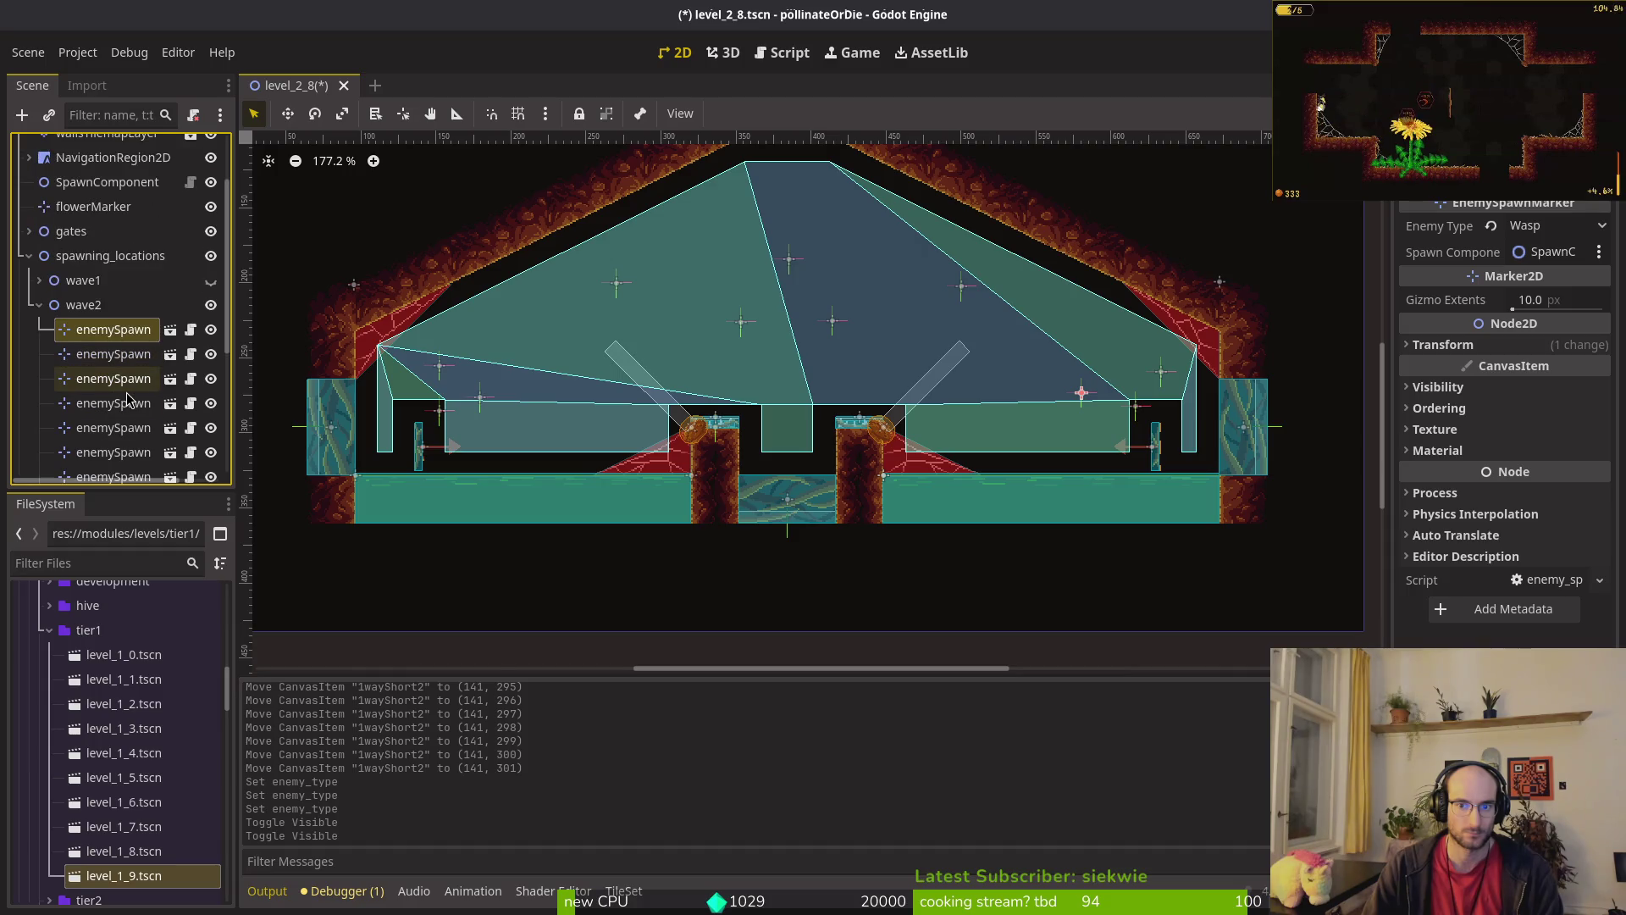
{"action": "scroll", "coordinate": [127, 398], "scroll_direction": "down", "scroll_amount": 2}
{"action": "left_click", "coordinate": [118, 311]}
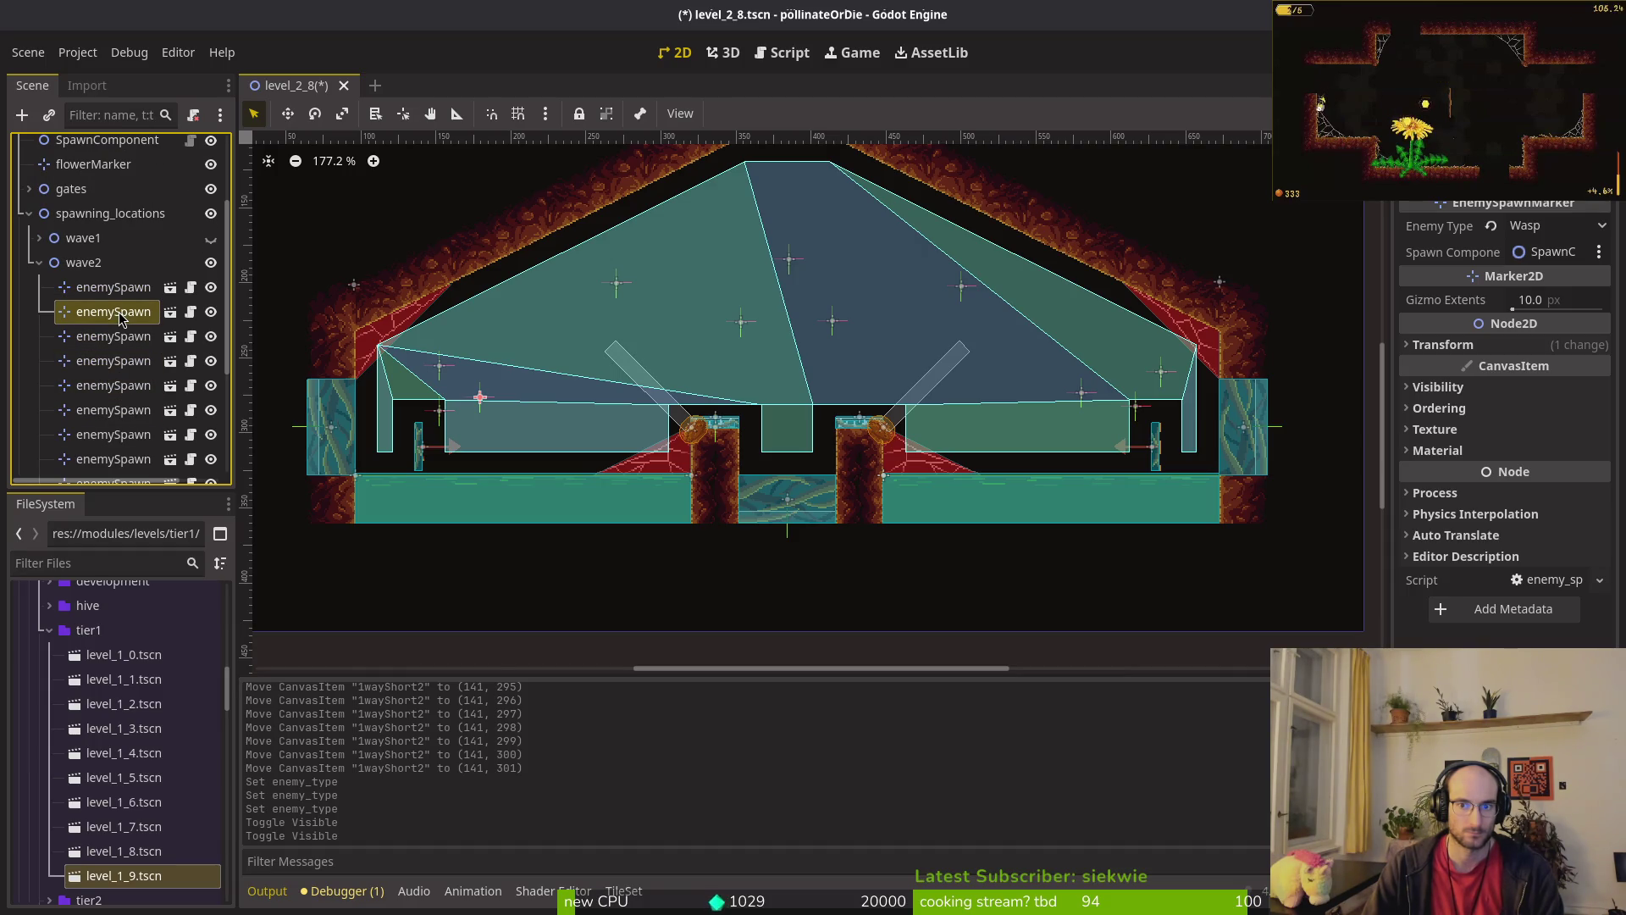
{"action": "left_click", "coordinate": [1141, 415]}
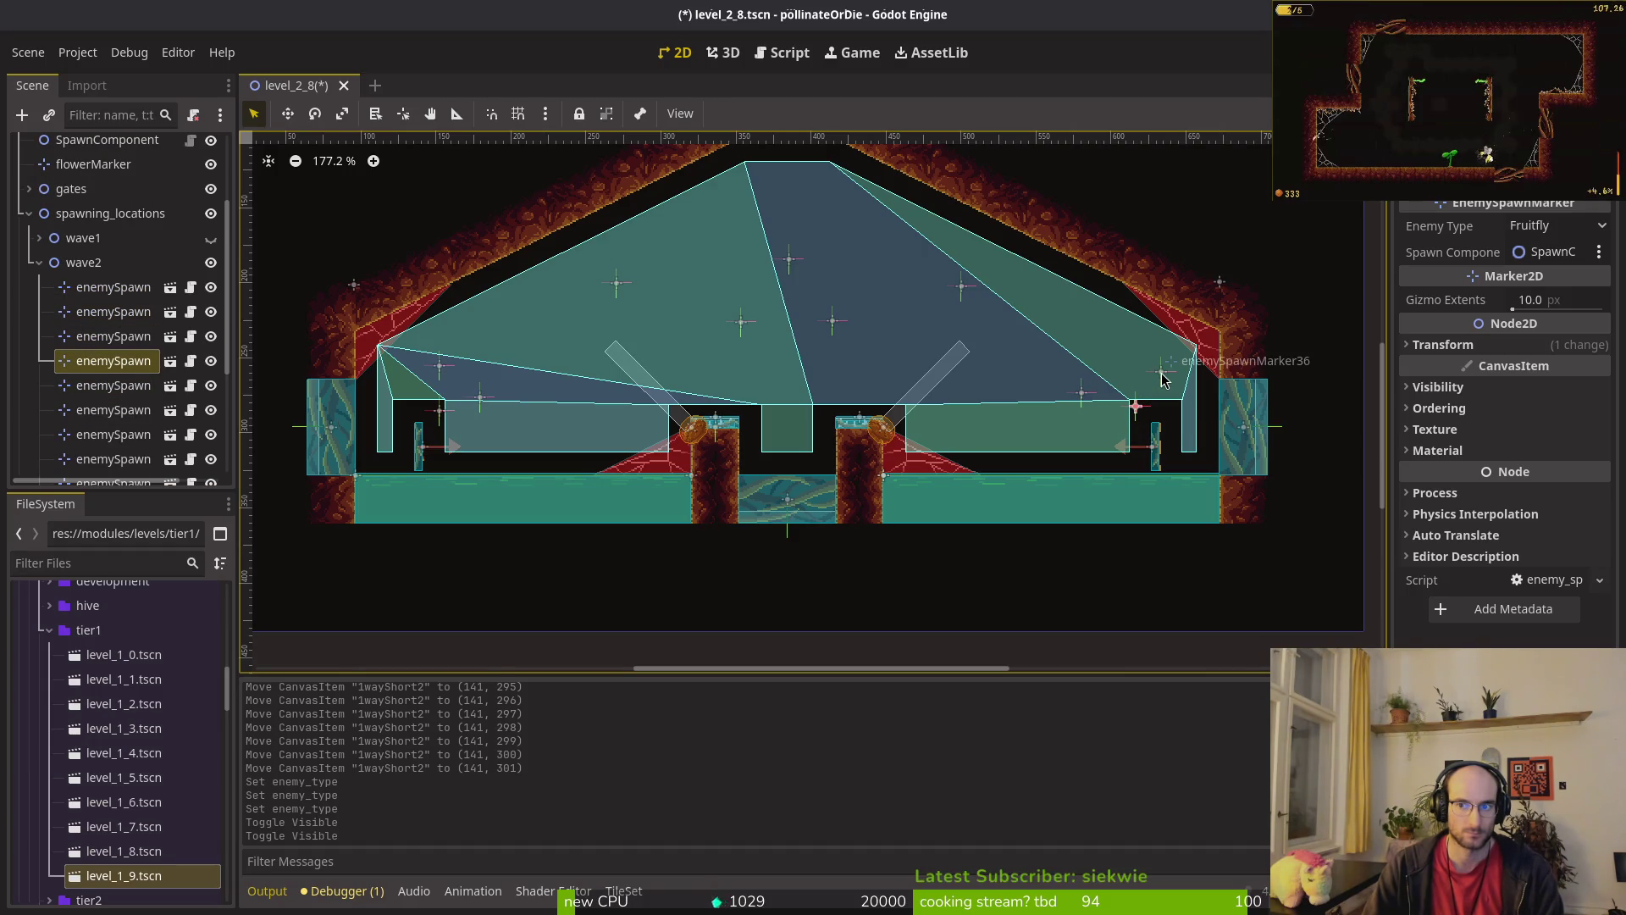
{"action": "left_click", "coordinate": [1141, 416]}
{"action": "left_click", "coordinate": [1142, 415]}
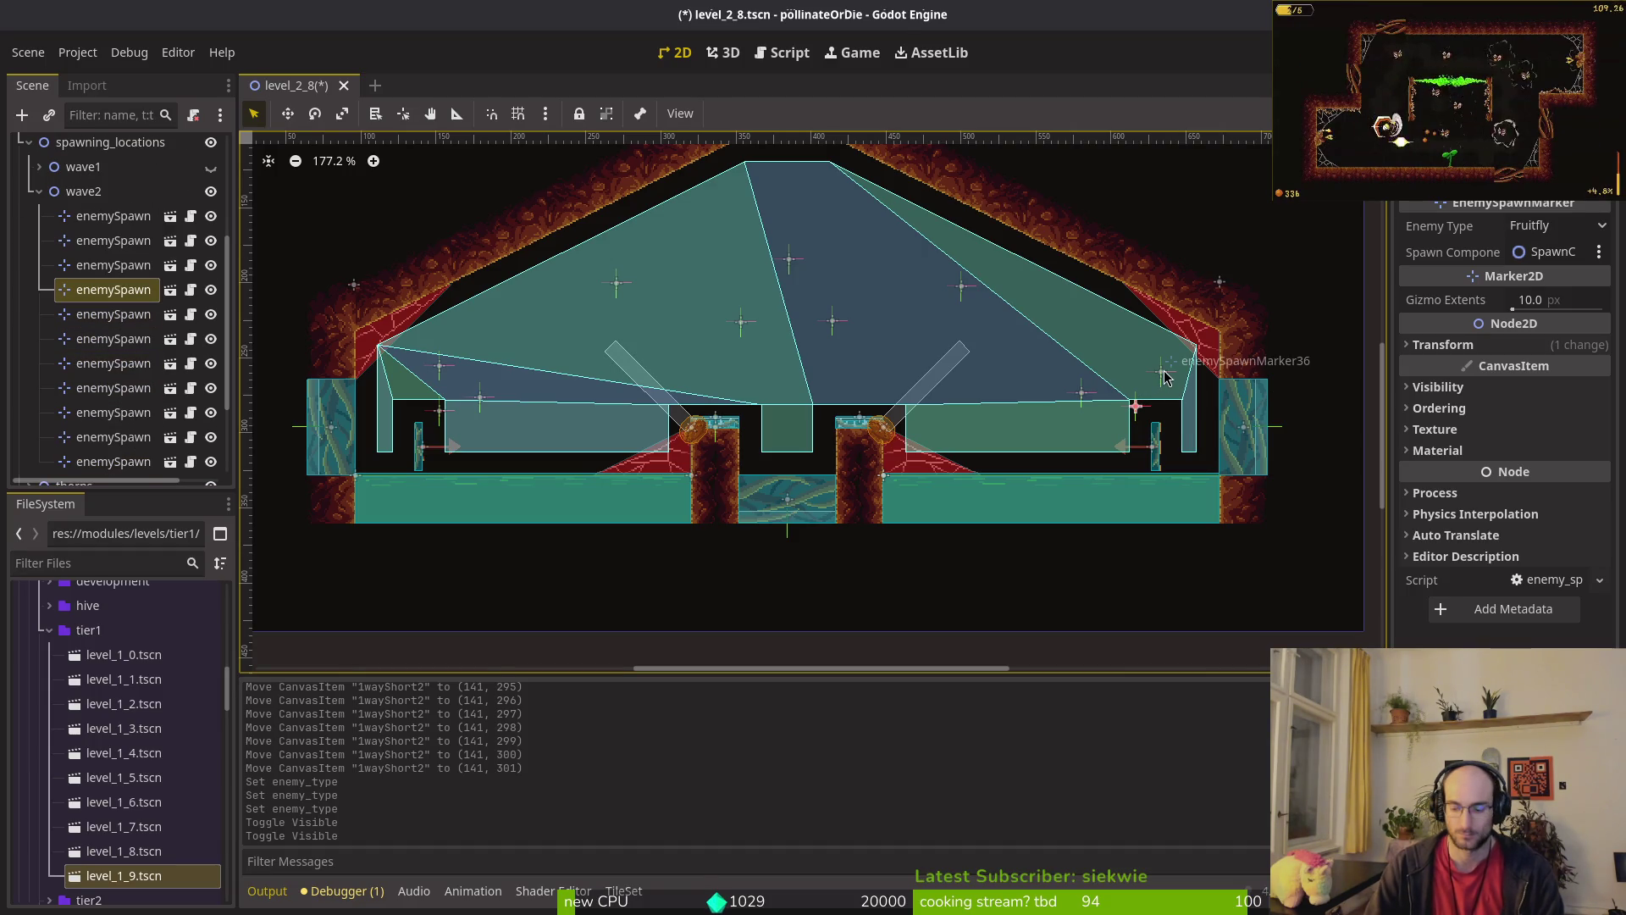
{"action": "key", "text": "Delete"}
{"action": "key", "text": "Return"}
Step: Shift enemySpawnMarker36 left and change it and the left Fruitfly spawn to Fly
{"action": "left_click_drag", "start_coordinate": [1161, 371], "coordinate": [1126, 366]}
{"action": "left_click", "coordinate": [1557, 225]}
{"action": "left_click", "coordinate": [1525, 246]}
{"action": "key", "text": "ctrl+s"}
{"action": "left_click", "coordinate": [440, 365]}
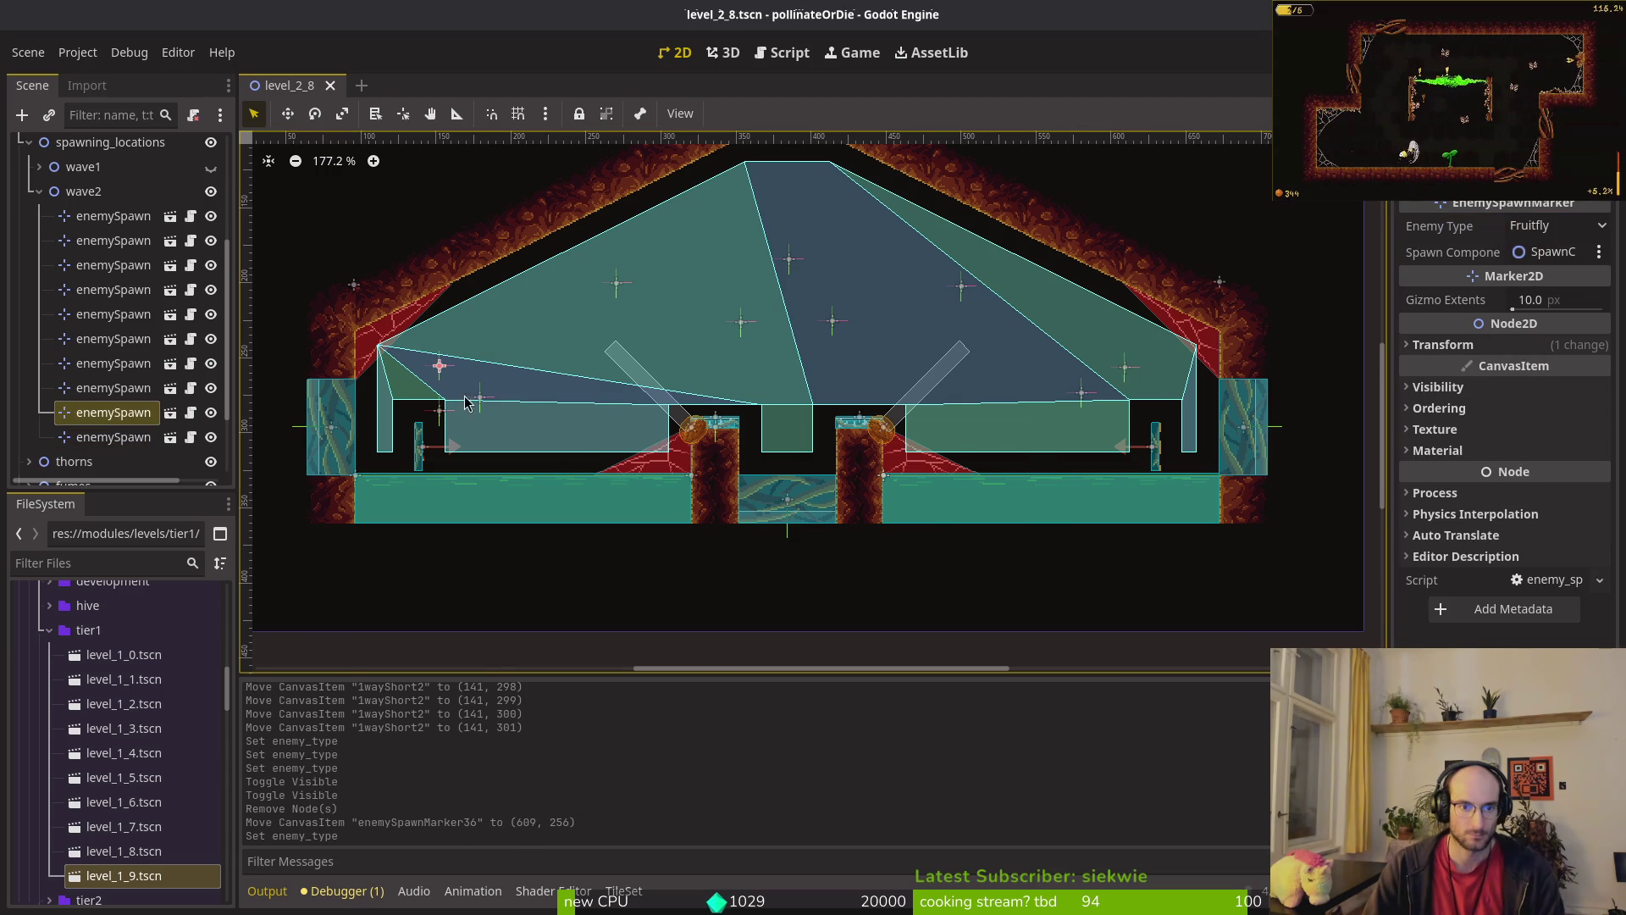
{"action": "left_click", "coordinate": [1556, 225]}
{"action": "left_click", "coordinate": [1528, 246]}
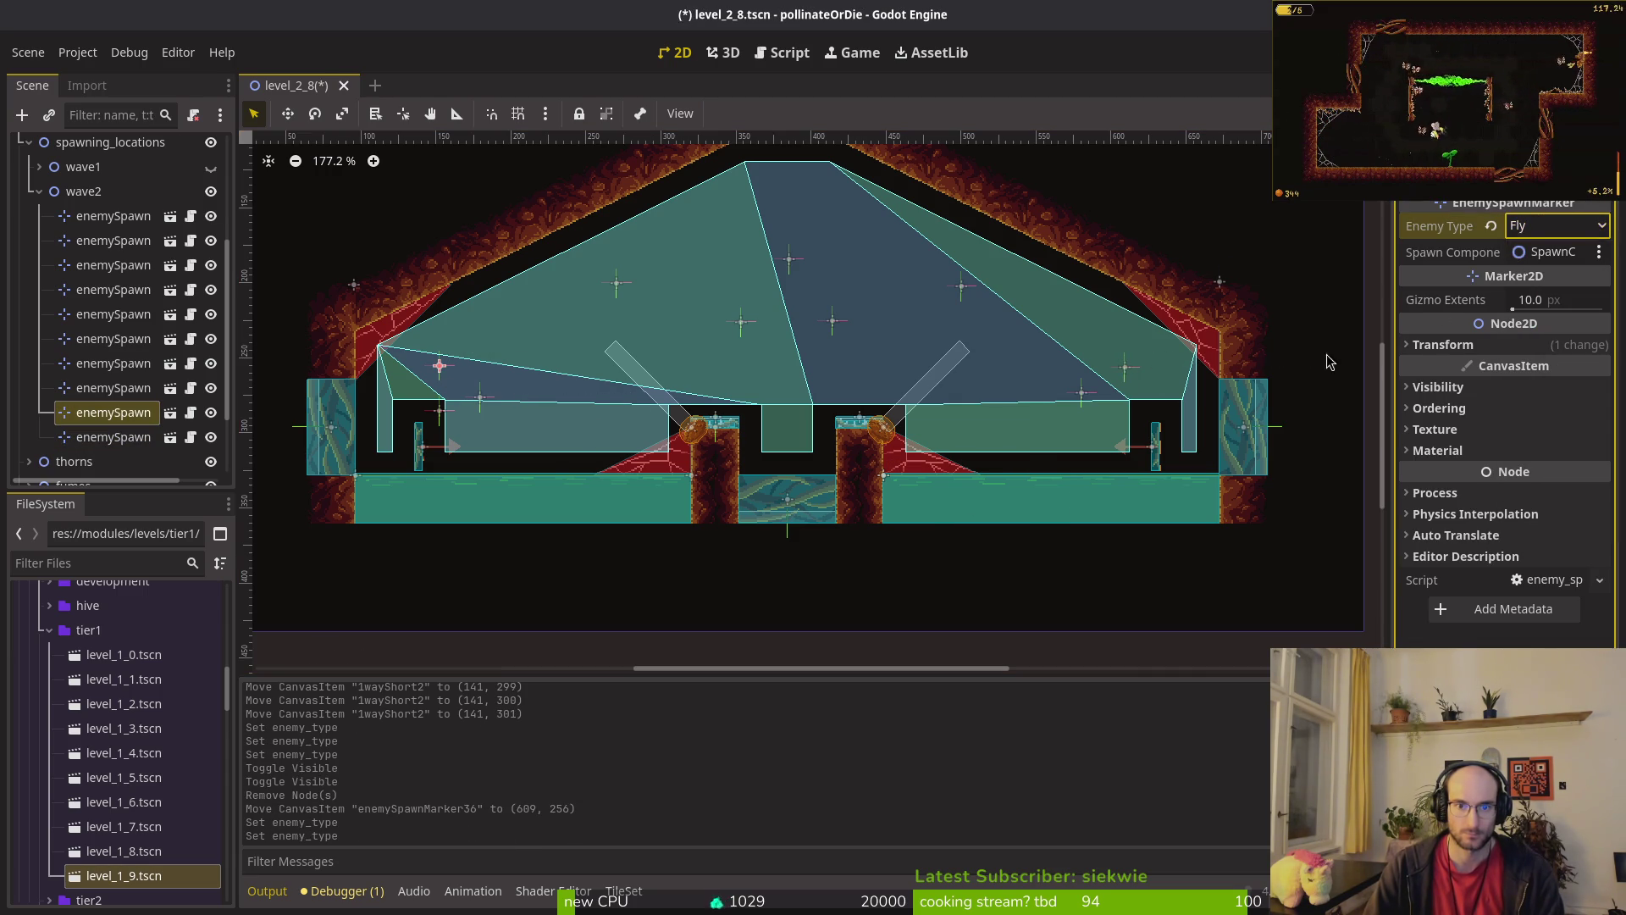
Step: Delete two spawn markers near the Mosquito spawn and nudge enemySpawnMarker33 up-left
{"action": "left_click", "coordinate": [743, 327]}
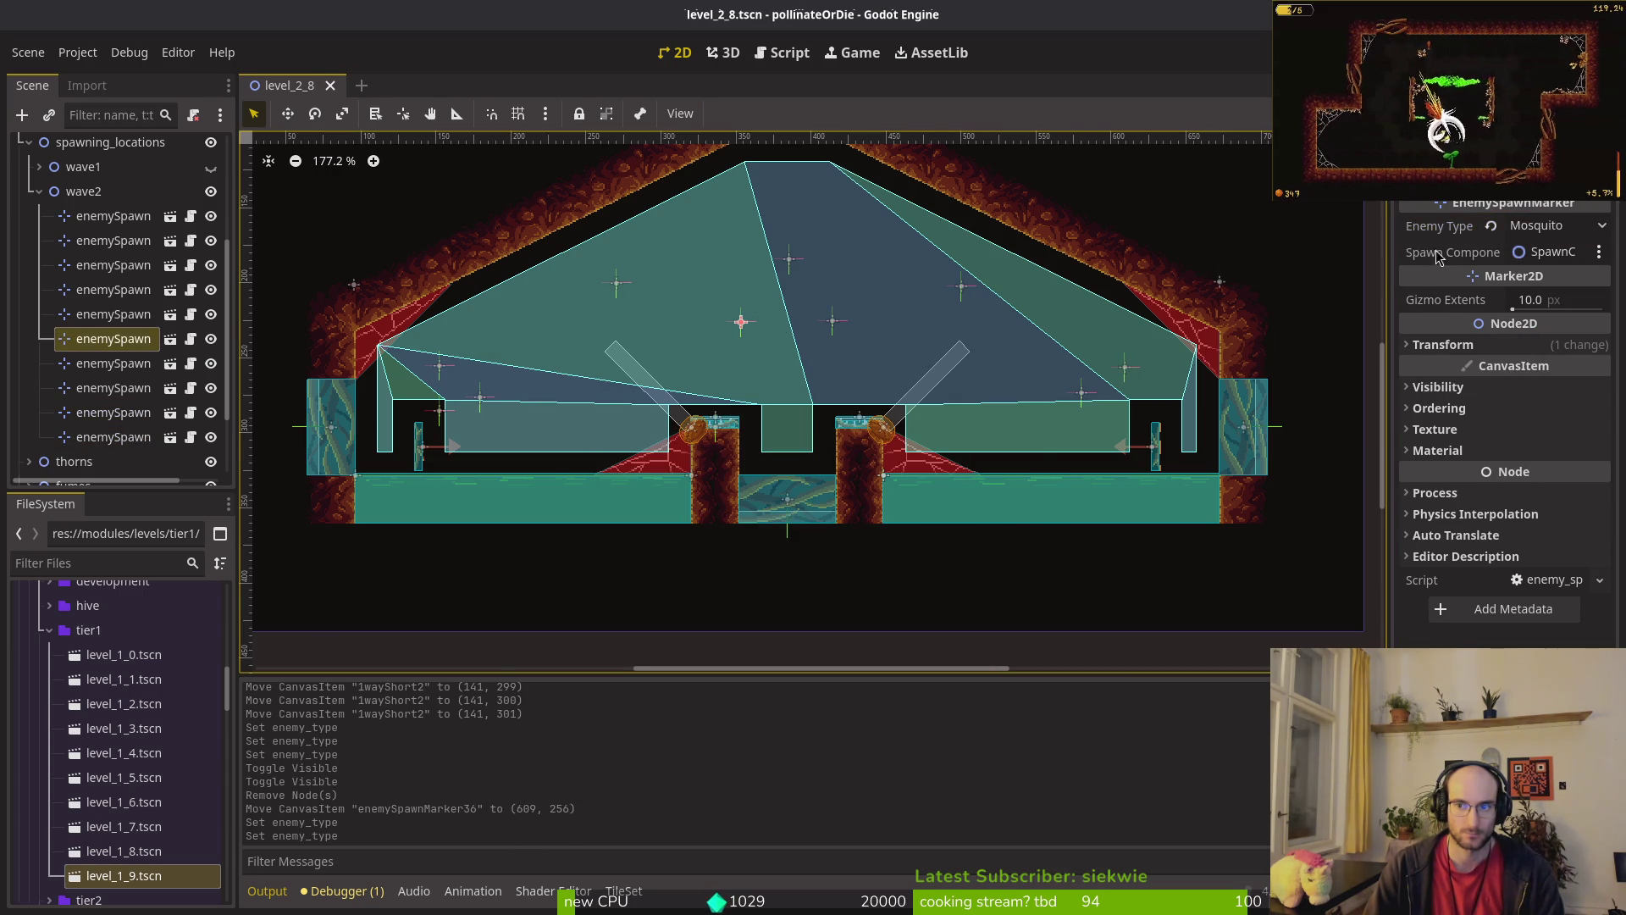
{"action": "left_click", "coordinate": [796, 273]}
{"action": "left_click", "coordinate": [788, 260]}
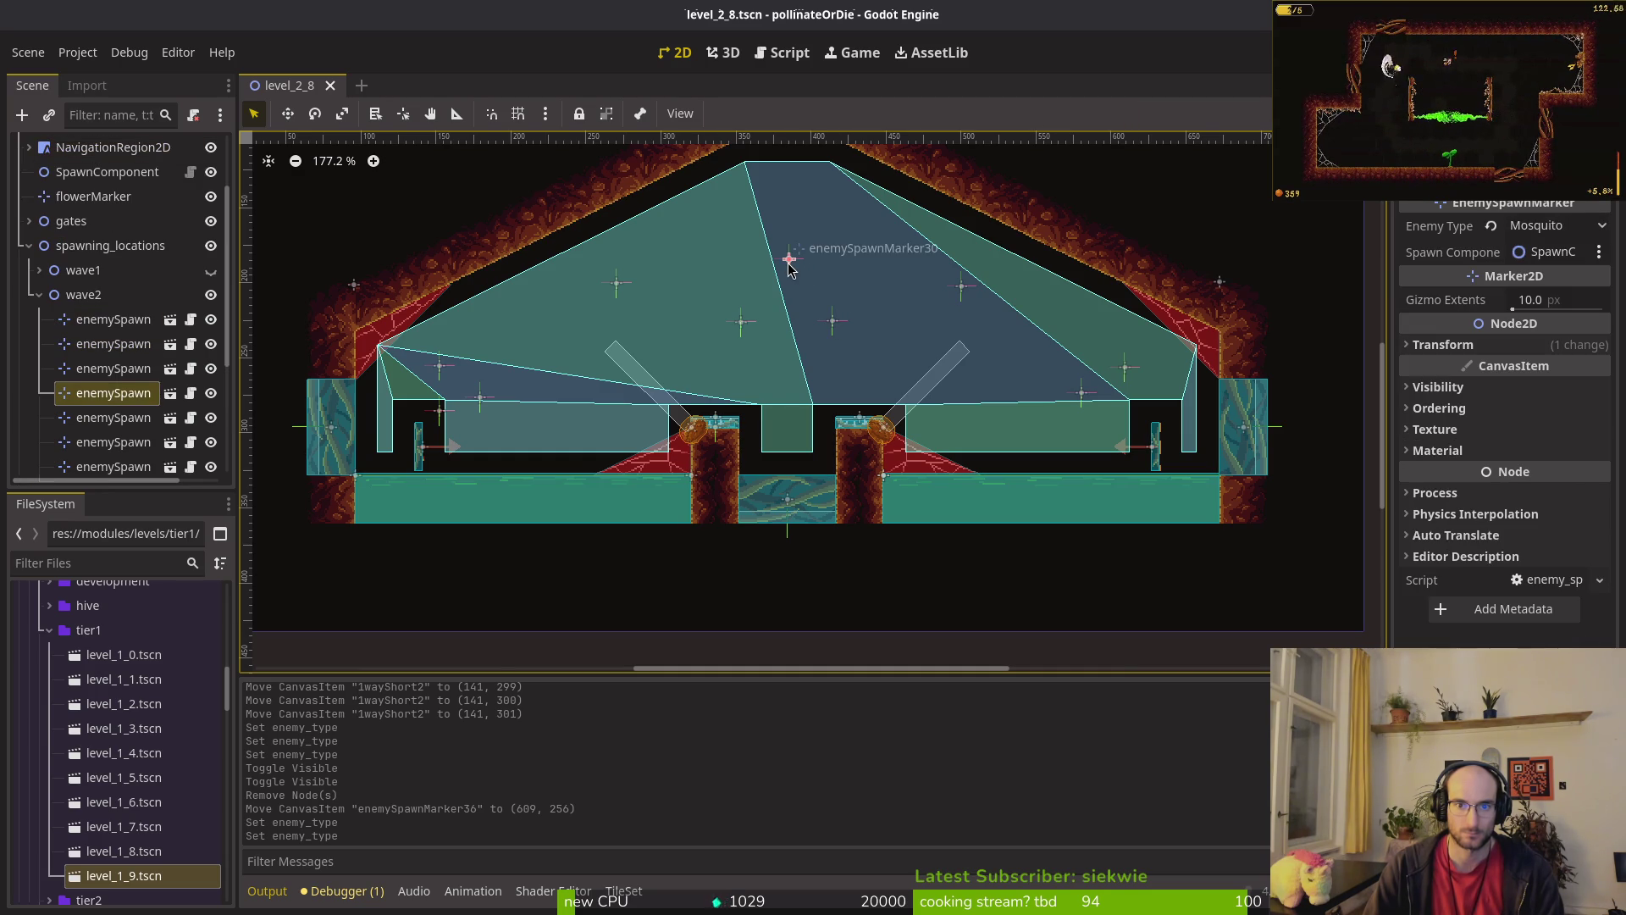
{"action": "left_click", "coordinate": [747, 325]}
{"action": "key", "text": "Delete"}
{"action": "key", "text": "Return"}
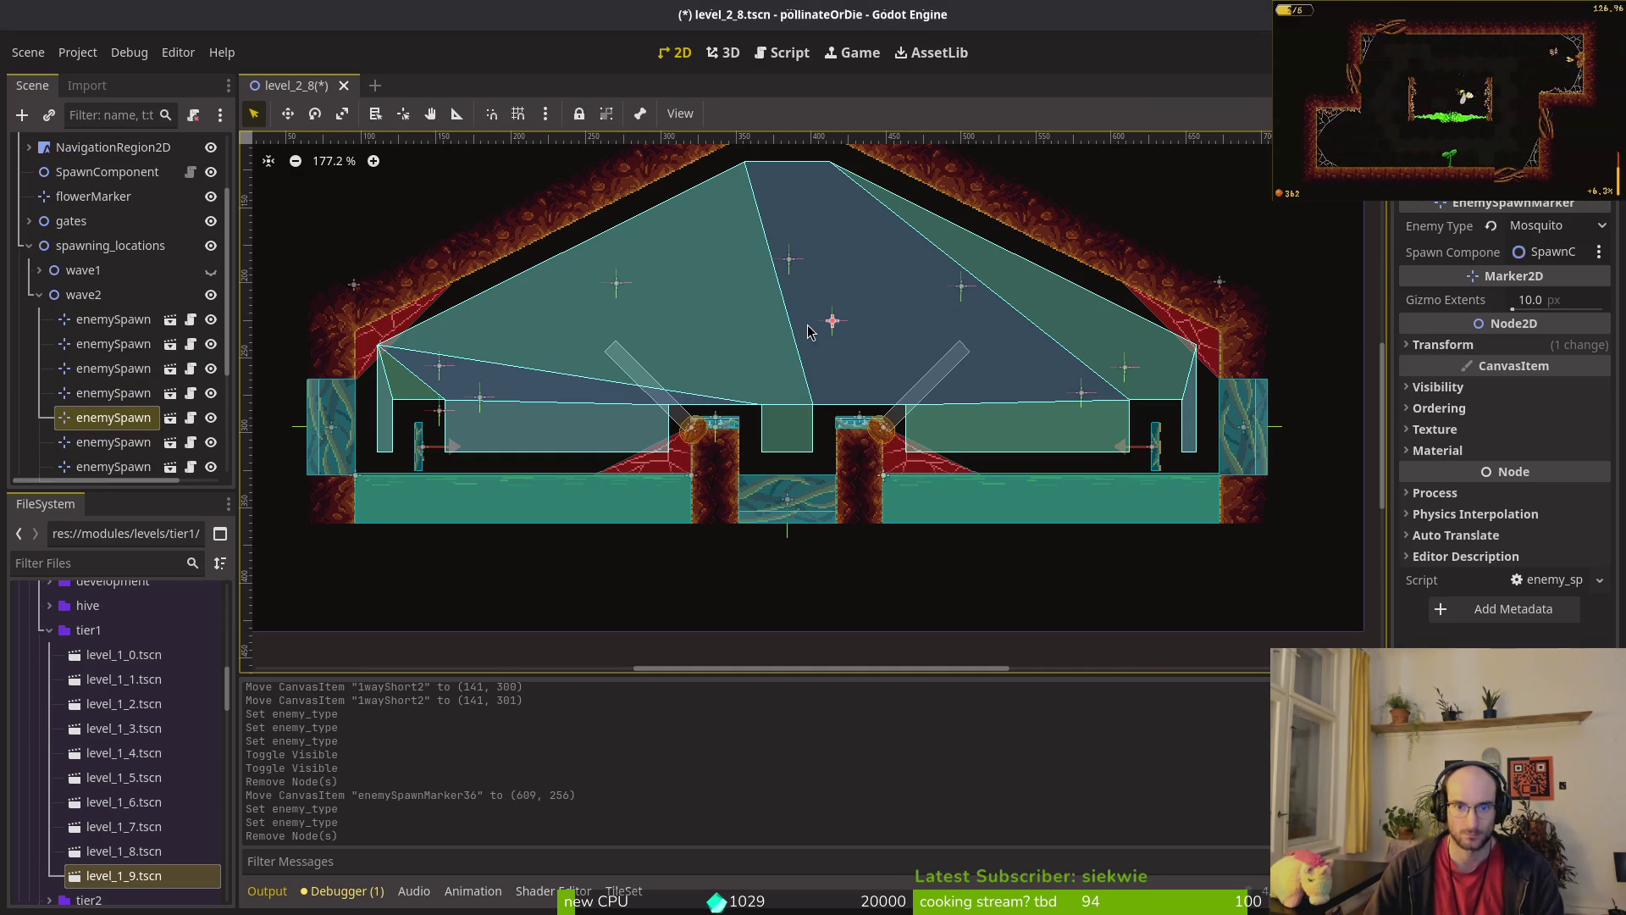
{"action": "key", "text": "Delete"}
{"action": "key", "text": "Return"}
{"action": "left_click_drag", "start_coordinate": [968, 296], "coordinate": [956, 285]}
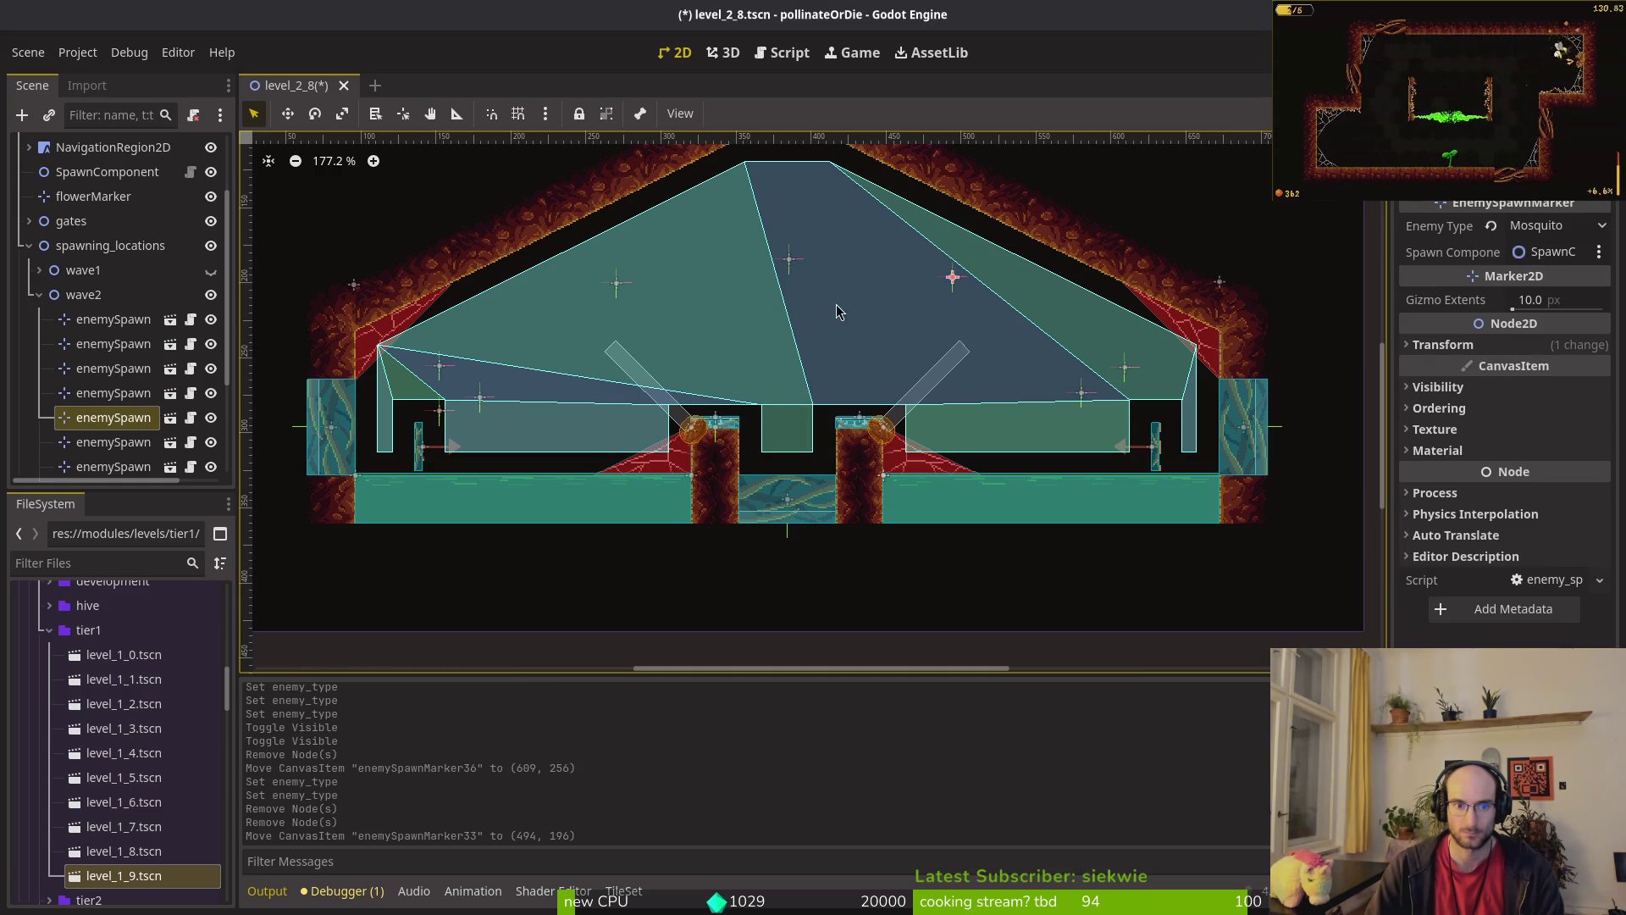
Step: Delete enemySpawnMarker28 and shift the two left spawn markers down and right
{"action": "left_click", "coordinate": [616, 287]}
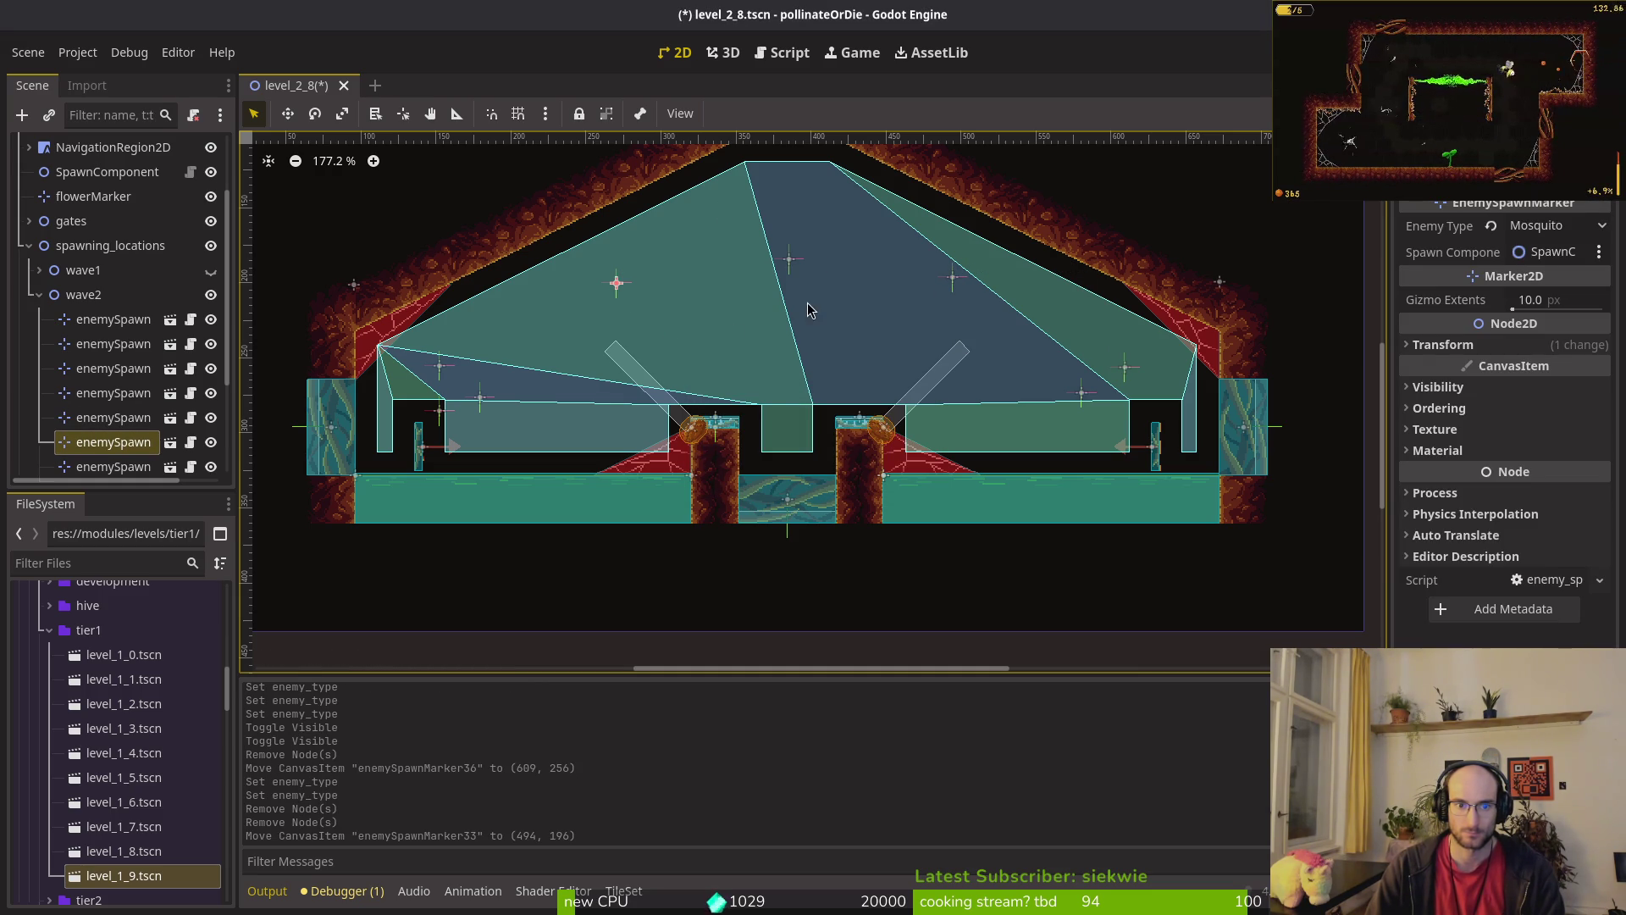
{"action": "left_click", "coordinate": [438, 412]}
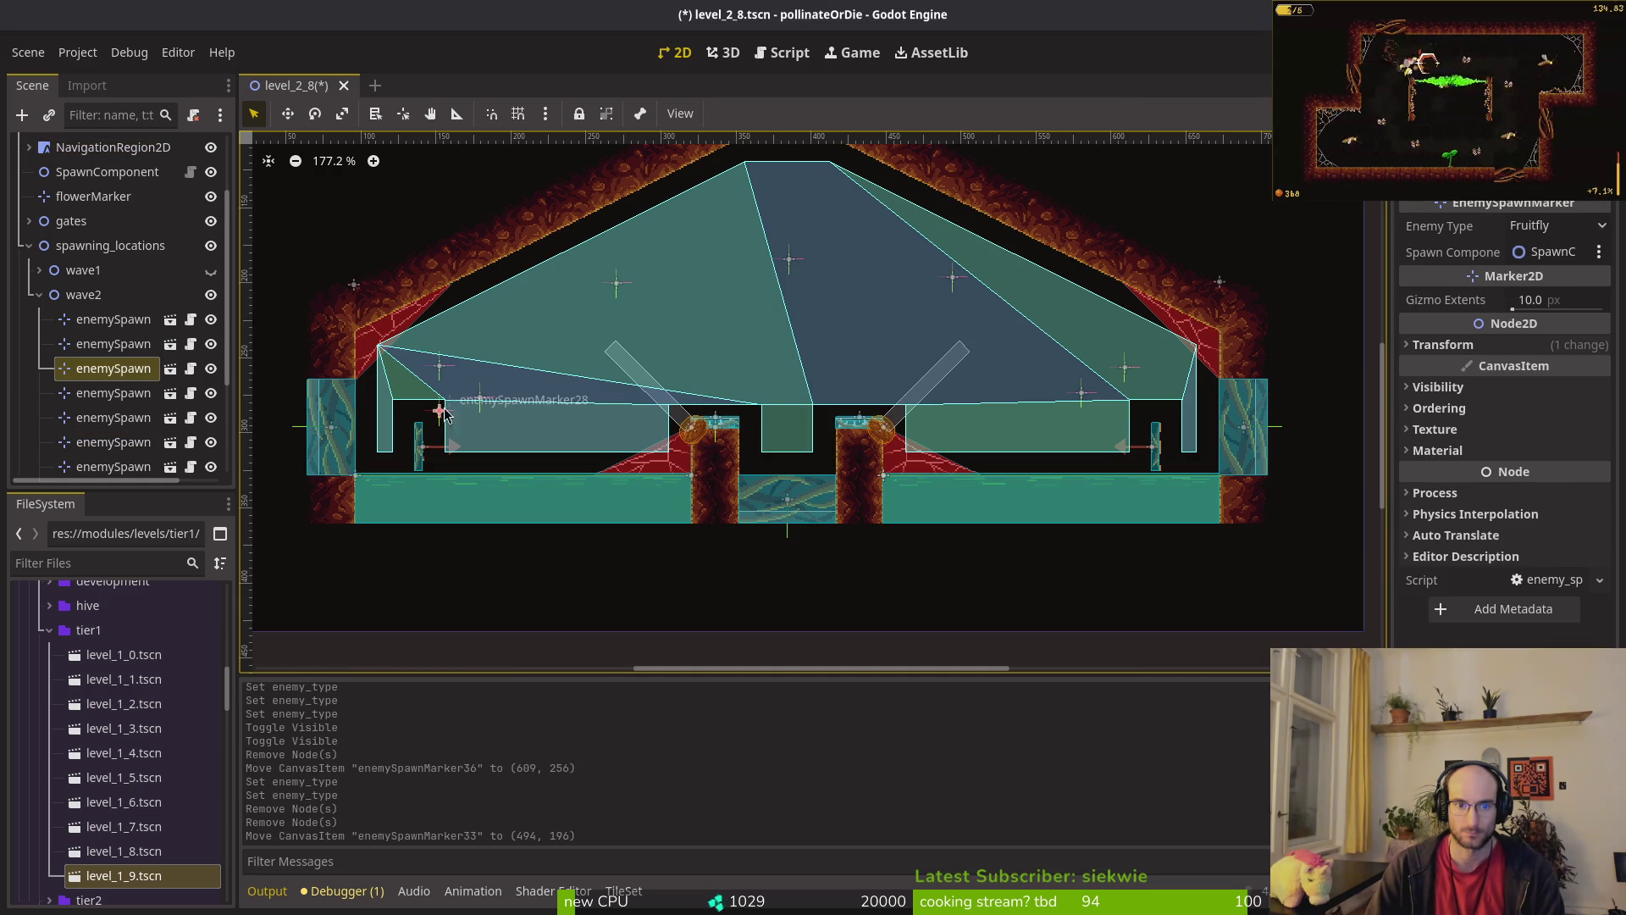
{"action": "key", "text": "Delete"}
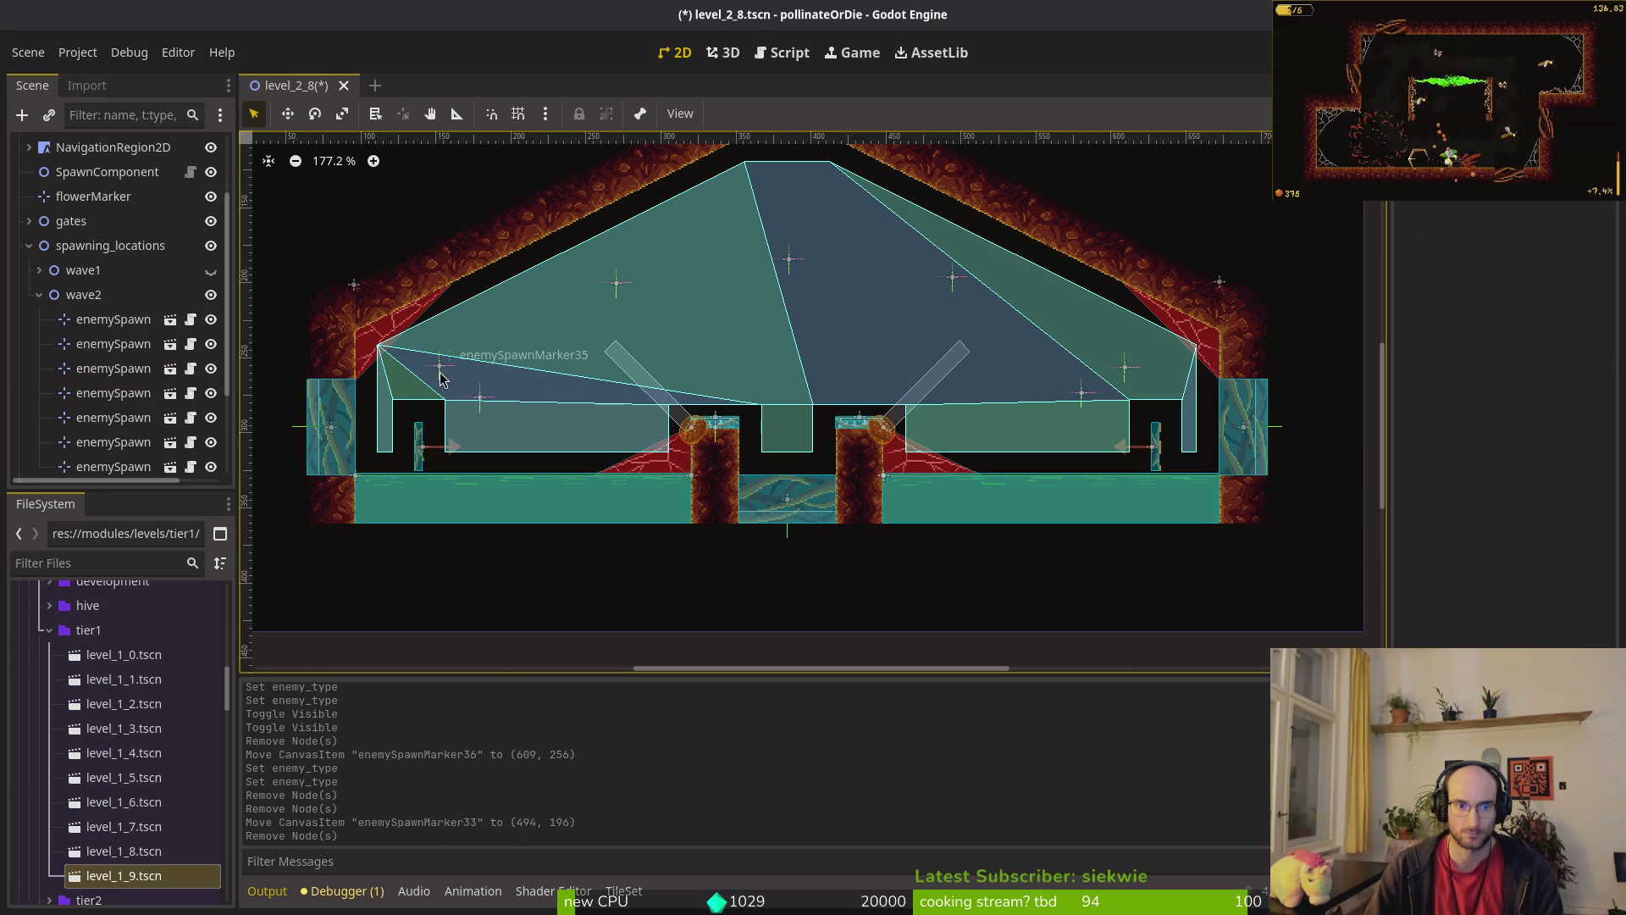
{"action": "left_click", "coordinate": [440, 369]}
{"action": "left_click", "coordinate": [482, 405], "text": "shift"}
{"action": "left_click_drag", "start_coordinate": [482, 405], "coordinate": [498, 418]}
Step: Lower the two right-side spawn markers about 13 px and save the level
{"action": "left_click", "coordinate": [1083, 393]}
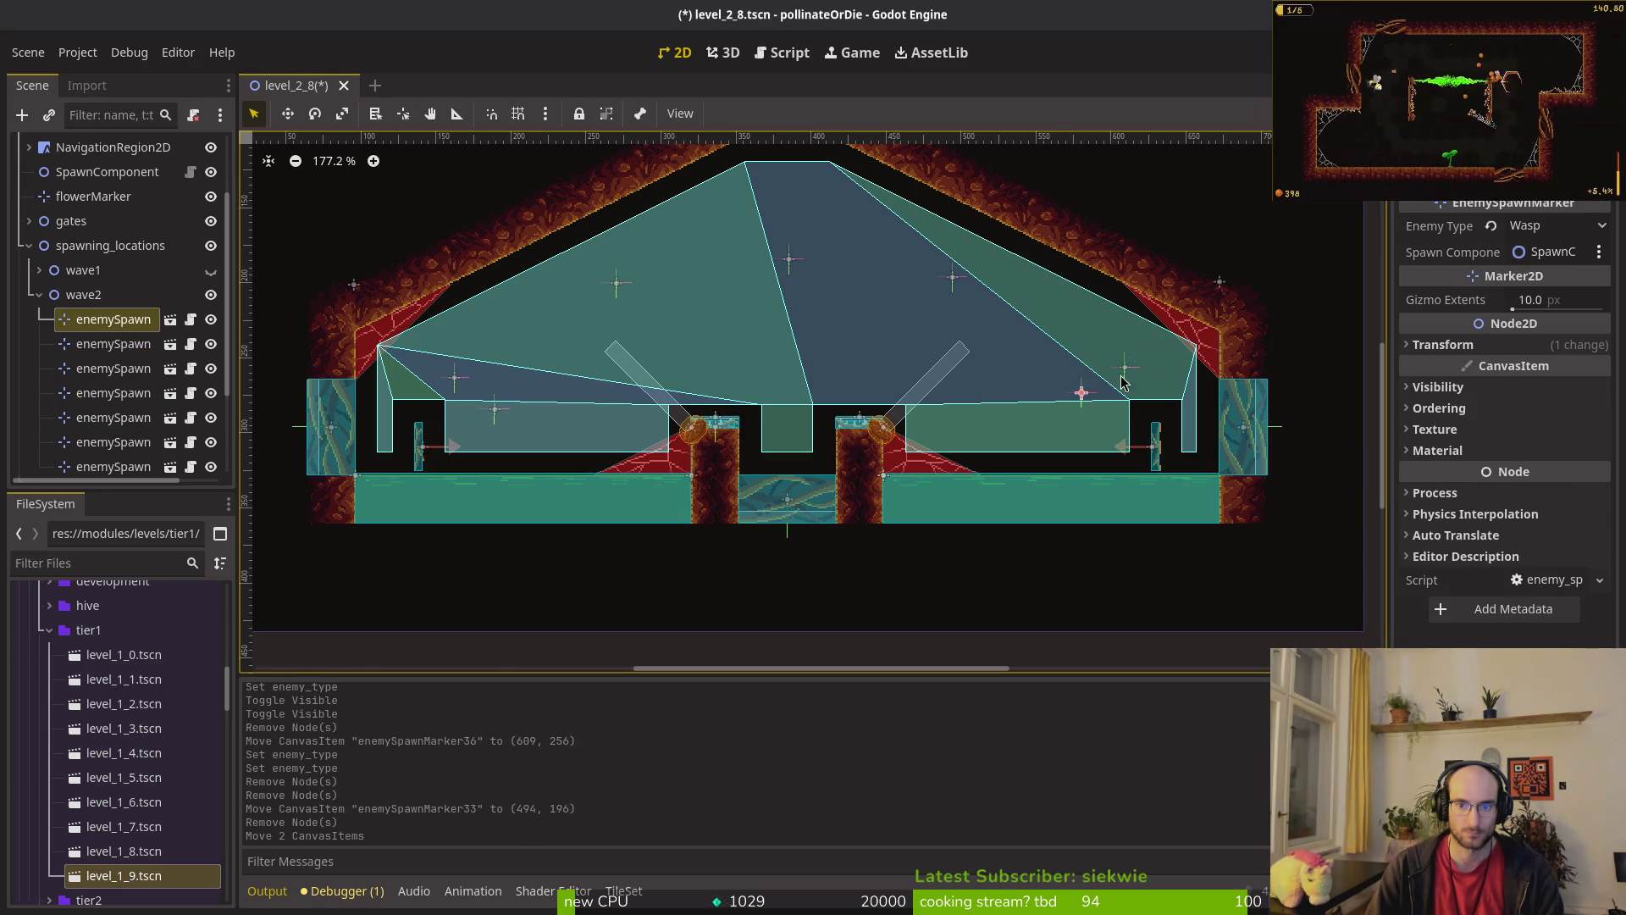
{"action": "left_click", "coordinate": [1131, 373], "text": "shift"}
{"action": "left_click_drag", "start_coordinate": [1131, 373], "coordinate": [1136, 383]}
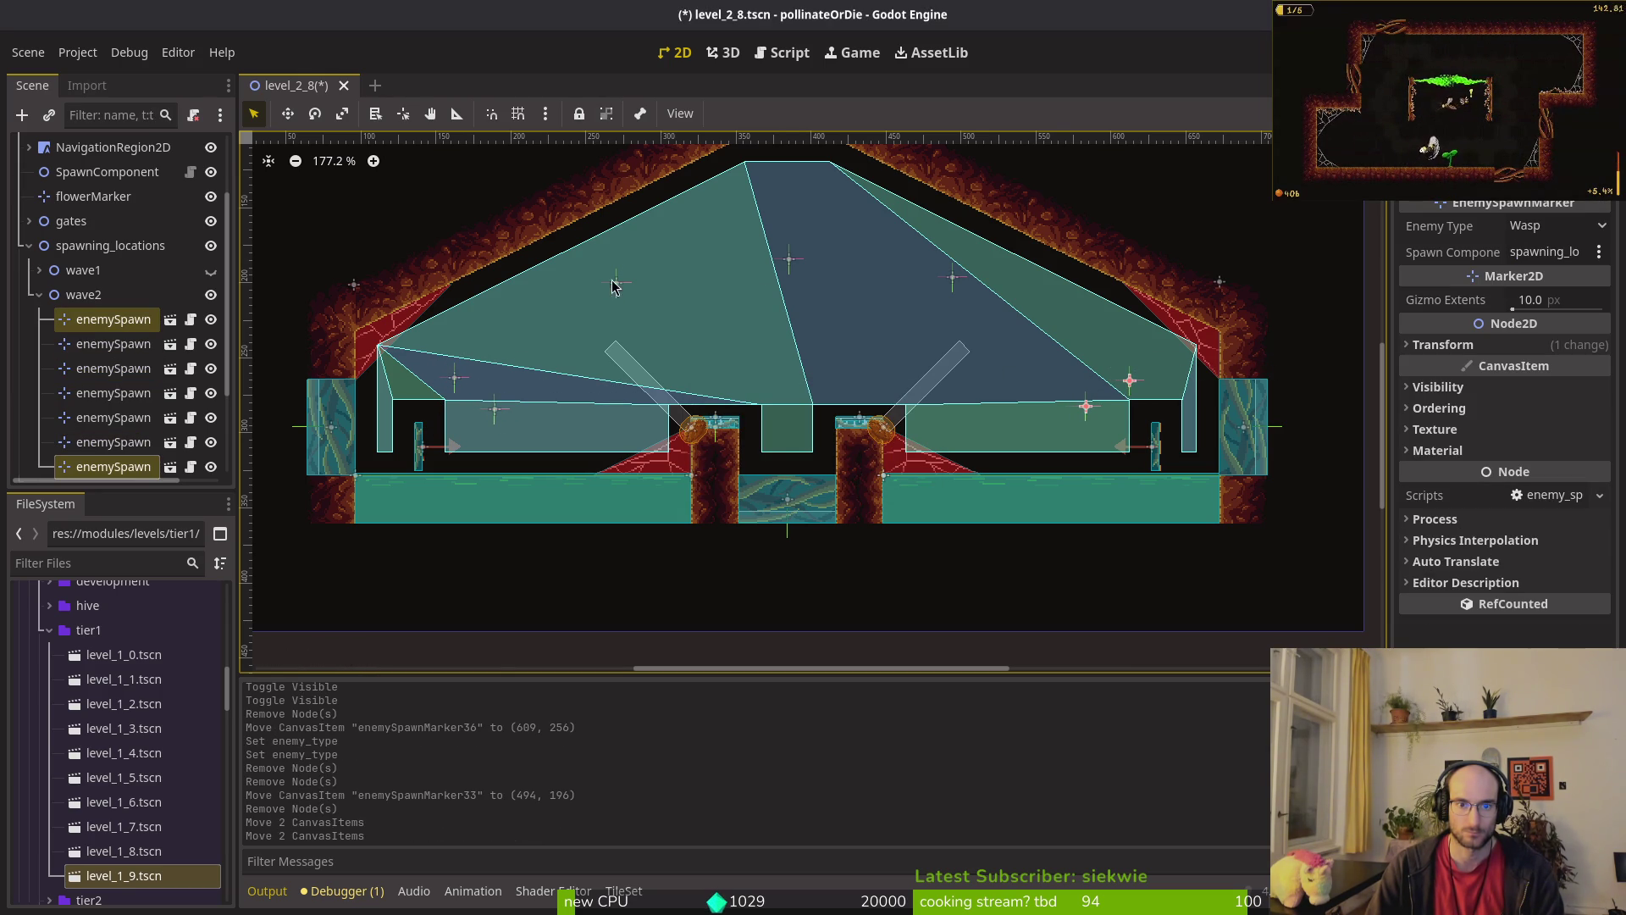
{"action": "left_click", "coordinate": [771, 446]}
{"action": "key", "text": "ctrl+s"}
Step: Make the wave1 spawn markers visible again and run the game with F5
{"action": "left_click", "coordinate": [38, 293]}
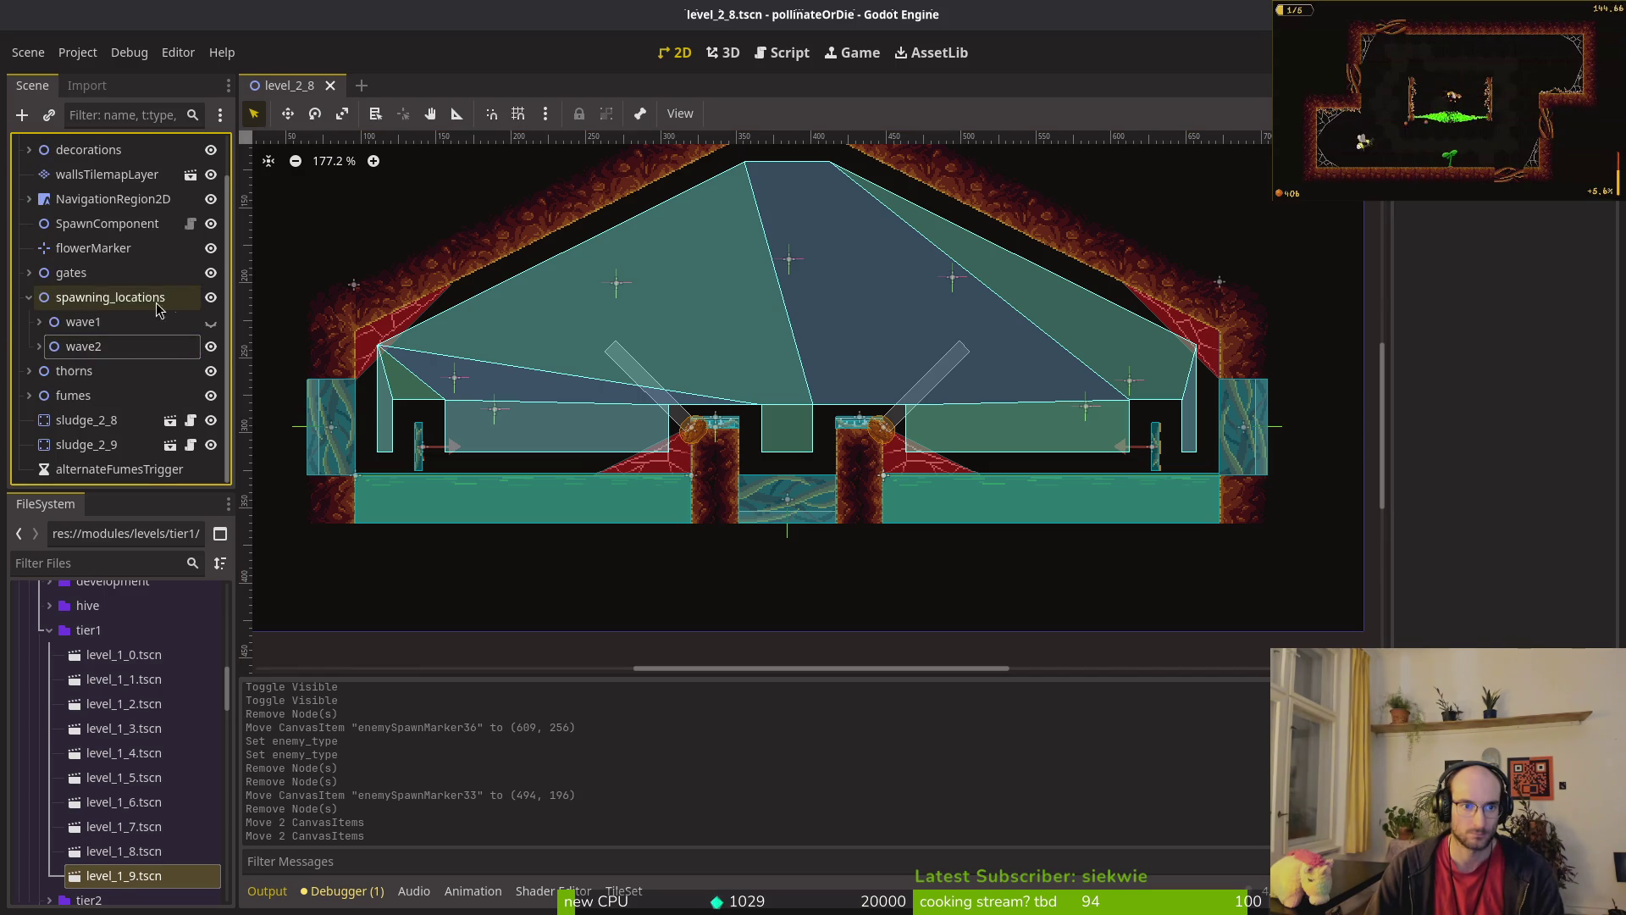
{"action": "left_click", "coordinate": [211, 322]}
{"action": "left_click", "coordinate": [29, 297]}
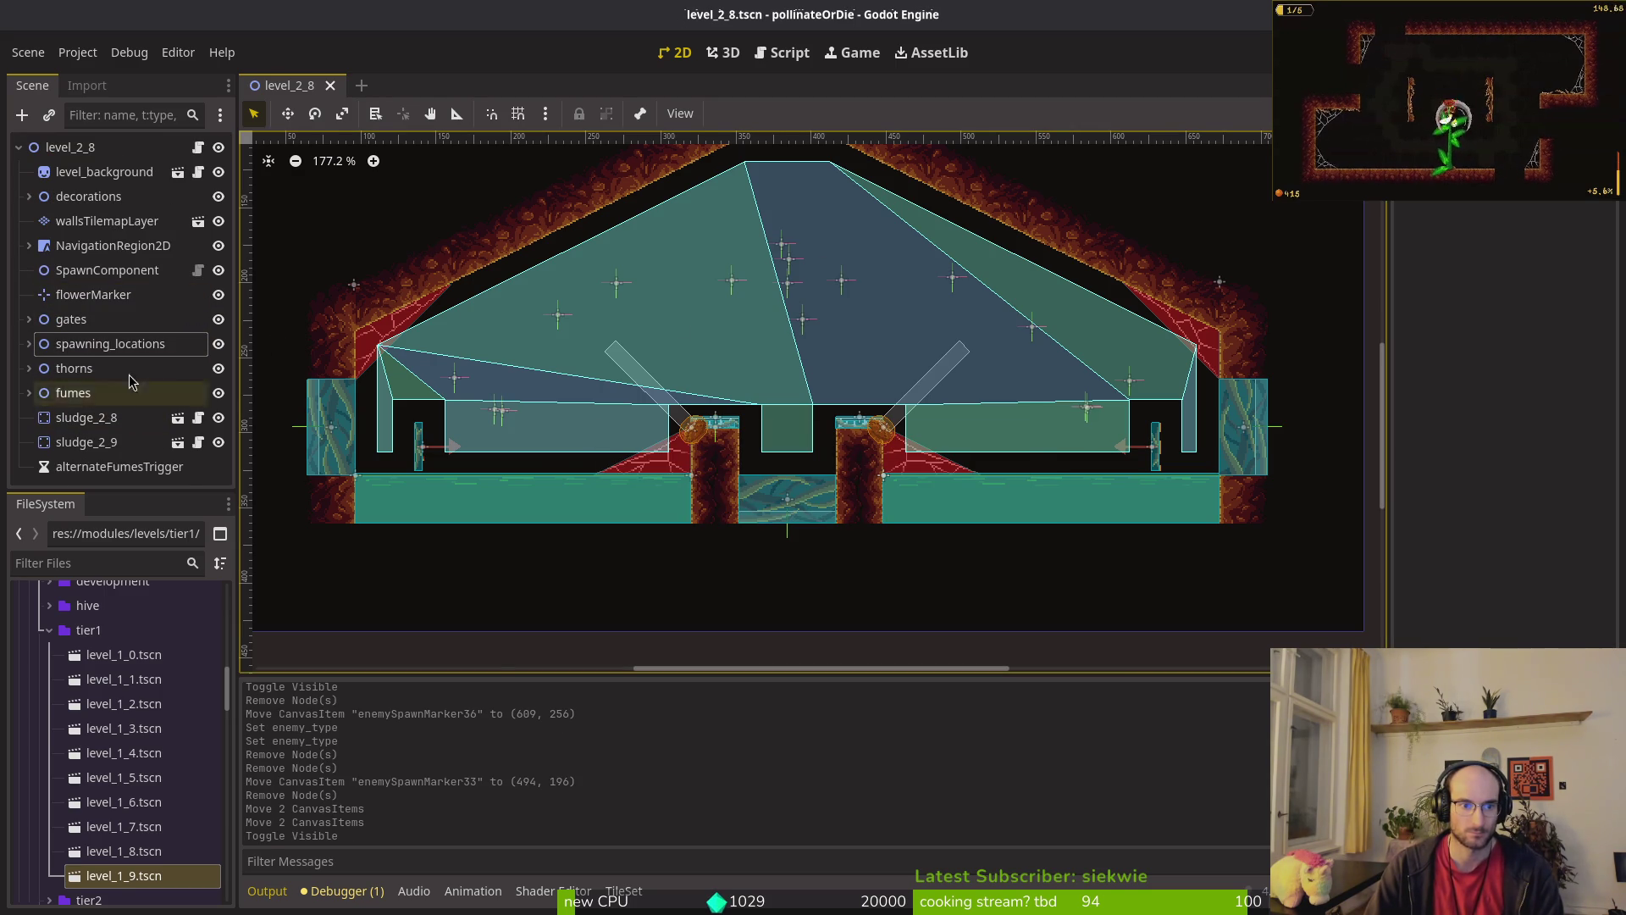
{"action": "key", "text": "F5"}
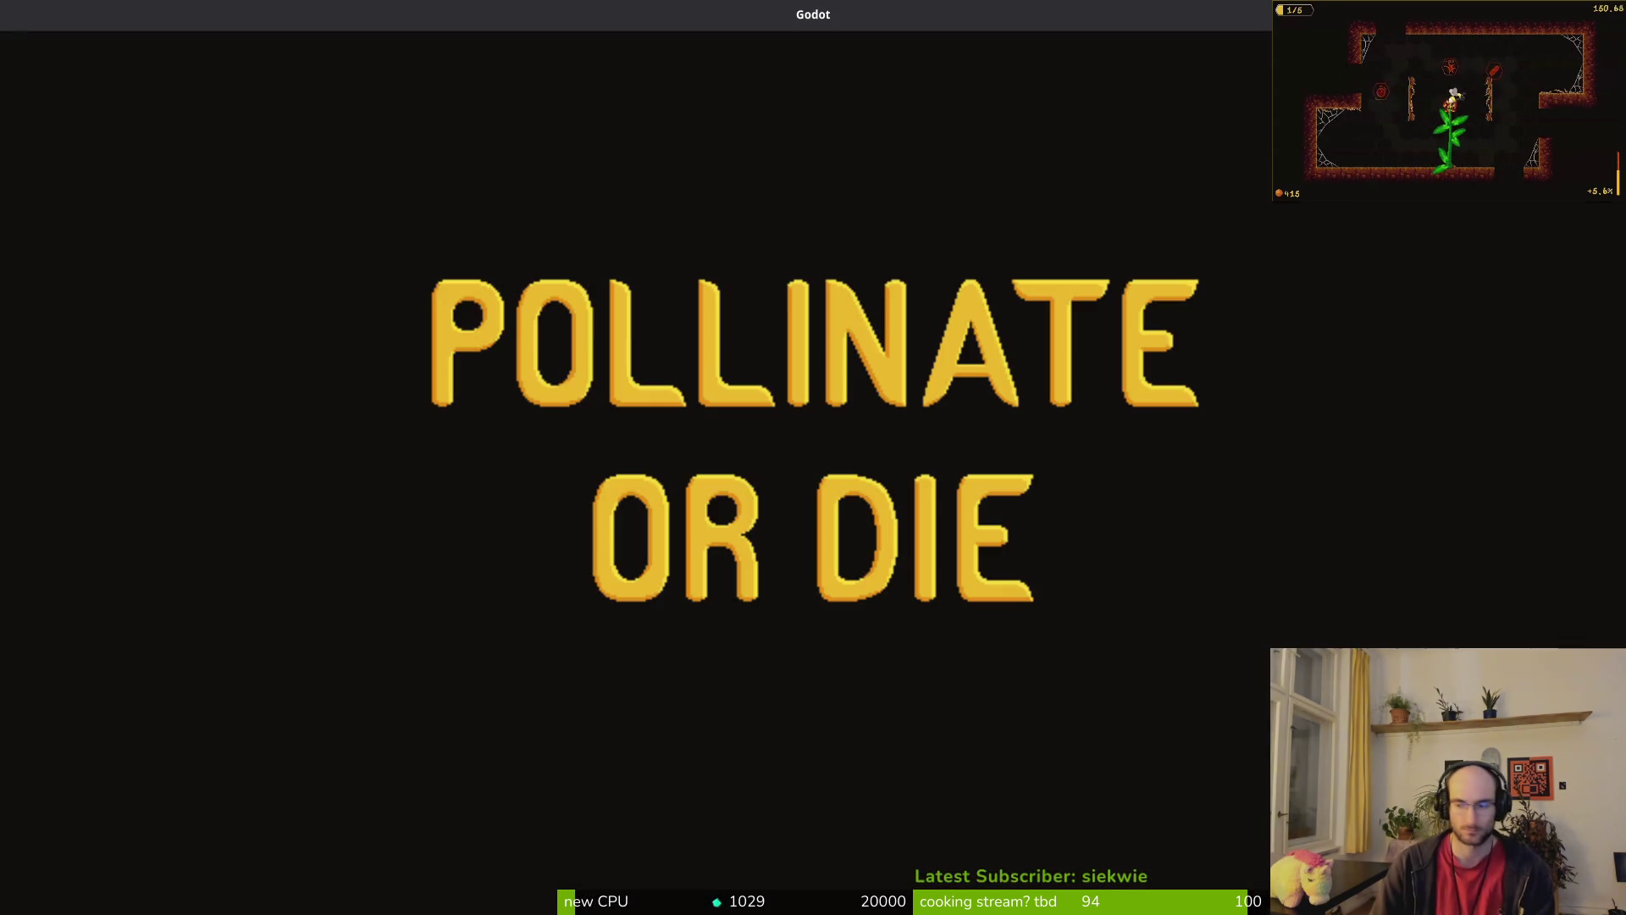
Step: Start a new game, skip the tutorial, and launch level 2-8 from the level-select grid
{"action": "key", "text": "Return"}
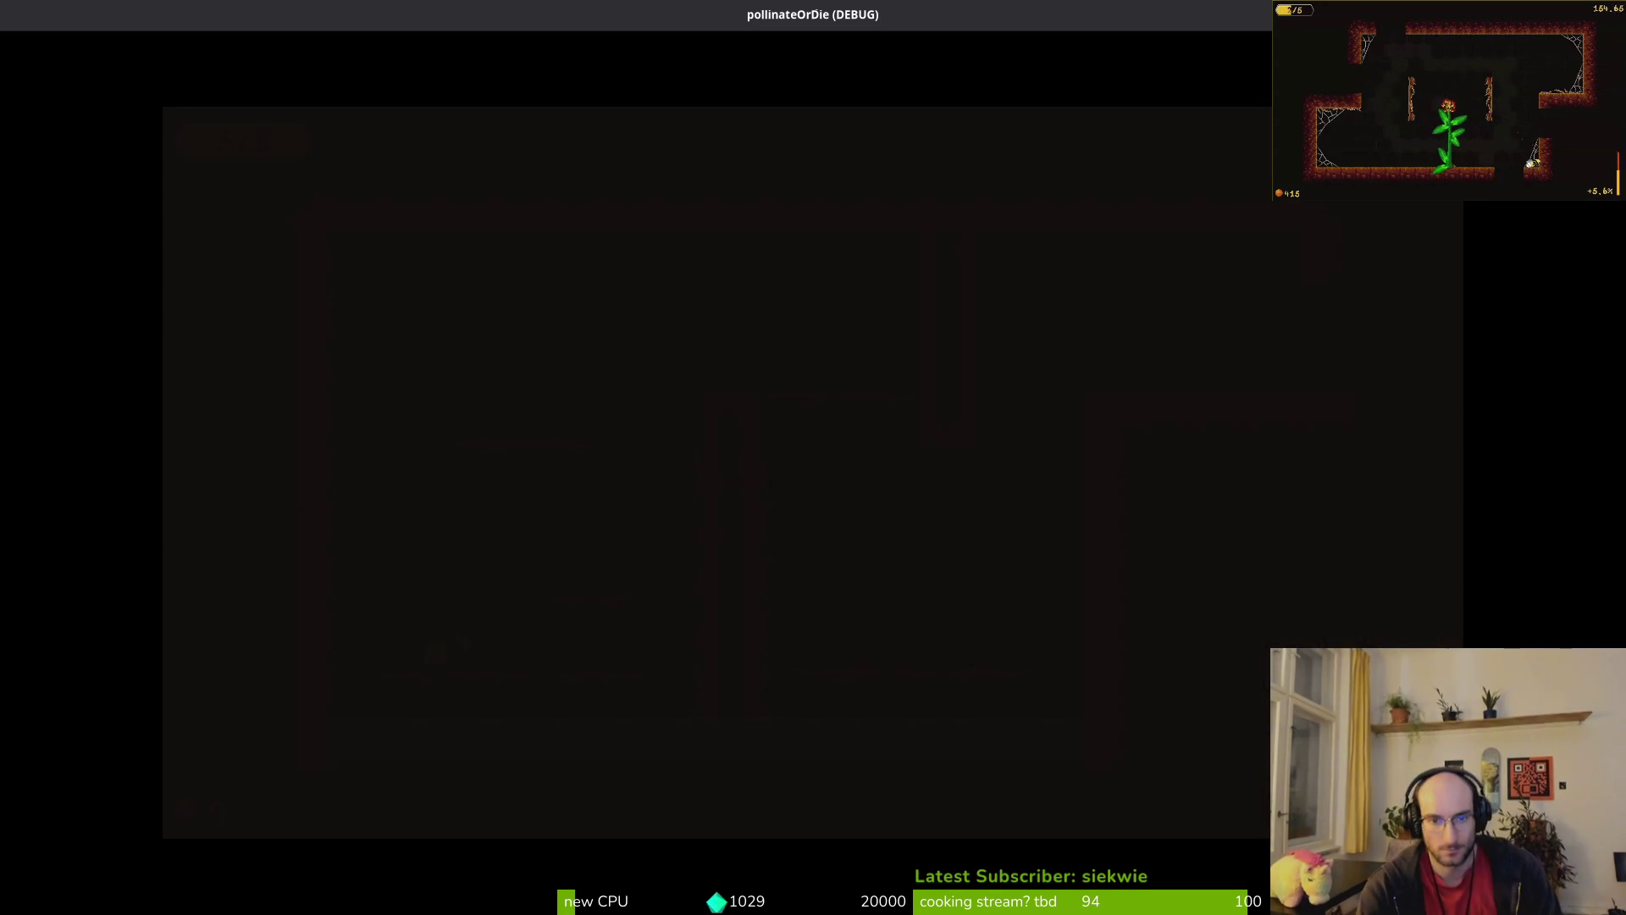
{"action": "key", "text": "Escape"}
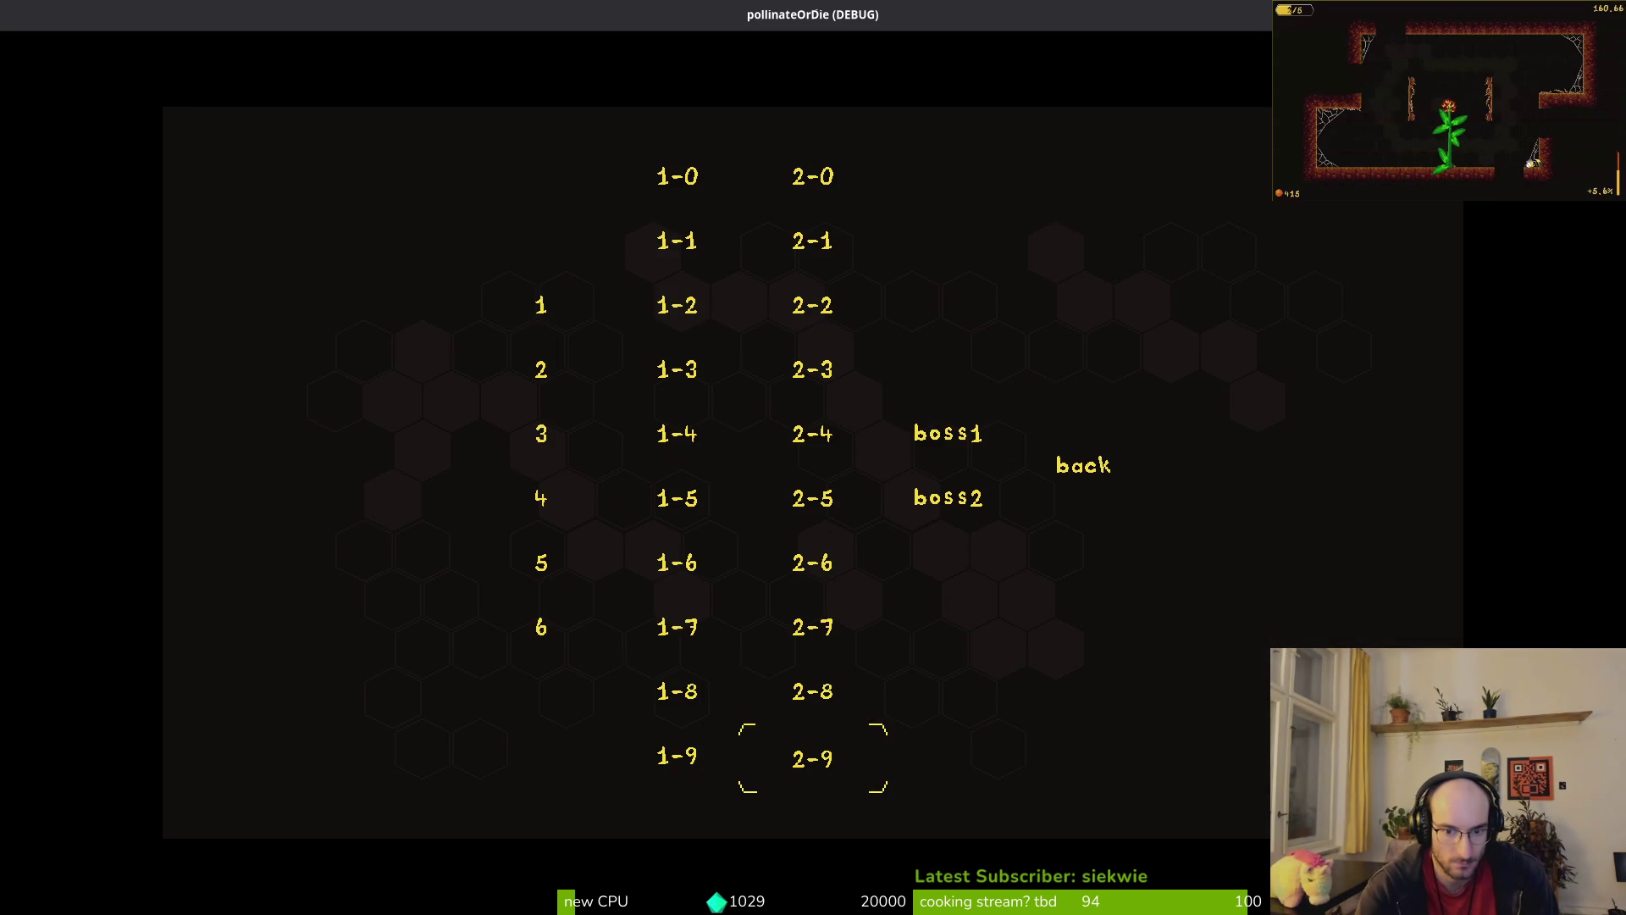
{"action": "key", "text": "Return"}
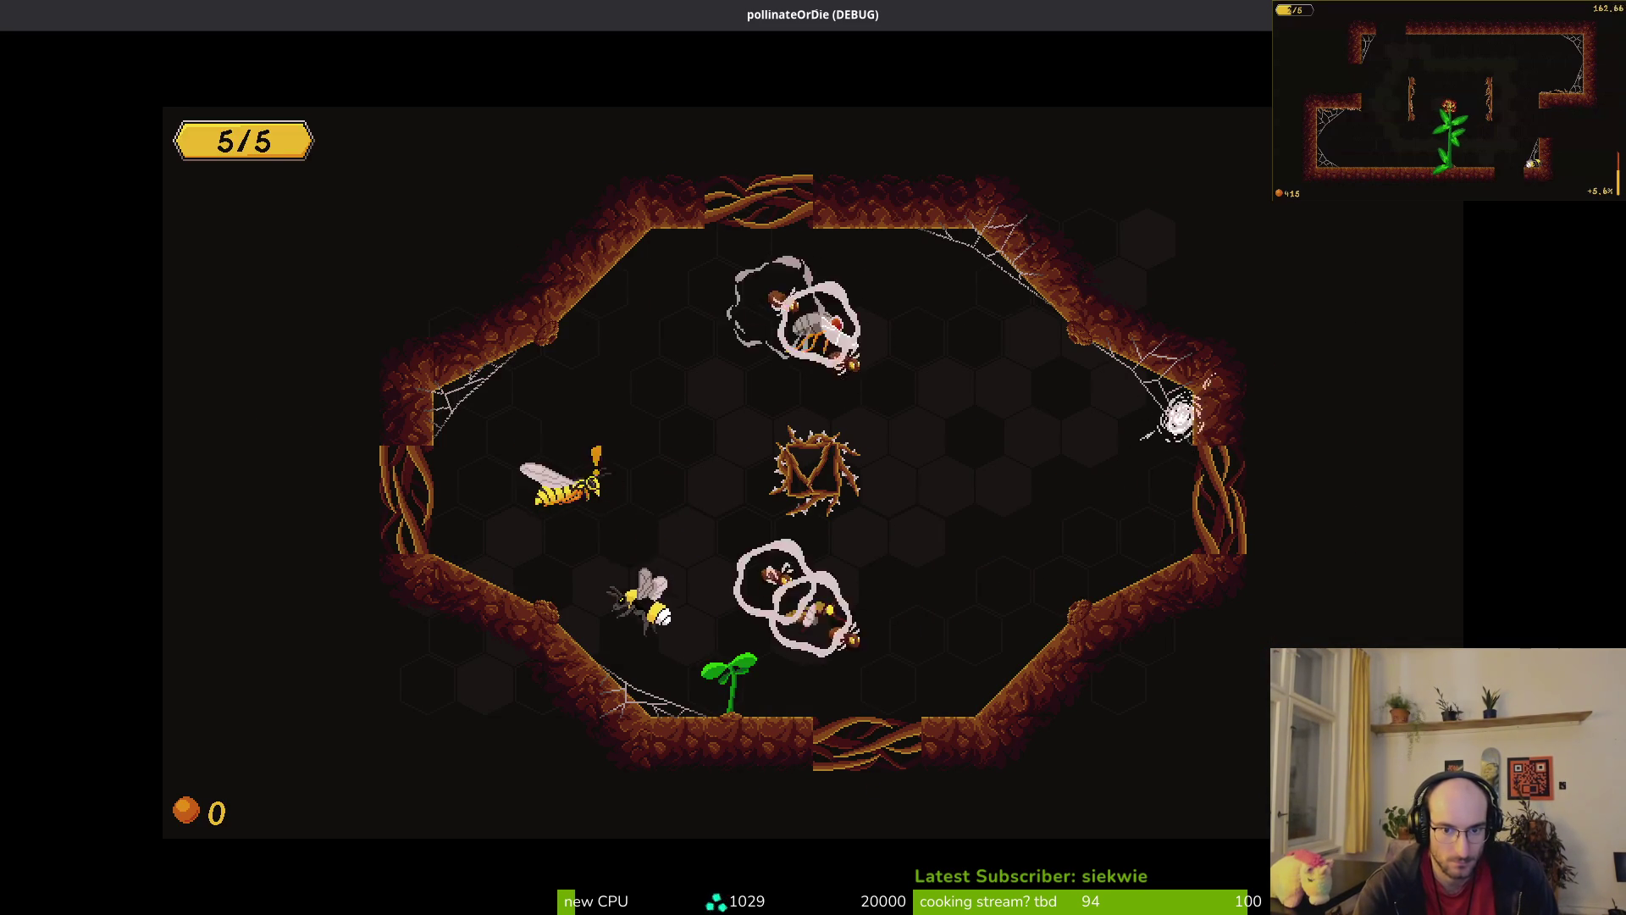
{"action": "key", "text": "Escape"}
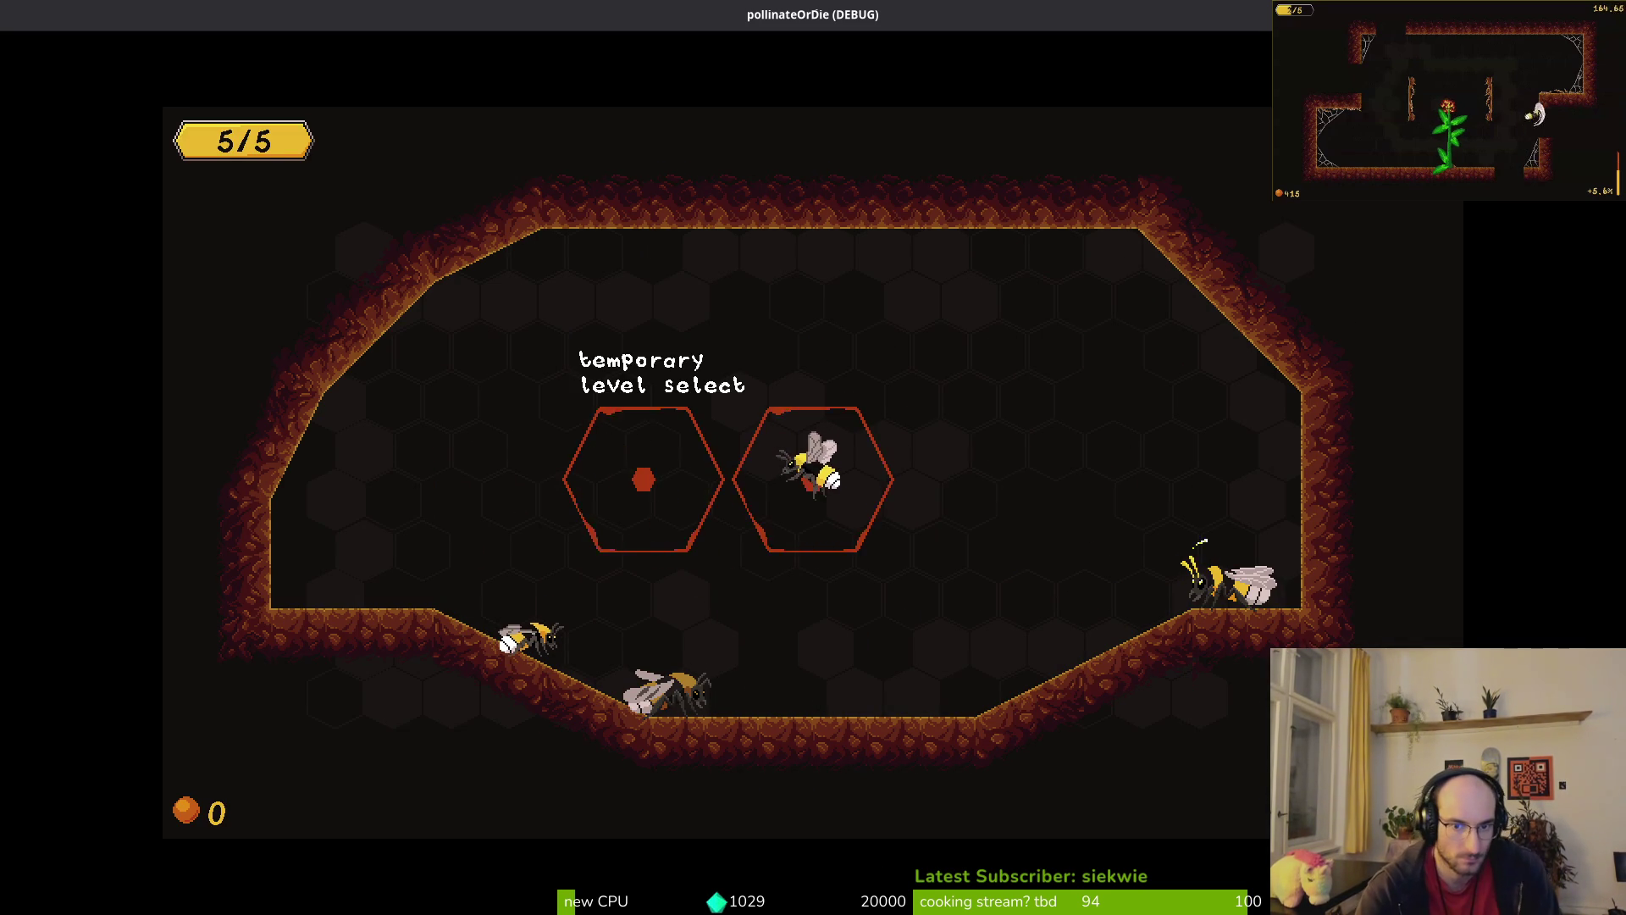
{"action": "key", "text": "Left"}
{"action": "key", "text": "Down"}
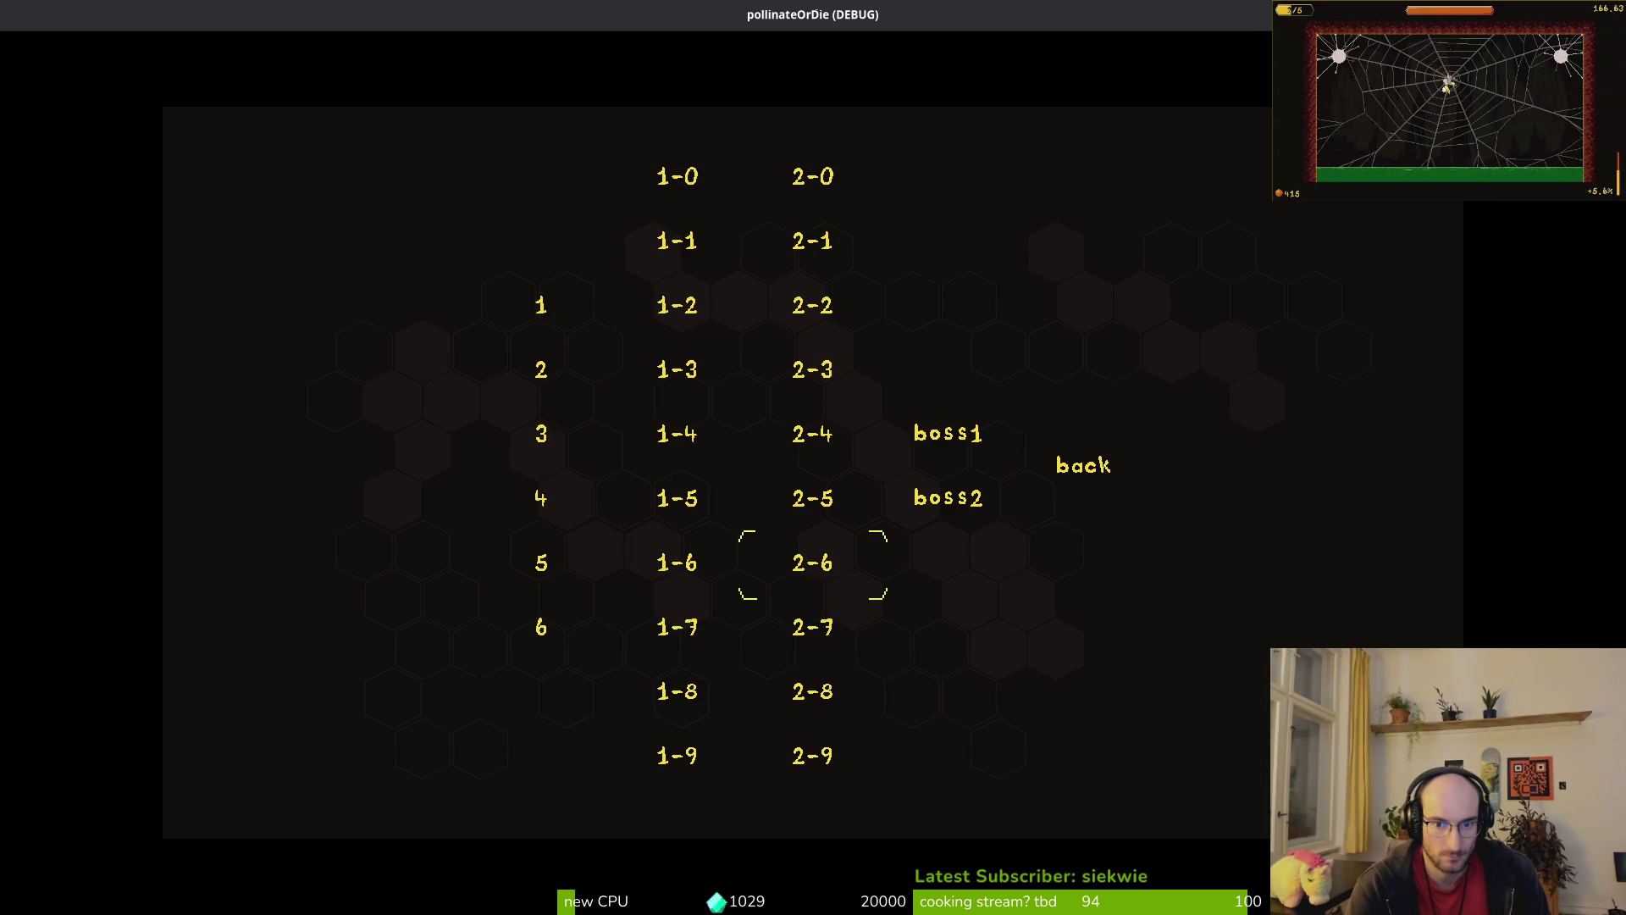
{"action": "key", "text": "Return"}
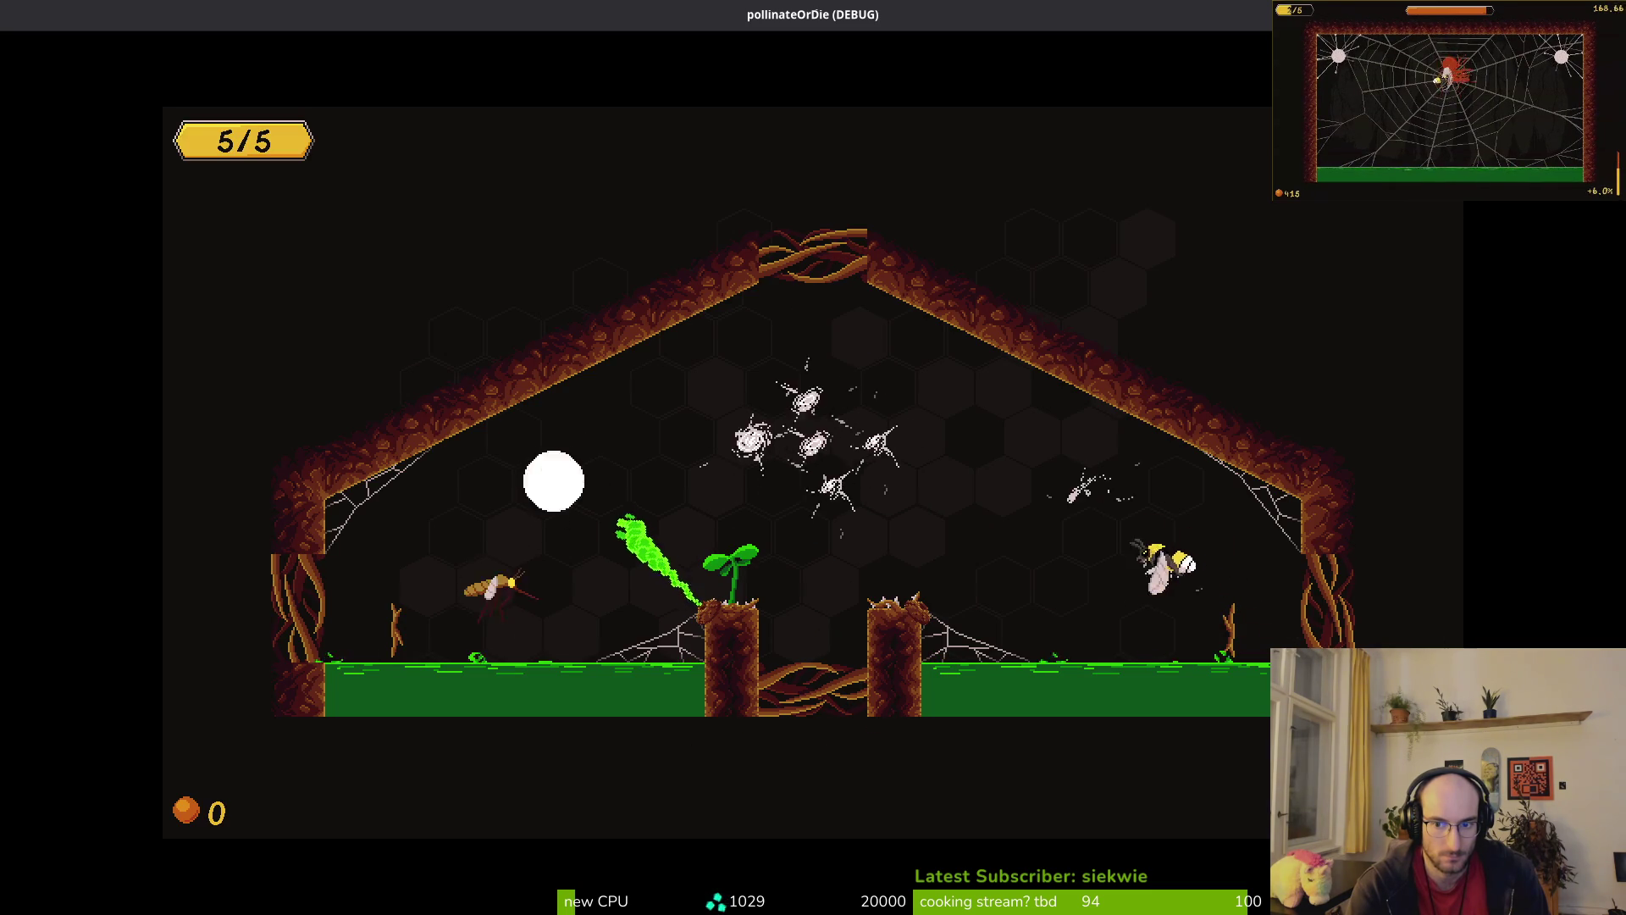
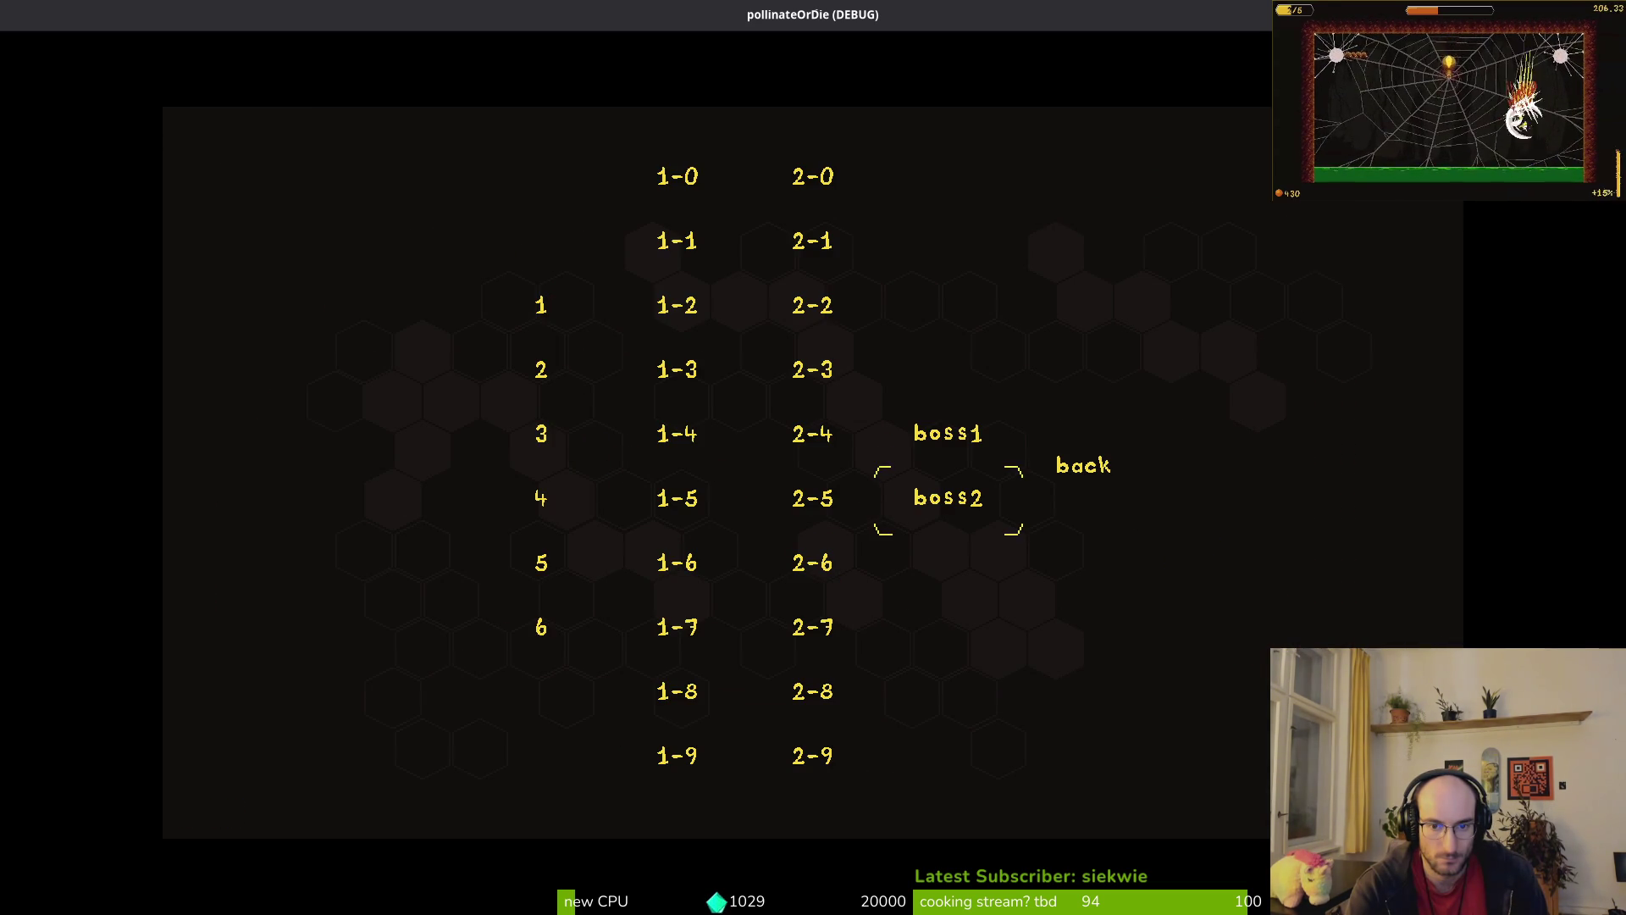
Step: Load level 2-8 from the debug build's level list to play-test it
{"action": "key", "text": "Return"}
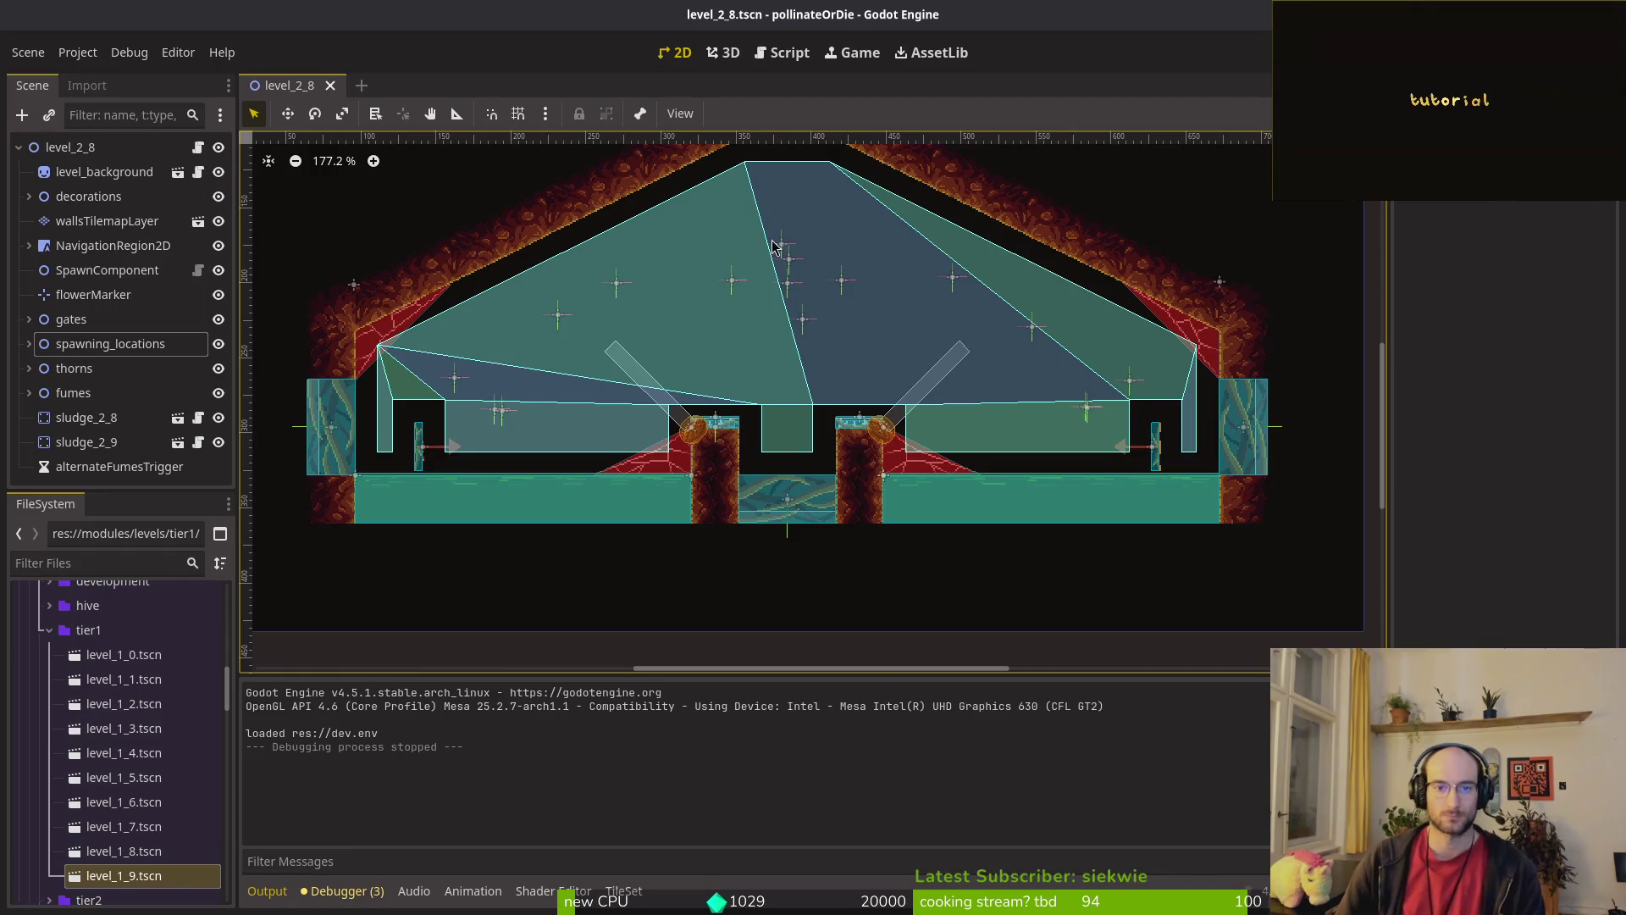
Step: Hide wave1, delete two enemySpawn markers from wave2, and save level_2_8
{"action": "left_click", "coordinate": [29, 344]}
{"action": "left_click", "coordinate": [211, 322]}
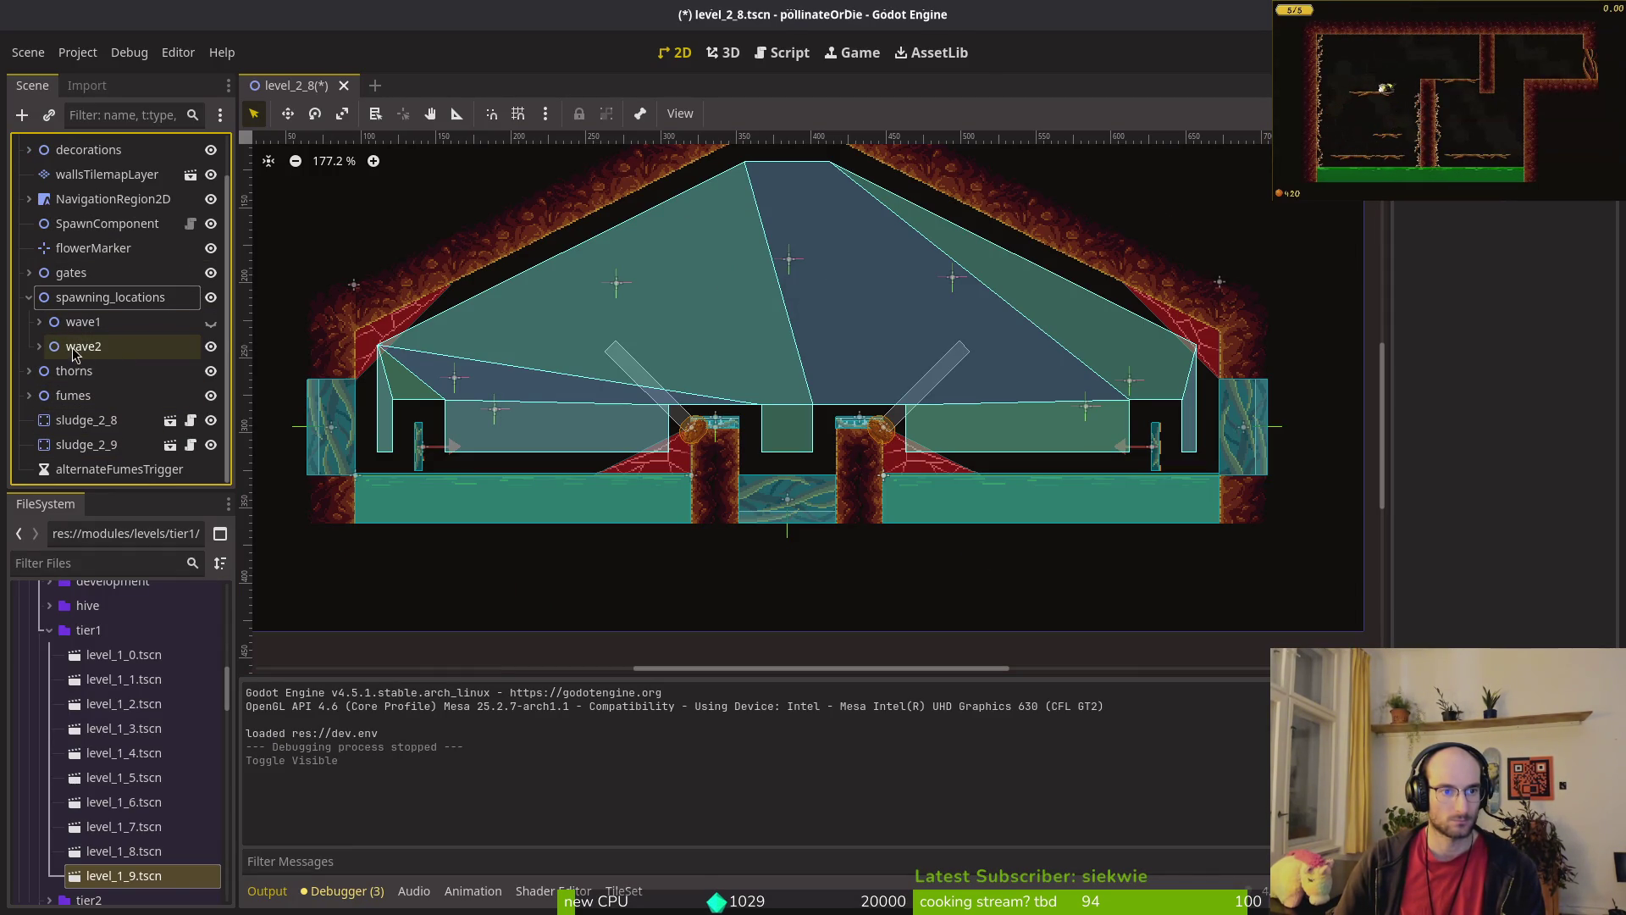
{"action": "left_click", "coordinate": [39, 347]}
{"action": "left_click", "coordinate": [617, 288]}
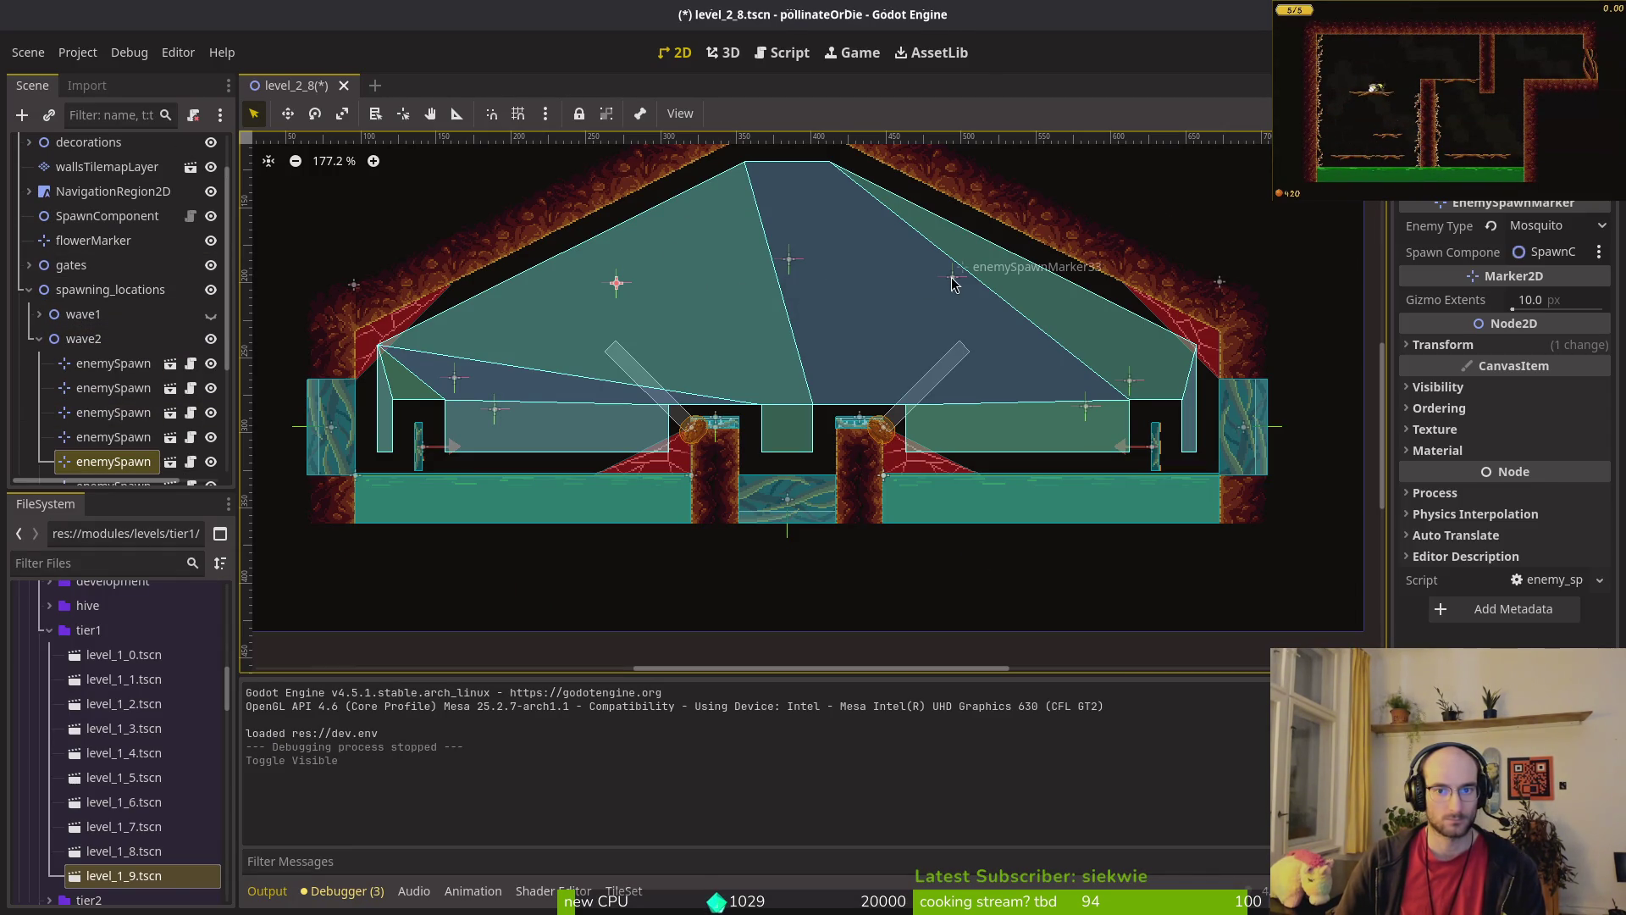
{"action": "left_click", "coordinate": [957, 288], "text": "shift"}
{"action": "key", "text": "Delete"}
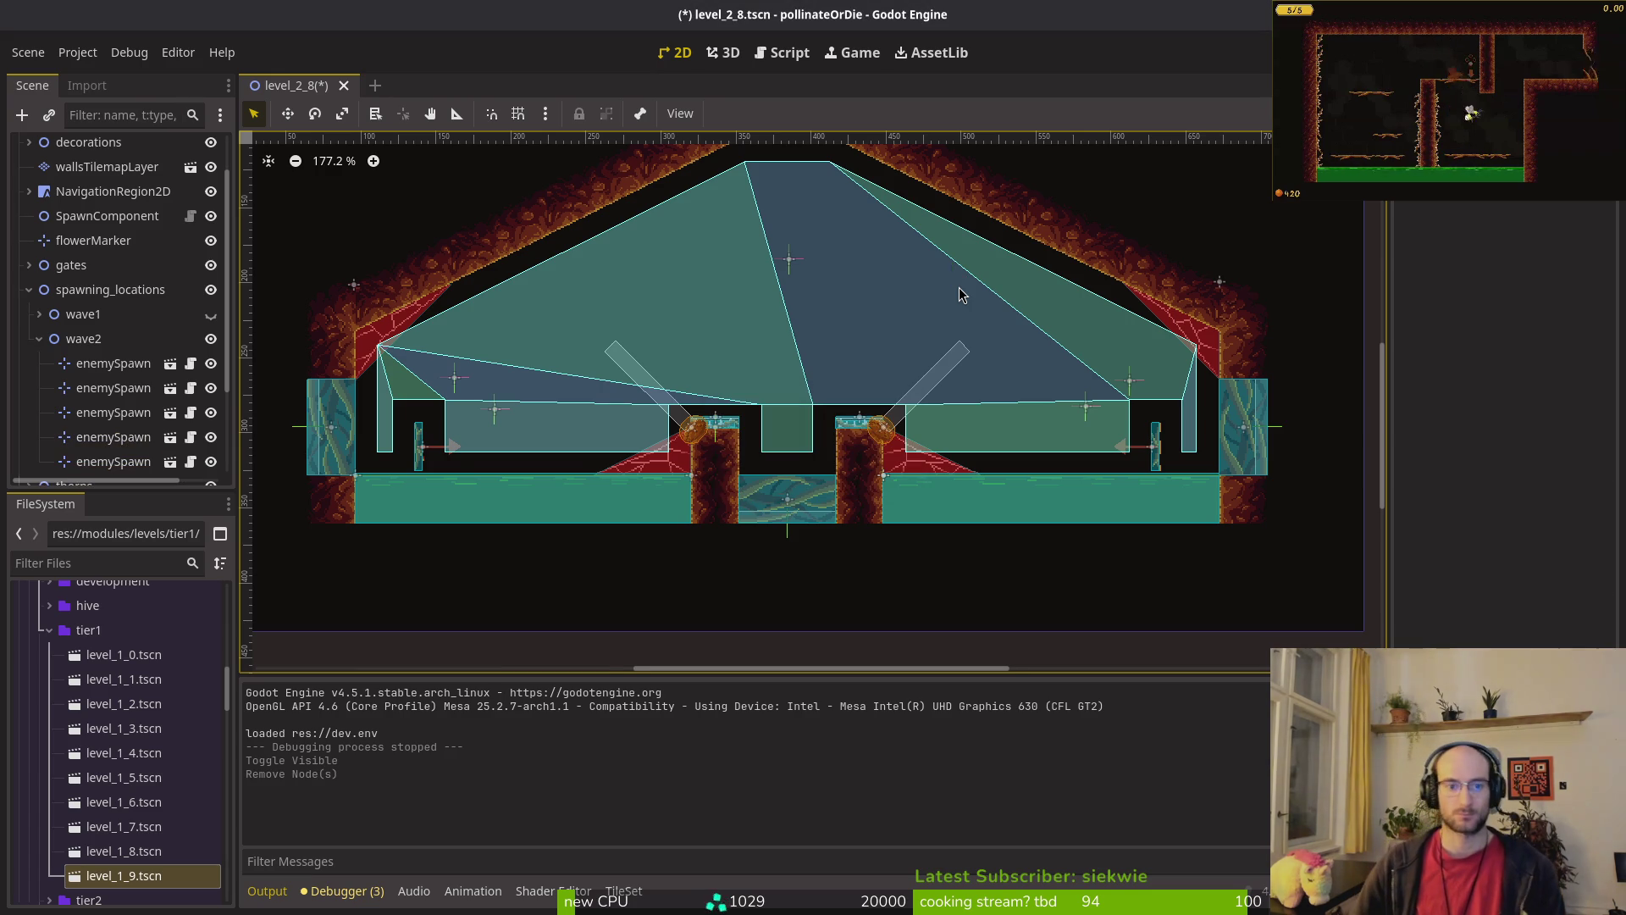
{"action": "scroll", "coordinate": [957, 339], "scroll_direction": "down", "scroll_amount": 2}
{"action": "key", "text": "ctrl+s"}
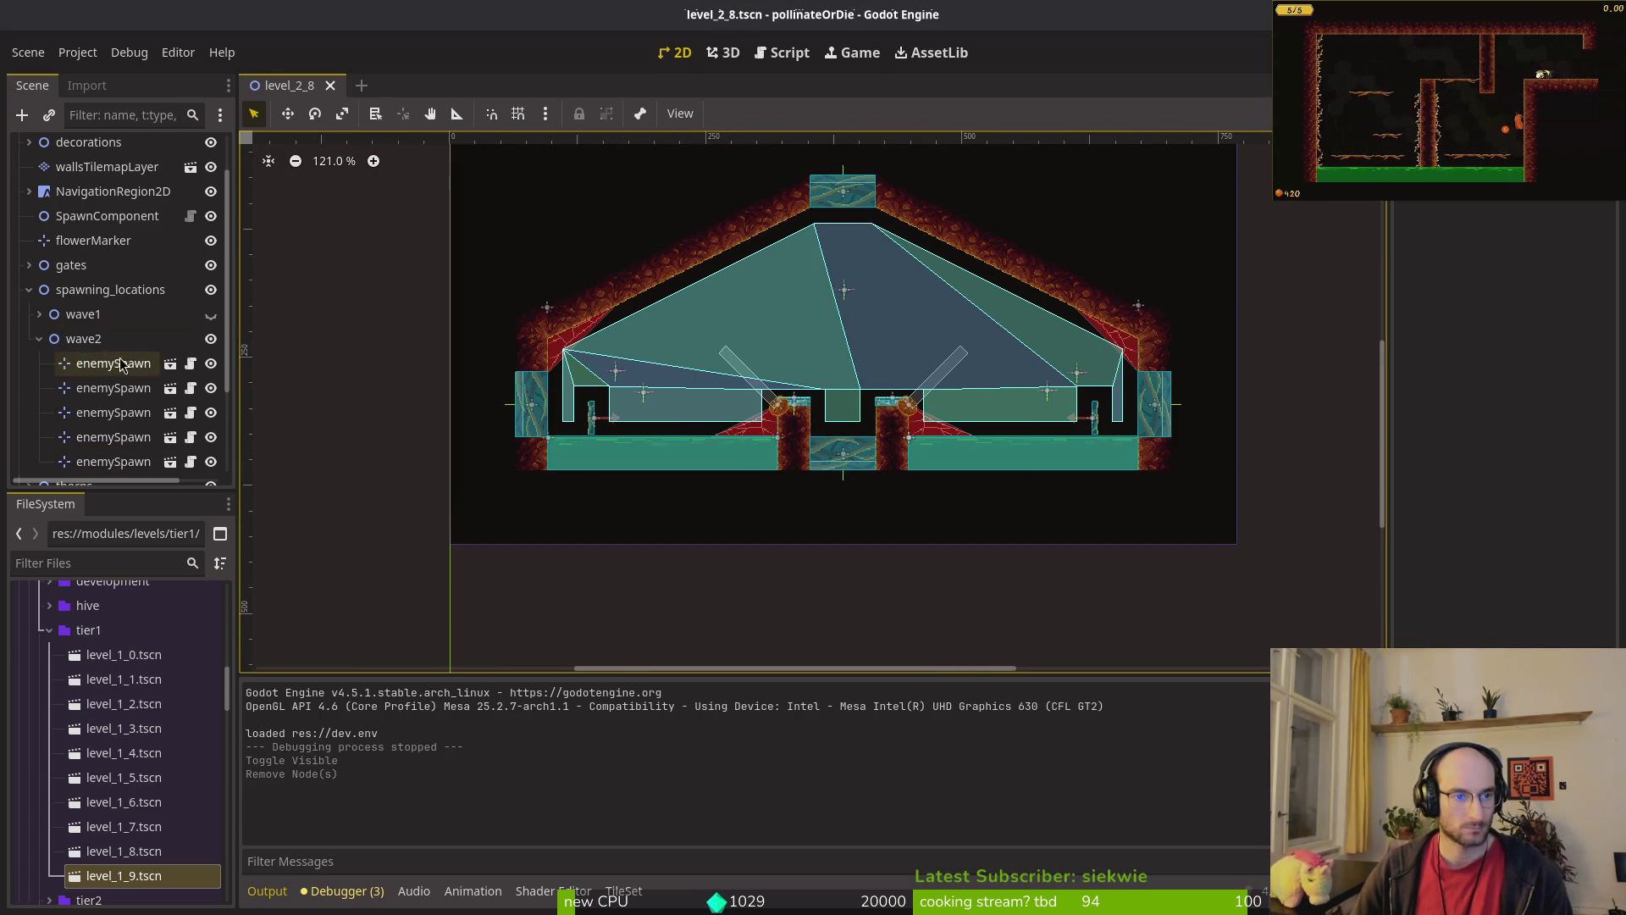
Step: Make wave1 visible again, collapse the spawn groups, and save the scene
{"action": "left_click", "coordinate": [210, 314]}
{"action": "left_click", "coordinate": [39, 339]}
{"action": "left_click", "coordinate": [28, 290]}
{"action": "key", "text": "ctrl+s"}
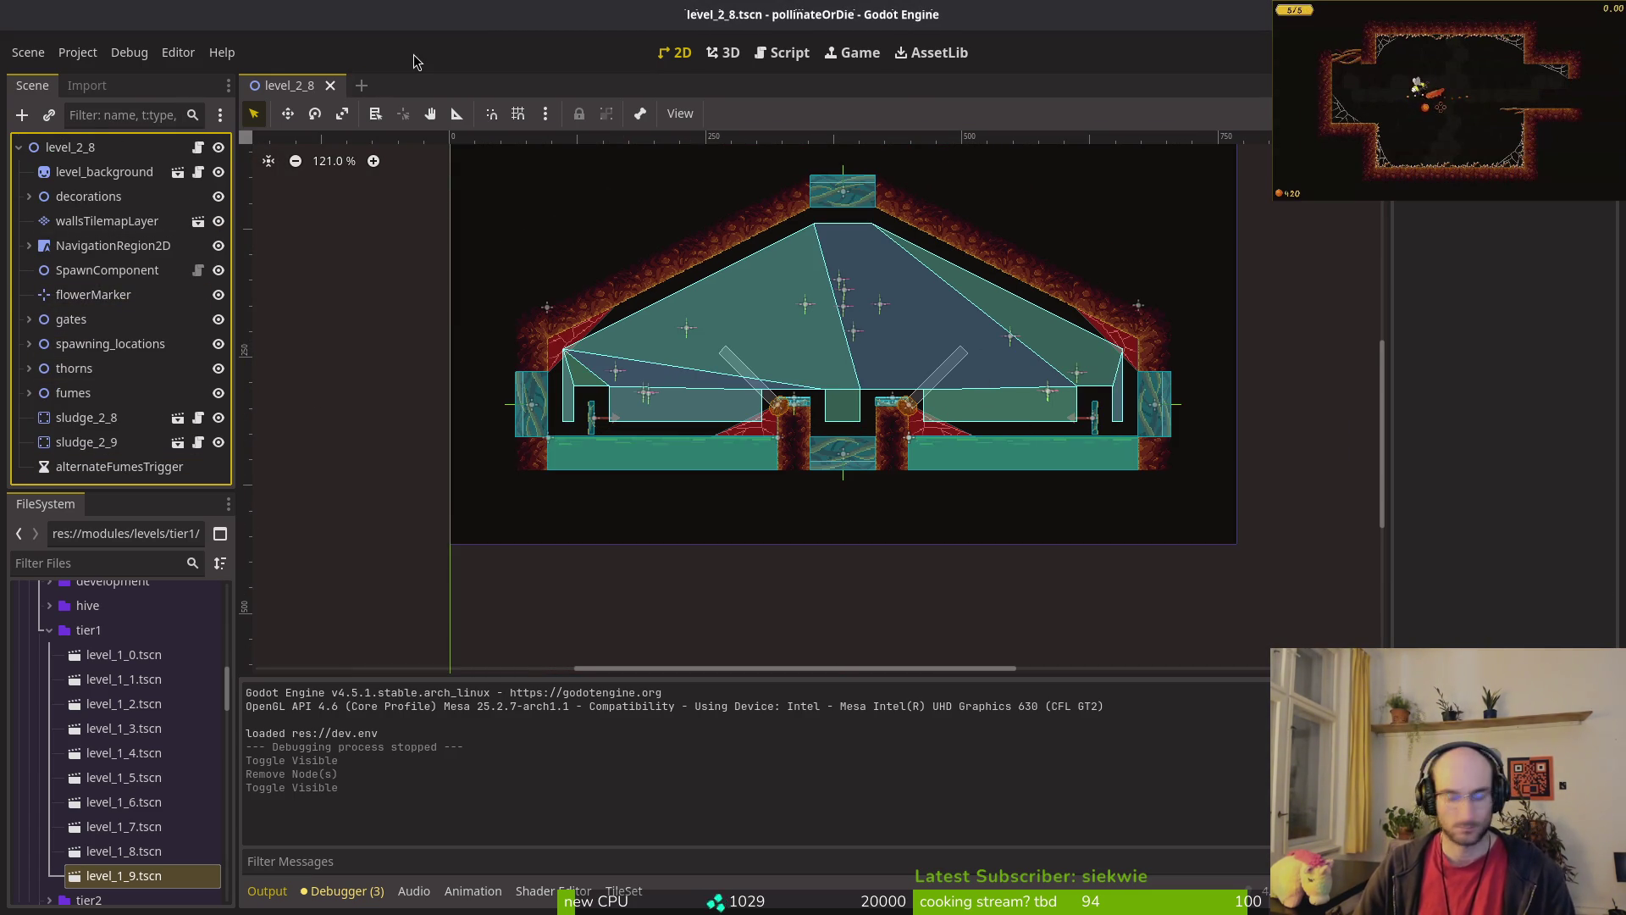
Step: Select the sludge_2_9 floor and bring up quick search for a scene file
{"action": "scroll", "coordinate": [508, 440], "scroll_direction": "up", "scroll_amount": 5}
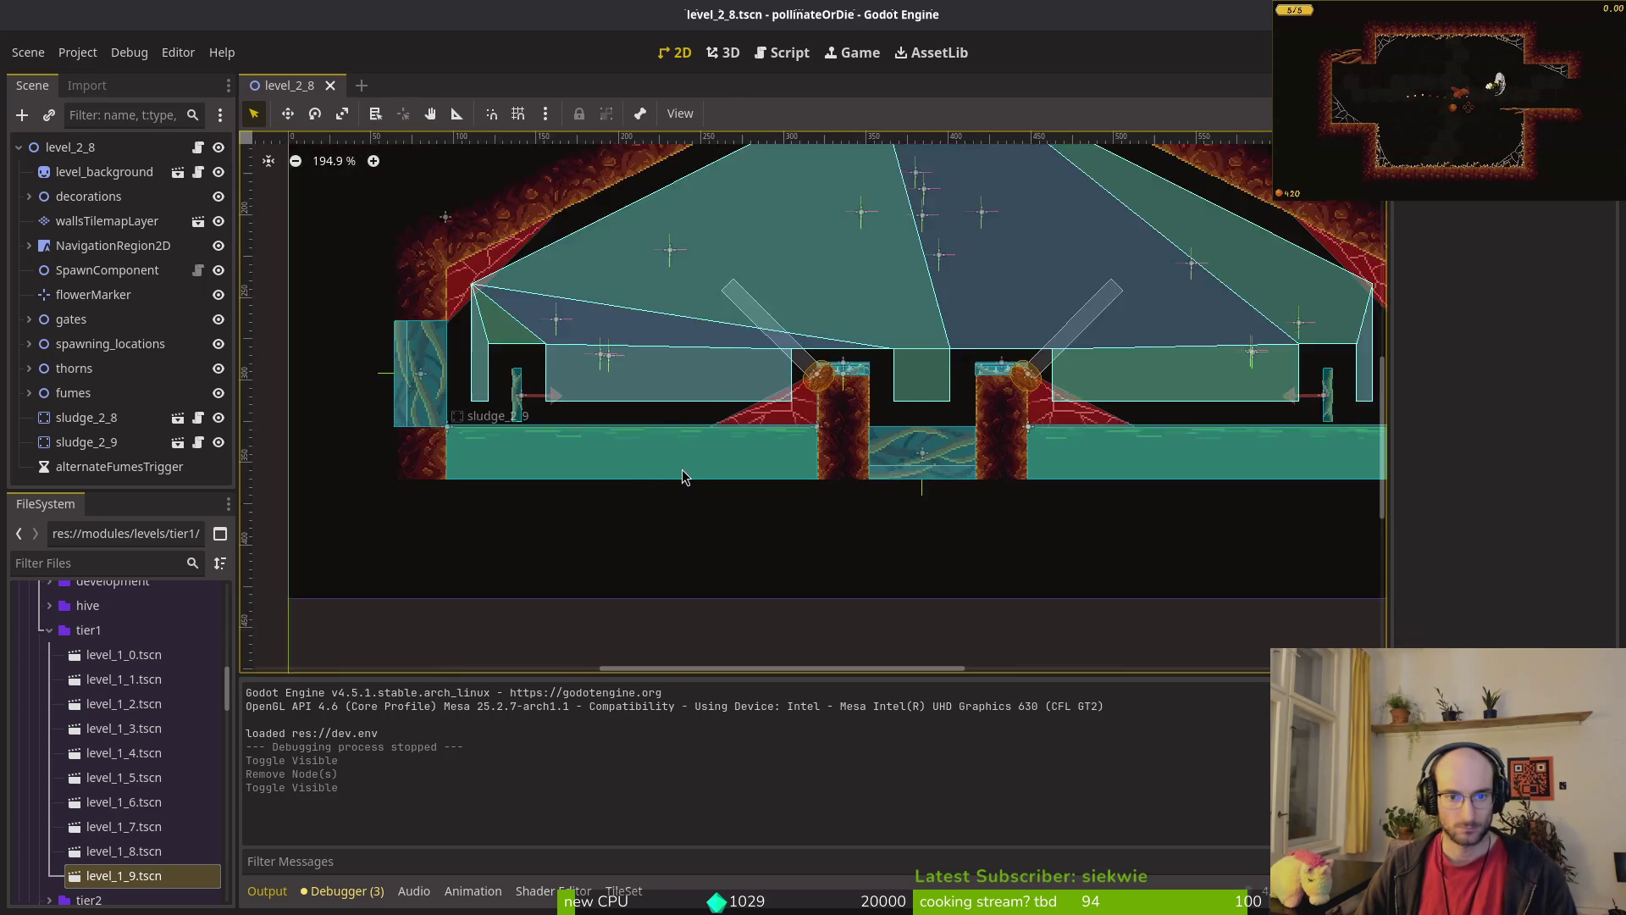
{"action": "left_click", "coordinate": [521, 451]}
{"action": "scroll", "coordinate": [480, 434], "scroll_direction": "up", "scroll_amount": 5}
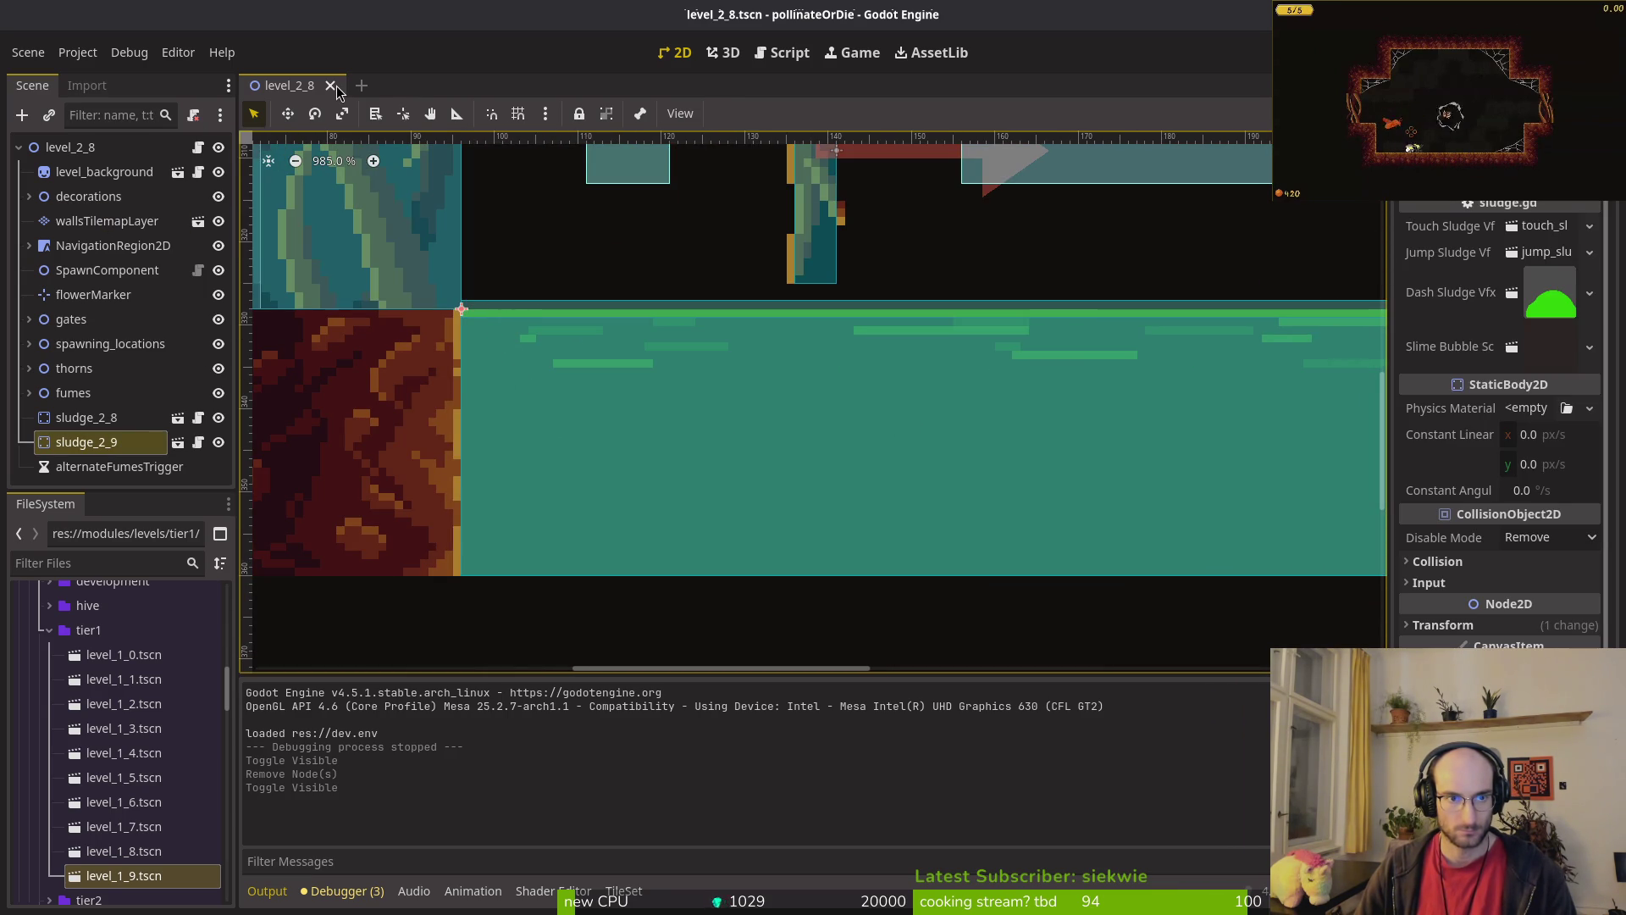
{"action": "key", "text": "alt+shift+o"}
Step: Search 'sludge2' in Quick Open and open sludge_2_8.tscn
{"action": "type", "text": "sludge"}
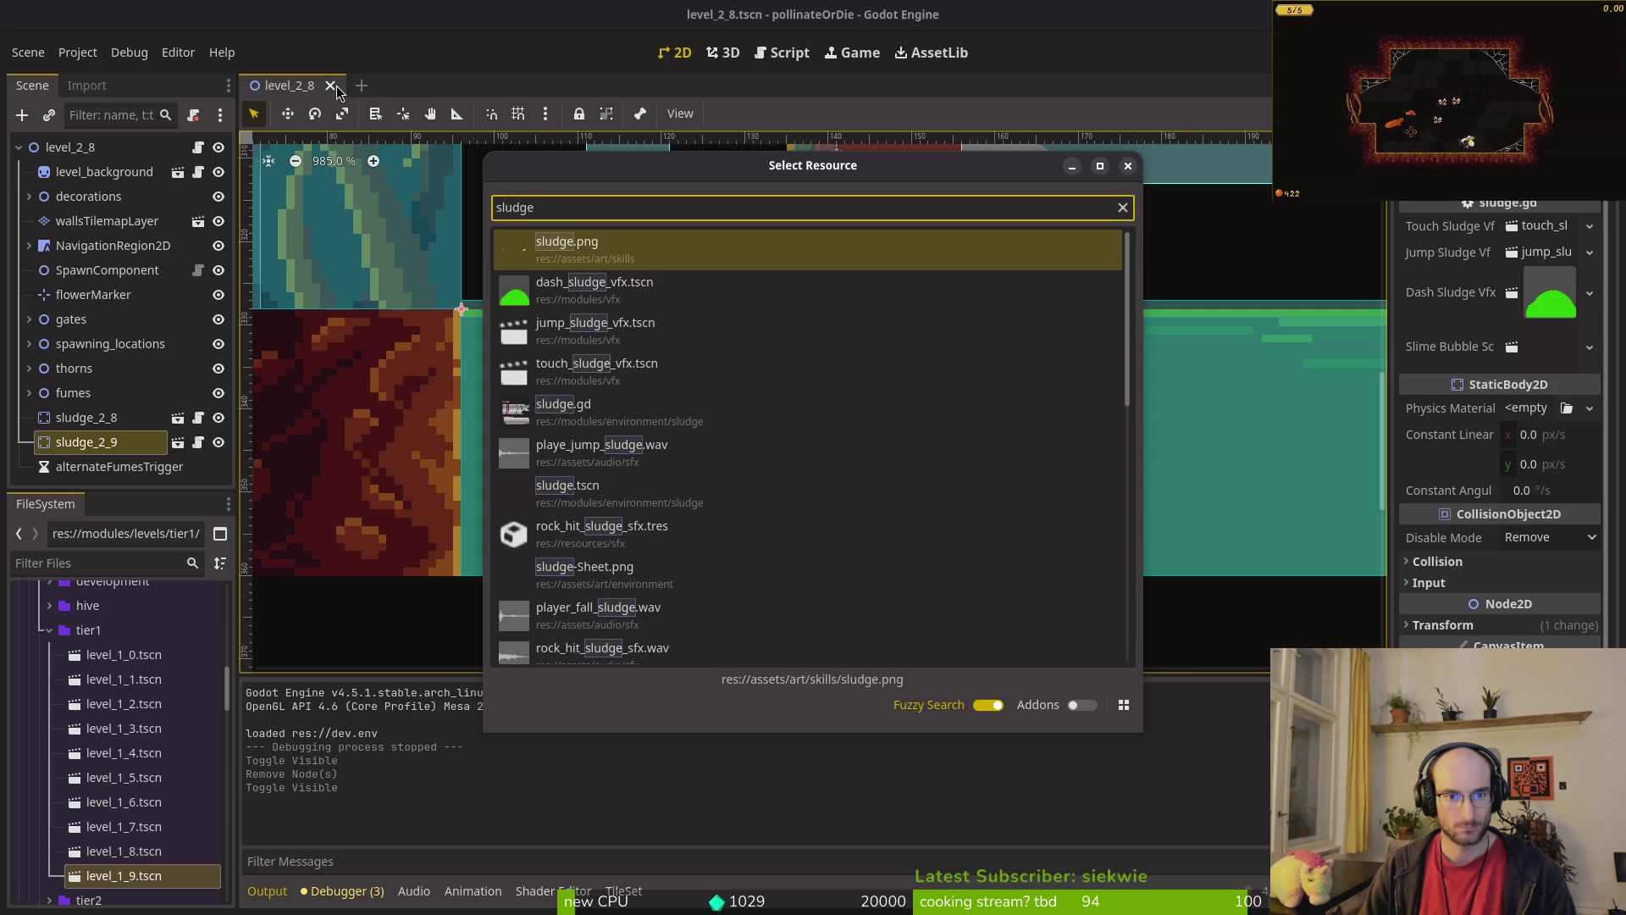
{"action": "type", "text": "28"}
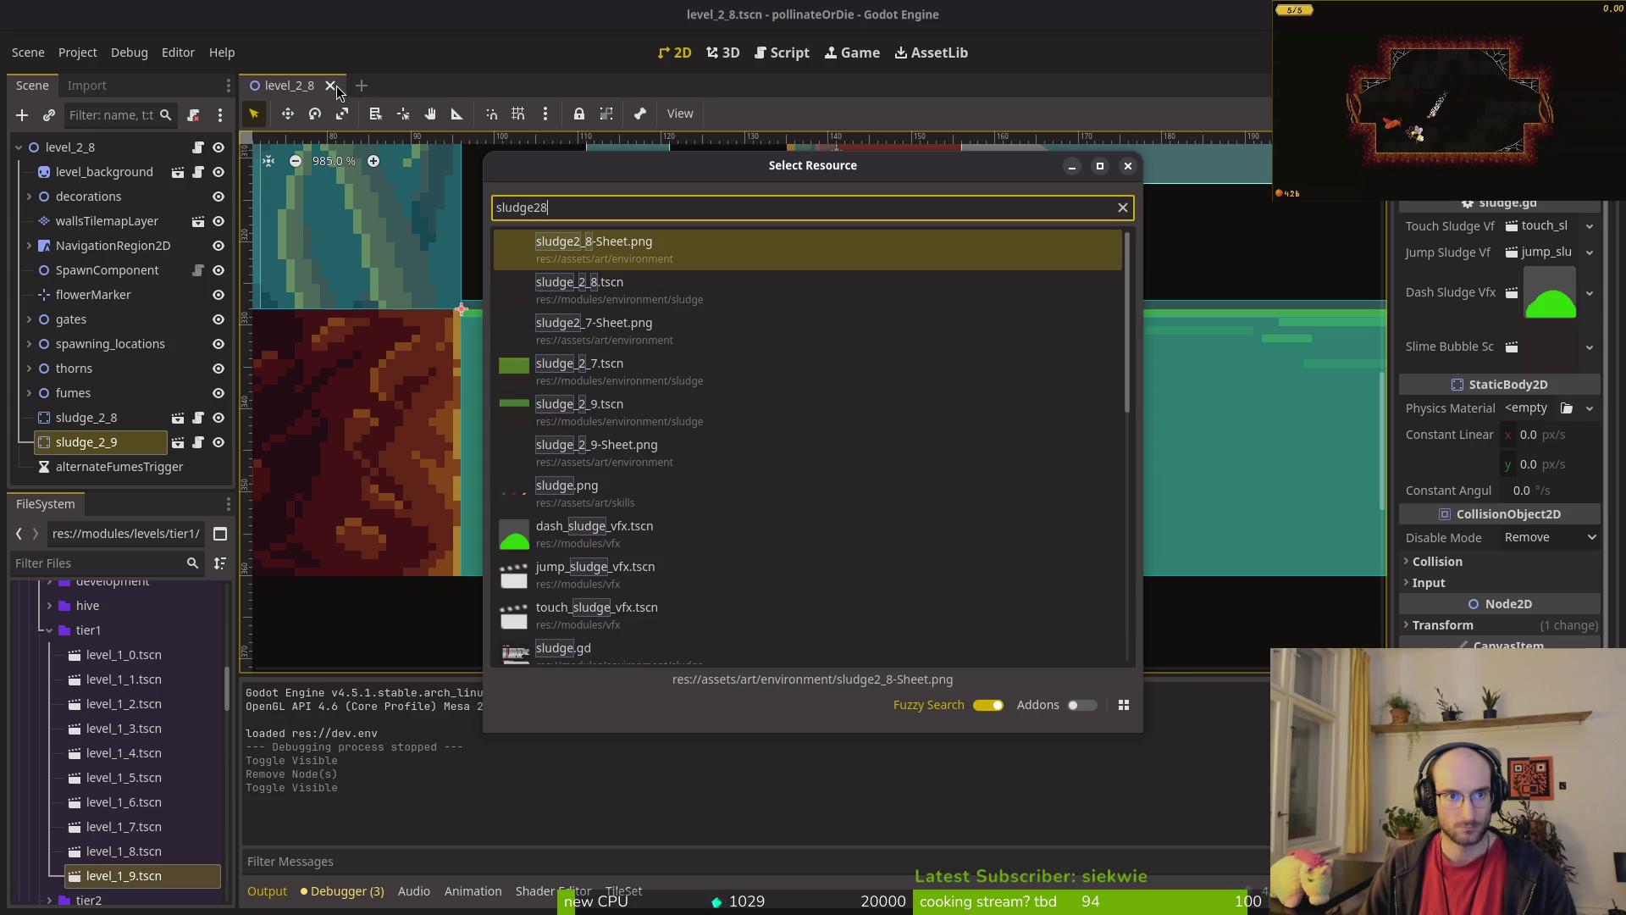
{"action": "key", "text": "Down"}
{"action": "key", "text": "Down"}
{"action": "key", "text": "Up"}
{"action": "key", "text": "Return"}
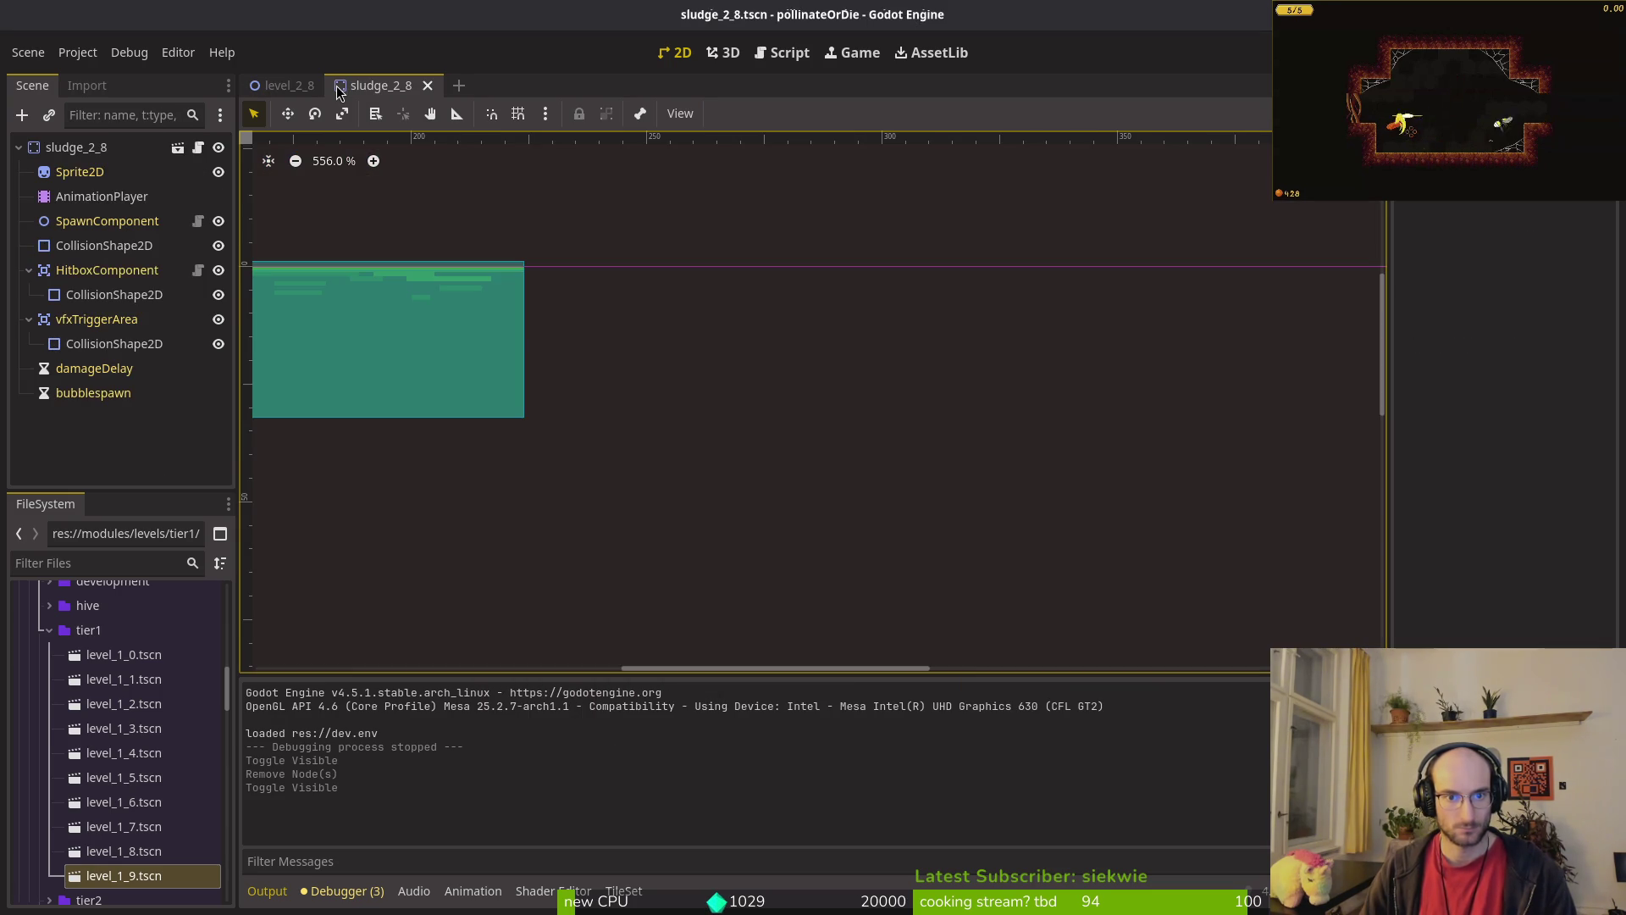
Step: Inspect sludge_2_8's trigger and hitbox collision shapes, vfxTriggerArea, HitboxComponent and root properties
{"action": "scroll", "coordinate": [847, 359], "scroll_direction": "up", "scroll_amount": 5}
{"action": "left_click", "coordinate": [744, 325]}
{"action": "scroll", "coordinate": [728, 317], "scroll_direction": "up", "scroll_amount": 5}
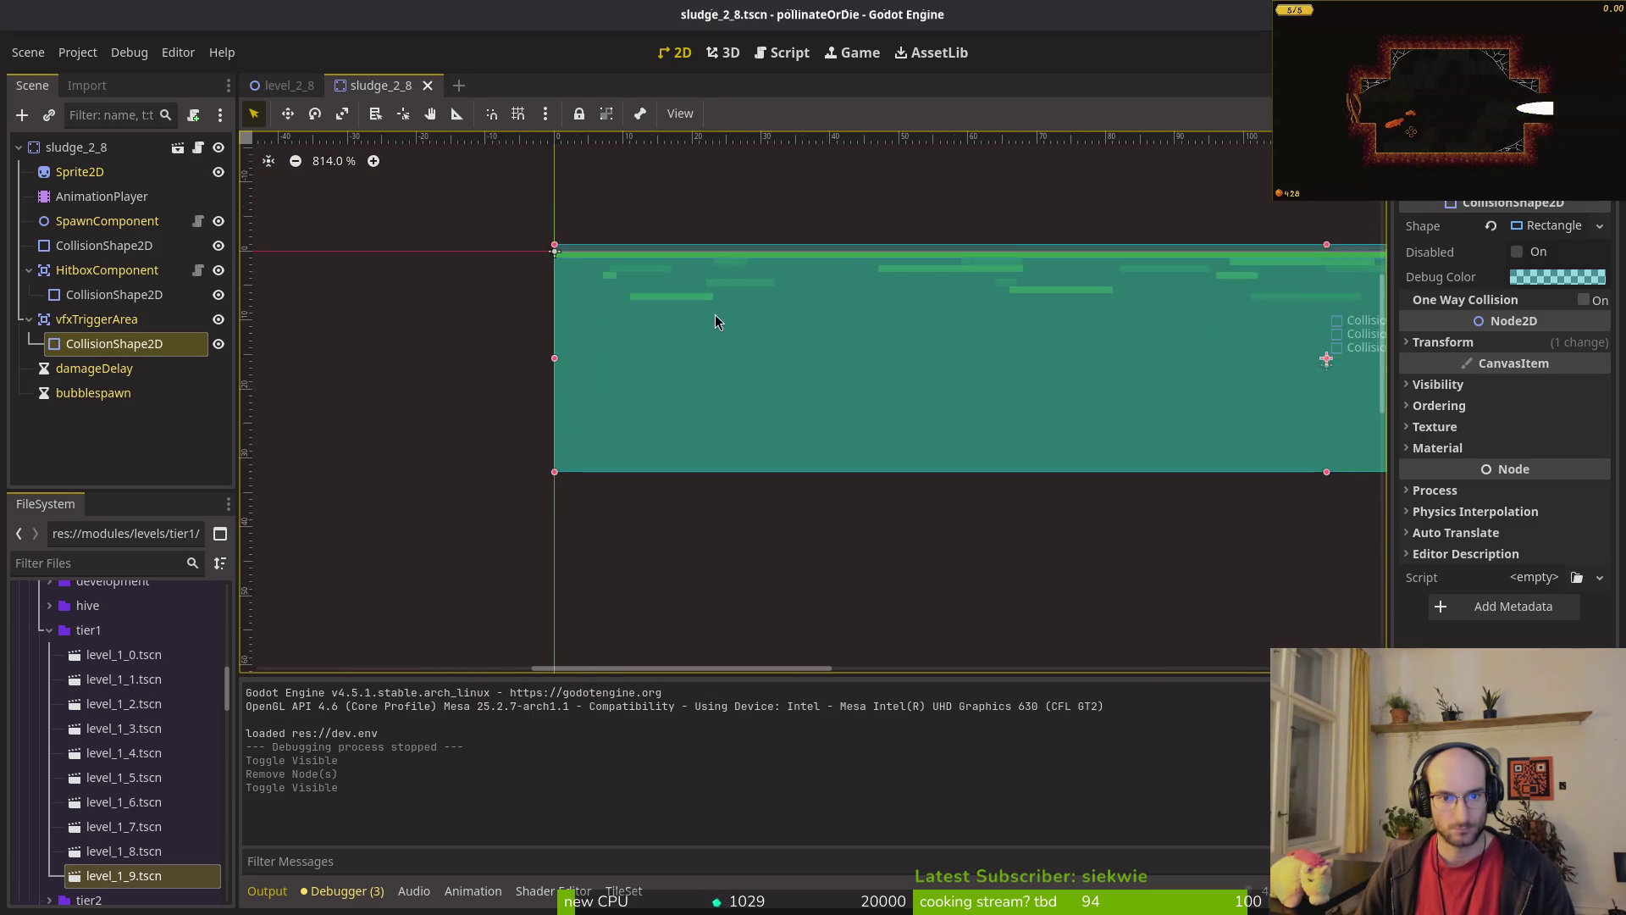
{"action": "left_click", "coordinate": [82, 302]}
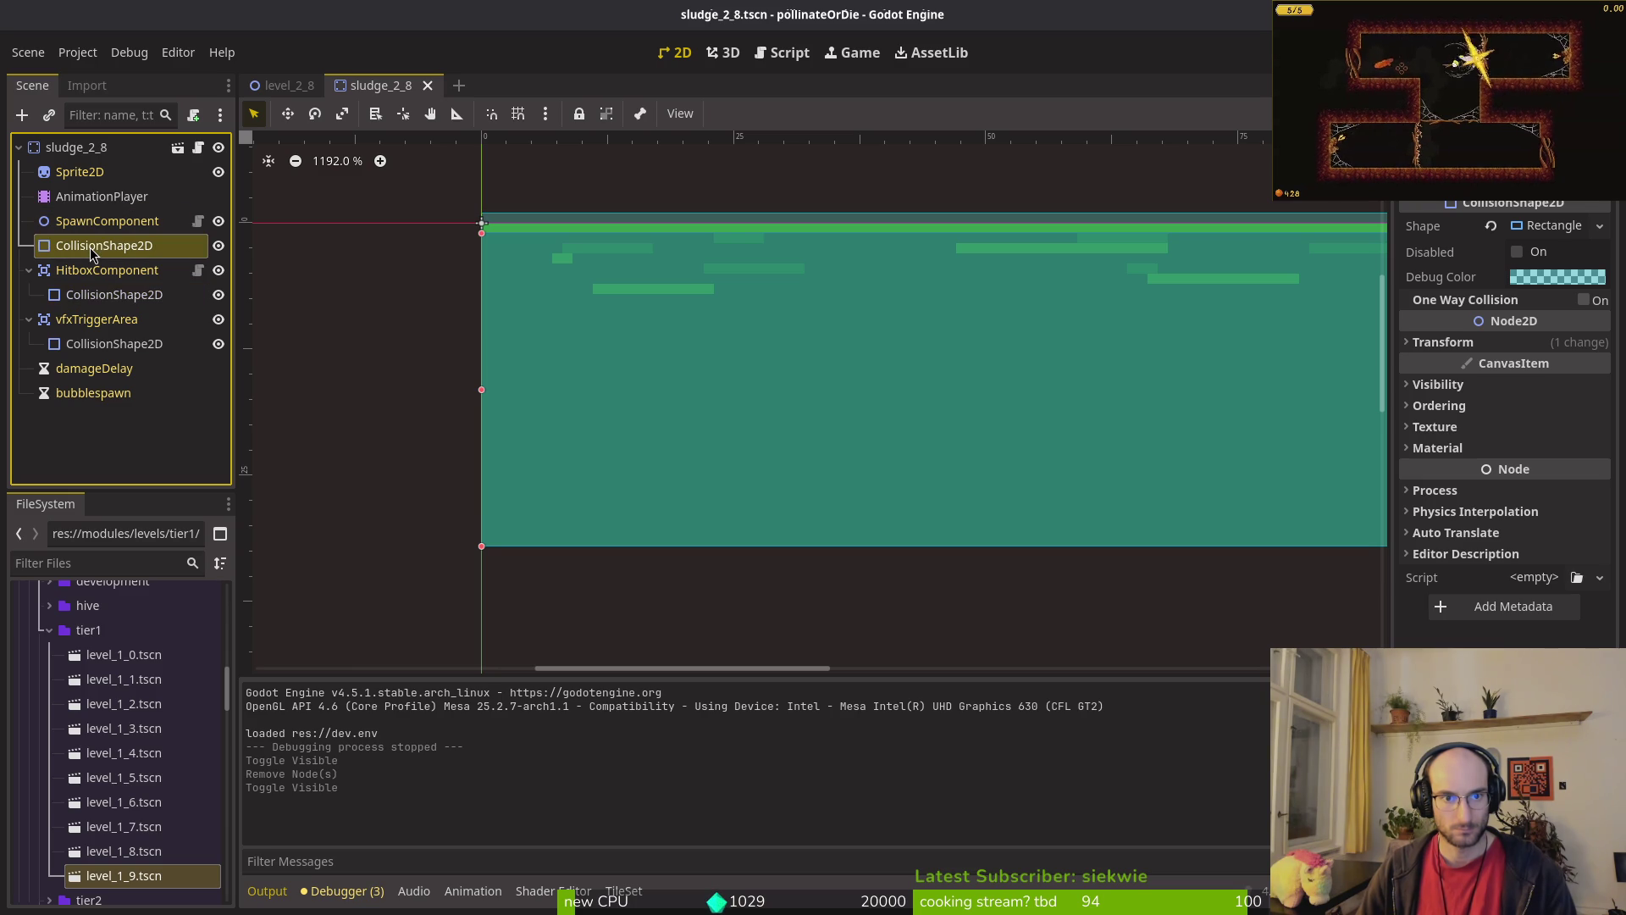
{"action": "left_click", "coordinate": [84, 319]}
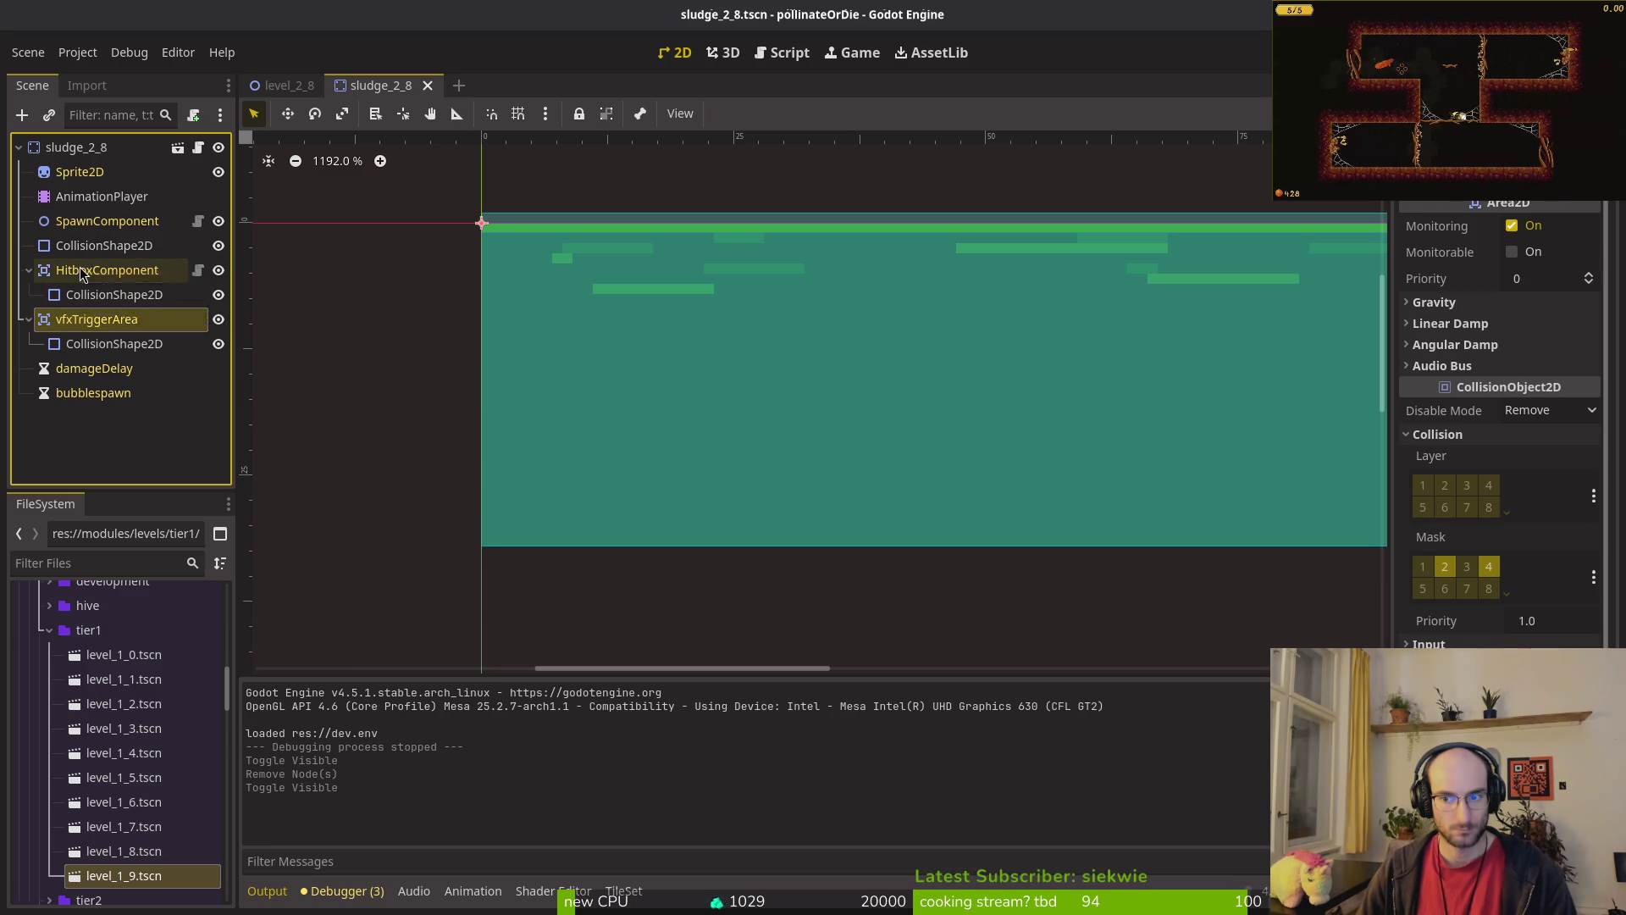
{"action": "left_click", "coordinate": [82, 271]}
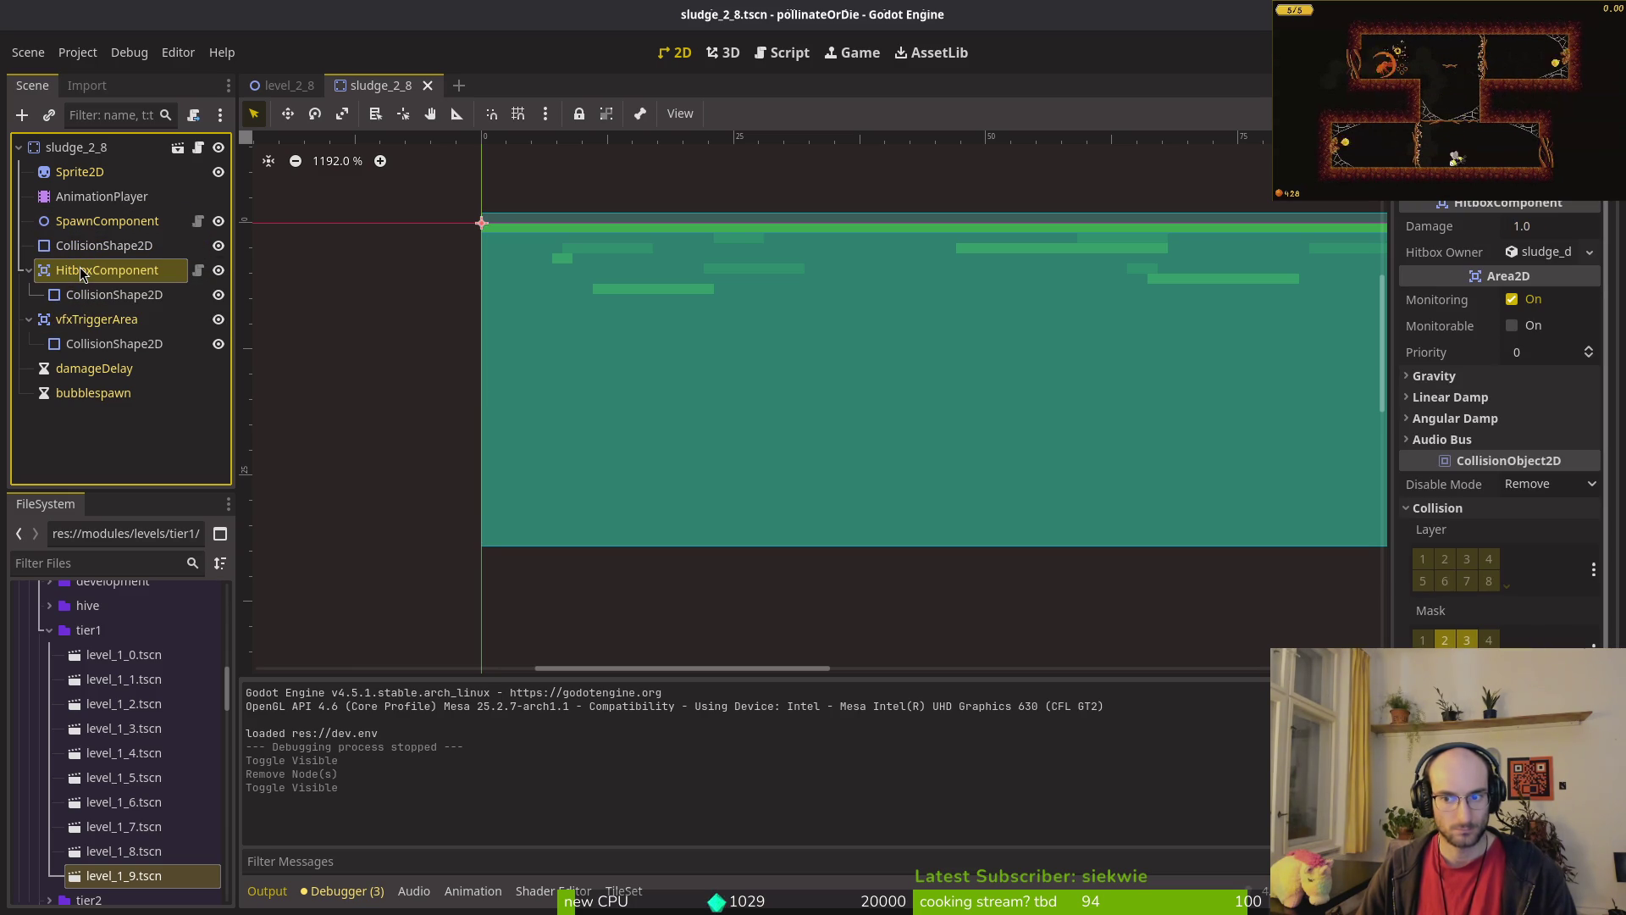
{"action": "left_click", "coordinate": [92, 159]}
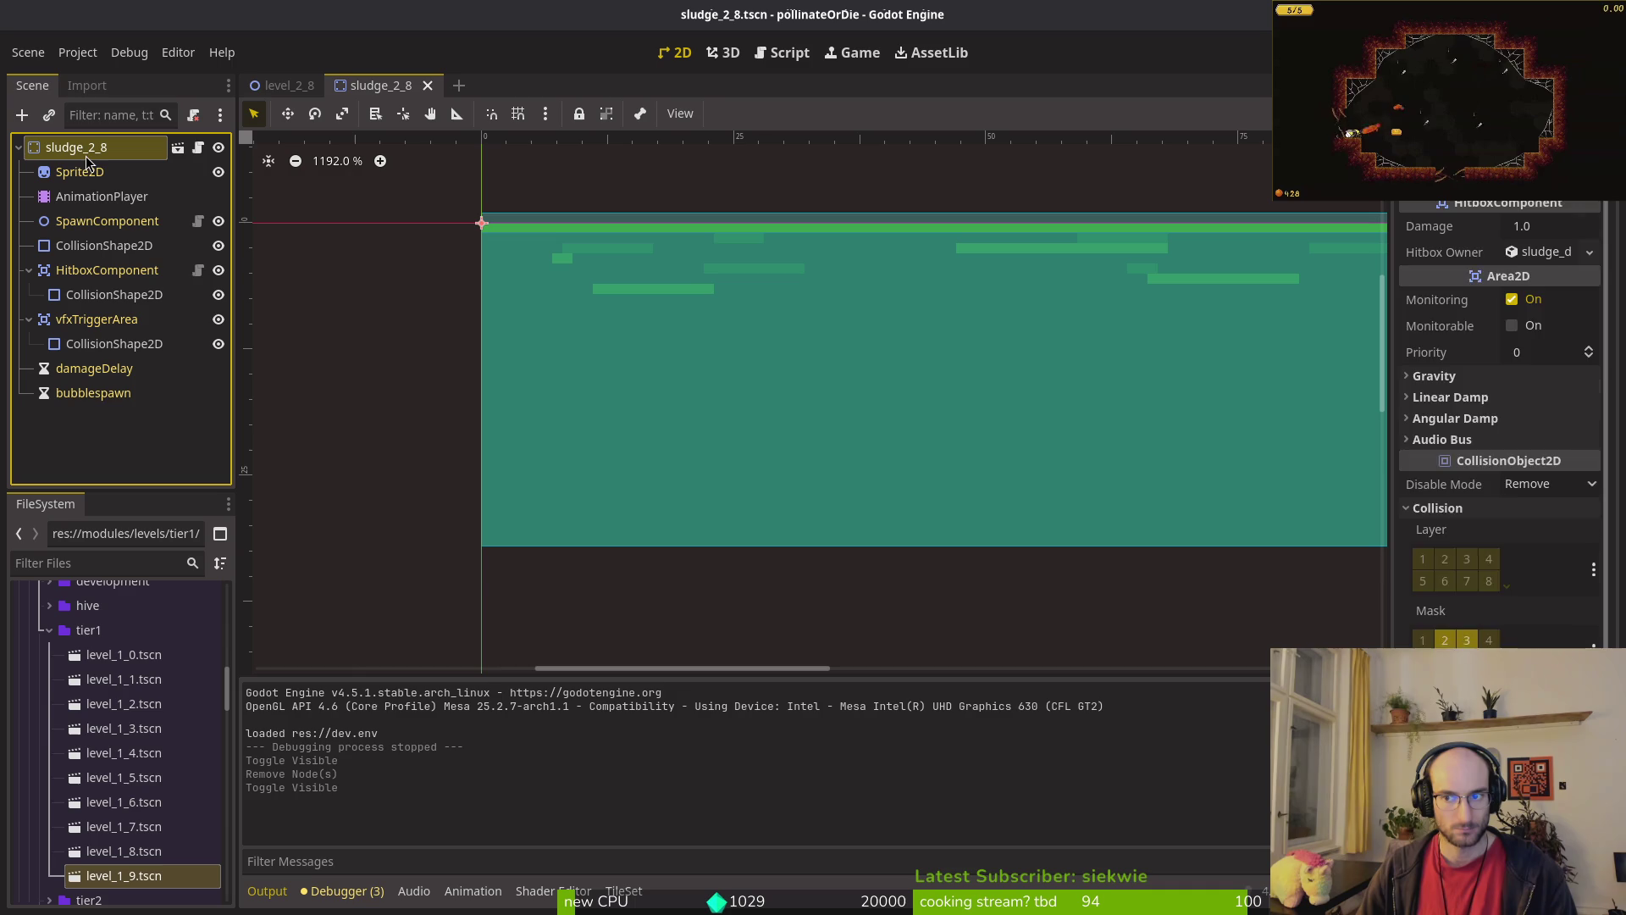
{"action": "left_click", "coordinate": [29, 320]}
{"action": "key", "text": "F5"}
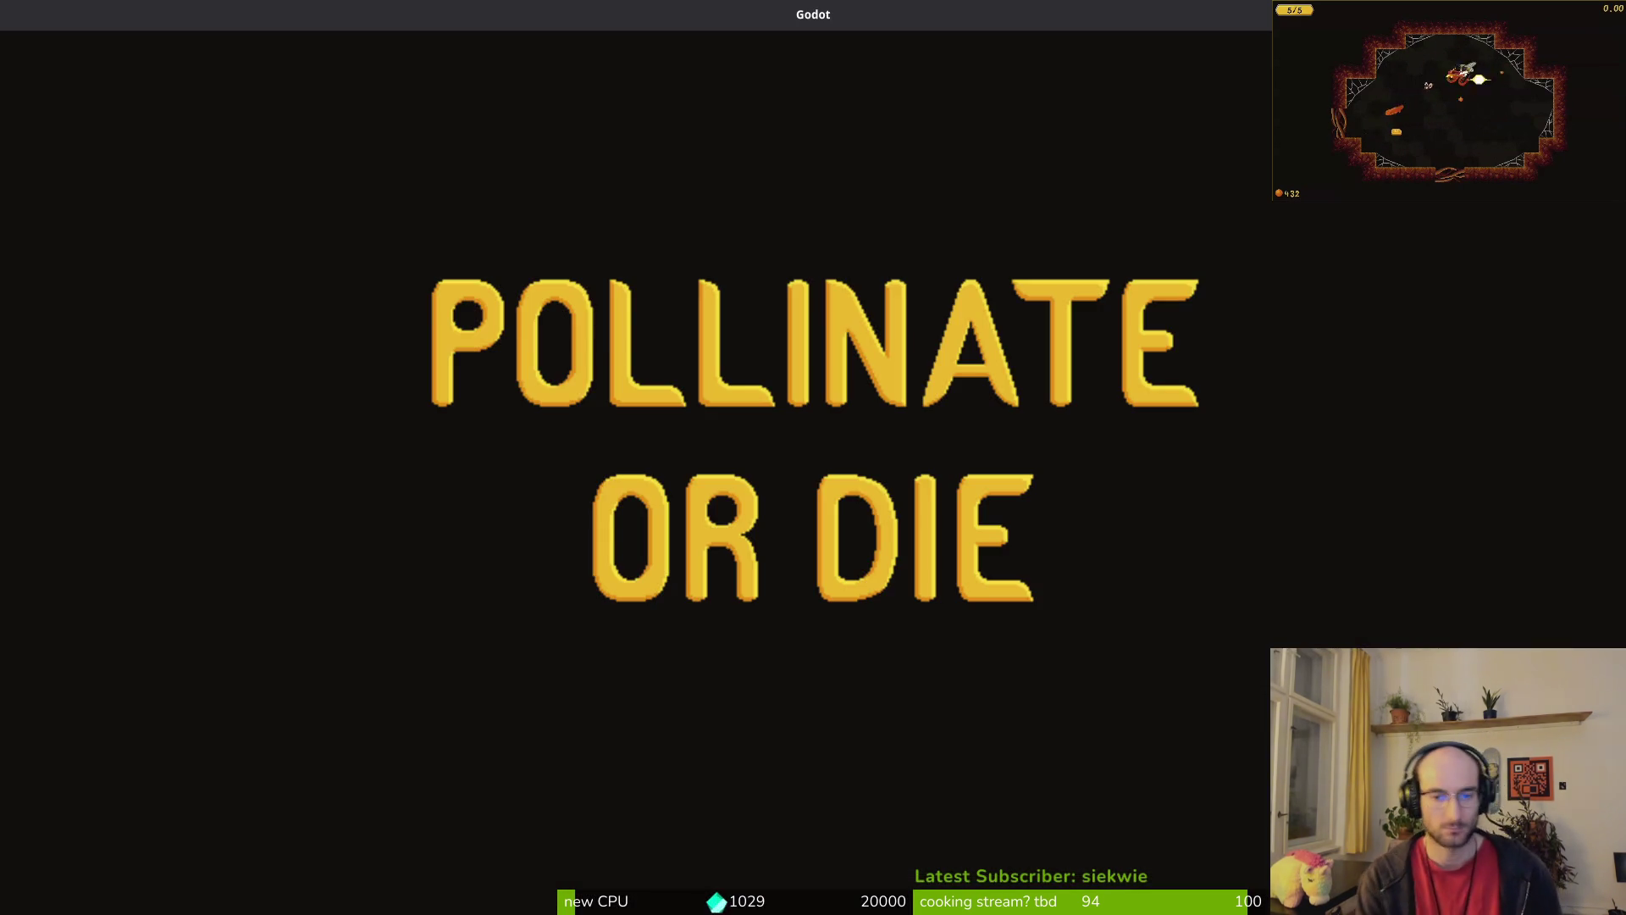
{"action": "key", "text": "Return"}
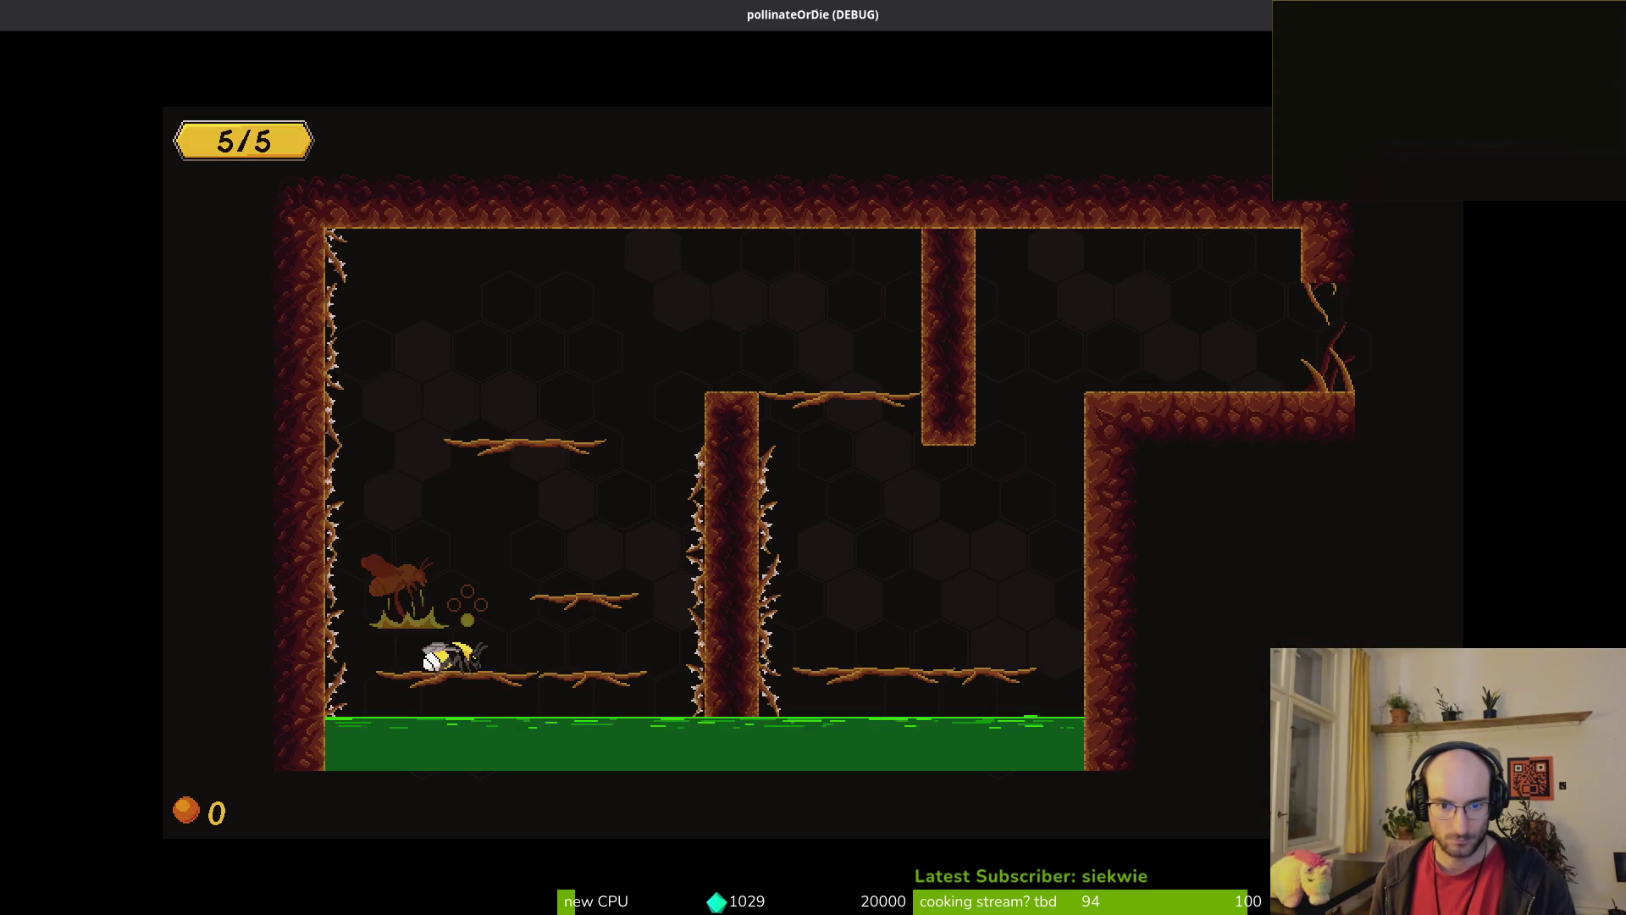
{"action": "key", "text": "Right"}
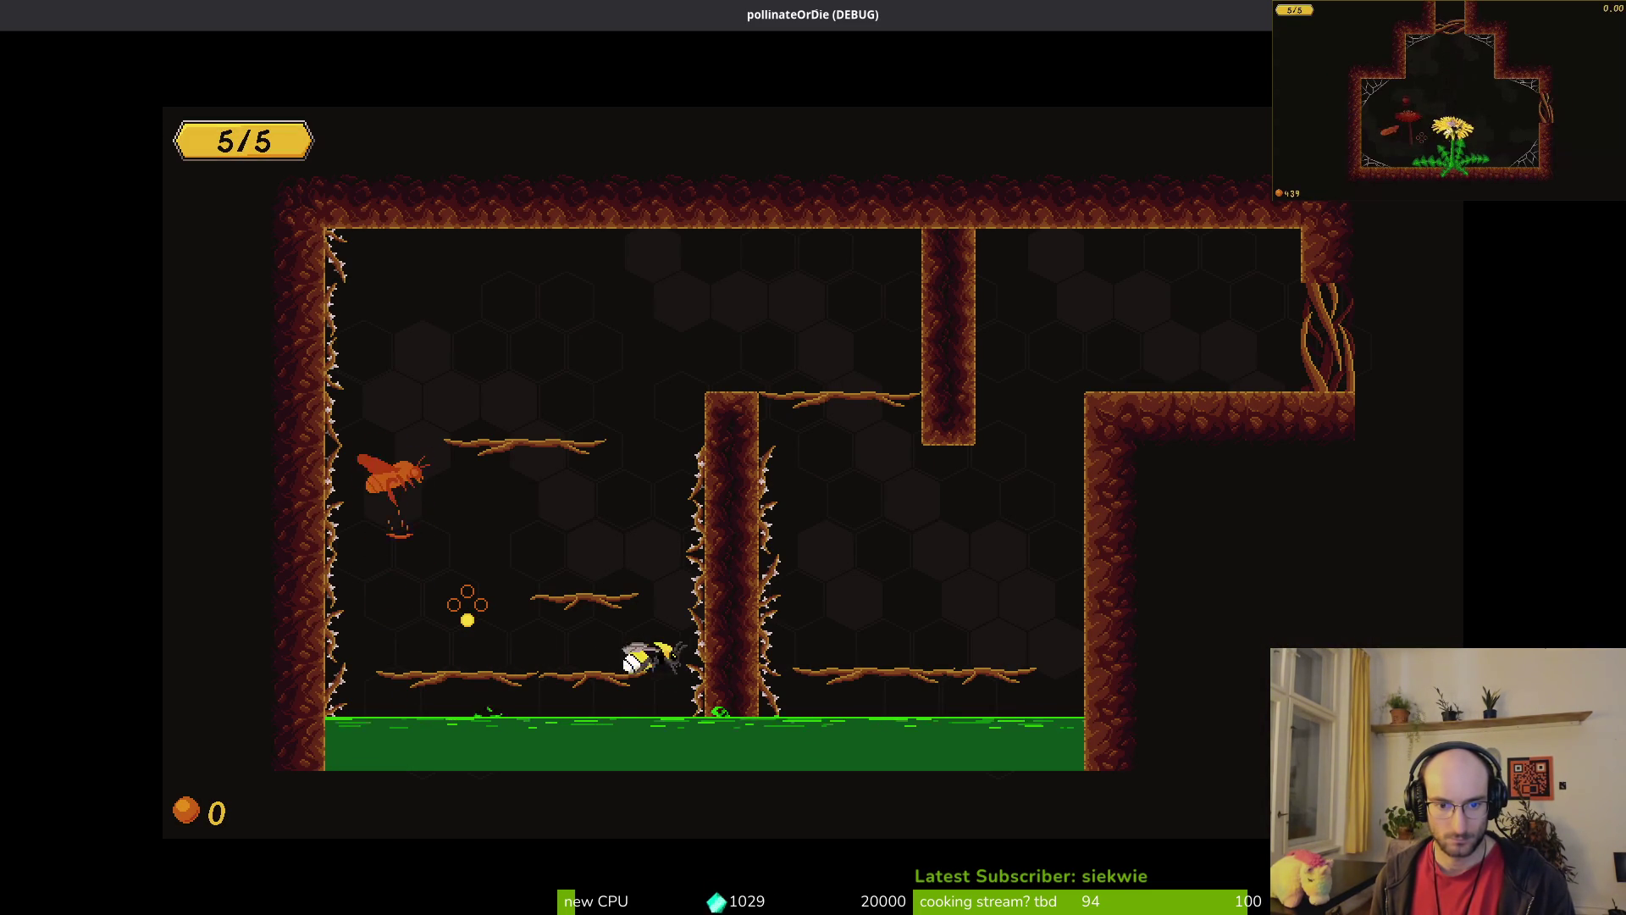
{"action": "key", "text": "Right"}
{"action": "key", "text": "Left"}
{"action": "key", "text": "Up"}
{"action": "key", "text": "Up"}
{"action": "key", "text": "Up"}
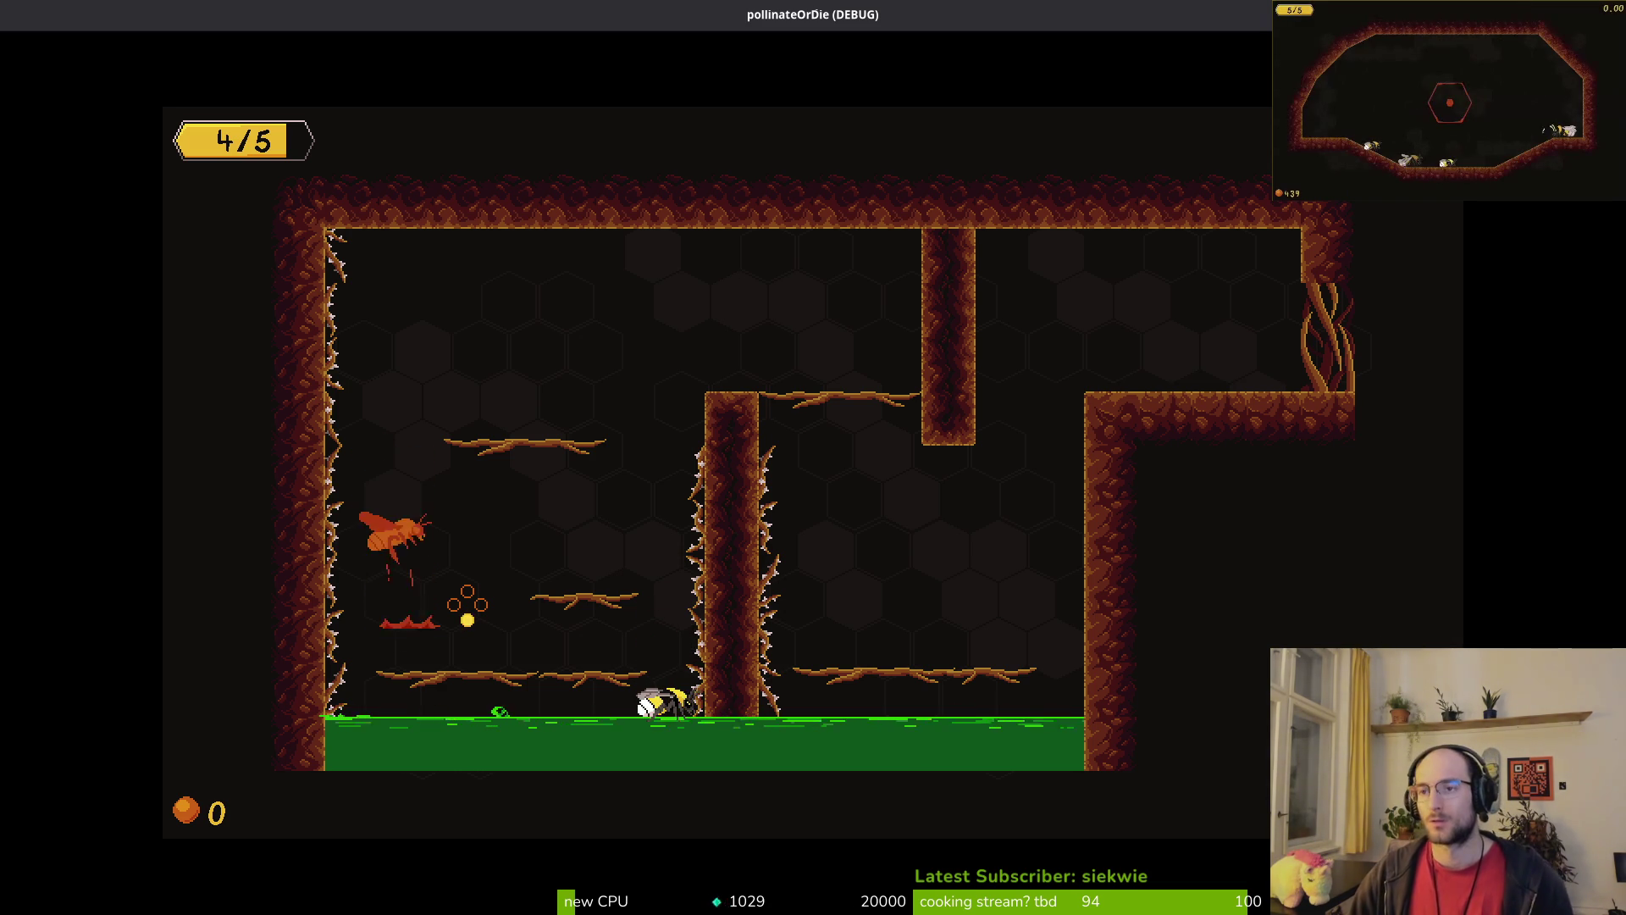
{"action": "key", "text": "F8"}
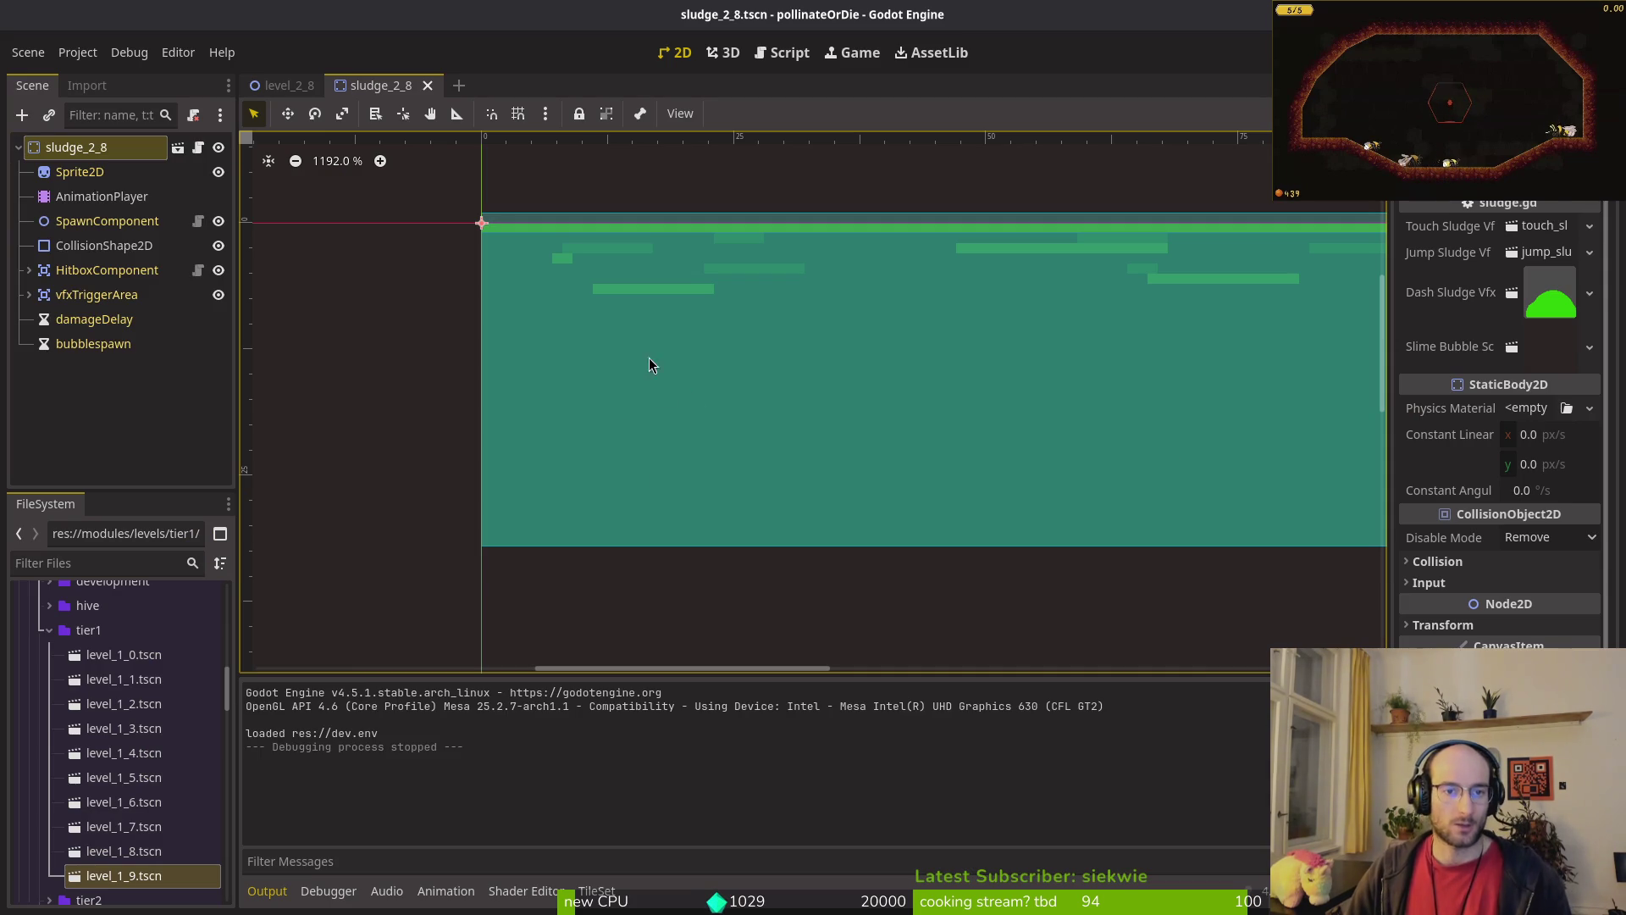
Step: Open sludge.tscn and inspect its vfxTriggerArea and HitboxComponent properties
{"action": "left_click", "coordinate": [666, 354]}
{"action": "scroll", "coordinate": [739, 370], "scroll_direction": "down", "scroll_amount": 5}
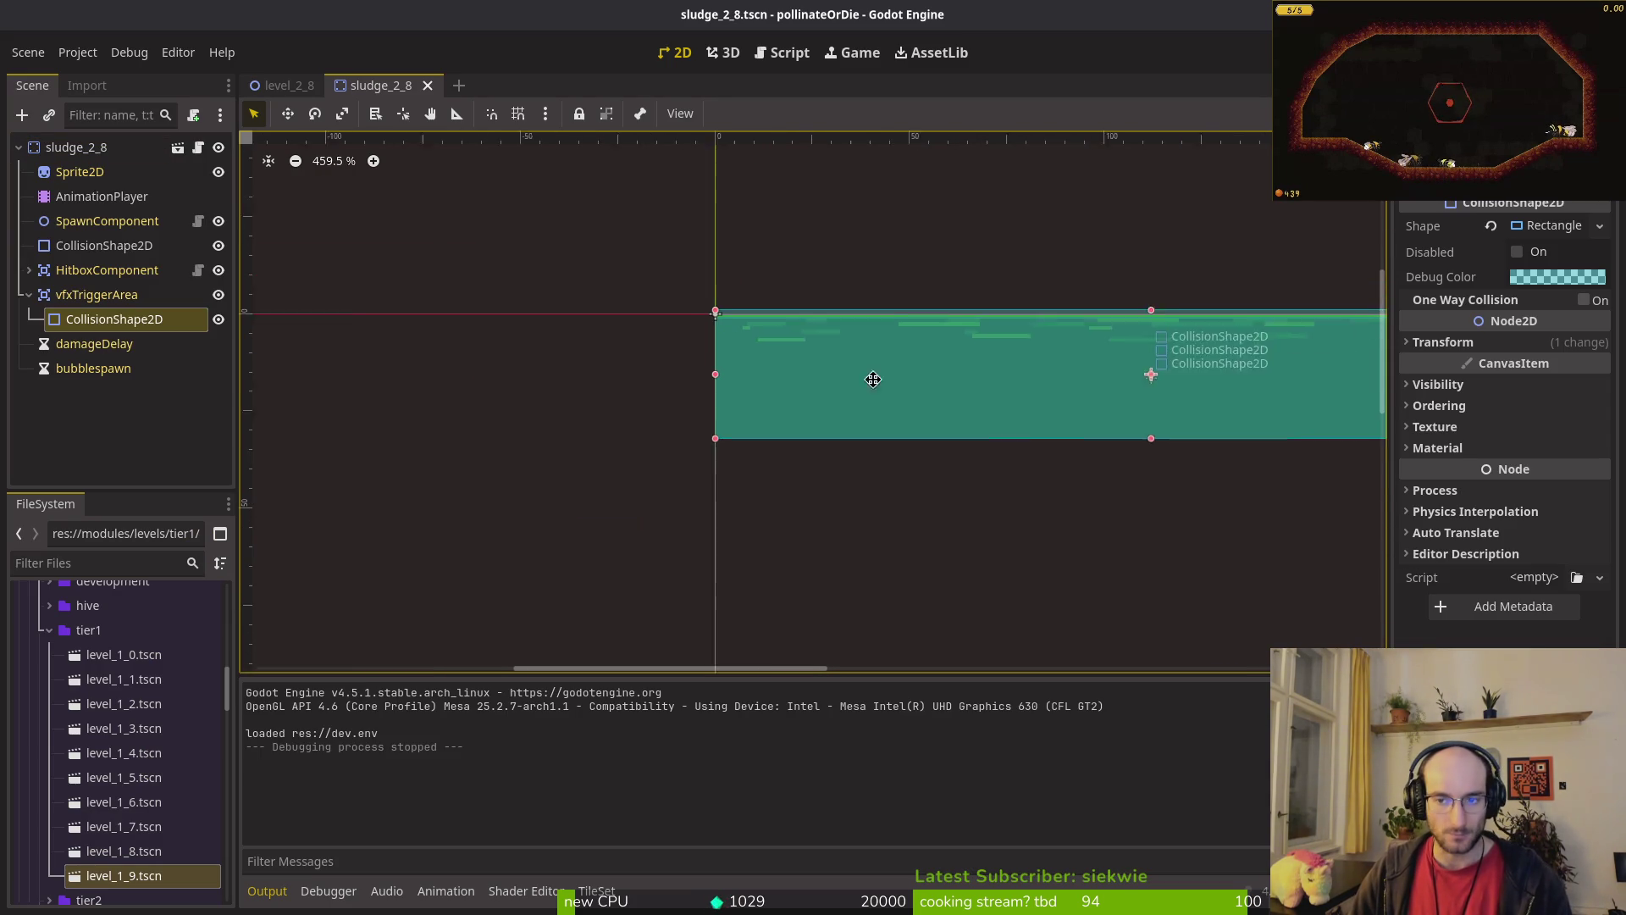
{"action": "key", "text": "alt+shift+o"}
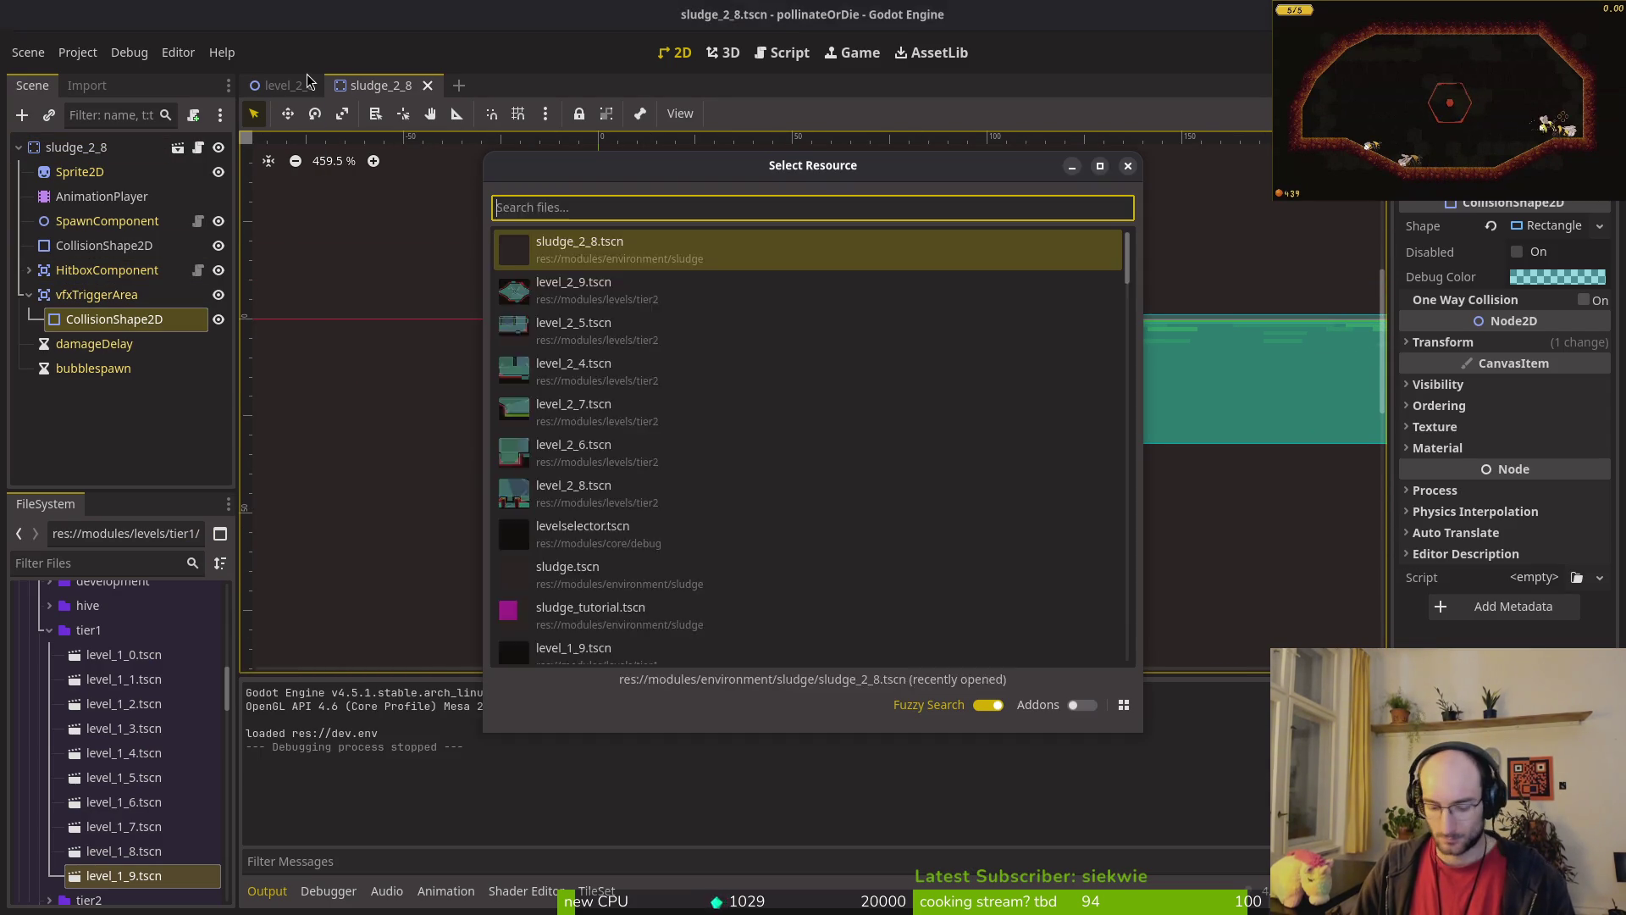
{"action": "type", "text": "slu"}
{"action": "type", "text": "dge.tscn"}
{"action": "key", "text": "Down"}
{"action": "key", "text": "Down"}
{"action": "key", "text": "Down"}
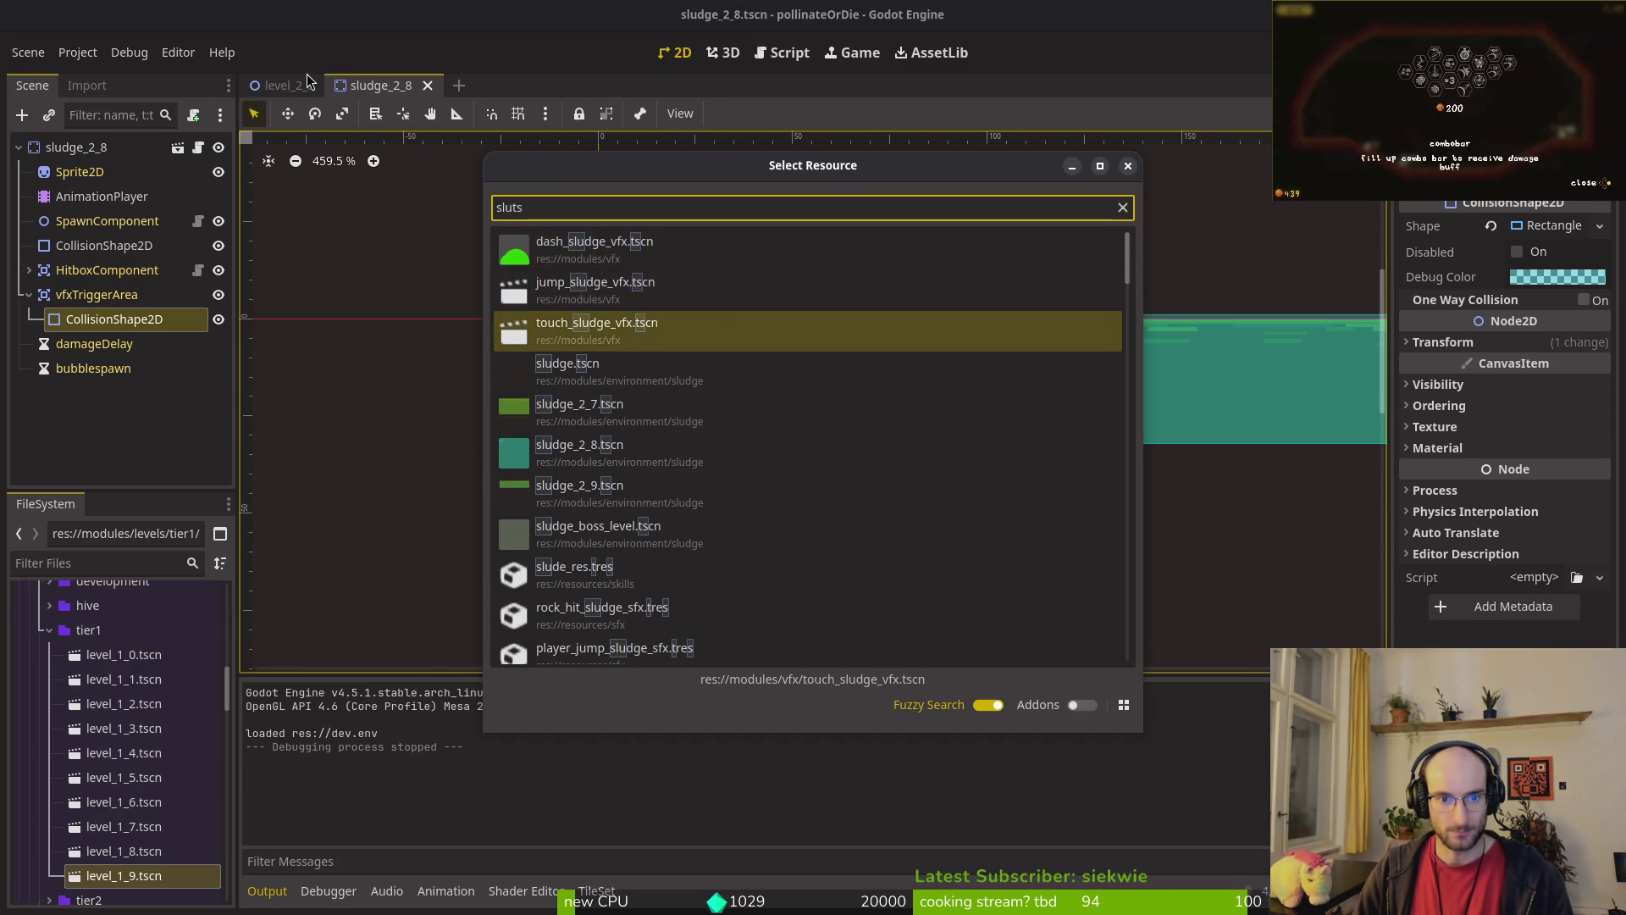
{"action": "key", "text": "Return"}
{"action": "left_click", "coordinate": [94, 246]}
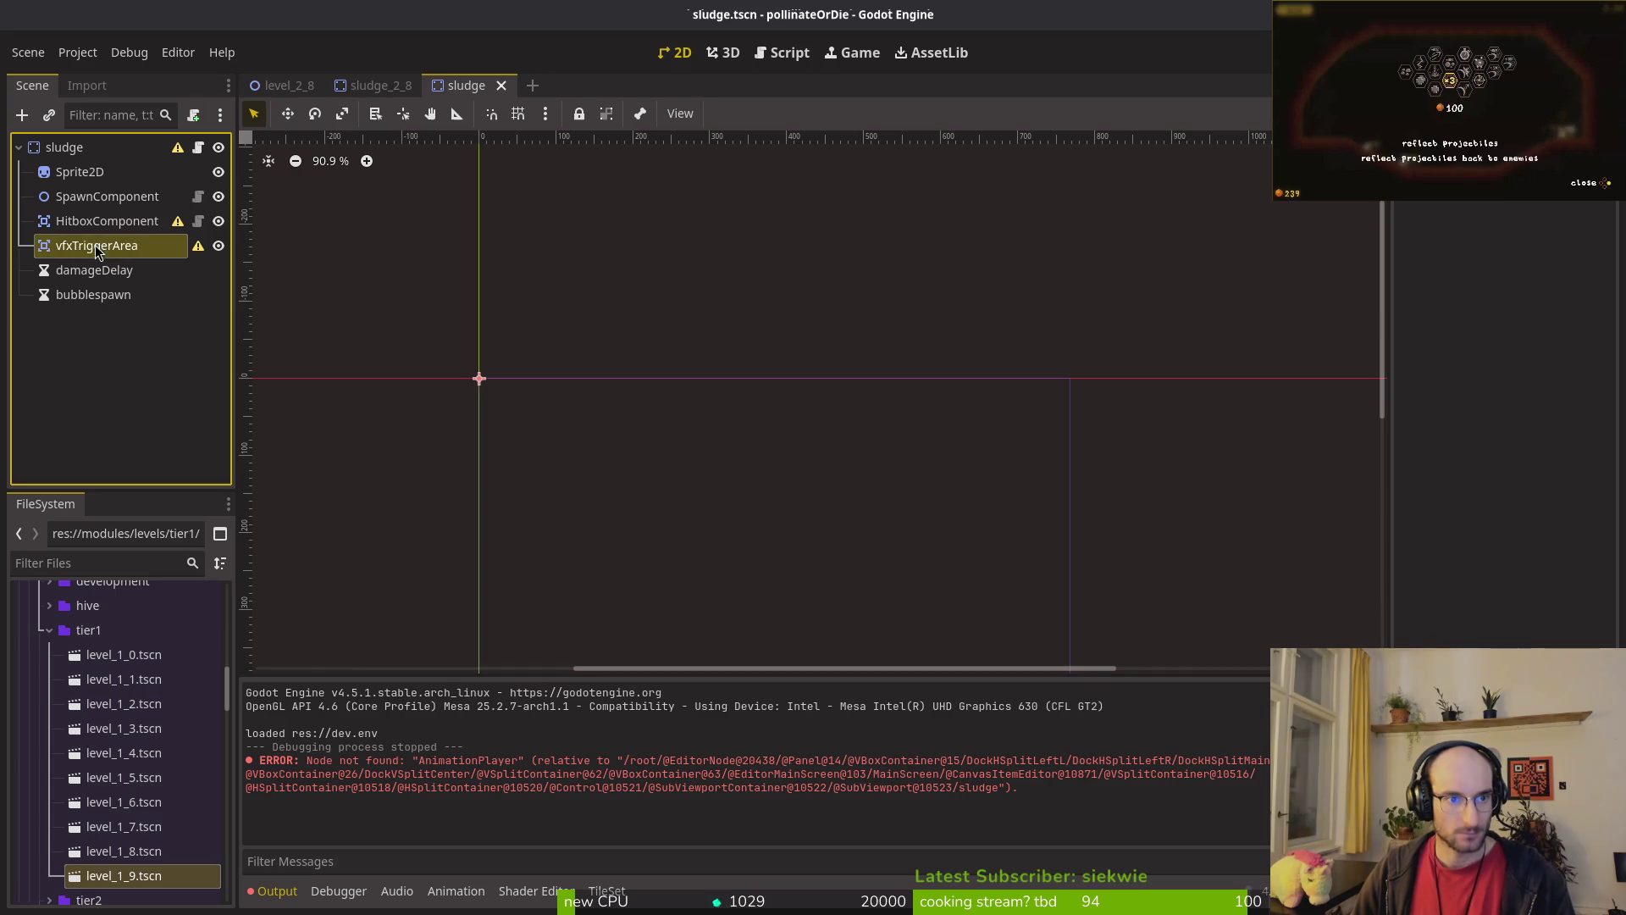
{"action": "left_click", "coordinate": [103, 227]}
{"action": "key", "text": "Up"}
{"action": "key", "text": "Up"}
{"action": "key", "text": "Up"}
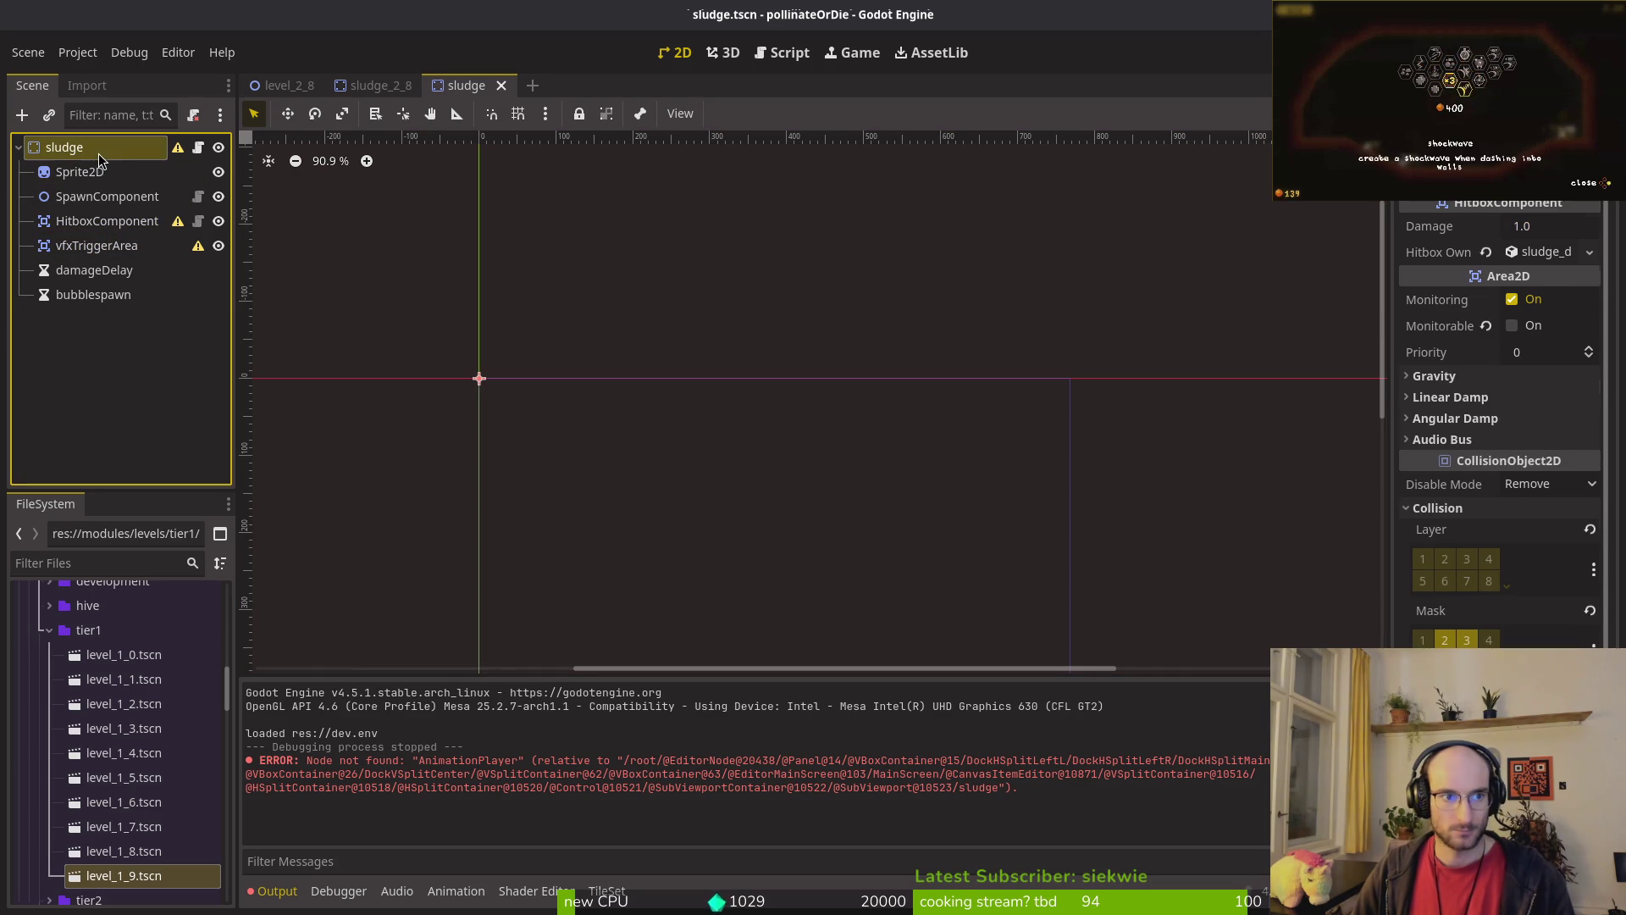
Step: Search 'sludtut' and open sludge_tutorial.tscn
{"action": "key", "text": "alt+shift+o"}
{"action": "type", "text": "sludtut"}
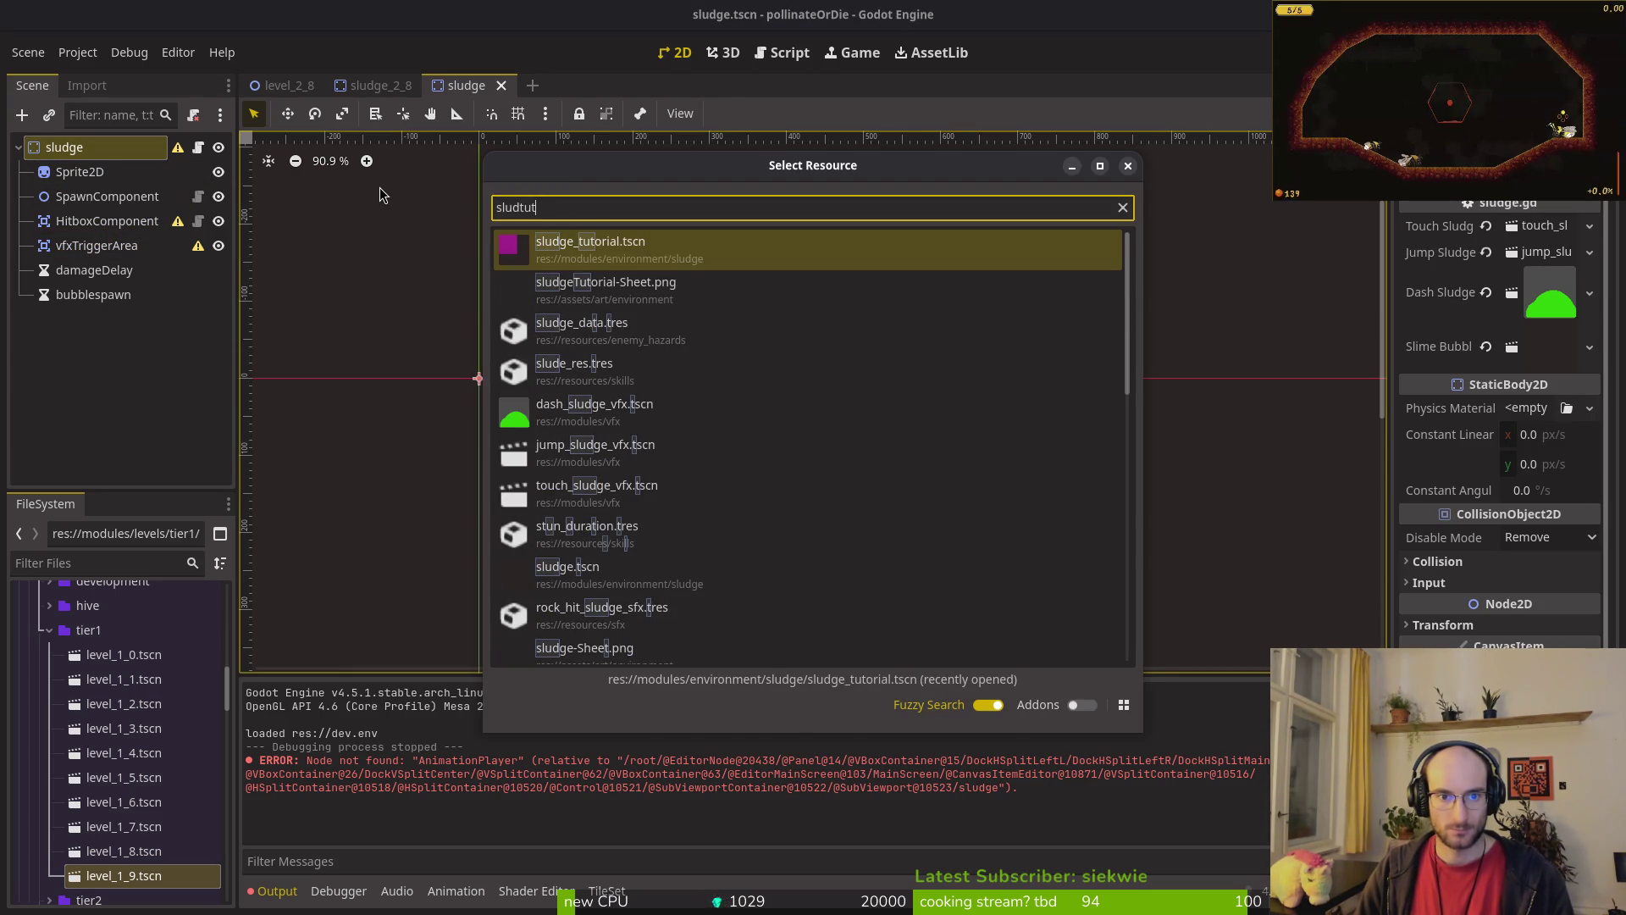
{"action": "key", "text": "Return"}
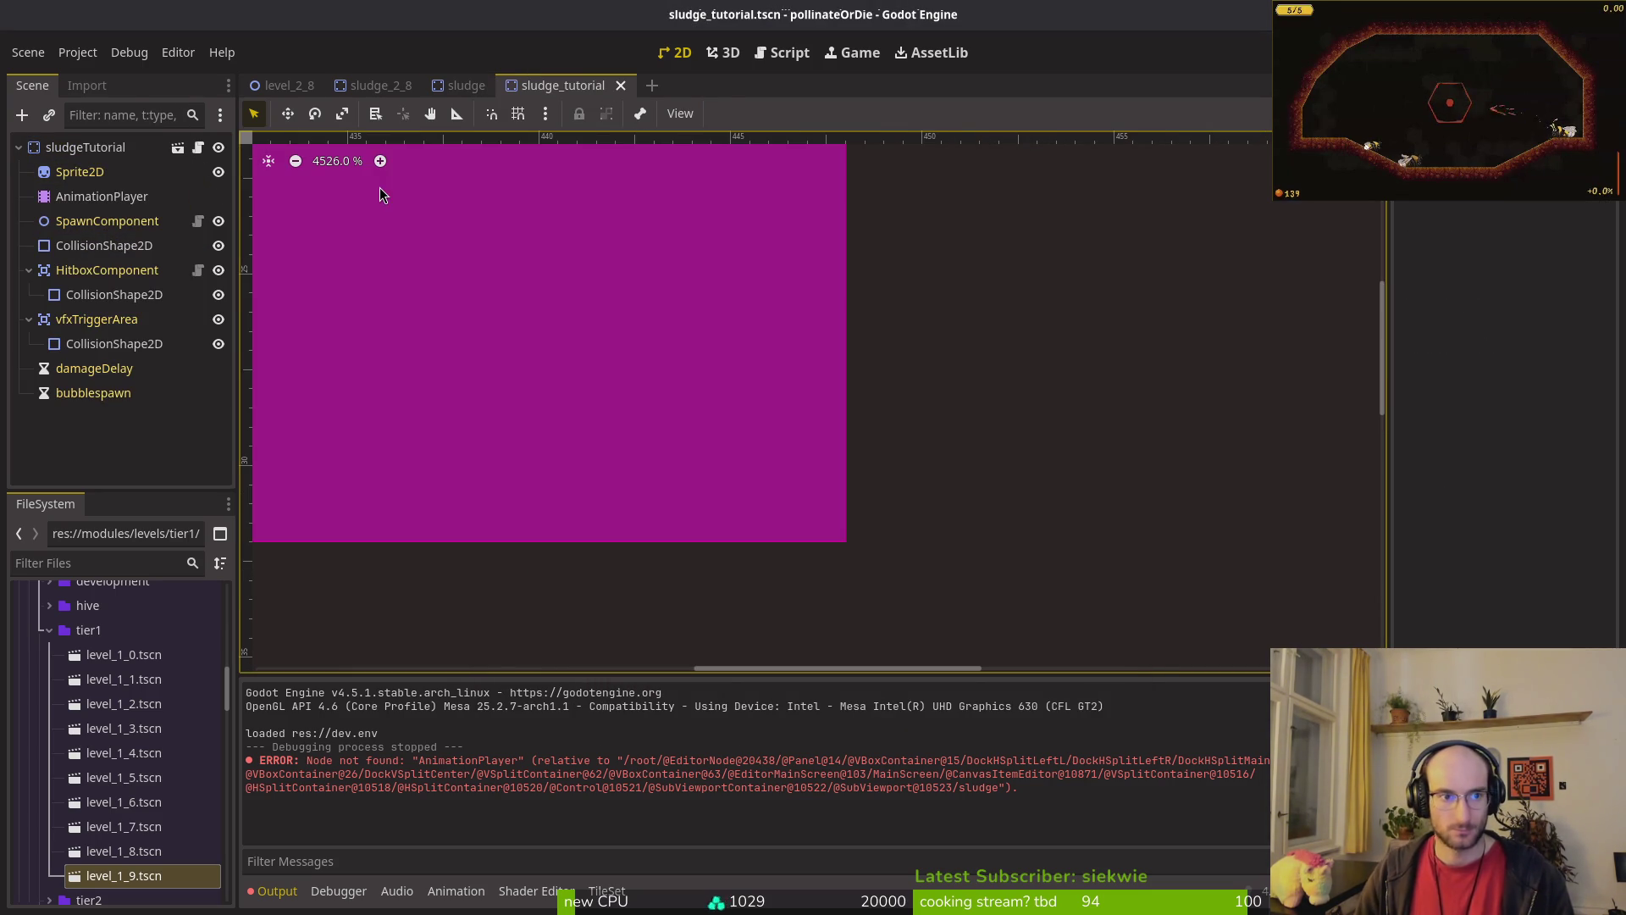
Step: Compare the sludge tutorial's hitbox, vfx trigger and main collision shapes' sizes and positions
{"action": "left_click", "coordinate": [120, 295]}
{"action": "scroll", "coordinate": [699, 340], "scroll_direction": "down", "scroll_amount": 2}
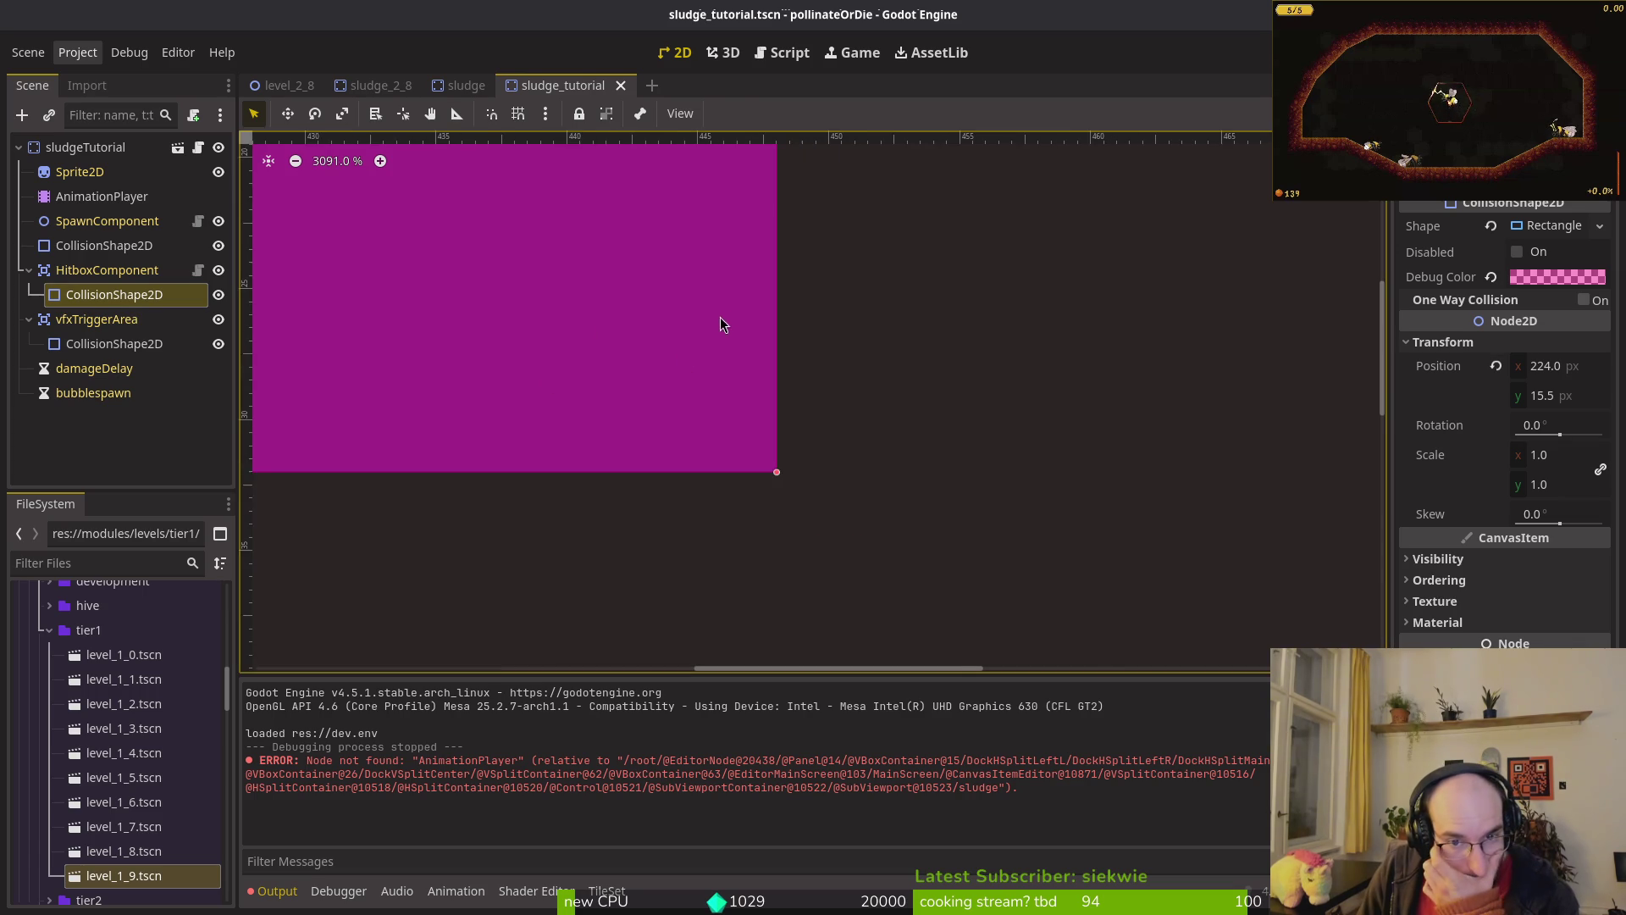
{"action": "scroll", "coordinate": [736, 373], "scroll_direction": "up", "scroll_amount": 1}
{"action": "scroll", "coordinate": [718, 359], "scroll_direction": "down", "scroll_amount": 12}
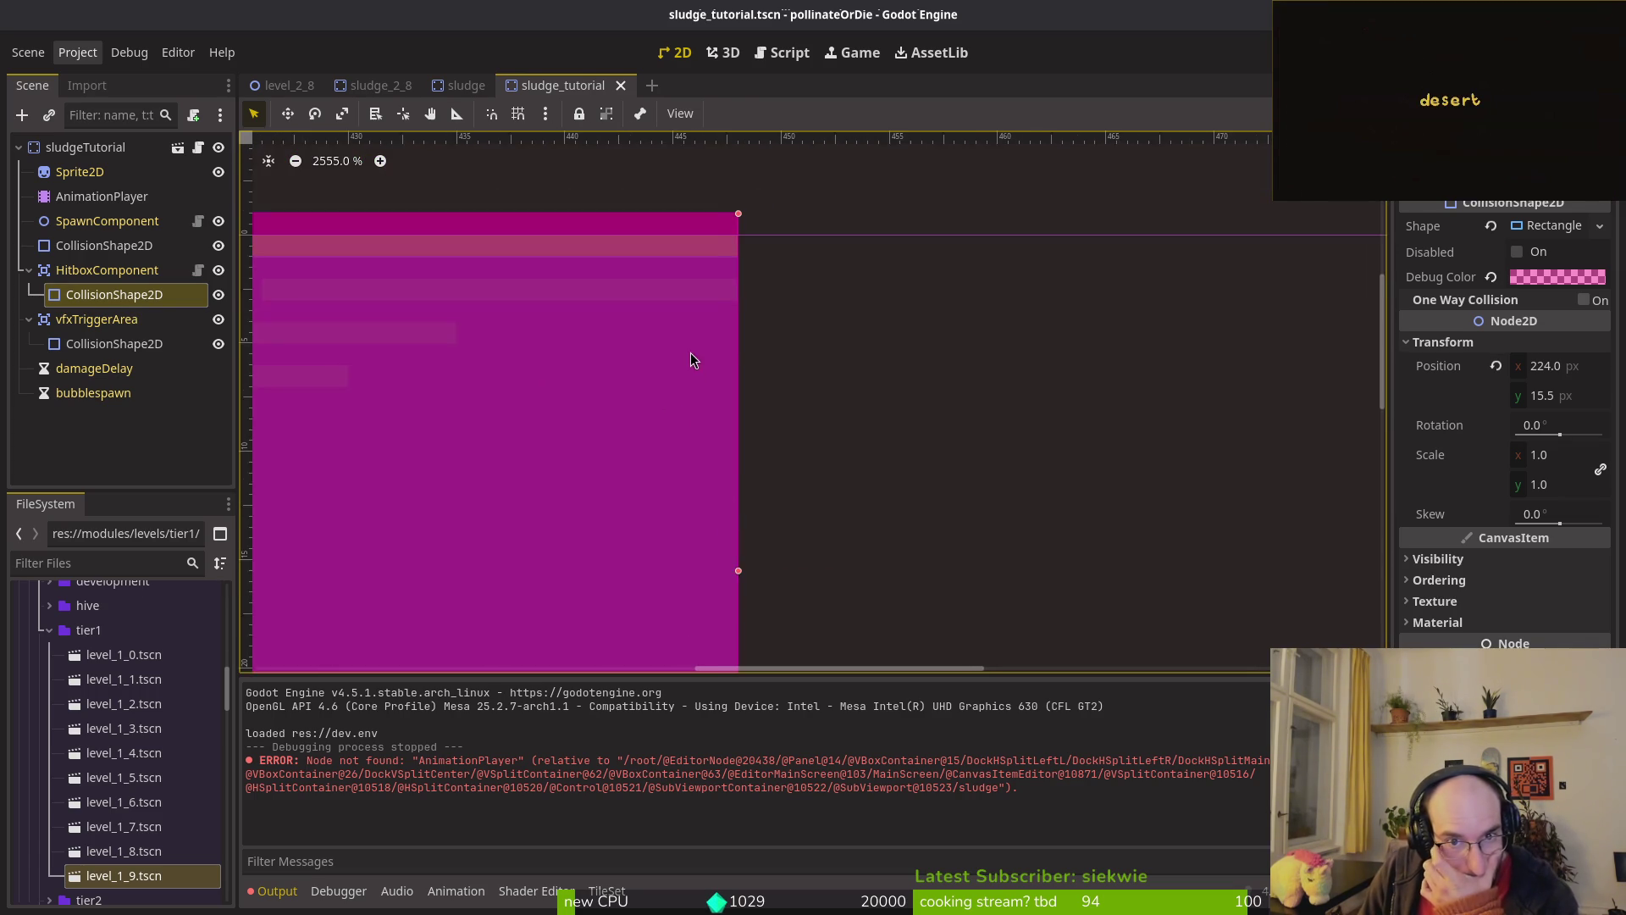
{"action": "left_click", "coordinate": [136, 345]}
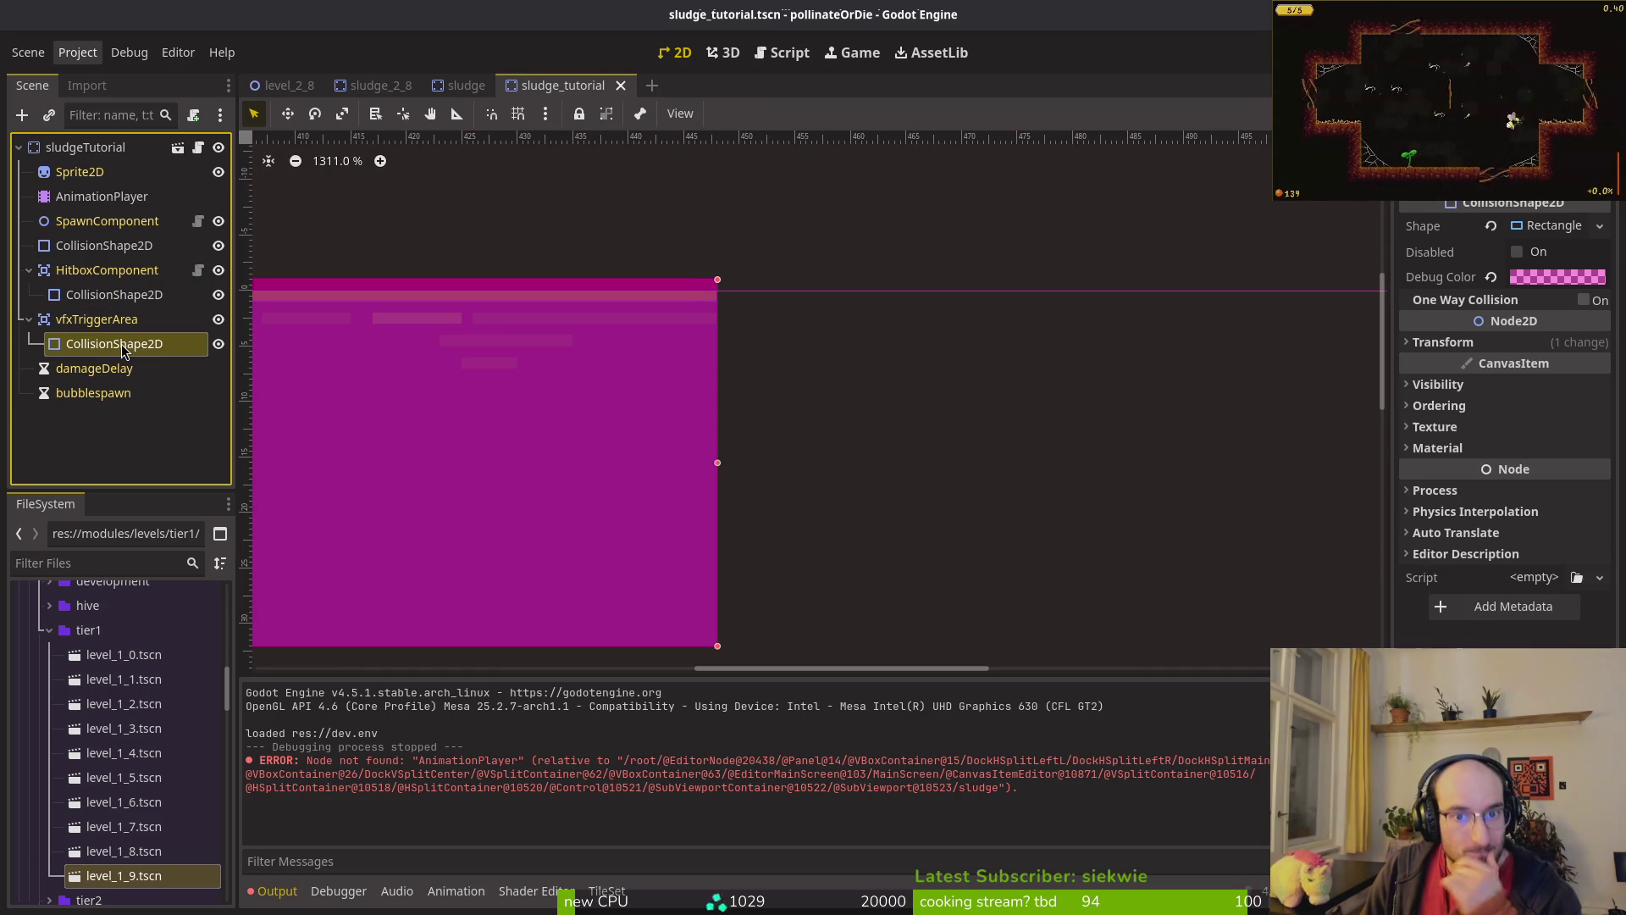
{"action": "left_click", "coordinate": [105, 298]}
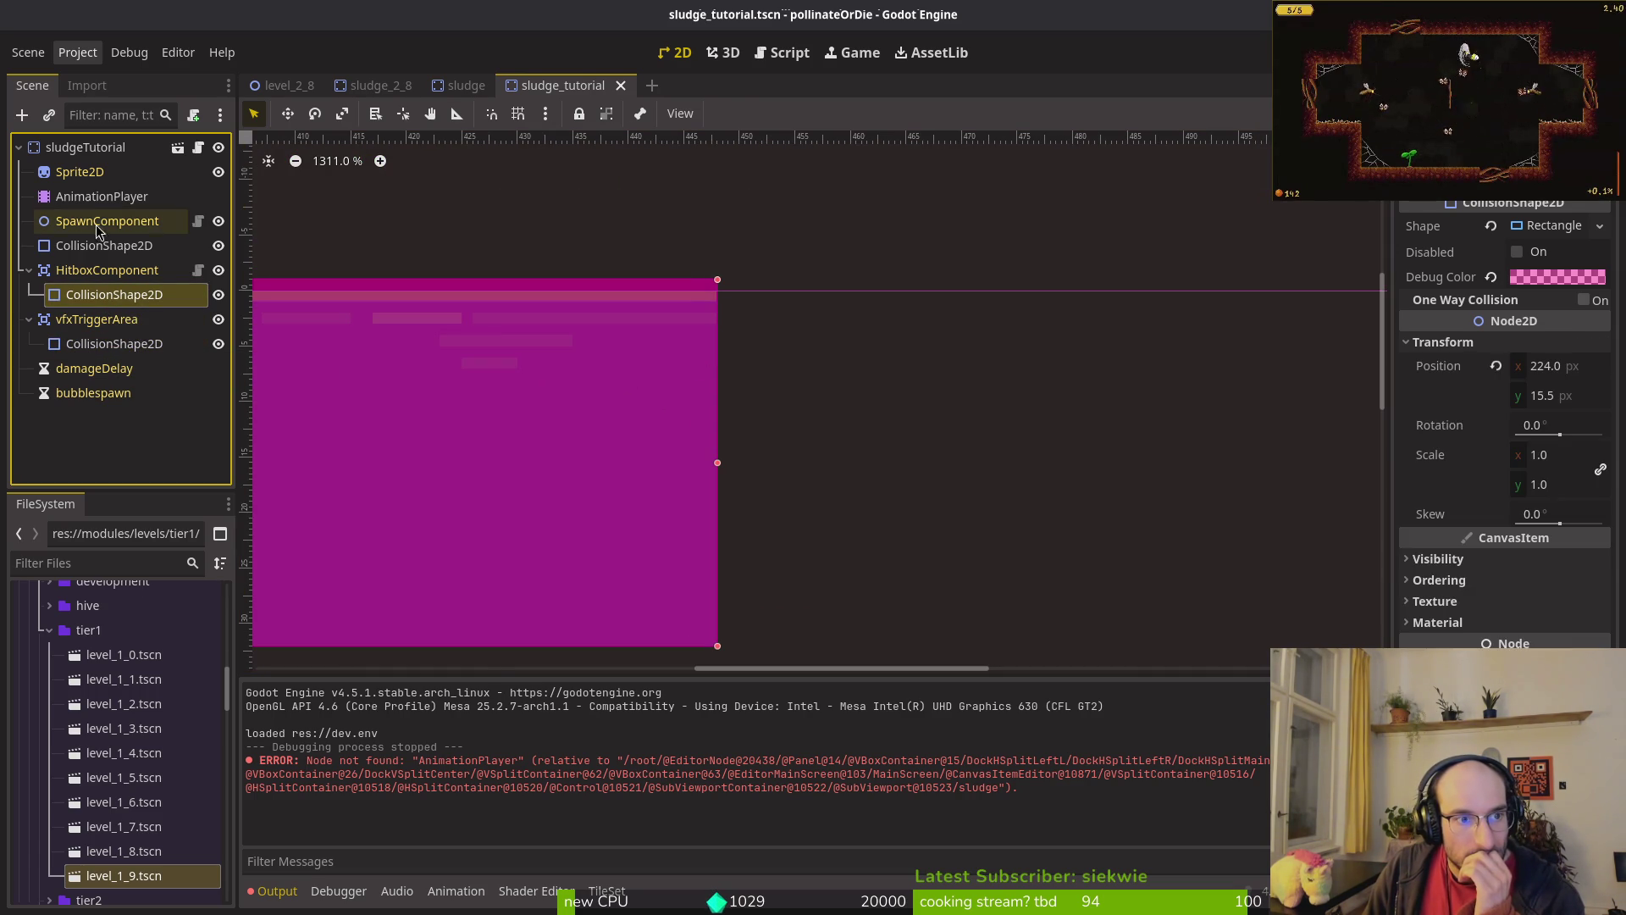
{"action": "left_click", "coordinate": [95, 247]}
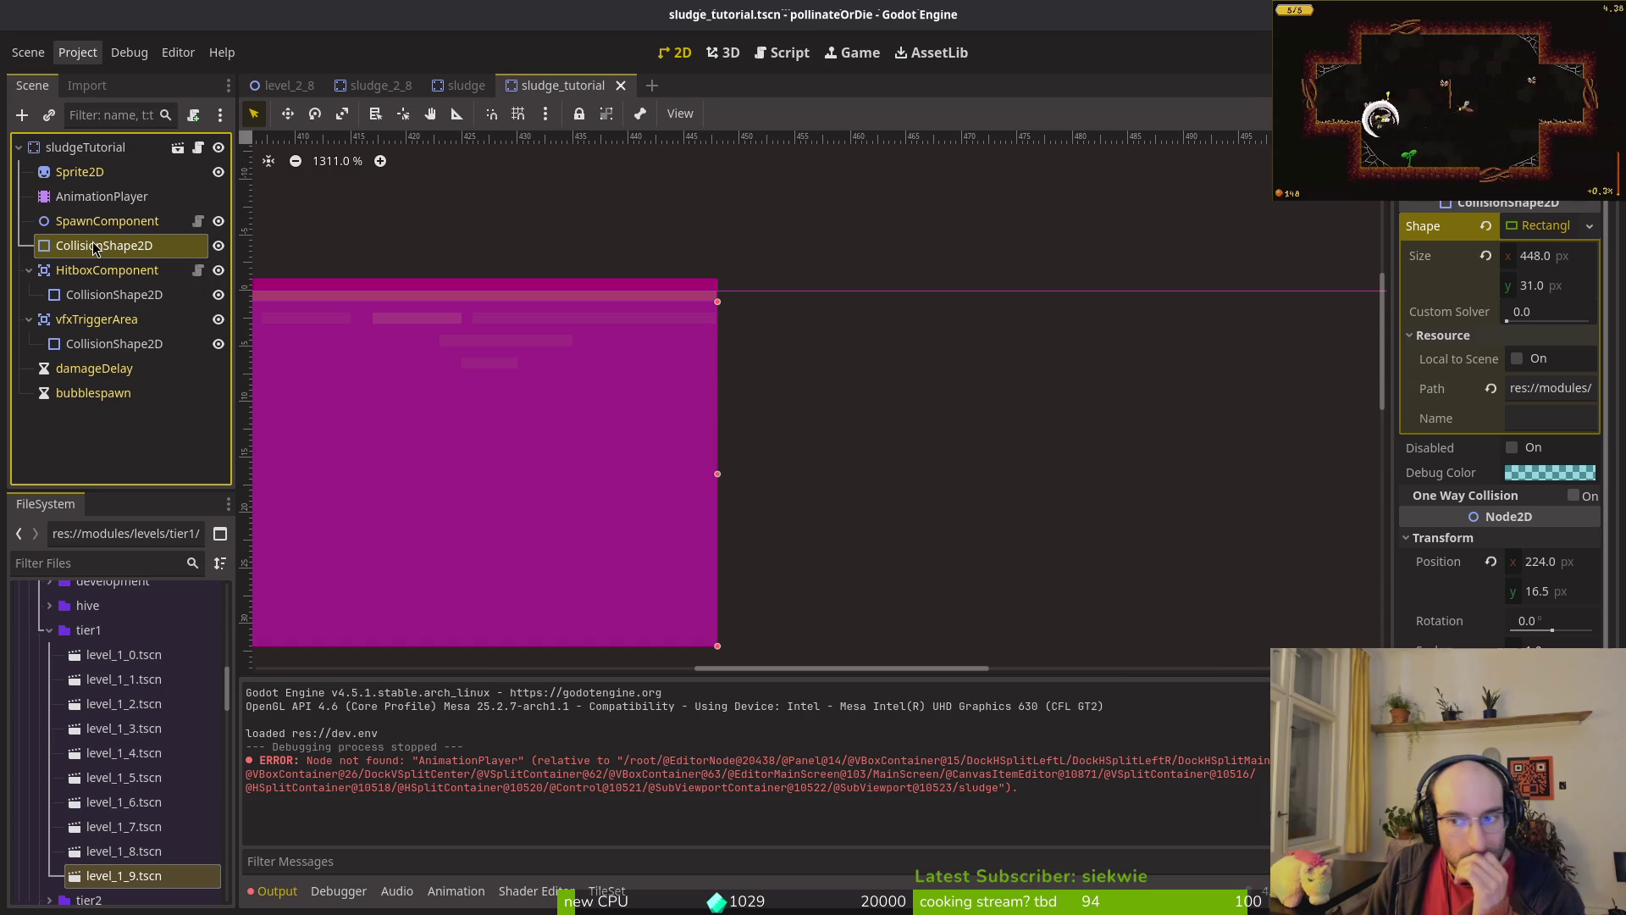
{"action": "left_click", "coordinate": [112, 344]}
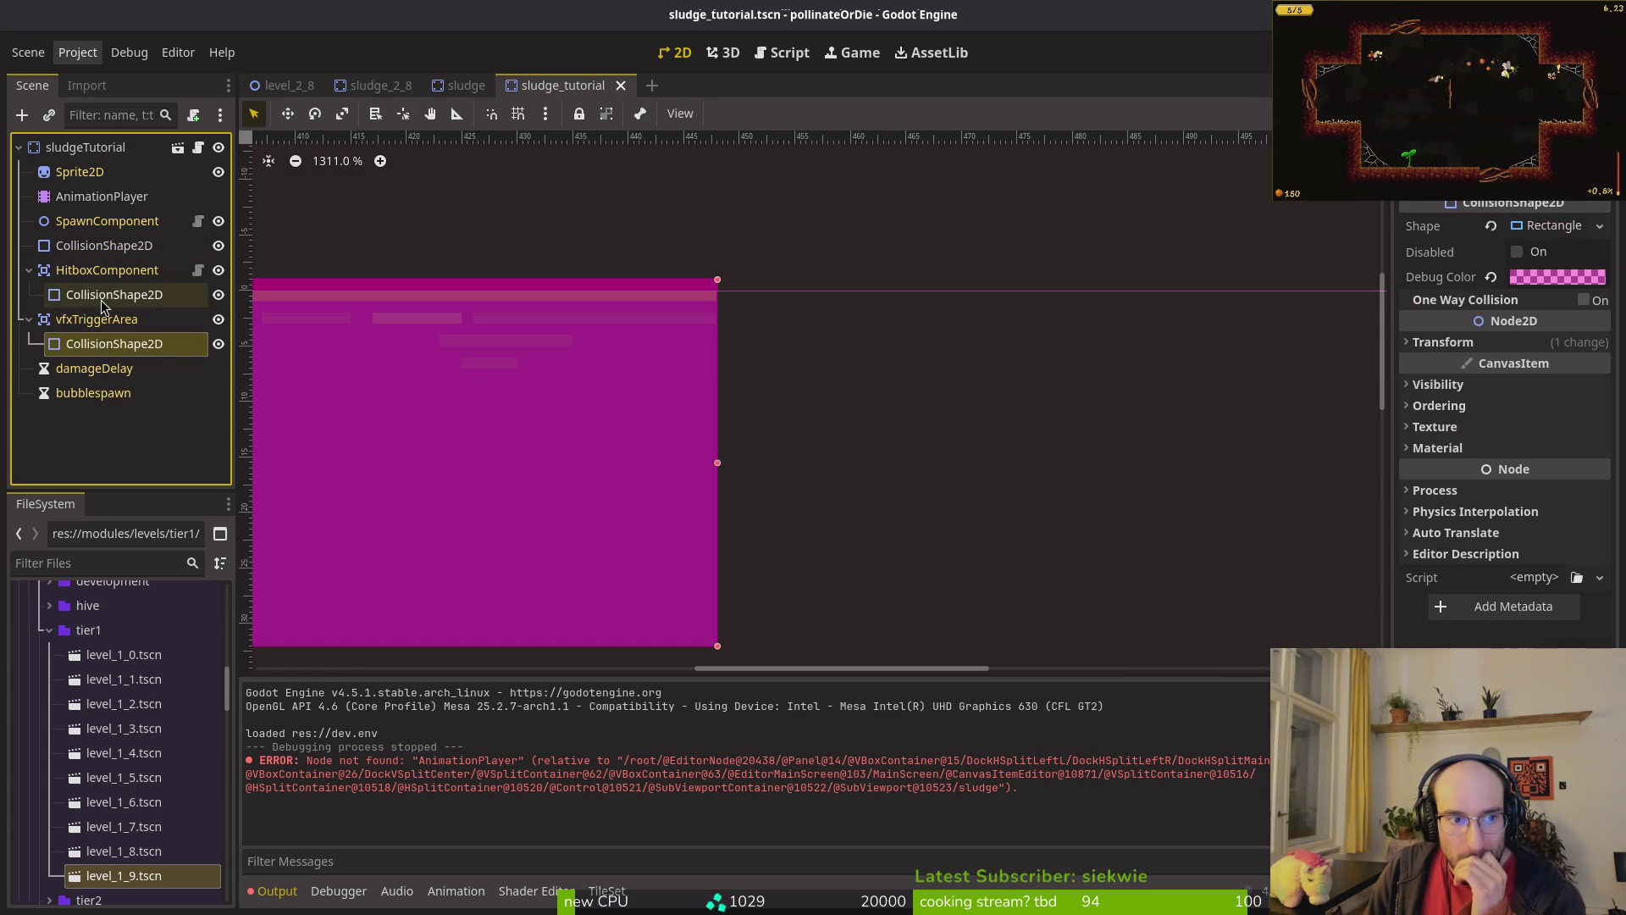
{"action": "left_click", "coordinate": [112, 295]}
Step: Check the sludgeTutorial root and its HitboxComponent's collision layer settings
{"action": "left_click", "coordinate": [63, 145]}
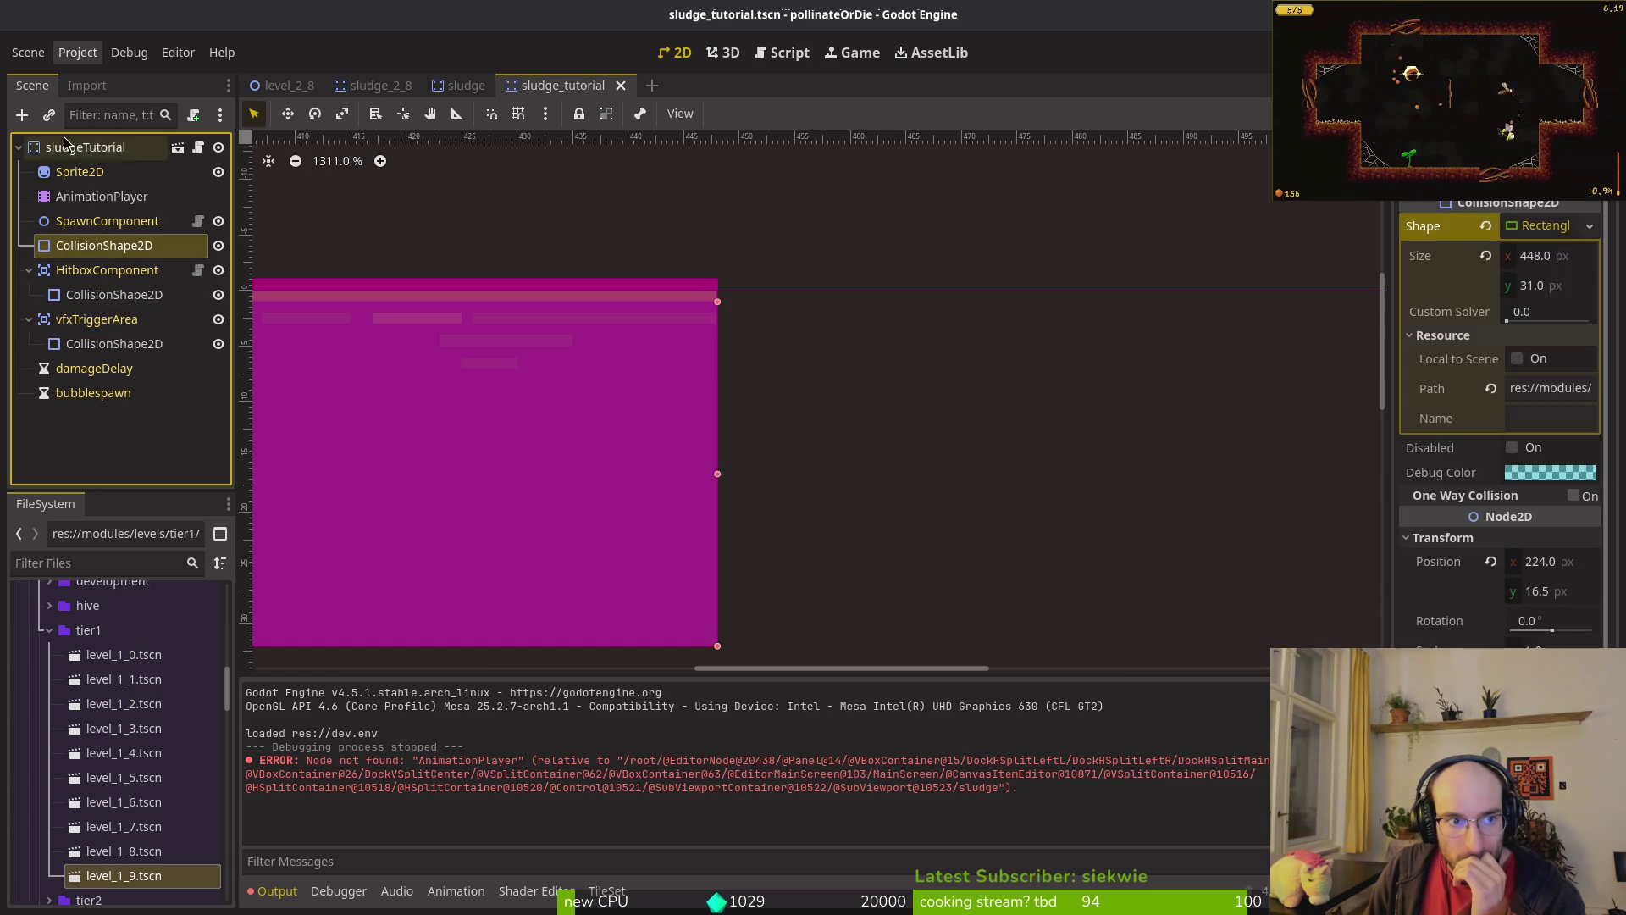
{"action": "left_click", "coordinate": [64, 149]}
{"action": "left_click", "coordinate": [85, 268]}
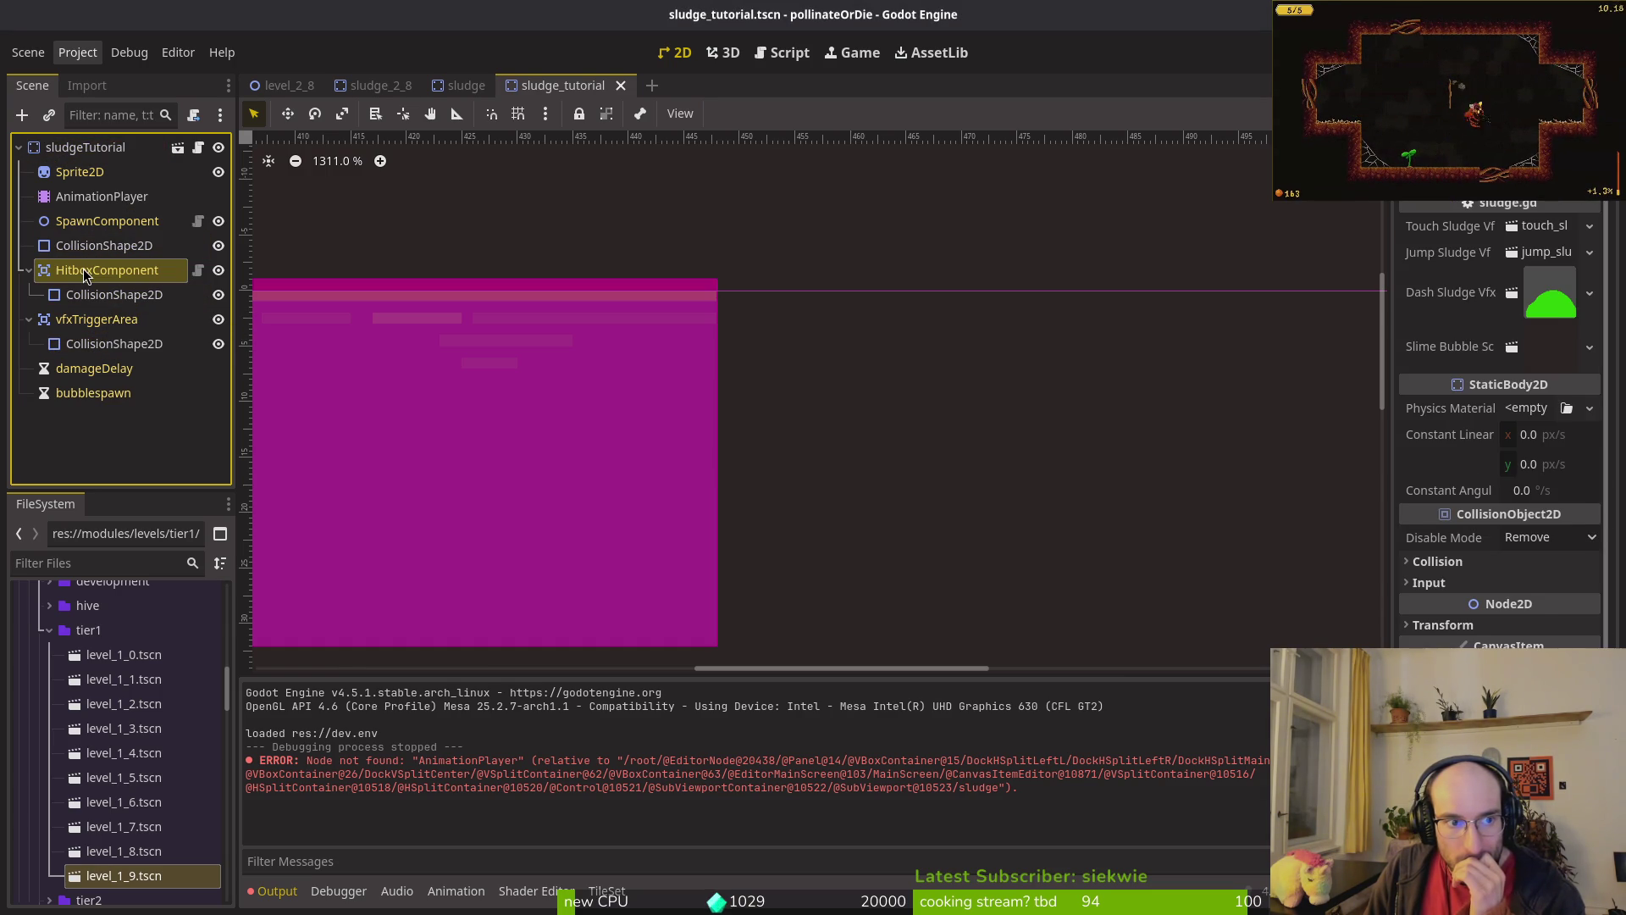
{"action": "left_click", "coordinate": [1482, 508]}
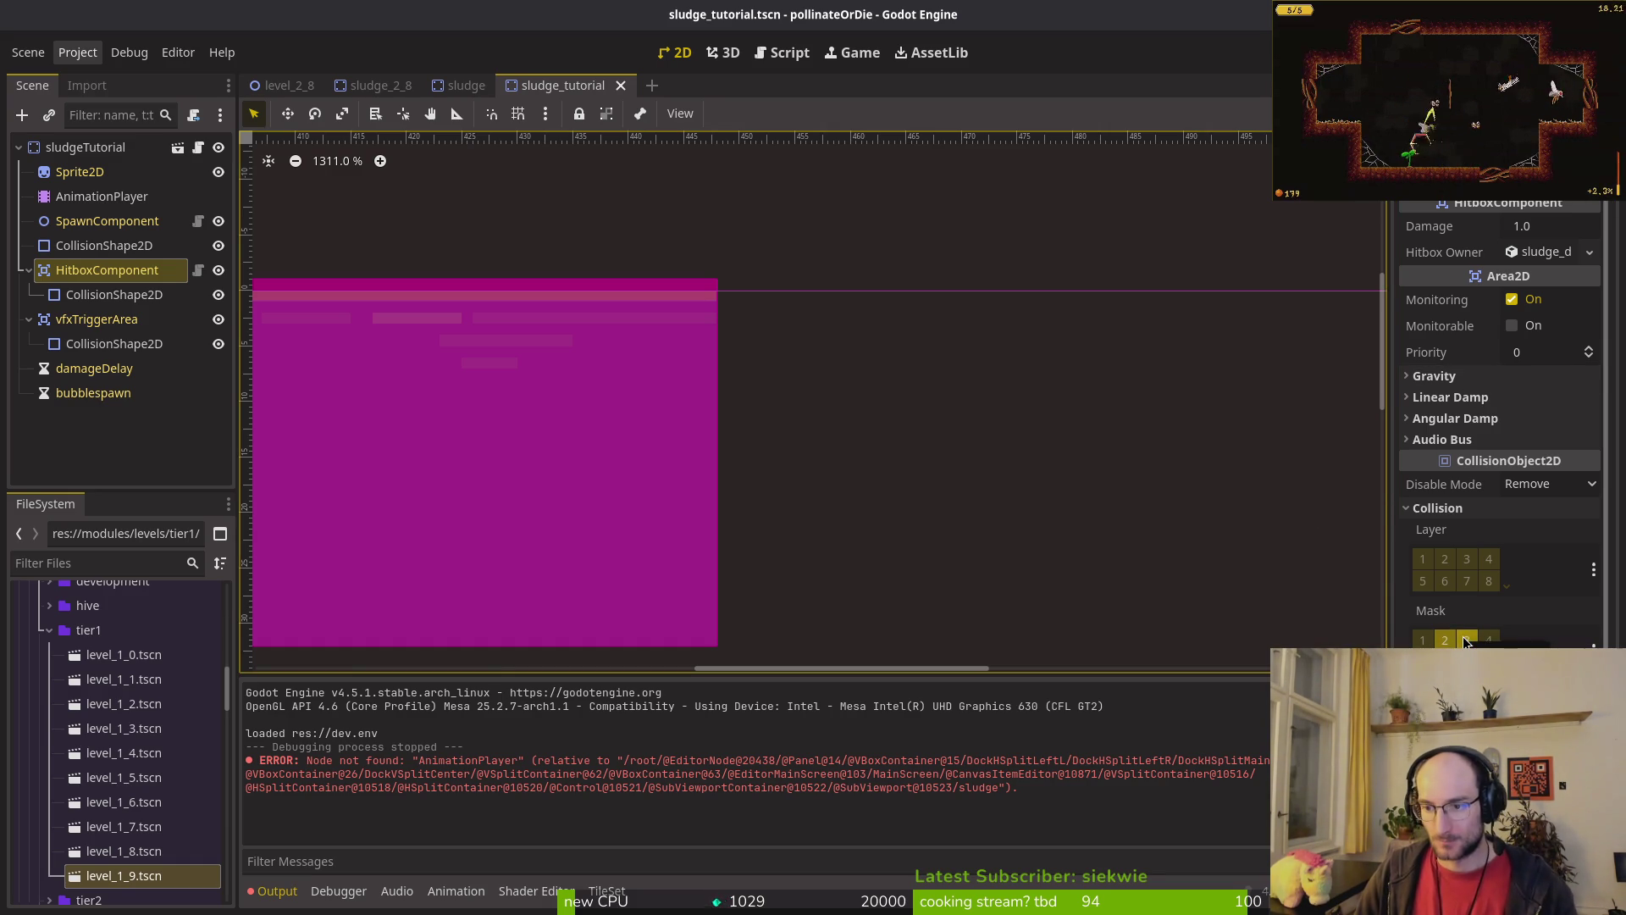
{"action": "key", "text": "ctrl+shift+o"}
Step: Open player.tscn and browse its sprite, components, softlockRange, timers and state-machine branches
{"action": "type", "text": "player"}
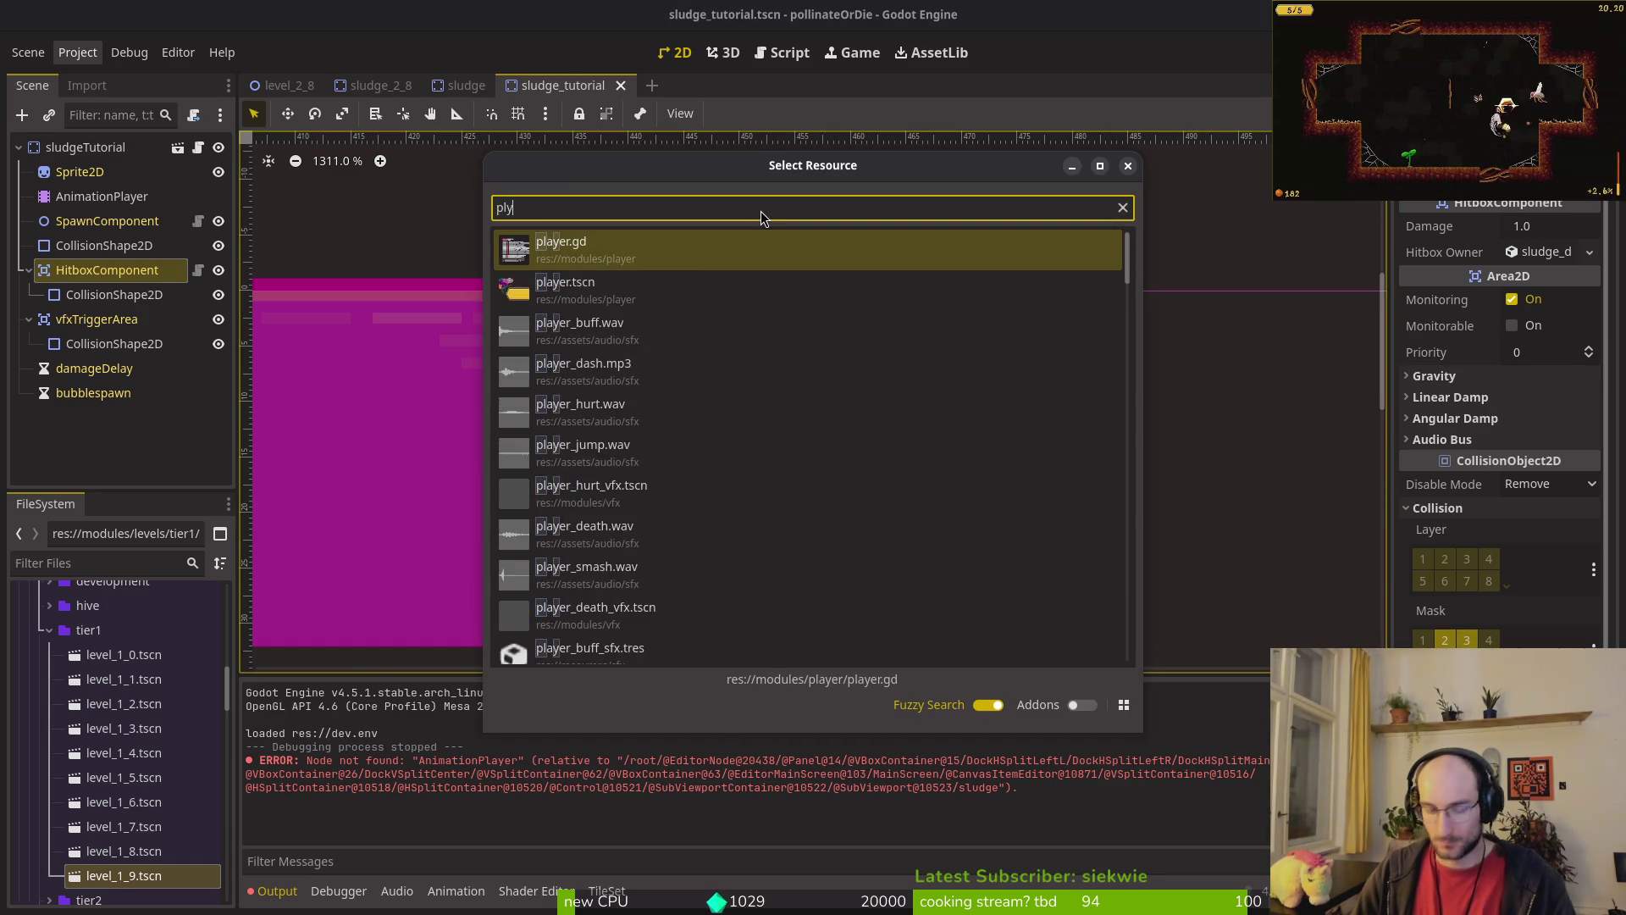
{"action": "key", "text": "Return"}
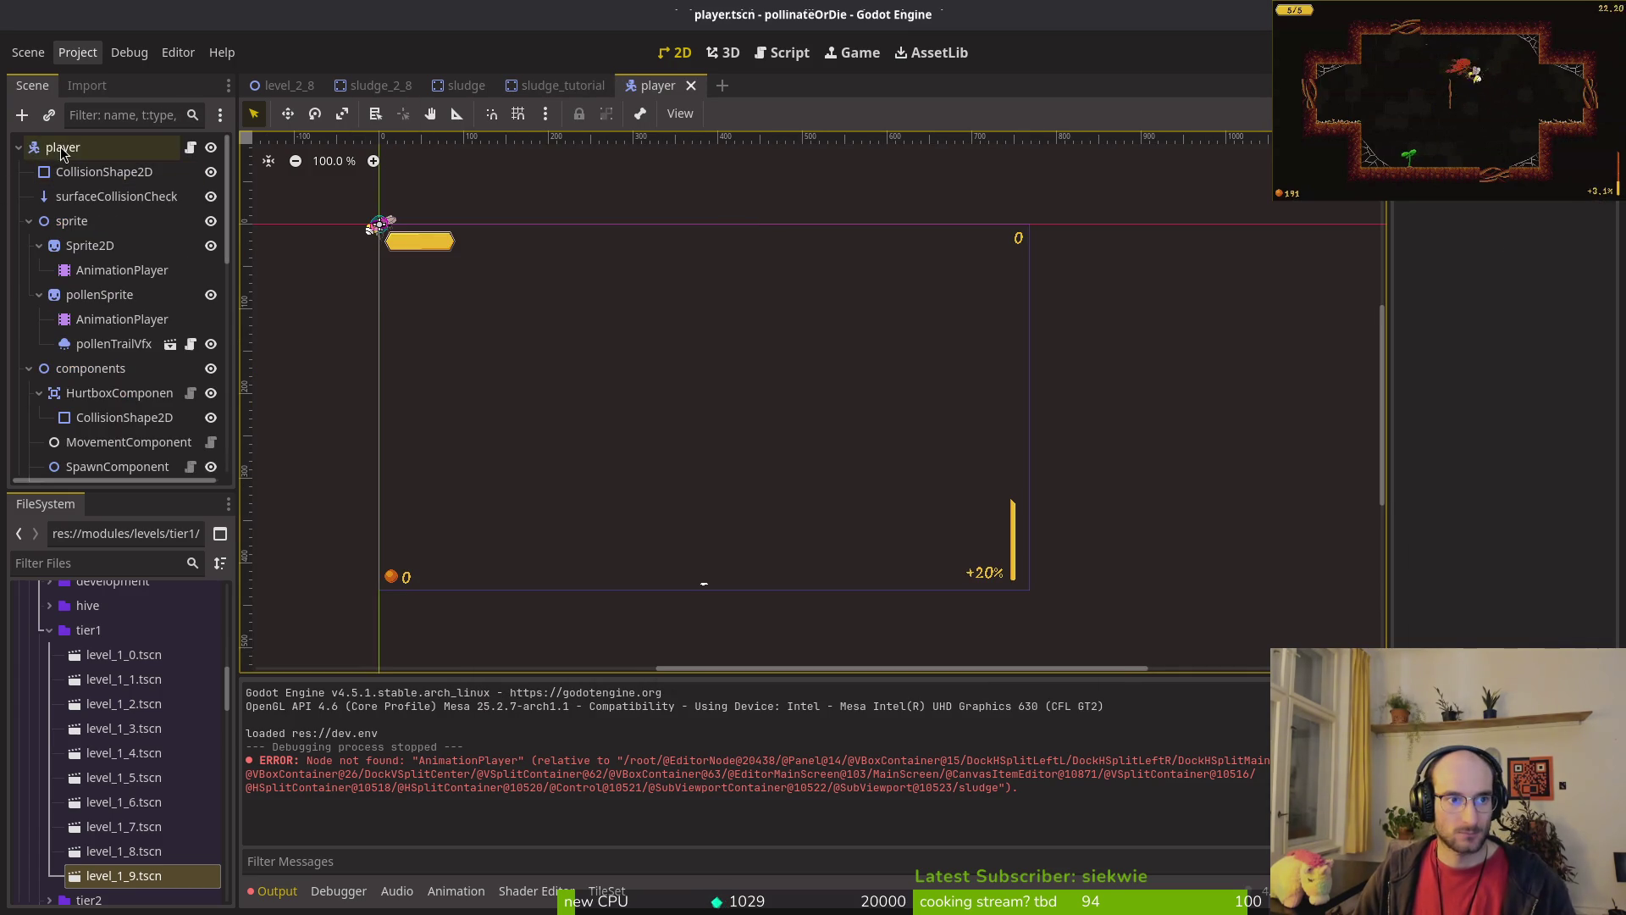
{"action": "left_click", "coordinate": [93, 148]}
{"action": "left_click", "coordinate": [28, 221]}
{"action": "left_click", "coordinate": [29, 245]}
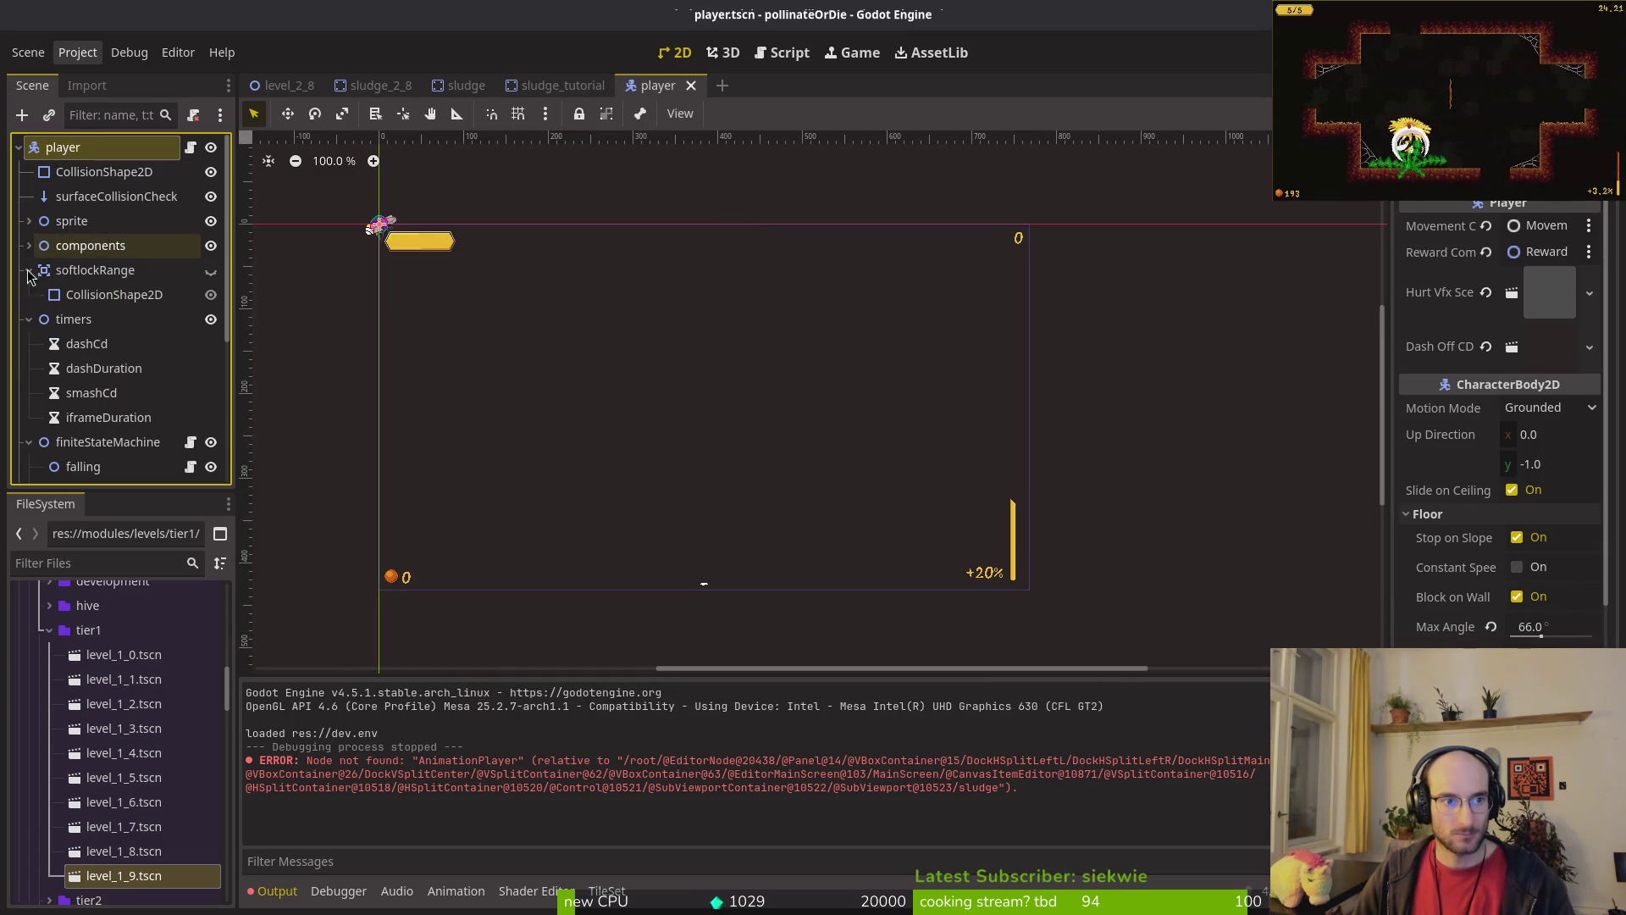
{"action": "left_click", "coordinate": [29, 270]}
{"action": "left_click", "coordinate": [29, 319]}
{"action": "left_click", "coordinate": [29, 270]}
{"action": "left_click", "coordinate": [29, 319]}
Step: Compare the player's HurtboxComponent collision layer with the sludge tutorial's HitboxComponent
{"action": "left_click", "coordinate": [29, 270]}
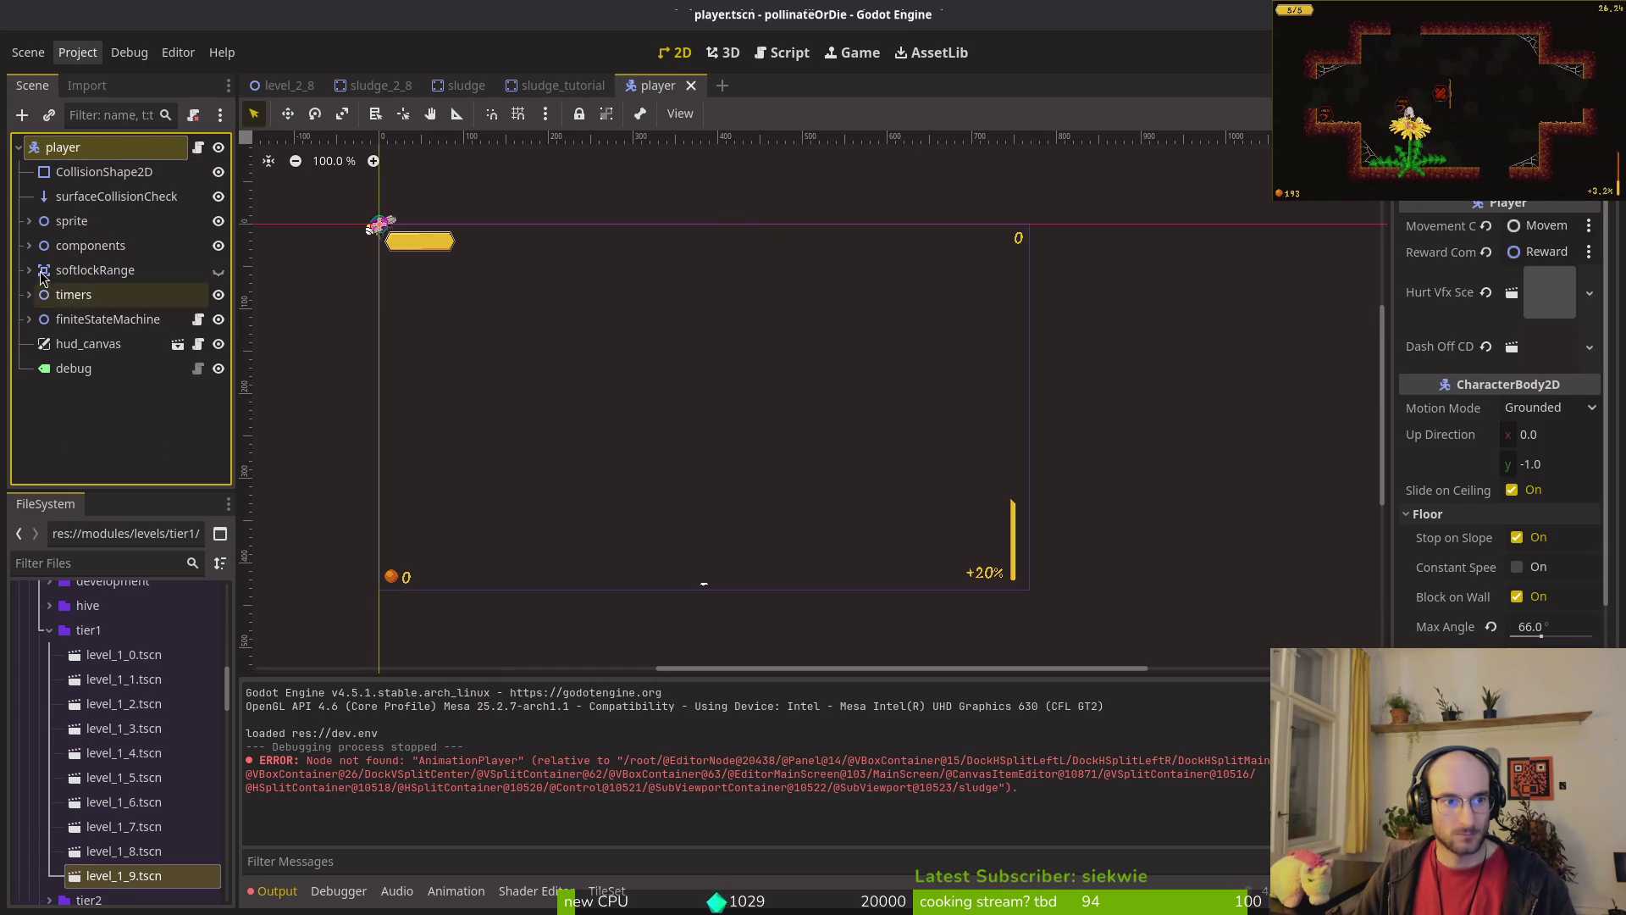
{"action": "left_click", "coordinate": [29, 270]}
{"action": "left_click", "coordinate": [29, 246]}
{"action": "left_click", "coordinate": [119, 269]}
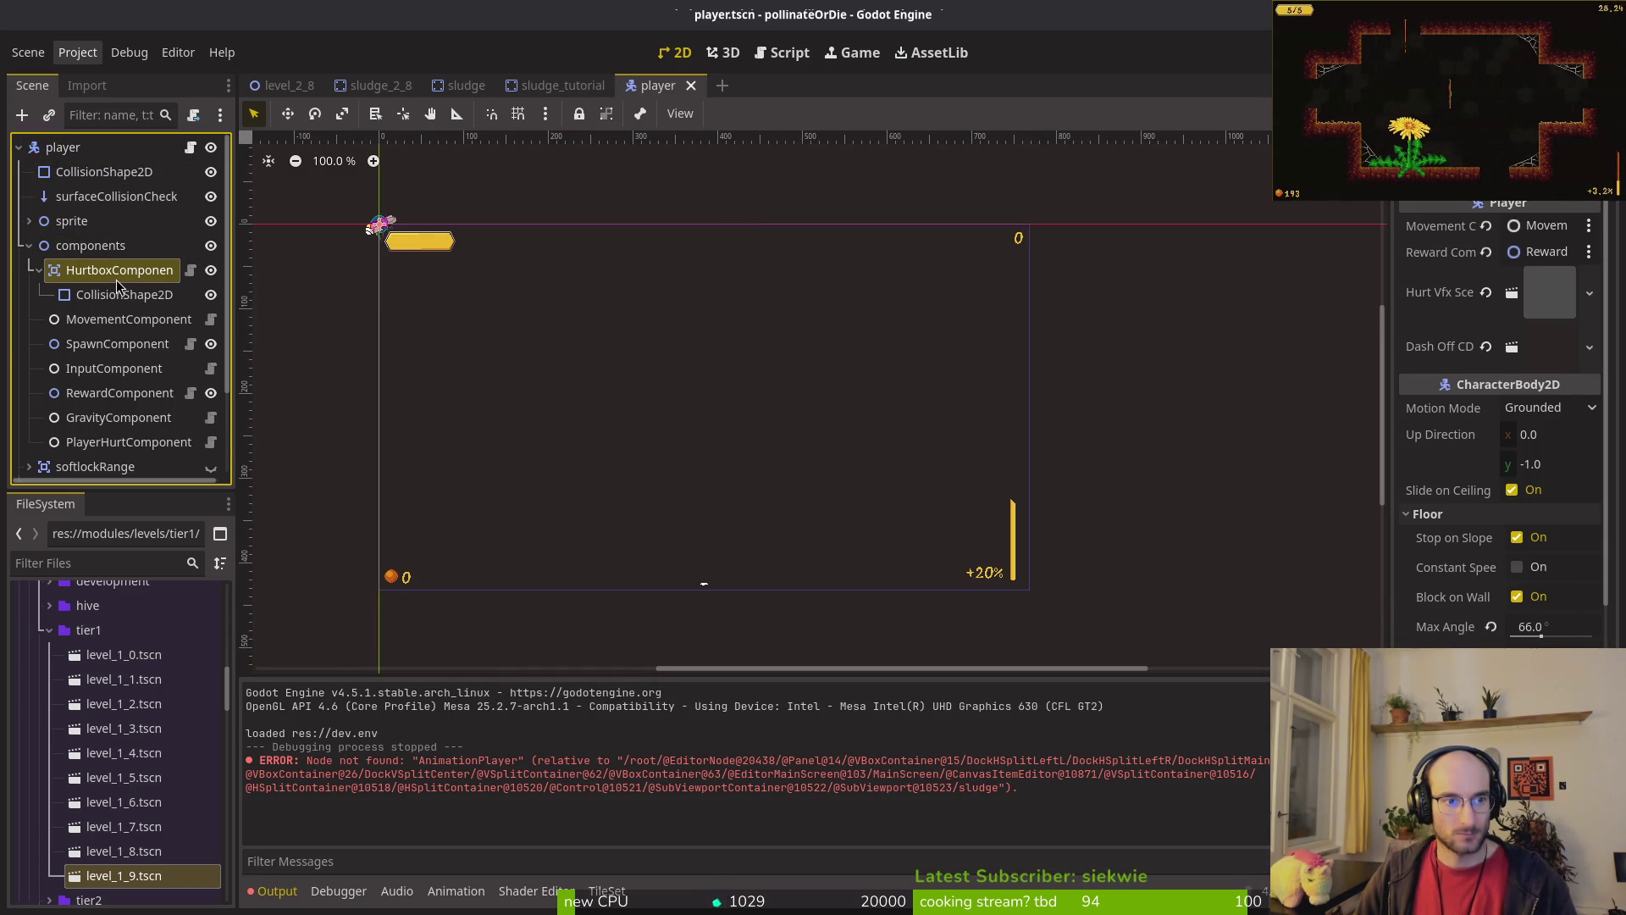
{"action": "left_click", "coordinate": [558, 84]}
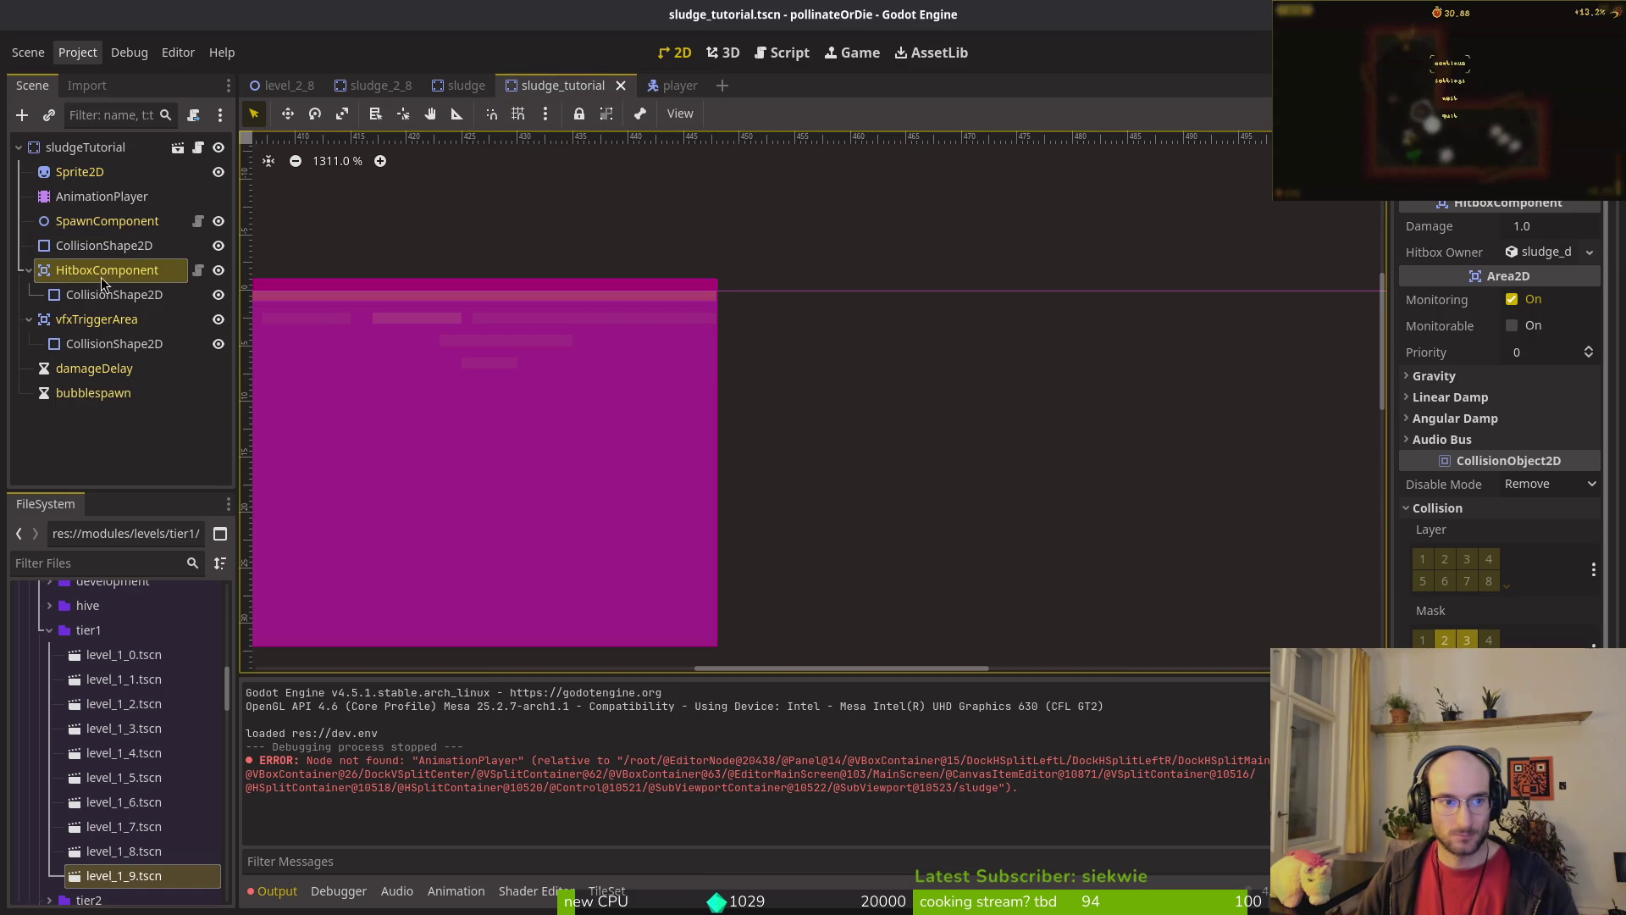
{"action": "left_click", "coordinate": [28, 270]}
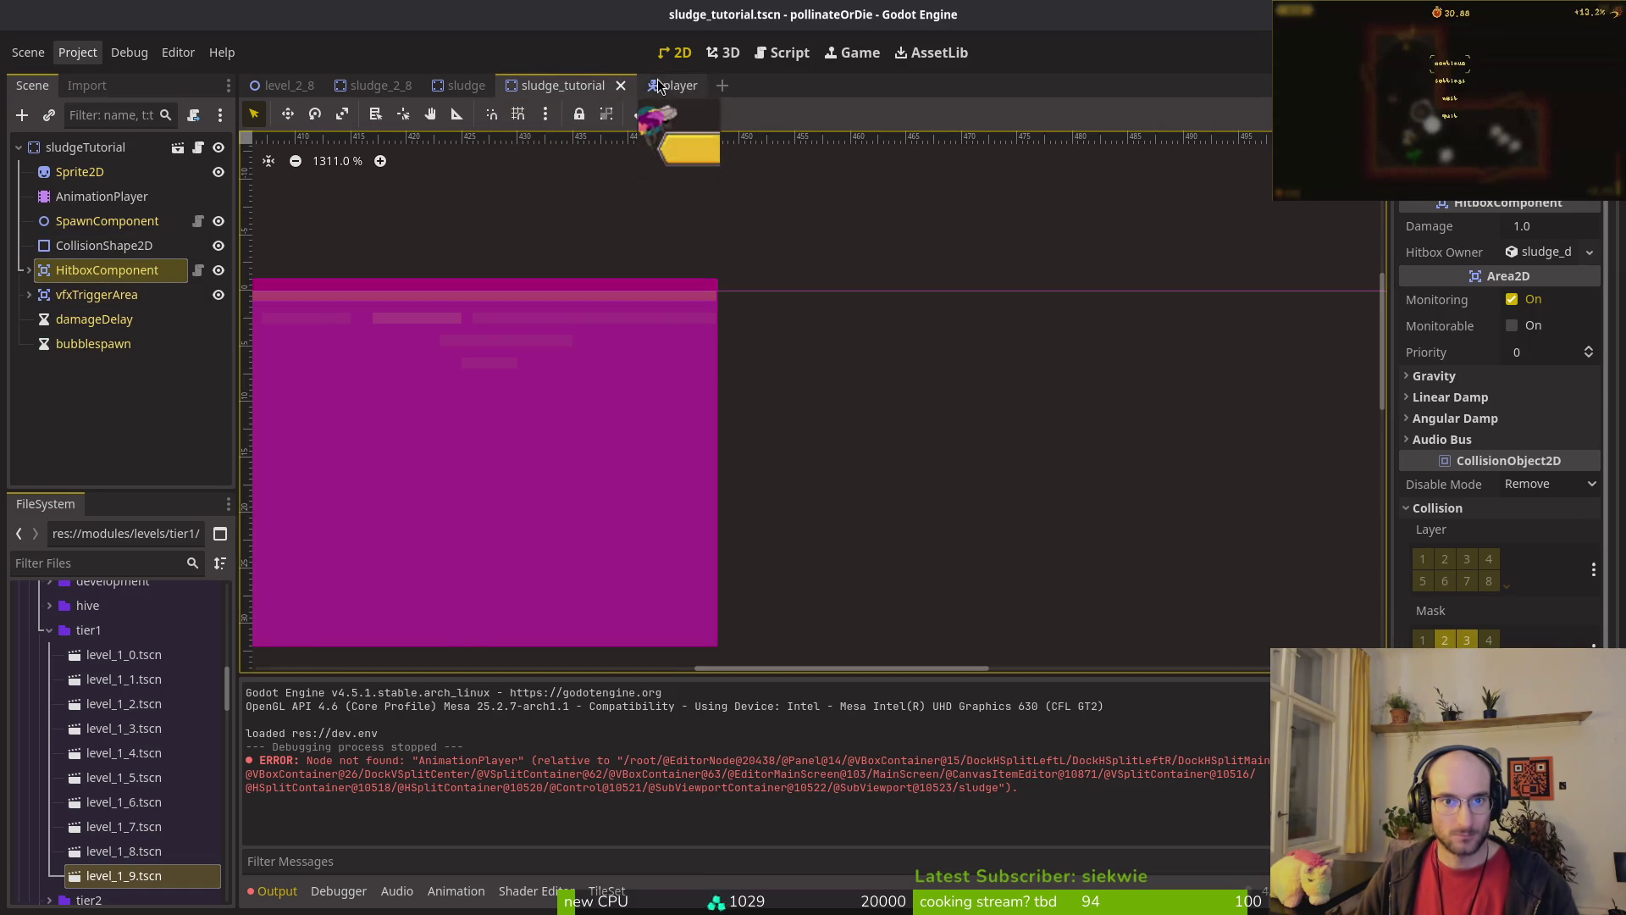
{"action": "left_click", "coordinate": [680, 84]}
{"action": "key", "text": "alt+Tab"}
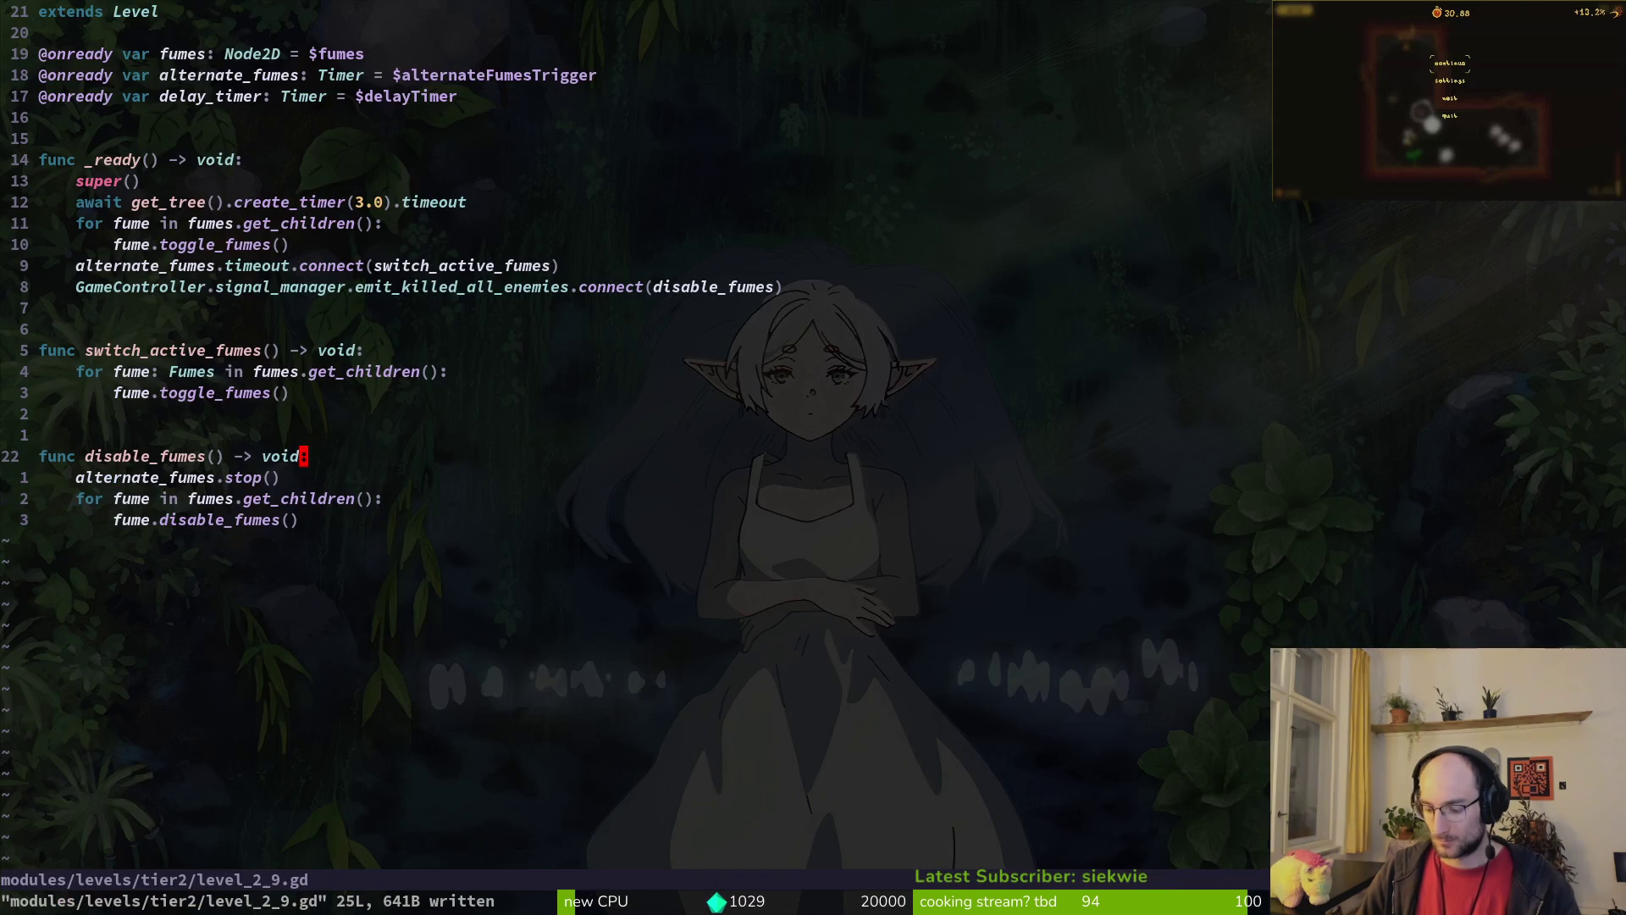
Step: Open sludge.gd in Neovim through the fuzzy file finder
{"action": "key", "text": "space"}
{"action": "key", "text": "f"}
{"action": "key", "text": "f"}
{"action": "type", "text": "sludge"}
{"action": "key", "text": "Return"}
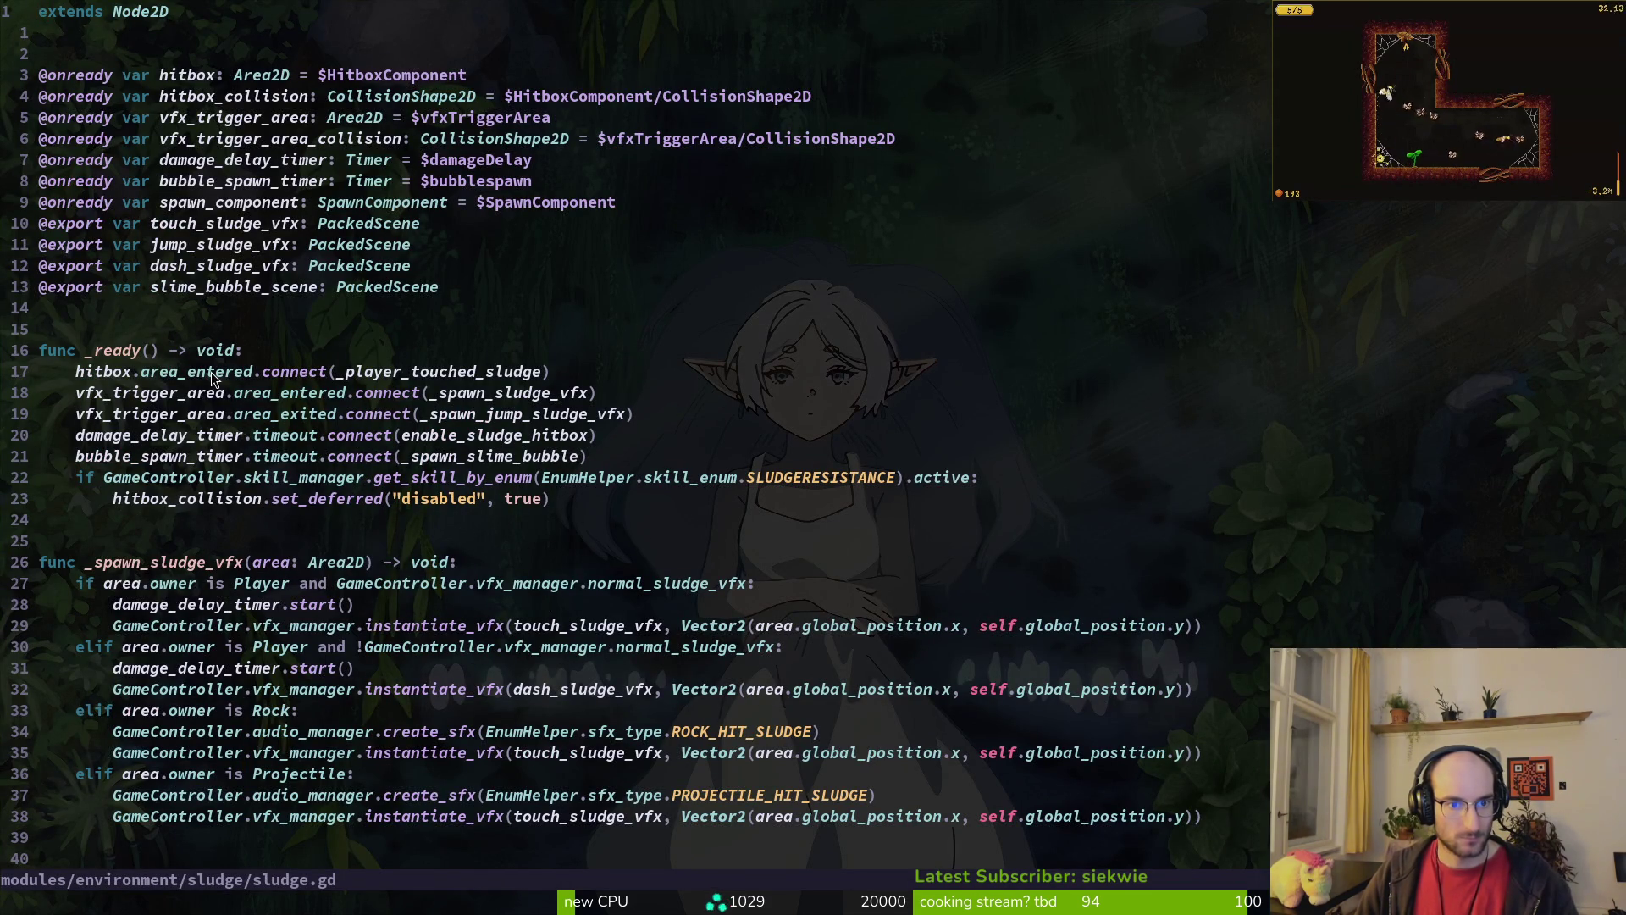
Step: Review the hitbox signal connection line in sludge.gd against the Godot editor
{"action": "left_click", "coordinate": [495, 373]}
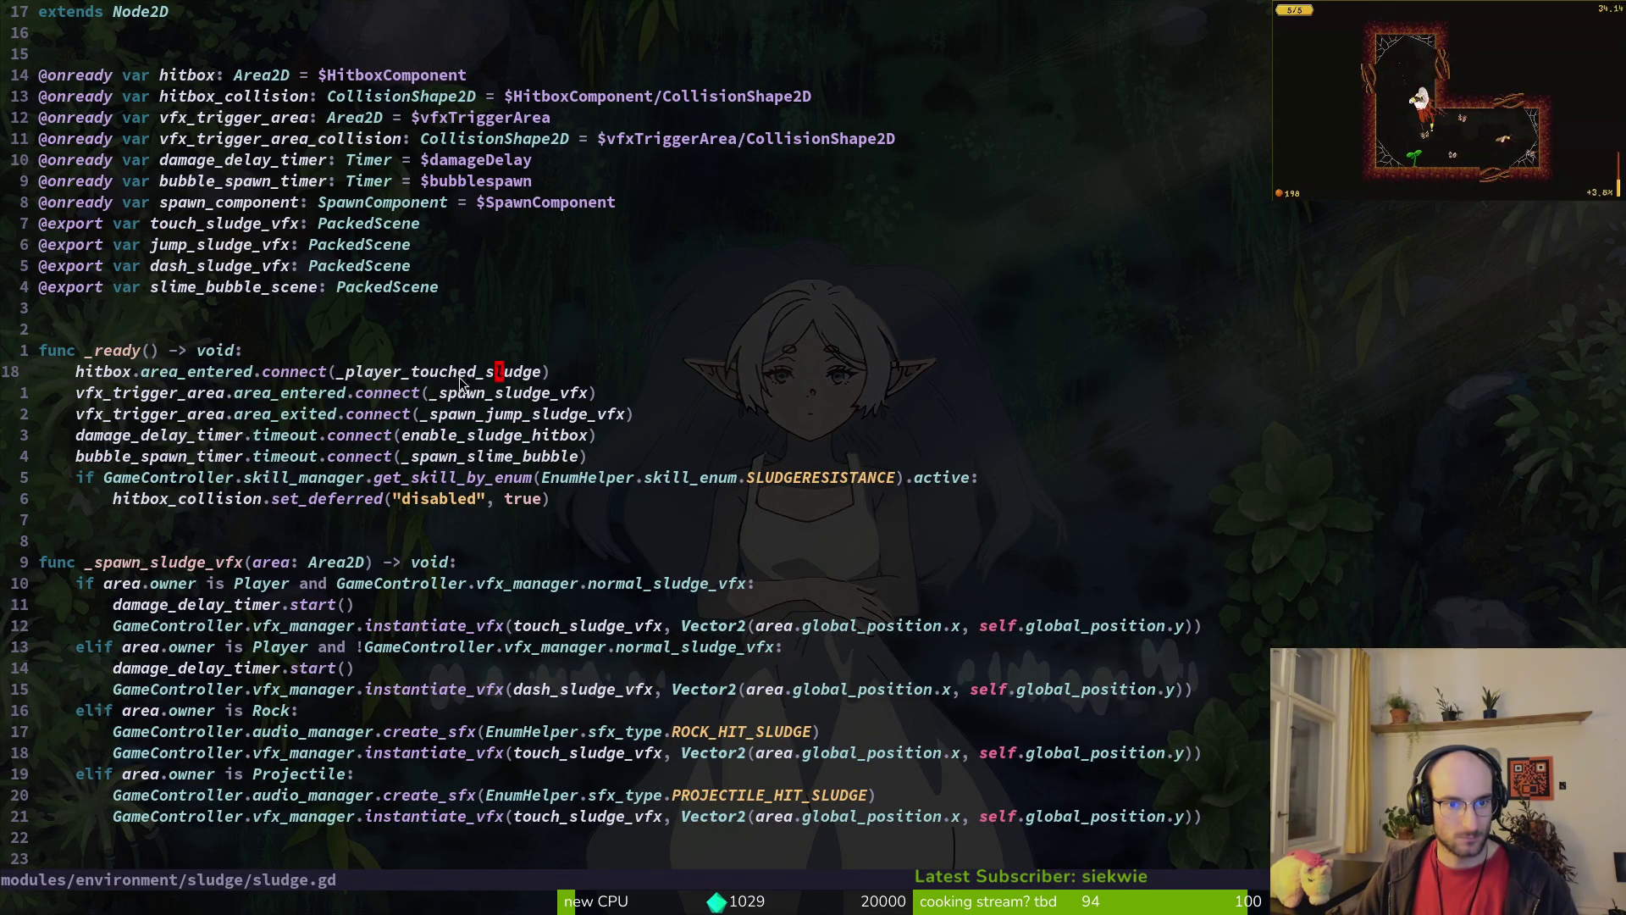
{"action": "left_click_drag", "start_coordinate": [74, 373], "coordinate": [610, 383]}
{"action": "key", "text": "y"}
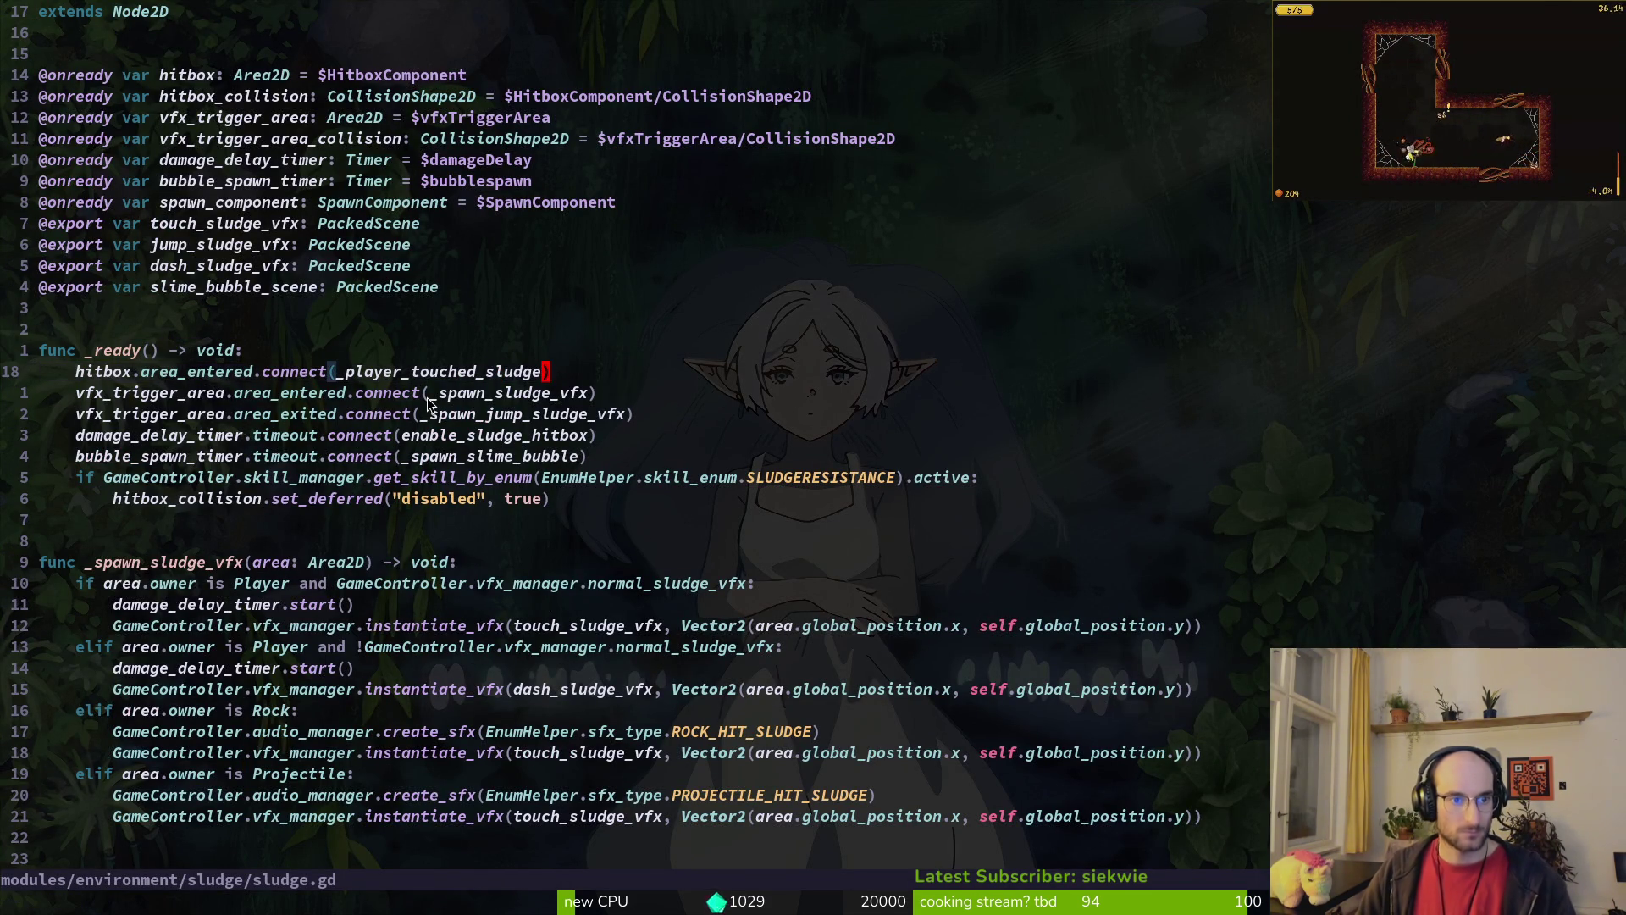
{"action": "key", "text": "alt+Tab"}
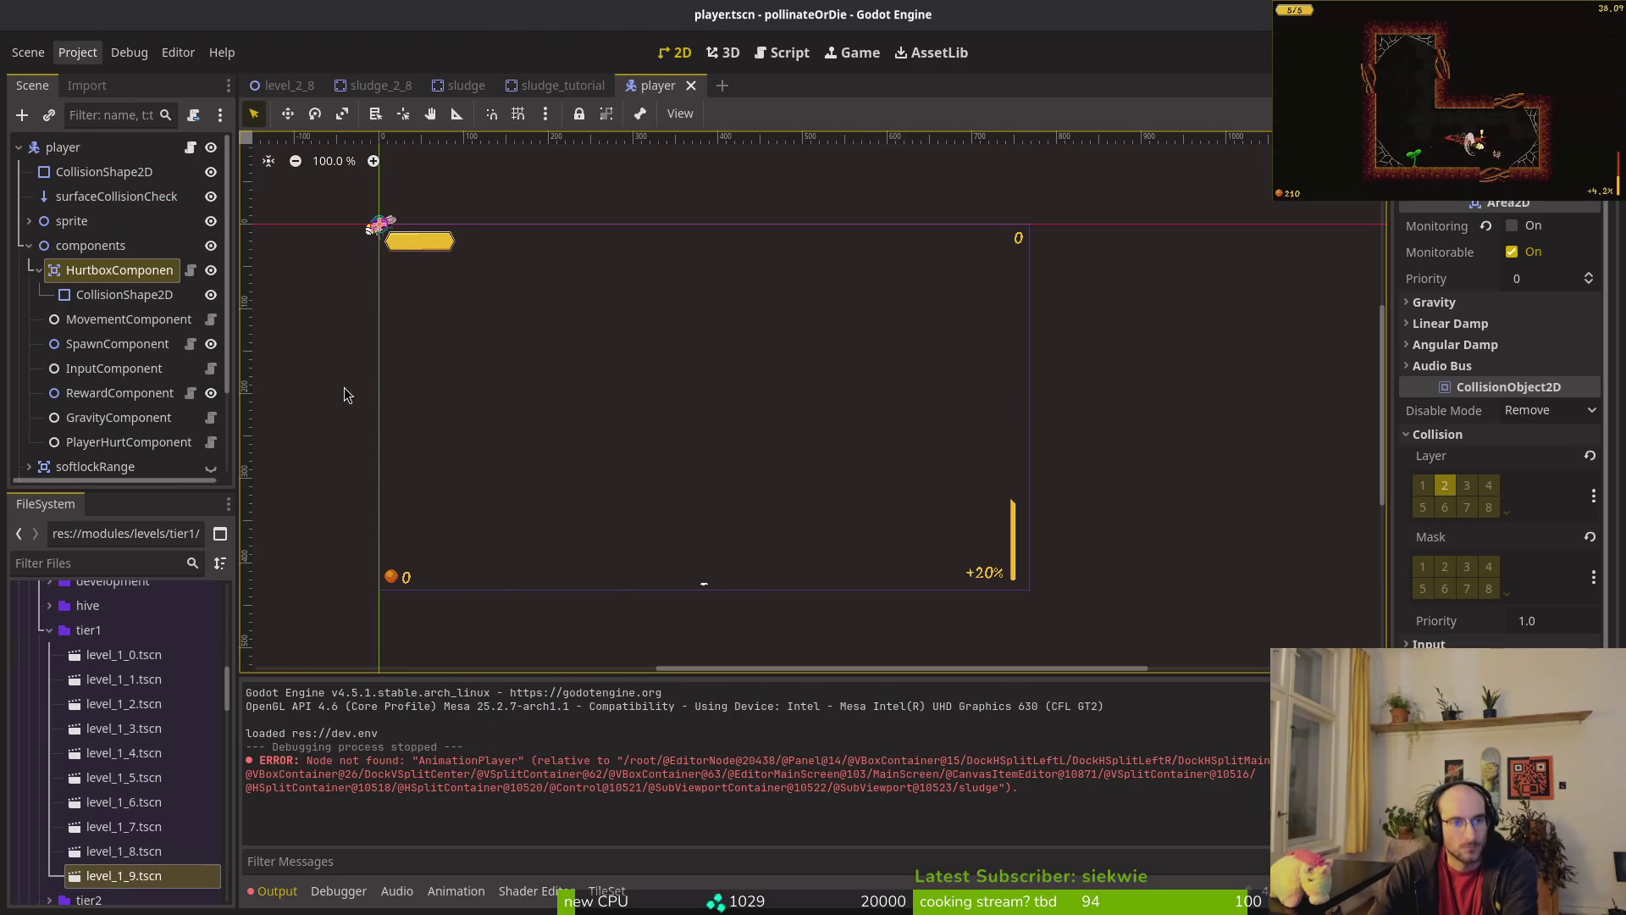
{"action": "key", "text": "alt+Tab"}
{"action": "scroll", "coordinate": [522, 483], "scroll_direction": "down", "scroll_amount": 6}
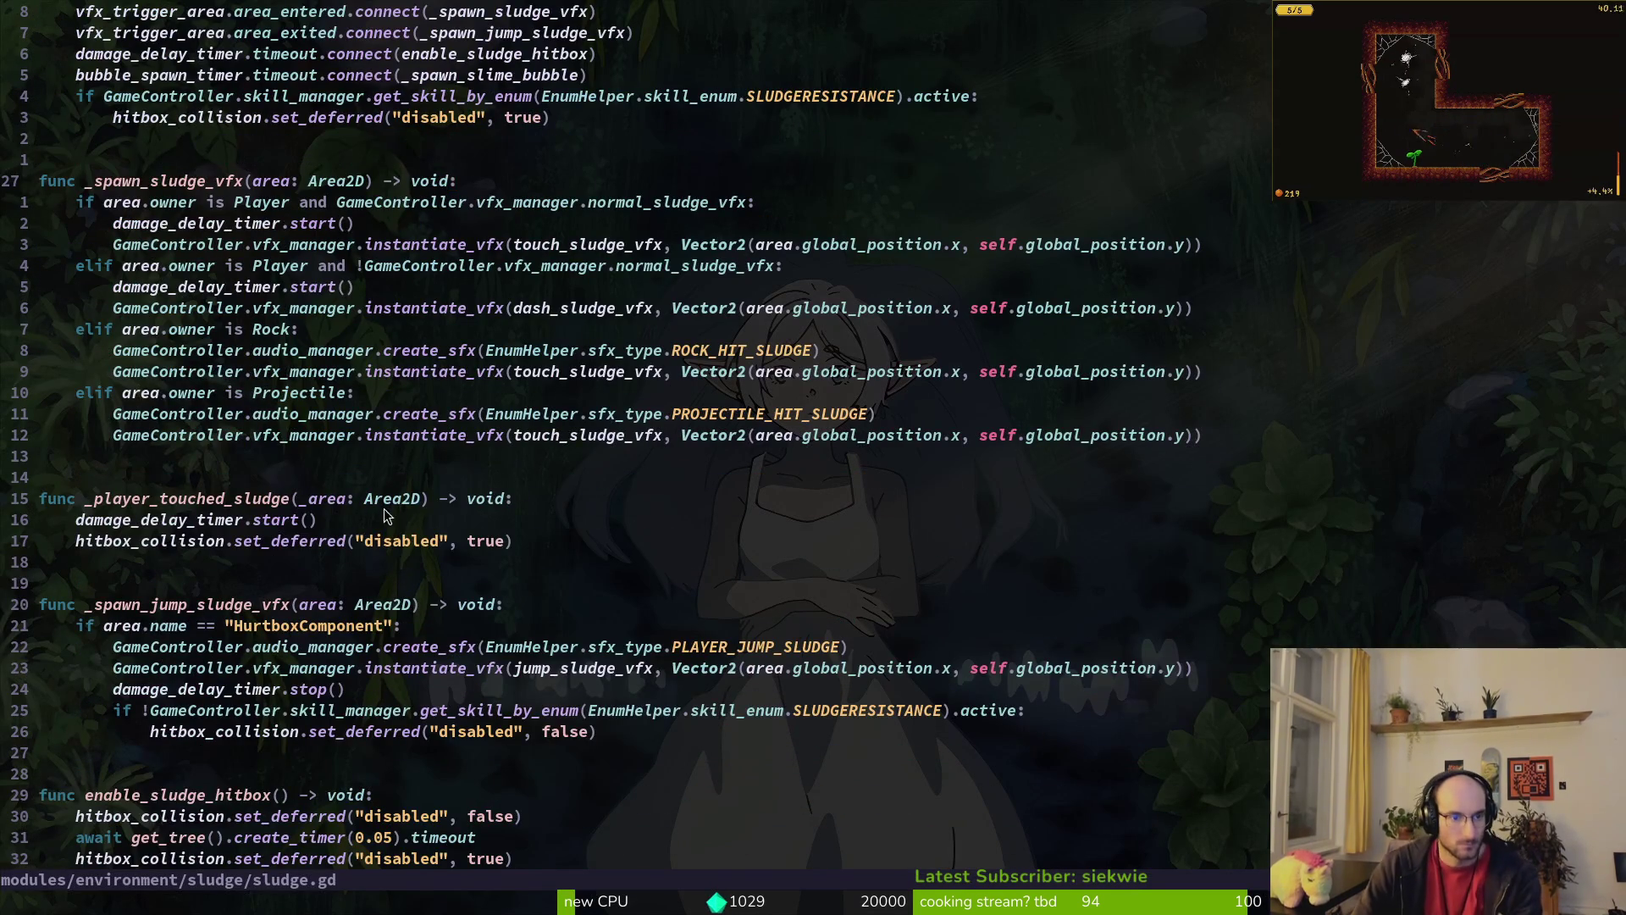
{"action": "scroll", "coordinate": [402, 394], "scroll_direction": "down", "scroll_amount": 3}
Step: Add print_debug("touching") at the start of _player_touched_sludge and save with :w
{"action": "left_click", "coordinate": [253, 313]}
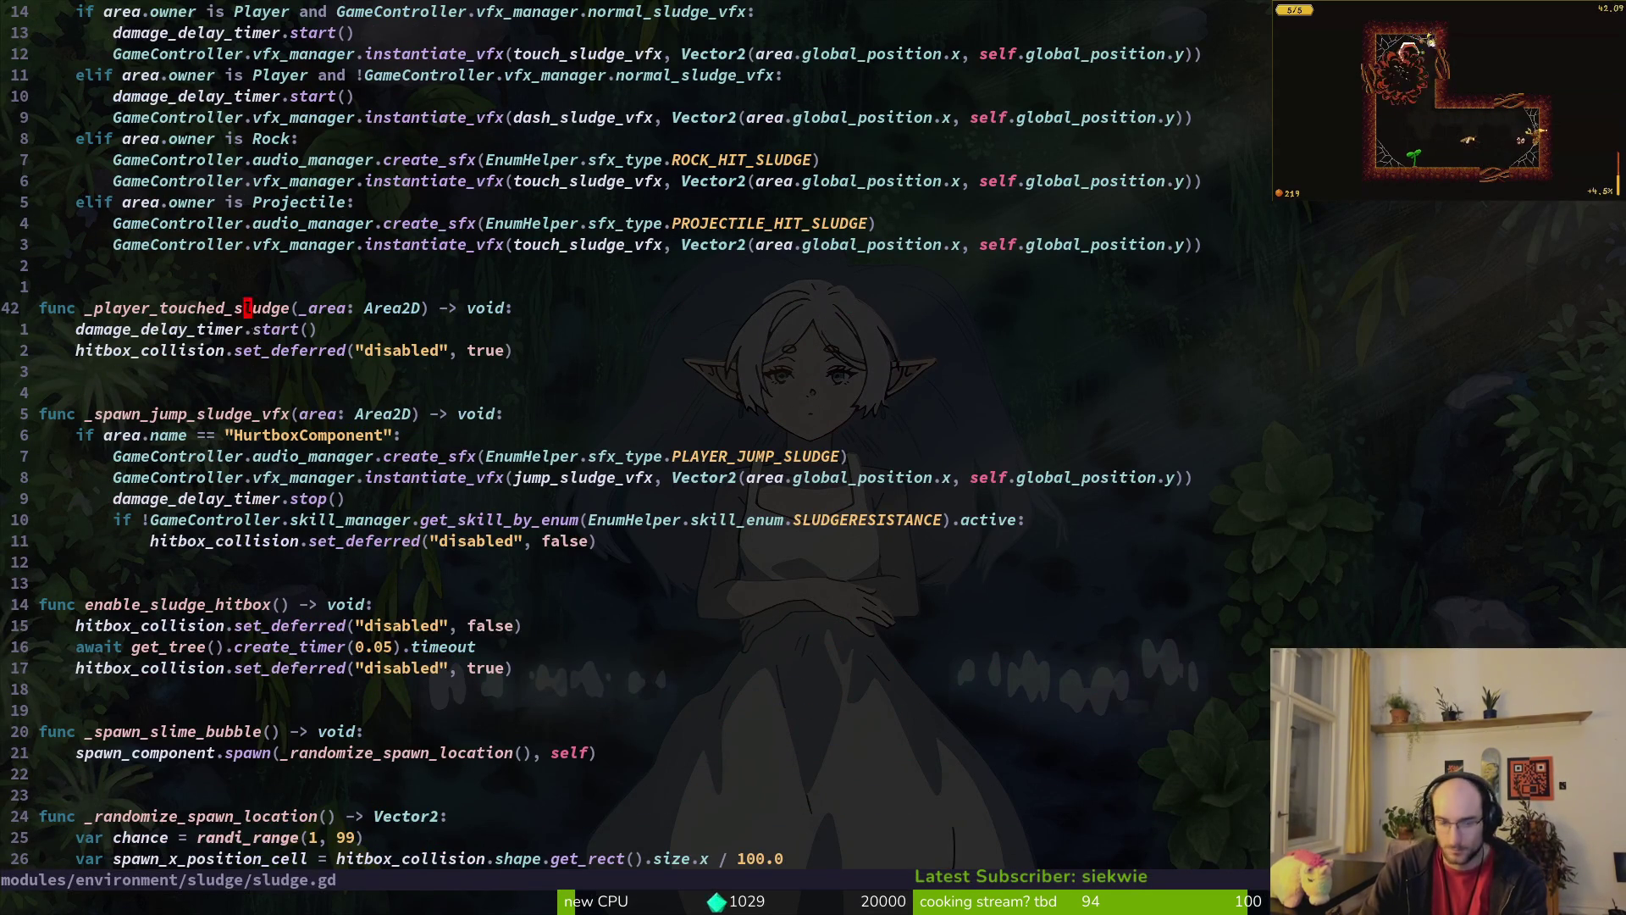
{"action": "type", "text": "oprde"}
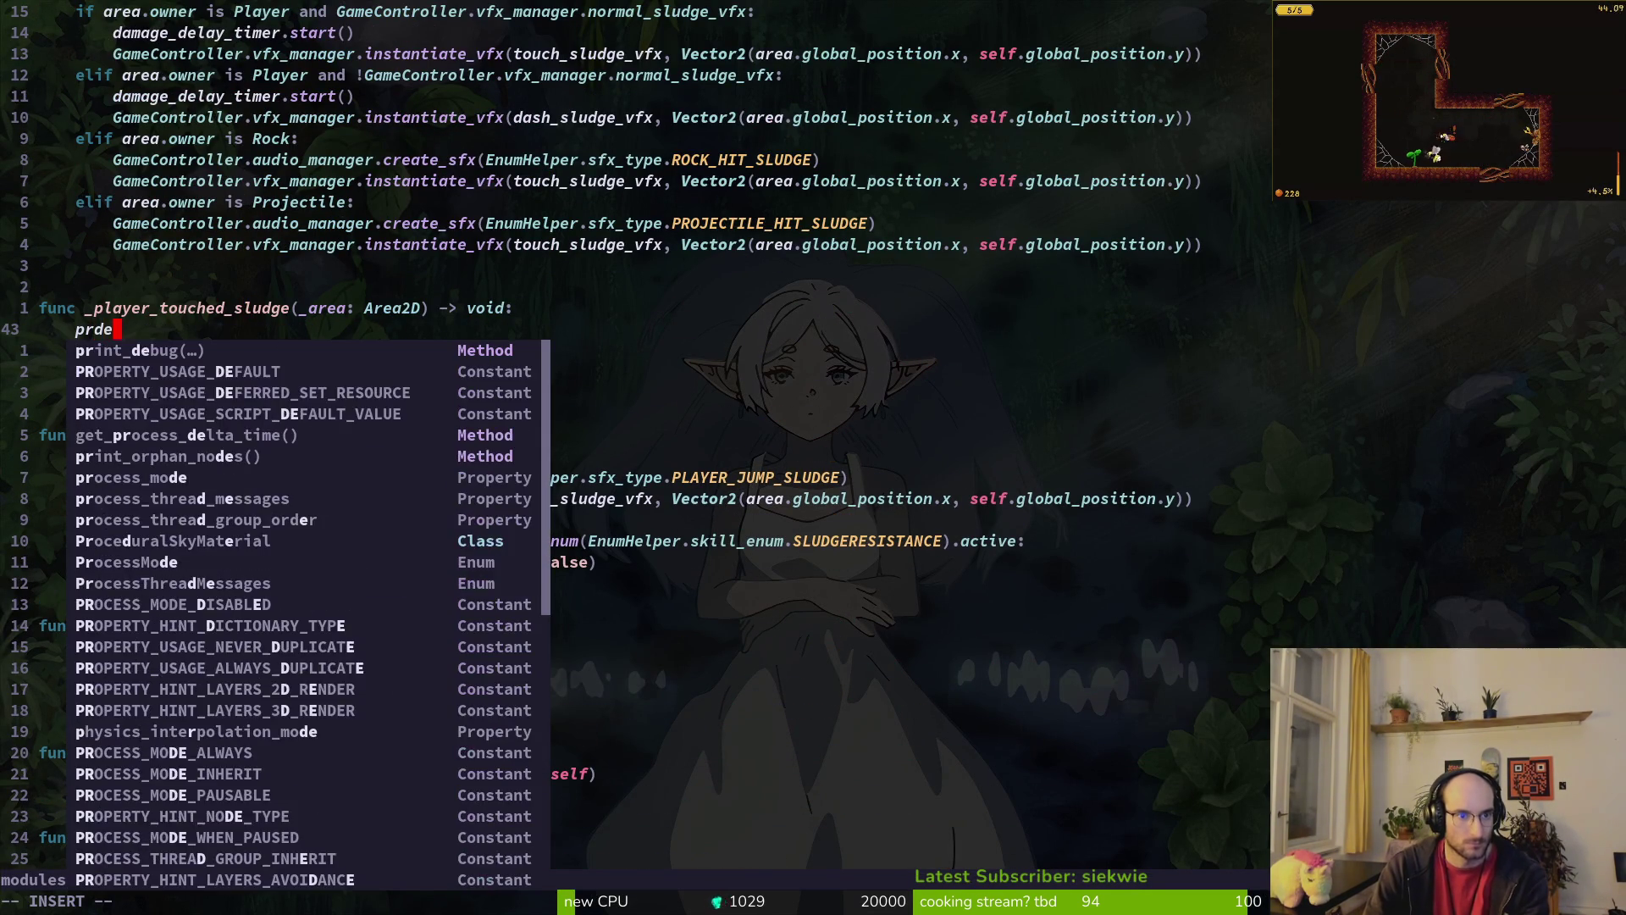
{"action": "key", "text": "Tab"}
{"action": "key", "text": "Return"}
{"action": "type", "text": "\"to"}
{"action": "type", "text": "uching\")"}
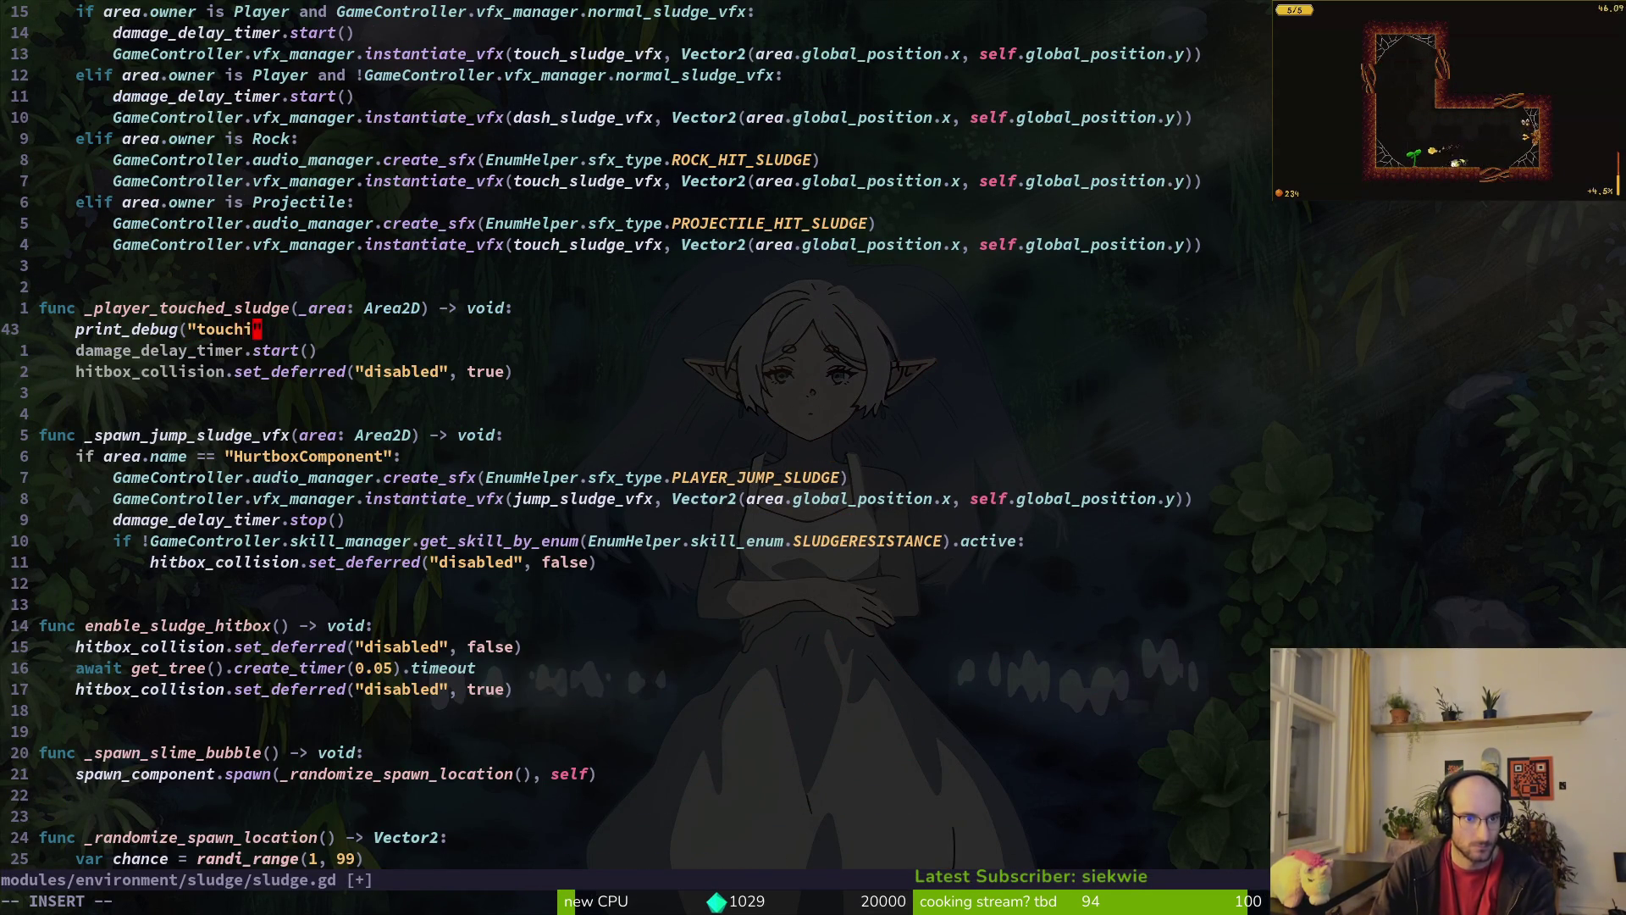
{"action": "key", "text": "Escape"}
{"action": "type", "text": ":w"}
{"action": "key", "text": "Return"}
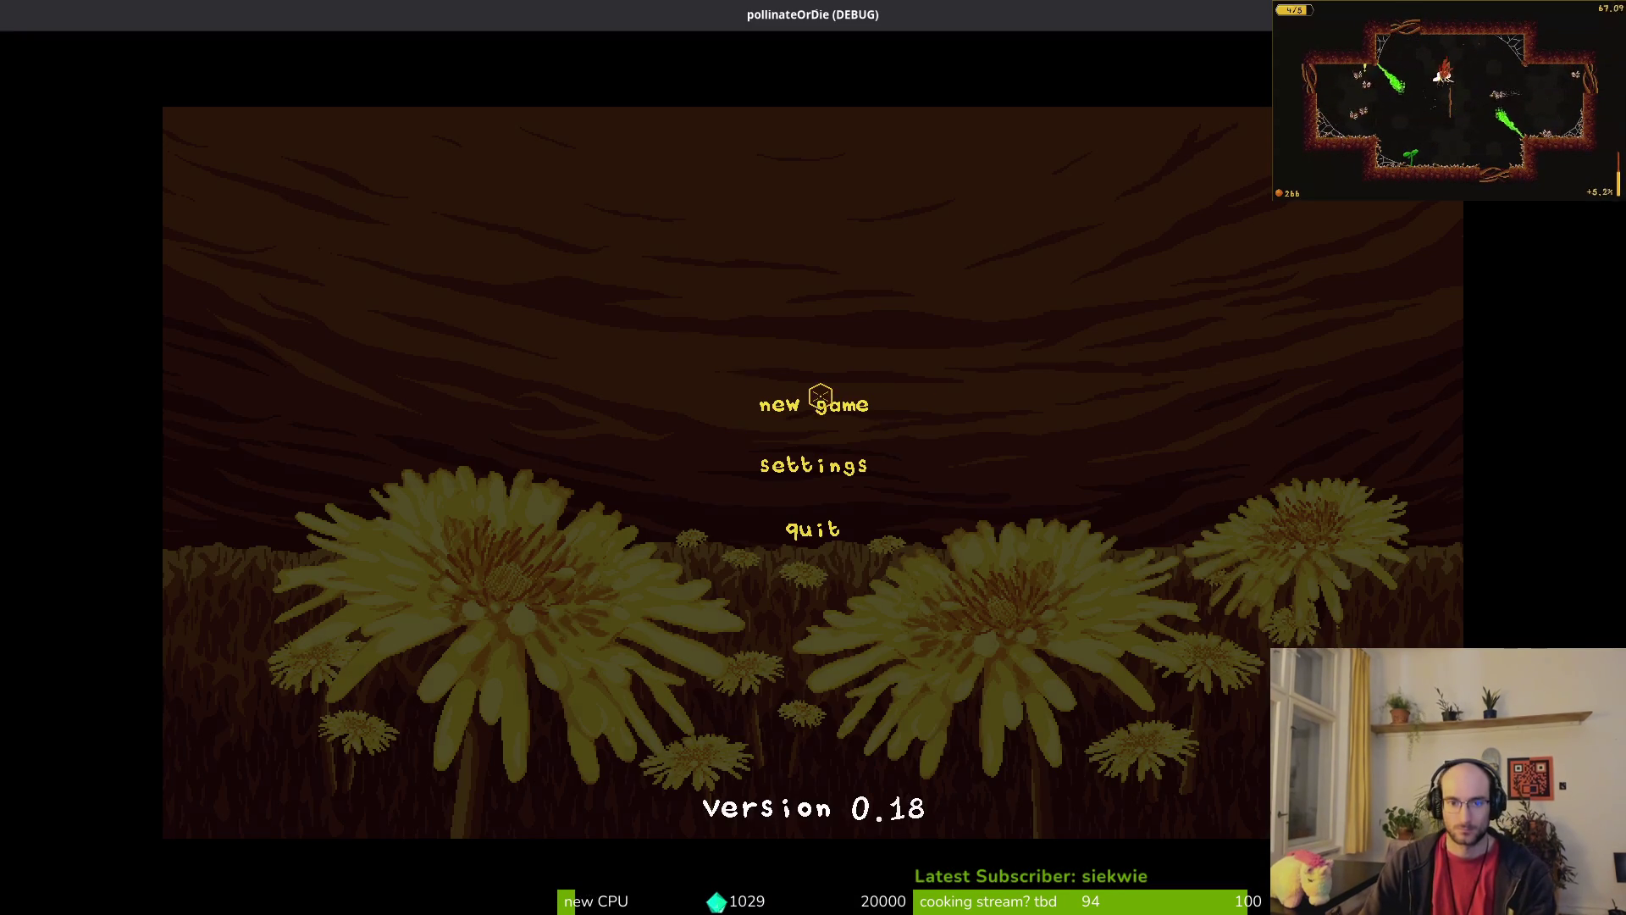
Step: Start a new game, skip the tutorial to the level list, then back out to the cave
{"action": "left_click", "coordinate": [820, 398]}
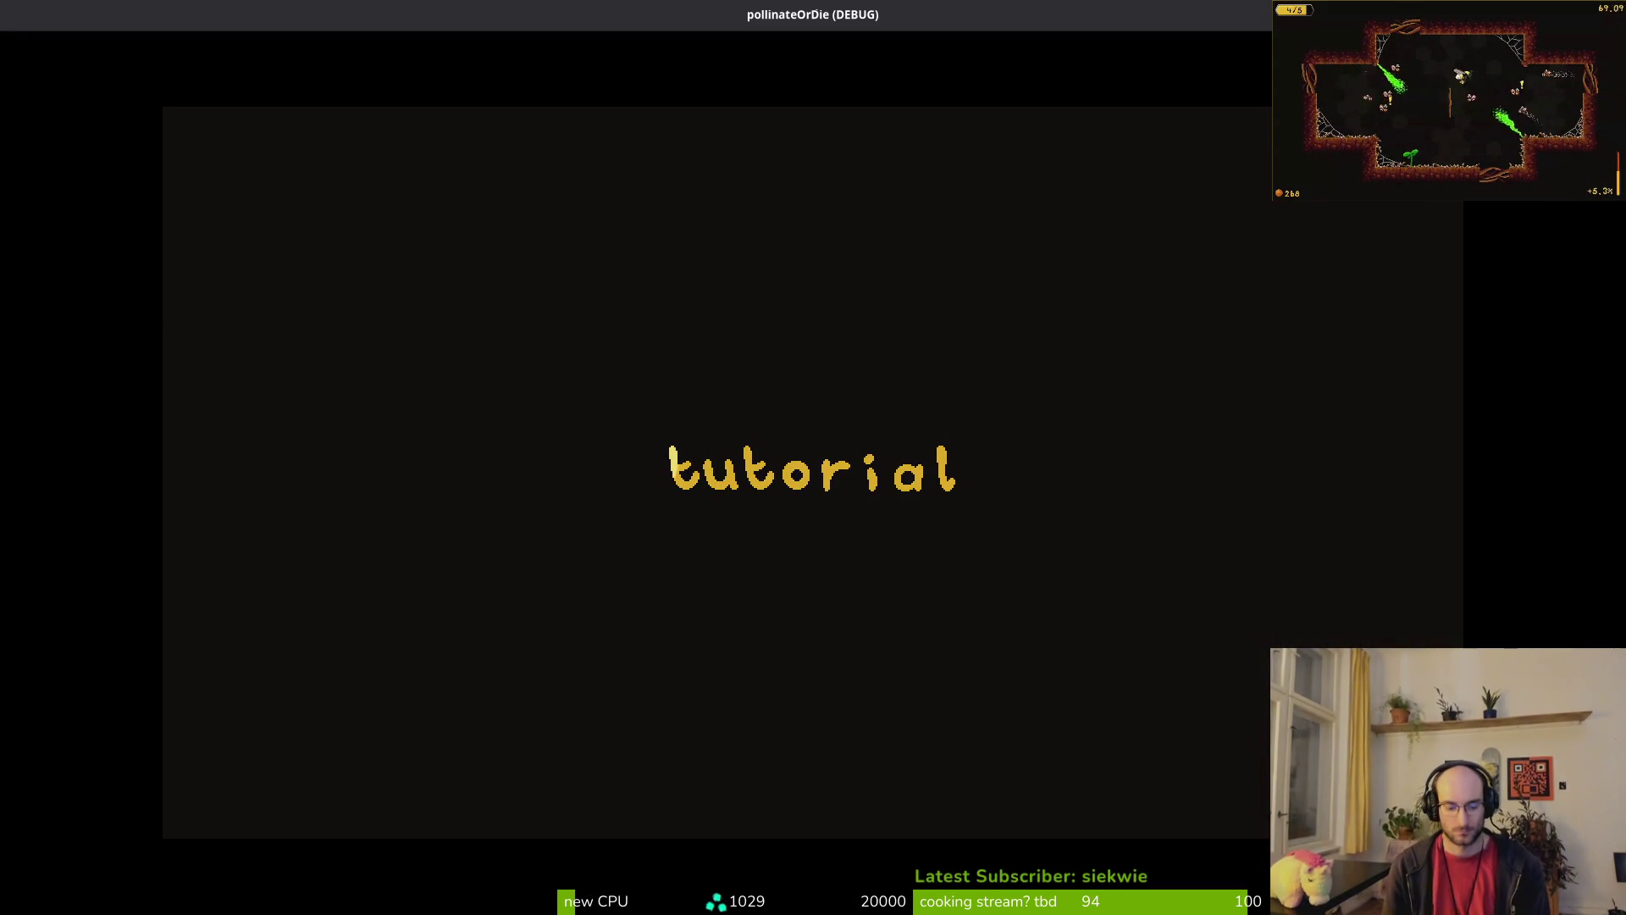
{"action": "key", "text": "Escape"}
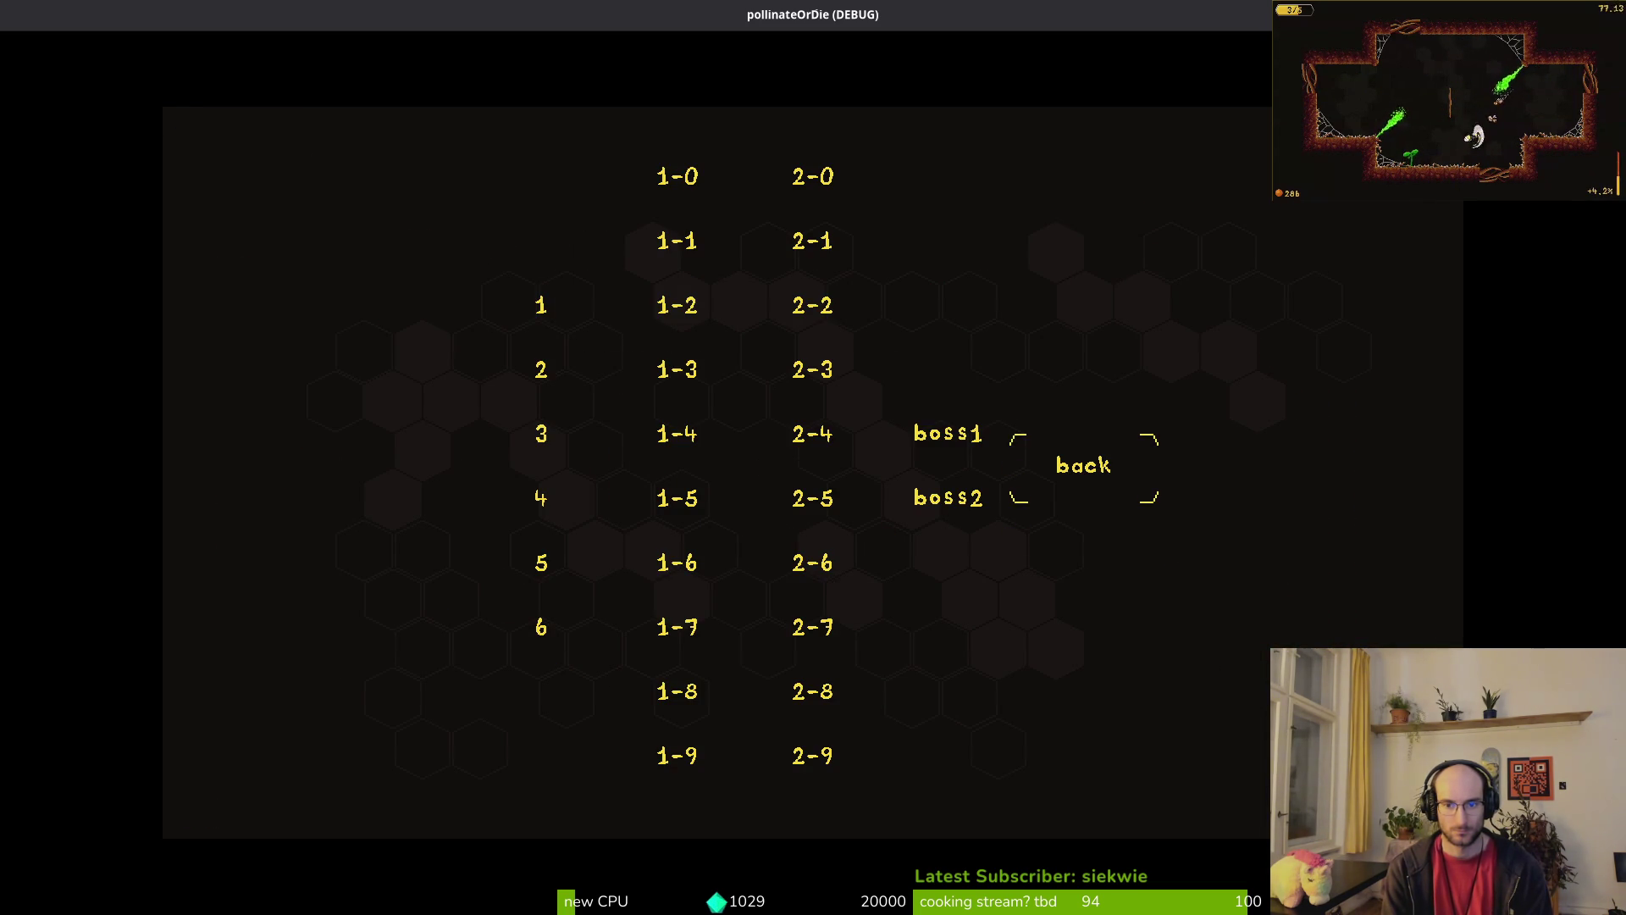
{"action": "key", "text": "Return"}
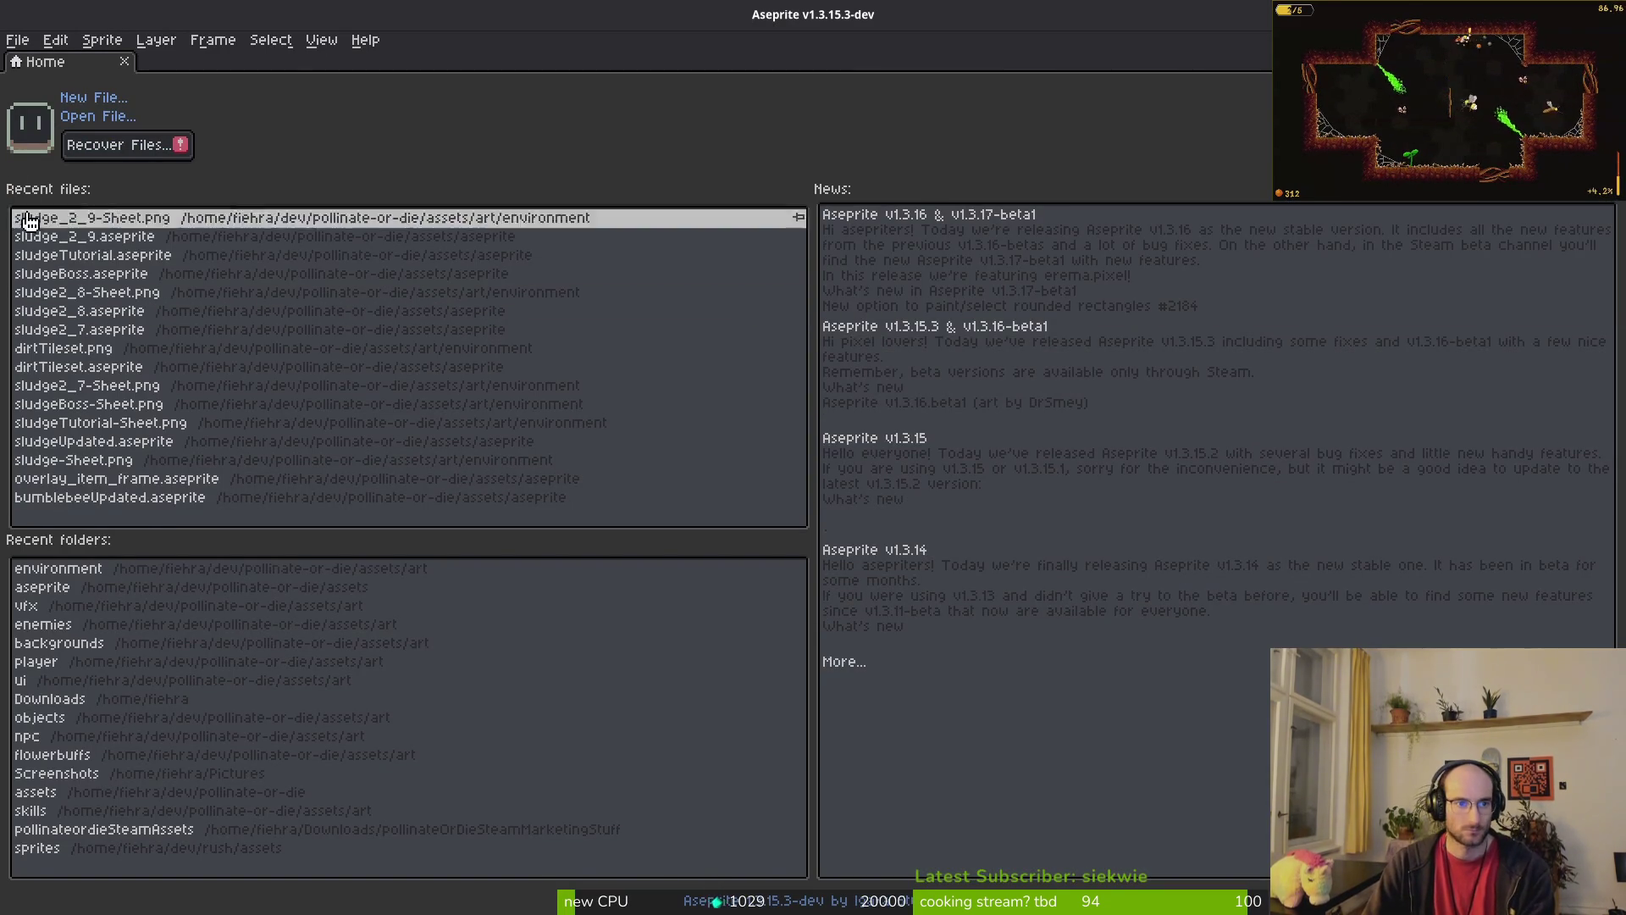
Step: Open bumblebeeUpdated.aseprite and go to frame 17 of the fall animation
{"action": "left_click", "coordinate": [218, 497]}
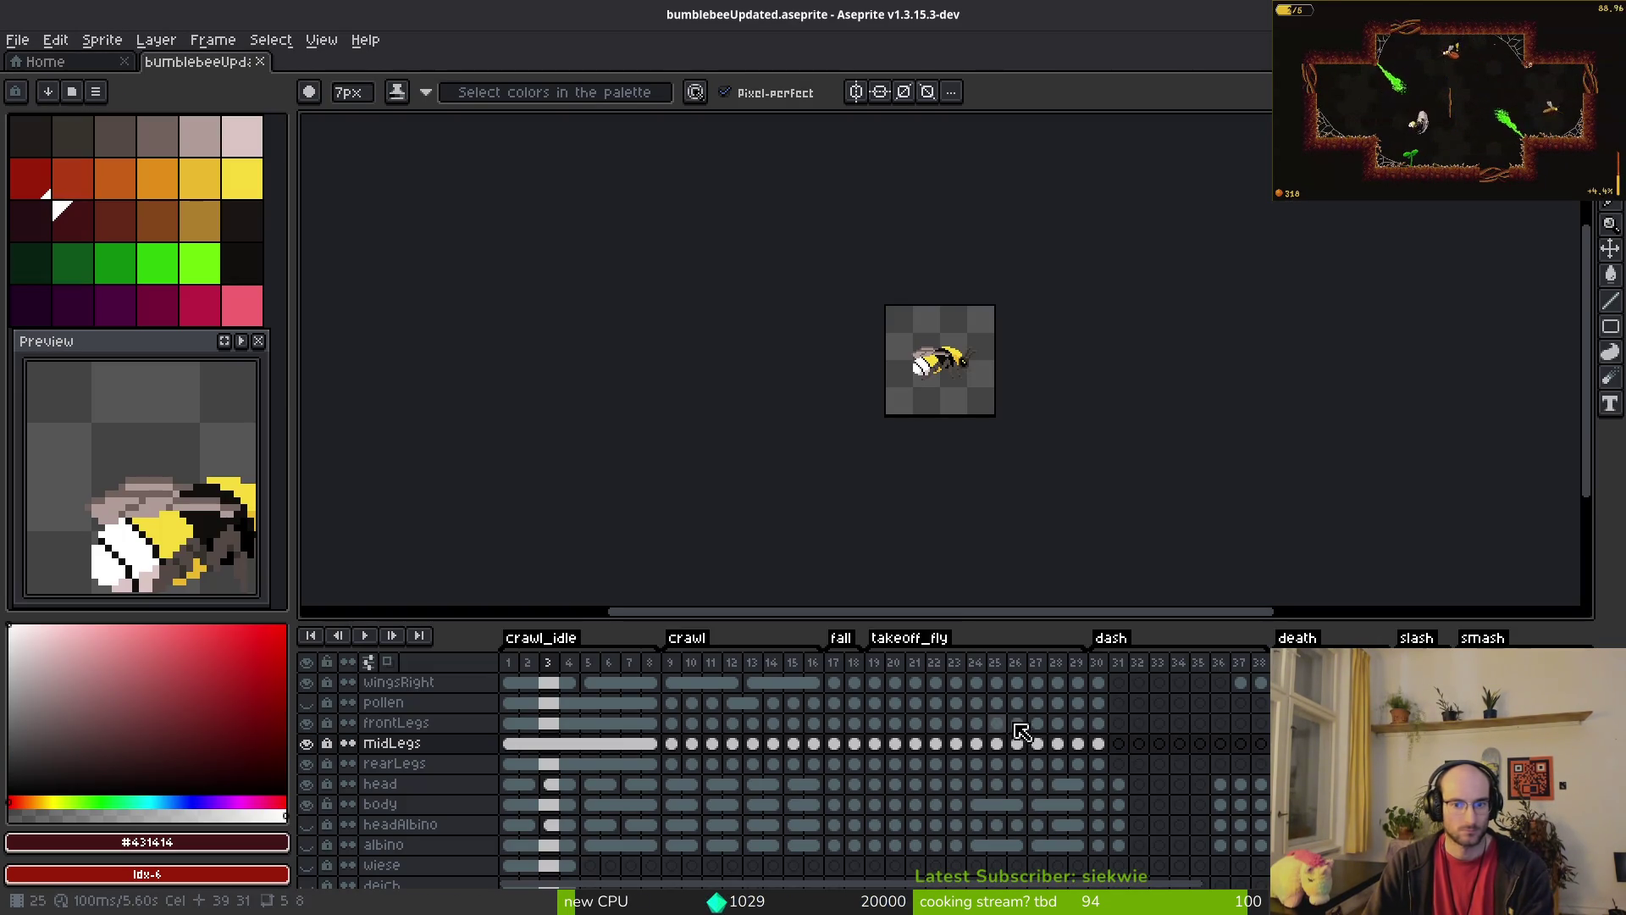
{"action": "left_click", "coordinate": [839, 752]}
{"action": "scroll", "coordinate": [875, 370], "scroll_direction": "up", "scroll_amount": 5}
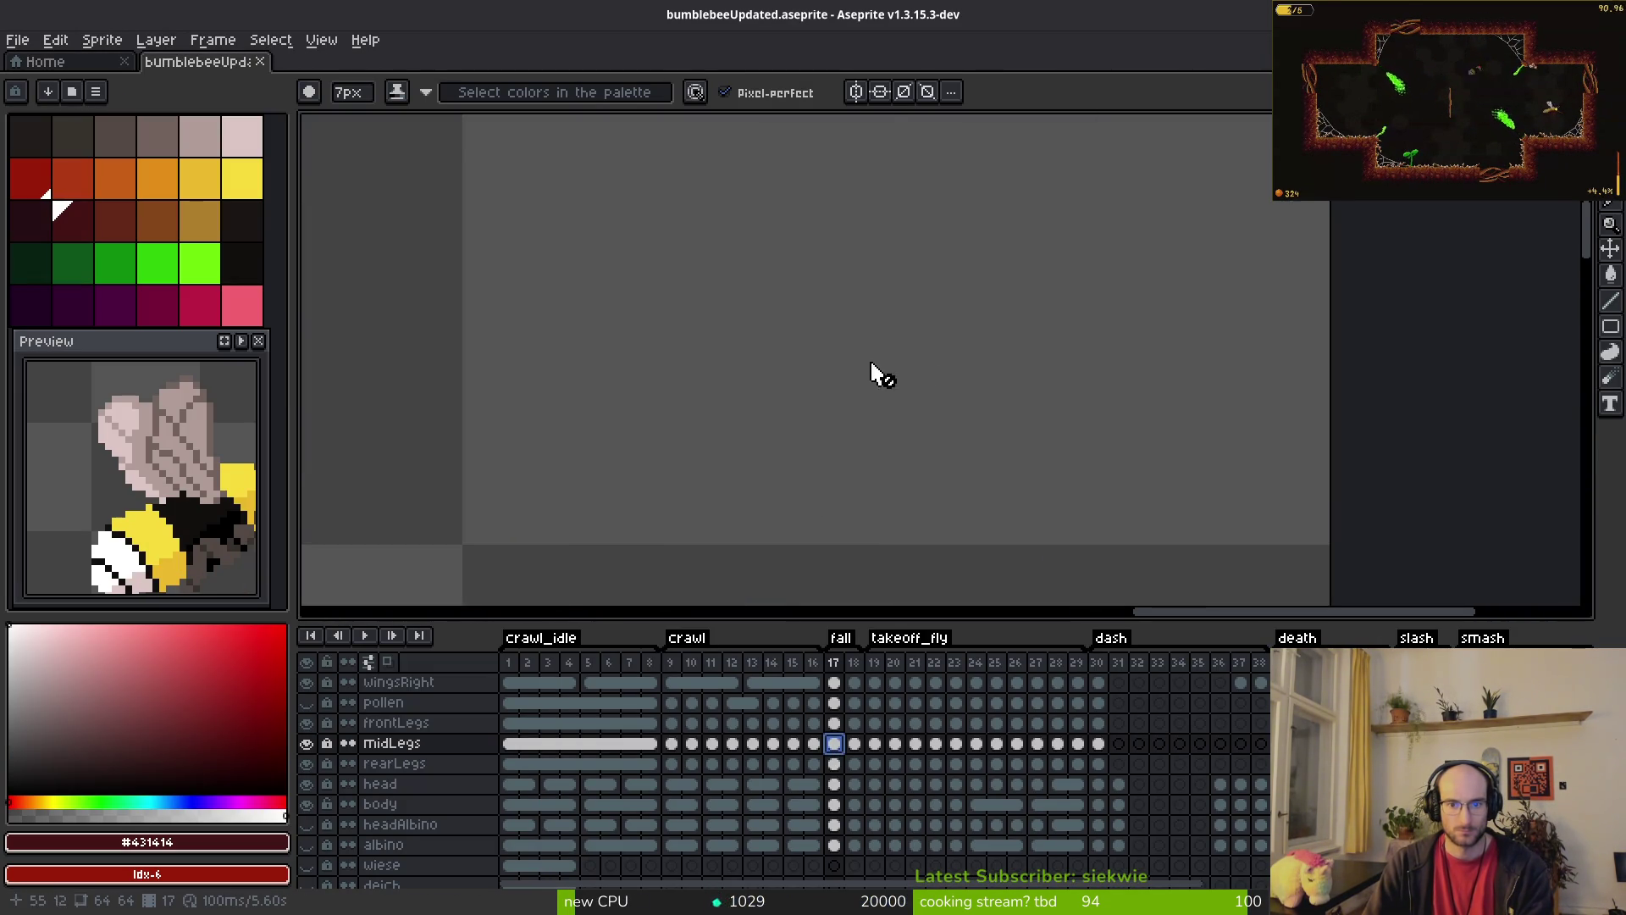
{"action": "scroll", "coordinate": [796, 339], "scroll_direction": "up", "scroll_amount": 5}
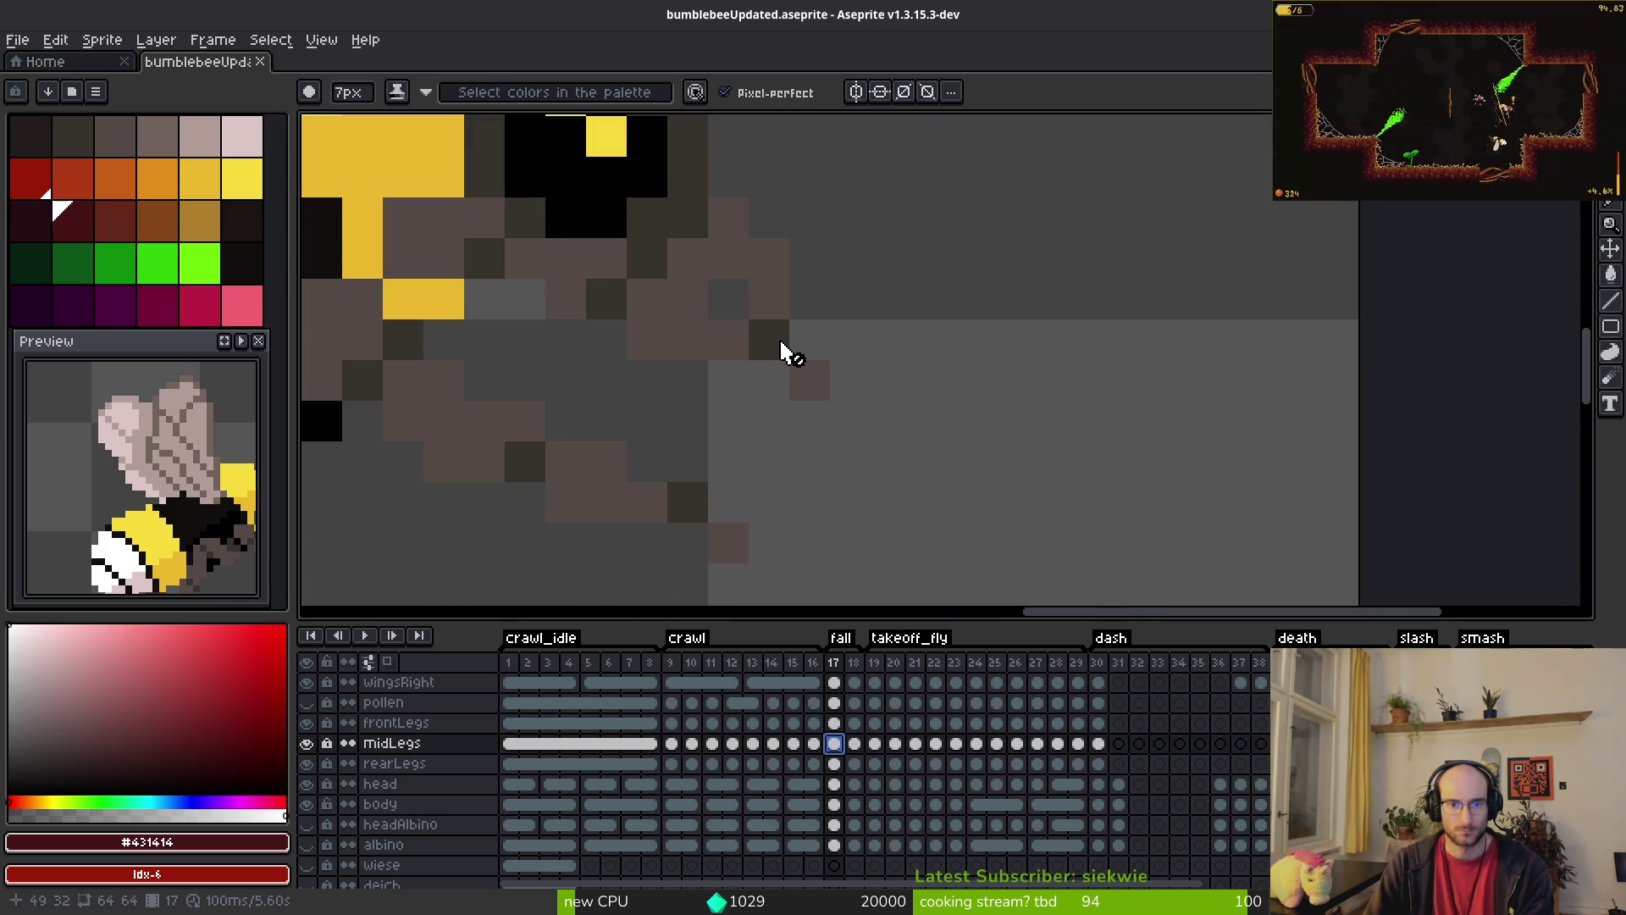
{"action": "scroll", "coordinate": [795, 391], "scroll_direction": "down", "scroll_amount": 3}
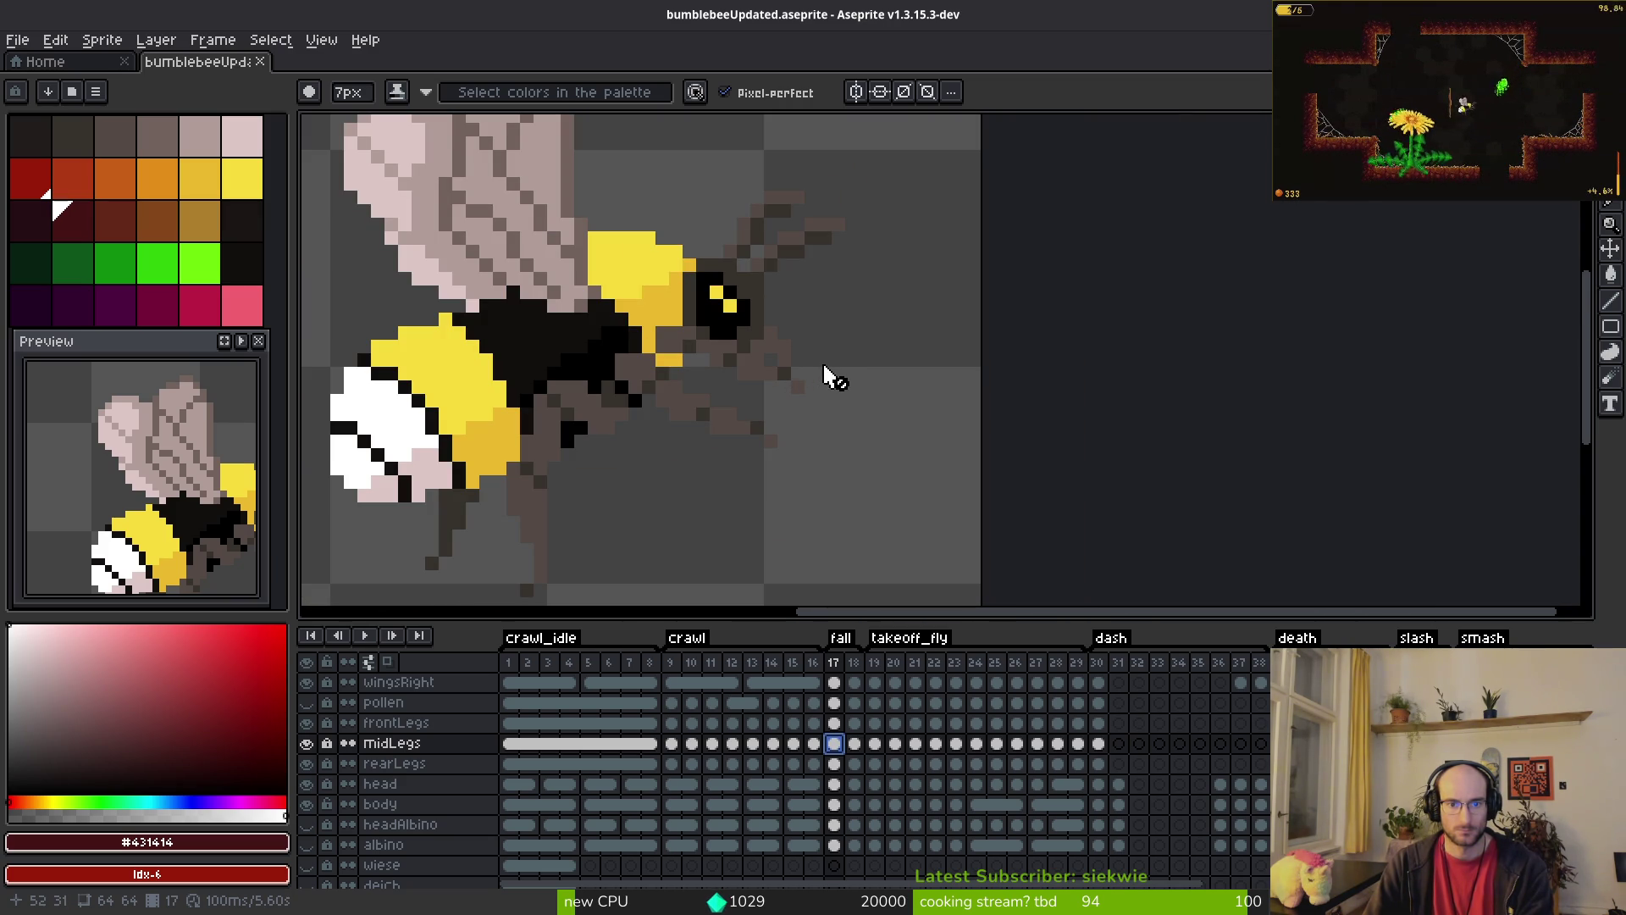
Step: Move to frame 18, sample the leg's brown colour, and select the frontLegs layer
{"action": "key", "text": "i"}
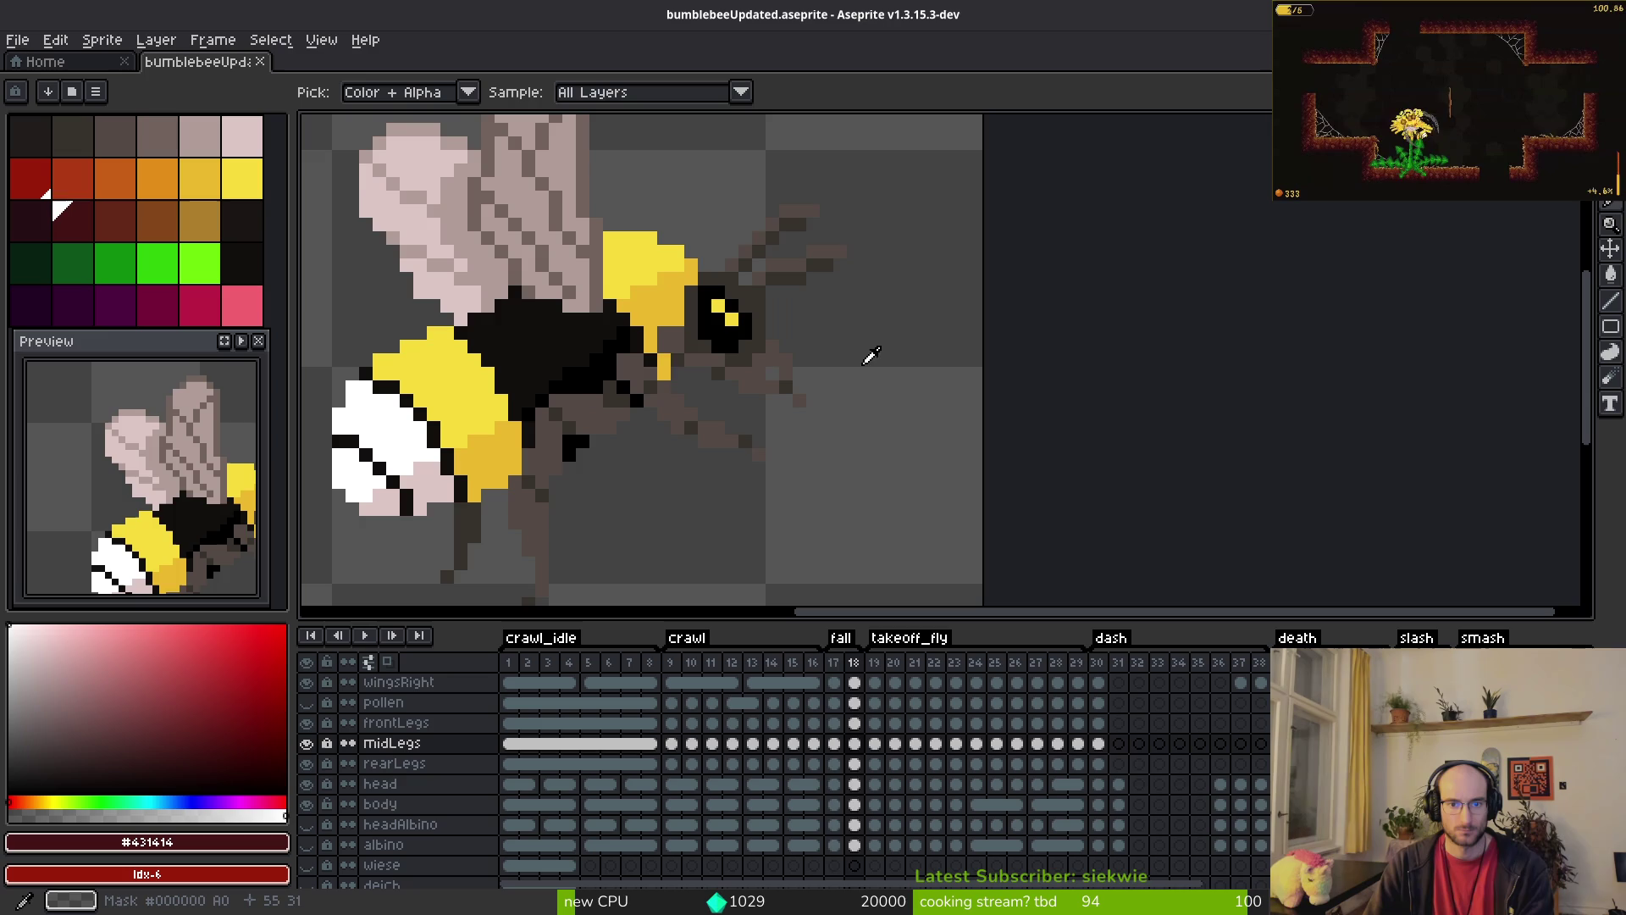
{"action": "key", "text": "Right"}
{"action": "key", "text": "Left"}
{"action": "key", "text": "Right"}
{"action": "key", "text": "b"}
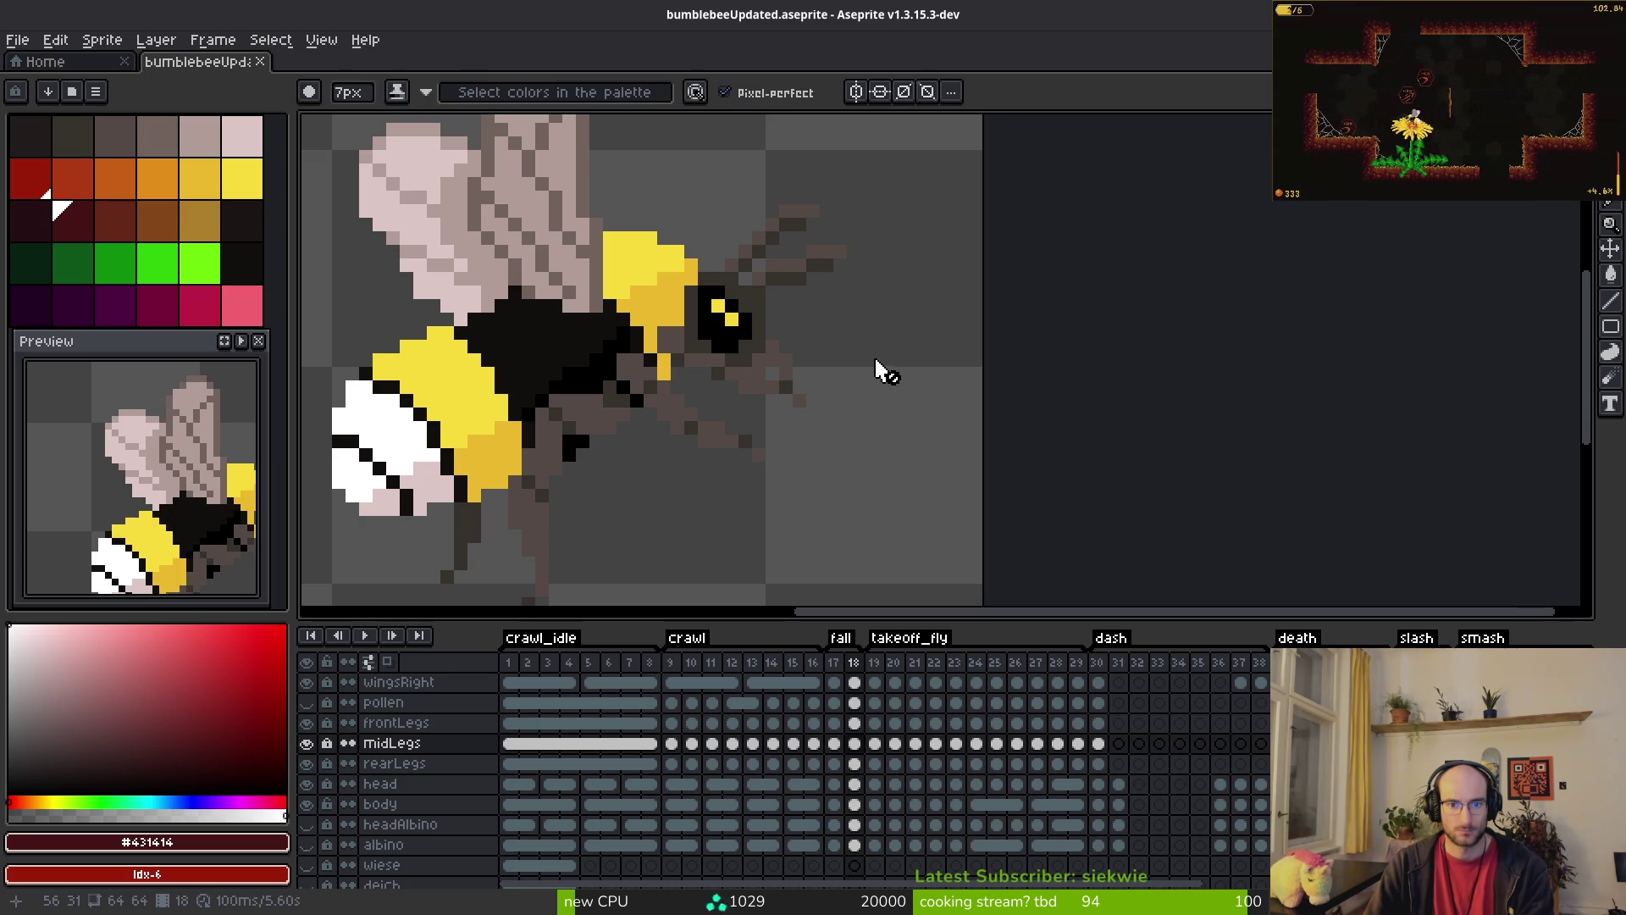
{"action": "scroll", "coordinate": [816, 397], "scroll_direction": "up", "scroll_amount": 2}
{"action": "scroll", "coordinate": [815, 397], "scroll_direction": "up", "scroll_amount": 1}
{"action": "left_click", "coordinate": [697, 363], "text": "alt"}
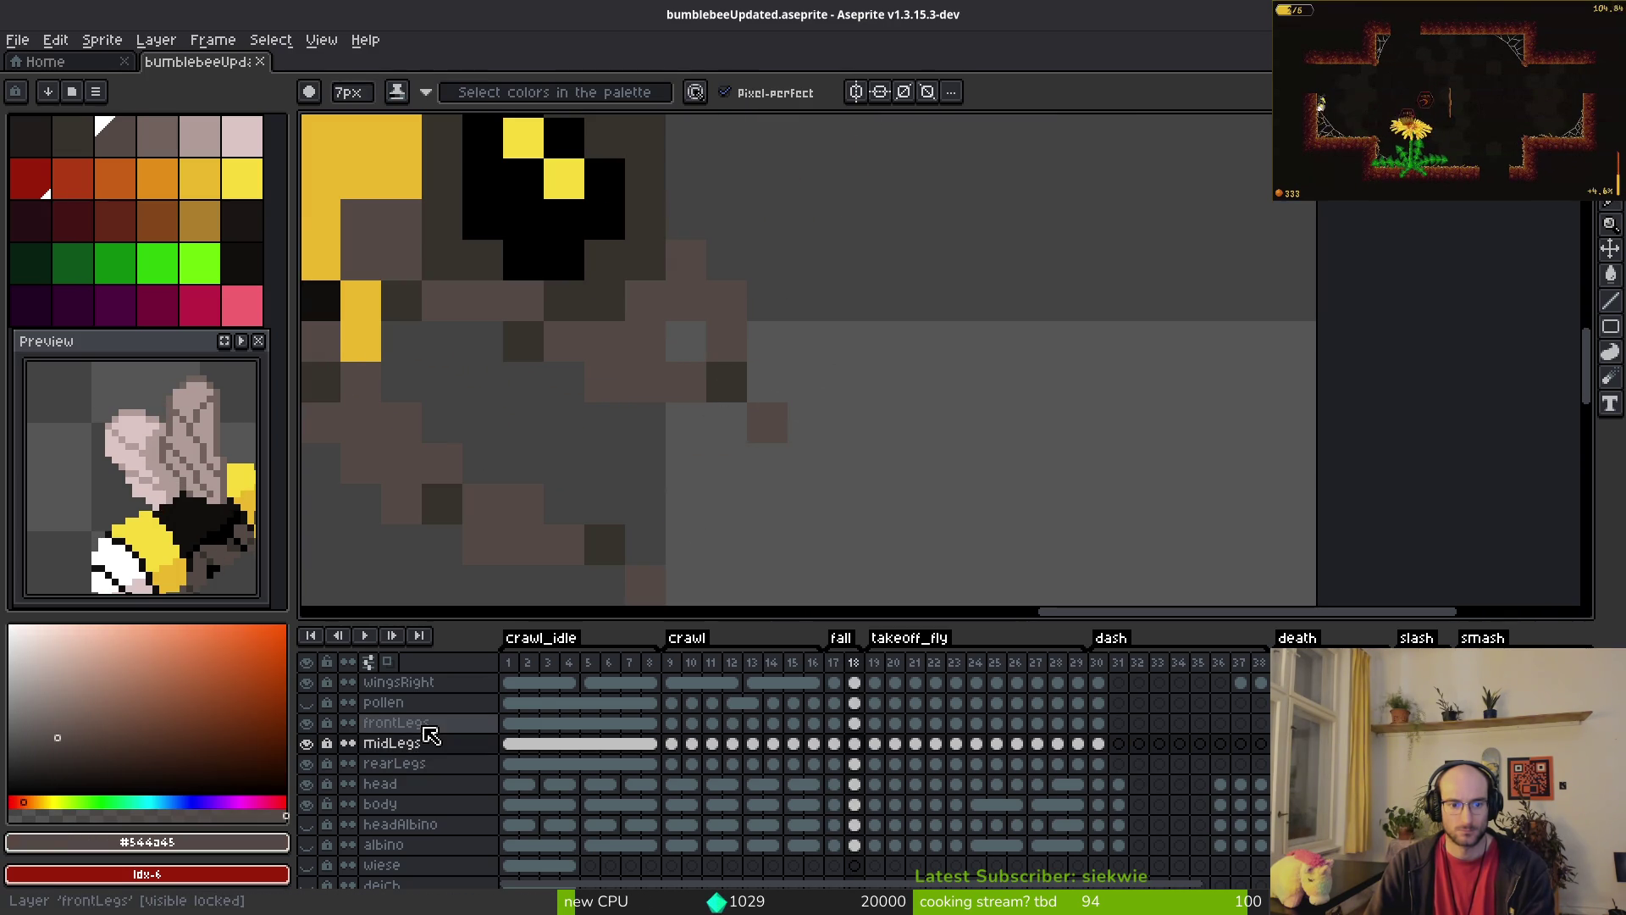
{"action": "left_click", "coordinate": [426, 726]}
Step: Paint brown and dark shadow pixels on the front leg, shifting the tip one pixel right
{"action": "key", "text": "i"}
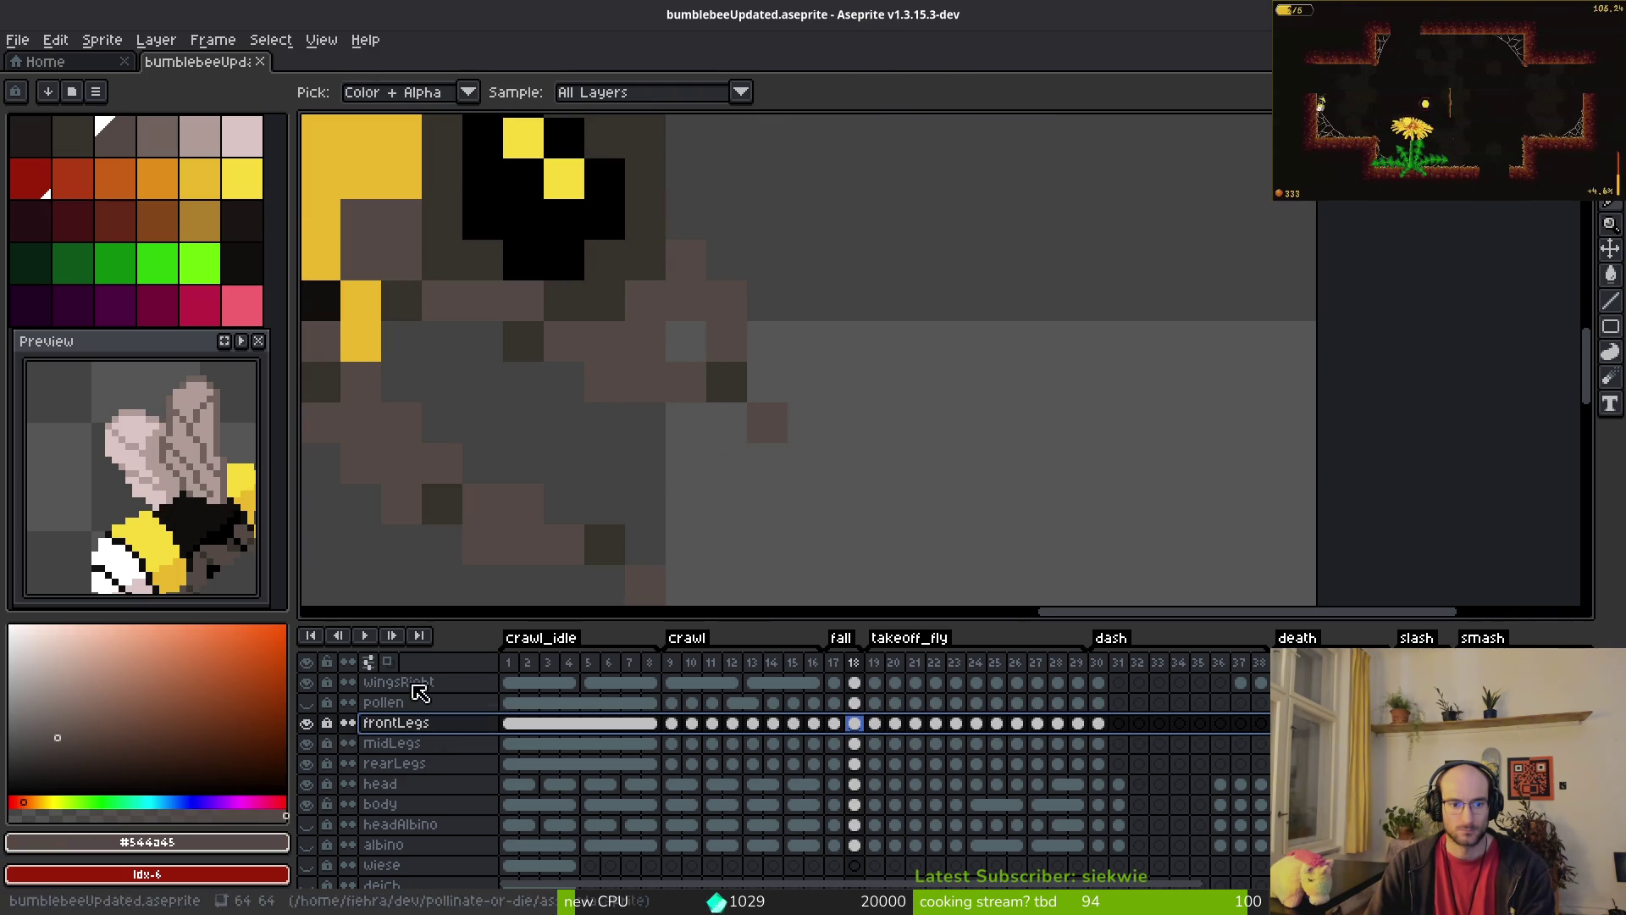
{"action": "left_click", "coordinate": [327, 722]}
{"action": "key", "text": "b"}
{"action": "left_click", "coordinate": [686, 424]}
{"action": "left_click", "coordinate": [737, 374], "text": "alt"}
{"action": "left_click", "coordinate": [682, 388]}
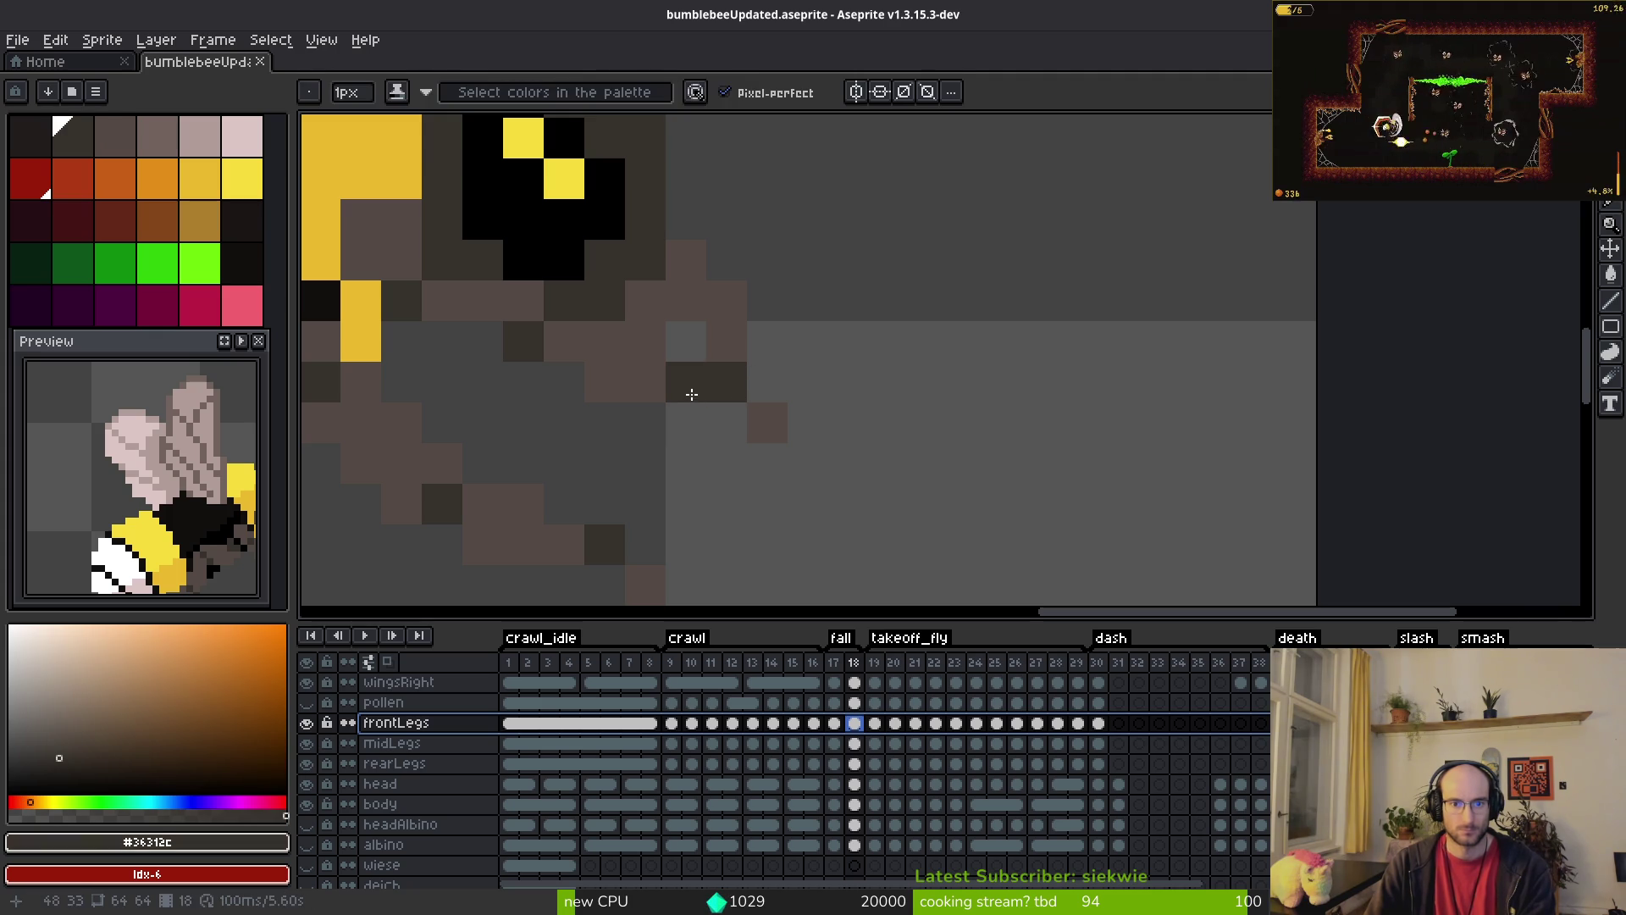
{"action": "left_click", "coordinate": [765, 417], "text": "alt"}
{"action": "left_click", "coordinate": [727, 425]}
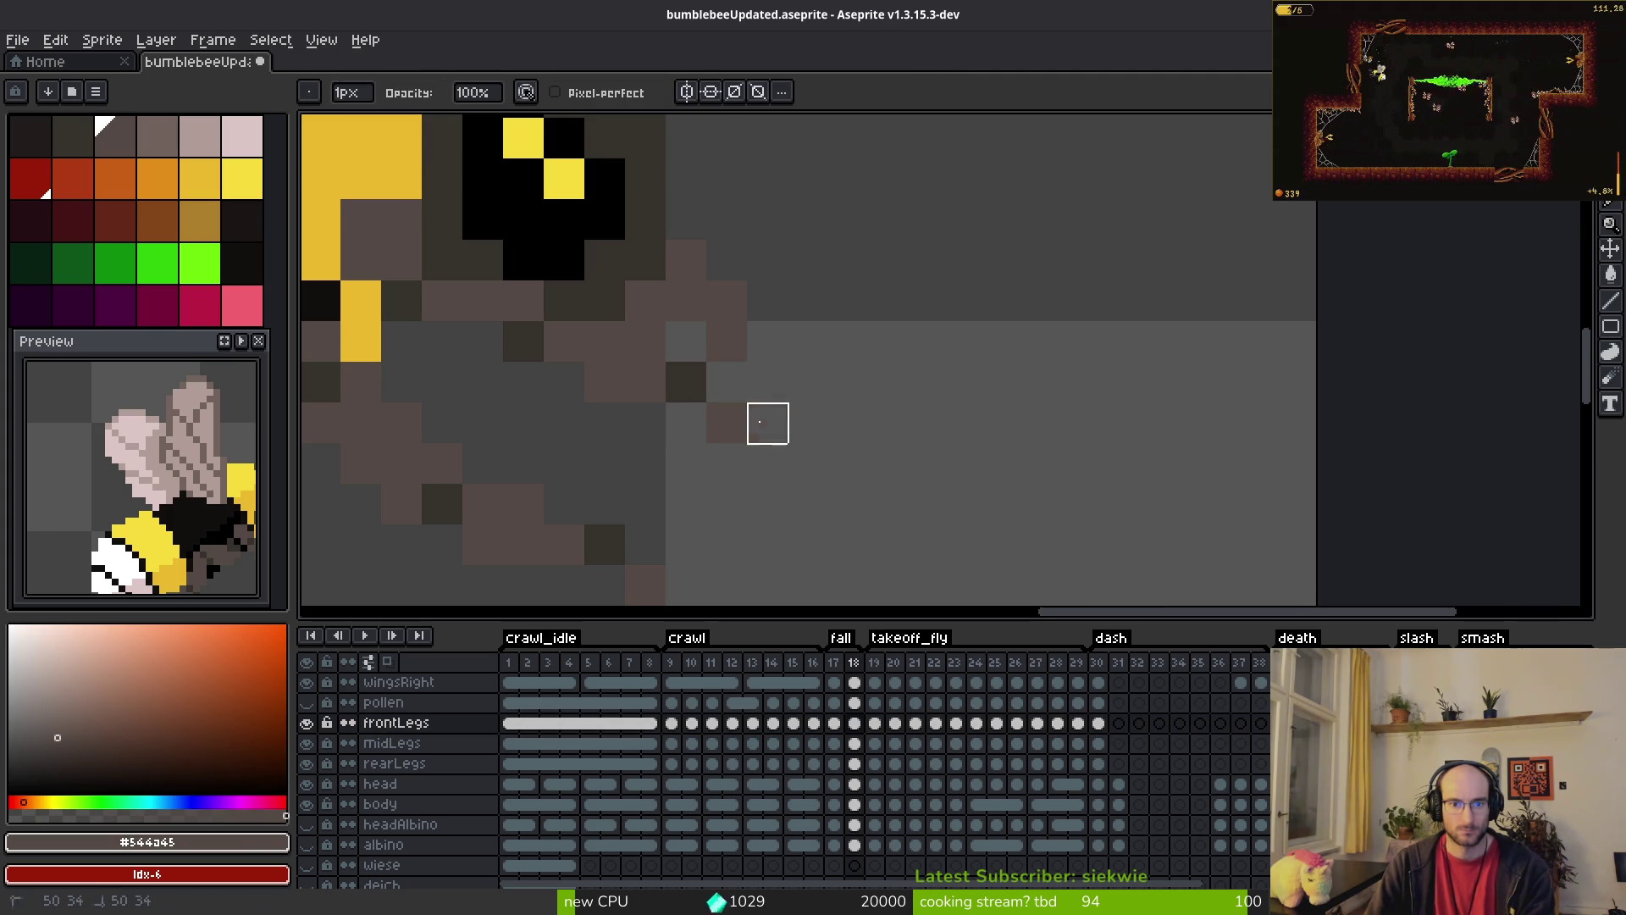
Step: Recolour the leg pixels: erase the stray tip, set 47,34 grey and 48,34 brown
{"action": "scroll", "coordinate": [874, 407], "scroll_direction": "down", "scroll_amount": 7}
{"action": "scroll", "coordinate": [874, 407], "scroll_direction": "up", "scroll_amount": 7}
{"action": "left_click", "coordinate": [743, 428]}
{"action": "left_click", "coordinate": [704, 386]}
{"action": "key", "text": "f"}
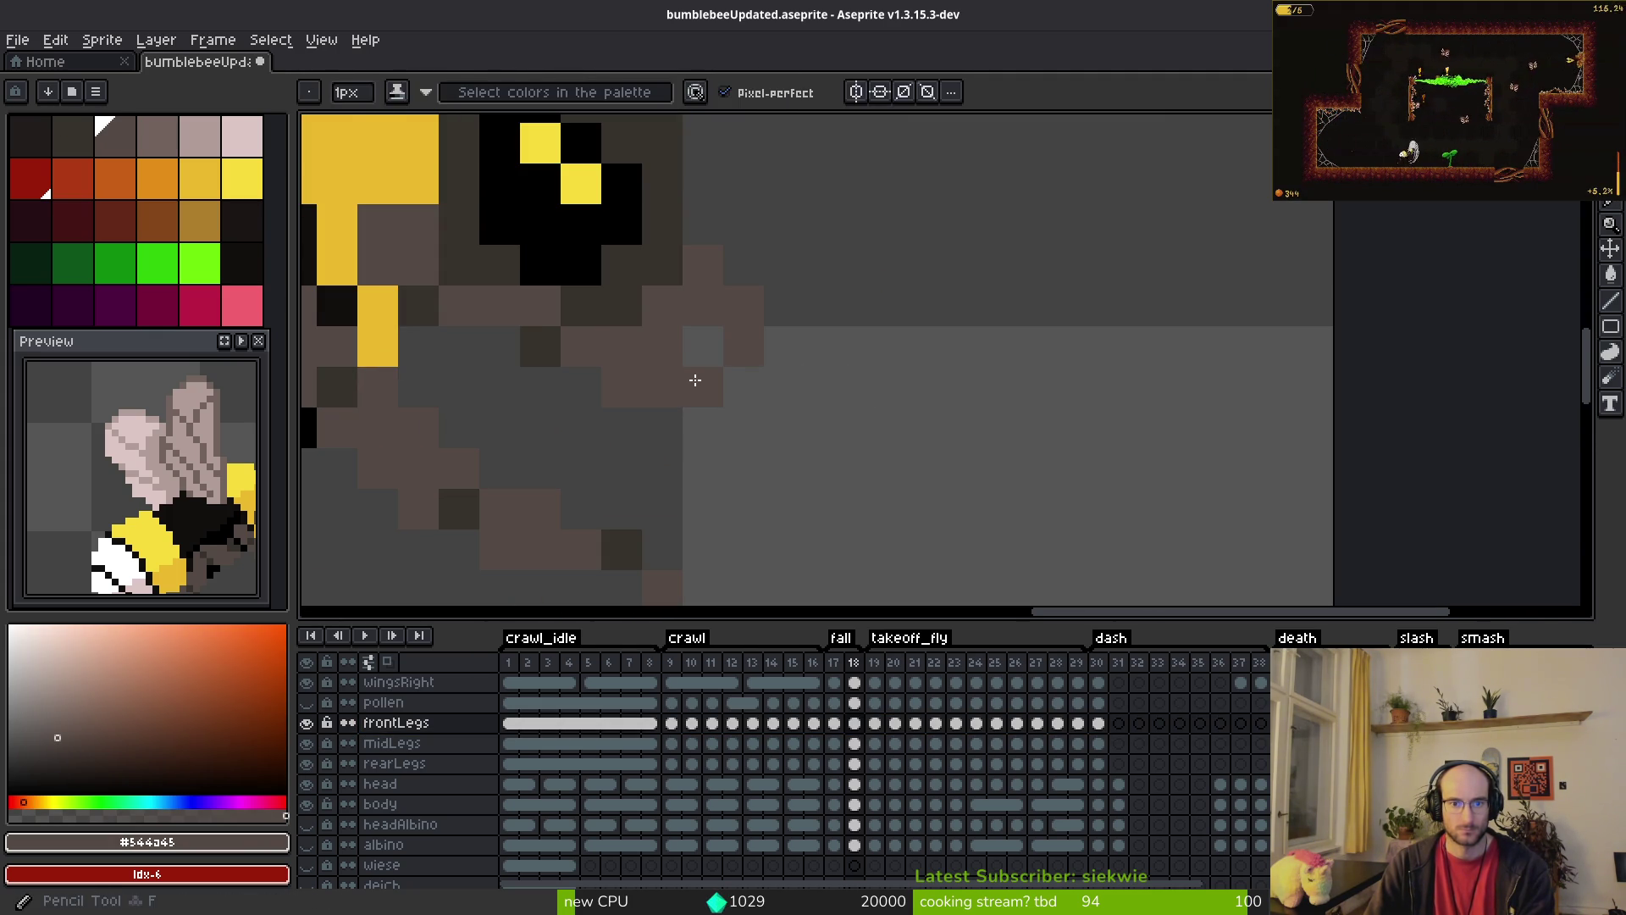
{"action": "left_click", "coordinate": [539, 340], "text": "alt"}
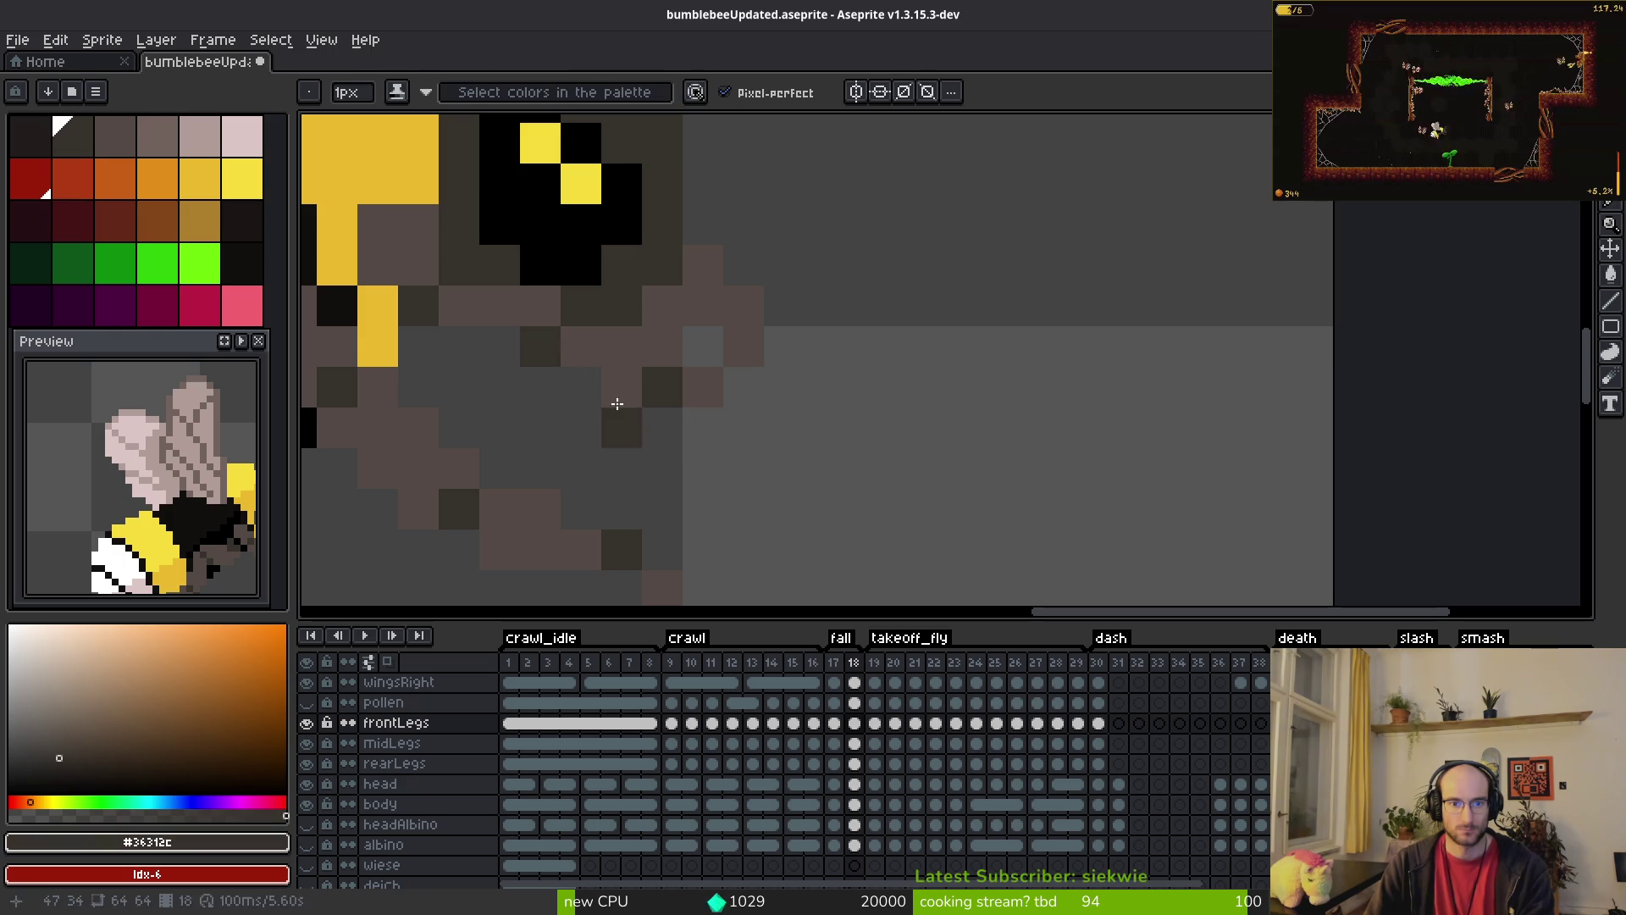
{"action": "left_click", "coordinate": [617, 377], "text": "alt"}
{"action": "right_click", "coordinate": [662, 427]}
{"action": "left_click", "coordinate": [686, 430]}
Step: Show the magenta reference background layer
{"action": "scroll", "coordinate": [888, 418], "scroll_direction": "down", "scroll_amount": 6}
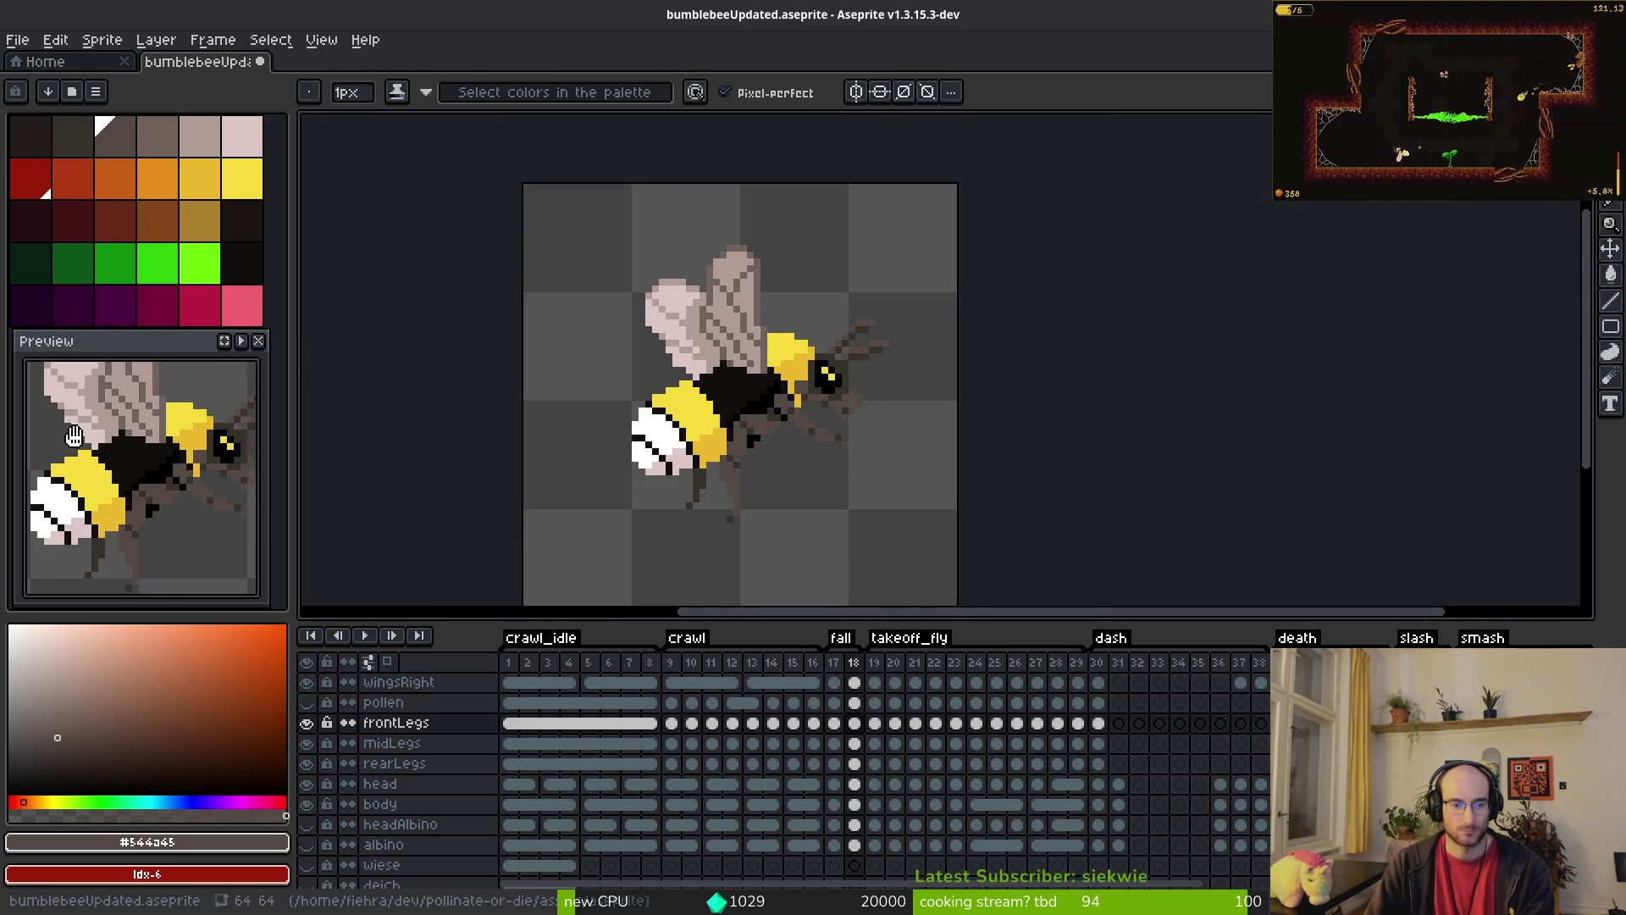
{"action": "scroll", "coordinate": [381, 813], "scroll_direction": "down", "scroll_amount": 5}
{"action": "scroll", "coordinate": [377, 804], "scroll_direction": "down", "scroll_amount": 1}
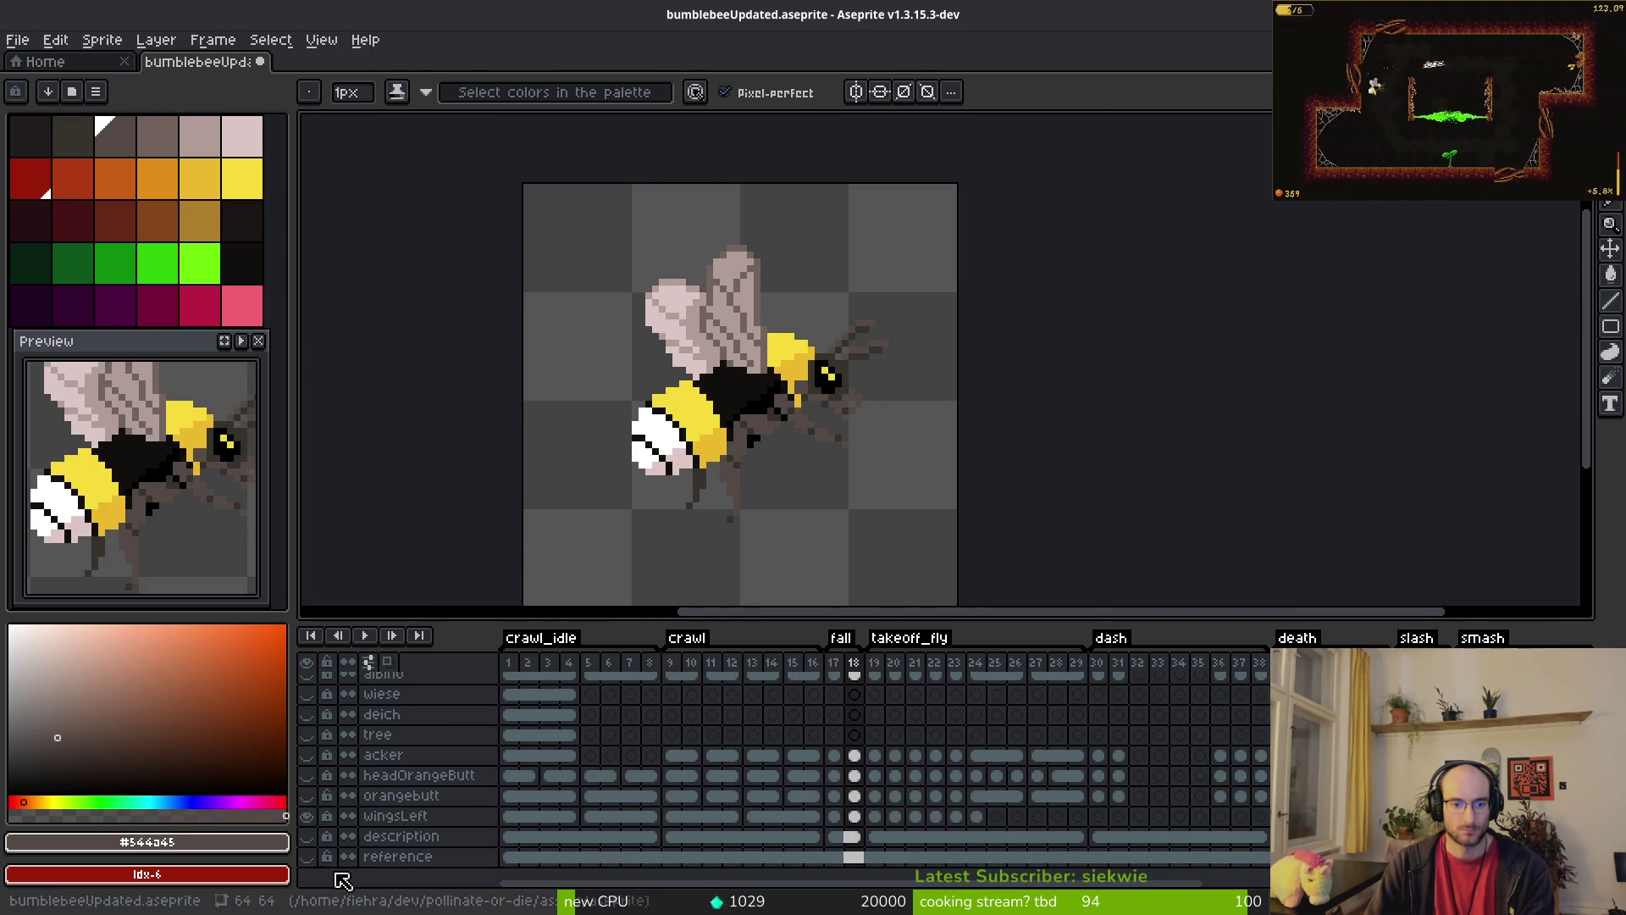
{"action": "left_click", "coordinate": [306, 857]}
Step: On frame 17, add two dark grey pixels to the bee's front leg
{"action": "scroll", "coordinate": [838, 458], "scroll_direction": "right", "scroll_amount": 1}
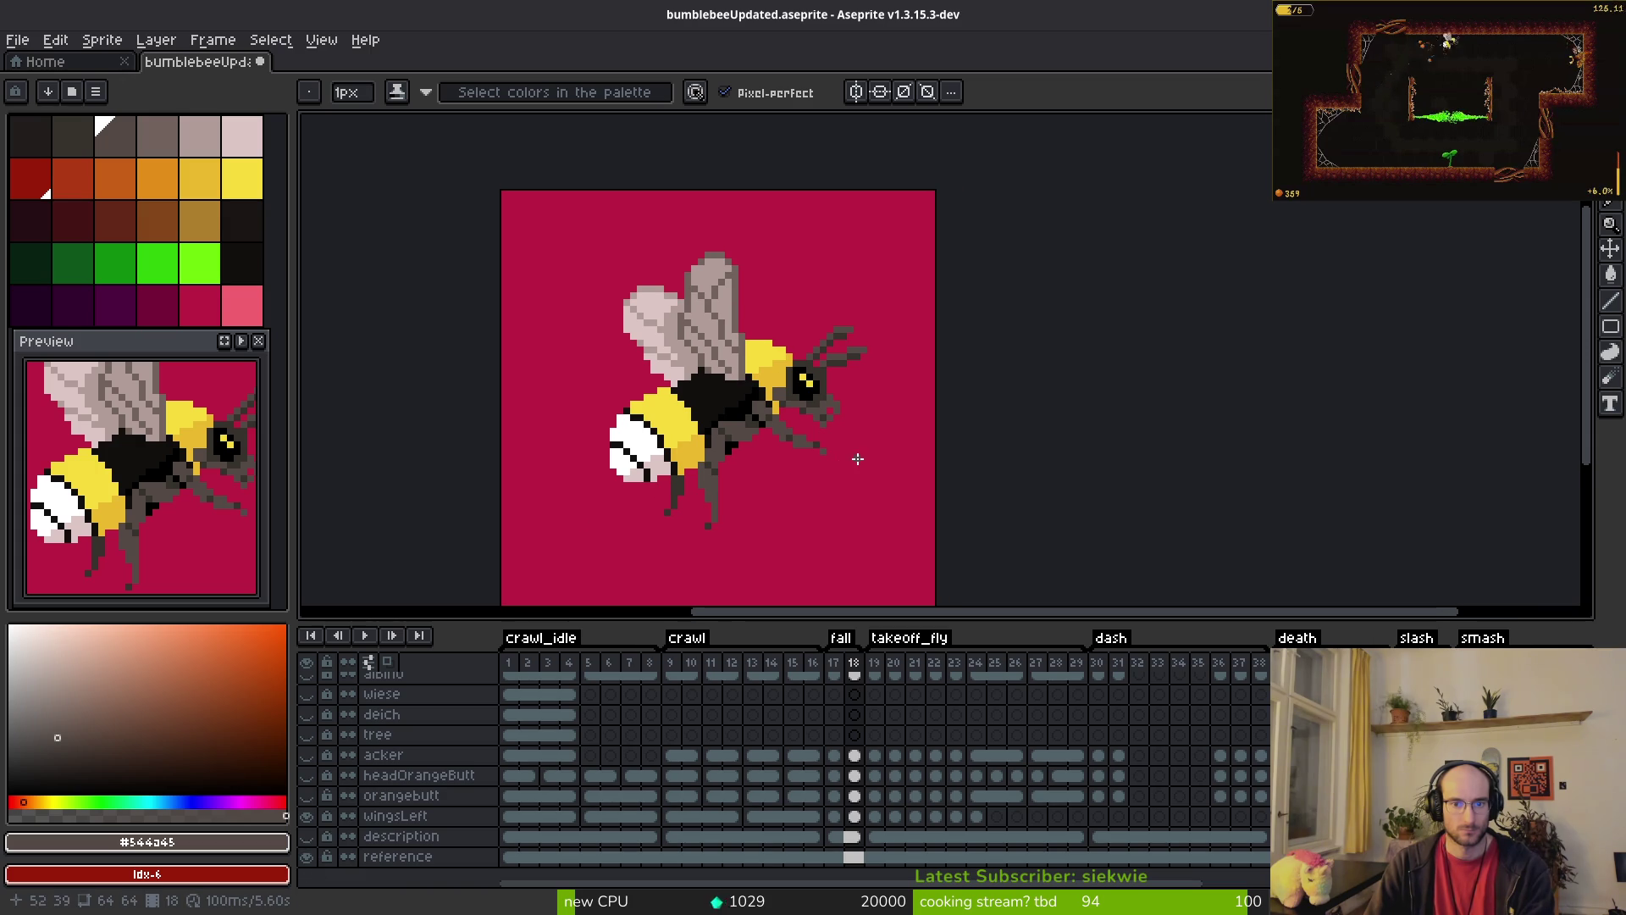
{"action": "scroll", "coordinate": [877, 688], "scroll_direction": "up", "scroll_amount": 4}
{"action": "scroll", "coordinate": [864, 443], "scroll_direction": "up", "scroll_amount": 5}
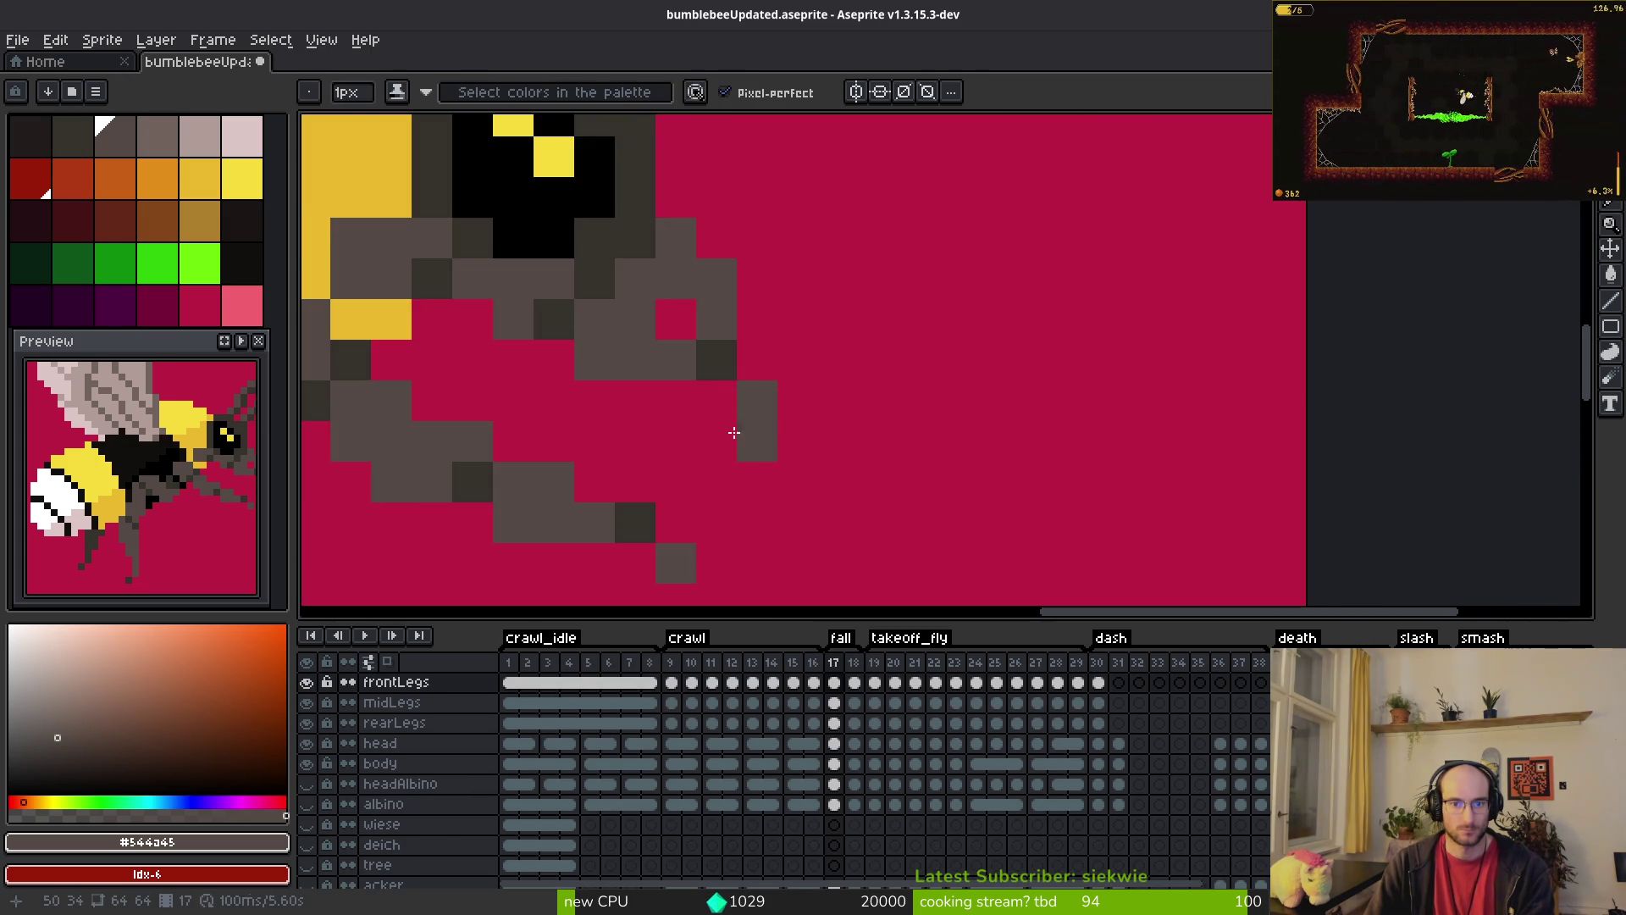
{"action": "key", "text": "alt"}
{"action": "key", "text": "Left"}
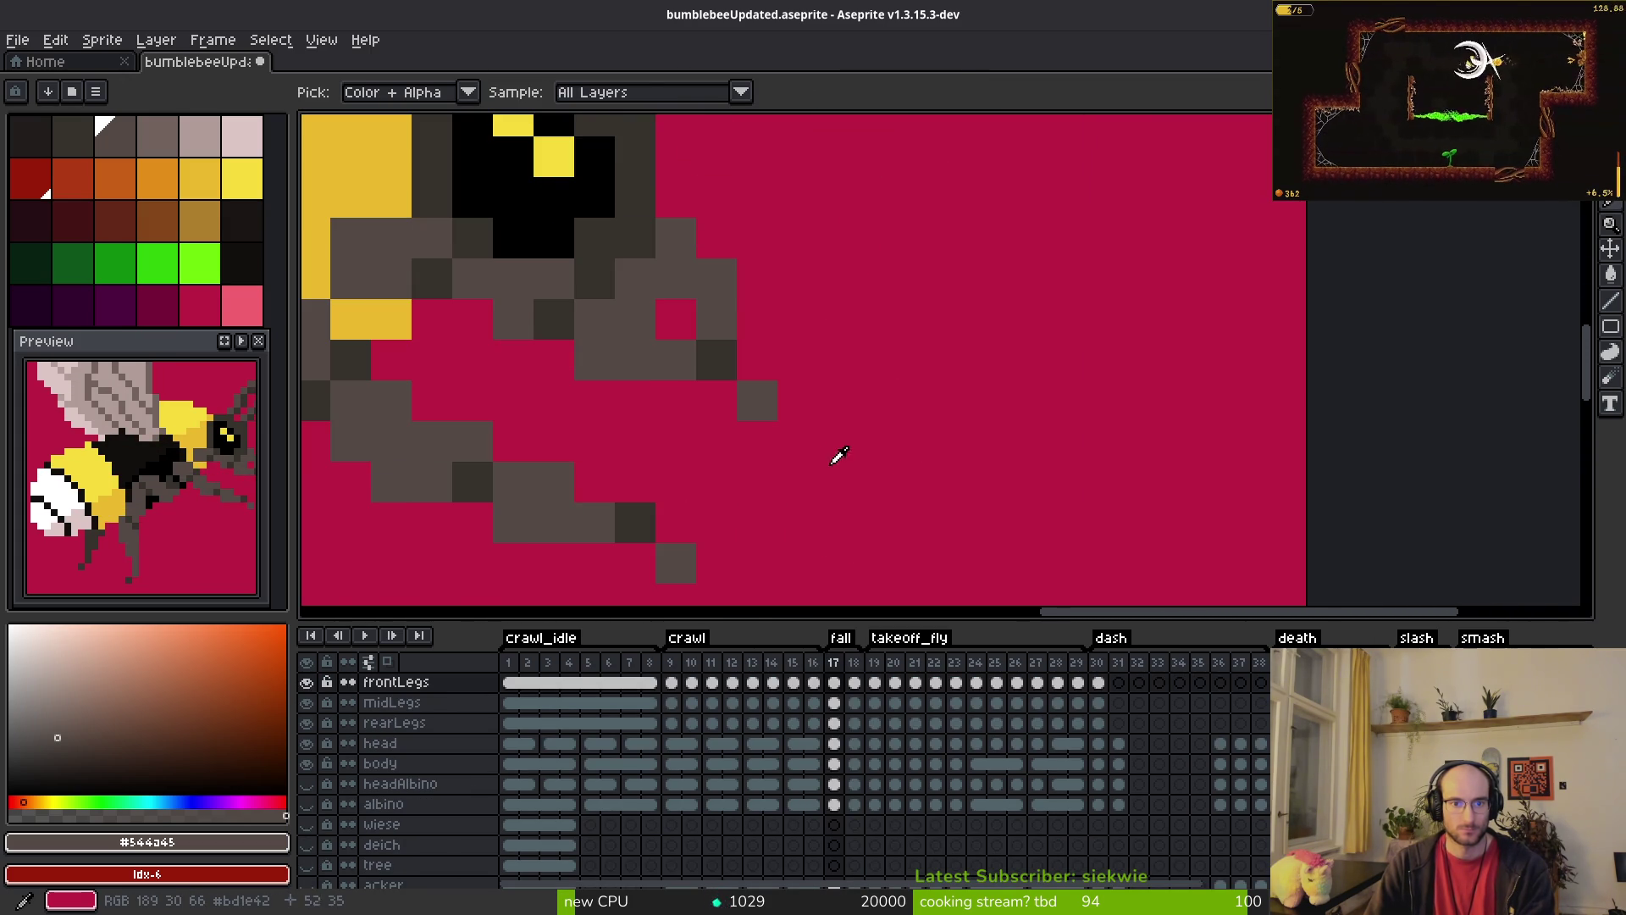
{"action": "left_click", "coordinate": [632, 407]}
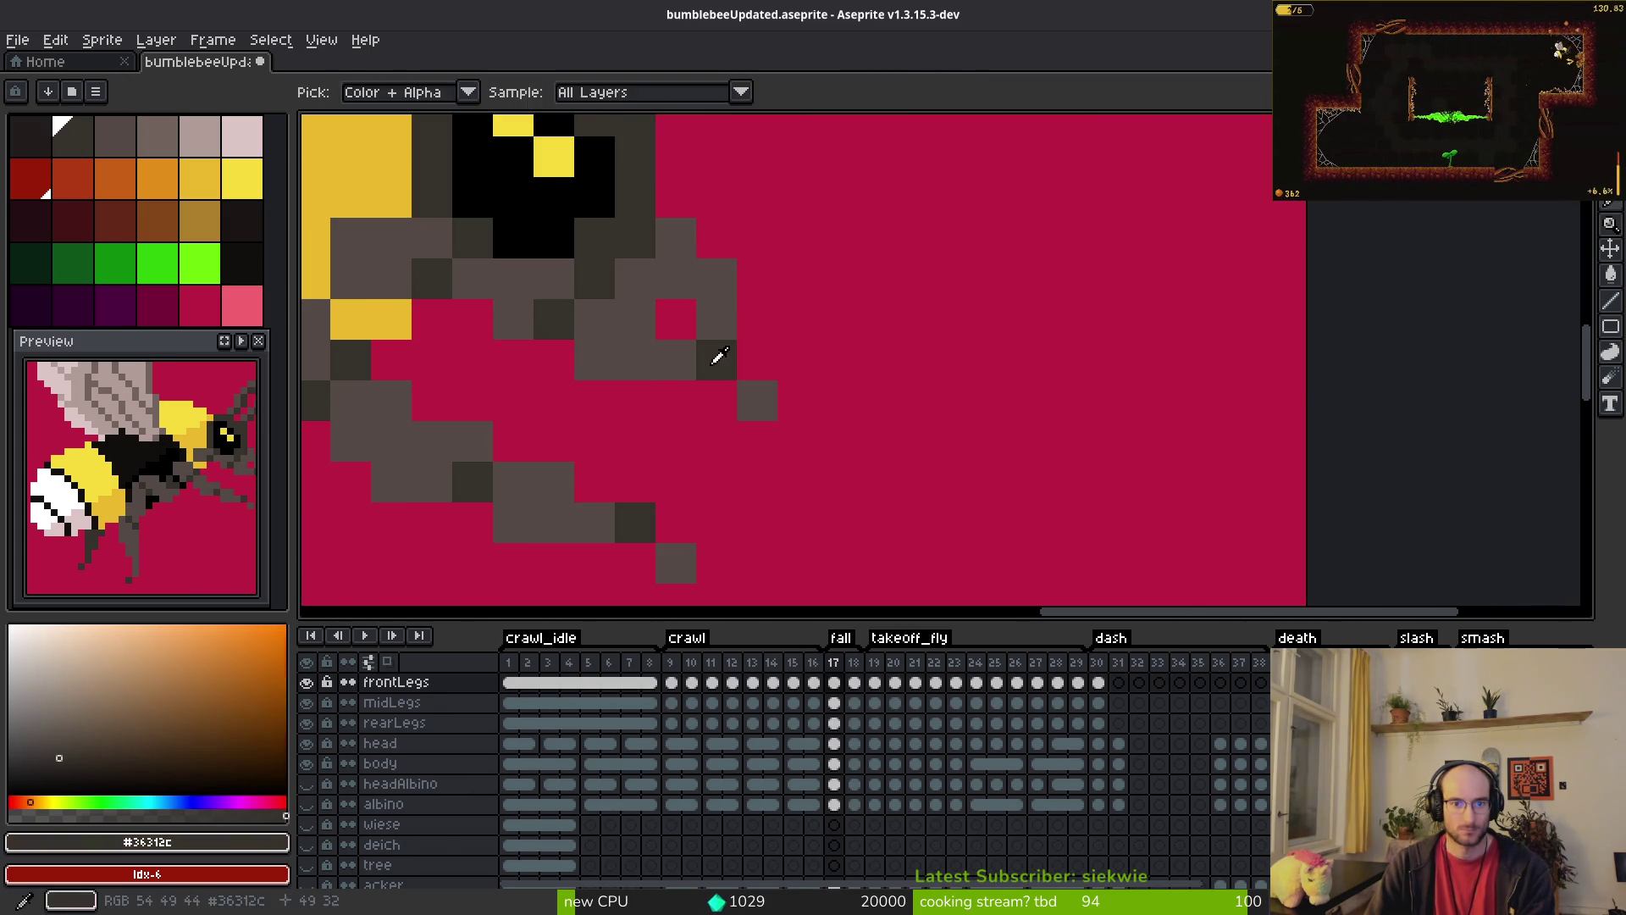
{"action": "left_click", "coordinate": [645, 429]}
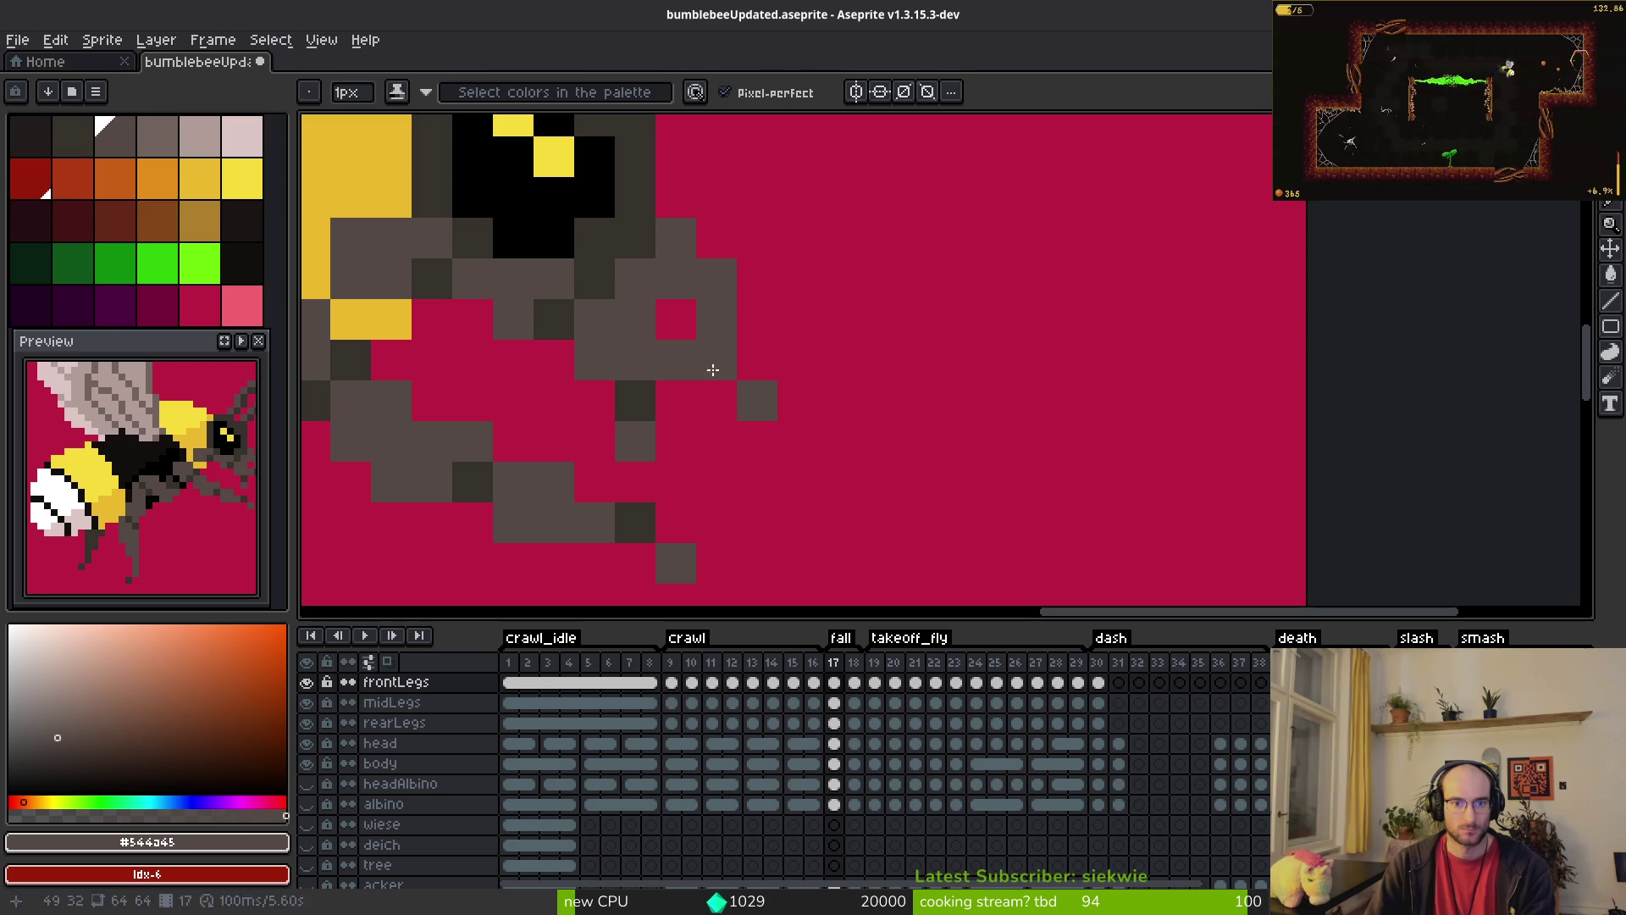
Step: Compare with frame 18 and remove the stray grey pixel below frame 17's front leg
{"action": "scroll", "coordinate": [756, 398], "scroll_direction": "down", "scroll_amount": 4}
{"action": "key", "text": "Right"}
{"action": "key", "text": "Left"}
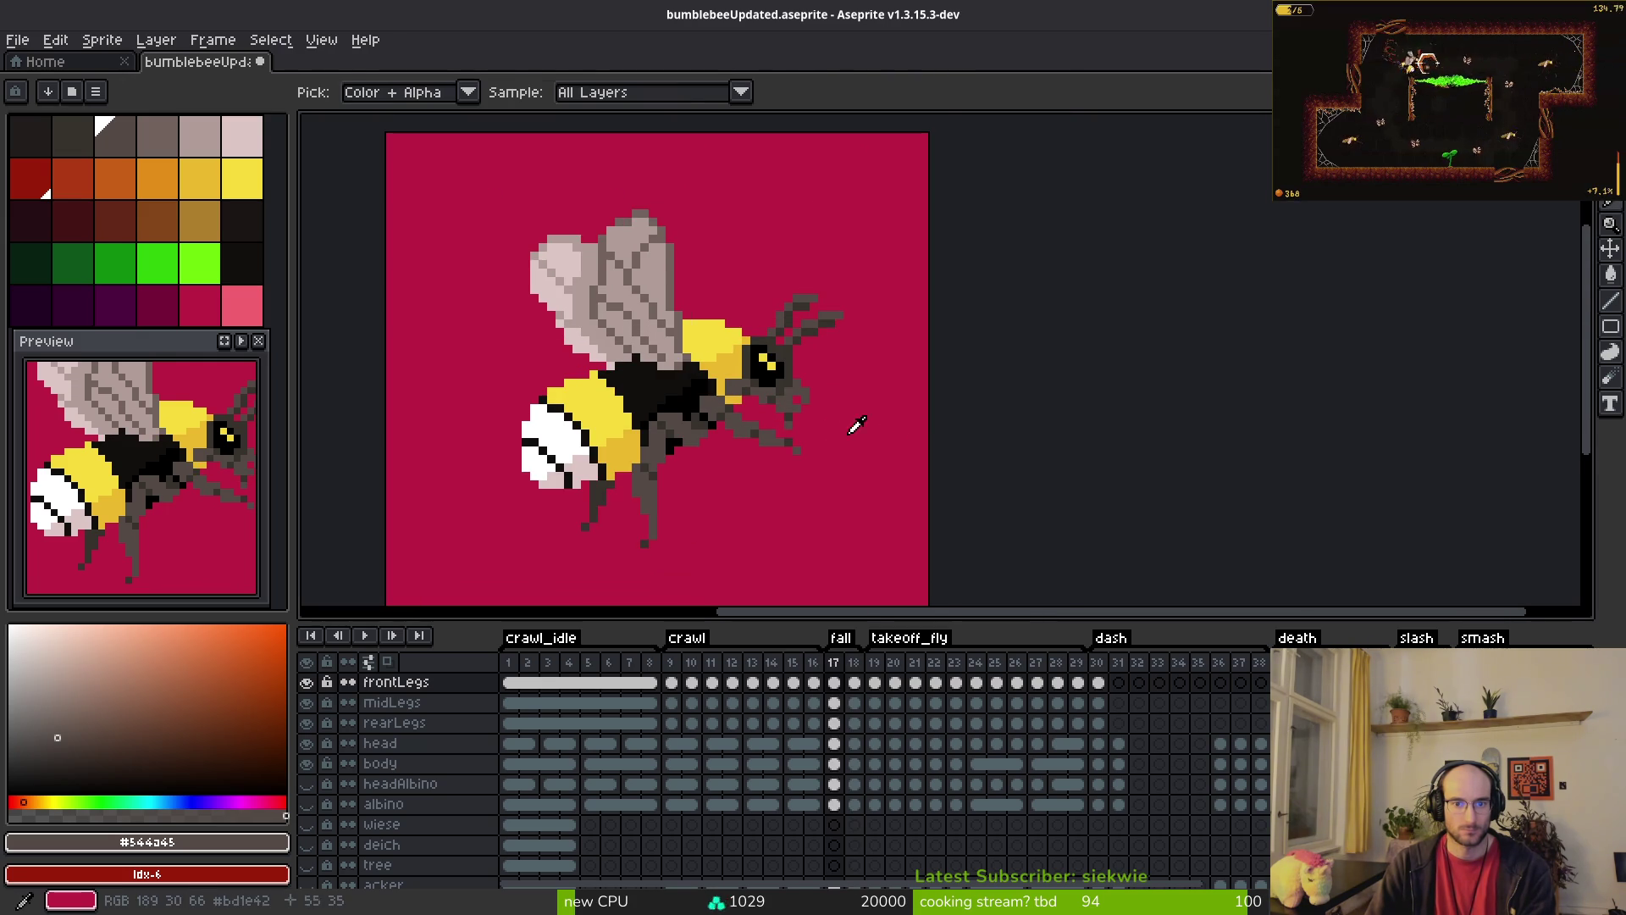
{"action": "scroll", "coordinate": [847, 423], "scroll_direction": "up", "scroll_amount": 5}
{"action": "left_click", "coordinate": [690, 398], "text": "alt"}
{"action": "left_click", "coordinate": [687, 440]}
{"action": "left_click", "coordinate": [699, 407], "text": "alt"}
{"action": "key", "text": "e"}
{"action": "scroll", "coordinate": [835, 429], "scroll_direction": "down", "scroll_amount": 8}
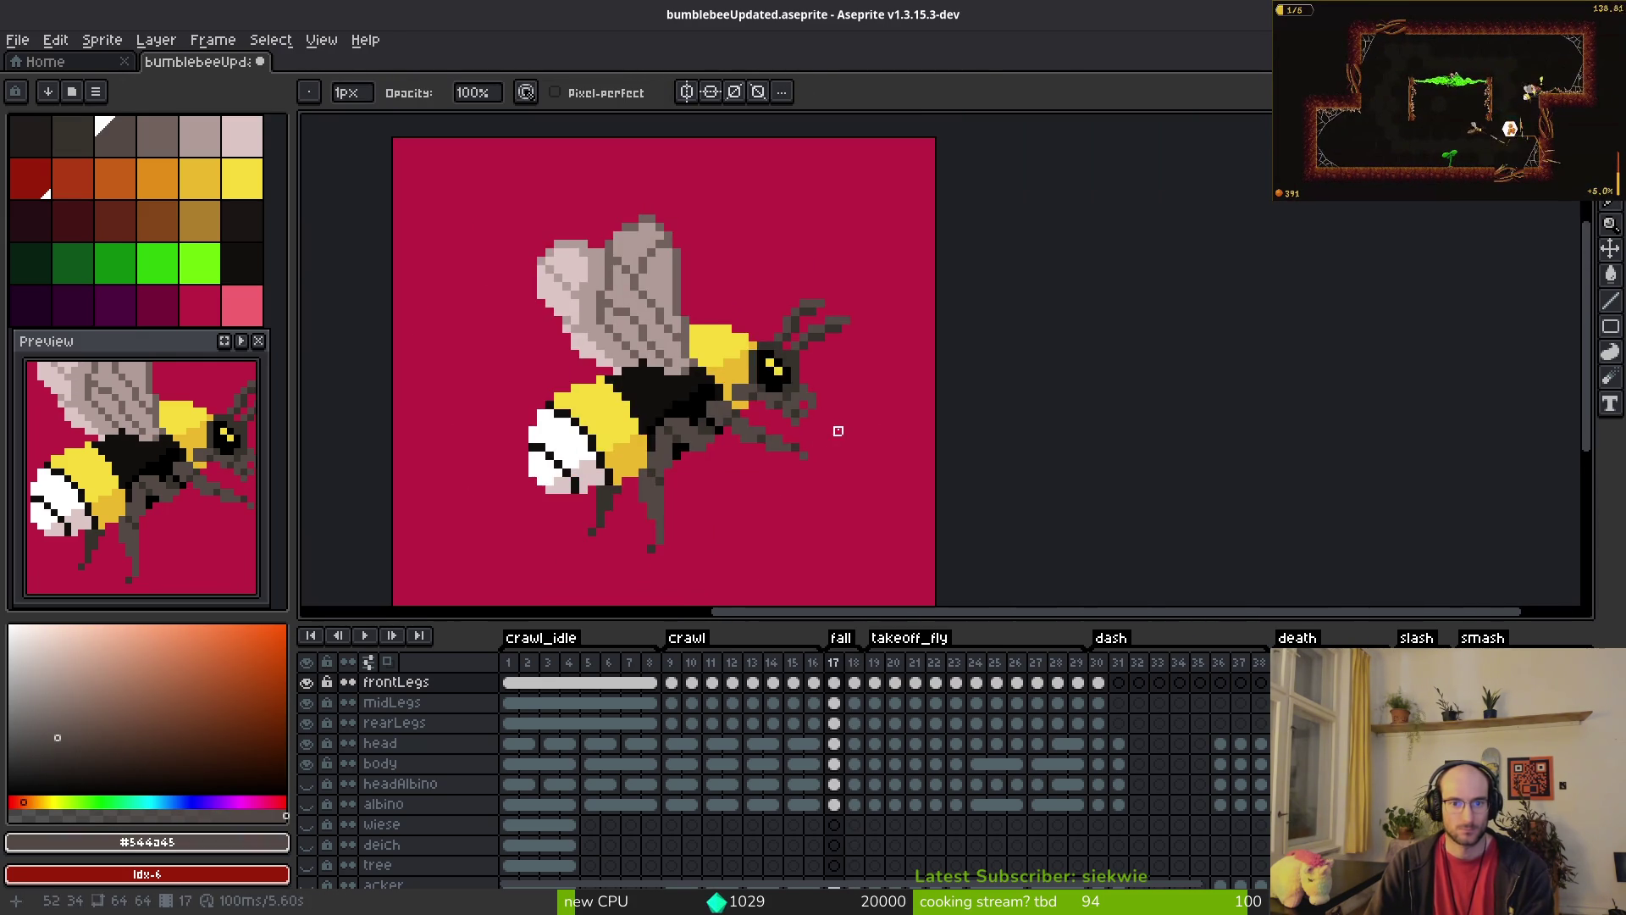
Step: Save bumblebeeUpdated.aseprite, hide the magenta reference background, and open Export Sprite Sheet
{"action": "key", "text": "ctrl+s"}
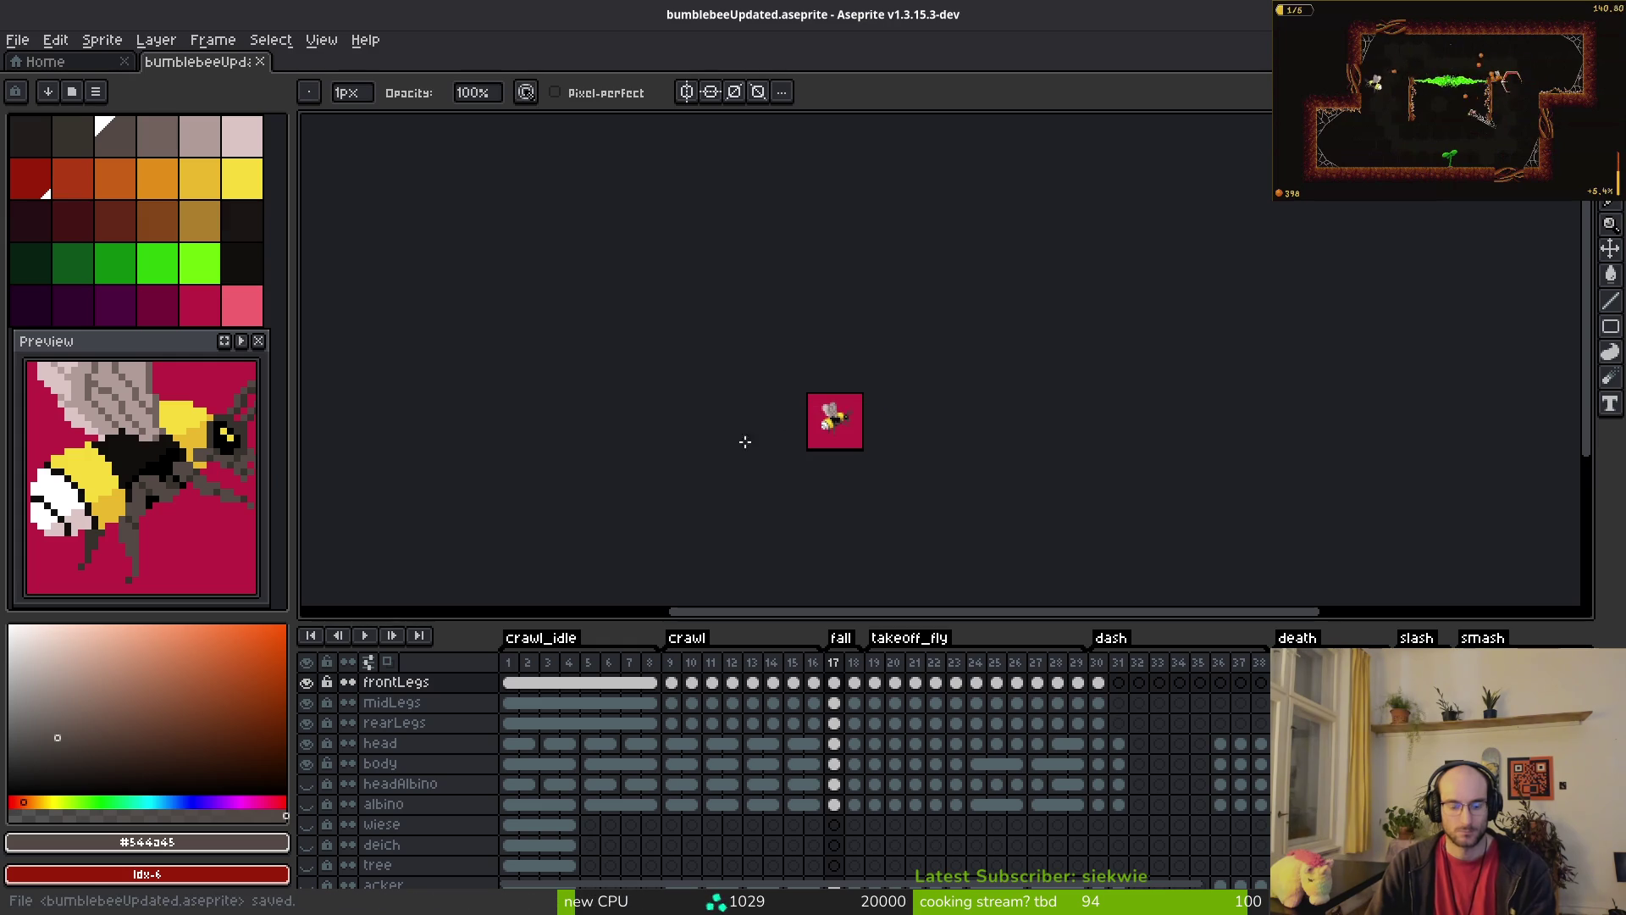
{"action": "scroll", "coordinate": [398, 762], "scroll_direction": "down", "scroll_amount": 3}
{"action": "left_click", "coordinate": [307, 856]}
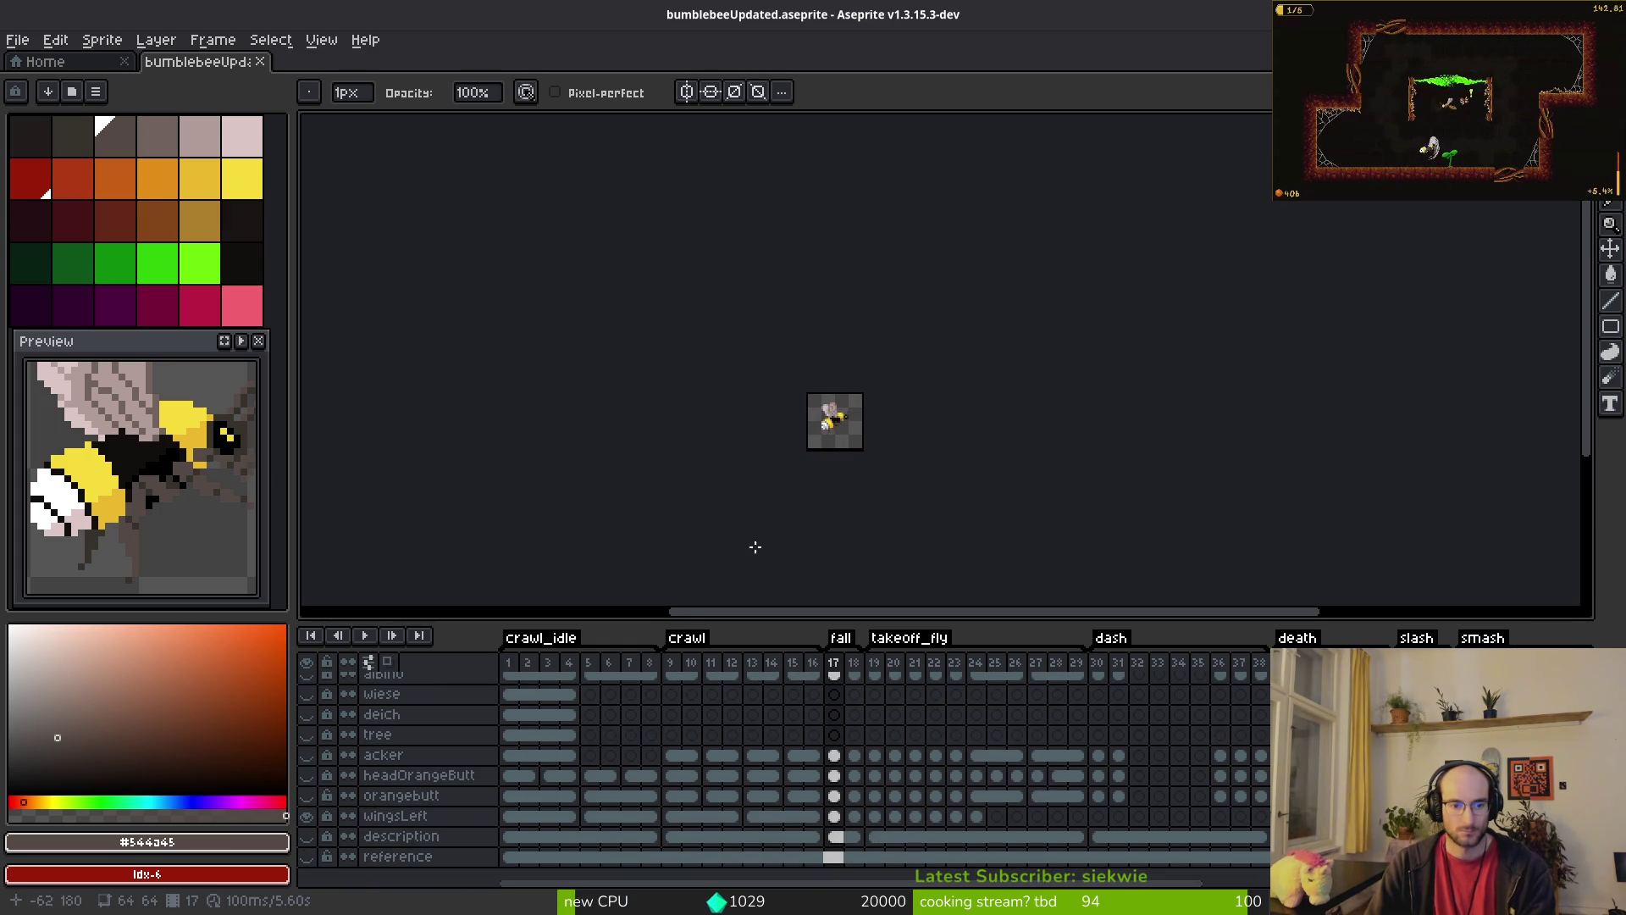
{"action": "scroll", "coordinate": [851, 447], "scroll_direction": "up", "scroll_amount": 3}
{"action": "key", "text": "ctrl+s"}
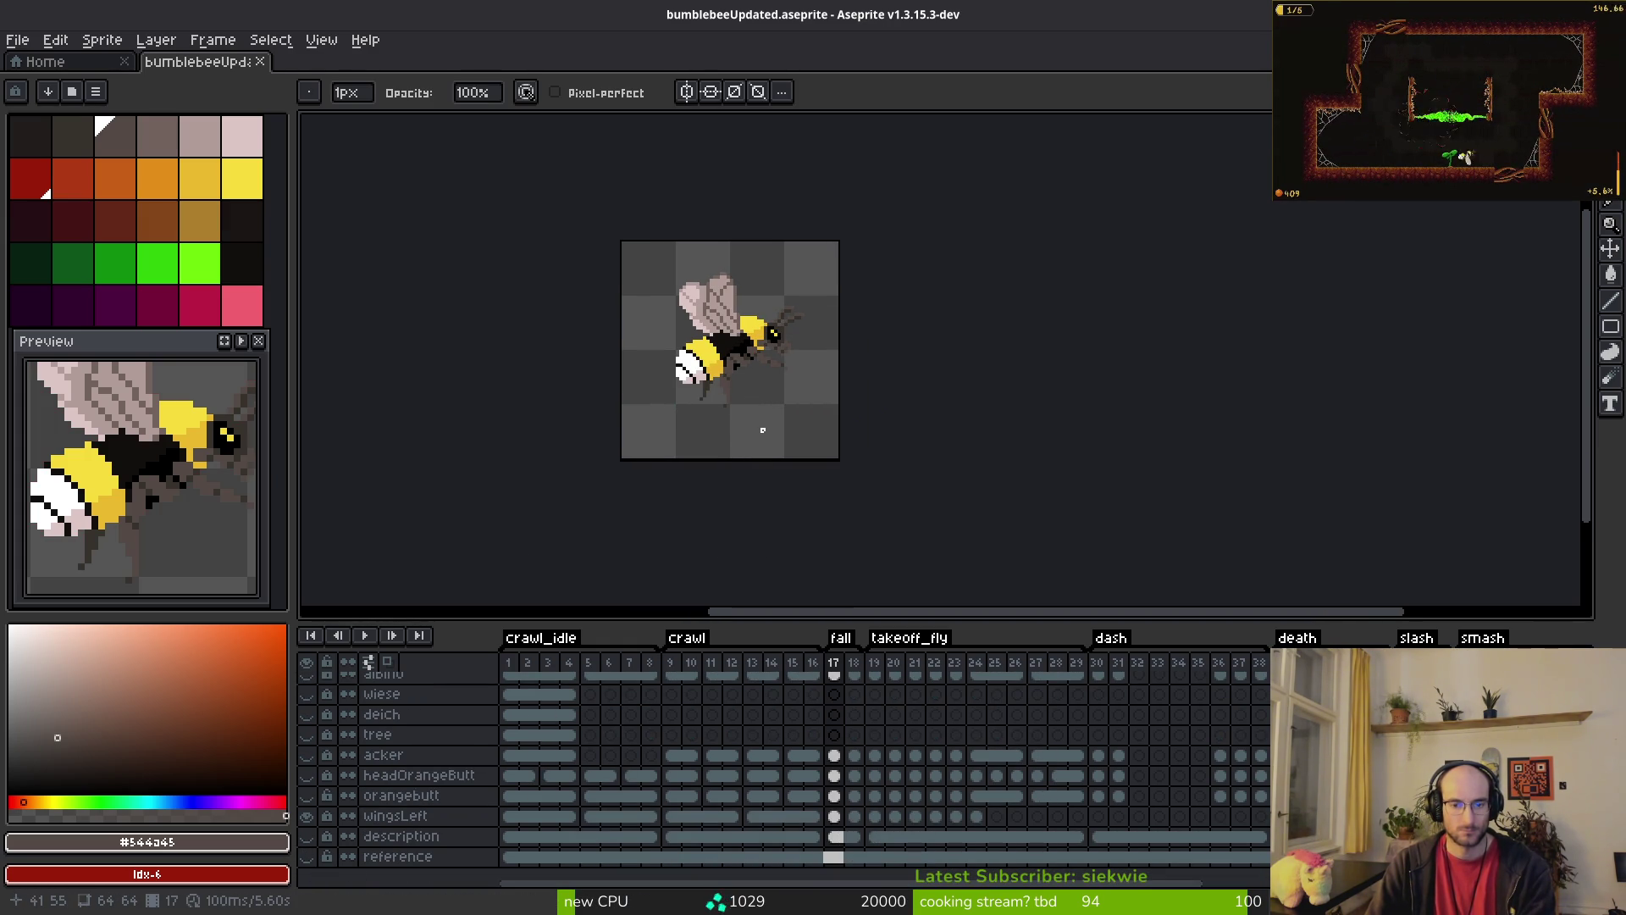
{"action": "key", "text": "ctrl+e"}
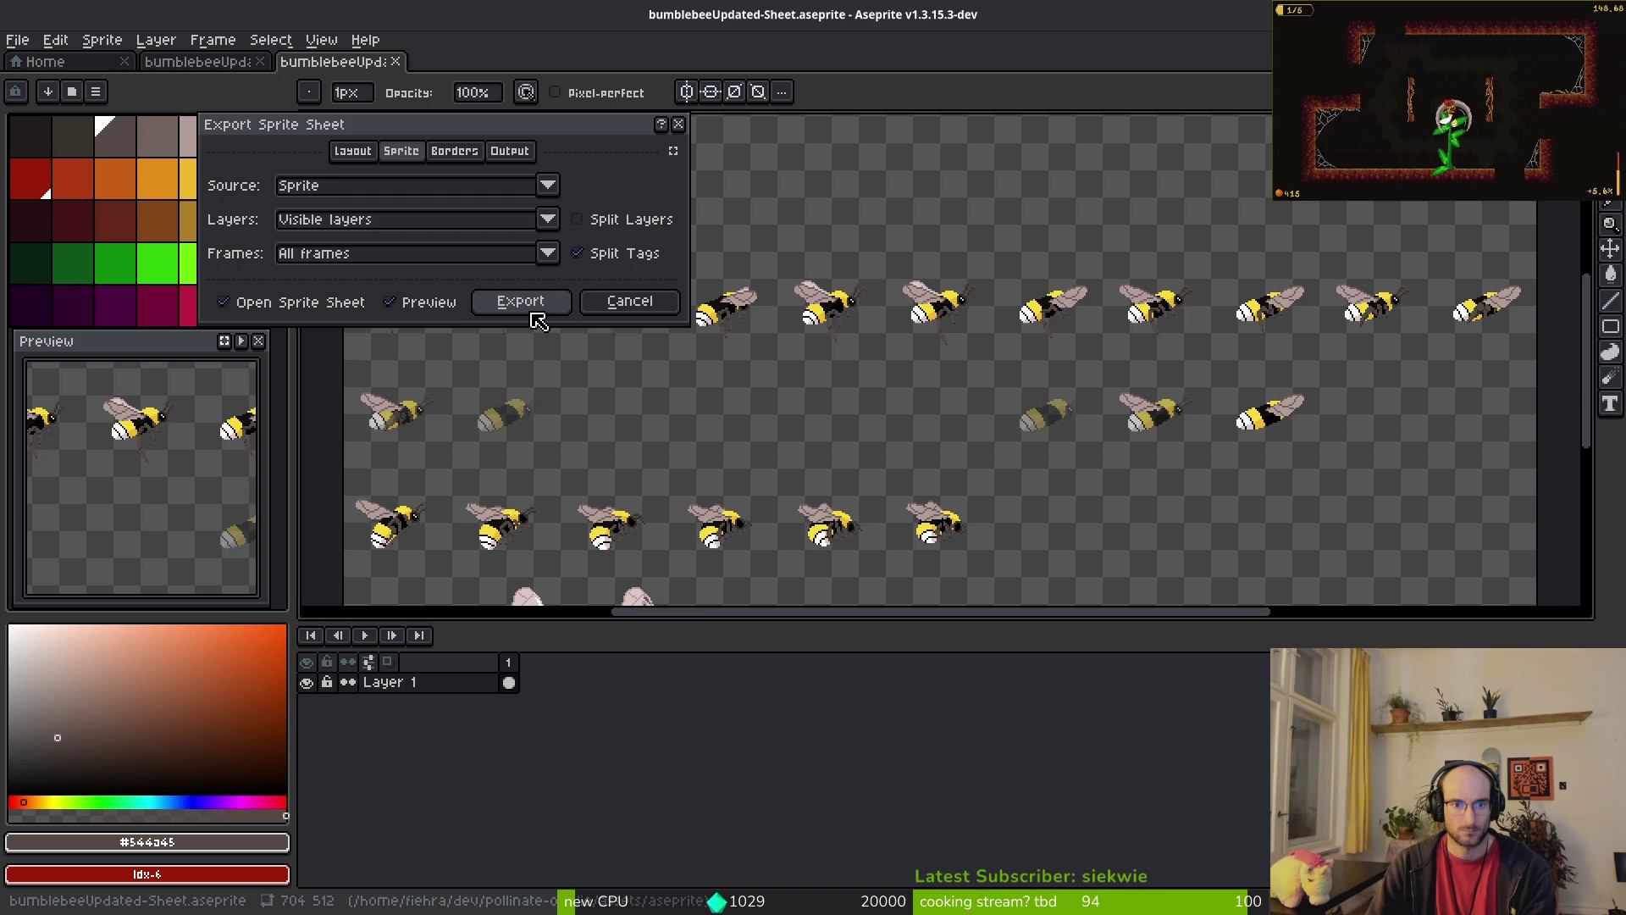
Step: Export the bee sheet as PNG over art/player/bumblebee-Sheet.png, confirming the overwrite
{"action": "left_click", "coordinate": [532, 310]}
{"action": "key", "text": "ctrl+shift+e"}
{"action": "left_click", "coordinate": [409, 85]}
{"action": "left_click", "coordinate": [465, 105]}
{"action": "left_click", "coordinate": [80, 75]}
{"action": "double_click", "coordinate": [91, 177]}
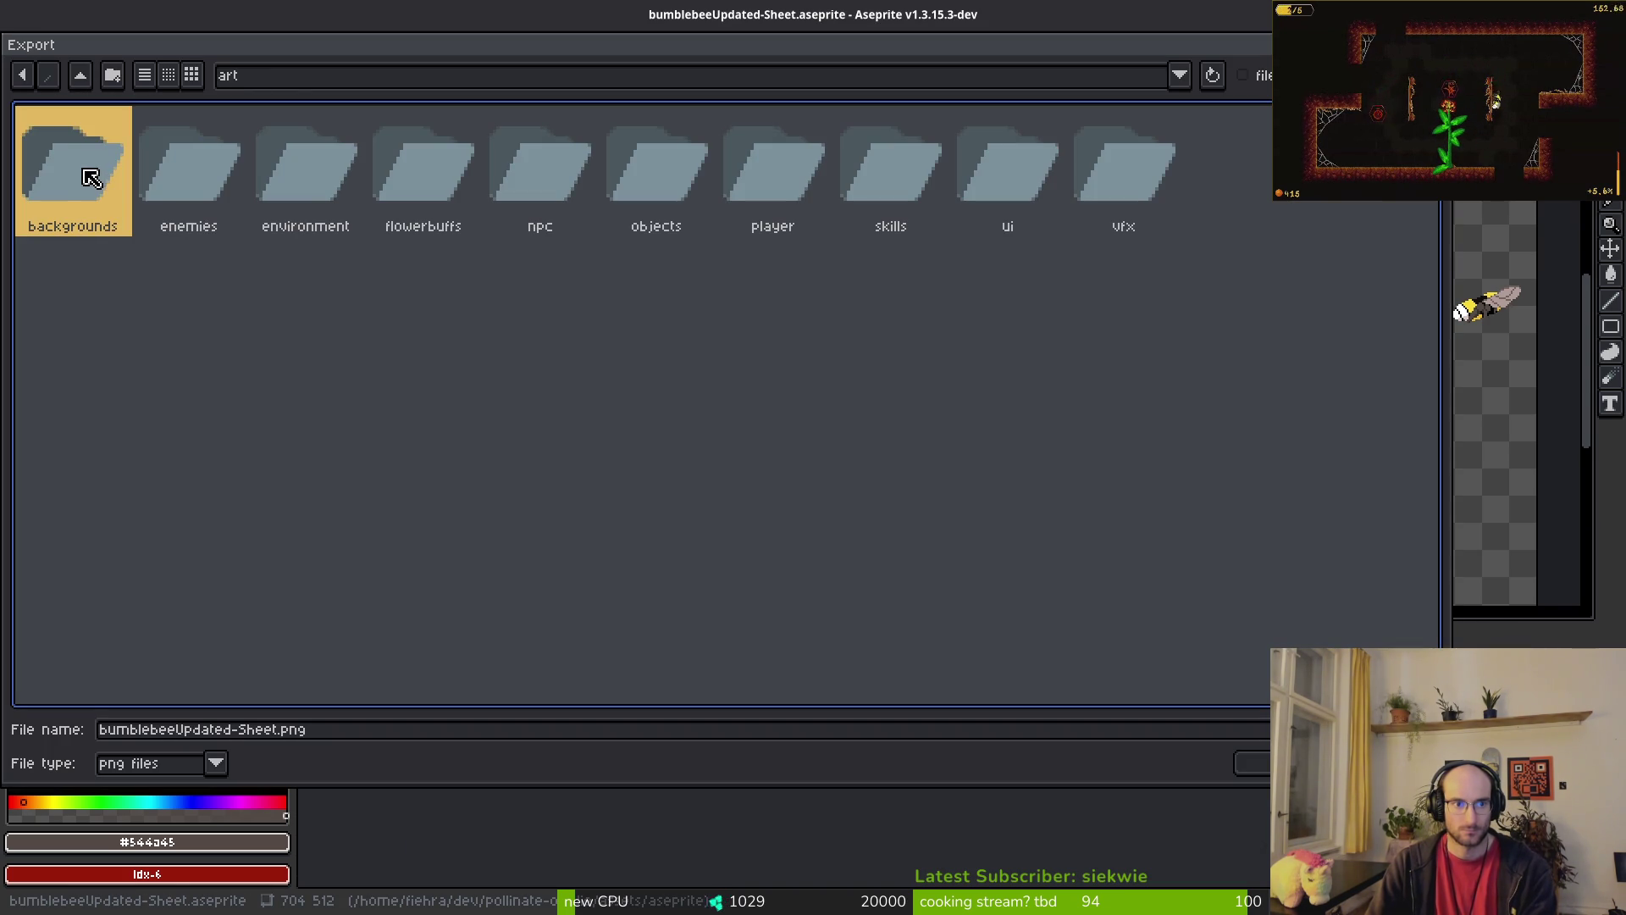
{"action": "double_click", "coordinate": [801, 173]}
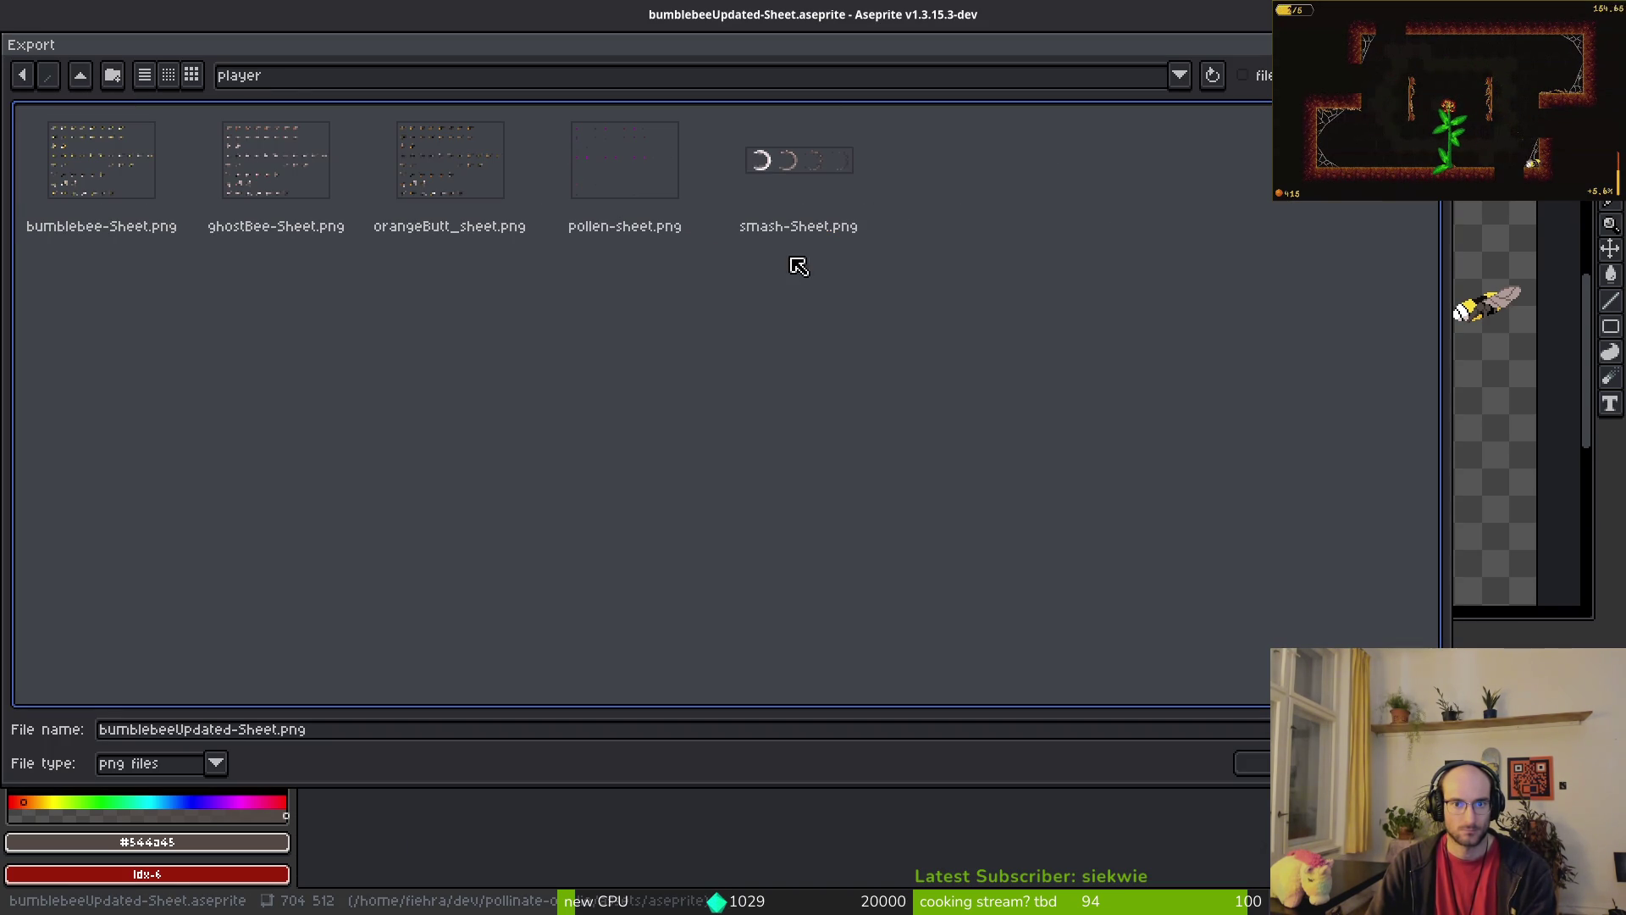
{"action": "left_click", "coordinate": [122, 183]}
{"action": "left_click", "coordinate": [1259, 757]}
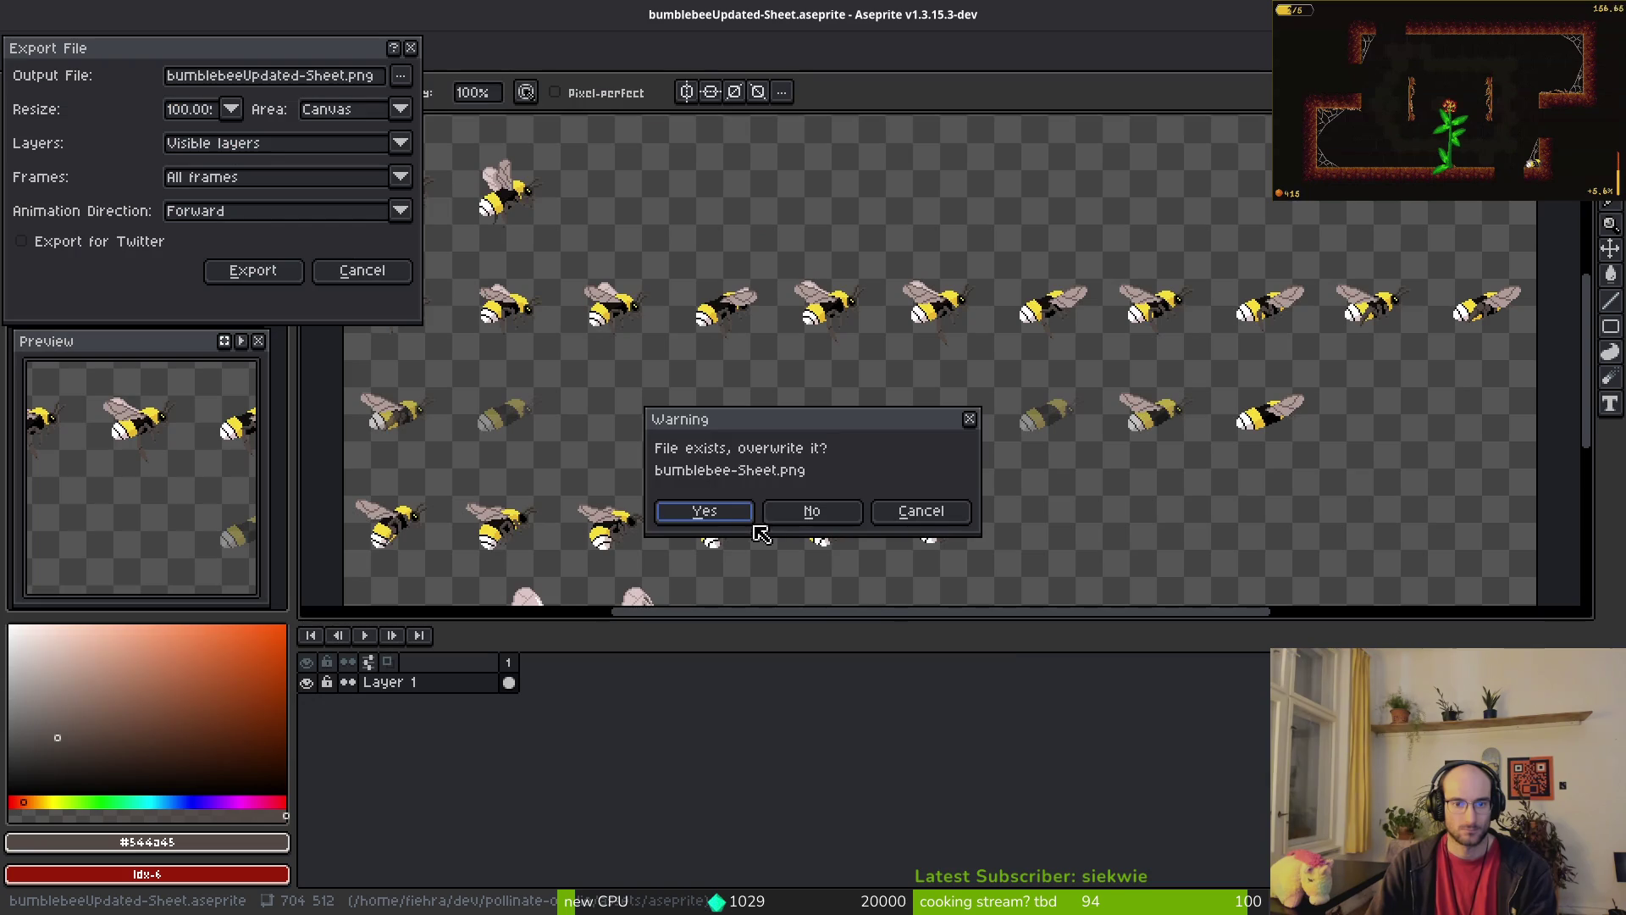
{"action": "left_click", "coordinate": [699, 512]}
{"action": "left_click", "coordinate": [288, 281]}
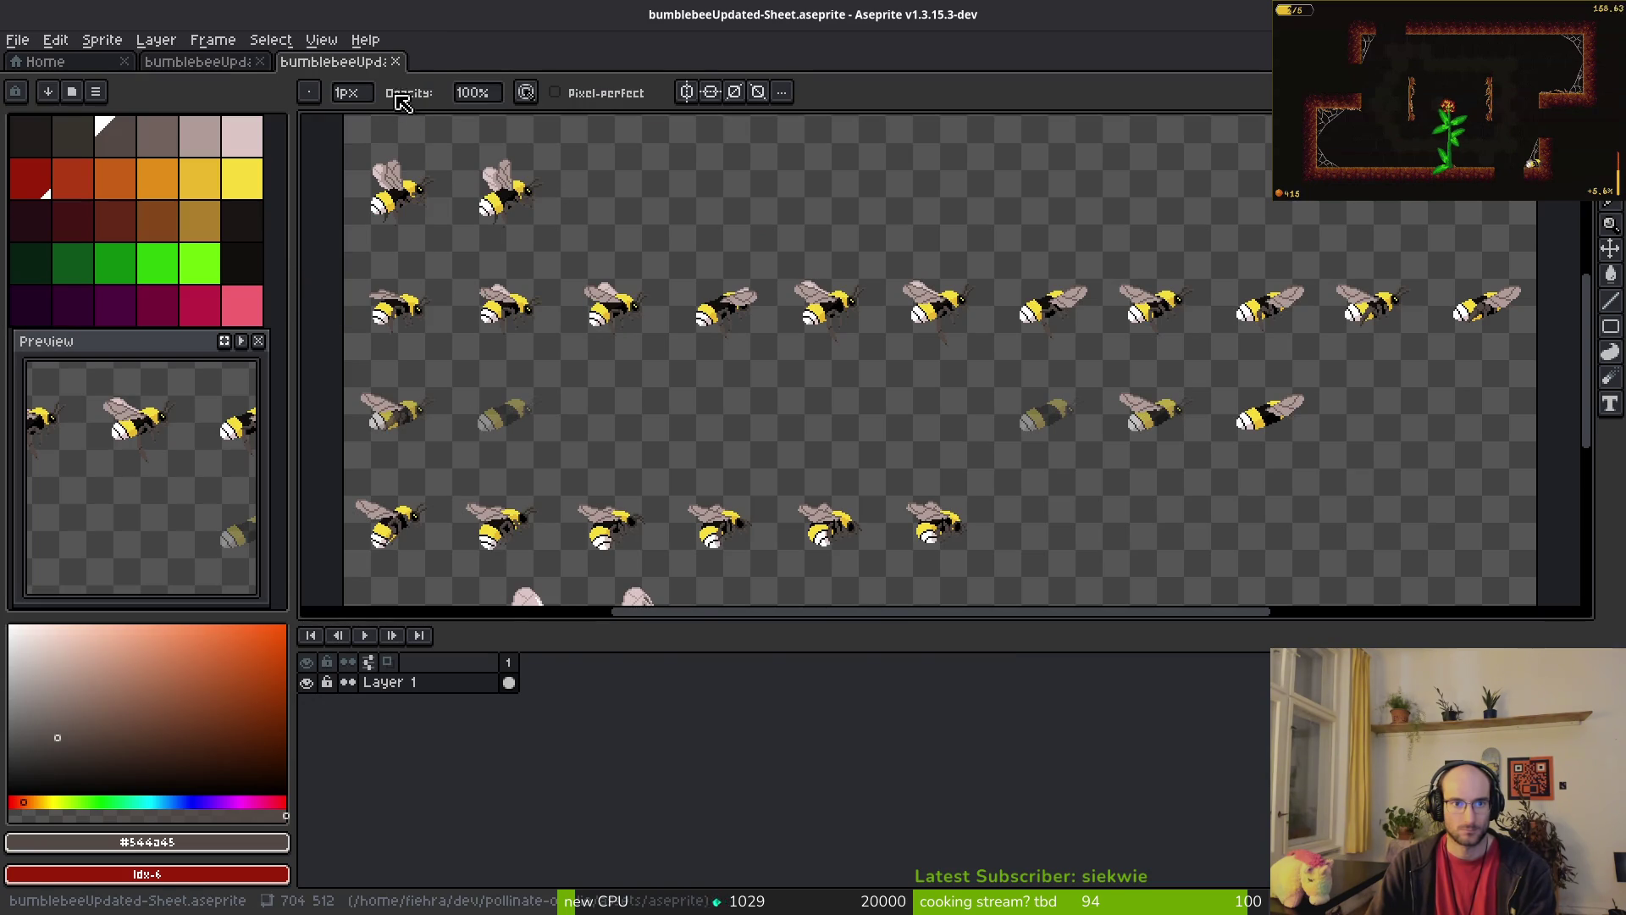
Step: Close the generated sprite sheet and return to the bumblebee sprite editor
{"action": "left_click", "coordinate": [395, 65]}
{"action": "key", "text": "alt+Tab"}
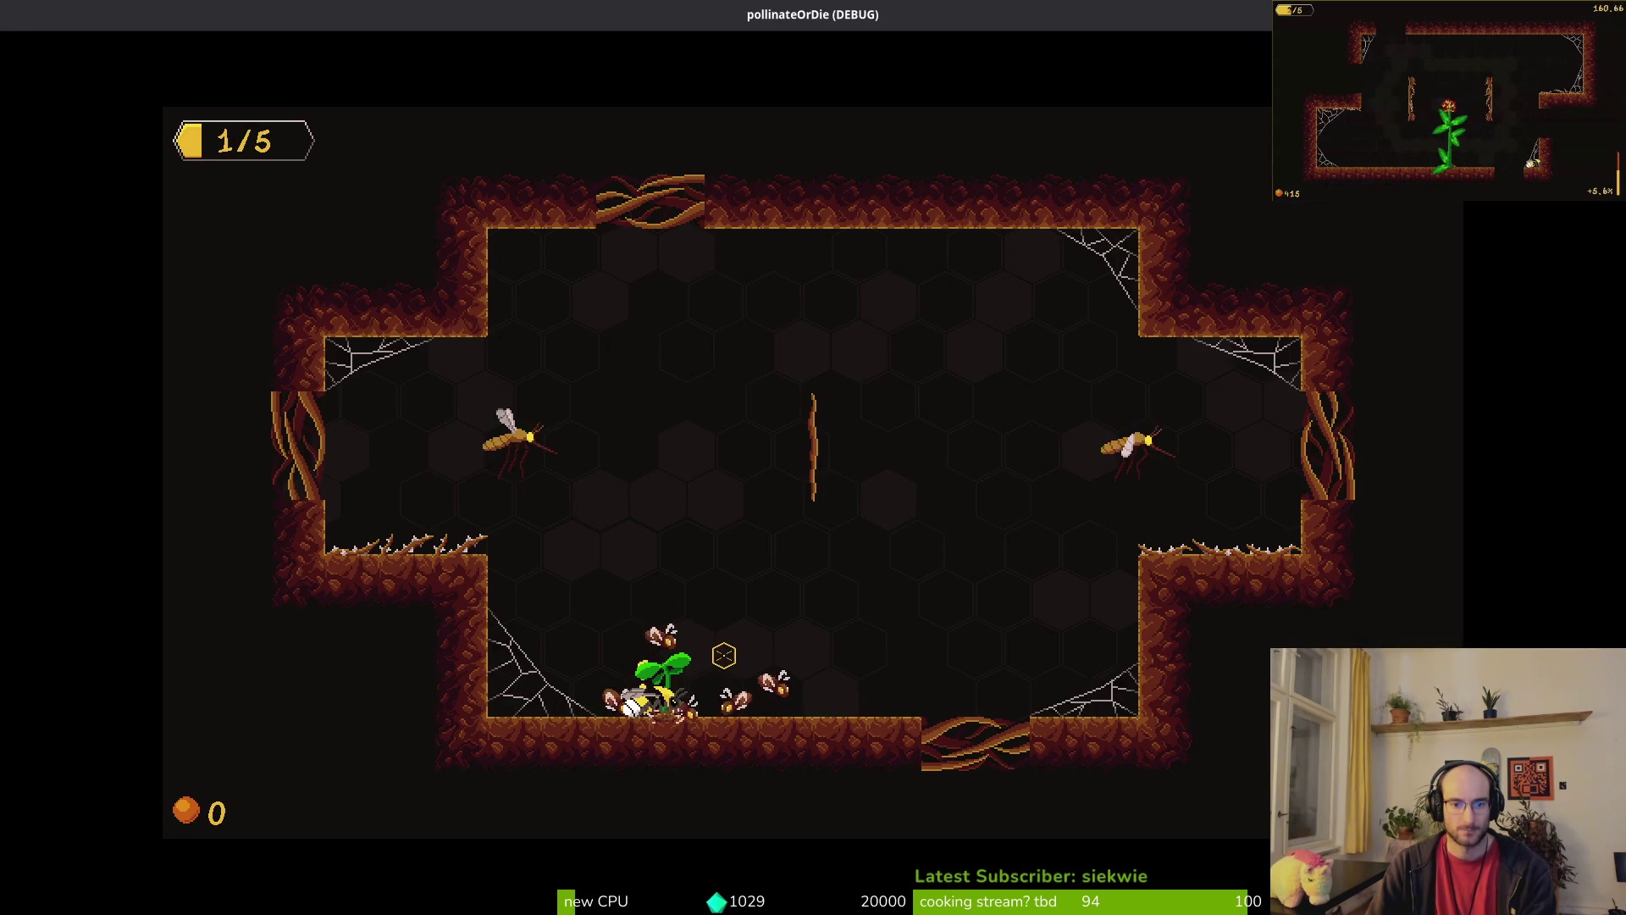
{"action": "key", "text": "alt+Tab"}
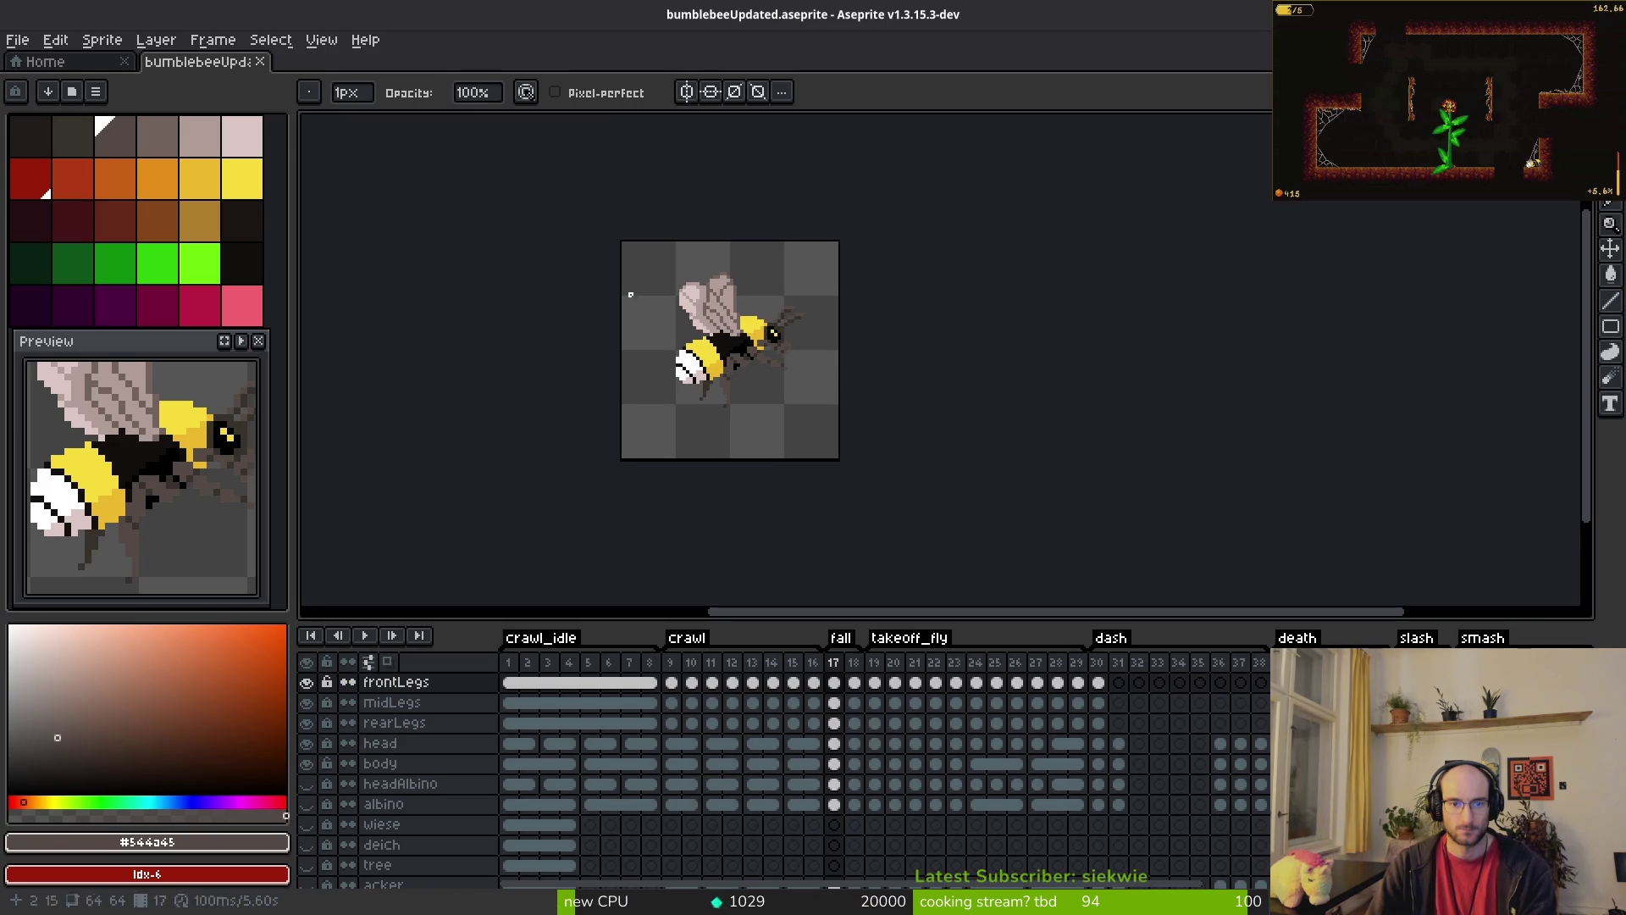
{"action": "key", "text": "i"}
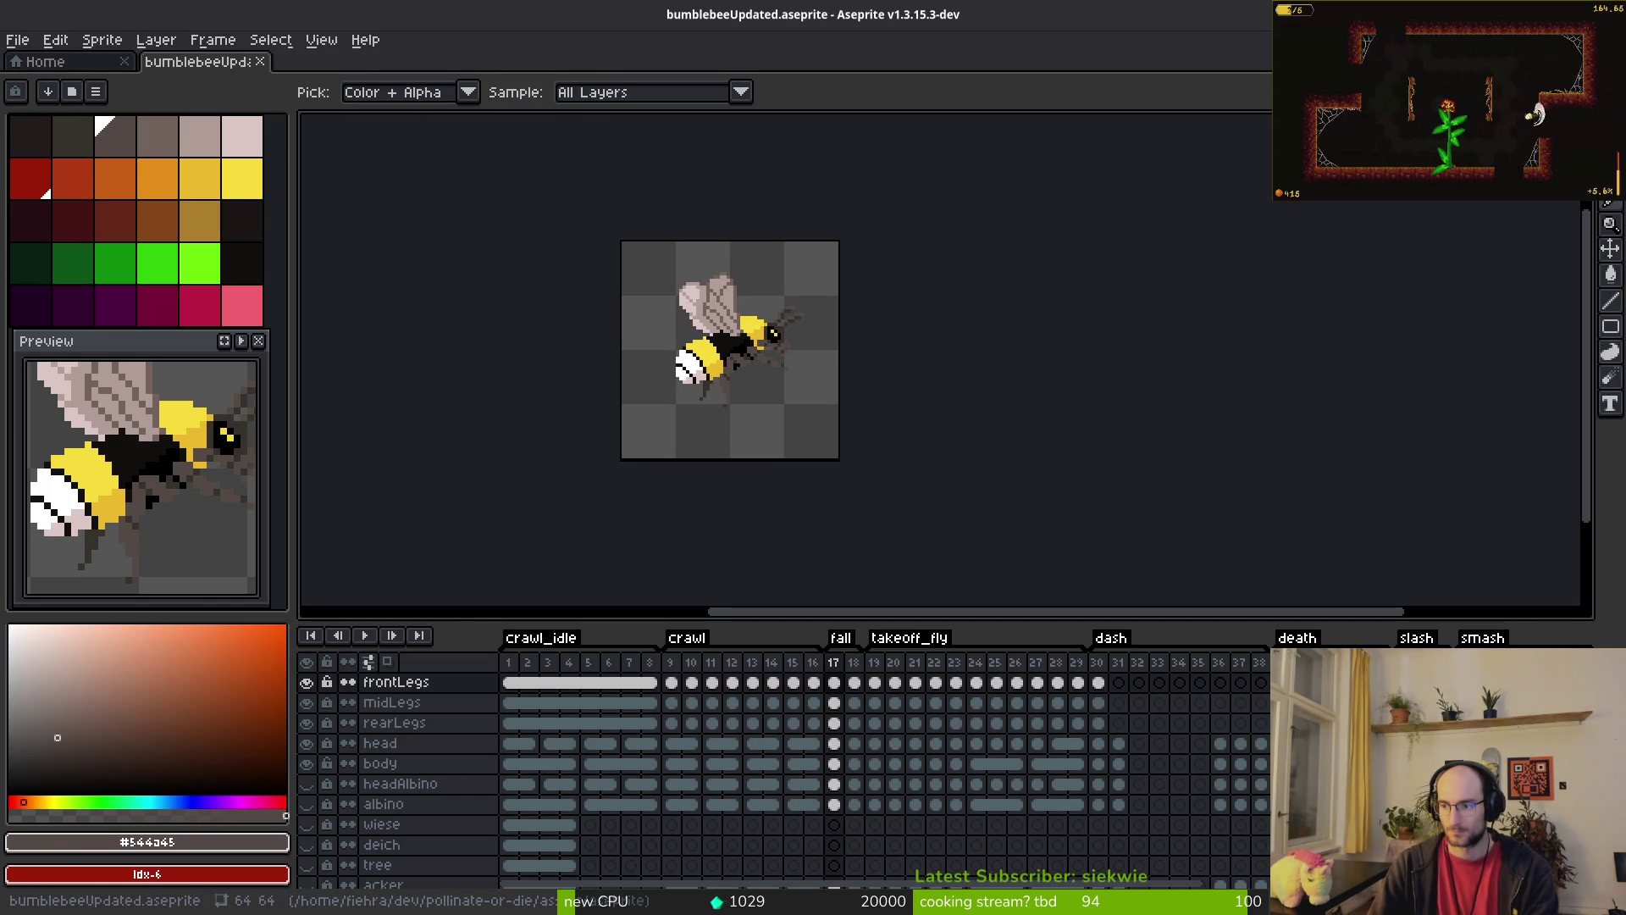
{"action": "key", "text": "alt+Tab"}
{"action": "key", "text": "alt+Tab"}
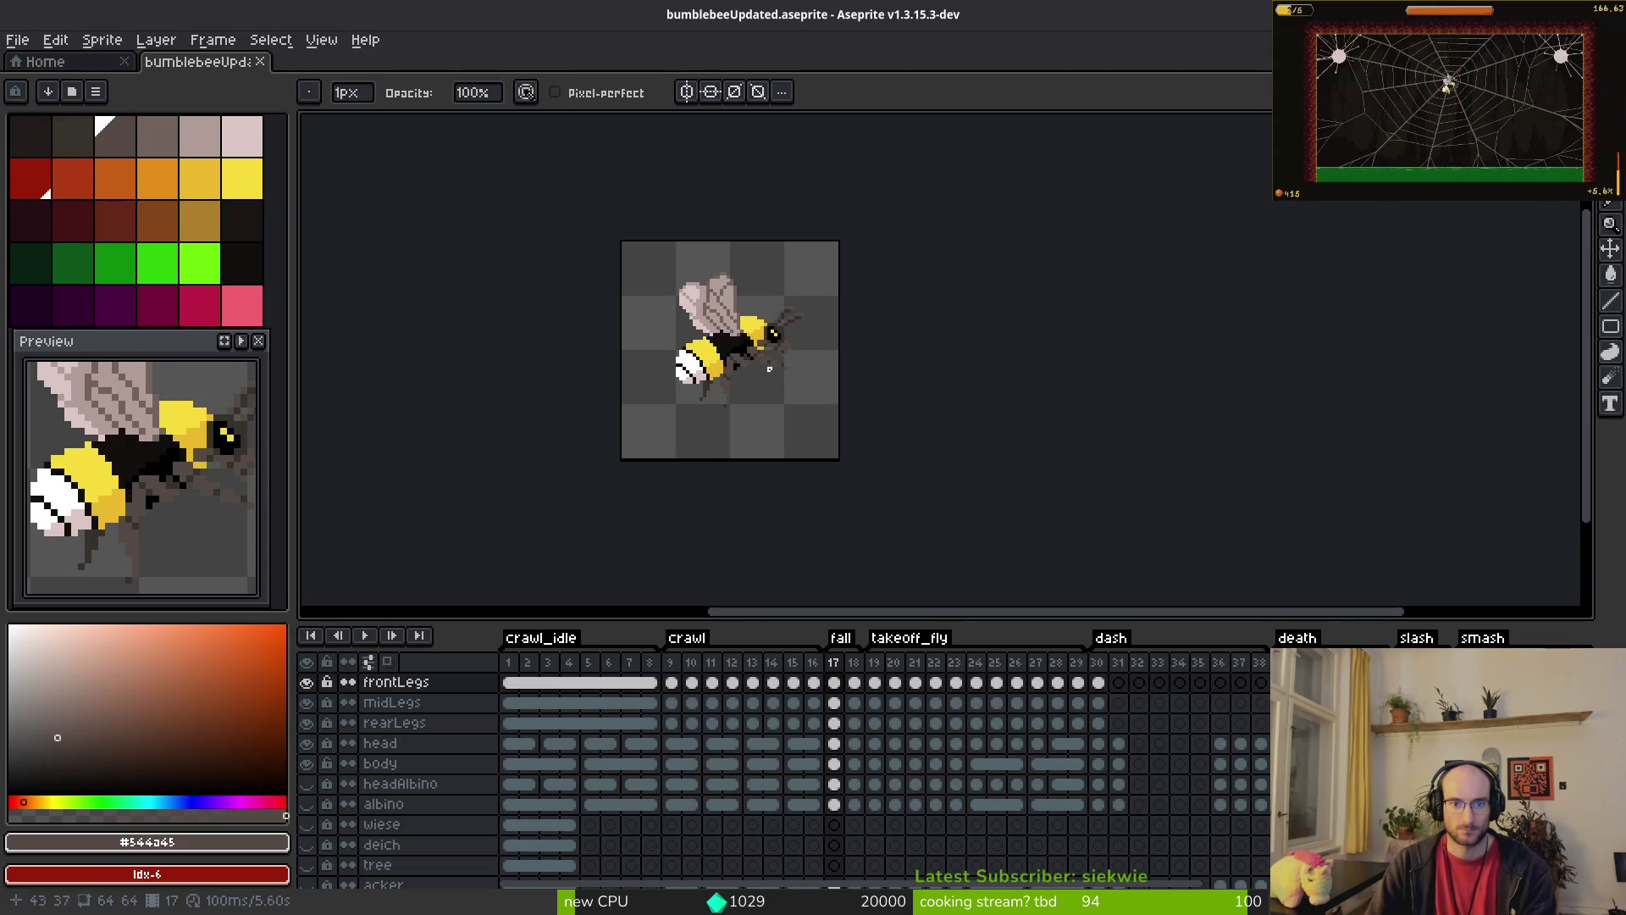
Step: Zoom in and toggle the frontLegs layer off and on to compare the legs
{"action": "scroll", "coordinate": [762, 356], "scroll_direction": "up", "scroll_amount": 8}
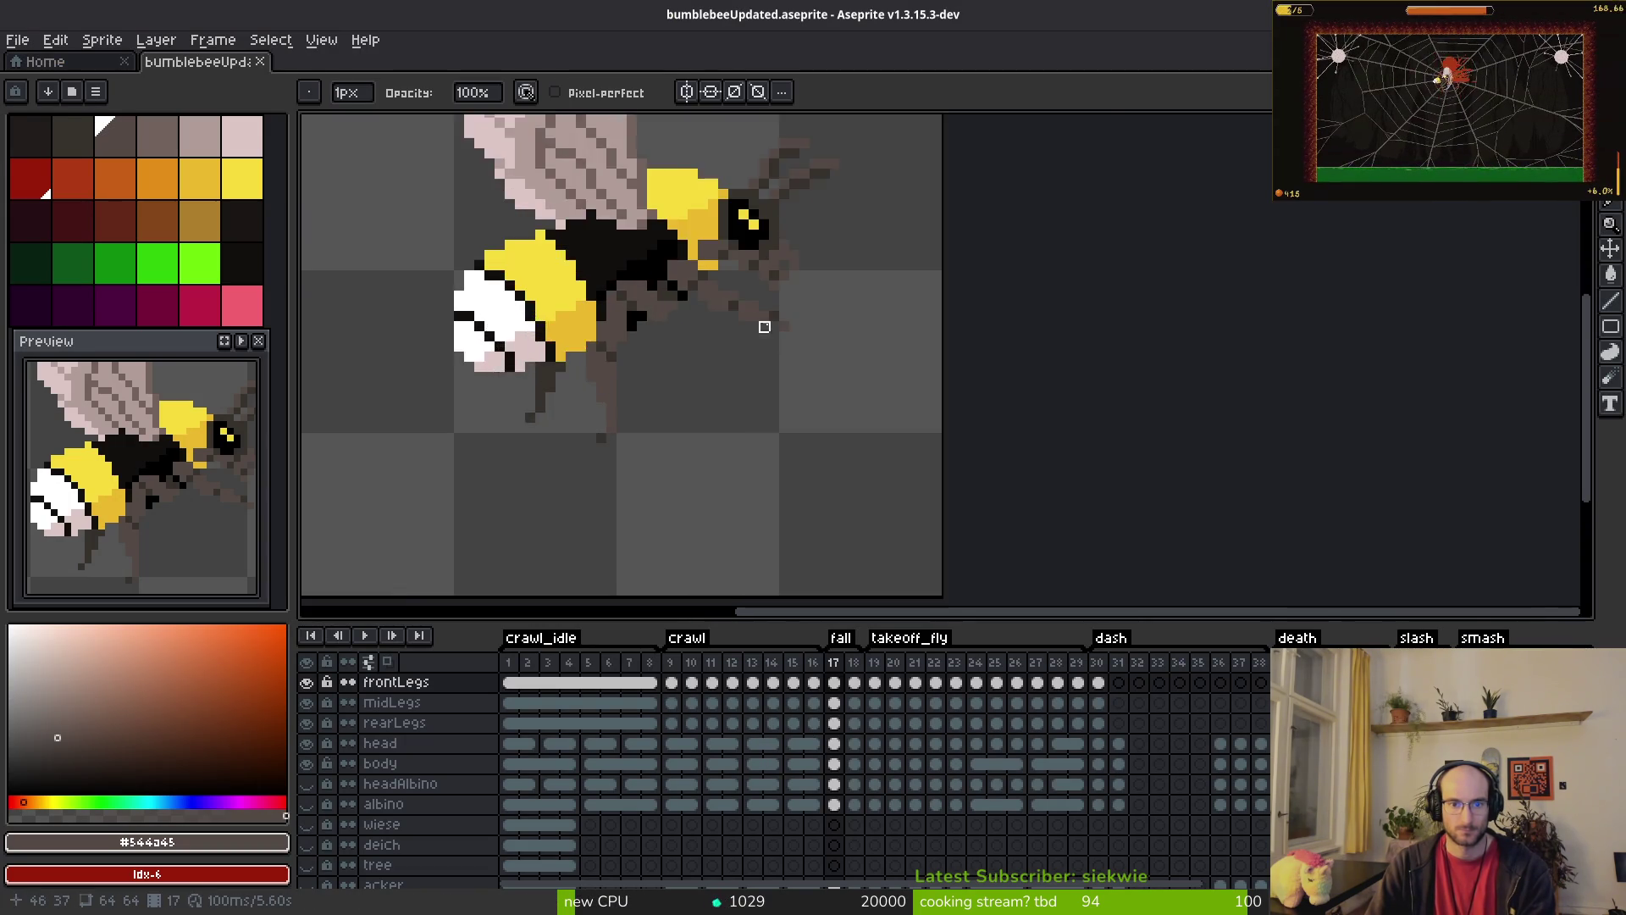
{"action": "scroll", "coordinate": [836, 322], "scroll_direction": "up", "scroll_amount": 3}
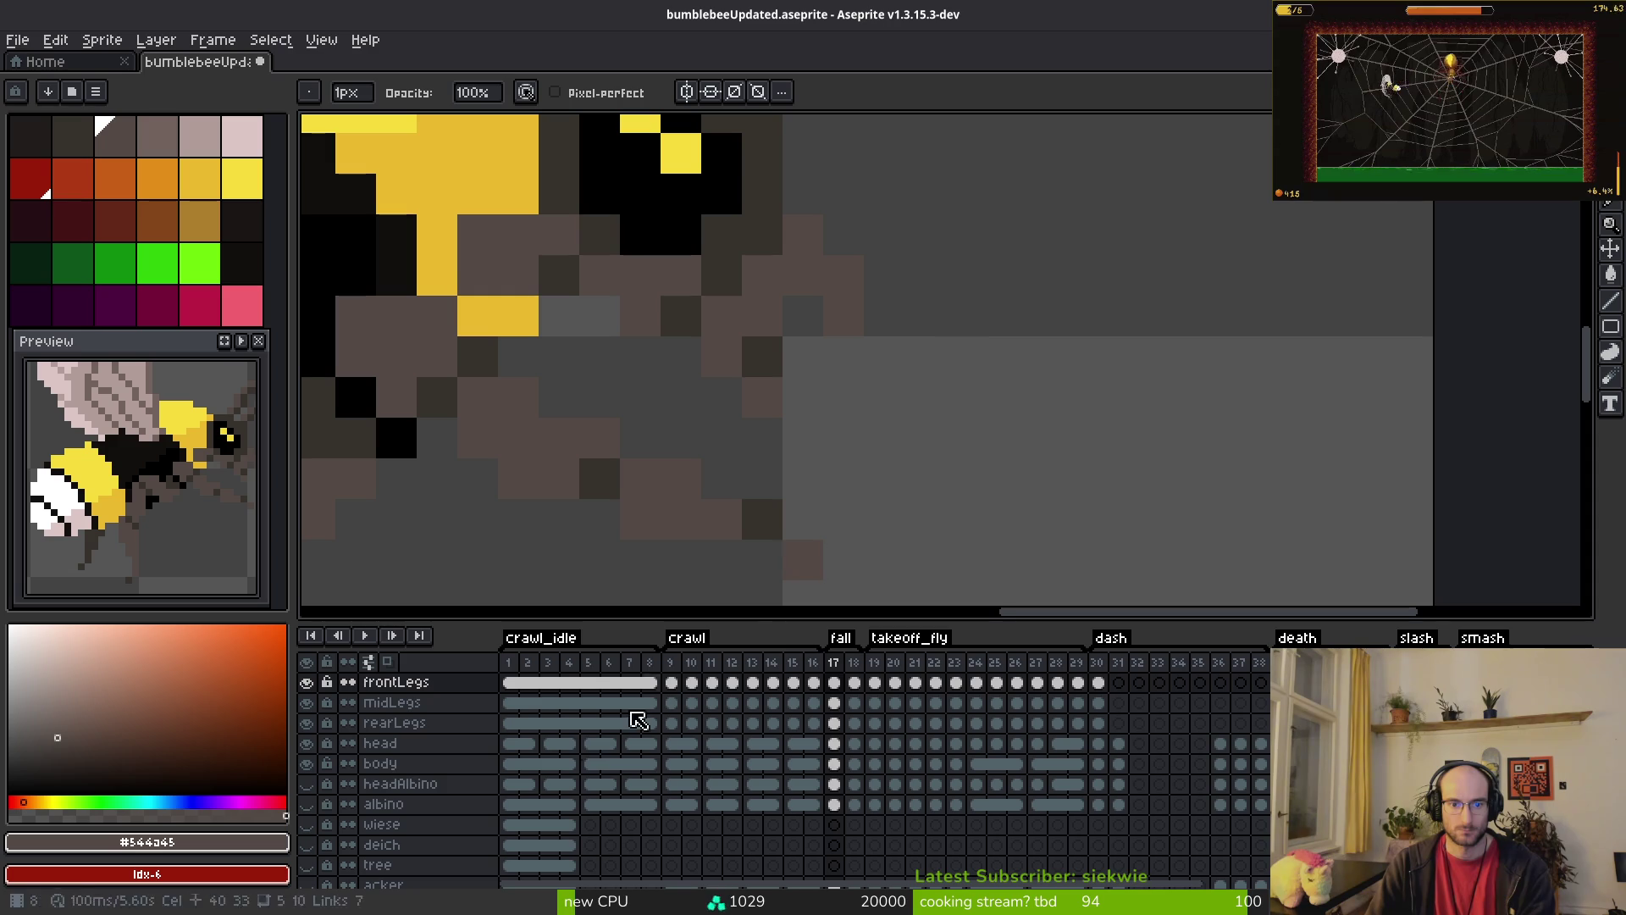
{"action": "left_click", "coordinate": [308, 684]}
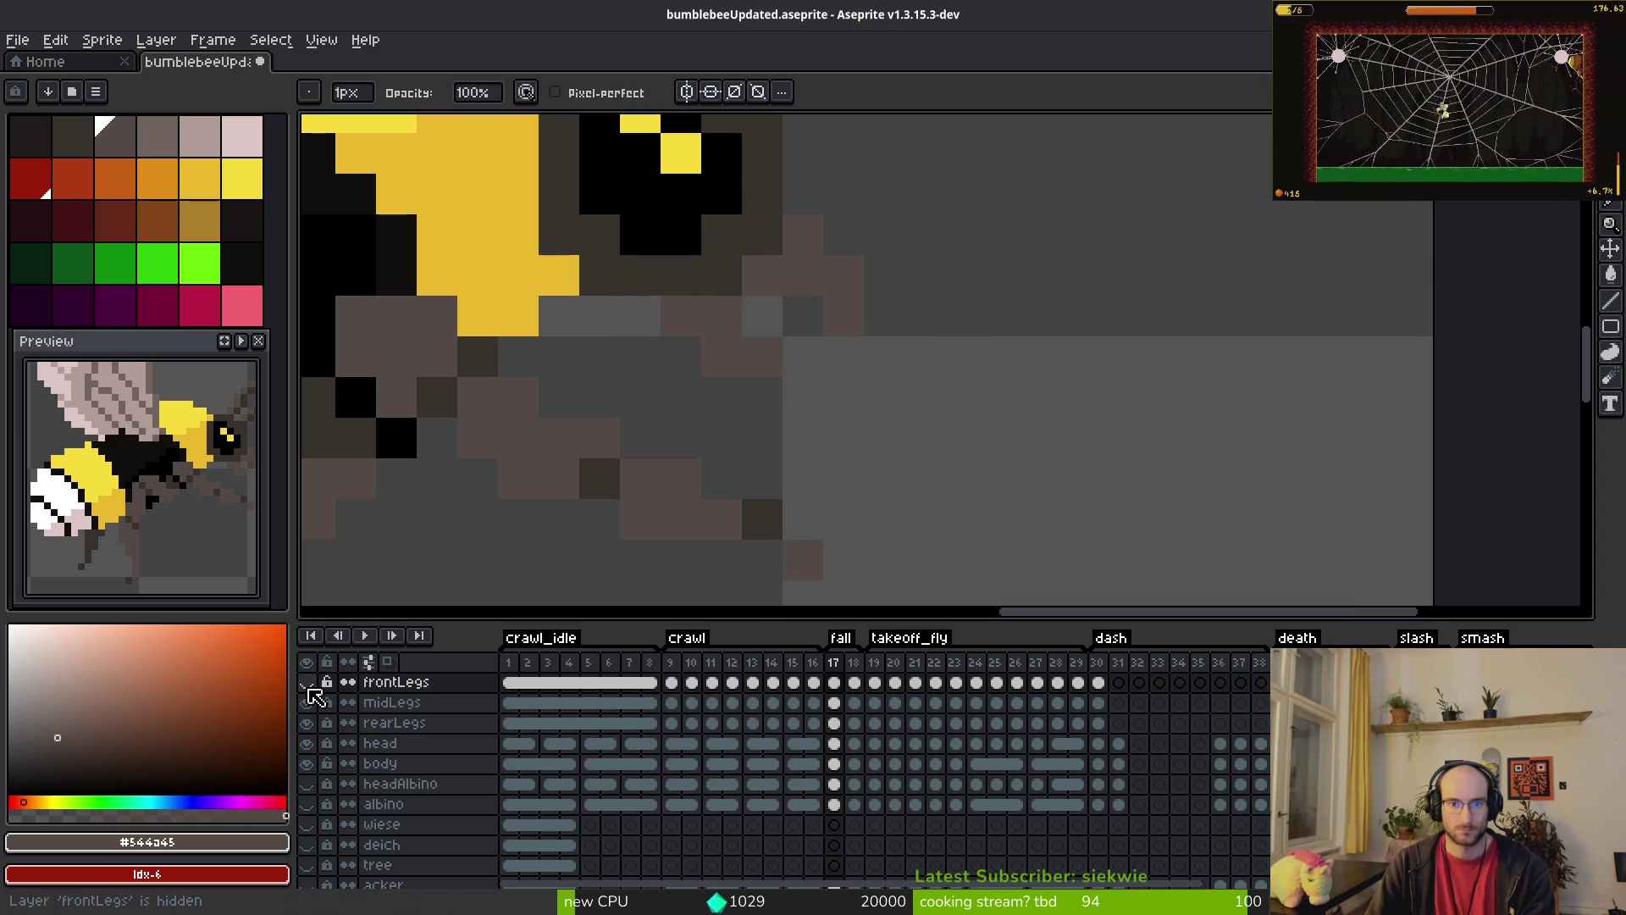
{"action": "left_click", "coordinate": [307, 682]}
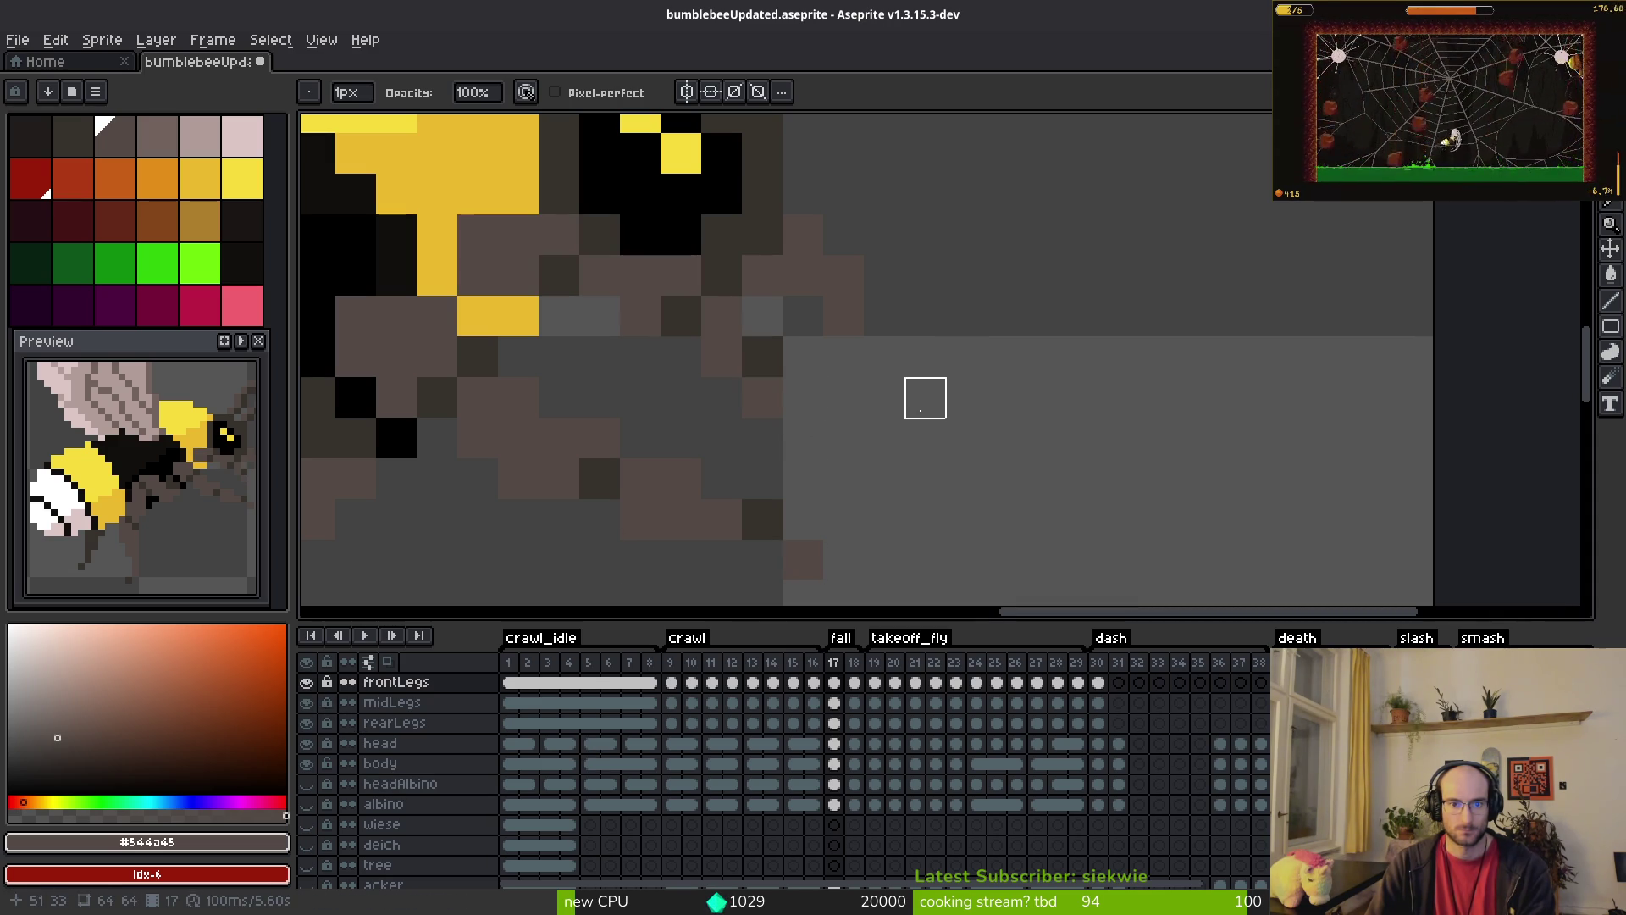
{"action": "scroll", "coordinate": [922, 399], "scroll_direction": "down", "scroll_amount": 5}
{"action": "scroll", "coordinate": [922, 403], "scroll_direction": "up", "scroll_amount": 4}
Step: Move to frame 18, save bumblebeeUpdated.aseprite, and open Export Sprite Sheet
{"action": "key", "text": "period"}
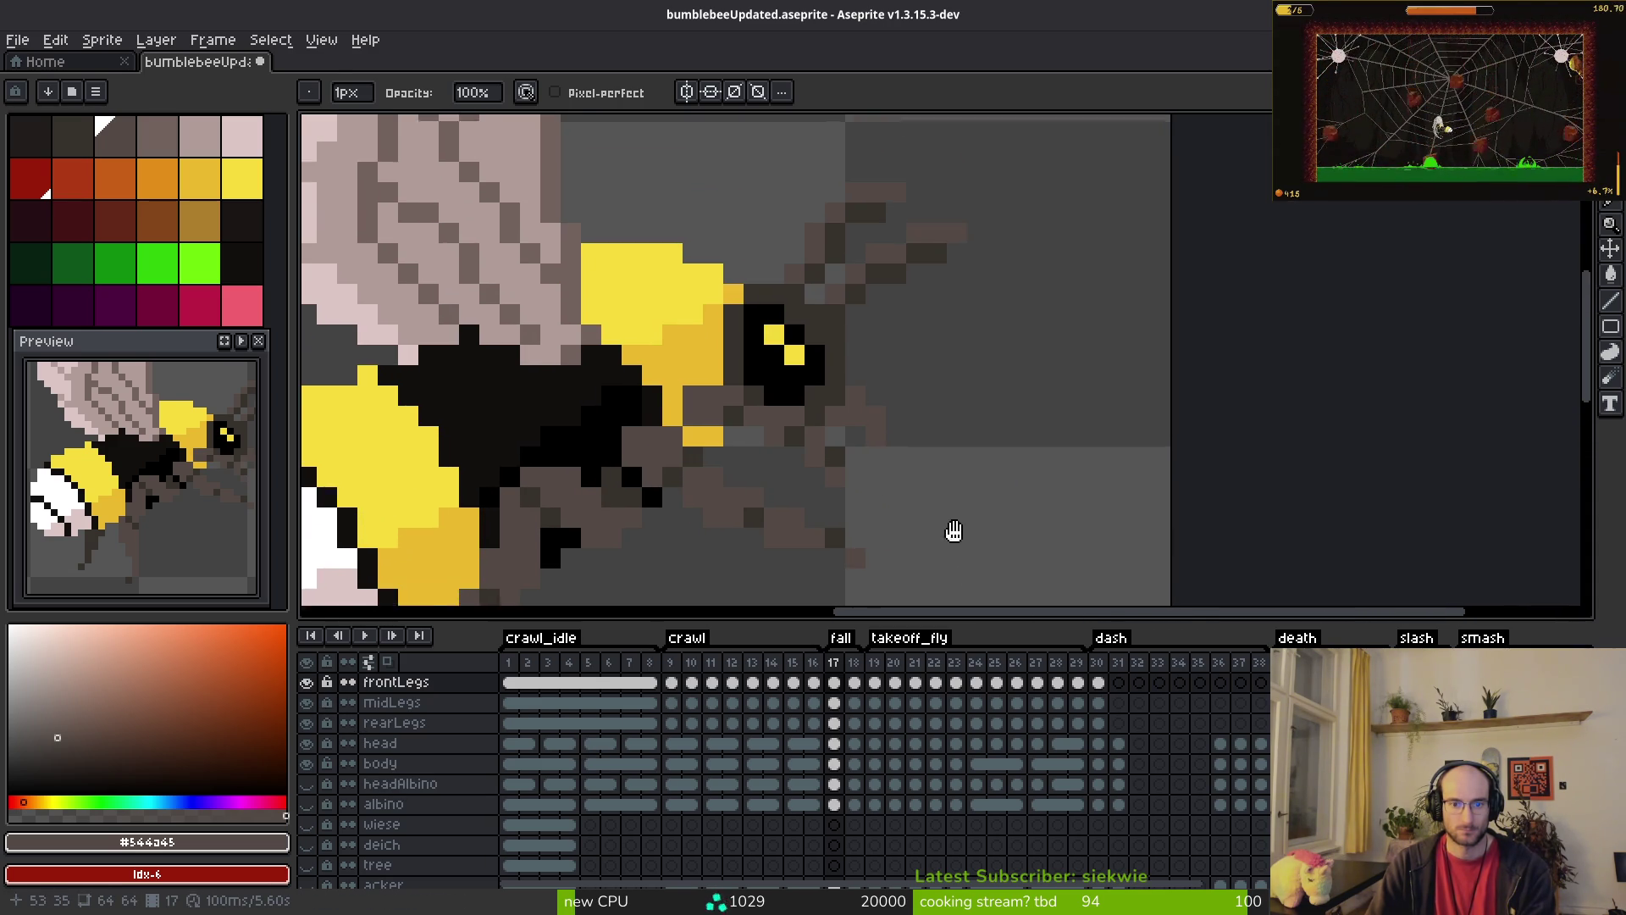
{"action": "scroll", "coordinate": [955, 533], "scroll_direction": "up", "scroll_amount": 4}
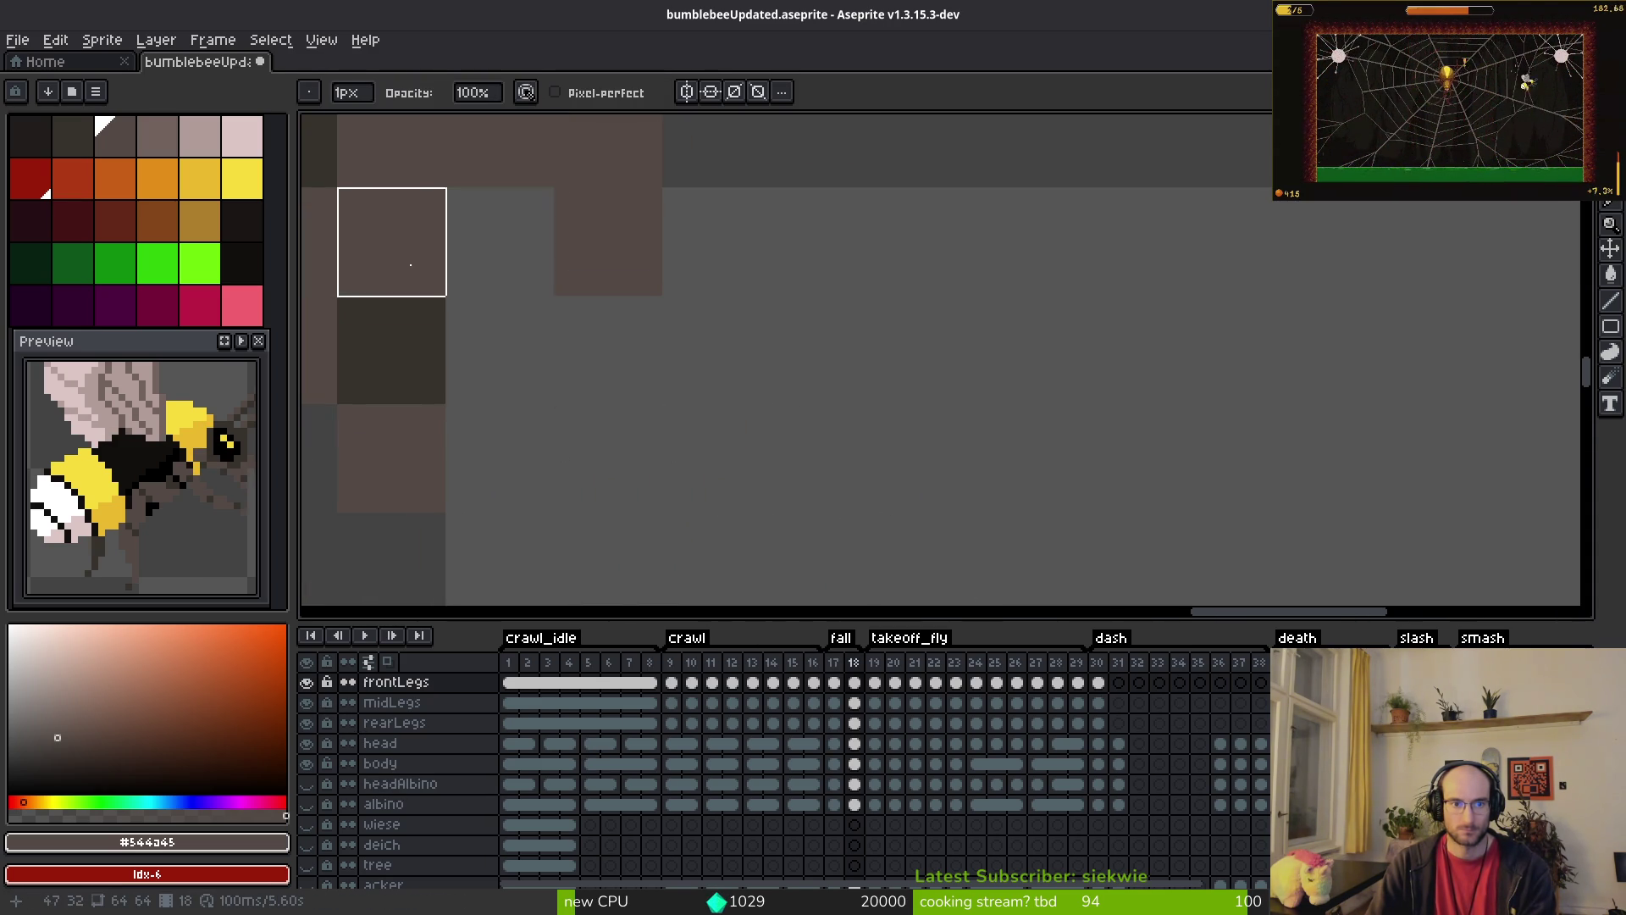
{"action": "scroll", "coordinate": [649, 356], "scroll_direction": "down", "scroll_amount": 2}
{"action": "key", "text": "ctrl+s"}
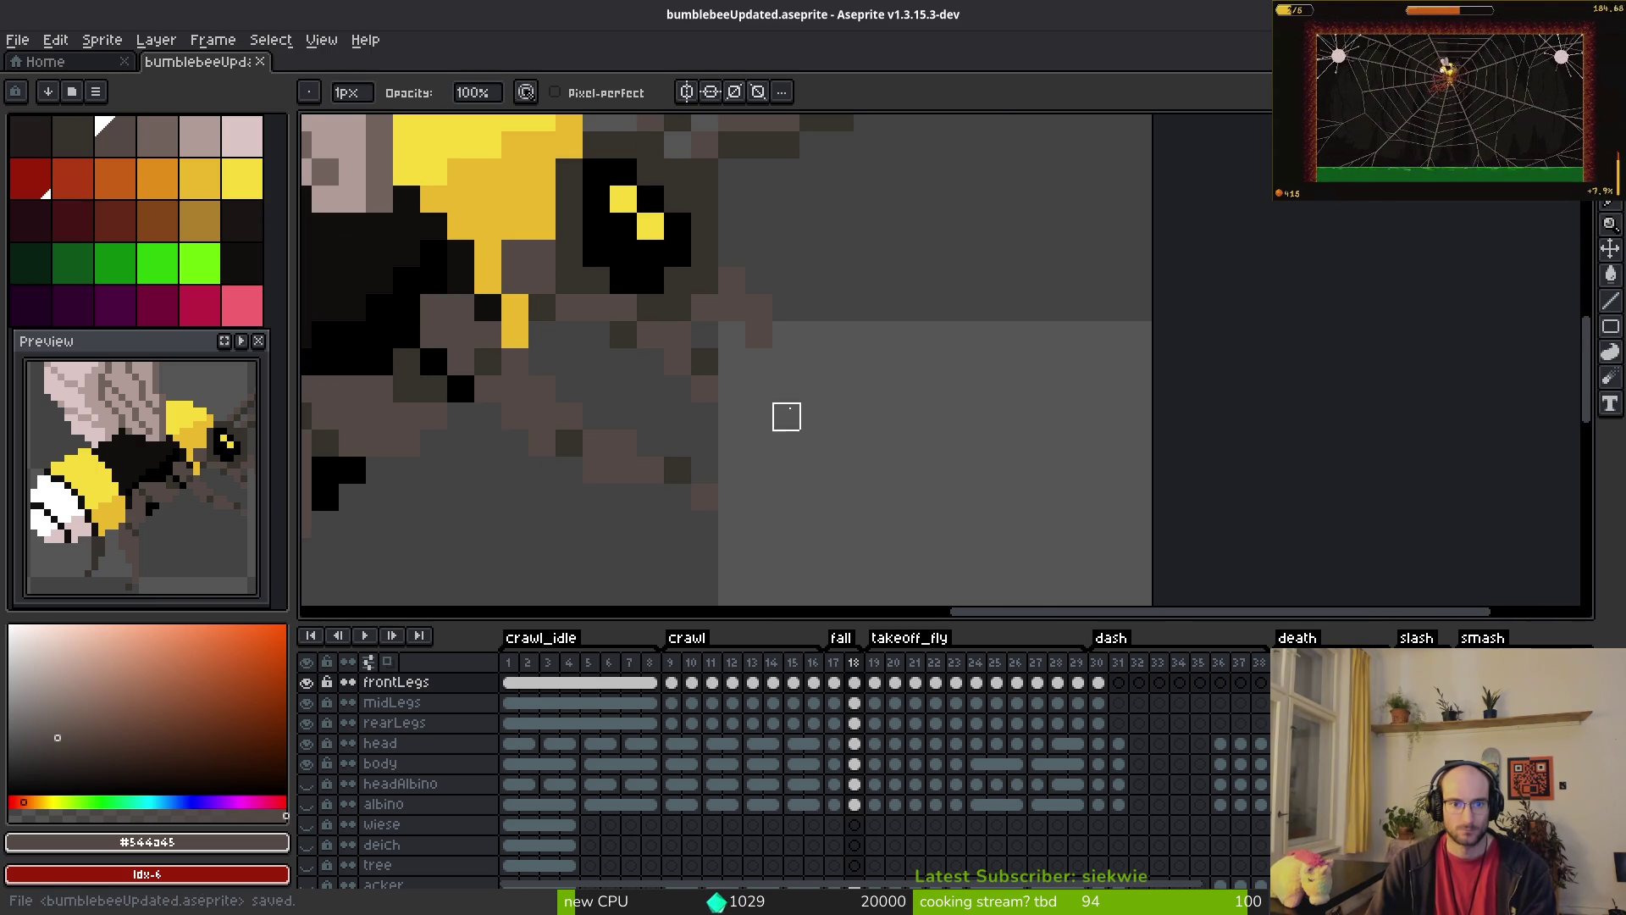
{"action": "scroll", "coordinate": [785, 413], "scroll_direction": "down", "scroll_amount": 2}
{"action": "key", "text": "ctrl+e"}
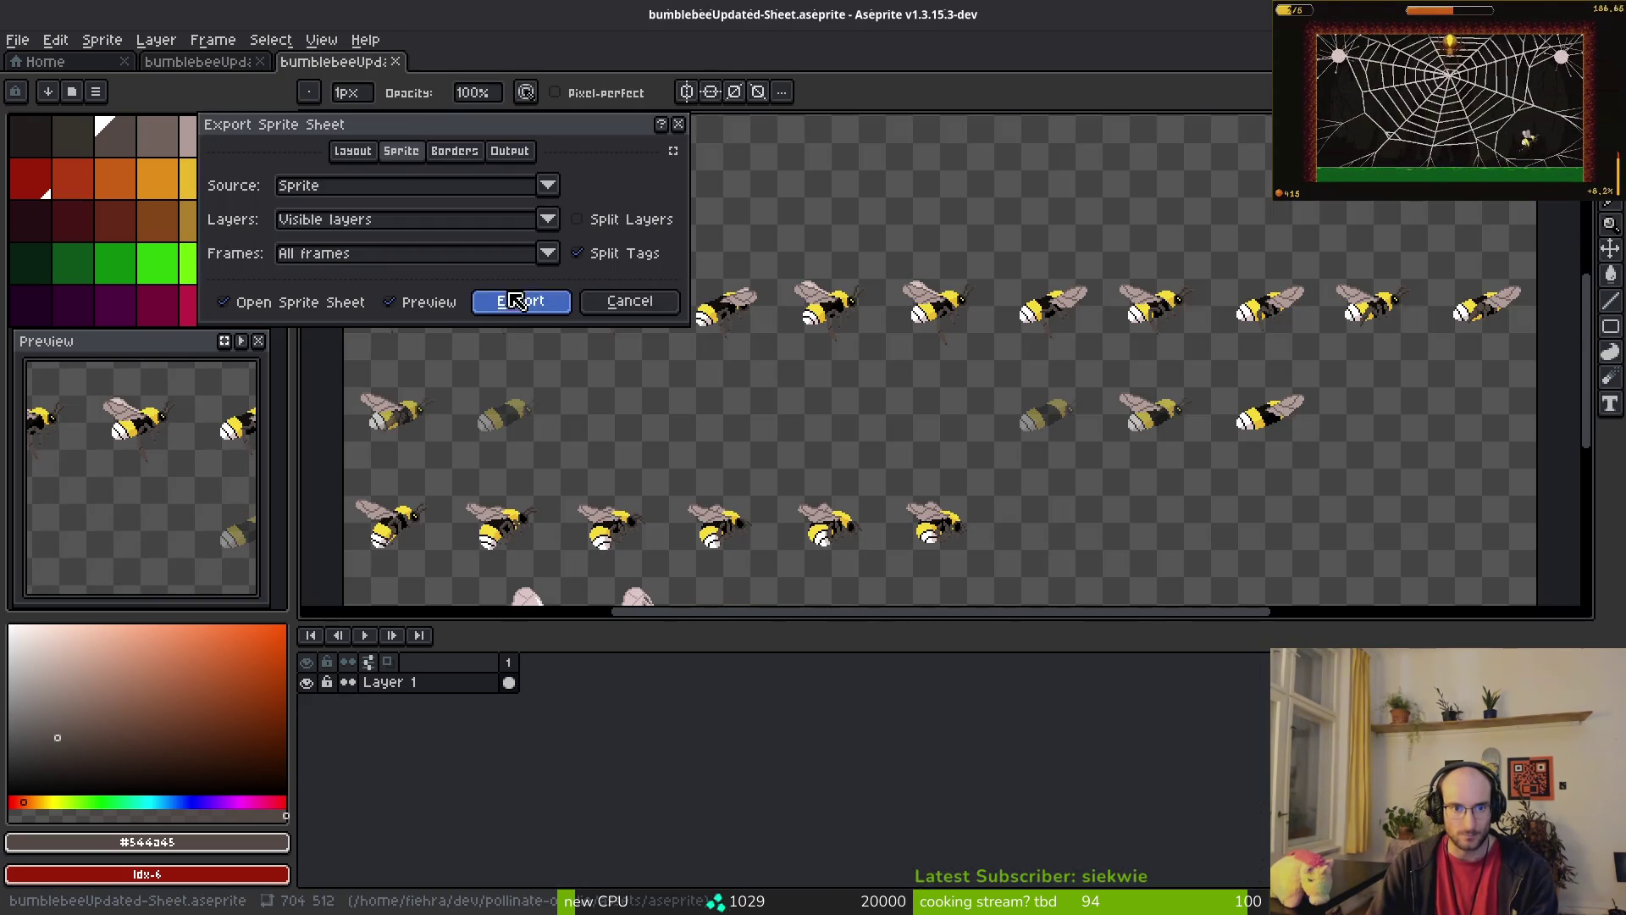
Step: Export the normal bee sheet over art/player/bumblebee-Sheet.png and close the generated sheet
{"action": "left_click", "coordinate": [526, 297]}
{"action": "left_click", "coordinate": [400, 76]}
{"action": "left_click", "coordinate": [424, 102]}
{"action": "left_click", "coordinate": [80, 75]}
{"action": "double_click", "coordinate": [87, 163]}
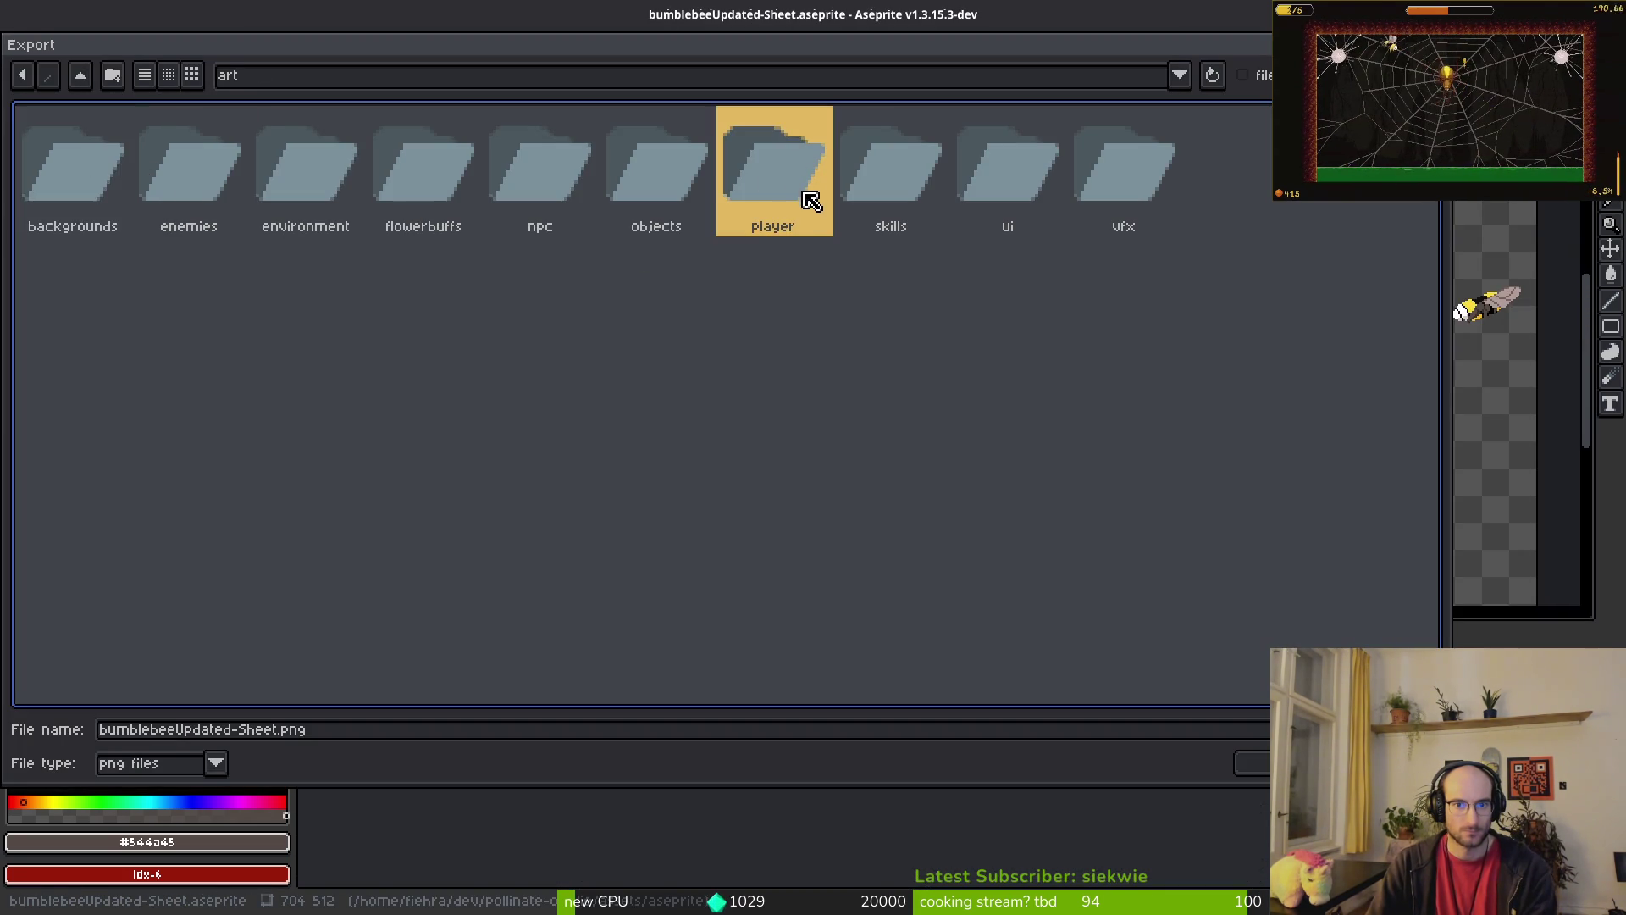
{"action": "double_click", "coordinate": [768, 182]}
{"action": "key", "text": "Down"}
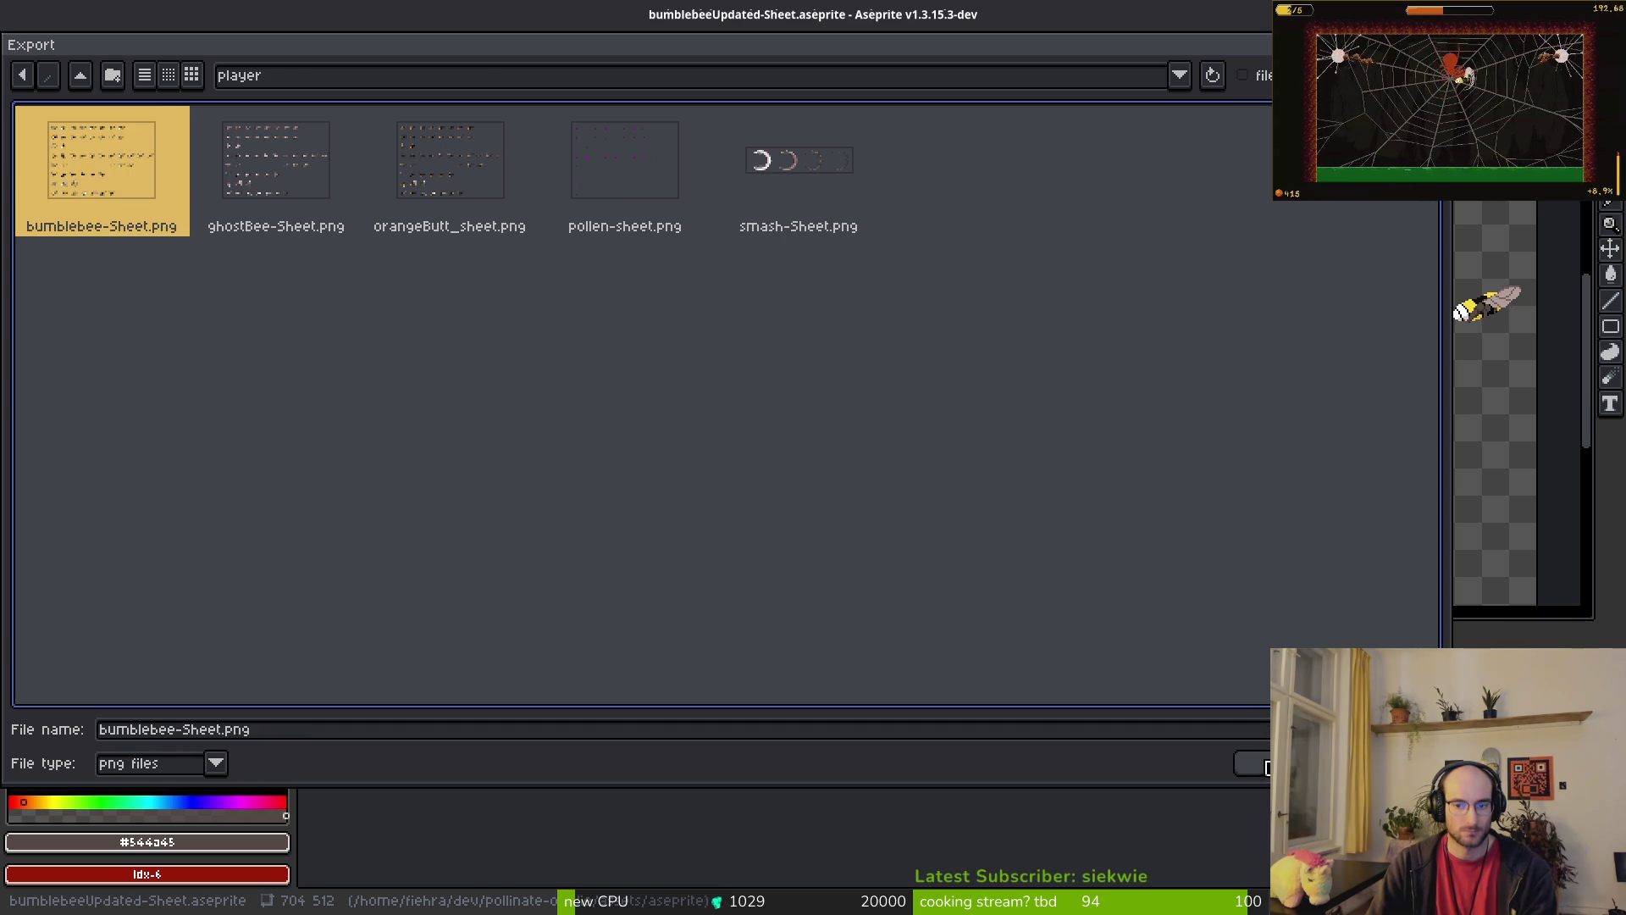
{"action": "key", "text": "Return"}
{"action": "left_click", "coordinate": [699, 513]}
{"action": "left_click", "coordinate": [254, 268]}
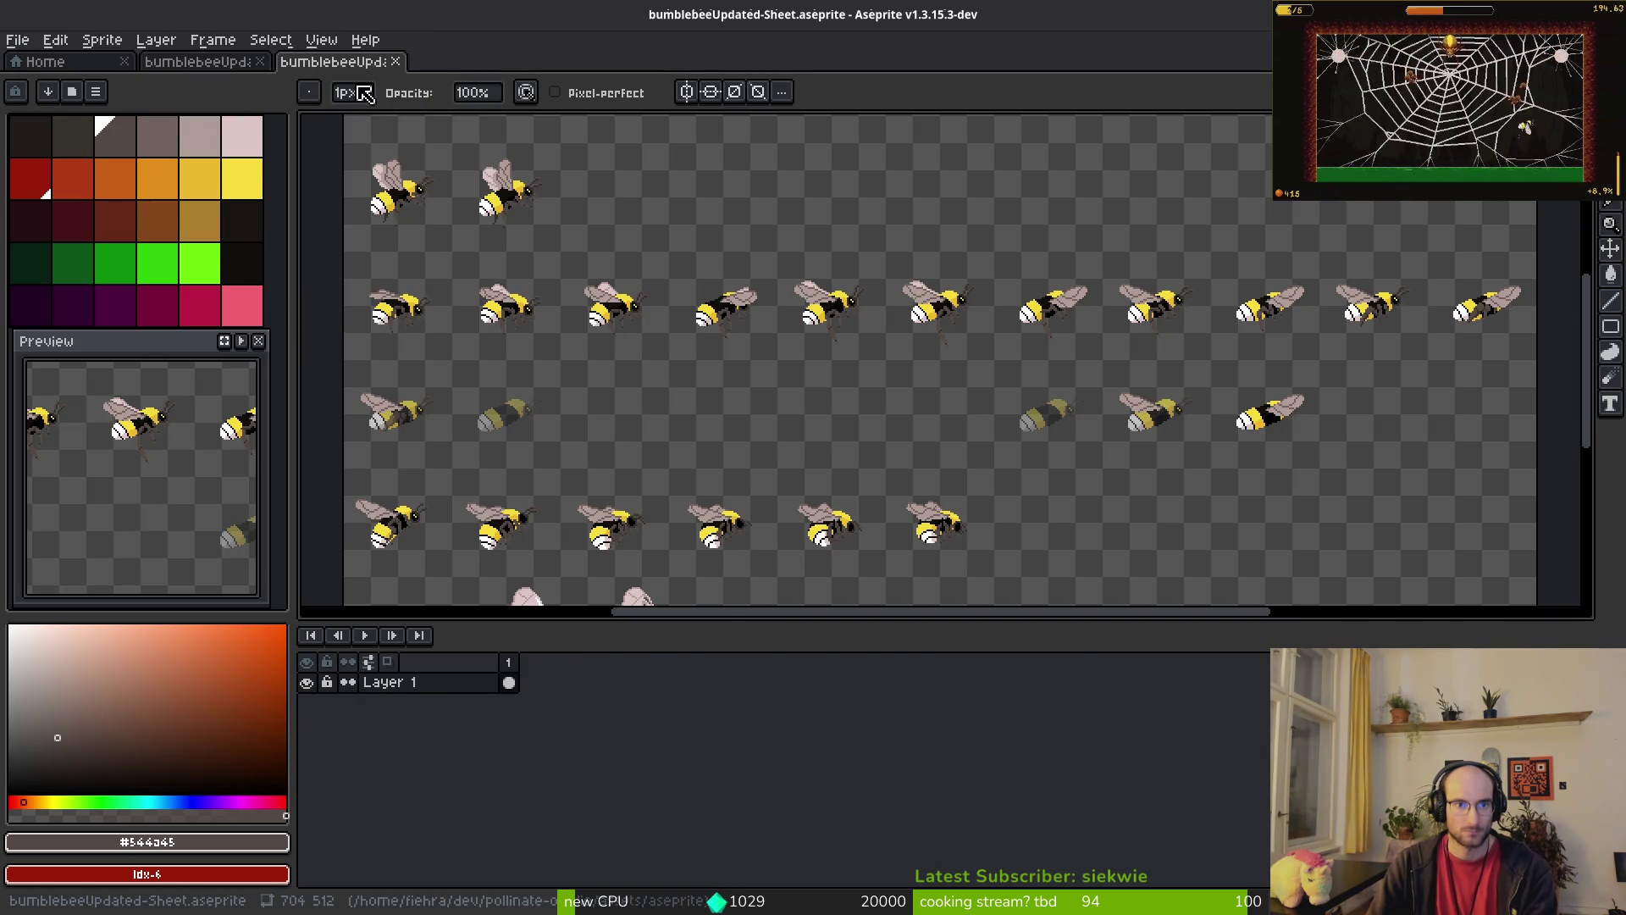
{"action": "key", "text": "ctrl+w"}
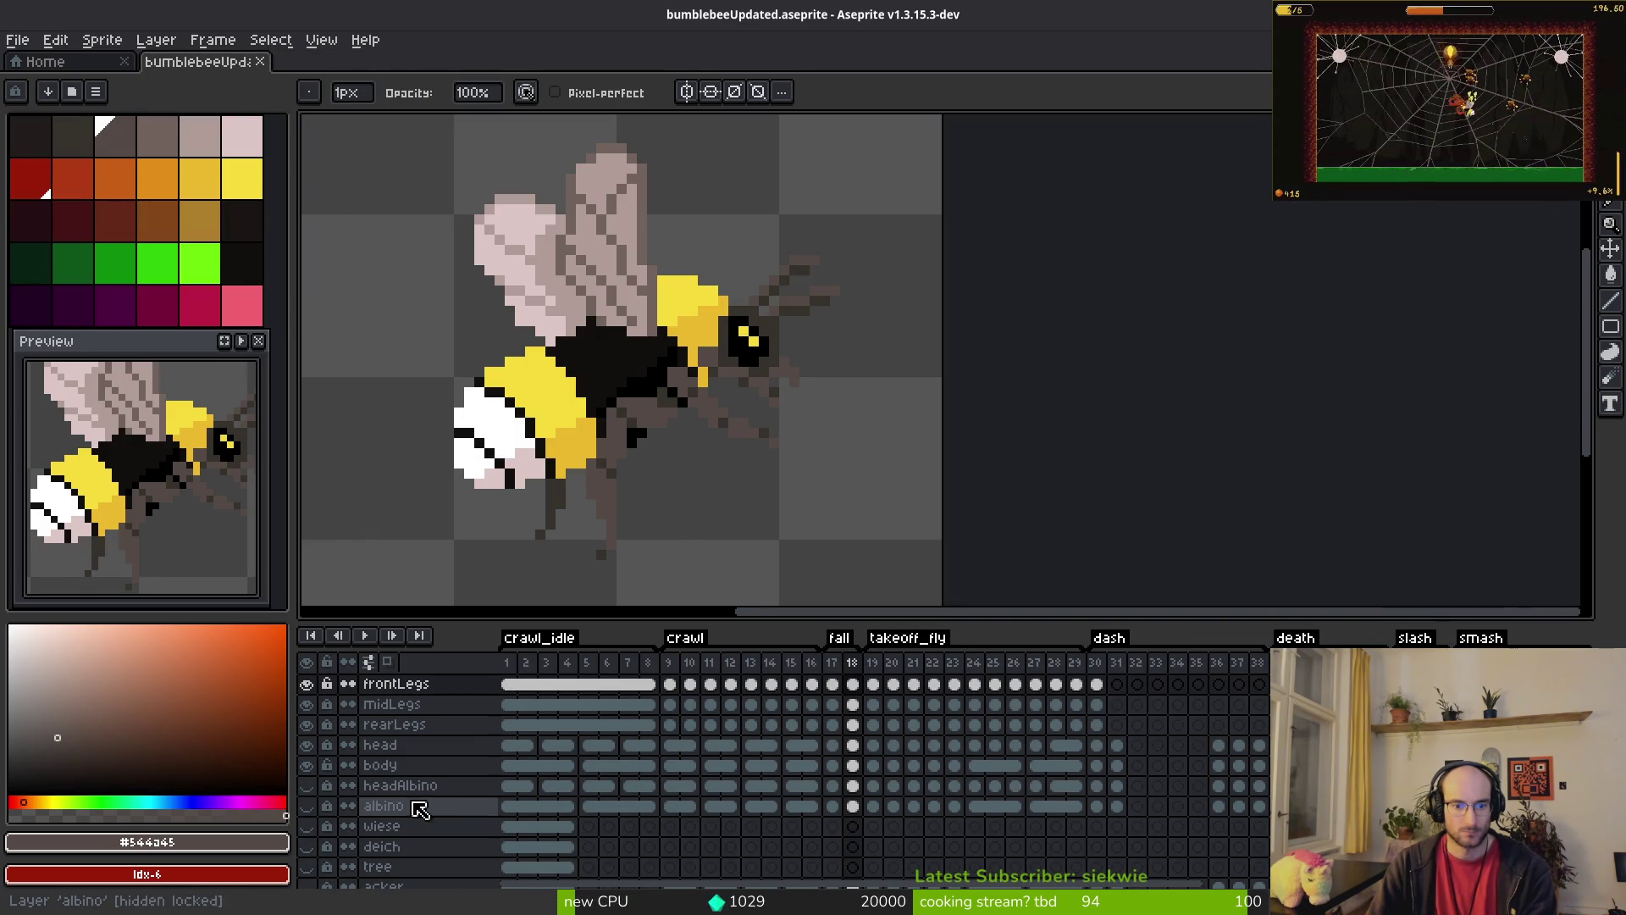
Step: Hide the normal head layer and export the albino bee over art/player/ghostBee-Sheet.png
{"action": "left_click", "coordinate": [307, 764]}
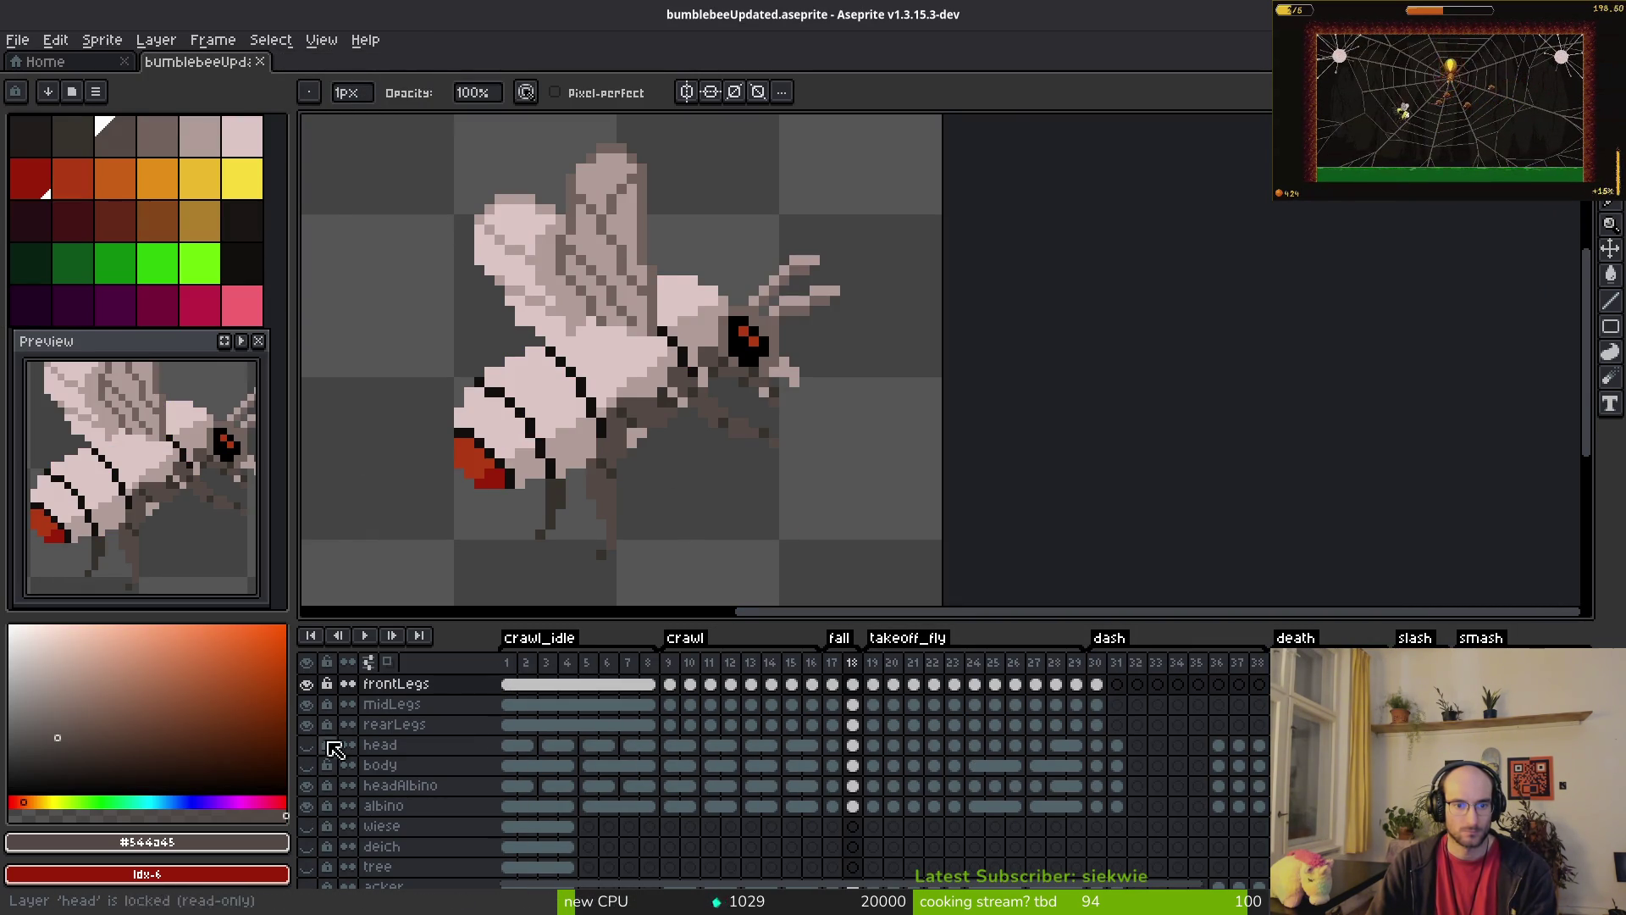
{"action": "scroll", "coordinate": [795, 432], "scroll_direction": "down", "scroll_amount": 3}
{"action": "key", "text": "ctrl+e"}
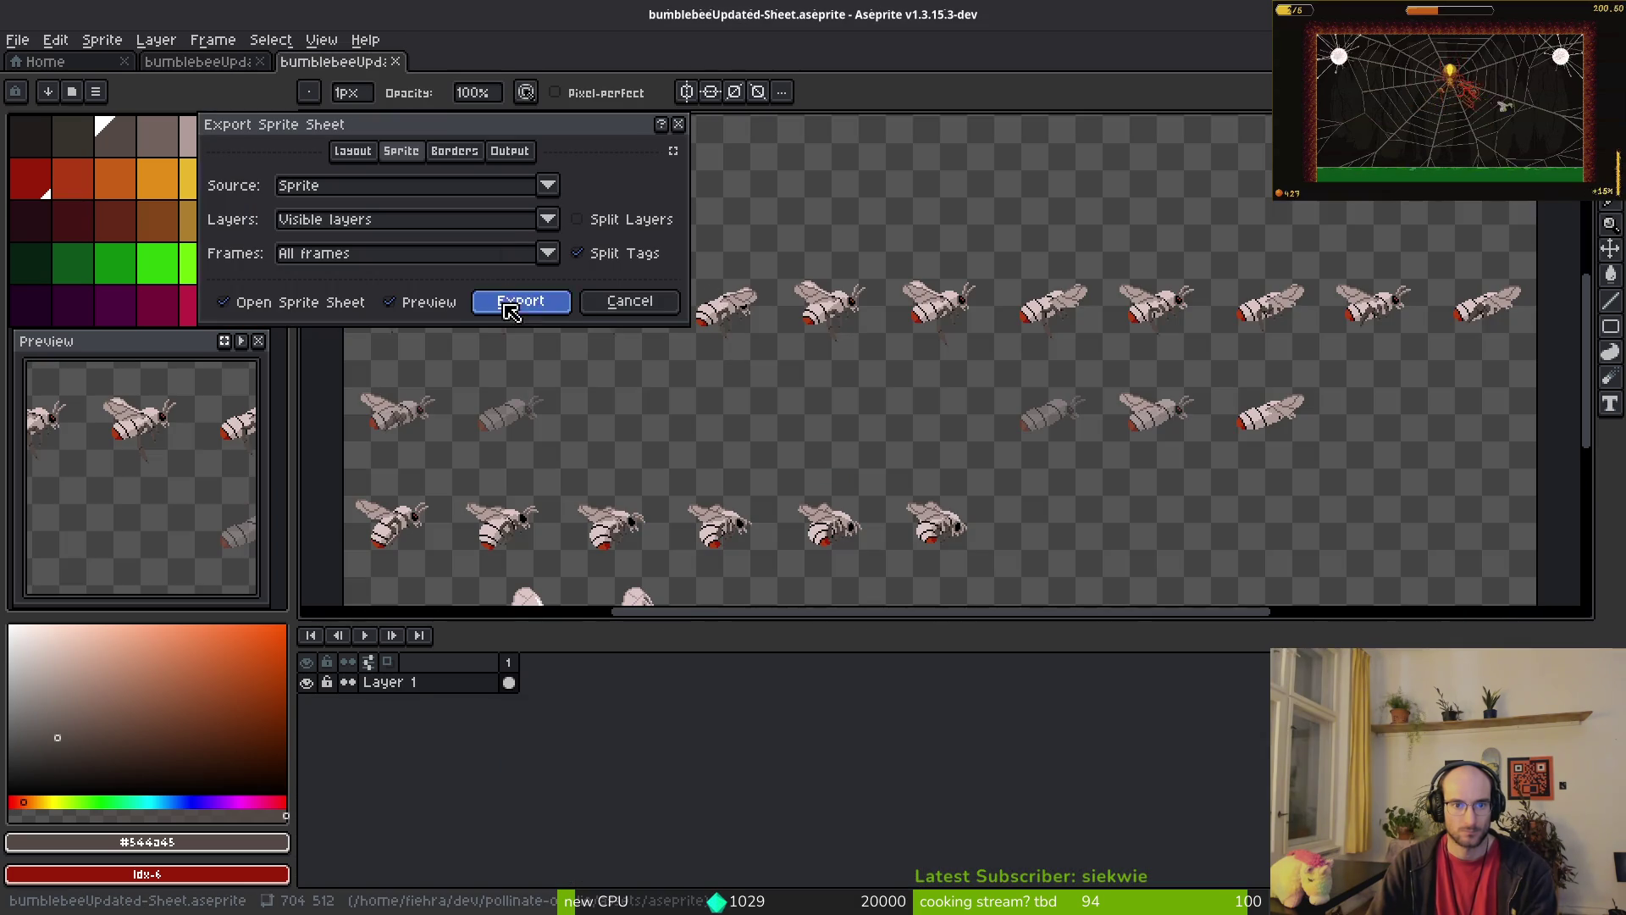
{"action": "left_click", "coordinate": [518, 303]}
{"action": "left_click", "coordinate": [400, 76]}
{"action": "left_click", "coordinate": [445, 102]}
{"action": "left_click", "coordinate": [79, 76]}
{"action": "double_click", "coordinate": [106, 188]}
{"action": "double_click", "coordinate": [767, 174]}
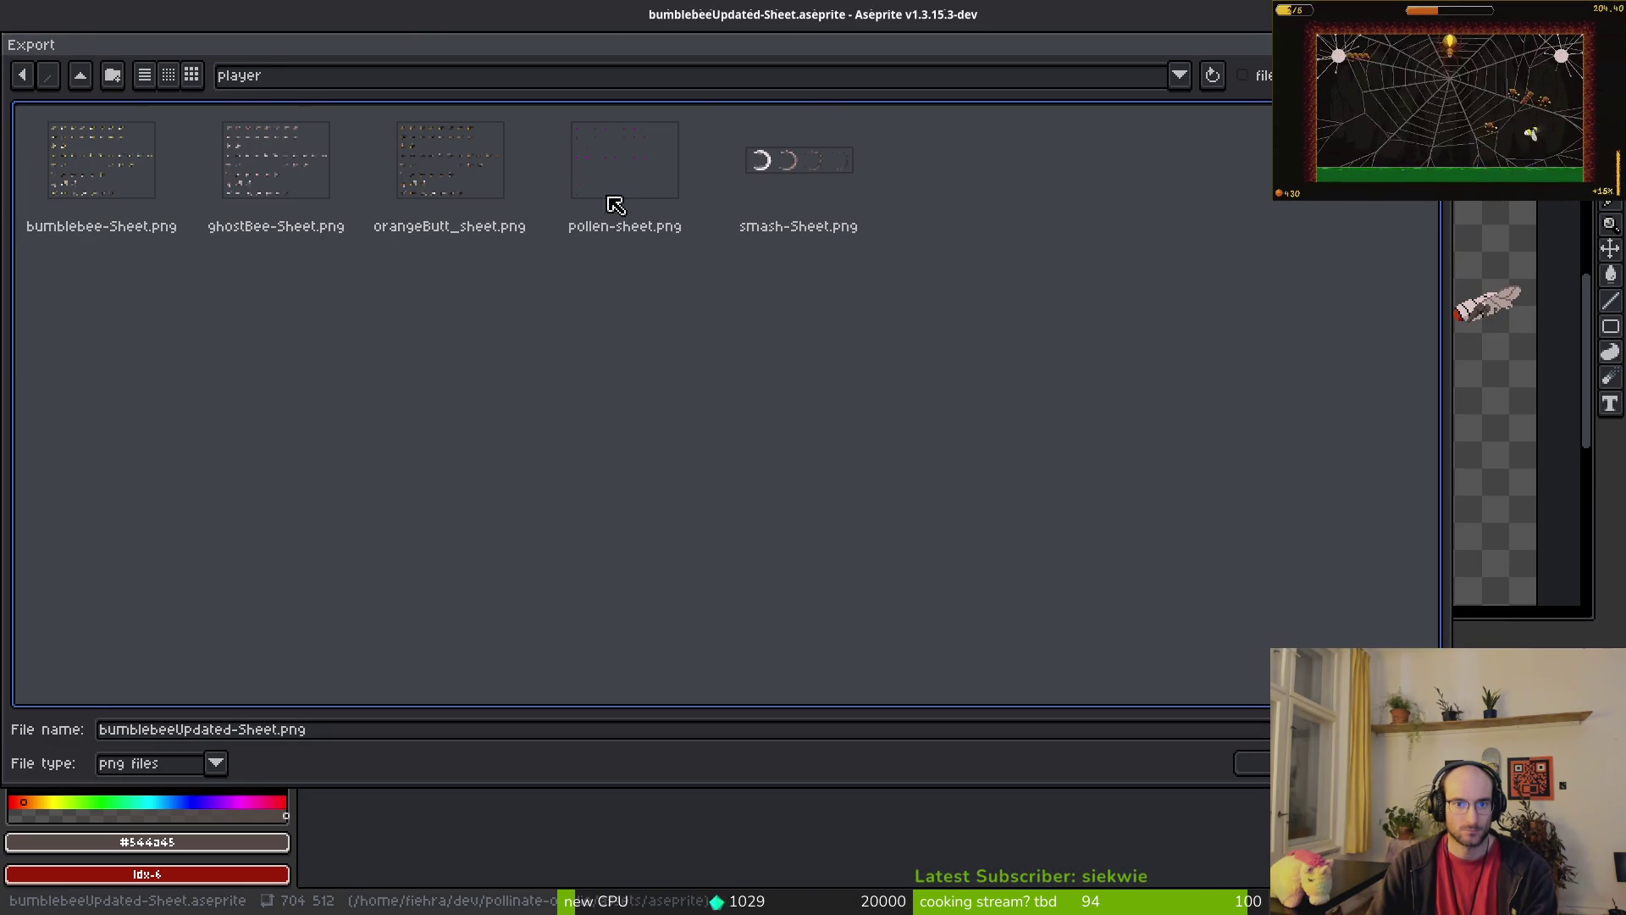
{"action": "left_click", "coordinate": [332, 178]}
{"action": "left_click", "coordinate": [1252, 763]}
{"action": "left_click", "coordinate": [701, 512]}
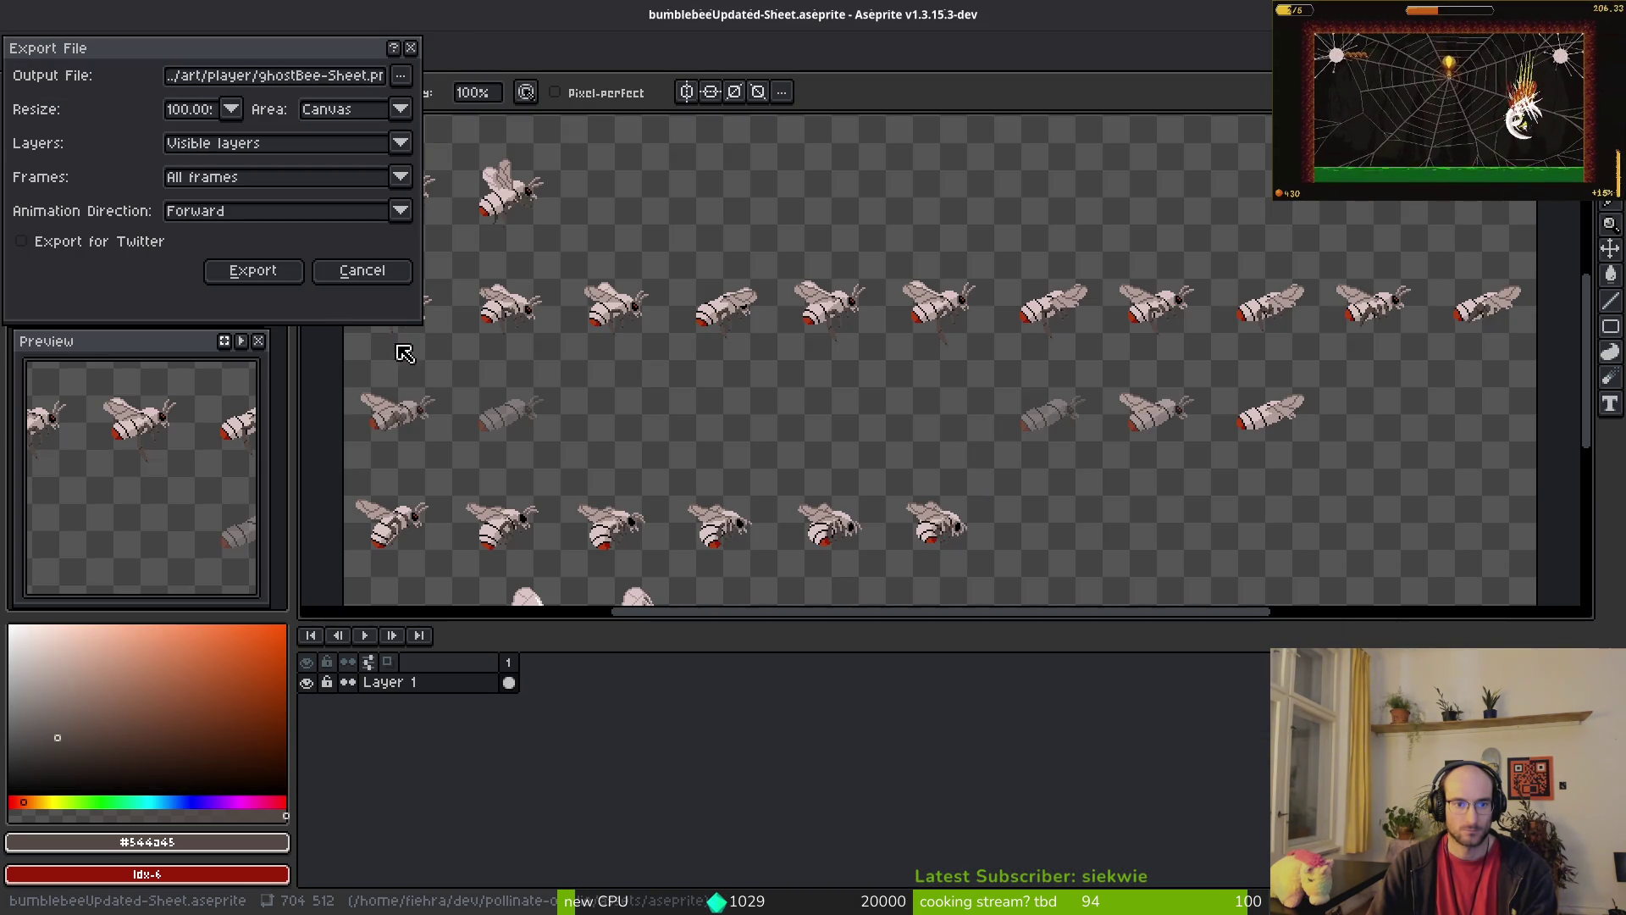
{"action": "left_click", "coordinate": [253, 271]}
{"action": "key", "text": "ctrl+w"}
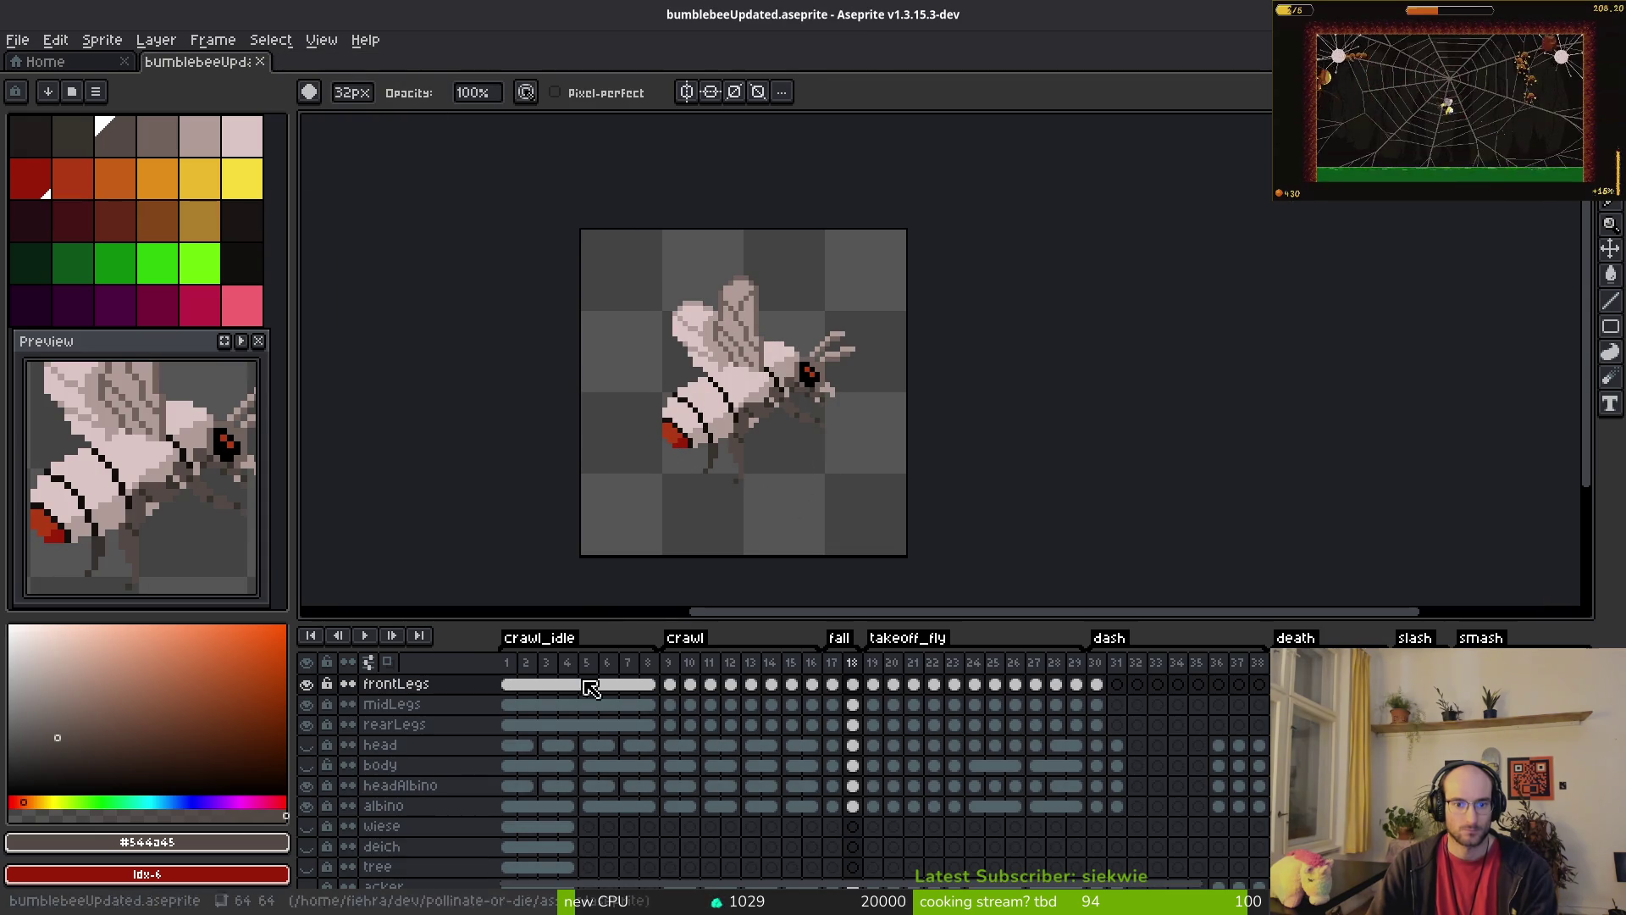
Step: Restore the normal head, hide the headAlbino and albino layers, and show orangebutt
{"action": "left_click", "coordinate": [307, 744]}
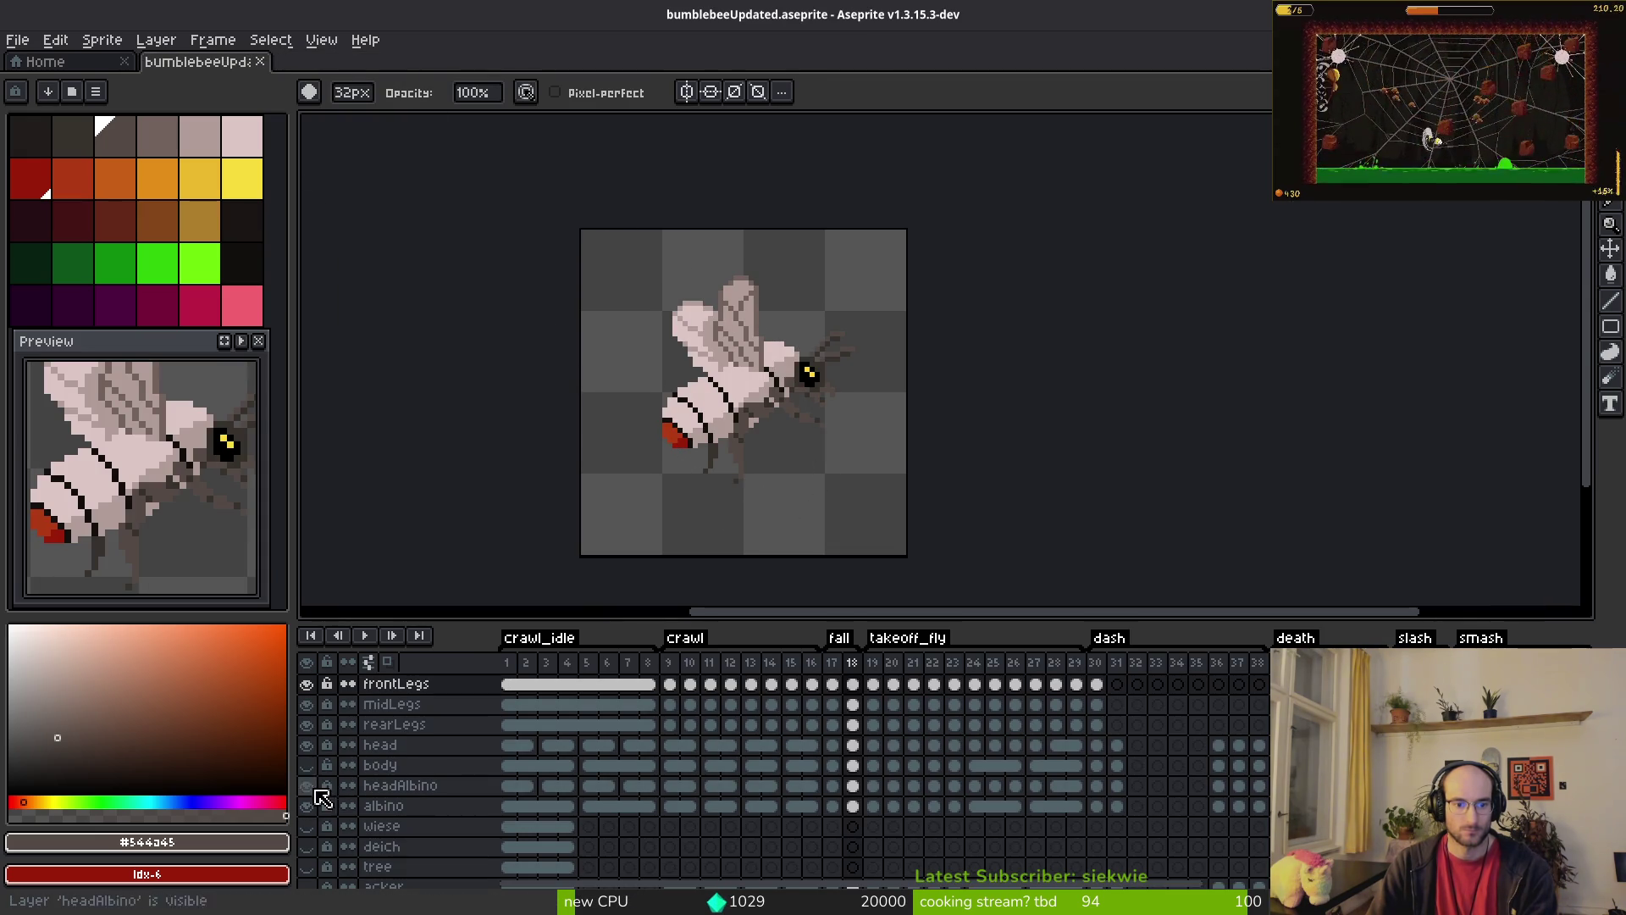
{"action": "left_click", "coordinate": [307, 784]}
{"action": "left_click", "coordinate": [306, 806]}
{"action": "scroll", "coordinate": [395, 805], "scroll_direction": "down", "scroll_amount": 1}
{"action": "scroll", "coordinate": [396, 805], "scroll_direction": "down", "scroll_amount": 1}
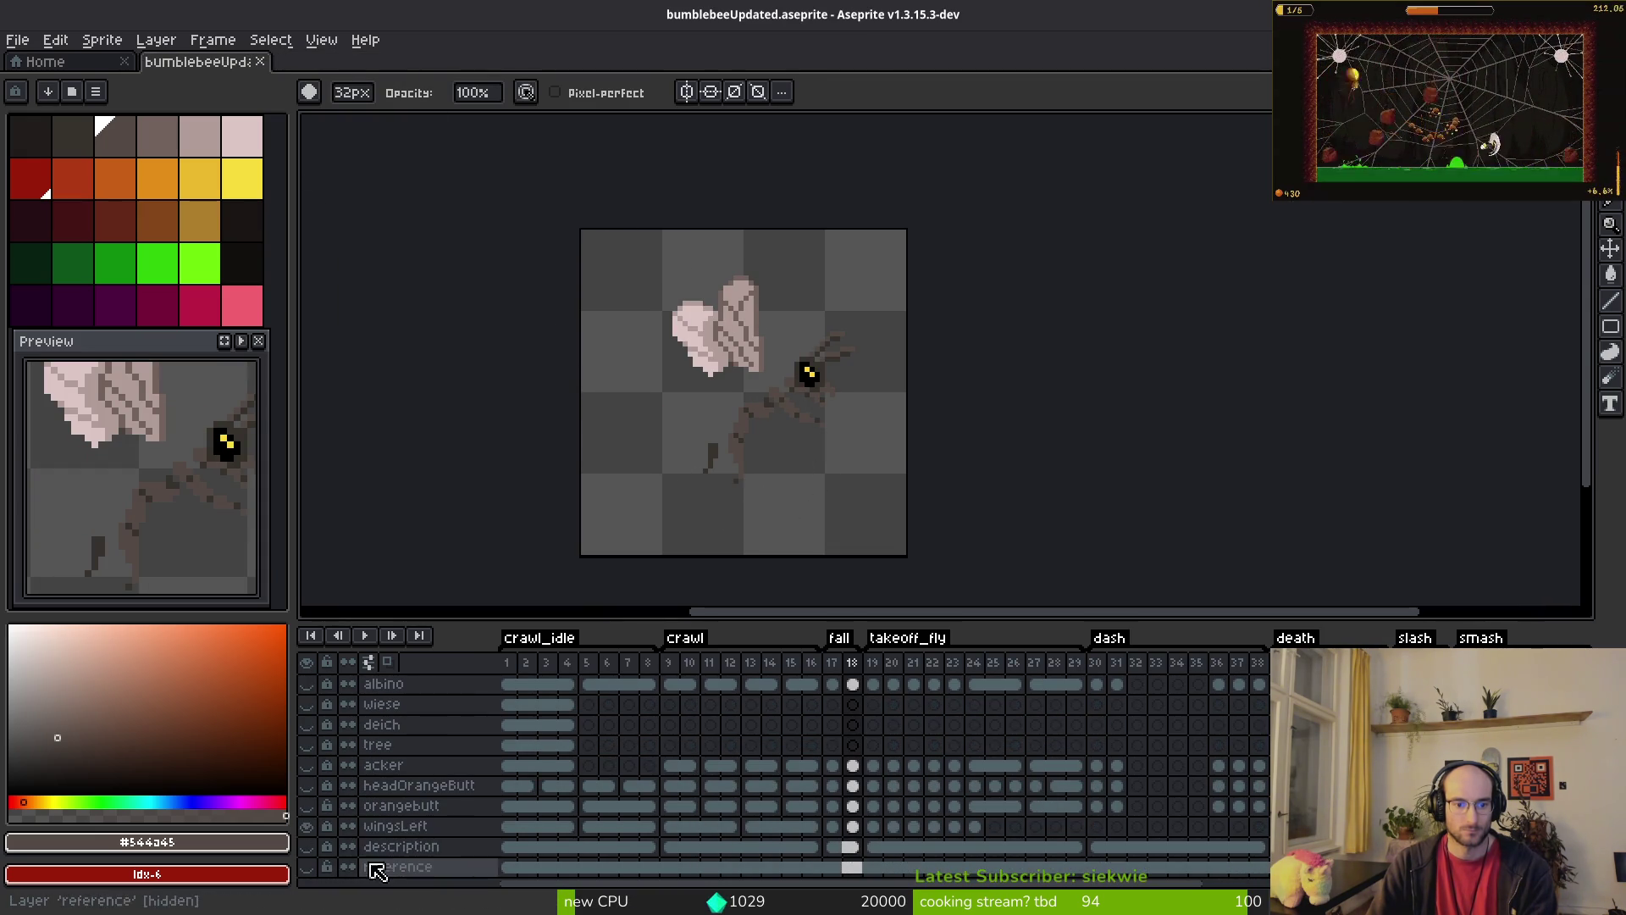
{"action": "left_click", "coordinate": [307, 806]}
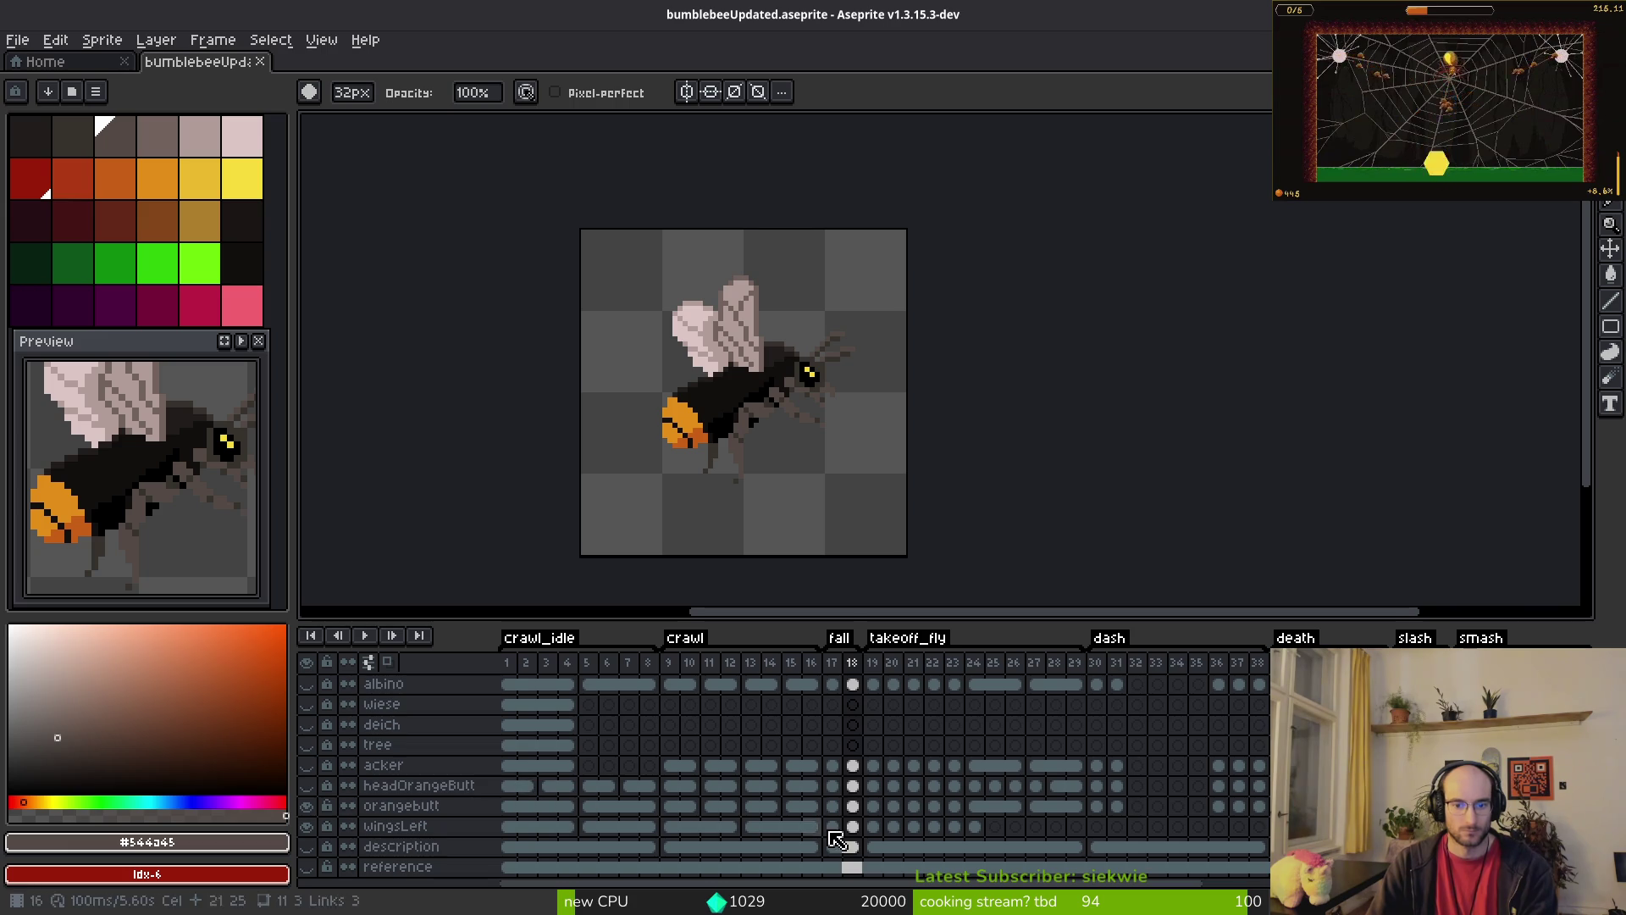
Step: Play the animation while swapping the head layer for headOrangeButt to preview the orange-tailed bee
{"action": "left_click", "coordinate": [525, 793]}
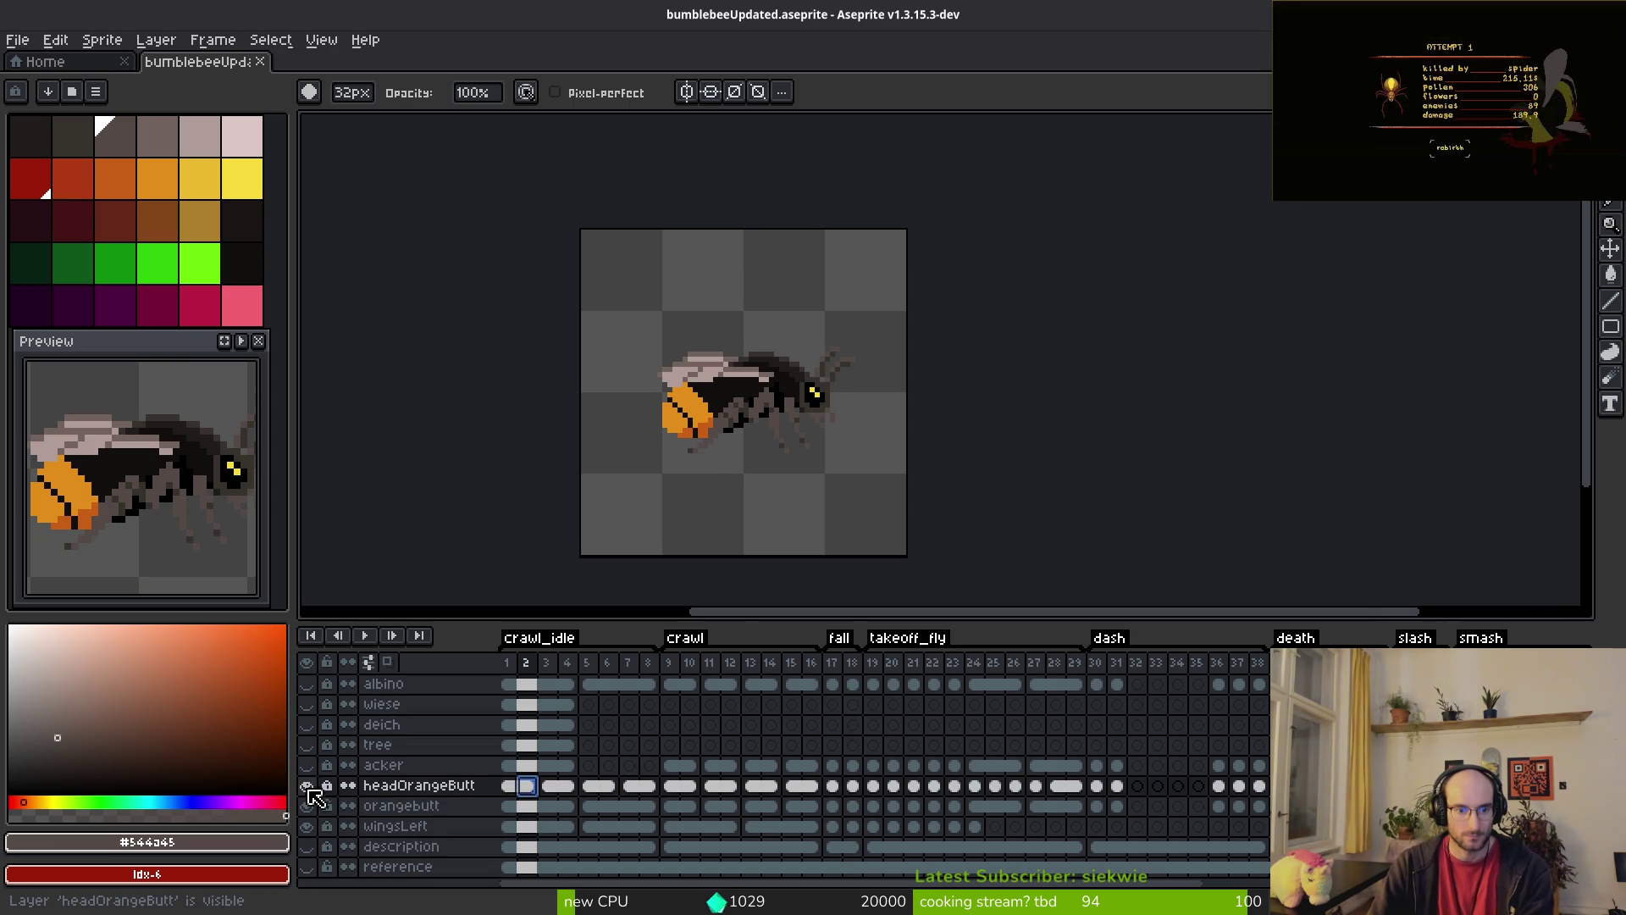
{"action": "key", "text": "Return"}
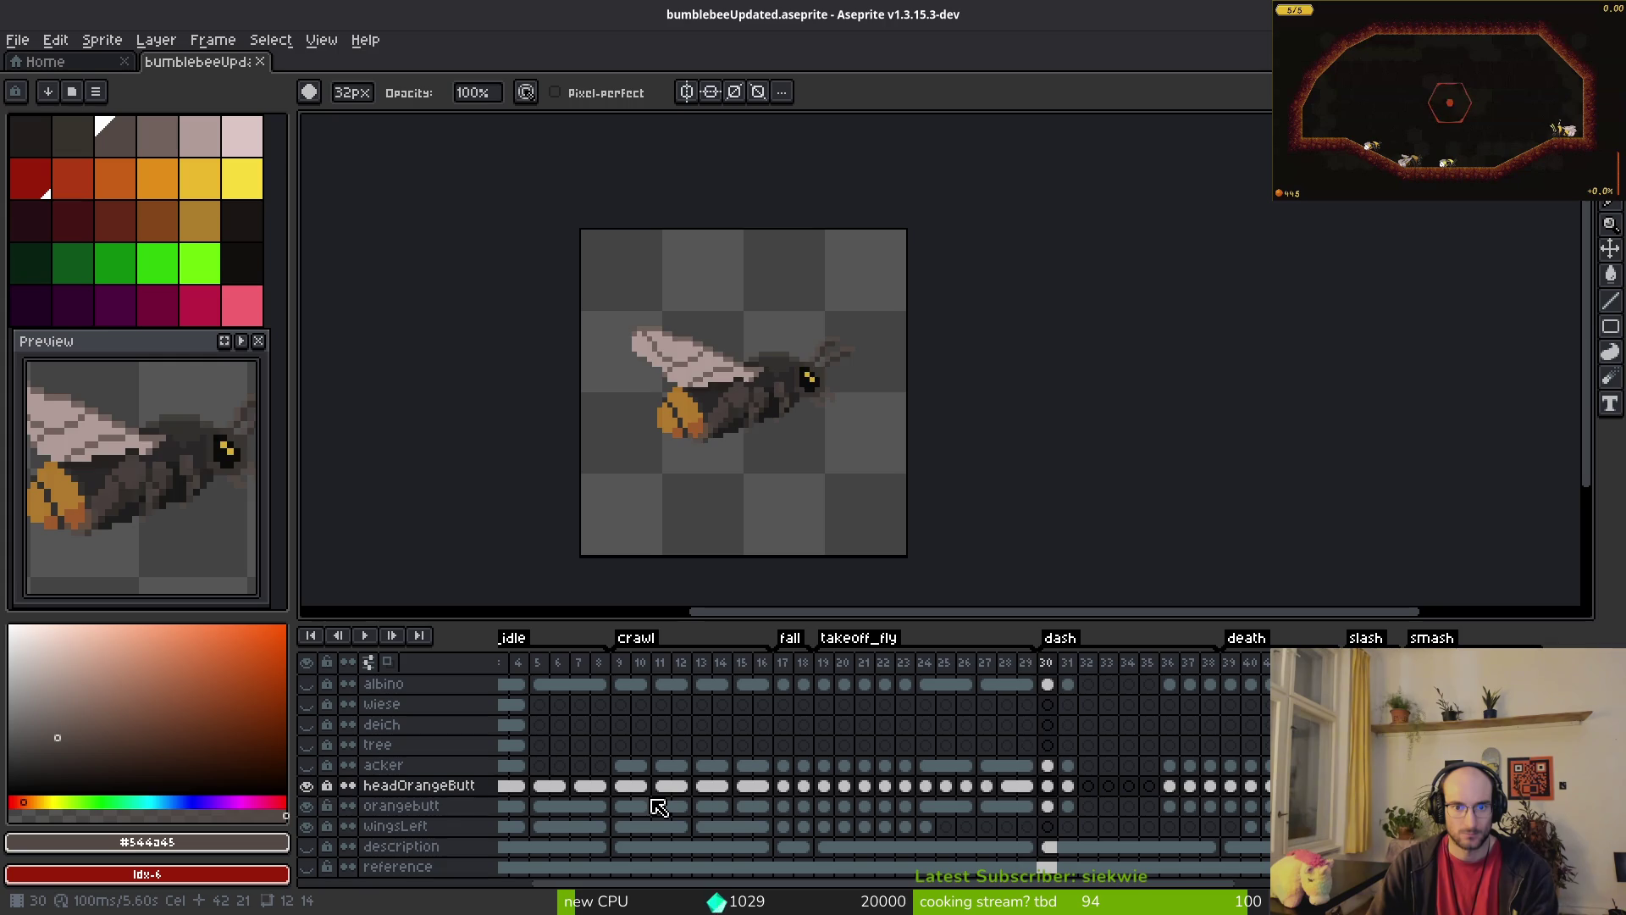
{"action": "key", "text": "Left"}
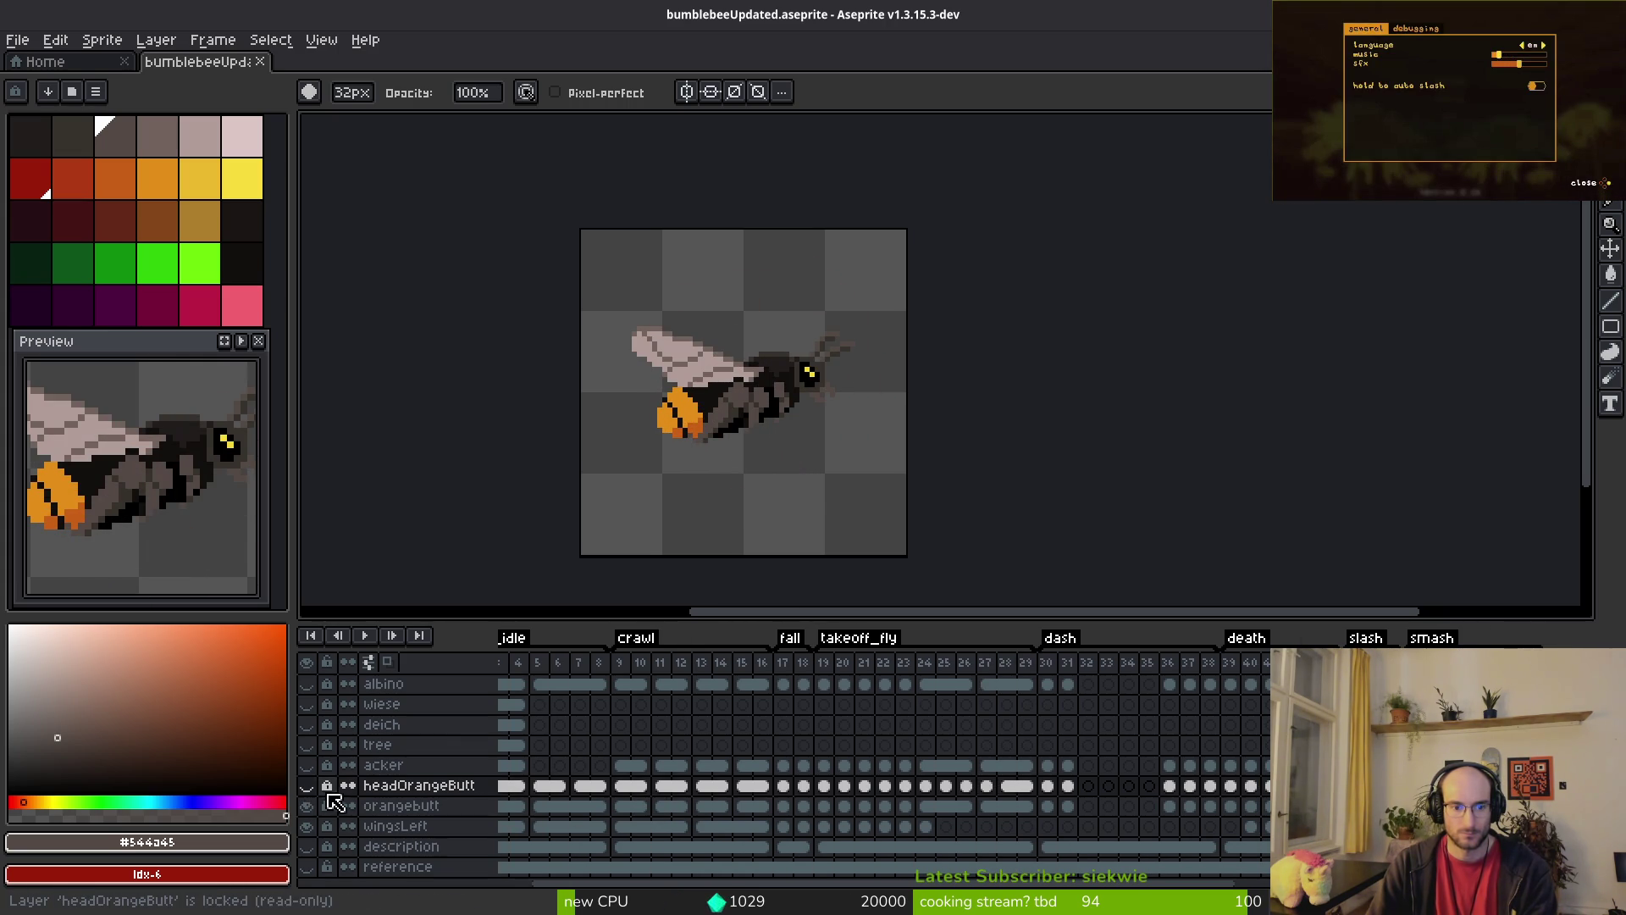
{"action": "scroll", "coordinate": [333, 803], "scroll_direction": "up", "scroll_amount": 5}
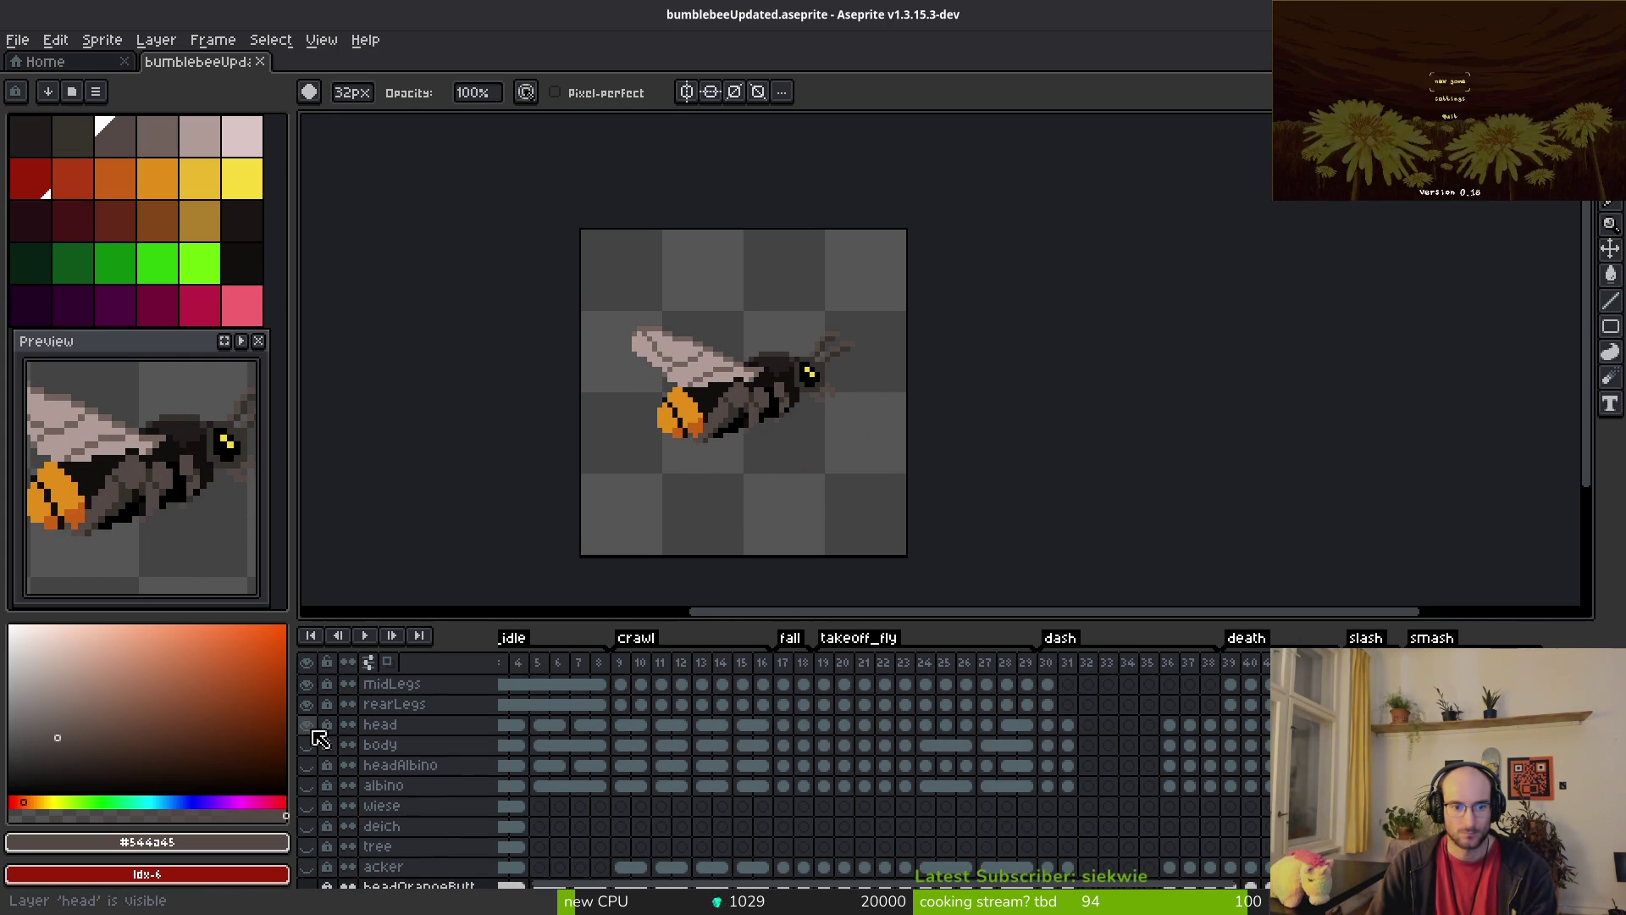
{"action": "left_click", "coordinate": [307, 725]}
{"action": "scroll", "coordinate": [327, 817], "scroll_direction": "down", "scroll_amount": 5}
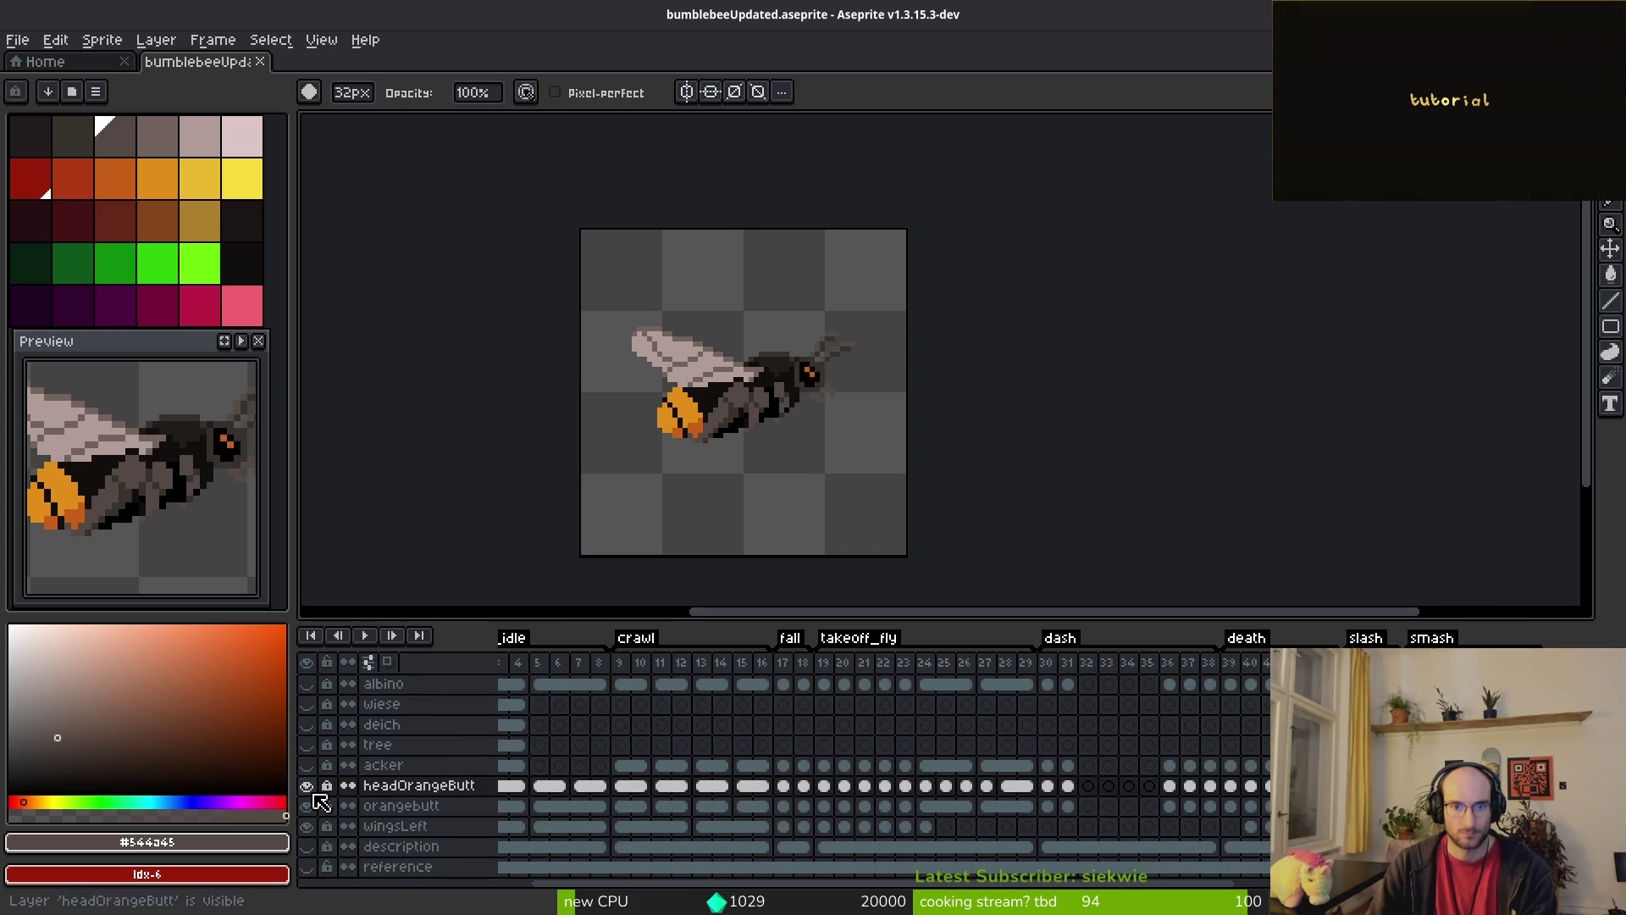
{"action": "left_click", "coordinate": [308, 788]}
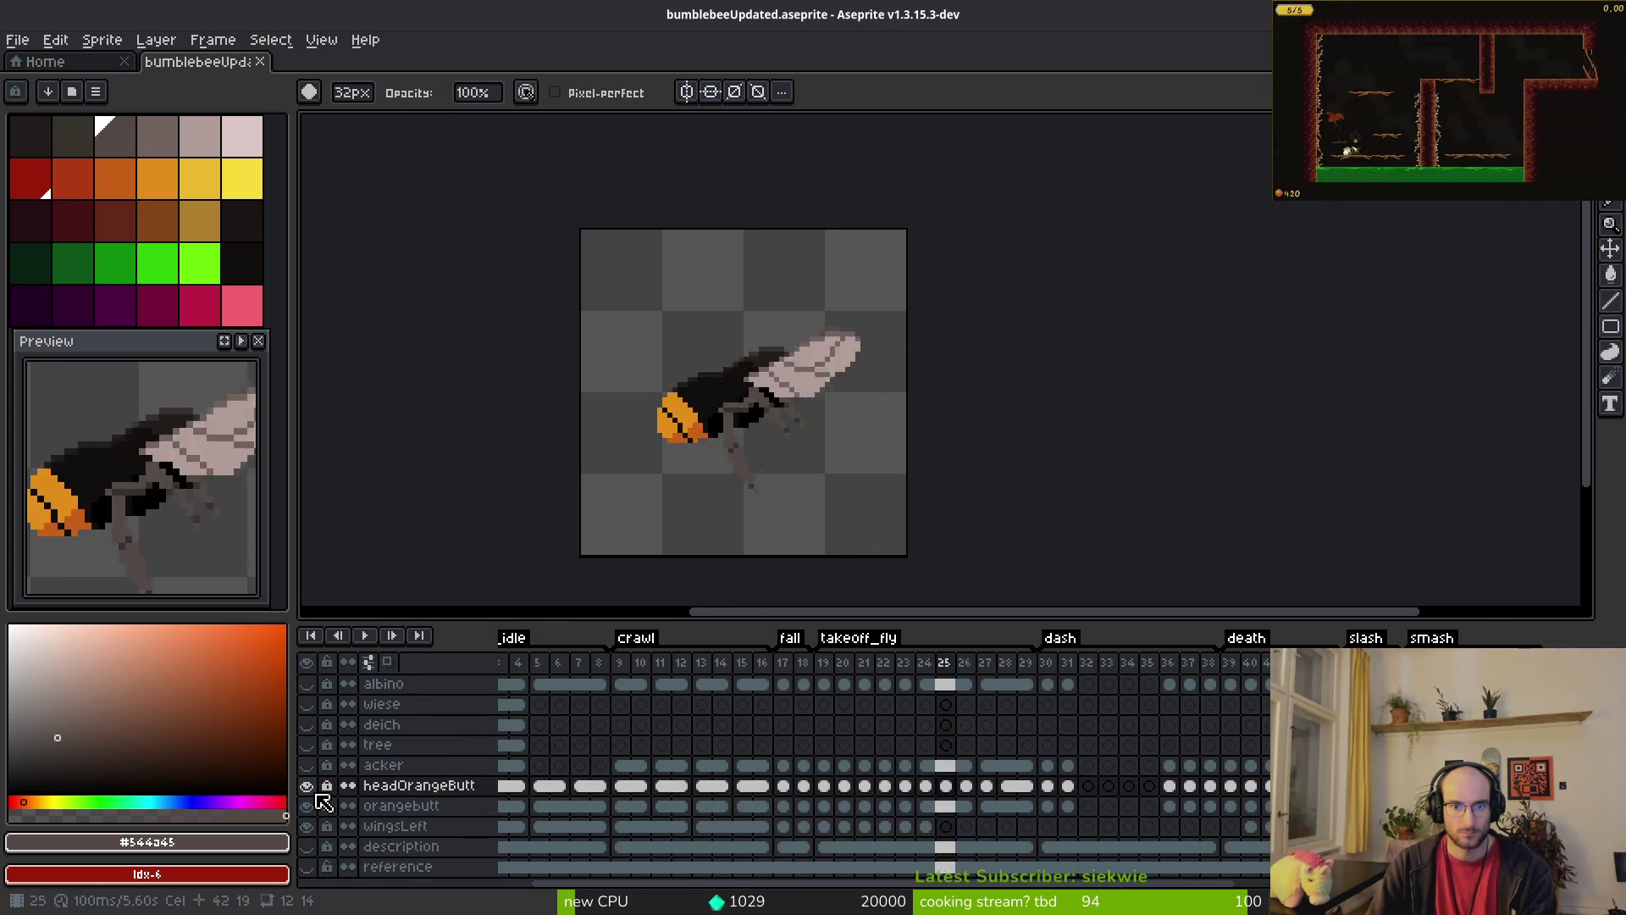
{"action": "key", "text": "Return"}
Step: Save the bumblebee sprite and pick orange as the pencil colour
{"action": "key", "text": "ctrl+s"}
{"action": "scroll", "coordinate": [792, 542], "scroll_direction": "up", "scroll_amount": 4}
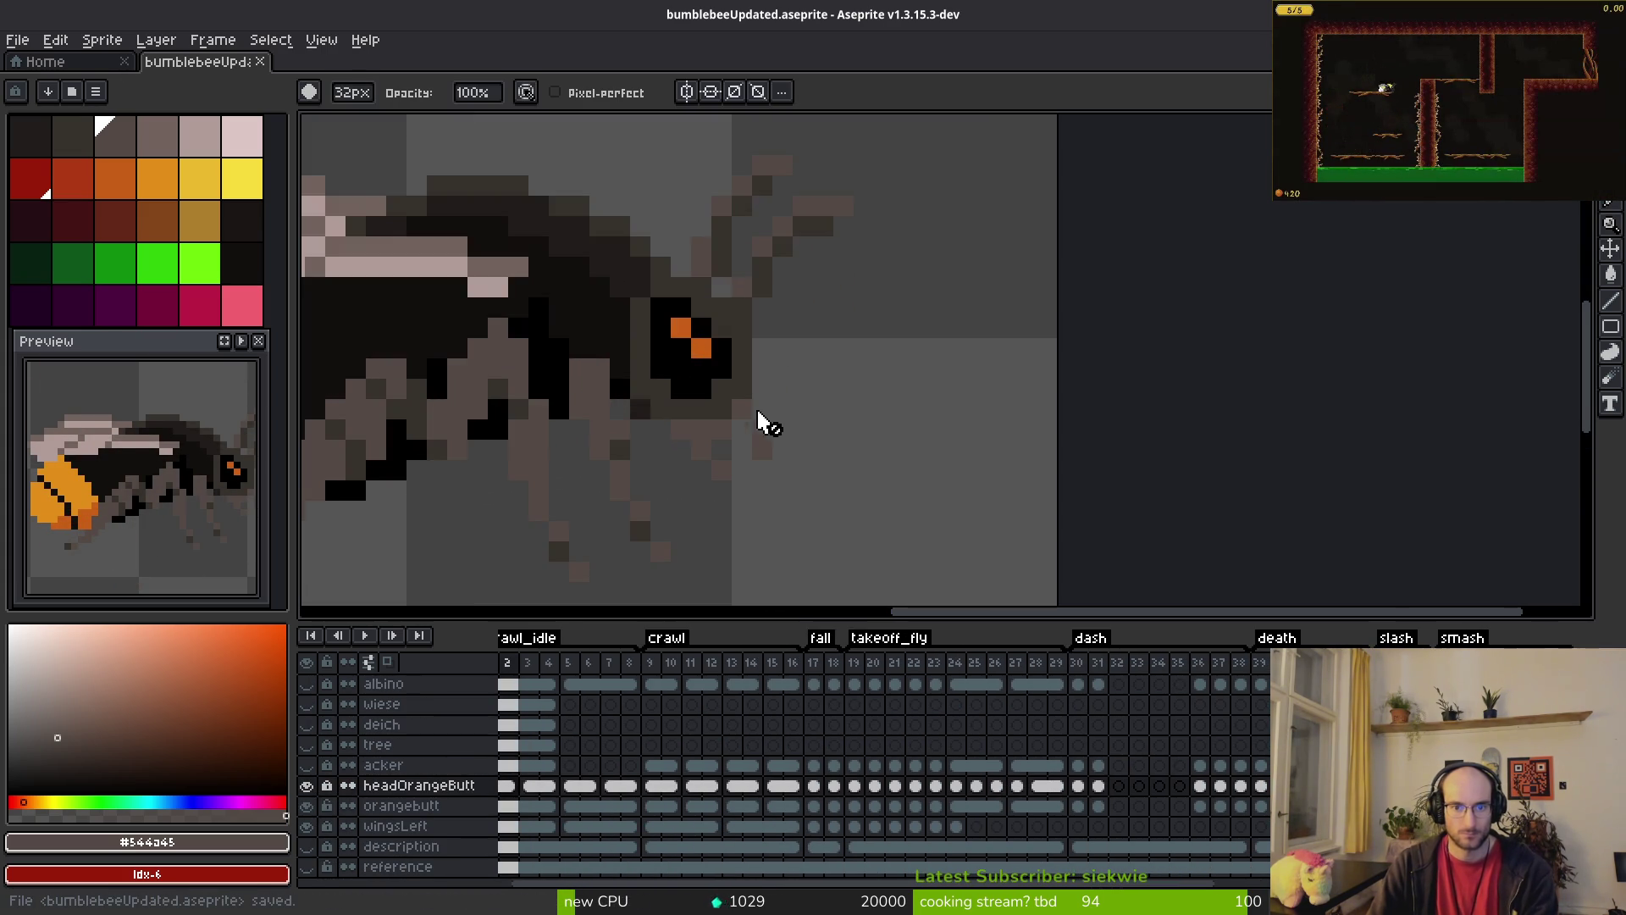
{"action": "key", "text": "b"}
{"action": "left_click", "coordinate": [643, 474], "text": "alt"}
{"action": "scroll", "coordinate": [1067, 398], "scroll_direction": "down", "scroll_amount": 2}
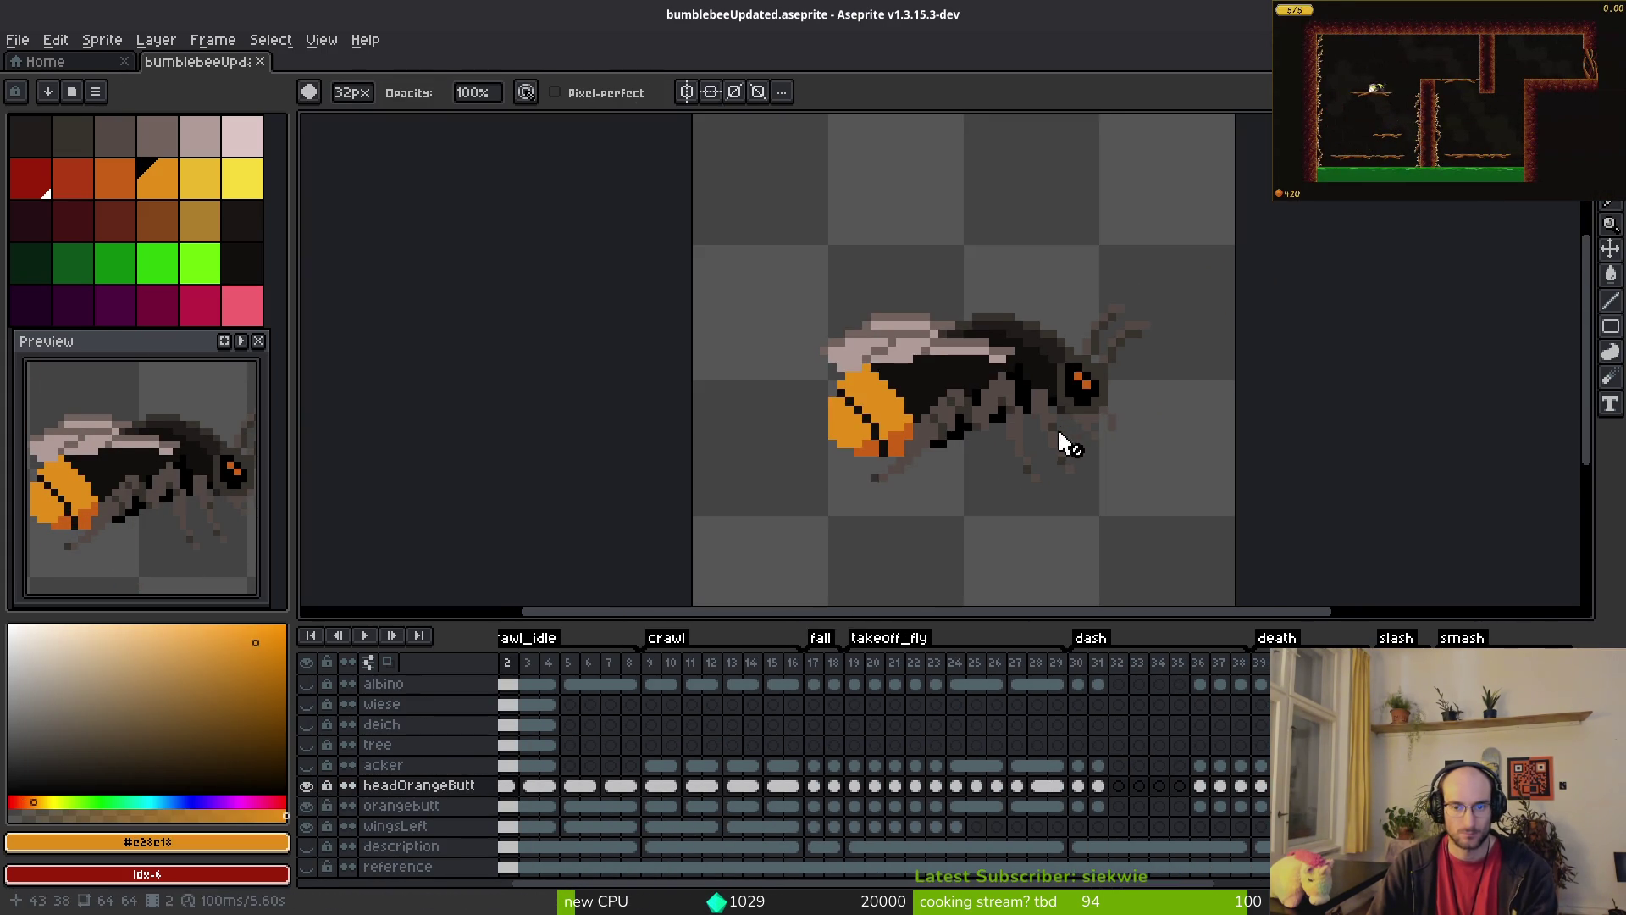
{"action": "scroll", "coordinate": [974, 466], "scroll_direction": "down", "scroll_amount": 2}
{"action": "key", "text": "v"}
Step: Export the bee animation as a sprite sheet and close the generated sheet
{"action": "key", "text": "ctrl+e"}
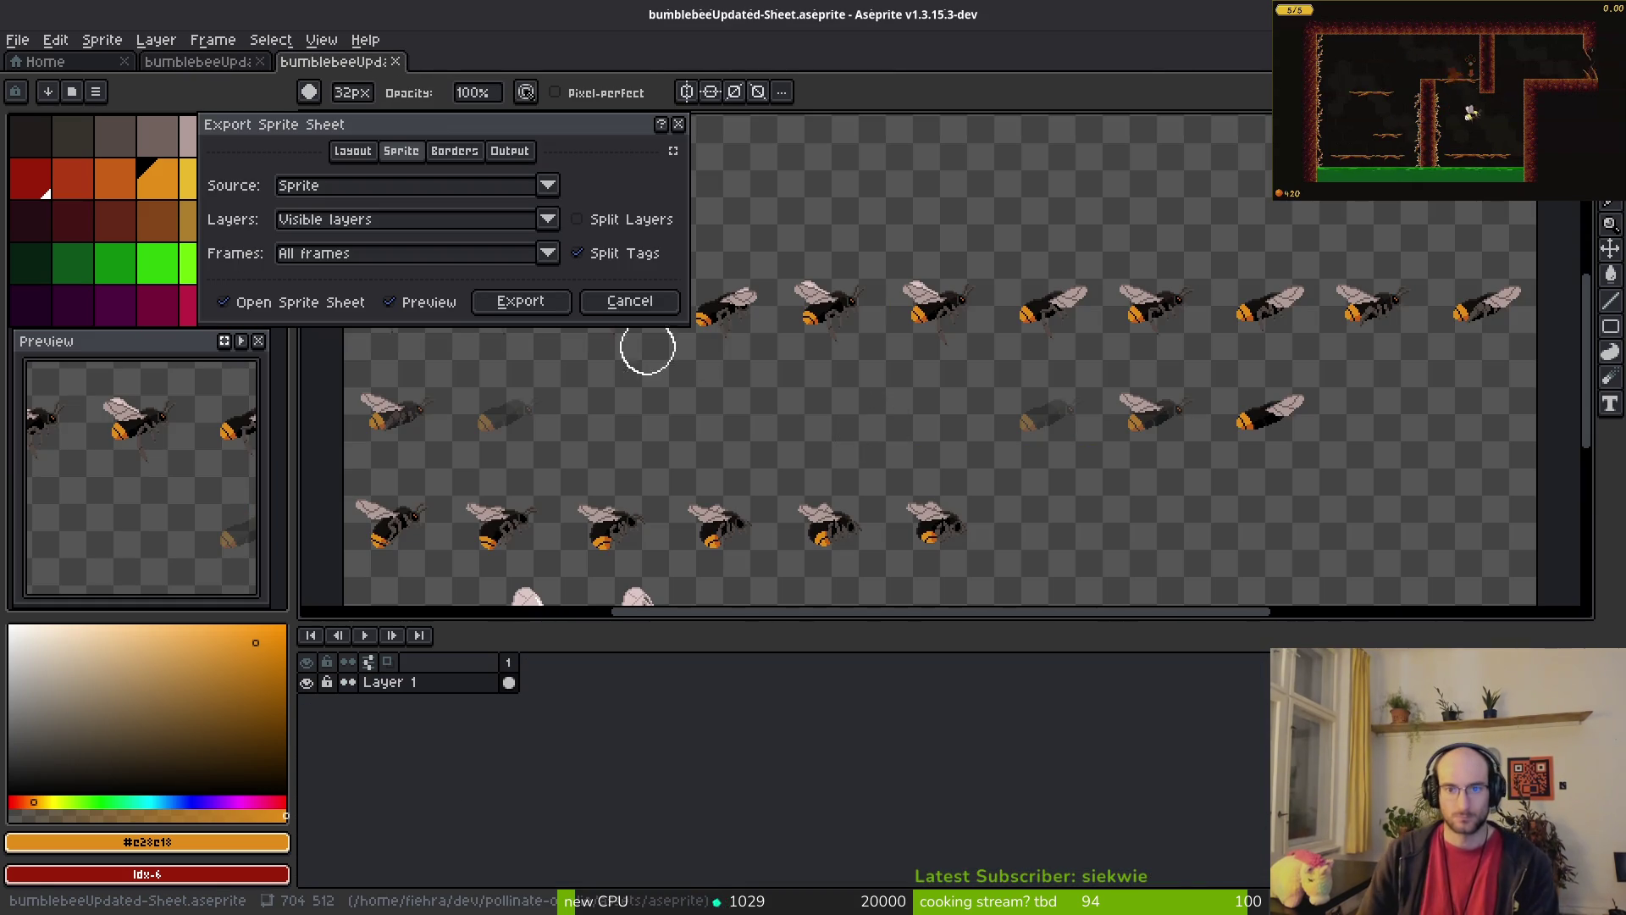
{"action": "left_click", "coordinate": [520, 304]}
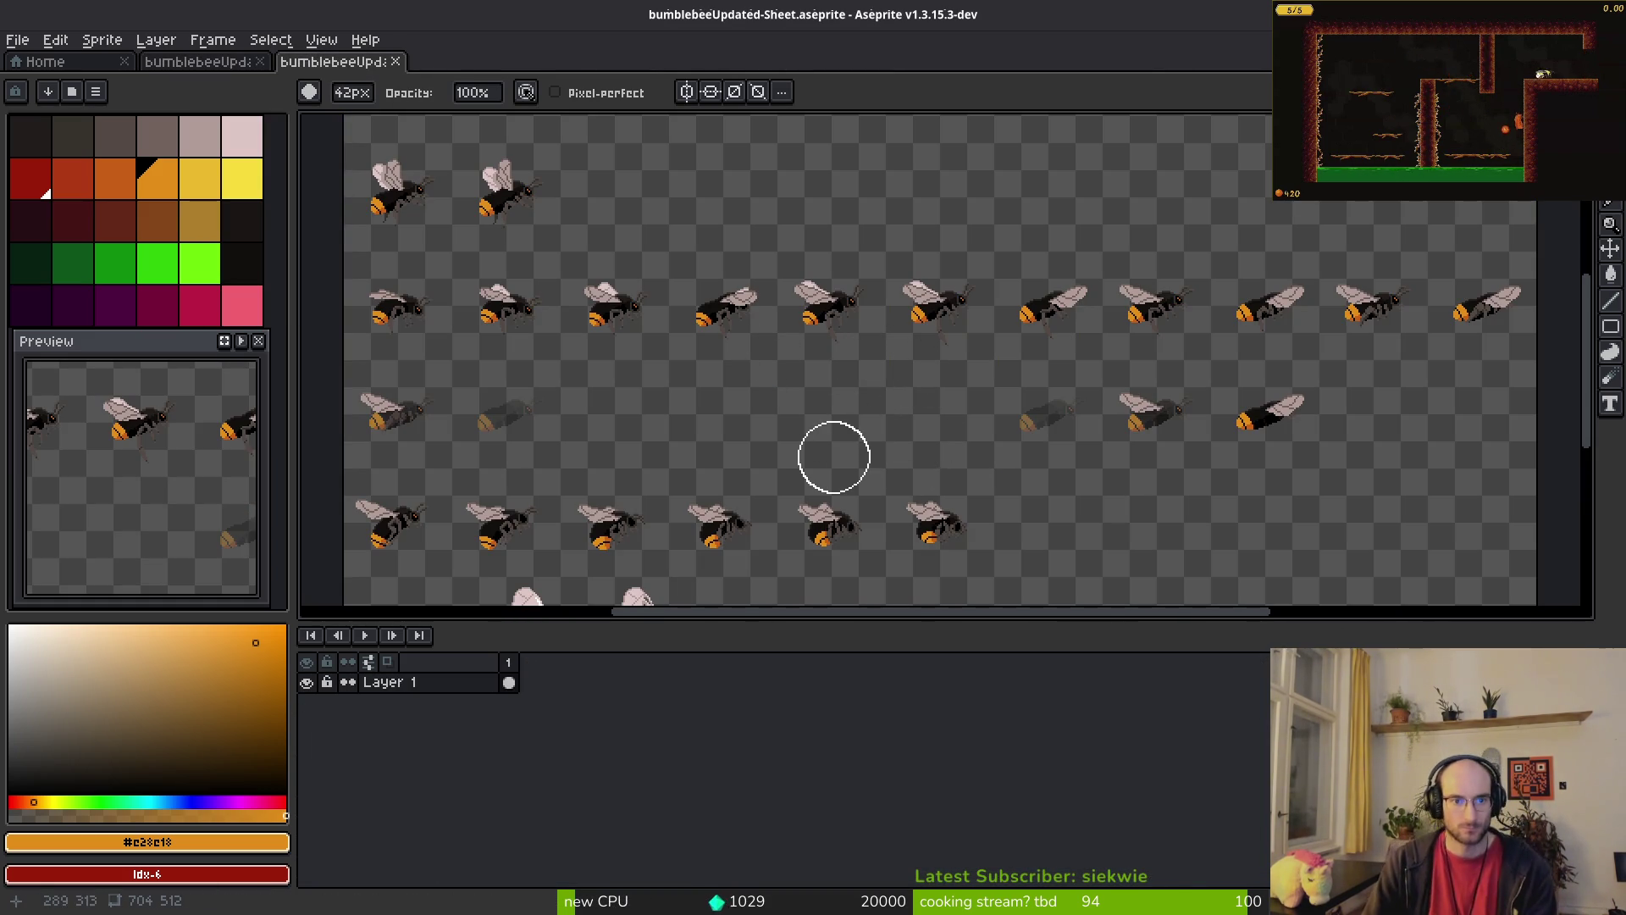
{"action": "key", "text": "ctrl+w"}
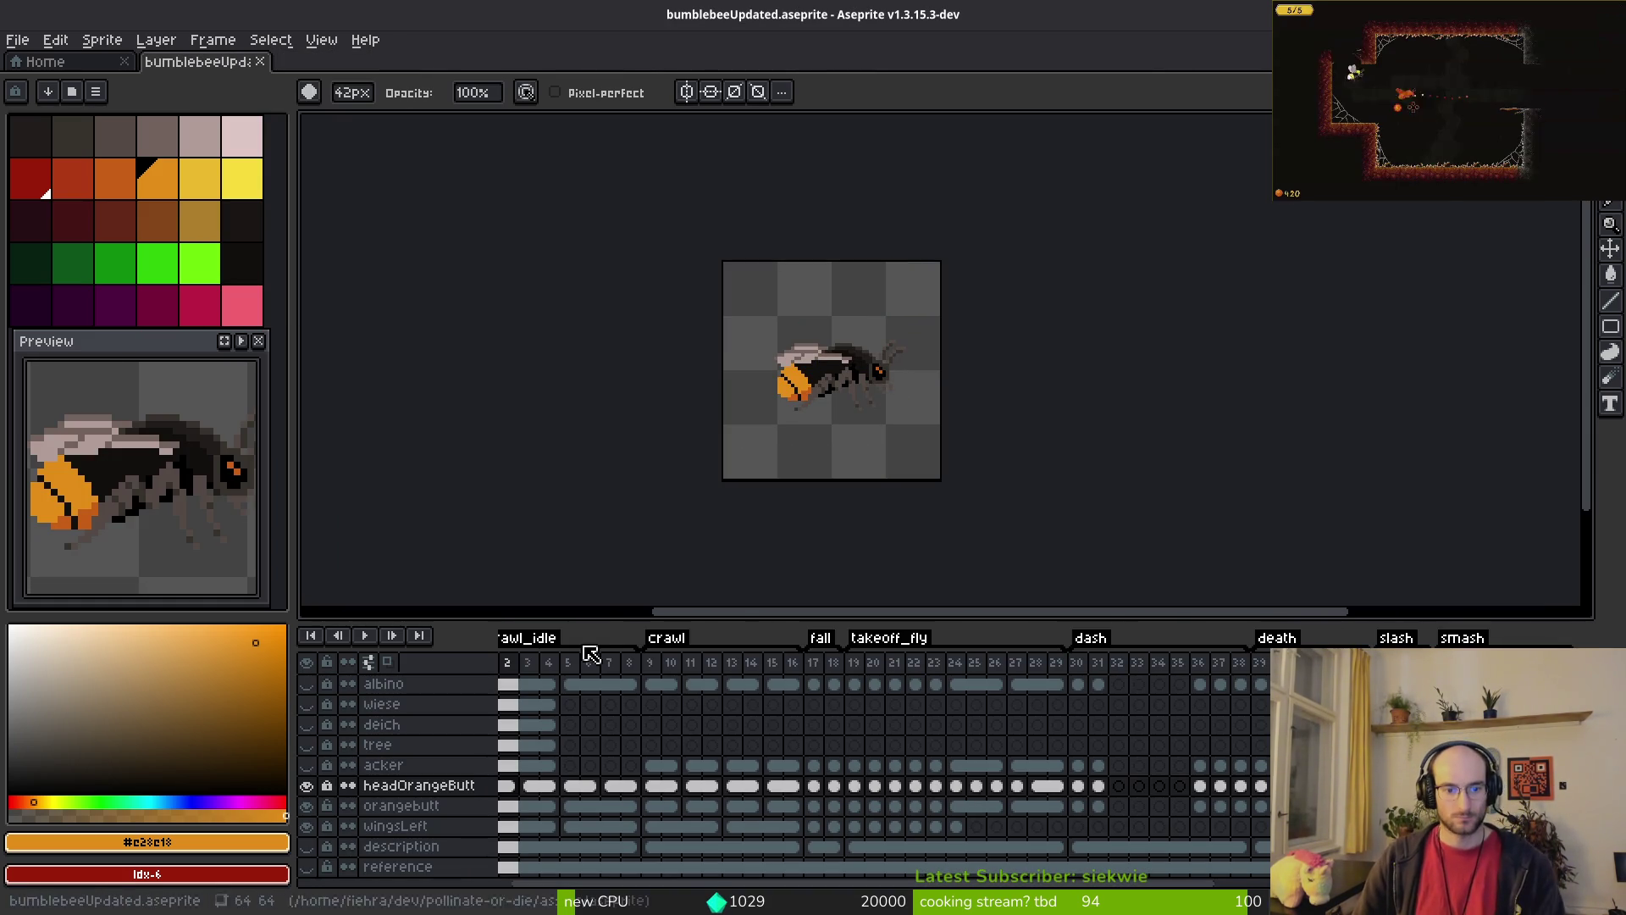
Step: Replace orange #c96016 with #e28e18 across headOrangeButt frames 1–56
{"action": "left_click", "coordinate": [513, 788]}
{"action": "scroll", "coordinate": [783, 398], "scroll_direction": "up", "scroll_amount": 4}
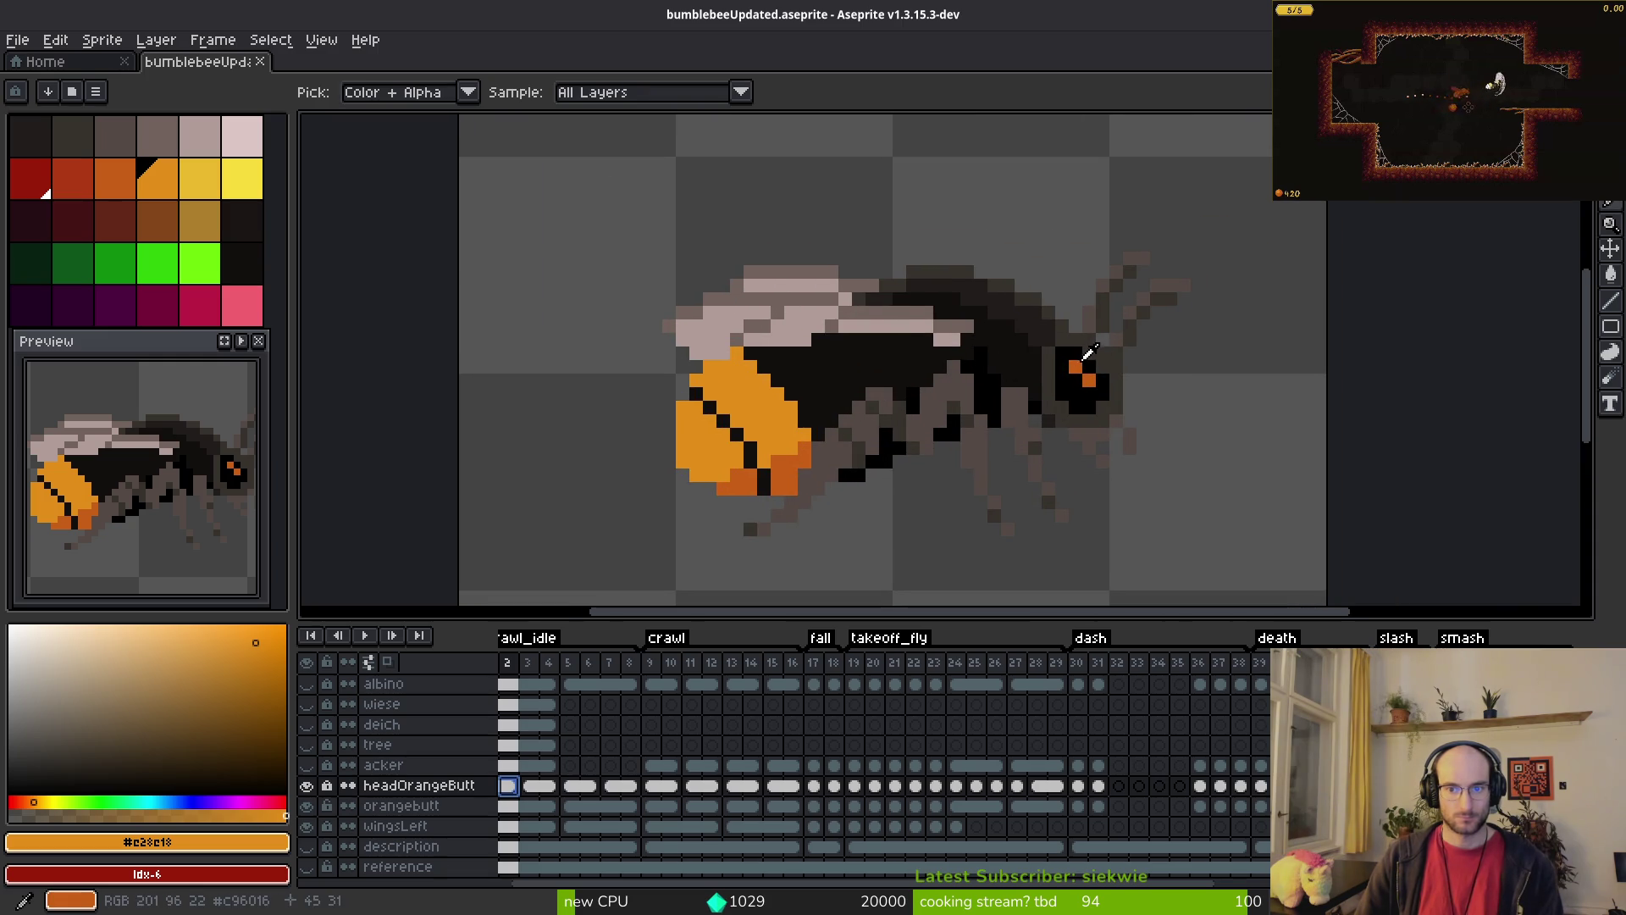
{"action": "left_click", "coordinate": [1073, 367], "text": "alt"}
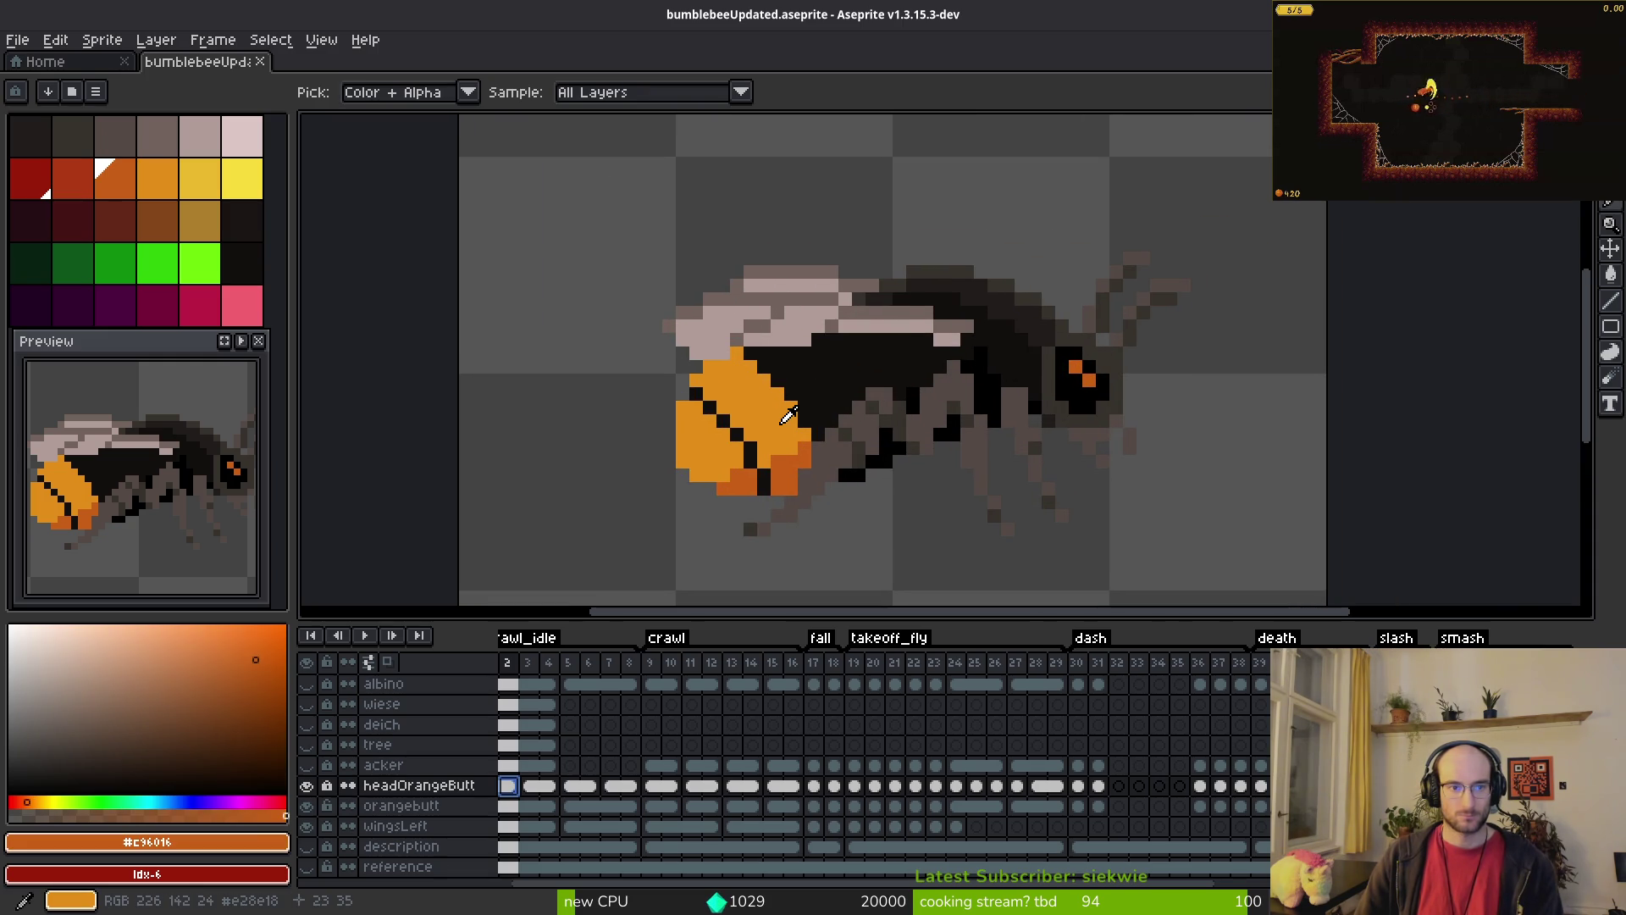
{"action": "right_click", "coordinate": [787, 415], "text": "alt"}
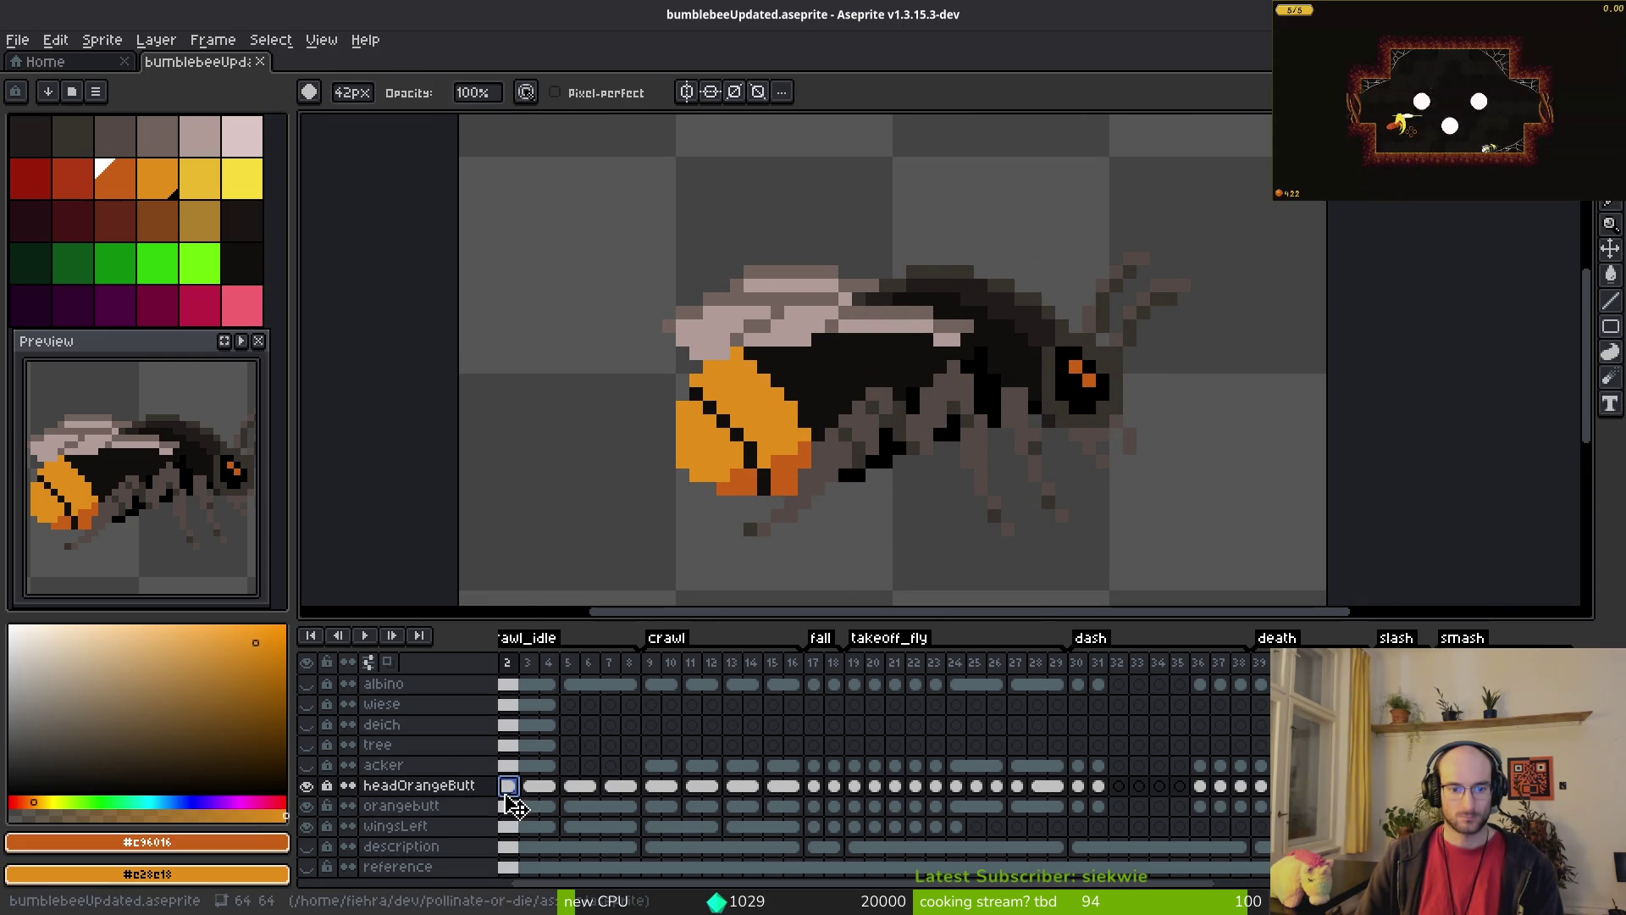
{"action": "scroll", "coordinate": [534, 787], "scroll_direction": "up", "scroll_amount": 2}
{"action": "left_click_drag", "start_coordinate": [508, 827], "coordinate": [1262, 827]}
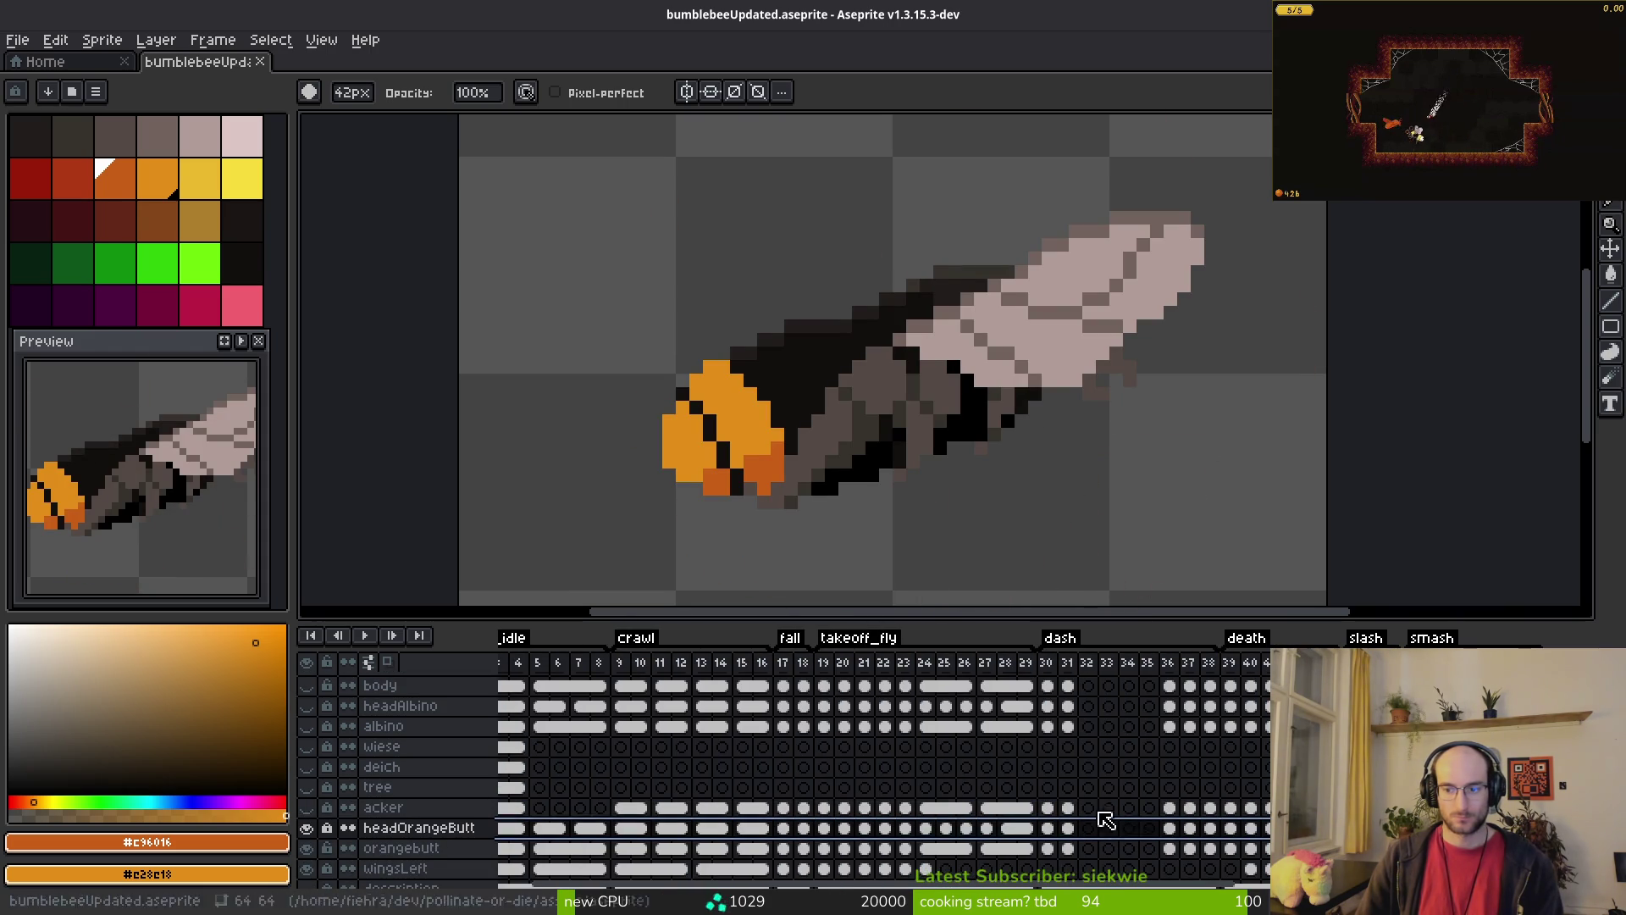
{"action": "scroll", "coordinate": [1063, 759], "scroll_direction": "down", "scroll_amount": 1}
{"action": "left_click_drag", "start_coordinate": [748, 401], "coordinate": [839, 364]}
{"action": "key", "text": "shift+r"}
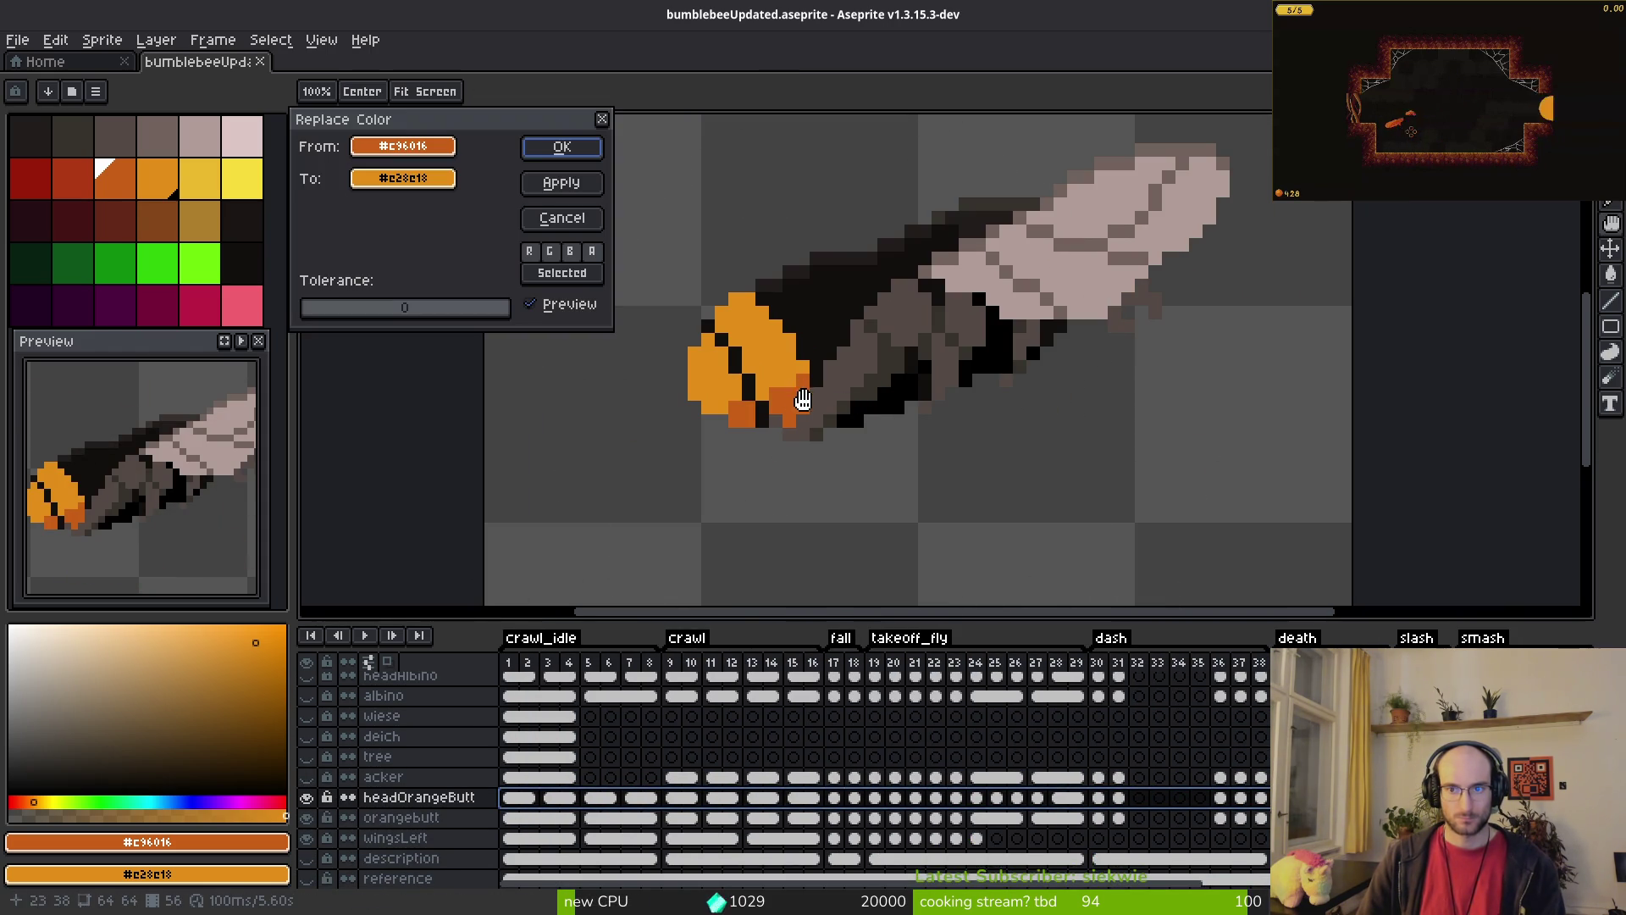
{"action": "left_click", "coordinate": [561, 150]}
Step: Return to the first frame and switch to the yellow palette colour with a 1px brush
{"action": "left_click", "coordinate": [513, 796]}
{"action": "scroll", "coordinate": [854, 454], "scroll_direction": "down", "scroll_amount": 3}
{"action": "key", "text": "0"}
{"action": "key", "text": "minus"}
{"action": "key", "text": "minus"}
{"action": "key", "text": "minus"}
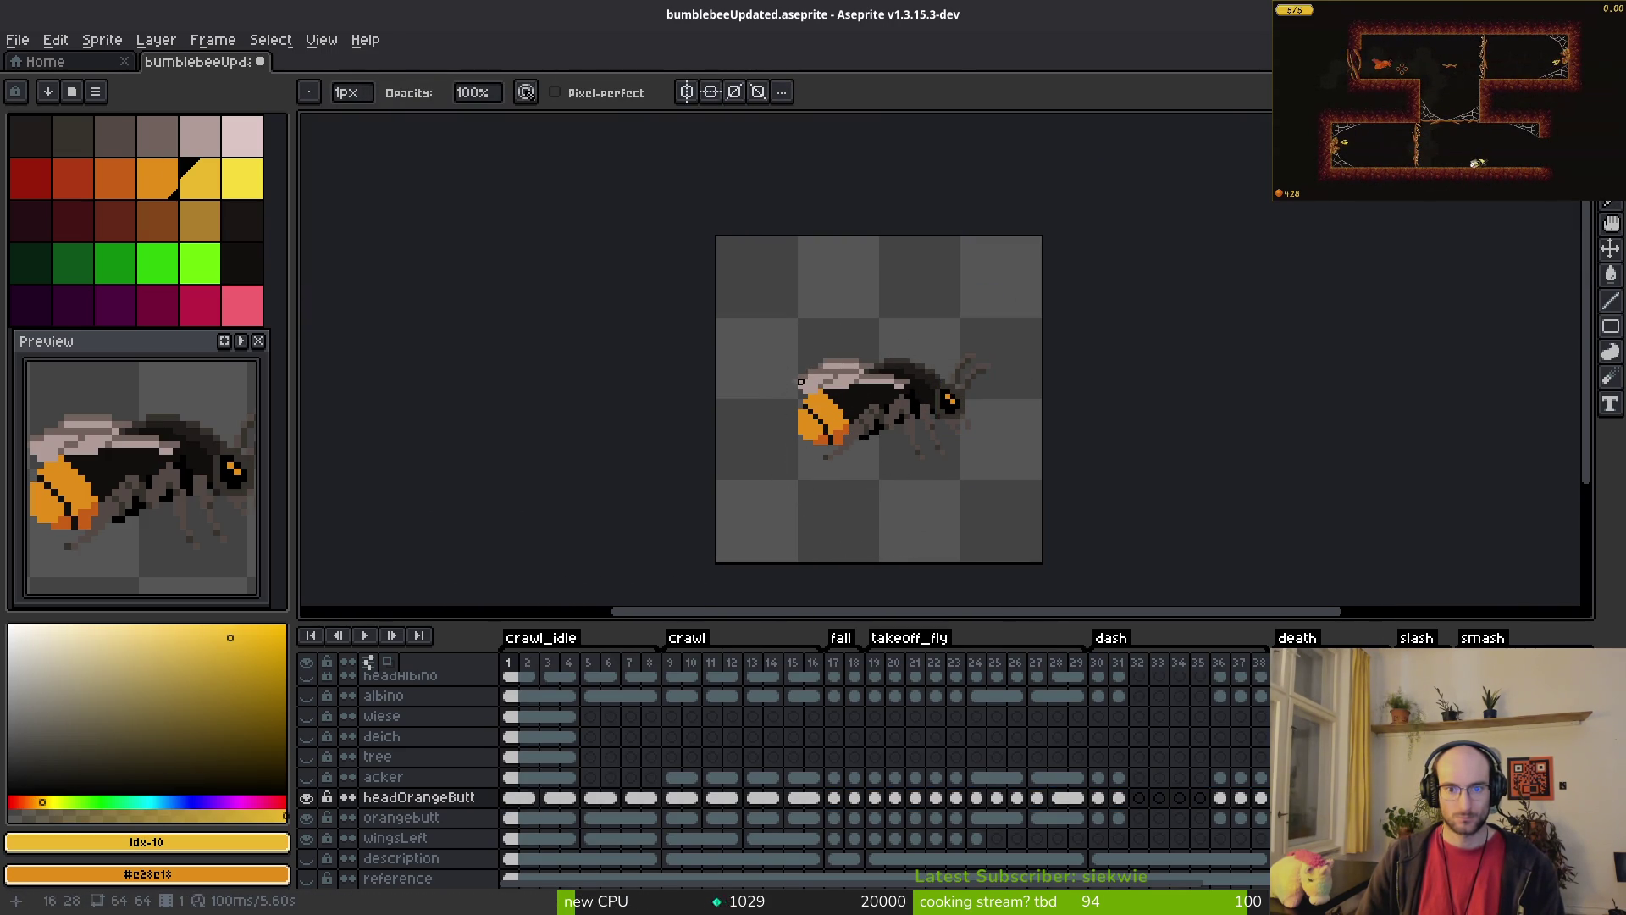
Step: Export the sheet over art/player/orangeButt_sheet.png, then close the sheet and bumblebee sprite
{"action": "key", "text": "ctrl+e"}
{"action": "left_click", "coordinate": [542, 304]}
{"action": "key", "text": "ctrl+alt+shift+s"}
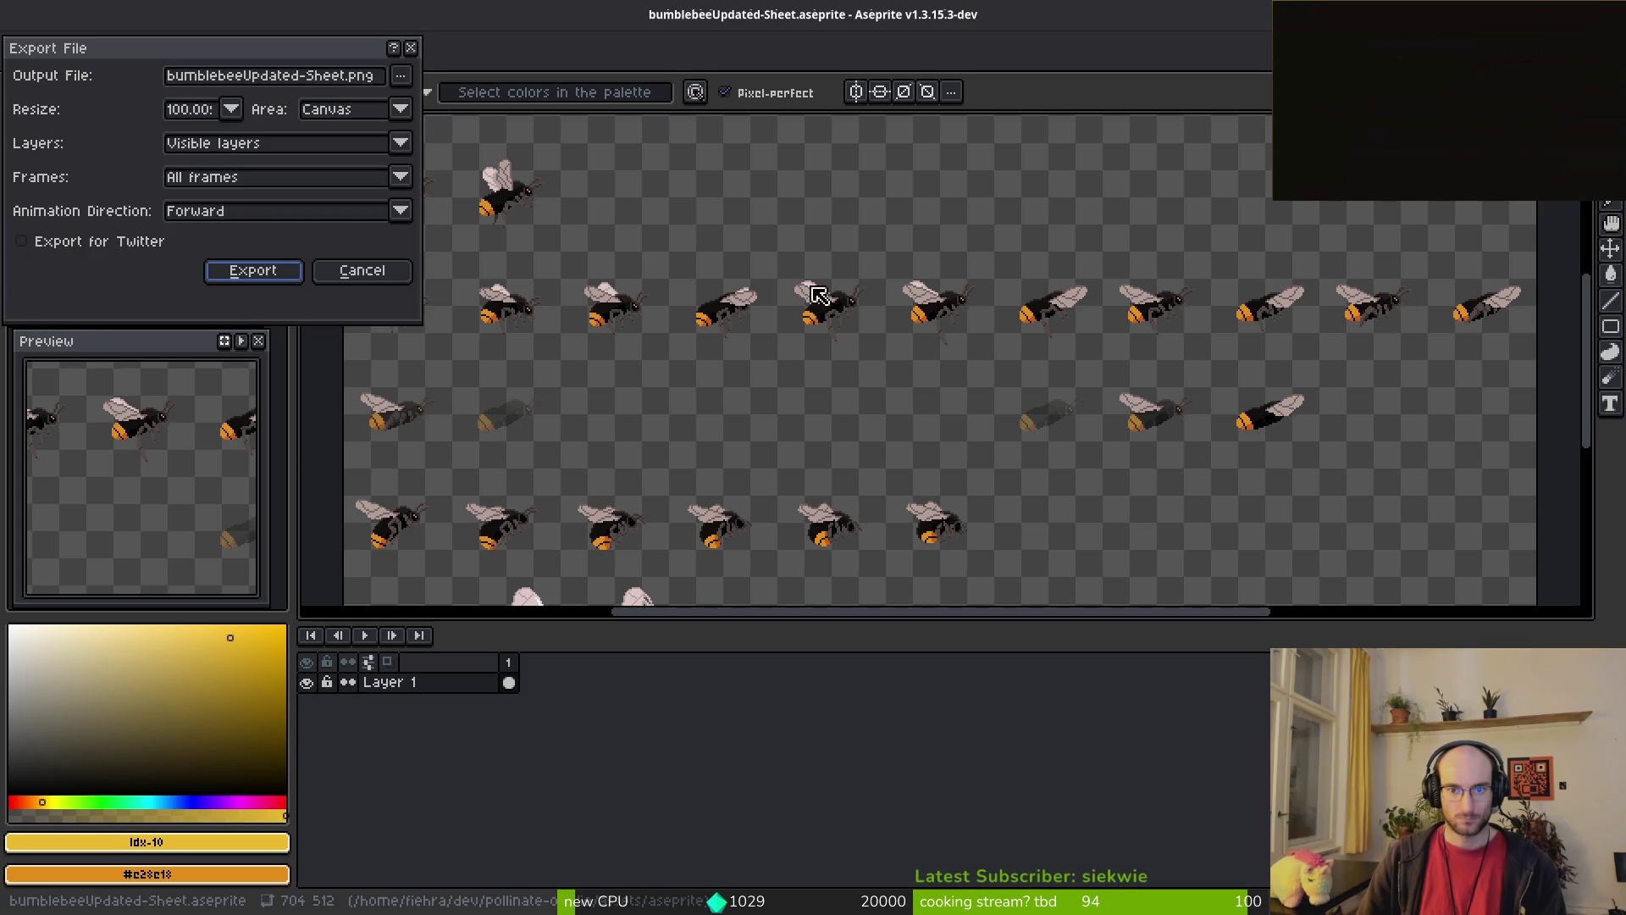
{"action": "left_click", "coordinate": [410, 75]}
{"action": "left_click", "coordinate": [423, 102]}
{"action": "left_click", "coordinate": [81, 75]}
{"action": "double_click", "coordinate": [88, 212]}
{"action": "double_click", "coordinate": [762, 169]}
{"action": "left_click", "coordinate": [506, 209]}
{"action": "left_click", "coordinate": [1251, 763]}
{"action": "left_click", "coordinate": [704, 510]}
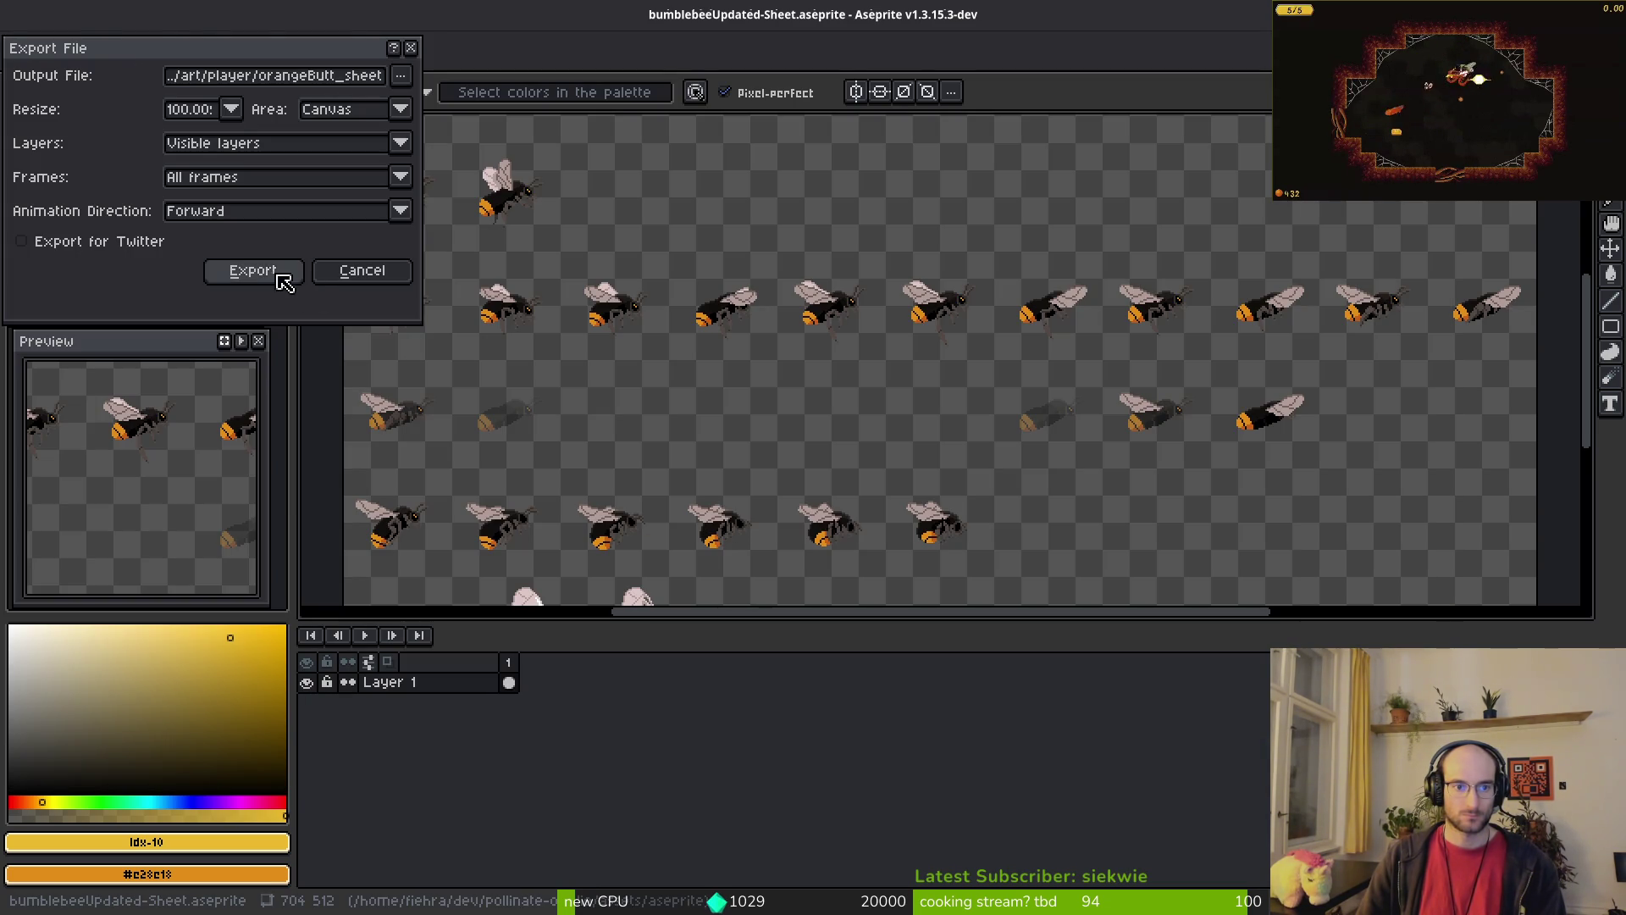
{"action": "left_click", "coordinate": [265, 271]}
{"action": "key", "text": "ctrl+w"}
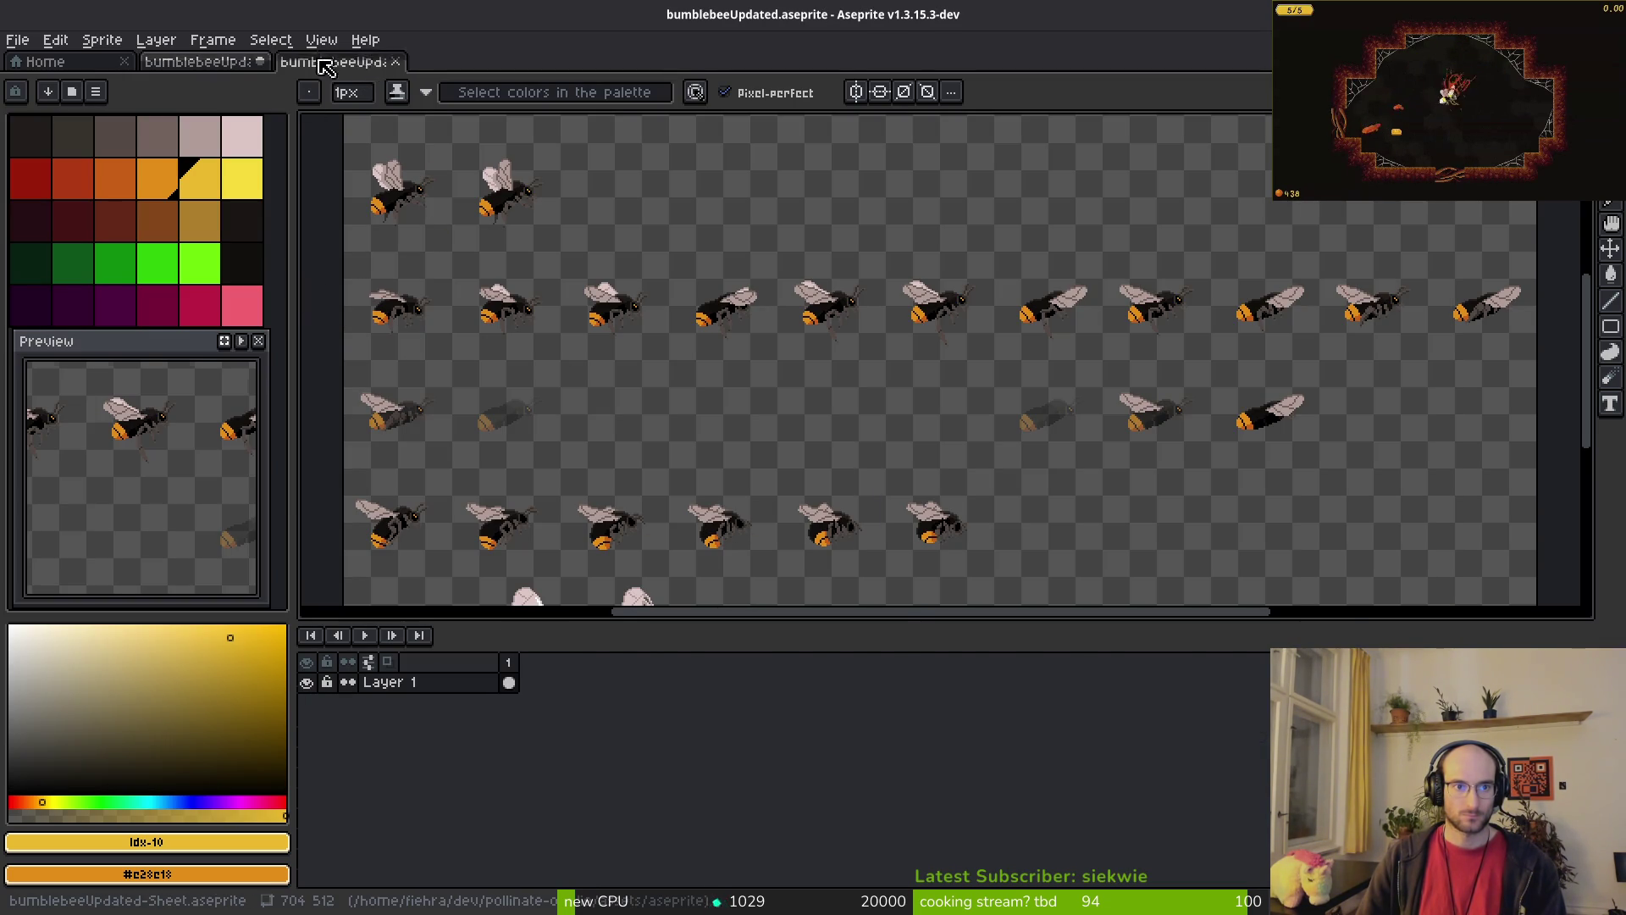
{"action": "key", "text": "ctrl+w"}
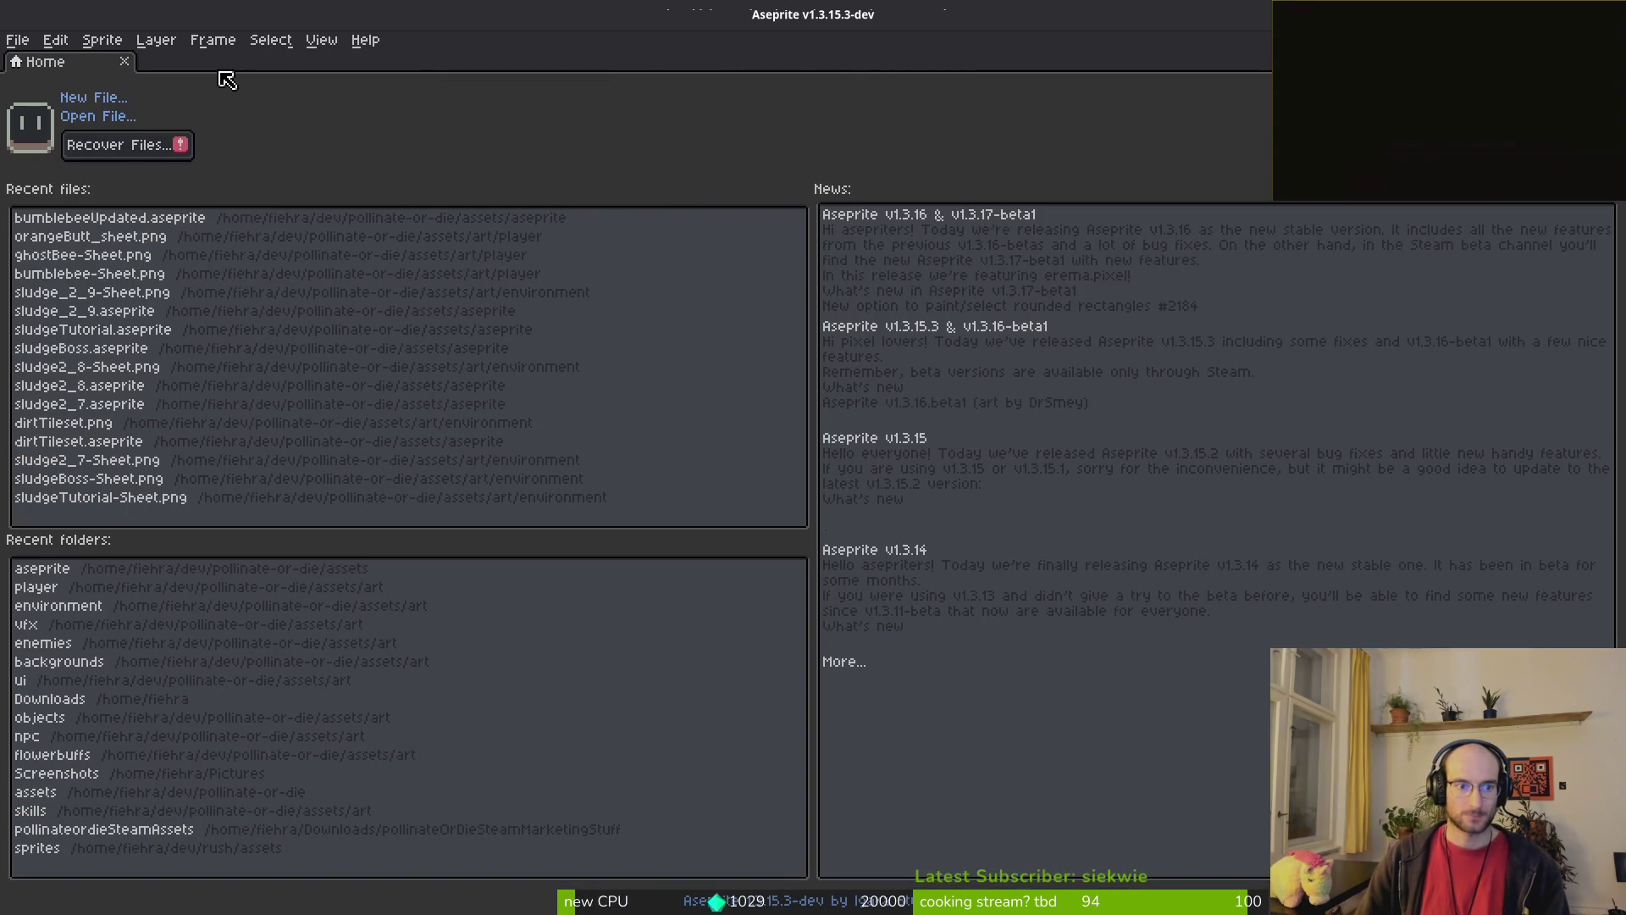
Step: Collapse the player's components node in Godot's Scene dock
{"action": "key", "text": "alt+Tab"}
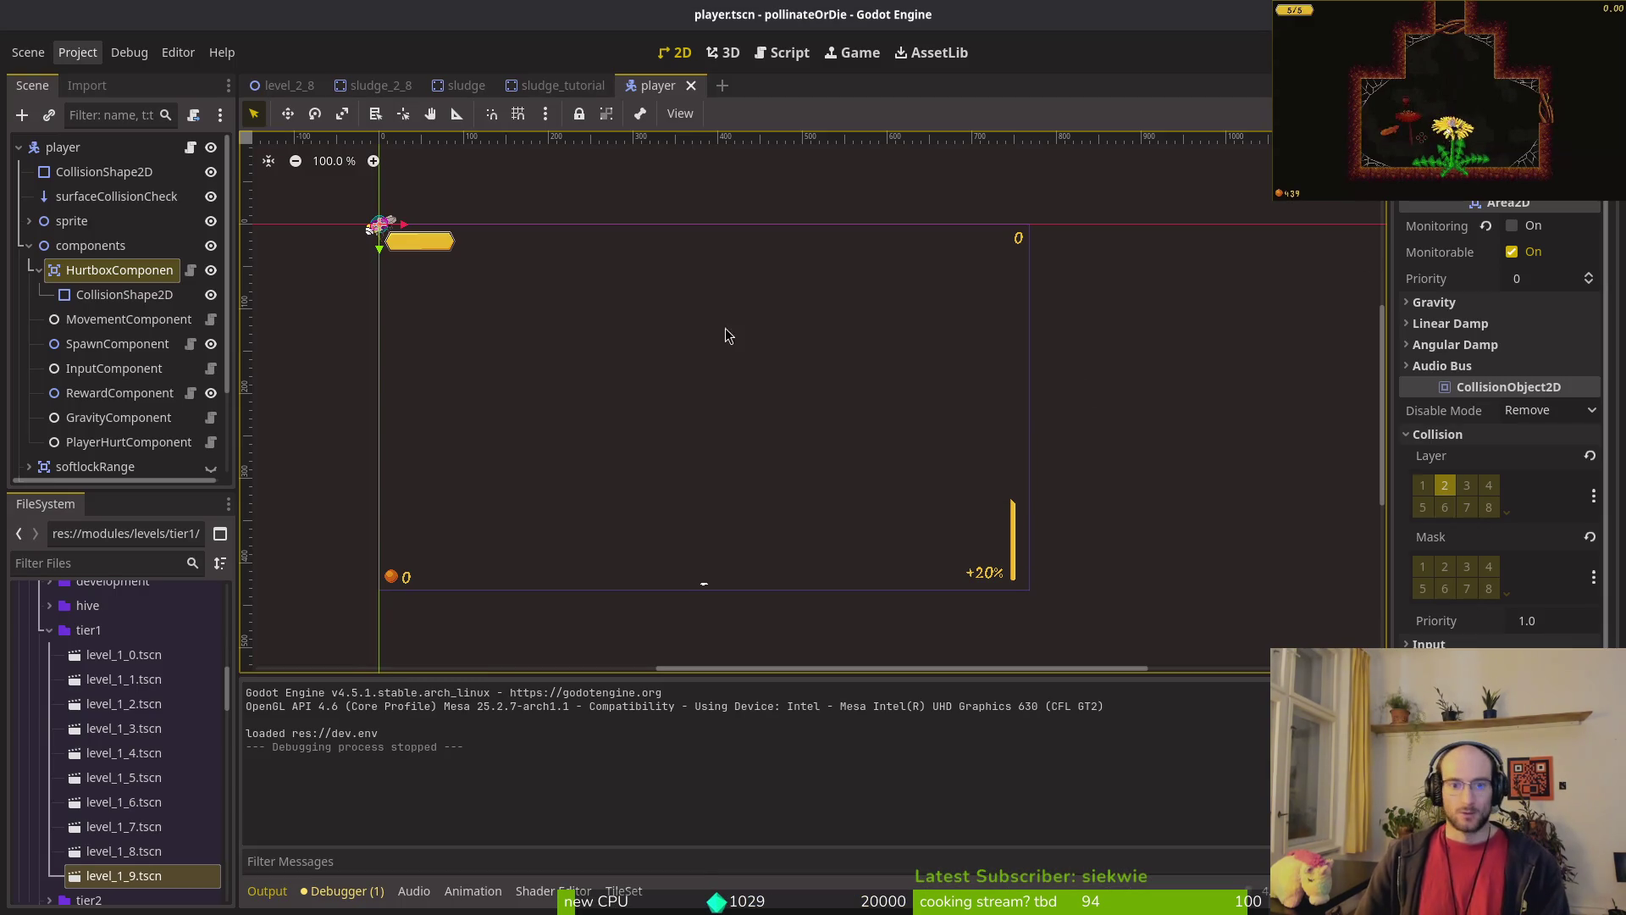
{"action": "left_click", "coordinate": [29, 246]}
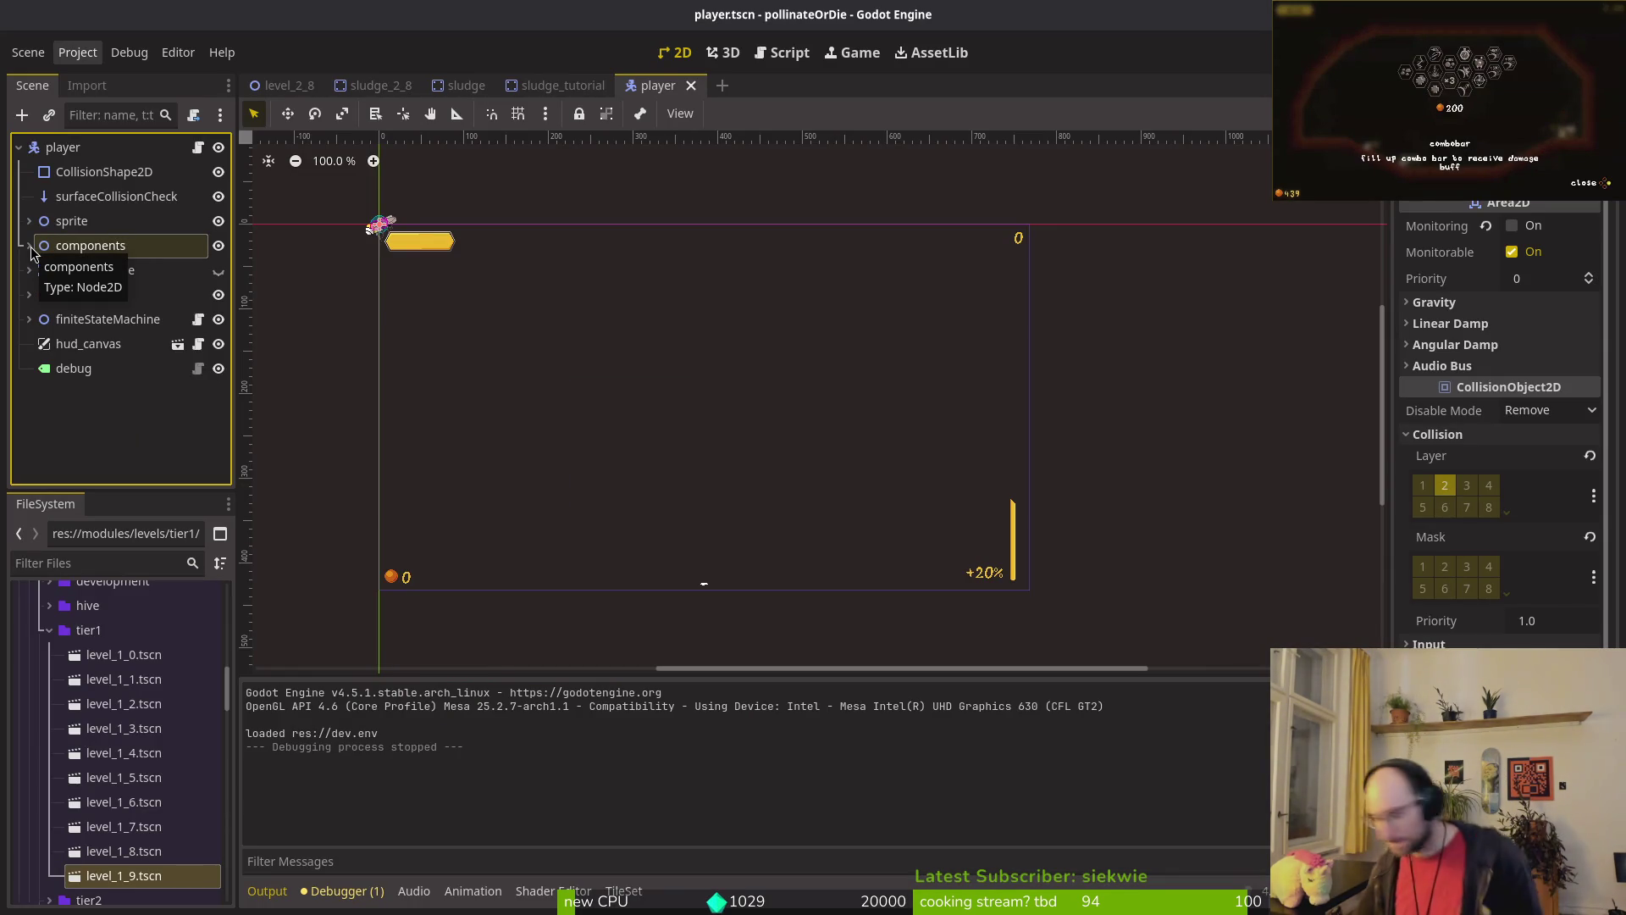
{"action": "left_click", "coordinate": [31, 250]}
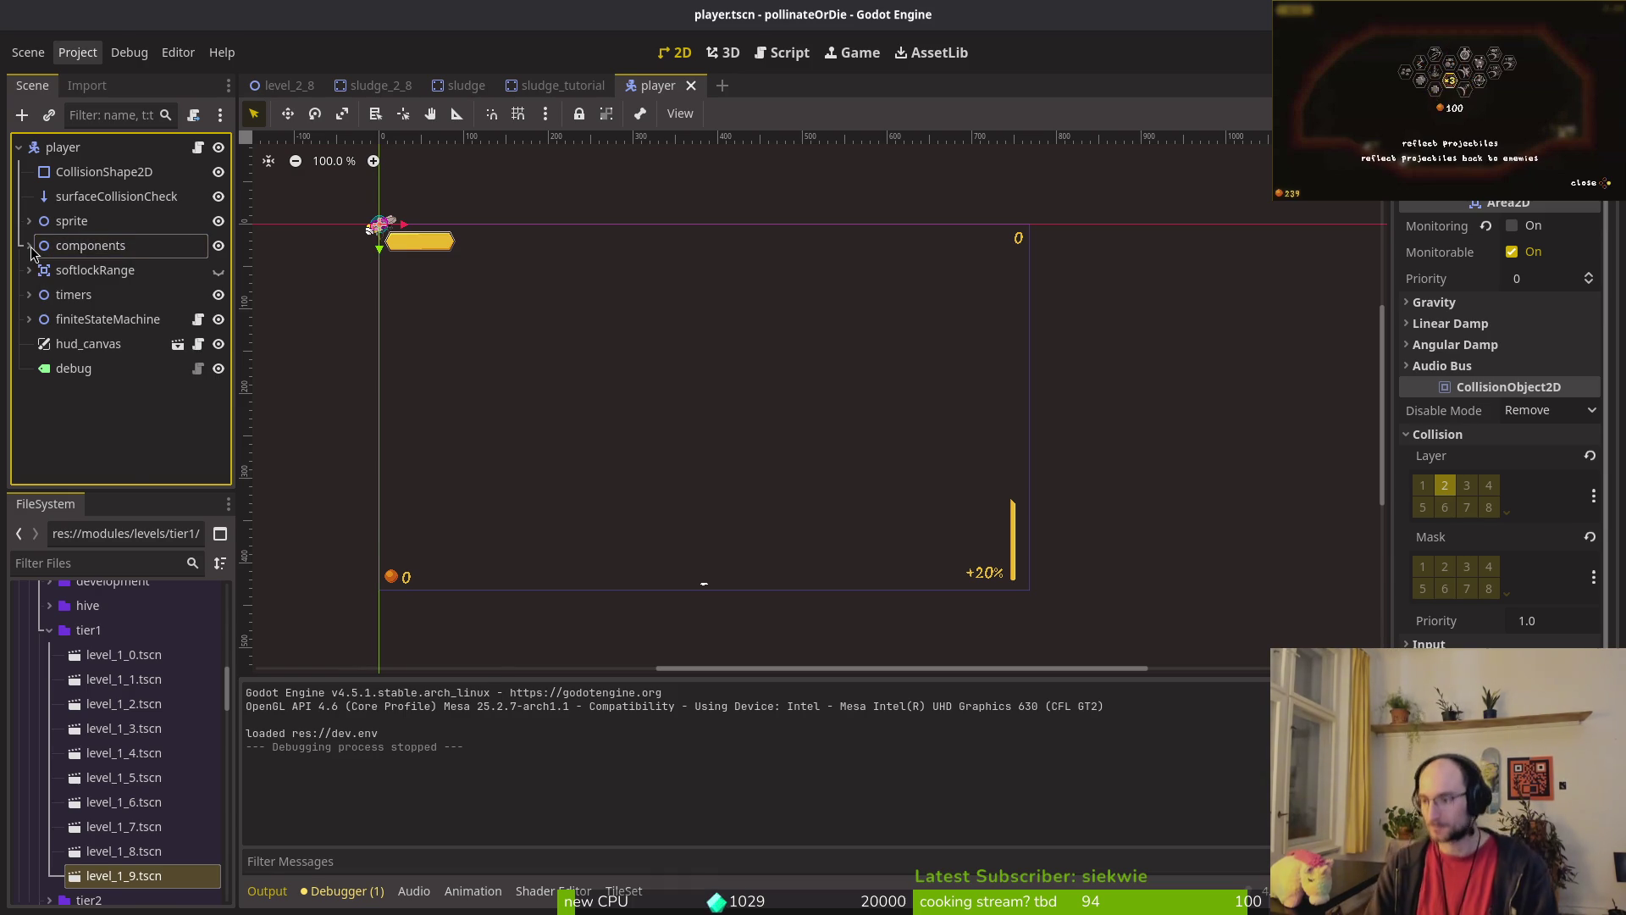
Step: In the terminal, save sludge.gd and quit vim with :wq
{"action": "key", "text": "super+1"}
{"action": "type", "text": ":"}
{"action": "key", "text": "Return"}
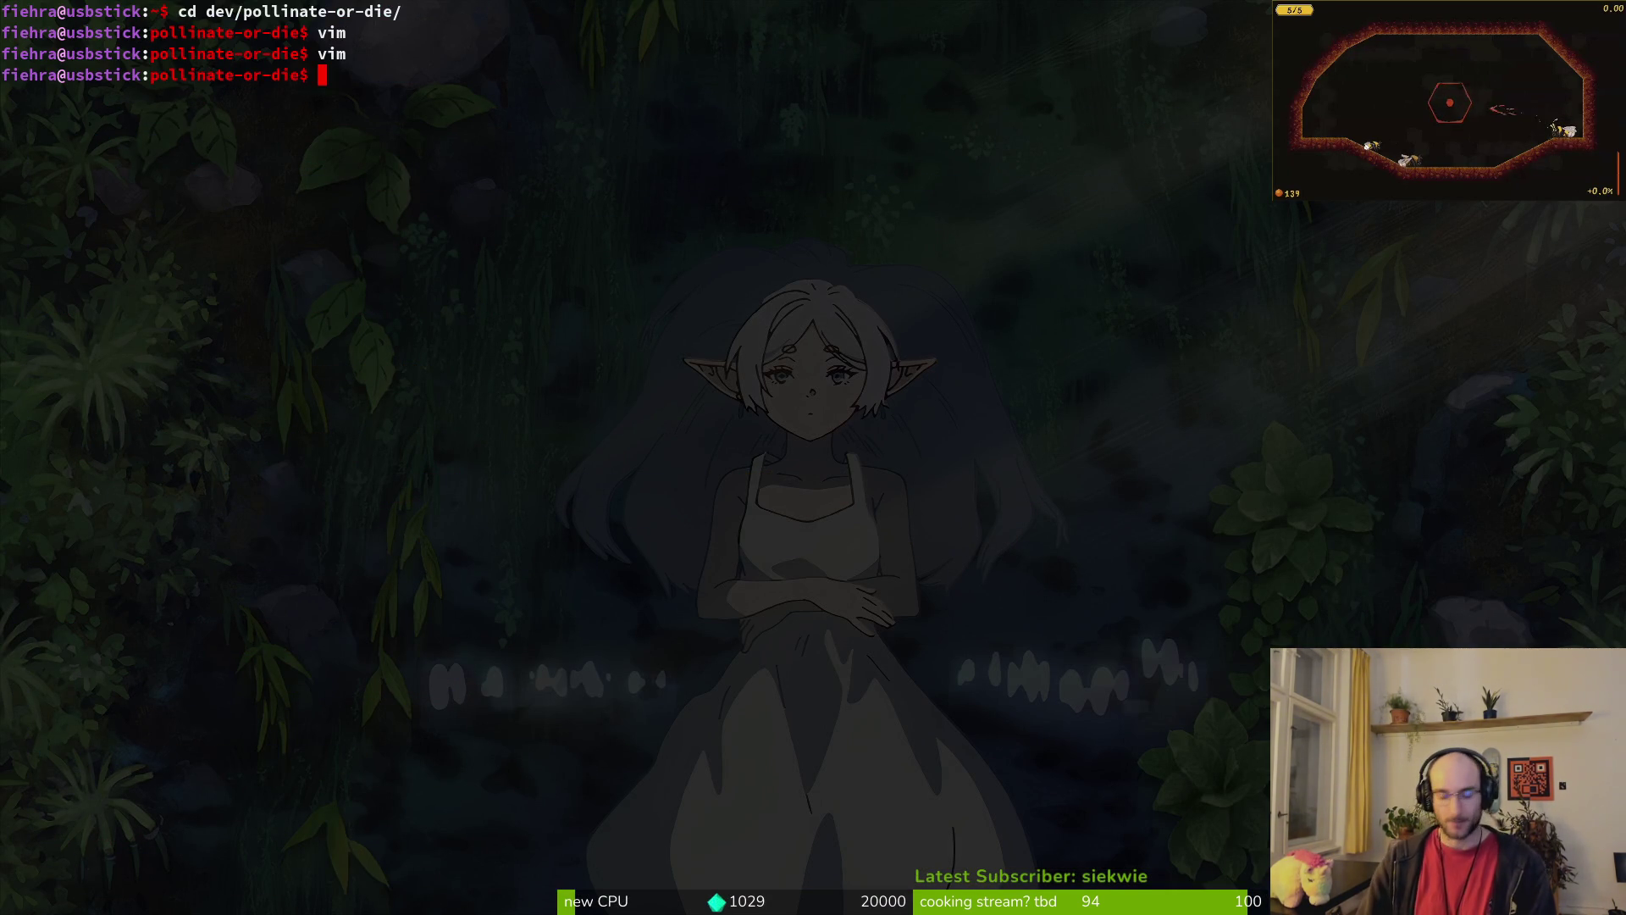
Step: Open tig's status view and review the levelselector.gd and levelselector.tscn diffs
{"action": "type", "text": "tig status"}
{"action": "key", "text": "Return"}
{"action": "key", "text": "Down"}
{"action": "key", "text": "Down"}
{"action": "key", "text": "Down"}
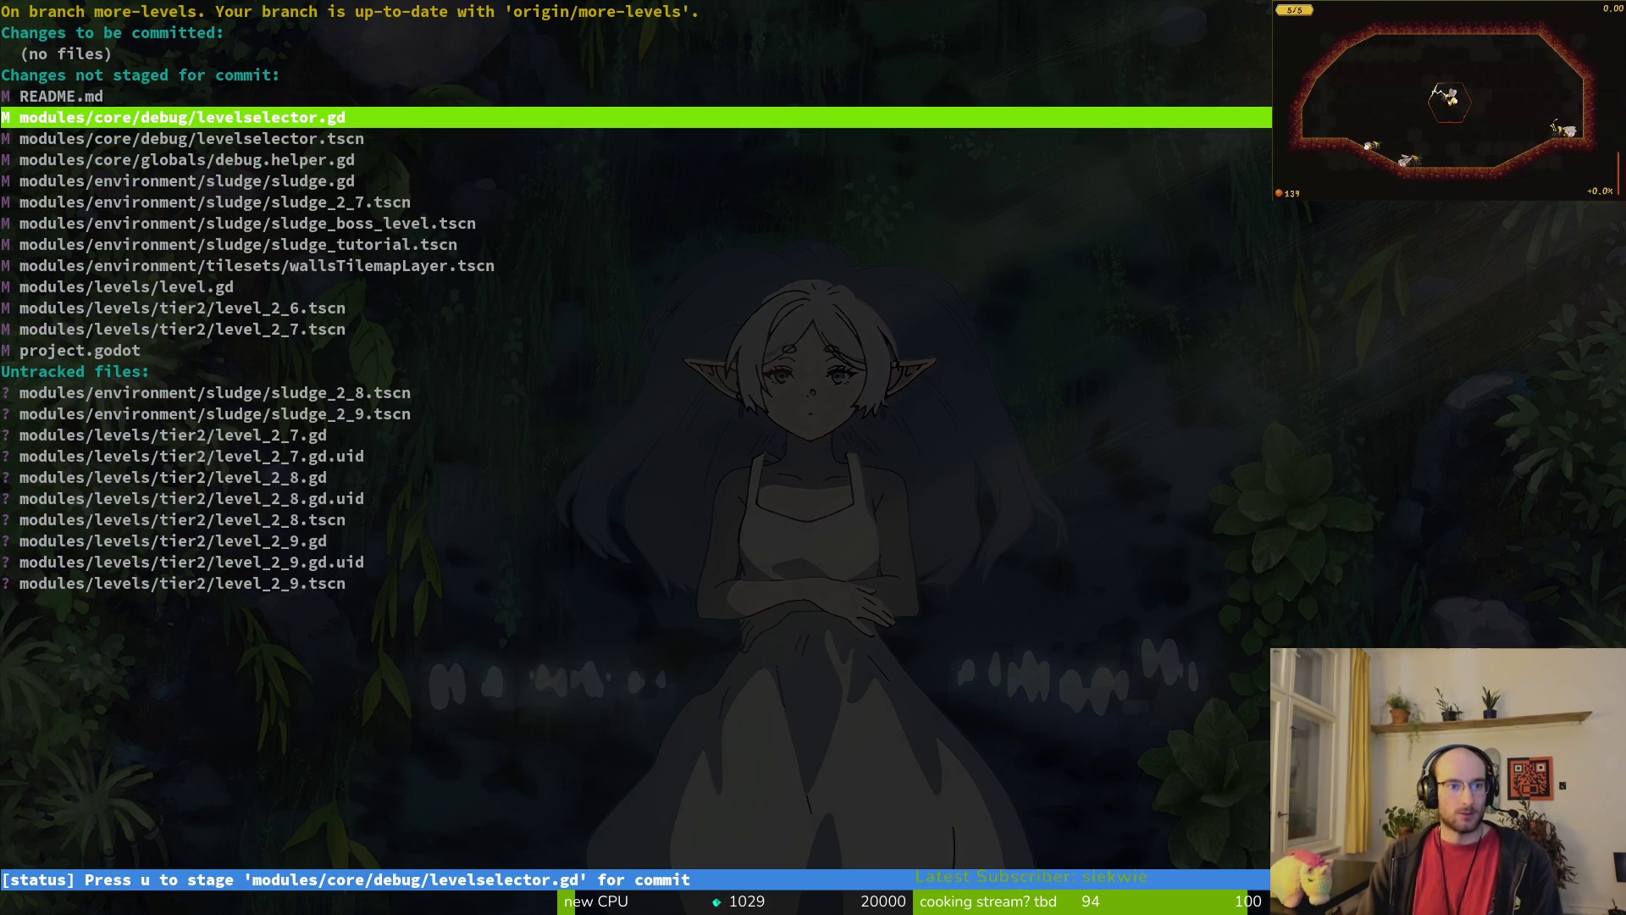
{"action": "key", "text": "Down"}
{"action": "key", "text": "Down"}
{"action": "key", "text": "Down"}
{"action": "key", "text": "Down"}
{"action": "key", "text": "Up"}
{"action": "key", "text": "Up"}
{"action": "key", "text": "Up"}
{"action": "key", "text": "Up"}
{"action": "key", "text": "Return"}
{"action": "key", "text": "q"}
Step: Stage the levelselector files, review sludge_2_7.tscn, and stage the level scenes and level.gd
{"action": "key", "text": "Down"}
{"action": "key", "text": "Down"}
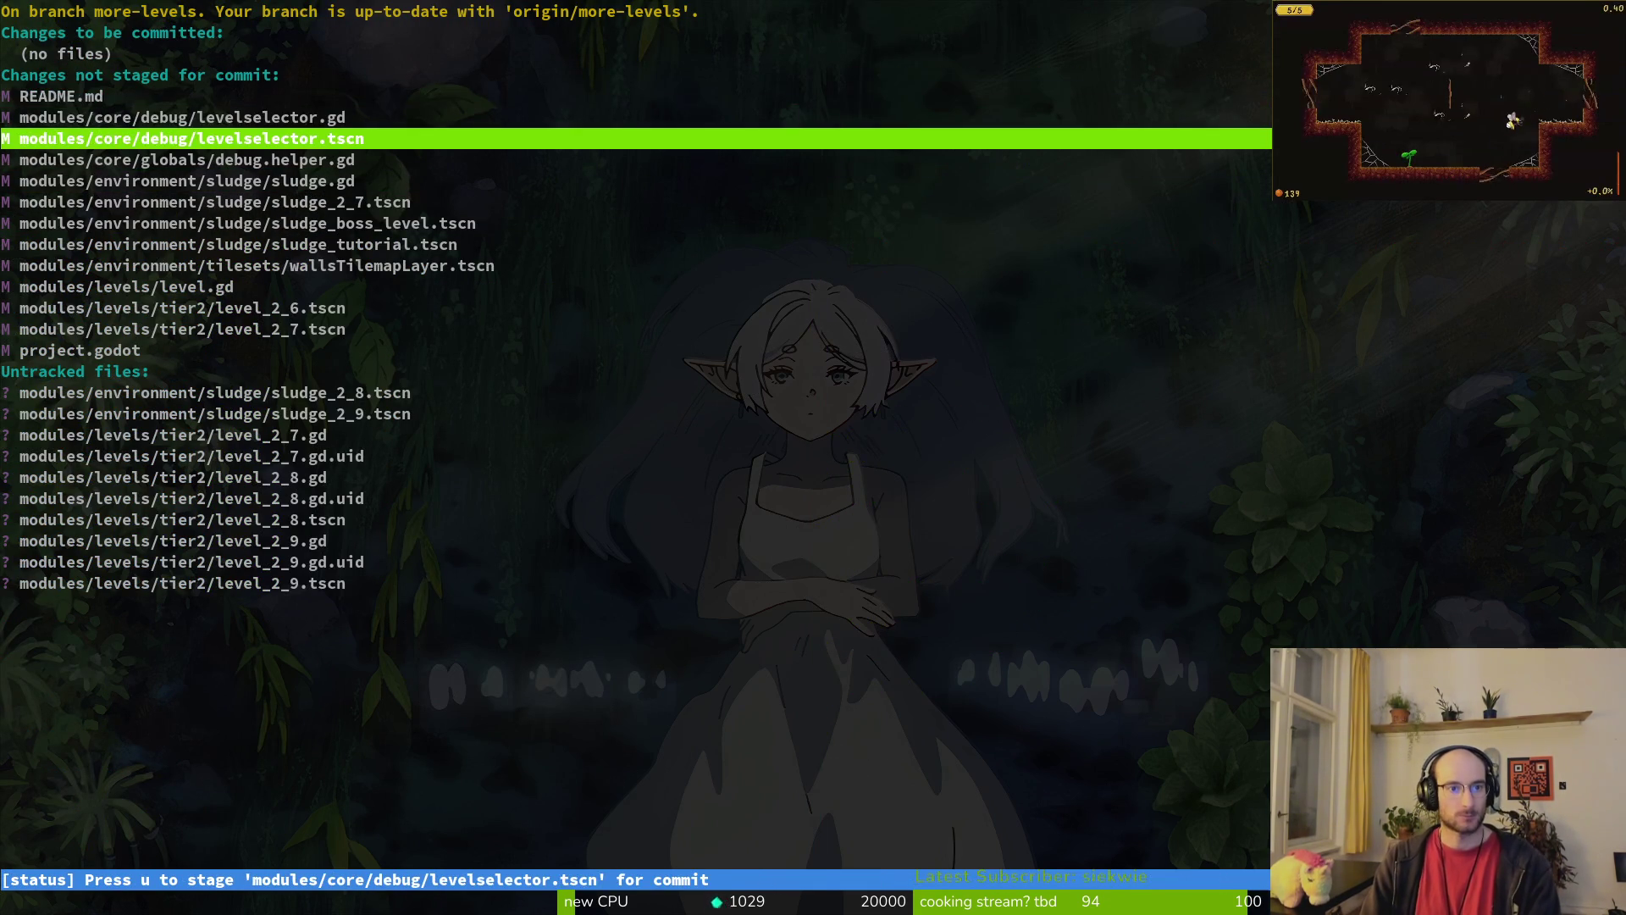
{"action": "key", "text": "Up"}
{"action": "key", "text": "Return"}
{"action": "key", "text": "u"}
{"action": "key", "text": "Return"}
{"action": "key", "text": "u"}
{"action": "key", "text": "q"}
{"action": "key", "text": "Down"}
{"action": "key", "text": "Down"}
{"action": "key", "text": "Down"}
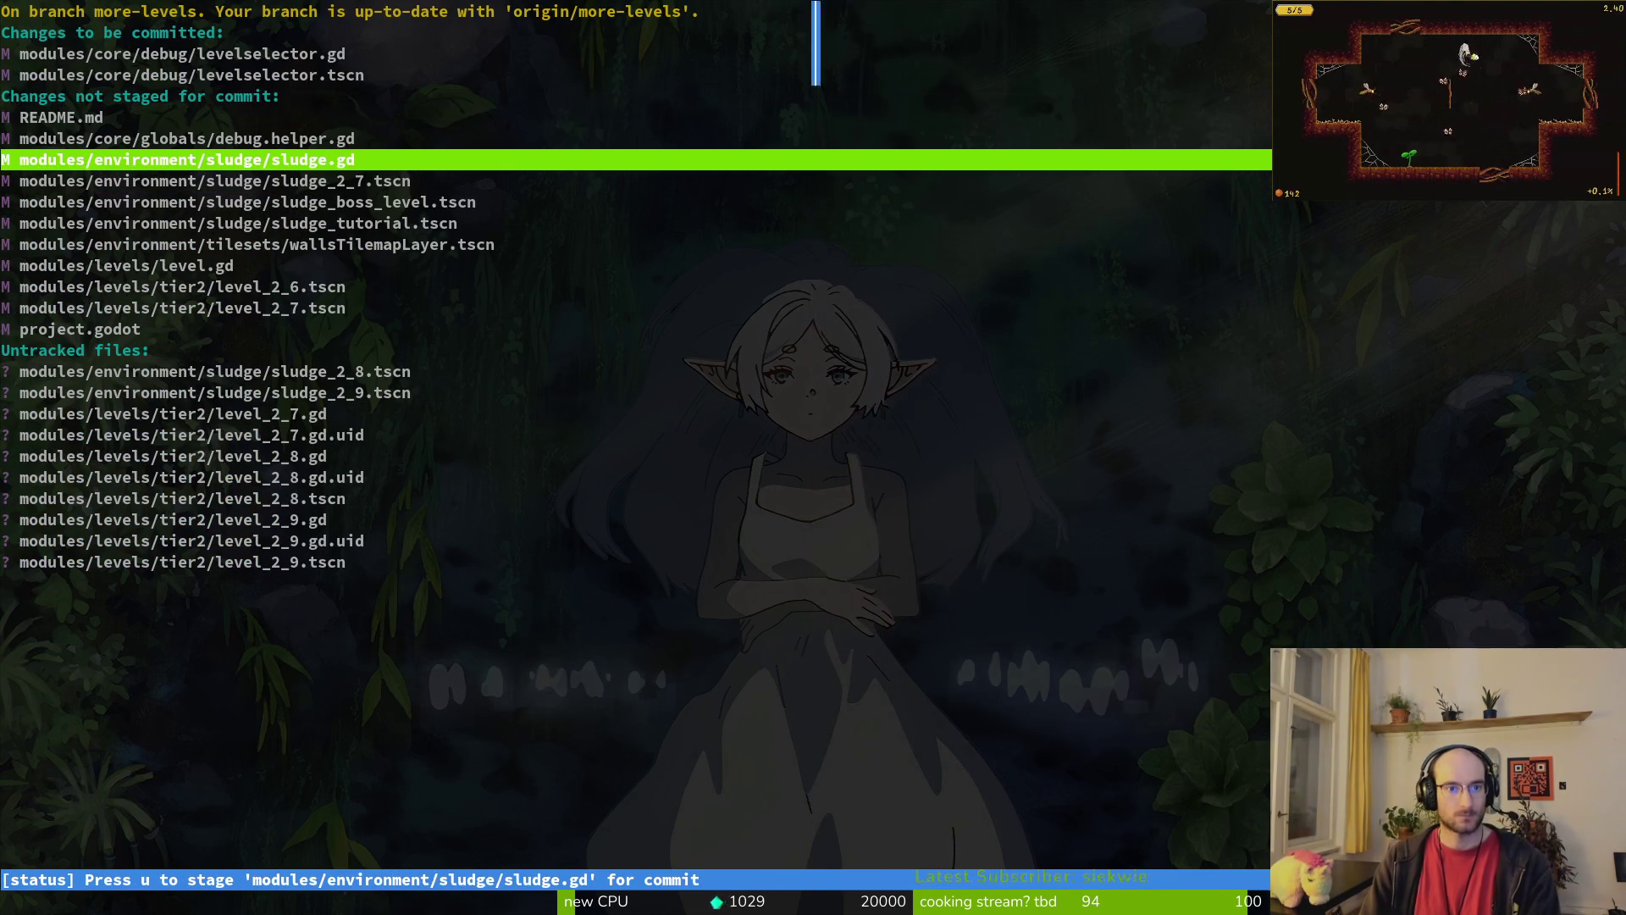
{"action": "key", "text": "Up"}
{"action": "key", "text": "Return"}
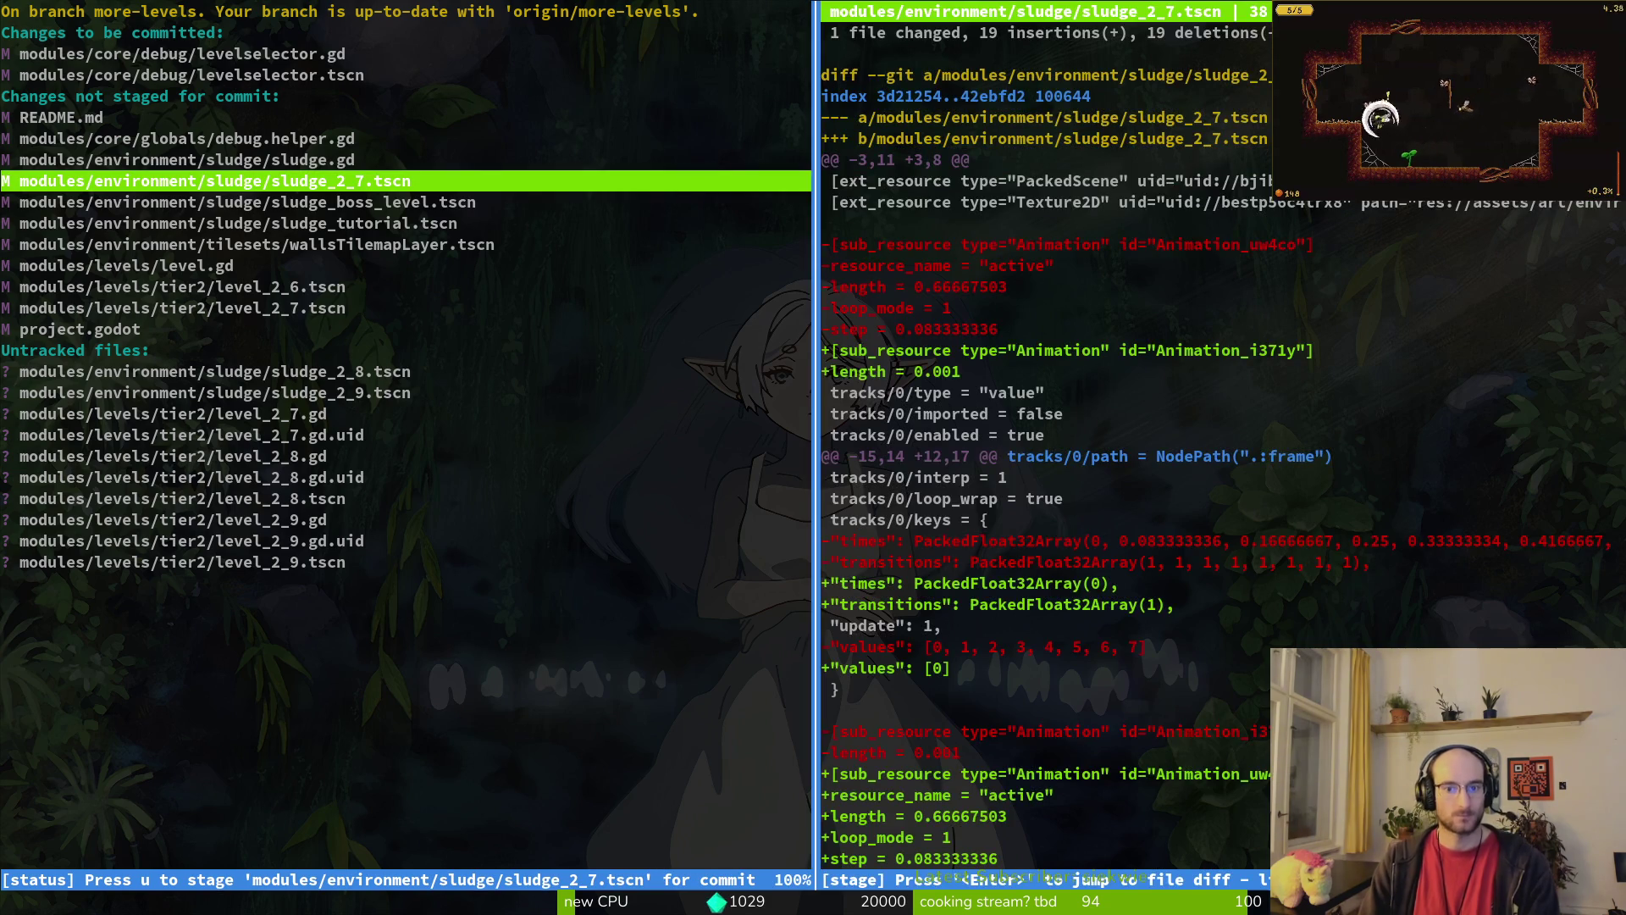
{"action": "key", "text": "q"}
{"action": "key", "text": "Down"}
{"action": "key", "text": "Down"}
{"action": "key", "text": "Down"}
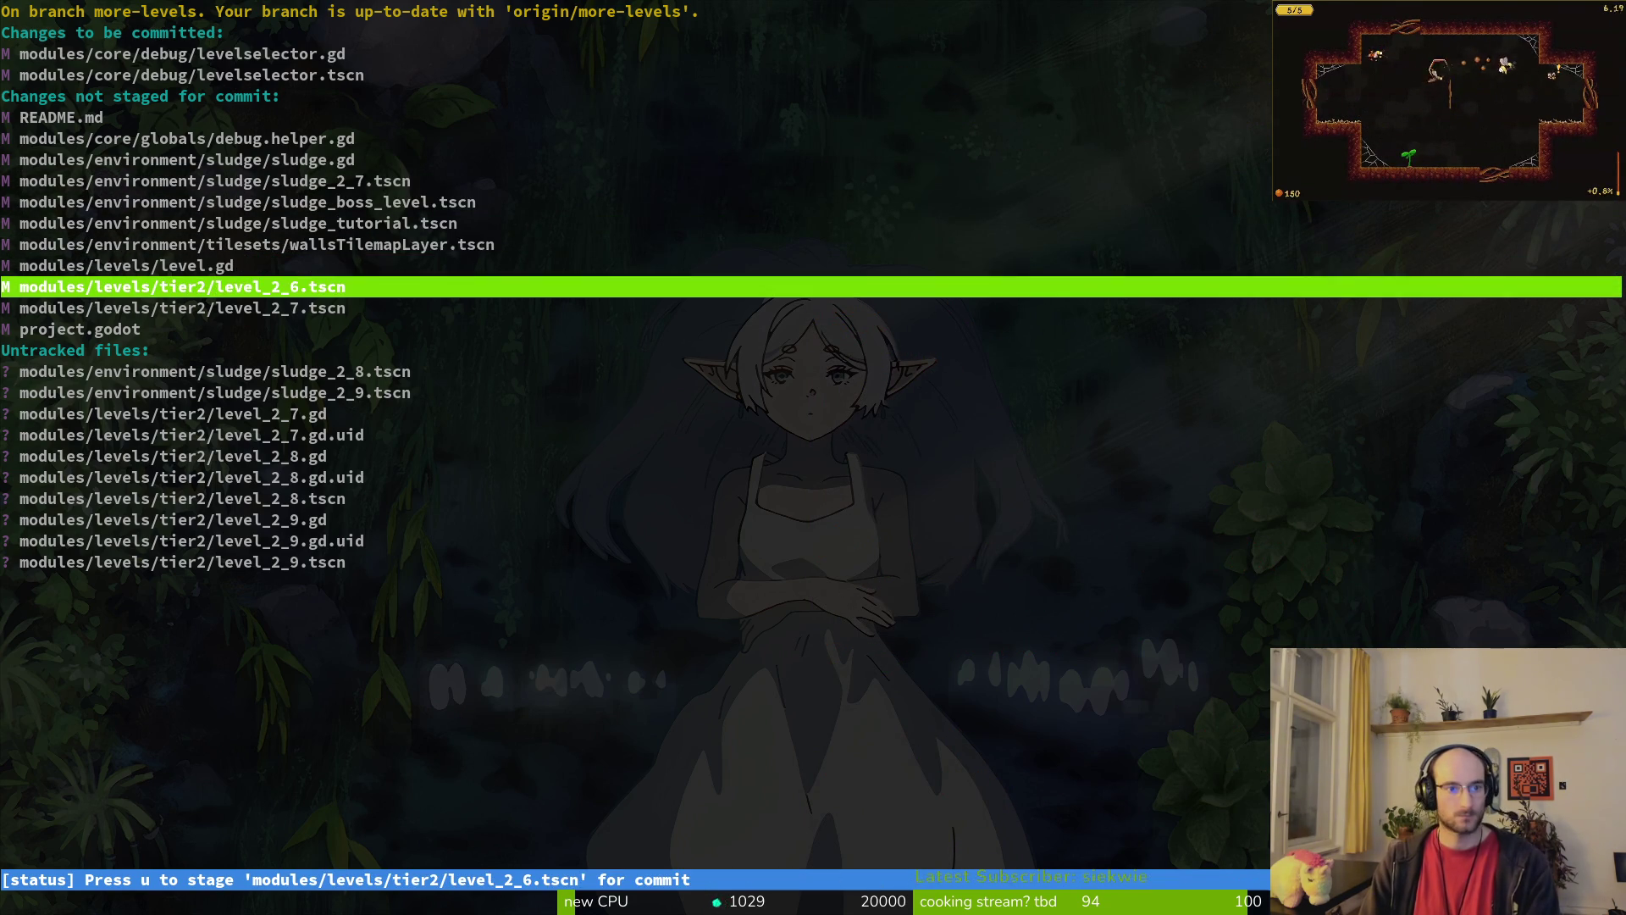
{"action": "key", "text": "u"}
{"action": "key", "text": "u"}
{"action": "key", "text": "Return"}
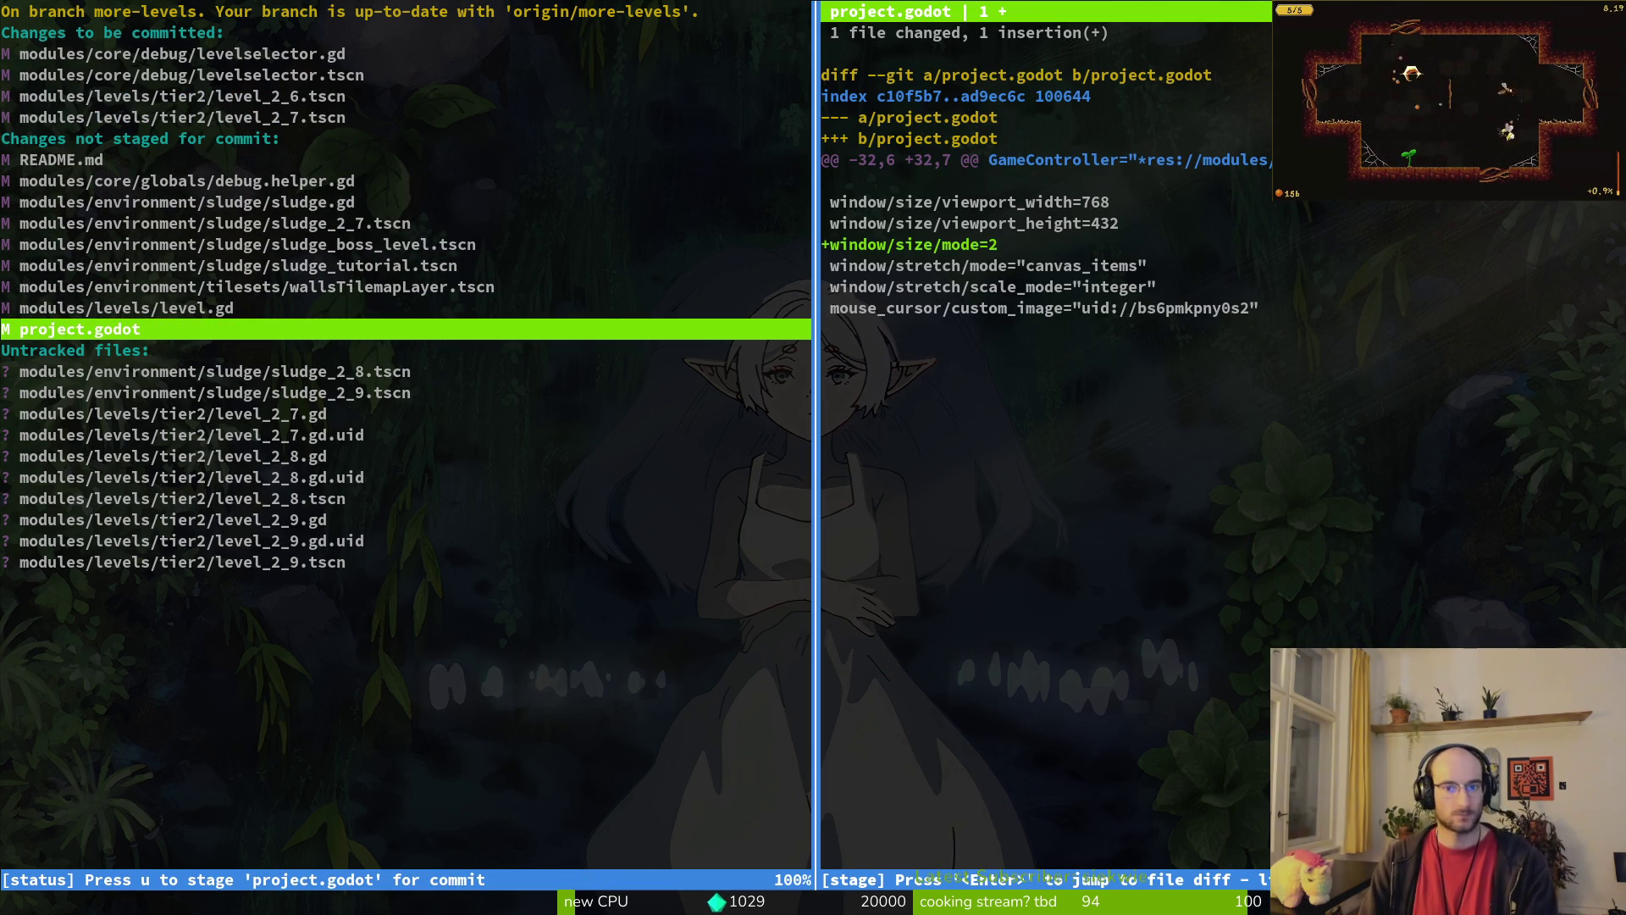
{"action": "key", "text": "Up"}
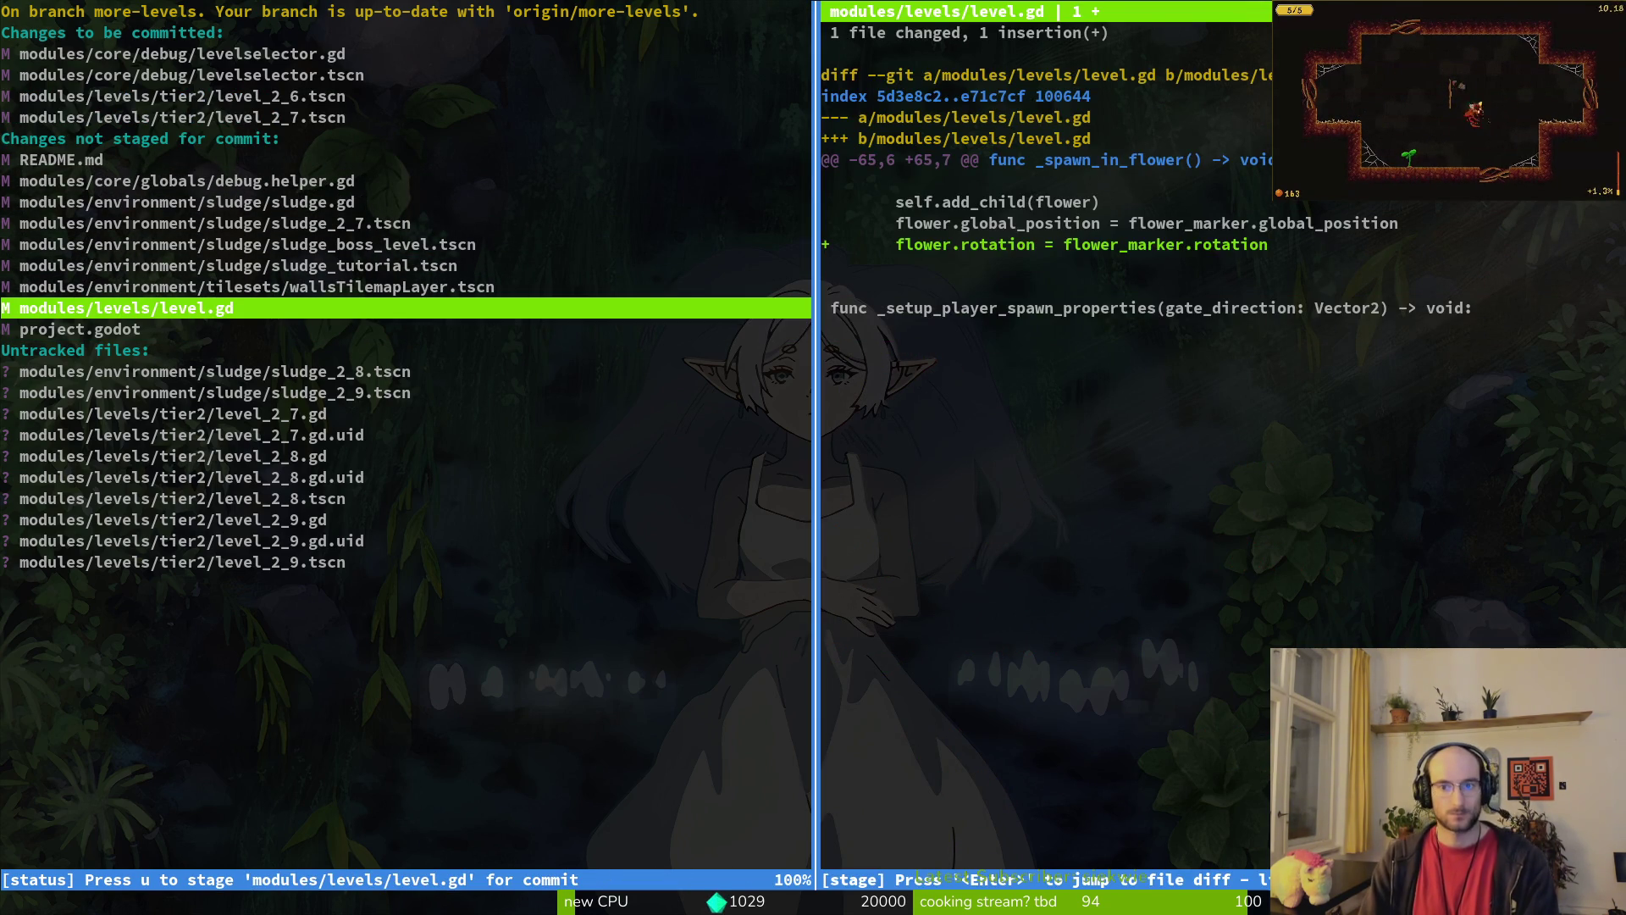
{"action": "key", "text": "u"}
Step: Stage wallsTilemapLayer.tscn, level_2_7.gd, level_2_8.gd with their uid files, and sludge_boss_level.tscn
{"action": "key", "text": "Up"}
{"action": "key", "text": "Return"}
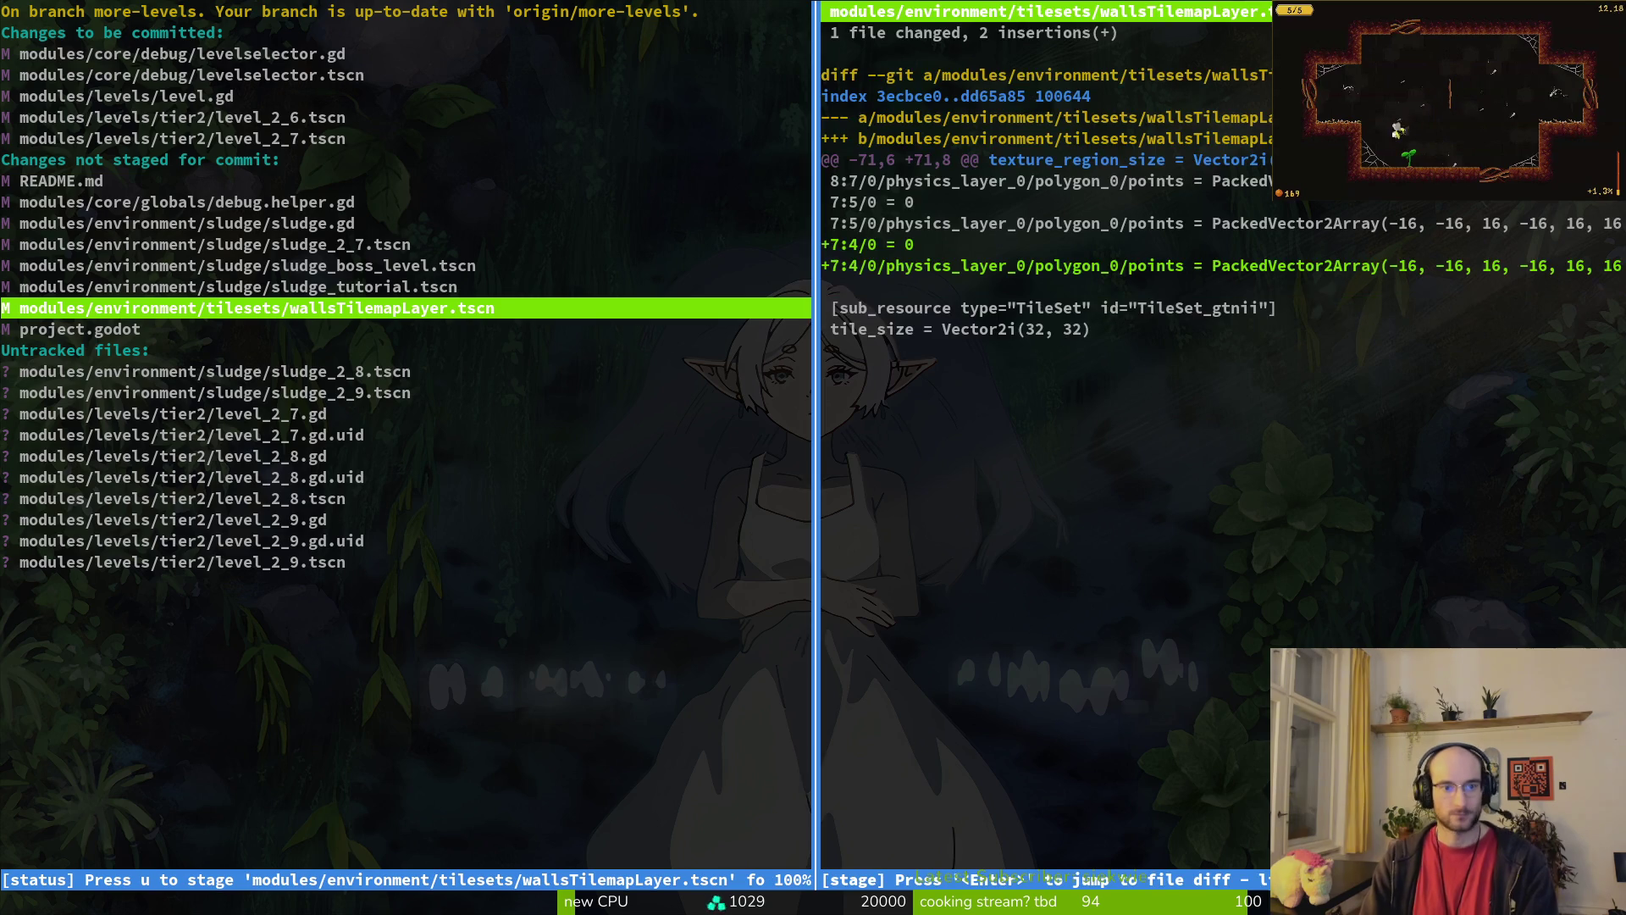
{"action": "key", "text": "u"}
{"action": "key", "text": "Down"}
{"action": "key", "text": "Down"}
{"action": "key", "text": "Down"}
{"action": "key", "text": "Down"}
{"action": "key", "text": "Down"}
{"action": "key", "text": "u"}
{"action": "key", "text": "u"}
{"action": "key", "text": "u"}
{"action": "key", "text": "u"}
{"action": "key", "text": "u"}
{"action": "key", "text": "u"}
{"action": "key", "text": "u"}
{"action": "key", "text": "u"}
{"action": "key", "text": "u"}
{"action": "key", "text": "u"}
{"action": "key", "text": "Up"}
{"action": "key", "text": "Up"}
{"action": "key", "text": "u"}
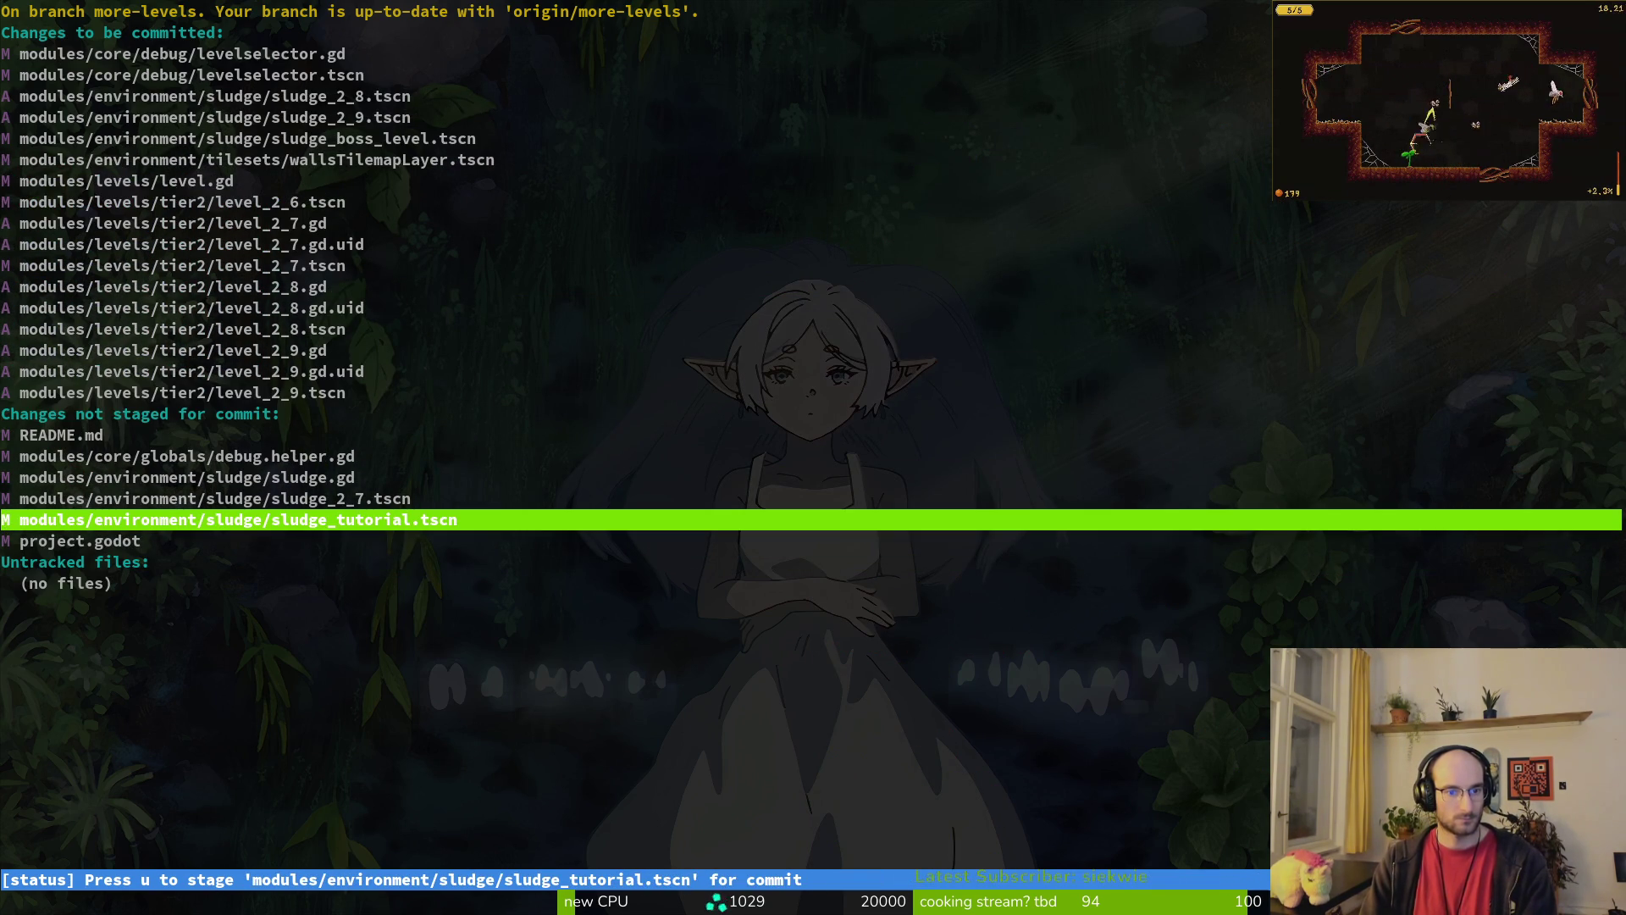
{"action": "key", "text": "u"}
{"action": "key", "text": "u"}
{"action": "key", "text": "u"}
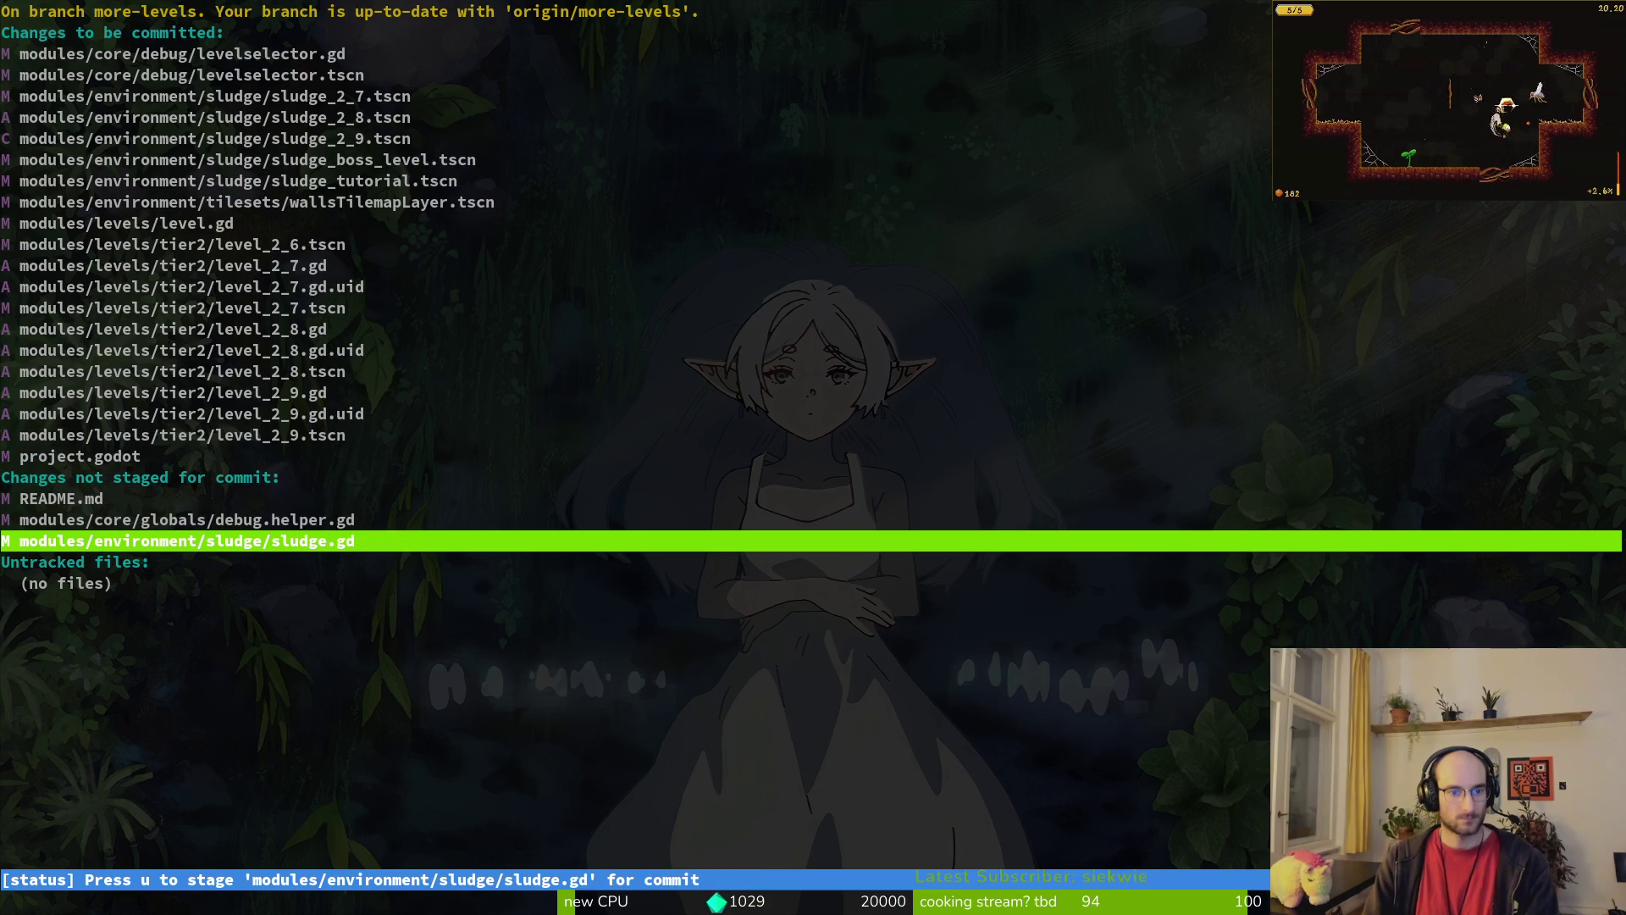
Step: Stage the sludge script changes, unstage project.godot, and quit tig
{"action": "key", "text": "u"}
{"action": "key", "text": "Up"}
{"action": "key", "text": "Up"}
{"action": "key", "text": "Up"}
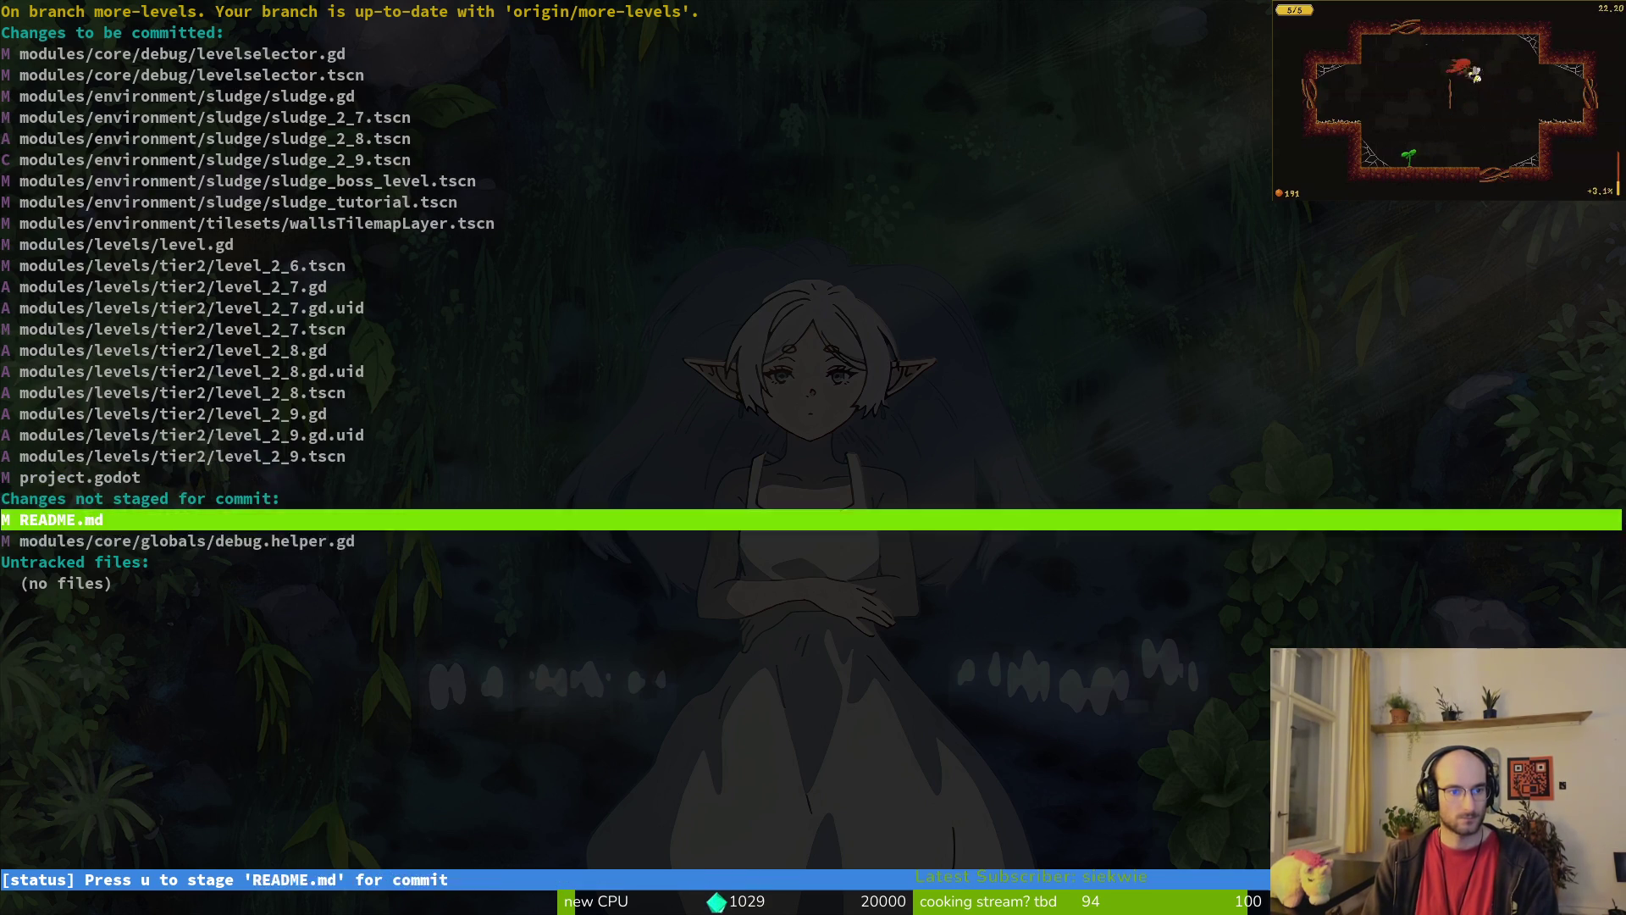
{"action": "key", "text": "u"}
{"action": "key", "text": "Down"}
{"action": "key", "text": "Down"}
{"action": "key", "text": "Up"}
{"action": "key", "text": "Up"}
{"action": "key", "text": "Up"}
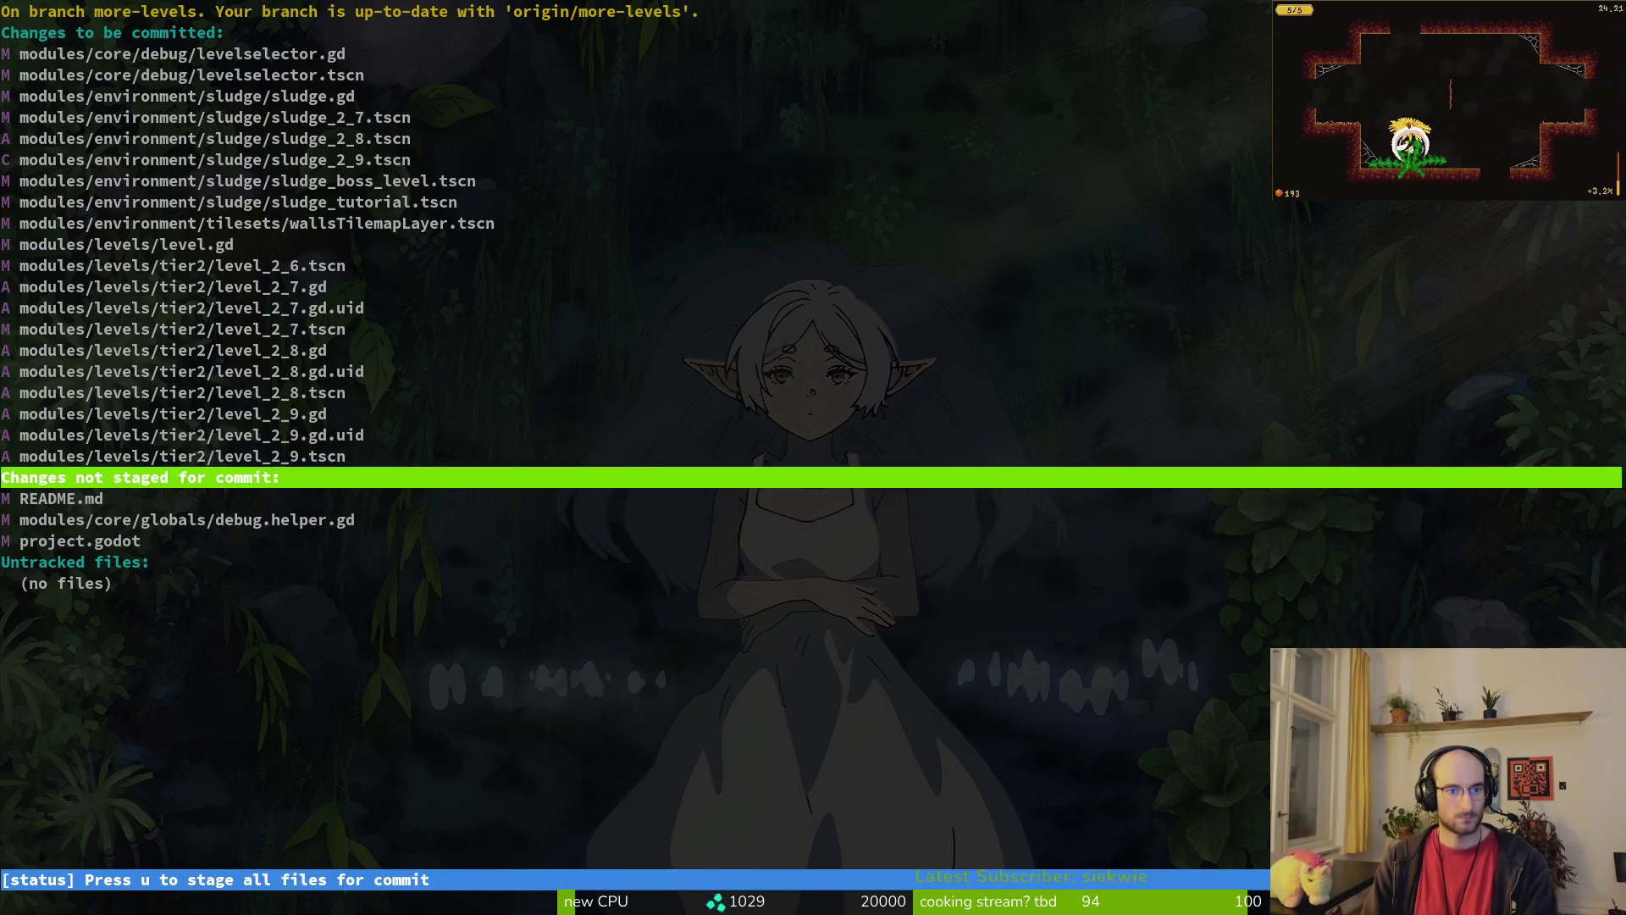
{"action": "key", "text": "q"}
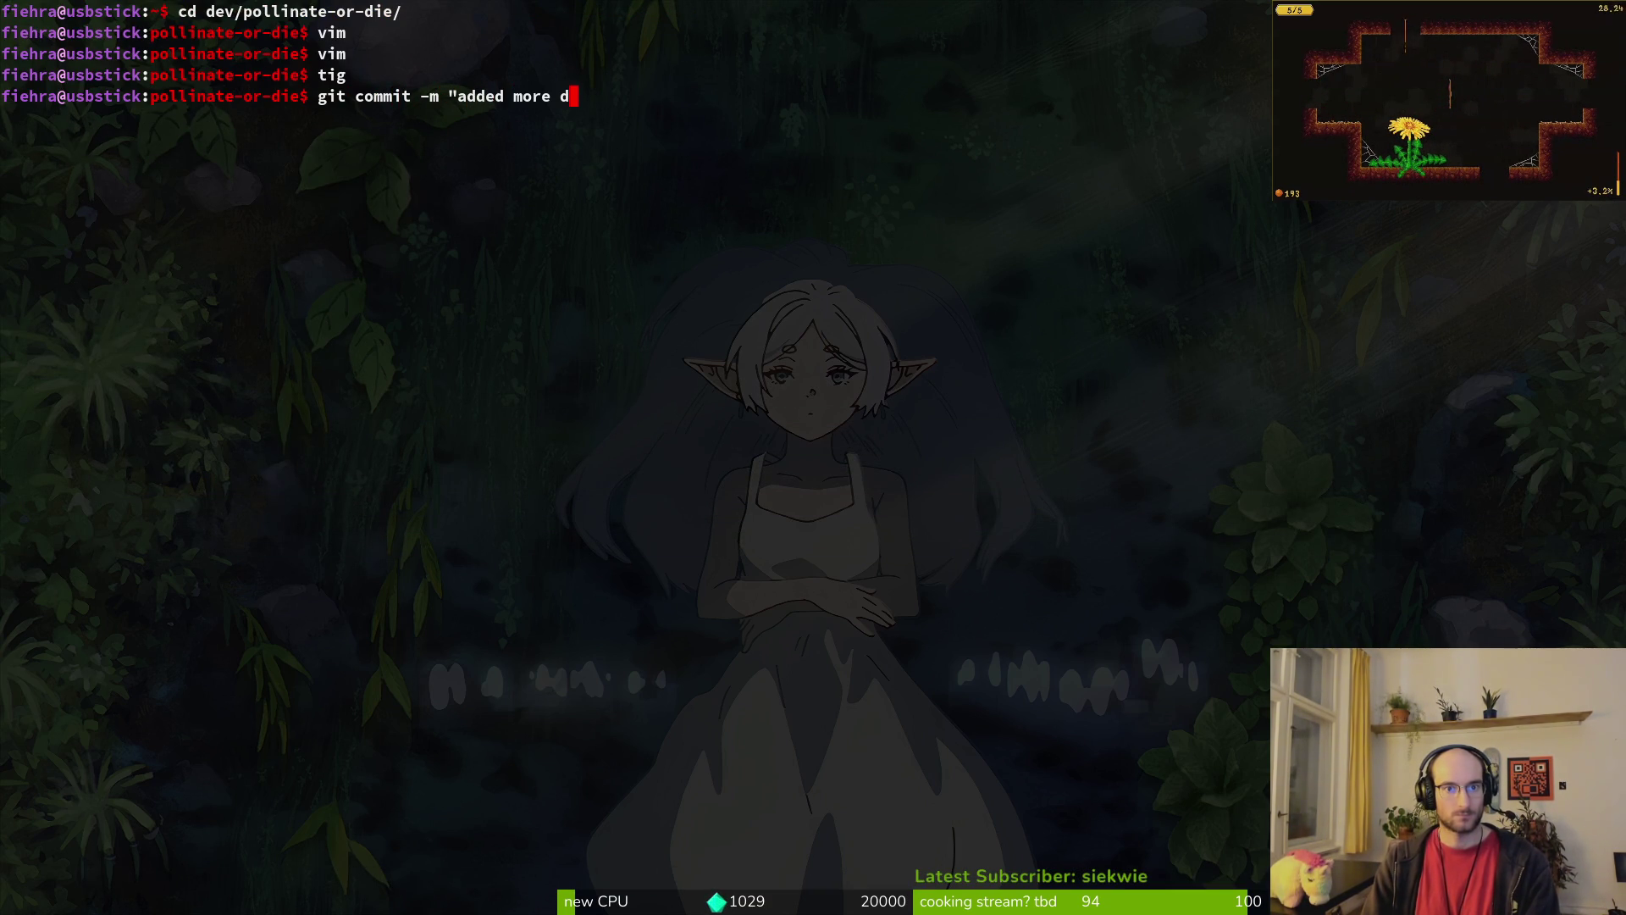
Step: Commit the staged level changes with a message and push to the remote more-levels branch
{"action": "type", "text": "ifficult levels an"}
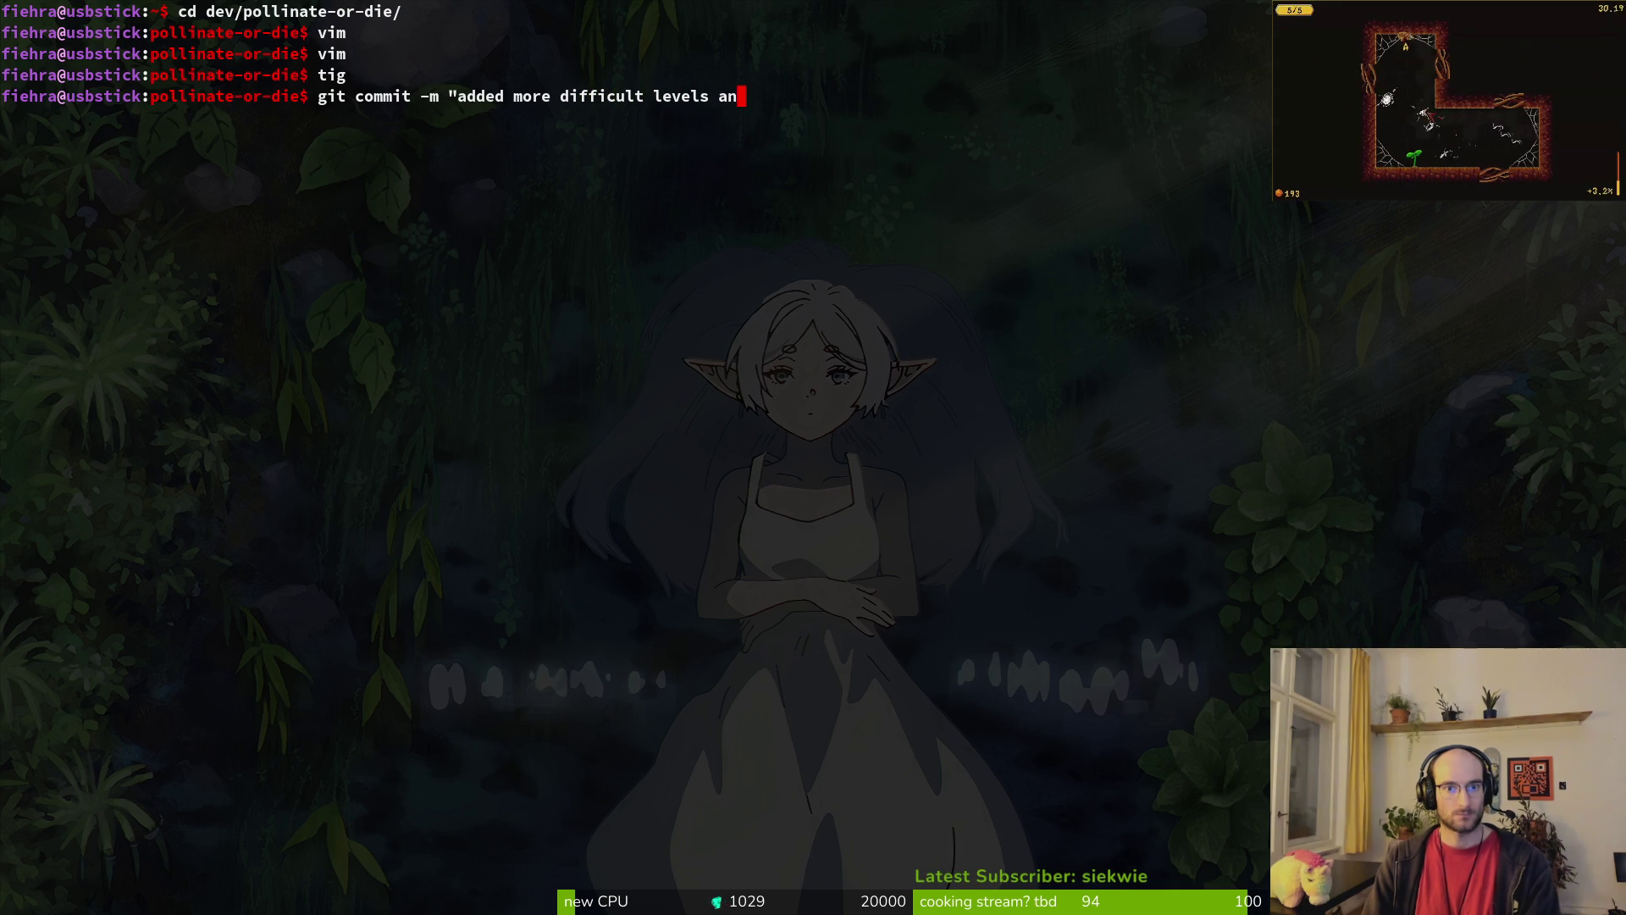
{"action": "type", "text": "d adjusted codebase accordcingly"}
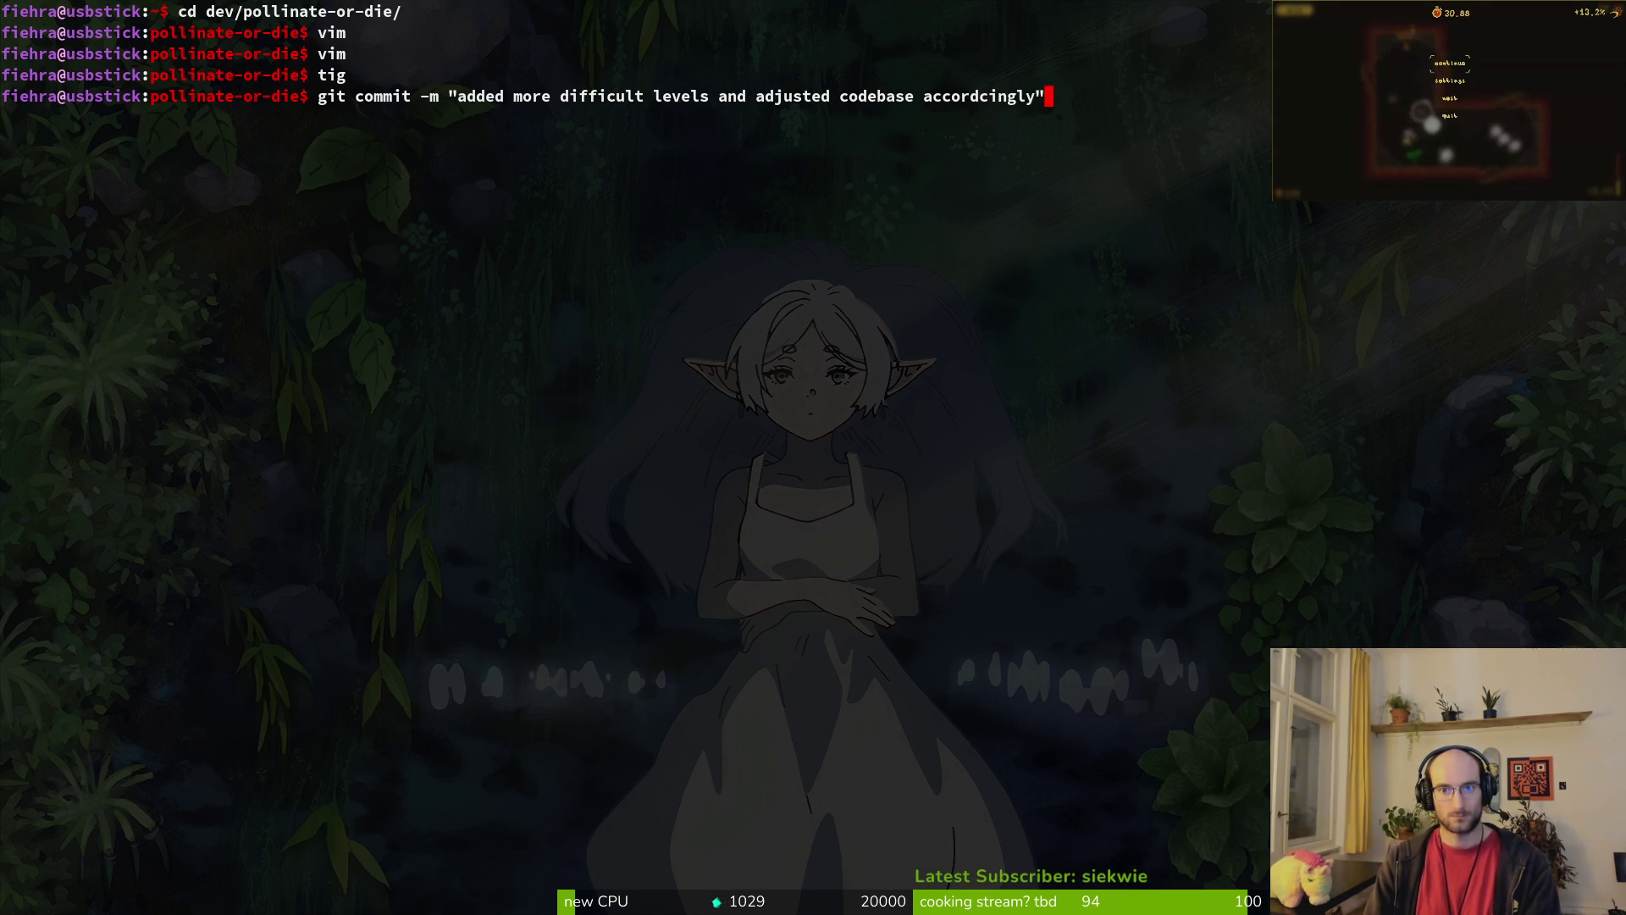
{"action": "key", "text": "Return"}
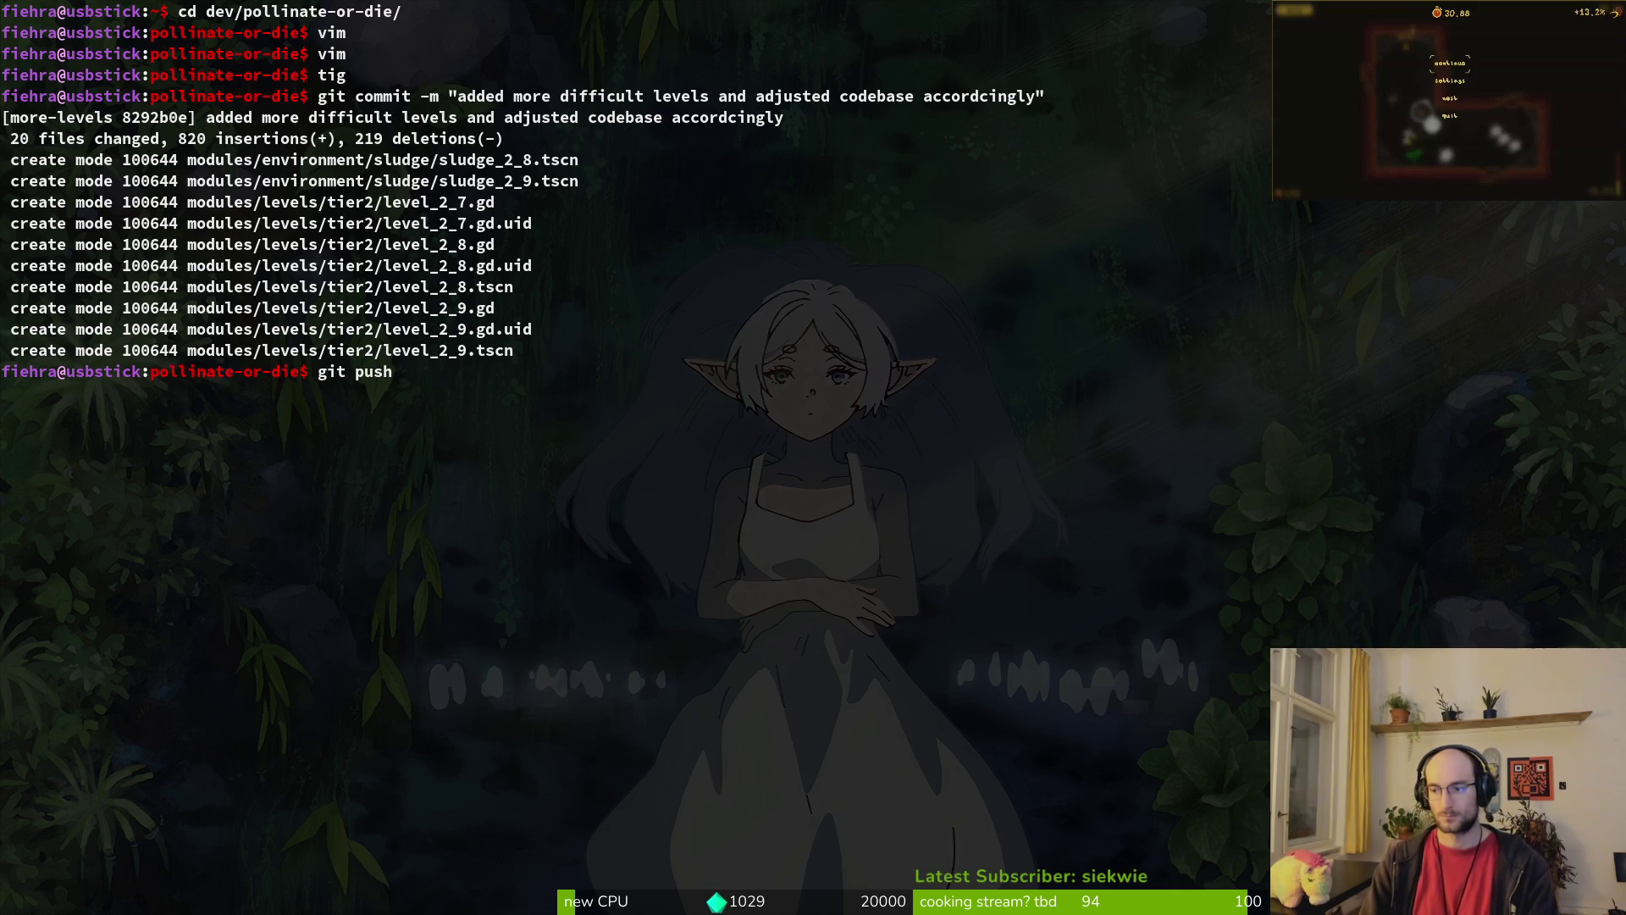
{"action": "key", "text": "Return"}
{"action": "key", "text": "XF86AudioLowerVolume"}
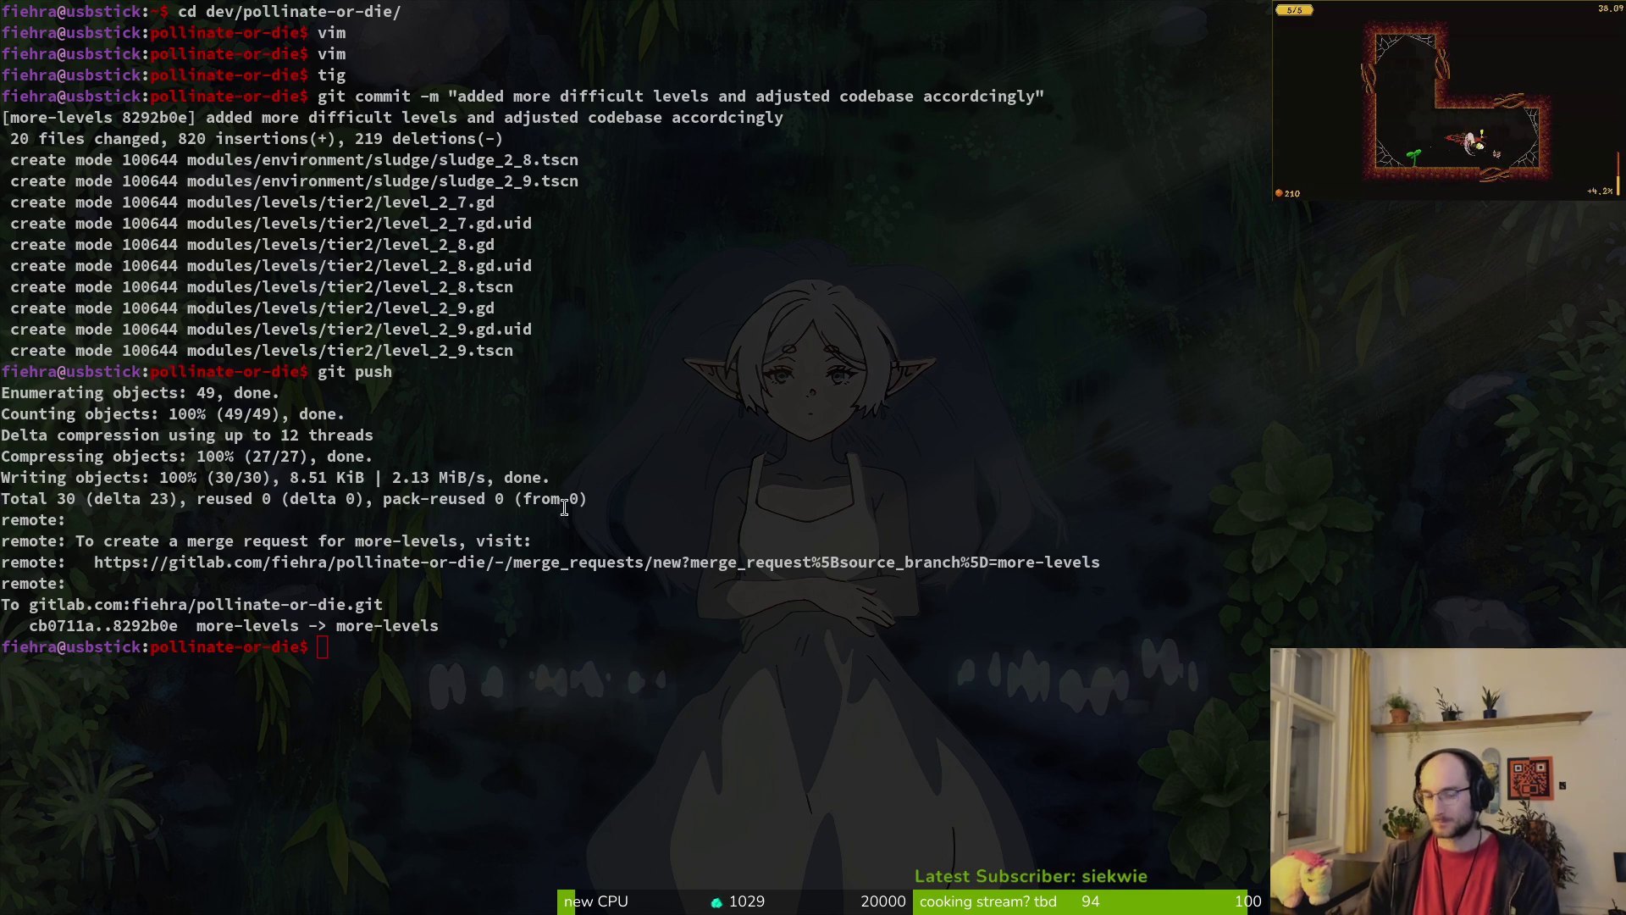
Step: Clear the terminal and return to the Godot editor
{"action": "type", "text": "clear"}
{"action": "key", "text": "Return"}
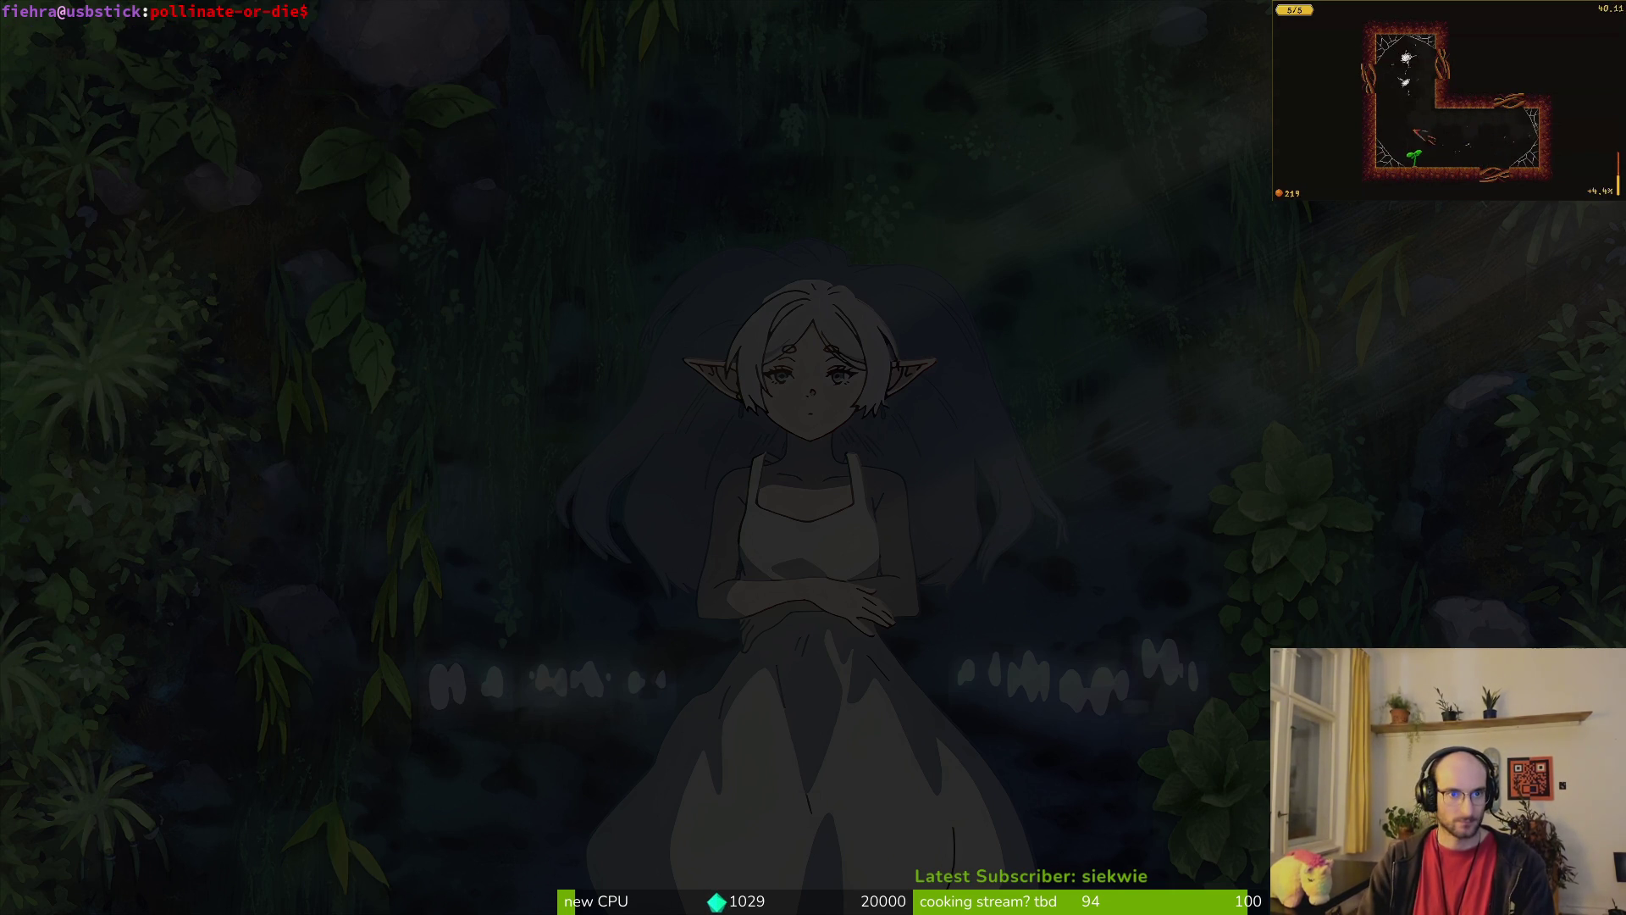
{"action": "key", "text": "alt+Tab"}
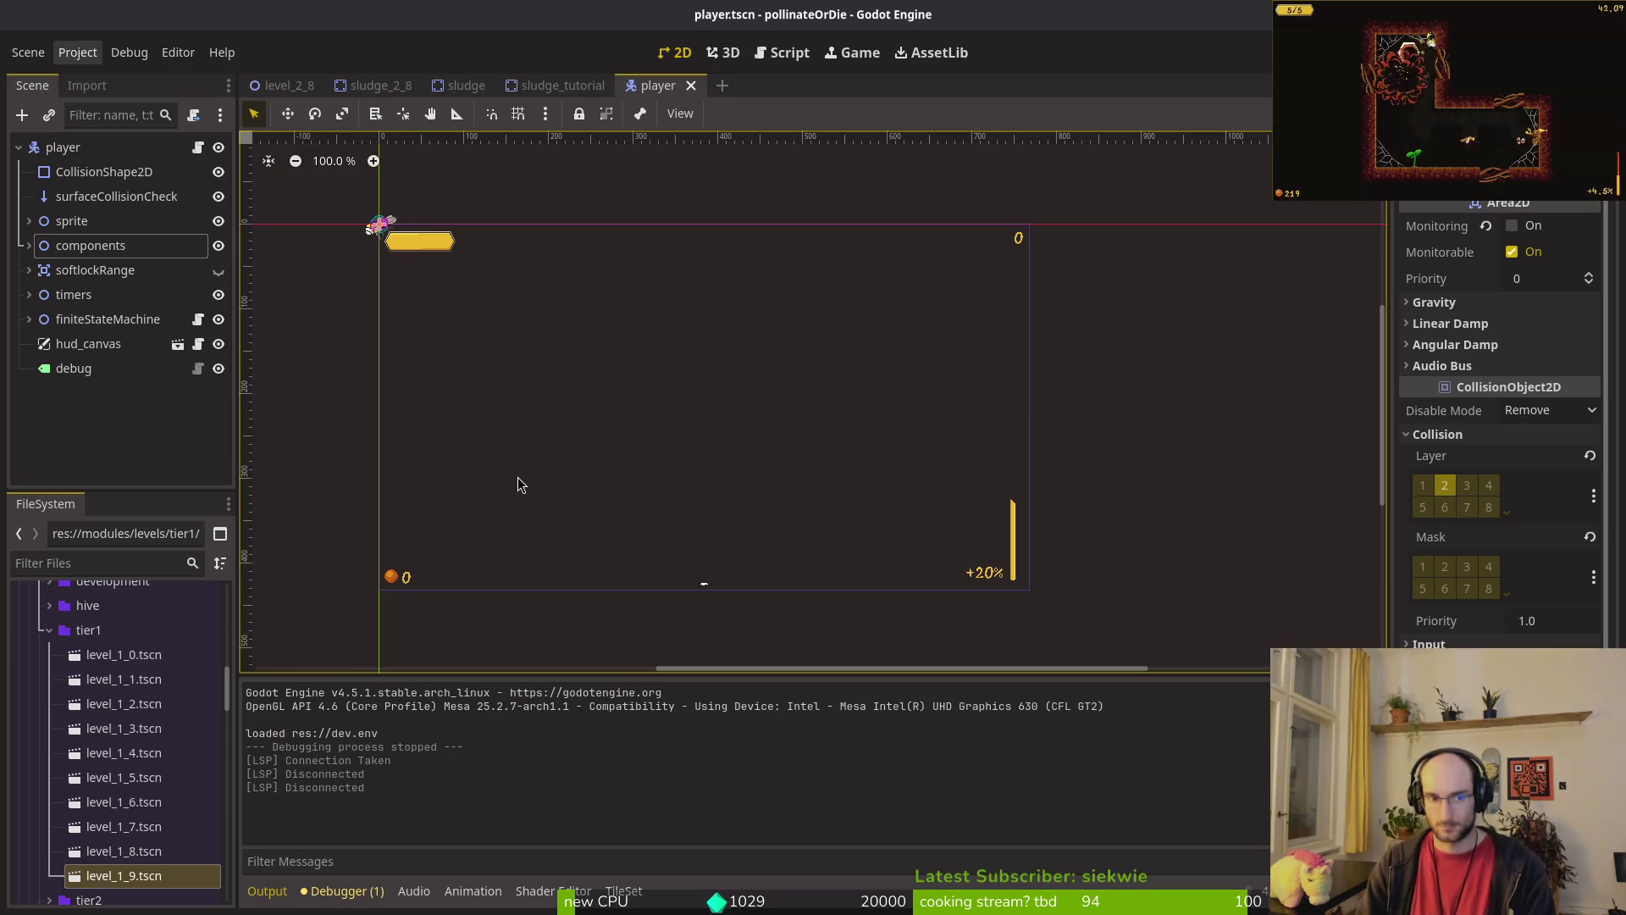
Step: Select the player bee's main CollisionShape2D circle in the player scene
{"action": "left_click", "coordinate": [80, 390]}
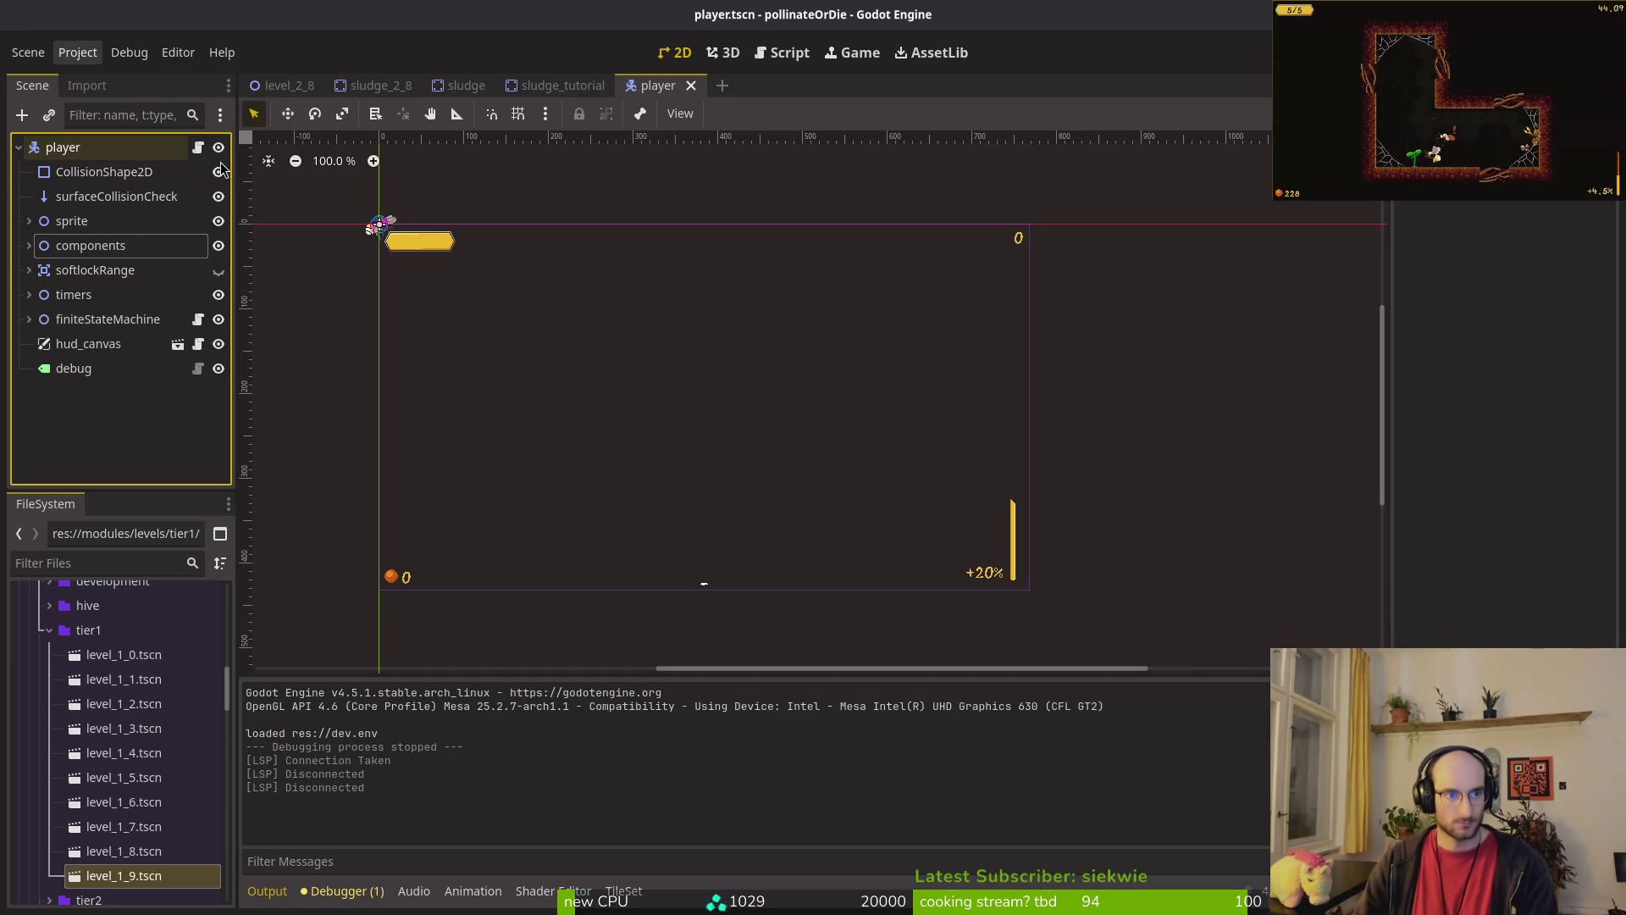
{"action": "scroll", "coordinate": [497, 231], "scroll_direction": "up", "scroll_amount": 9}
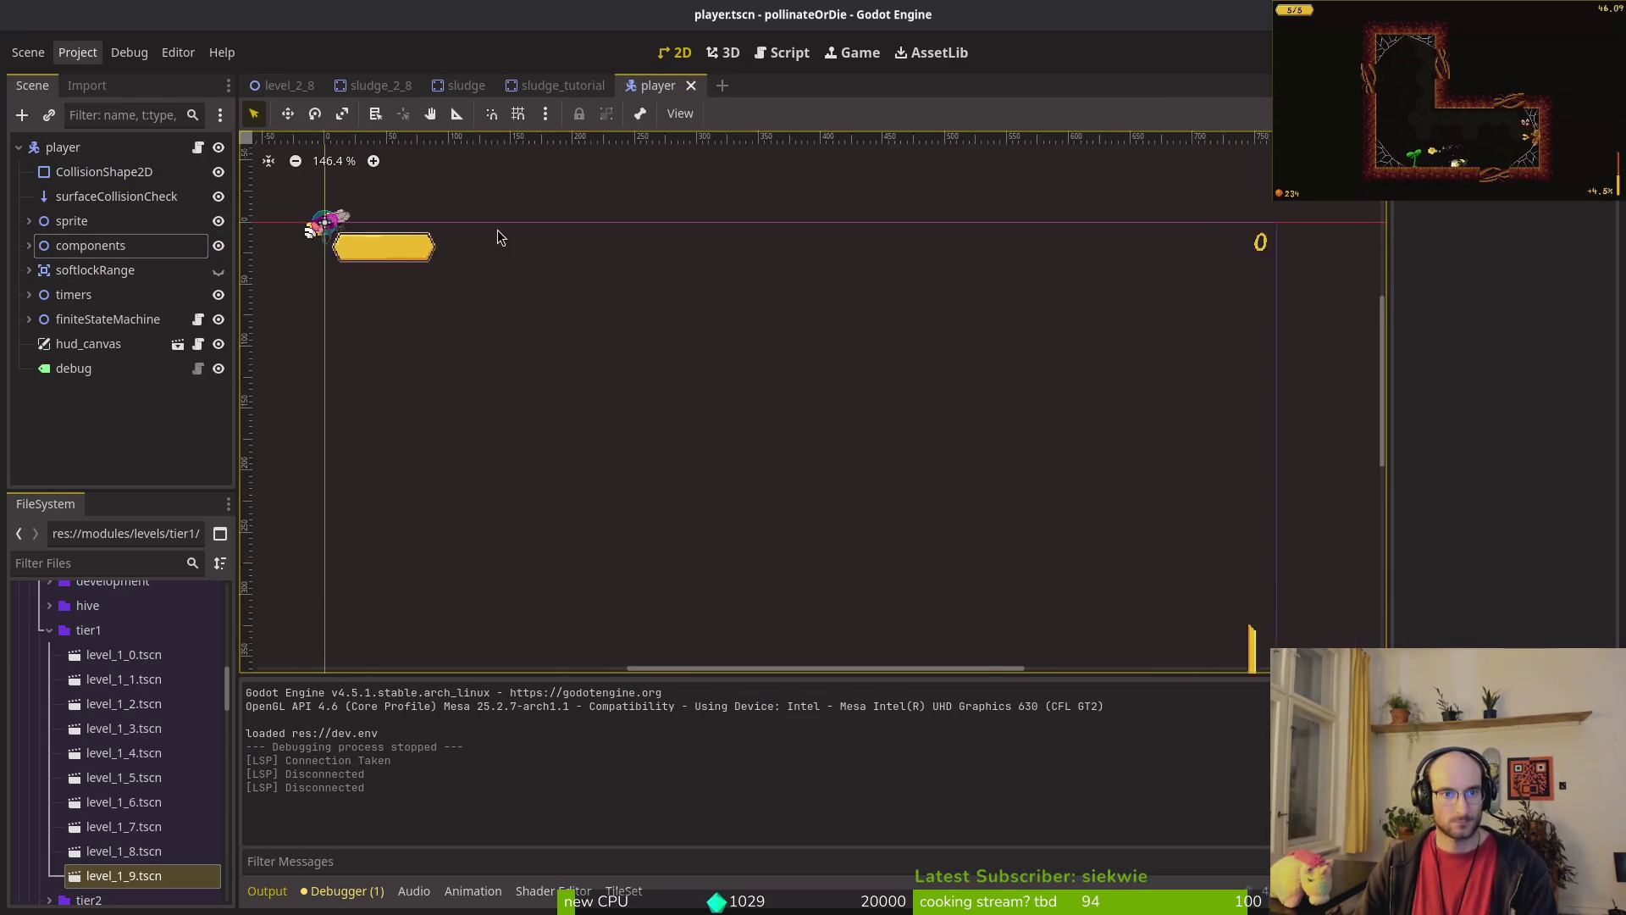
{"action": "key", "text": "ctrl+s"}
{"action": "scroll", "coordinate": [713, 372], "scroll_direction": "up", "scroll_amount": 9}
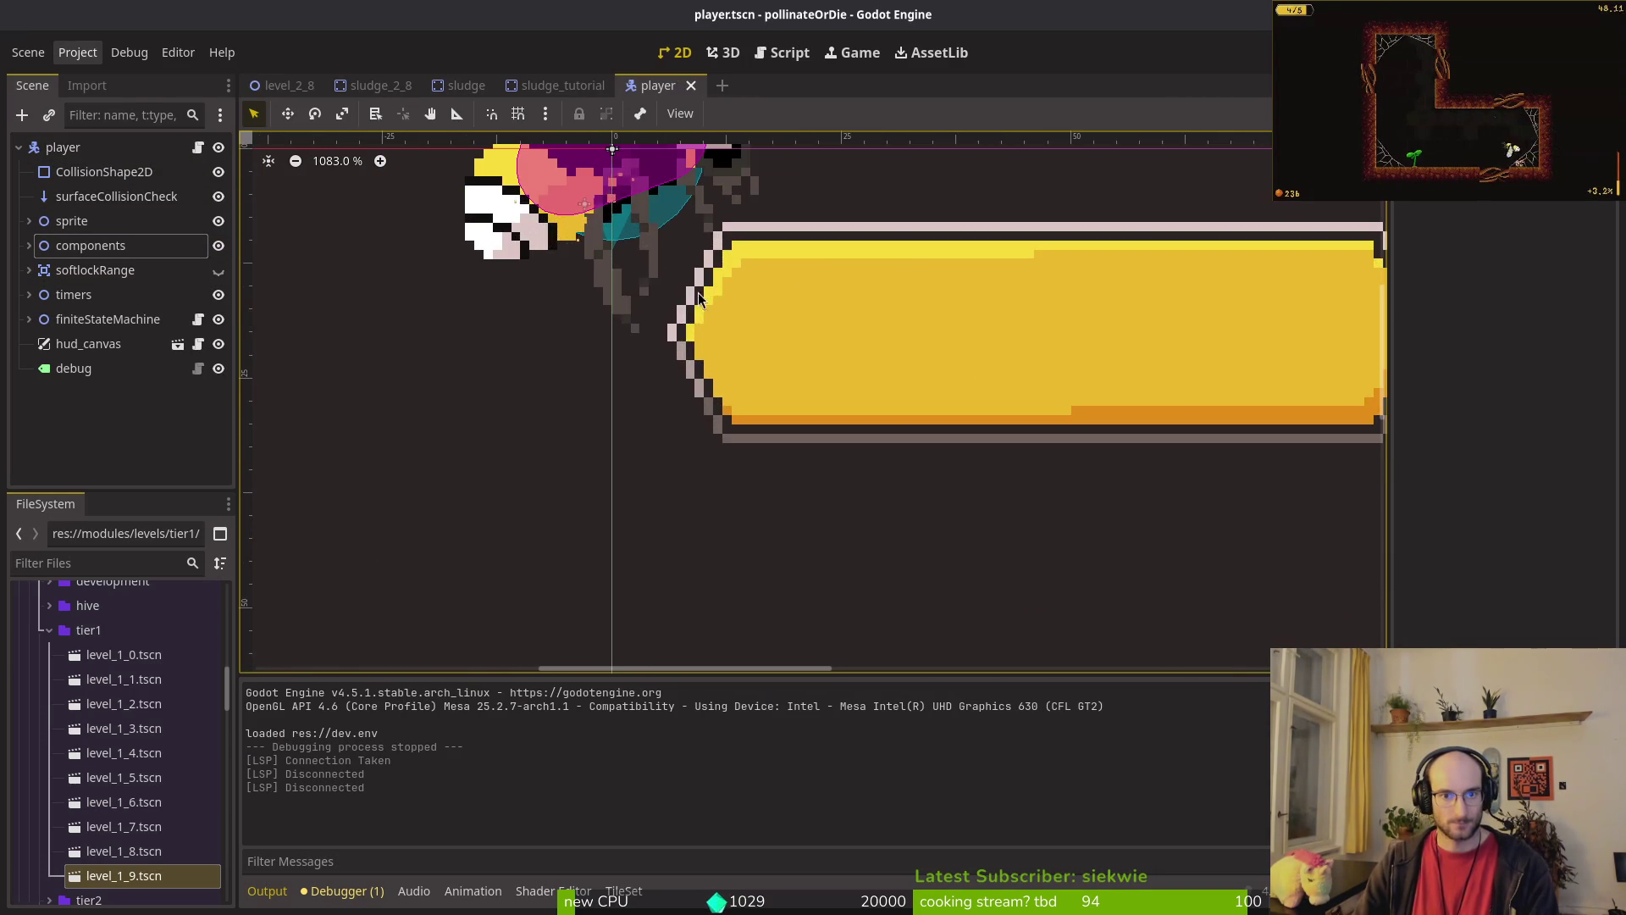
{"action": "left_click", "coordinate": [703, 403]}
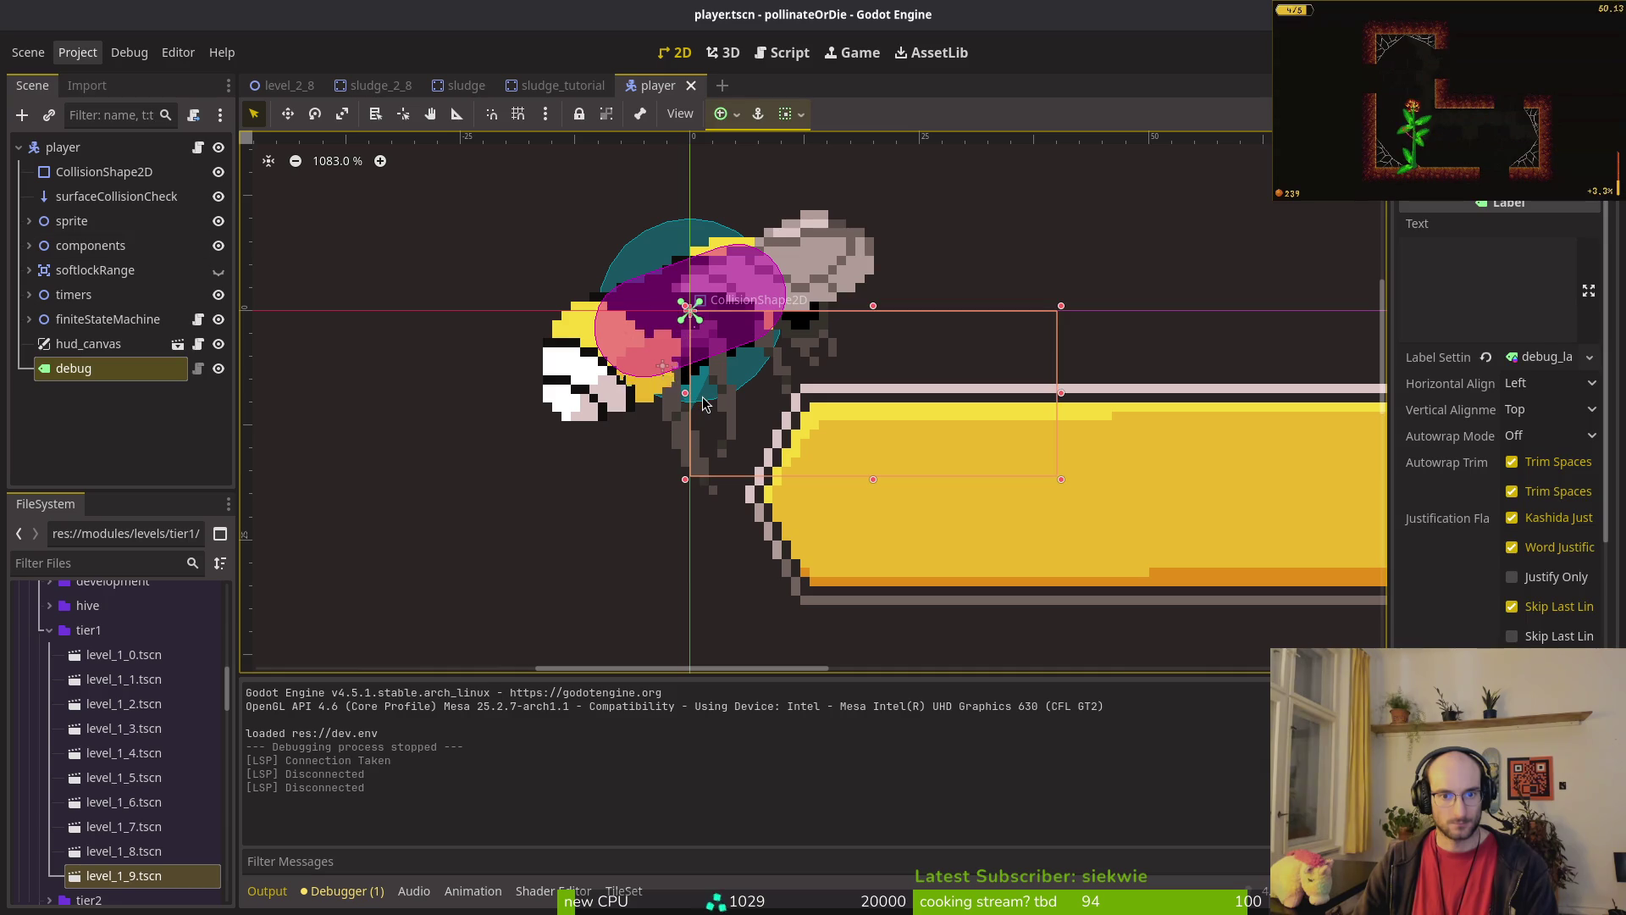
{"action": "left_click", "coordinate": [650, 243]}
{"action": "scroll", "coordinate": [704, 374], "scroll_direction": "up", "scroll_amount": 5}
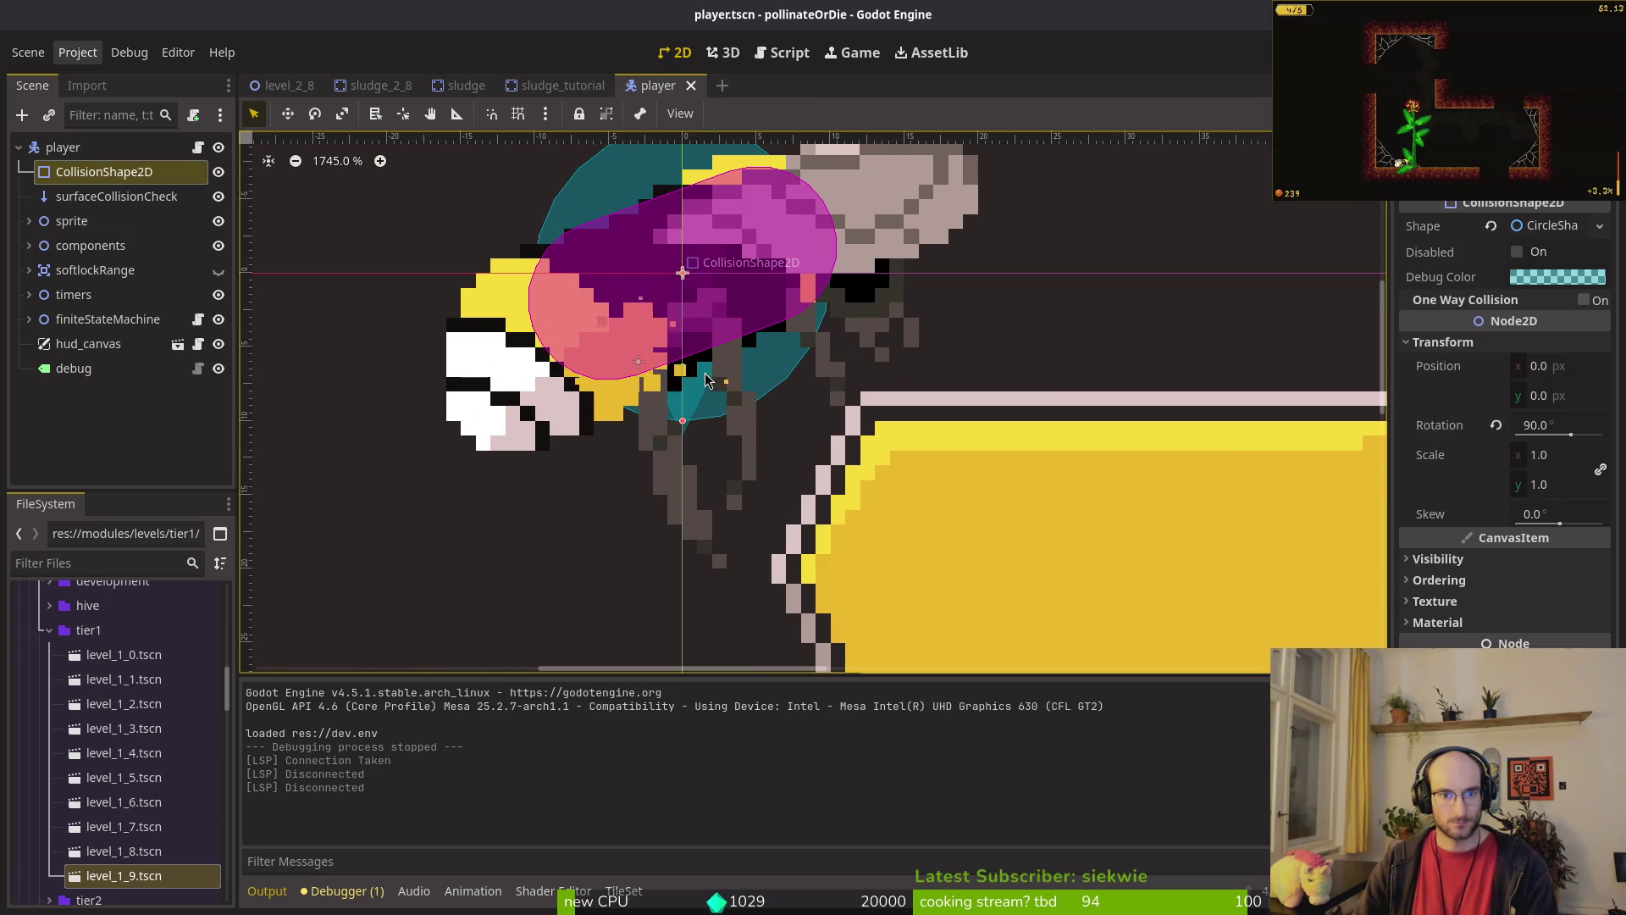
{"action": "left_click", "coordinate": [591, 332]}
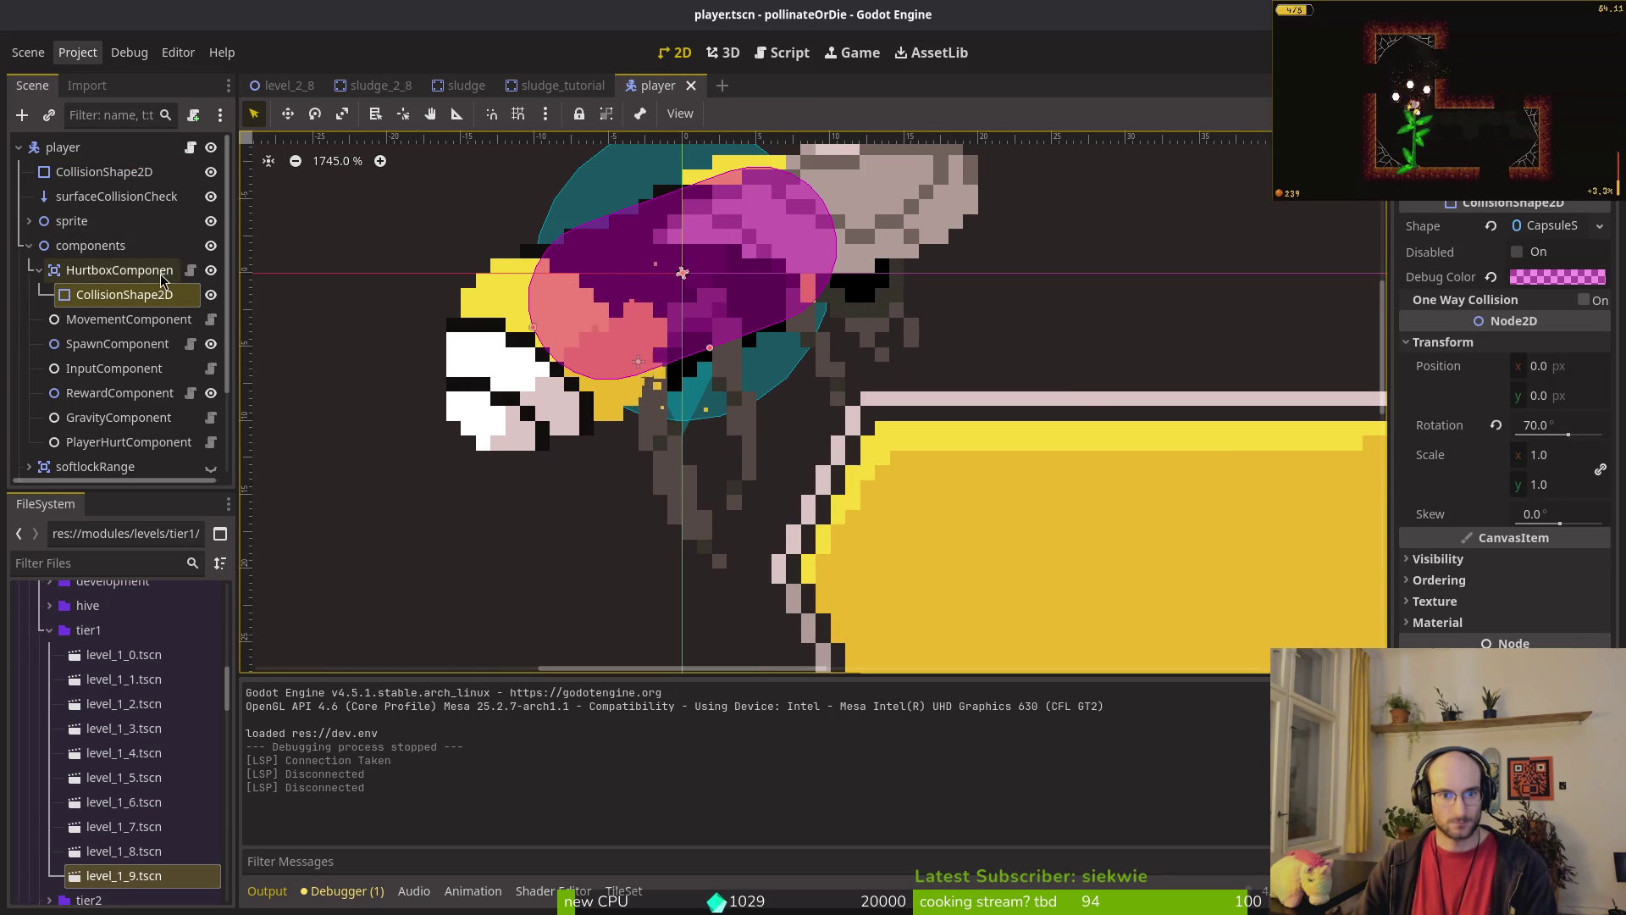
{"action": "scroll", "coordinate": [678, 339], "scroll_direction": "up", "scroll_amount": 3}
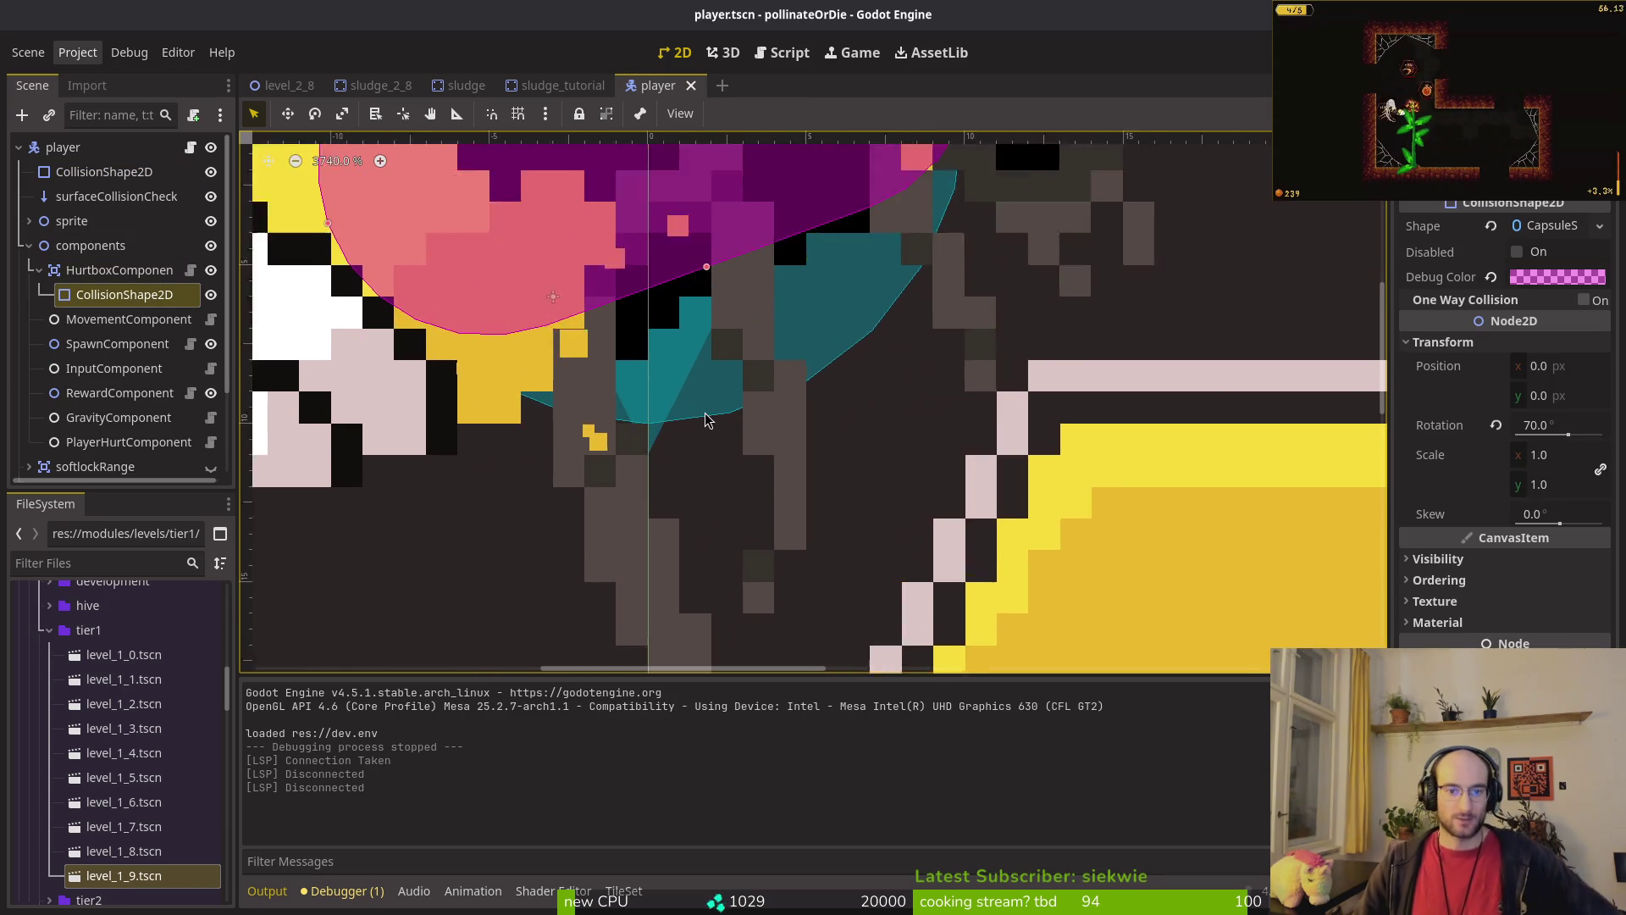
{"action": "scroll", "coordinate": [708, 354], "scroll_direction": "down", "scroll_amount": 5}
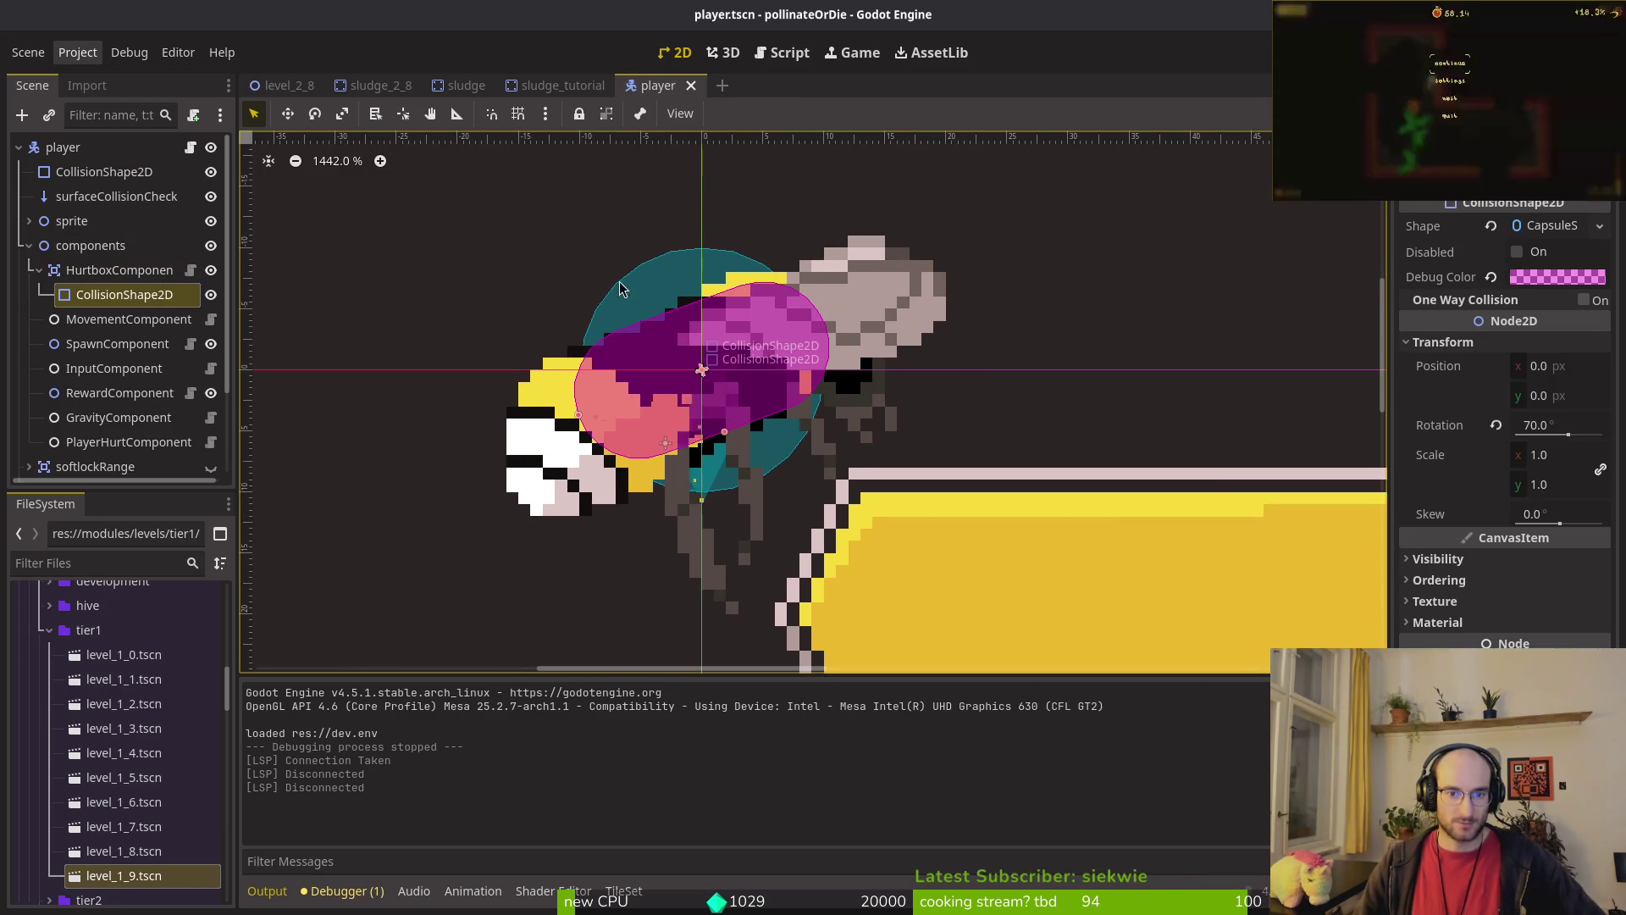
{"action": "left_click", "coordinate": [647, 286]}
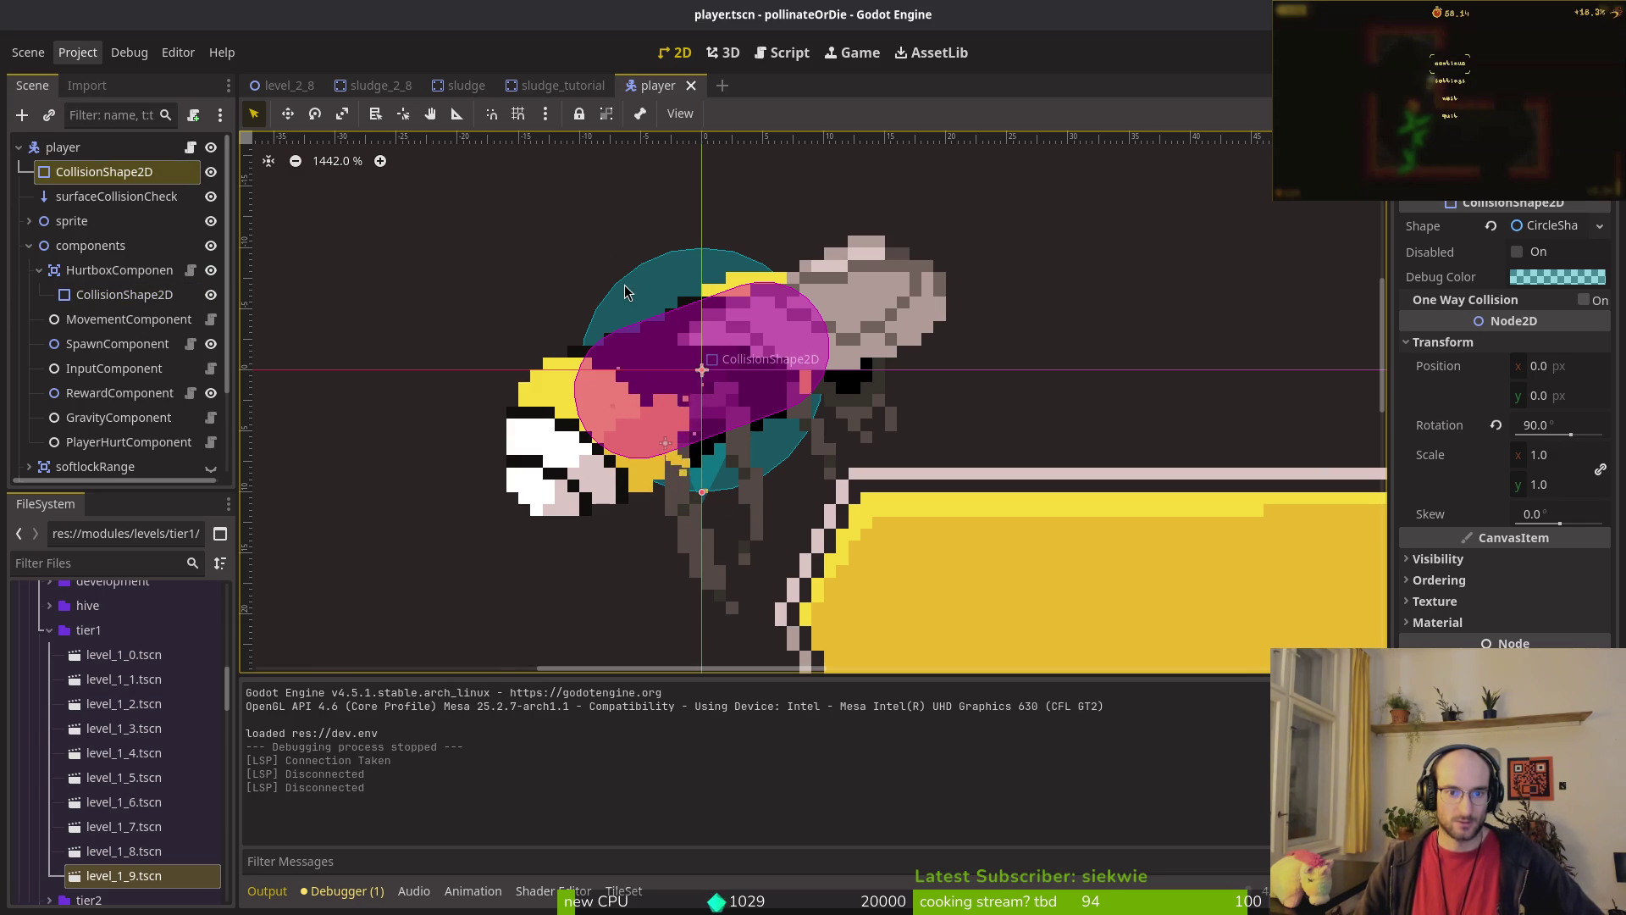
Step: Set the CircleShape radius to 9 px, save the player scene, and launch a test run
{"action": "left_click", "coordinate": [1546, 227]}
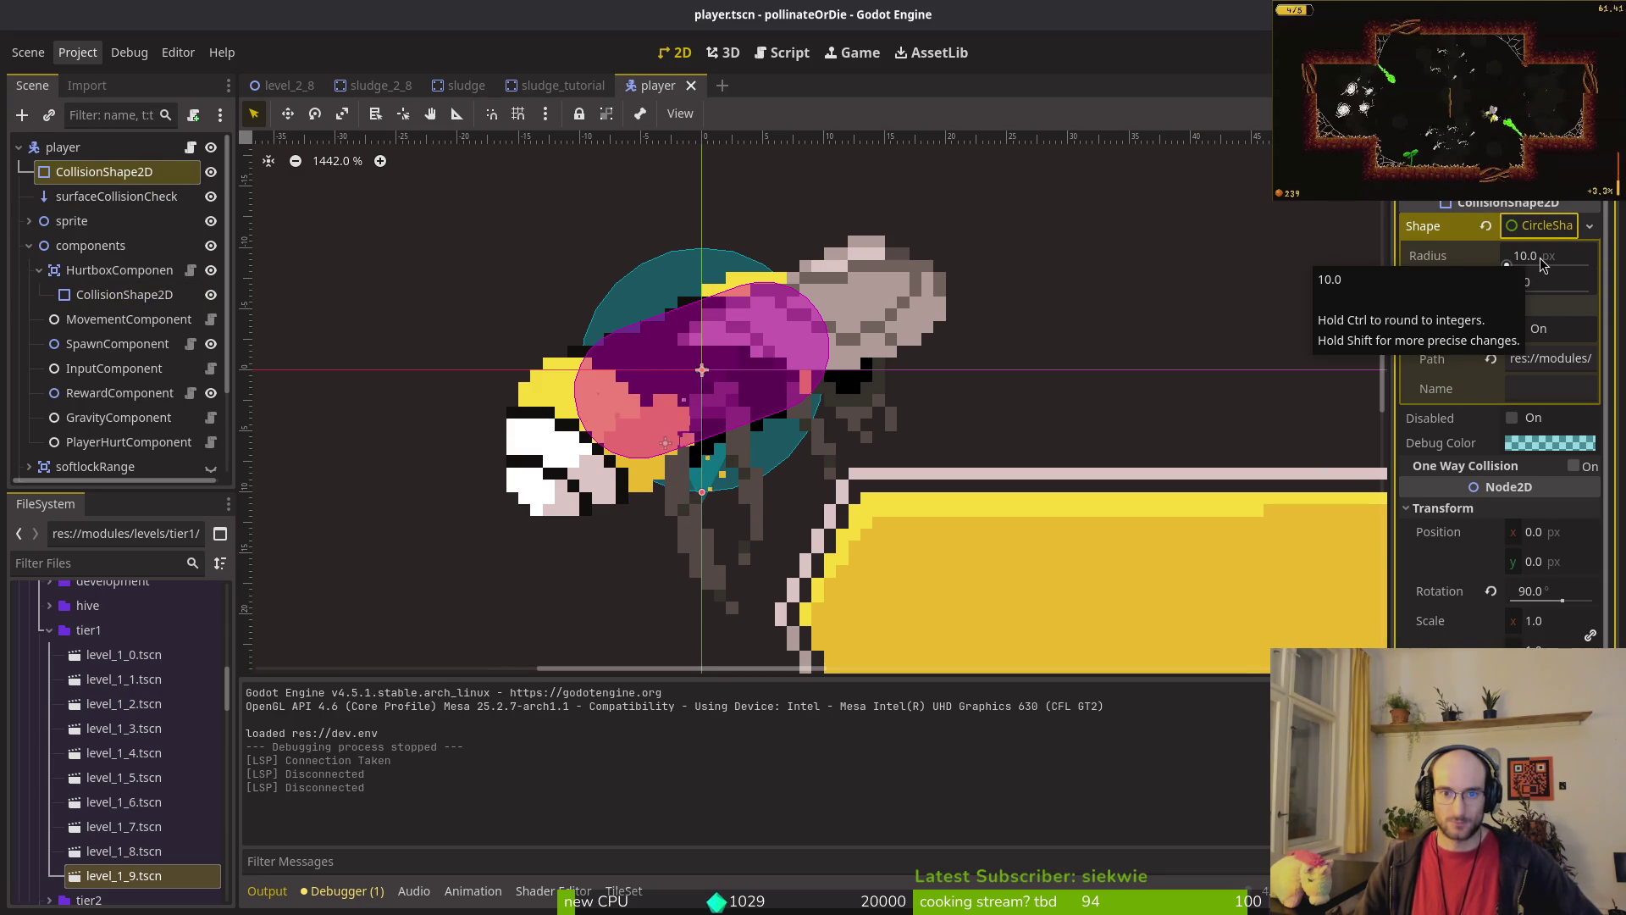
{"action": "left_click", "coordinate": [1566, 265]}
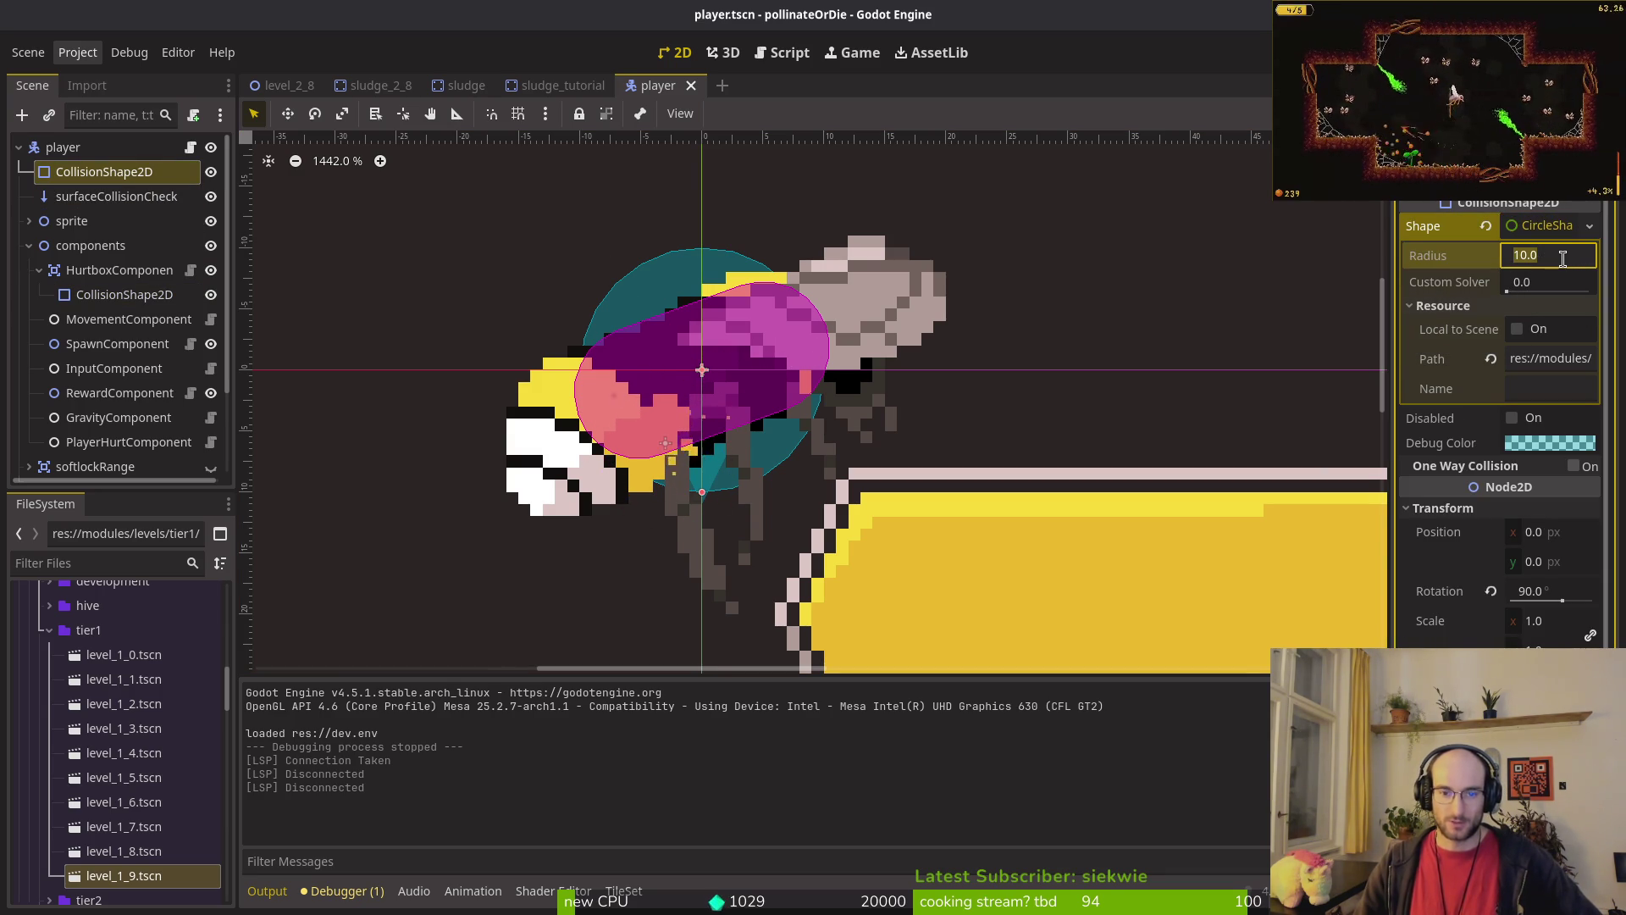
{"action": "type", "text": "9"}
{"action": "key", "text": "Return"}
{"action": "key", "text": "ctrl+s"}
{"action": "scroll", "coordinate": [703, 461], "scroll_direction": "up", "scroll_amount": 5}
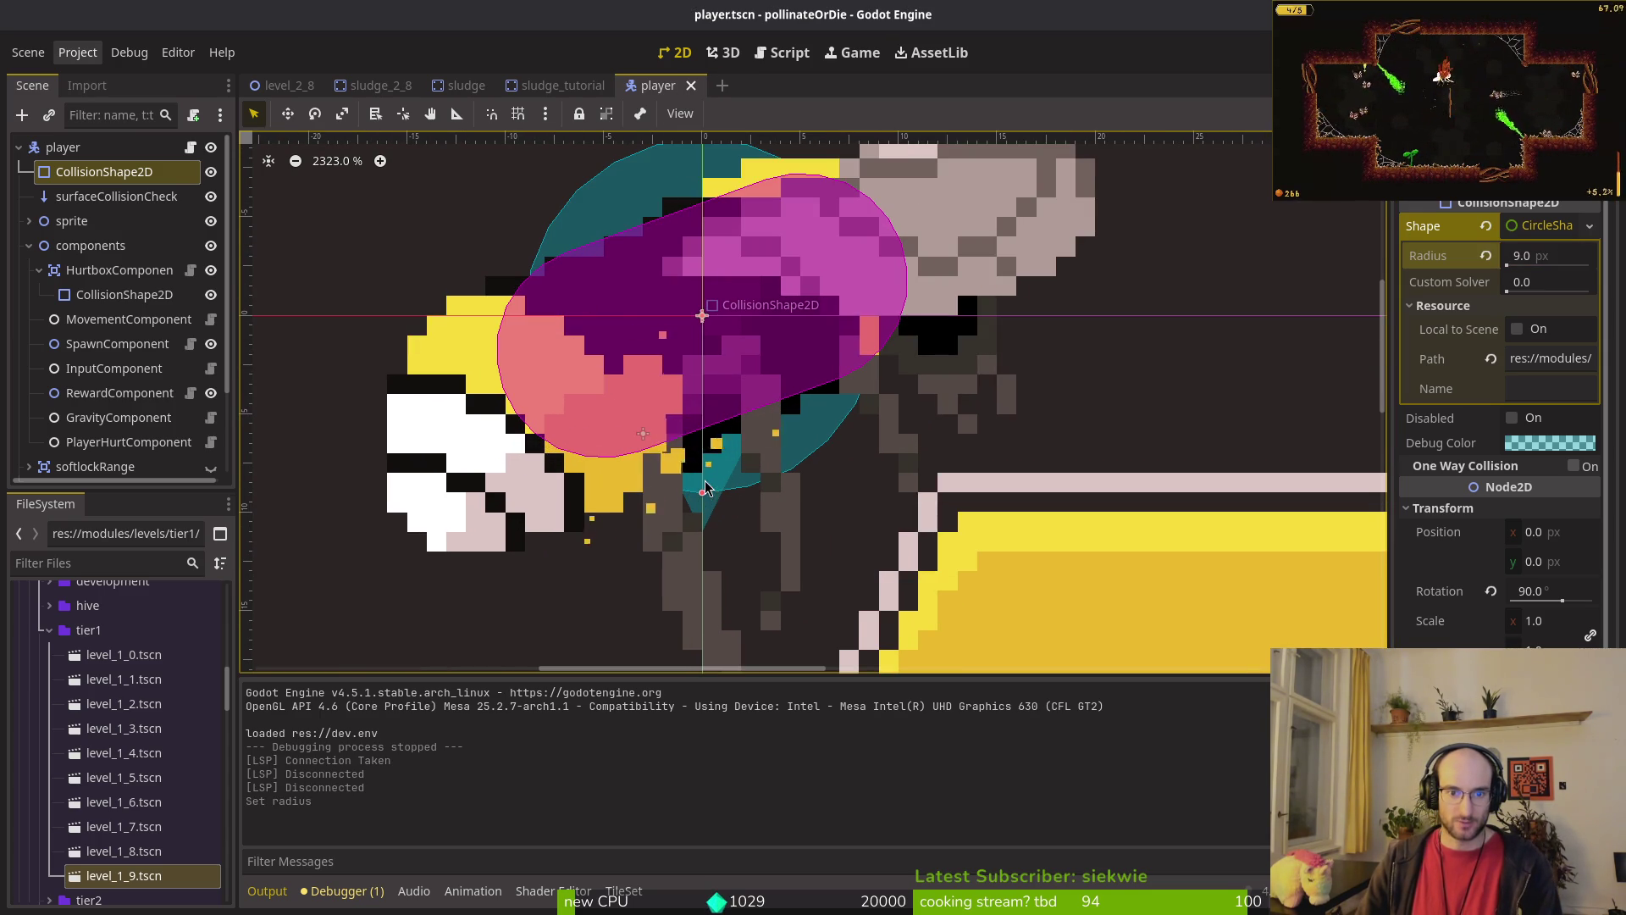
{"action": "key", "text": "F5"}
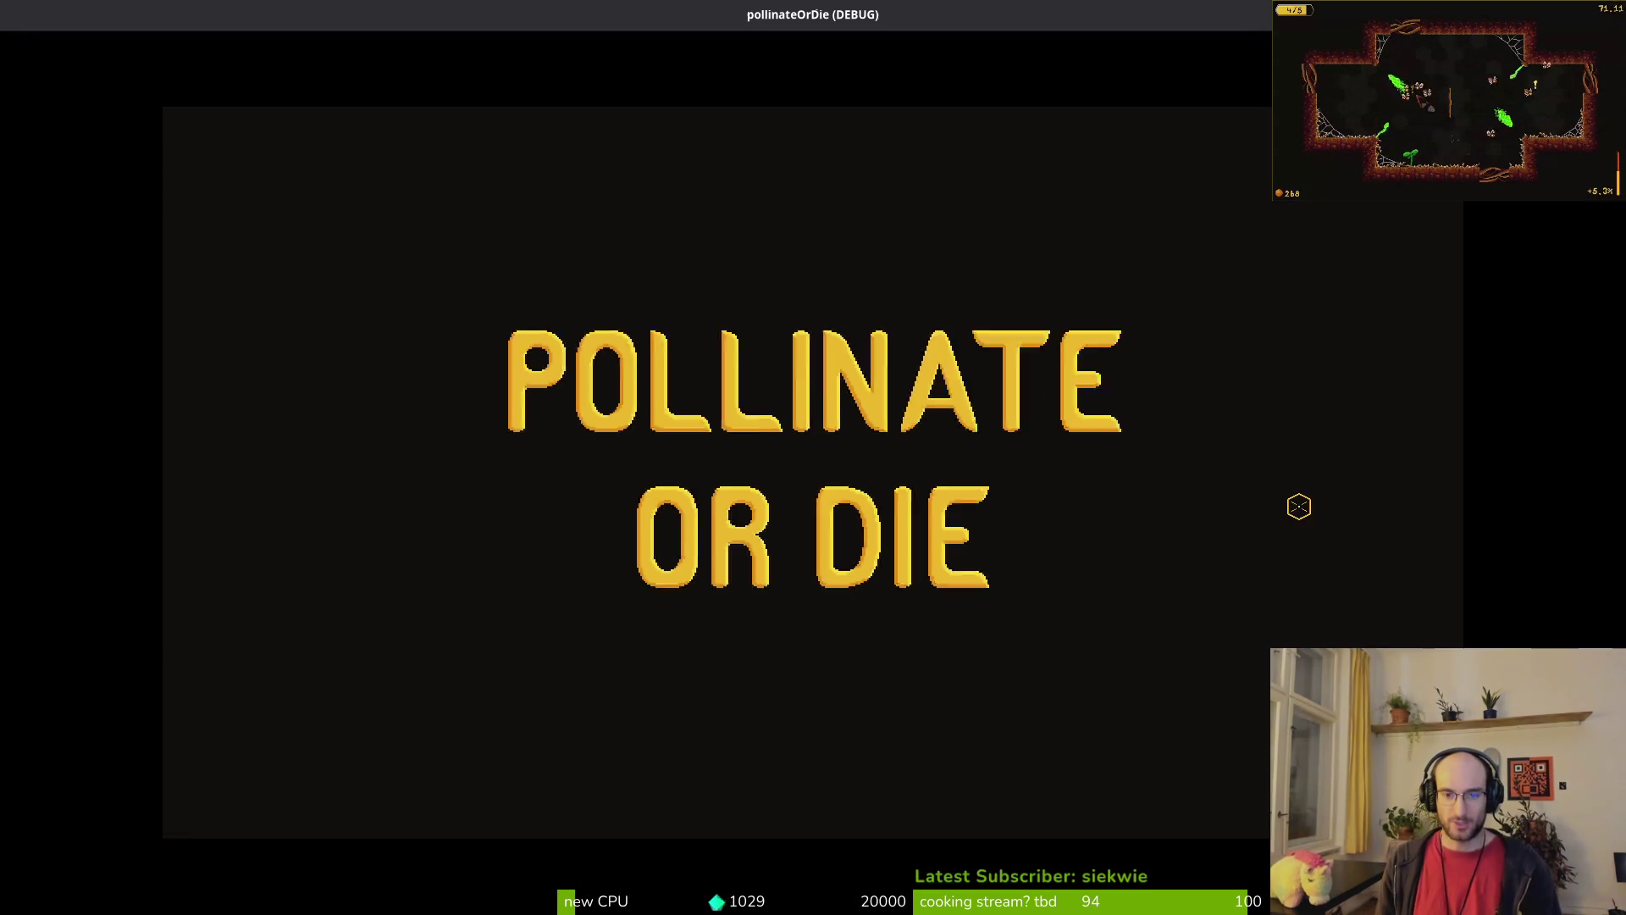
Step: Playtest the tutorial walking the bee right and left, then undo the radius back to 10 px and save
{"action": "key", "text": "Return"}
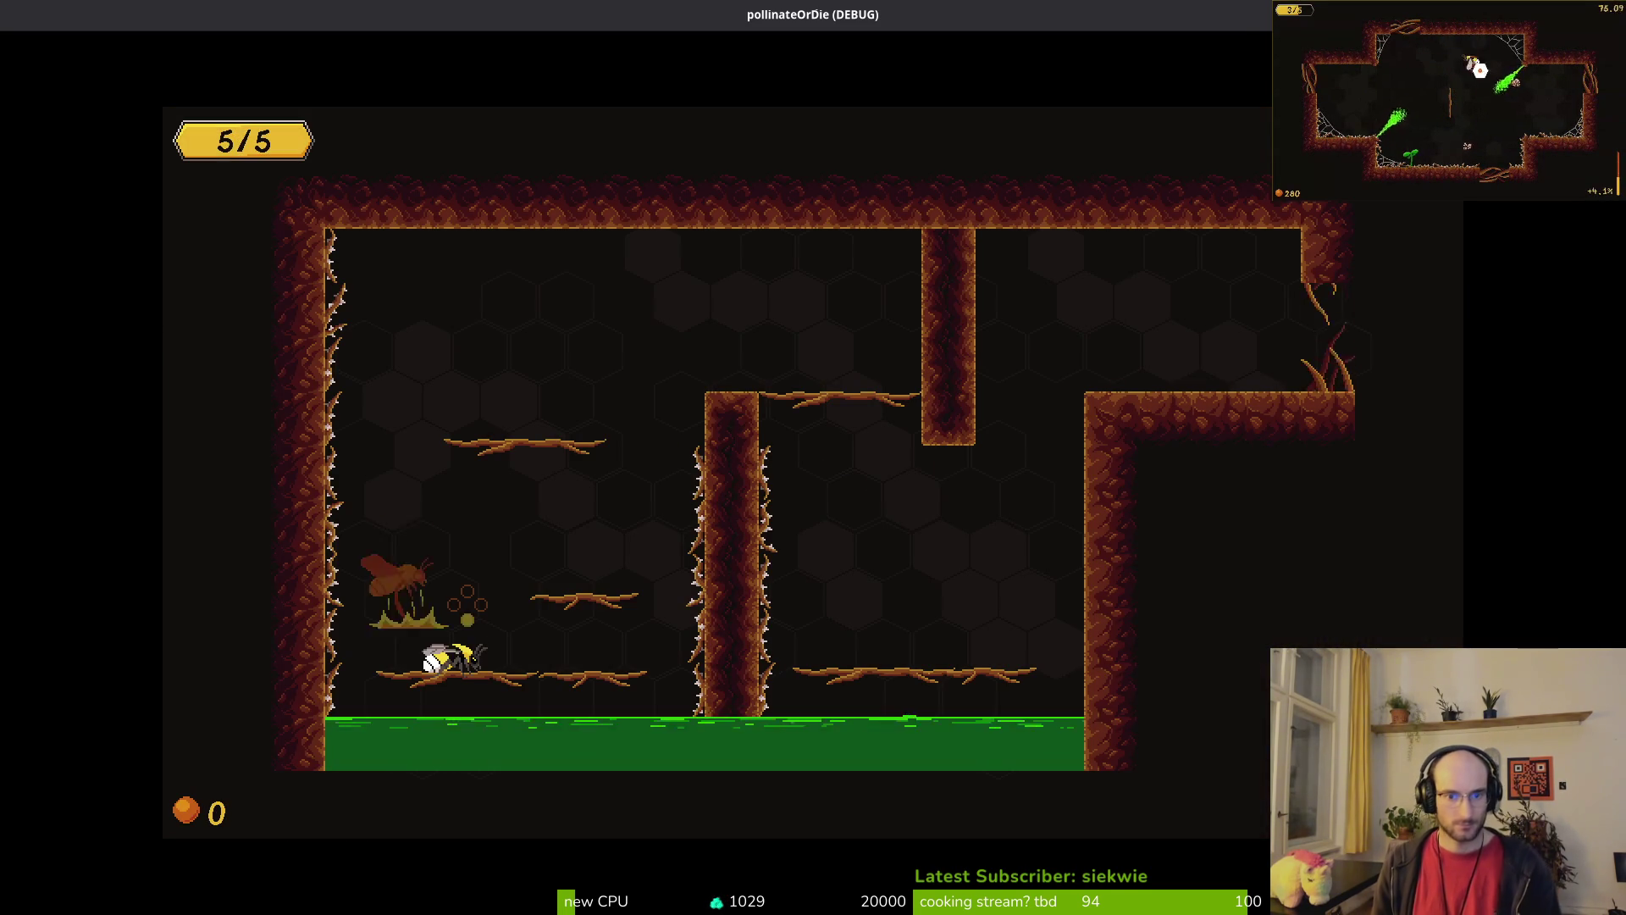
{"action": "key", "text": "Right"}
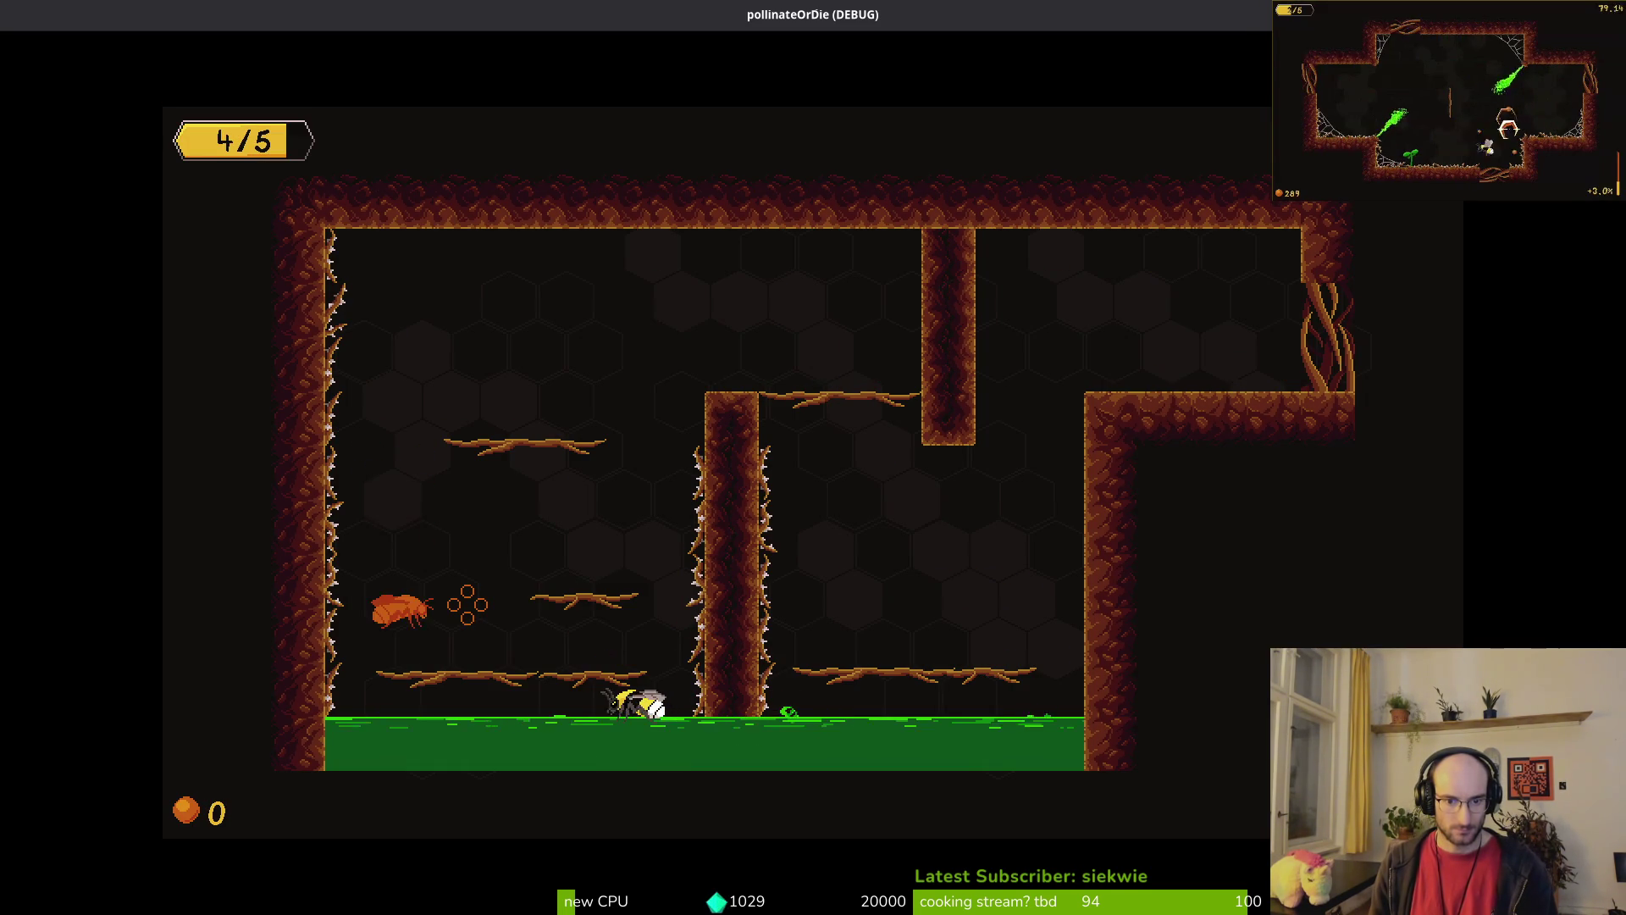
{"action": "key", "text": "Left"}
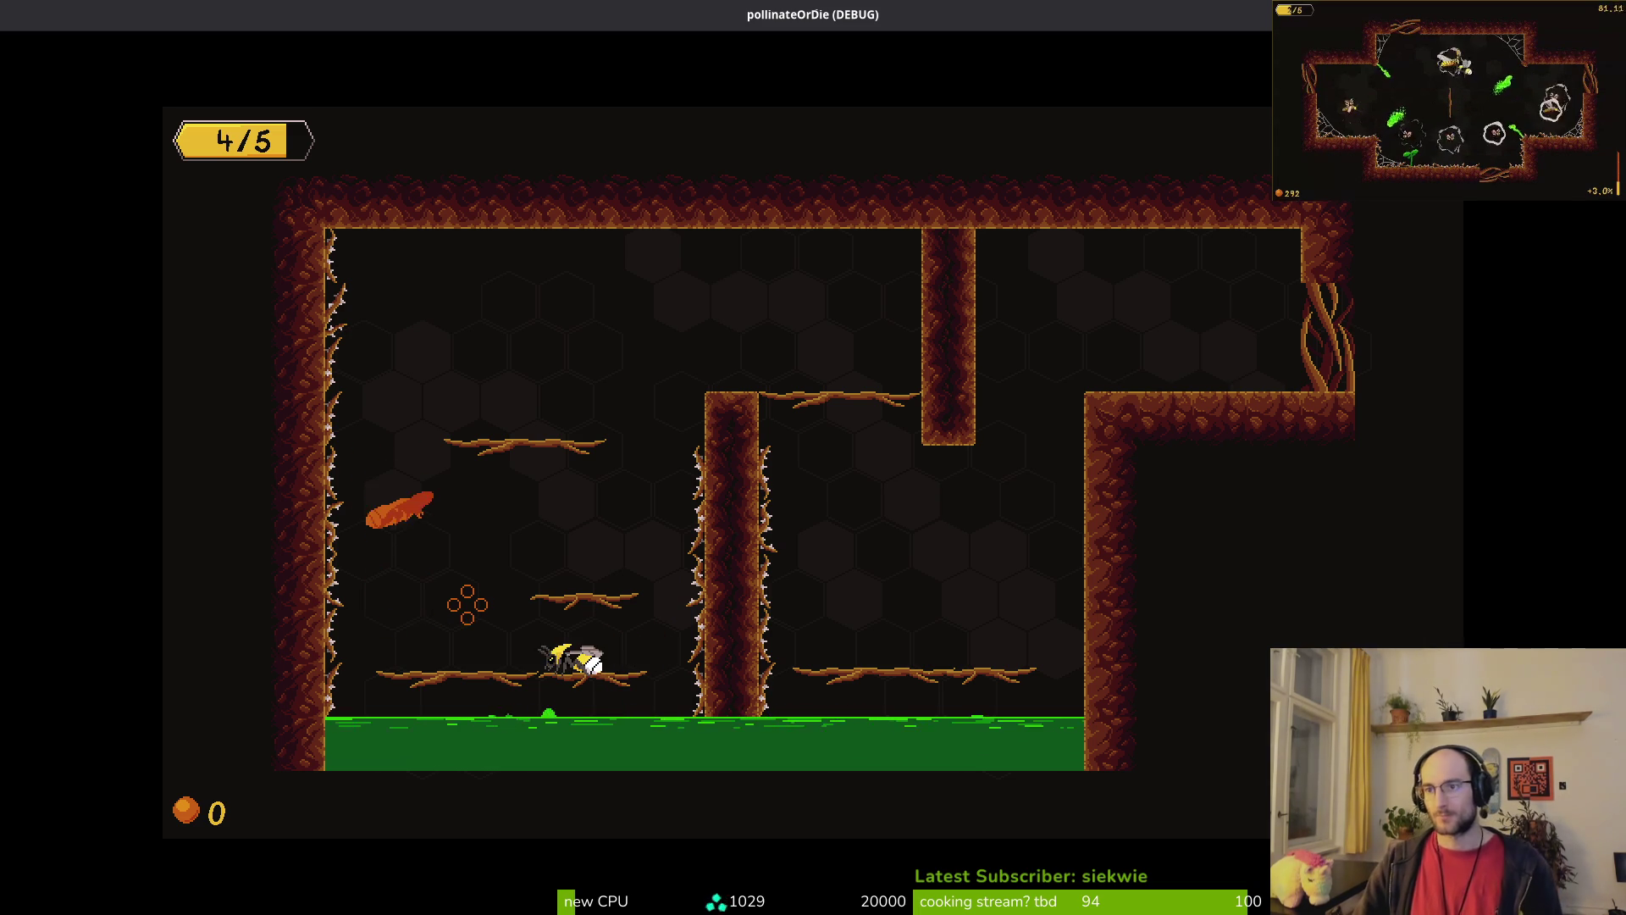
{"action": "key", "text": "F8"}
{"action": "key", "text": "ctrl+z"}
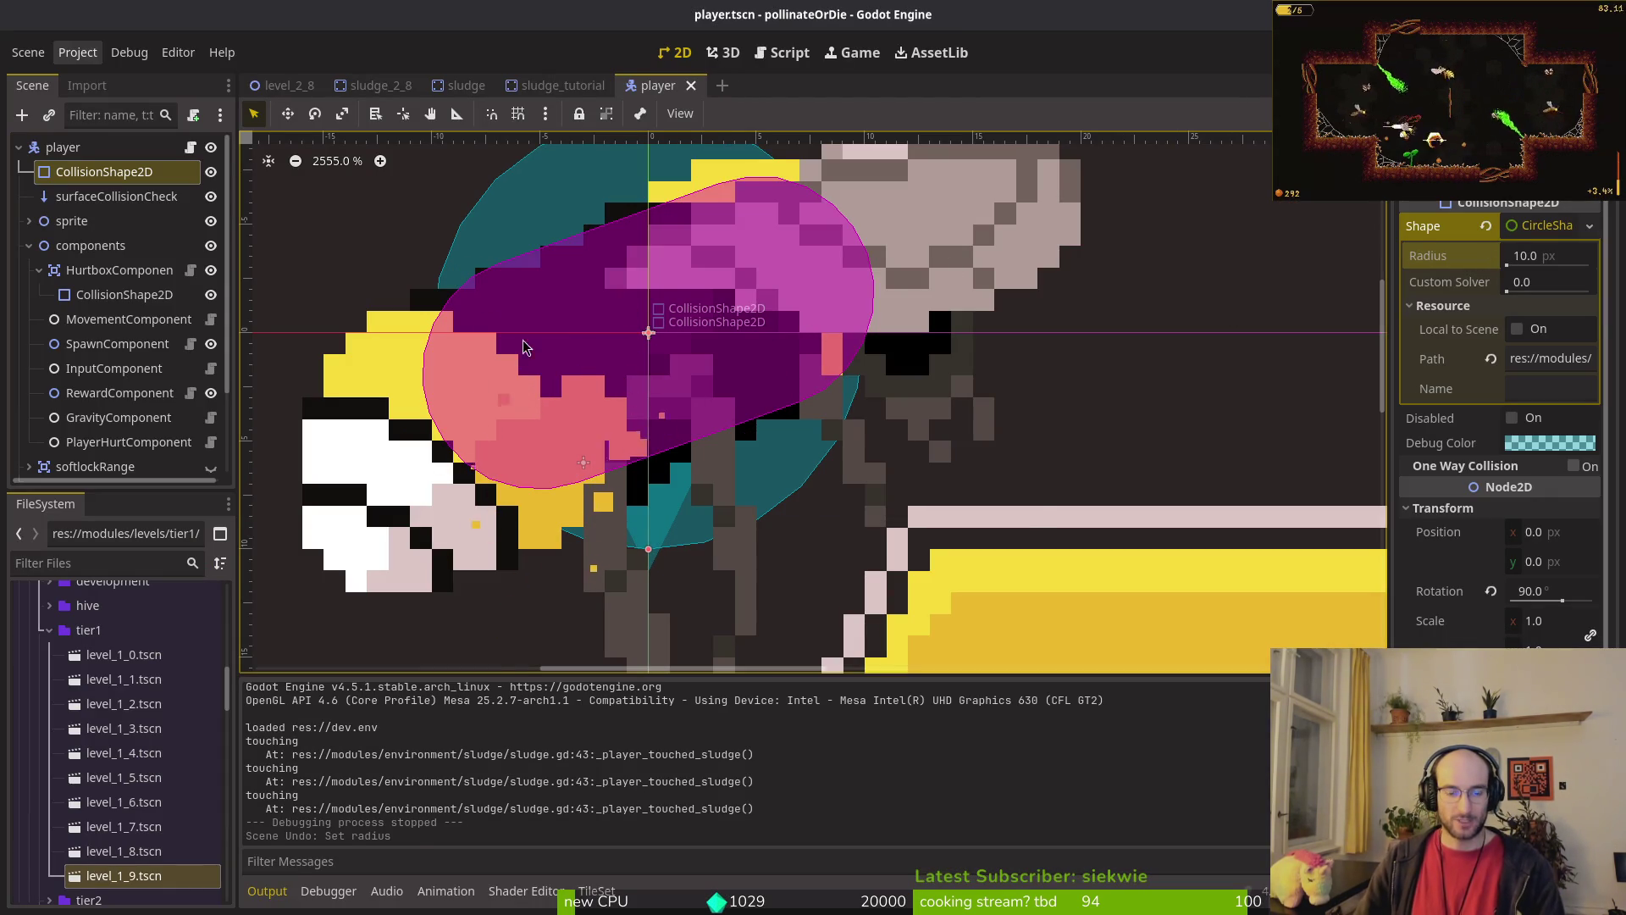
{"action": "key", "text": "ctrl+s"}
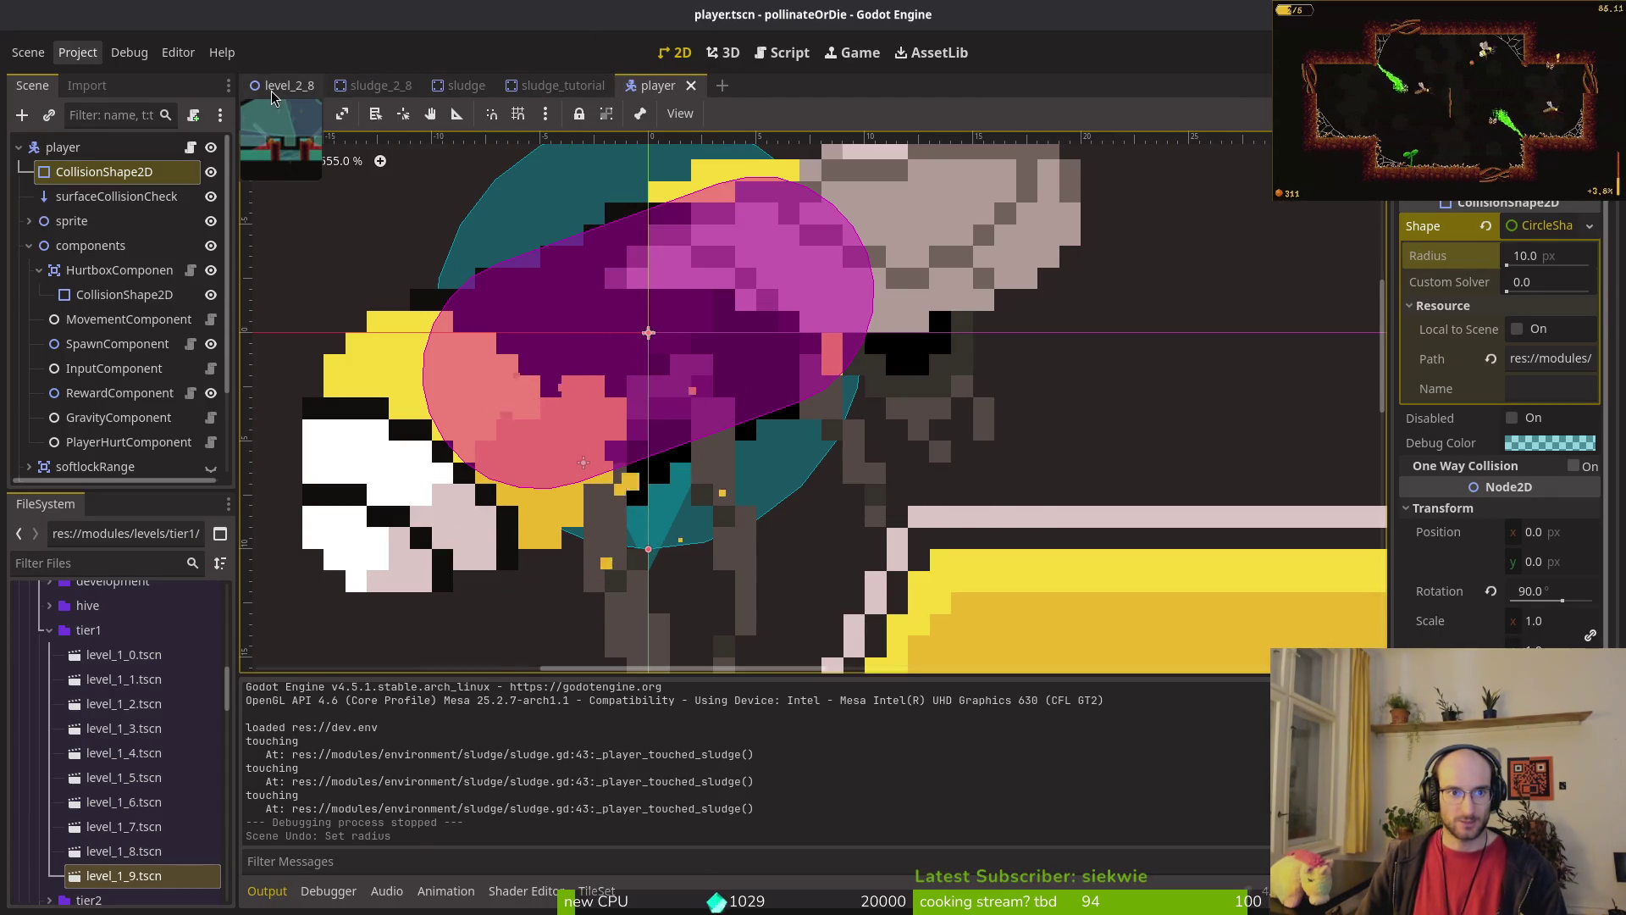
Step: Drag the top edge of sludge_2_8's HitboxComponent collision shape and save the scene
{"action": "left_click", "coordinate": [383, 86]}
{"action": "scroll", "coordinate": [669, 322], "scroll_direction": "up", "scroll_amount": 5}
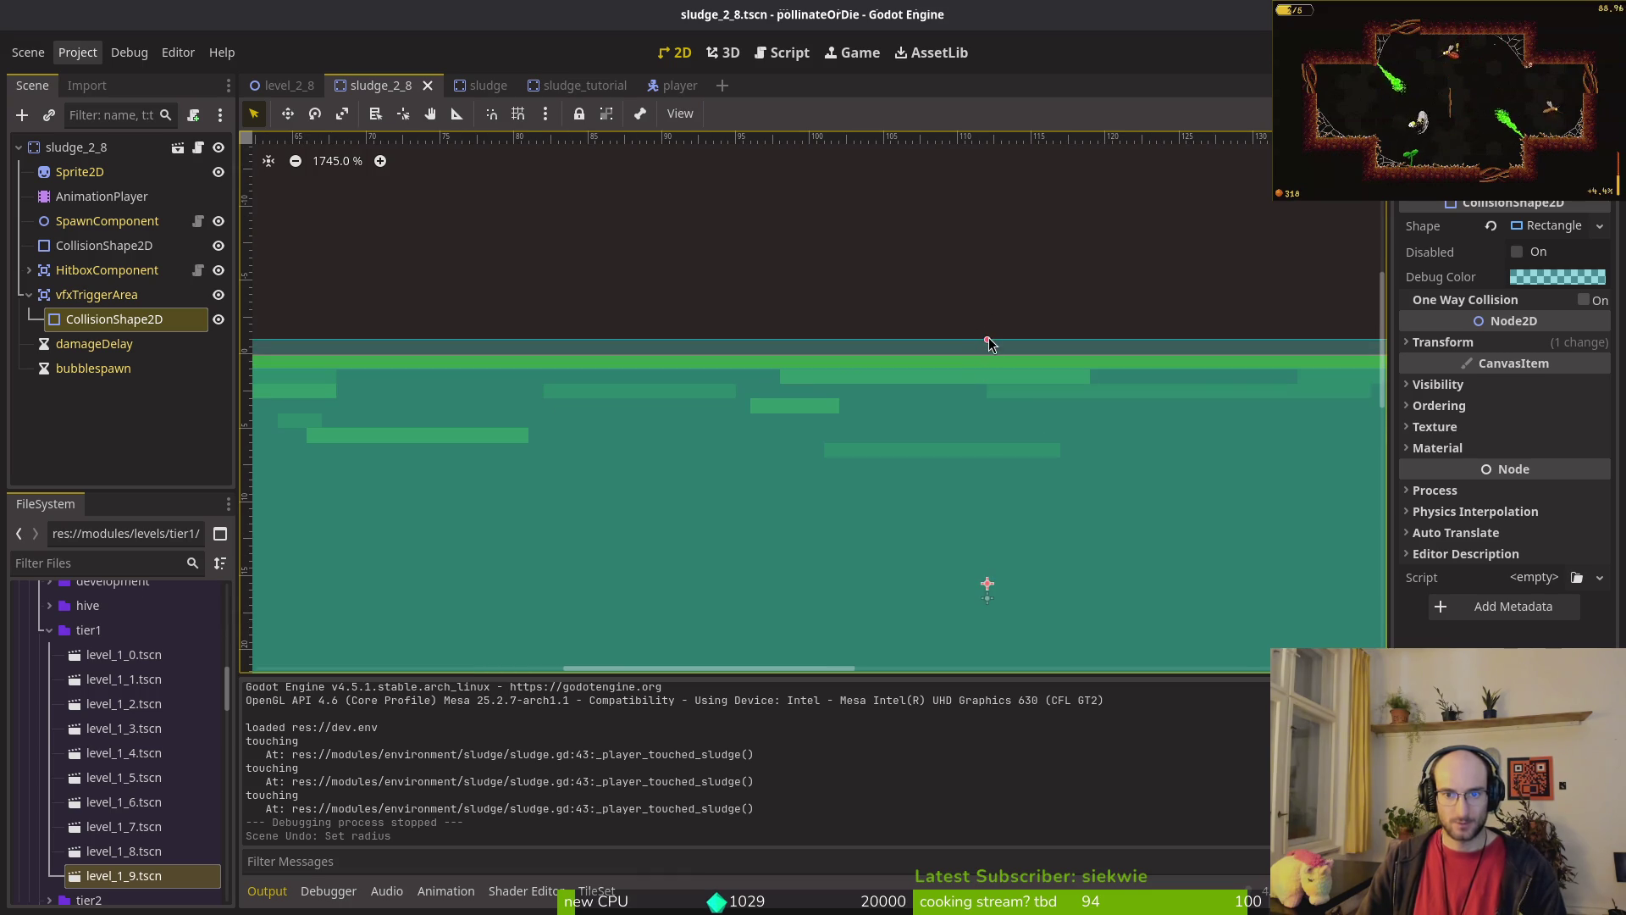
{"action": "left_click_drag", "start_coordinate": [987, 340], "coordinate": [988, 325]}
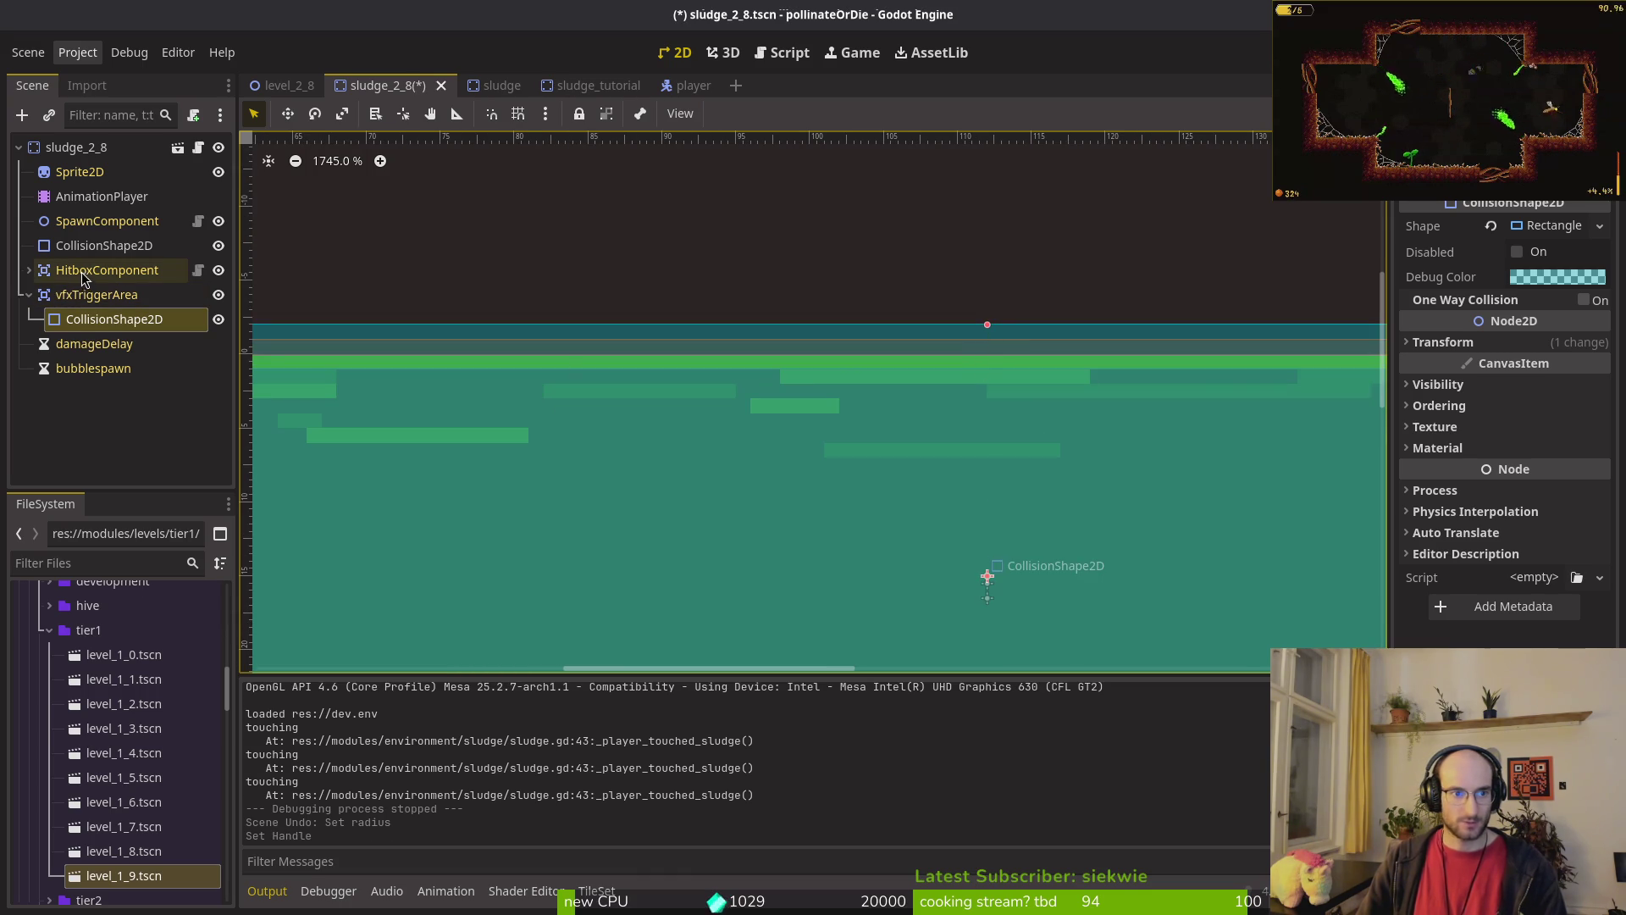
{"action": "left_click", "coordinate": [28, 270]}
{"action": "left_click", "coordinate": [115, 293]}
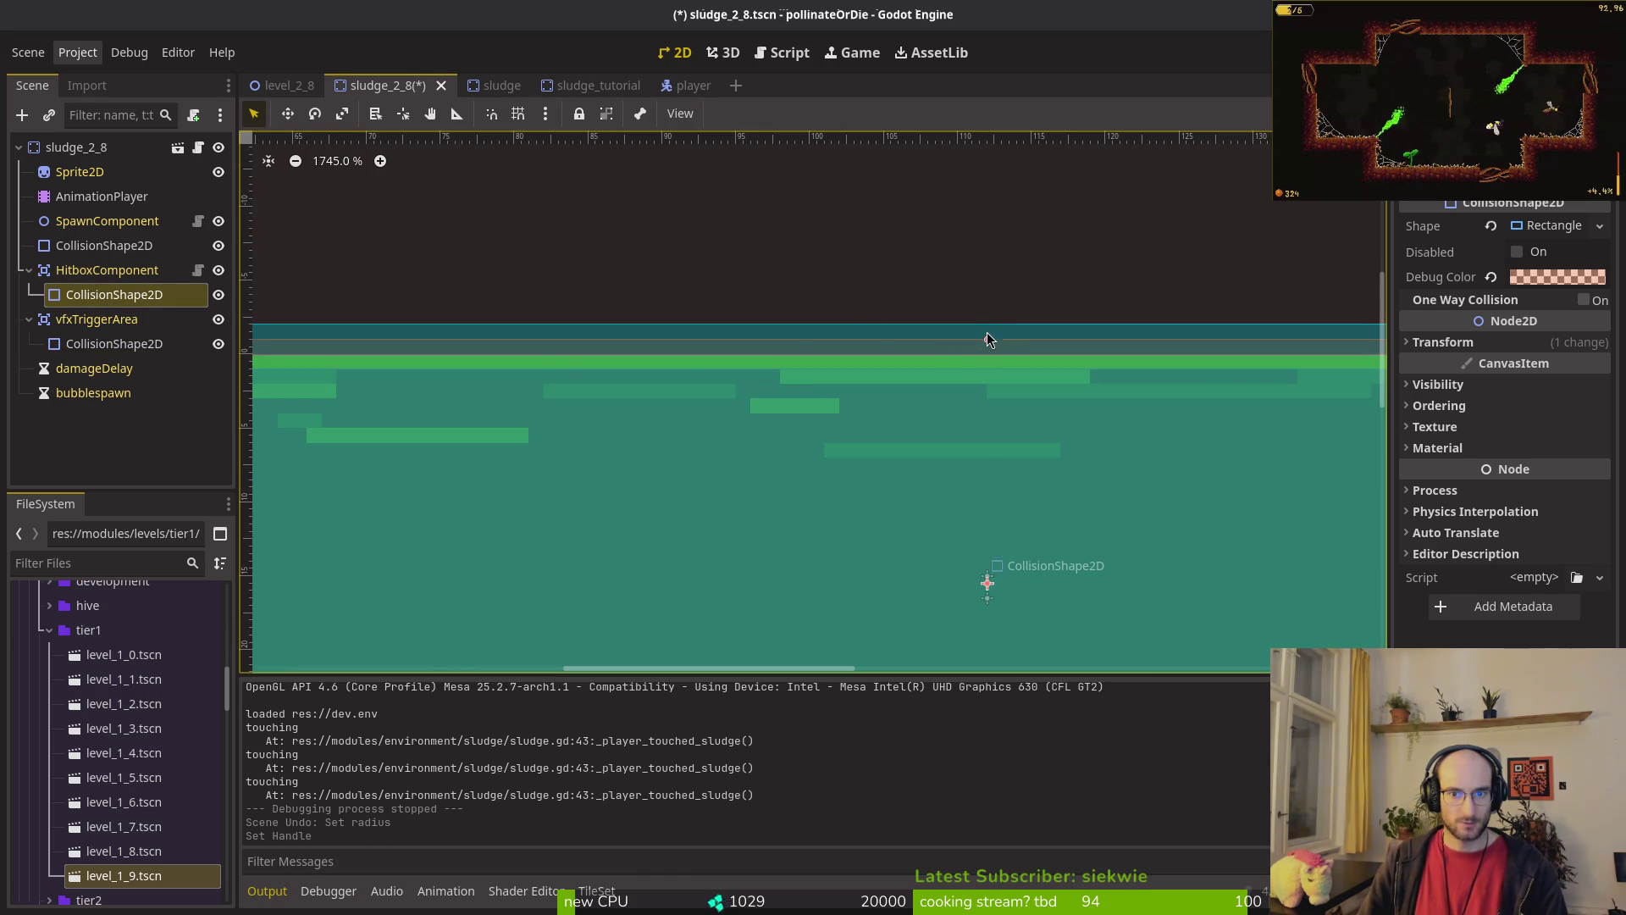
{"action": "left_click_drag", "start_coordinate": [989, 342], "coordinate": [974, 352]}
{"action": "key", "text": "ctrl+s"}
Step: Trim sludge_tutorial's hitbox collision shape to y 15.0 px and save the scene
{"action": "left_click", "coordinate": [468, 84]}
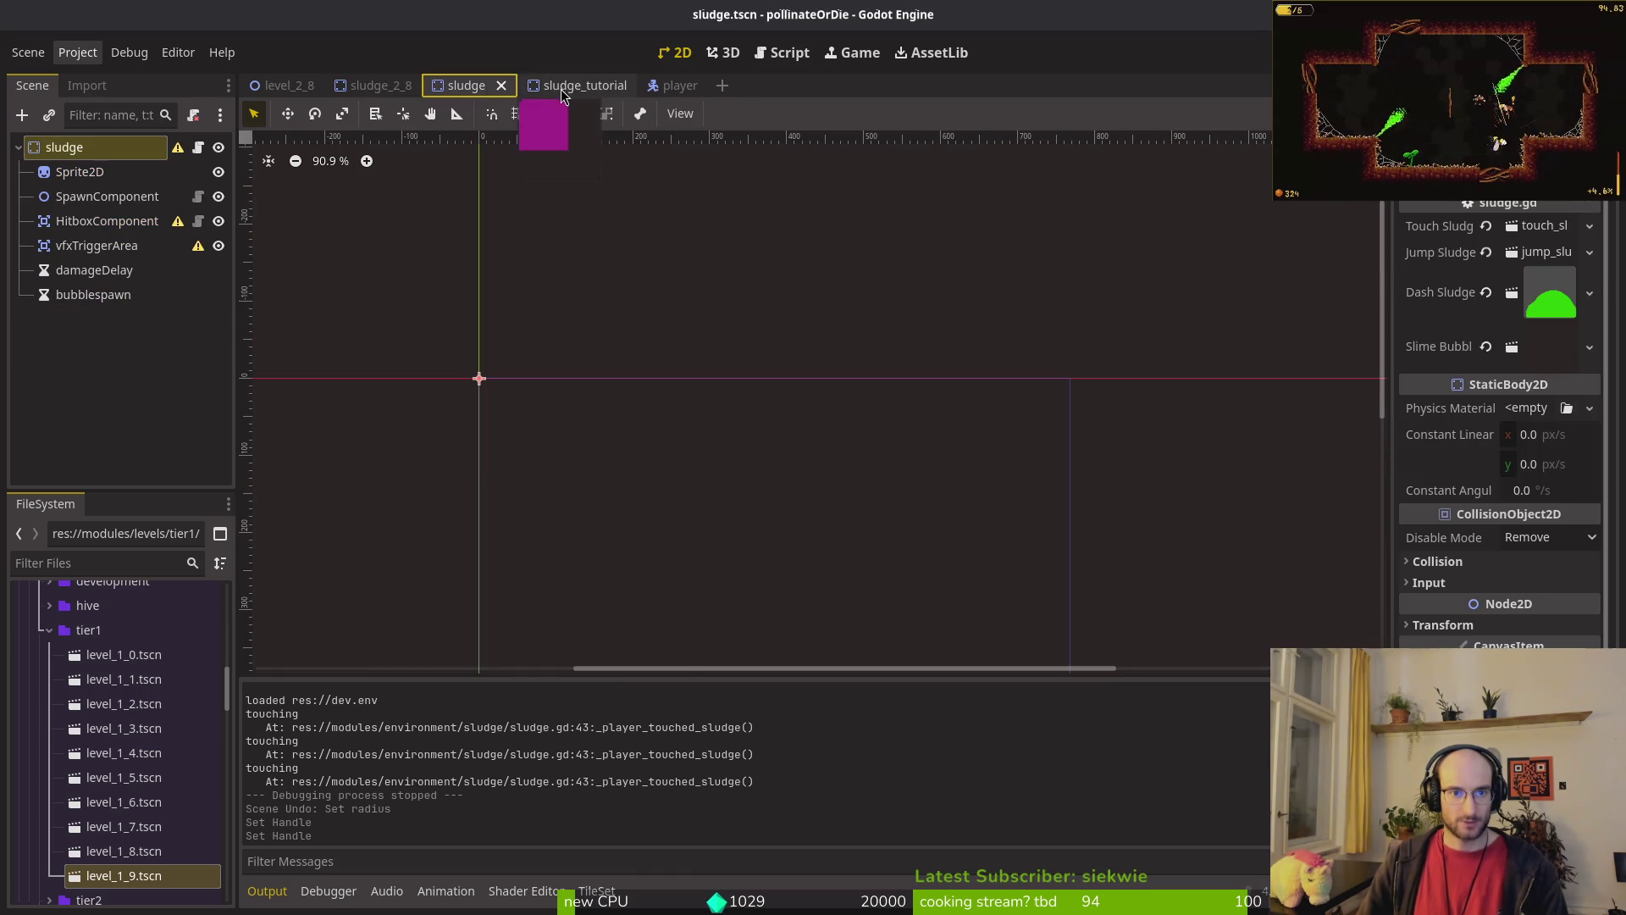
{"action": "left_click", "coordinate": [560, 88]}
{"action": "left_click", "coordinate": [28, 269]}
{"action": "left_click", "coordinate": [29, 318]}
{"action": "left_click", "coordinate": [88, 297]}
{"action": "scroll", "coordinate": [874, 293], "scroll_direction": "down", "scroll_amount": 5}
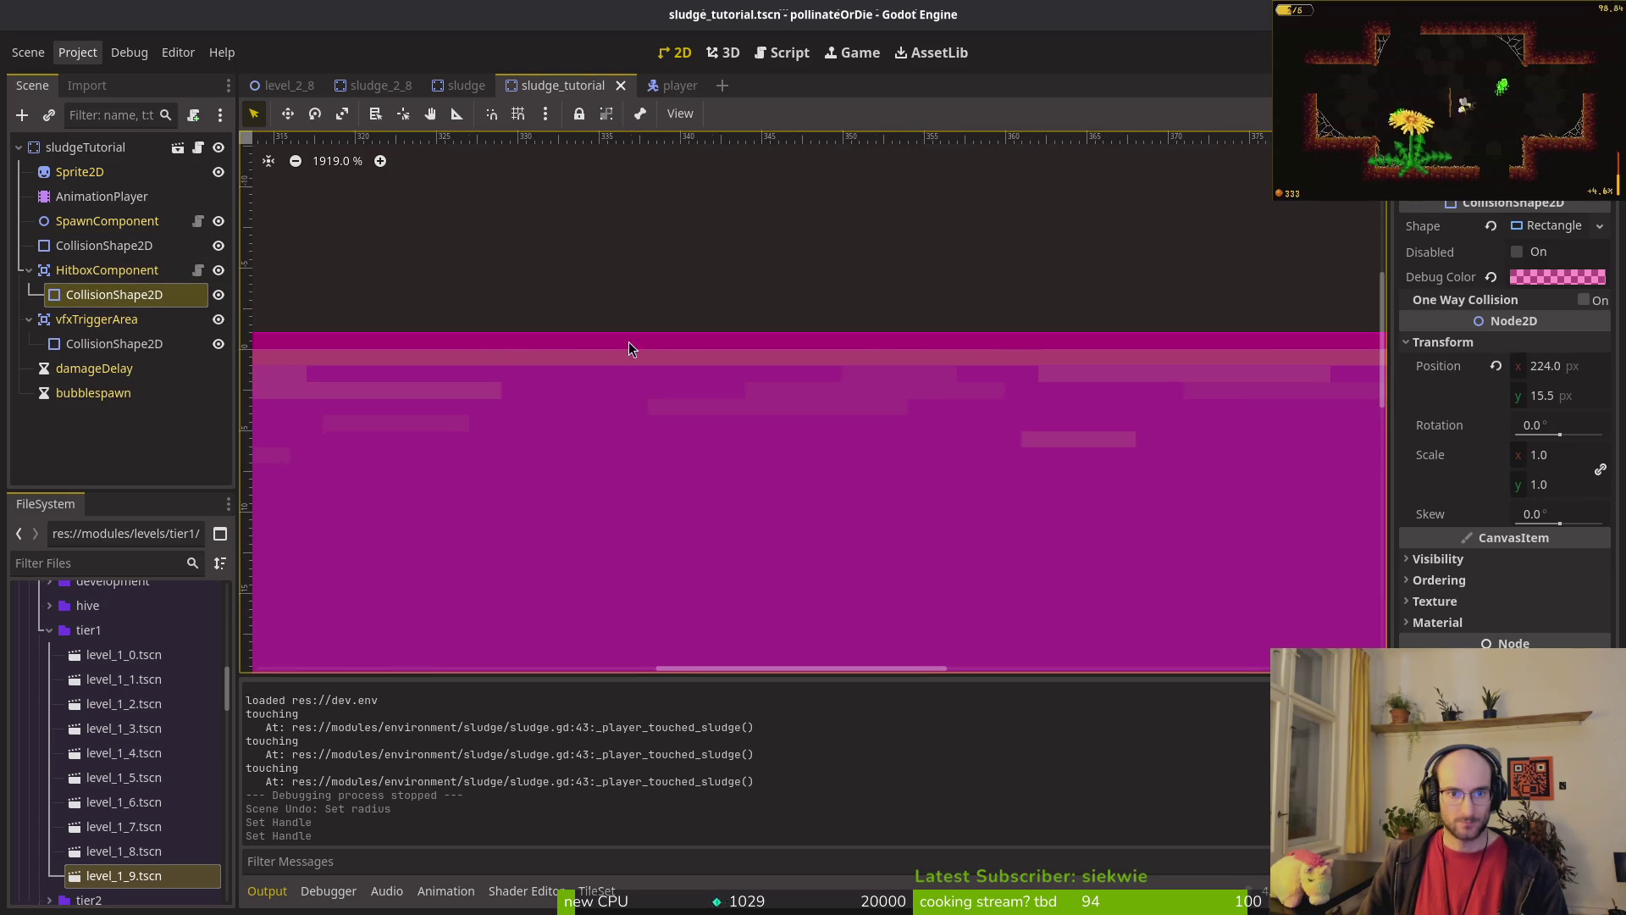
{"action": "scroll", "coordinate": [678, 393], "scroll_direction": "up", "scroll_amount": 4}
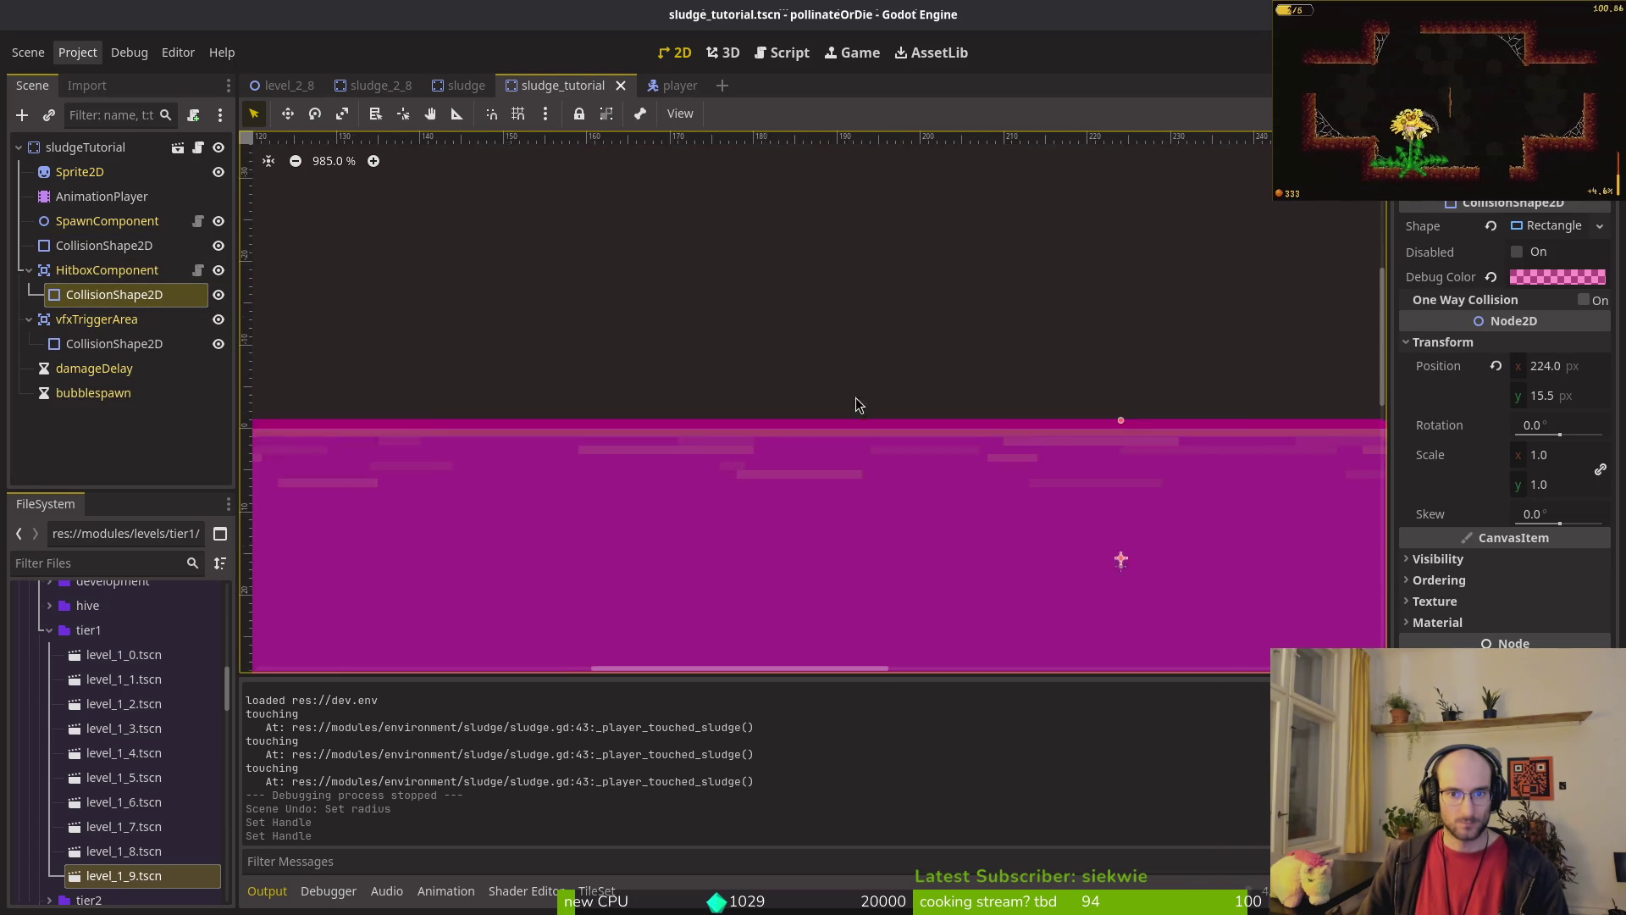
{"action": "left_click_drag", "start_coordinate": [1245, 430], "coordinate": [1243, 427]}
{"action": "left_click", "coordinate": [1246, 423]}
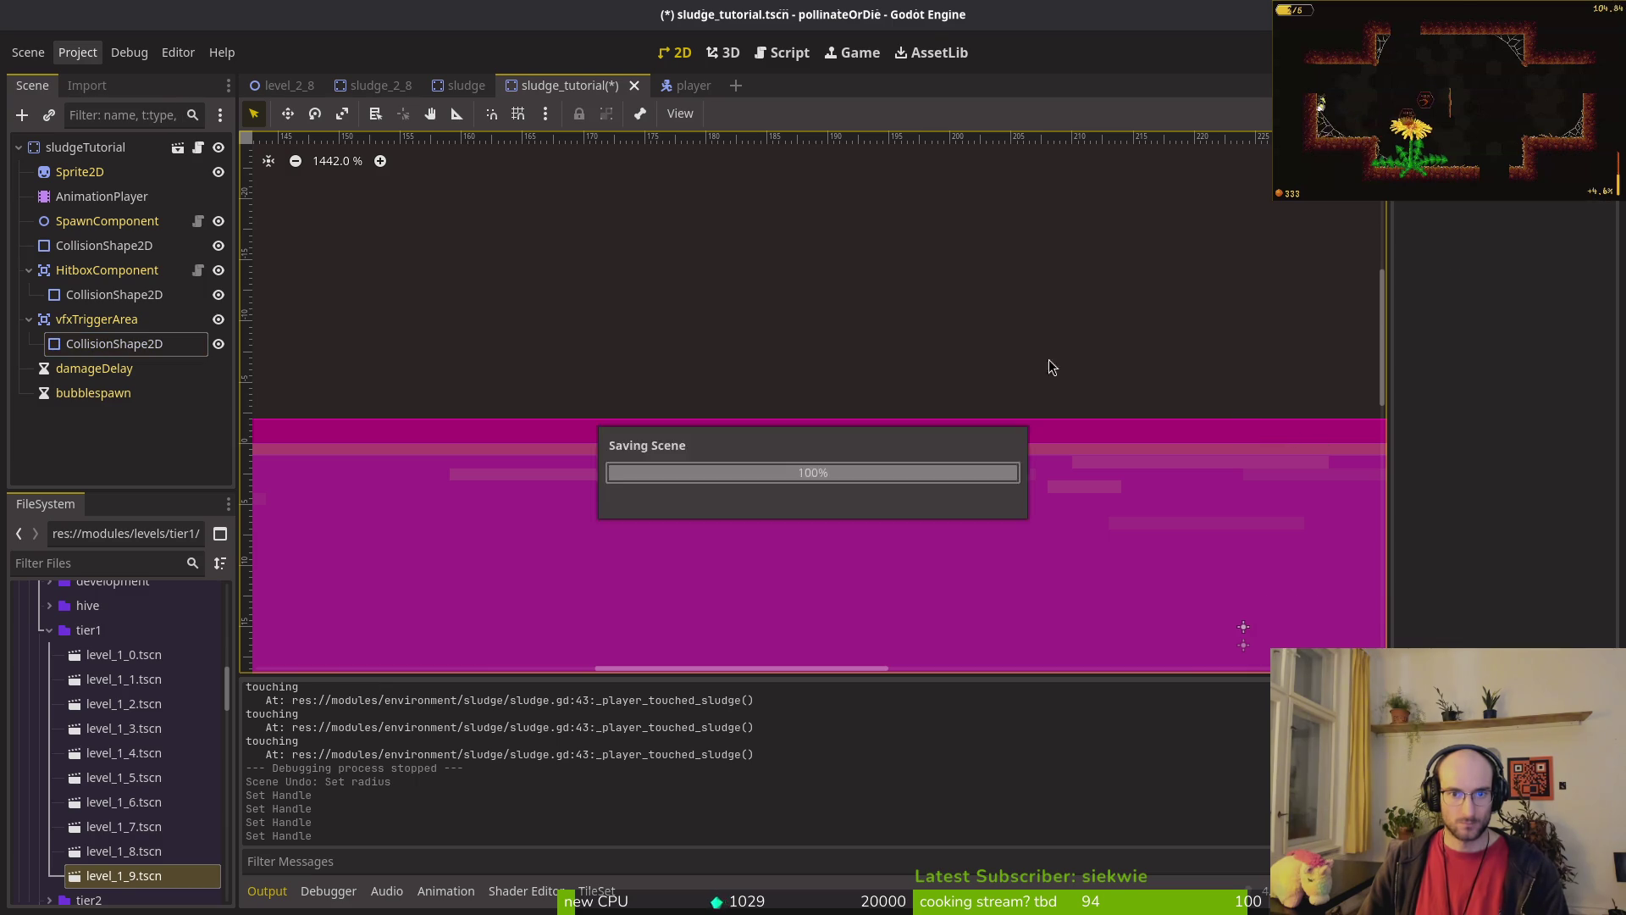
{"action": "key", "text": "ctrl+s"}
{"action": "scroll", "coordinate": [868, 328], "scroll_direction": "down", "scroll_amount": 2}
{"action": "key", "text": "ctrl+shift+o"}
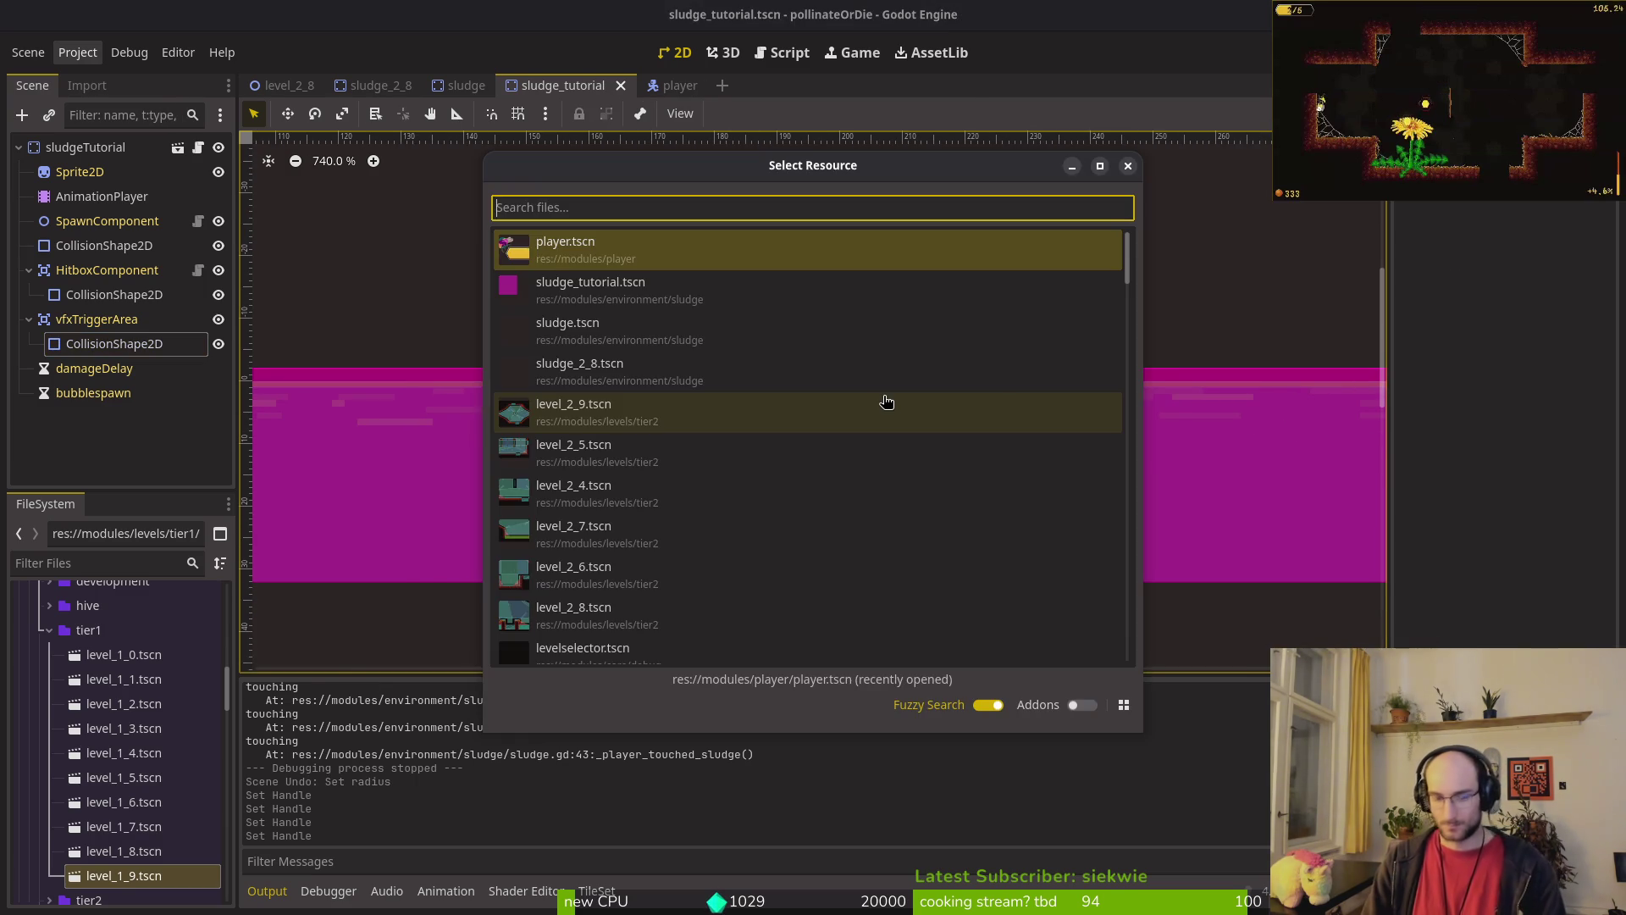
Step: Quick Open sludge_2_8.tscn and then sludge_2_7.tscn
{"action": "key", "text": "Escape"}
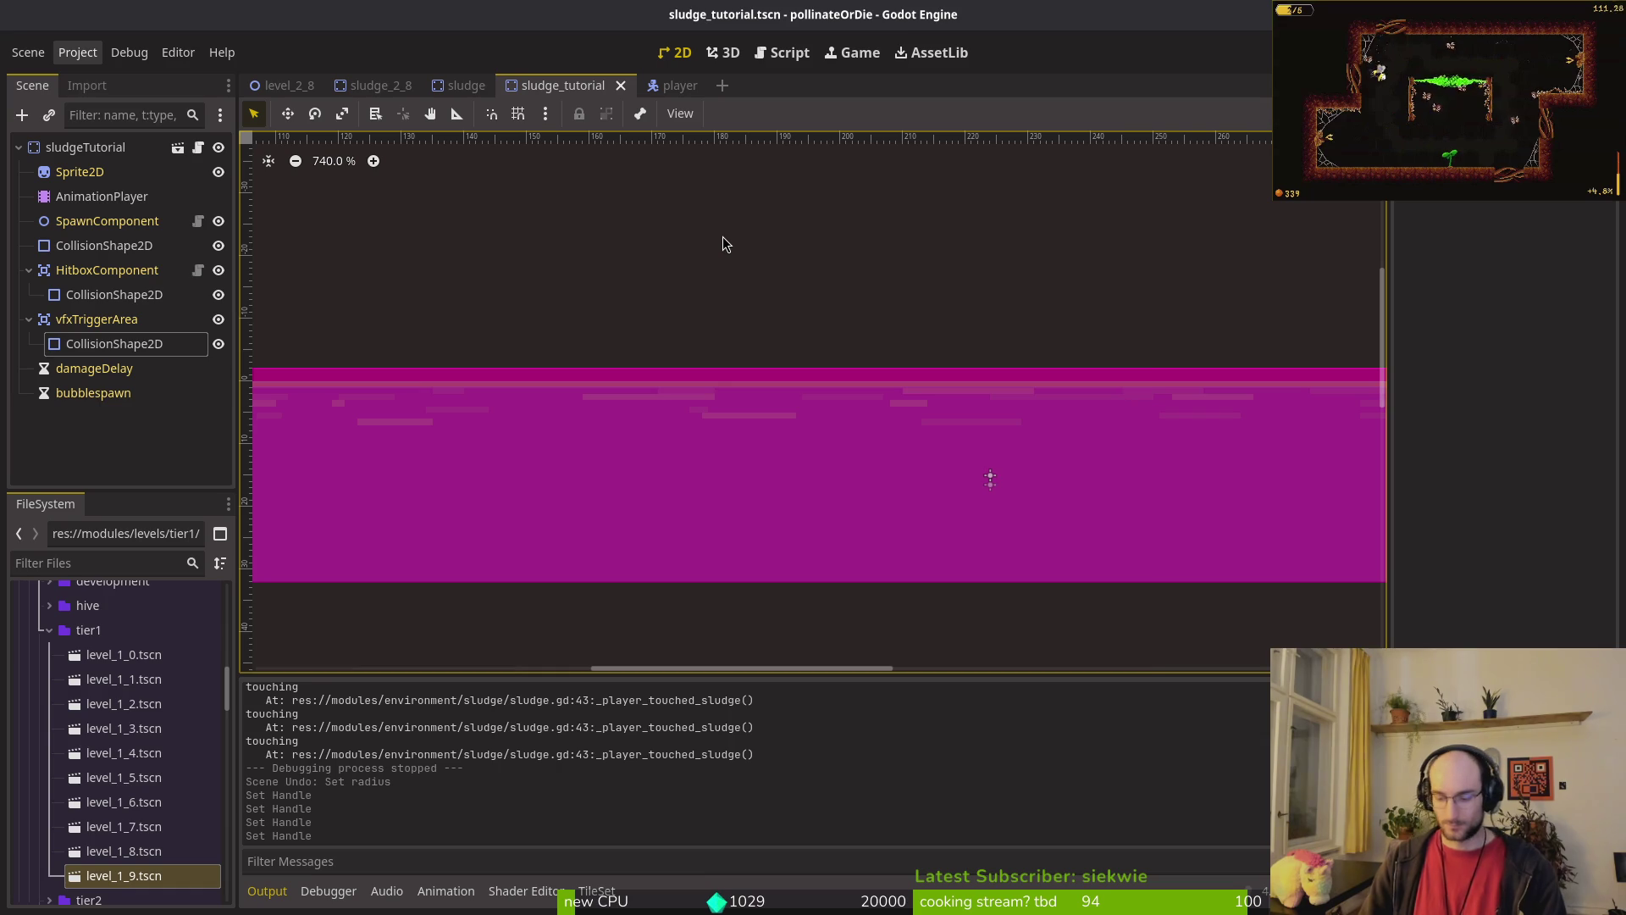
{"action": "key", "text": "shift+alt+o"}
{"action": "type", "text": "slud2"}
{"action": "key", "text": "Down"}
{"action": "key", "text": "Return"}
{"action": "key", "text": "shift+alt+o"}
{"action": "type", "text": "slu27"}
{"action": "key", "text": "Down"}
{"action": "key", "text": "Return"}
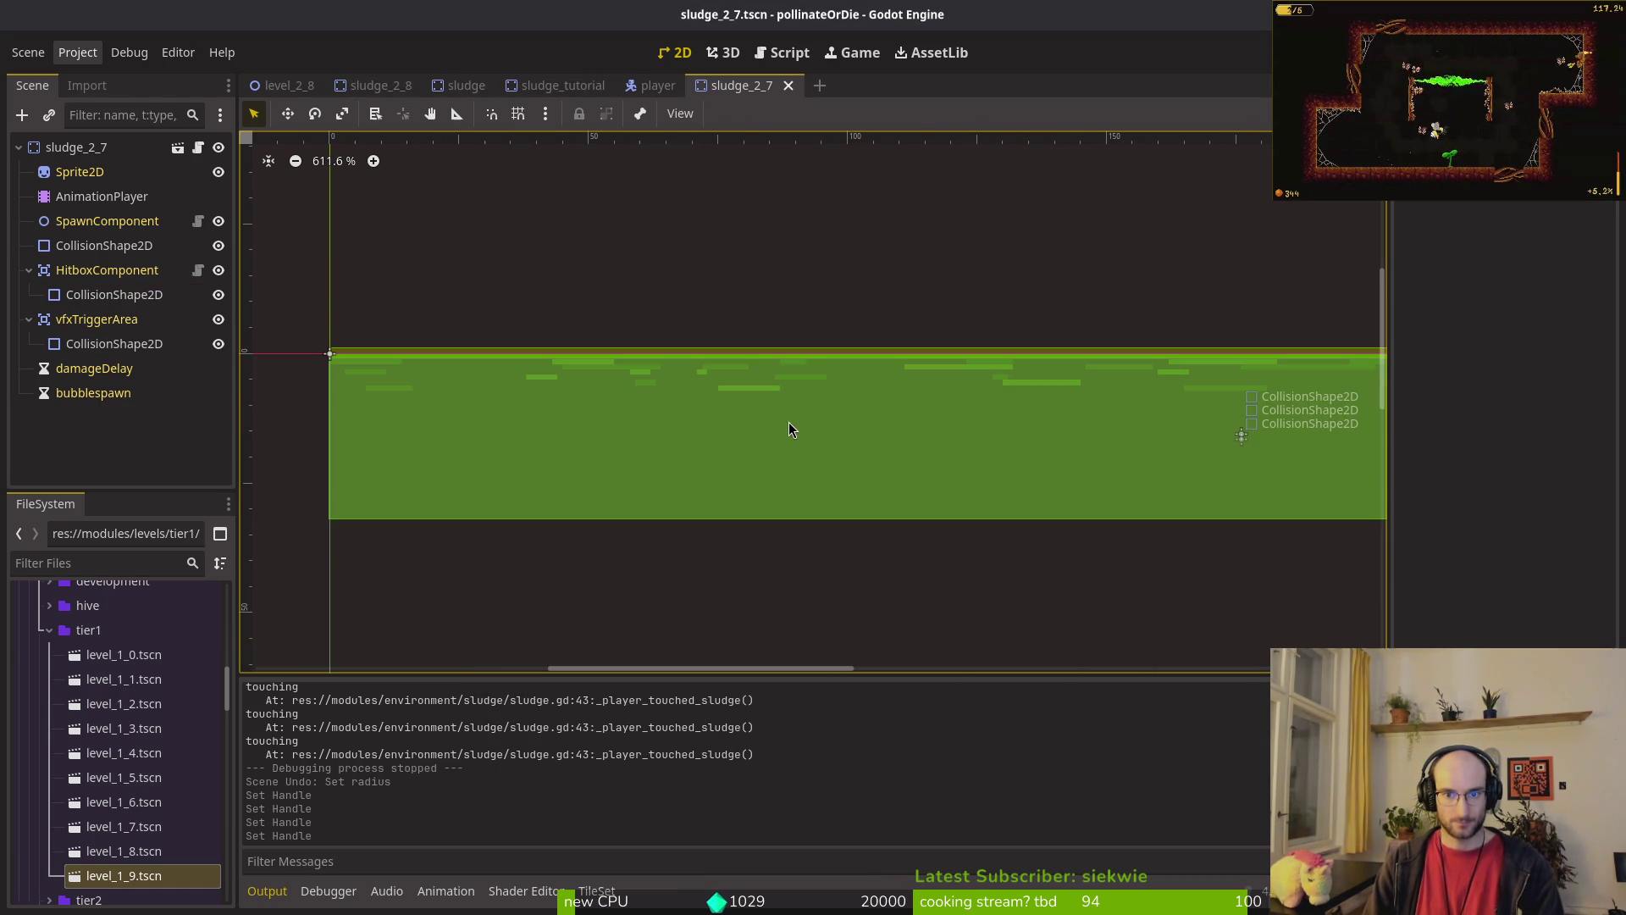
Step: Adjust sludge_2_7's hitbox collision shape, undoing a stray trigger-area move, and save
{"action": "mouse_move", "coordinate": [885, 373]}
{"action": "left_mouse_down"}
{"action": "mouse_move", "coordinate": [885, 413]}
{"action": "mouse_move", "coordinate": [903, 404]}
{"action": "left_mouse_up"}
{"action": "key", "text": "ctrl+z"}
{"action": "scroll", "coordinate": [911, 442], "scroll_direction": "up", "scroll_amount": 5}
{"action": "left_click", "coordinate": [114, 294]}
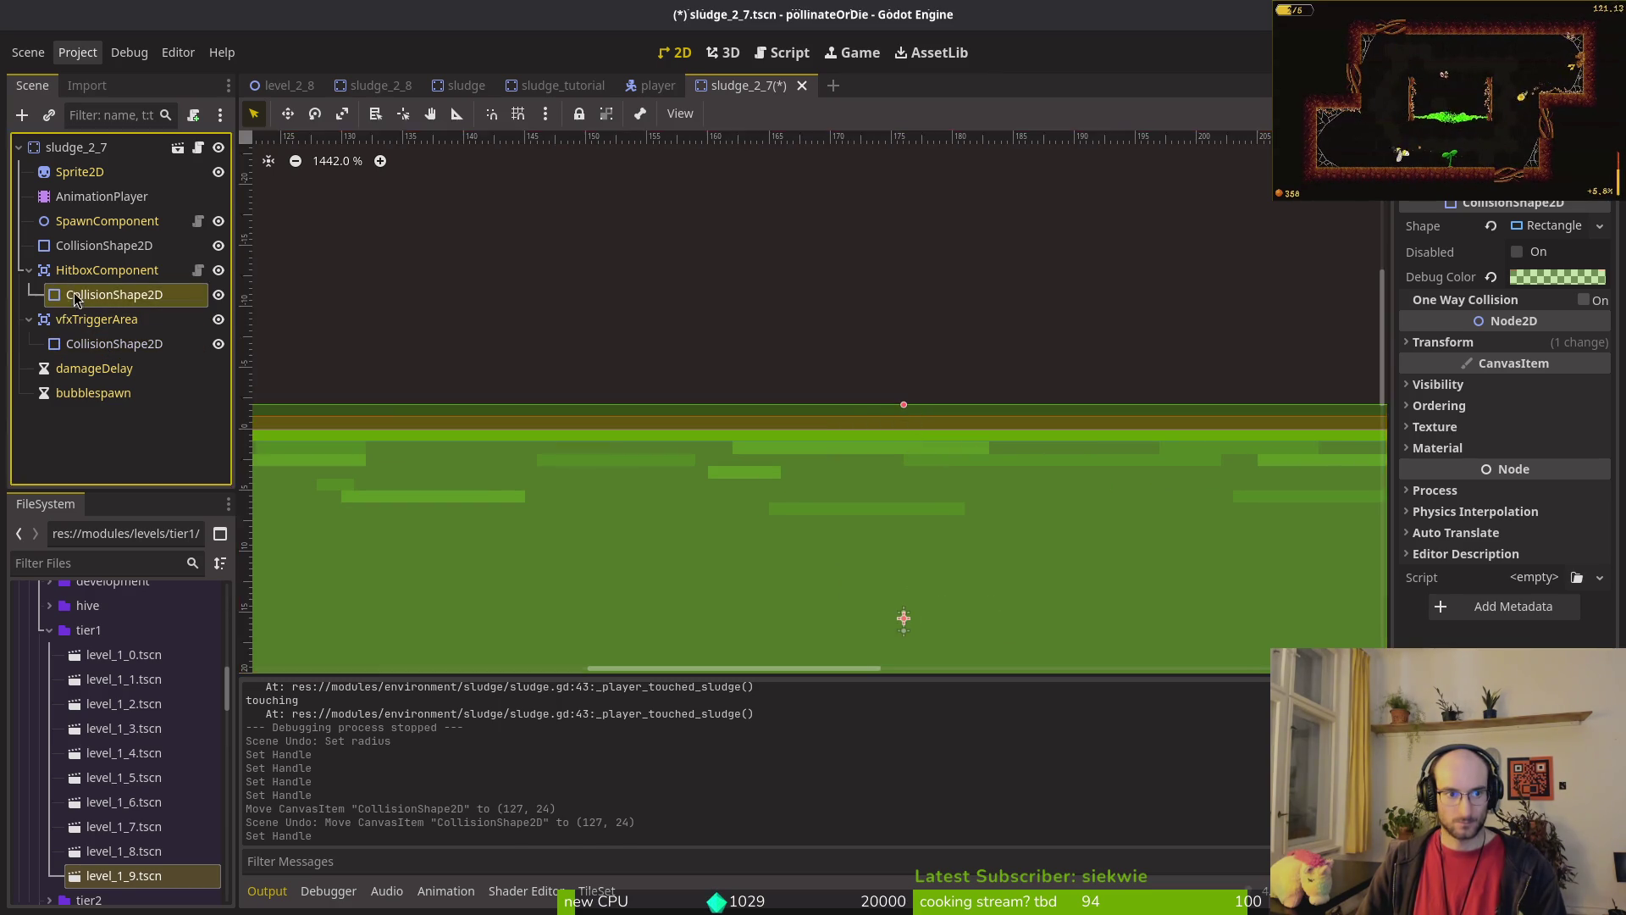
{"action": "left_click", "coordinate": [903, 419]}
{"action": "key", "text": "ctrl+s"}
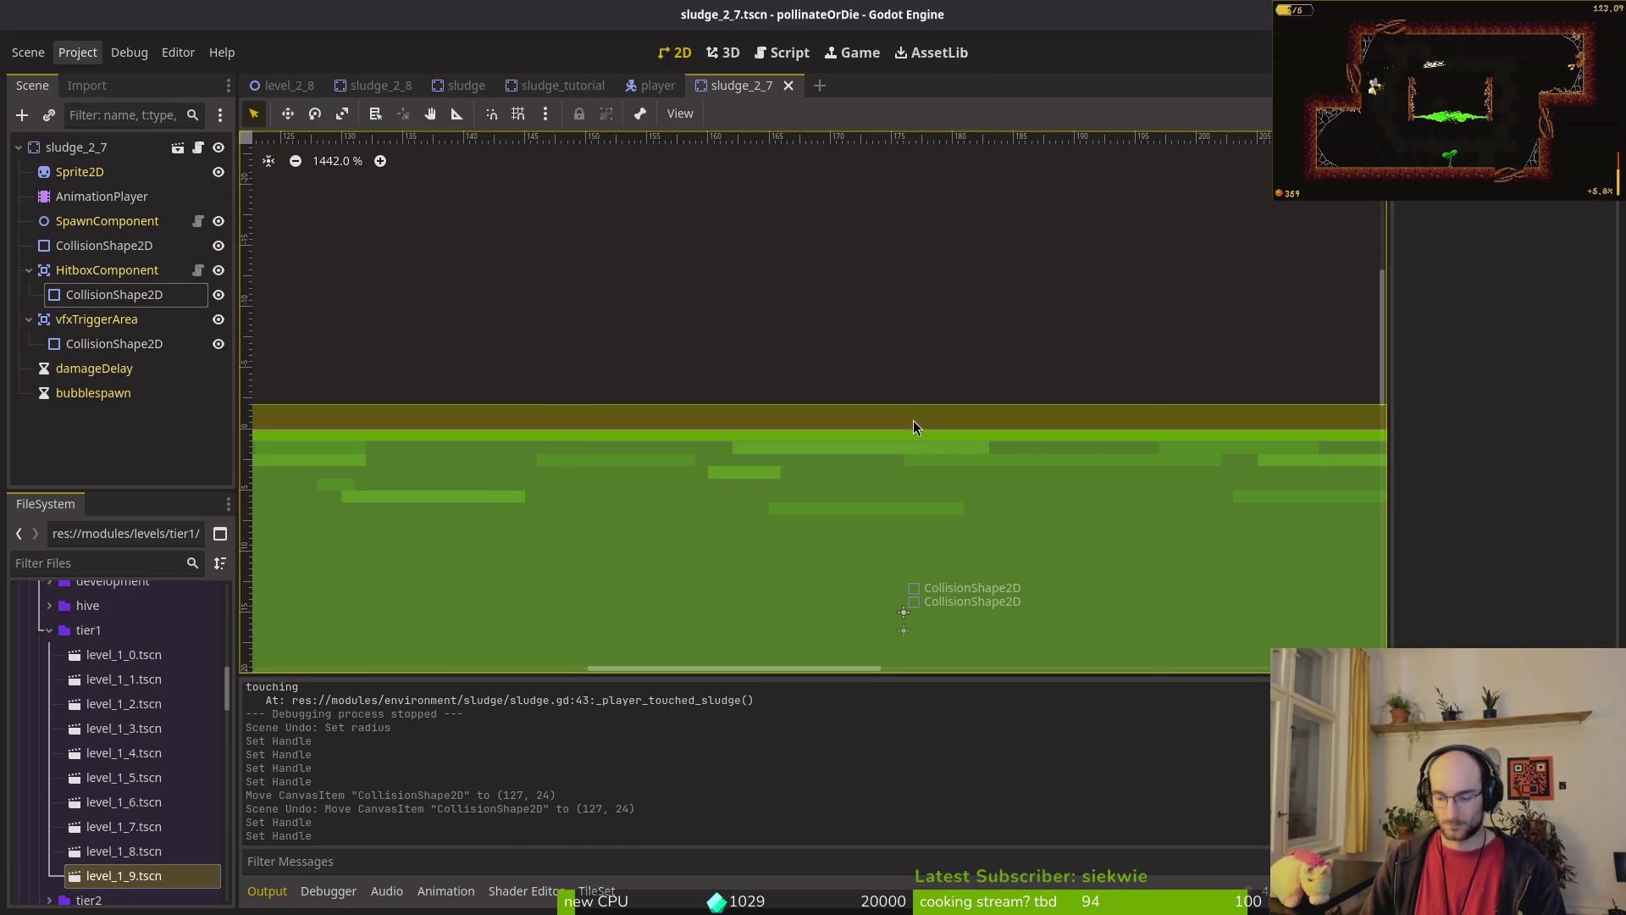
Step: Quick Open the sludge_2_9 scene
{"action": "key", "text": "shift+alt+o"}
{"action": "type", "text": "slu29"}
{"action": "key", "text": "Return"}
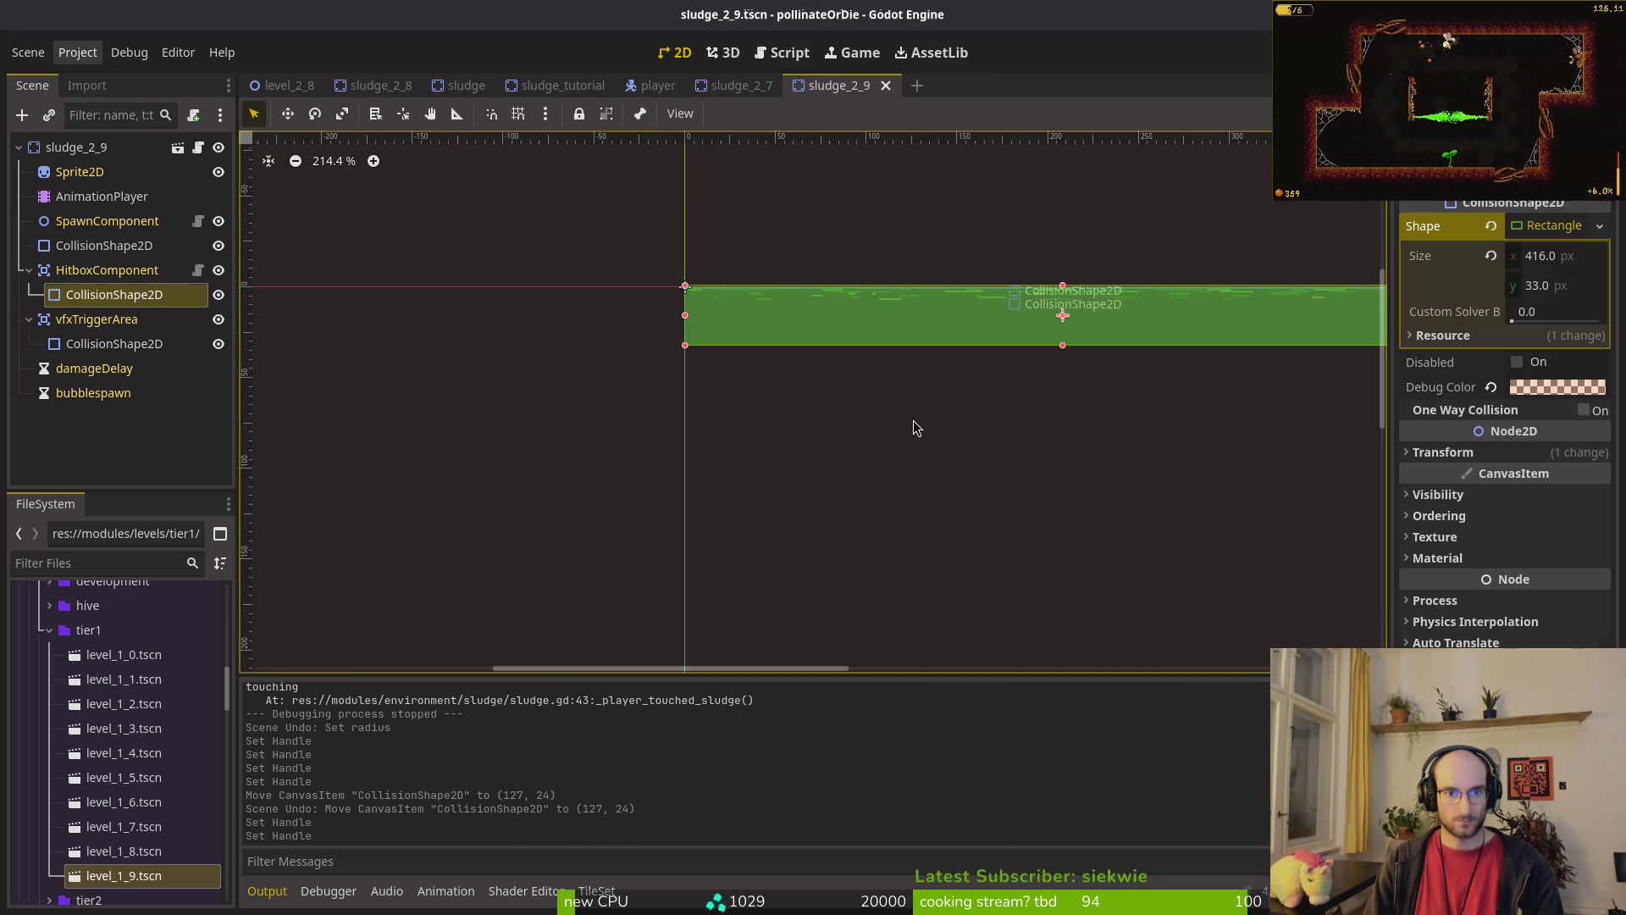
Step: Reveal sludge_2_9.tscn in the FileSystem dock, undoing an accidental hitbox shape deletion
{"action": "right_click", "coordinate": [826, 95]}
{"action": "left_click", "coordinate": [929, 207]}
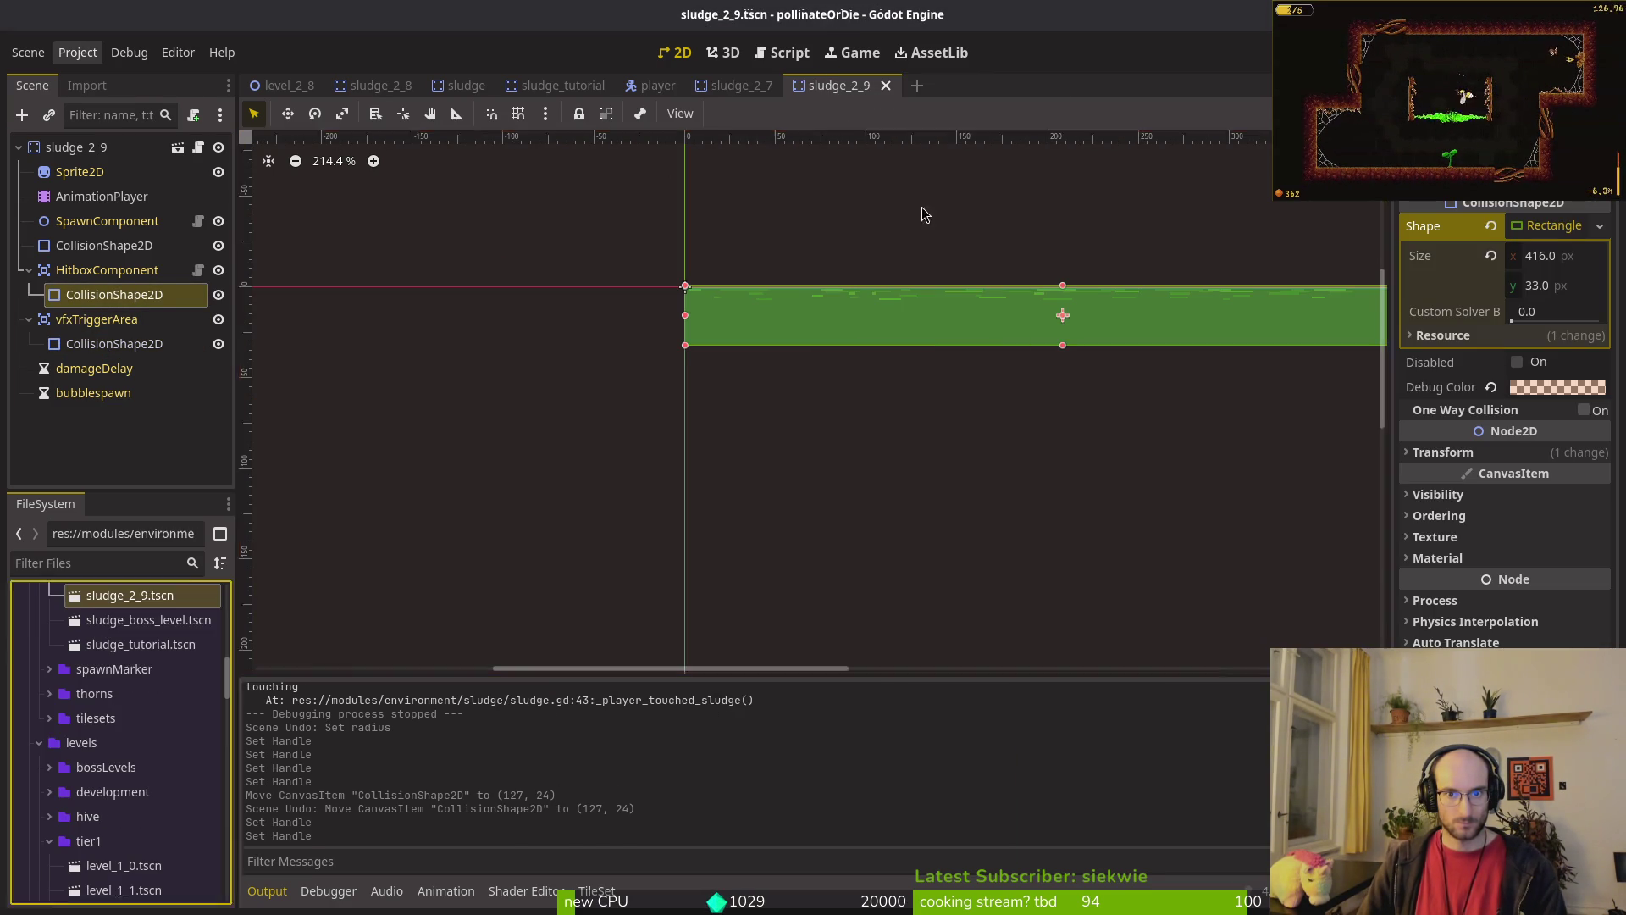
{"action": "key", "text": "Delete"}
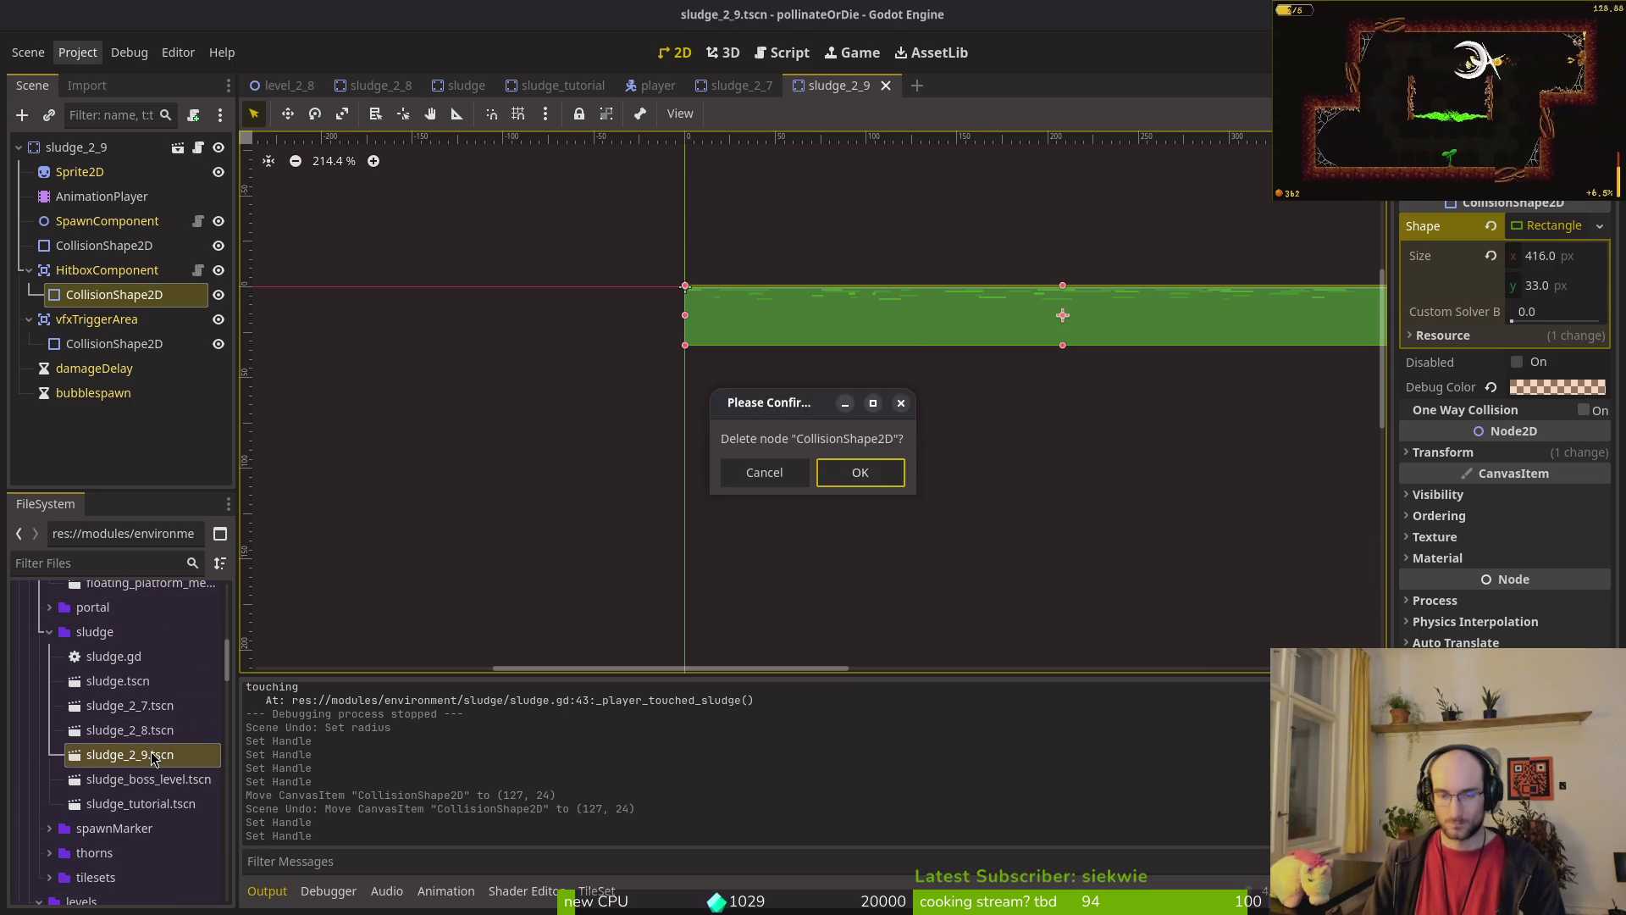
{"action": "key", "text": "Return"}
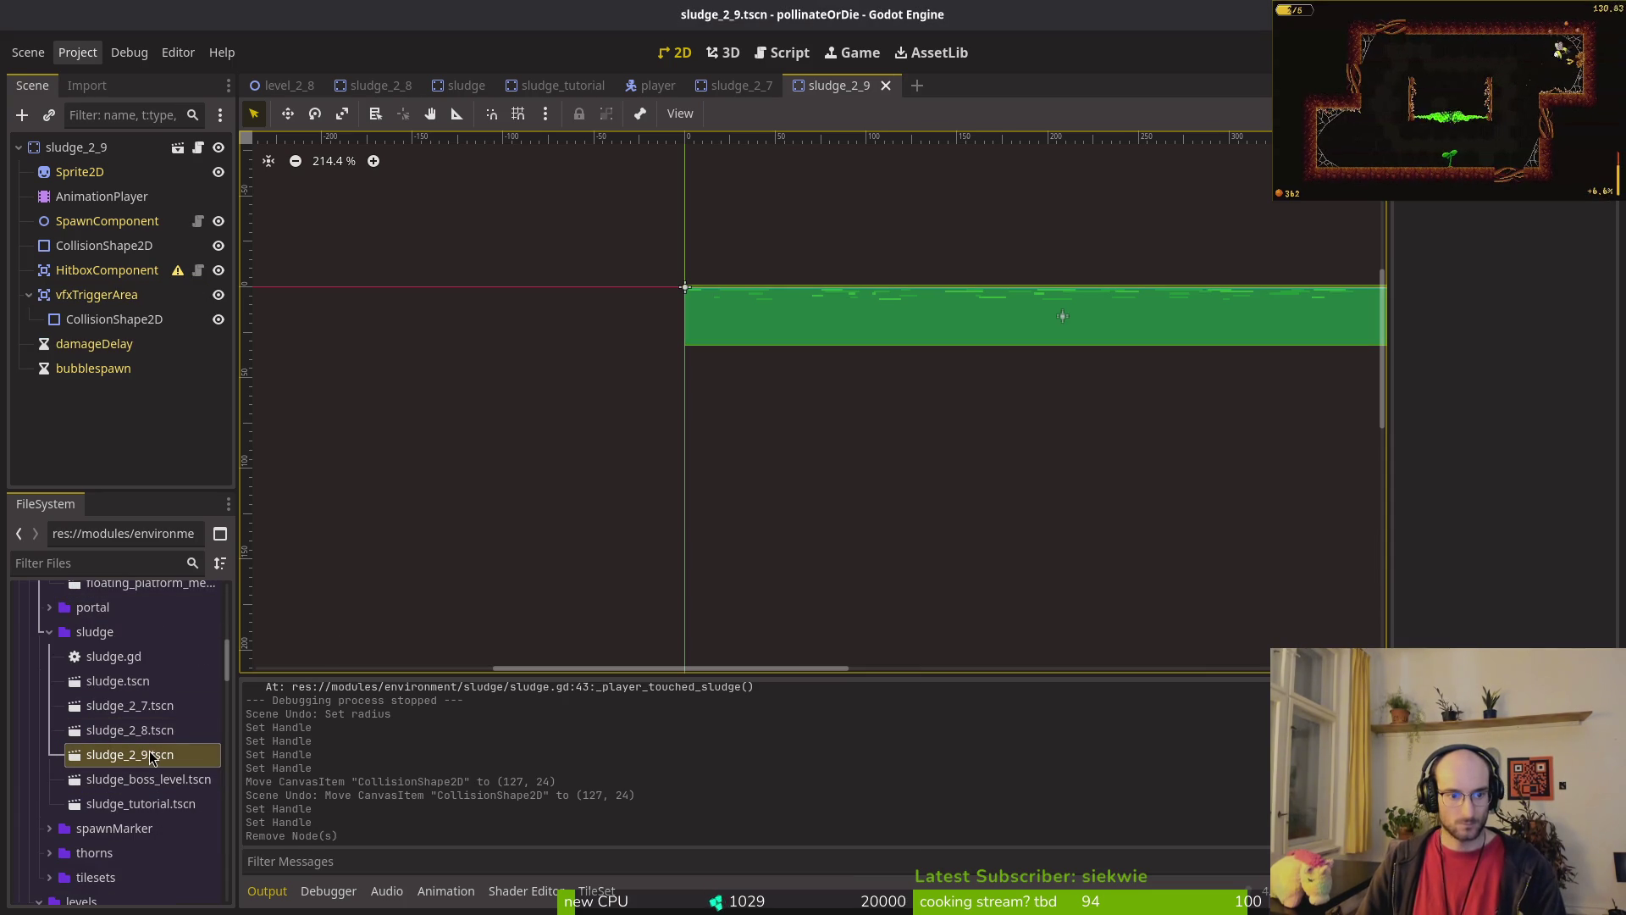
{"action": "key", "text": "ctrl+z"}
Step: Retry removing sludge_2_9.tscn, then revert the accidental shape size change
{"action": "left_click", "coordinate": [138, 757]}
{"action": "key", "text": "Delete"}
{"action": "key", "text": "Return"}
{"action": "key", "text": "ctrl+s"}
{"action": "left_click", "coordinate": [130, 754]}
{"action": "left_click", "coordinate": [638, 364]}
{"action": "key", "text": "ctrl+z"}
Step: Close the sludge_2_9 tab and delete sludge_2_9.tscn from the sludge folder
{"action": "middle_click", "coordinate": [824, 87]}
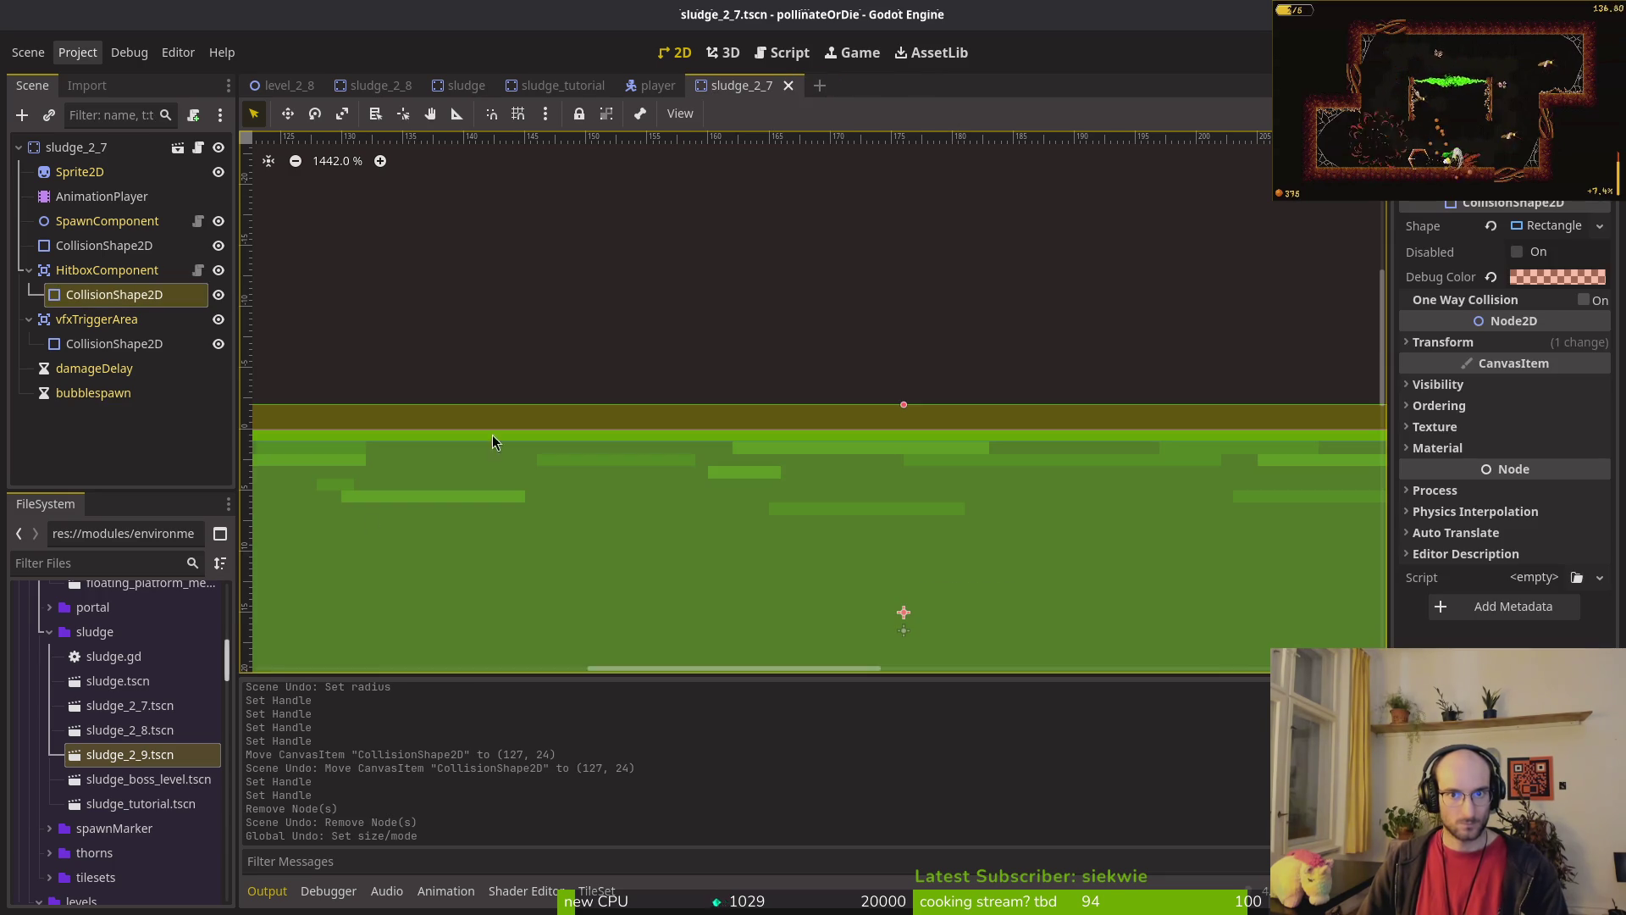
{"action": "left_click", "coordinate": [138, 760]}
{"action": "key", "text": "Delete"}
{"action": "key", "text": "Return"}
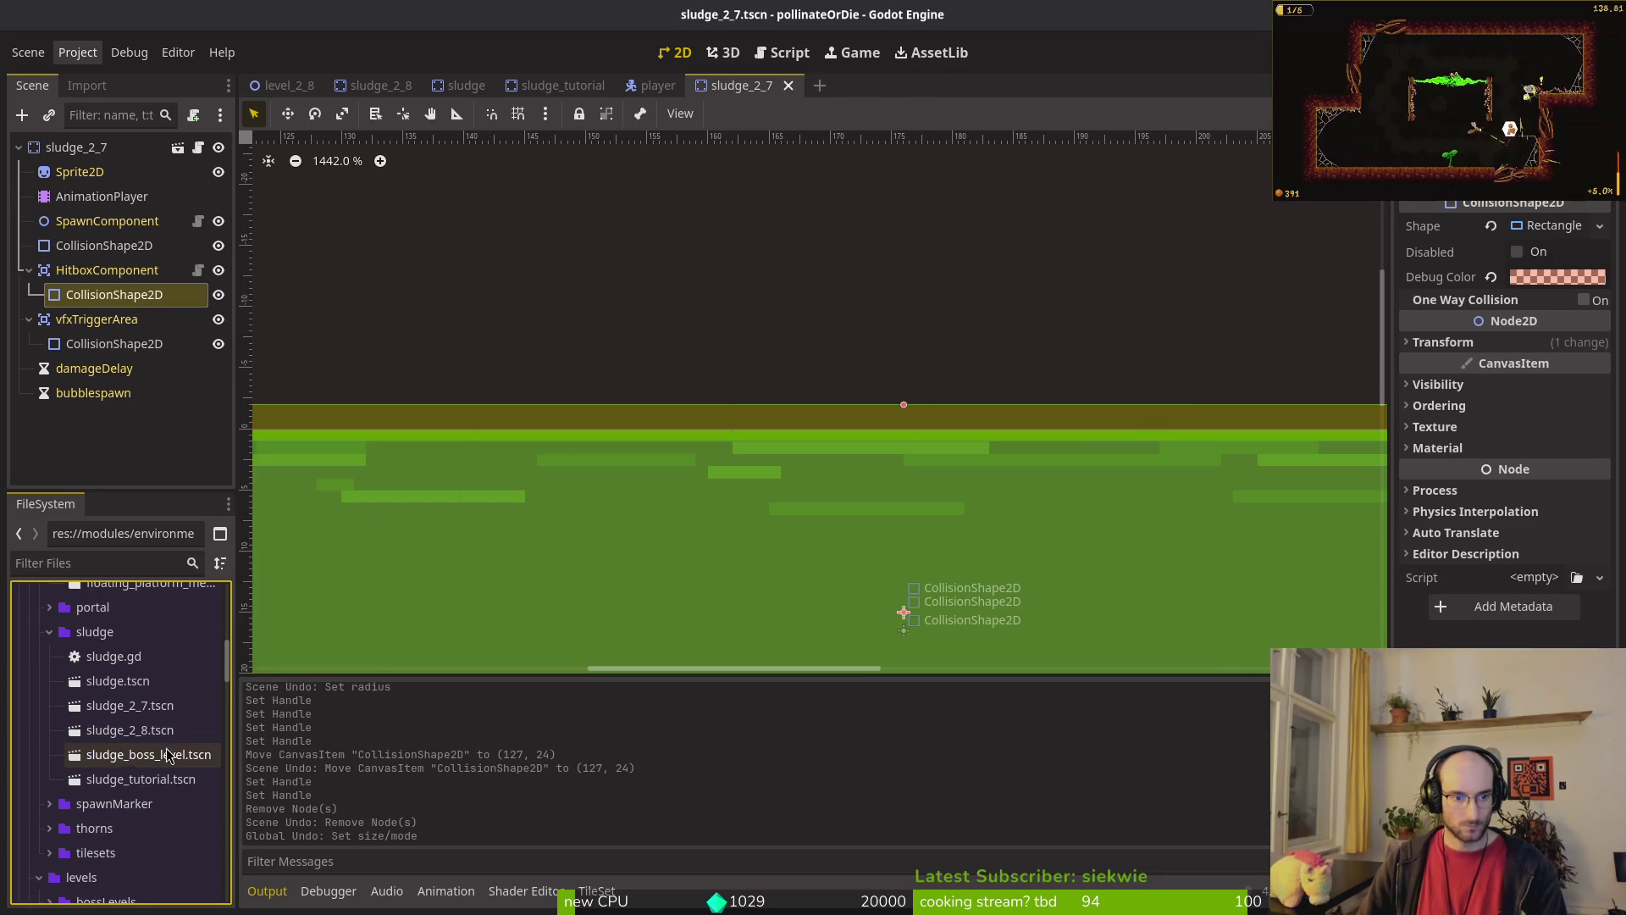
Step: Open sludge_boss_level, trim its hitbox collision shape's top edge, and save
{"action": "double_click", "coordinate": [164, 756]}
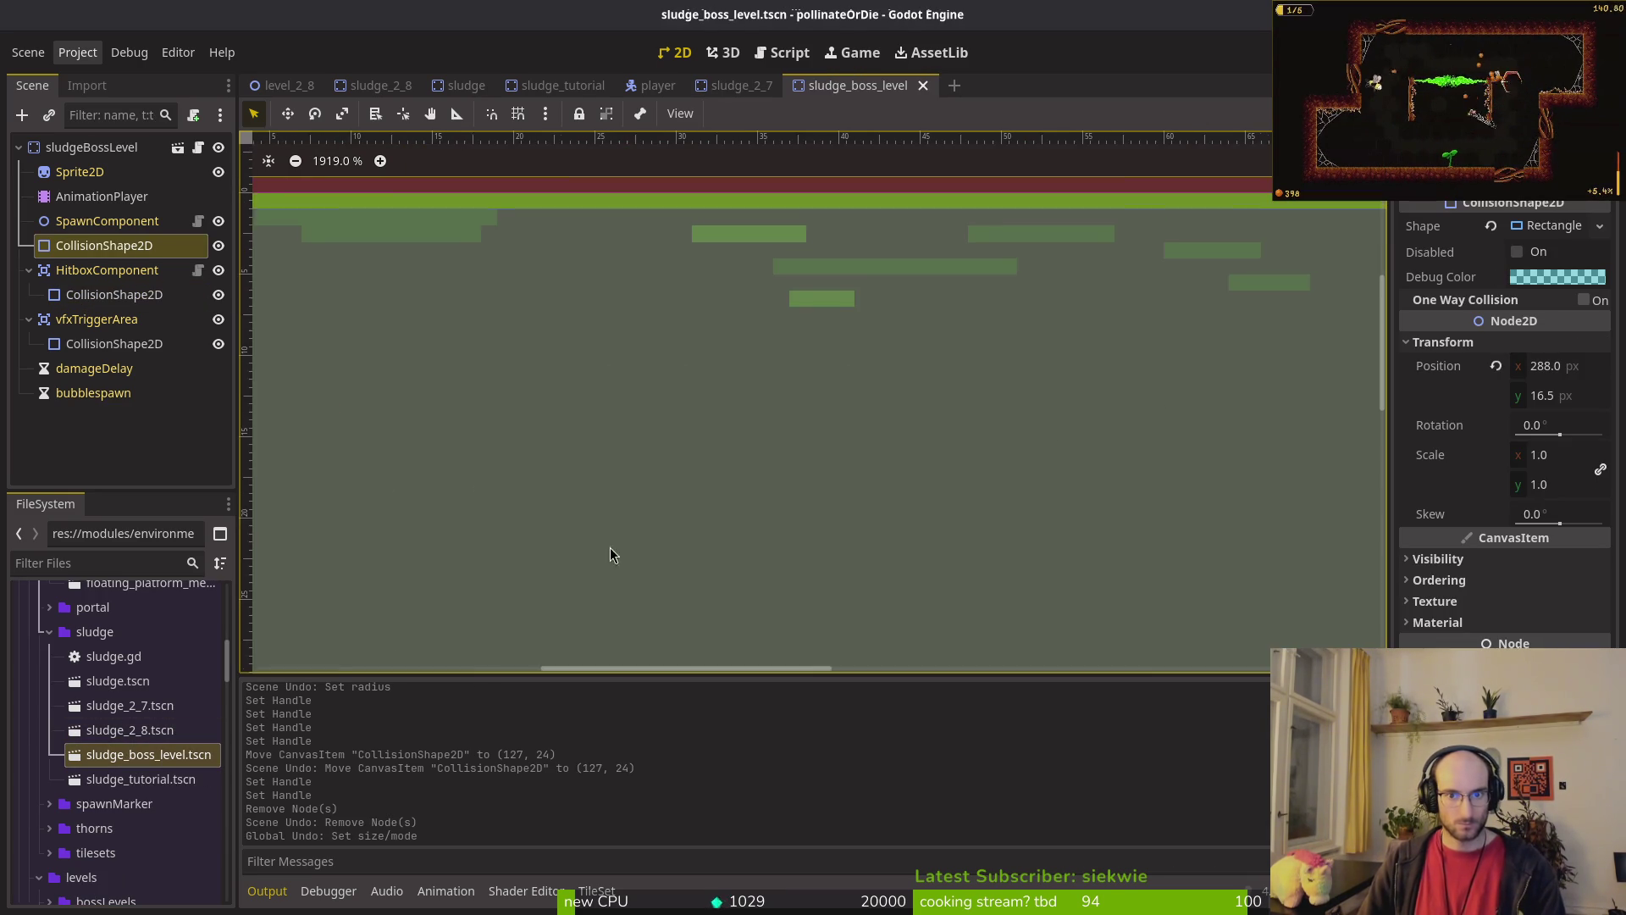
{"action": "scroll", "coordinate": [1146, 509], "scroll_direction": "down", "scroll_amount": 6}
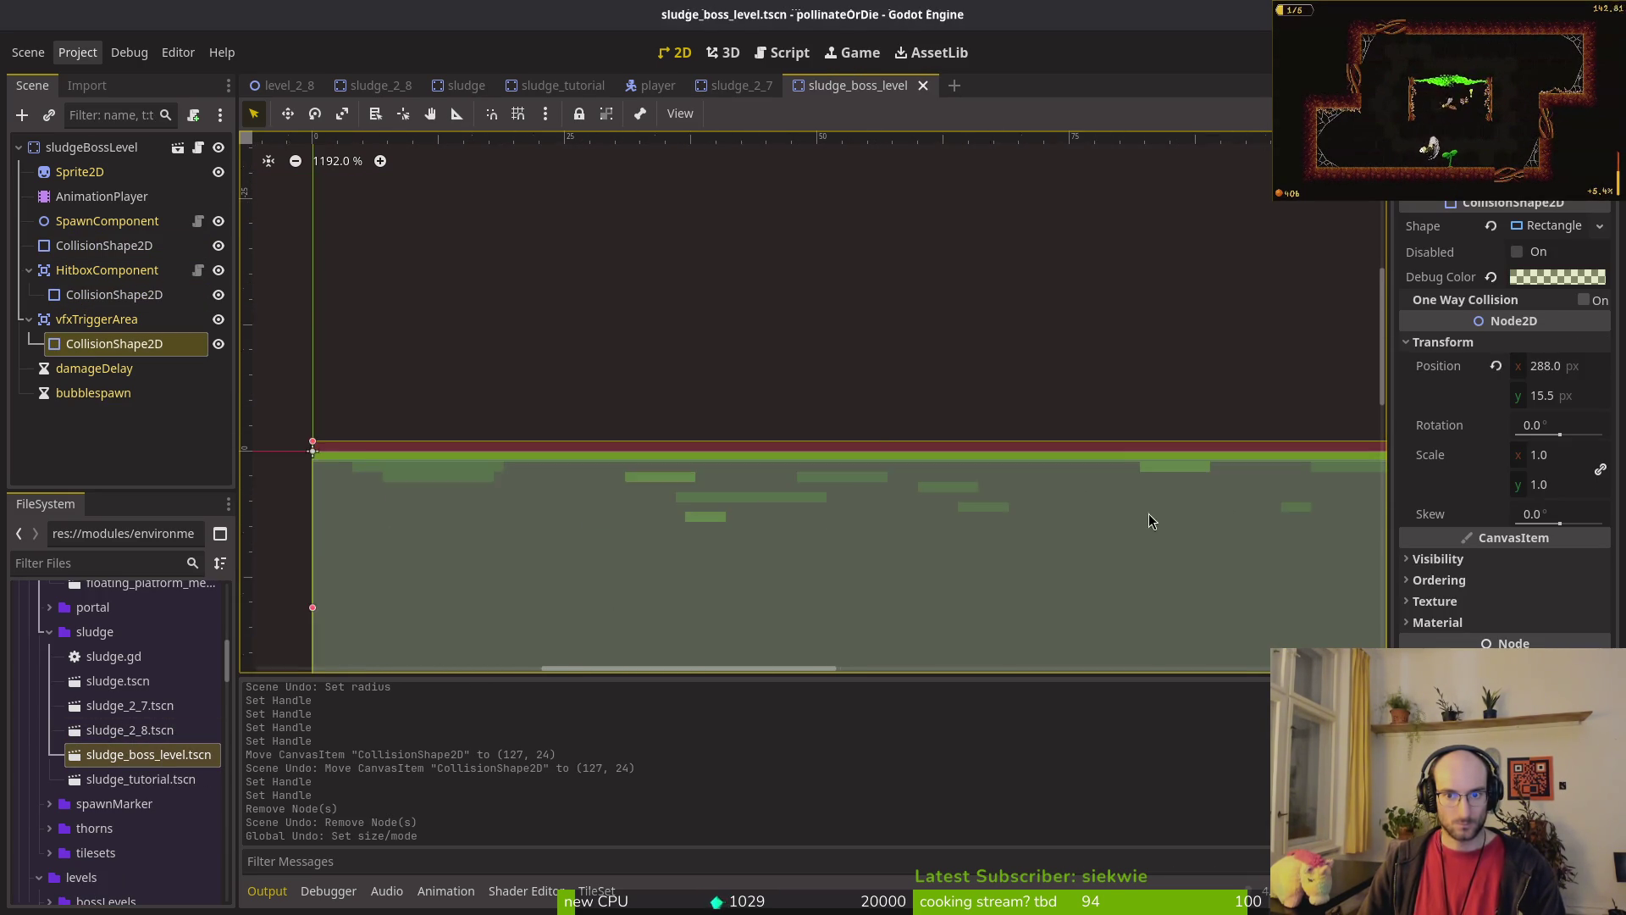
{"action": "scroll", "coordinate": [775, 474], "scroll_direction": "up", "scroll_amount": 3}
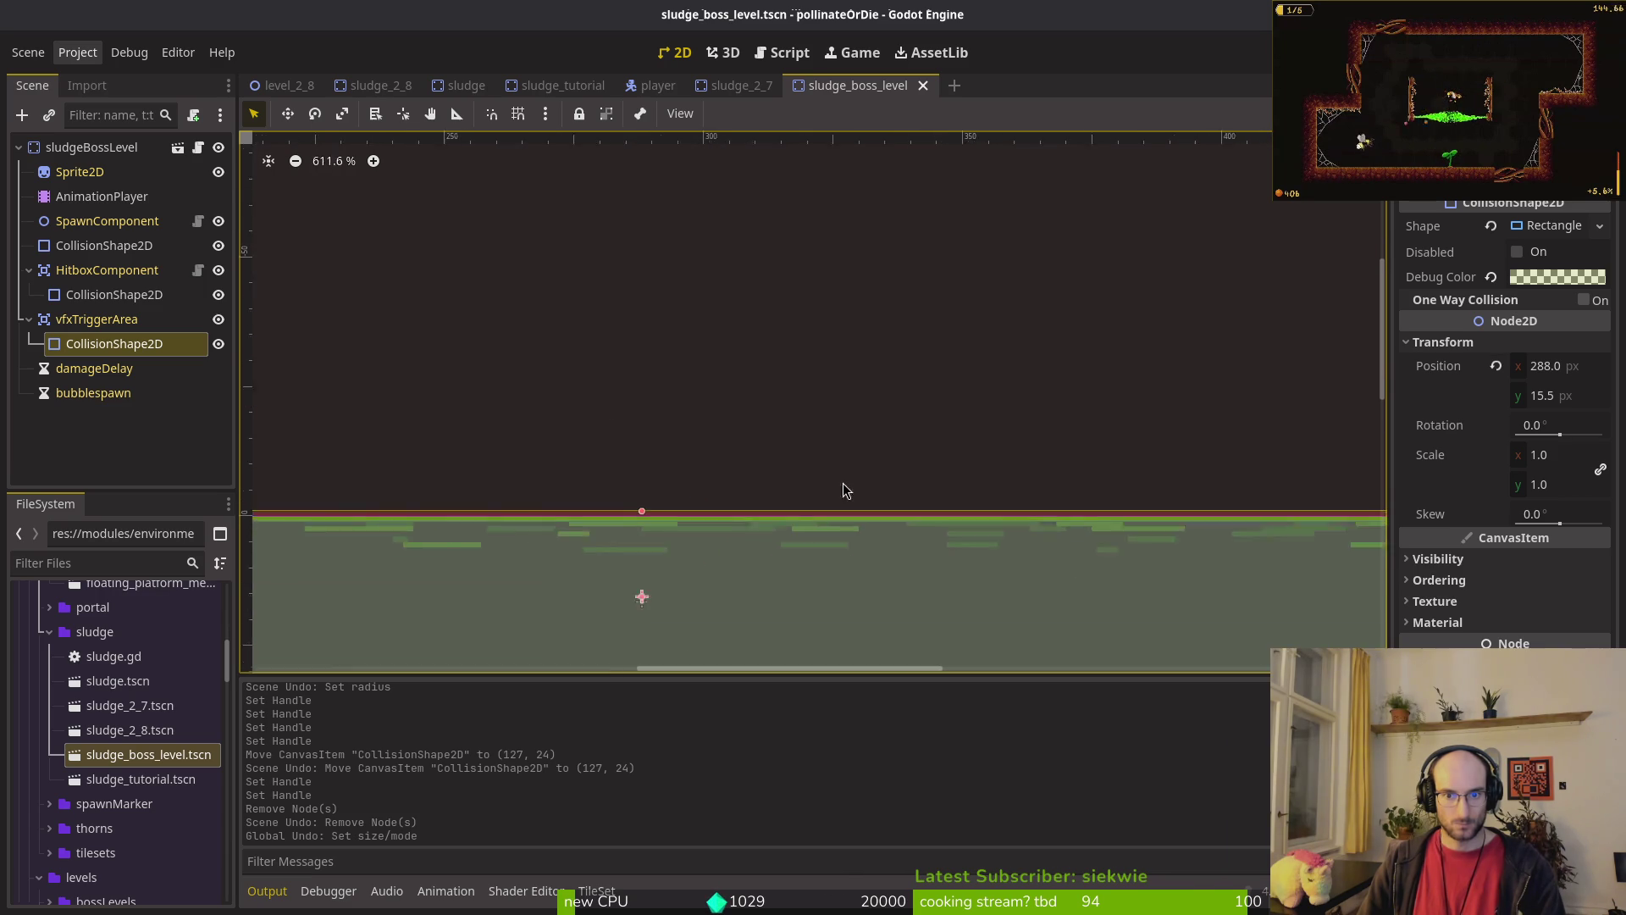
{"action": "left_click_drag", "start_coordinate": [548, 505], "coordinate": [547, 497]}
{"action": "left_click", "coordinate": [74, 294]}
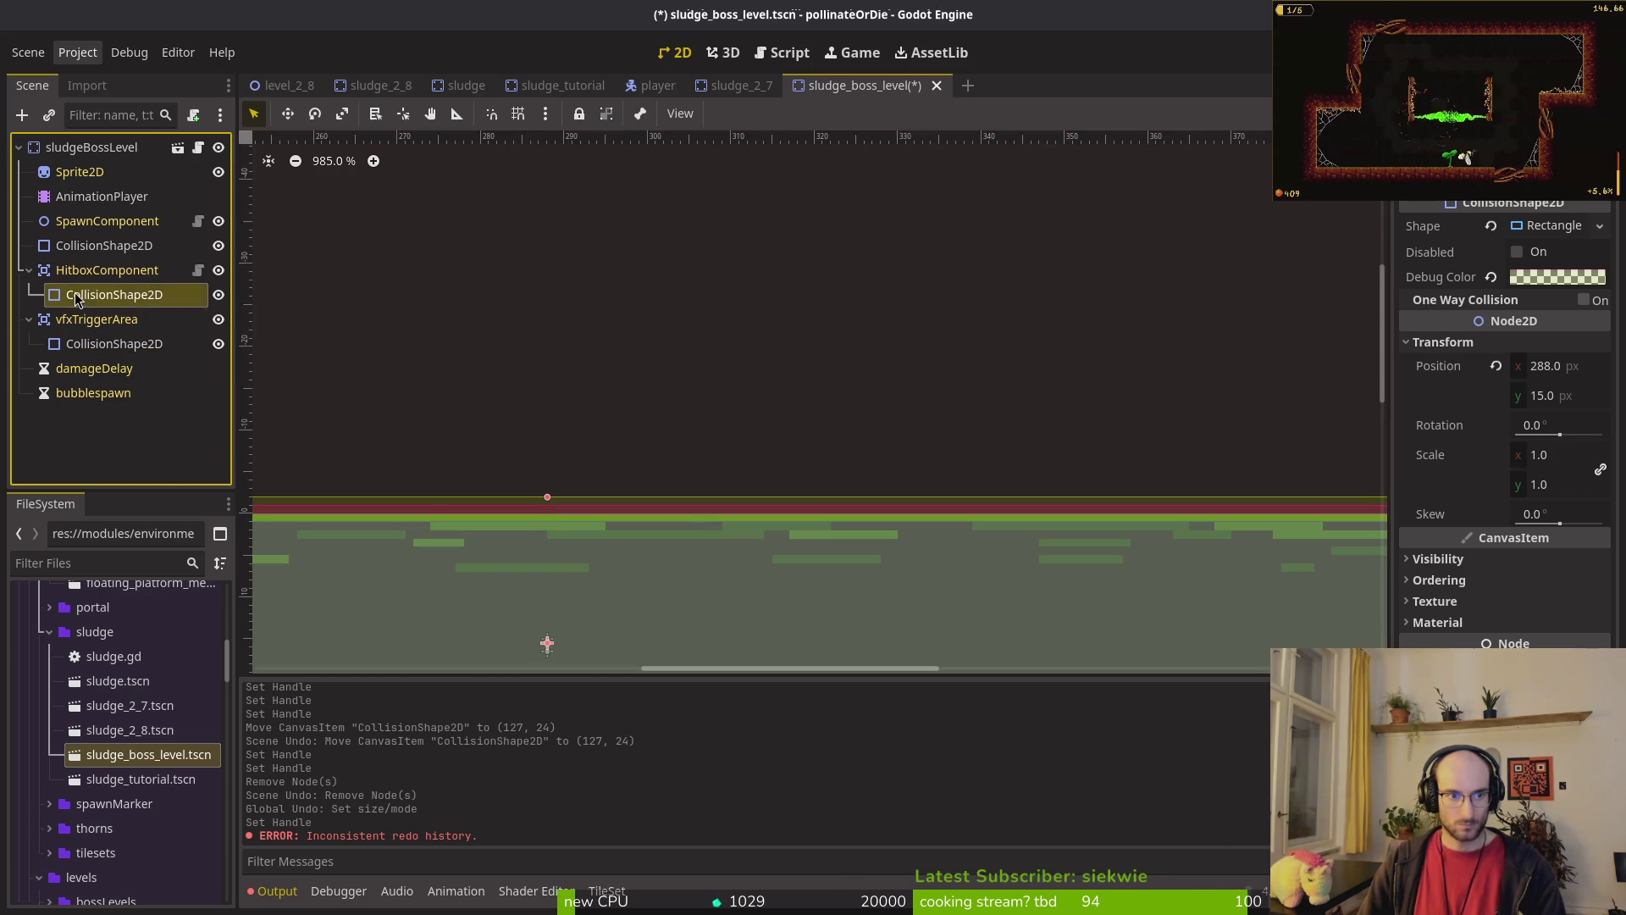
{"action": "left_click", "coordinate": [553, 503]}
{"action": "key", "text": "Escape"}
{"action": "key", "text": "ctrl+s"}
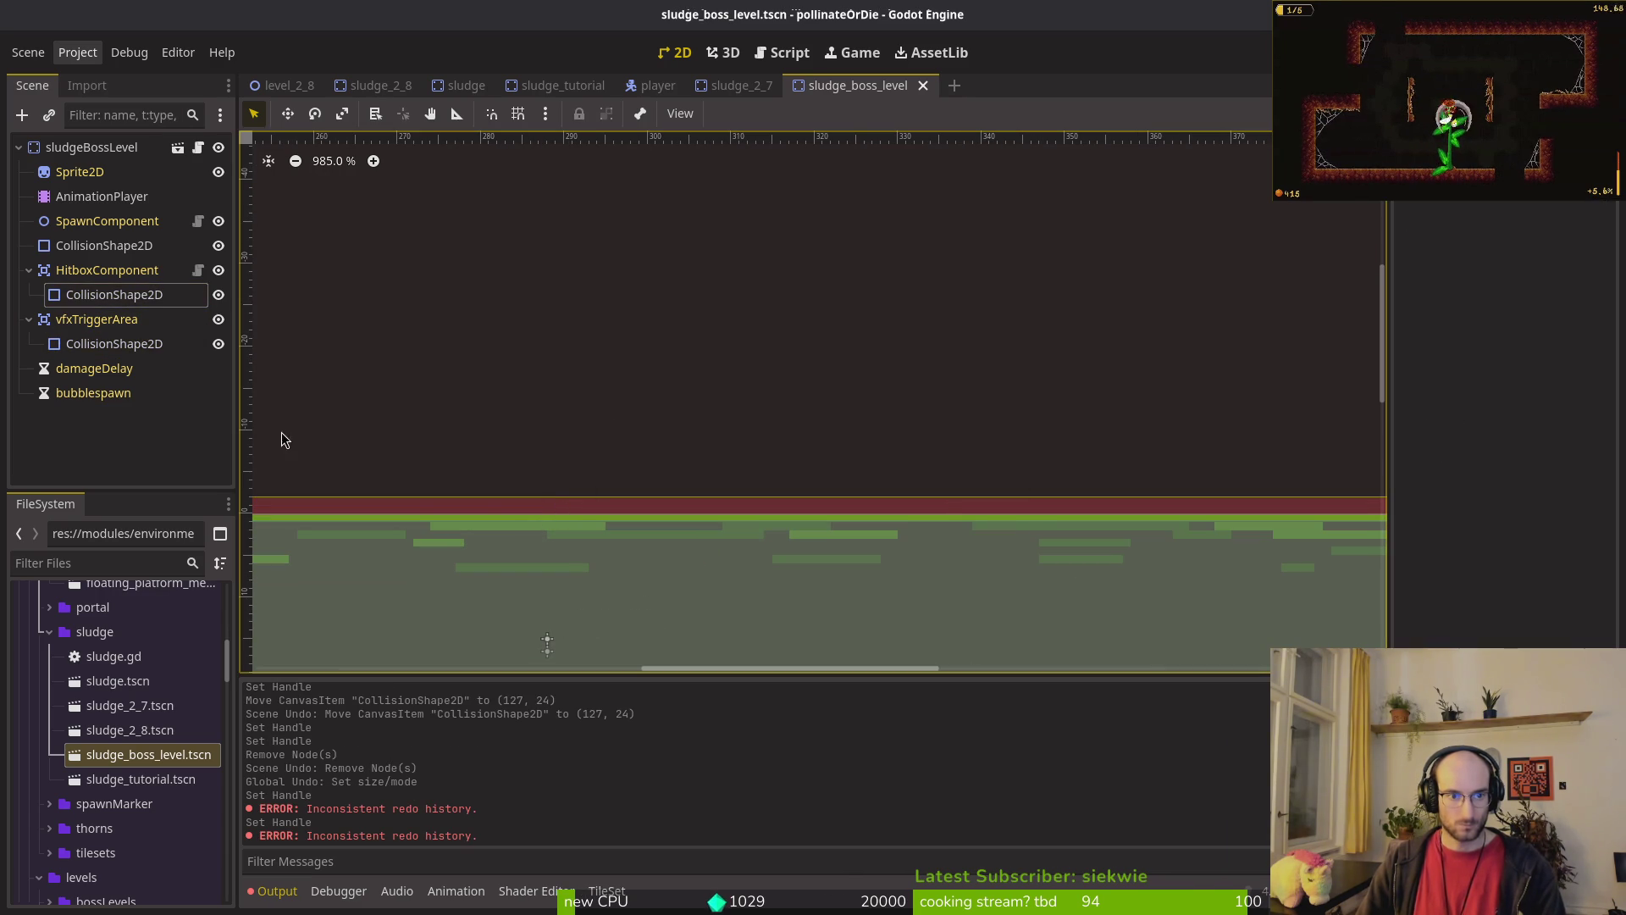
Step: Reopen sludge_tutorial, sludge_boss_level, sludge_2_8 and sludge_2_7 to check their hitboxes
{"action": "double_click", "coordinate": [138, 780]}
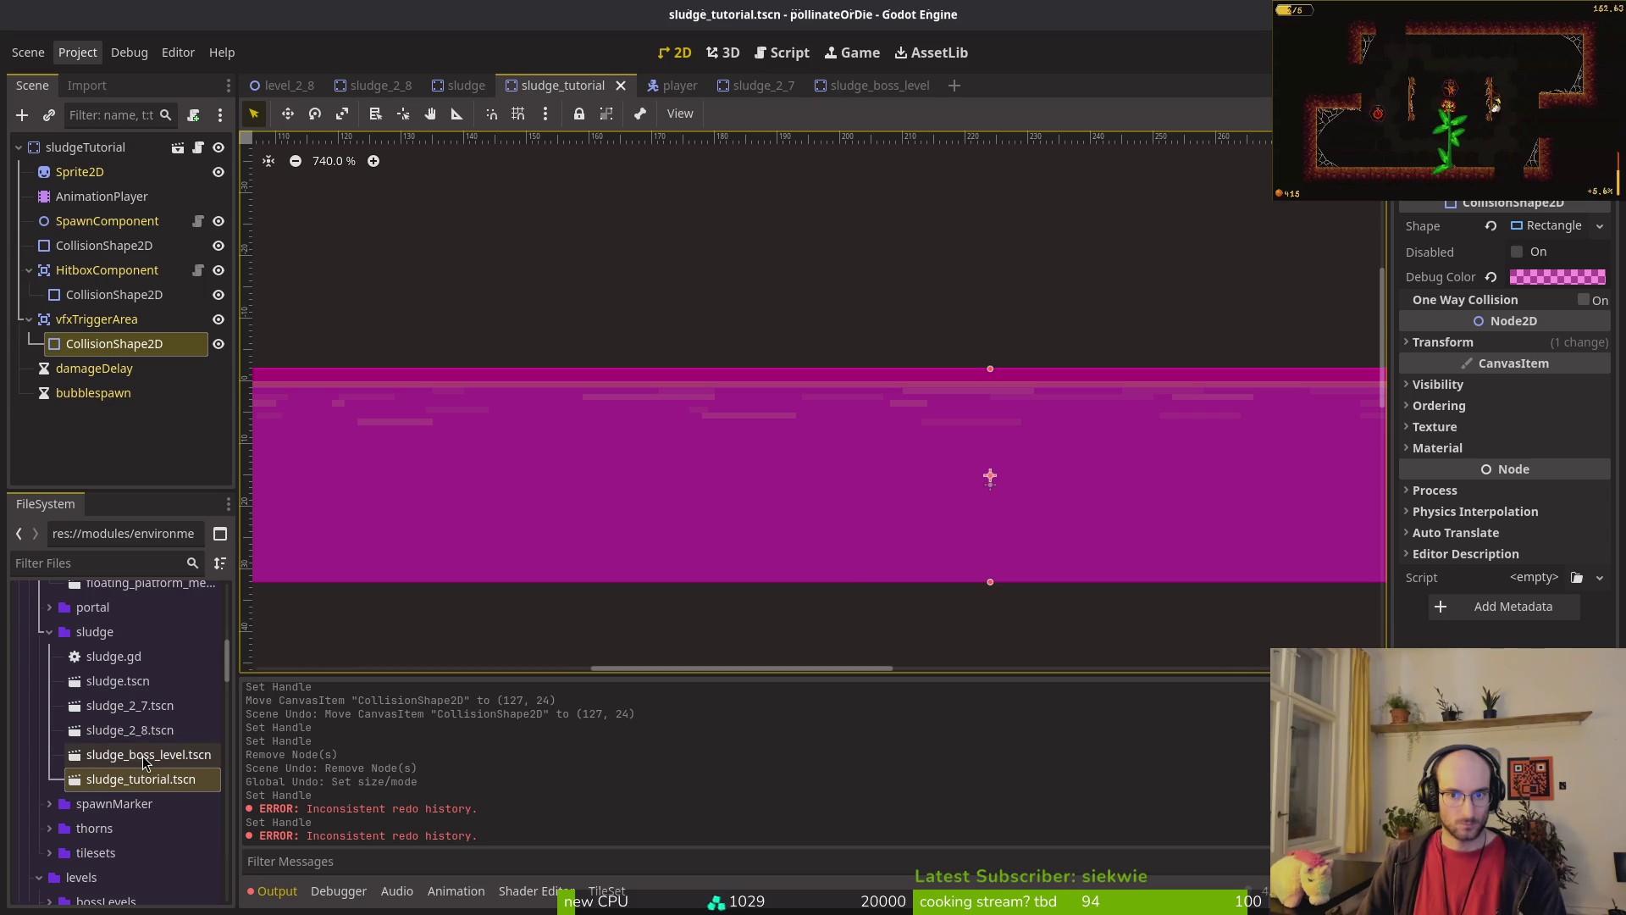
{"action": "scroll", "coordinate": [570, 446], "scroll_direction": "left", "scroll_amount": 5}
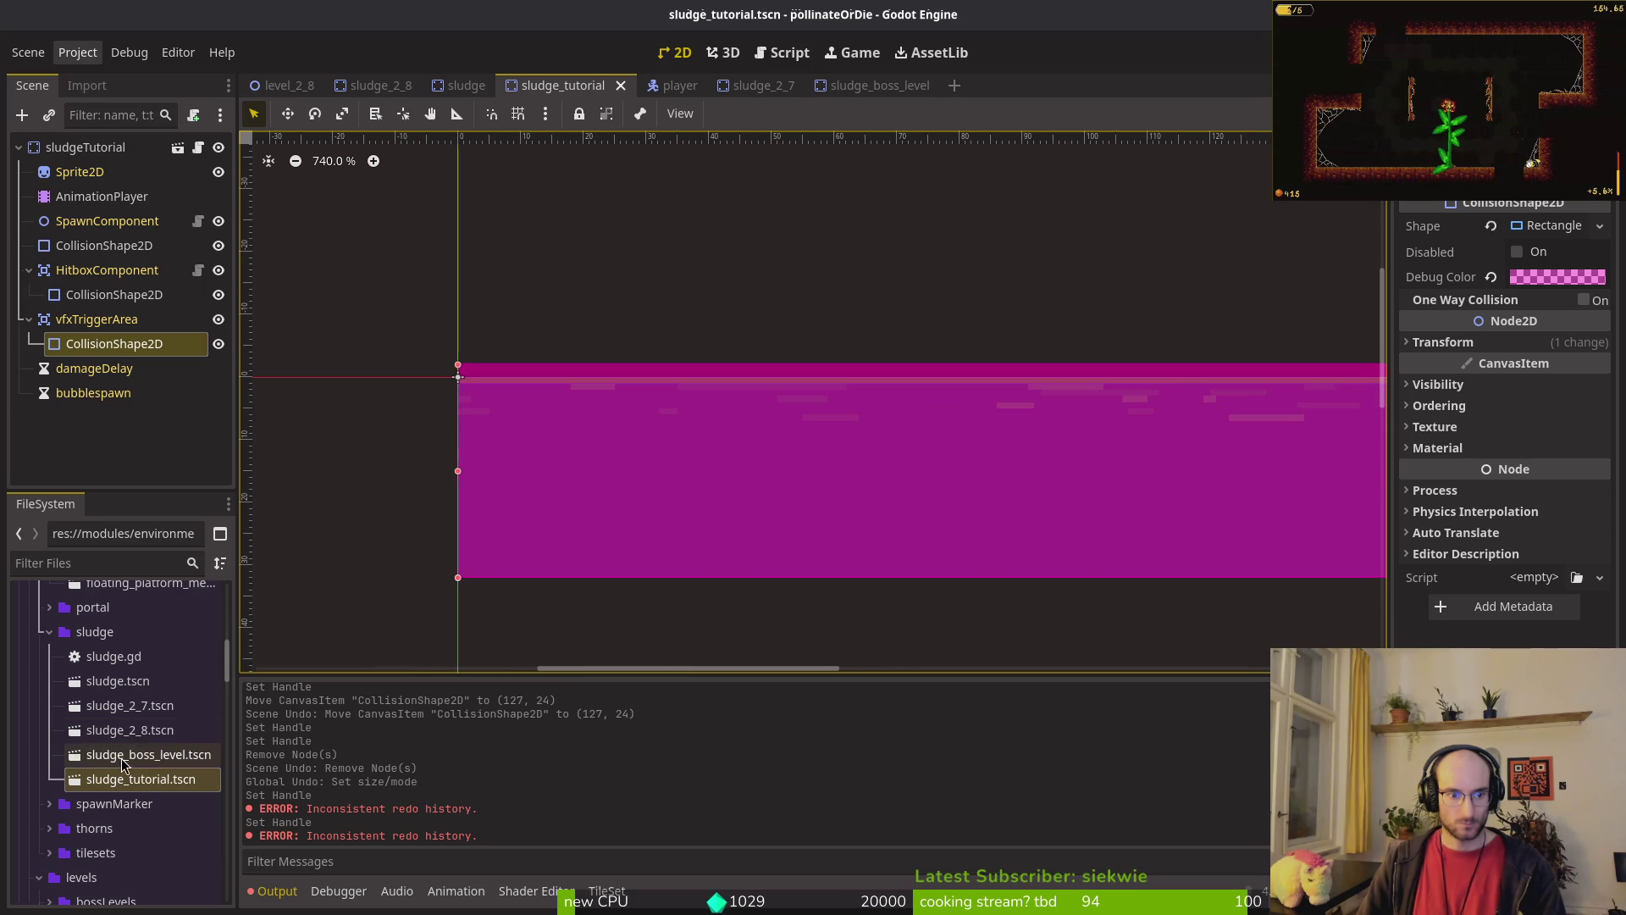
{"action": "double_click", "coordinate": [134, 756]}
{"action": "double_click", "coordinate": [118, 730]}
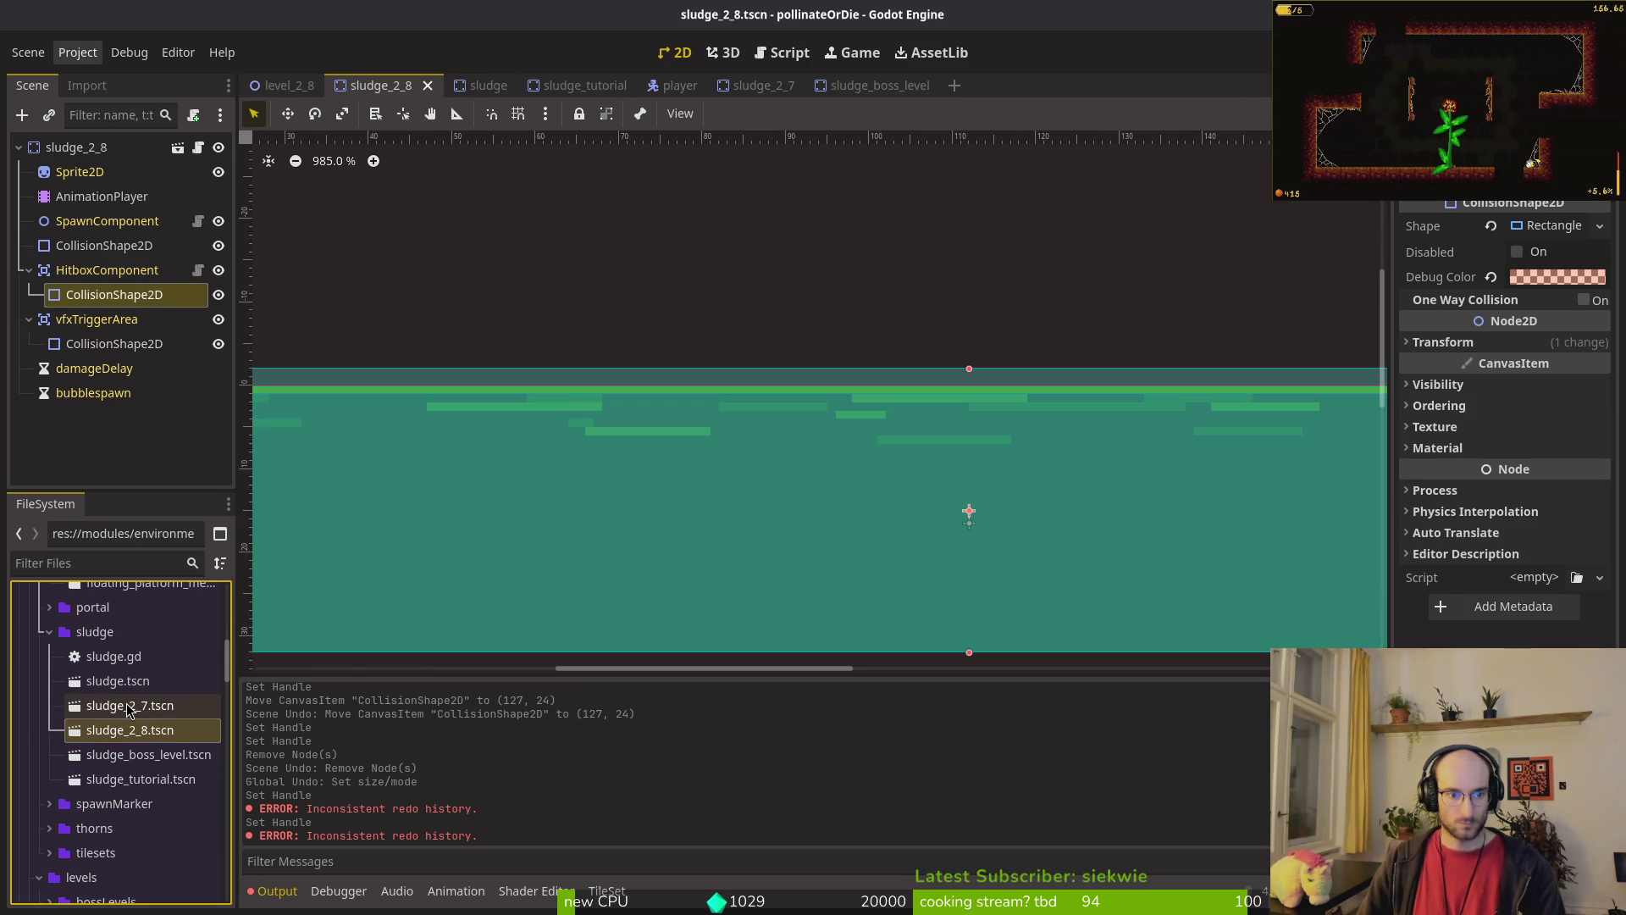
{"action": "double_click", "coordinate": [127, 707]}
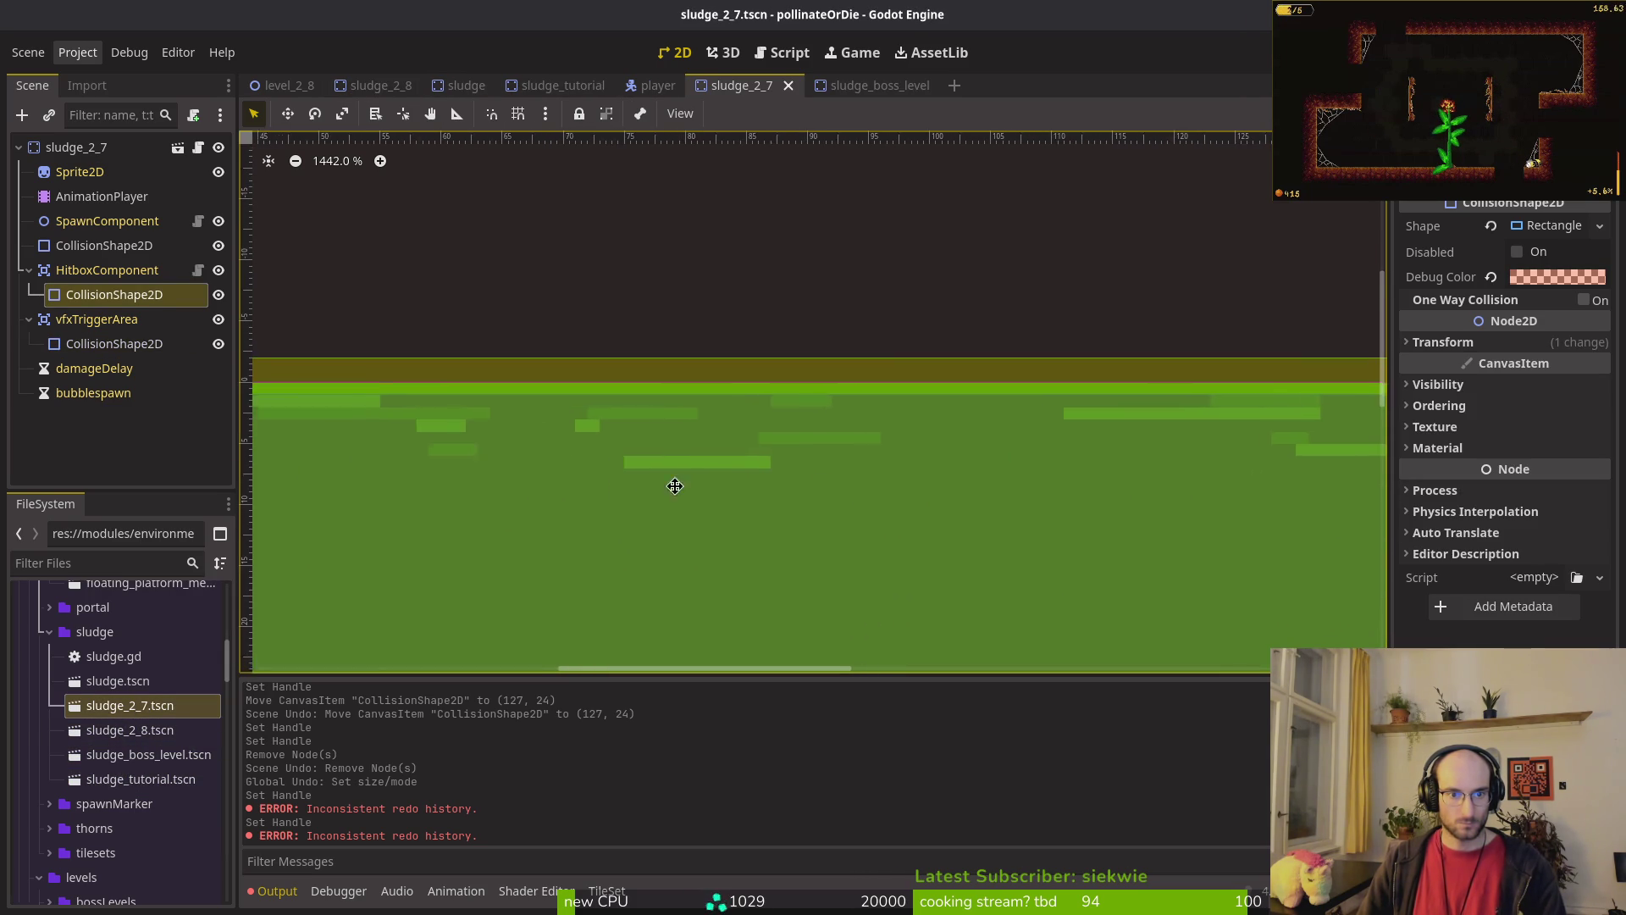
{"action": "scroll", "coordinate": [622, 486], "scroll_direction": "left", "scroll_amount": 10}
{"action": "scroll", "coordinate": [1069, 474], "scroll_direction": "down", "scroll_amount": 5}
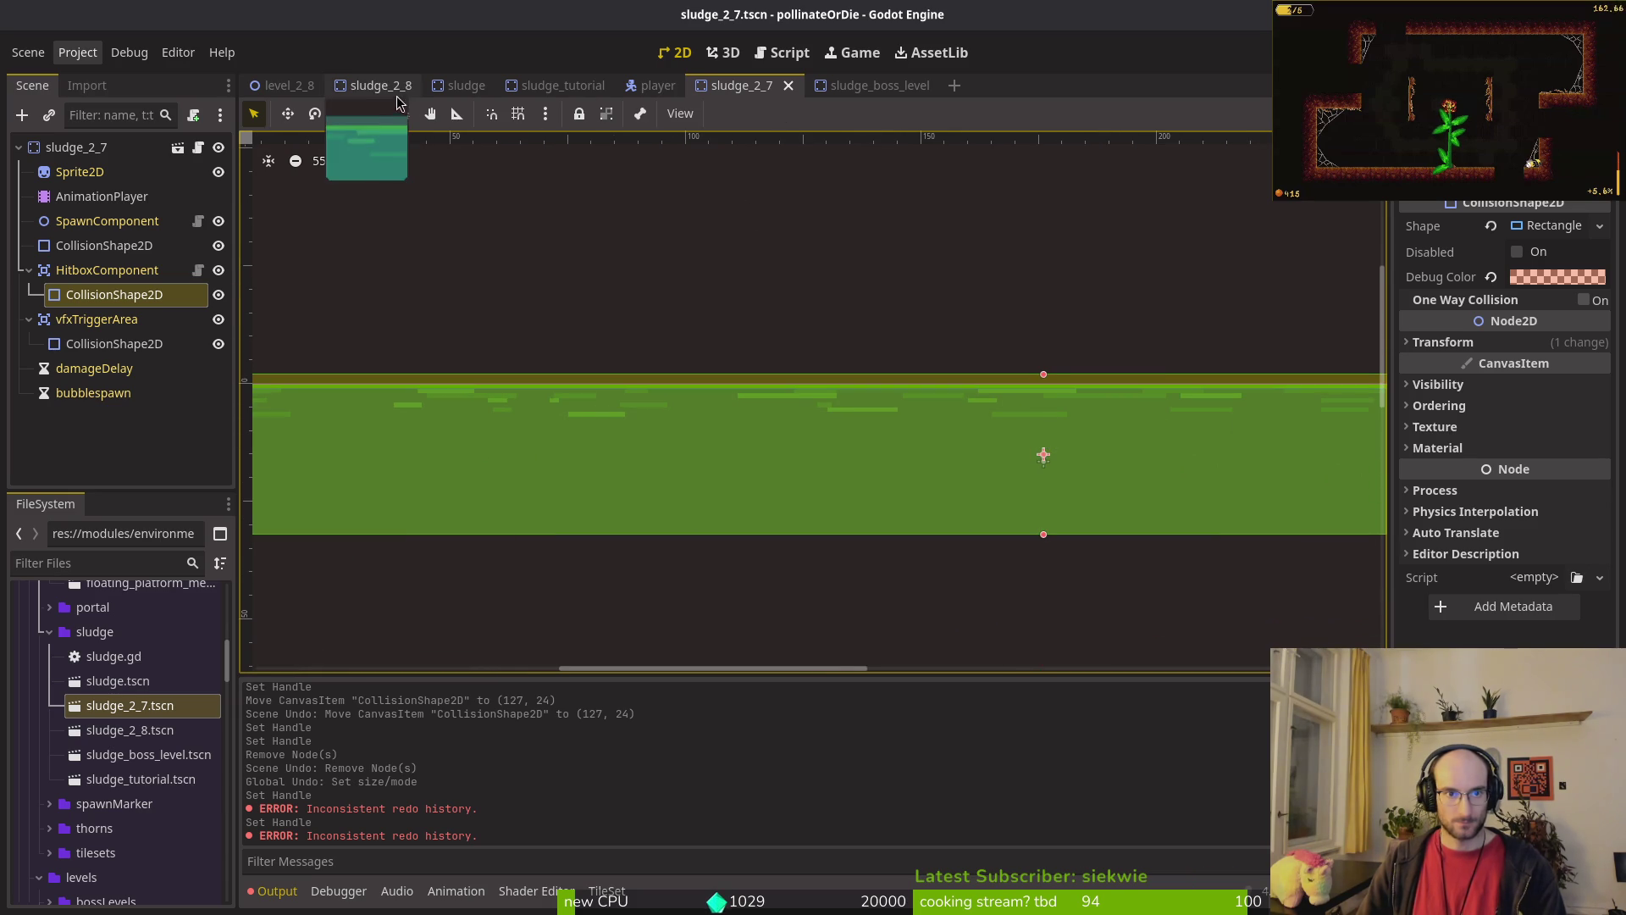
Step: Close the extra sludge scene tabs, leaving only level_2_8 open
{"action": "middle_click", "coordinate": [372, 85]}
{"action": "middle_click", "coordinate": [373, 85]}
{"action": "middle_click", "coordinate": [373, 84]}
{"action": "middle_click", "coordinate": [372, 85]}
{"action": "middle_click", "coordinate": [372, 85]}
{"action": "middle_click", "coordinate": [373, 85]}
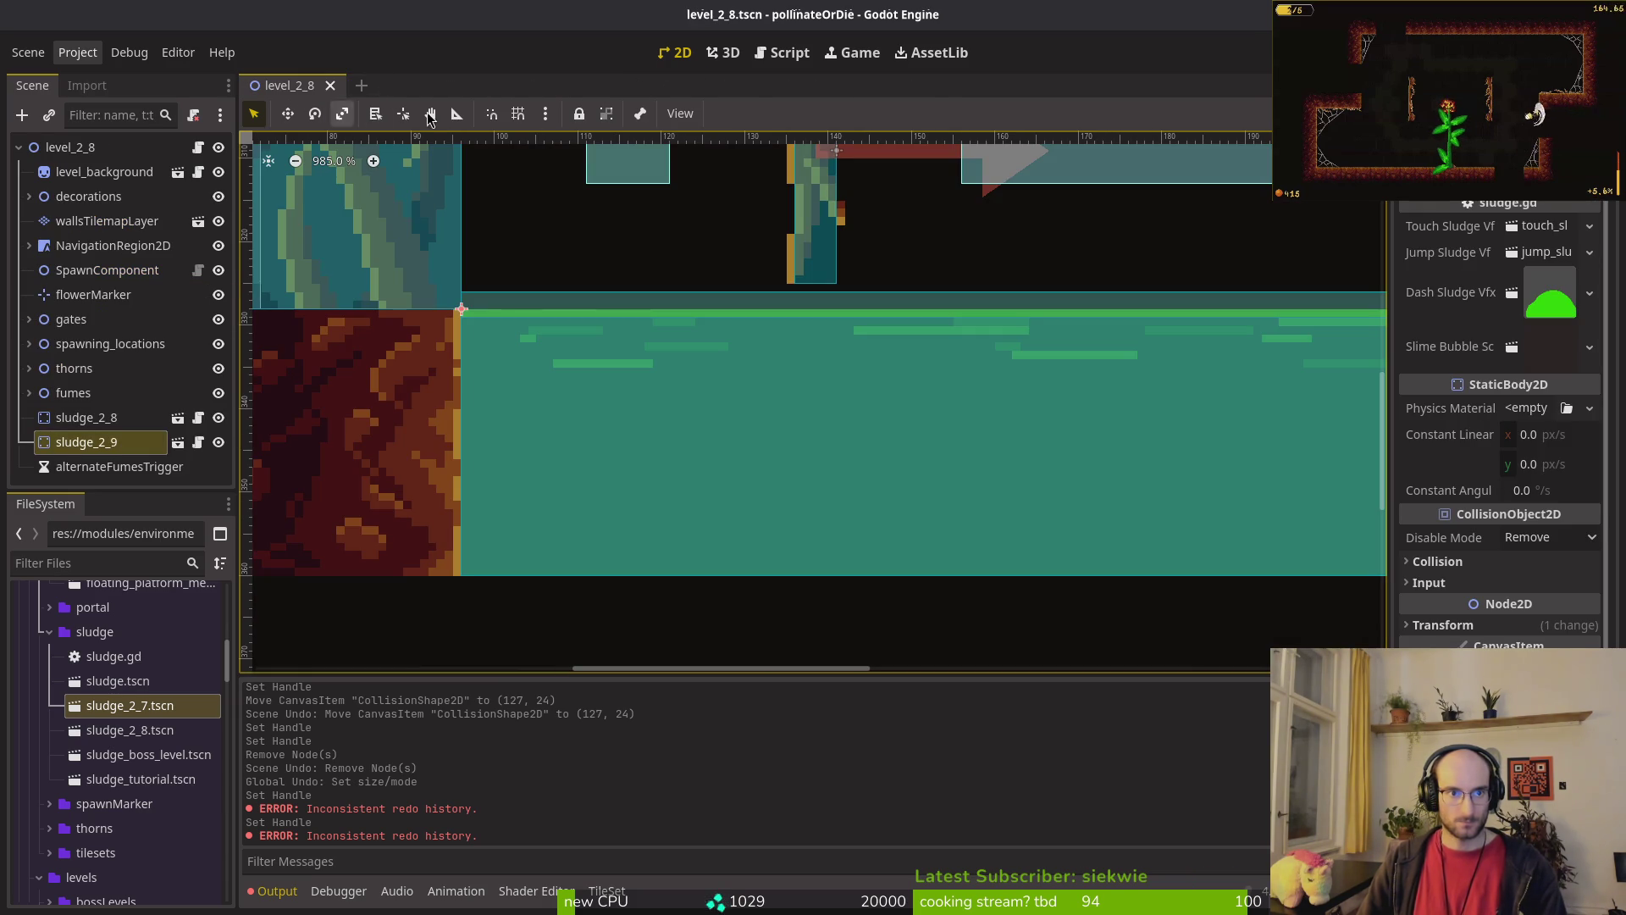
Step: Launch the game, start a new game in a maximized window, and fly through the tutorial
{"action": "key", "text": "F5"}
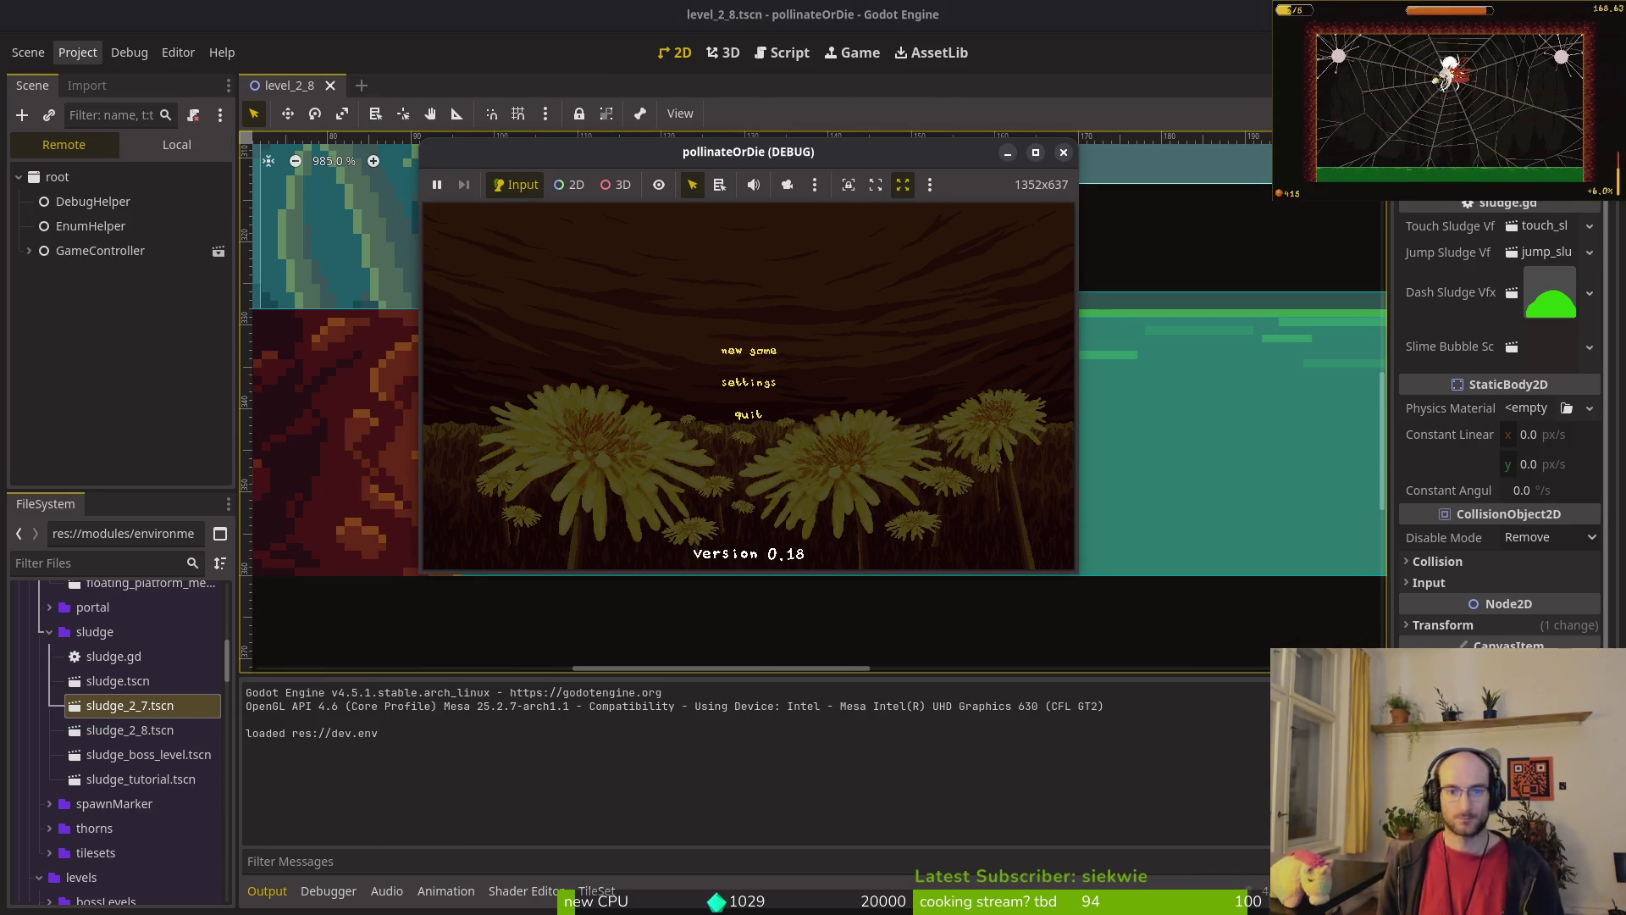
{"action": "key", "text": "Return"}
{"action": "double_click", "coordinate": [841, 154]}
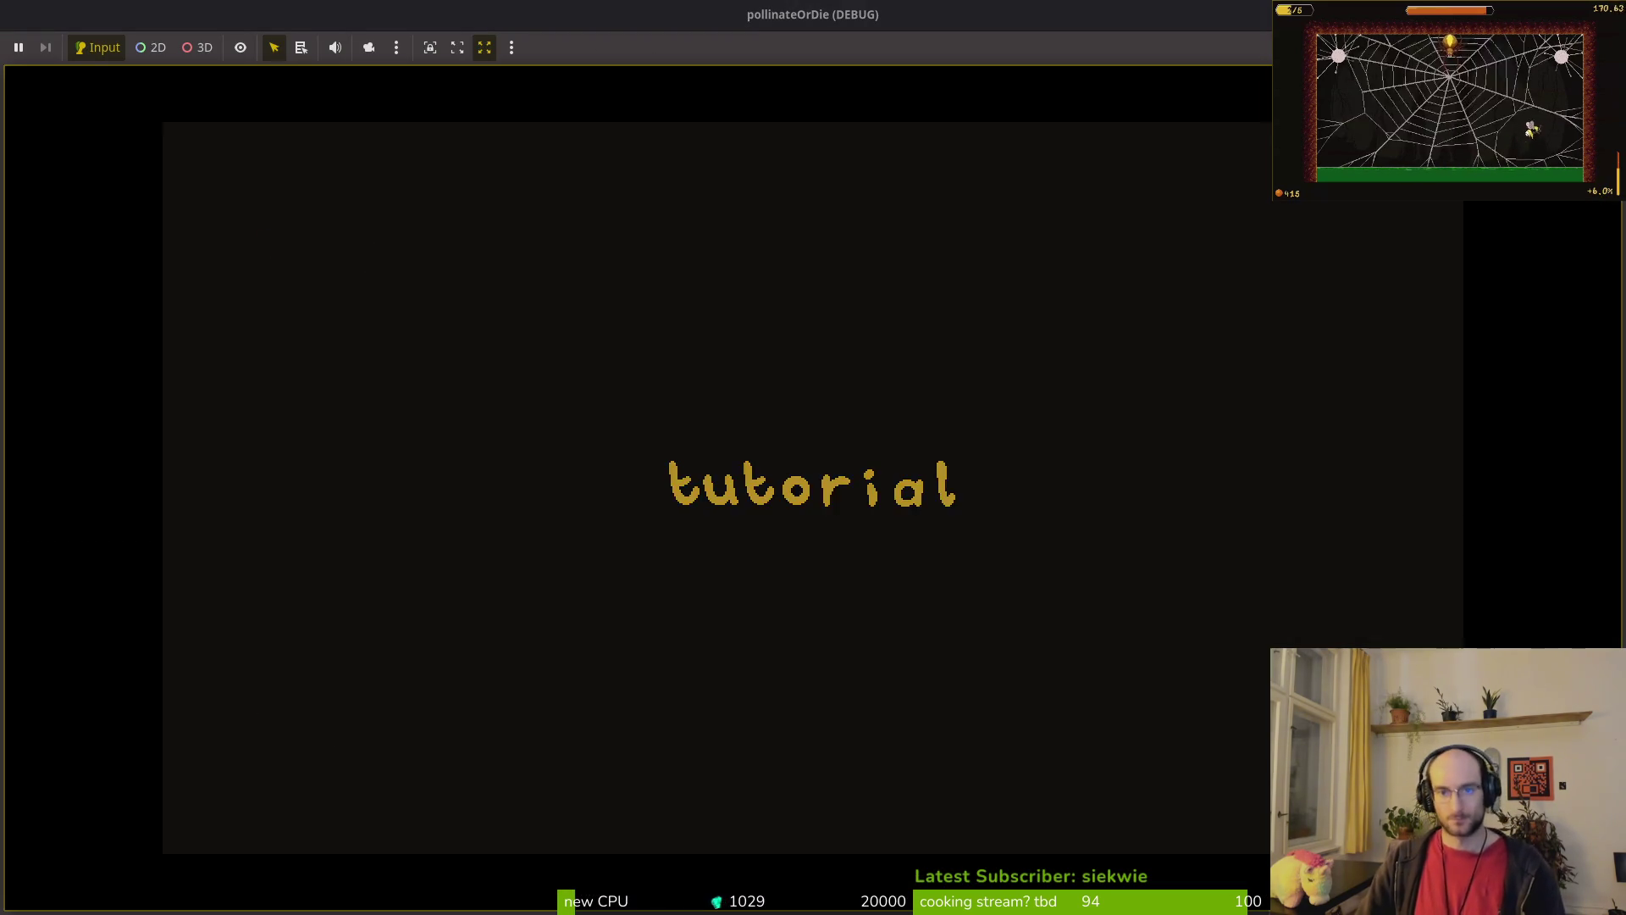
{"action": "key", "text": "Right"}
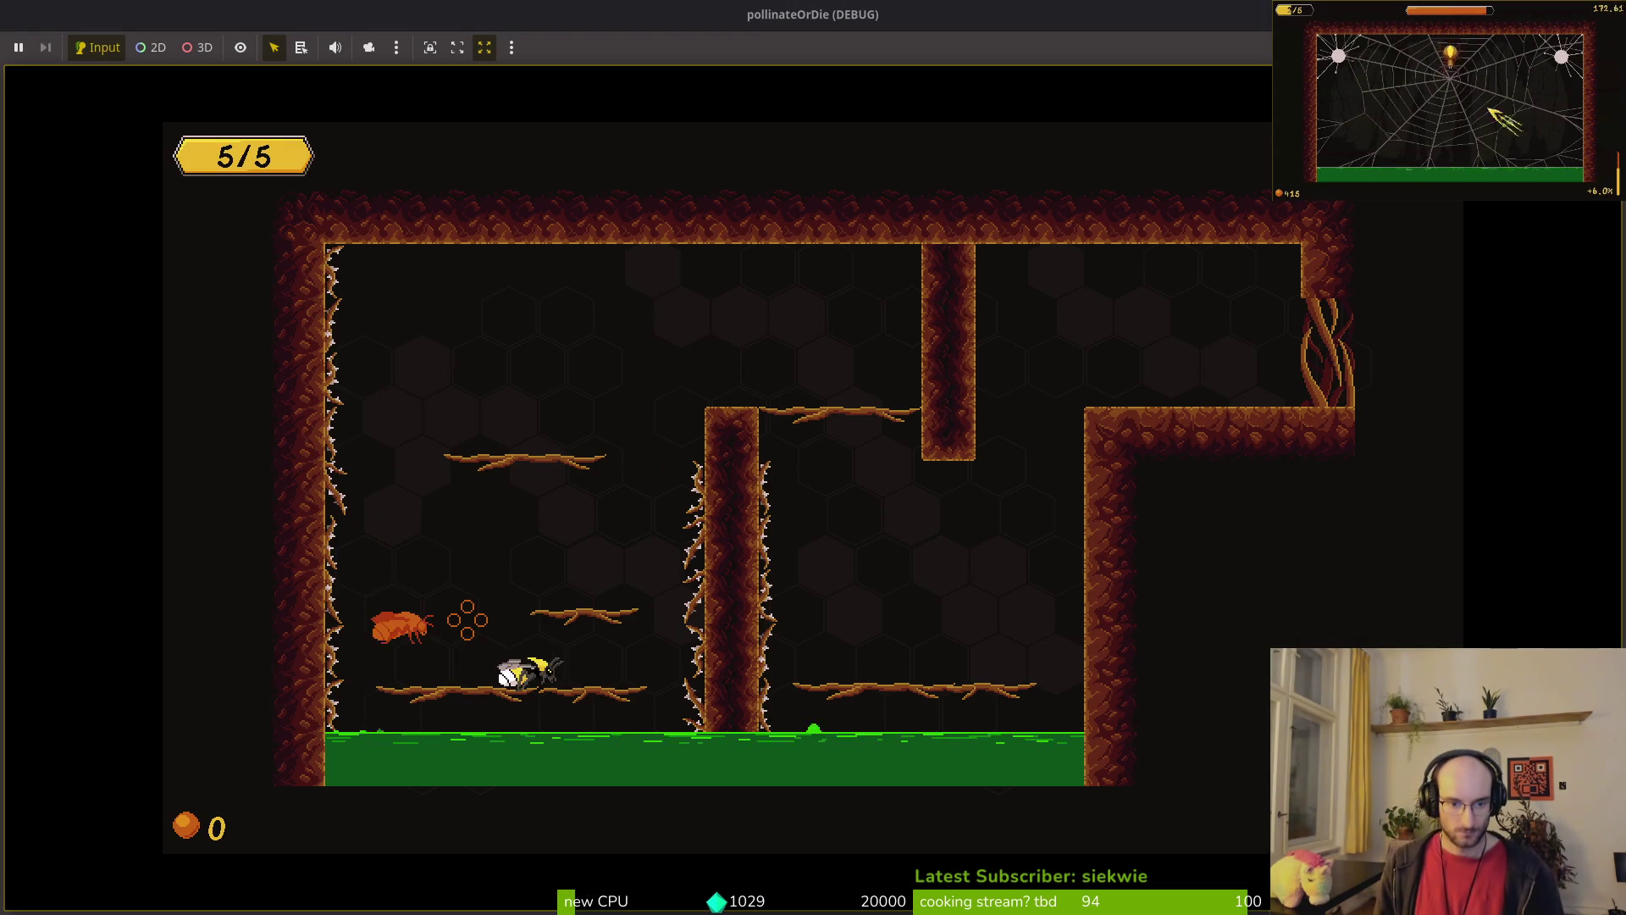
{"action": "key", "text": "Up"}
{"action": "key", "text": "Up"}
{"action": "key", "text": "Right"}
{"action": "key", "text": "Up"}
Step: Exit to the level-select room, start level 2-7, then stop the game
{"action": "key", "text": "Right"}
{"action": "key", "text": "Right"}
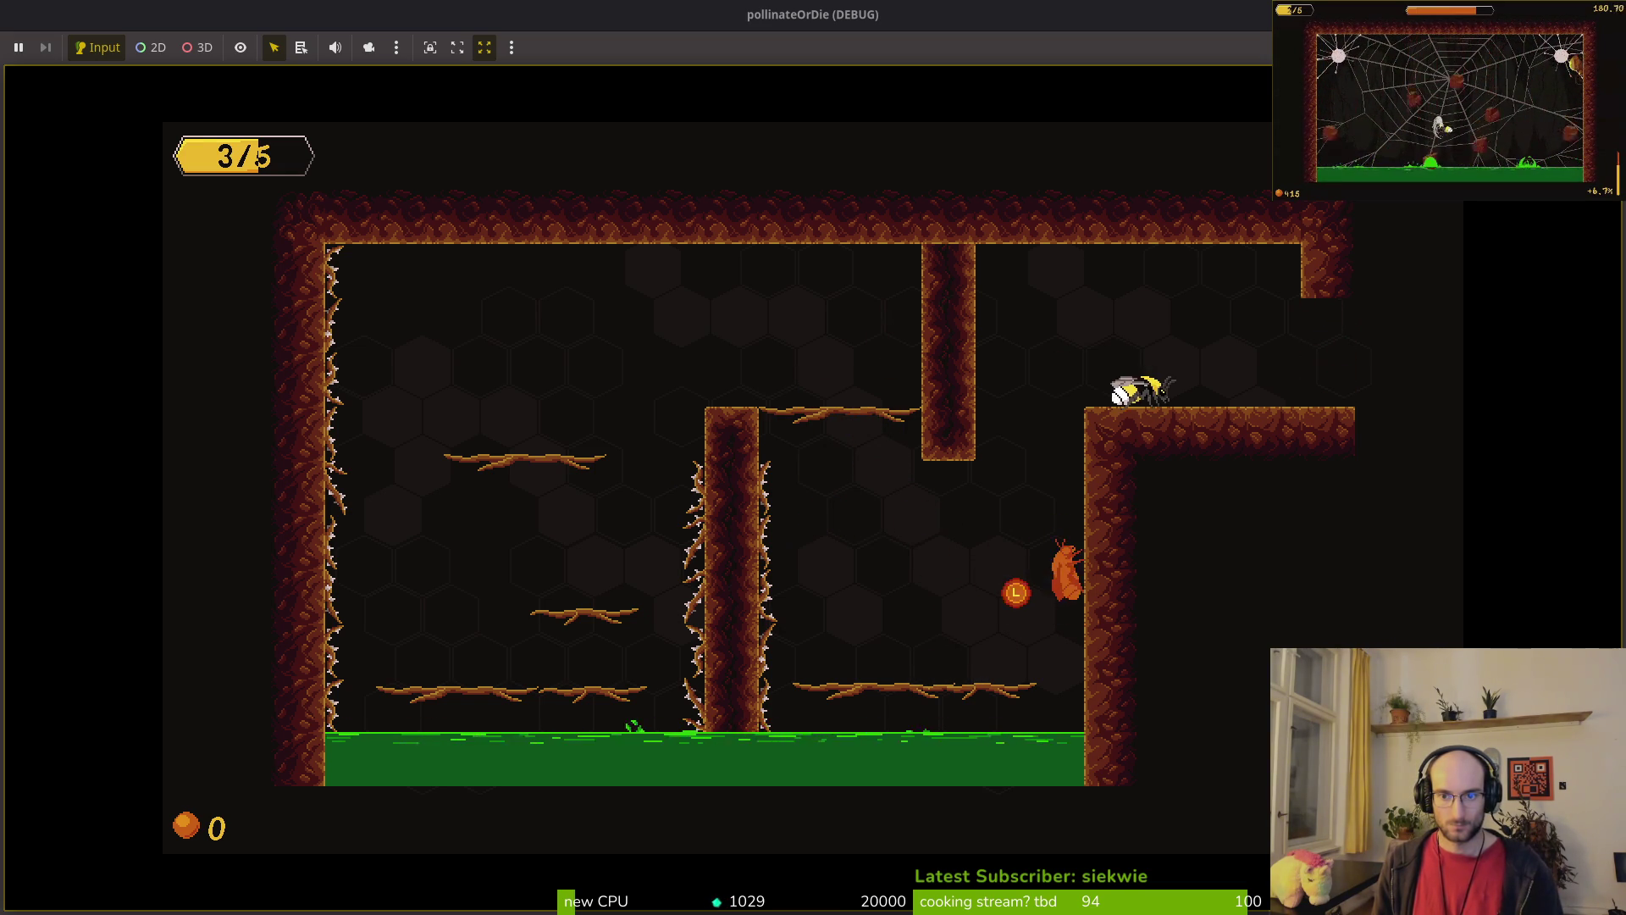
{"action": "key", "text": "Up"}
{"action": "key", "text": "Right"}
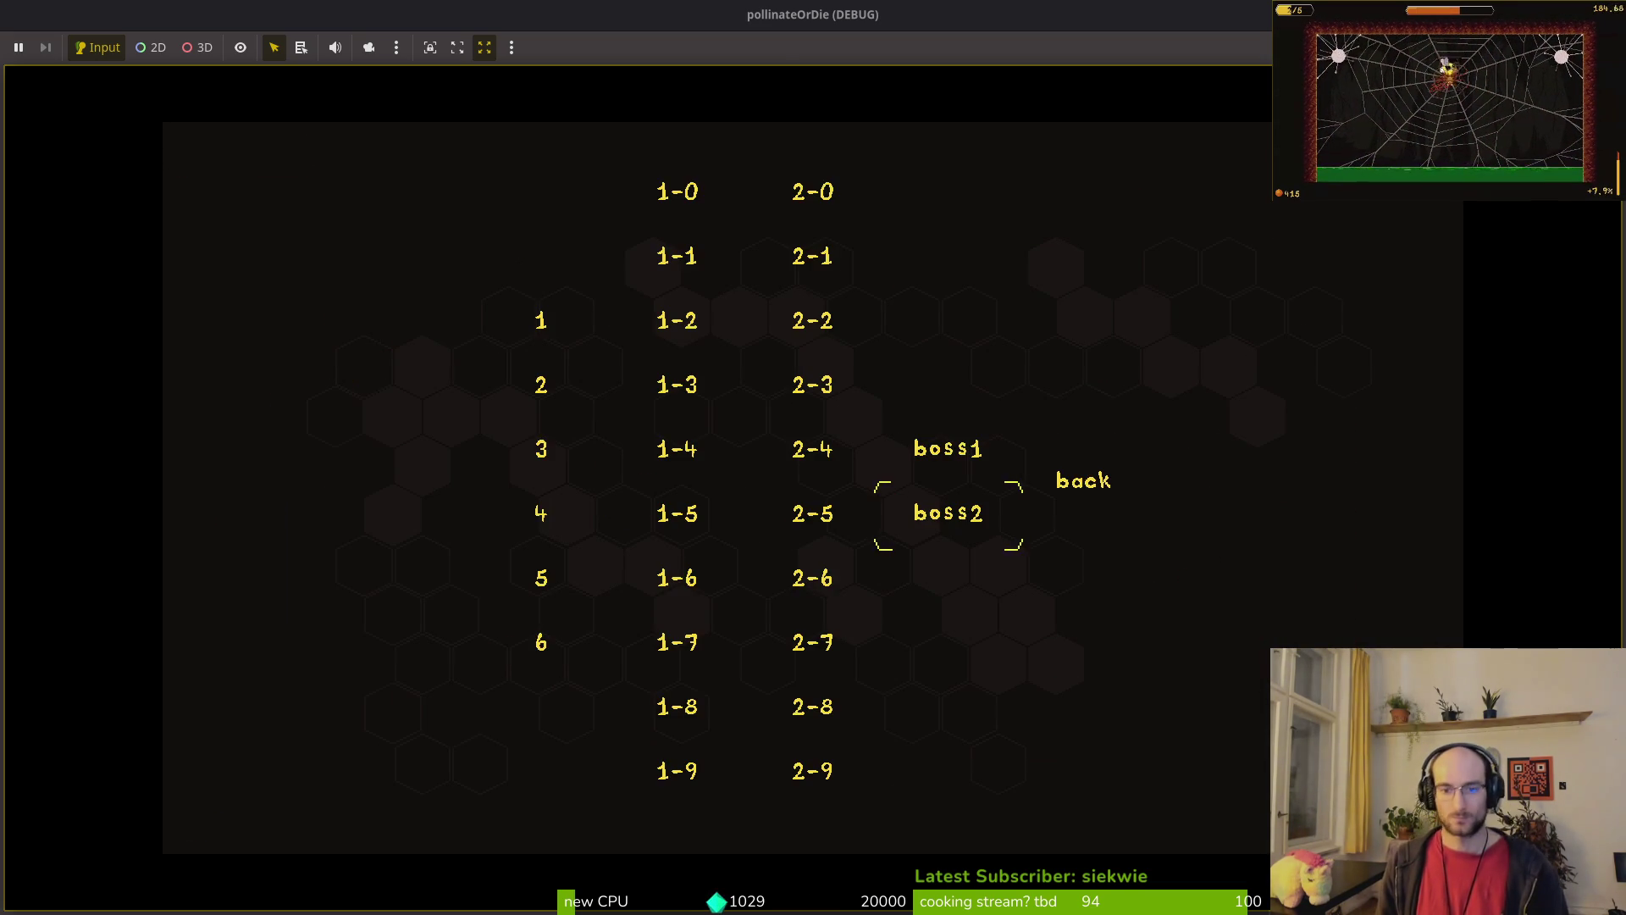
{"action": "key", "text": "Return"}
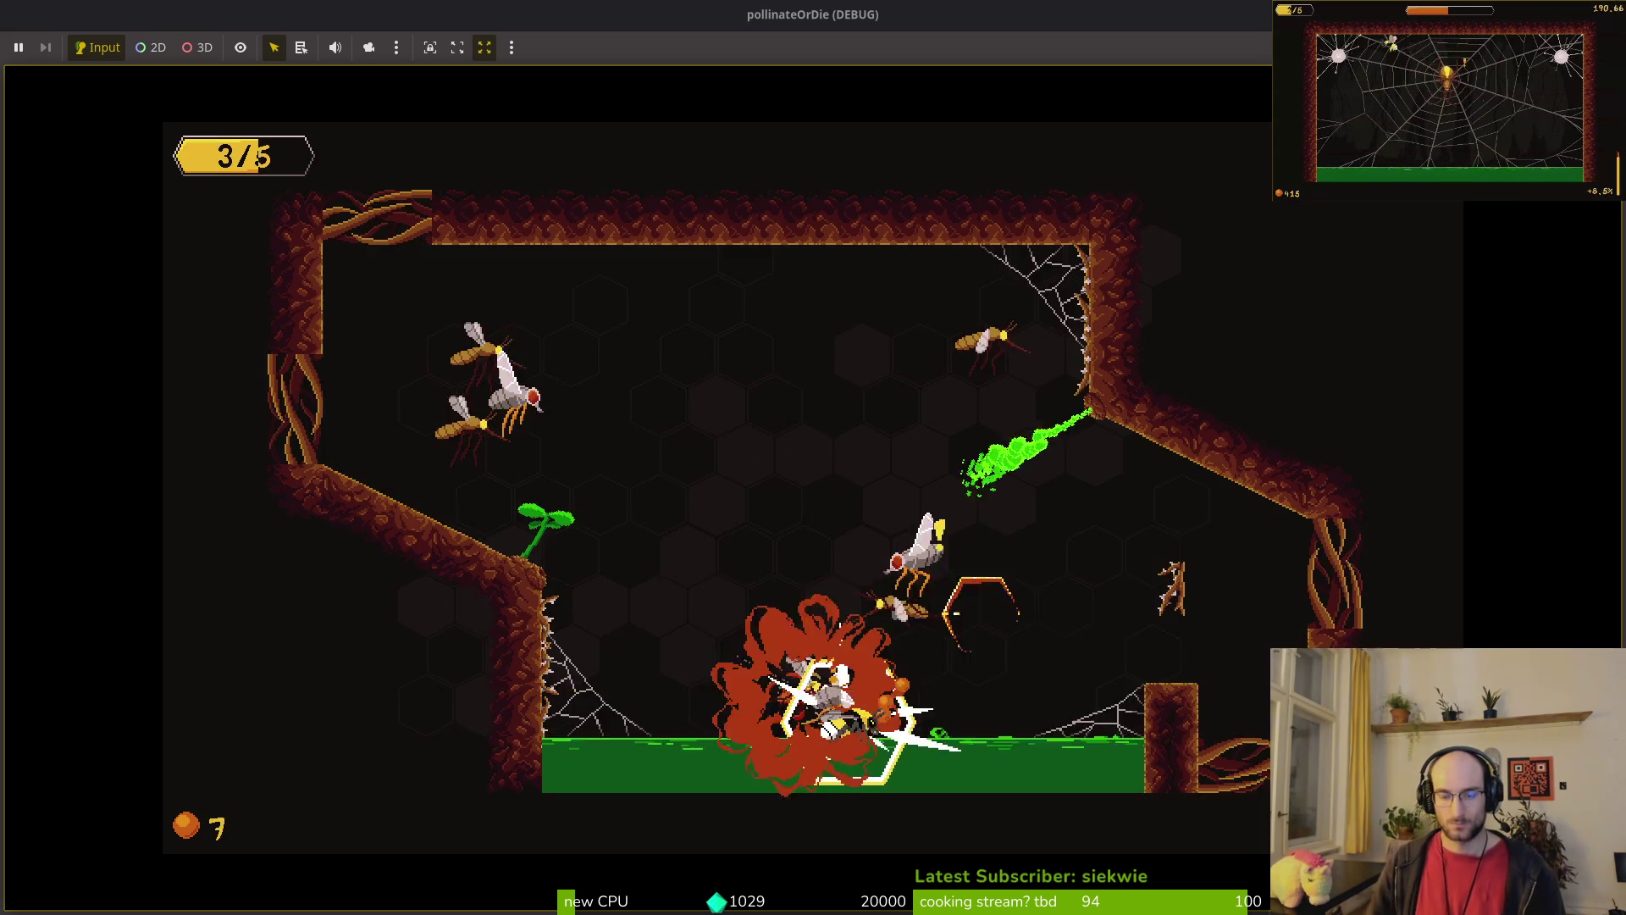
{"action": "key", "text": "F8"}
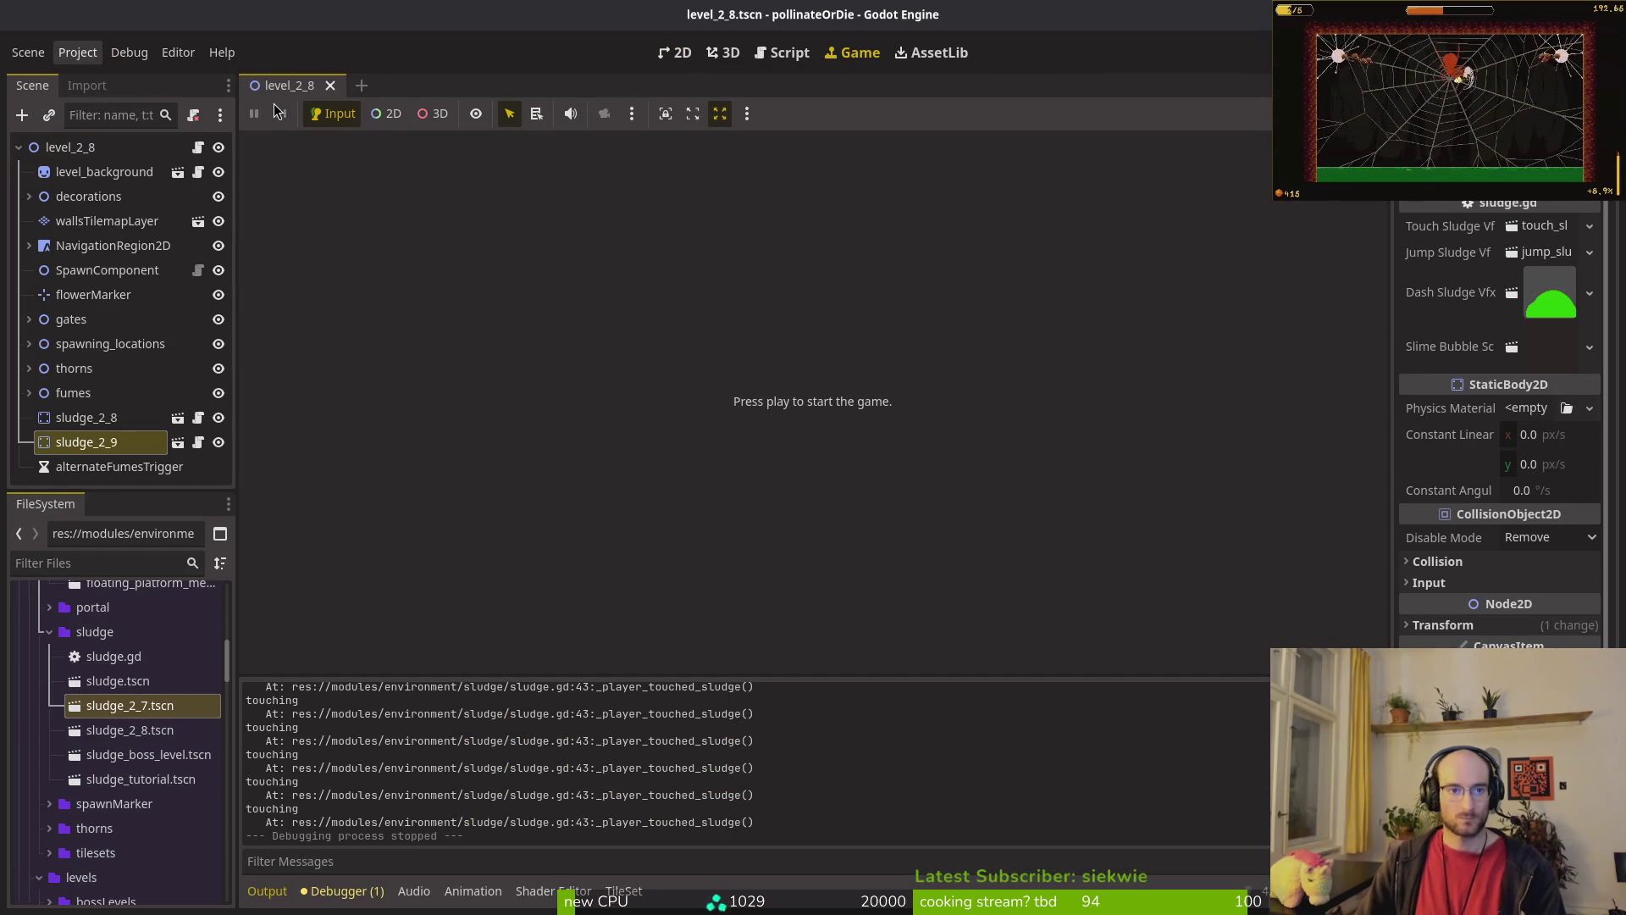
Step: Quick-open level_2_7.tscn and select the south gate under gates
{"action": "key", "text": "ctrl+shift+o"}
{"action": "type", "text": "l27"}
{"action": "key", "text": "Return"}
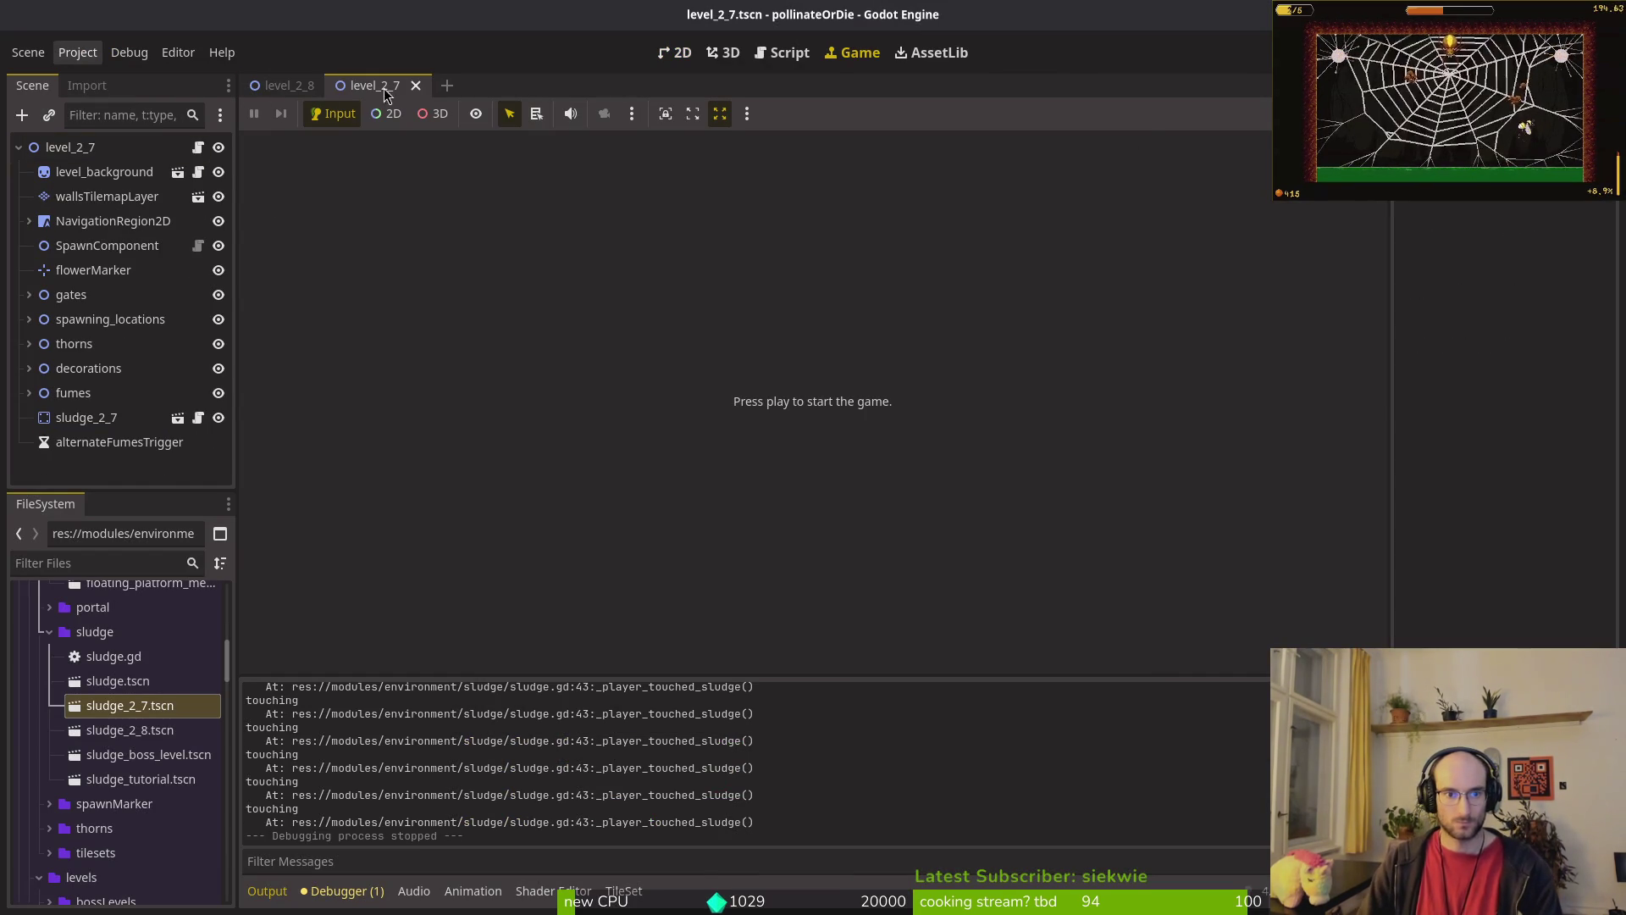
{"action": "left_click", "coordinate": [28, 293]}
{"action": "scroll", "coordinate": [84, 279], "scroll_direction": "down", "scroll_amount": 2}
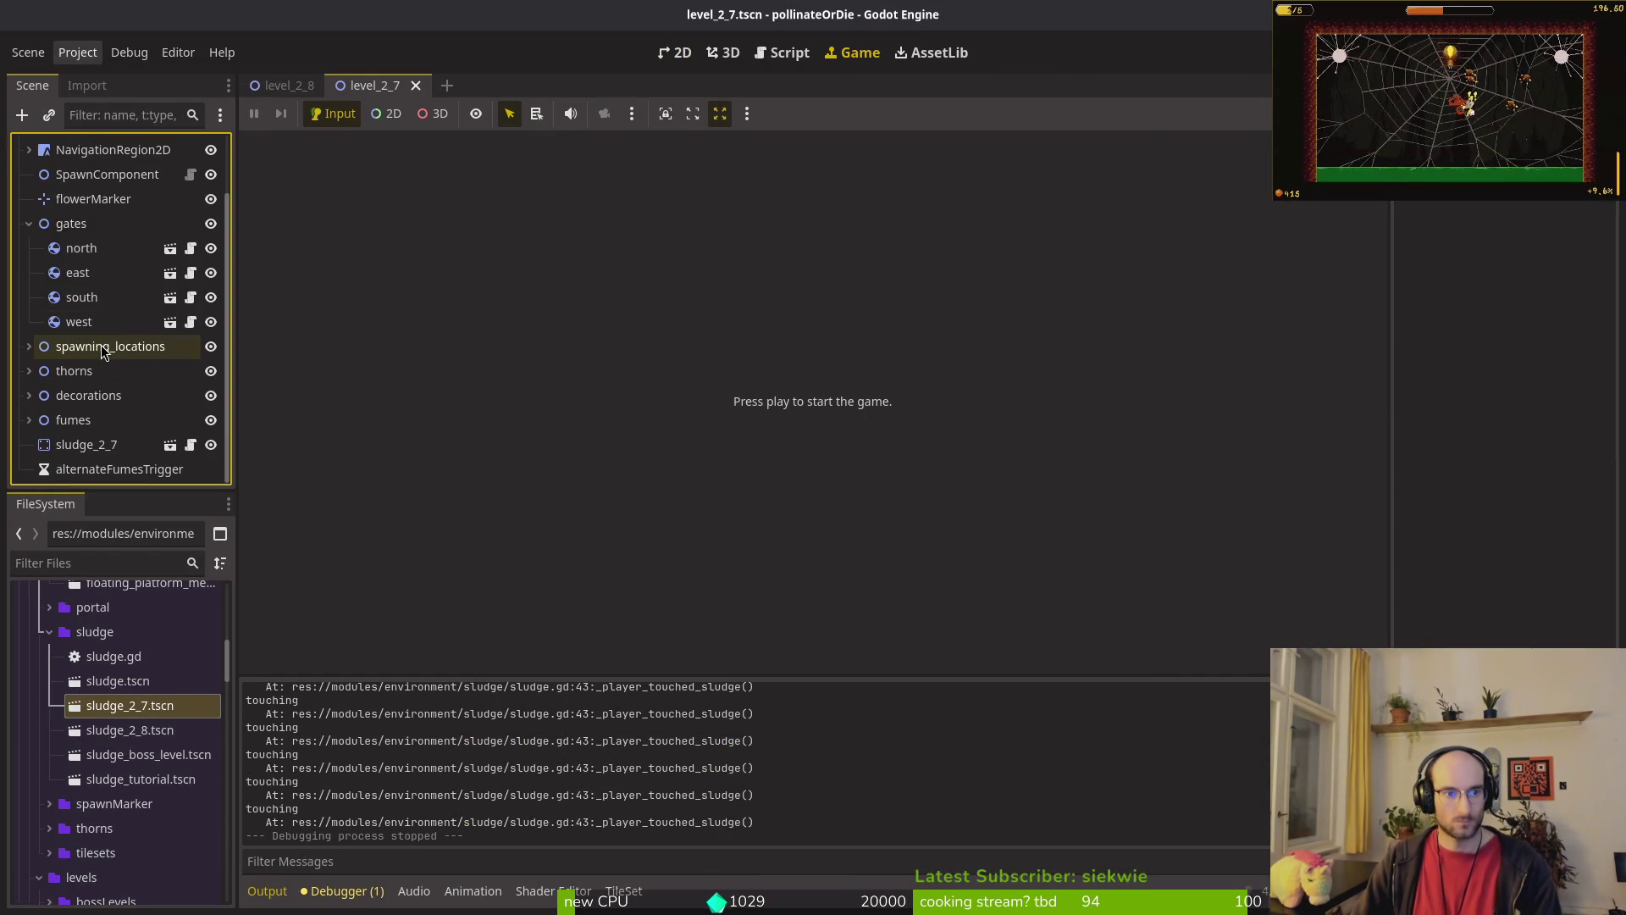
{"action": "left_click", "coordinate": [98, 298]}
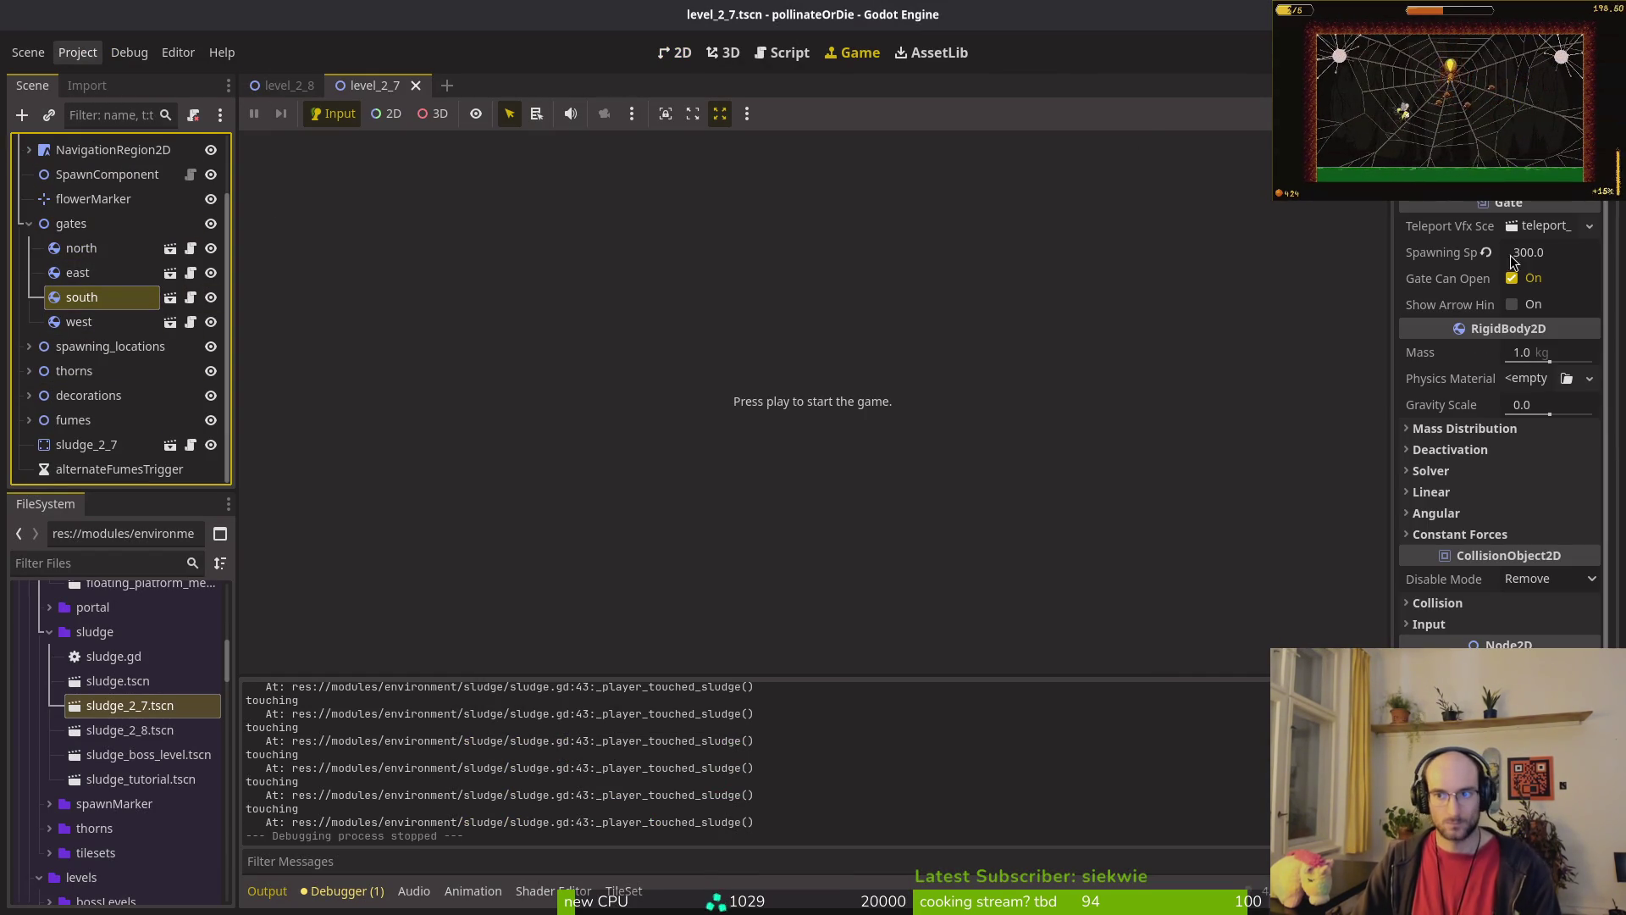
Step: Set the south gate's Spawning Speed to 500 and save the scene
{"action": "left_click", "coordinate": [1569, 260]}
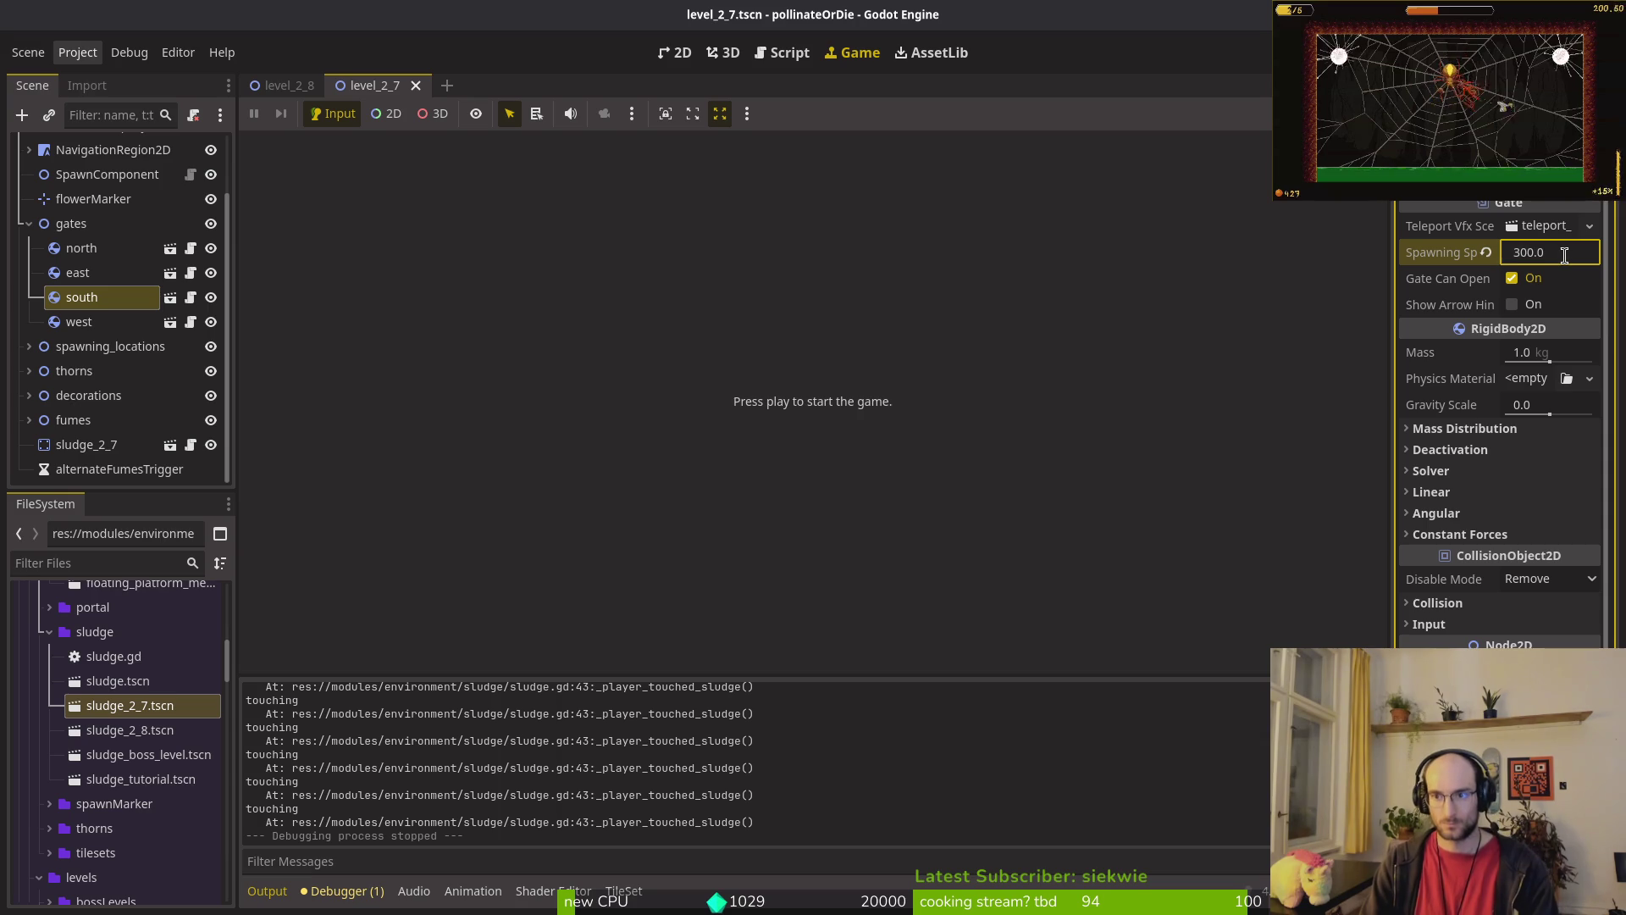
{"action": "type", "text": "500"}
{"action": "key", "text": "Return"}
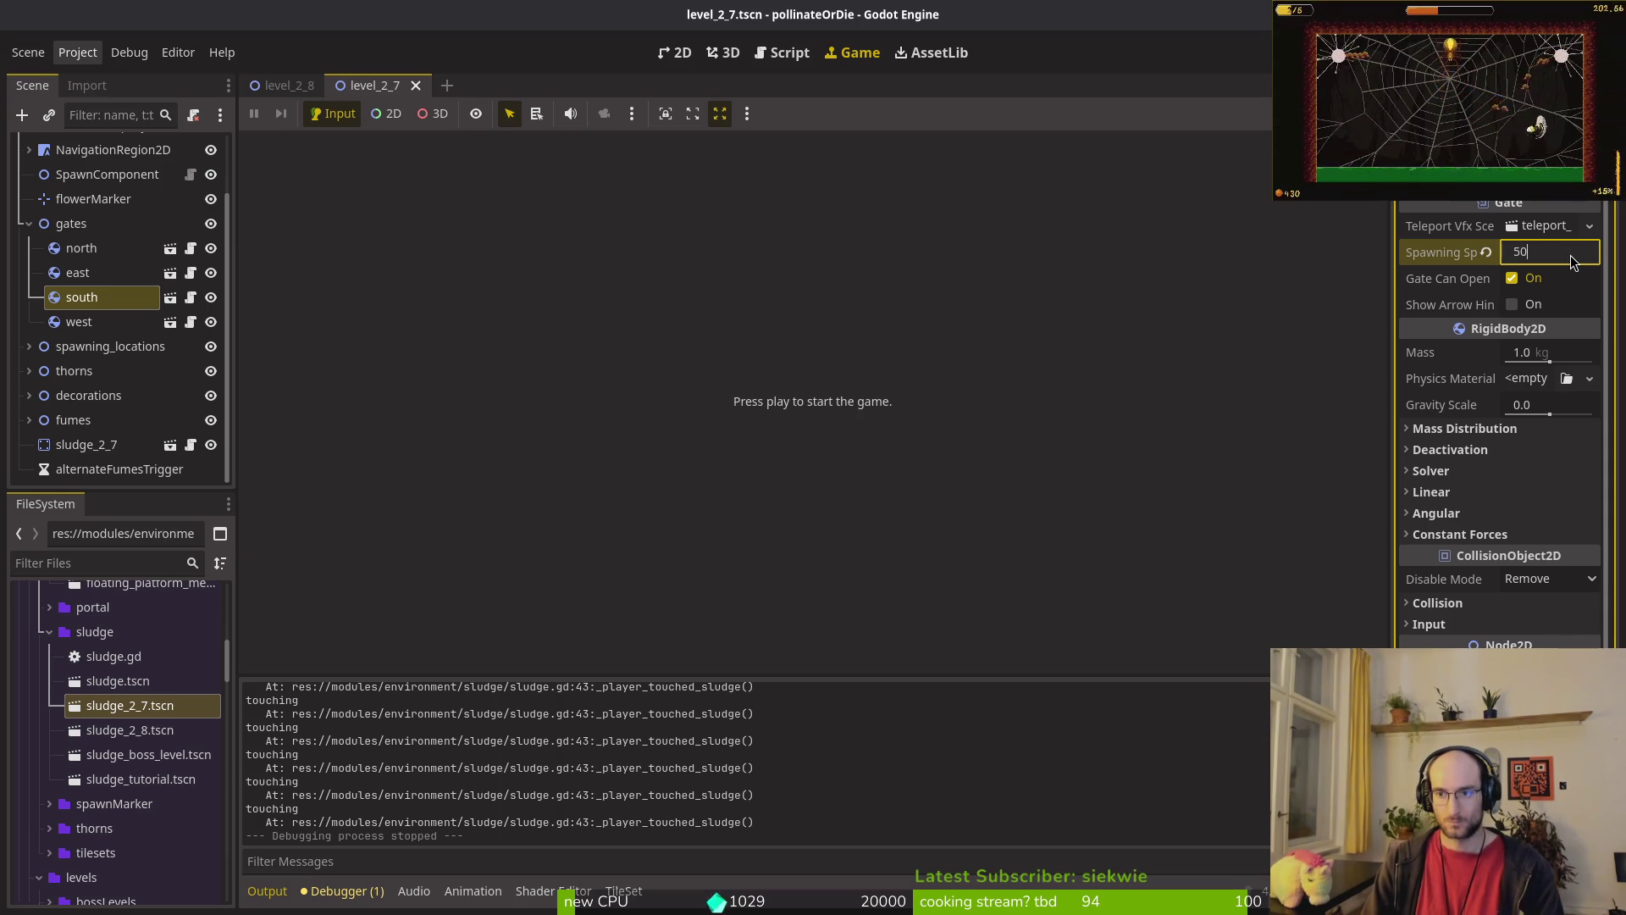
{"action": "key", "text": "ctrl+s"}
Step: Review the west, south, east and north gates' settings and save again
{"action": "left_click", "coordinate": [68, 323]}
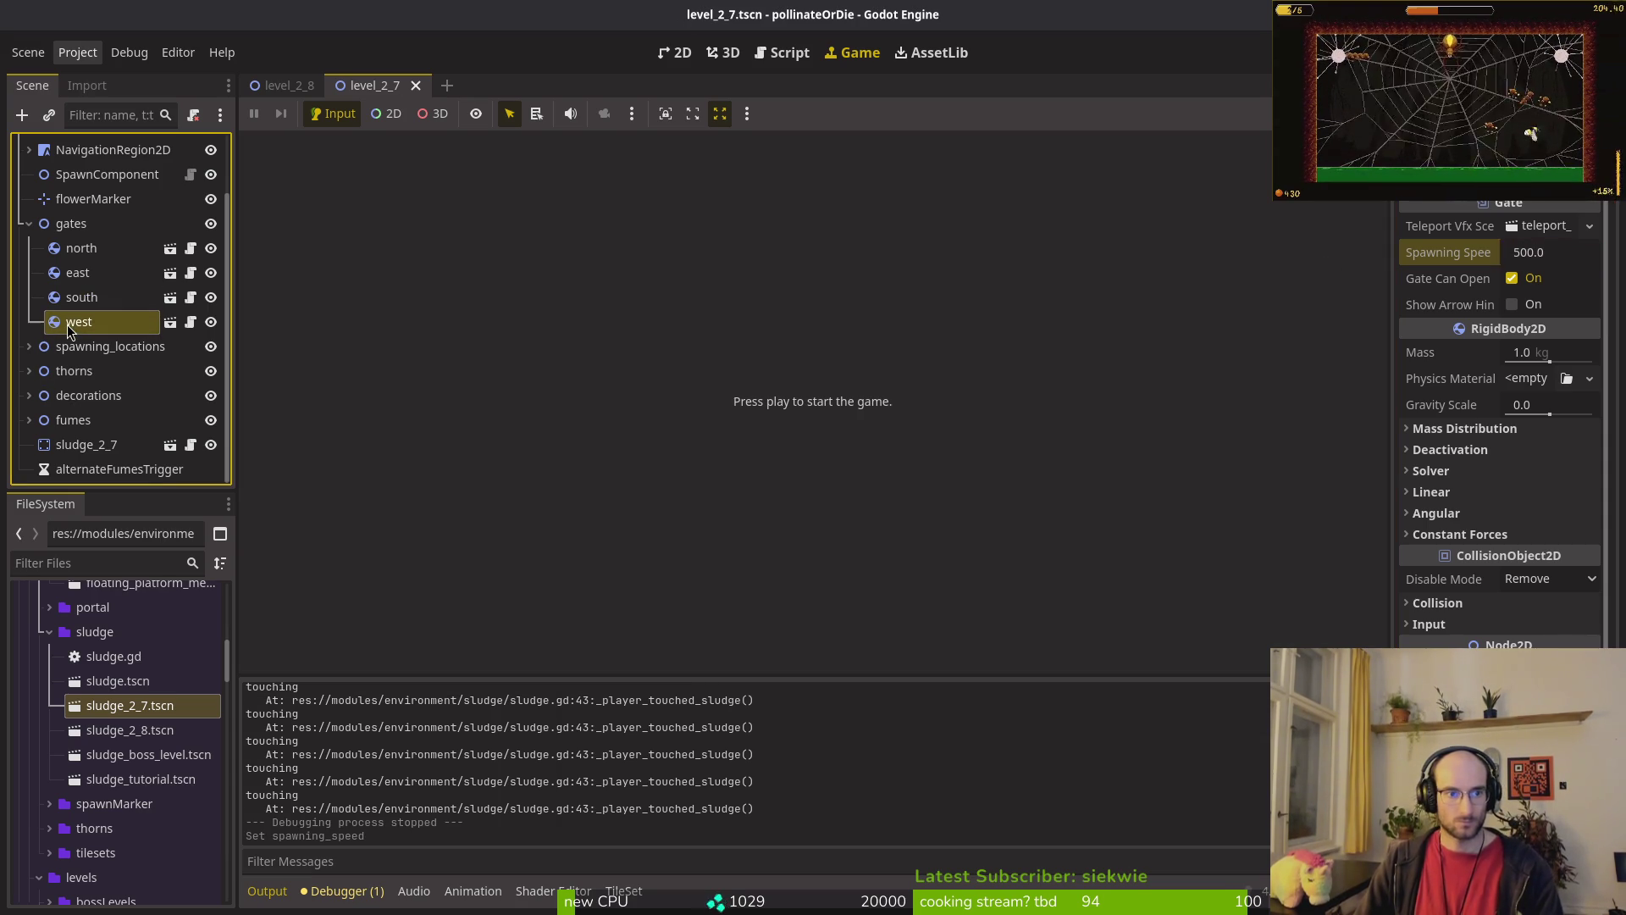
{"action": "left_click", "coordinate": [94, 297]}
{"action": "left_click", "coordinate": [127, 273]}
{"action": "left_click", "coordinate": [155, 248]}
{"action": "key", "text": "ctrl+s"}
{"action": "left_click", "coordinate": [682, 52]}
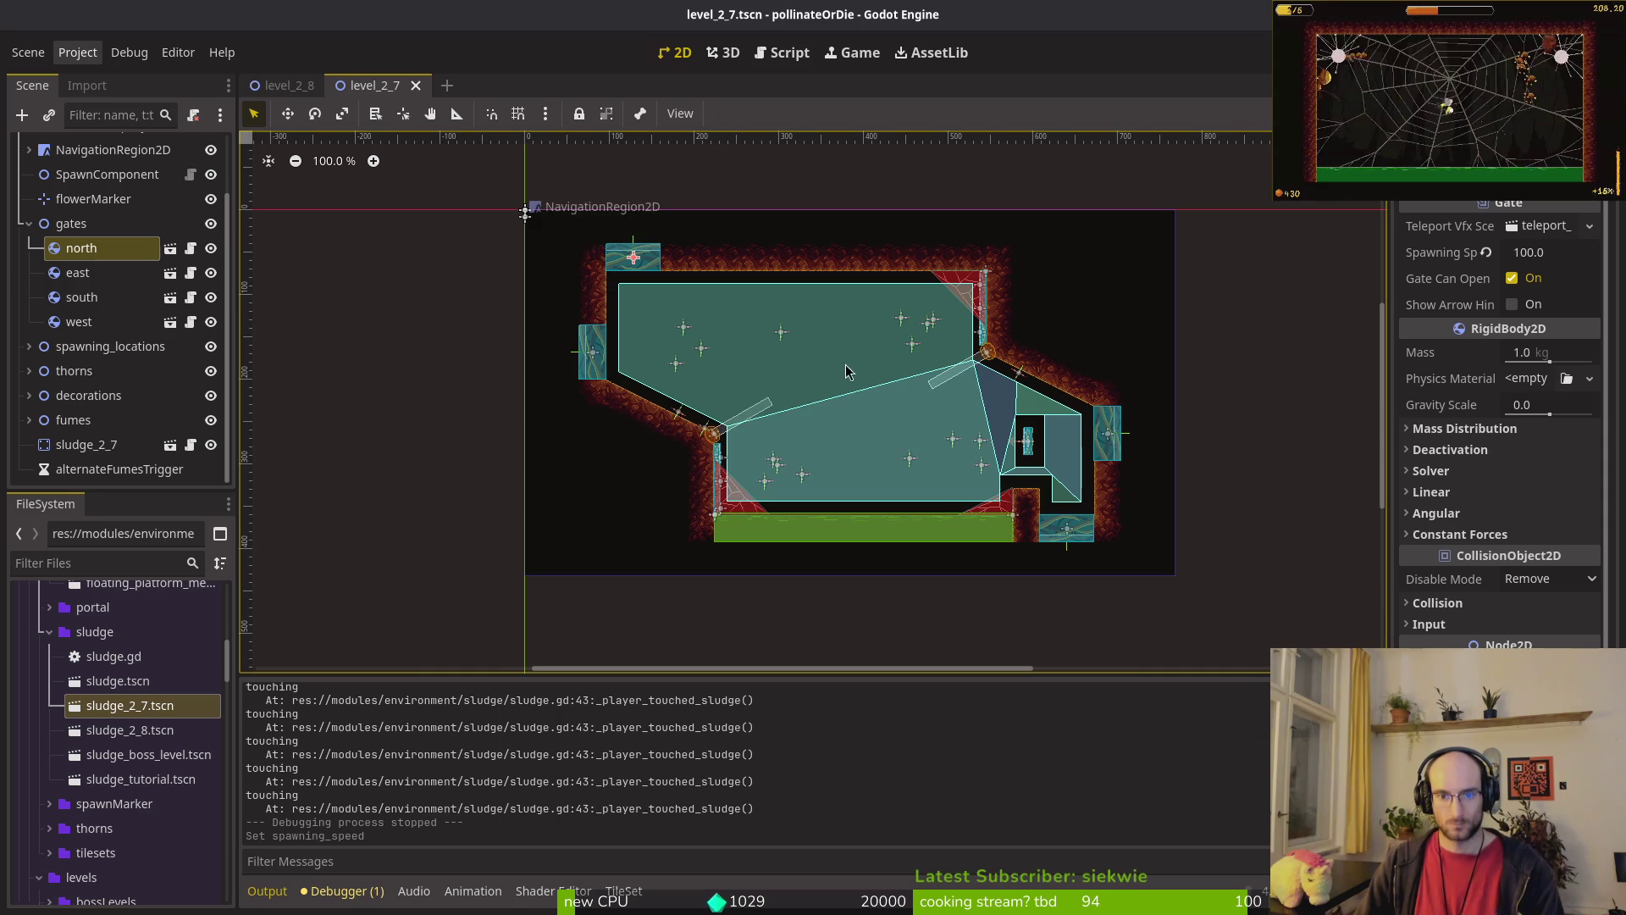
Step: Expand spawning_locations and wave1, and hide wave2's spawn markers
{"action": "left_click", "coordinate": [31, 226]}
{"action": "left_click", "coordinate": [31, 325]}
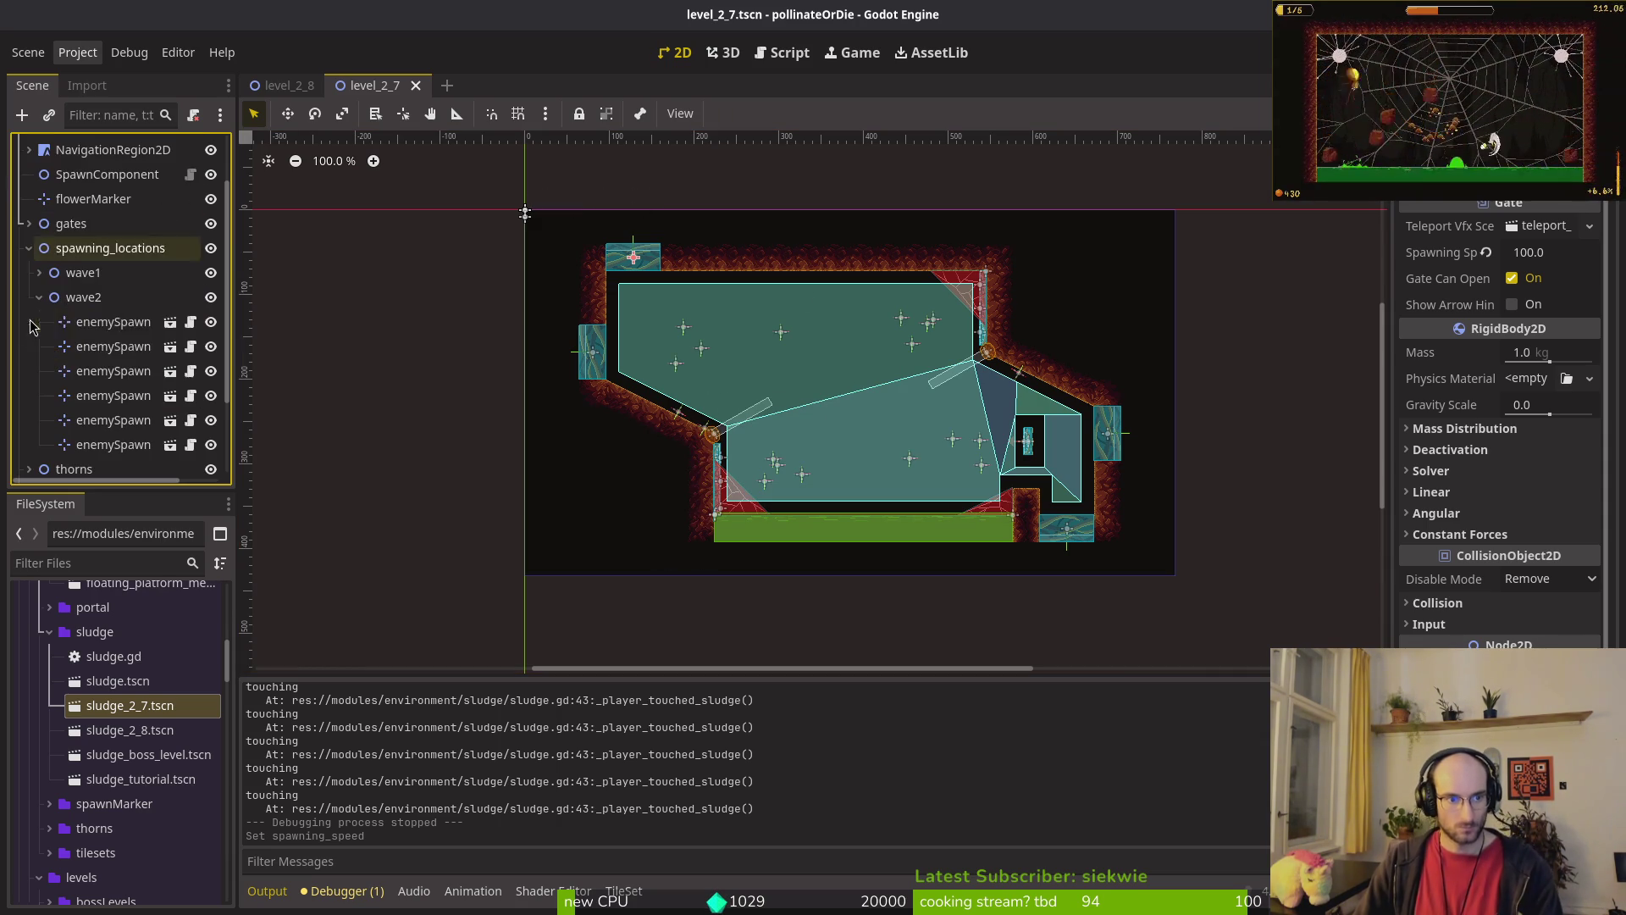
{"action": "left_click", "coordinate": [39, 297]}
{"action": "left_click", "coordinate": [38, 324]}
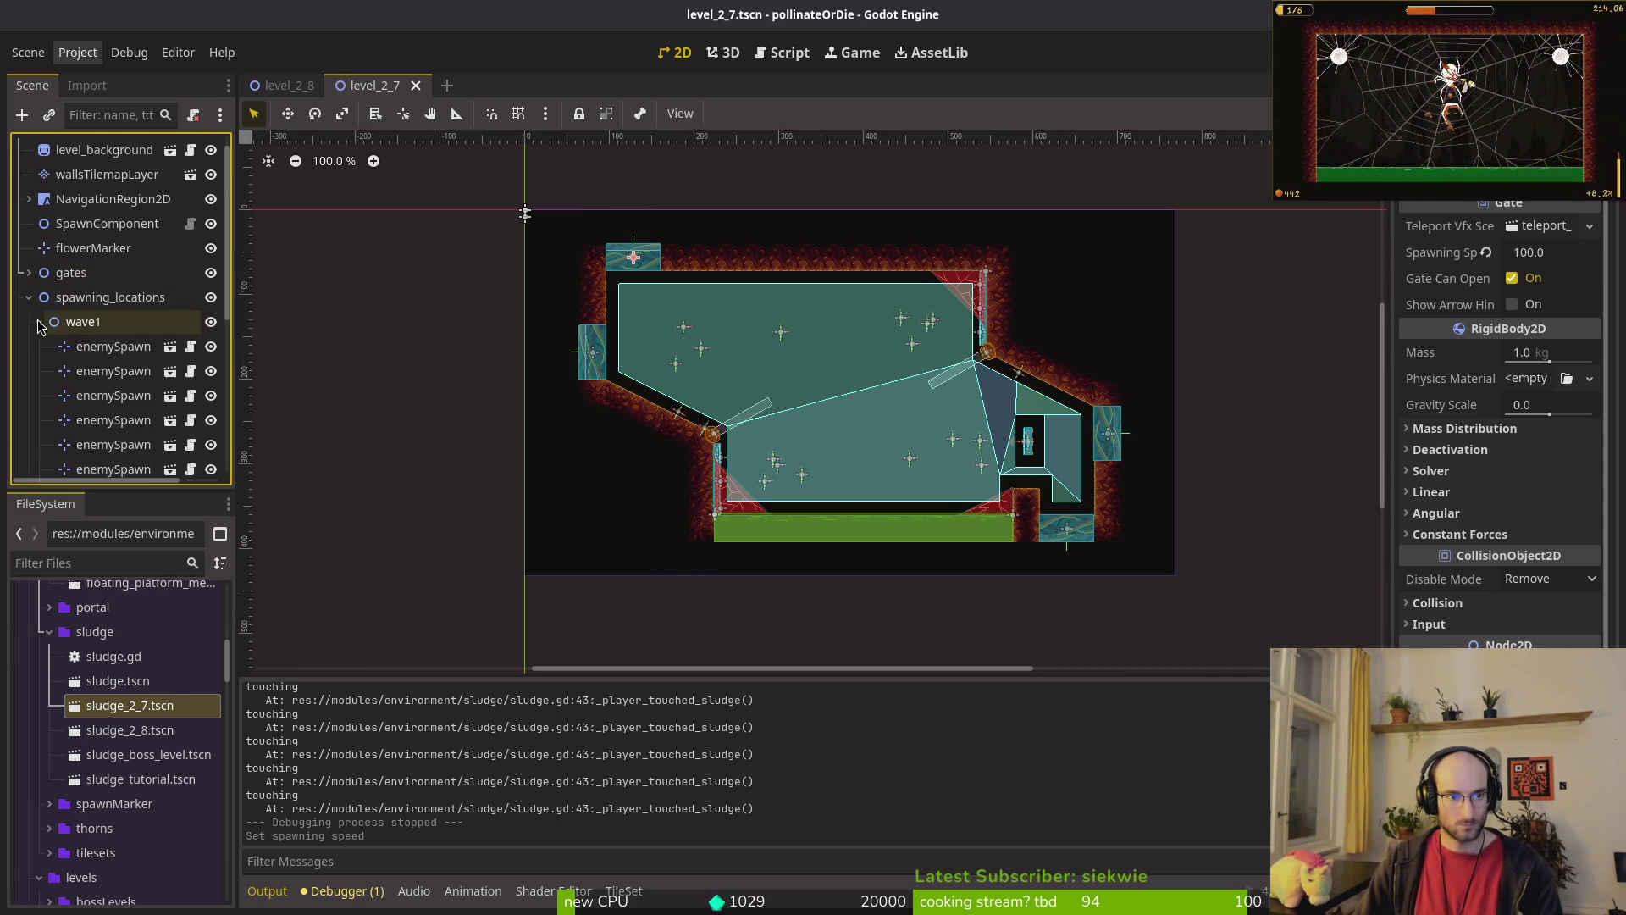
{"action": "scroll", "coordinate": [148, 339], "scroll_direction": "down", "scroll_amount": 3}
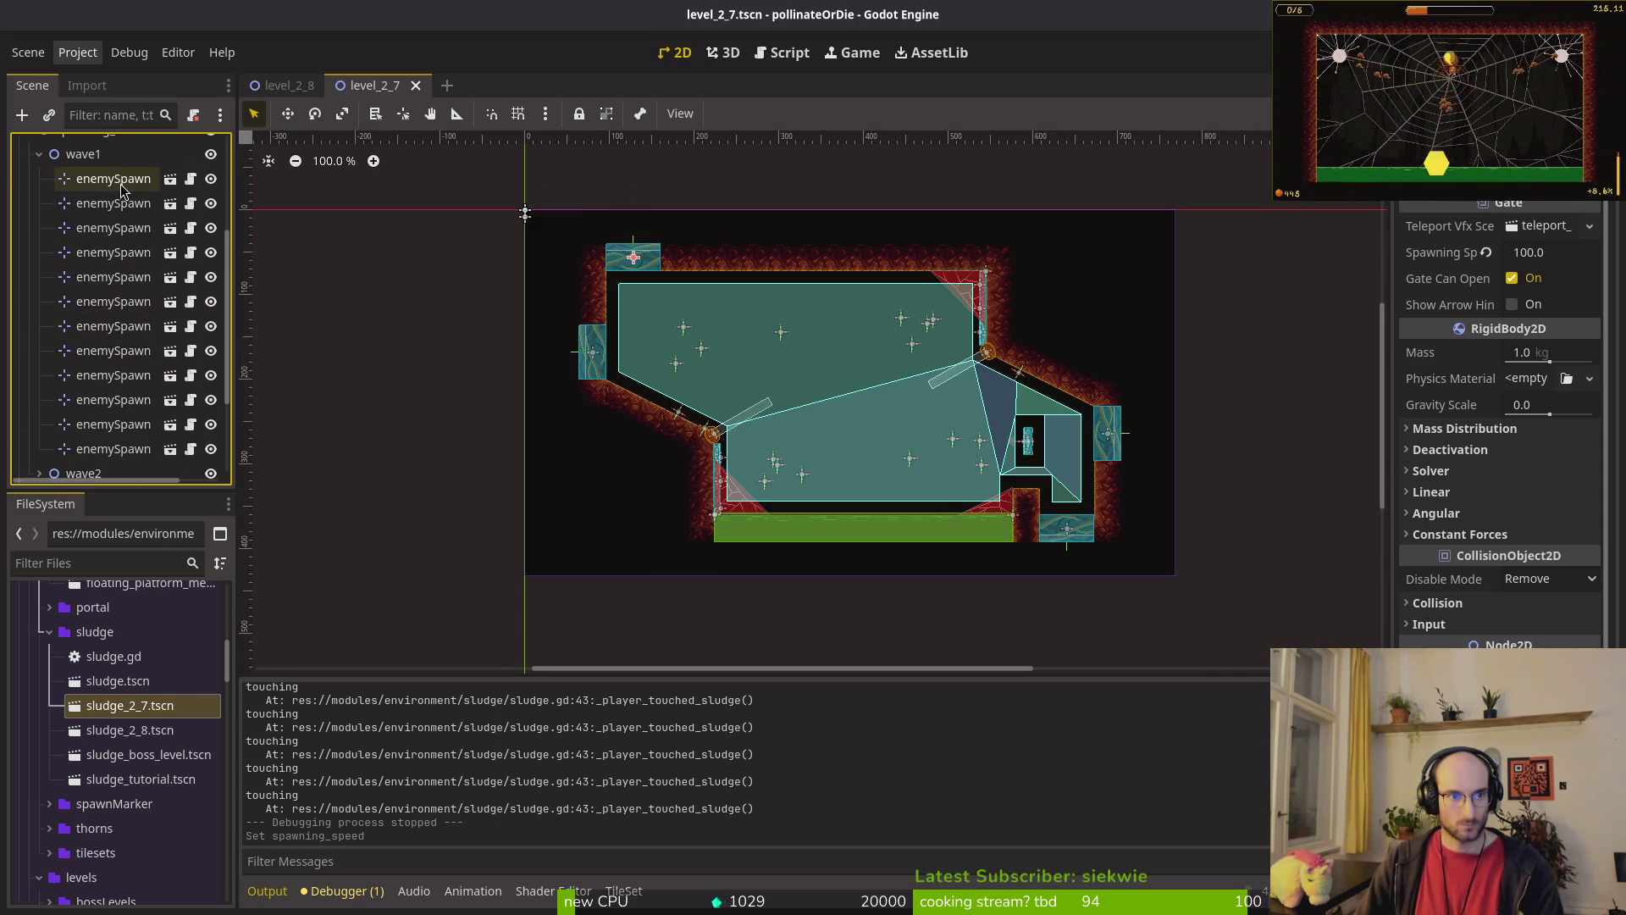
{"action": "left_click", "coordinate": [121, 181]}
{"action": "scroll", "coordinate": [831, 350], "scroll_direction": "up", "scroll_amount": 3}
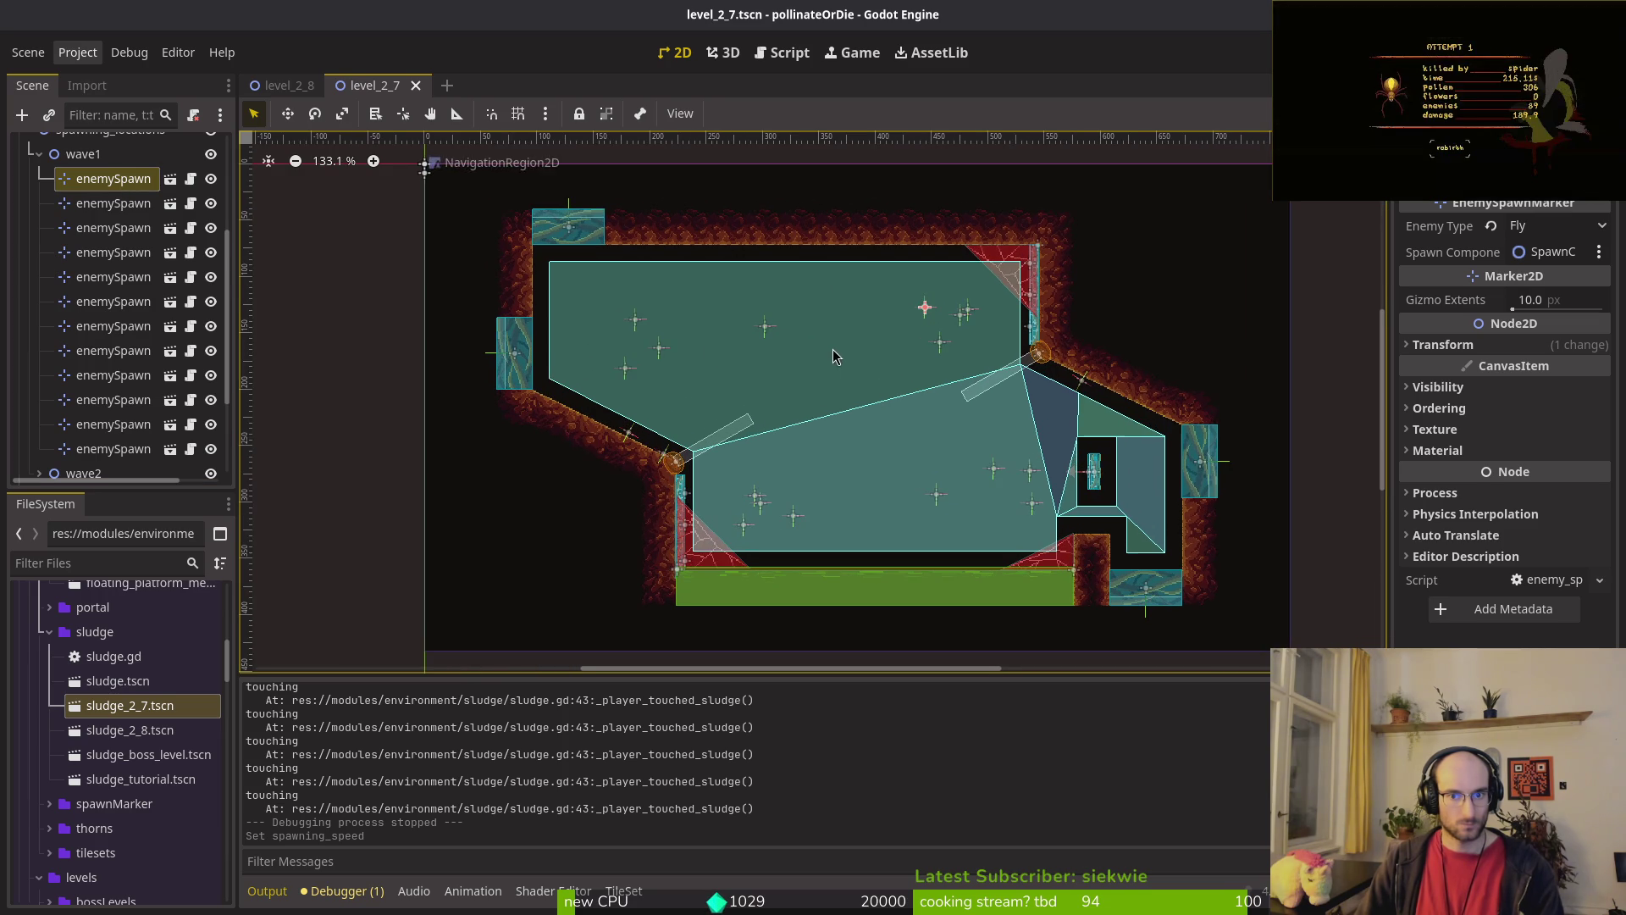
{"action": "scroll", "coordinate": [197, 266], "scroll_direction": "down", "scroll_amount": 2}
{"action": "left_click", "coordinate": [211, 432]}
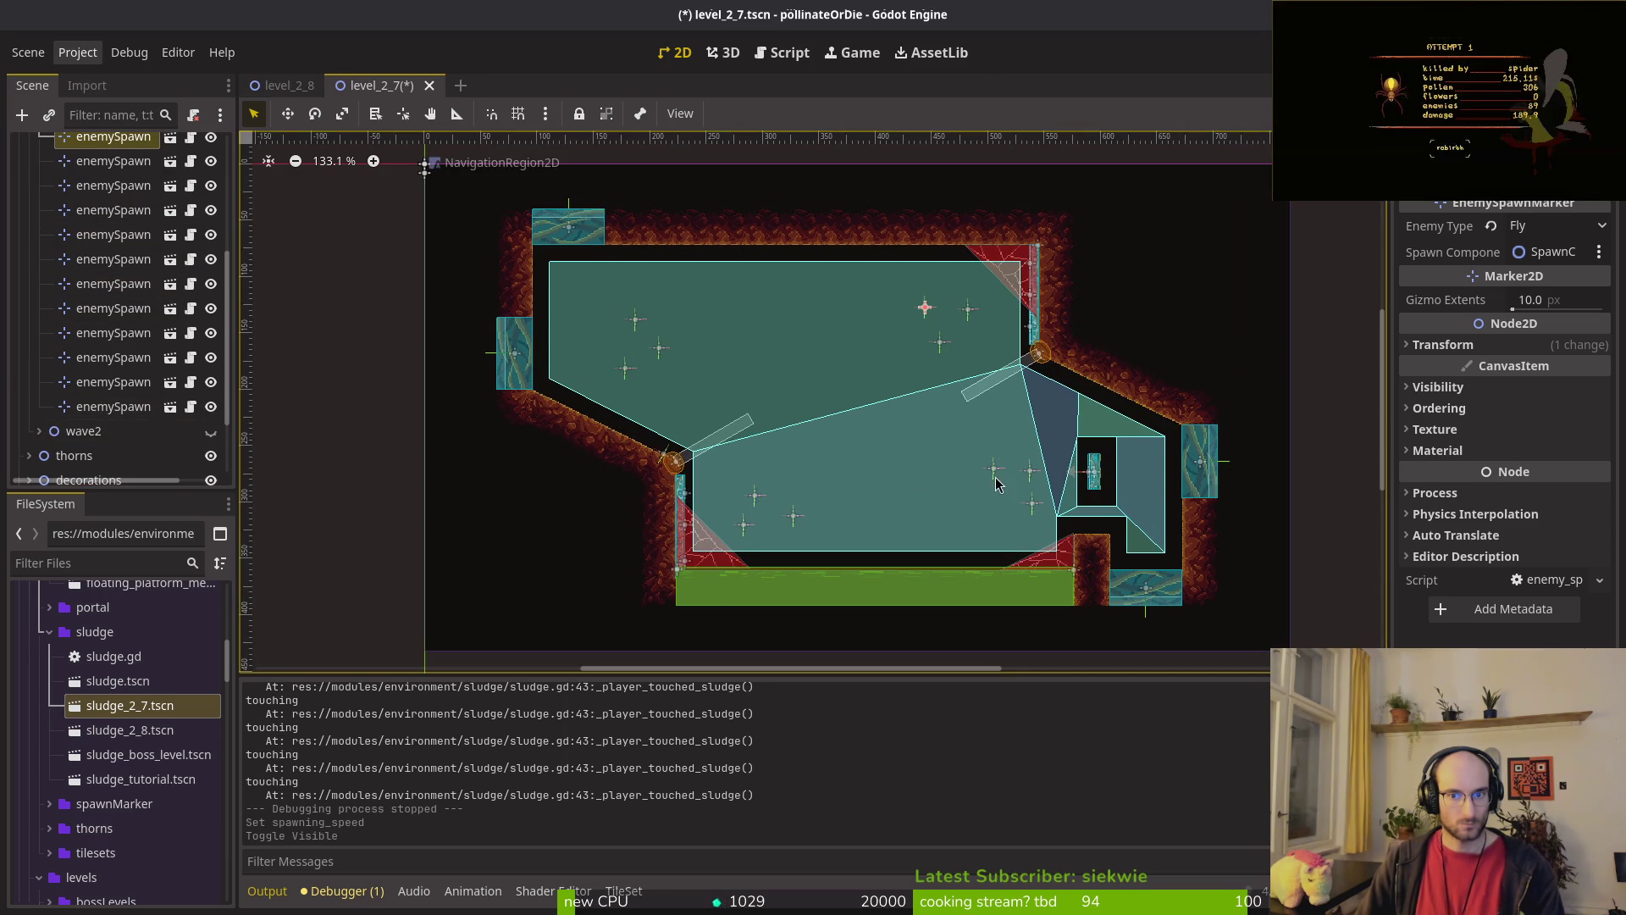
{"action": "scroll", "coordinate": [922, 450], "scroll_direction": "up", "scroll_amount": 3}
Step: Delete two wave1 enemy spawn markers, including enemySpawnMarker13, and save the scene
{"action": "left_click", "coordinate": [1056, 479]}
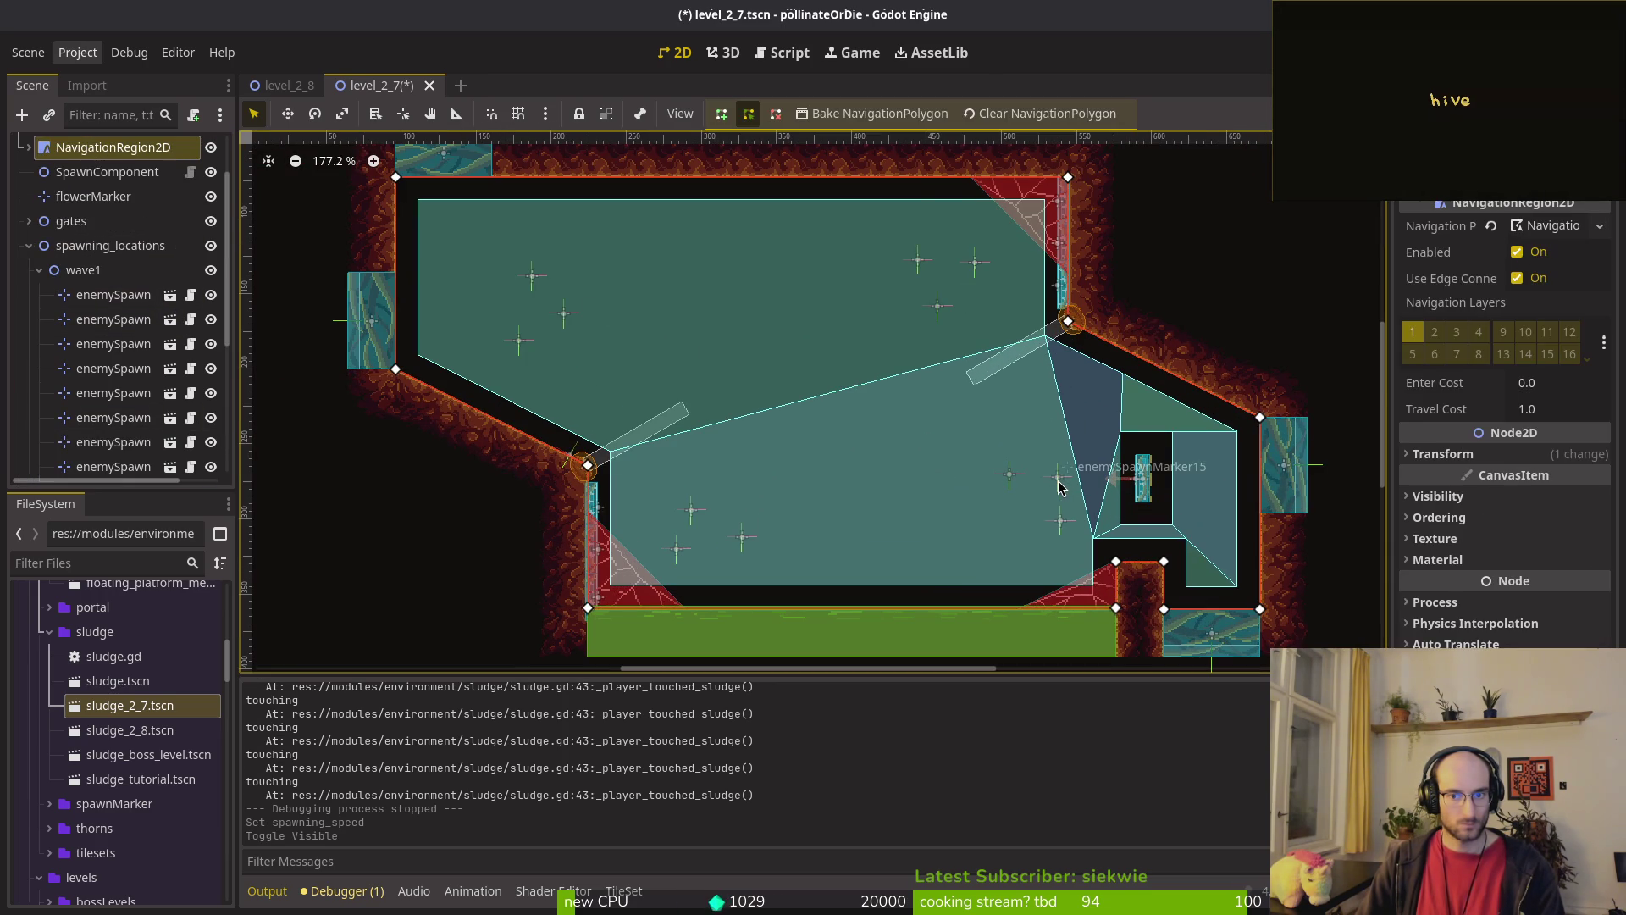
{"action": "left_click", "coordinate": [1057, 486]}
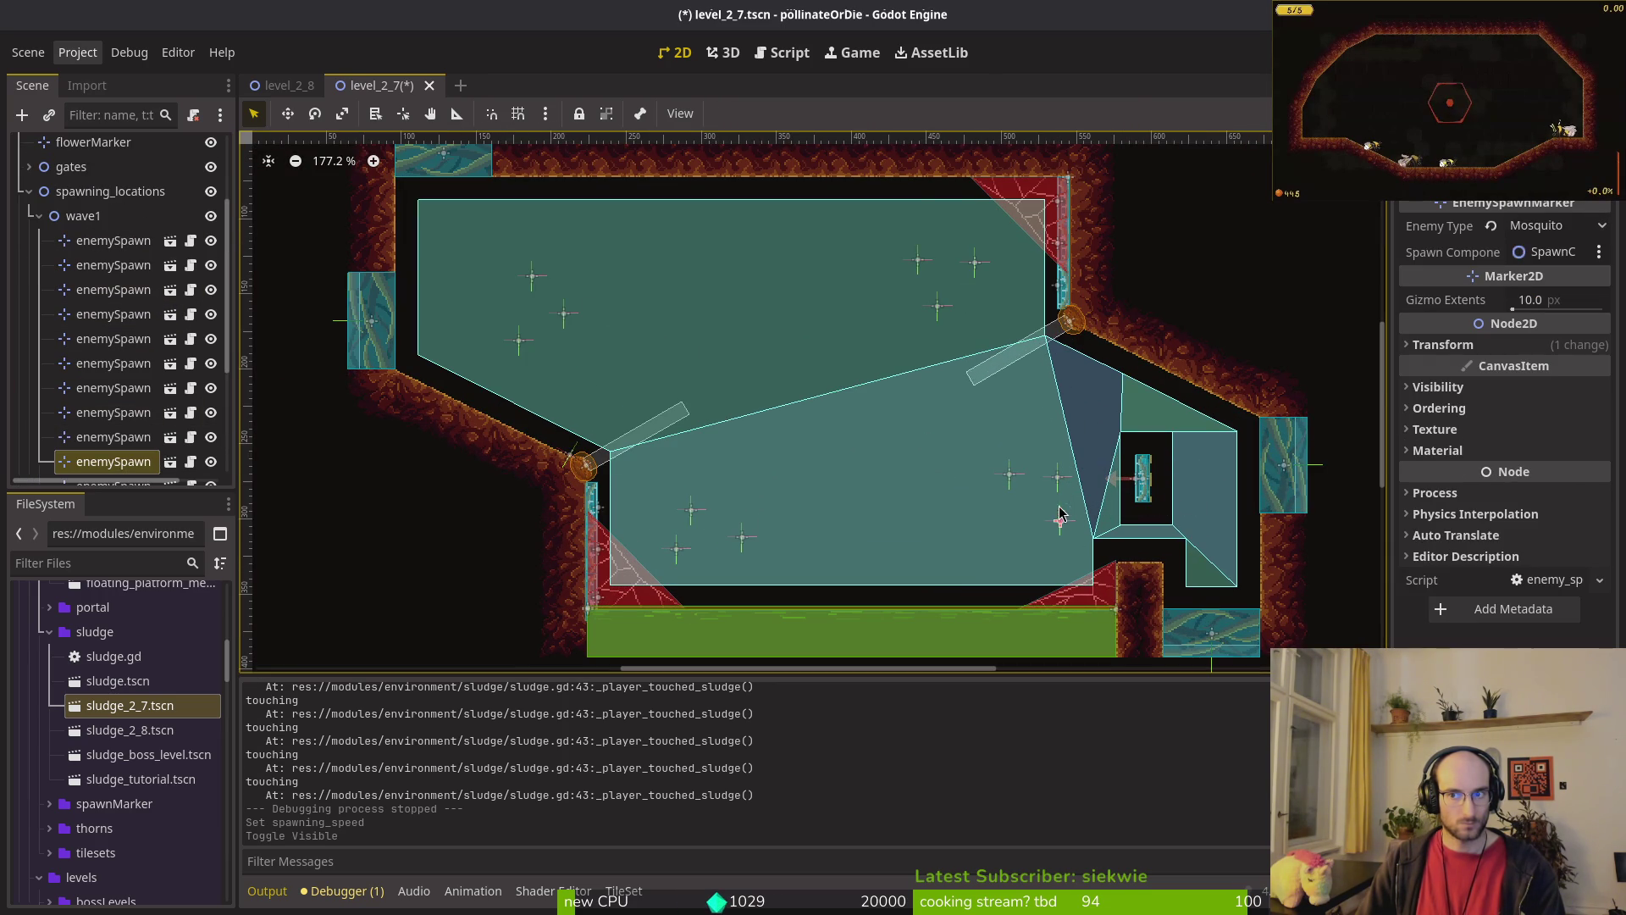
{"action": "left_click", "coordinate": [1008, 479]}
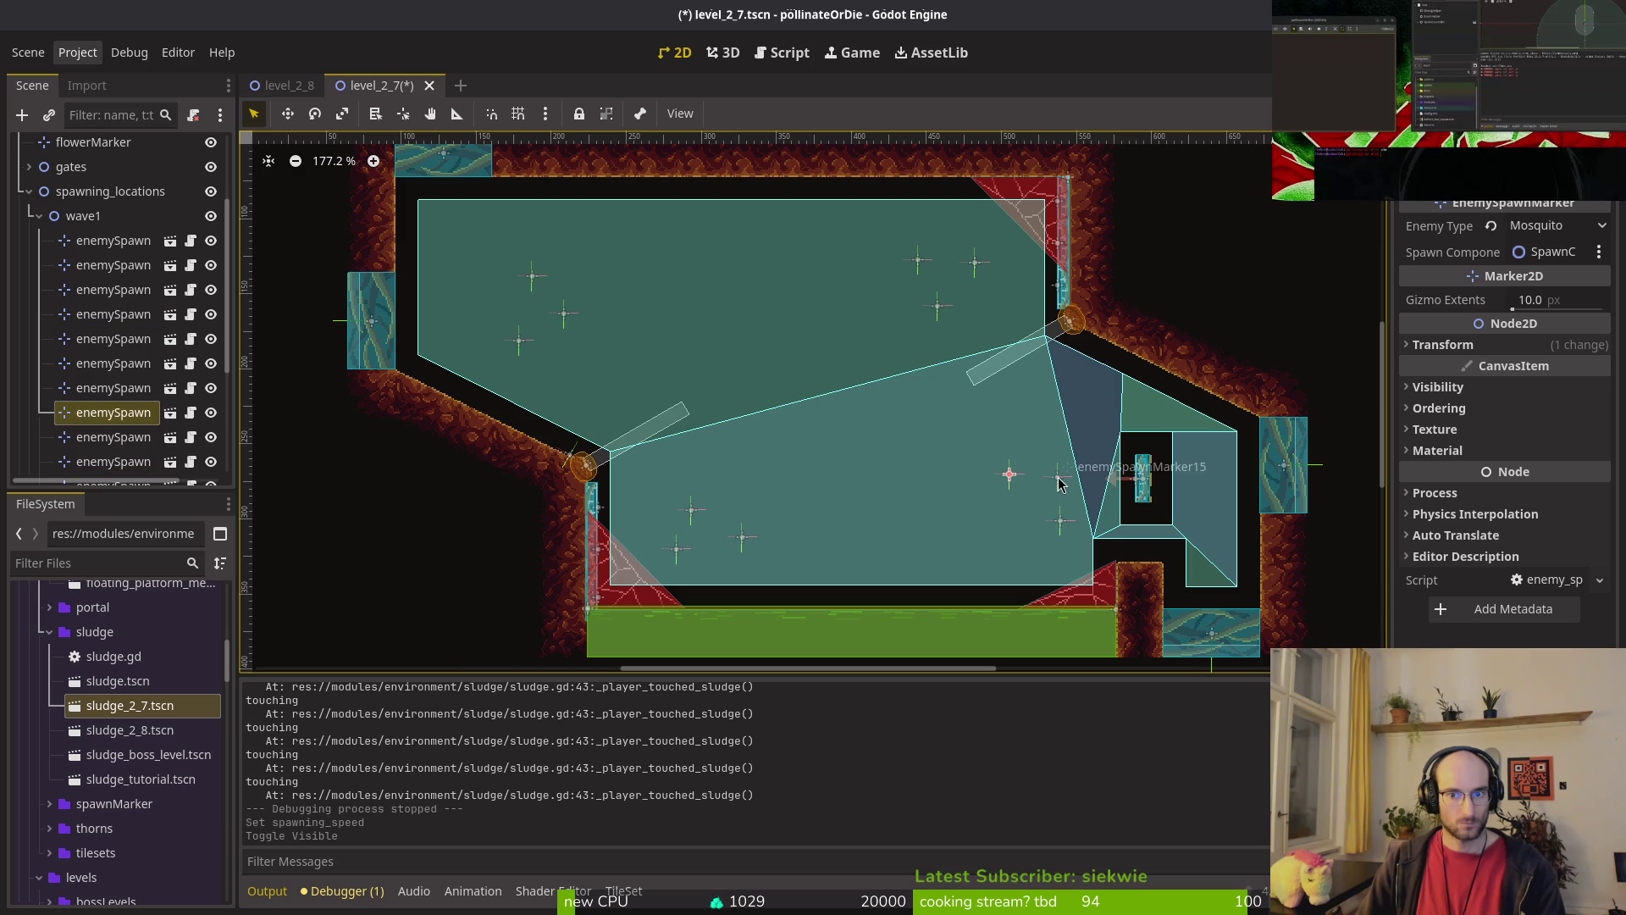
{"action": "key", "text": "Delete"}
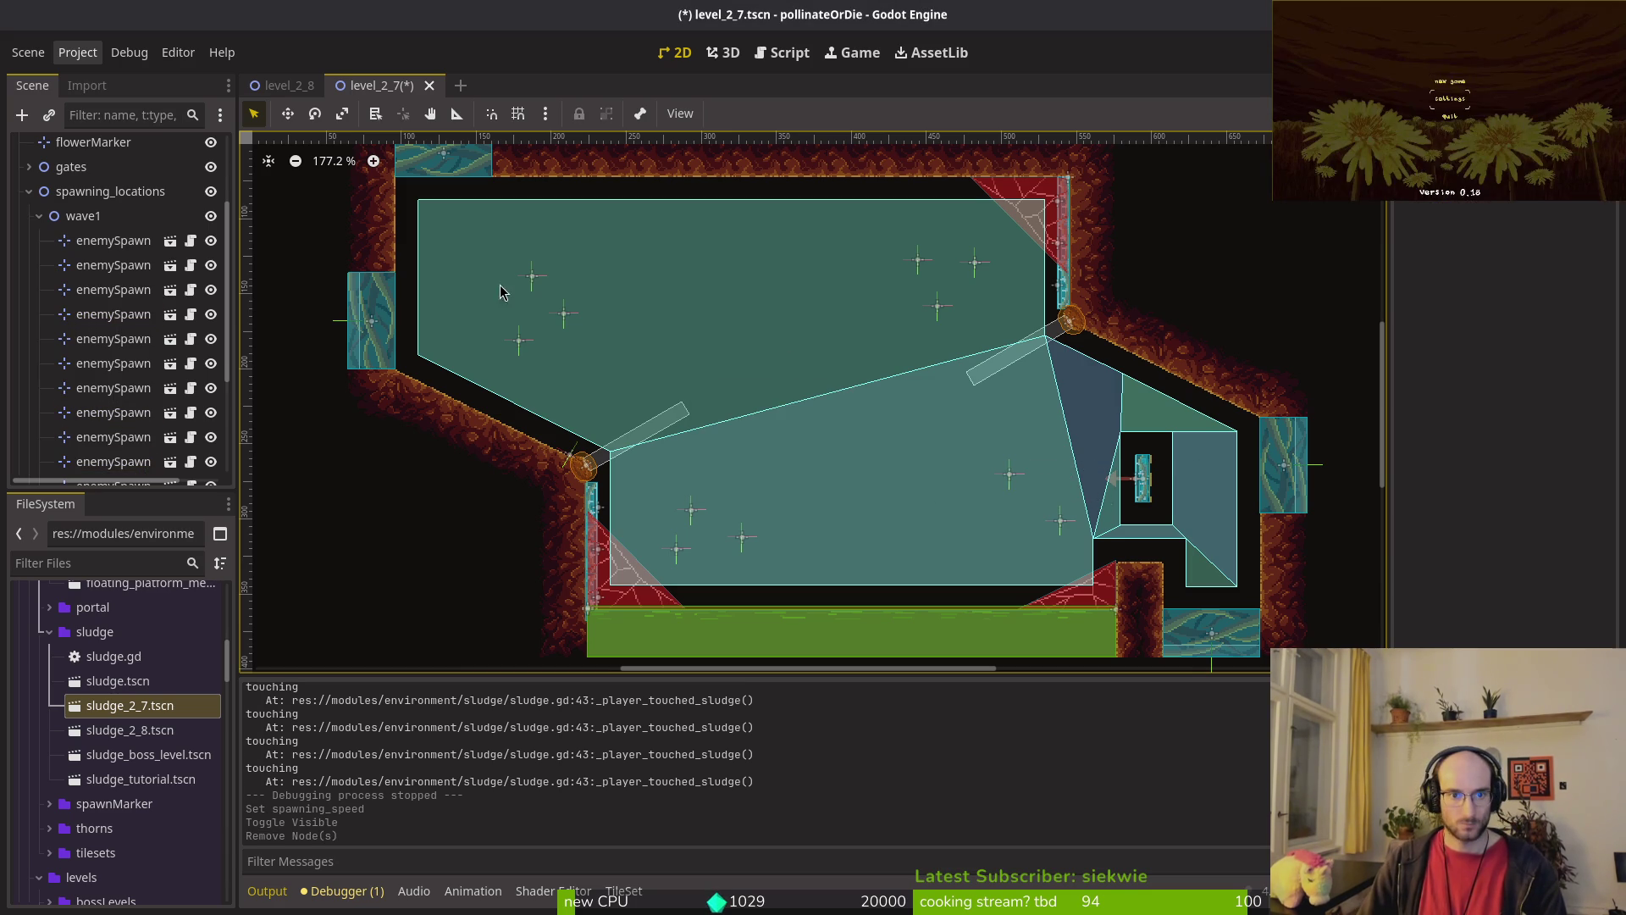
{"action": "left_click", "coordinate": [565, 315]}
{"action": "key", "text": "Delete"}
{"action": "key", "text": "ctrl+s"}
Step: Select enemySpawnMarker7 and run the level_2_7 scene
{"action": "left_click", "coordinate": [669, 548]}
{"action": "left_click", "coordinate": [676, 549]}
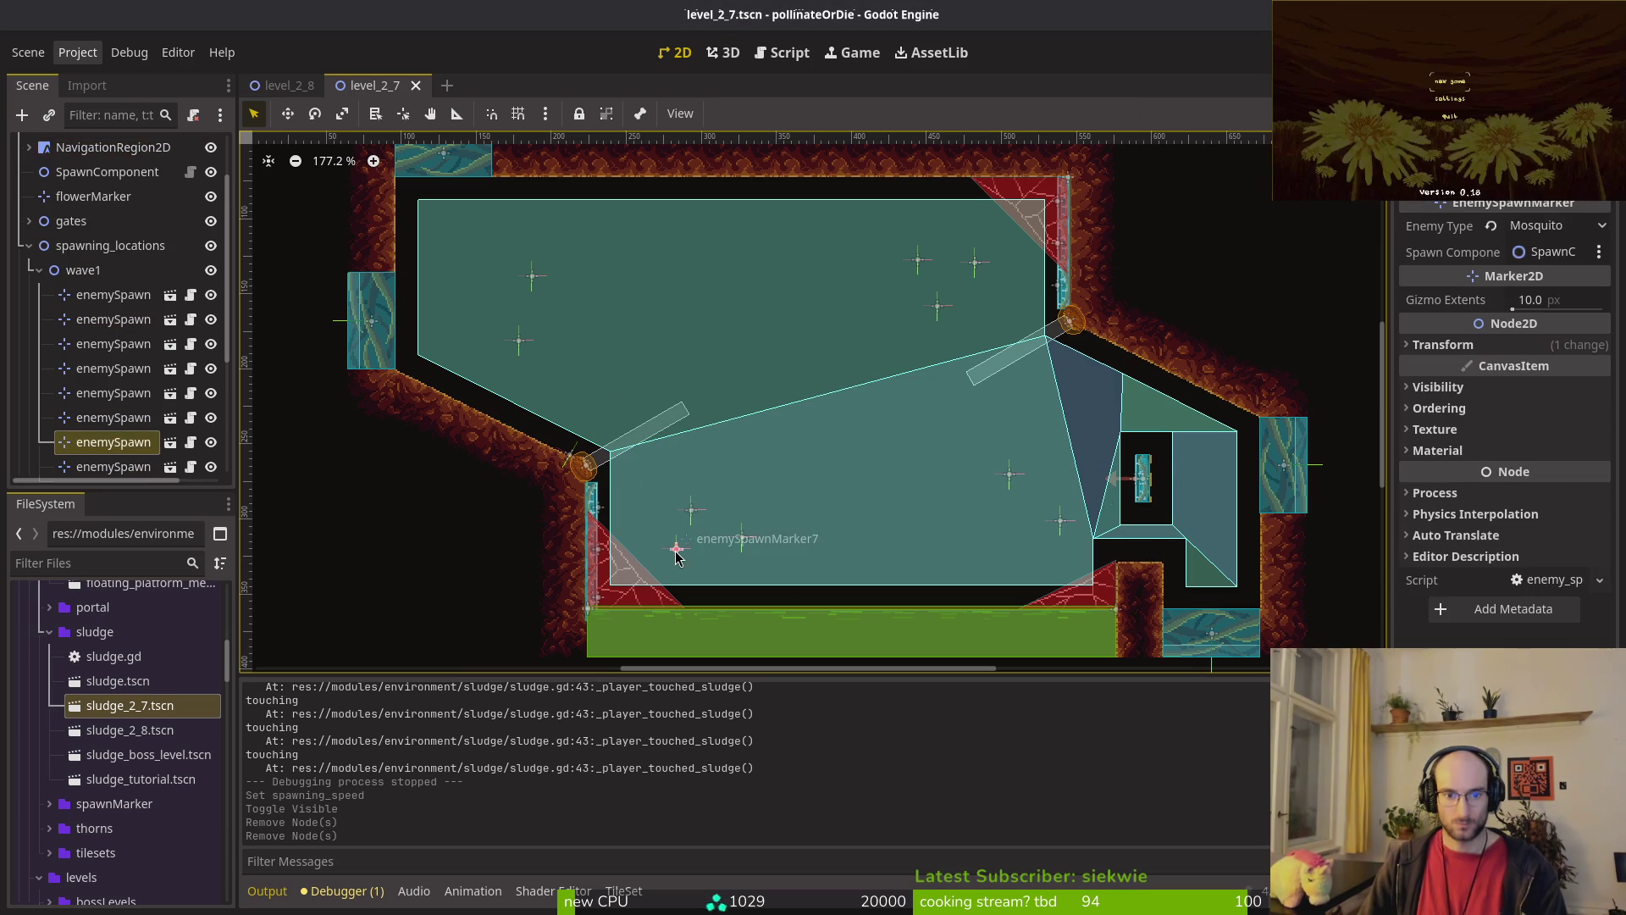
{"action": "key", "text": "F6"}
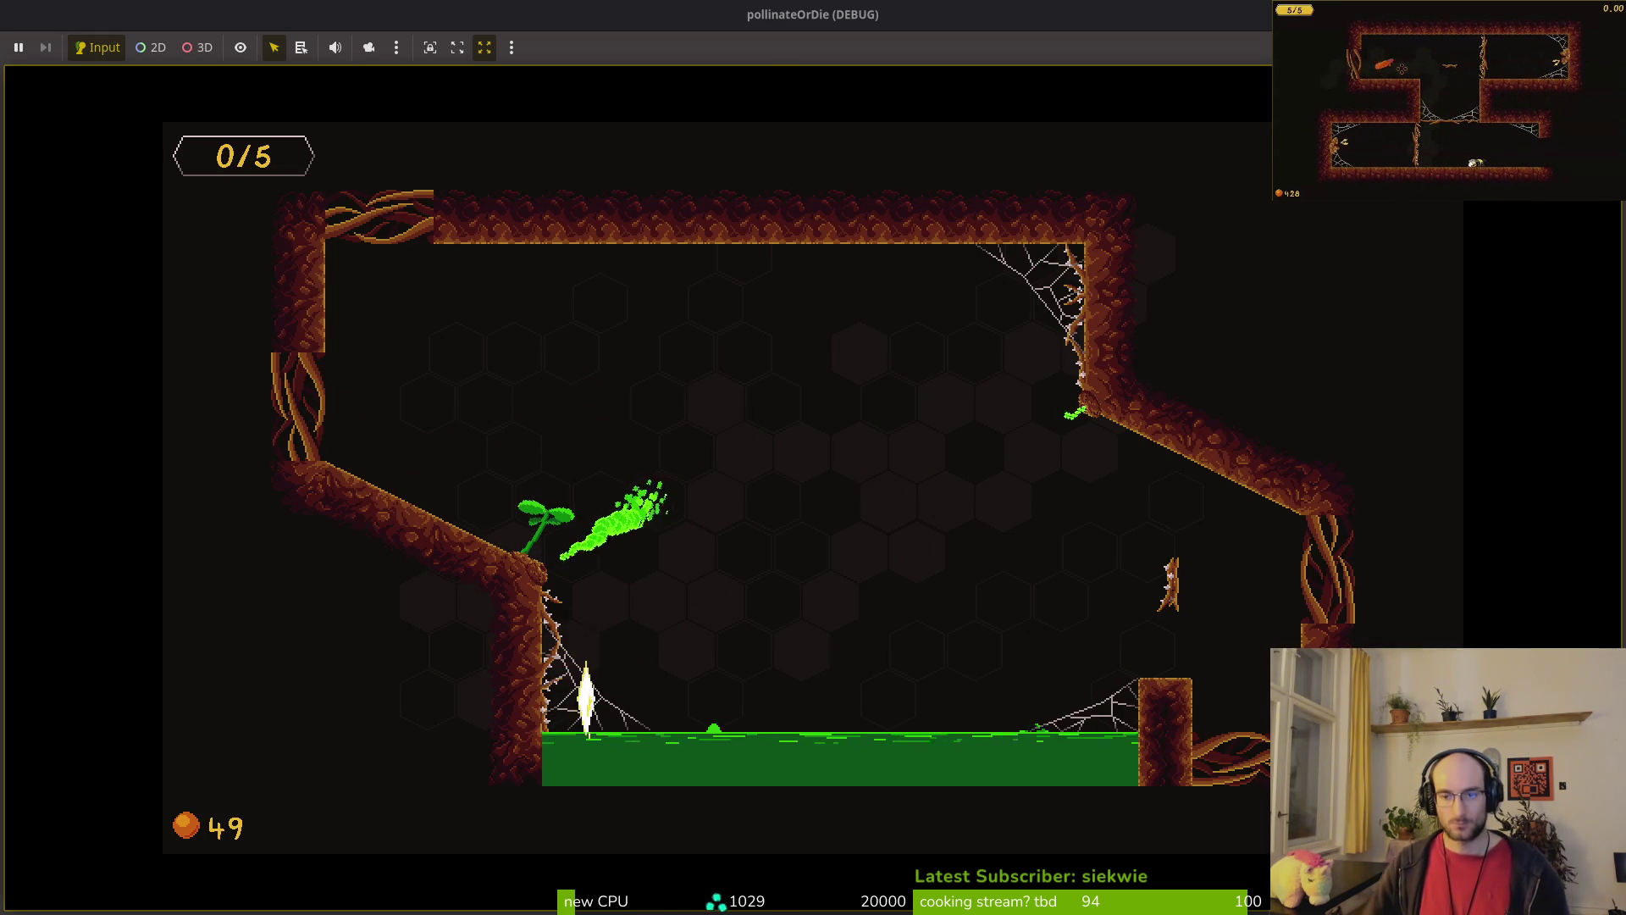
Step: Stop the playtest, make wave2's spawn markers visible again, and save level_2_7
{"action": "key", "text": "F8"}
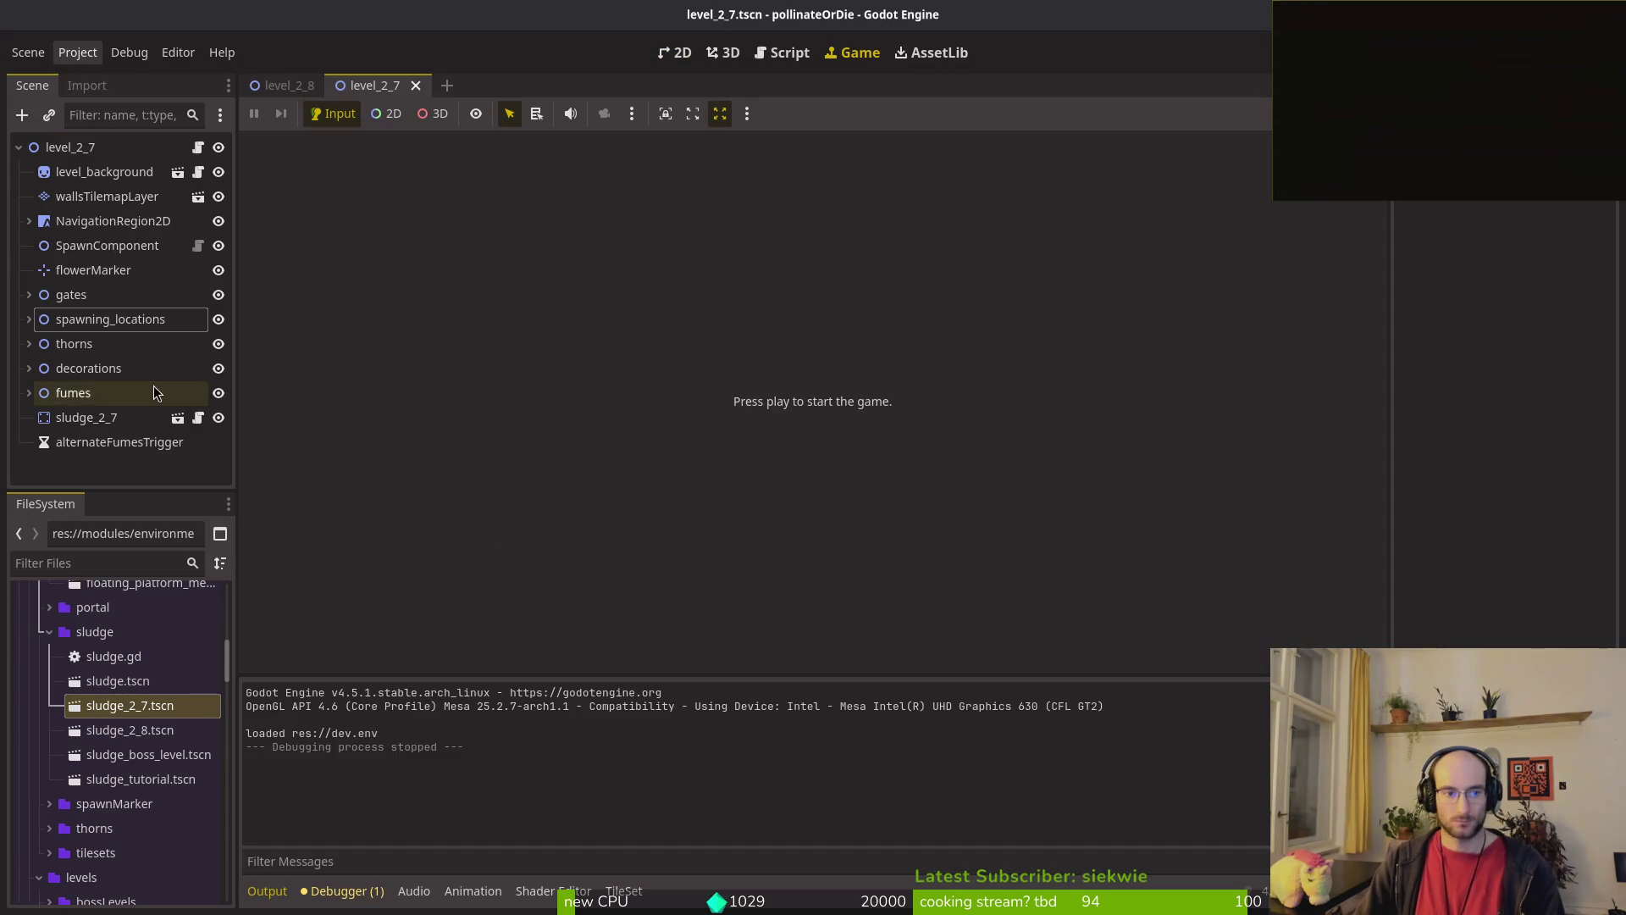
{"action": "left_click", "coordinate": [29, 319]}
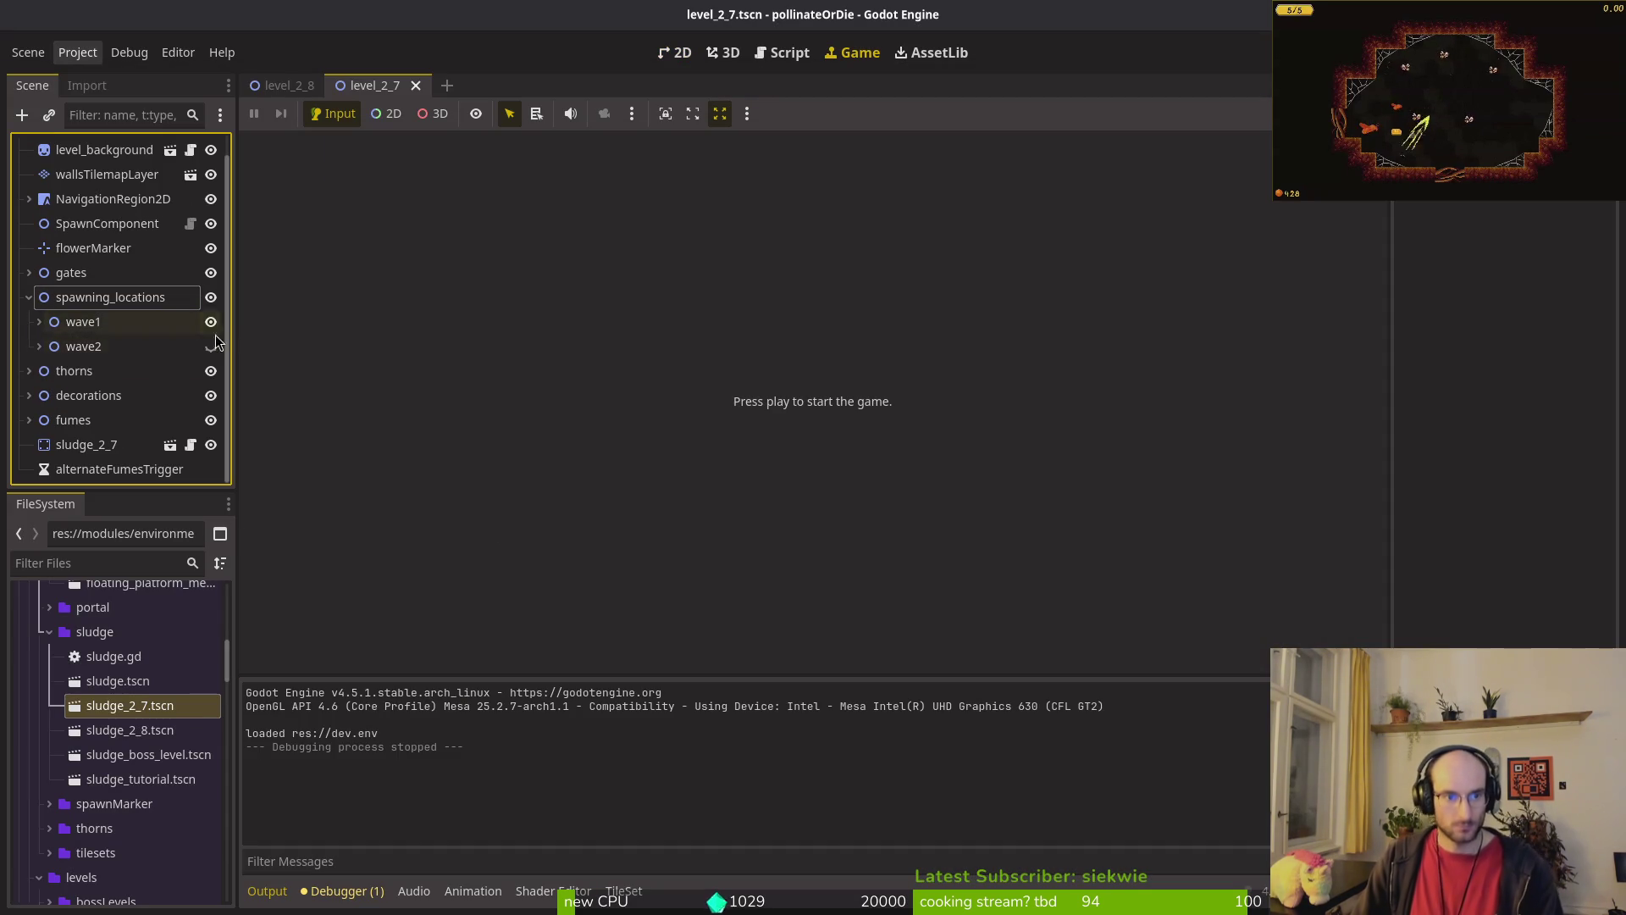
{"action": "left_click", "coordinate": [29, 298]}
{"action": "key", "text": "ctrl+s"}
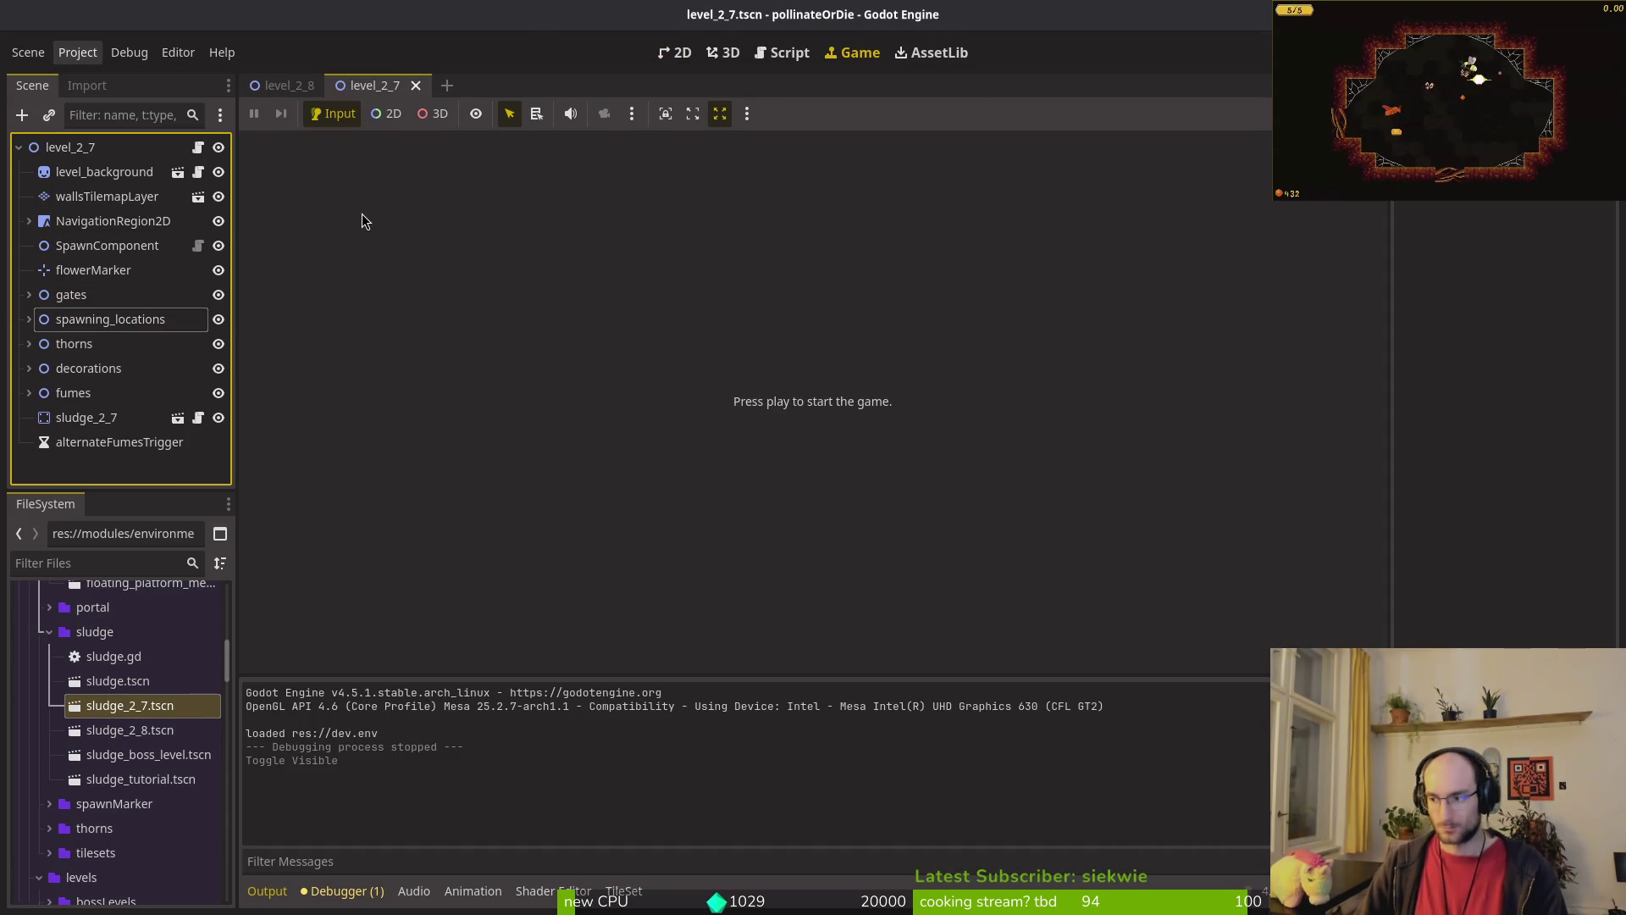
{"action": "key", "text": "super+2"}
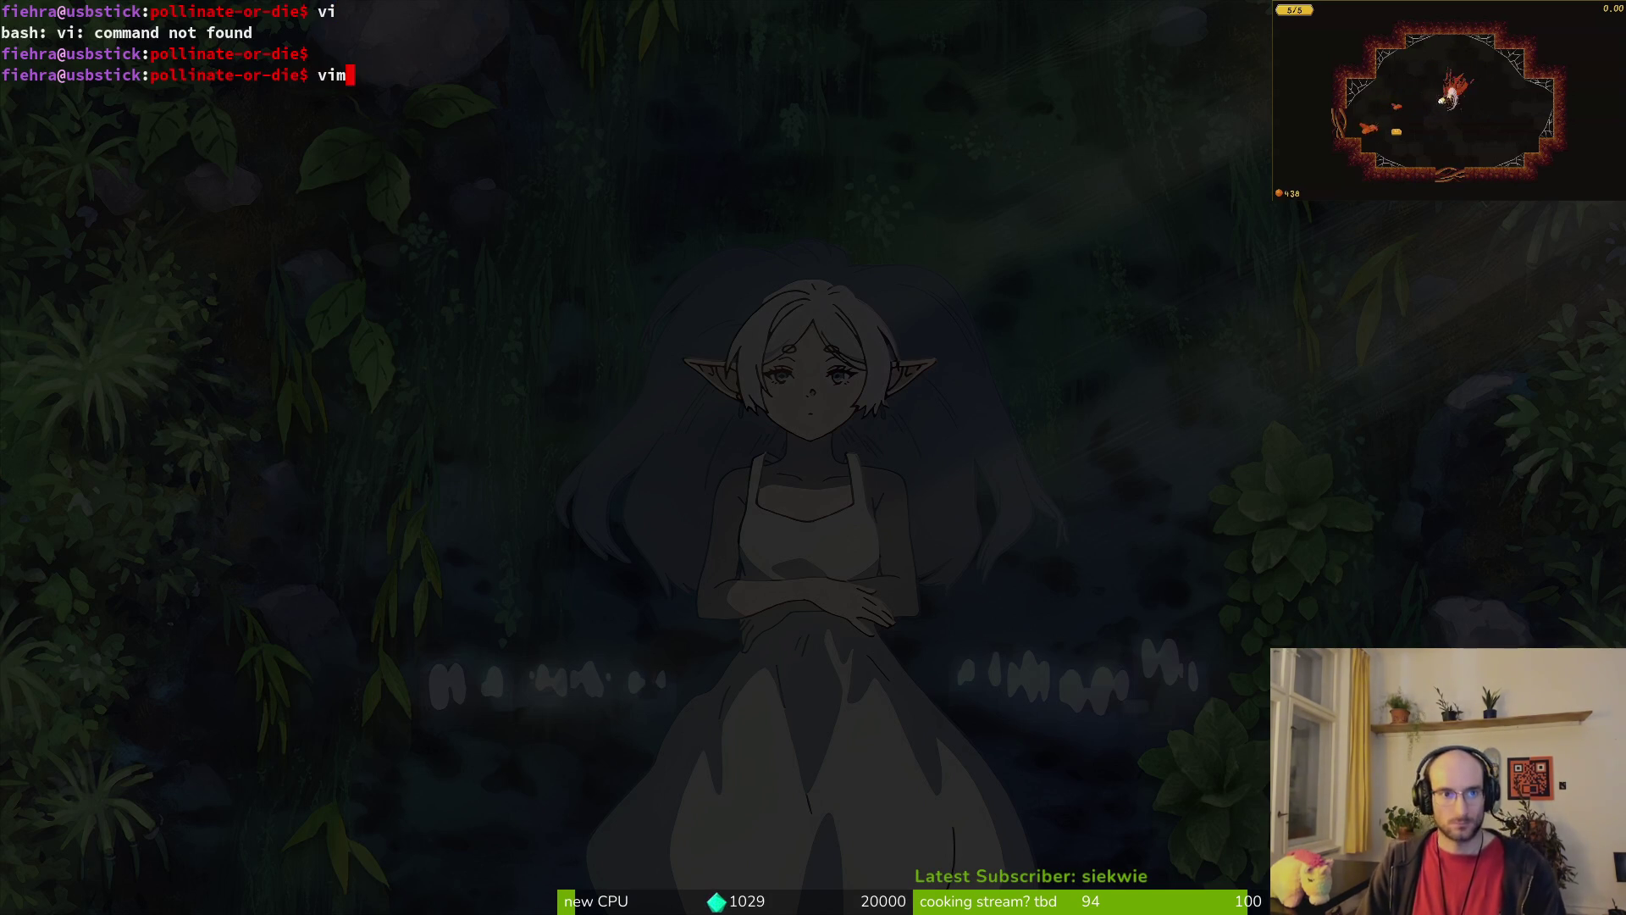
Step: Launch vim's file finder and open projectile.gd
{"action": "key", "text": "Return"}
{"action": "type", "text": "proj"}
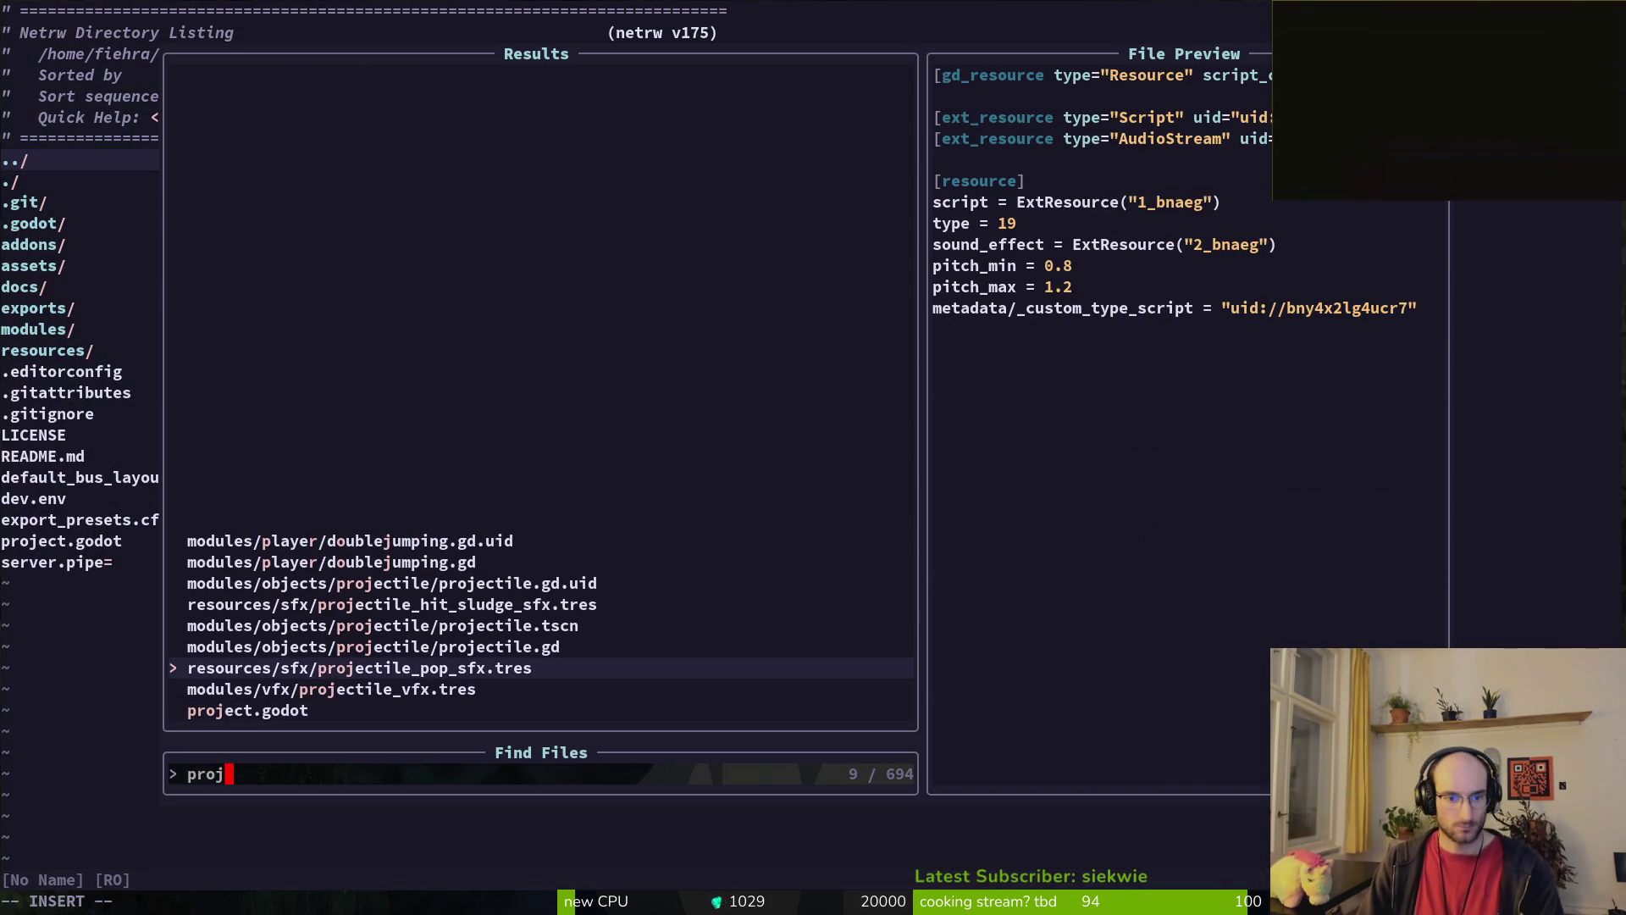
{"action": "key", "text": "Up"}
{"action": "key", "text": "Return"}
{"action": "scroll", "coordinate": [683, 409], "scroll_direction": "down", "scroll_amount": 5}
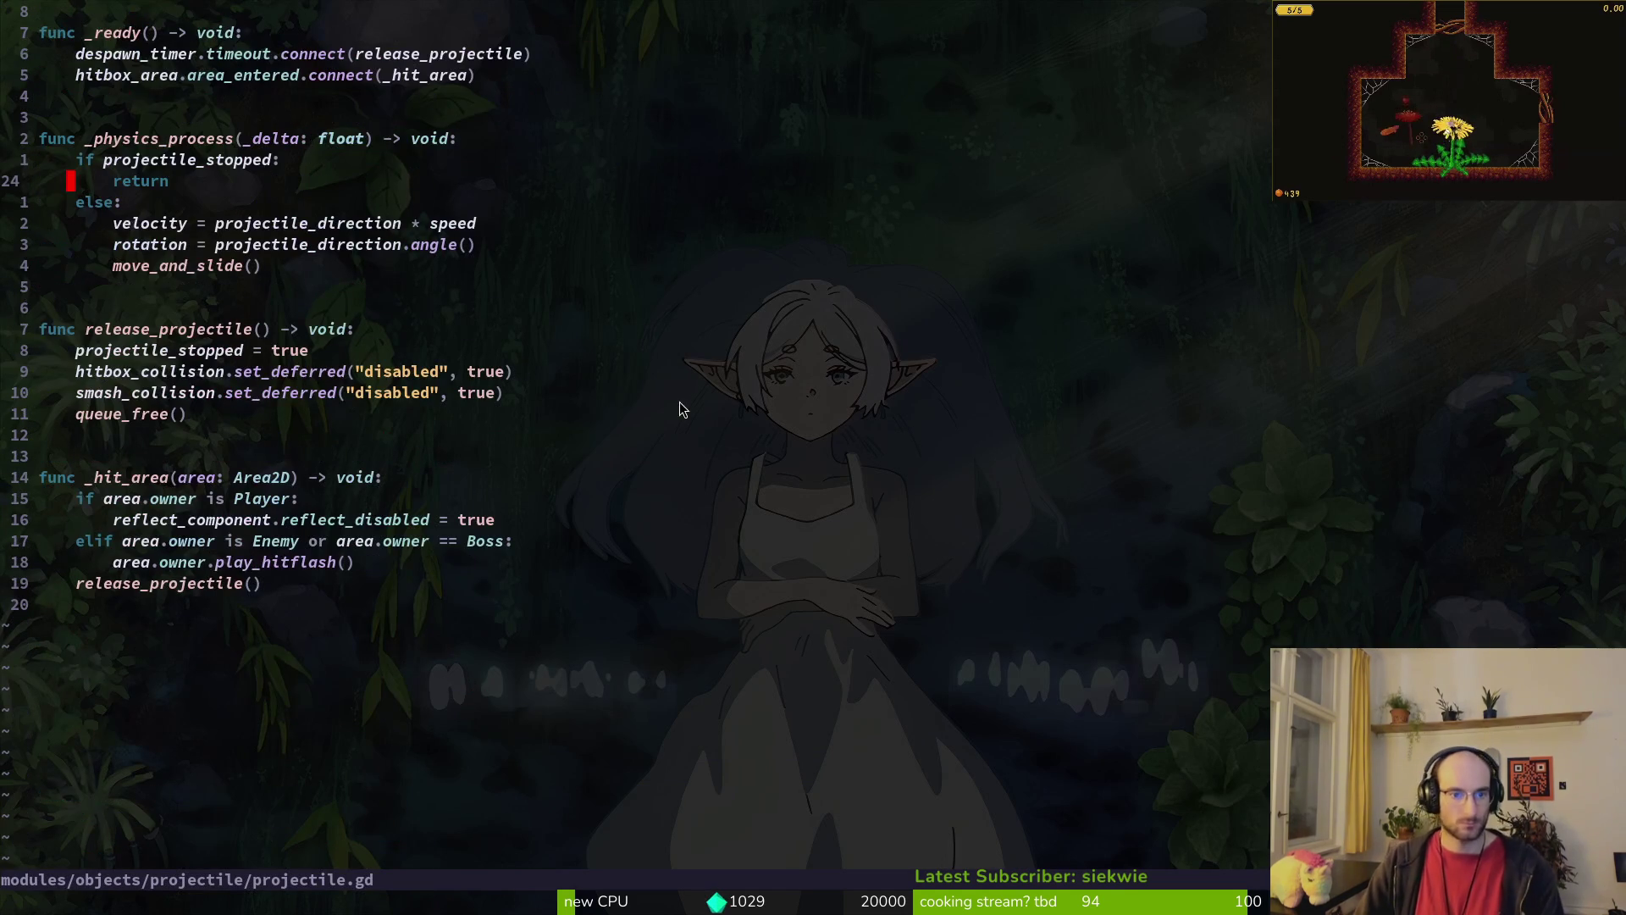
Step: Fuzzy-find and open wasp_sting.gd, examining the ENEMY_HIT sound on wall hits
{"action": "key", "text": "ctrl+p"}
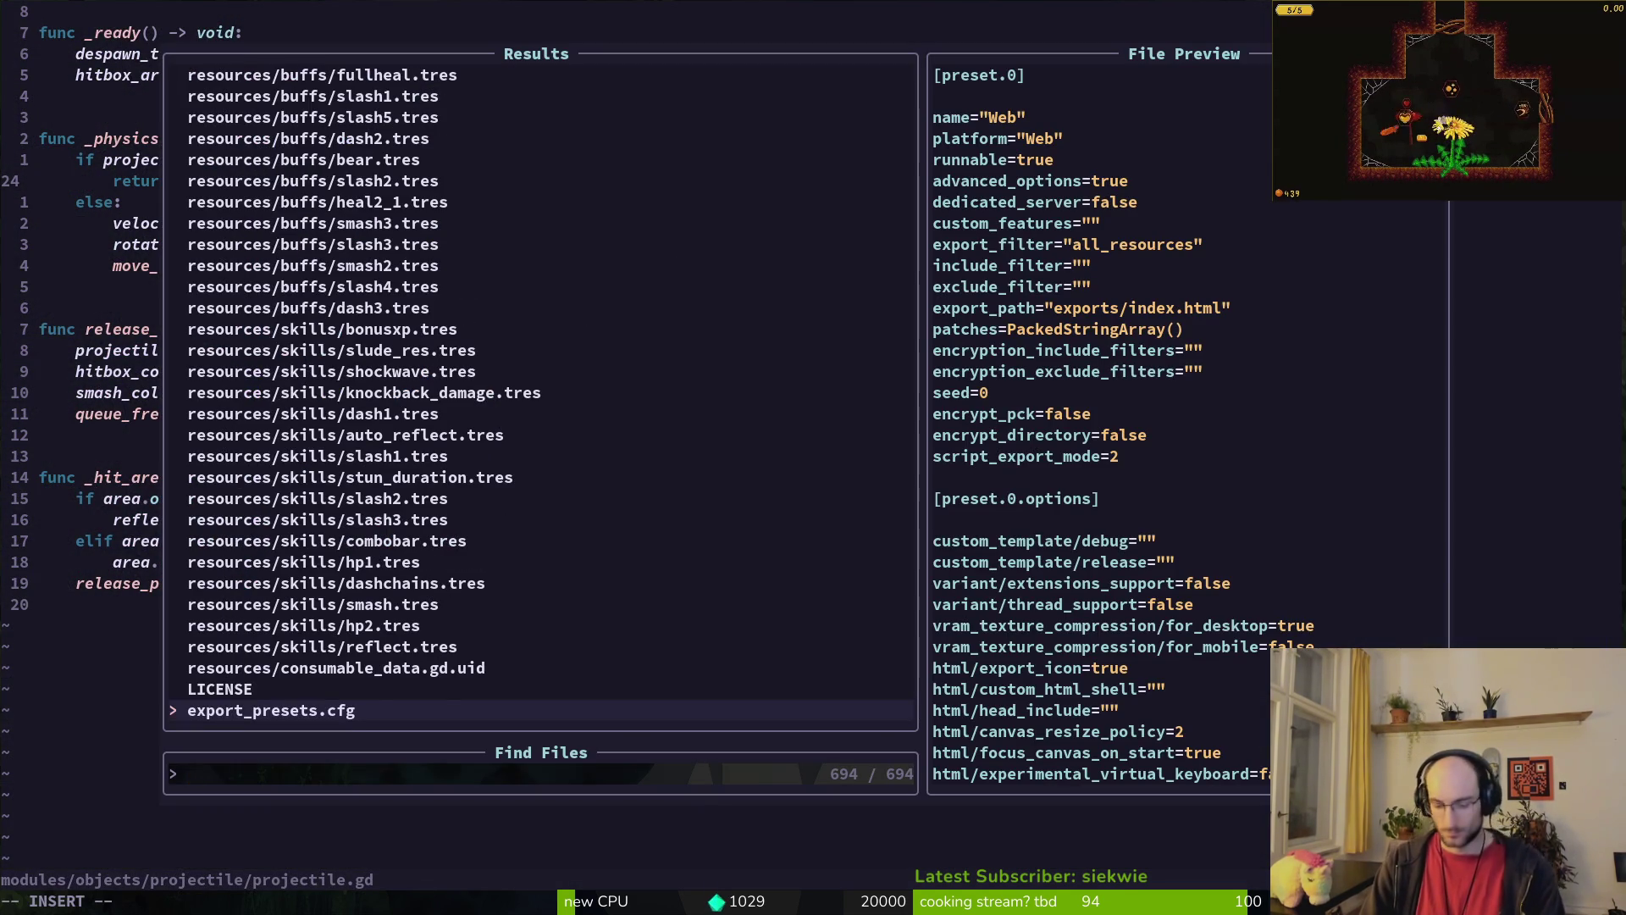
{"action": "type", "text": "wassi"}
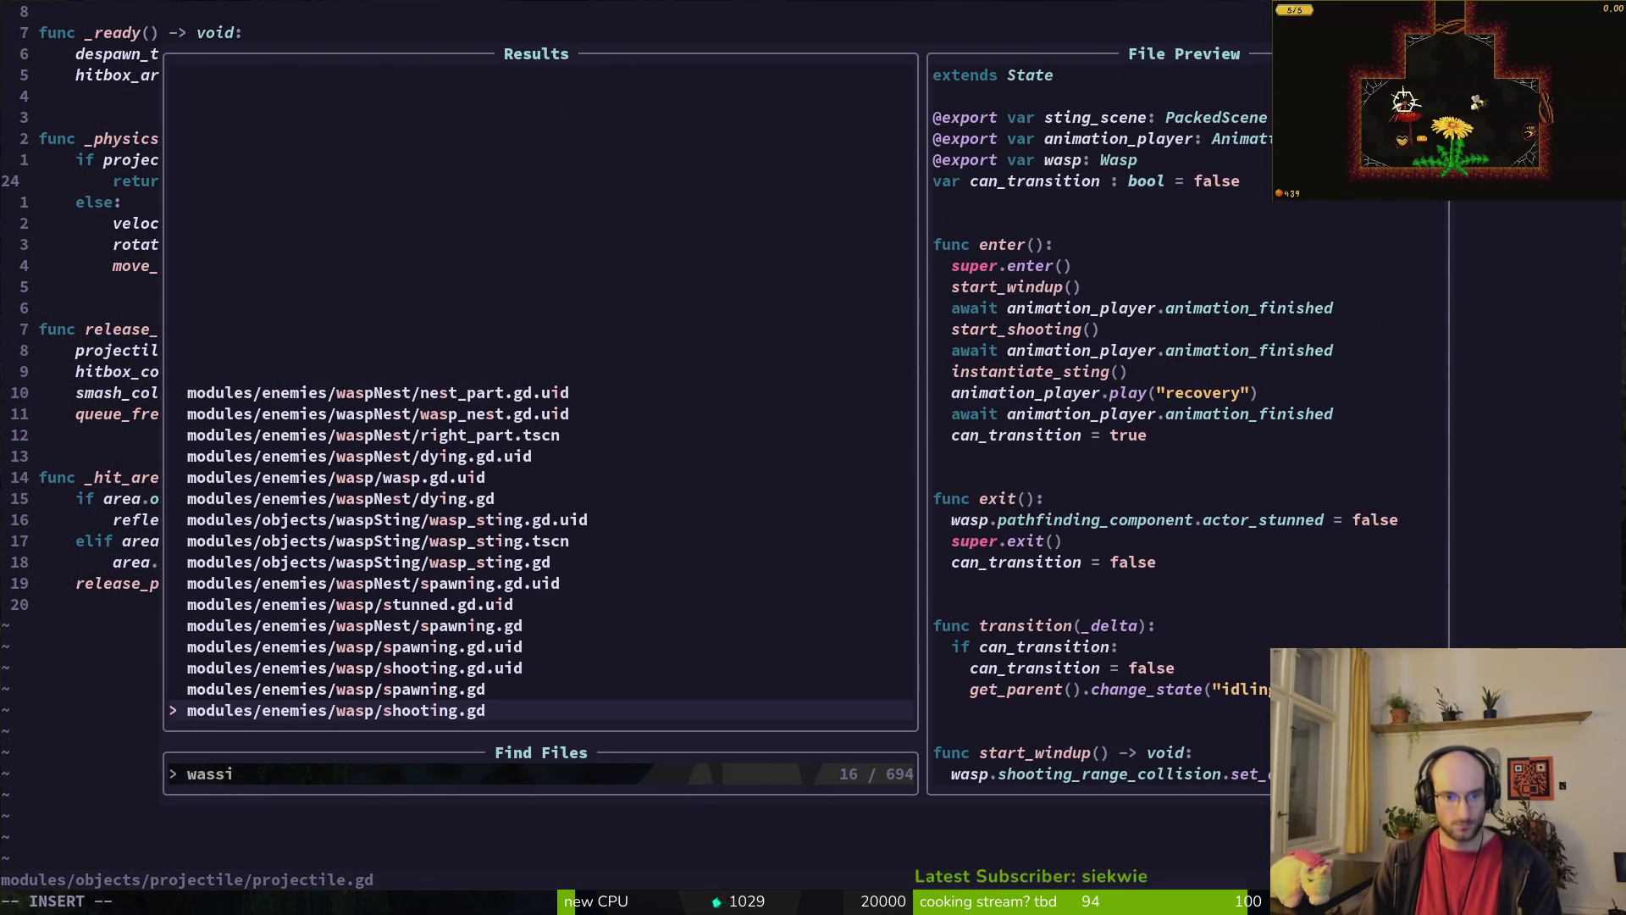
{"action": "key", "text": "BackSpace"}
{"action": "type", "text": "t"}
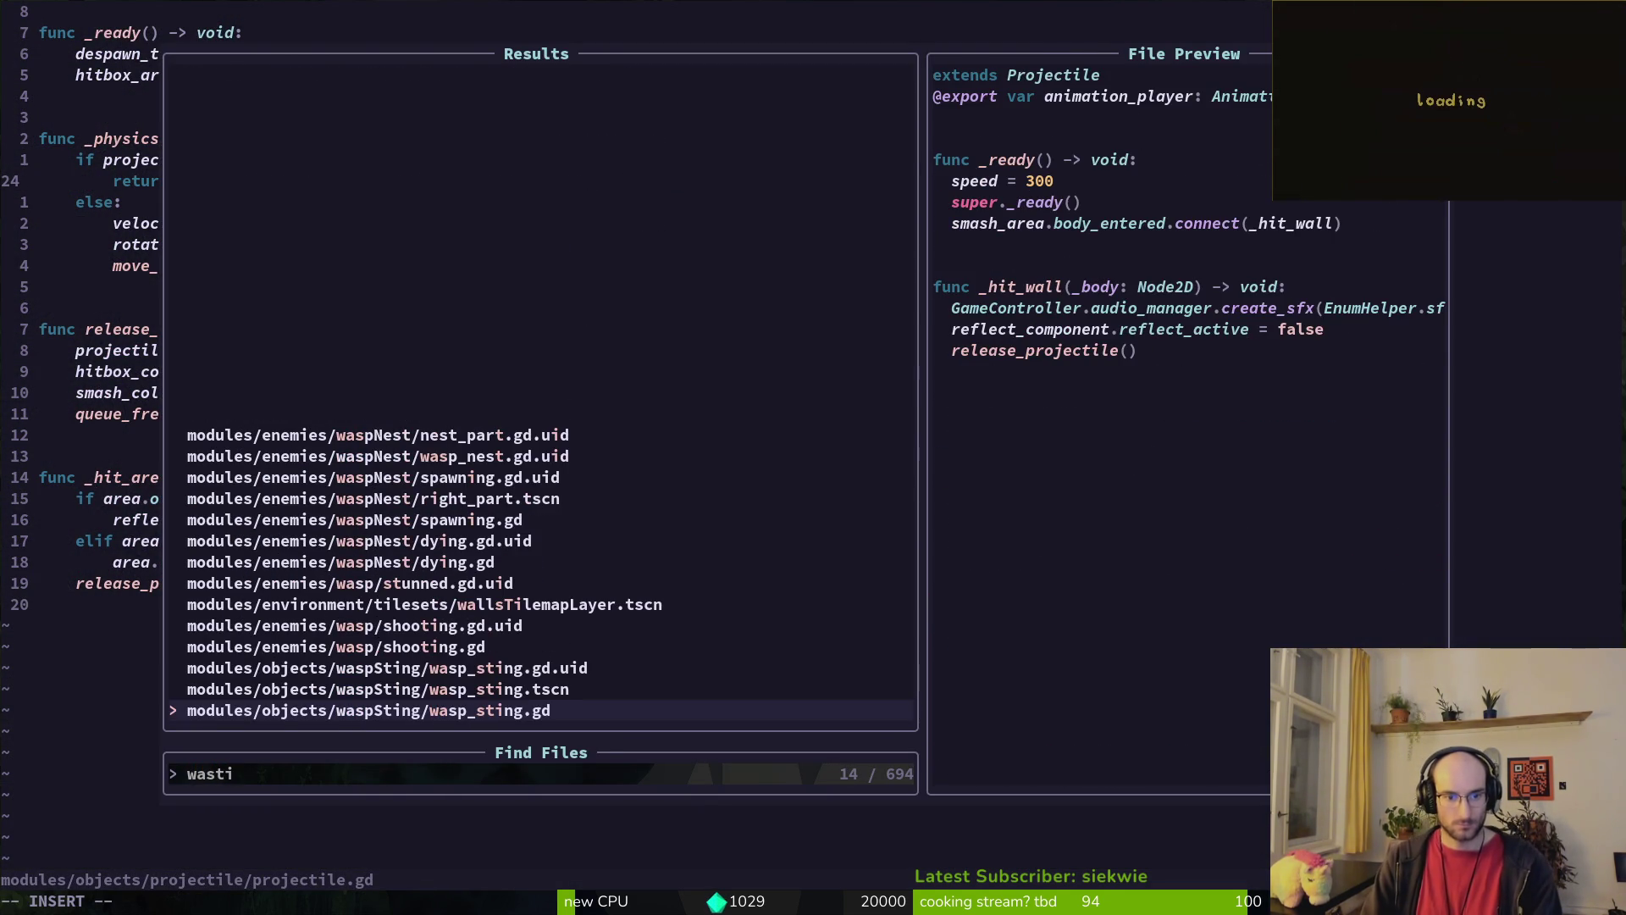
{"action": "key", "text": "Return"}
{"action": "left_click", "coordinate": [667, 242]}
{"action": "key", "text": "c"}
{"action": "key", "text": "i"}
{"action": "key", "text": "w"}
{"action": "key", "text": "alt+Tab"}
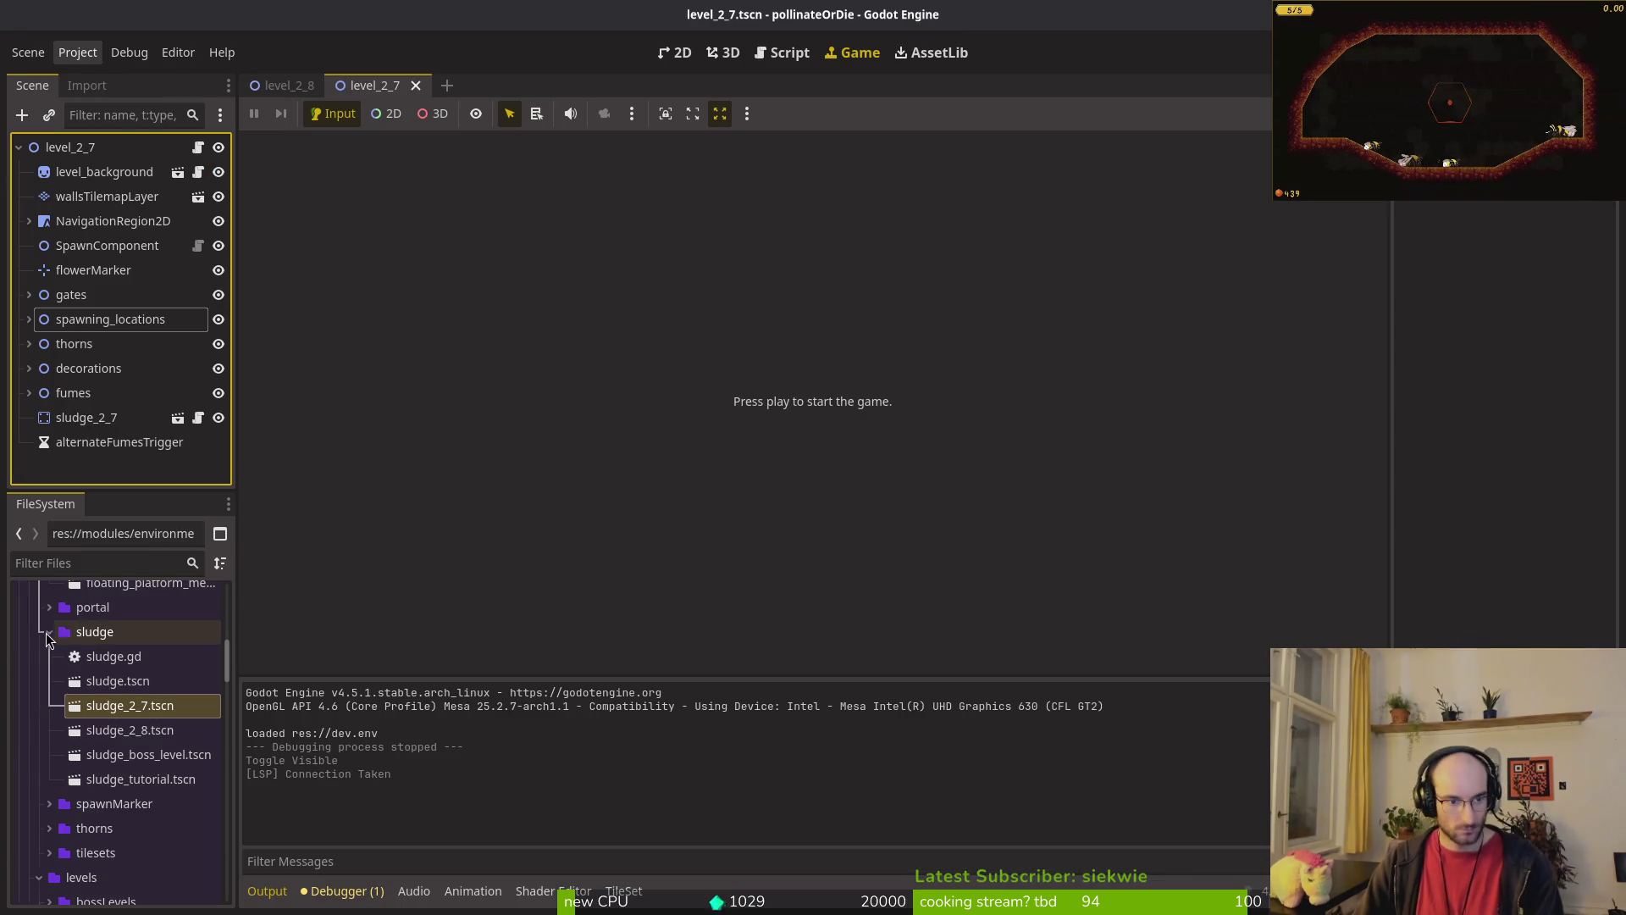
Step: Collapse the sludge and platforms folders and preview the projectile_pop_sfx sound
{"action": "left_click", "coordinate": [47, 637]}
{"action": "scroll", "coordinate": [48, 664], "scroll_direction": "up", "scroll_amount": 3}
{"action": "left_click", "coordinate": [50, 673]}
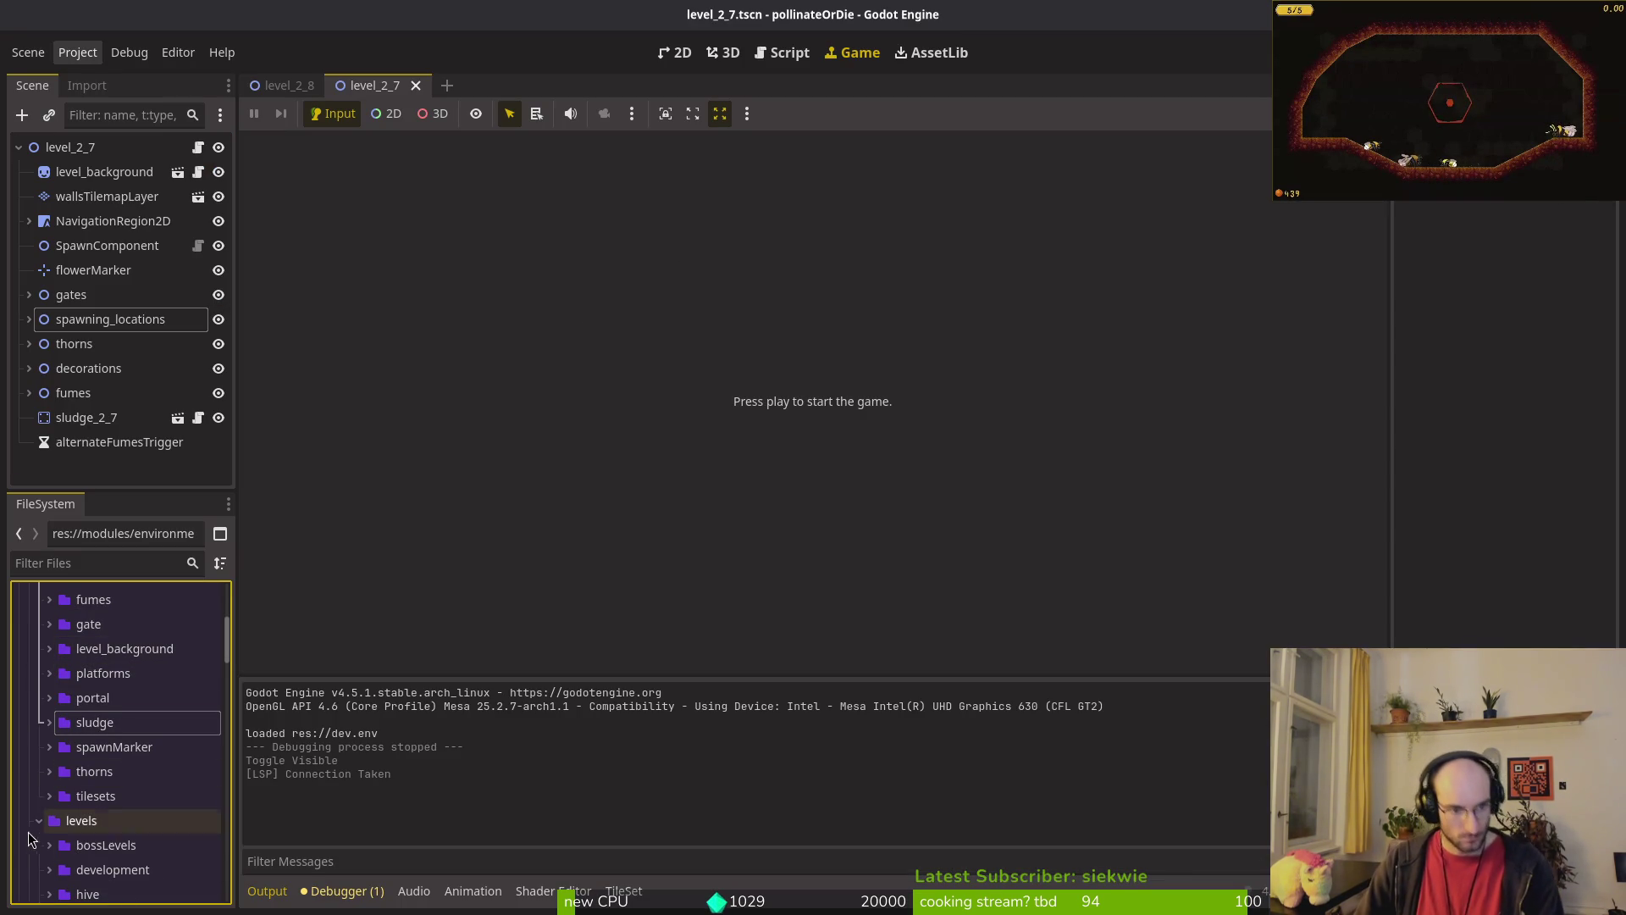
{"action": "scroll", "coordinate": [74, 759], "scroll_direction": "down", "scroll_amount": 10}
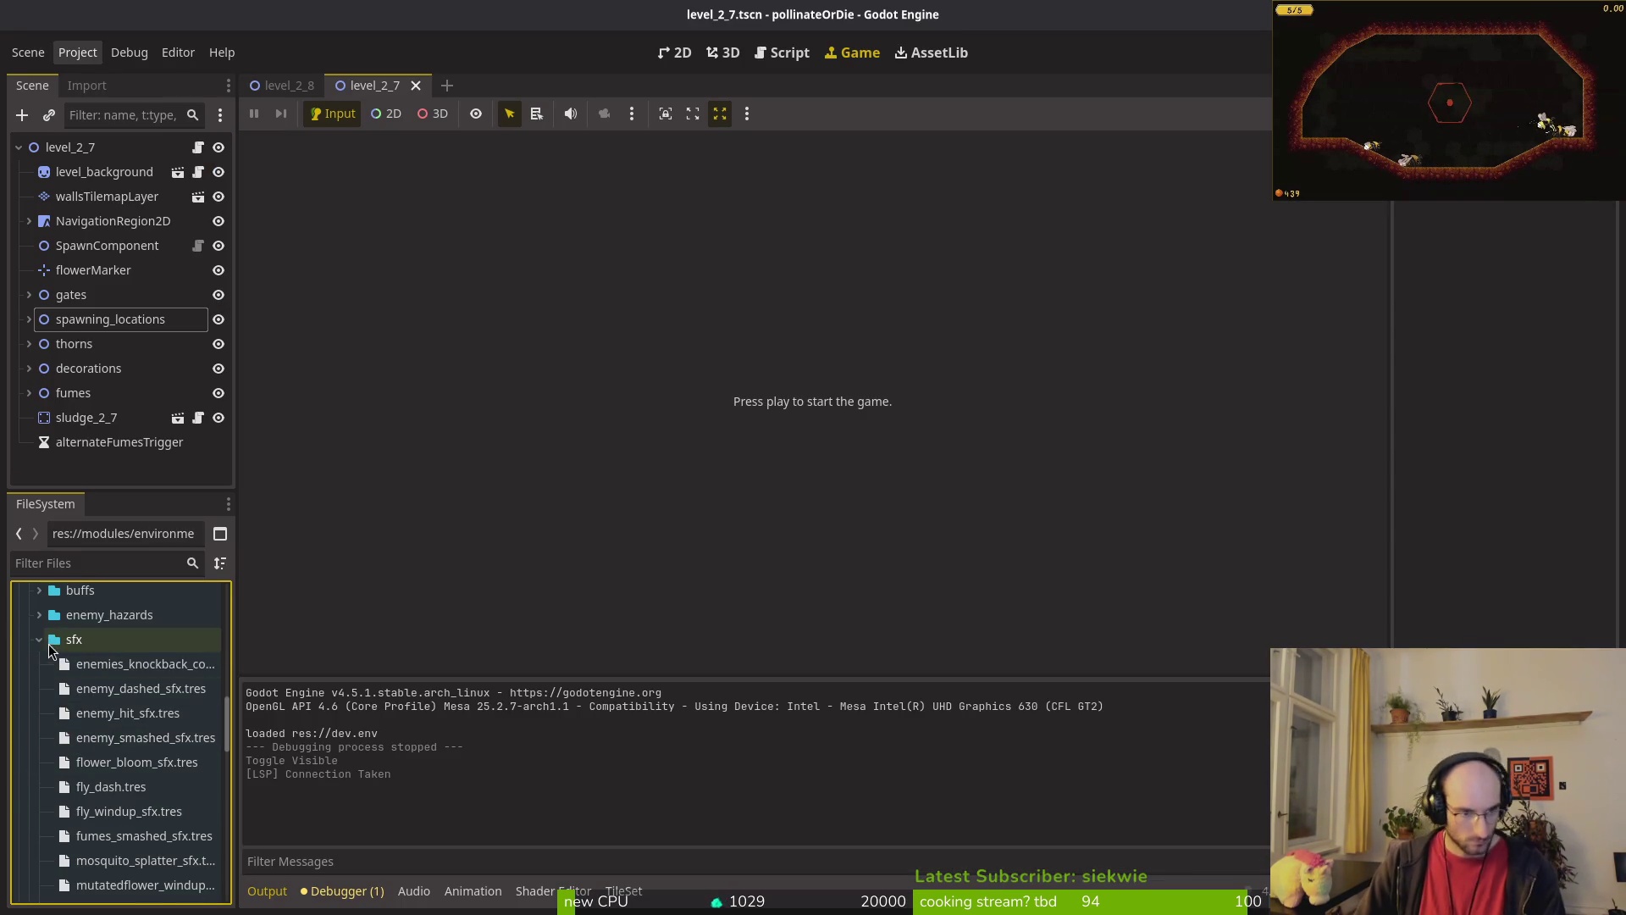
{"action": "scroll", "coordinate": [148, 700], "scroll_direction": "down", "scroll_amount": 3}
{"action": "scroll", "coordinate": [149, 762], "scroll_direction": "down", "scroll_amount": 4}
{"action": "left_click", "coordinate": [1533, 295]}
{"action": "left_click", "coordinate": [1413, 393]}
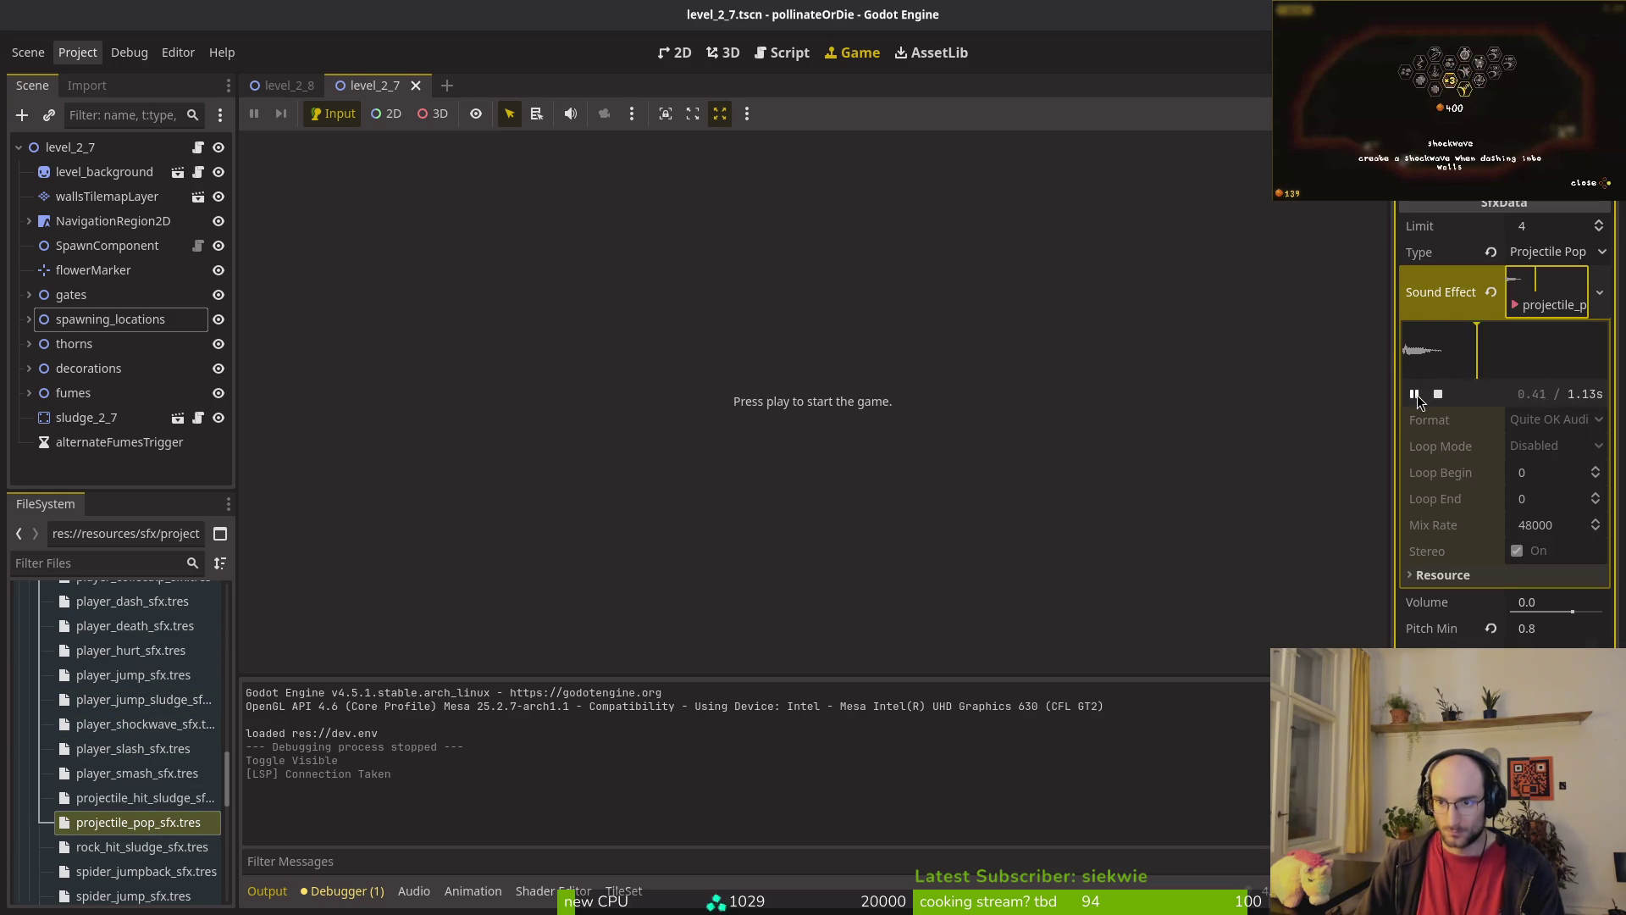
Step: Compare against the rock-hit and projectile-hit sludge sounds, then replay the projectile pop
{"action": "left_click", "coordinate": [107, 847]}
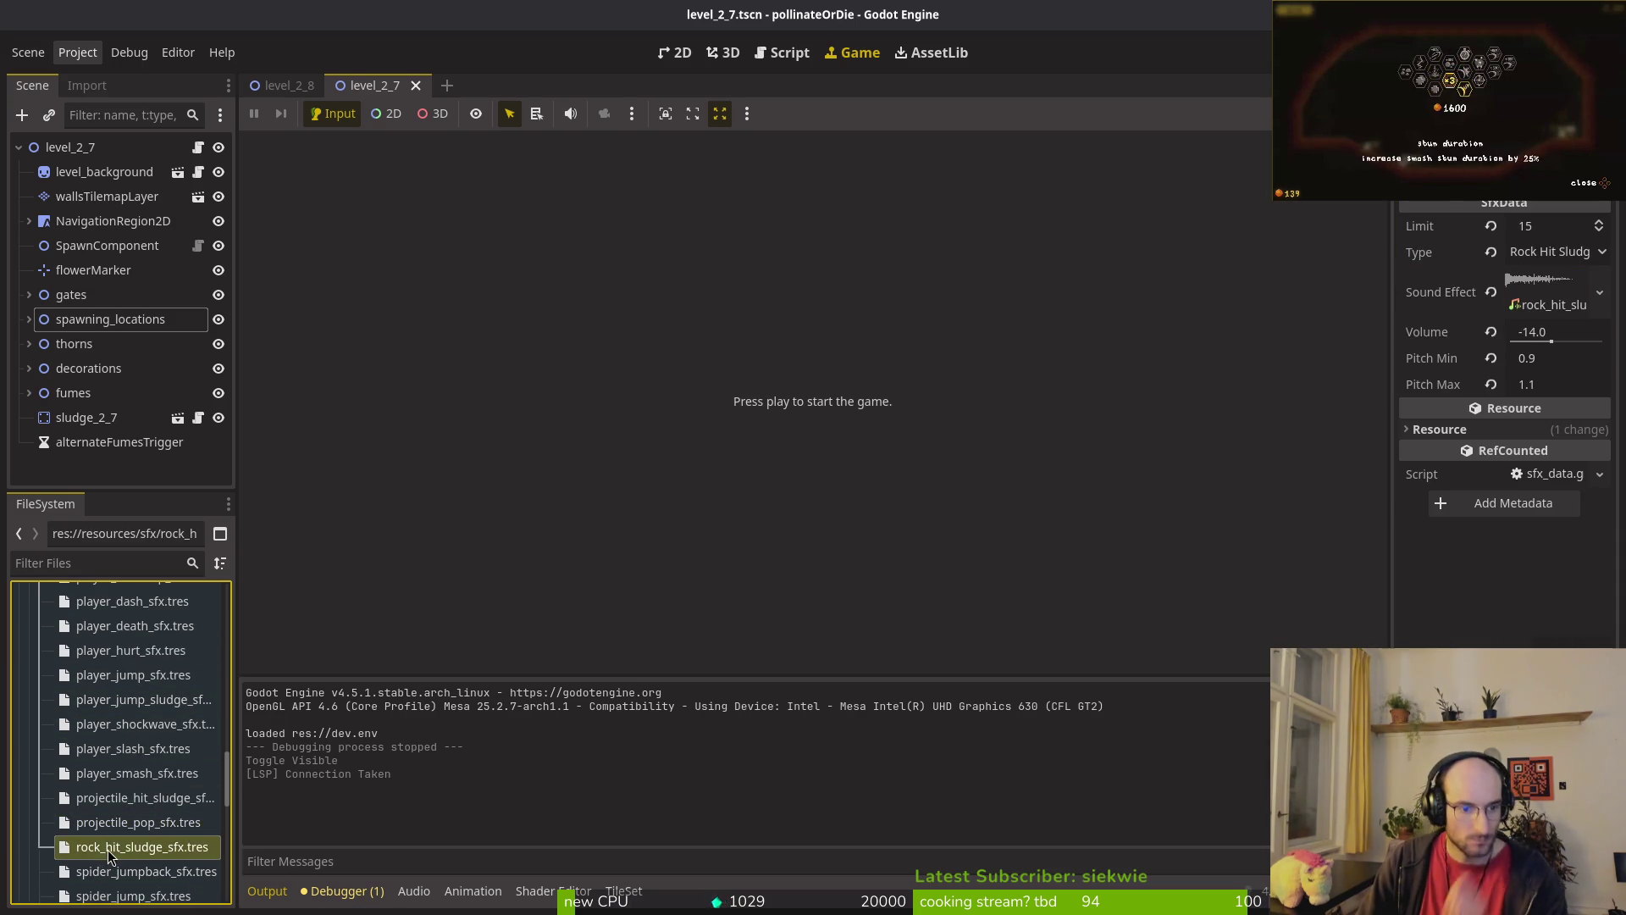
{"action": "left_click", "coordinate": [131, 800]}
{"action": "left_click", "coordinate": [1541, 282]}
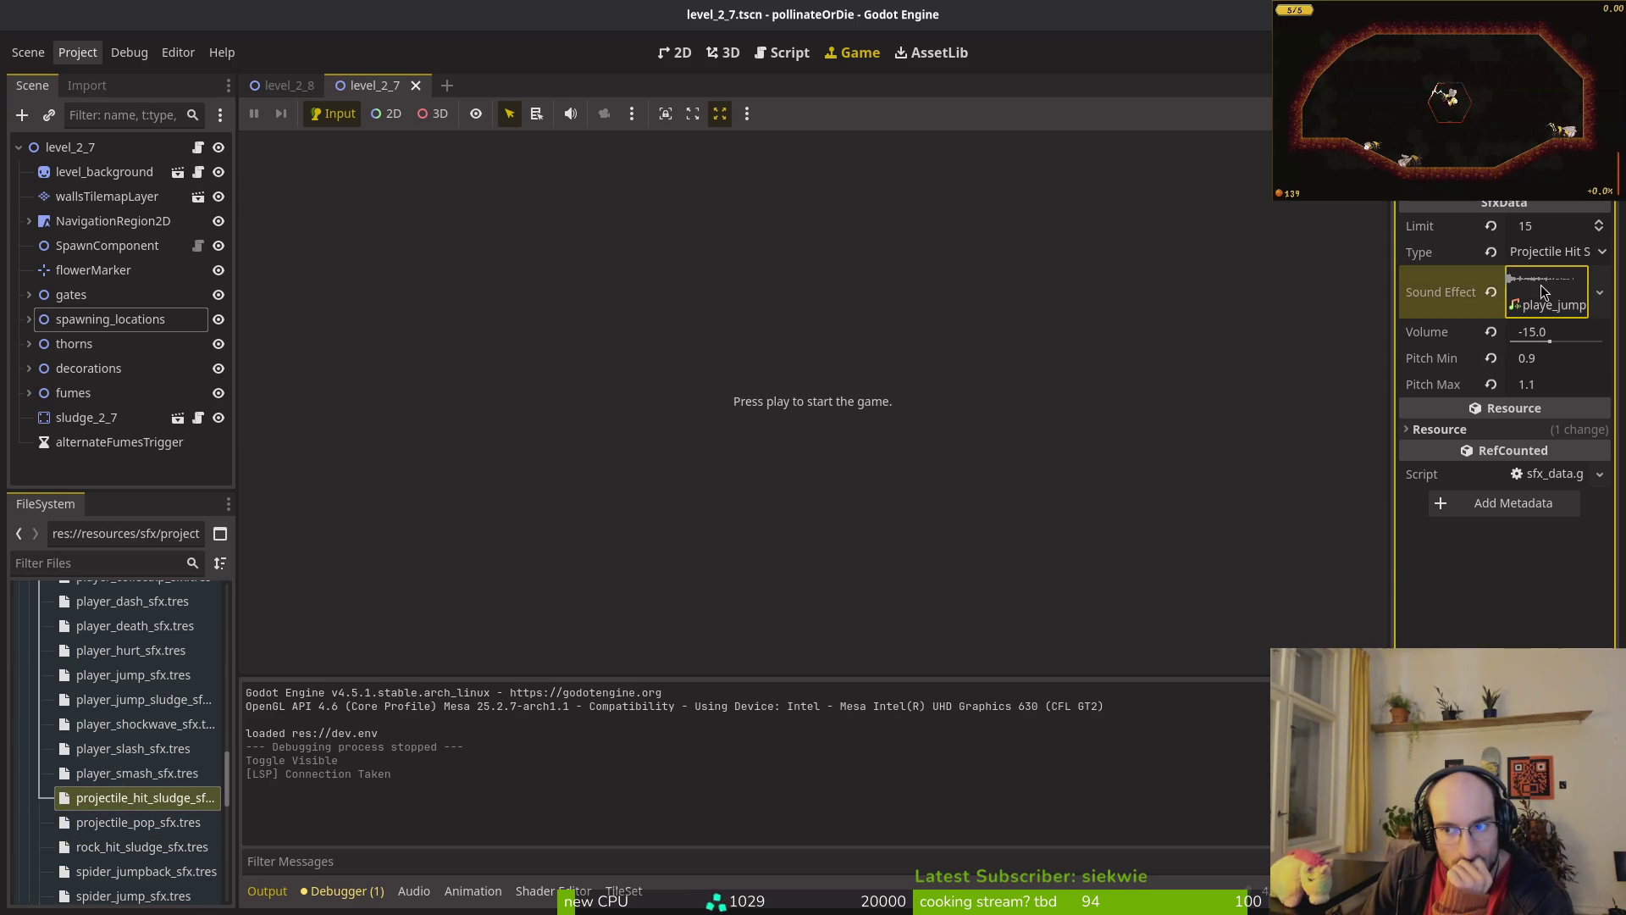
{"action": "left_click", "coordinate": [1411, 392]}
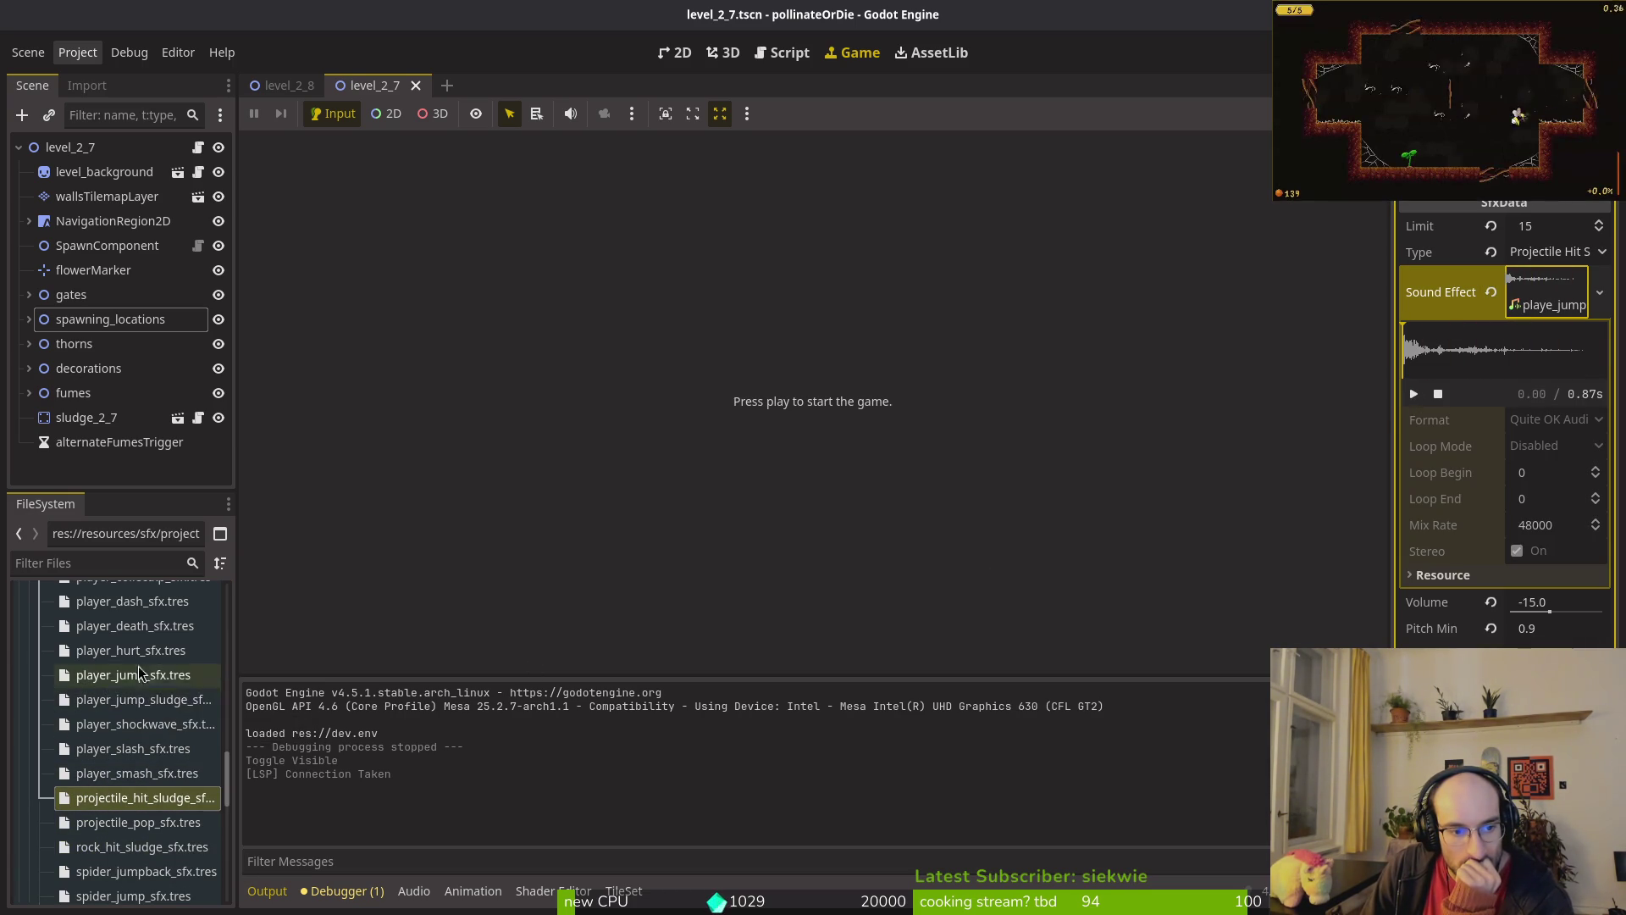
{"action": "scroll", "coordinate": [161, 813], "scroll_direction": "down", "scroll_amount": 2}
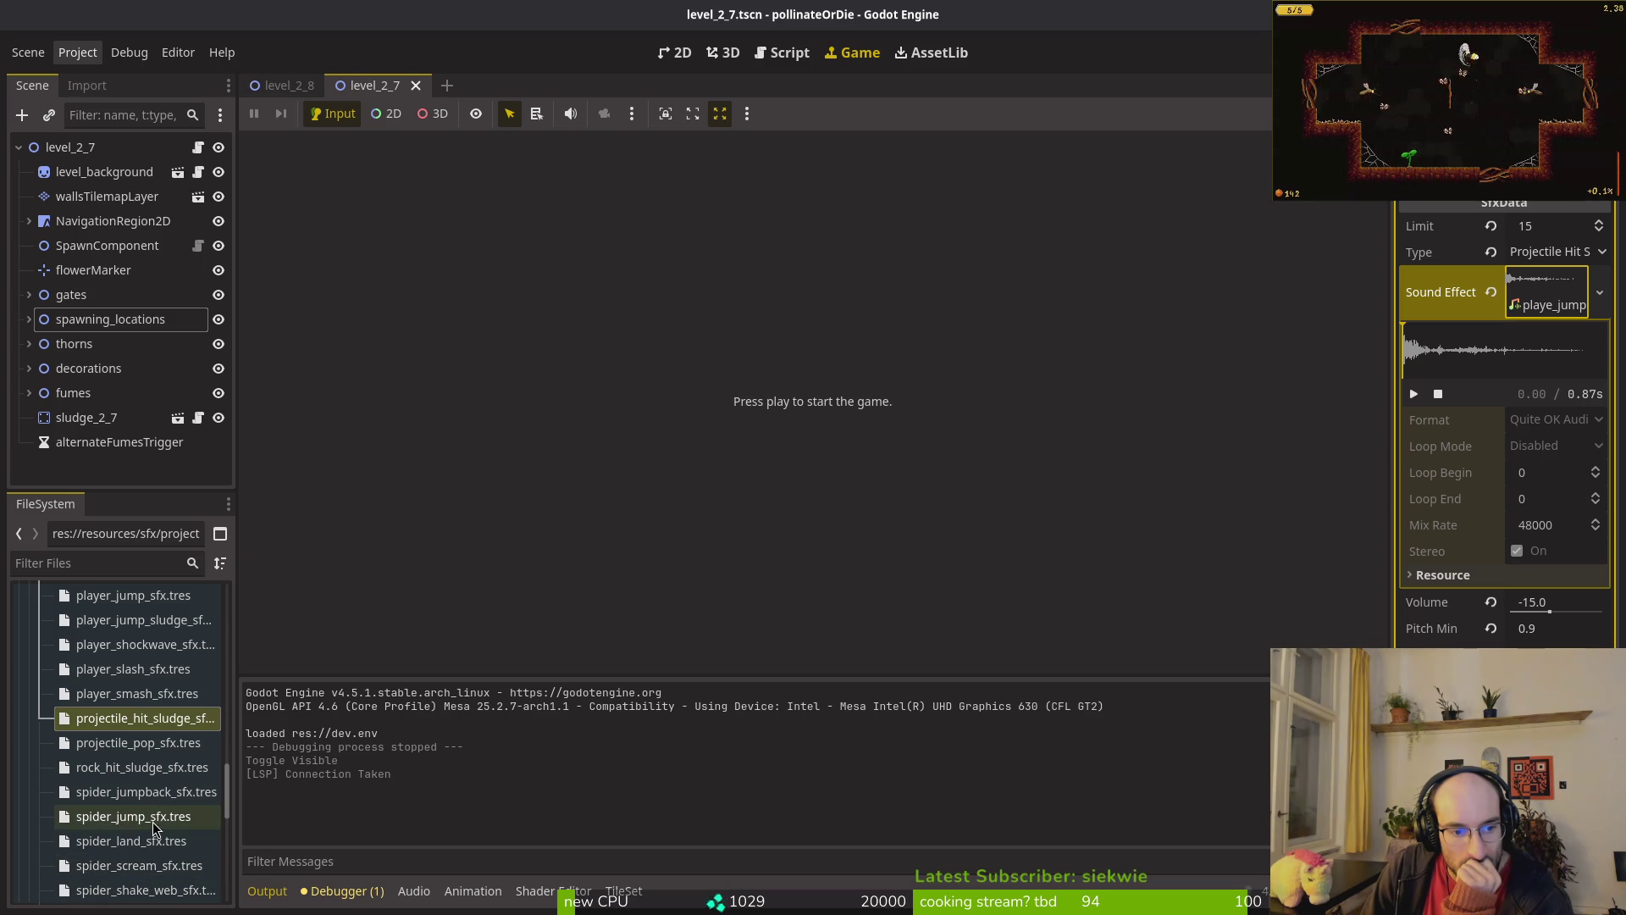
{"action": "left_click", "coordinate": [135, 743]}
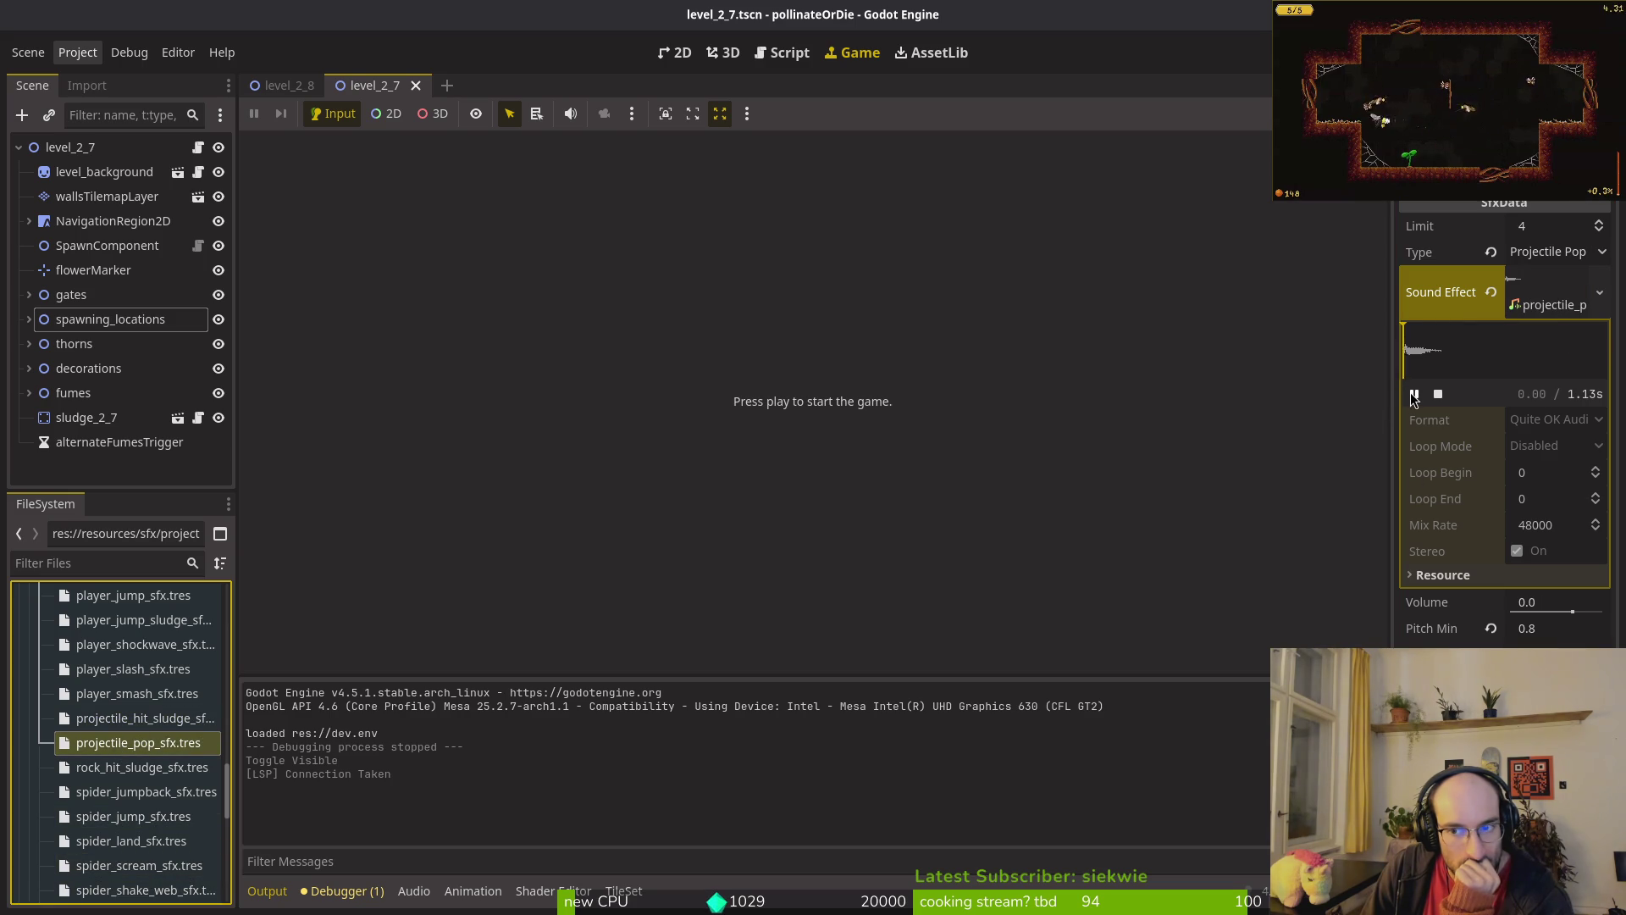
{"action": "left_click", "coordinate": [1415, 393]}
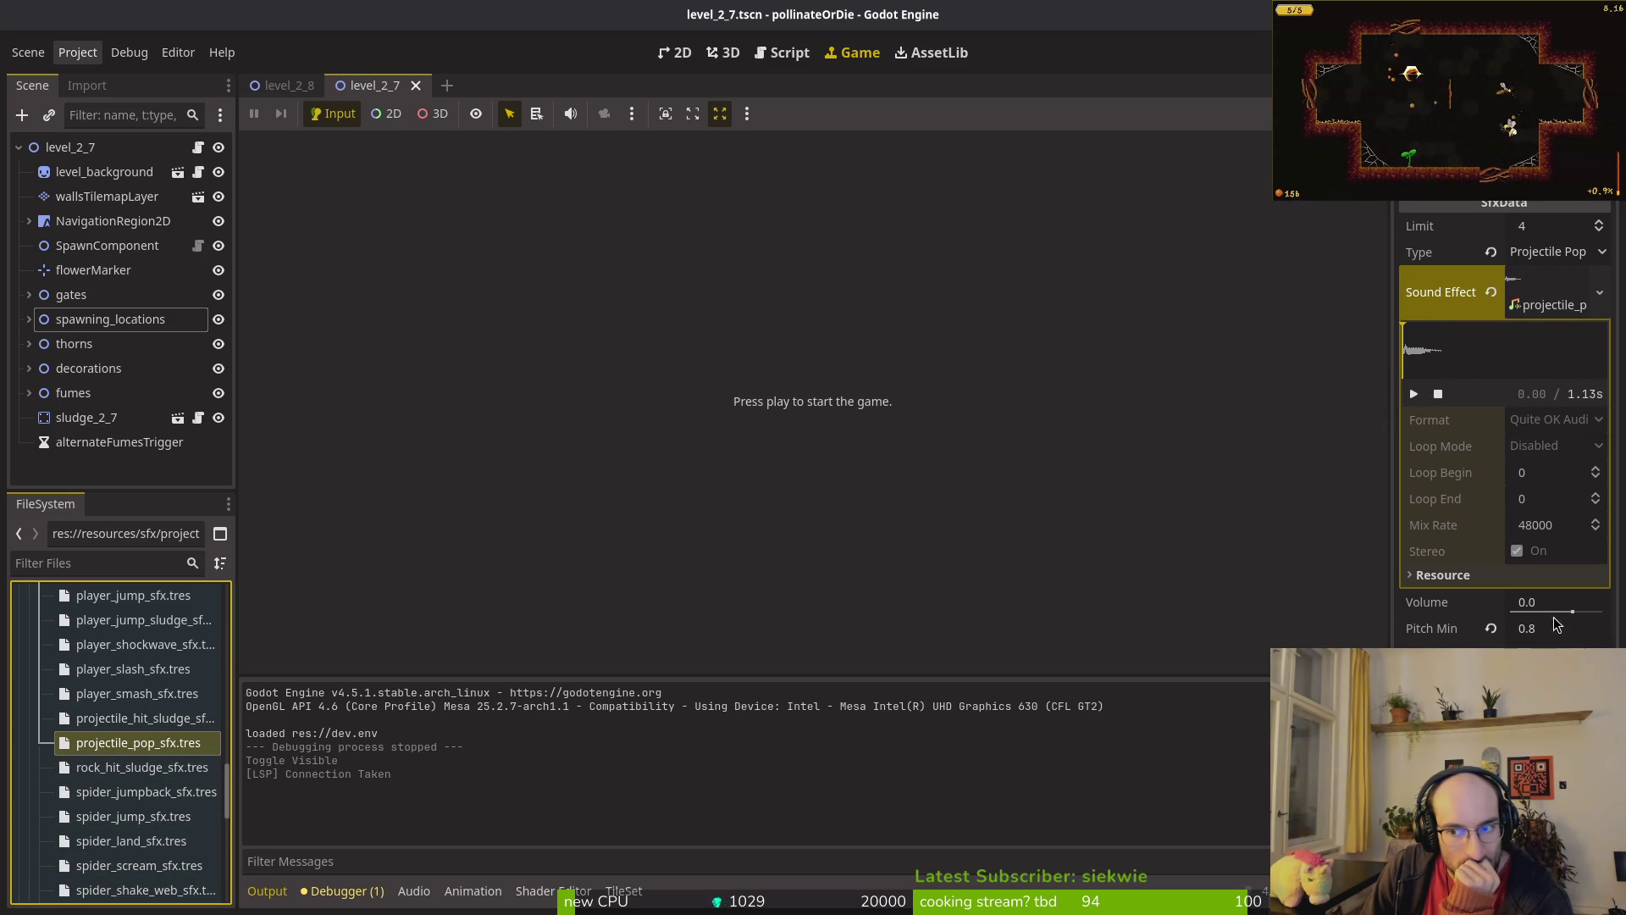
Step: Audition the projectile pop at progressively higher volumes
{"action": "left_click_drag", "start_coordinate": [1573, 611], "coordinate": [1581, 612]}
{"action": "left_click", "coordinate": [1415, 393]}
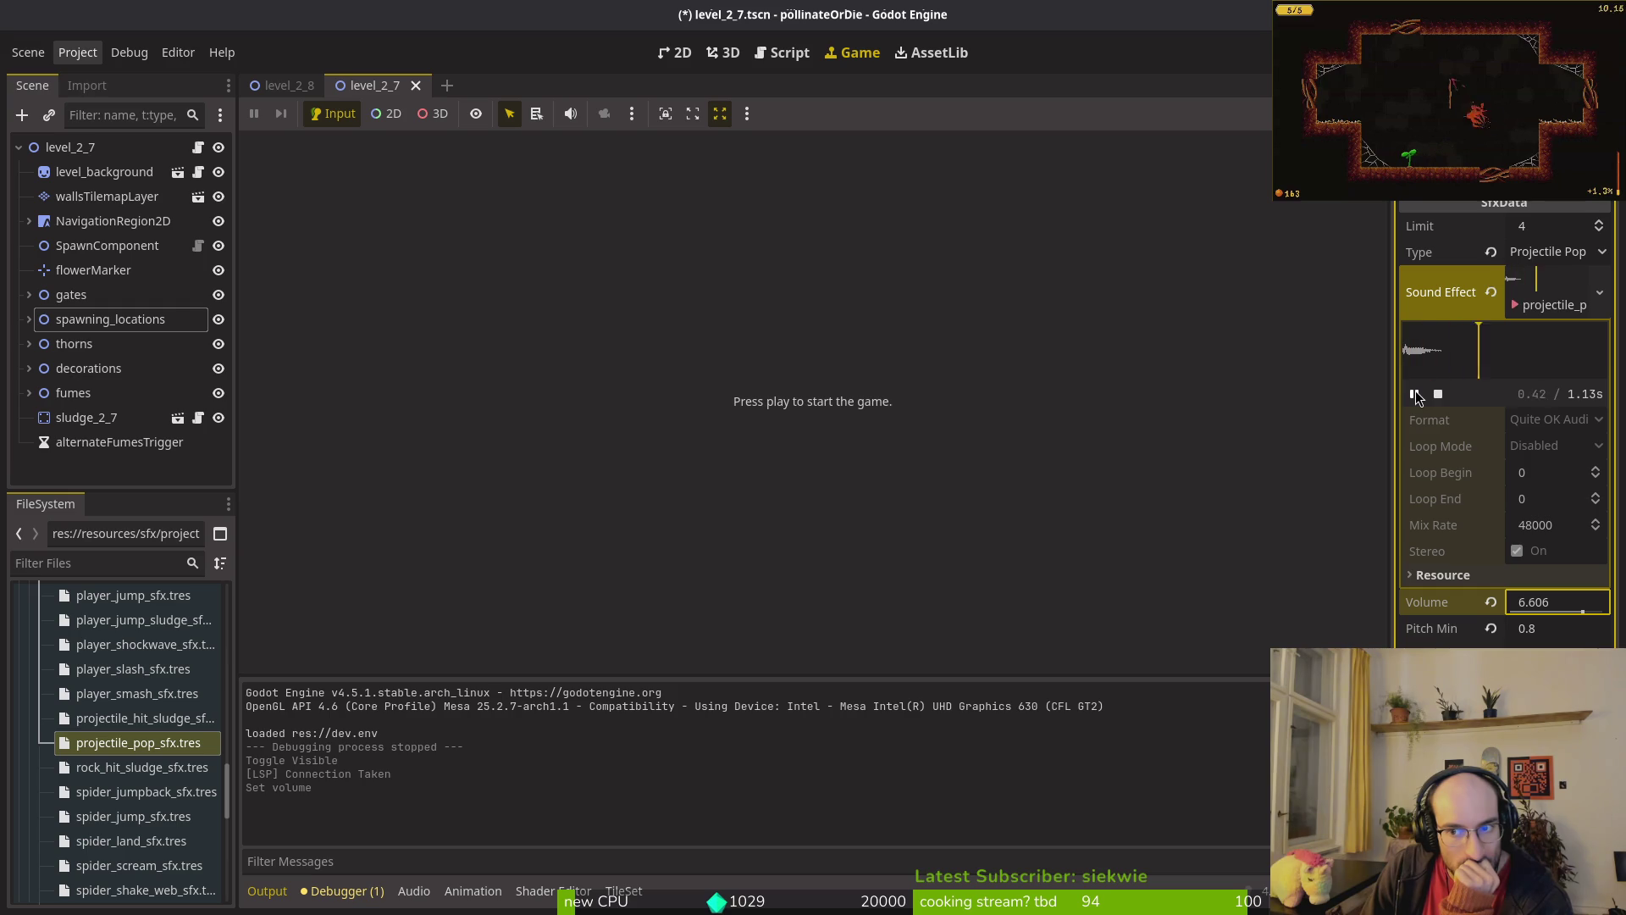
{"action": "left_click", "coordinate": [1414, 394]}
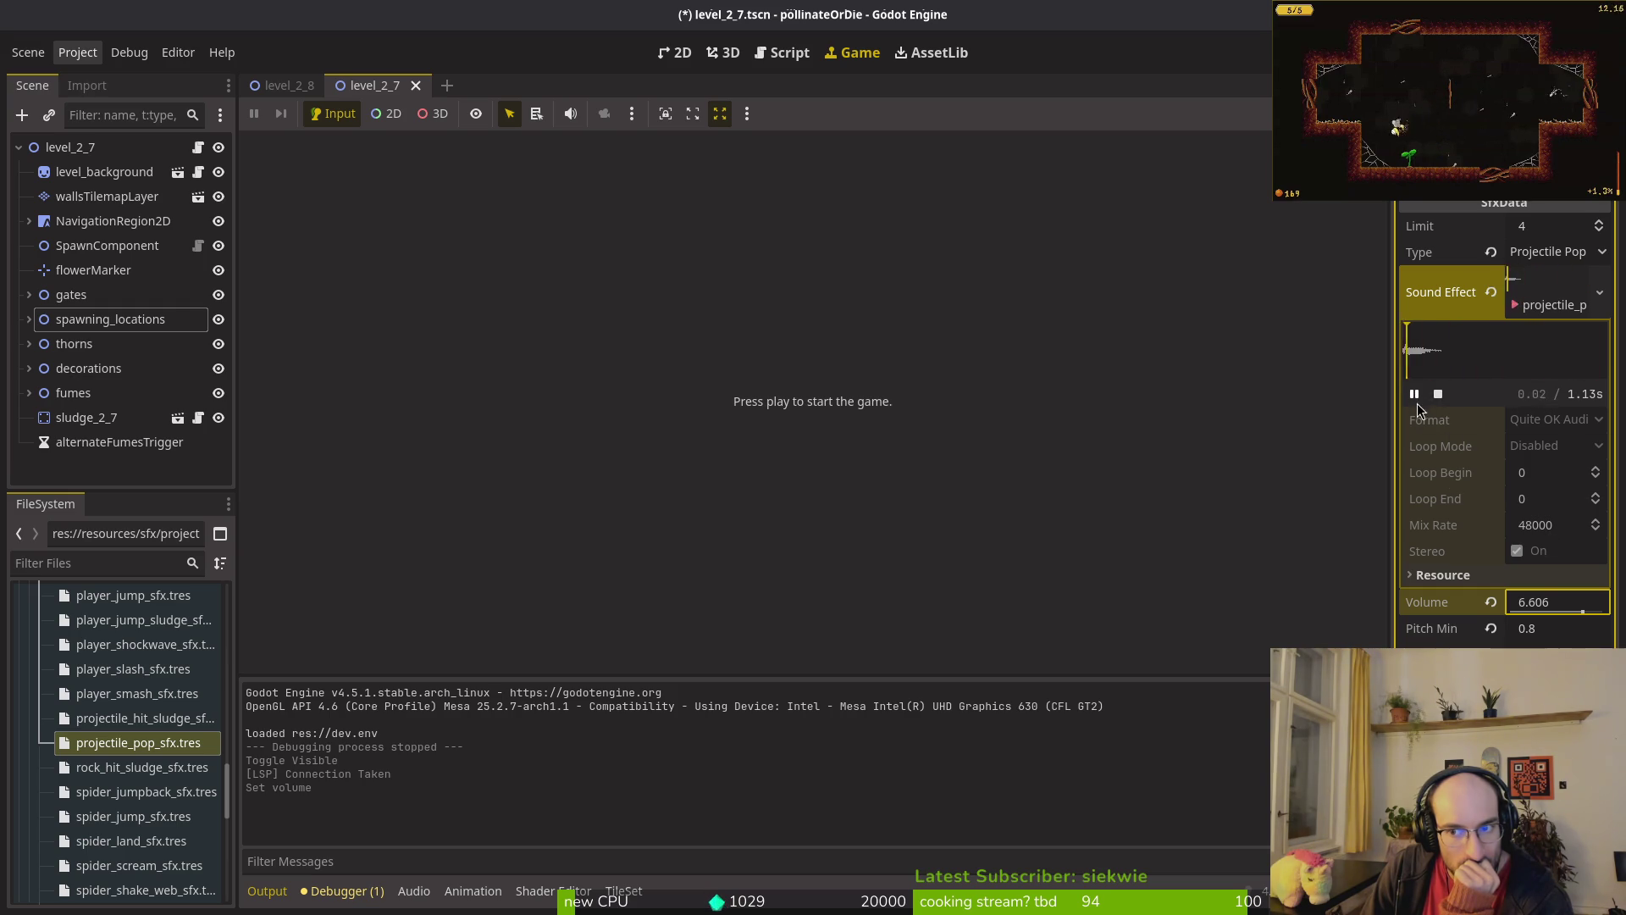
{"action": "left_click_drag", "start_coordinate": [1582, 612], "coordinate": [1594, 611]}
{"action": "left_click", "coordinate": [1413, 393]}
Step: Reset the projectile pop volume to 0.0 and save
{"action": "left_click", "coordinate": [1569, 601]}
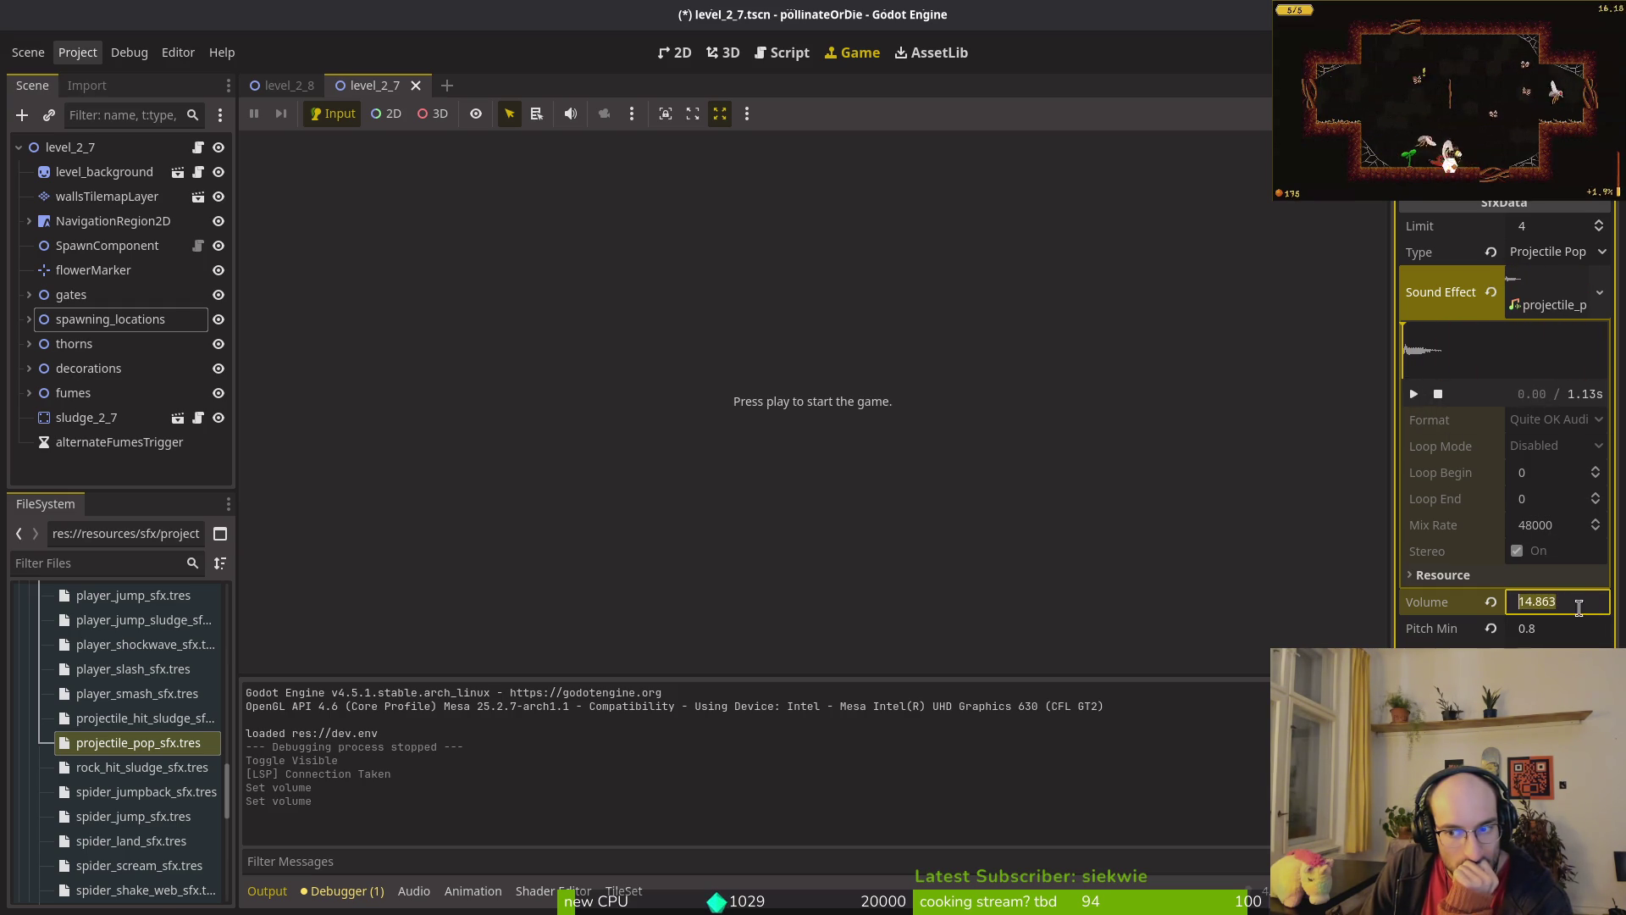
{"action": "type", "text": "0"}
{"action": "key", "text": "Return"}
{"action": "key", "text": "ctrl+s"}
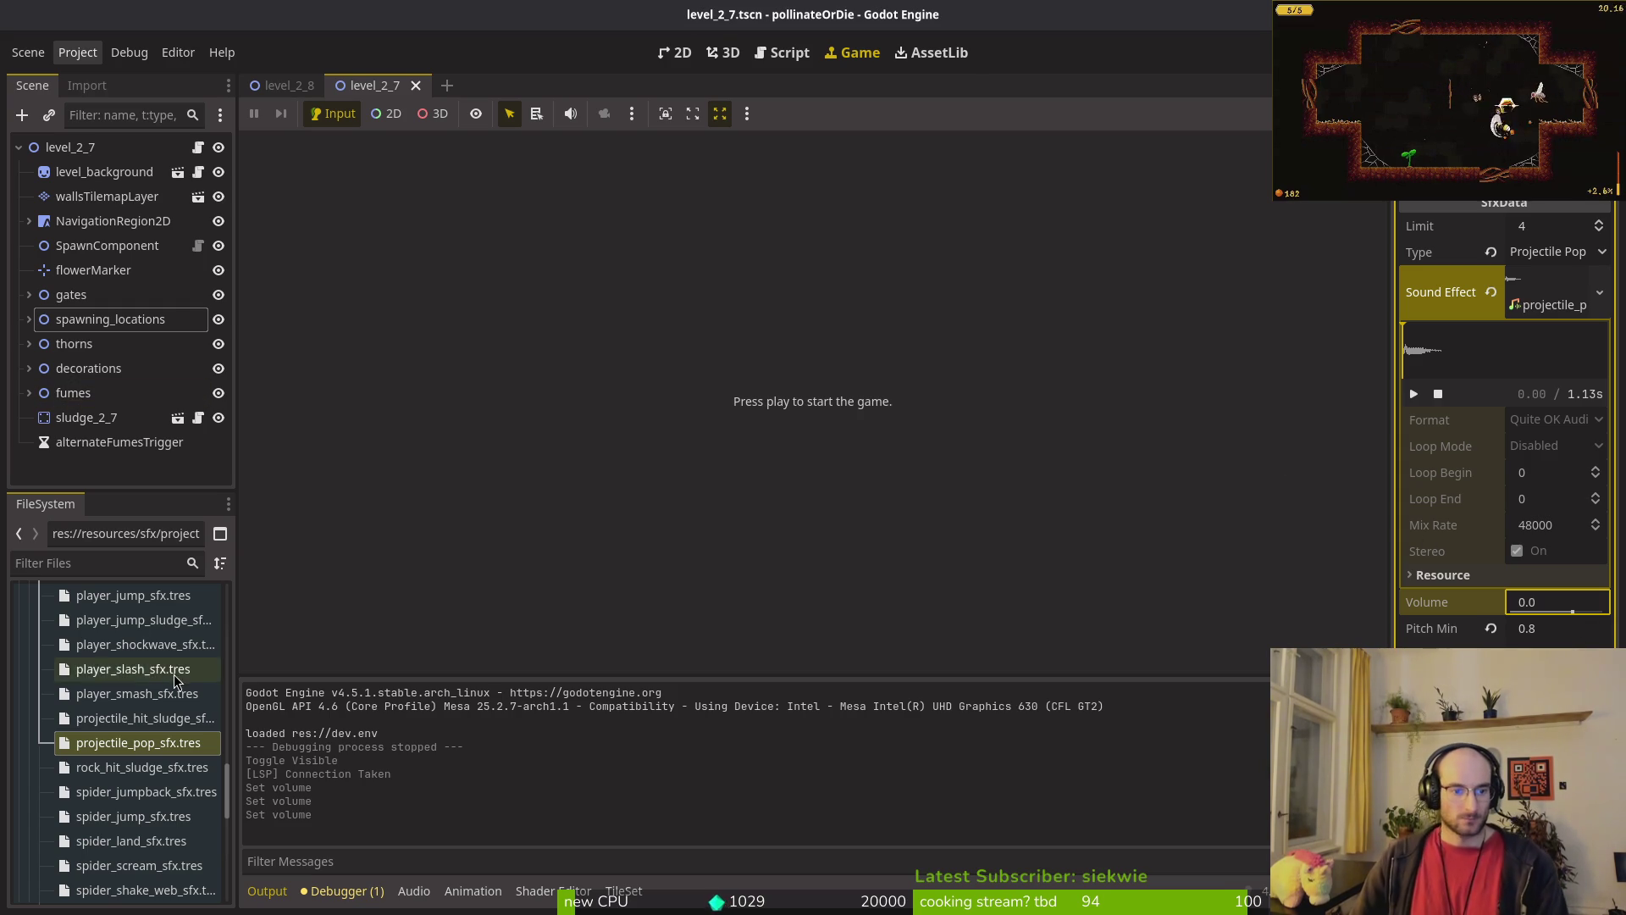
Step: Browse the FileSystem to assets/audio/sfx and select projectile_pop.wav
{"action": "scroll", "coordinate": [144, 699], "scroll_direction": "down", "scroll_amount": 10}
{"action": "scroll", "coordinate": [88, 688], "scroll_direction": "up", "scroll_amount": 5}
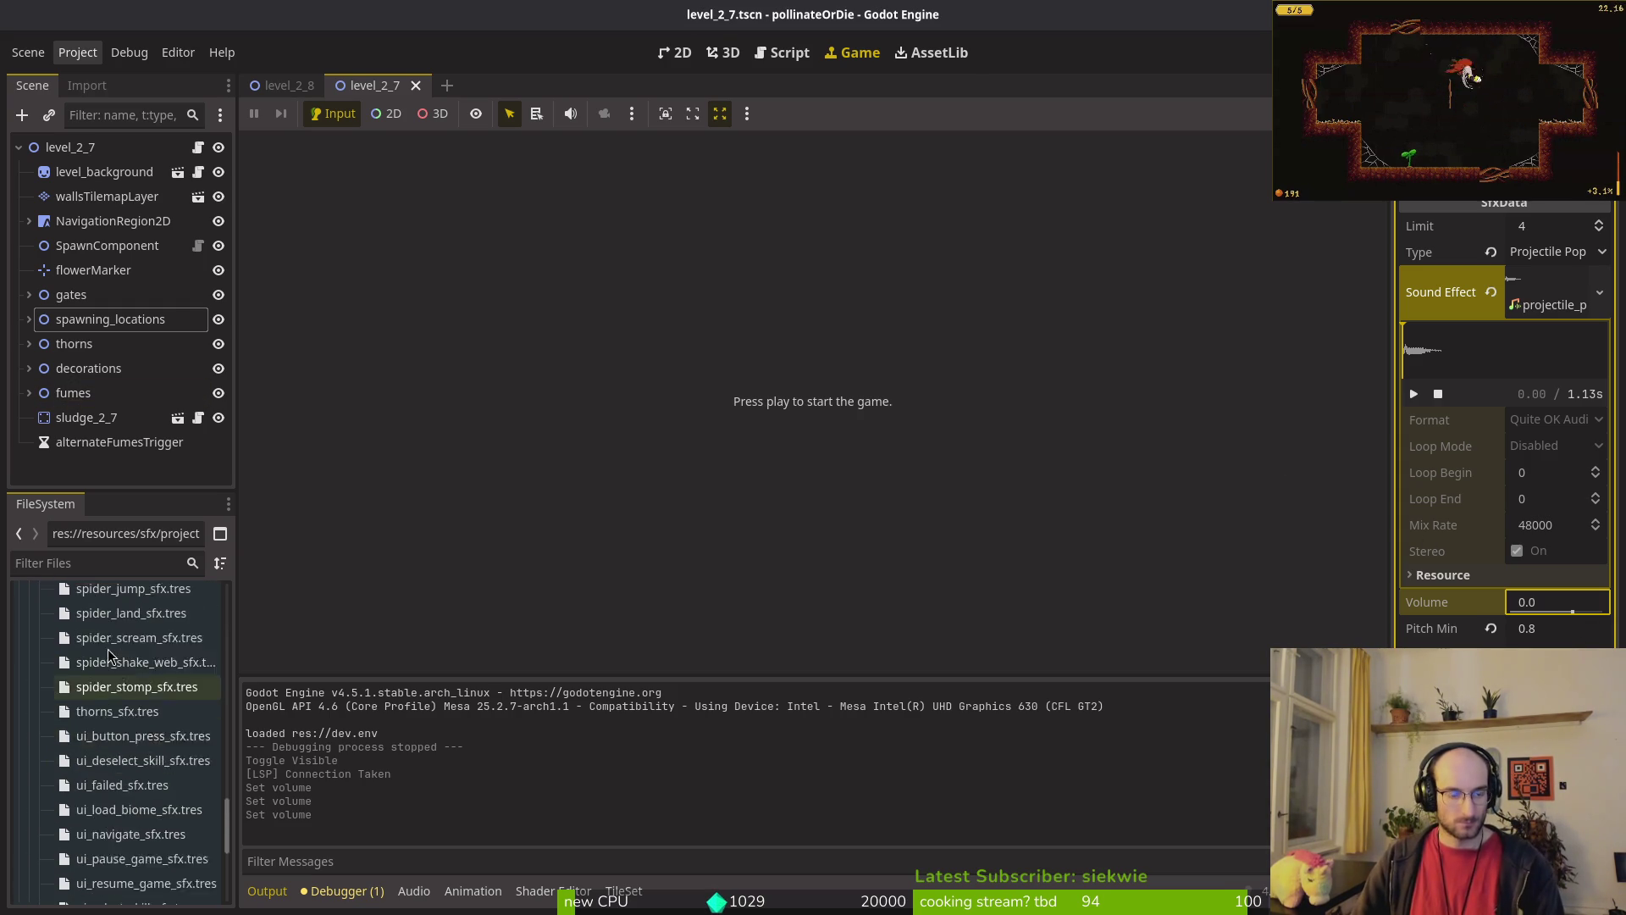
{"action": "scroll", "coordinate": [42, 690], "scroll_direction": "up", "scroll_amount": 15}
{"action": "left_click", "coordinate": [28, 669]}
{"action": "left_click", "coordinate": [68, 719]}
{"action": "left_click", "coordinate": [39, 718]}
{"action": "left_click", "coordinate": [49, 767]}
{"action": "scroll", "coordinate": [93, 757], "scroll_direction": "down", "scroll_amount": 5}
{"action": "scroll", "coordinate": [168, 624], "scroll_direction": "up", "scroll_amount": 3}
{"action": "scroll", "coordinate": [161, 673], "scroll_direction": "down", "scroll_amount": 6}
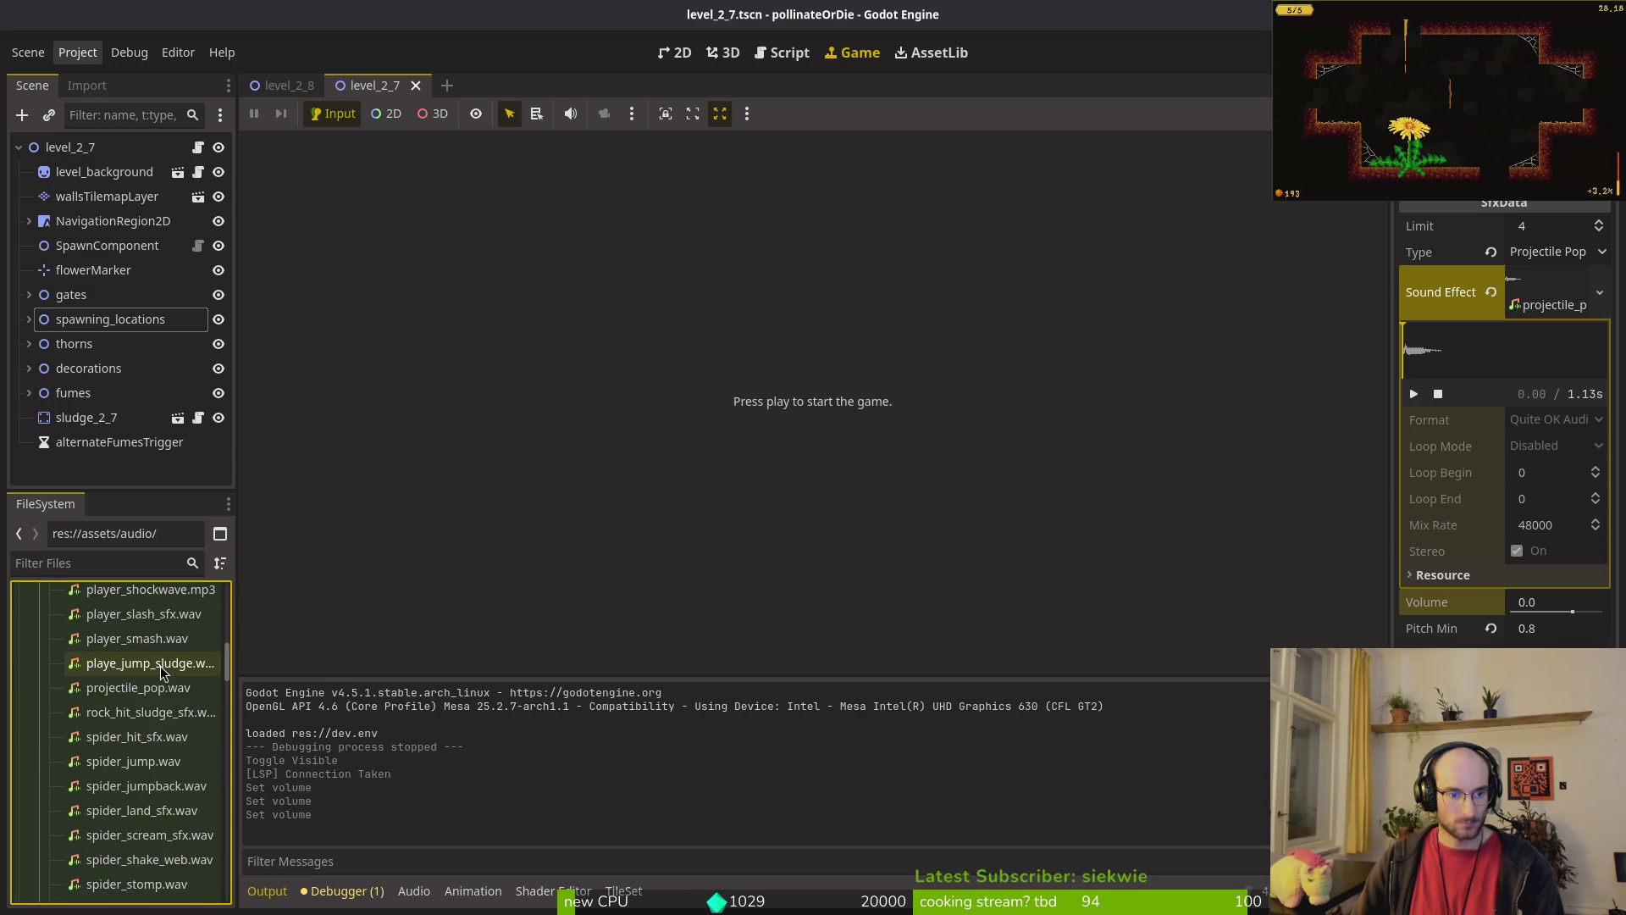
{"action": "scroll", "coordinate": [161, 671], "scroll_direction": "down", "scroll_amount": 1}
{"action": "left_click", "coordinate": [150, 689]}
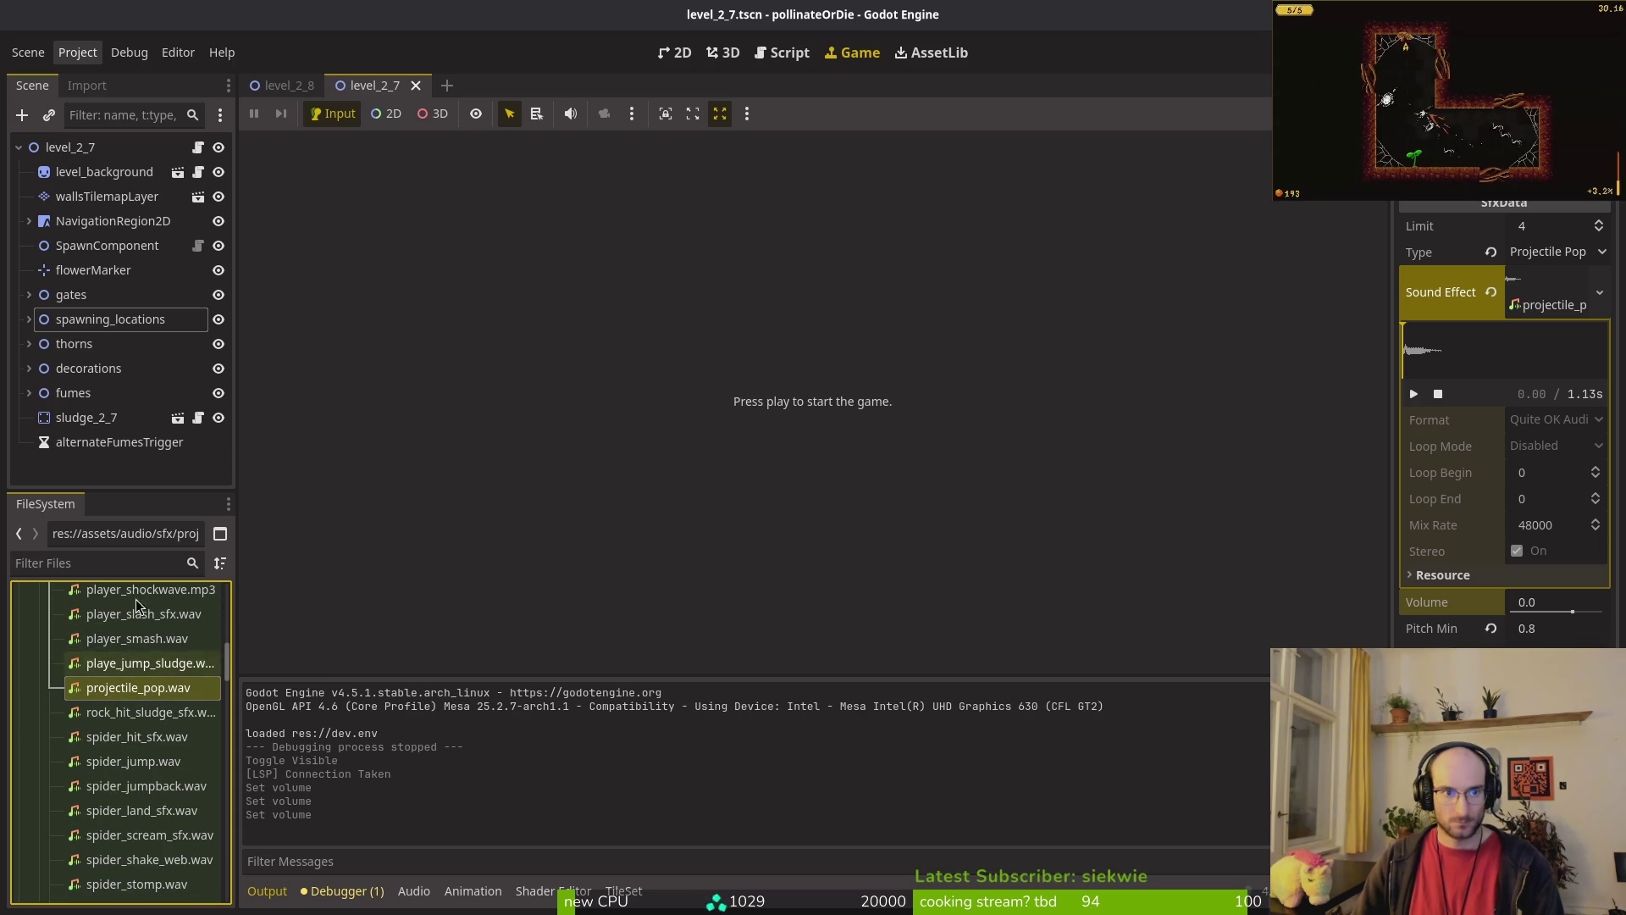
Step: Enable Trim in projectile_pop.wav's import settings, reimport, and preview the 0.21 s clip
{"action": "left_click", "coordinate": [88, 88]}
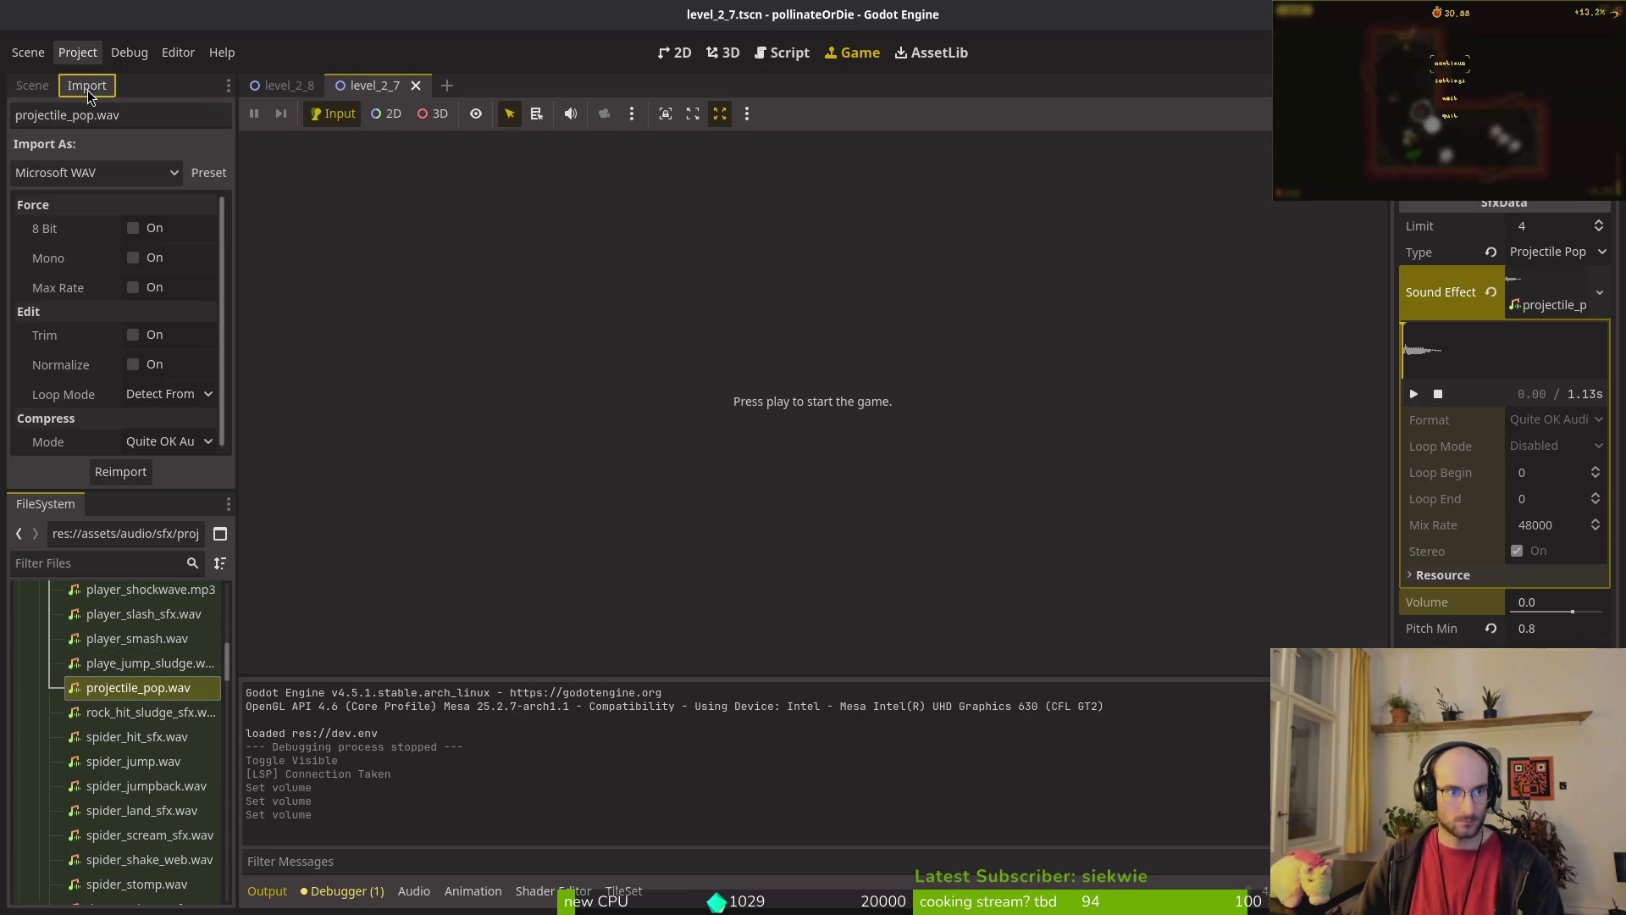
{"action": "left_click", "coordinate": [135, 339]}
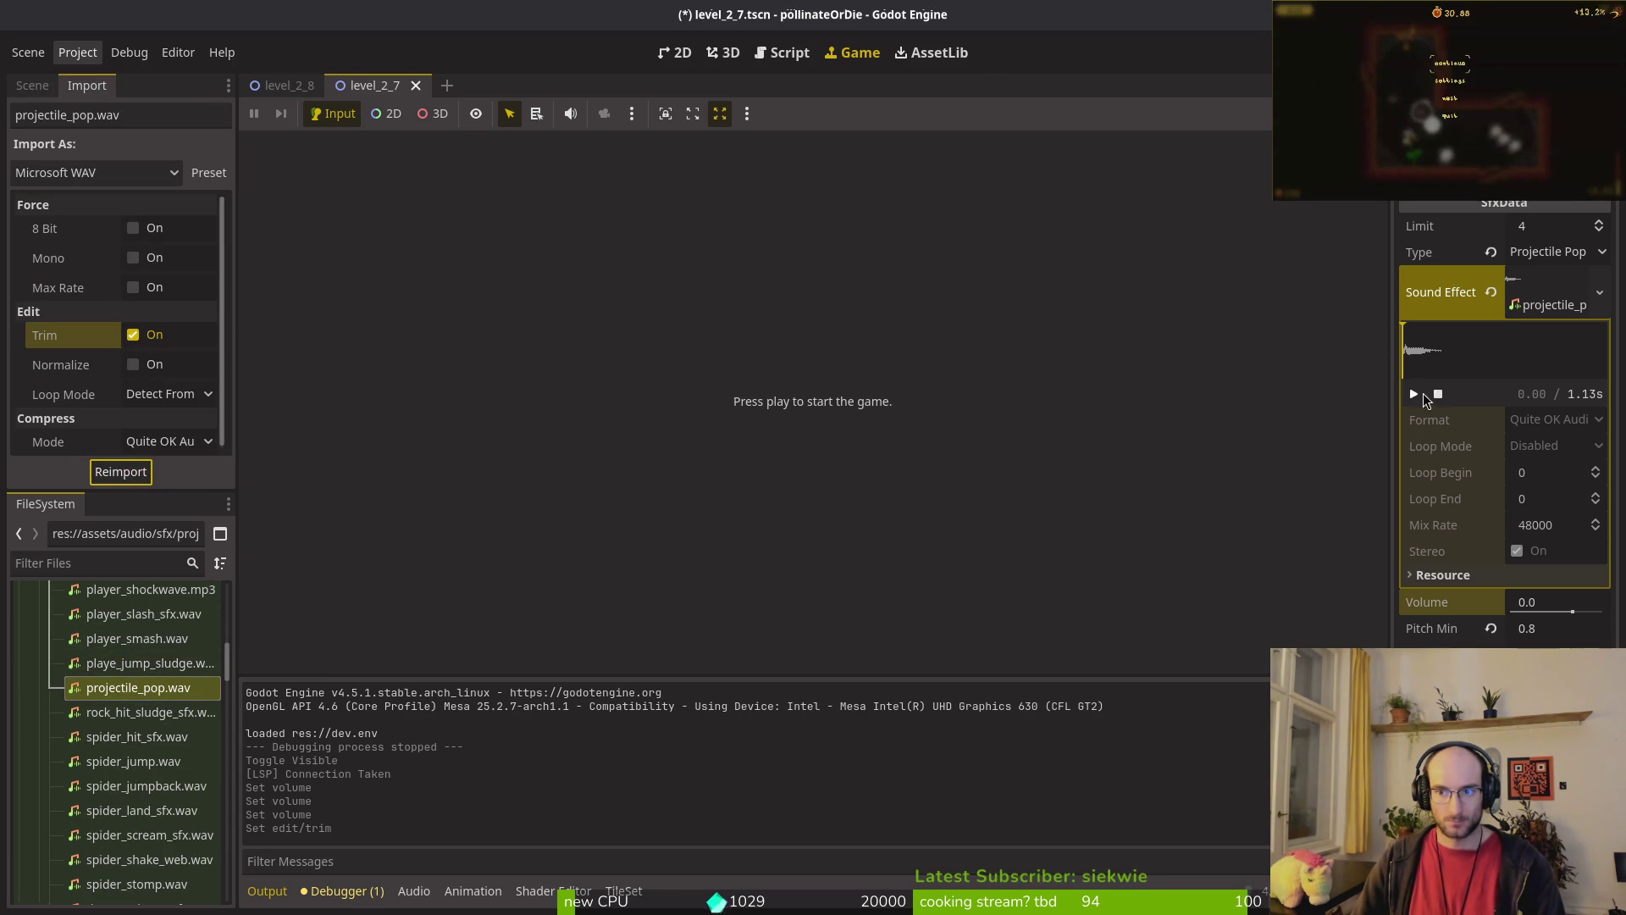
{"action": "left_click", "coordinate": [1532, 297]}
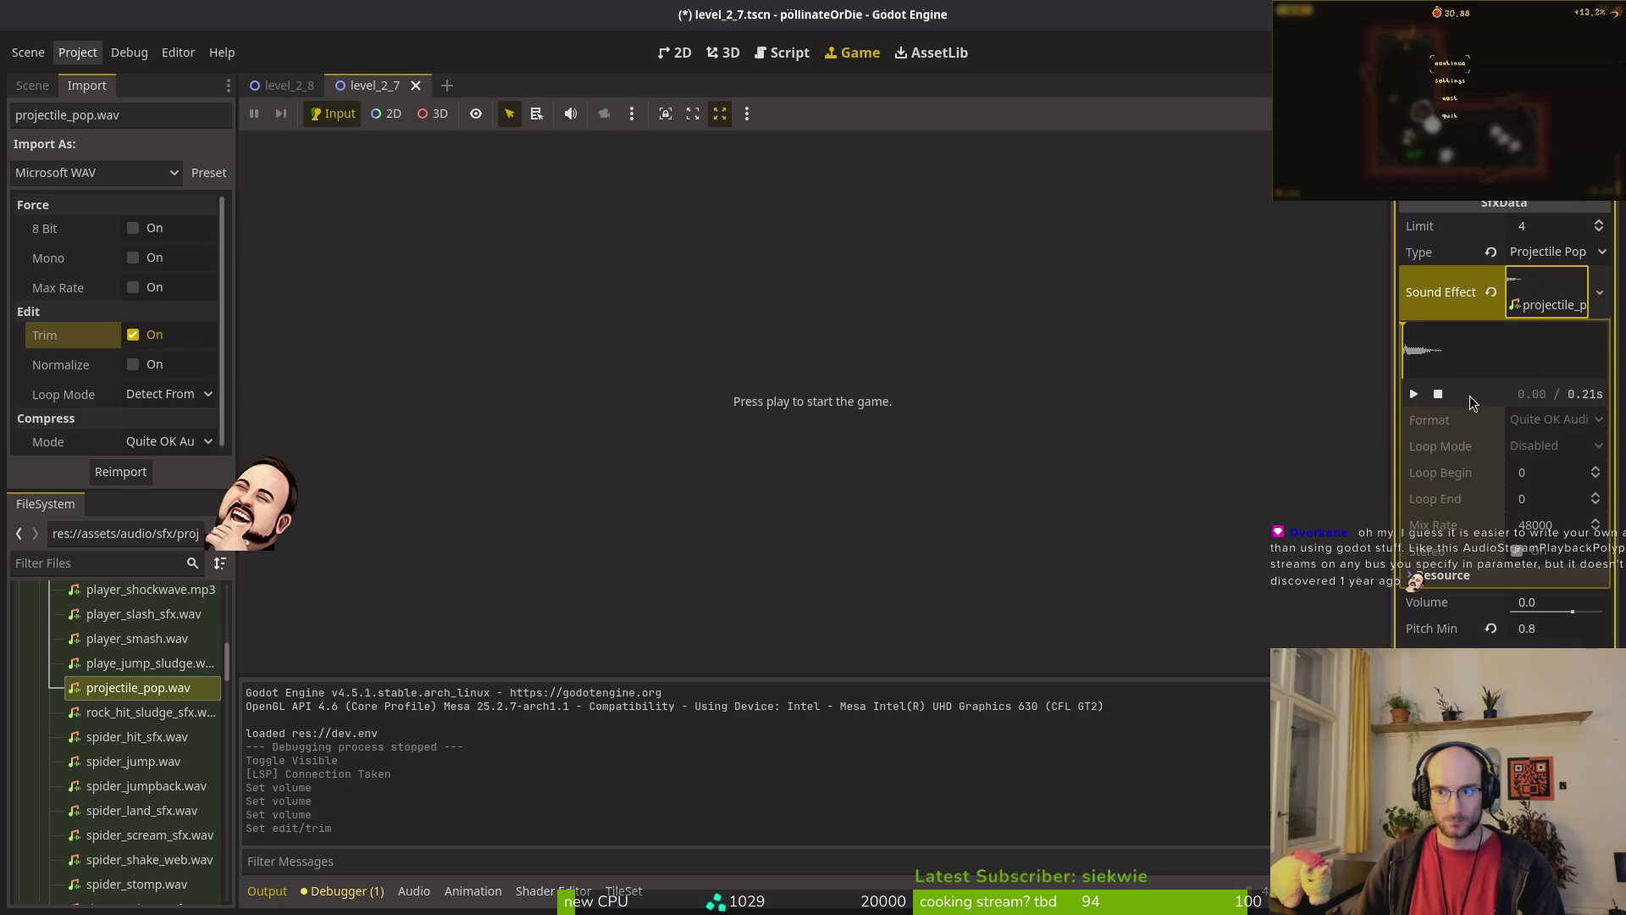
{"action": "left_click", "coordinate": [1414, 395]}
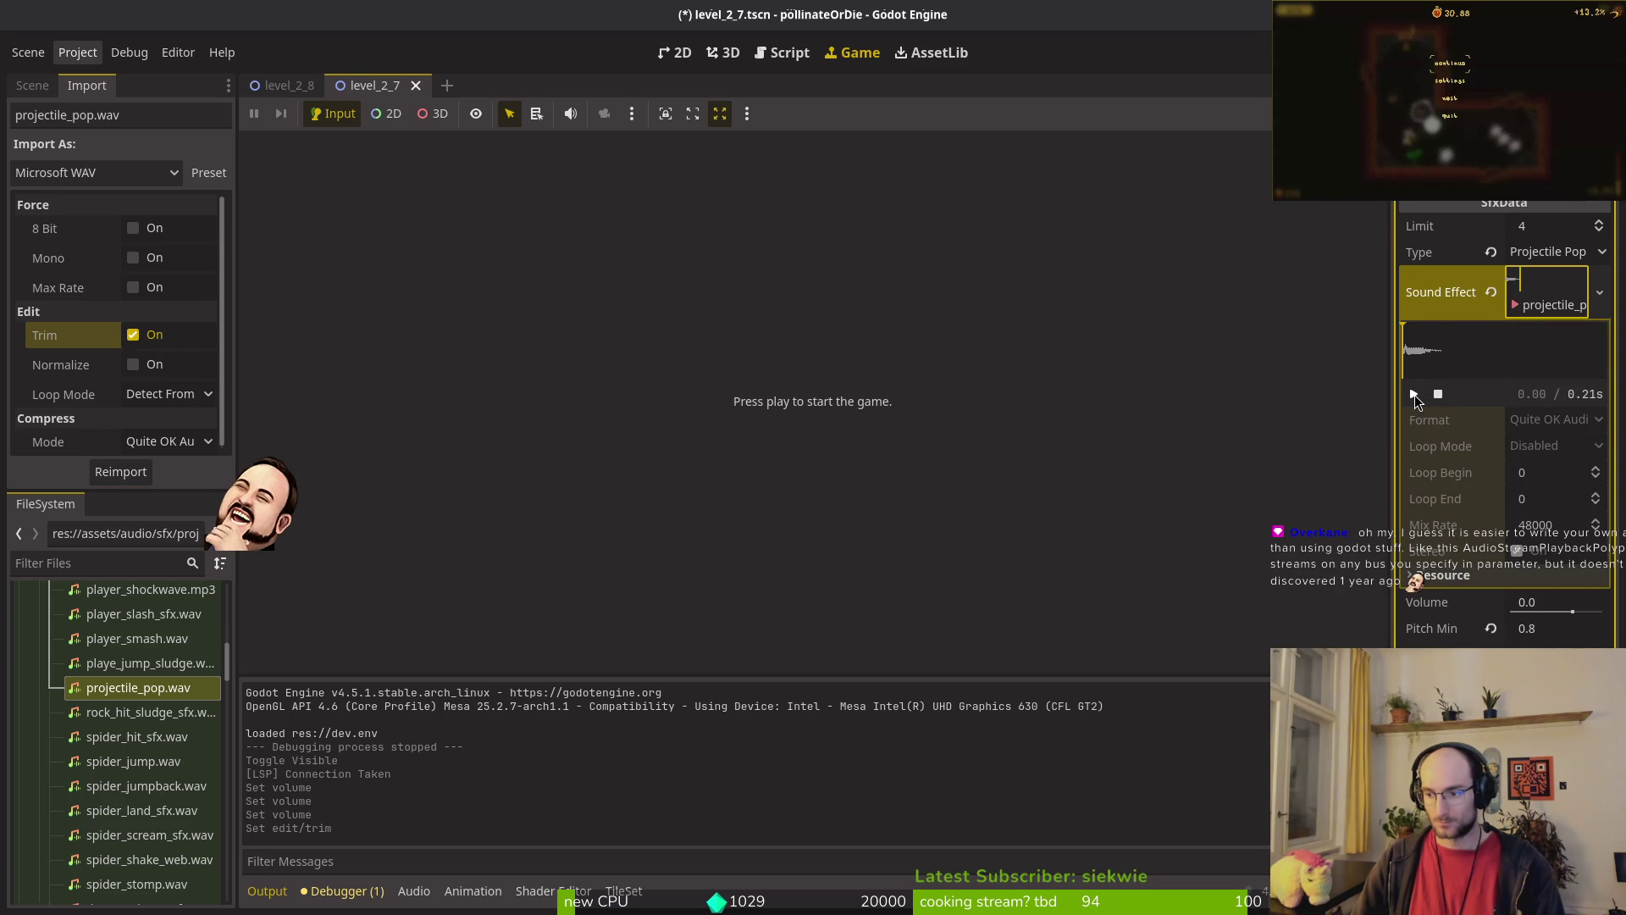
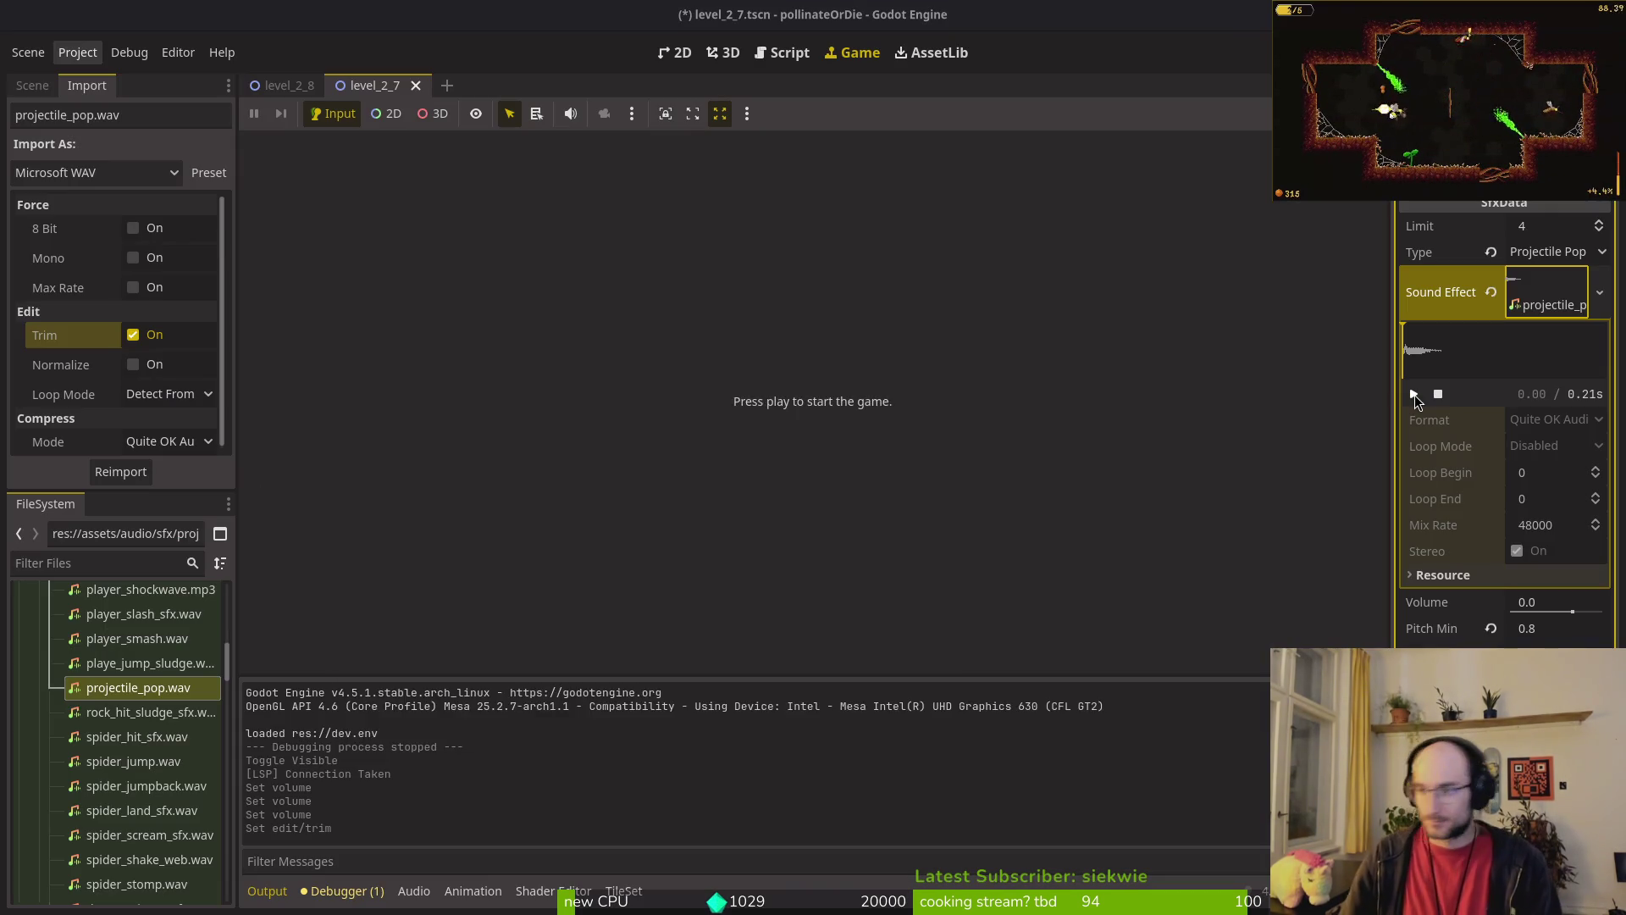
Step: Watch the spiderAttacks.mp4 video from Downloads, then close the file manager
{"action": "key", "text": "super+e"}
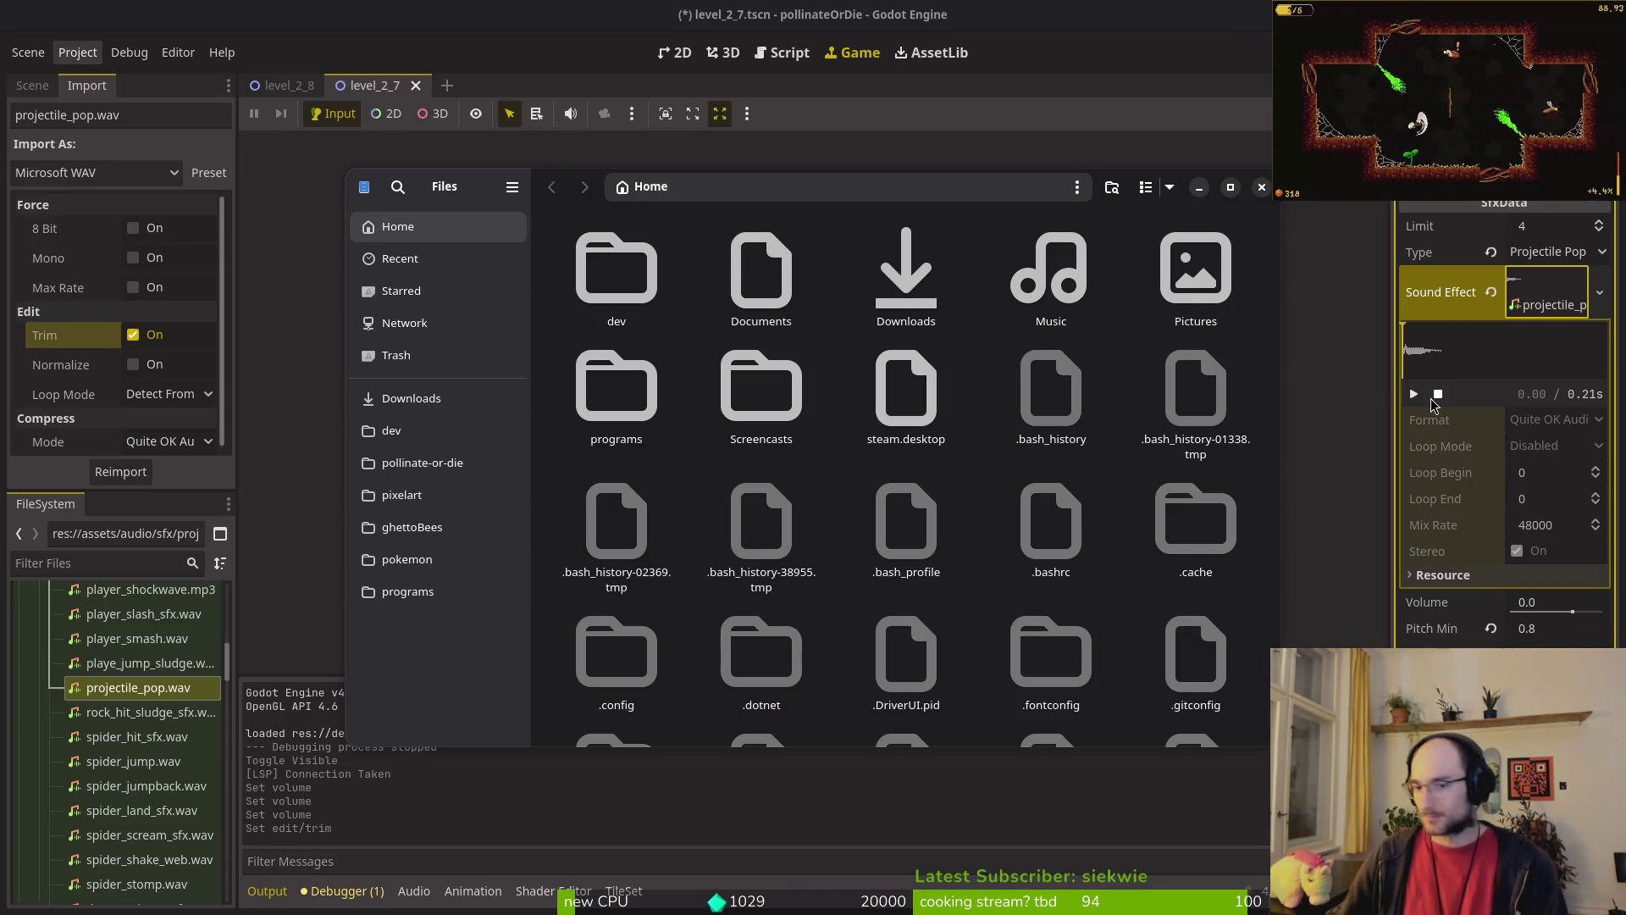
{"action": "key", "text": "ctrl+w"}
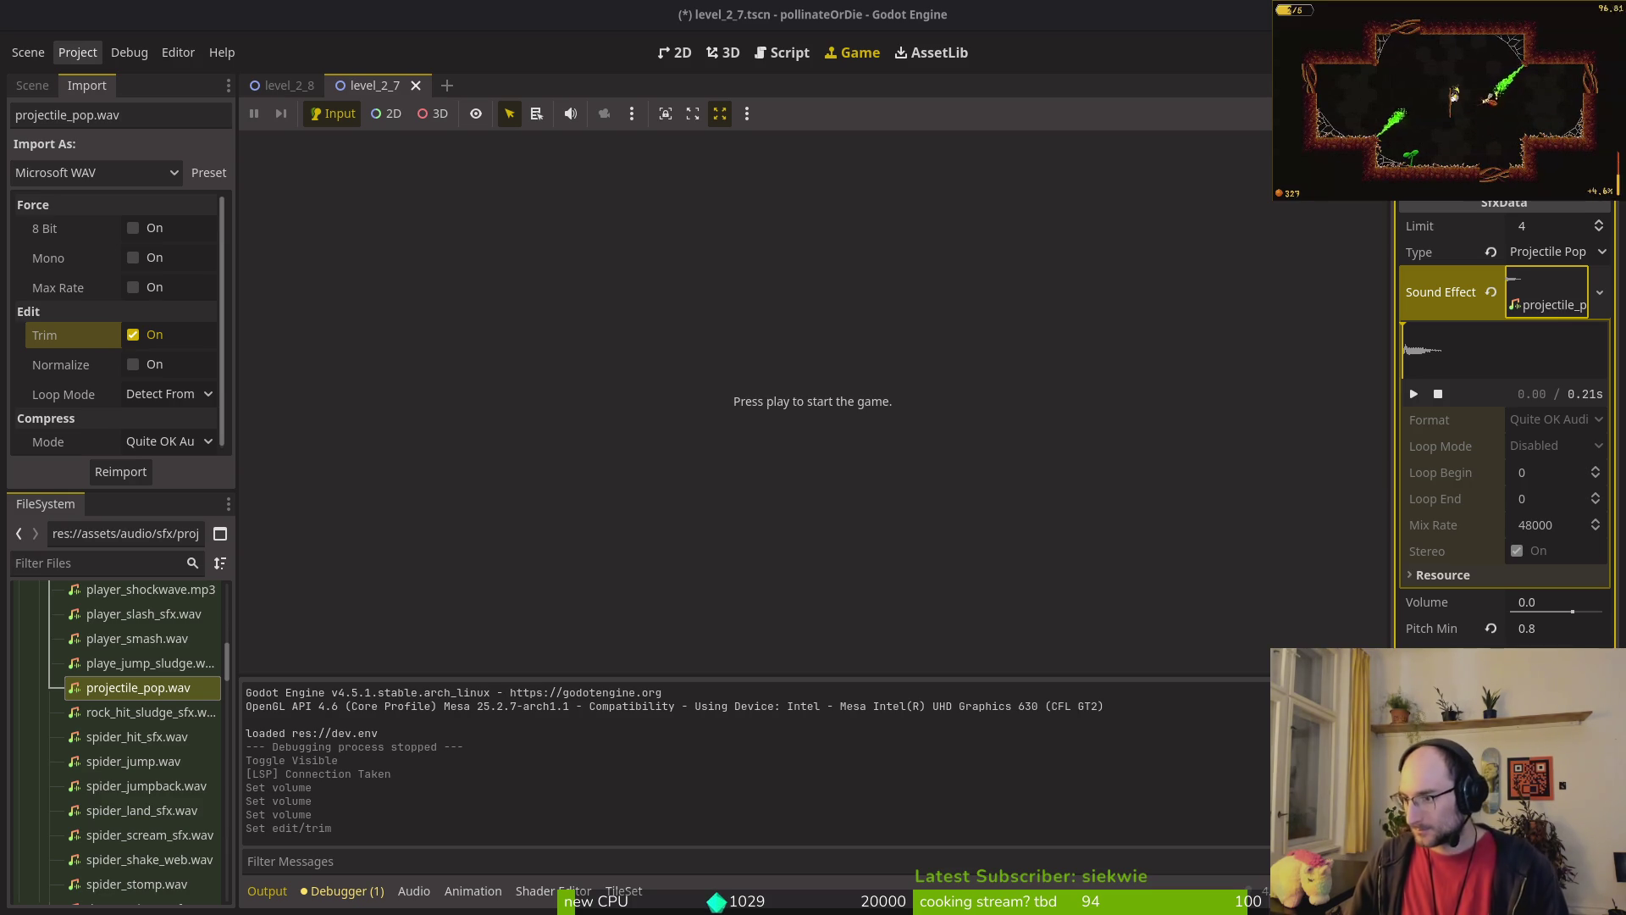
{"action": "key", "text": "super+e"}
{"action": "double_click", "coordinate": [776, 283]}
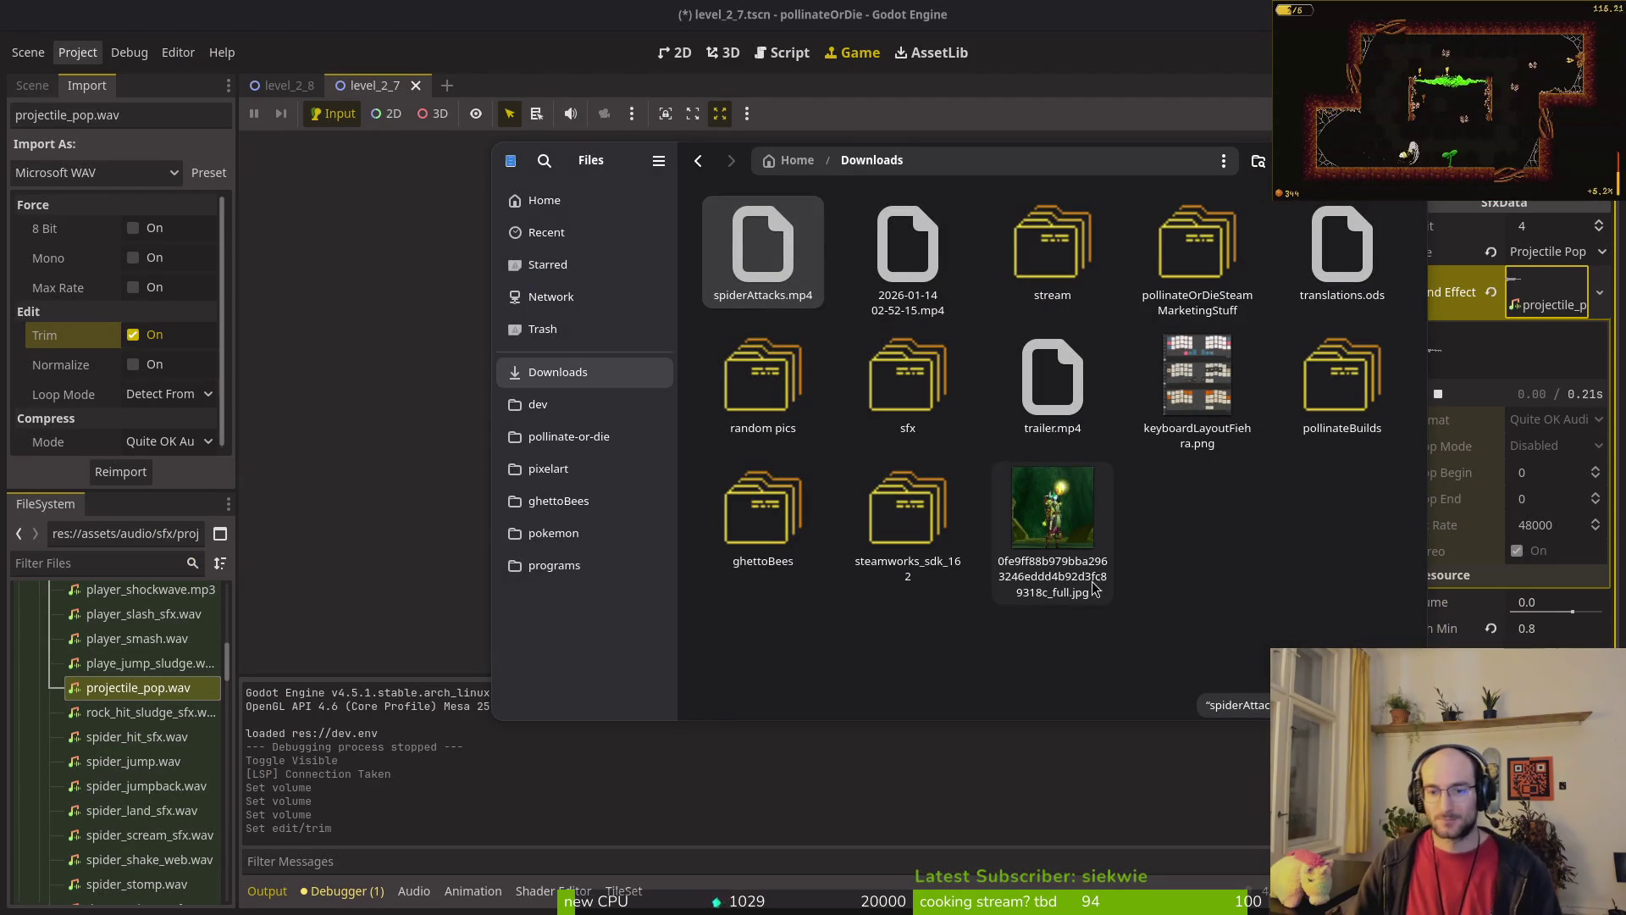
{"action": "left_click", "coordinate": [756, 258]}
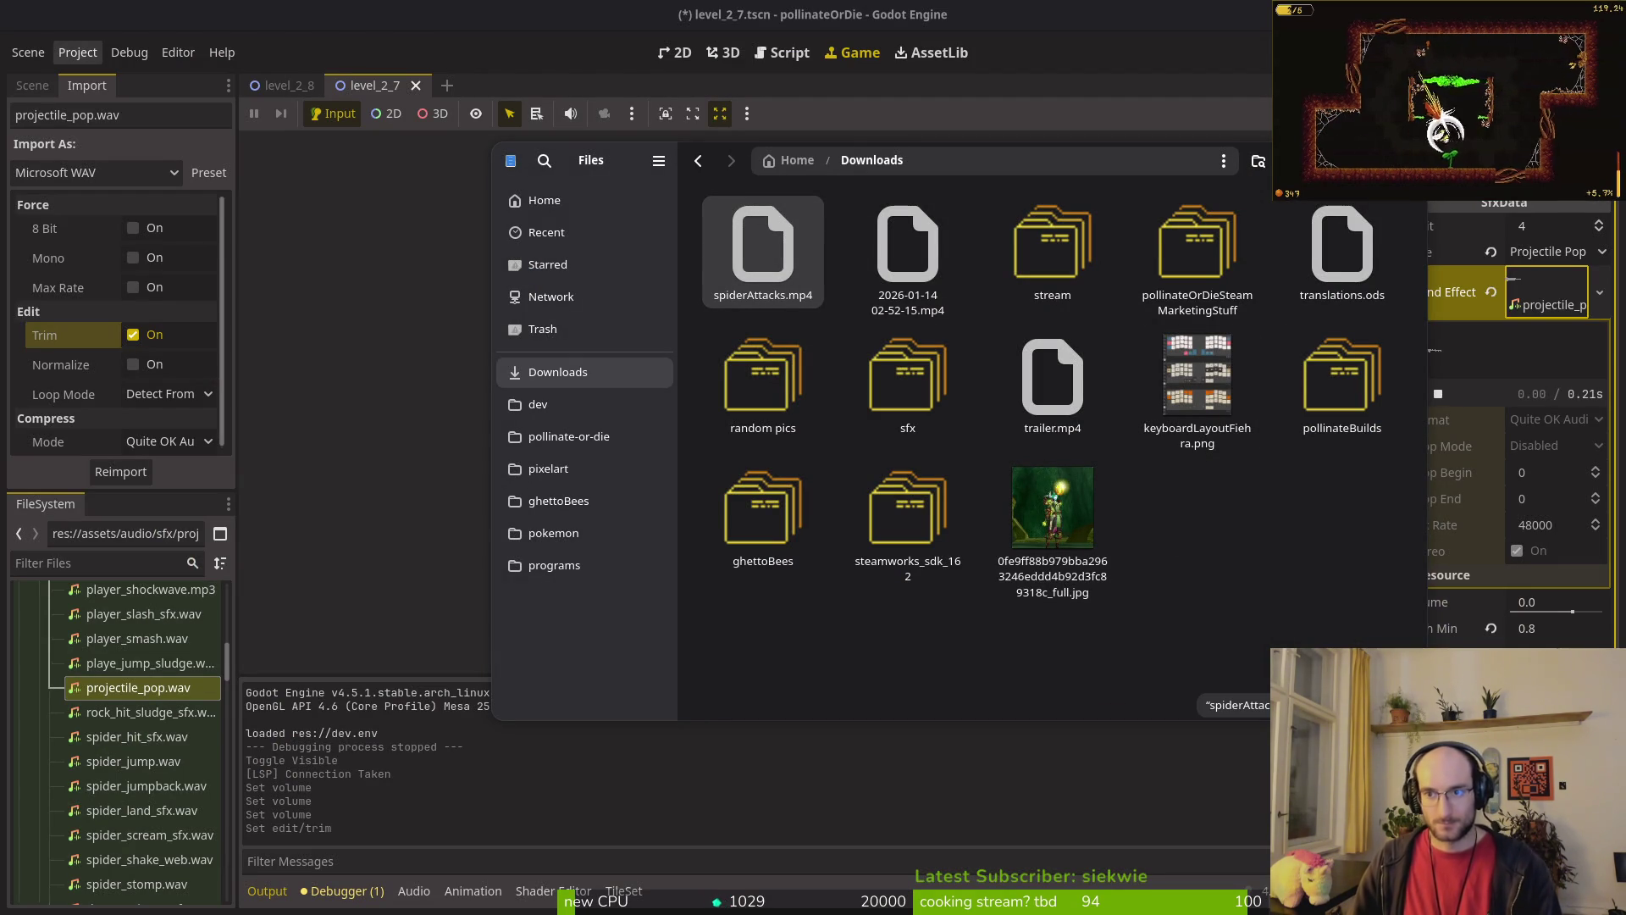
{"action": "key", "text": "ctrl+w"}
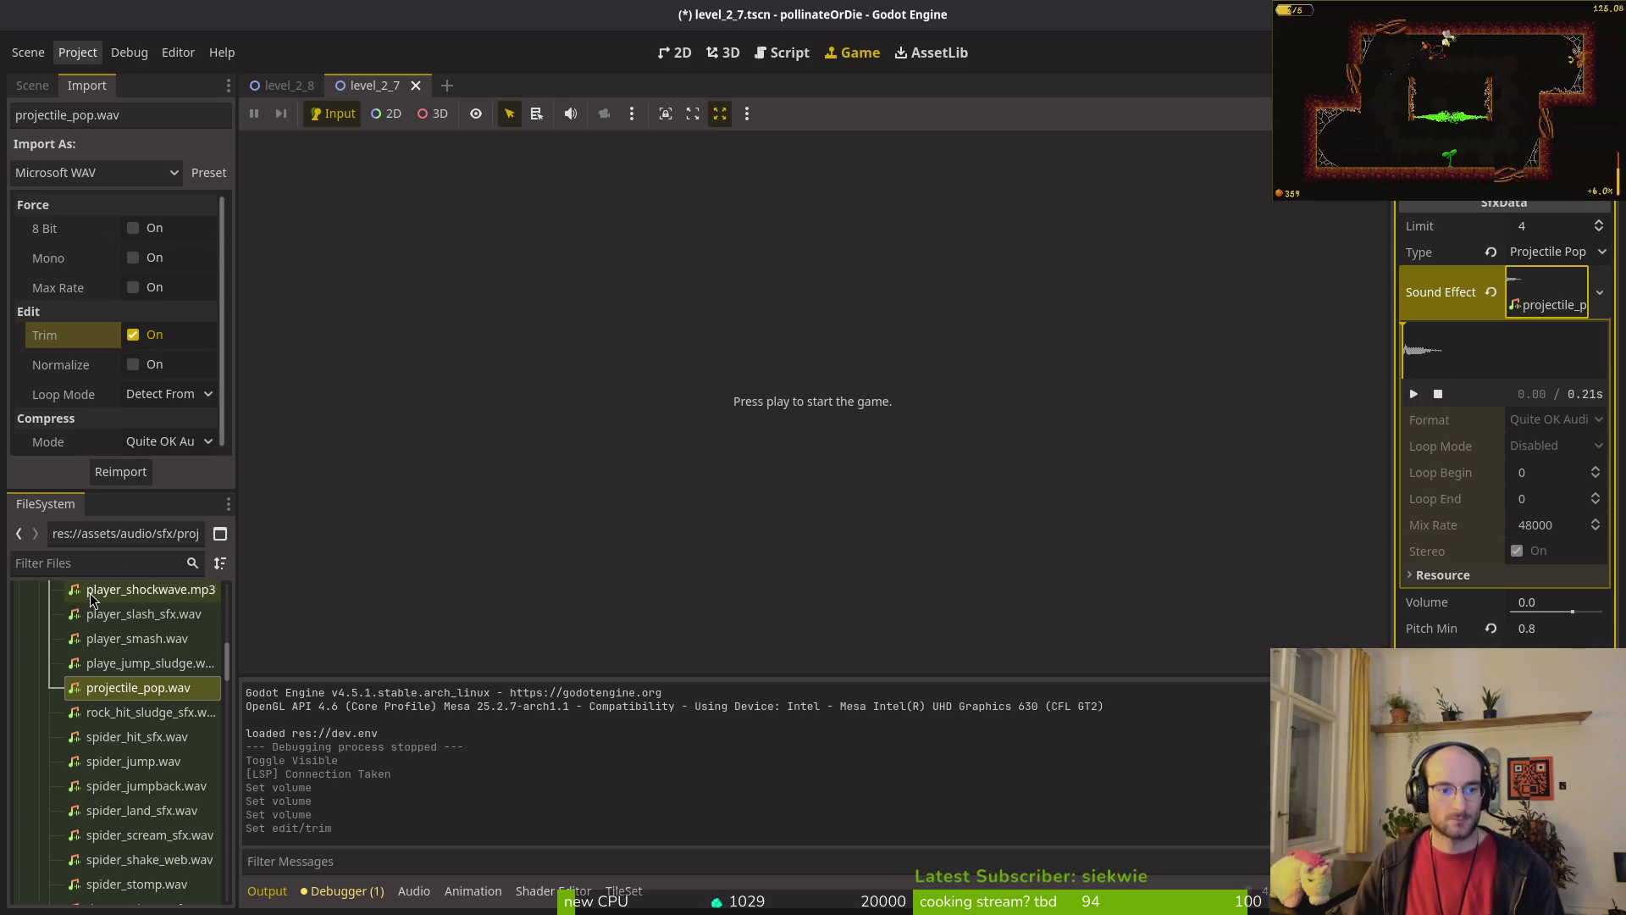
Step: Collapse the sound effect resource, save level_2_7.tscn, and show the Scene tree
{"action": "left_click", "coordinate": [1543, 298]}
{"action": "key", "text": "ctrl+s"}
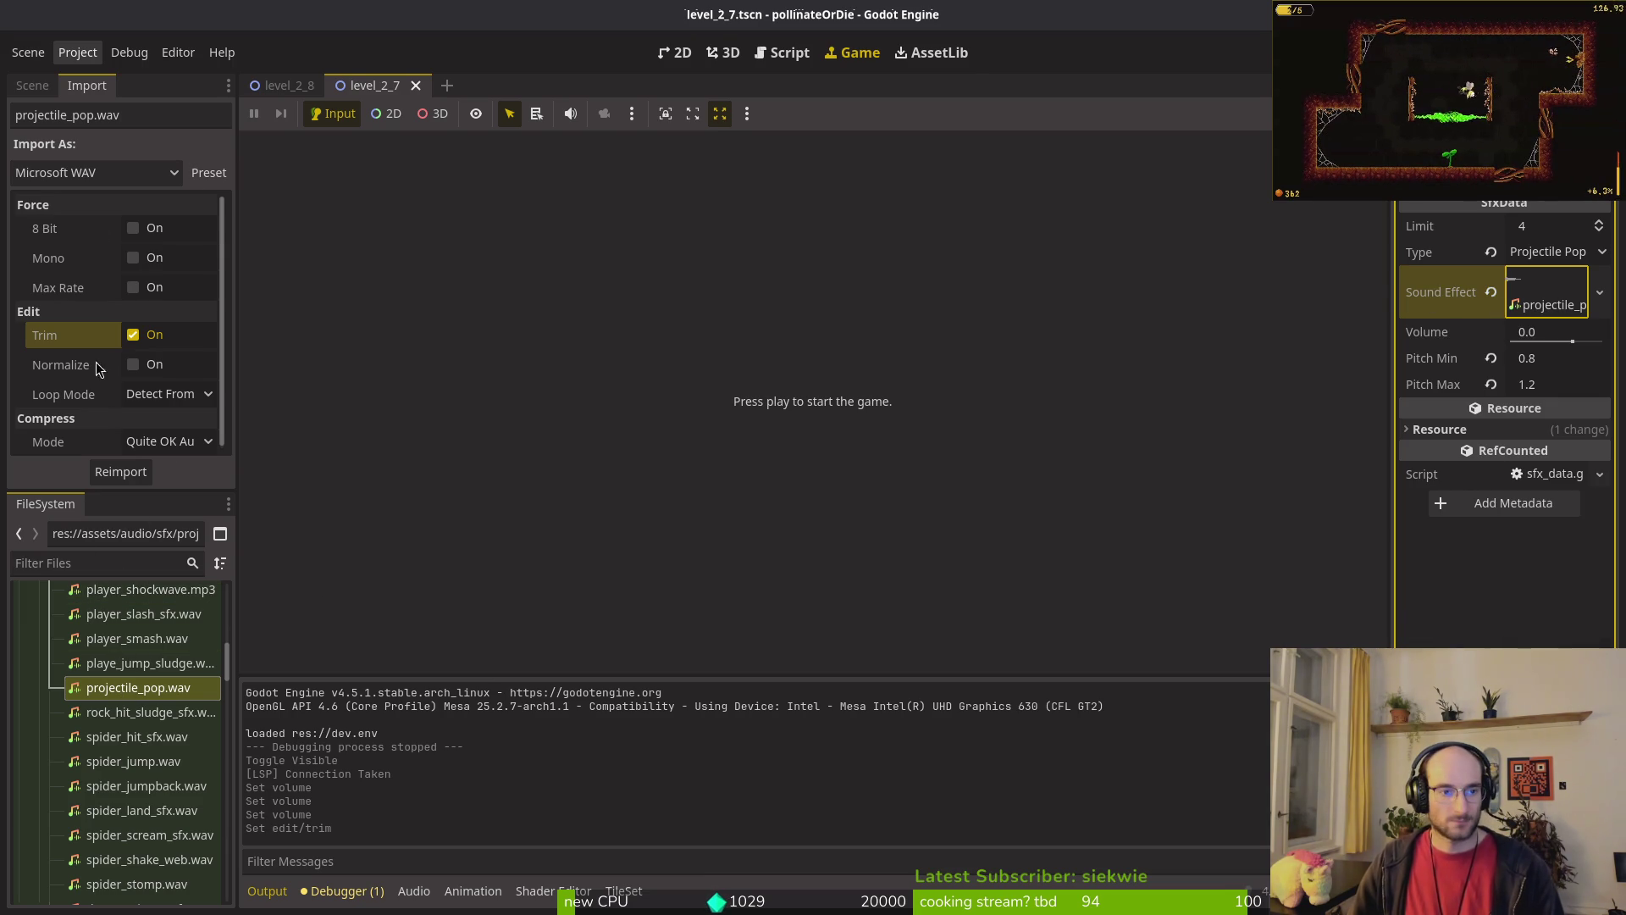
{"action": "left_click", "coordinate": [29, 85]}
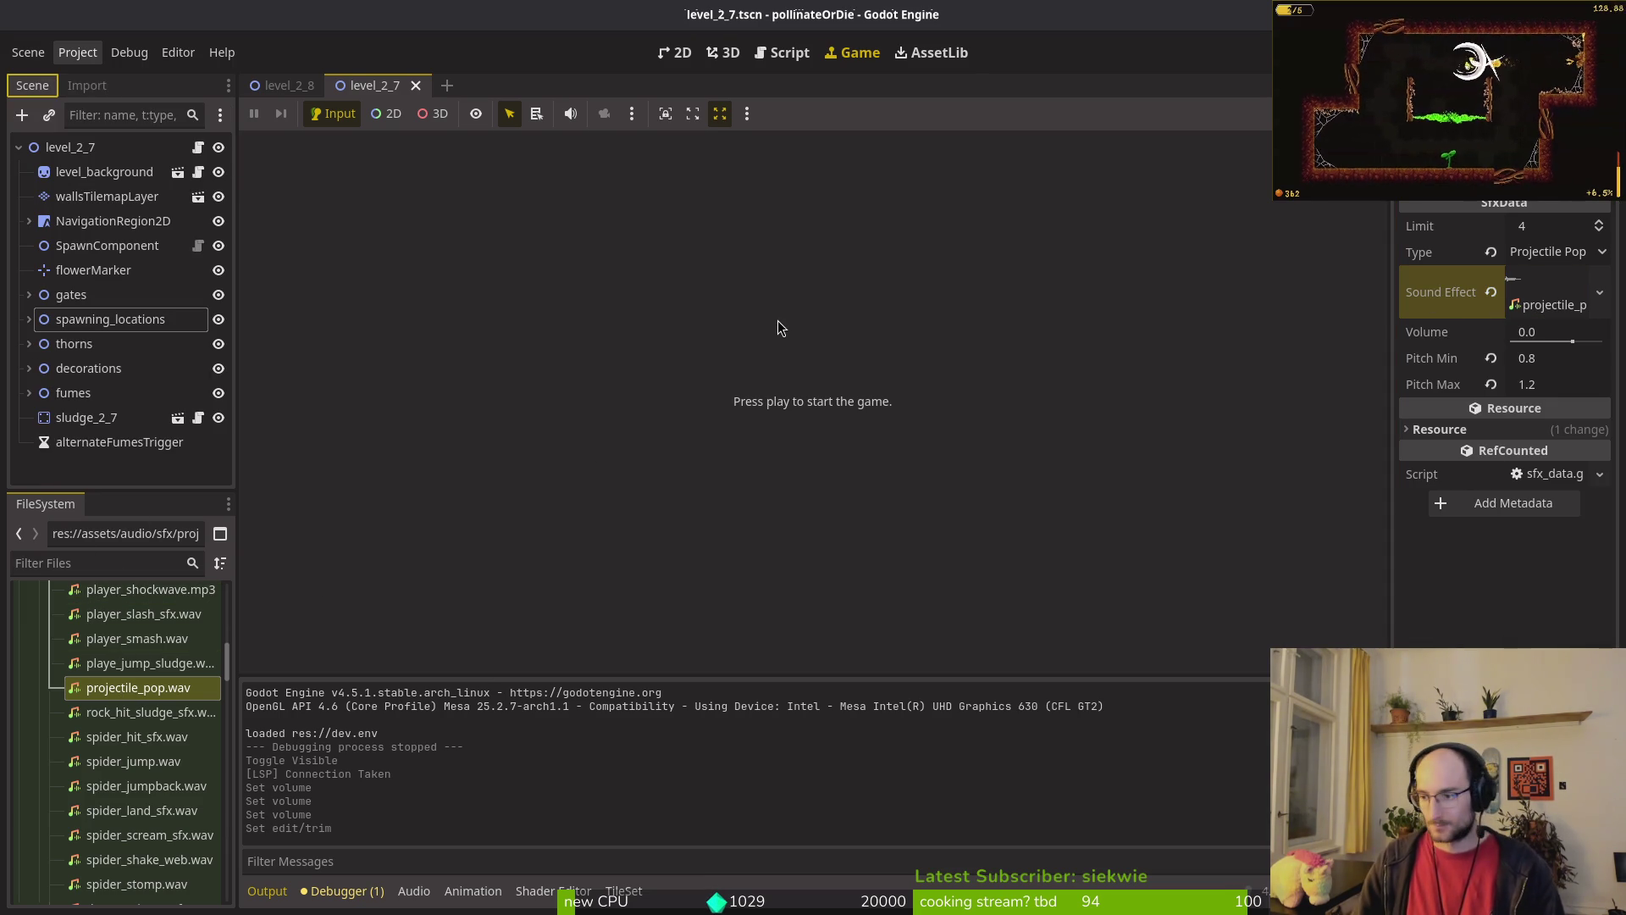
{"action": "key", "text": "alt+Tab"}
Step: Change wasp_sting.gd's sound type from ENEMY_HIT to PROJECTILE_POP and save it
{"action": "type", "text": "se"}
{"action": "key", "text": "Escape"}
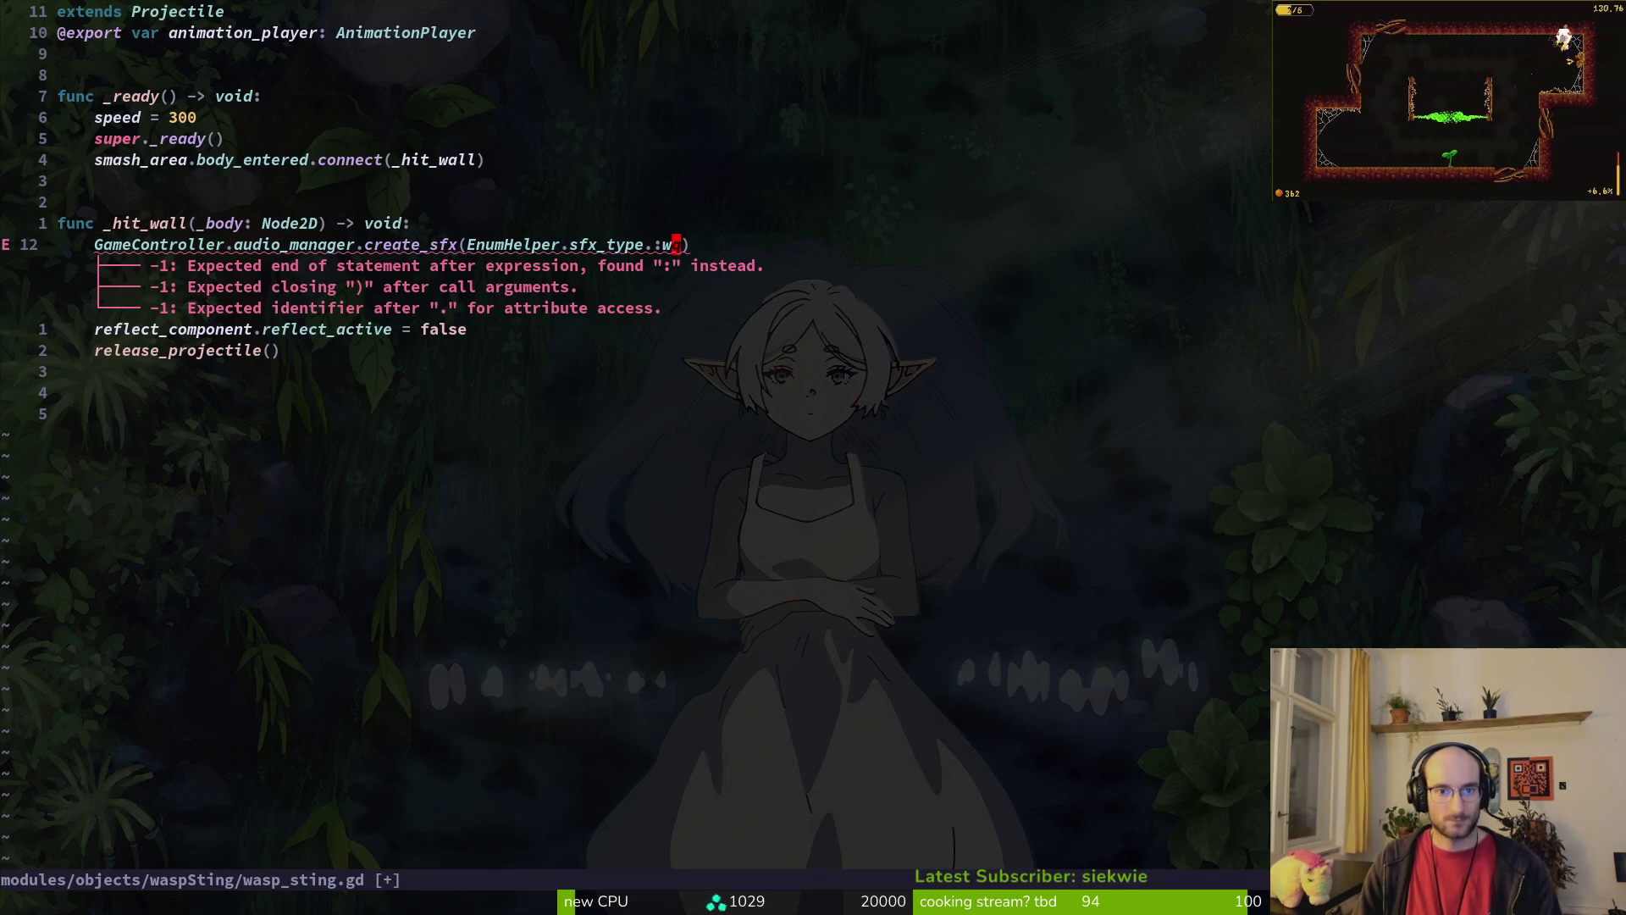
{"action": "key", "text": "u"}
{"action": "type", "text": "cwPR"}
{"action": "key", "text": "Return"}
{"action": "key", "text": "Escape"}
{"action": "type", "text": ":w"}
{"action": "key", "text": "Return"}
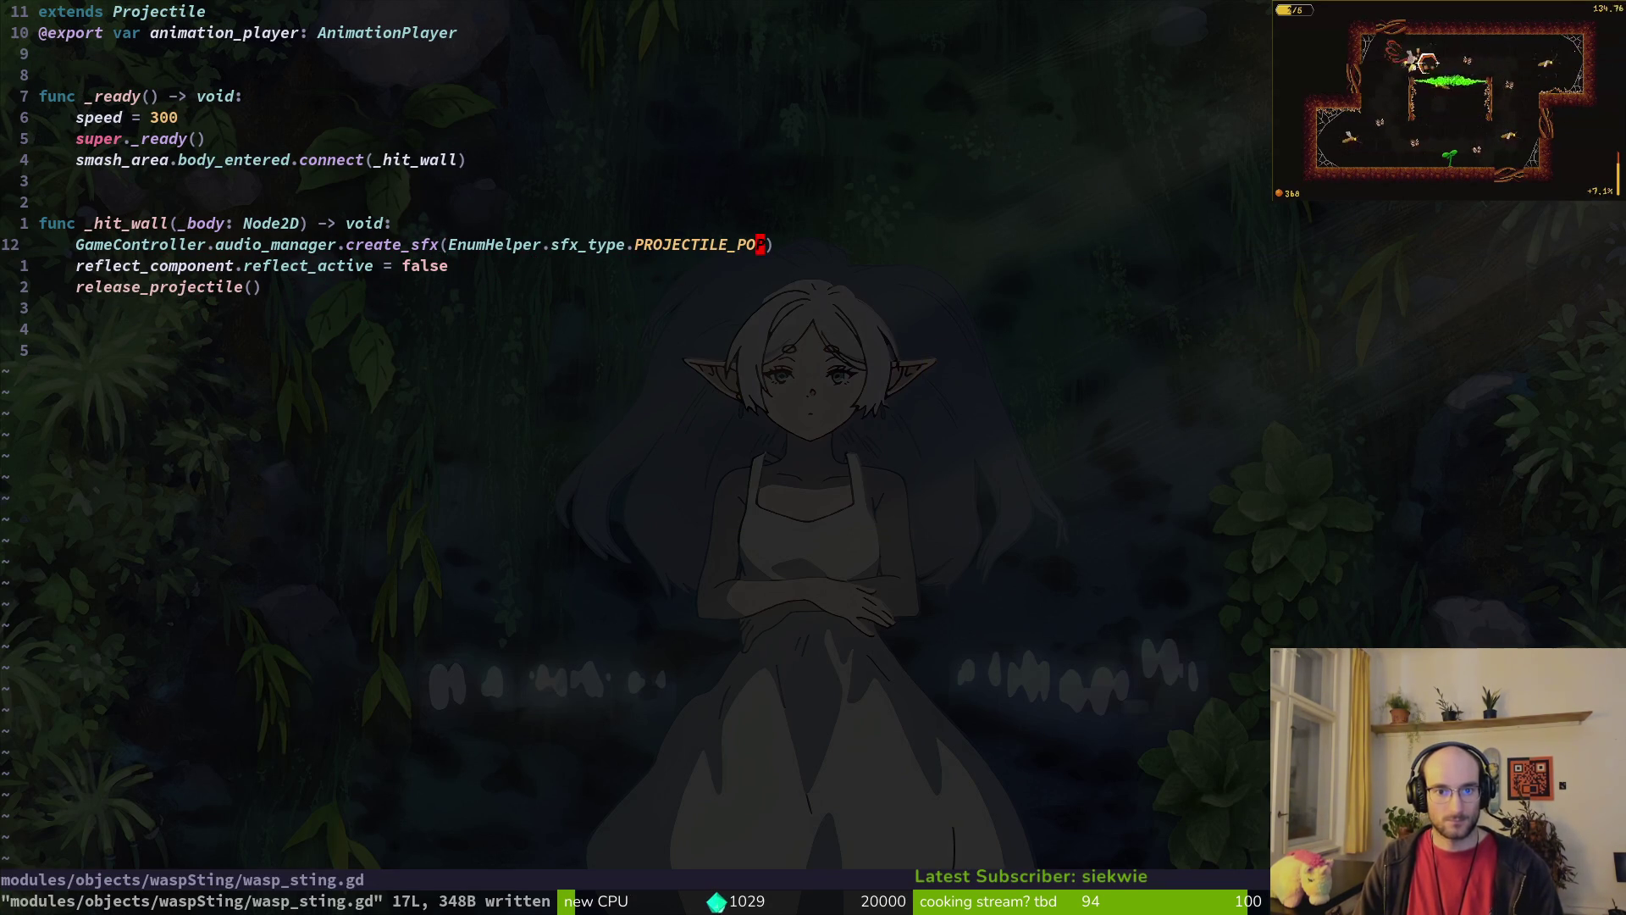
{"action": "key", "text": "space"}
Step: Switch poison_bubble.gd's line-13 sound call to PROJECTILE_POP, save it, and run the game
{"action": "key", "text": "f"}
{"action": "key", "text": "f"}
{"action": "type", "text": "poibu"}
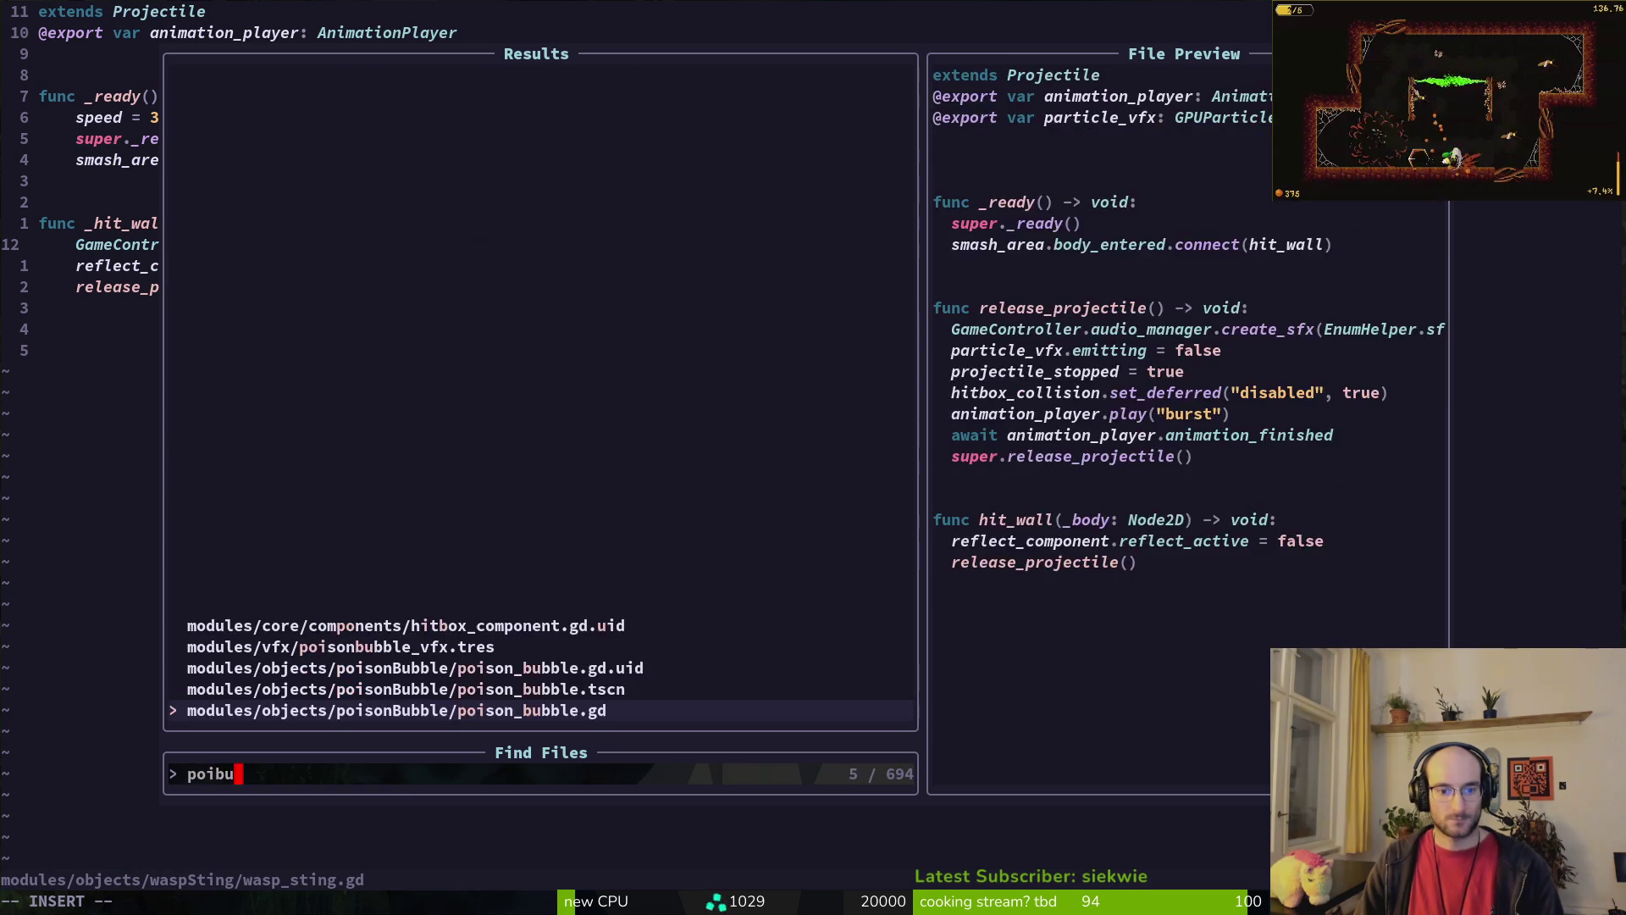
{"action": "key", "text": "Return"}
{"action": "key", "text": "1"}
{"action": "key", "text": "3"}
{"action": "key", "text": "G"}
{"action": "key", "text": "dollar"}
{"action": "type", "text": "bcw"}
{"action": "type", "text": "PR"}
{"action": "key", "text": "Return"}
{"action": "key", "text": "Escape"}
{"action": "type", "text": ":w"}
{"action": "key", "text": "Return"}
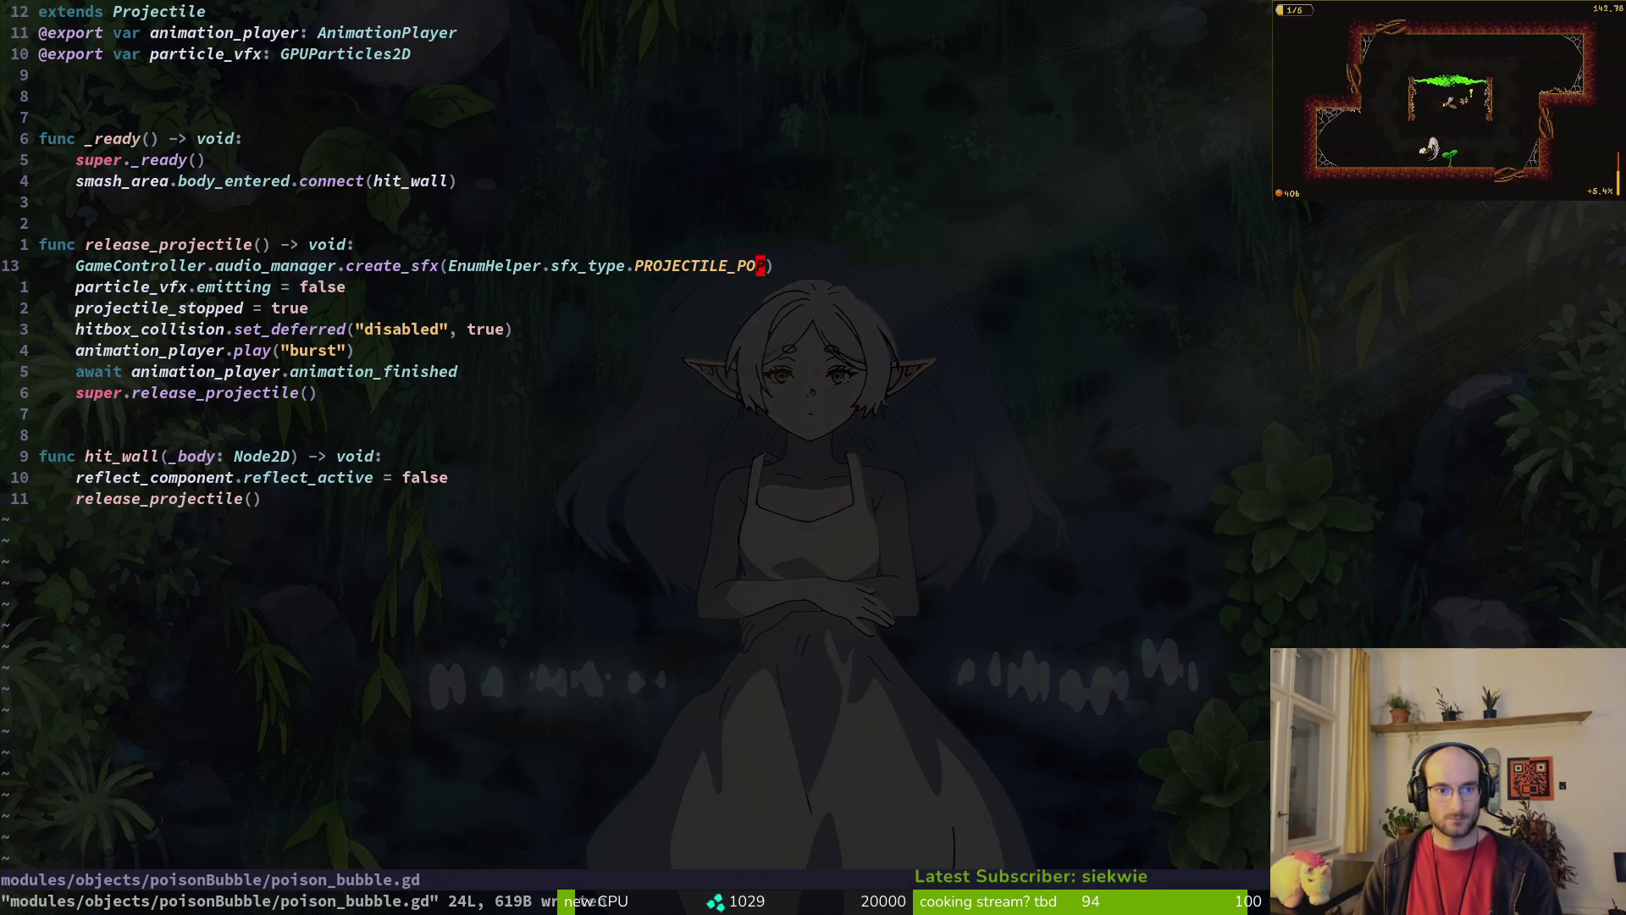
{"action": "key", "text": "alt+Tab"}
{"action": "key", "text": "F5"}
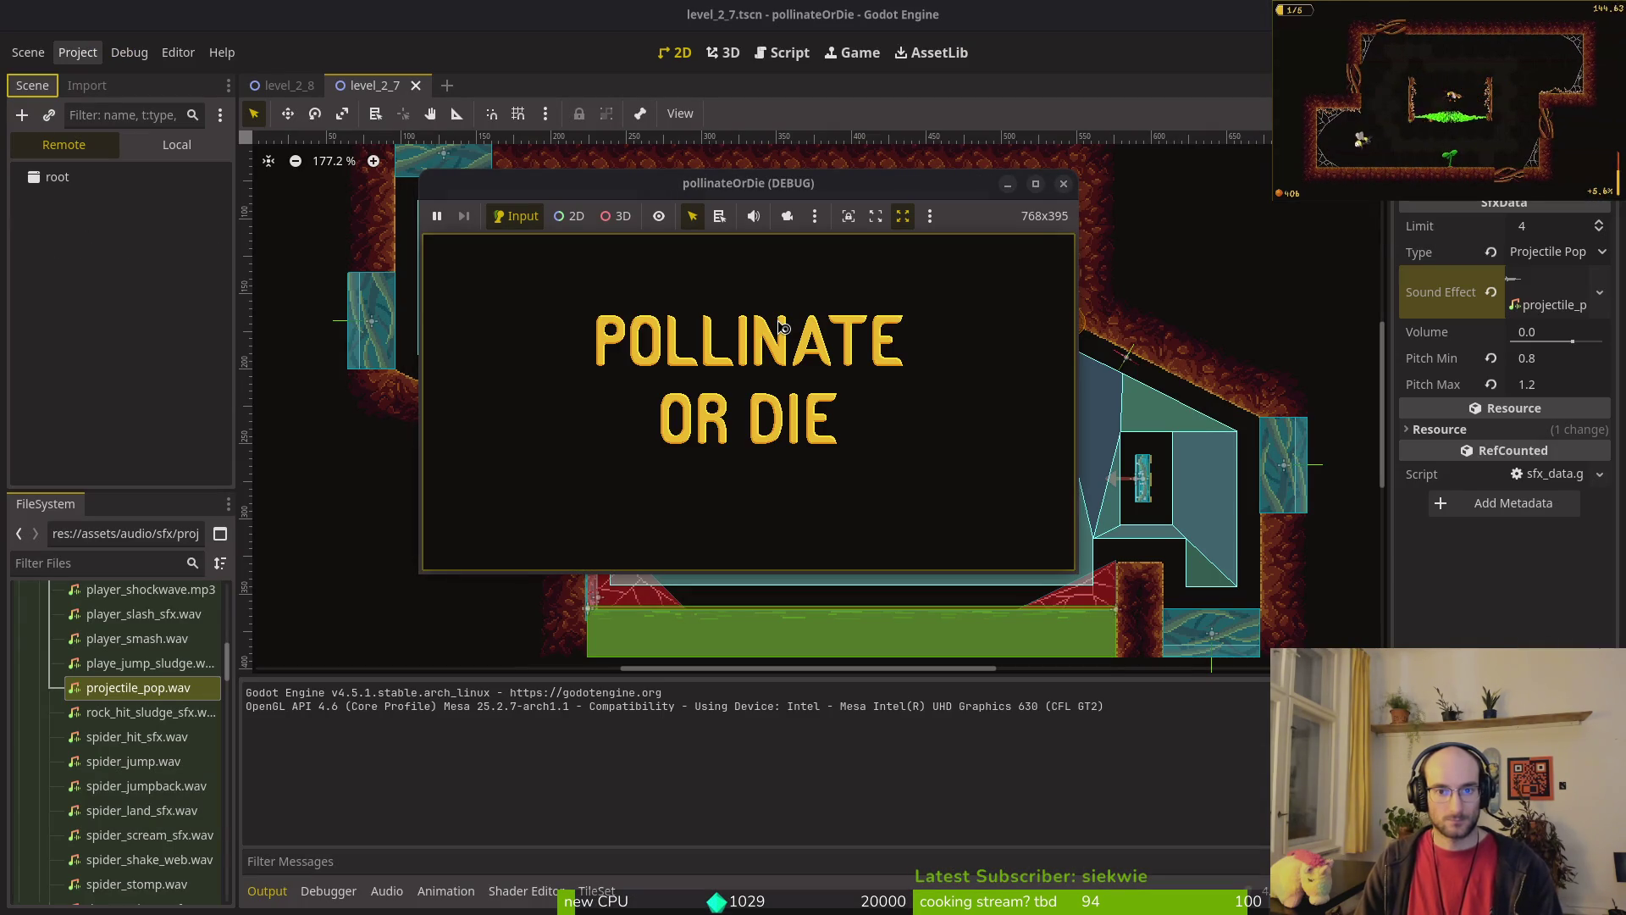
Step: Play a new game through the level select into a boss level, then stop it
{"action": "double_click", "coordinate": [665, 182]}
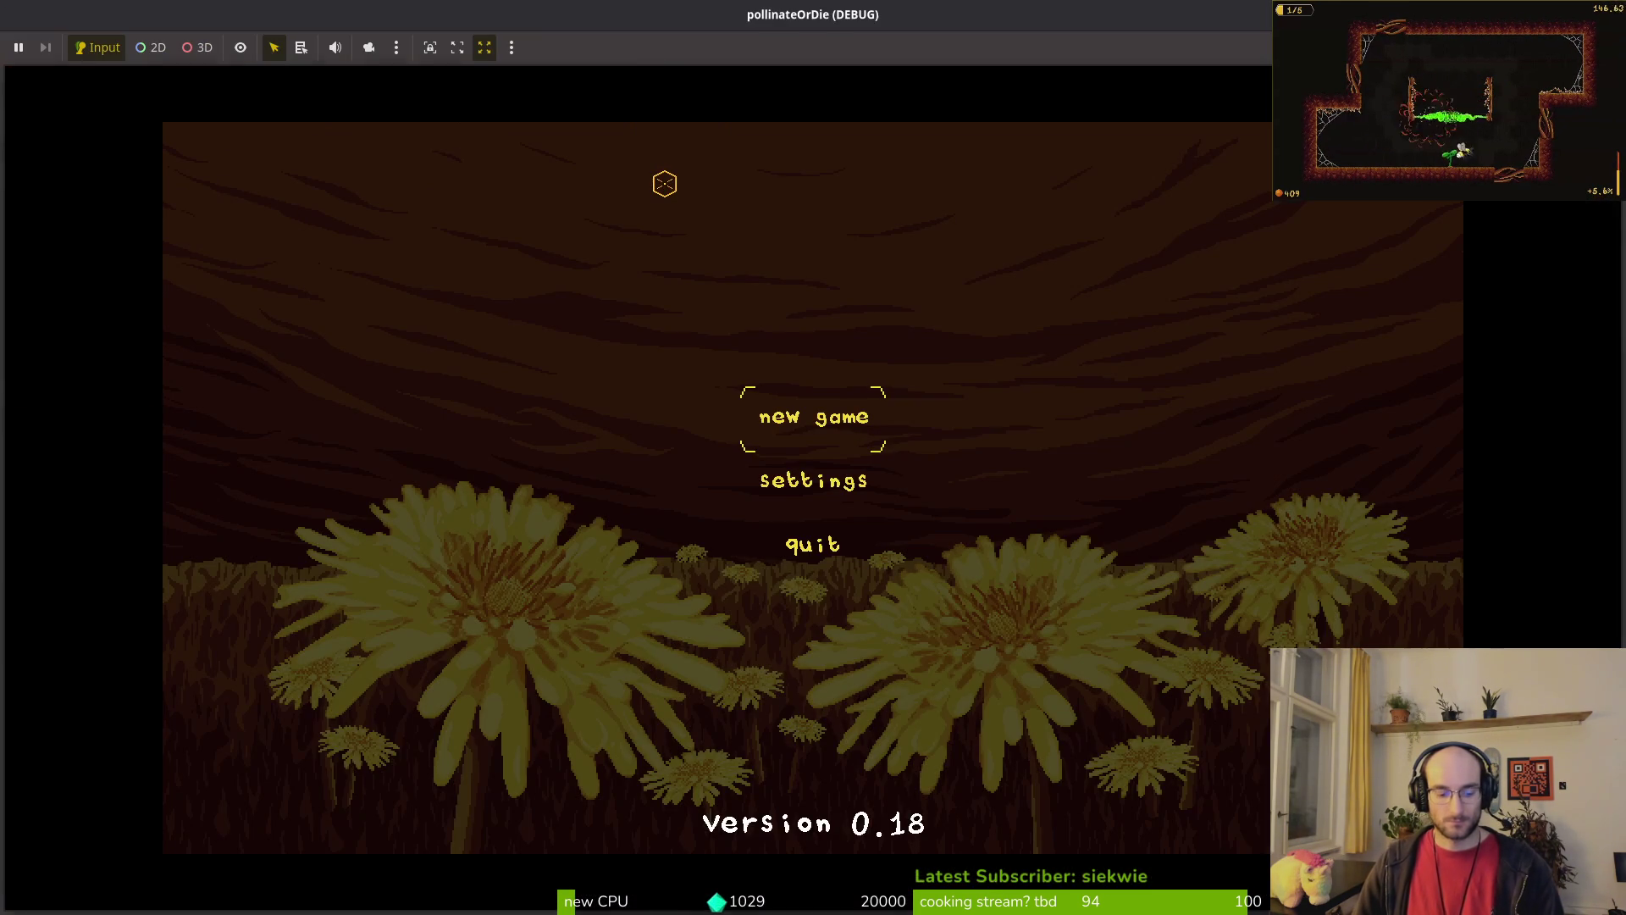
{"action": "key", "text": "Return"}
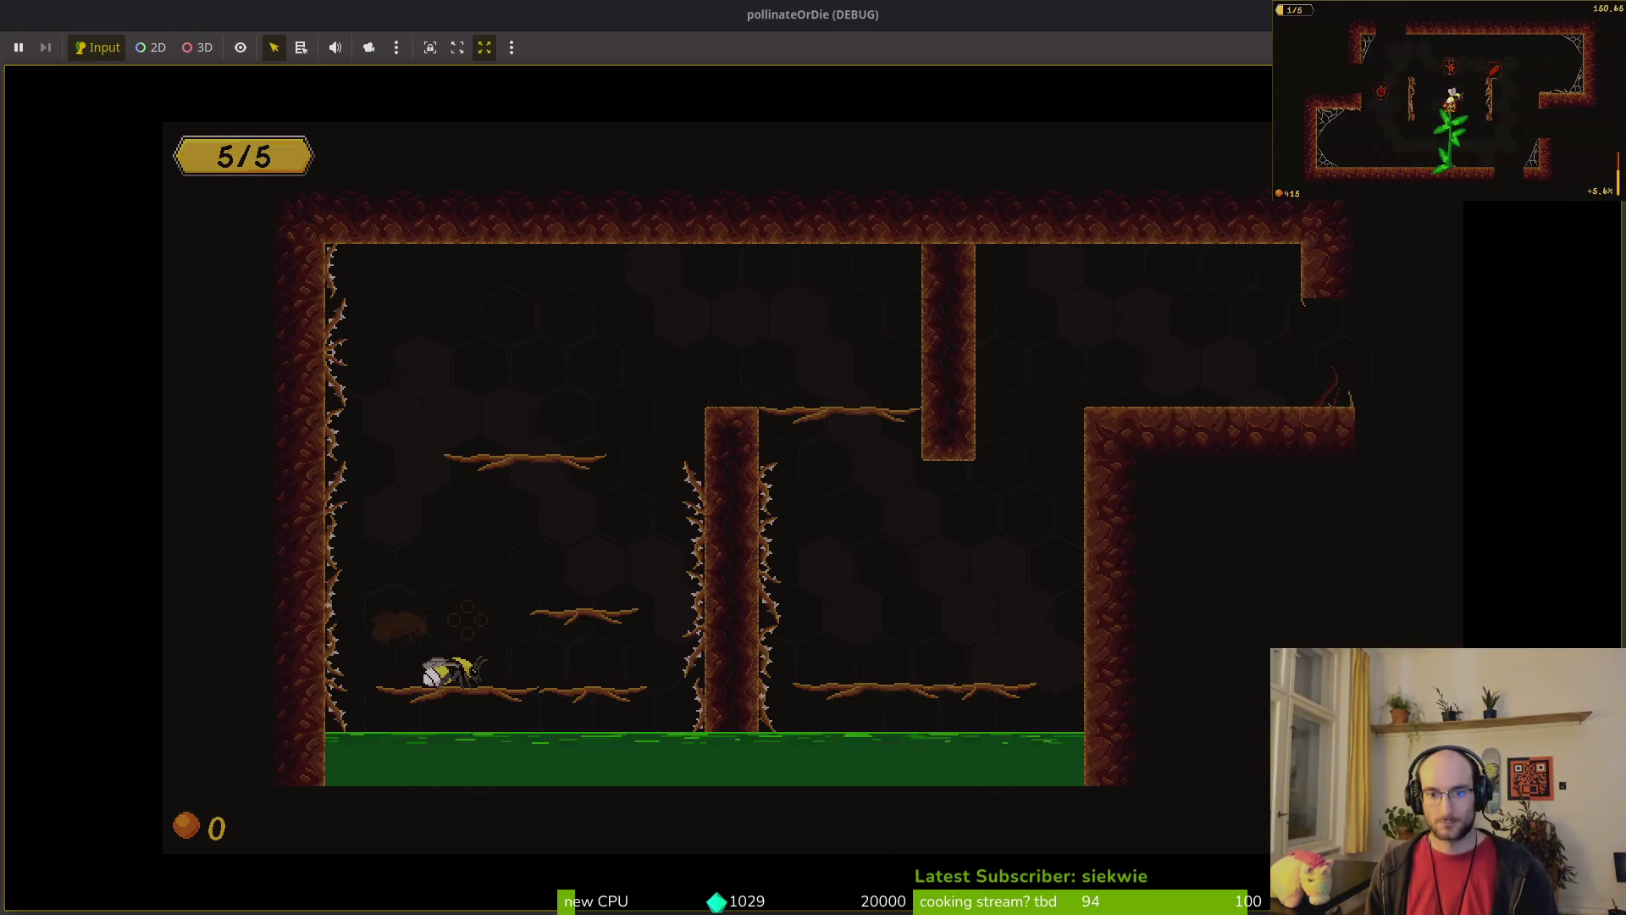
{"action": "key", "text": "Escape"}
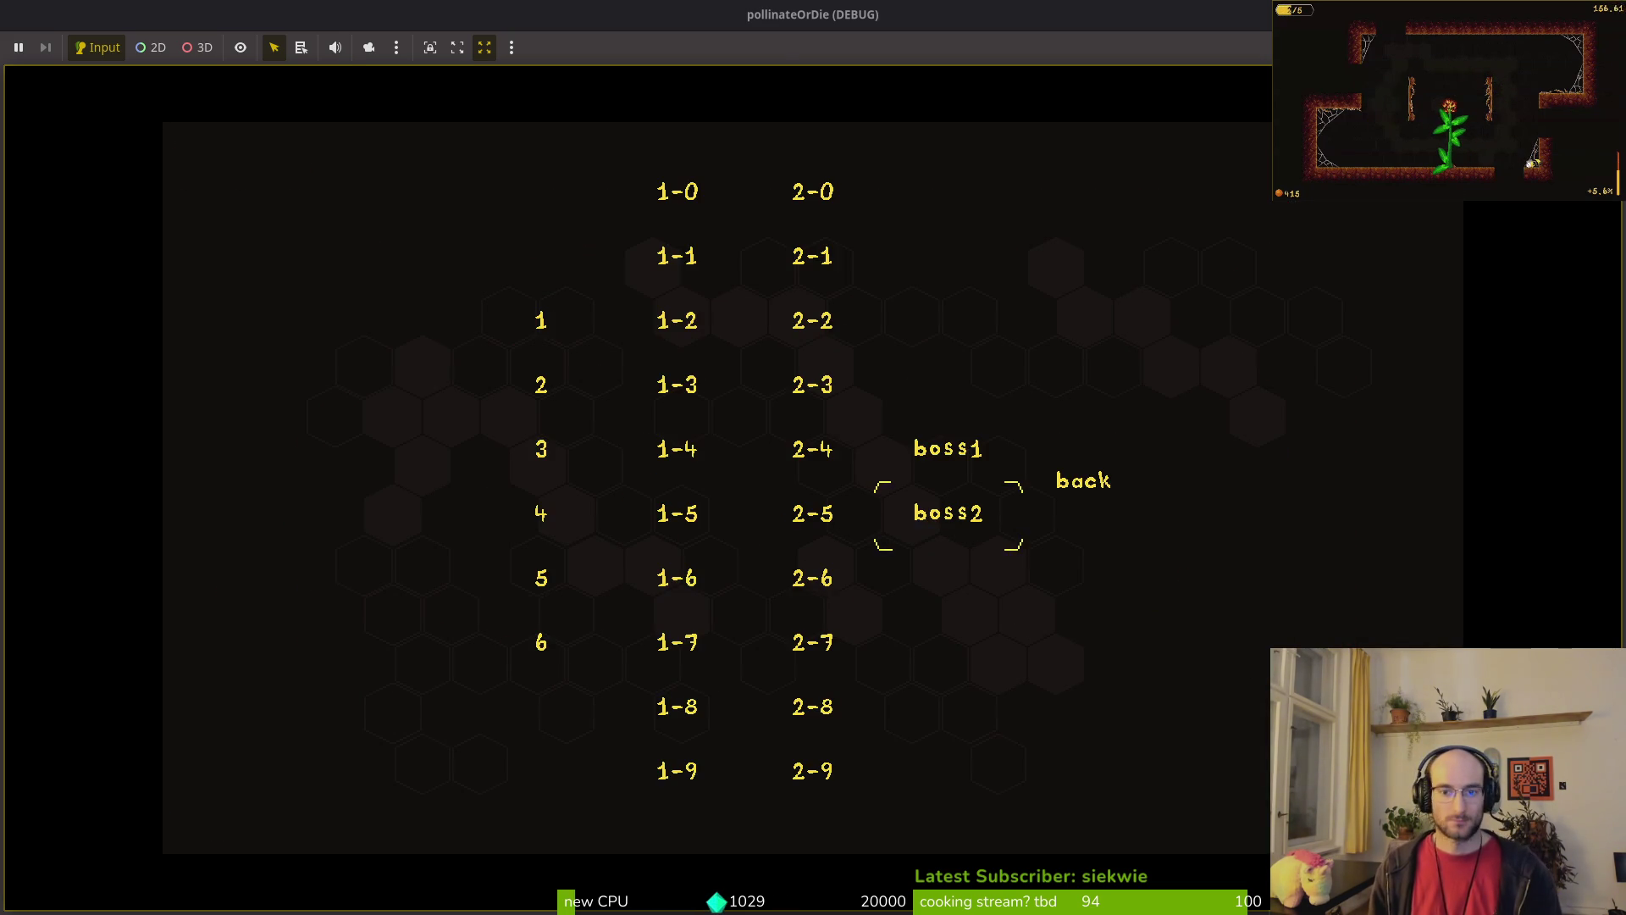
{"action": "key", "text": "Down"}
{"action": "key", "text": "Right"}
{"action": "key", "text": "Return"}
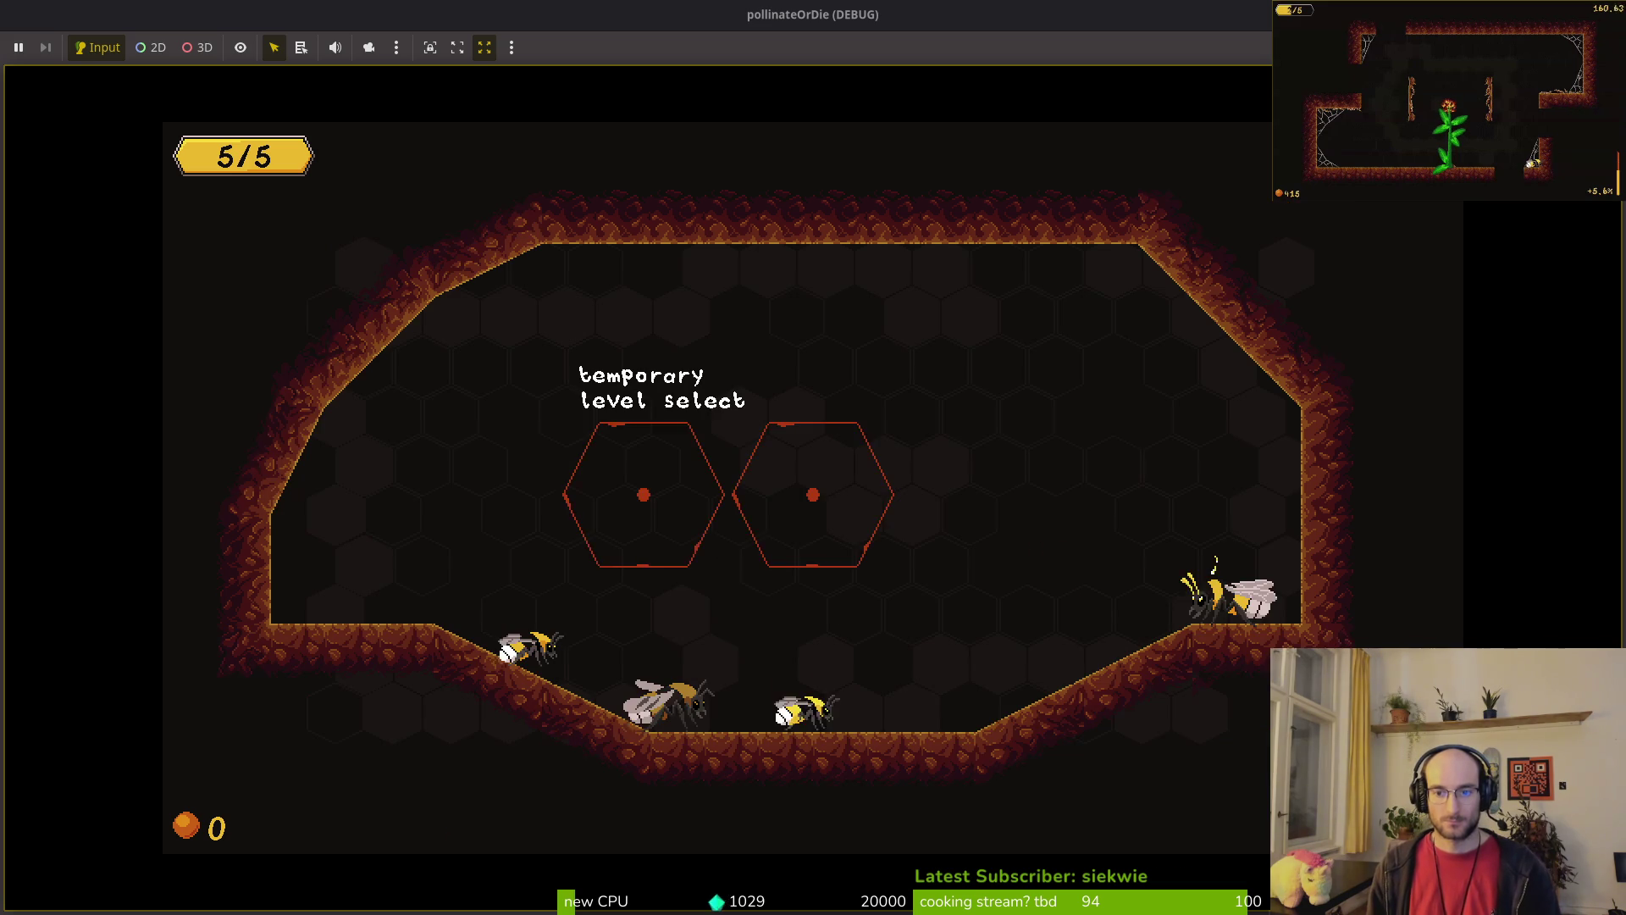
{"action": "key", "text": "Up"}
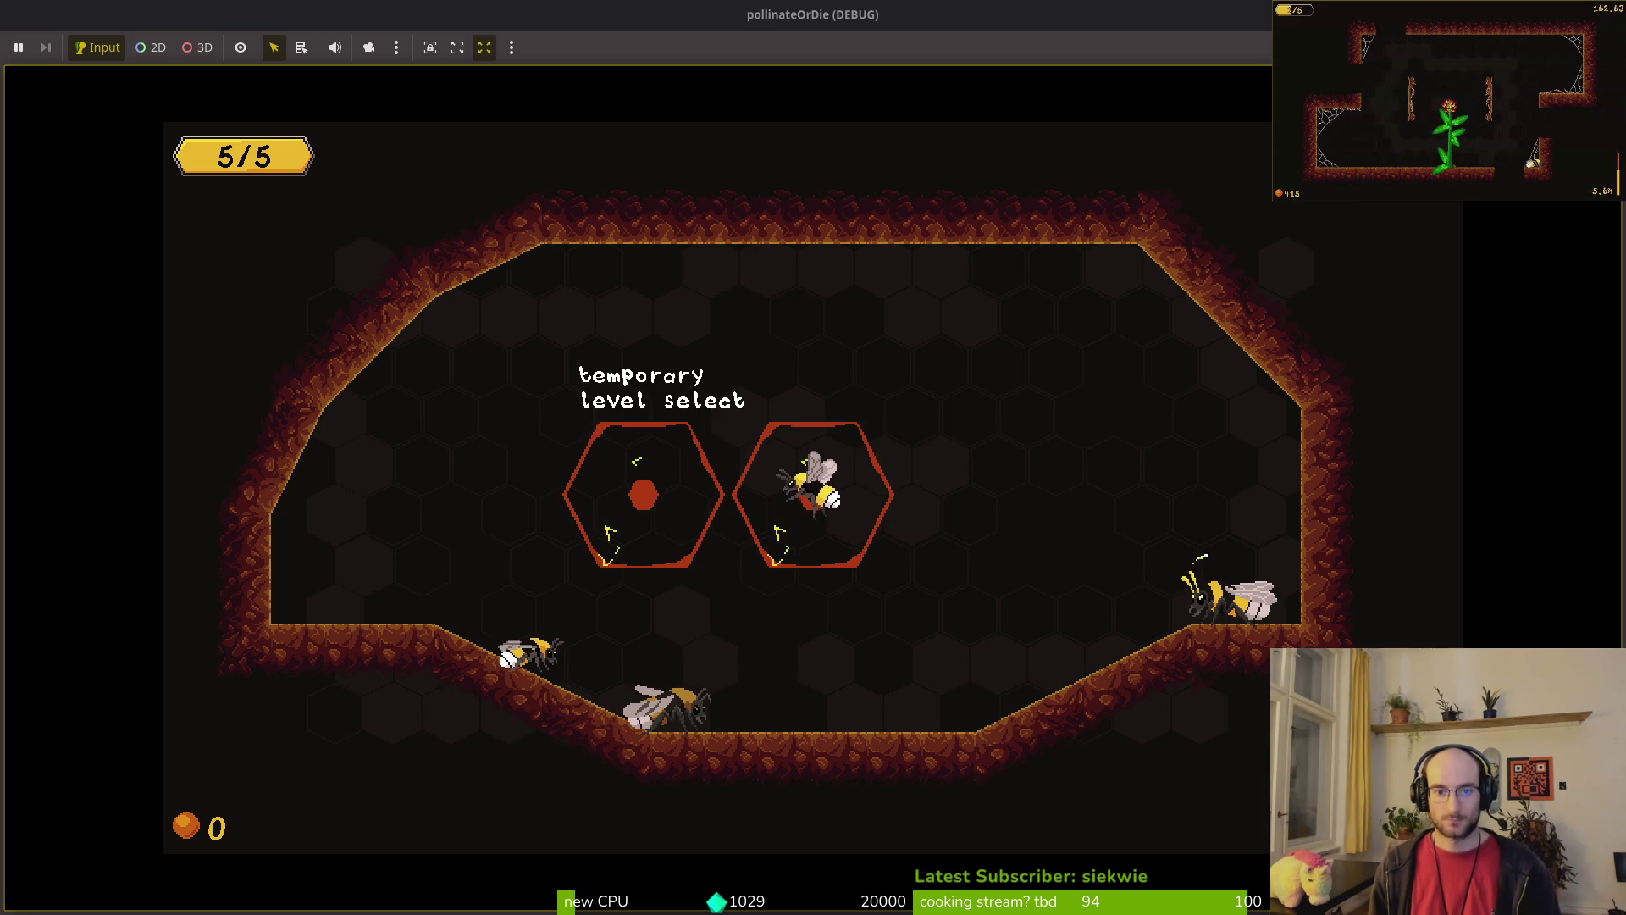
{"action": "key", "text": "F8"}
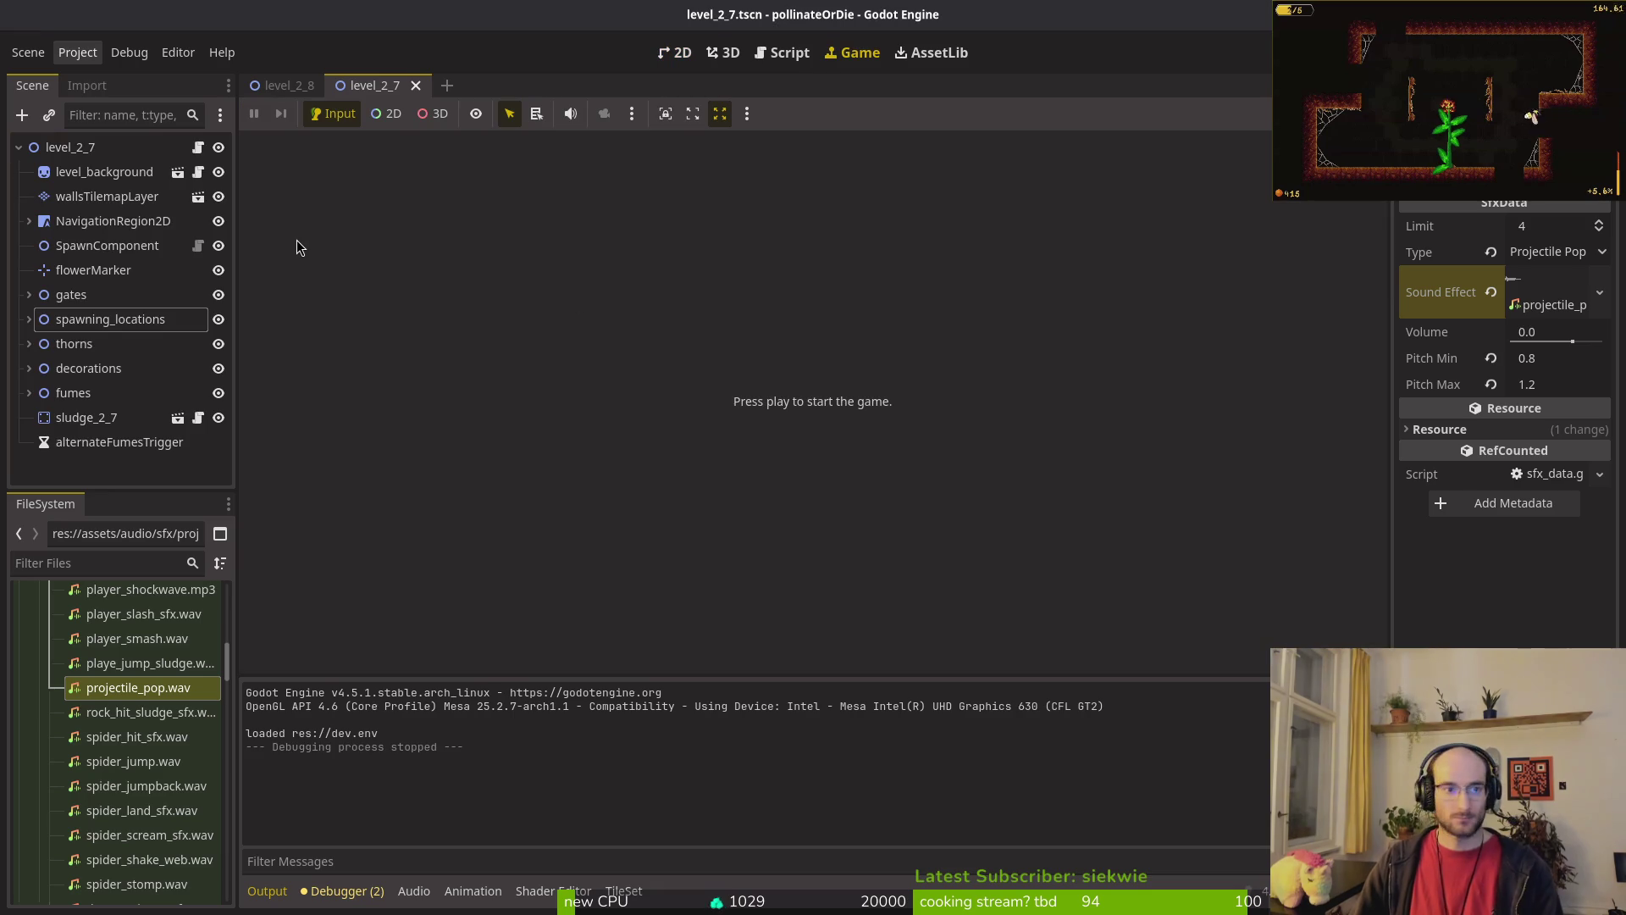
Step: Open levelselector.tscn, hide the boss1 button under bosses, and save the scene
{"action": "key", "text": "ctrl+shift+o"}
{"action": "type", "text": "levelsele"}
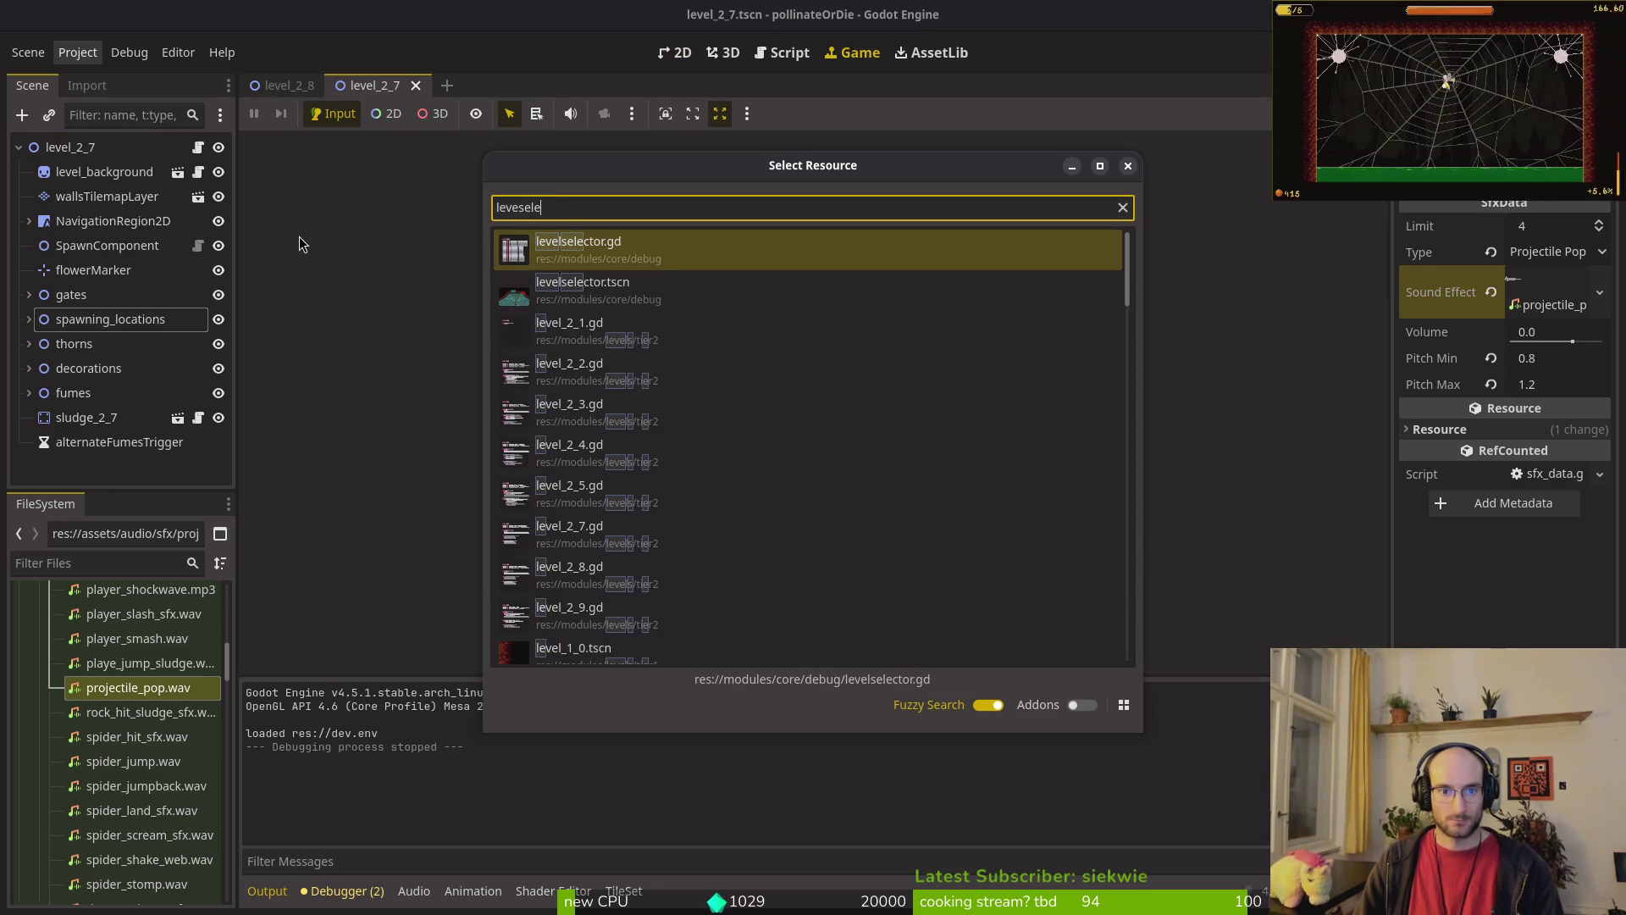
{"action": "key", "text": "Return"}
{"action": "left_click", "coordinate": [28, 270]}
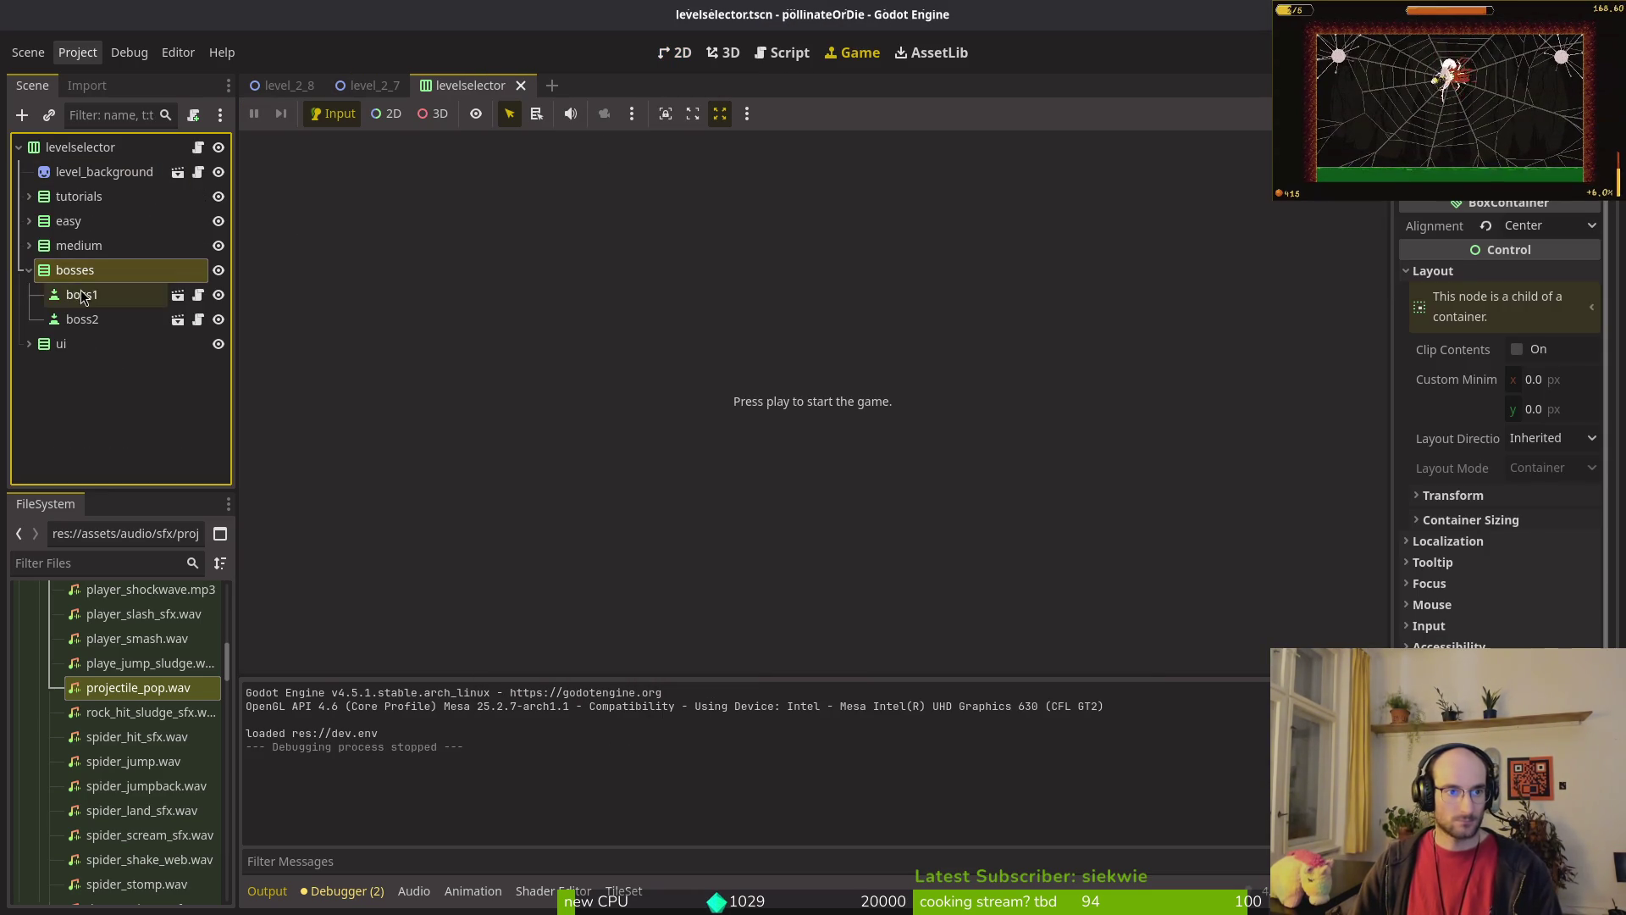
{"action": "left_click", "coordinate": [71, 300]}
{"action": "left_click", "coordinate": [219, 294]}
{"action": "key", "text": "ctrl+s"}
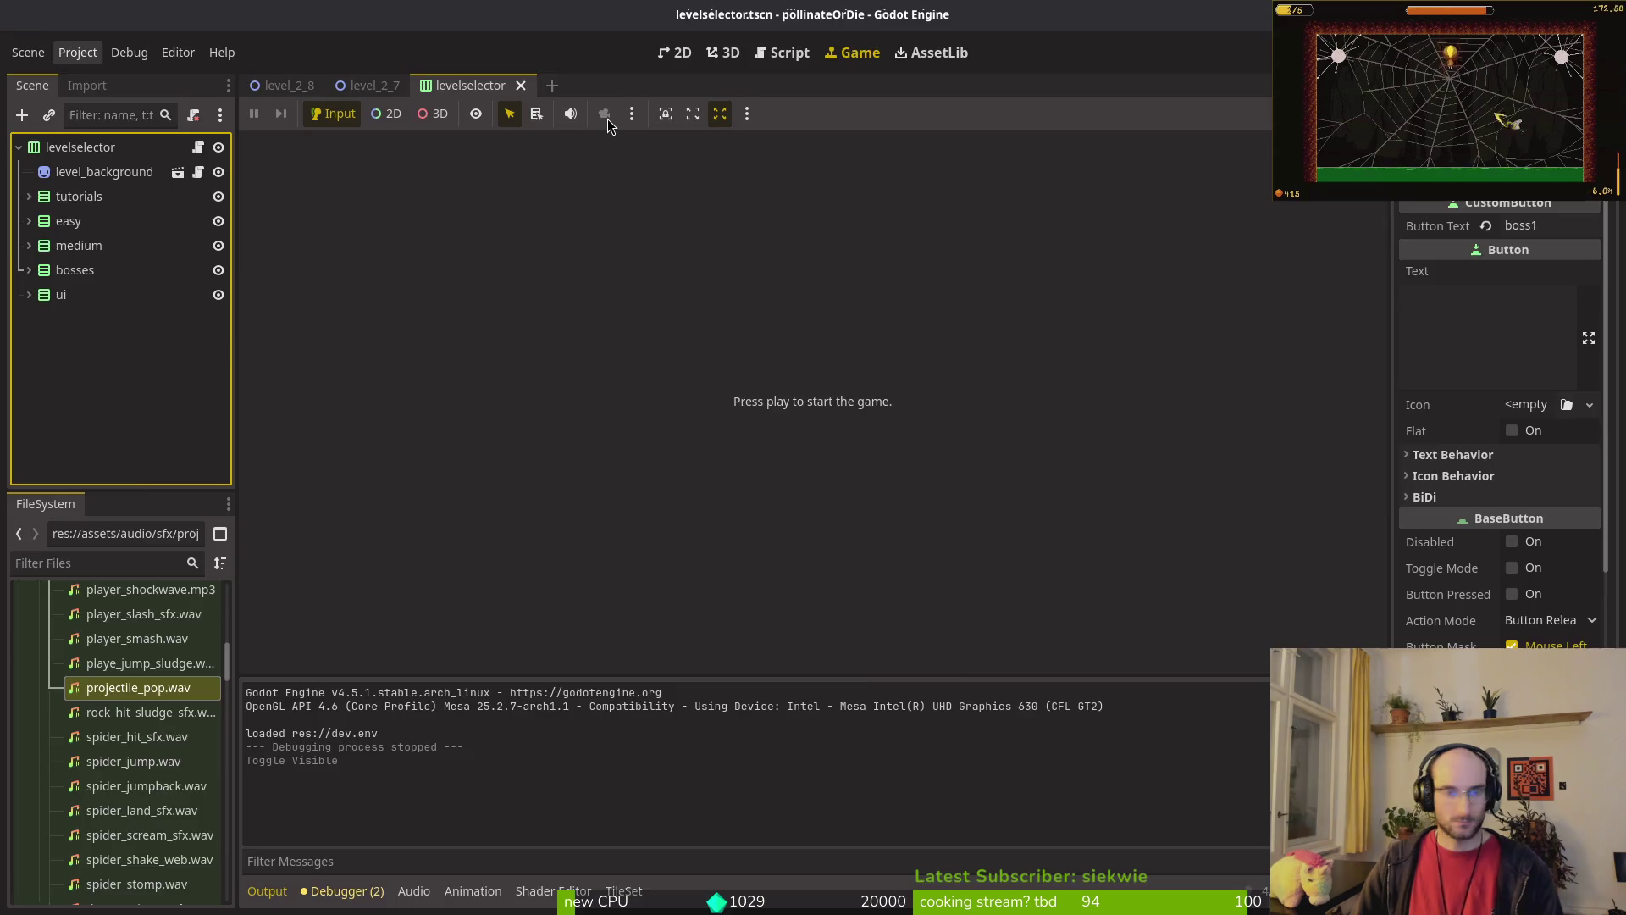
{"action": "key", "text": "alt+Tab"}
Step: Quit Vim, check the git status, and reopen Vim on the project folder
{"action": "type", "text": ":wq"}
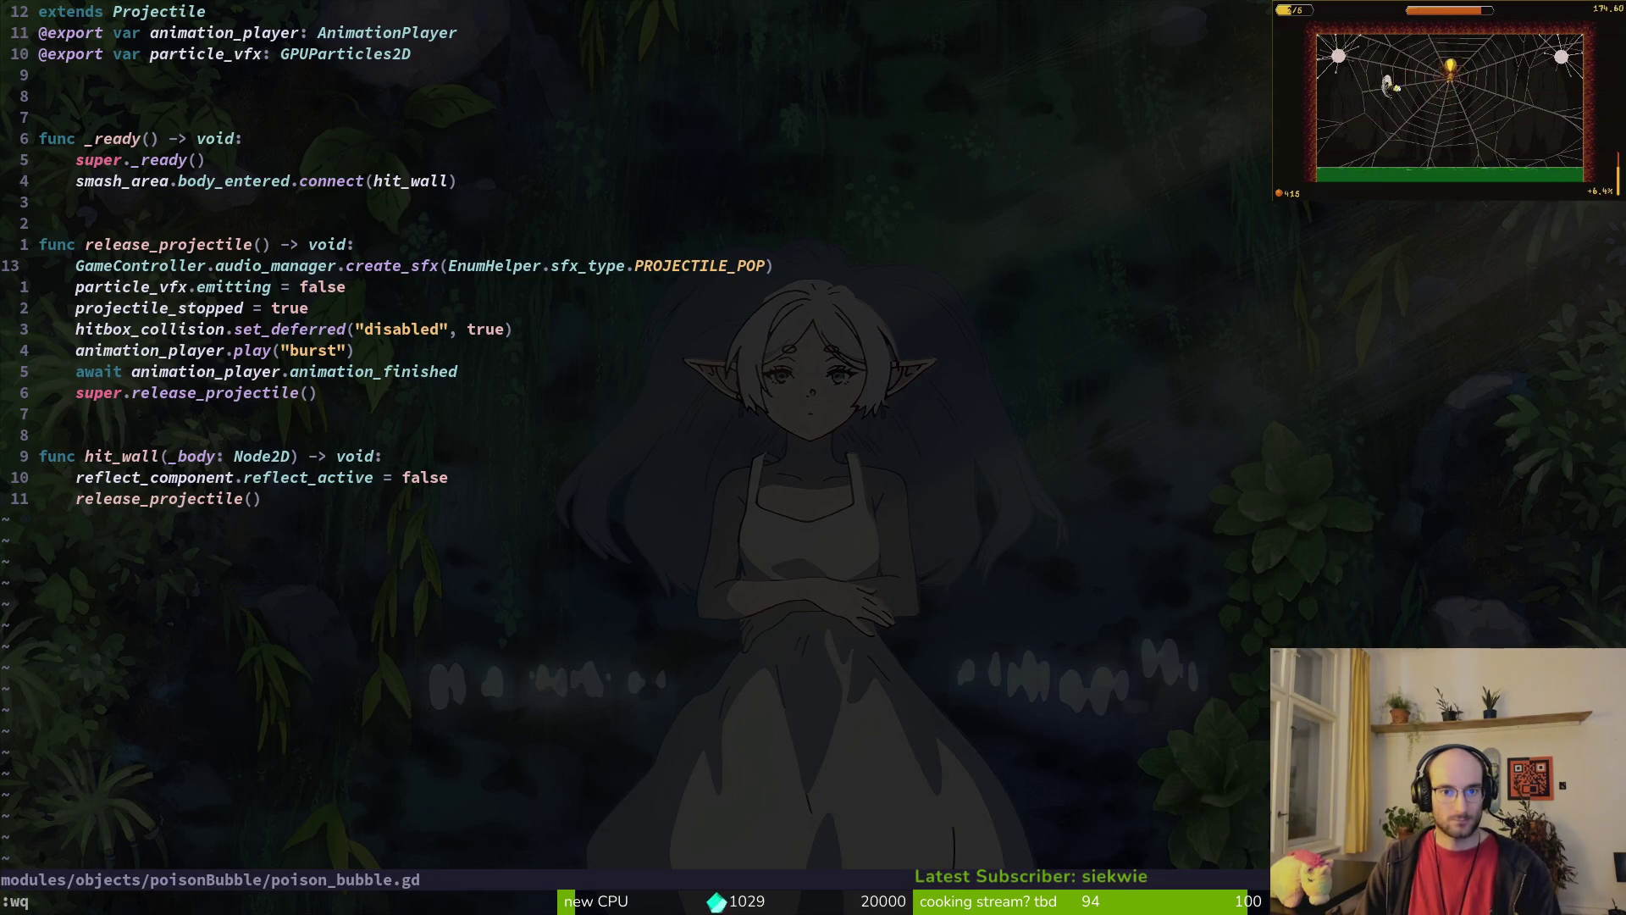
{"action": "key", "text": "Return"}
{"action": "type", "text": "g"}
{"action": "key", "text": "Return"}
{"action": "type", "text": "qvim ."}
{"action": "key", "text": "Return"}
Step: Open poison_bubble.gd and undo its sound type back to PROJECTILE_POP
{"action": "key", "text": "space"}
{"action": "key", "text": "f"}
{"action": "key", "text": "f"}
{"action": "type", "text": "proj"}
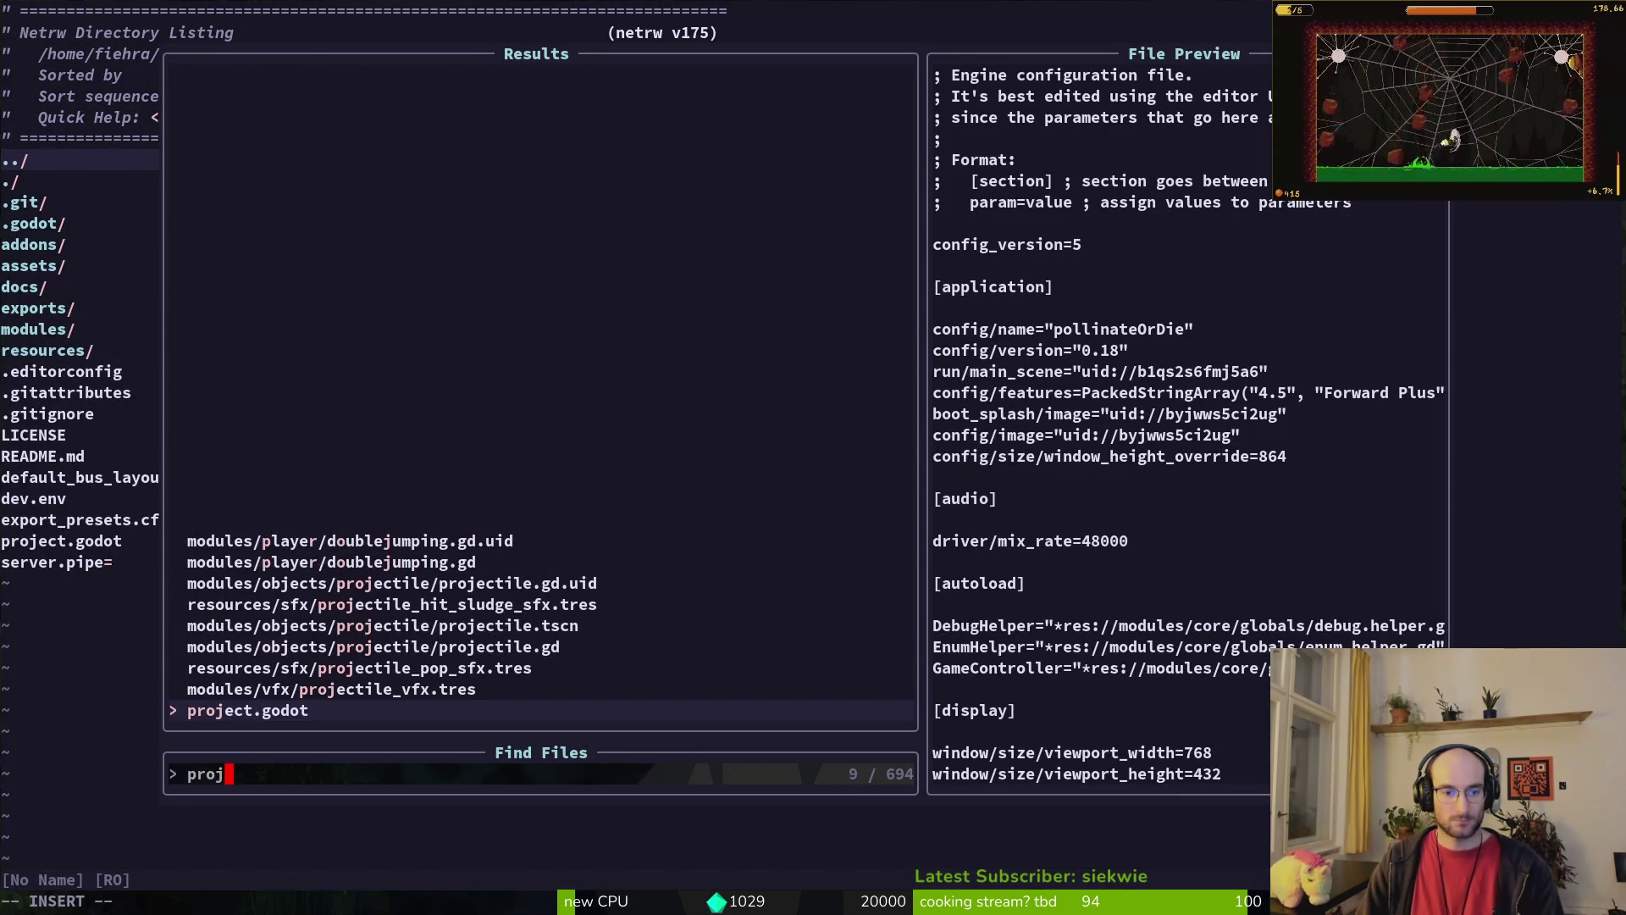
{"action": "key", "text": "BackSpace"}
{"action": "key", "text": "BackSpace"}
{"action": "key", "text": "BackSpace"}
{"action": "type", "text": "oiso"}
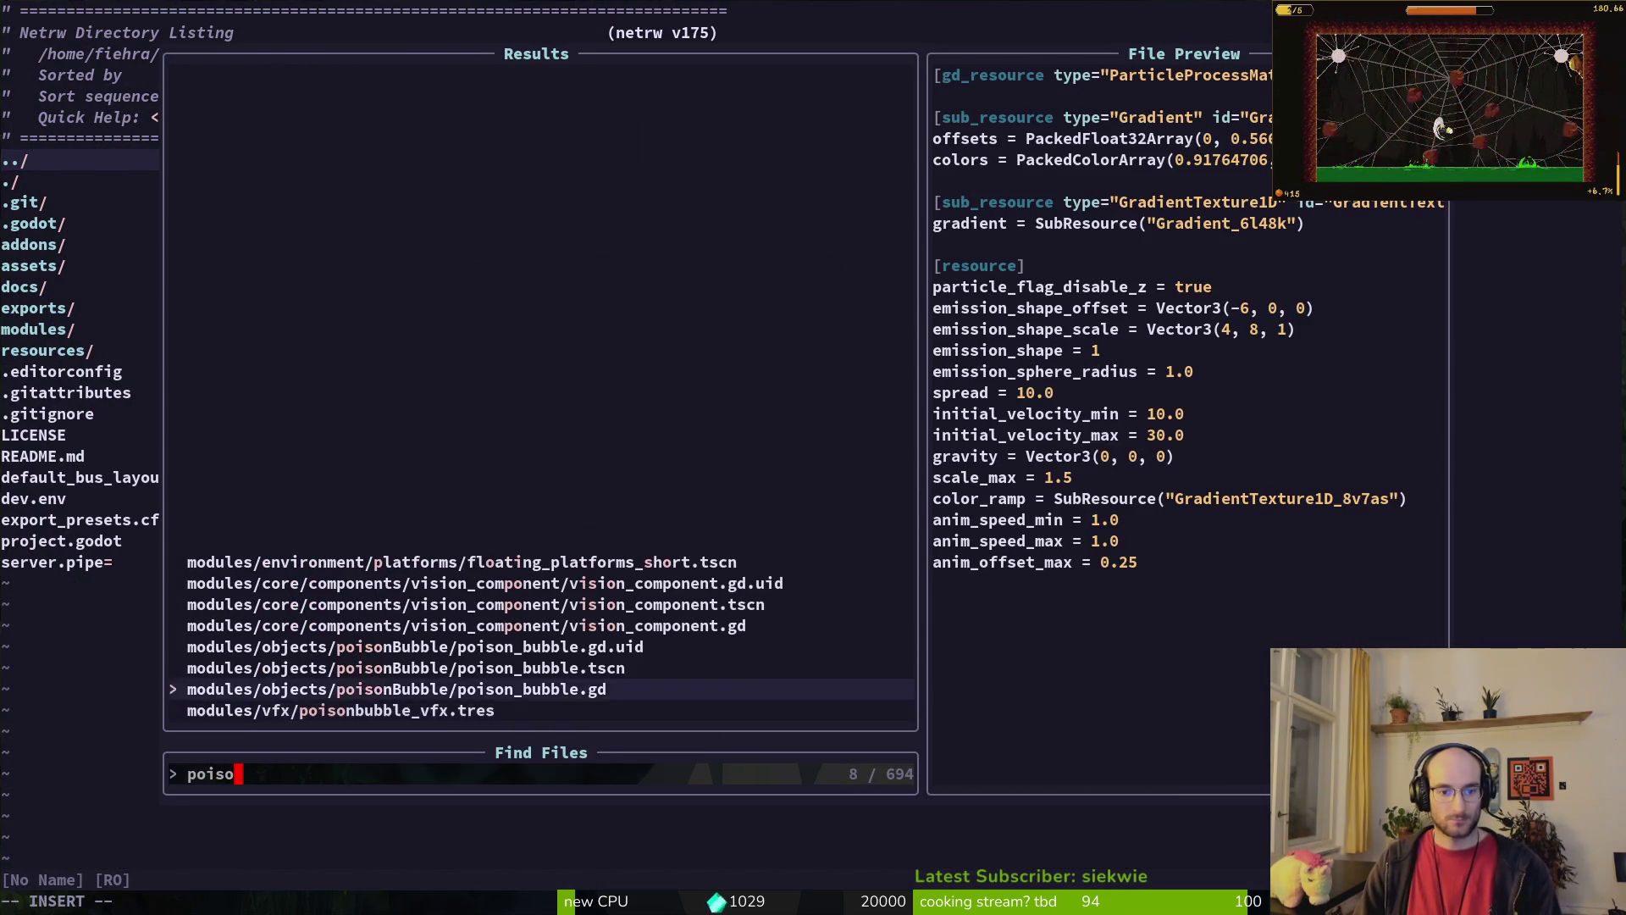
{"action": "key", "text": "Return"}
{"action": "key", "text": "l"}
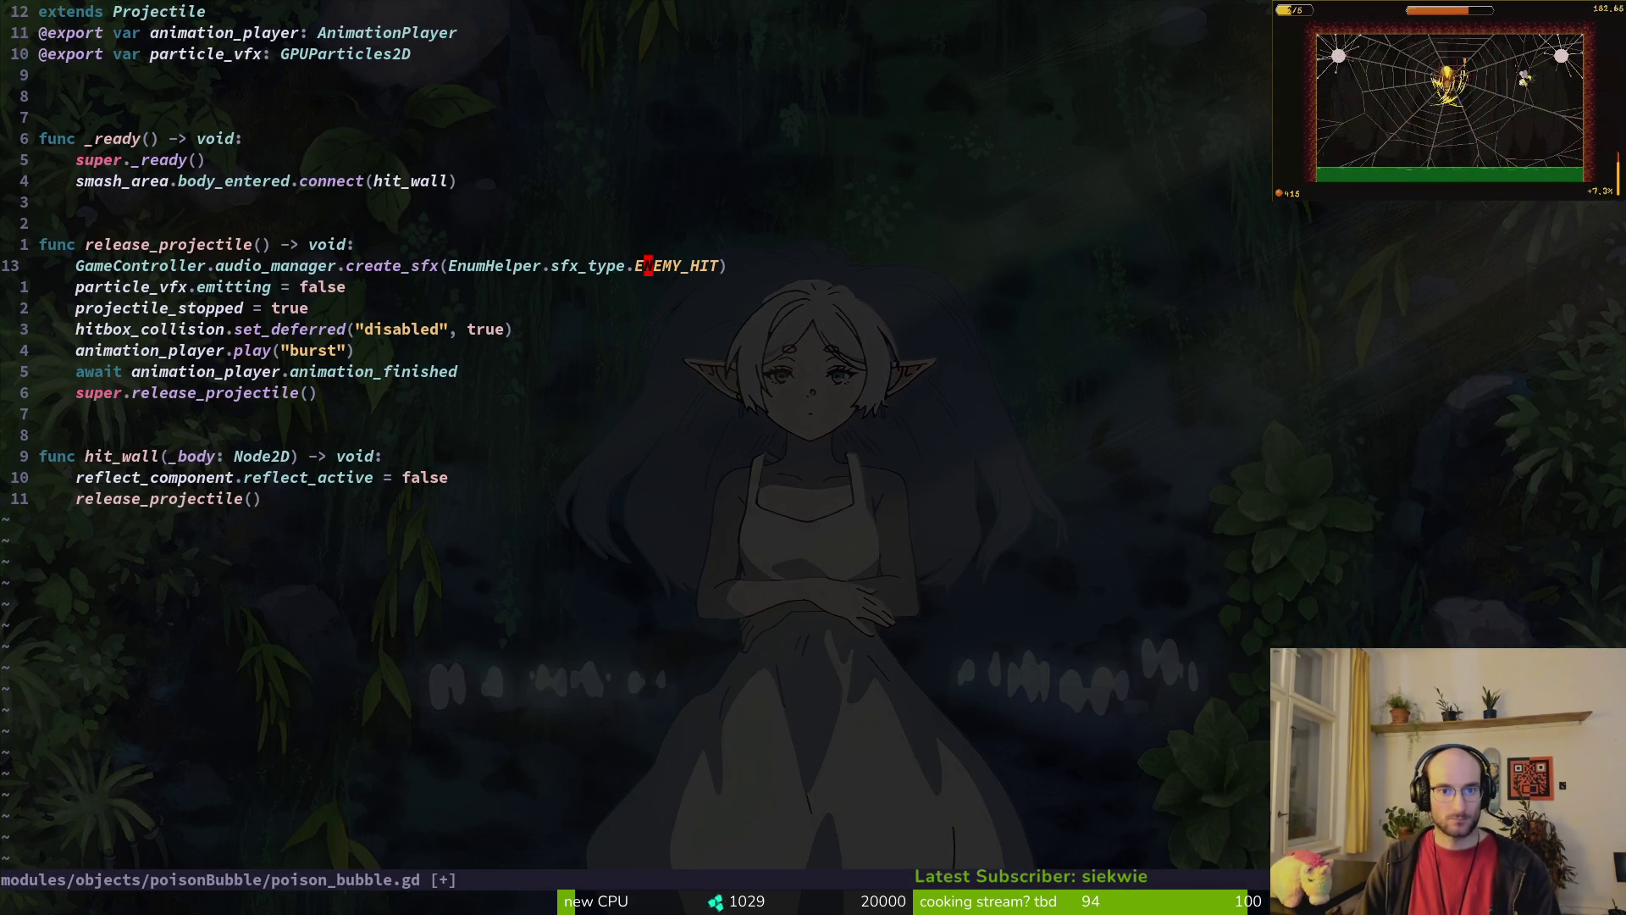
{"action": "key", "text": "u"}
Step: Search the project for ENEMY_HIT uses in flower.gd and enum.helper, then save and quit
{"action": "key", "text": "space"}
{"action": "type", "text": "psENEMY_HIT"}
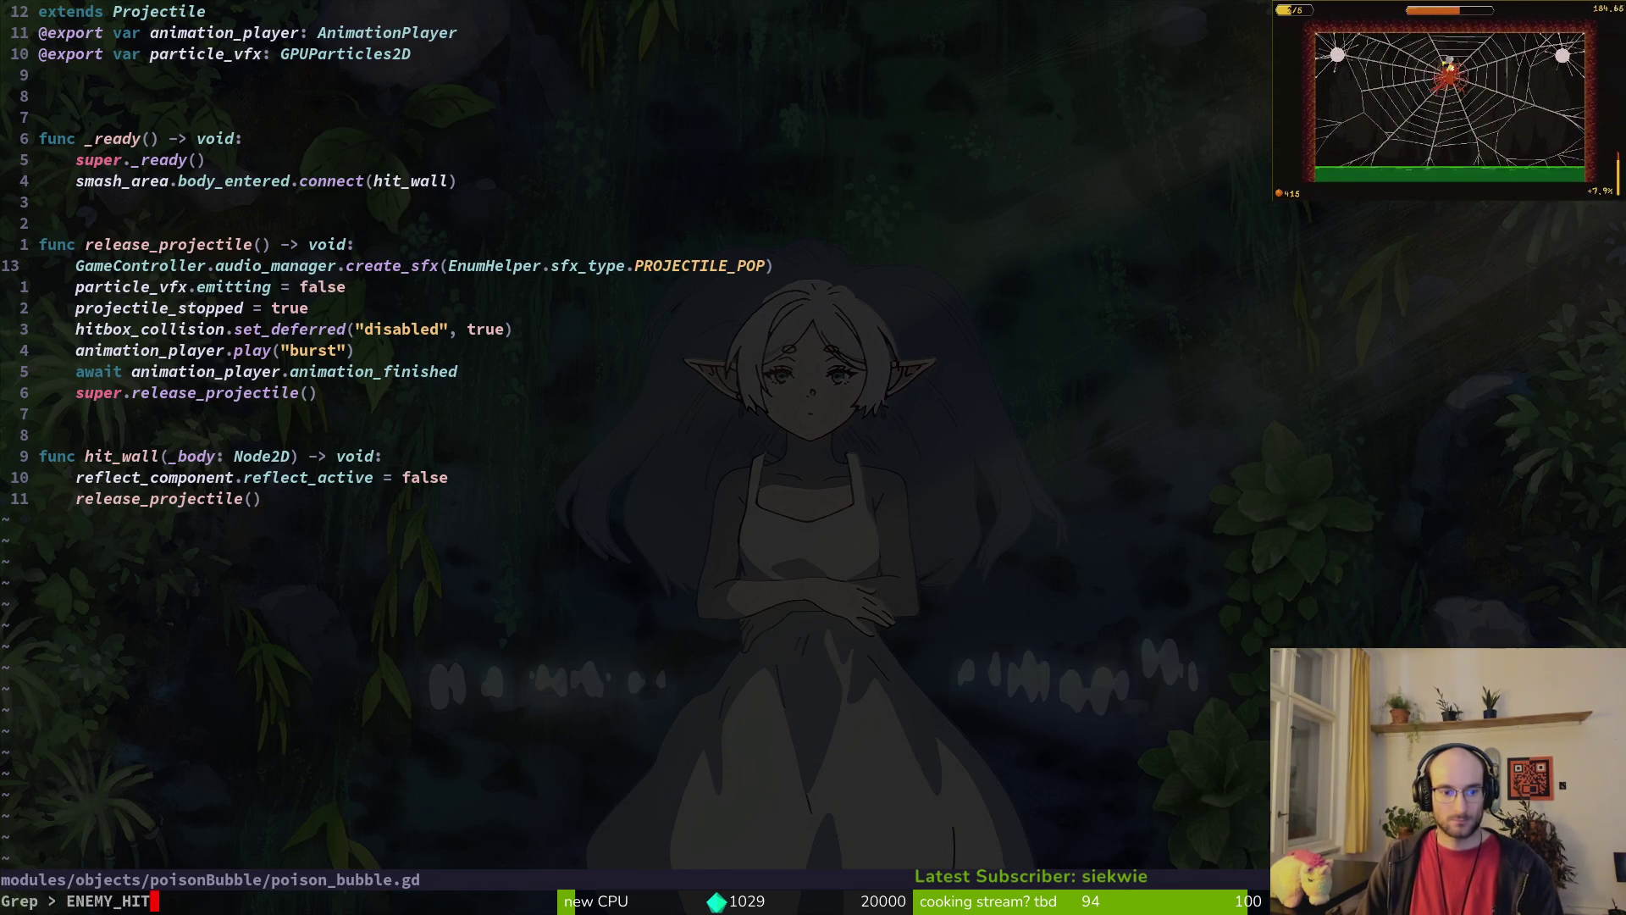
{"action": "key", "text": "Return"}
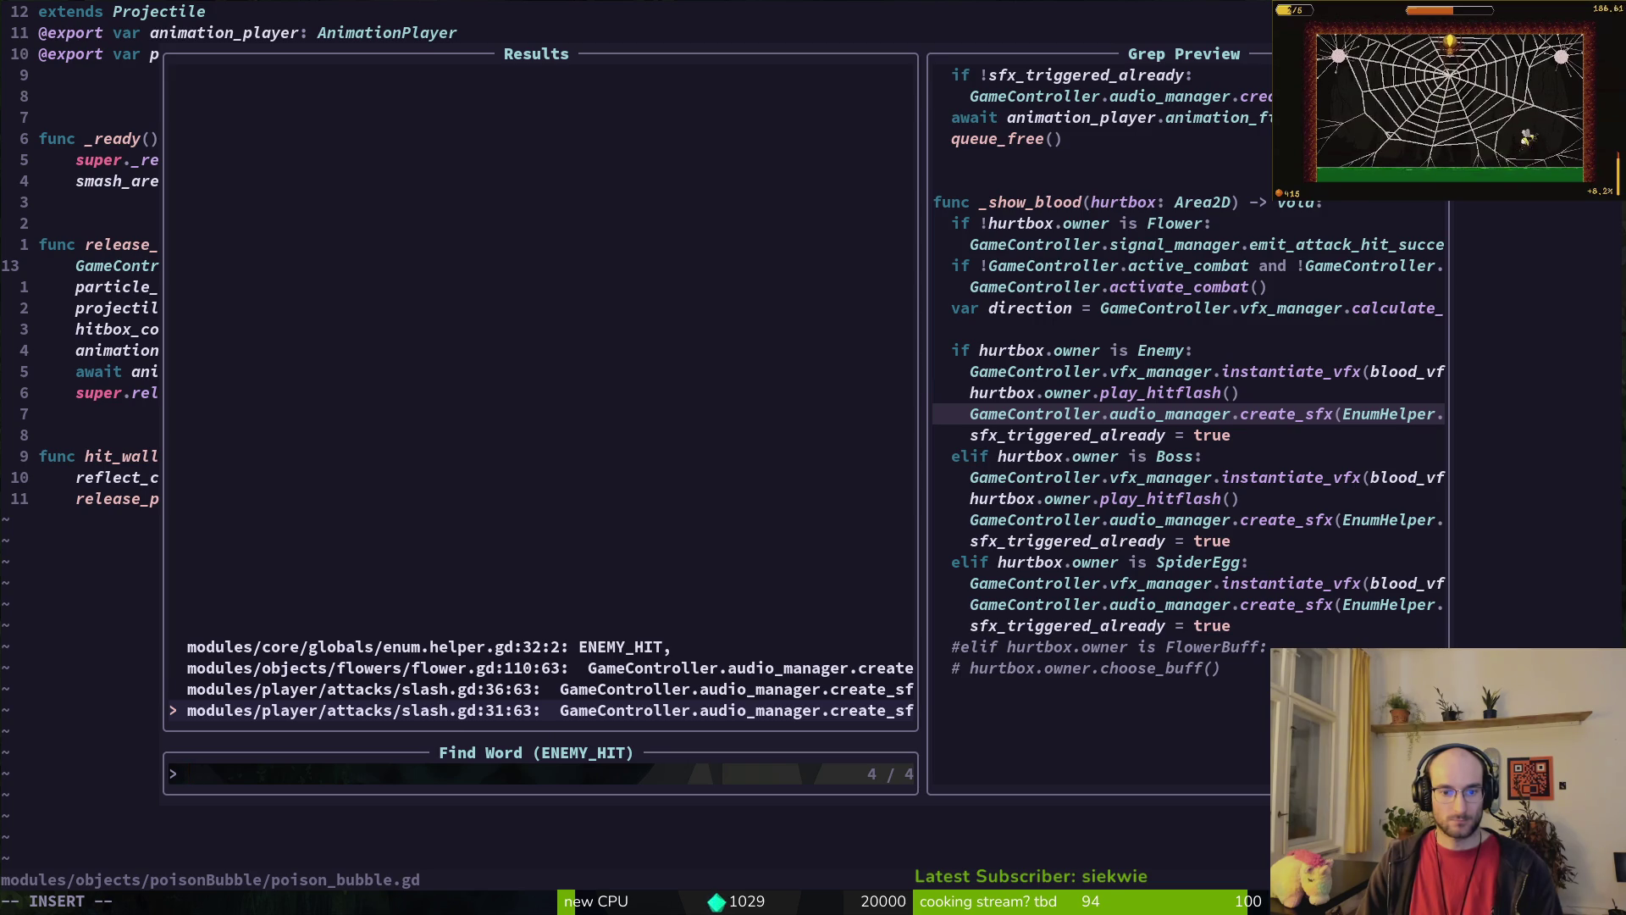
{"action": "key", "text": "Up"}
{"action": "key", "text": "Up"}
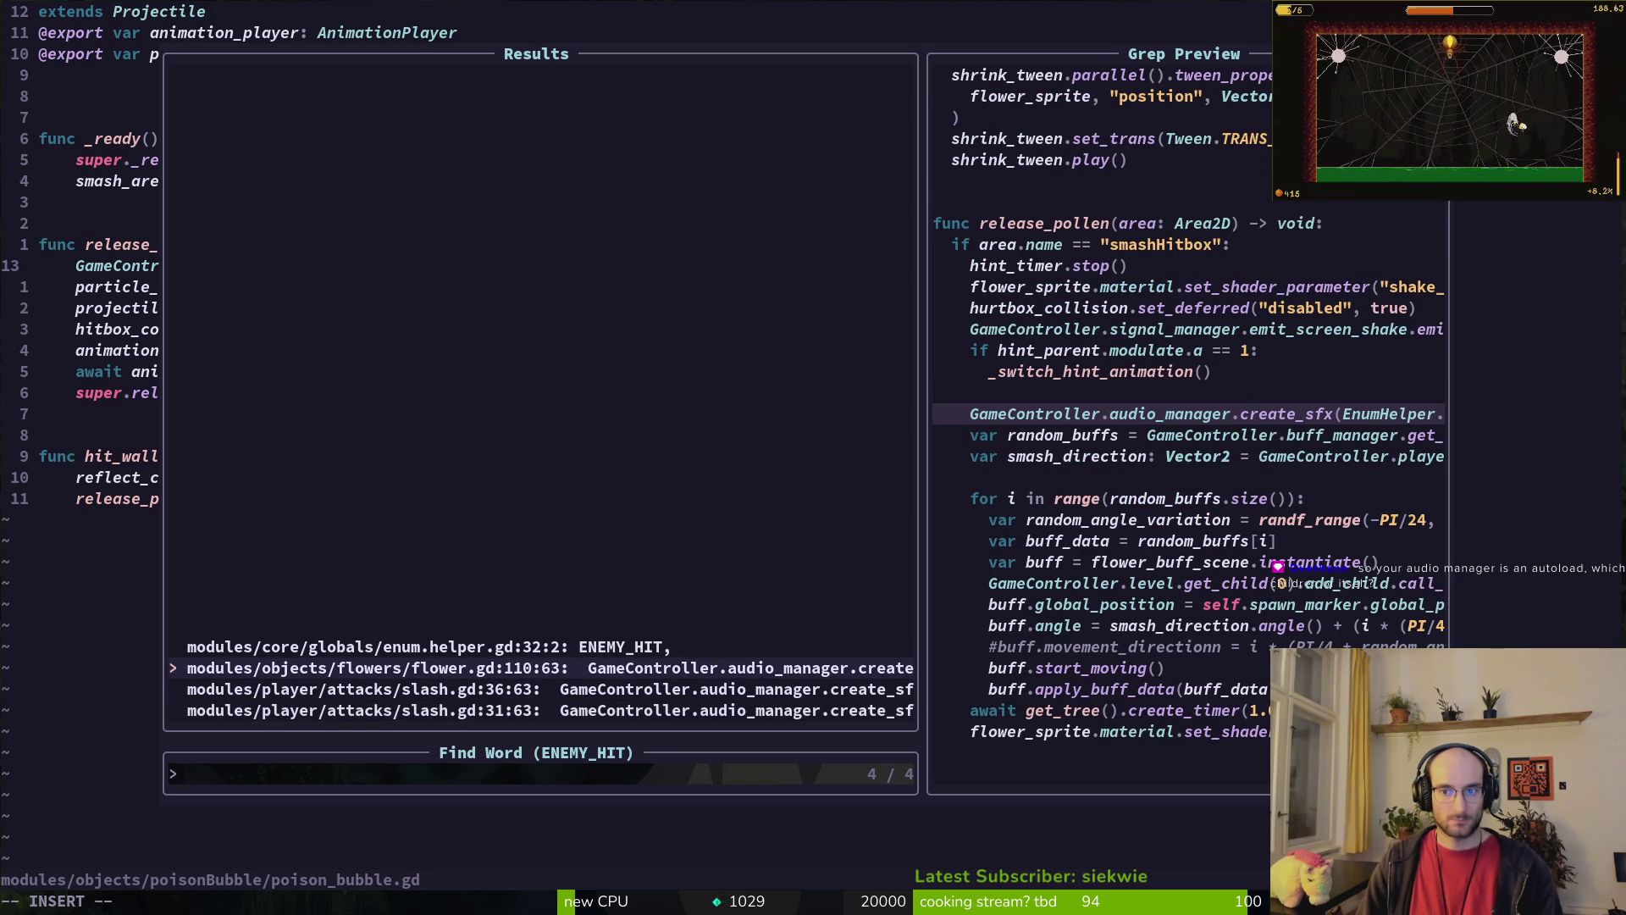
{"action": "key", "text": "Up"}
{"action": "key", "text": "Escape"}
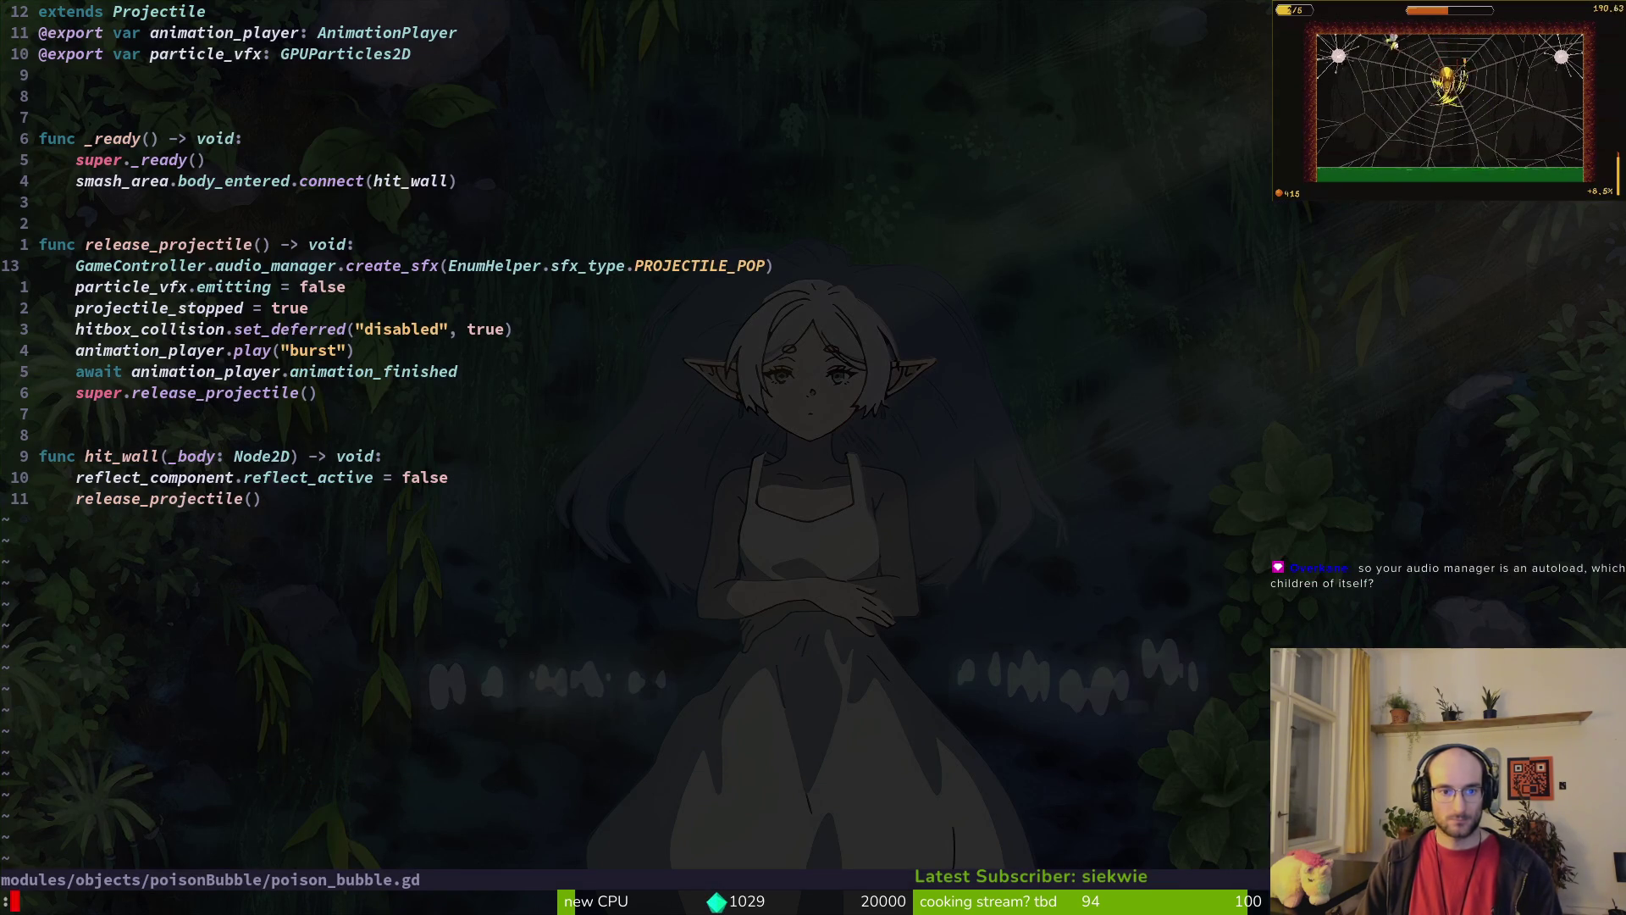
{"action": "key", "text": "Return"}
{"action": "key", "text": "s"}
{"action": "key", "text": "Down"}
{"action": "key", "text": "Down"}
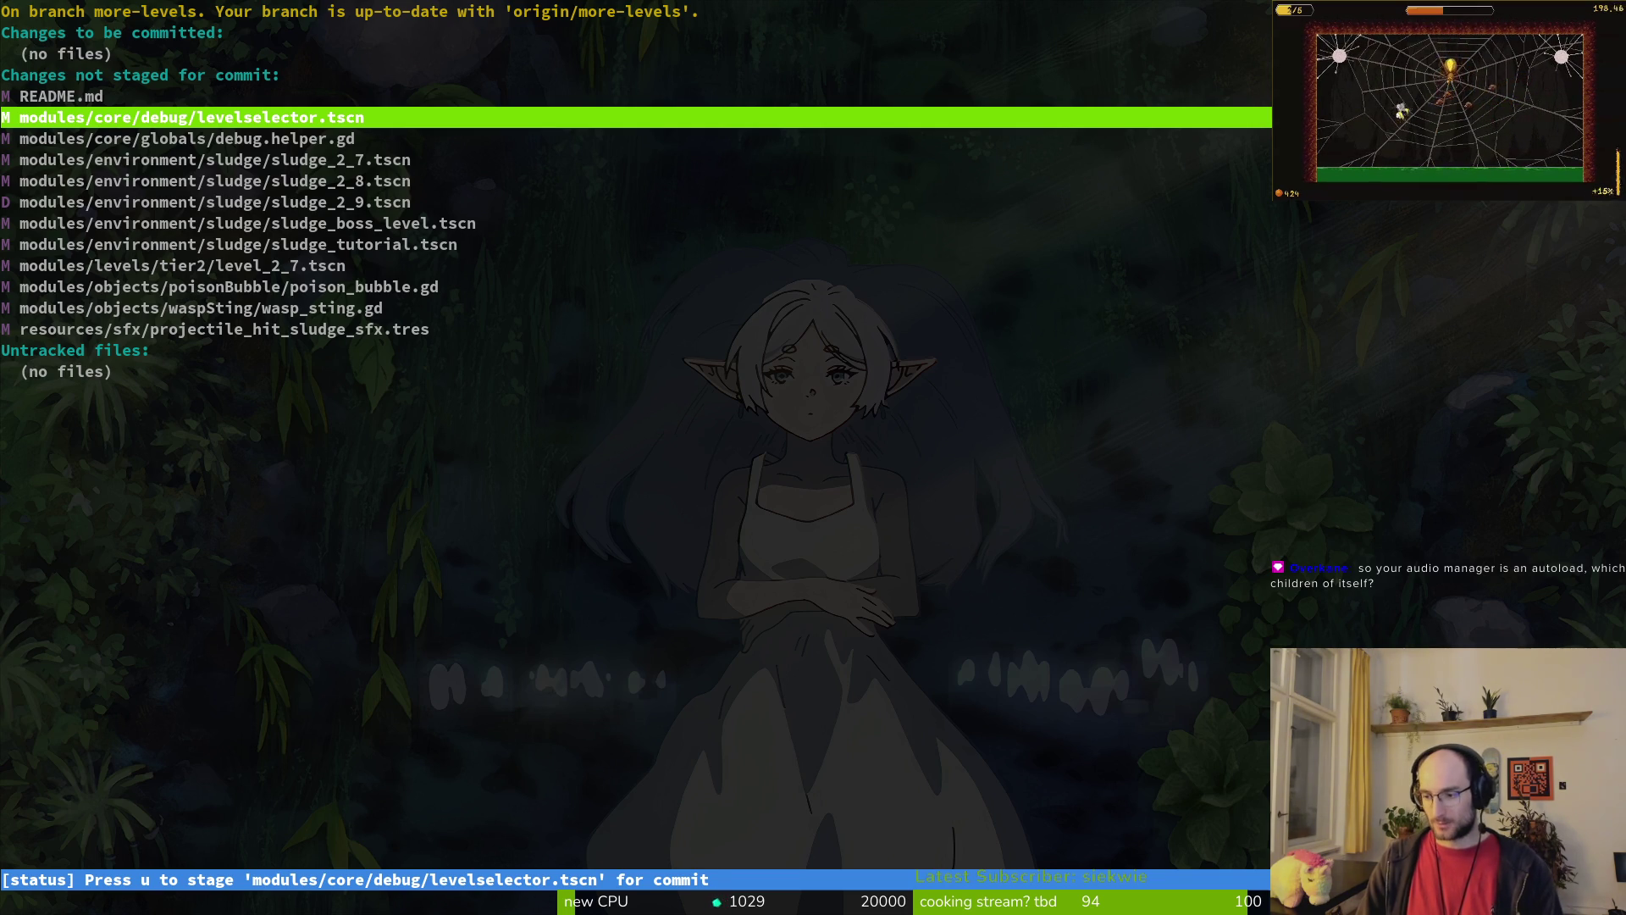
Step: Exit tig and open audio.mananger.gd in Vim on the project folder
{"action": "key", "text": "c"}
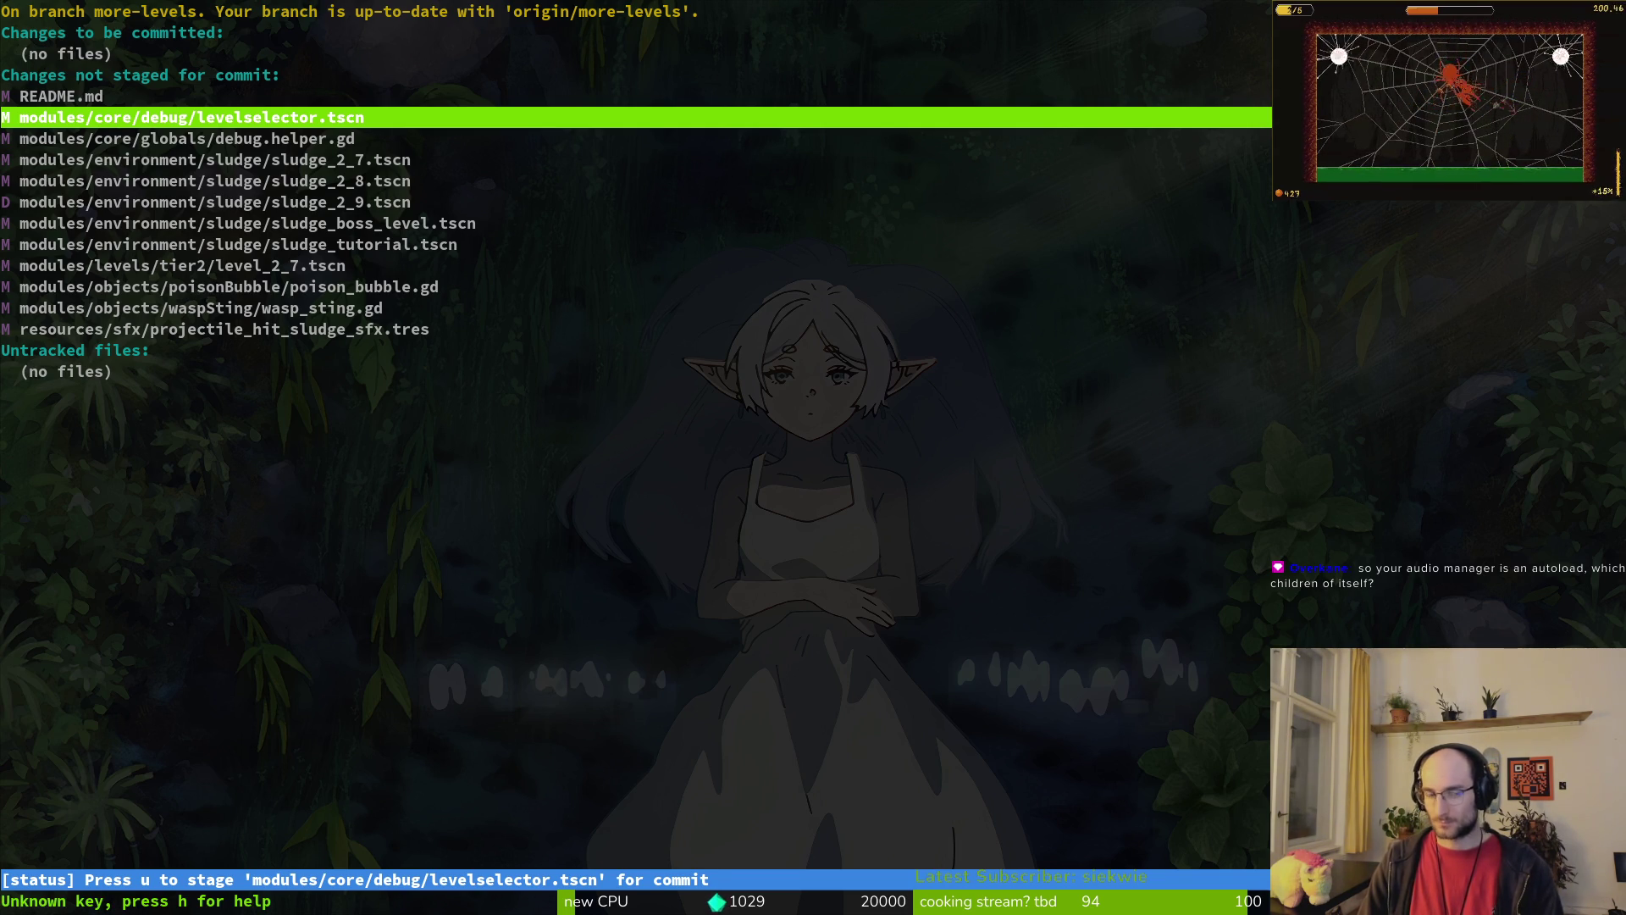
{"action": "key", "text": "ctrl+c"}
{"action": "type", "text": "vim ."}
{"action": "key", "text": "Return"}
{"action": "type", "text": "audio.man"}
{"action": "key", "text": "Return"}
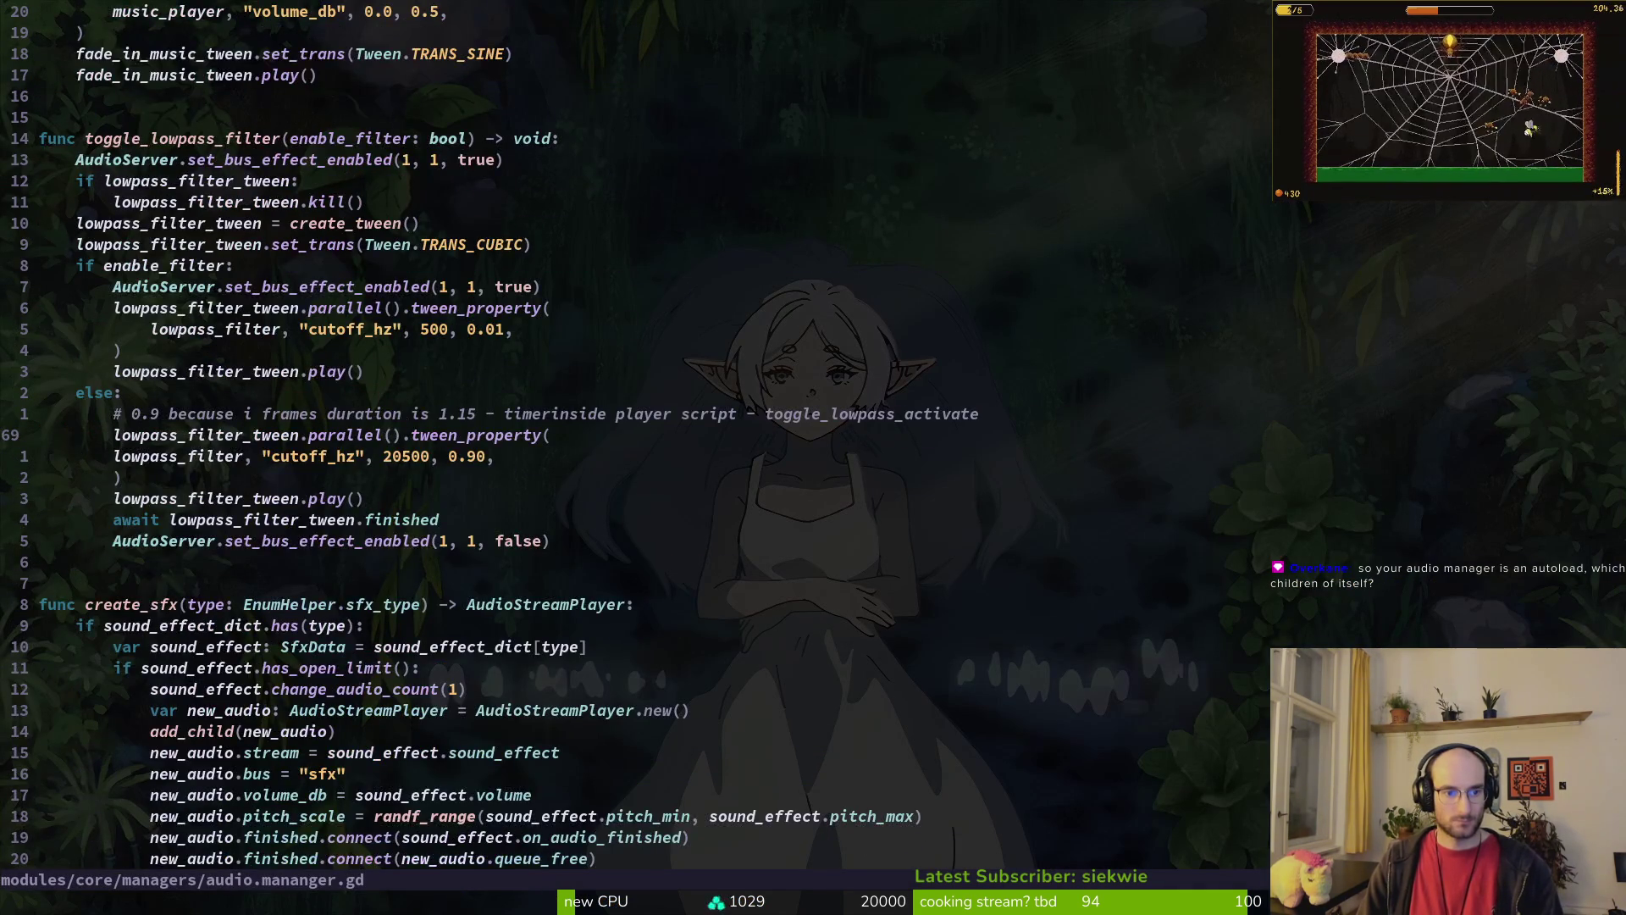
Step: Inspect create_sfx, highlighting the new_audio and add_child(new_audio) lines, and scan nearby code
{"action": "key", "text": "ctrl+d"}
{"action": "key", "text": "k"}
{"action": "key", "text": "k"}
{"action": "key", "text": "k"}
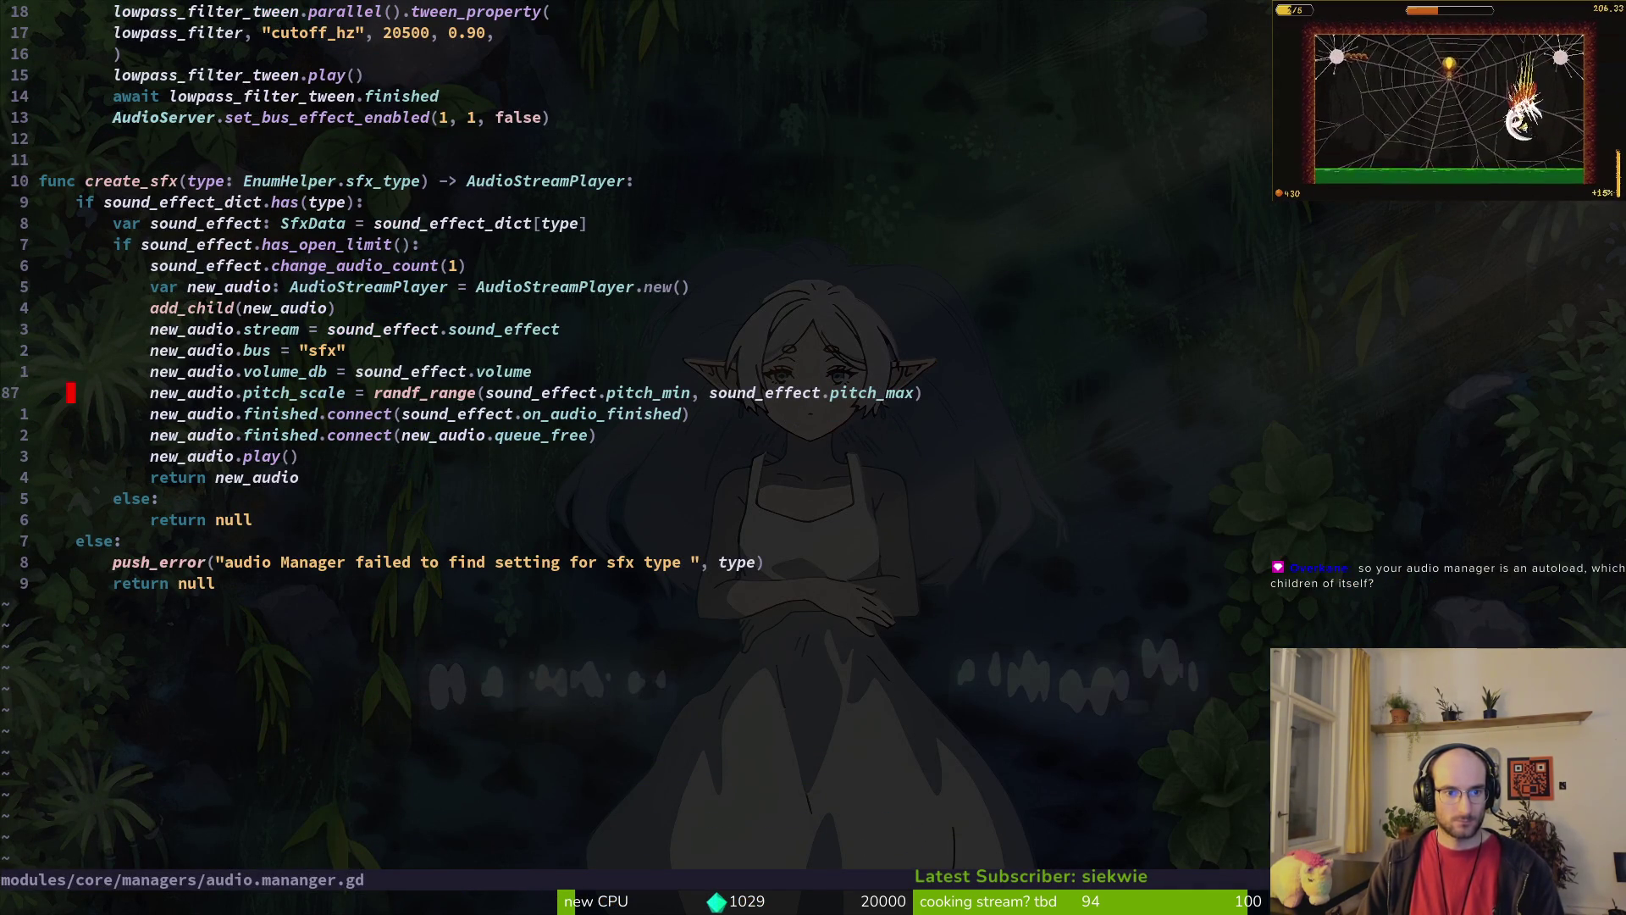
{"action": "key", "text": "shift+v"}
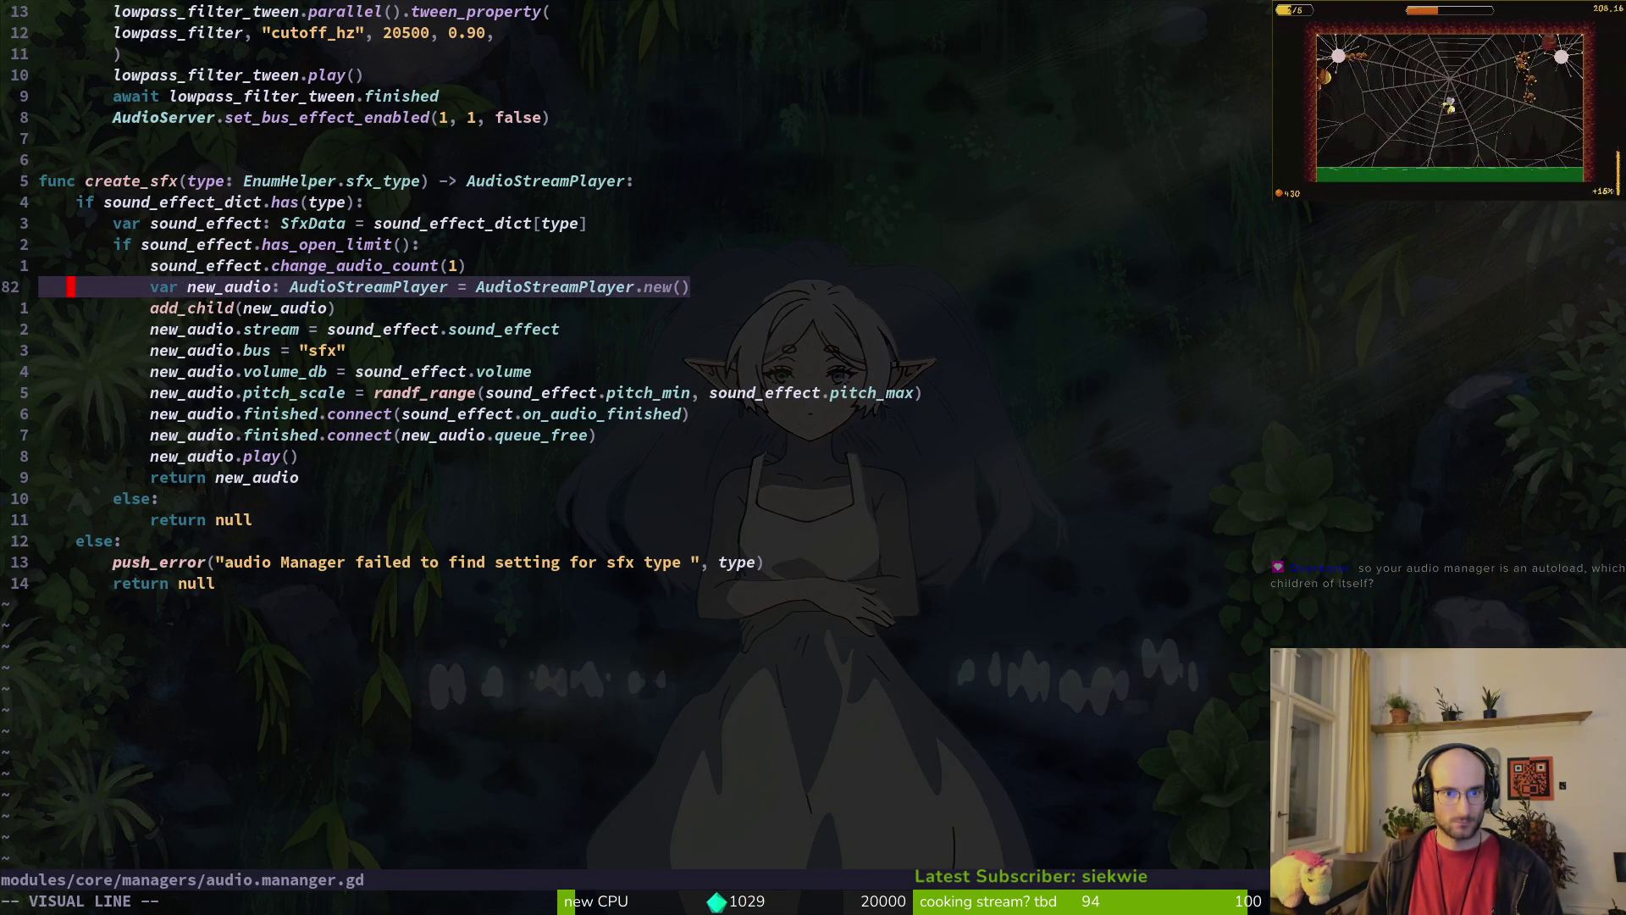
{"action": "key", "text": "j"}
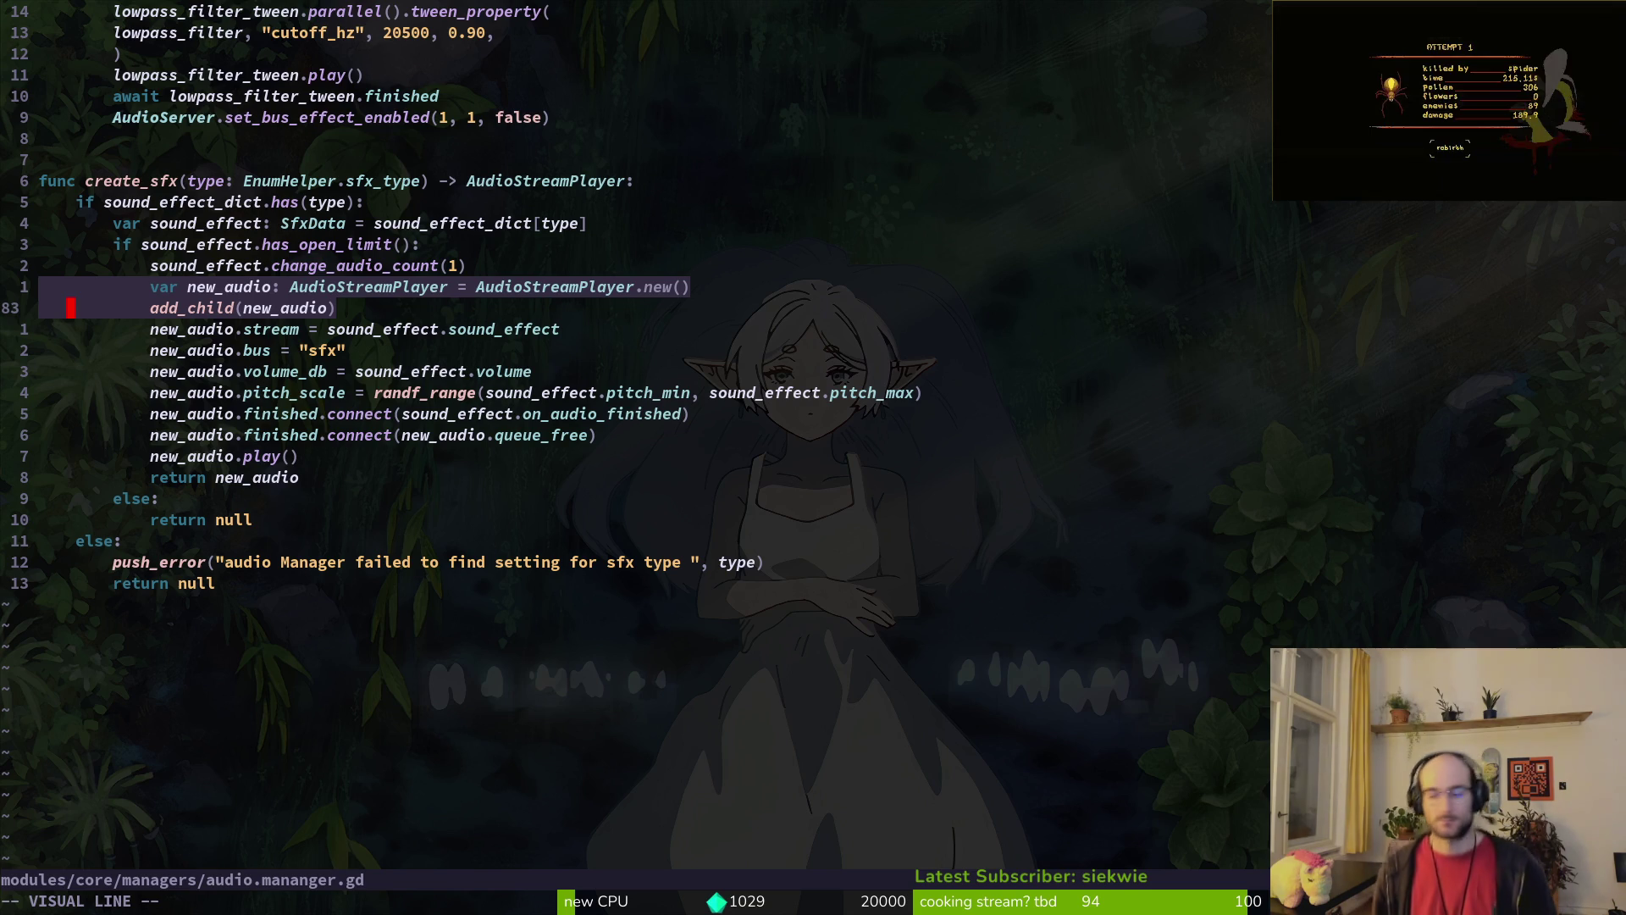
{"action": "key", "text": "Escape"}
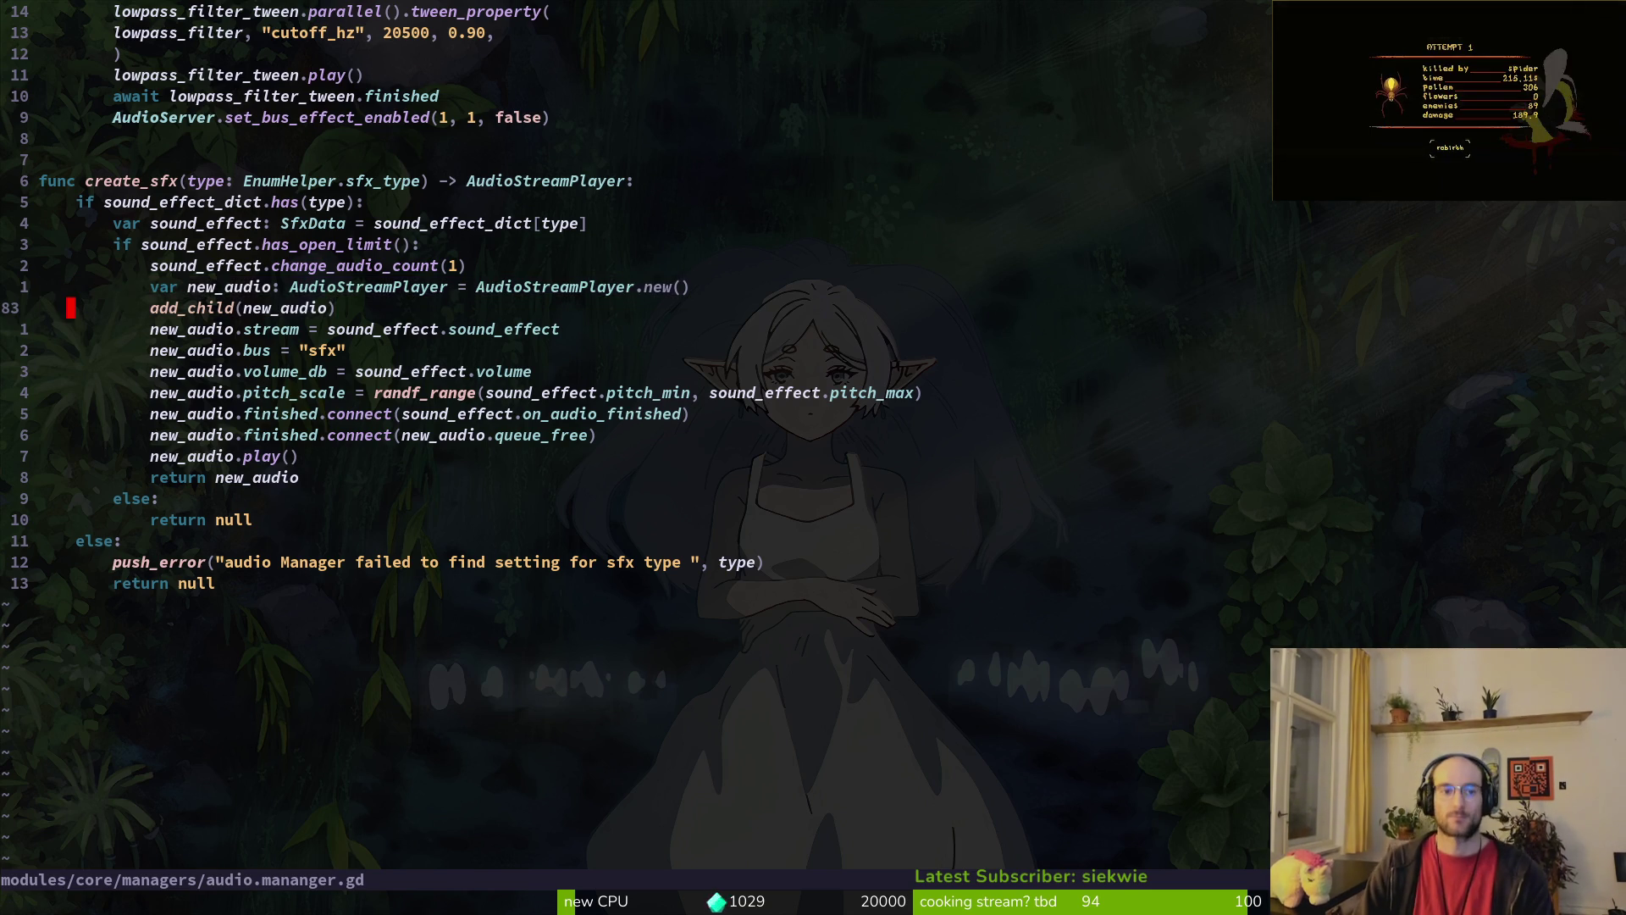
{"action": "key", "text": "ctrl+u"}
{"action": "key", "text": "ctrl+u"}
{"action": "key", "text": "ctrl+u"}
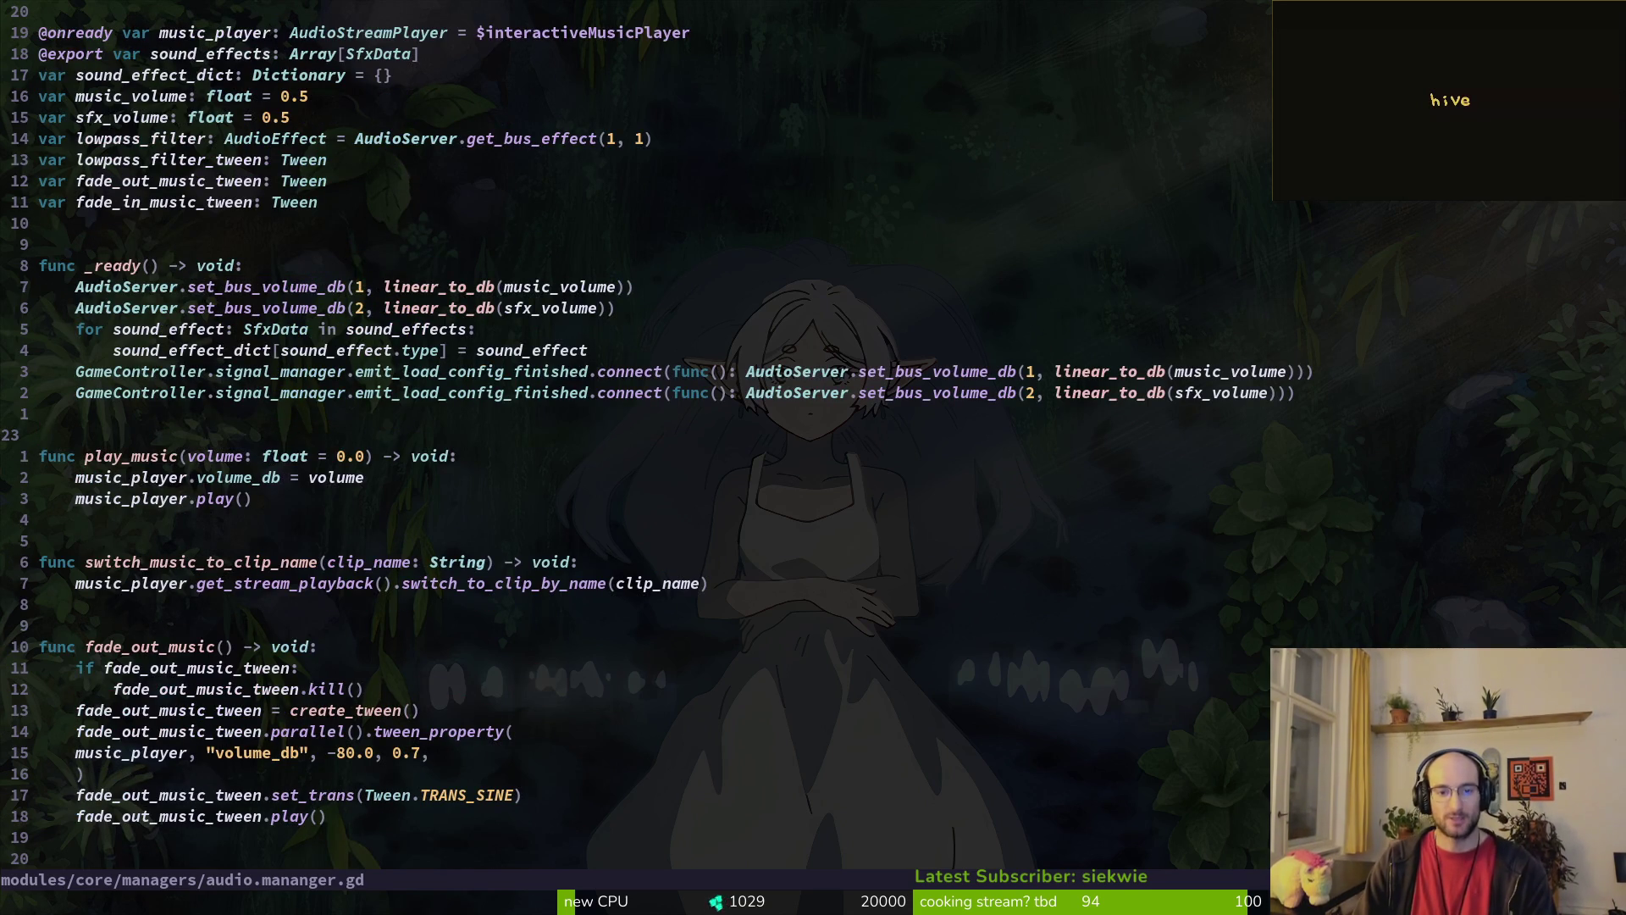
{"action": "key", "text": "ctrl+d"}
{"action": "key", "text": "ctrl+d"}
{"action": "key", "text": "ctrl+d"}
{"action": "key", "text": "k"}
{"action": "key", "text": "k"}
{"action": "key", "text": "k"}
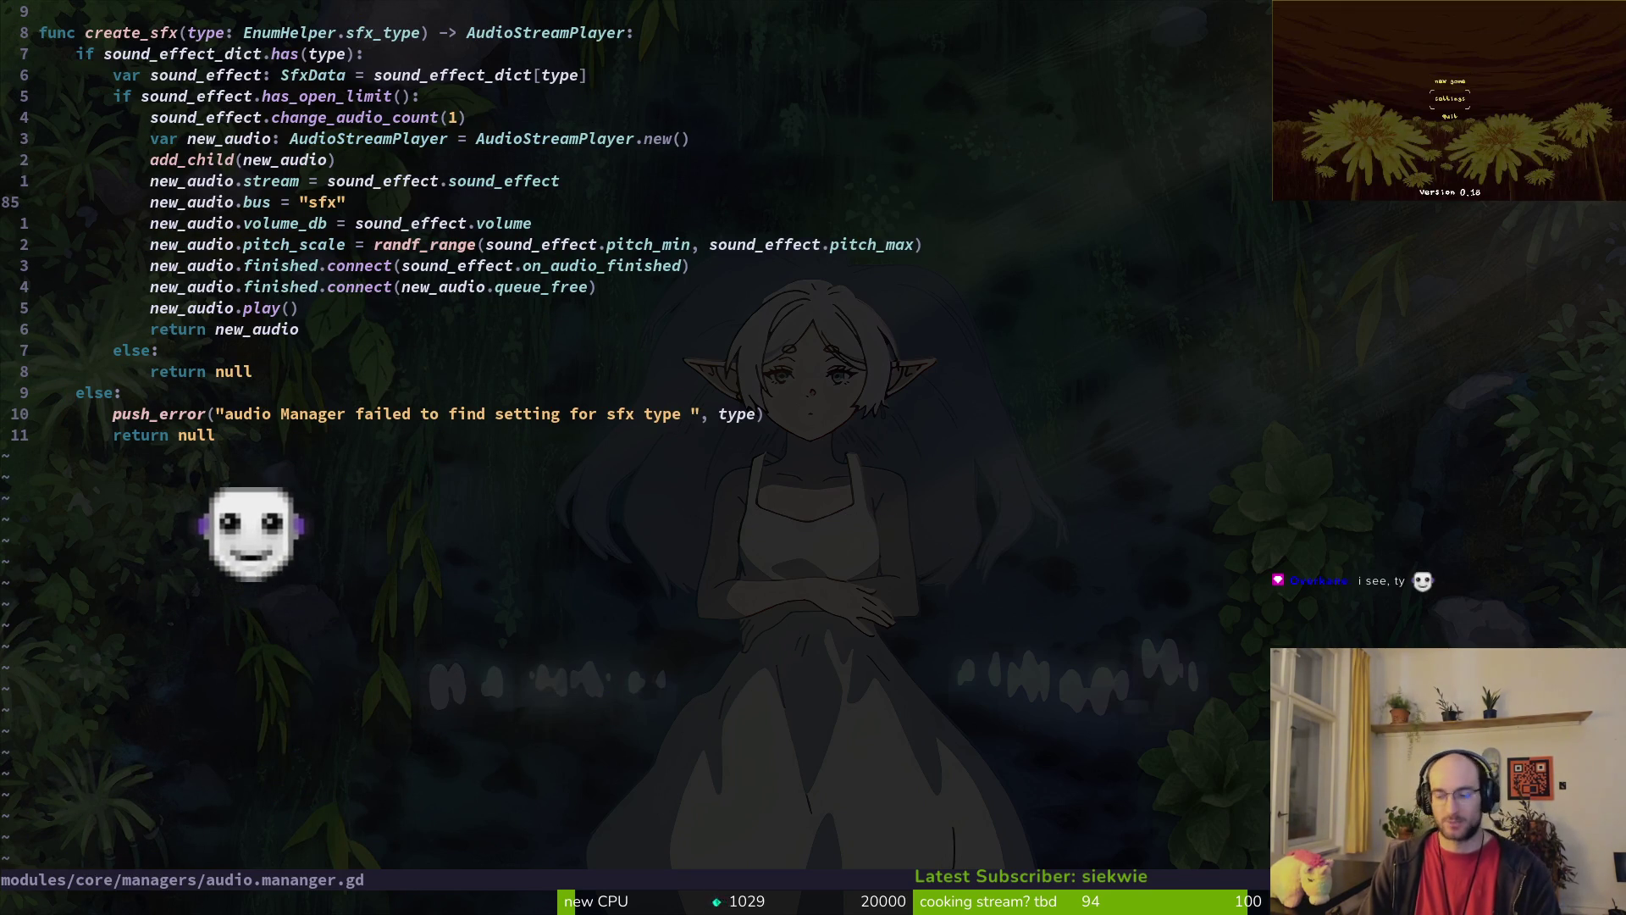
{"action": "key", "text": "k"}
{"action": "key", "text": "k"}
{"action": "key", "text": "k"}
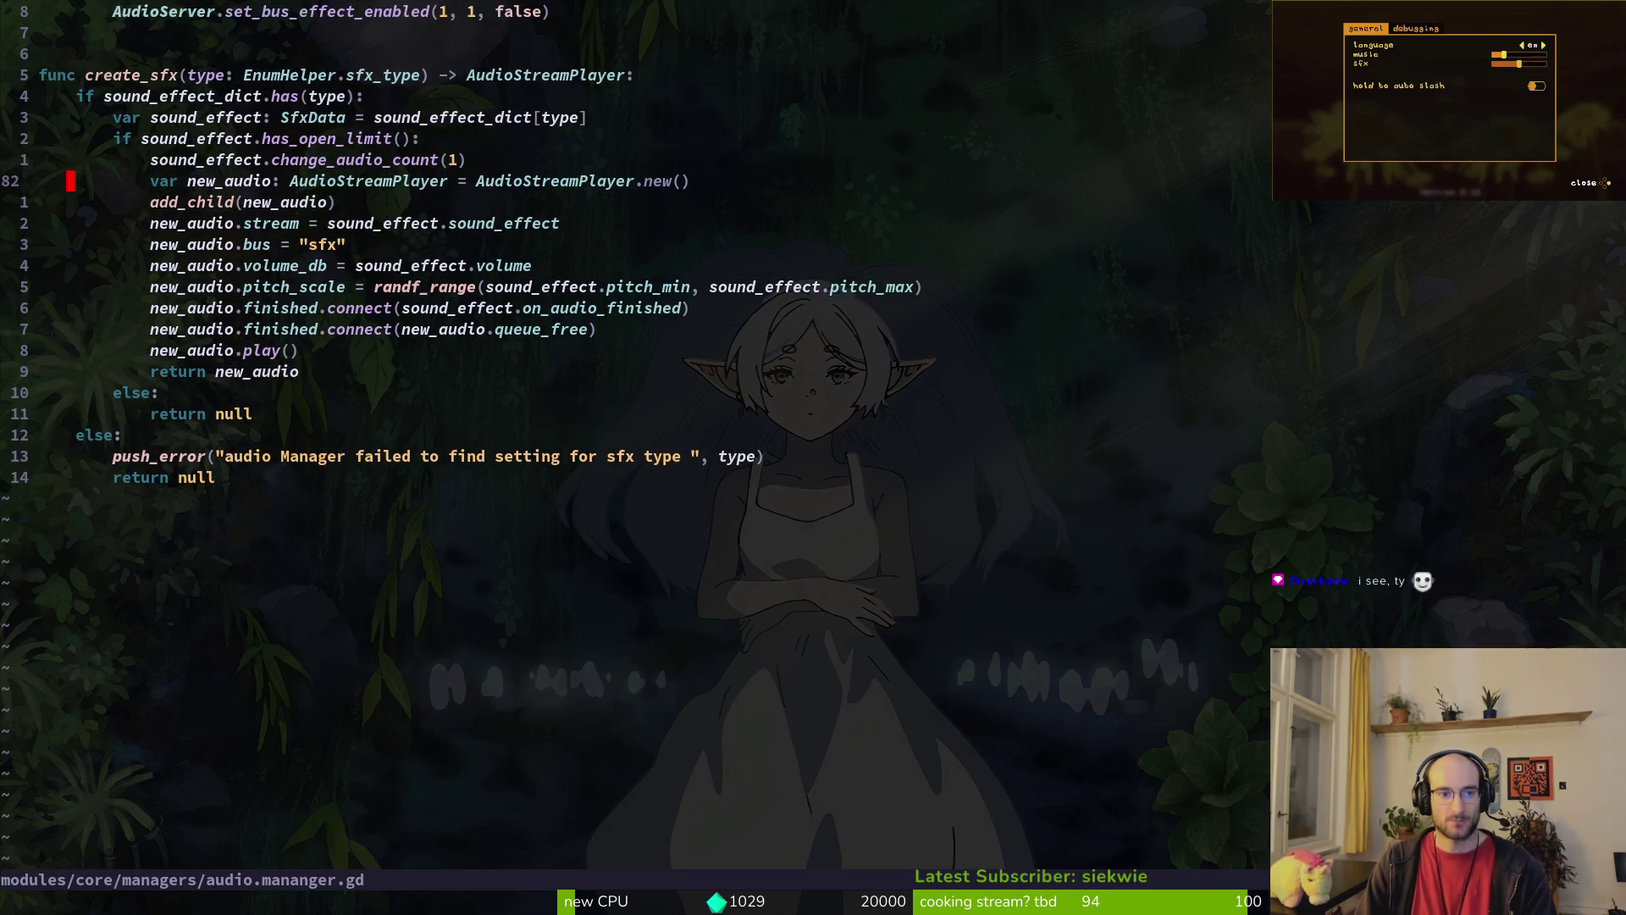
{"action": "key", "text": "k"}
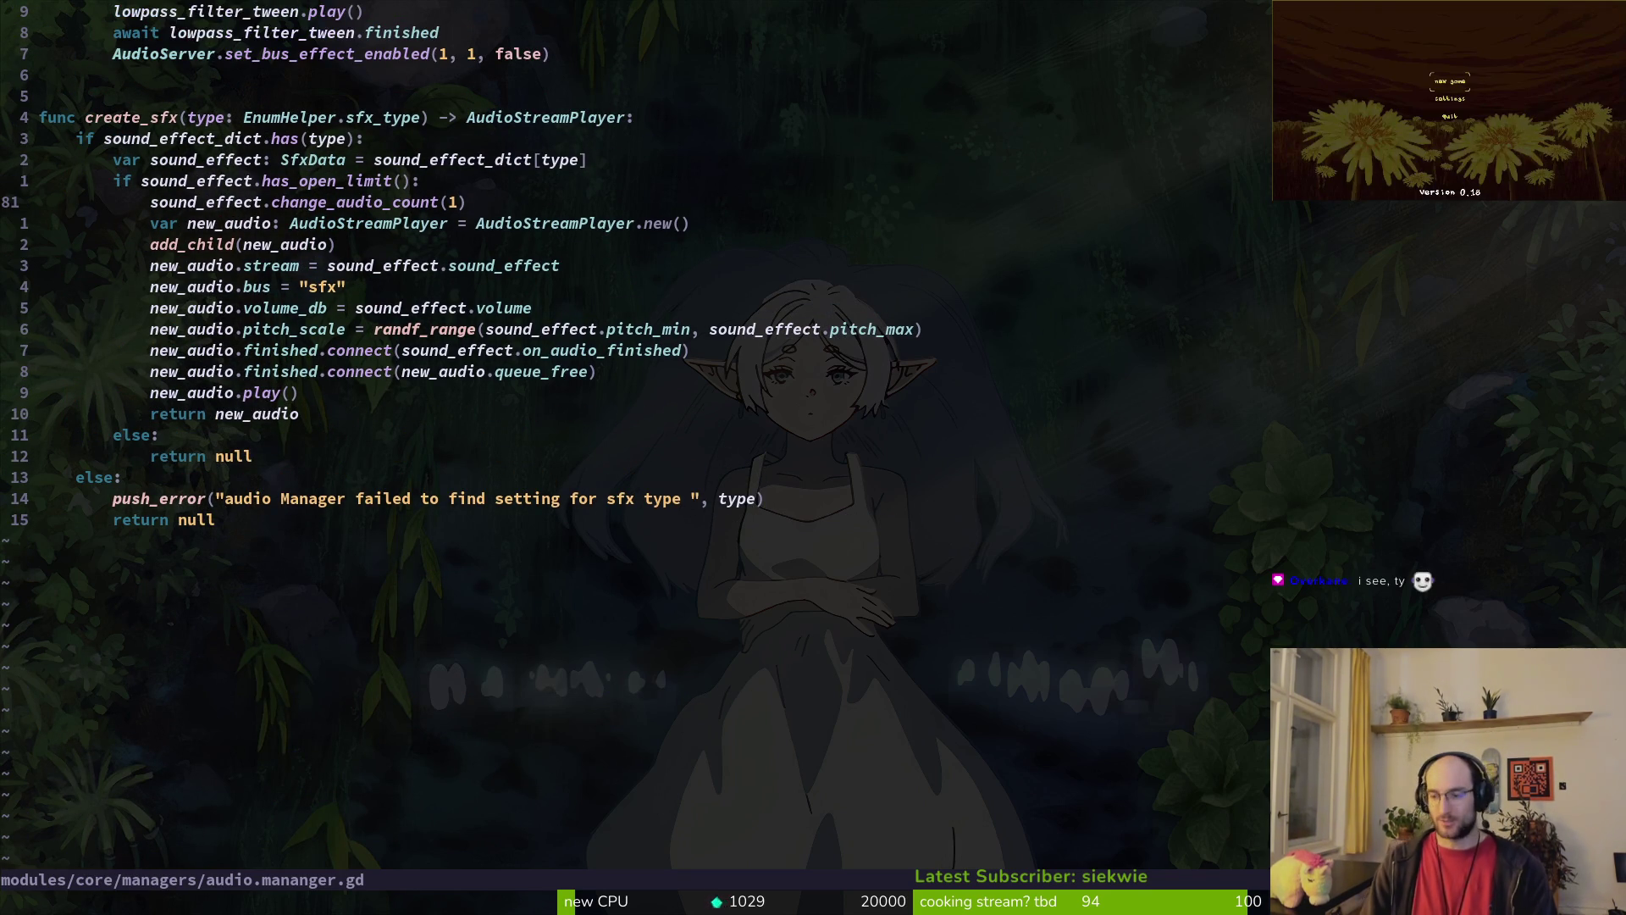
Step: Scroll to the top of audio.manager.gd, quit Vim, and open tig status
{"action": "key", "text": "j"}
{"action": "key", "text": "j"}
{"action": "key", "text": "j"}
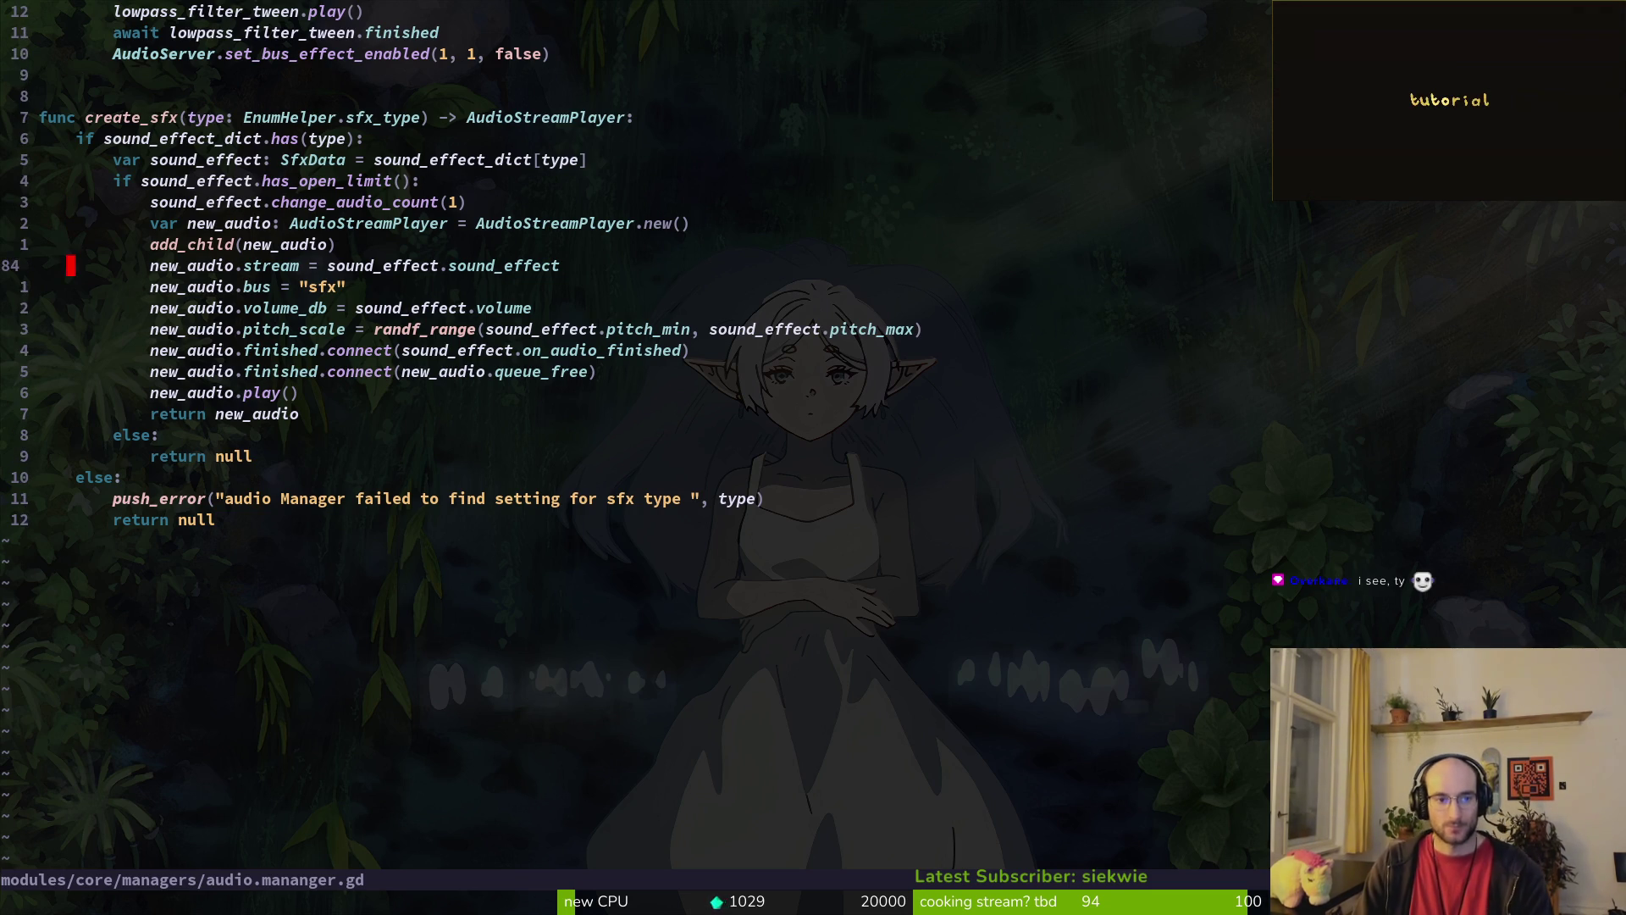
{"action": "key", "text": "4"}
{"action": "key", "text": "0"}
{"action": "key", "text": "k"}
{"action": "key", "text": "g"}
{"action": "key", "text": "g"}
{"action": "type", "text": ":q "}
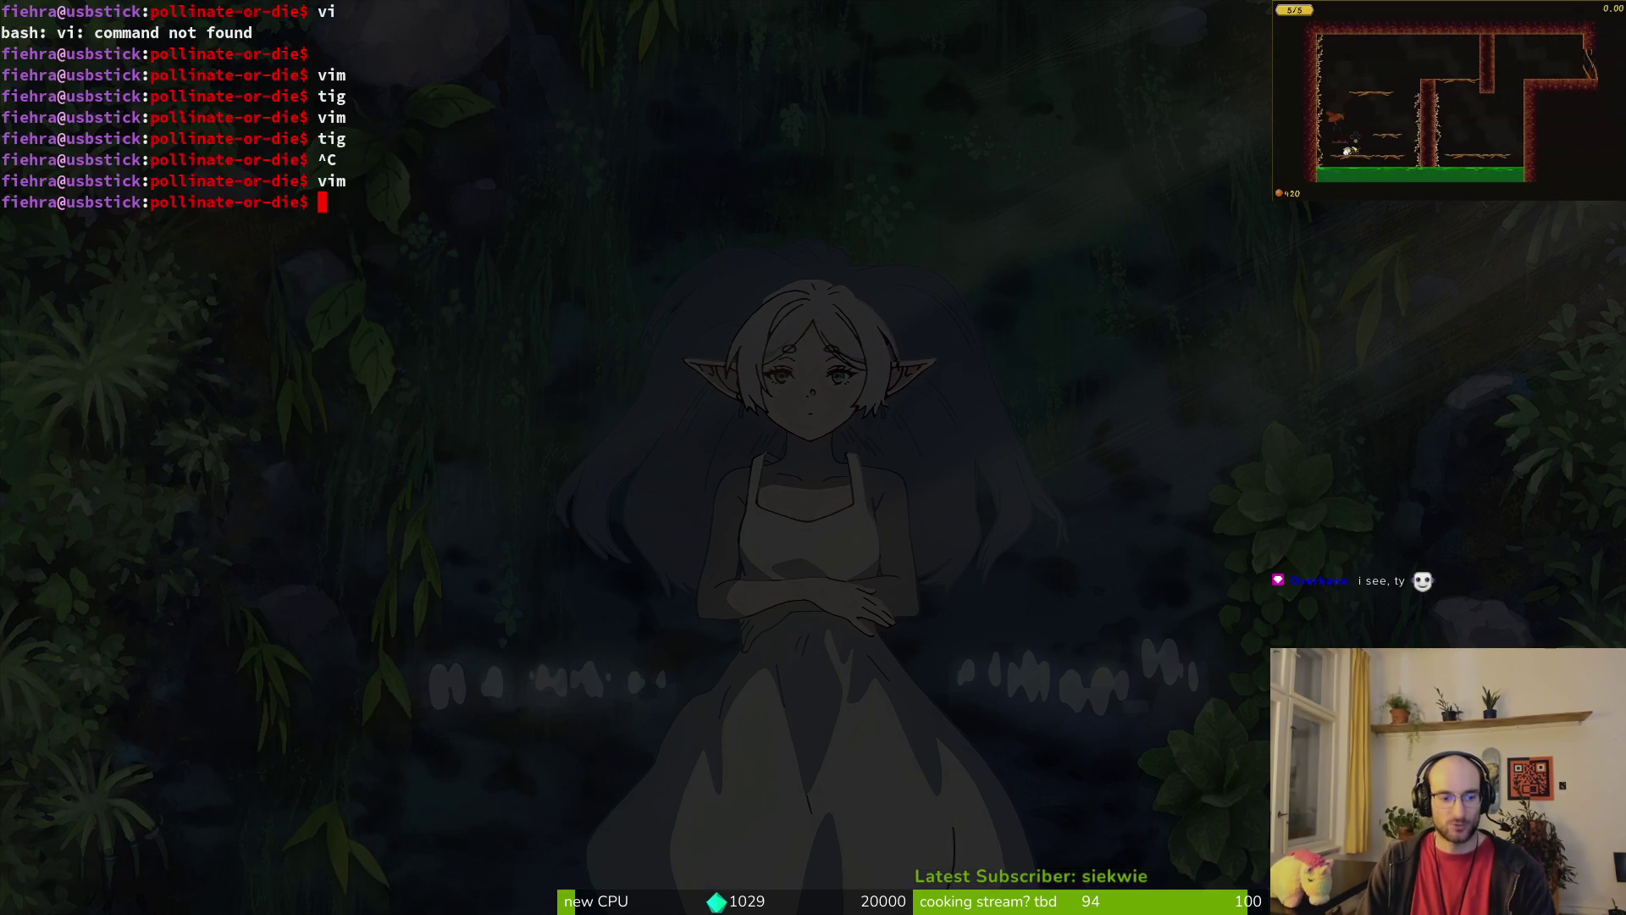
{"action": "type", "text": "tig status"}
Step: Stage the changed sludge levels, levelselector.tscn, sludge_boss_level, sludge_tutorial and level_2_7.tscn
{"action": "key", "text": "j"}
{"action": "key", "text": "j"}
{"action": "key", "text": "j"}
{"action": "key", "text": "j"}
{"action": "key", "text": "j"}
{"action": "key", "text": "j"}
{"action": "key", "text": "Return"}
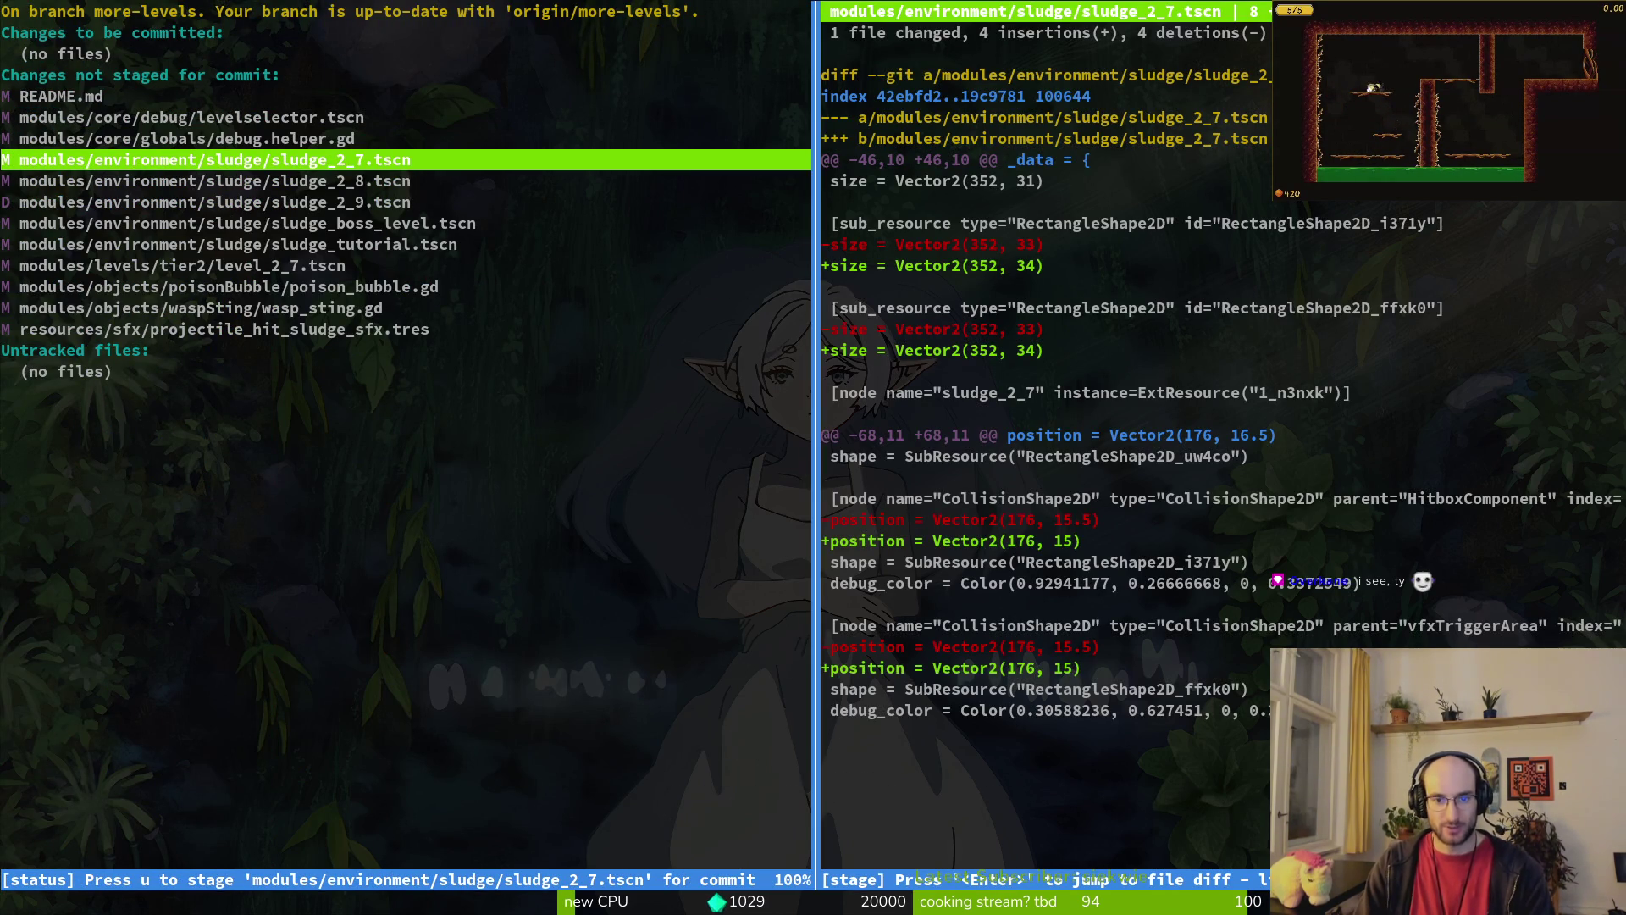
{"action": "key", "text": "u"}
{"action": "key", "text": "u"}
{"action": "key", "text": "q"}
{"action": "key", "text": "j"}
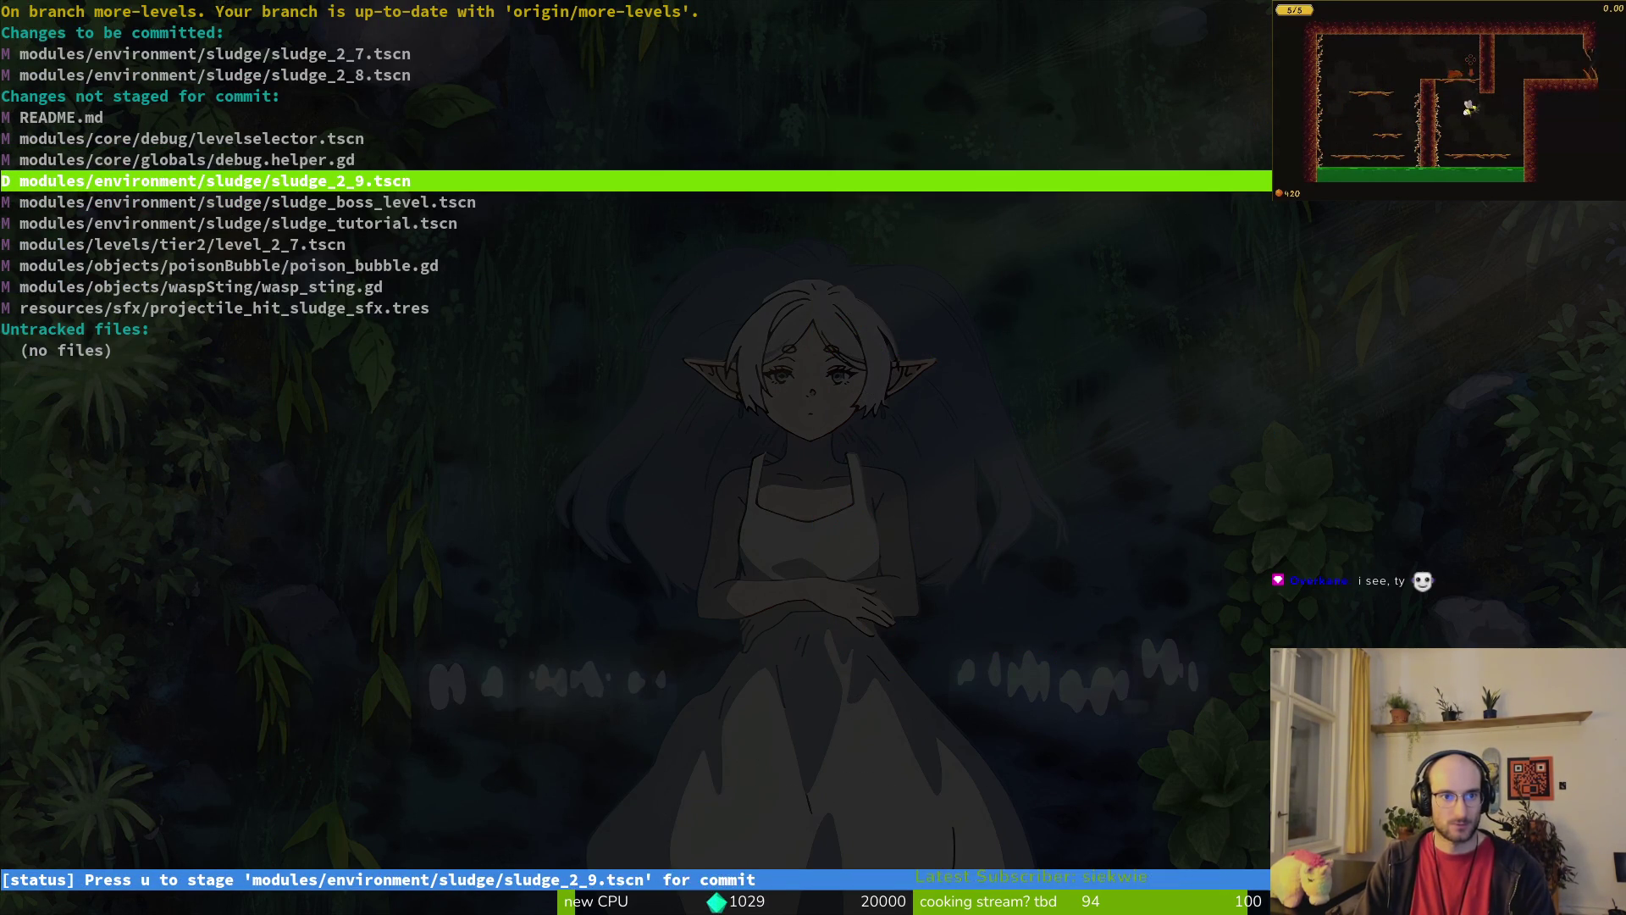
{"action": "key", "text": "u"}
{"action": "key", "text": "k"}
{"action": "key", "text": "k"}
{"action": "key", "text": "u"}
{"action": "key", "text": "j"}
{"action": "key", "text": "u"}
{"action": "key", "text": "u"}
{"action": "key", "text": "u"}
Step: Commit as 'fixed sludge hitboxes and balanced levels, replaced projectile pop sfx' and push to more-levels
{"action": "type", "text": "uuqgit commit -m"}
{"action": "type", "text": " \"fix"}
{"action": "type", "text": "sludge hit"}
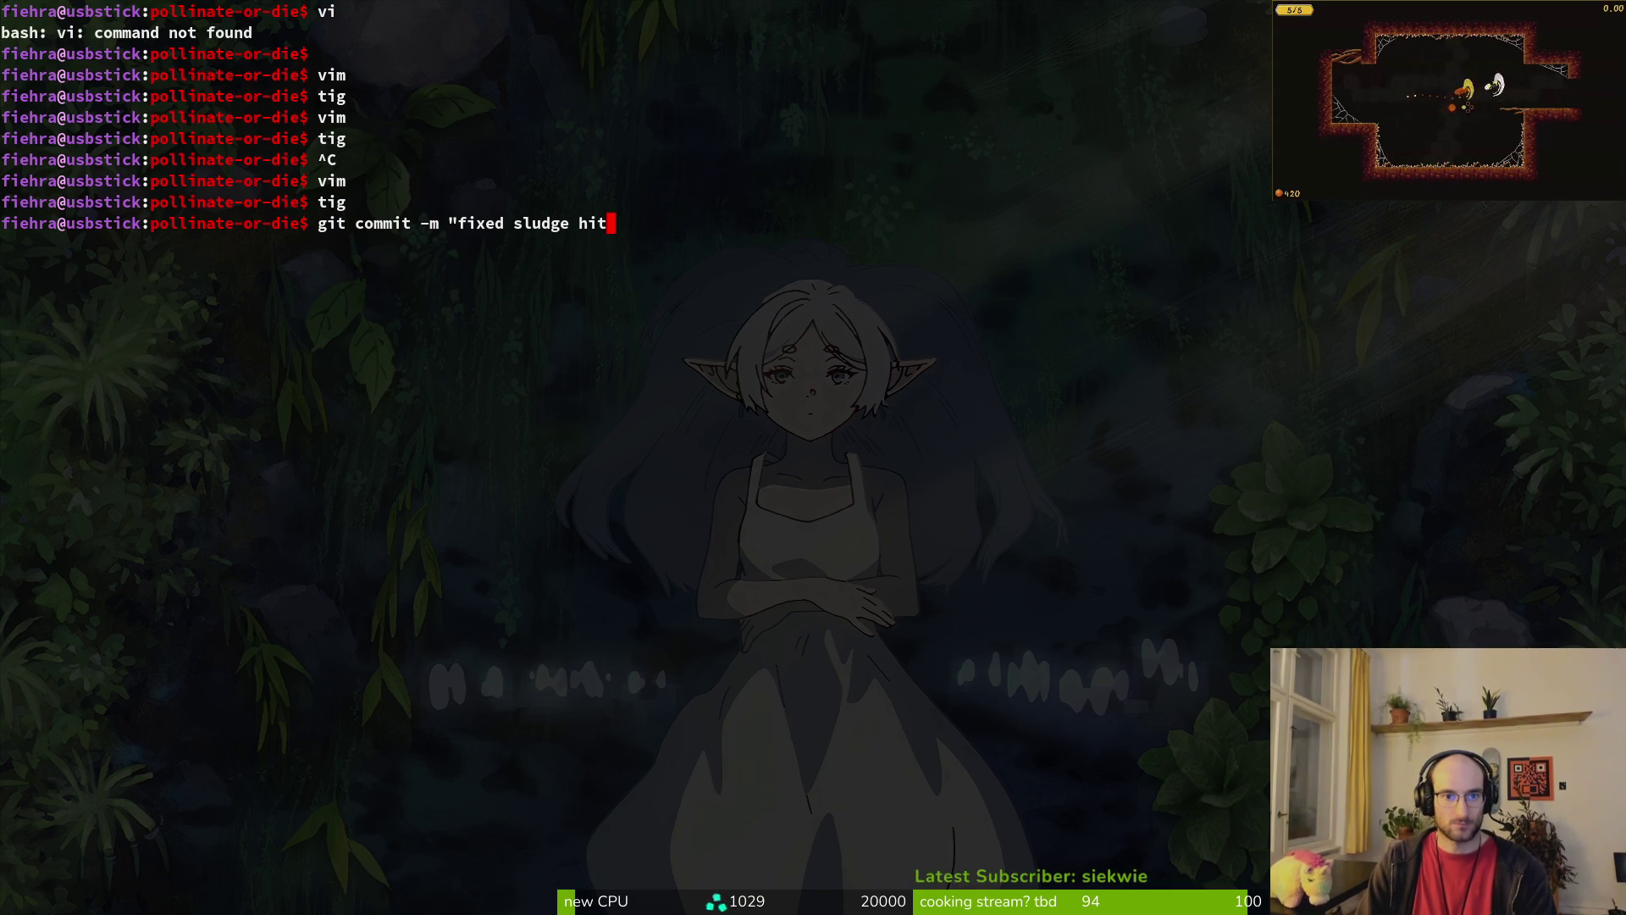
{"action": "type", "text": "boxes and"}
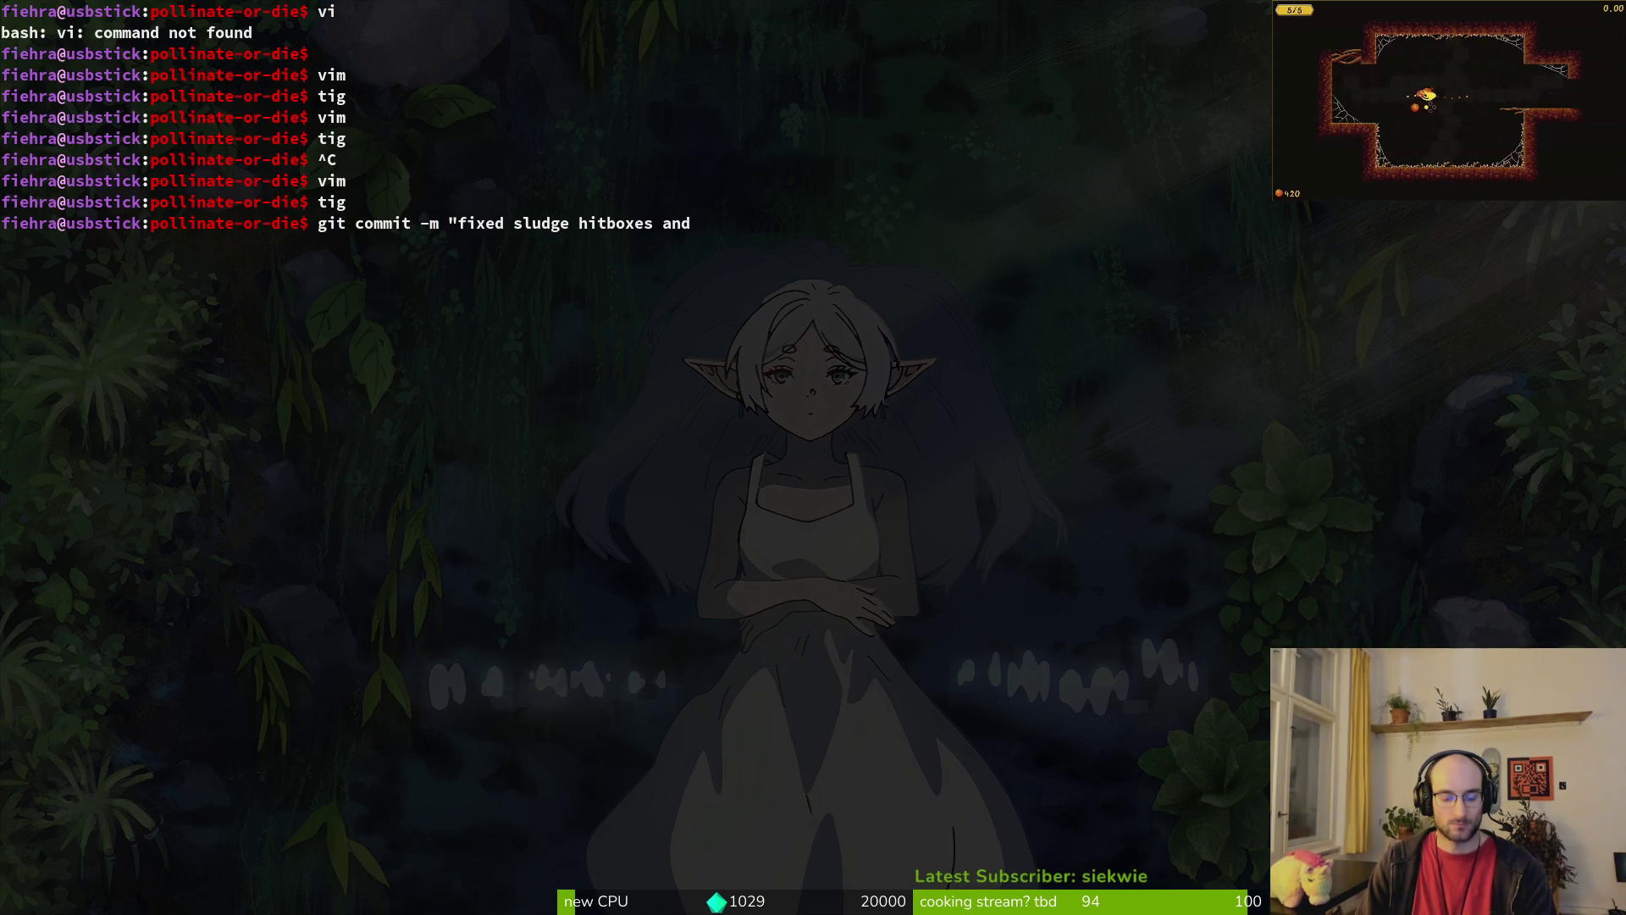
{"action": "type", "text": " balanced levels"}
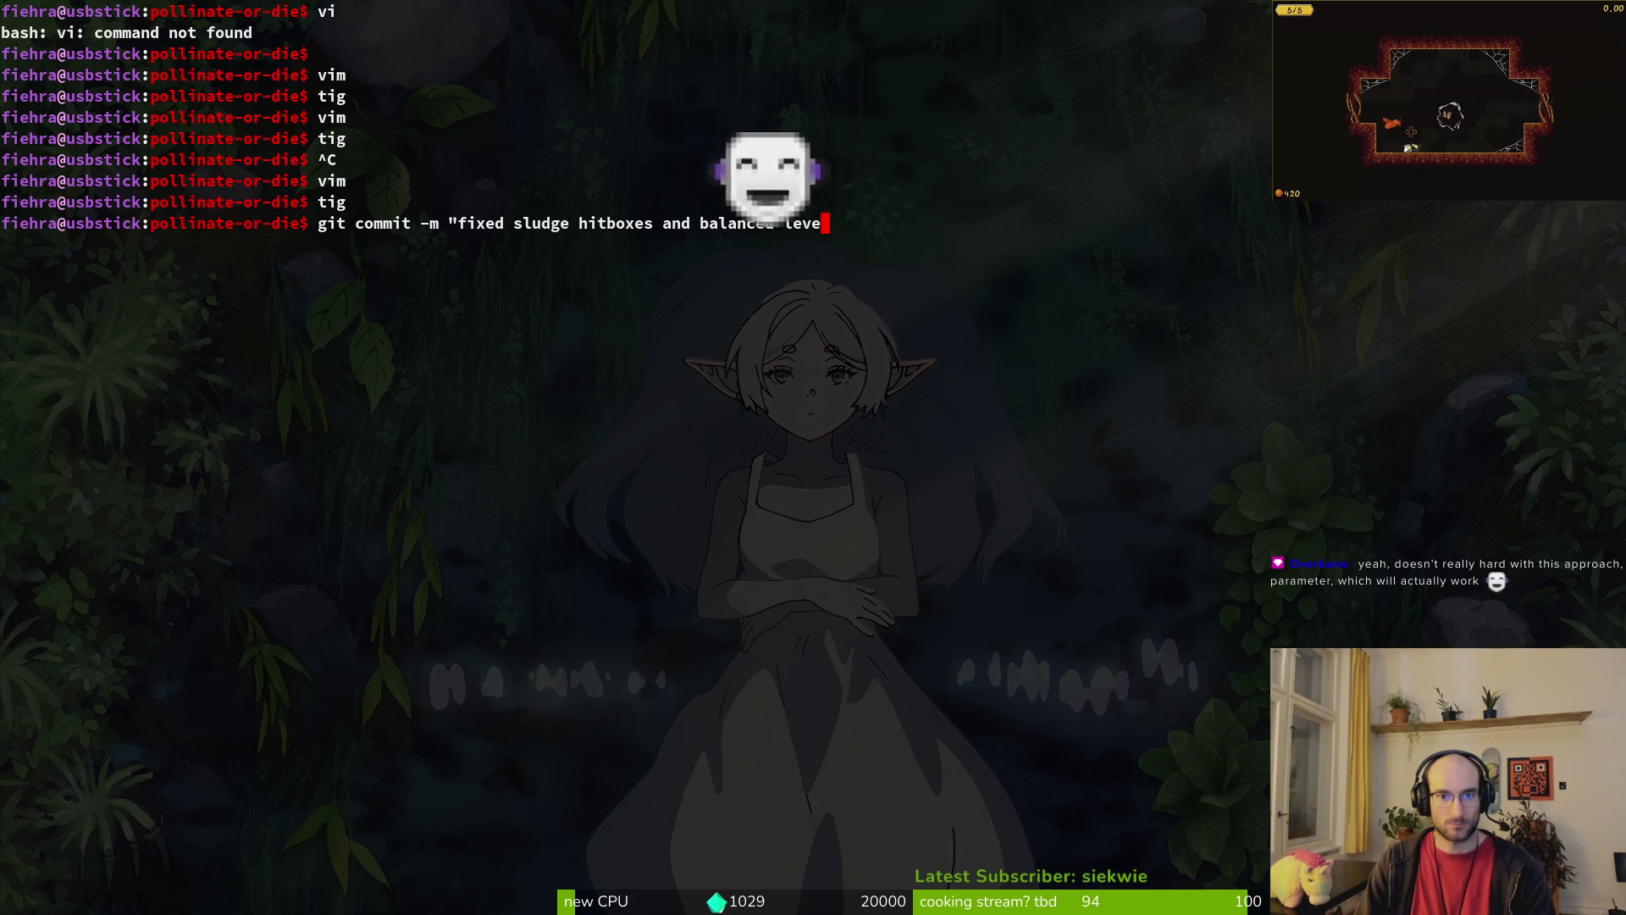
{"action": "key", "text": "super+Return"}
{"action": "type", "text": "tig"}
{"action": "key", "text": "Return"}
{"action": "key", "text": "Down"}
{"action": "key", "text": "Down"}
{"action": "key", "text": "Down"}
{"action": "key", "text": "q"}
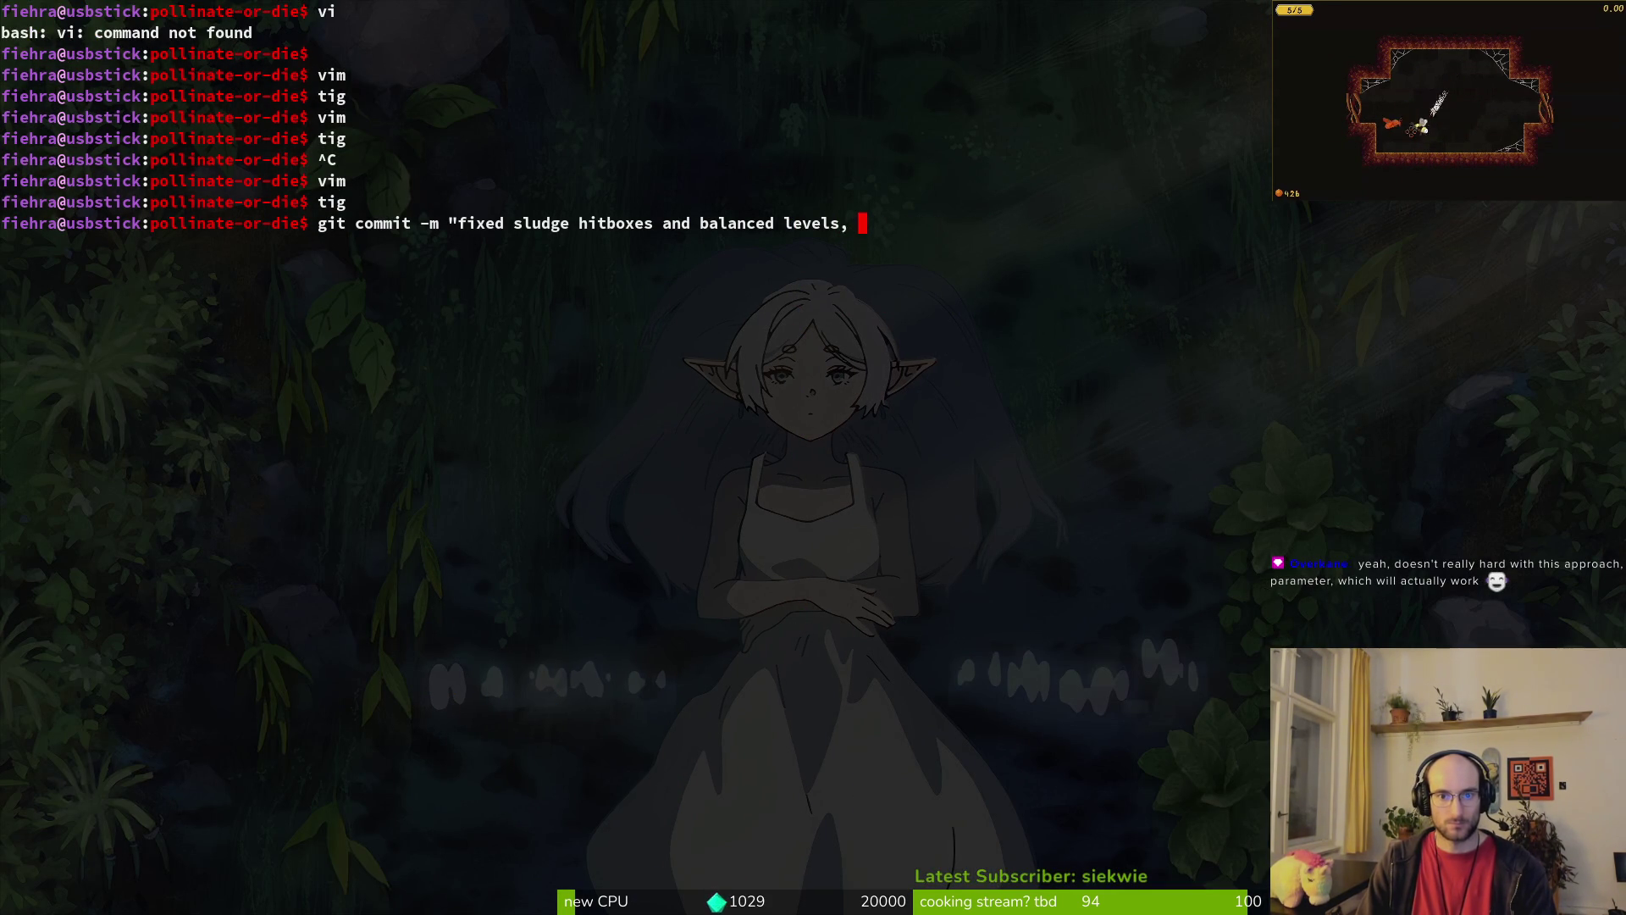
{"action": "type", "text": "replaced projectile pop sfx"}
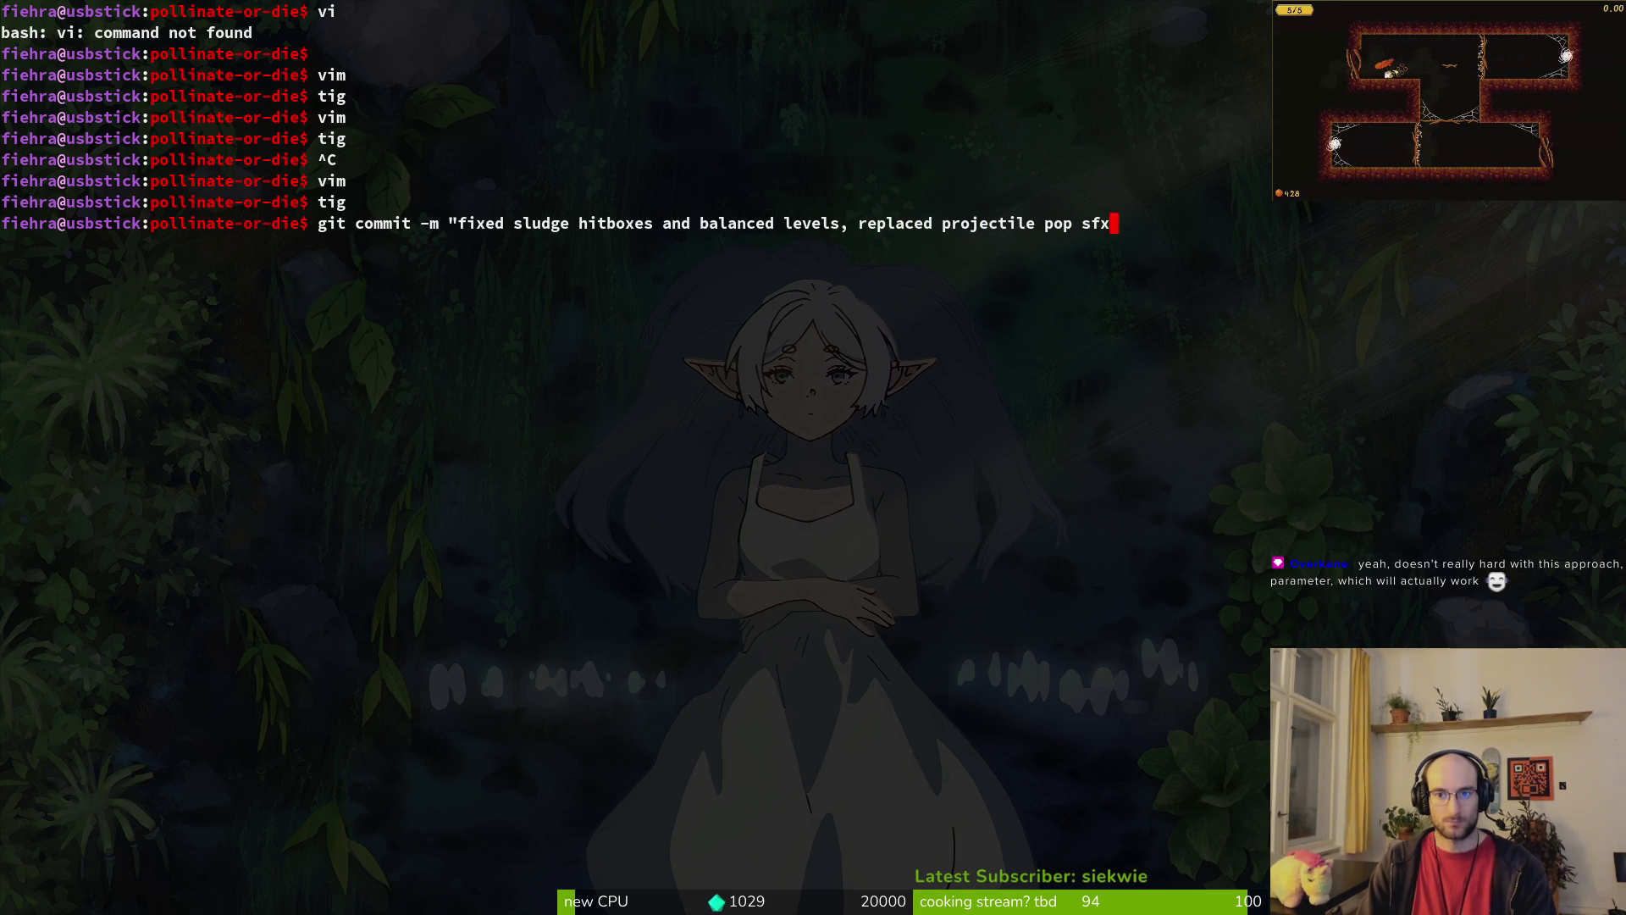
{"action": "type", "text": "\""}
{"action": "key", "text": "Return"}
{"action": "type", "text": "git push"}
{"action": "key", "text": "Return"}
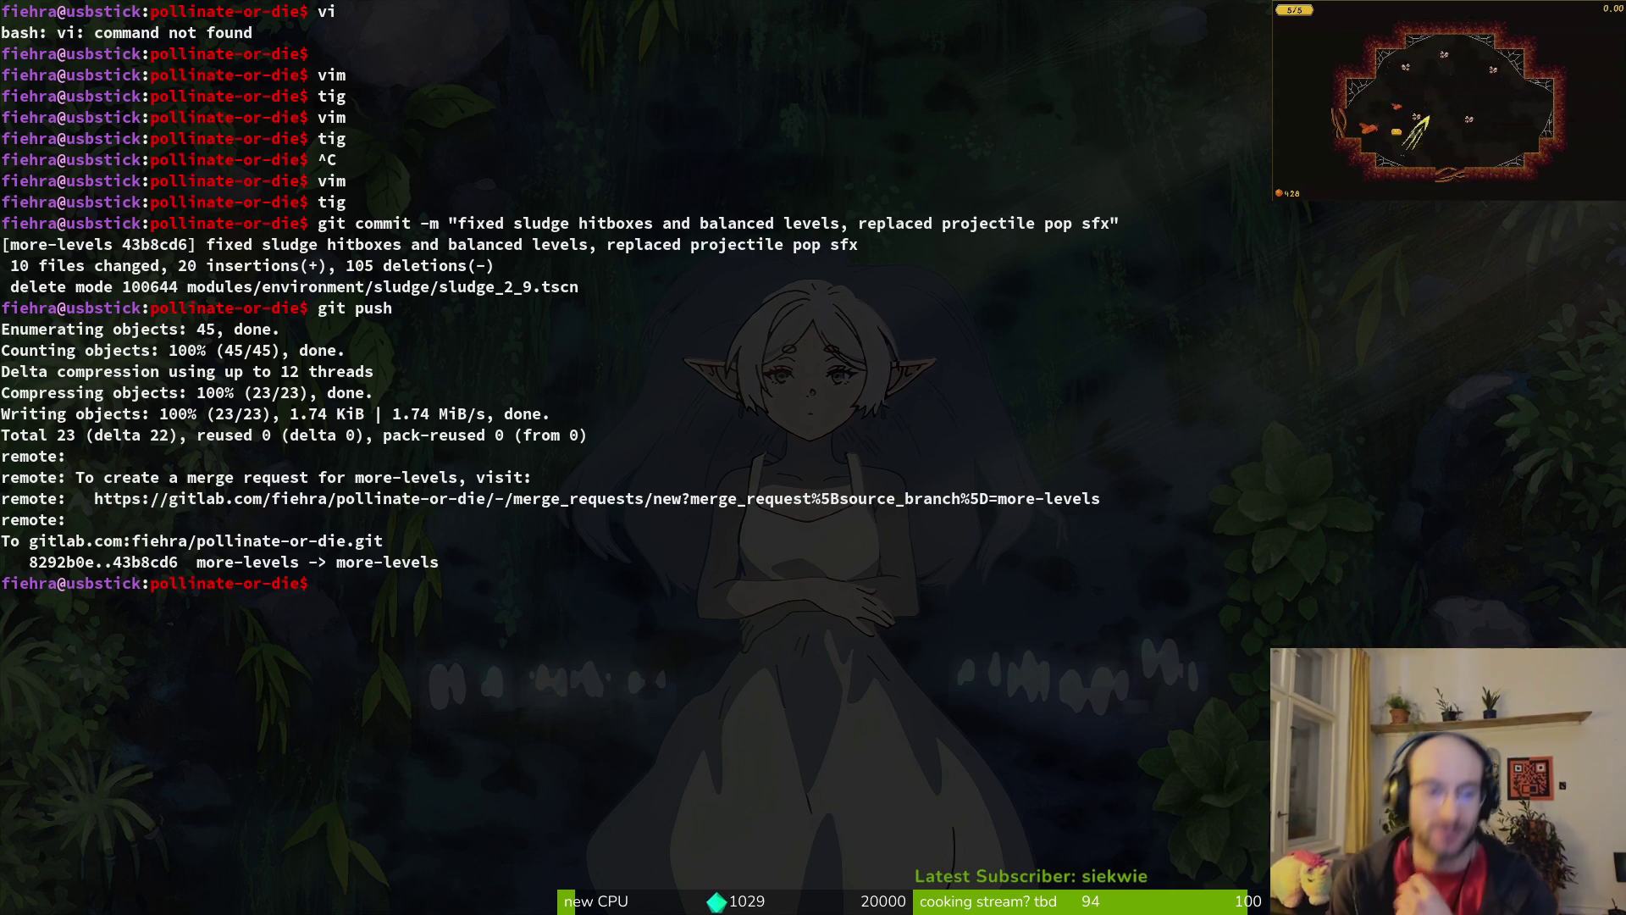
Step: Check tig status, then open audio.manager.gd in Vim
{"action": "type", "text": "tig"}
{"action": "key", "text": "Return"}
{"action": "type", "text": "qvim"}
{"action": "key", "text": "Return"}
{"action": "key", "text": "ctrl+p"}
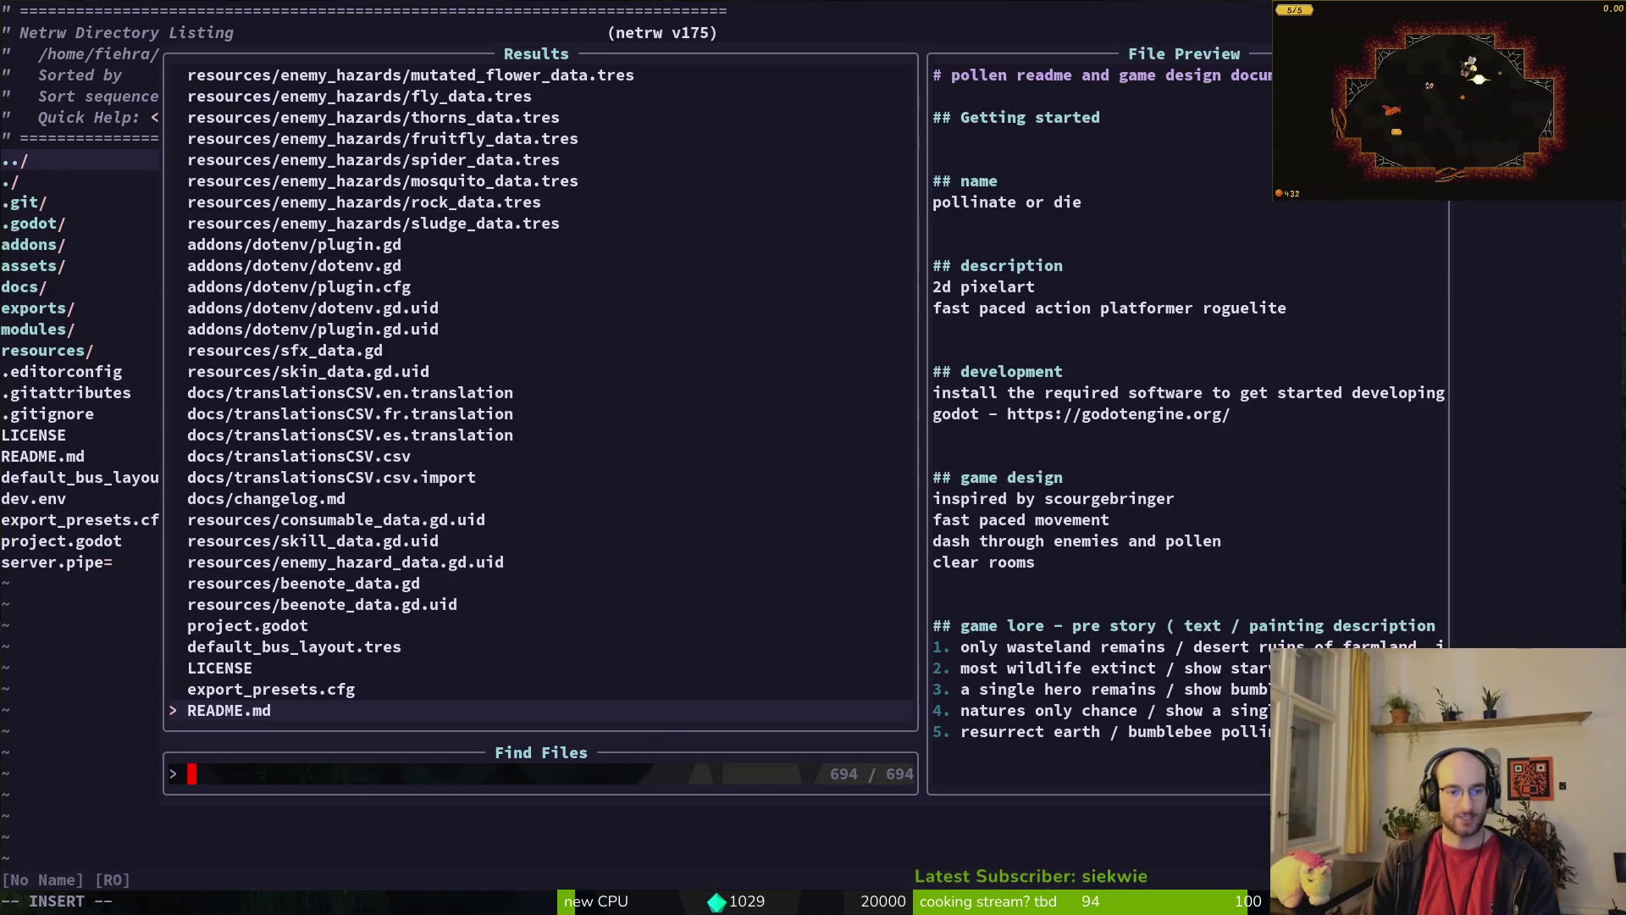
{"action": "type", "text": "au"}
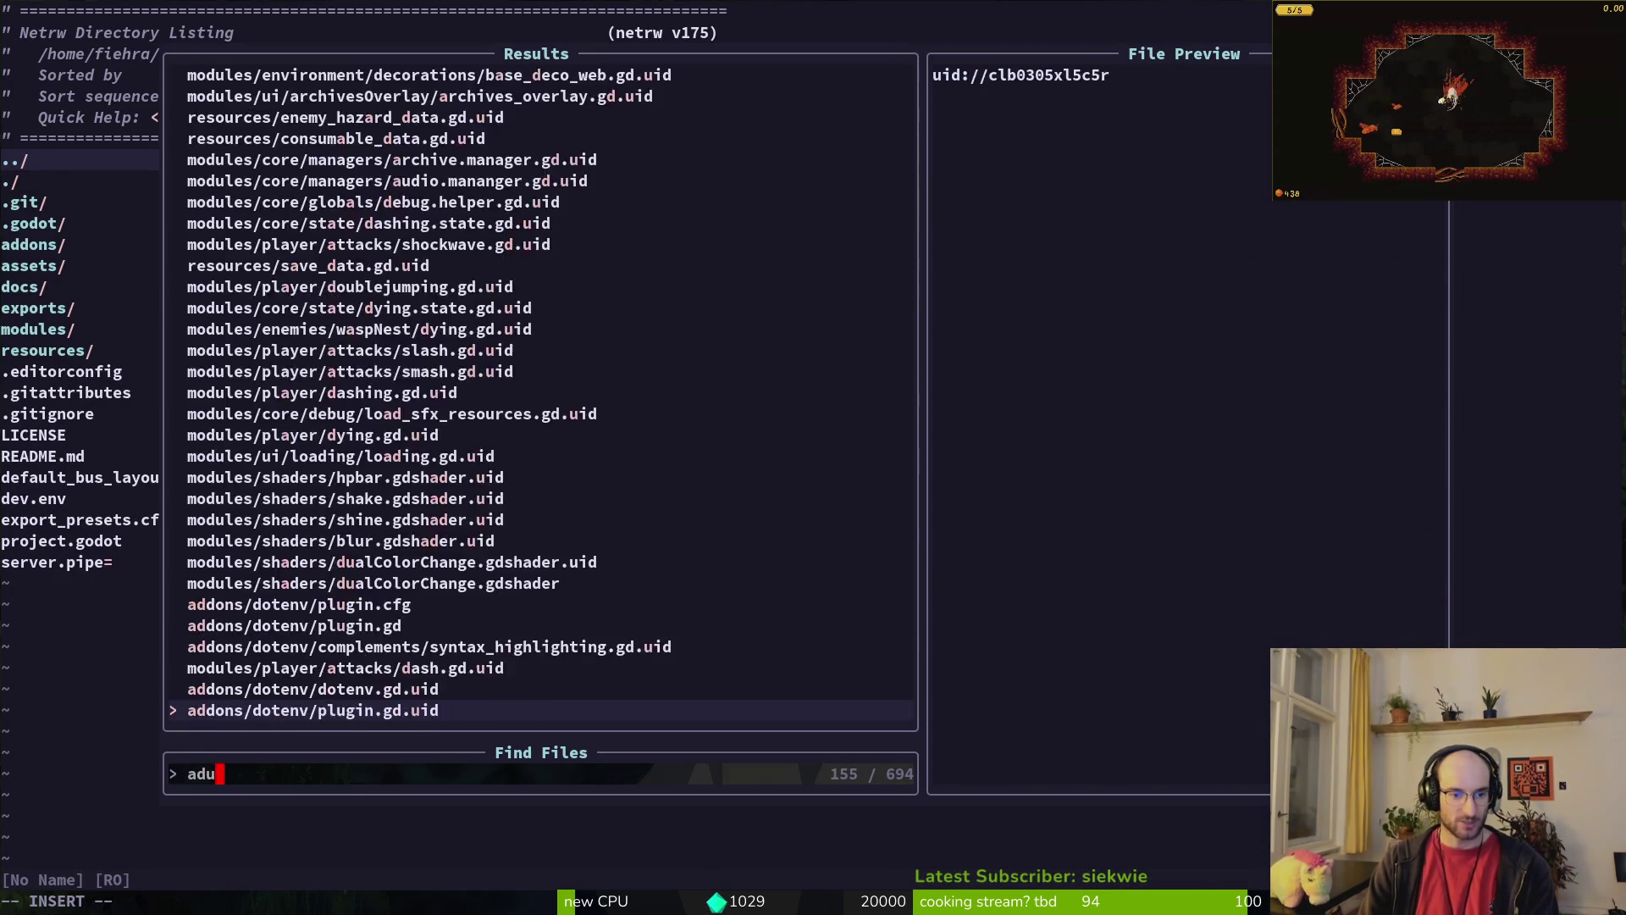
{"action": "type", "text": "dio.ma"}
{"action": "key", "text": "Return"}
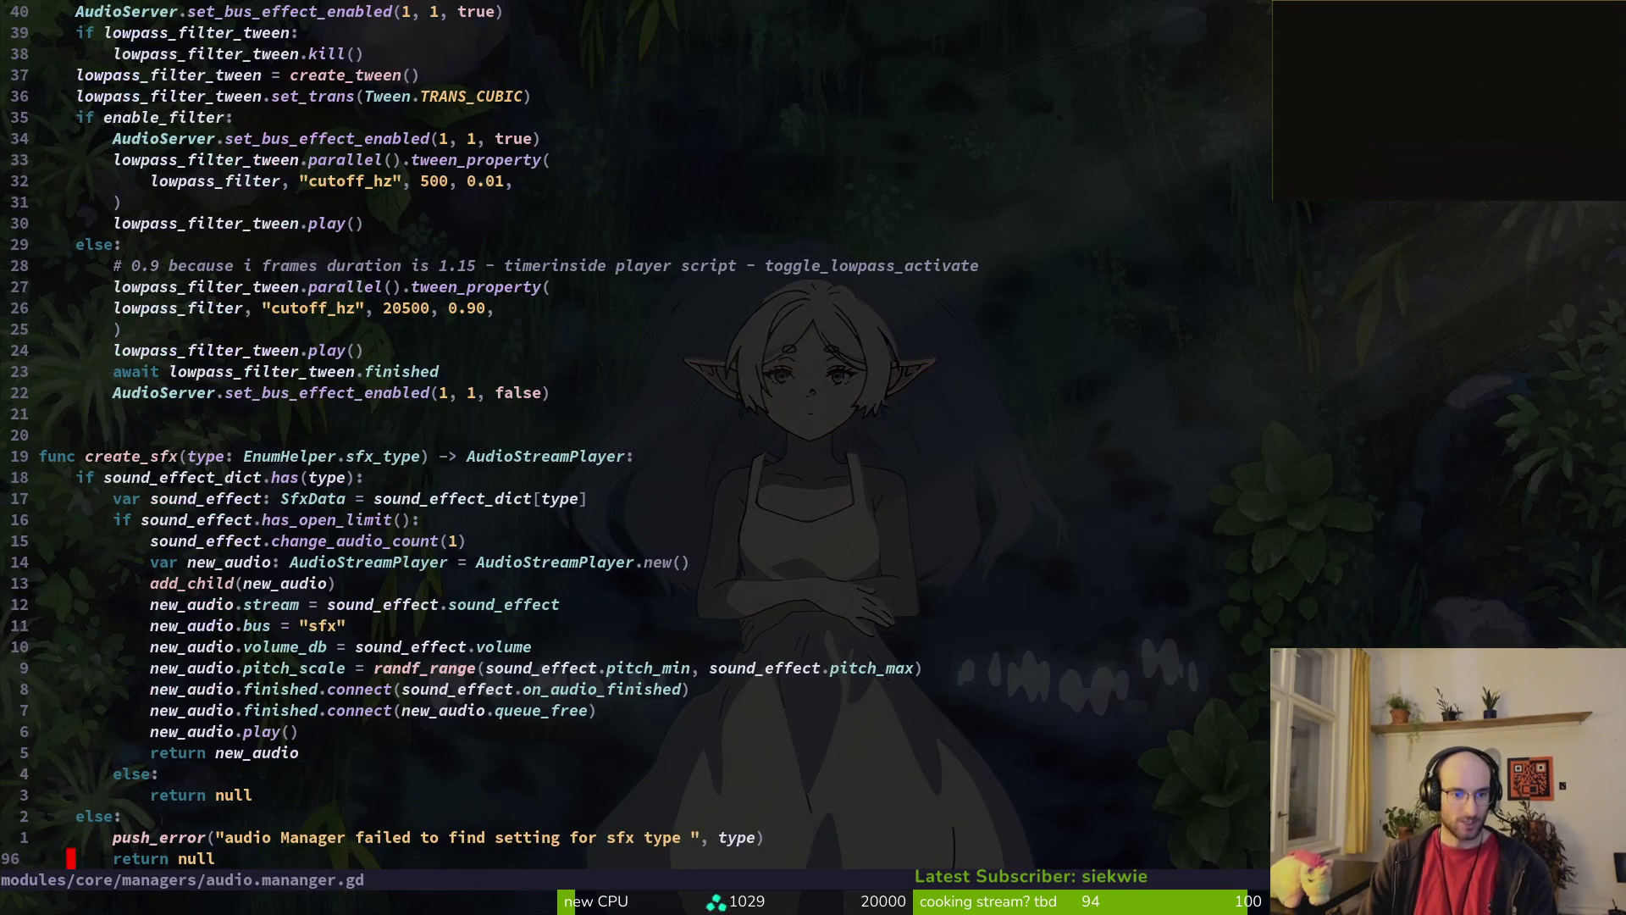
Step: Review the new_audio.bus line and the type parameter of create_sfx
{"action": "key", "text": "k"}
{"action": "key", "text": "k"}
{"action": "key", "text": "k"}
{"action": "key", "text": "V"}
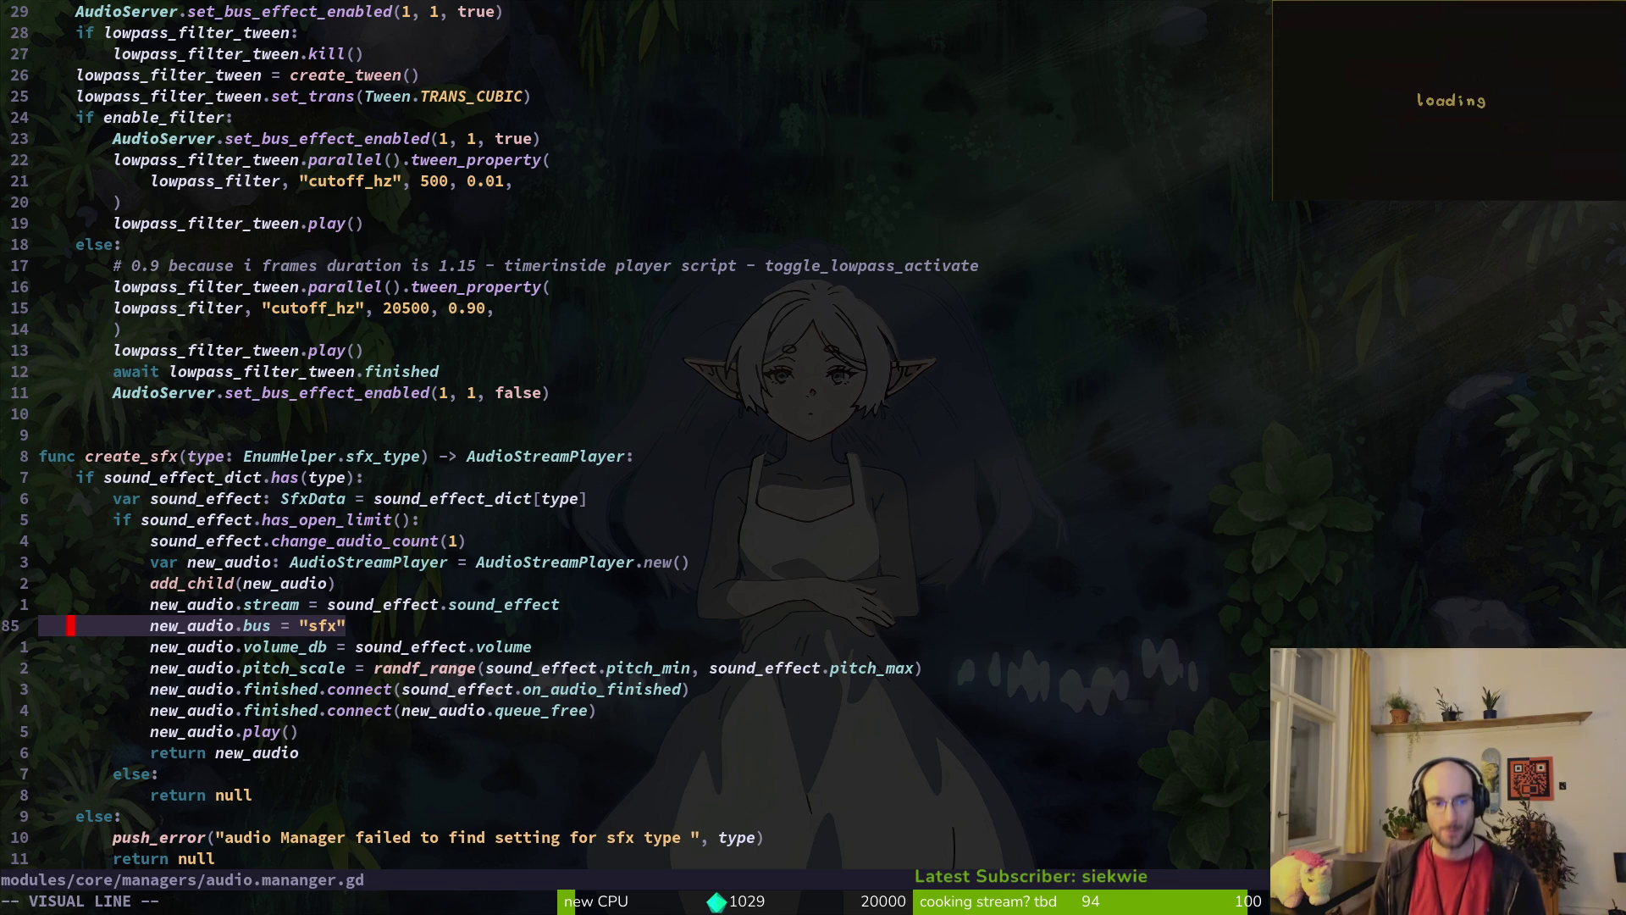
{"action": "key", "text": "Escape"}
{"action": "key", "text": "k"}
{"action": "key", "text": "k"}
{"action": "key", "text": "k"}
{"action": "key", "text": "w"}
{"action": "key", "text": "w"}
{"action": "key", "text": "w"}
{"action": "key", "text": "w"}
{"action": "key", "text": "w"}
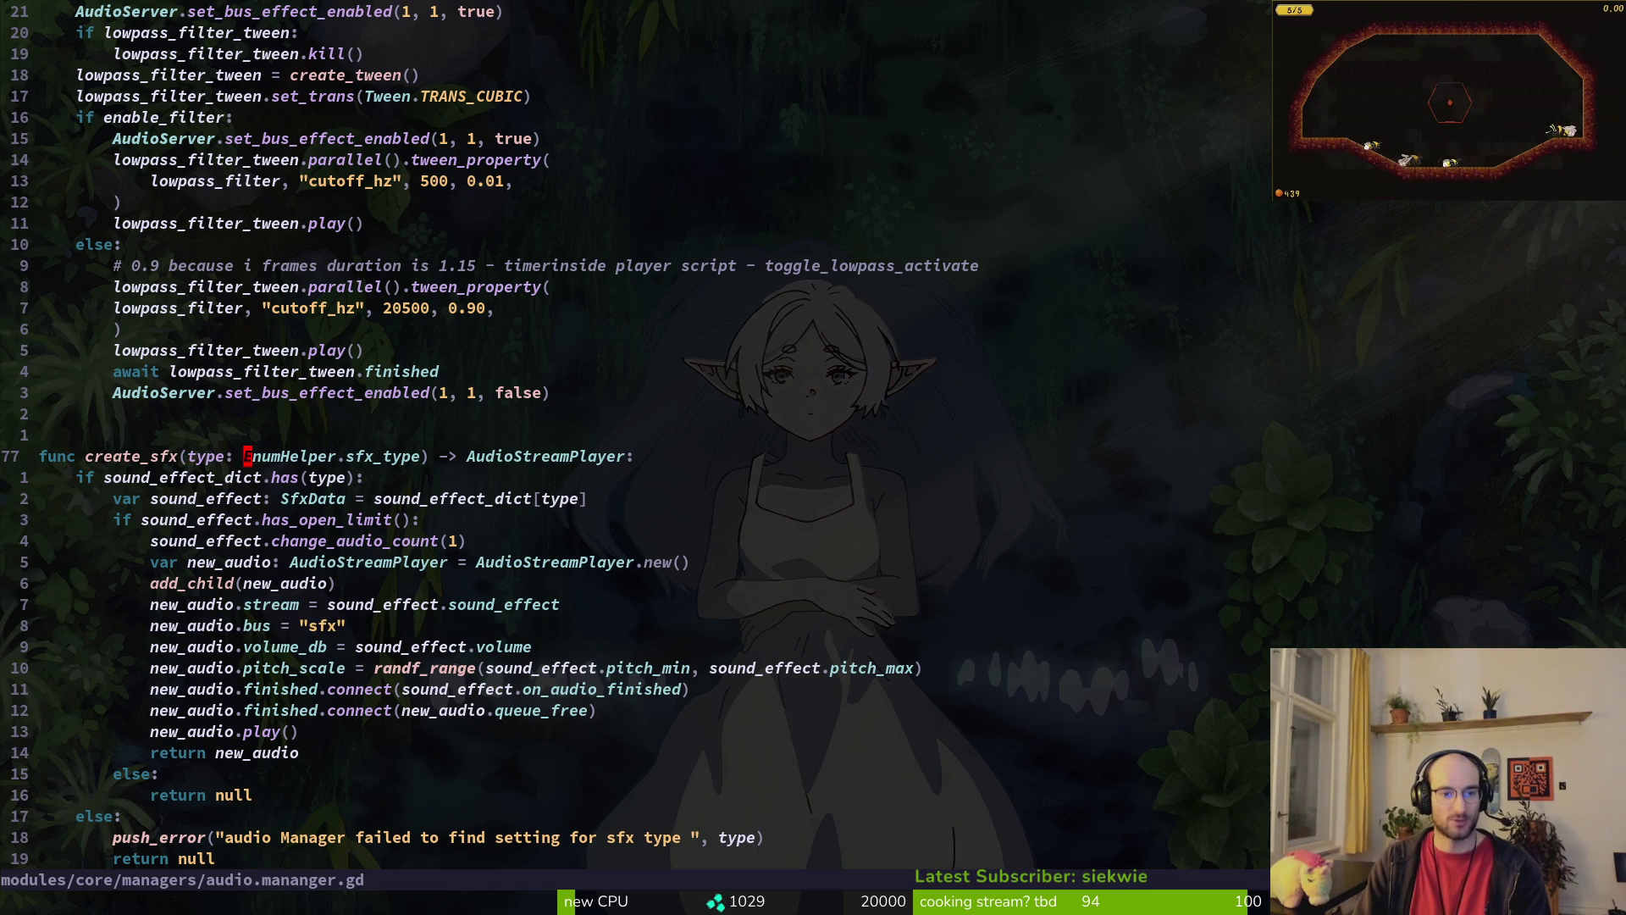
Step: Open sfx_data.gd and mark its sound_effect export line, glancing briefly at Godot
{"action": "key", "text": "space"}
{"action": "key", "text": "f"}
{"action": "key", "text": "f"}
{"action": "type", "text": "sfxda"}
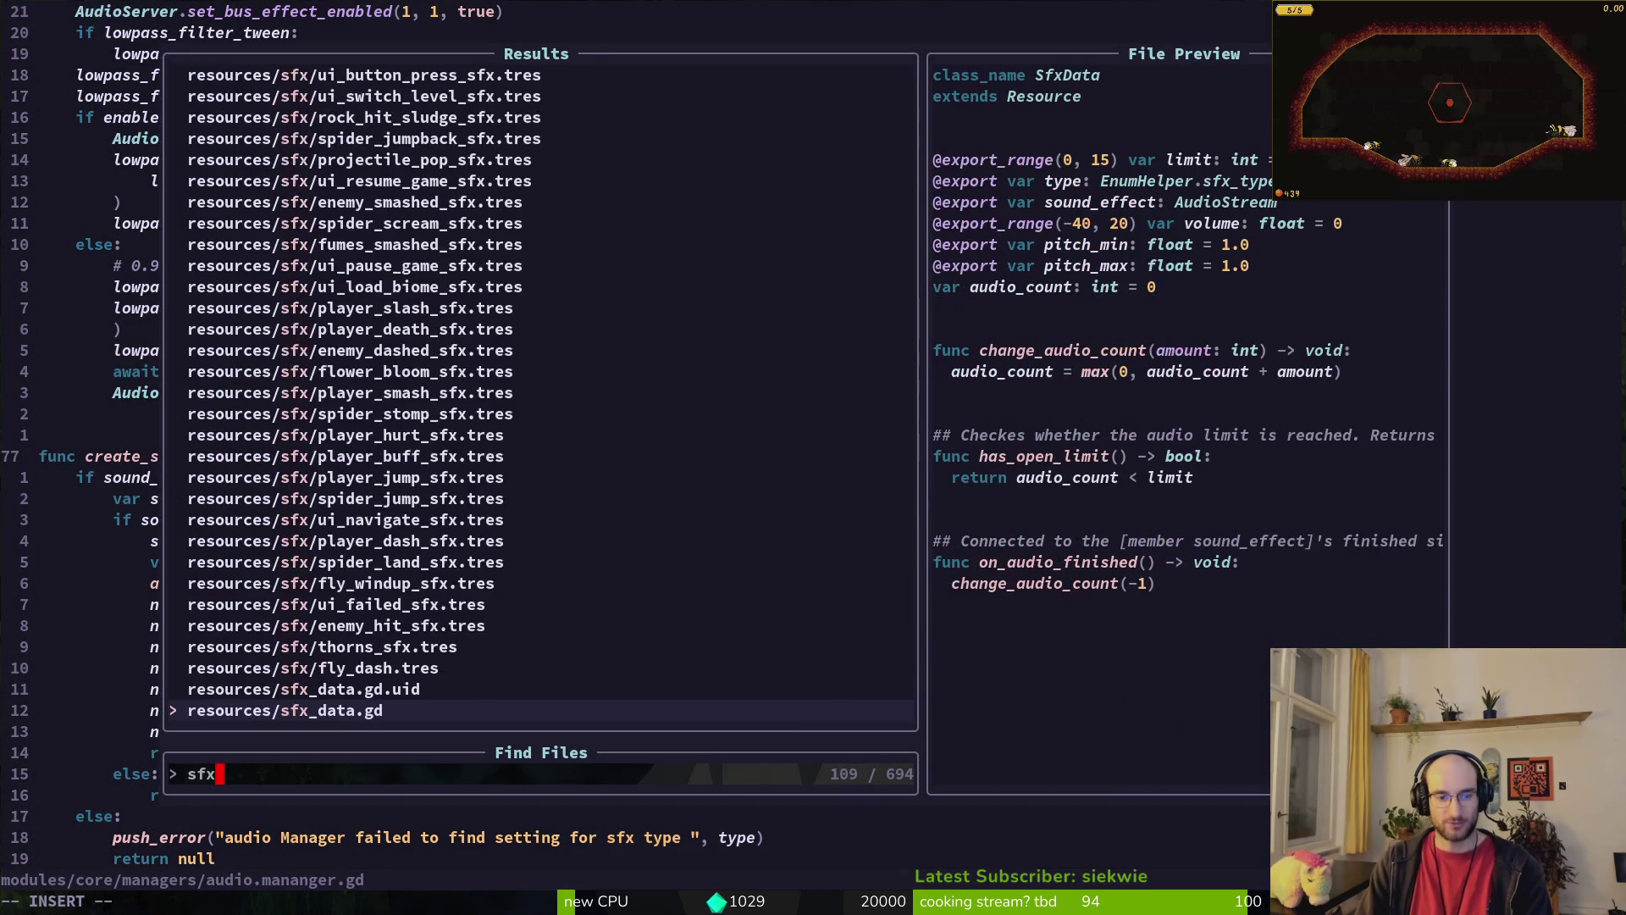
{"action": "key", "text": "Return"}
{"action": "key", "text": "j"}
{"action": "key", "text": "j"}
{"action": "key", "text": "j"}
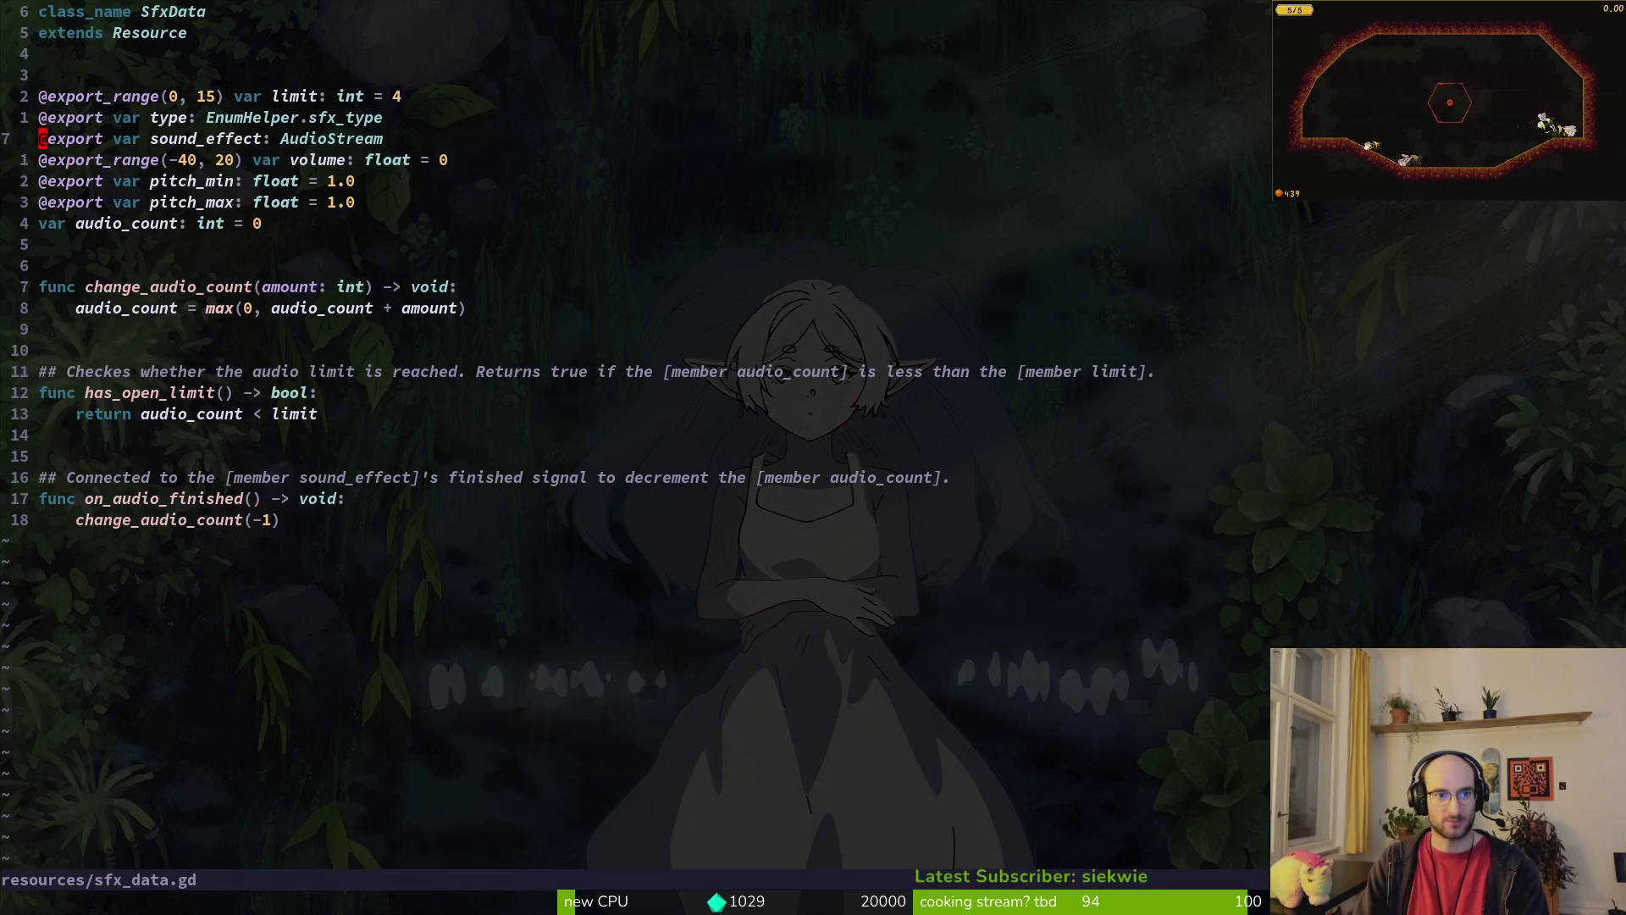
{"action": "key", "text": "k"}
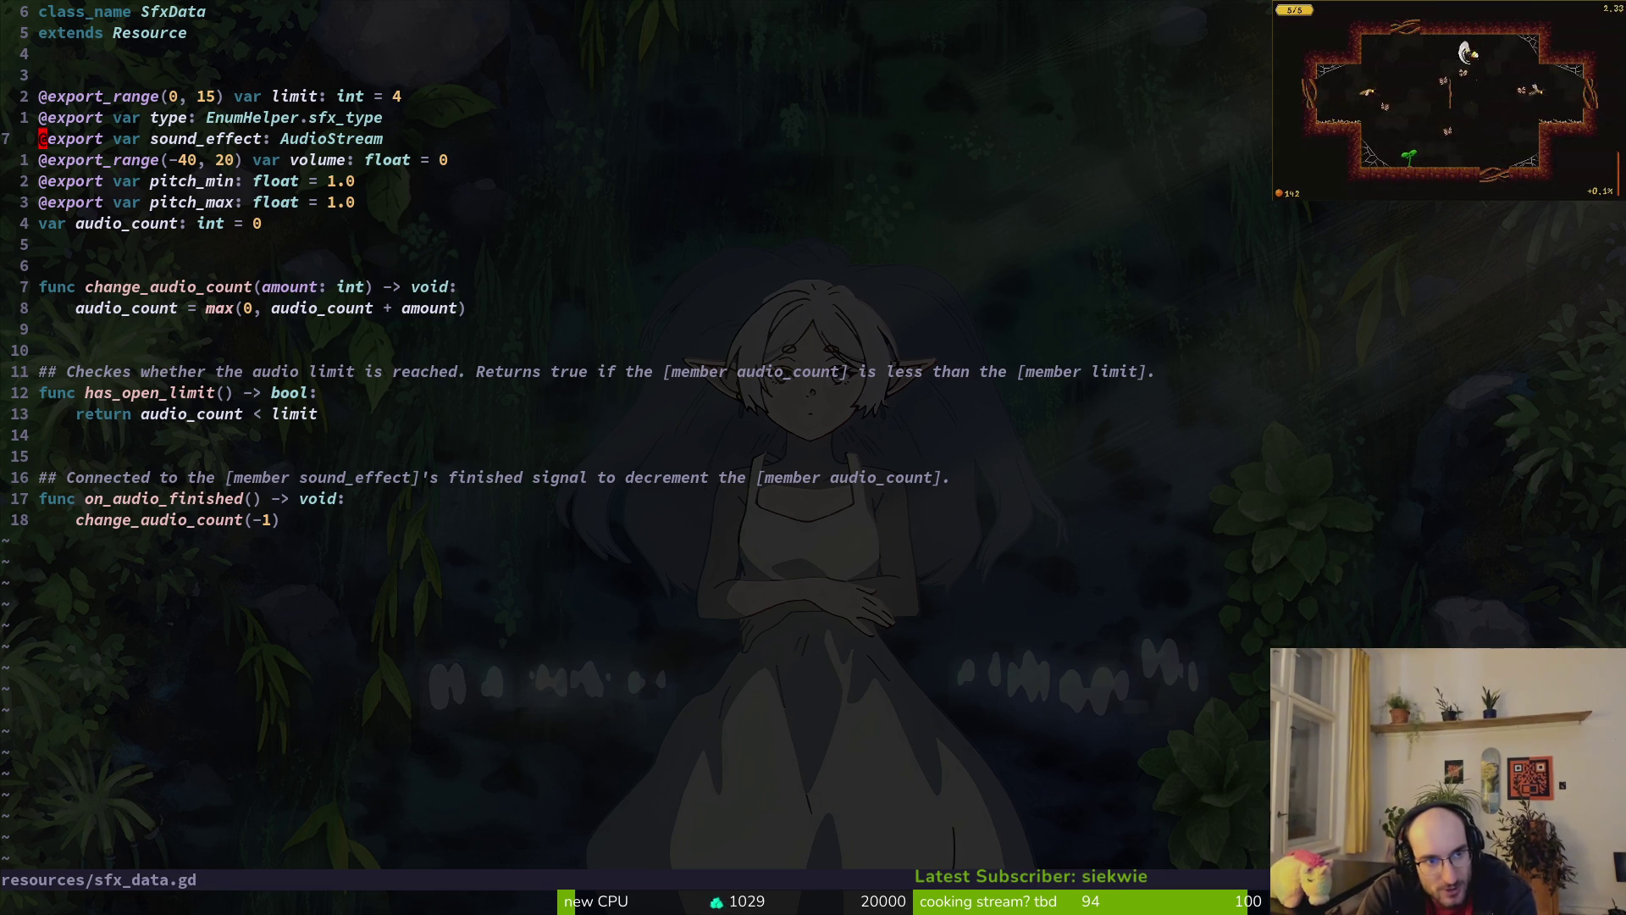
{"action": "key", "text": "shift+v"}
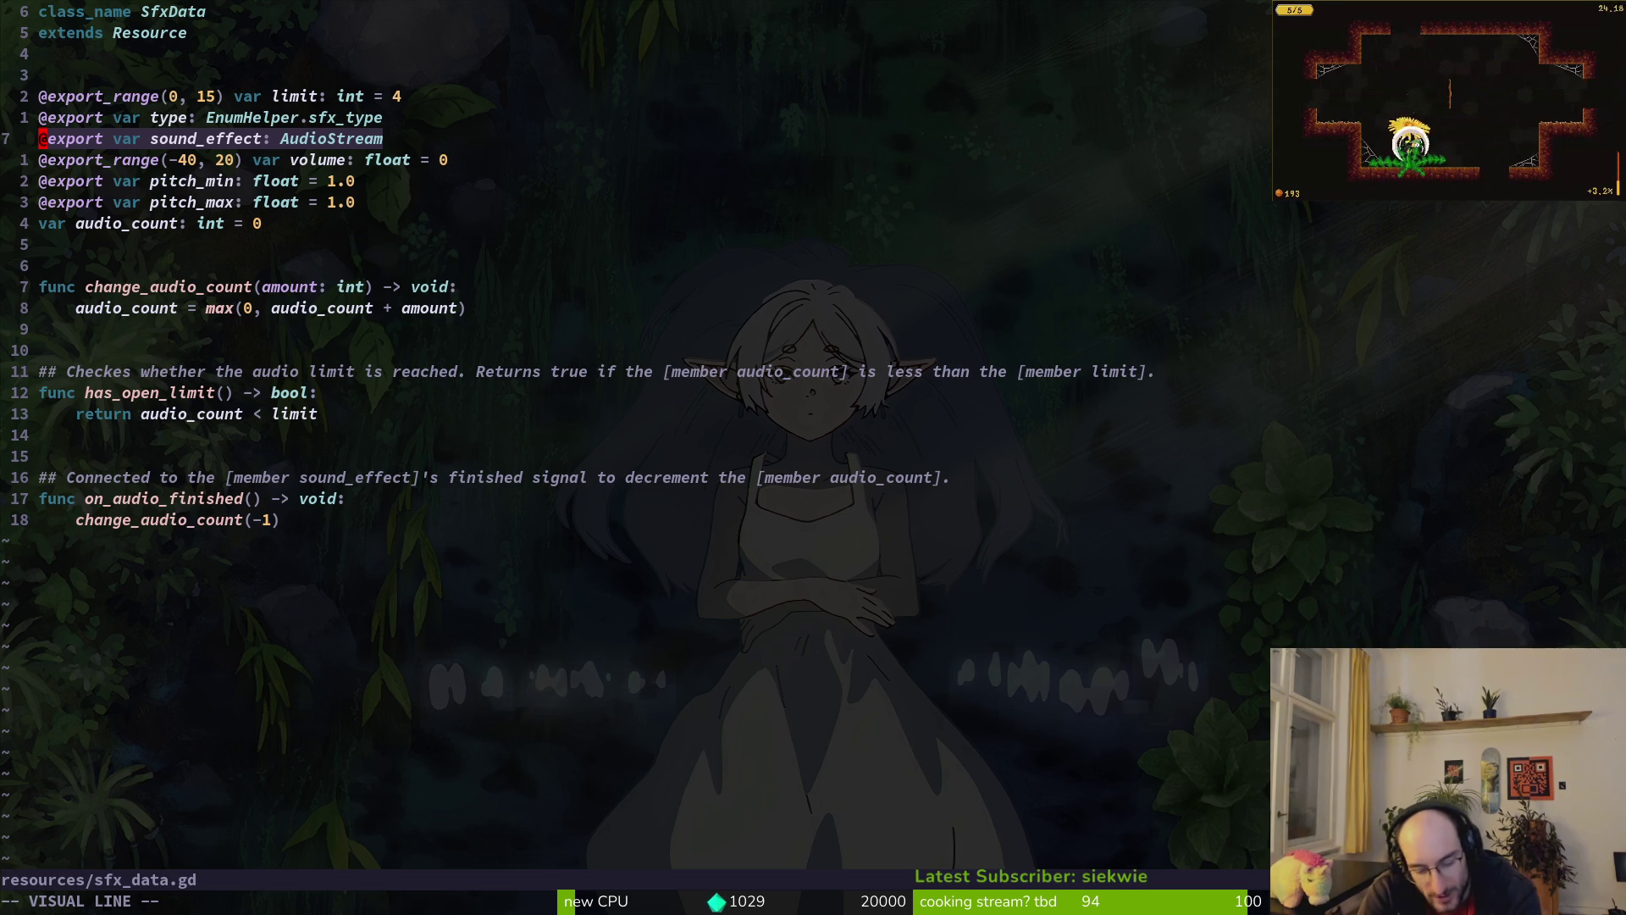
{"action": "key", "text": "Escape"}
{"action": "key", "text": "alt+Tab"}
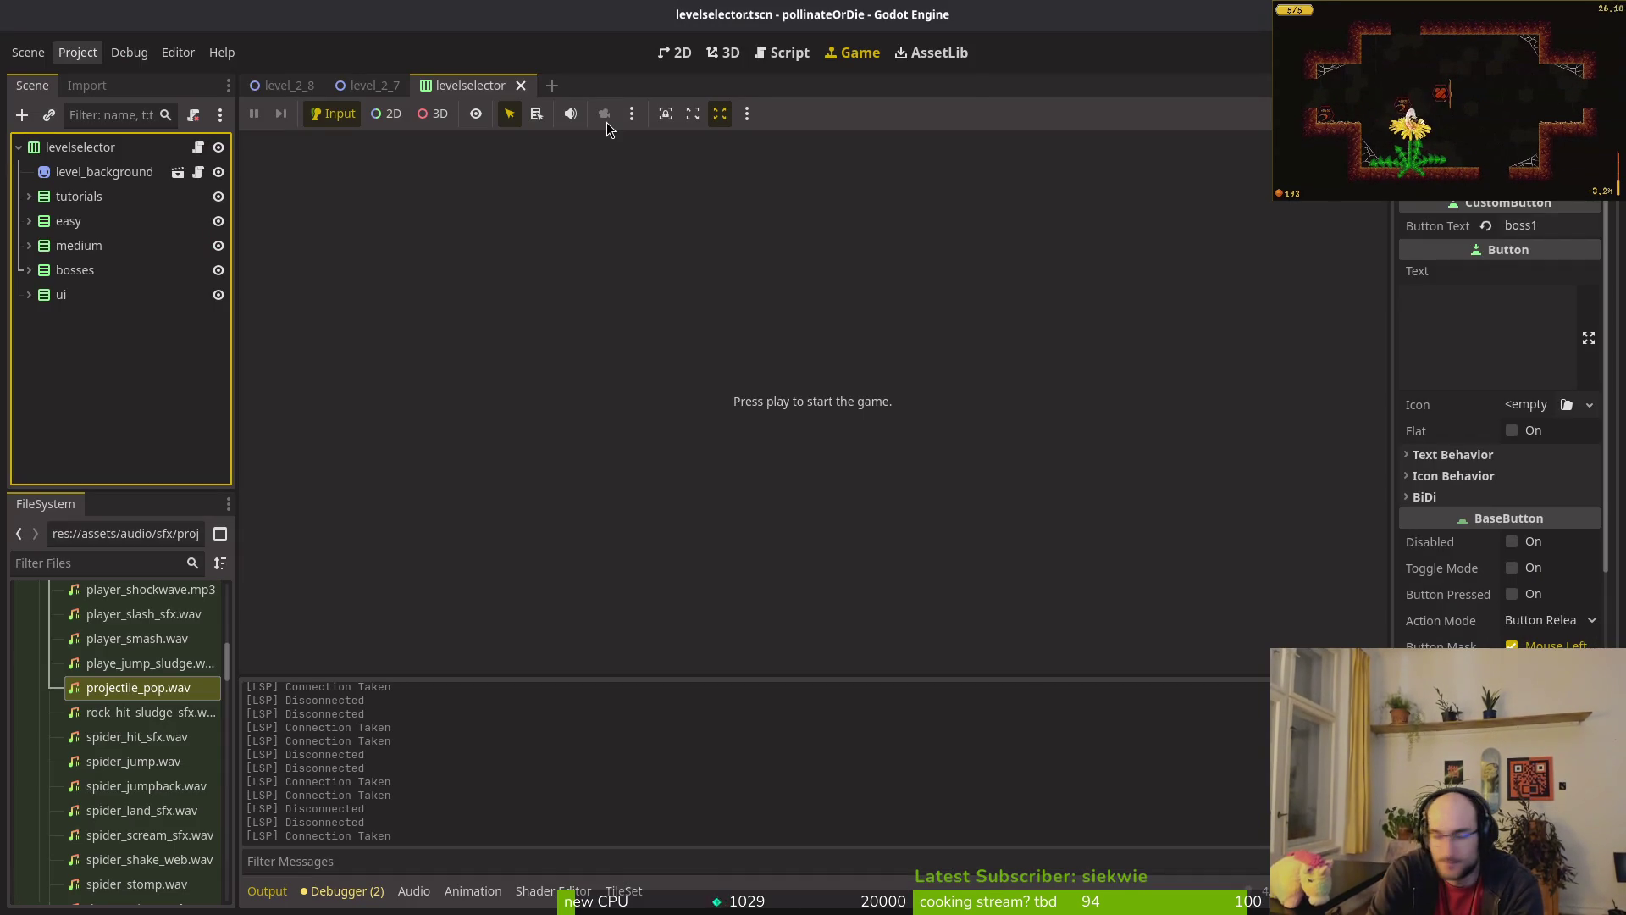
{"action": "key", "text": "alt+Tab"}
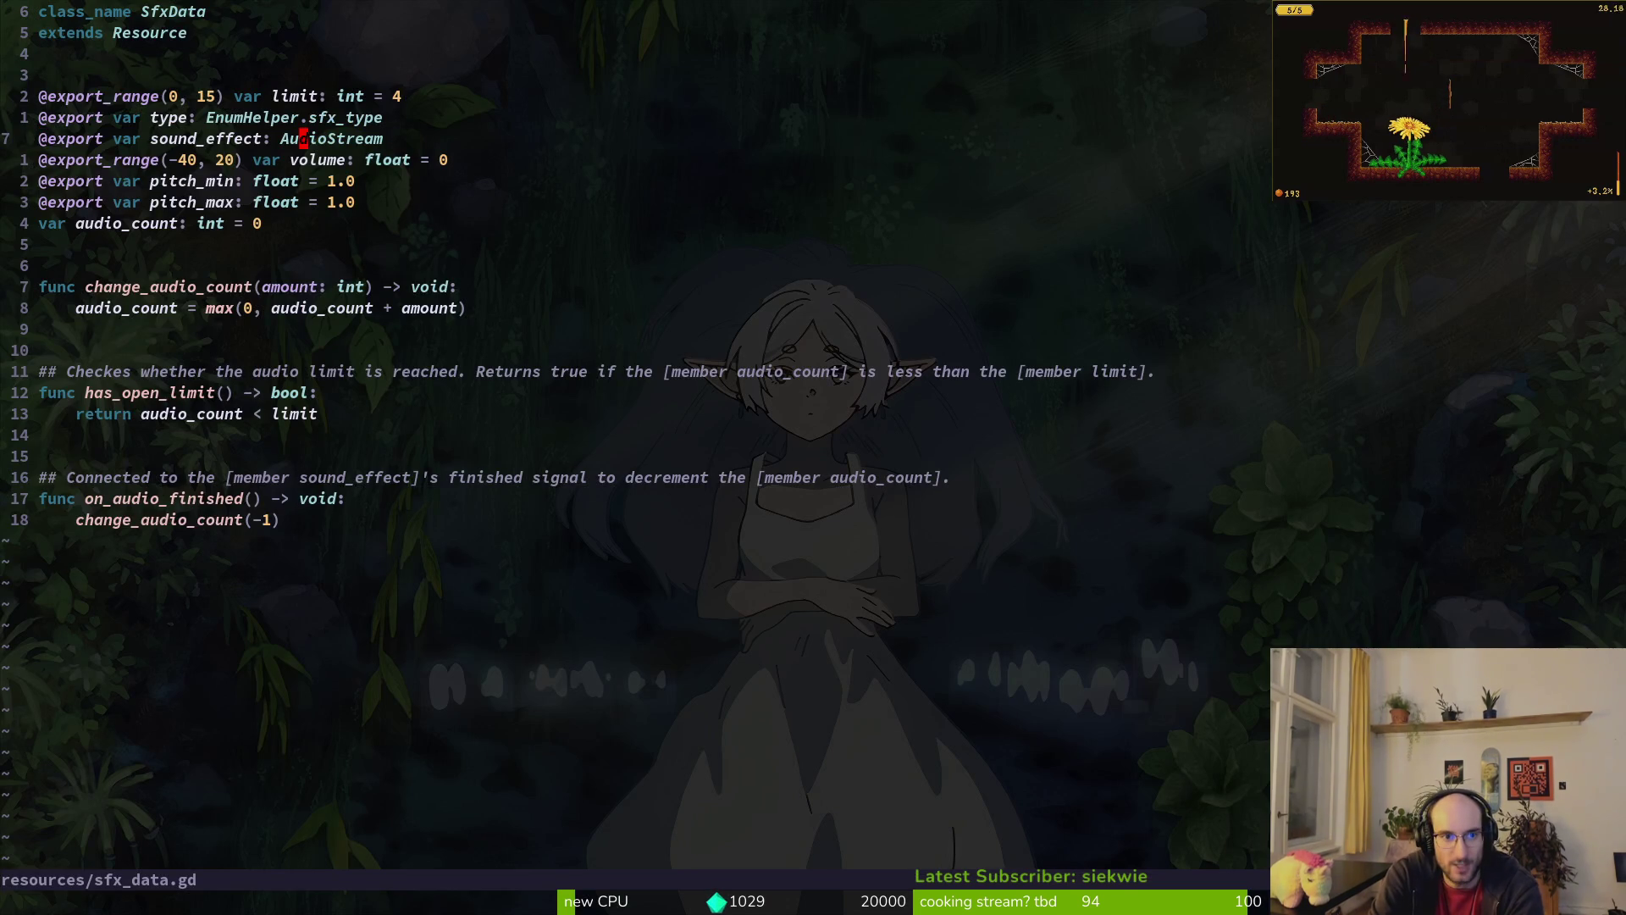
Step: Search the project files for 'pause', then return to the Godot editor
{"action": "key", "text": "space"}
{"action": "key", "text": "f"}
{"action": "key", "text": "f"}
{"action": "type", "text": "pause"}
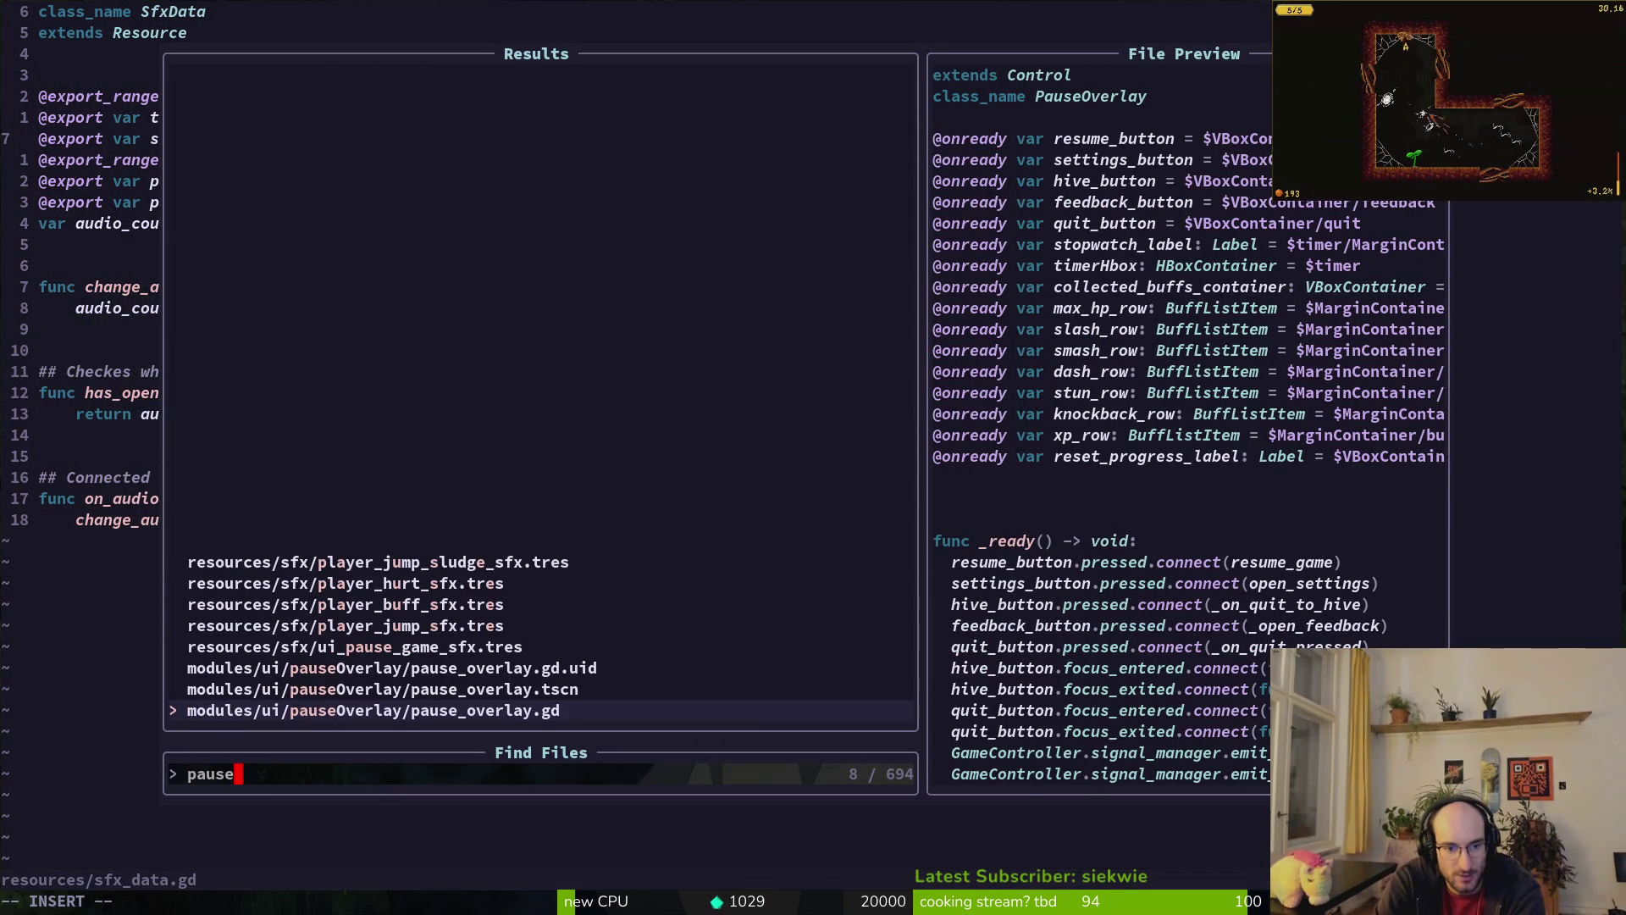
{"action": "key", "text": "Escape"}
{"action": "key", "text": "alt+Tab"}
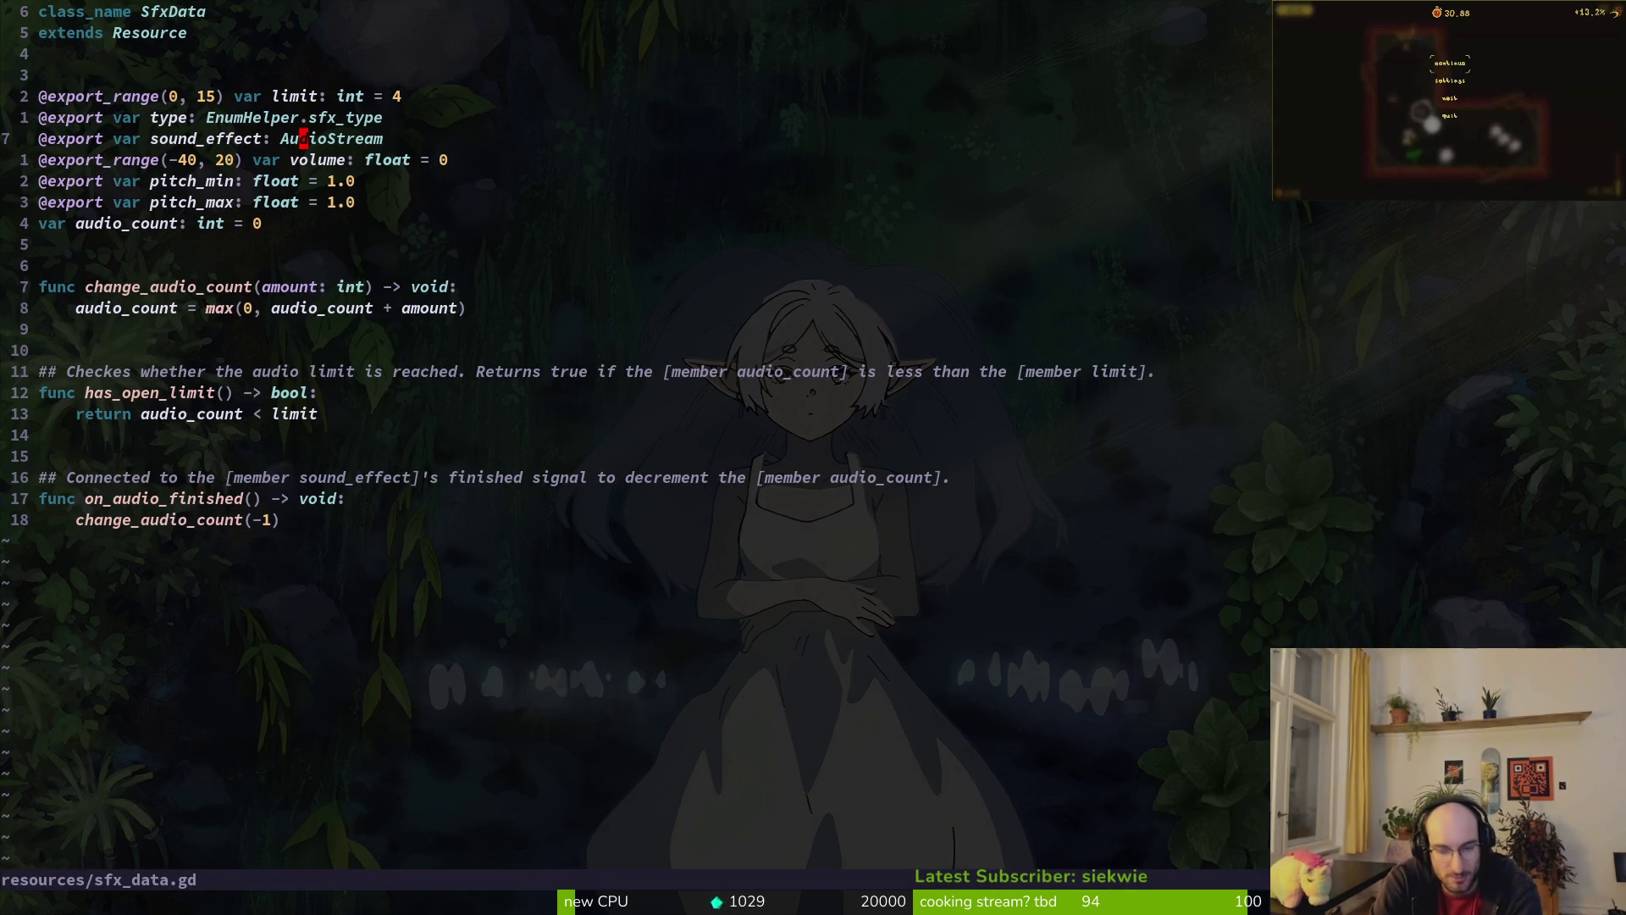
{"action": "key", "text": "alt+Tab"}
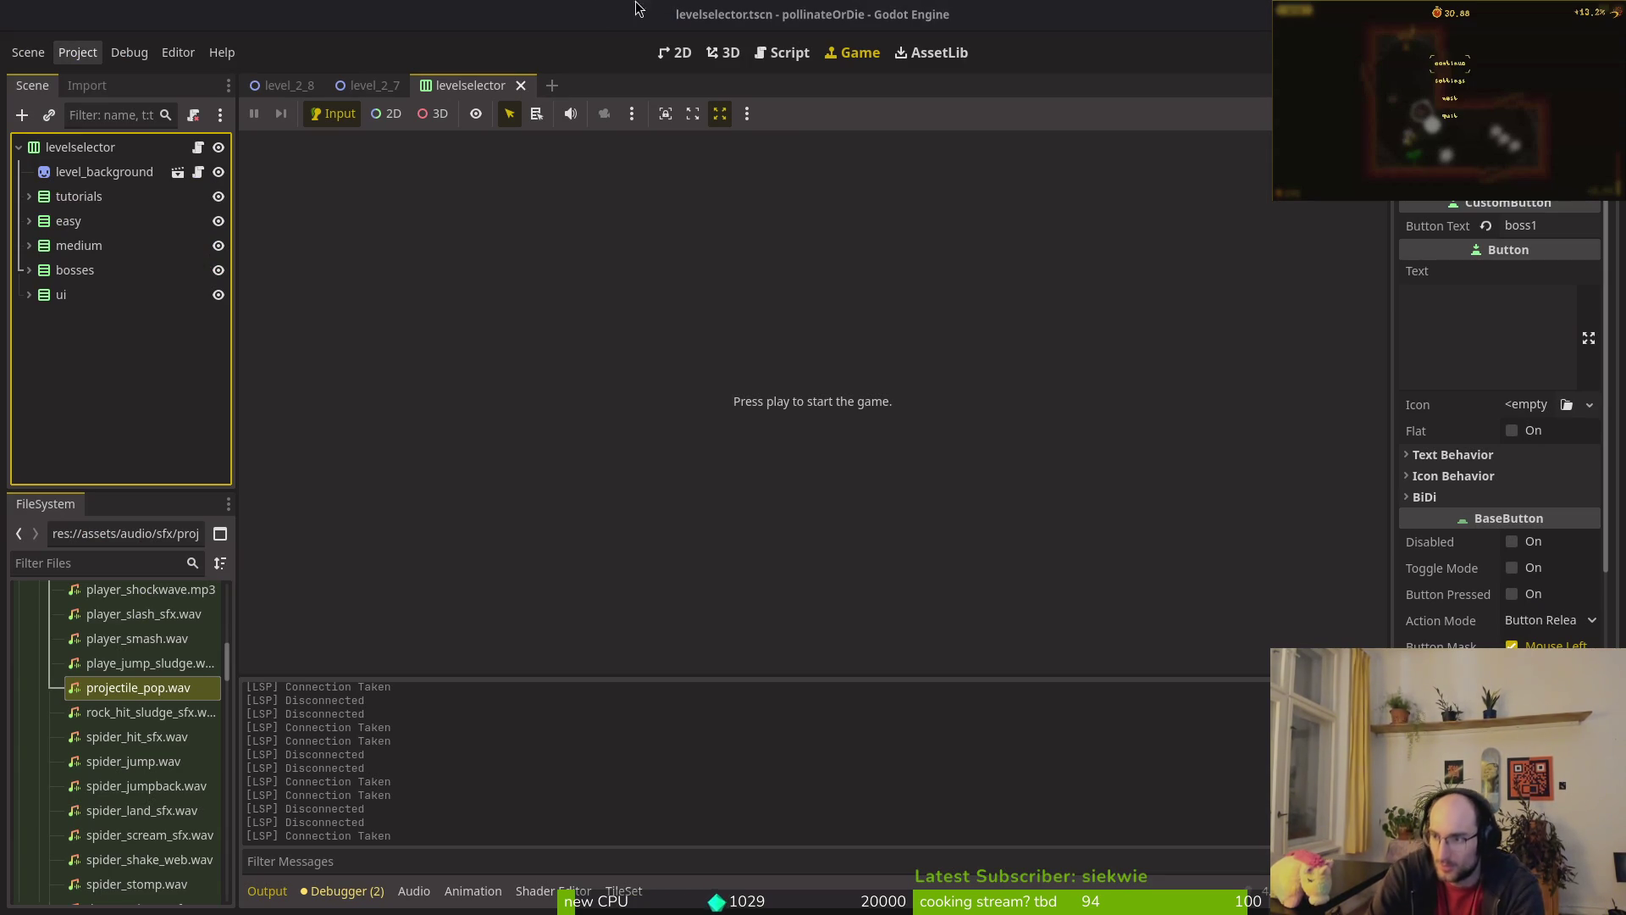
Step: Open the Audio buses documentation page from the search results and skim it
{"action": "key", "text": "alt+Tab"}
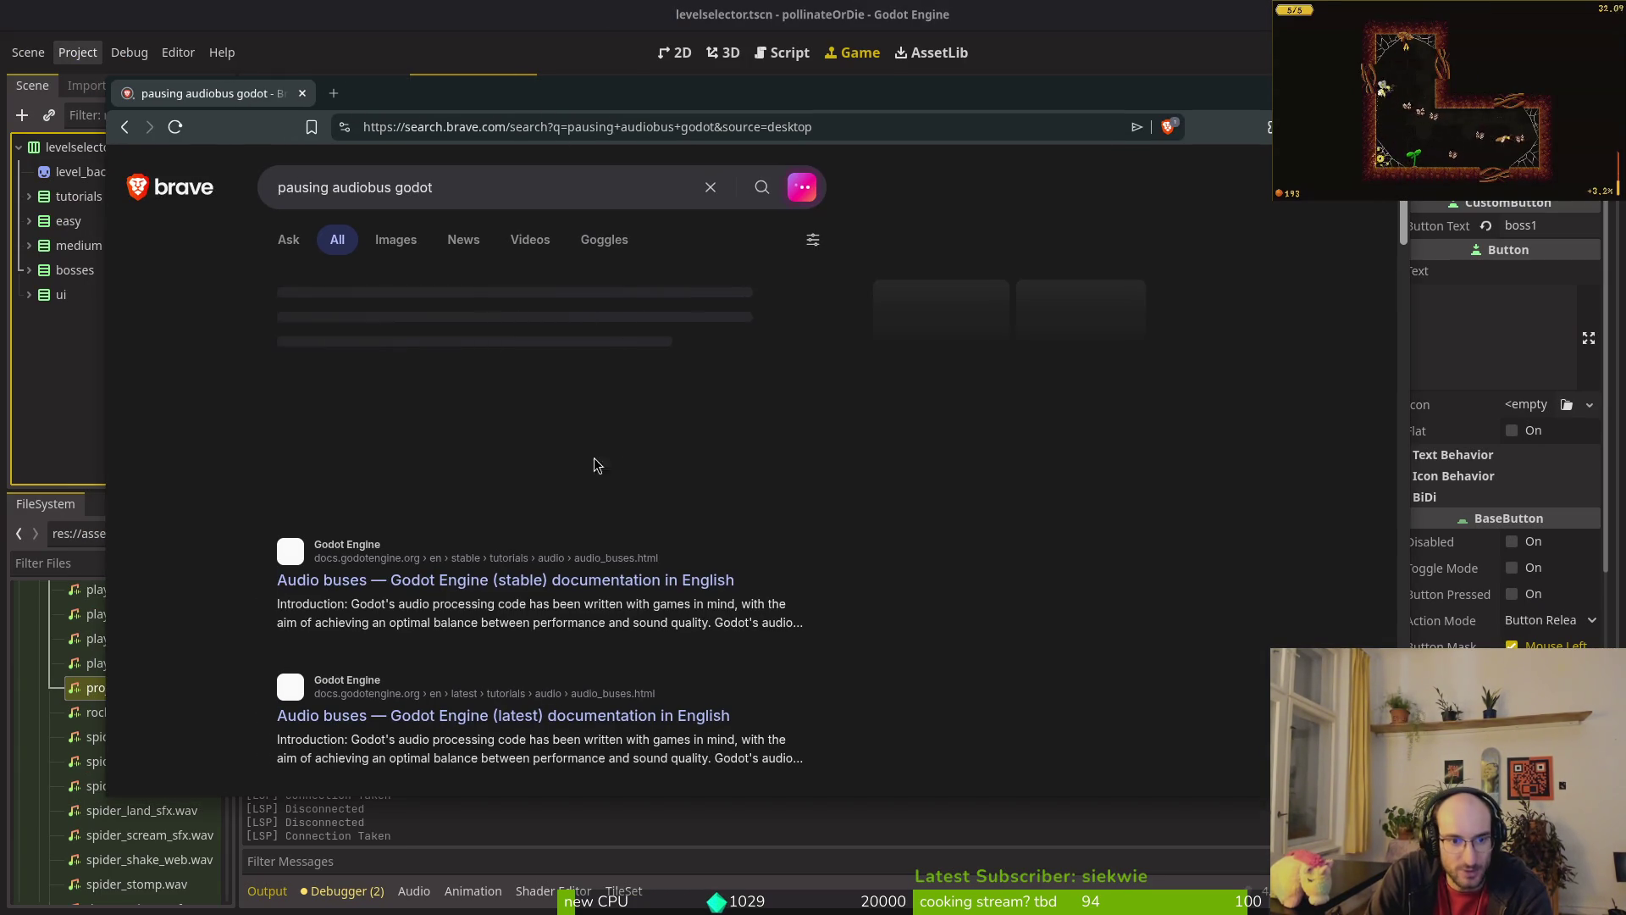
{"action": "left_click", "coordinate": [476, 564]}
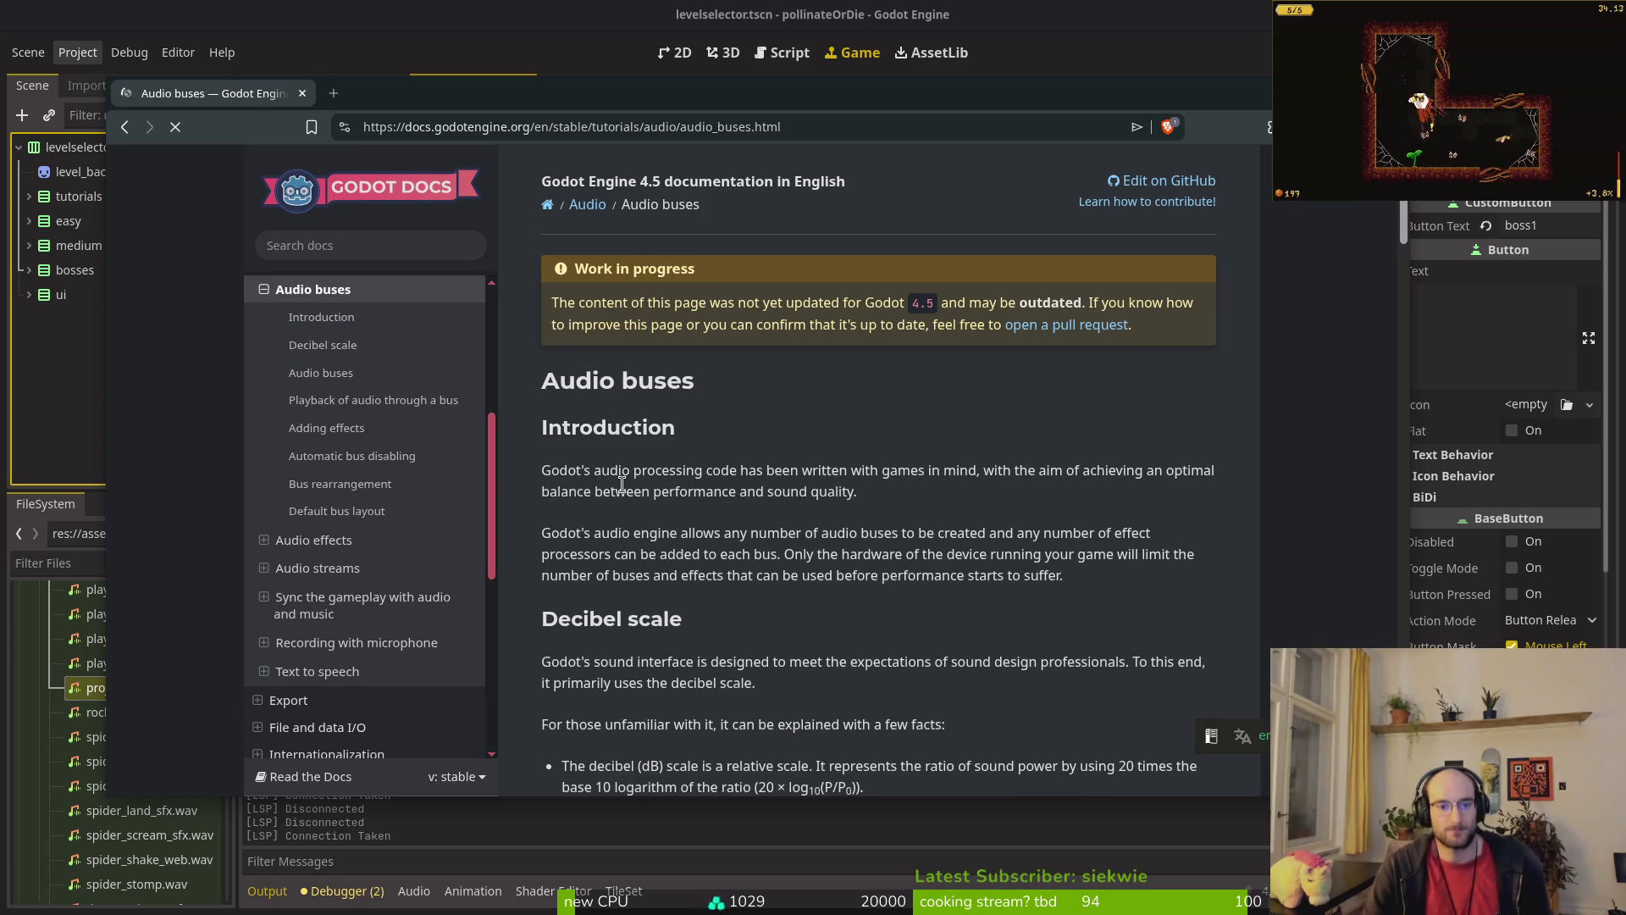
{"action": "scroll", "coordinate": [806, 522], "scroll_direction": "down", "scroll_amount": 10}
{"action": "scroll", "coordinate": [832, 578], "scroll_direction": "down", "scroll_amount": 5}
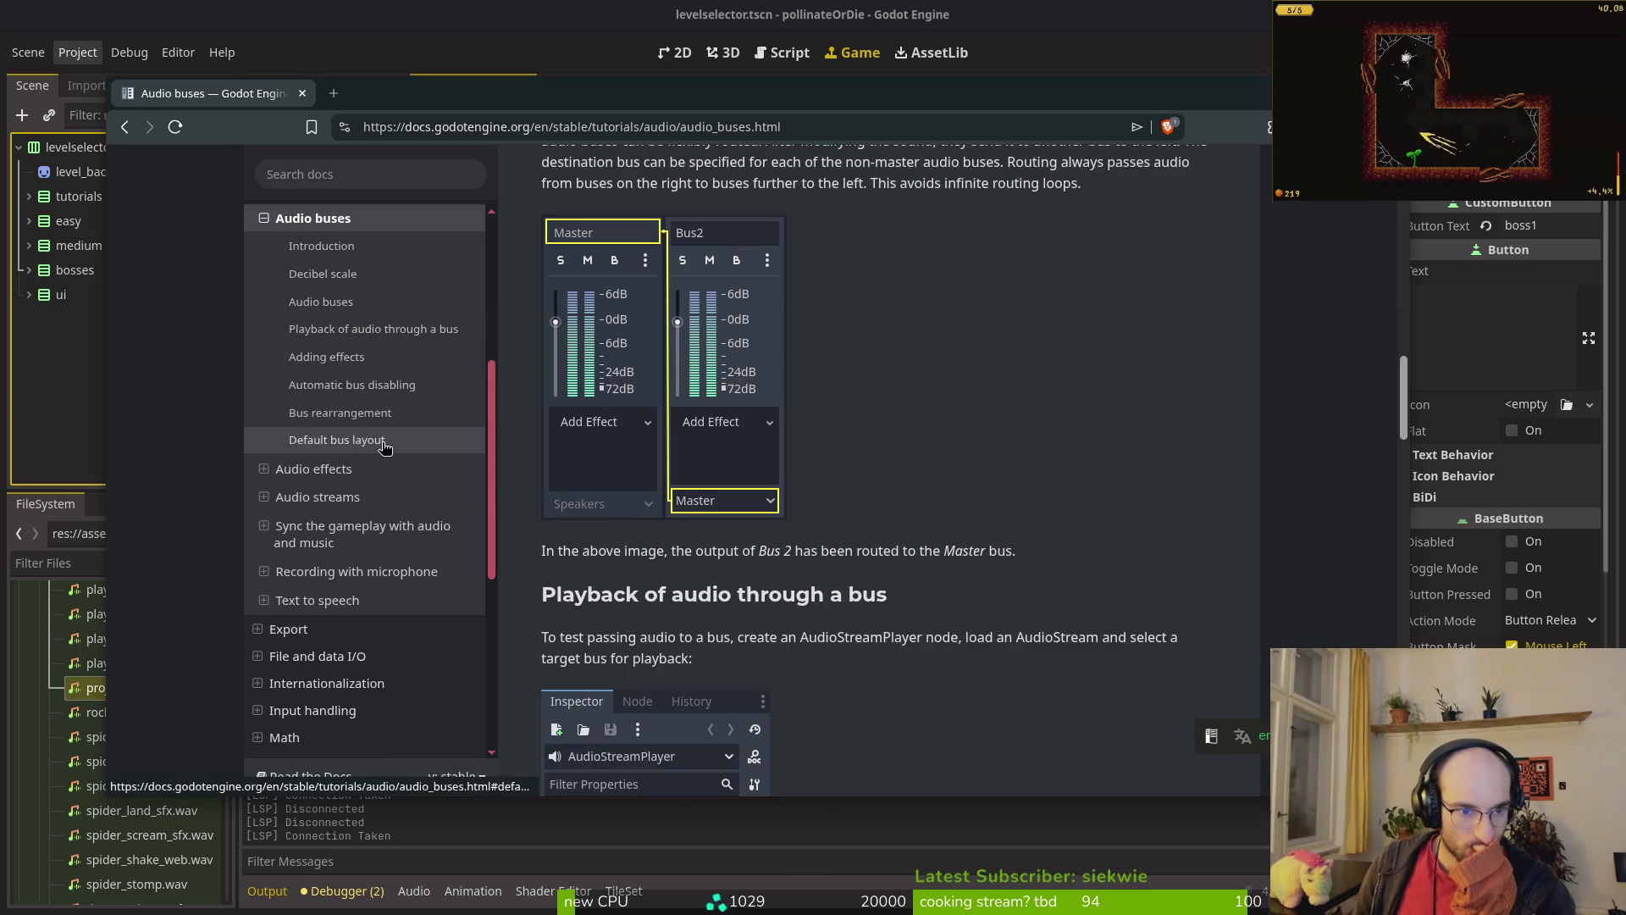
Step: Read 'Automatic bus disabling', then show Godot's Audio panel with the Master, music and sfx buses
{"action": "left_click", "coordinate": [372, 384]}
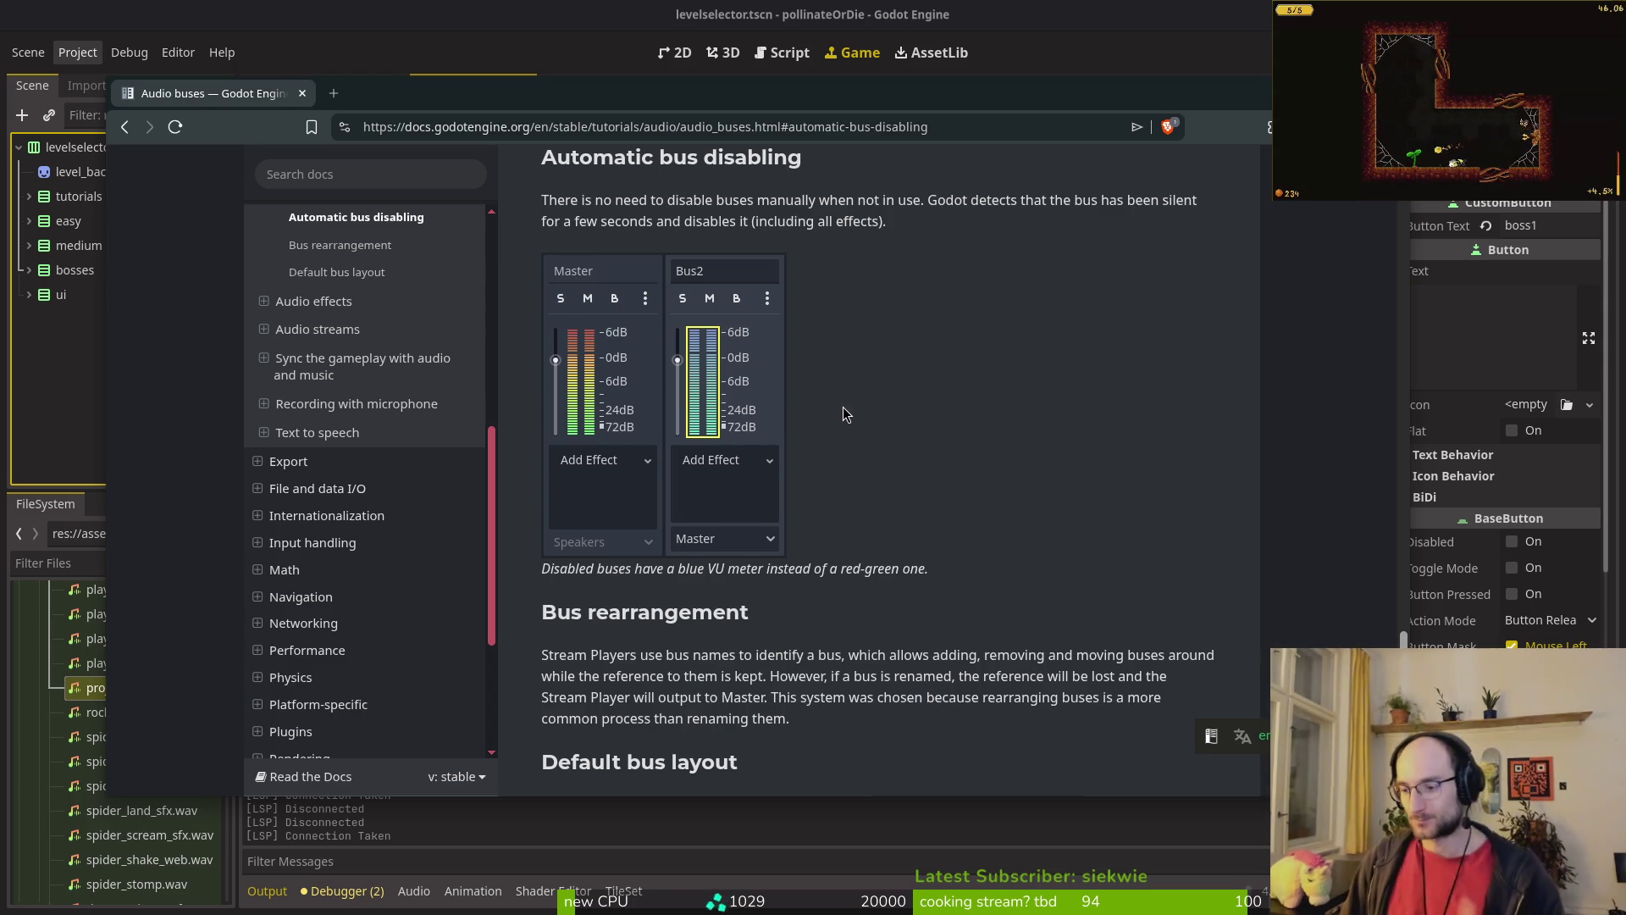
{"action": "scroll", "coordinate": [1016, 516], "scroll_direction": "down", "scroll_amount": 5}
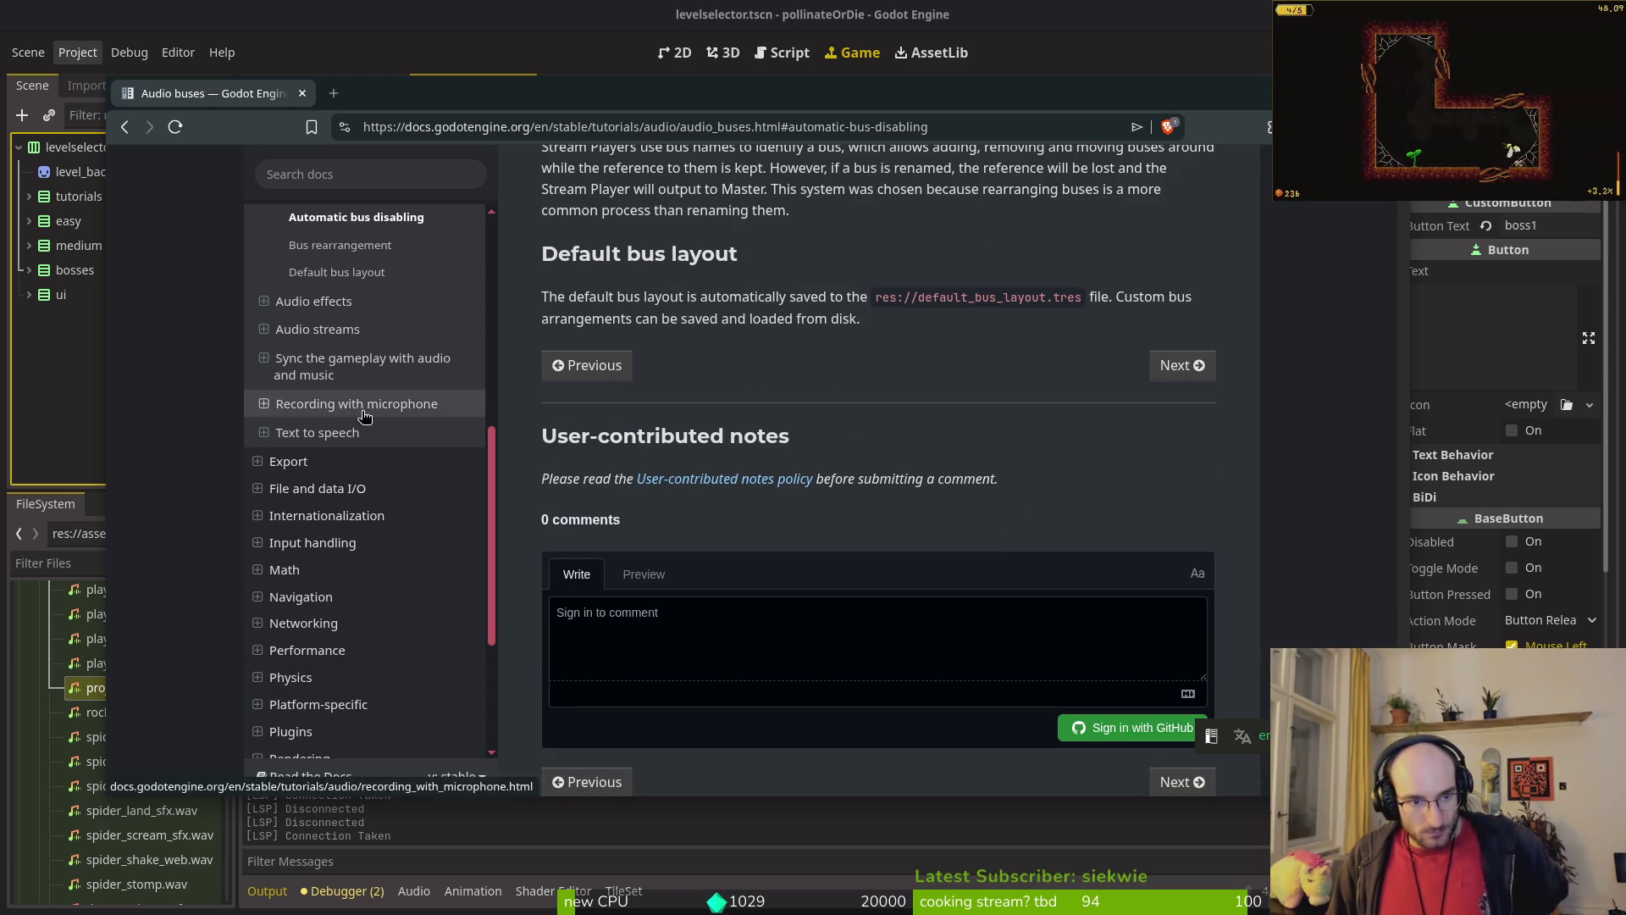
{"action": "scroll", "coordinate": [364, 423], "scroll_direction": "up", "scroll_amount": 3}
{"action": "left_click", "coordinate": [413, 890]}
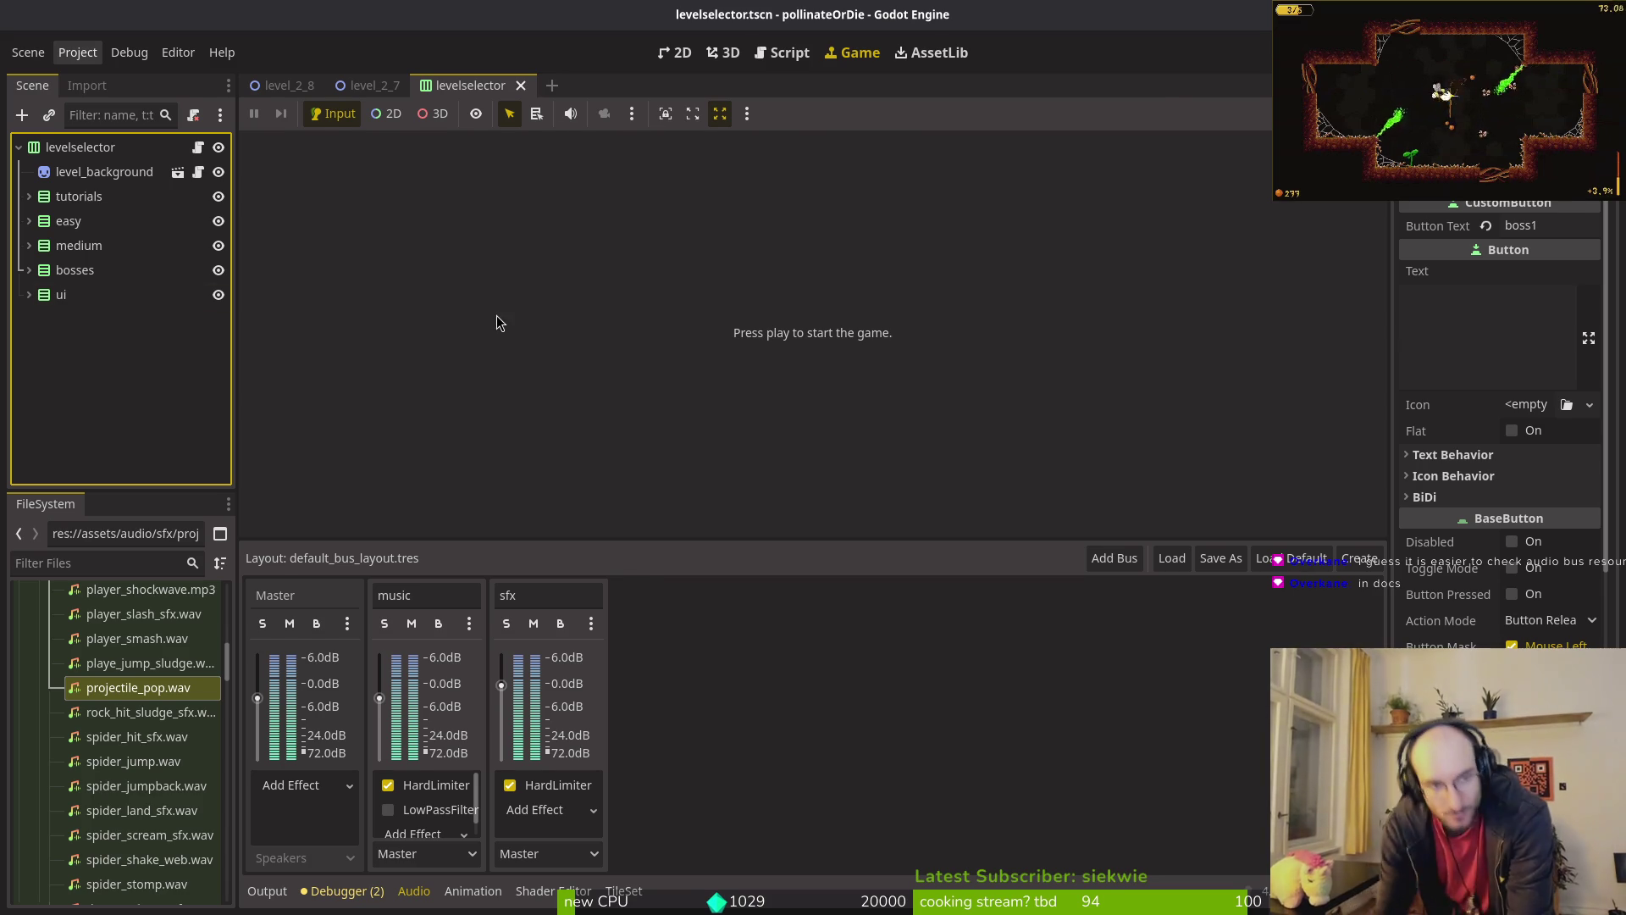
Step: Search the Godot docs for 'audiobusresource'
{"action": "key", "text": "alt+Tab"}
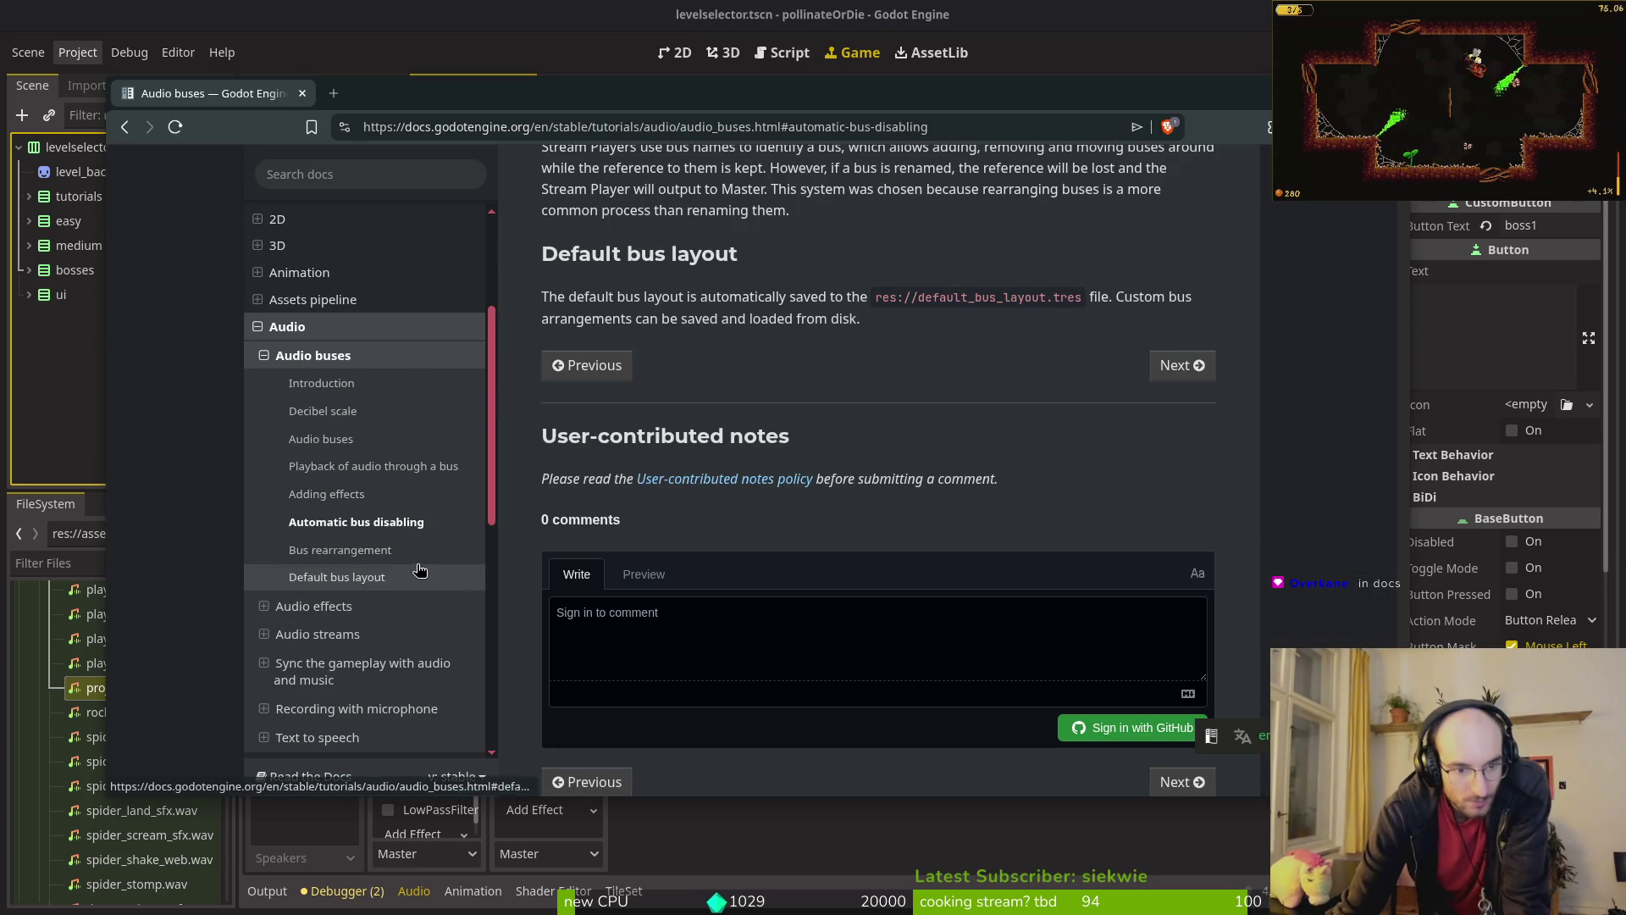
{"action": "scroll", "coordinate": [637, 320], "scroll_direction": "up", "scroll_amount": 6}
{"action": "left_click", "coordinate": [367, 173]}
{"action": "type", "text": "a"}
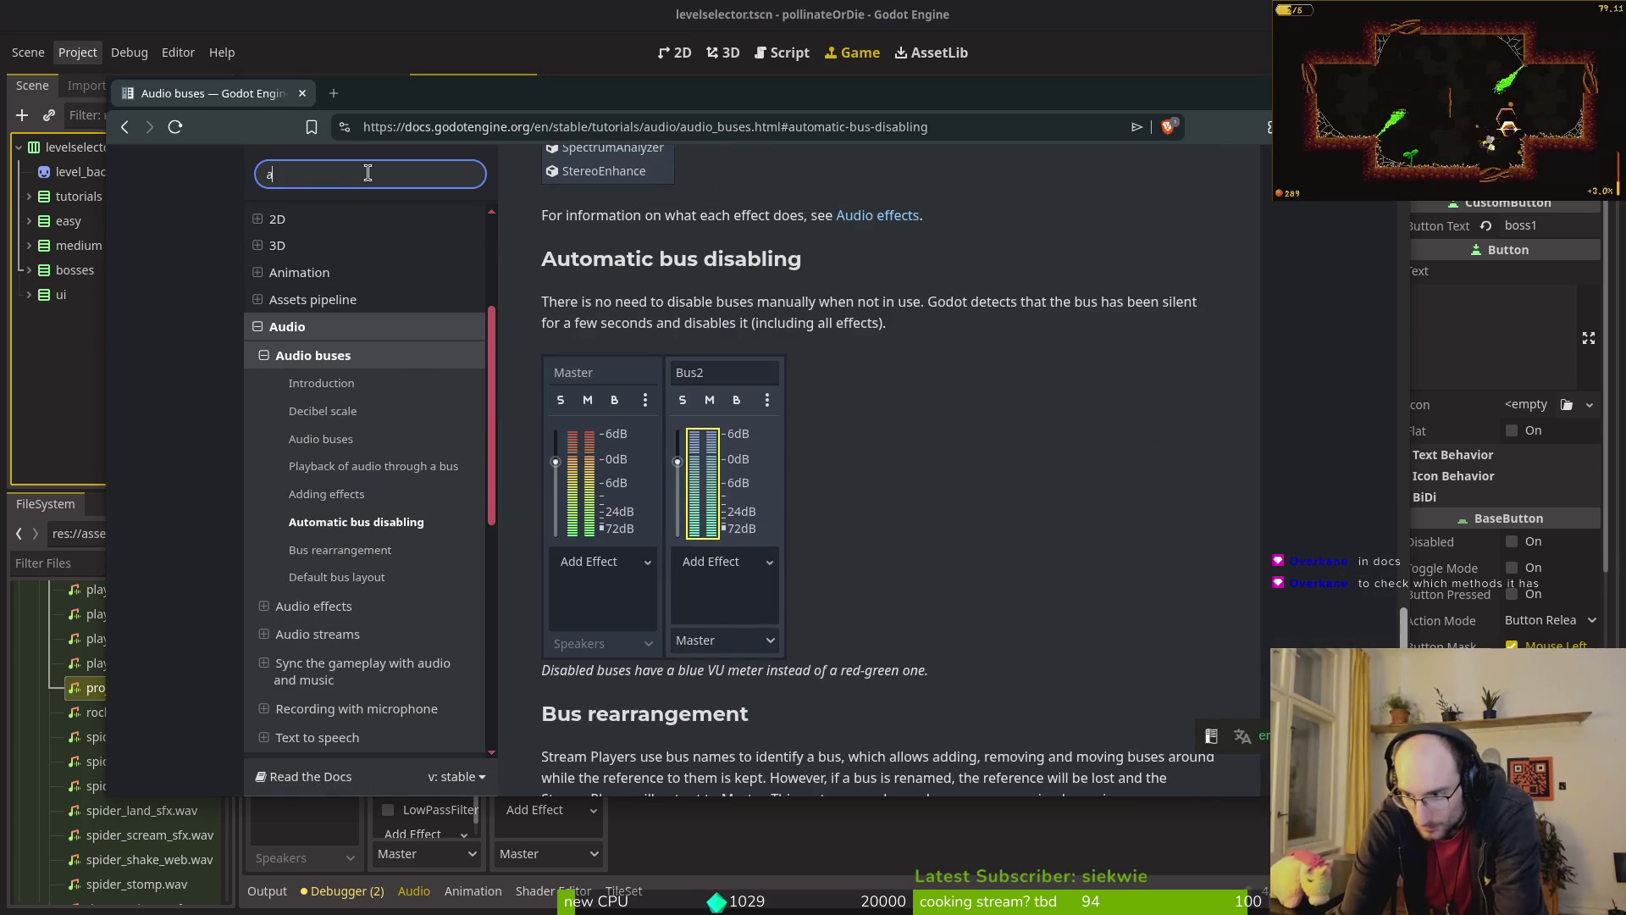
{"action": "type", "text": "udiobusres"}
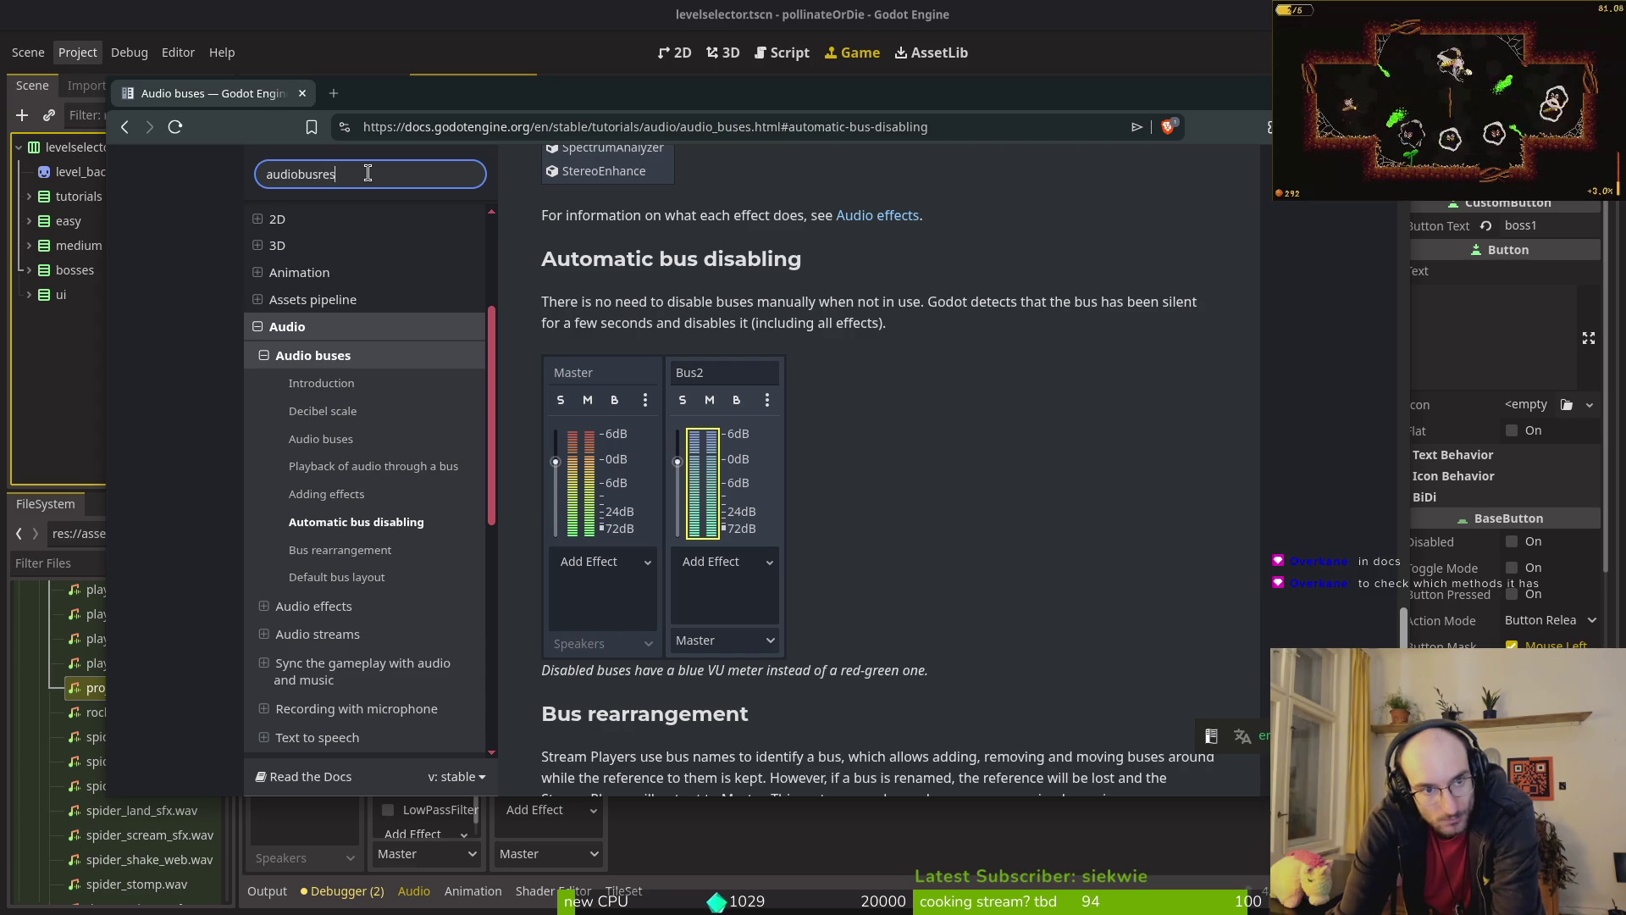
{"action": "type", "text": "e"}
{"action": "key", "text": "Return"}
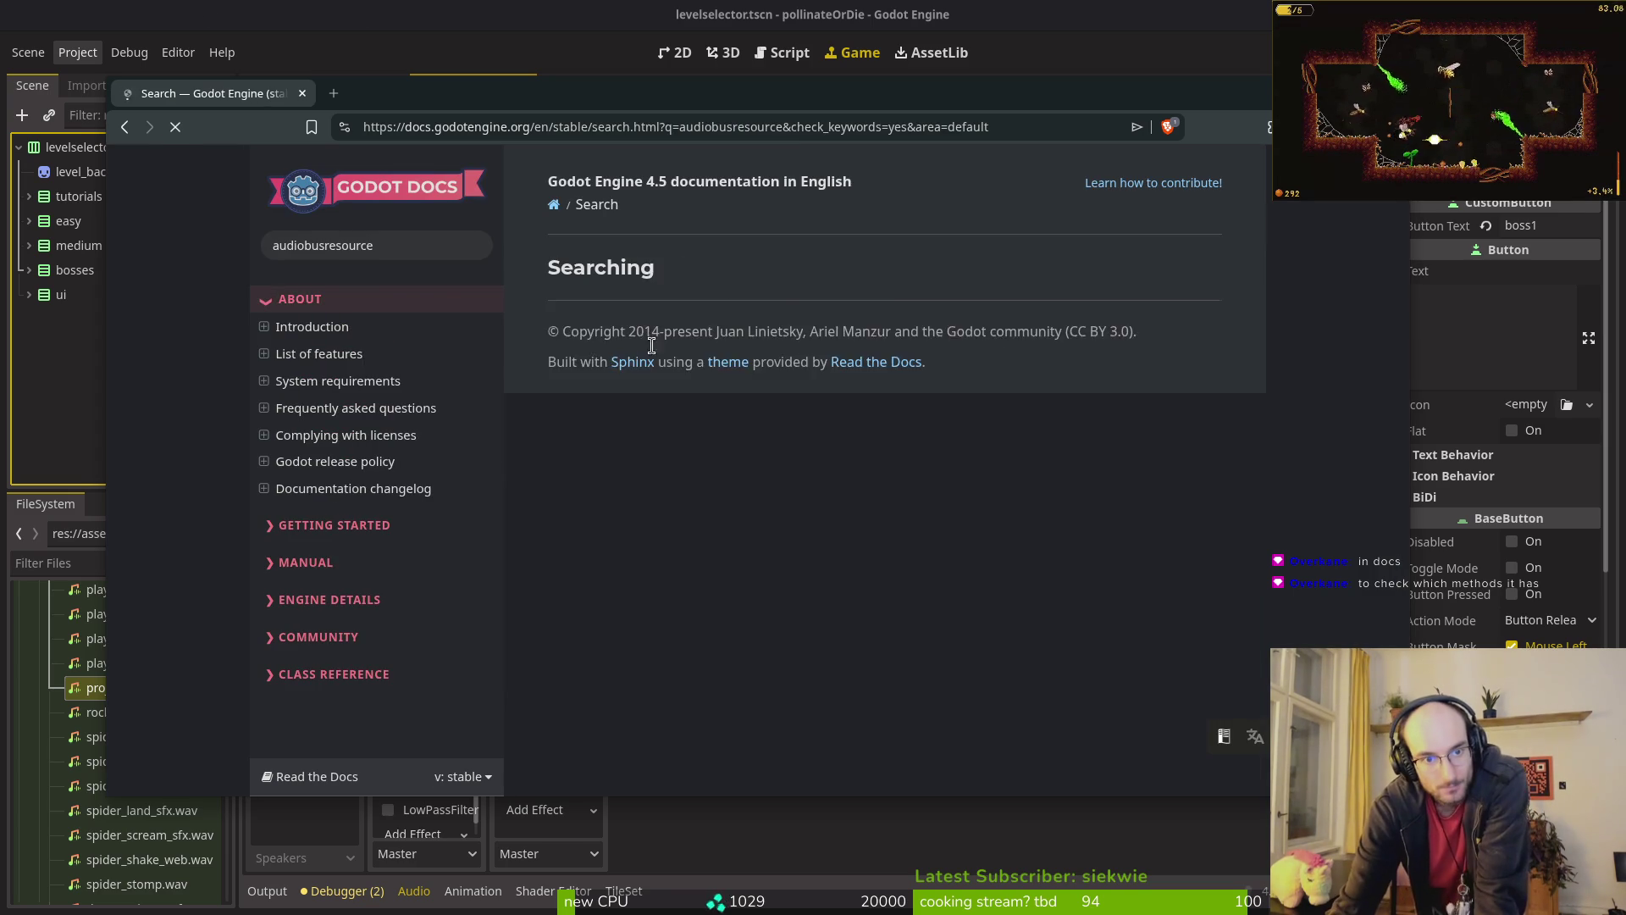
Step: Search the docs for 'audiobus' instead, then go back to the Audio buses Introduction
{"action": "left_click", "coordinate": [441, 244]}
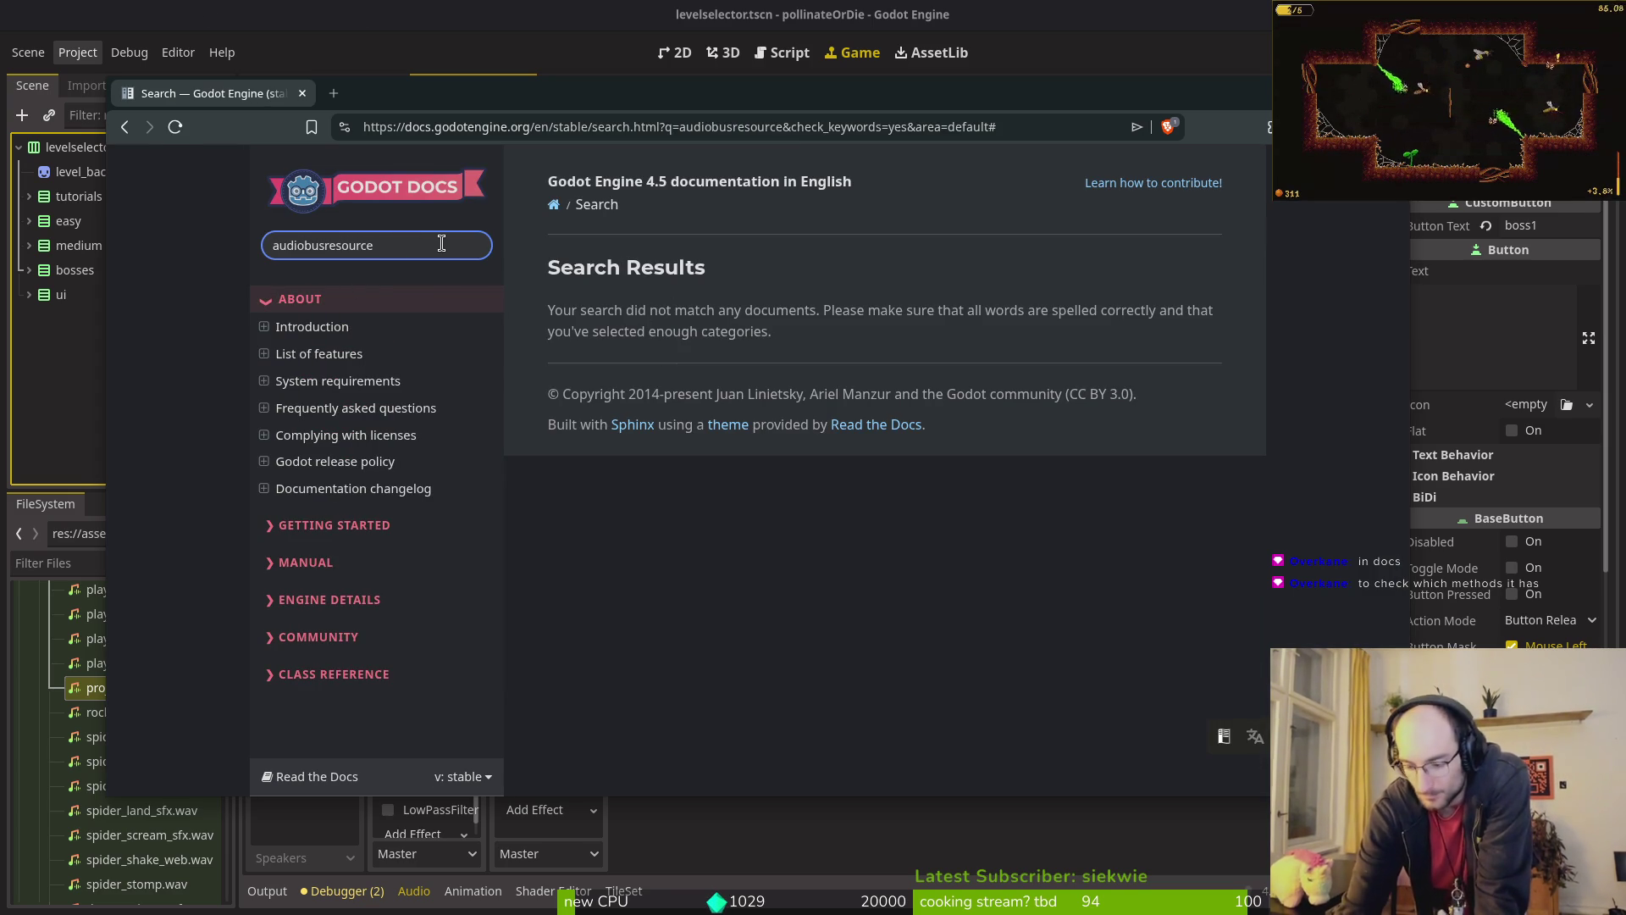
{"action": "double_click", "coordinate": [417, 247]}
{"action": "type", "text": "audio"}
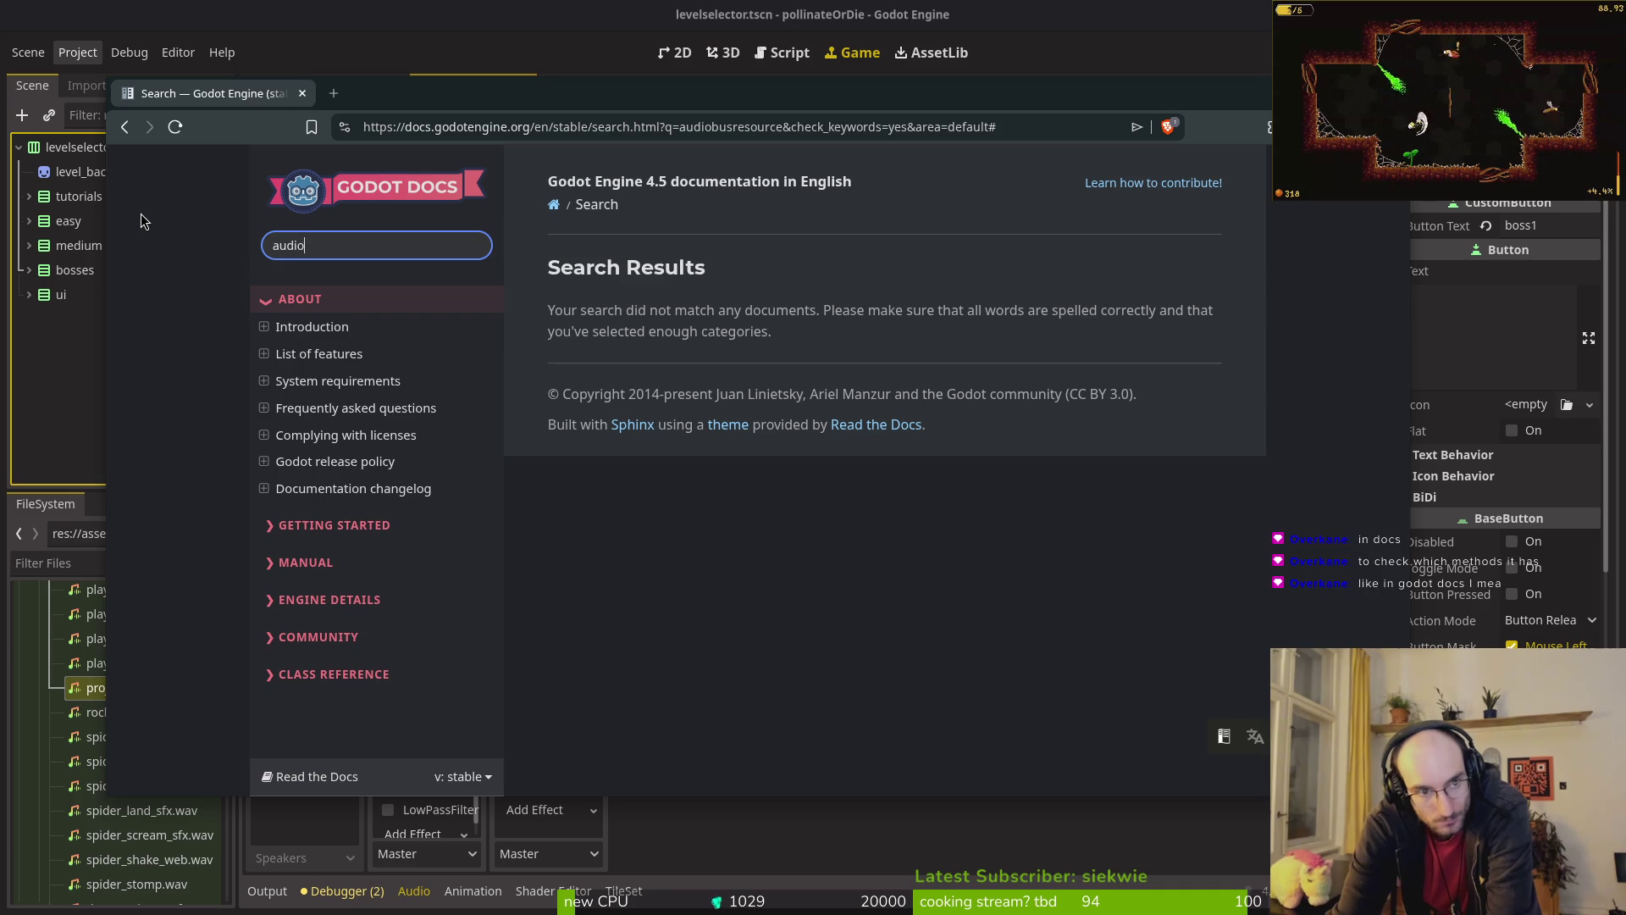
{"action": "type", "text": "bus"}
{"action": "key", "text": "Return"}
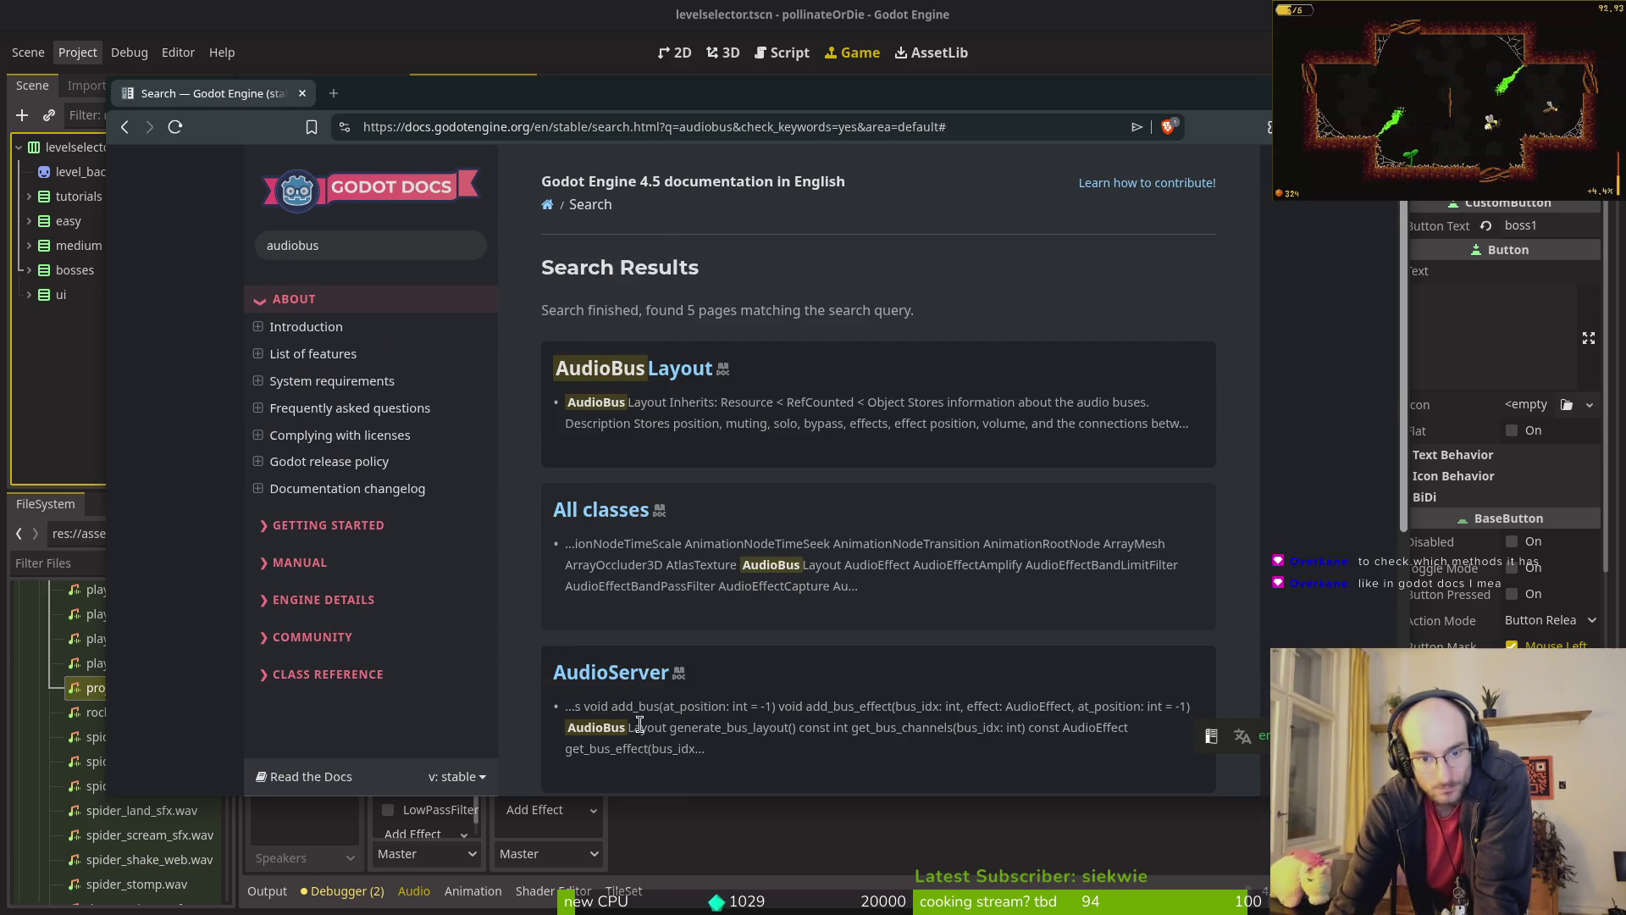
{"action": "scroll", "coordinate": [643, 726], "scroll_direction": "down", "scroll_amount": 5}
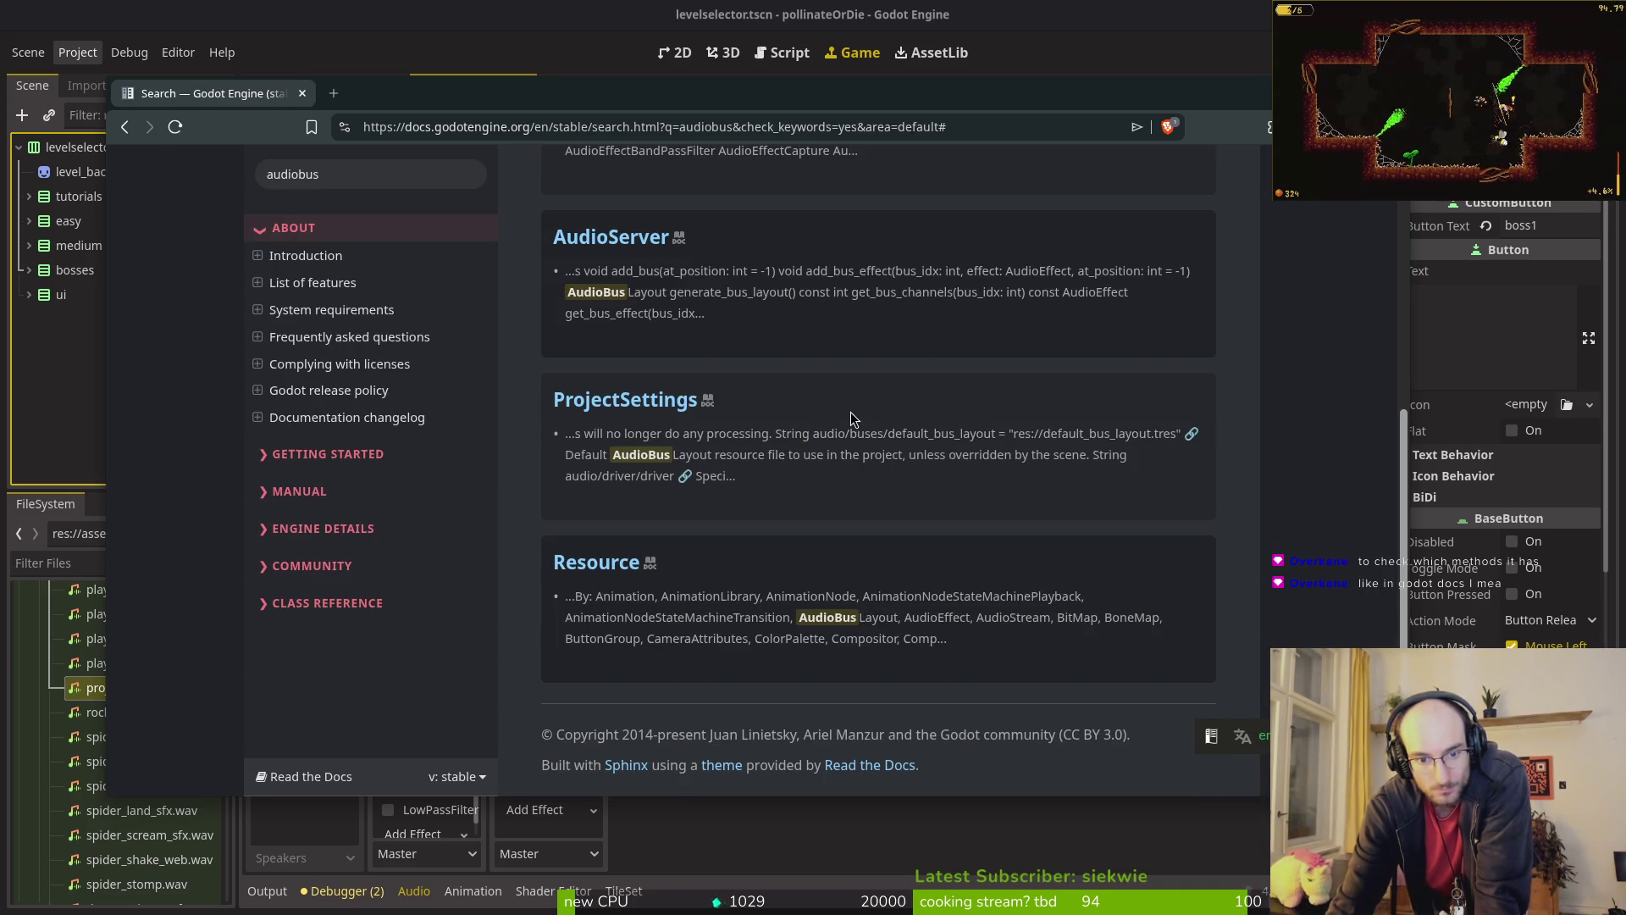
{"action": "key", "text": "alt+Left"}
{"action": "key", "text": "alt+Left"}
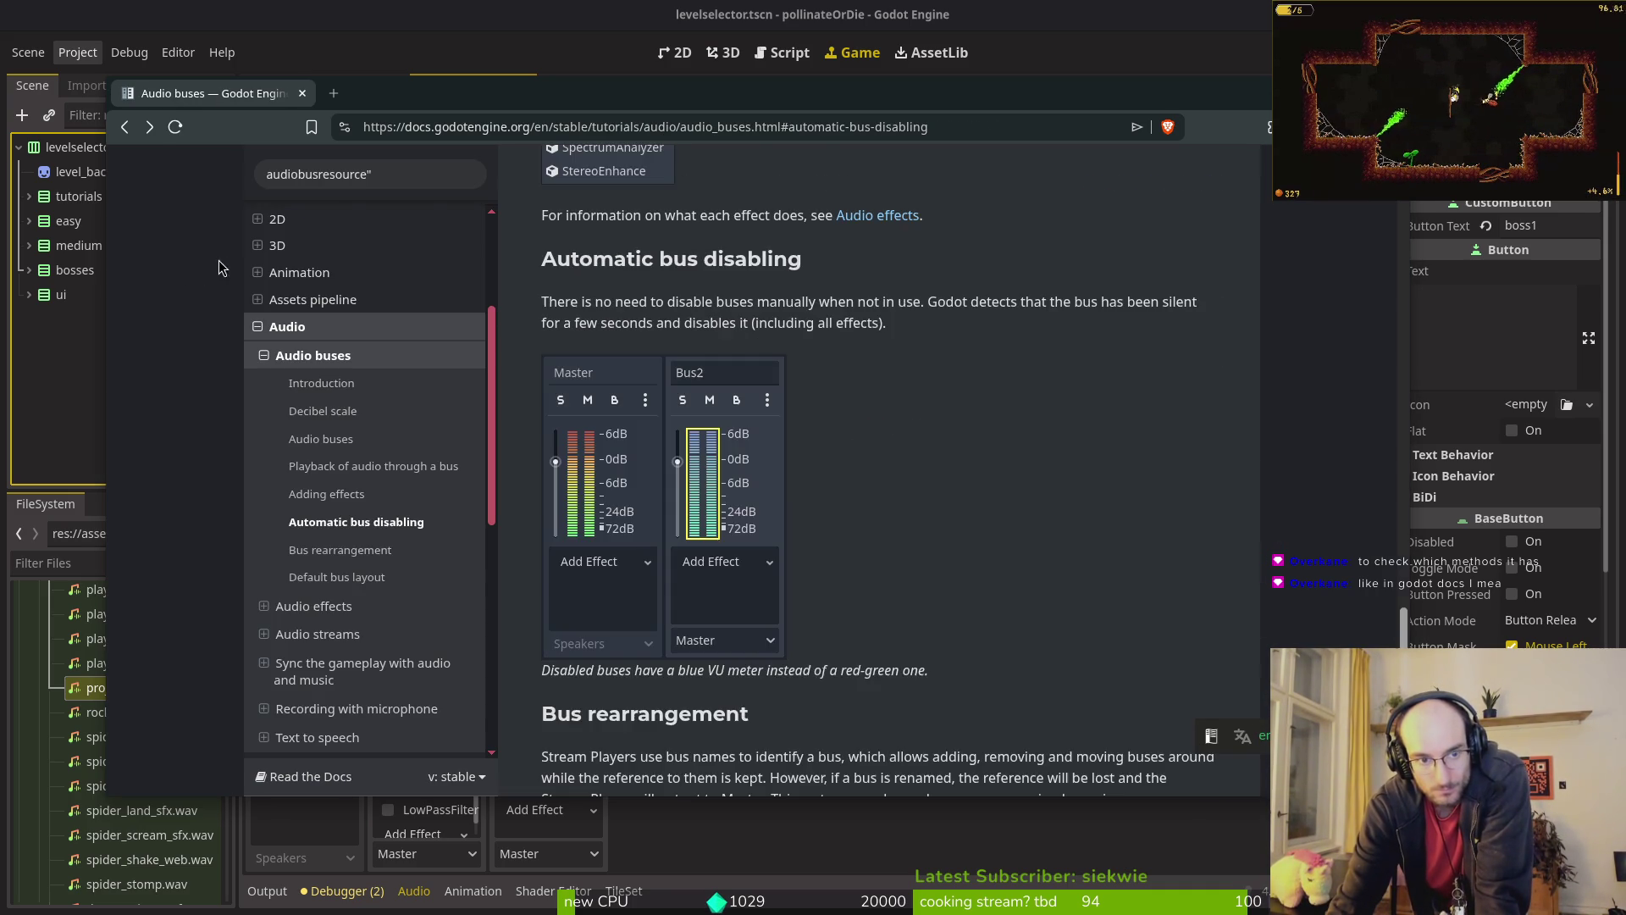
{"action": "left_click", "coordinate": [335, 383]}
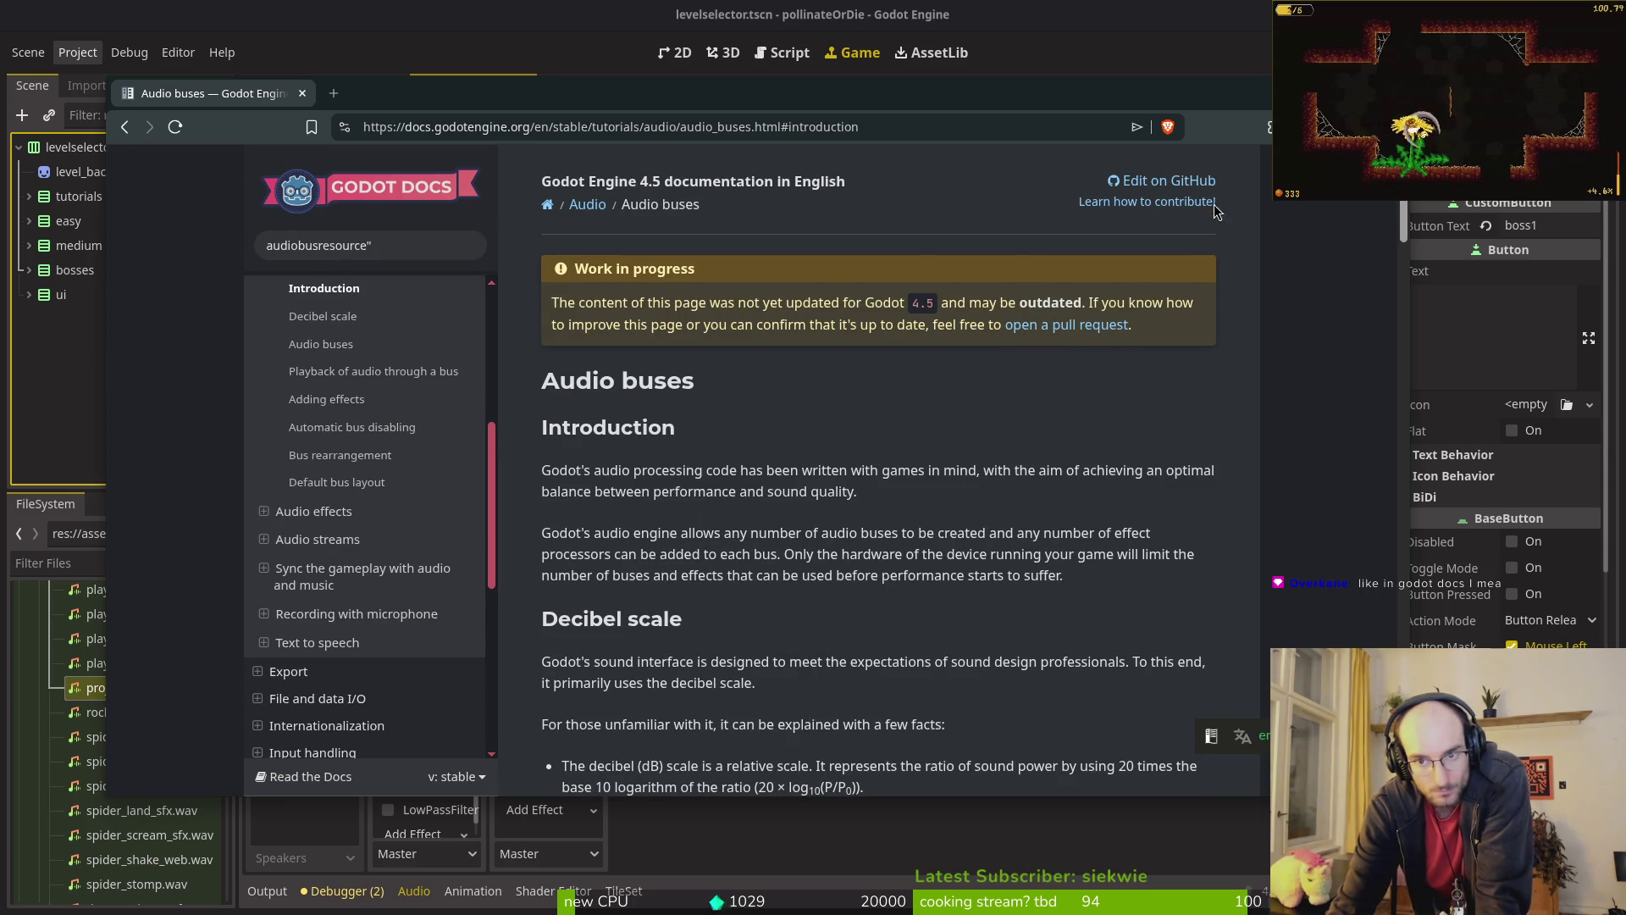
Step: Follow the 'Audio' breadcrumb on the Audio buses page to the Audio section overview
{"action": "left_click", "coordinate": [588, 205]}
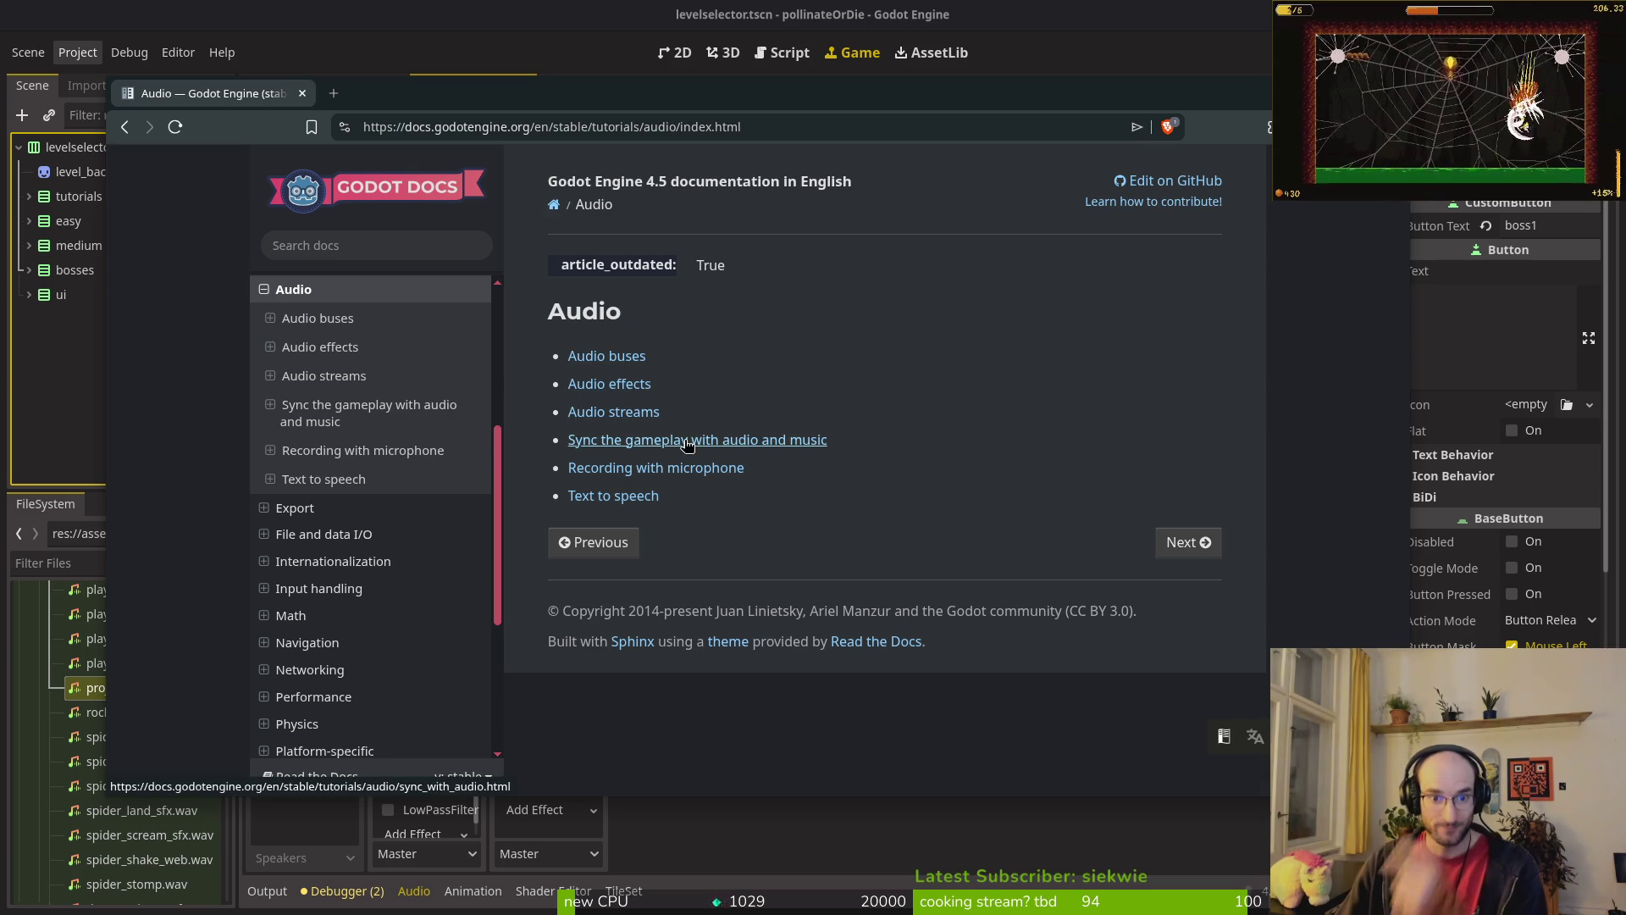
Step: Open perplexity.ai in a new browser tab
{"action": "key", "text": "ctrl+t"}
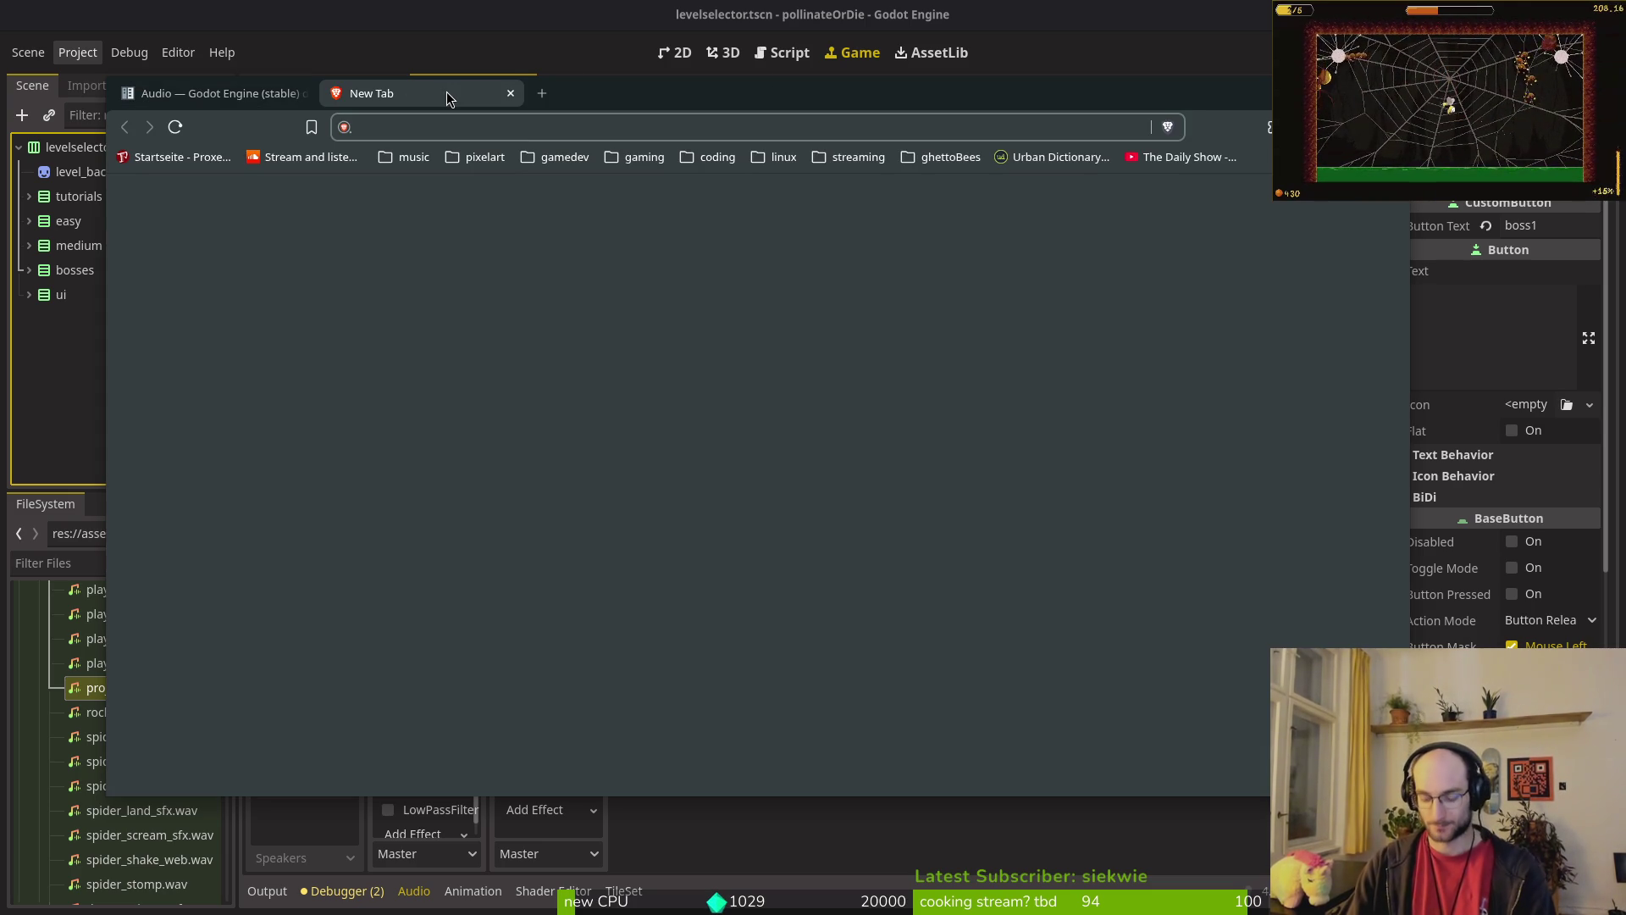
{"action": "type", "text": "perplexity.ai"}
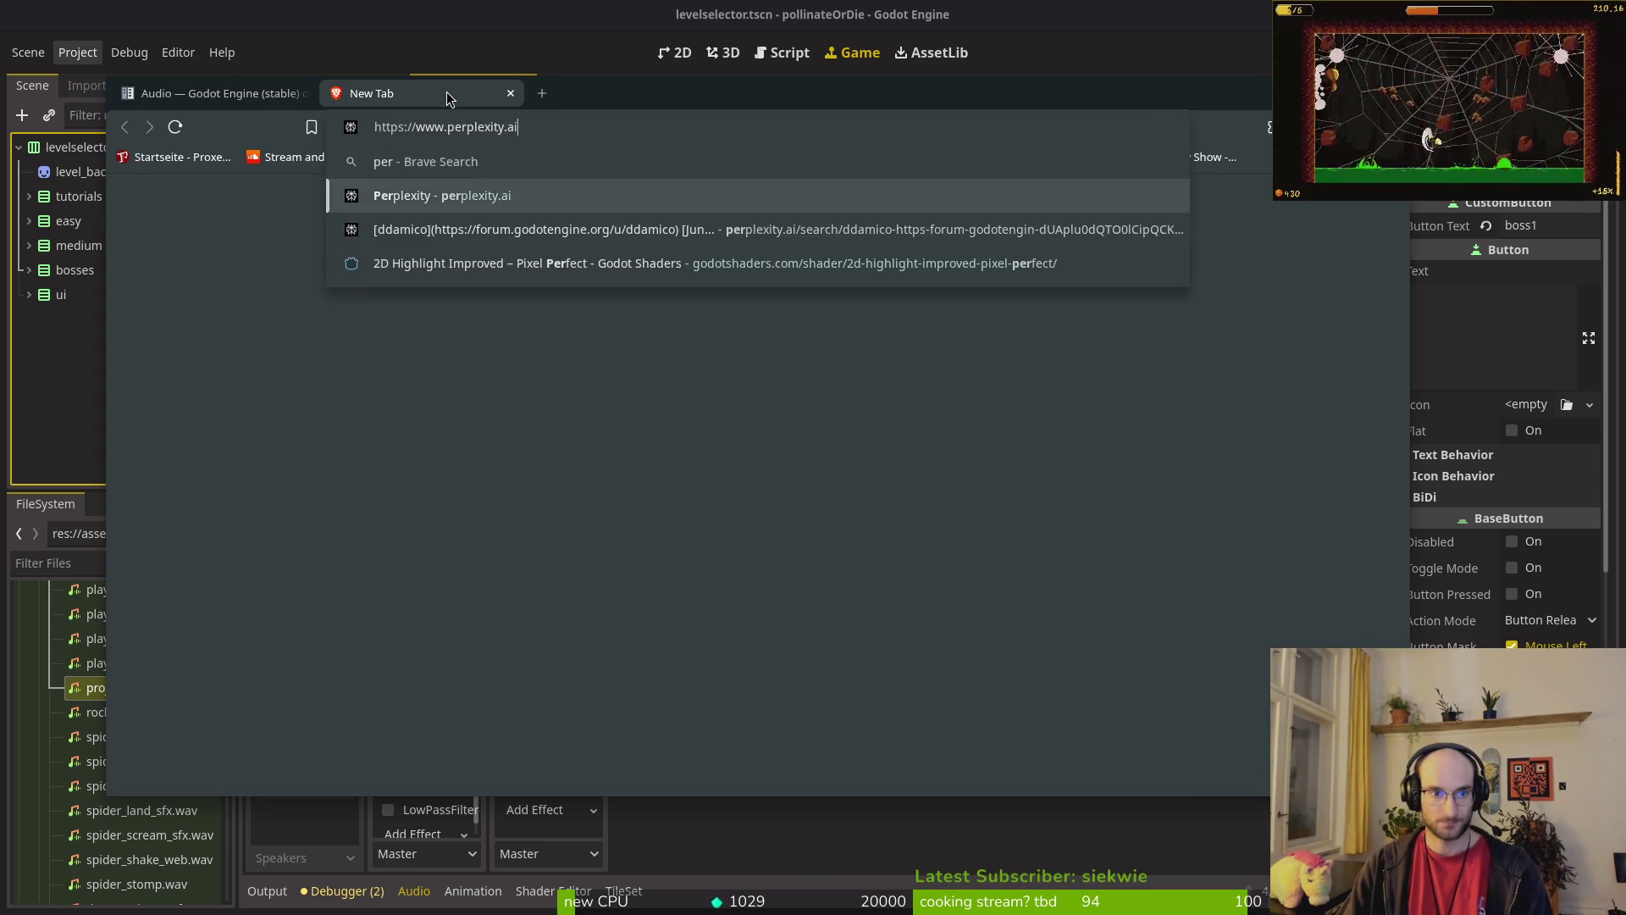
{"action": "key", "text": "Return"}
Step: Ask Perplexity 'can i pause an audiobus in godot?', then close its answer tab
{"action": "type", "text": "c"}
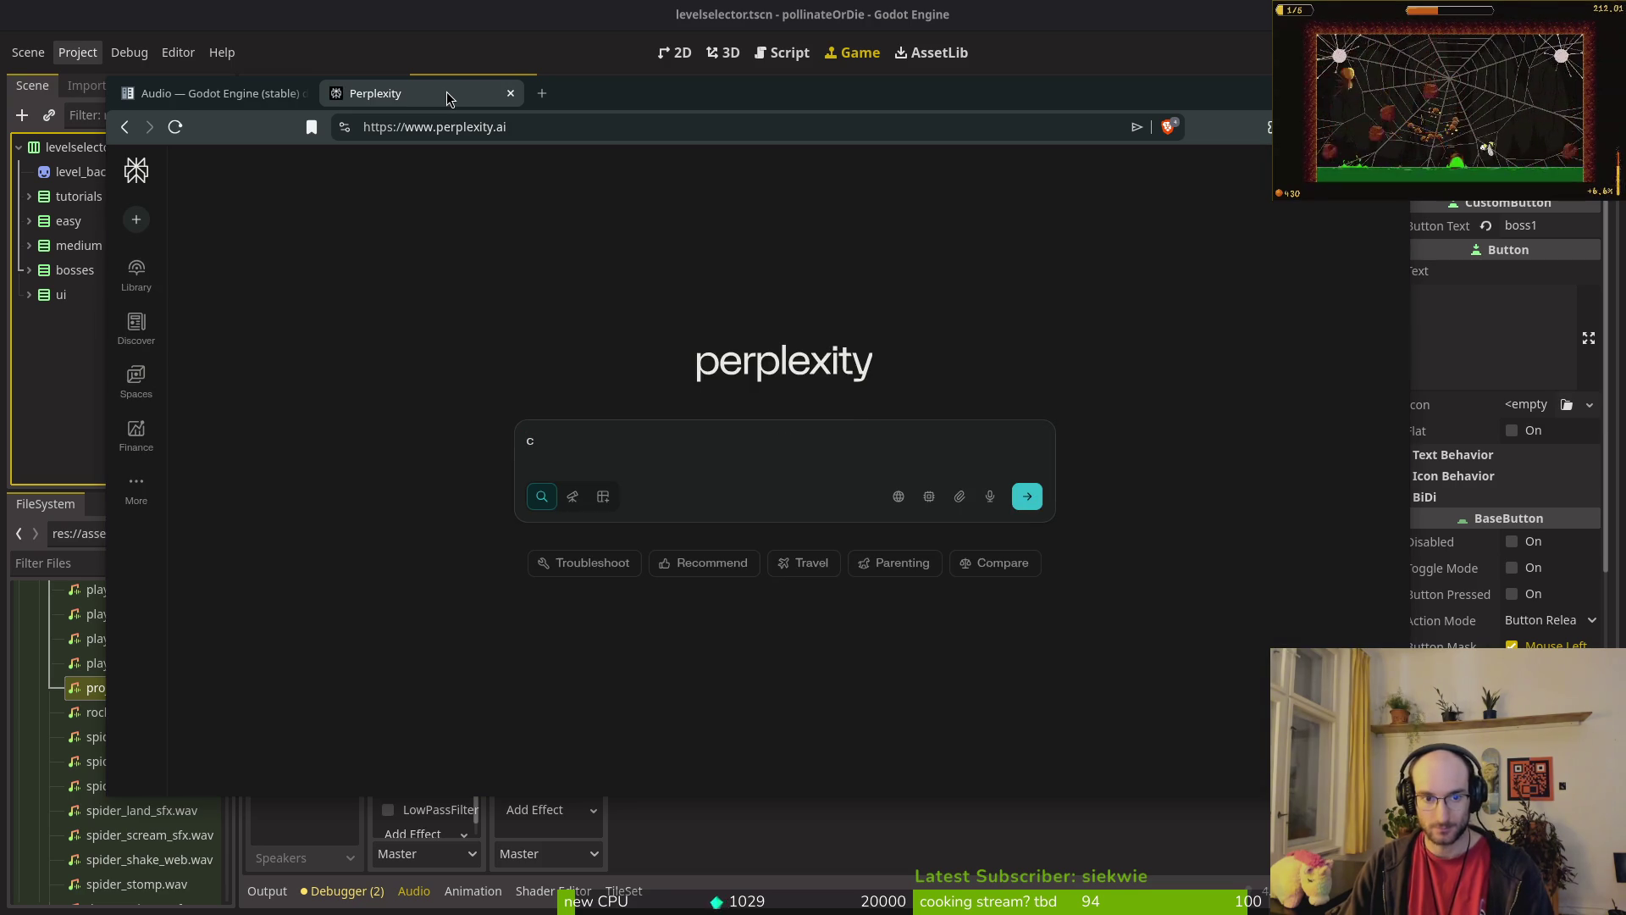
{"action": "left_click", "coordinate": [561, 438]}
{"action": "type", "text": "an i pause an audiobus in godot?"}
{"action": "key", "text": "Return"}
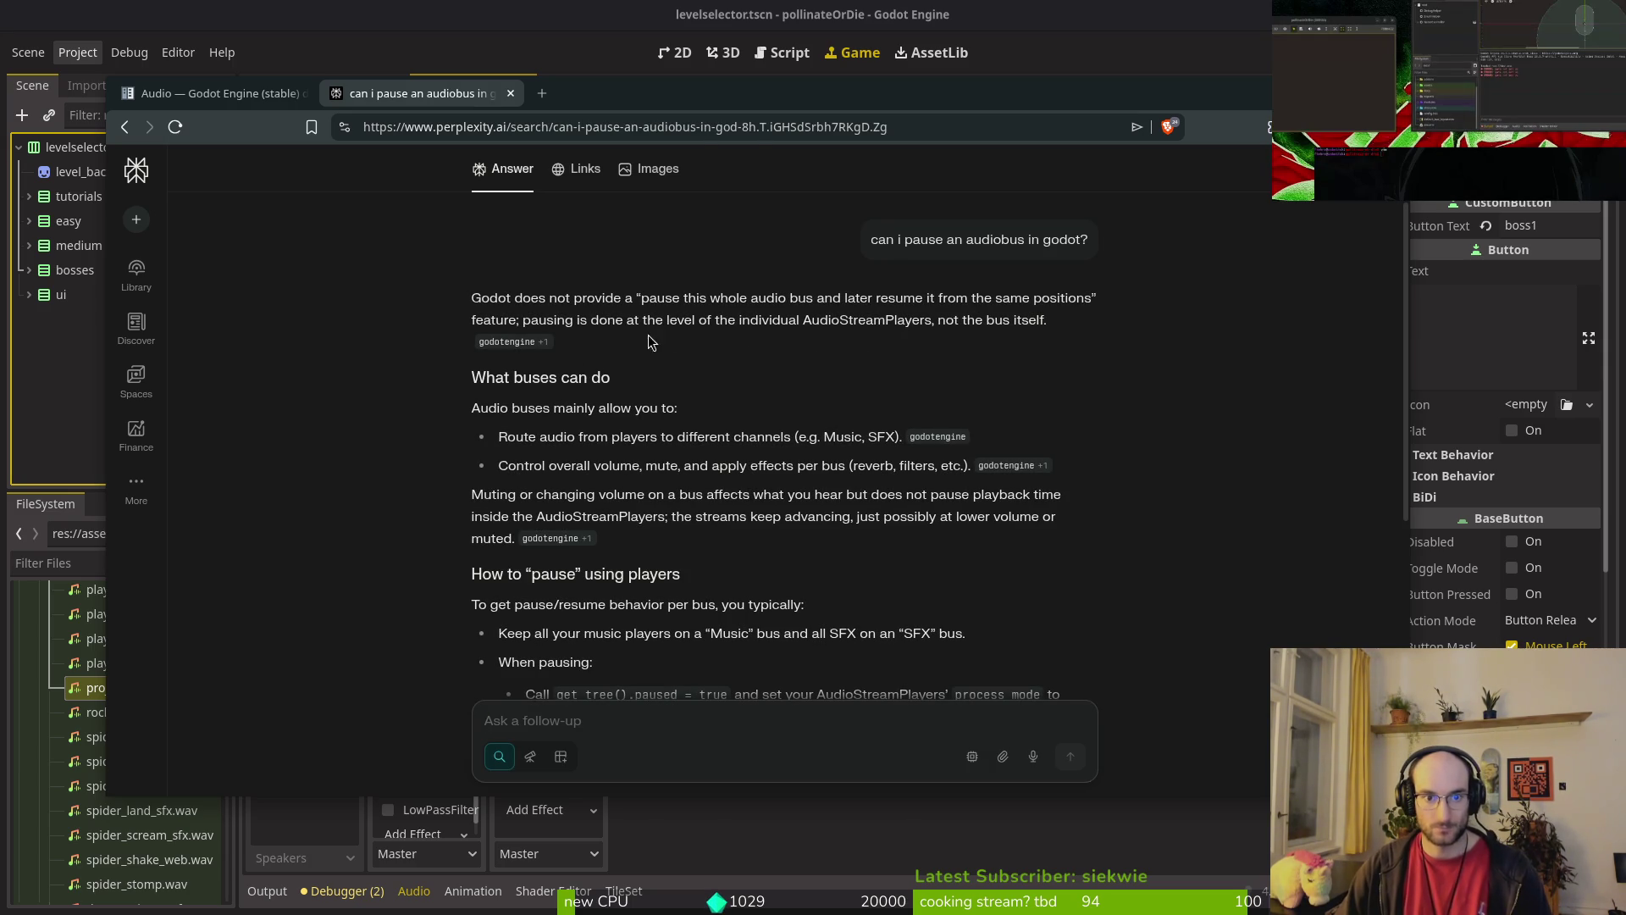
{"action": "left_click", "coordinate": [511, 93]}
{"action": "left_click_drag", "start_coordinate": [511, 93], "coordinate": [521, 139]}
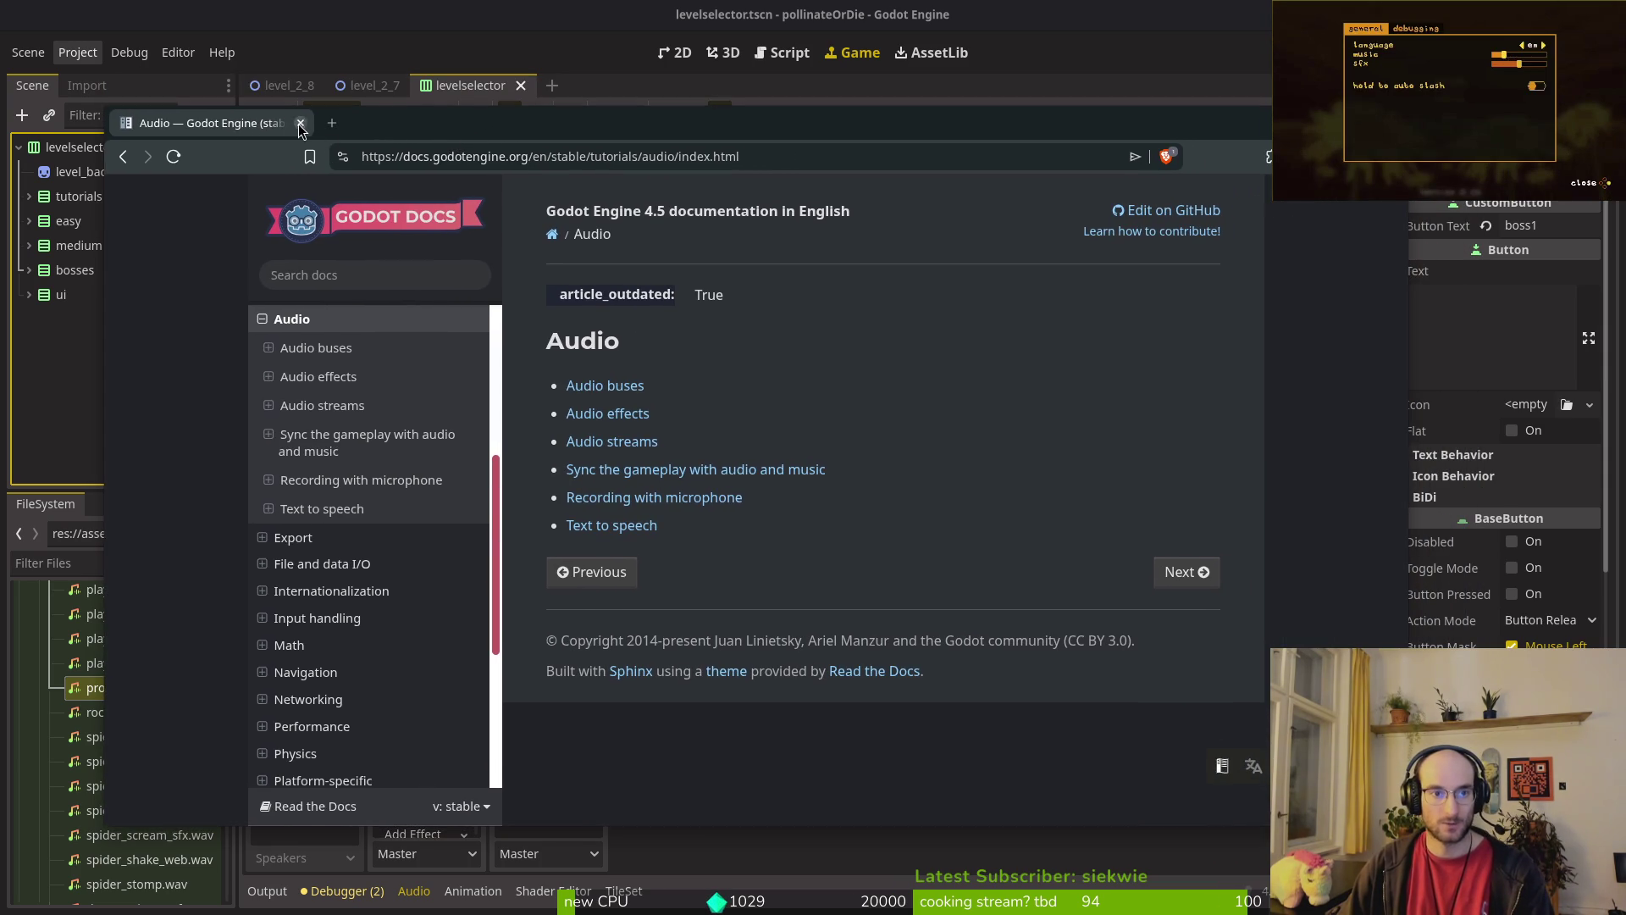
Step: Close the browser's Audio docs tab to bring the Godot editor back
{"action": "left_click", "coordinate": [309, 125]}
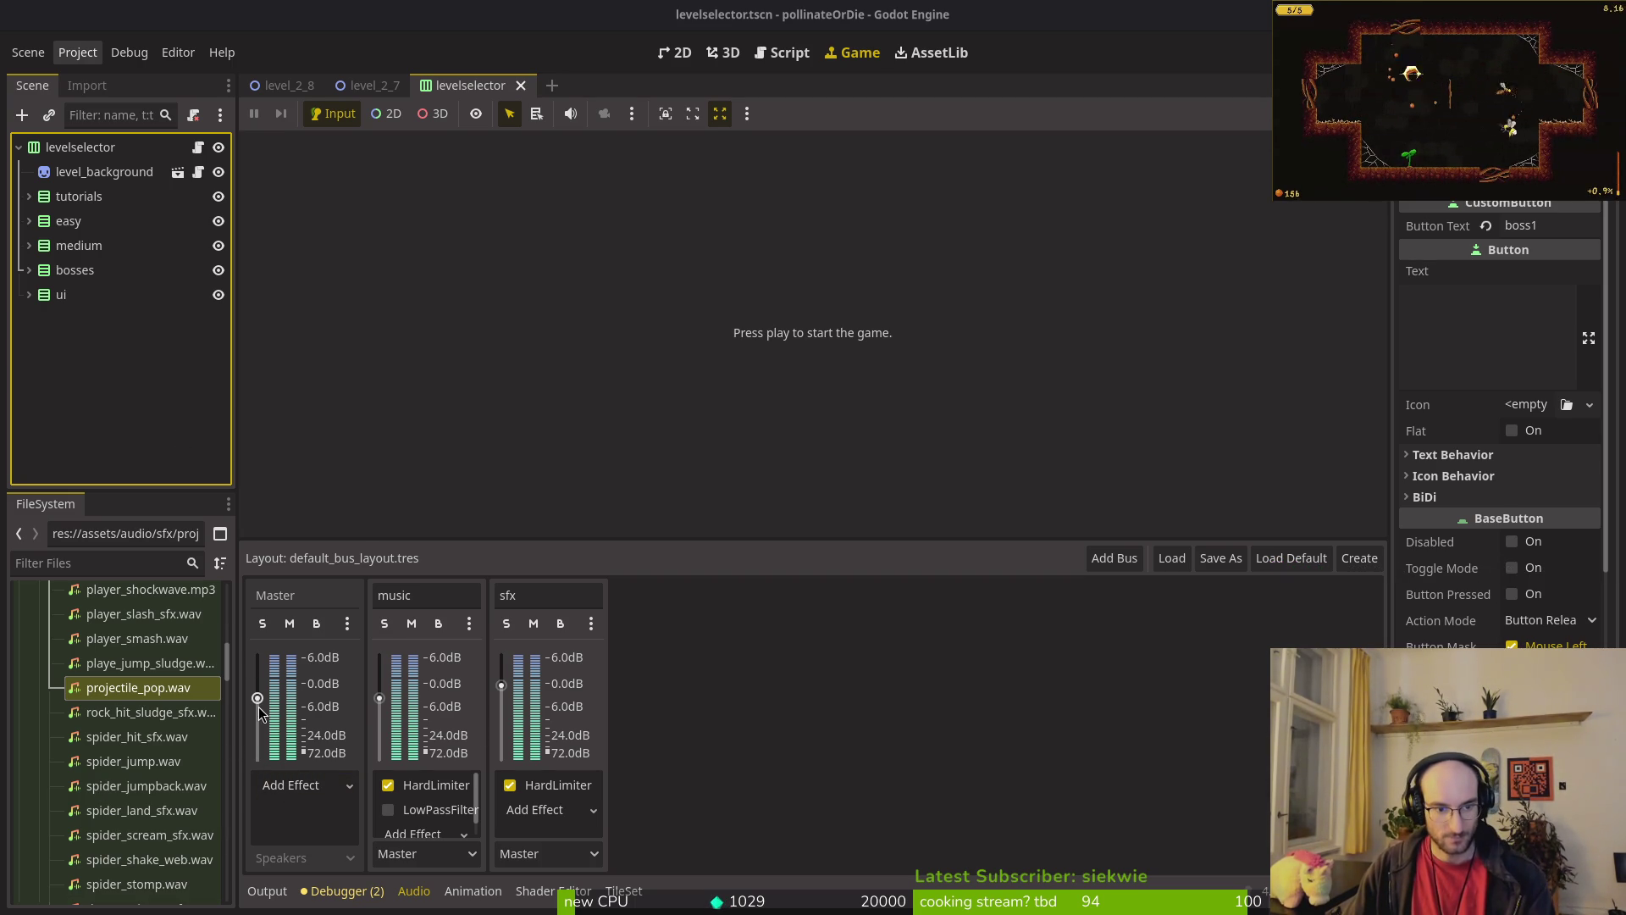
Step: Raise the Master bus volume slightly, save, and close the levelselector and level_2_7 scenes
{"action": "left_click_drag", "start_coordinate": [257, 699], "coordinate": [266, 696]}
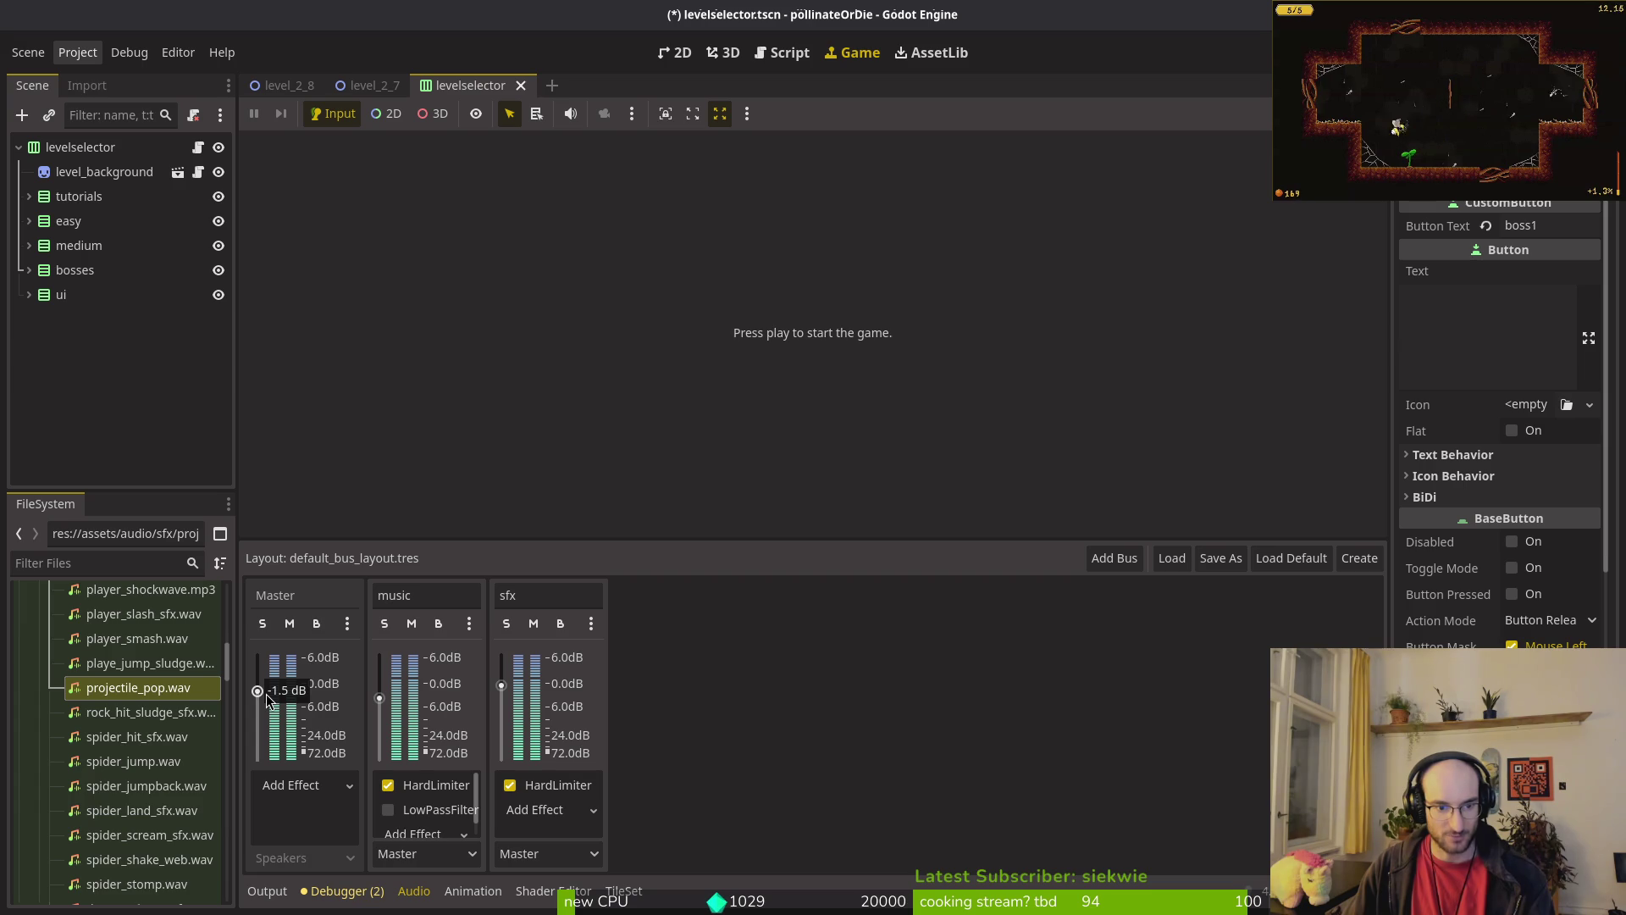
{"action": "key", "text": "ctrl+s"}
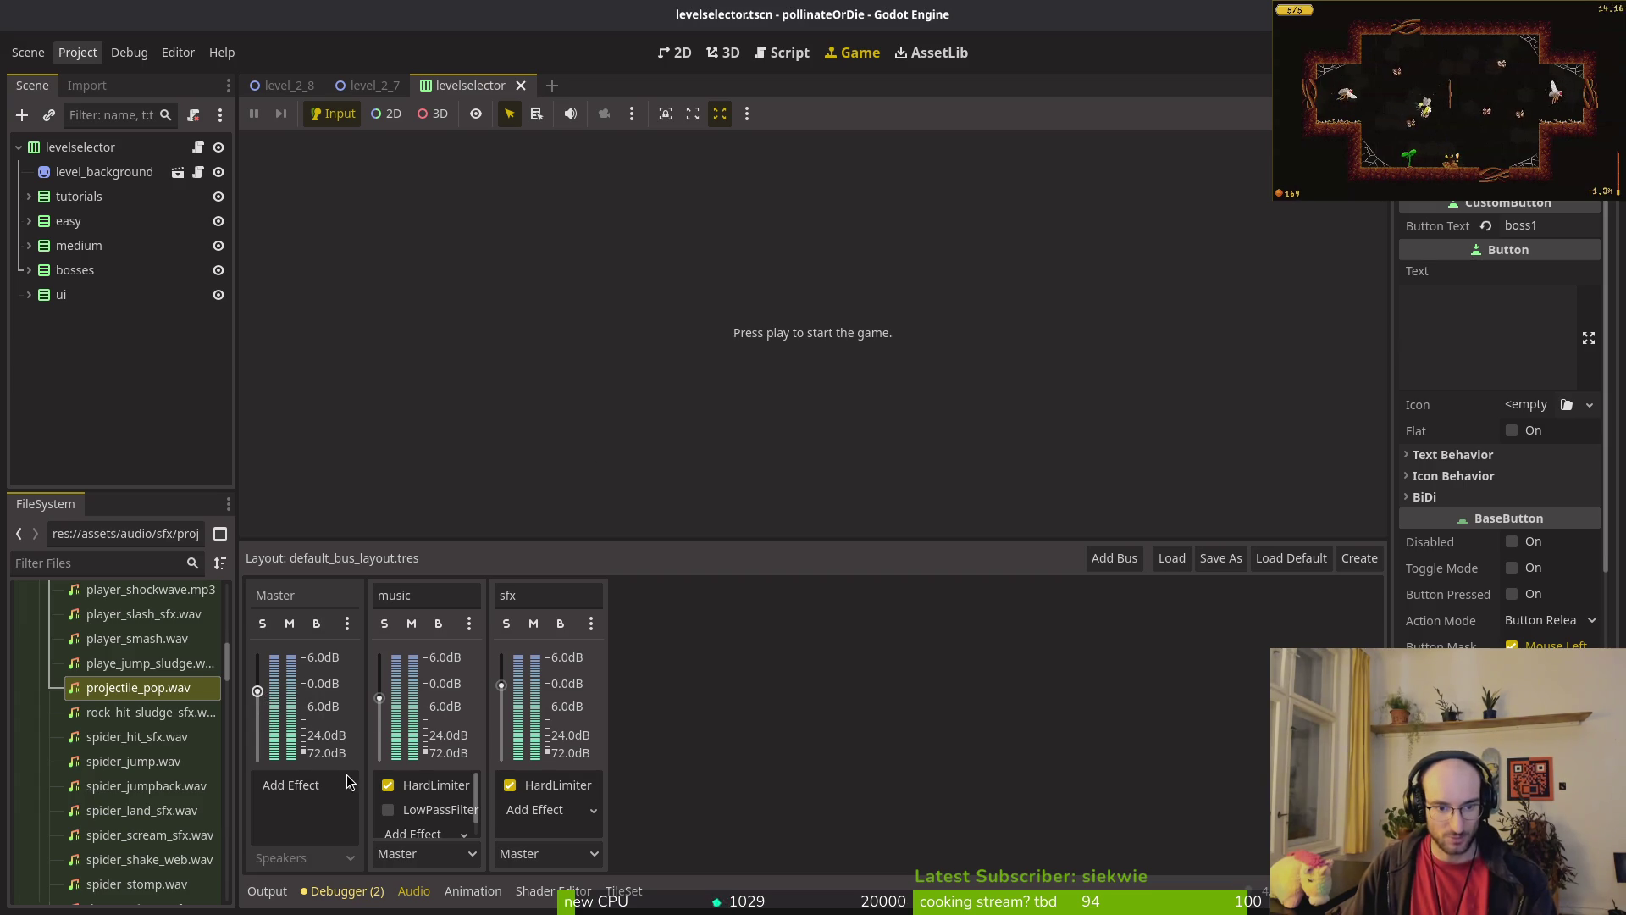
{"action": "key", "text": "ctrl+s"}
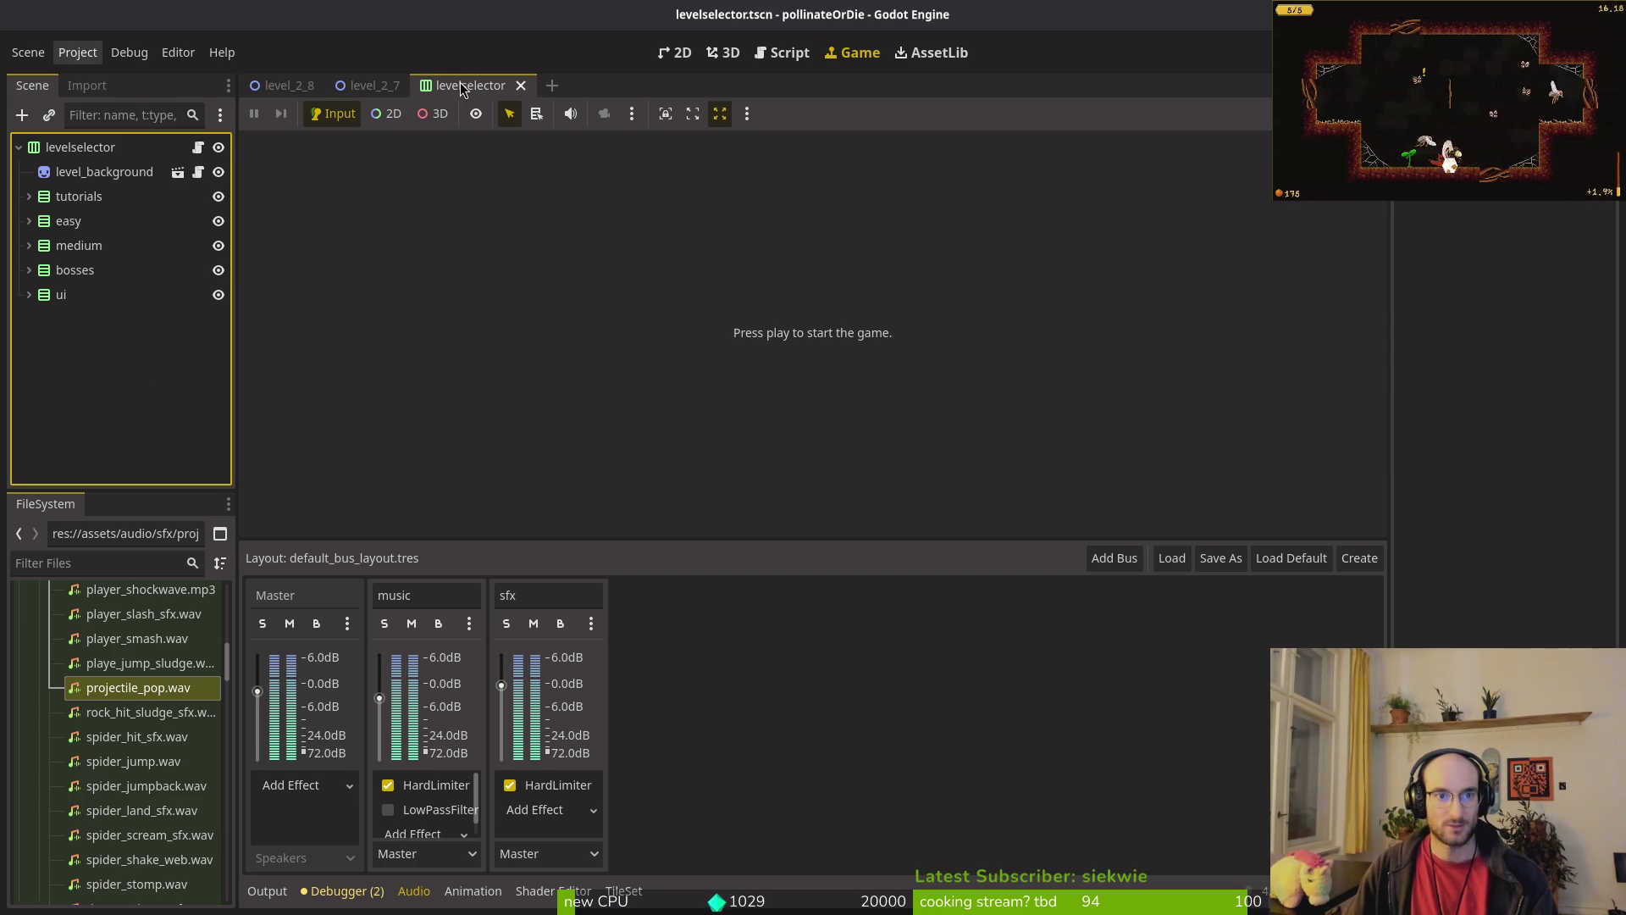
{"action": "middle_click", "coordinate": [469, 84]}
{"action": "middle_click", "coordinate": [379, 92]}
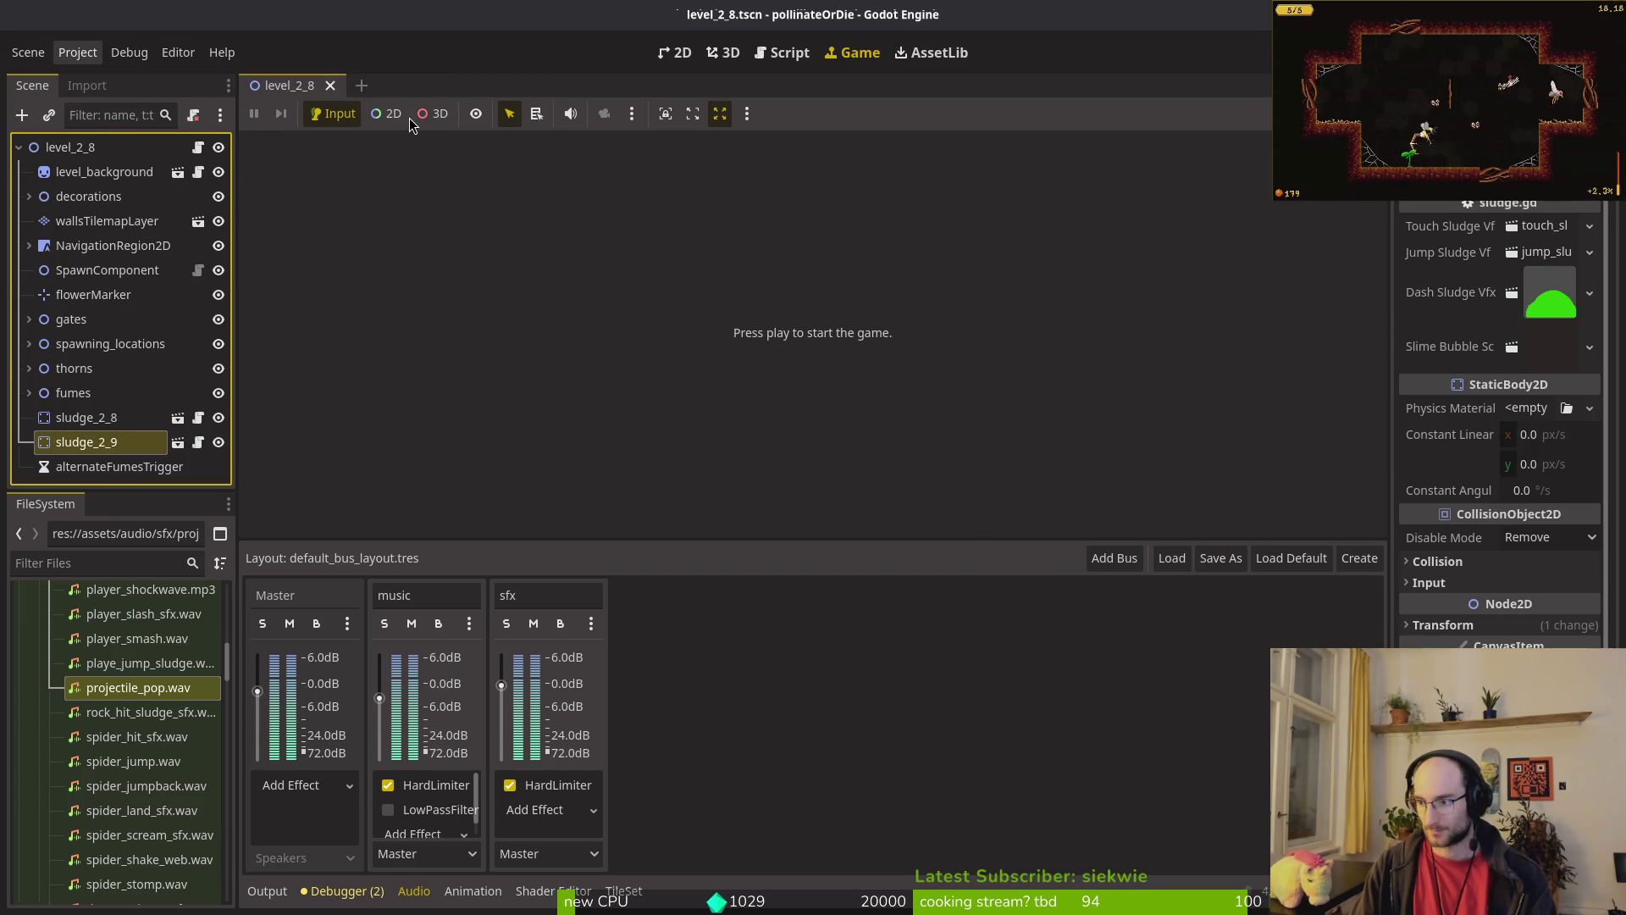
Step: In the terminal, quit Vim and run 'tig status'
{"action": "key", "text": "alt+Tab"}
{"action": "type", "text": ":q"}
{"action": "key", "text": "Return"}
{"action": "type", "text": "tig status"}
{"action": "key", "text": "Return"}
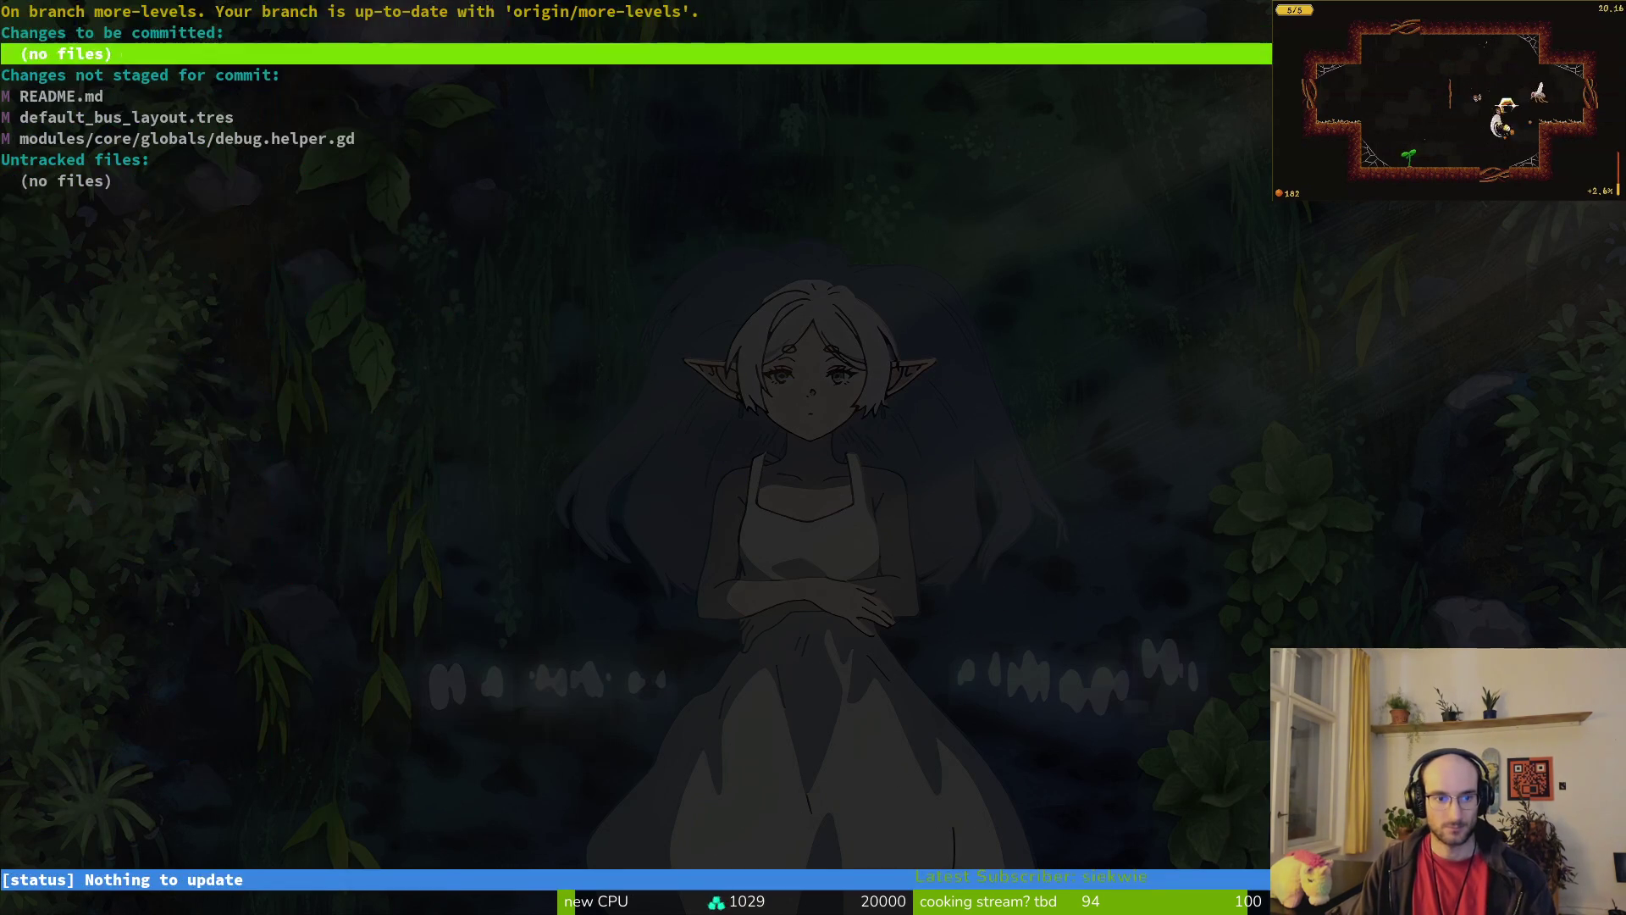
Step: Check the default_bus_layout.tres diff and commit it as 'increase master volume'
{"action": "key", "text": "j"}
{"action": "key", "text": "Return"}
{"action": "key", "text": "q"}
{"action": "key", "text": "q"}
{"action": "type", "text": "git com"}
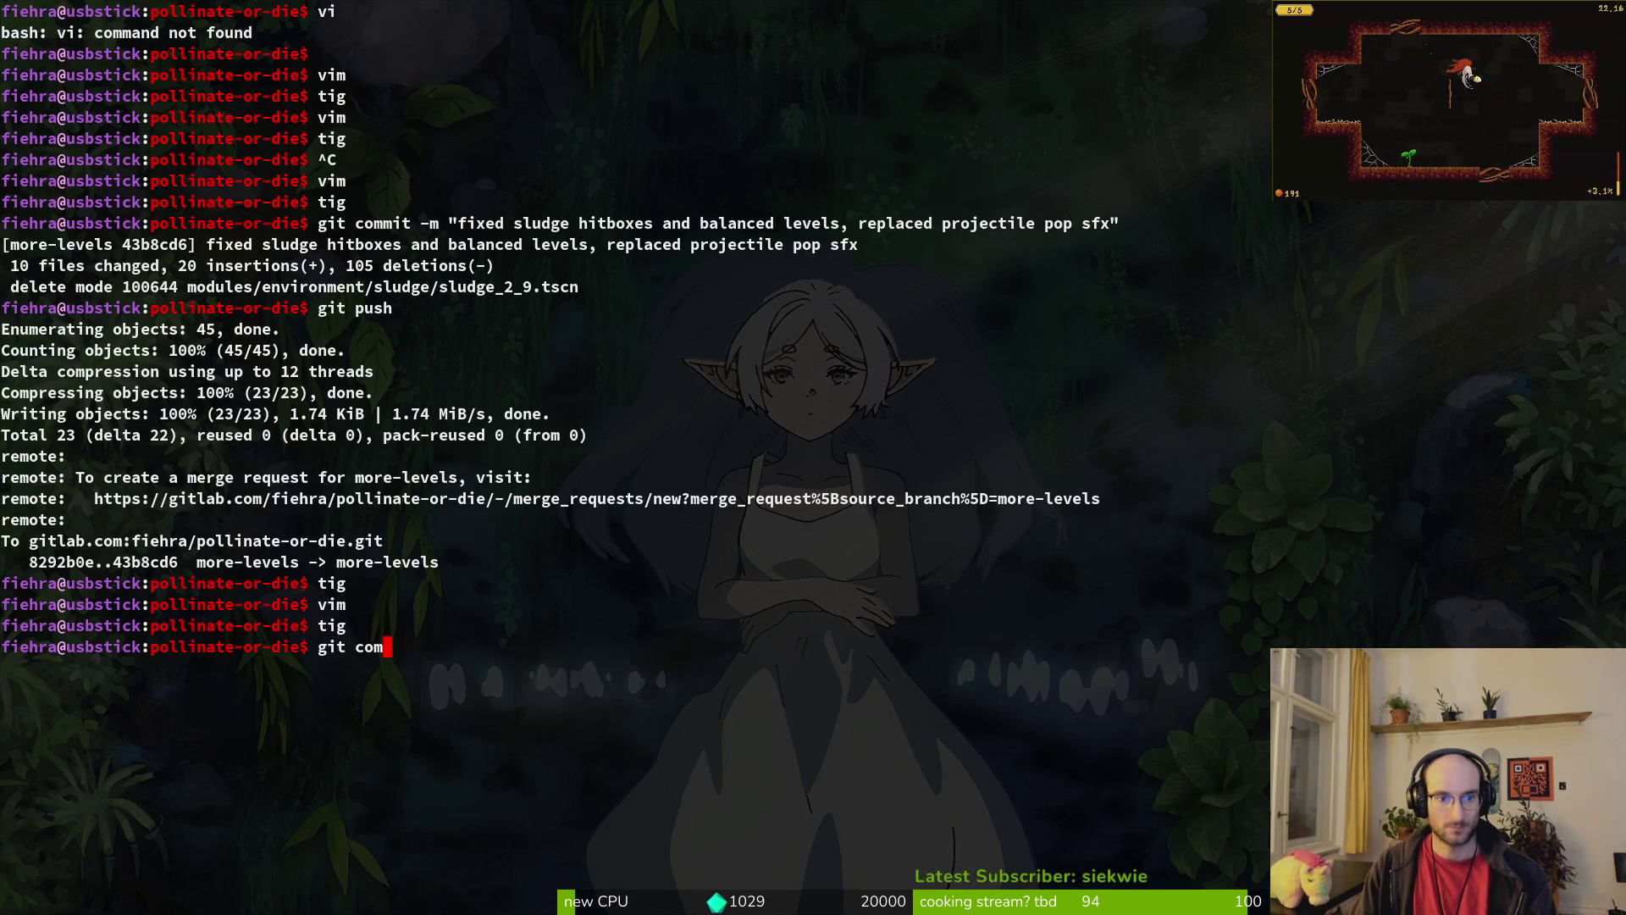
{"action": "type", "text": "mit -m \"increase master volume\""}
{"action": "key", "text": "Return"}
Step: Review the README.md changes in tig and commit them as 'added achievement ideas'
{"action": "type", "text": "tig"}
{"action": "key", "text": "Return"}
{"action": "key", "text": "Down"}
{"action": "key", "text": "Down"}
{"action": "key", "text": "Down"}
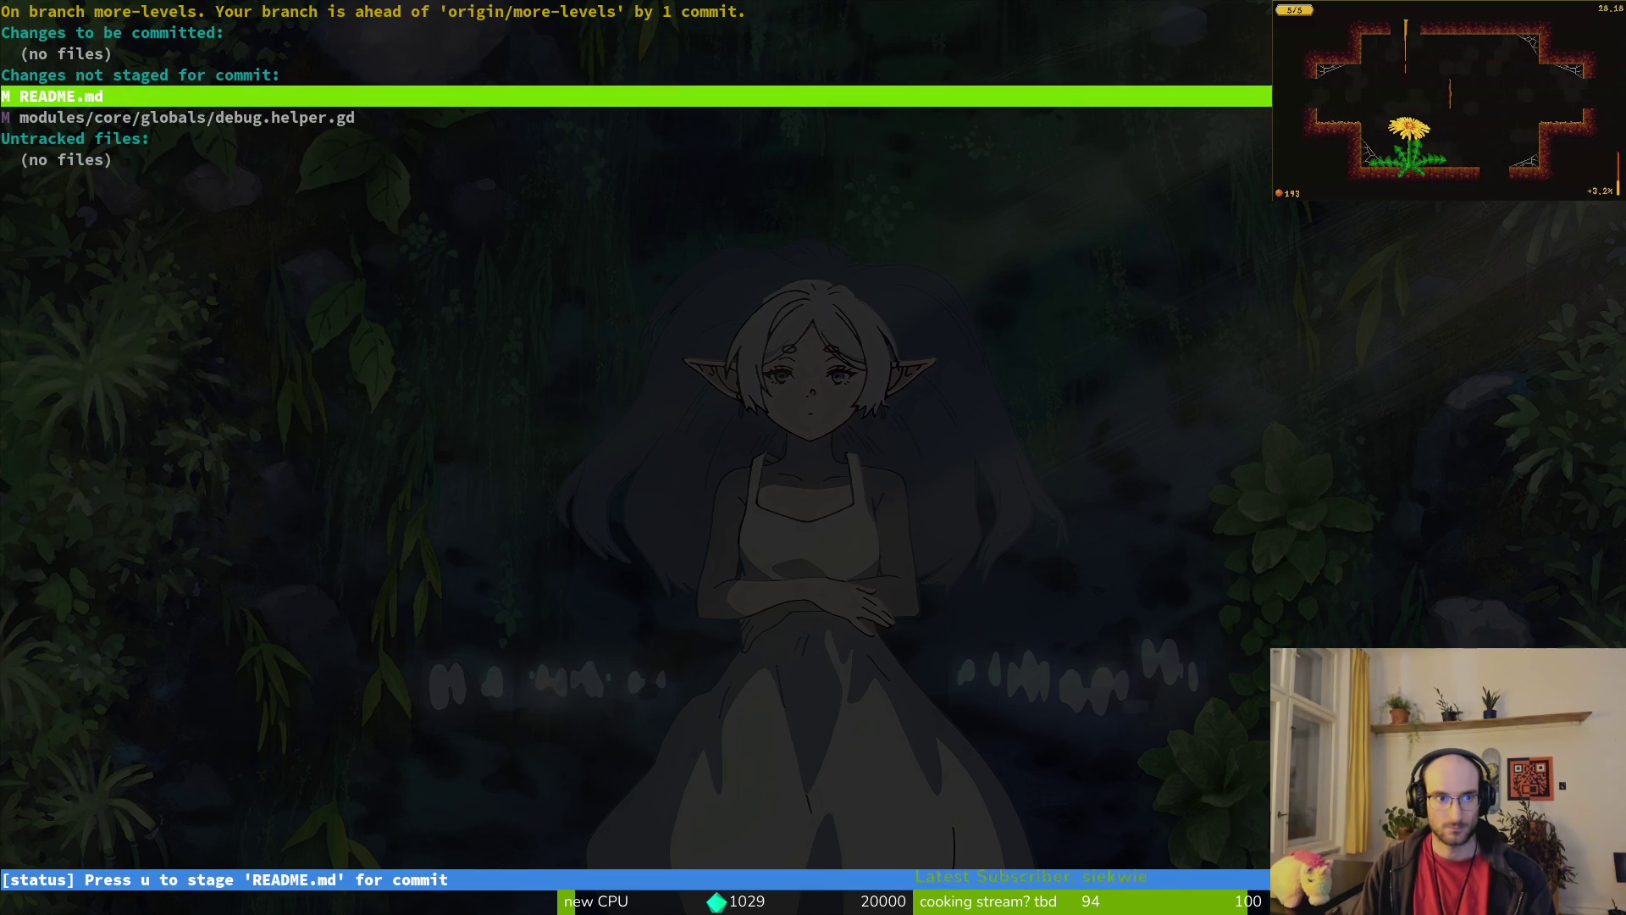
{"action": "key", "text": "Down"}
{"action": "key", "text": "Return"}
{"action": "key", "text": "q"}
{"action": "key", "text": "q"}
{"action": "type", "text": "git comit"}
{"action": "key", "text": "BackSpace"}
{"action": "key", "text": "BackSpace"}
{"action": "type", "text": "mit -m \"added achievemen"}
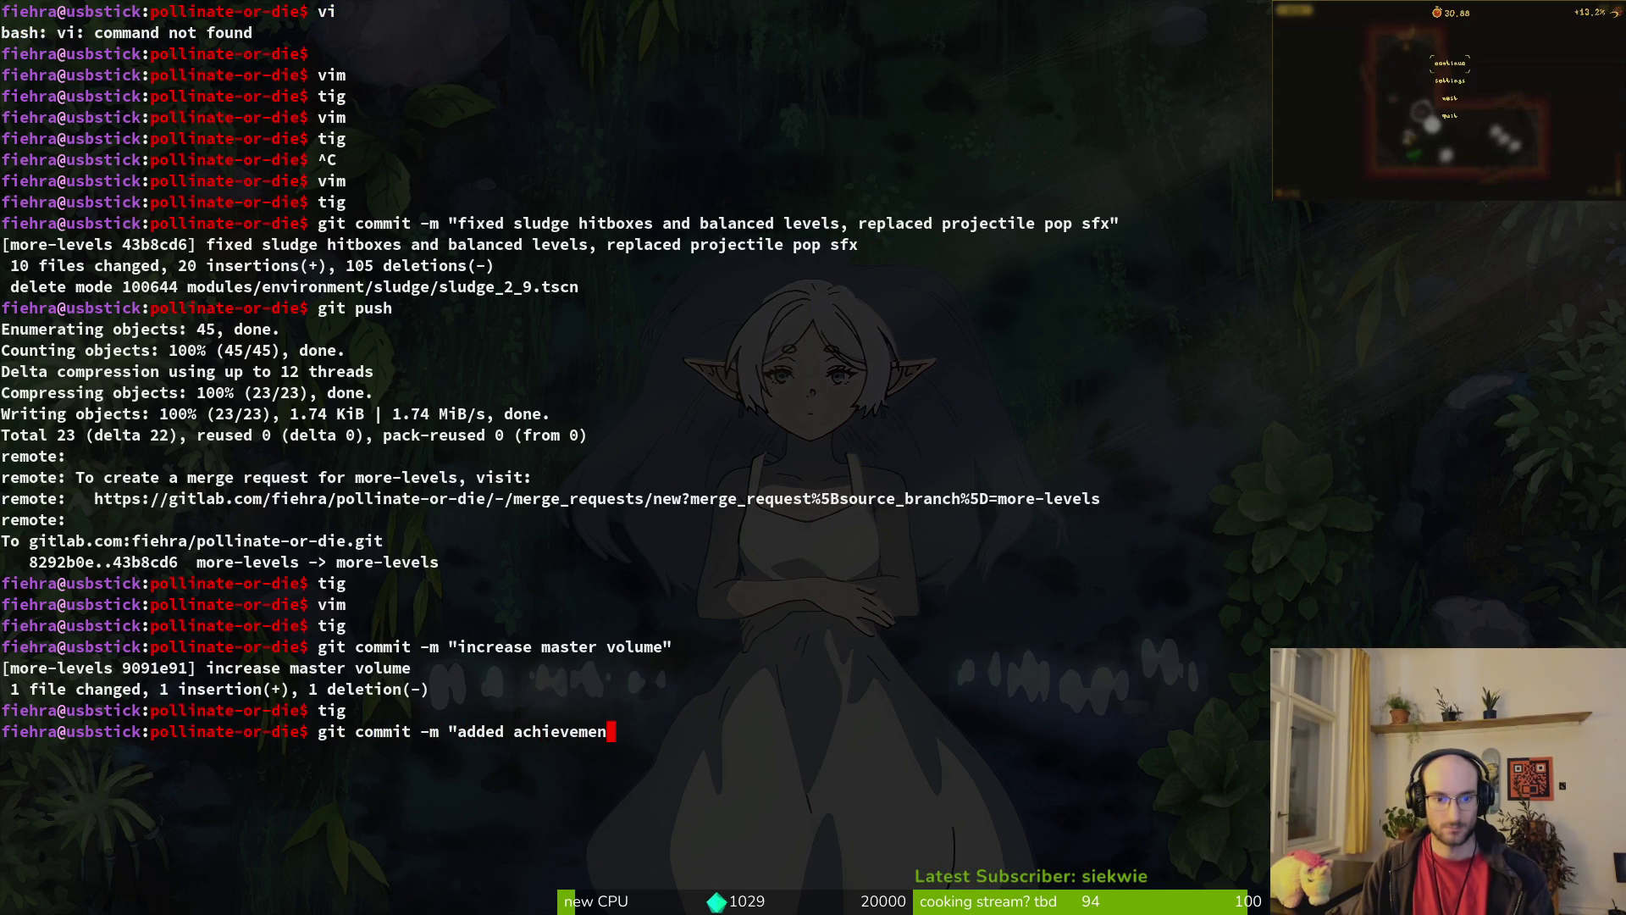
{"action": "type", "text": "\""}
{"action": "key", "text": "Return"}
Step: Push both commits to more-levels with git push and clear the terminal
{"action": "type", "text": "git push"}
{"action": "key", "text": "Return"}
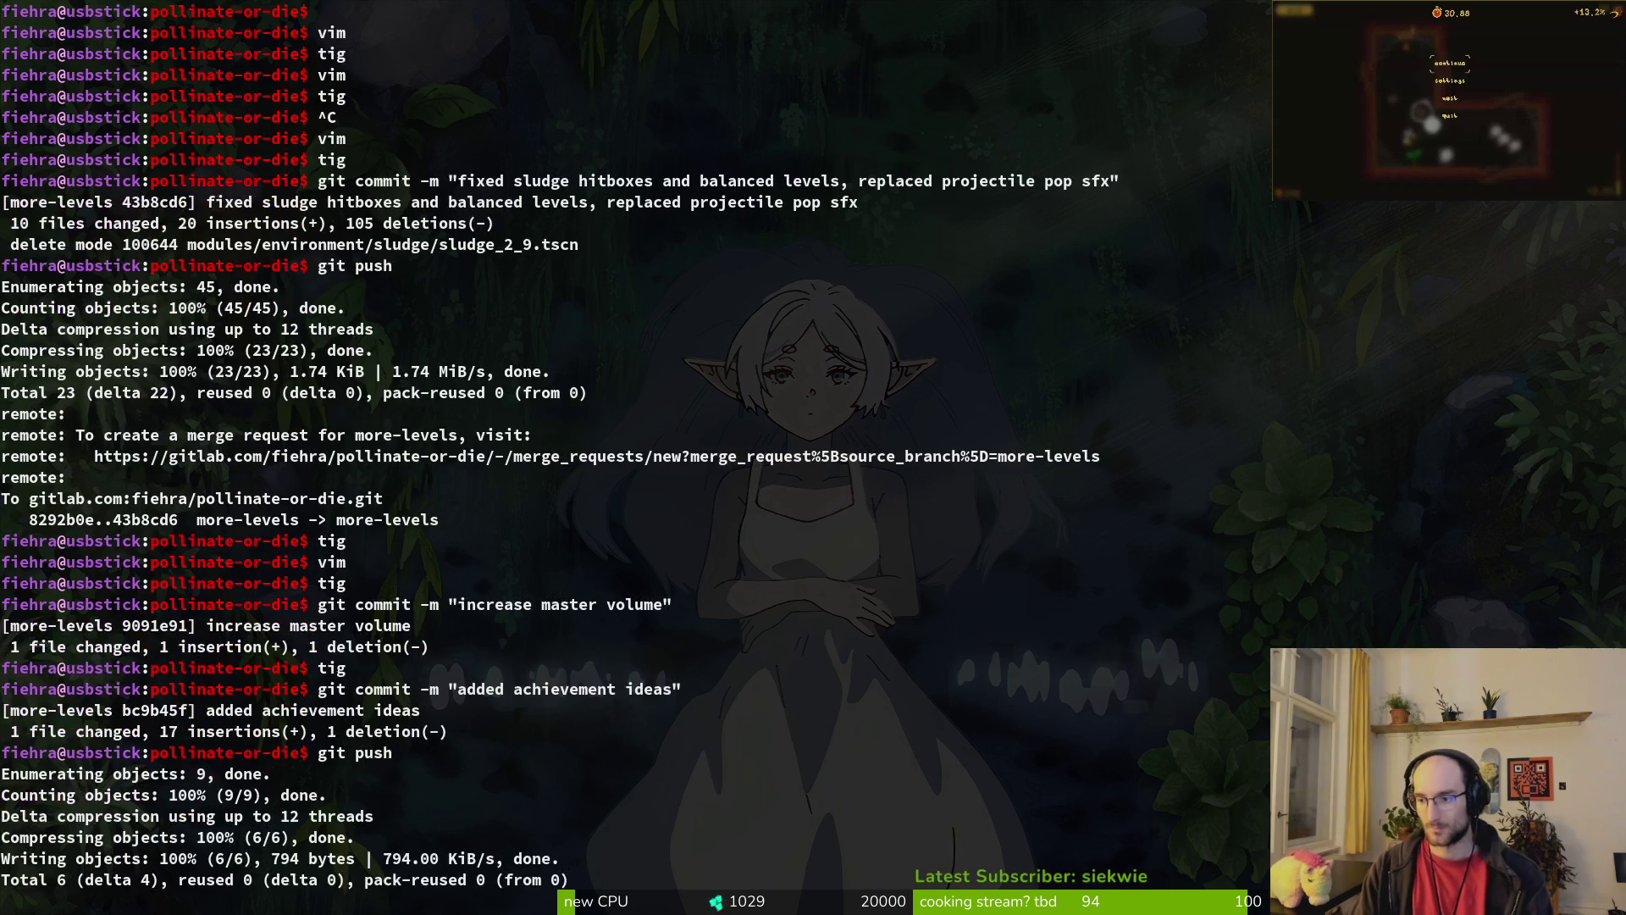
{"action": "type", "text": "claera"}
{"action": "key", "text": "Return"}
{"action": "type", "text": "clear"}
{"action": "key", "text": "Return"}
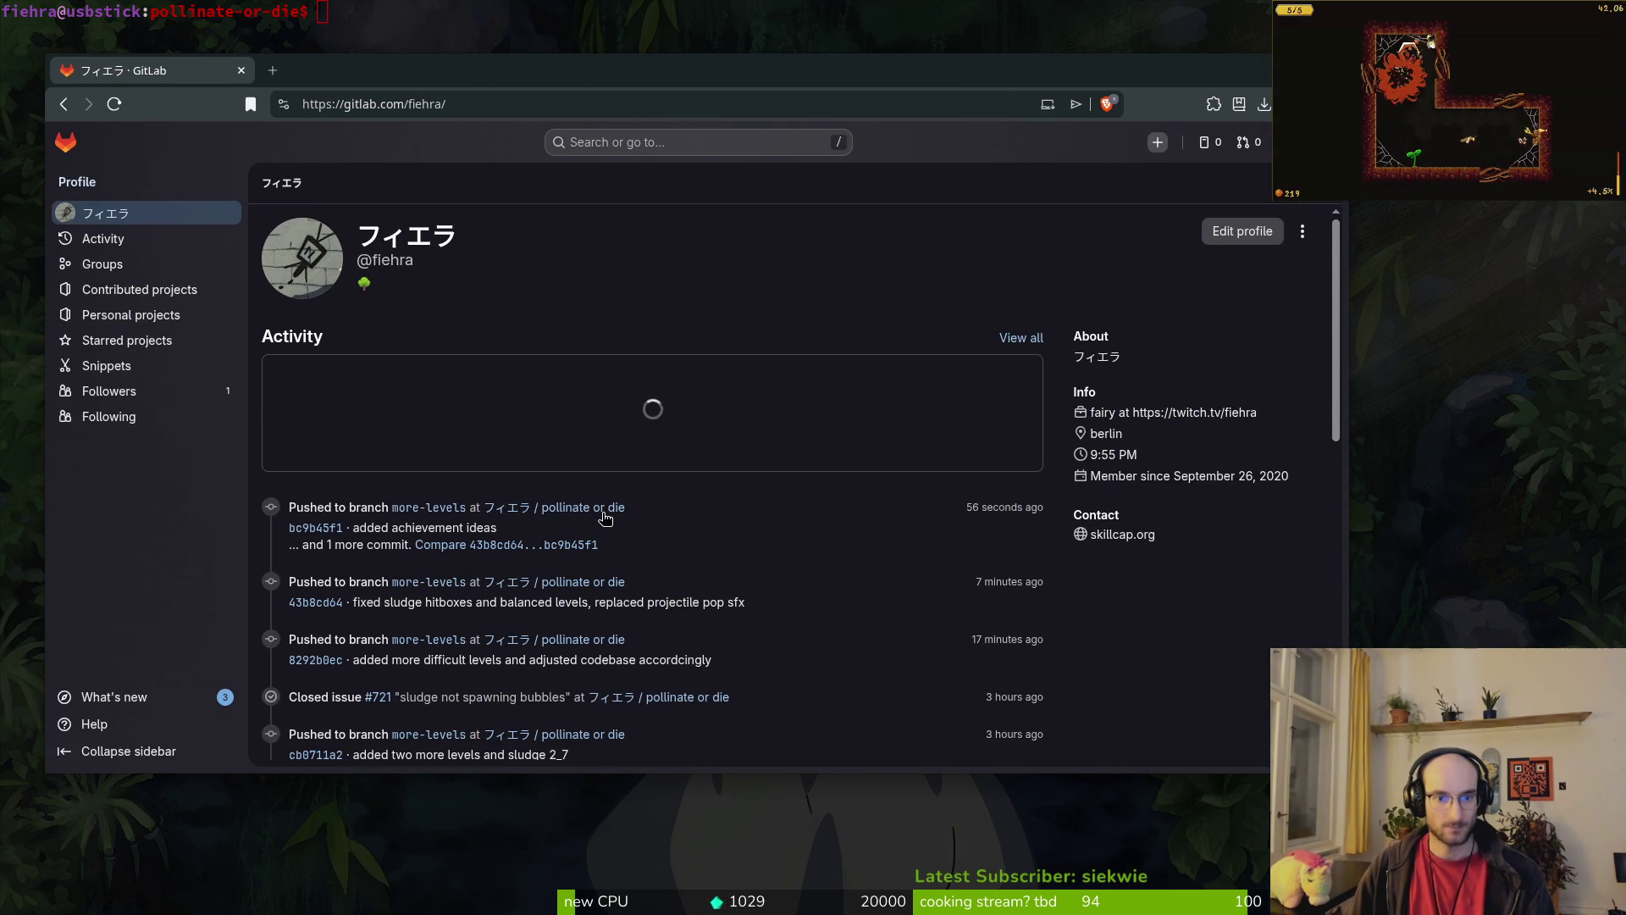
Step: From pollinate or die's issues, close #724 'maximize window by default', then launch the game with F5
{"action": "left_click", "coordinate": [584, 507]}
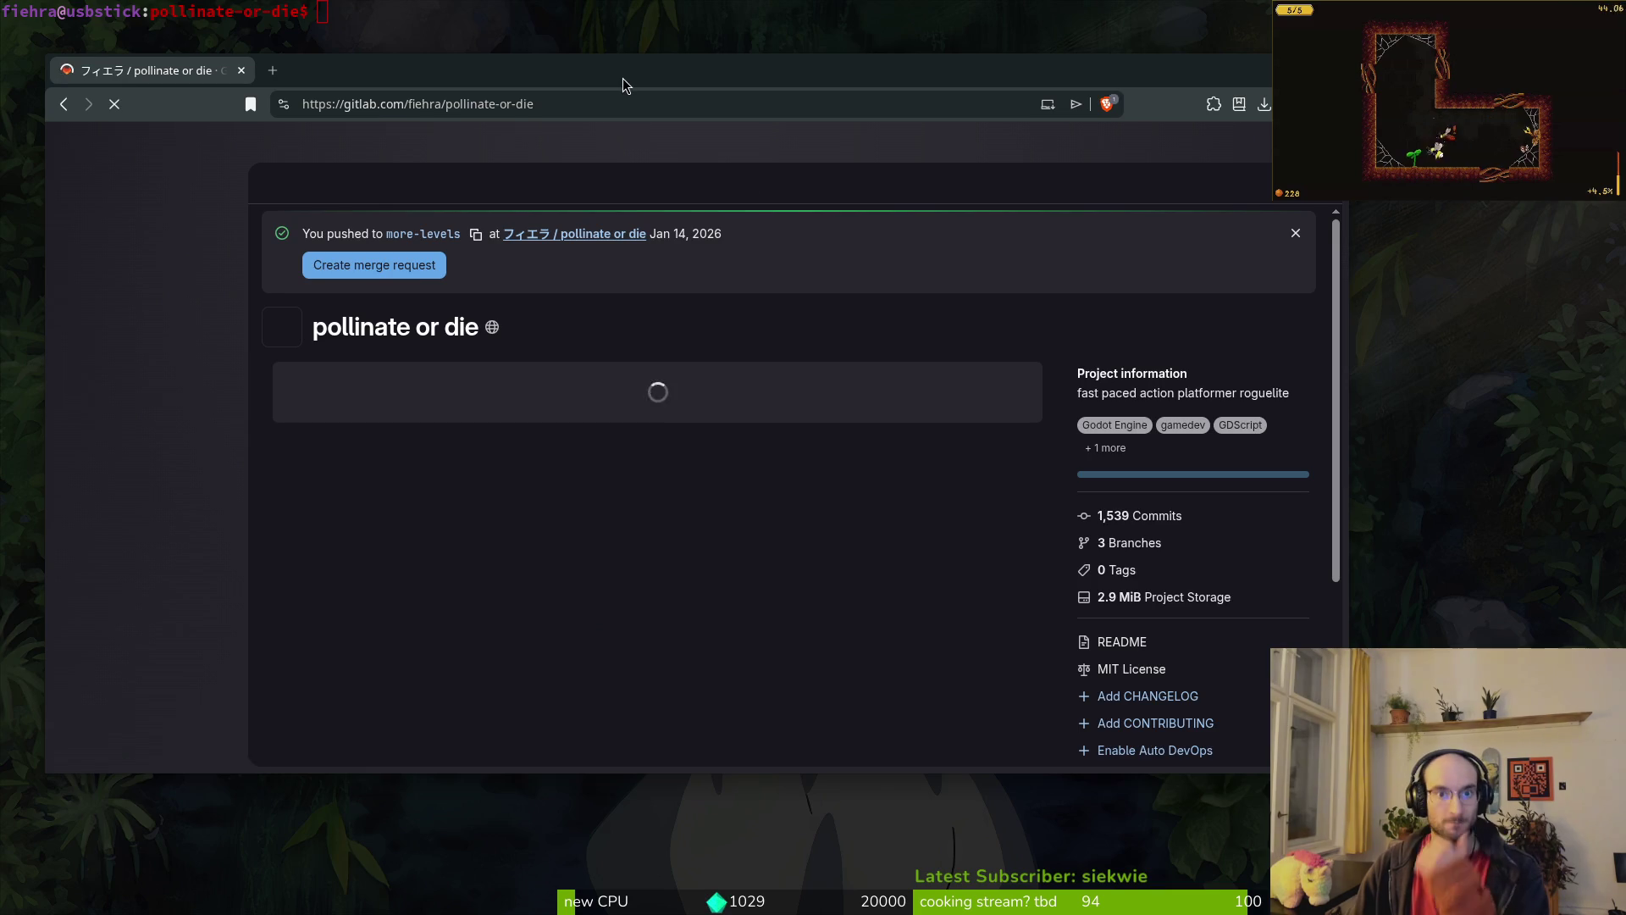
{"action": "double_click", "coordinate": [622, 78]}
{"action": "left_click", "coordinate": [127, 217]}
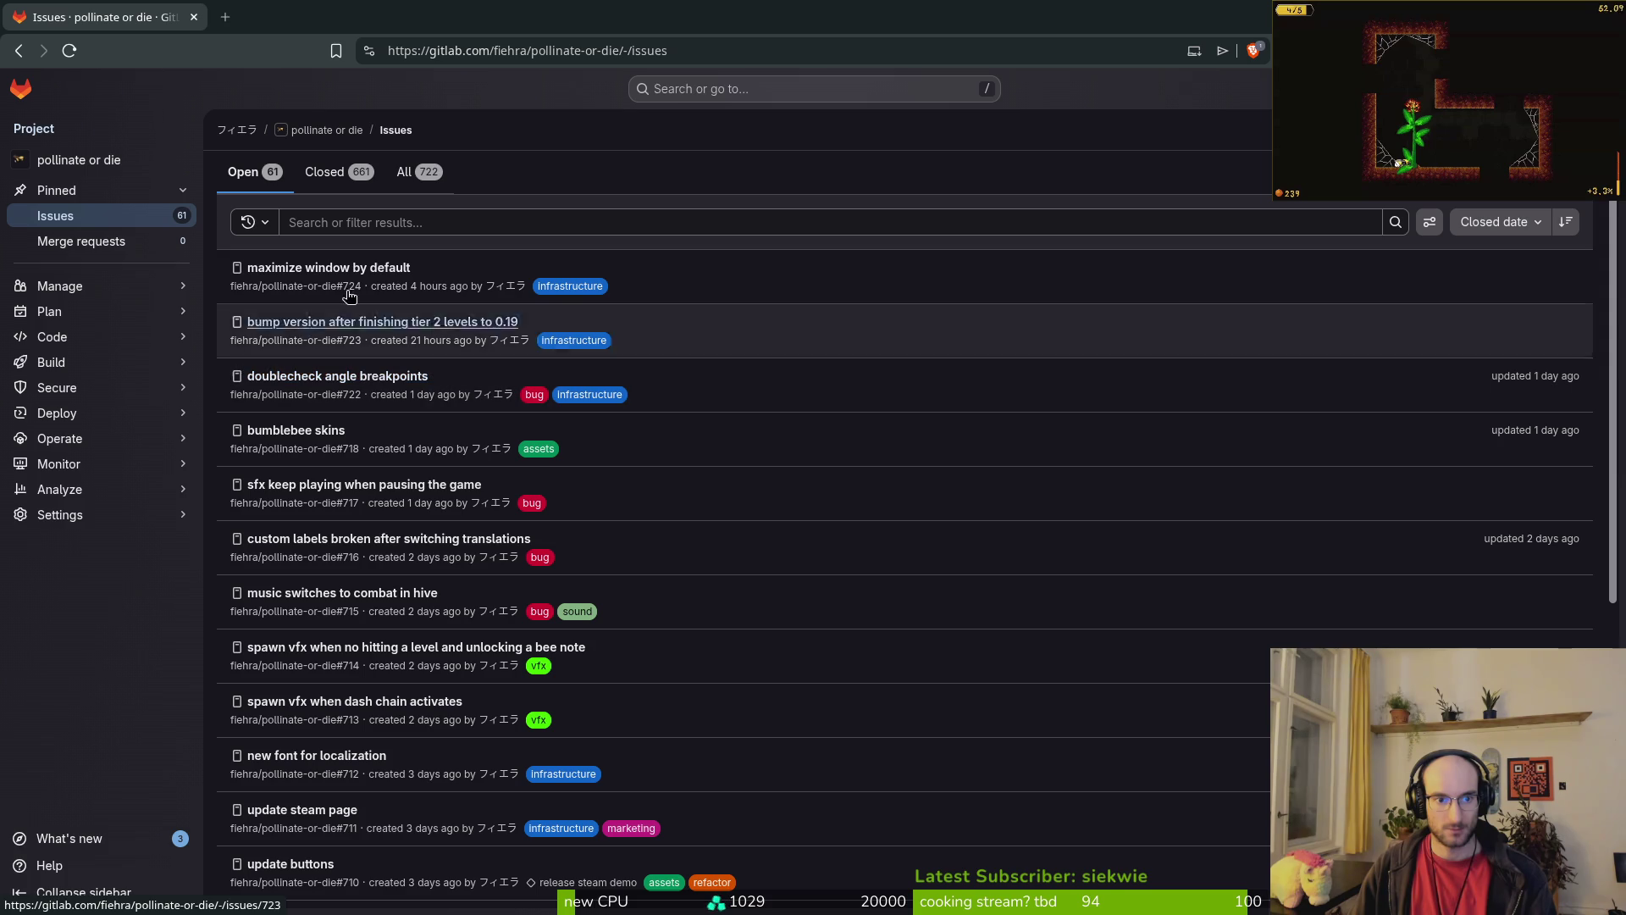
{"action": "middle_click", "coordinate": [330, 269]}
{"action": "left_click", "coordinate": [288, 11]}
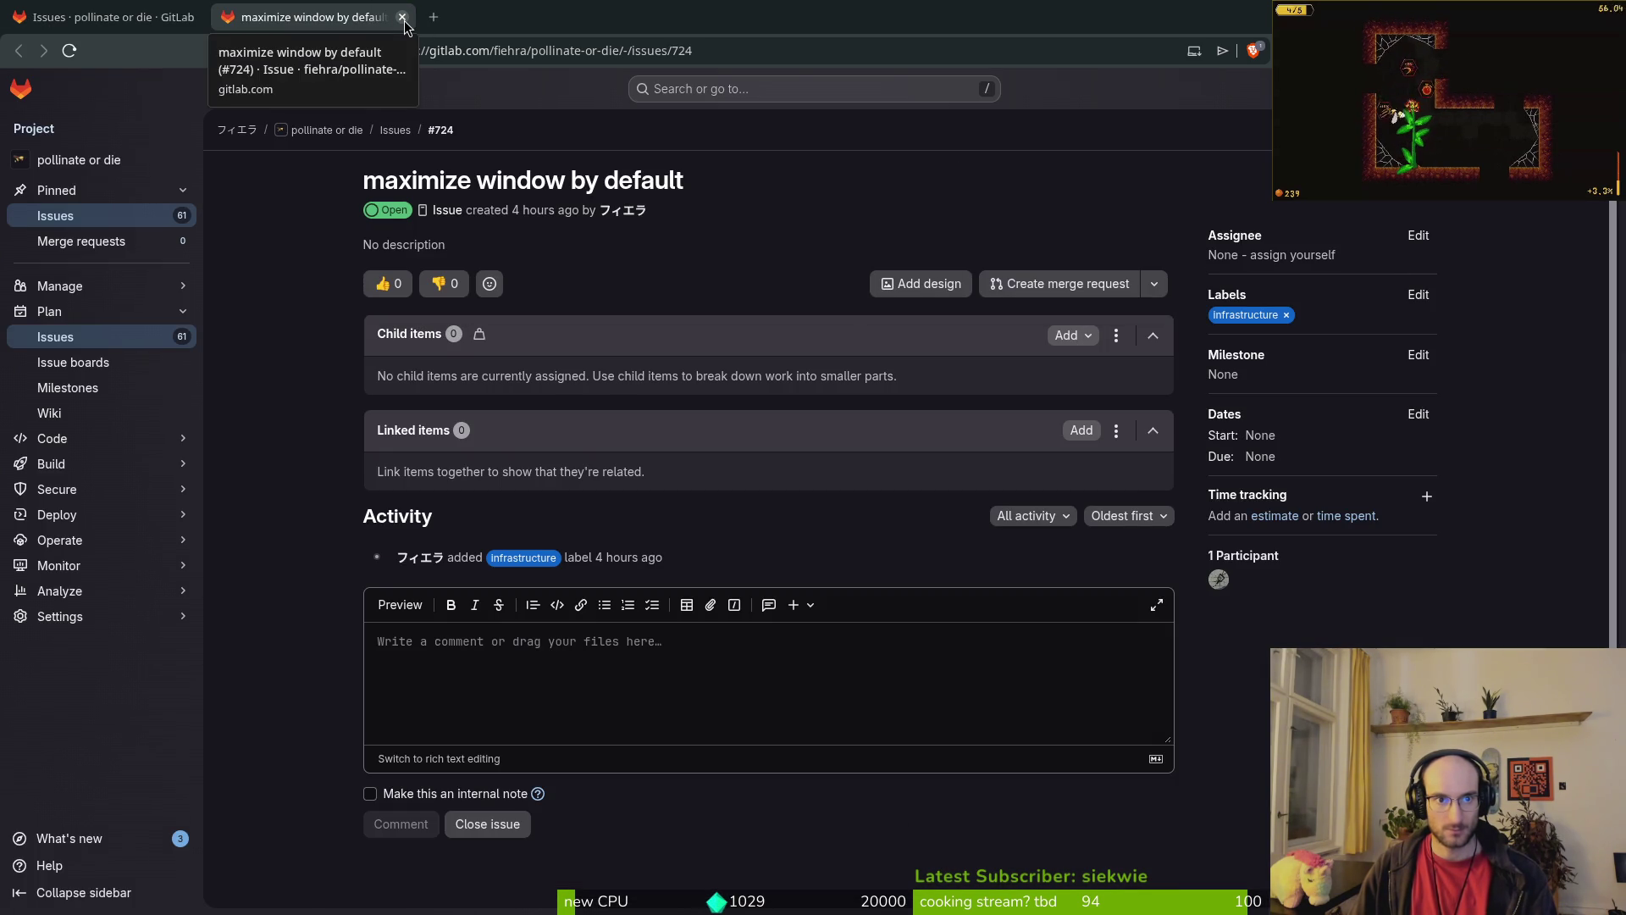
{"action": "left_click", "coordinate": [485, 820]}
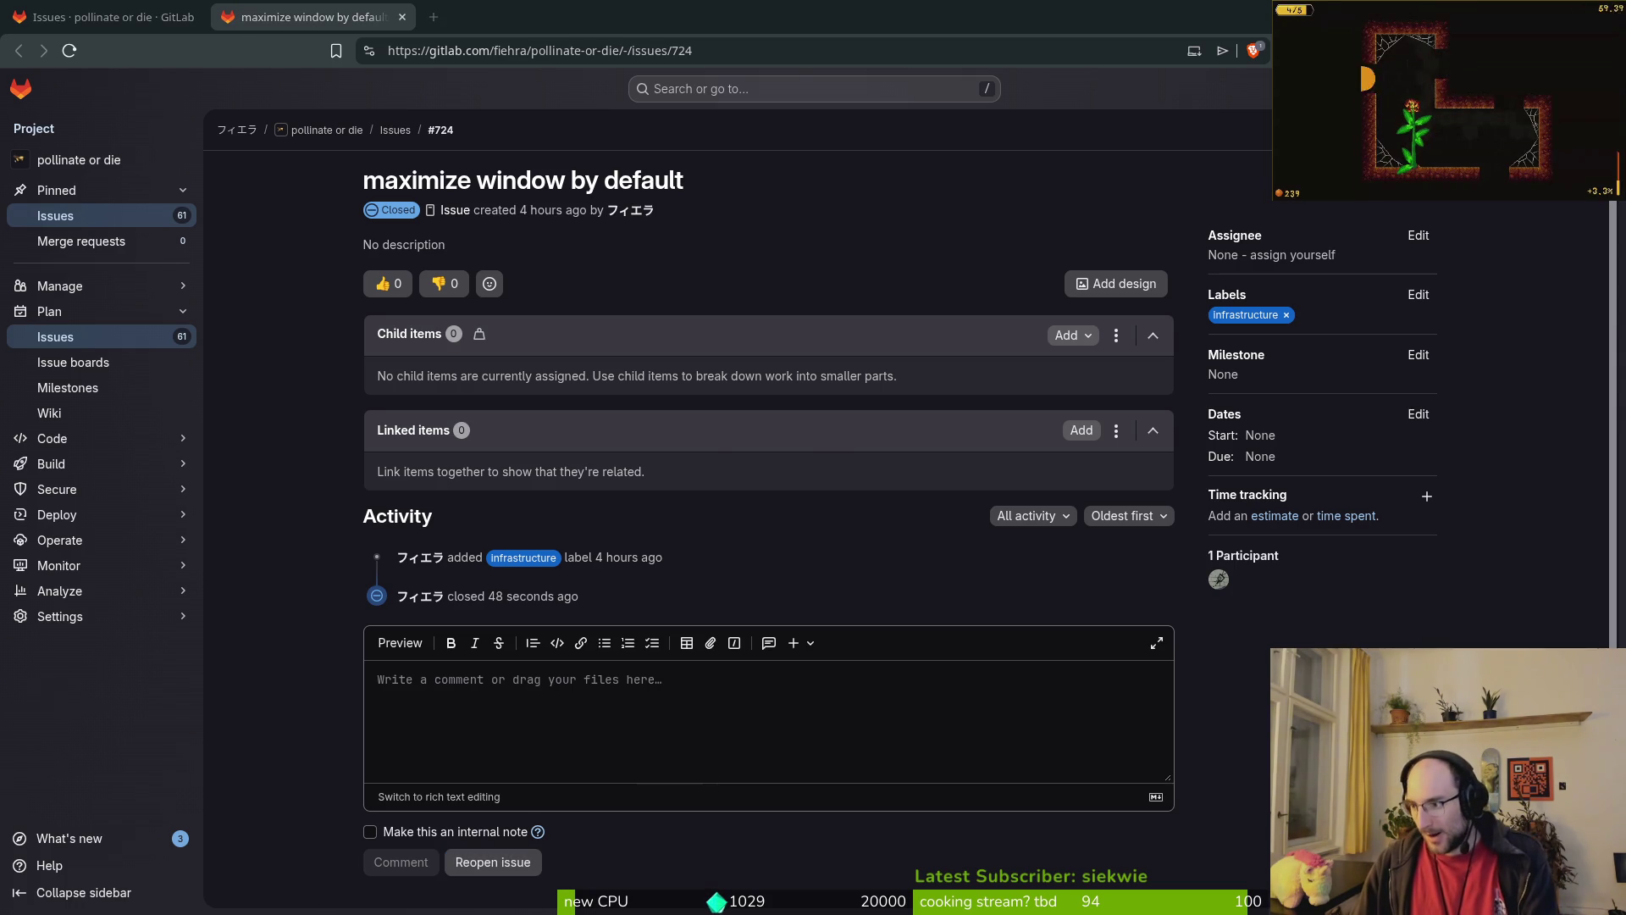
{"action": "key", "text": "alt+Tab"}
{"action": "key", "text": "F5"}
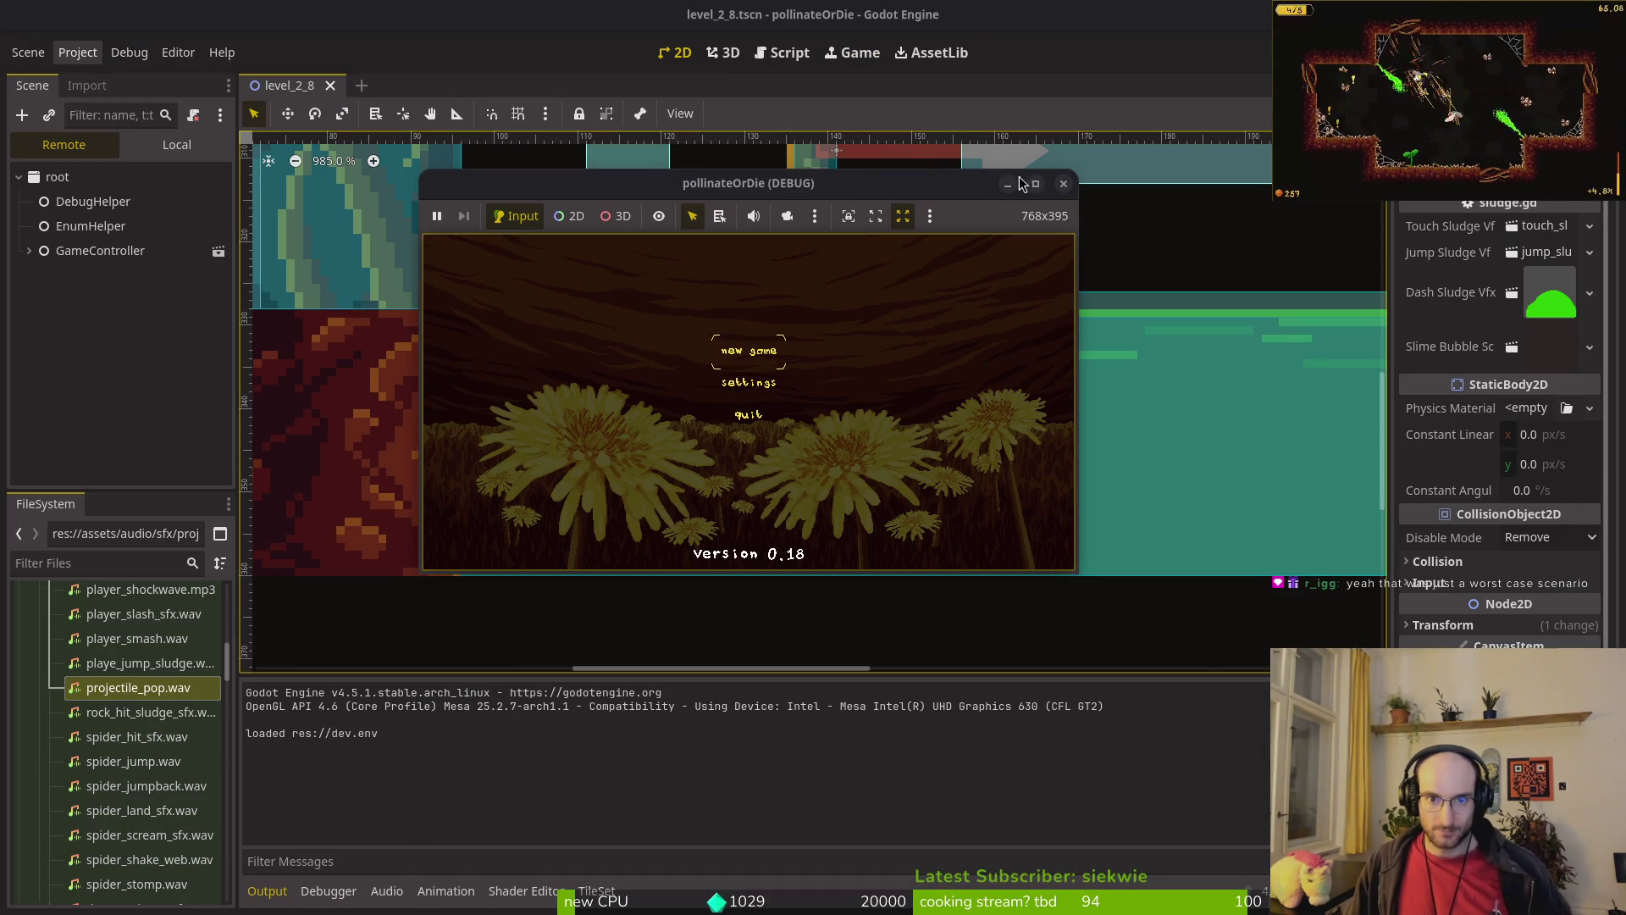
Step: Stop the game and set Project Settings > Display > Window > Mode to Maximized
{"action": "left_click", "coordinate": [1064, 185]}
{"action": "left_click", "coordinate": [76, 52]}
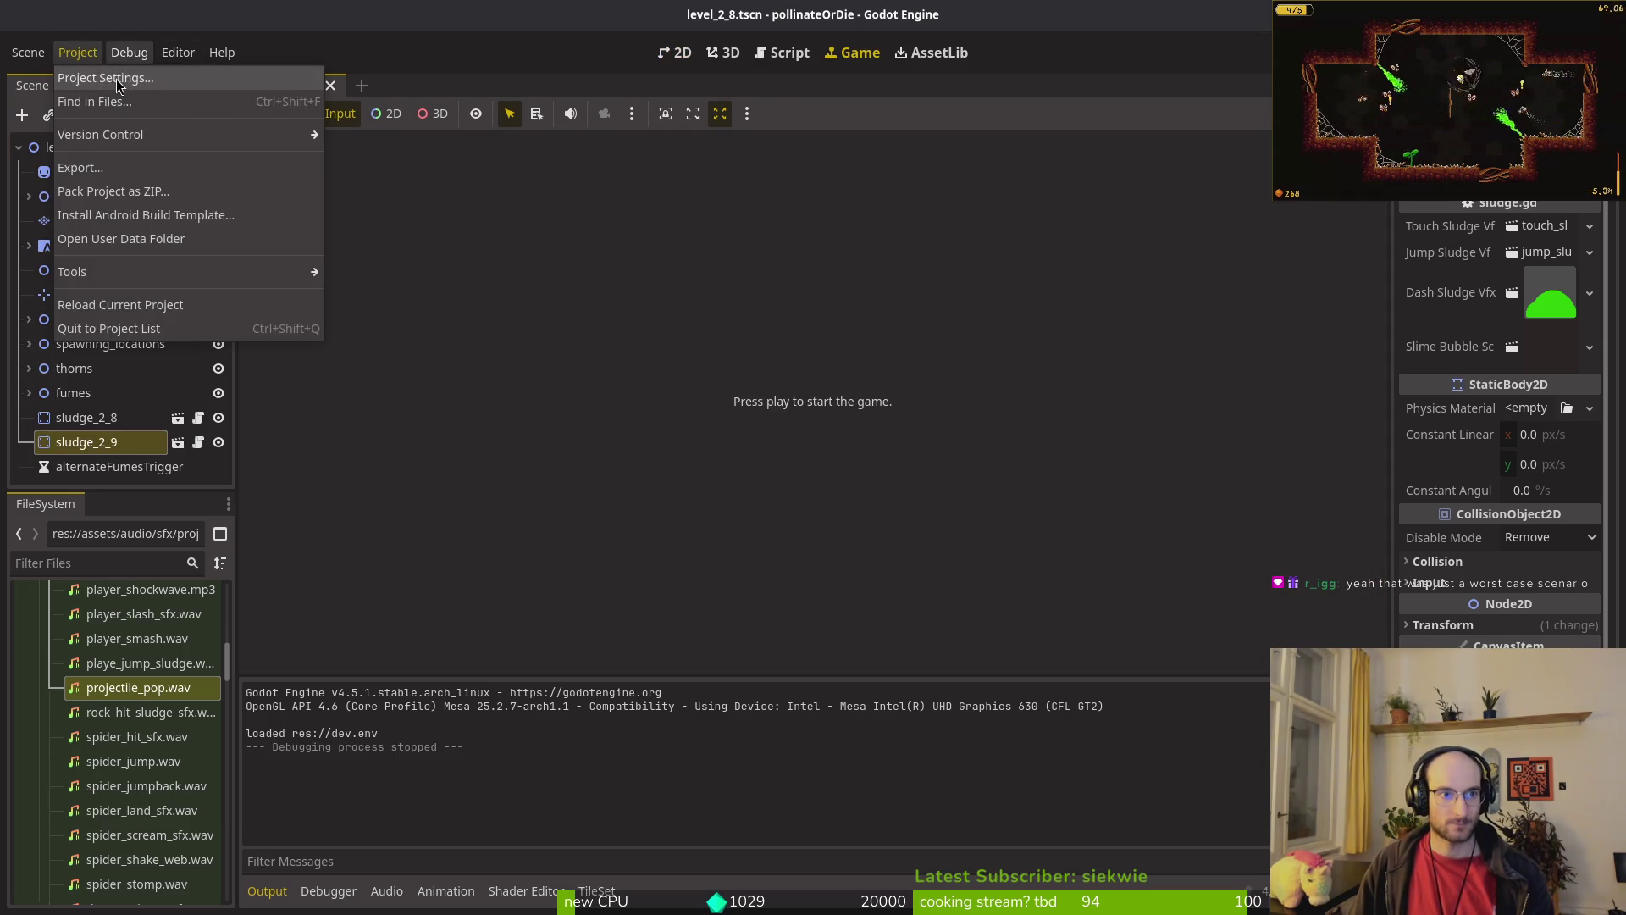
{"action": "left_click", "coordinate": [116, 77]}
{"action": "left_click", "coordinate": [1031, 318]}
{"action": "left_click", "coordinate": [1048, 366]}
{"action": "left_click", "coordinate": [1050, 316]}
{"action": "left_click", "coordinate": [1043, 390]}
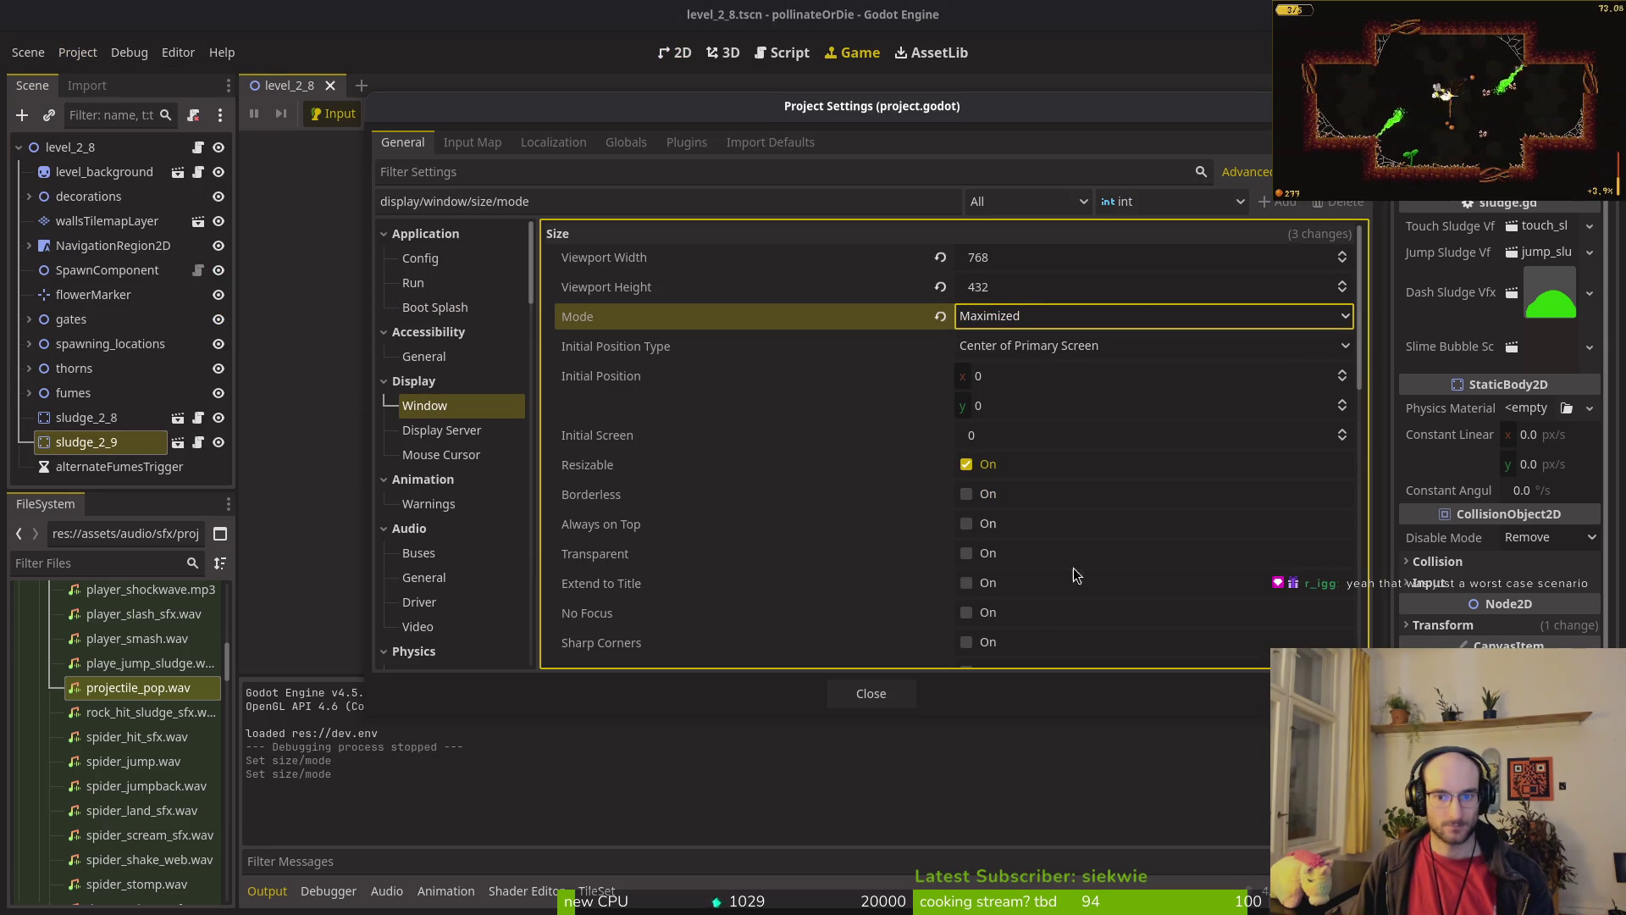
{"action": "left_click", "coordinate": [870, 693]}
Step: Run the game to confirm it starts maximized, test restoring the window, then close it
{"action": "key", "text": "F5"}
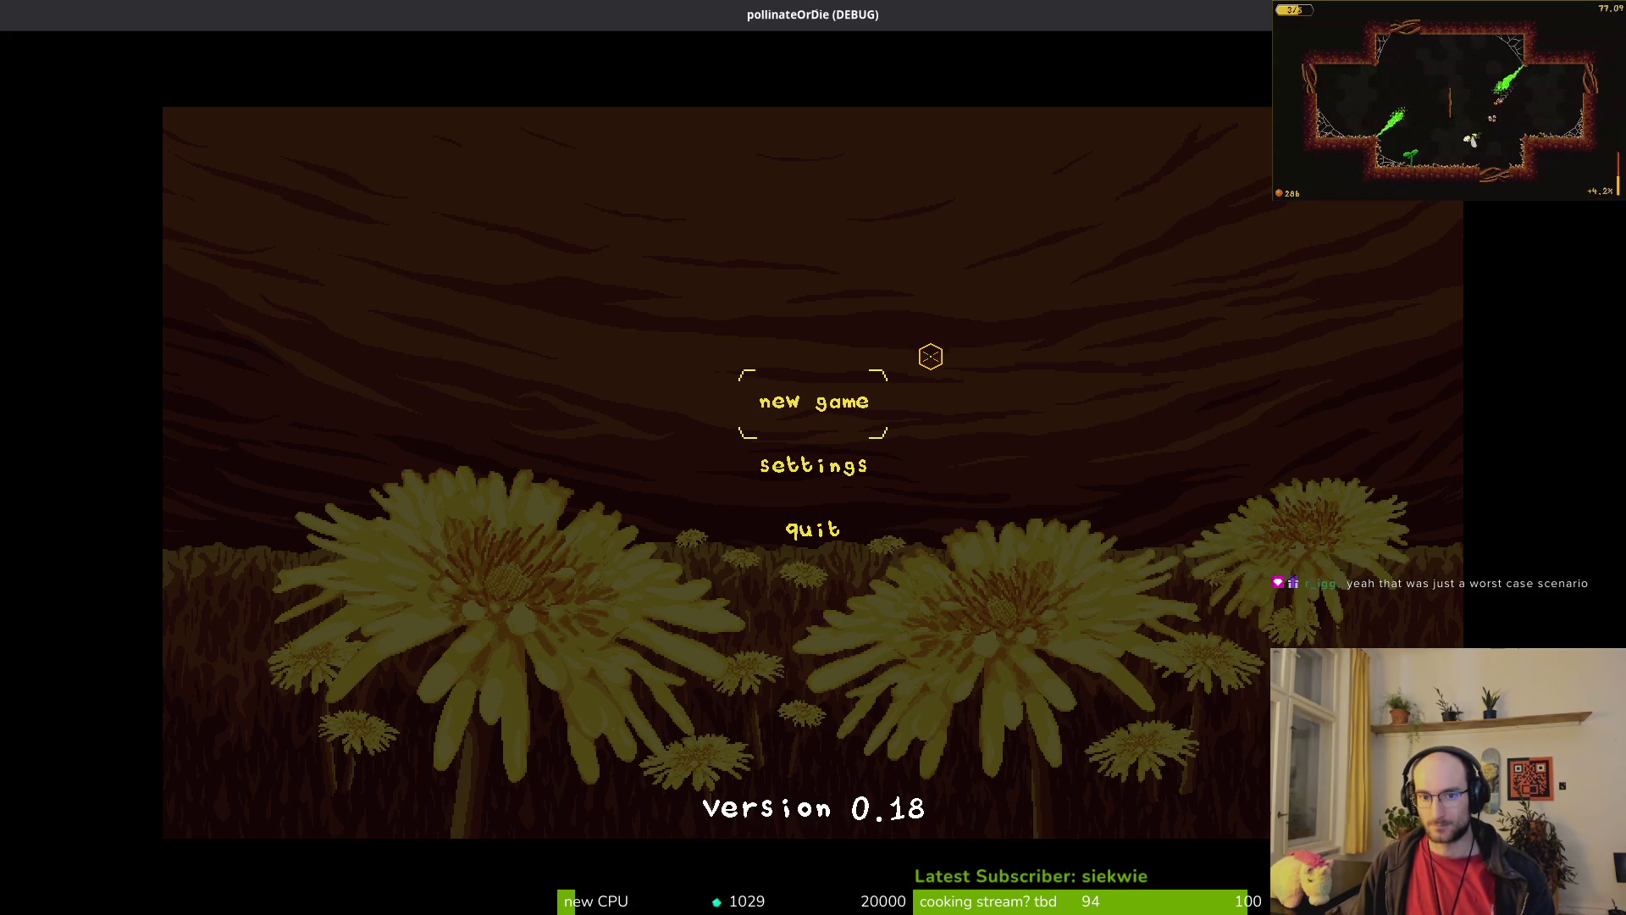
{"action": "double_click", "coordinate": [689, 21]}
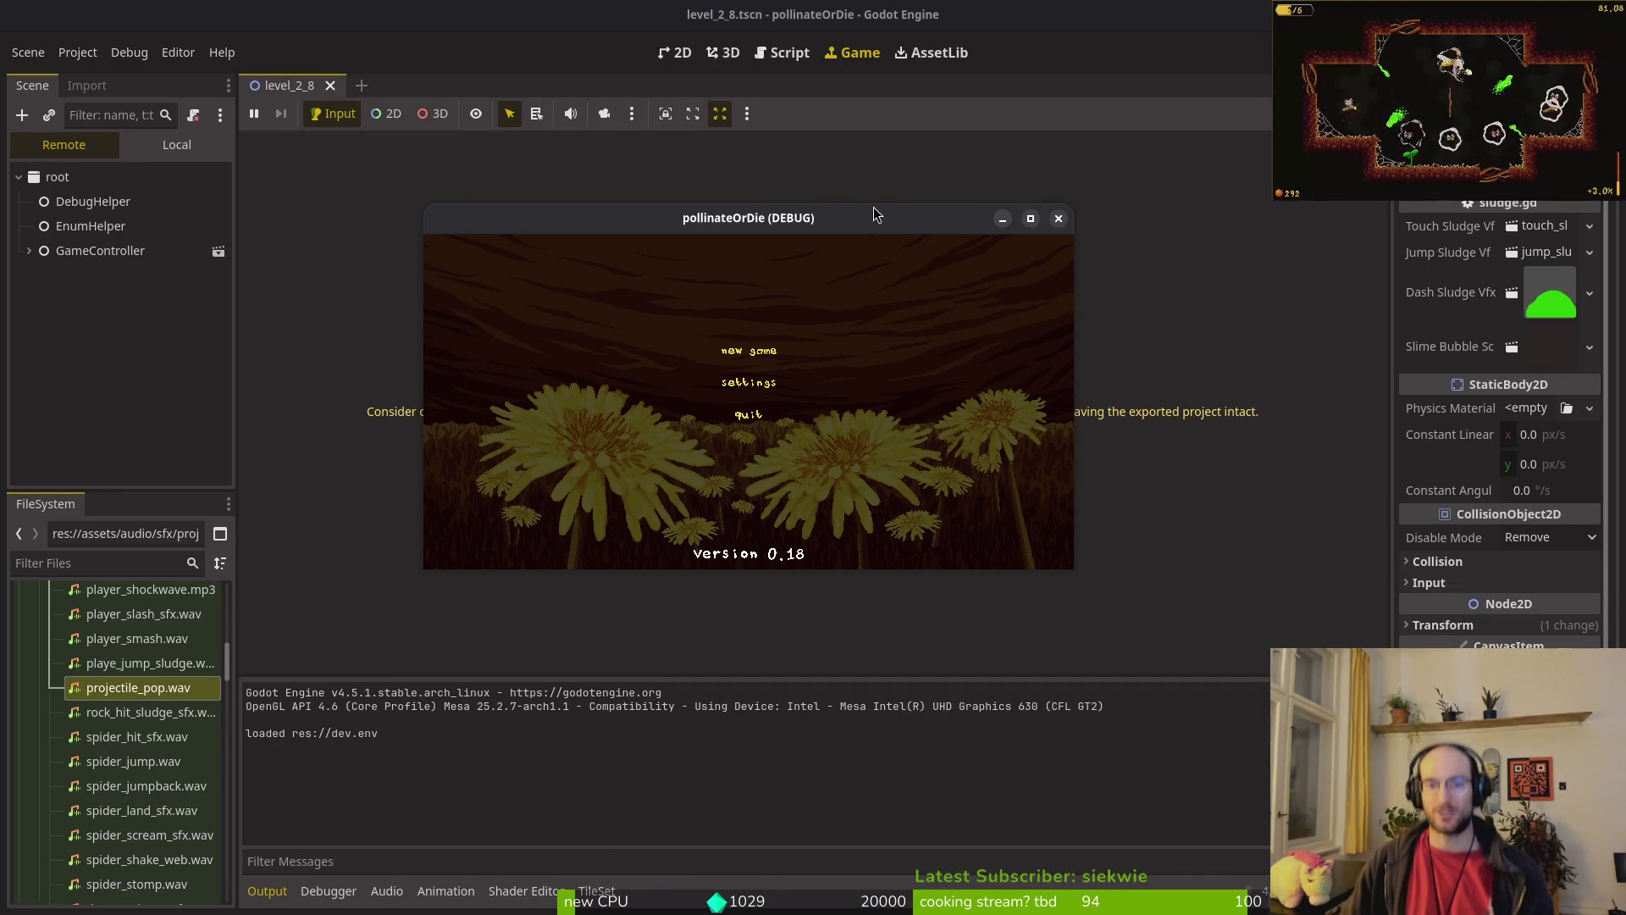
{"action": "double_click", "coordinate": [742, 223]}
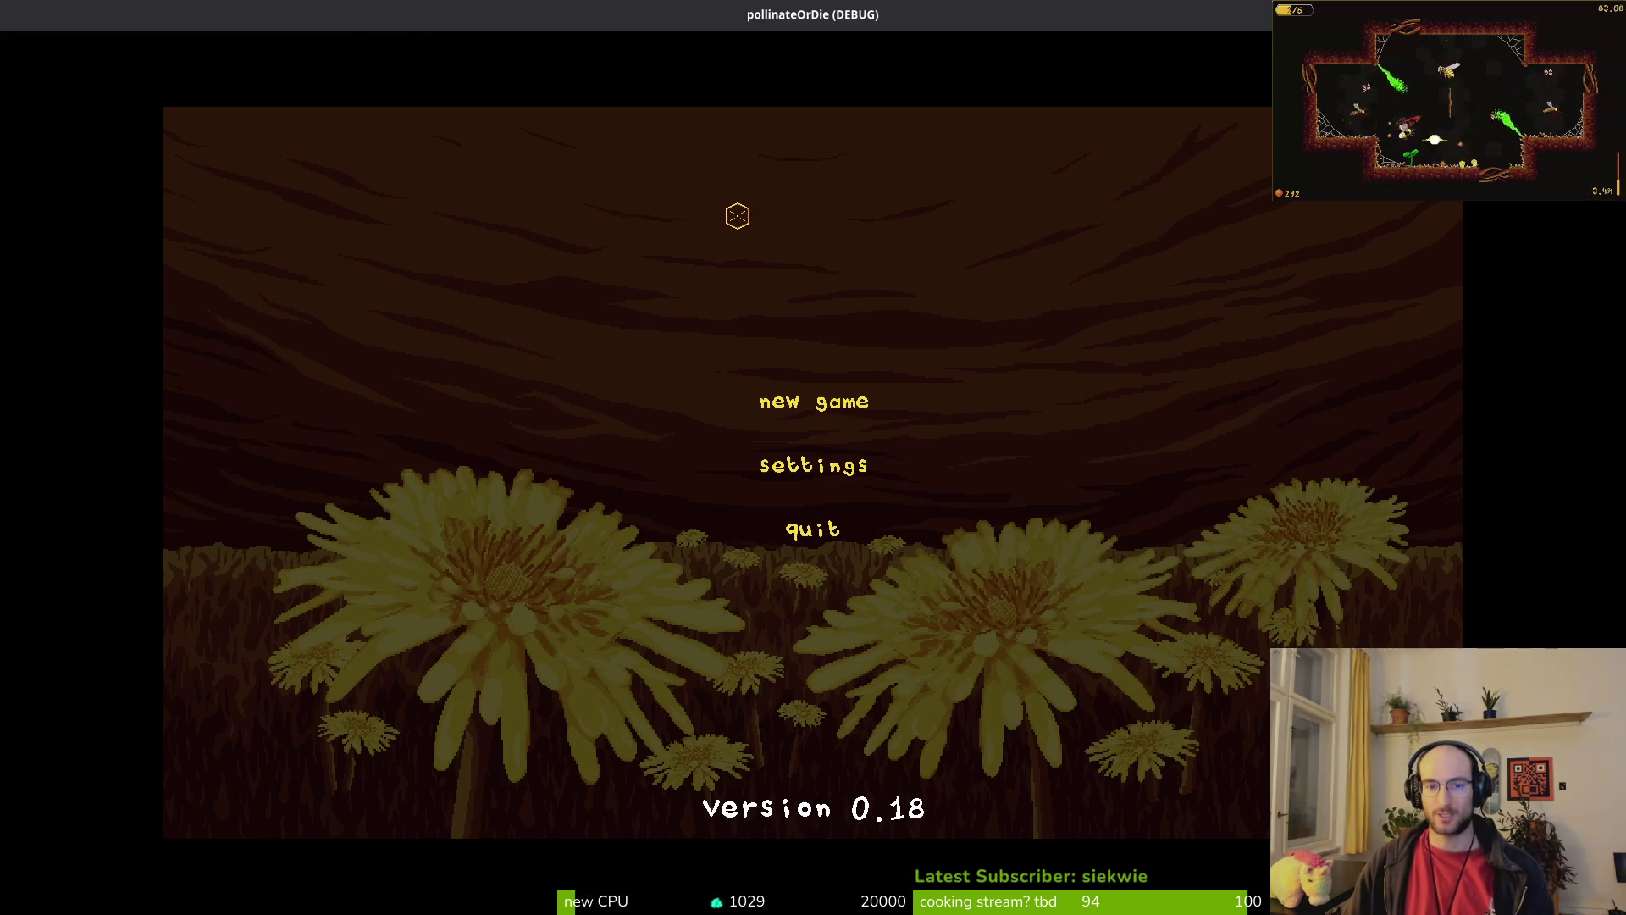
{"action": "double_click", "coordinate": [759, 21]}
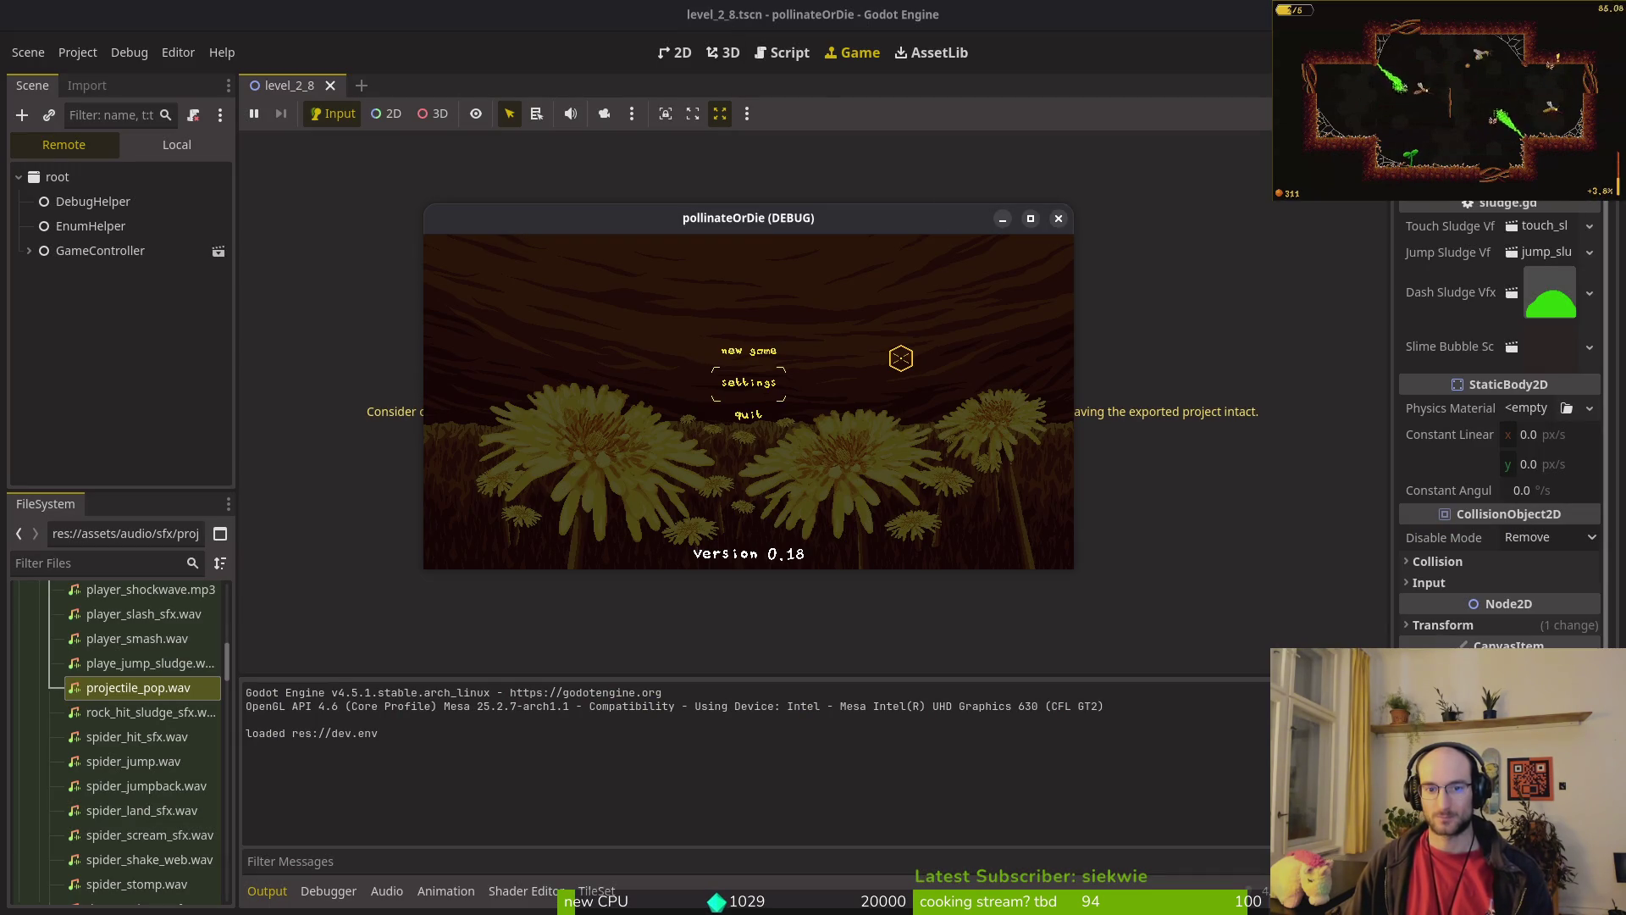
{"action": "left_click", "coordinate": [1056, 220]}
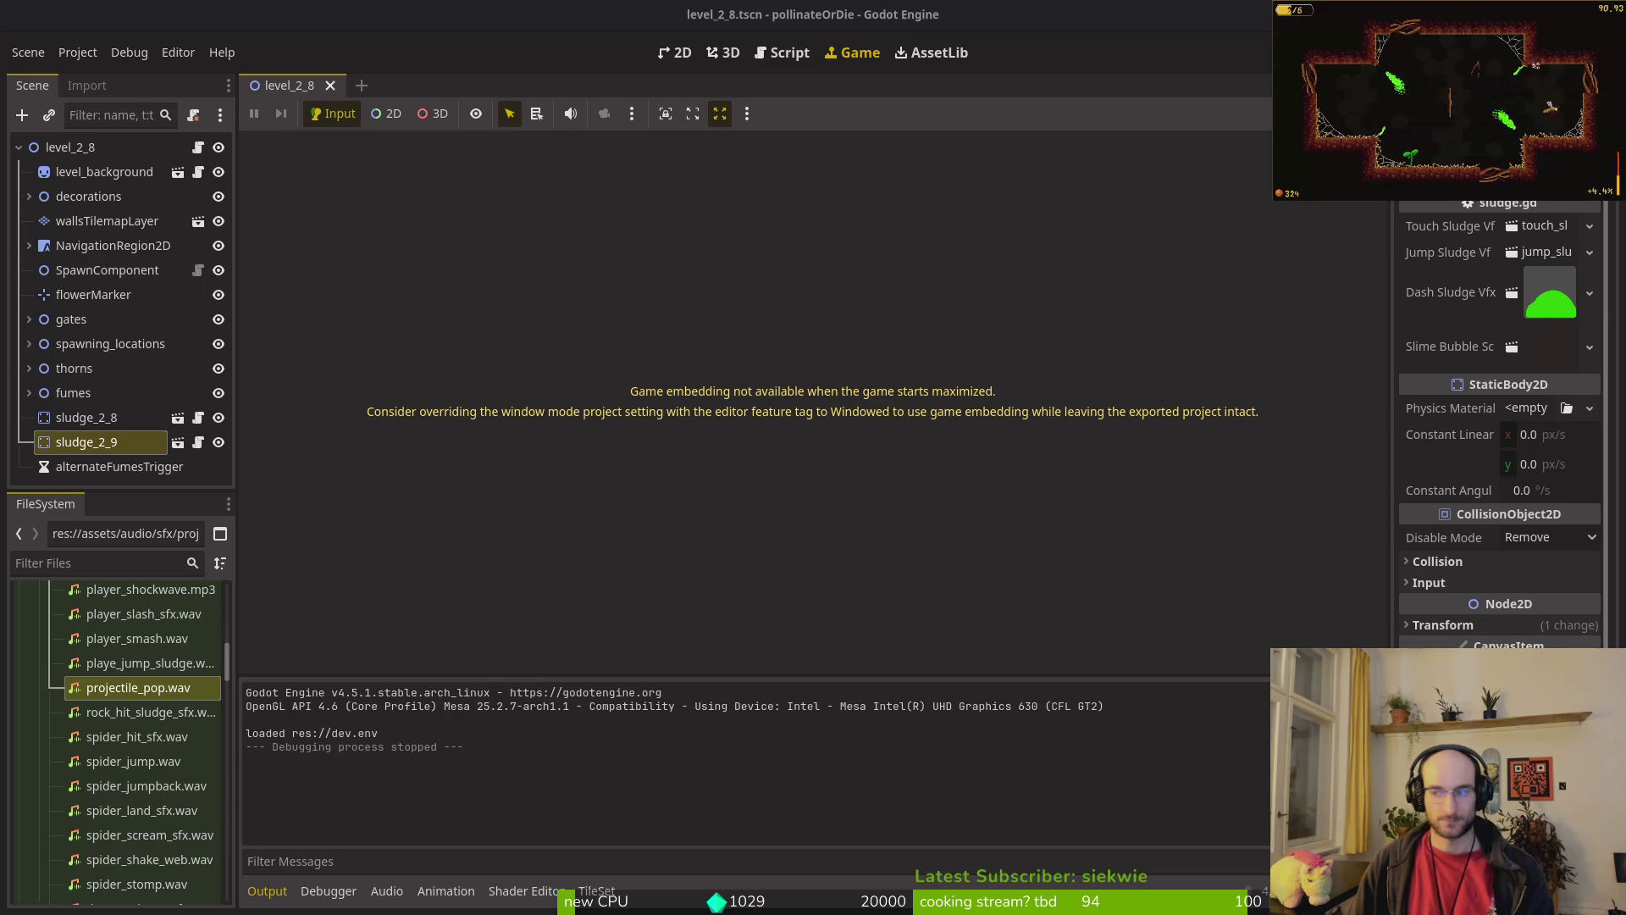
{"action": "key", "text": "alt+Tab"}
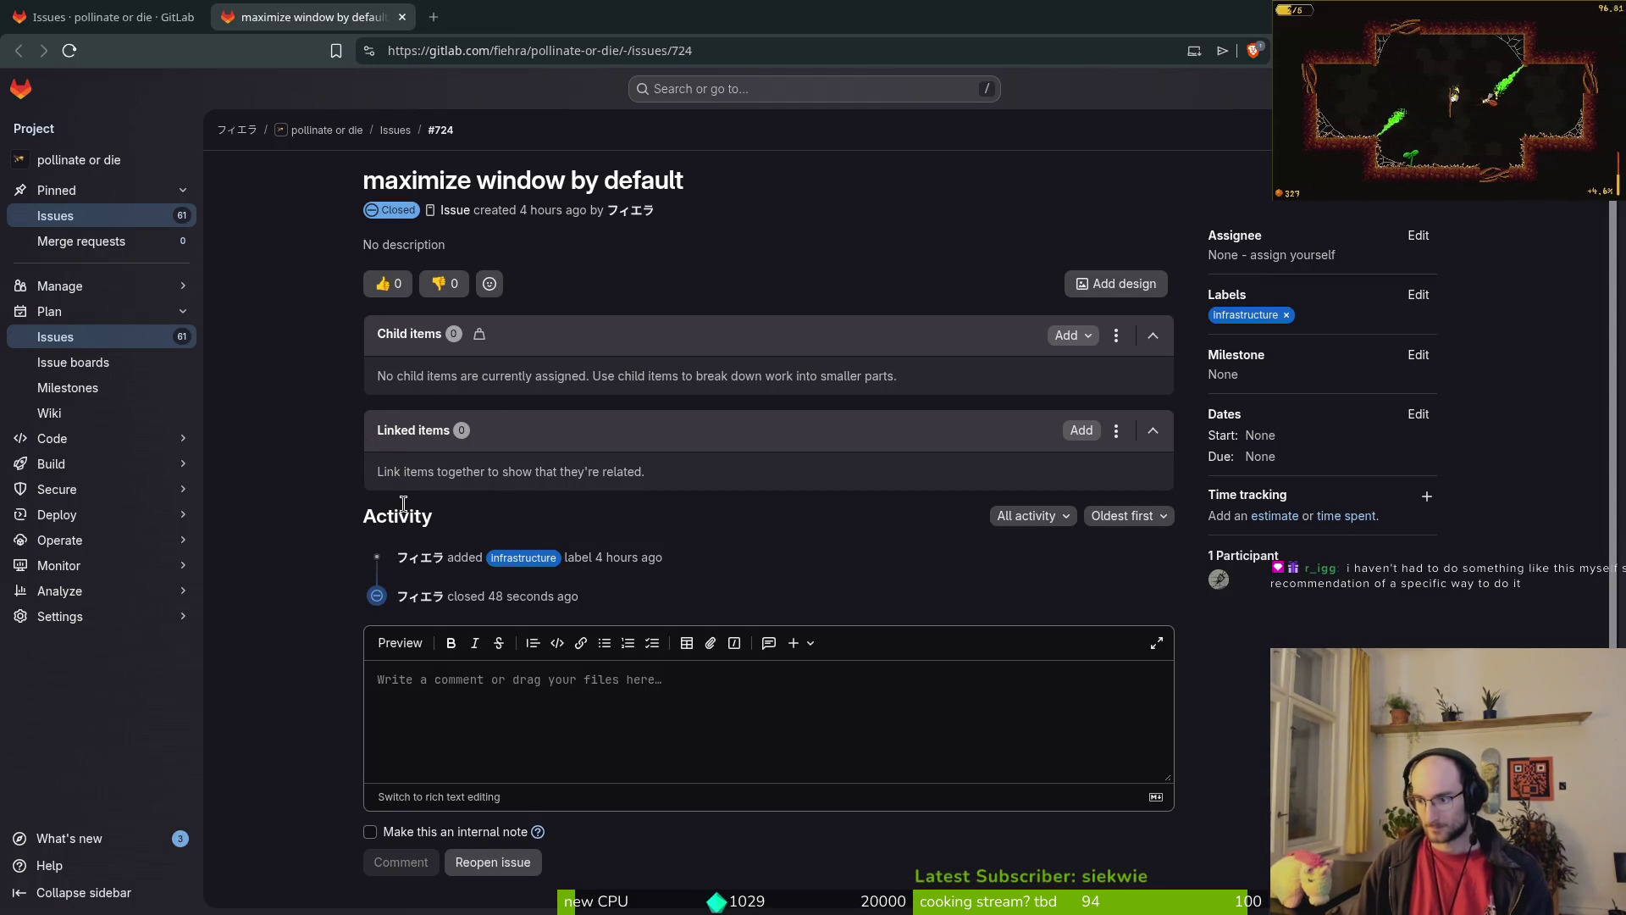
Step: Close the duplicate issues tab, glance at the 'new font for localization' issue, and list closed issues
{"action": "left_click", "coordinate": [142, 343]}
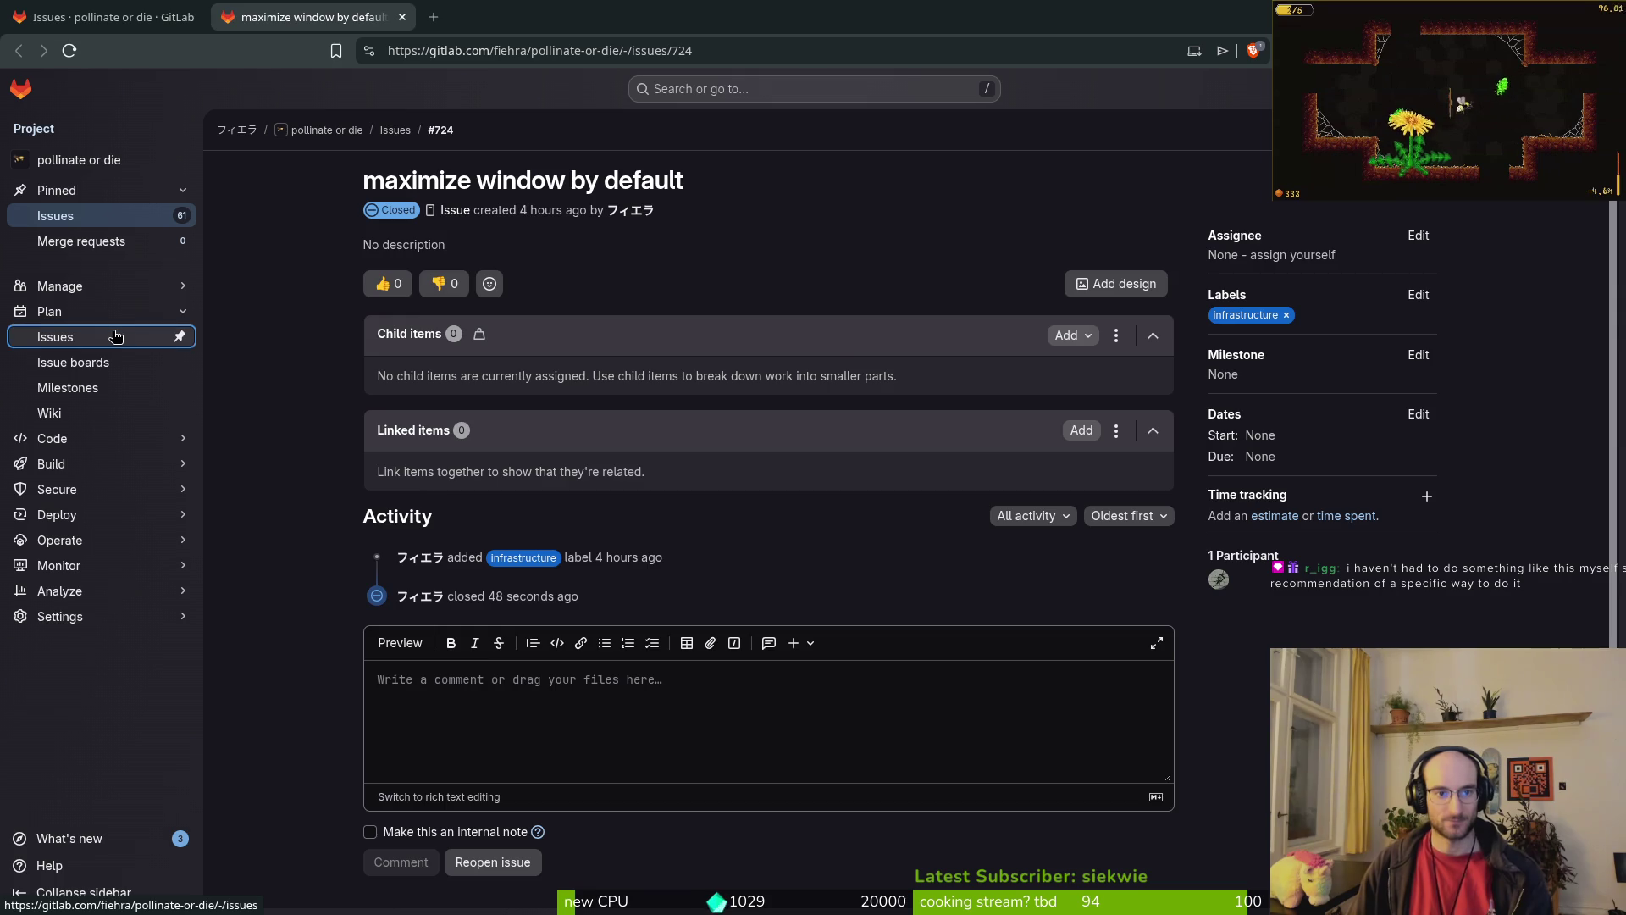
{"action": "key", "text": "ctrl+w"}
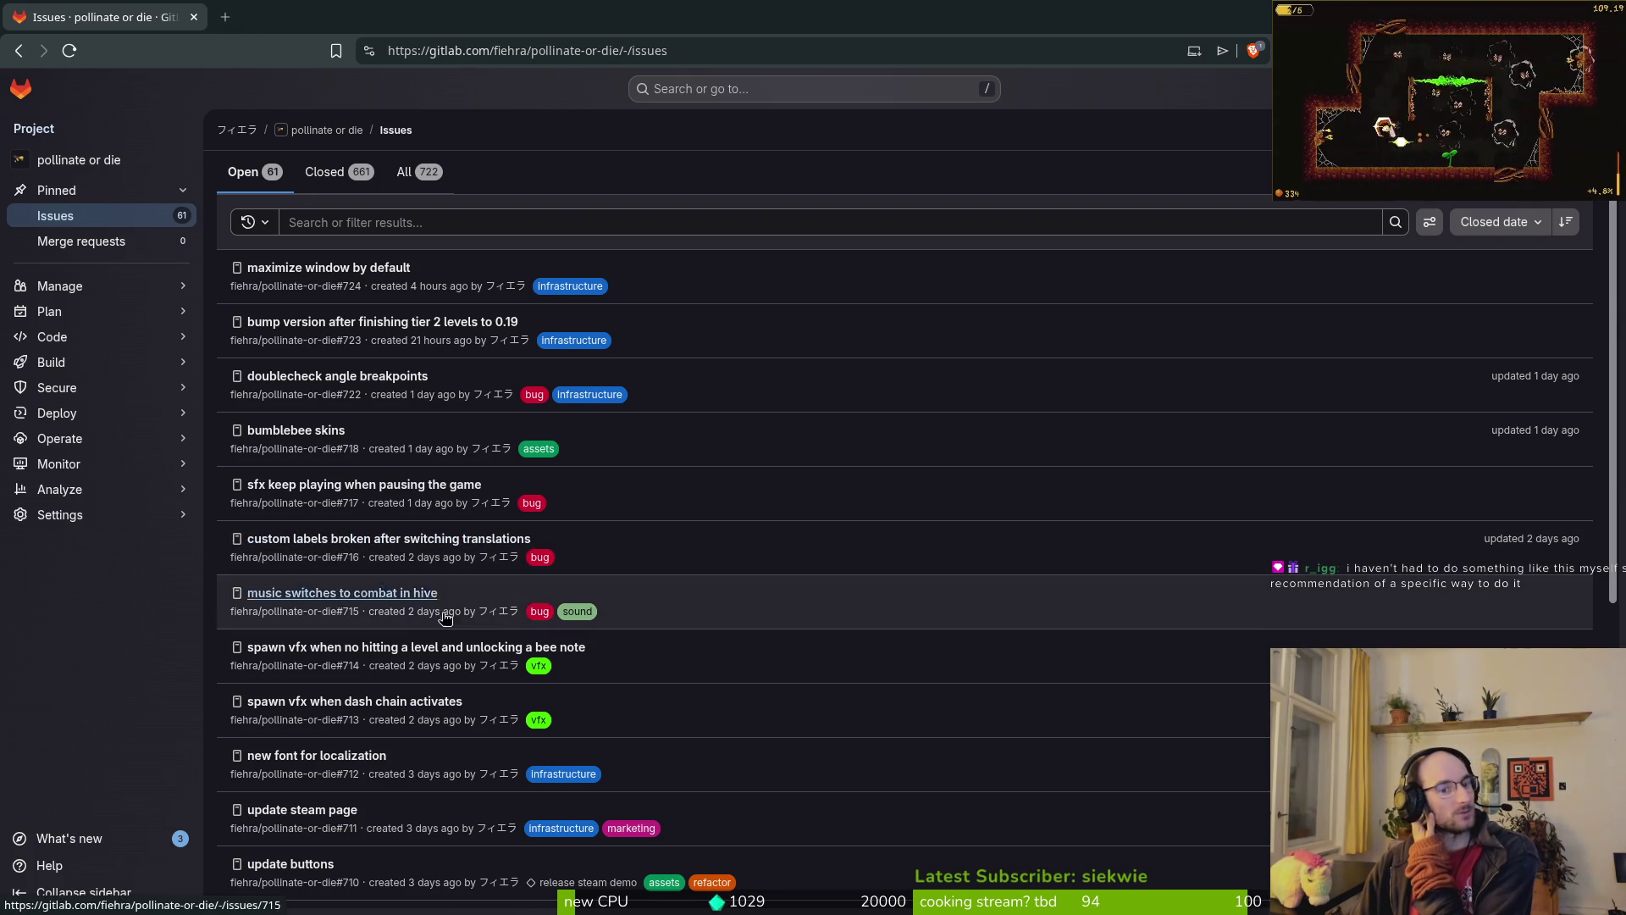
{"action": "middle_click", "coordinate": [308, 762]}
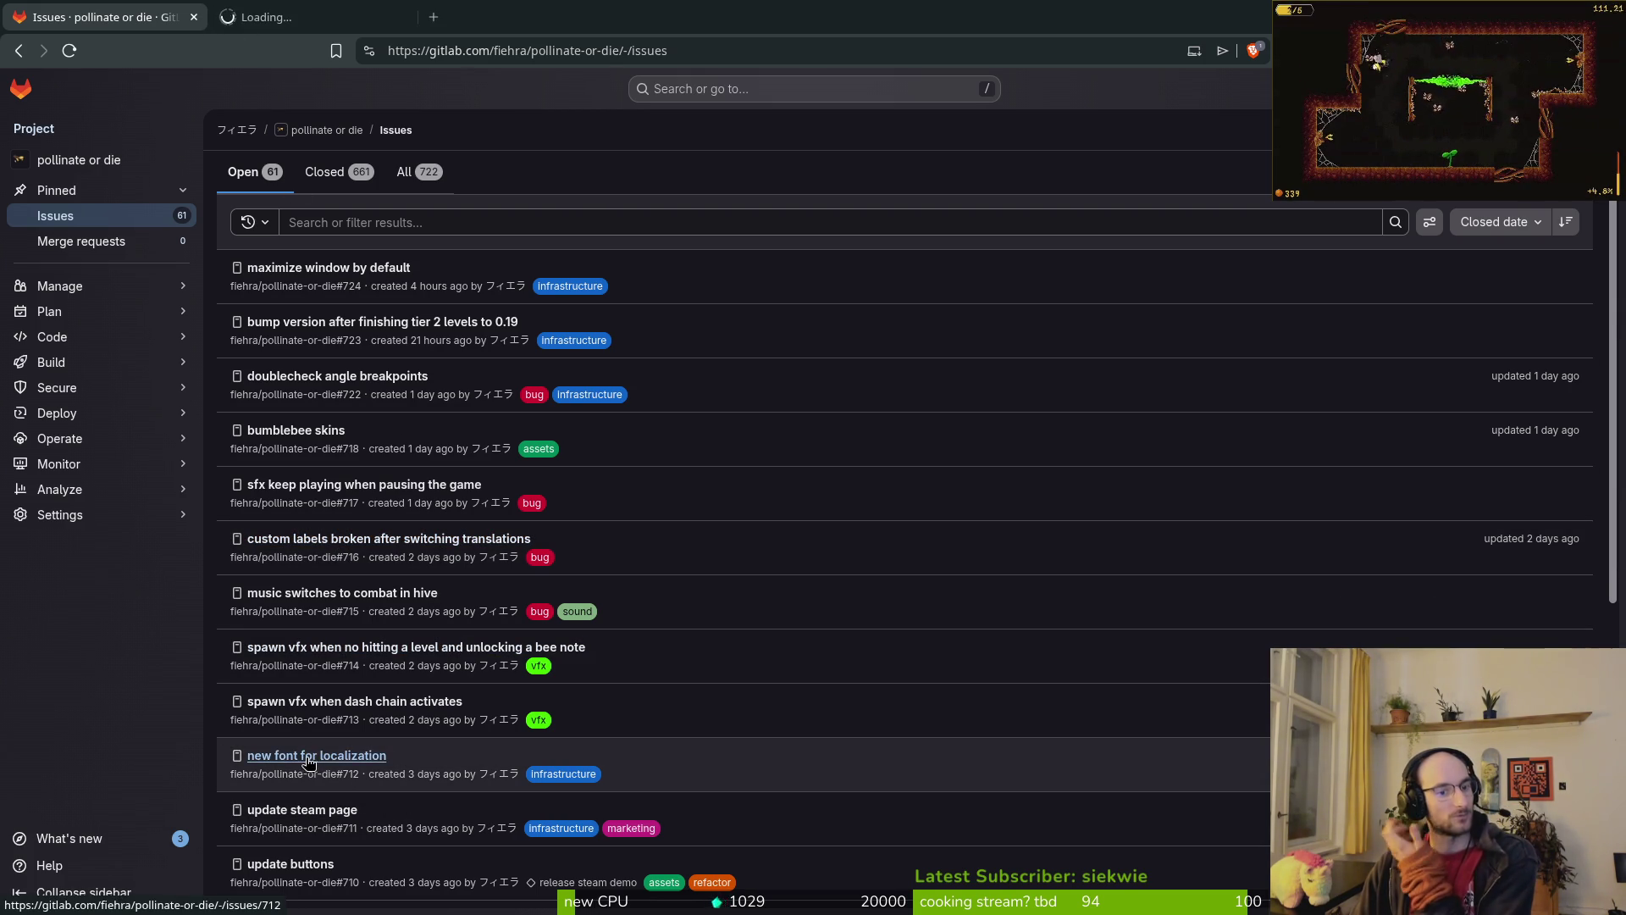
{"action": "key", "text": "ctrl+Tab"}
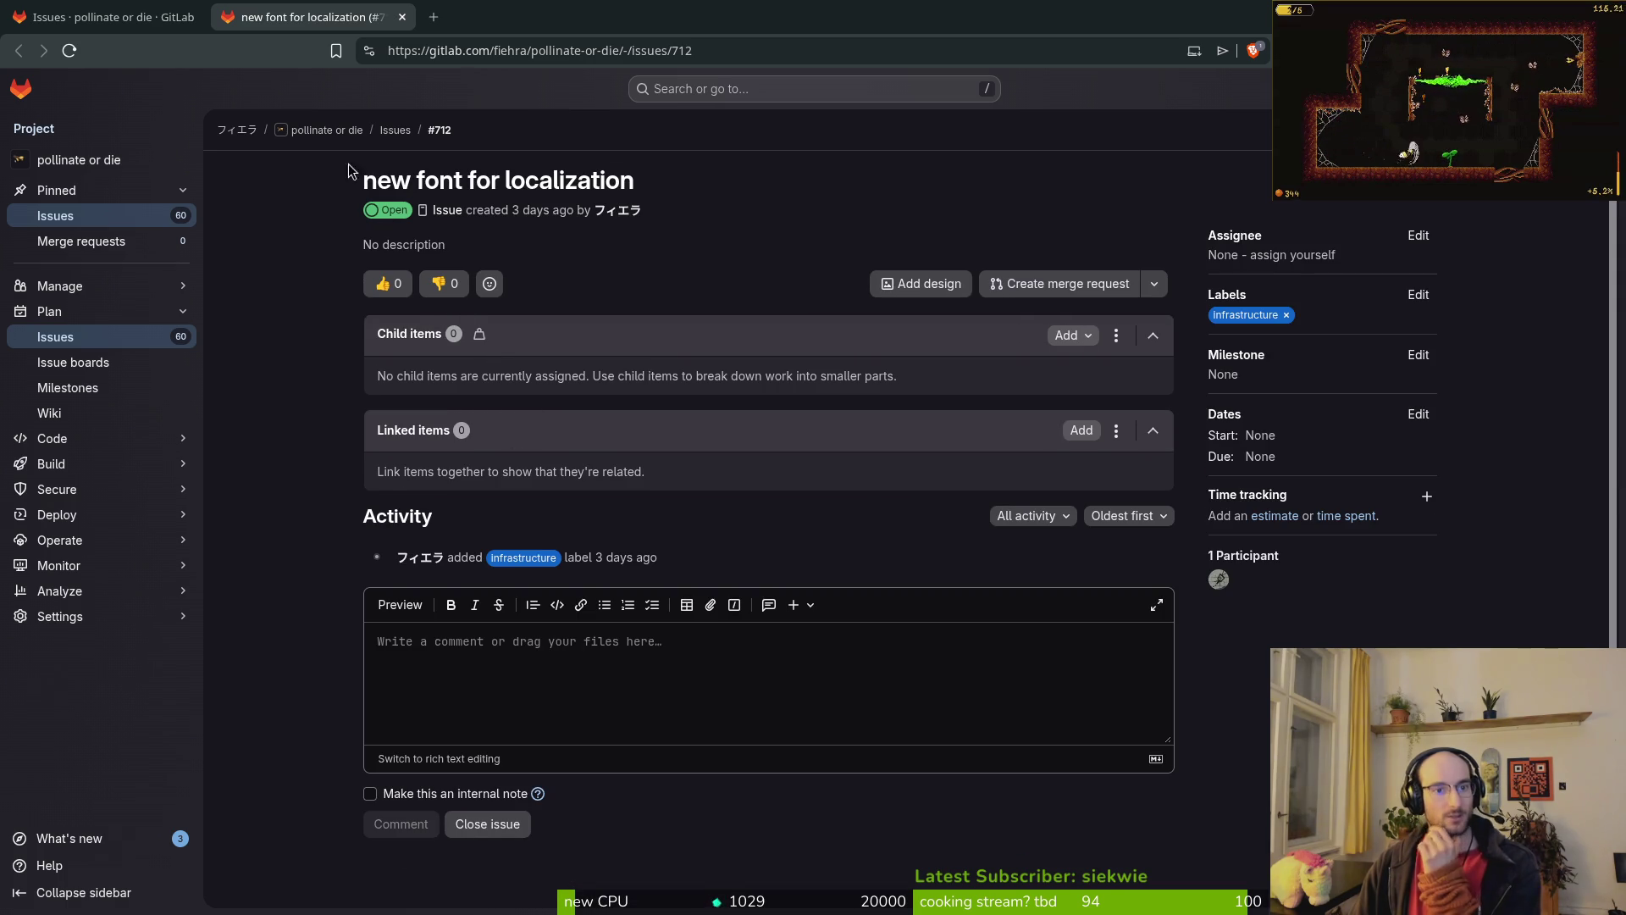
{"action": "left_click", "coordinate": [393, 131]}
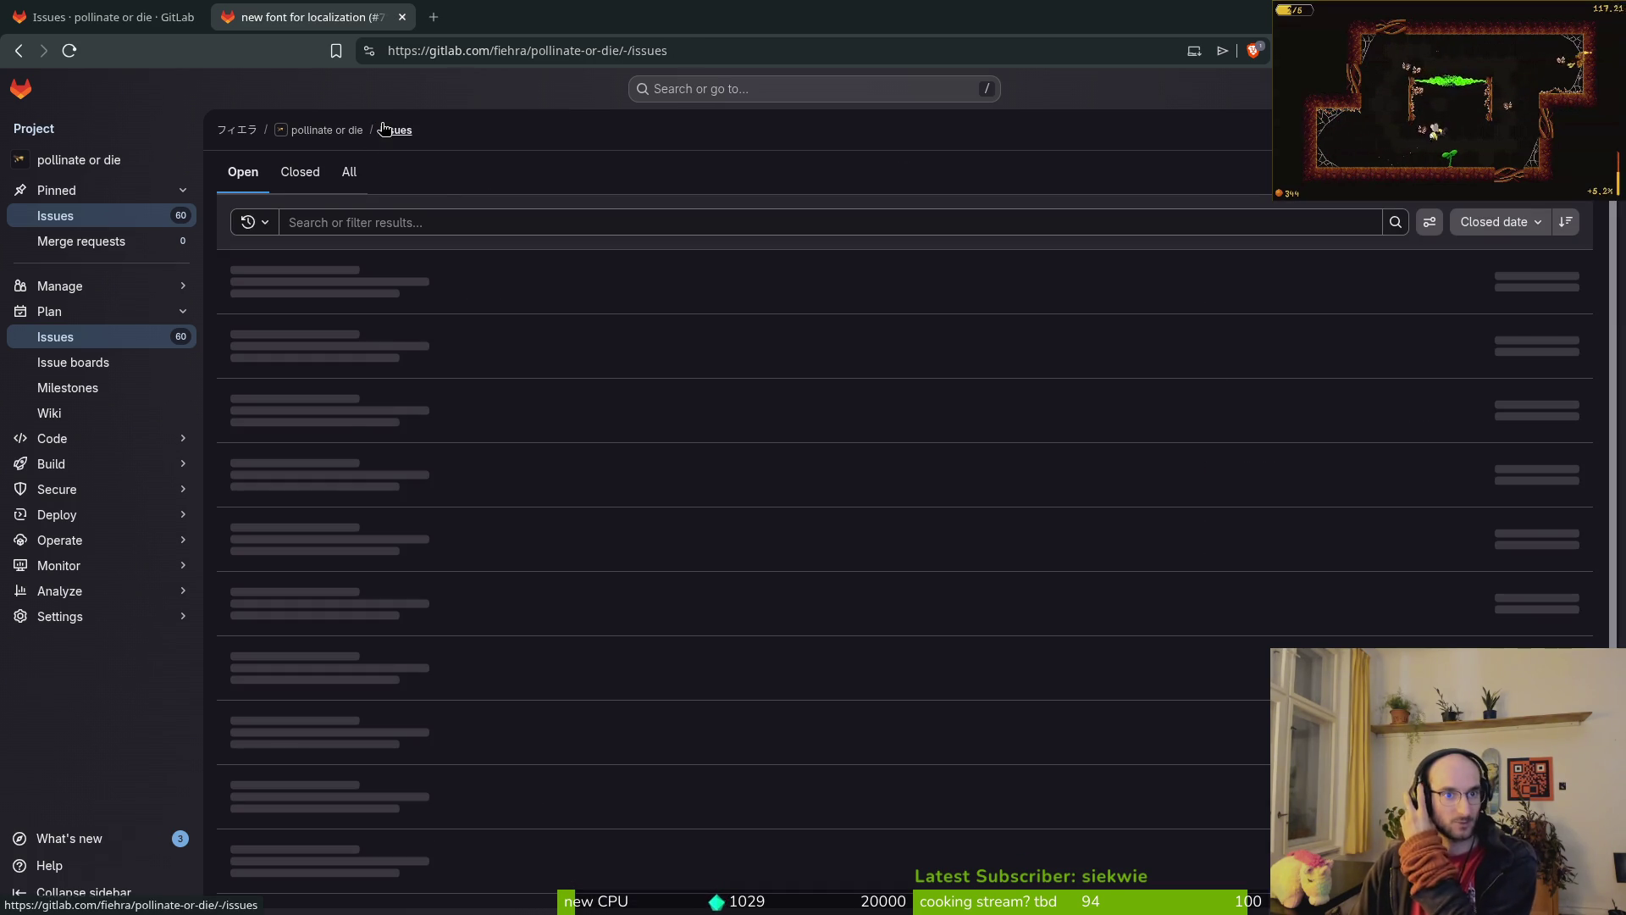
{"action": "left_click", "coordinate": [354, 171]}
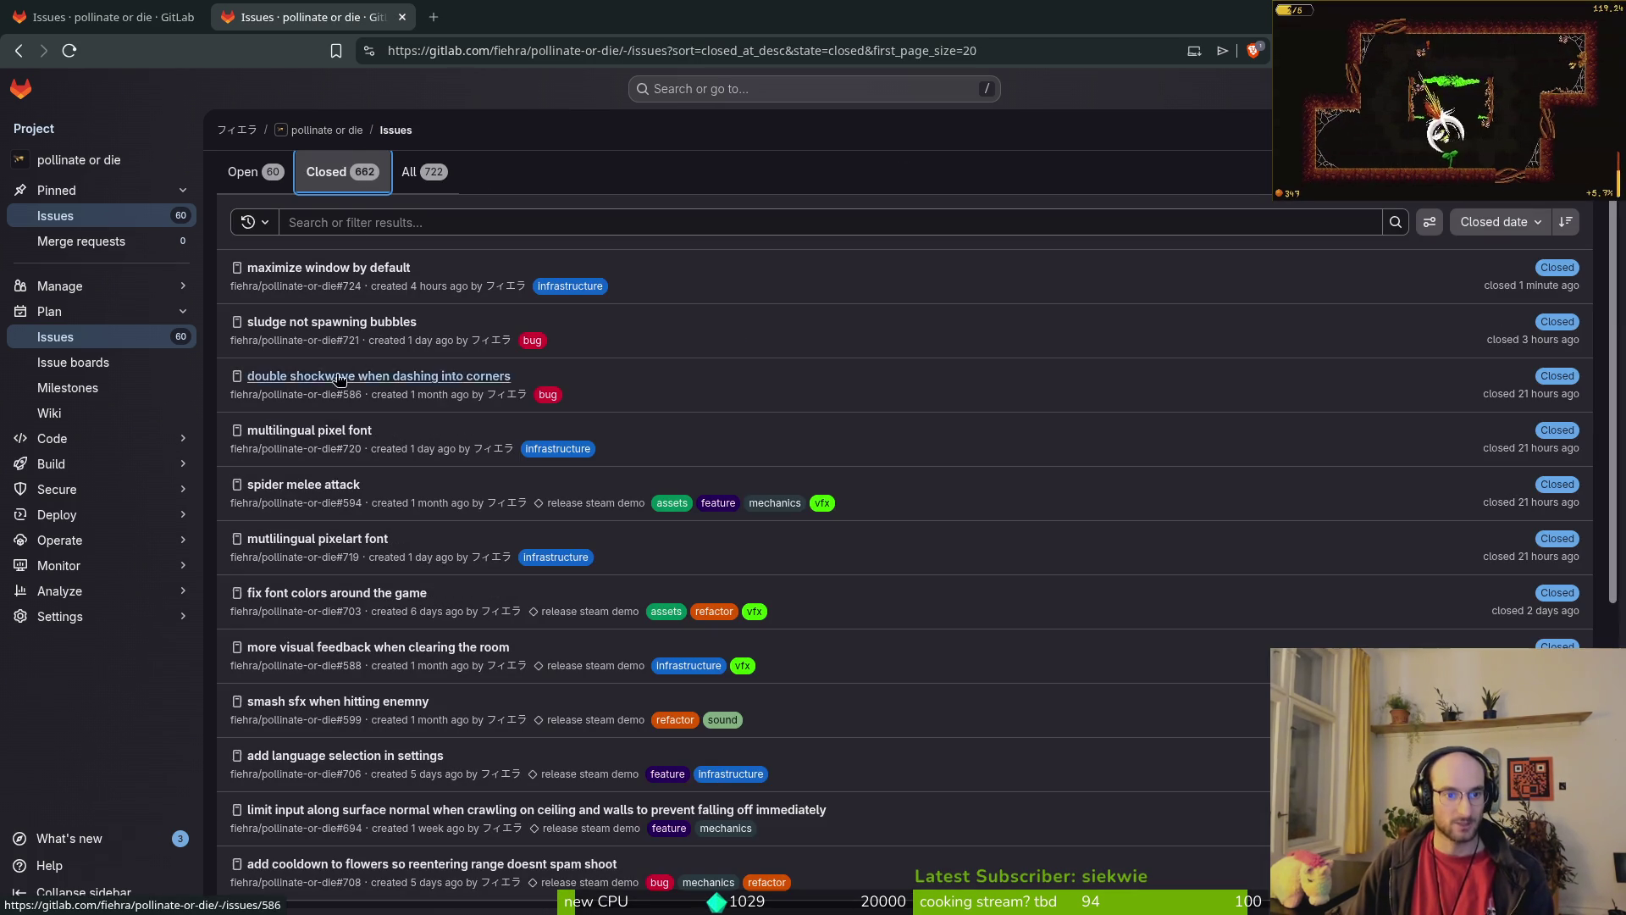
Step: Open closed issues #719 and #720, follow #720's itch.io font link, and close both issue tabs
{"action": "middle_click", "coordinate": [293, 544]}
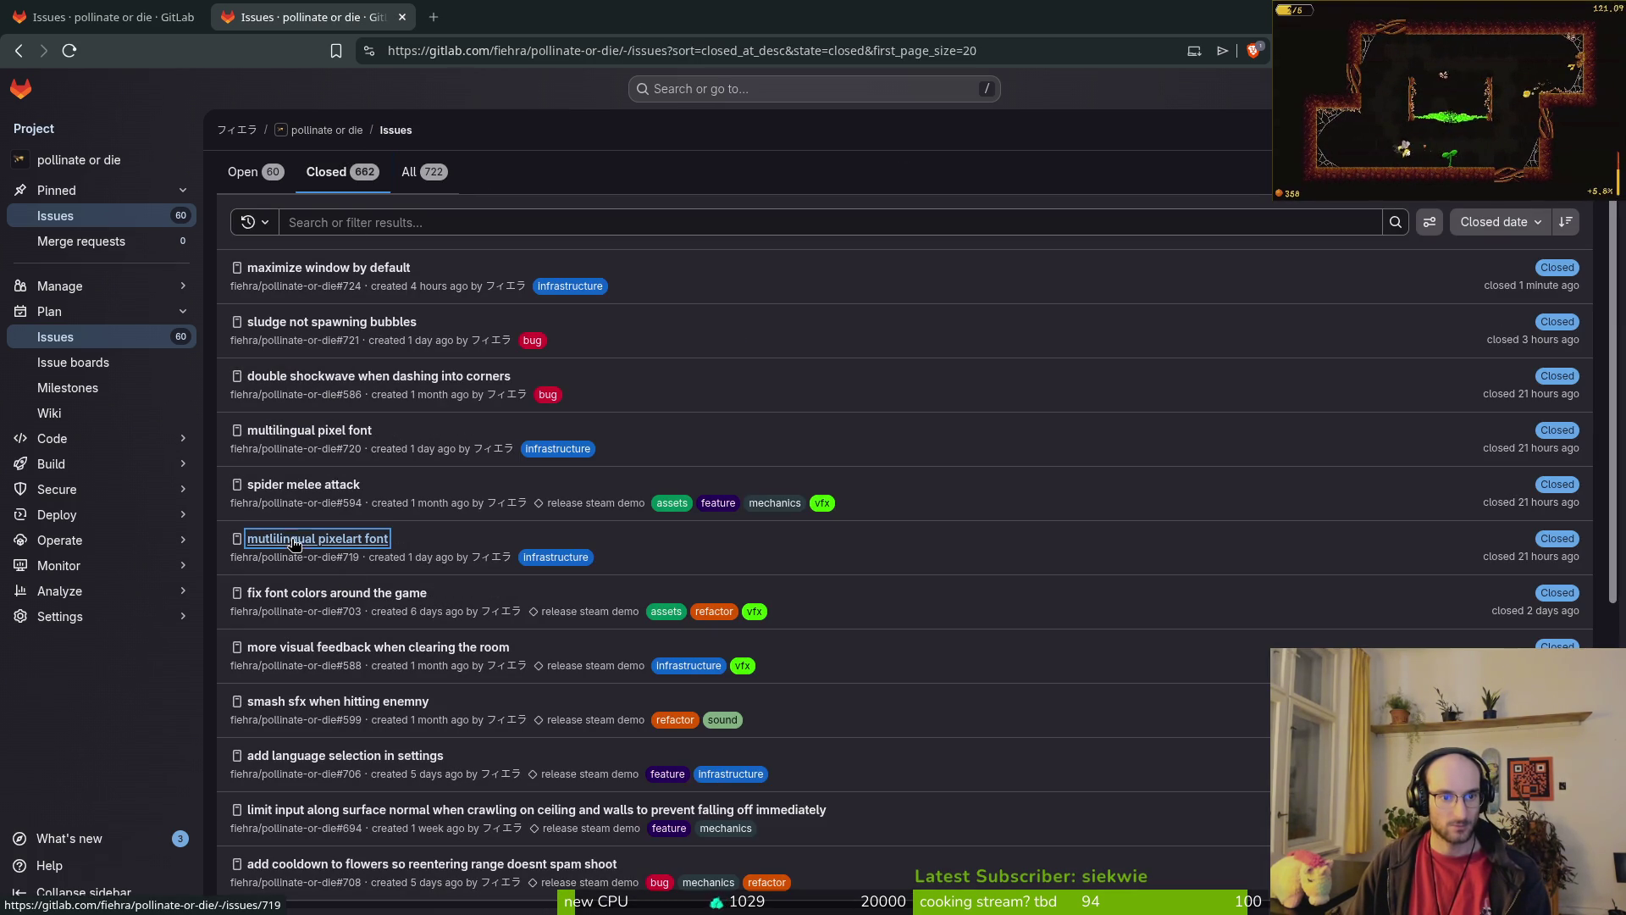
{"action": "middle_click", "coordinate": [288, 434]}
{"action": "key", "text": "ctrl+Tab"}
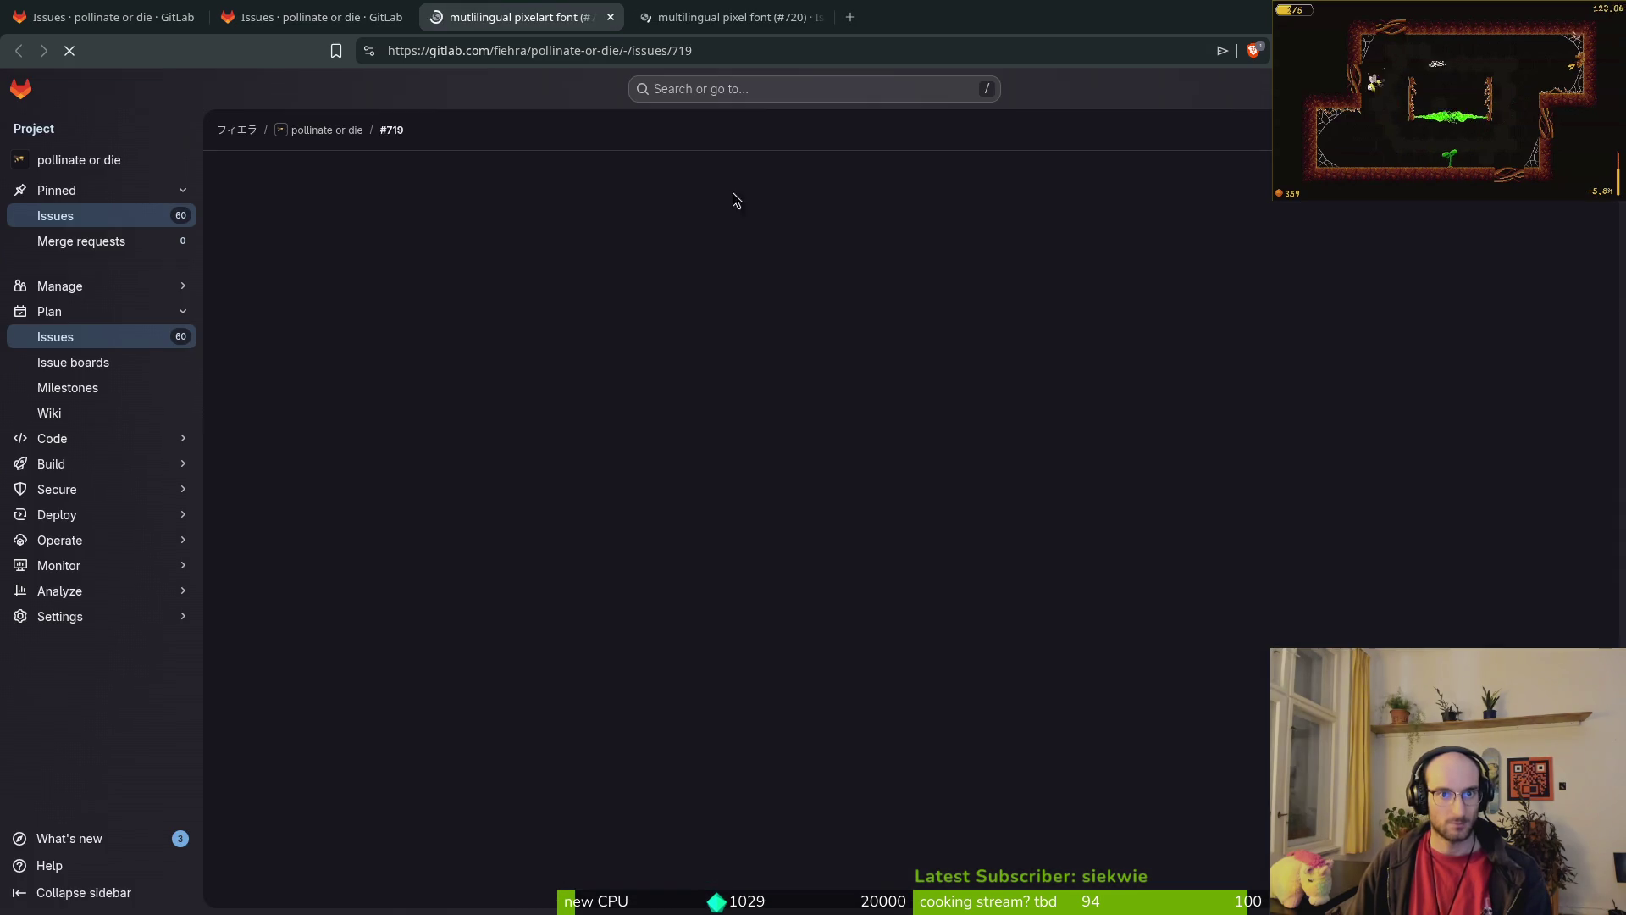
{"action": "left_click", "coordinate": [749, 16]}
{"action": "left_click", "coordinate": [521, 251]}
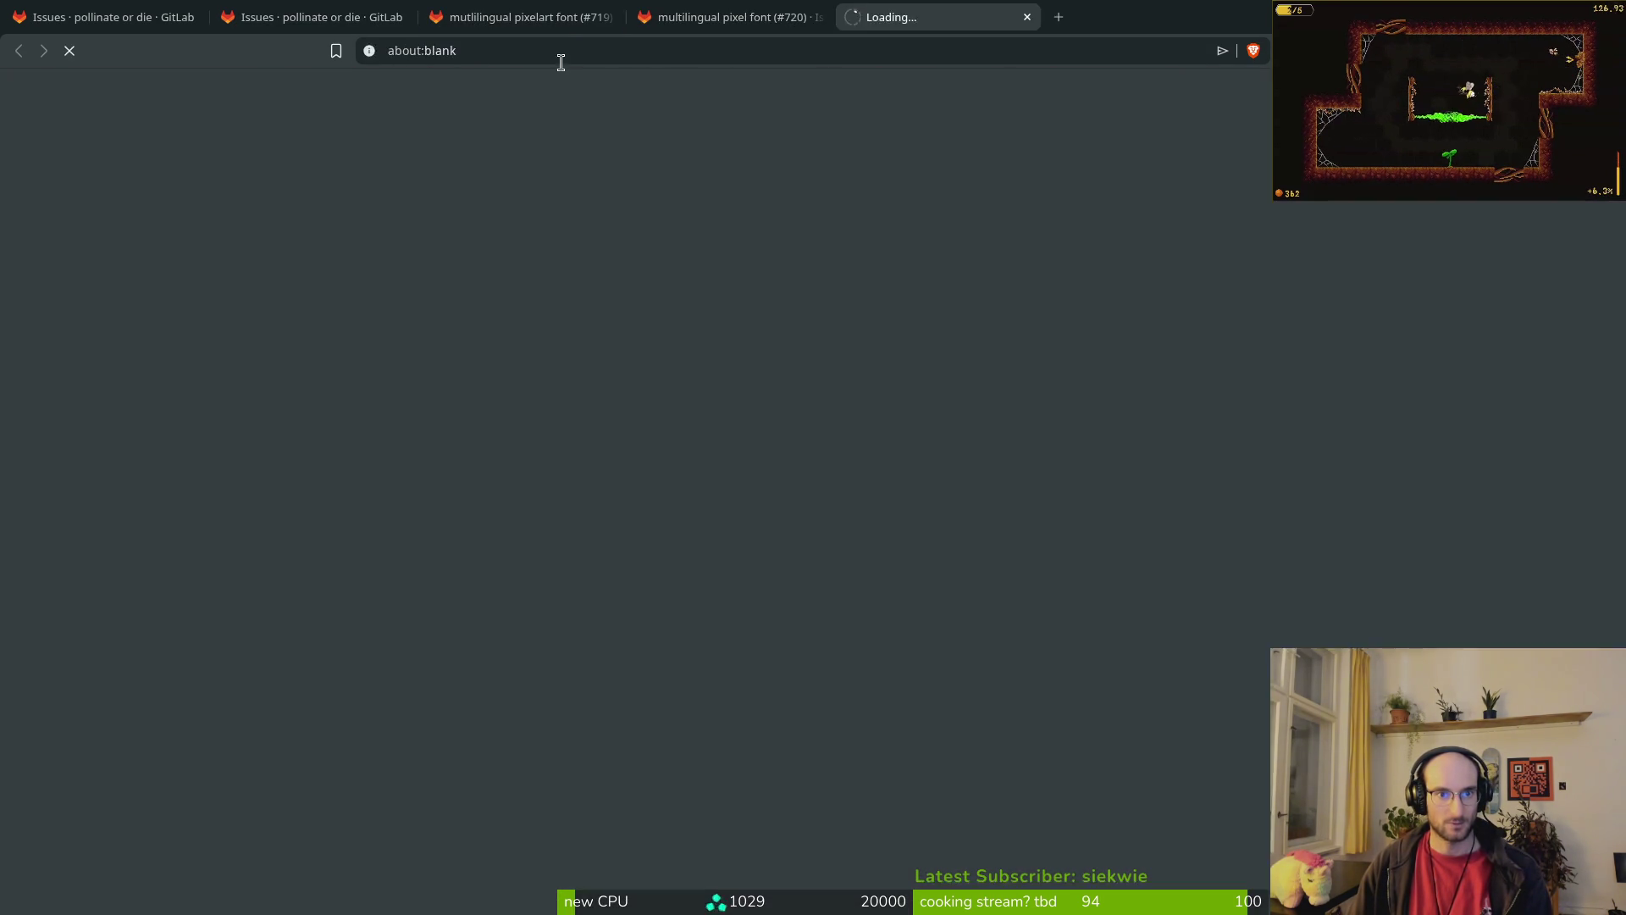
{"action": "left_click", "coordinate": [525, 17]}
{"action": "left_click", "coordinate": [610, 17]}
{"action": "left_click", "coordinate": [610, 16]}
Step: Paste the itch.io font URL as a comment on issue #712, then view the Thaleah Fat font page
{"action": "key", "text": "ctrl+shift+Tab"}
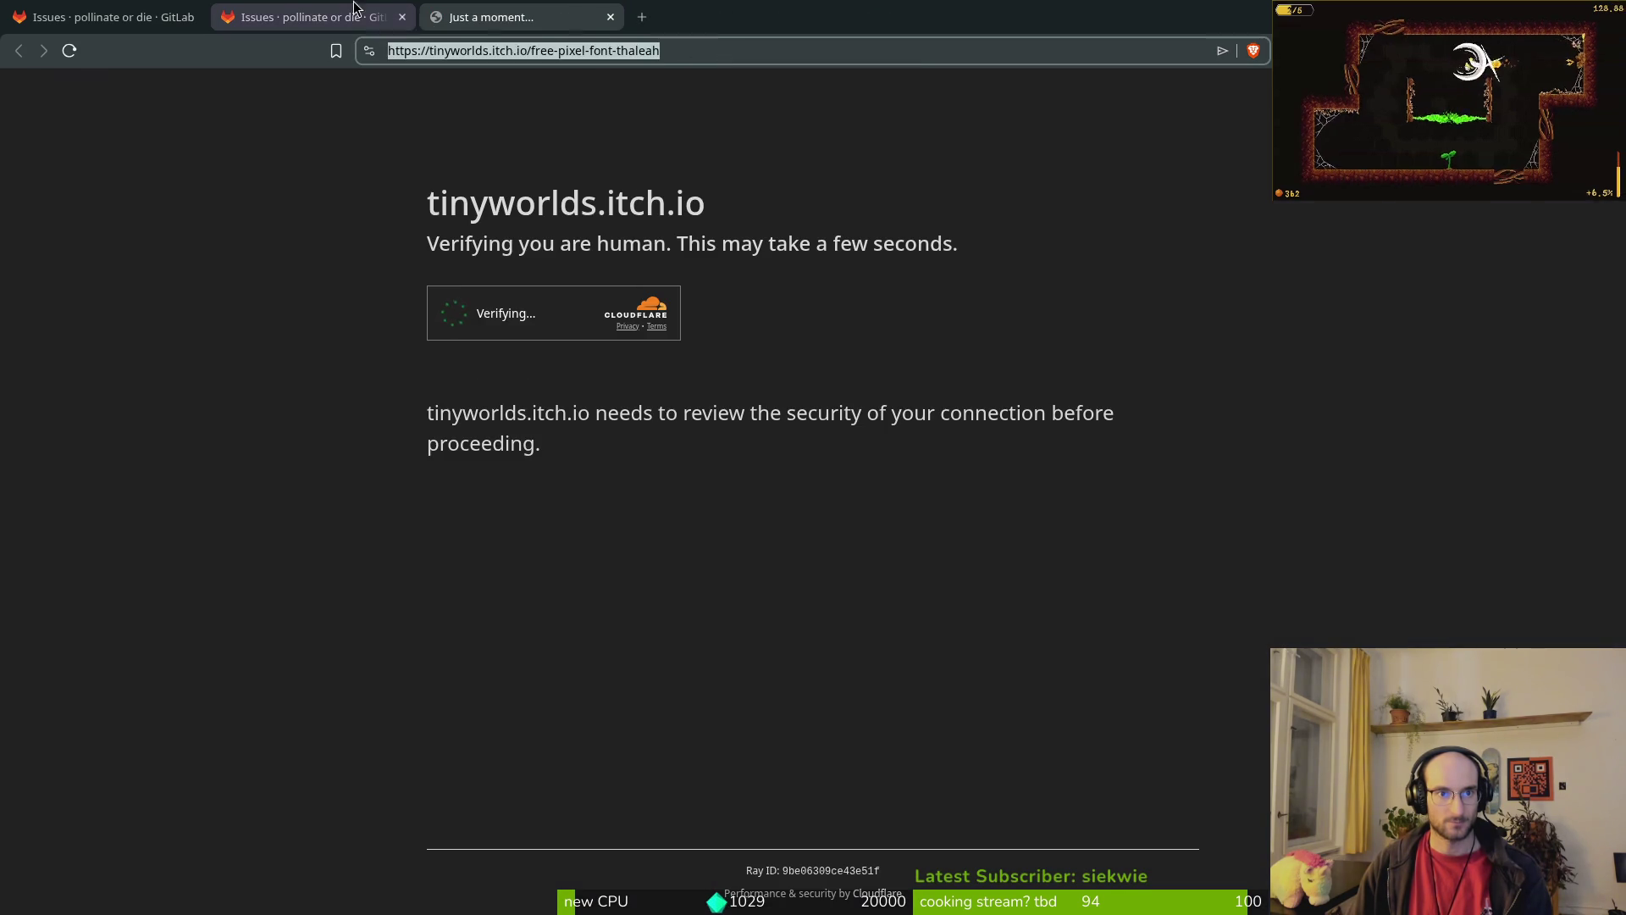
{"action": "key", "text": "ctrl+w"}
{"action": "key", "text": "ctrl+shift+Tab"}
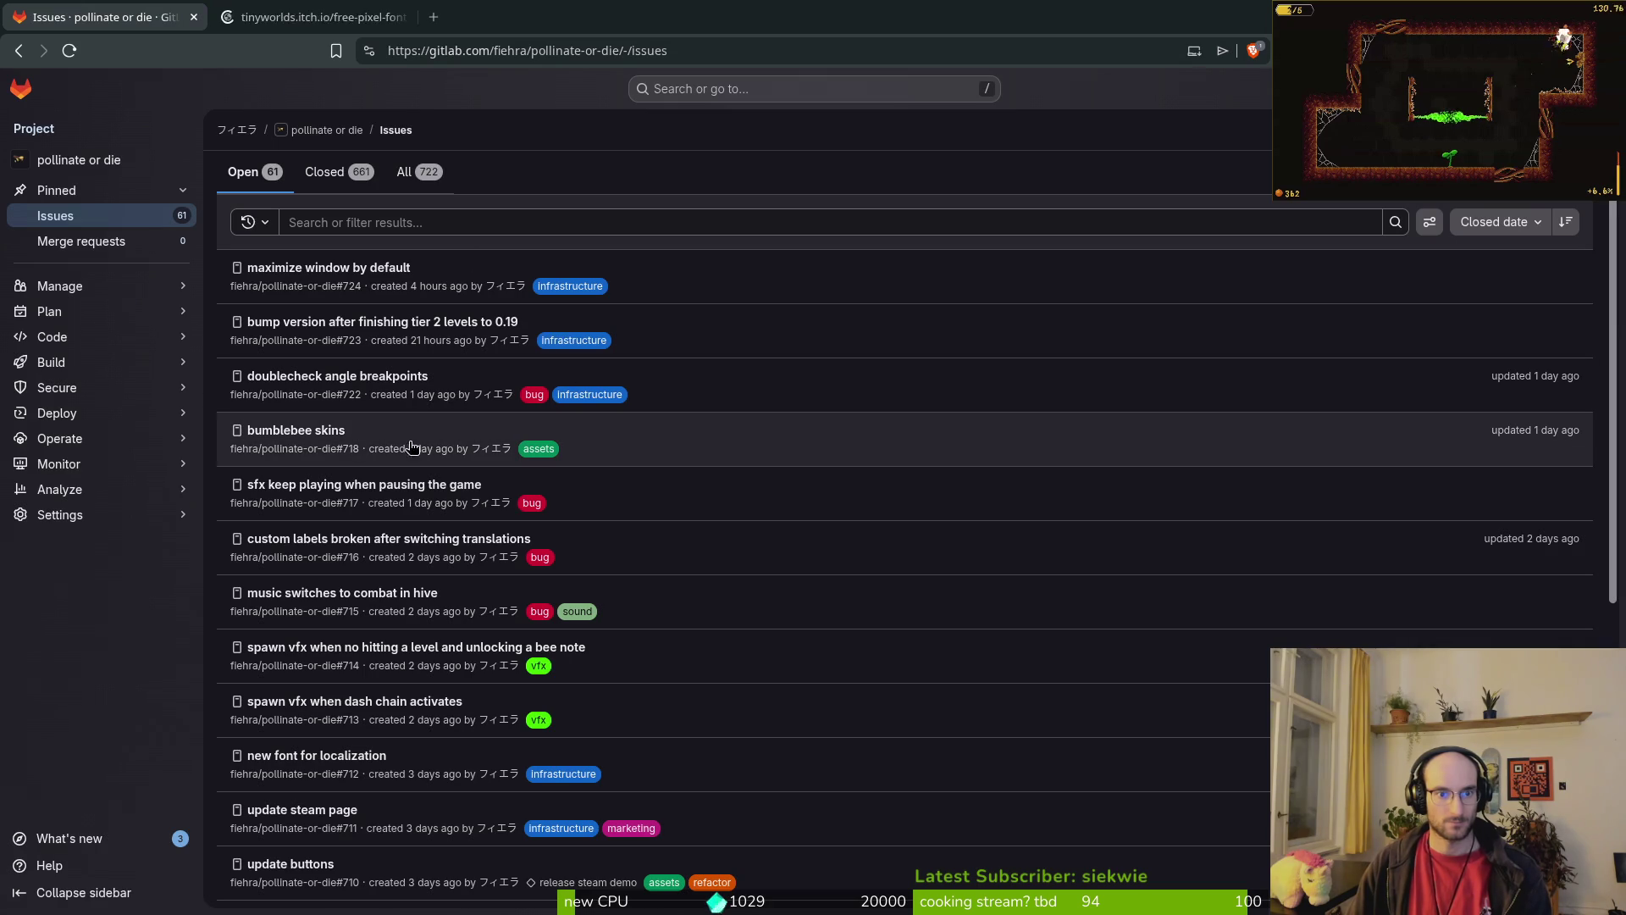
{"action": "left_click", "coordinate": [338, 756]}
{"action": "left_click", "coordinate": [1095, 773]}
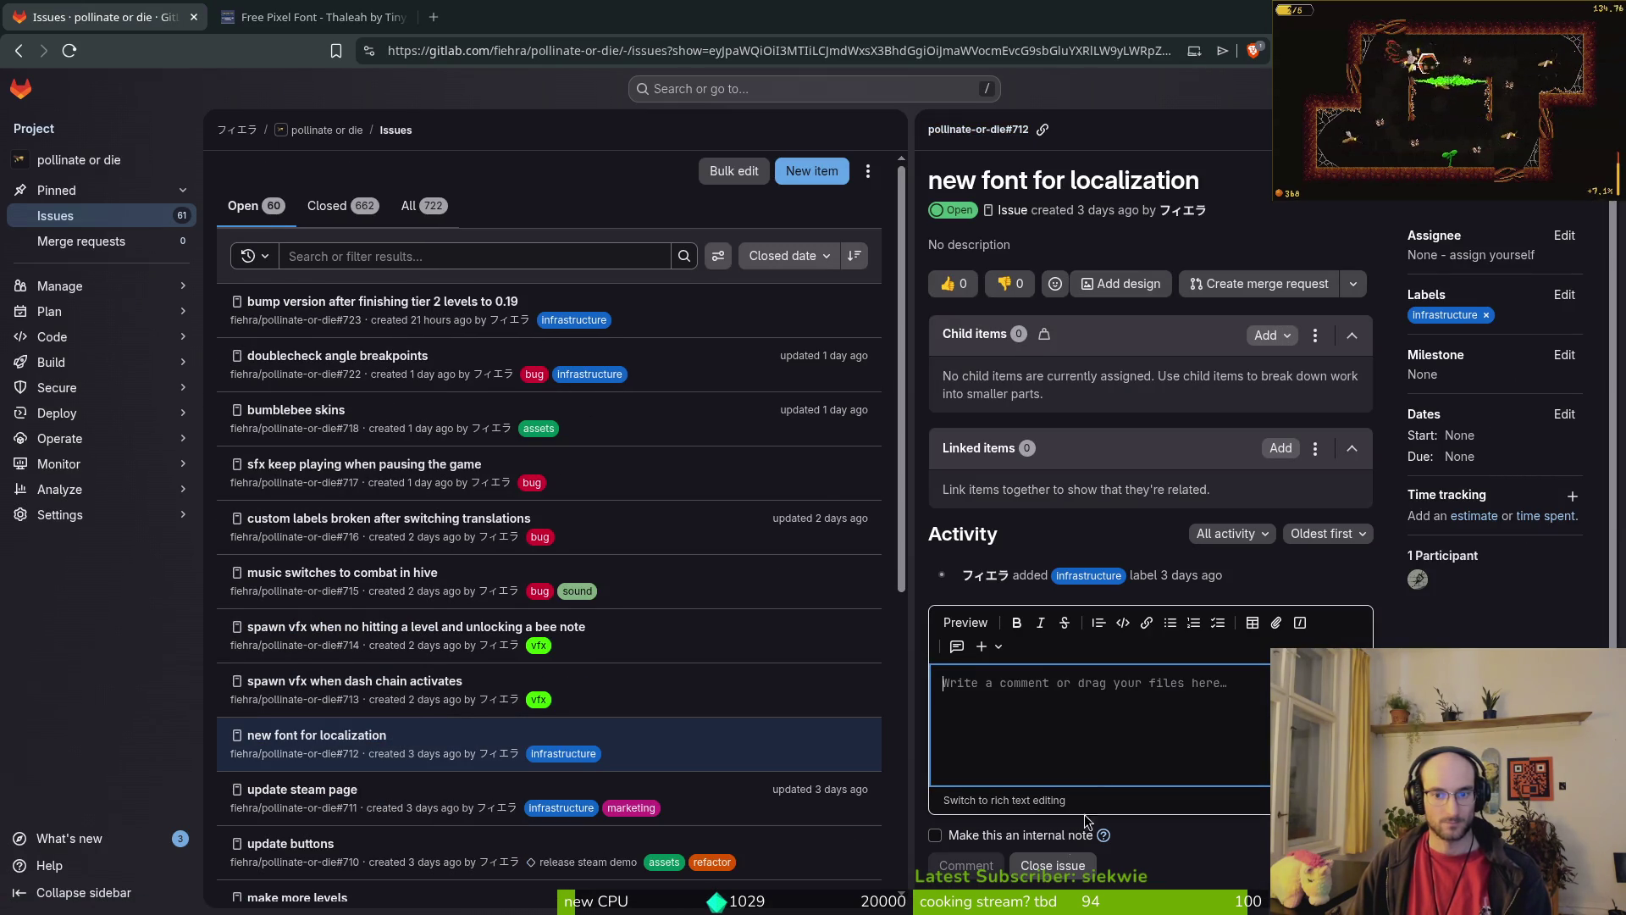
{"action": "key", "text": "ctrl+v"}
{"action": "key", "text": "ctrl+Tab"}
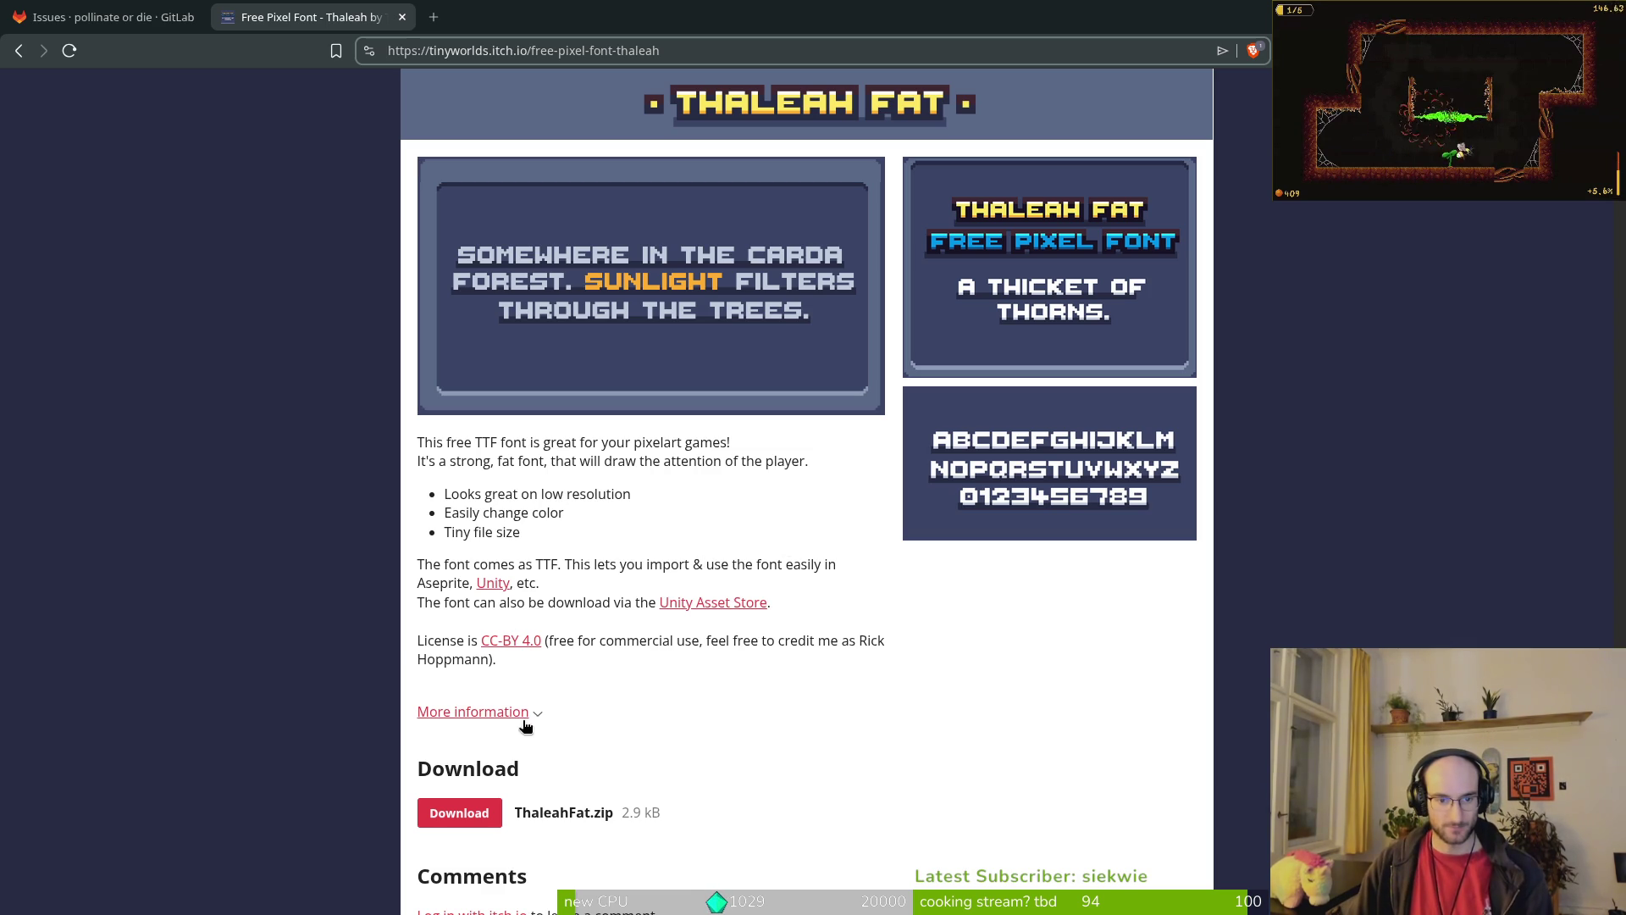
Step: Download ThaleahFat.zip from itch.io and dismiss the thanks-for-downloading popup
{"action": "left_click", "coordinate": [458, 813]}
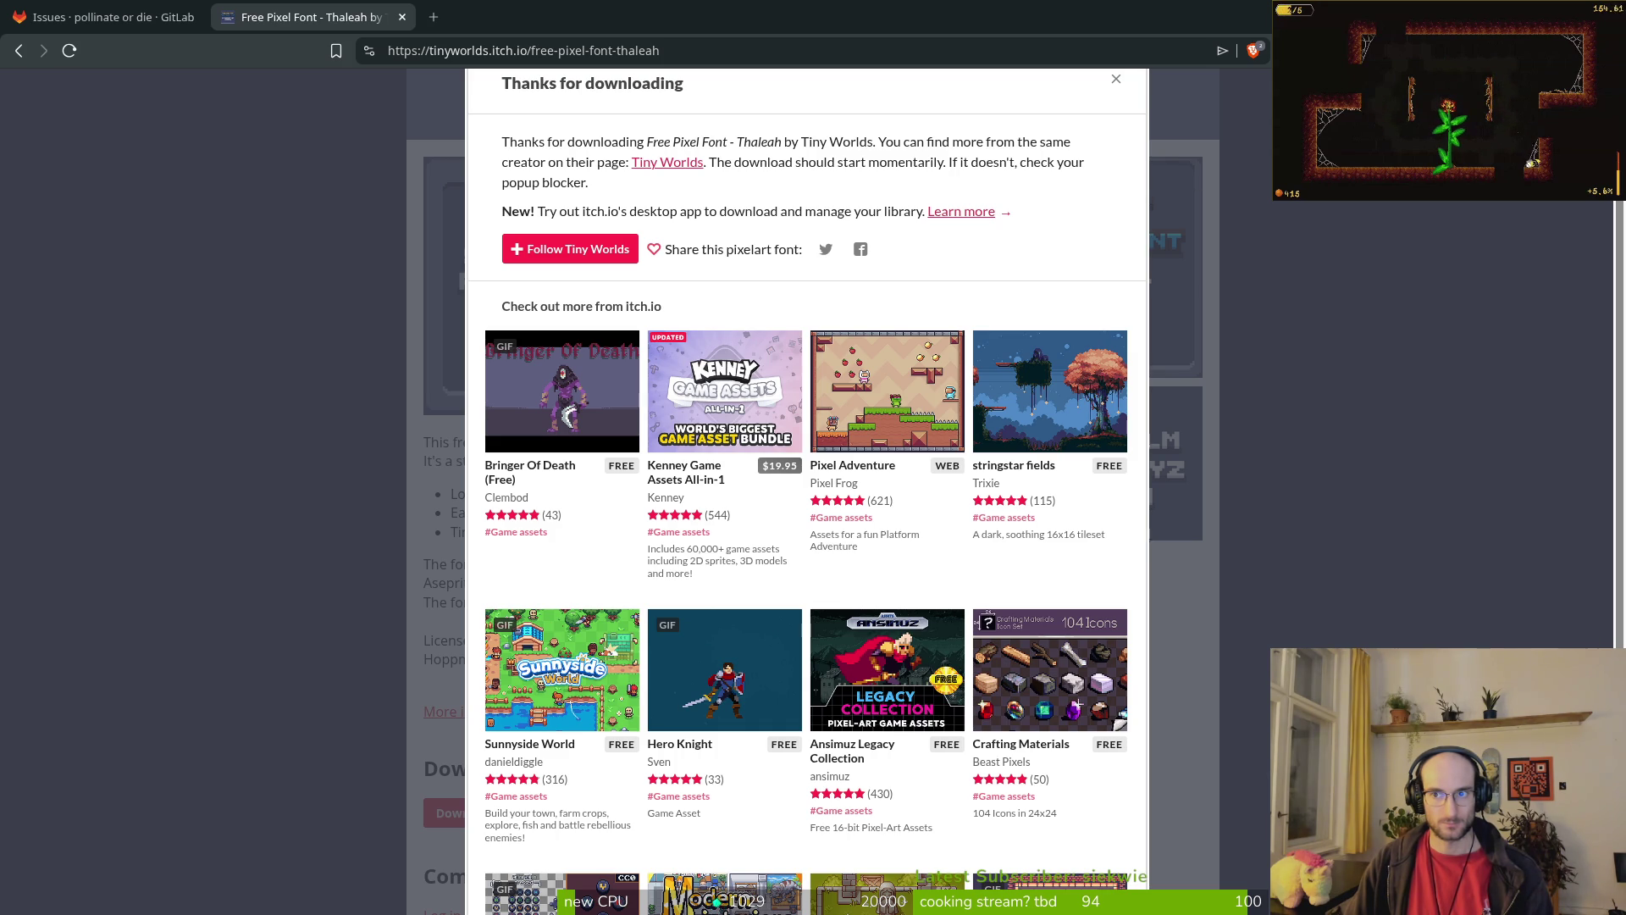
{"action": "left_click", "coordinate": [1116, 81]}
Step: In Files, cut ThaleahFat.ttf from the Downloads folder
{"action": "key", "text": "super"}
{"action": "type", "text": "files"}
{"action": "key", "text": "Return"}
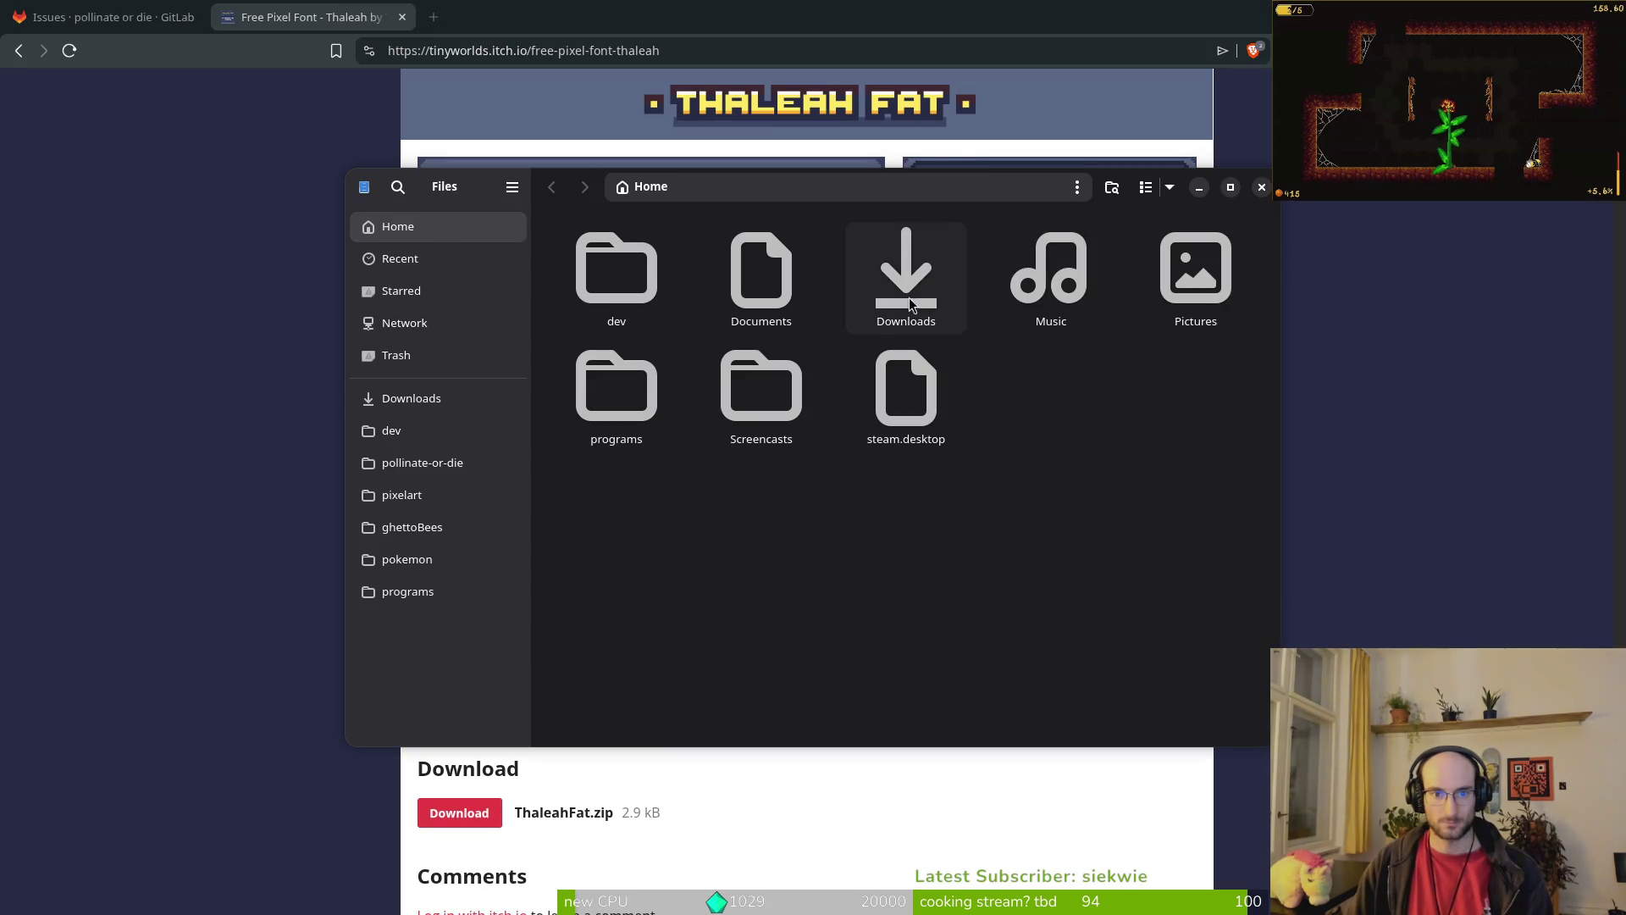
{"action": "double_click", "coordinate": [903, 280]}
{"action": "left_click", "coordinate": [1190, 562]}
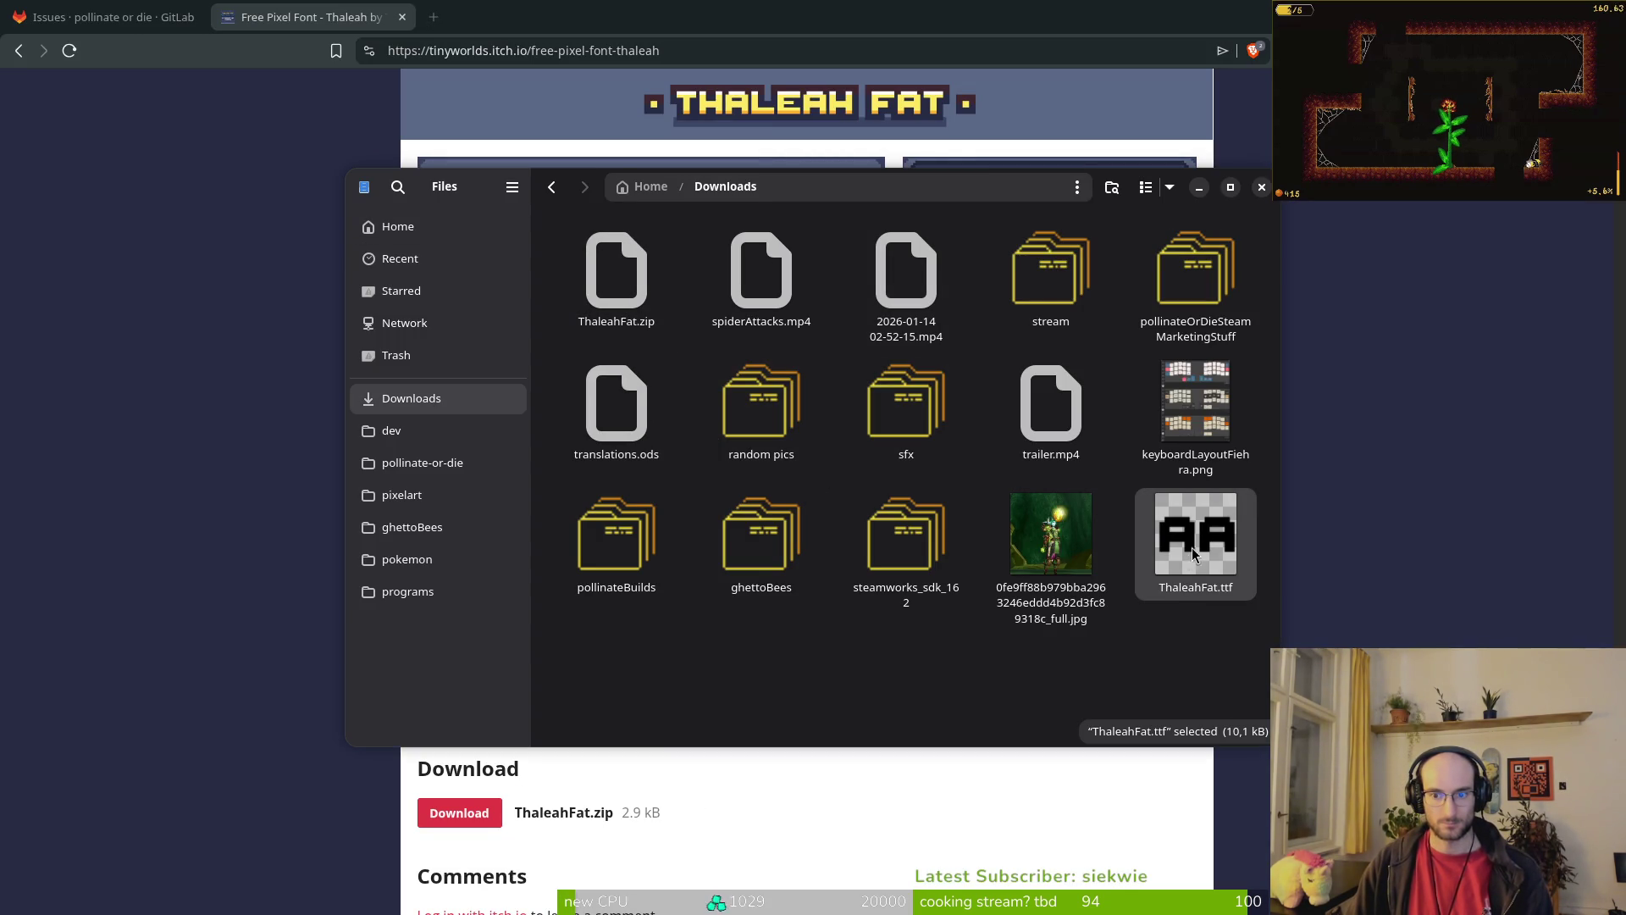
{"action": "key", "text": "ctrl+x"}
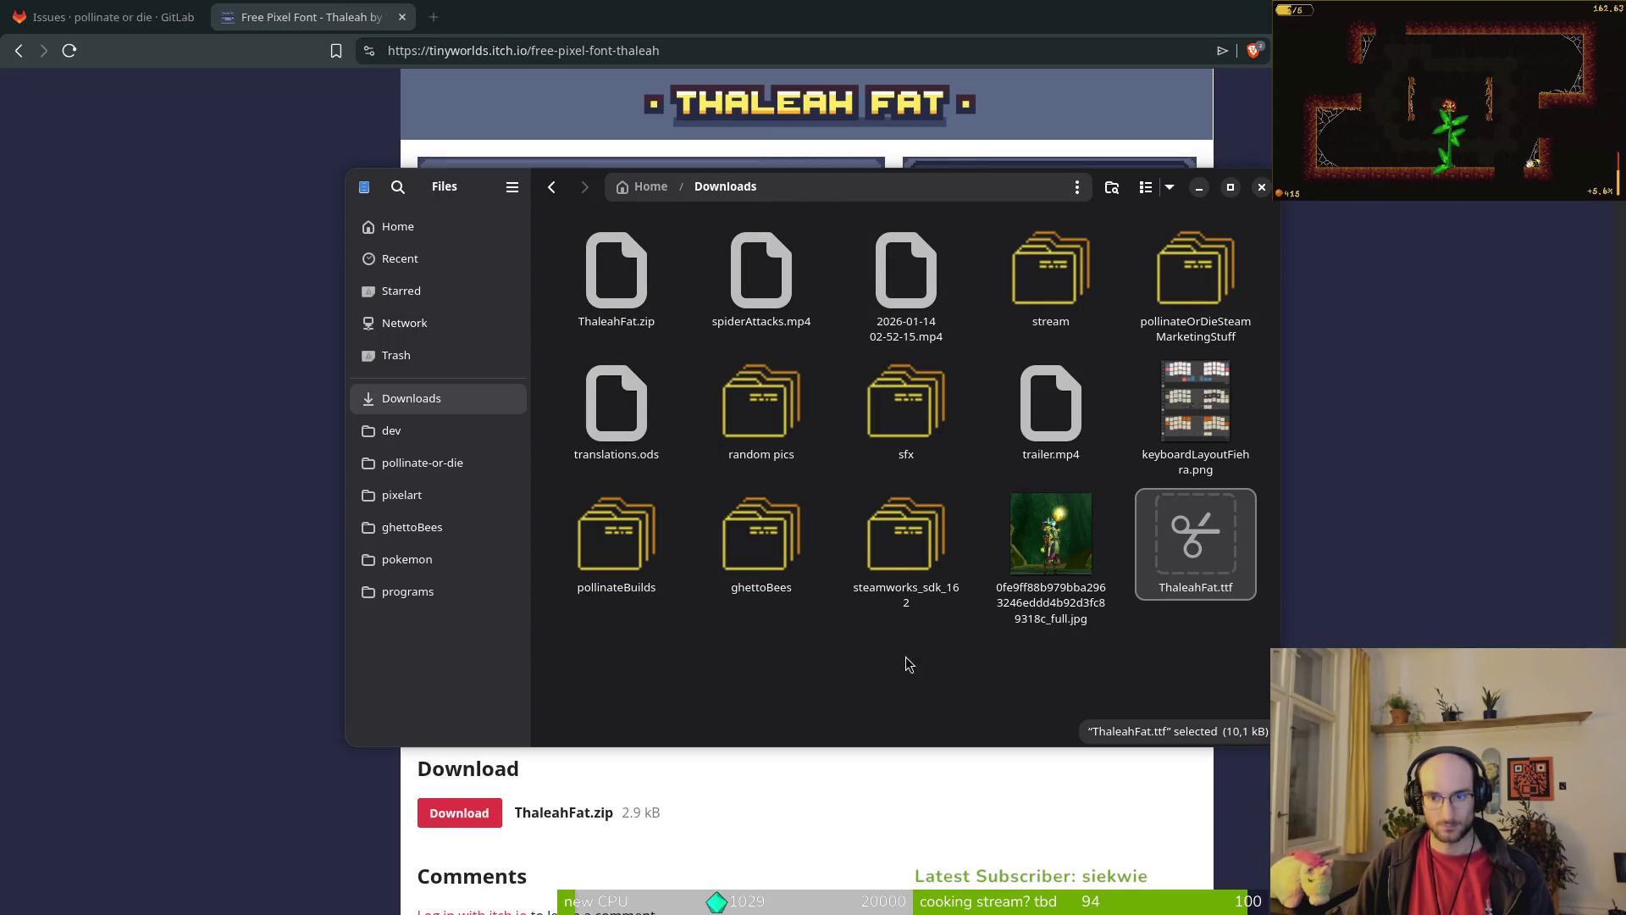
Step: Paste ThaleahFat.ttf into pollinate-or-die/modules/core/fonts
{"action": "left_click", "coordinate": [458, 464]}
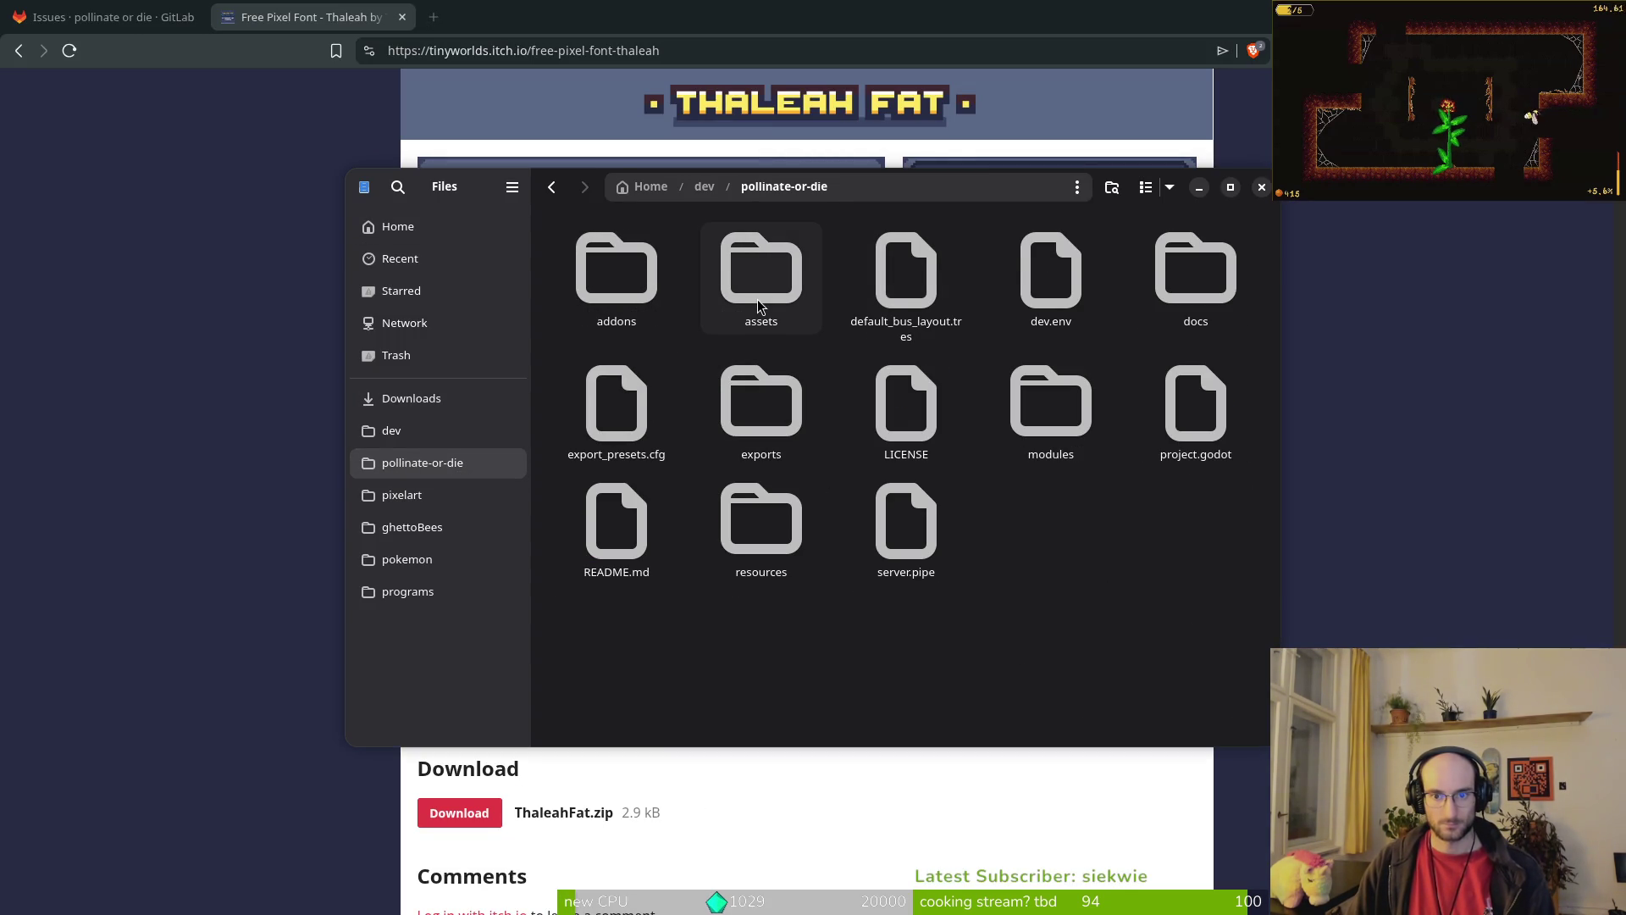
{"action": "double_click", "coordinate": [757, 298]}
{"action": "key", "text": "alt+Left"}
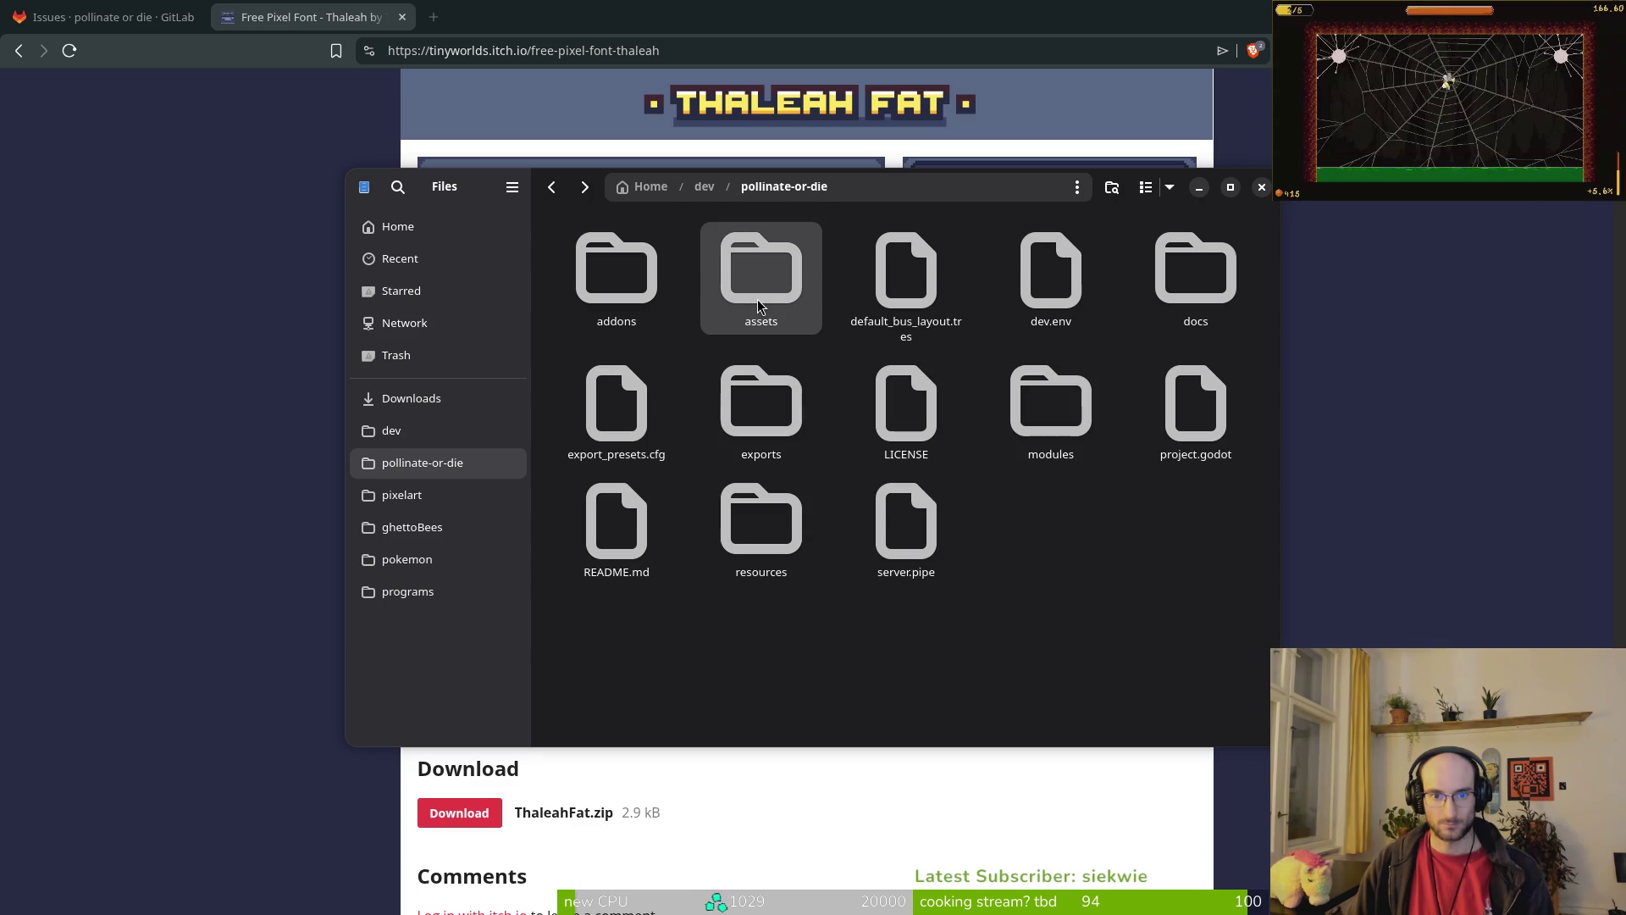
{"action": "double_click", "coordinate": [1064, 437]}
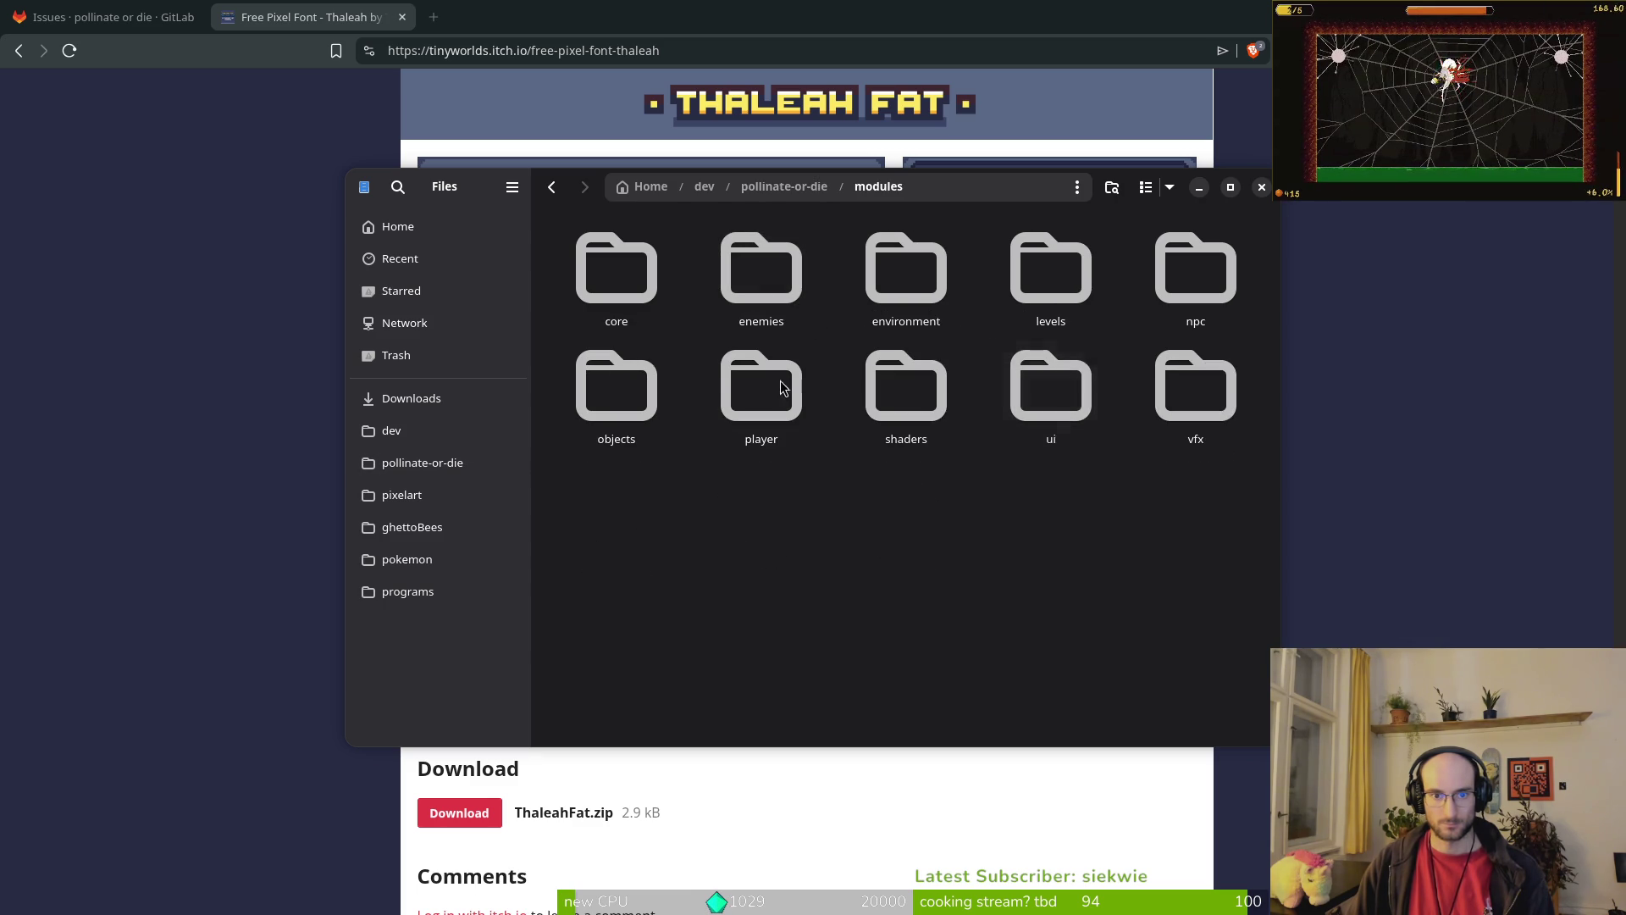
{"action": "double_click", "coordinate": [923, 398]}
{"action": "double_click", "coordinate": [907, 280]}
{"action": "key", "text": "ctrl+v"}
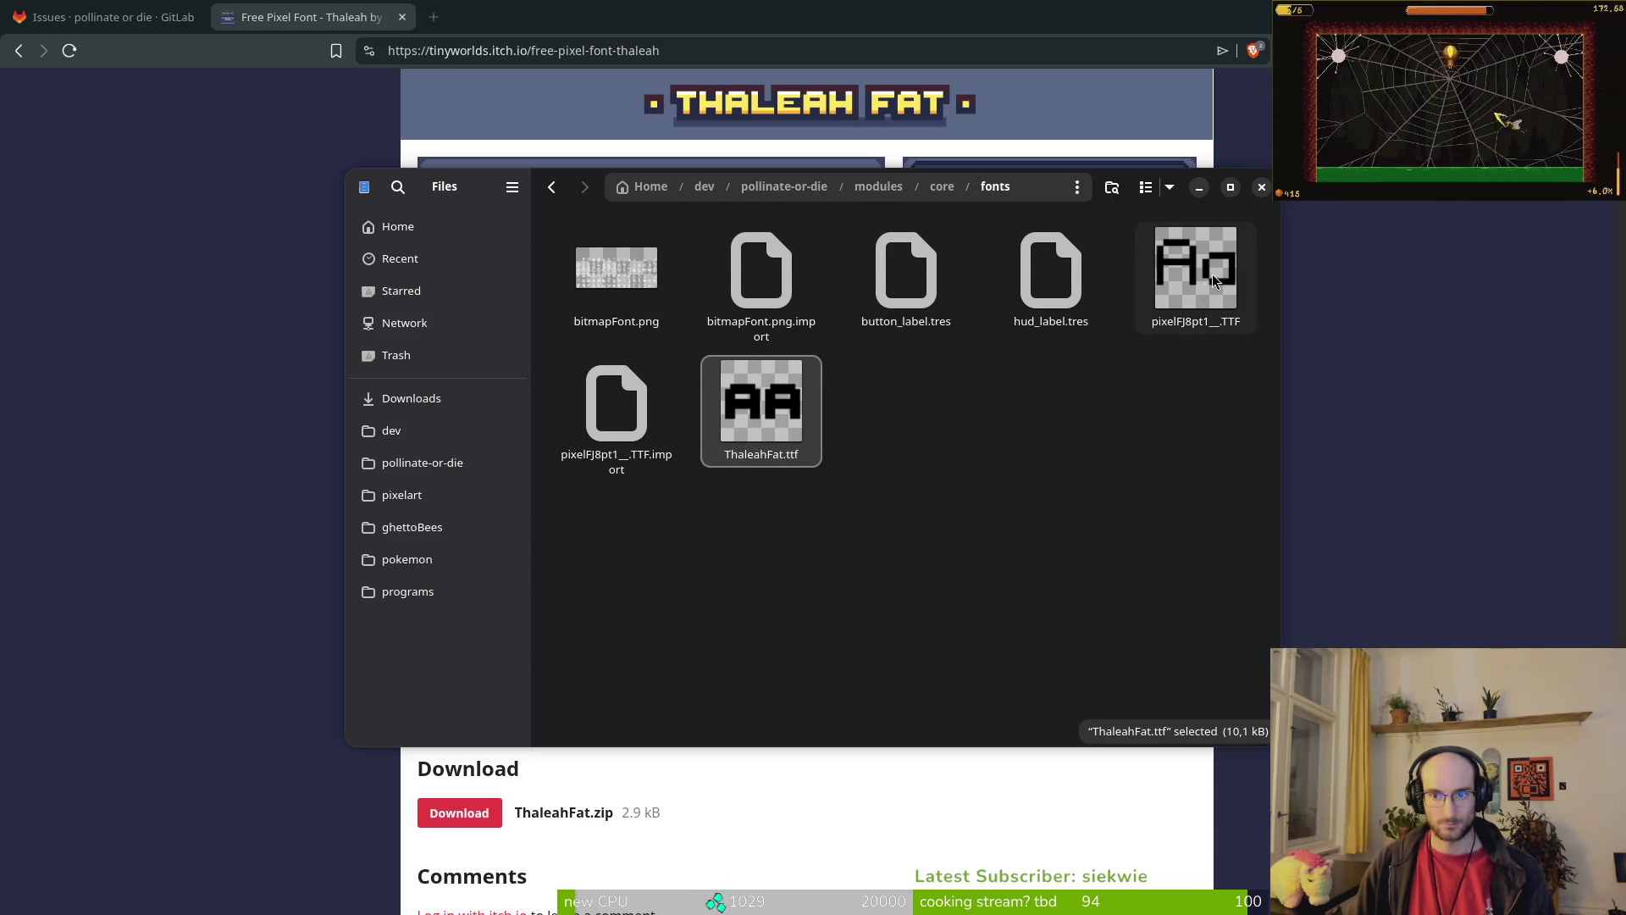
Step: Go back to the GitLab issue in the browser, then to the Godot editor
{"action": "left_click", "coordinate": [170, 284]}
{"action": "key", "text": "ctrl+Page_Up"}
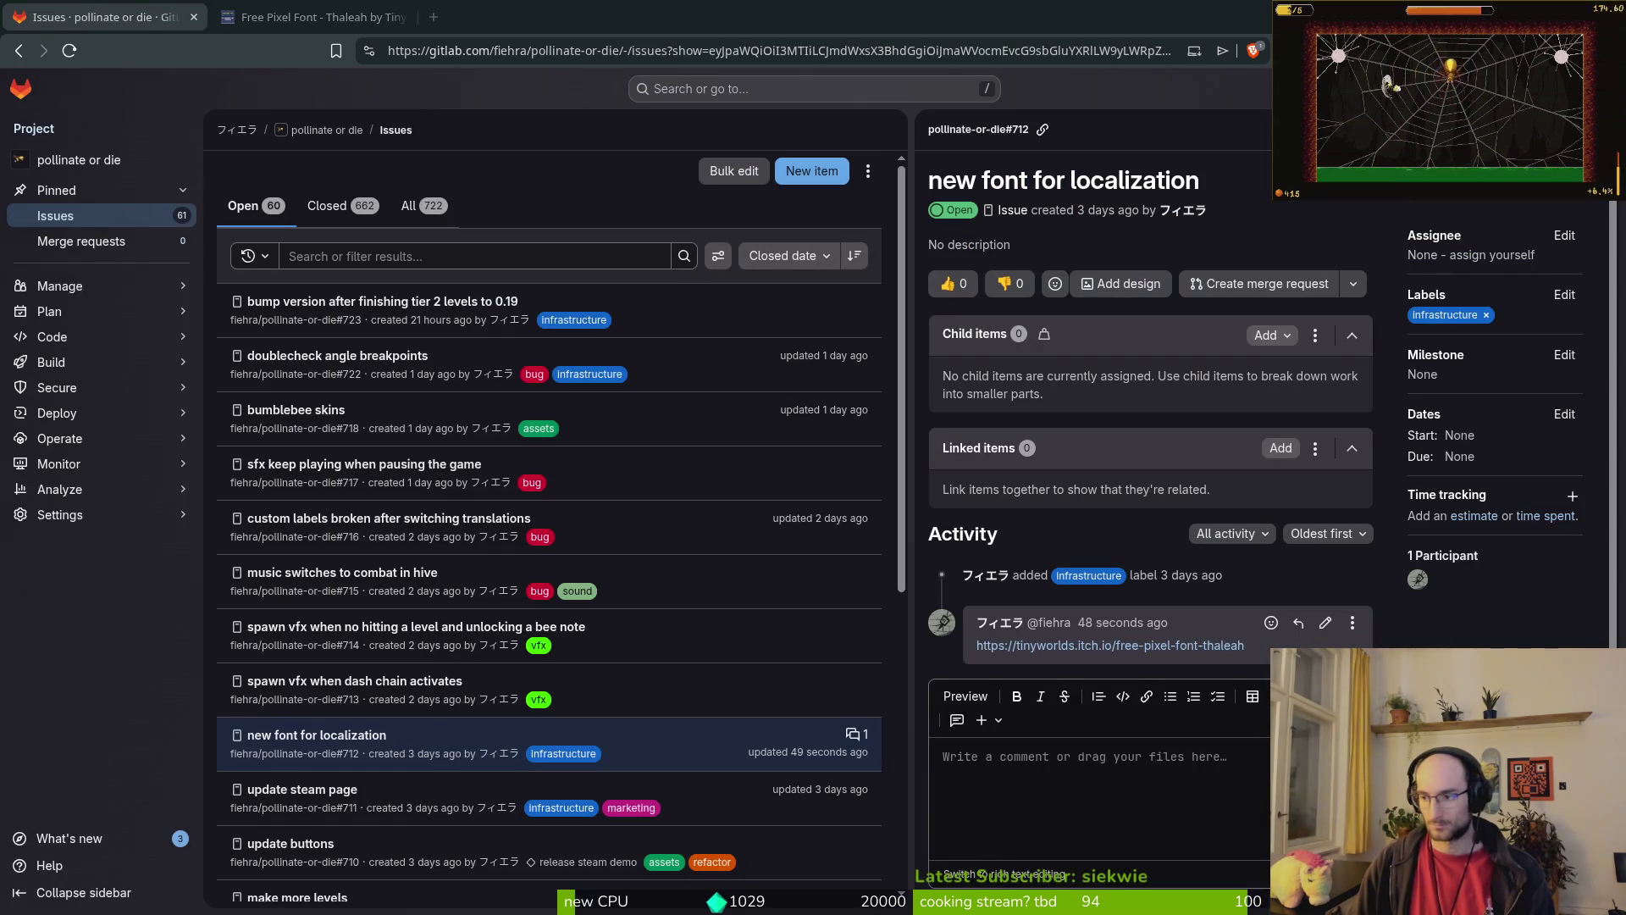
{"action": "key", "text": "alt+Tab"}
Step: Open Project Settings and look through the Accessibility and Application settings
{"action": "left_click", "coordinate": [77, 52]}
{"action": "left_click", "coordinate": [110, 80]}
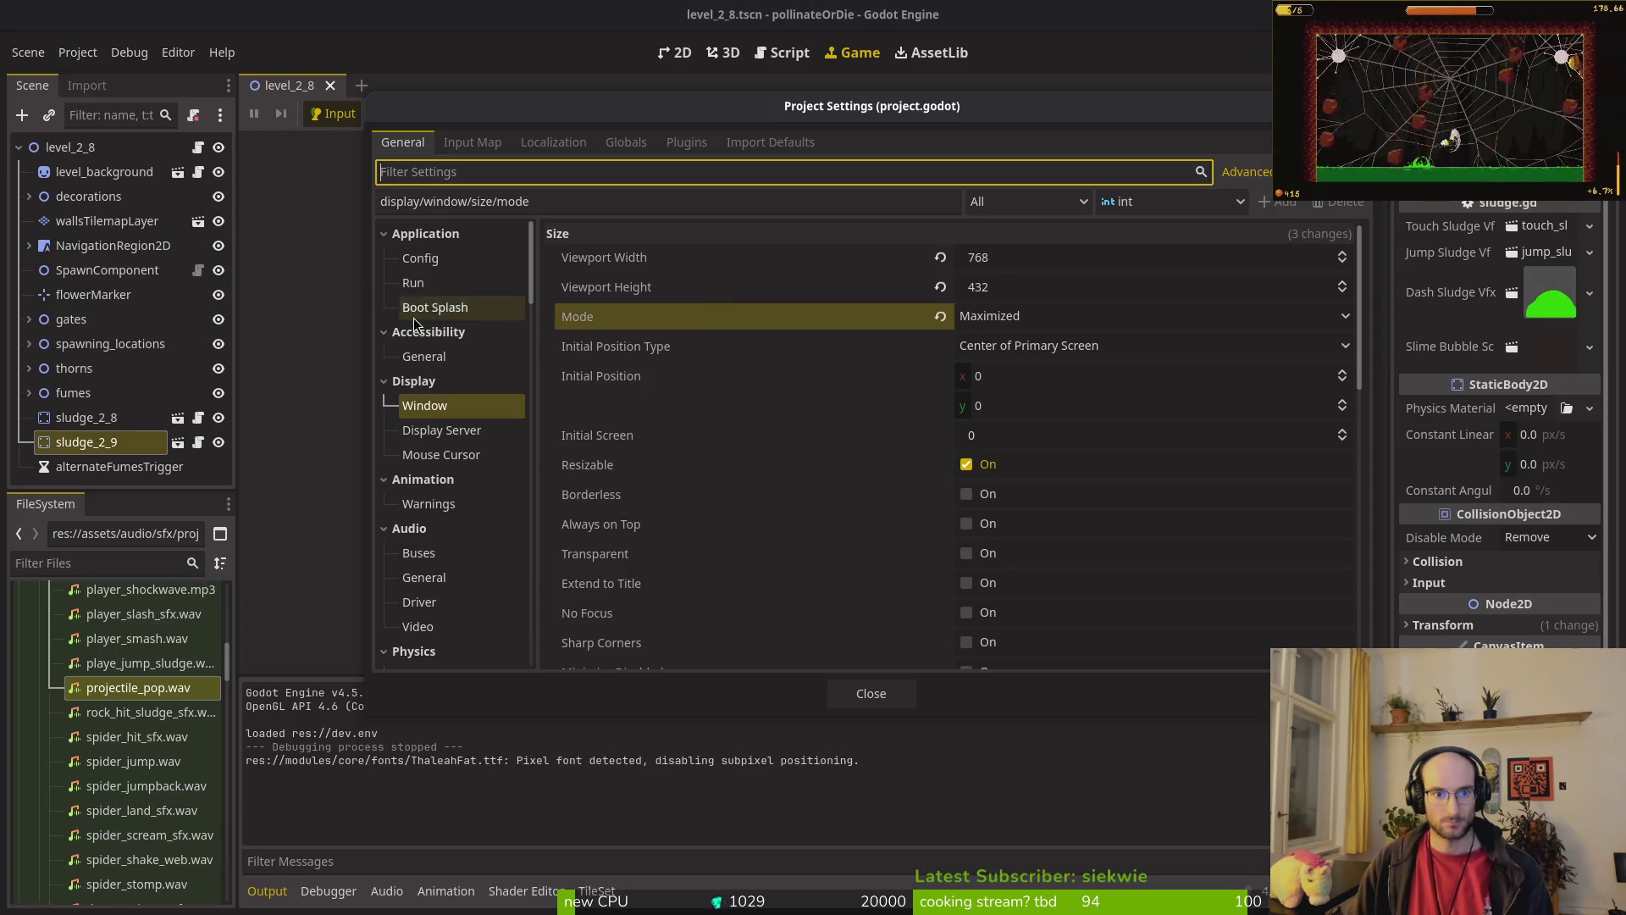
{"action": "left_click", "coordinate": [429, 363]}
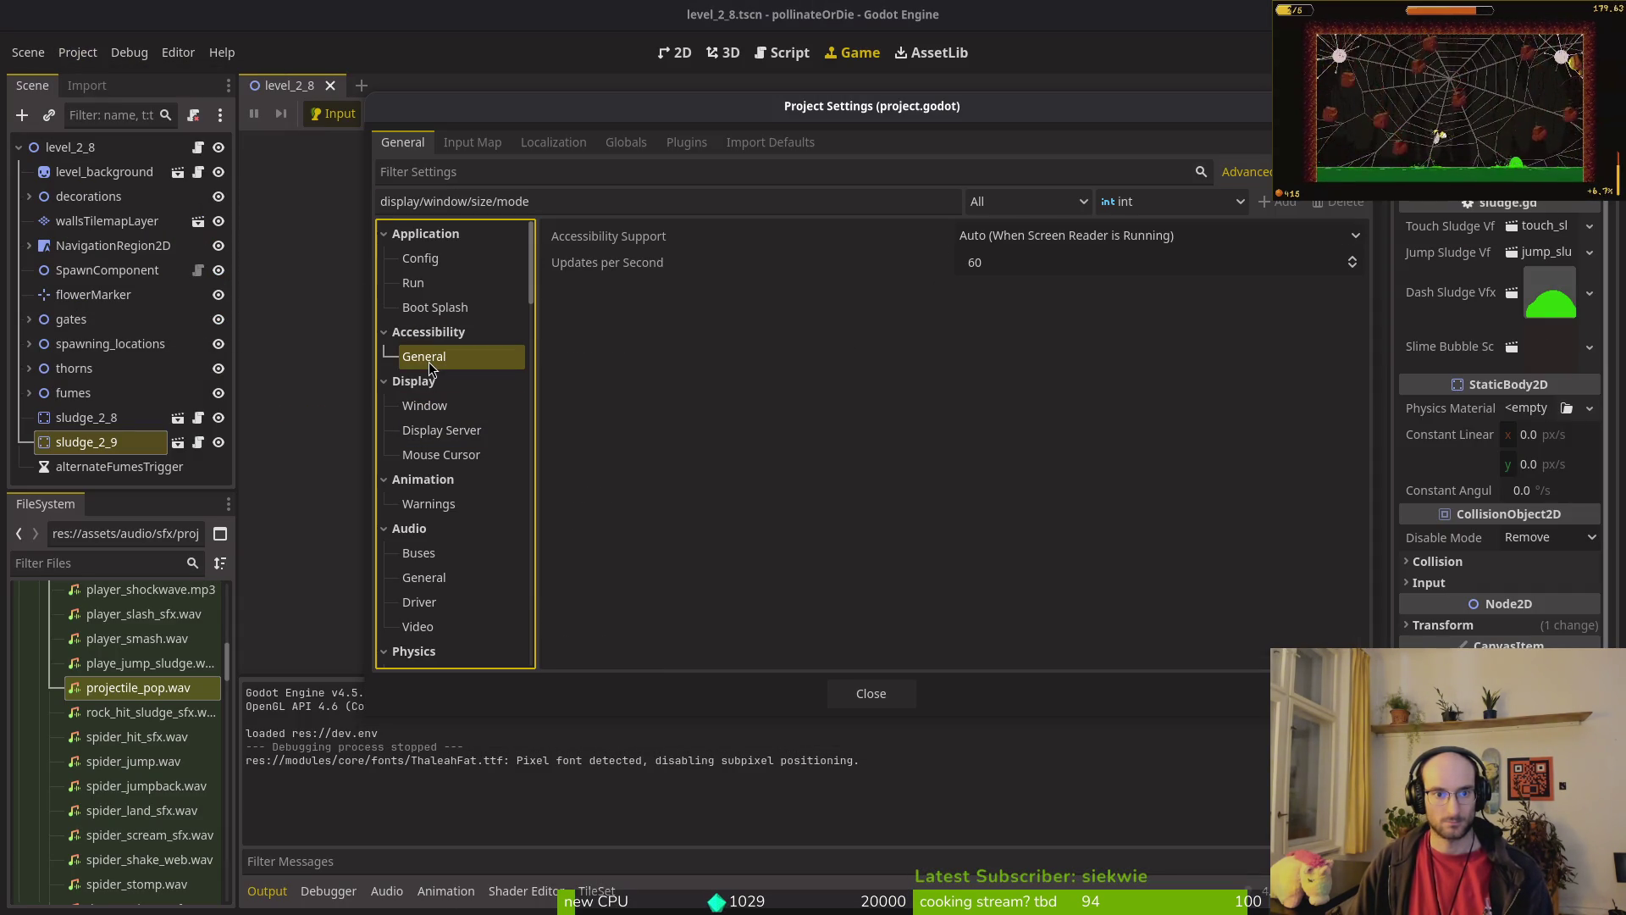
{"action": "left_click", "coordinate": [439, 259]}
{"action": "scroll", "coordinate": [1202, 409], "scroll_direction": "down", "scroll_amount": 3}
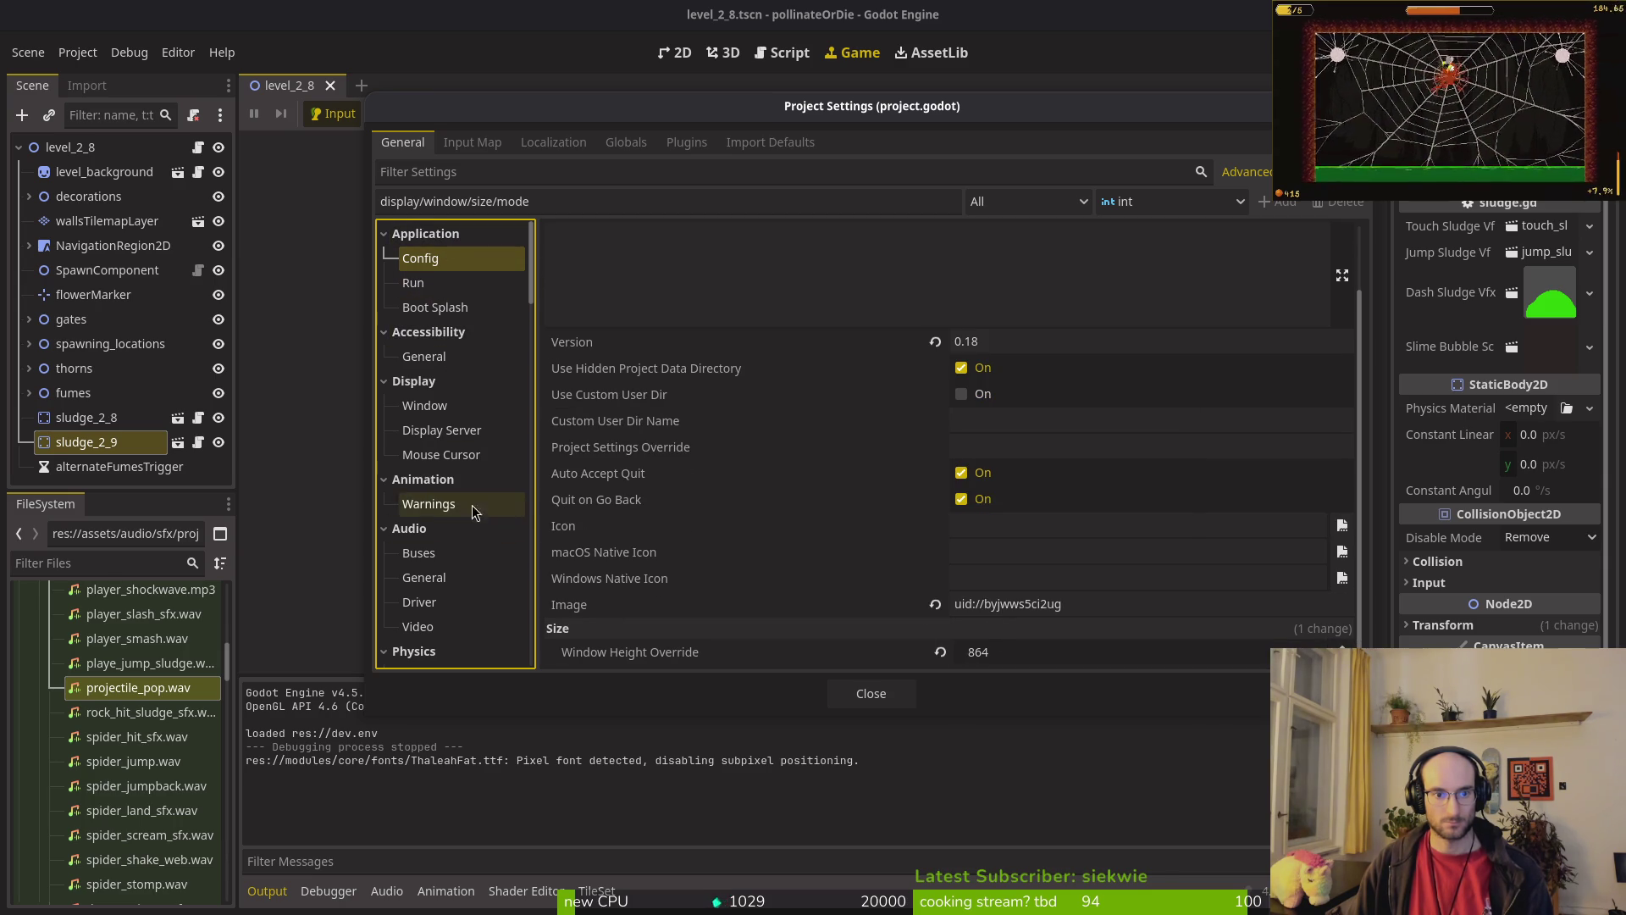
Step: Filter settings by 'font' and browse for a new GUI Theme Custom Font file
{"action": "left_click", "coordinate": [491, 174]}
{"action": "type", "text": "font"}
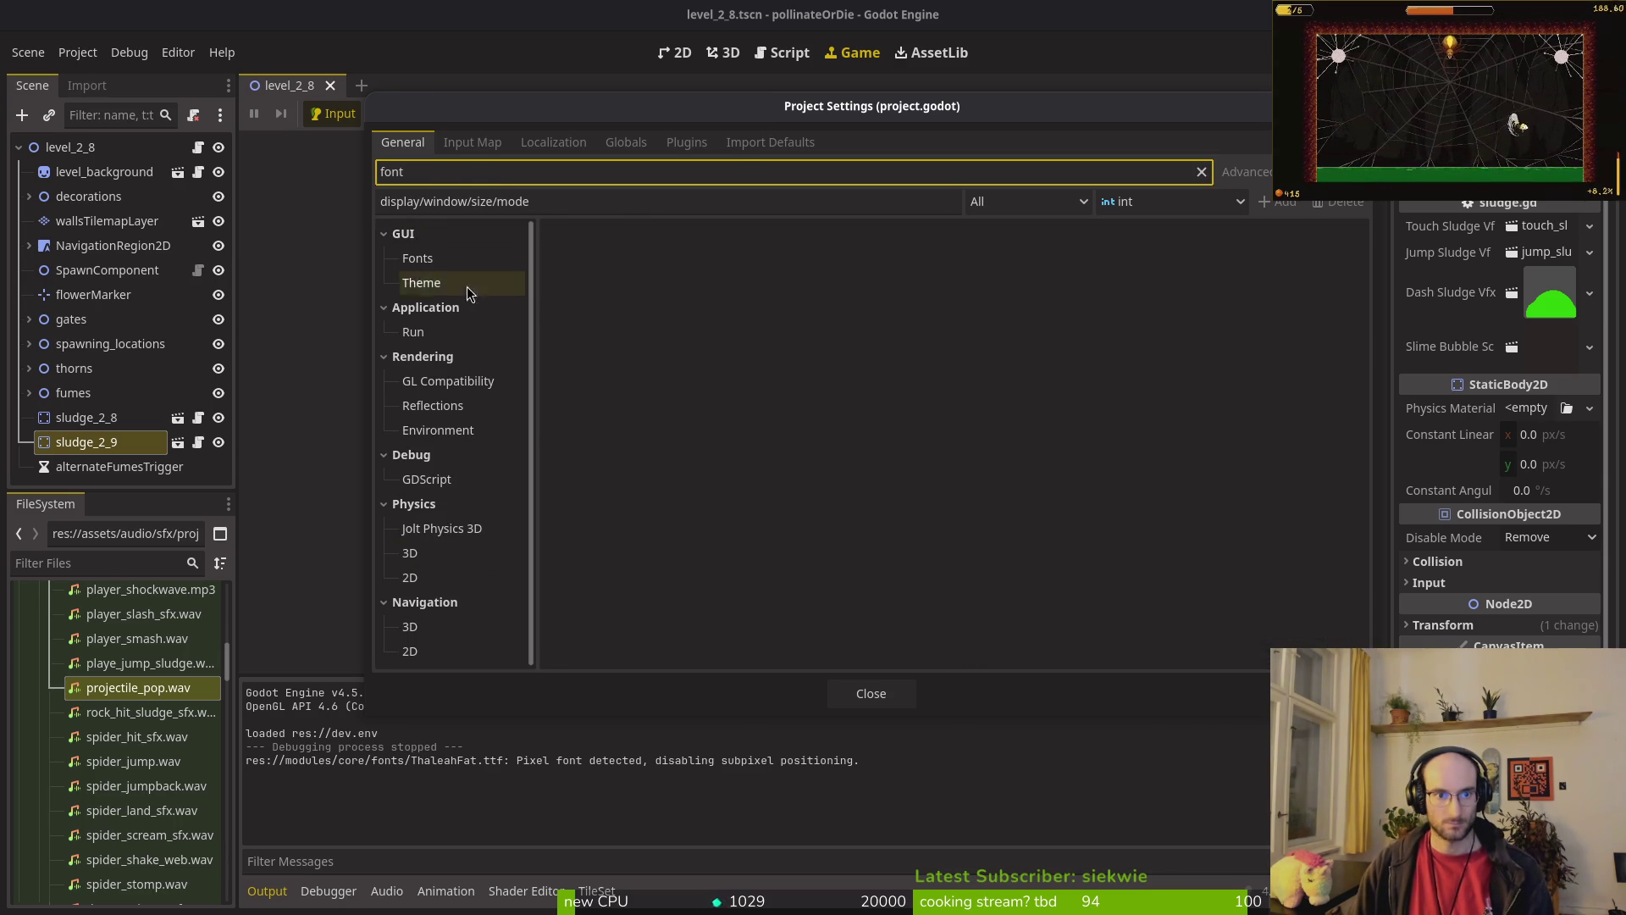
{"action": "left_click", "coordinate": [495, 259]}
{"action": "left_click", "coordinate": [434, 290]}
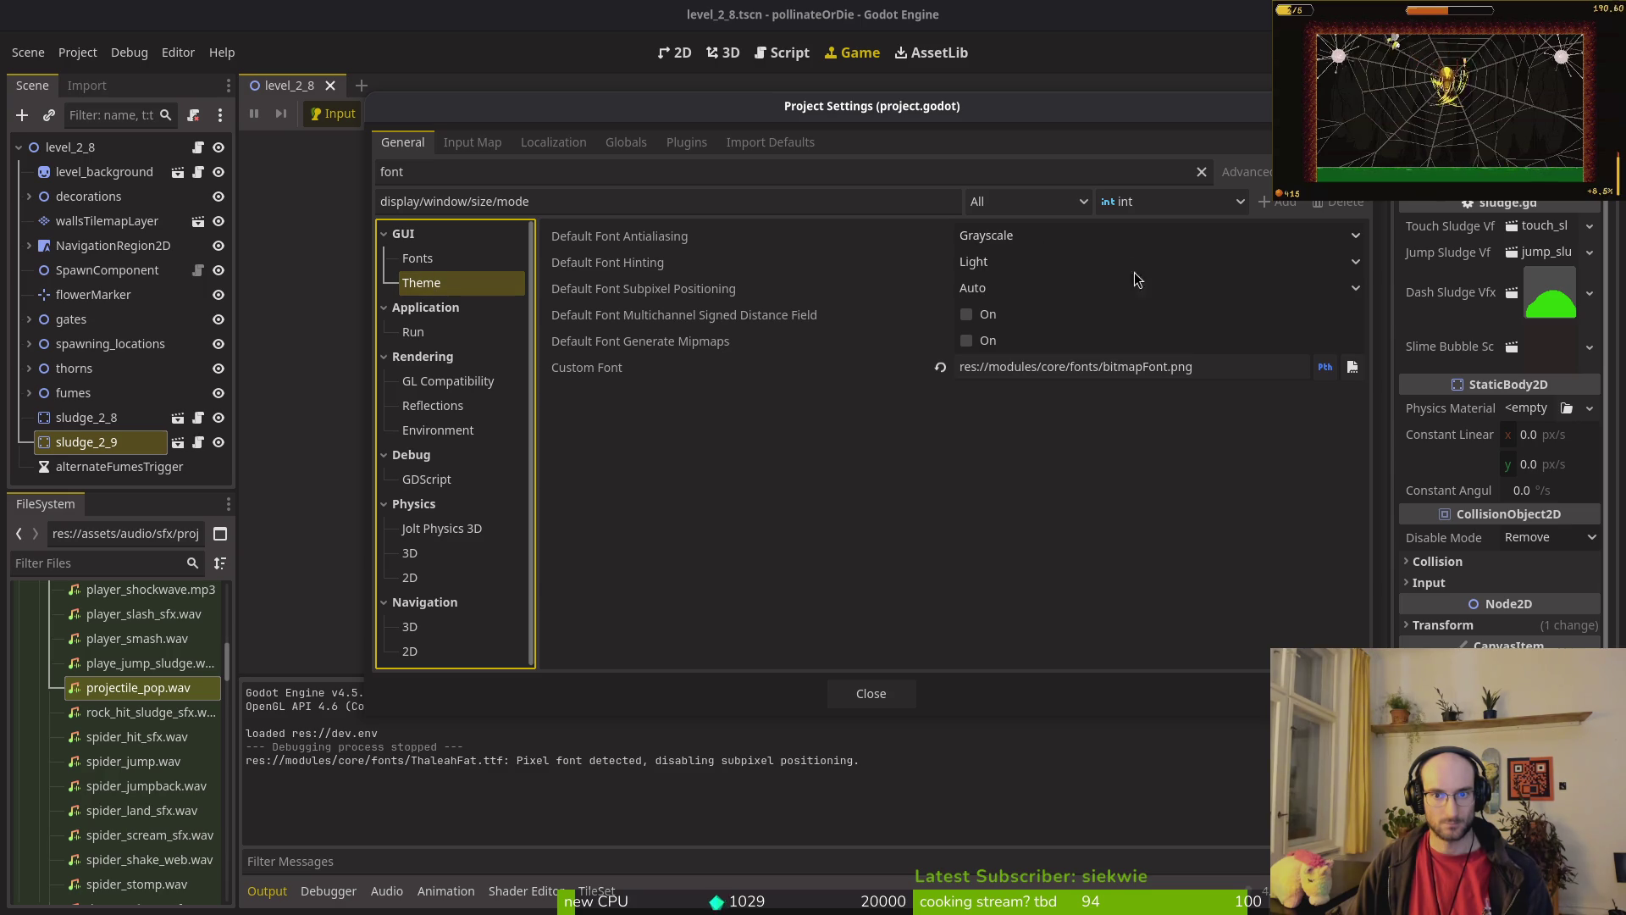
{"action": "left_click", "coordinate": [1352, 367]}
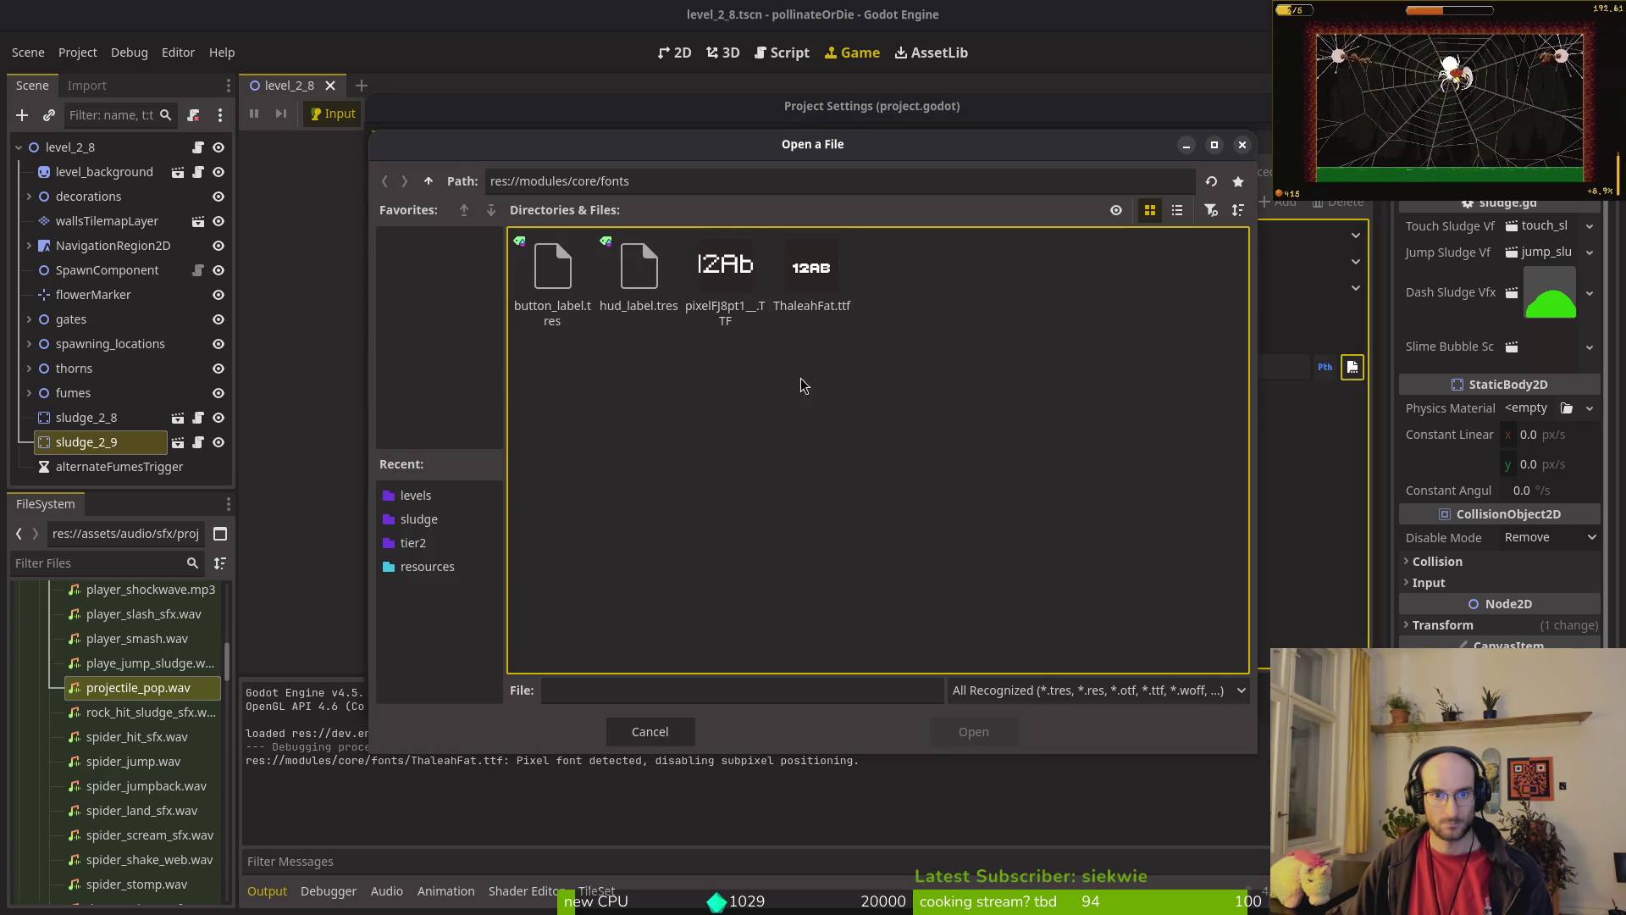
Step: Set ThaleahFat.ttf as the GUI Theme custom font, then run and stop the game
{"action": "left_click", "coordinate": [974, 731]}
{"action": "left_click", "coordinate": [860, 701]}
{"action": "key", "text": "F5"}
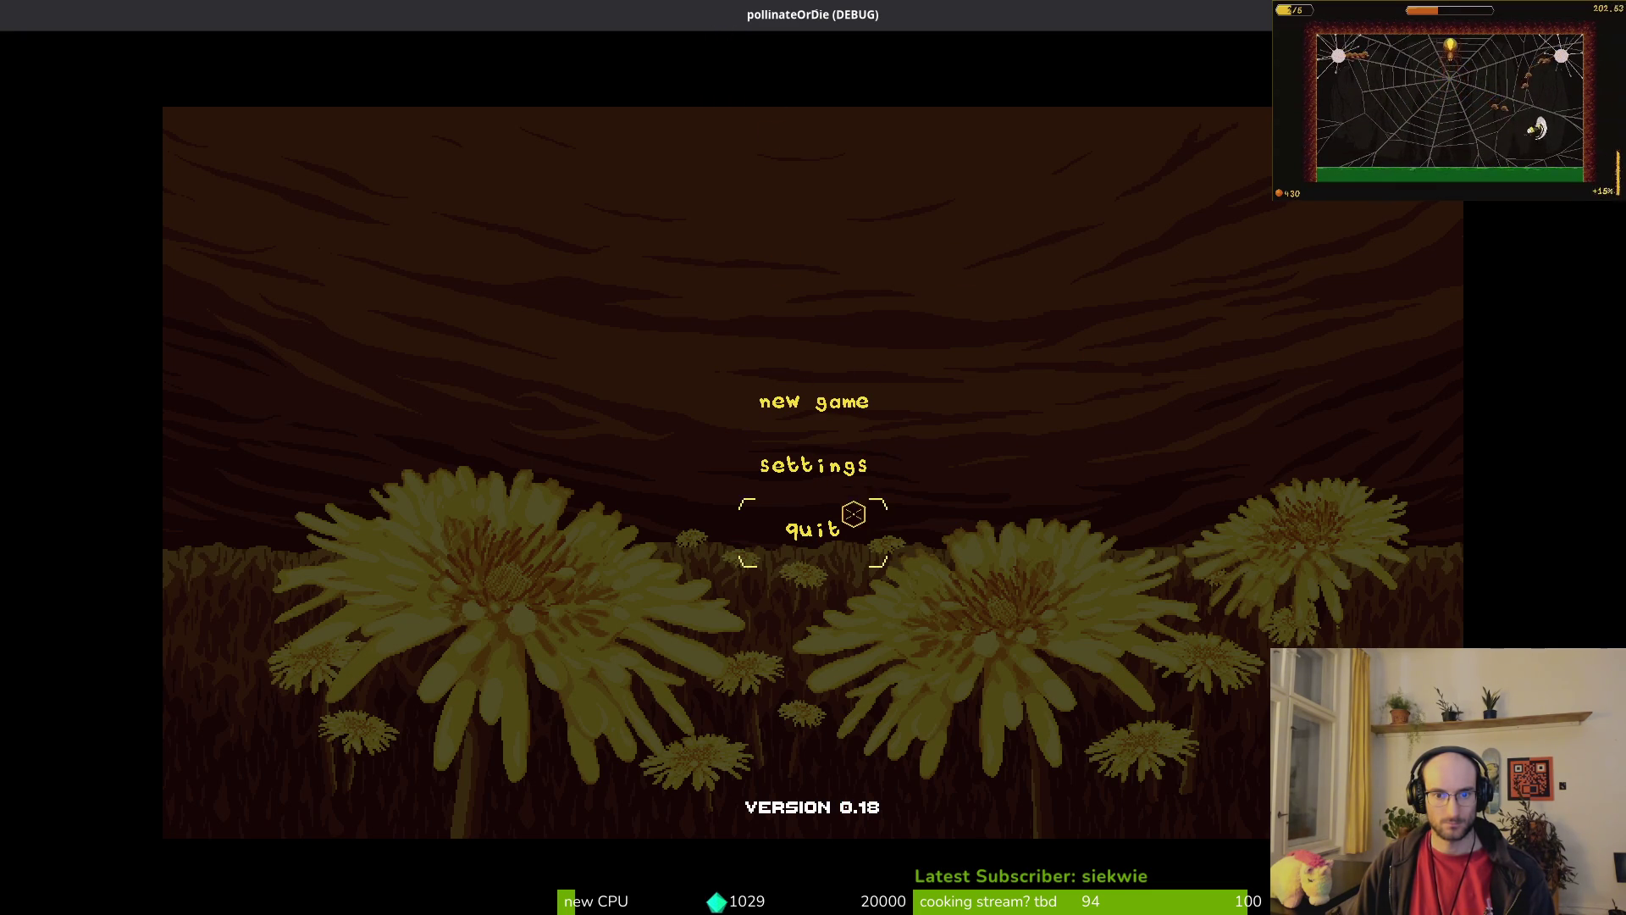
{"action": "key", "text": "F8"}
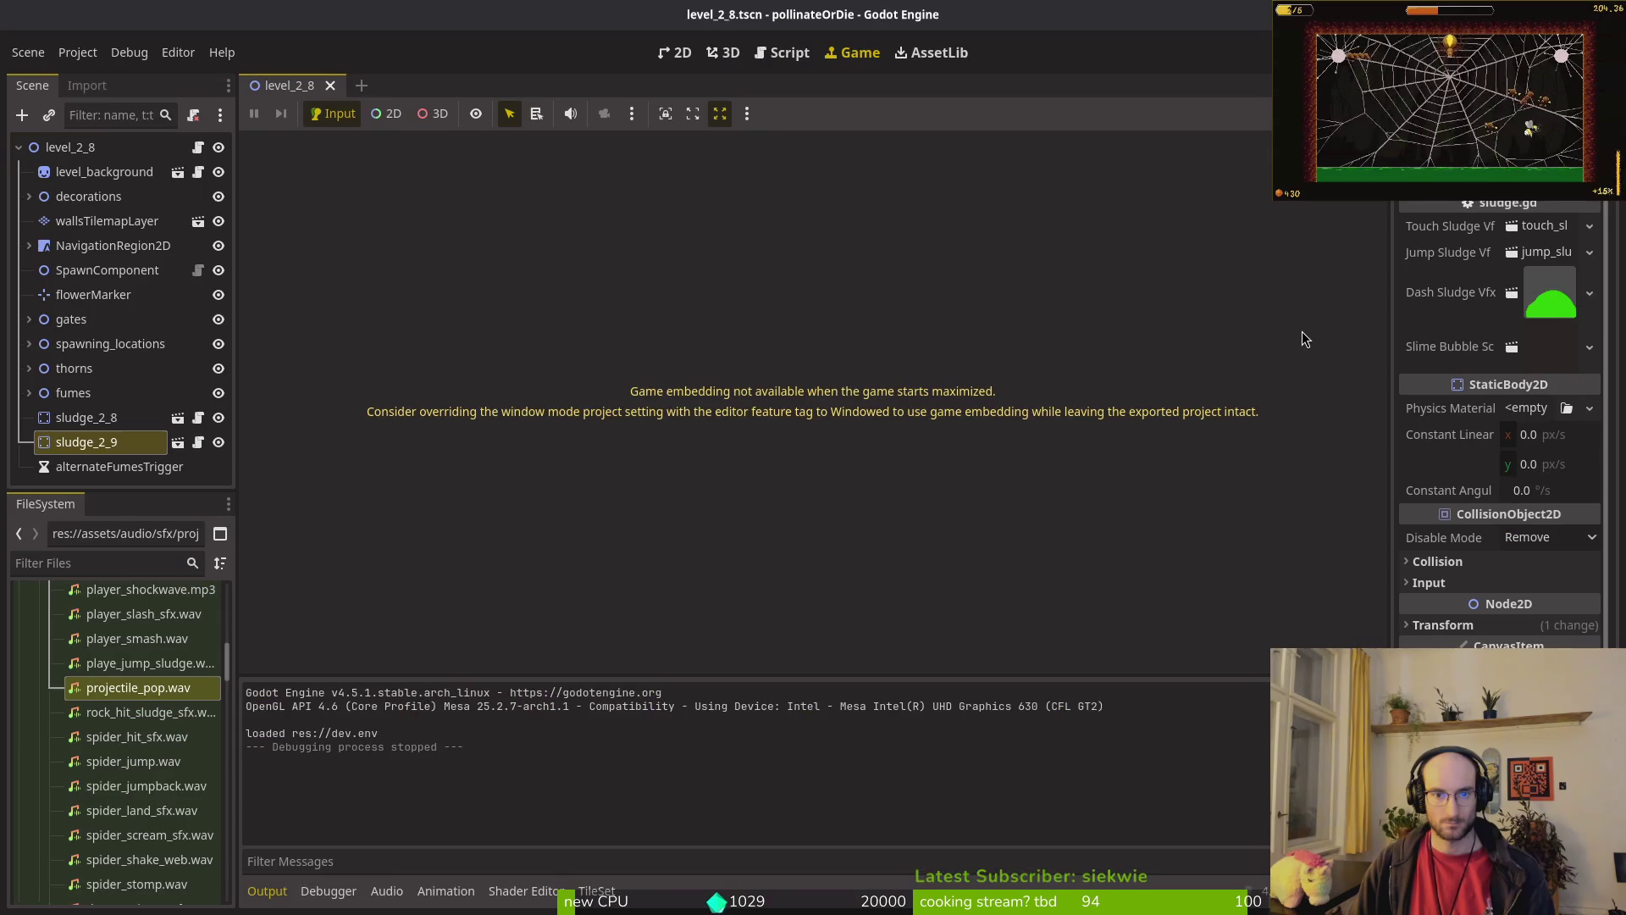
Step: Quick-open the button_label.tres resource for editing
{"action": "key", "text": "shift+alt+o"}
{"action": "type", "text": "cust"}
{"action": "key", "text": "BackSpace"}
{"action": "key", "text": "BackSpace"}
{"action": "key", "text": "BackSpace"}
{"action": "type", "text": "butonlabel"}
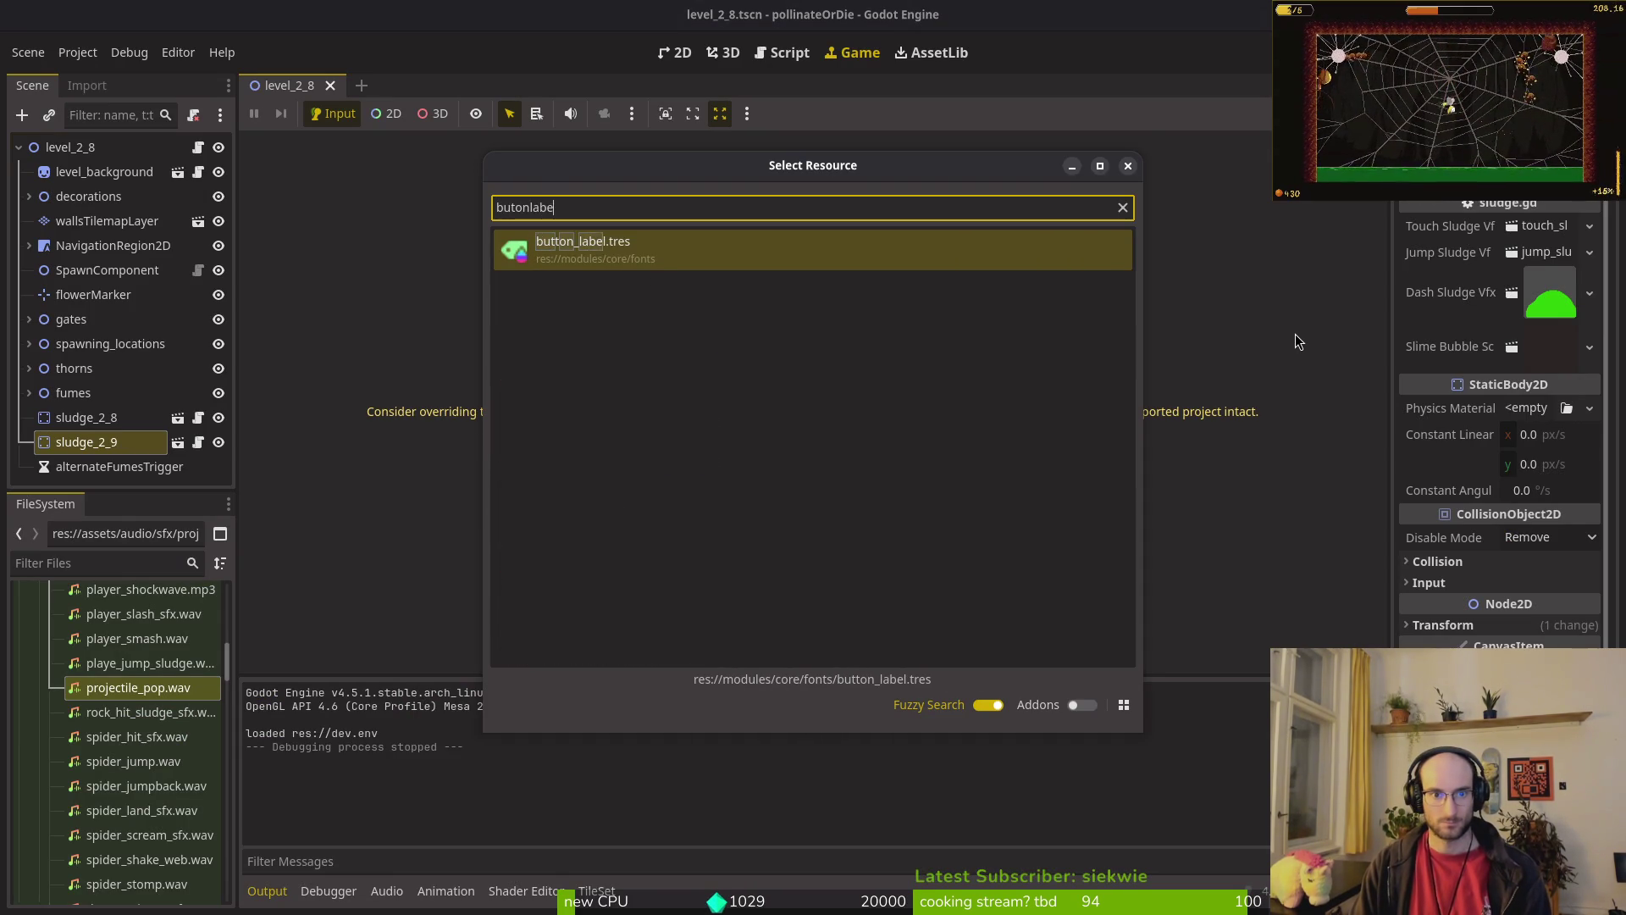
{"action": "key", "text": "Return"}
Step: Replace the label's font with ThaleahFat.ttf via Quick Load, then save and run the game
{"action": "left_click", "coordinate": [1444, 278]}
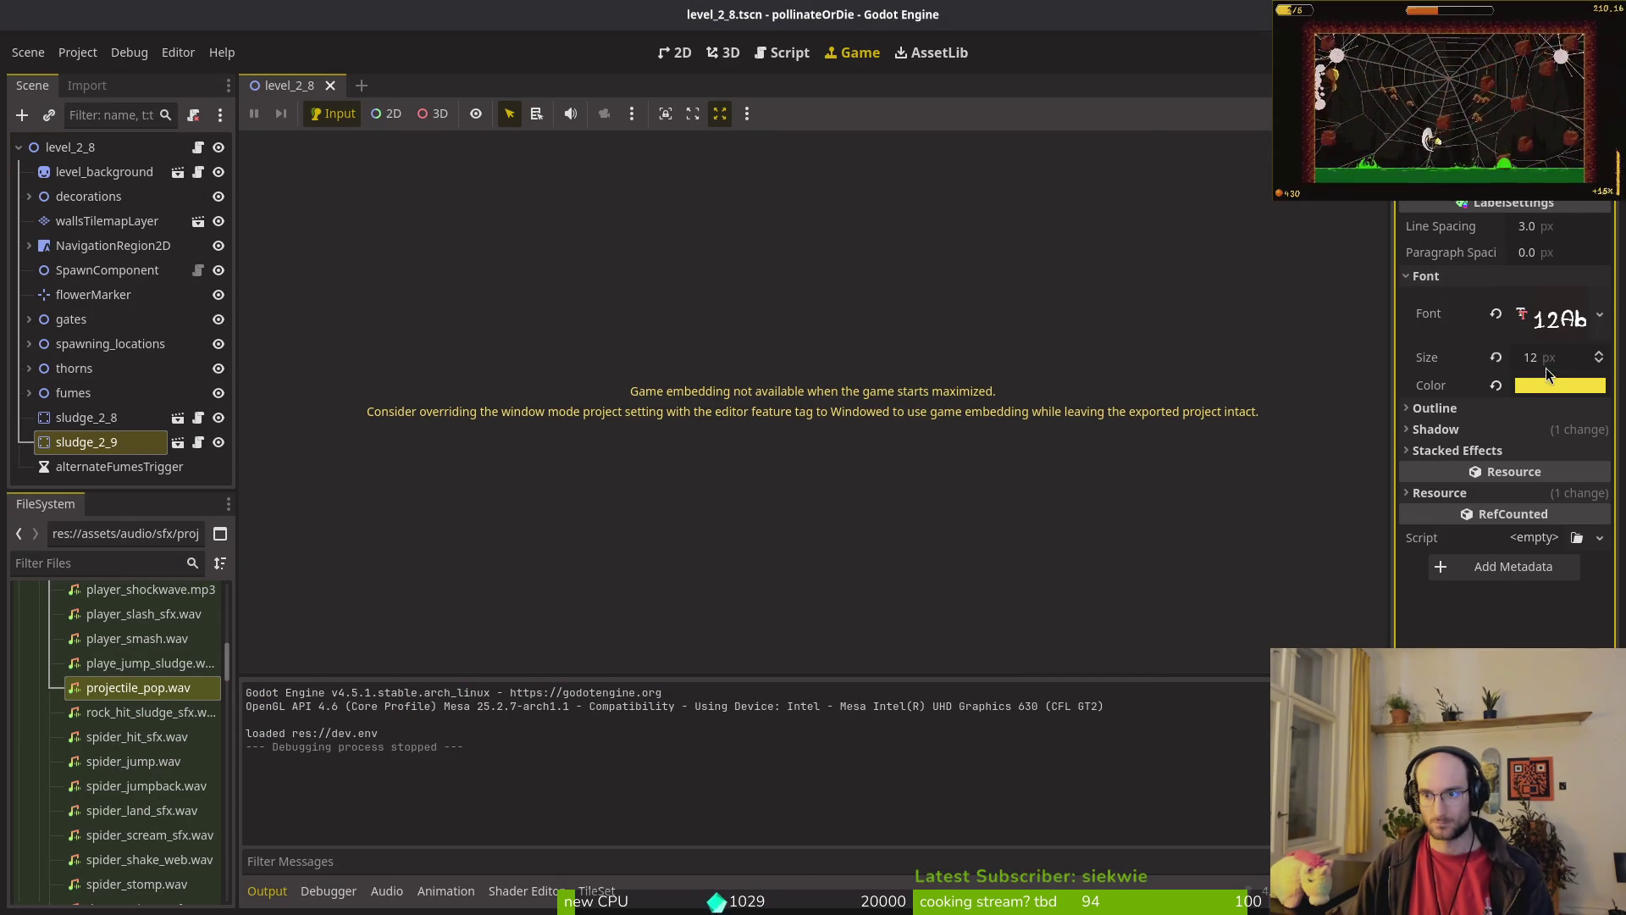
{"action": "left_click", "coordinate": [1599, 314]}
{"action": "left_click", "coordinate": [1546, 323]}
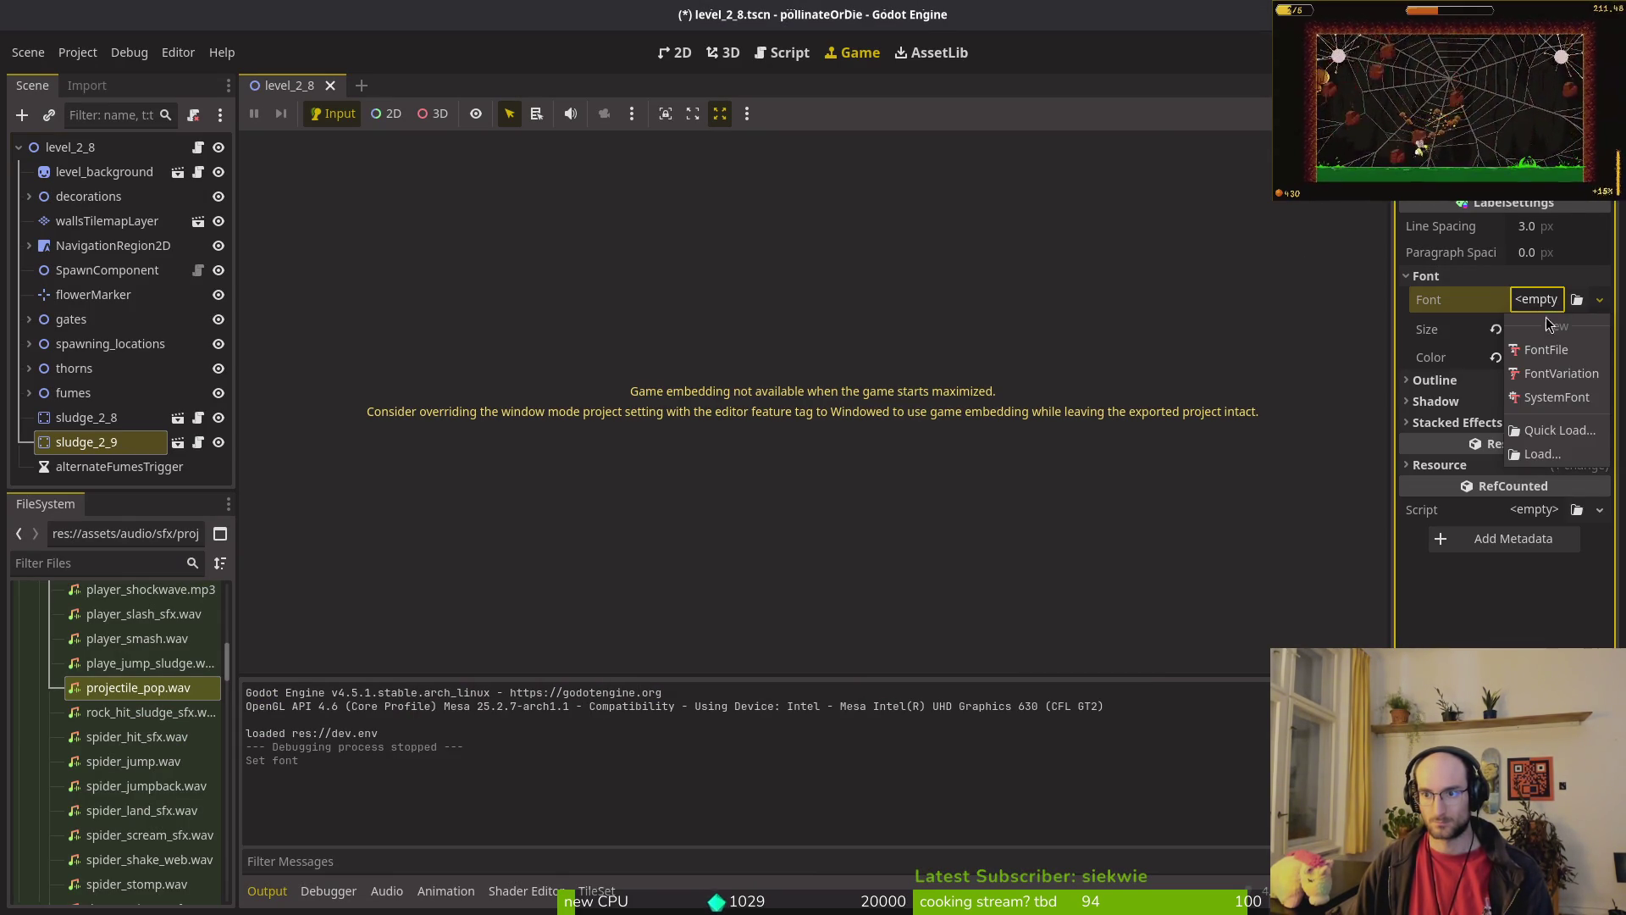
{"action": "left_click", "coordinate": [1558, 430]}
{"action": "key", "text": "Return"}
{"action": "key", "text": "F5"}
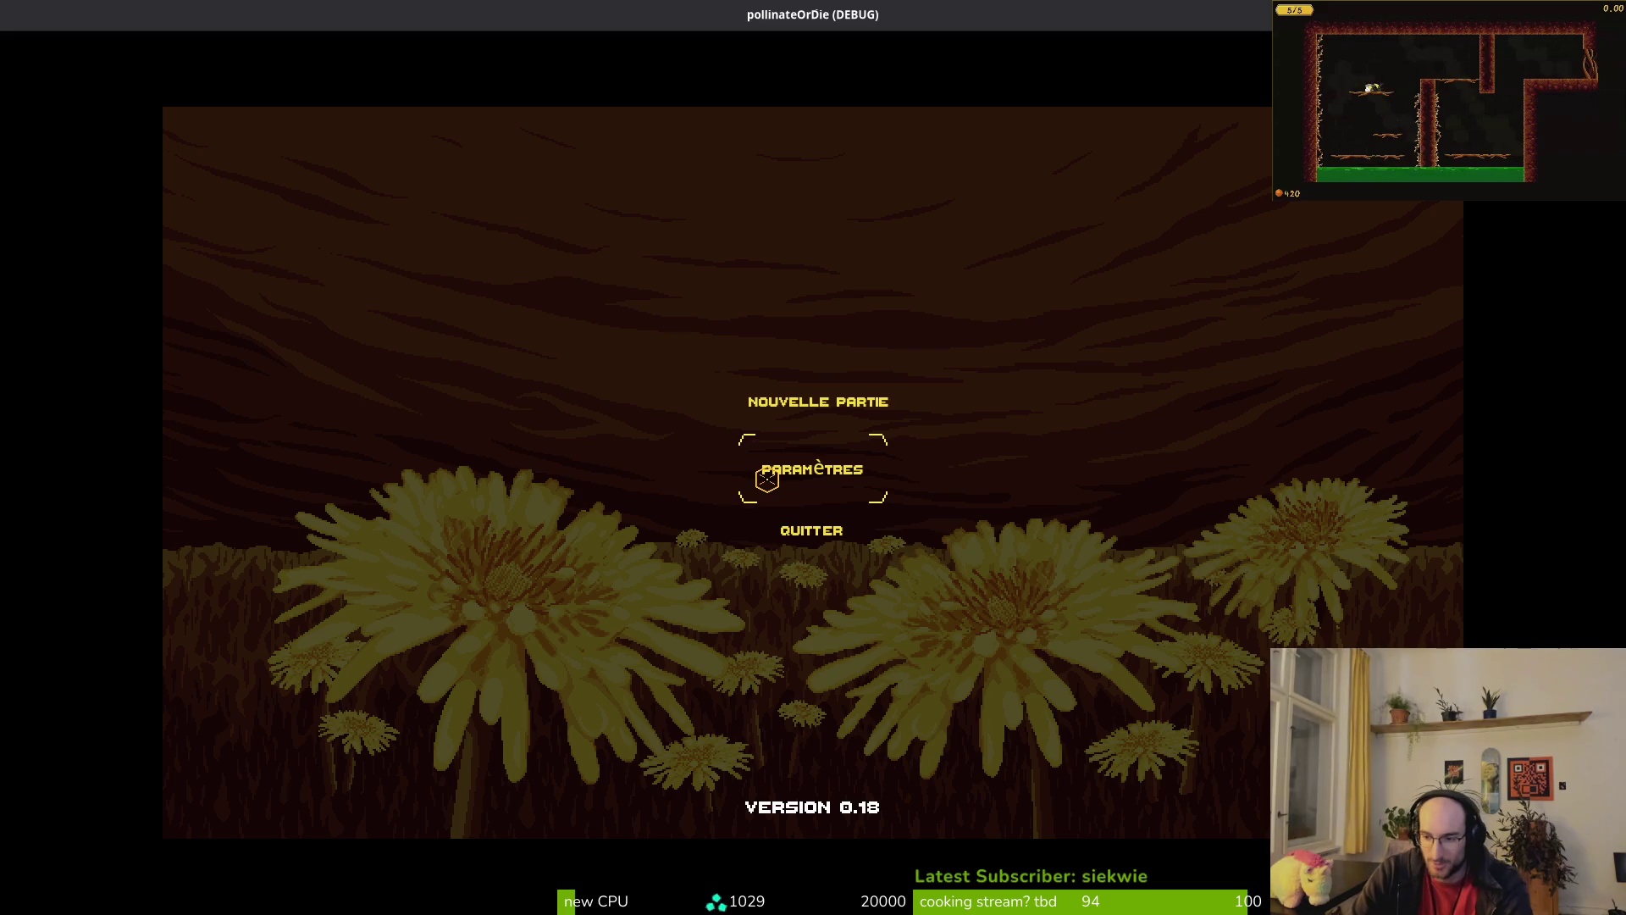
Step: Open the game's Settings and cycle the language through French, Spanish and English
{"action": "left_click", "coordinate": [817, 468]}
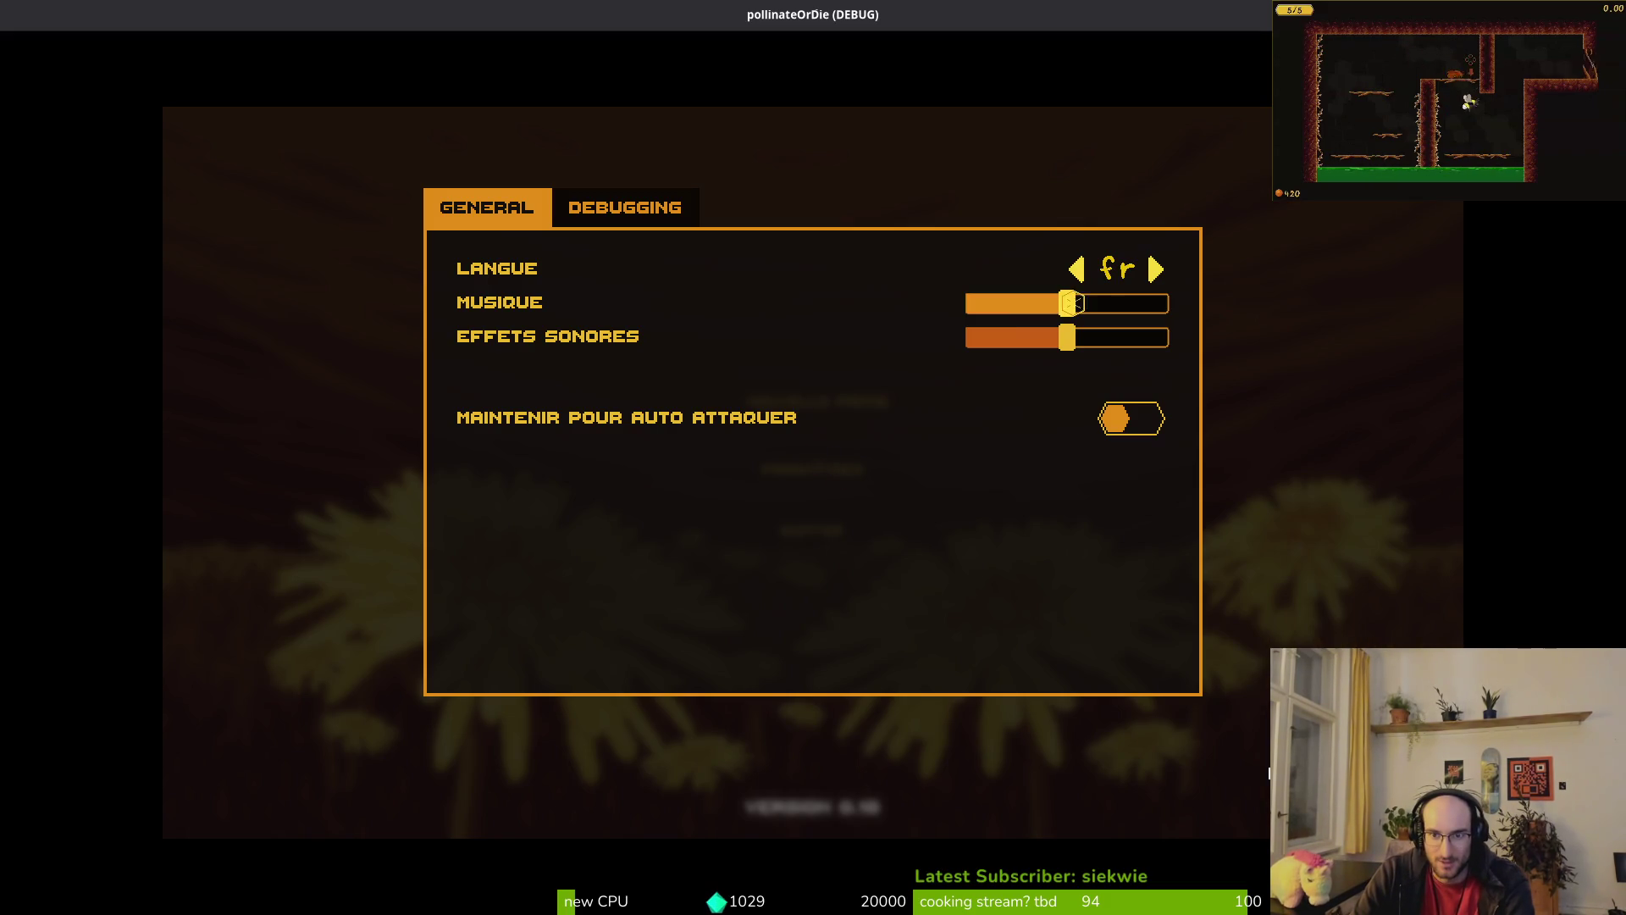
{"action": "left_click", "coordinate": [1081, 271]}
{"action": "left_click", "coordinate": [1075, 268]}
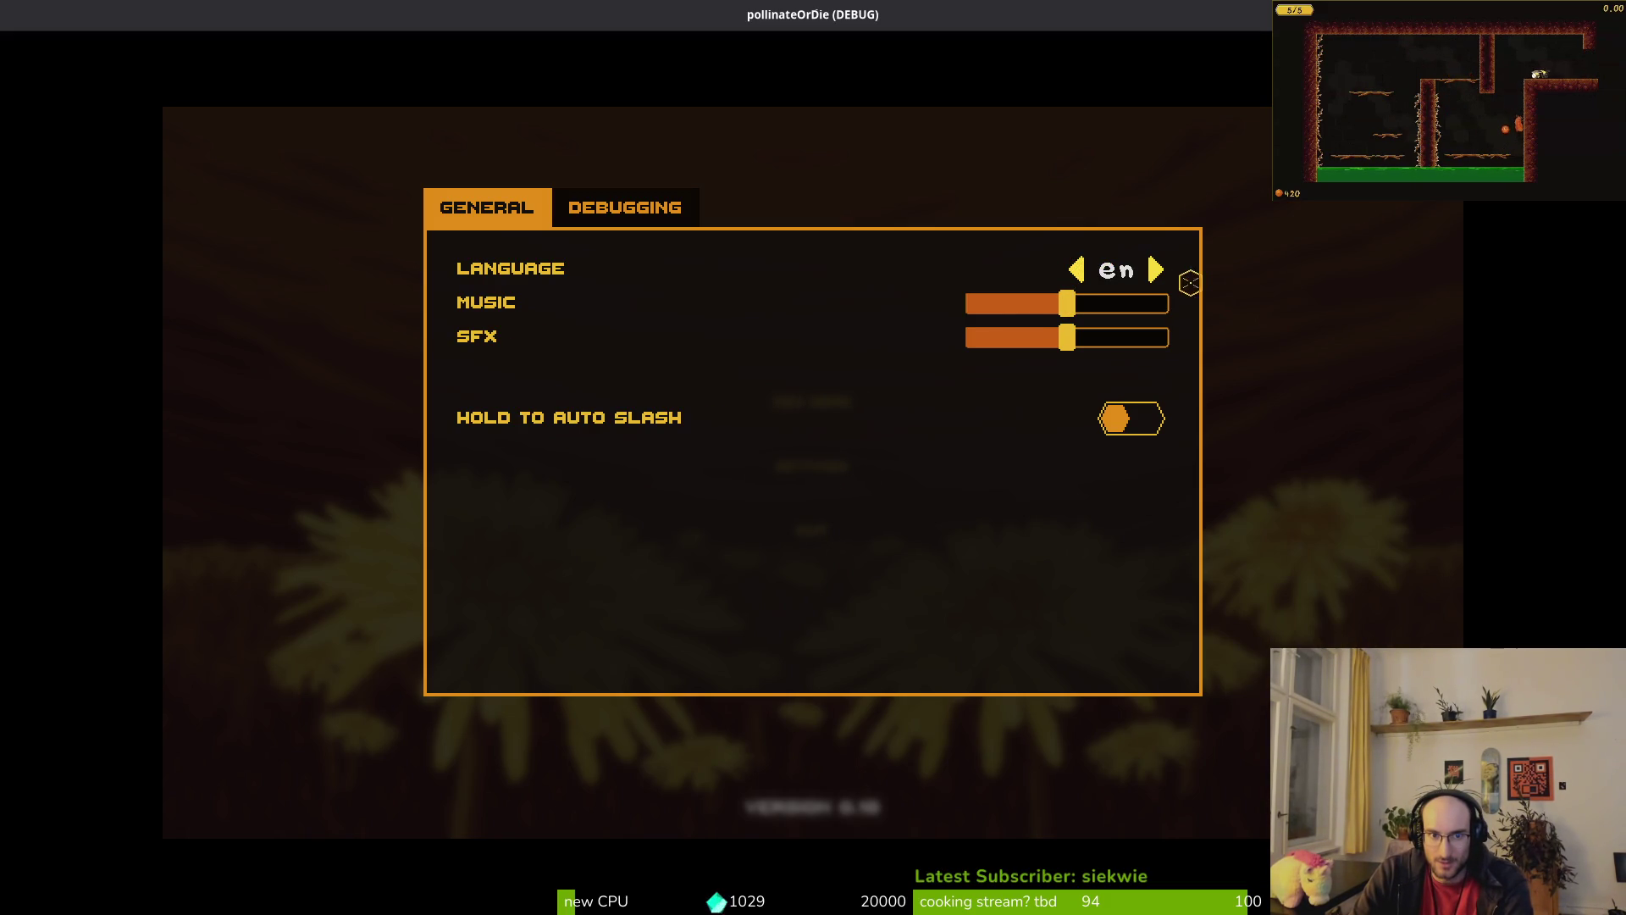
{"action": "left_click", "coordinate": [1164, 269]}
{"action": "left_click", "coordinate": [1077, 269]}
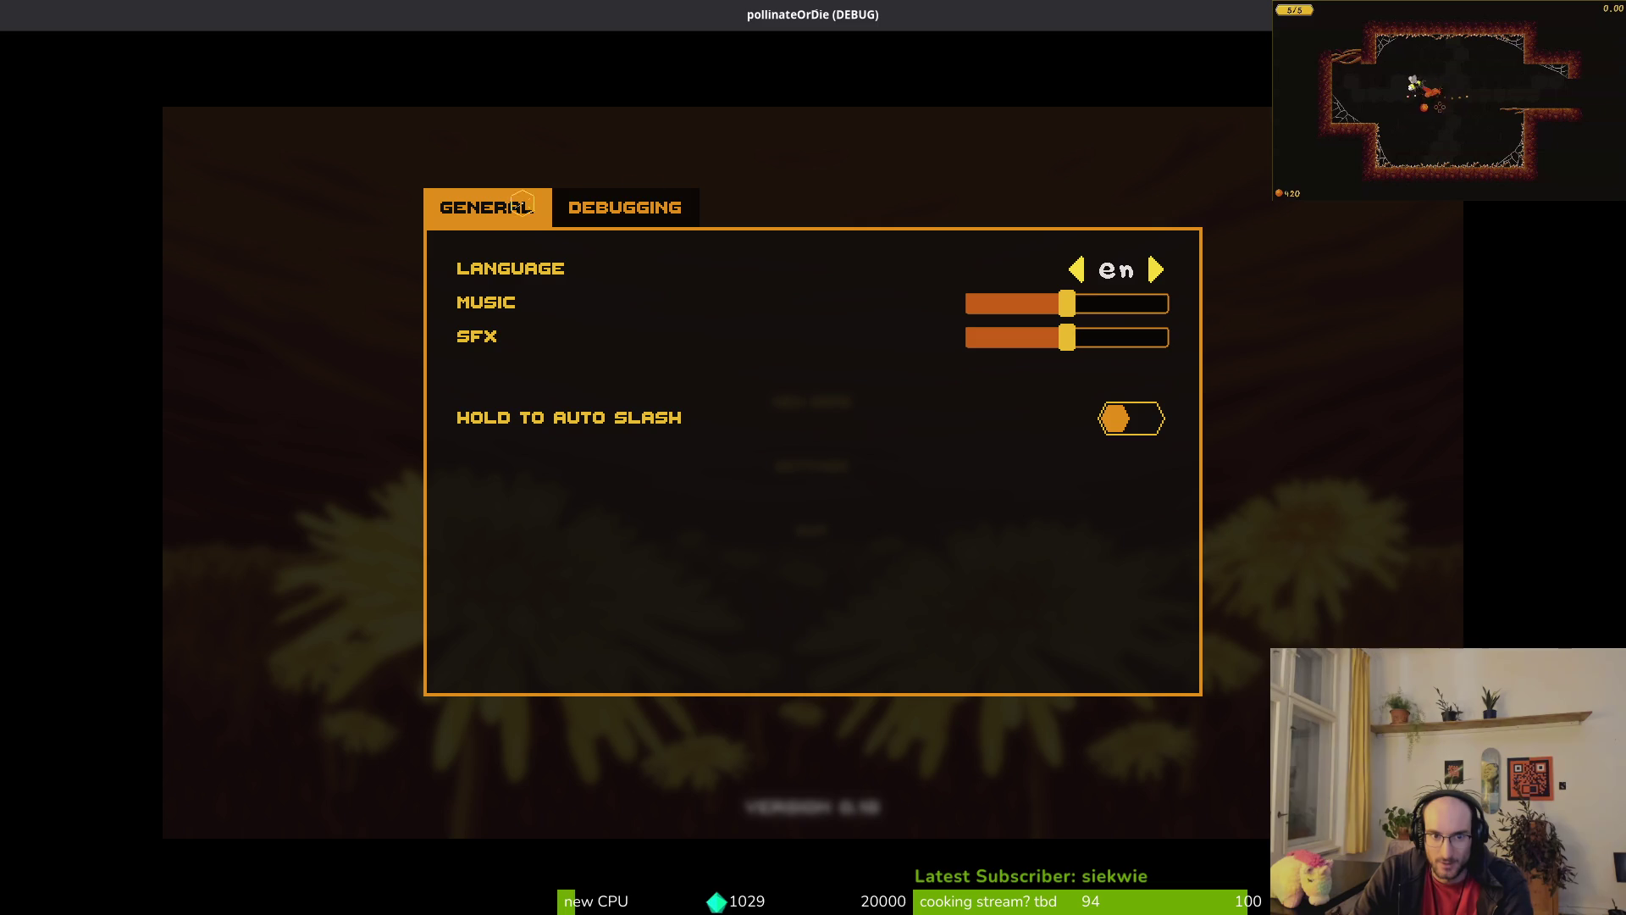
Step: Switch between the Debugging and General settings tabs to check the font
{"action": "left_click", "coordinate": [604, 206]}
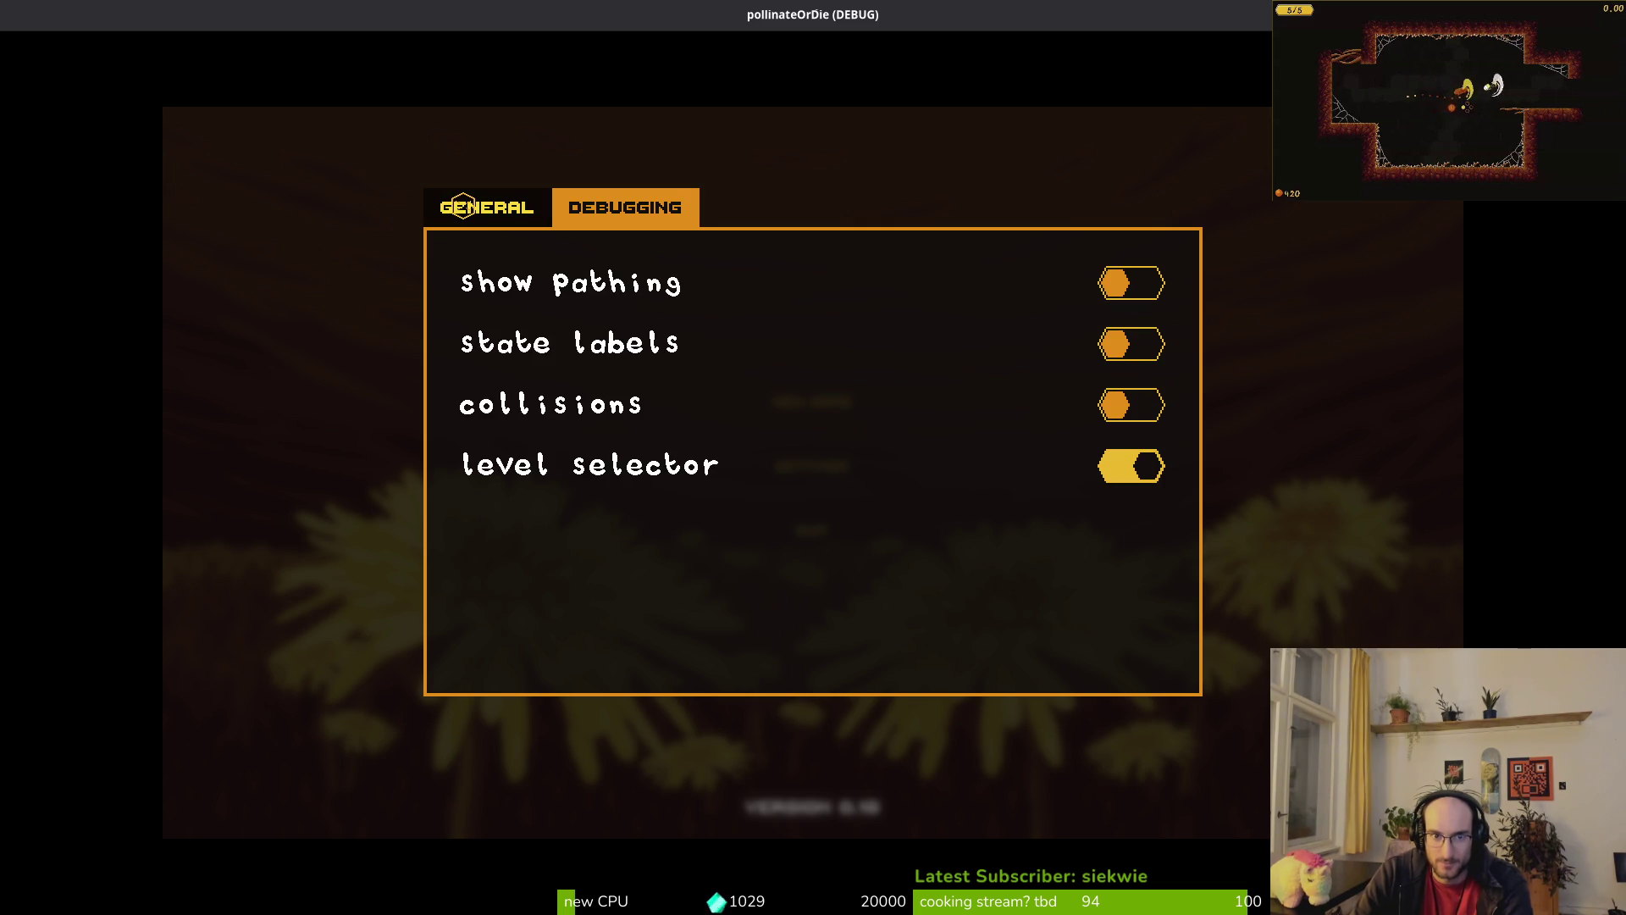
{"action": "left_click", "coordinate": [463, 208]}
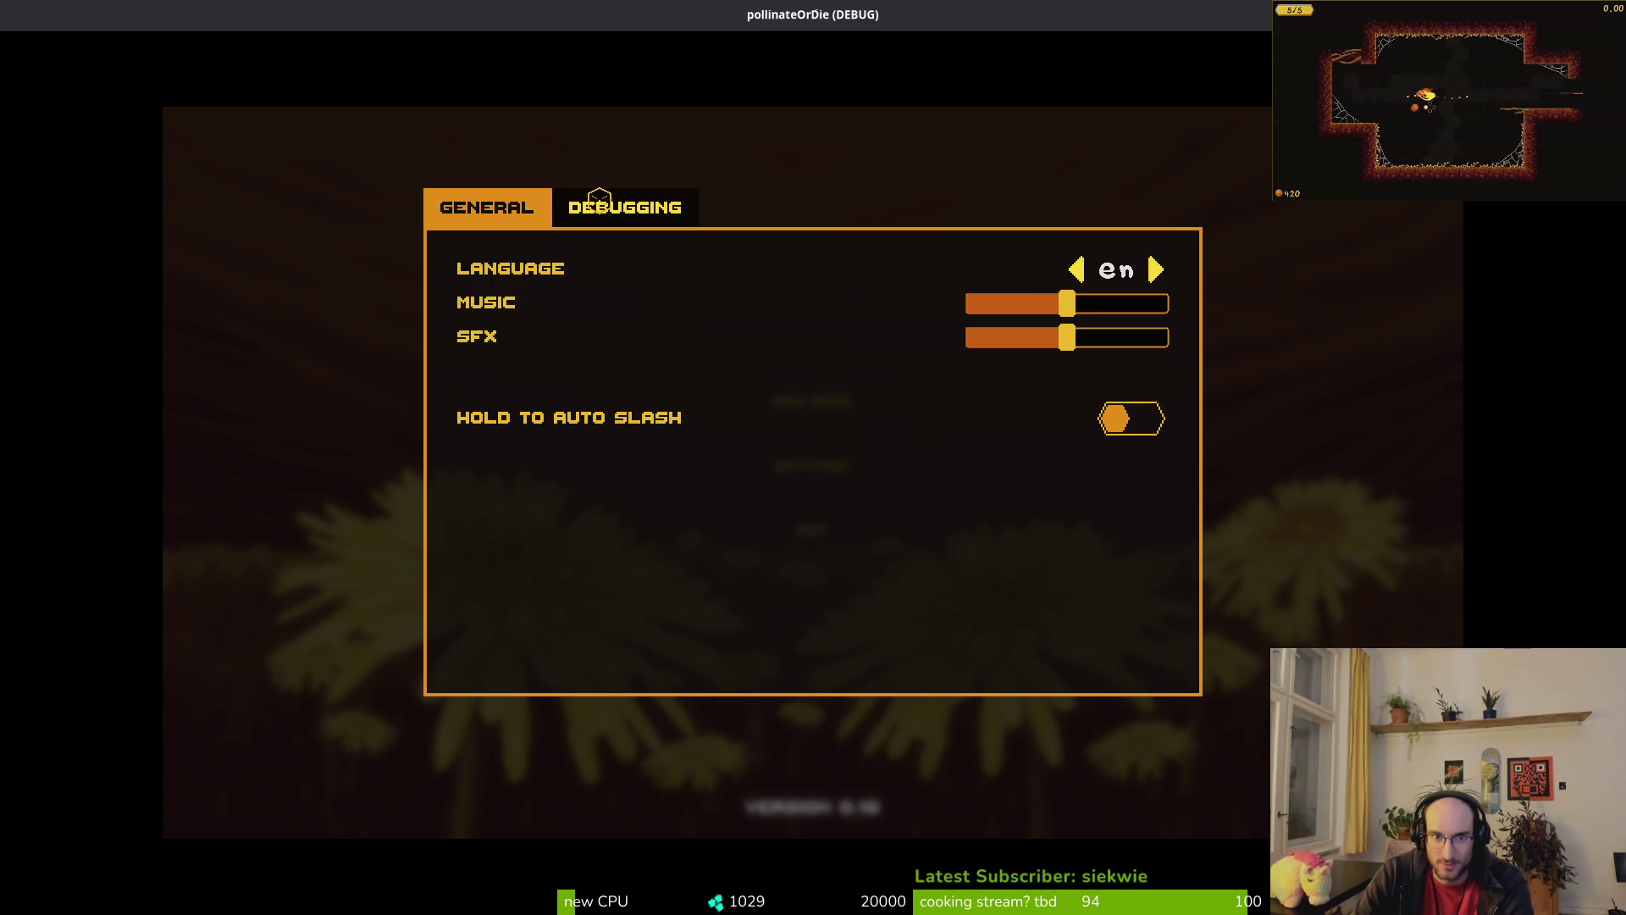
{"action": "left_click", "coordinate": [557, 209]}
{"action": "left_click", "coordinate": [481, 212]}
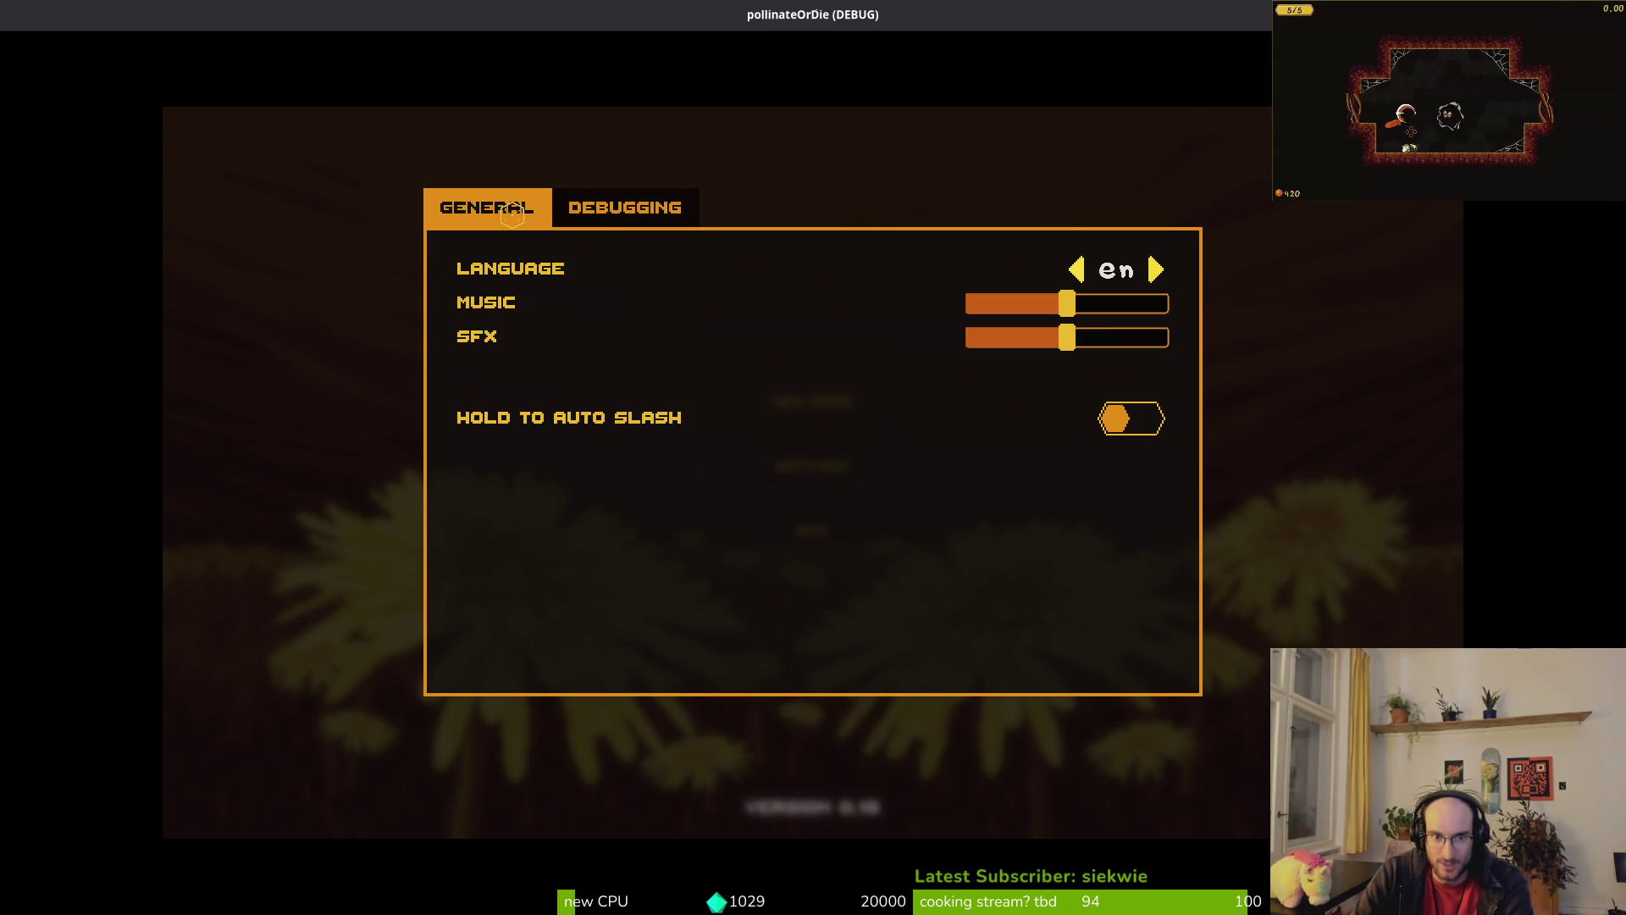
{"action": "left_click", "coordinate": [576, 216]}
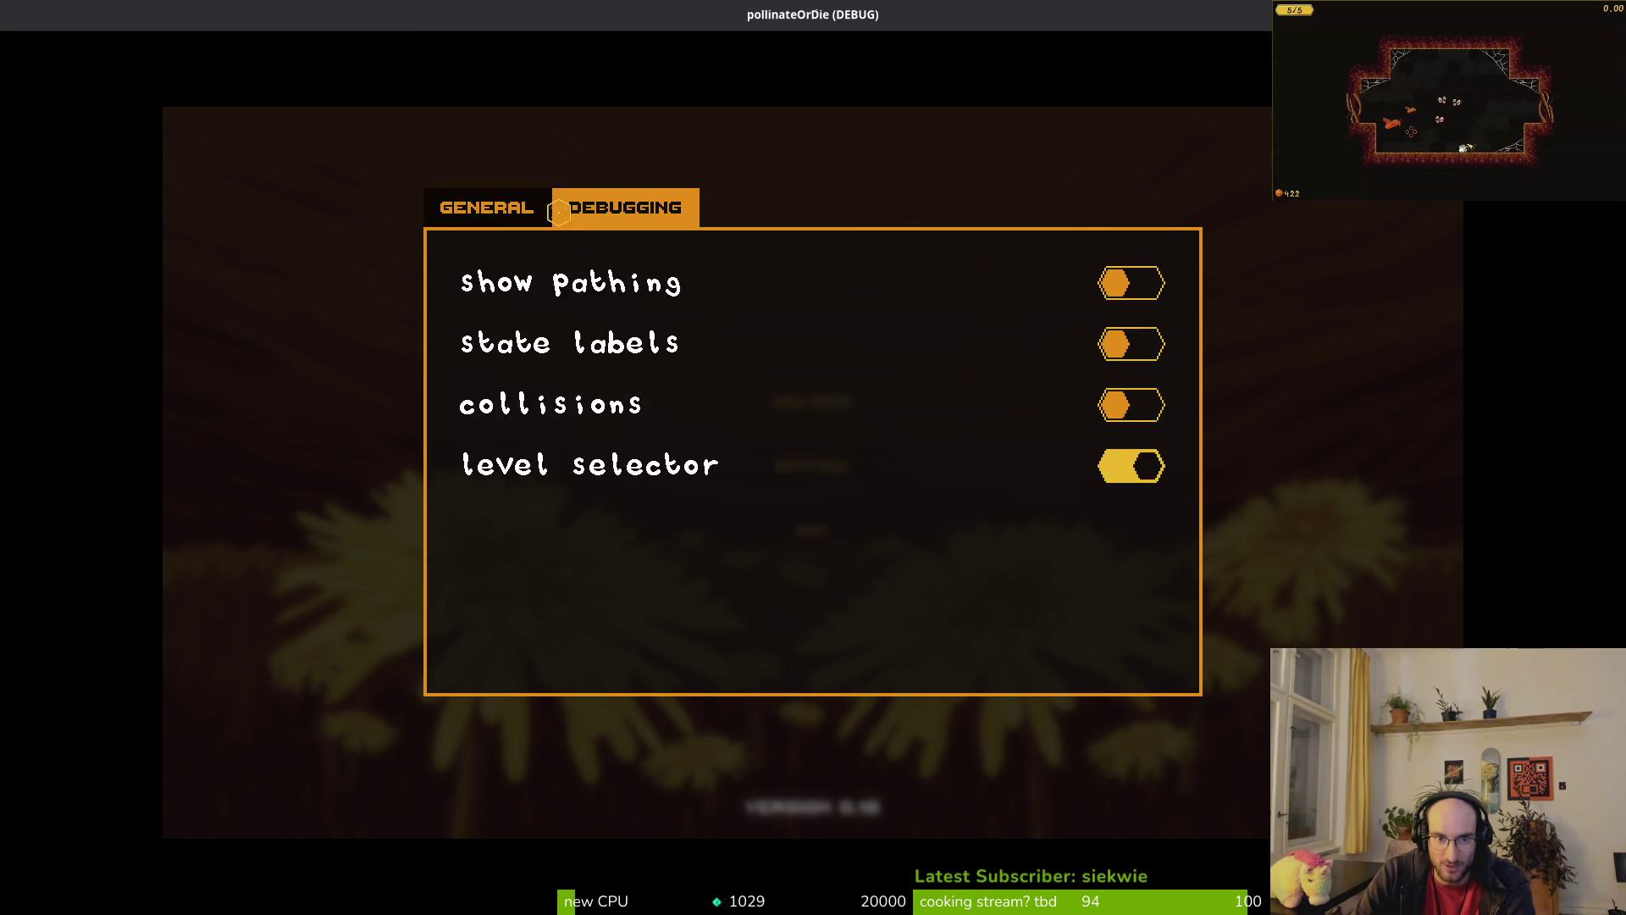
{"action": "left_click", "coordinate": [520, 208]}
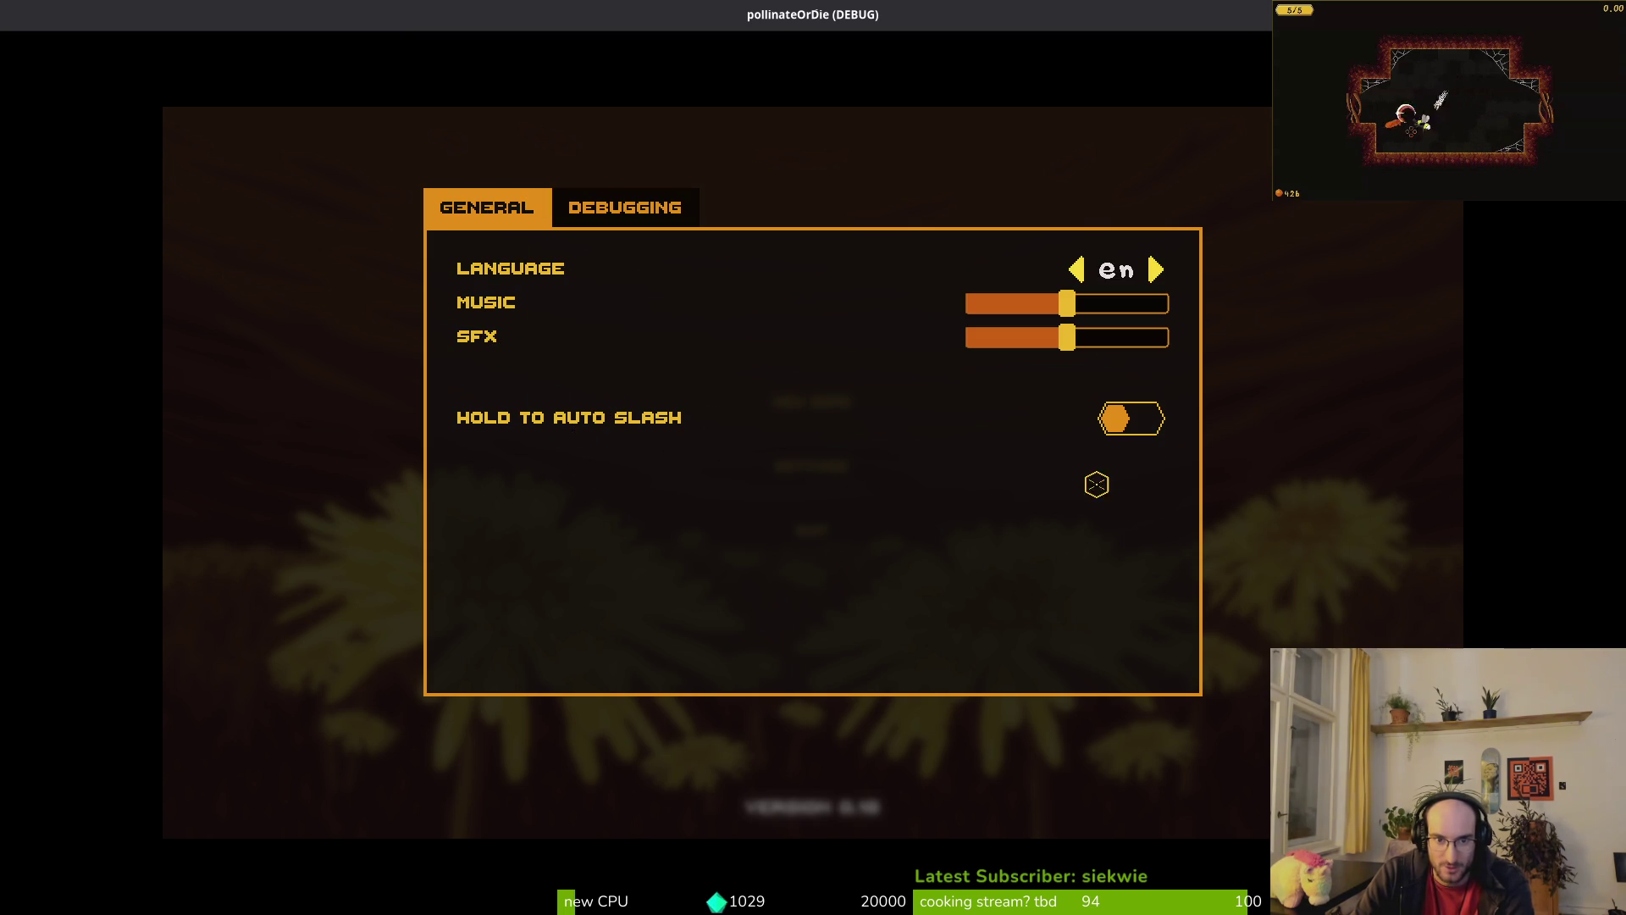
Step: Quit the running game and undo the label font change
{"action": "key", "text": "Escape"}
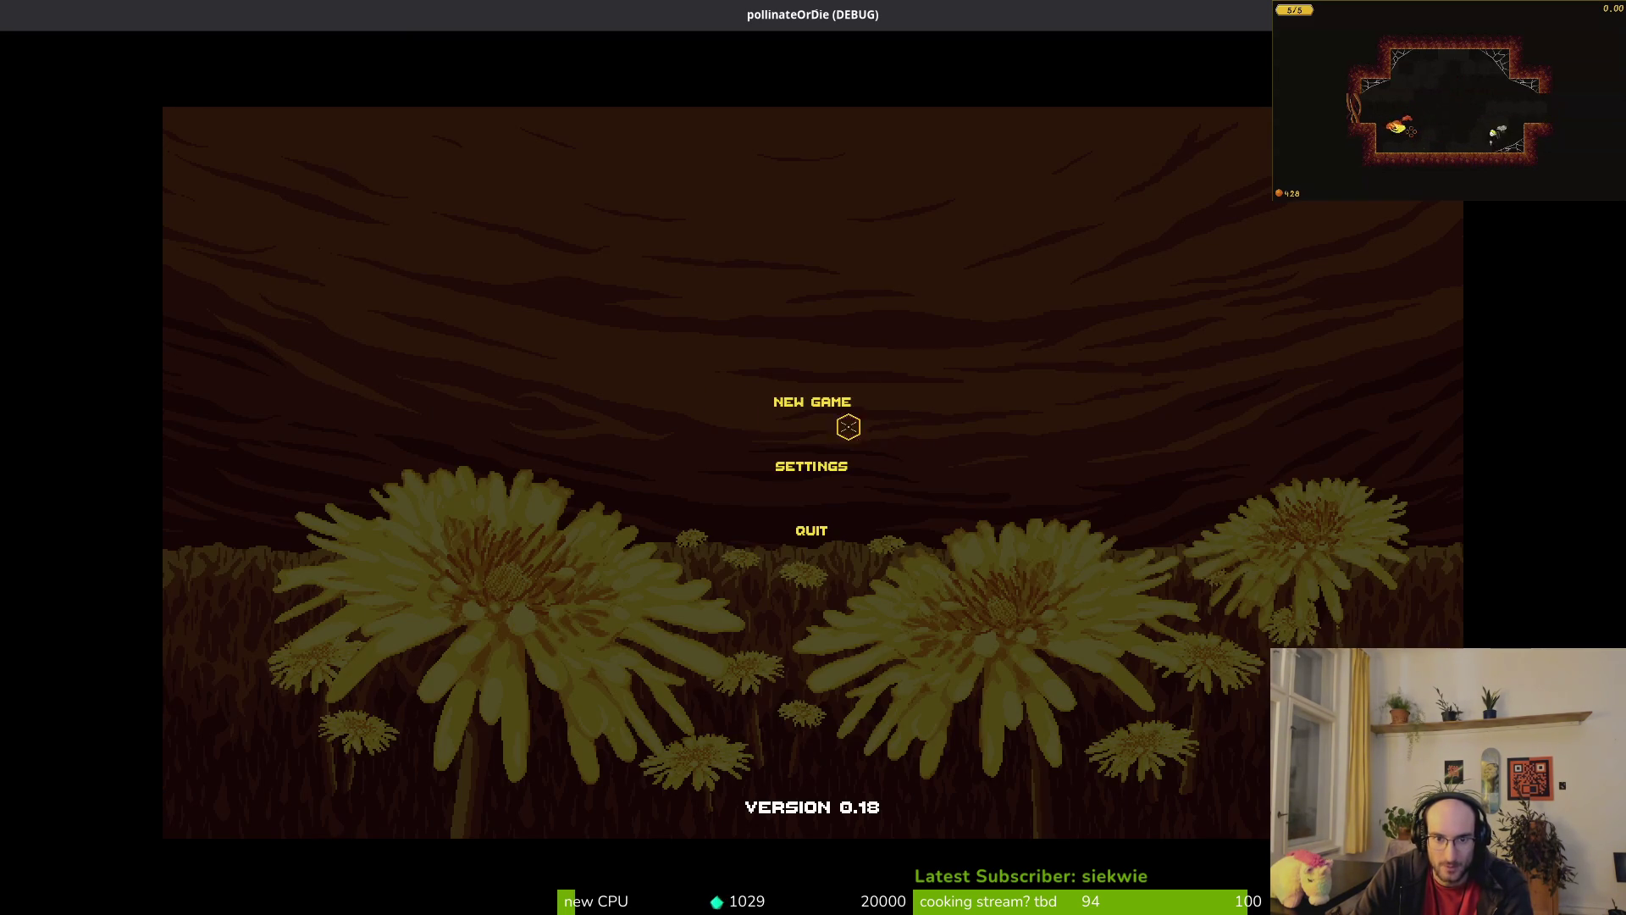
{"action": "key", "text": "Escape"}
{"action": "key", "text": "ctrl+z"}
{"action": "key", "text": "ctrl+z"}
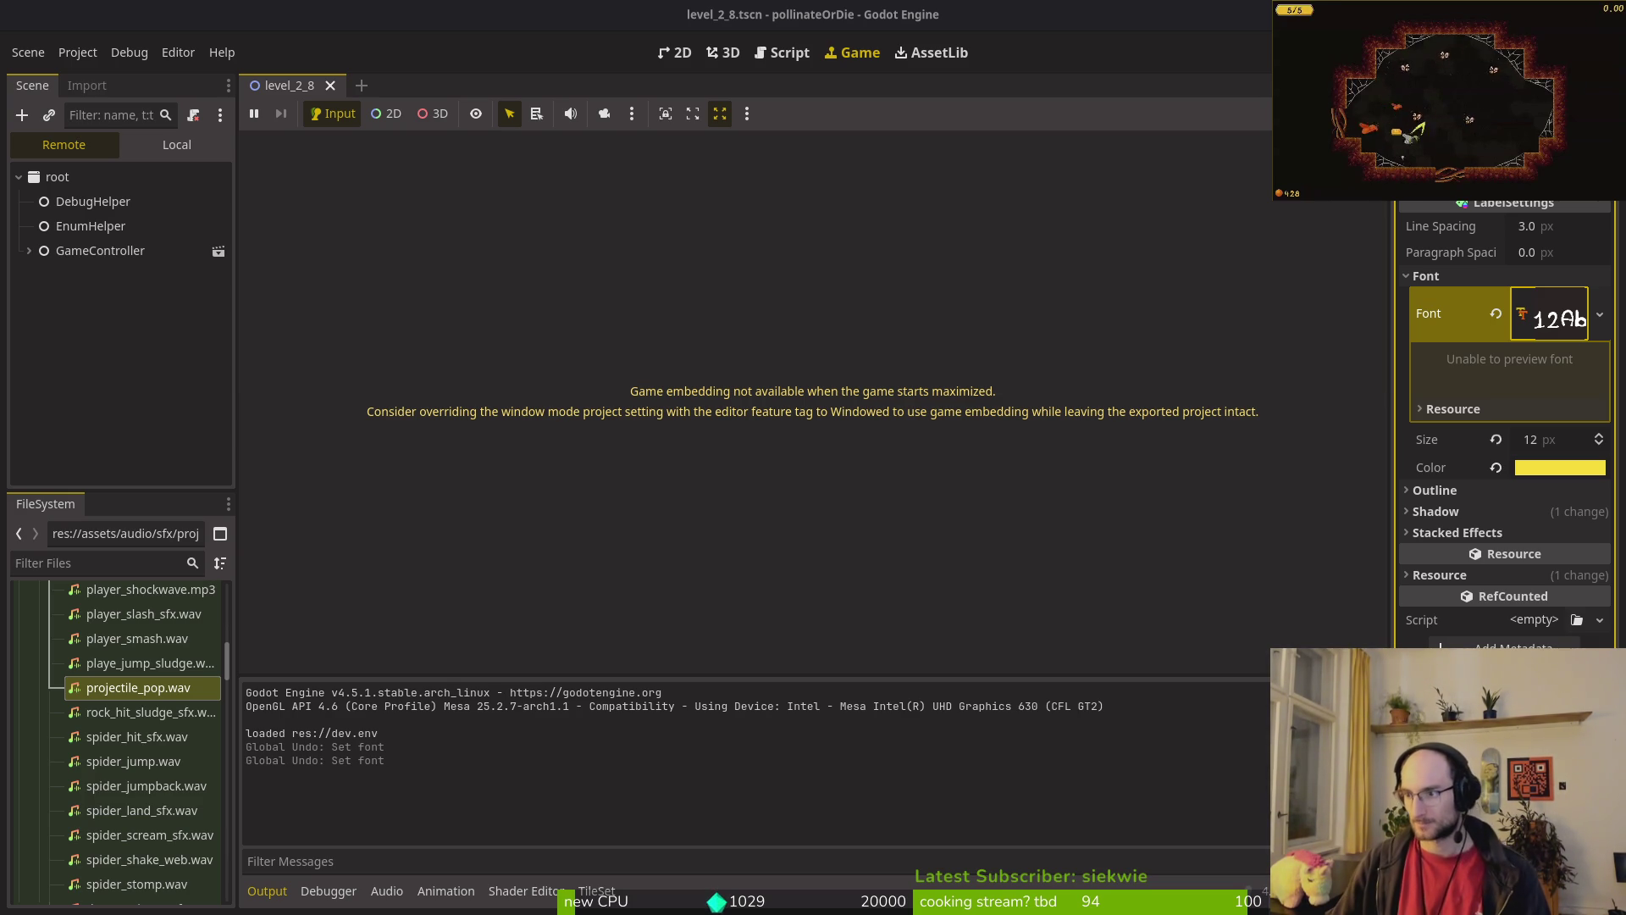
Step: Switch to the Brave window with the 'multilingual pixelfont' search results
{"action": "key", "text": "alt+Tab"}
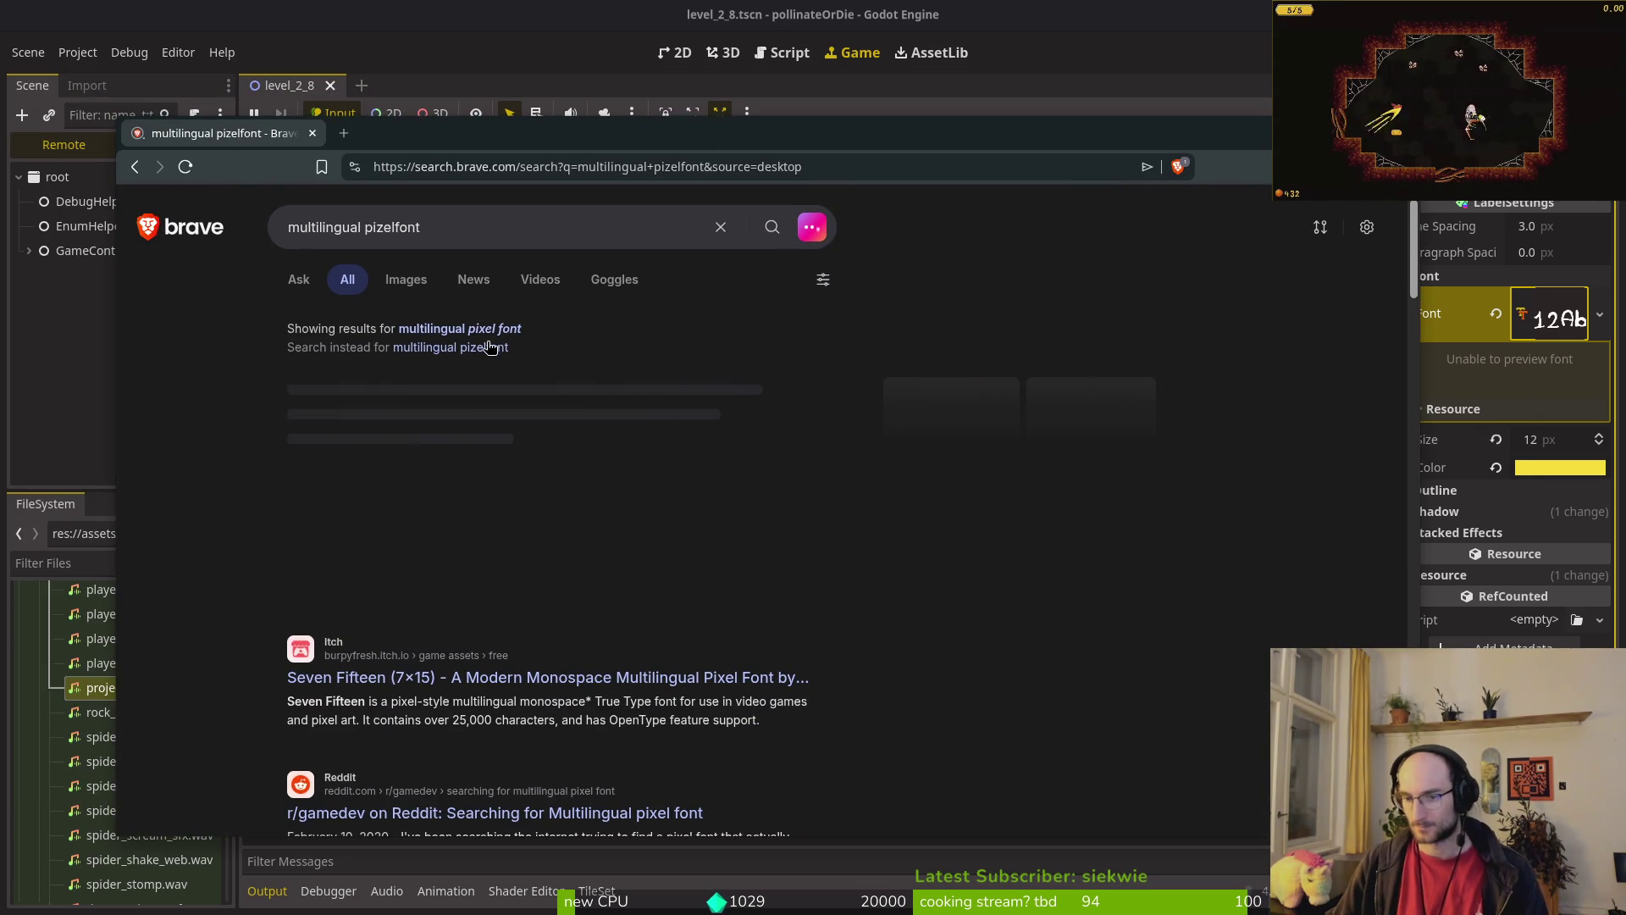
Step: Search 'multilingual pixel font' and open the Seven Fifteen font page in a new tab
{"action": "left_click", "coordinate": [490, 328]}
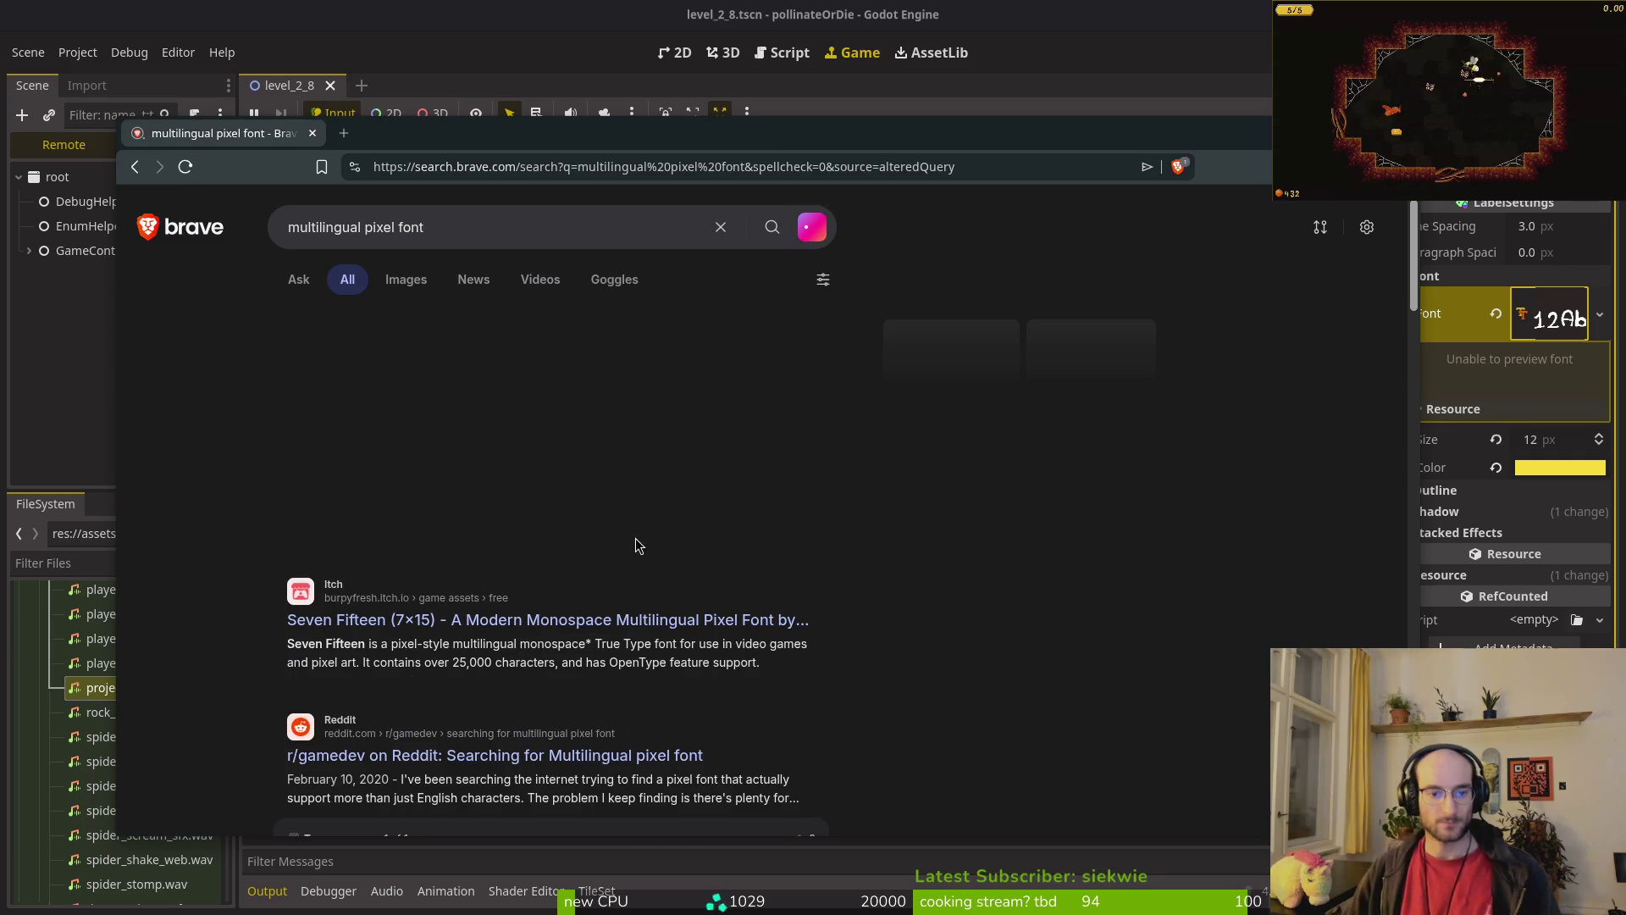
{"action": "middle_click", "coordinate": [525, 620]}
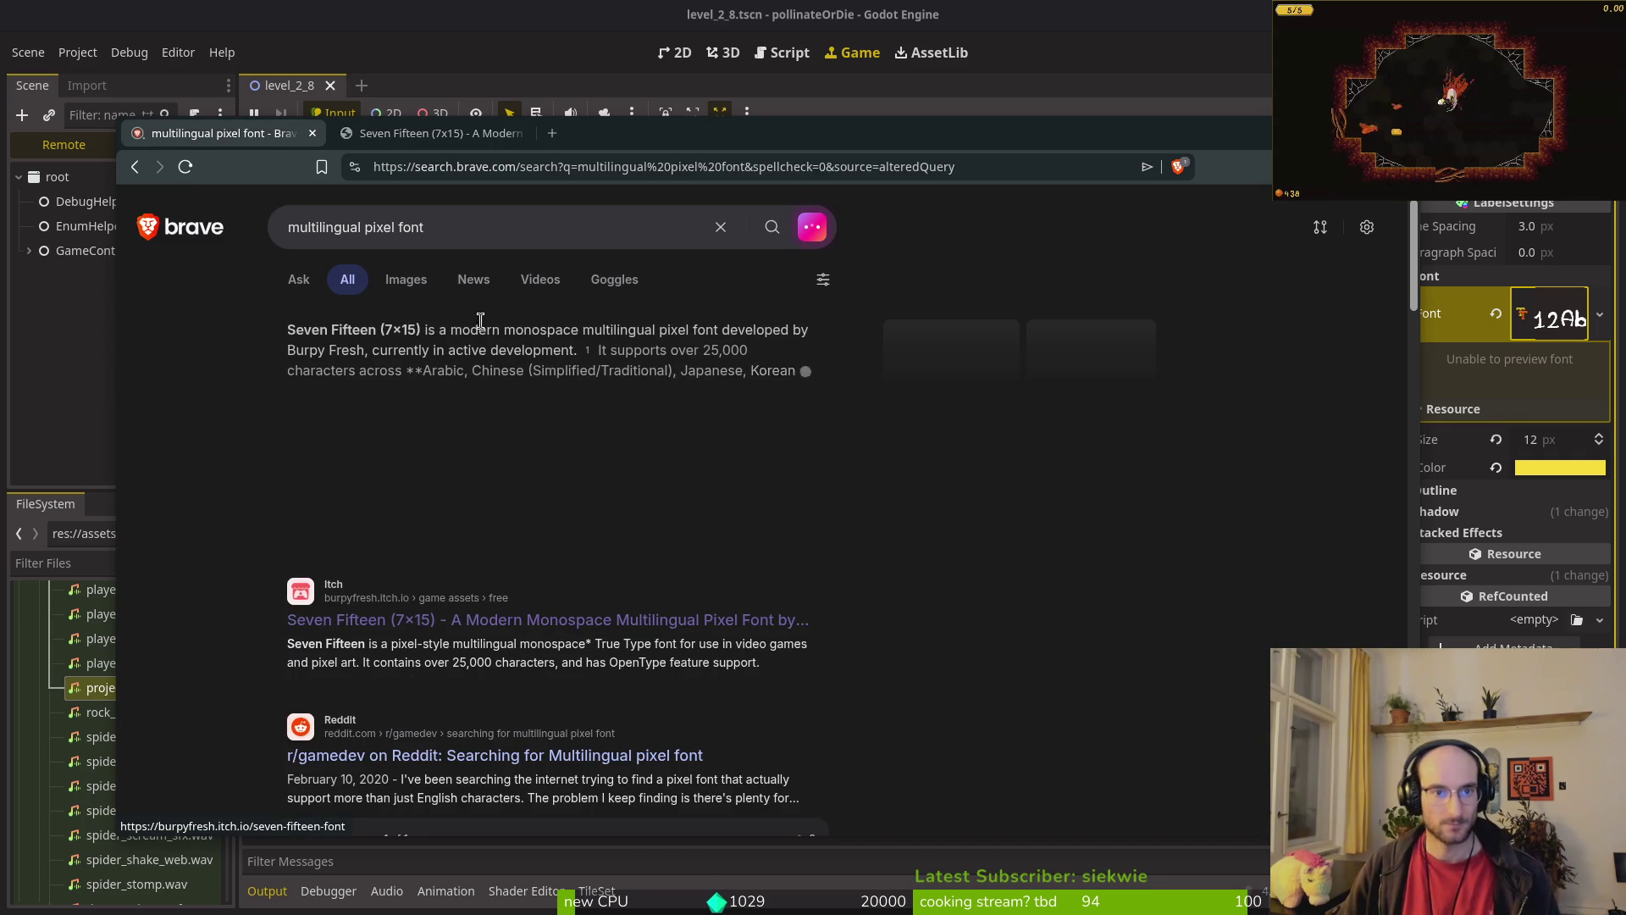
{"action": "left_click", "coordinate": [408, 135]}
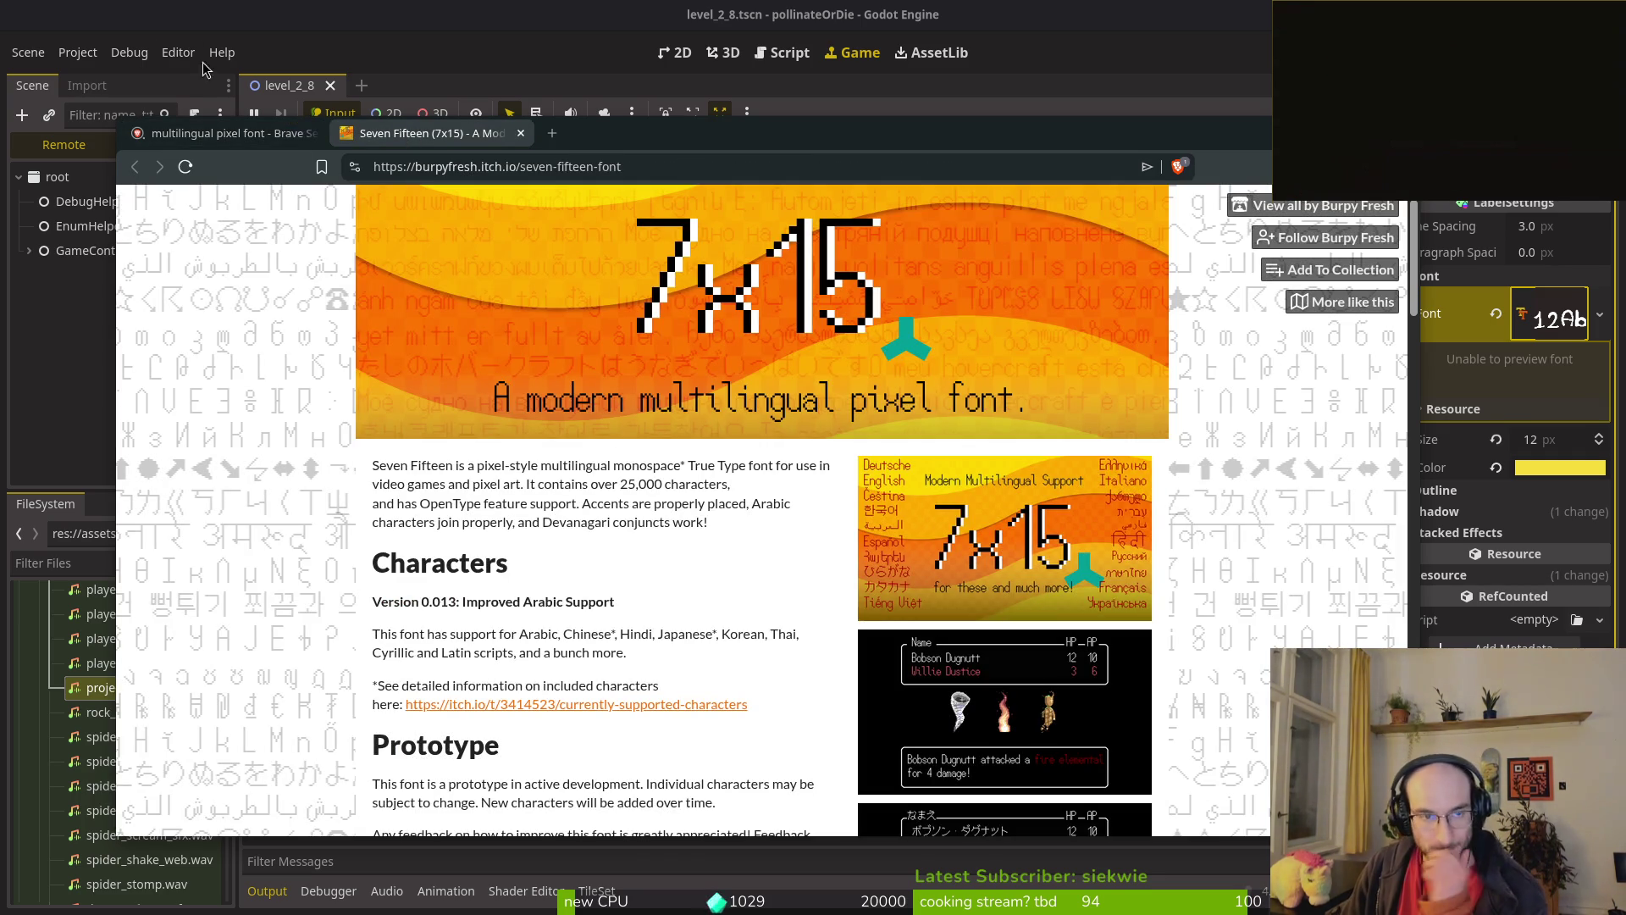
Step: Open the r/gamedev multilingual pixel font thread and its free Humble Fonts link
{"action": "left_click", "coordinate": [221, 133]}
{"action": "left_click", "coordinate": [561, 757]}
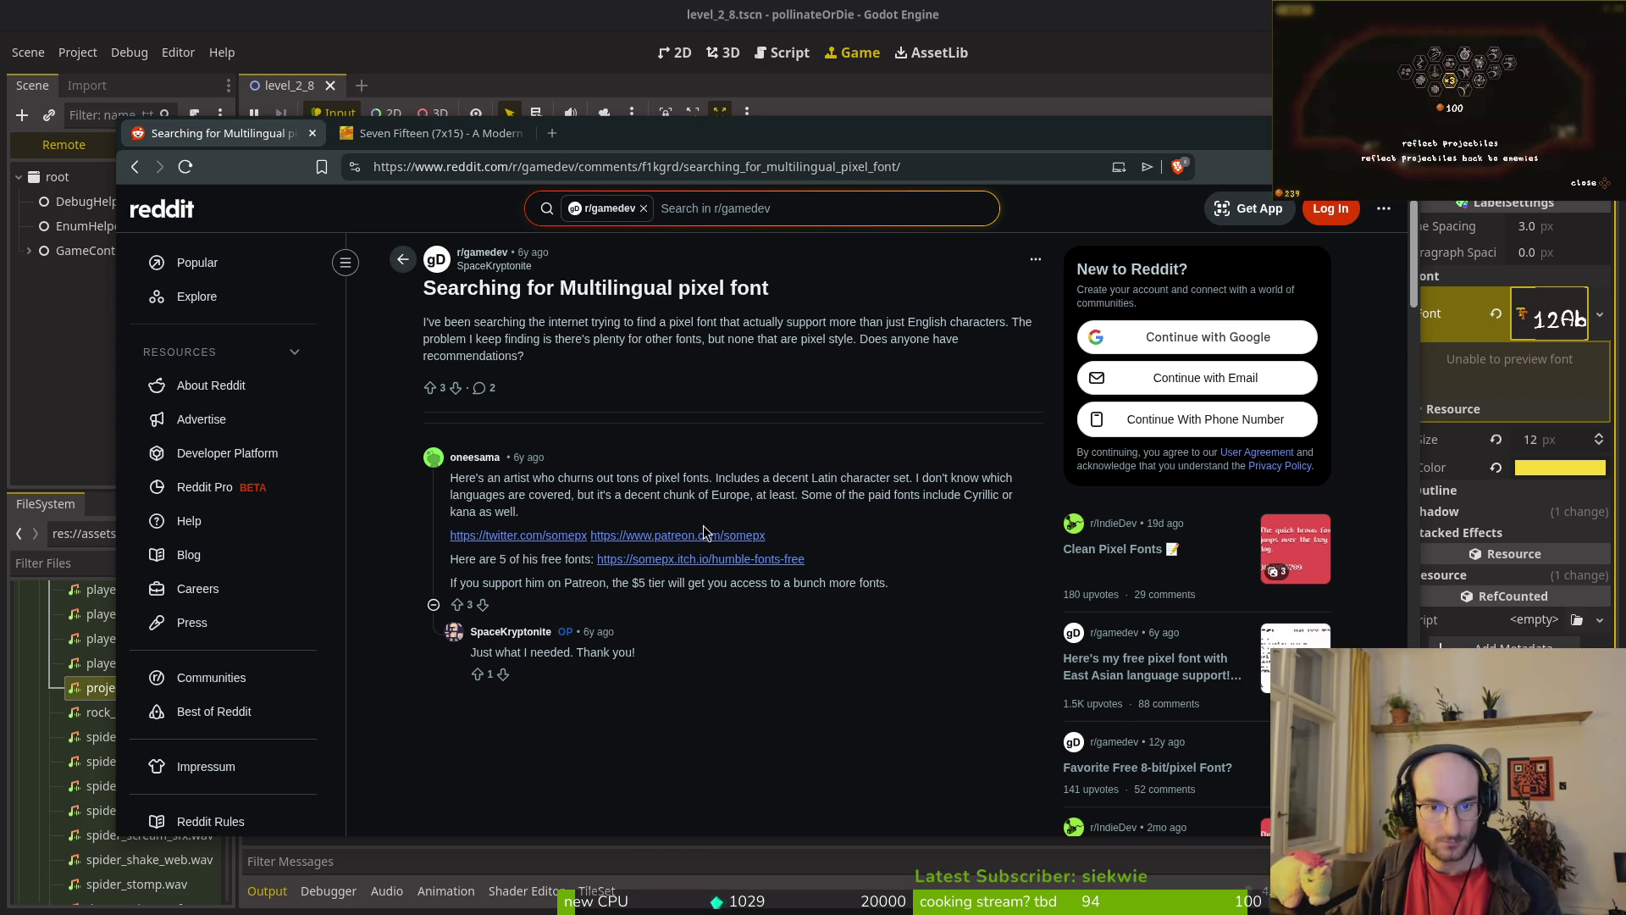
{"action": "middle_click", "coordinate": [693, 558]}
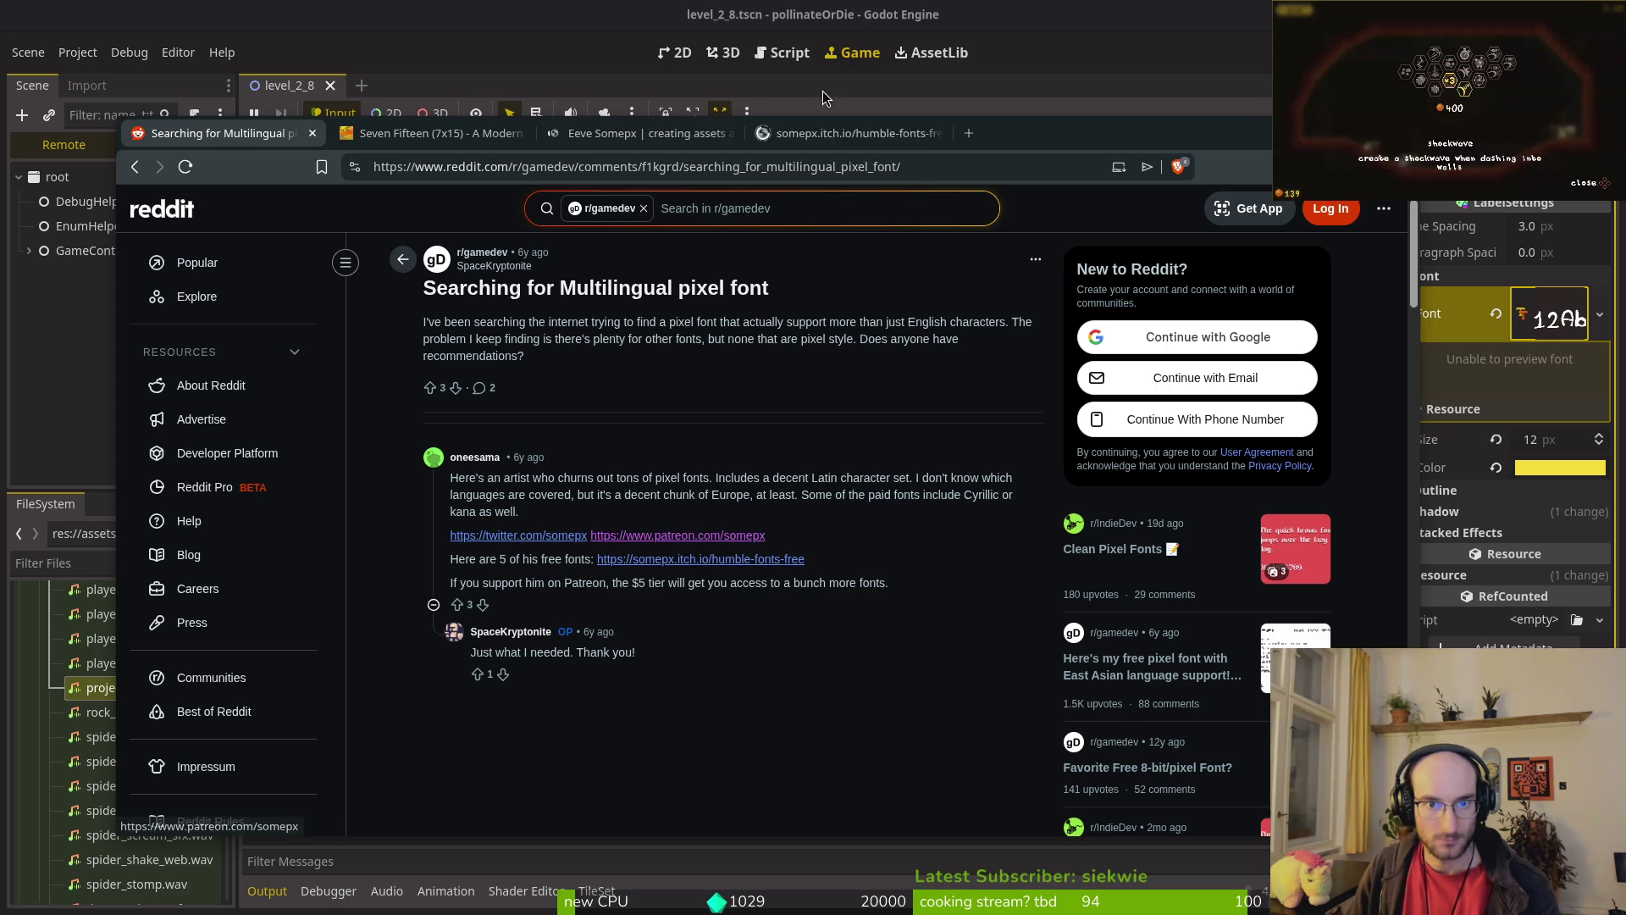
Step: Browse the itch.io Humble Fonts page with its five free pixel fonts
{"action": "left_click", "coordinate": [693, 559]}
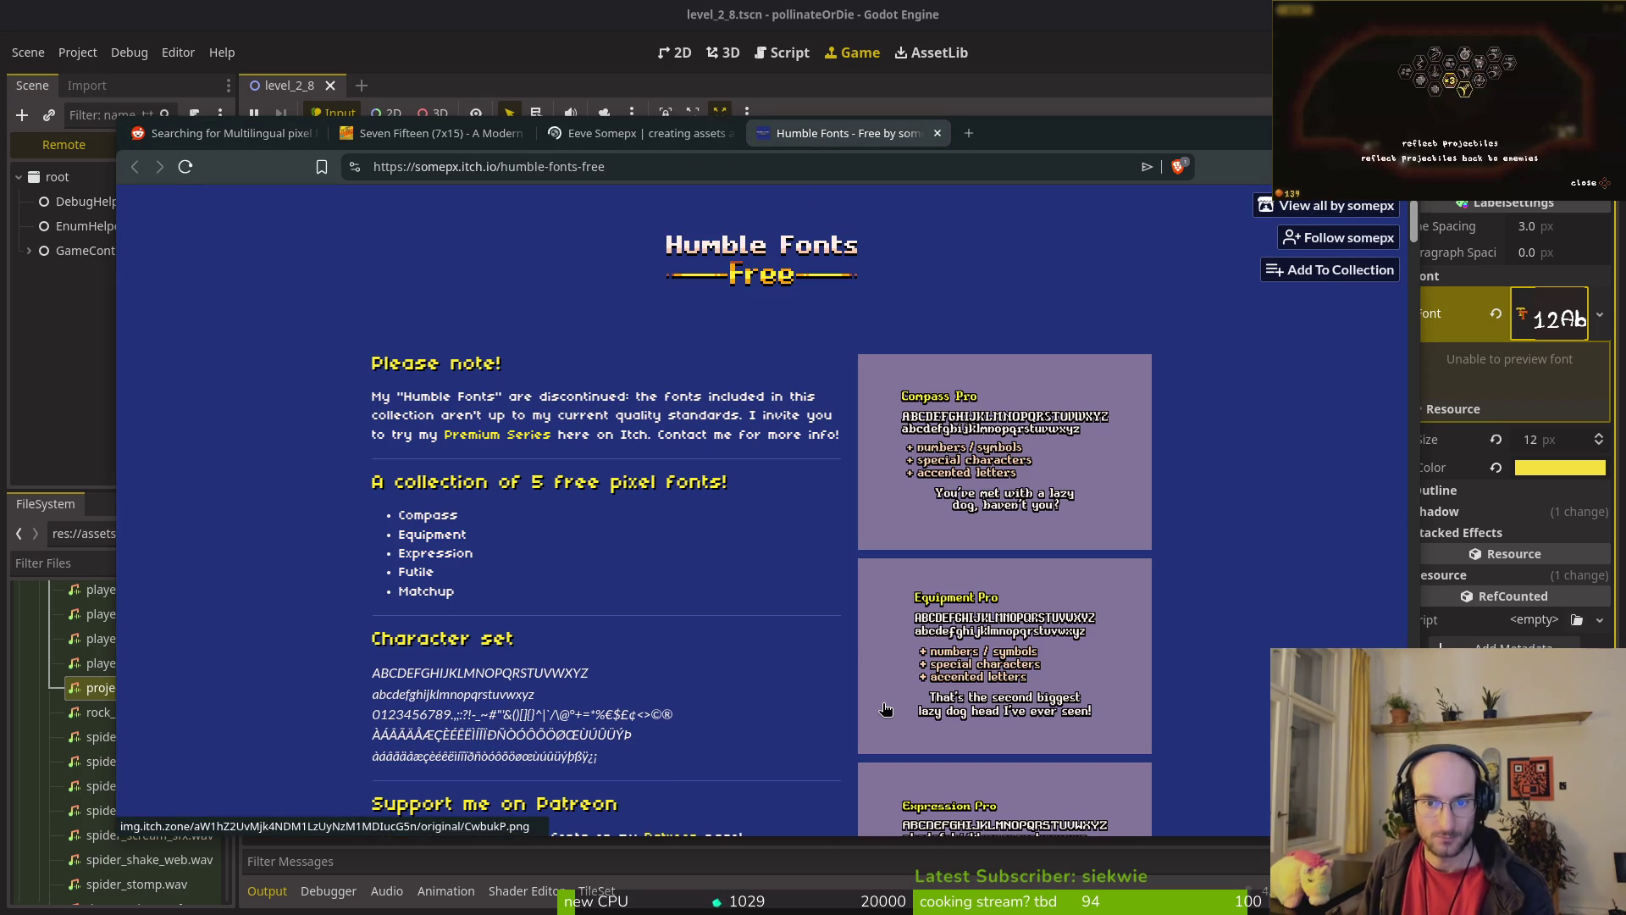
{"action": "scroll", "coordinate": [1008, 590], "scroll_direction": "down", "scroll_amount": 3}
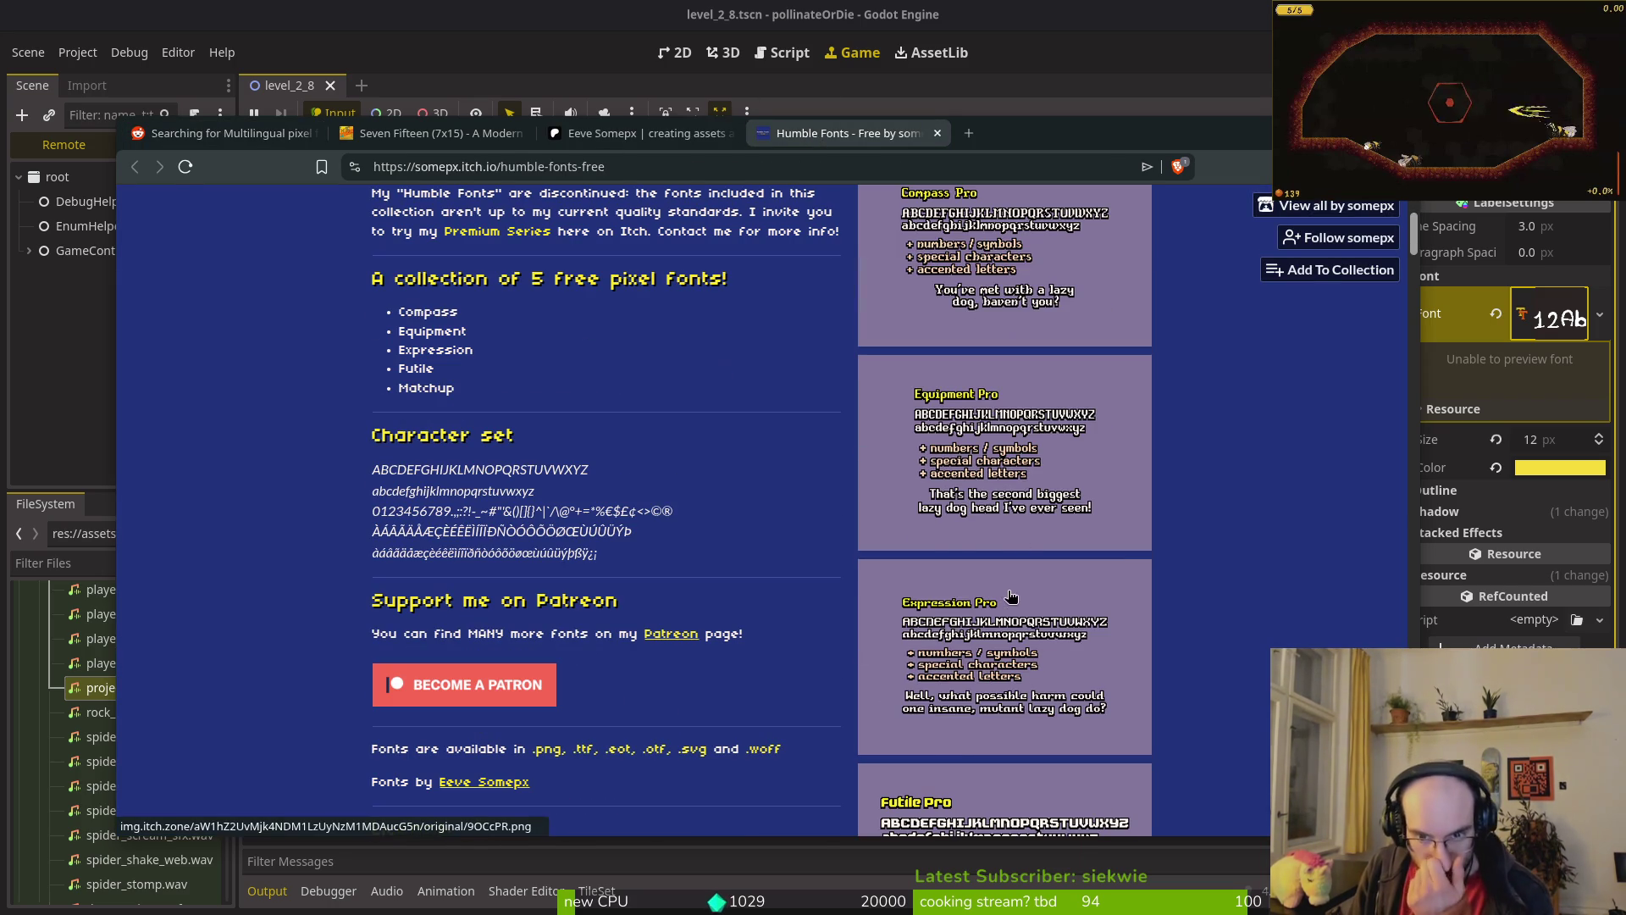
{"action": "scroll", "coordinate": [1087, 586], "scroll_direction": "down", "scroll_amount": 4}
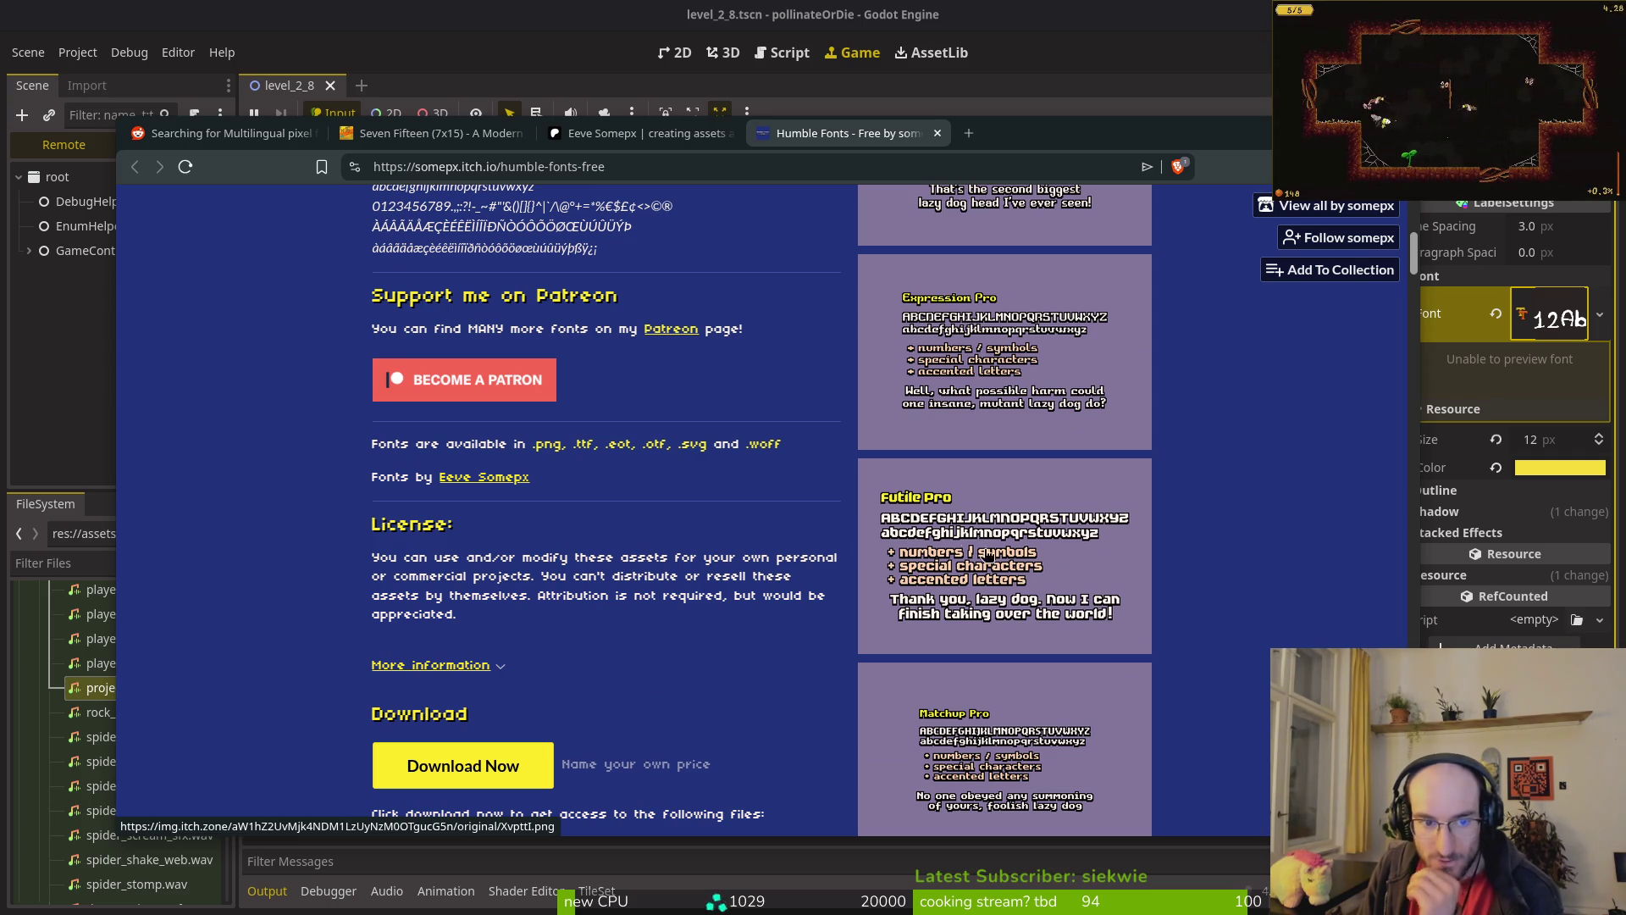
{"action": "scroll", "coordinate": [946, 267], "scroll_direction": "down", "scroll_amount": 3}
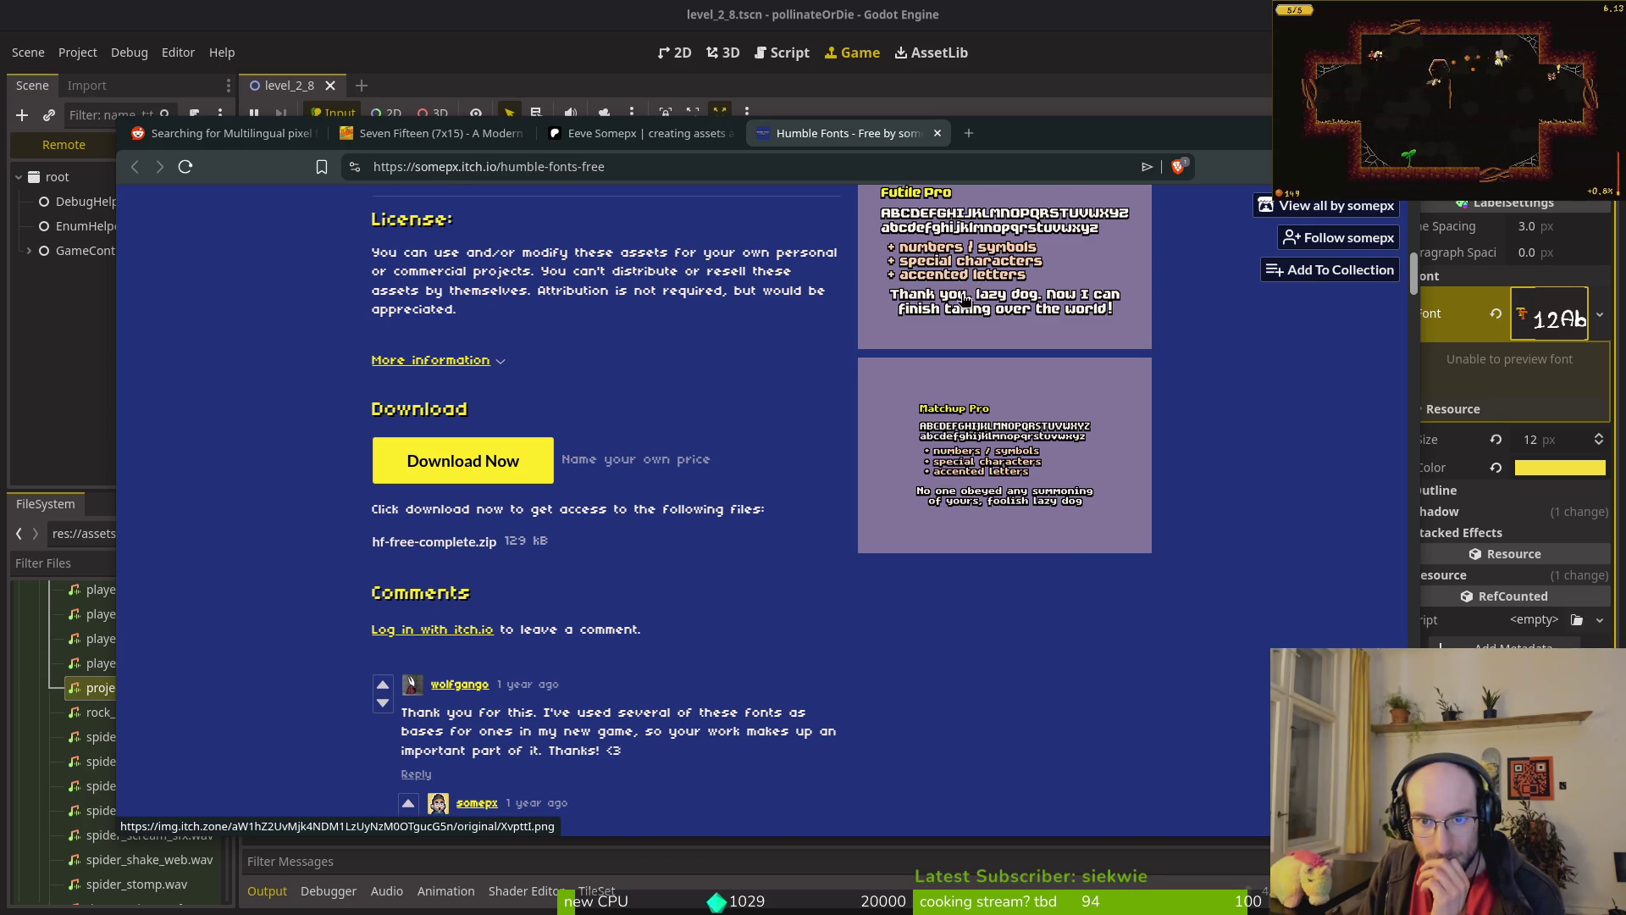
{"action": "scroll", "coordinate": [946, 267], "scroll_direction": "up", "scroll_amount": 2}
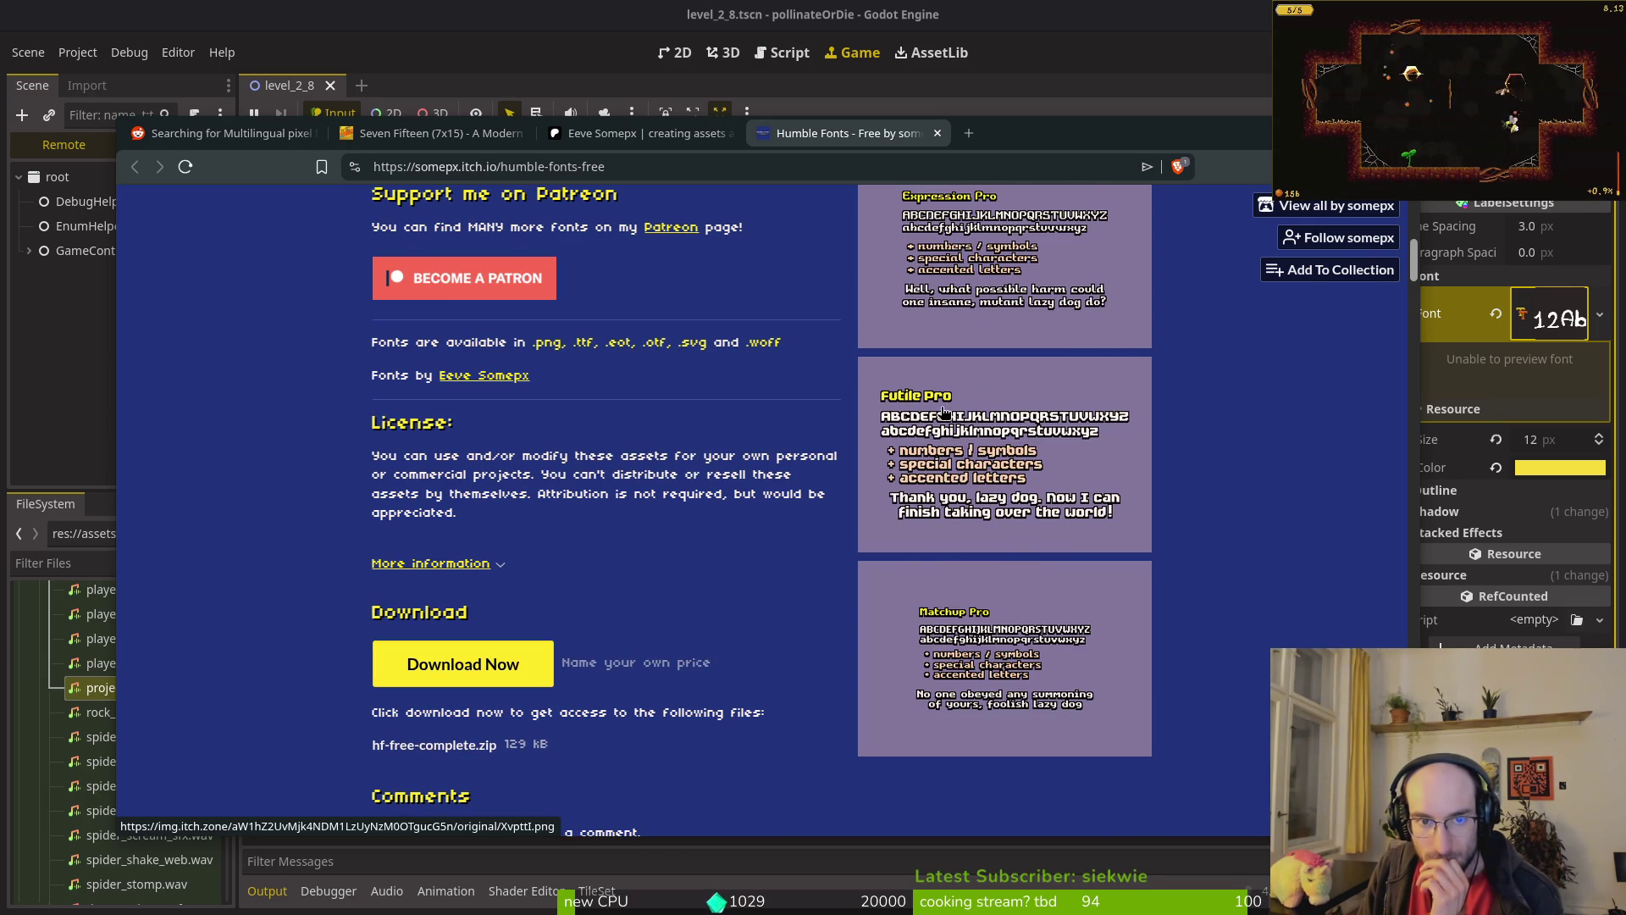
{"action": "scroll", "coordinate": [946, 434], "scroll_direction": "up", "scroll_amount": 4}
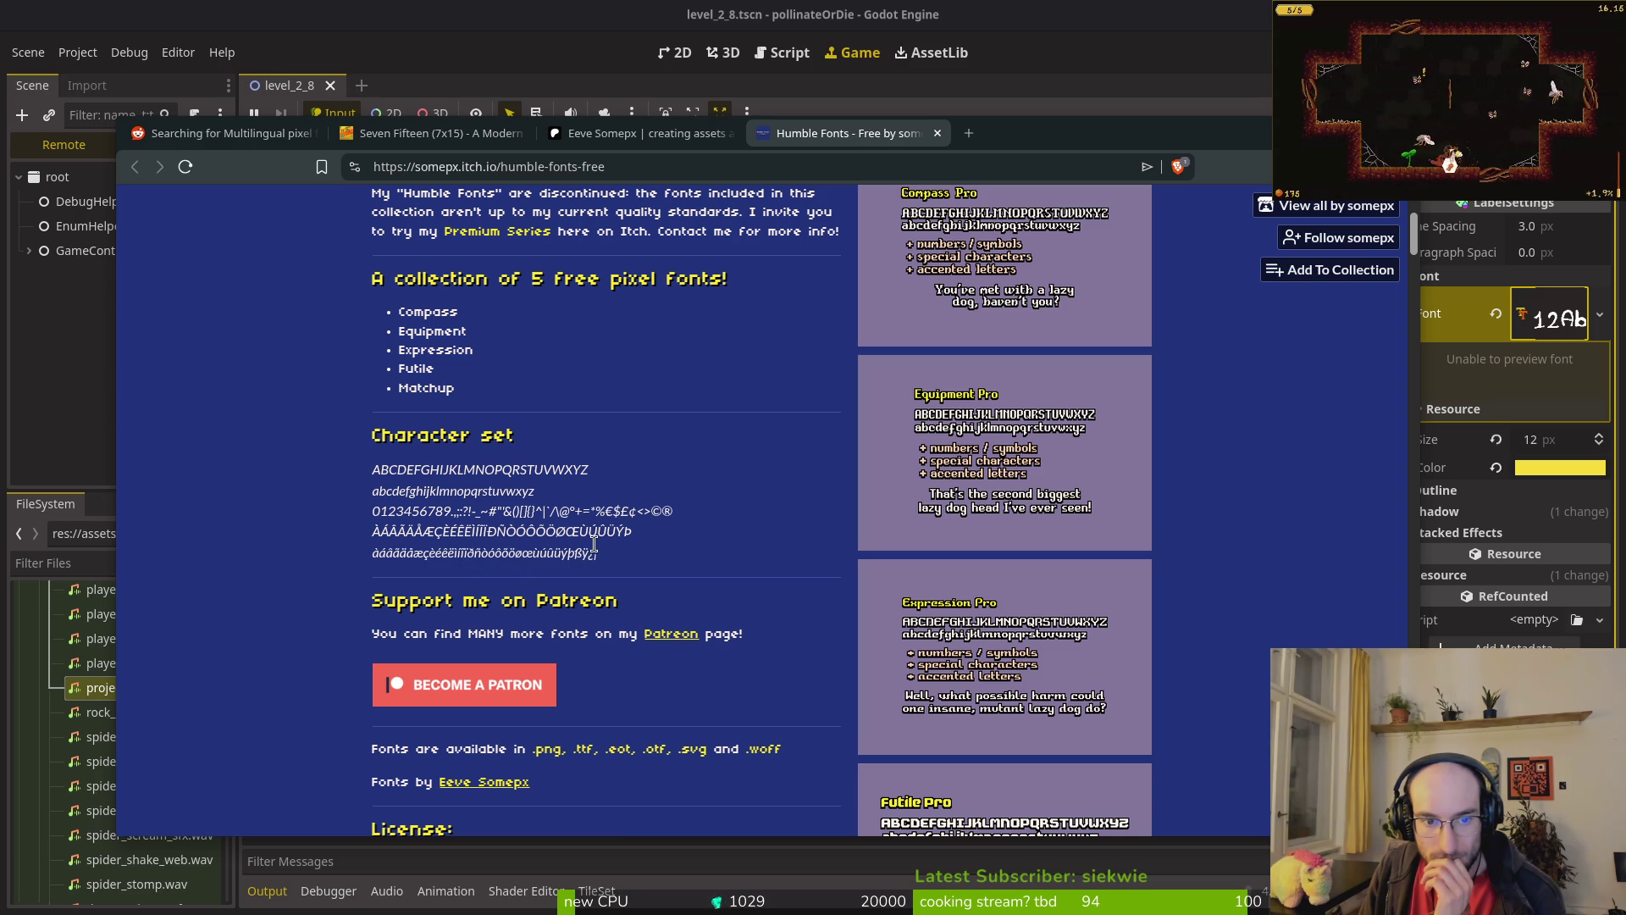
{"action": "scroll", "coordinate": [533, 551], "scroll_direction": "up", "scroll_amount": 2}
{"action": "scroll", "coordinate": [545, 666], "scroll_direction": "down", "scroll_amount": 2}
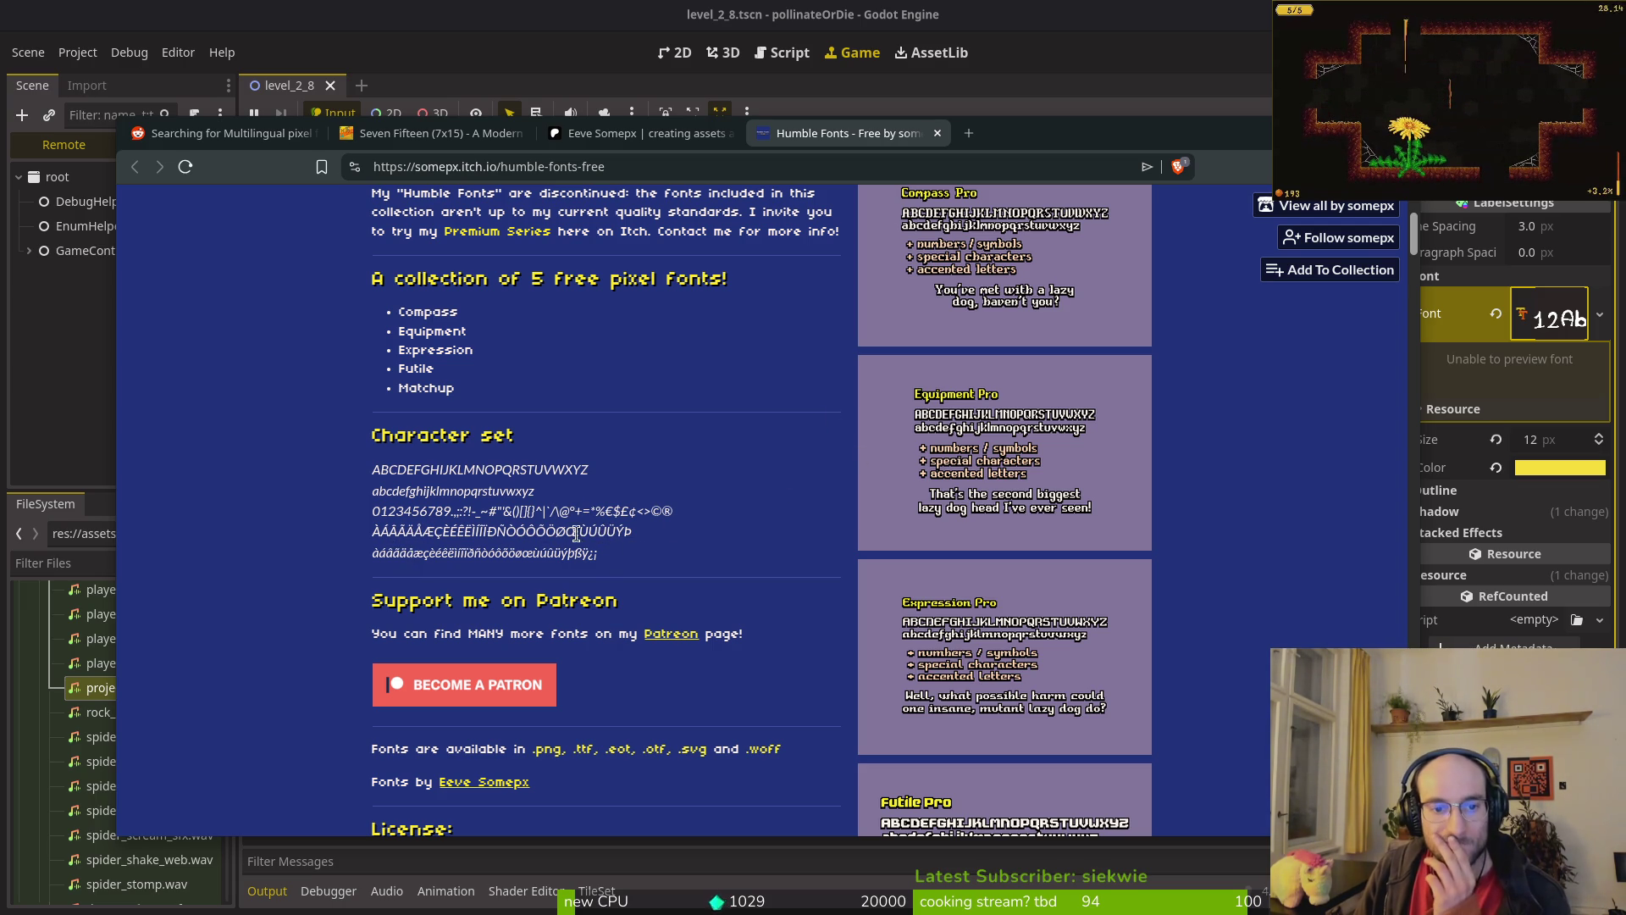
Step: Select the accented characters in the character set, then return to Godot
{"action": "mouse_move", "coordinate": [603, 555]}
{"action": "left_mouse_down"}
{"action": "mouse_move", "coordinate": [373, 558]}
{"action": "mouse_move", "coordinate": [413, 554]}
{"action": "left_mouse_up"}
{"action": "left_click", "coordinate": [392, 567]}
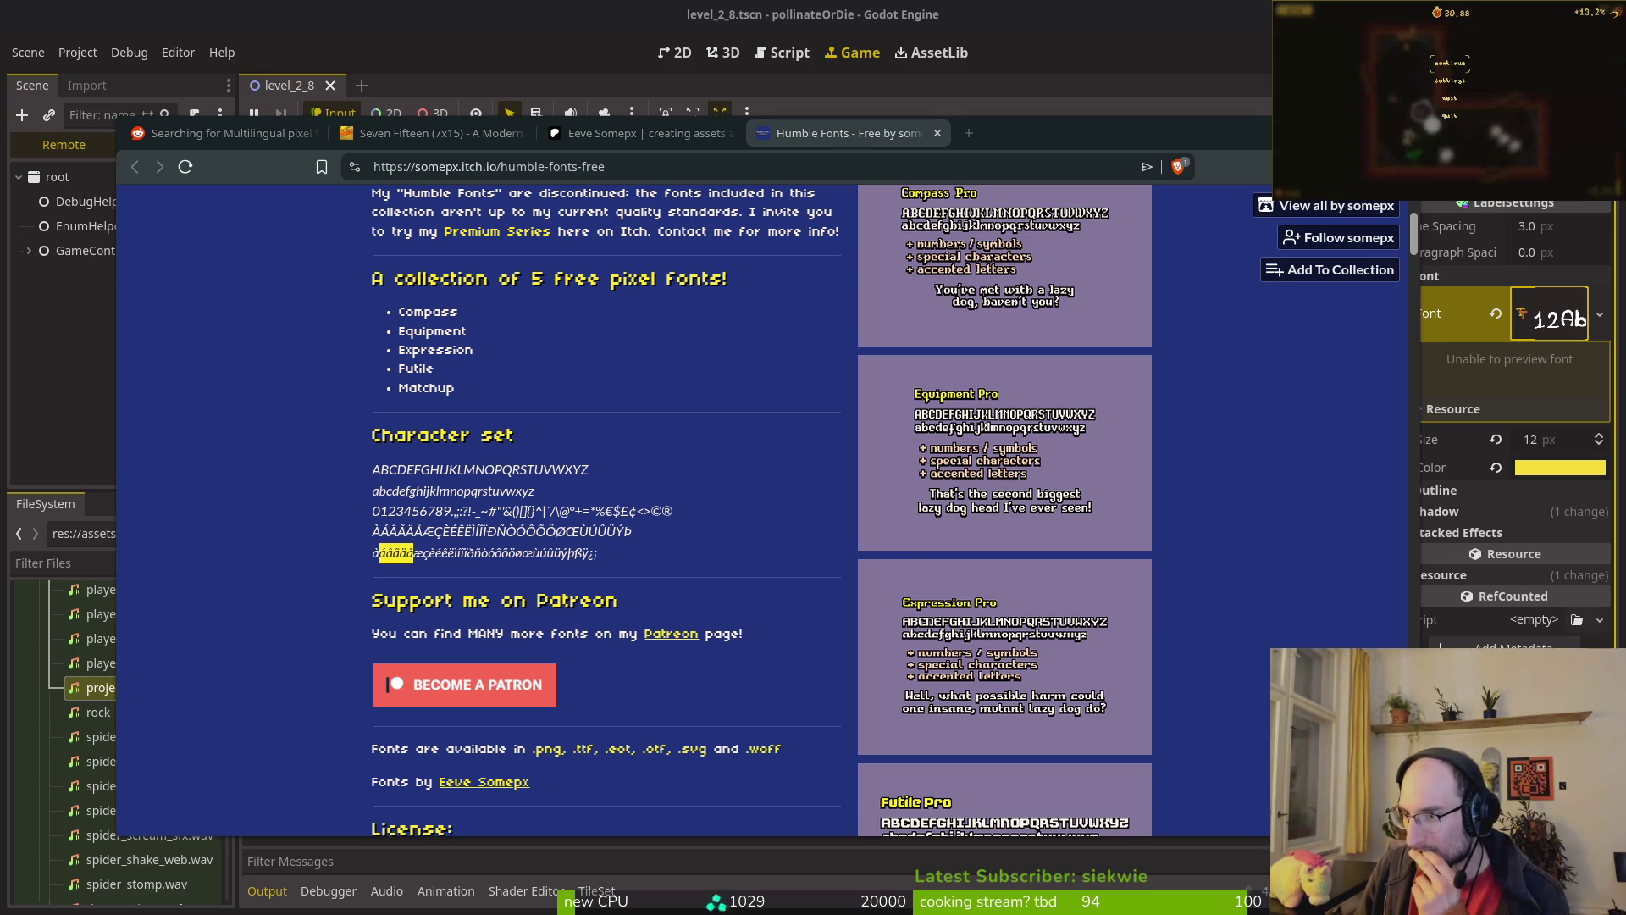
{"action": "key", "text": "Escape"}
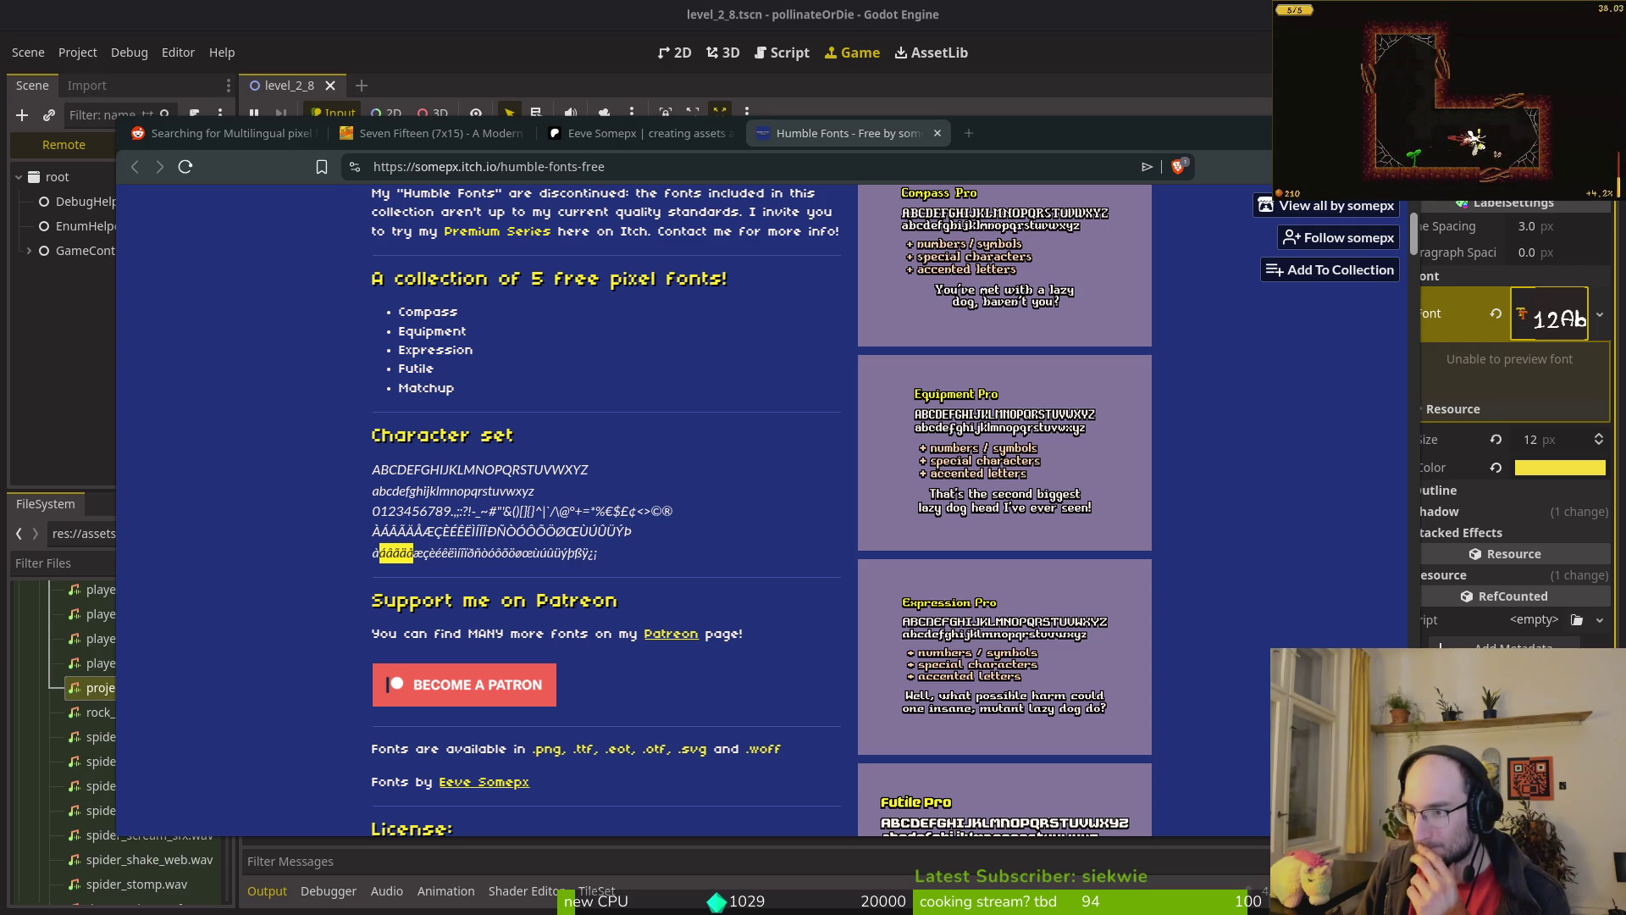
{"action": "key", "text": "alt+Tab"}
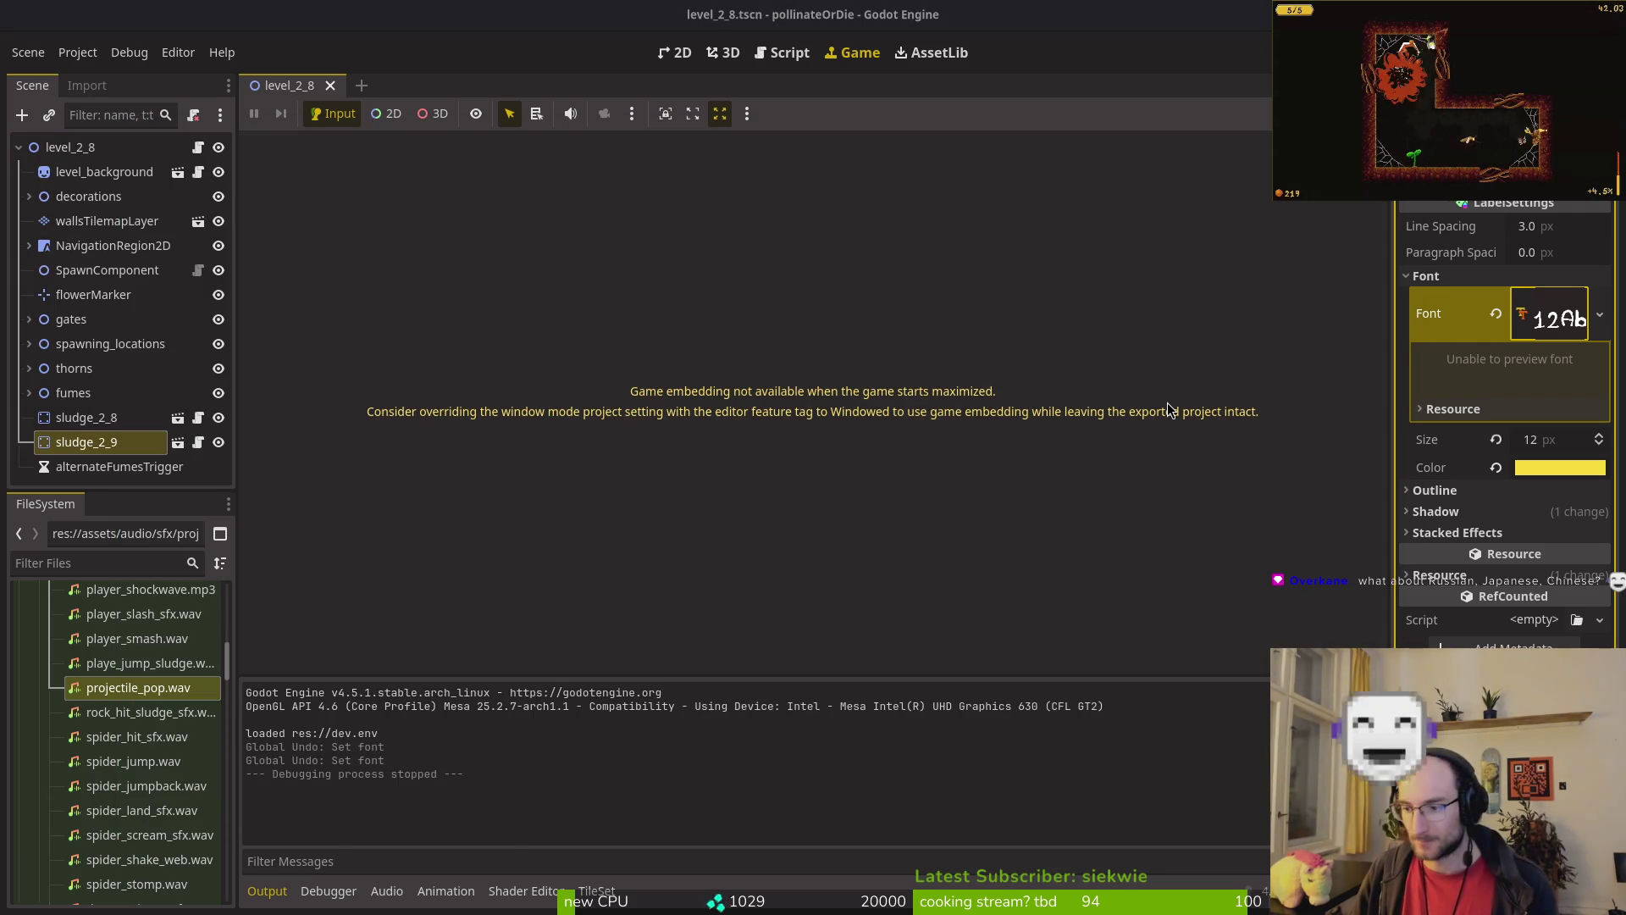
Step: Bring the Humble Fonts itch.io page back in front of the Godot editor
{"action": "key", "text": "alt+Tab"}
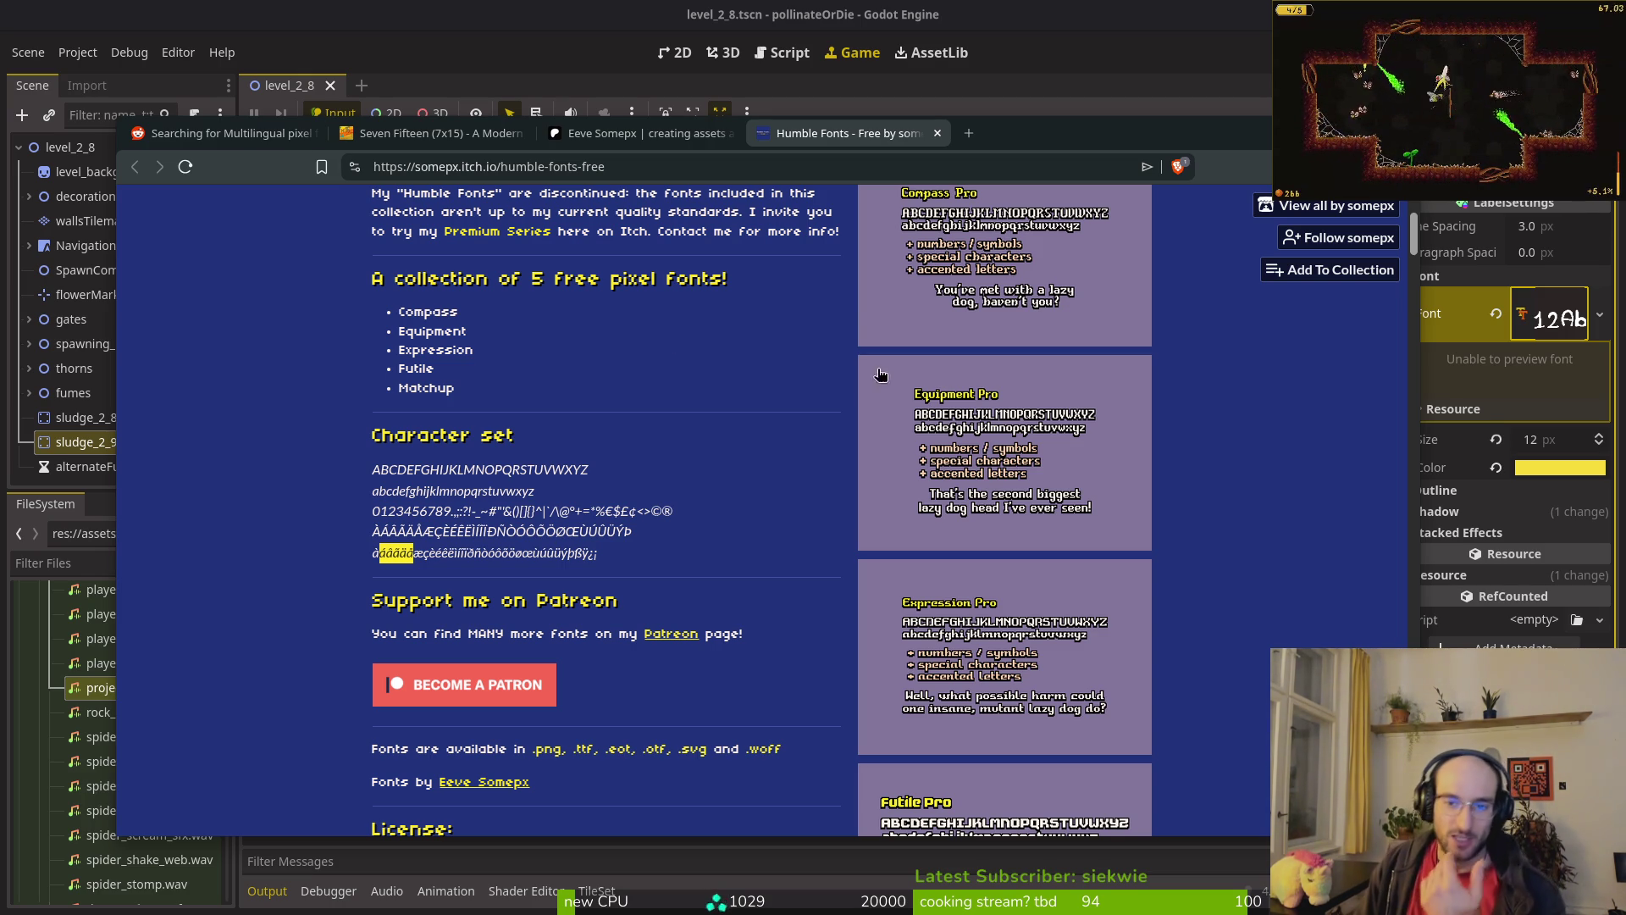
Step: Enlarge and inspect the Futile Pro sample on the Humble Fonts page, then choose the free download
{"action": "scroll", "coordinate": [709, 595], "scroll_direction": "up", "scroll_amount": 3}
{"action": "scroll", "coordinate": [712, 584], "scroll_direction": "down", "scroll_amount": 4}
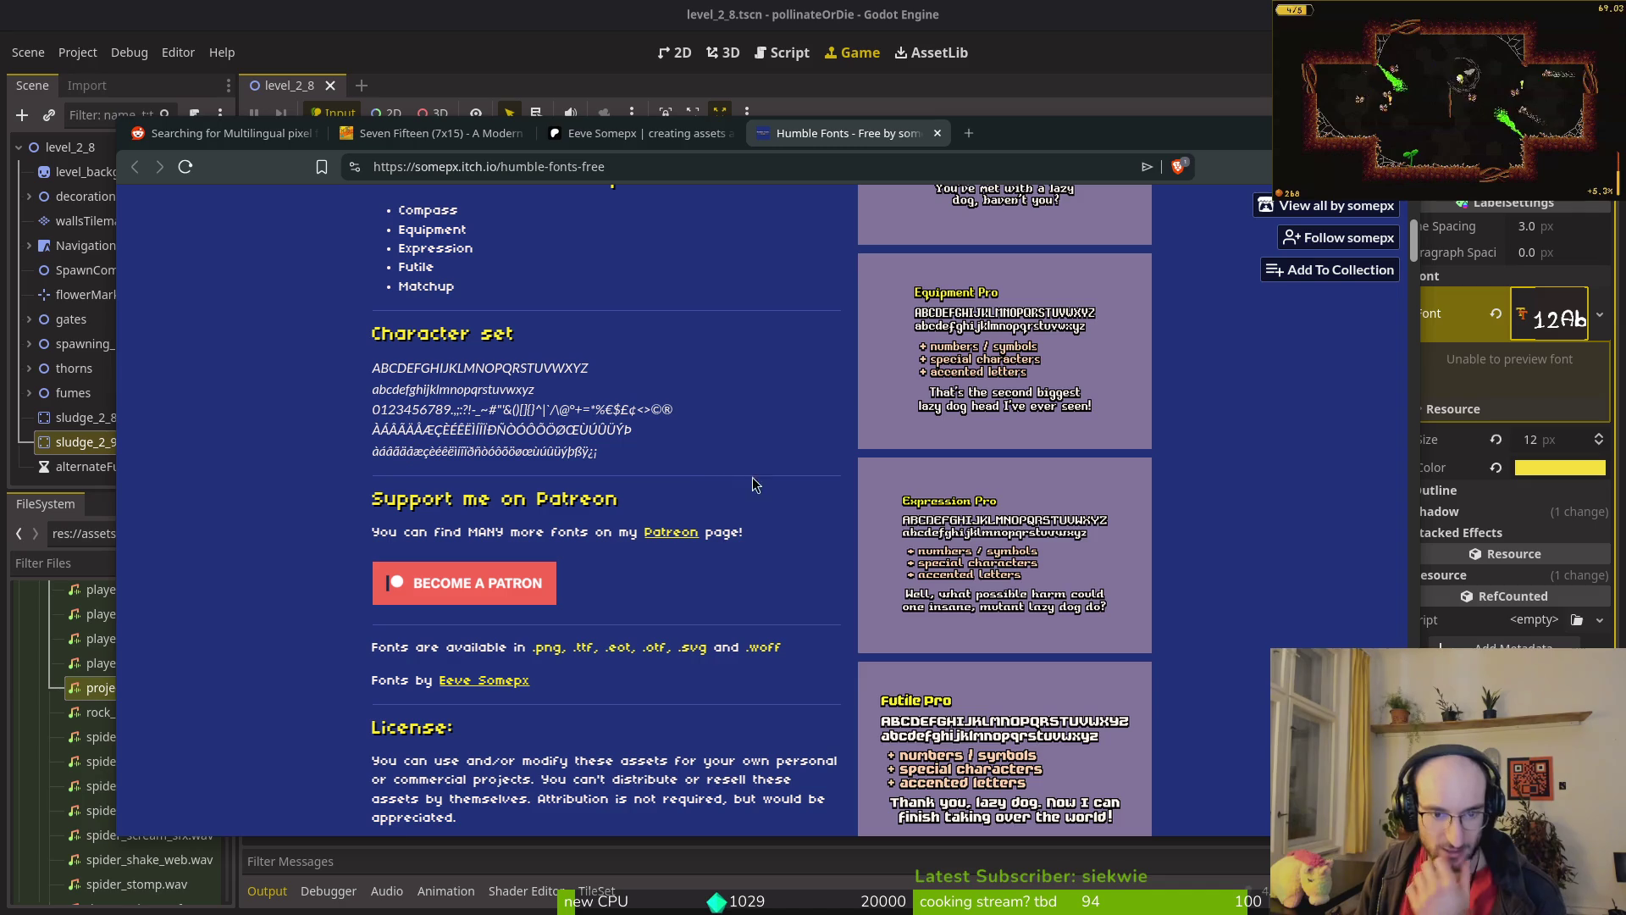
{"action": "scroll", "coordinate": [951, 584], "scroll_direction": "down", "scroll_amount": 4}
{"action": "scroll", "coordinate": [954, 586], "scroll_direction": "up", "scroll_amount": 5}
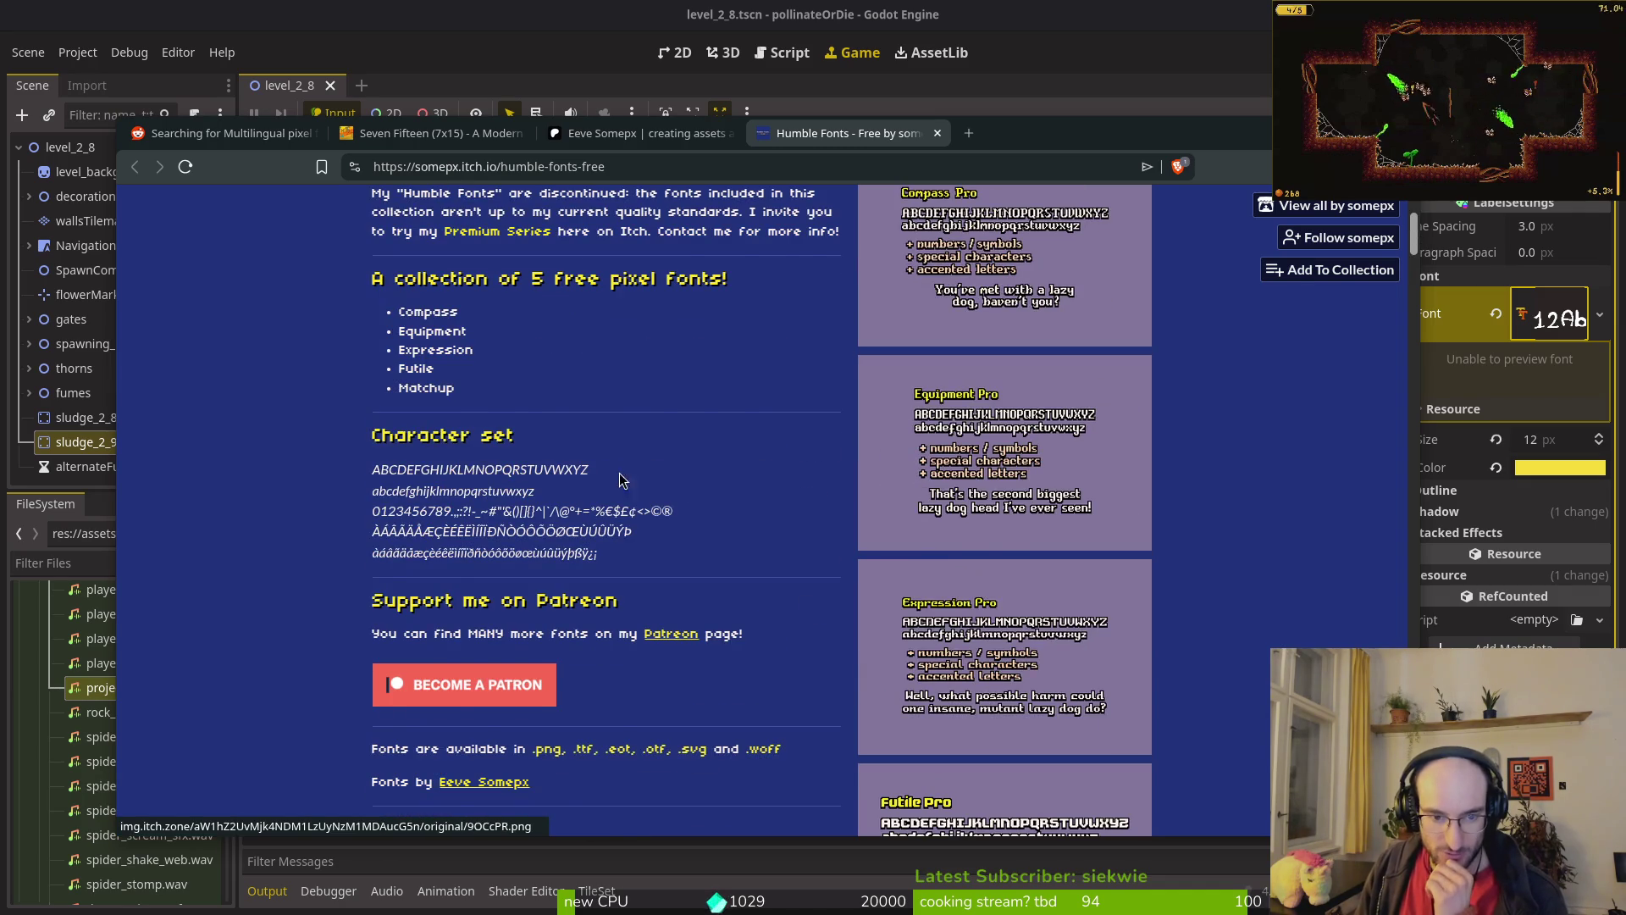
{"action": "scroll", "coordinate": [965, 508], "scroll_direction": "up", "scroll_amount": 3}
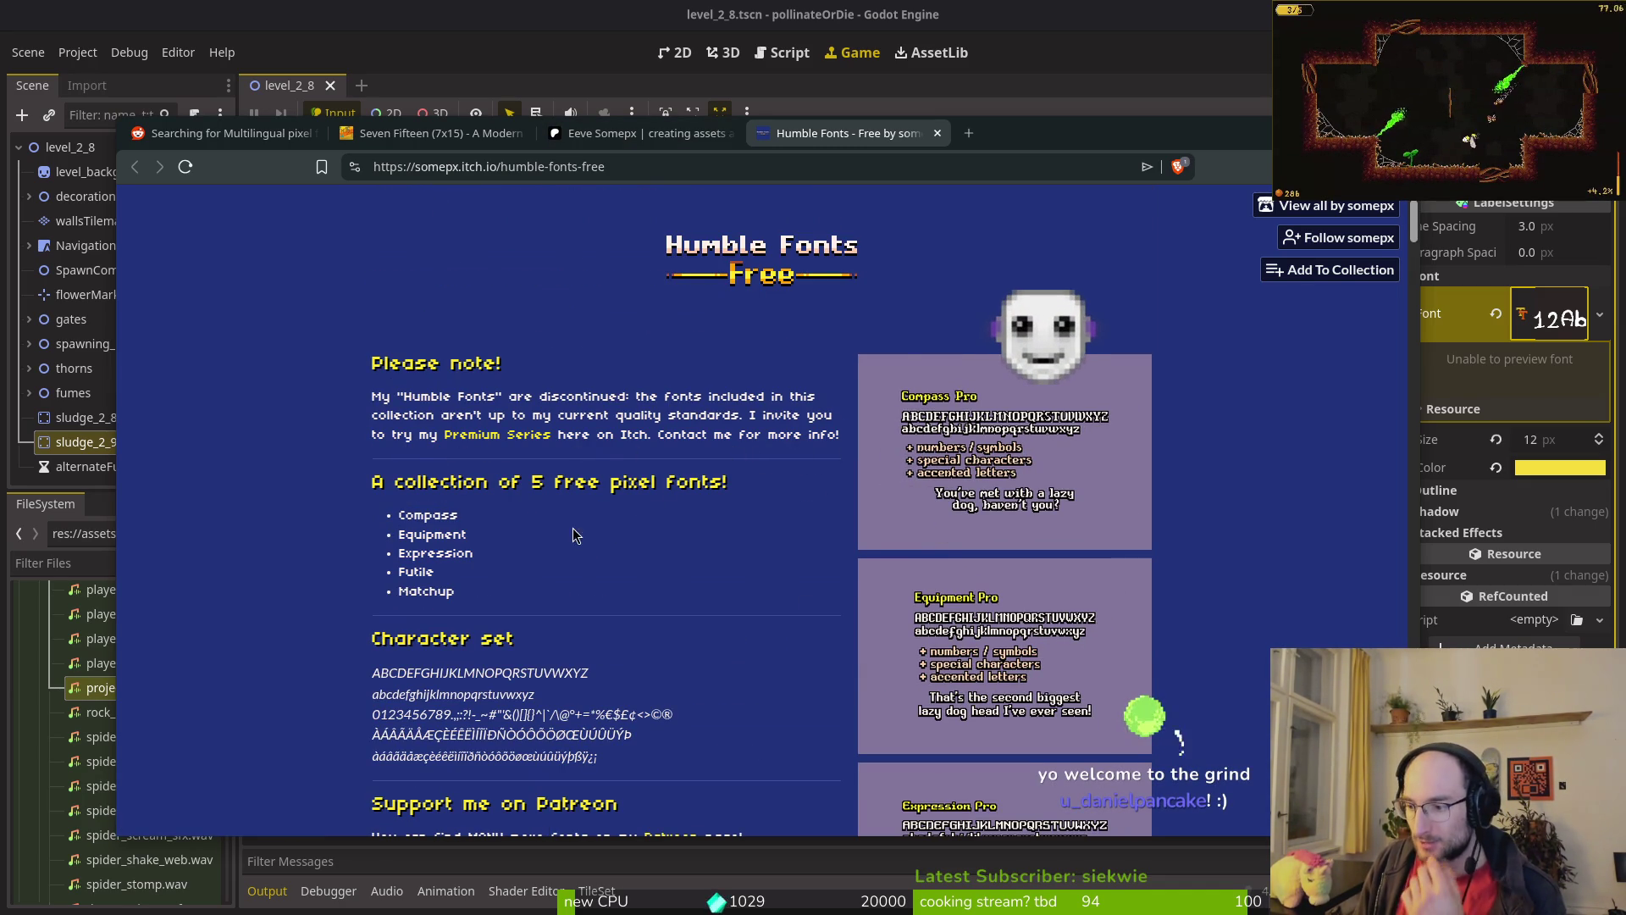
{"action": "scroll", "coordinate": [673, 565], "scroll_direction": "down", "scroll_amount": 1}
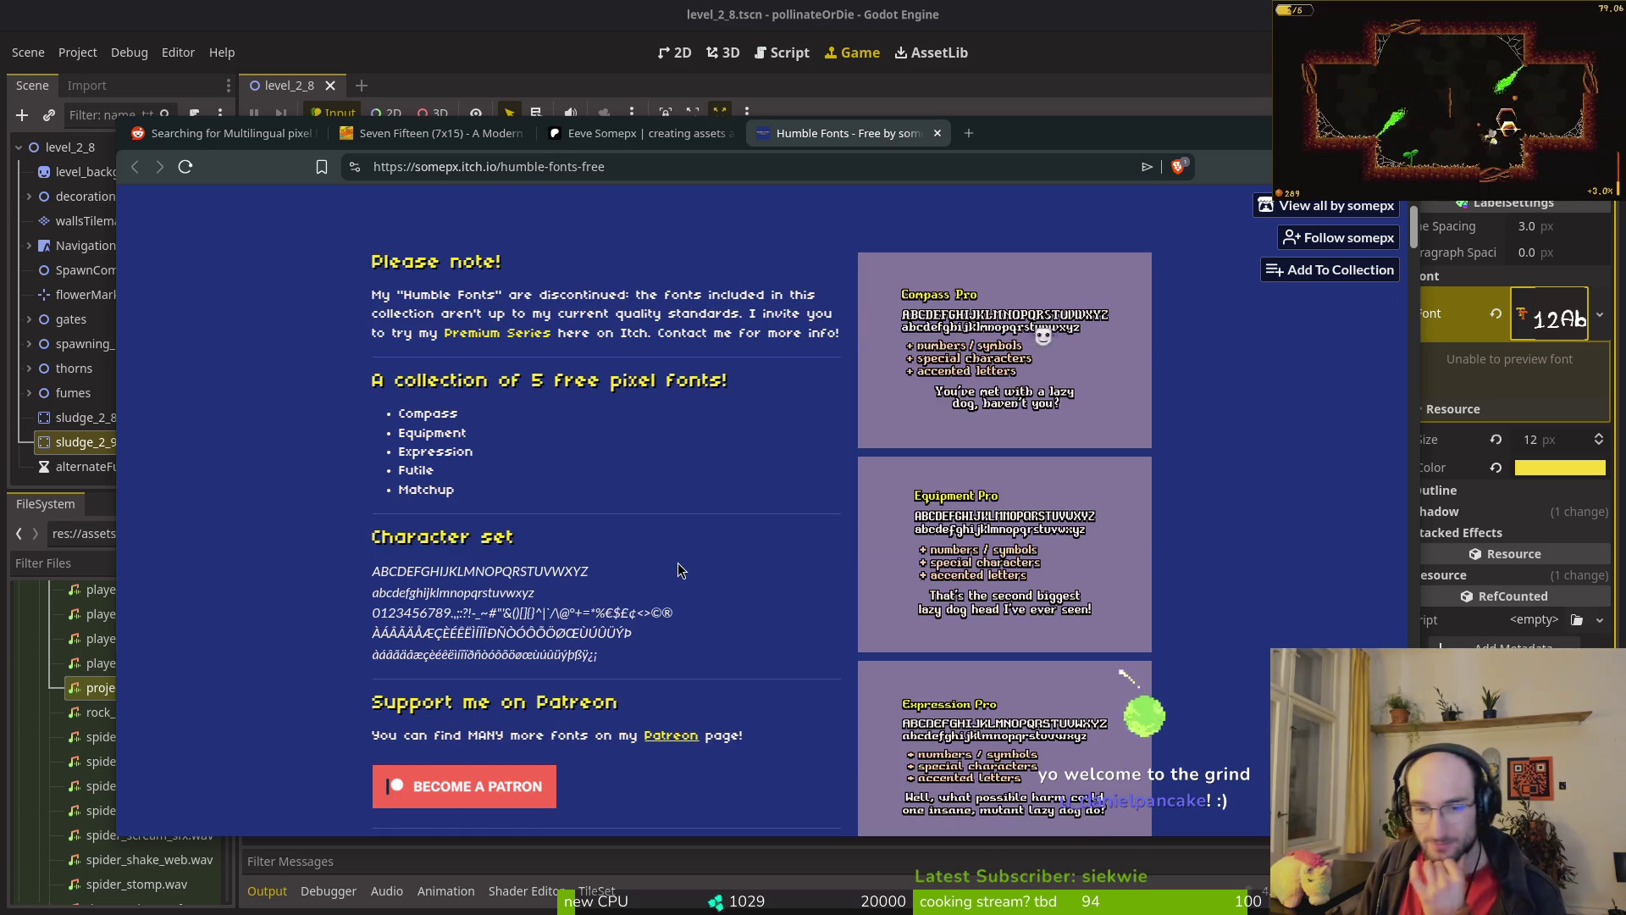
{"action": "scroll", "coordinate": [762, 491], "scroll_direction": "down", "scroll_amount": 5}
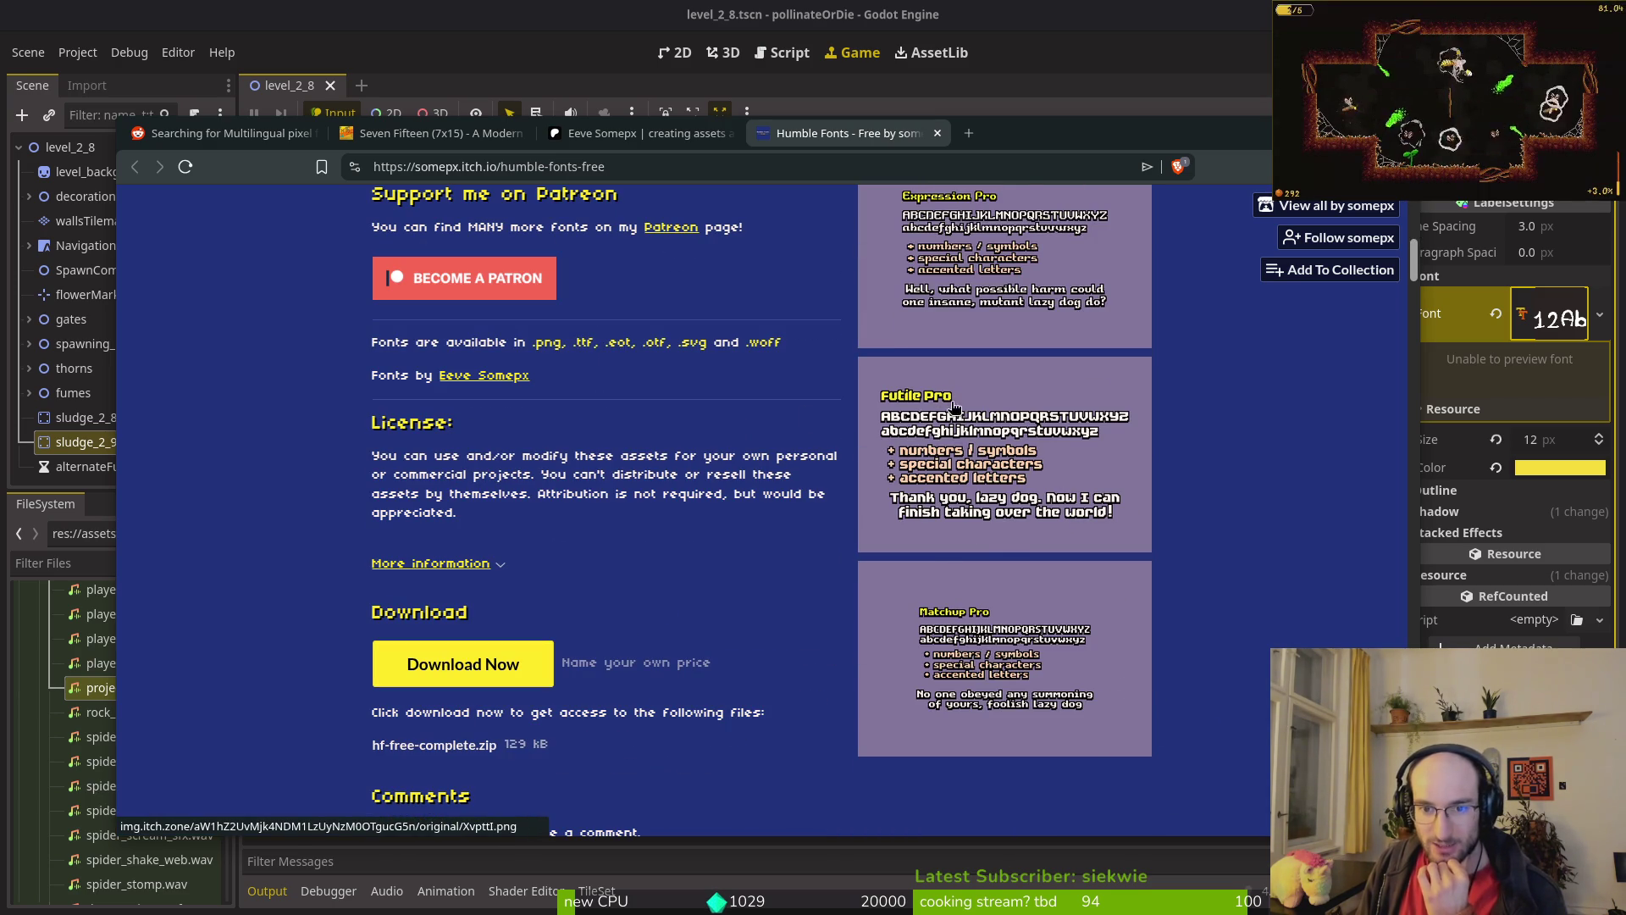
{"action": "left_click", "coordinate": [994, 490]}
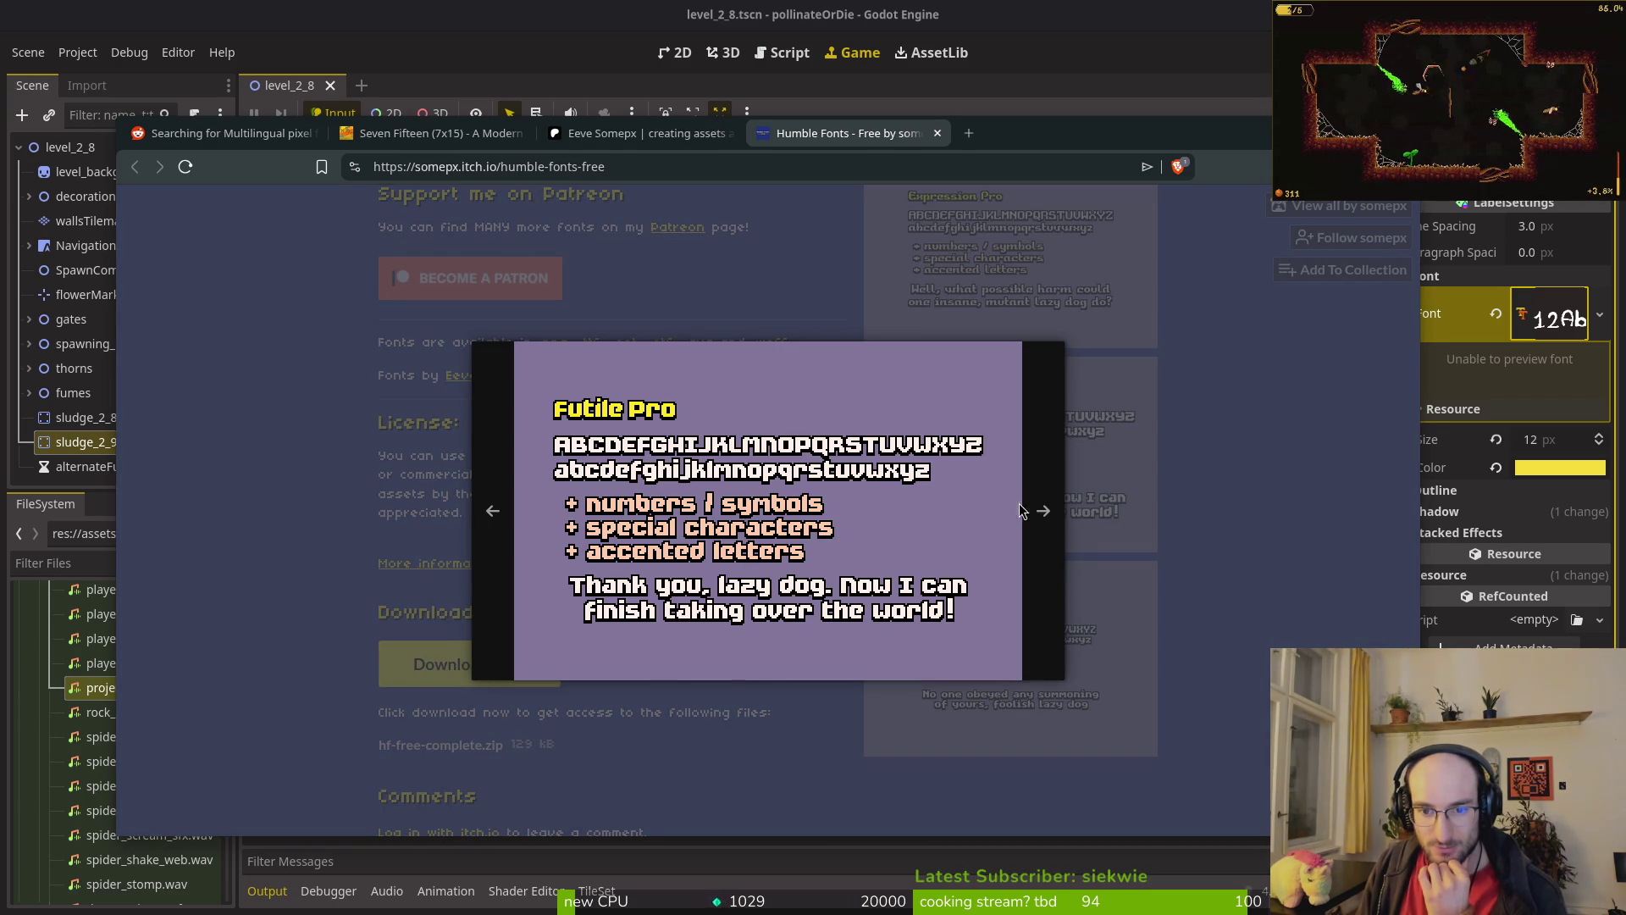
{"action": "left_click", "coordinate": [1154, 443]}
{"action": "scroll", "coordinate": [652, 440], "scroll_direction": "down", "scroll_amount": 5}
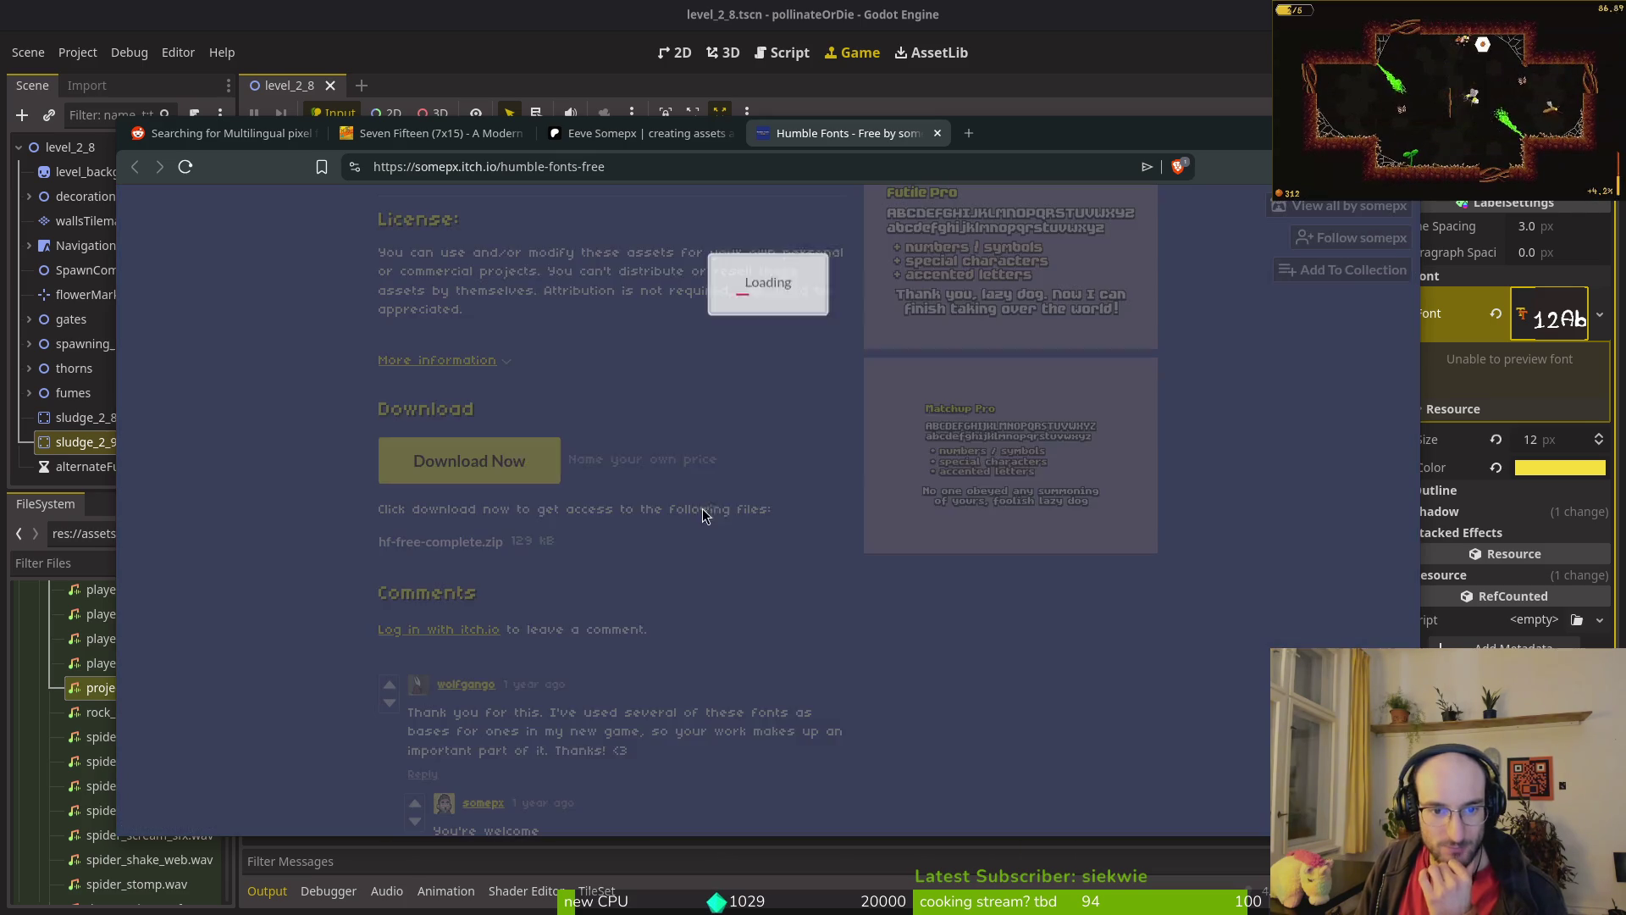
{"action": "left_click", "coordinate": [639, 391]}
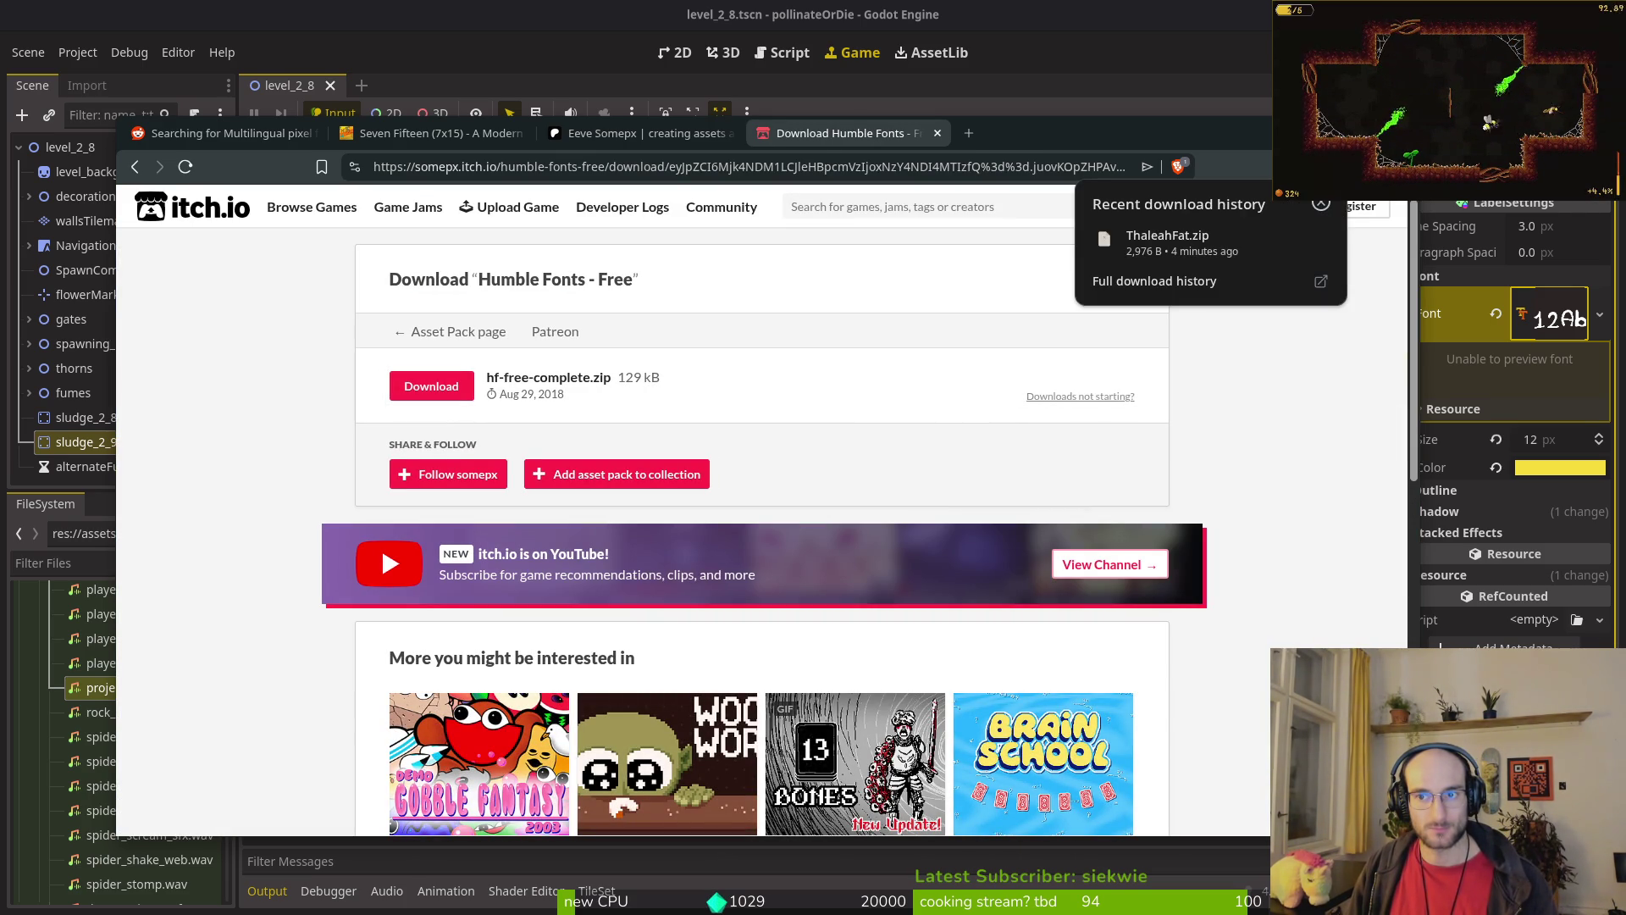
Step: Download hf-free-complete.zip and dismiss the thank-you dialog
{"action": "left_click", "coordinate": [447, 388]}
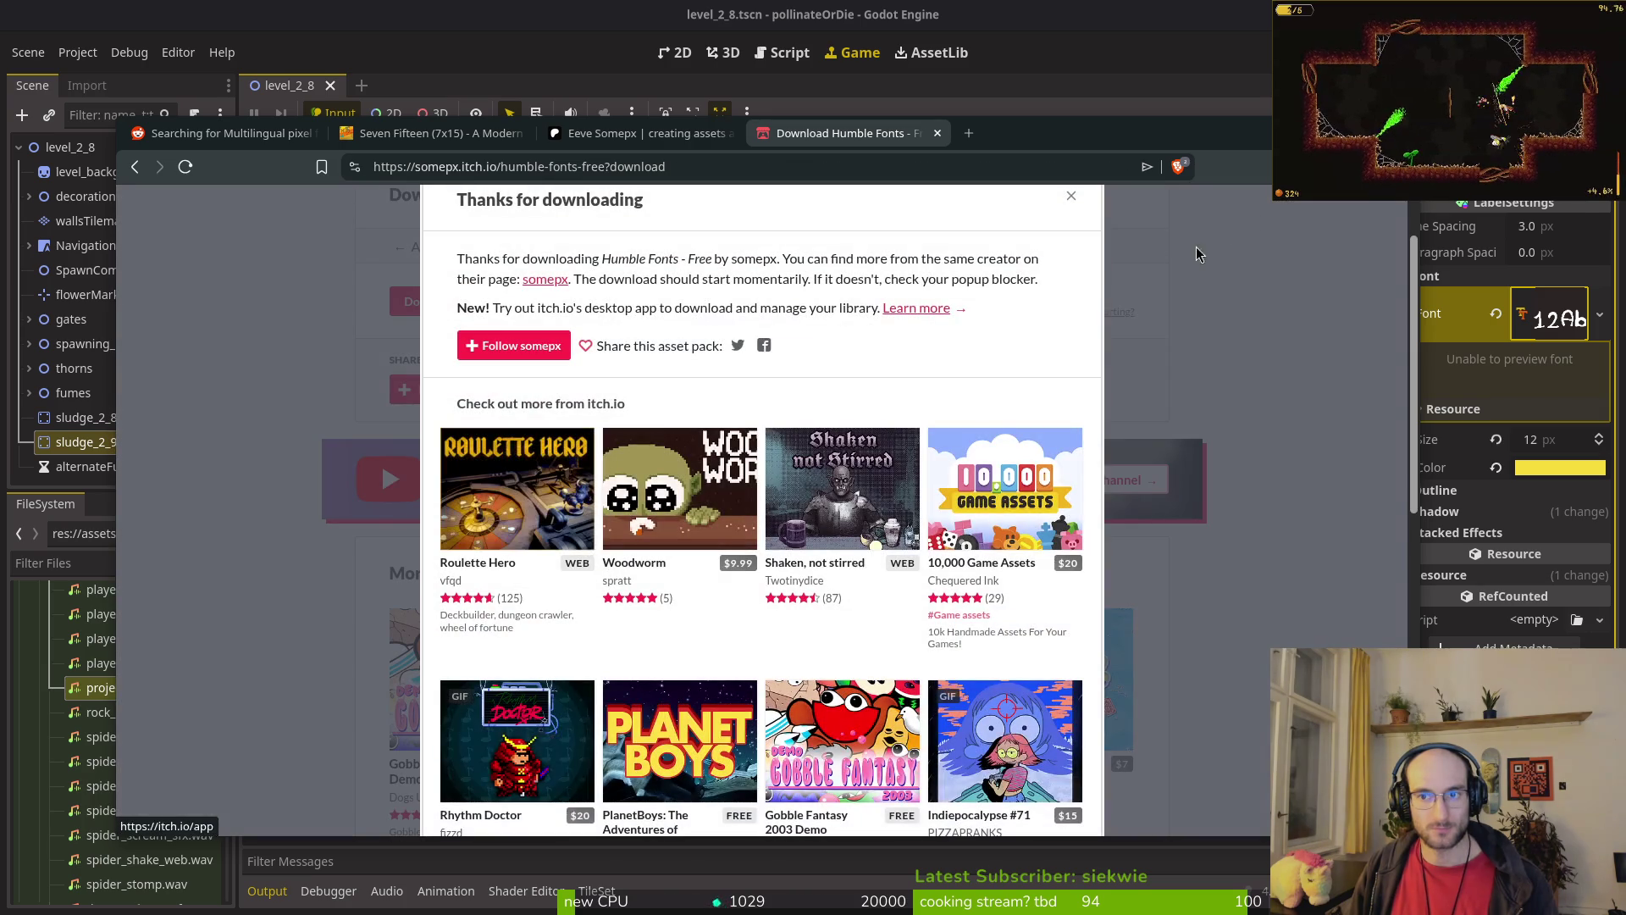
{"action": "left_click", "coordinate": [1070, 200]}
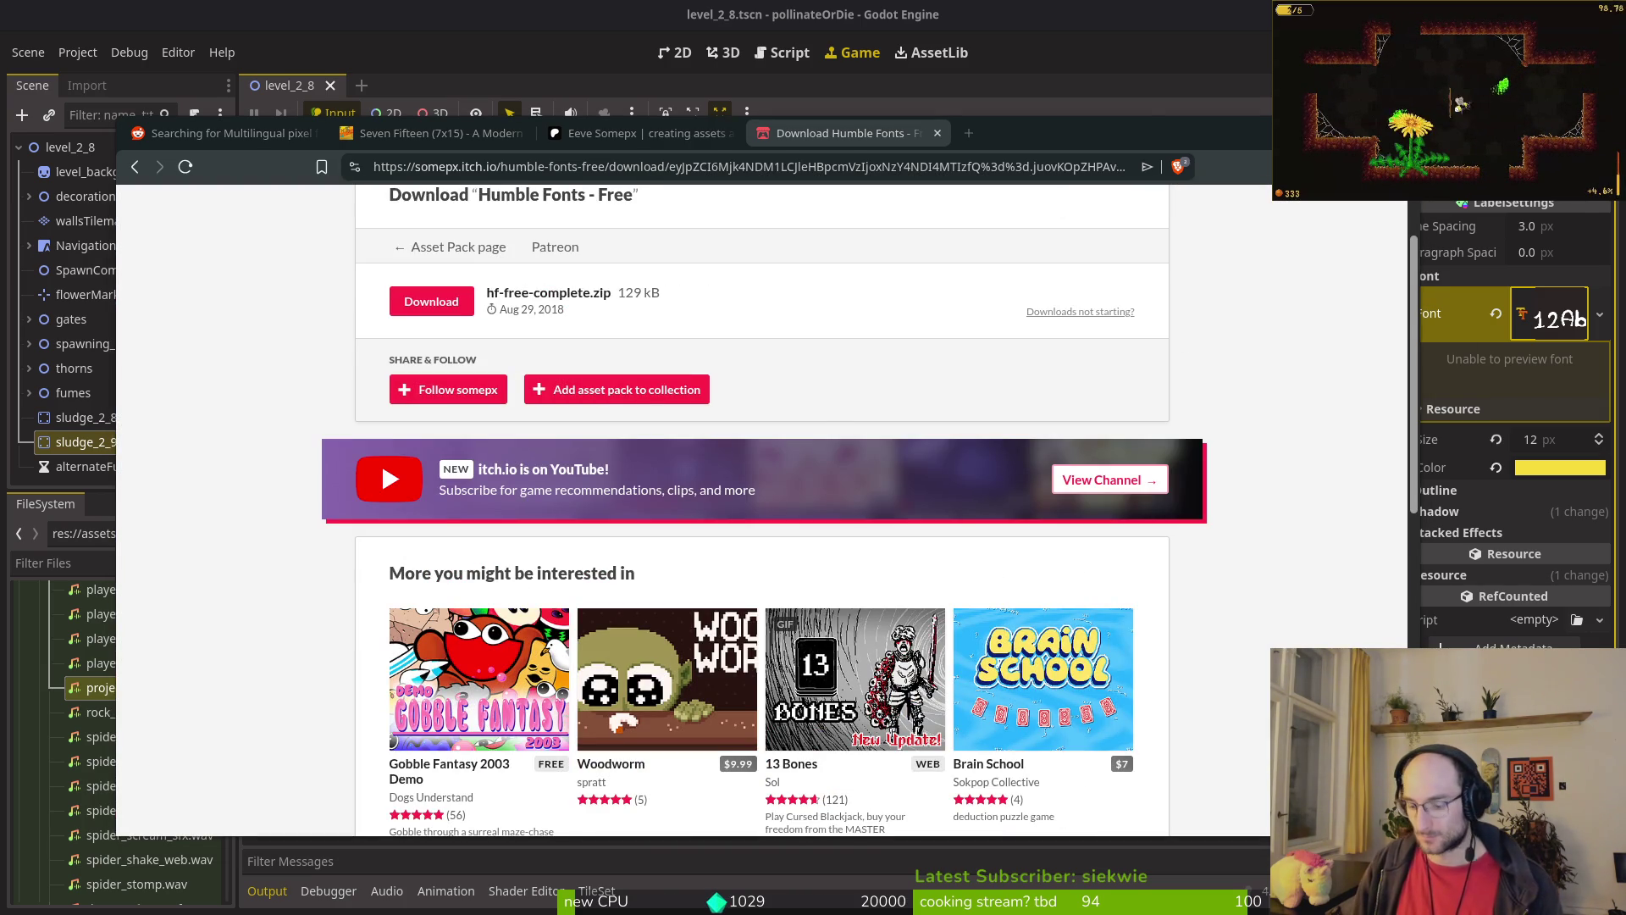
{"action": "key", "text": "super"}
{"action": "key", "text": "super"}
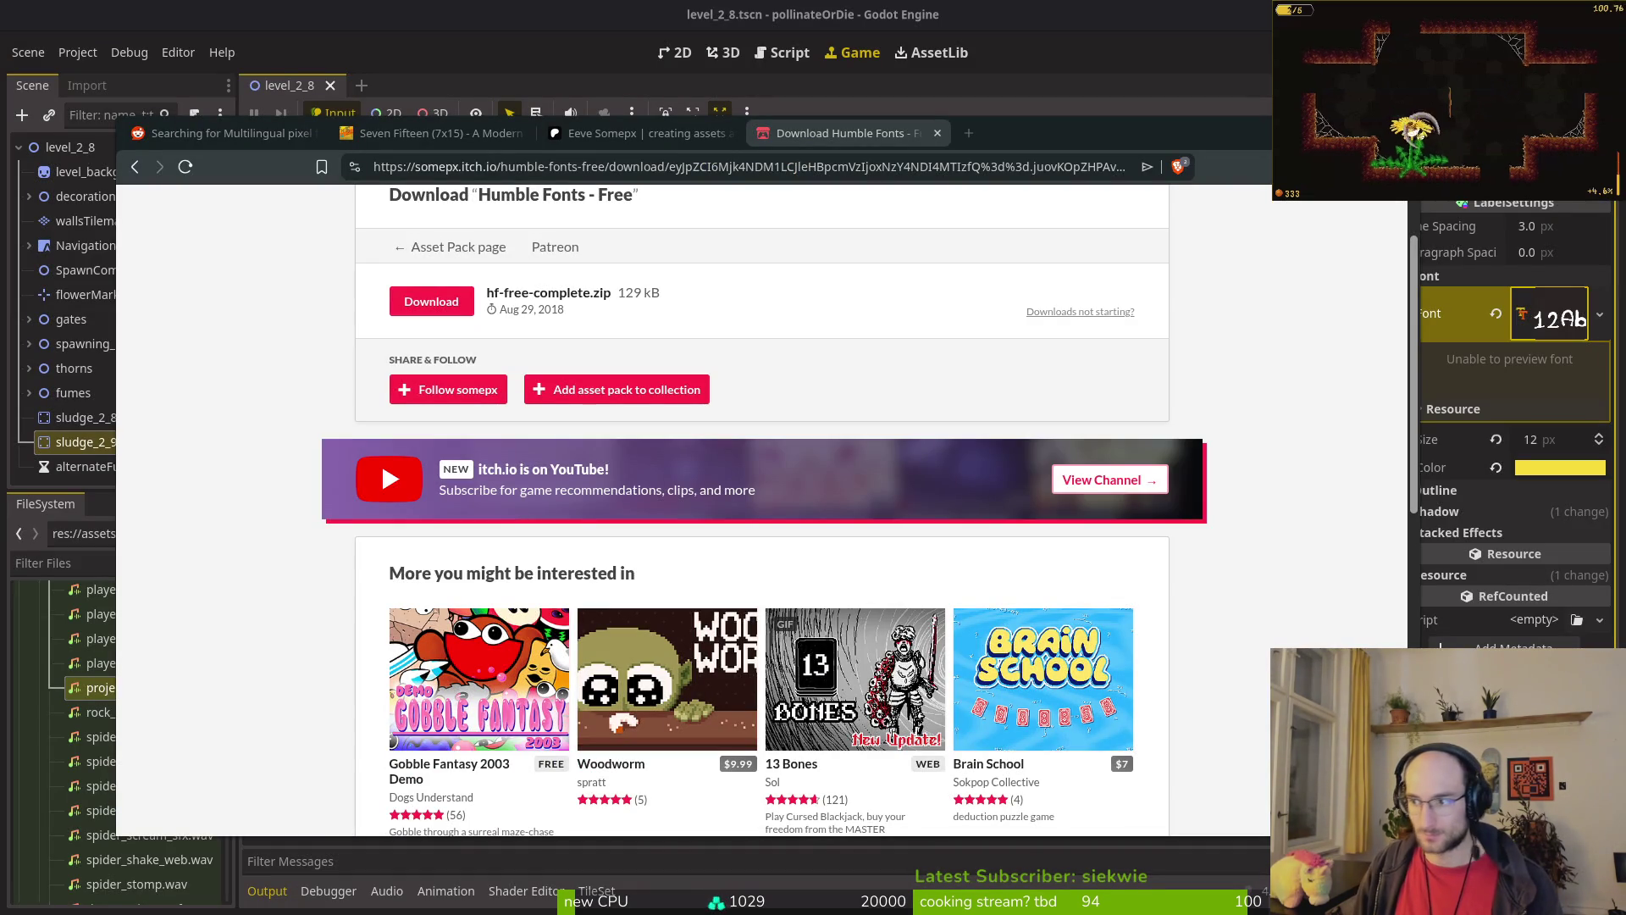
Step: Extract hf-free-complete.zip and cut FutilePro.ttf from the futile-pro-v1 folder
{"action": "key", "text": "super+e"}
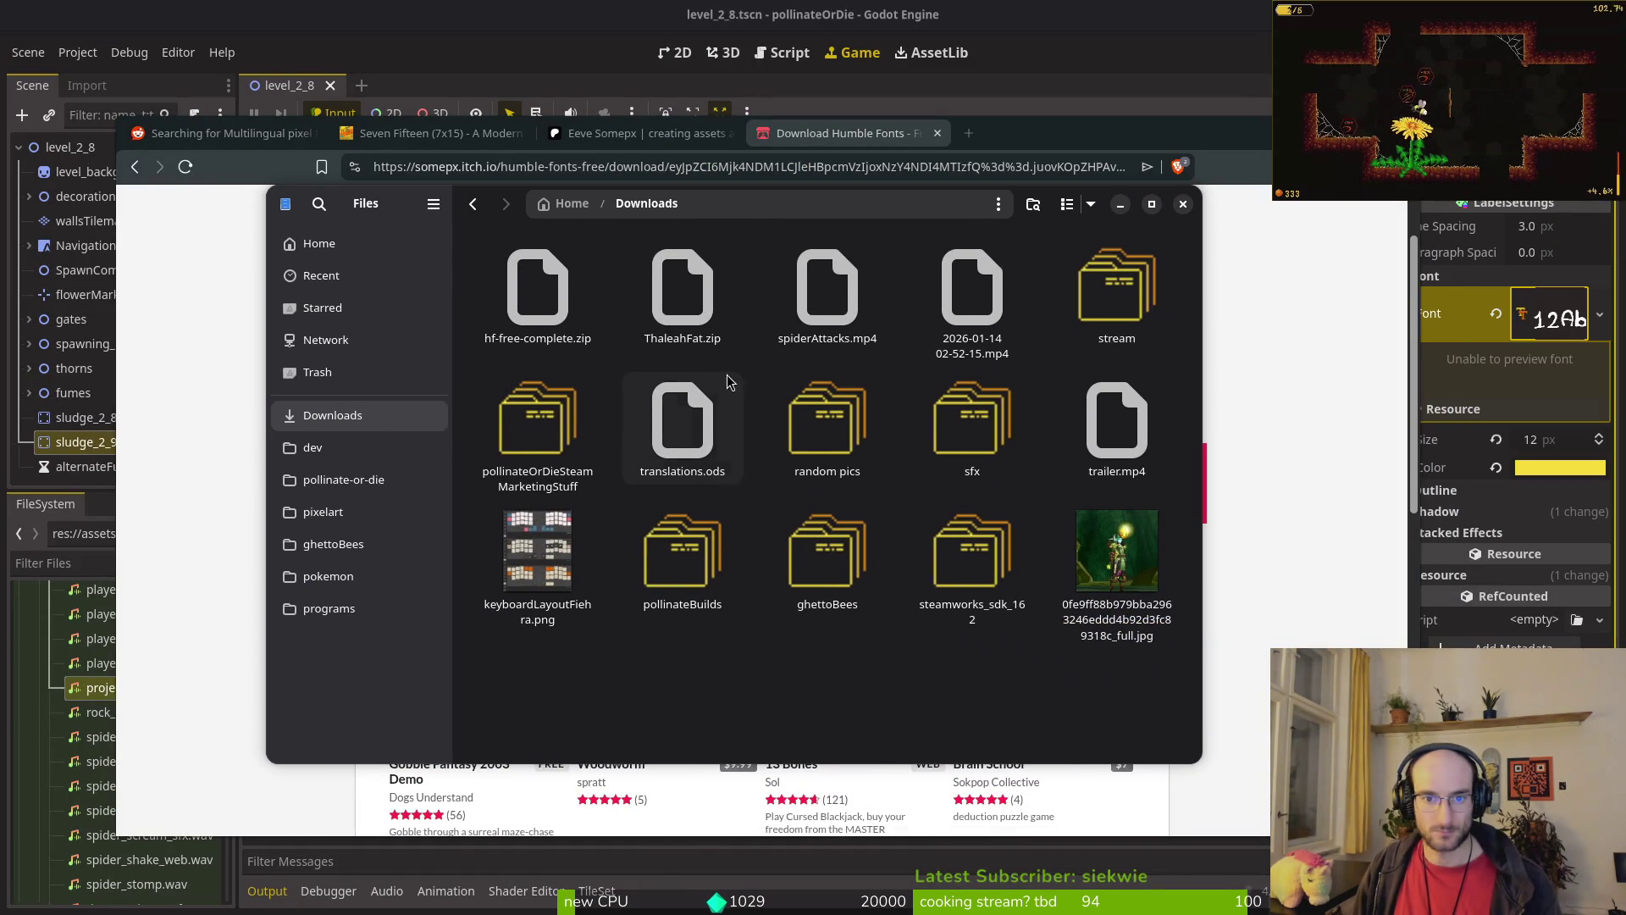
{"action": "double_click", "coordinate": [539, 313]}
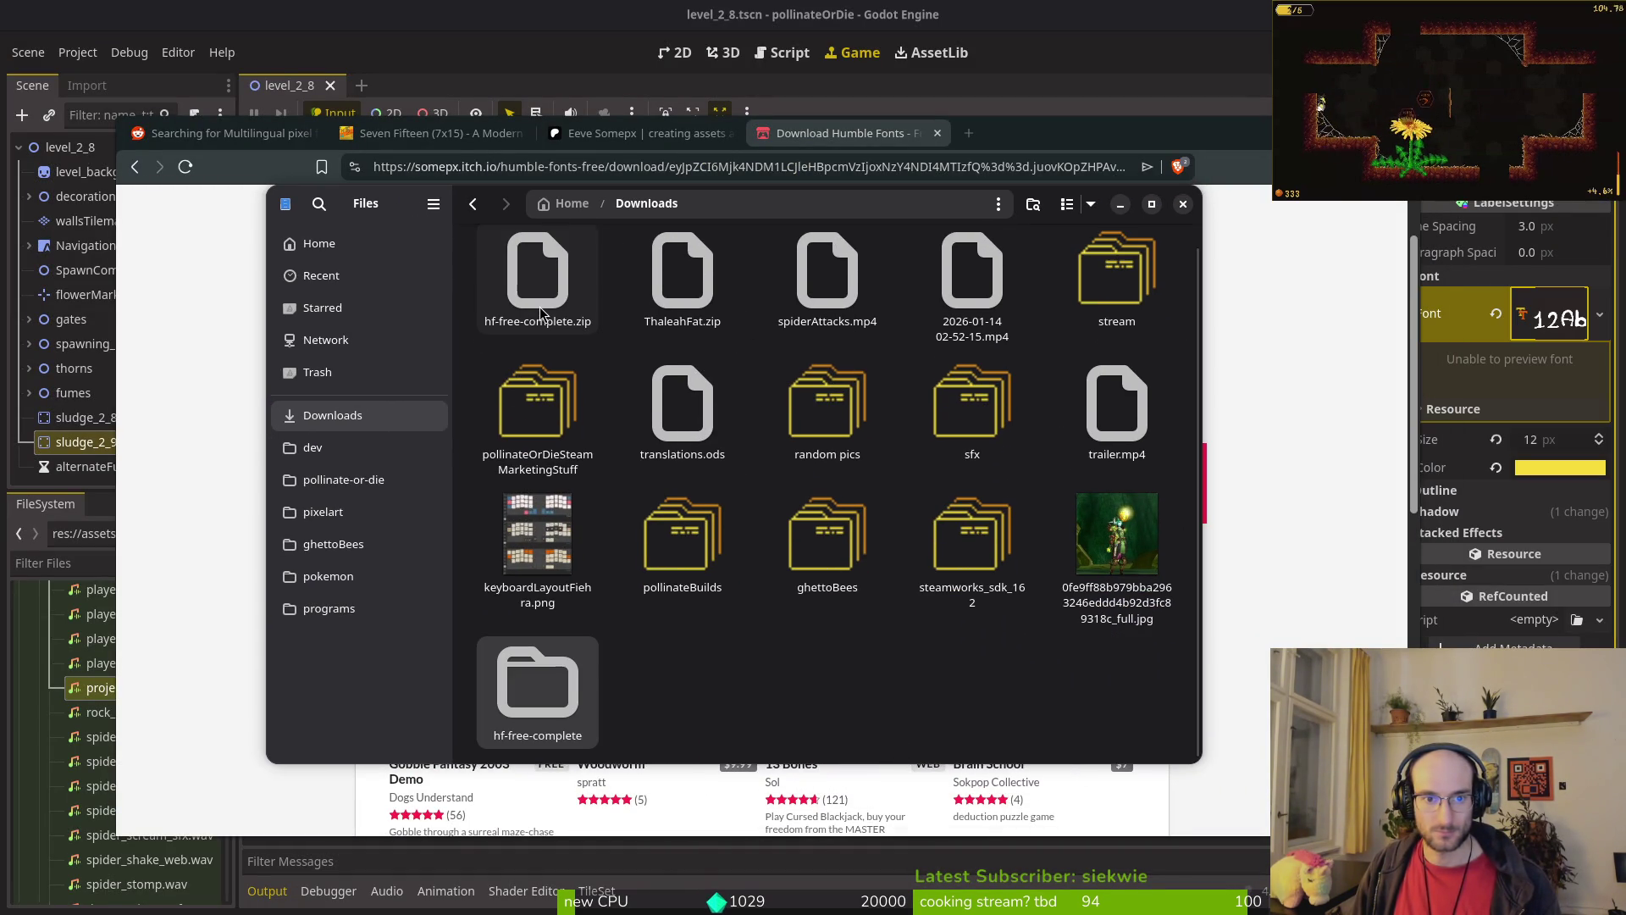
{"action": "double_click", "coordinate": [543, 708]}
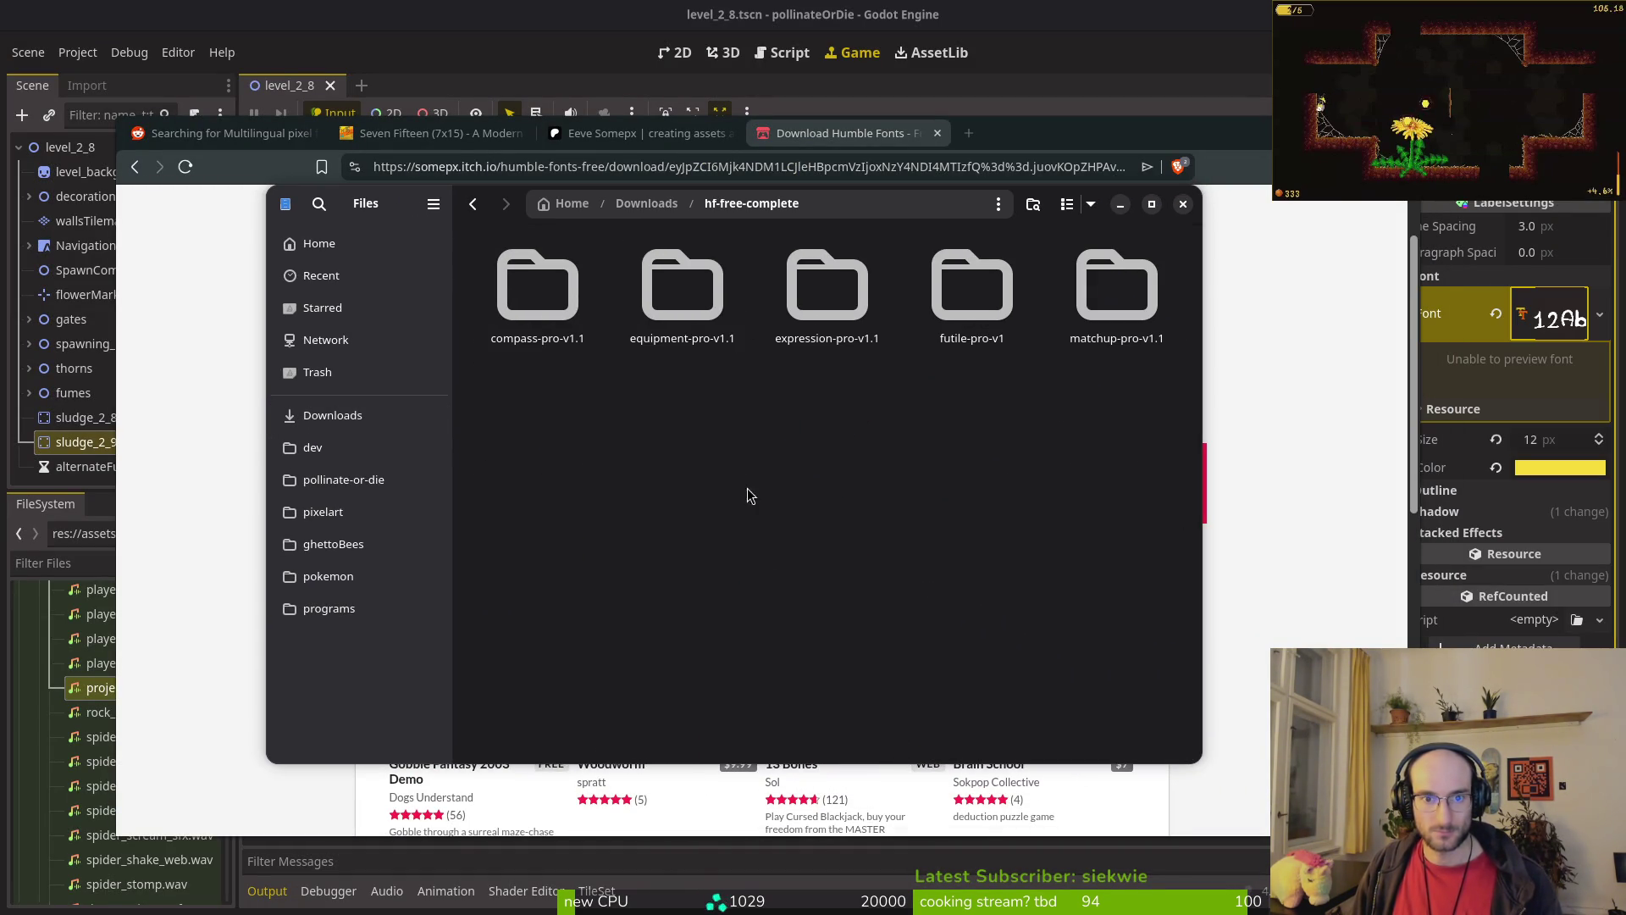
{"action": "double_click", "coordinate": [982, 322]}
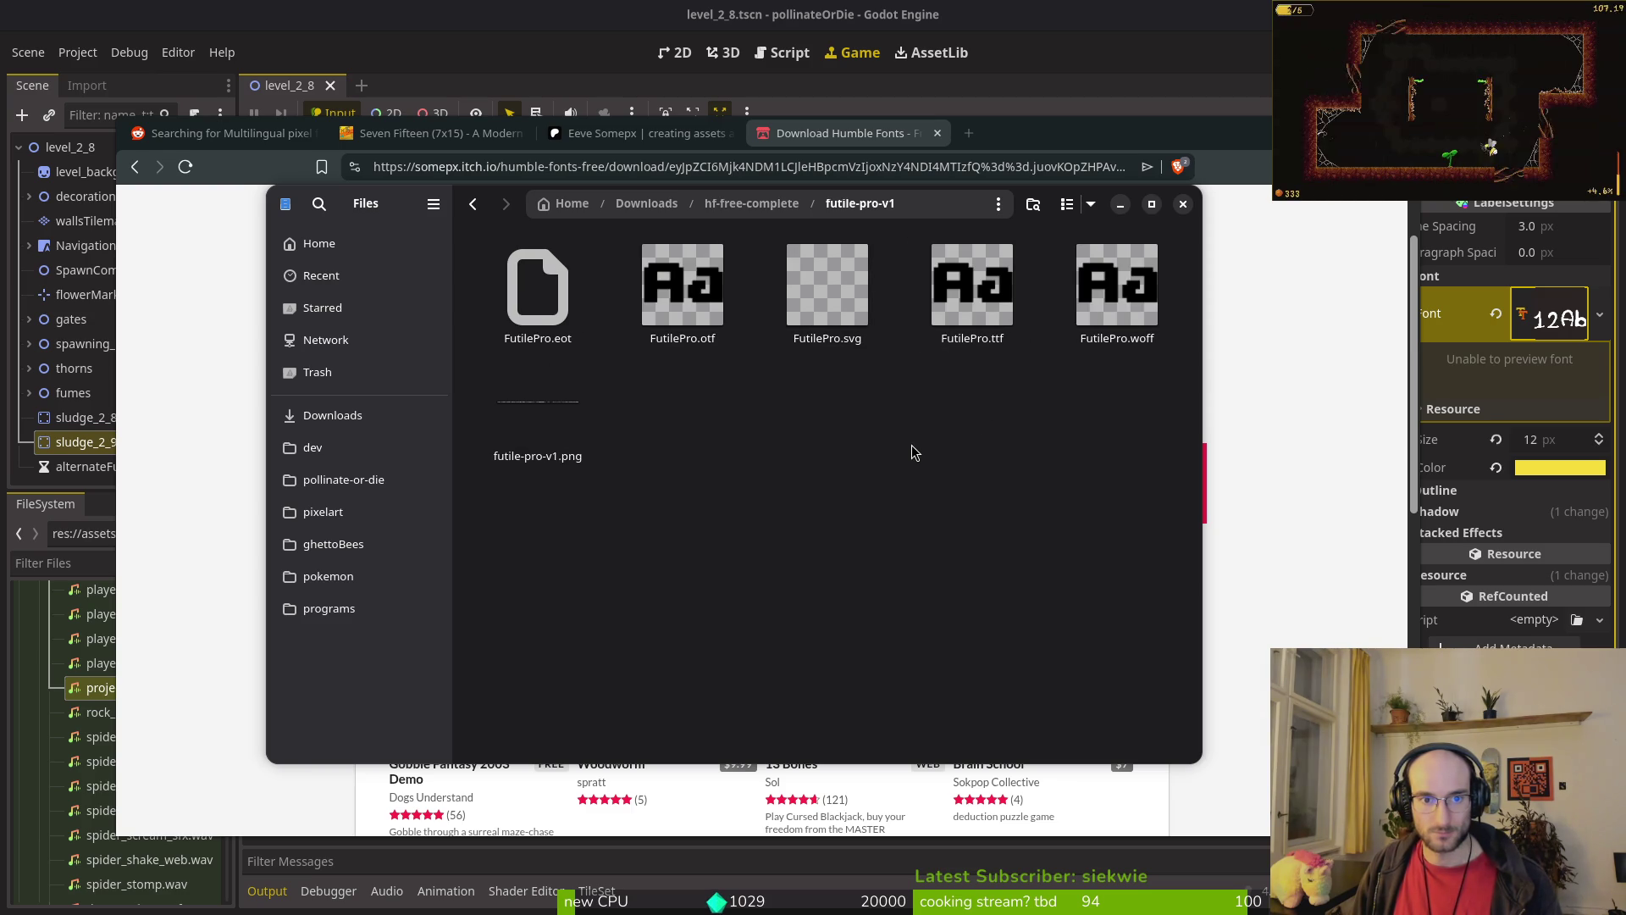
{"action": "left_click", "coordinate": [972, 259]}
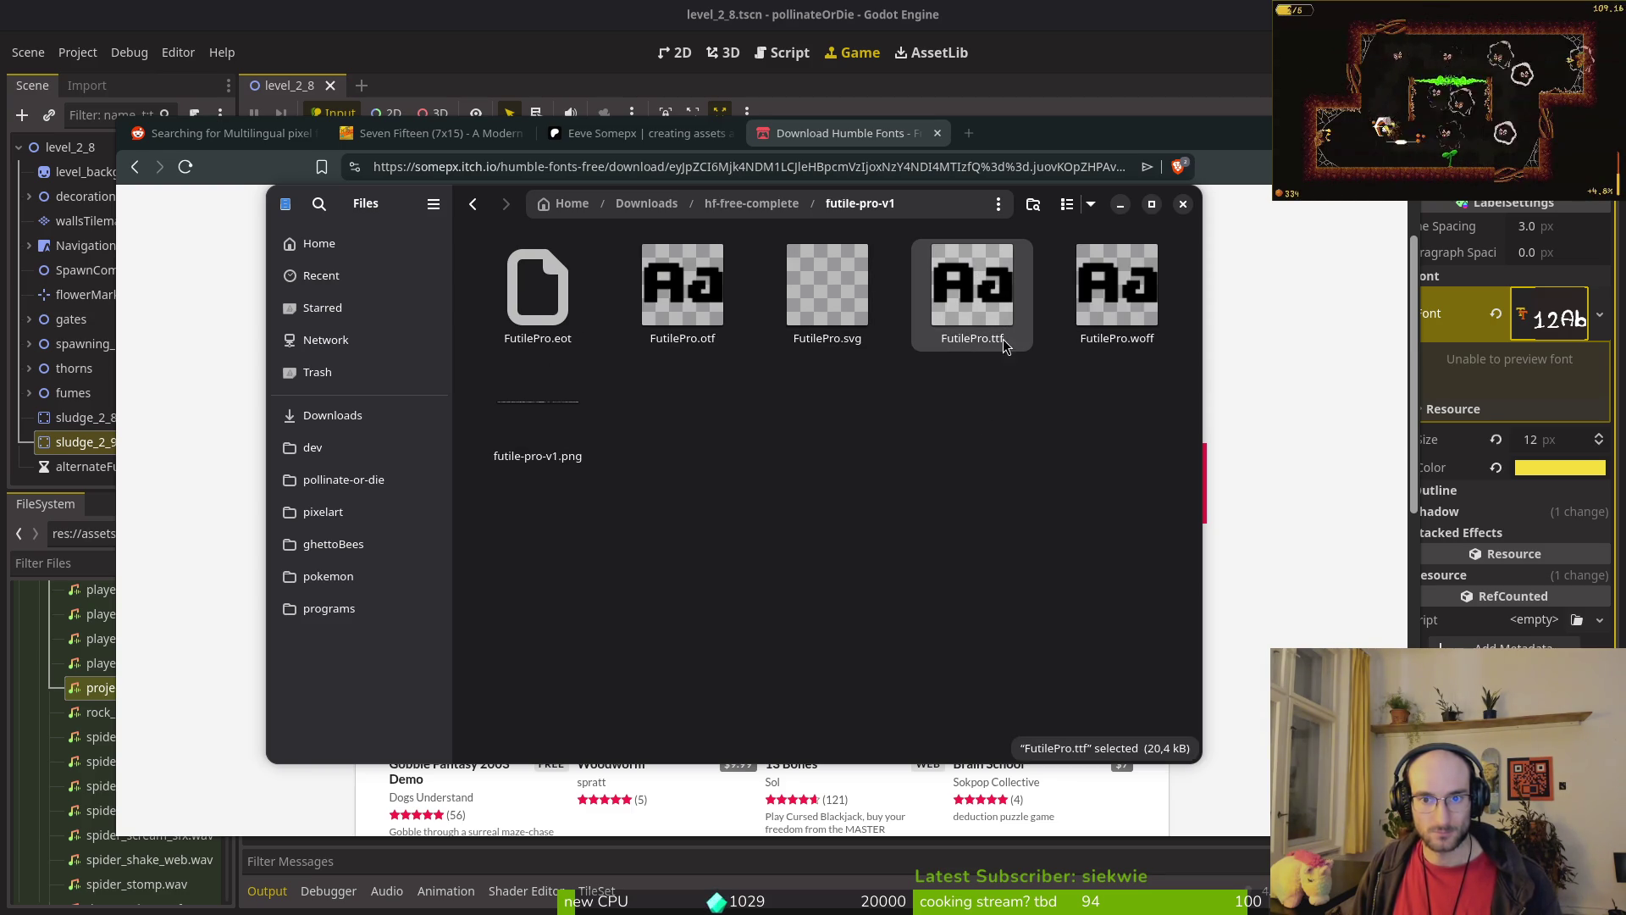
{"action": "key", "text": "ctrl+x"}
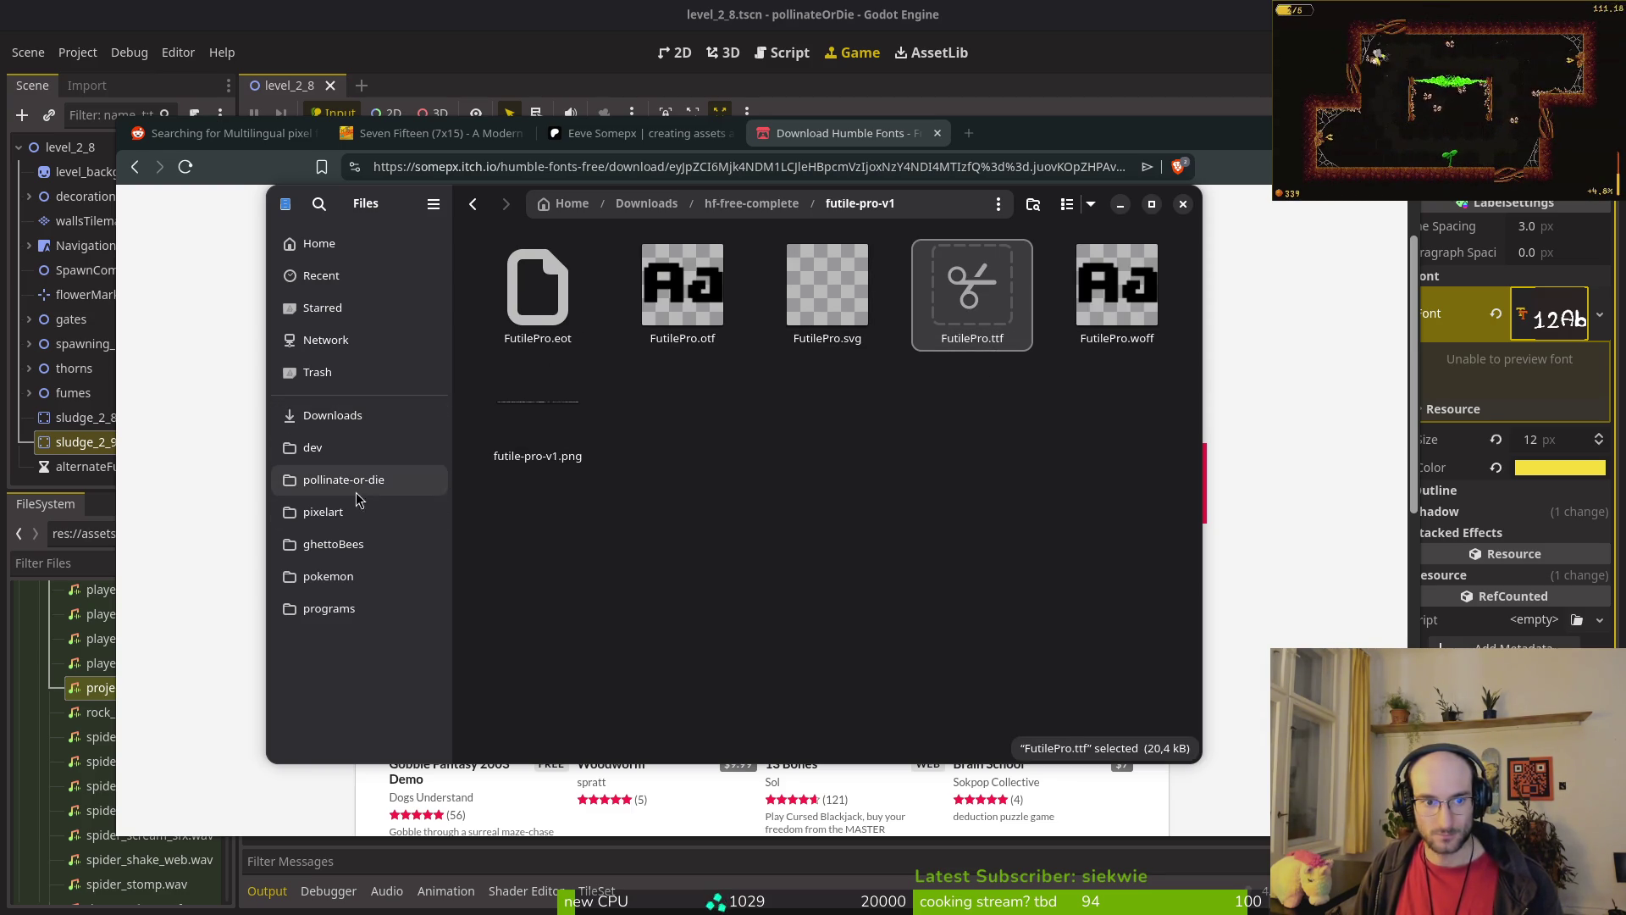
Step: Paste FutilePro.ttf into pollinate-or-die/modules/core/fonts, then clear the label's current font in Godot
{"action": "left_click", "coordinate": [344, 479]}
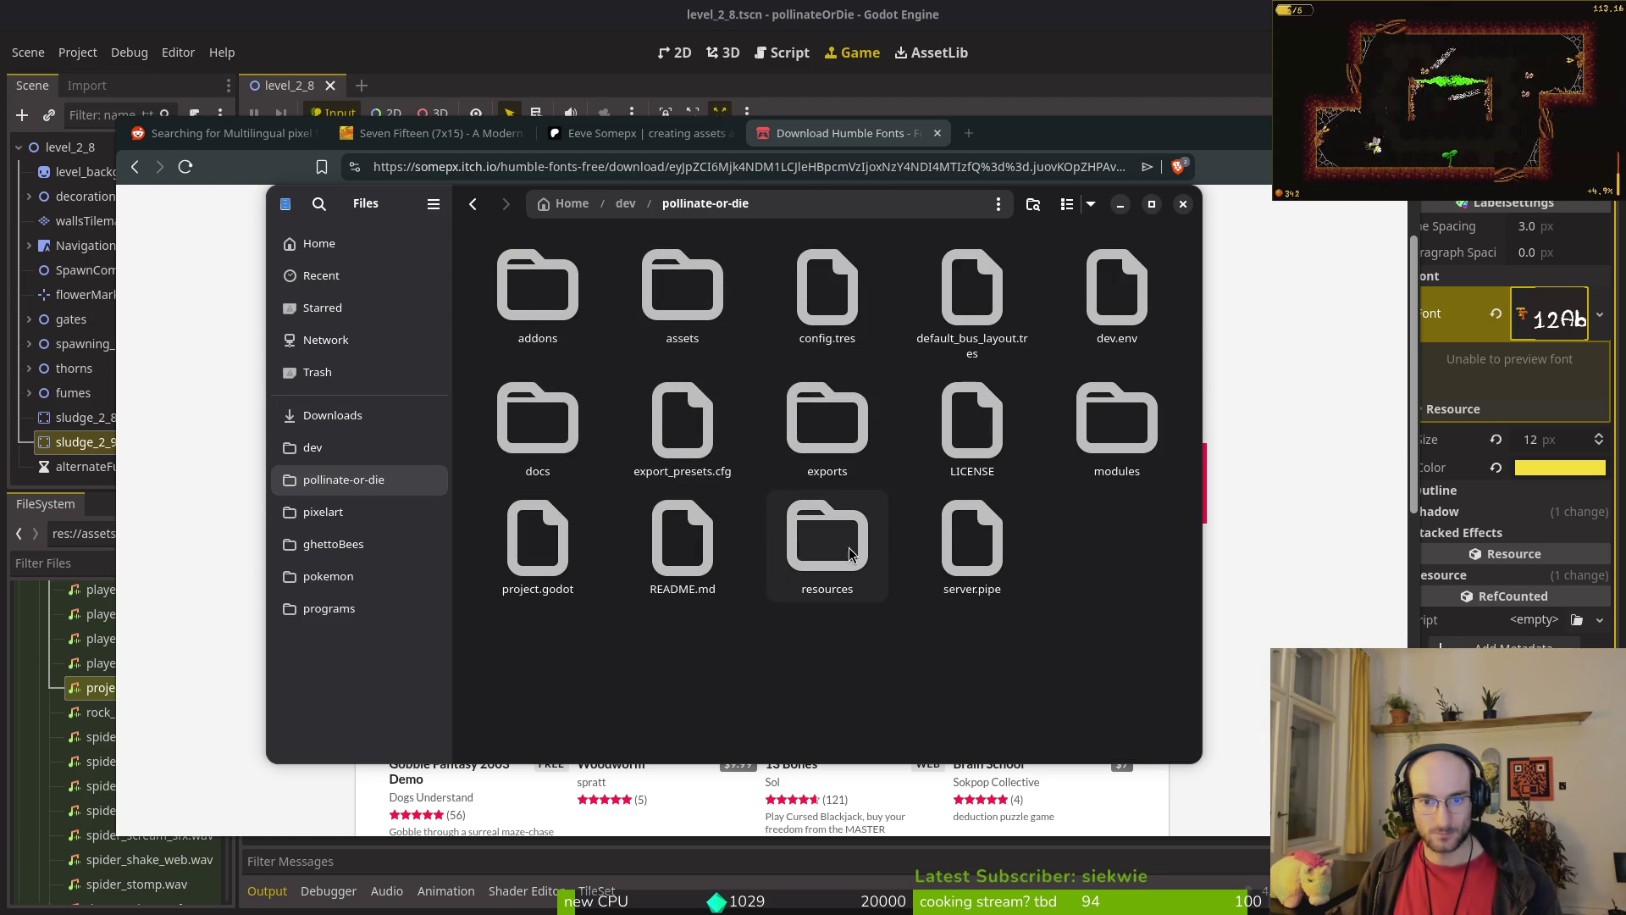
{"action": "double_click", "coordinate": [1114, 417]}
{"action": "double_click", "coordinate": [514, 297]}
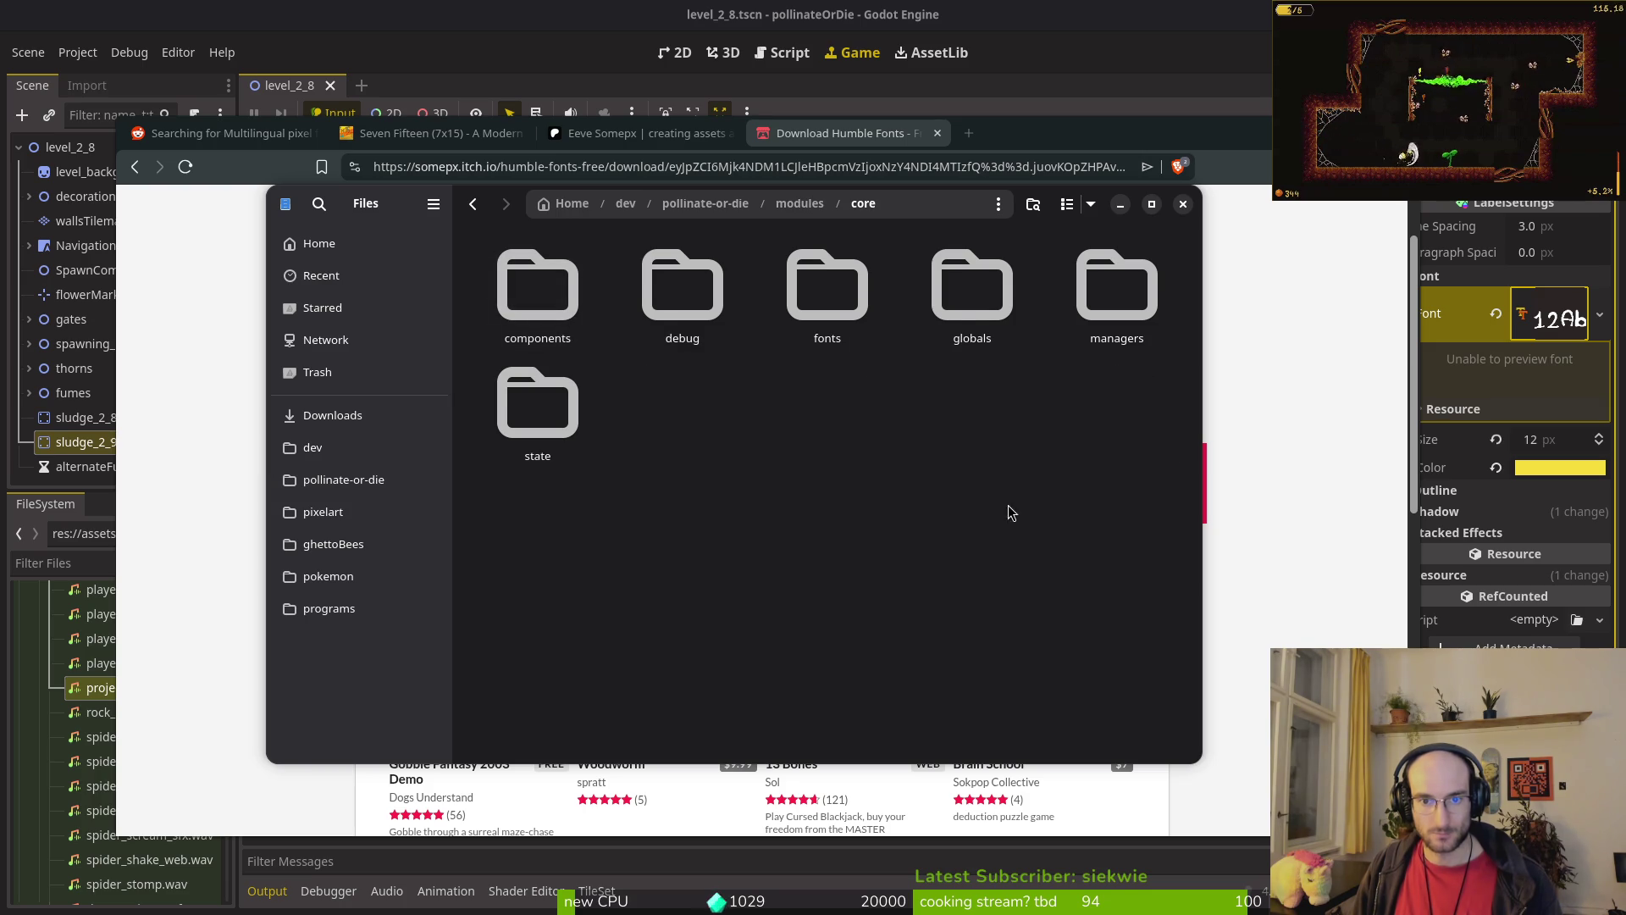
{"action": "double_click", "coordinate": [826, 288]}
{"action": "key", "text": "ctrl+v"}
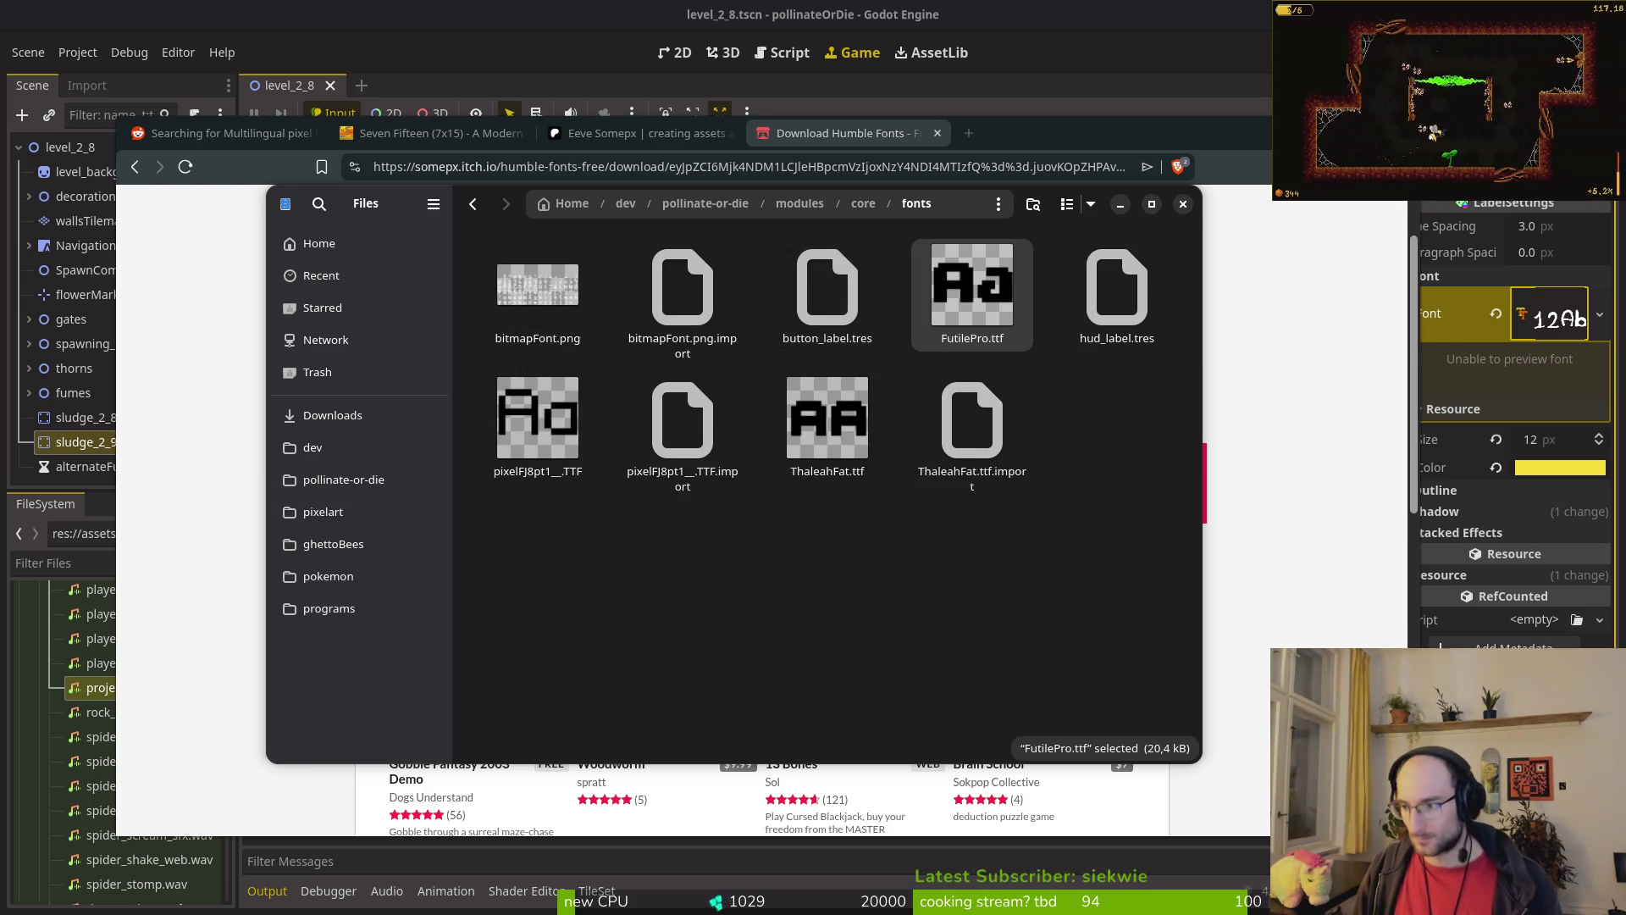
{"action": "key", "text": "alt+Tab"}
{"action": "left_click", "coordinate": [1495, 313]}
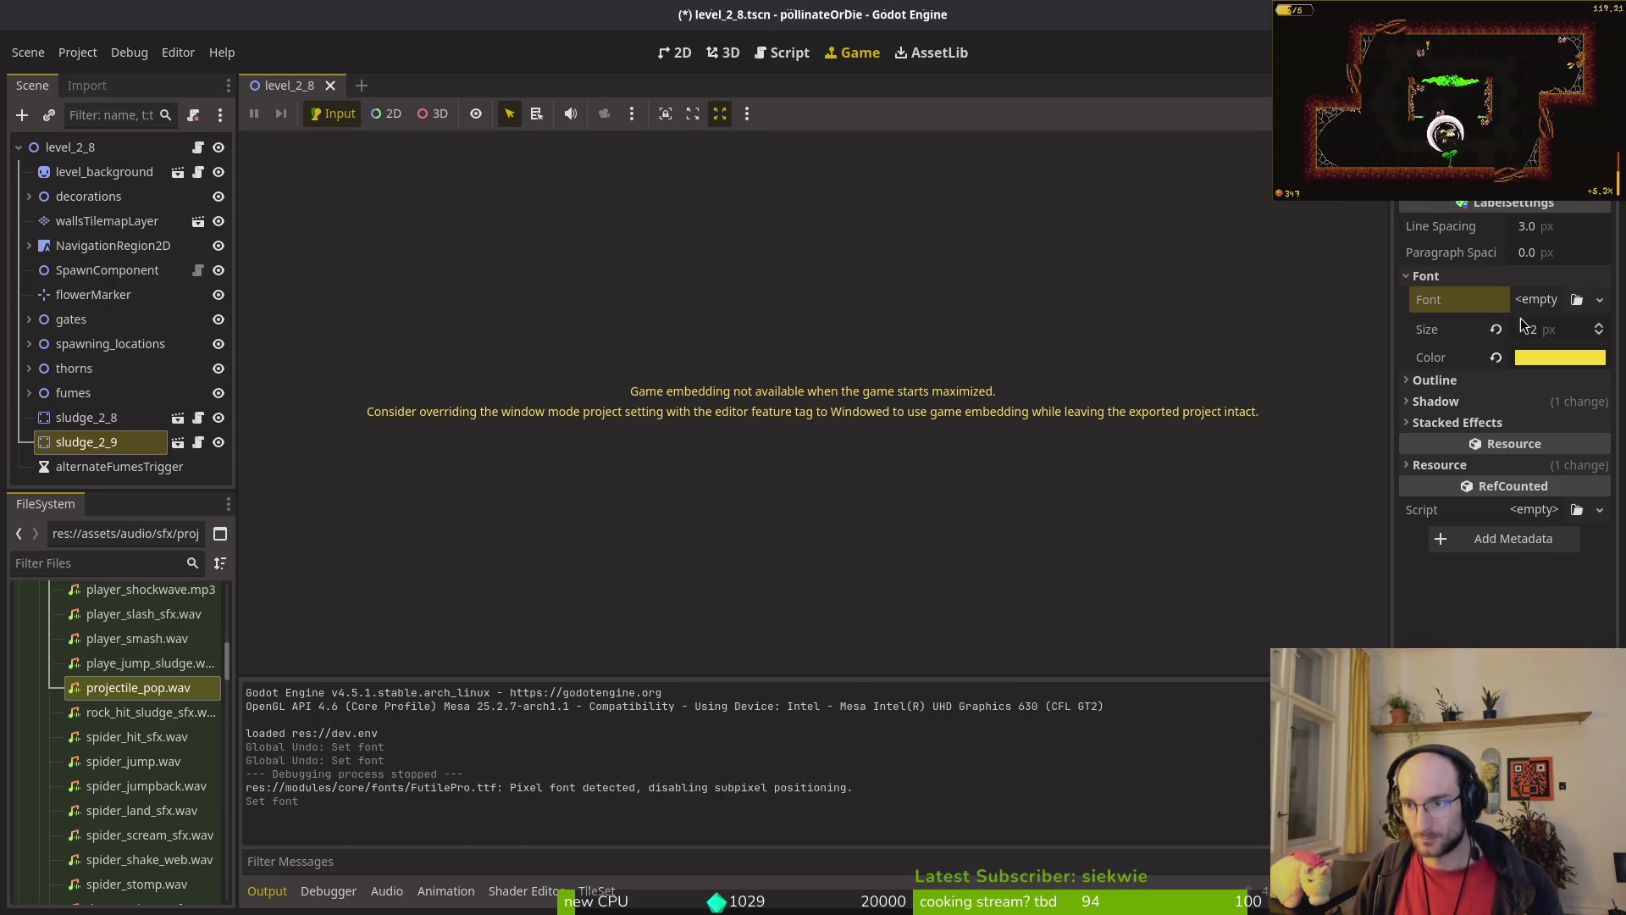
Step: Quick-load FutilePro.ttf as the label settings font and save the scene
{"action": "left_click", "coordinate": [1537, 299]}
{"action": "left_click", "coordinate": [1568, 433]}
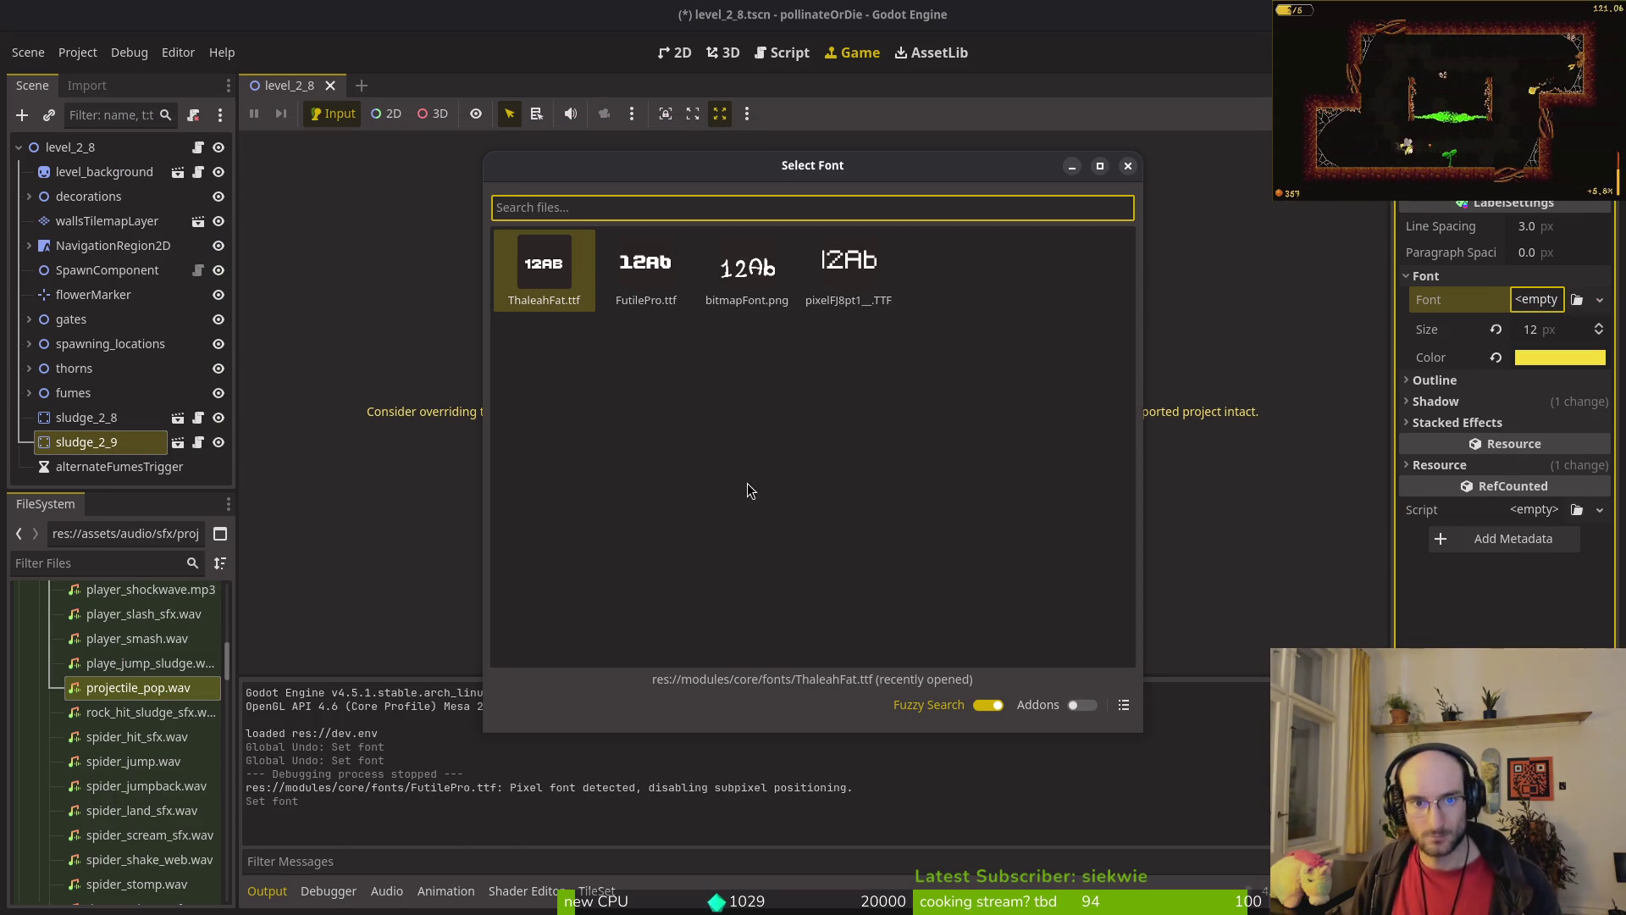
{"action": "double_click", "coordinate": [646, 264]}
{"action": "key", "text": "ctrl+s"}
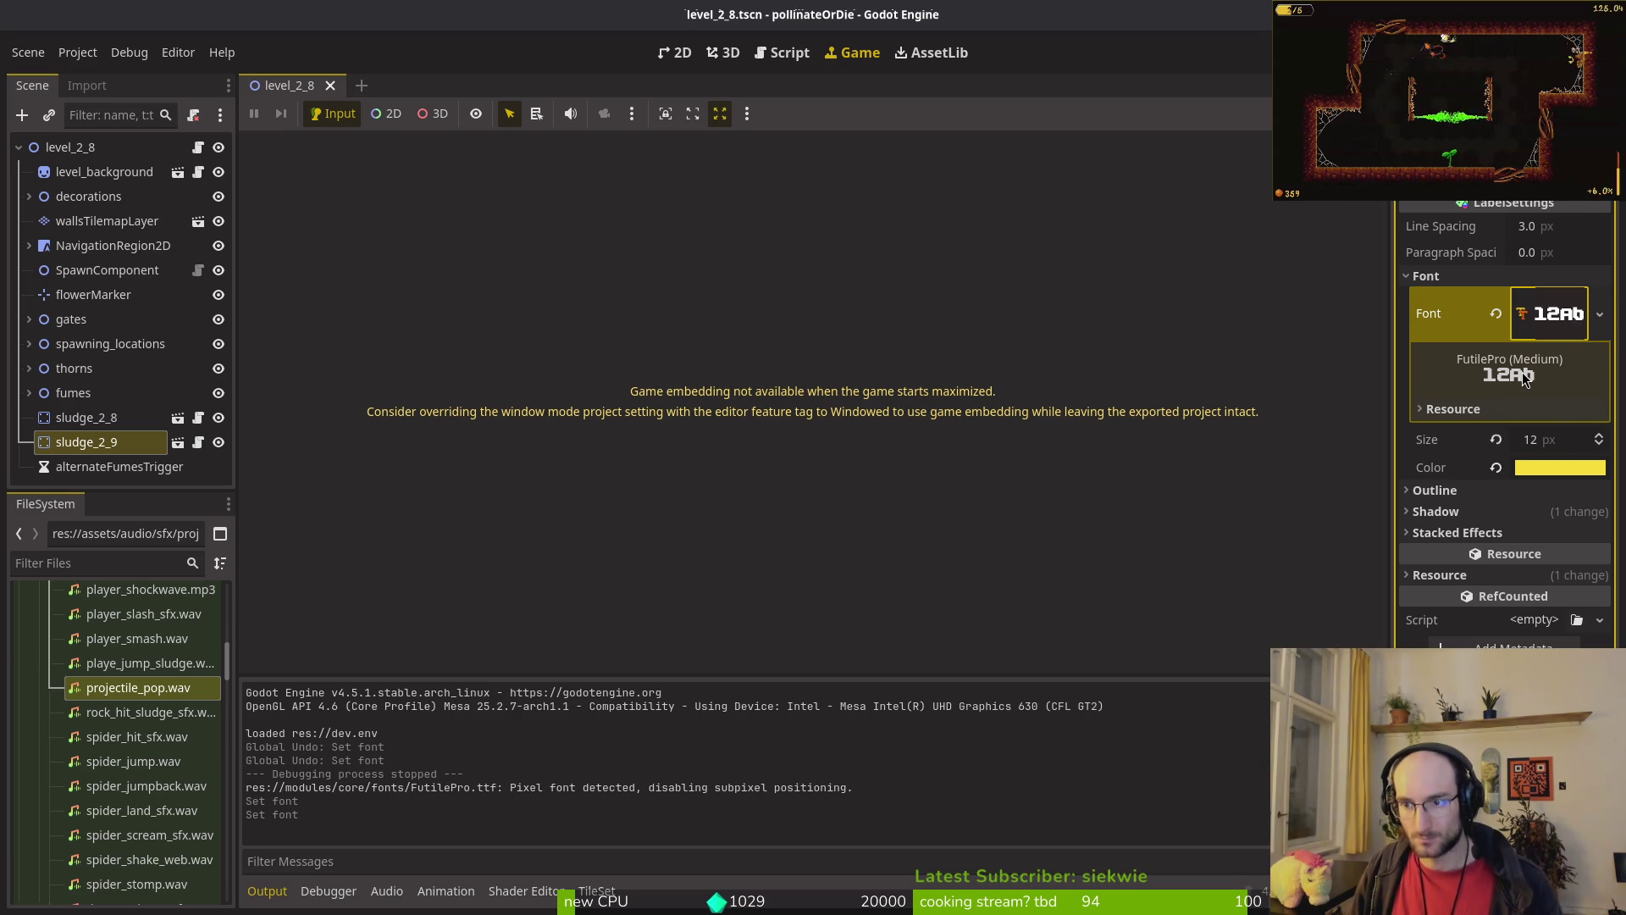
Step: Run the game, switch its settings language from English to French, then open Project Settings
{"action": "key", "text": "F5"}
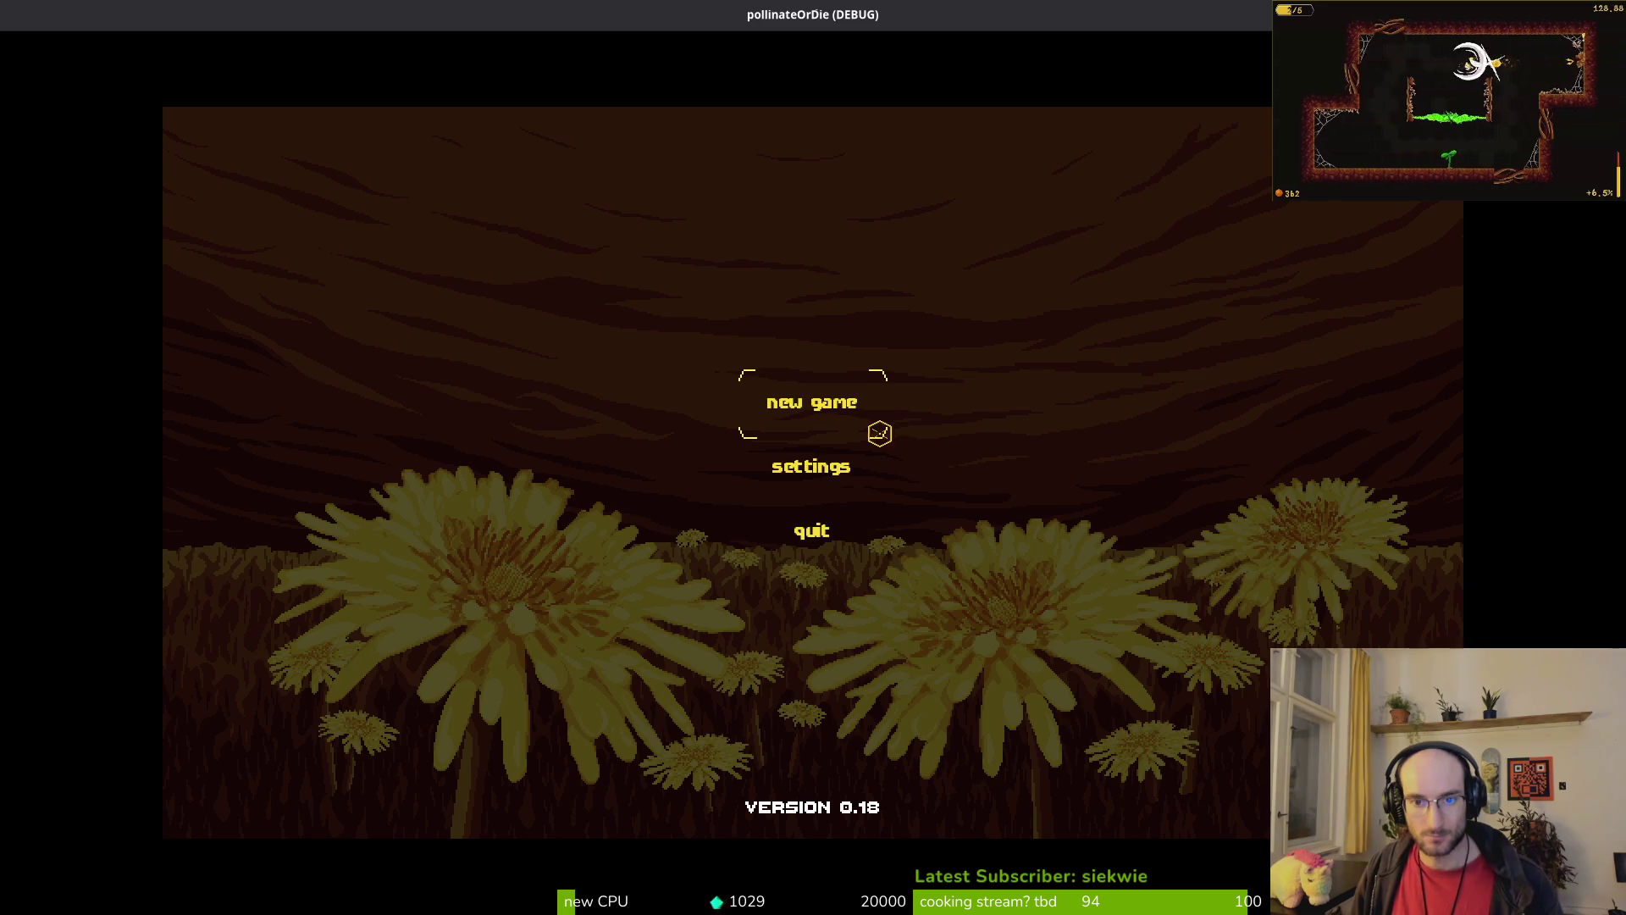
{"action": "key", "text": "Down"}
{"action": "key", "text": "Return"}
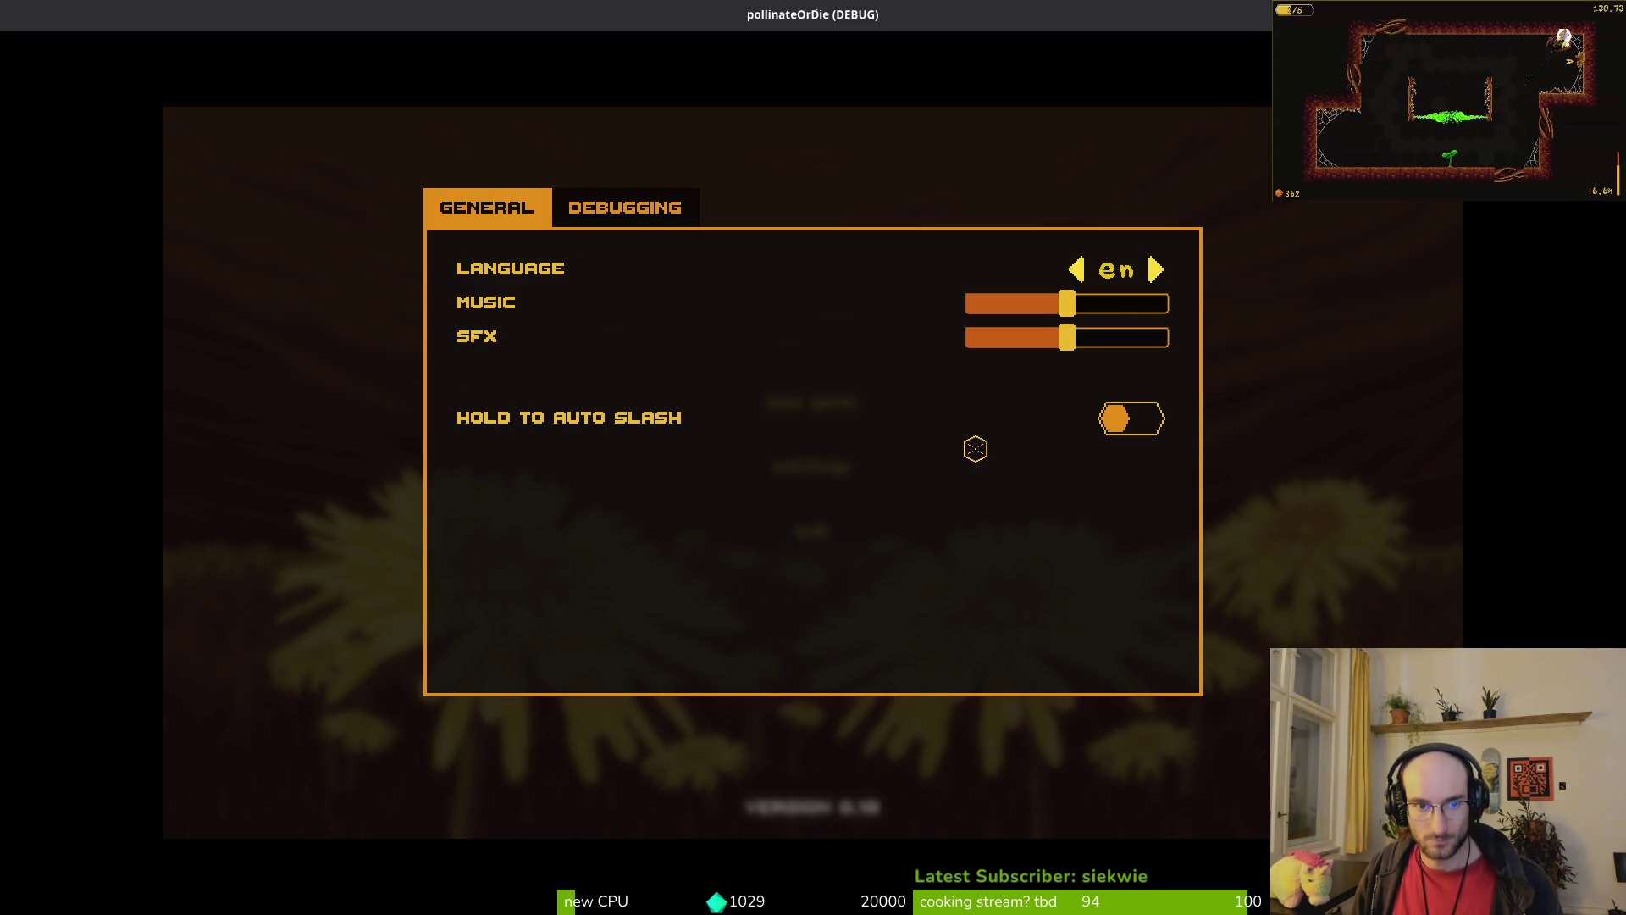
{"action": "key", "text": "Right"}
{"action": "key", "text": "Right"}
{"action": "key", "text": "Right"}
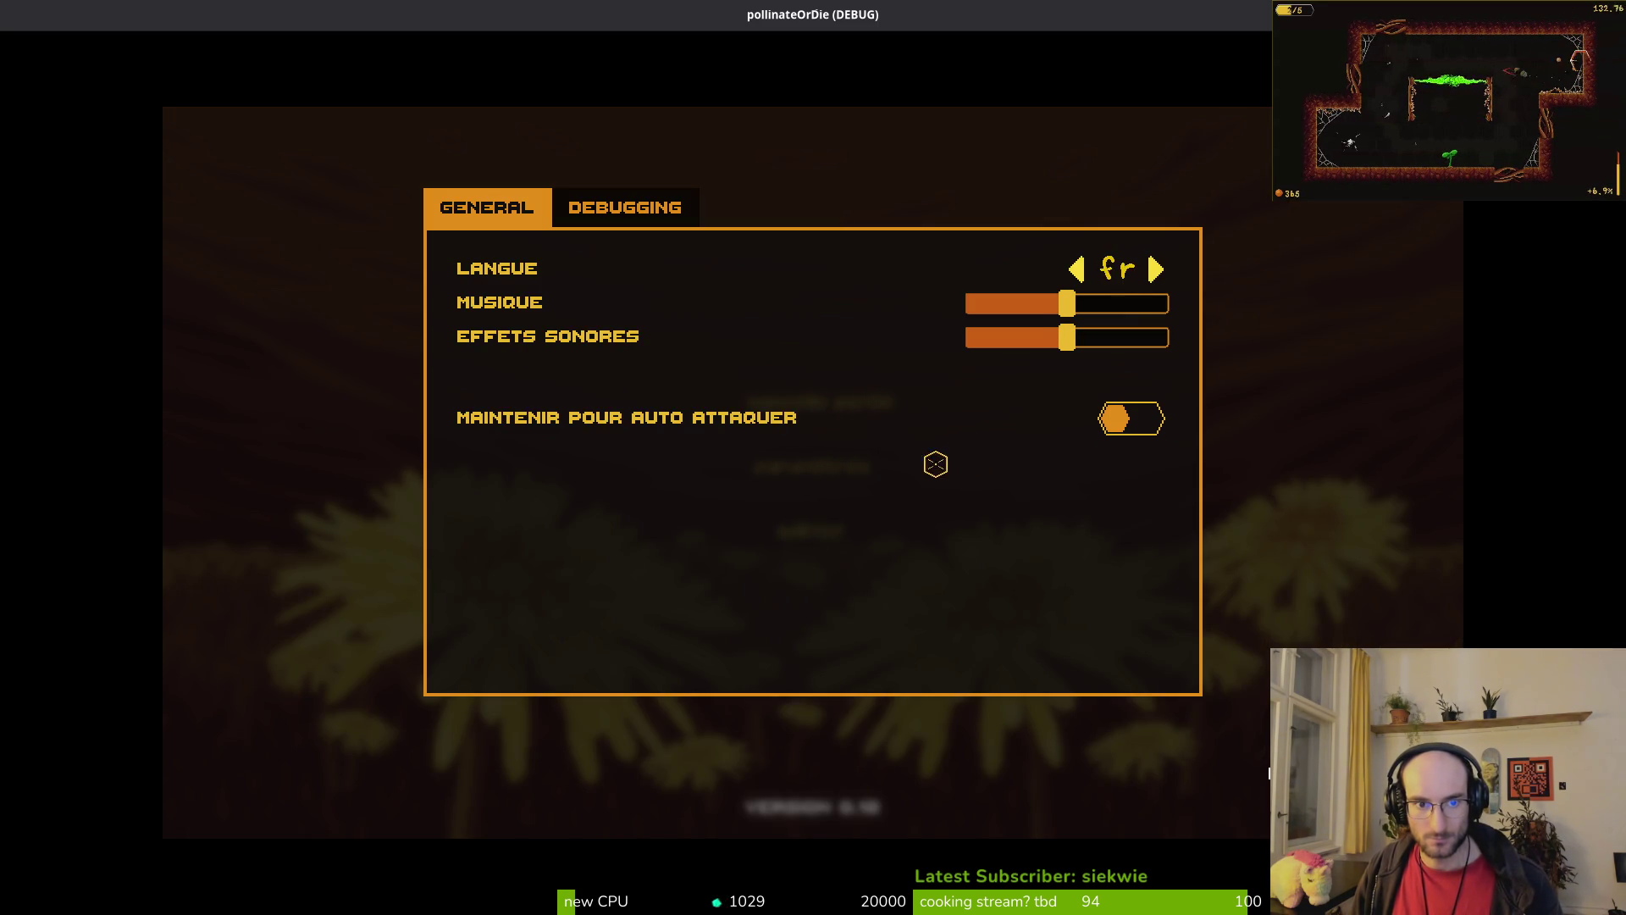
{"action": "key", "text": "Escape"}
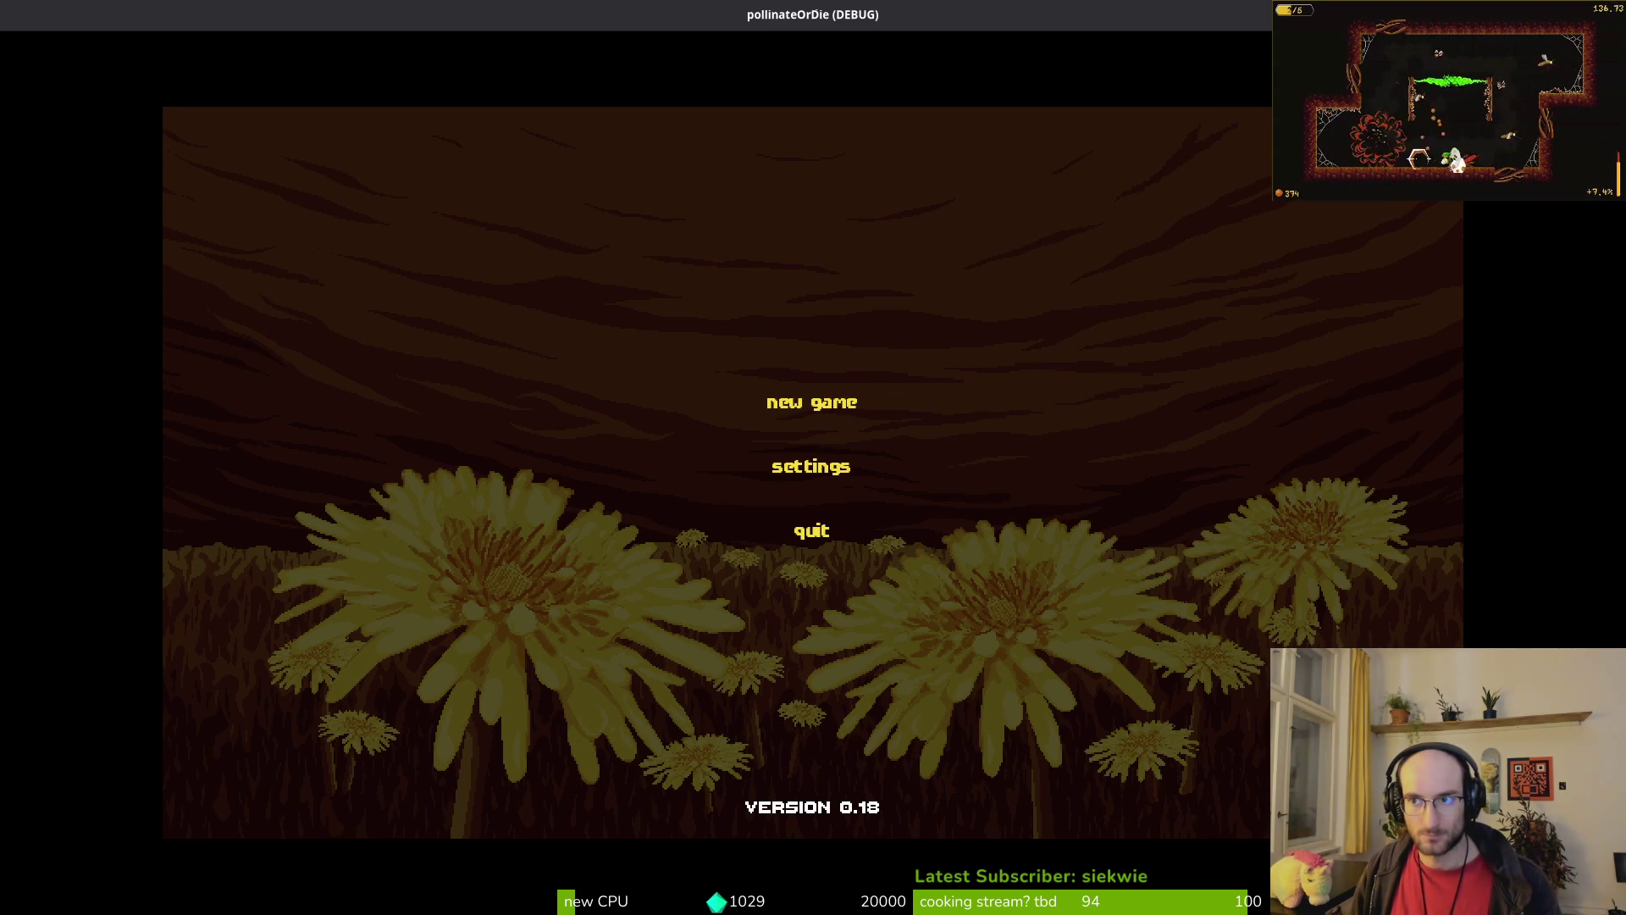
{"action": "key", "text": "Escape"}
{"action": "left_click", "coordinate": [77, 52]}
{"action": "left_click", "coordinate": [98, 78]}
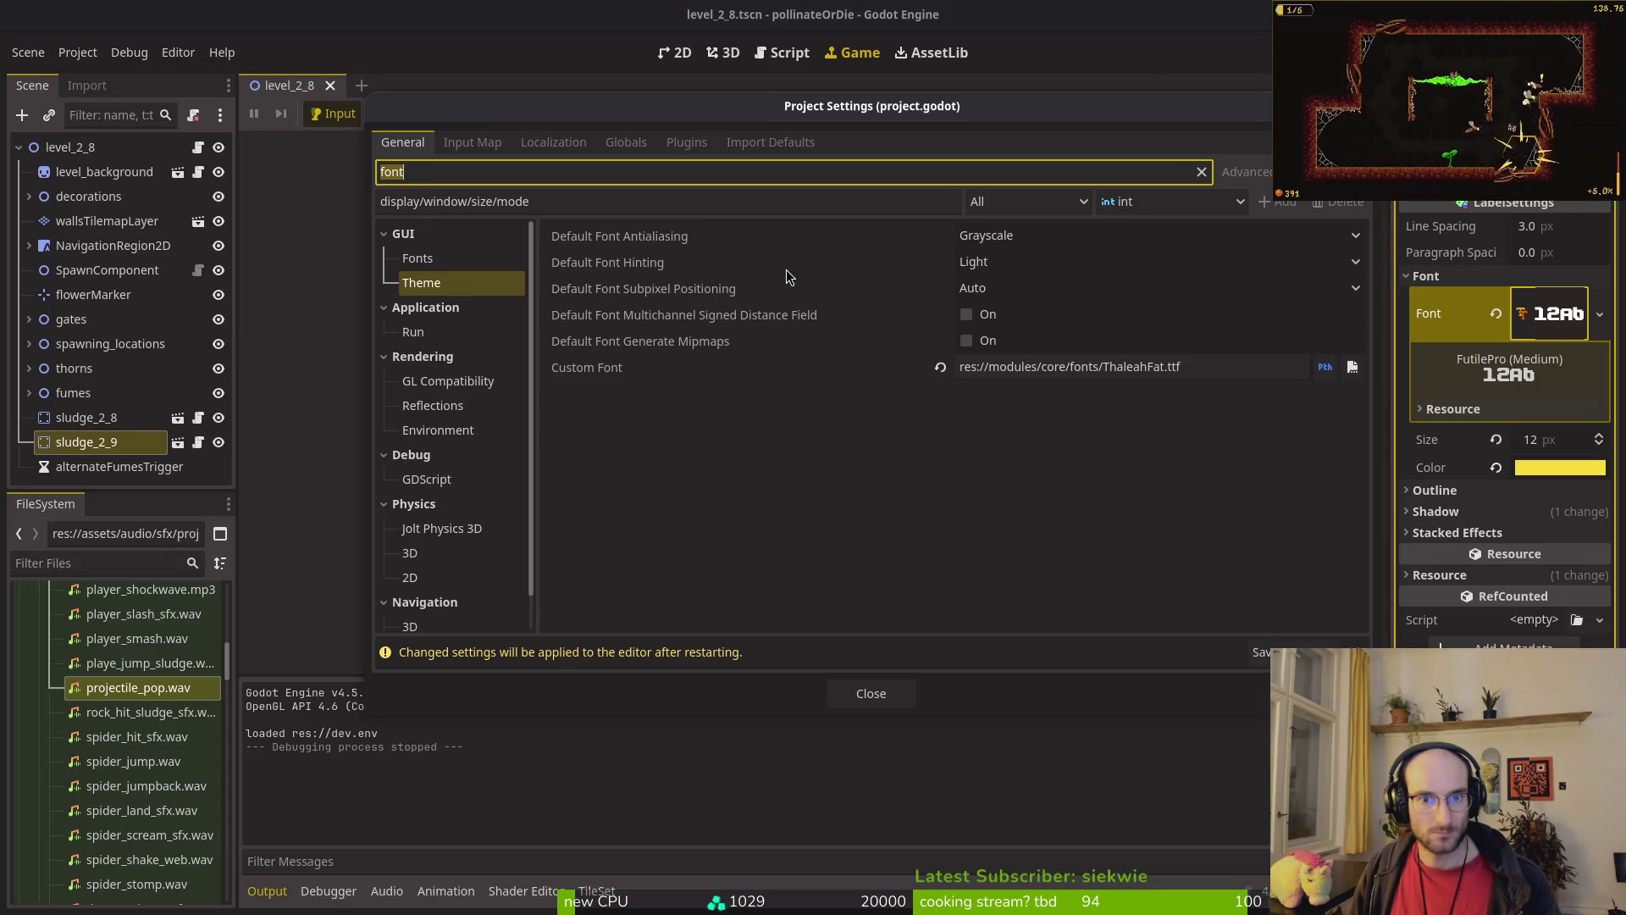
Step: Make FutilePro.ttf the project's default custom font and close Project Settings
{"action": "left_click", "coordinate": [1350, 367]}
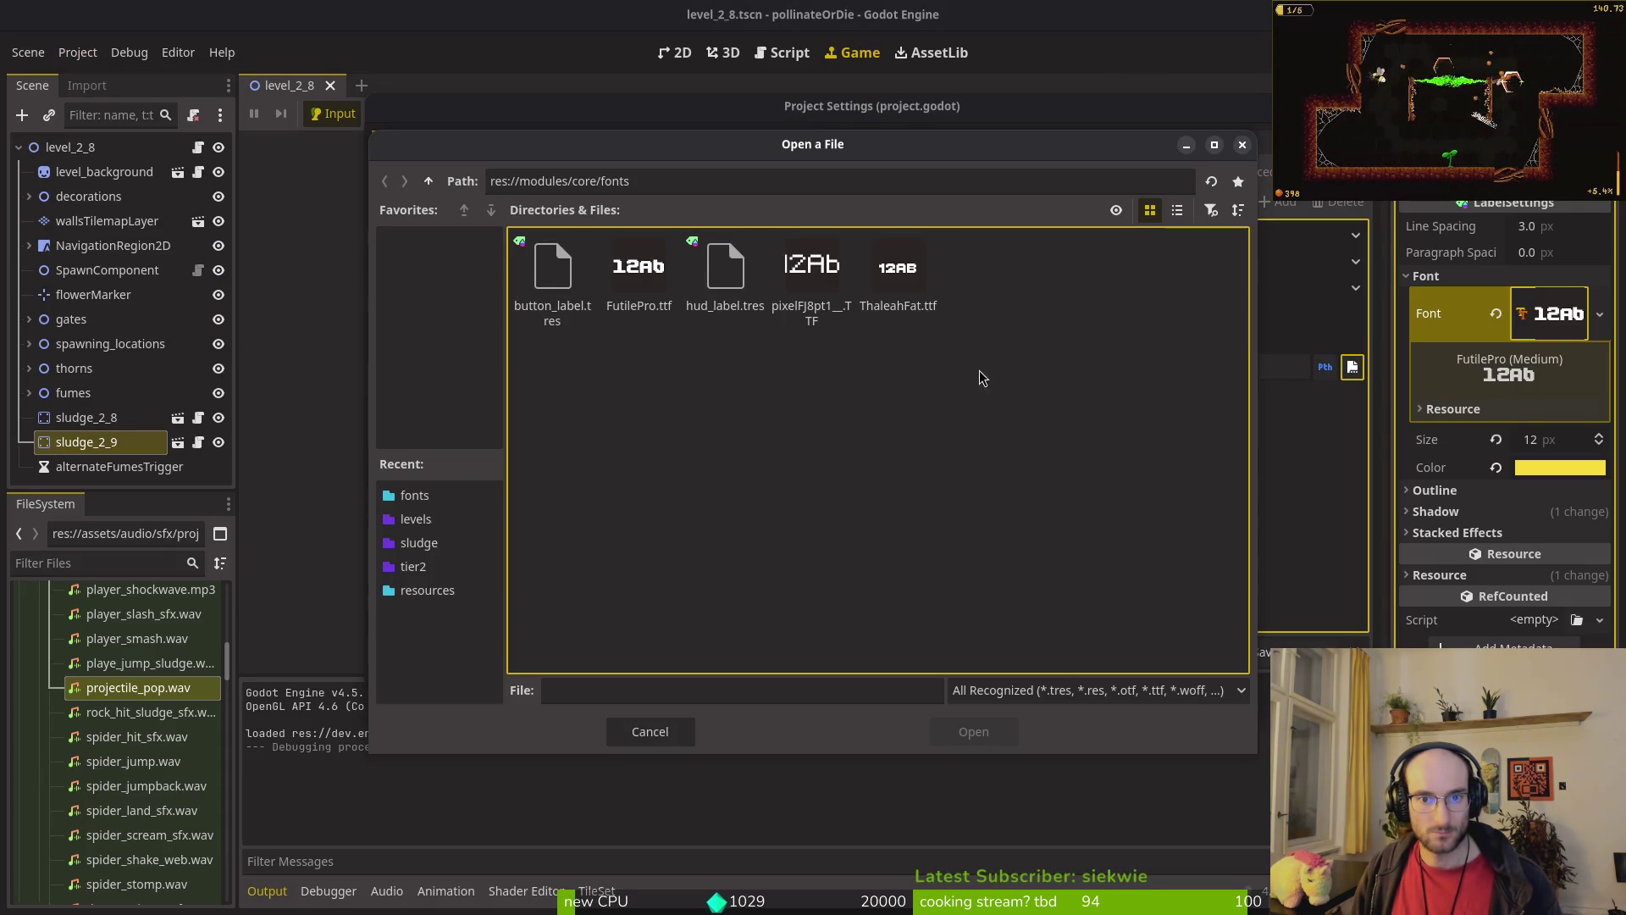
{"action": "left_click", "coordinate": [635, 271]}
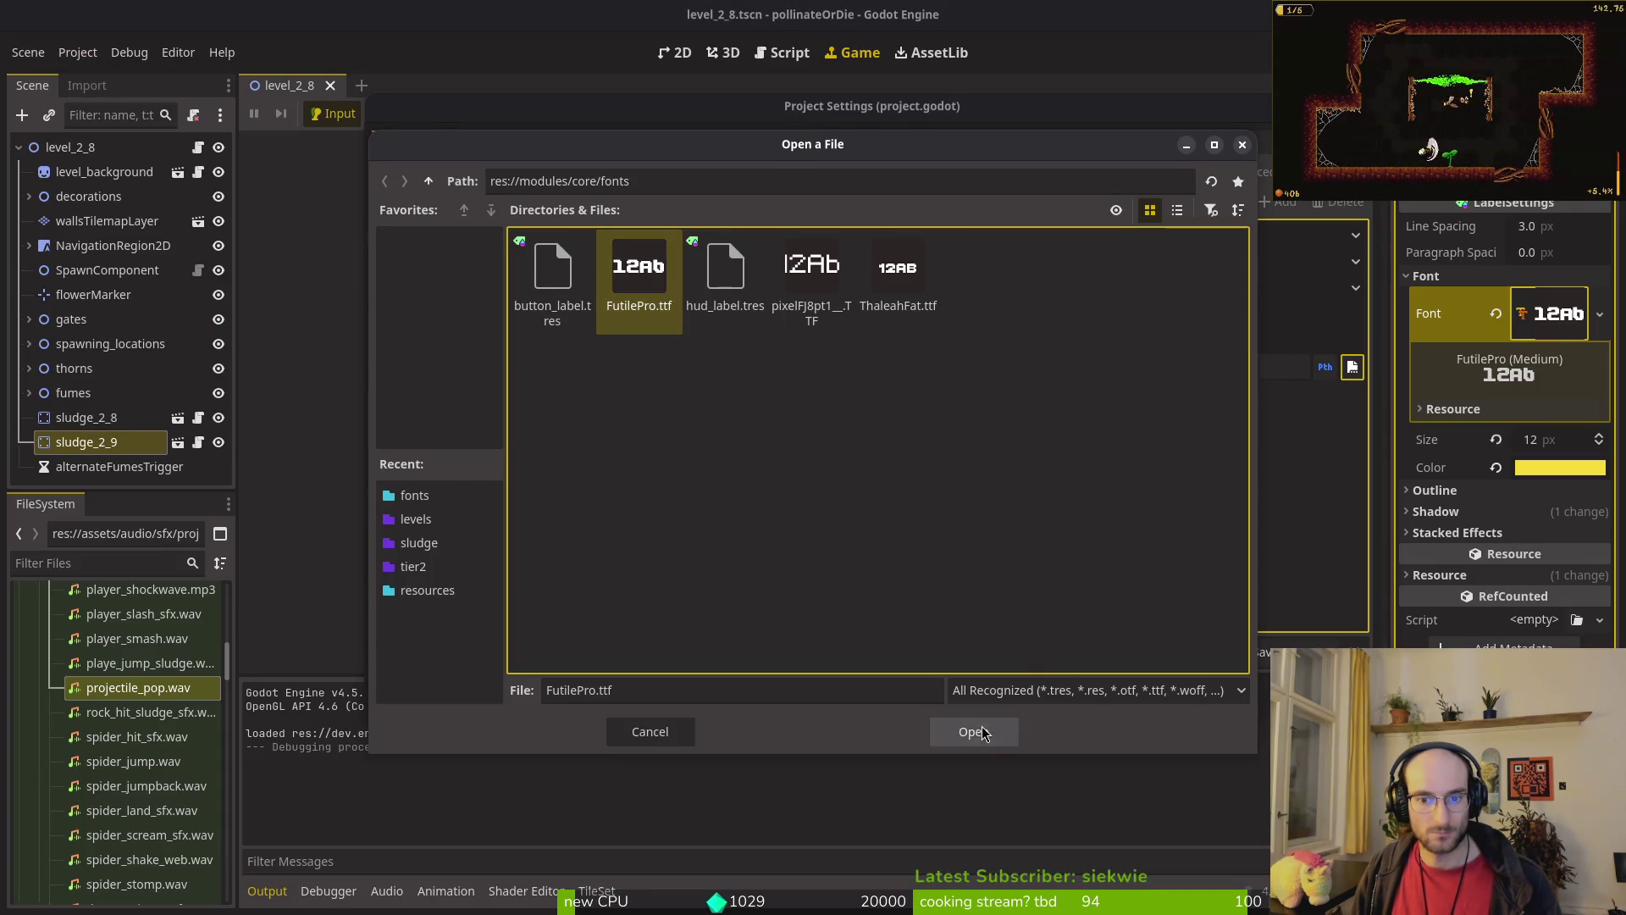
{"action": "left_click", "coordinate": [973, 731]}
{"action": "key", "text": "Escape"}
Step: Run the game and cycle the settings language through Spanish, French and English, ending on French, then quit
{"action": "key", "text": "F5"}
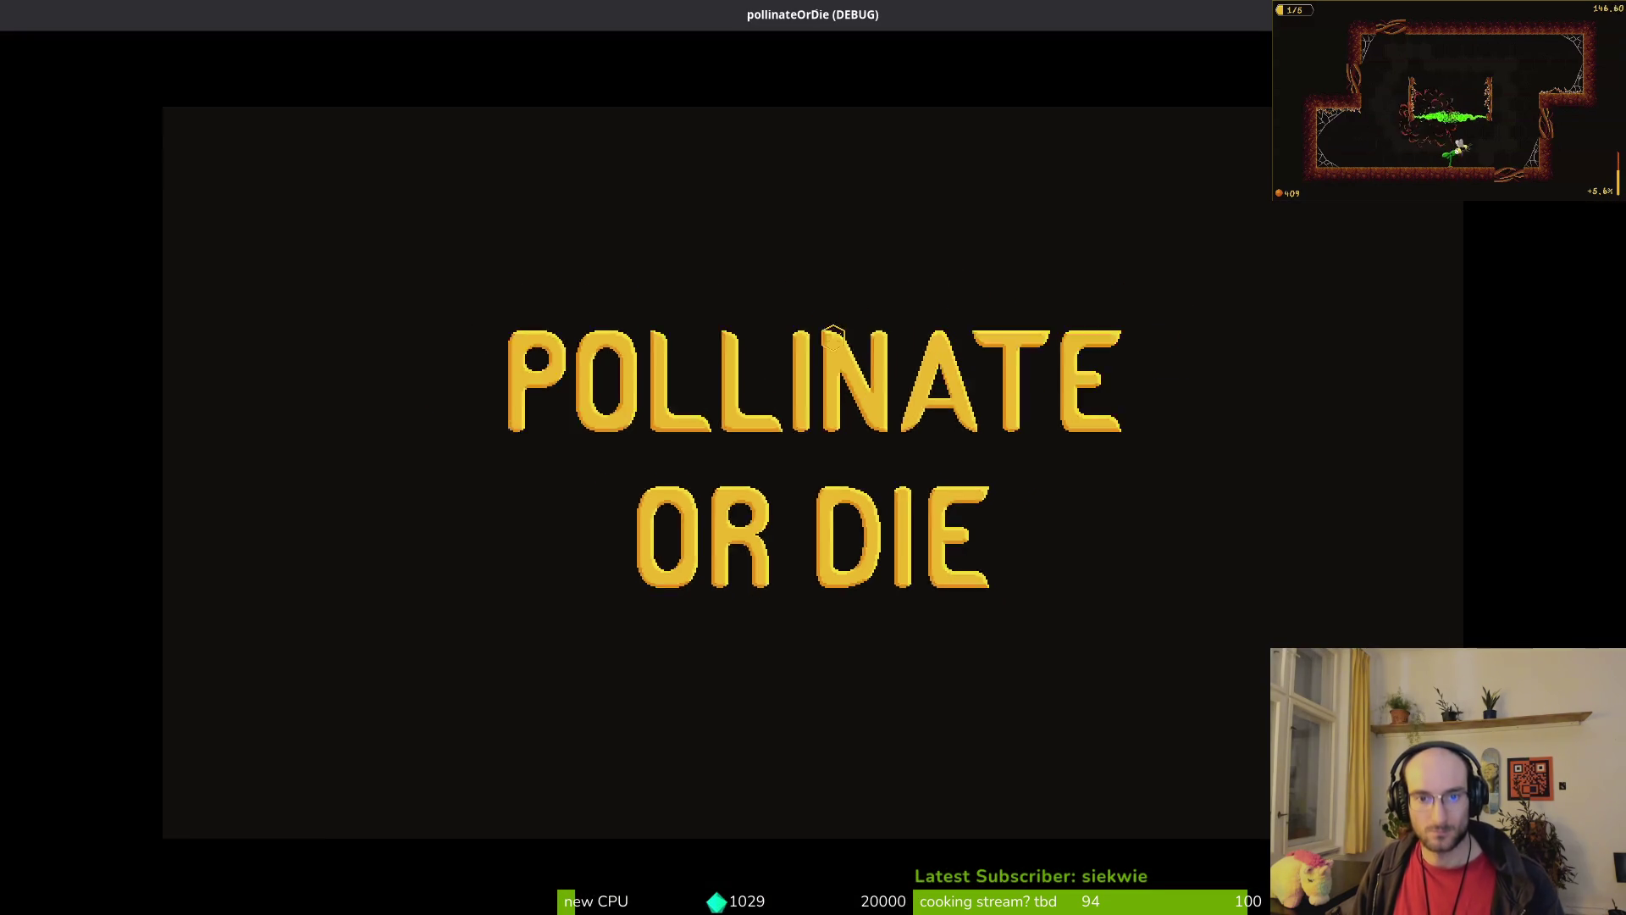
{"action": "key", "text": "Return"}
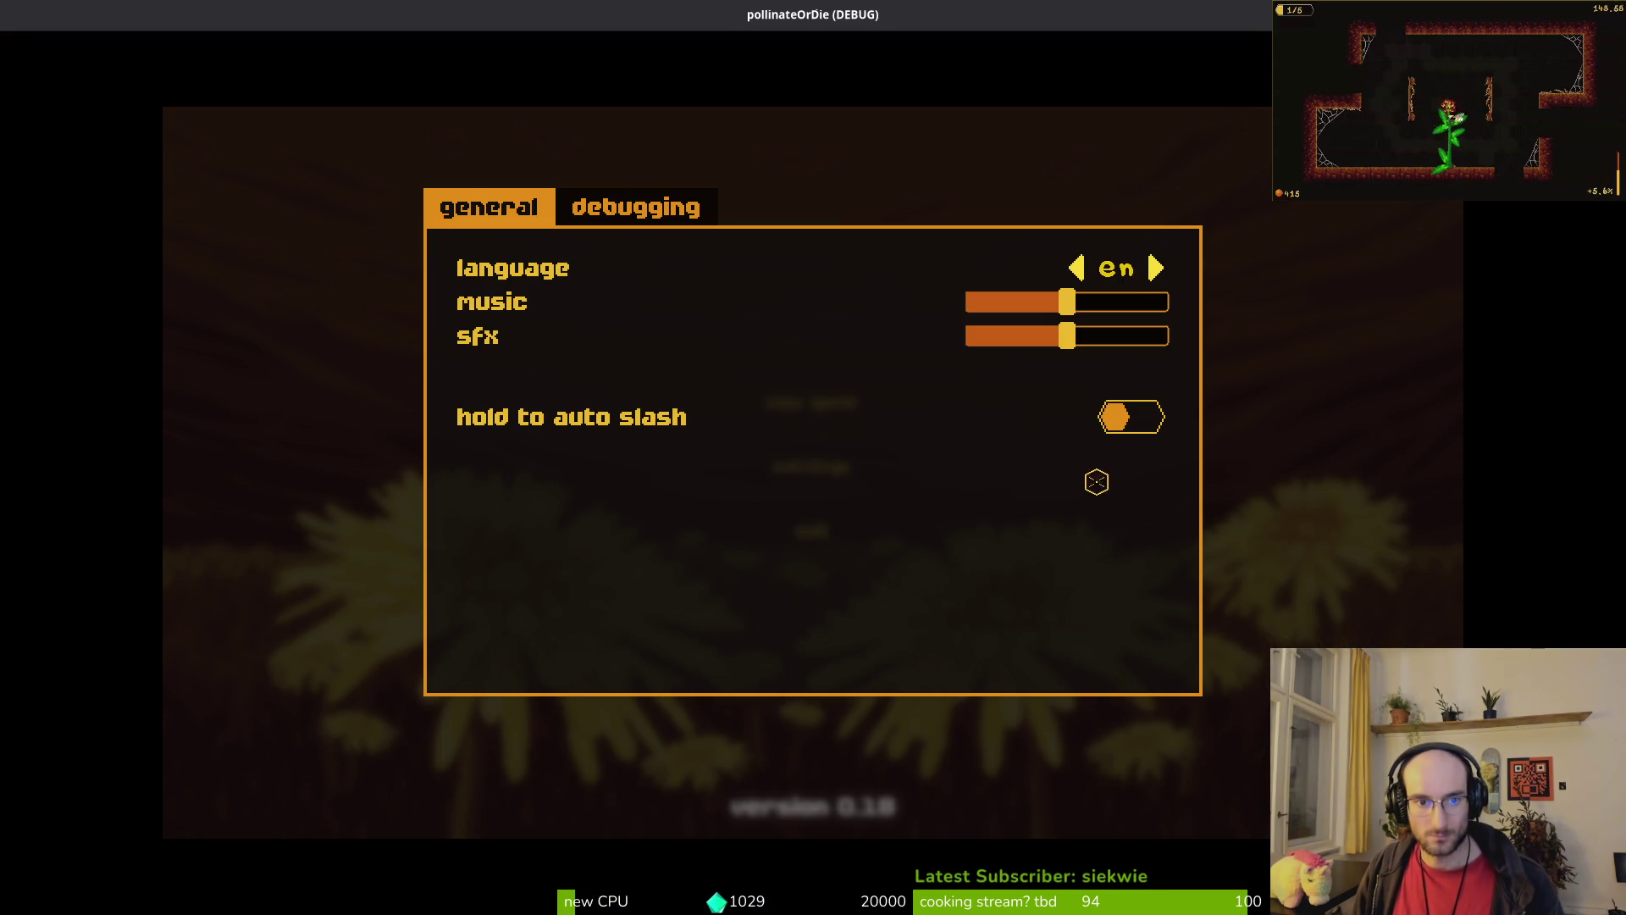
{"action": "key", "text": "Right"}
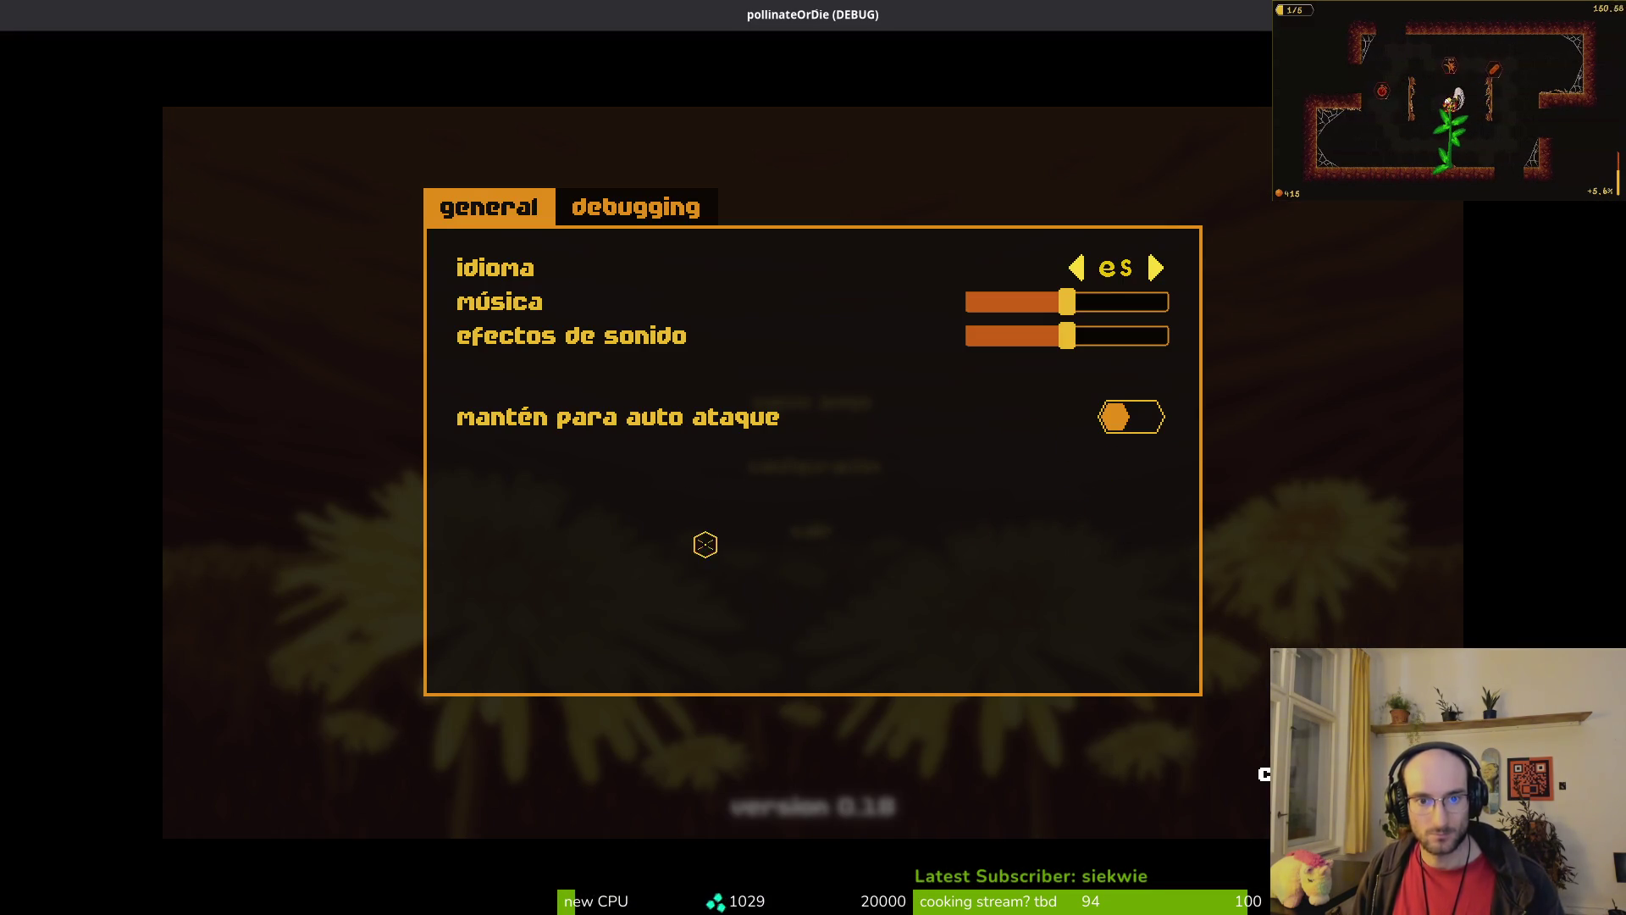
{"action": "key", "text": "Right"}
{"action": "key", "text": "Left"}
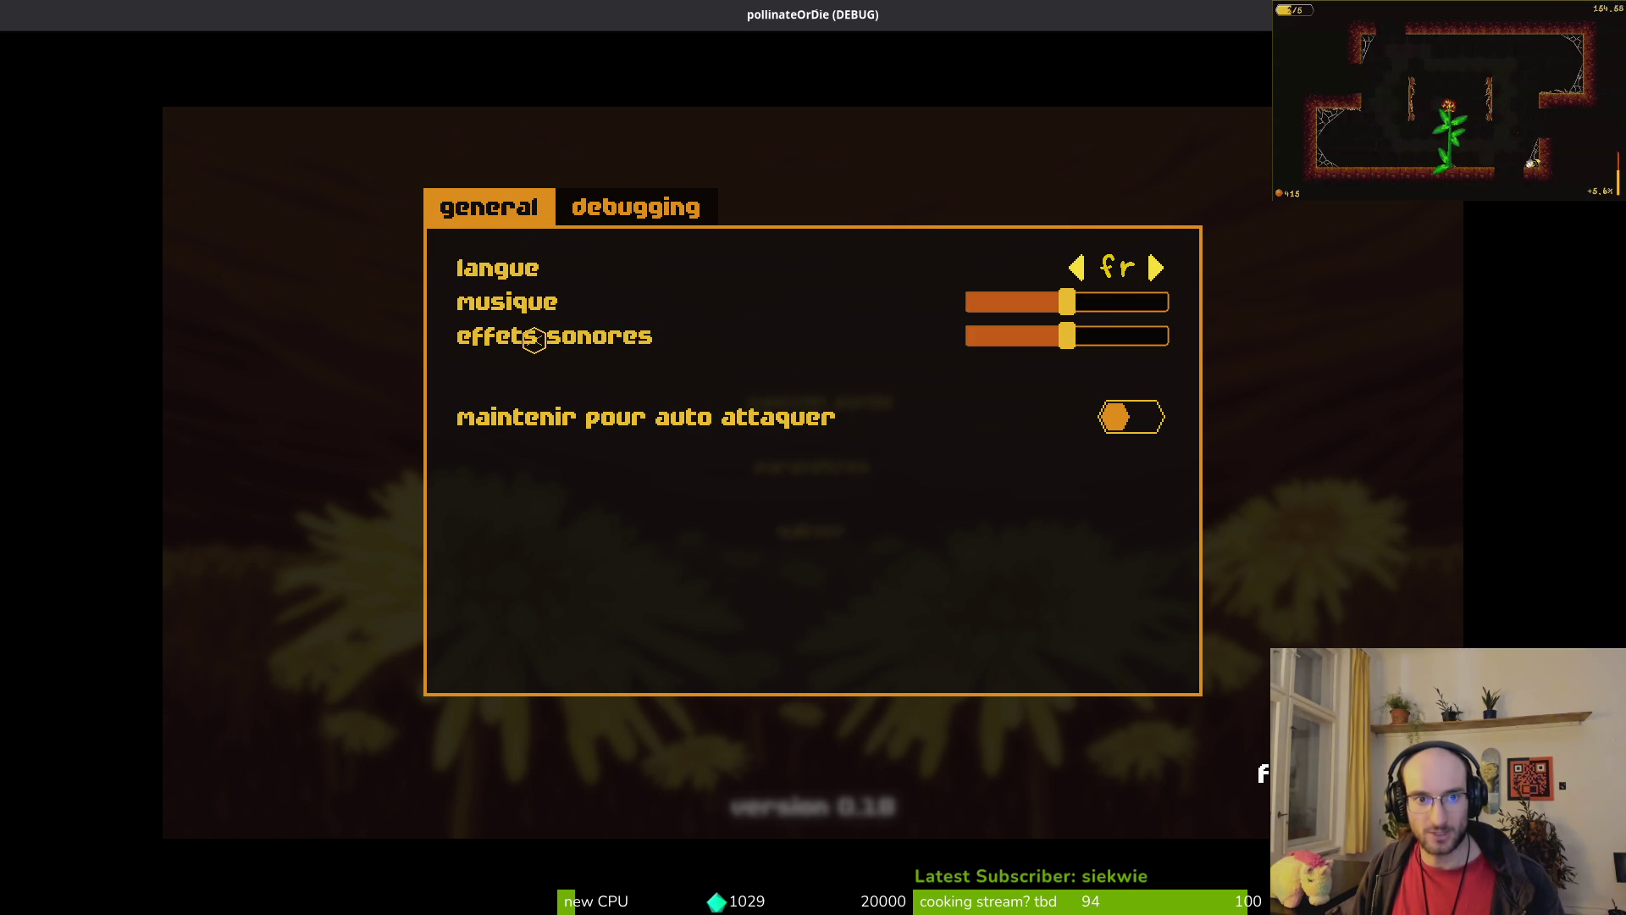
{"action": "key", "text": "Right"}
{"action": "key", "text": "Left"}
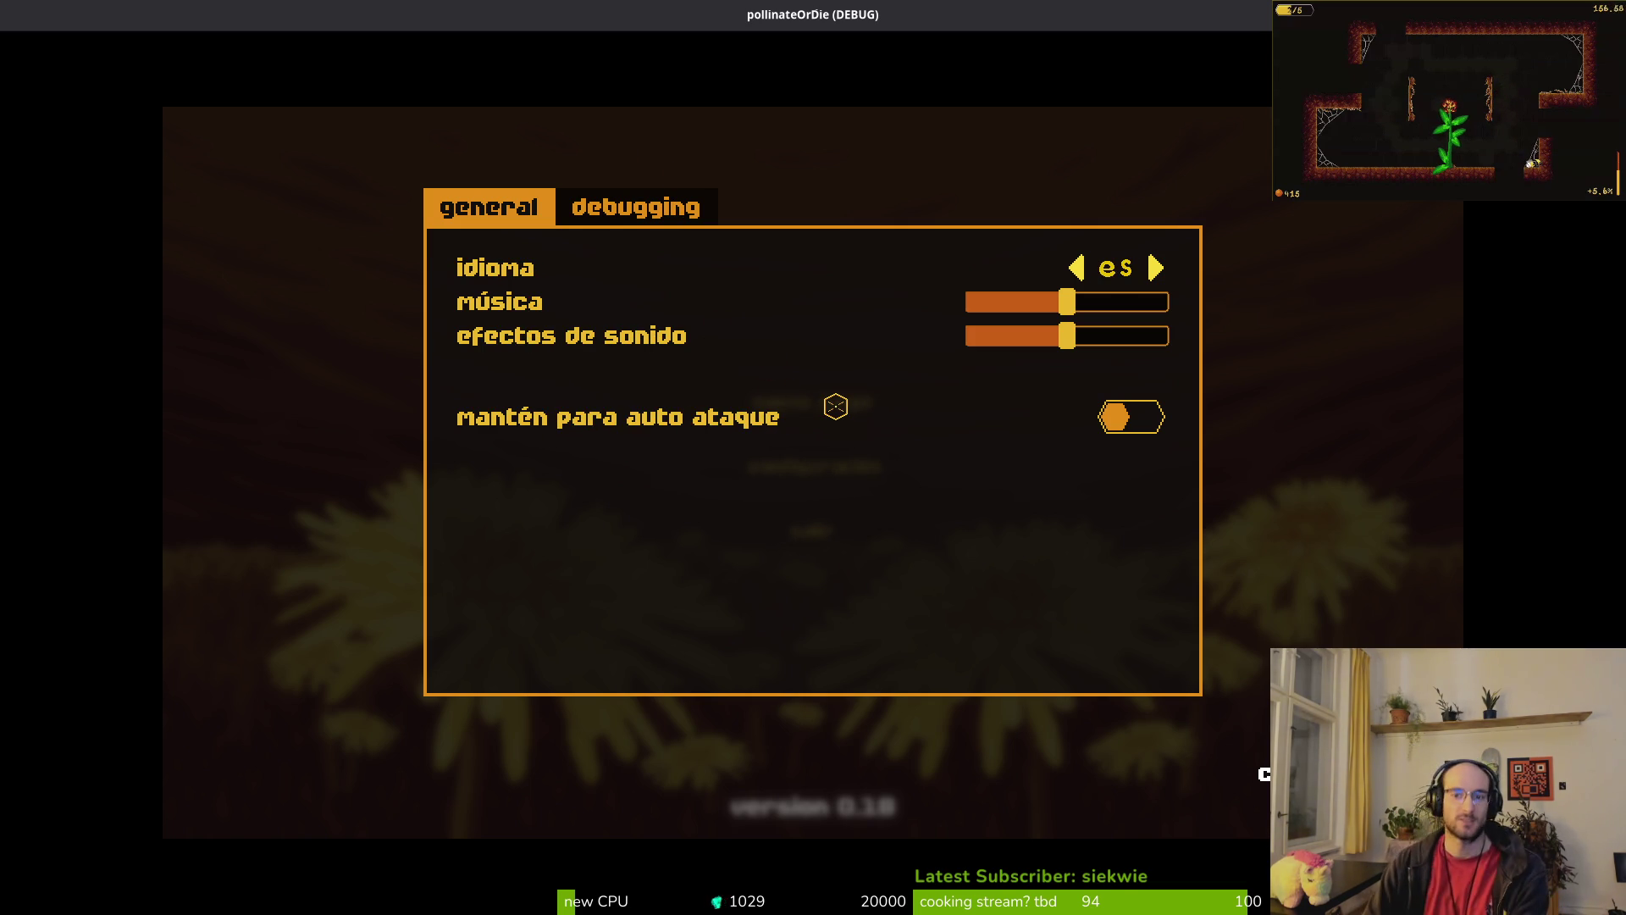
{"action": "key", "text": "Right"}
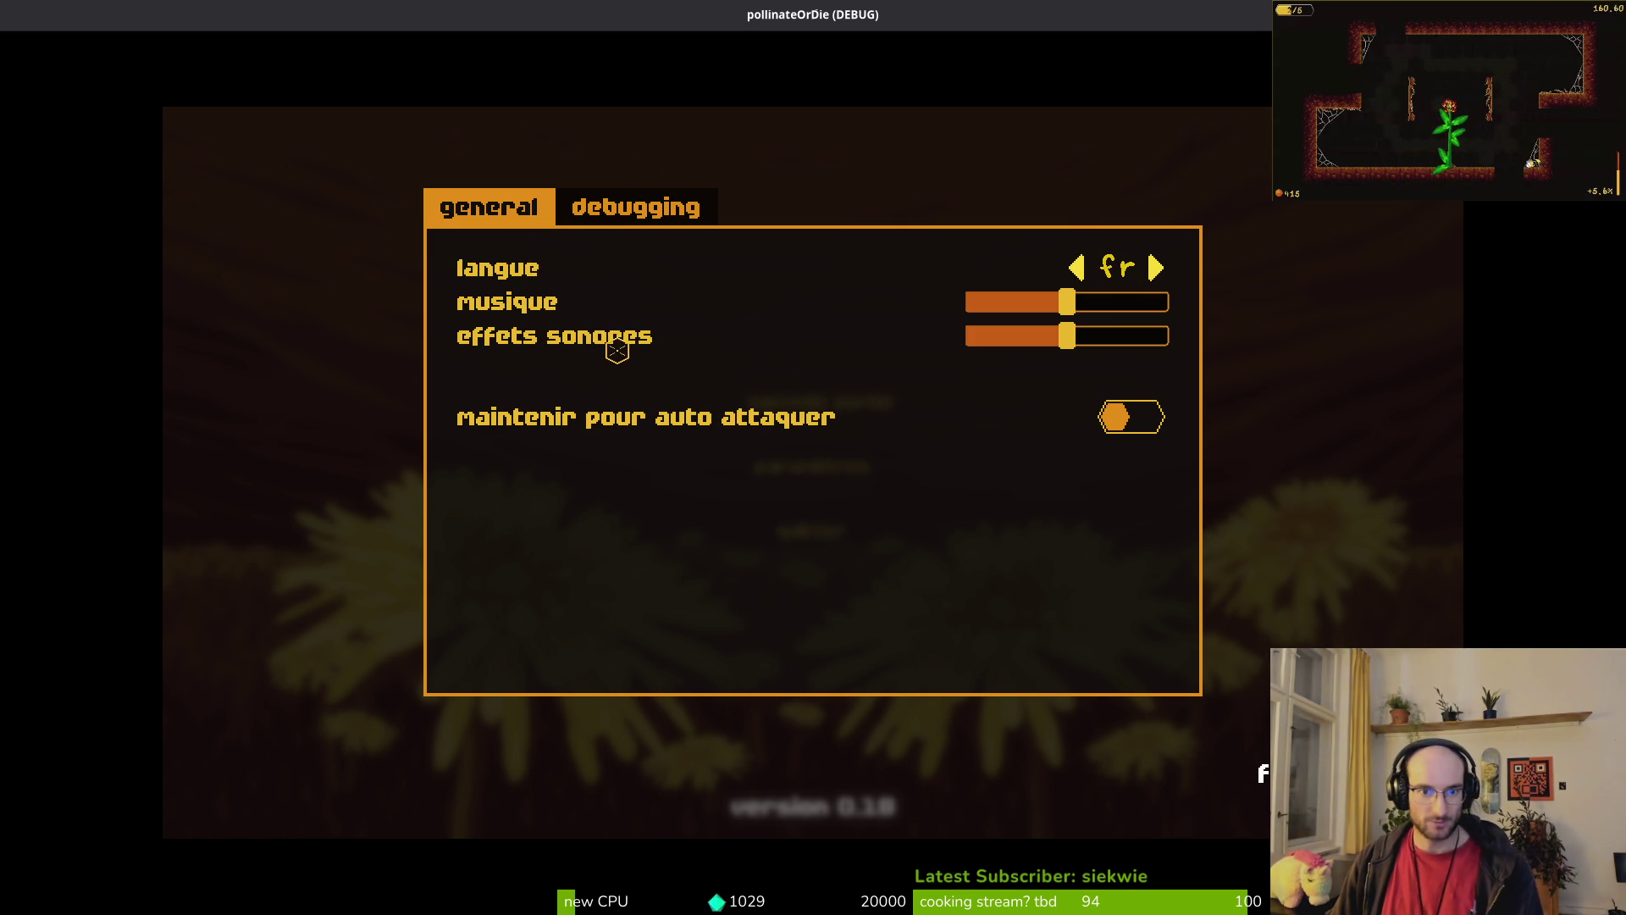
{"action": "key", "text": "Right"}
{"action": "key", "text": "Left"}
{"action": "key", "text": "Escape"}
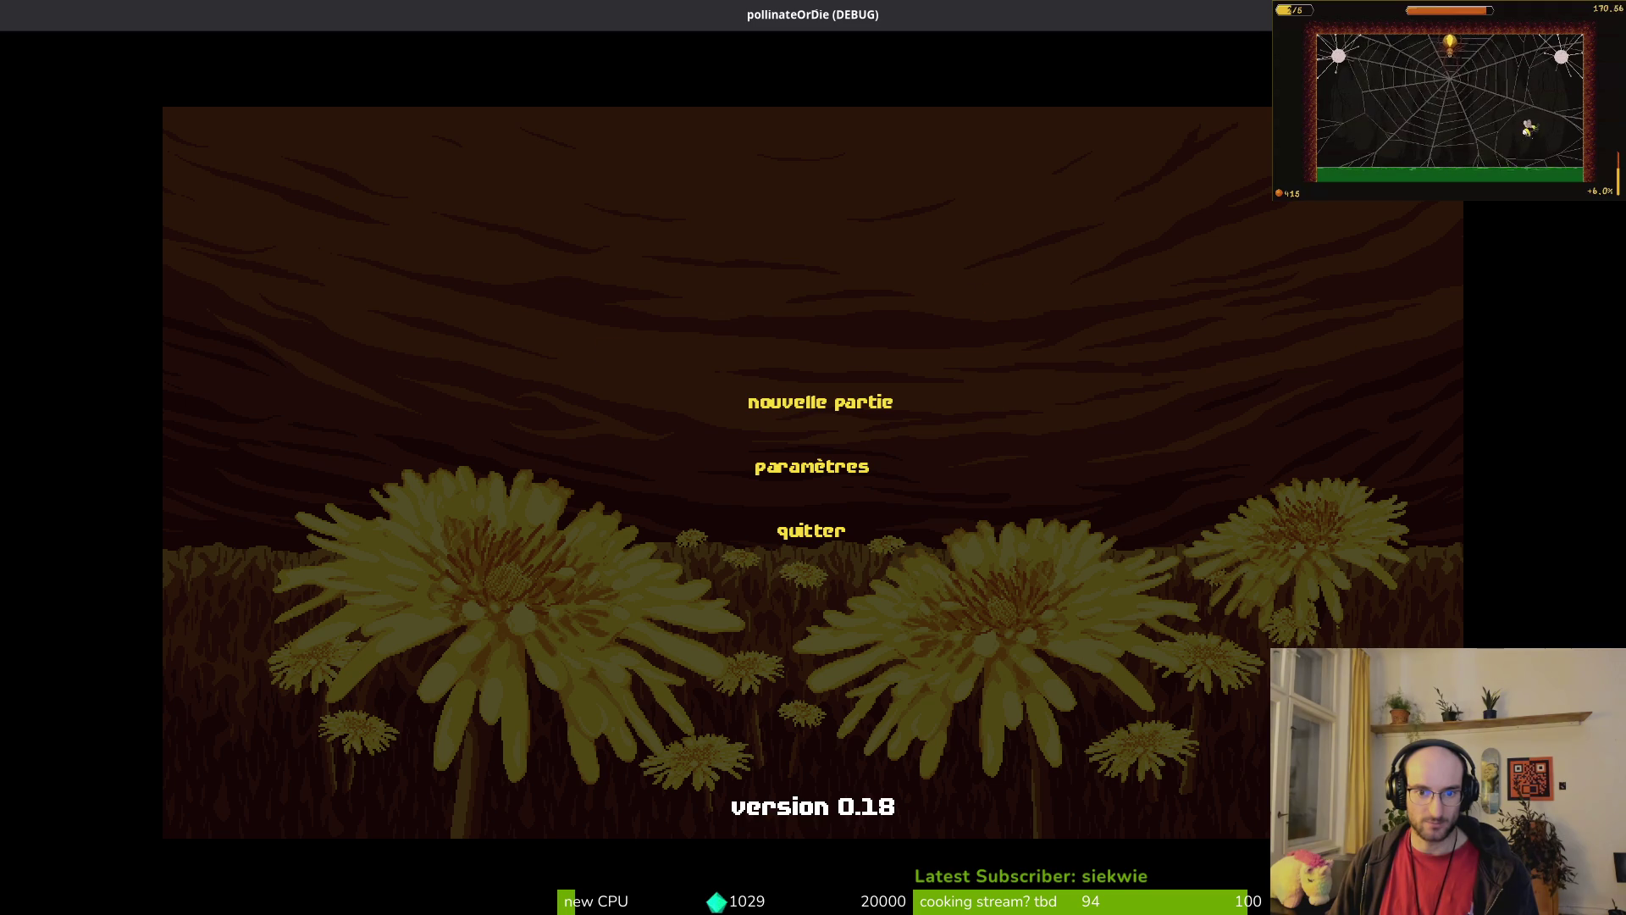
{"action": "key", "text": "alt+F4"}
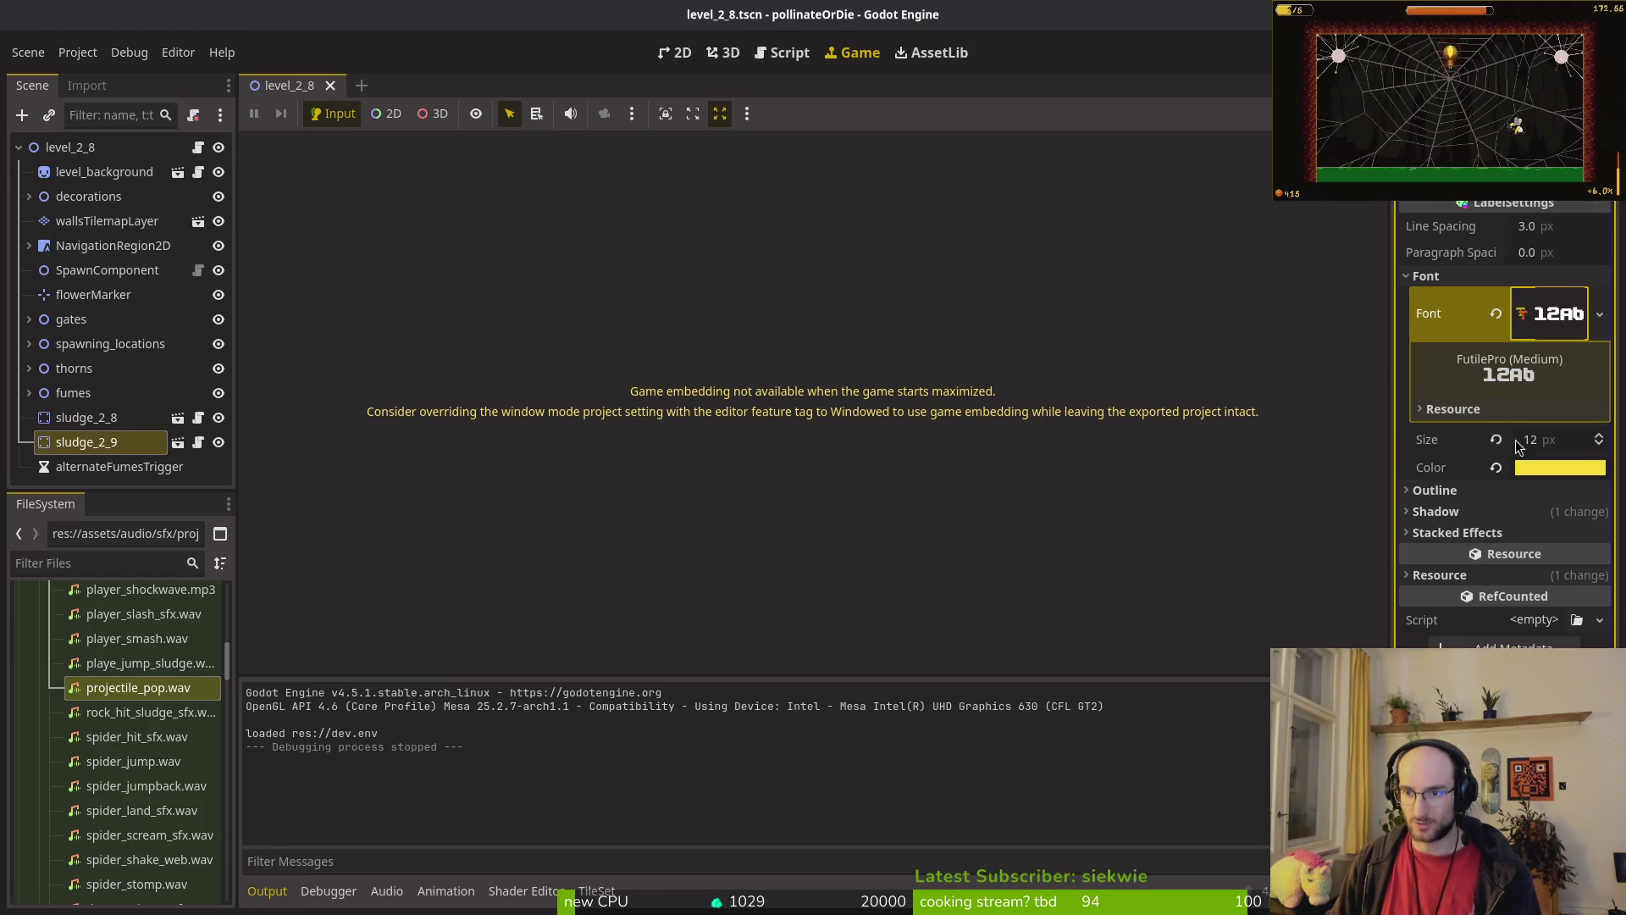
Step: Set the label font size to 16 px, save, and check the game's settings screen in a test run
{"action": "double_click", "coordinate": [1601, 435]}
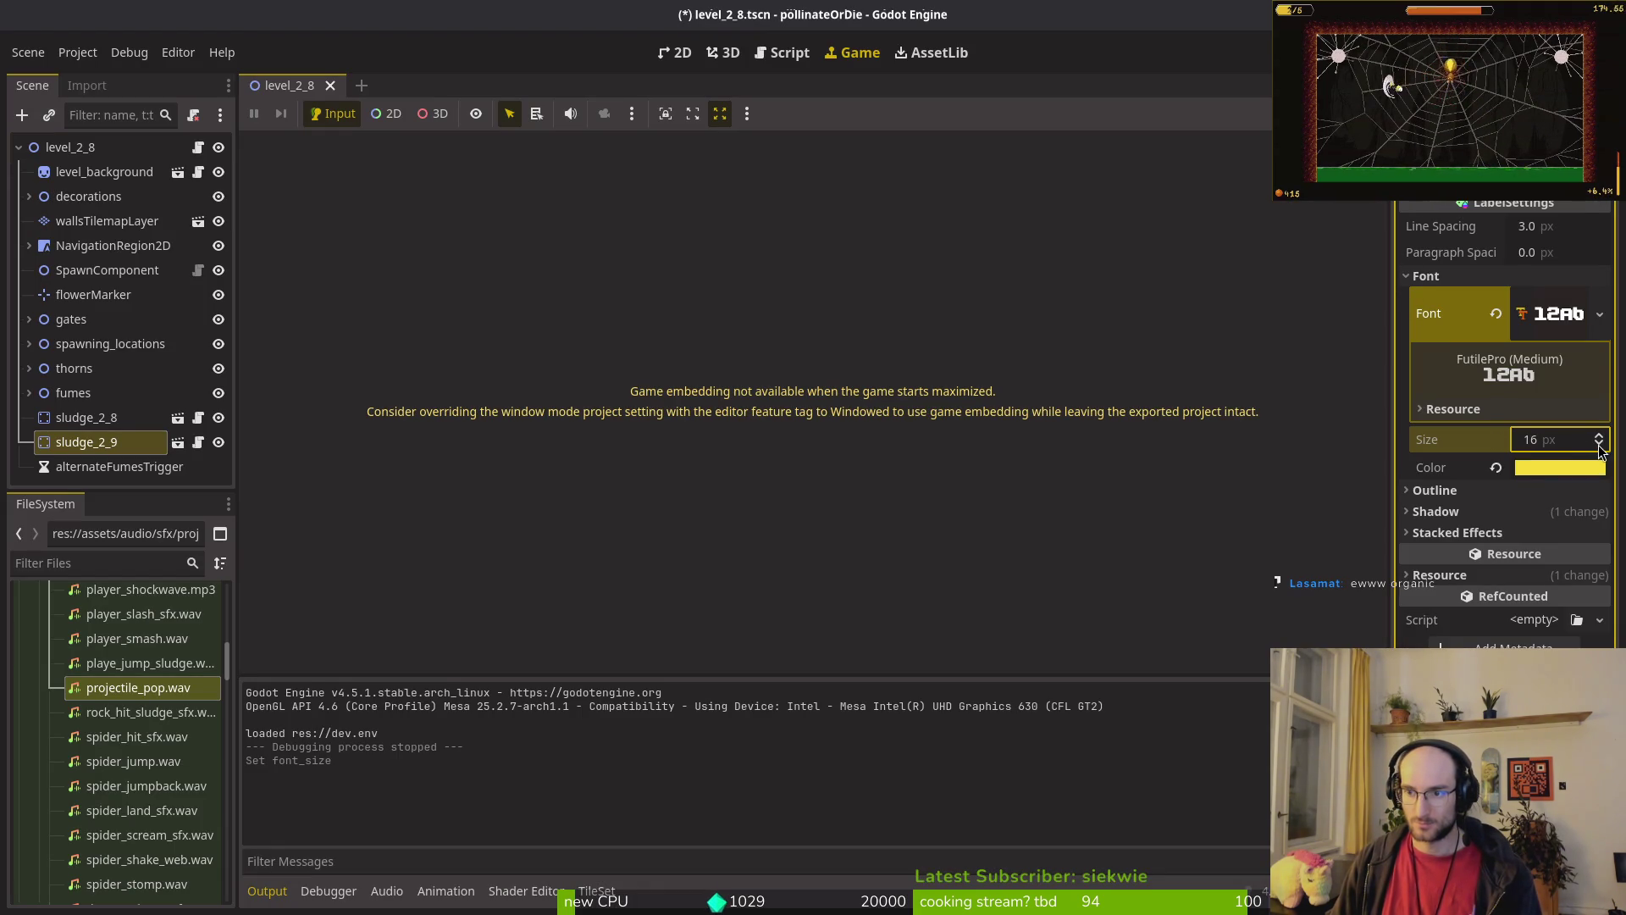
{"action": "key", "text": "ctrl+s"}
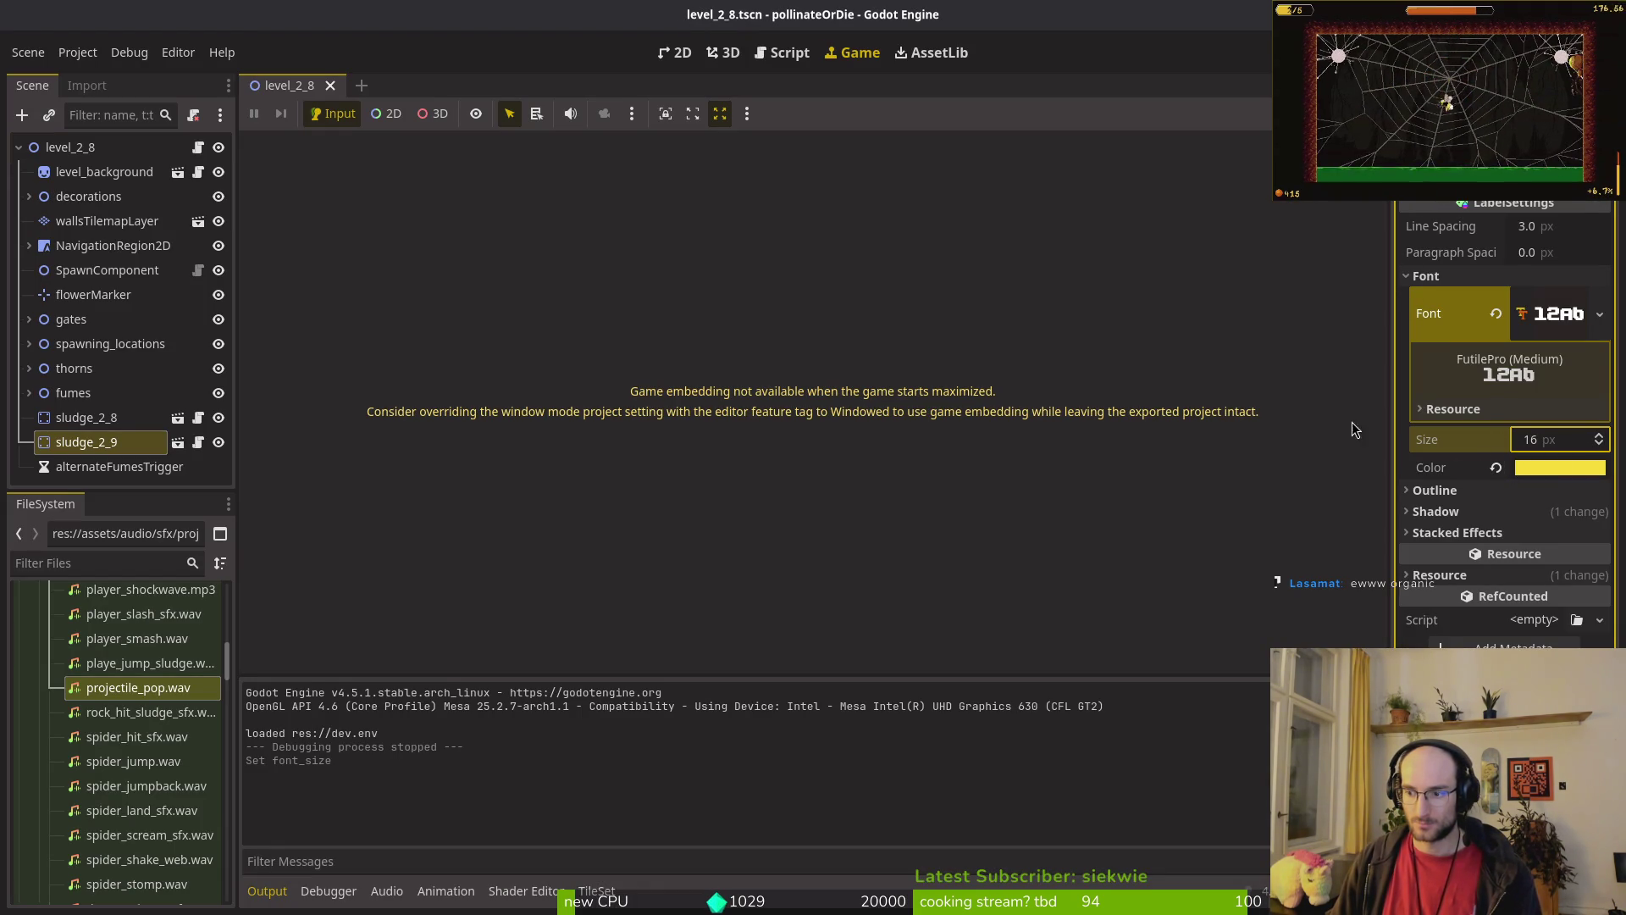
{"action": "key", "text": "F5"}
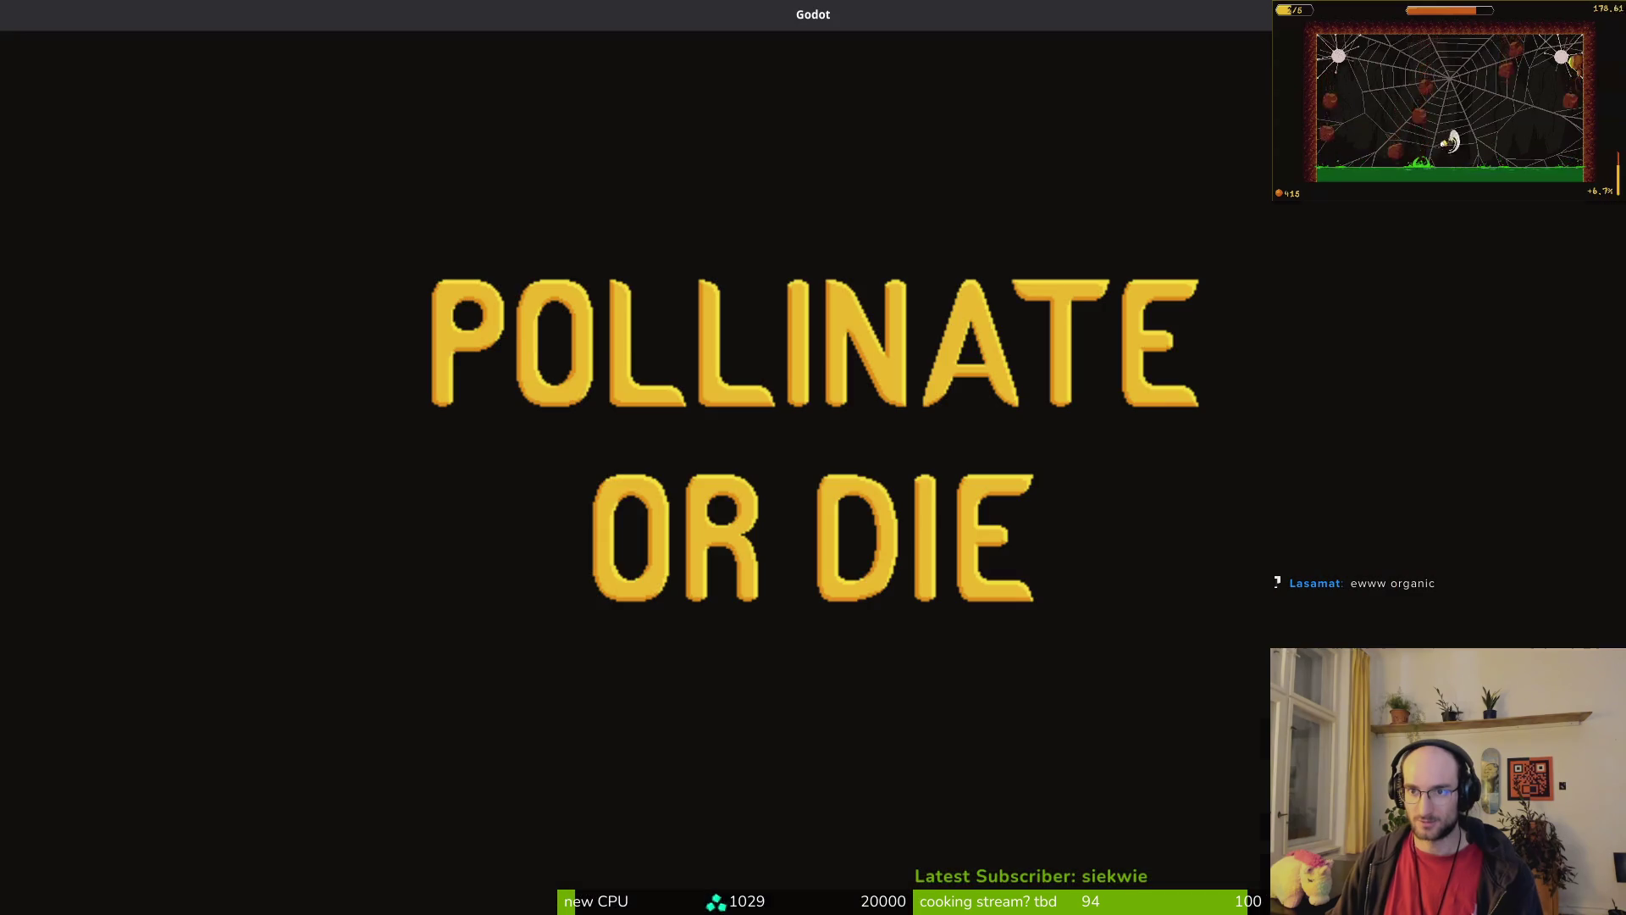
{"action": "key", "text": "Down"}
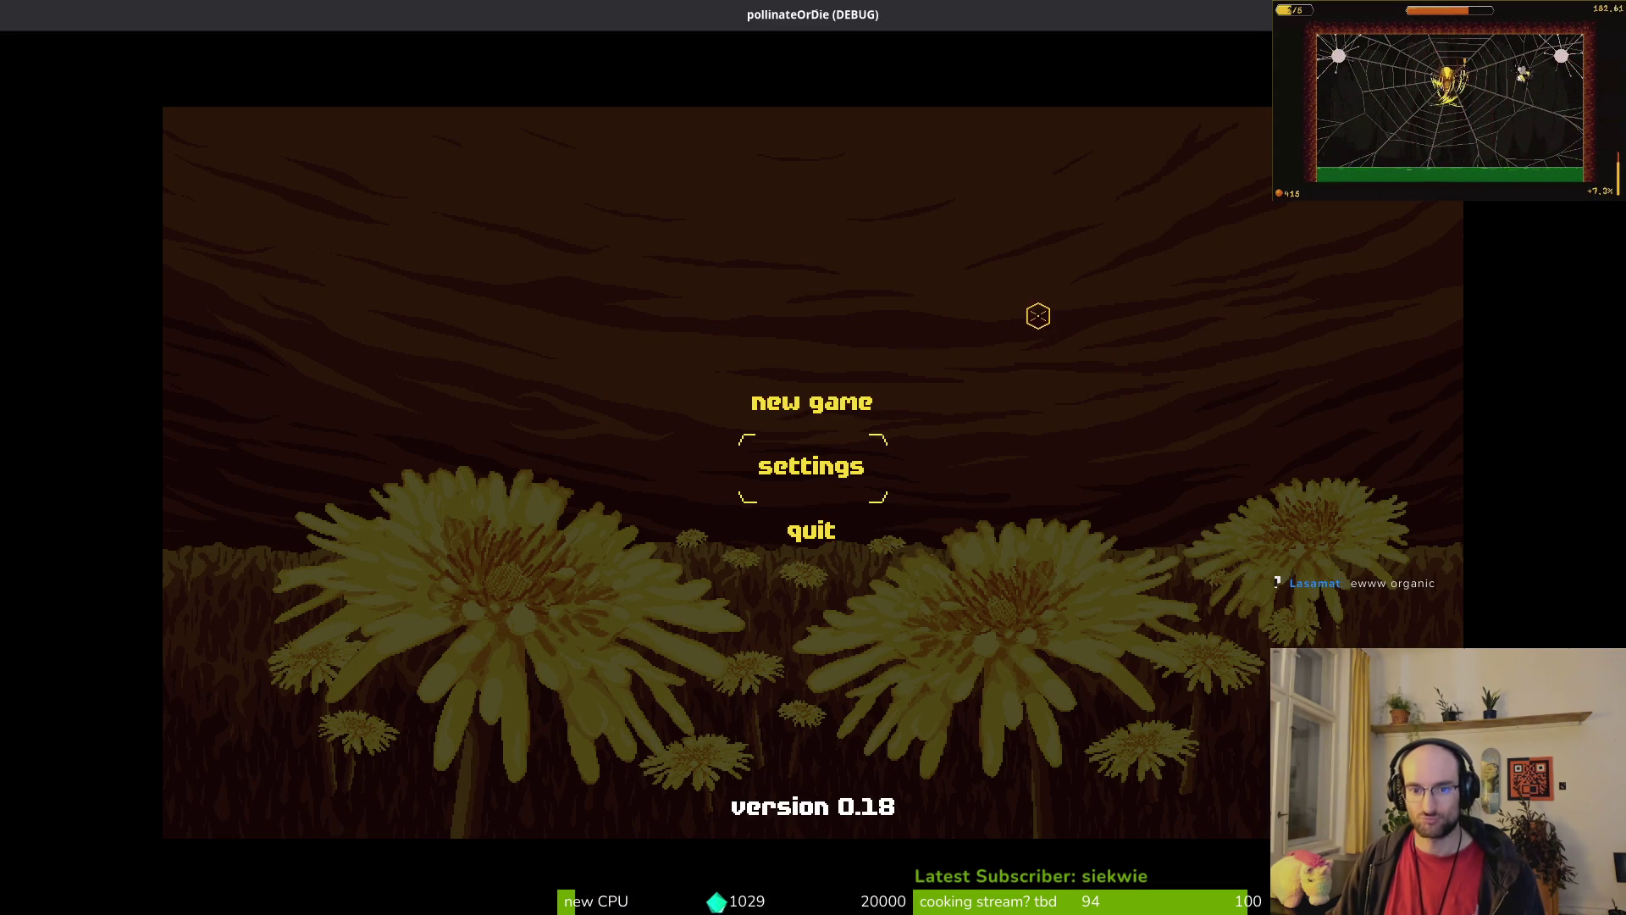
{"action": "key", "text": "Return"}
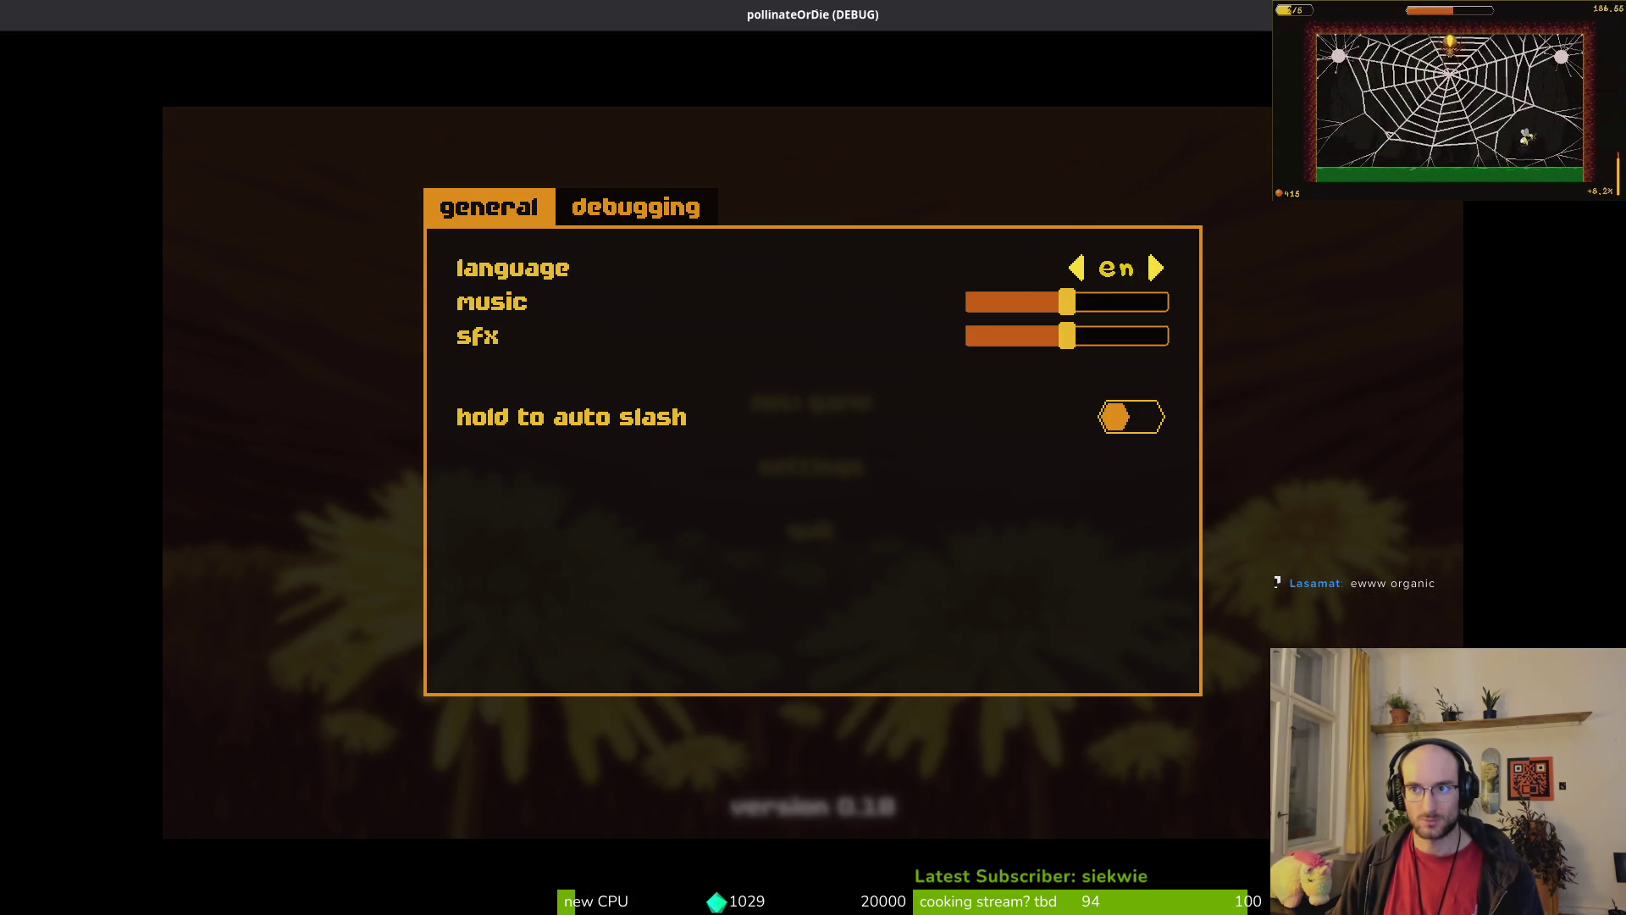
{"action": "key", "text": "alt+F4"}
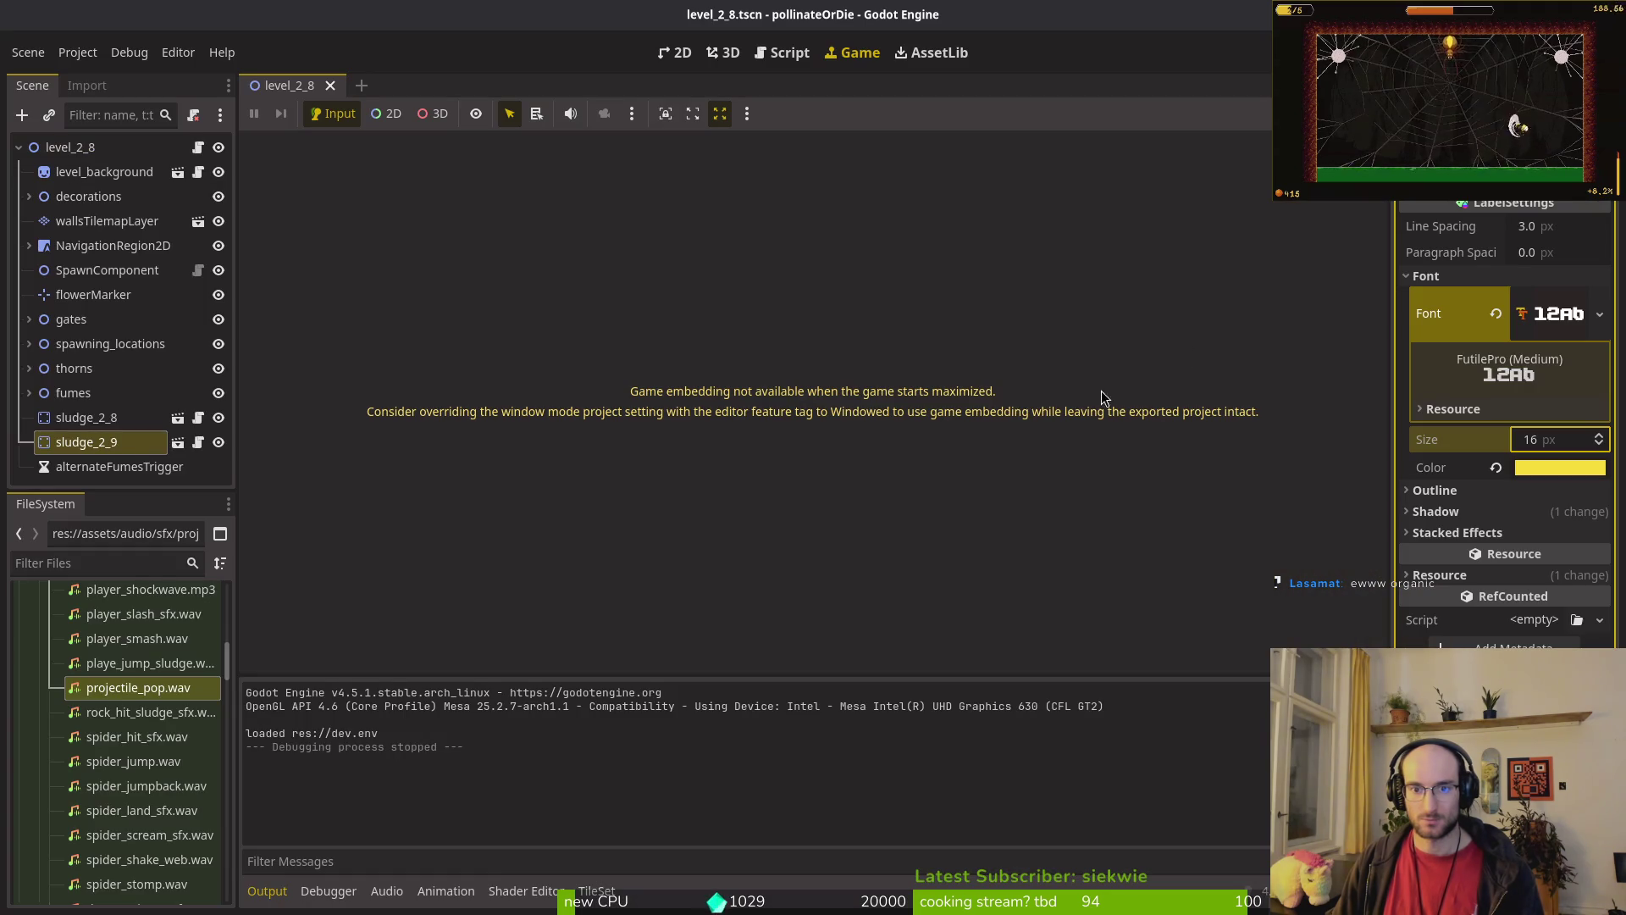
Step: Collapse the Font section and quick-open the hud_label settings resource by searching 'label'
{"action": "left_click", "coordinate": [1408, 276]}
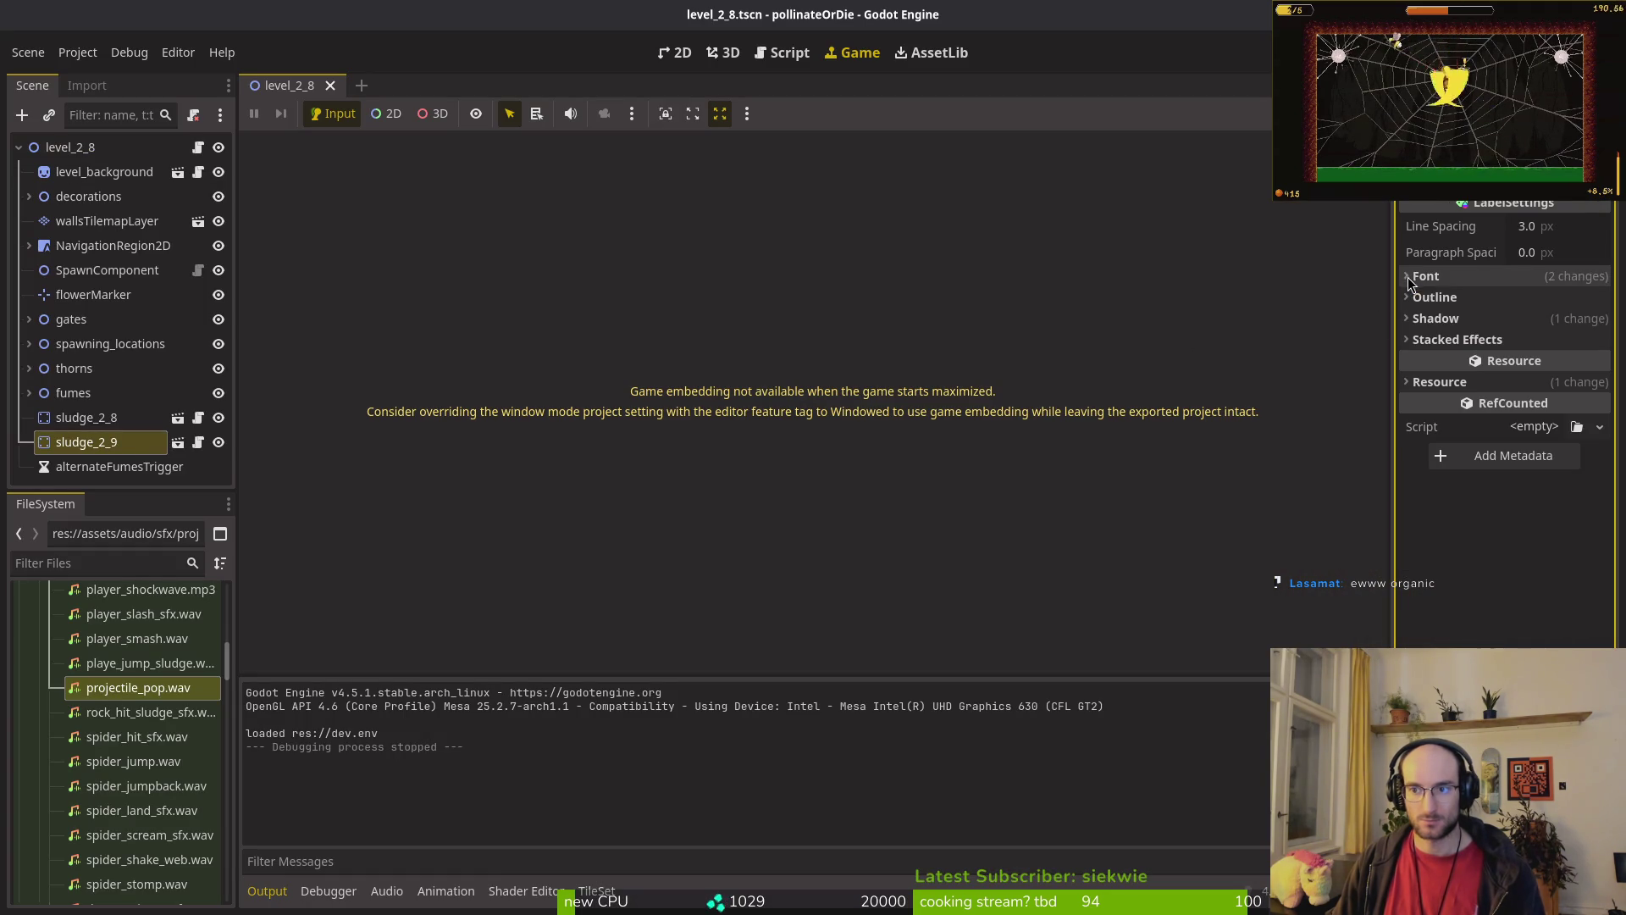
{"action": "left_click", "coordinate": [1424, 276]}
{"action": "left_click", "coordinate": [1425, 276]}
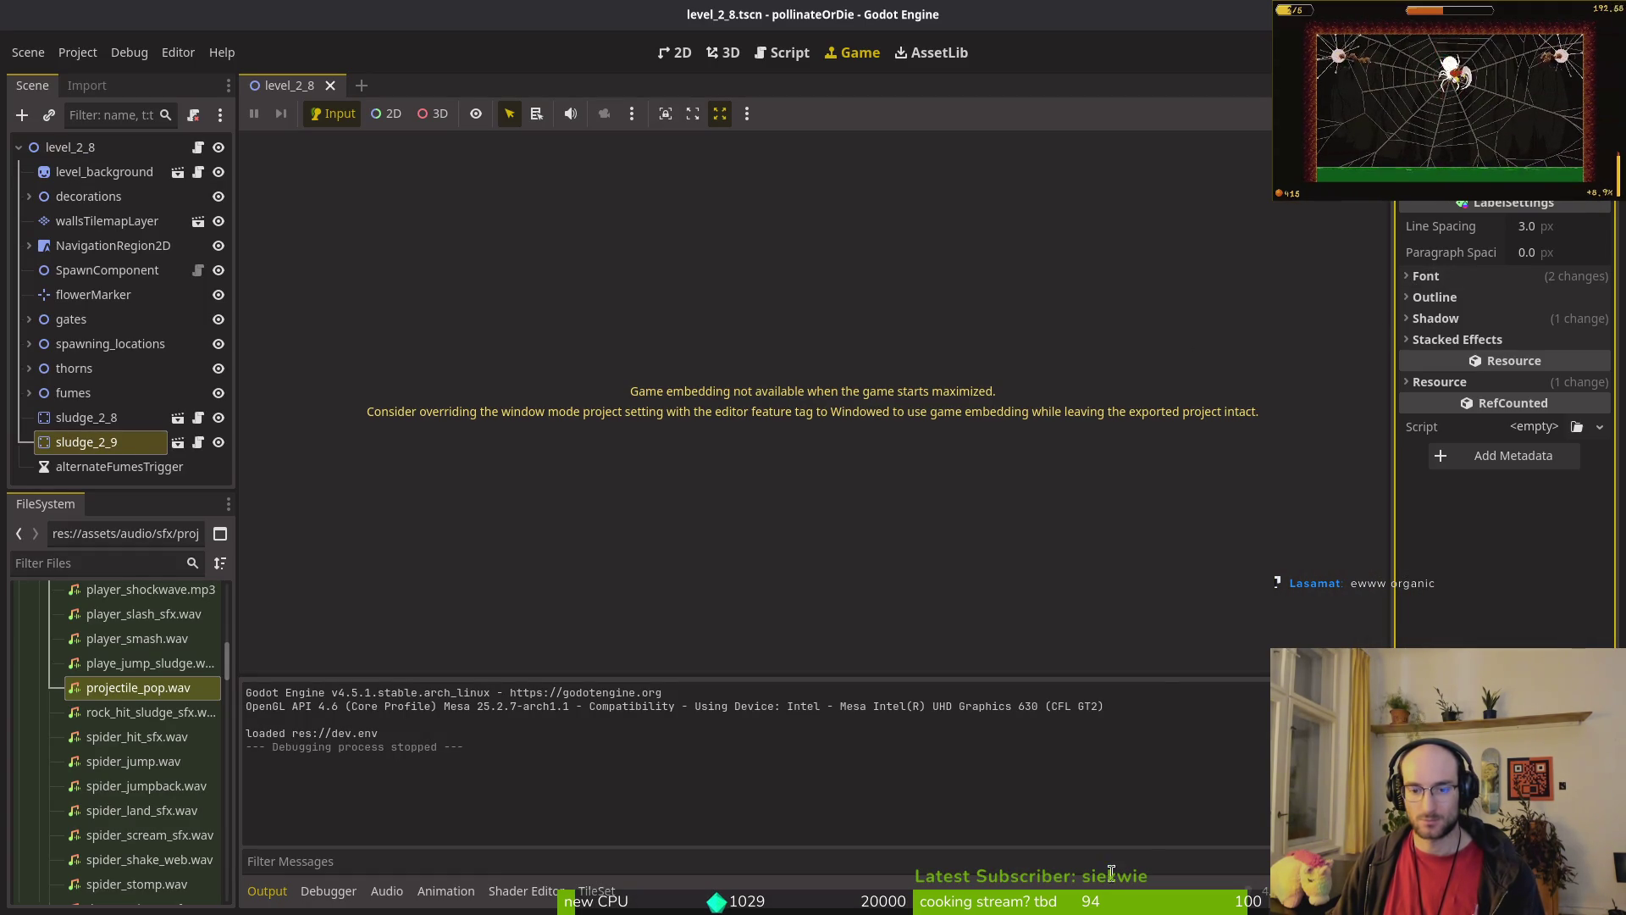
{"action": "left_click", "coordinate": [1431, 275]}
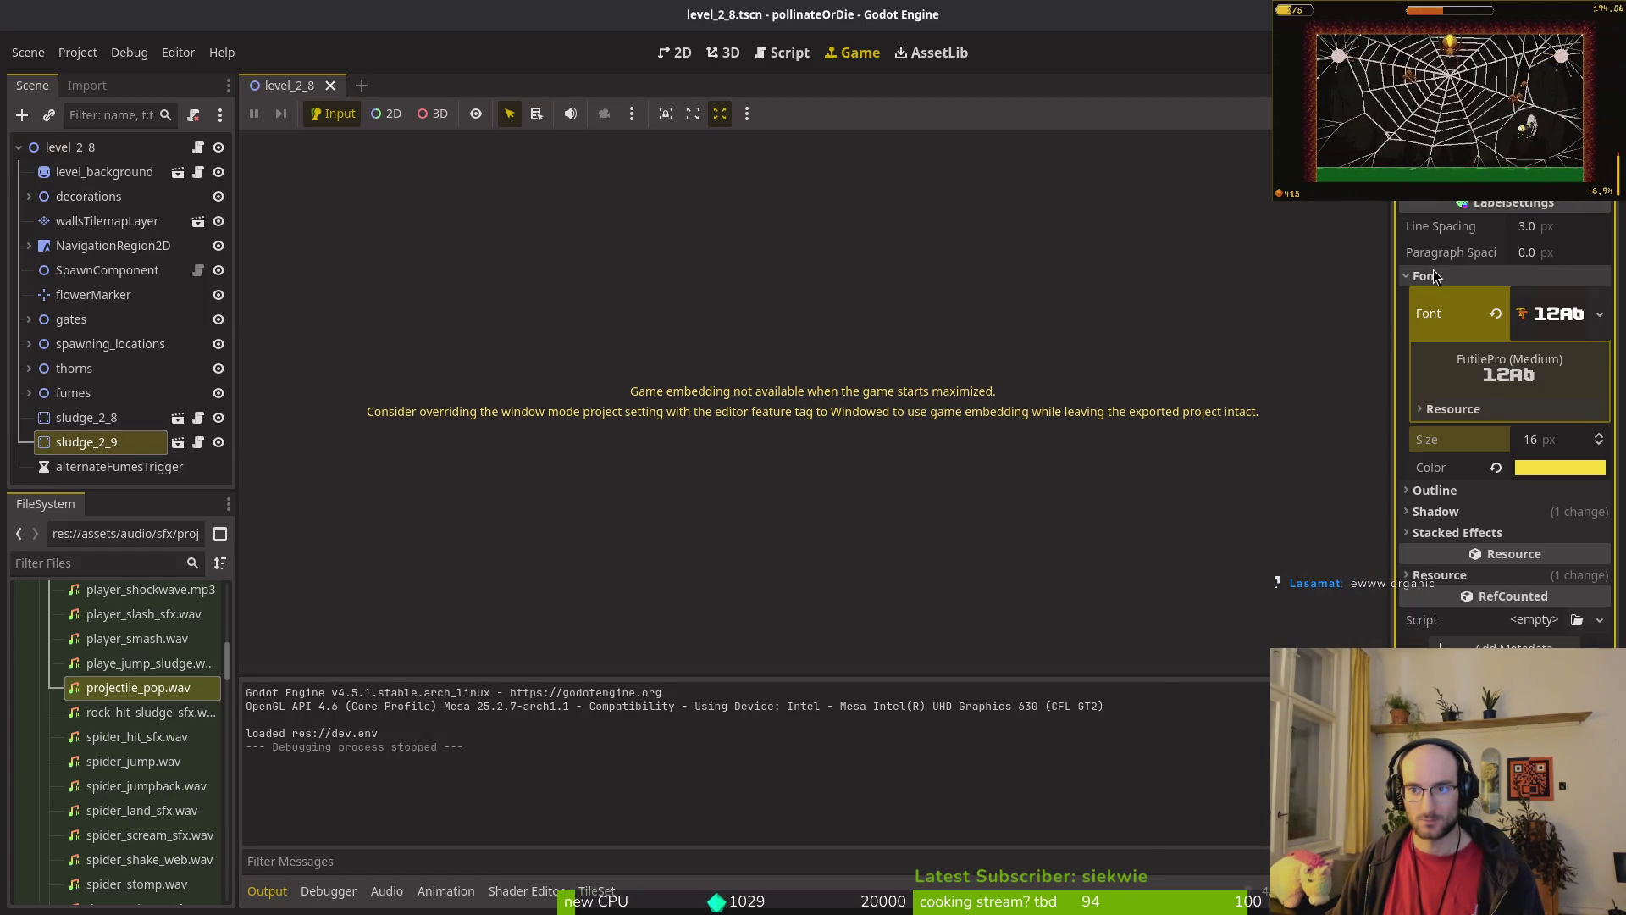
{"action": "left_click", "coordinate": [1428, 276]}
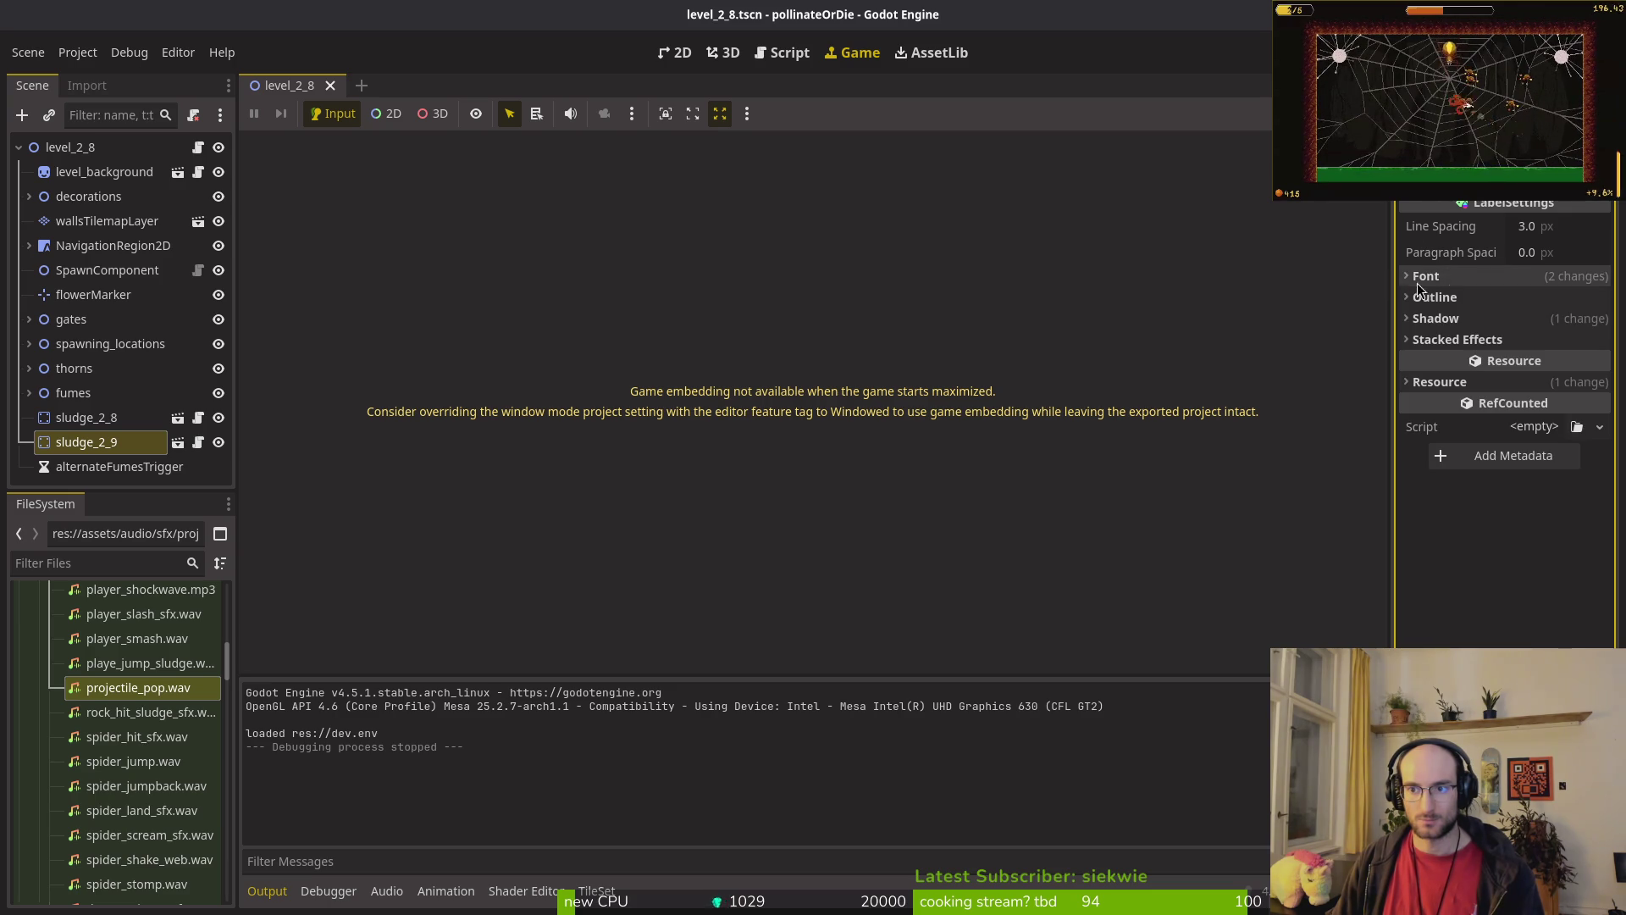
{"action": "key", "text": "shift+alt+o"}
{"action": "type", "text": "label"}
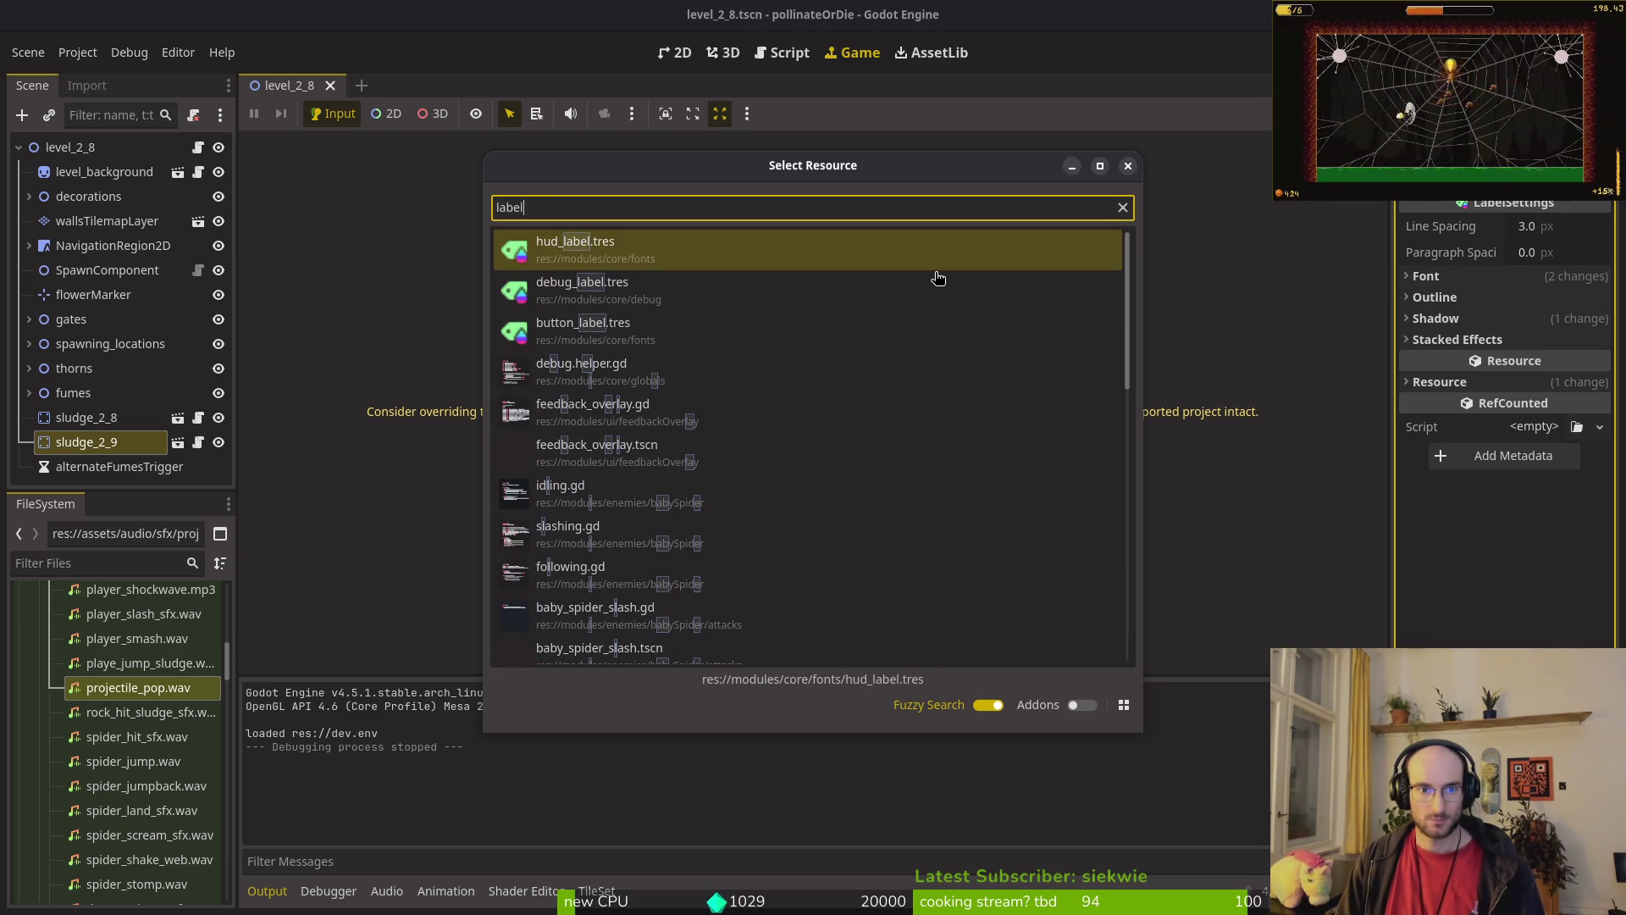
{"action": "key", "text": "Return"}
Step: Quick-load FutilePro.ttf as hud_label's font, save, and reopen the resource finder
{"action": "left_click", "coordinate": [1429, 277]}
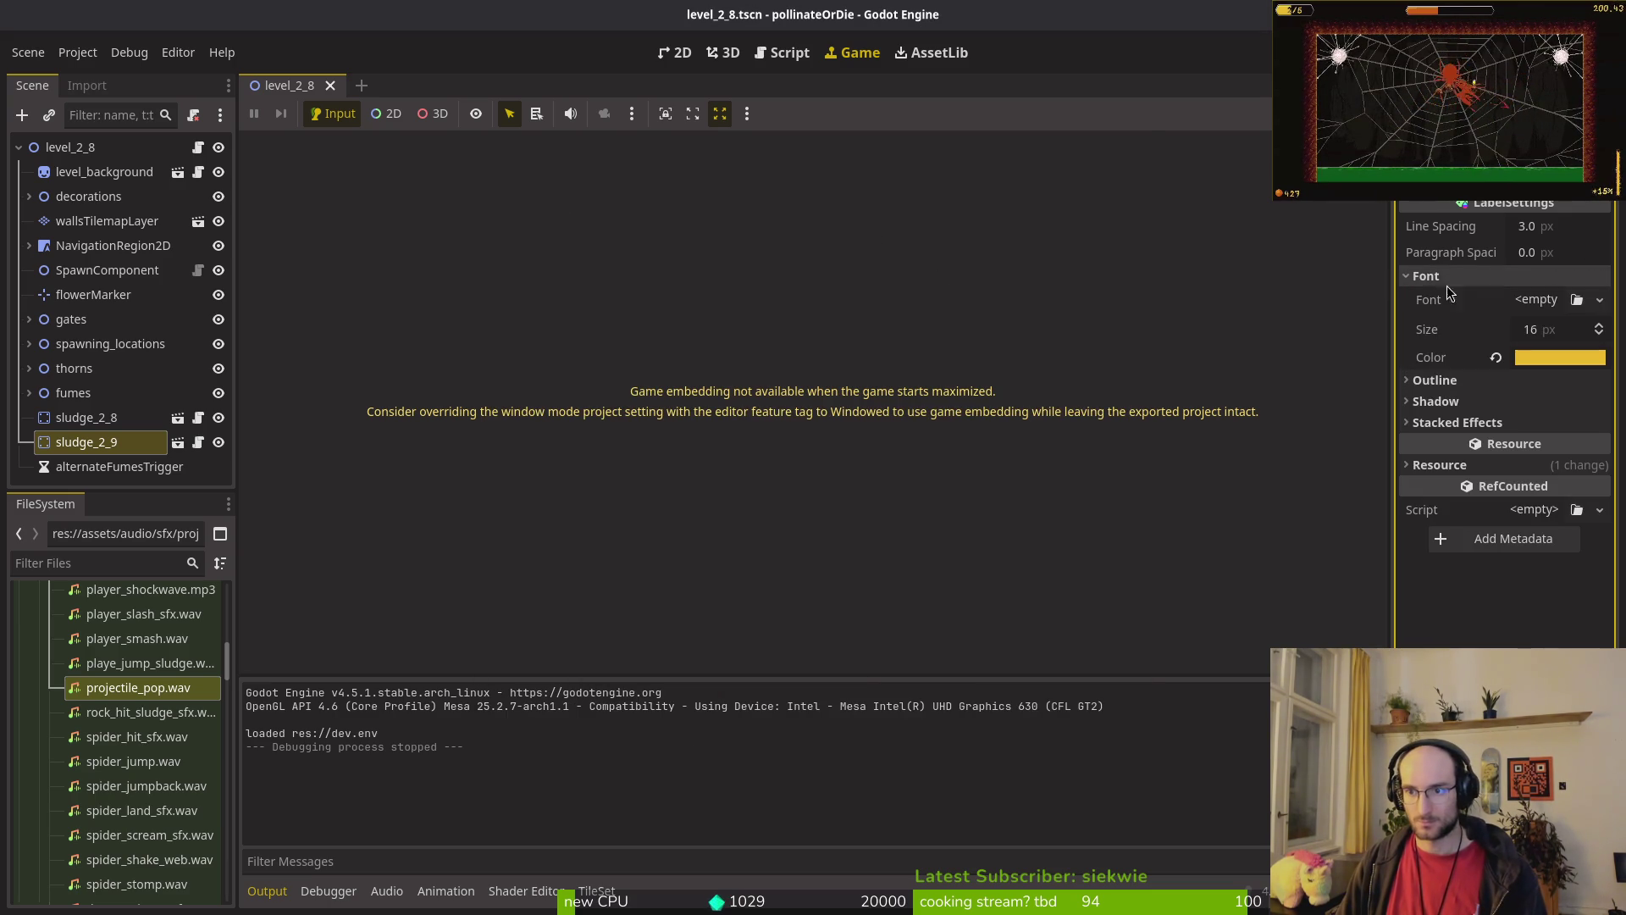
{"action": "left_click", "coordinate": [1537, 300]}
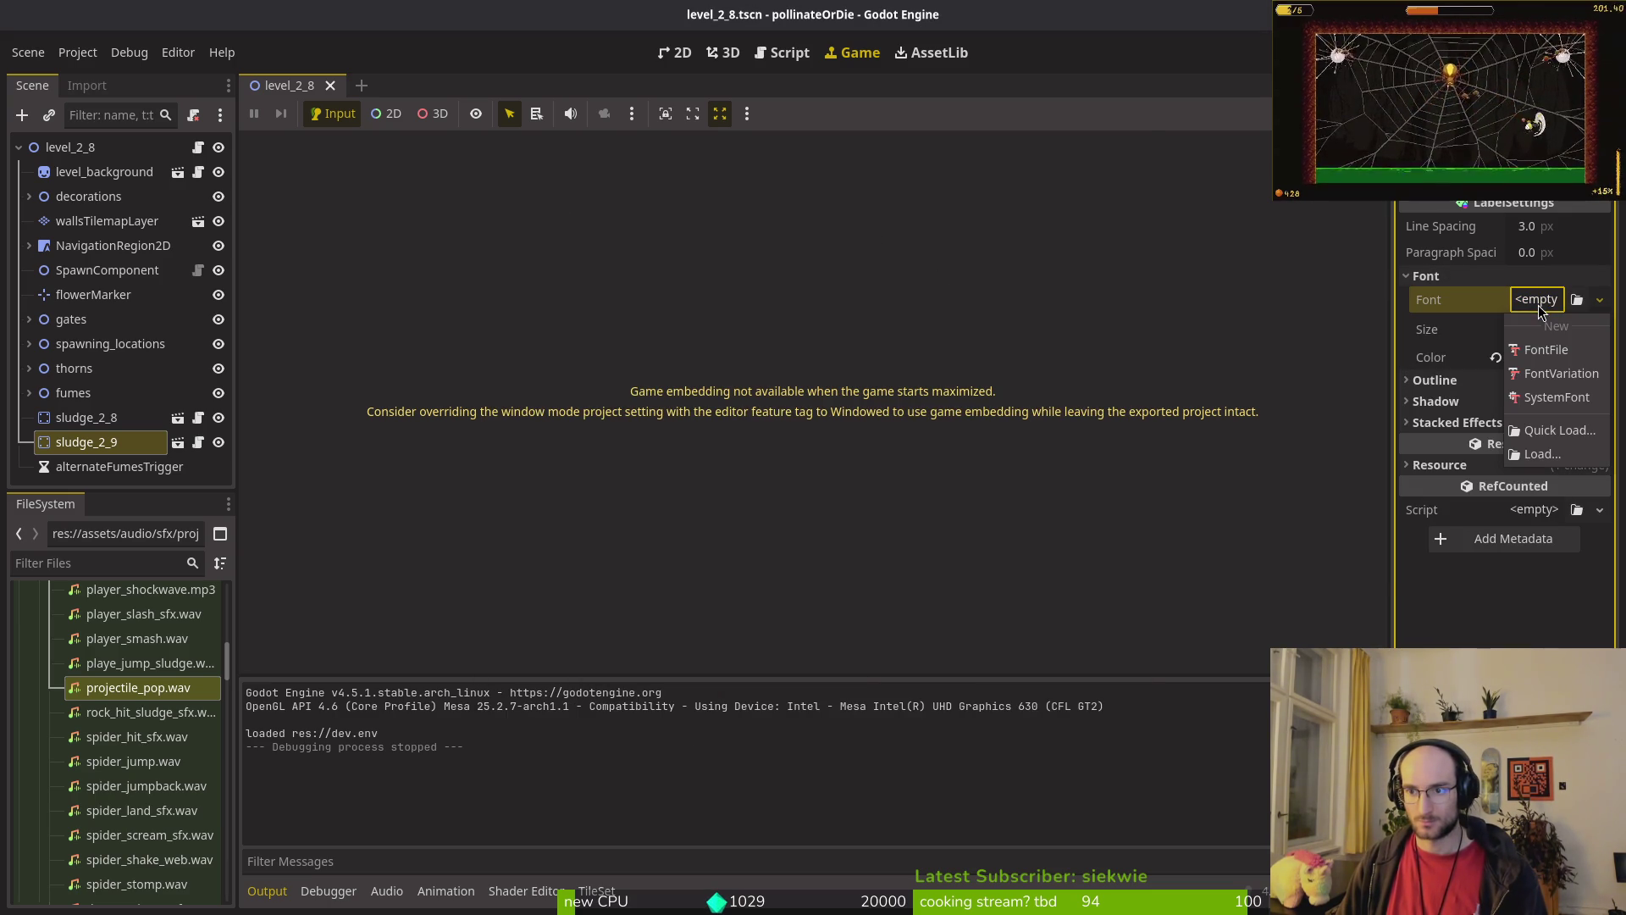
{"action": "left_click", "coordinate": [1536, 446]}
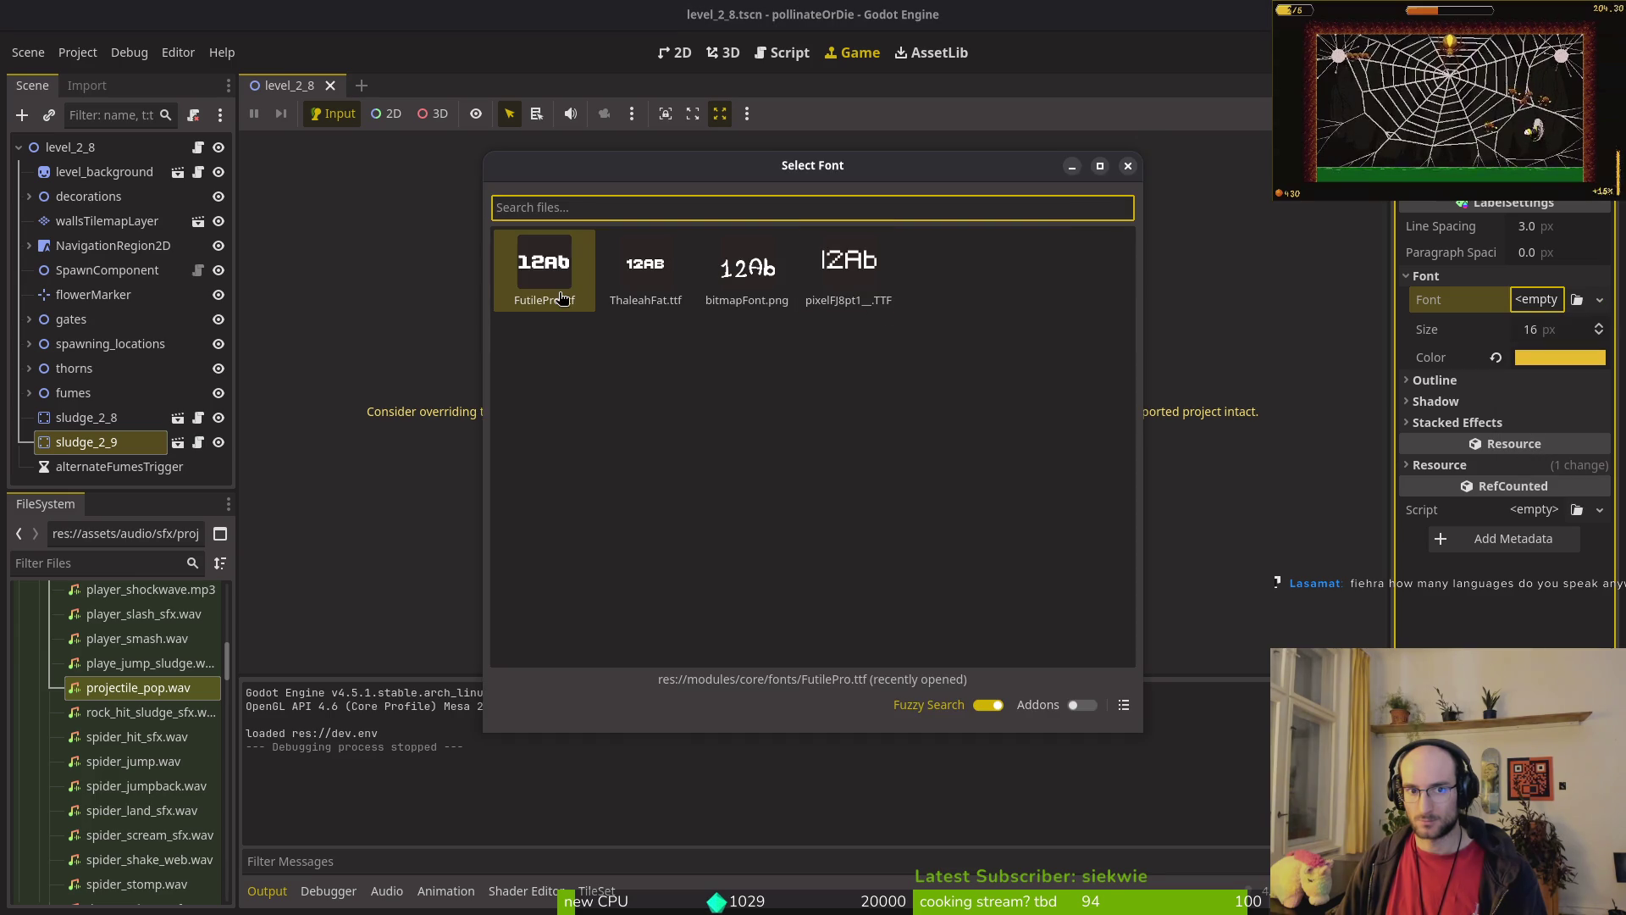
{"action": "double_click", "coordinate": [556, 293]}
{"action": "key", "text": "ctrl+s"}
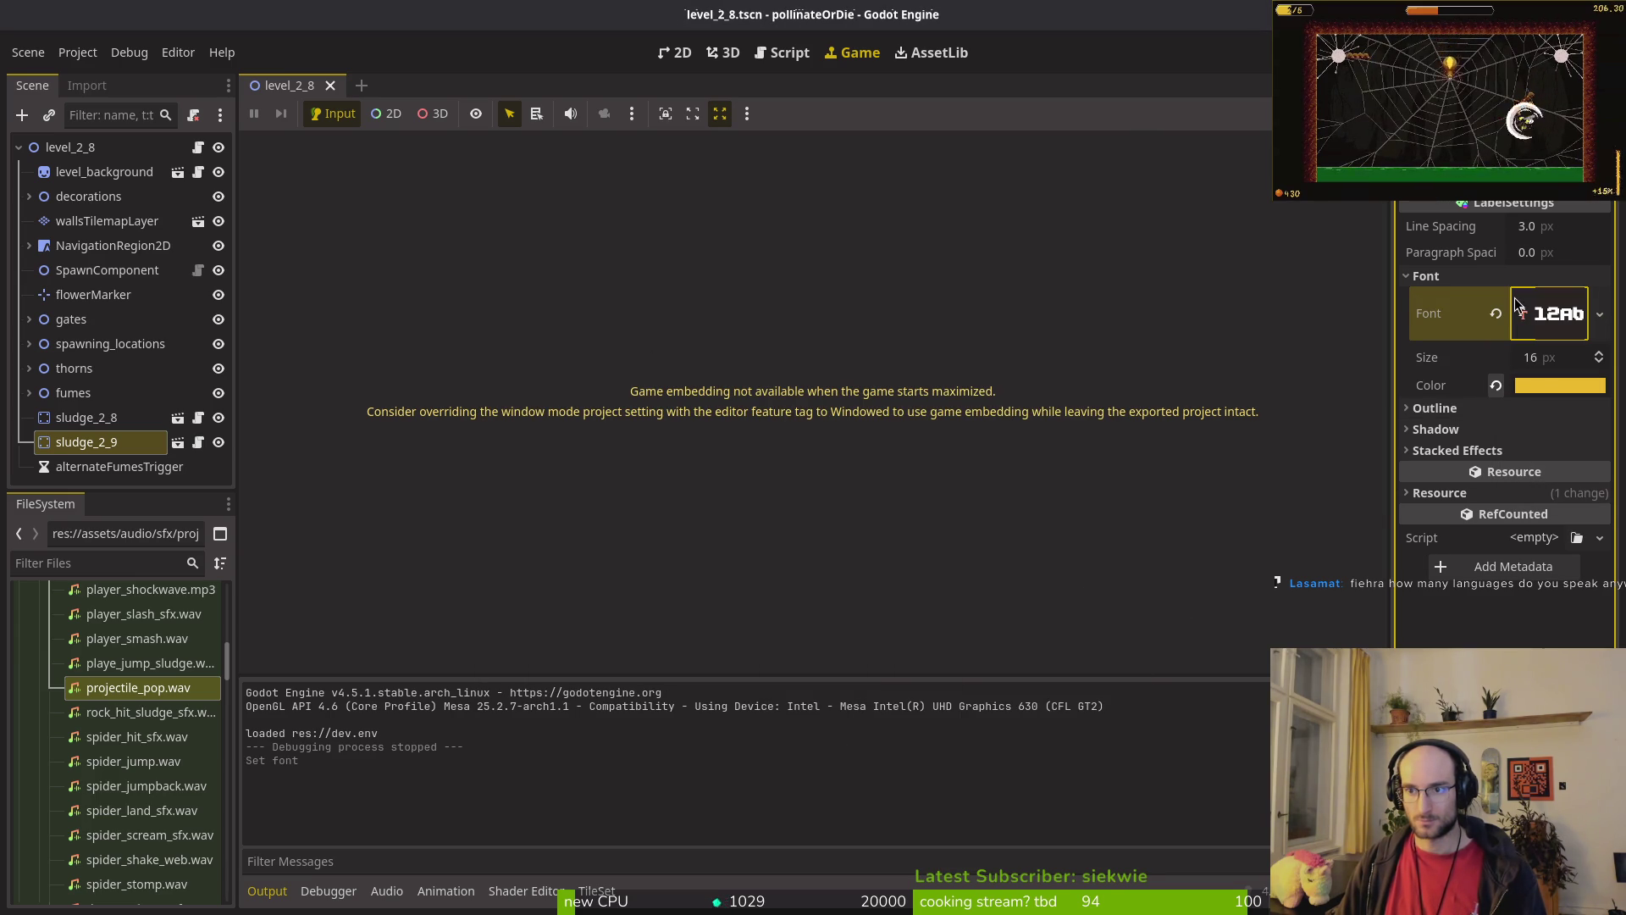
{"action": "key", "text": "shift+alt+o"}
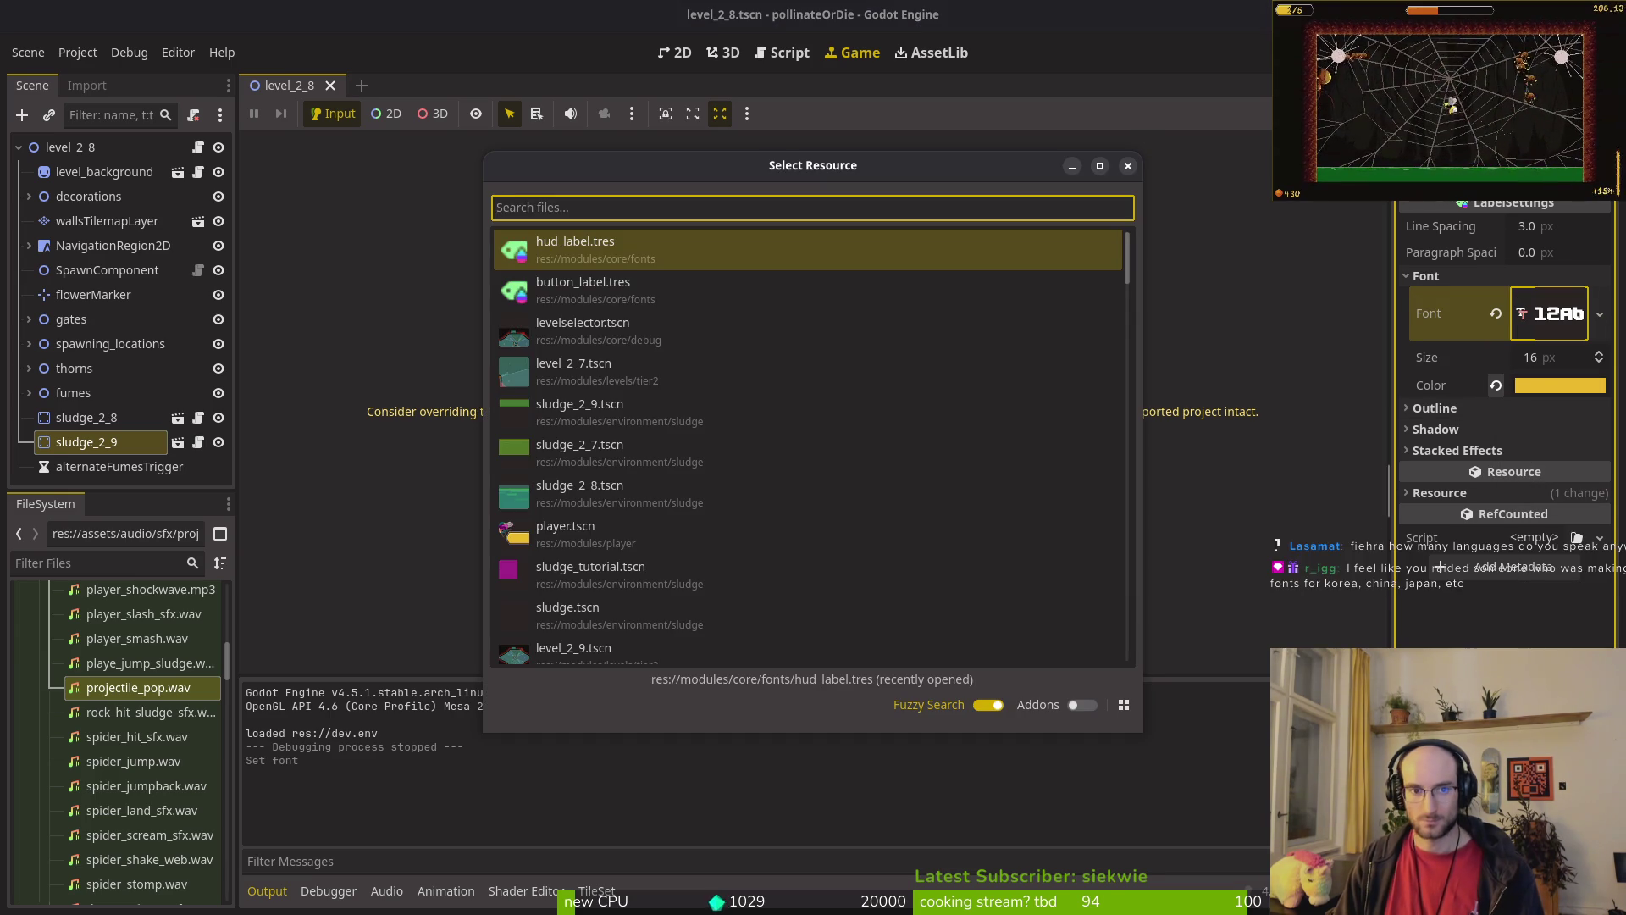
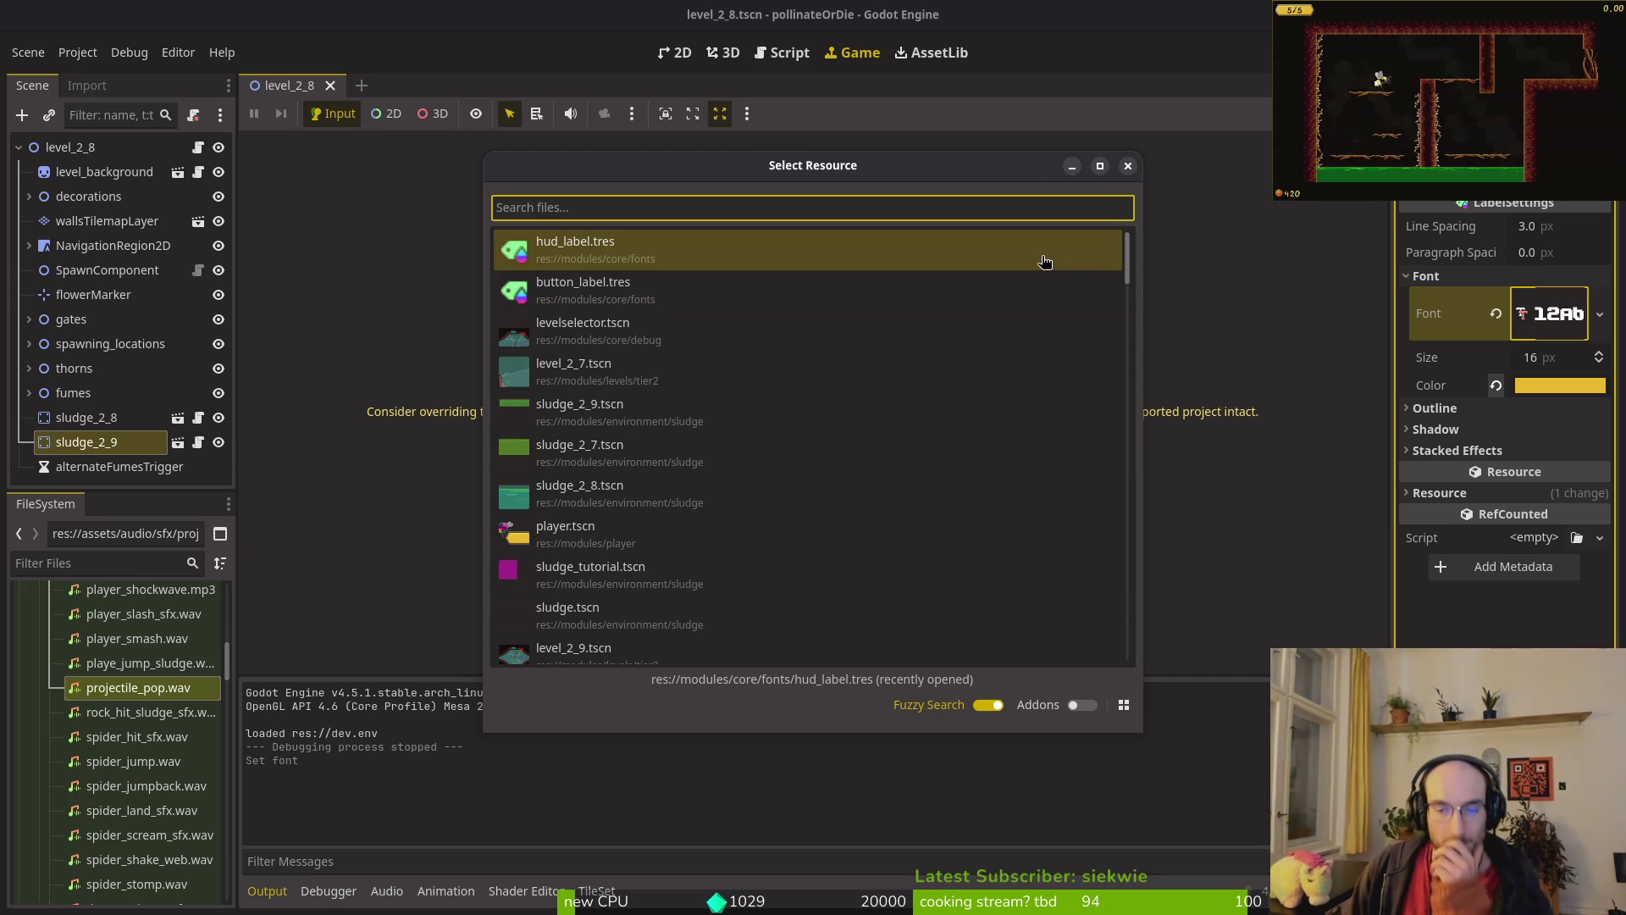
Step: Dismiss the resource search and expand the label settings' Font section to check FutilePro at 16 px
{"action": "left_click", "coordinate": [1127, 167]}
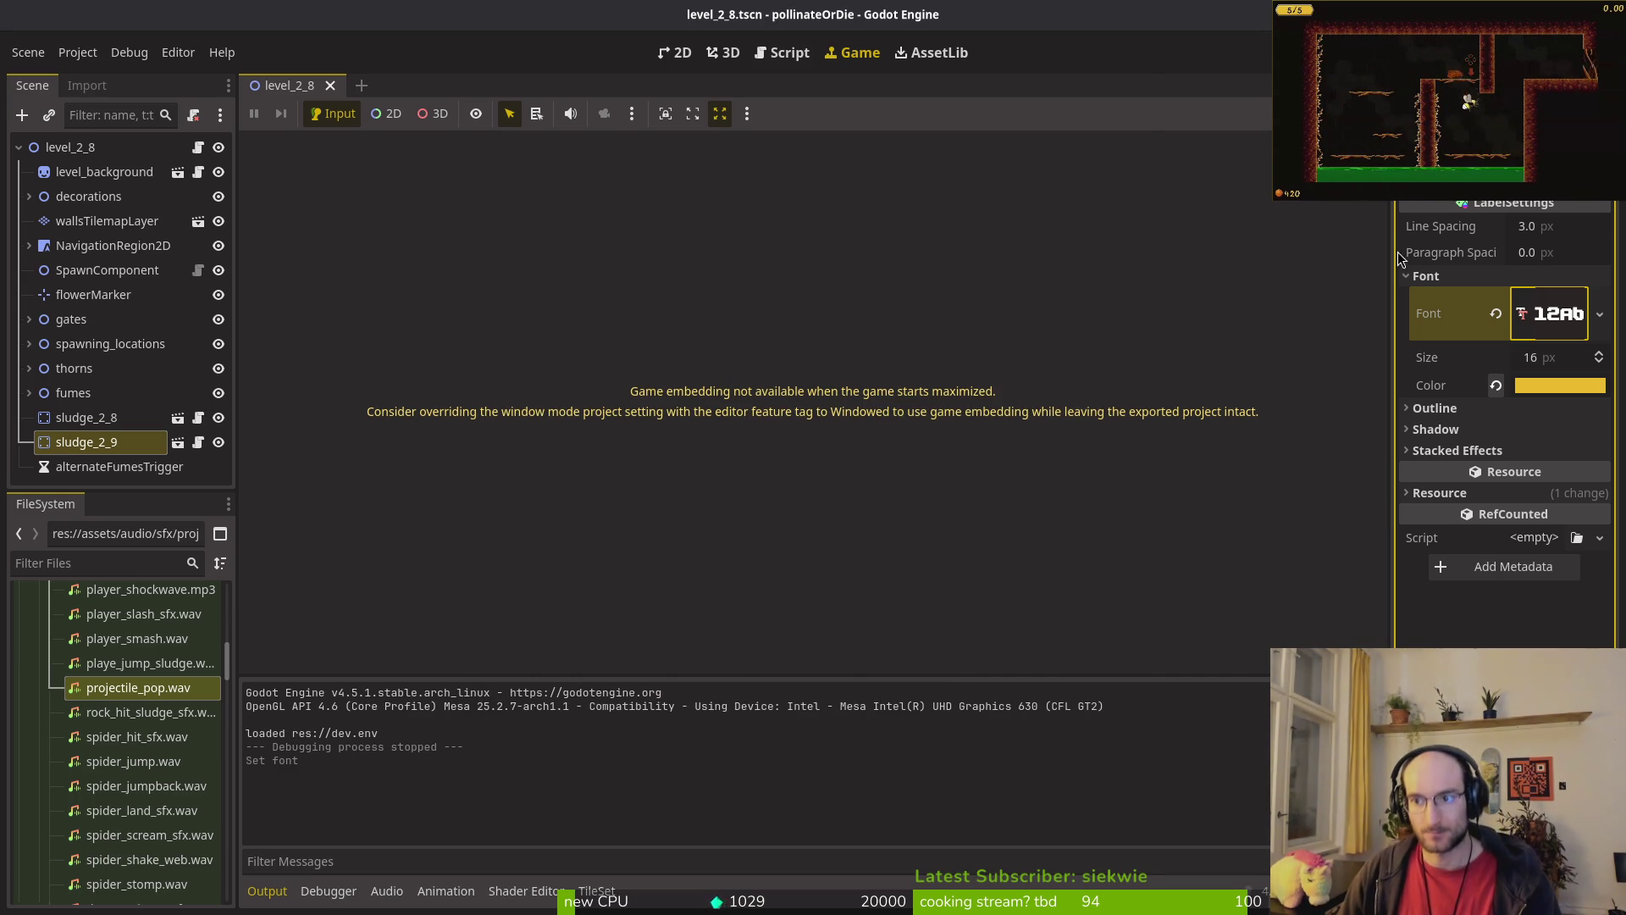
{"action": "key", "text": "Down"}
{"action": "key", "text": "Down"}
{"action": "key", "text": "Return"}
{"action": "key", "text": "Return"}
{"action": "key", "text": "Return"}
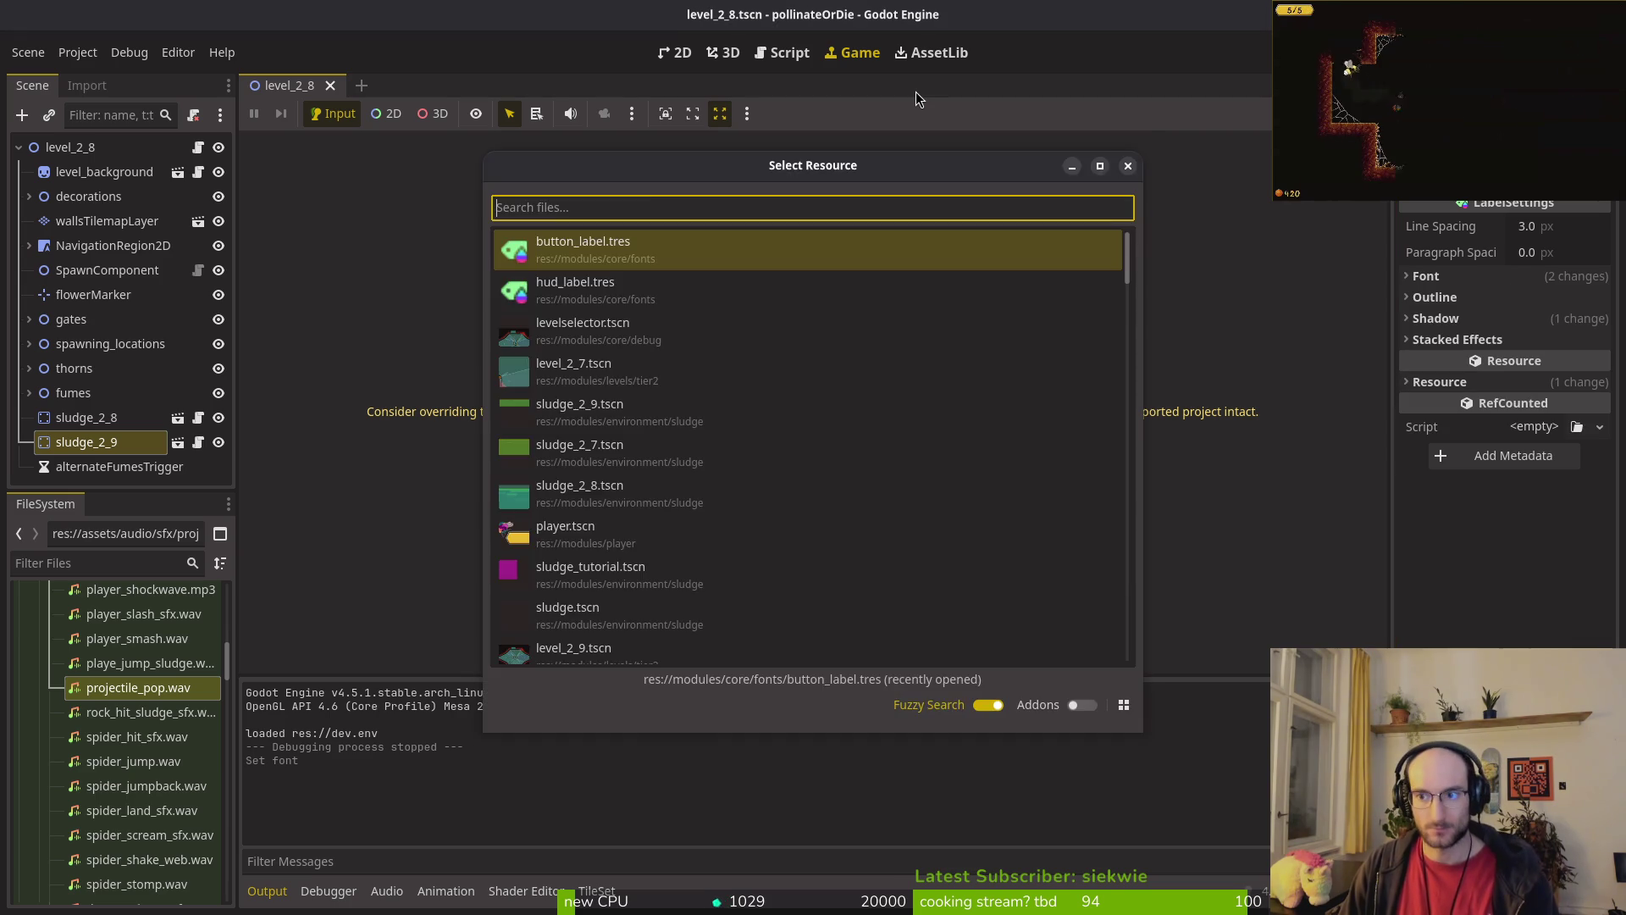
{"action": "left_click", "coordinate": [1435, 278]}
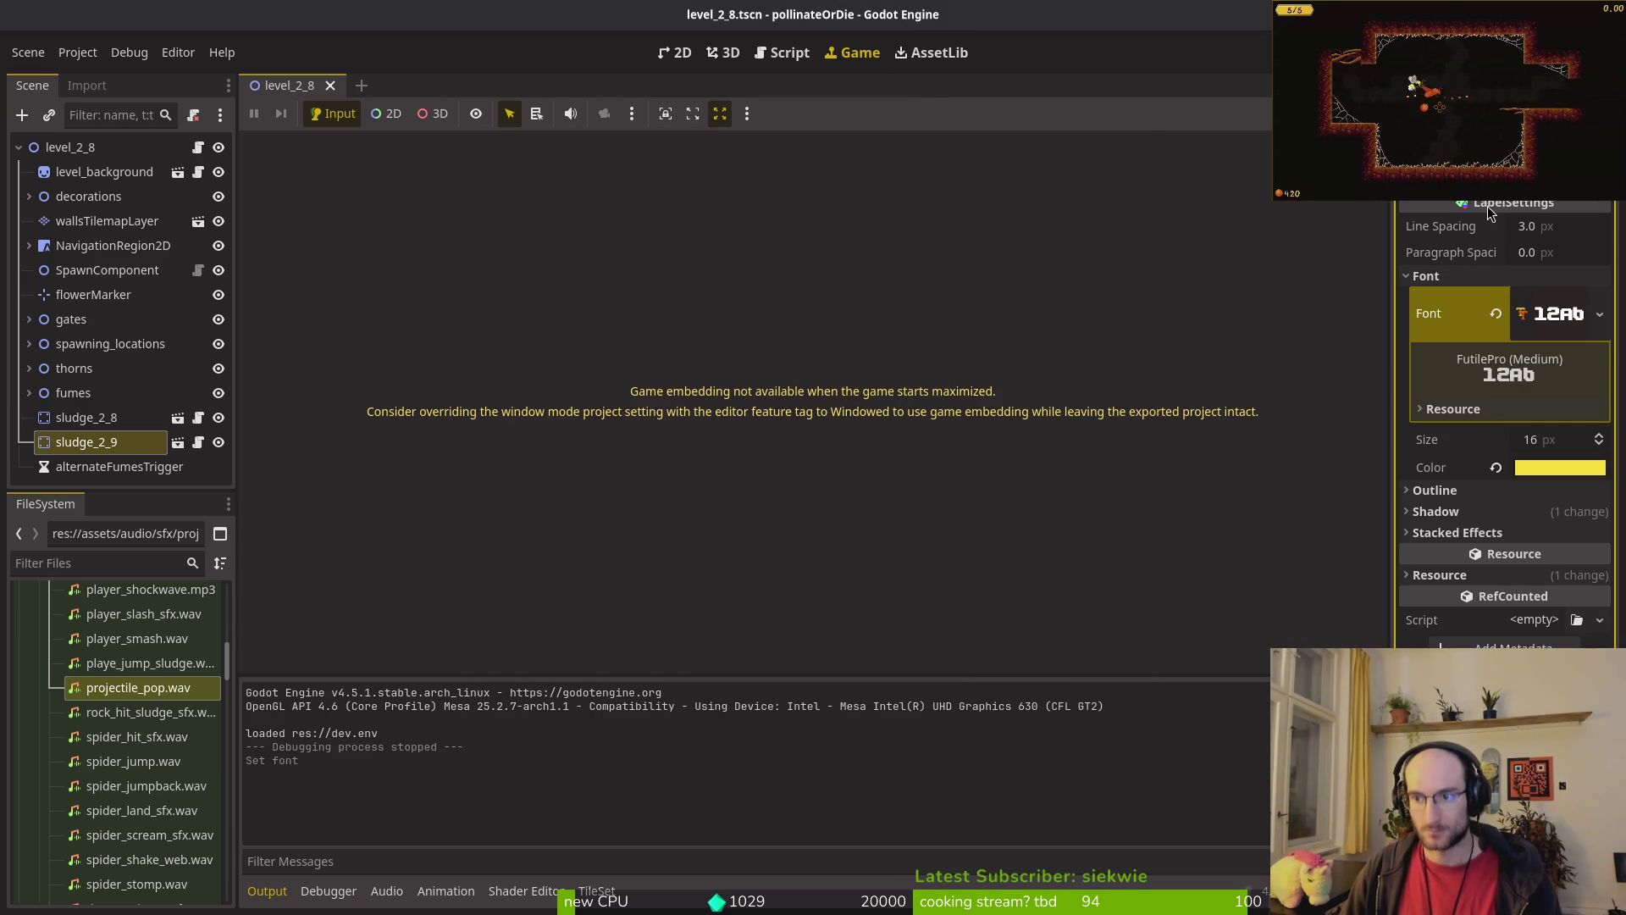
Step: Run the game, start a new game to preview the font, then stop it
{"action": "key", "text": "F5"}
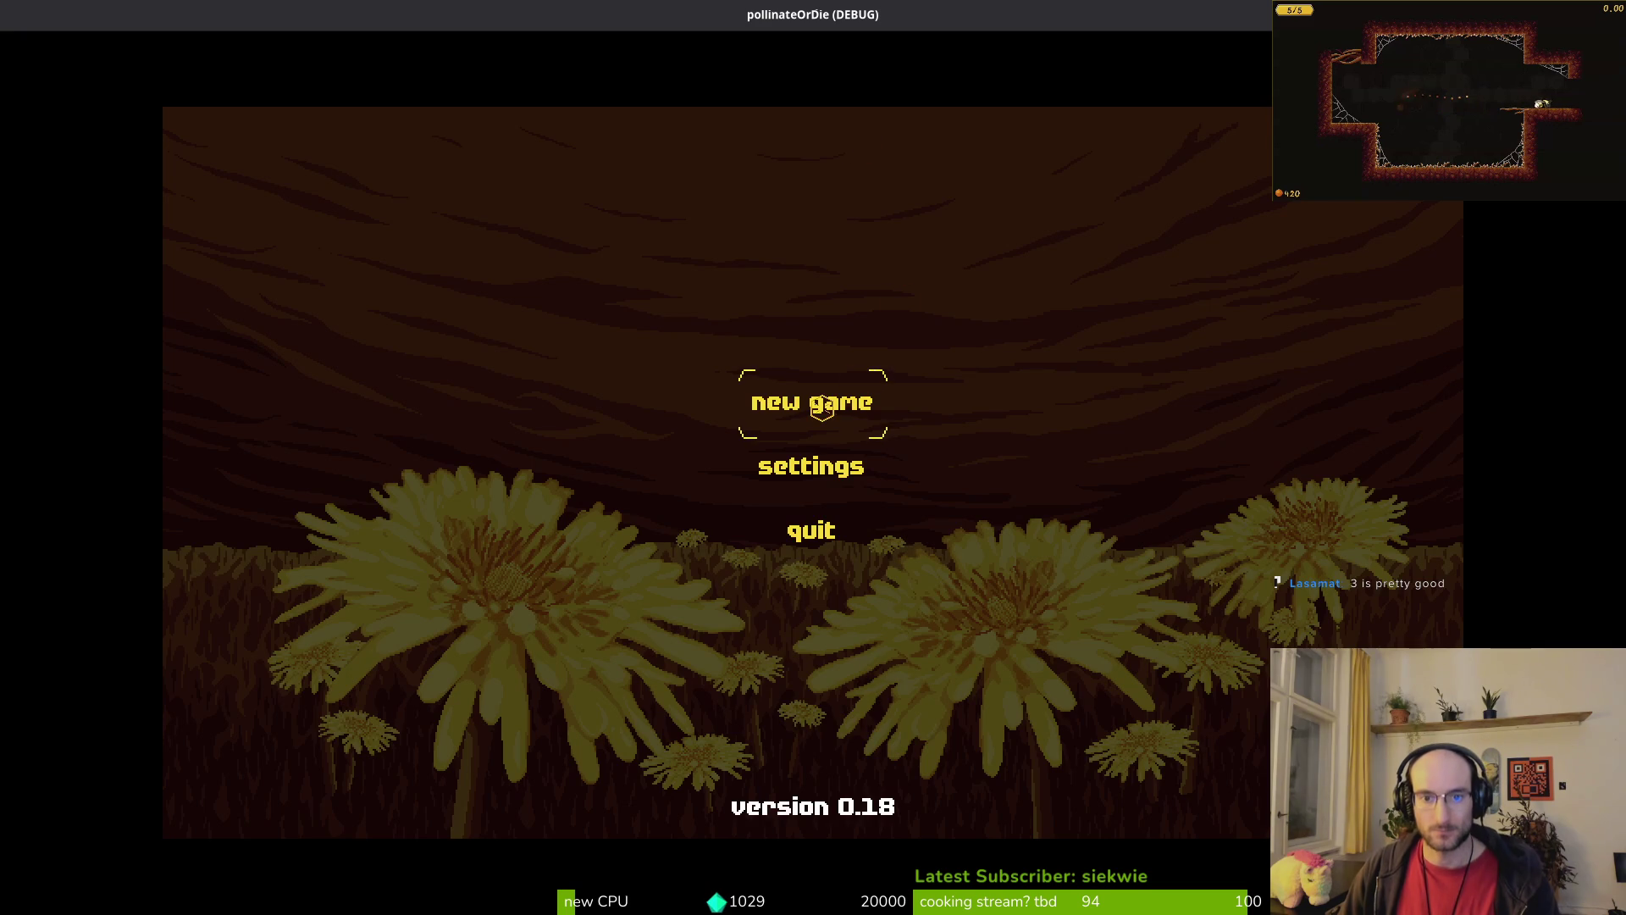
{"action": "left_click", "coordinate": [836, 394]}
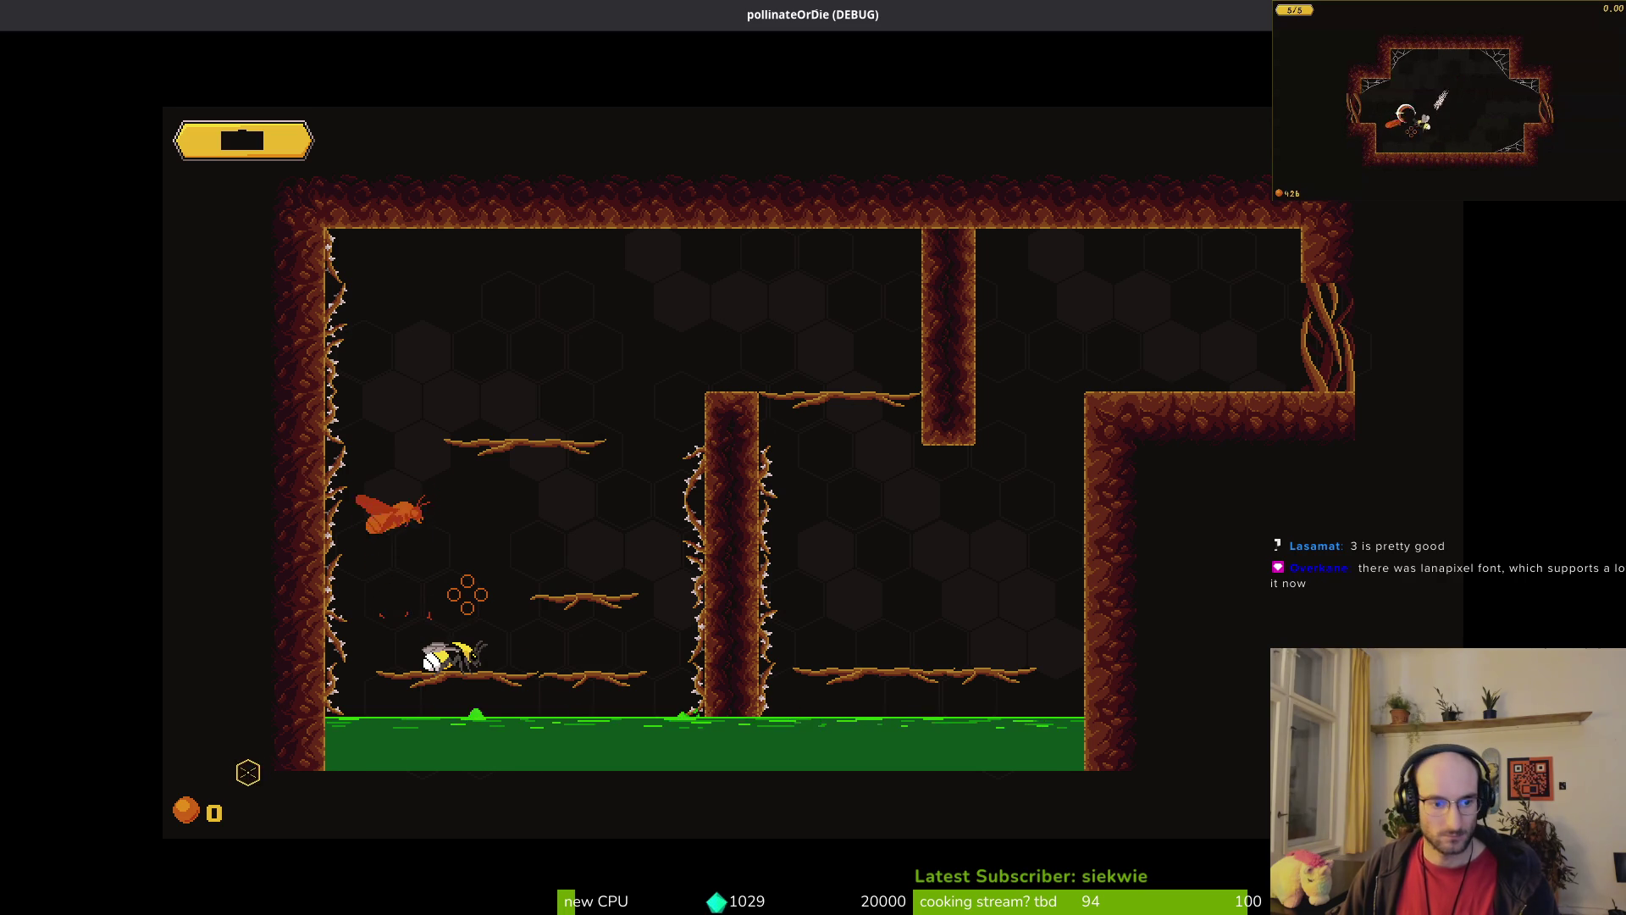
{"action": "key", "text": "F8"}
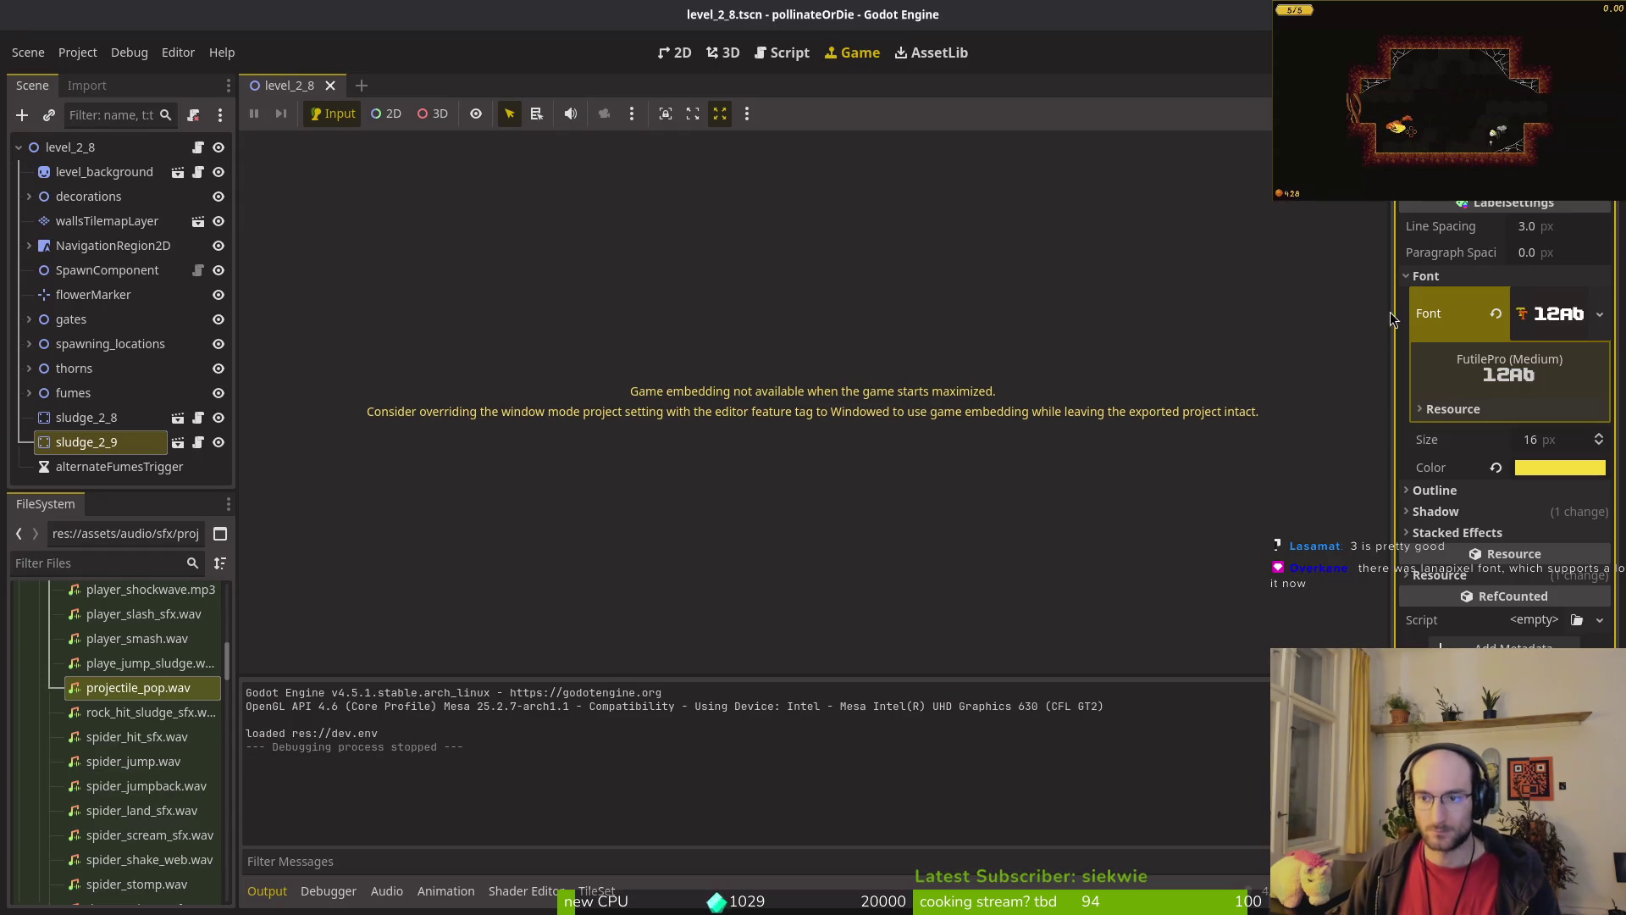
Step: Clear the label settings font and quick-load FutilePro.ttf in its place
{"action": "key", "text": "shift+alt+o"}
{"action": "type", "text": "hud"}
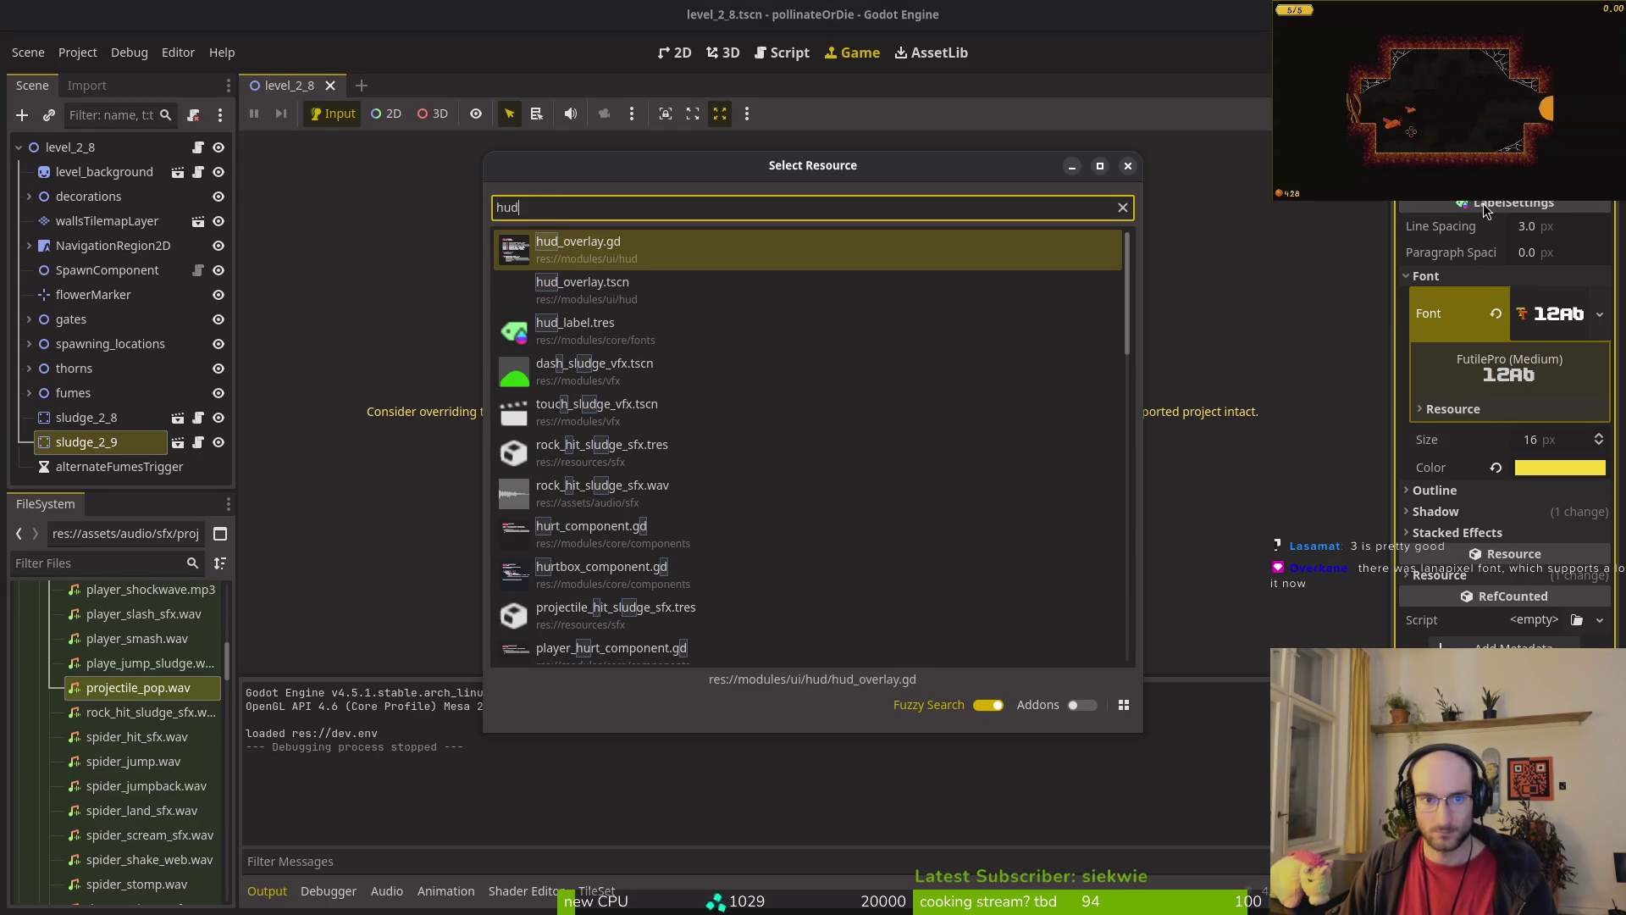
{"action": "key", "text": "Escape"}
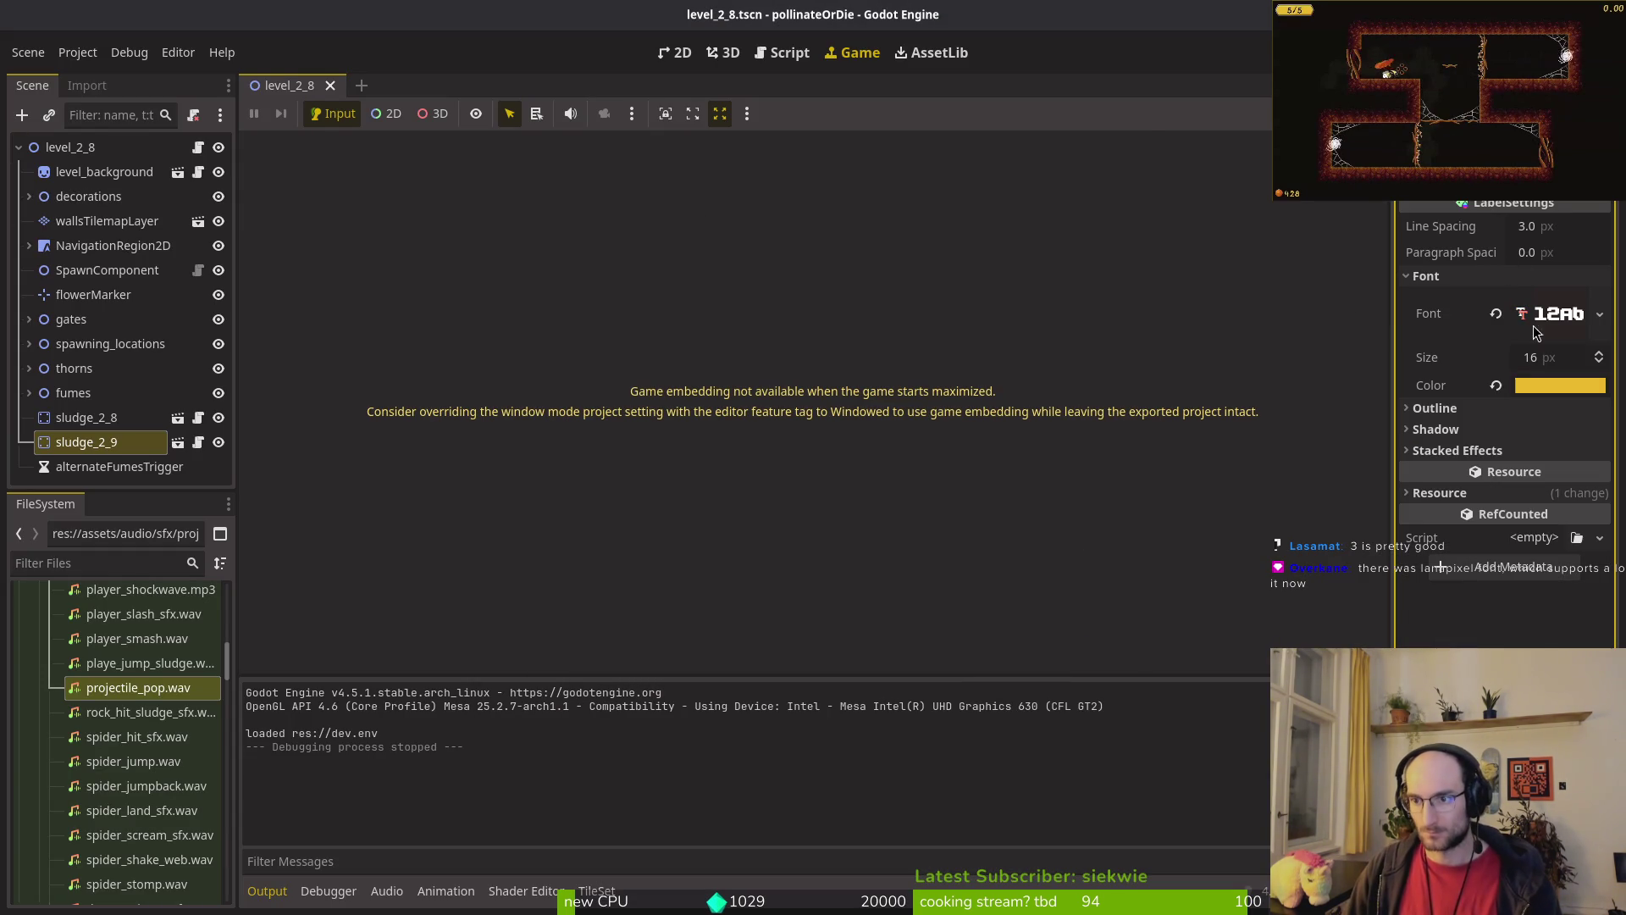
{"action": "left_click", "coordinate": [1496, 313]}
{"action": "left_click", "coordinate": [1599, 299]}
{"action": "left_click", "coordinate": [1559, 409]}
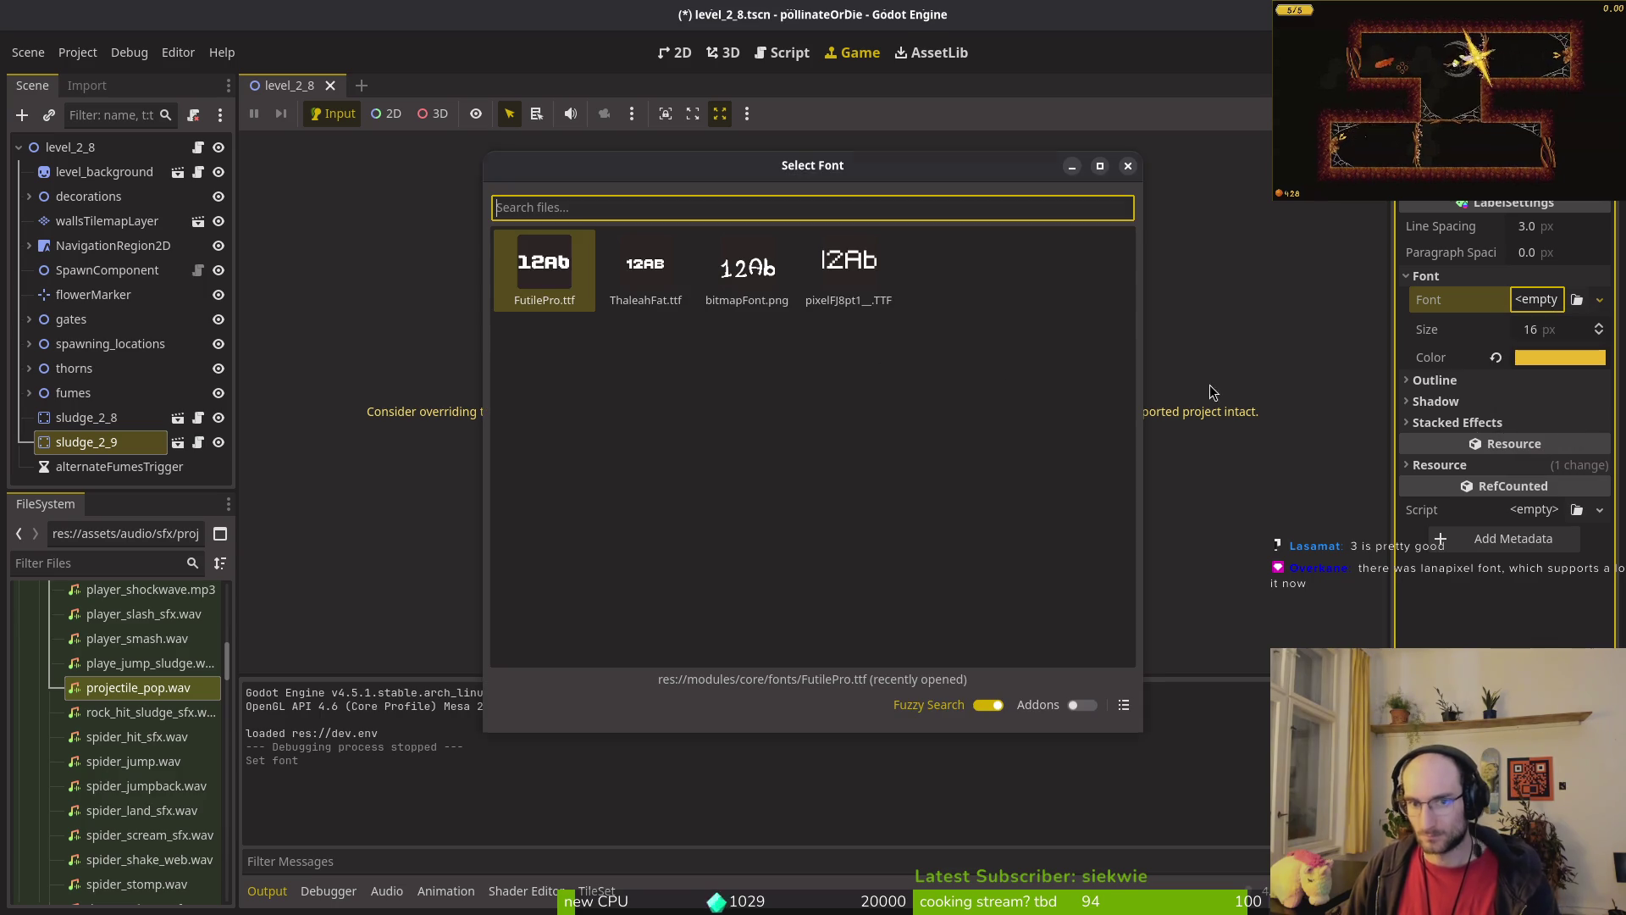
{"action": "key", "text": "Return"}
Step: Save and test-run the game into a new game, then stop it
{"action": "key", "text": "F5"}
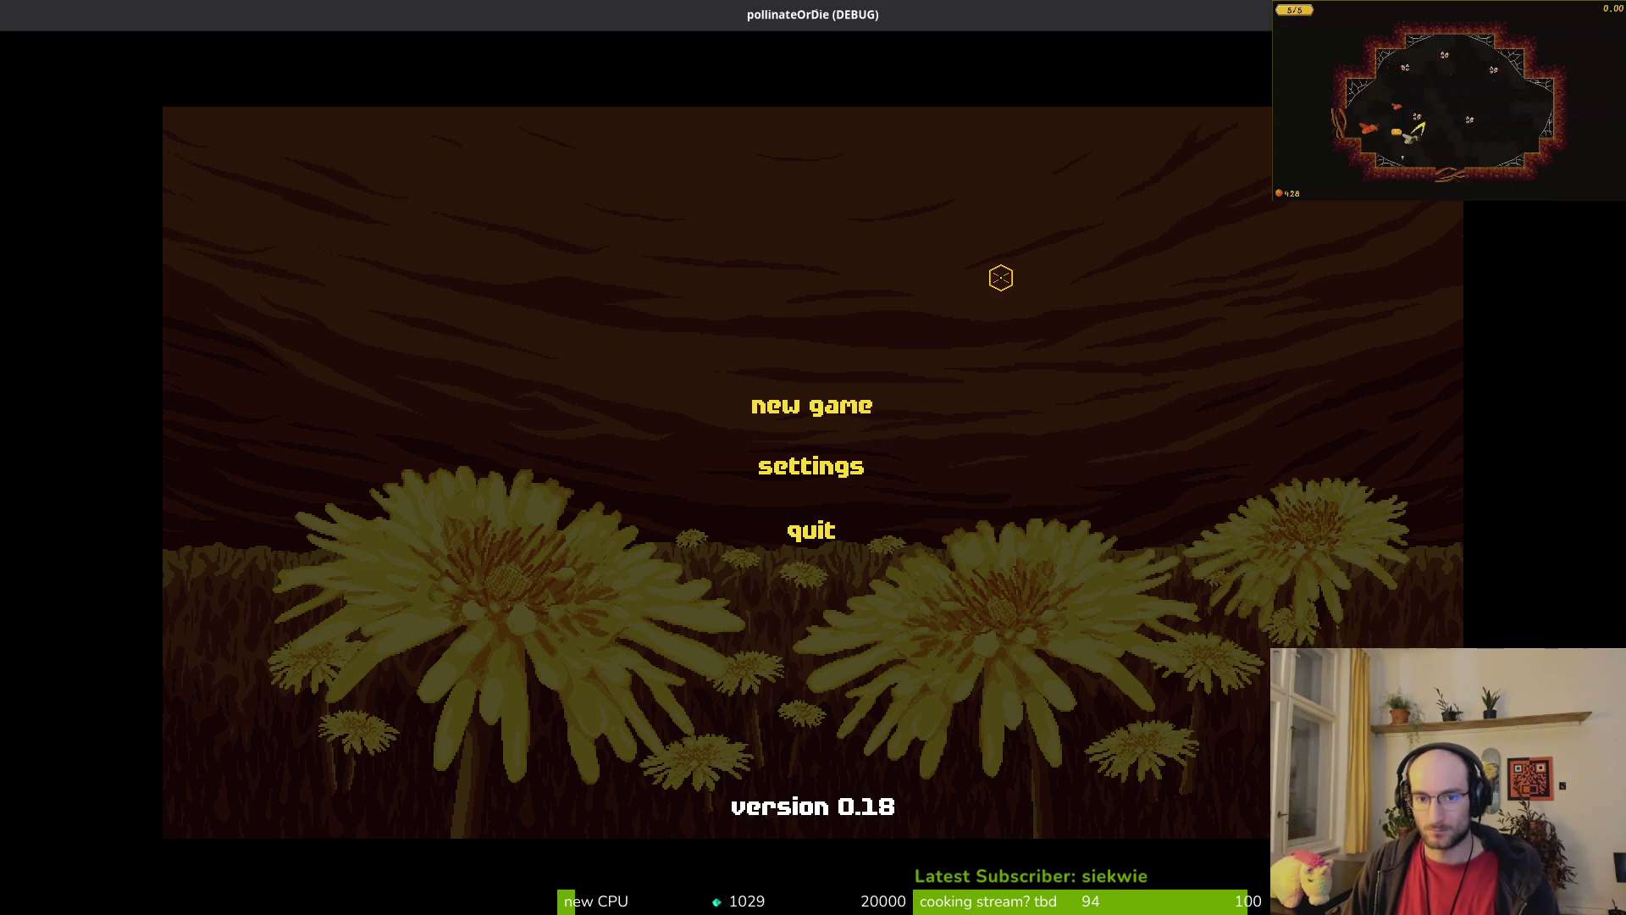
{"action": "key", "text": "Return"}
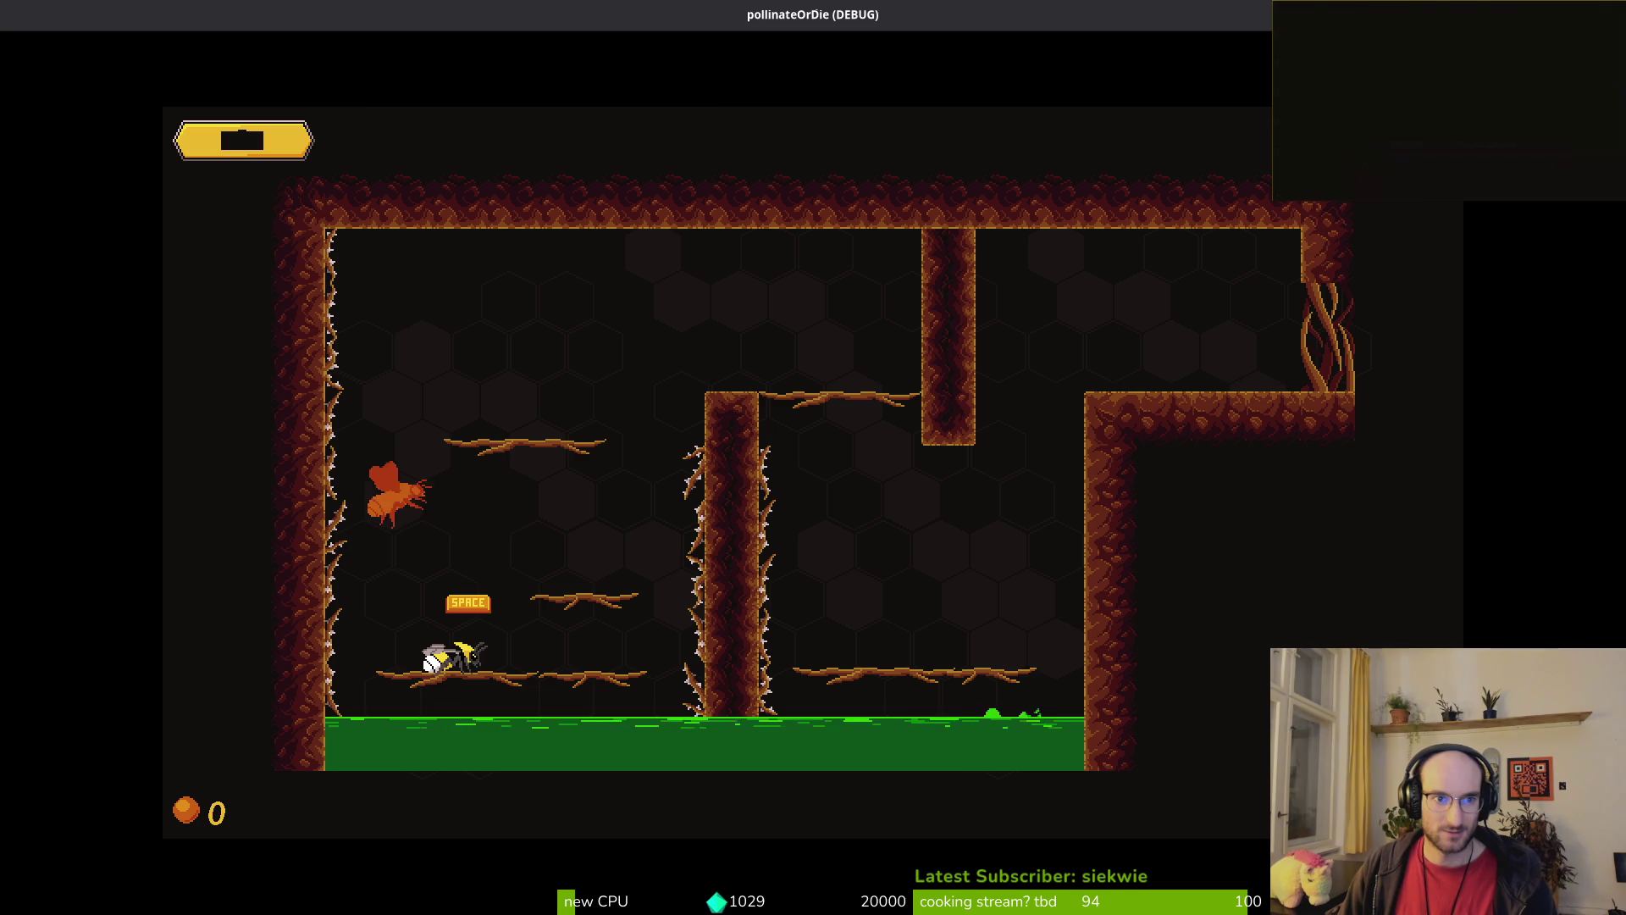
{"action": "key", "text": "F8"}
Step: Open the hud_overlay.tscn scene via quick open
{"action": "key", "text": "alt+shift+o"}
{"action": "type", "text": "hud_over"}
{"action": "key", "text": "Return"}
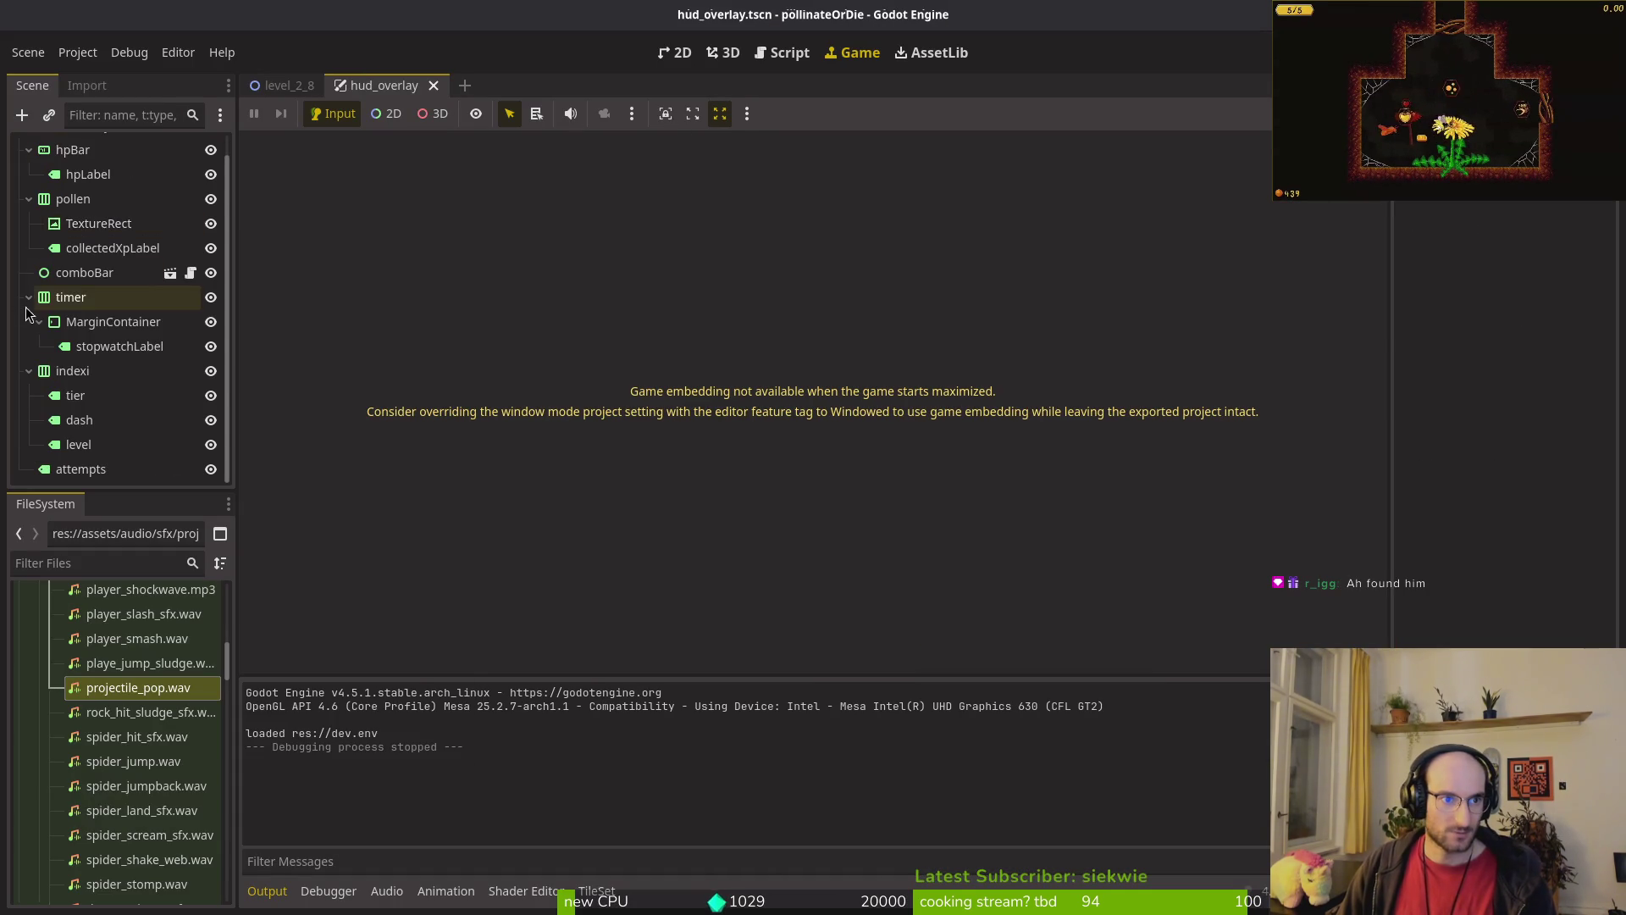
Step: Select hpLabel under hpBar and quick-load hud_label.tres as its label settings
{"action": "scroll", "coordinate": [26, 288], "scroll_direction": "up", "scroll_amount": 1}
{"action": "left_click", "coordinate": [28, 171]}
{"action": "left_click", "coordinate": [28, 196]}
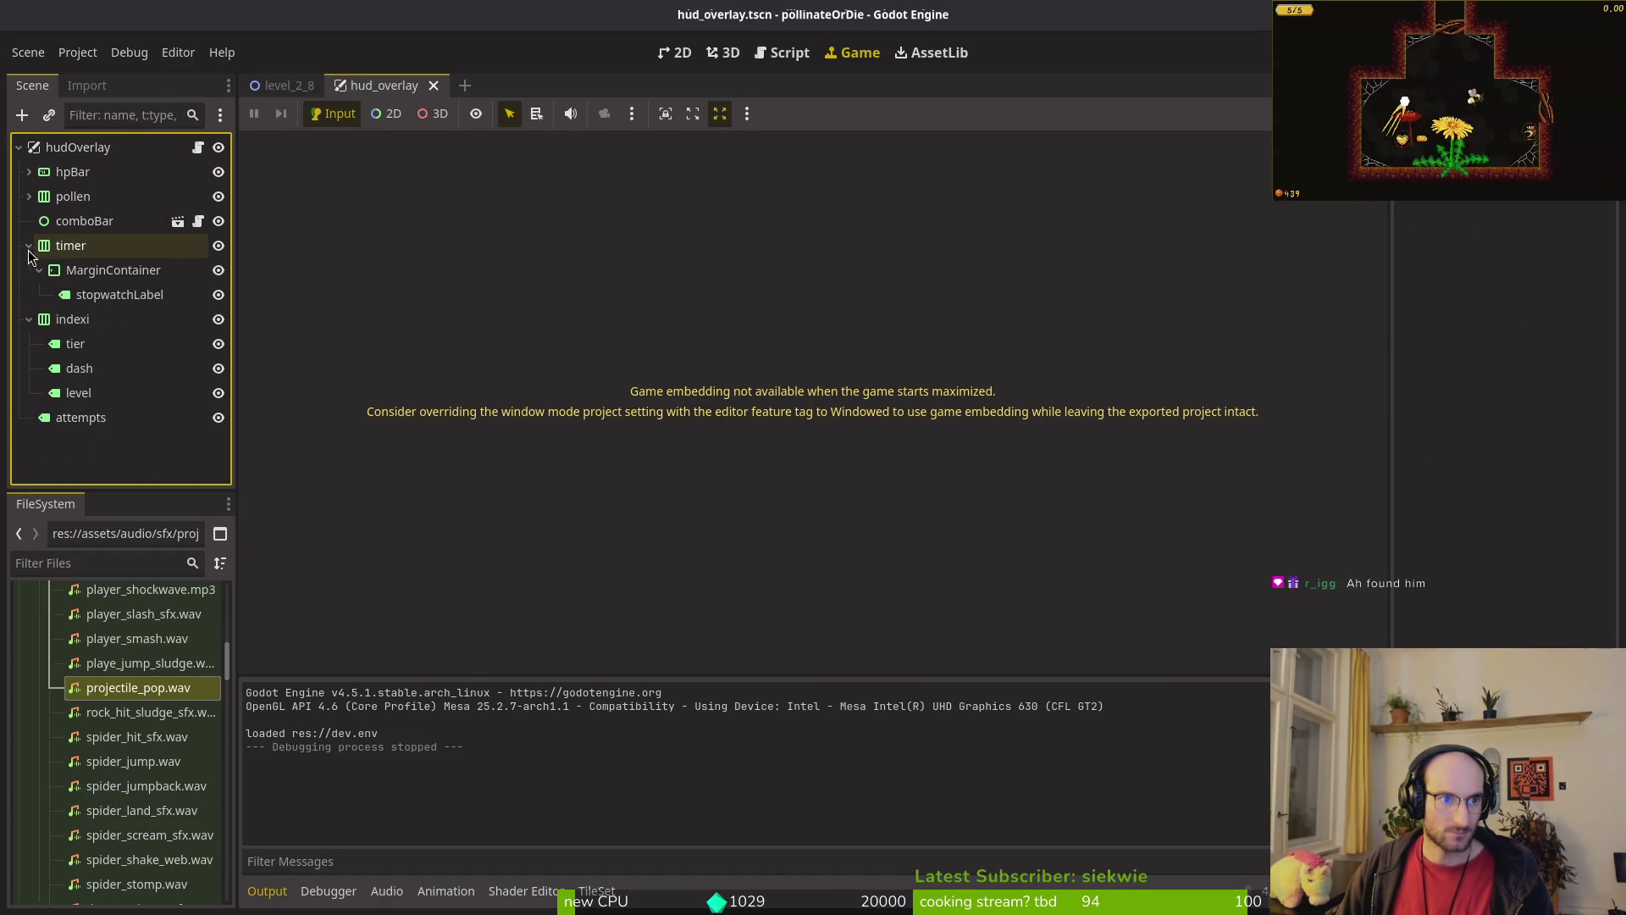
{"action": "left_click", "coordinate": [29, 246]}
{"action": "left_click", "coordinate": [29, 270]}
{"action": "left_click", "coordinate": [59, 200]}
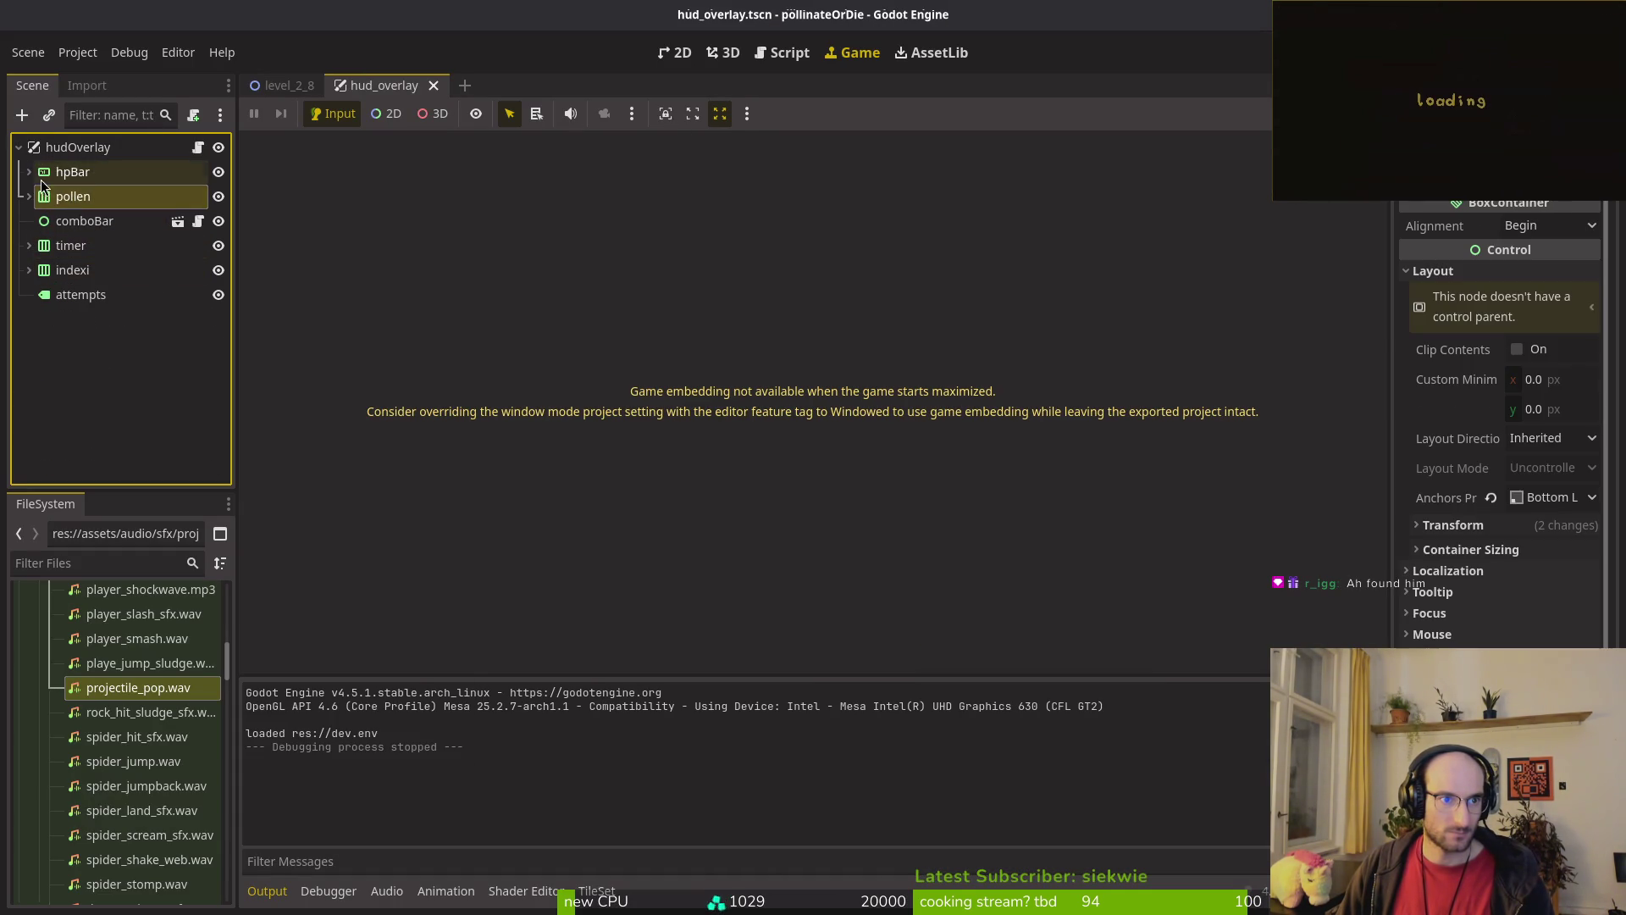
{"action": "left_click", "coordinate": [29, 171]}
{"action": "left_click", "coordinate": [85, 196]}
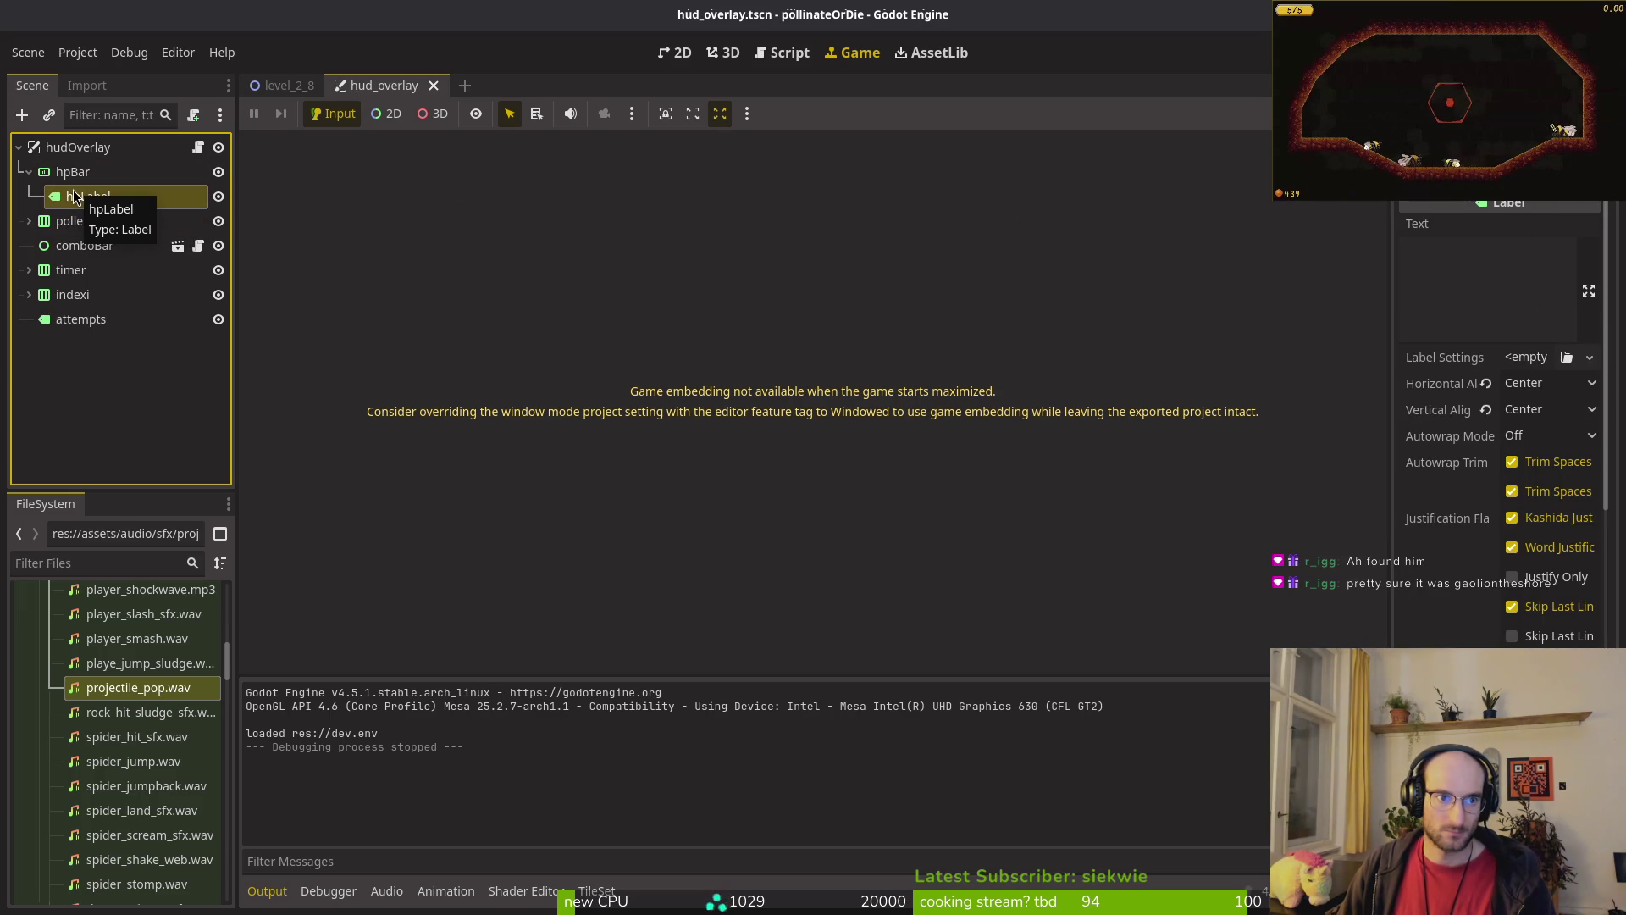
{"action": "left_click", "coordinate": [1516, 359]}
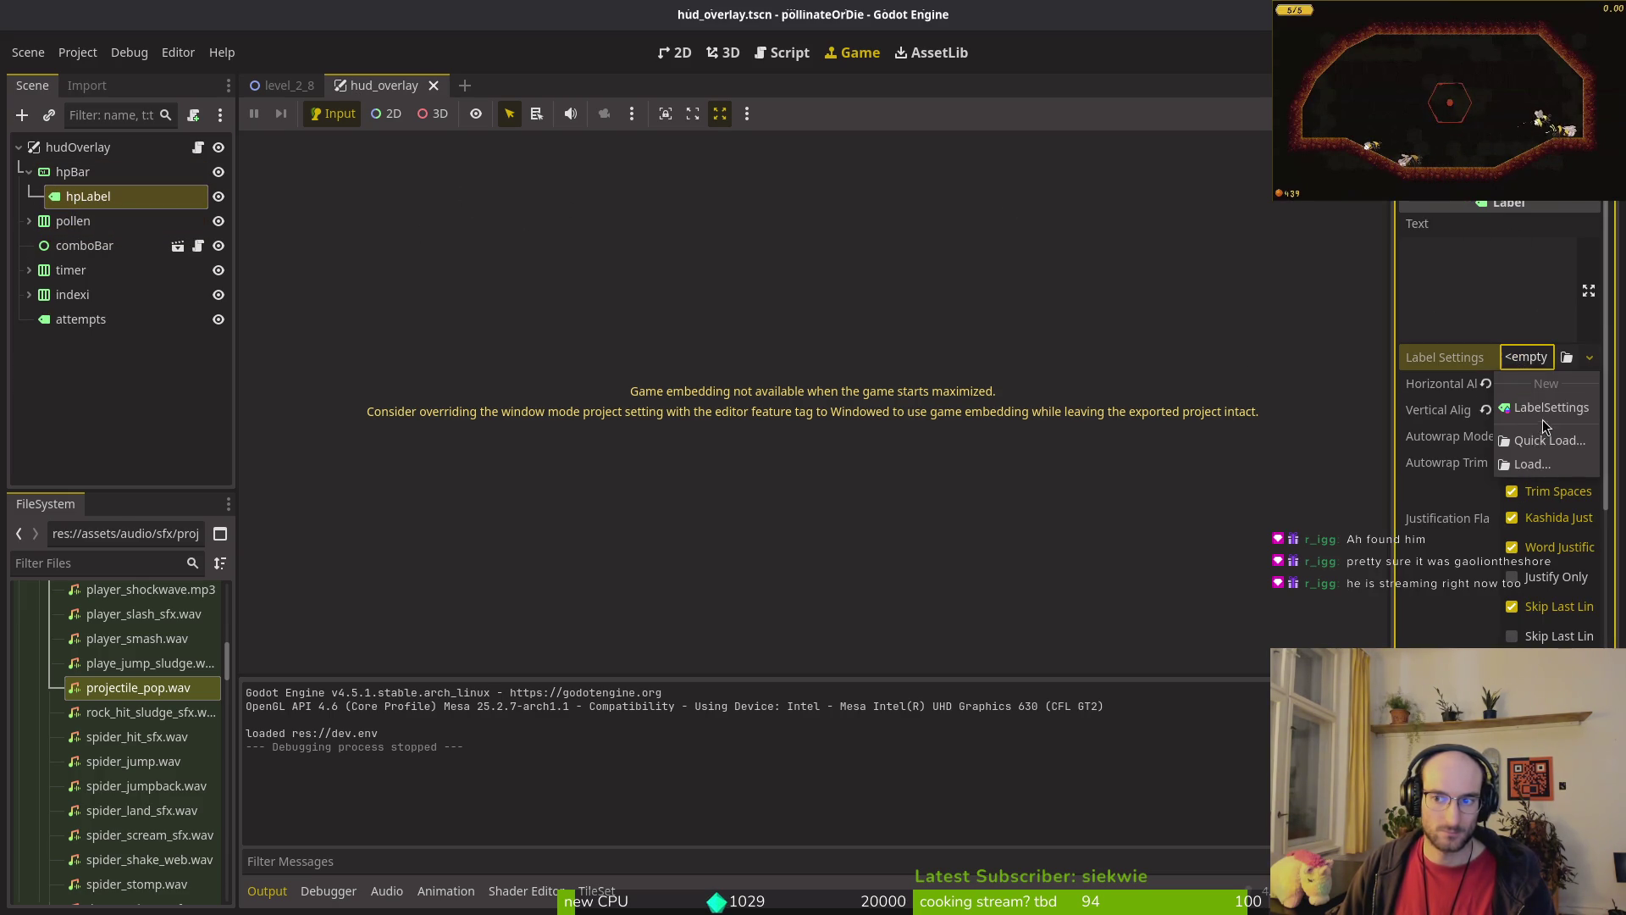
{"action": "left_click", "coordinate": [1549, 439]}
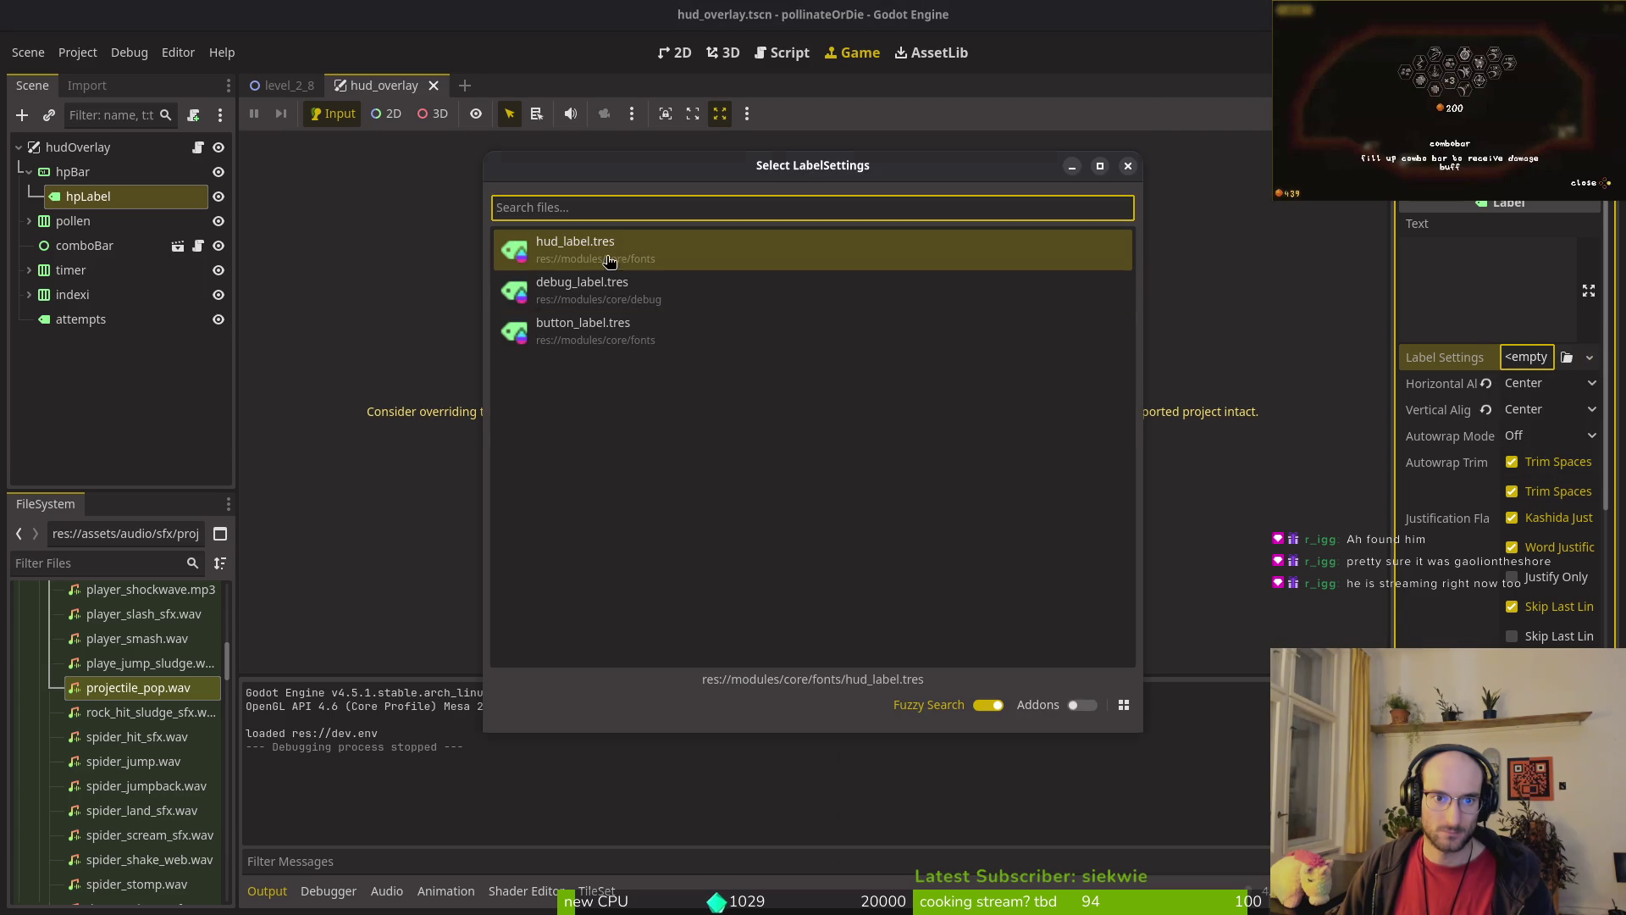
{"action": "left_click", "coordinate": [609, 254]}
Step: Test-run the game into a new game, stop it, and return to the HUD's 2D layout
{"action": "key", "text": "F5"}
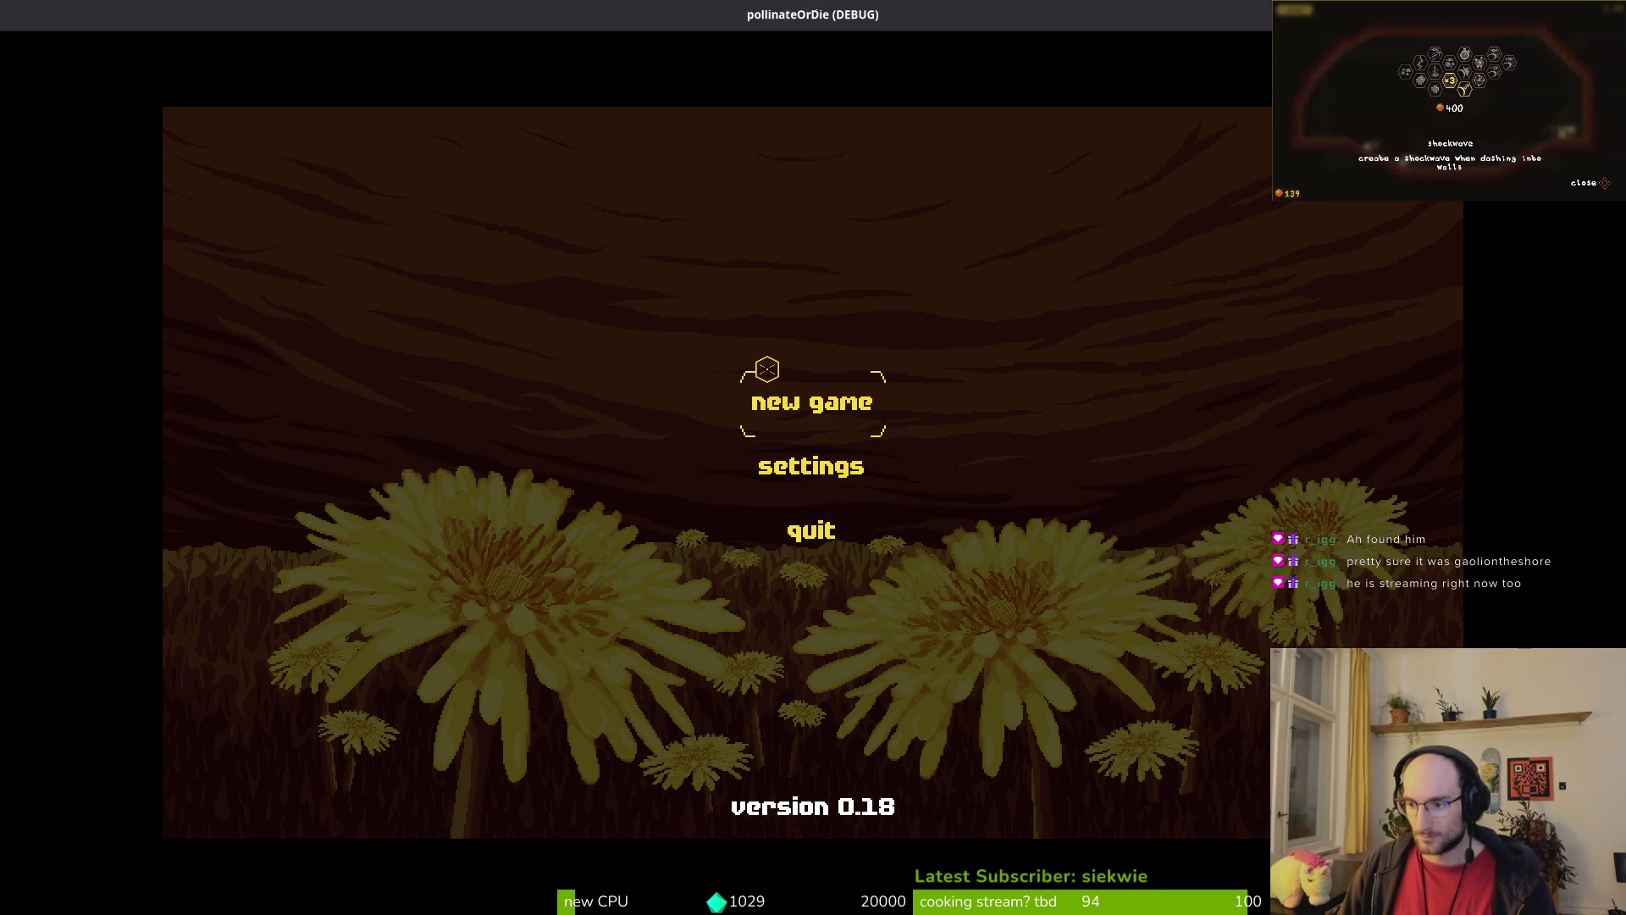
{"action": "left_click", "coordinate": [802, 403]}
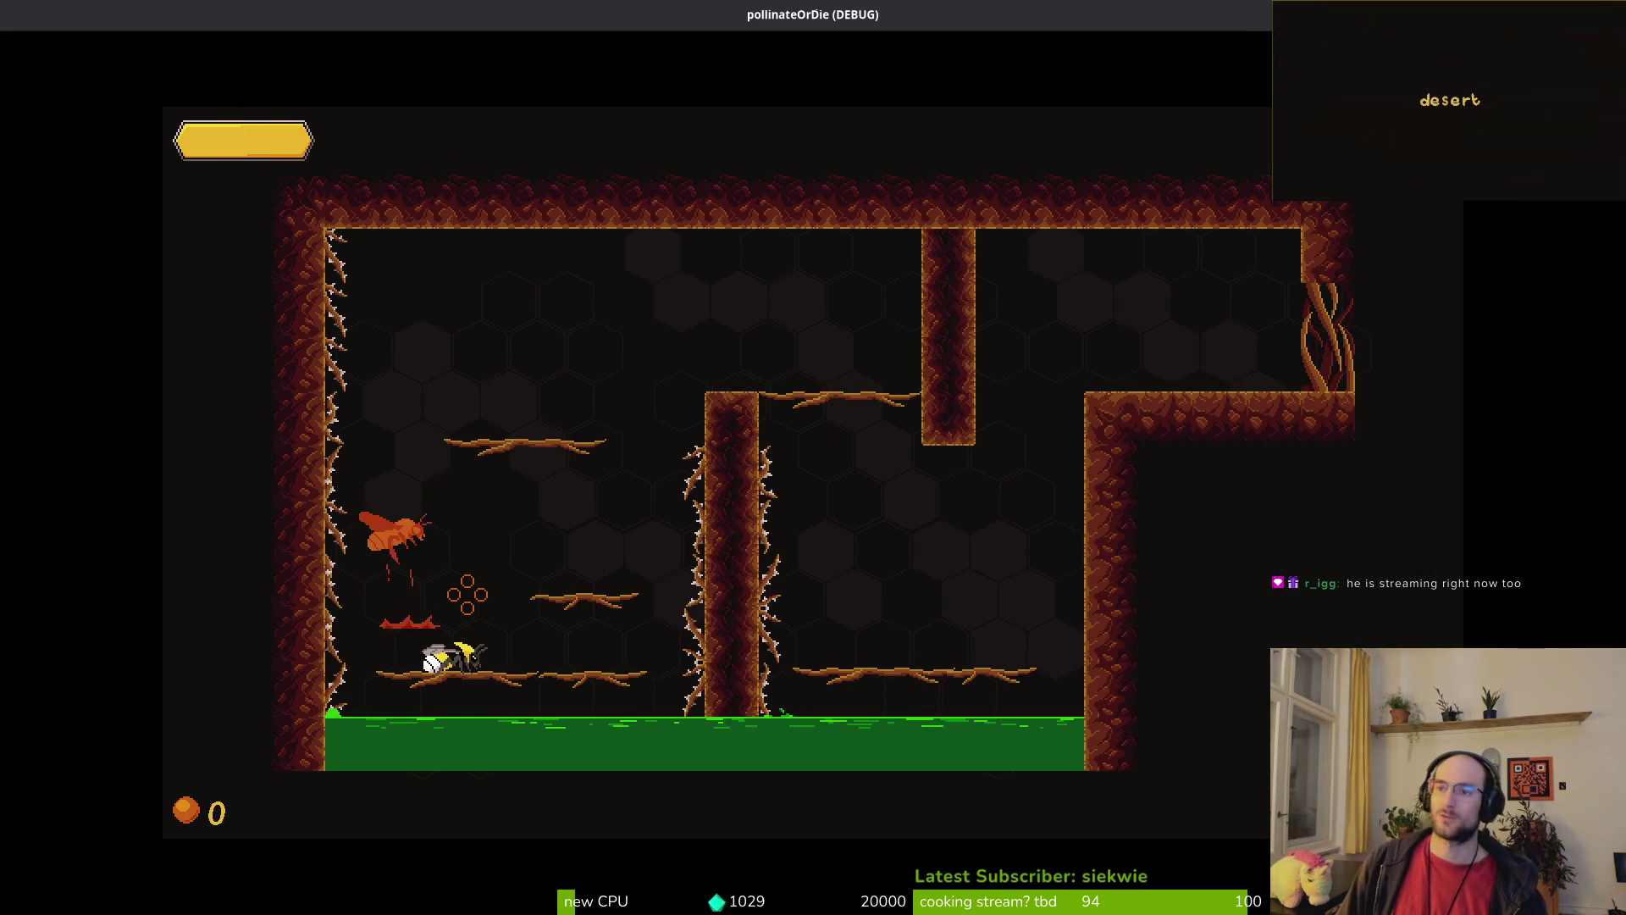
{"action": "key", "text": "Escape"}
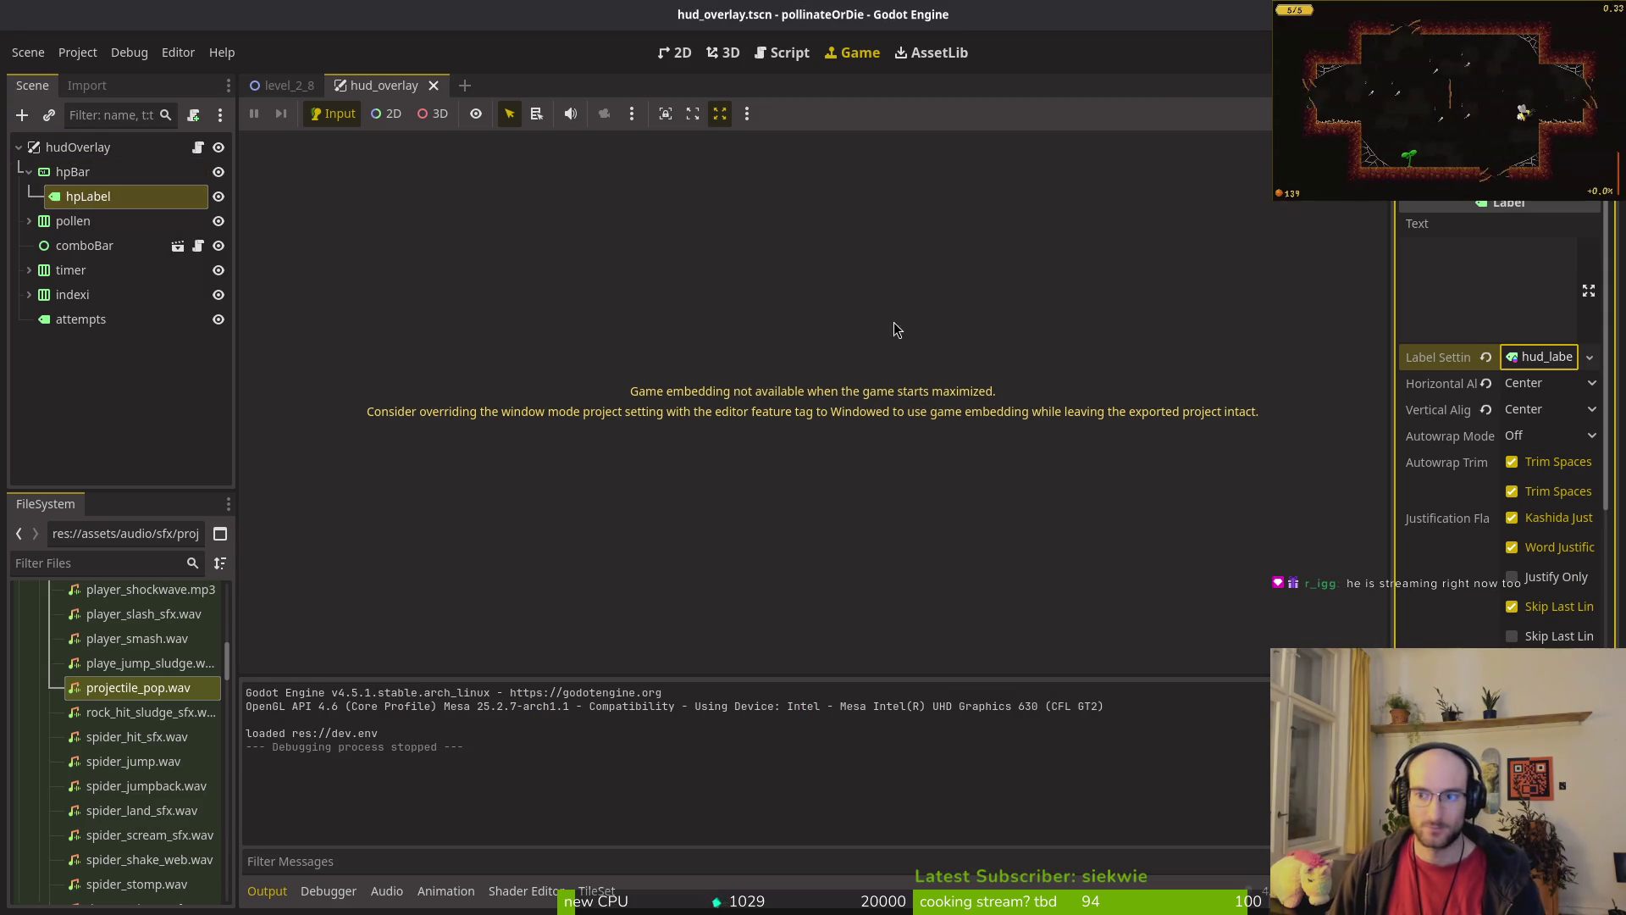
{"action": "left_click", "coordinate": [31, 173]}
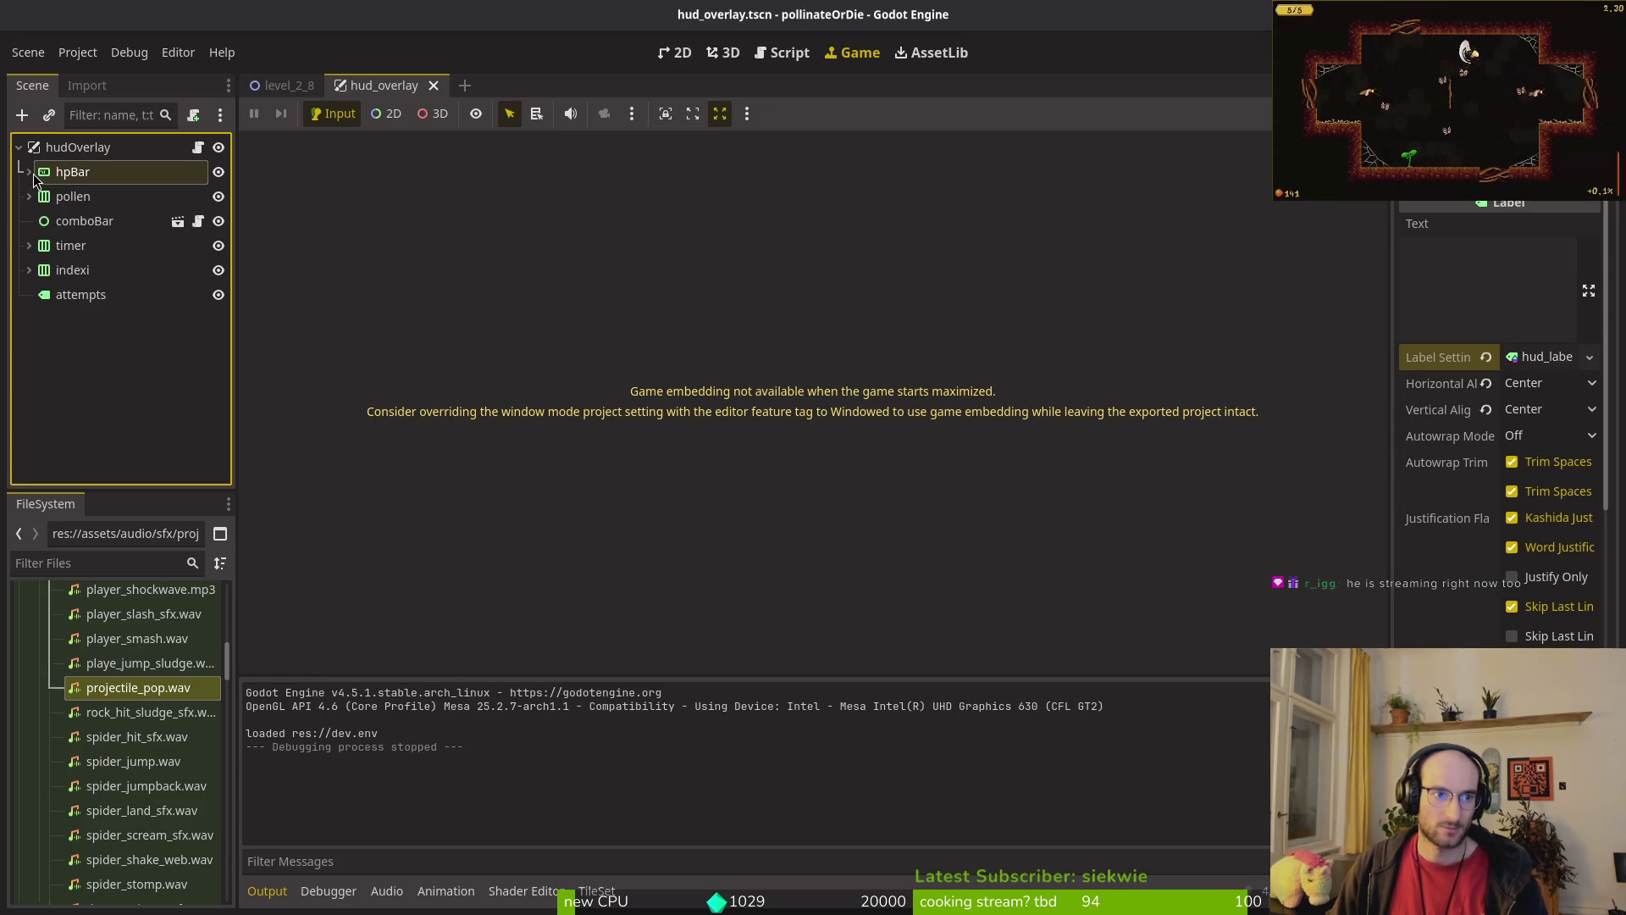
{"action": "left_click", "coordinate": [675, 52]}
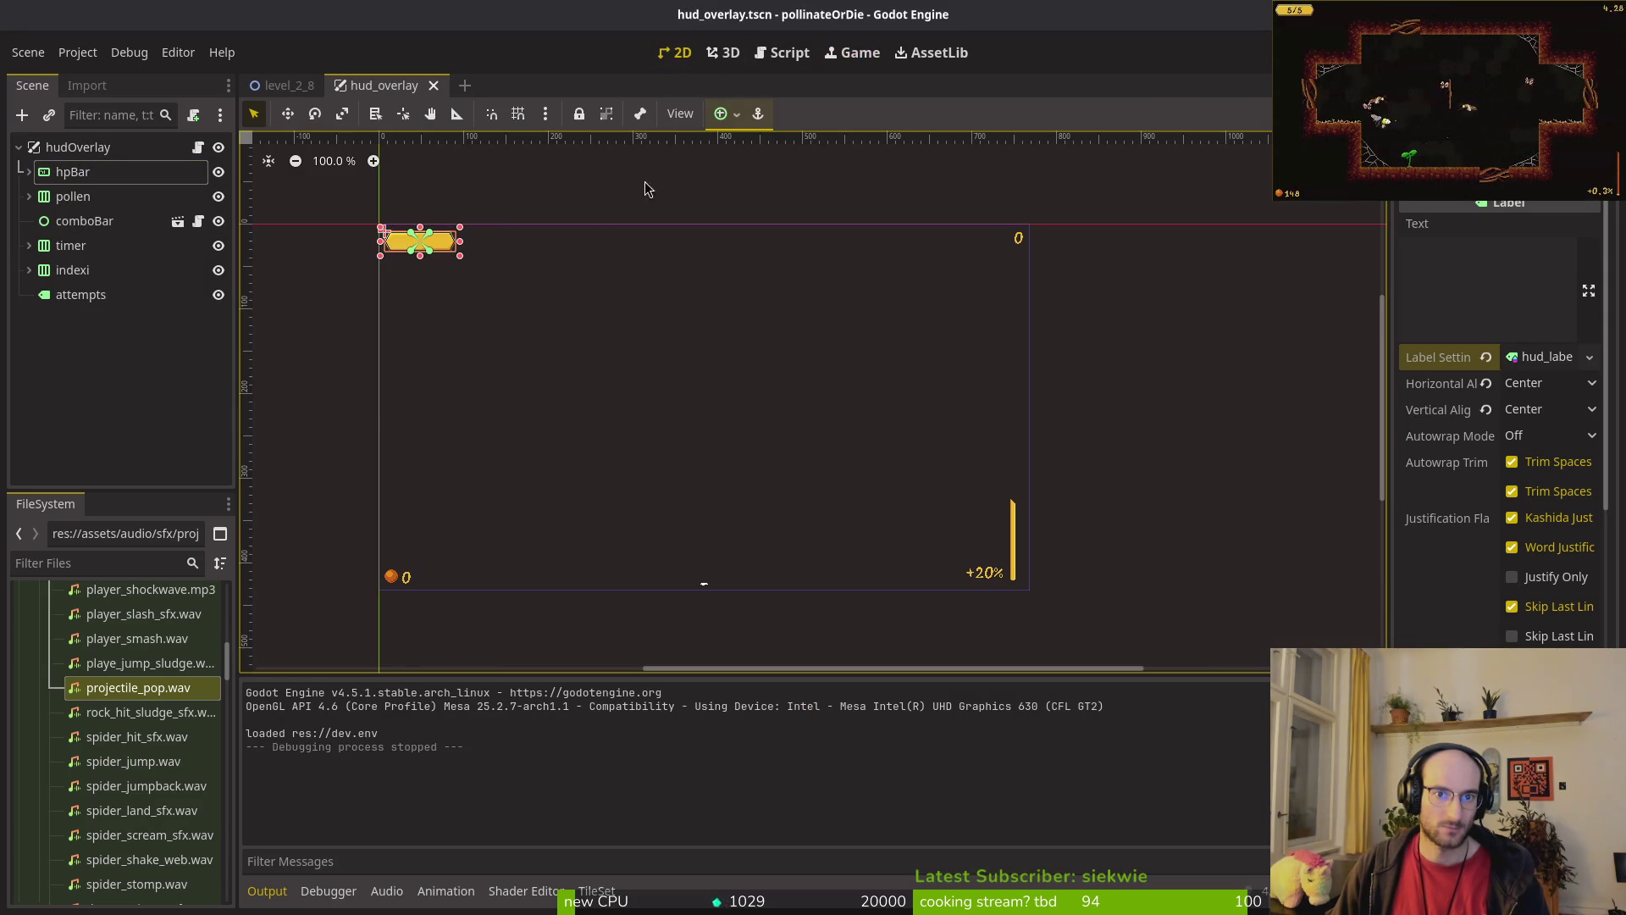
Step: Try '8' as hpLabel's text and inspect its label settings colour, then undo and save
{"action": "key", "text": "f"}
{"action": "left_click", "coordinate": [29, 171]}
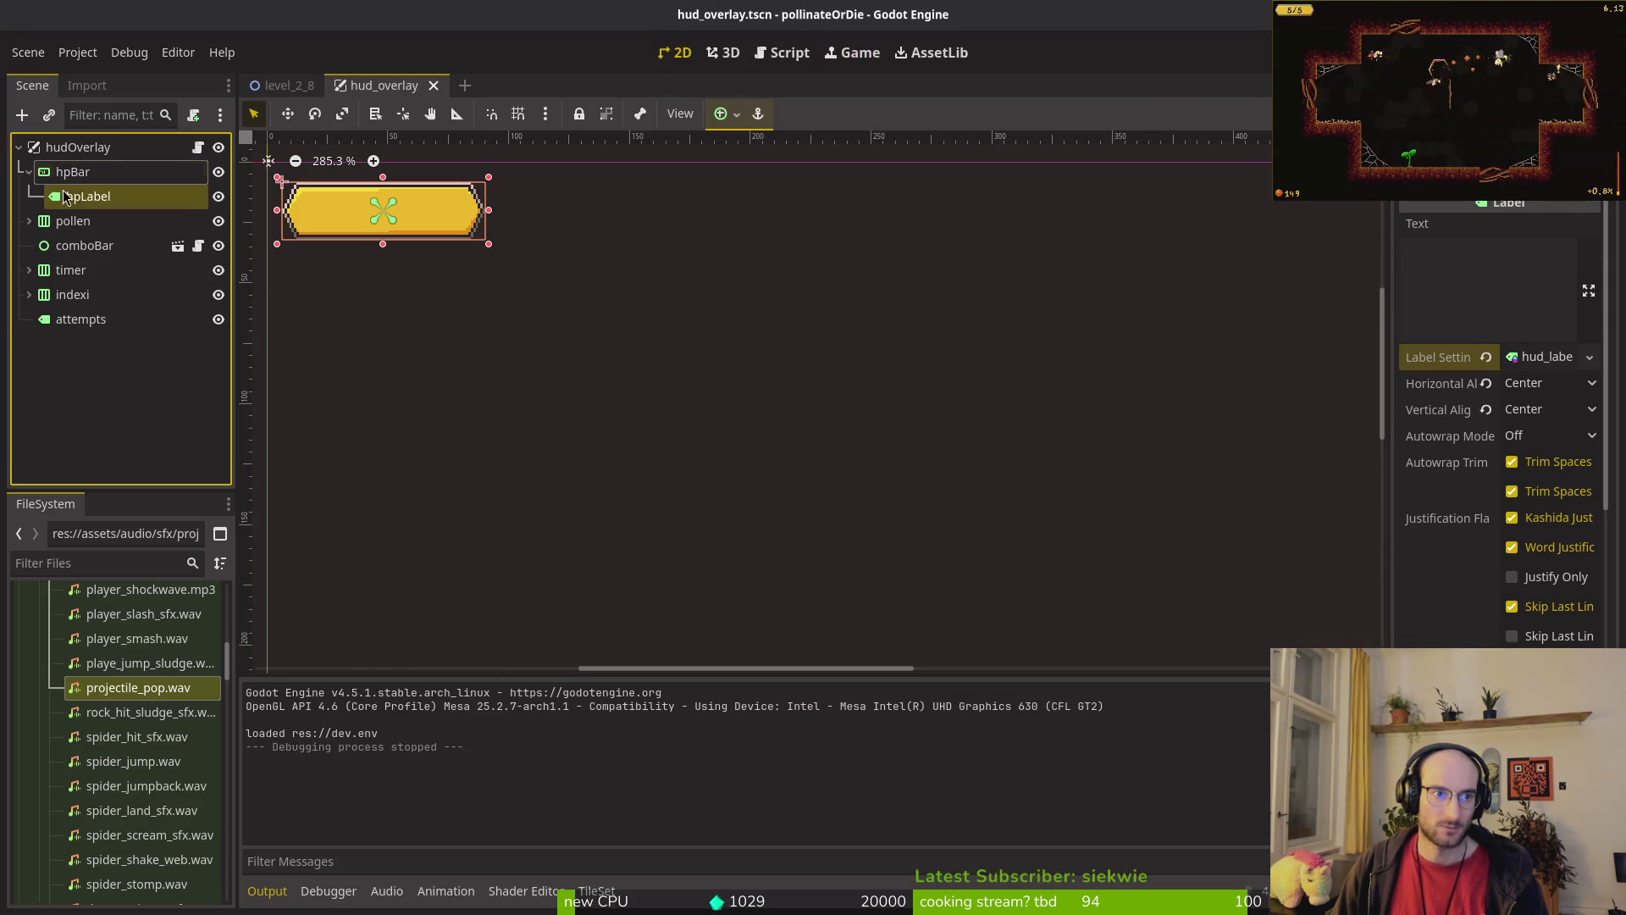
{"action": "left_click", "coordinate": [1461, 272]}
{"action": "type", "text": "8/4"}
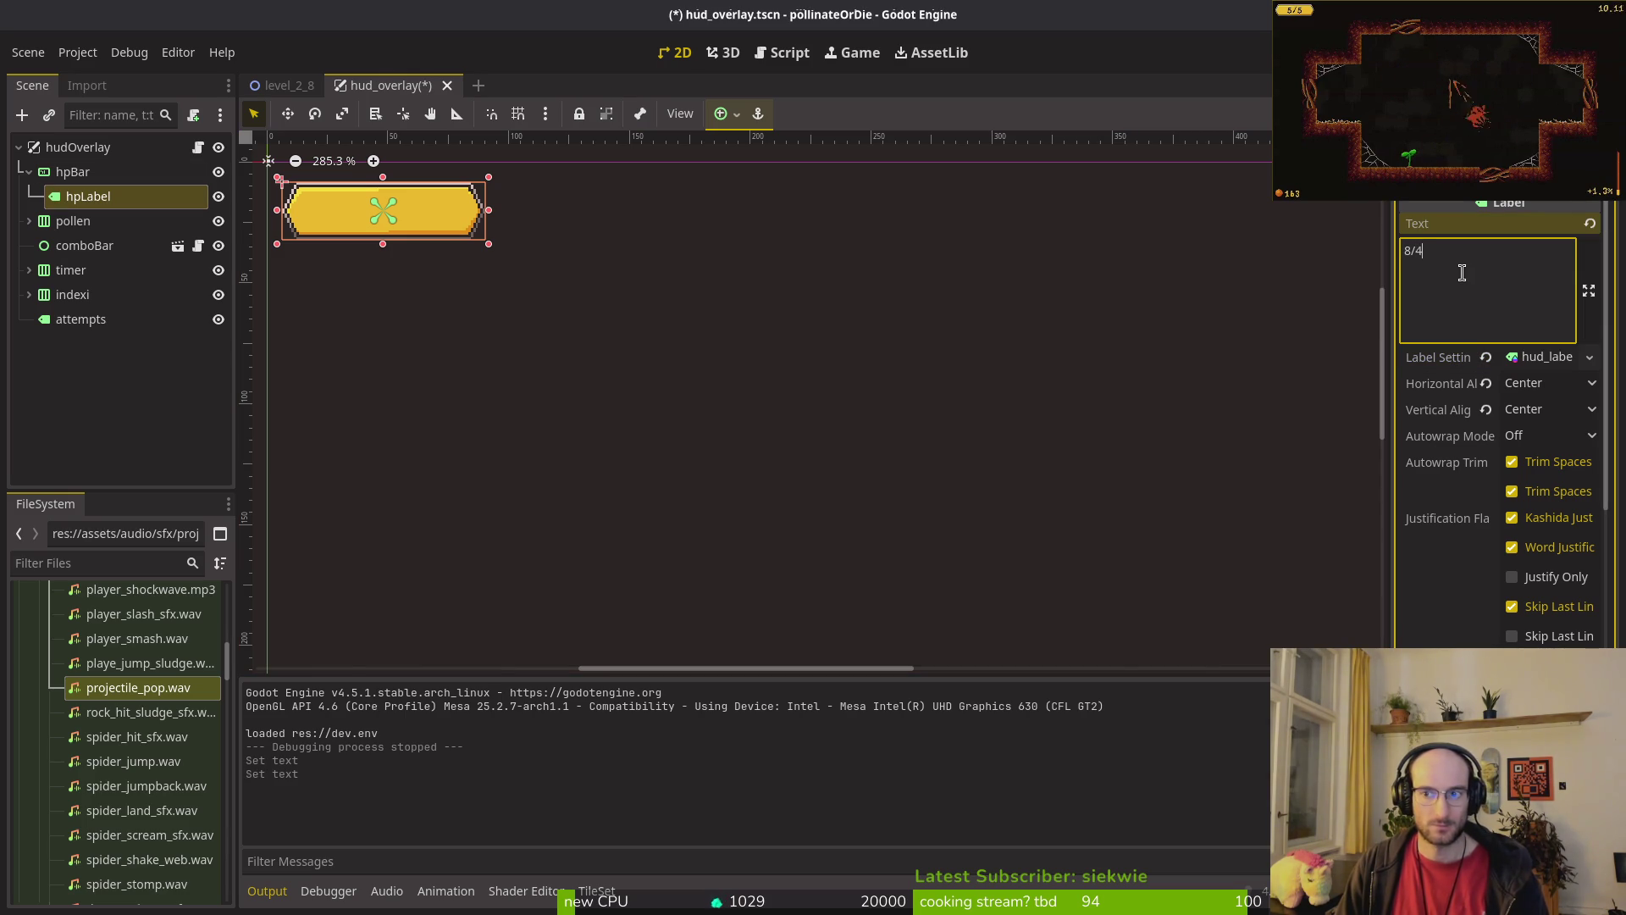
{"action": "left_click", "coordinate": [1538, 358]}
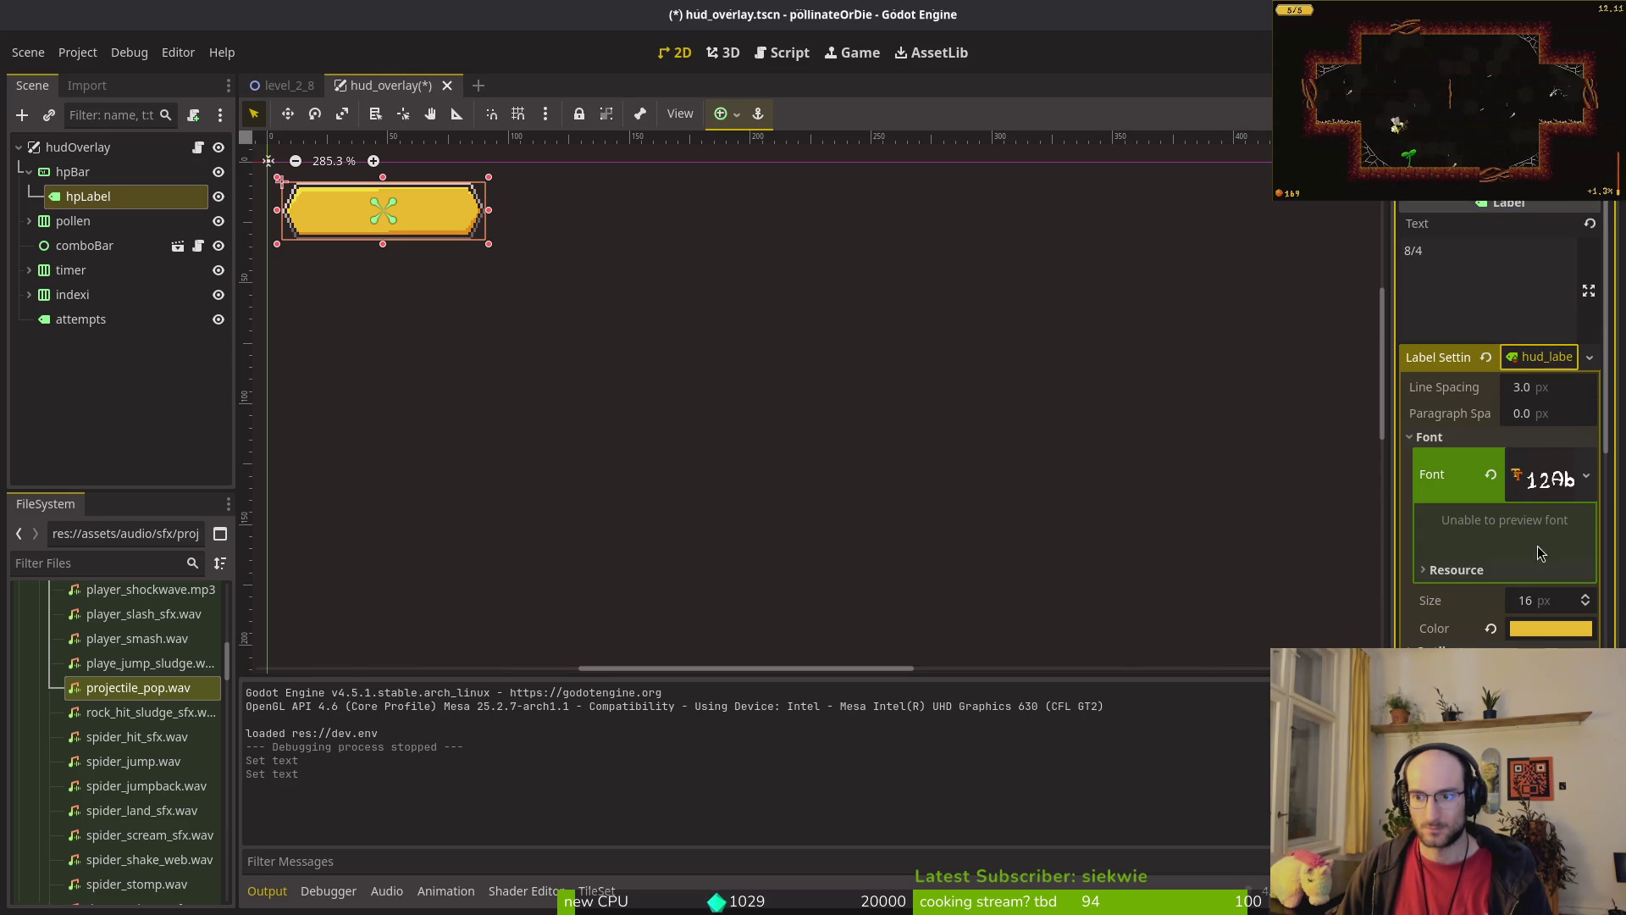
{"action": "left_click", "coordinate": [1522, 628]}
{"action": "left_click", "coordinate": [1535, 629]}
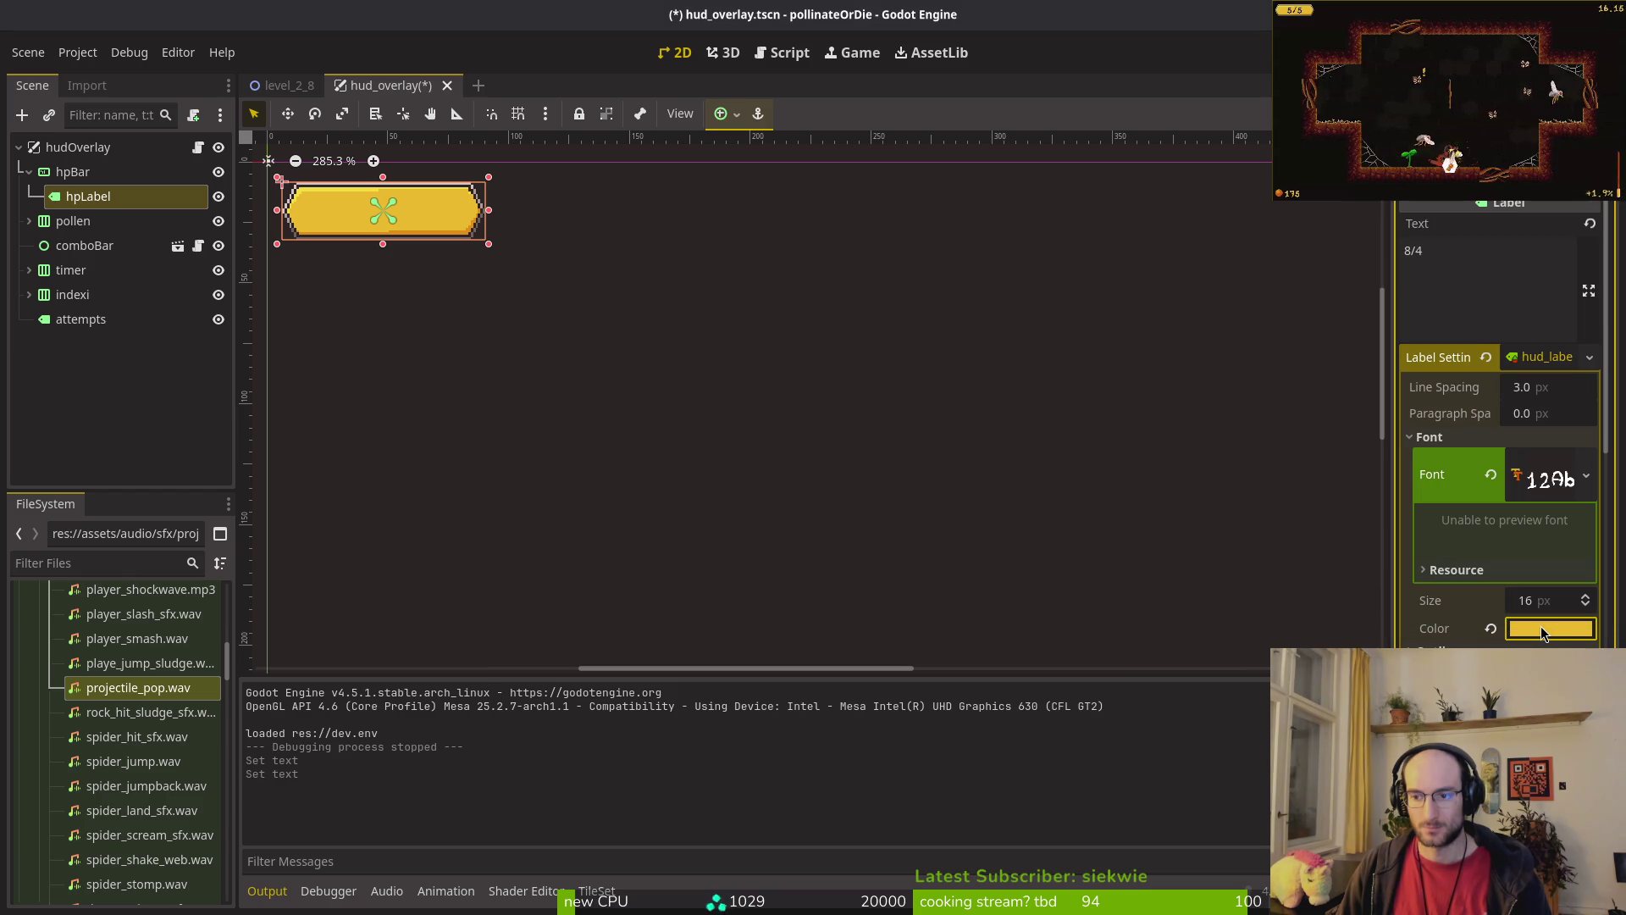
{"action": "key", "text": "ctrl+z"}
{"action": "key", "text": "ctrl+z"}
{"action": "key", "text": "ctrl+z"}
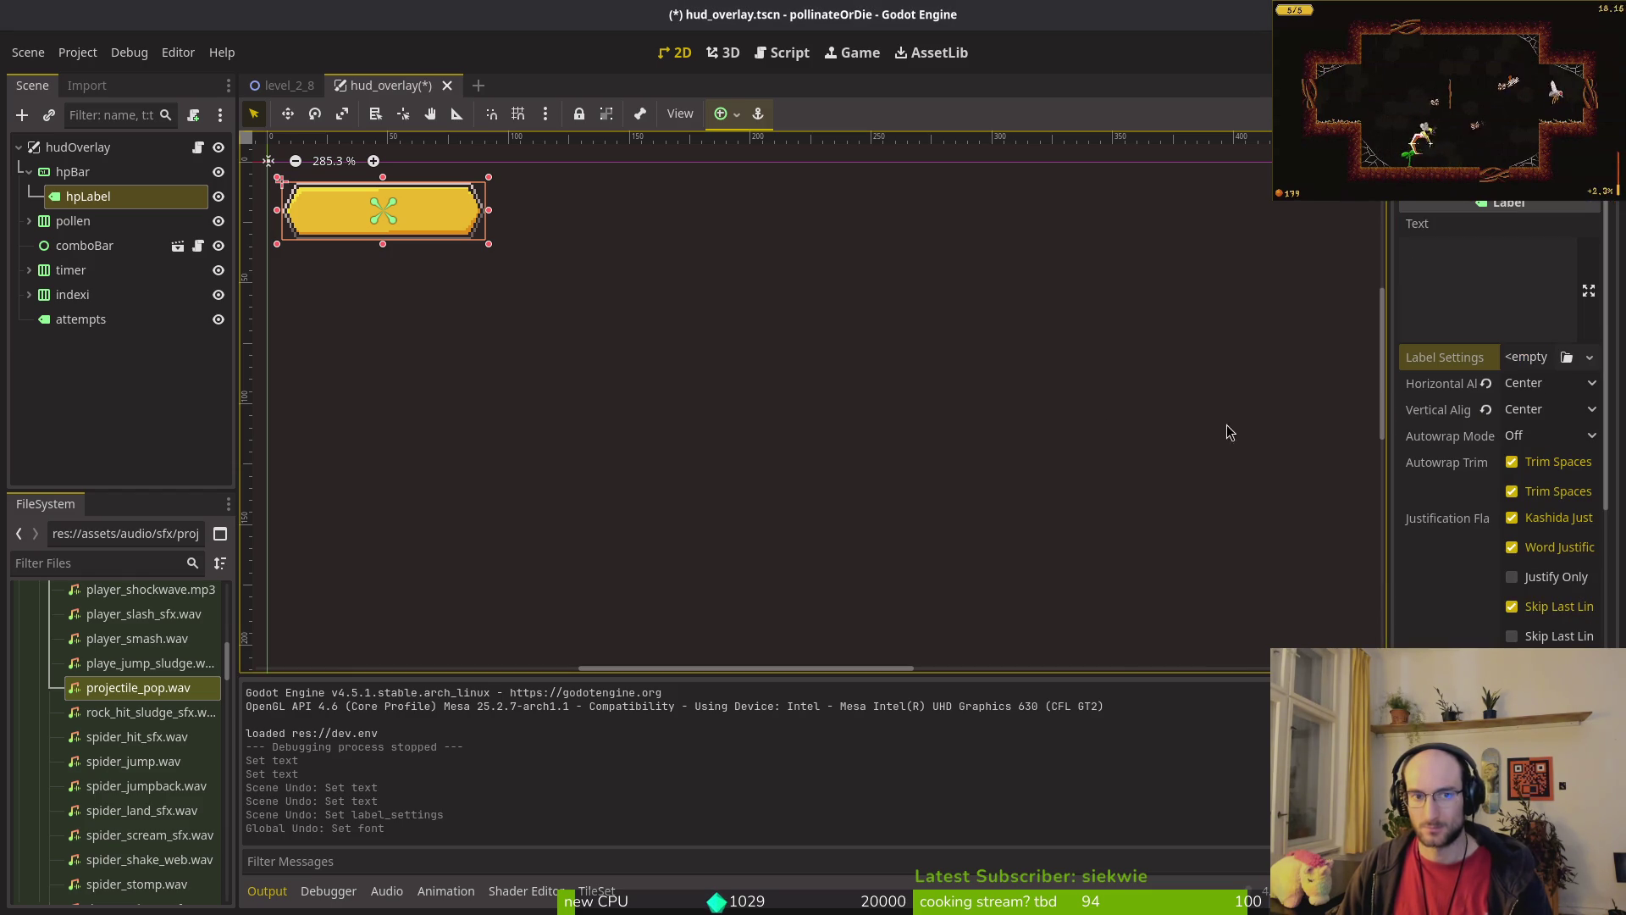
{"action": "key", "text": "ctrl+s"}
Step: Try sample text '1/69' on hpLabel, then clear its text, save, and run the game
{"action": "left_click", "coordinate": [1532, 294]}
{"action": "type", "text": "asd"}
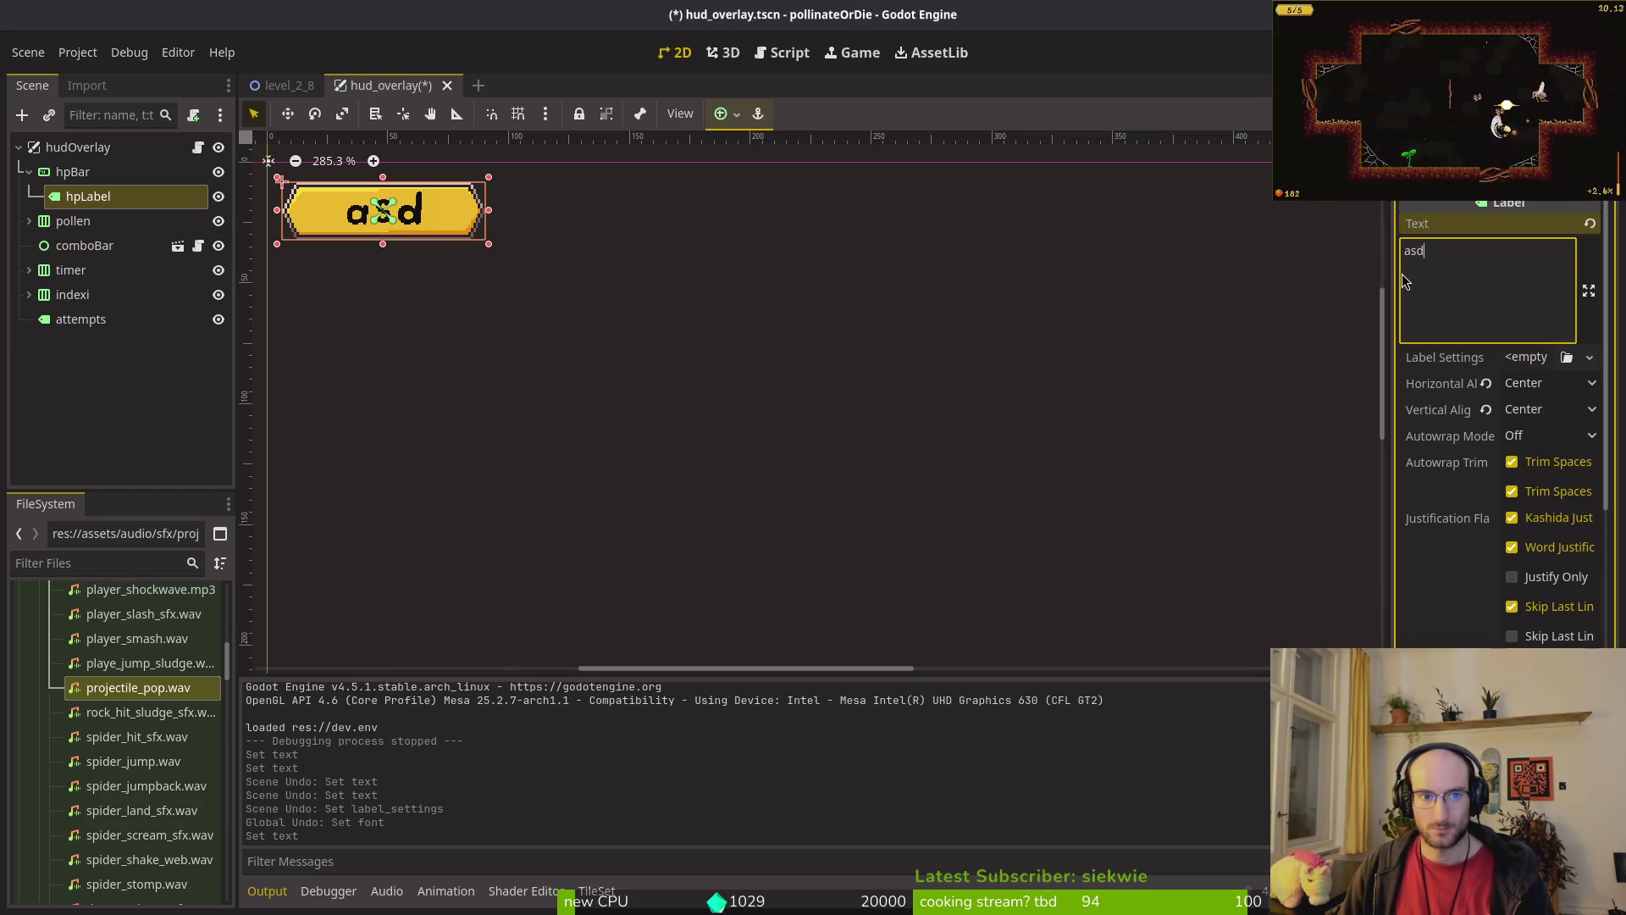
{"action": "key", "text": "BackSpace"}
{"action": "key", "text": "BackSpace"}
{"action": "key", "text": "BackSpace"}
{"action": "type", "text": "1/"}
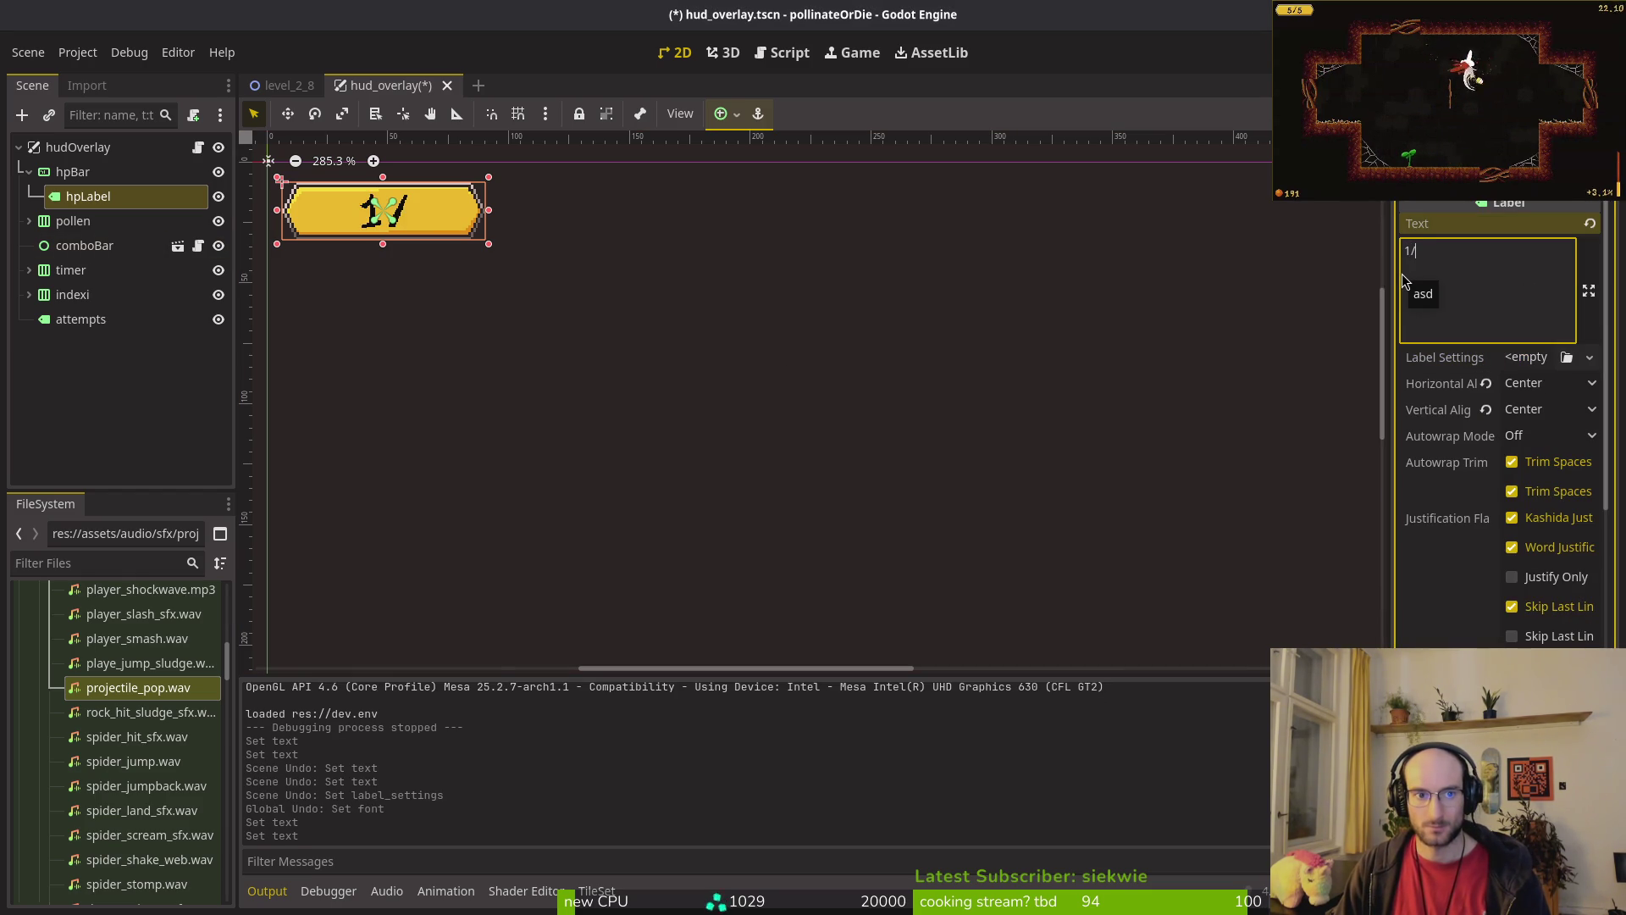
{"action": "type", "text": "69"}
{"action": "left_click", "coordinate": [813, 352]}
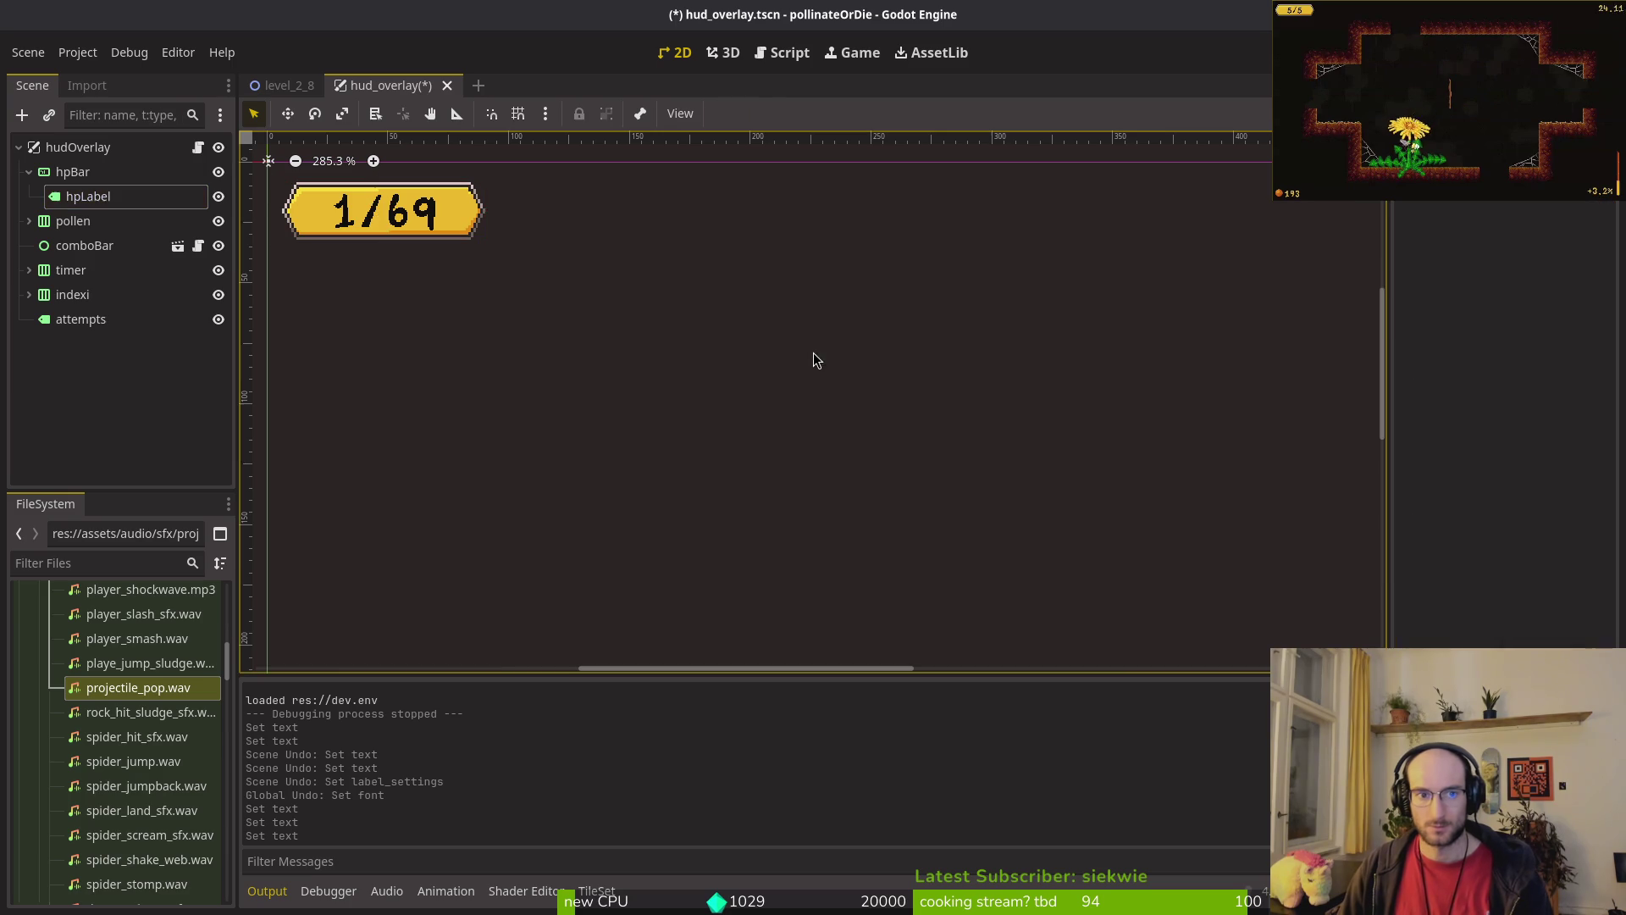
{"action": "left_click", "coordinate": [125, 197]}
{"action": "left_click", "coordinate": [1486, 269]}
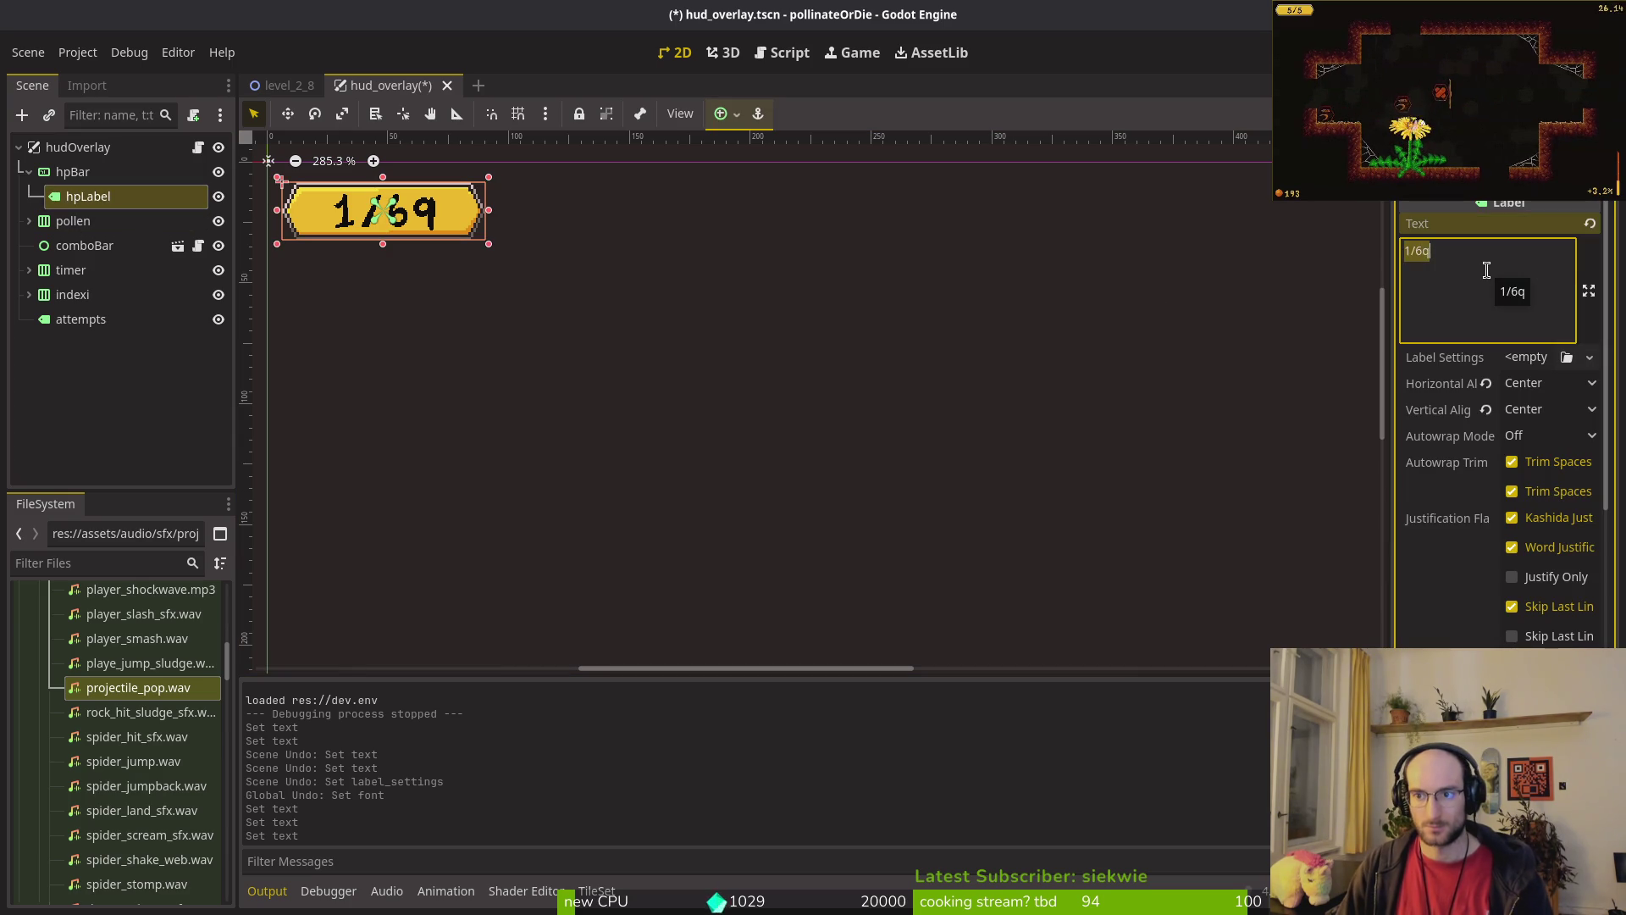
{"action": "key", "text": "BackSpace"}
{"action": "key", "text": "ctrl+s"}
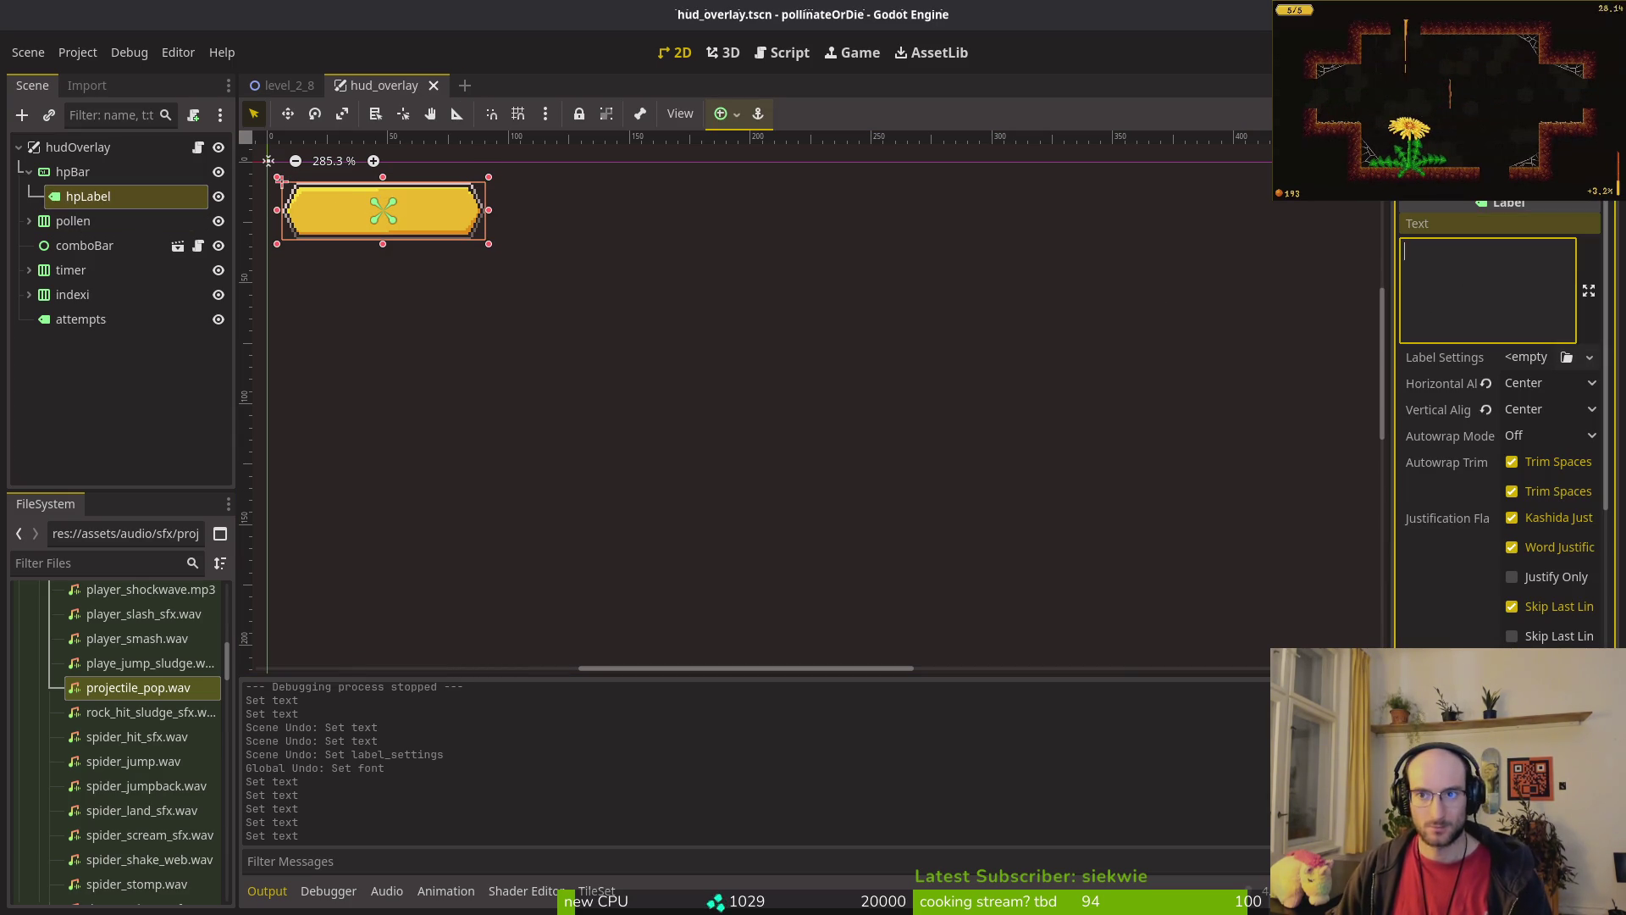
{"action": "key", "text": "F5"}
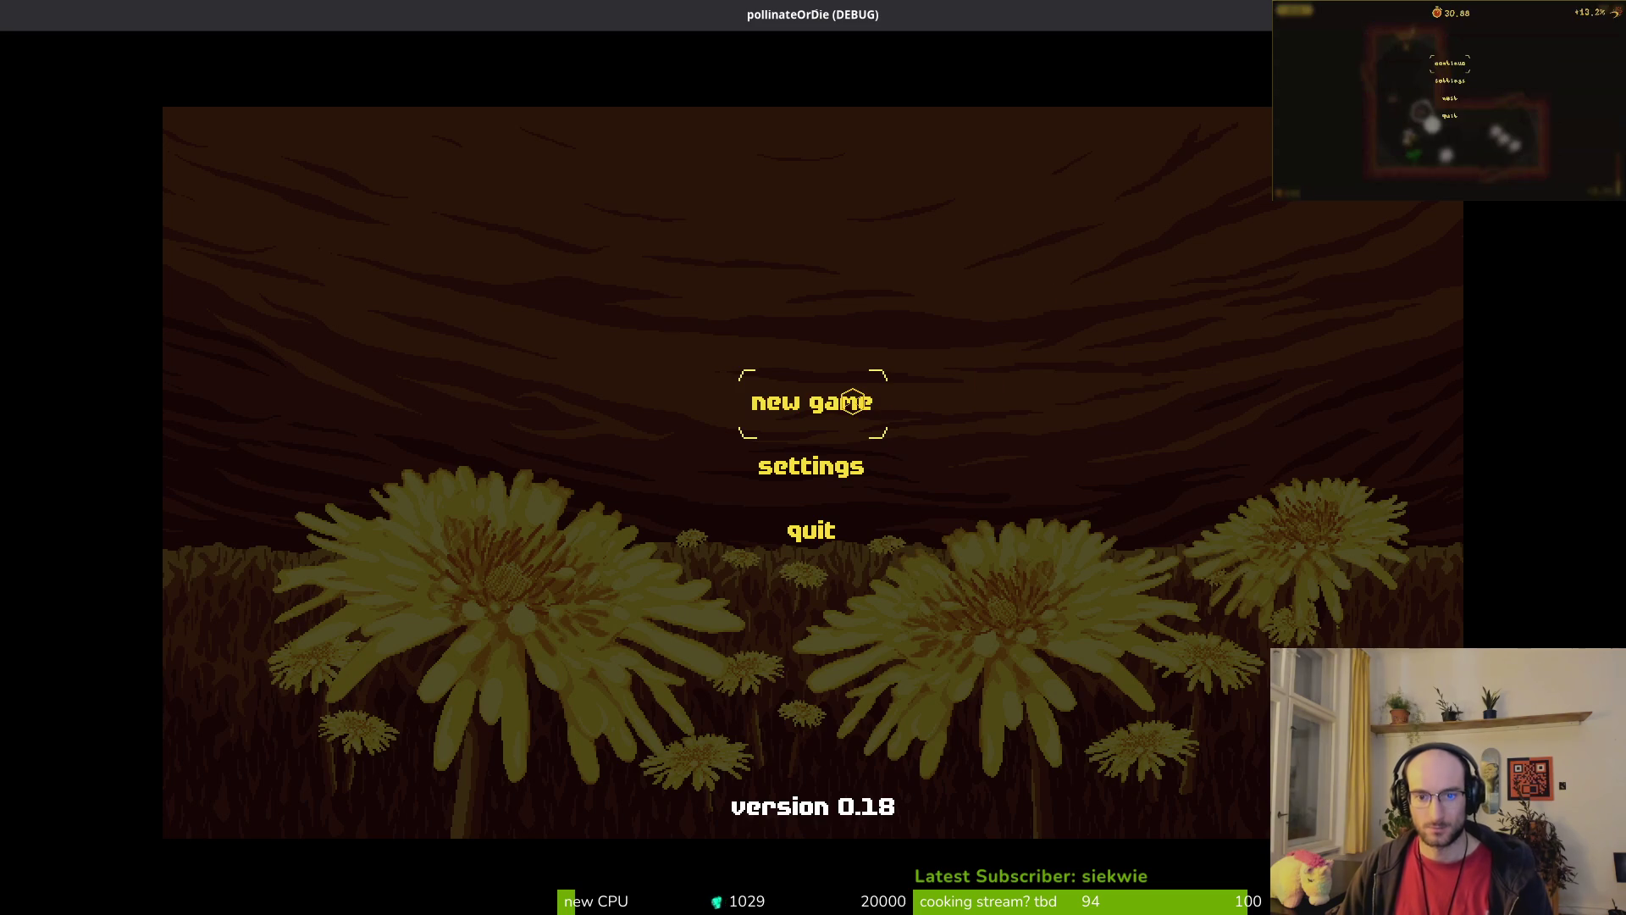
Step: Stop the test run, then give hpLabel hud_label.tres label settings and the bitmap font
{"action": "left_click", "coordinate": [851, 401]}
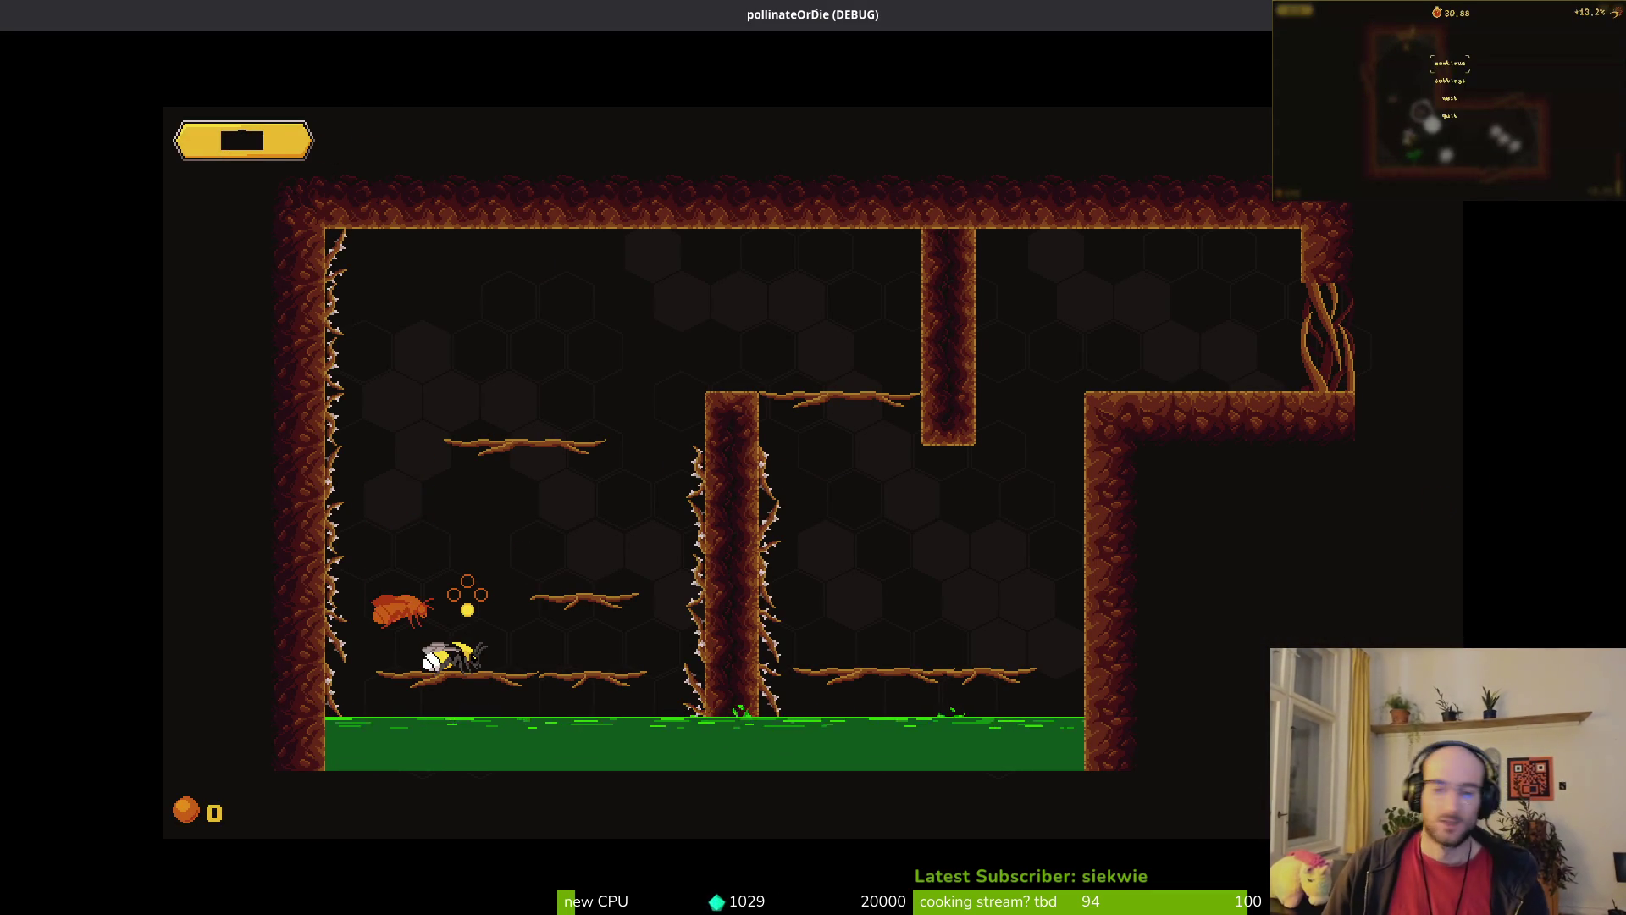
{"action": "key", "text": "F8"}
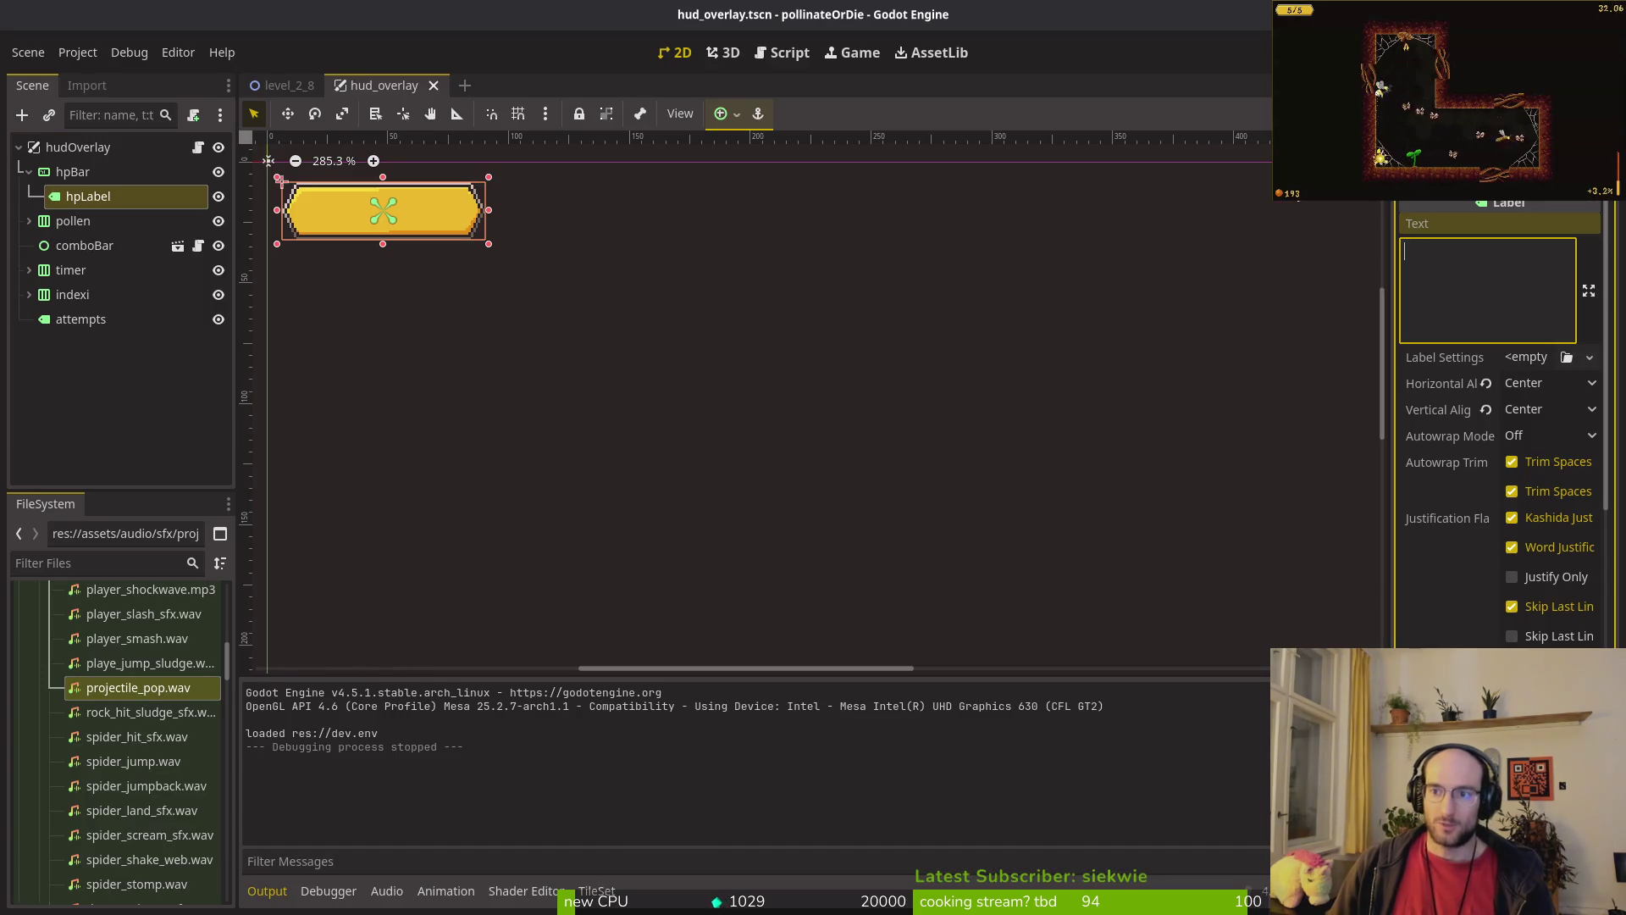
{"action": "type", "text": "hudlv"}
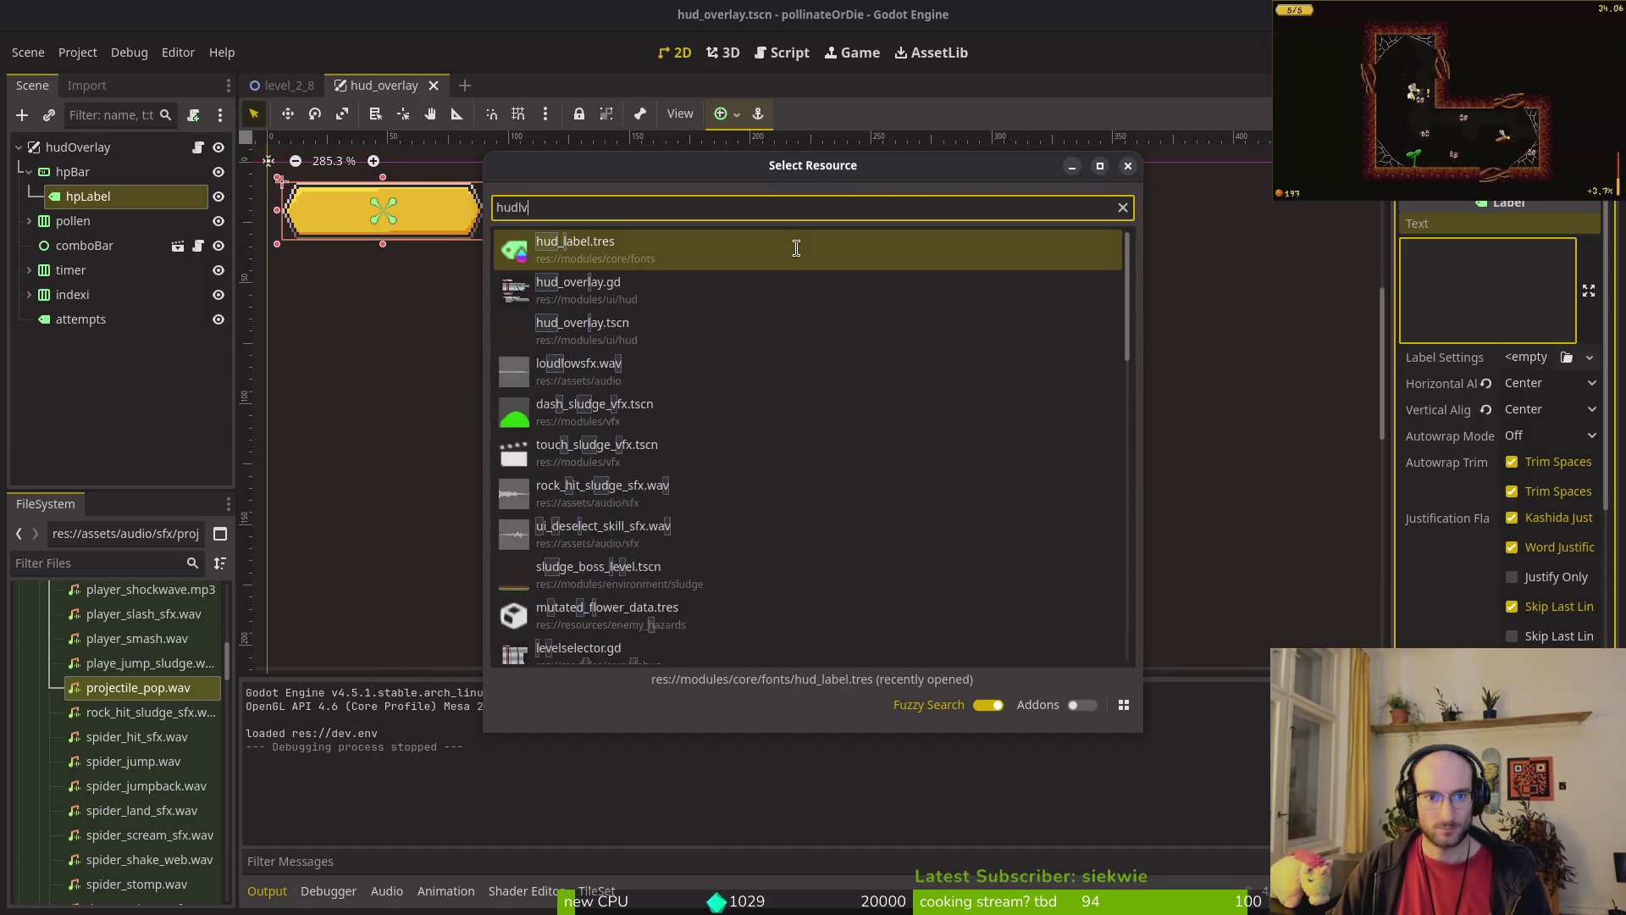
{"action": "key", "text": "Return"}
{"action": "left_click", "coordinate": [1534, 301]}
{"action": "left_click", "coordinate": [1549, 431]}
{"action": "left_click", "coordinate": [567, 274]}
Step: Save and test-run the game with the new label font, then stop it
{"action": "key", "text": "F5"}
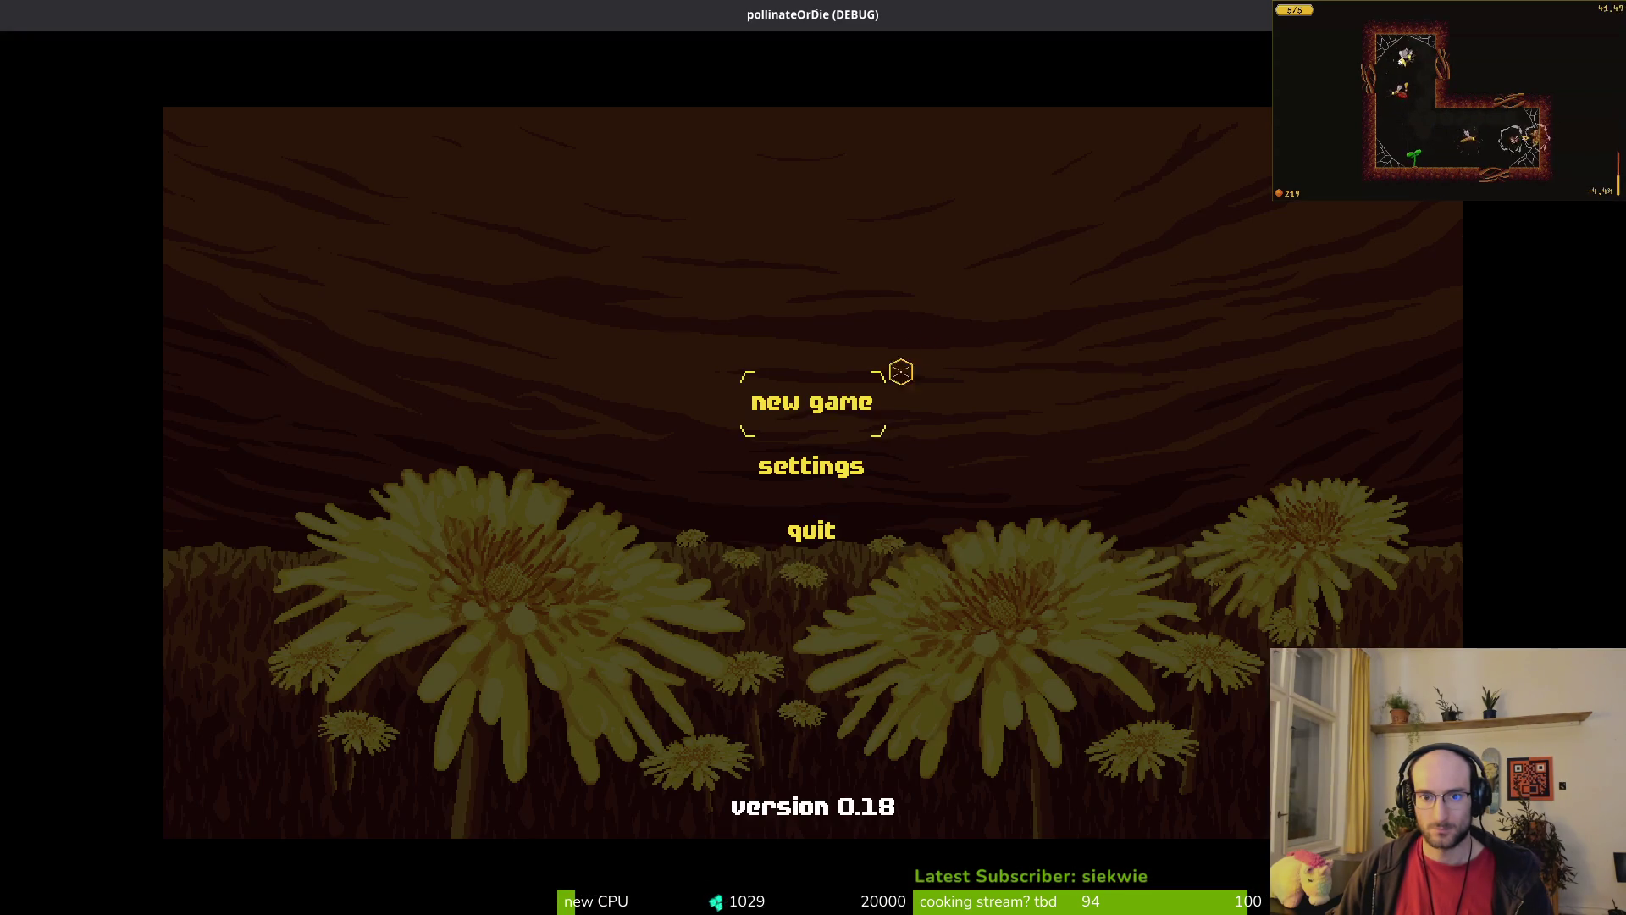
{"action": "left_click", "coordinate": [826, 402]}
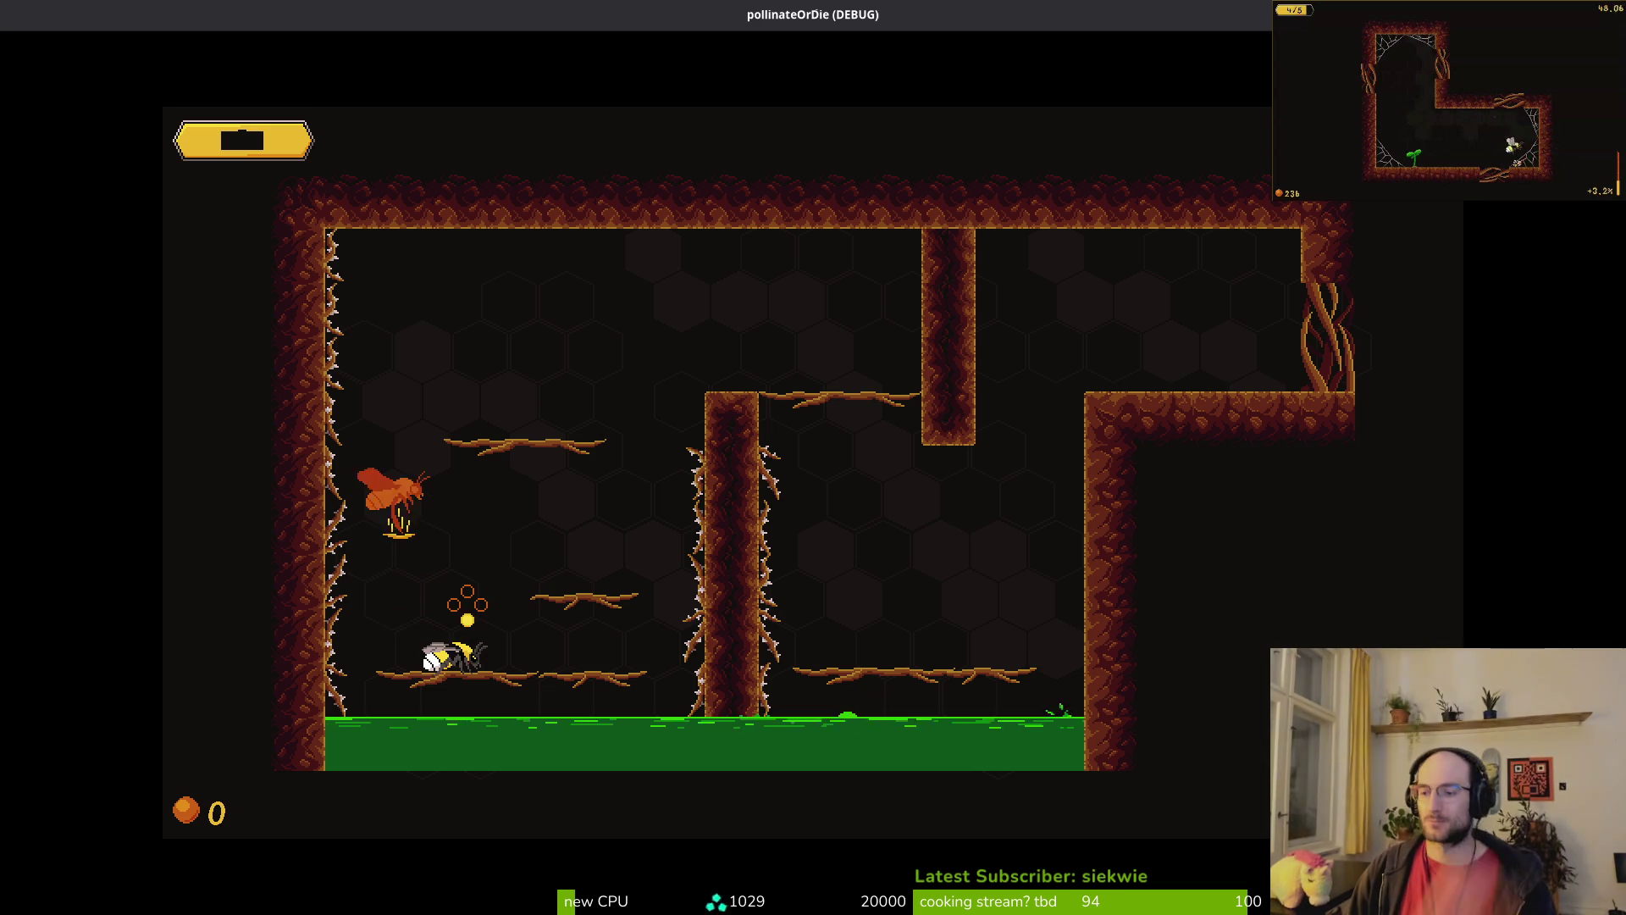
{"action": "key", "text": "F8"}
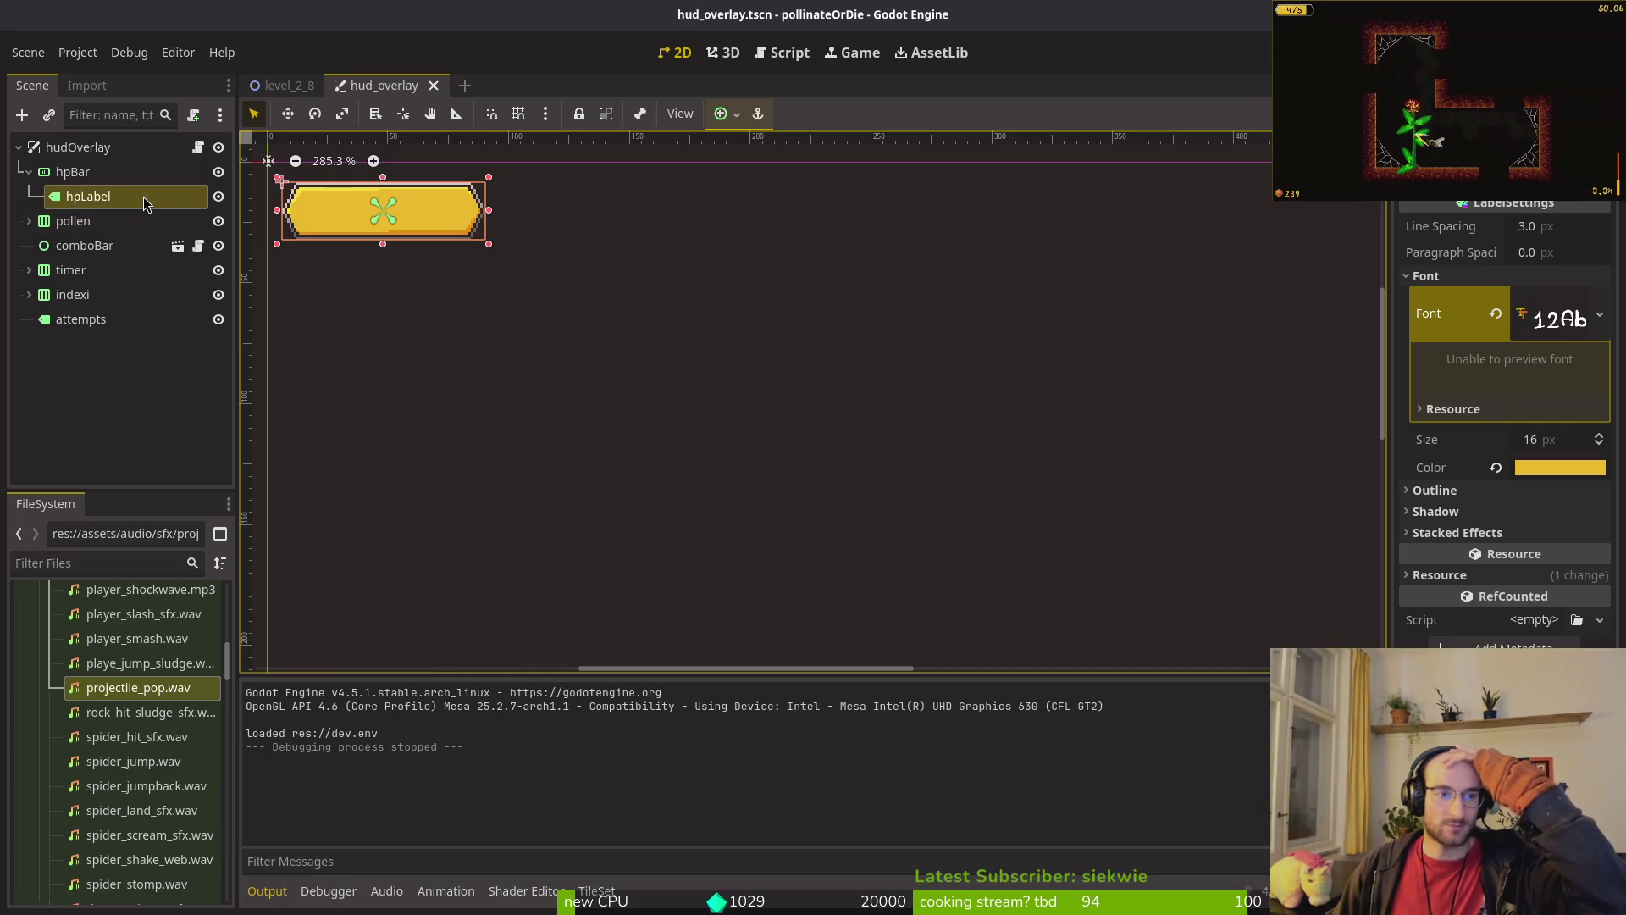
Step: Type sample text 'as' into hpLabel's Text field to preview it on the HP bar
{"action": "scroll", "coordinate": [491, 239], "scroll_direction": "up", "scroll_amount": 1}
{"action": "scroll", "coordinate": [1507, 339], "scroll_direction": "up", "scroll_amount": 10}
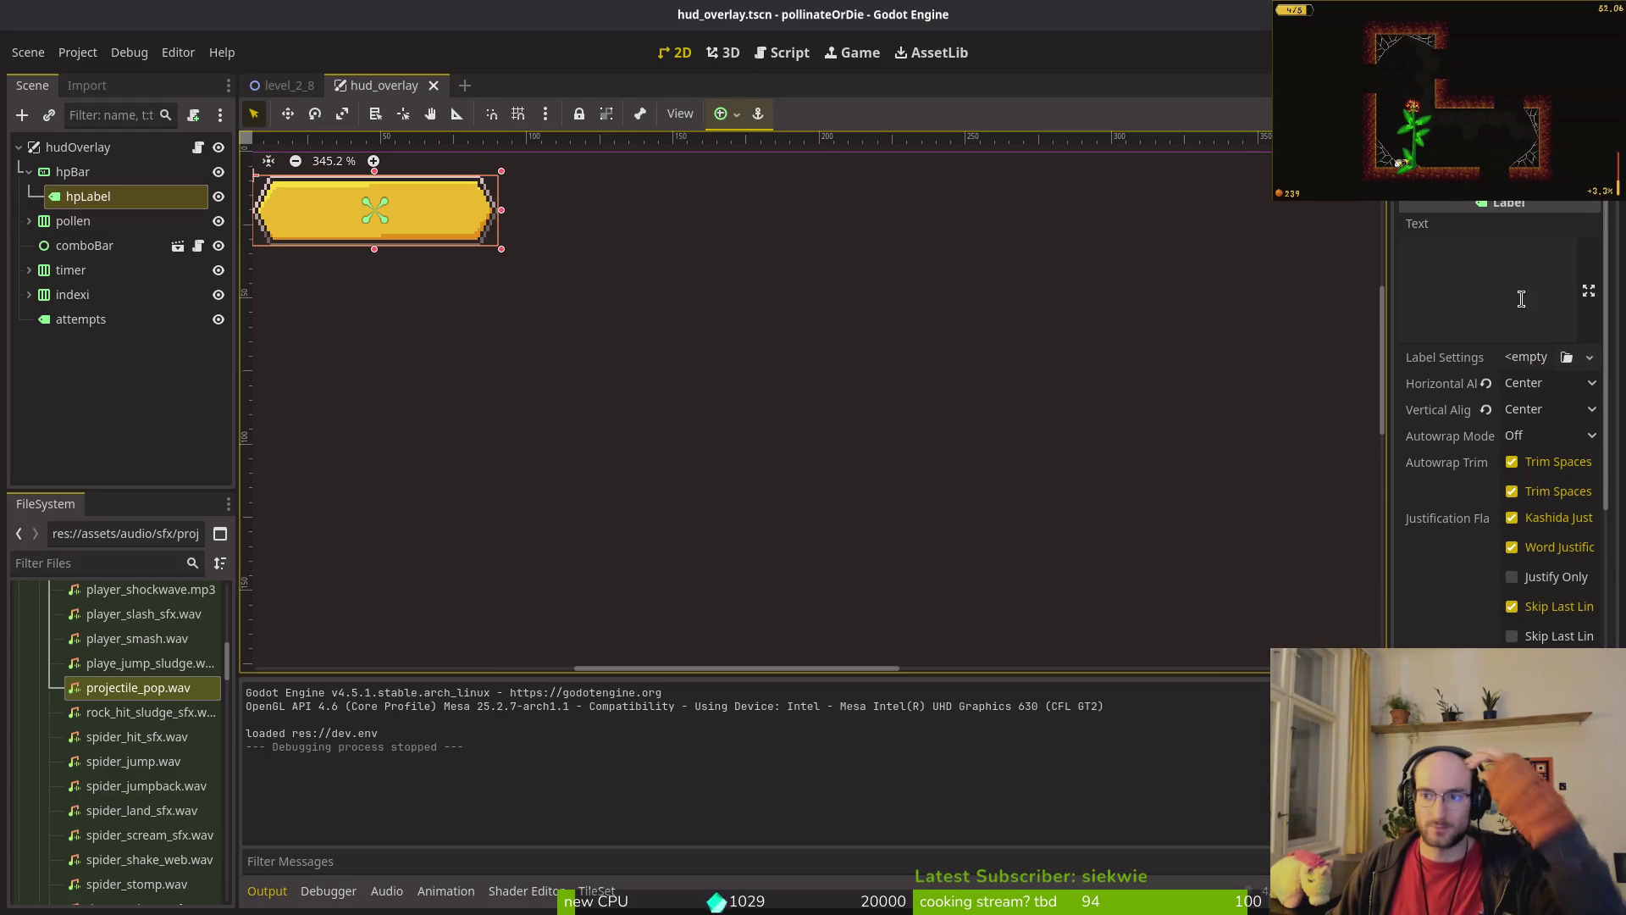
{"action": "left_click", "coordinate": [1498, 265]}
{"action": "type", "text": "asd"}
{"action": "key", "text": "BackSpace"}
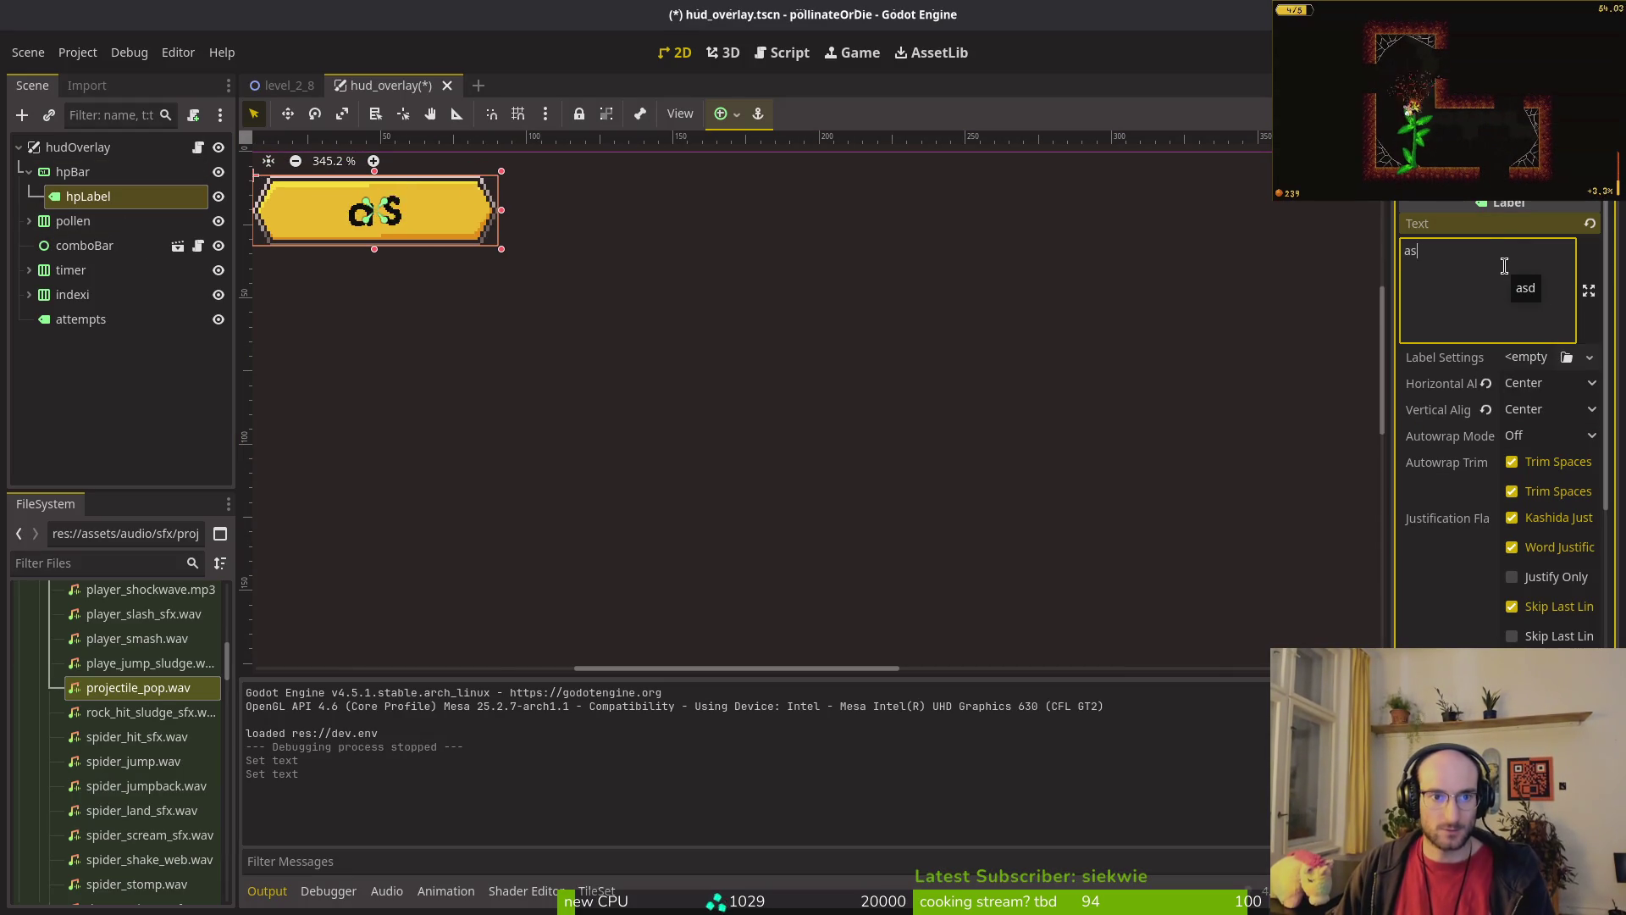
Step: Save hud_overlay.tscn and turn off hpLabel's Font Color theme override
{"action": "key", "text": "ctrl+s"}
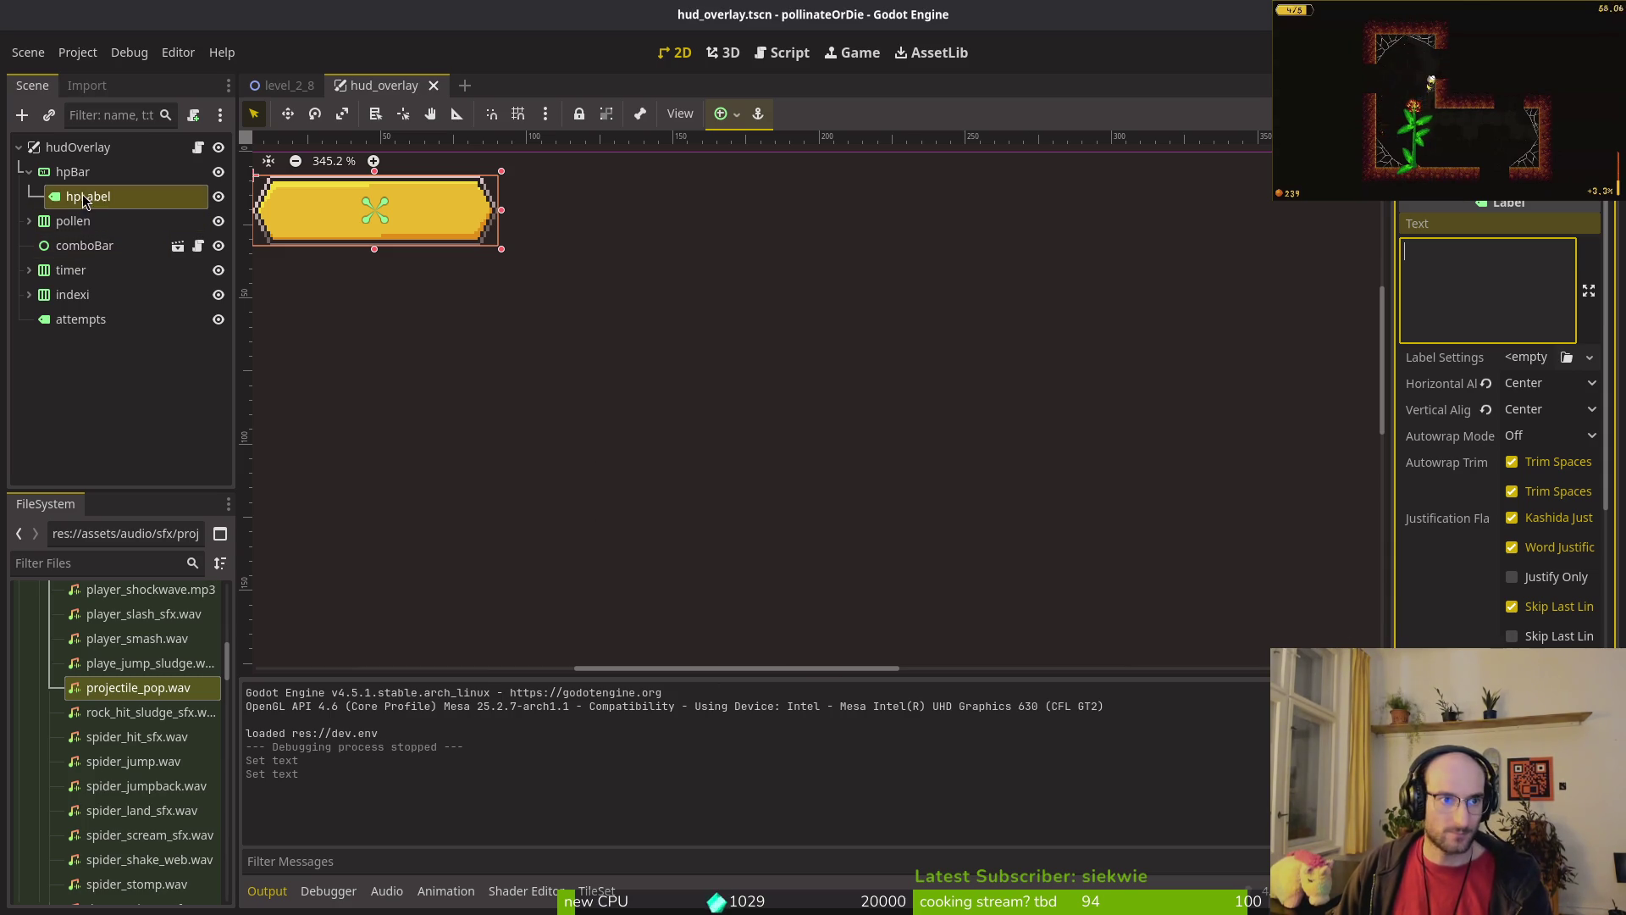
{"action": "scroll", "coordinate": [1499, 424], "scroll_direction": "down", "scroll_amount": 10}
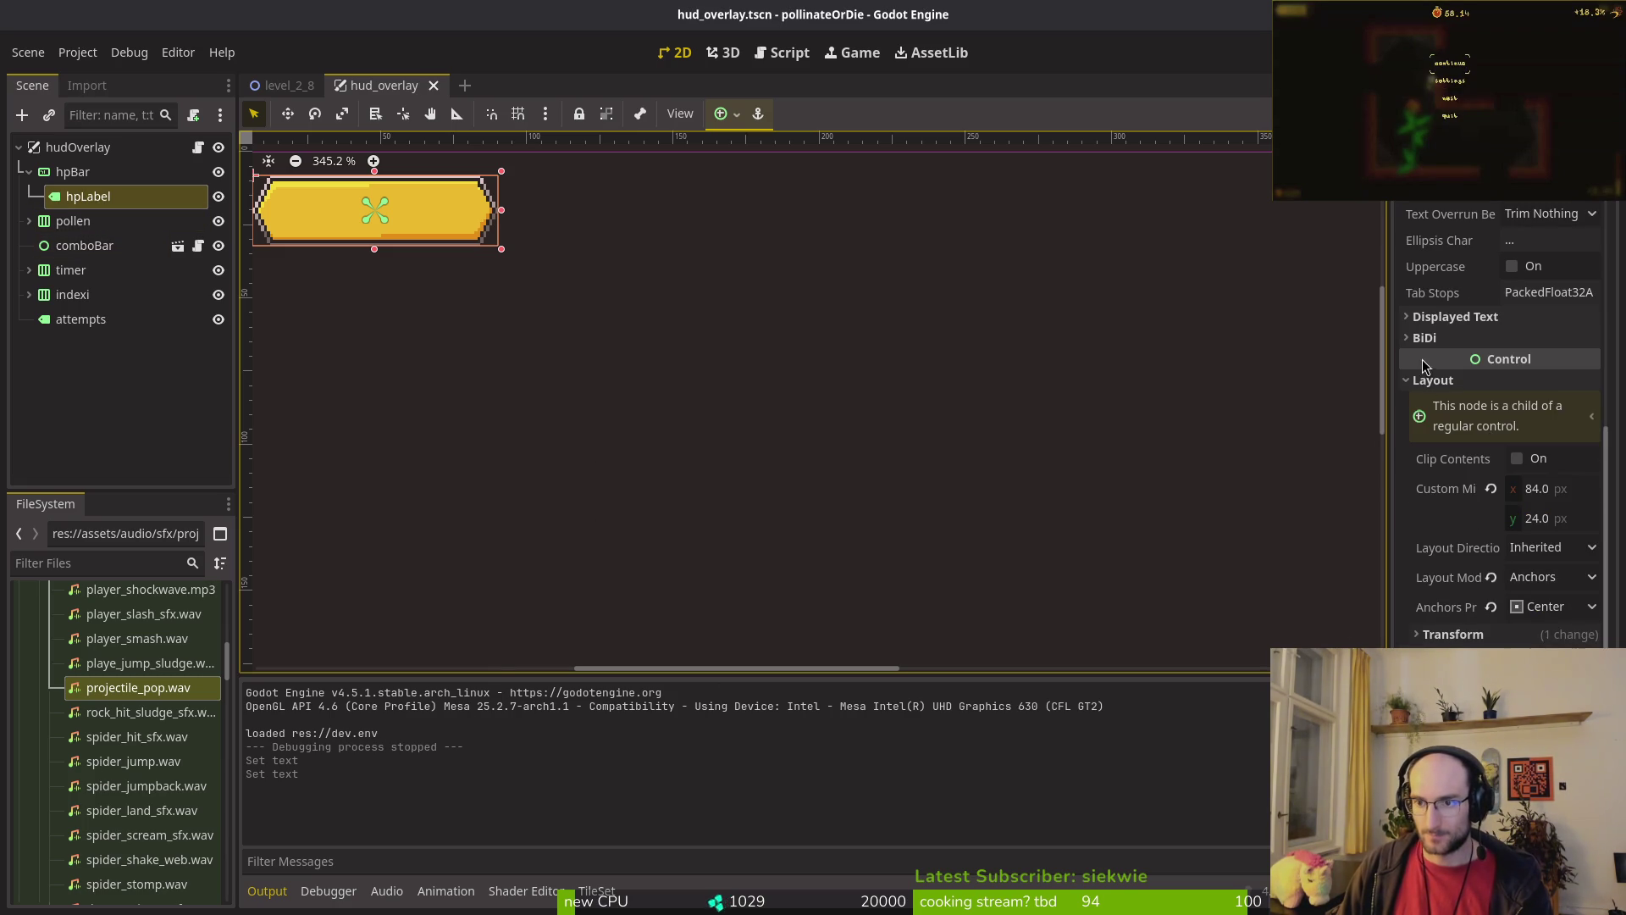
{"action": "left_click", "coordinate": [1426, 379]}
{"action": "left_click", "coordinate": [1472, 572]}
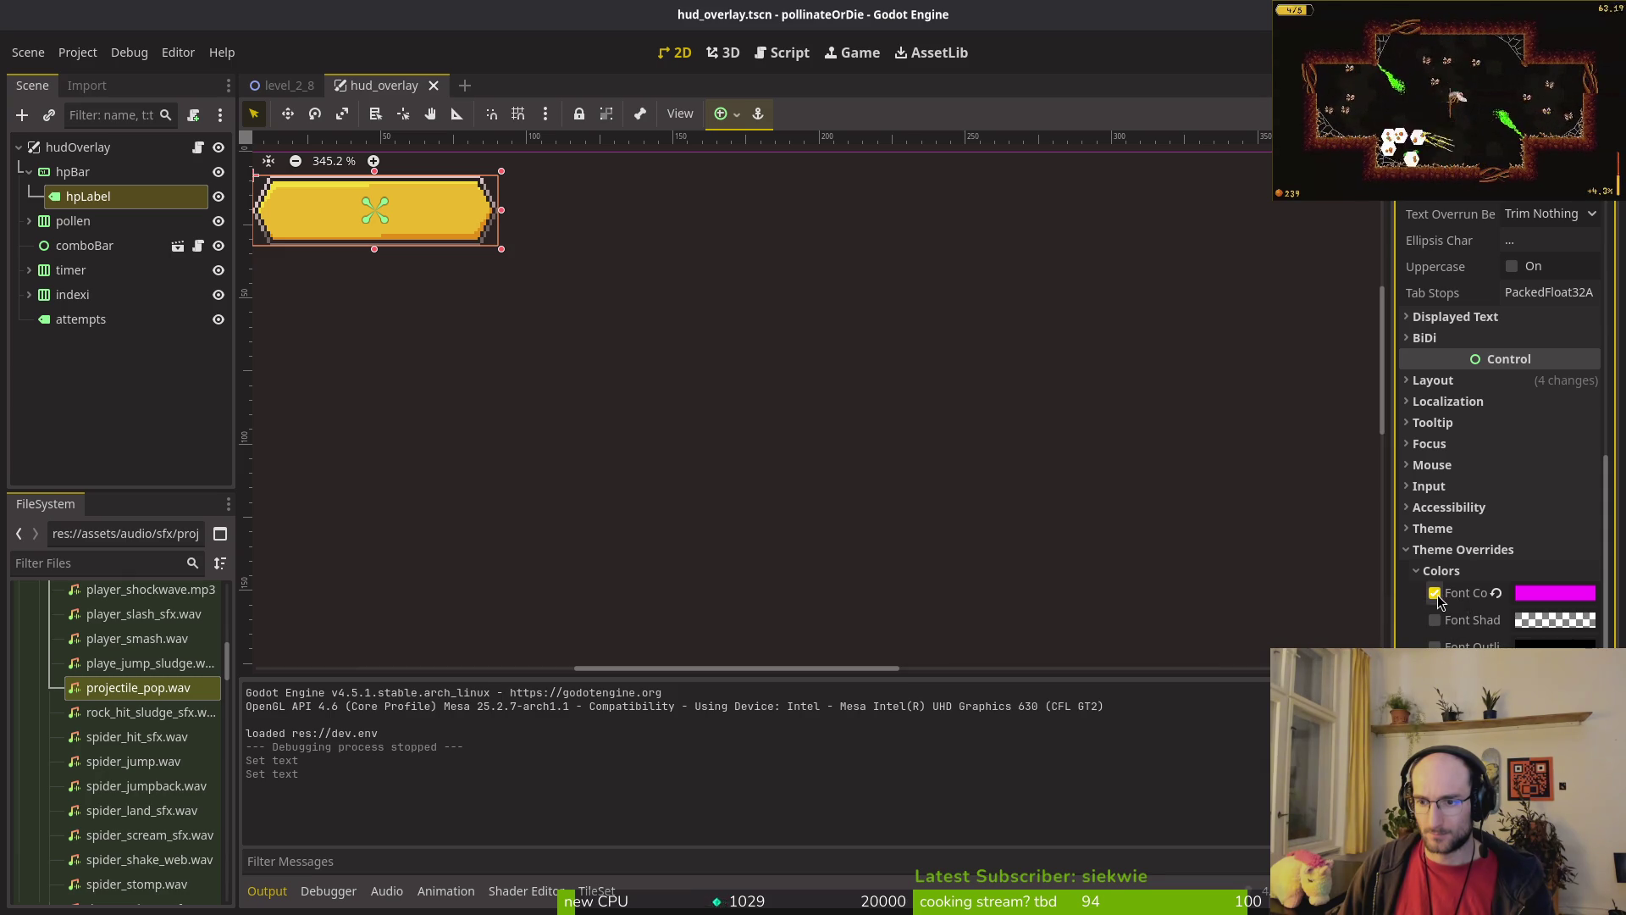
{"action": "left_click", "coordinate": [1434, 592]}
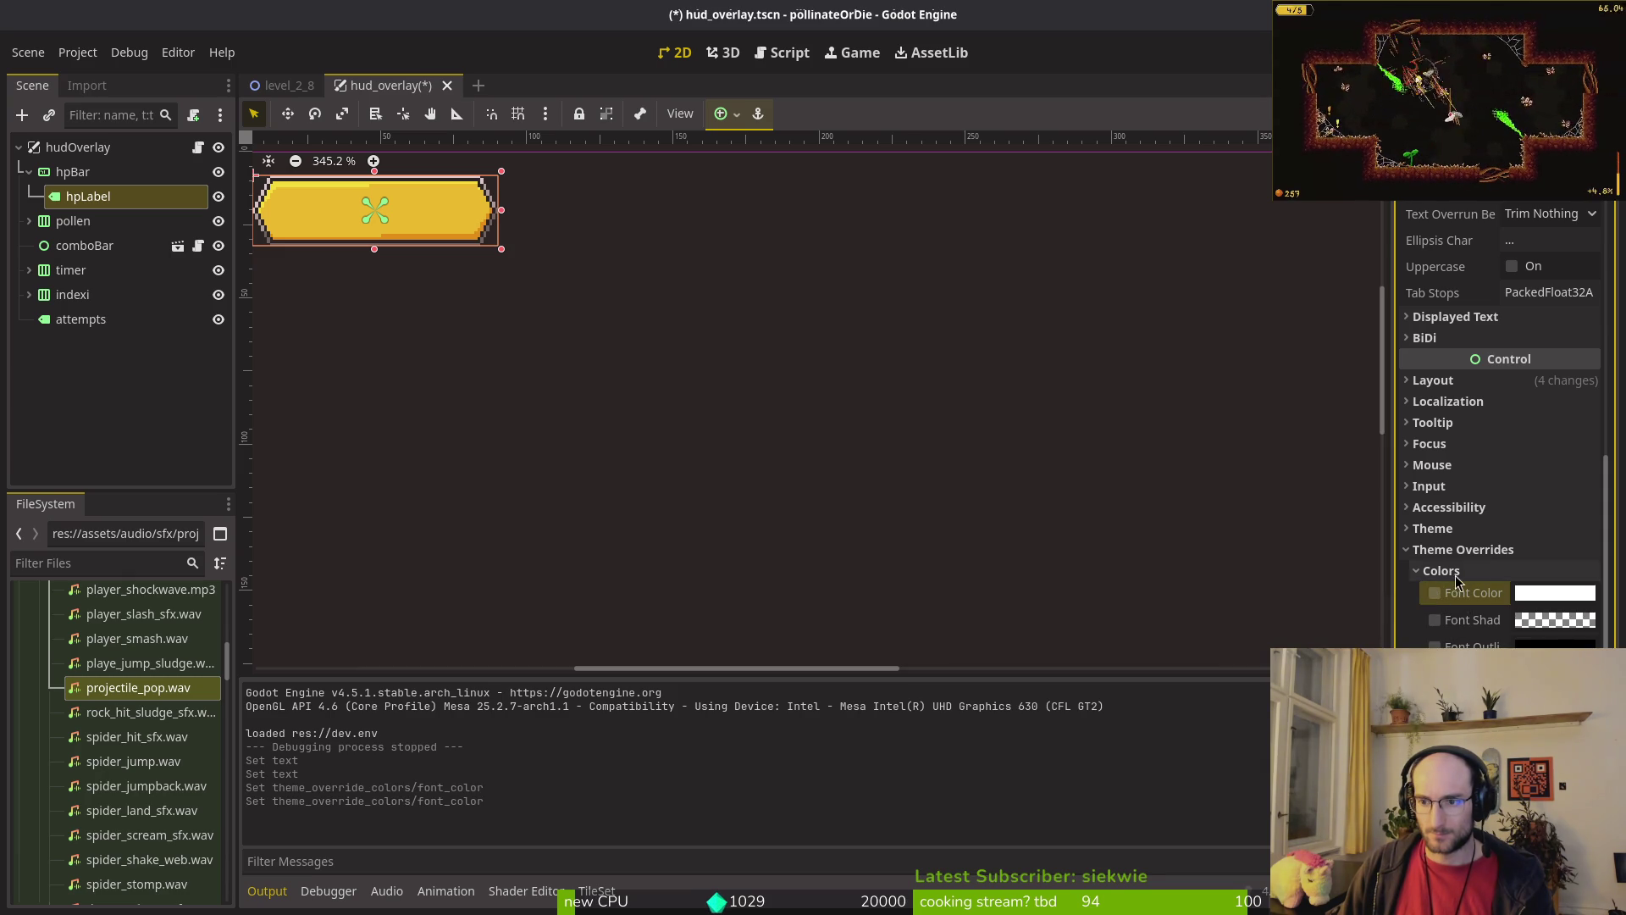
{"action": "left_click", "coordinate": [1447, 571]}
{"action": "left_click", "coordinate": [1464, 551]}
Step: Undo to restore the magenta Font Color override and confirm it under Theme Overrides
{"action": "left_click", "coordinate": [1464, 567]}
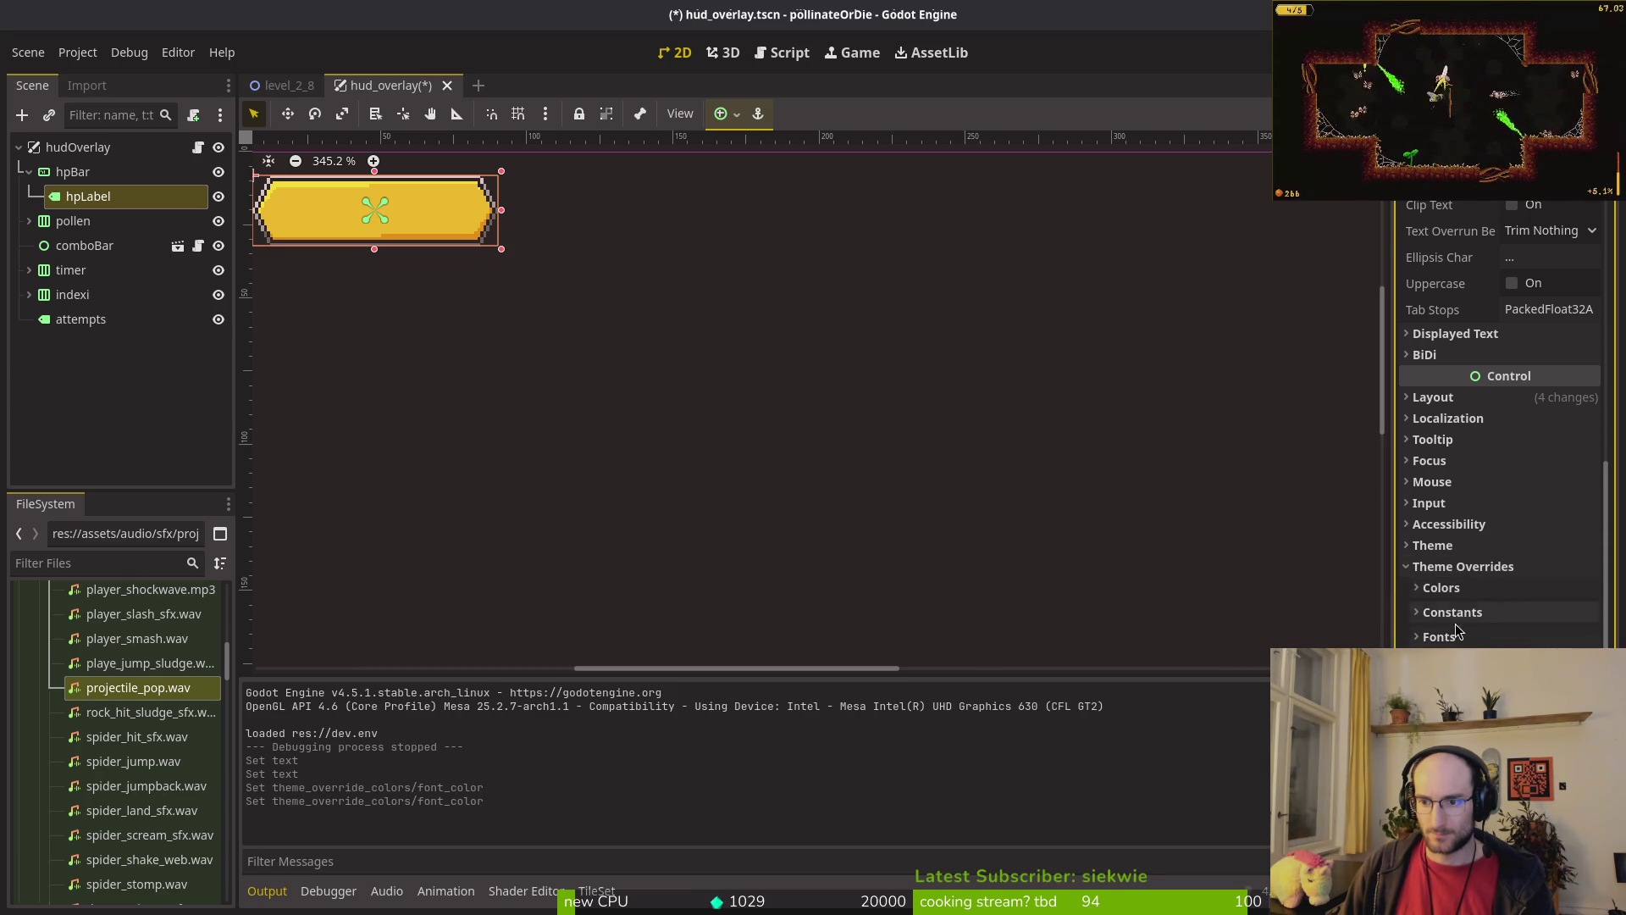
{"action": "left_click", "coordinate": [1465, 567]}
{"action": "scroll", "coordinate": [1549, 645], "scroll_direction": "down", "scroll_amount": 5}
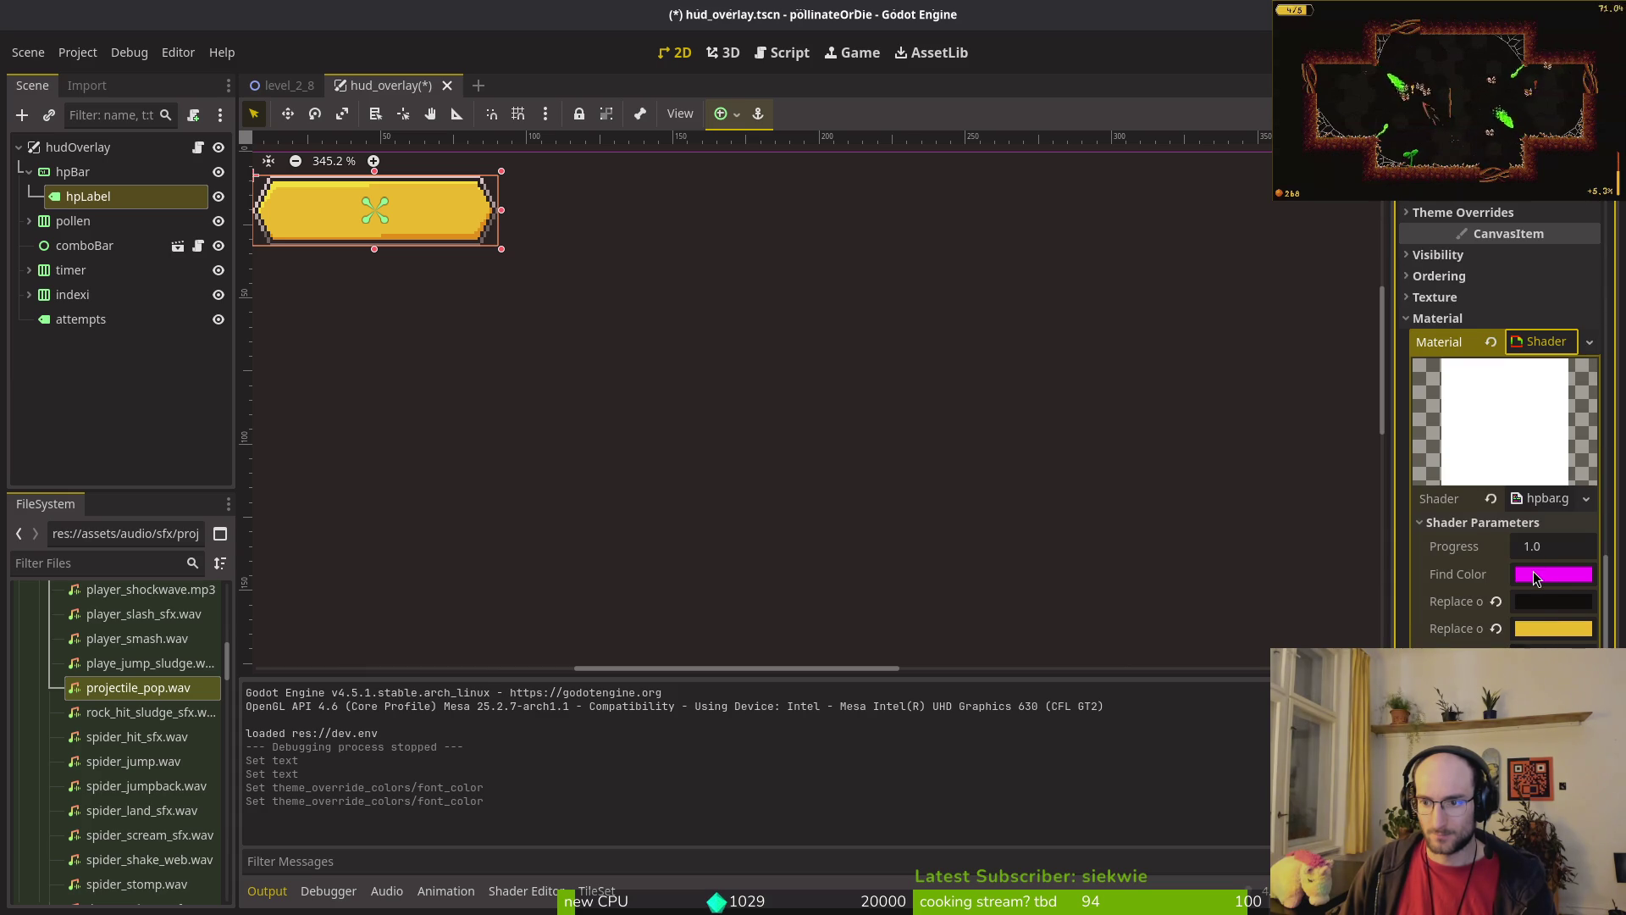
{"action": "scroll", "coordinate": [1515, 381], "scroll_direction": "up", "scroll_amount": 5}
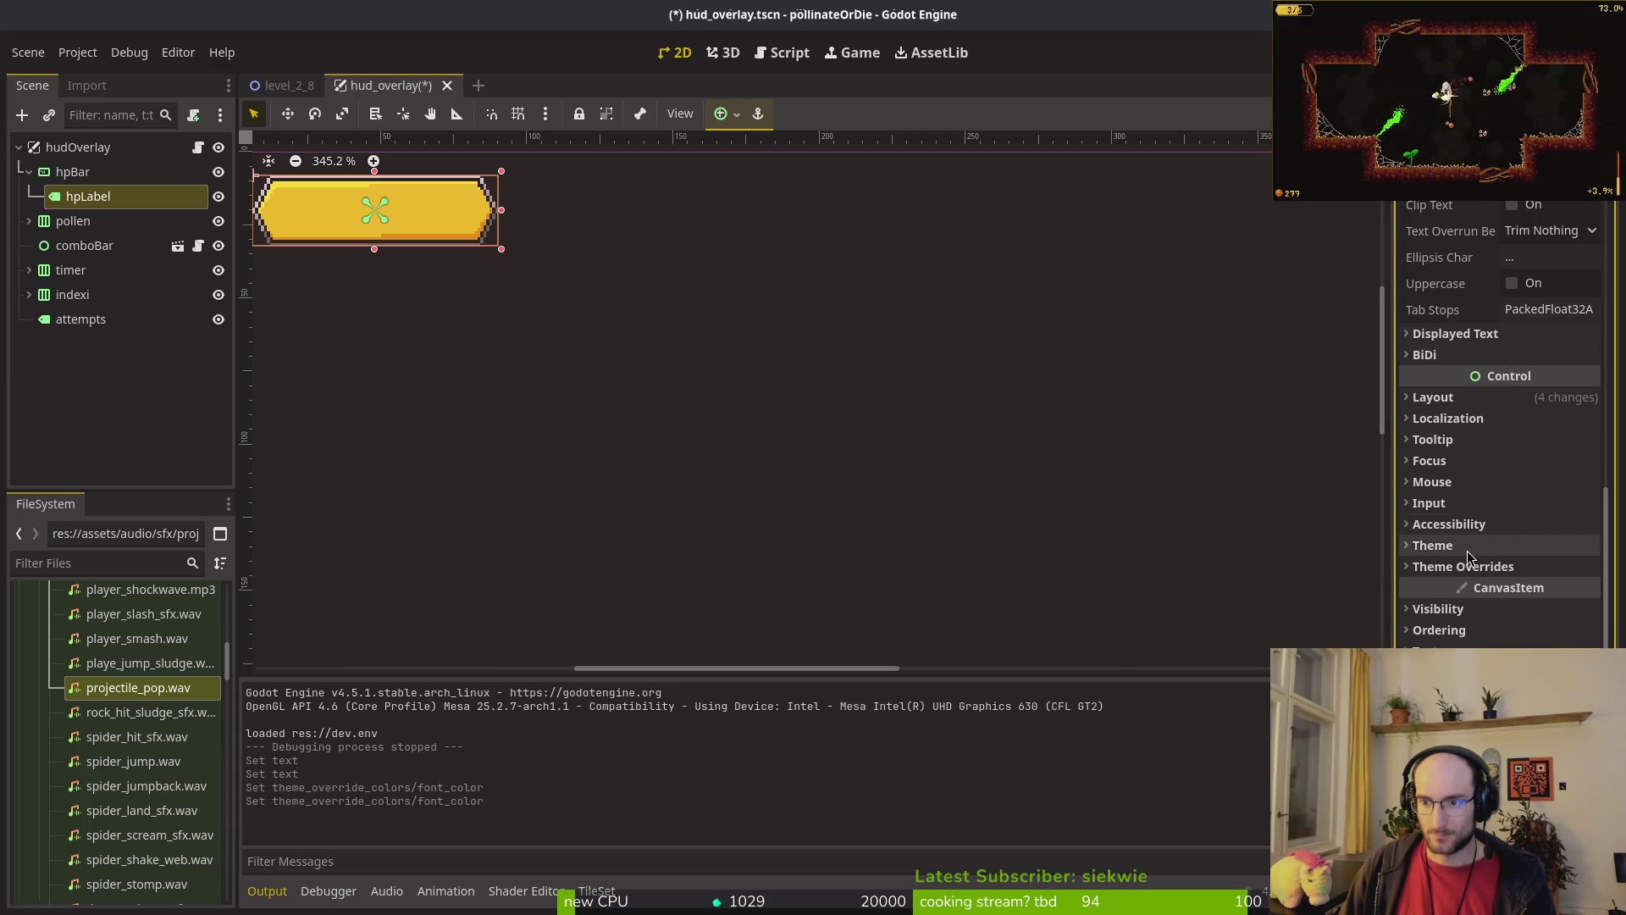
{"action": "left_click", "coordinate": [1495, 567]}
{"action": "key", "text": "ctrl+z"}
{"action": "key", "text": "ctrl+z"}
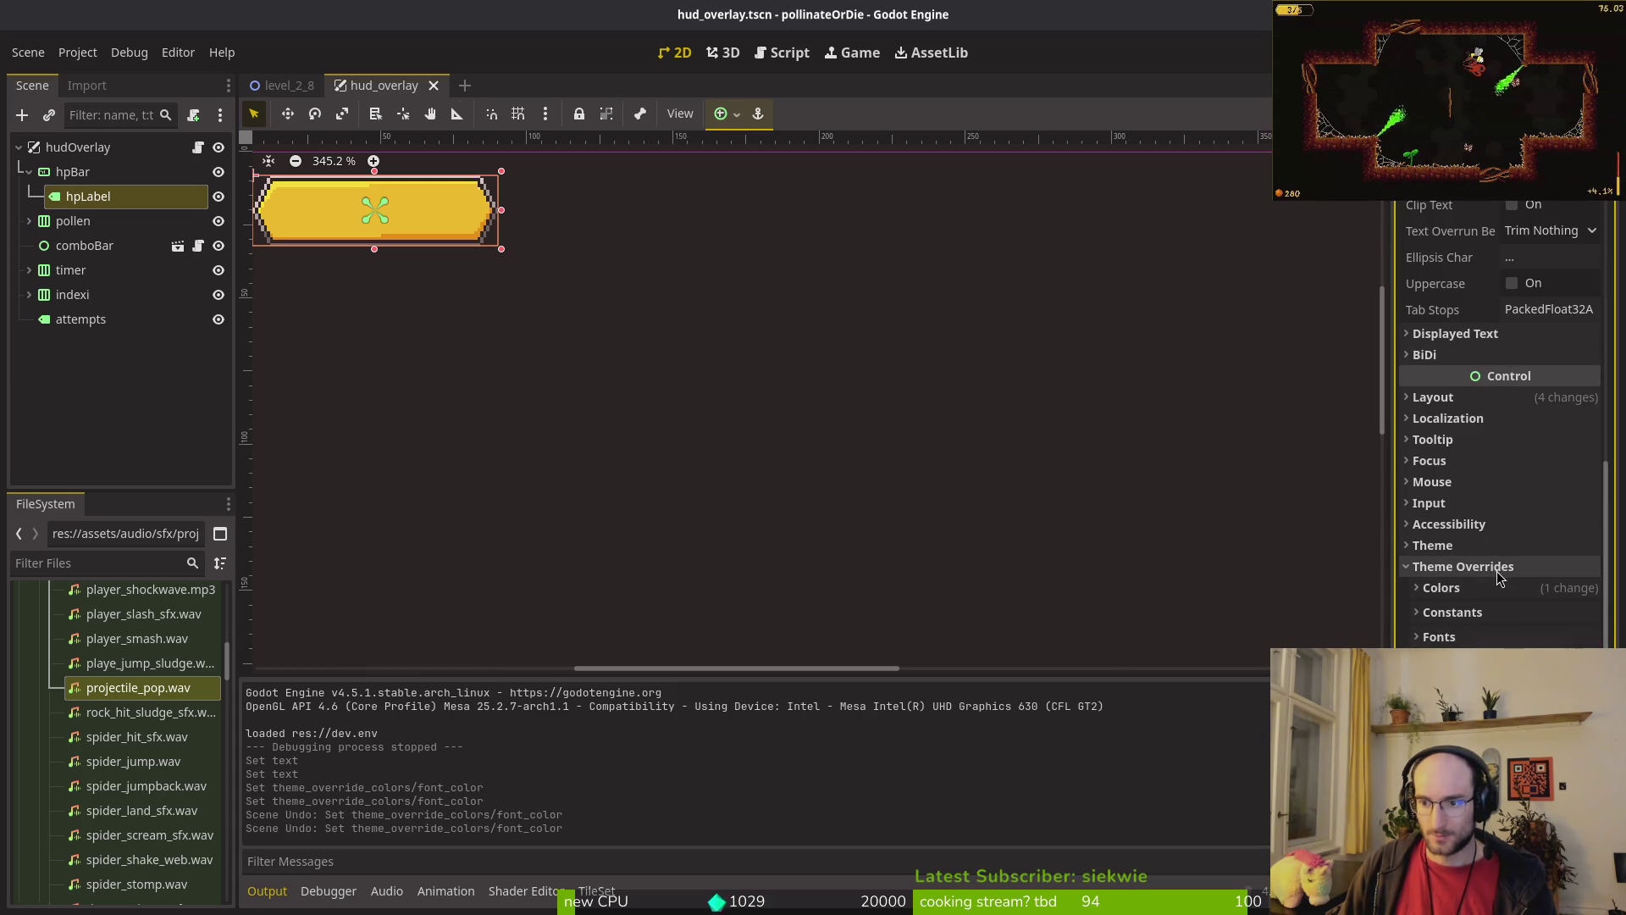
{"action": "left_click", "coordinate": [1495, 588]}
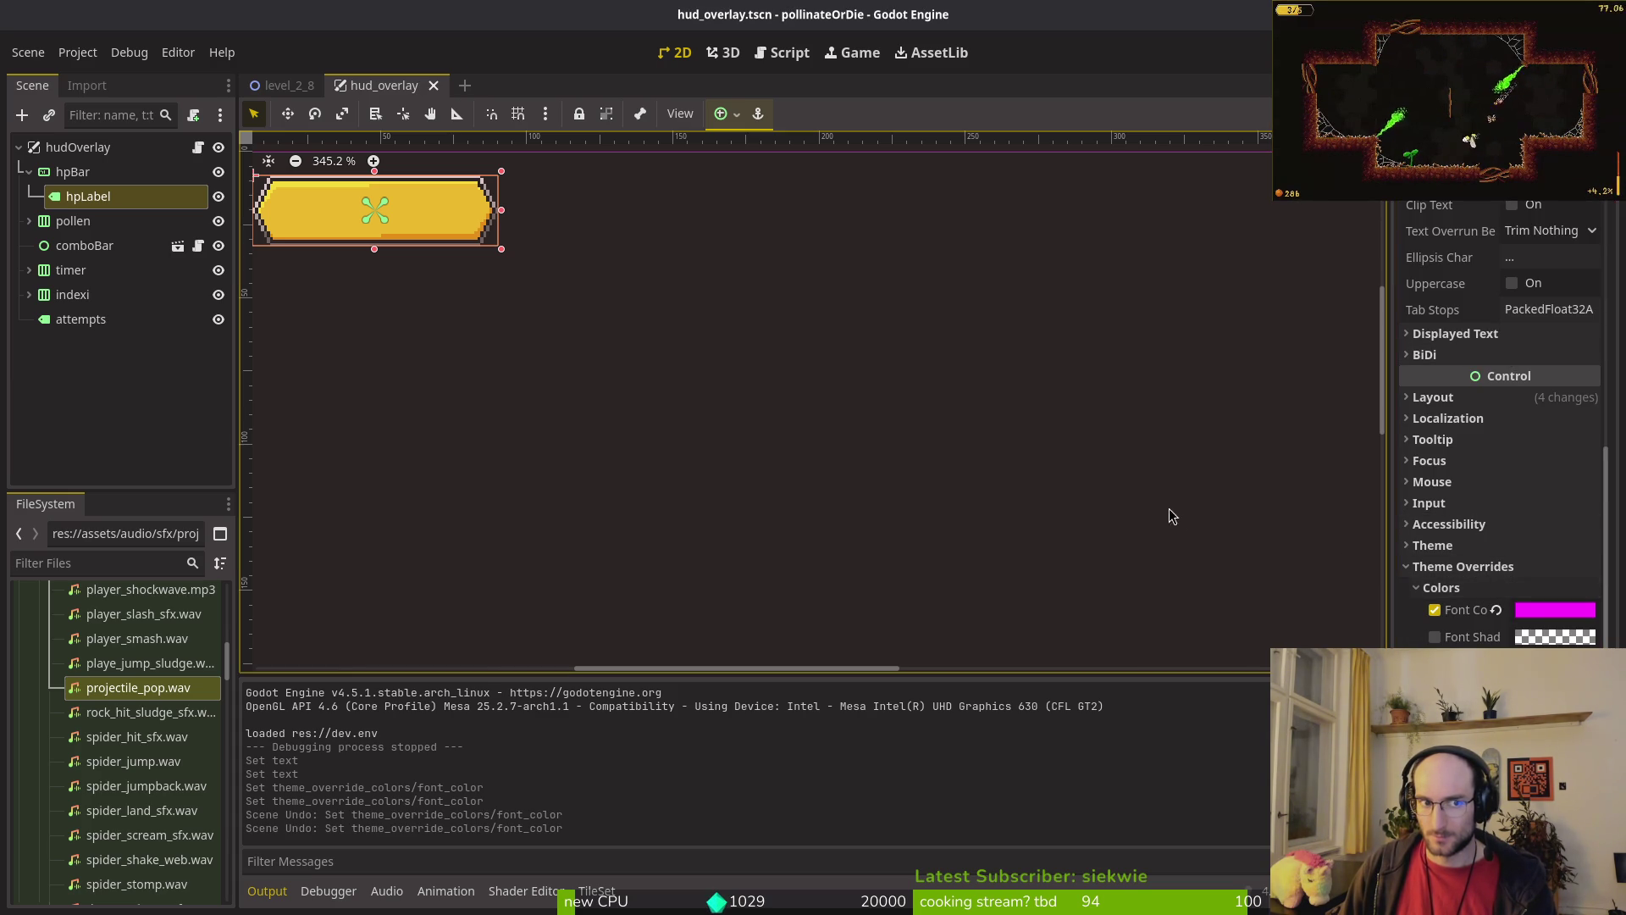
{"action": "scroll", "coordinate": [1439, 424], "scroll_direction": "up", "scroll_amount": 5}
{"action": "scroll", "coordinate": [1527, 390], "scroll_direction": "down", "scroll_amount": 5}
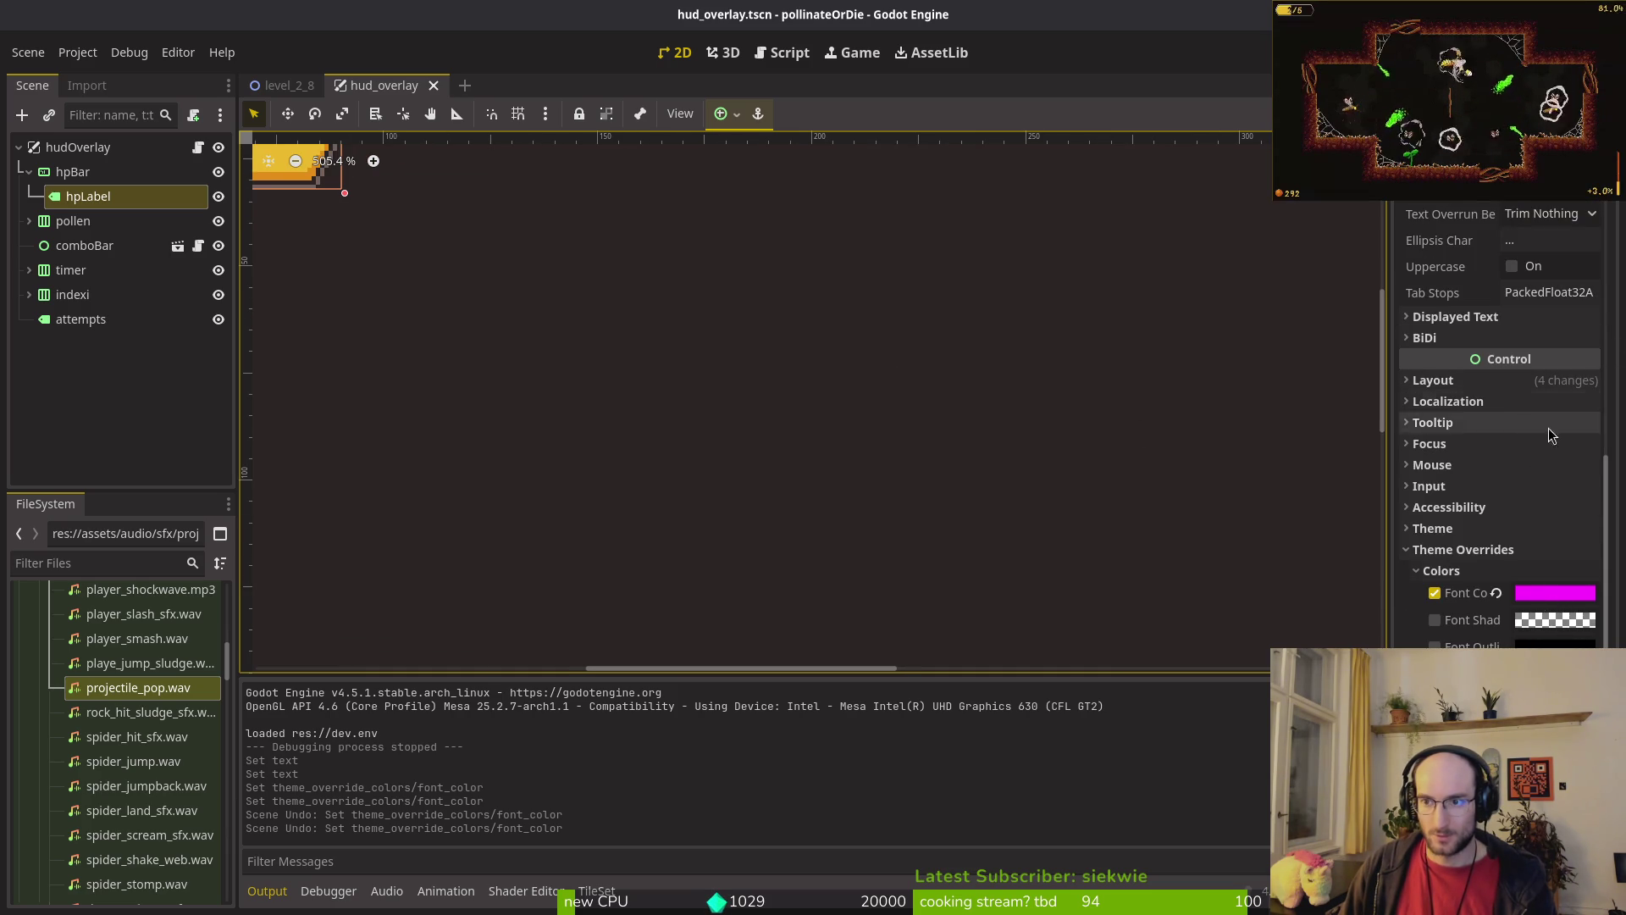
Step: Preview hpLabel with sample text 'sdf', centred in view, then trim a character
{"action": "scroll", "coordinate": [1499, 423], "scroll_direction": "up", "scroll_amount": 10}
{"action": "left_click", "coordinate": [1487, 288]}
{"action": "type", "text": "sdf"}
{"action": "scroll", "coordinate": [960, 450], "scroll_direction": "up", "scroll_amount": 4}
{"action": "key", "text": "f"}
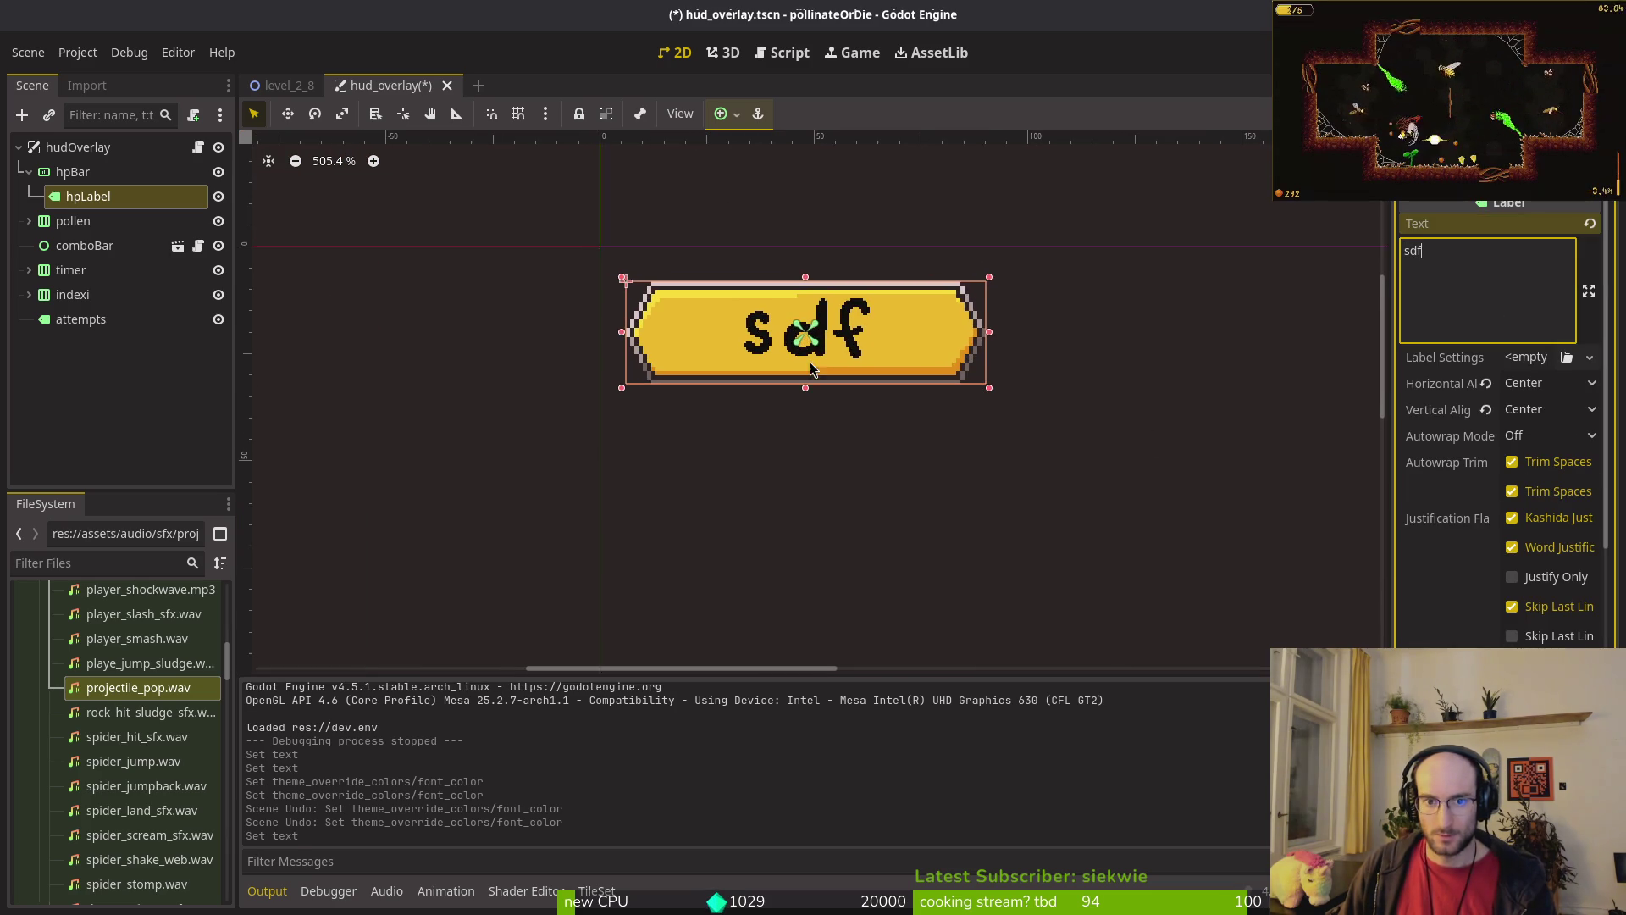
{"action": "scroll", "coordinate": [813, 343], "scroll_direction": "up", "scroll_amount": 2}
{"action": "scroll", "coordinate": [825, 343], "scroll_direction": "down", "scroll_amount": 2}
{"action": "key", "text": "BackSpace"}
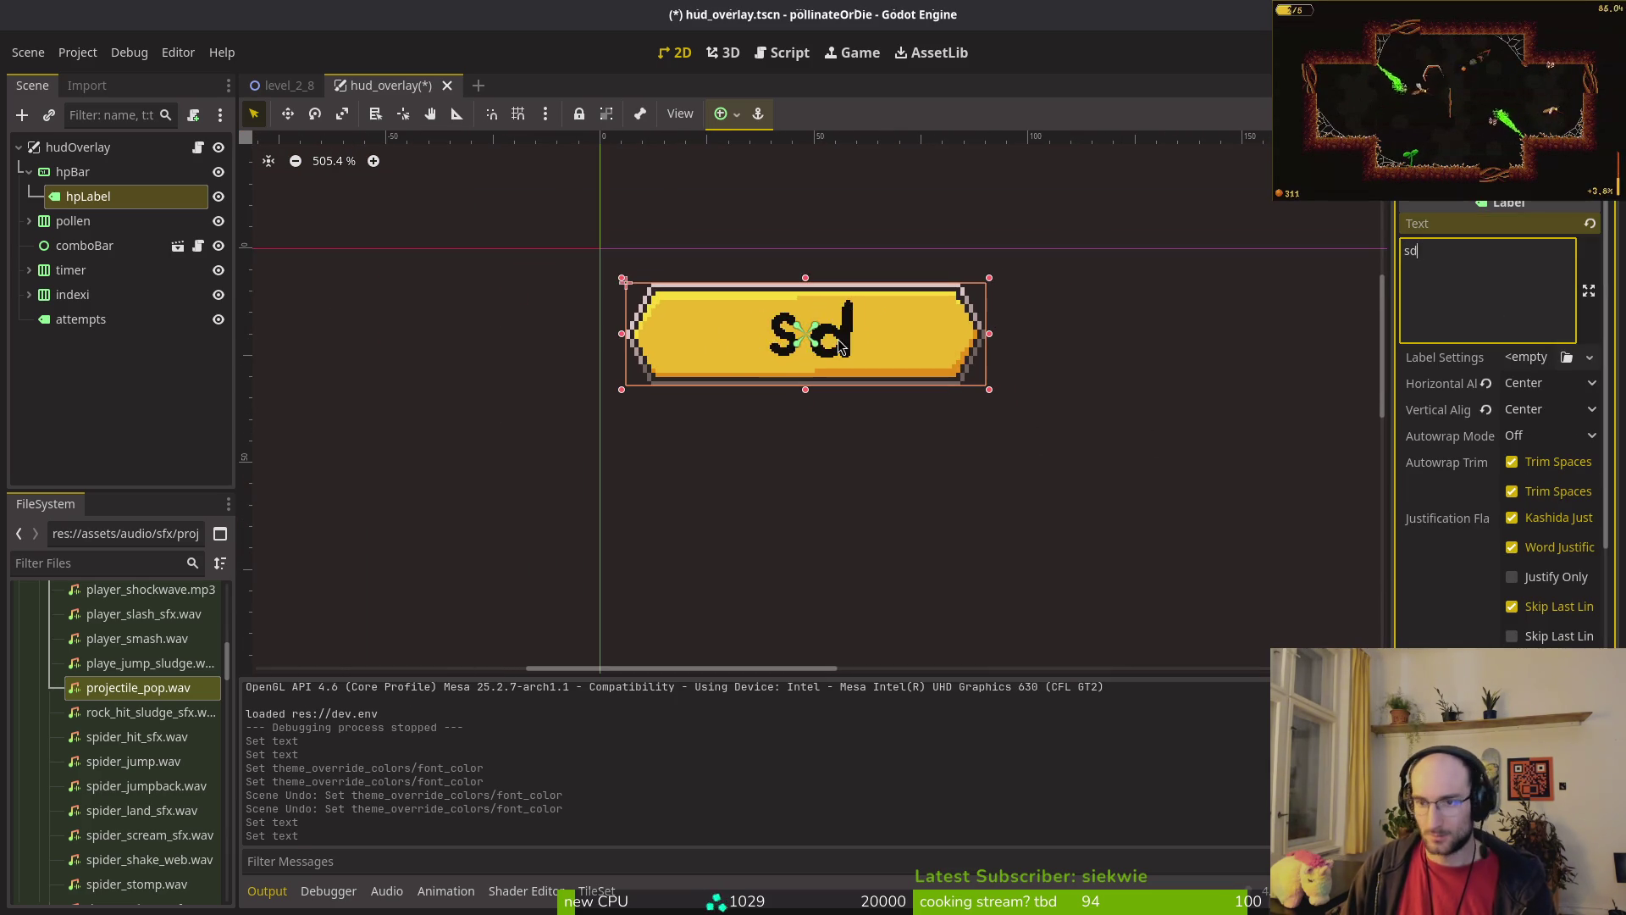
Step: Test-run the game into a new game, stop it, and switch to the terminal
{"action": "key", "text": "F5"}
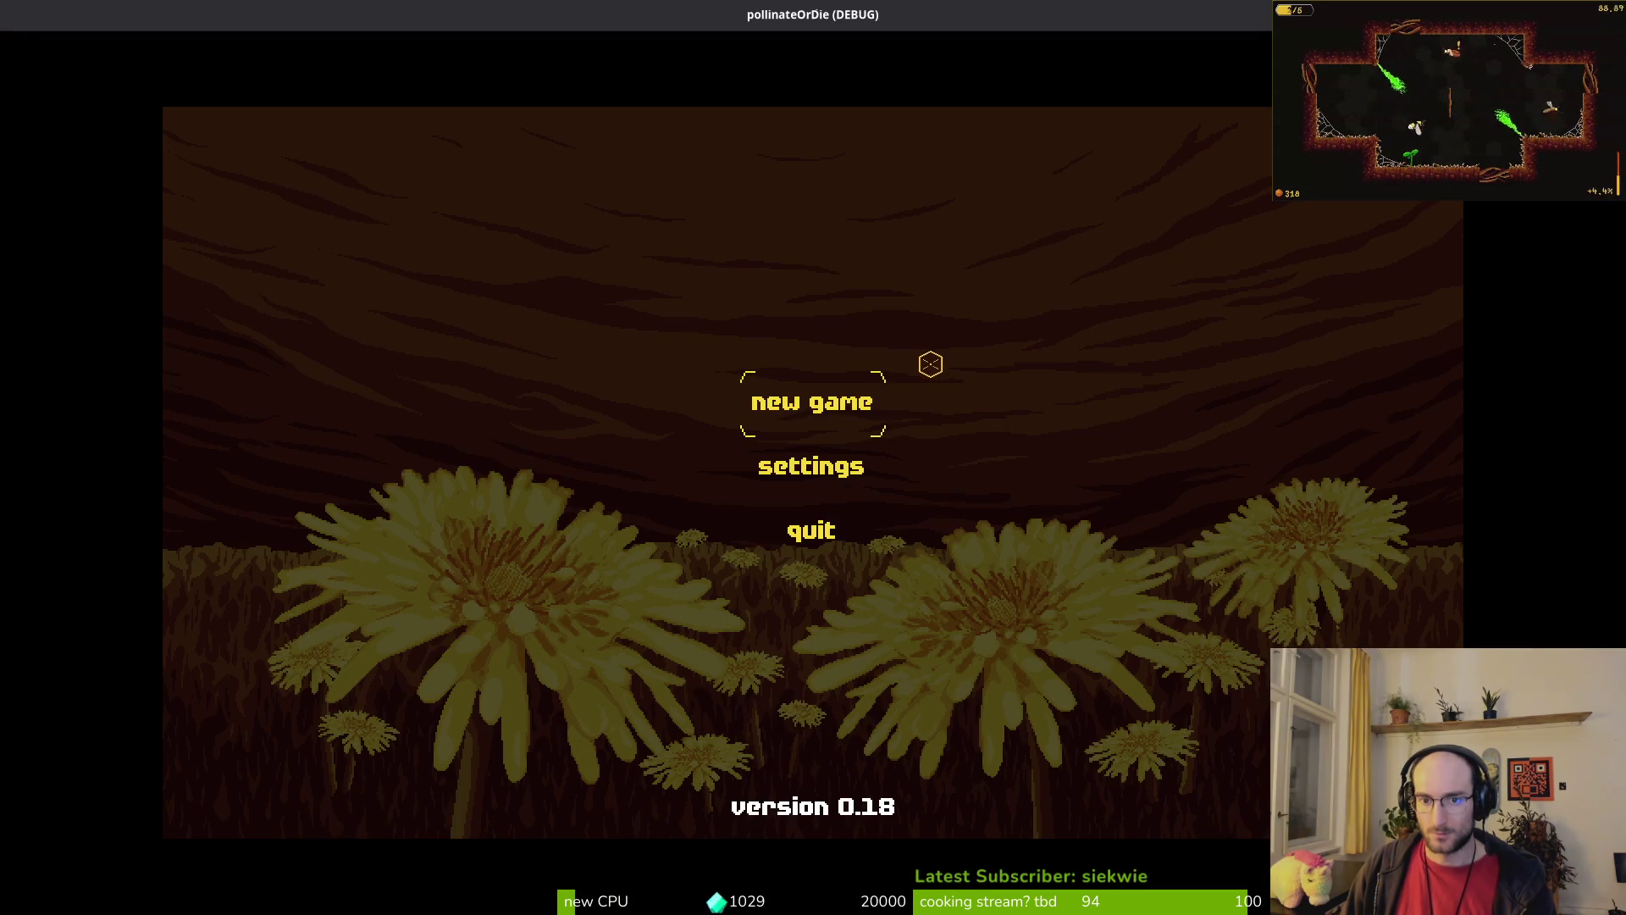
{"action": "left_click", "coordinate": [851, 398]}
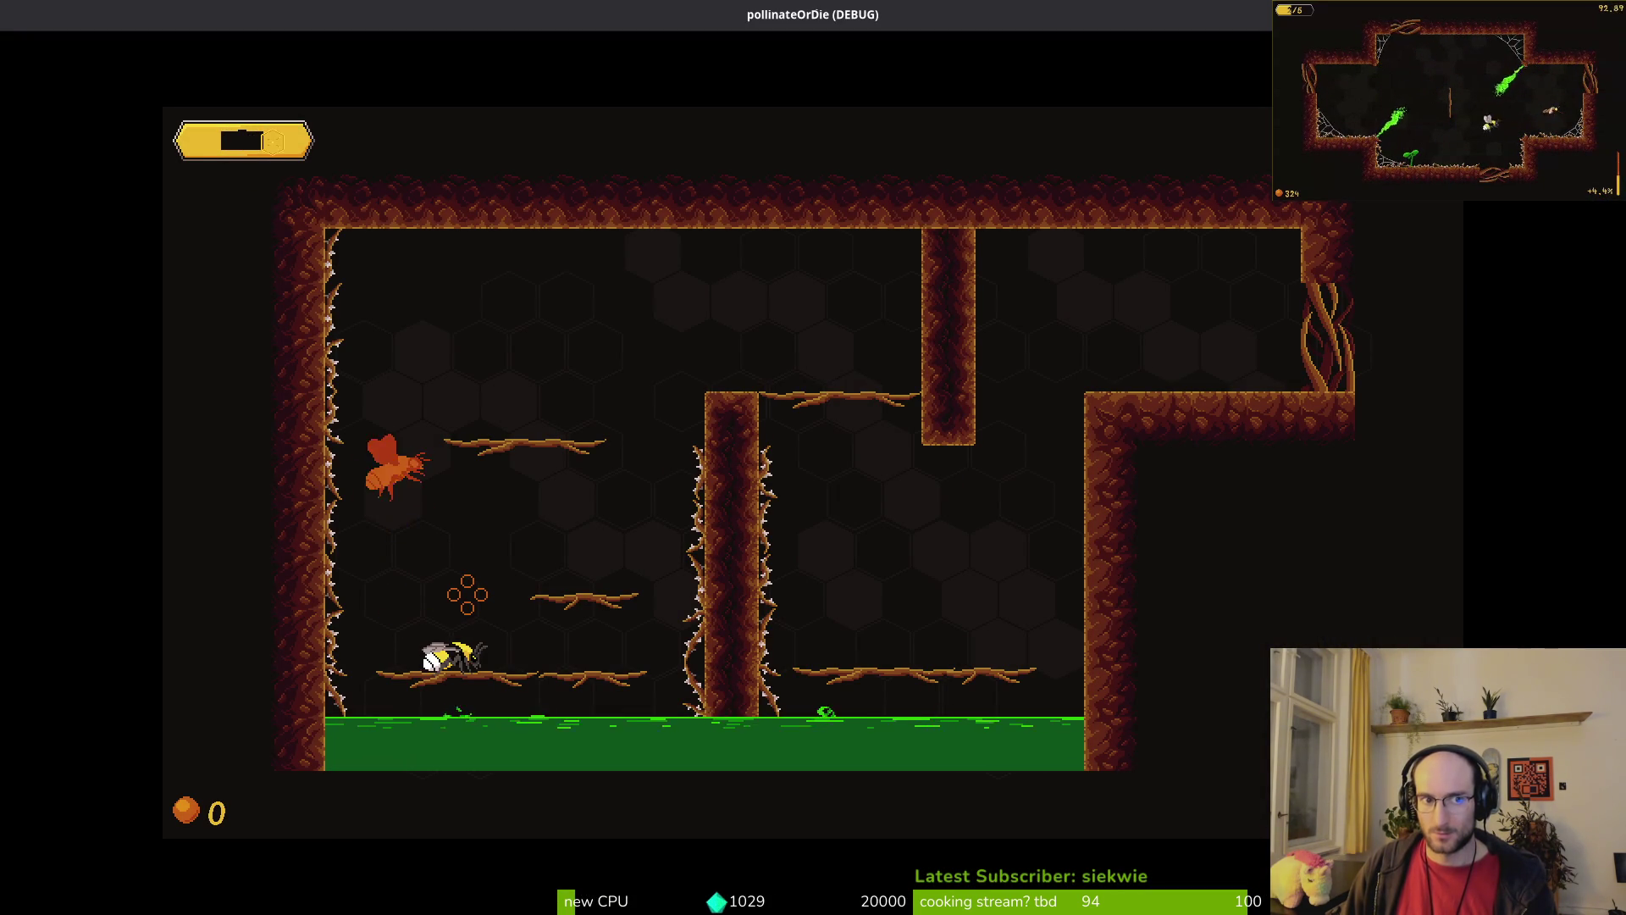
{"action": "key", "text": "F8"}
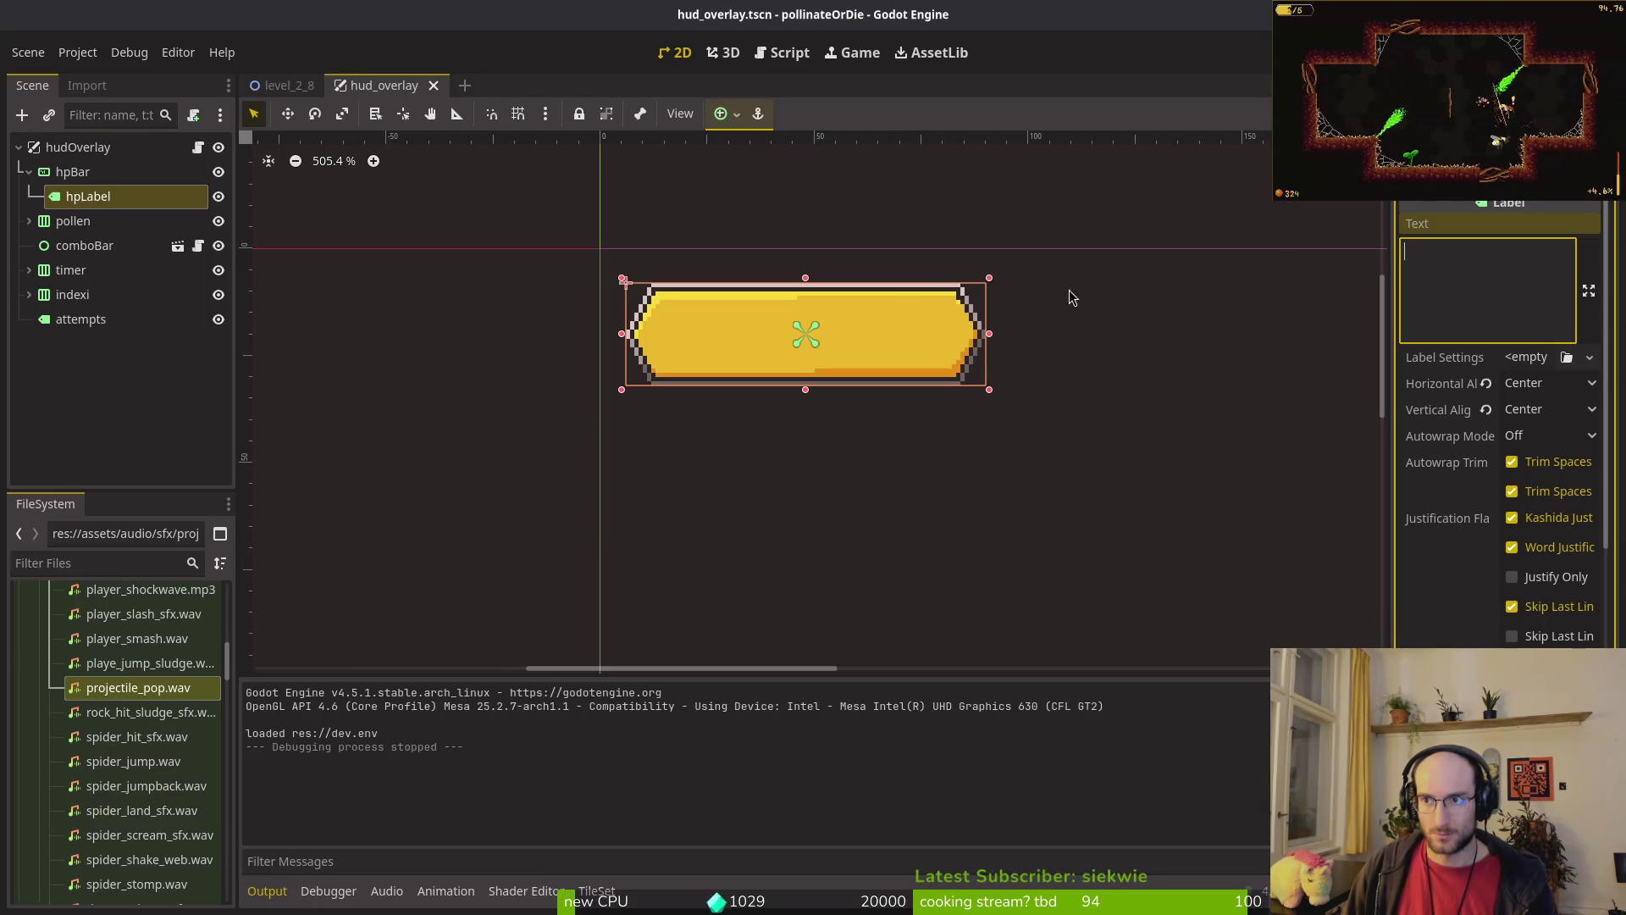
{"action": "key", "text": "super+2"}
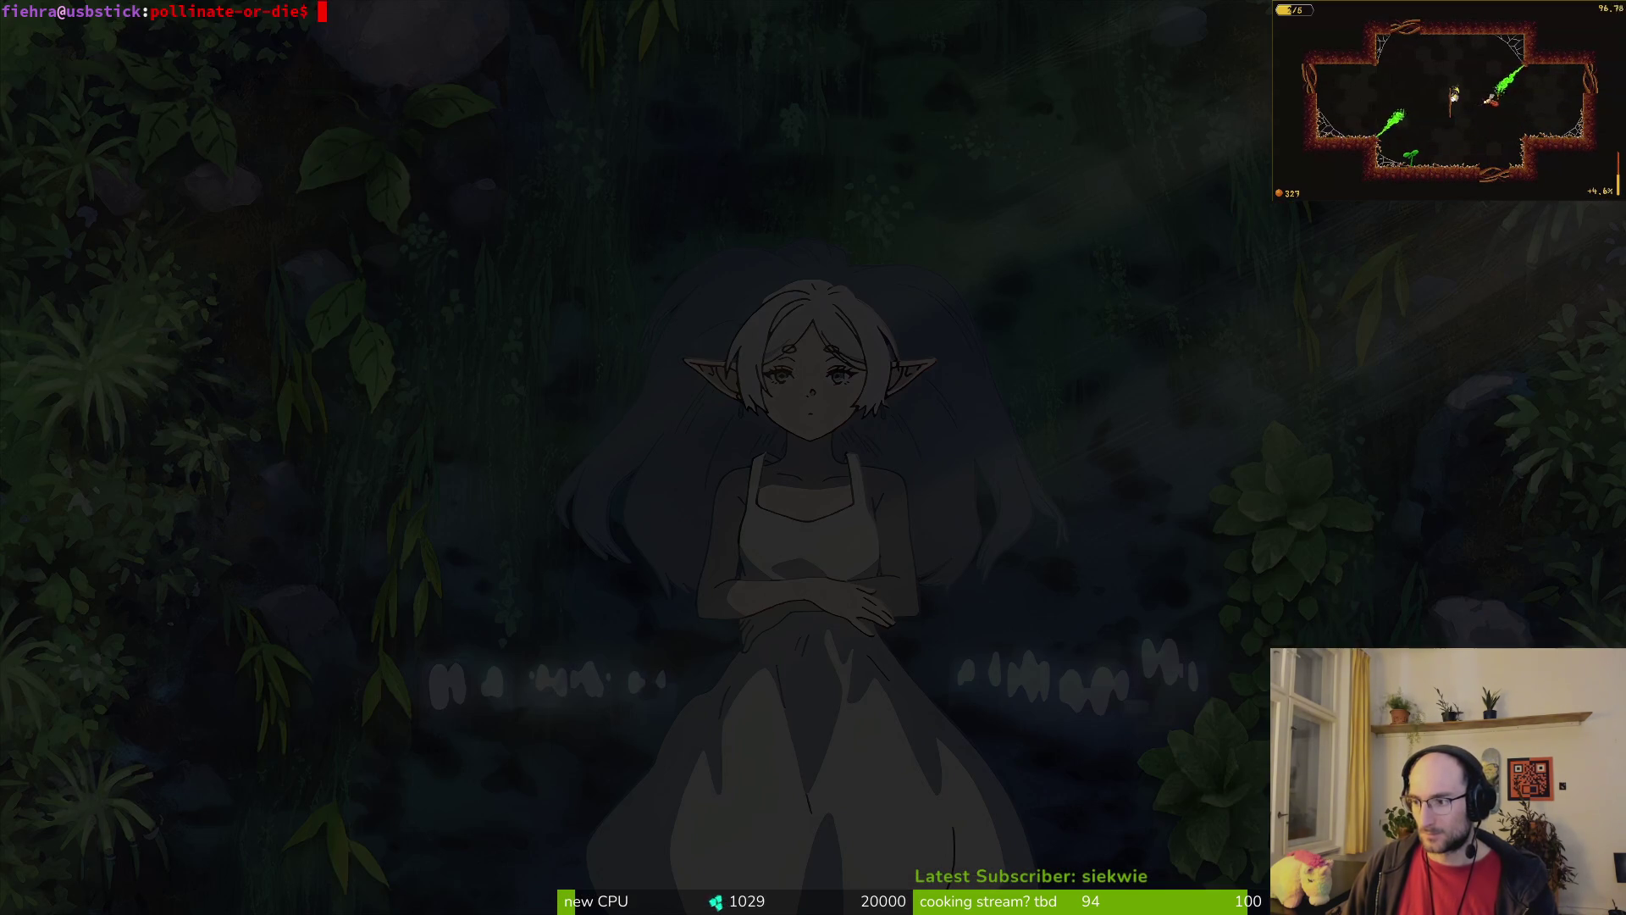
{"action": "type", "text": "t"}
Step: In tig status, review and revert the changes to hud_label.tres
{"action": "key", "text": "Return"}
{"action": "key", "text": "Down"}
{"action": "key", "text": "Down"}
{"action": "key", "text": "Down"}
{"action": "key", "text": "Down"}
{"action": "key", "text": "Down"}
{"action": "key", "text": "Up"}
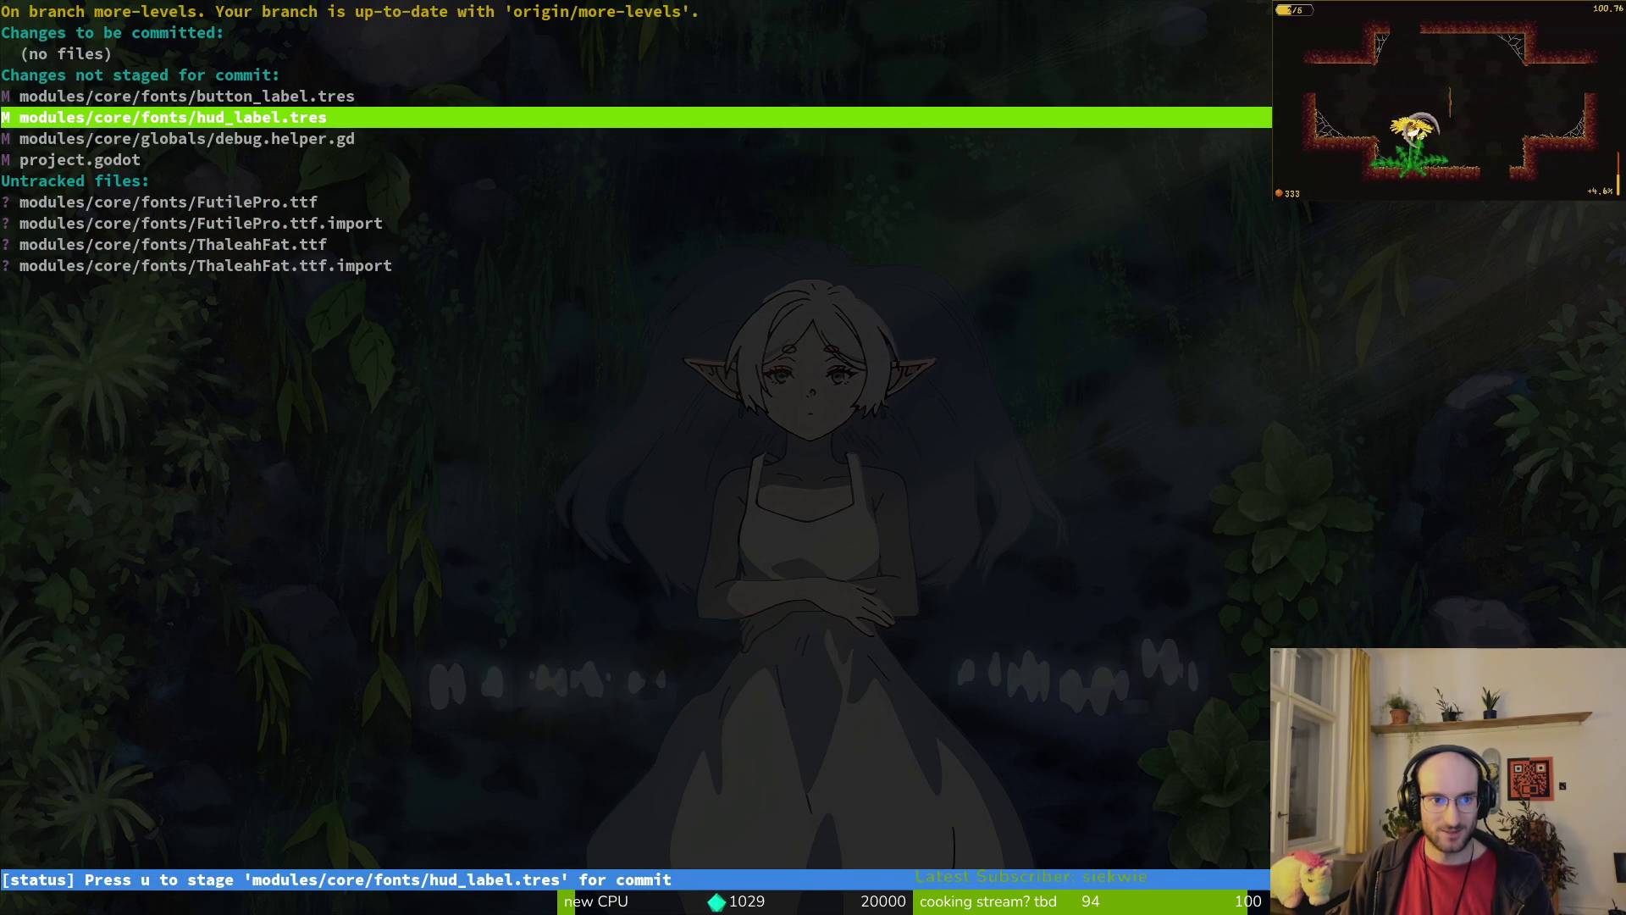
{"action": "key", "text": "Return"}
{"action": "key", "text": "exclam"}
{"action": "key", "text": "y"}
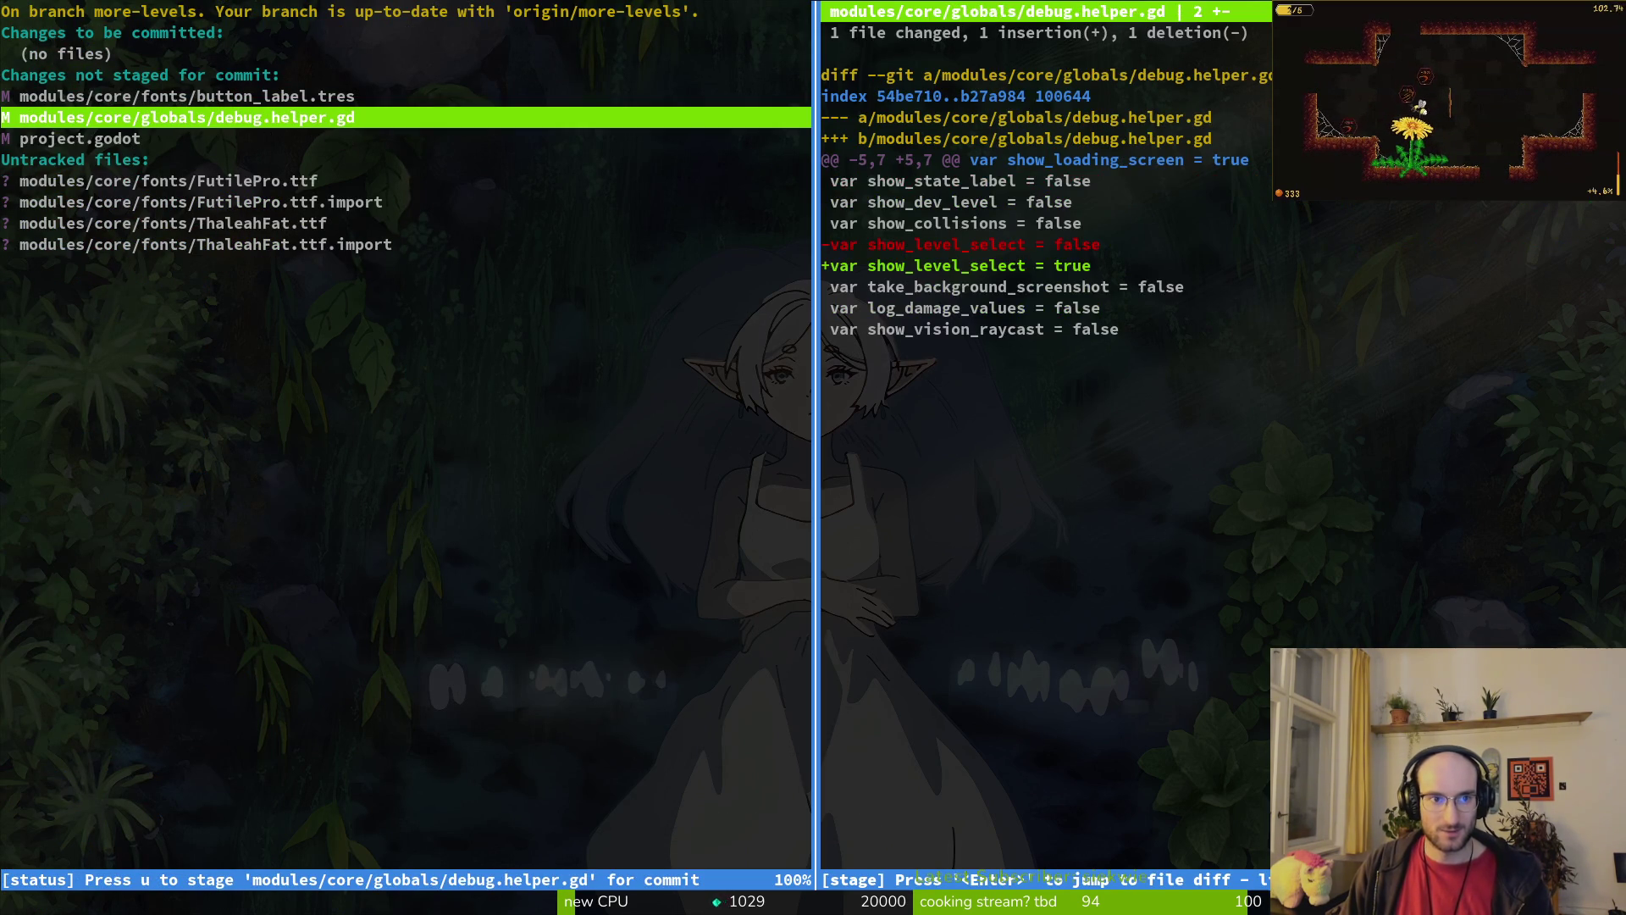
{"action": "key", "text": "q"}
Step: Revert the changes to button_label.tres, then return to the Godot editor
{"action": "key", "text": "Up"}
{"action": "key", "text": "Return"}
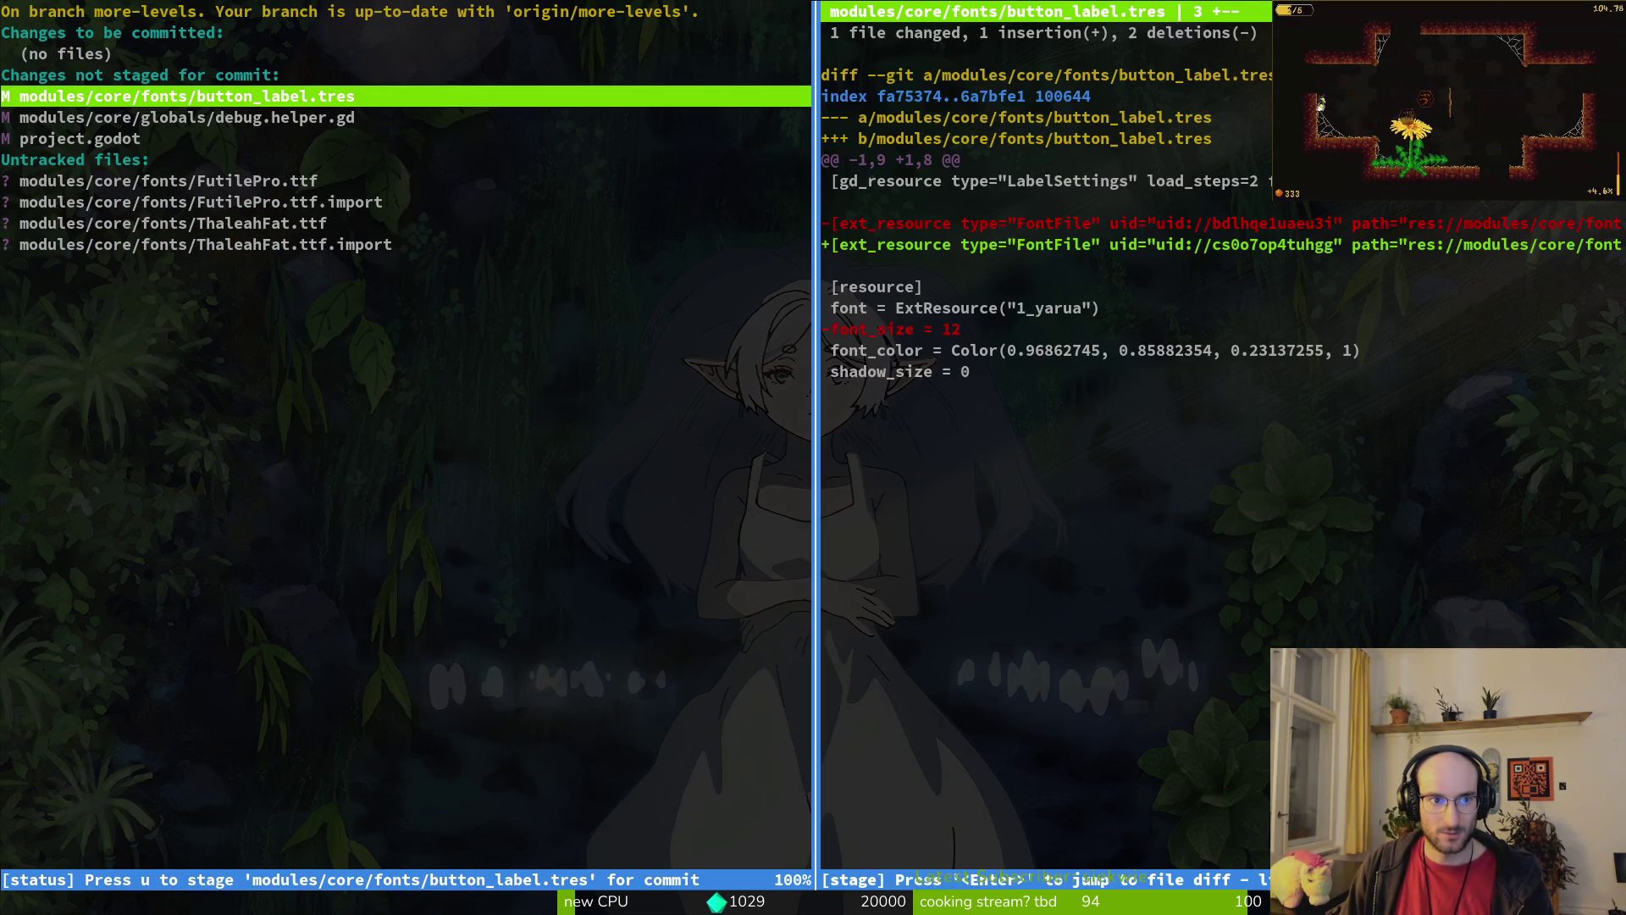
{"action": "key", "text": "exclam"}
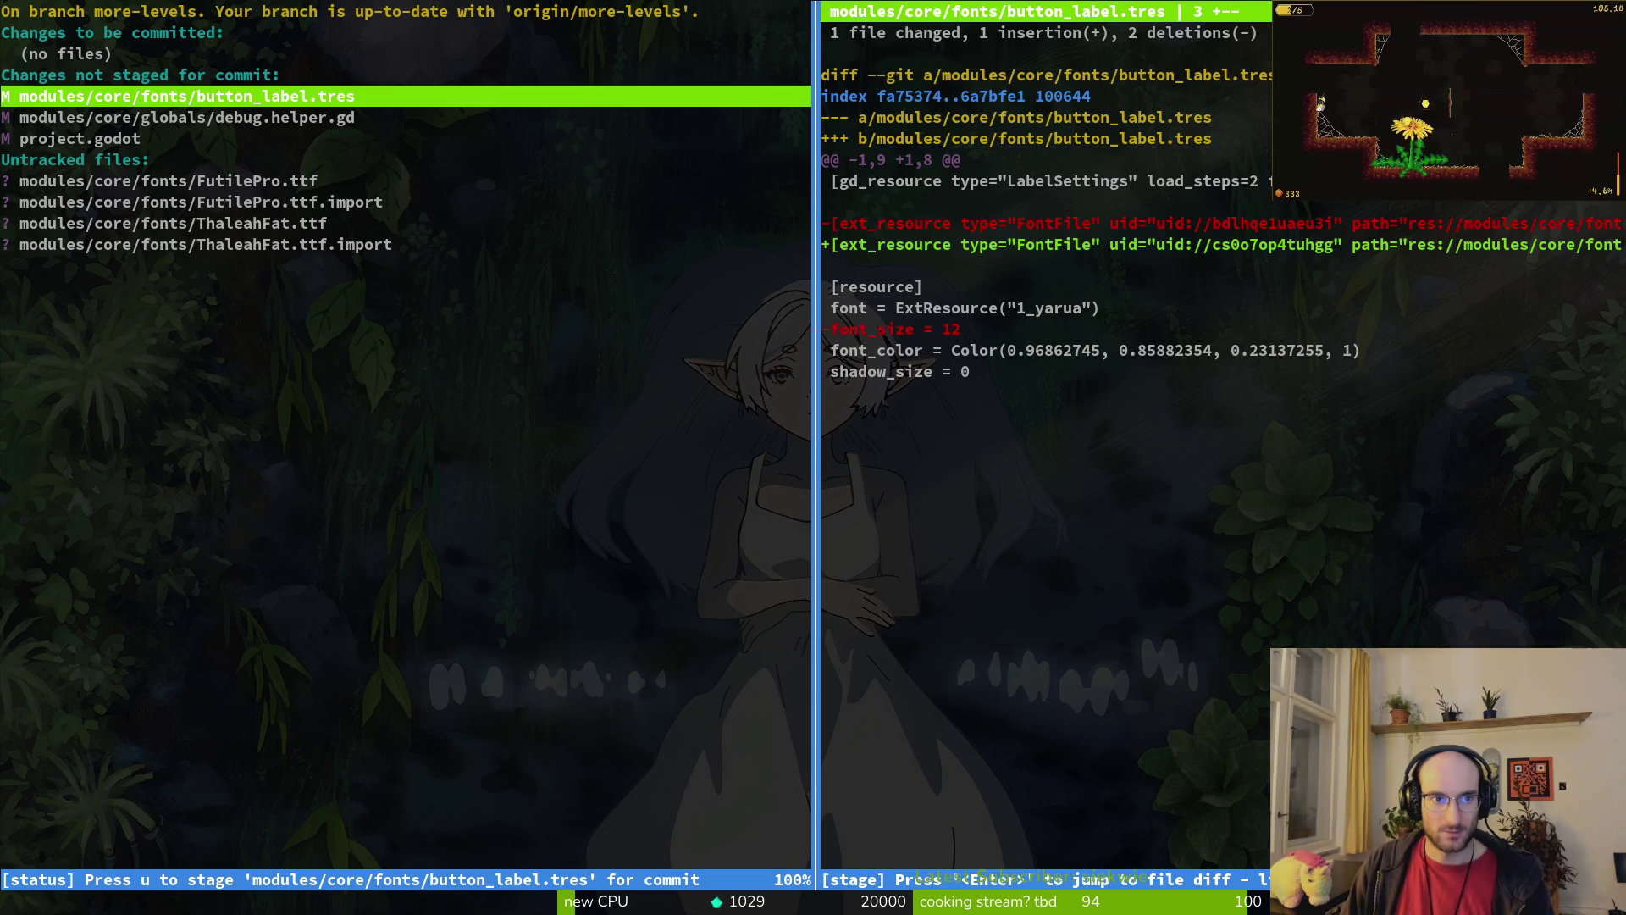
{"action": "key", "text": "y"}
{"action": "key", "text": "q"}
{"action": "key", "text": "Down"}
{"action": "key", "text": "Down"}
{"action": "key", "text": "Down"}
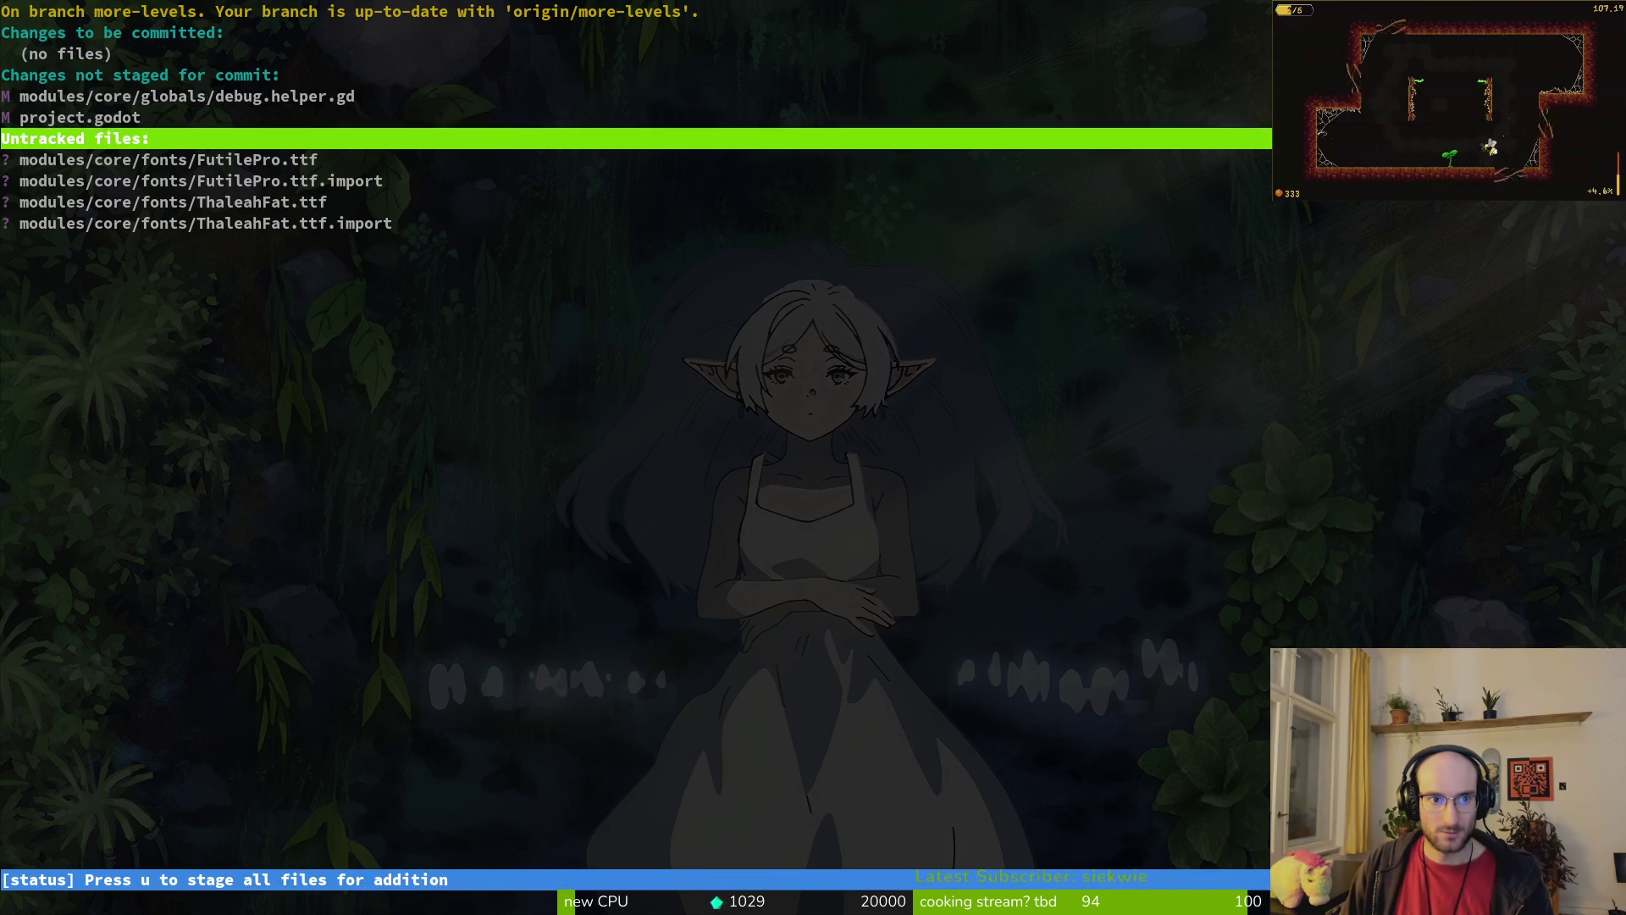
{"action": "key", "text": "super+2"}
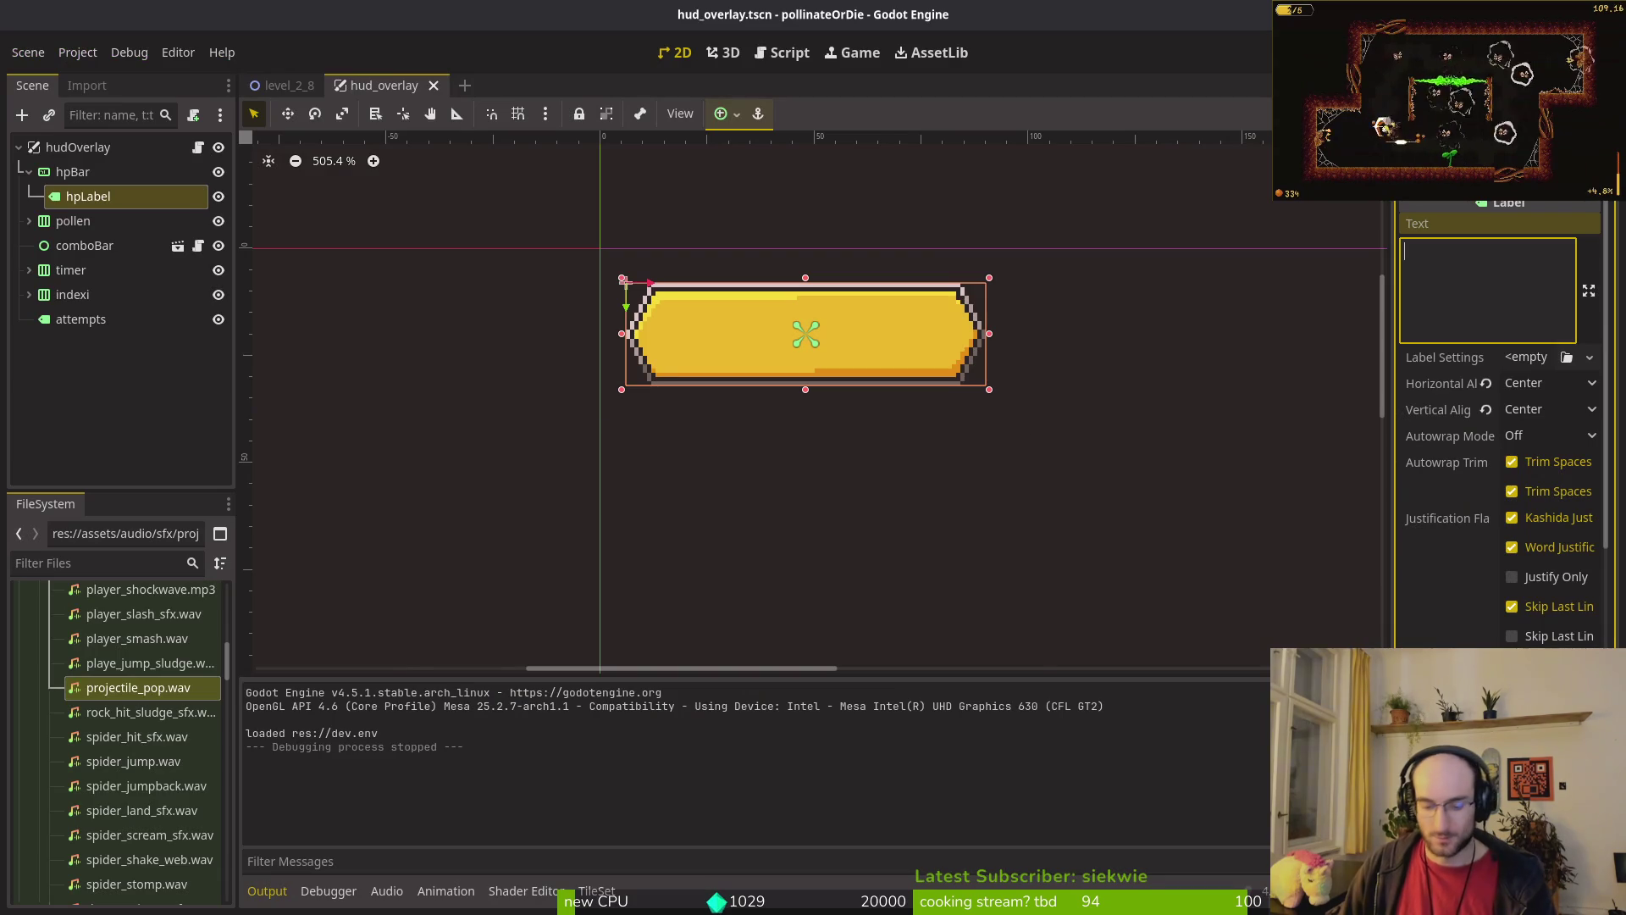
{"action": "key", "text": "super"}
Step: Trash ThaleahFat.ttf and its .import, and trash then restore the pixelFJ8pt1 files
{"action": "left_click", "coordinate": [972, 423]}
{"action": "left_click", "coordinate": [1092, 467], "text": "shift"}
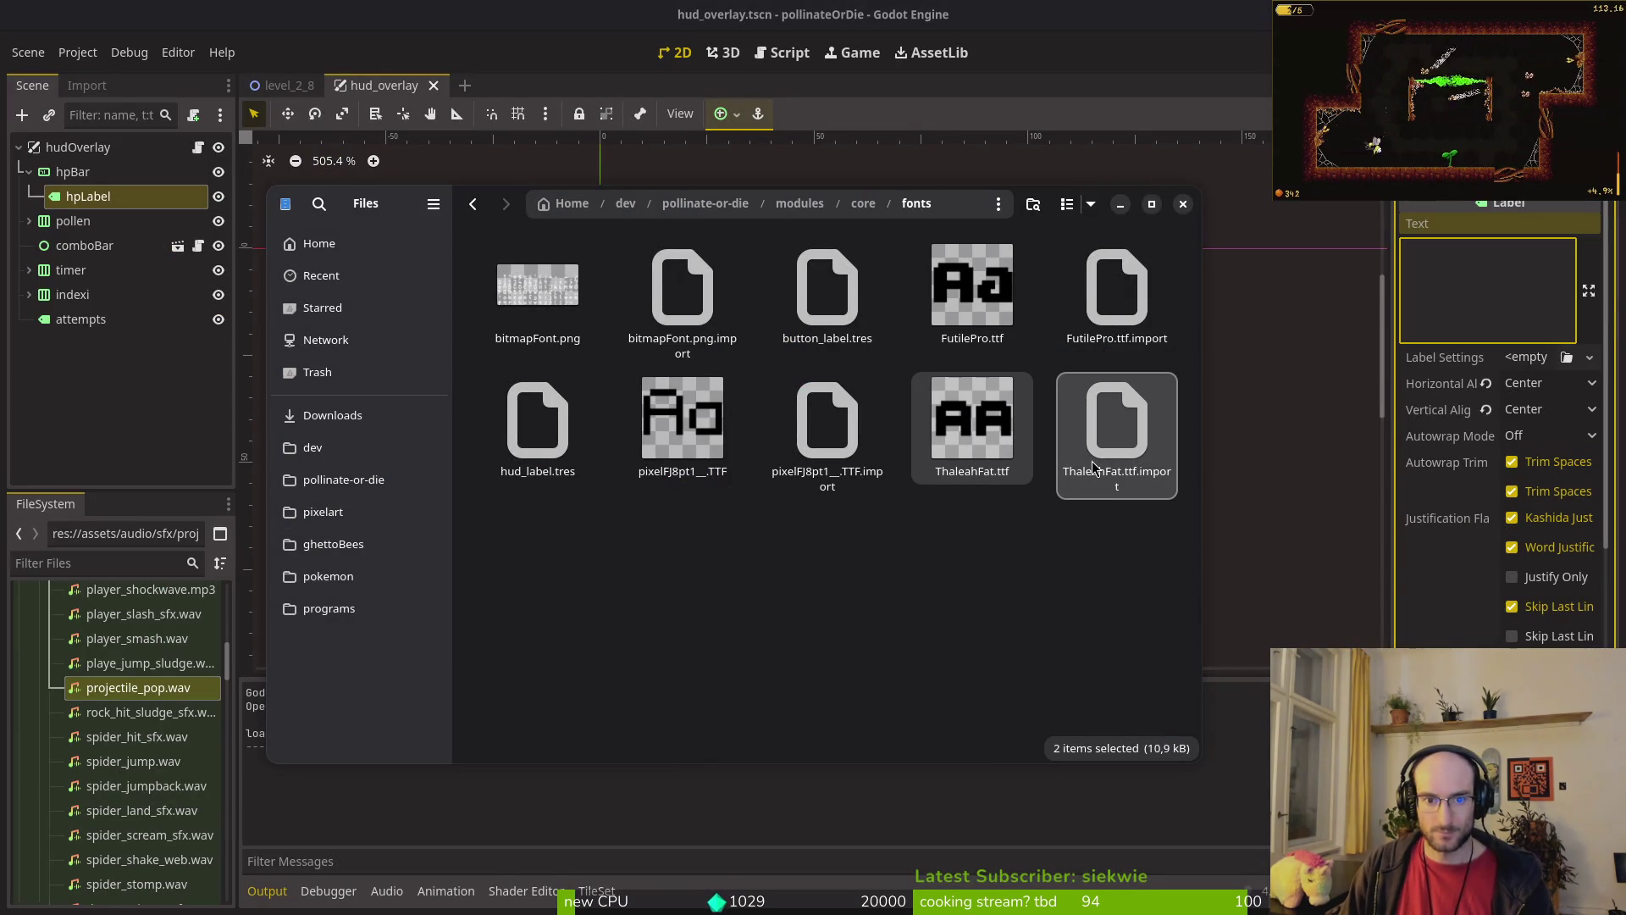
{"action": "key", "text": "Delete"}
{"action": "left_click", "coordinate": [683, 423]}
{"action": "left_click", "coordinate": [837, 460], "text": "shift"}
{"action": "key", "text": "Delete"}
{"action": "key", "text": "Return"}
{"action": "left_click", "coordinate": [804, 518]}
{"action": "key", "text": "ctrl+s"}
{"action": "key", "text": "Escape"}
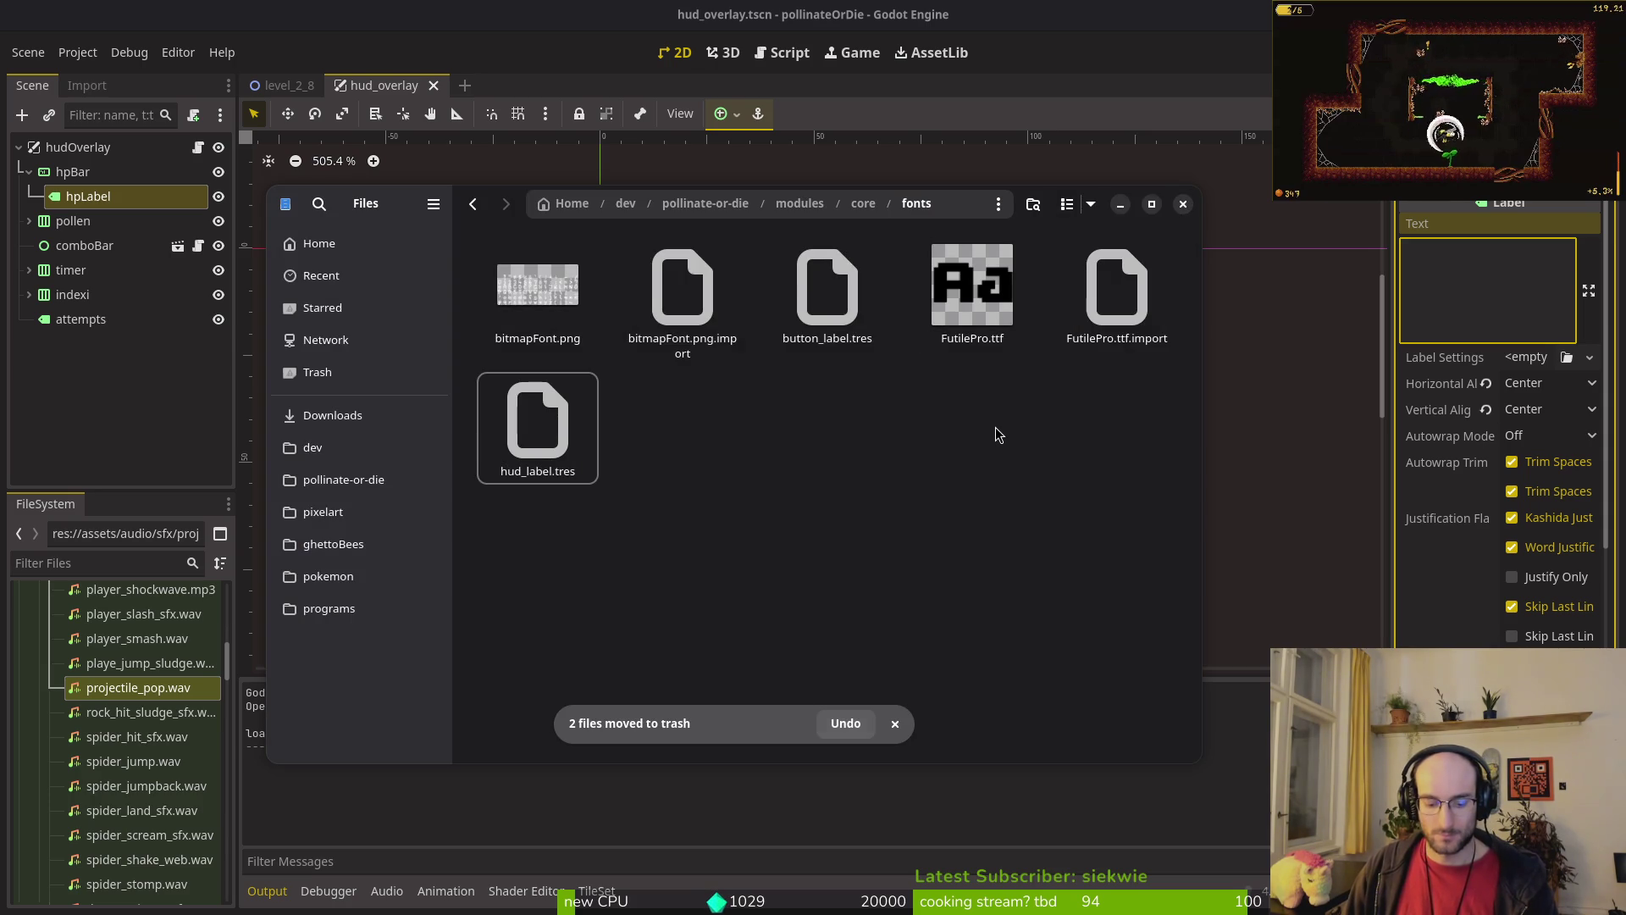
{"action": "key", "text": "ctrl+z"}
Step: Preview the pixelFJ8pt1 font, then start and cancel a rename of it
{"action": "left_click", "coordinate": [688, 474]}
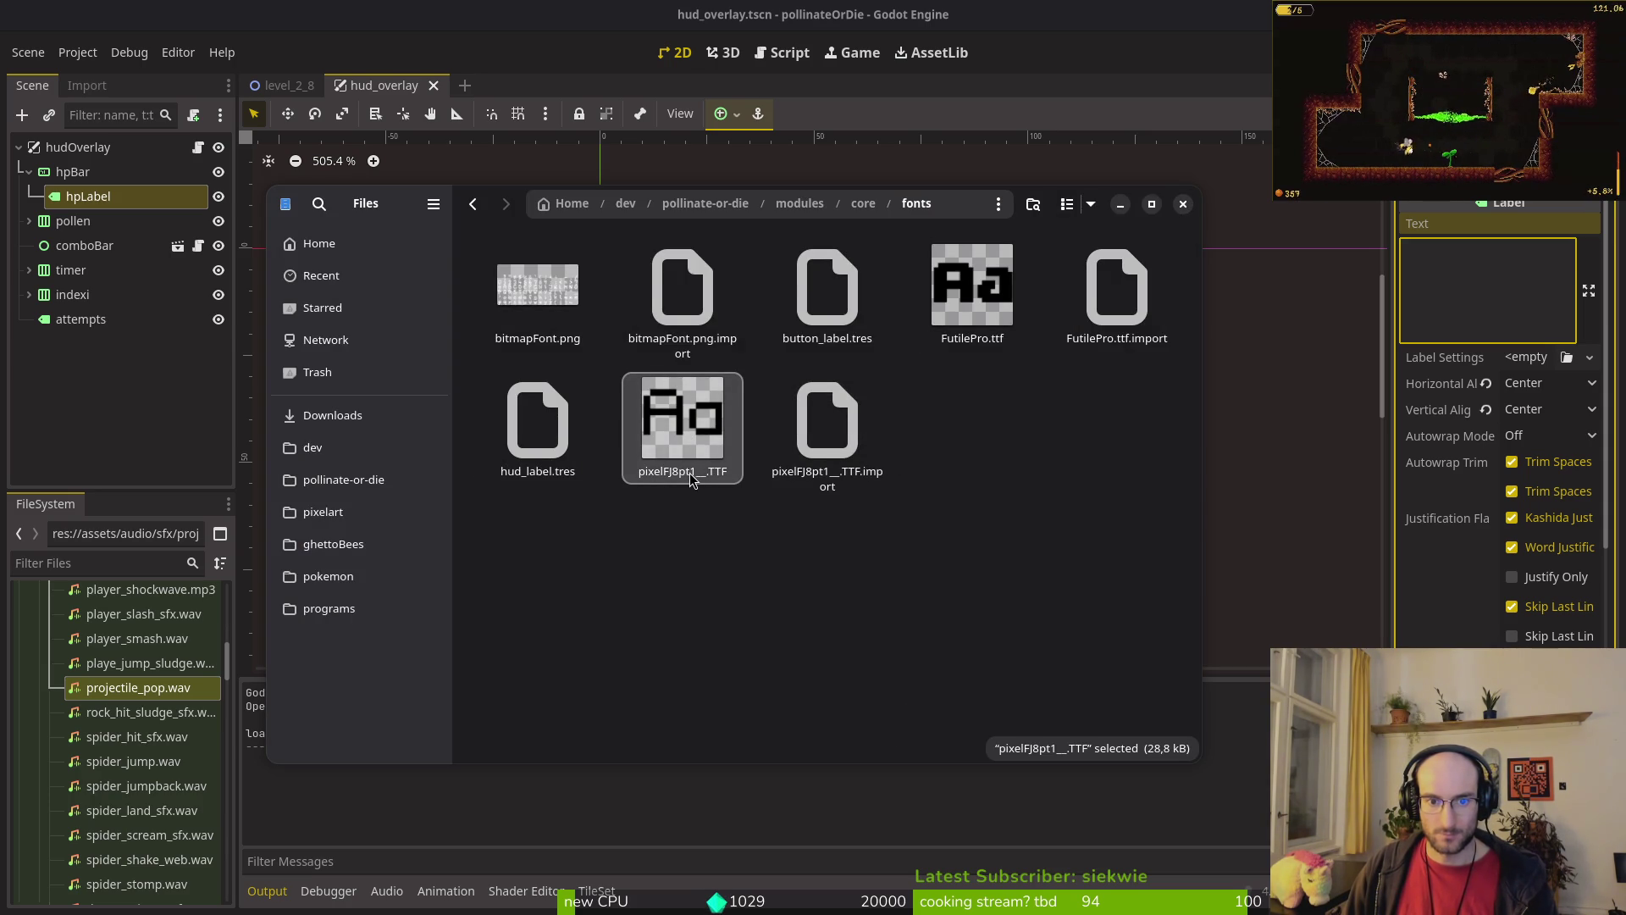
{"action": "double_click", "coordinate": [689, 476]}
{"action": "left_click", "coordinate": [1133, 227]}
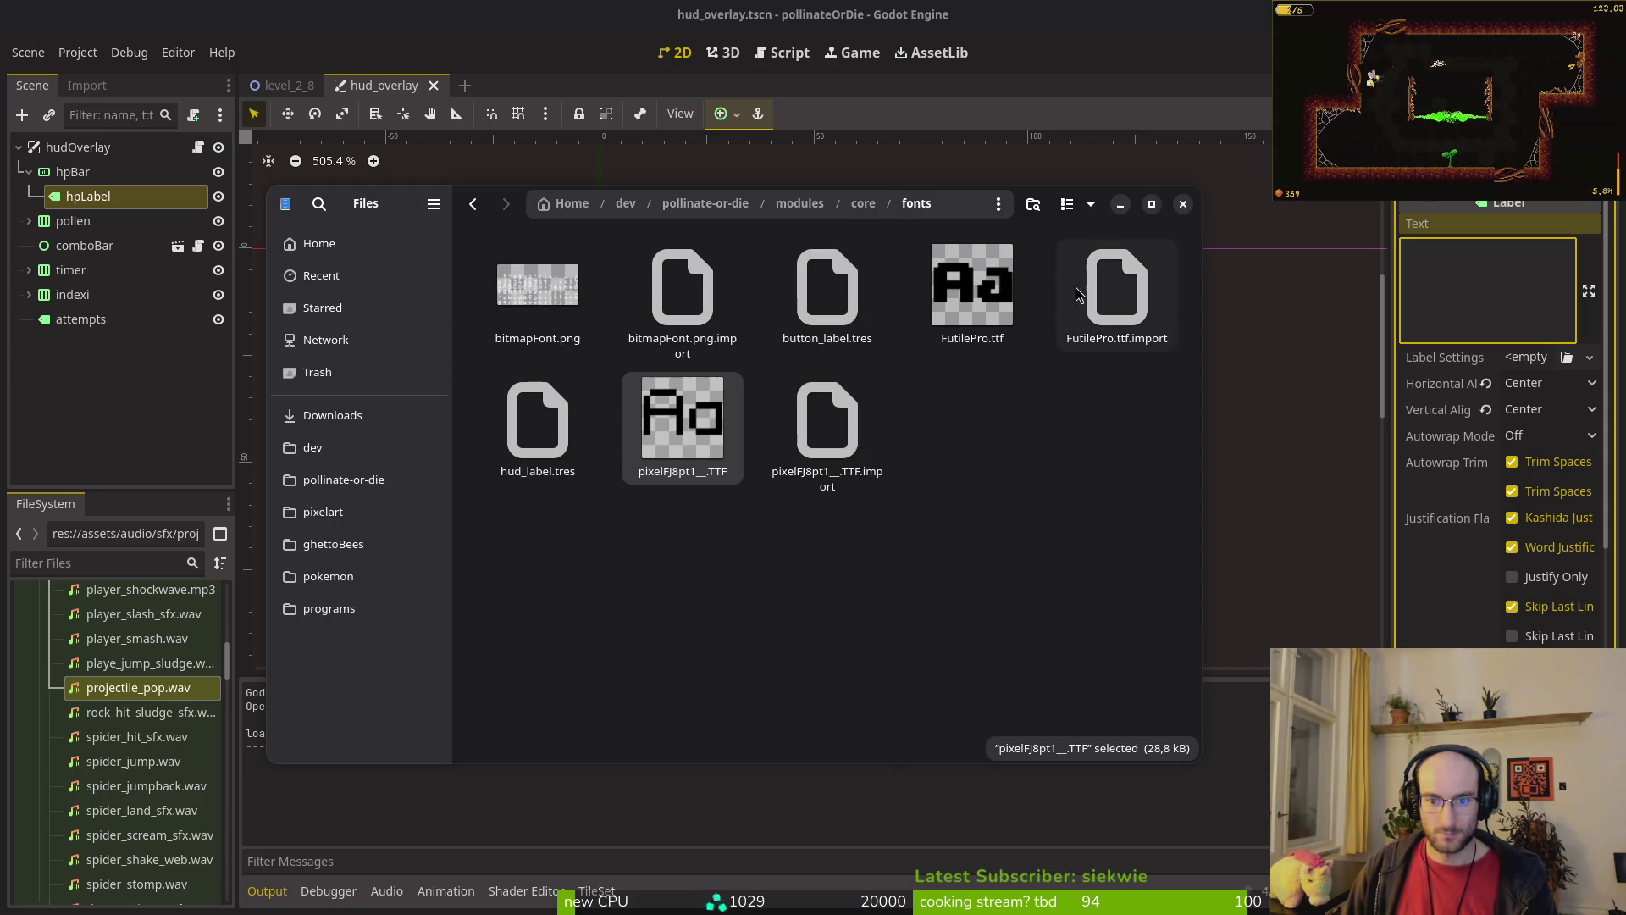
{"action": "right_click", "coordinate": [726, 451]}
{"action": "left_click", "coordinate": [804, 663]}
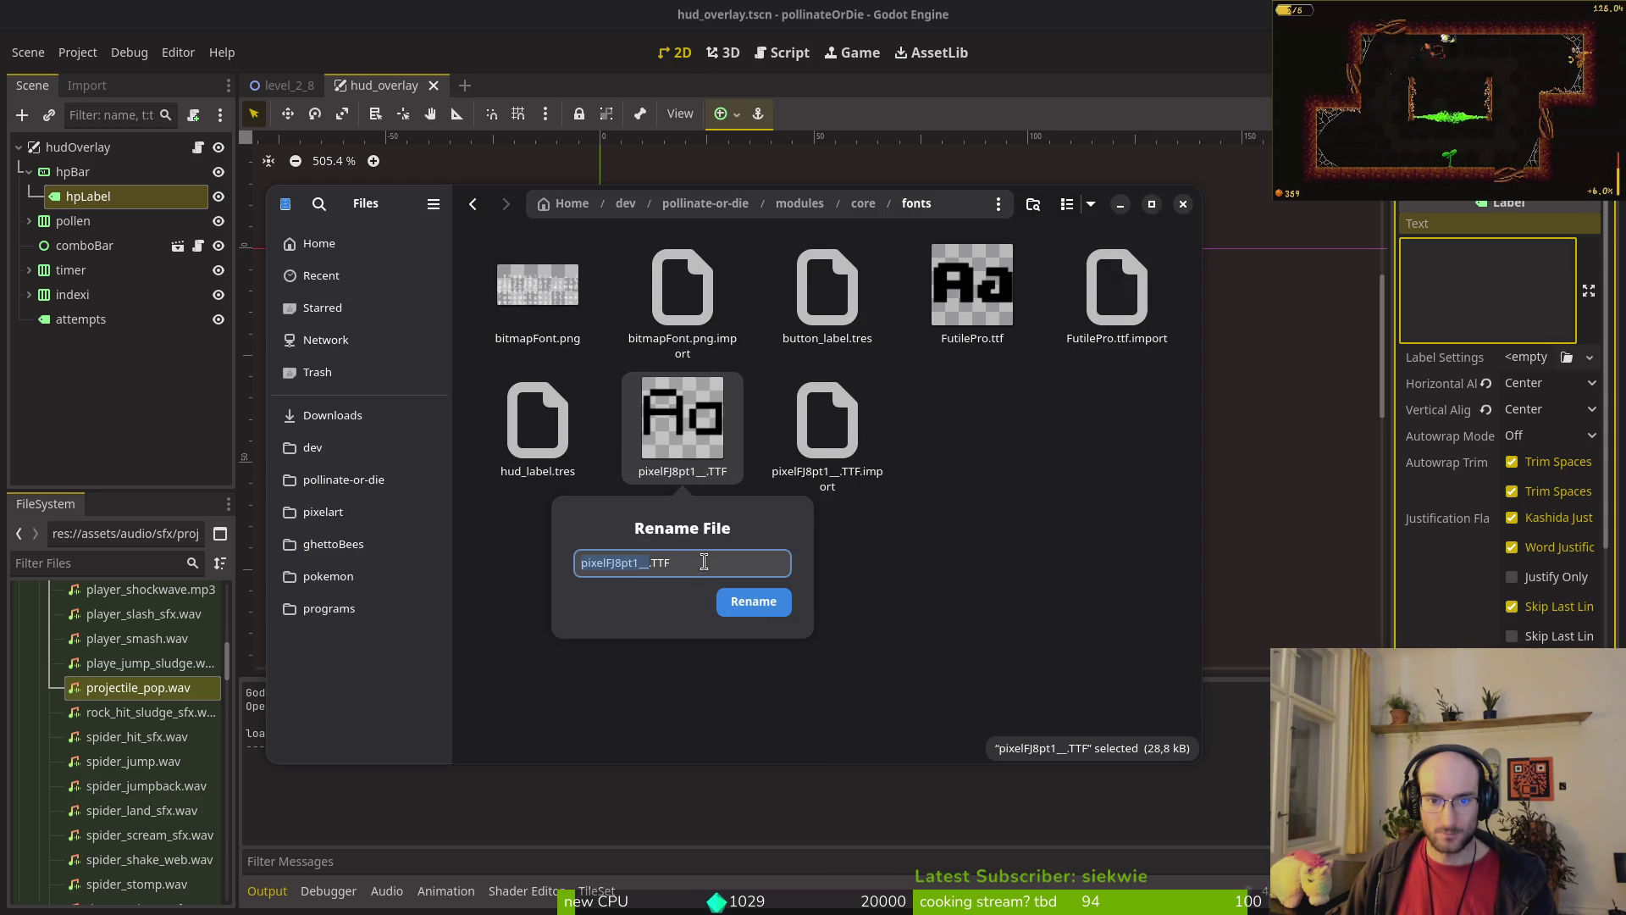
{"action": "key", "text": "Escape"}
Step: Trash both pixelFJ8pt1 font files and close the file manager
{"action": "left_click_drag", "start_coordinate": [966, 618], "coordinate": [668, 437]}
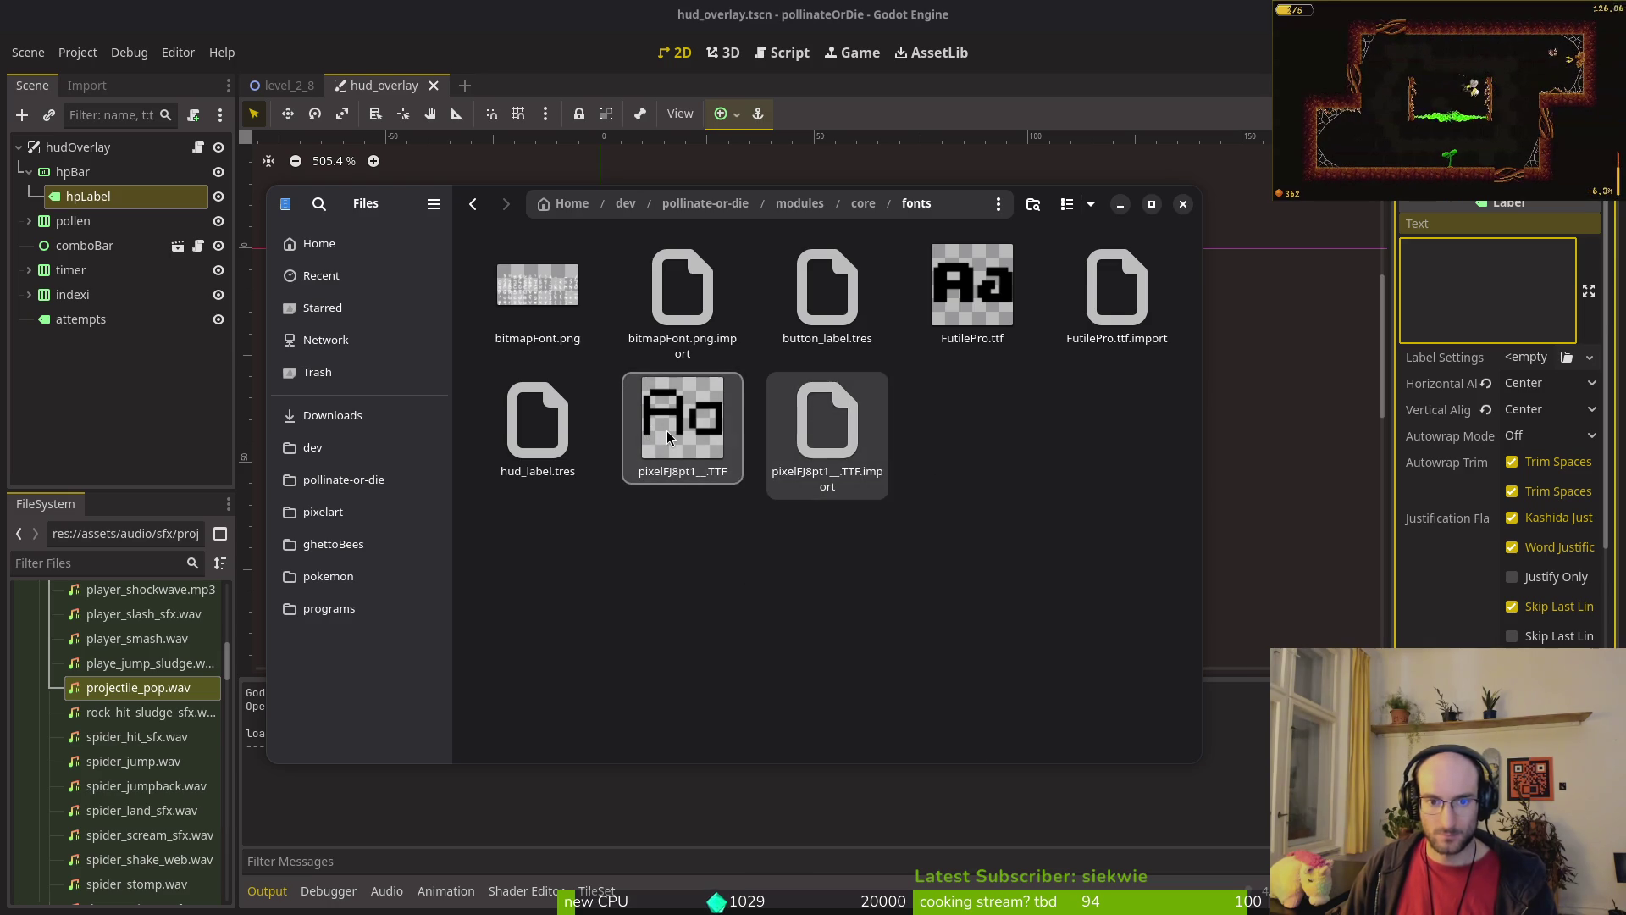
{"action": "key", "text": "Delete"}
{"action": "left_click", "coordinate": [1030, 437]}
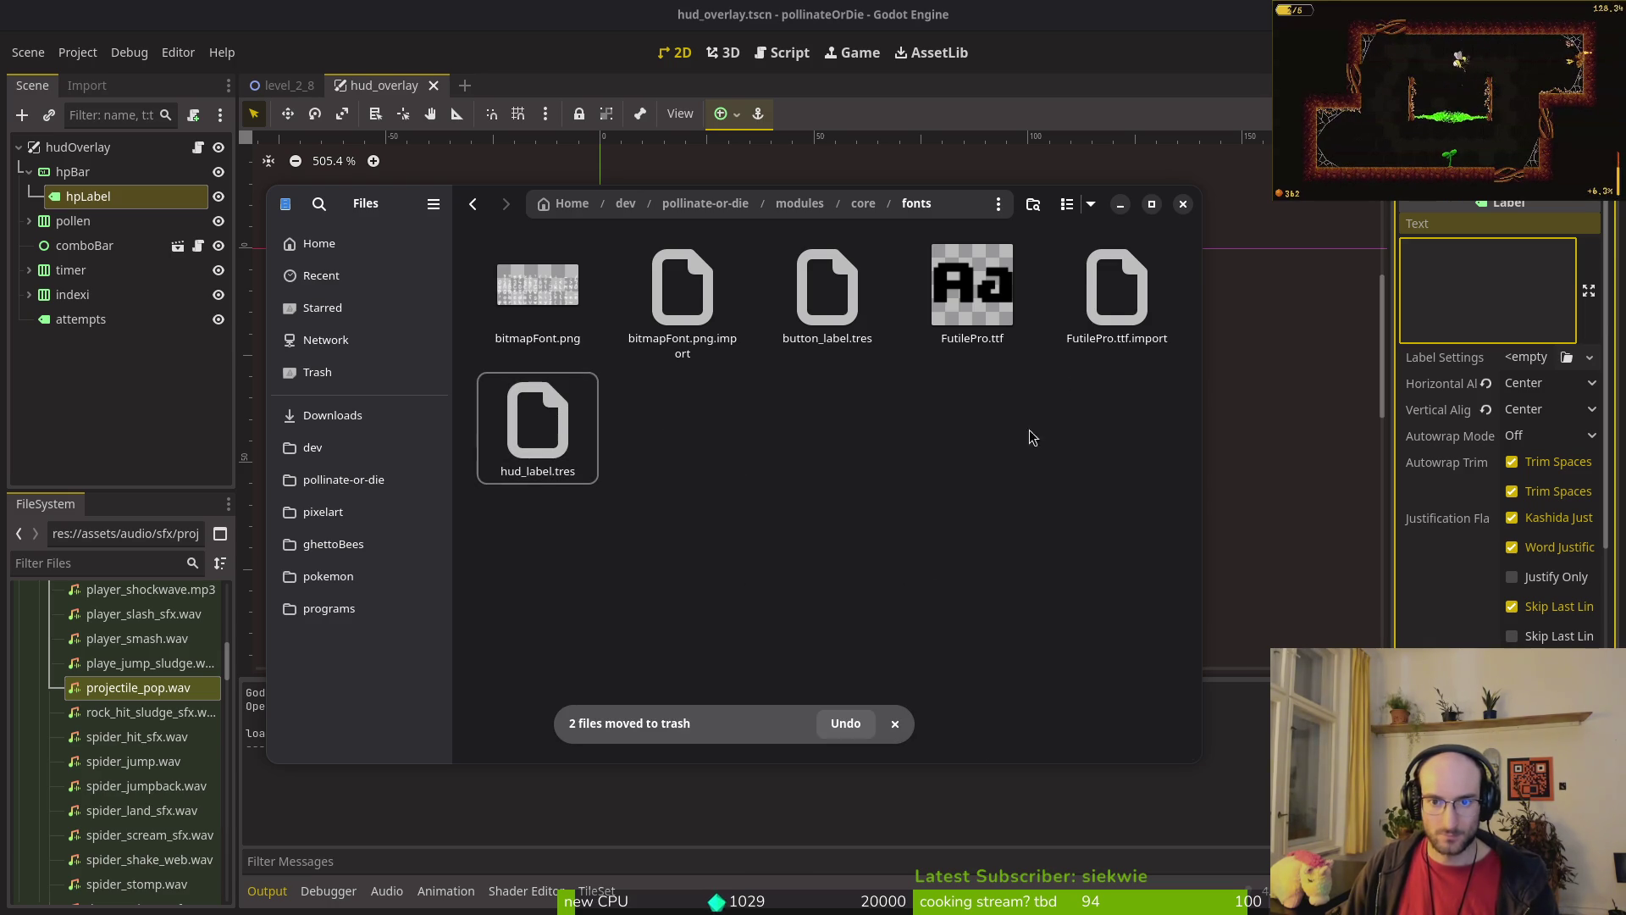
{"action": "left_click", "coordinate": [1183, 205]}
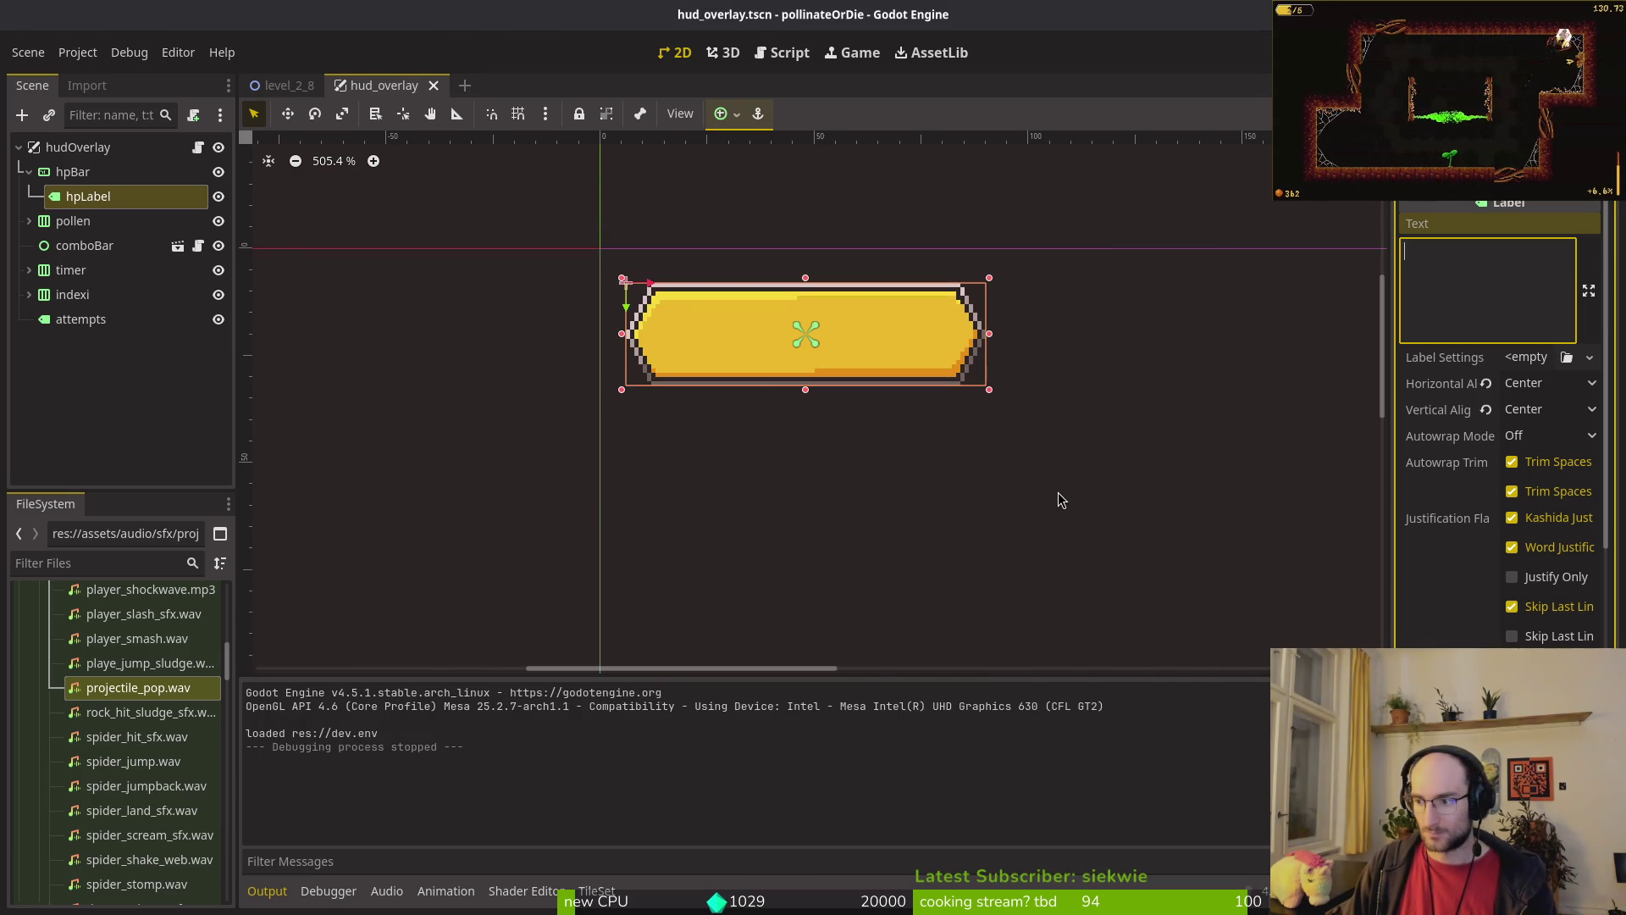
{"action": "key", "text": "super+1"}
Step: Launch Neovim in the project and open debug_label.tres from a grep for pixelFJ8pt1
{"action": "type", "text": "nvim"}
{"action": "key", "text": "Return"}
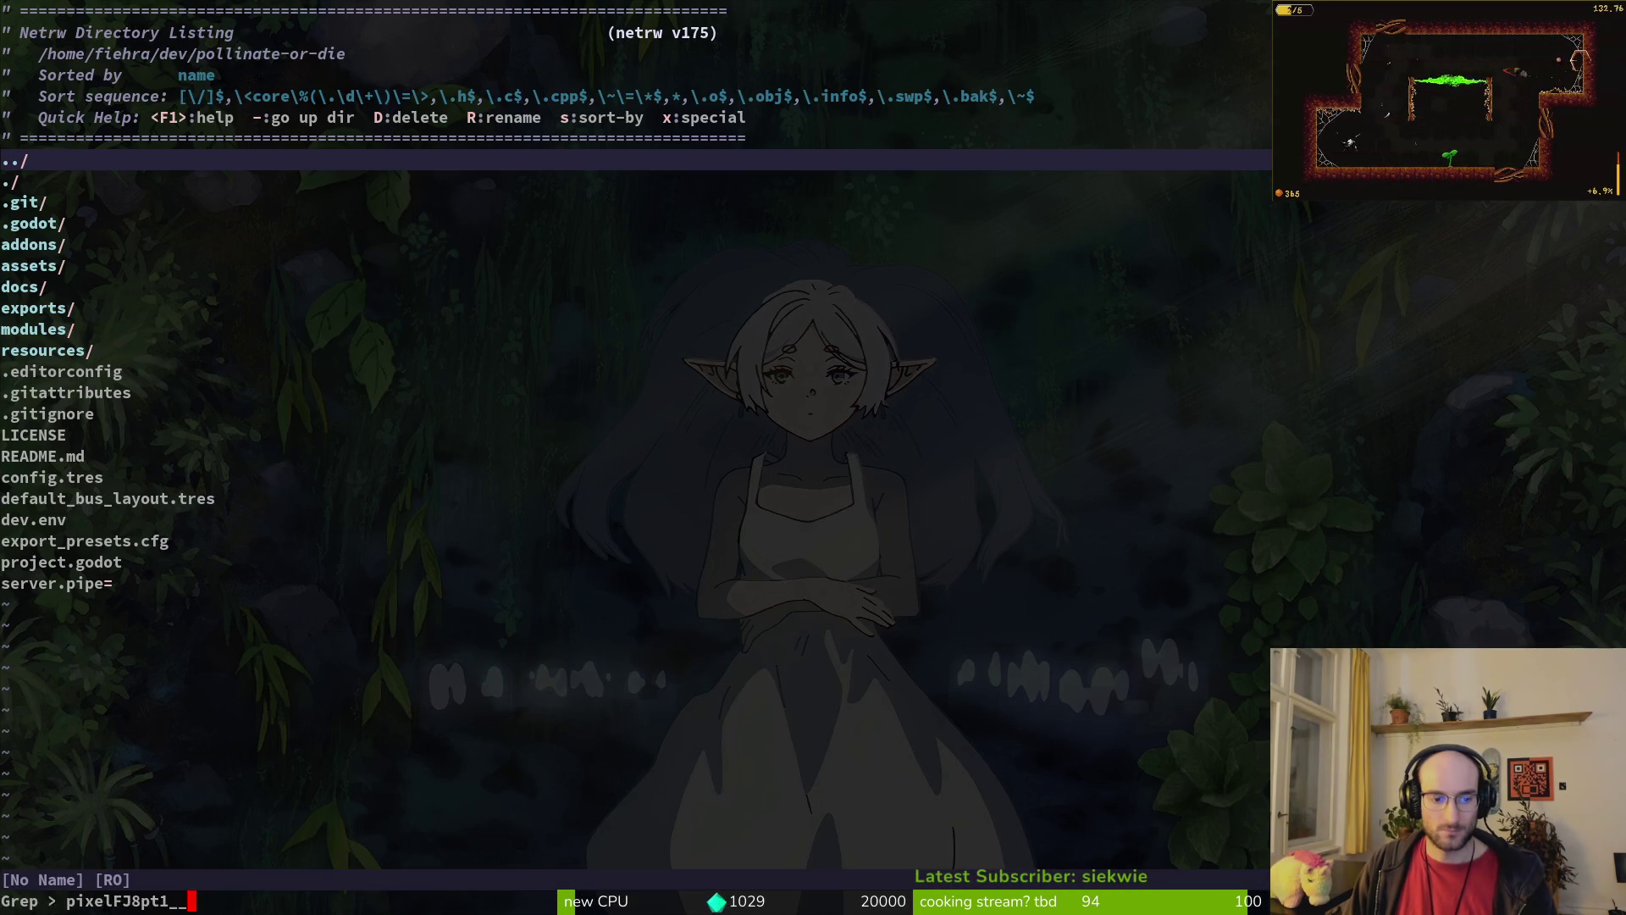
{"action": "key", "text": "Return"}
{"action": "key", "text": "Return"}
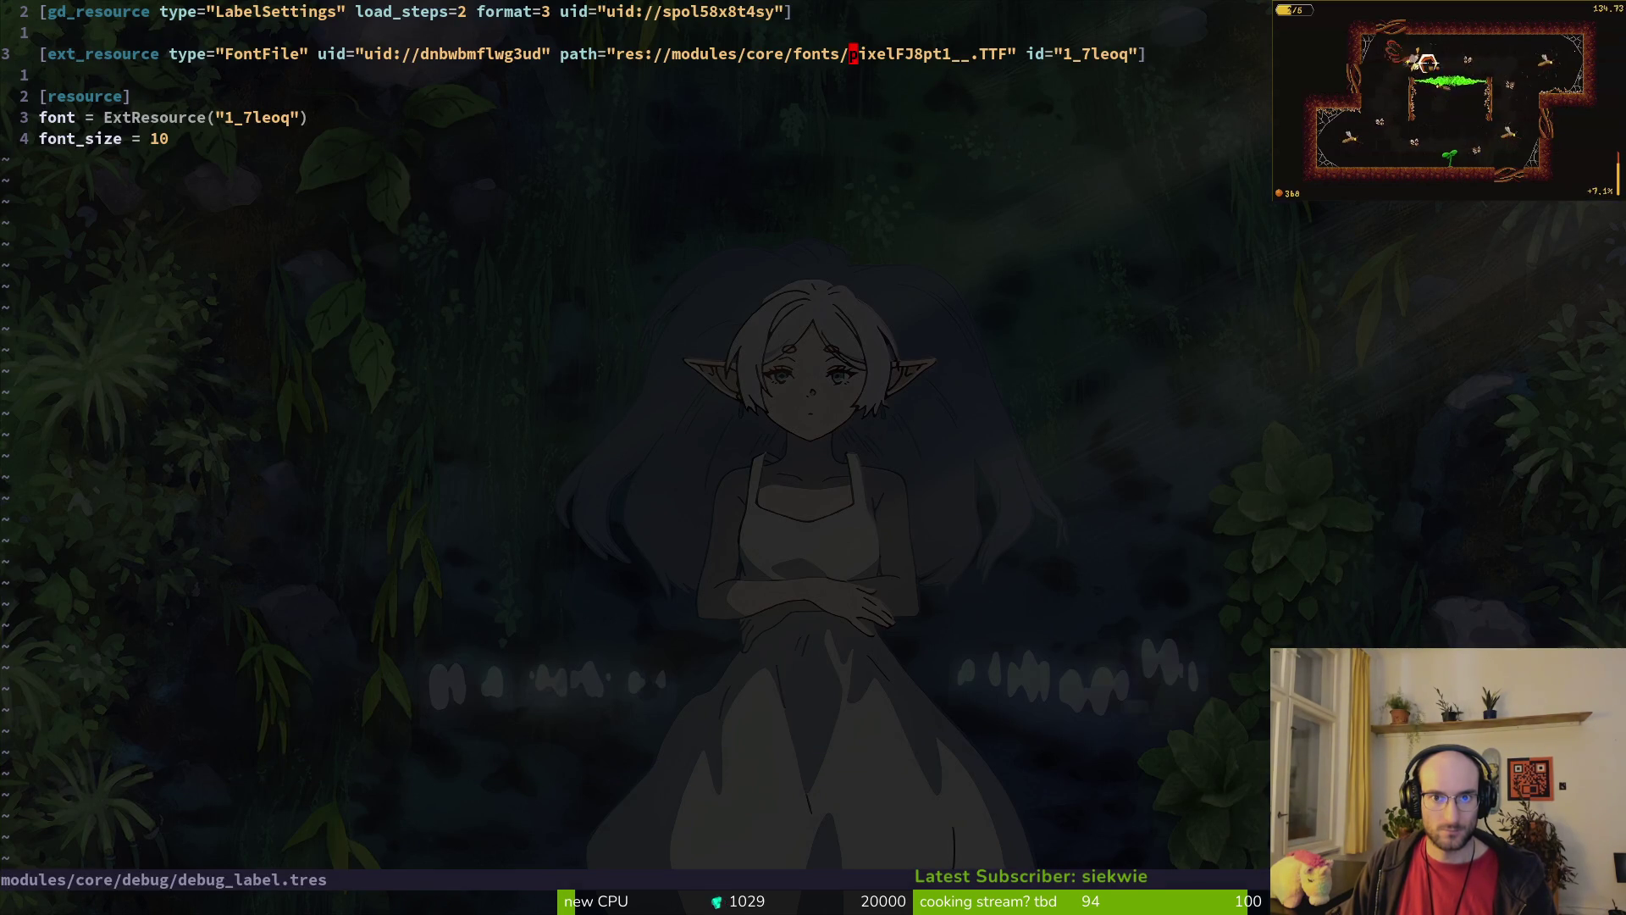
{"action": "type", "text": "cw"}
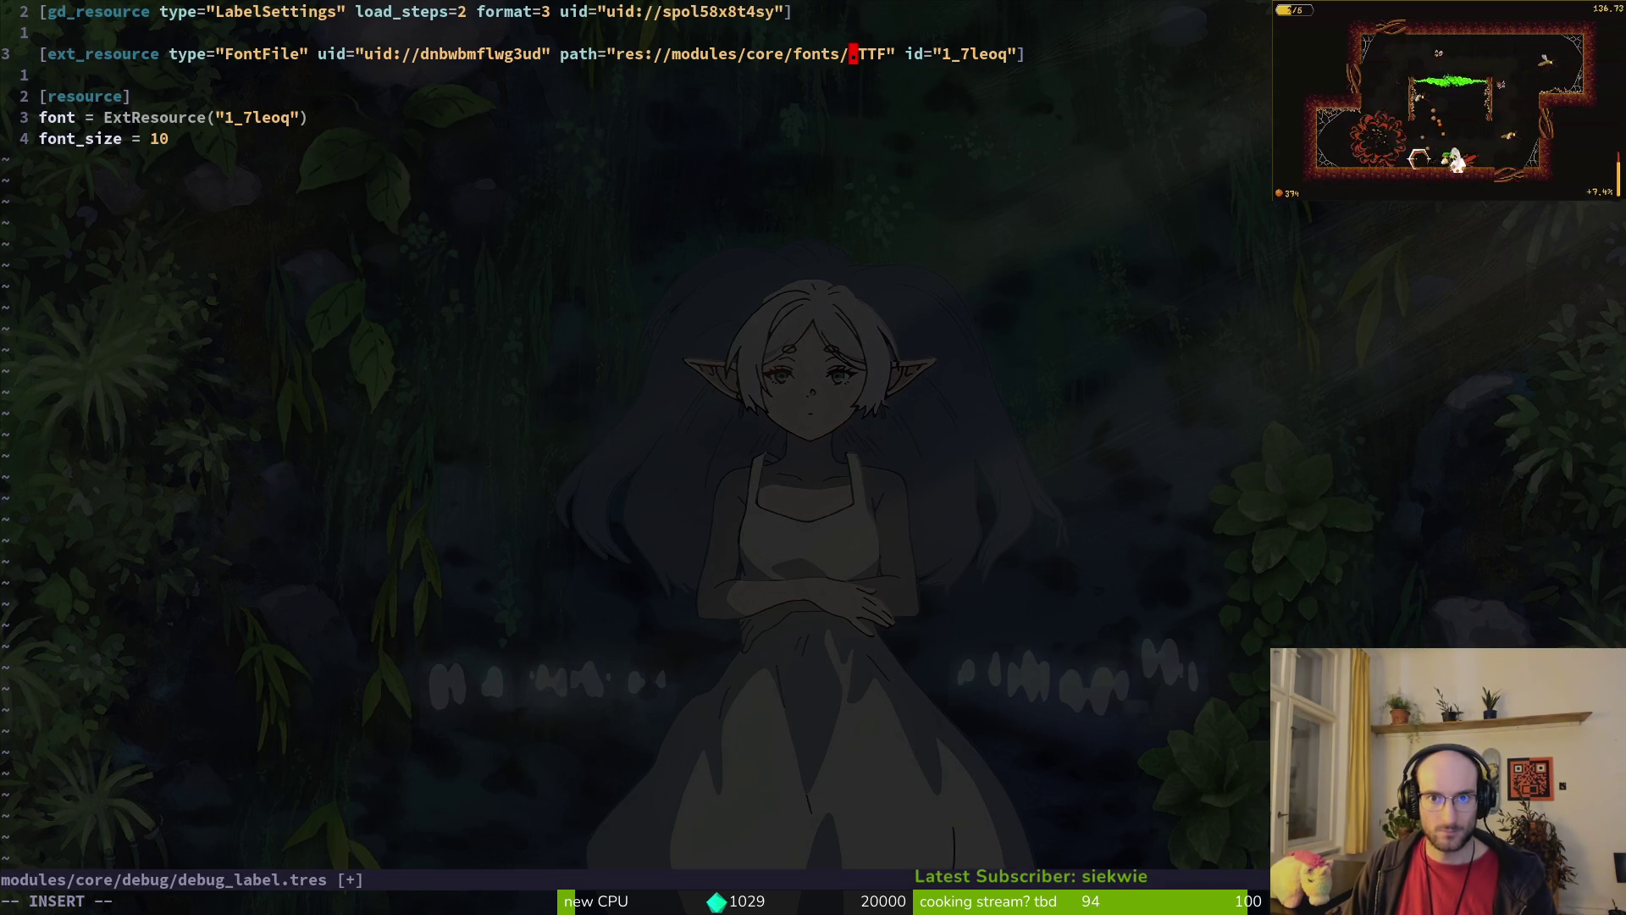
{"action": "type", "text": "map"}
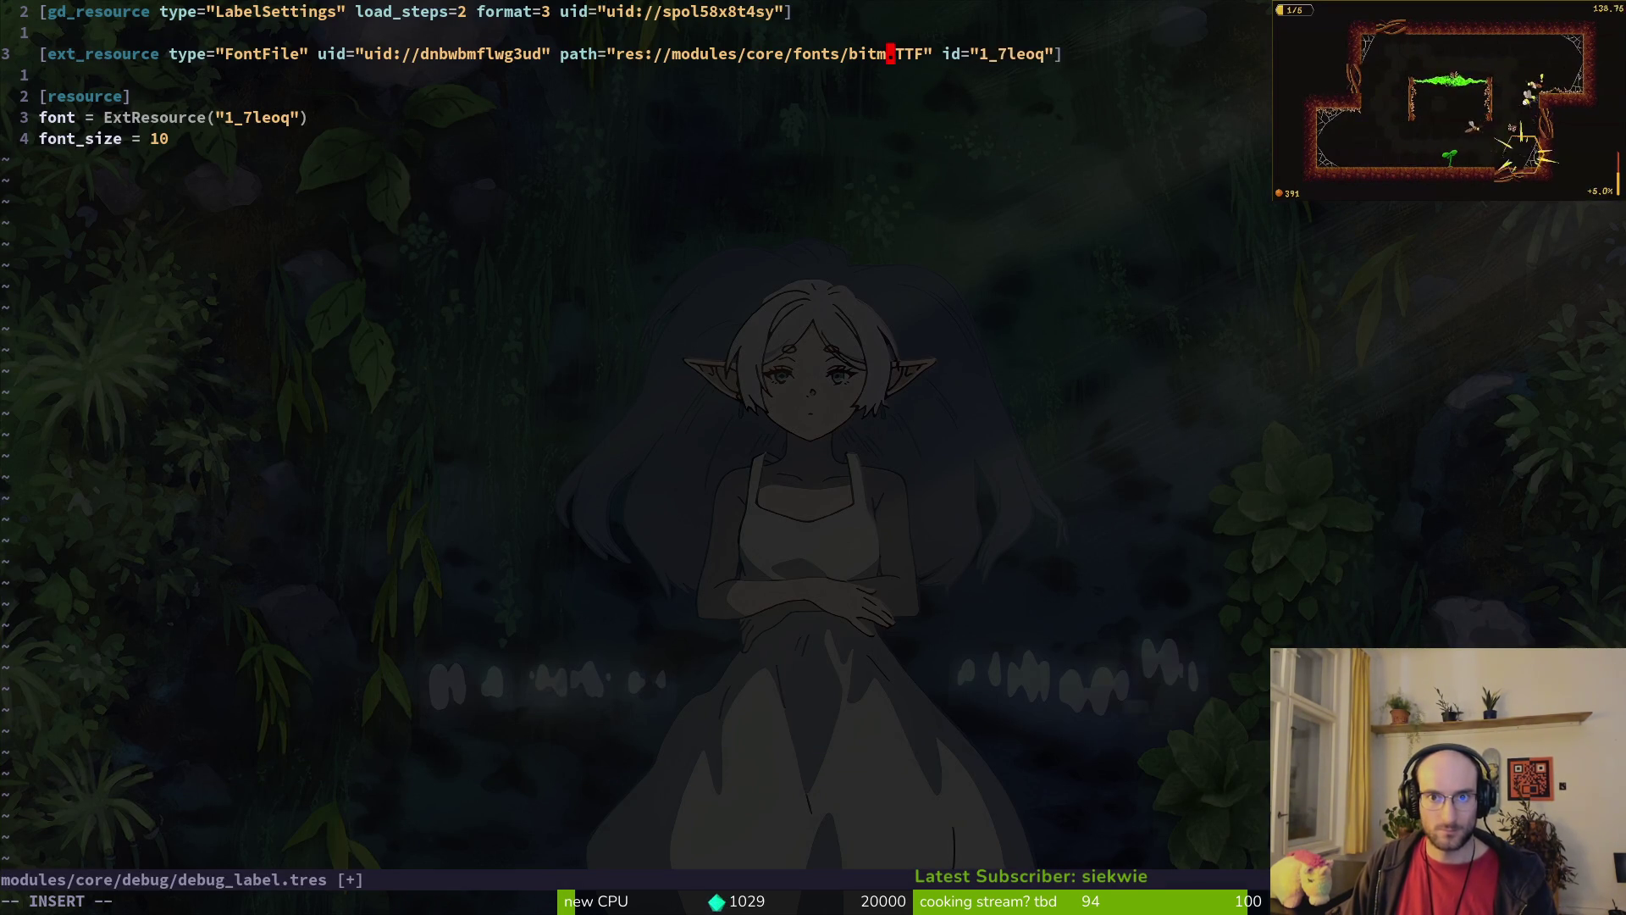
Step: Browse pollinate-or-die/modules/core/fonts in the file manager to check the new font's file name
{"action": "key", "text": "alt+Tab"}
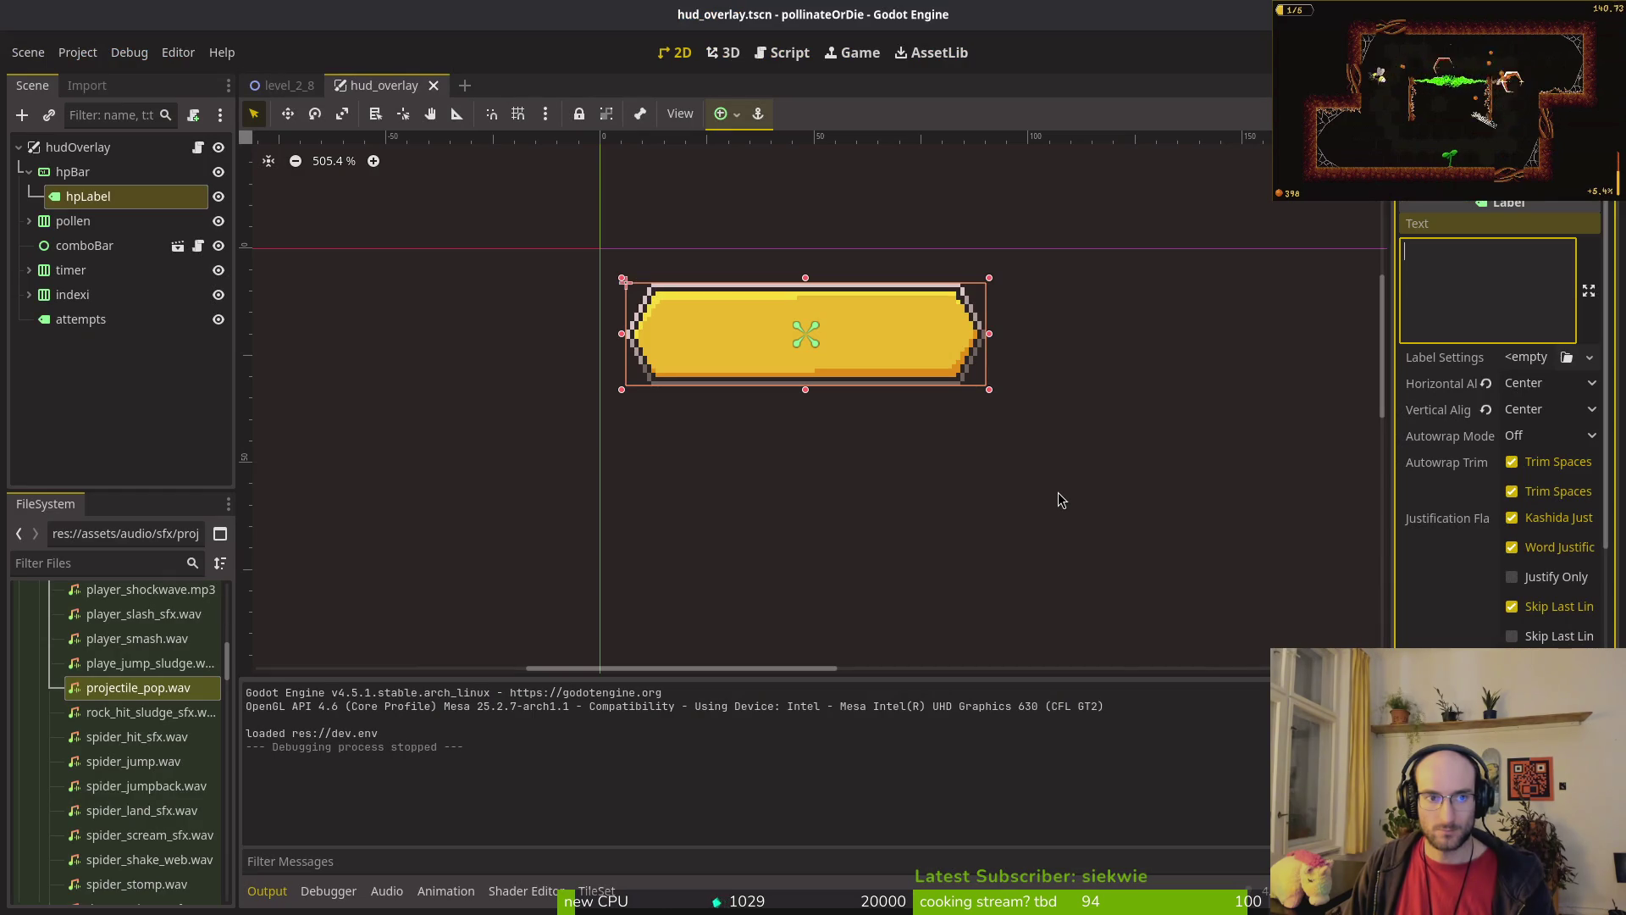
{"action": "key", "text": "alt+Tab"}
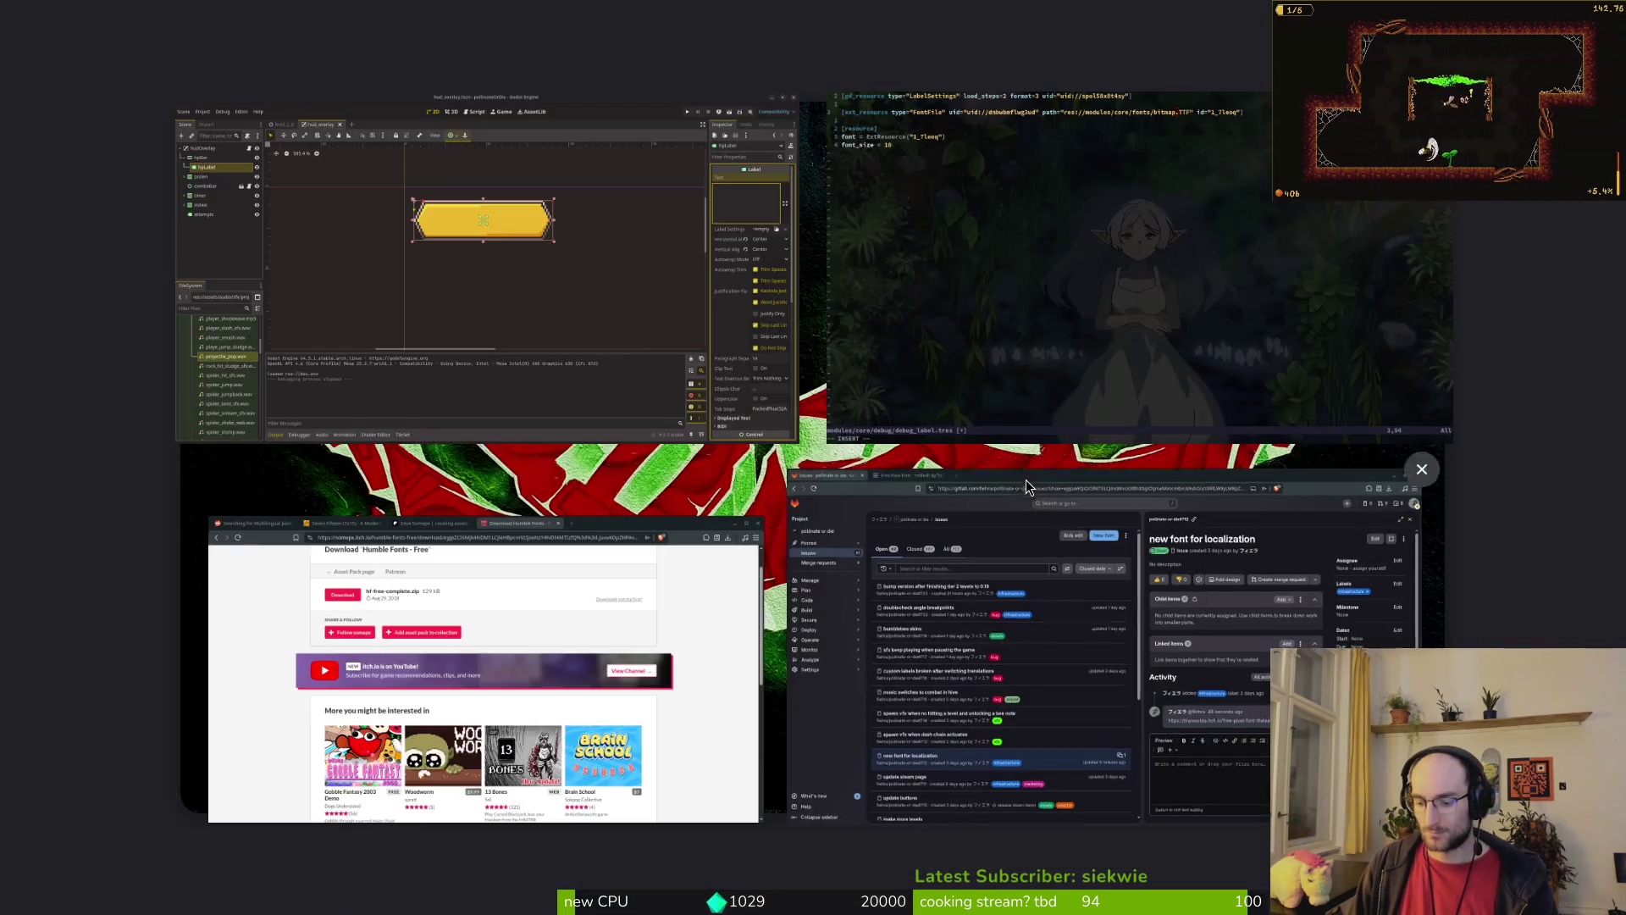
{"action": "key", "text": "super+e"}
{"action": "left_click", "coordinate": [475, 462]}
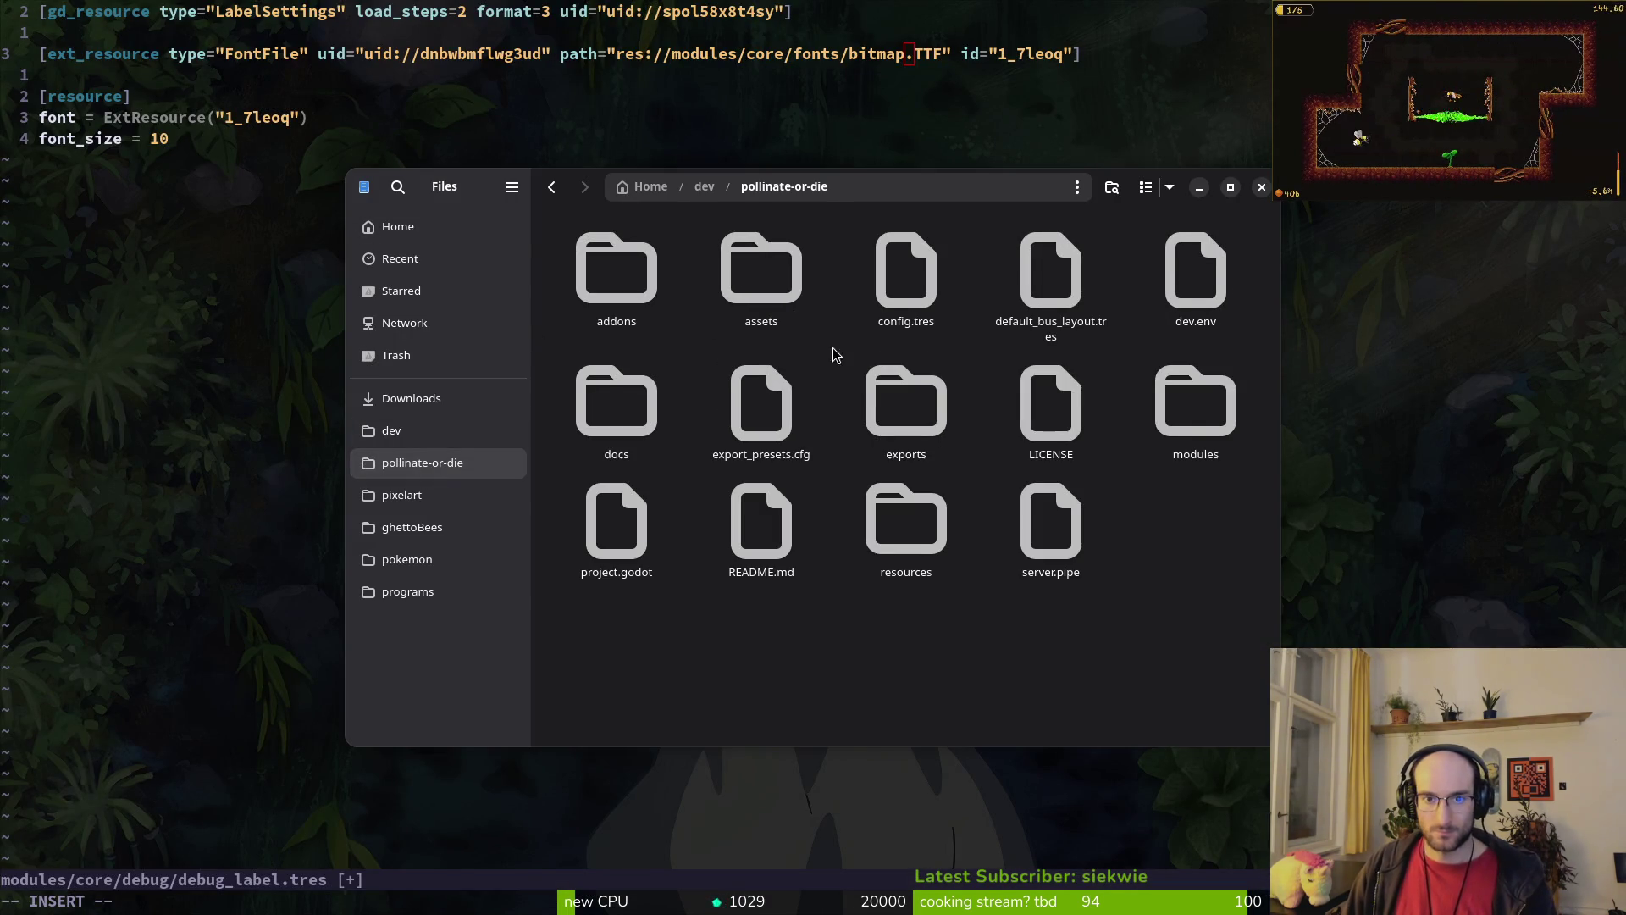
{"action": "double_click", "coordinate": [1207, 401]}
{"action": "double_click", "coordinate": [616, 271]}
{"action": "double_click", "coordinate": [760, 269]}
{"action": "key", "text": "alt+Left"}
{"action": "double_click", "coordinate": [902, 275]}
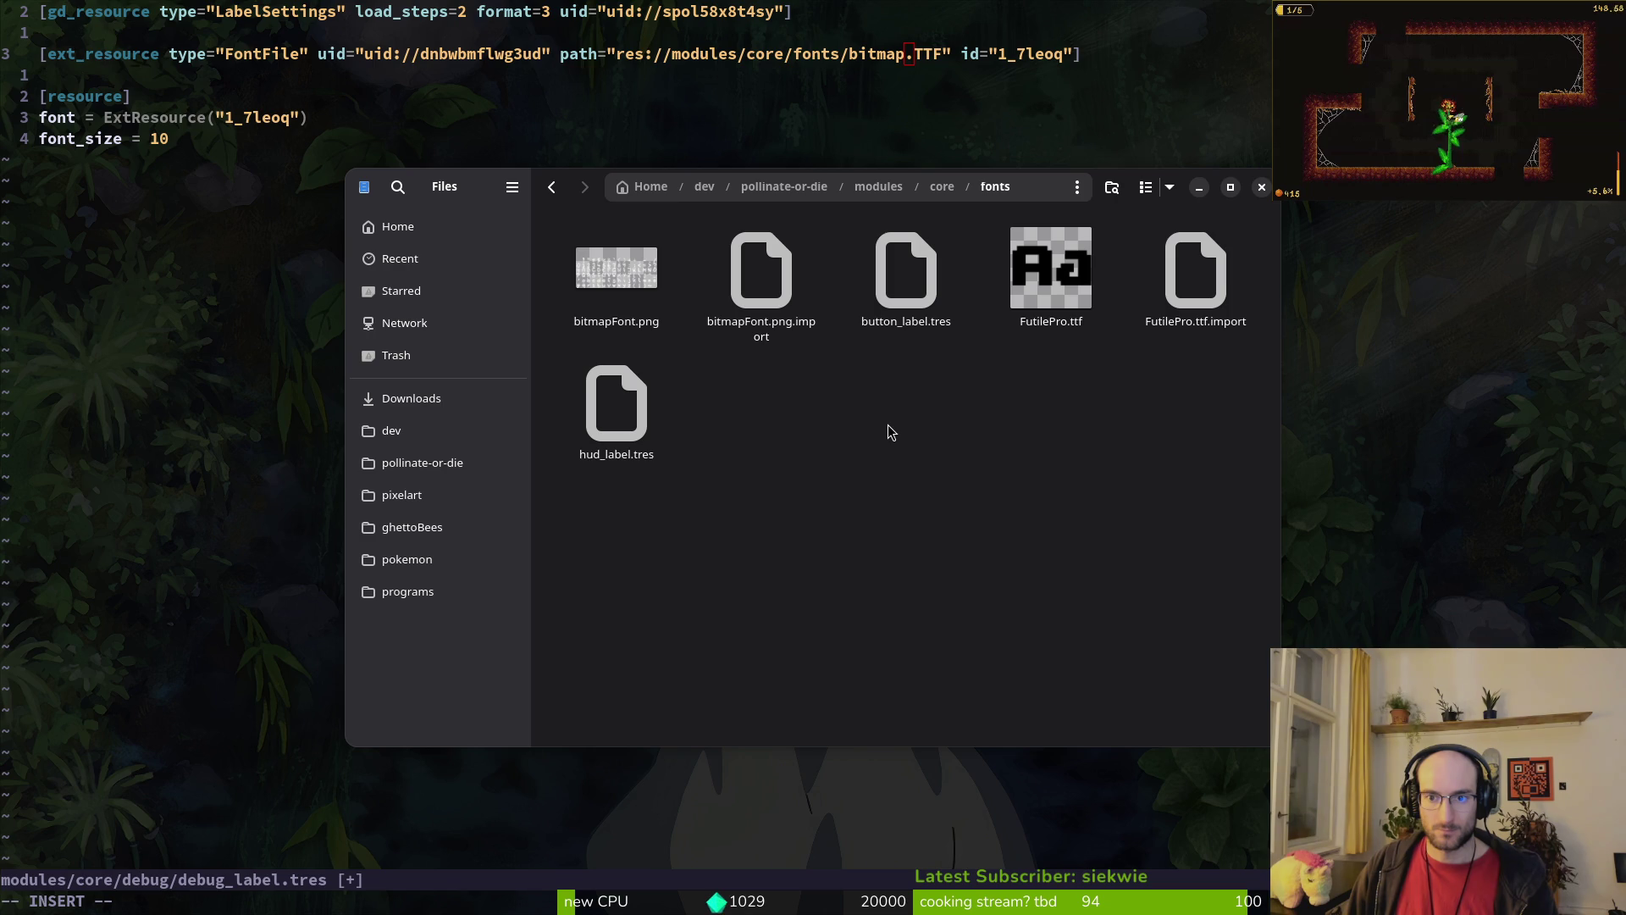
Step: Replace the font name in debug_label.tres with futilePro and save it with :w
{"action": "left_click", "coordinate": [882, 56]}
{"action": "type", "text": "ciwfuiciwfutile"}
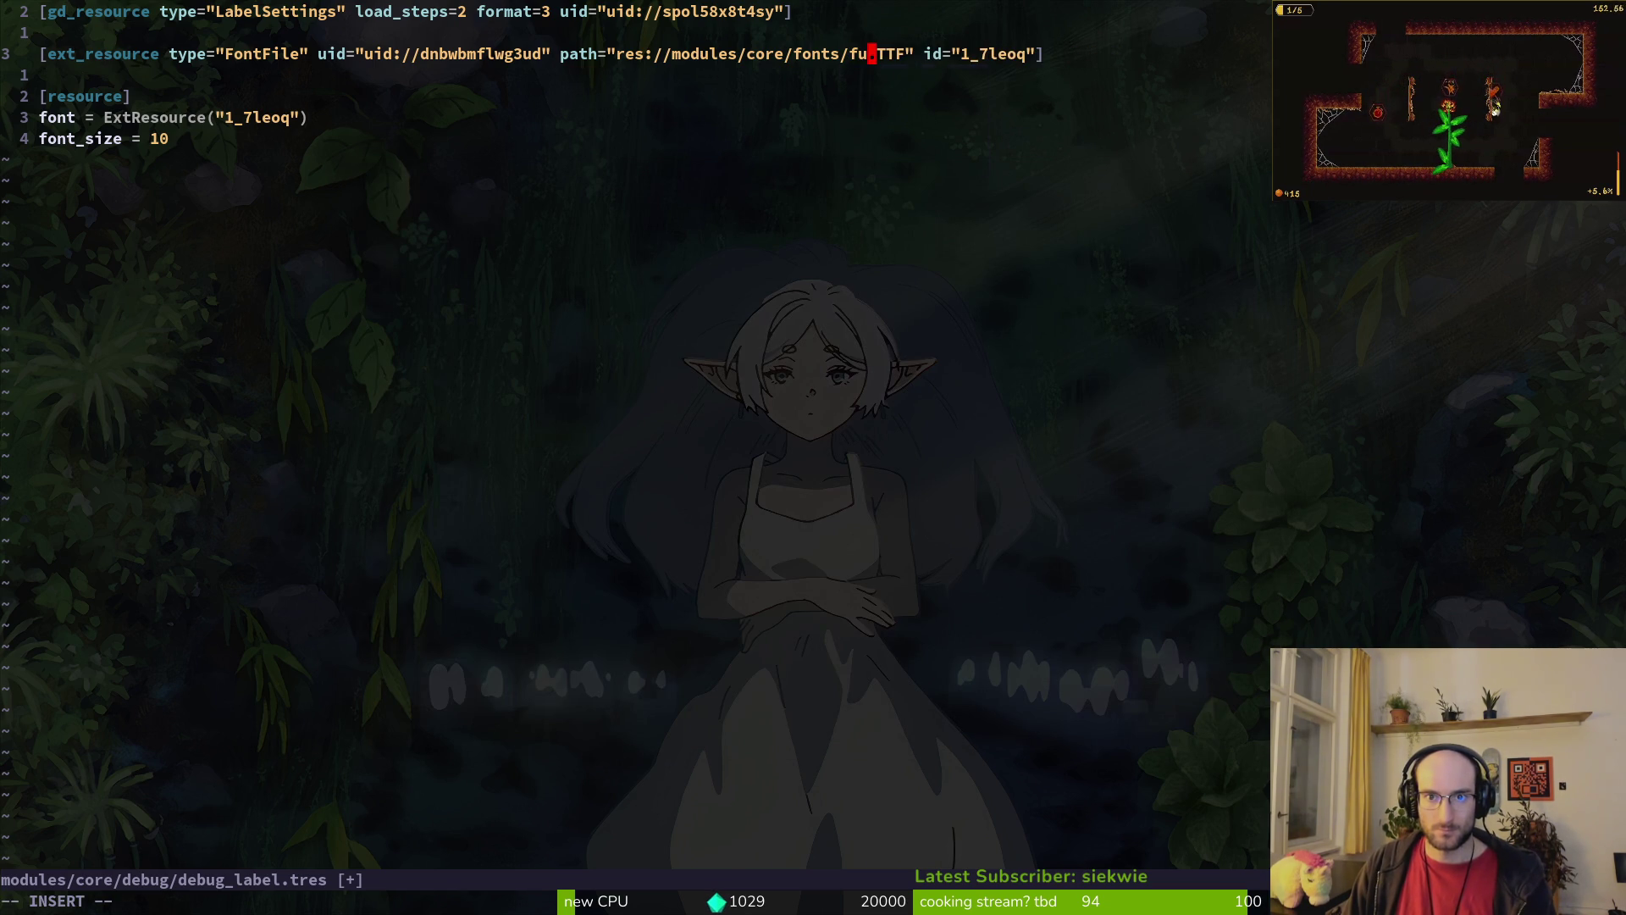
{"action": "type", "text": "Pro"}
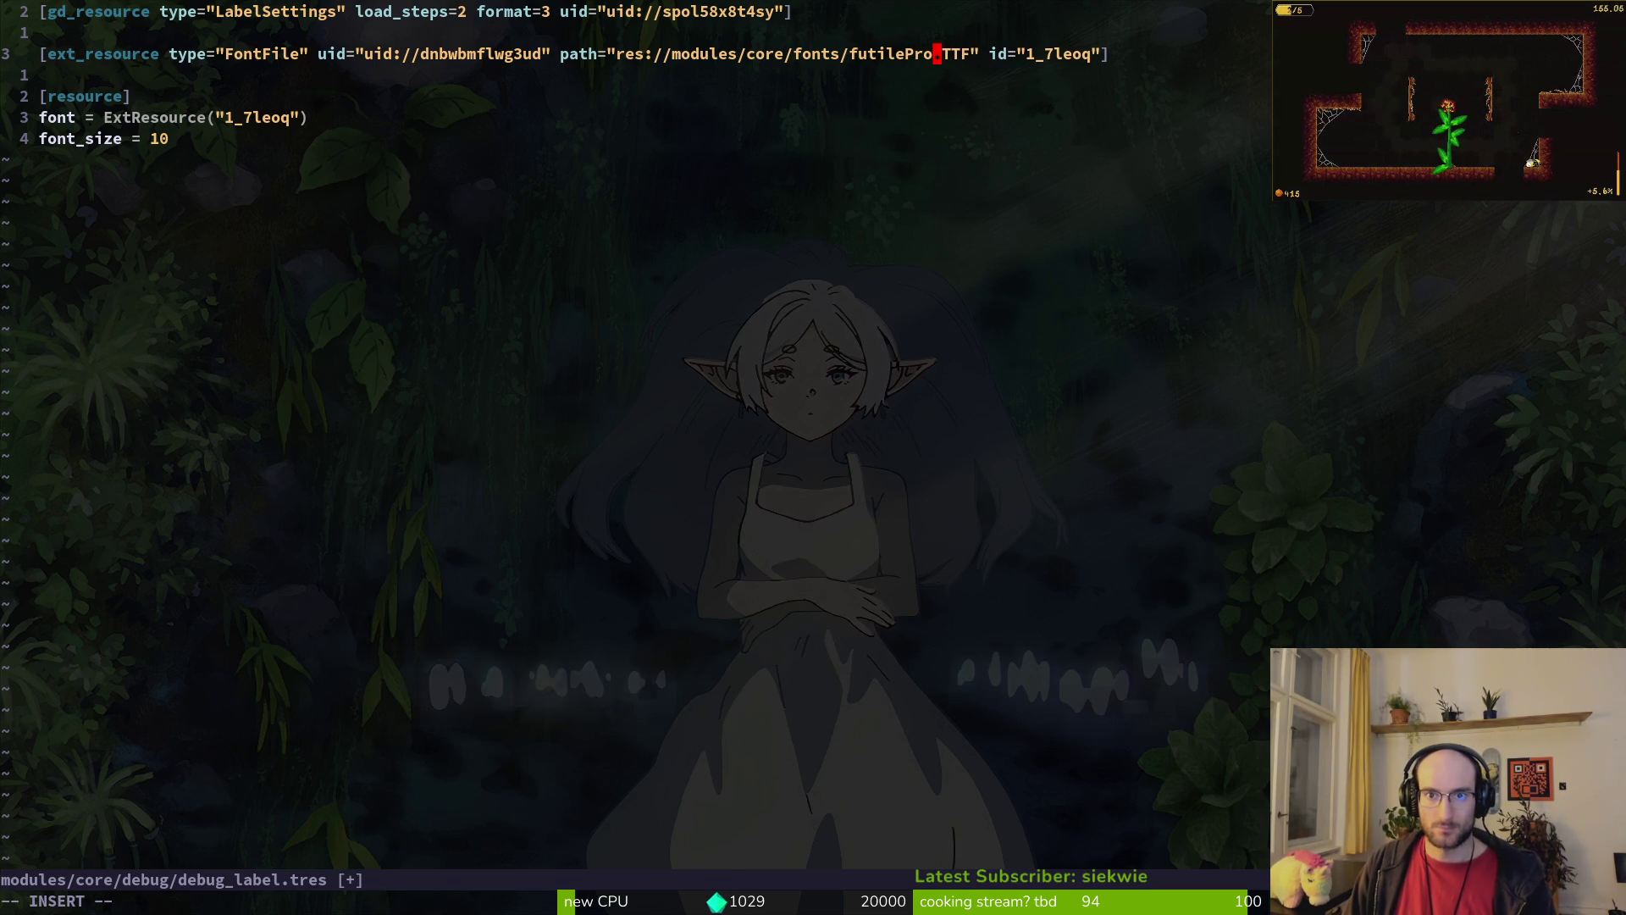
{"action": "key", "text": "Escape"}
{"action": "type", "text": ":w"}
{"action": "key", "text": "Return"}
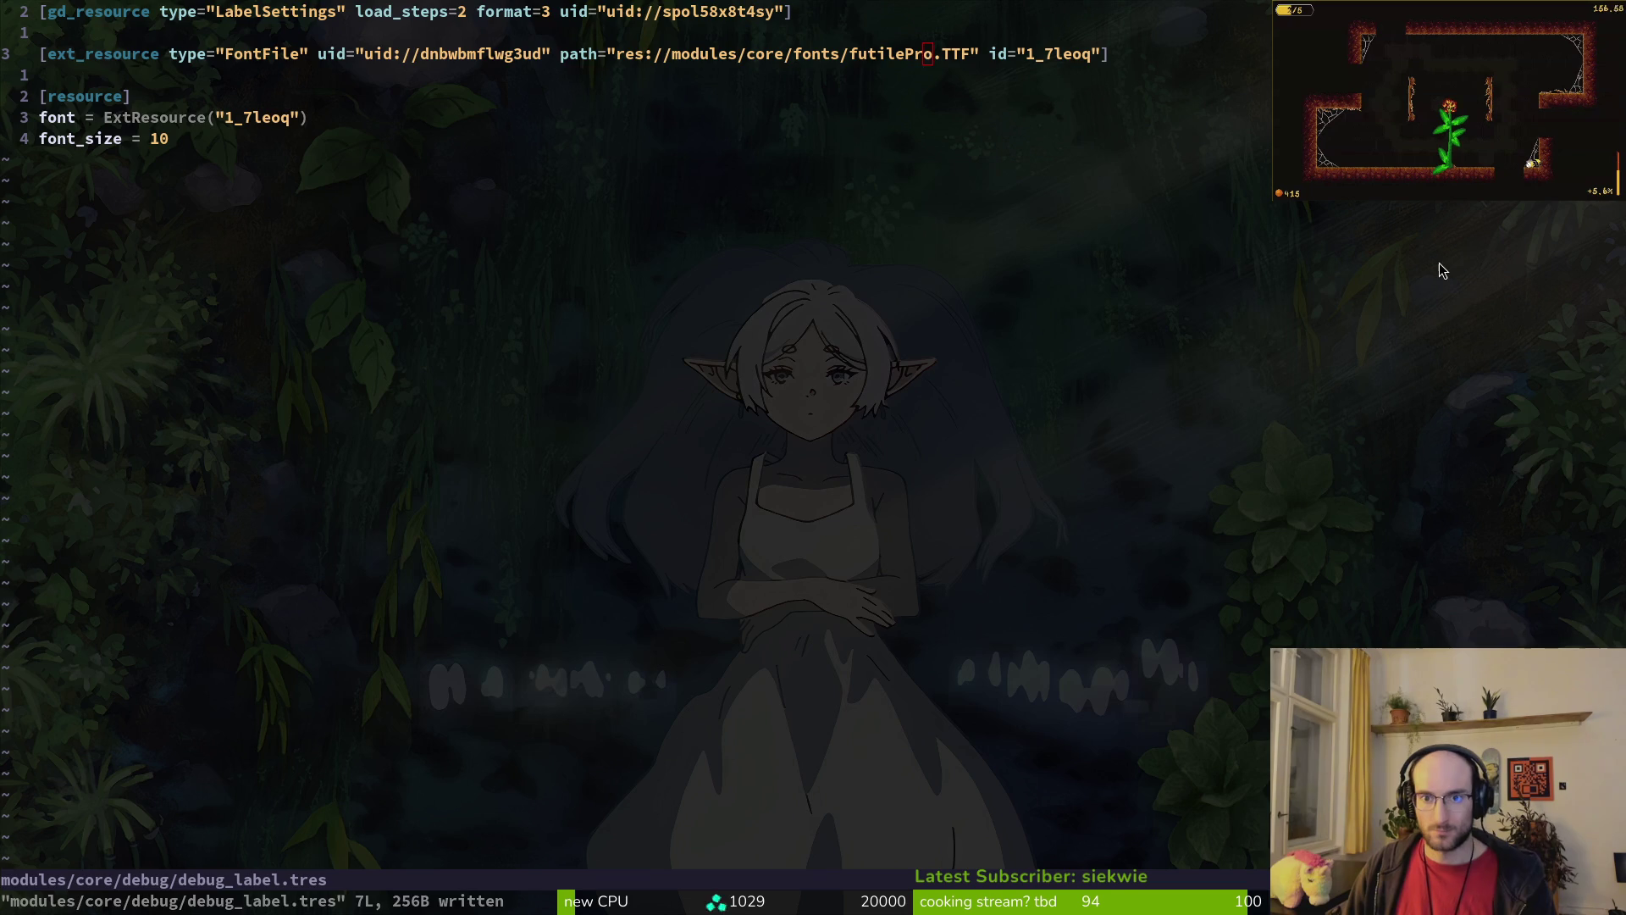
Step: Test-run the game from Godot and advance from the title to the tutorial
{"action": "key", "text": "alt+Tab"}
{"action": "key", "text": "F5"}
{"action": "key", "text": "Return"}
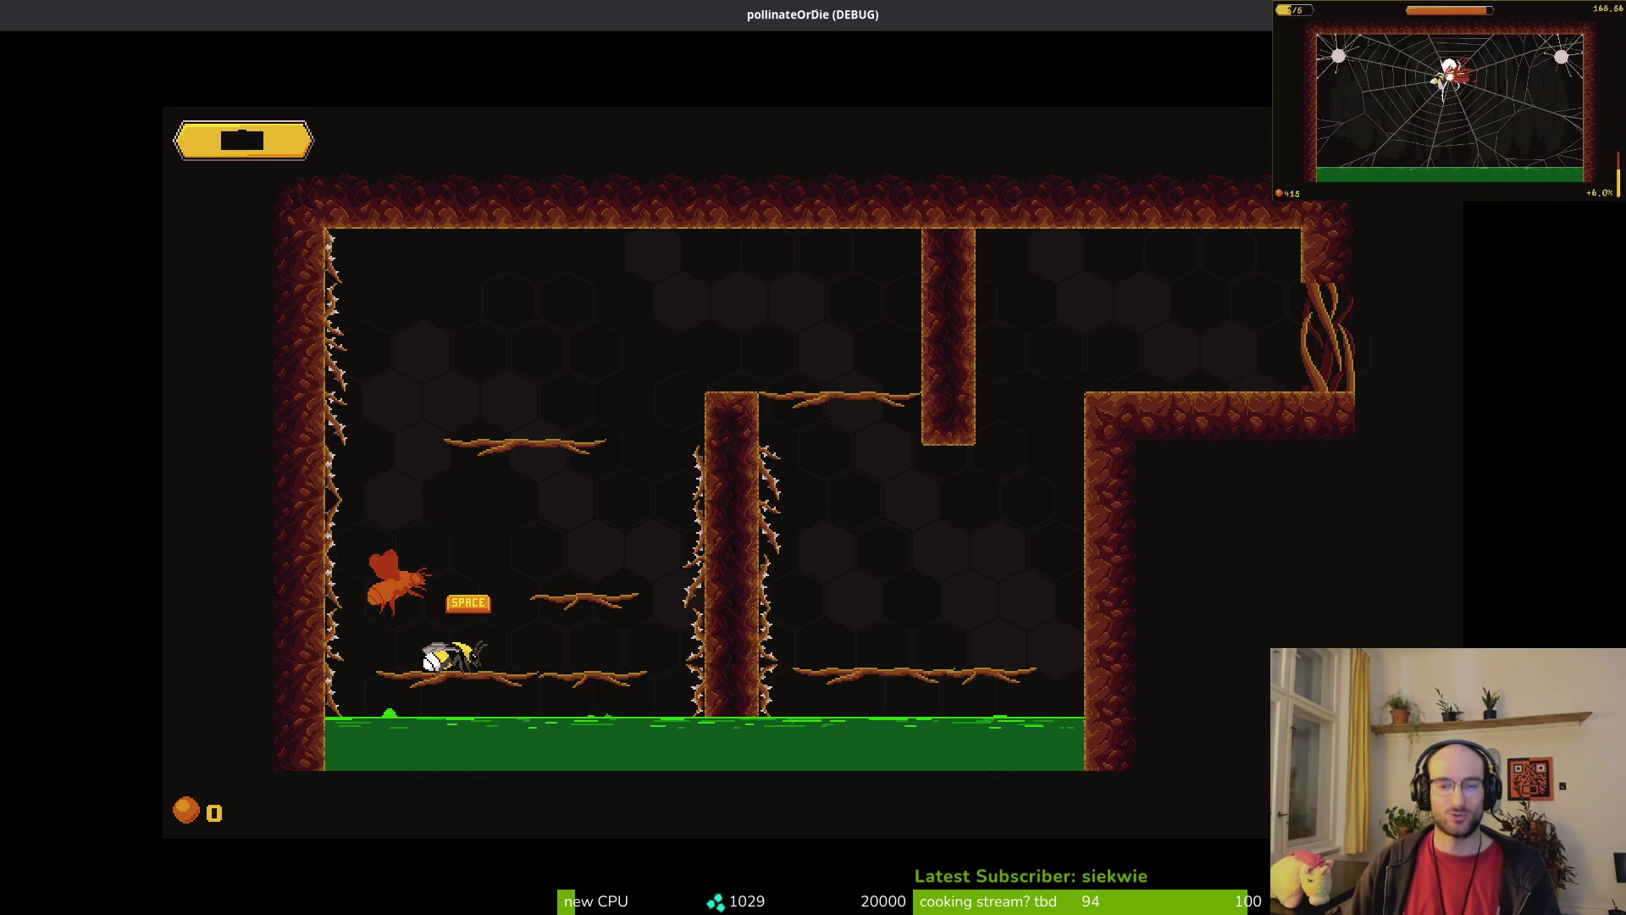
Step: Stop the running game with F8, returning to the hud_overlay scene
{"action": "key", "text": "F8"}
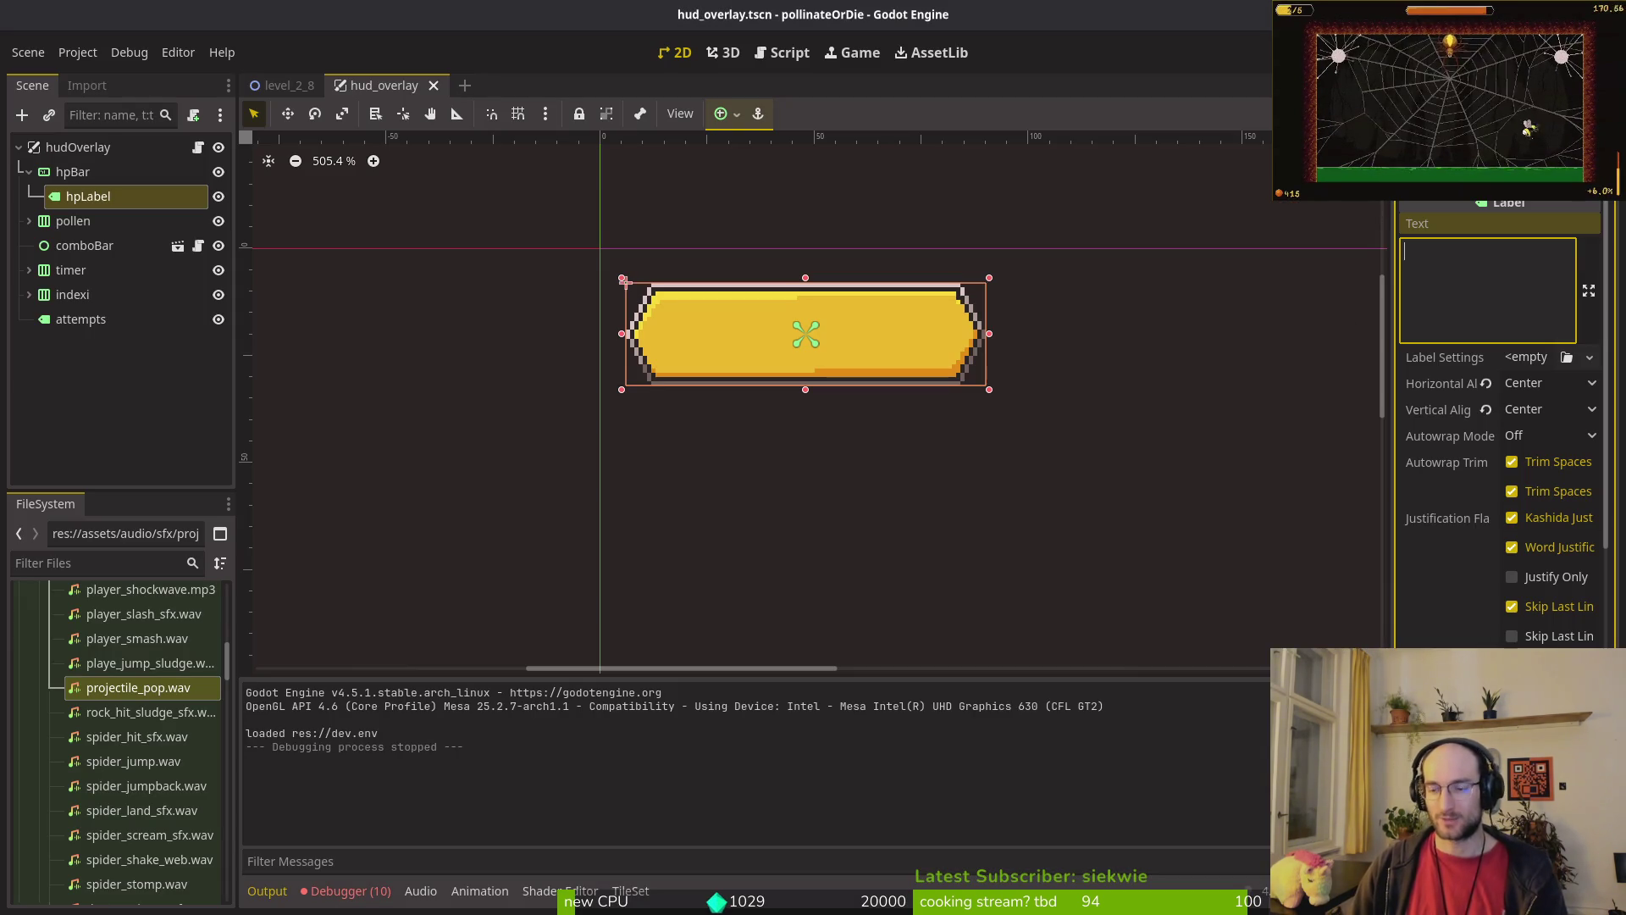
Step: Quit Neovim, open tig status, and revert the changes to project.godot
{"action": "key", "text": "alt+Tab"}
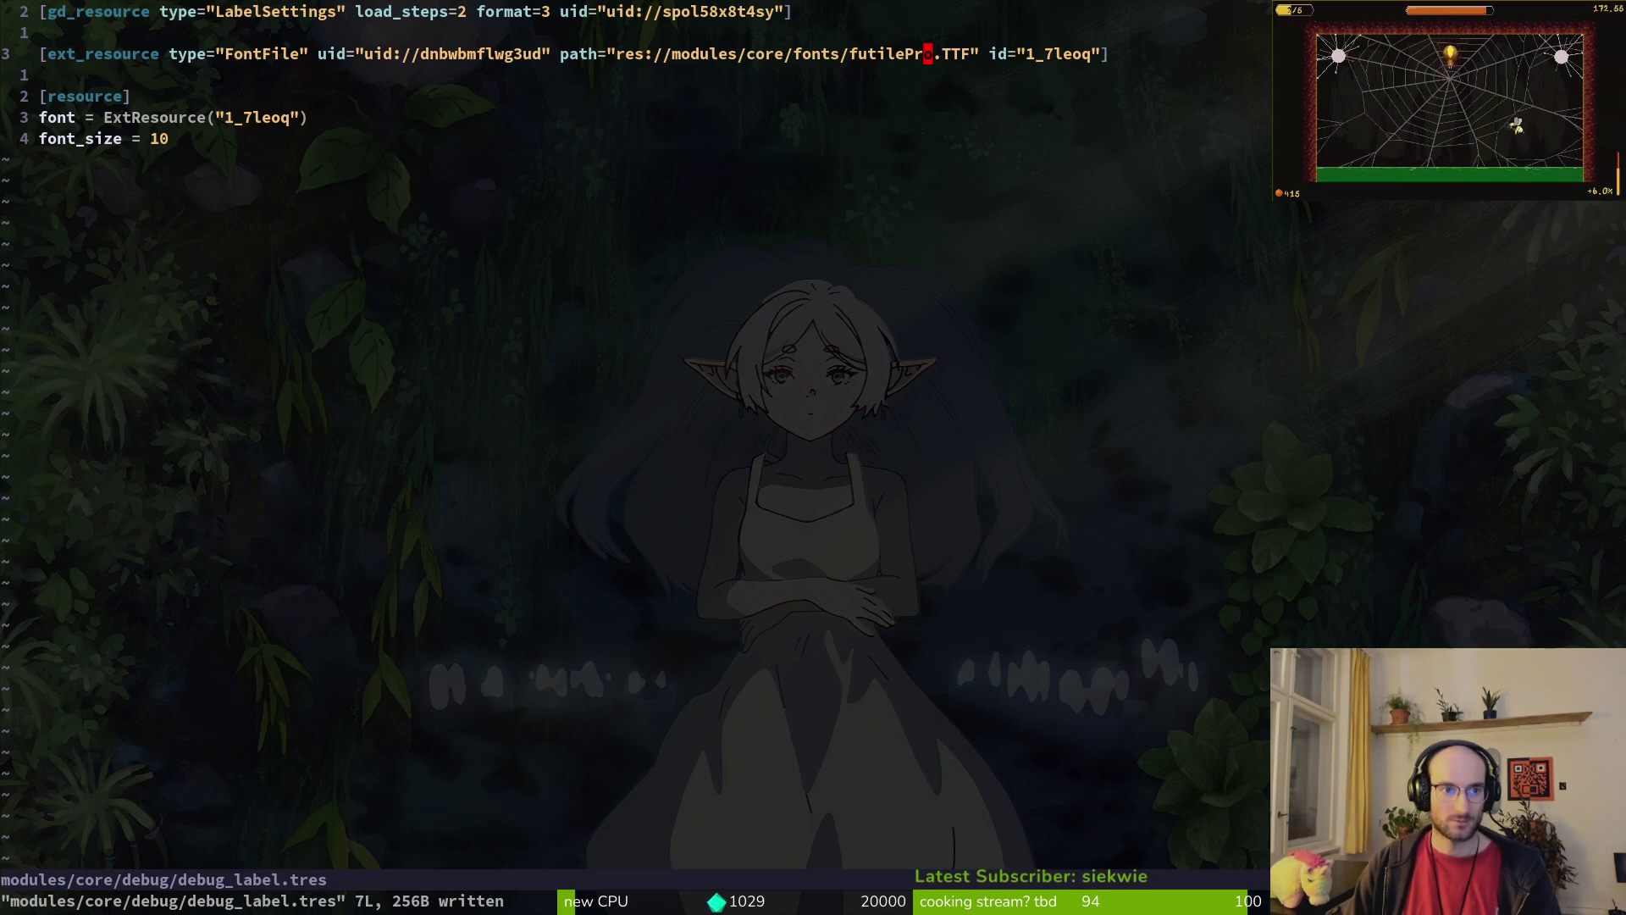
{"action": "type", "text": ":q tig status"}
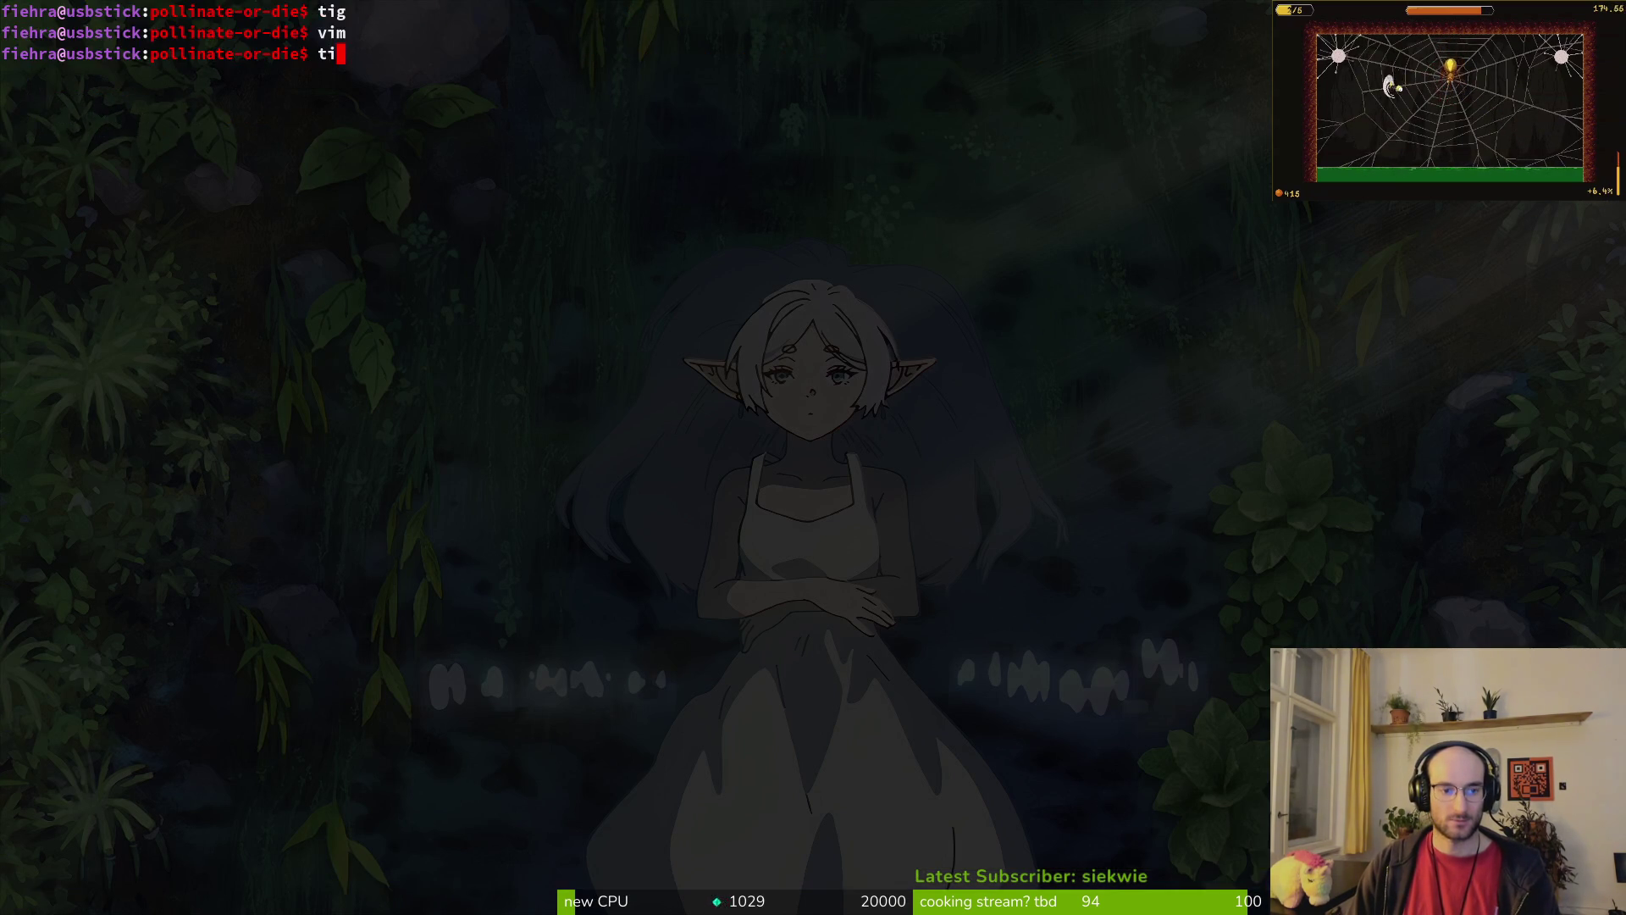
{"action": "key", "text": "j"}
{"action": "key", "text": "j"}
{"action": "key", "text": "j"}
{"action": "key", "text": "j"}
{"action": "key", "text": "j"}
{"action": "key", "text": "j"}
{"action": "key", "text": "Return"}
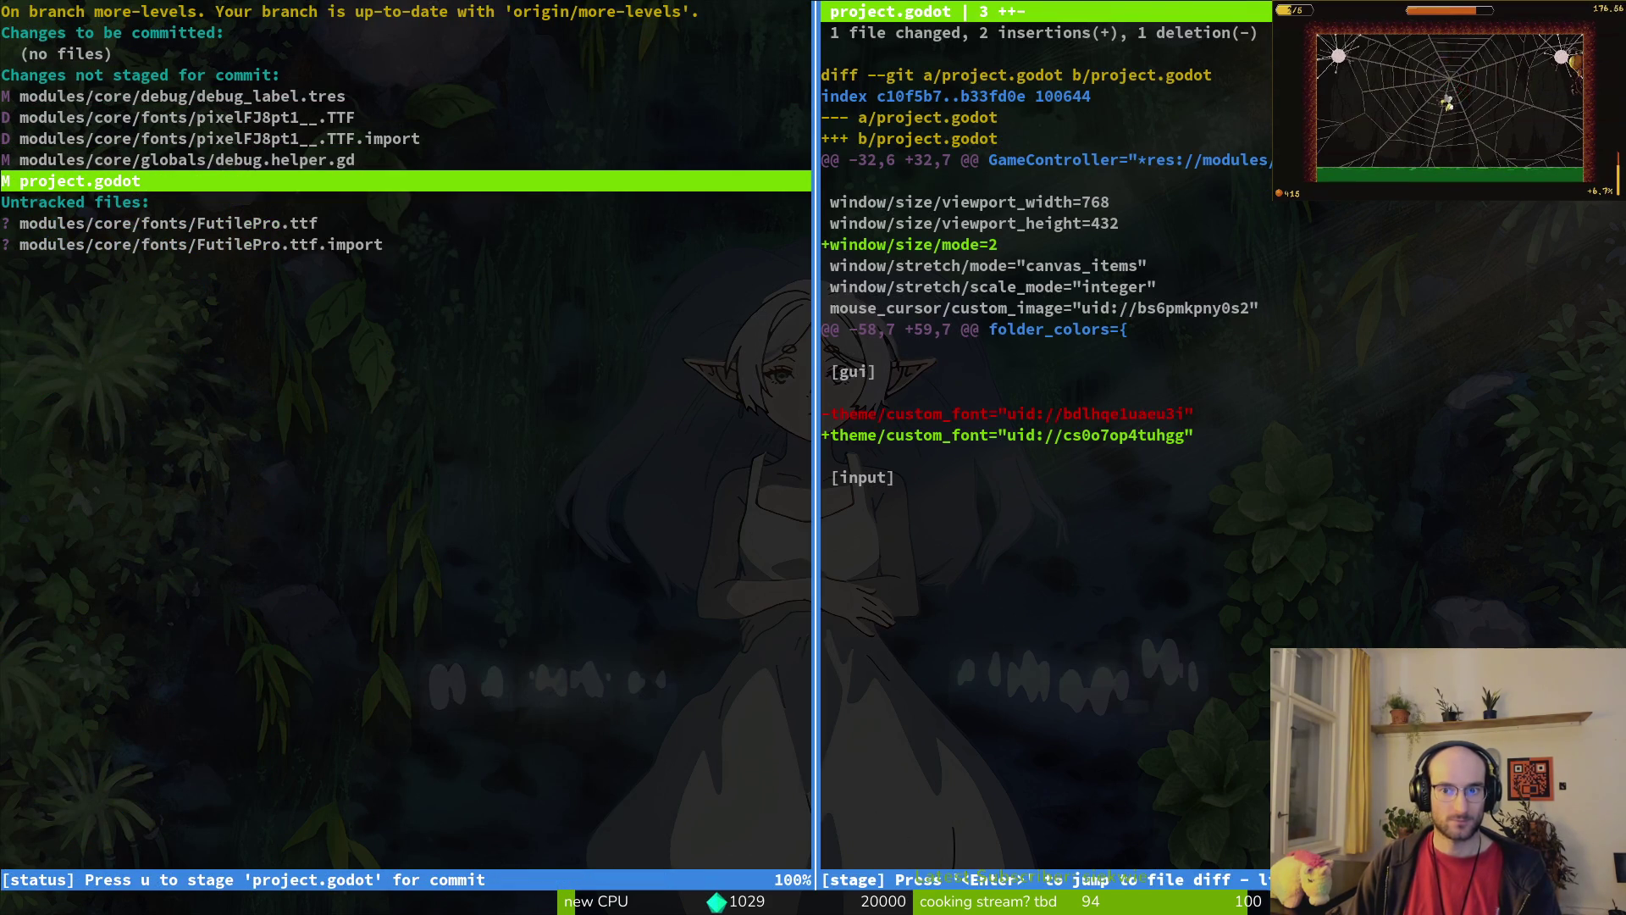
{"action": "key", "text": "exclam"}
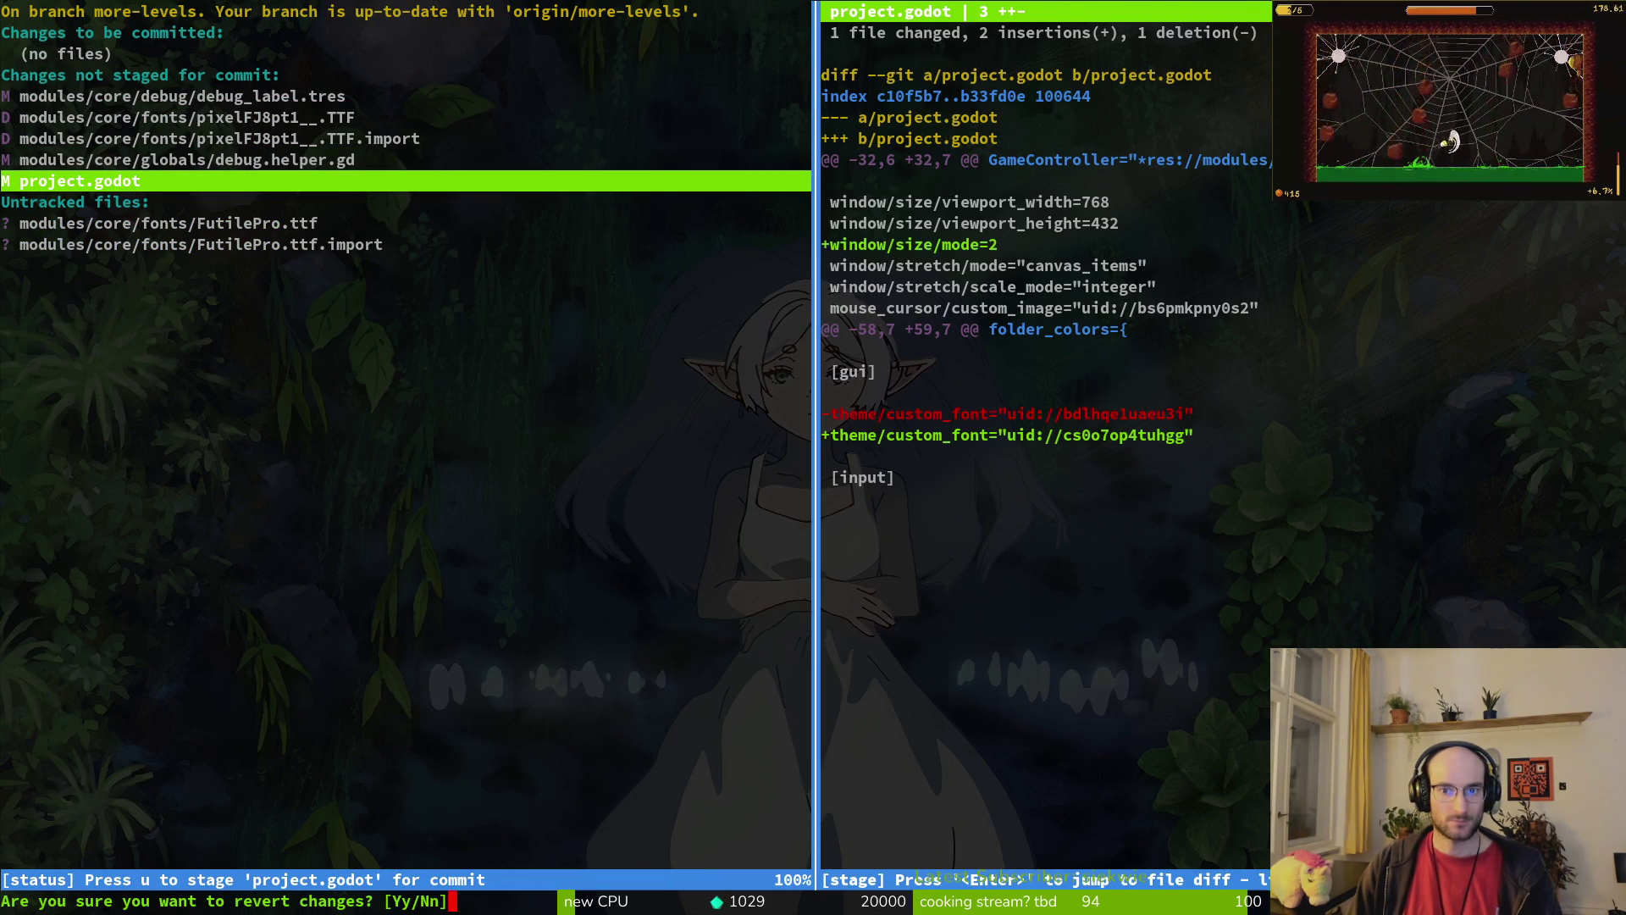
{"action": "key", "text": "y"}
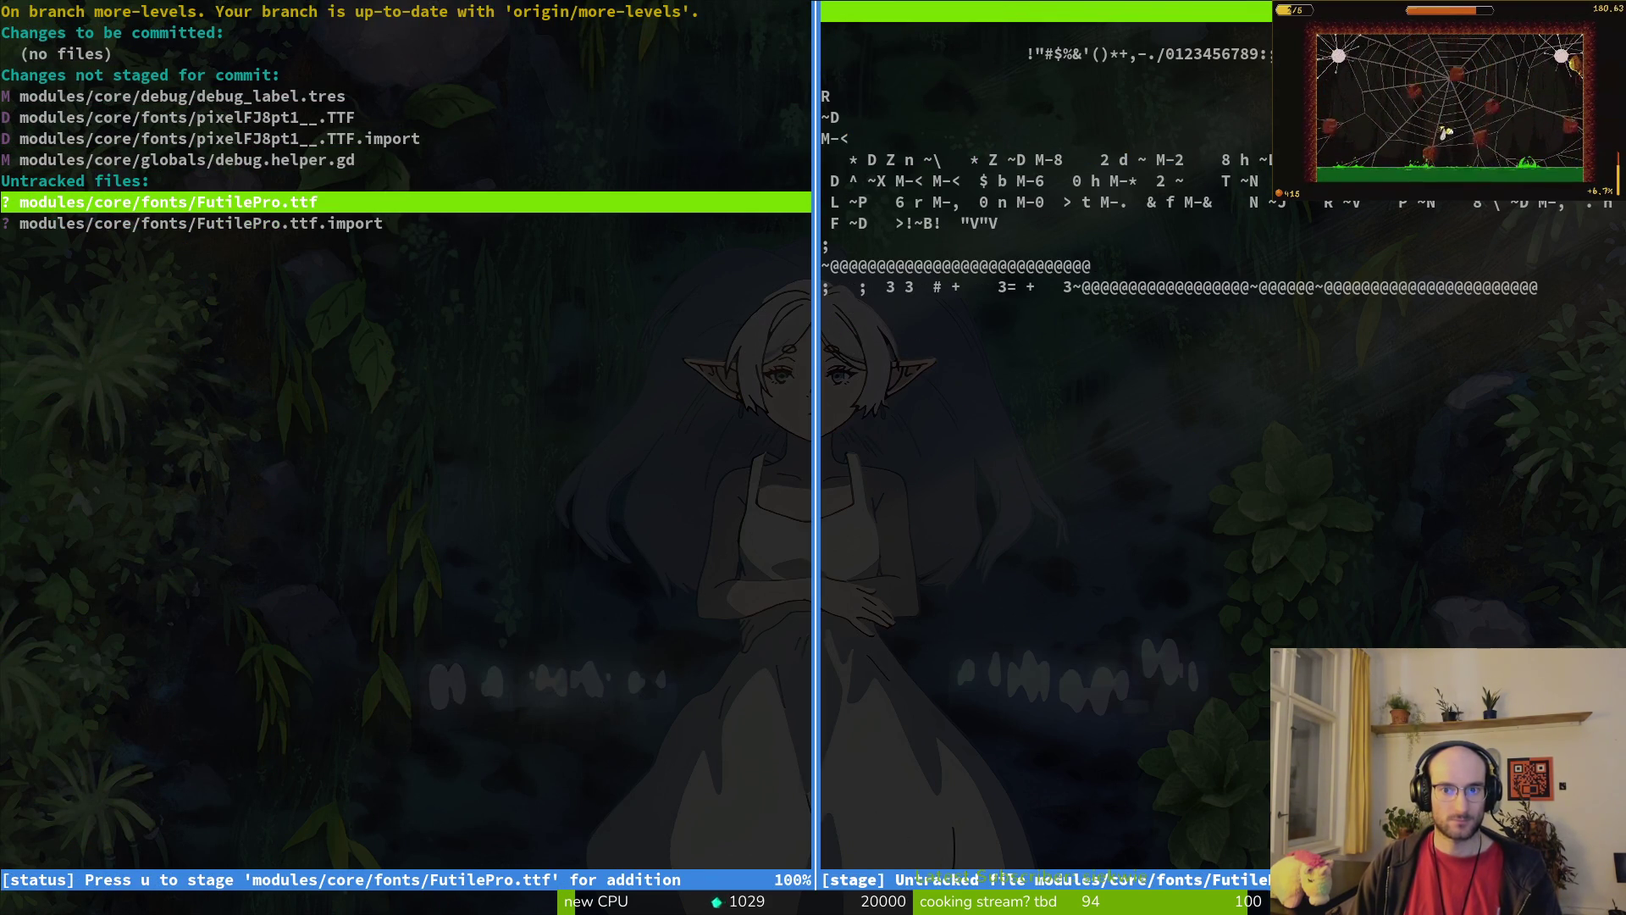
{"action": "key", "text": "q"}
Step: Review the removed pixelFJ8pt1 font and stage both the old and new font files
{"action": "key", "text": "k"}
{"action": "key", "text": "k"}
{"action": "key", "text": "Return"}
{"action": "key", "text": "q"}
{"action": "key", "text": "k"}
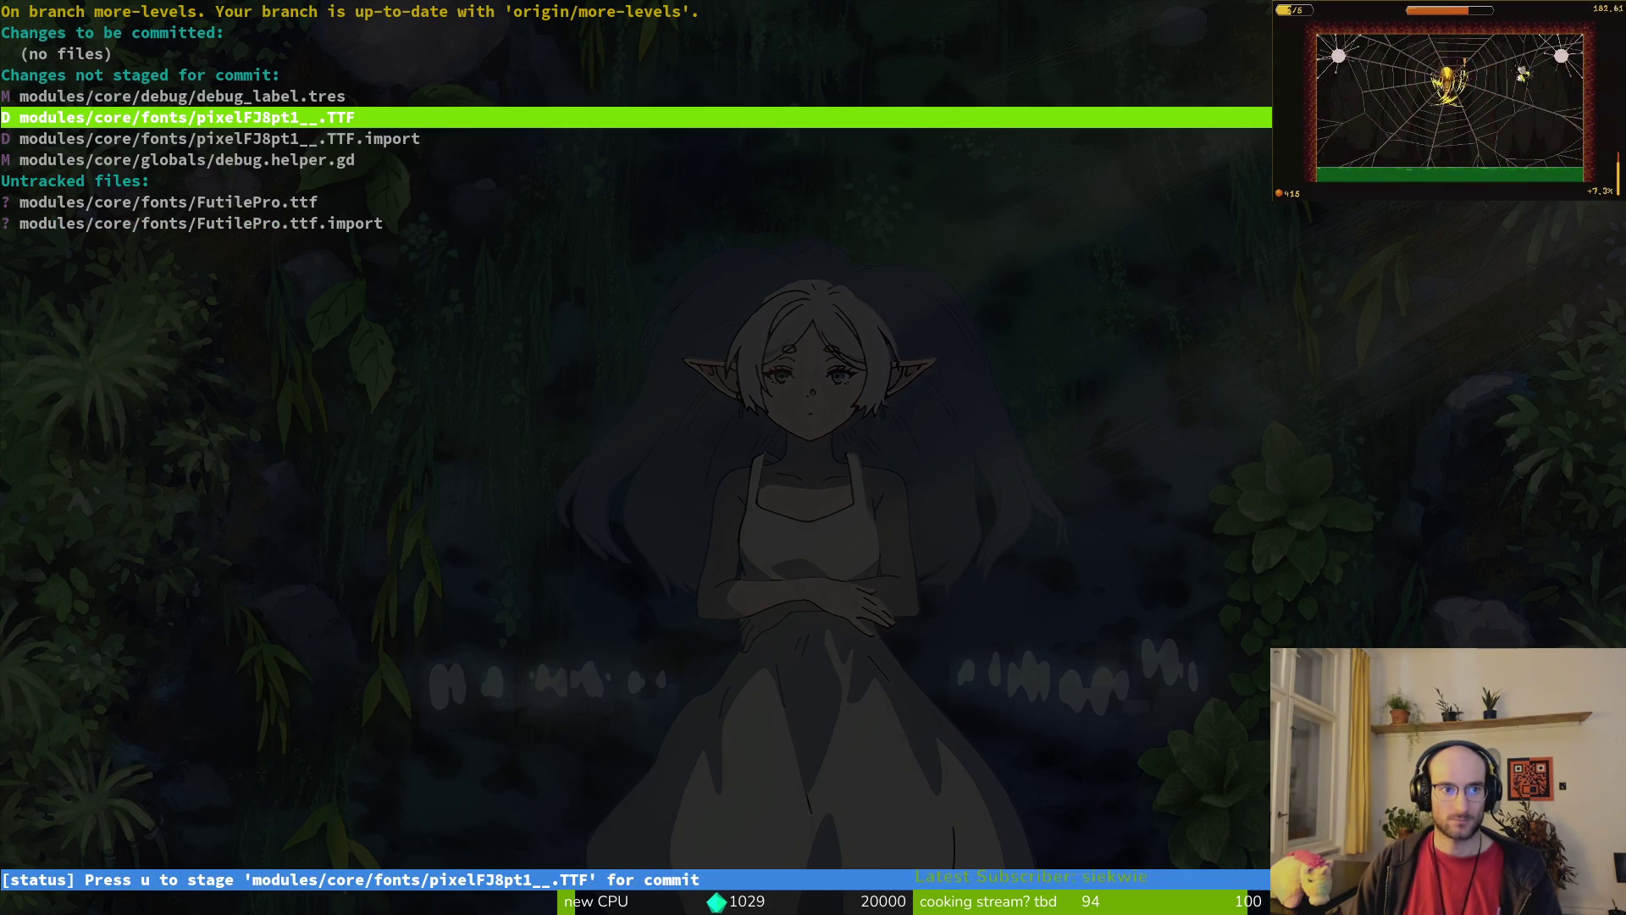
{"action": "key", "text": "u"}
{"action": "key", "text": "u"}
{"action": "key", "text": "j"}
{"action": "key", "text": "j"}
{"action": "key", "text": "u"}
{"action": "key", "text": "u"}
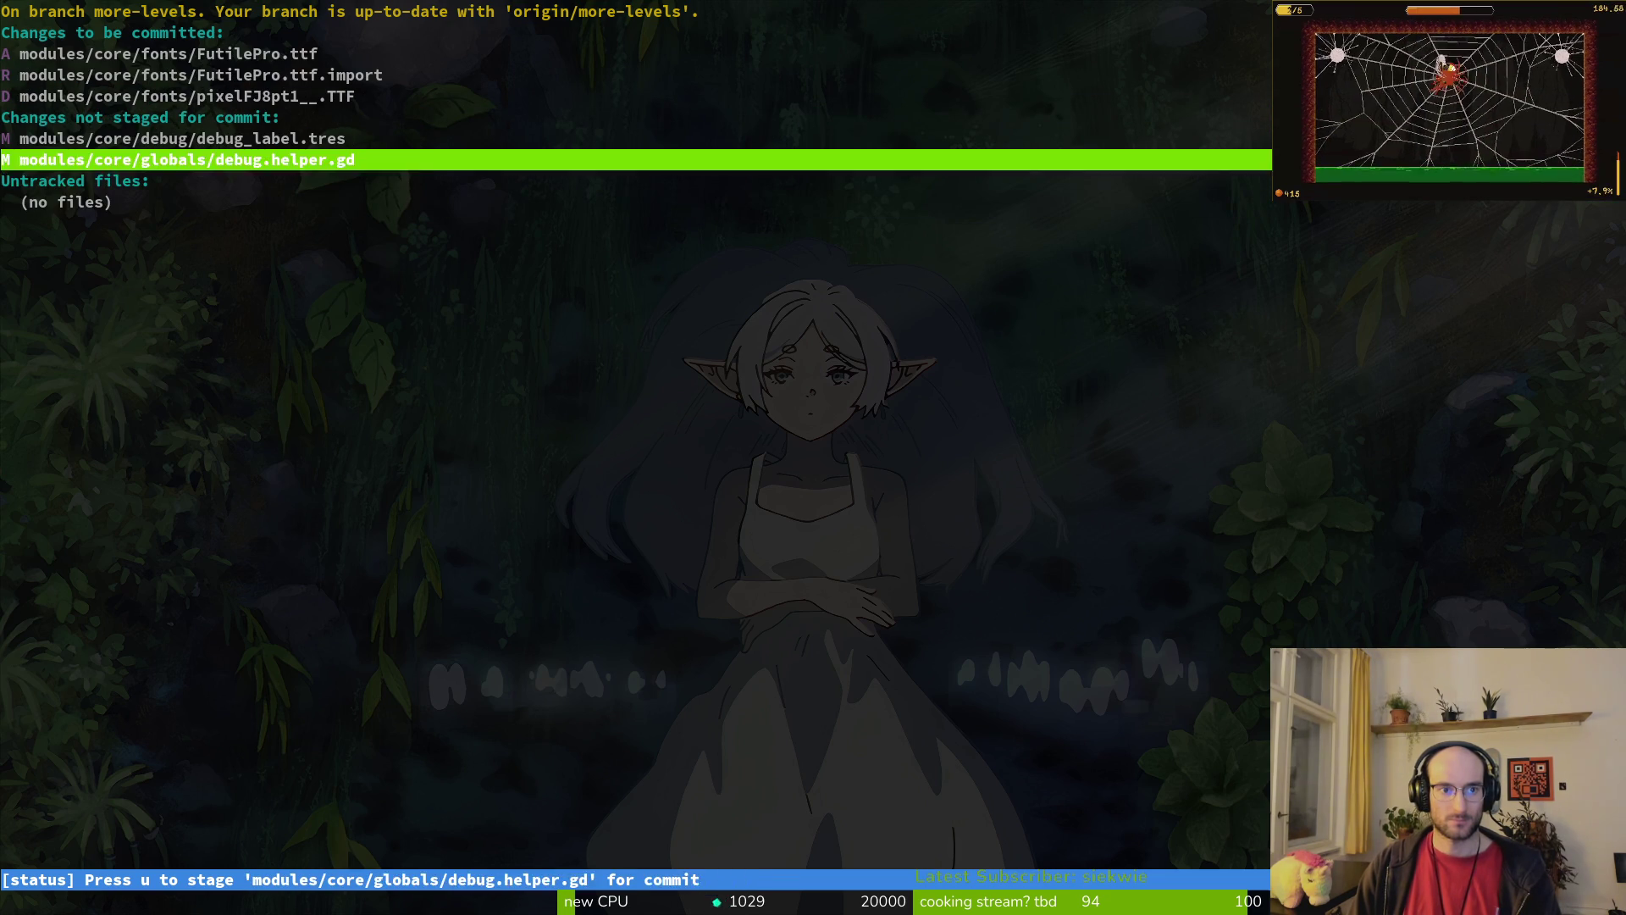
Step: Check the debug_label.tres diff, then commit as "trxing out fonts" and push
{"action": "key", "text": "k"}
{"action": "key", "text": "Return"}
{"action": "key", "text": "q"}
{"action": "key", "text": "q"}
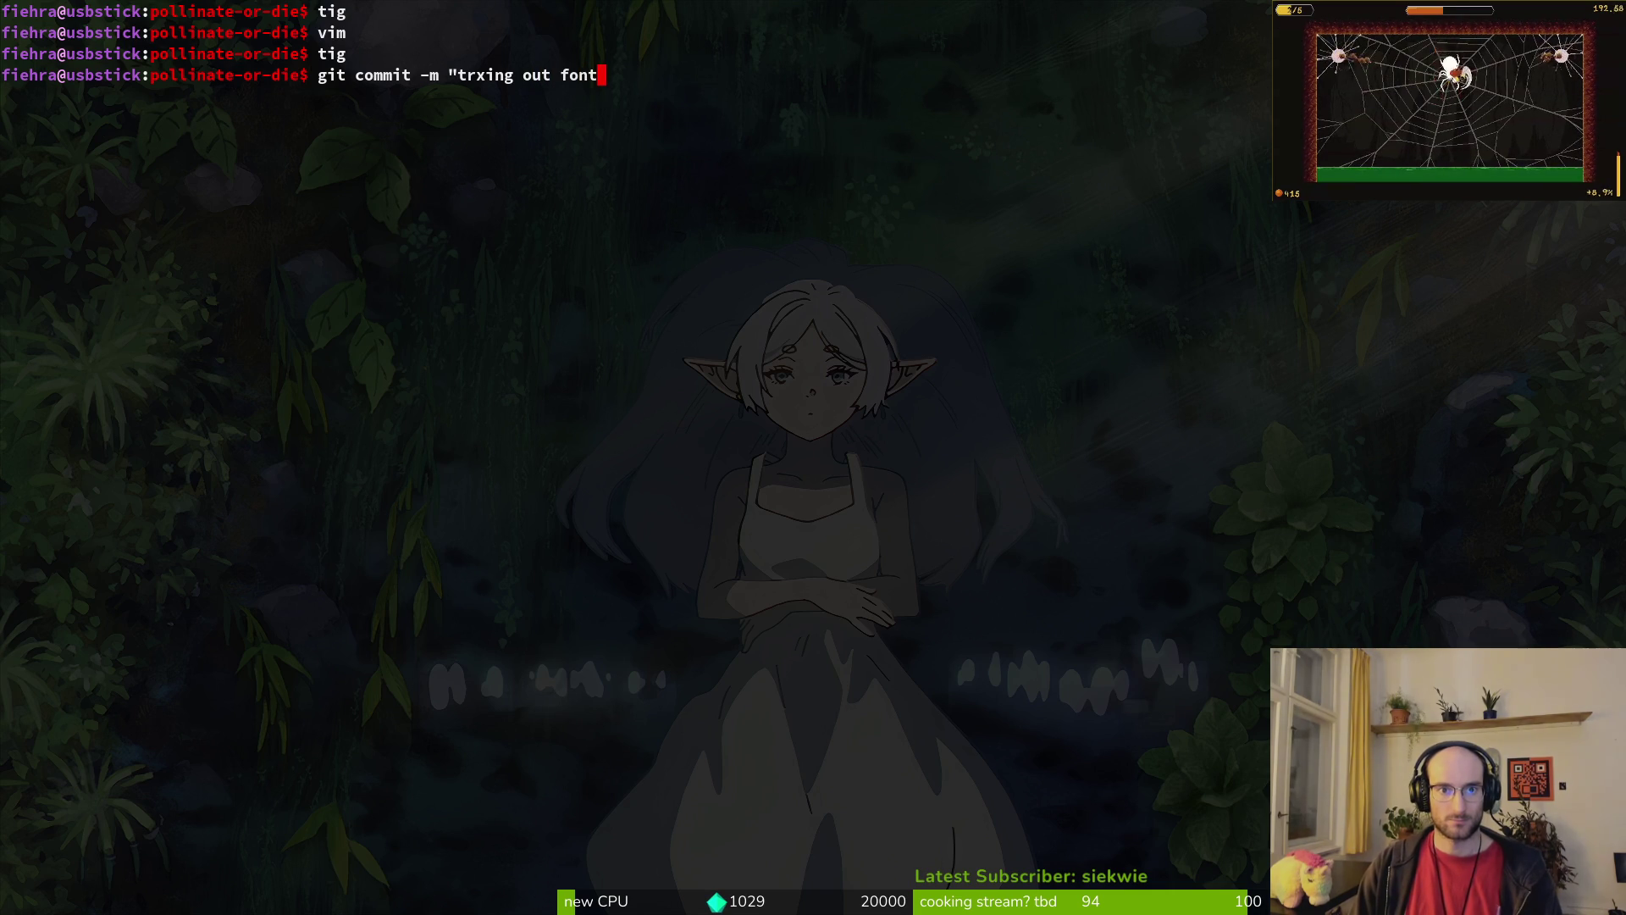
{"action": "key", "text": "BackSpace"}
{"action": "key", "text": "BackSpace"}
{"action": "key", "text": "Return"}
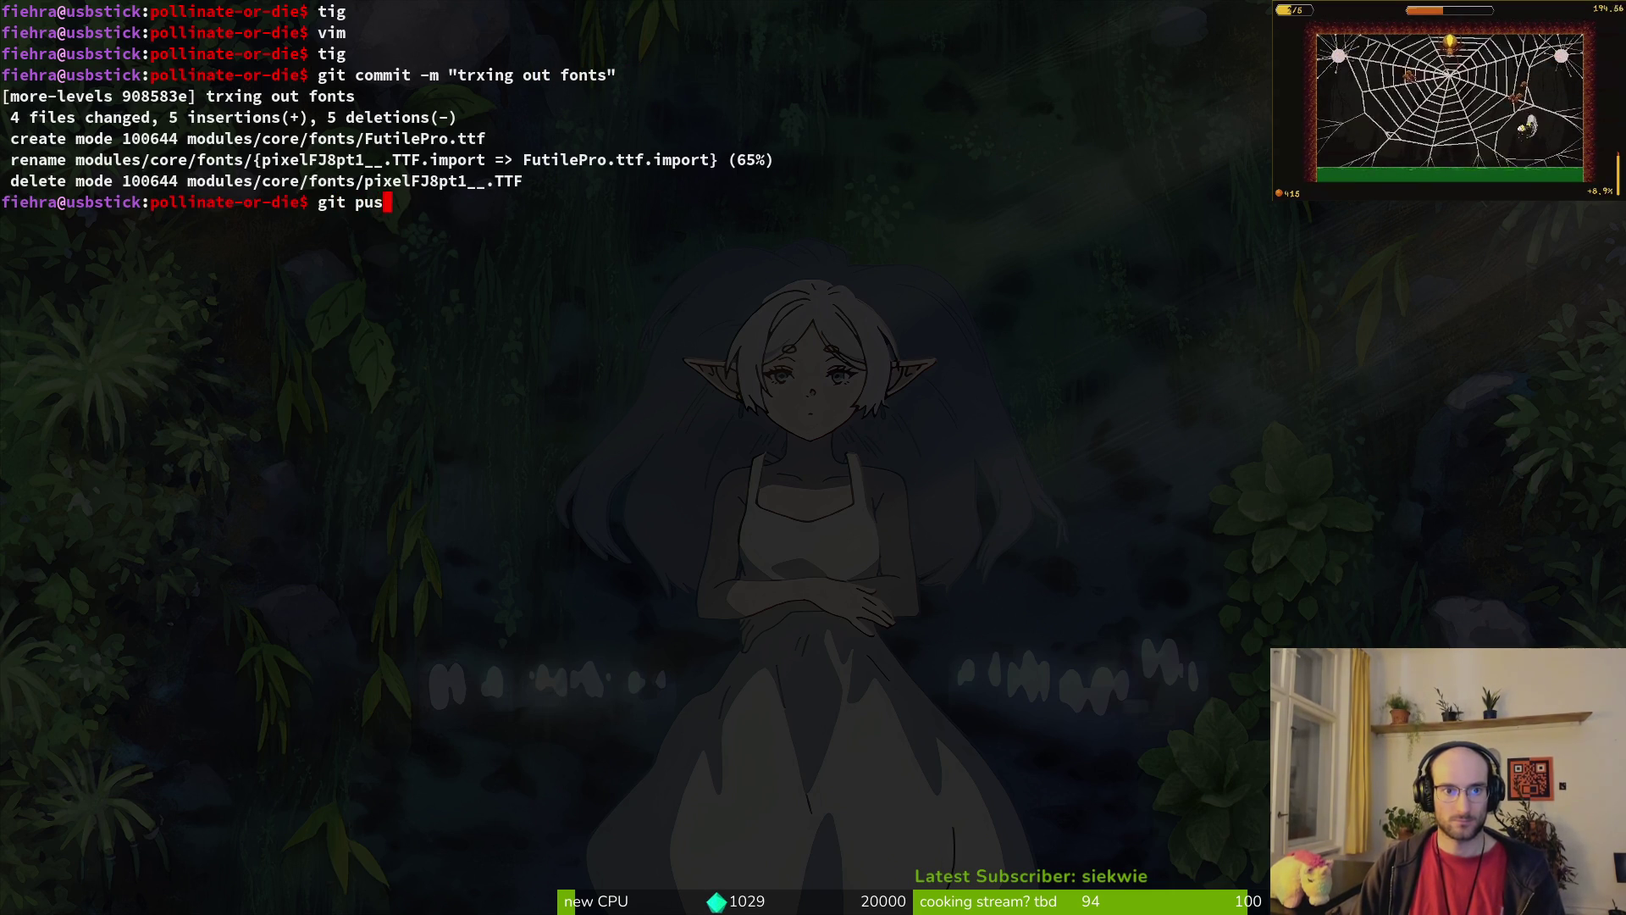
{"action": "type", "text": "h"}
{"action": "key", "text": "Return"}
{"action": "key", "text": "alt+Tab"}
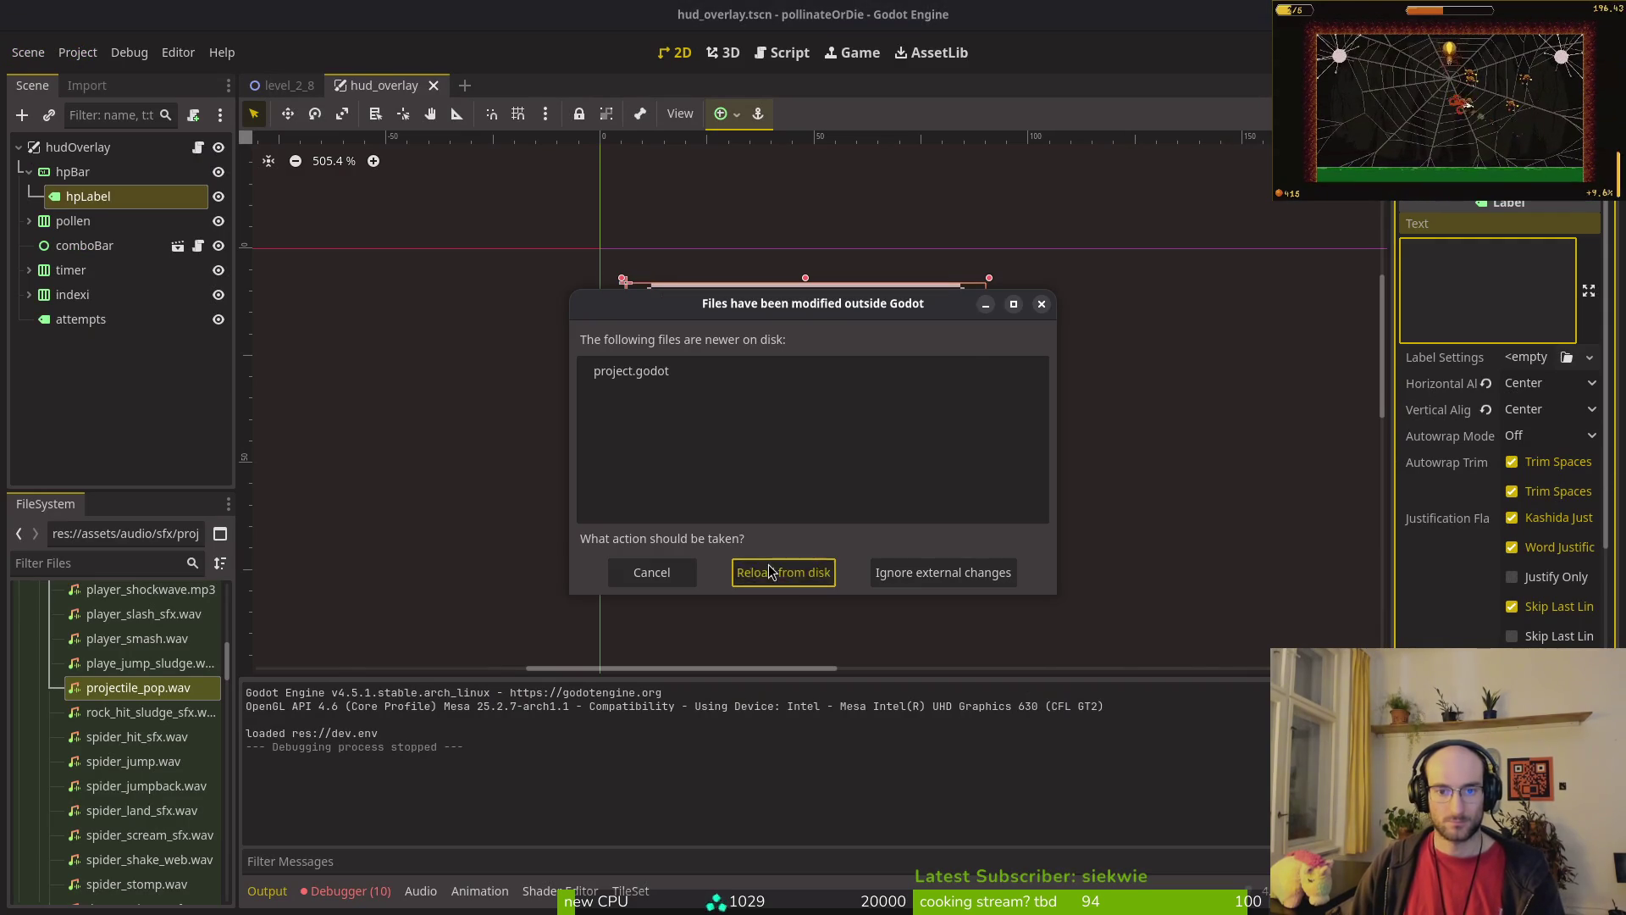
Step: Reload project.godot from disk, run the game into a new game, then close it
{"action": "left_click", "coordinate": [769, 570]}
{"action": "key", "text": "F5"}
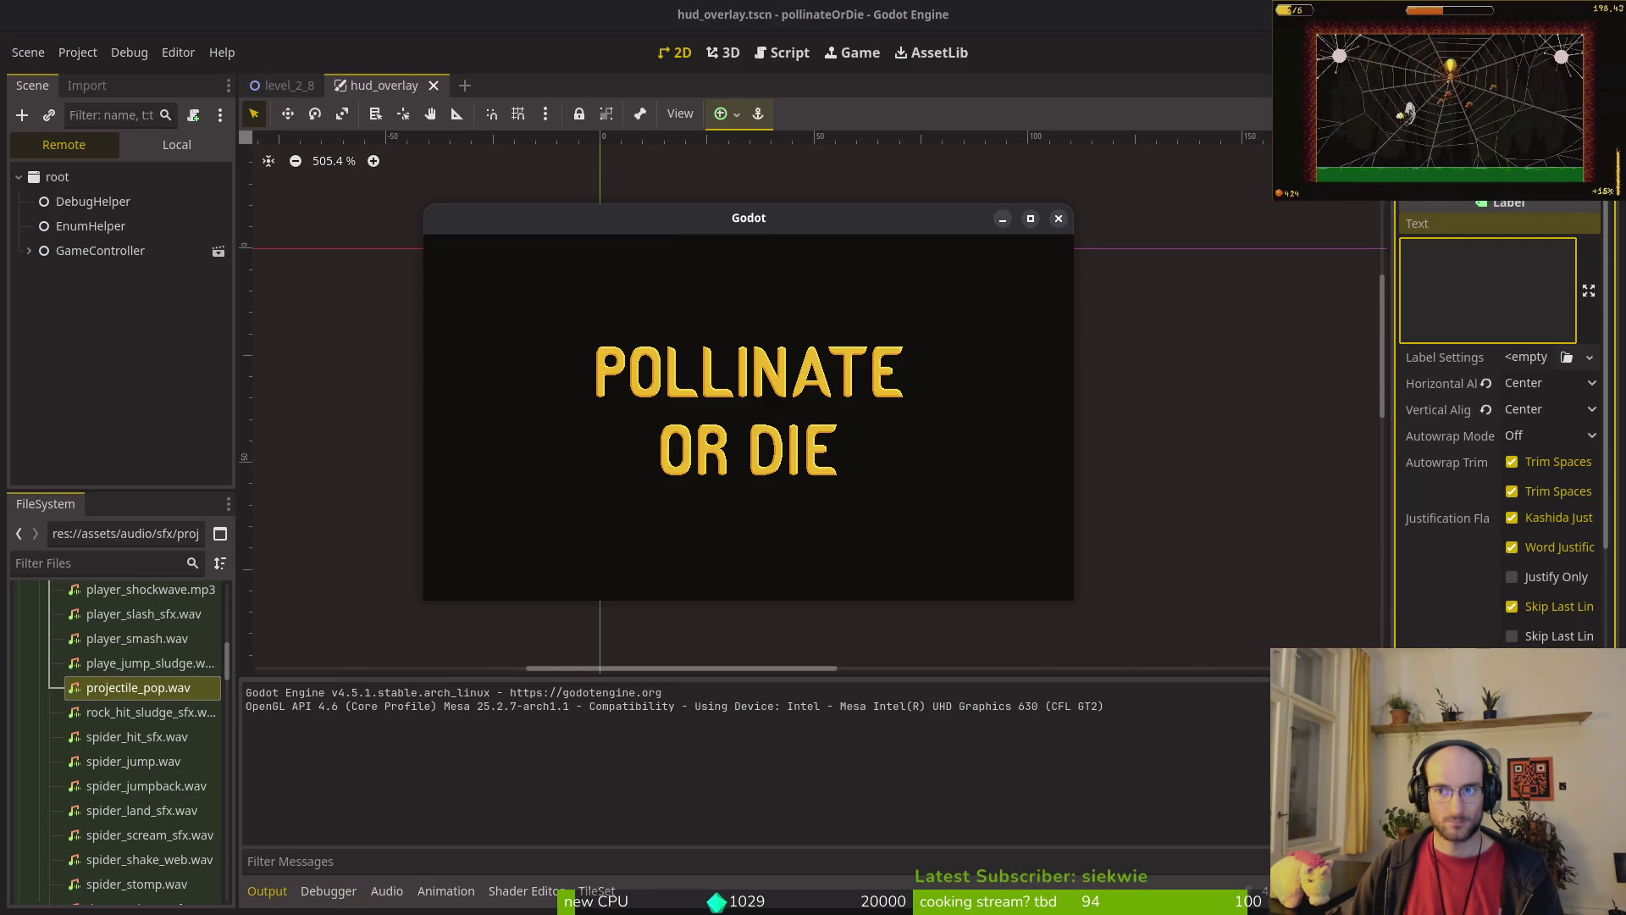
{"action": "double_click", "coordinate": [629, 192]}
{"action": "key", "text": "Return"}
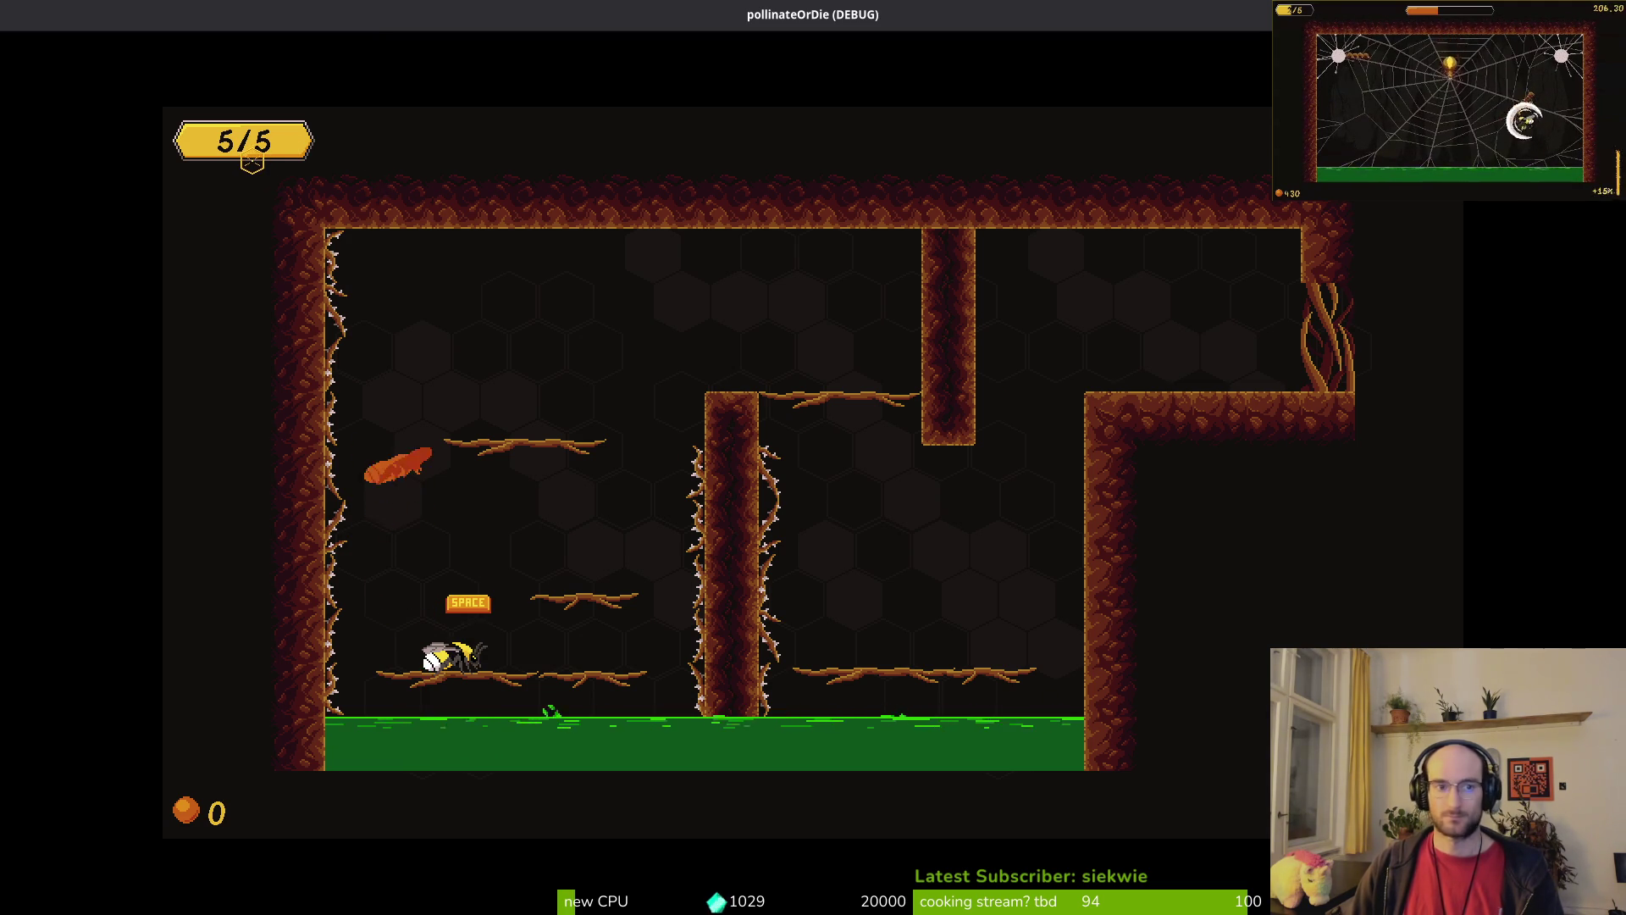
{"action": "key", "text": "alt+F4"}
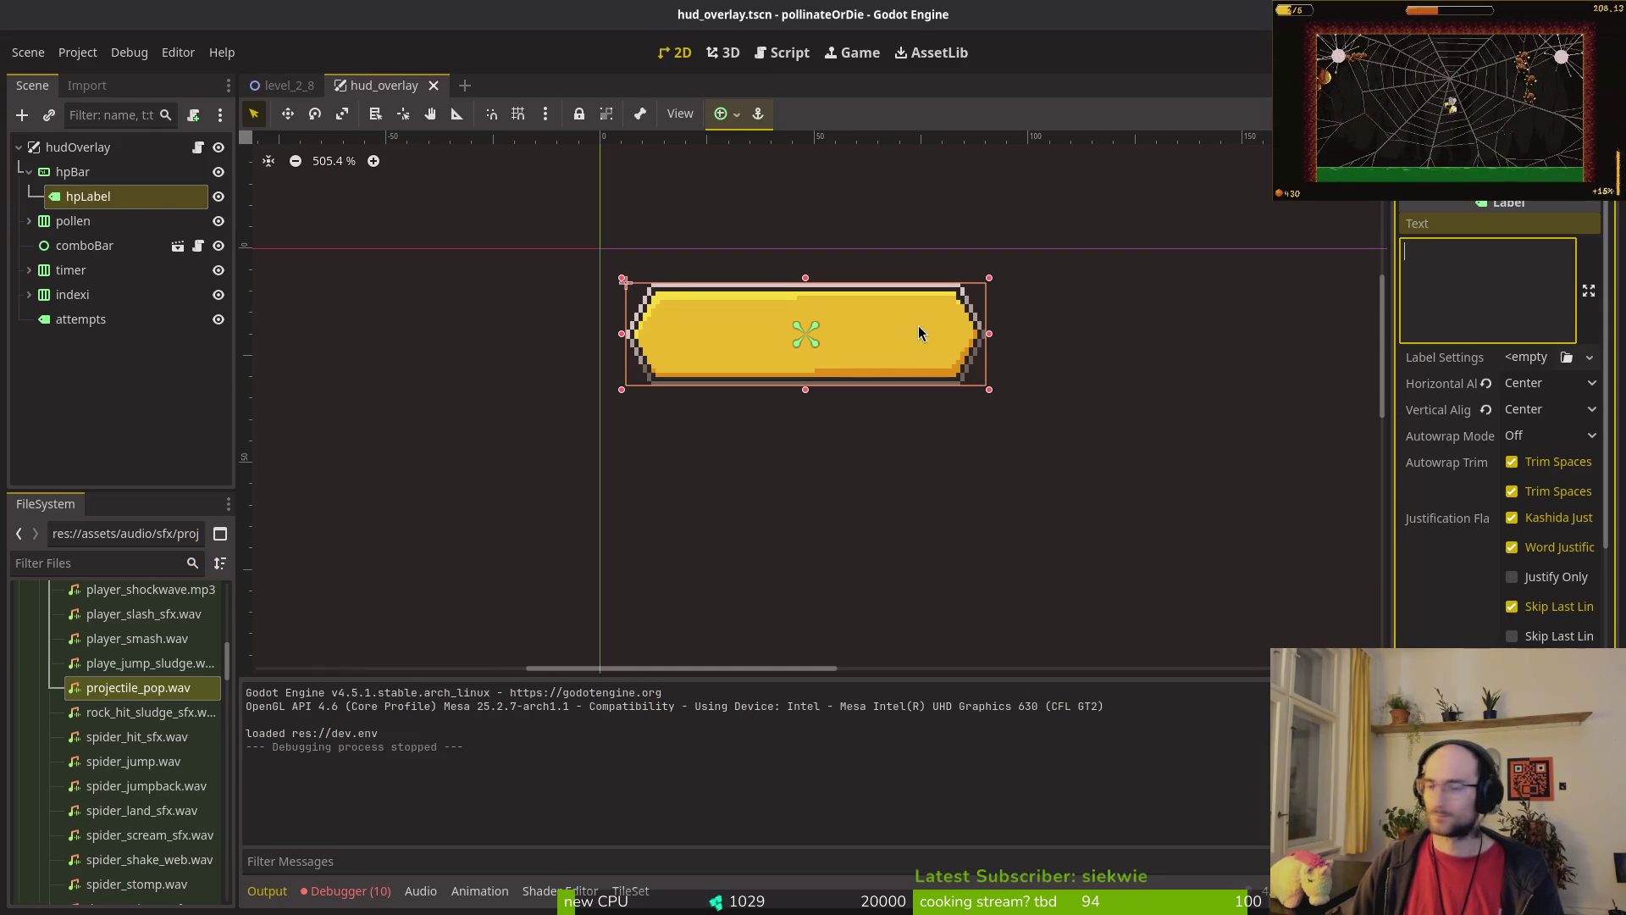
{"action": "left_click", "coordinate": [29, 172]}
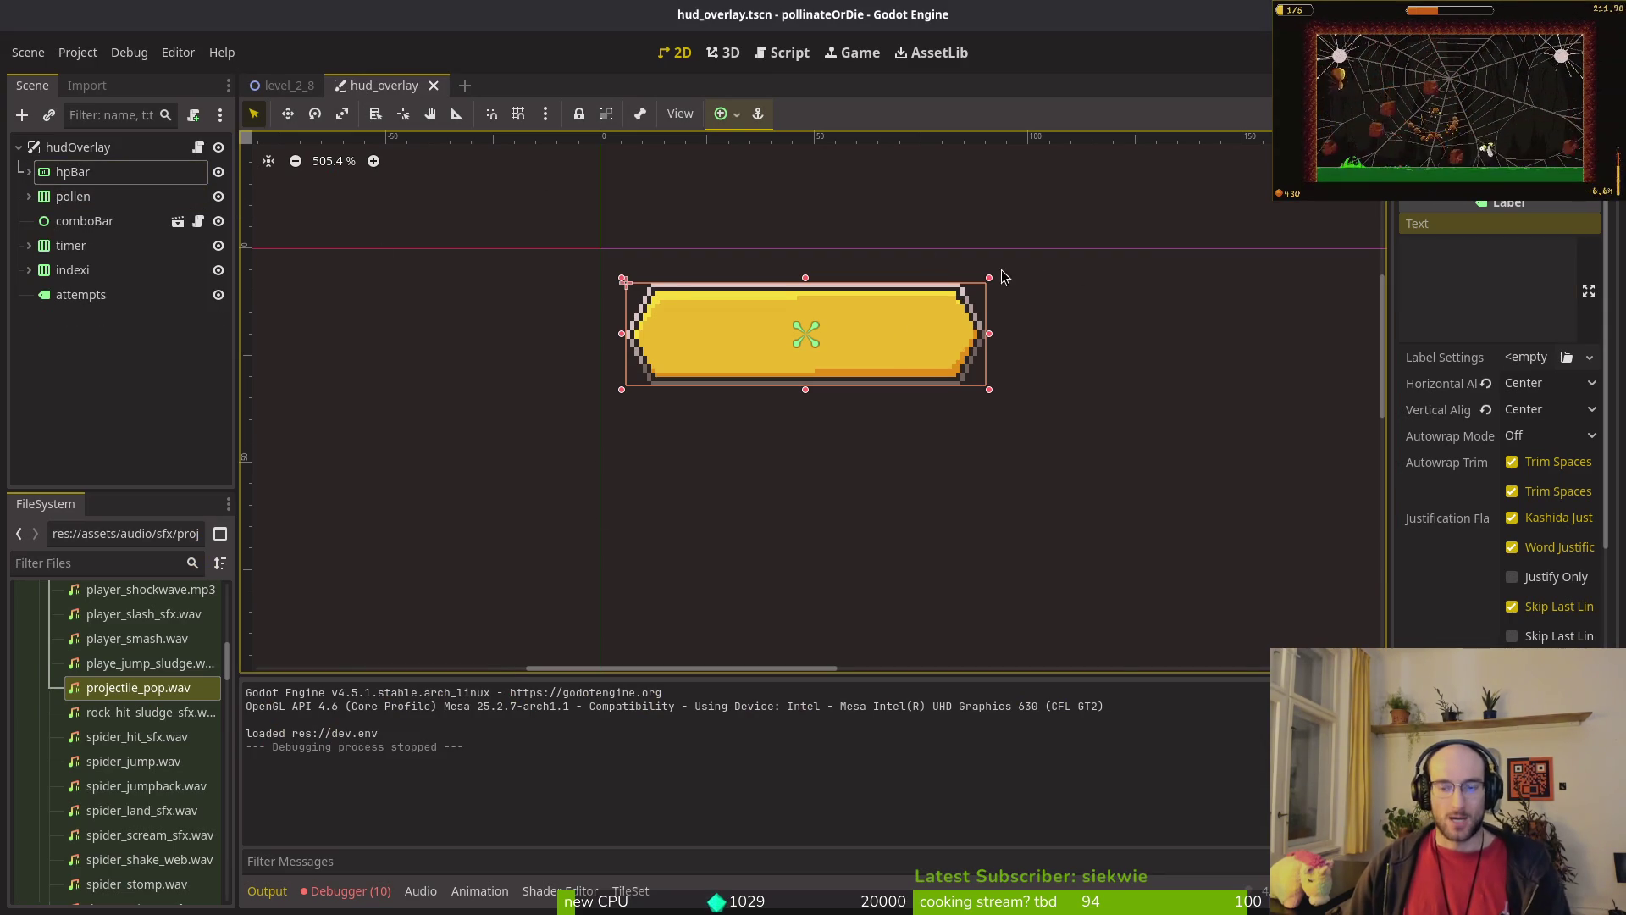
Step: Give button_label.tres the FutilePro.ttf font and revert its size to 16
{"action": "mouse_move", "coordinate": [298, 88]}
{"action": "key", "text": "shift+alt+o"}
{"action": "type", "text": "butlab"}
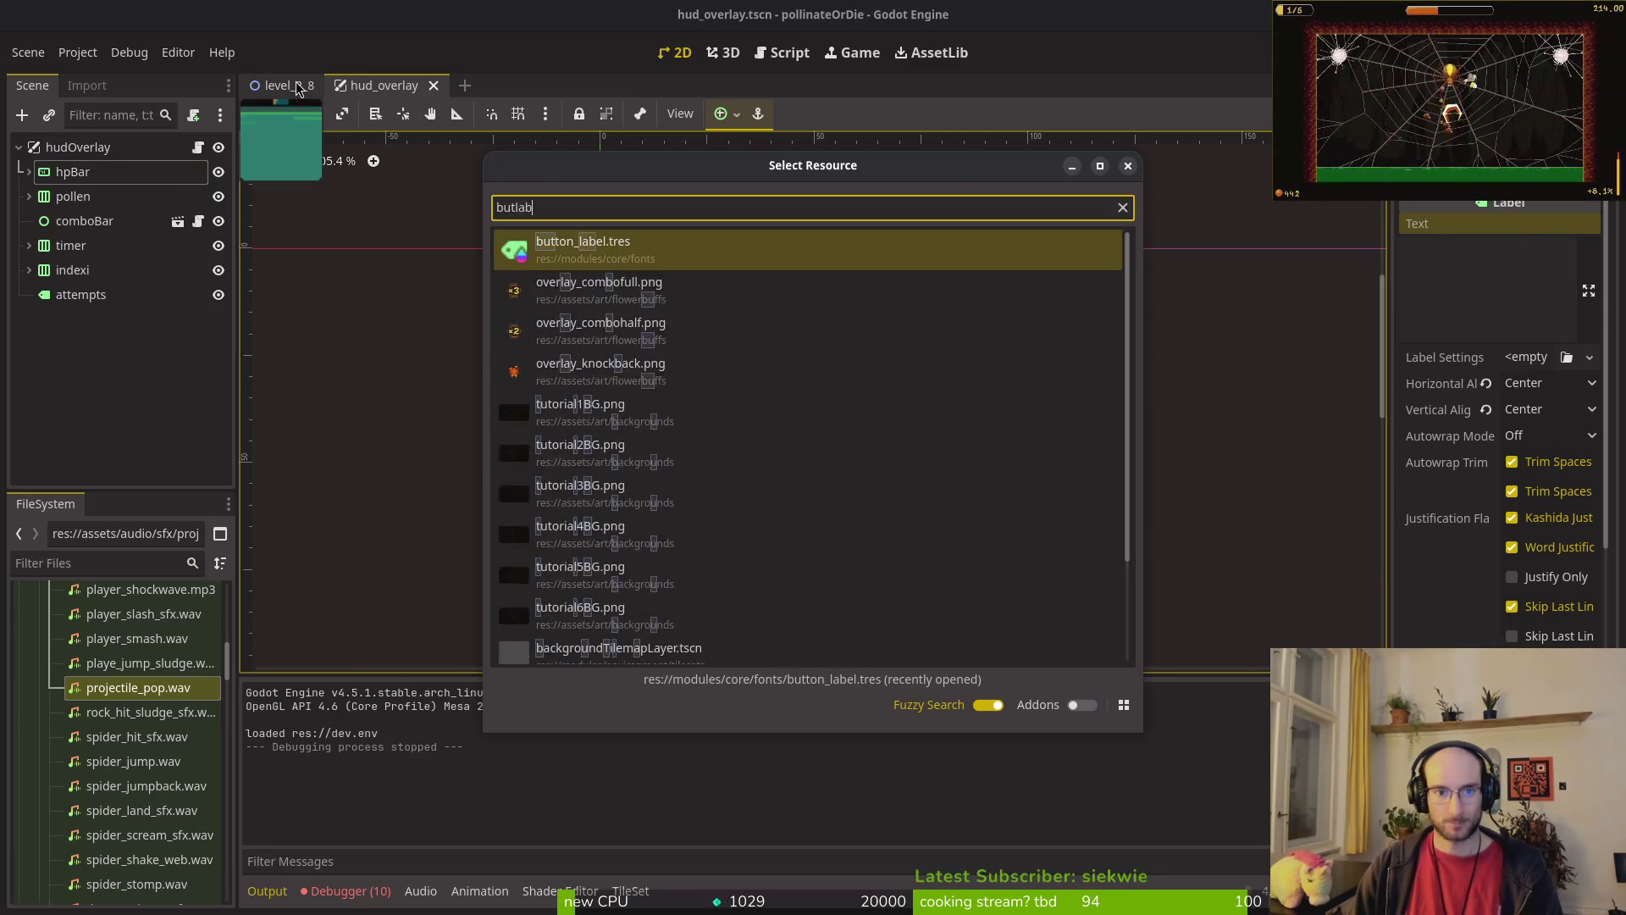
{"action": "key", "text": "Return"}
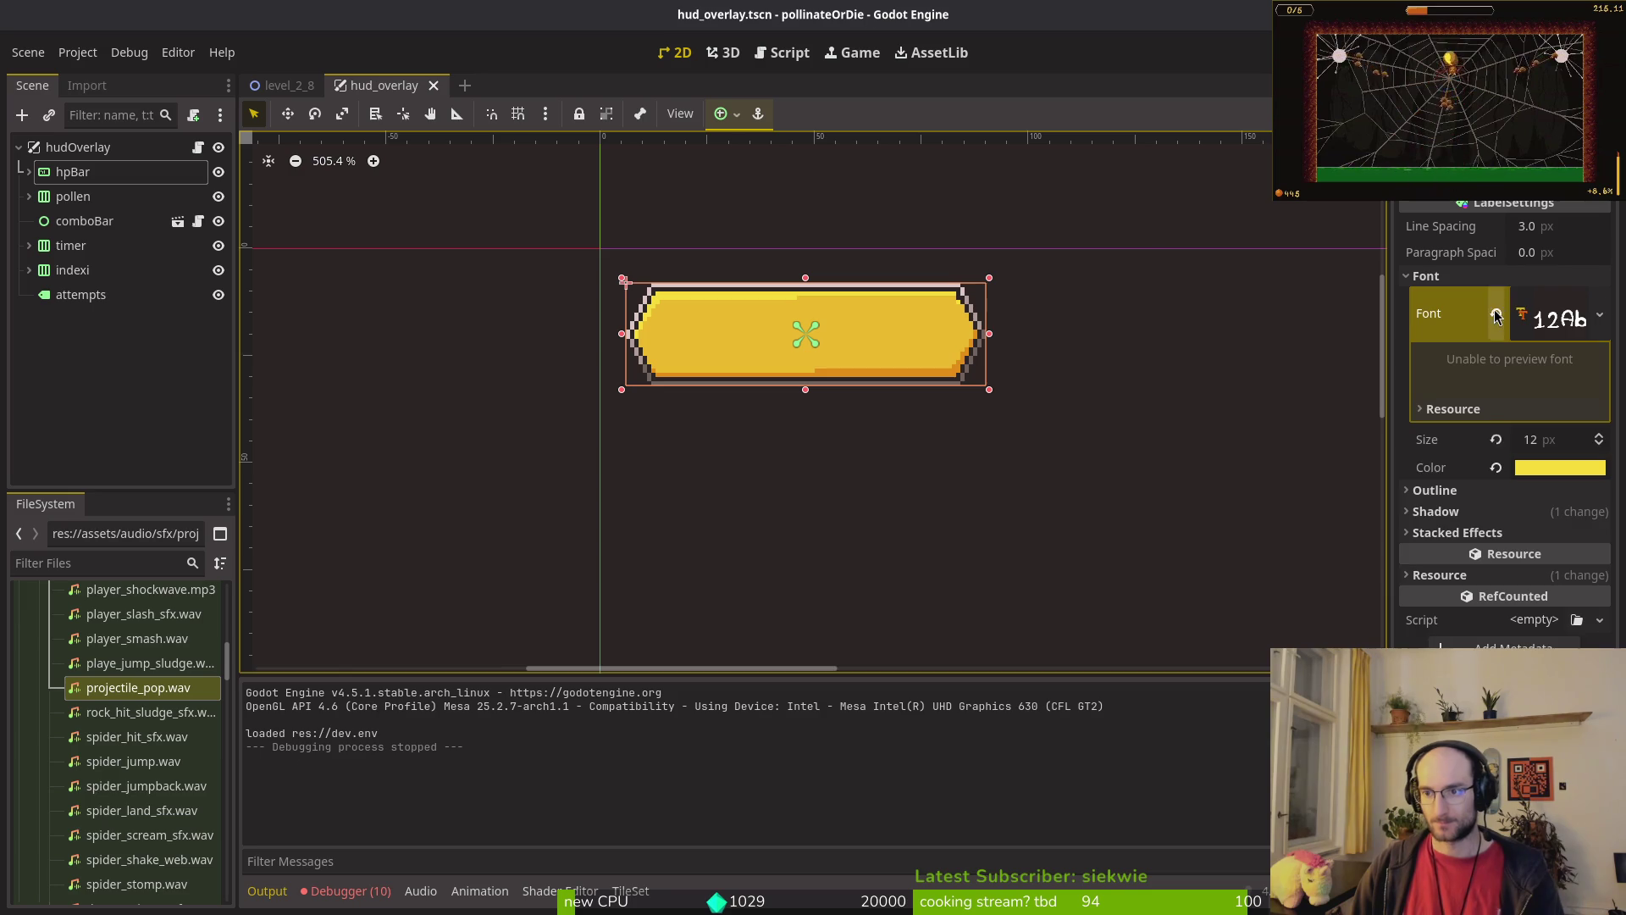
{"action": "left_click", "coordinate": [1496, 316]}
{"action": "left_click", "coordinate": [1558, 299]}
{"action": "left_click", "coordinate": [1550, 435]}
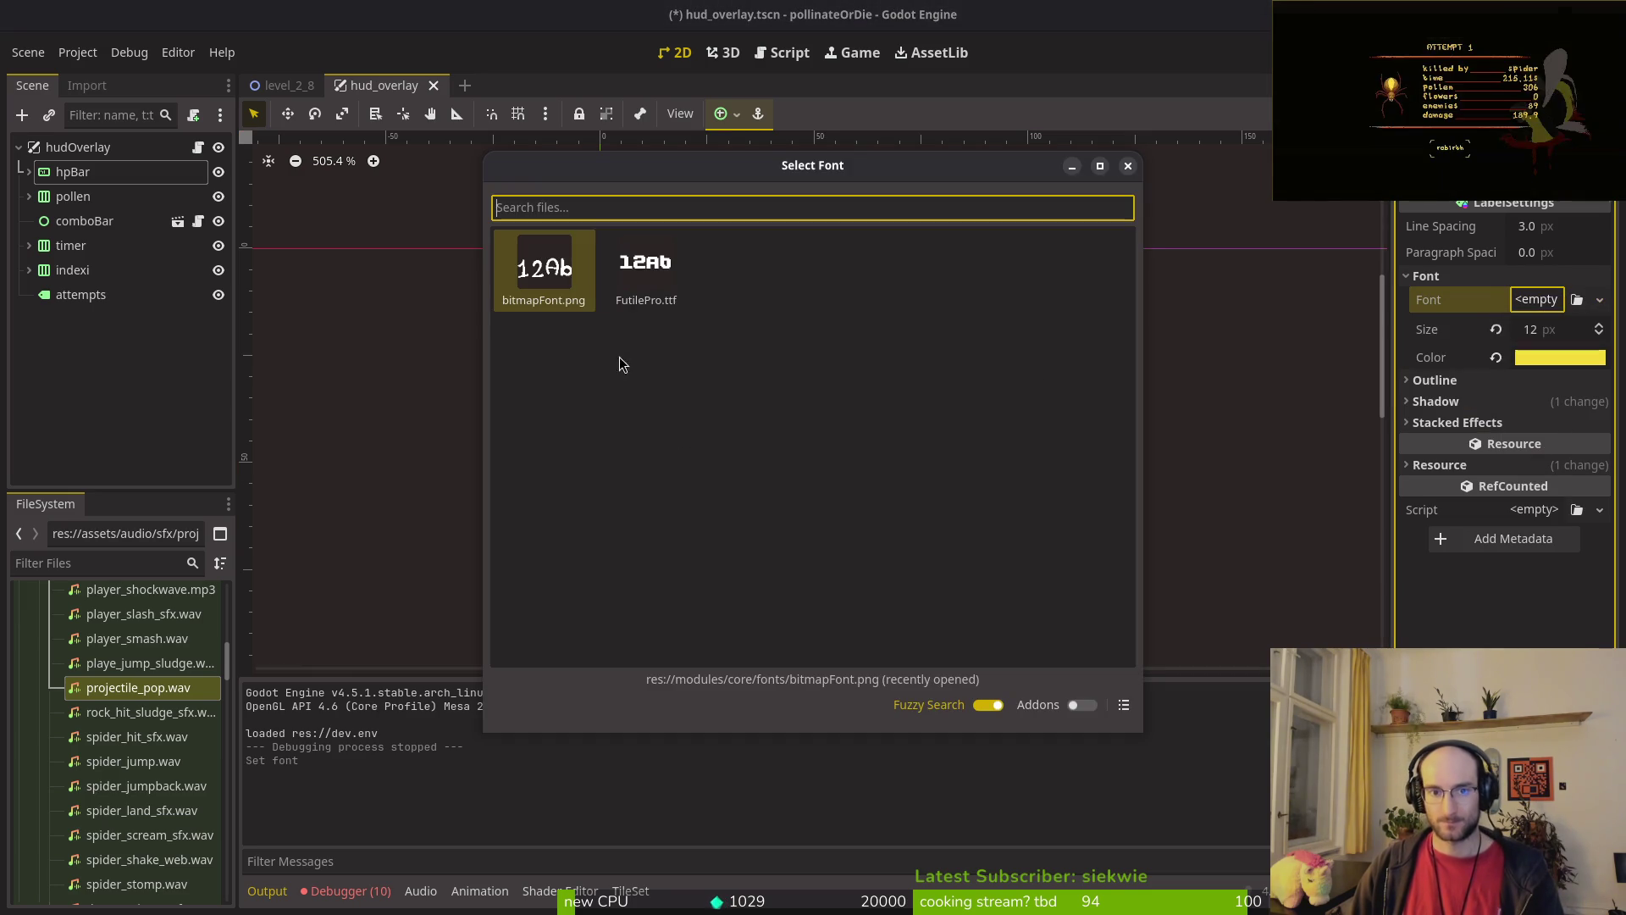
{"action": "left_click", "coordinate": [646, 264]}
{"action": "left_click", "coordinate": [1496, 438]}
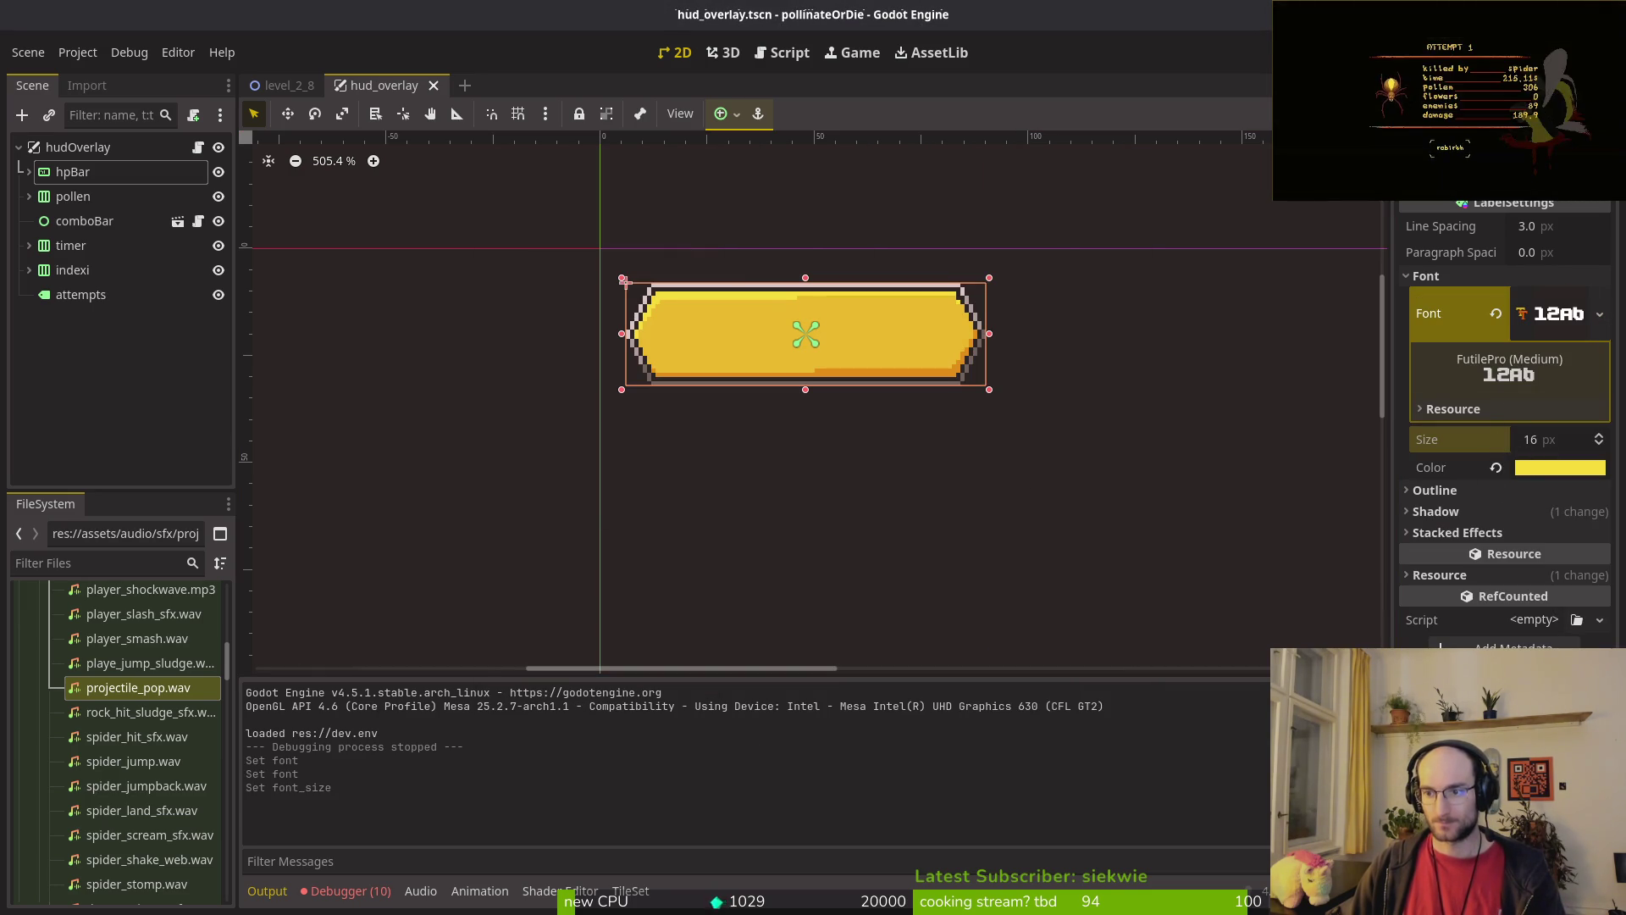
Step: Run the game into a new game to check the font, then stop it
{"action": "key", "text": "F5"}
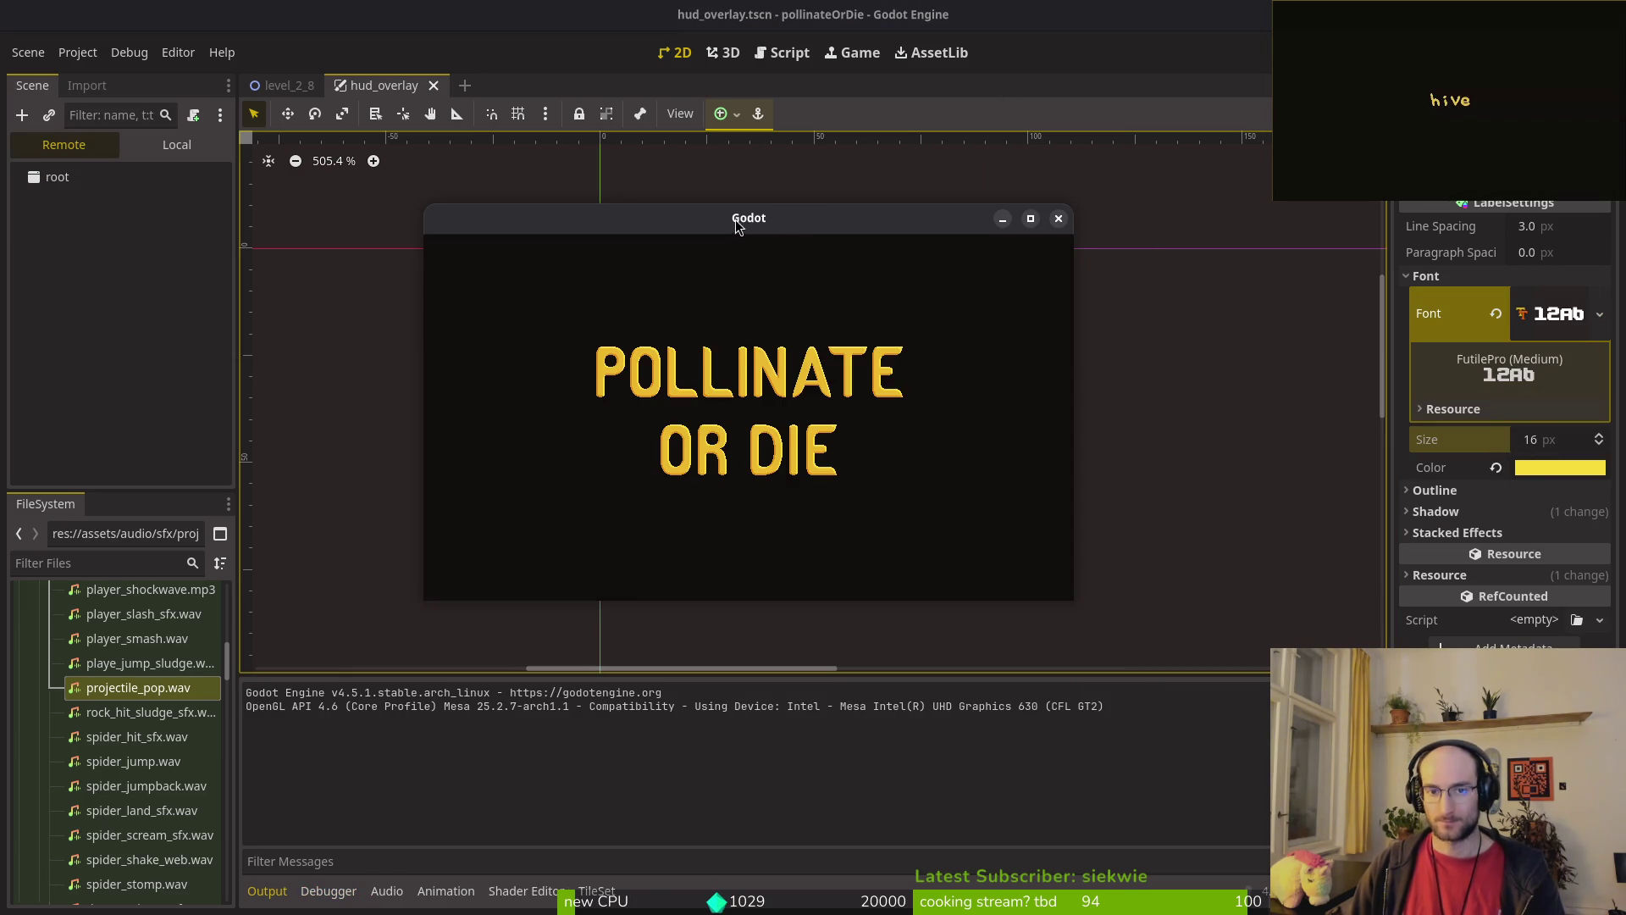
{"action": "key", "text": "Return"}
{"action": "double_click", "coordinate": [717, 197]}
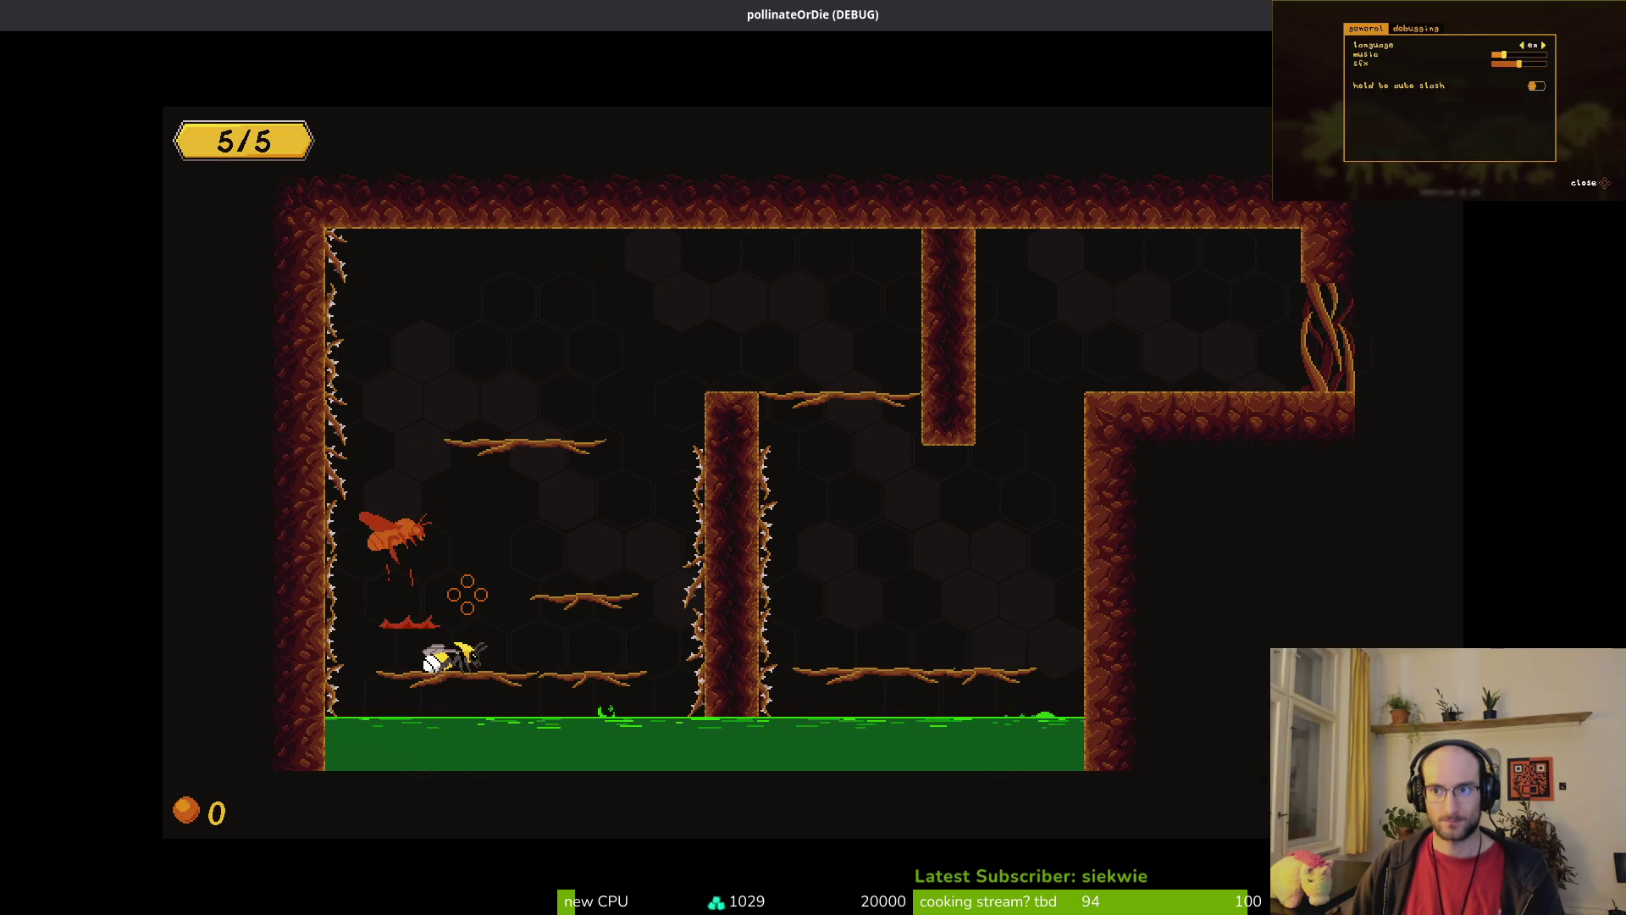
{"action": "key", "text": "F8"}
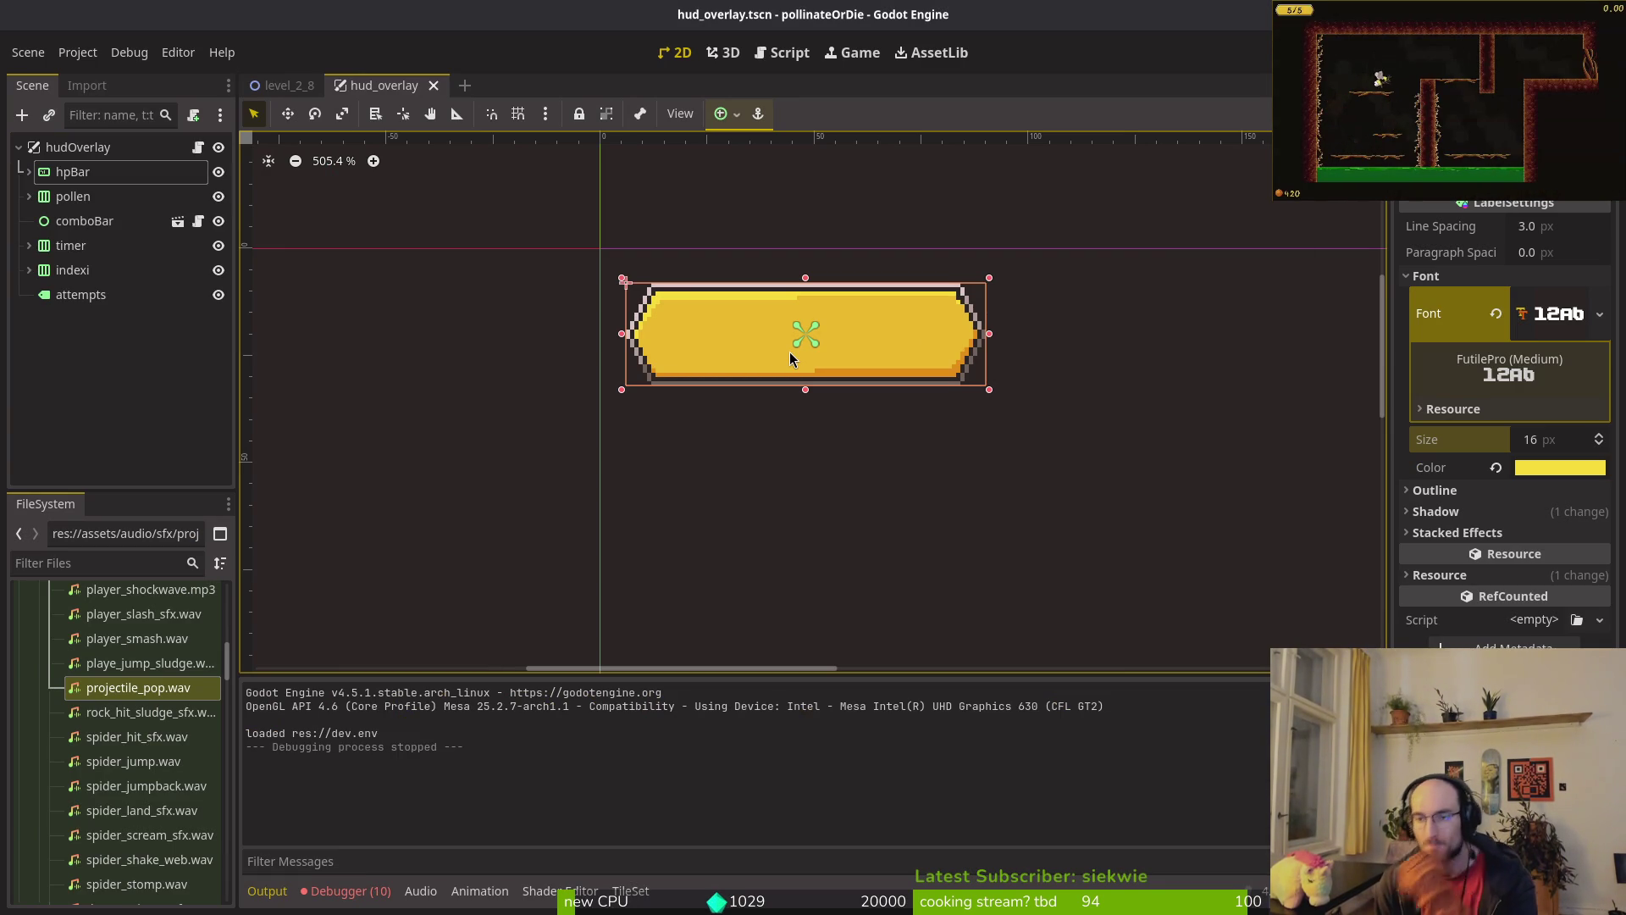
{"action": "left_click", "coordinate": [1426, 276]}
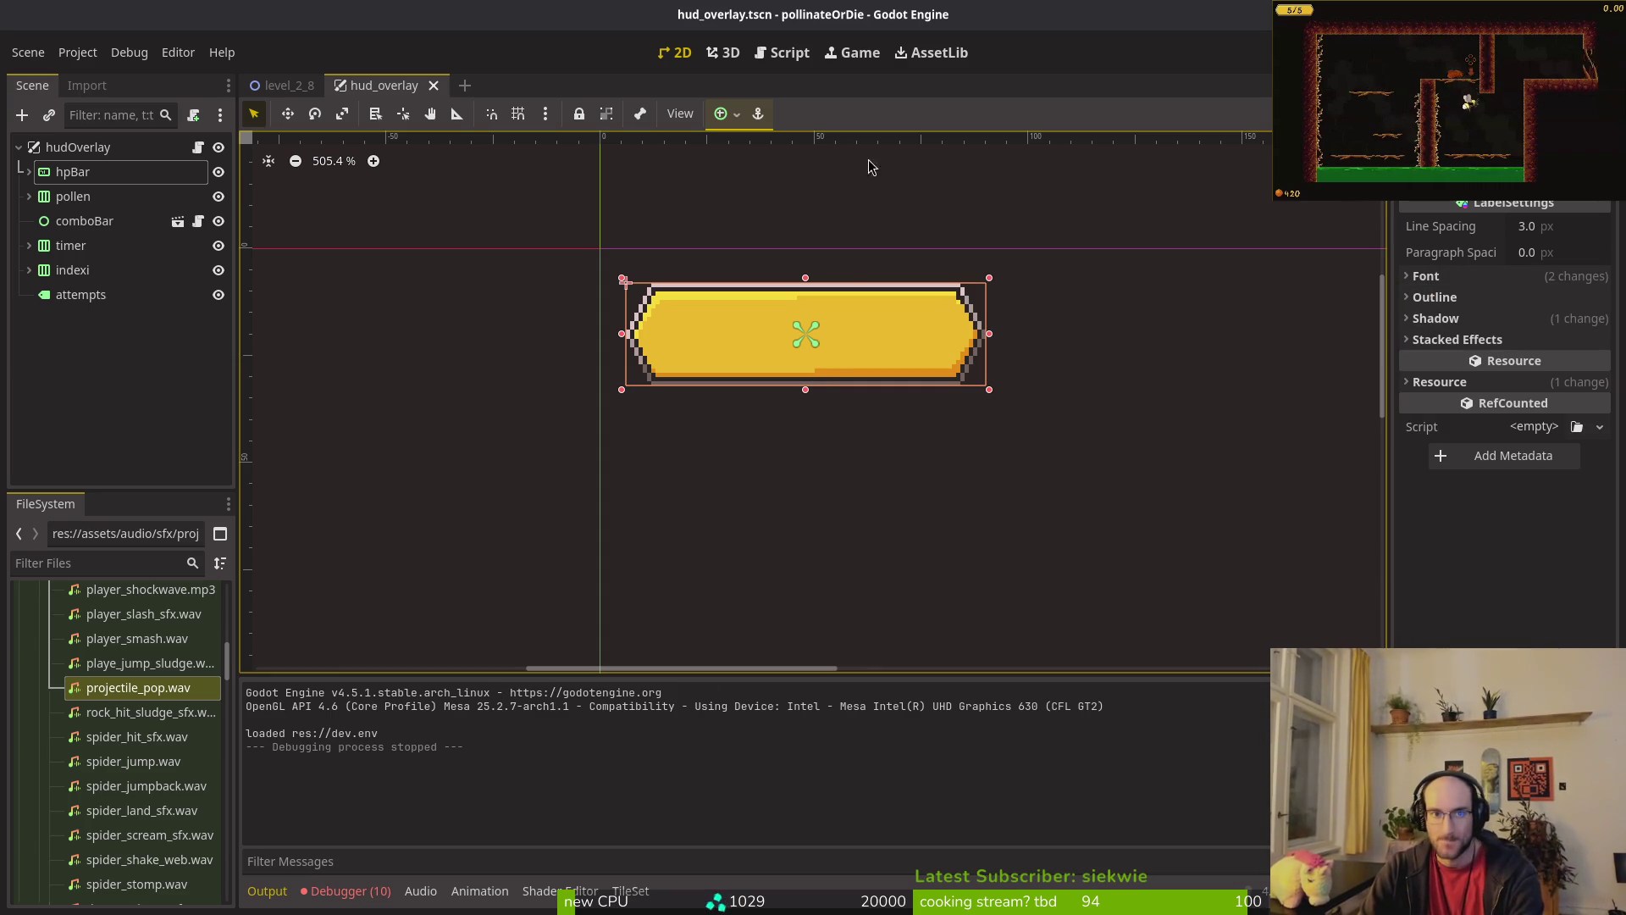
Step: Open the Debugger's Errors list, rerun the game, and view the missing pixelFJ8pt1 font errors
{"action": "scroll", "coordinate": [854, 343], "scroll_direction": "down", "scroll_amount": 2}
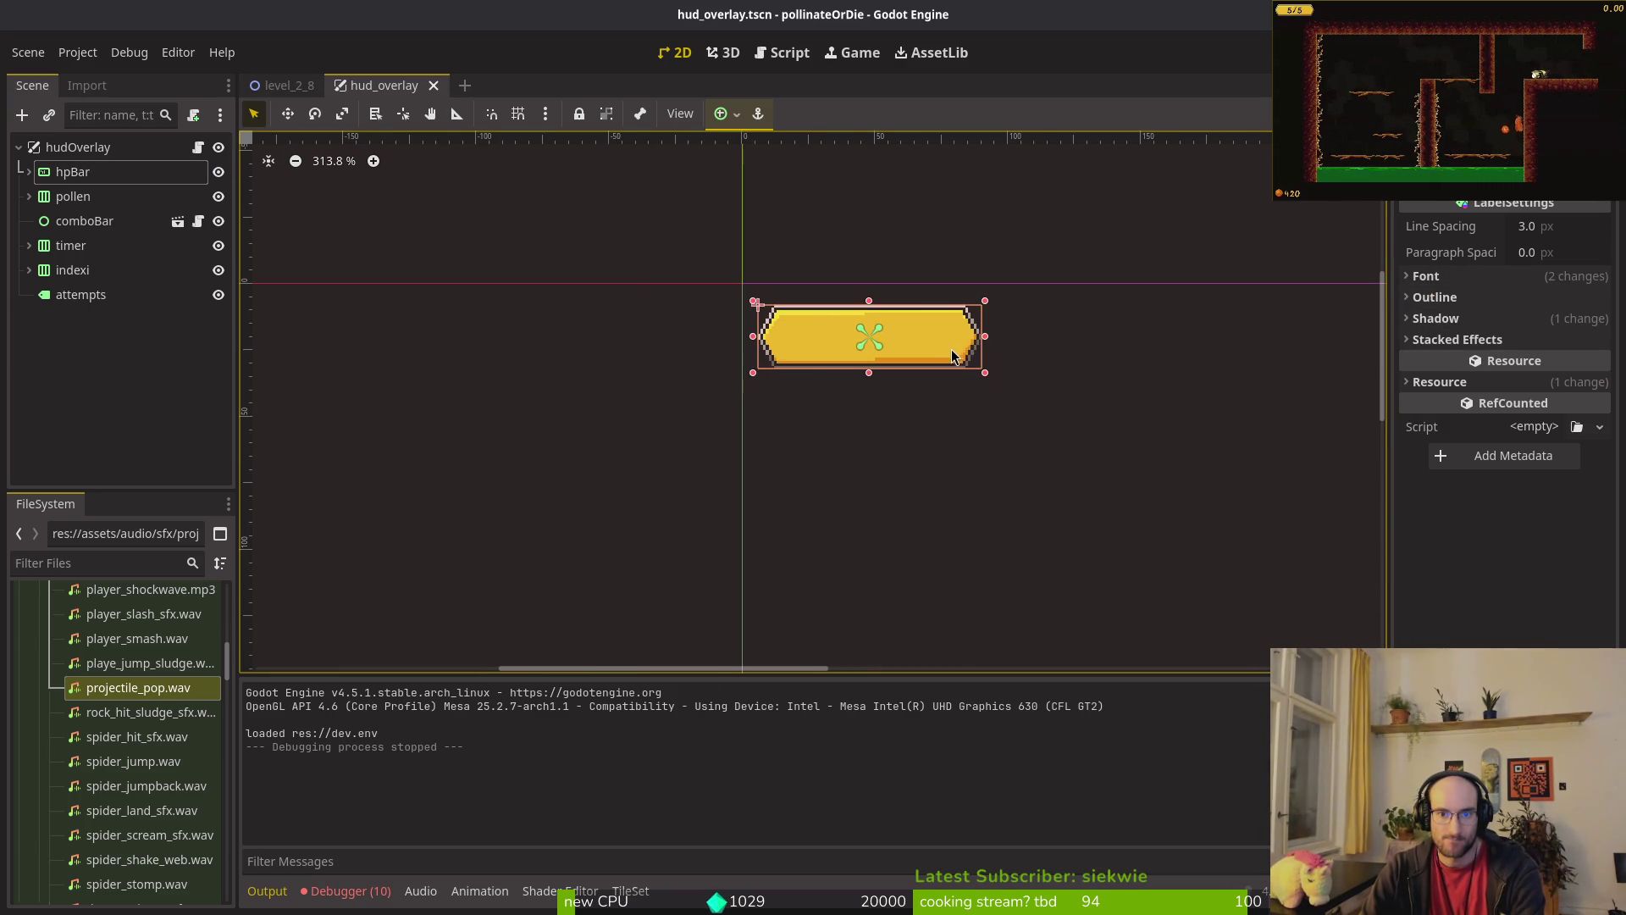
{"action": "left_click", "coordinate": [866, 375]}
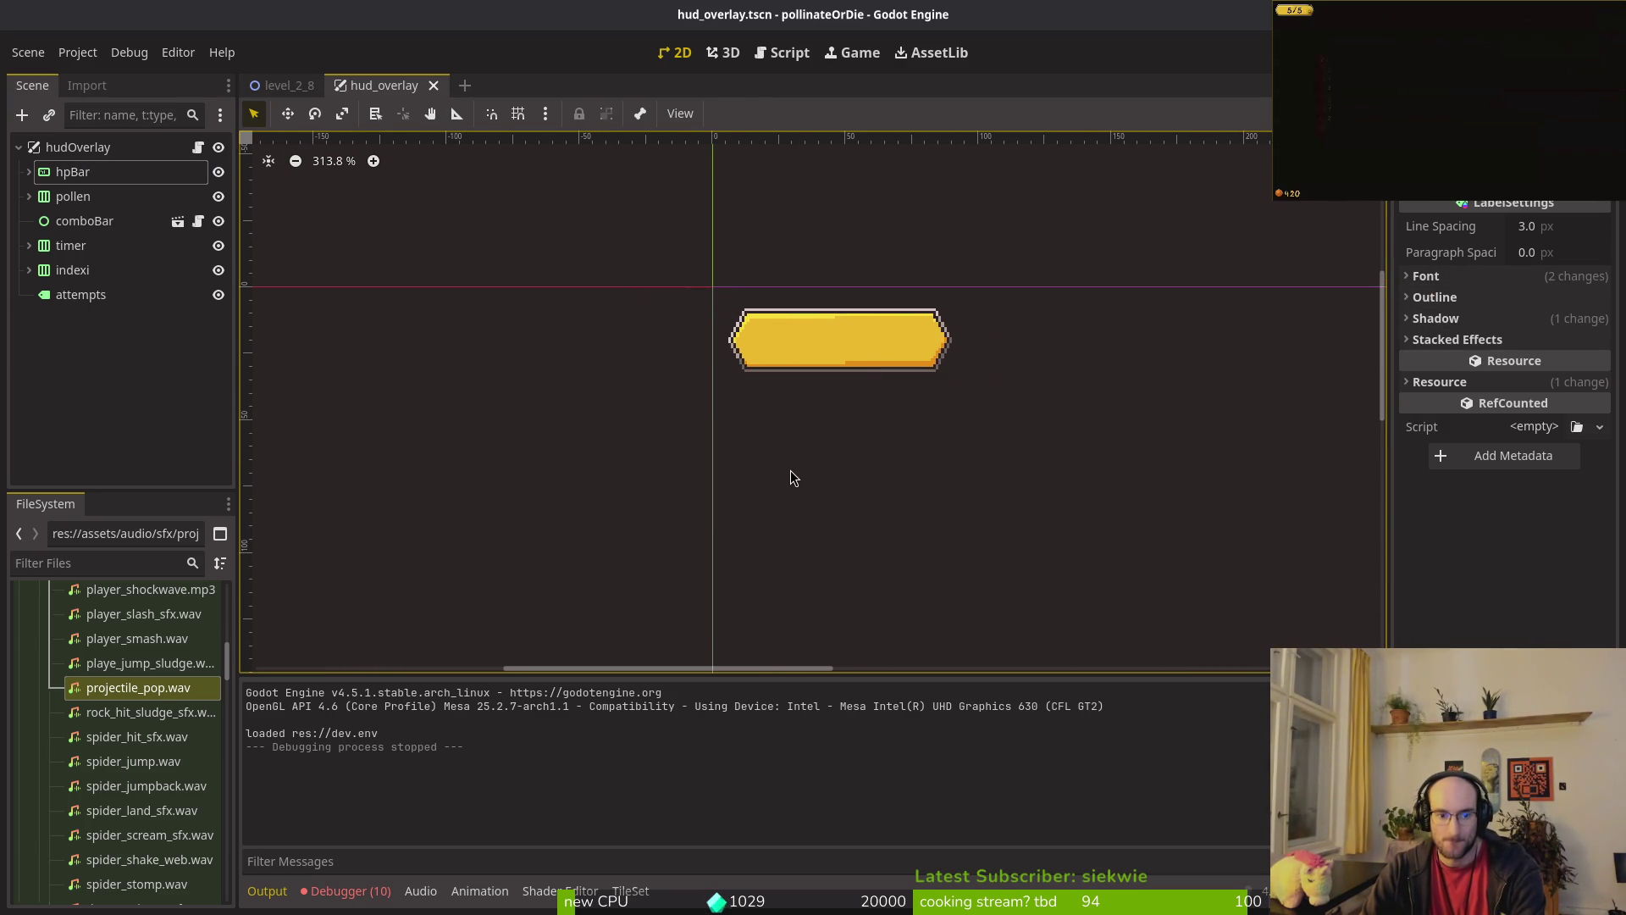
{"action": "left_click", "coordinate": [347, 890]}
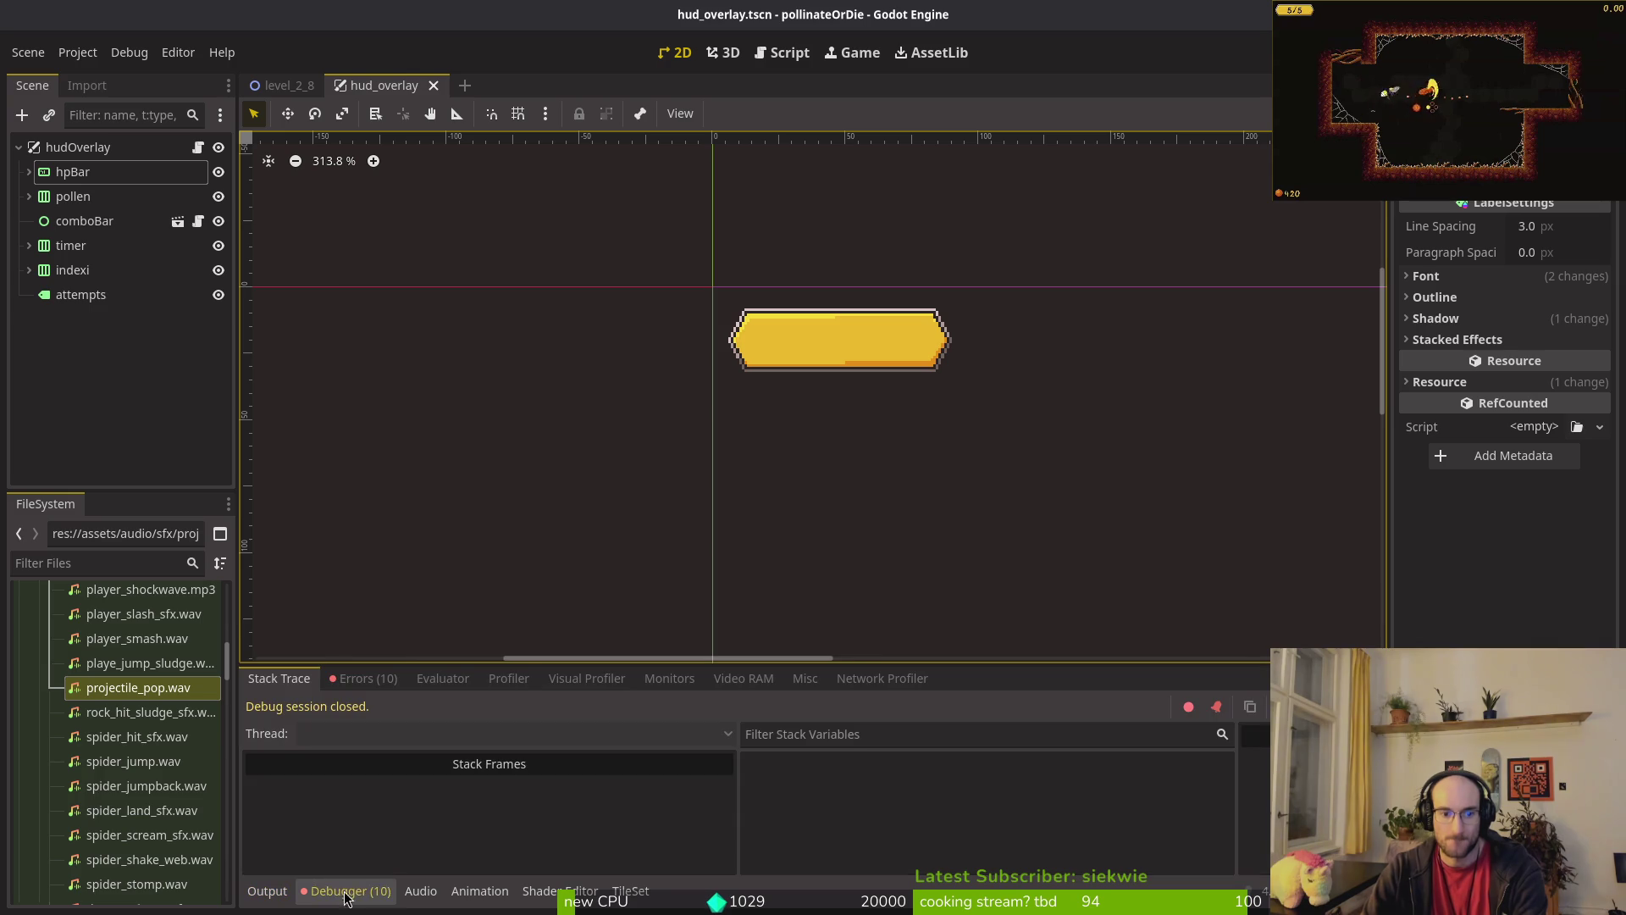
{"action": "left_click", "coordinate": [325, 678]}
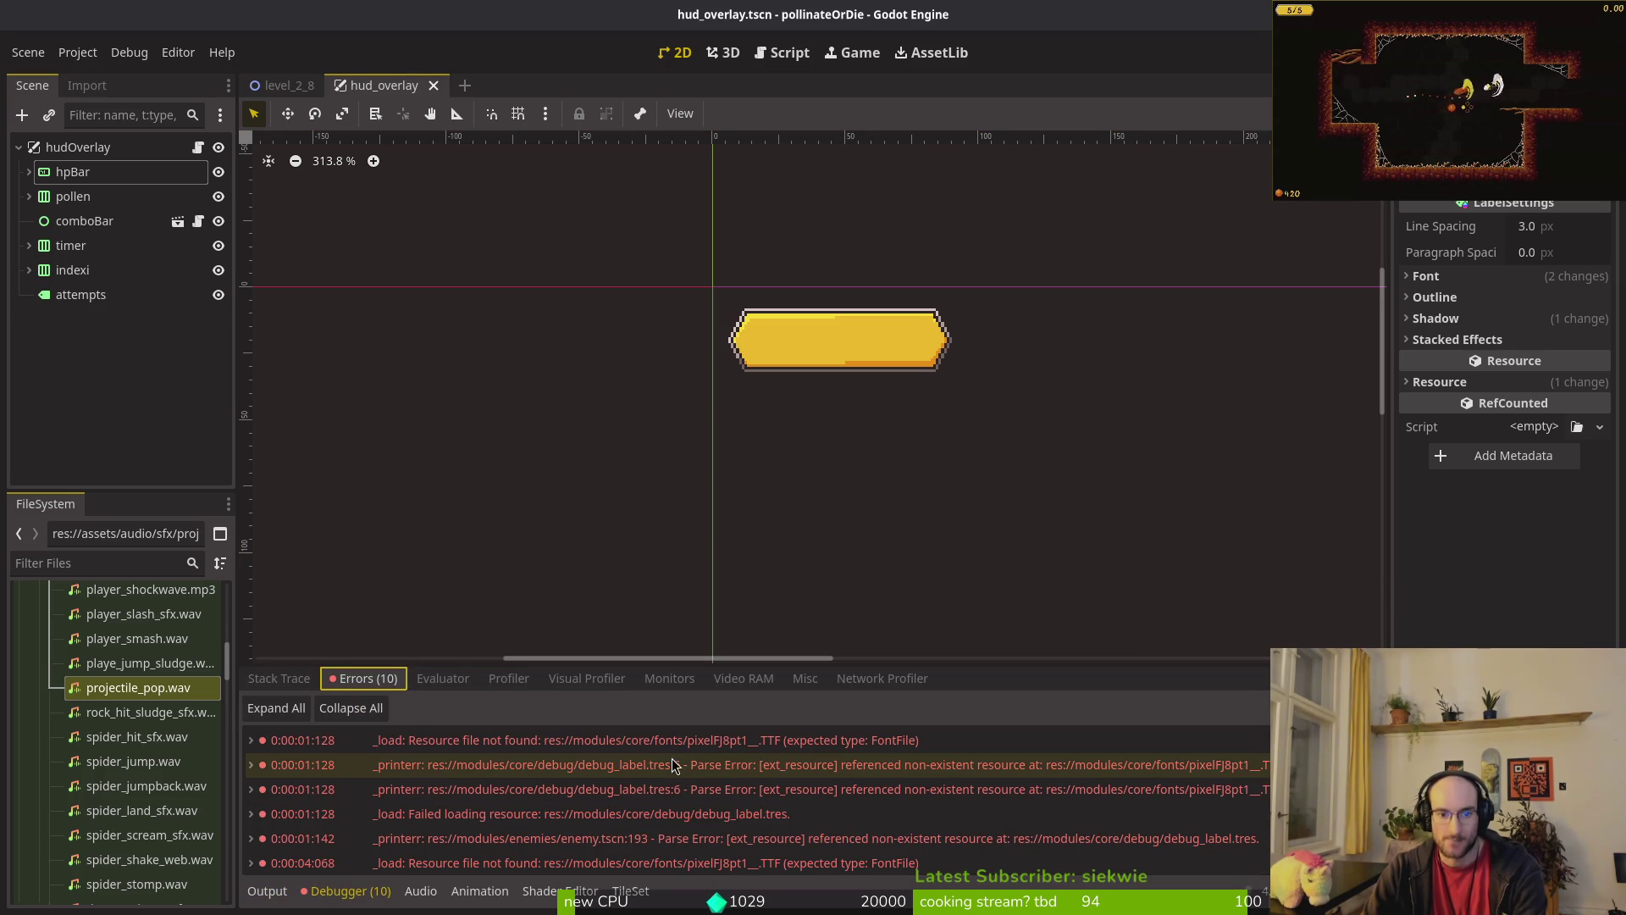
{"action": "mouse_move", "coordinate": [699, 751]}
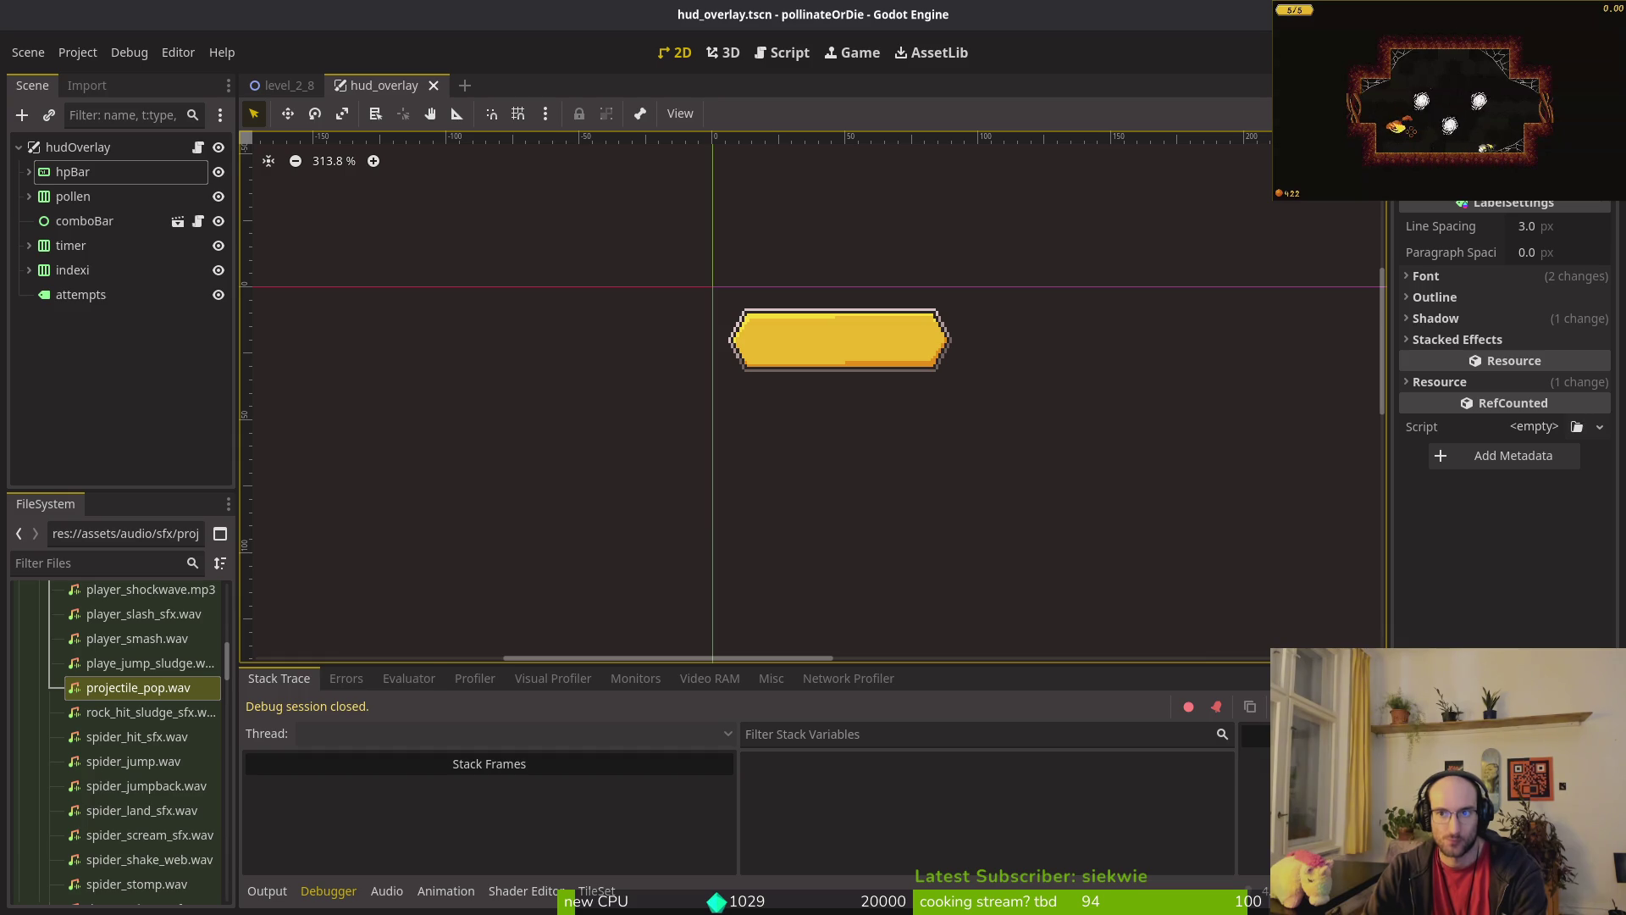
{"action": "key", "text": "F5"}
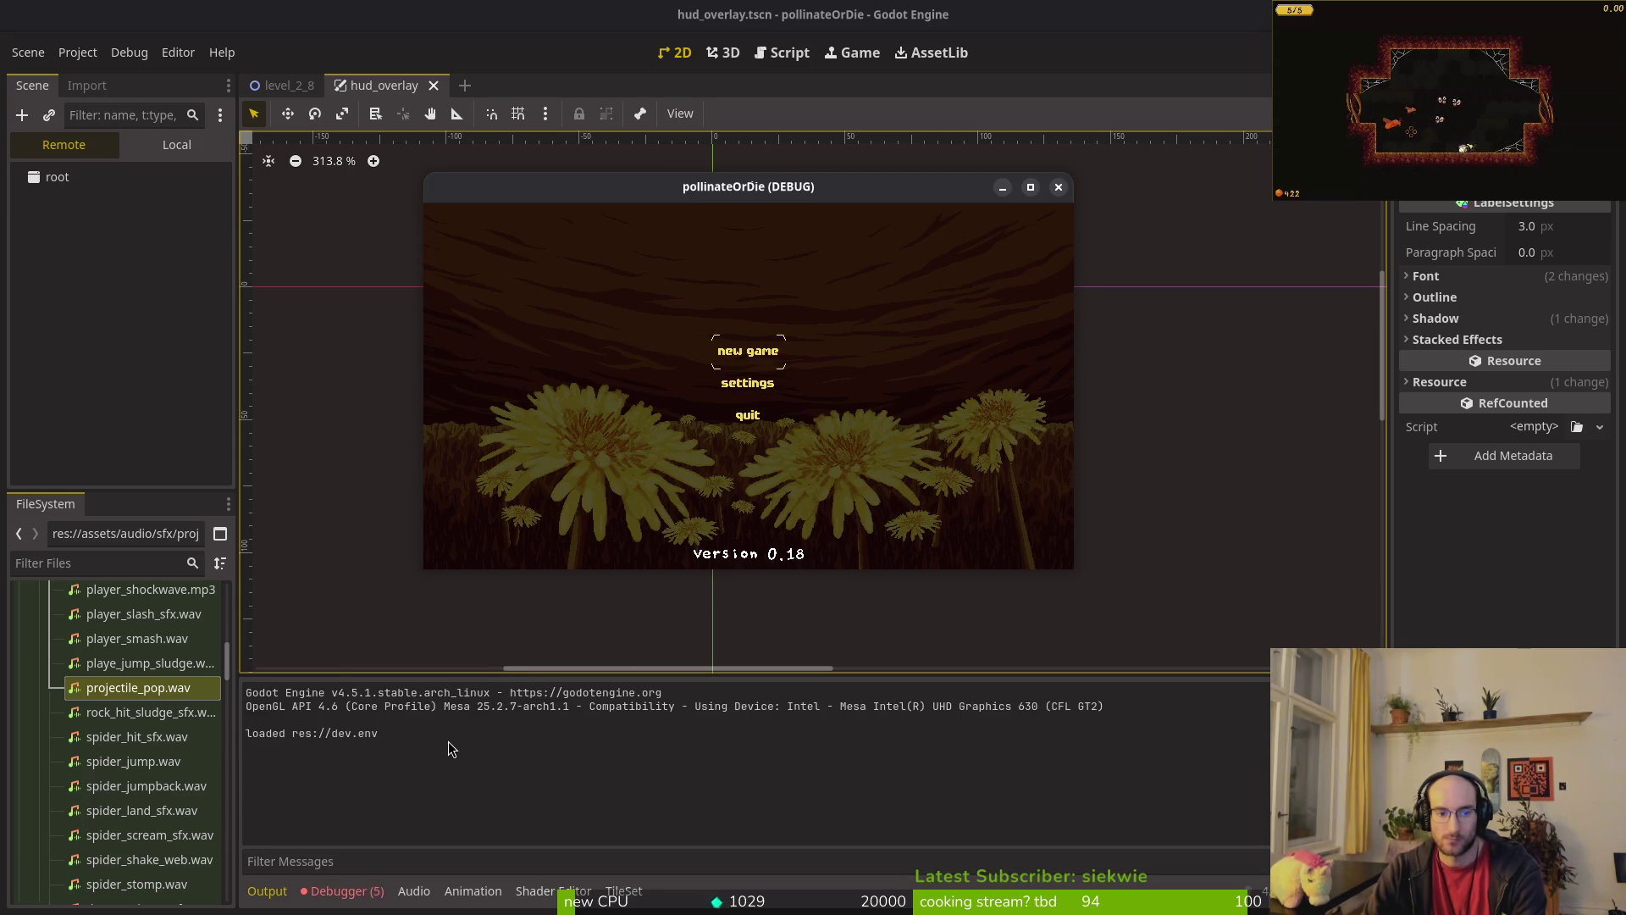
{"action": "left_click", "coordinate": [373, 680]}
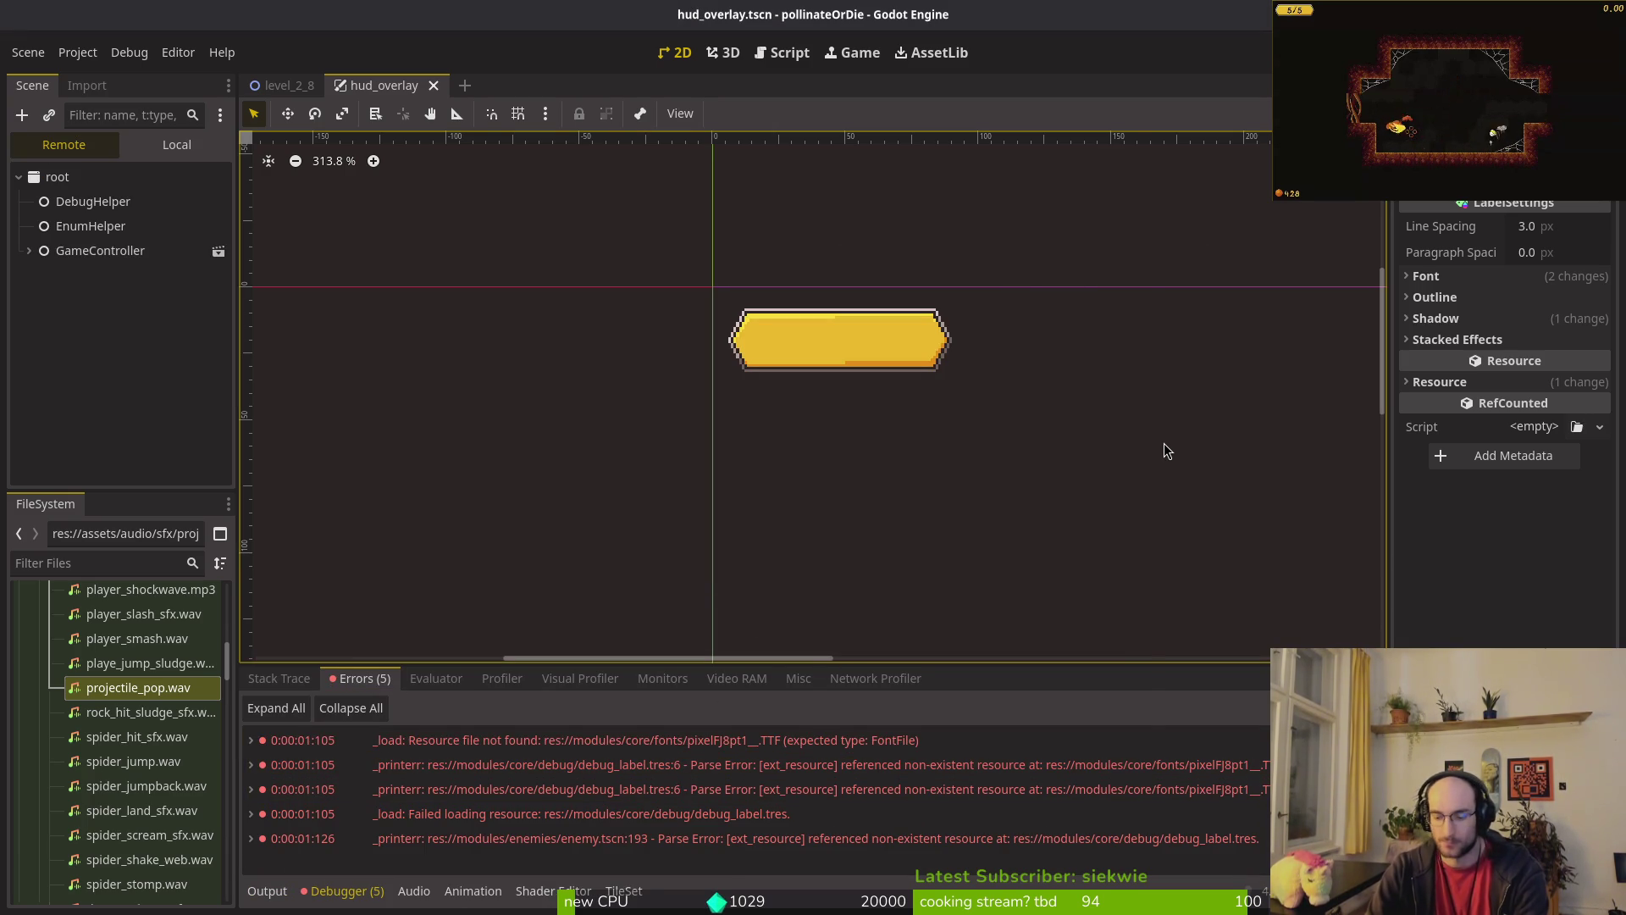
Step: Quick-open debug_label.tres by searching "debhlabe"
{"action": "key", "text": "alt+shift+o"}
{"action": "type", "text": "debhlabe"}
{"action": "key", "text": "Return"}
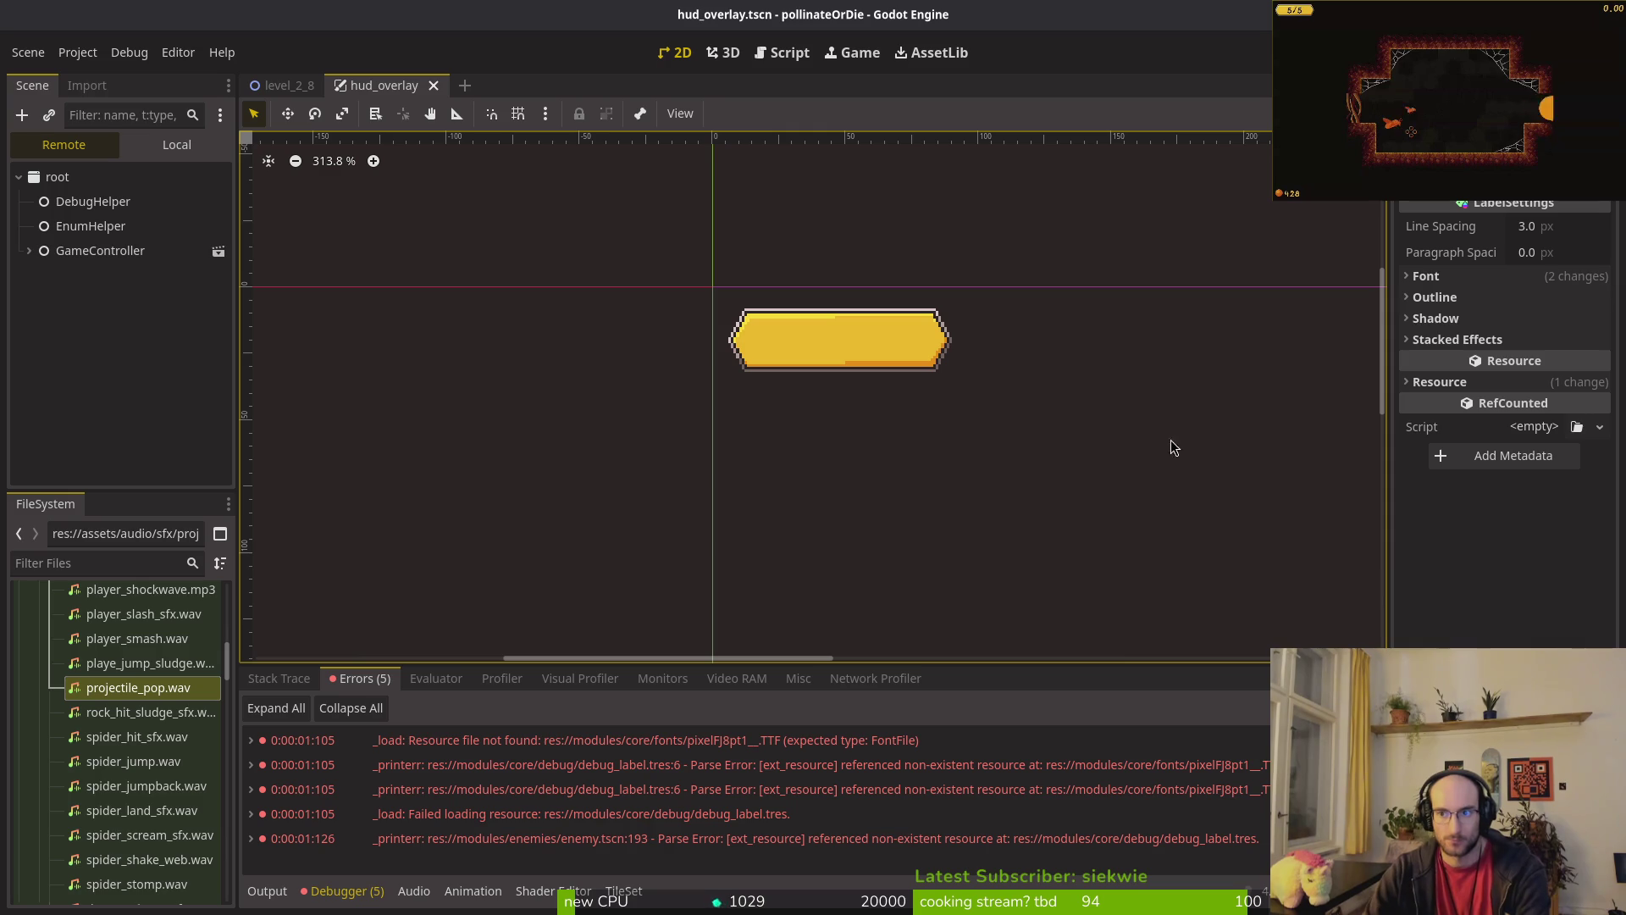
Step: Replace debug_label.tres's missing font with FutilePro.ttf via Quick Load
{"action": "left_click", "coordinate": [1426, 276]}
{"action": "left_click", "coordinate": [1496, 299]}
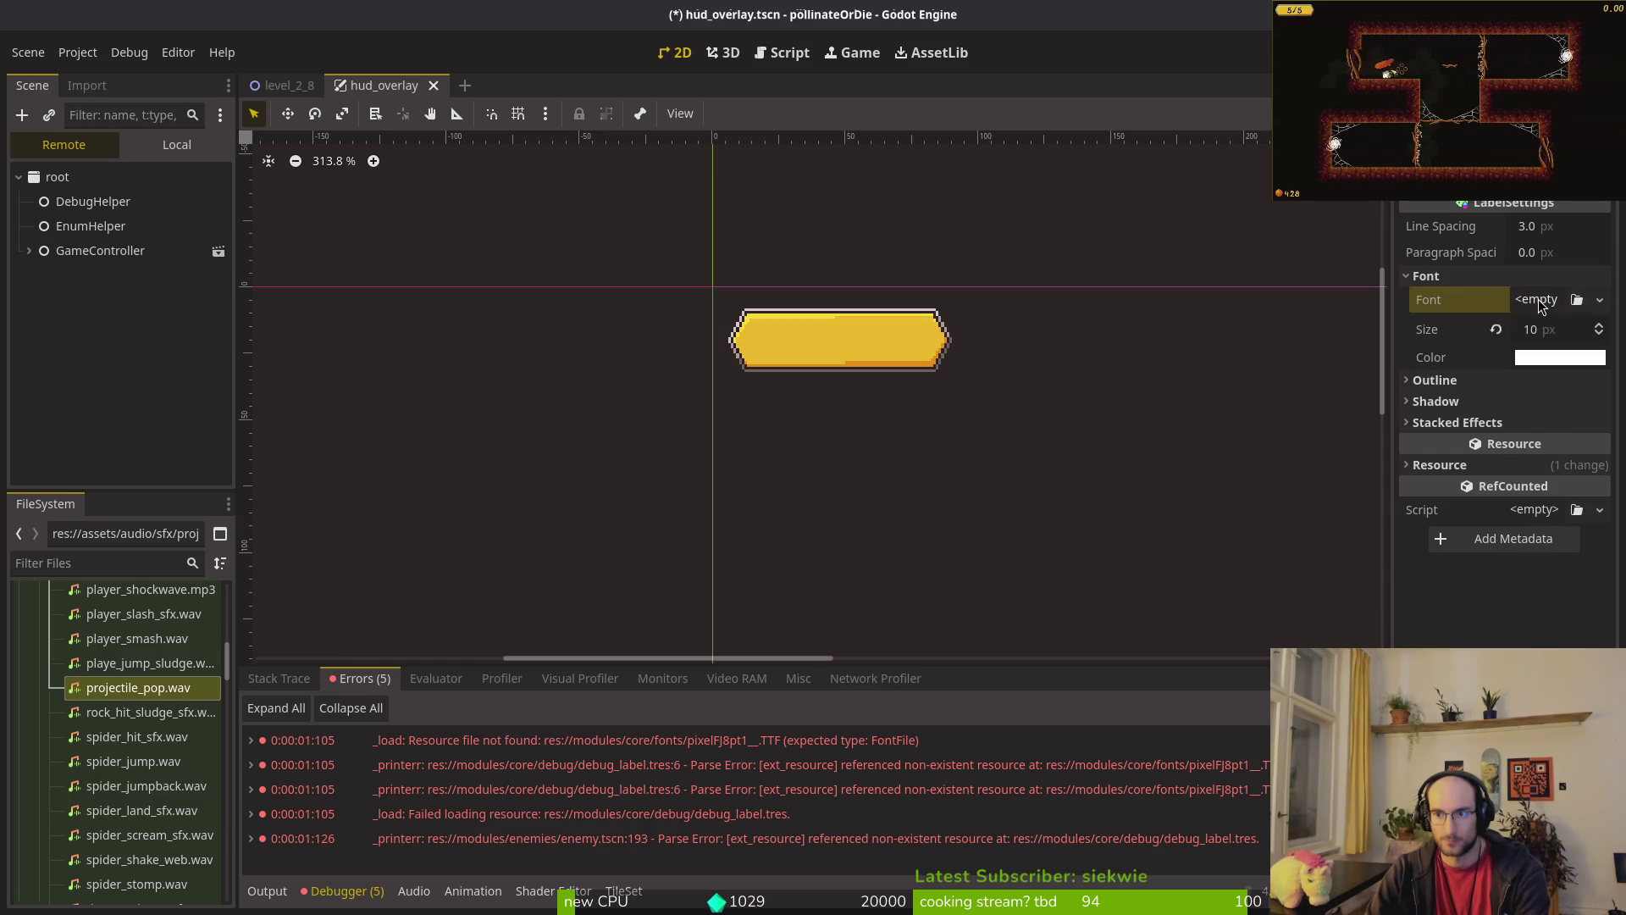
{"action": "left_click", "coordinate": [1537, 299]}
{"action": "left_click", "coordinate": [1532, 428]}
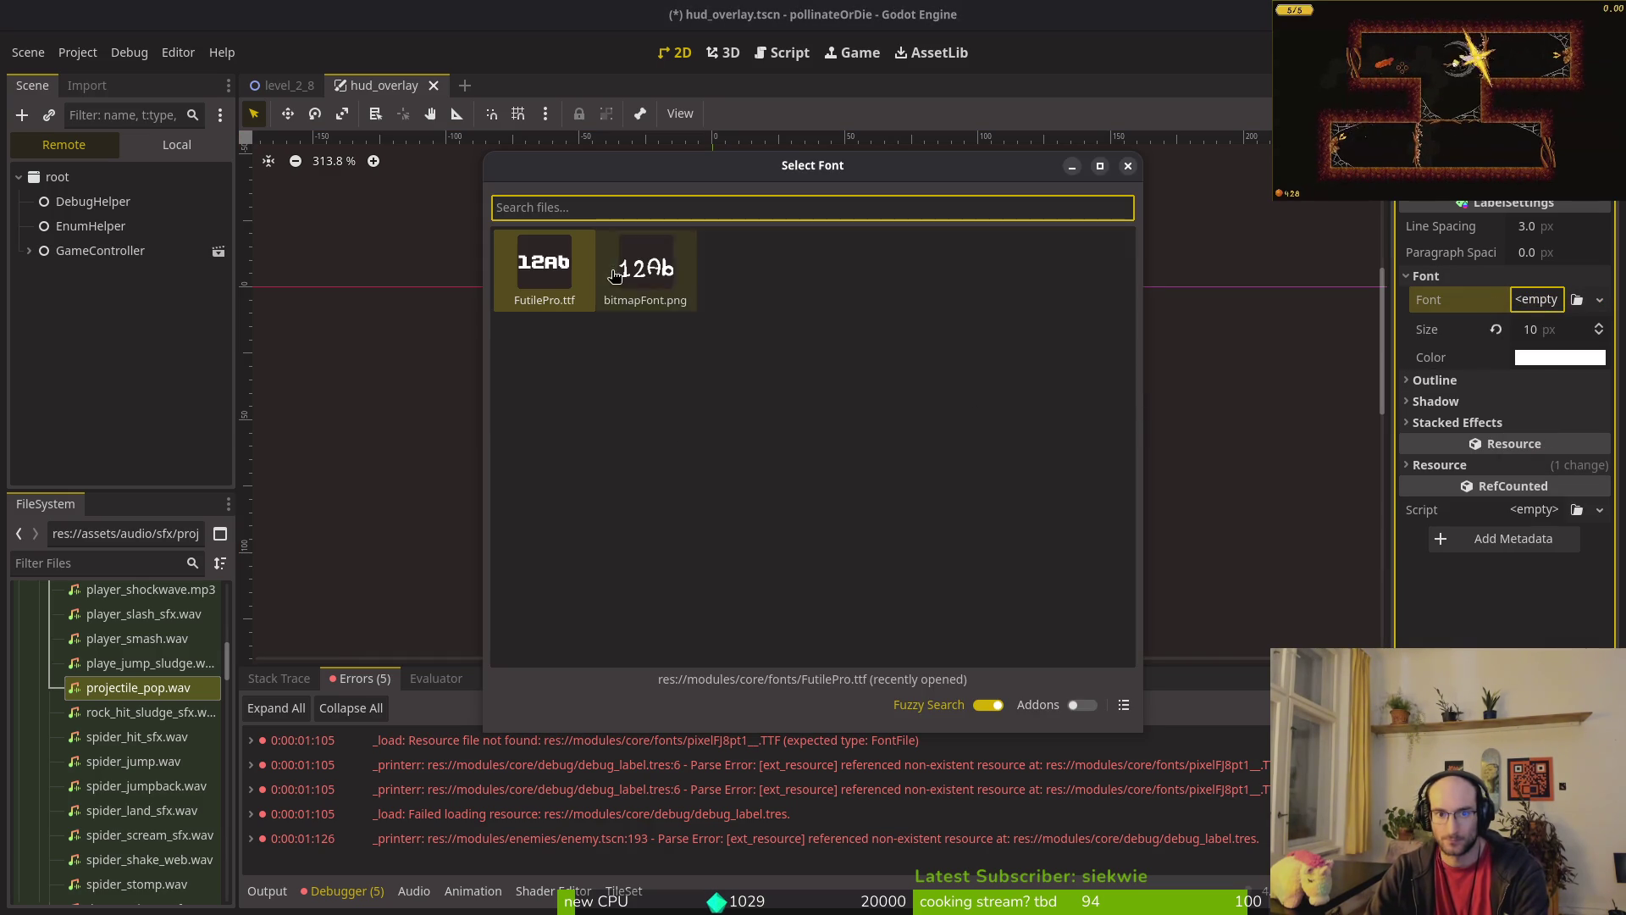
{"action": "key", "text": "Return"}
Step: Rerun the game into a new game to confirm the fix, then stop it
{"action": "key", "text": "F5"}
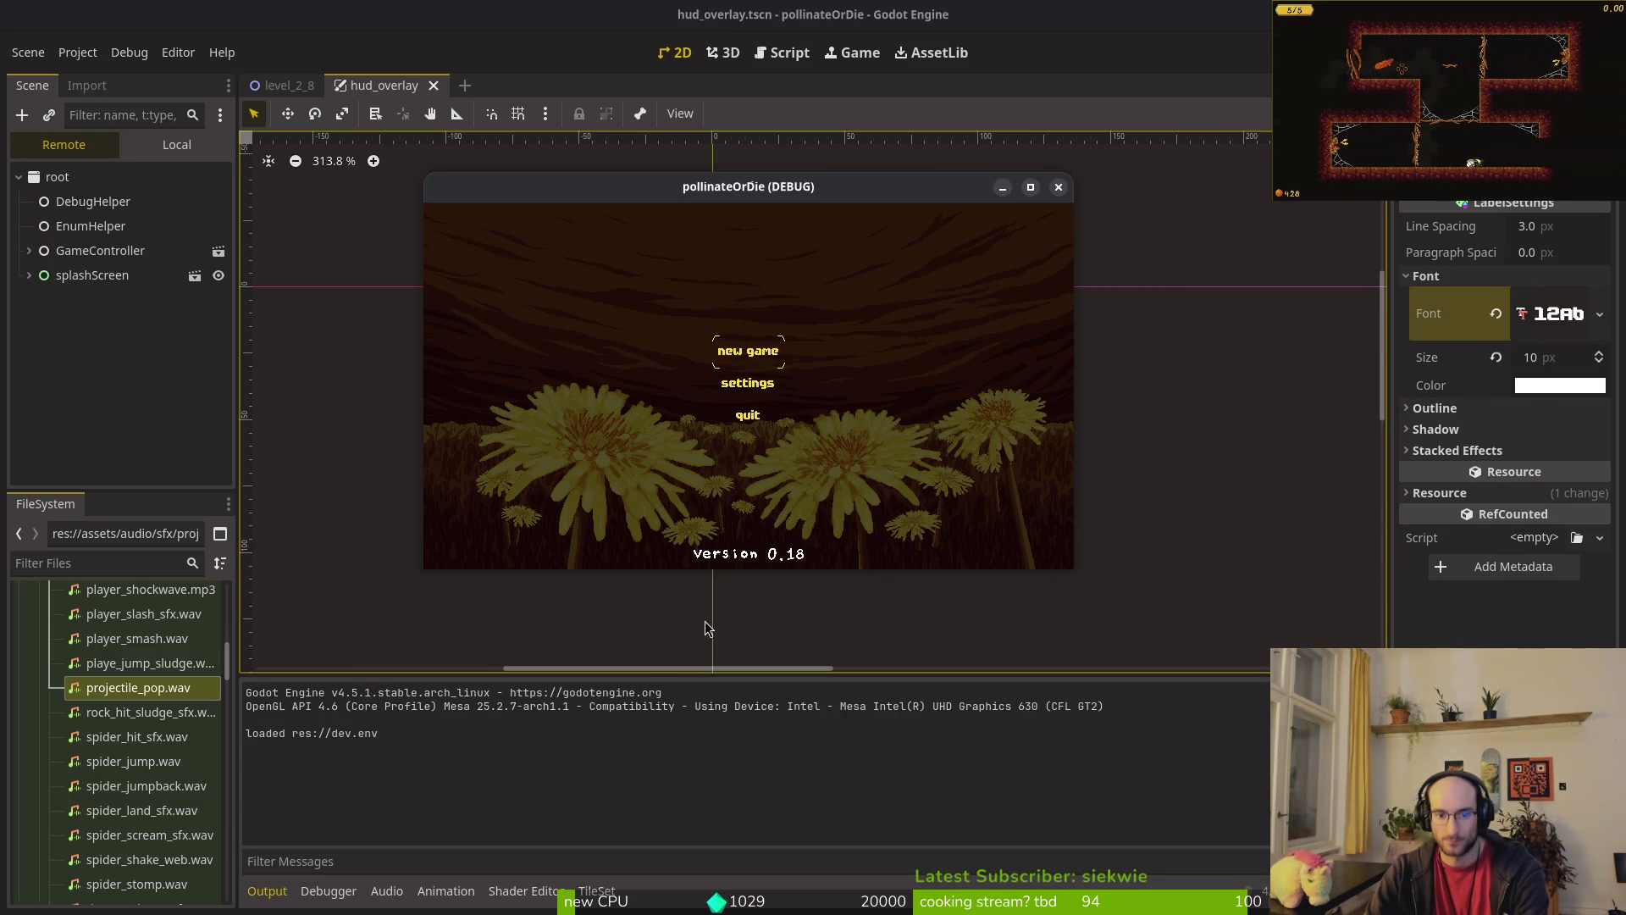
{"action": "left_click", "coordinate": [734, 350]}
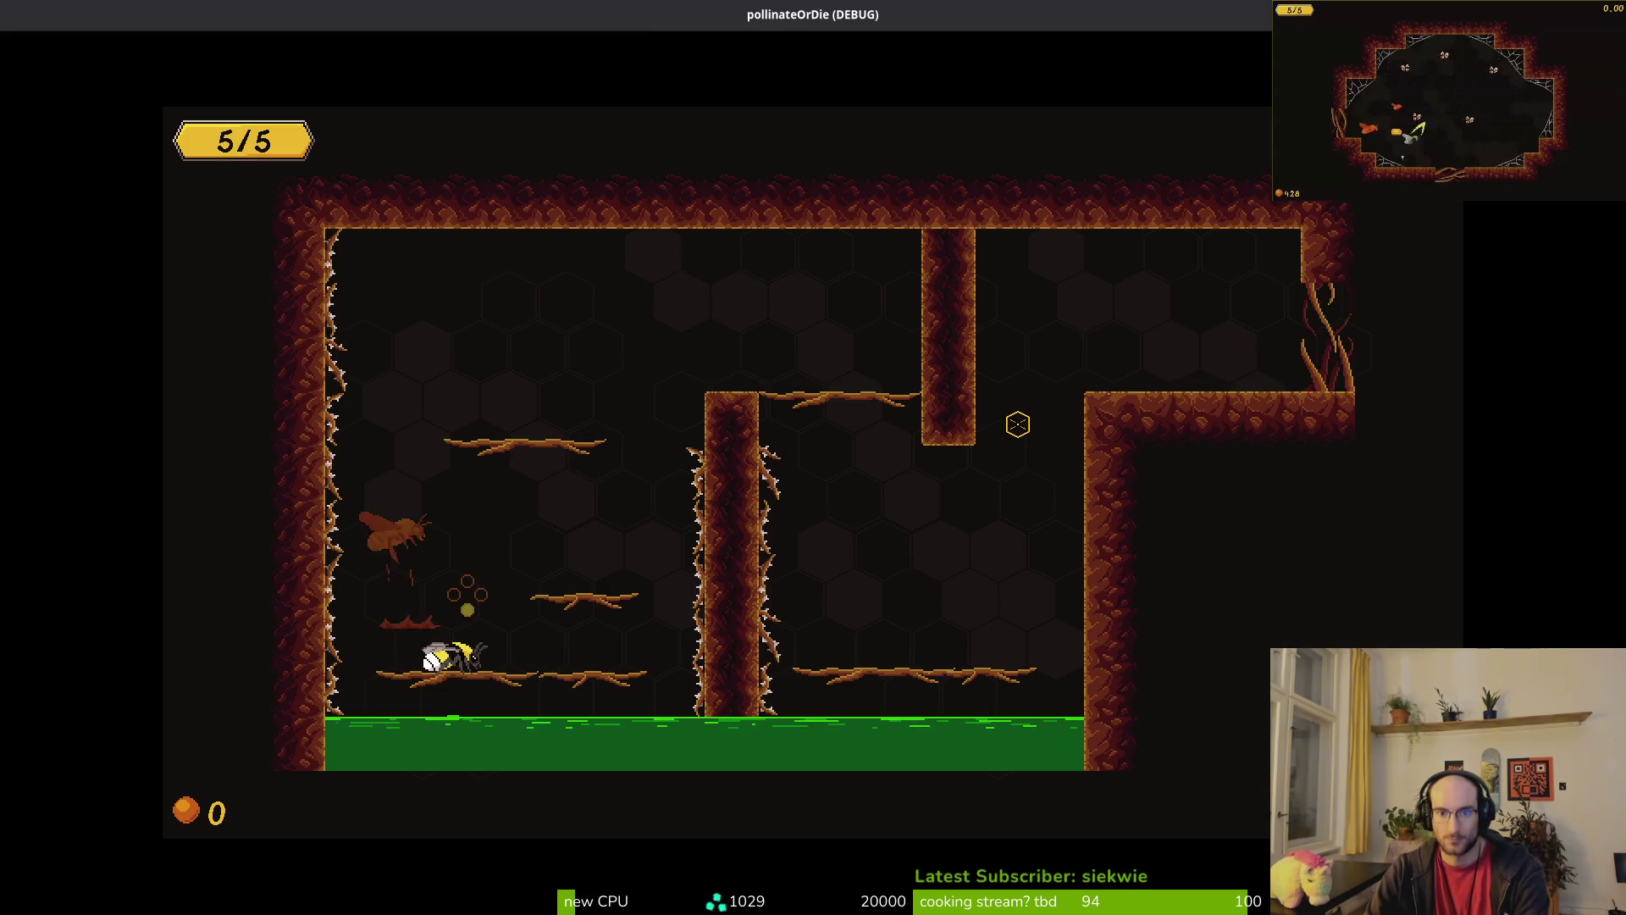
{"action": "key", "text": "F8"}
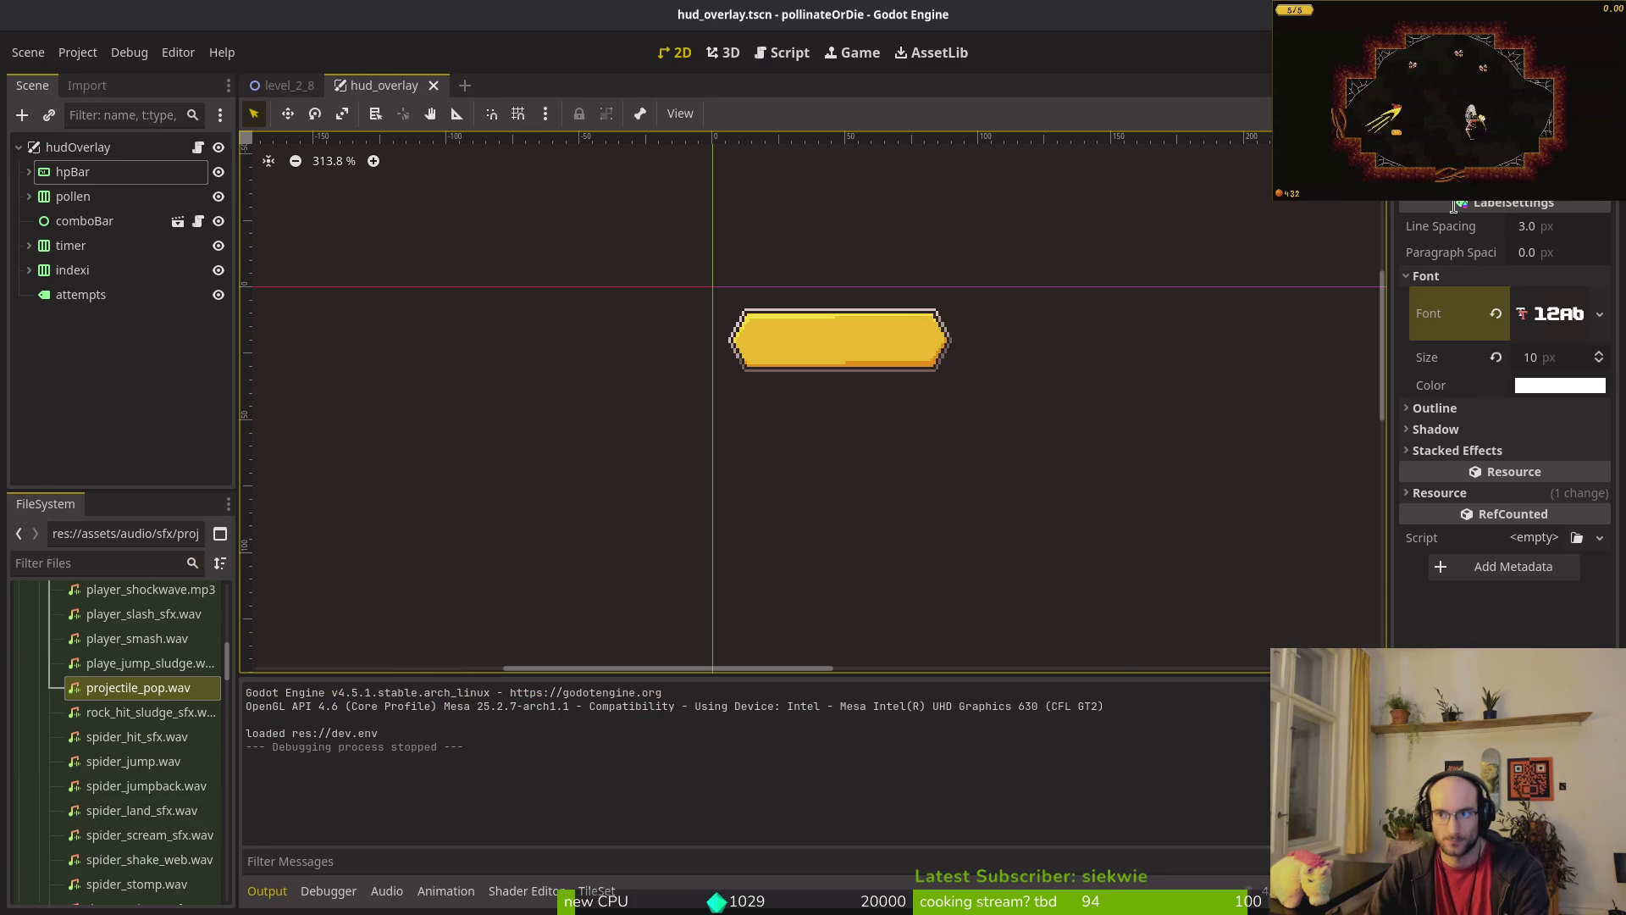
Step: Open loading.tscn, select its Label and expand LabelSettings, undoing an accidental clear
{"action": "key", "text": "alt+shift+o"}
{"action": "type", "text": "loading"}
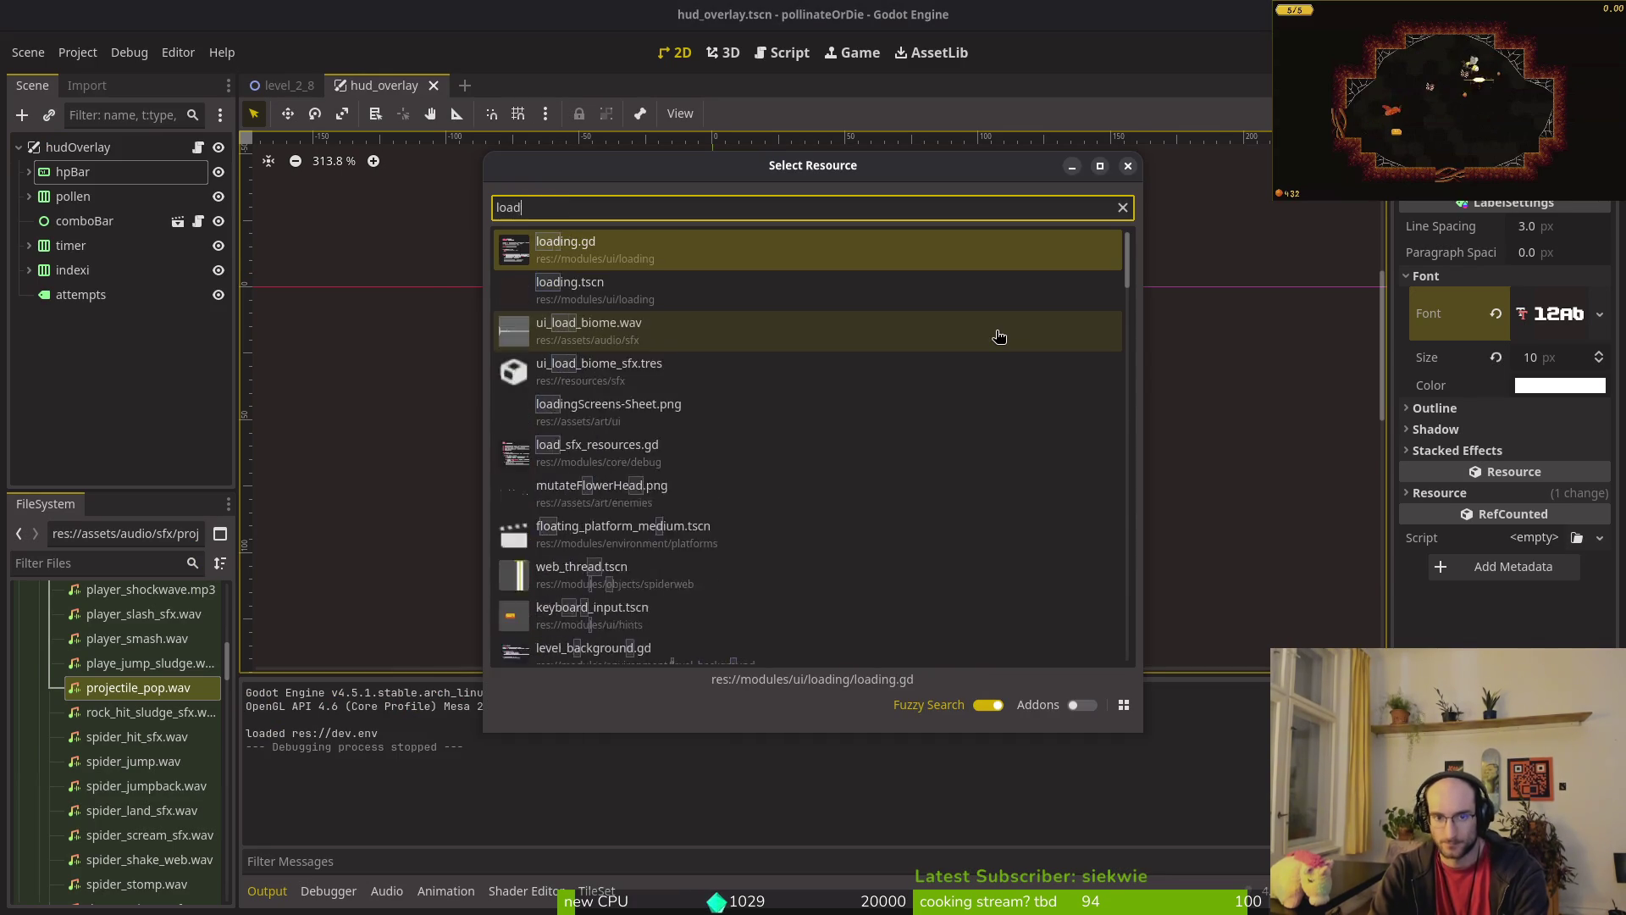
{"action": "key", "text": "Return"}
{"action": "left_click", "coordinate": [71, 245]}
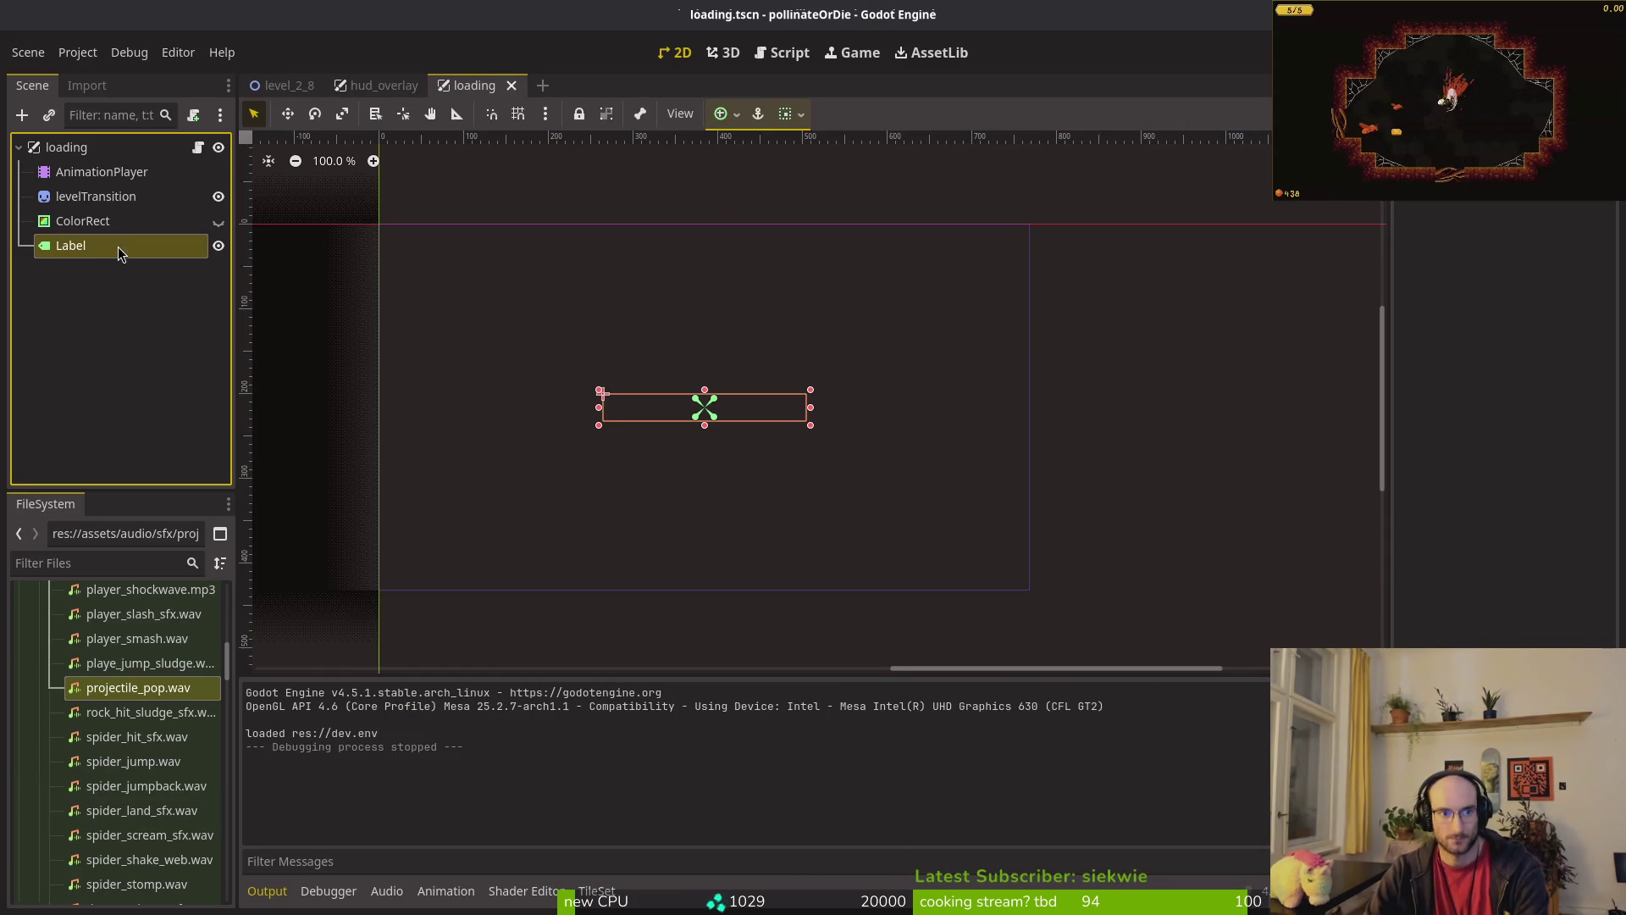
{"action": "left_click", "coordinate": [1546, 359]}
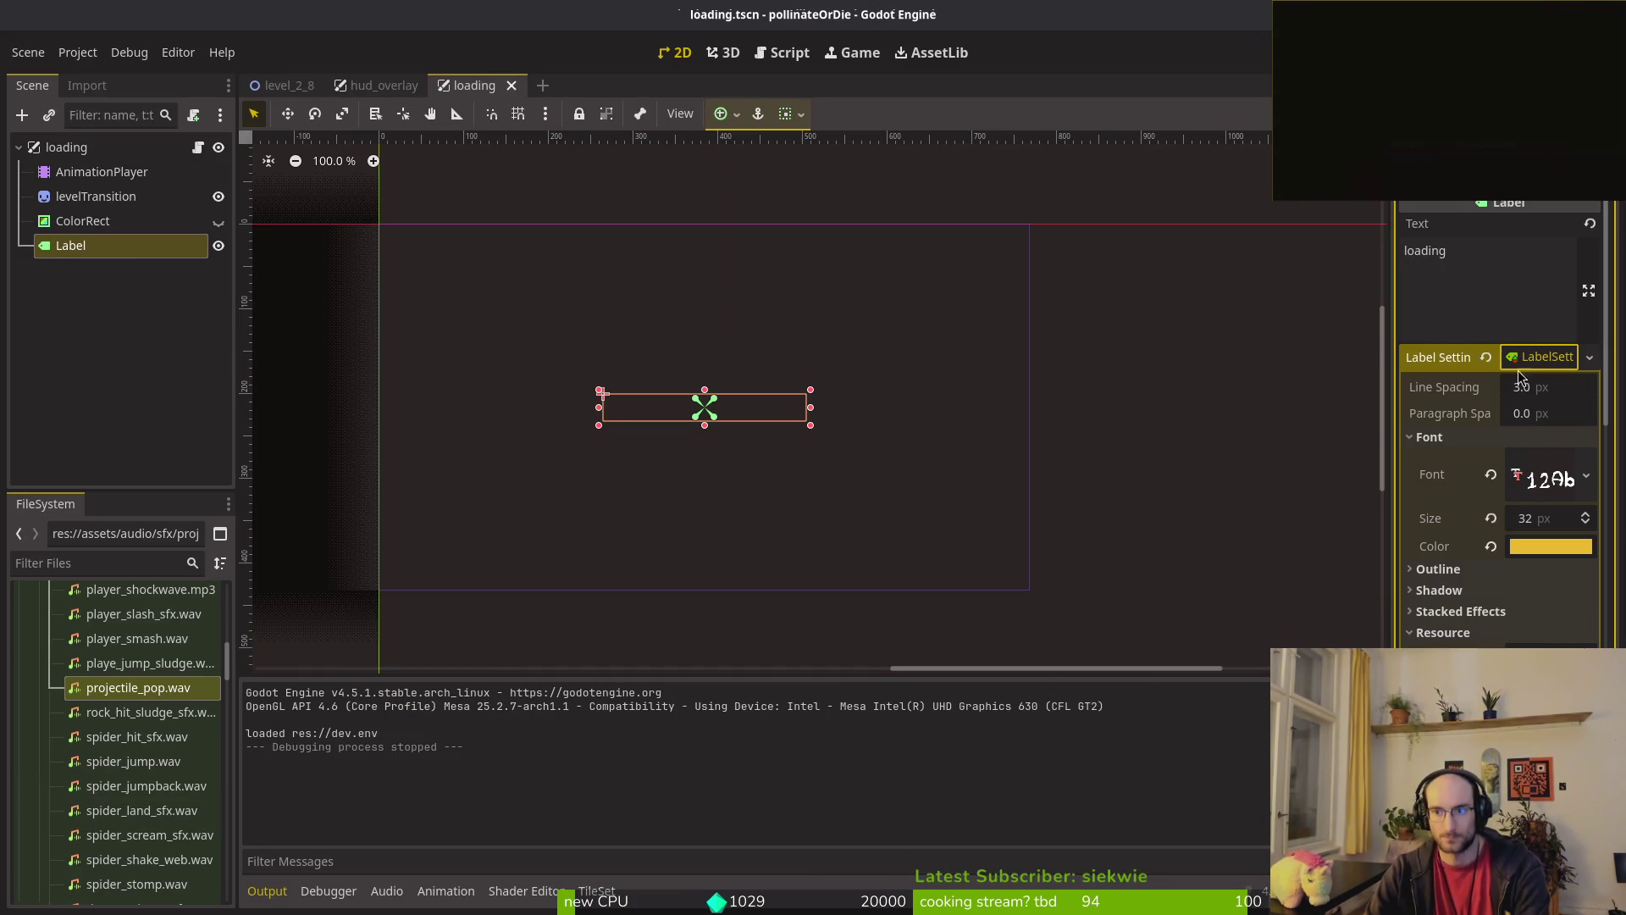
{"action": "left_click", "coordinate": [1486, 356]}
{"action": "left_click", "coordinate": [1589, 357]}
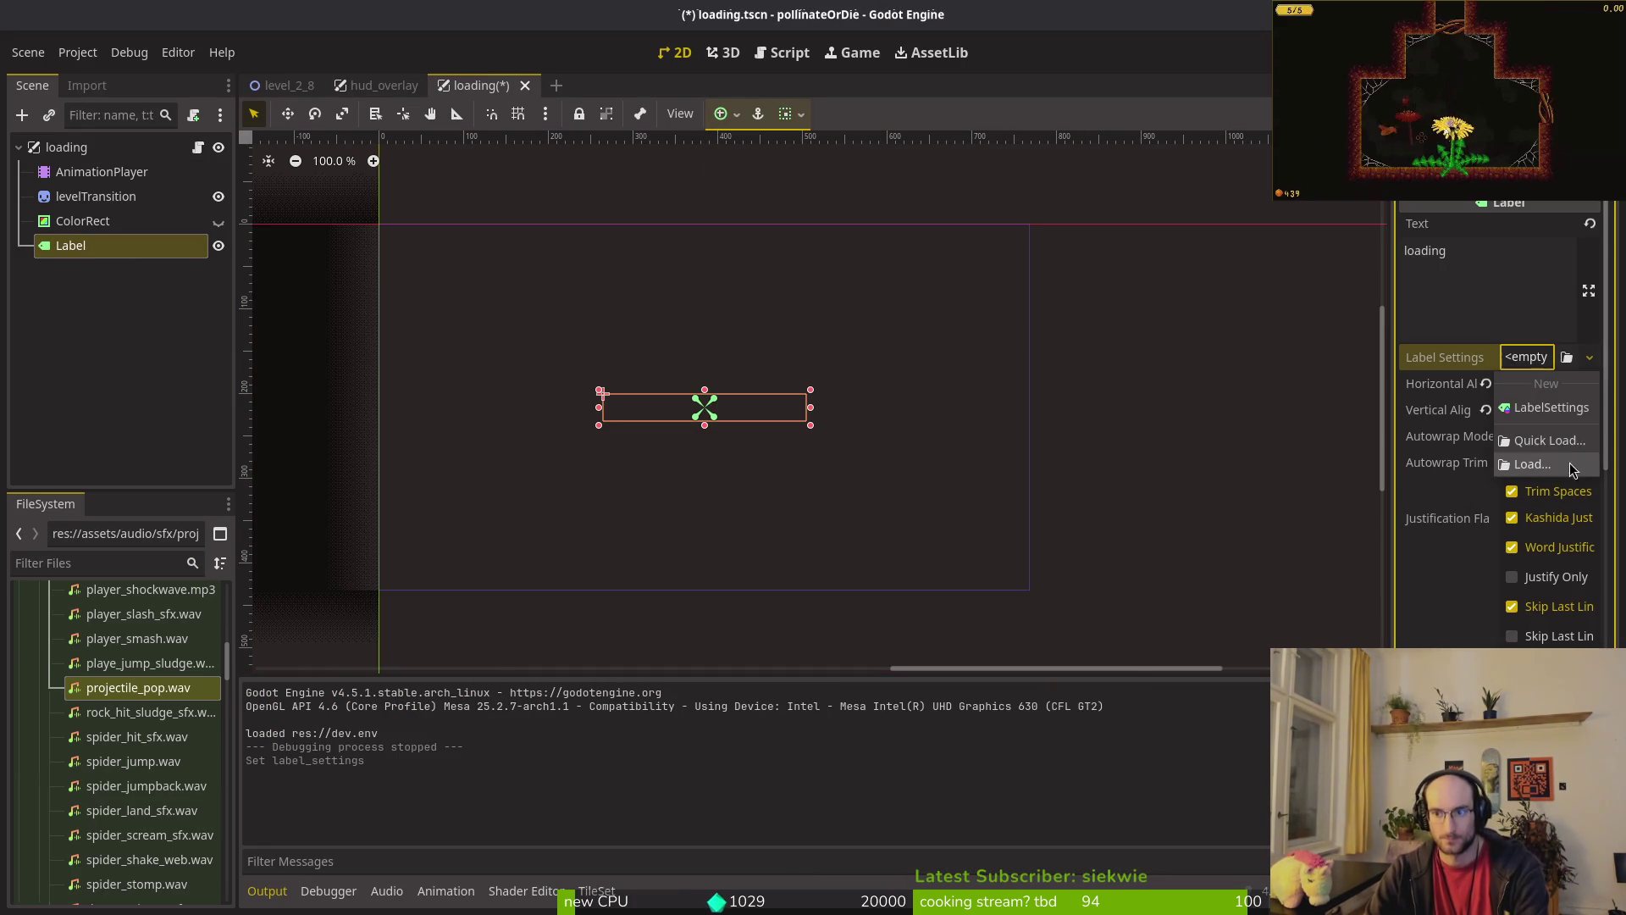
{"action": "left_click", "coordinate": [1541, 405]}
{"action": "key", "text": "Escape"}
{"action": "key", "text": "ctrl+z"}
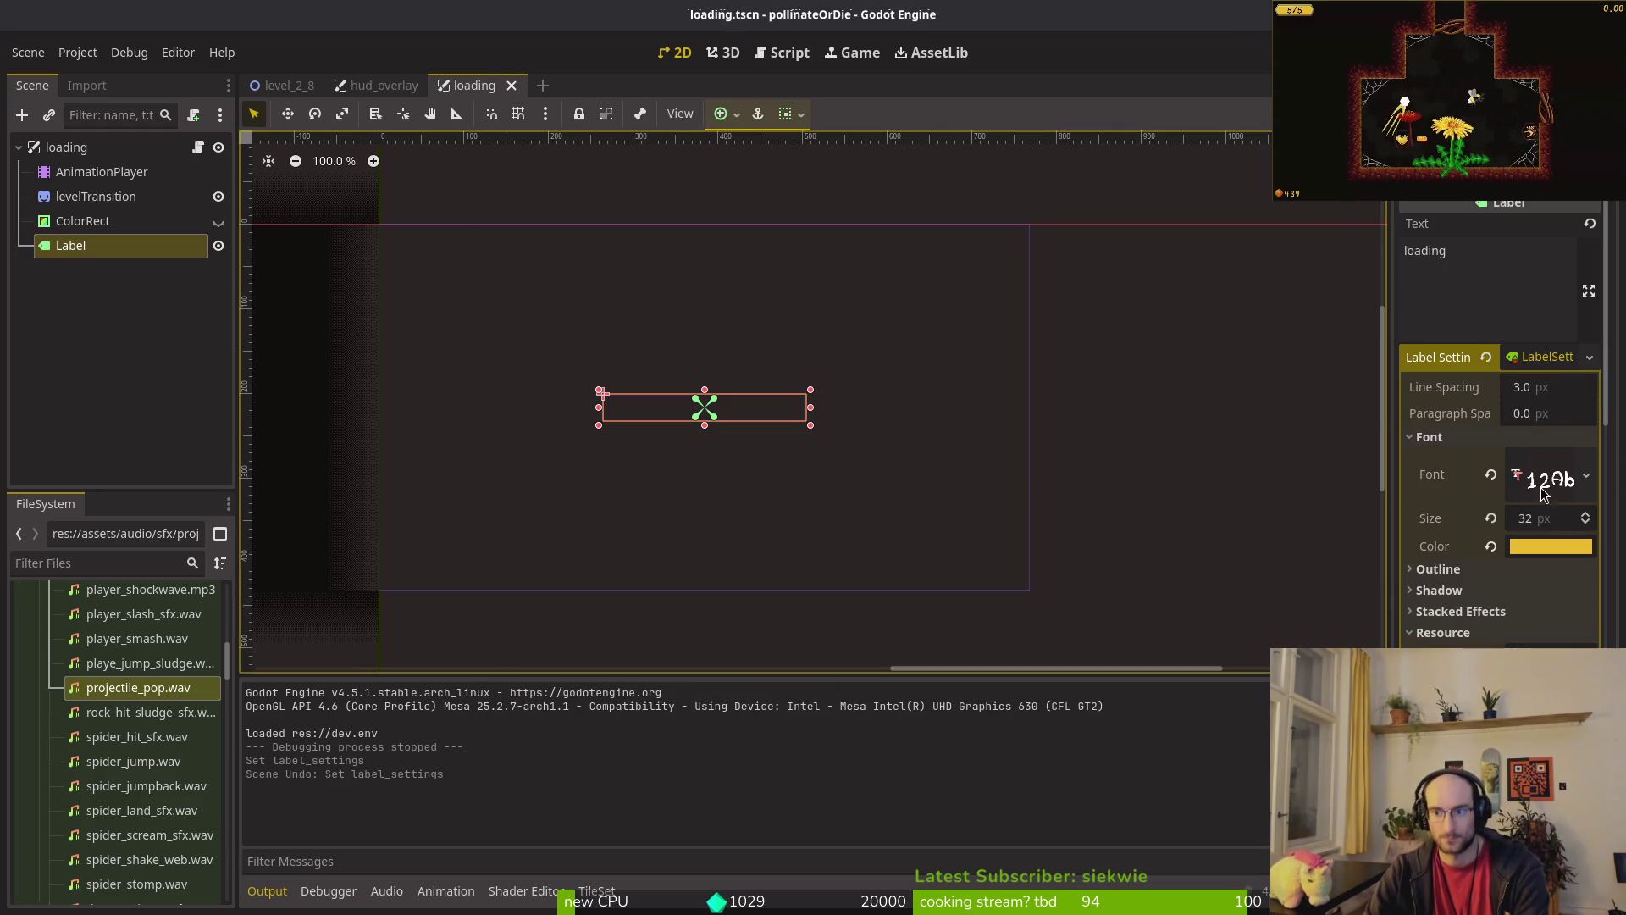
Step: Swap the Label's font via Quick Load, first to the pixel font, then to bitmapFont
{"action": "left_click", "coordinate": [1490, 475]}
{"action": "left_click", "coordinate": [1528, 460]}
{"action": "left_click", "coordinate": [1521, 590]}
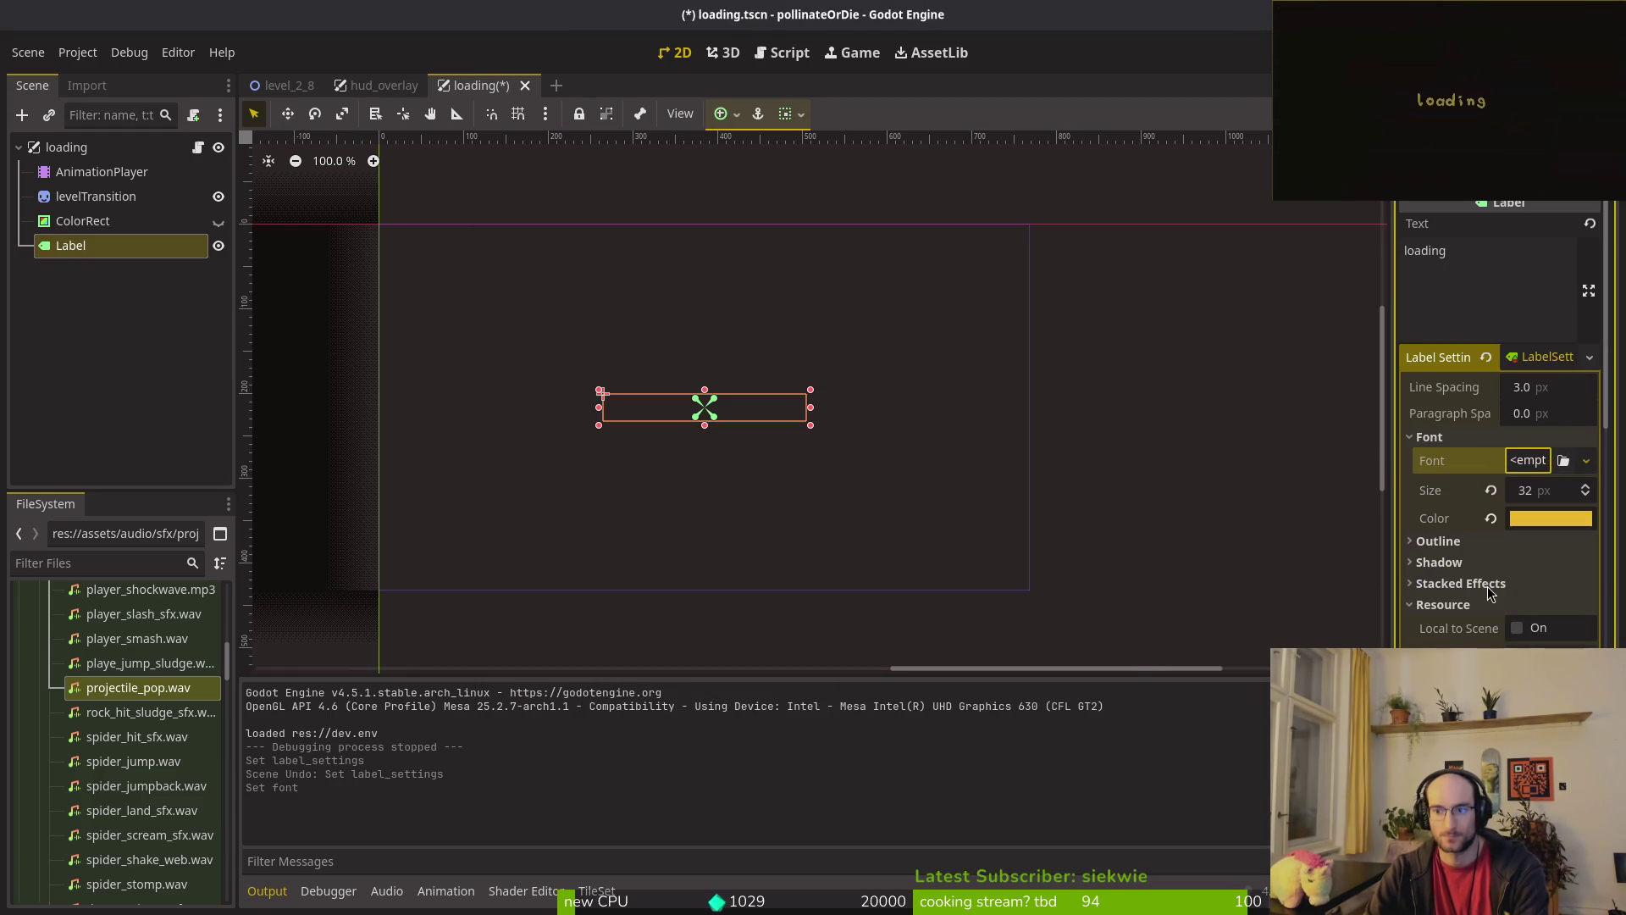
{"action": "left_click", "coordinate": [598, 261]}
{"action": "left_click", "coordinate": [1490, 474]}
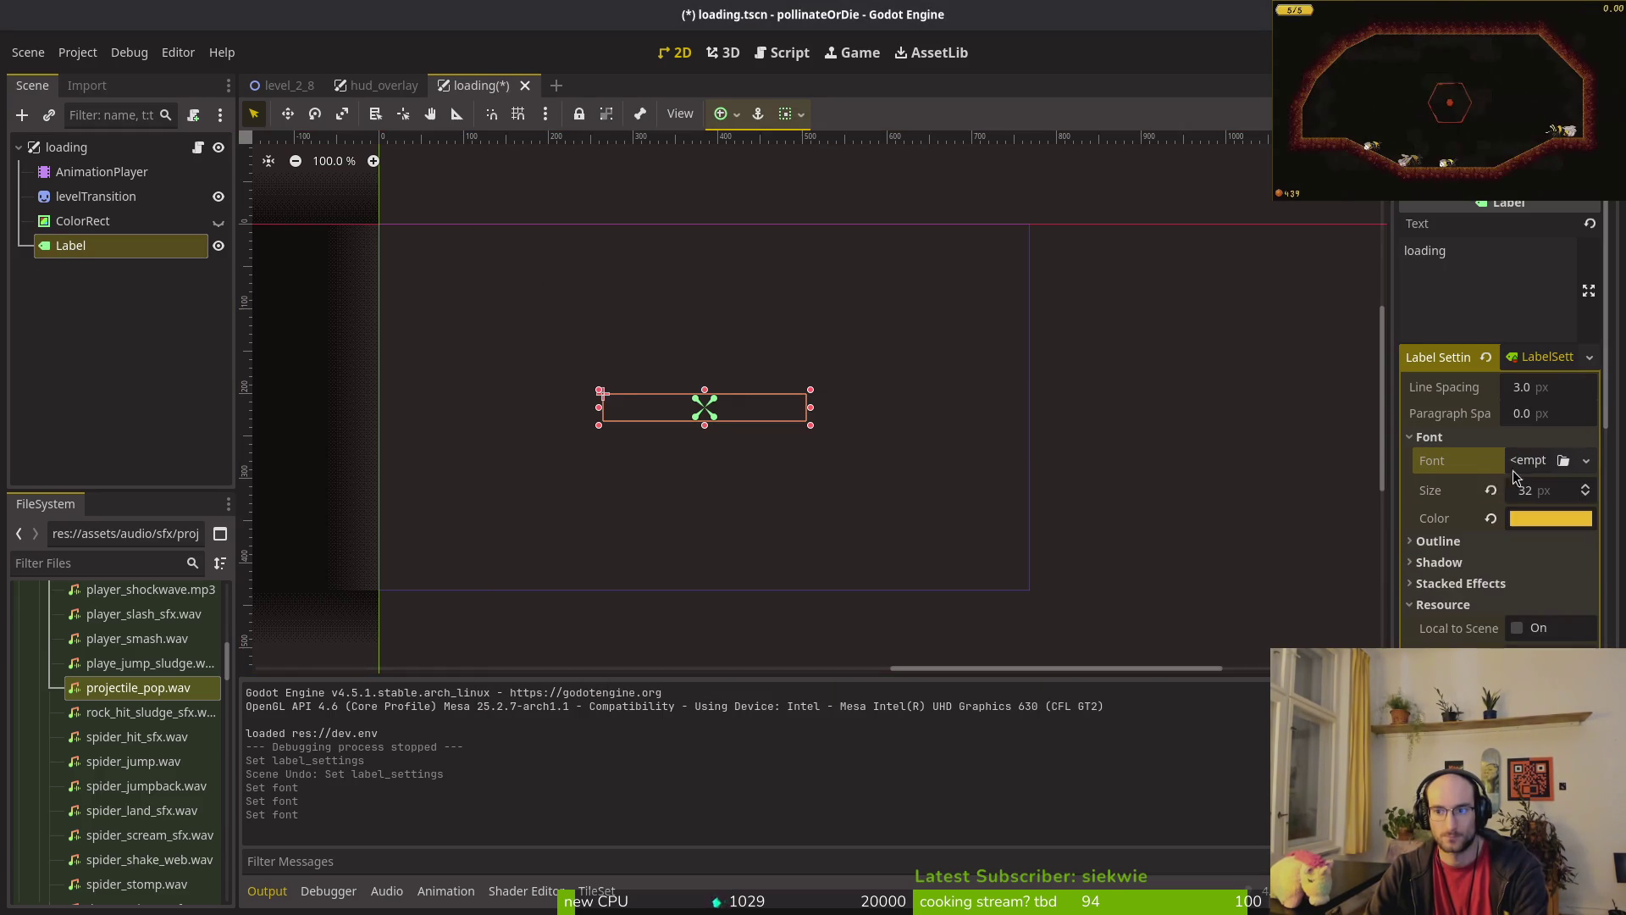
{"action": "left_click", "coordinate": [1529, 460]}
{"action": "left_click", "coordinate": [1524, 589]}
{"action": "left_click", "coordinate": [520, 280]}
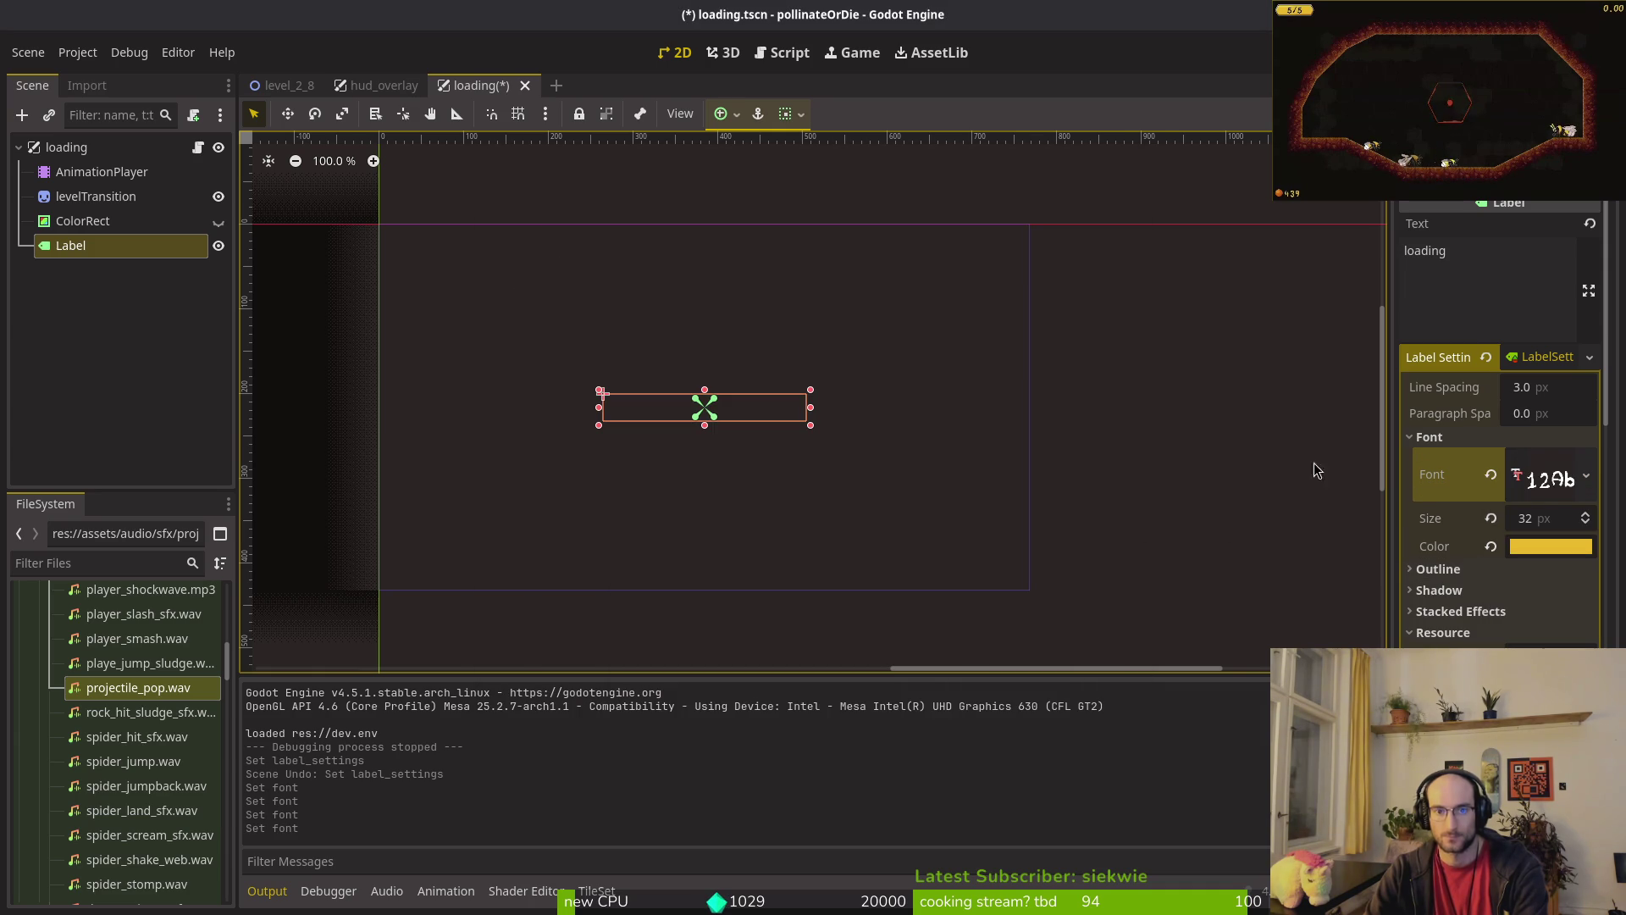
Step: Reassign bitmapFont to the Label once more, save the loading scene, and launch the game
{"action": "left_click", "coordinate": [1490, 474]}
{"action": "left_click", "coordinate": [1529, 460]}
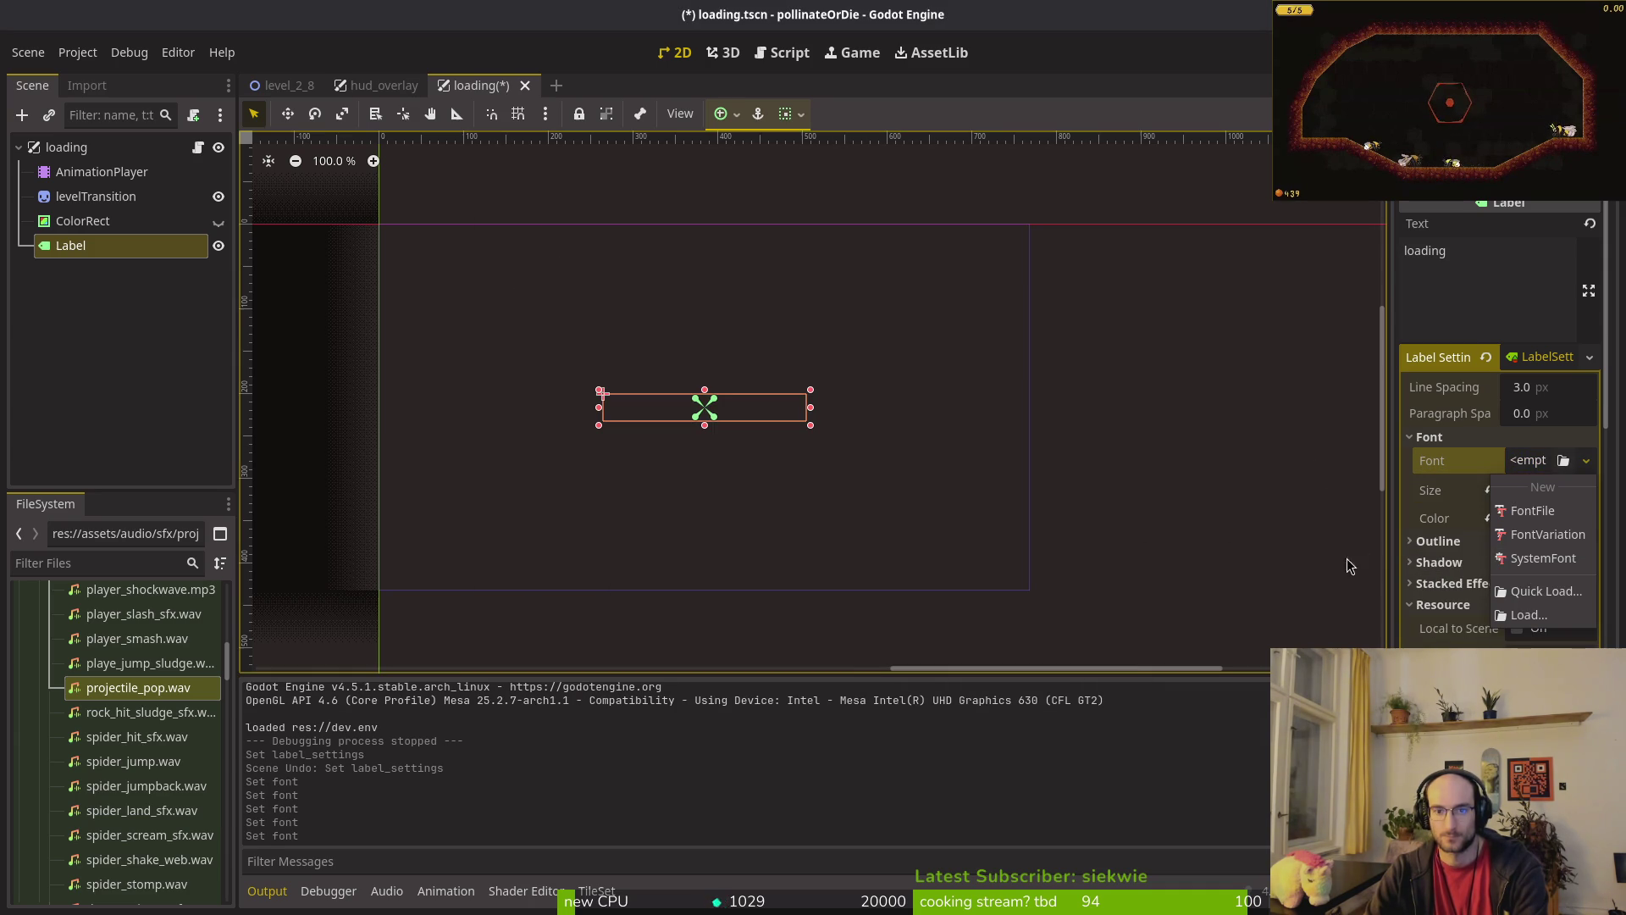
{"action": "left_click", "coordinate": [1557, 600]}
{"action": "left_click", "coordinate": [537, 272]}
{"action": "key", "text": "ctrl+s"}
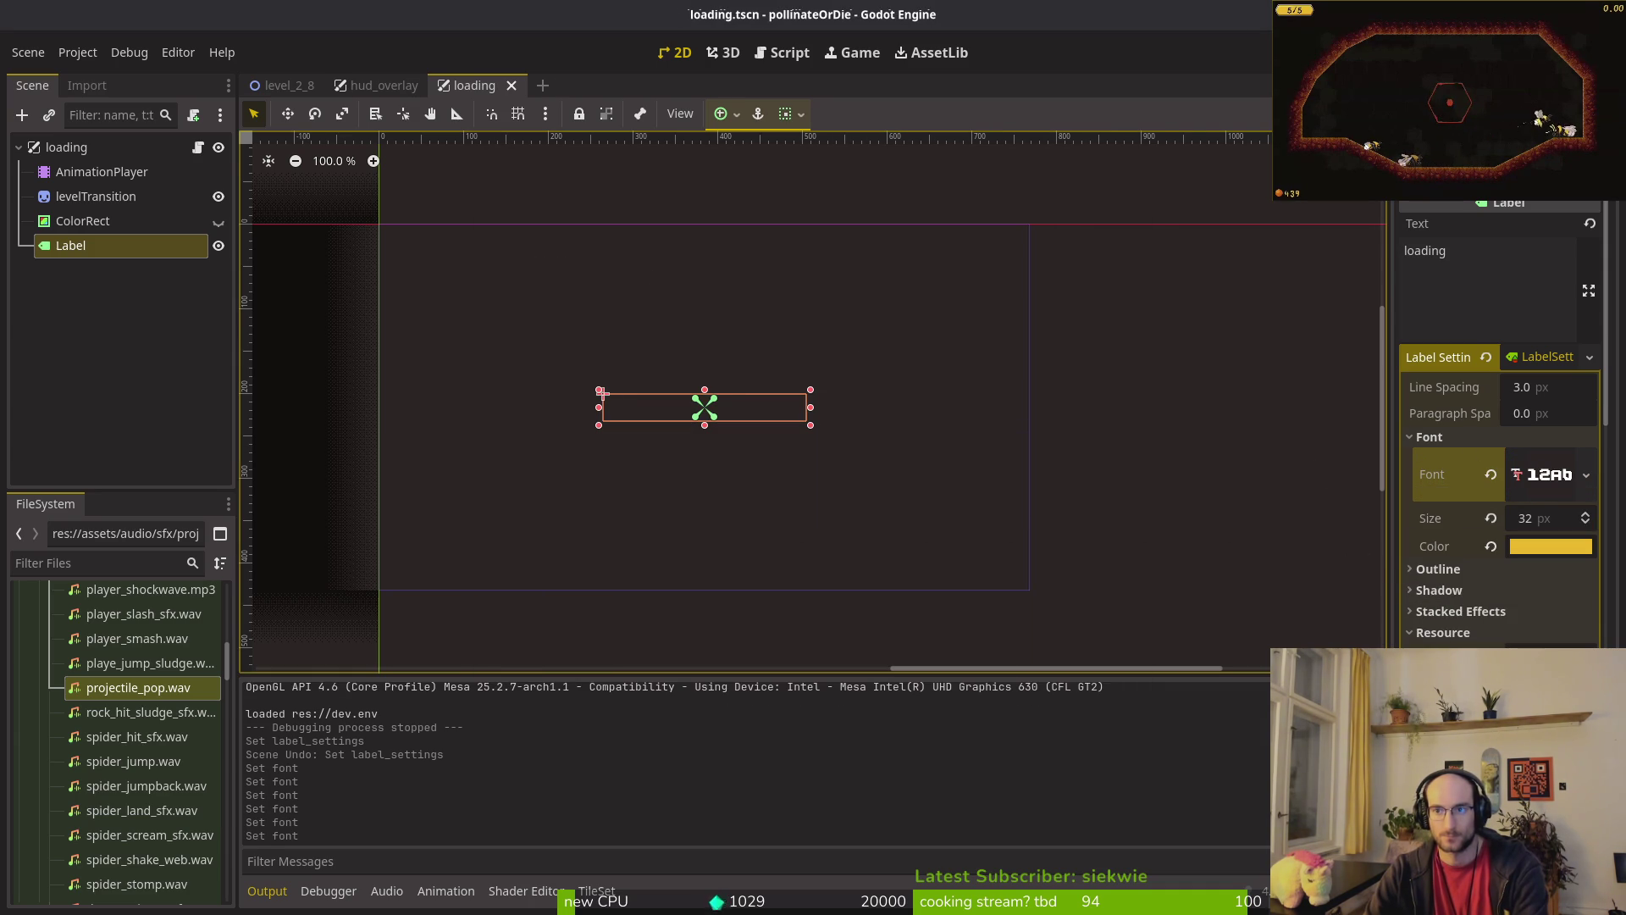
{"action": "key", "text": "F5"}
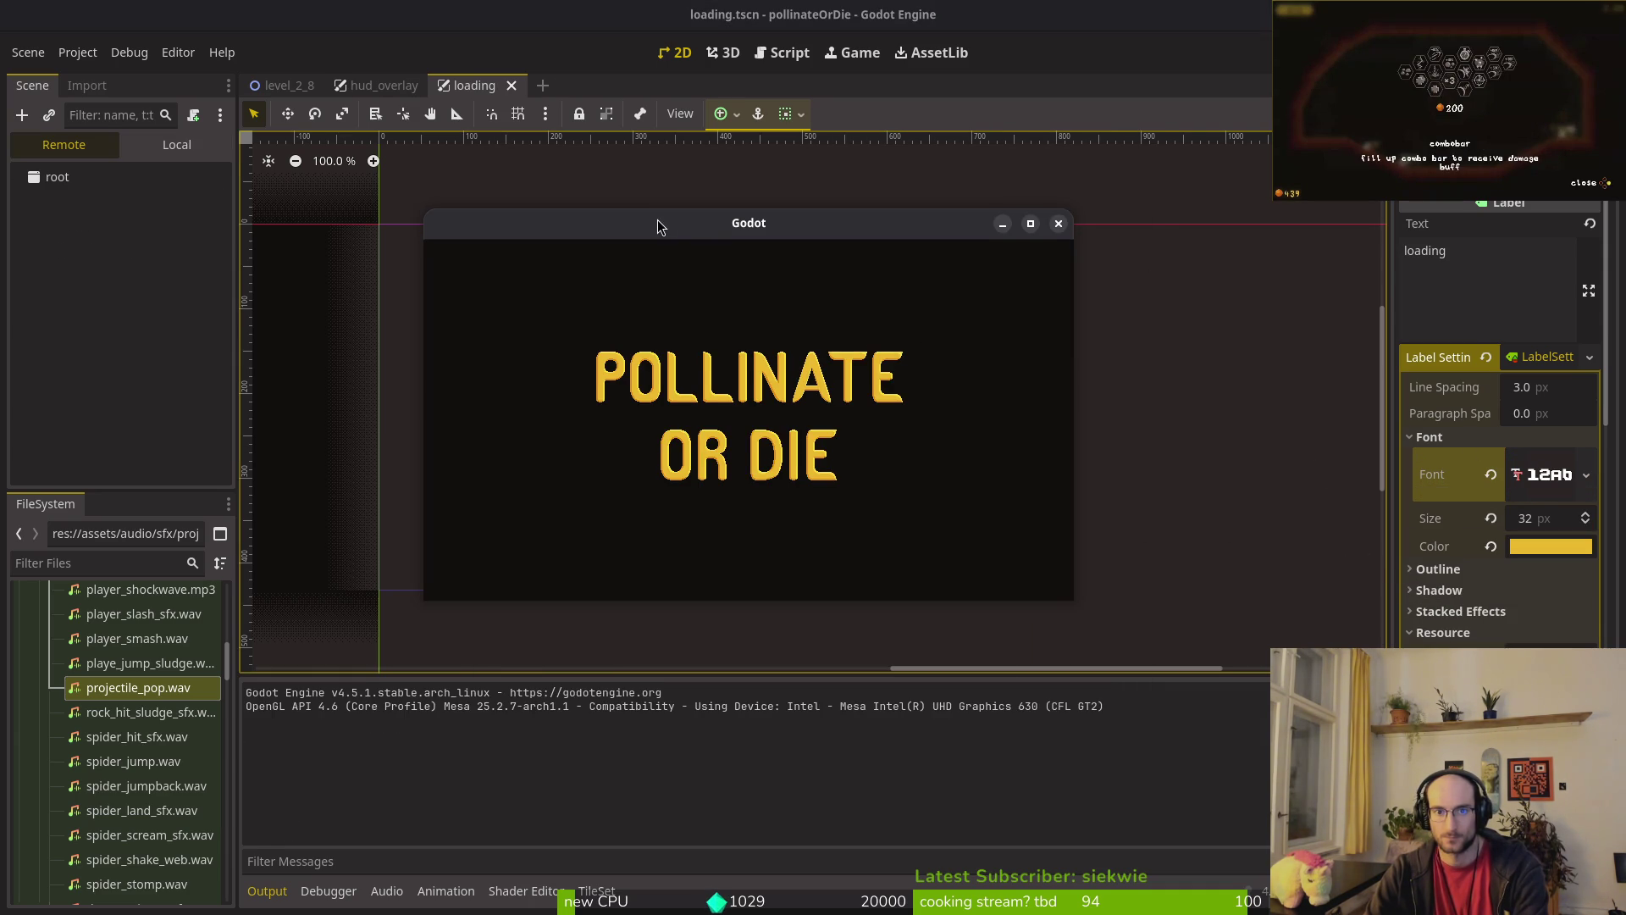
{"action": "key", "text": "Return"}
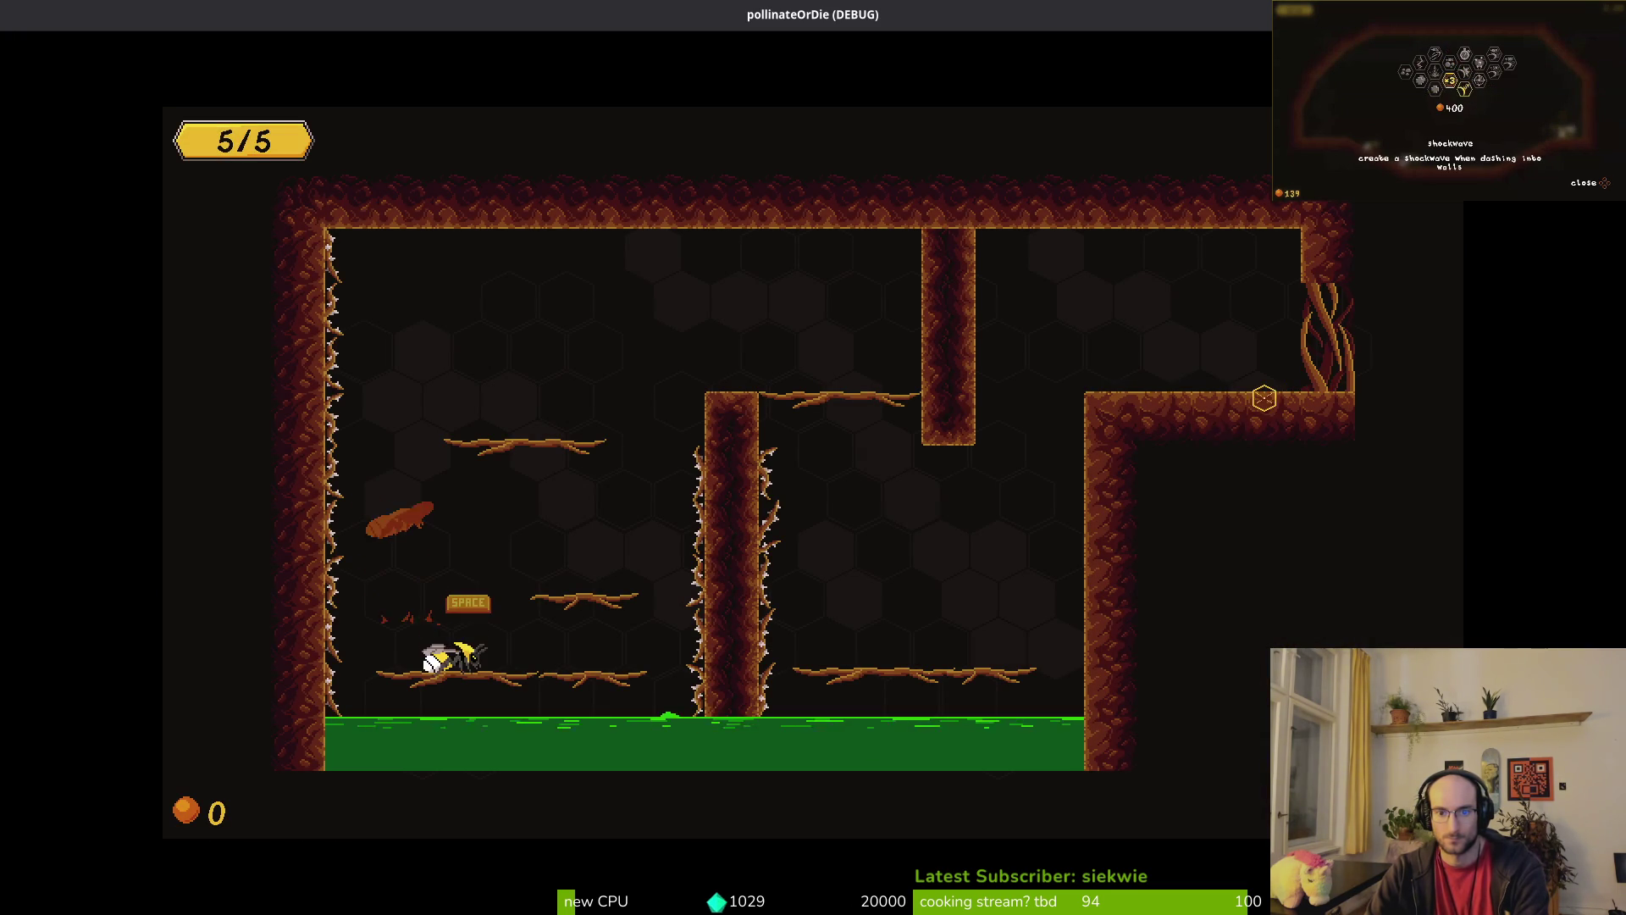
{"action": "key", "text": "space"}
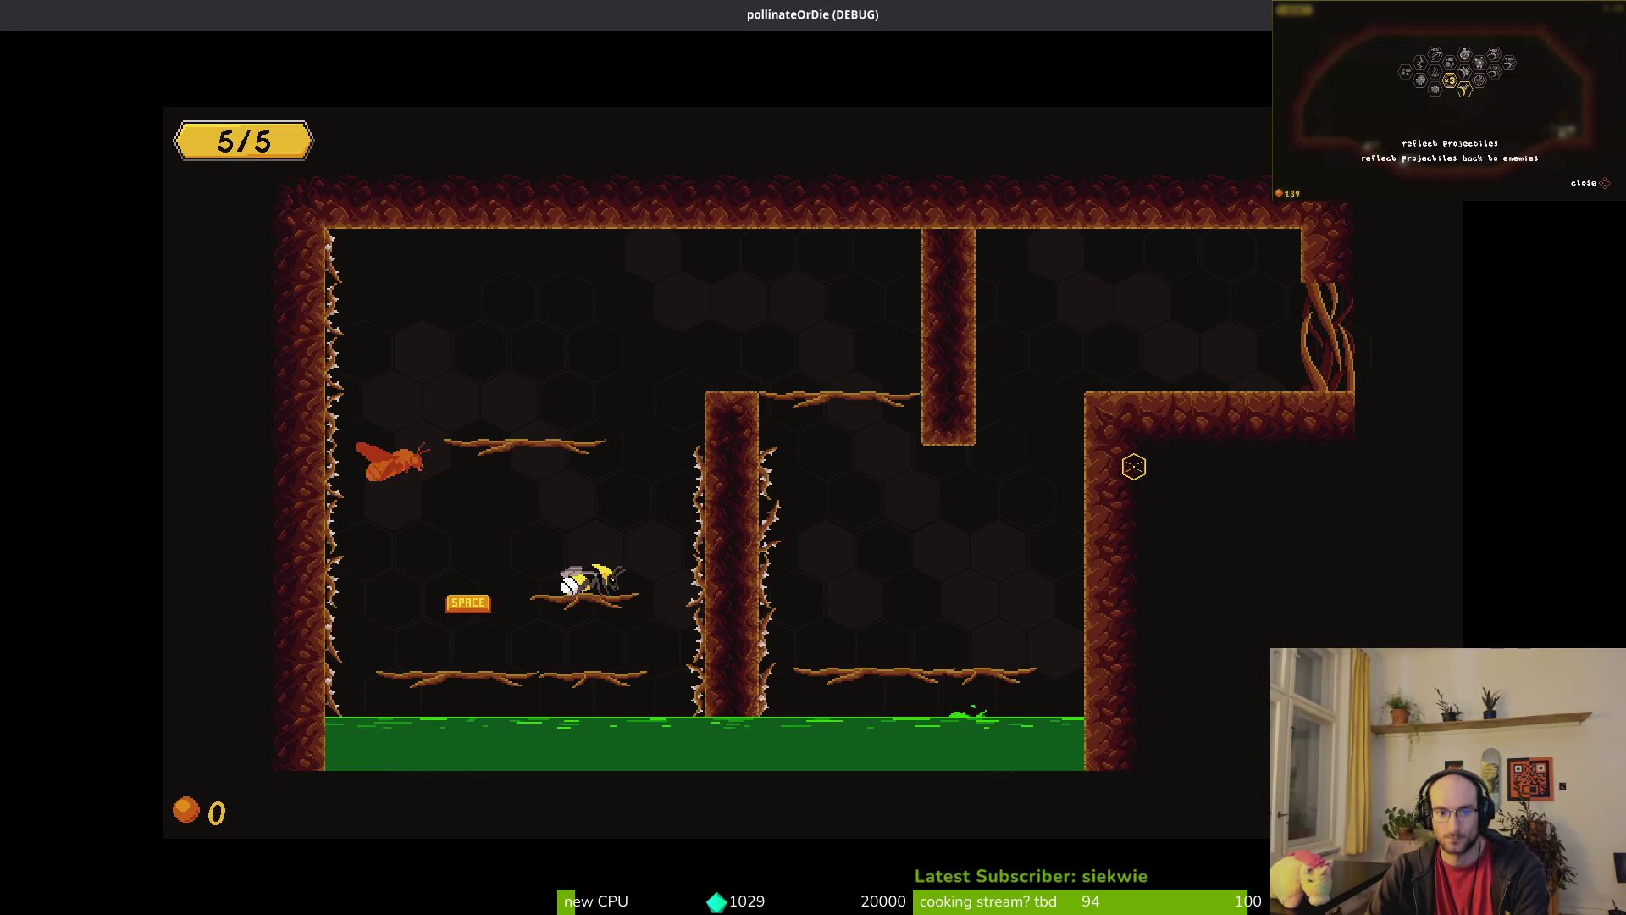
{"action": "key", "text": "Left"}
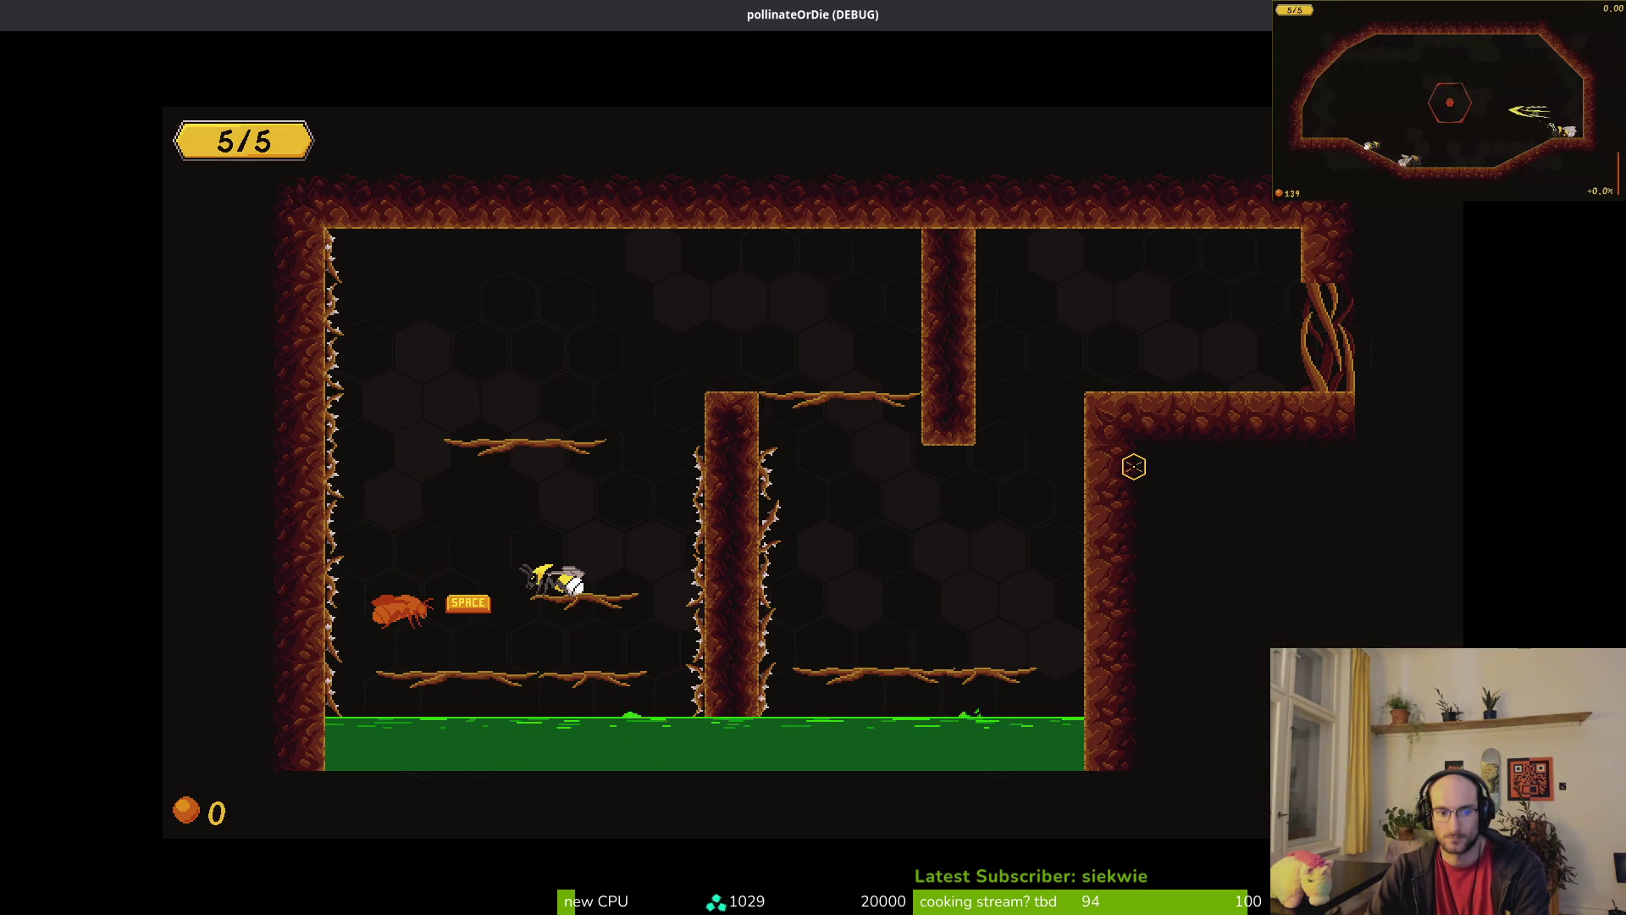
{"action": "key", "text": "alt+F4"}
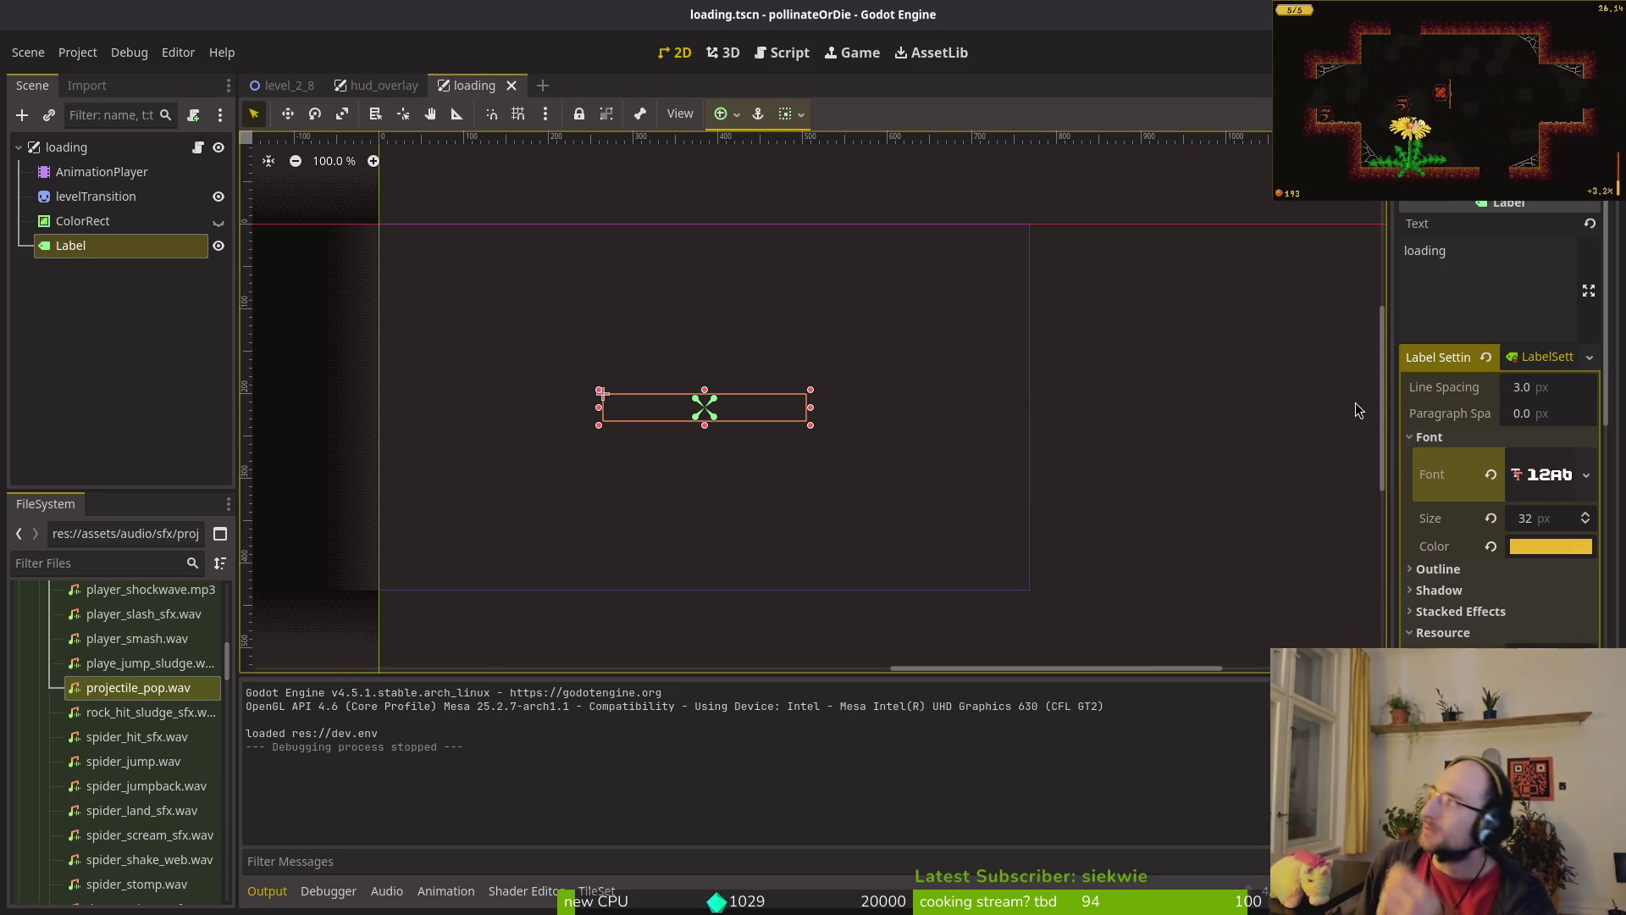
Step: Switch to hud_overlay.tscn, zoom in on the +20% label, and select comboBar
{"action": "left_click", "coordinate": [43, 342]}
{"action": "left_click", "coordinate": [377, 85]}
{"action": "scroll", "coordinate": [680, 347], "scroll_direction": "down", "scroll_amount": 3}
{"action": "scroll", "coordinate": [819, 330], "scroll_direction": "right", "scroll_amount": 3}
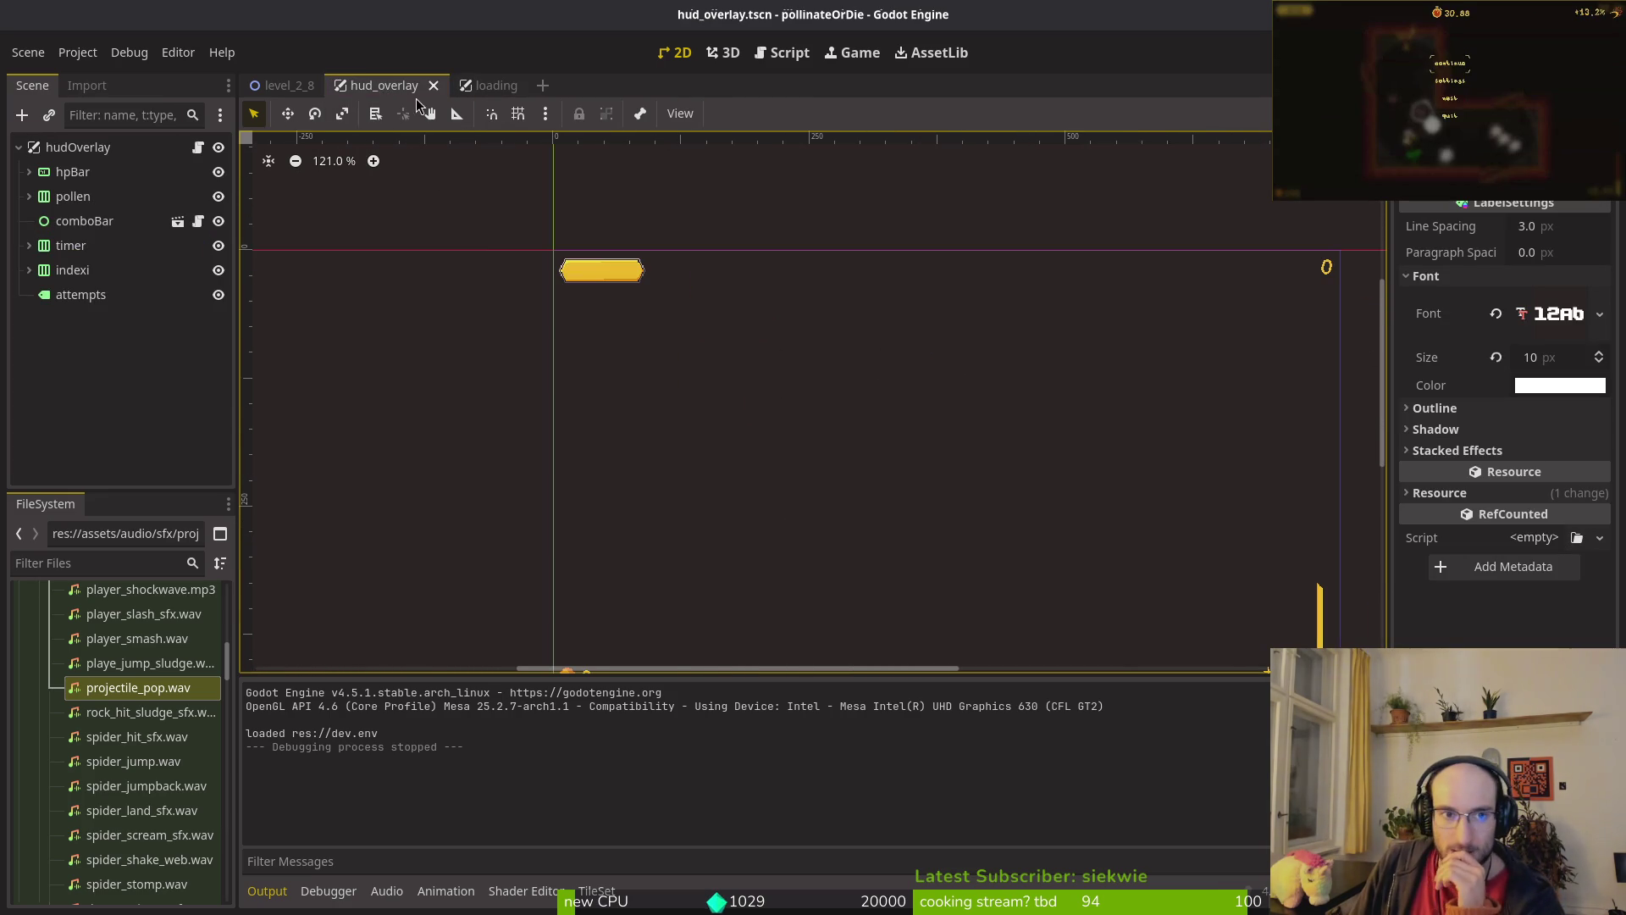
{"action": "scroll", "coordinate": [1039, 421], "scroll_direction": "down", "scroll_amount": 1}
{"action": "scroll", "coordinate": [1107, 460], "scroll_direction": "down", "scroll_amount": 3}
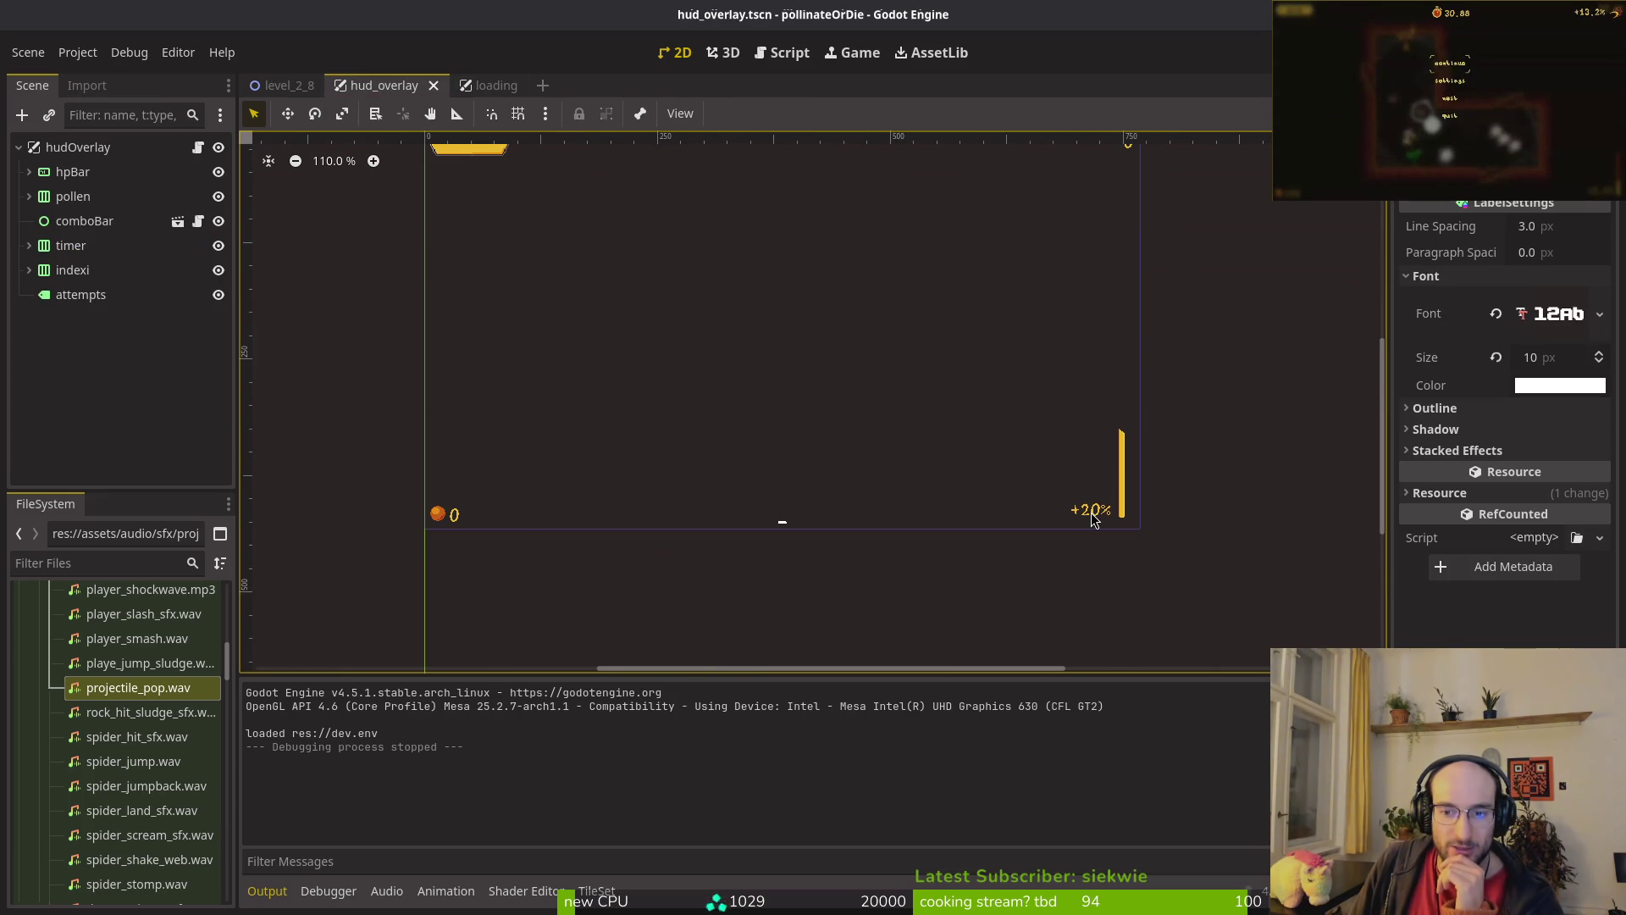
{"action": "scroll", "coordinate": [1093, 515], "scroll_direction": "up", "scroll_amount": 10}
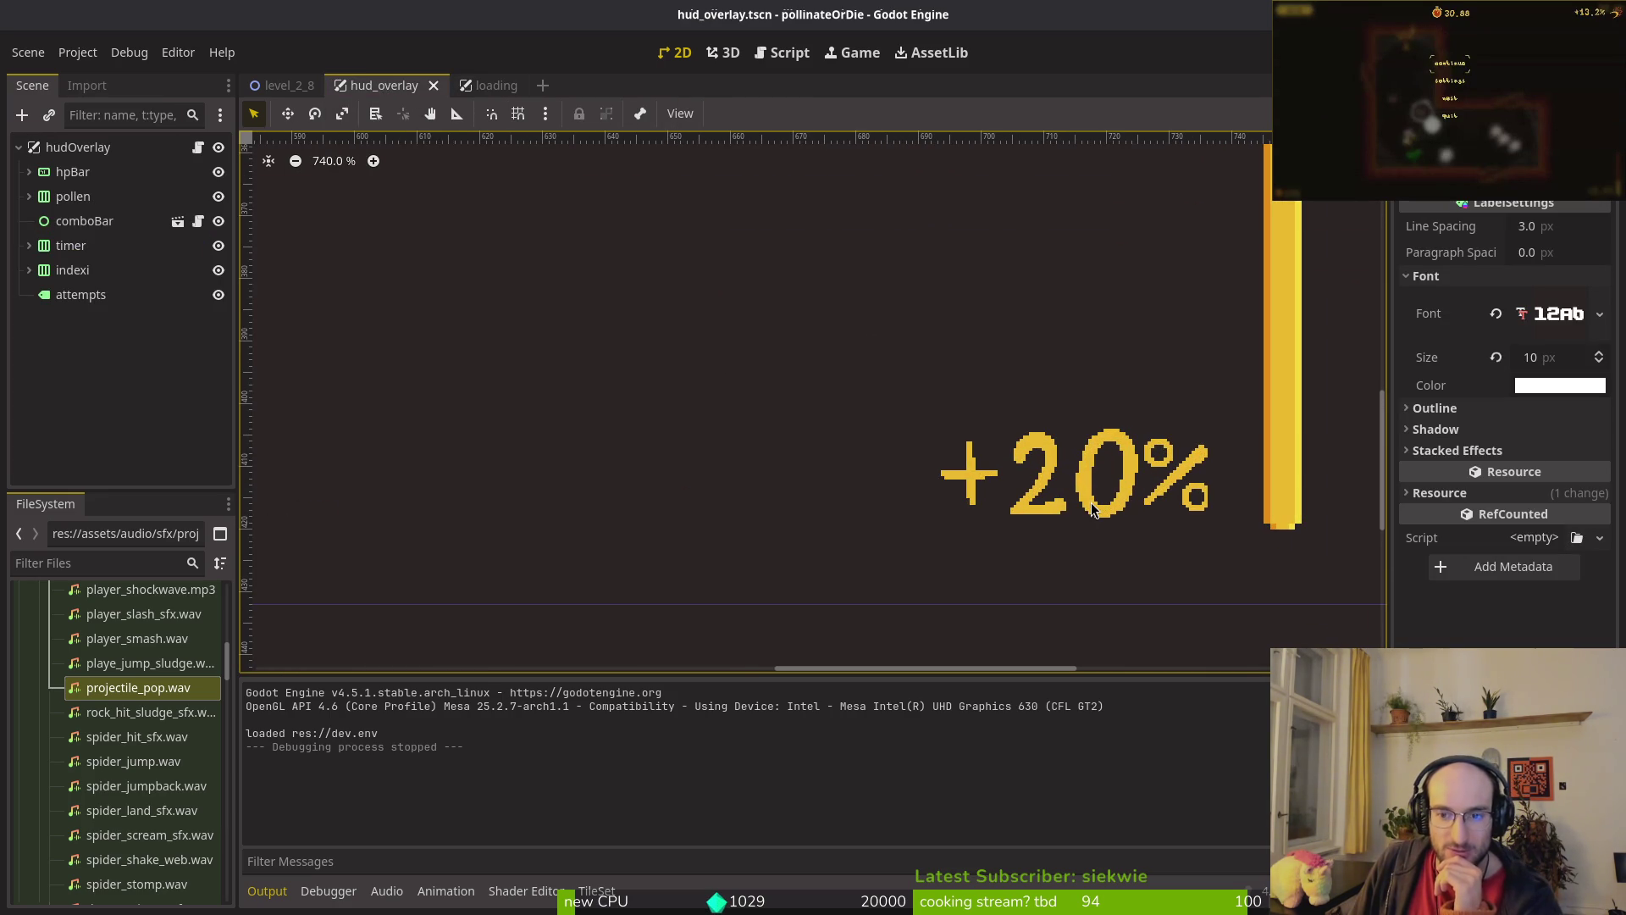
{"action": "scroll", "coordinate": [1162, 525], "scroll_direction": "up", "scroll_amount": 6}
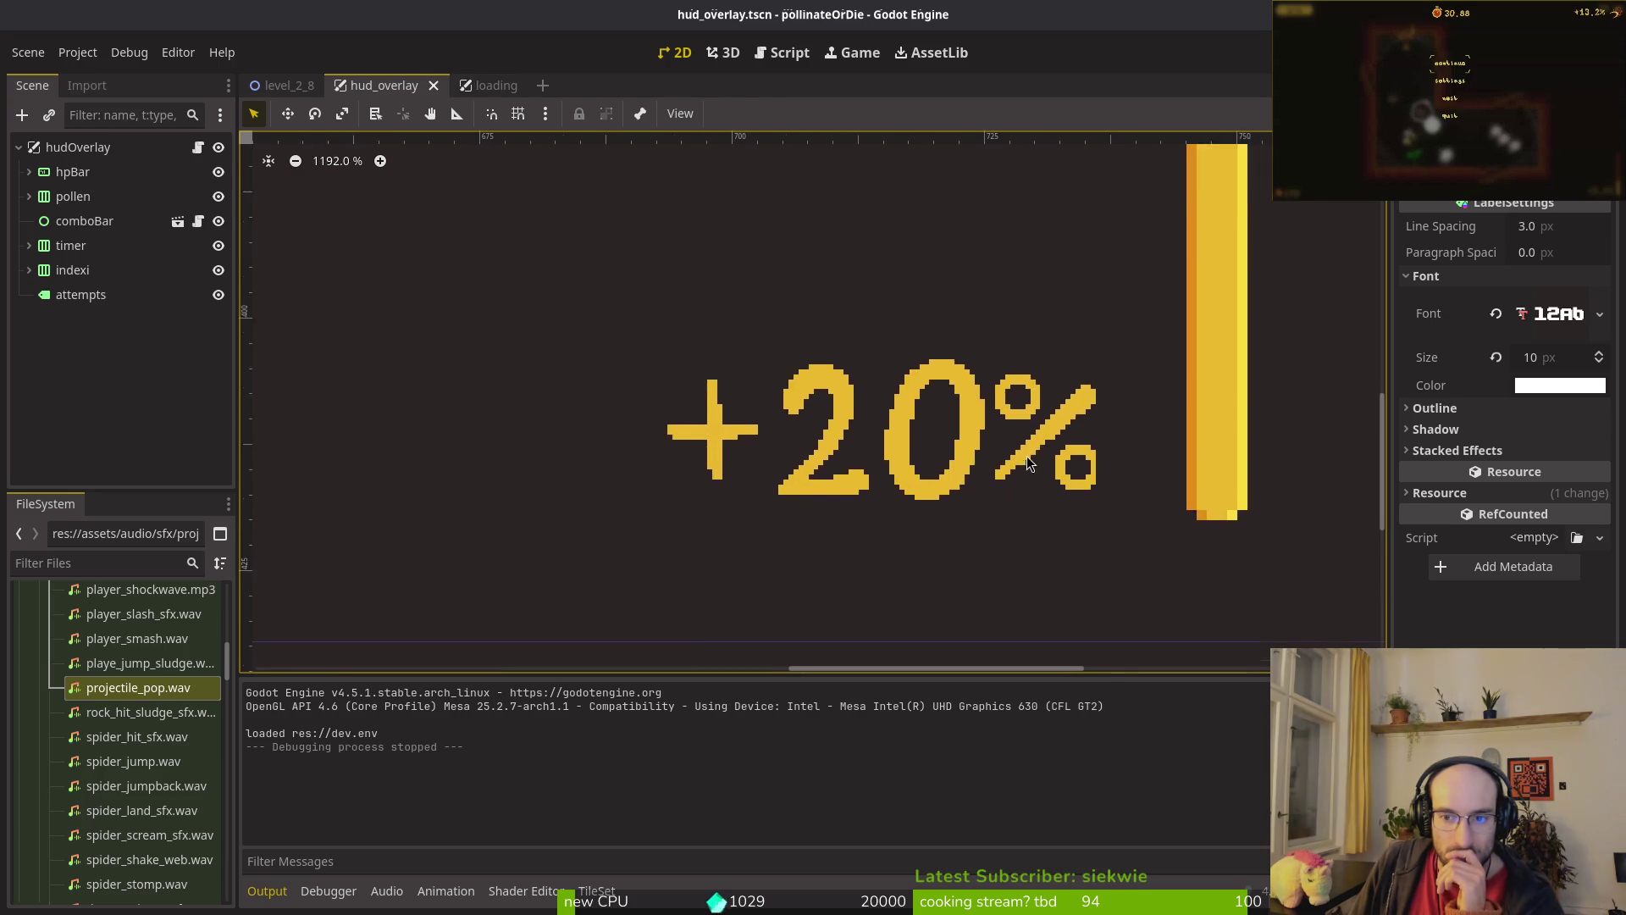
{"action": "left_click", "coordinate": [1073, 405]}
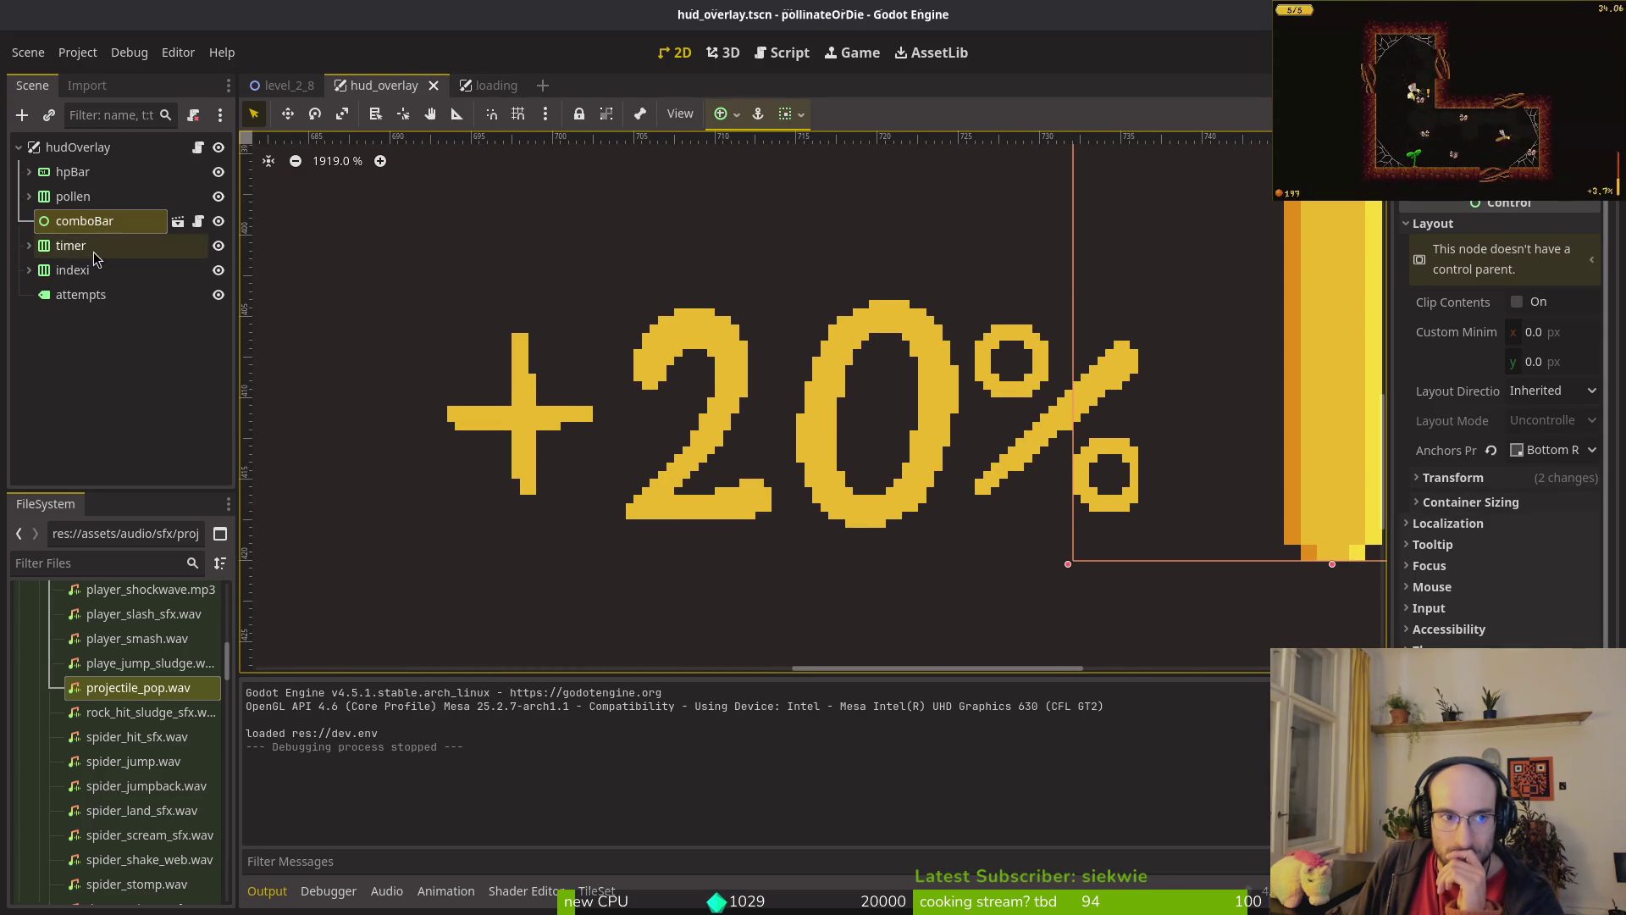
Step: Expand and collapse the pollen node, then bring up the quick-open resource search
{"action": "left_click", "coordinate": [32, 198]}
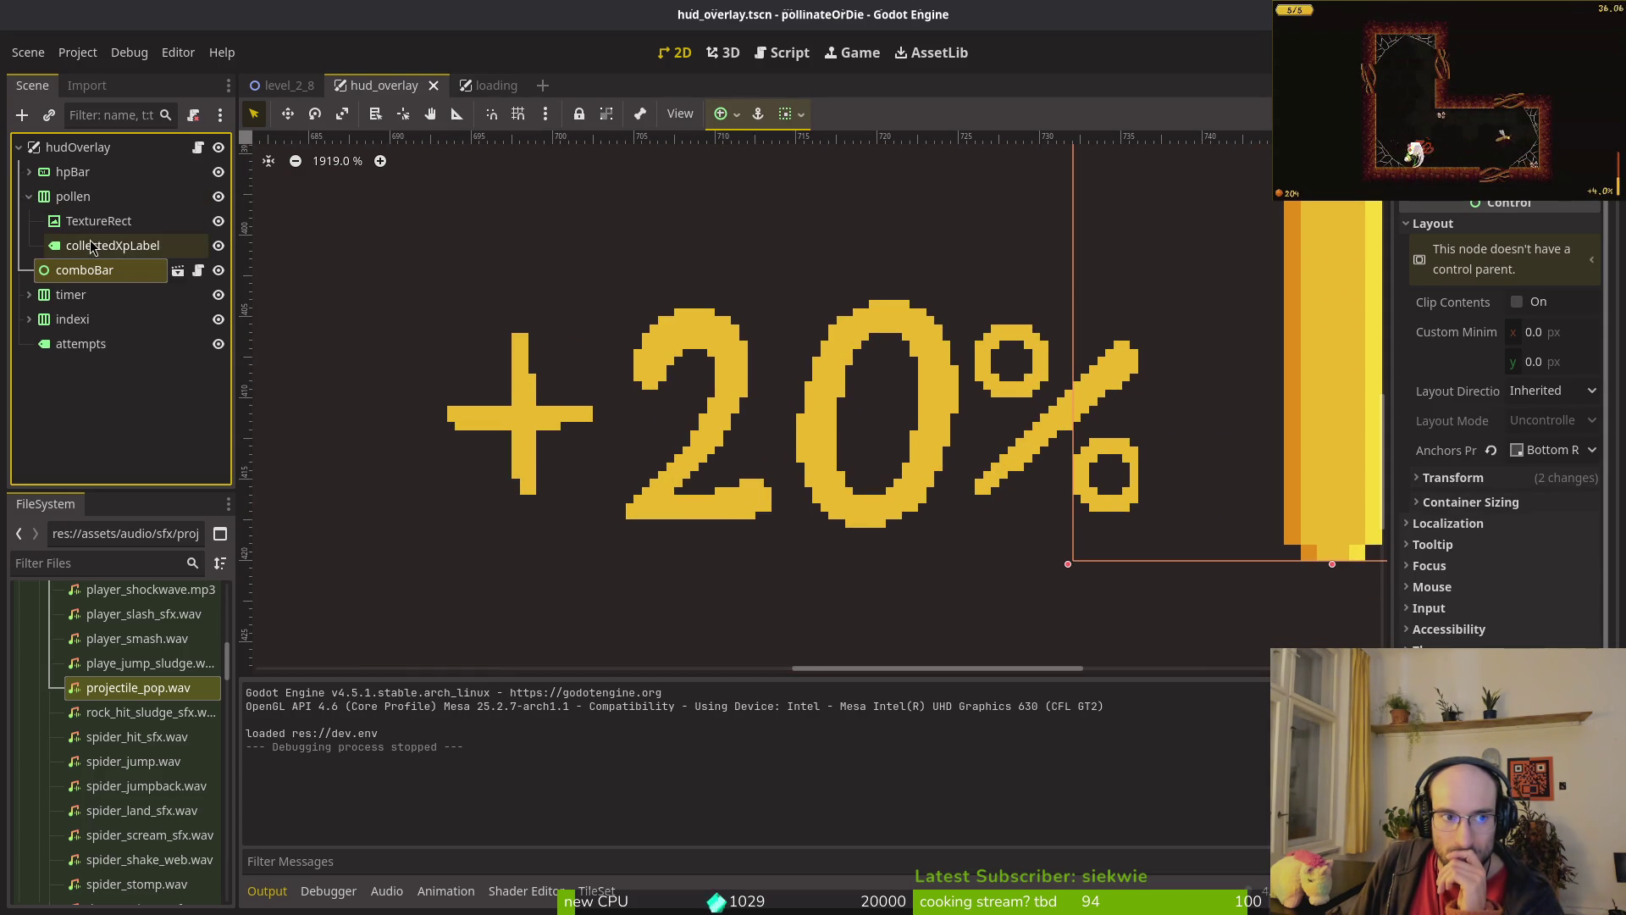
{"action": "left_click", "coordinate": [33, 199]}
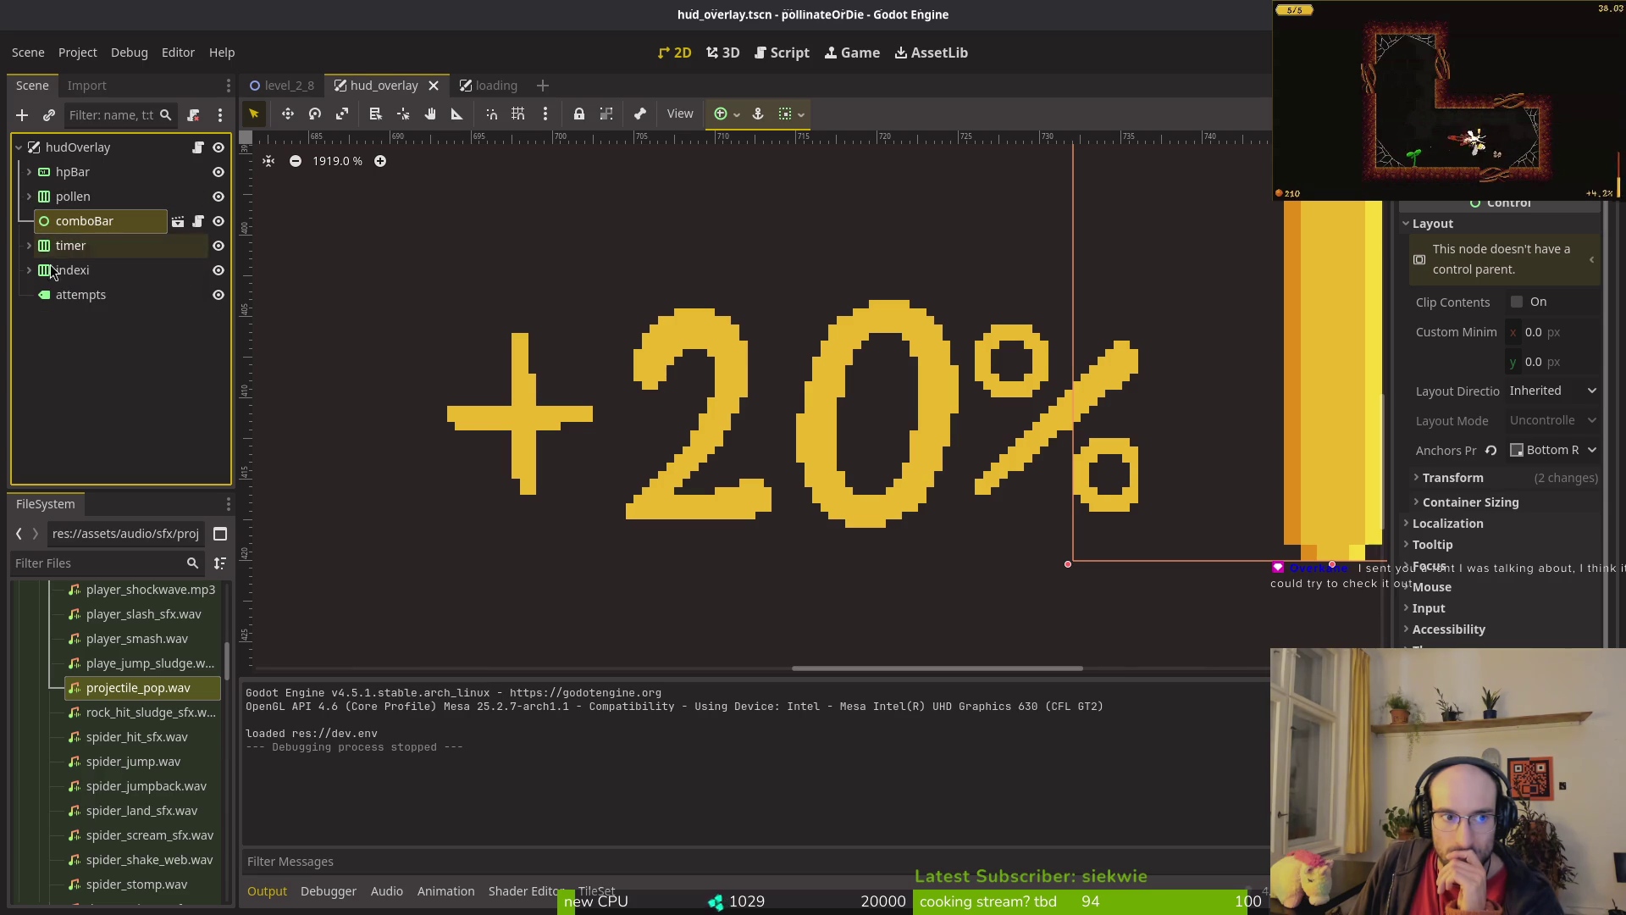
{"action": "scroll", "coordinate": [440, 342], "scroll_direction": "down", "scroll_amount": 5}
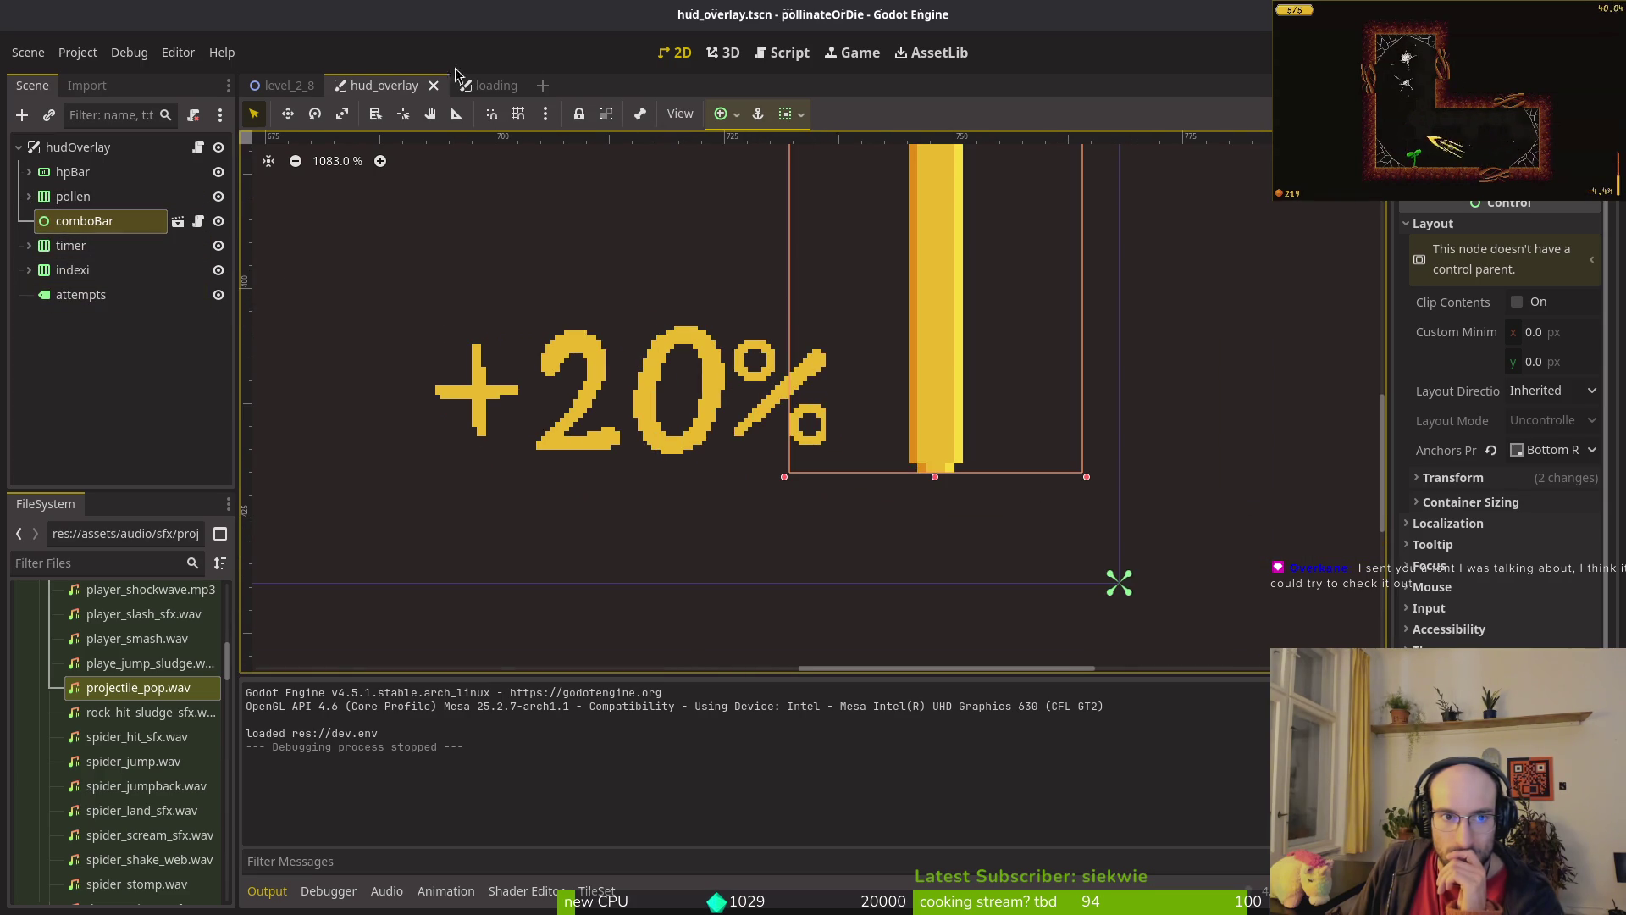
{"action": "key", "text": "alt+shift+o"}
Step: Search "combbar" and open the combo_bar.tscn scene
{"action": "type", "text": "combbar"}
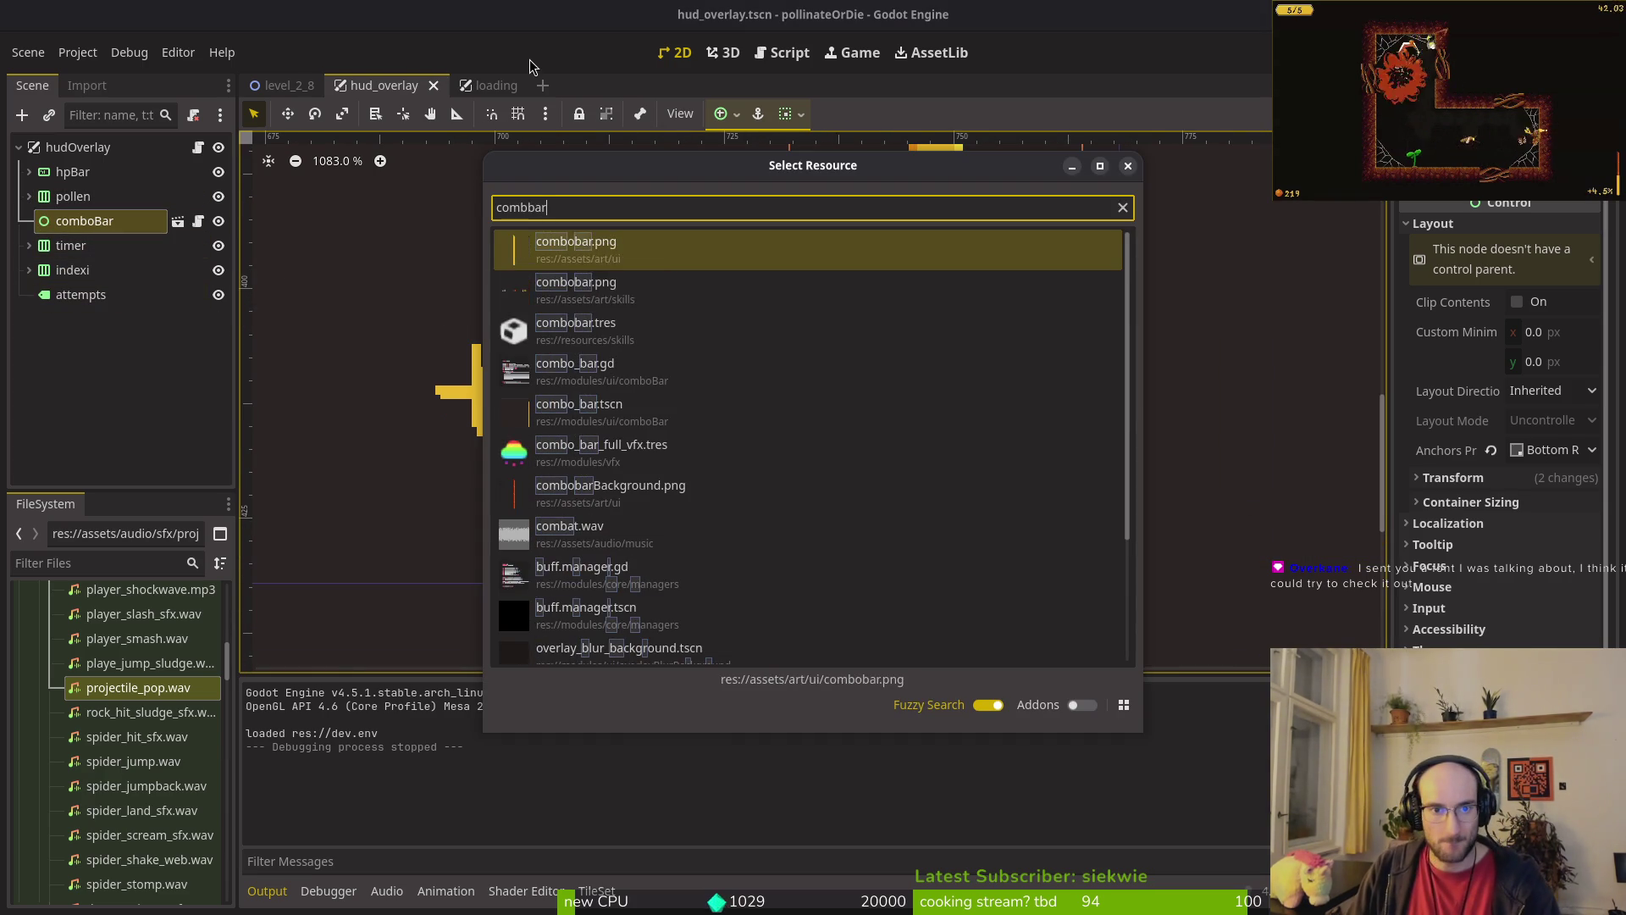
{"action": "key", "text": "Down"}
{"action": "key", "text": "Down"}
{"action": "key", "text": "Down"}
{"action": "key", "text": "Down"}
{"action": "key", "text": "Return"}
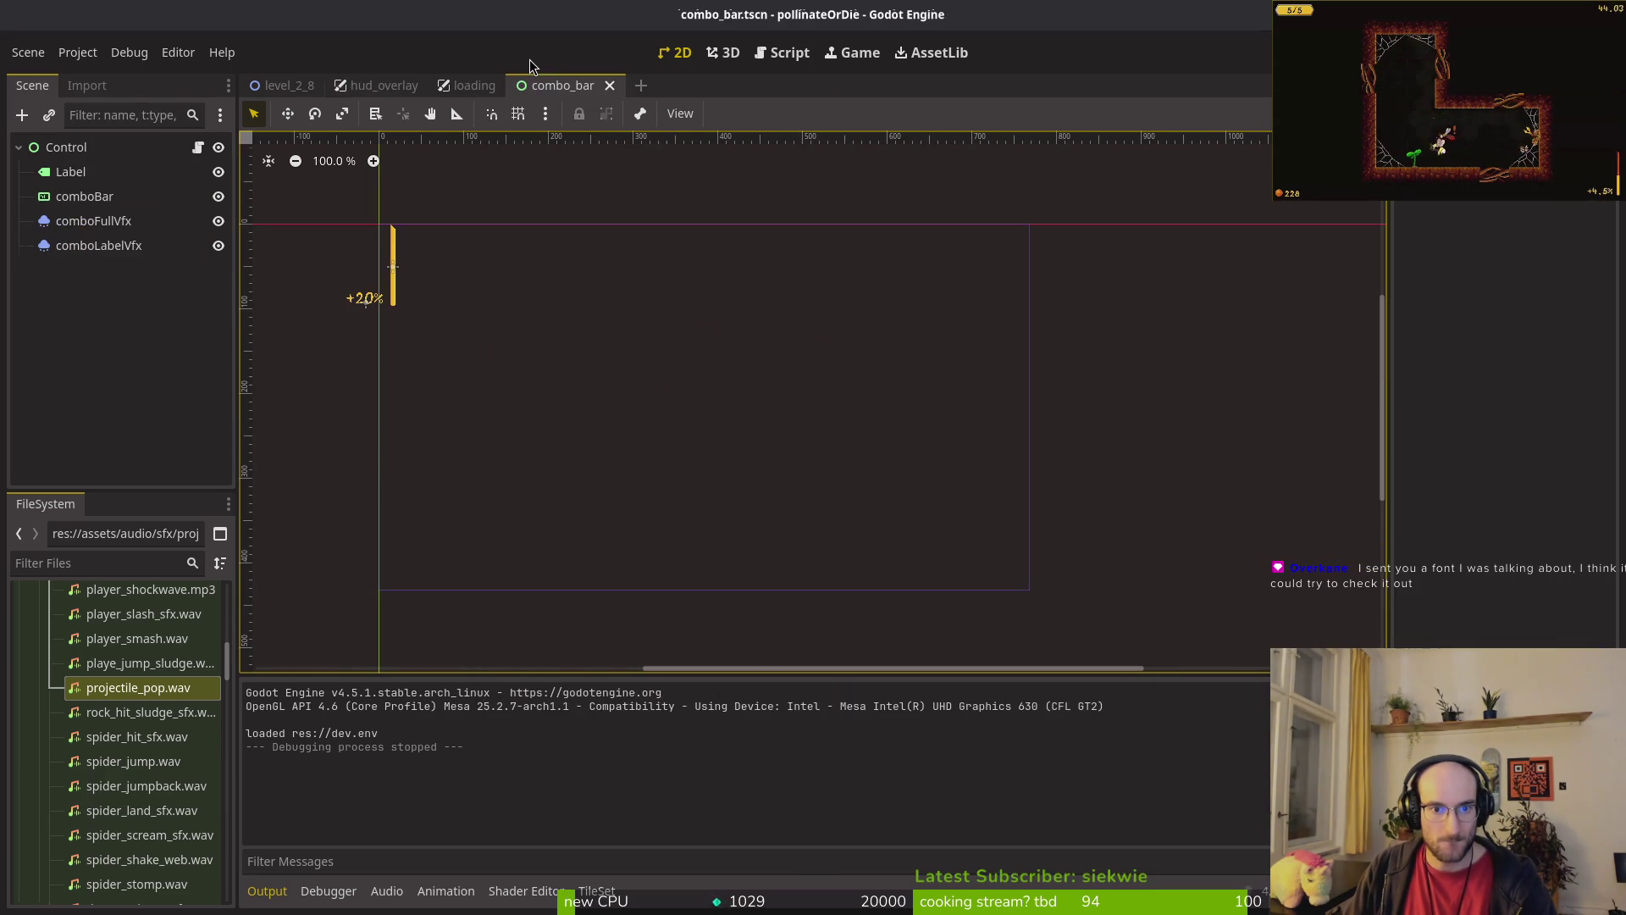
{"action": "scroll", "coordinate": [308, 349], "scroll_direction": "up", "scroll_amount": 6}
{"action": "scroll", "coordinate": [445, 254], "scroll_direction": "up", "scroll_amount": 7}
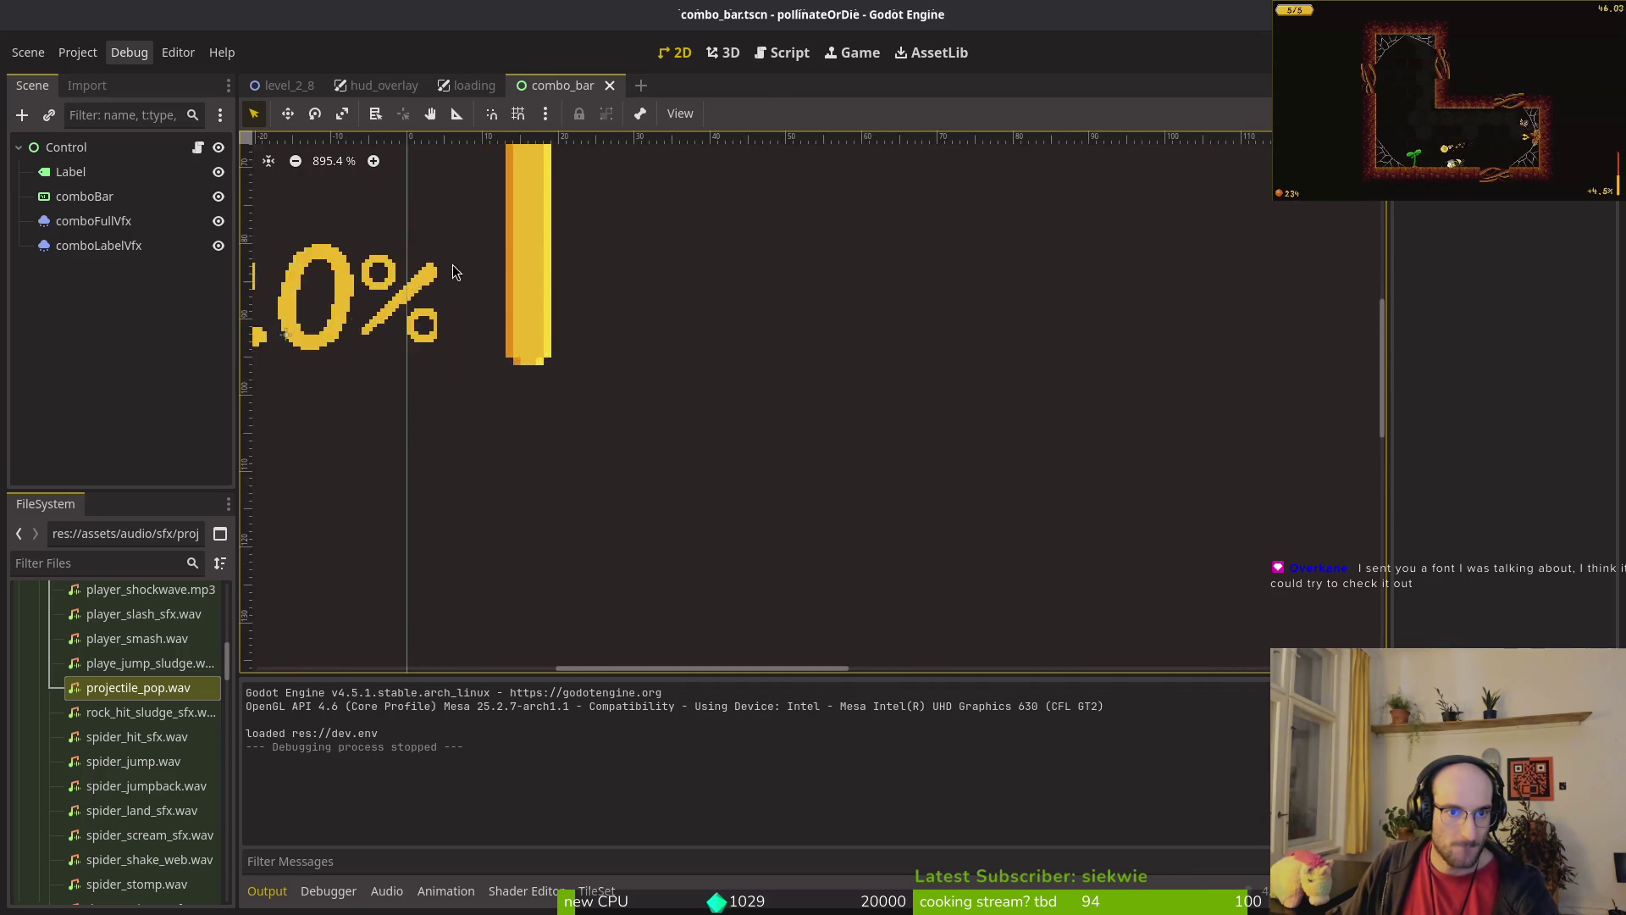
Step: Nudge the +20% Label and adjust its right edge, then close combo_bar without saving
{"action": "left_click", "coordinate": [682, 358]}
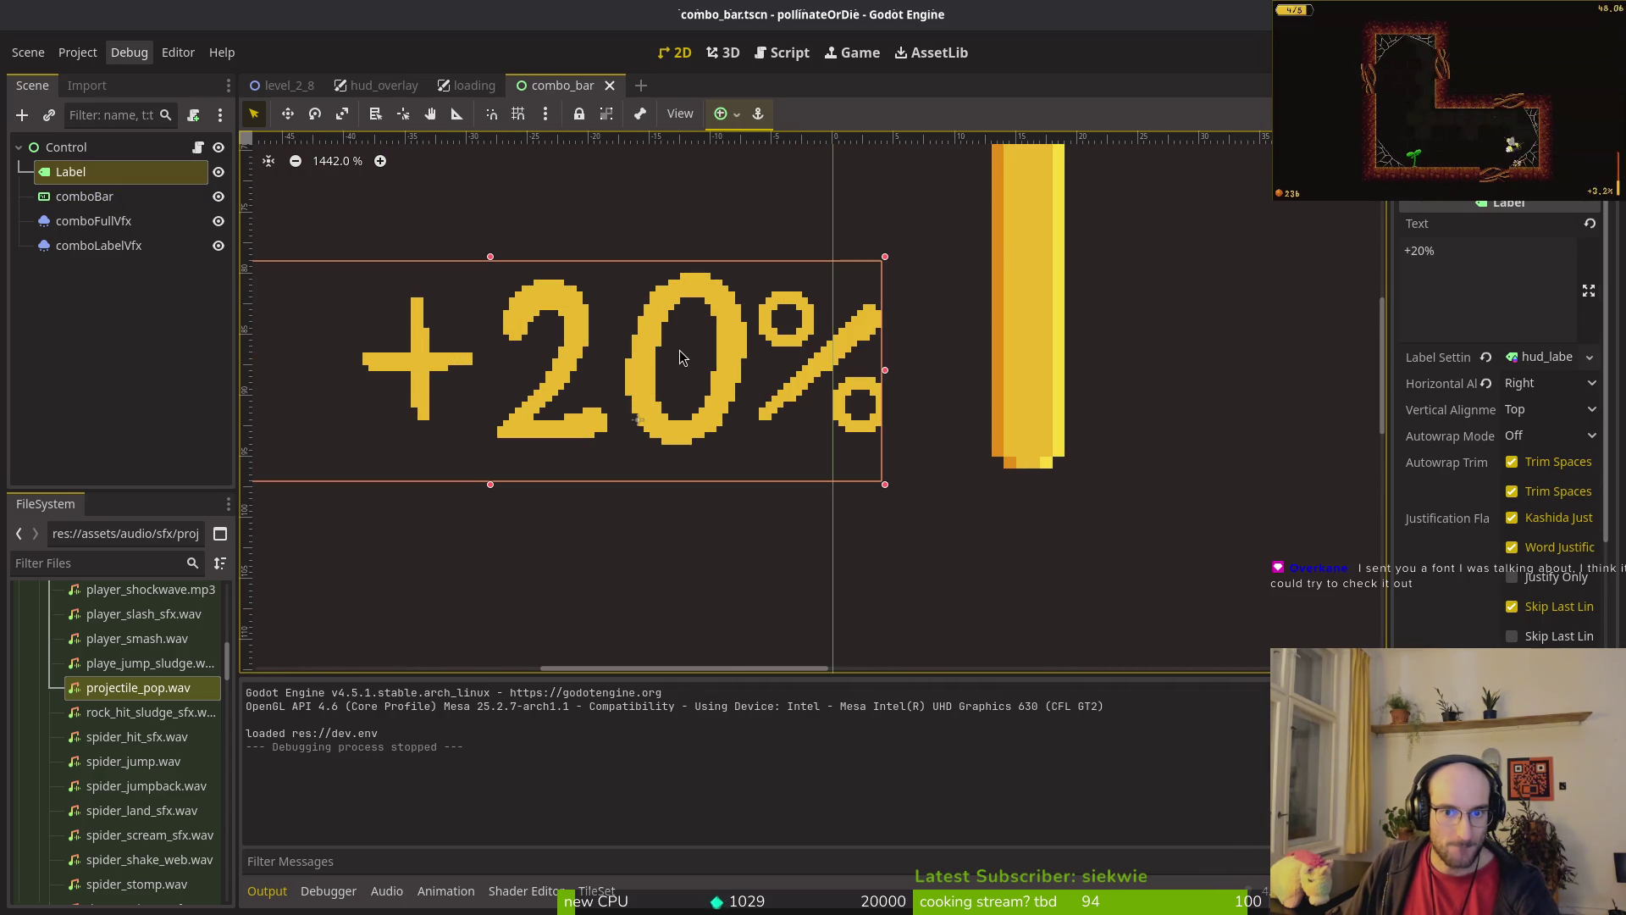
{"action": "scroll", "coordinate": [685, 372], "scroll_direction": "down", "scroll_amount": 2}
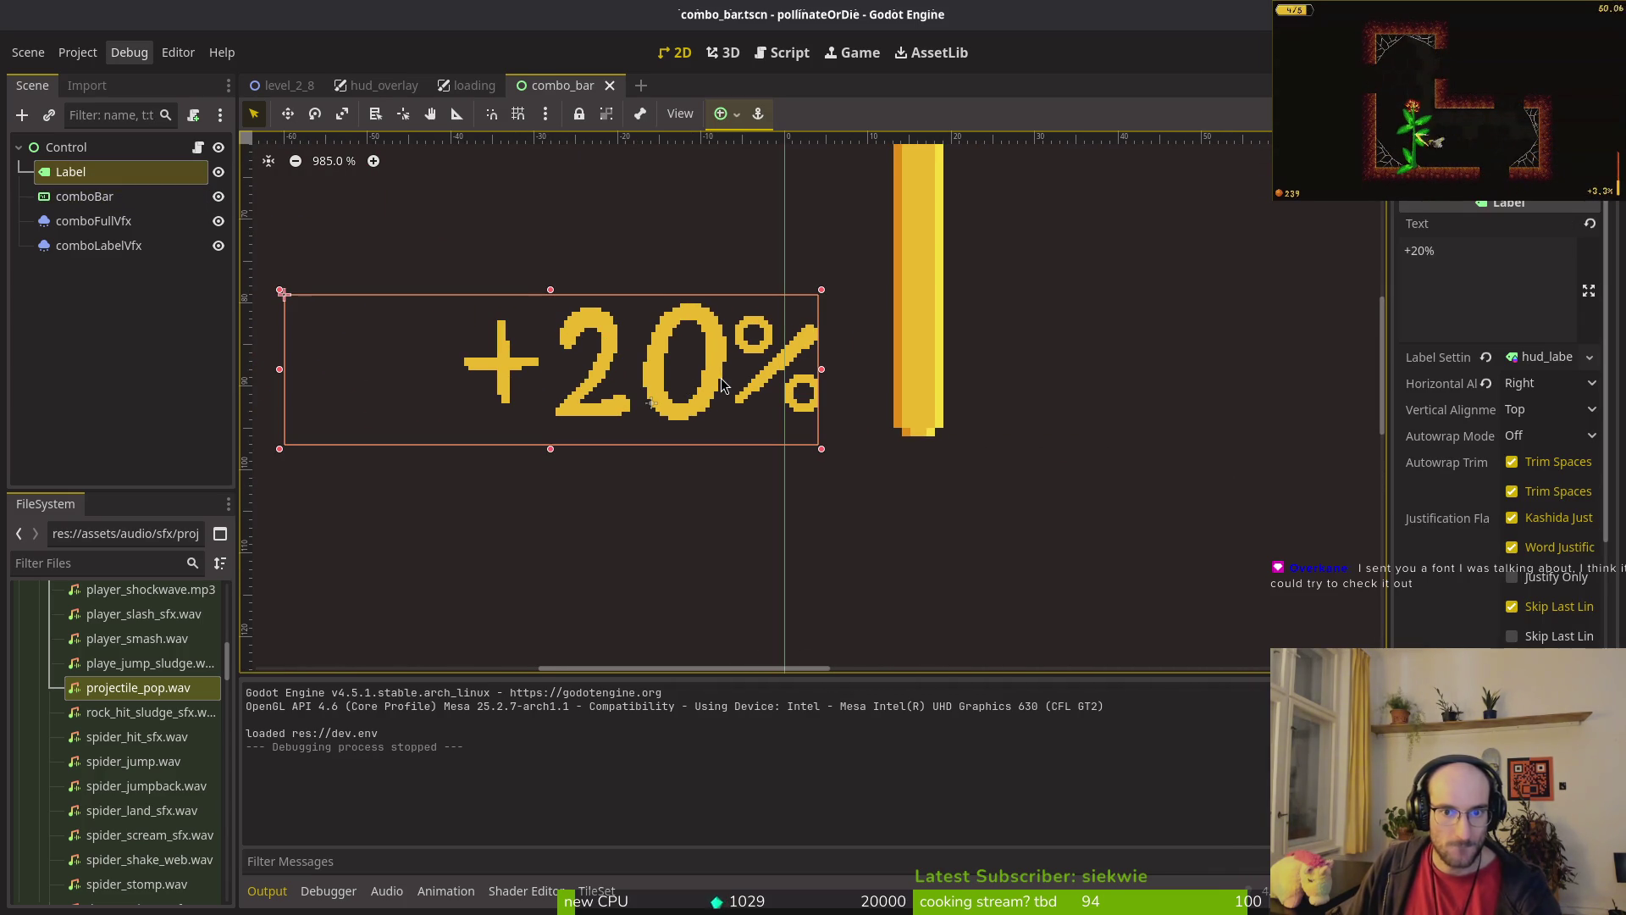
{"action": "scroll", "coordinate": [788, 369], "scroll_direction": "up", "scroll_amount": 2}
{"action": "key", "text": "Left"}
{"action": "key", "text": "Right"}
{"action": "mouse_move", "coordinate": [842, 373]}
{"action": "left_mouse_down"}
{"action": "mouse_move", "coordinate": [871, 373]}
{"action": "mouse_move", "coordinate": [843, 375]}
{"action": "left_mouse_up"}
{"action": "left_click", "coordinate": [1440, 263]}
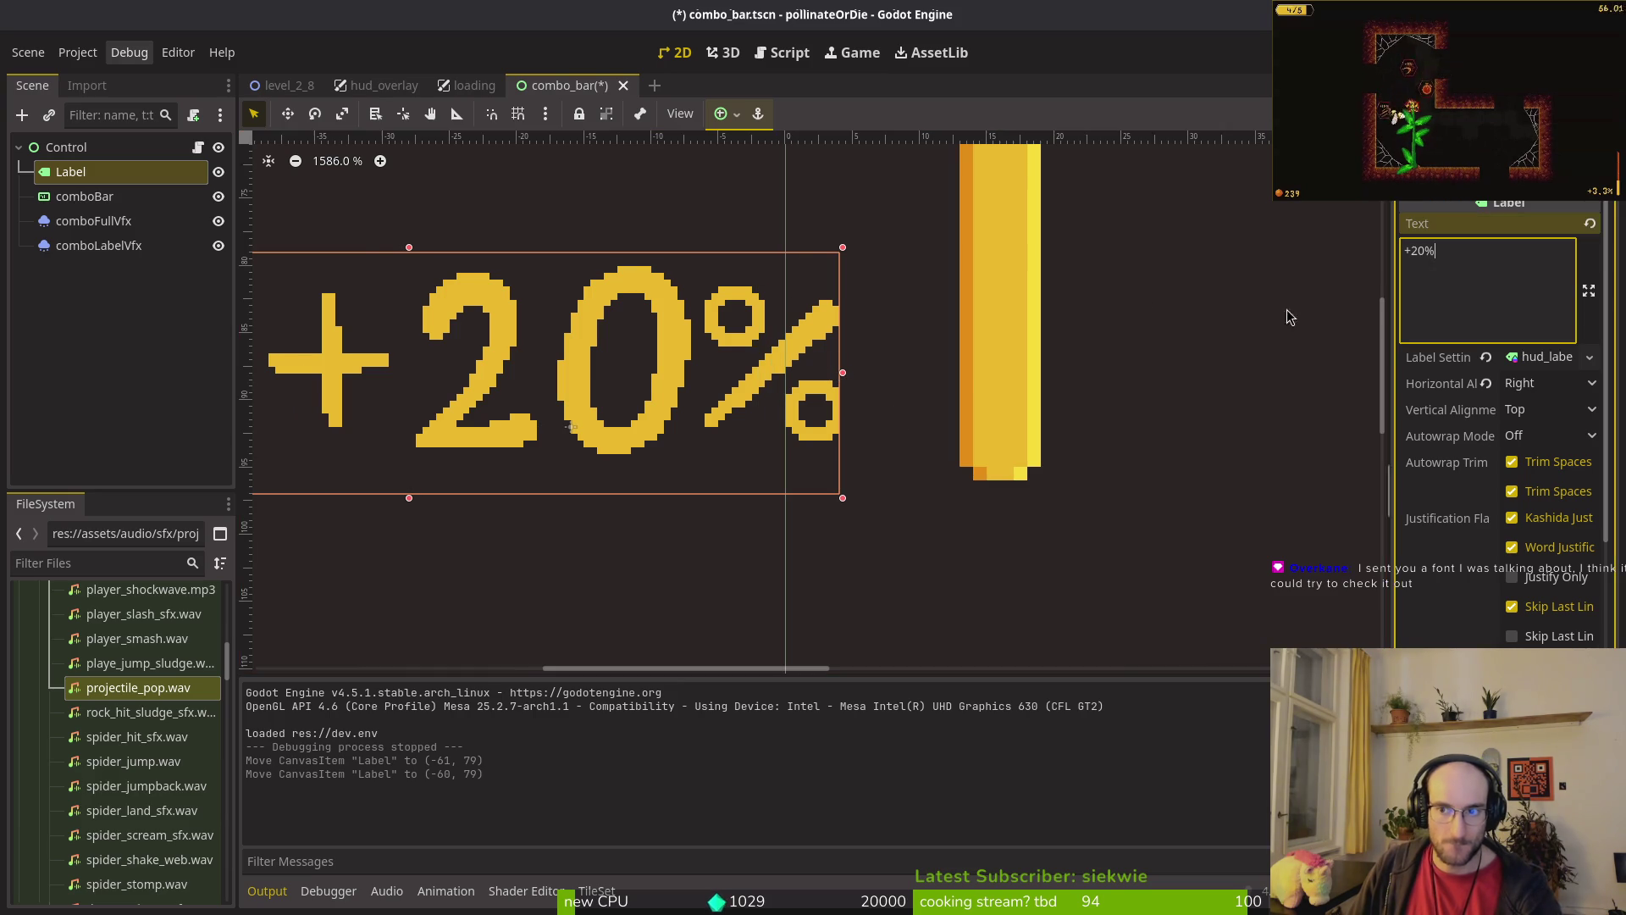
{"action": "scroll", "coordinate": [813, 419], "scroll_direction": "down", "scroll_amount": 4}
{"action": "scroll", "coordinate": [842, 445], "scroll_direction": "up", "scroll_amount": 4}
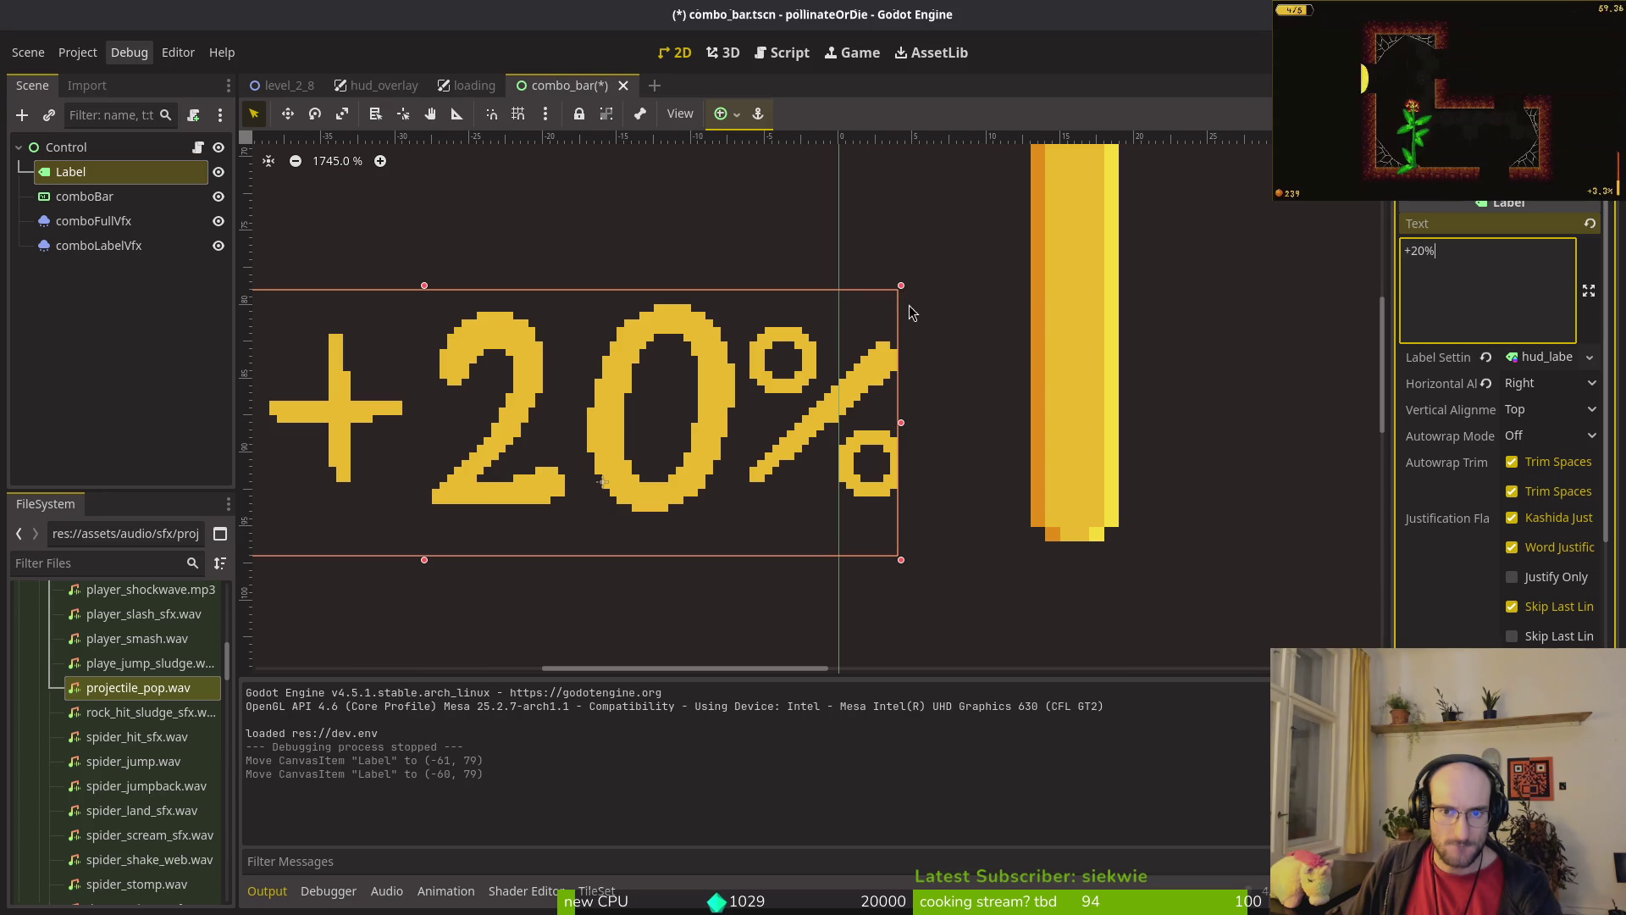
{"action": "middle_click", "coordinate": [573, 78]}
{"action": "left_click", "coordinate": [713, 506]}
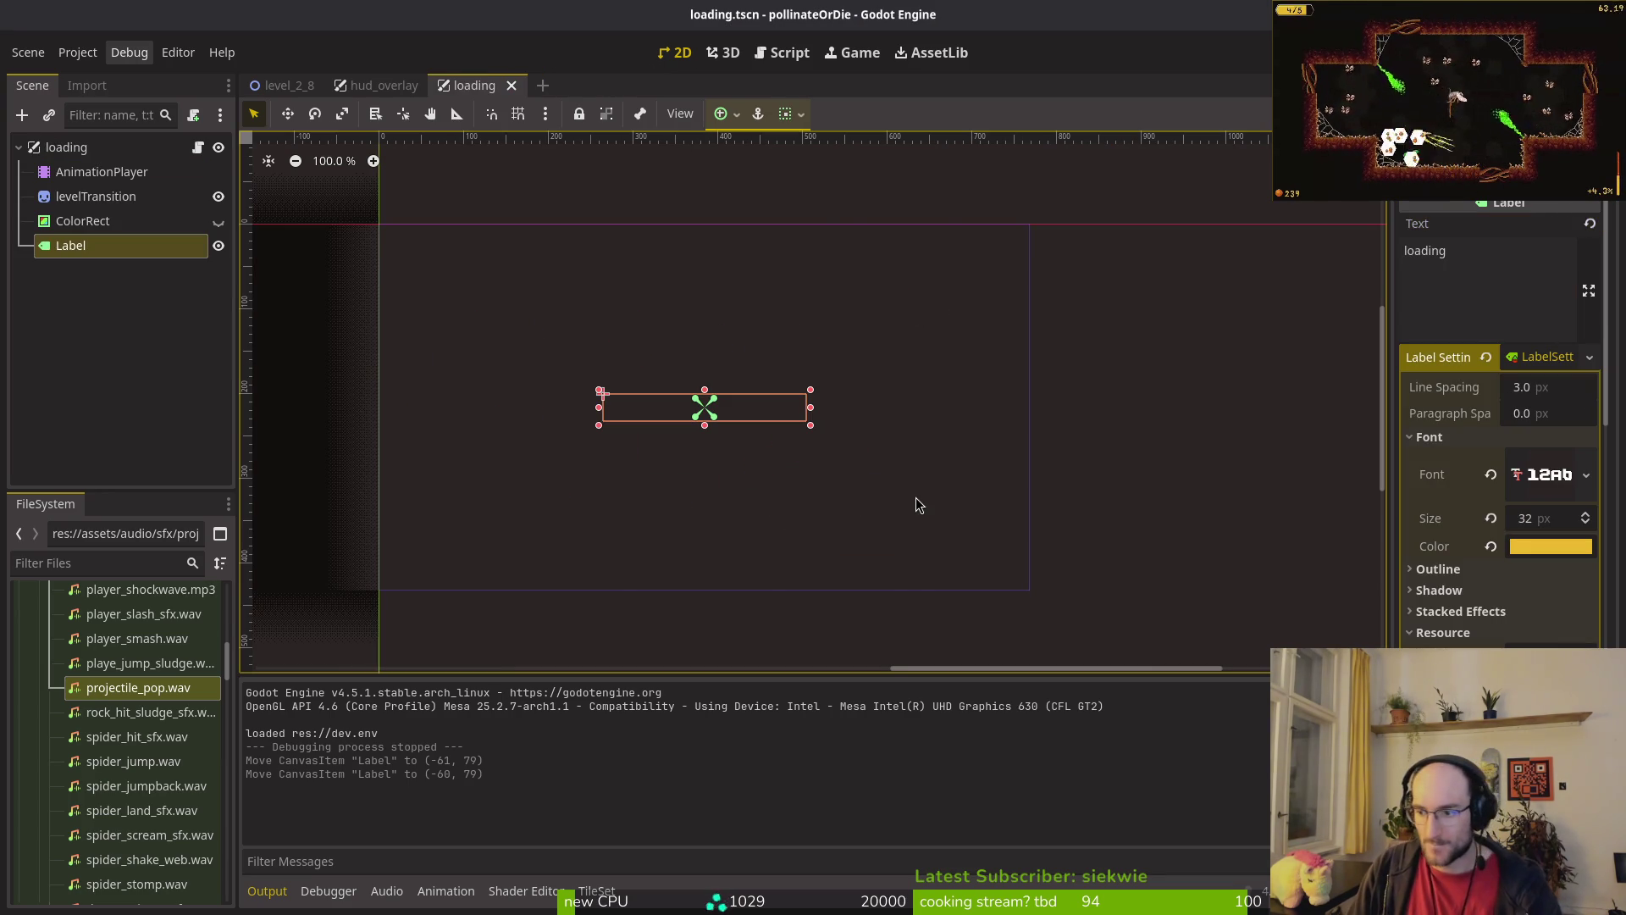
Step: Open the Activities overview showing Godot's loading.tscn, a GitLab issue board and the file manager
{"action": "key", "text": "super"}
{"action": "key", "text": "super"}
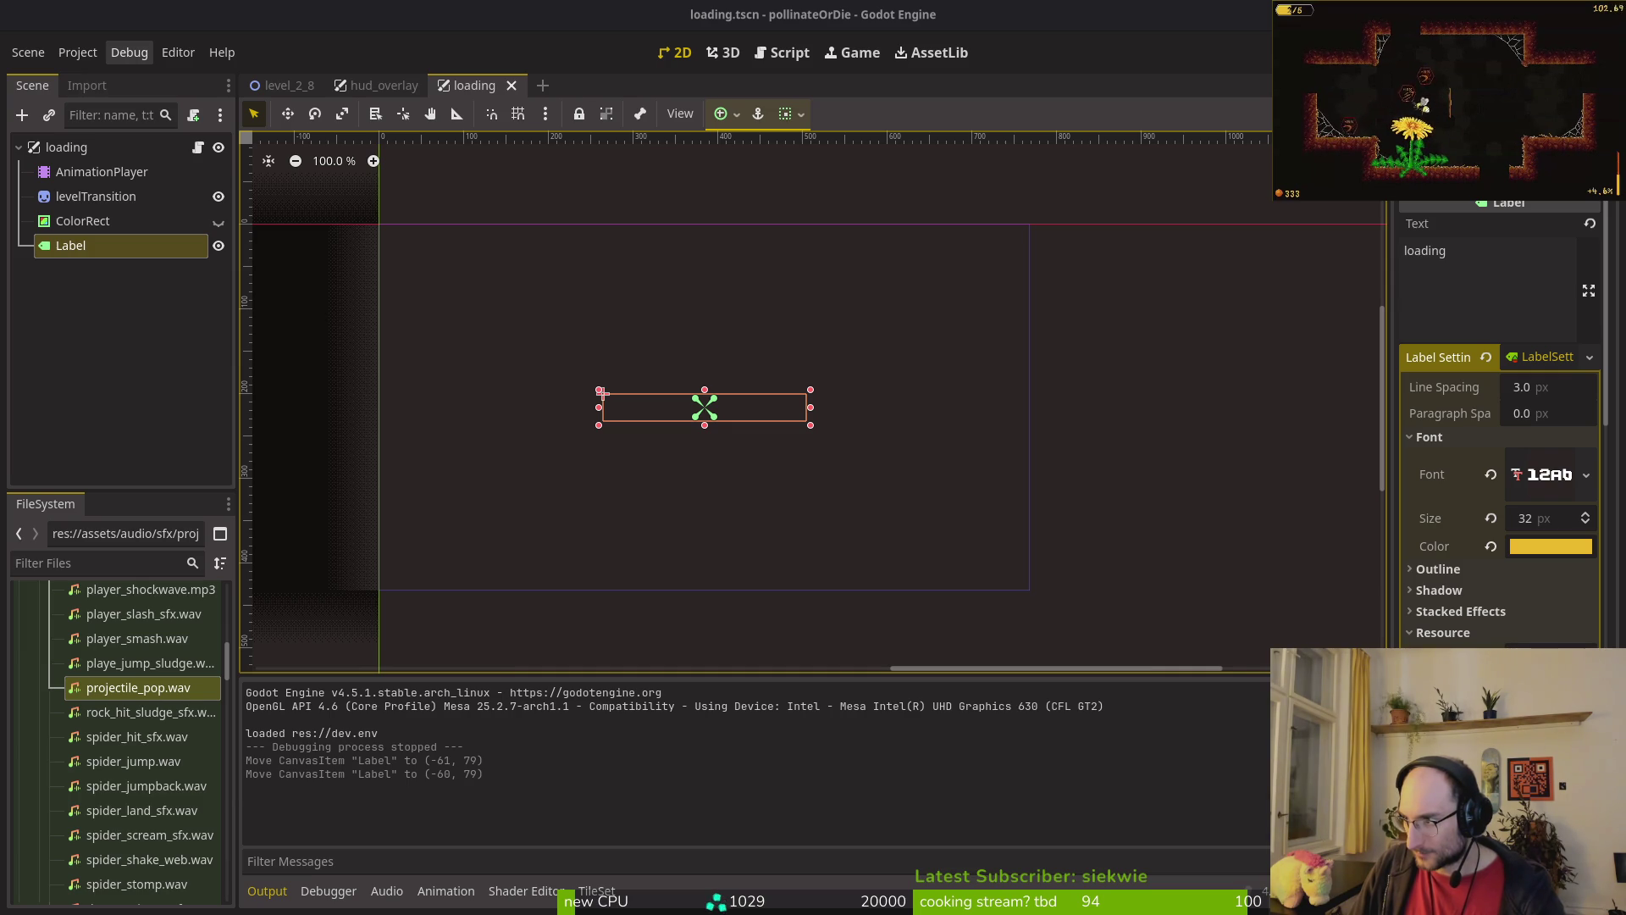
{"action": "key", "text": "super"}
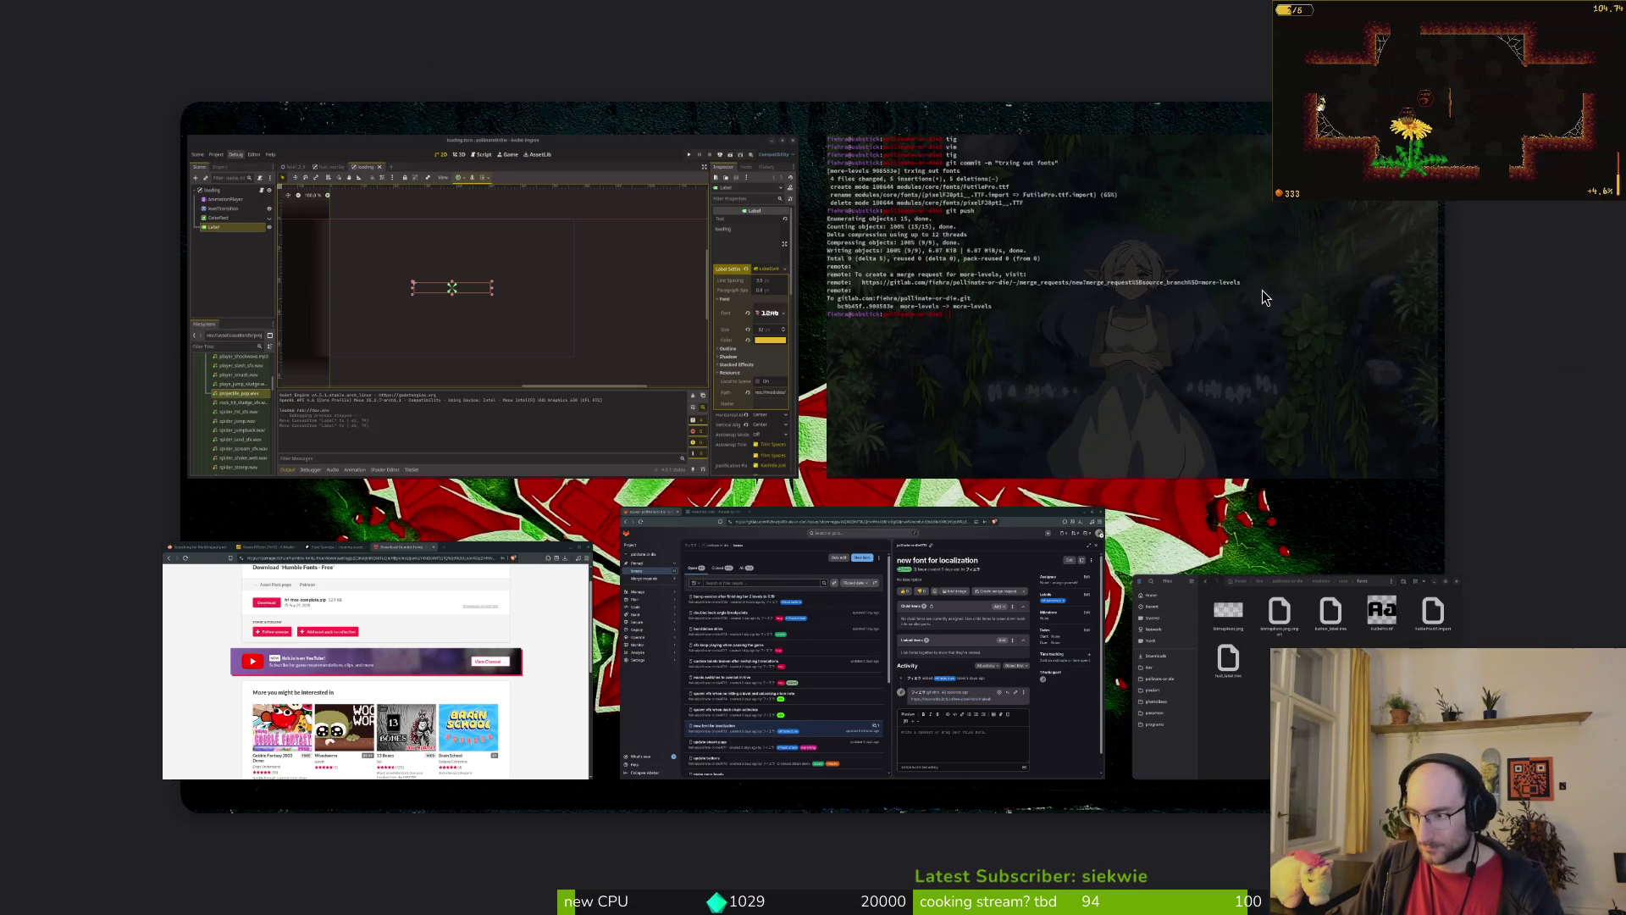
Step: Copy LanaPixel_NoKorean.ttf from the Downloads folder
{"action": "left_click", "coordinate": [1262, 289]}
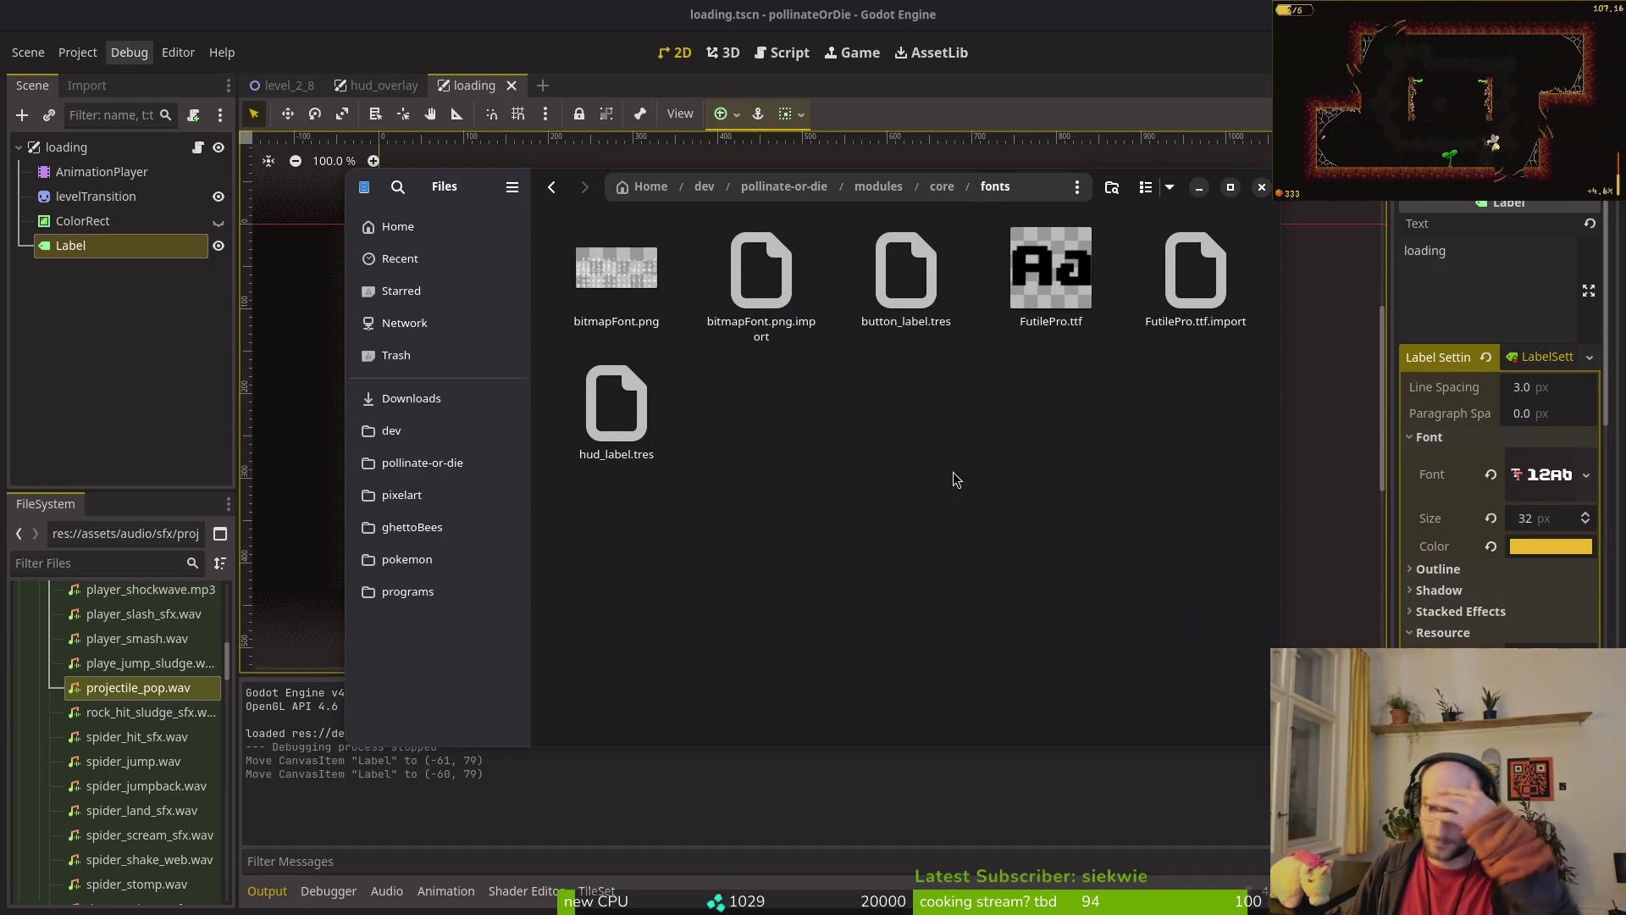
{"action": "left_click", "coordinate": [442, 405]}
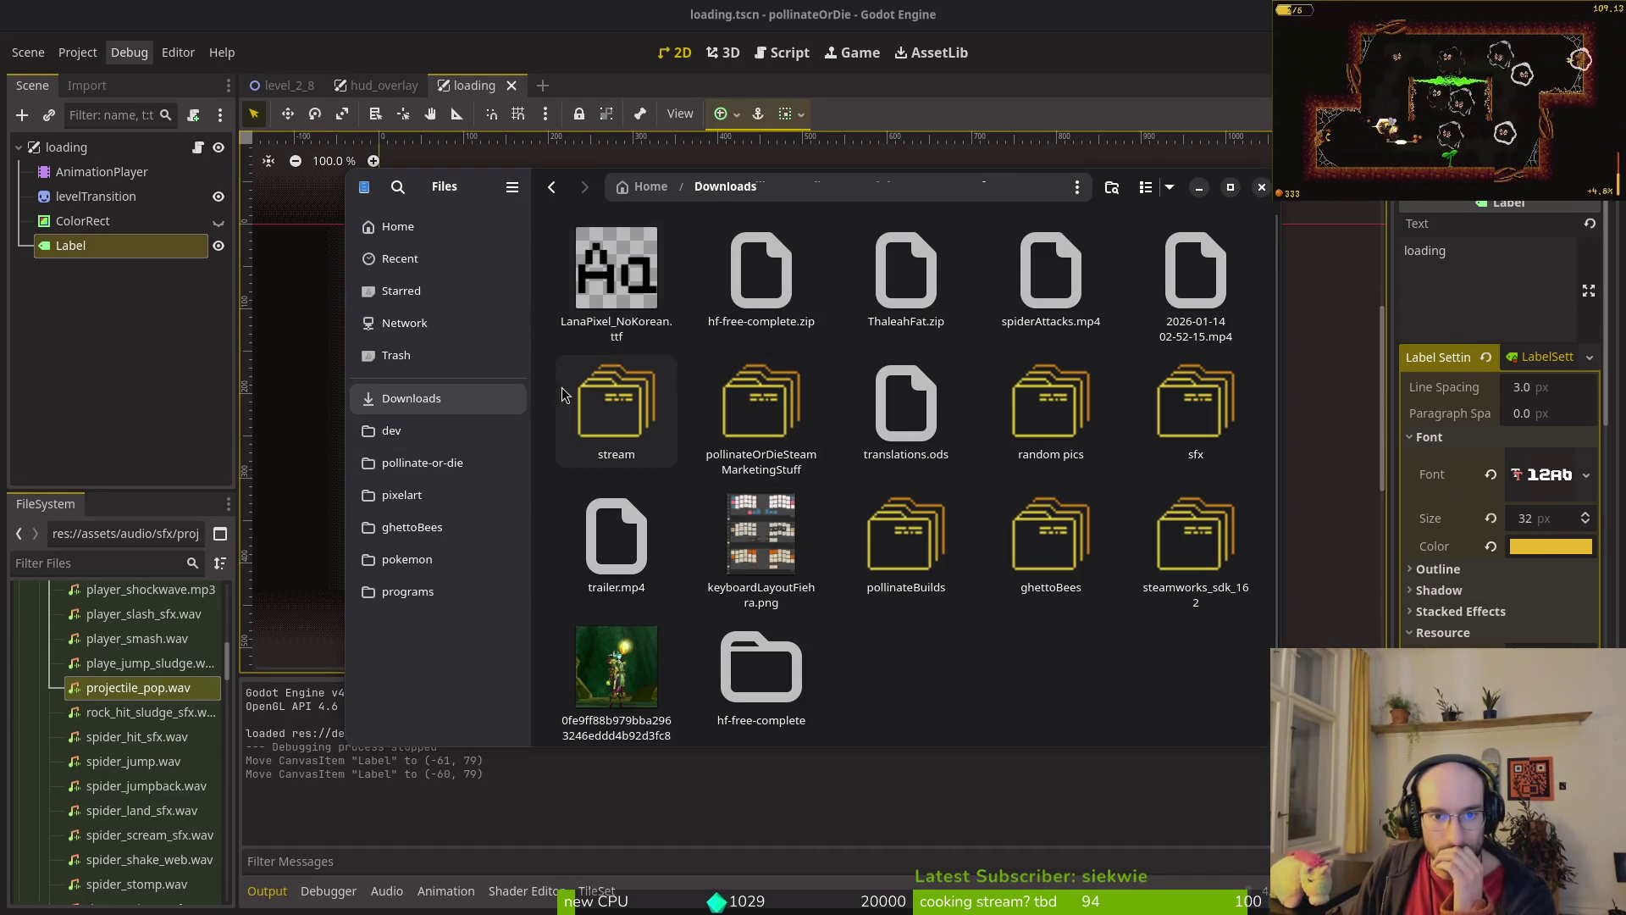
{"action": "key", "text": "Tab"}
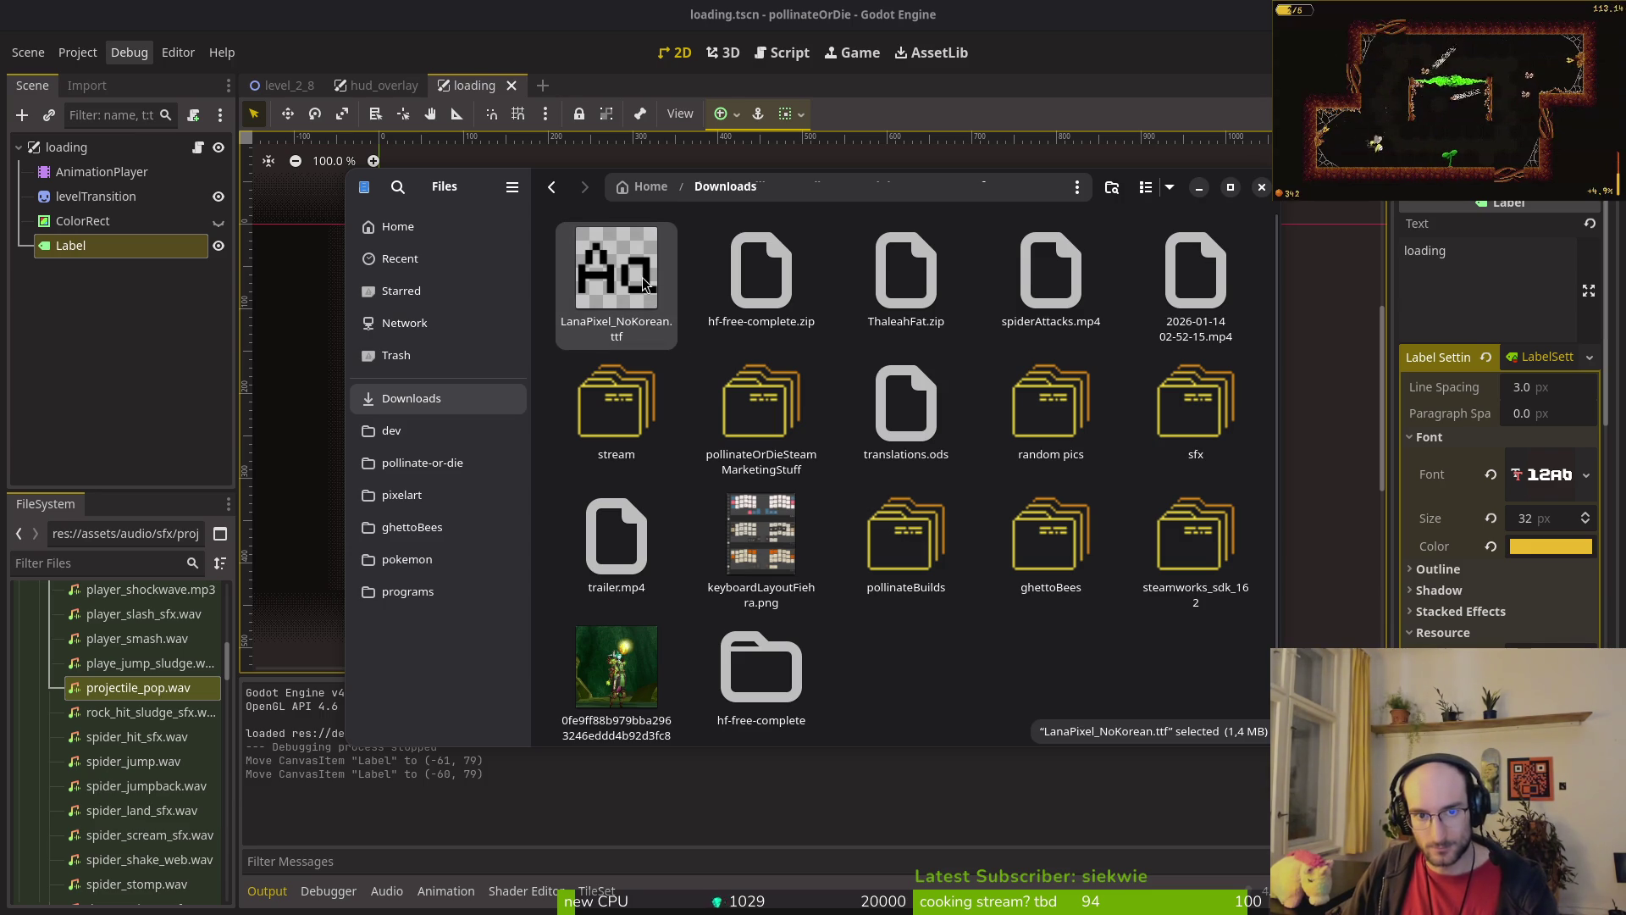
Step: Paste the font into pollinate-or-die/modules/core/fonts and close the file manager
{"action": "left_click", "coordinate": [470, 462]}
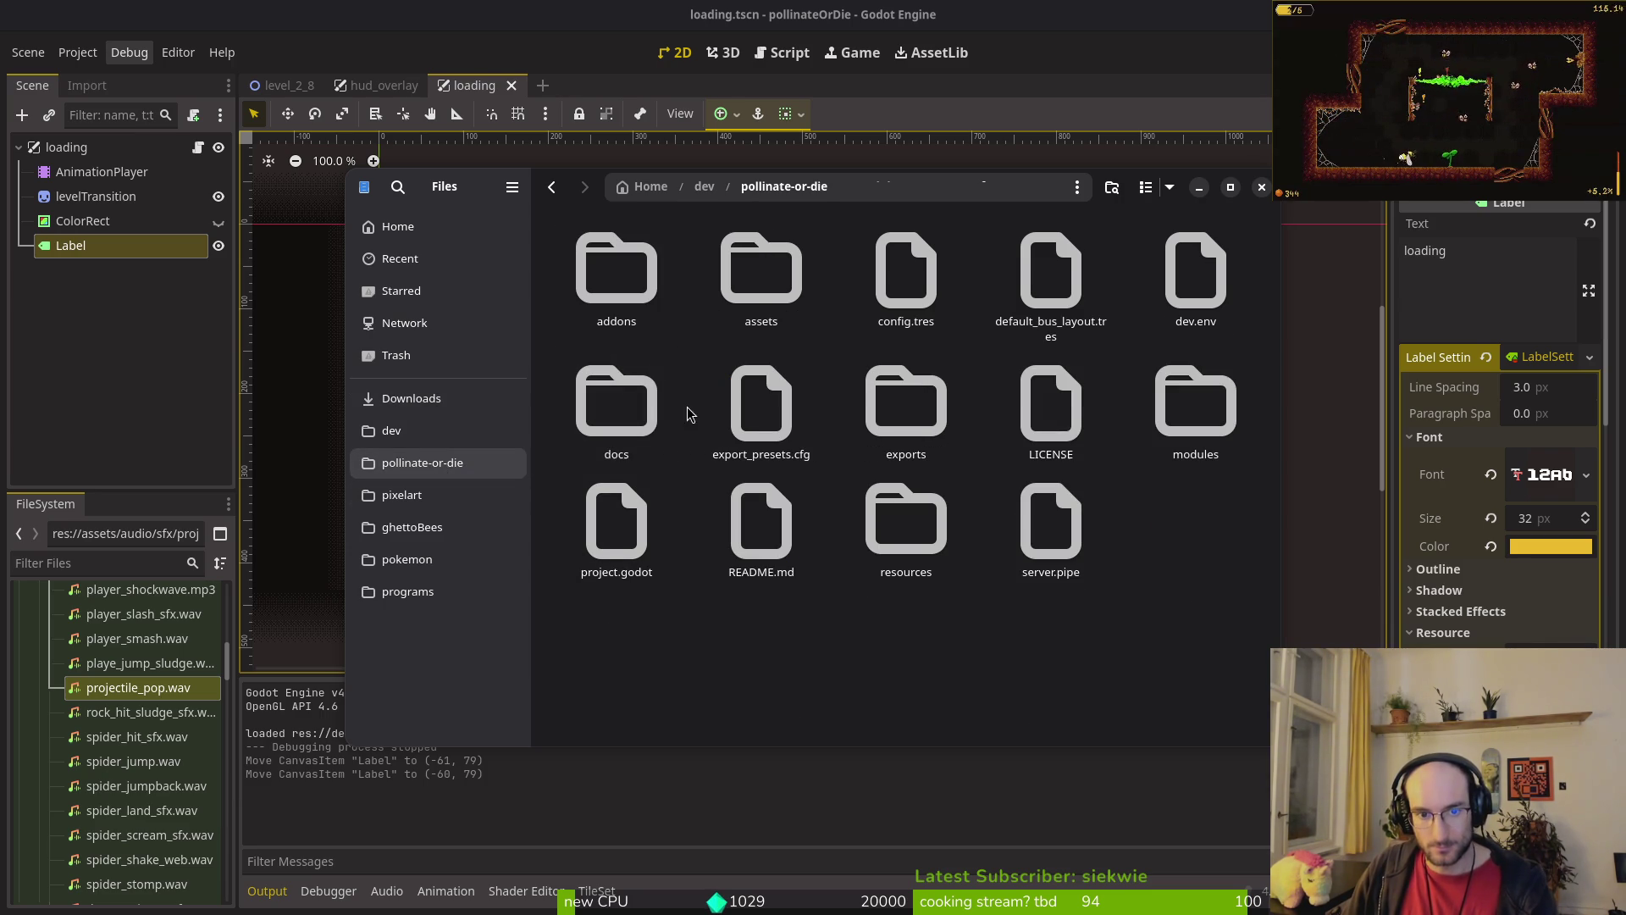
{"action": "double_click", "coordinate": [1195, 398]}
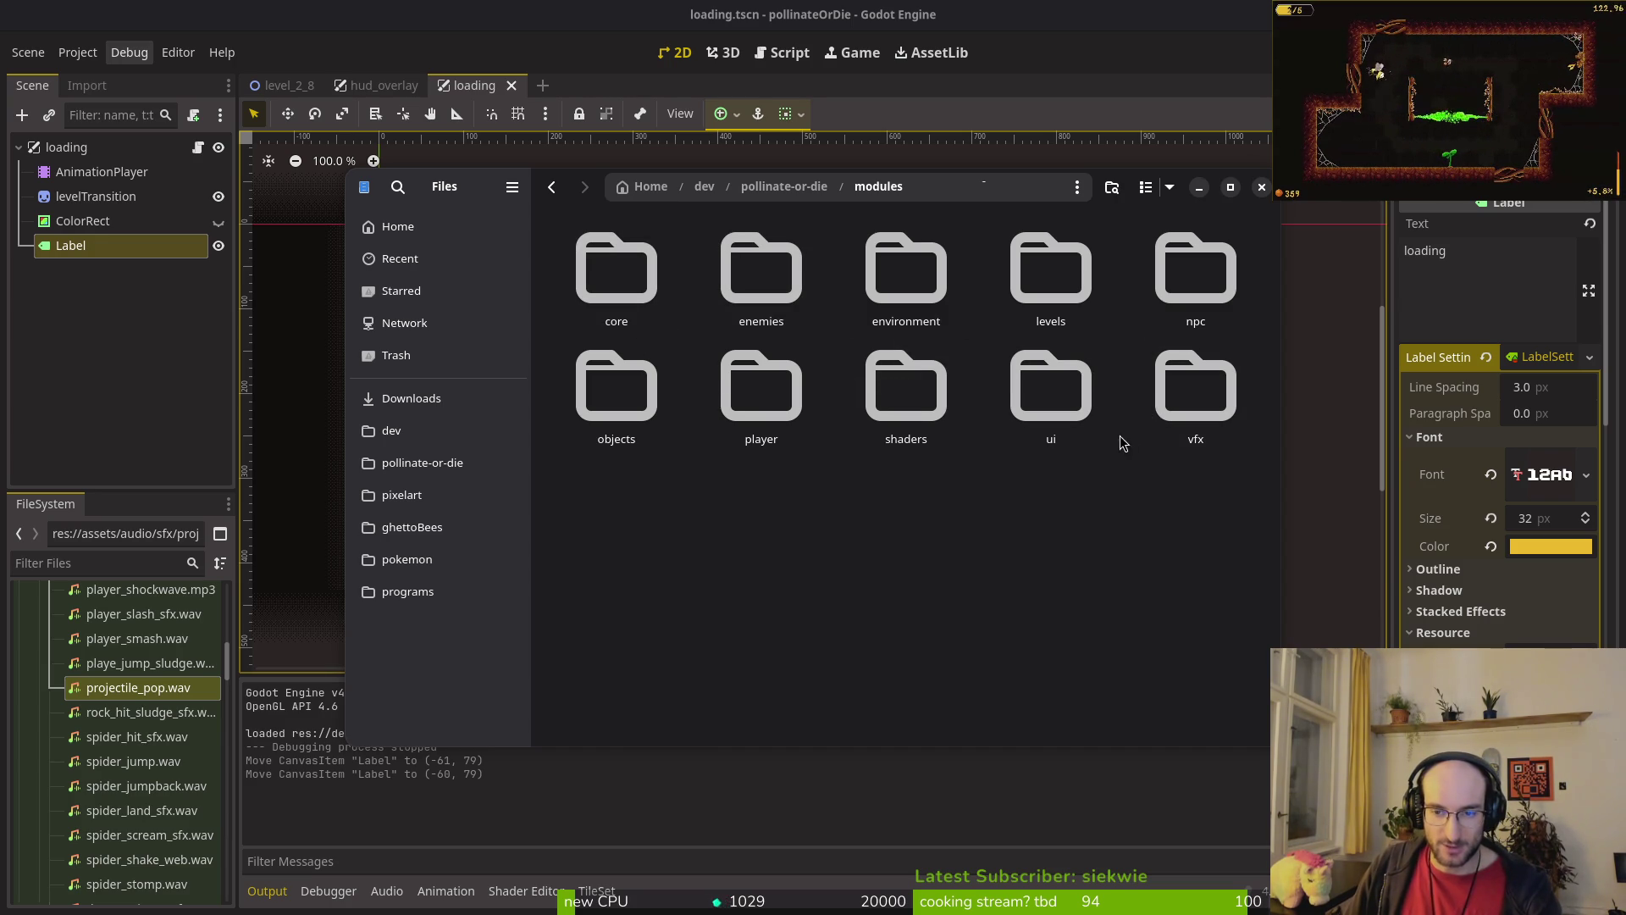
{"action": "double_click", "coordinate": [625, 286]}
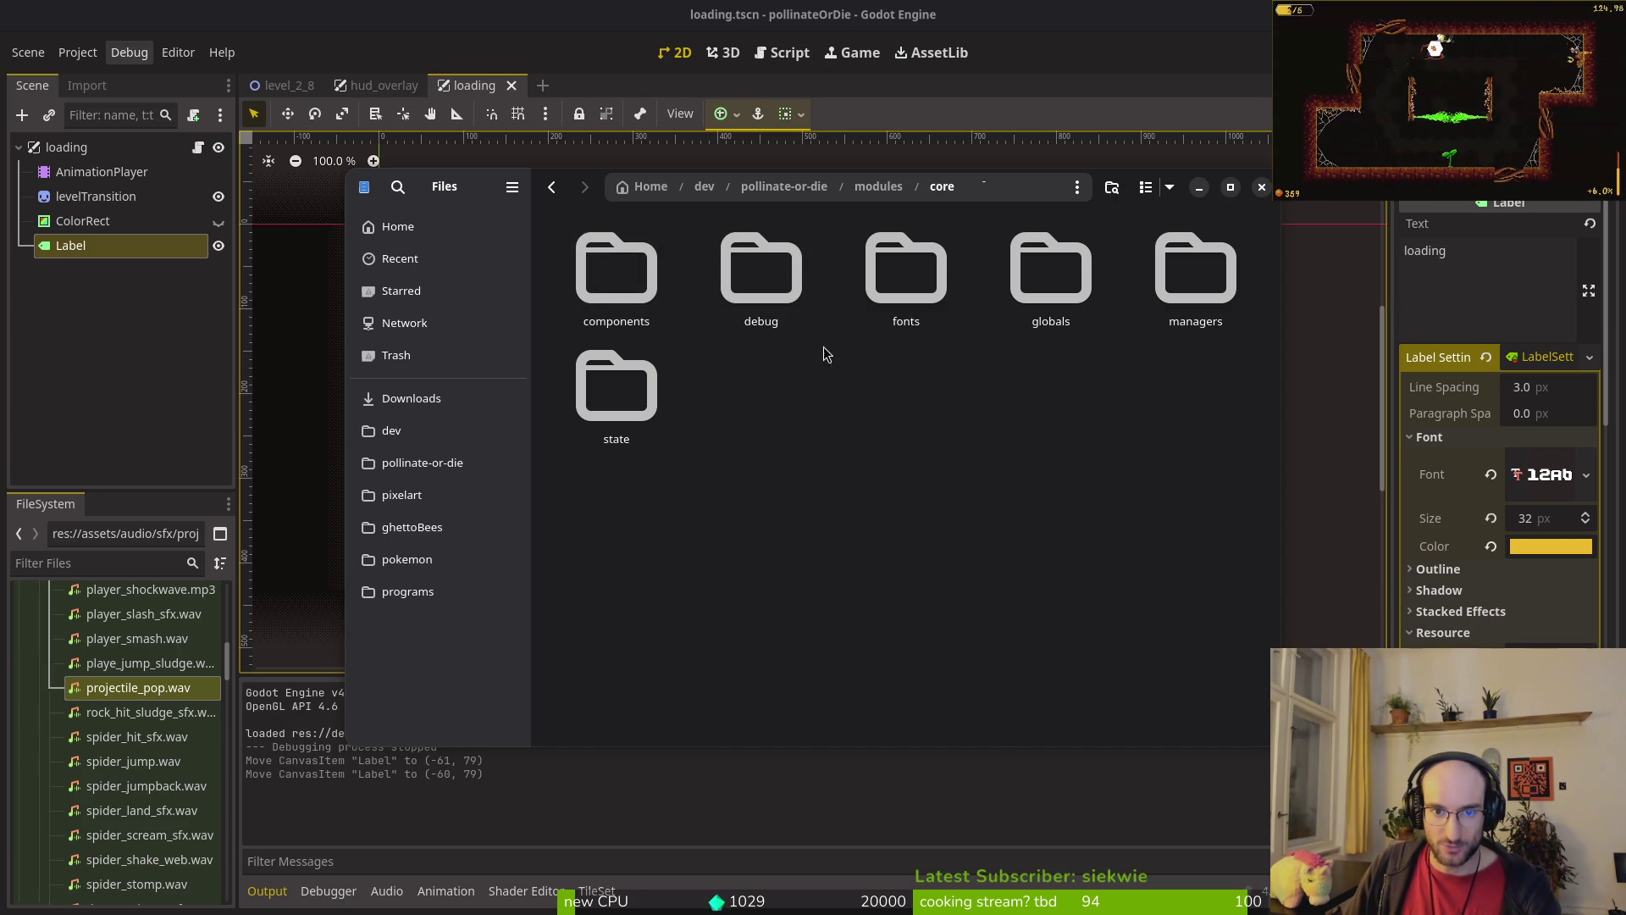
{"action": "double_click", "coordinate": [891, 259]}
{"action": "key", "text": "ctrl+v"}
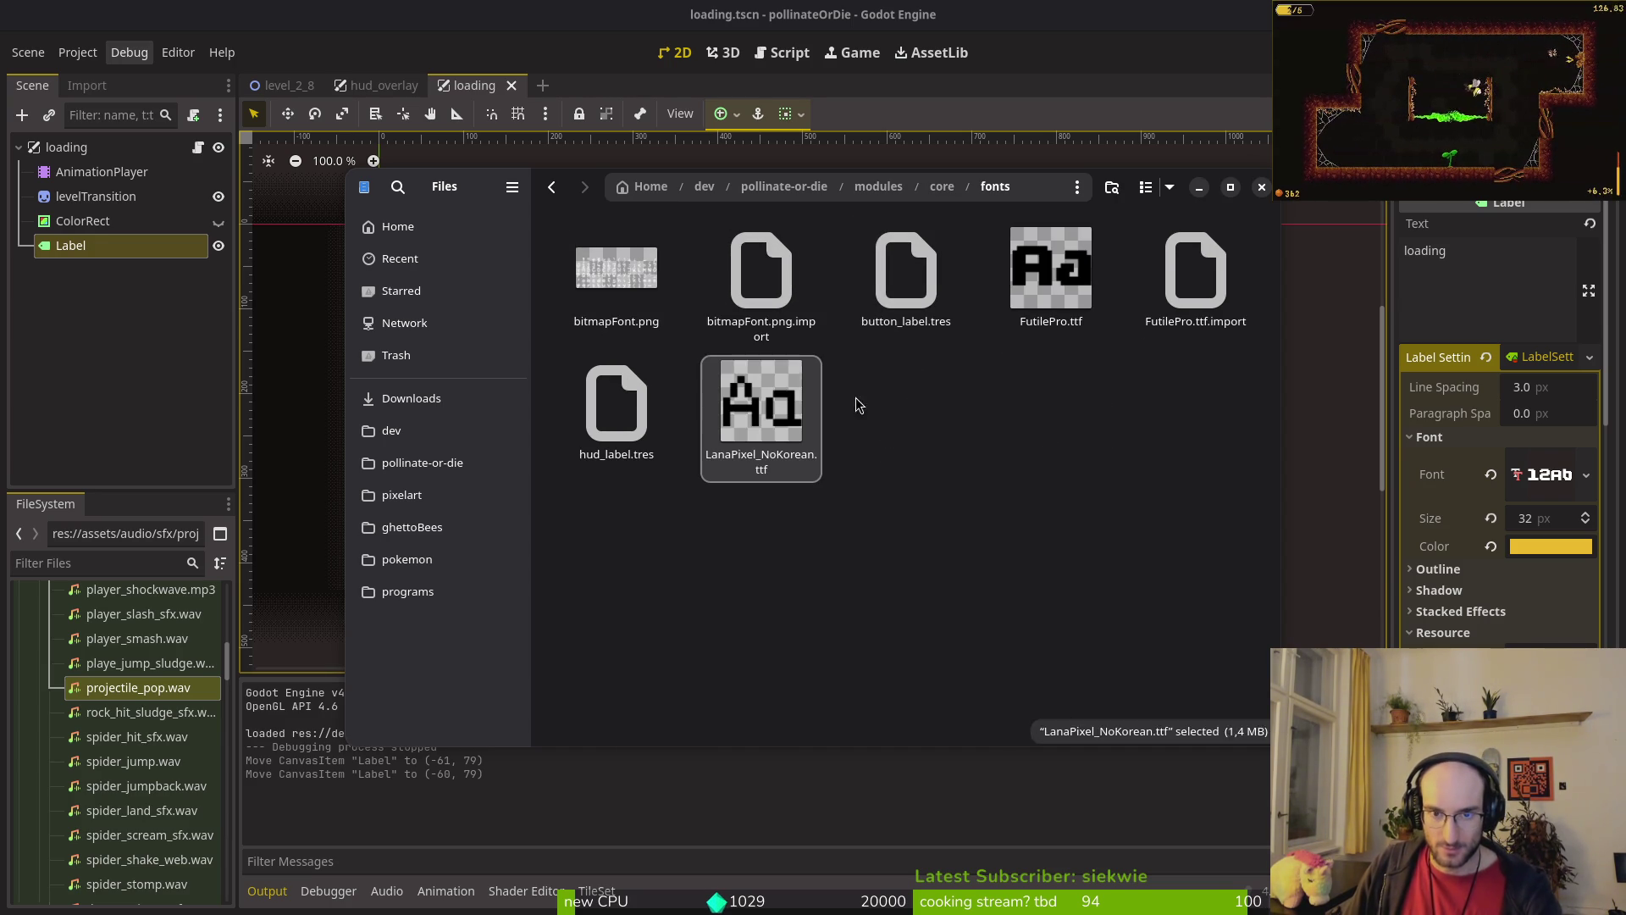
{"action": "left_click", "coordinate": [1261, 187]}
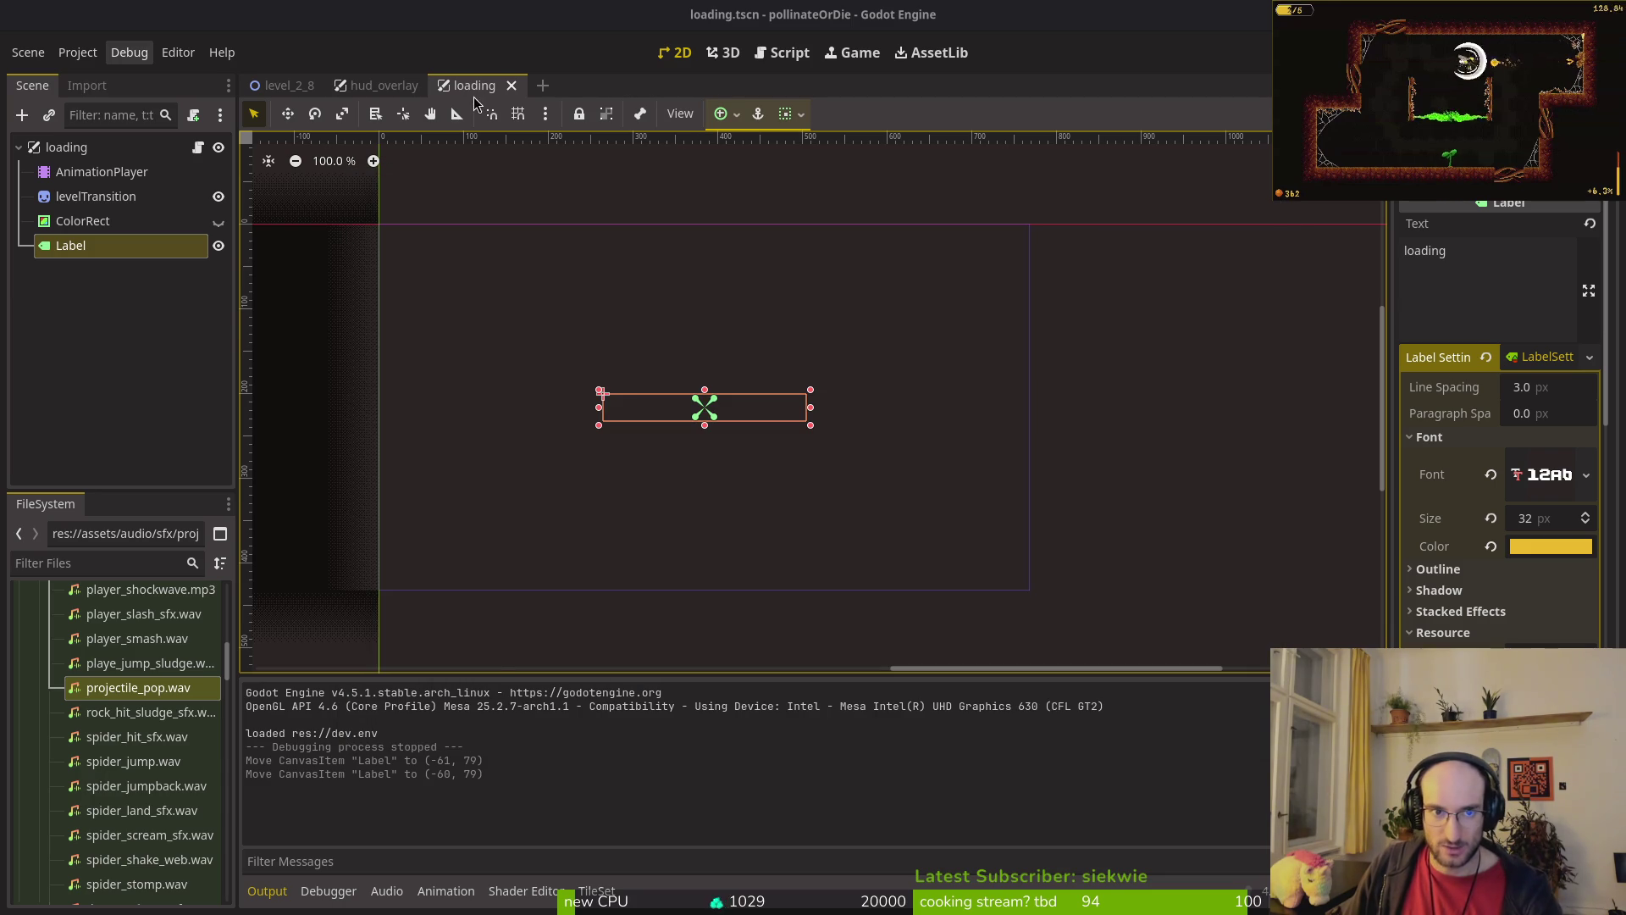
{"action": "key", "text": "shift+alt+o"}
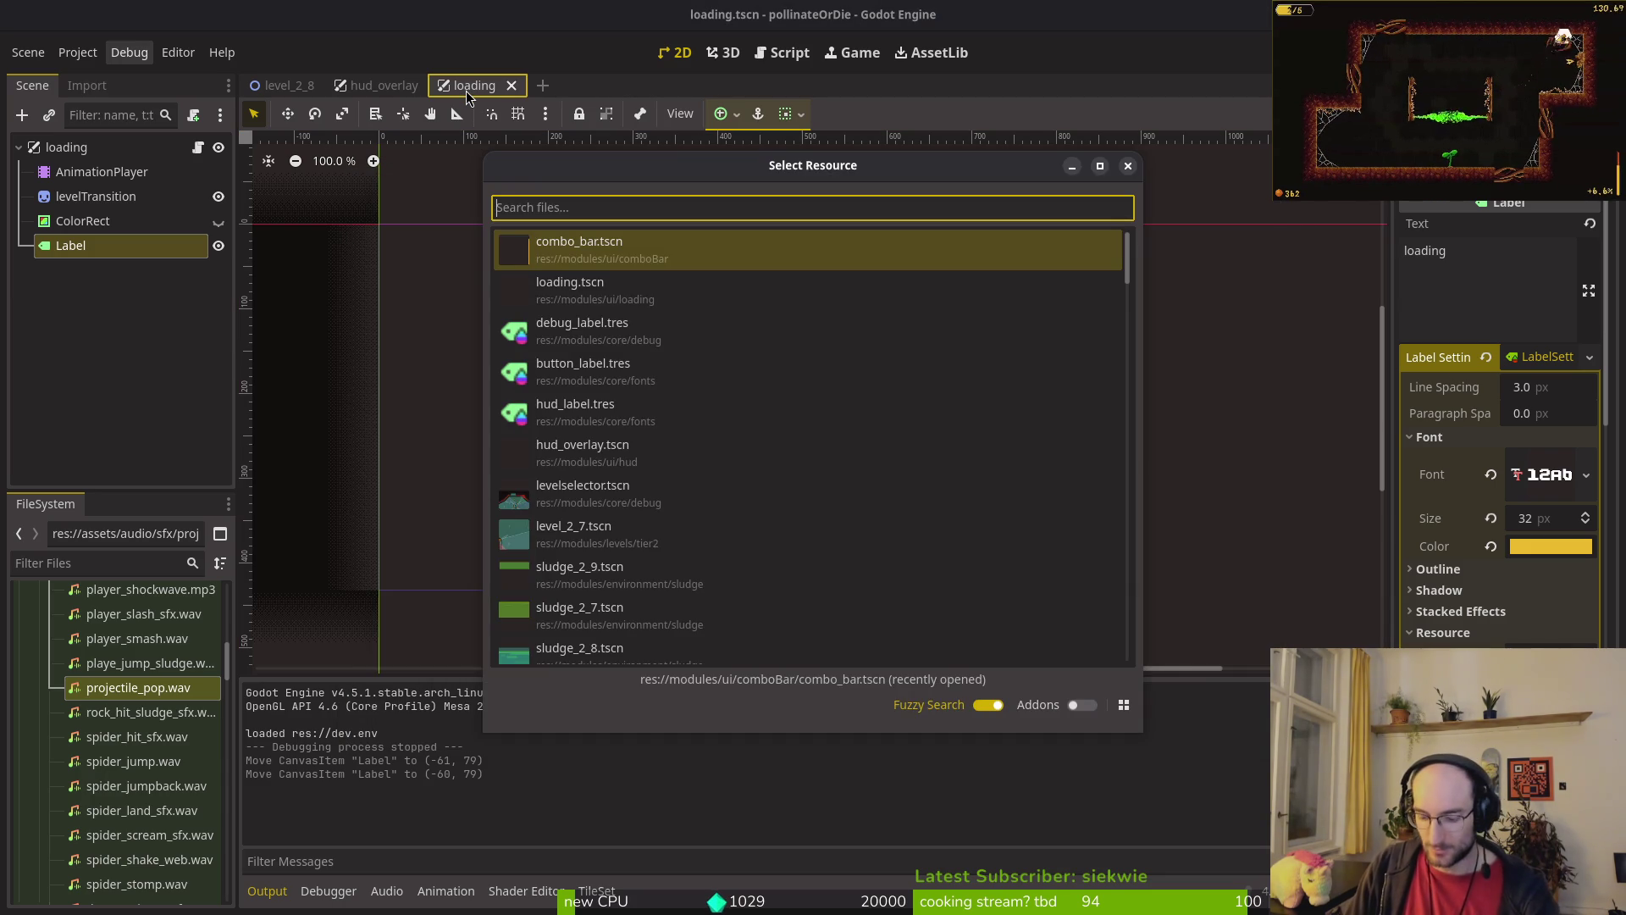
{"action": "key", "text": "Escape"}
{"action": "left_click", "coordinate": [80, 58]}
{"action": "left_click", "coordinate": [108, 84]}
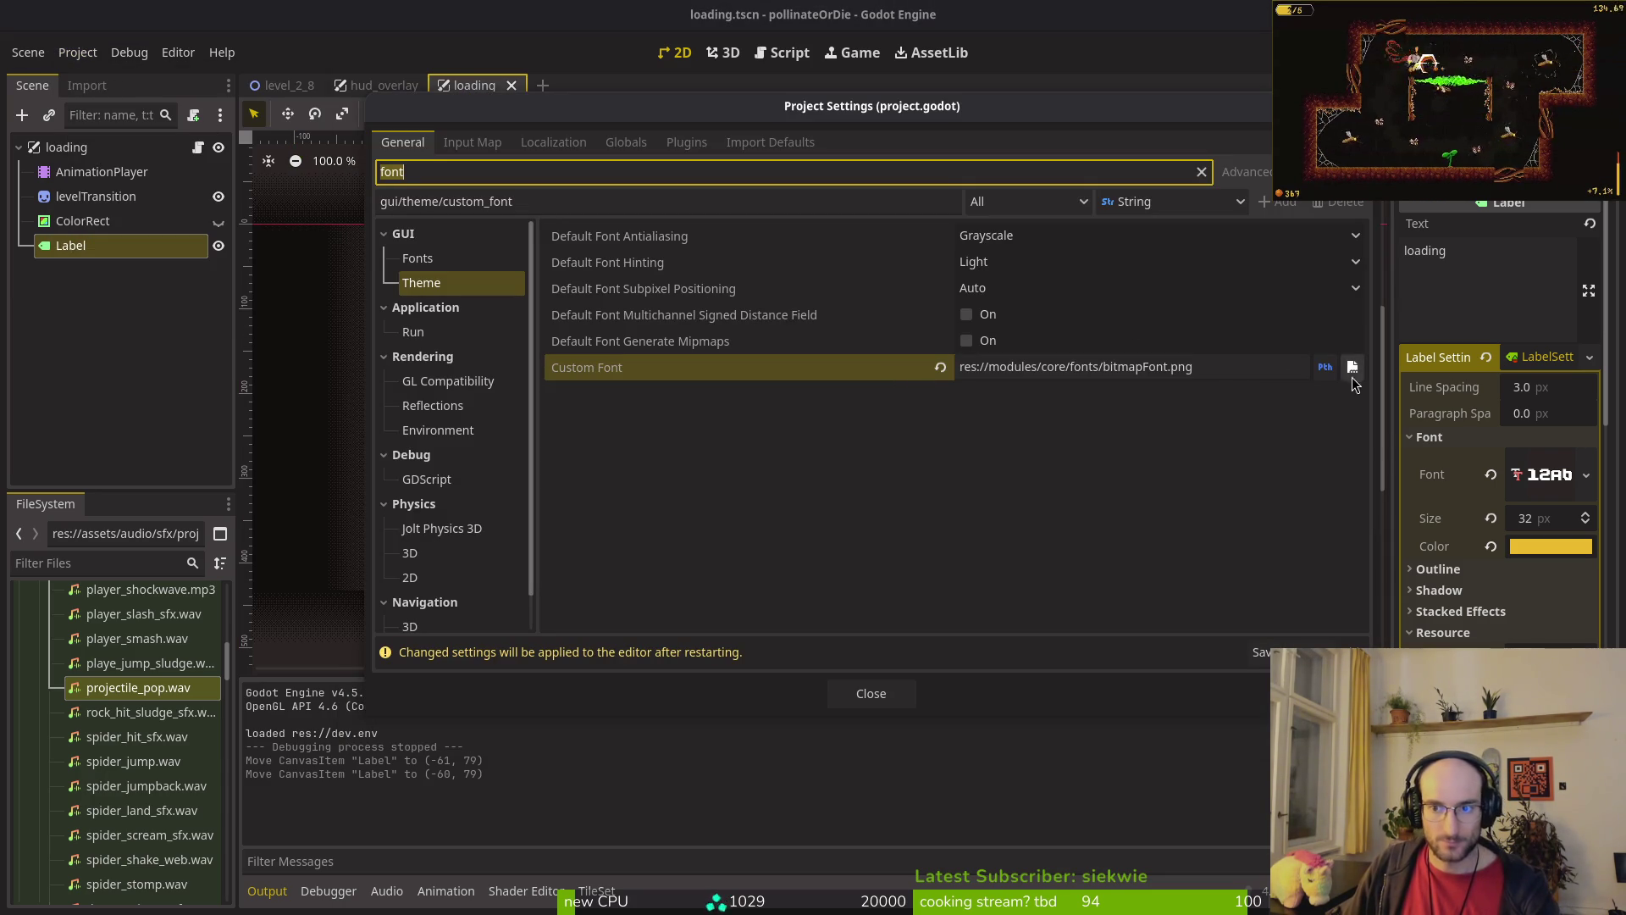
{"action": "left_click", "coordinate": [1352, 373]}
{"action": "key", "text": "Escape"}
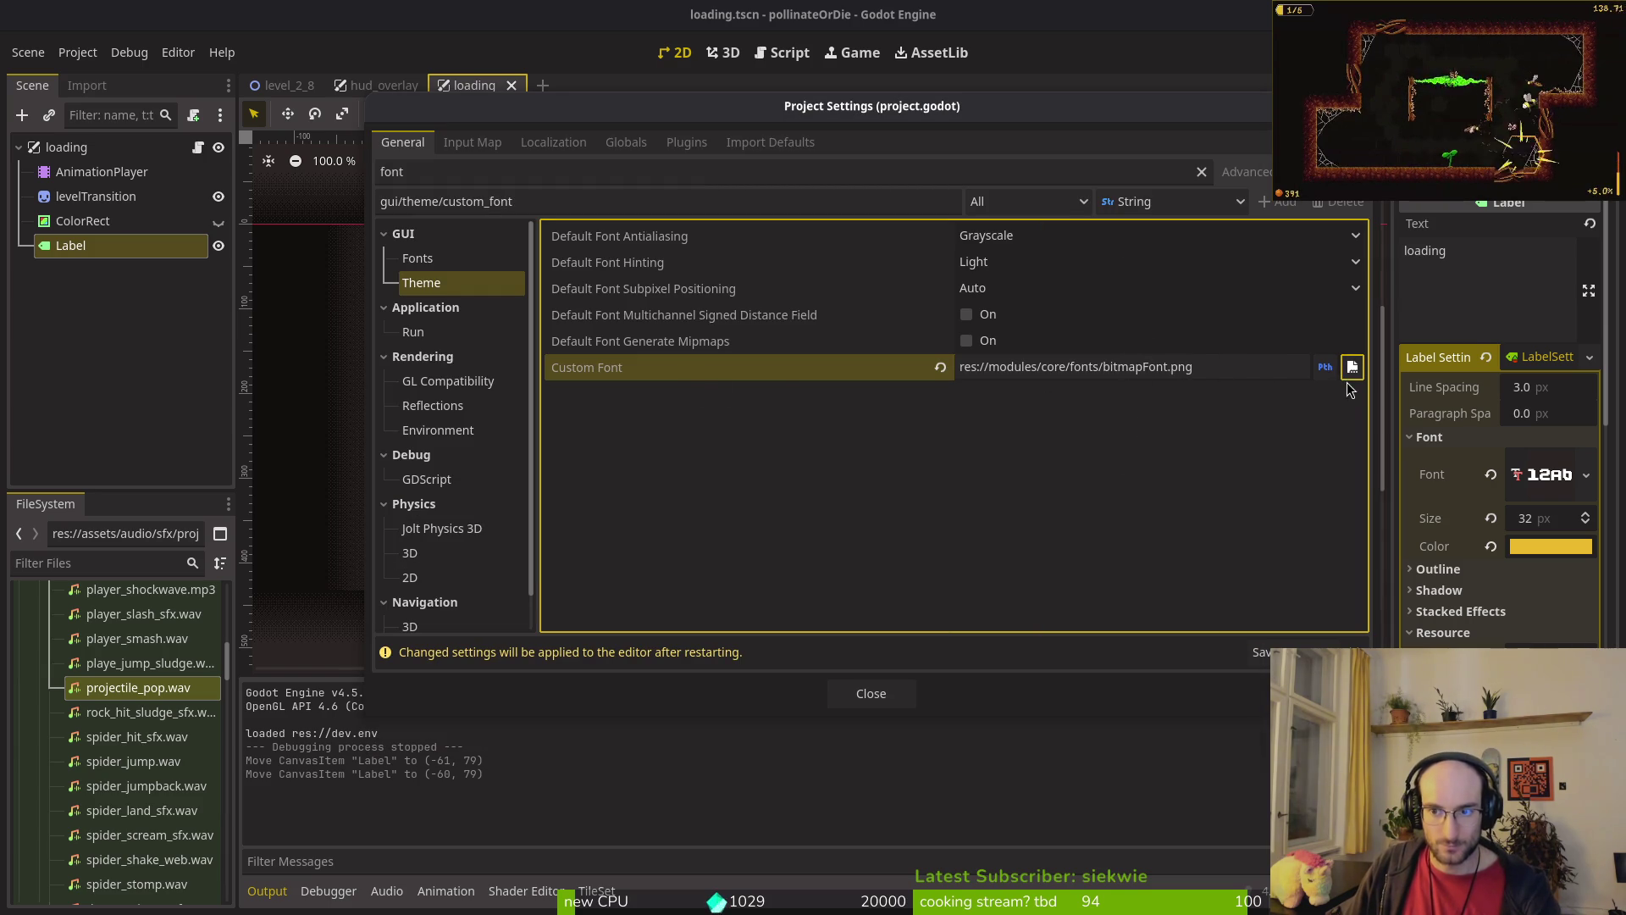
{"action": "key", "text": "Escape"}
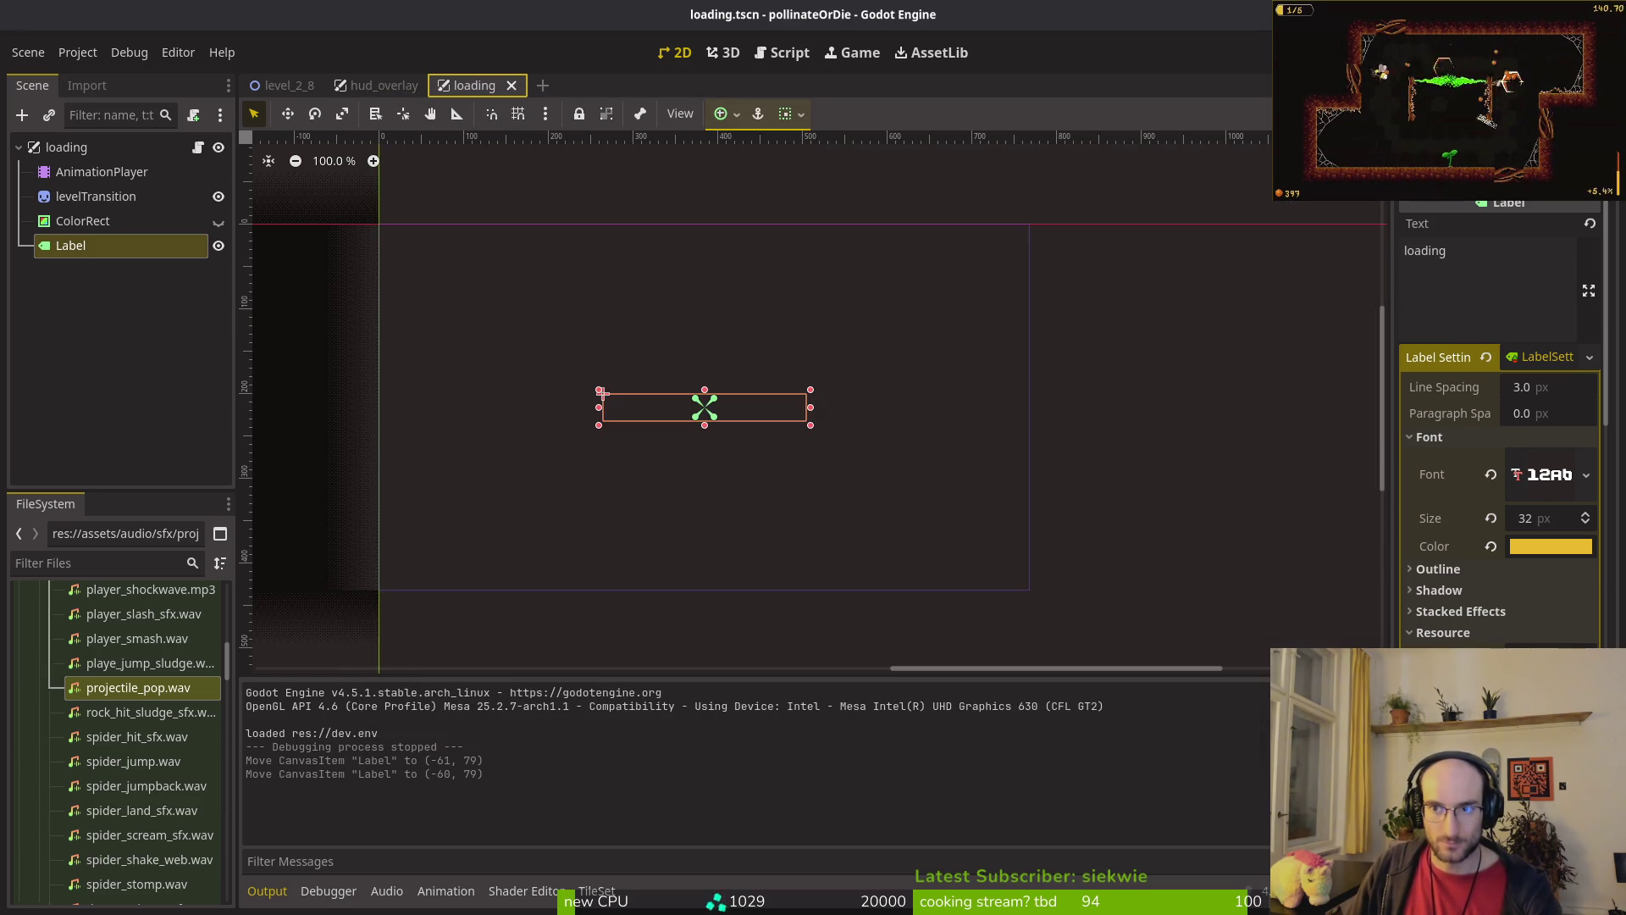
Step: Quick-search the project resources for 'font', then dismiss the search
{"action": "key", "text": "shift+alt+o"}
{"action": "type", "text": "font"}
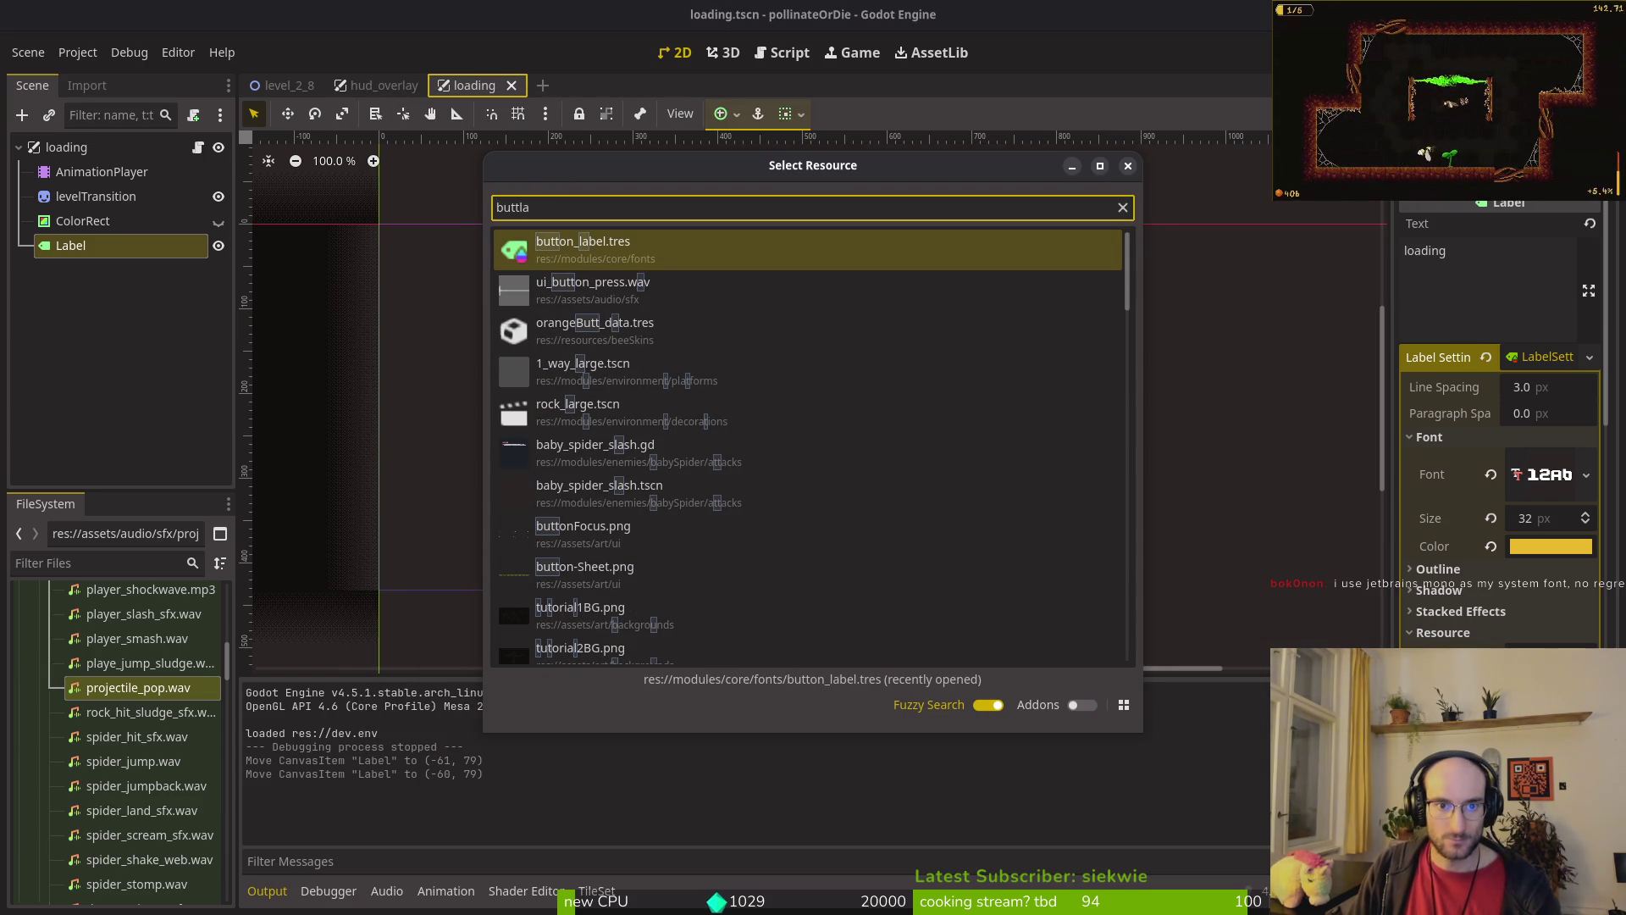
{"action": "key", "text": "Escape"}
Step: Clear the Label's FutilePro font and try quick-loading ThaleahFat.ttf instead
{"action": "left_click", "coordinate": [1426, 276]}
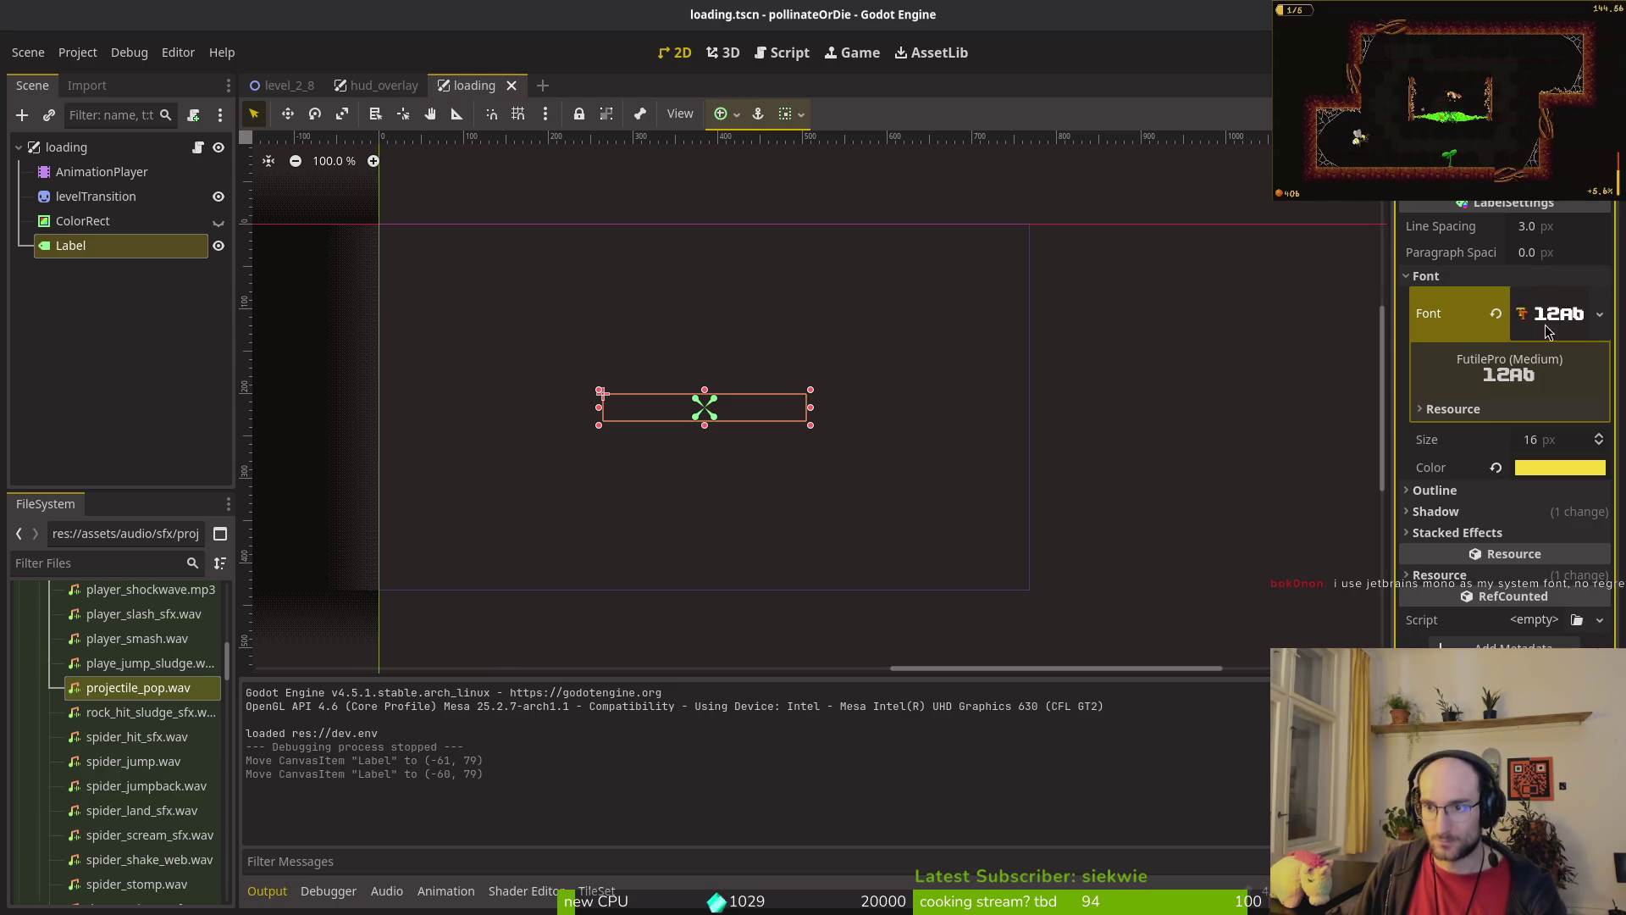
{"action": "left_click", "coordinate": [1497, 316]}
{"action": "left_click", "coordinate": [1537, 299]}
{"action": "left_click", "coordinate": [1543, 425]}
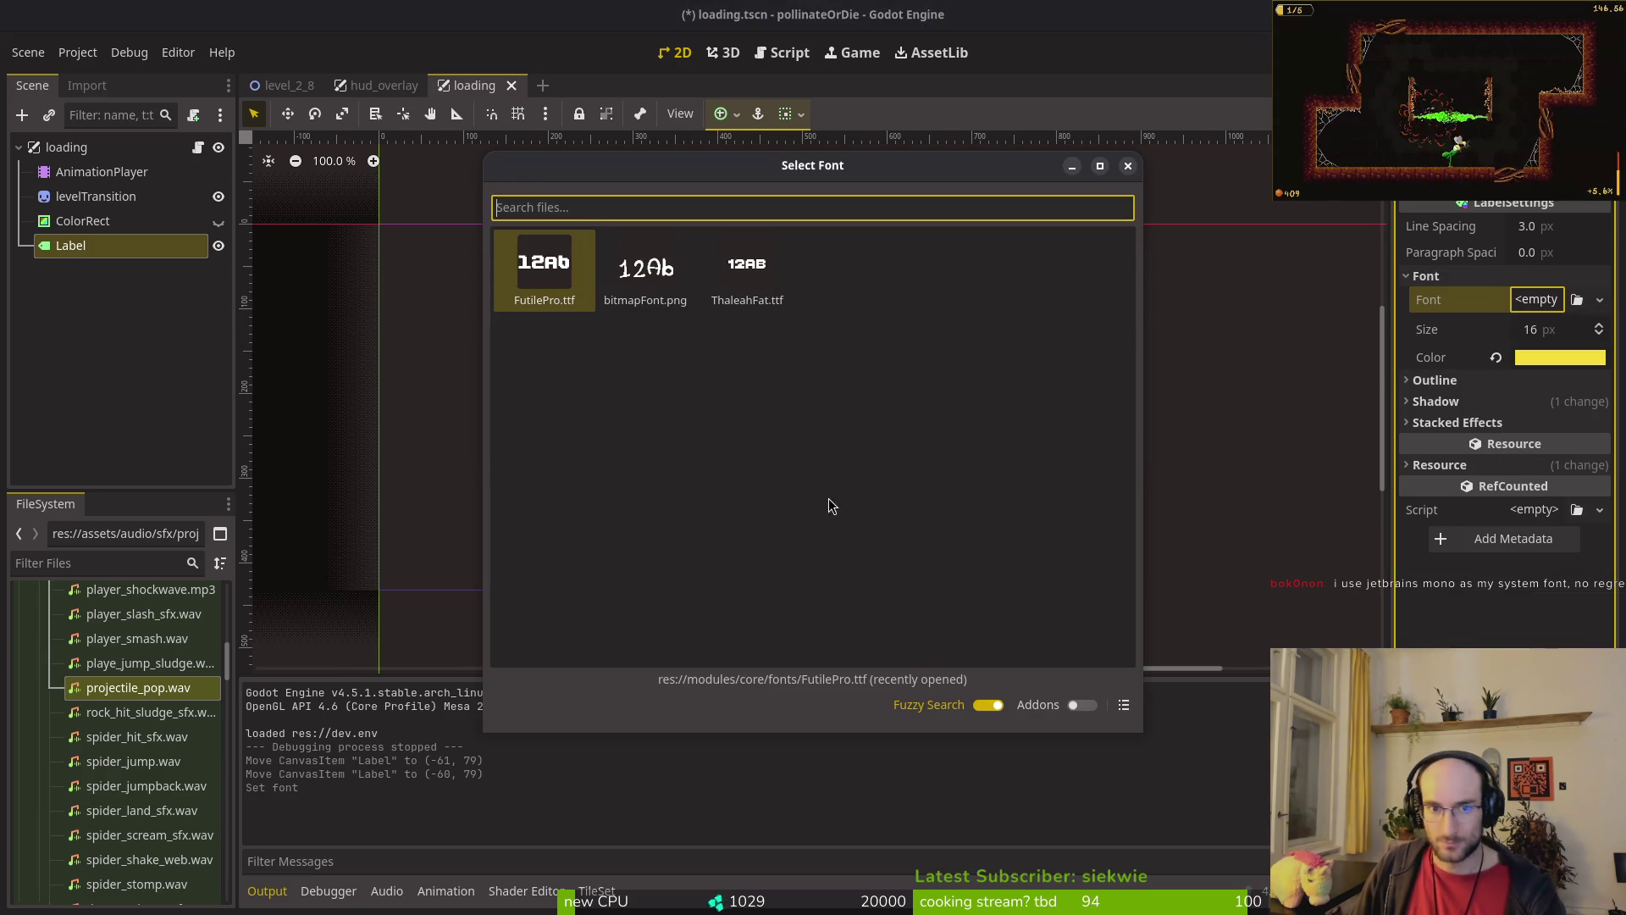
{"action": "left_click", "coordinate": [747, 267]}
Step: Retry choosing ThaleahFat.ttf, cancel the Select Font dialog, and switch to the browser
{"action": "left_click", "coordinate": [1537, 299]}
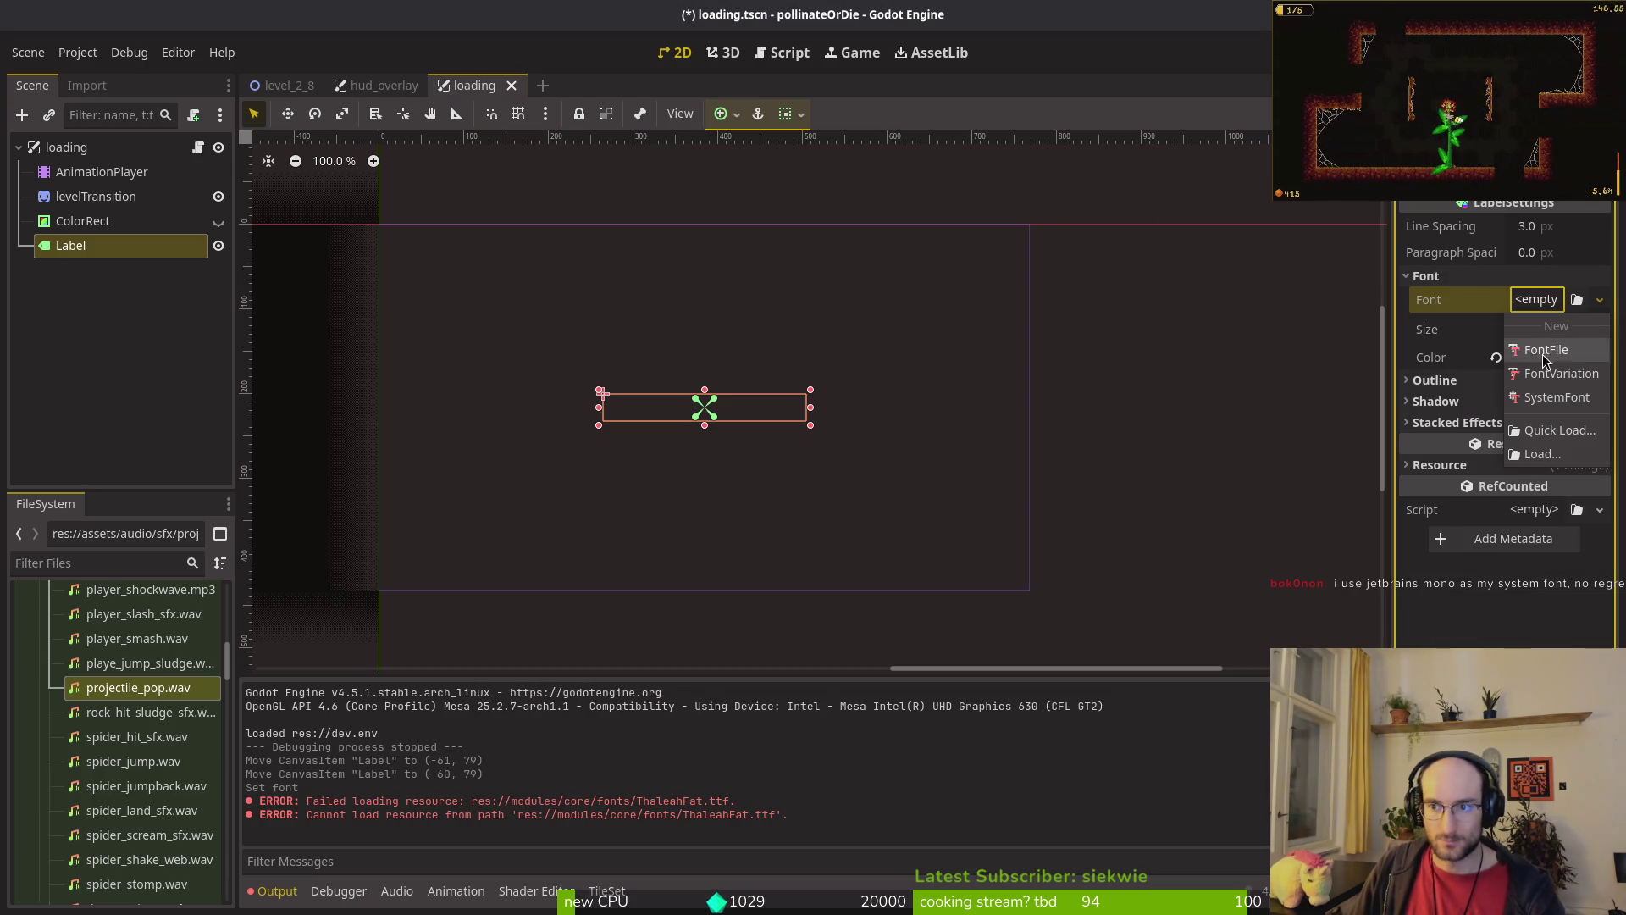
{"action": "left_click", "coordinate": [1546, 430]}
{"action": "double_click", "coordinate": [593, 292]}
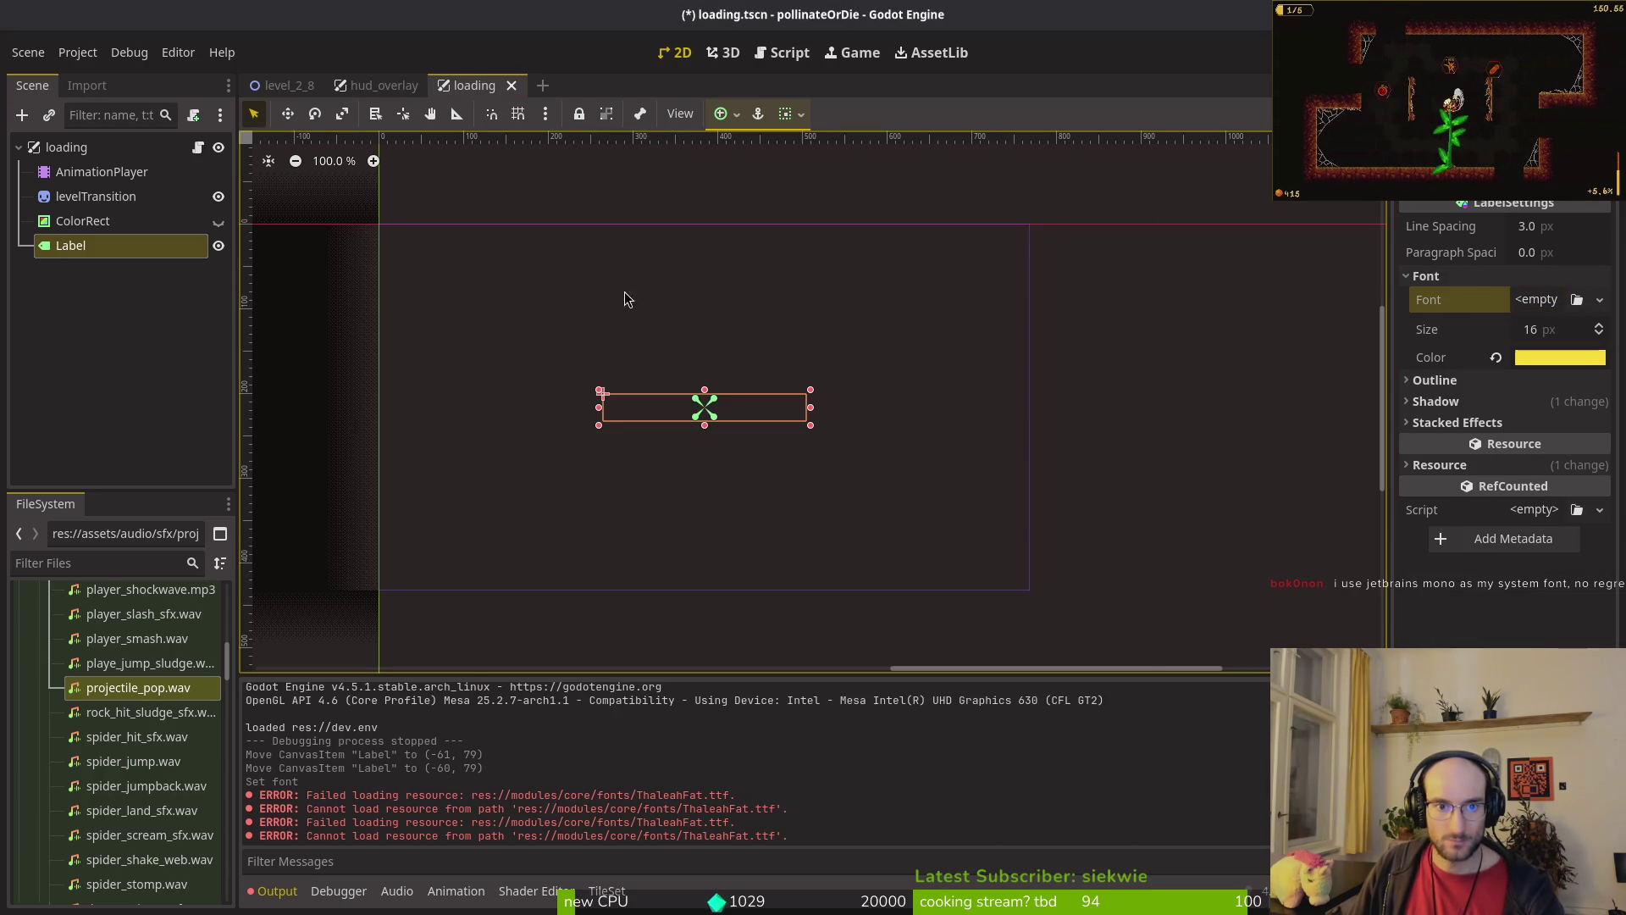
{"action": "left_click", "coordinate": [1537, 299]}
{"action": "left_click", "coordinate": [1547, 431]}
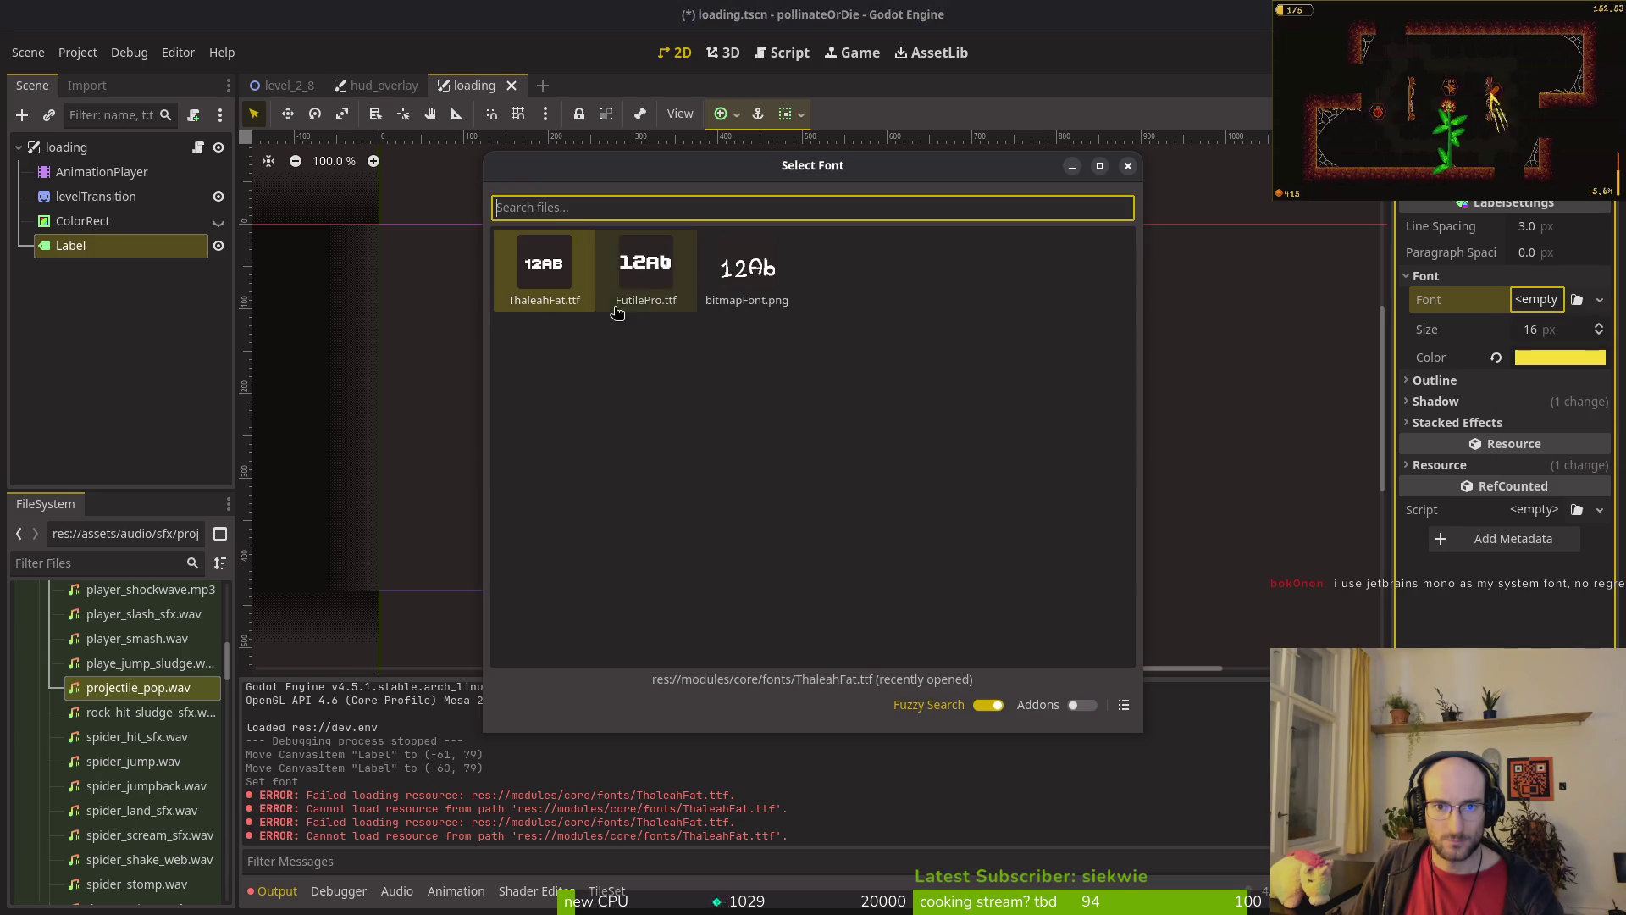
{"action": "key", "text": "Escape"}
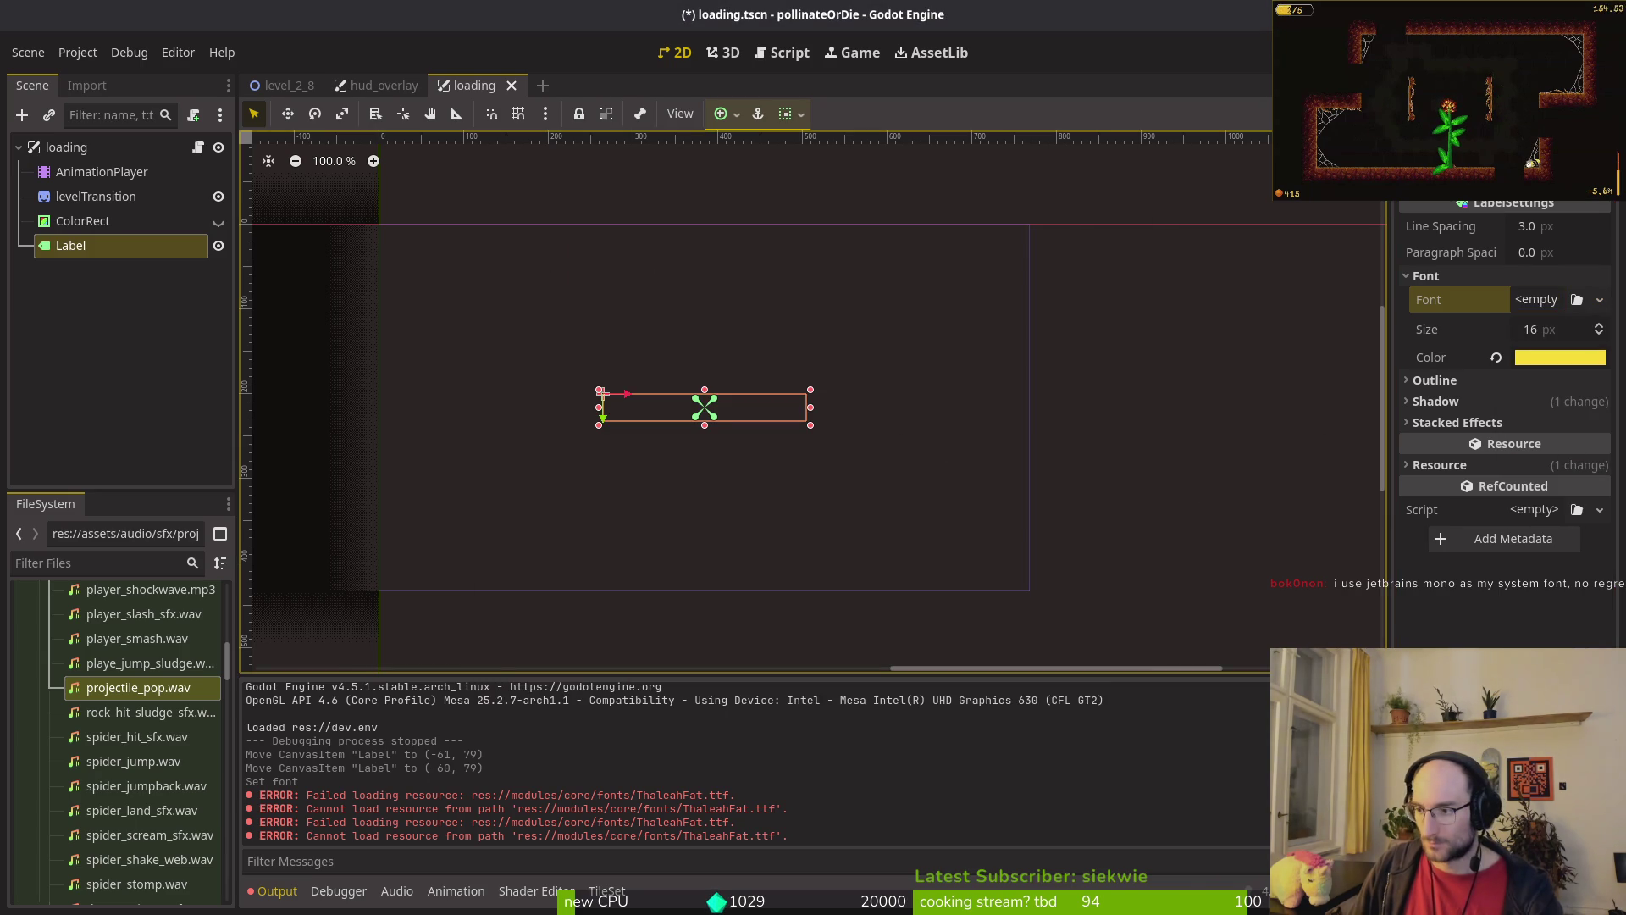
{"action": "key", "text": "alt+Tab"}
Step: Open Files and browse to dev/pollinate-or-die/modules/core/fonts
{"action": "key", "text": "super"}
{"action": "key", "text": "super"}
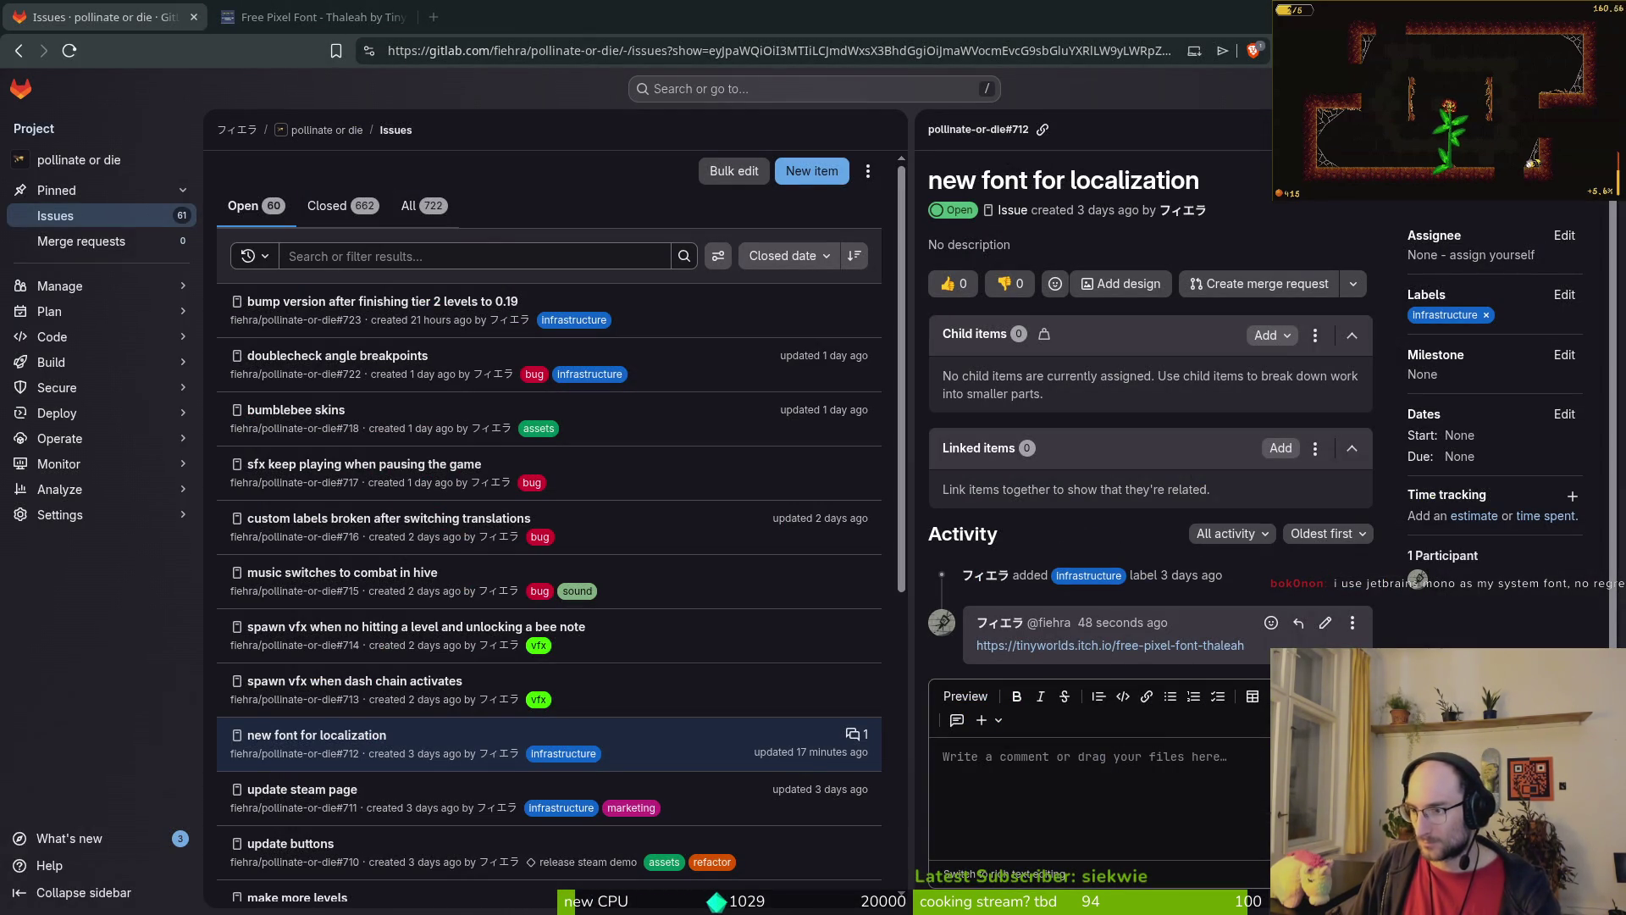
{"action": "key", "text": "super+e"}
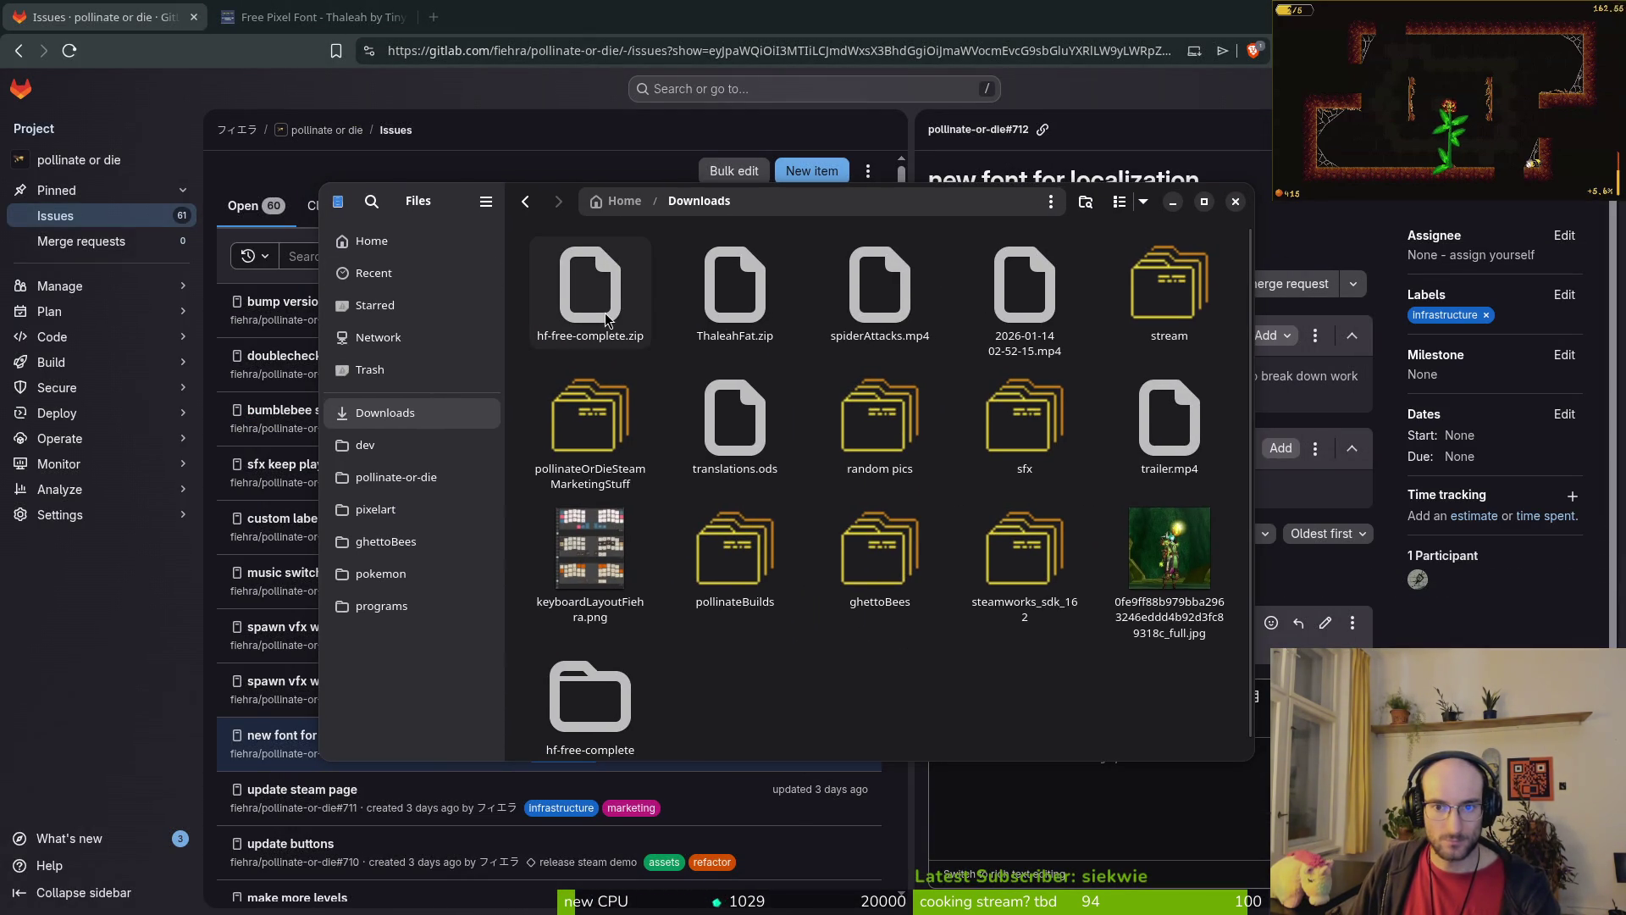
{"action": "scroll", "coordinate": [718, 693], "scroll_direction": "down", "scroll_amount": 1}
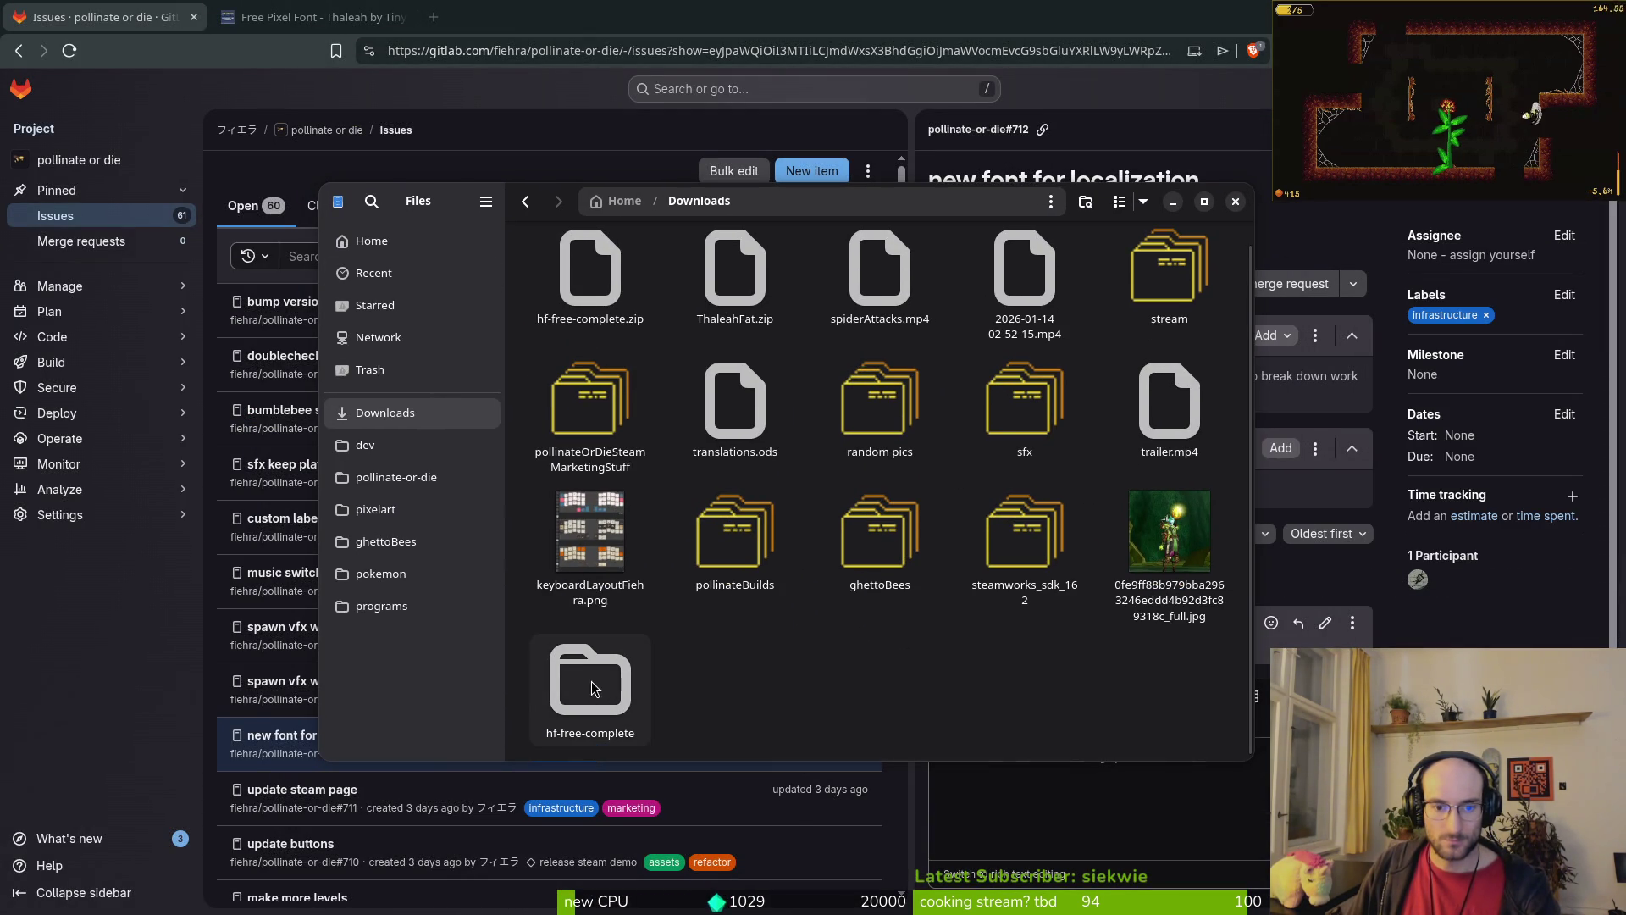
{"action": "left_click", "coordinate": [396, 477]}
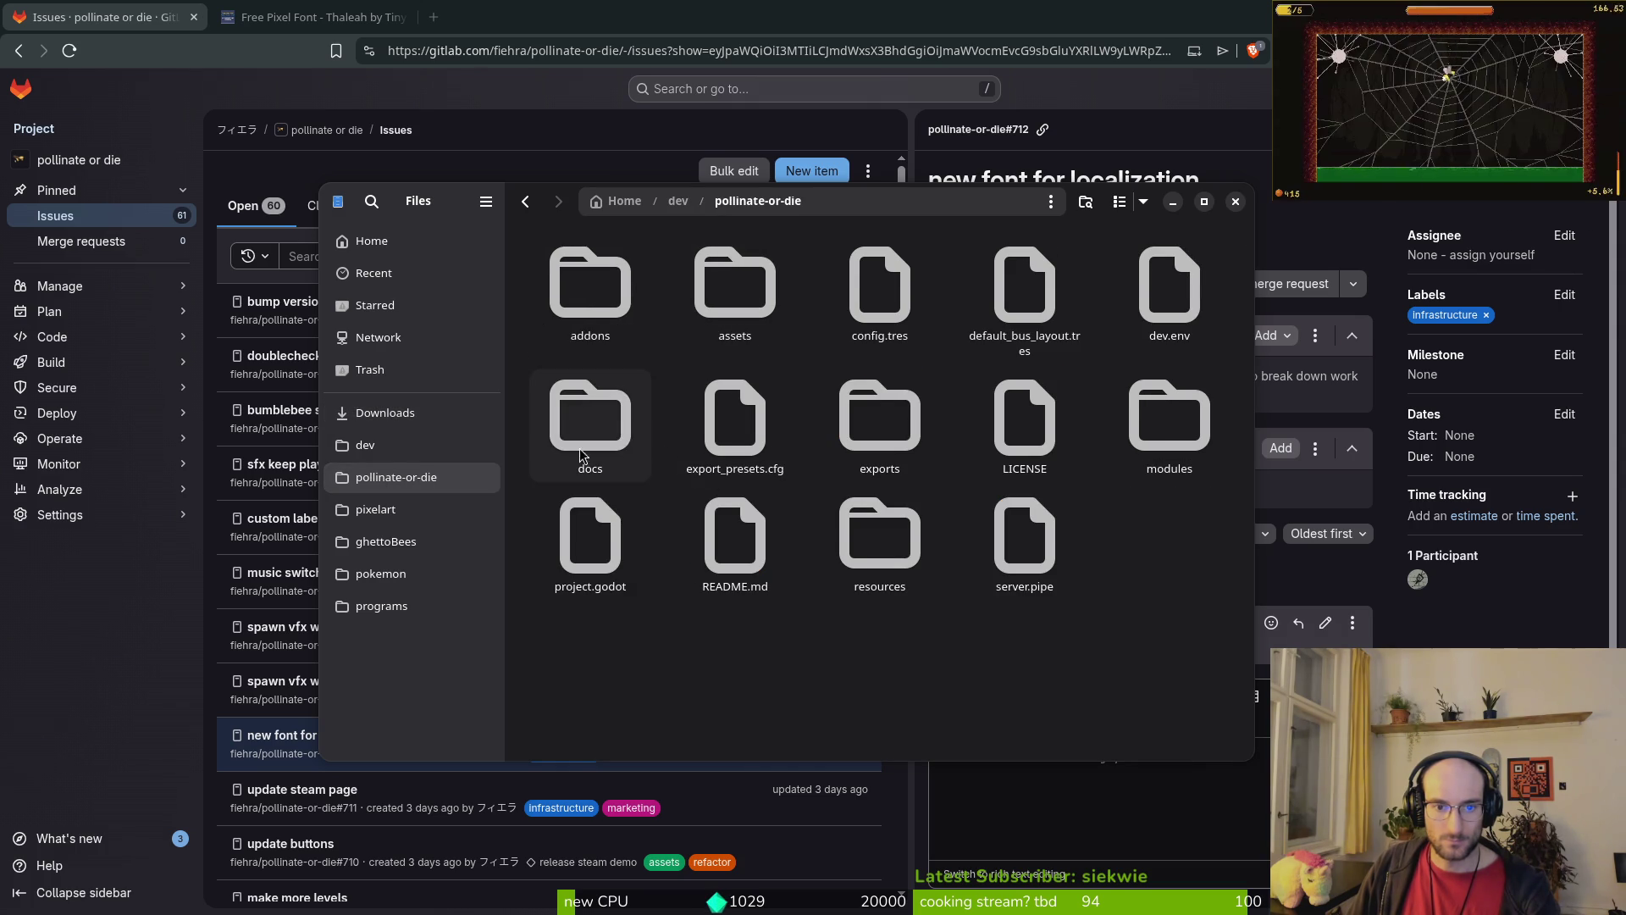
{"action": "double_click", "coordinate": [1198, 419]}
{"action": "double_click", "coordinate": [603, 292]}
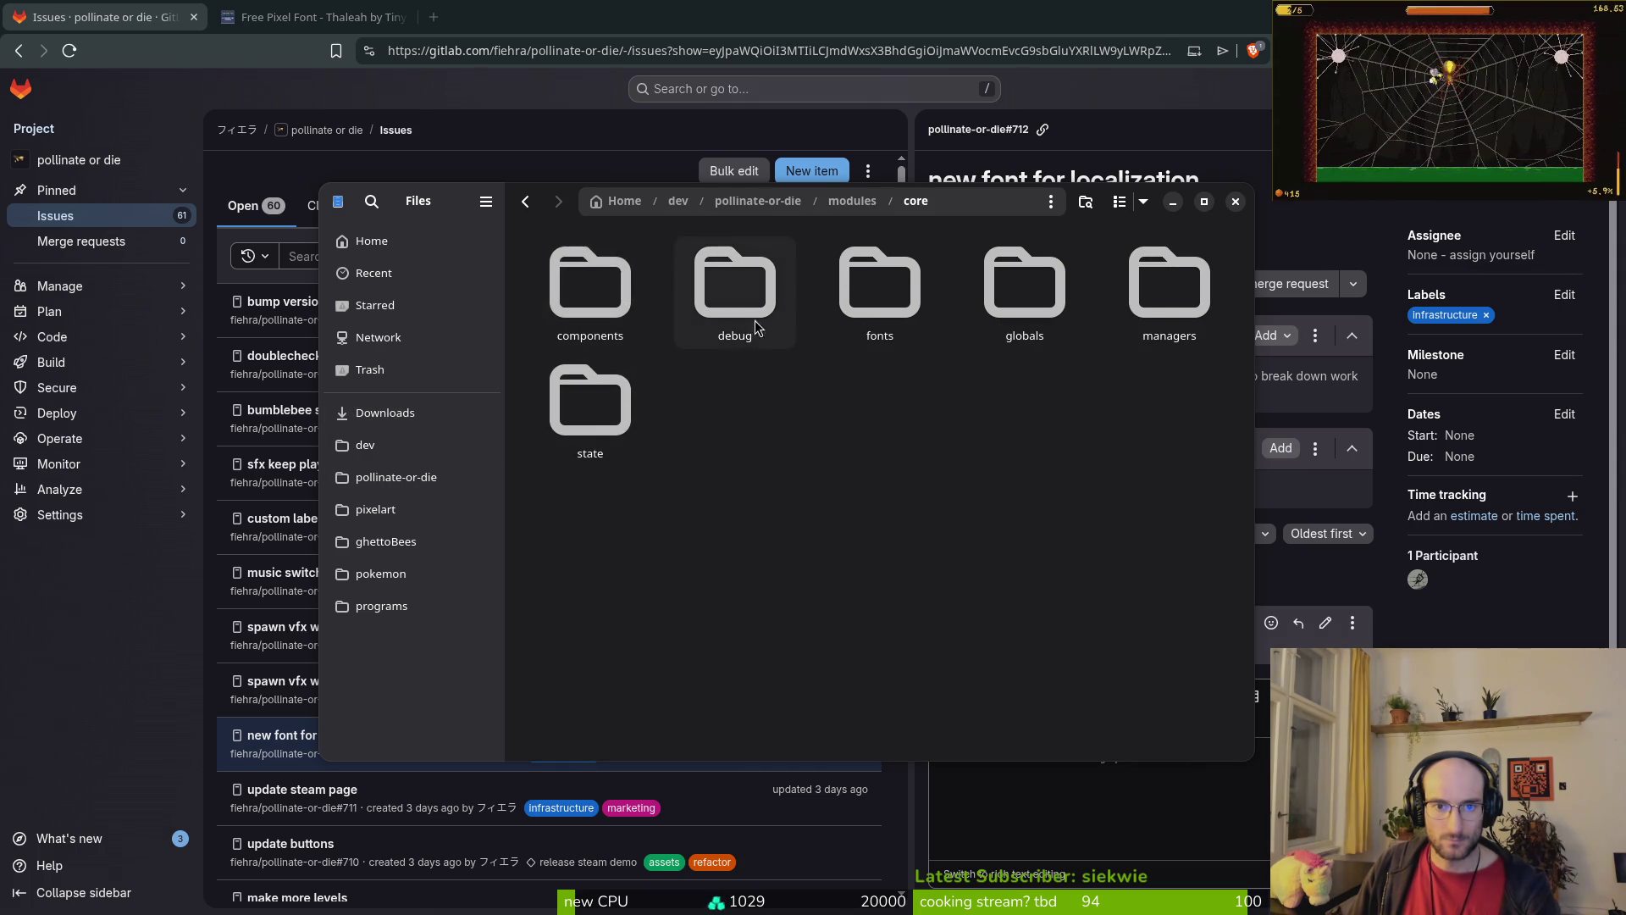
{"action": "double_click", "coordinate": [922, 291]}
Step: Confirm LanaPixel_NoKorean.ttf is there, close Files and return to Godot
{"action": "left_click", "coordinate": [730, 443]}
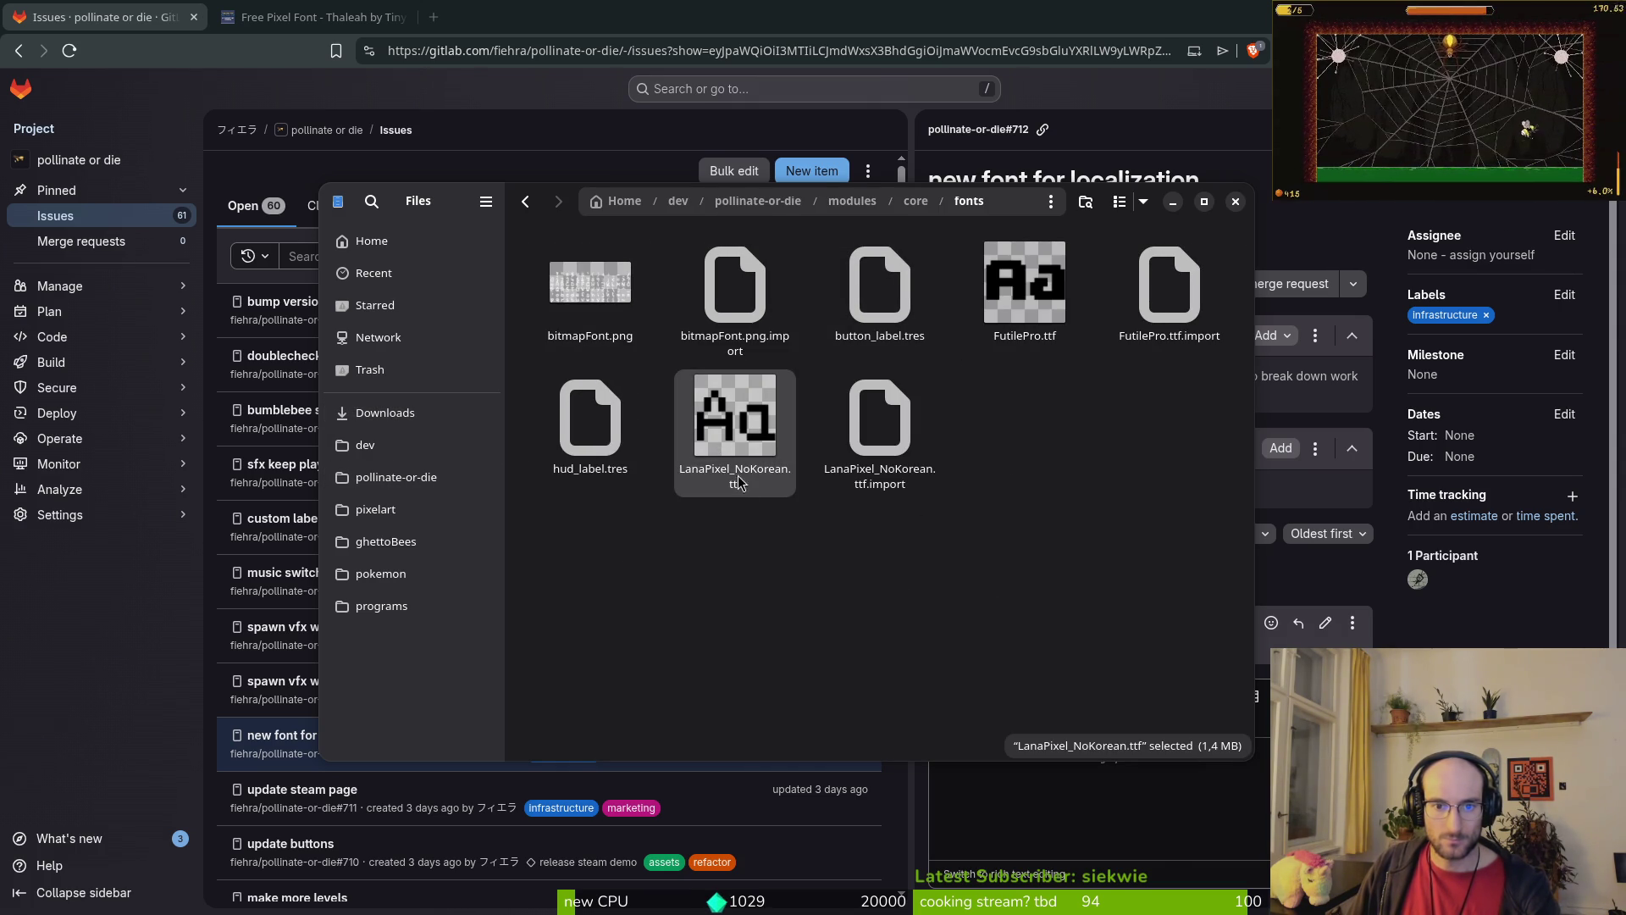
{"action": "left_click", "coordinate": [1235, 201]}
{"action": "key", "text": "alt+Tab"}
{"action": "key", "text": "alt+Tab"}
{"action": "key", "text": "alt+Tab"}
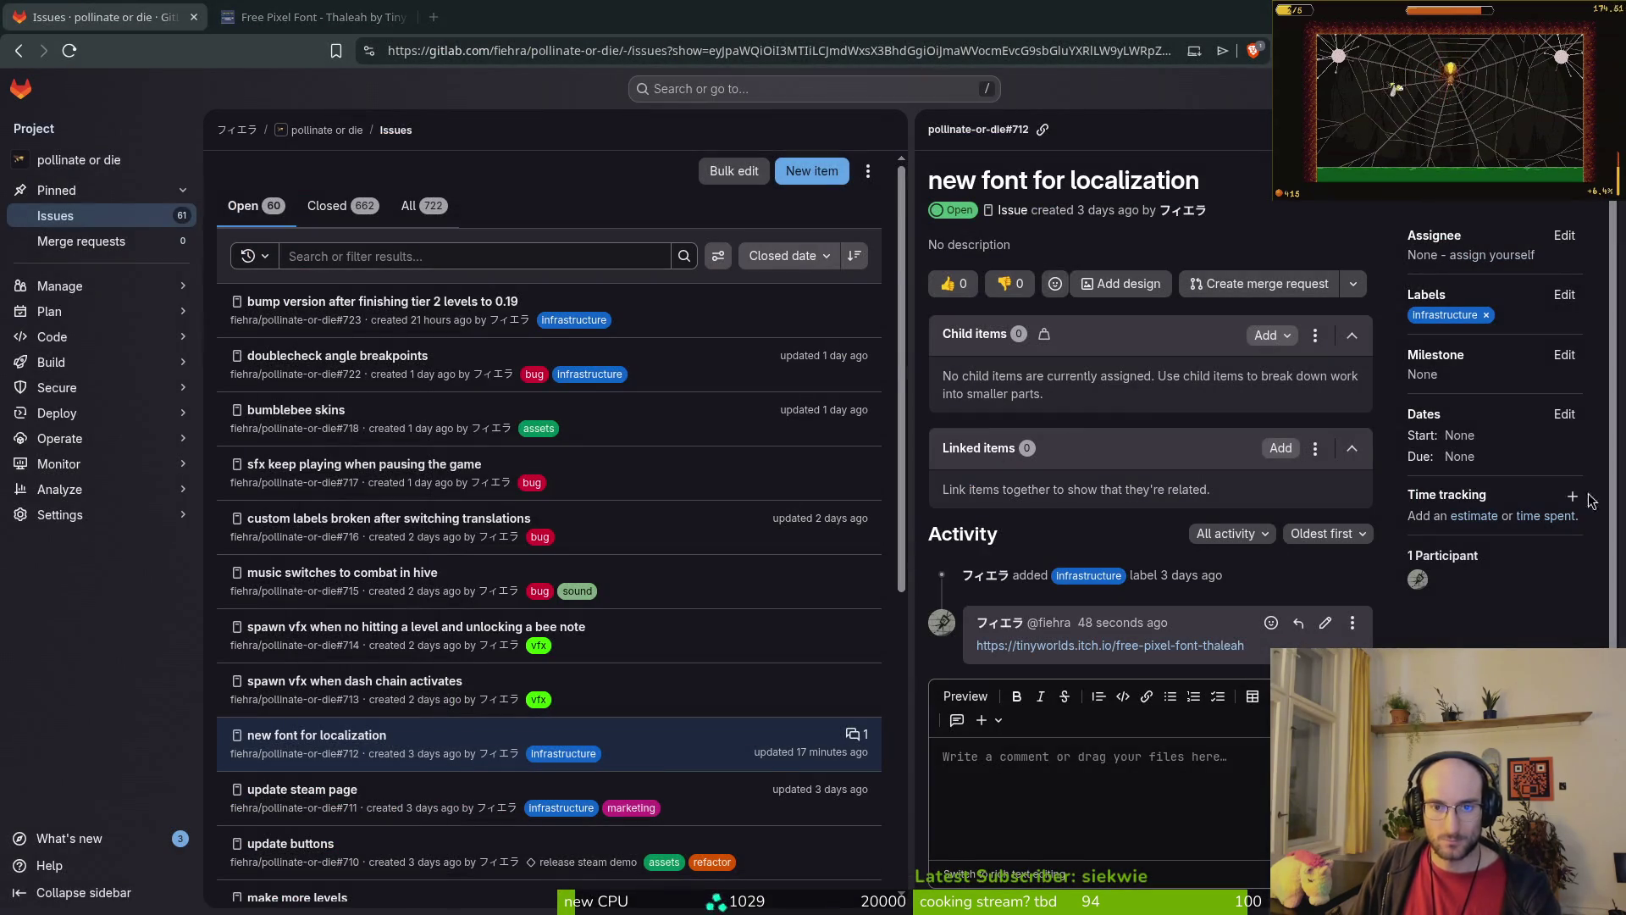
{"action": "key", "text": "alt+Tab"}
Step: Quick-load LanaPixel as the Label's font and save the loading scene
{"action": "left_click", "coordinate": [1543, 300]}
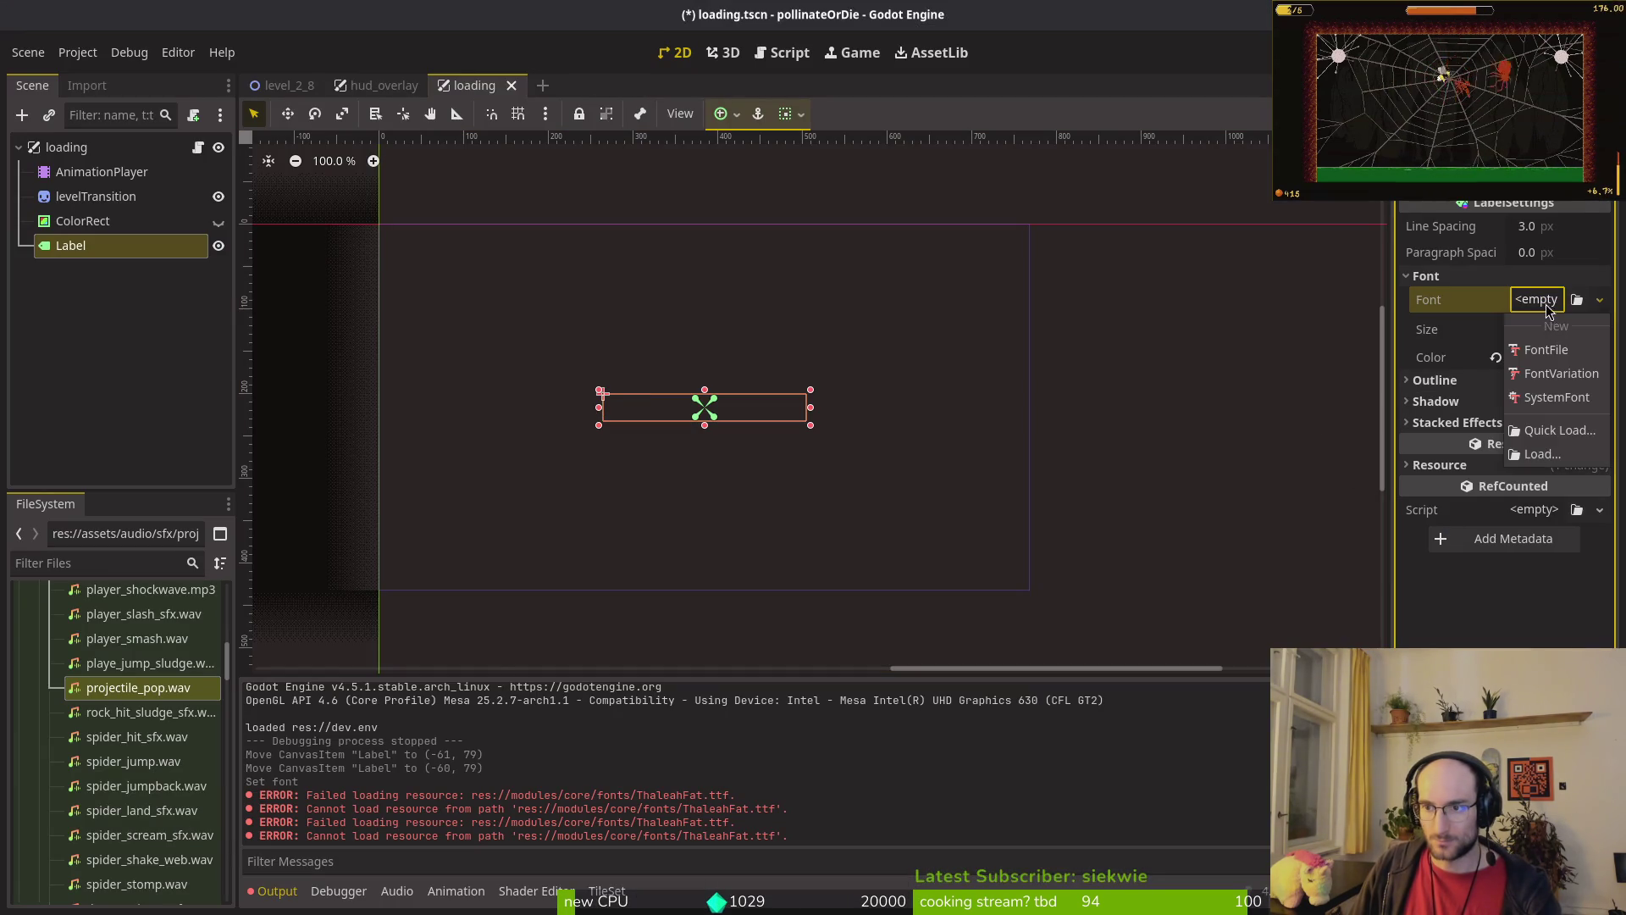
{"action": "left_click", "coordinate": [1560, 431]}
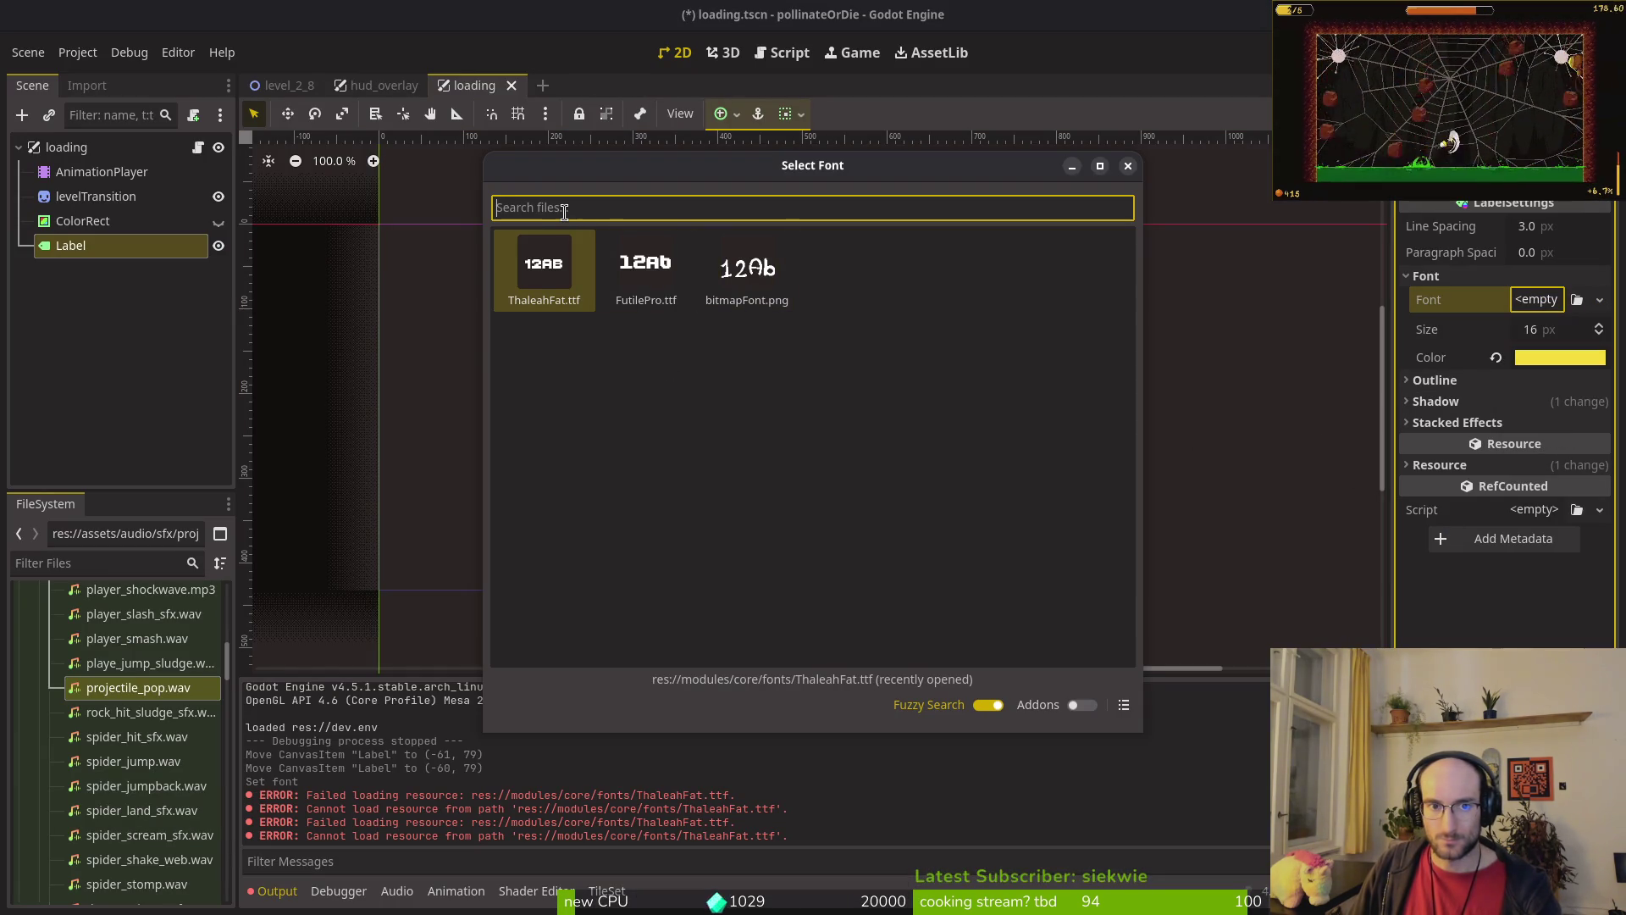
{"action": "type", "text": "lan"}
{"action": "key", "text": "Return"}
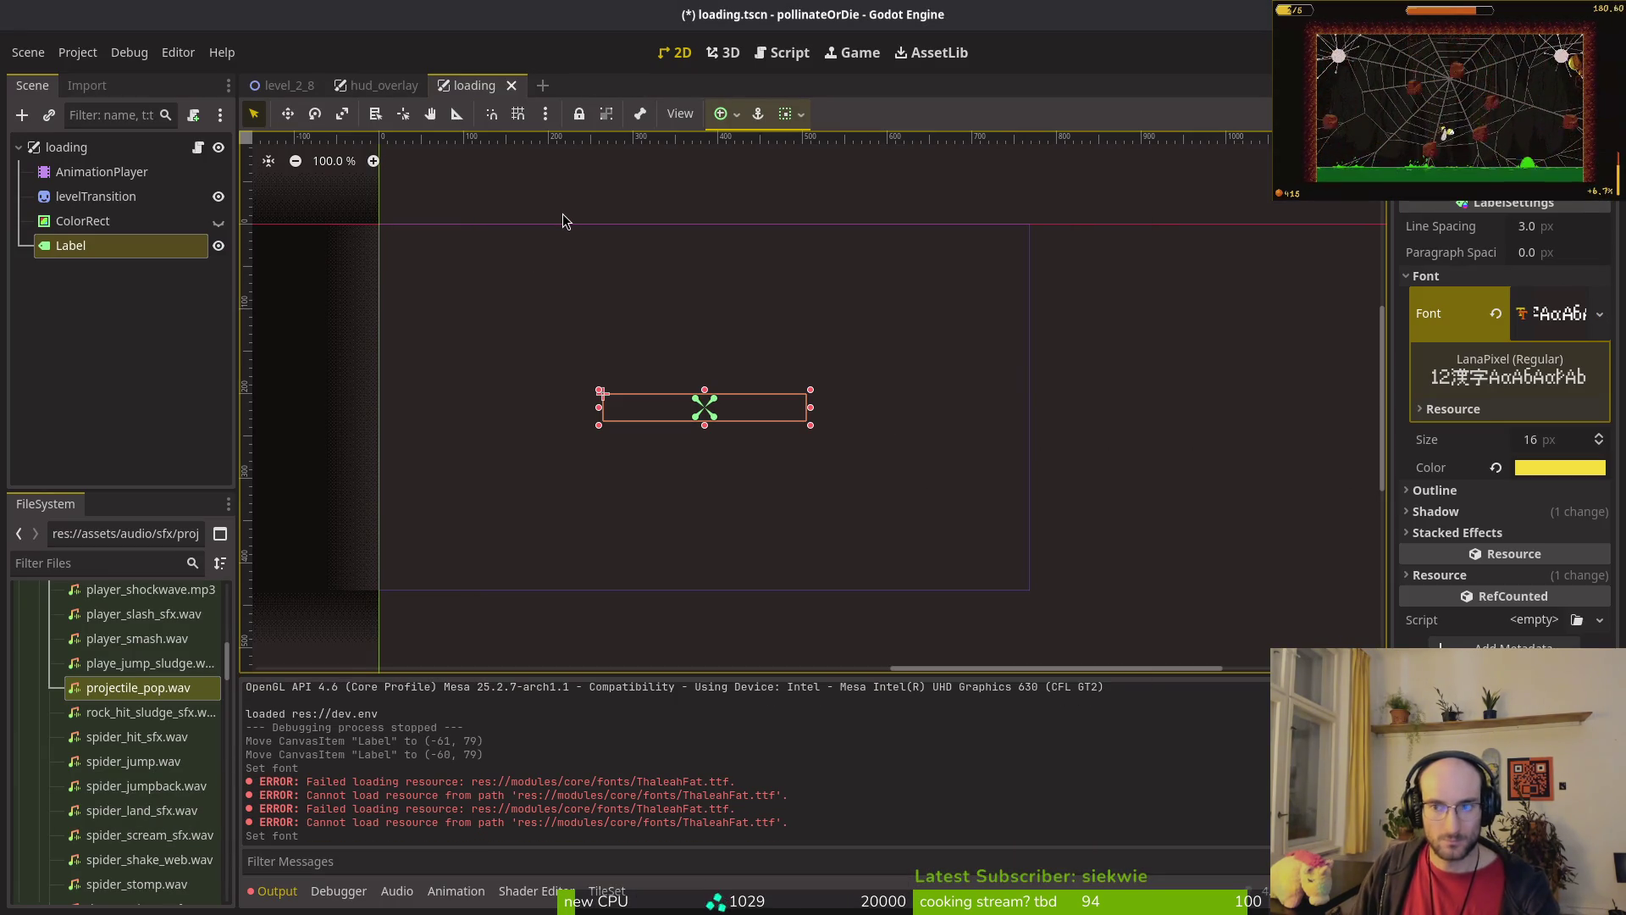
{"action": "key", "text": "ctrl+s"}
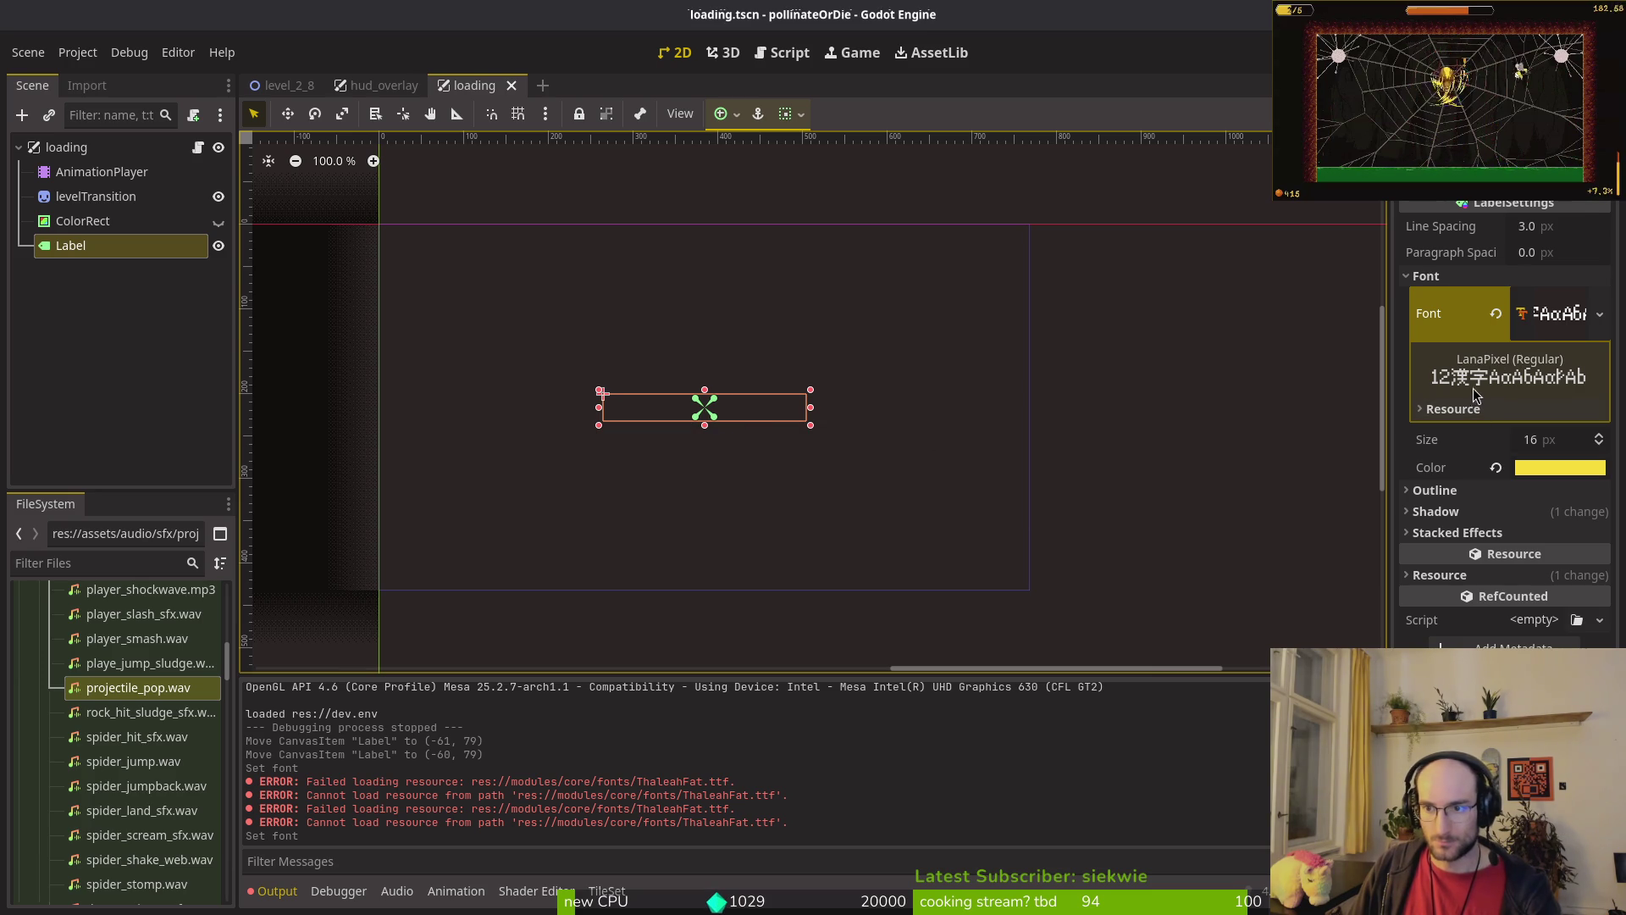
Step: Undo and redo the font changes, then leave the Label font empty and save
{"action": "scroll", "coordinate": [780, 490], "scroll_direction": "down", "scroll_amount": 3}
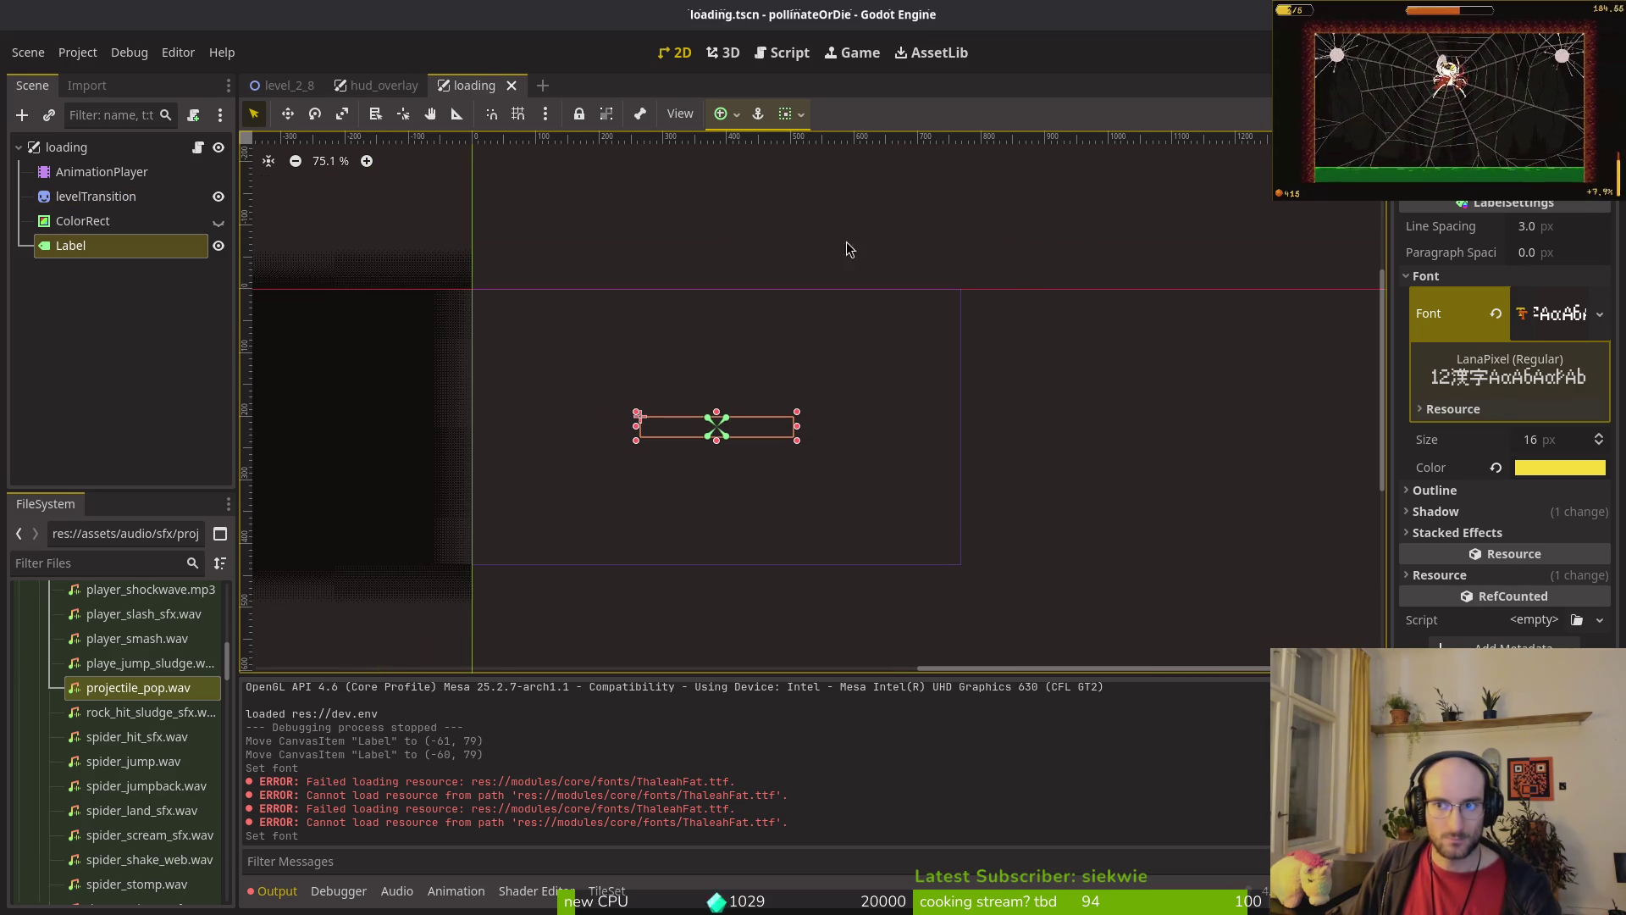
{"action": "key", "text": "ctrl+z"}
{"action": "key", "text": "ctrl+z"}
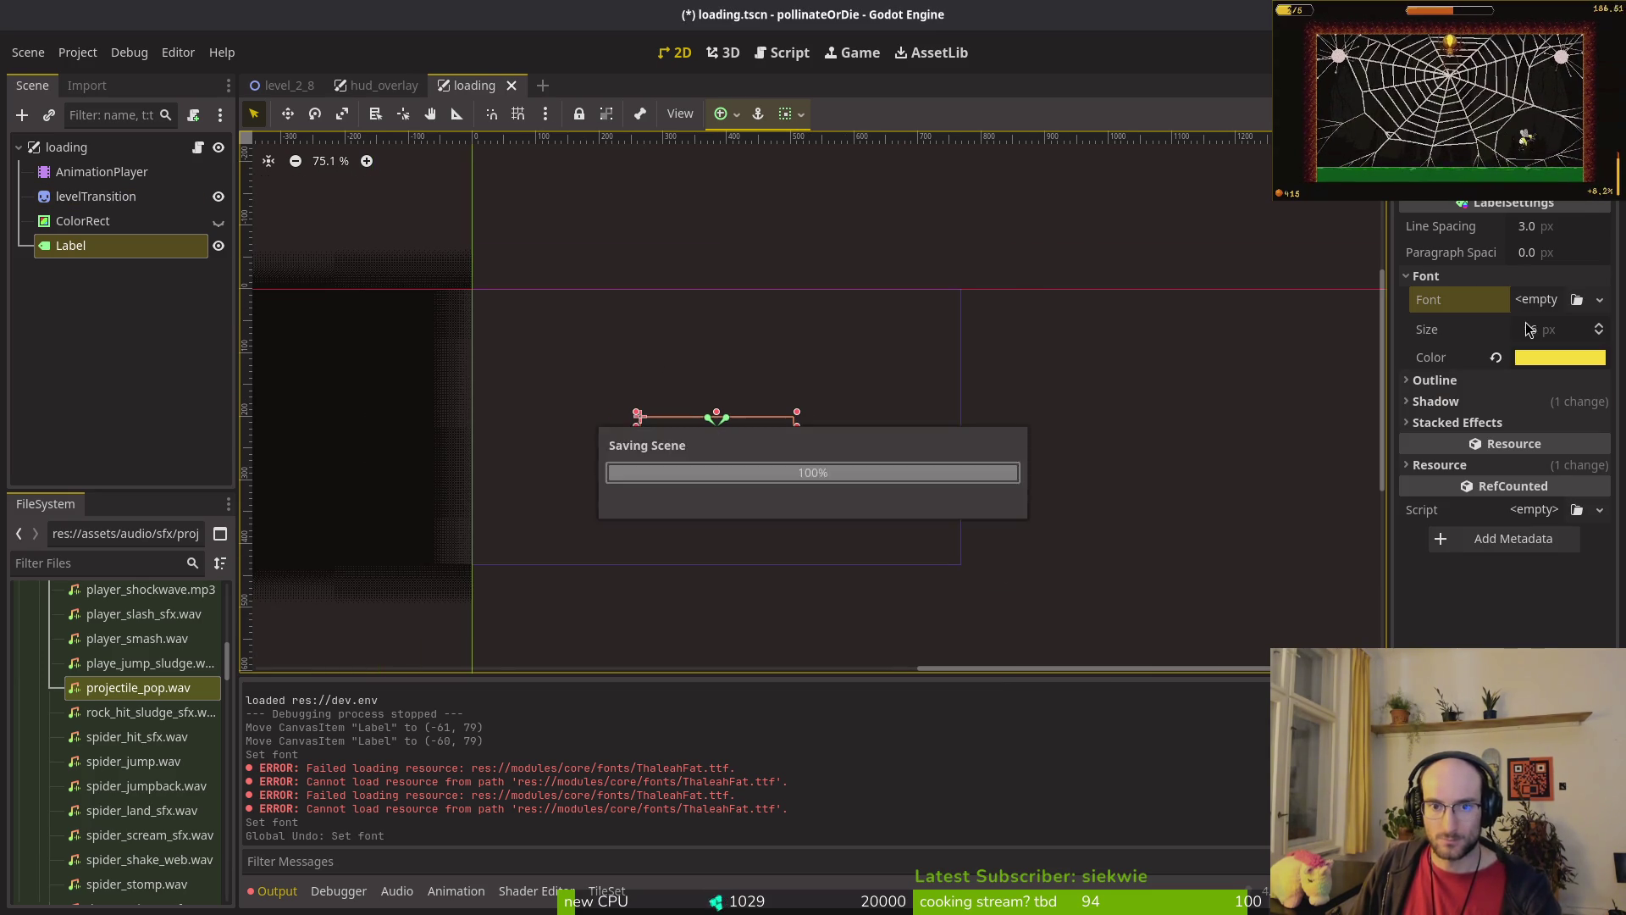
{"action": "key", "text": "ctrl+z"}
{"action": "key", "text": "ctrl+z"}
{"action": "key", "text": "ctrl+z"}
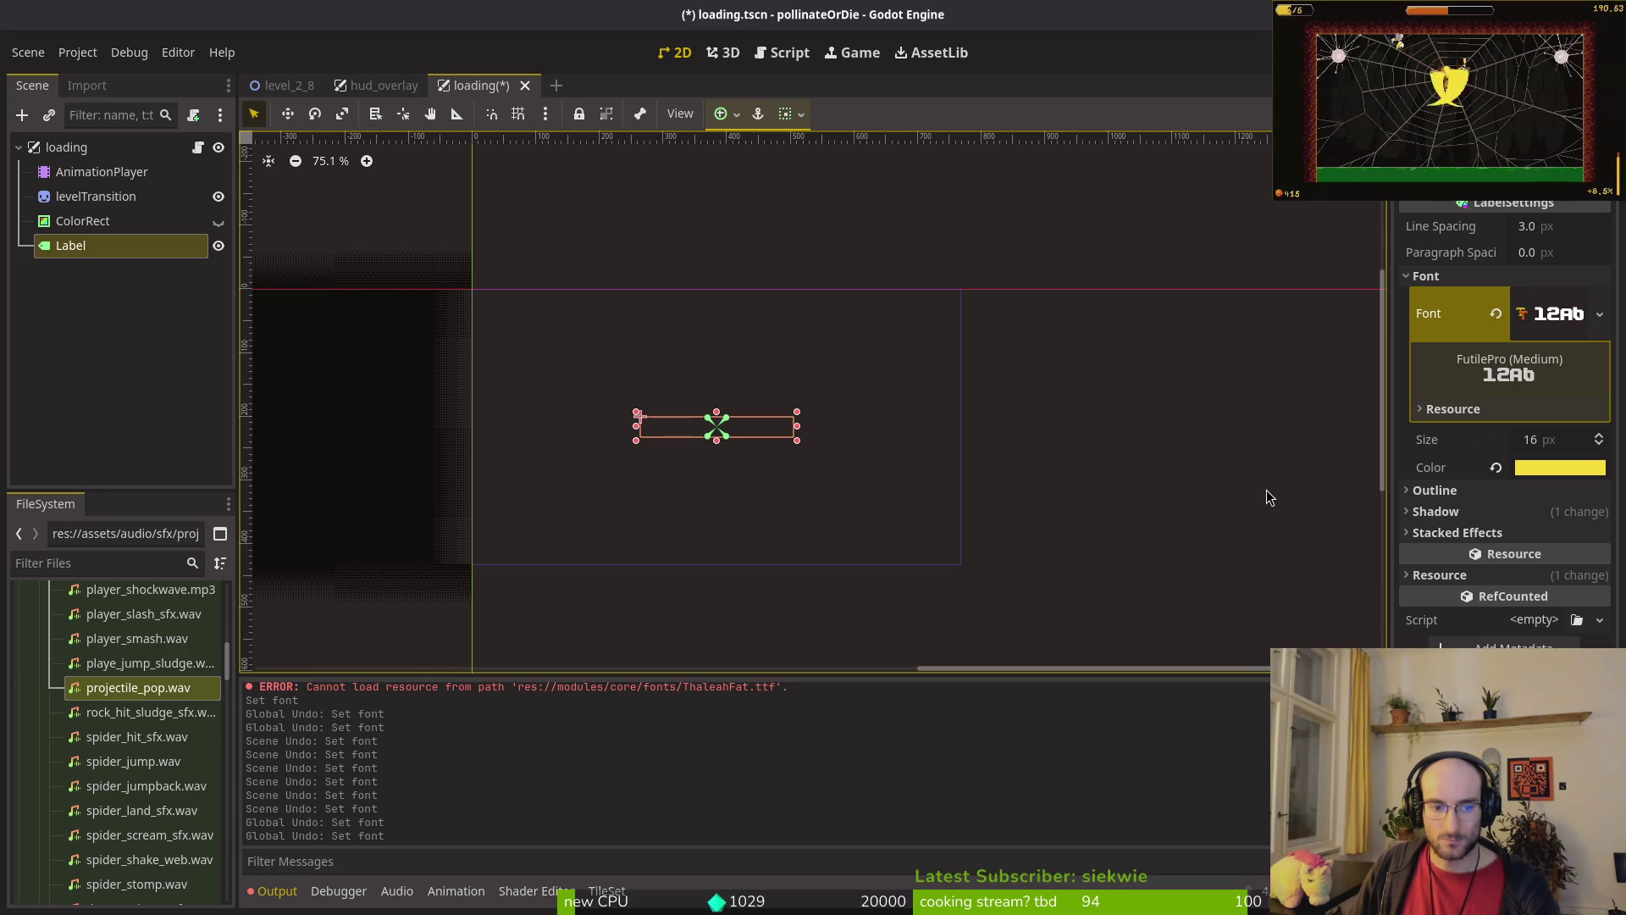
{"action": "key", "text": "ctrl+shift+z"}
{"action": "key", "text": "ctrl+shift+z"}
{"action": "key", "text": "ctrl+shift+z"}
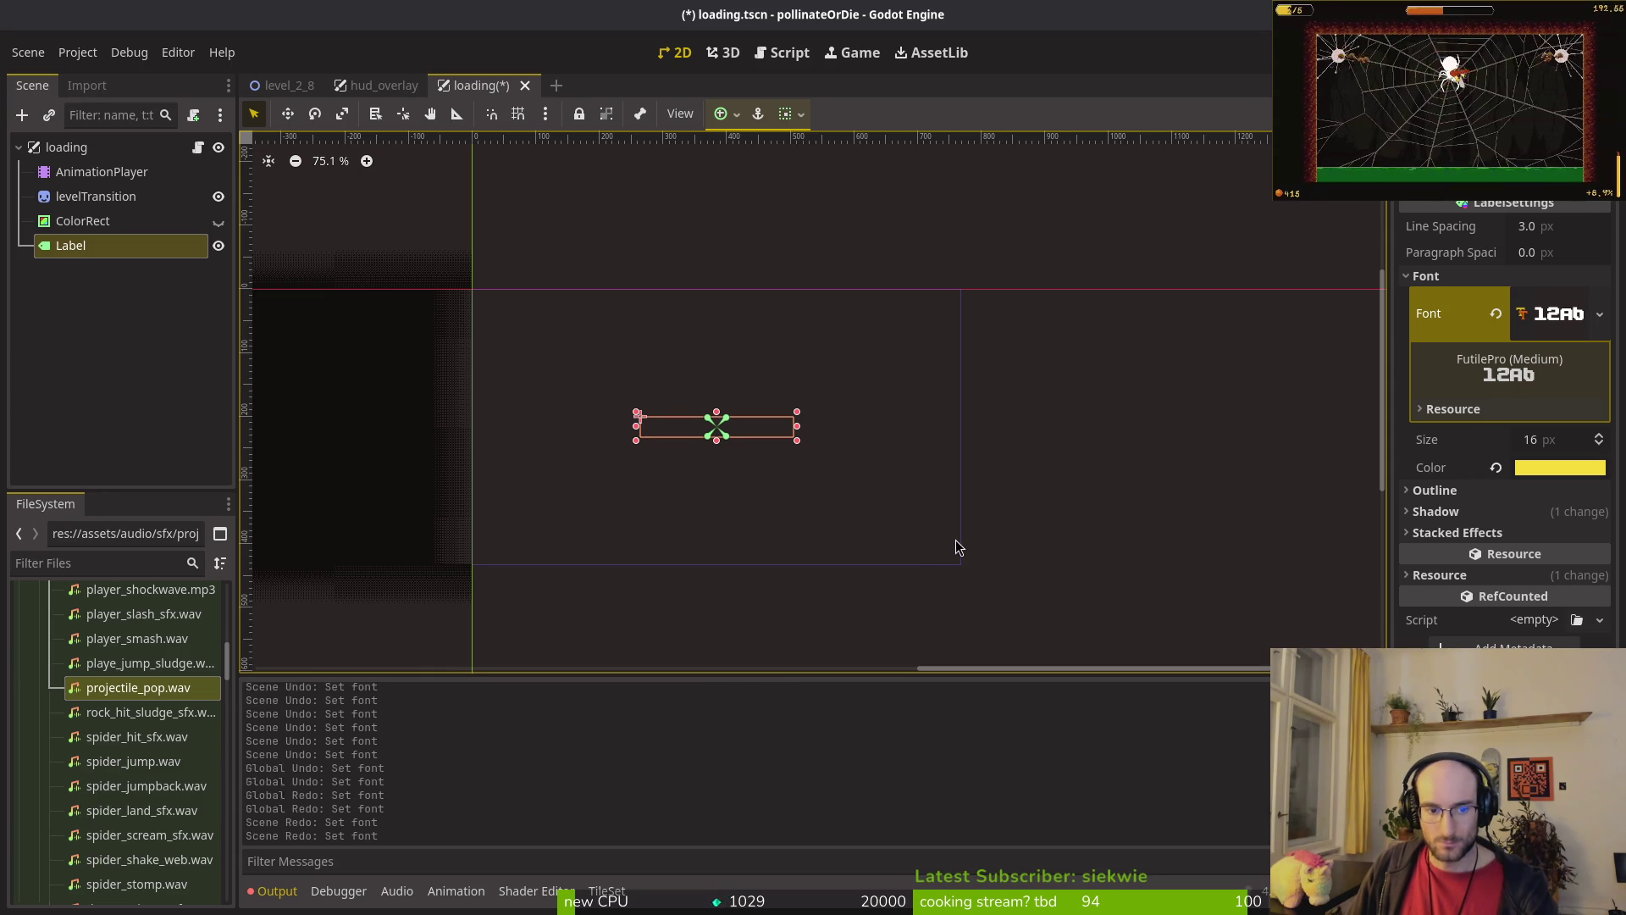
{"action": "left_click", "coordinate": [1496, 316]}
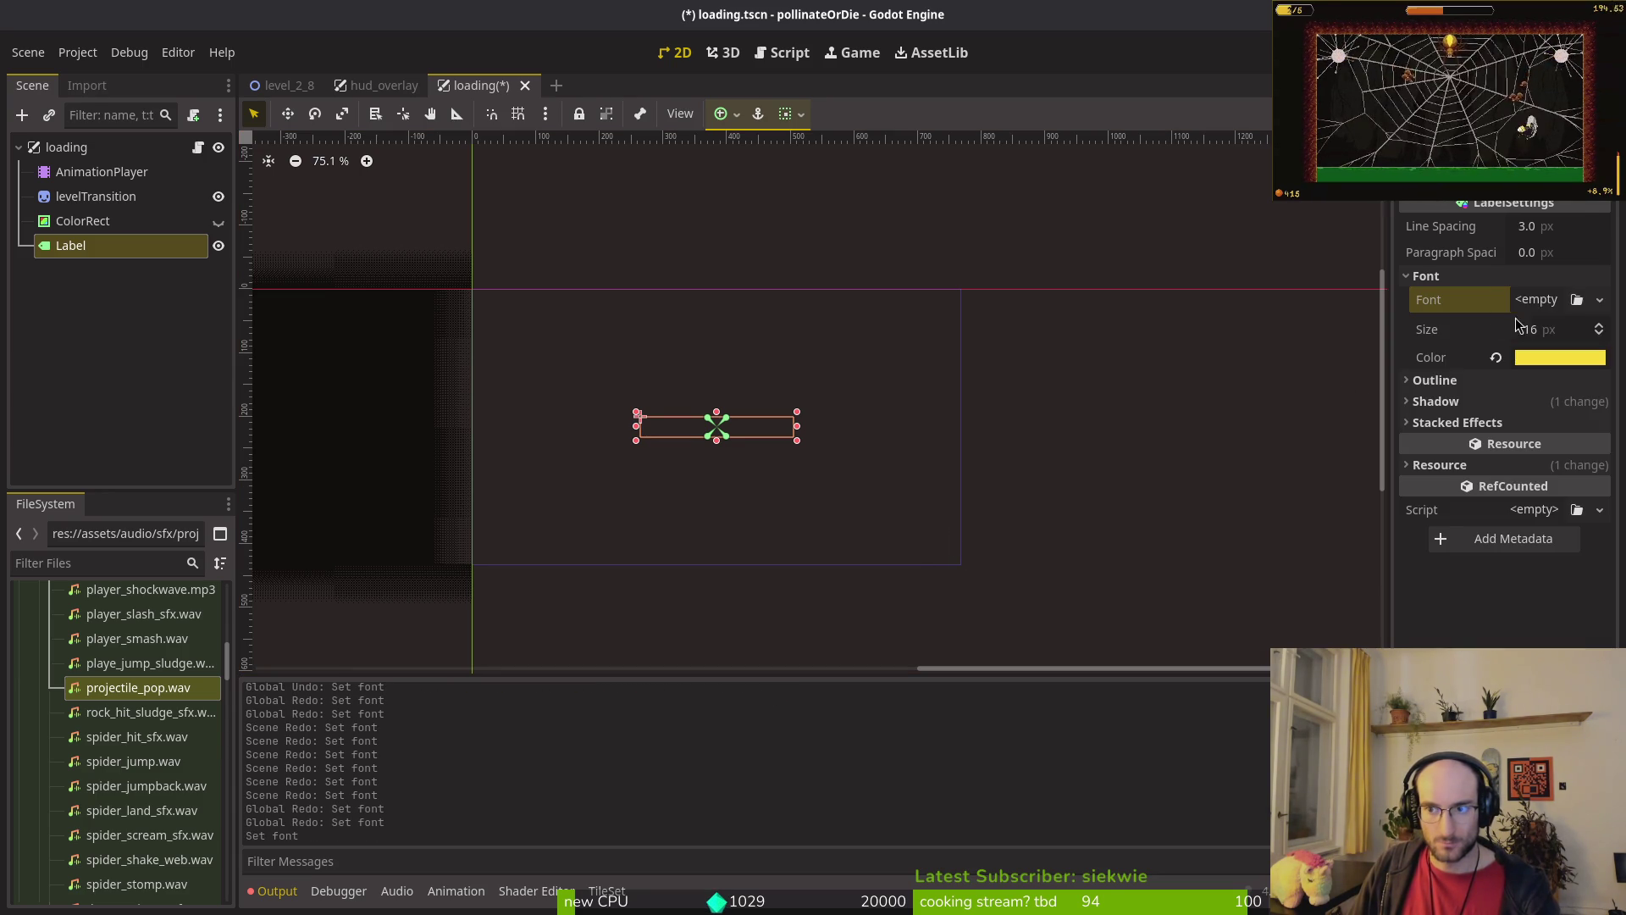
{"action": "left_click", "coordinate": [1522, 303]}
{"action": "key", "text": "Escape"}
{"action": "key", "text": "ctrl+s"}
Step: Close the loading and hud_overlay tabs and quick-open a 'bullet' label-settings resource
{"action": "middle_click", "coordinate": [442, 85]}
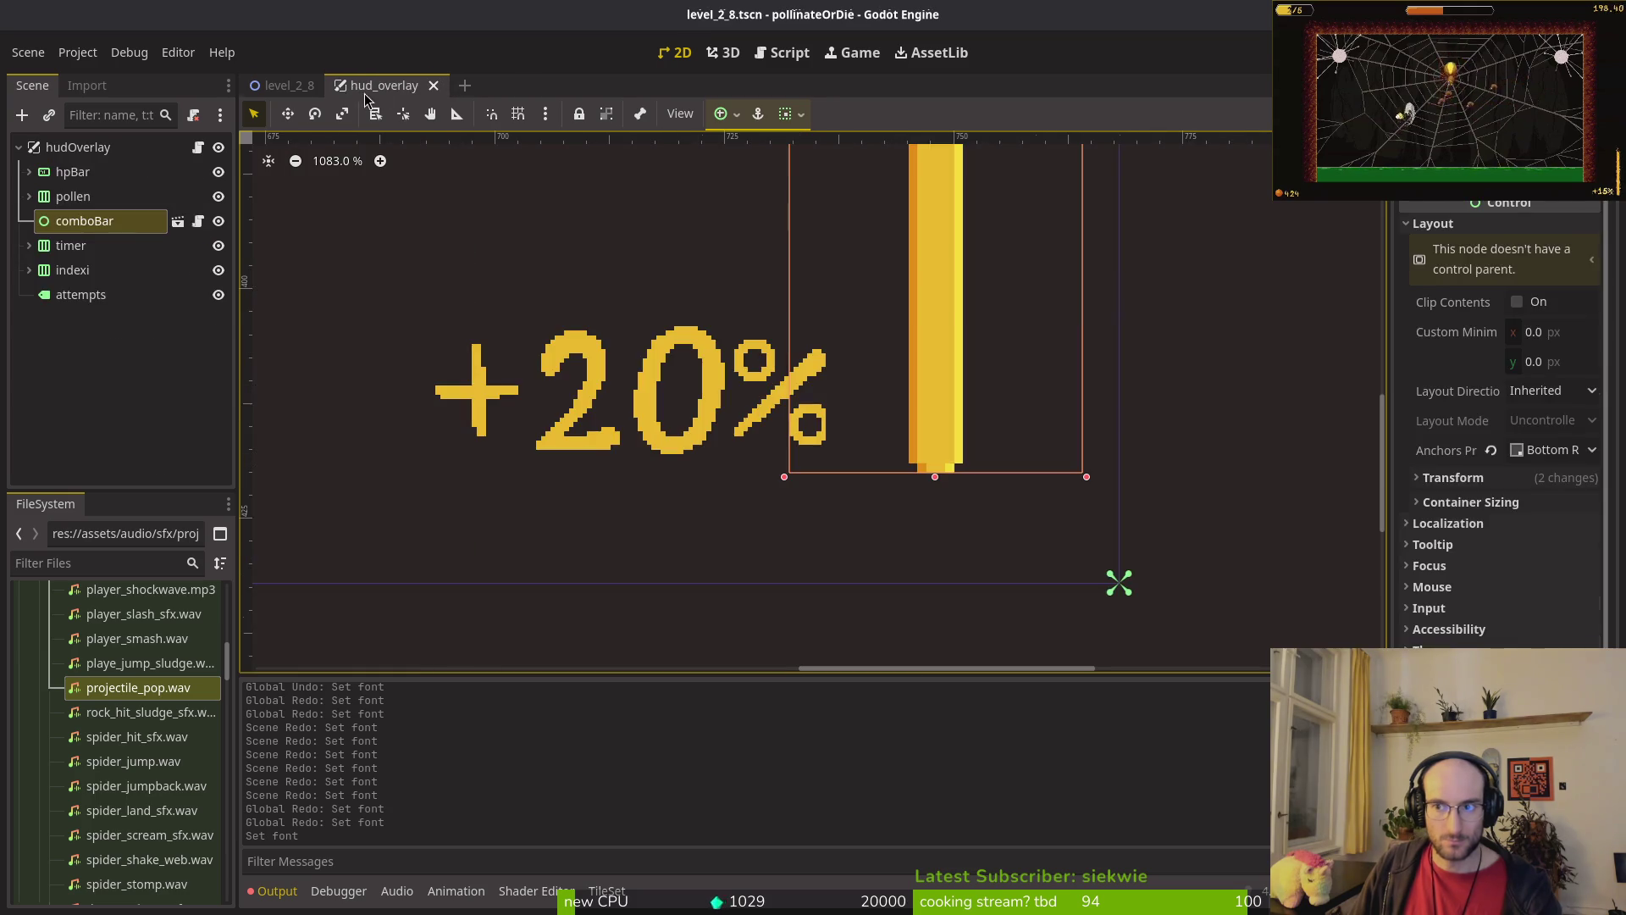
{"action": "middle_click", "coordinate": [378, 89]}
{"action": "key", "text": "shift+alt+o"}
{"action": "type", "text": "bullet"}
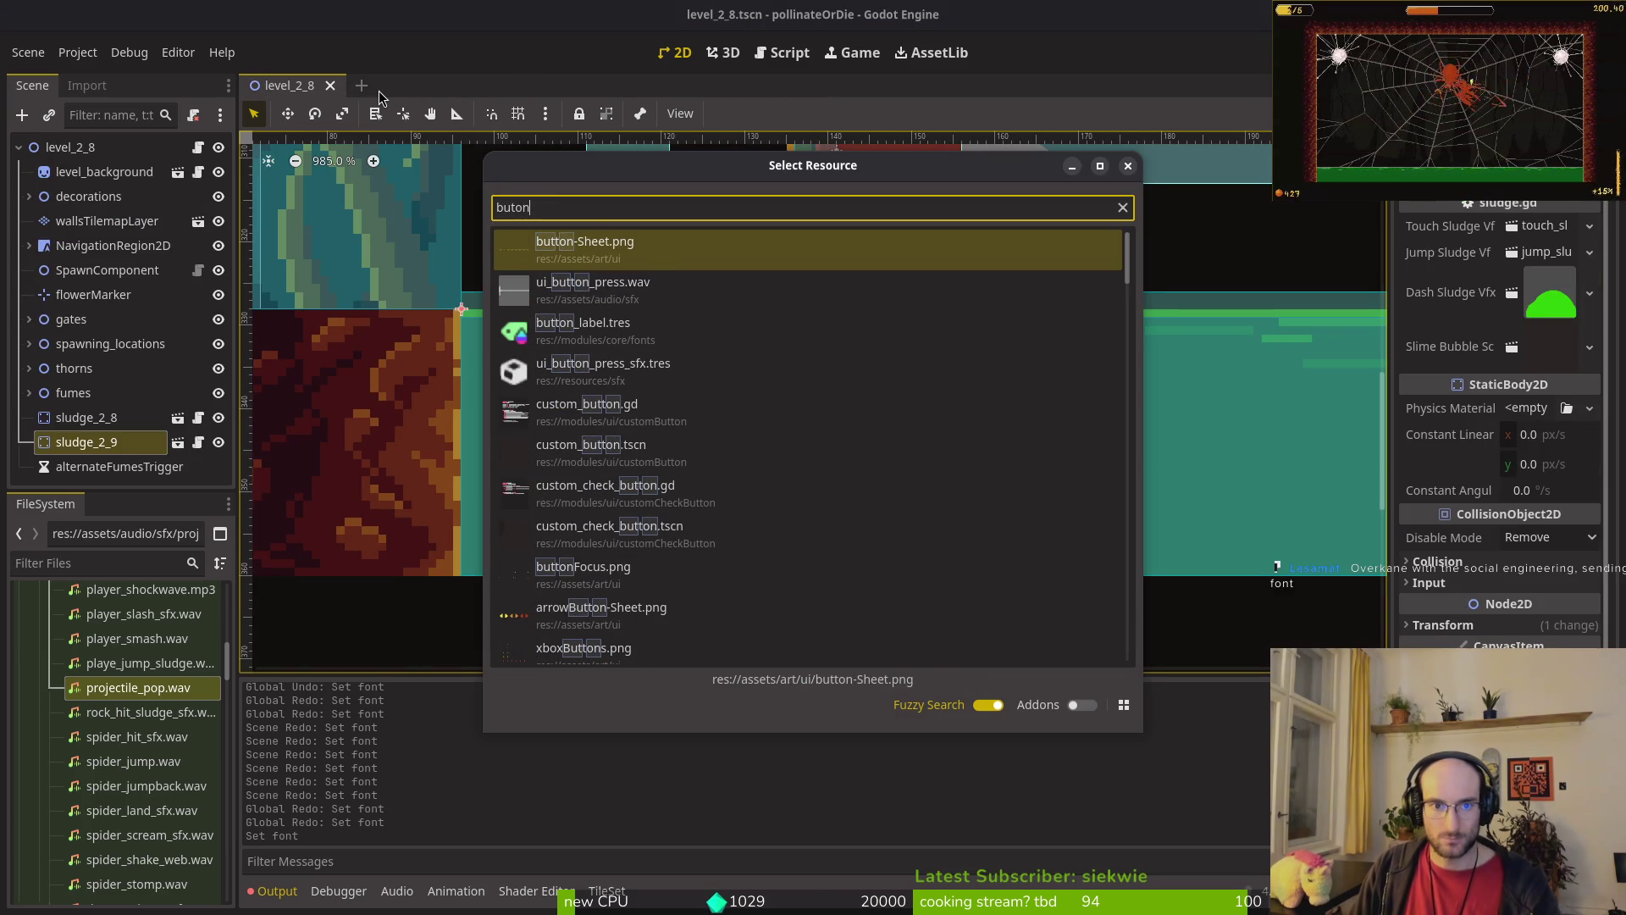
{"action": "key", "text": "Down"}
{"action": "key", "text": "Down"}
{"action": "key", "text": "Return"}
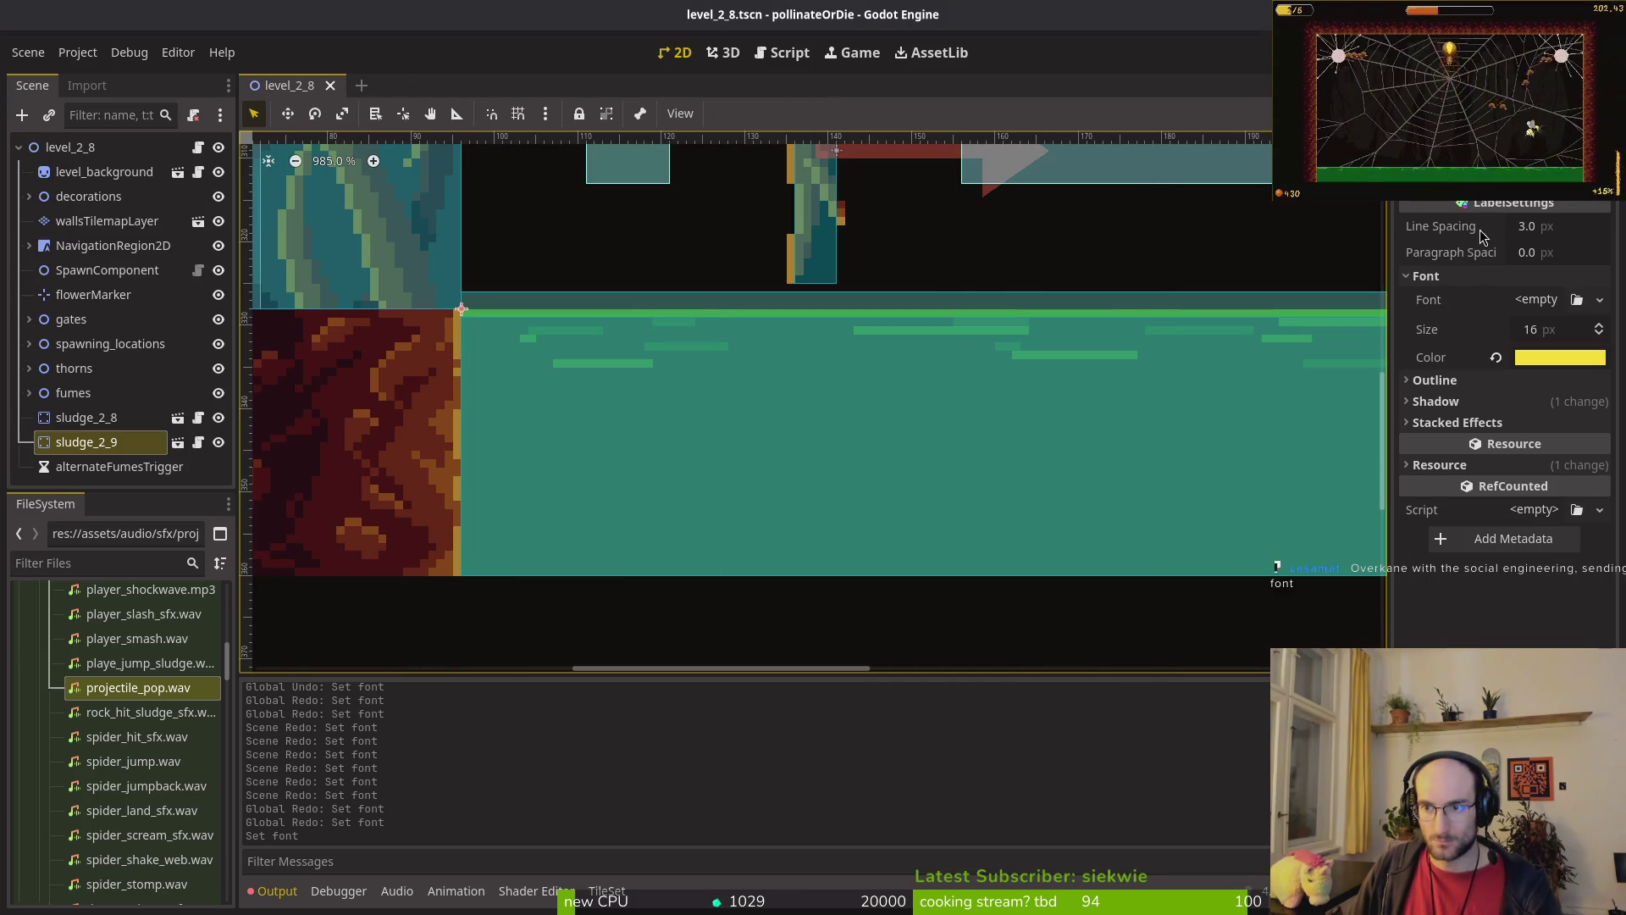
Step: Quick-load LanaPixel as that label settings' font and run the game with F5
{"action": "left_click", "coordinate": [1536, 299]}
{"action": "left_click", "coordinate": [1507, 436]}
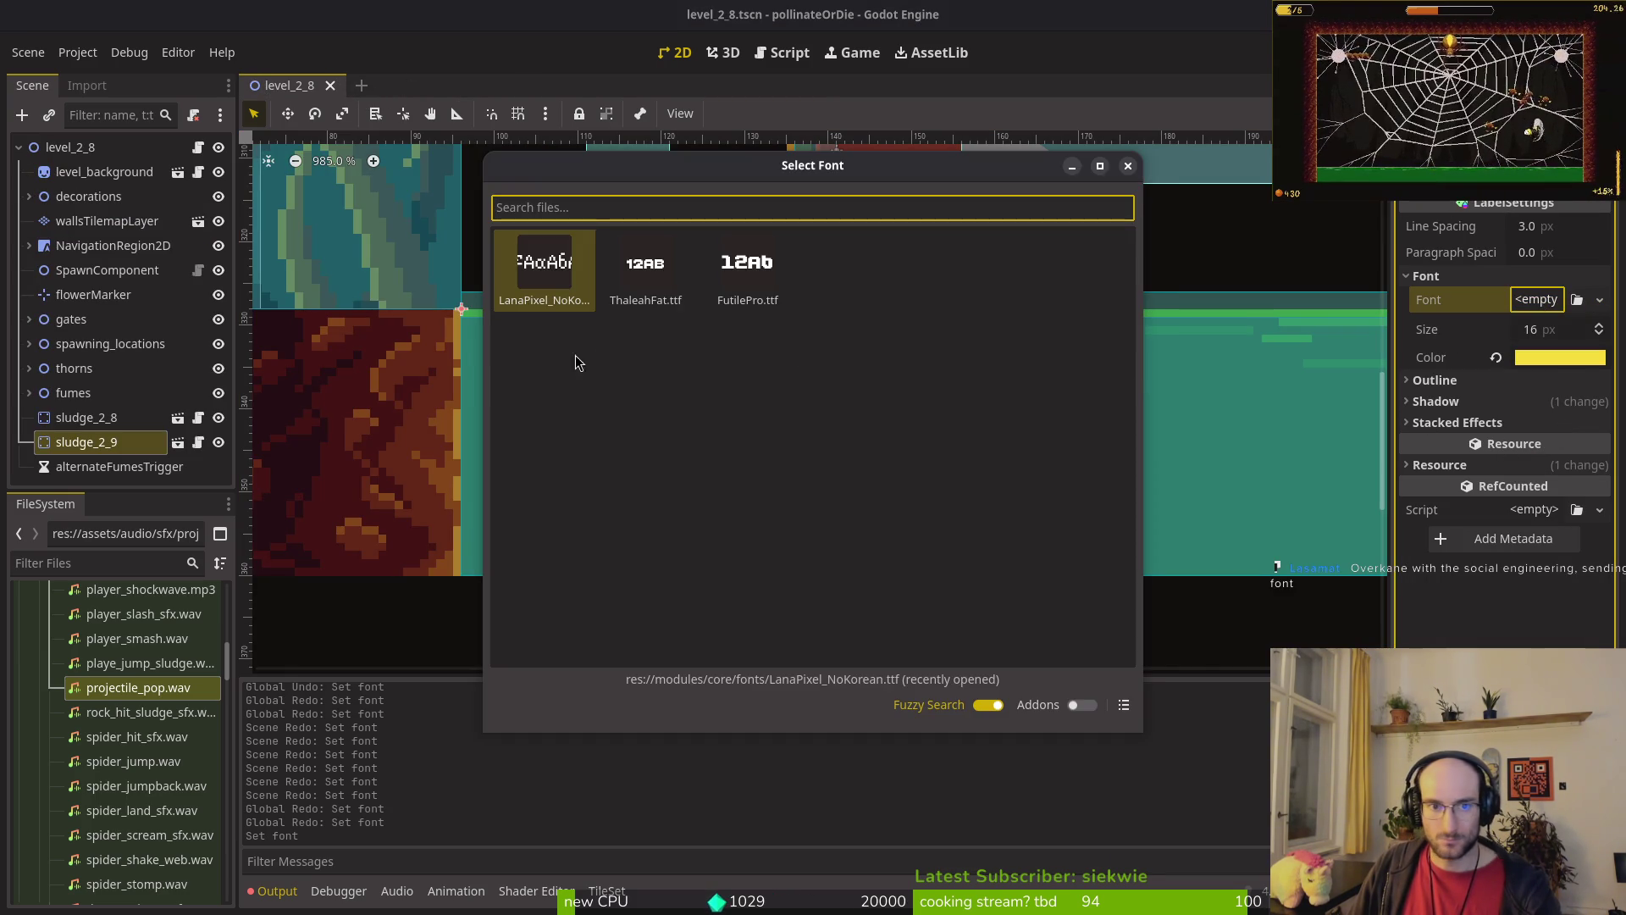
{"action": "double_click", "coordinate": [534, 263]}
{"action": "key", "text": "F5"}
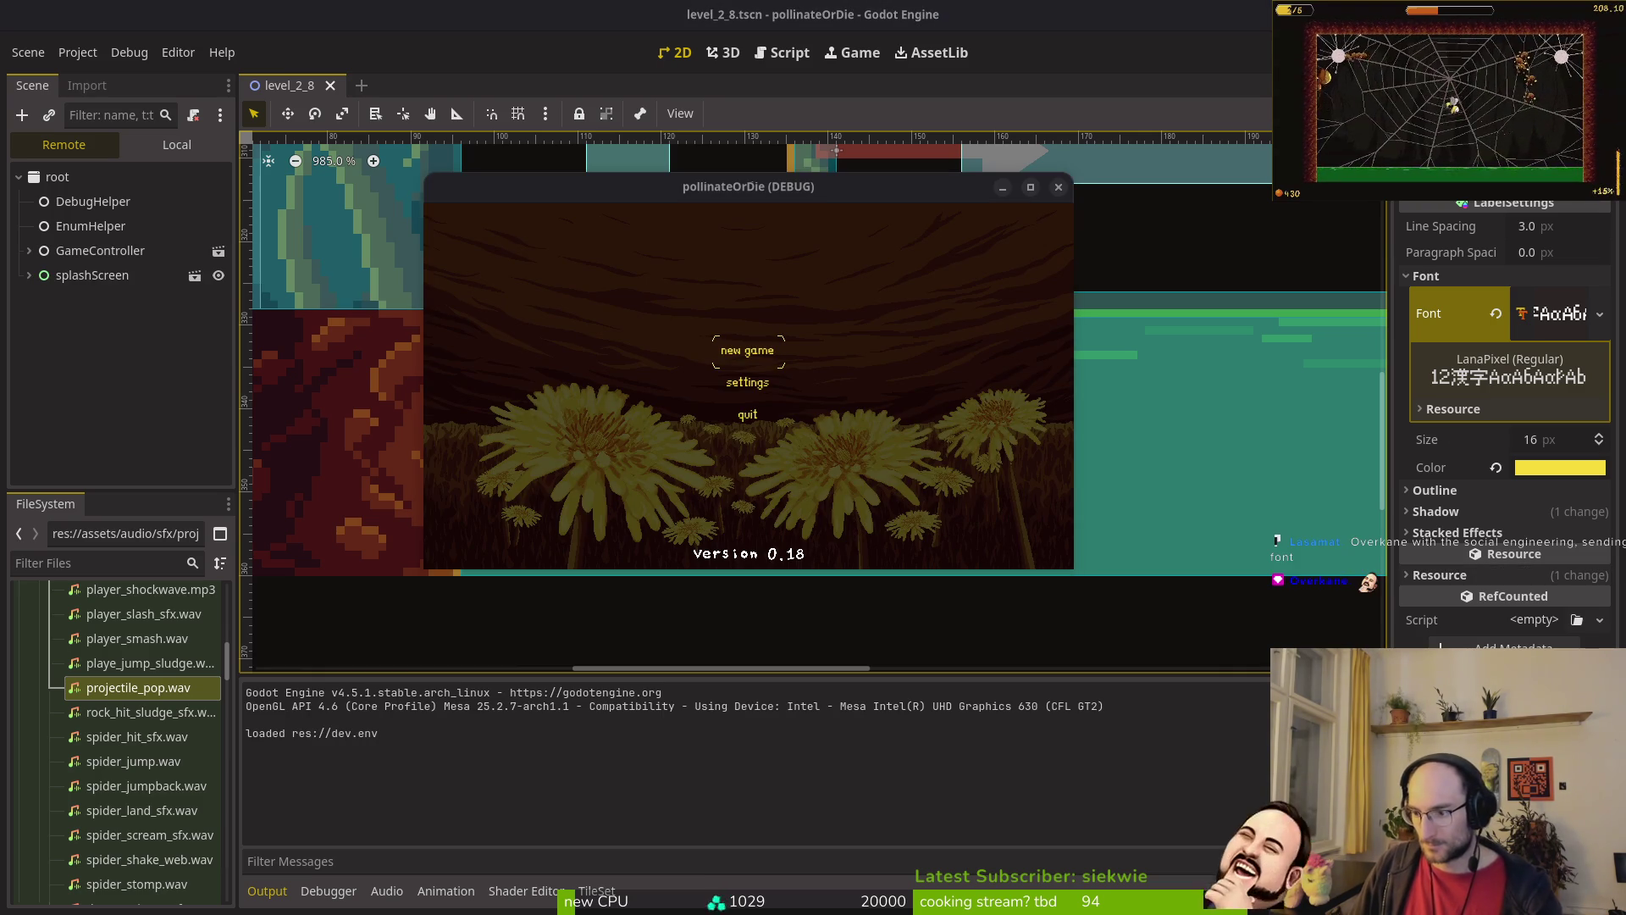
Step: Maximize the game window, view the settings screen in LanaPixel, and quit with Escape
{"action": "double_click", "coordinate": [663, 193]}
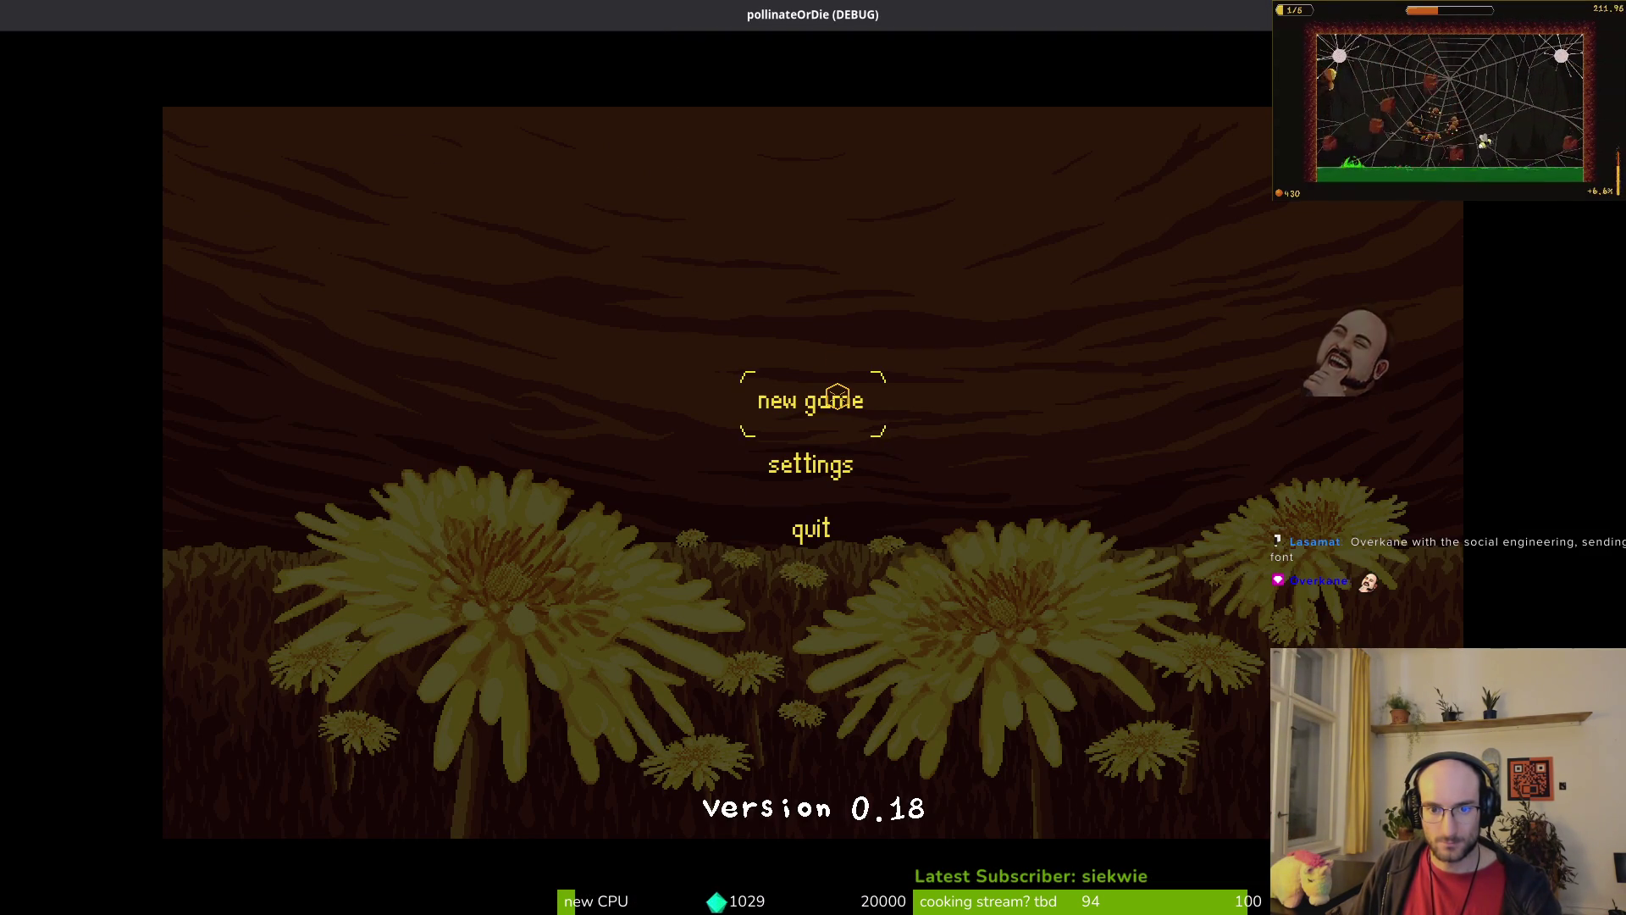
{"action": "left_click", "coordinate": [838, 471]}
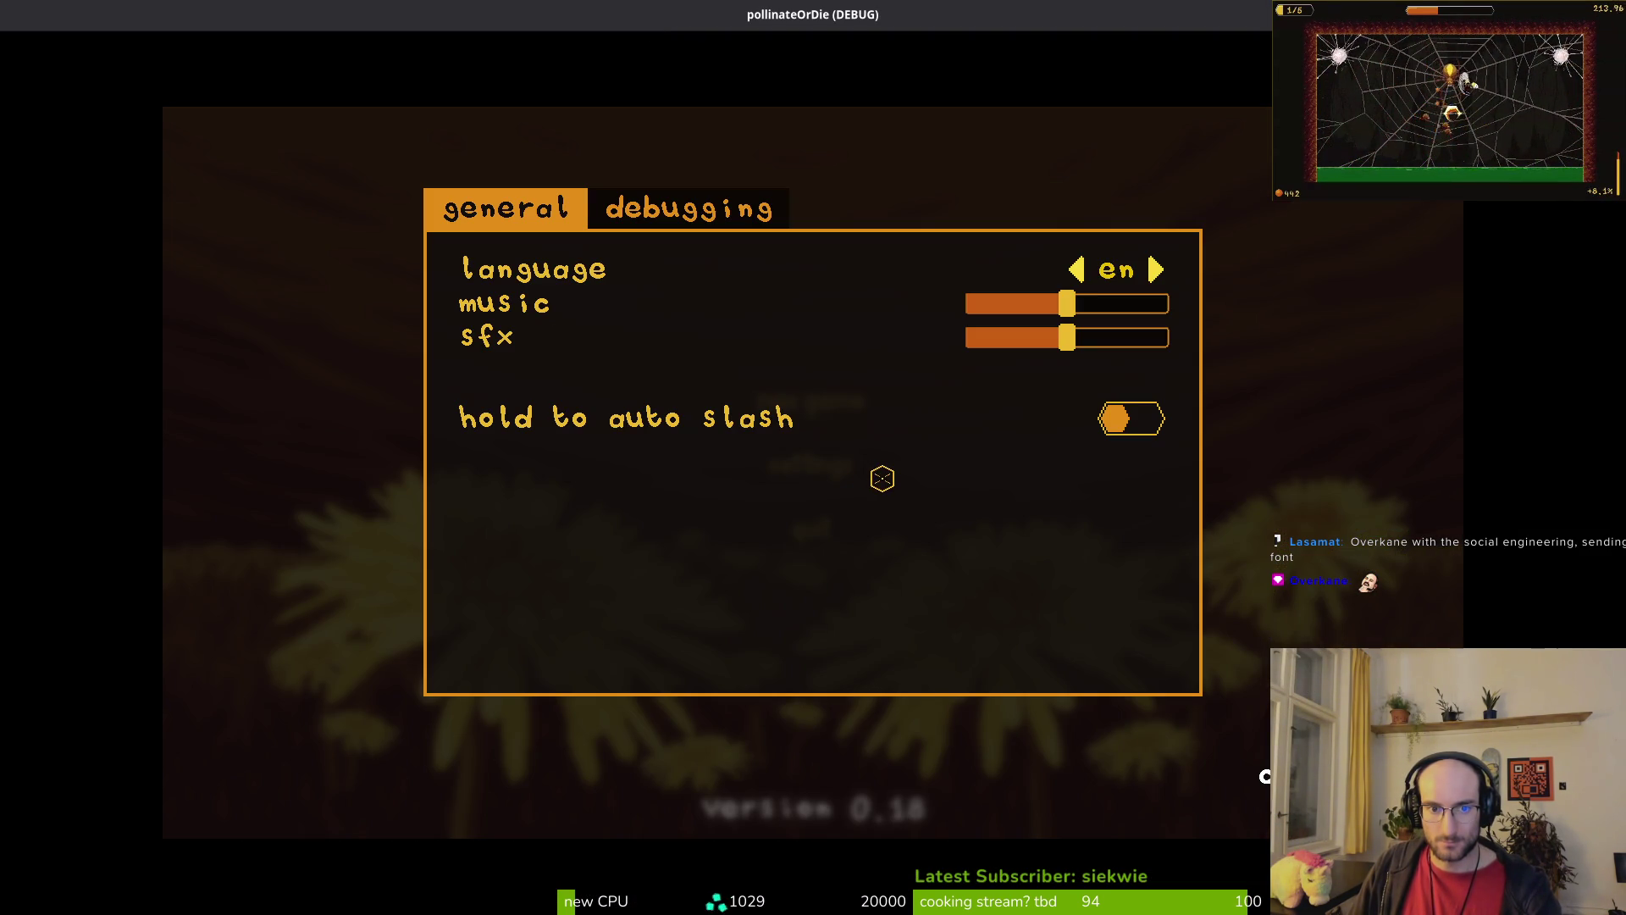
{"action": "key", "text": "Escape"}
{"action": "key", "text": "Escape"}
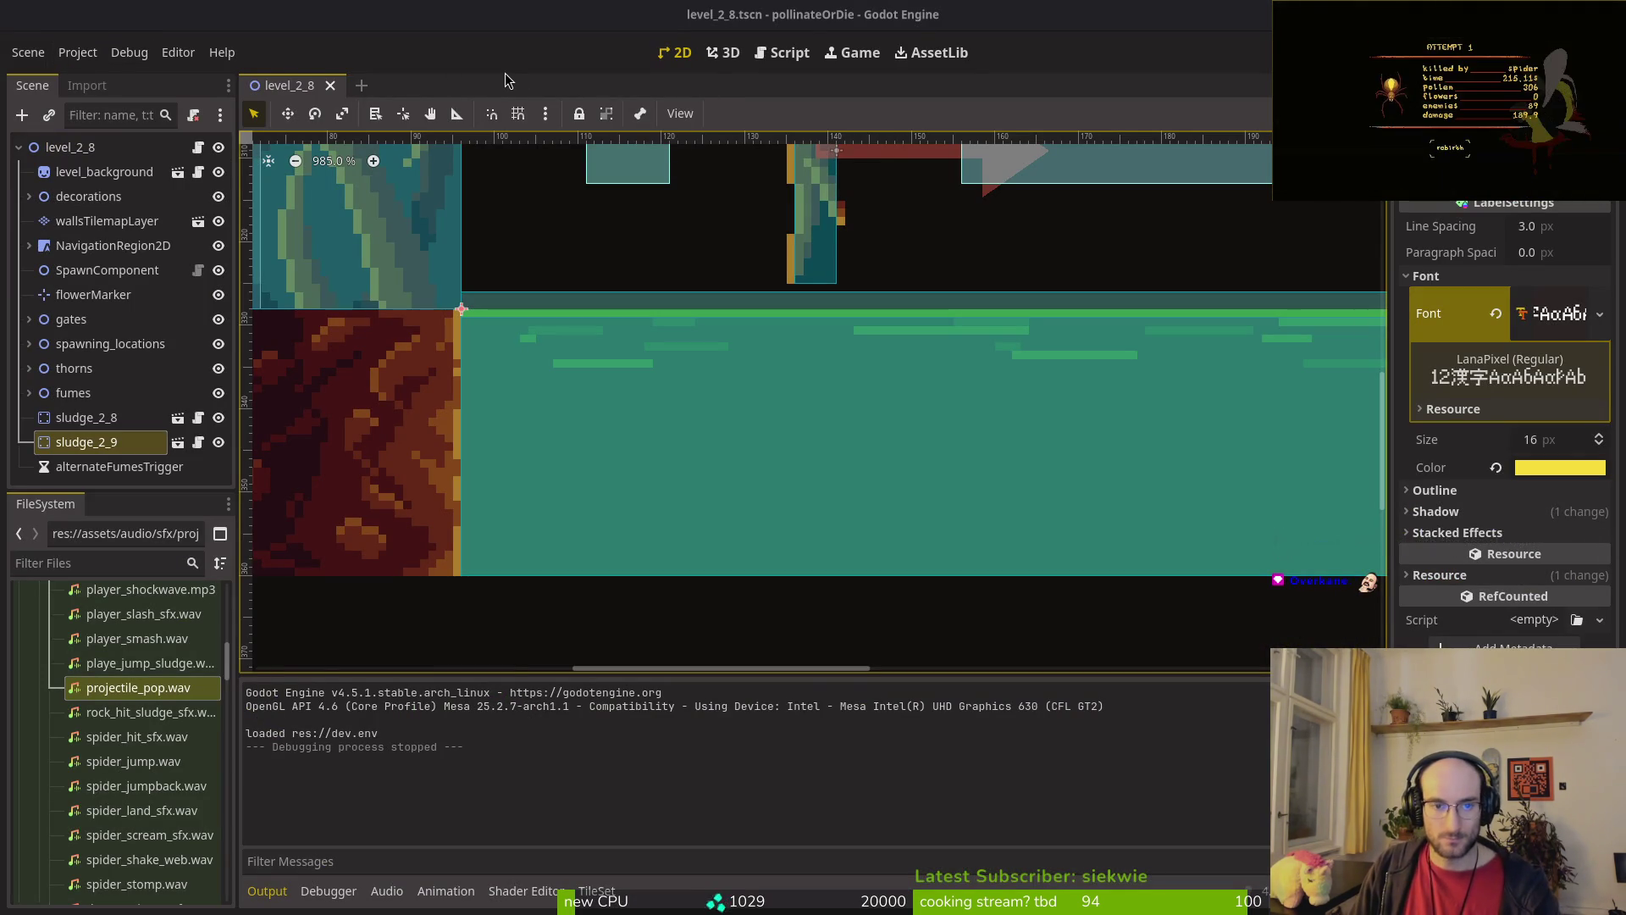
Step: Set the GUI > Theme custom font to LanaPixel_NoKorean.ttf in Project Settings and rerun the game
{"action": "left_click", "coordinate": [493, 614]}
{"action": "left_click", "coordinate": [77, 52]}
{"action": "left_click", "coordinate": [102, 76]}
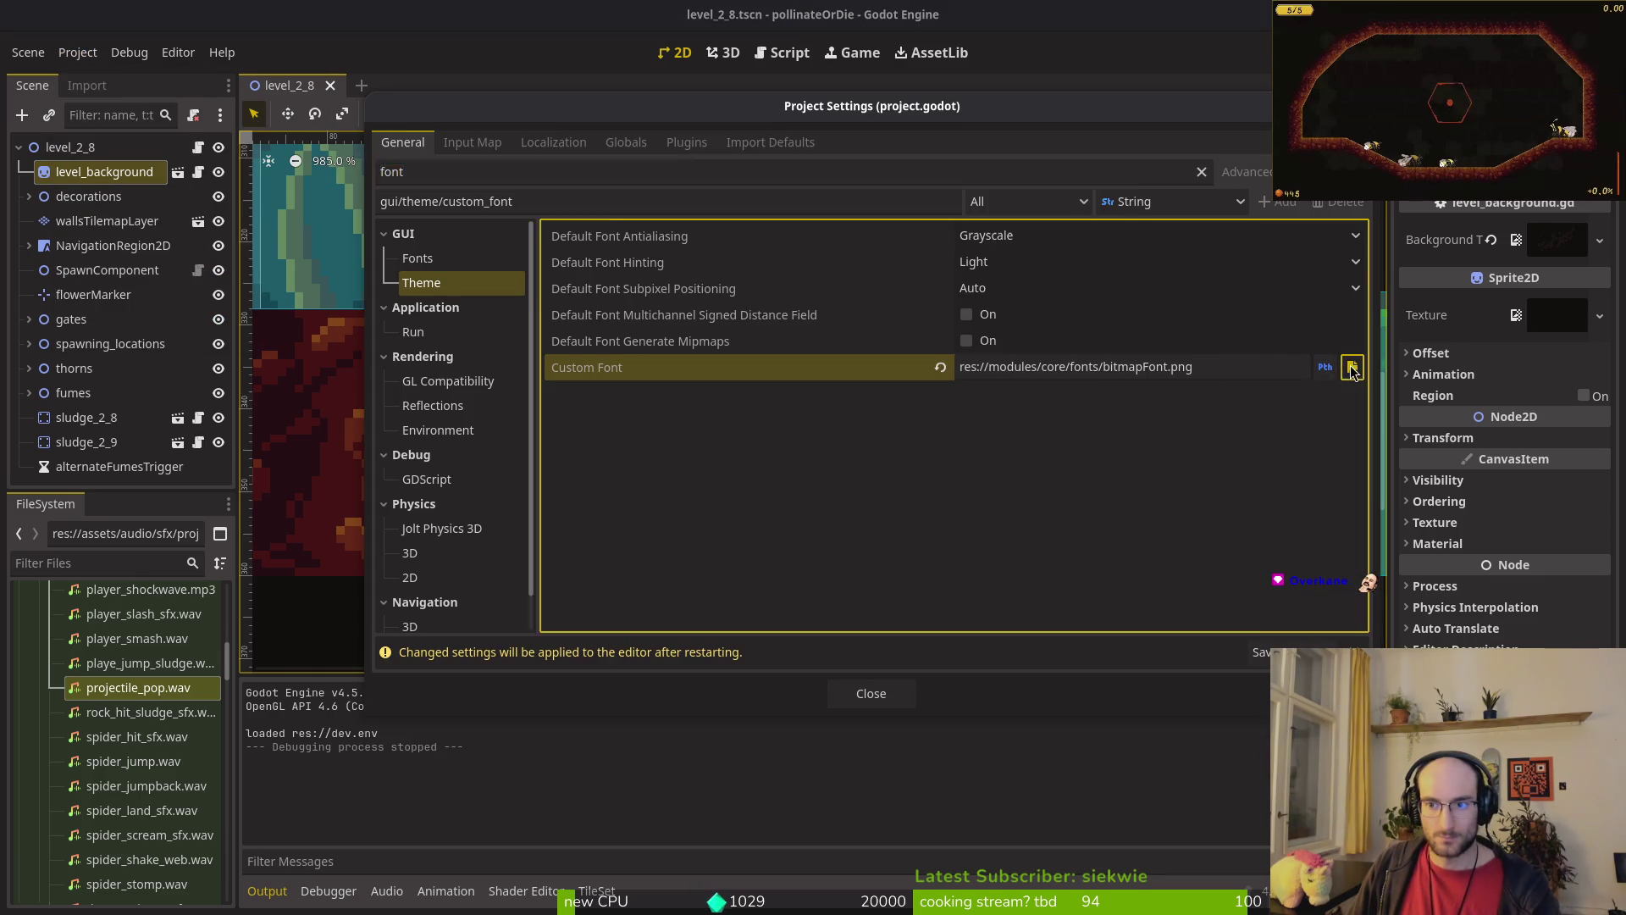
{"action": "left_click", "coordinate": [1352, 366]}
{"action": "left_click", "coordinate": [812, 279]}
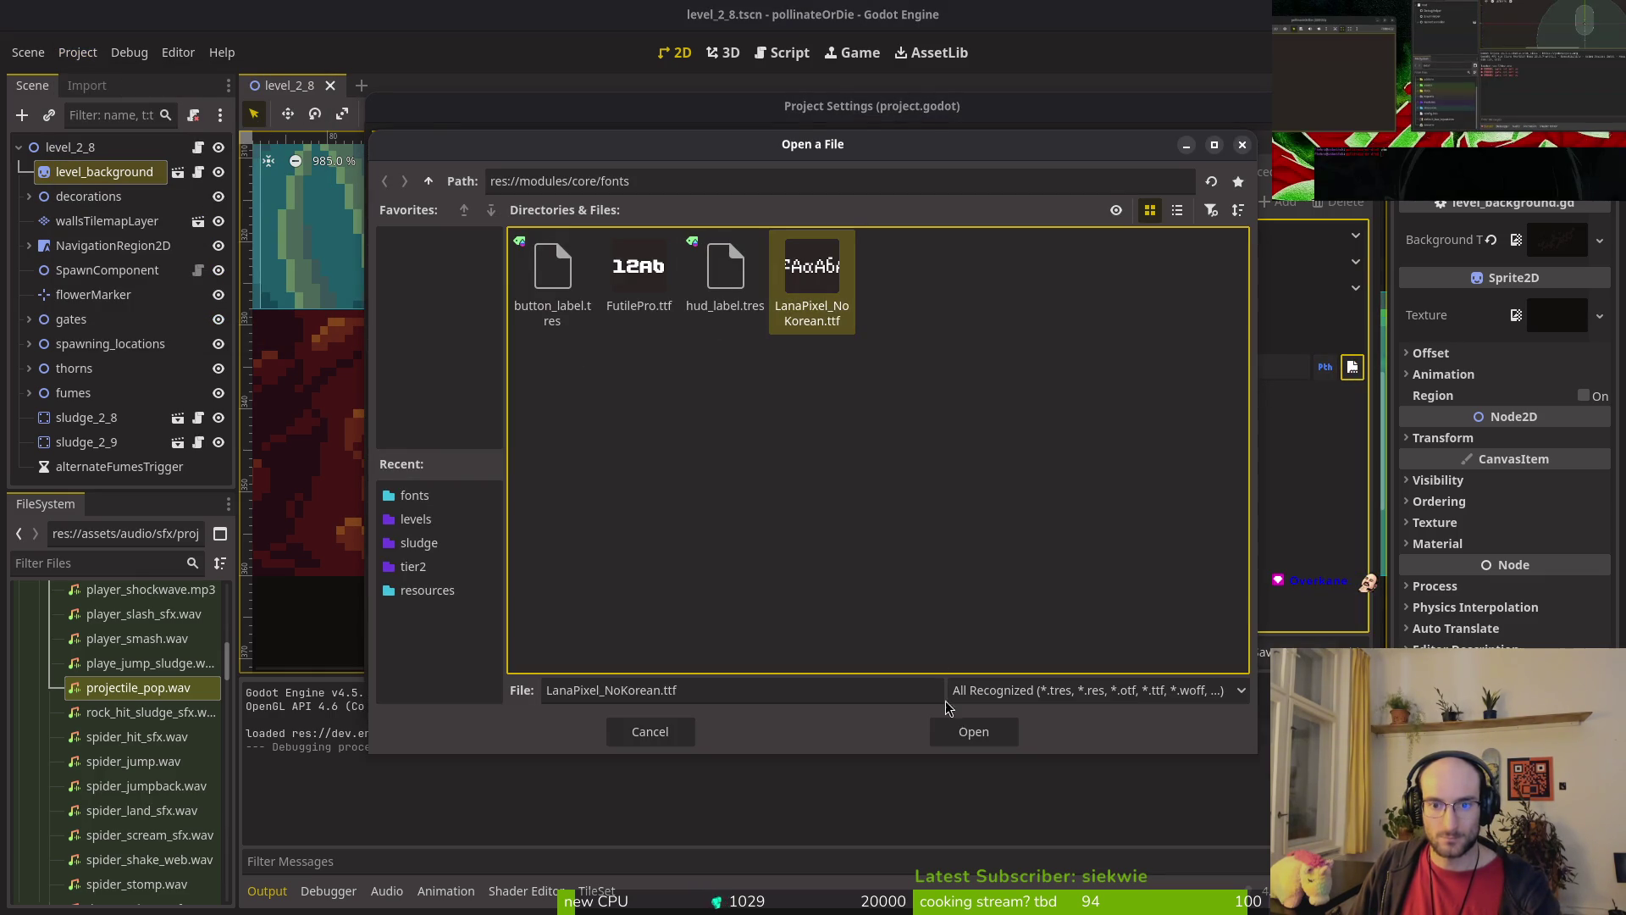
{"action": "left_click", "coordinate": [974, 731]}
{"action": "left_click", "coordinate": [872, 690]}
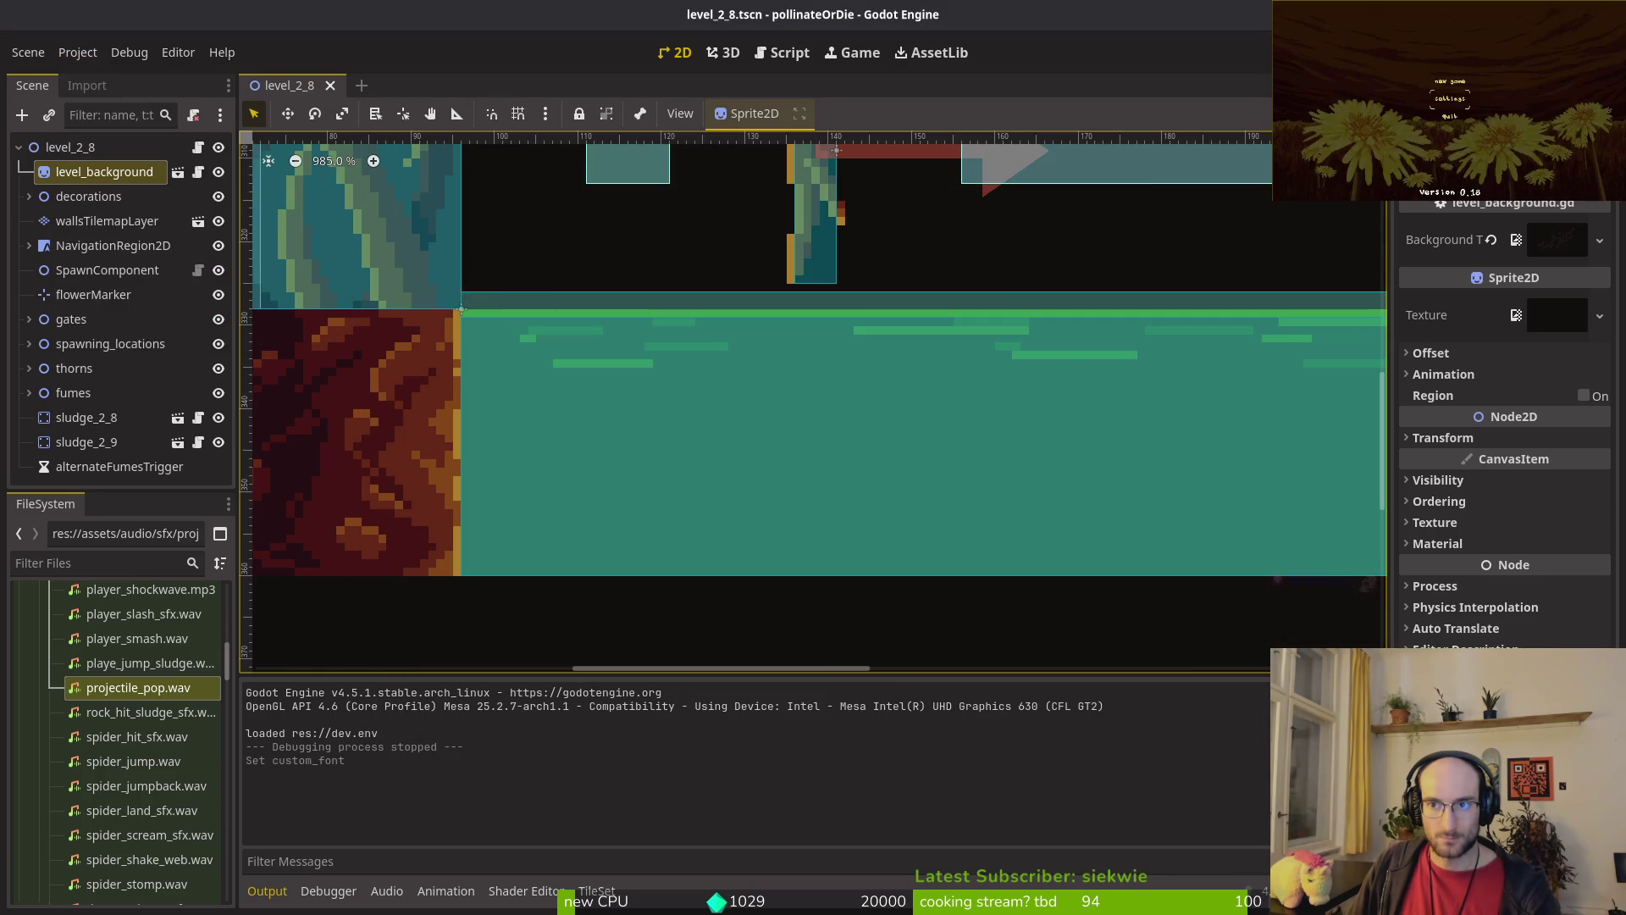
{"action": "key", "text": "F5"}
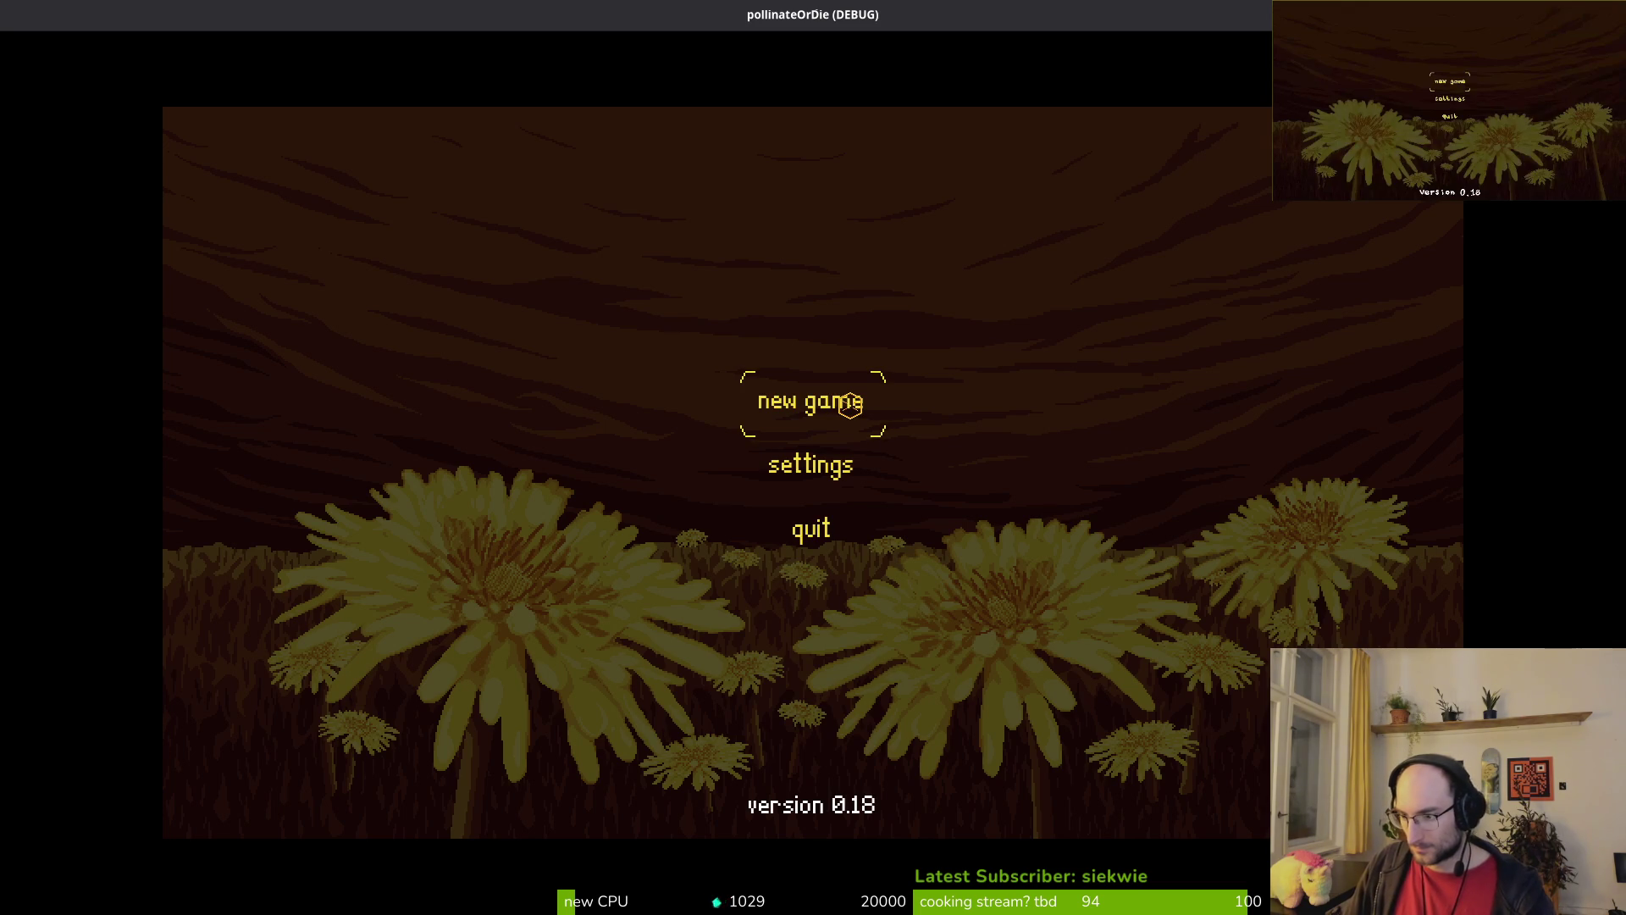
Step: Switch the game language between Spanish and French, then start a new game and stop it
{"action": "left_click", "coordinate": [813, 464]}
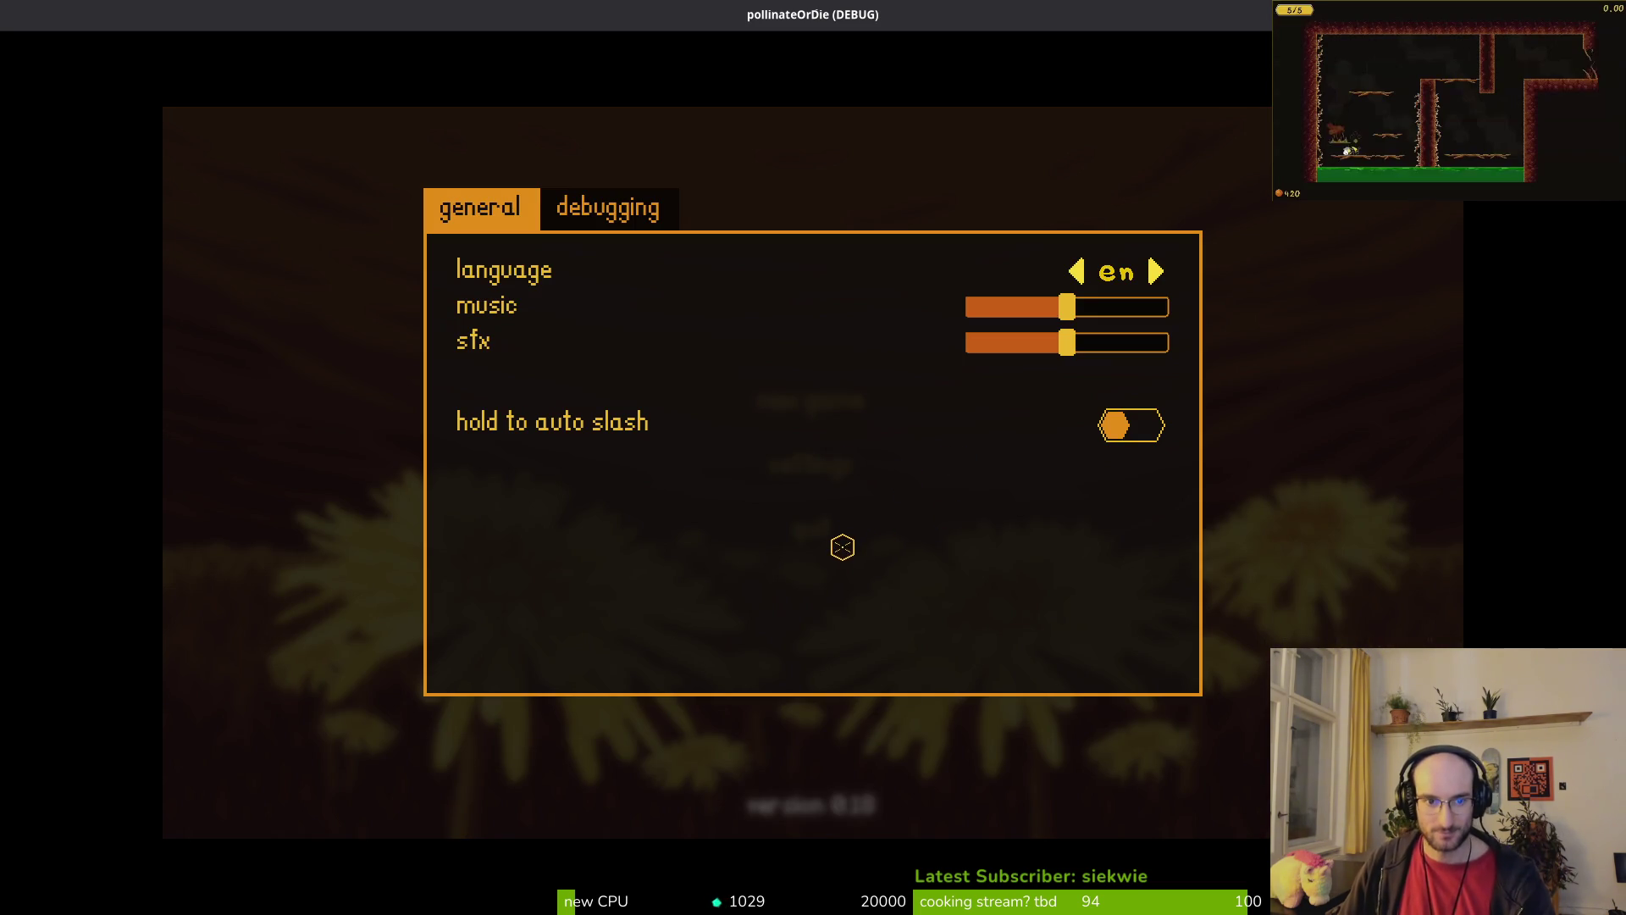
{"action": "key", "text": "ctrl+Tab"}
{"action": "key", "text": "ctrl+shift+Tab"}
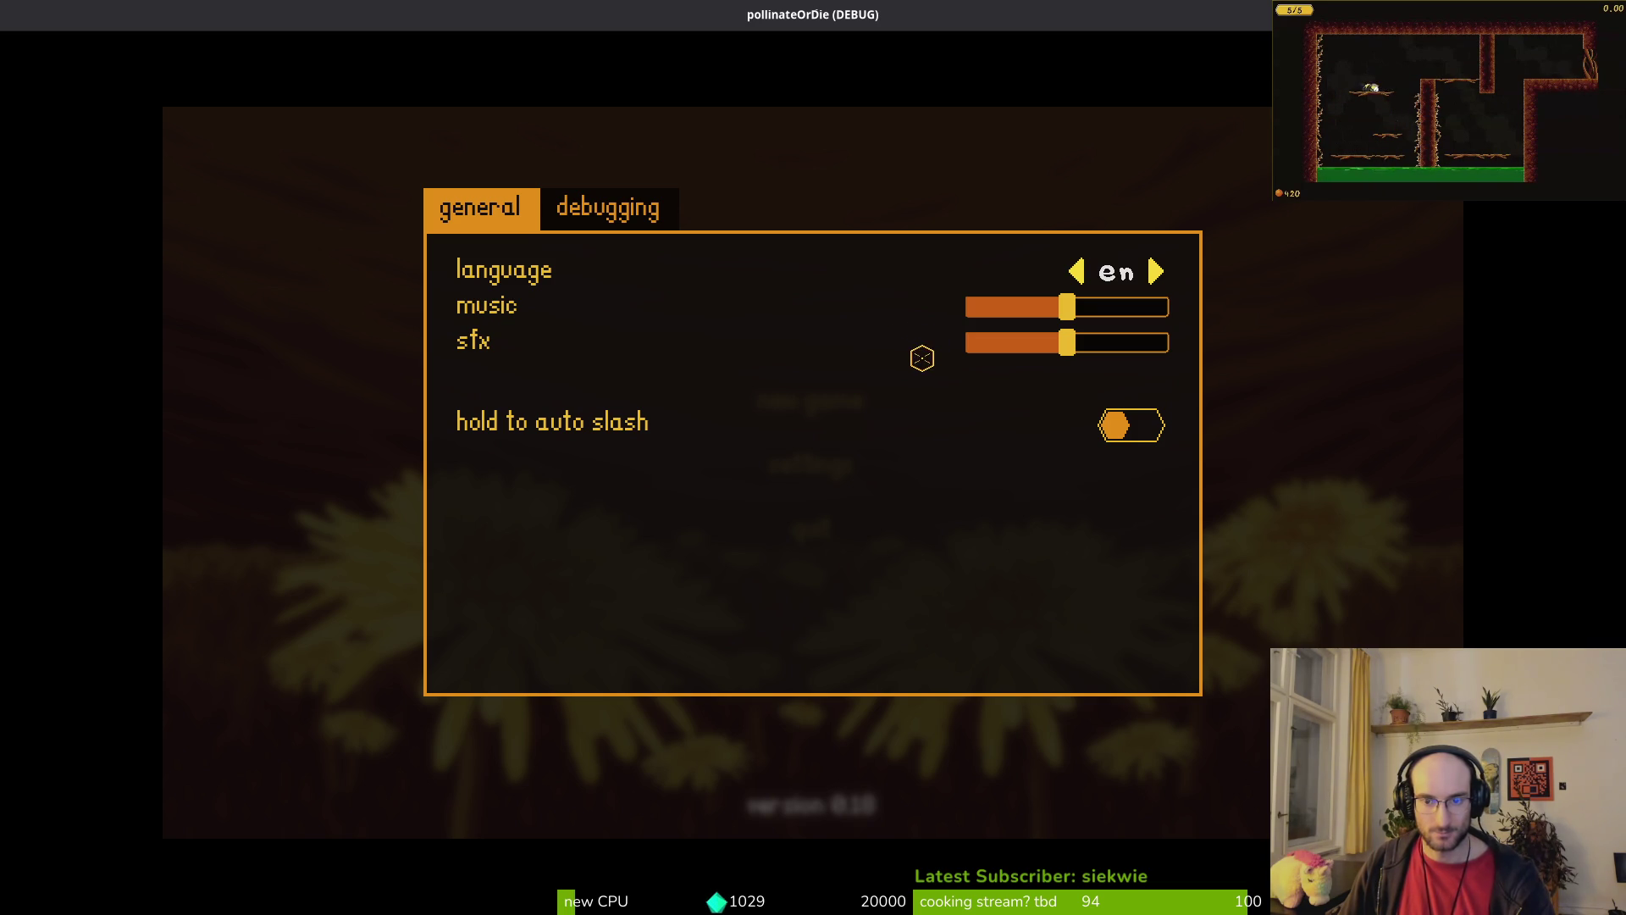
{"action": "key", "text": "Return"}
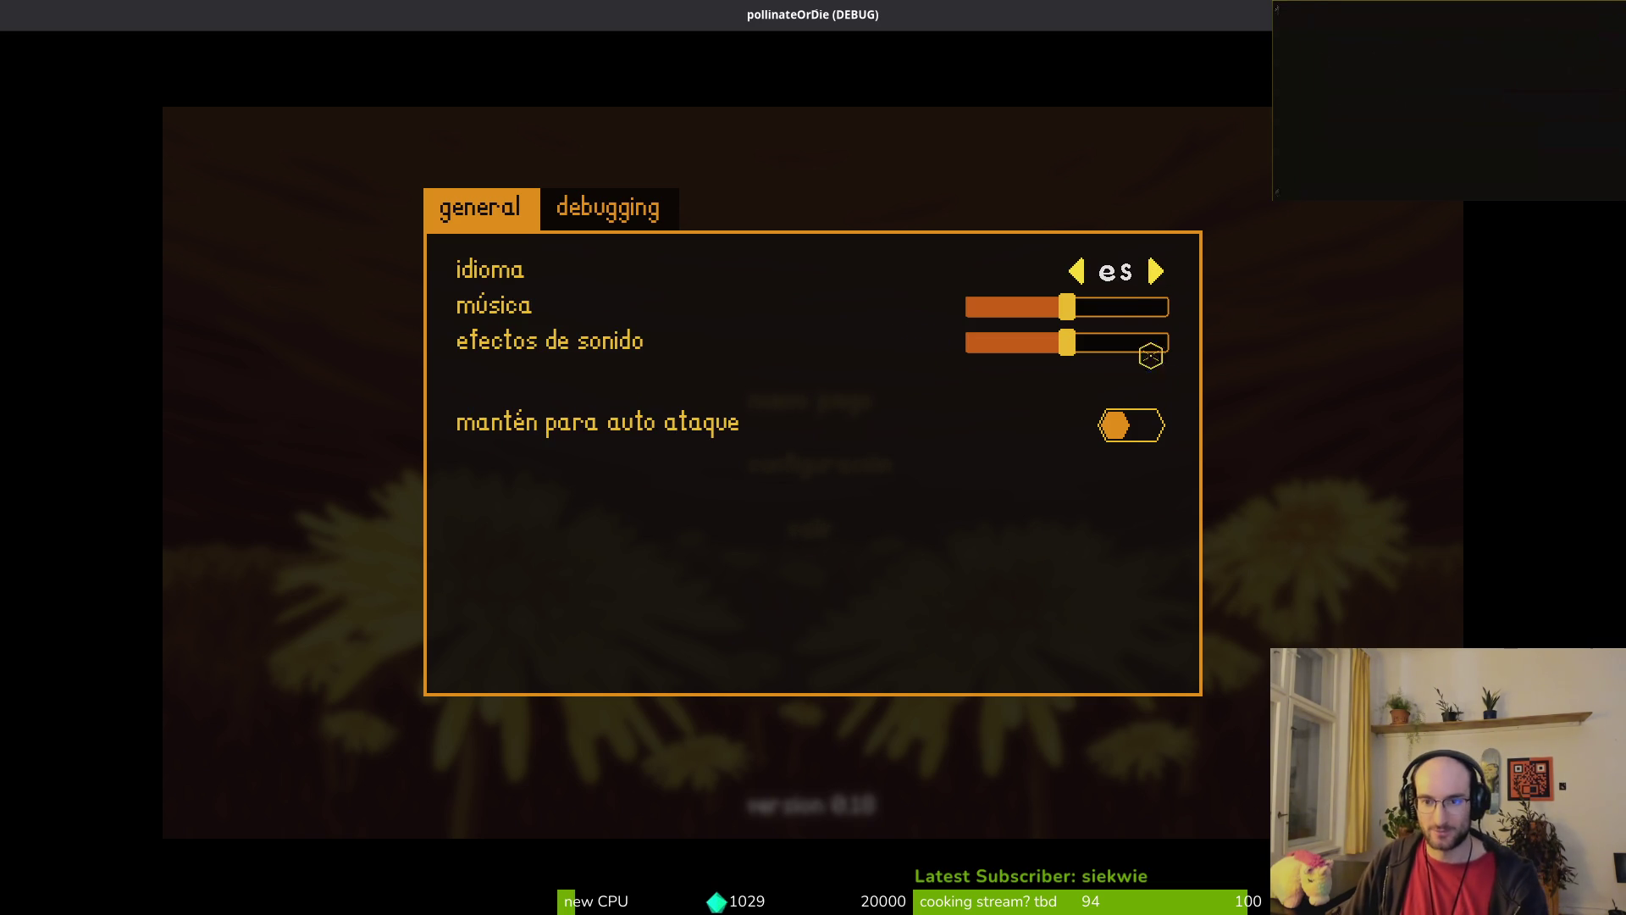
{"action": "left_click", "coordinate": [1156, 271]}
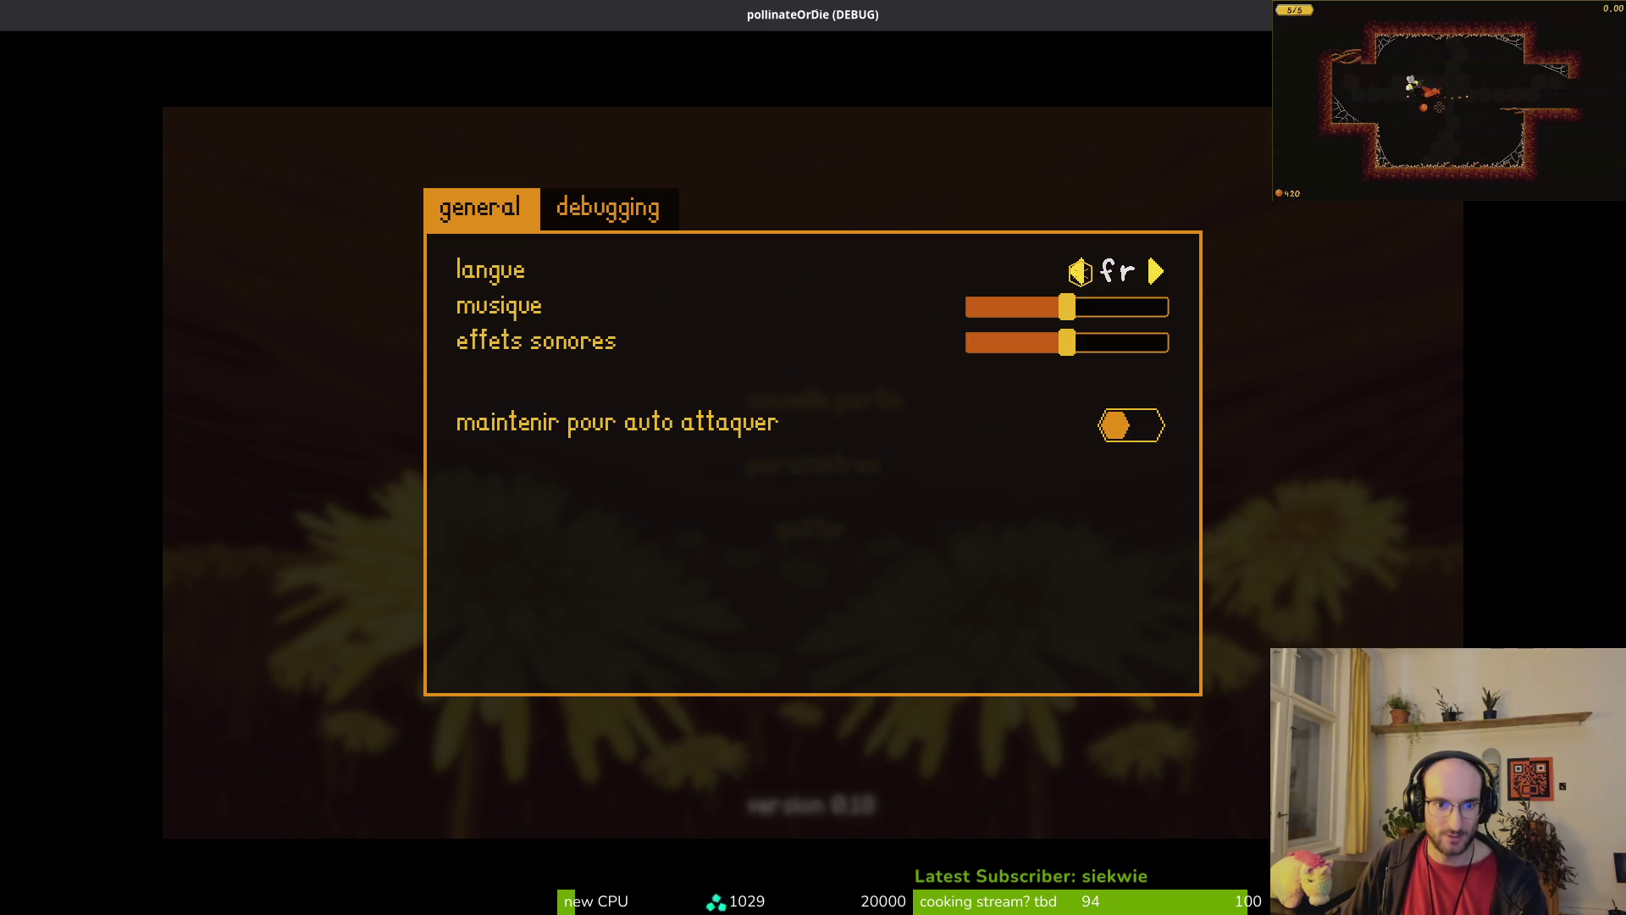
{"action": "left_click", "coordinate": [1070, 273]}
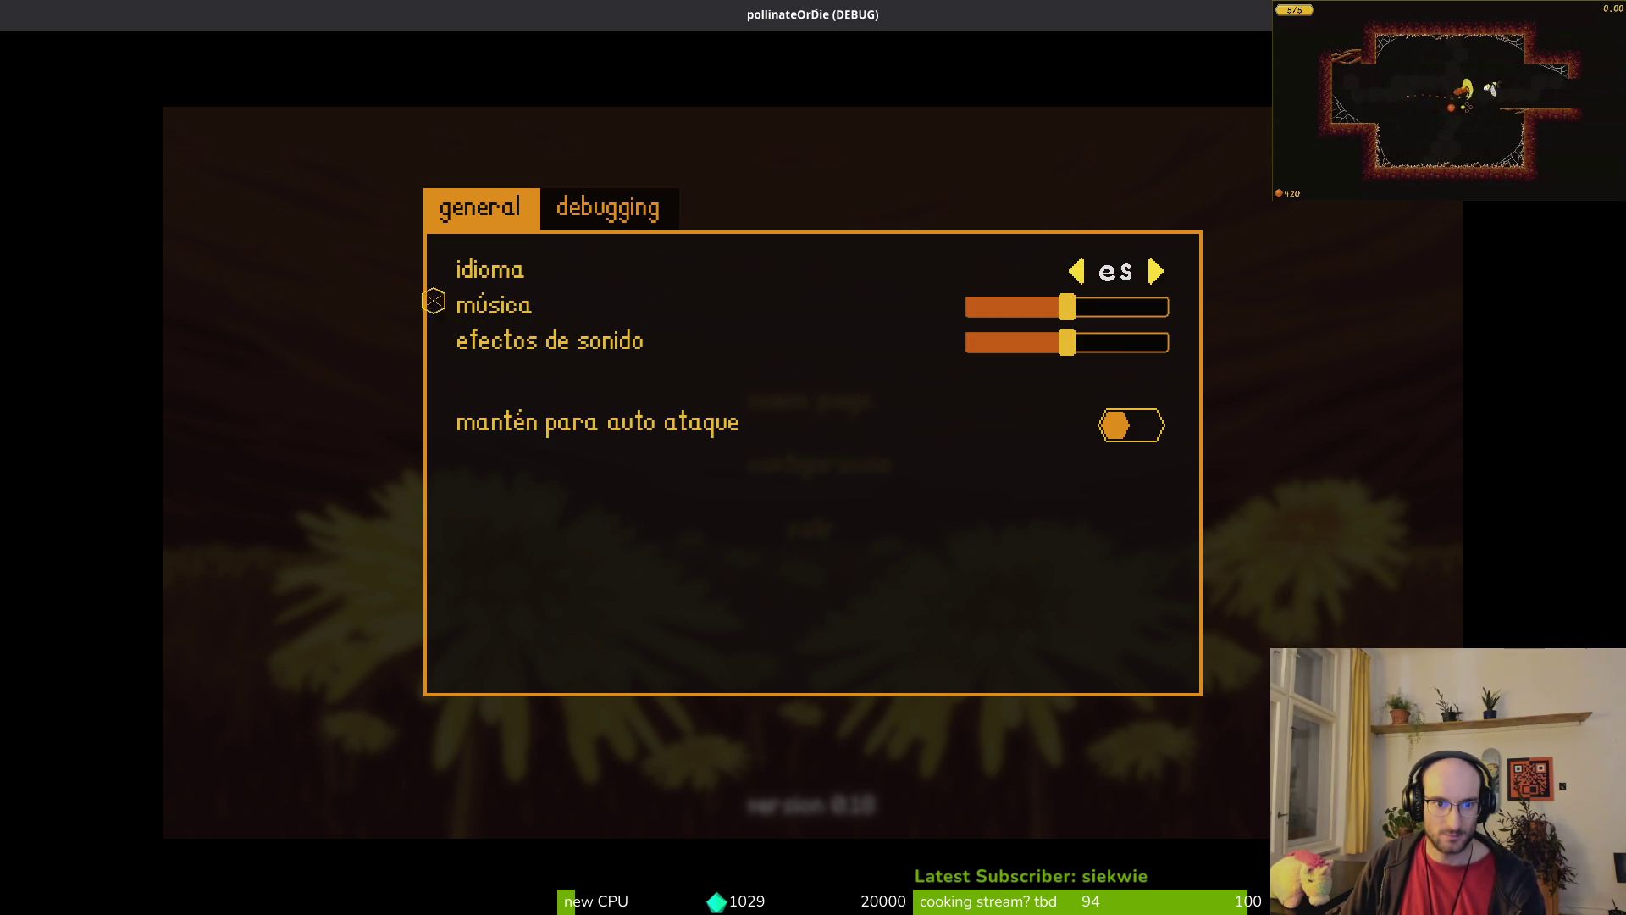
{"action": "left_click", "coordinate": [1152, 271]}
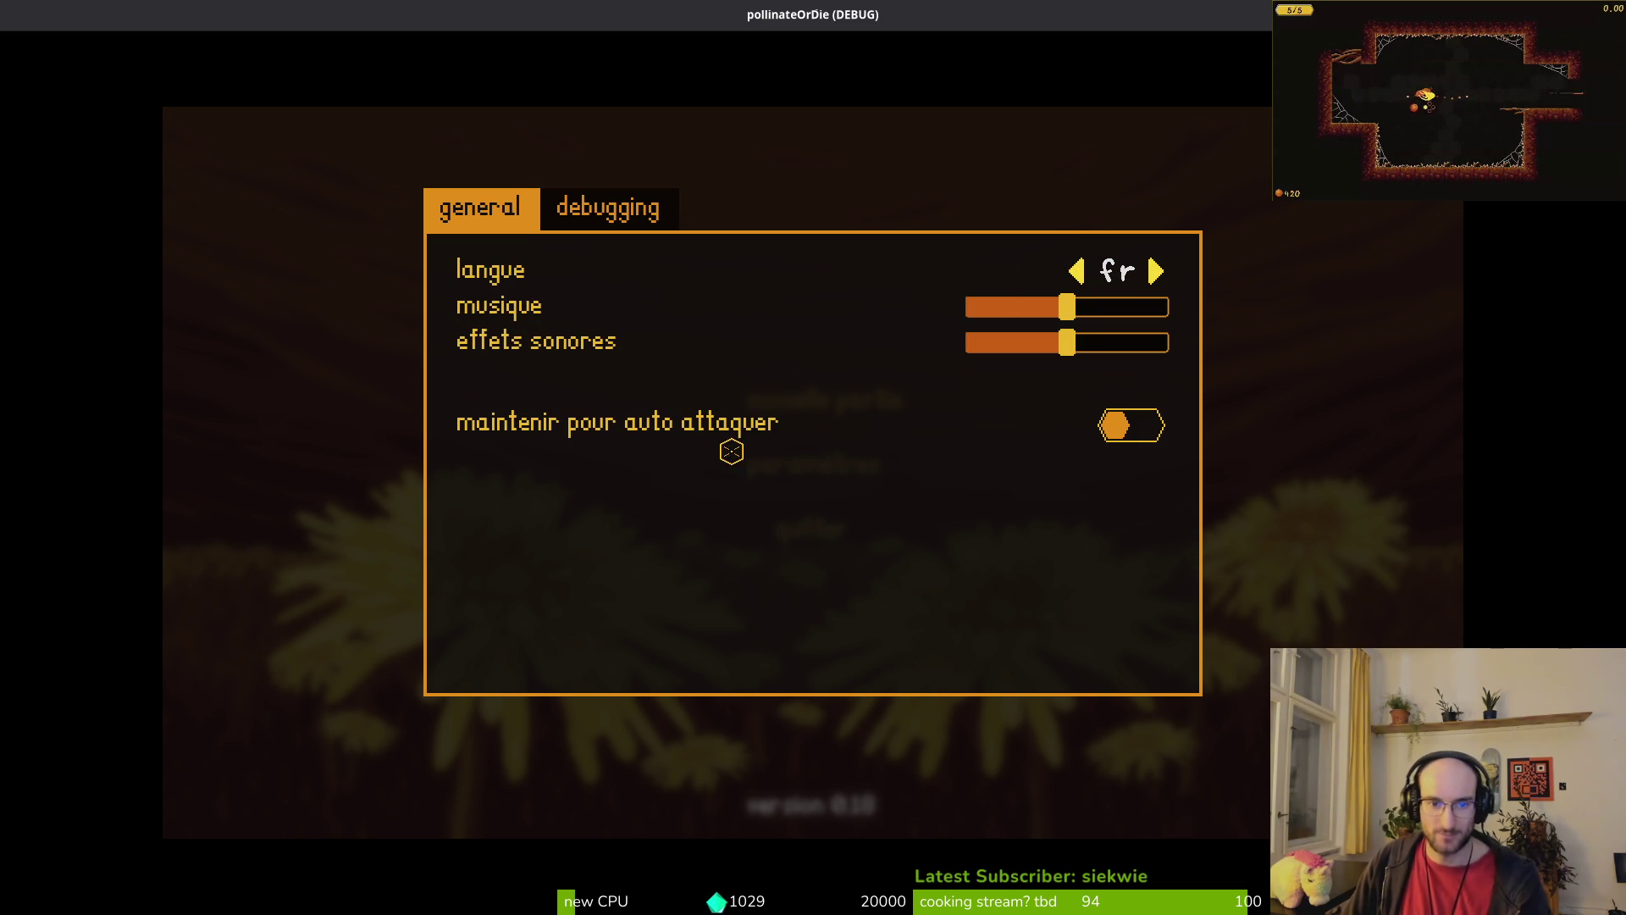
{"action": "key", "text": "Escape"}
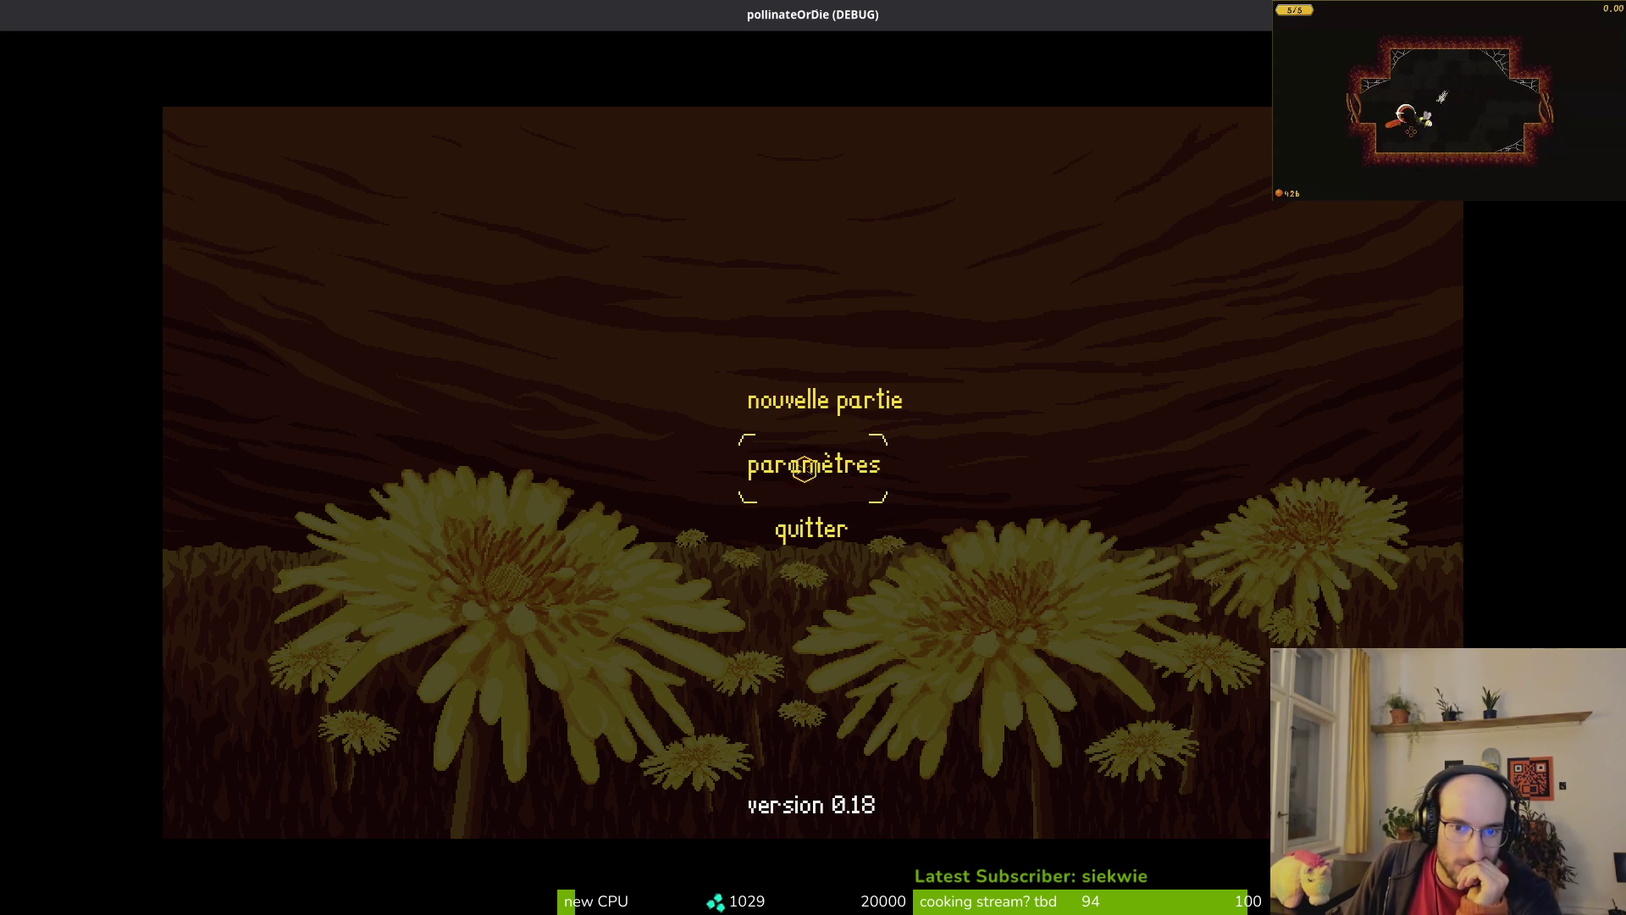
{"action": "left_click", "coordinate": [810, 396]}
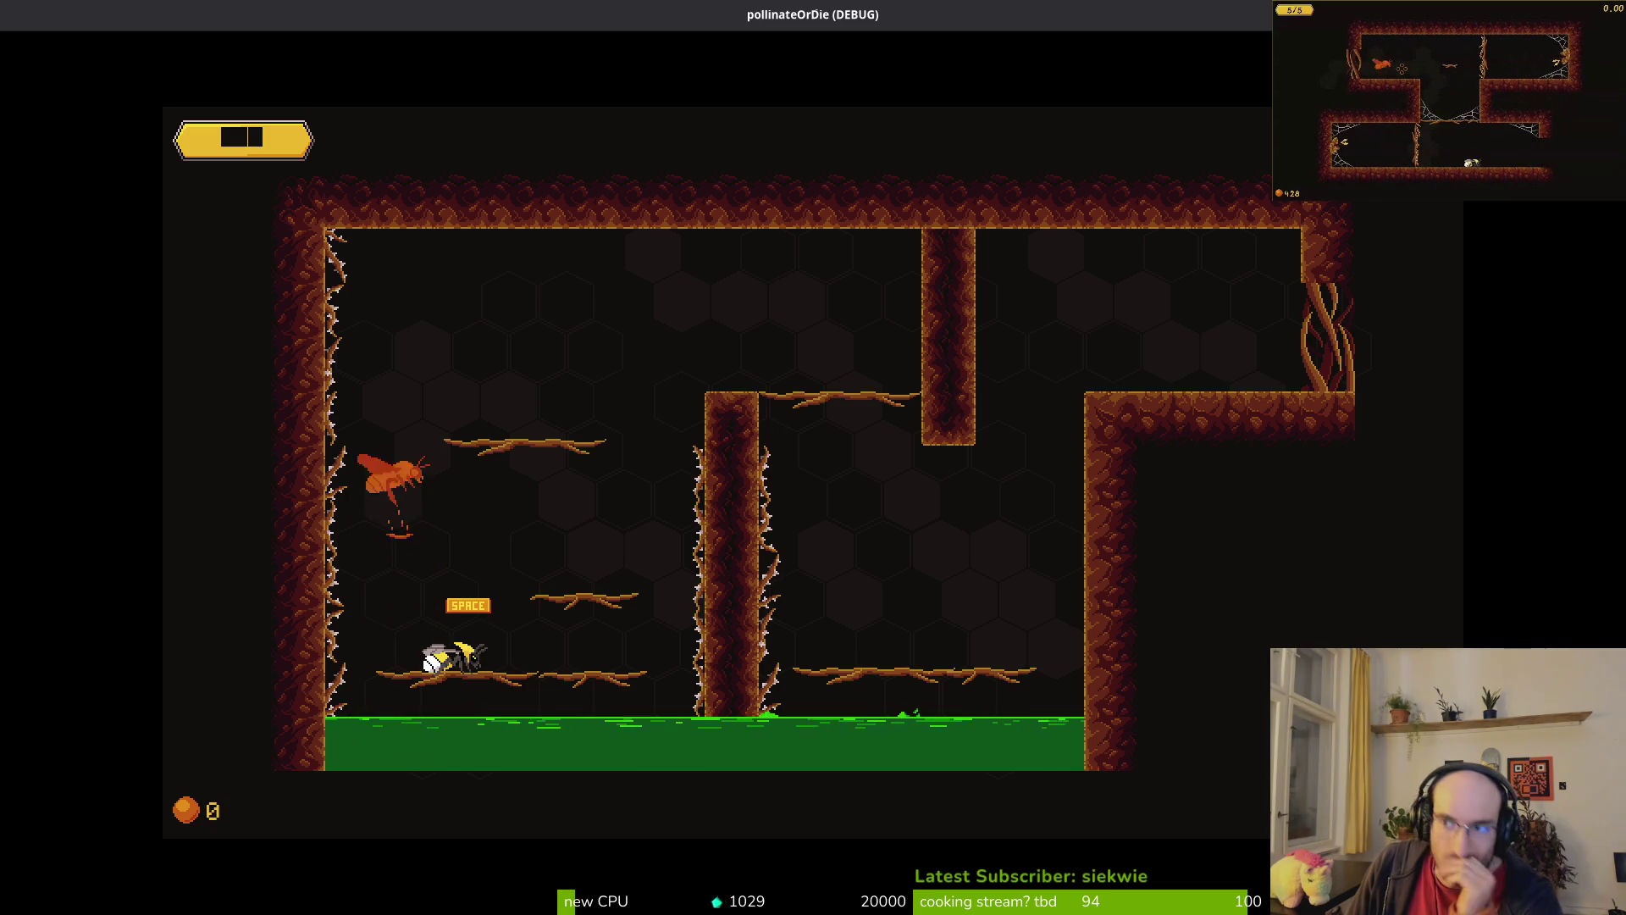
{"action": "key", "text": "F8"}
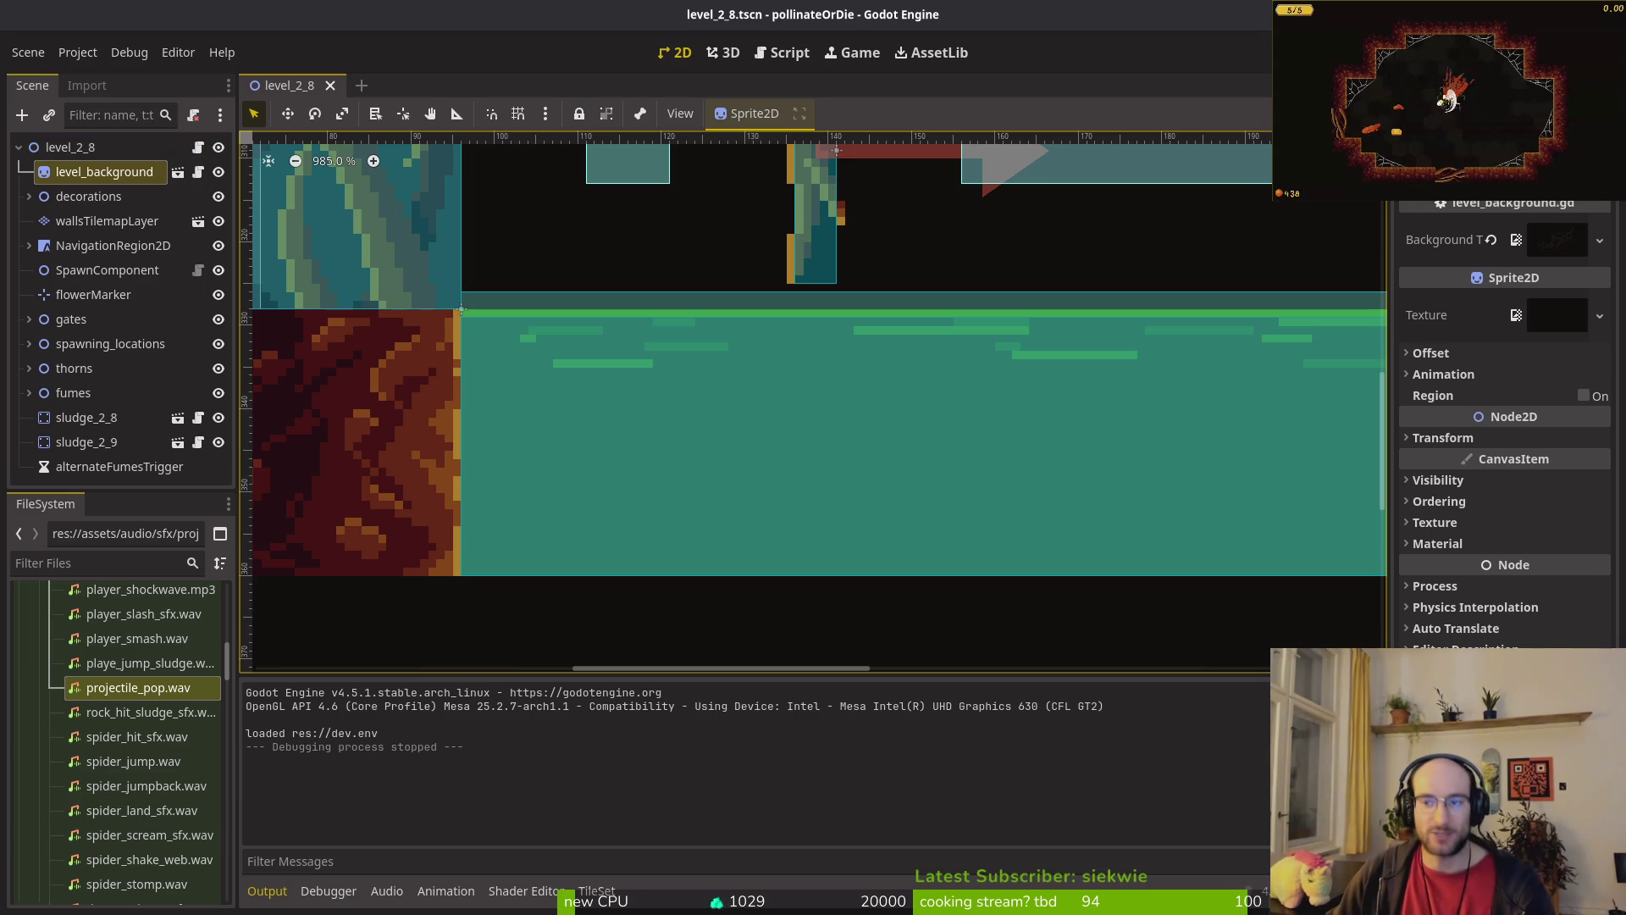
Step: Load perplexity.ai in a new browser tab and close the Humble Fonts tab
{"action": "key", "text": "super"}
{"action": "key", "text": "super"}
{"action": "key", "text": "super"}
{"action": "key", "text": "super"}
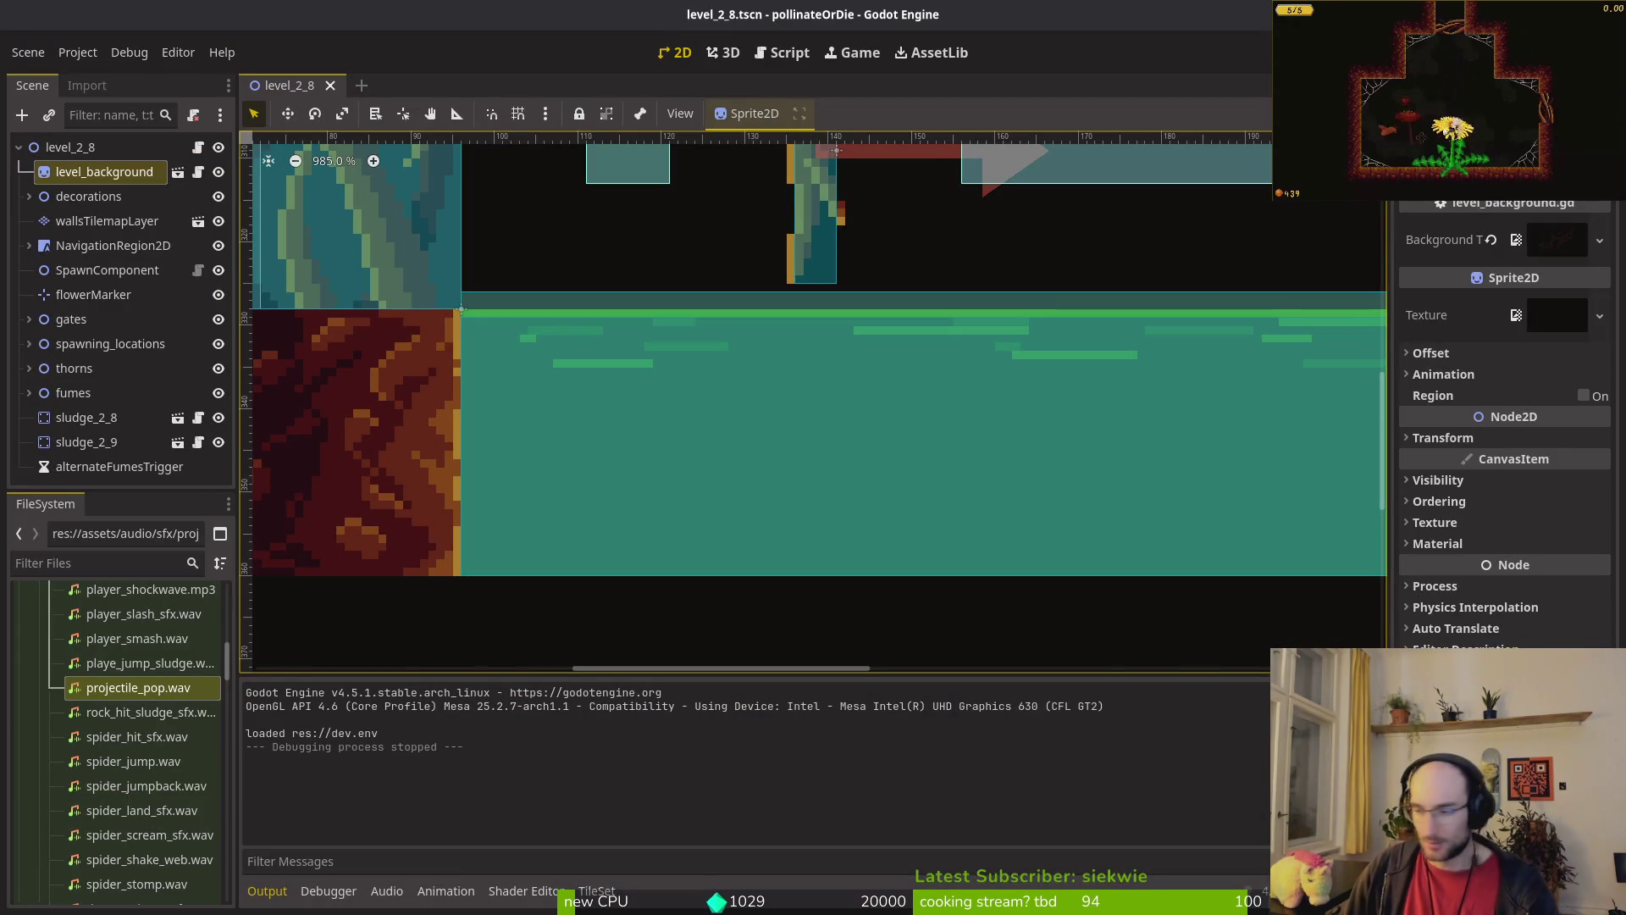
{"action": "key", "text": "alt+Tab"}
{"action": "key", "text": "ctrl+t"}
{"action": "type", "text": "https://www.perplexity.ai"}
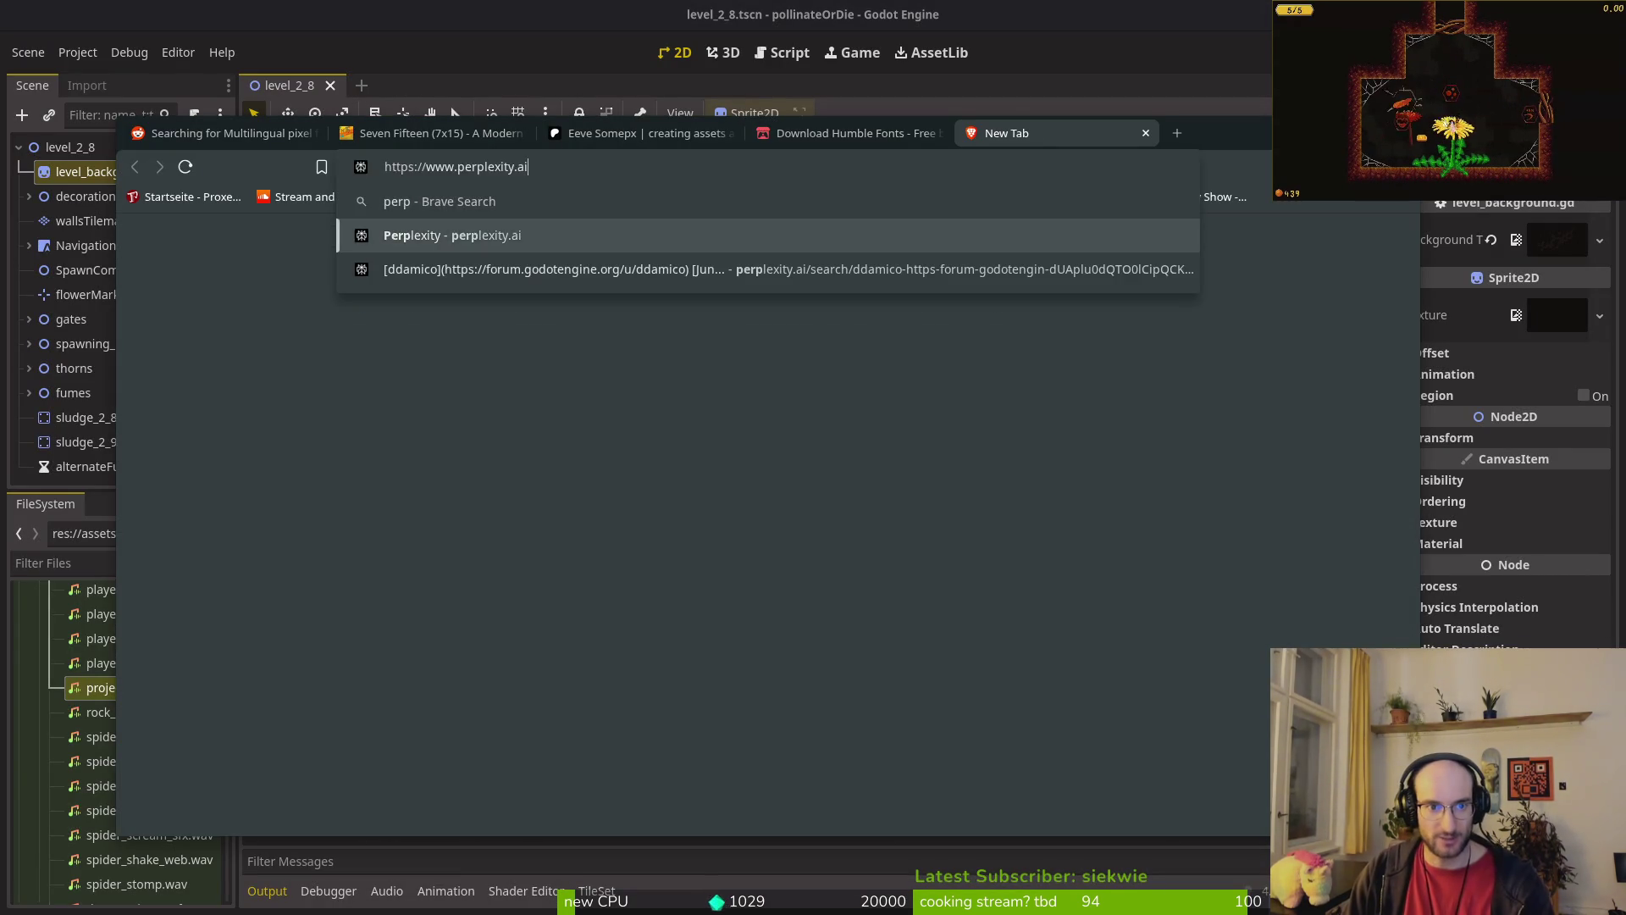
{"action": "key", "text": "Return"}
{"action": "left_click", "coordinate": [937, 133]}
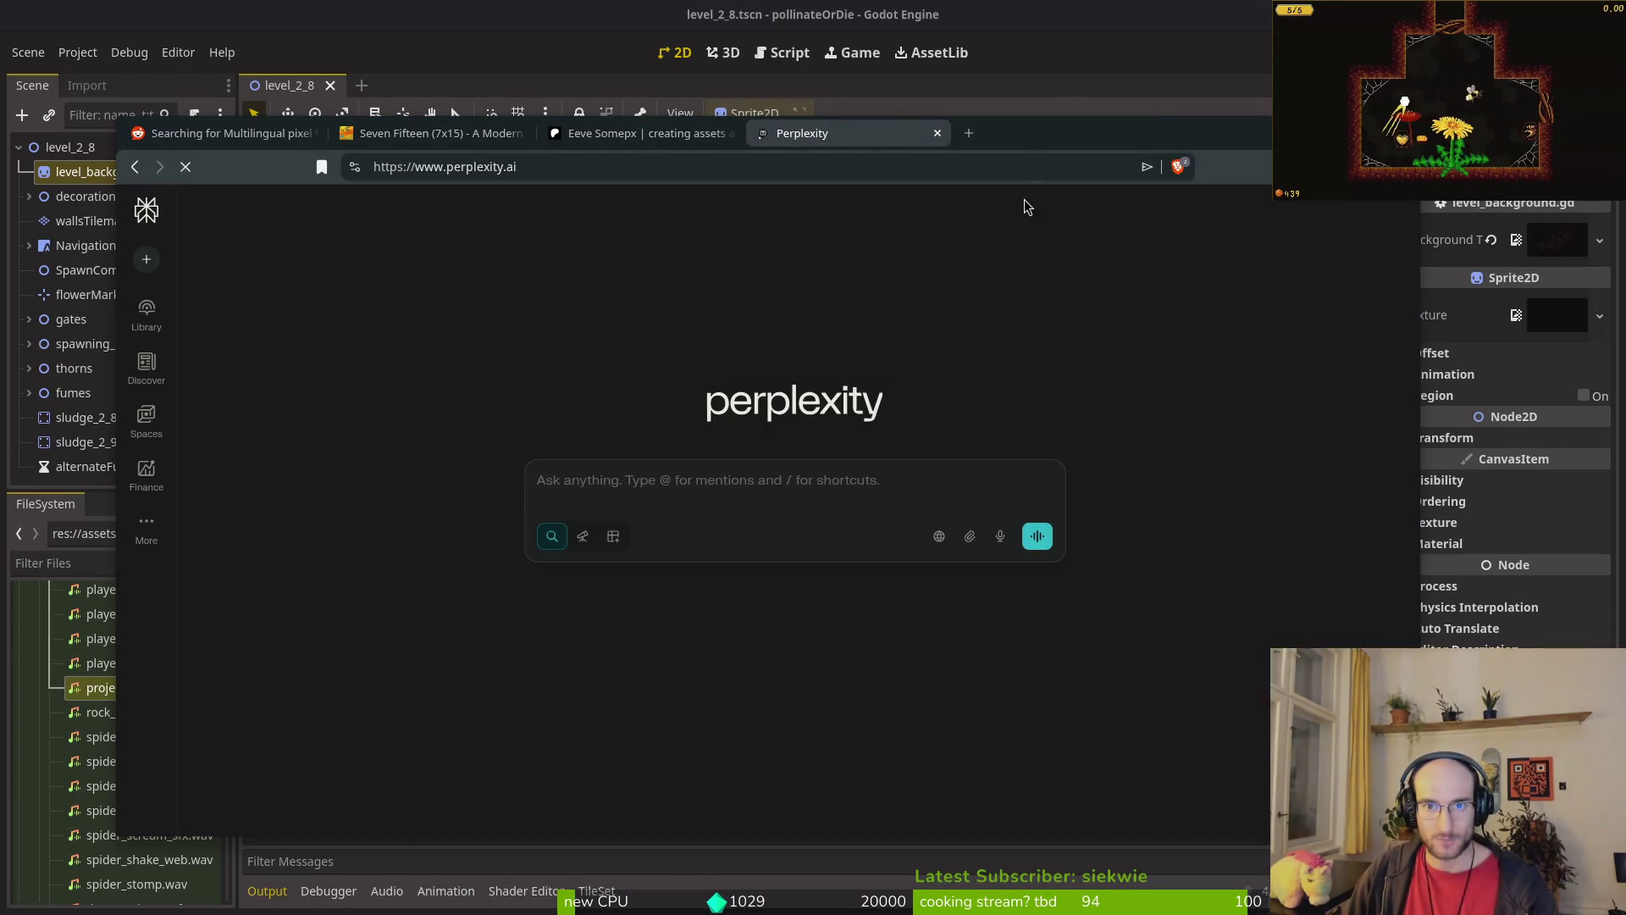
{"action": "key", "text": "super"}
{"action": "left_click", "coordinate": [487, 254]}
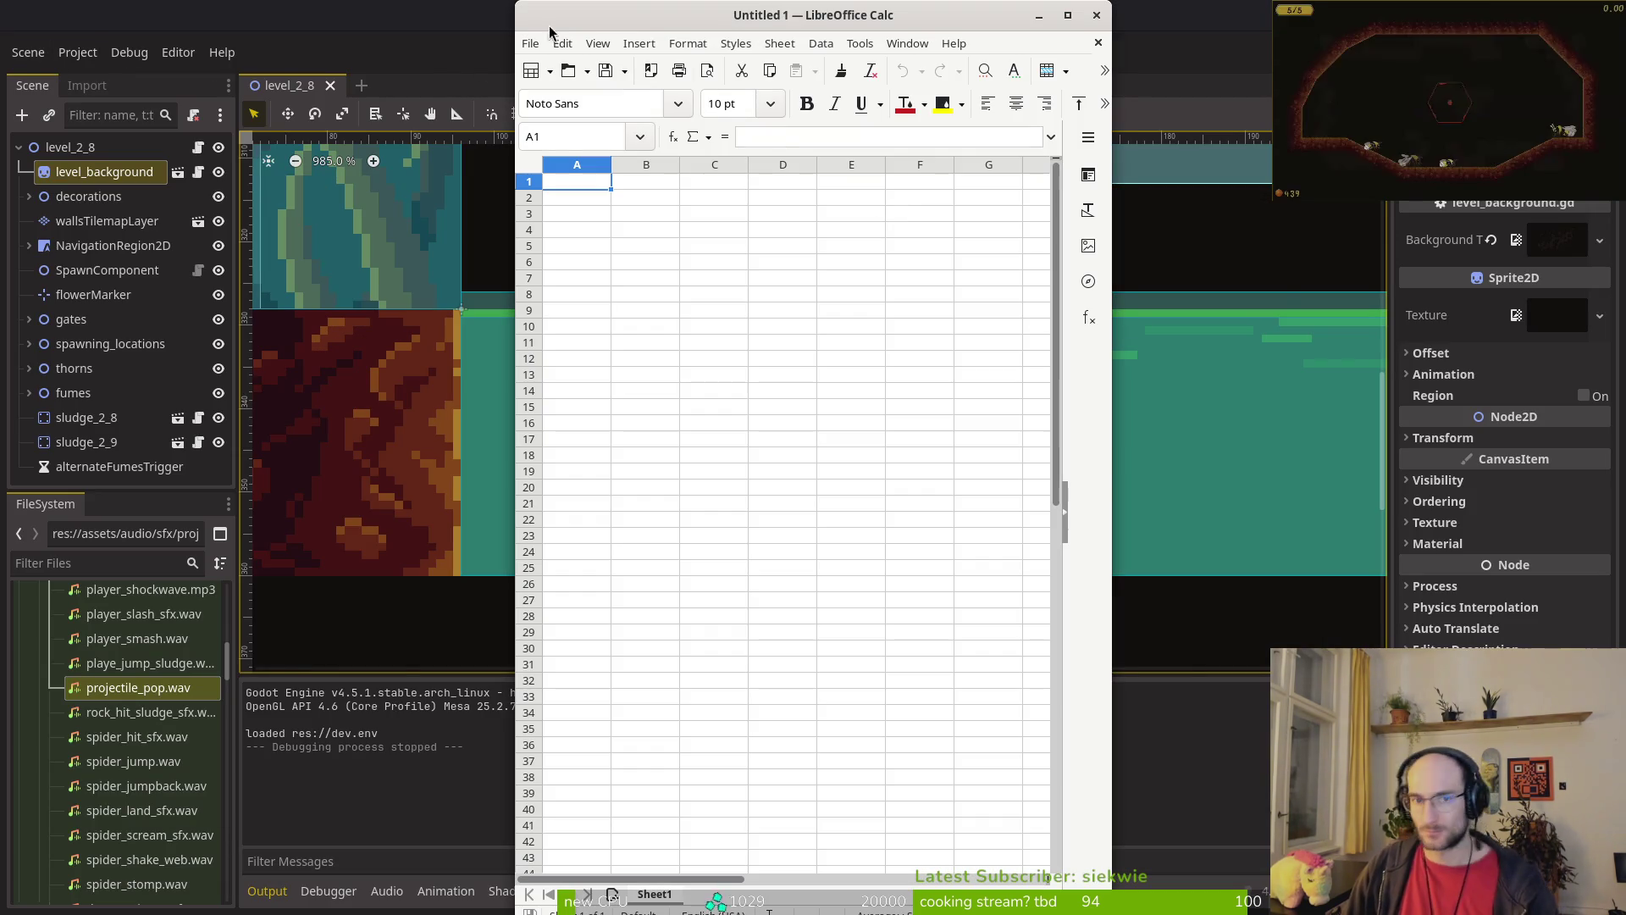
Step: Open translationsCSV.csv from the docs folder, accepting the default CSV import settings
{"action": "left_click", "coordinate": [532, 44]}
{"action": "left_click", "coordinate": [549, 90]}
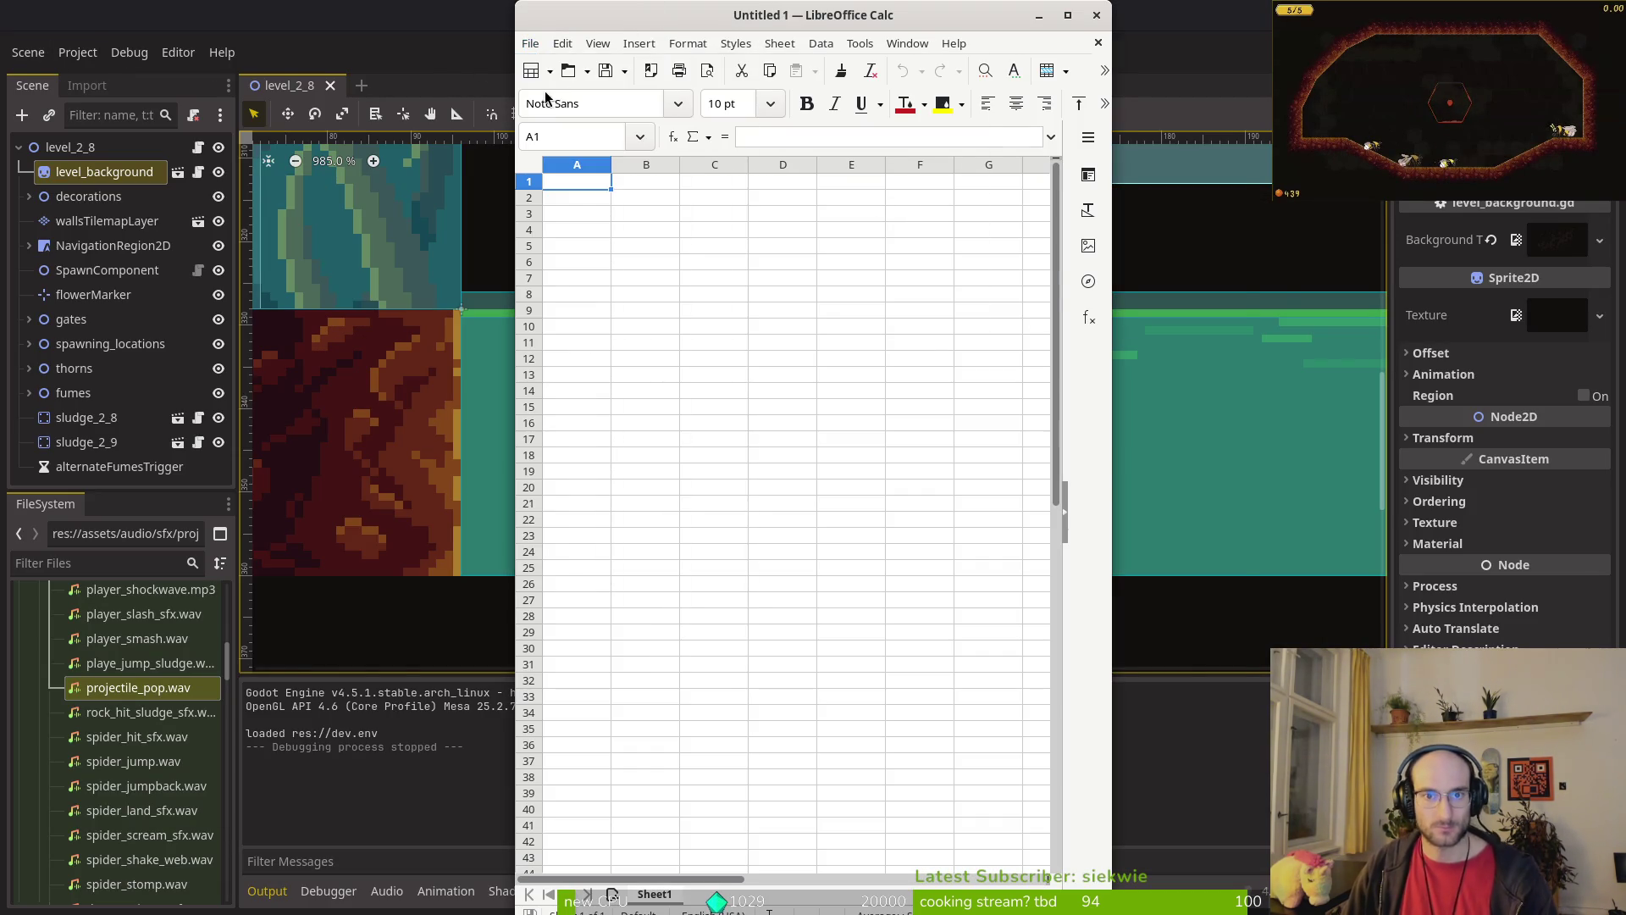
{"action": "left_click", "coordinate": [691, 281]}
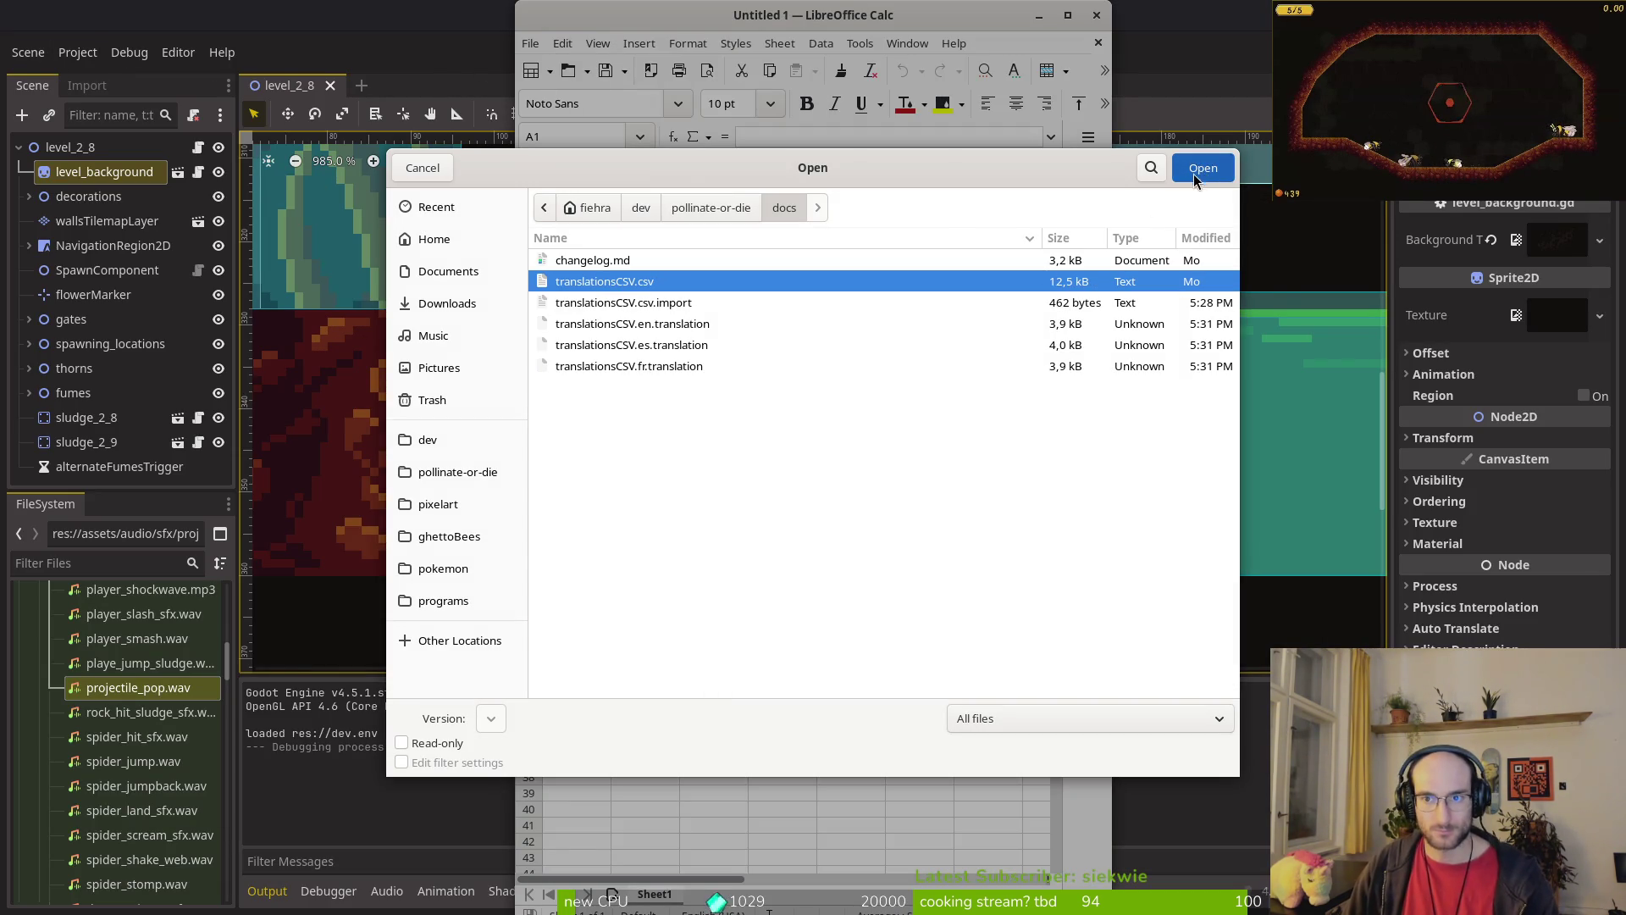
{"action": "left_click", "coordinate": [1202, 172]}
{"action": "left_click", "coordinate": [1057, 773]}
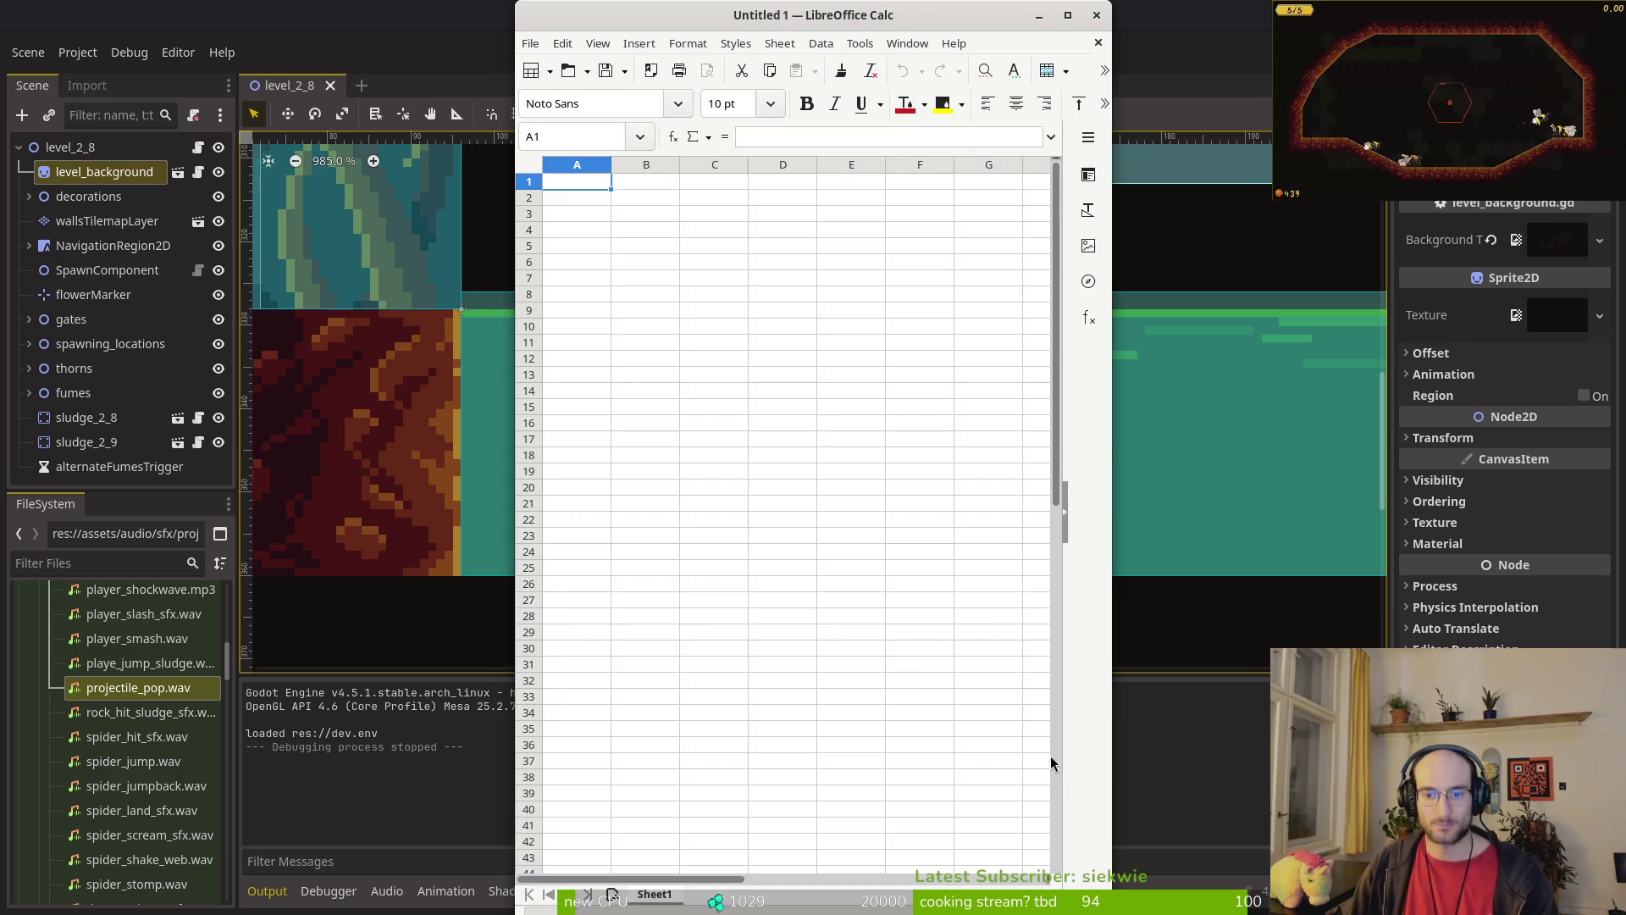
Step: Select the en, es and fr text columns and paste them into the Perplexity prompt
{"action": "scroll", "coordinate": [642, 215], "scroll_direction": "up", "scroll_amount": 5}
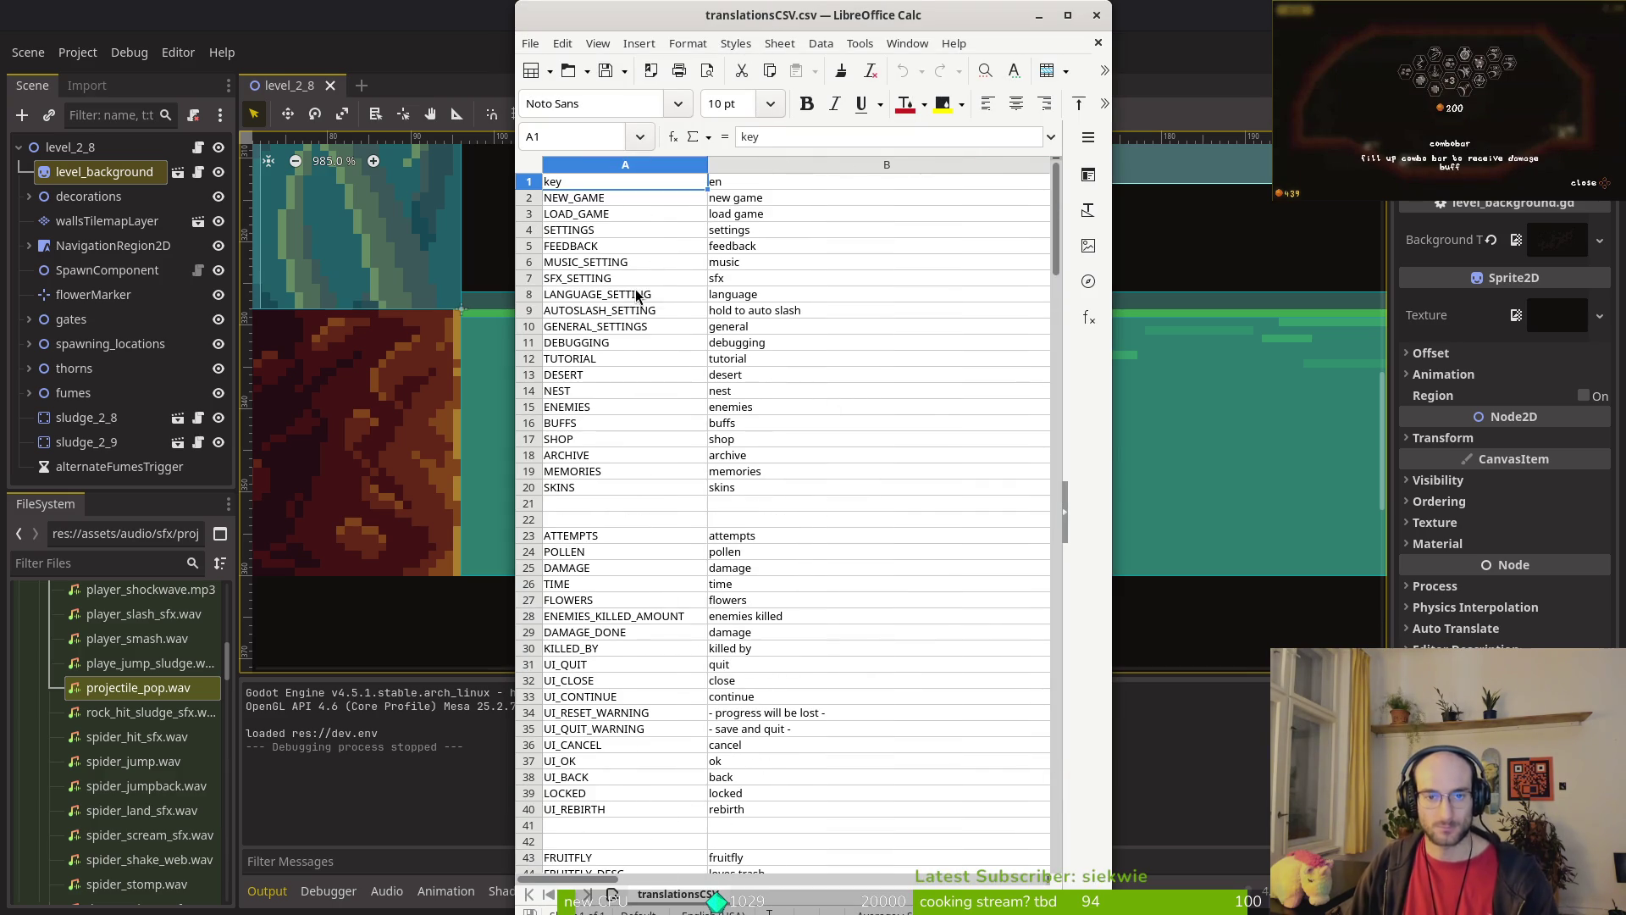
{"action": "mouse_move", "coordinate": [580, 188]}
{"action": "left_mouse_down"}
{"action": "mouse_move", "coordinate": [725, 537]}
{"action": "mouse_move", "coordinate": [686, 643]}
{"action": "mouse_move", "coordinate": [733, 751]}
{"action": "mouse_move", "coordinate": [709, 768]}
{"action": "mouse_move", "coordinate": [698, 524]}
{"action": "left_mouse_up"}
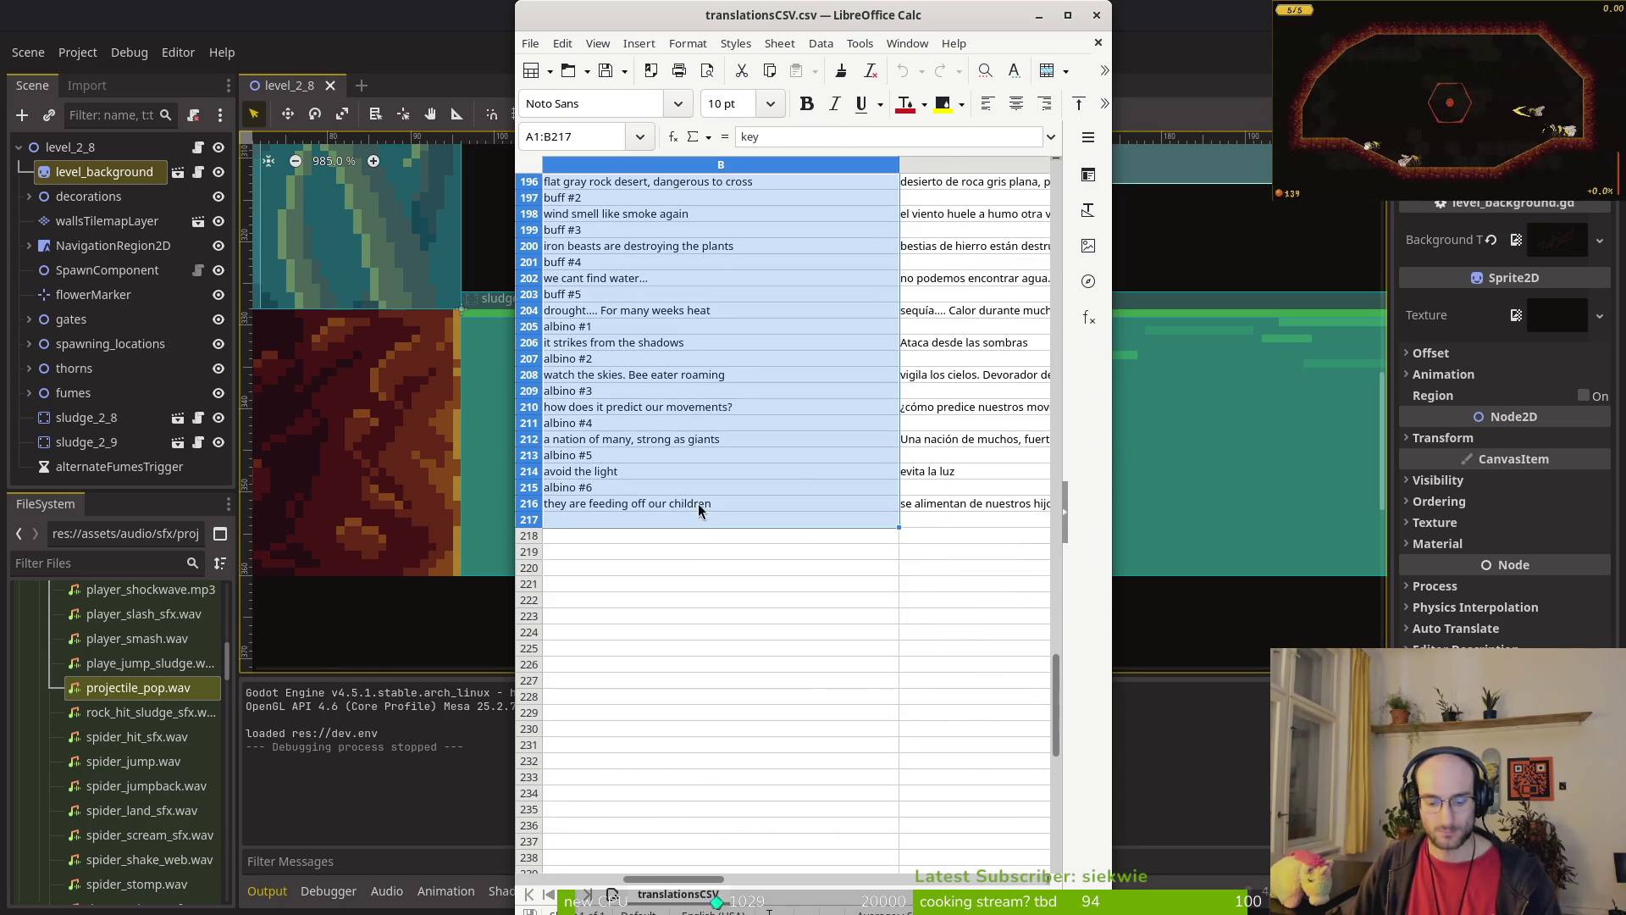
{"action": "key", "text": "alt+Tab"}
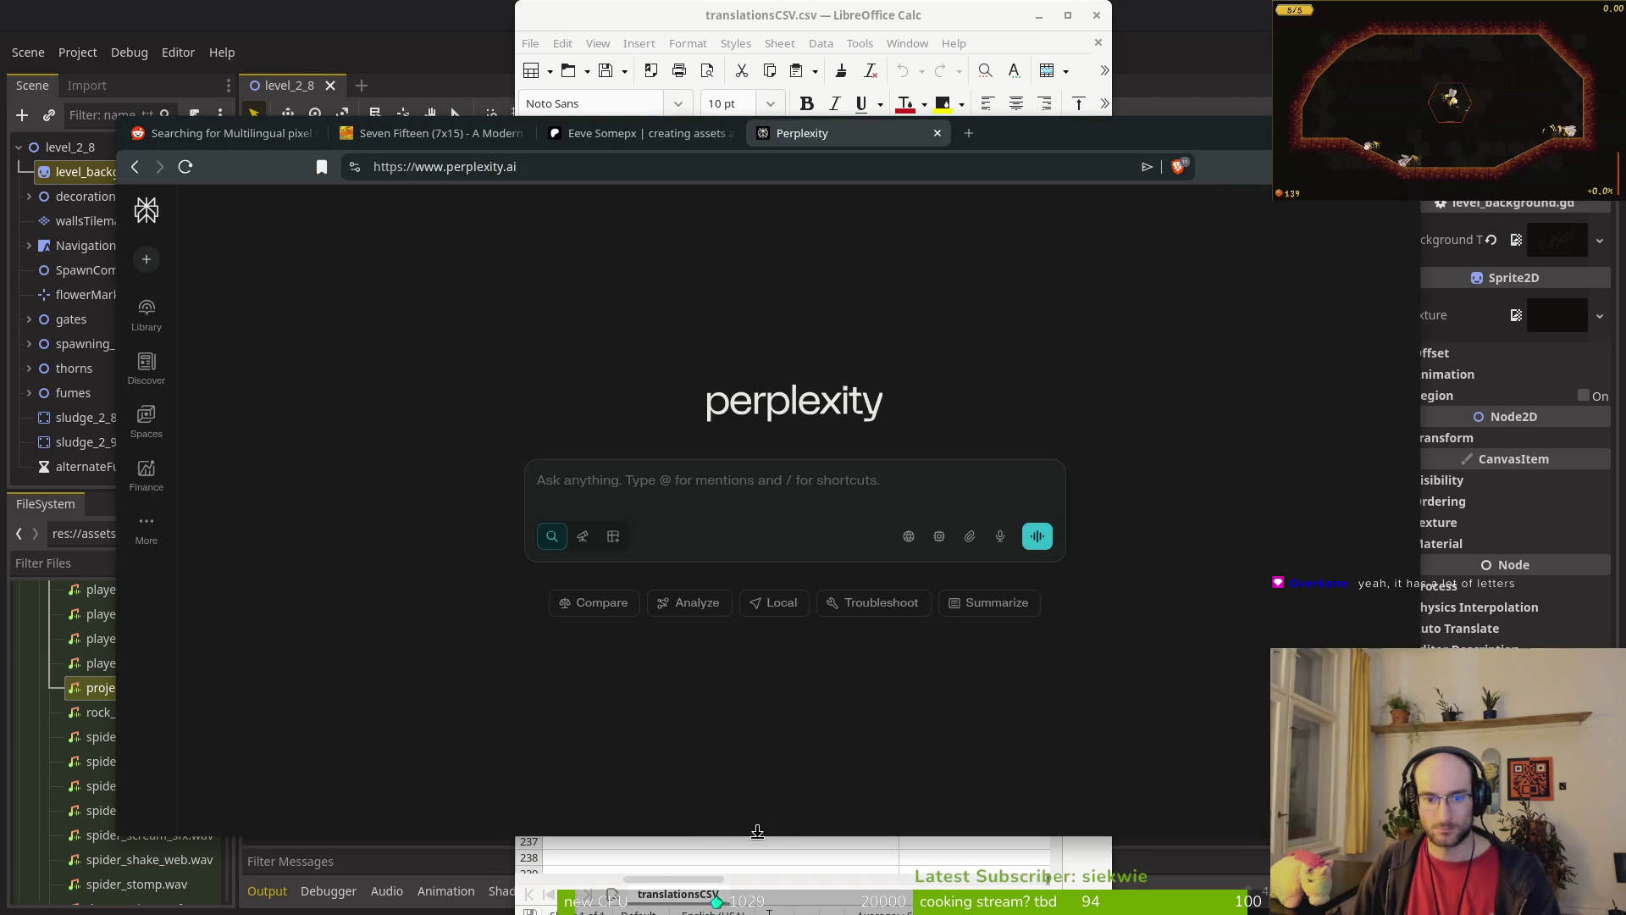
{"action": "left_click", "coordinate": [593, 475]}
{"action": "key", "text": "ctrl+v"}
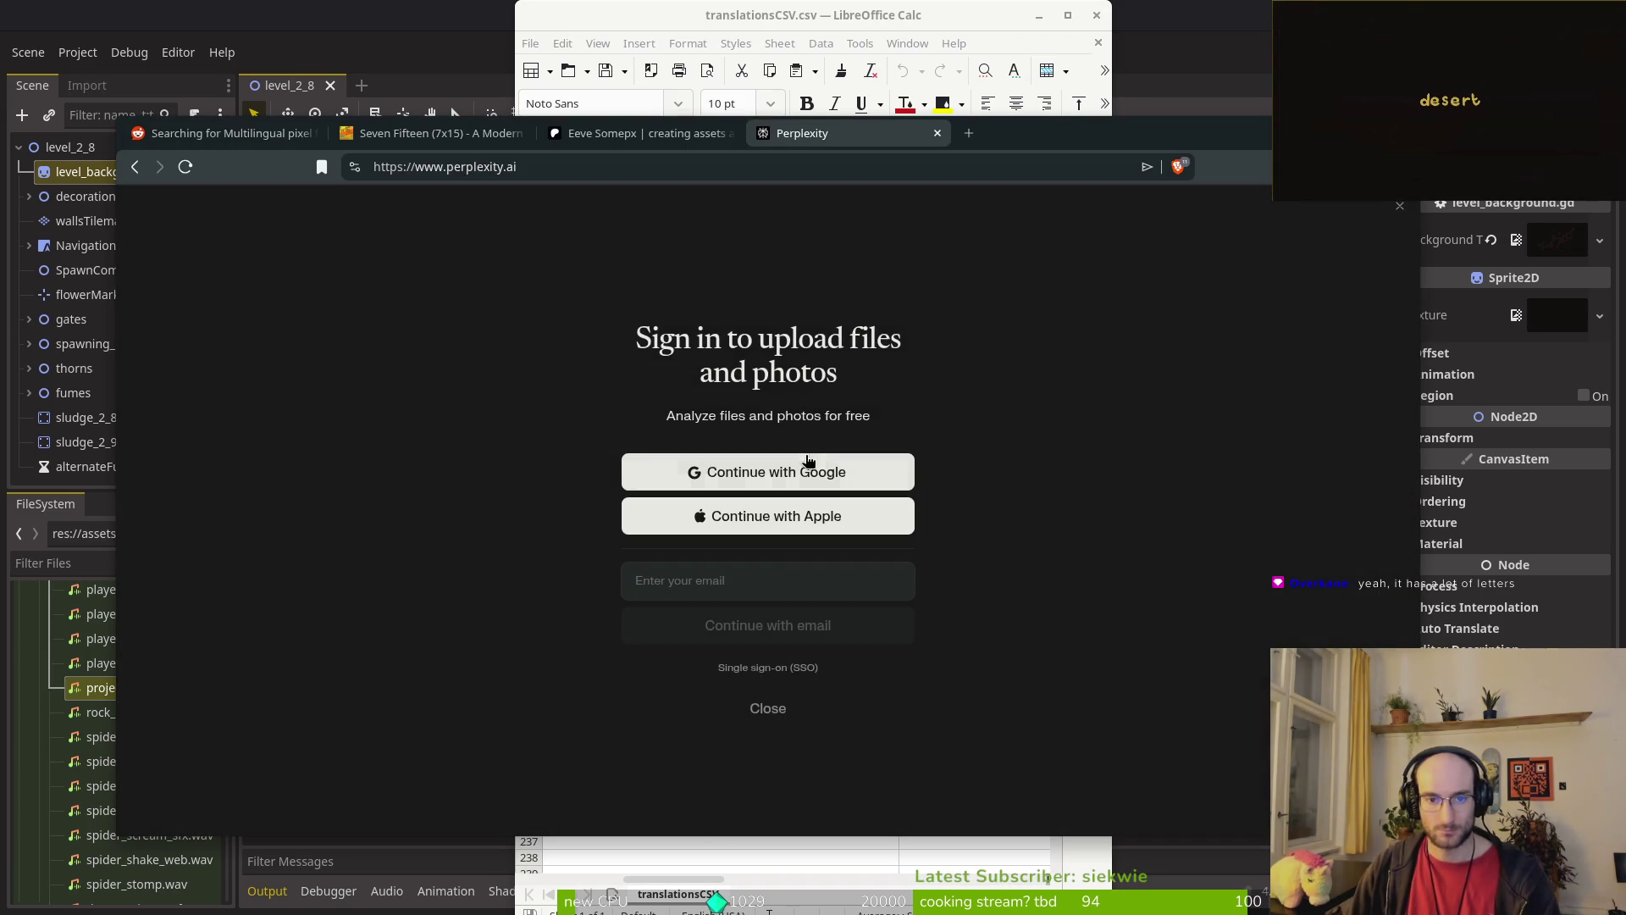
Step: Maximize Calc, reselect the B1:D216 translation columns, and switch back to Perplexity
{"action": "left_click", "coordinate": [639, 19]}
{"action": "left_click", "coordinate": [718, 330]}
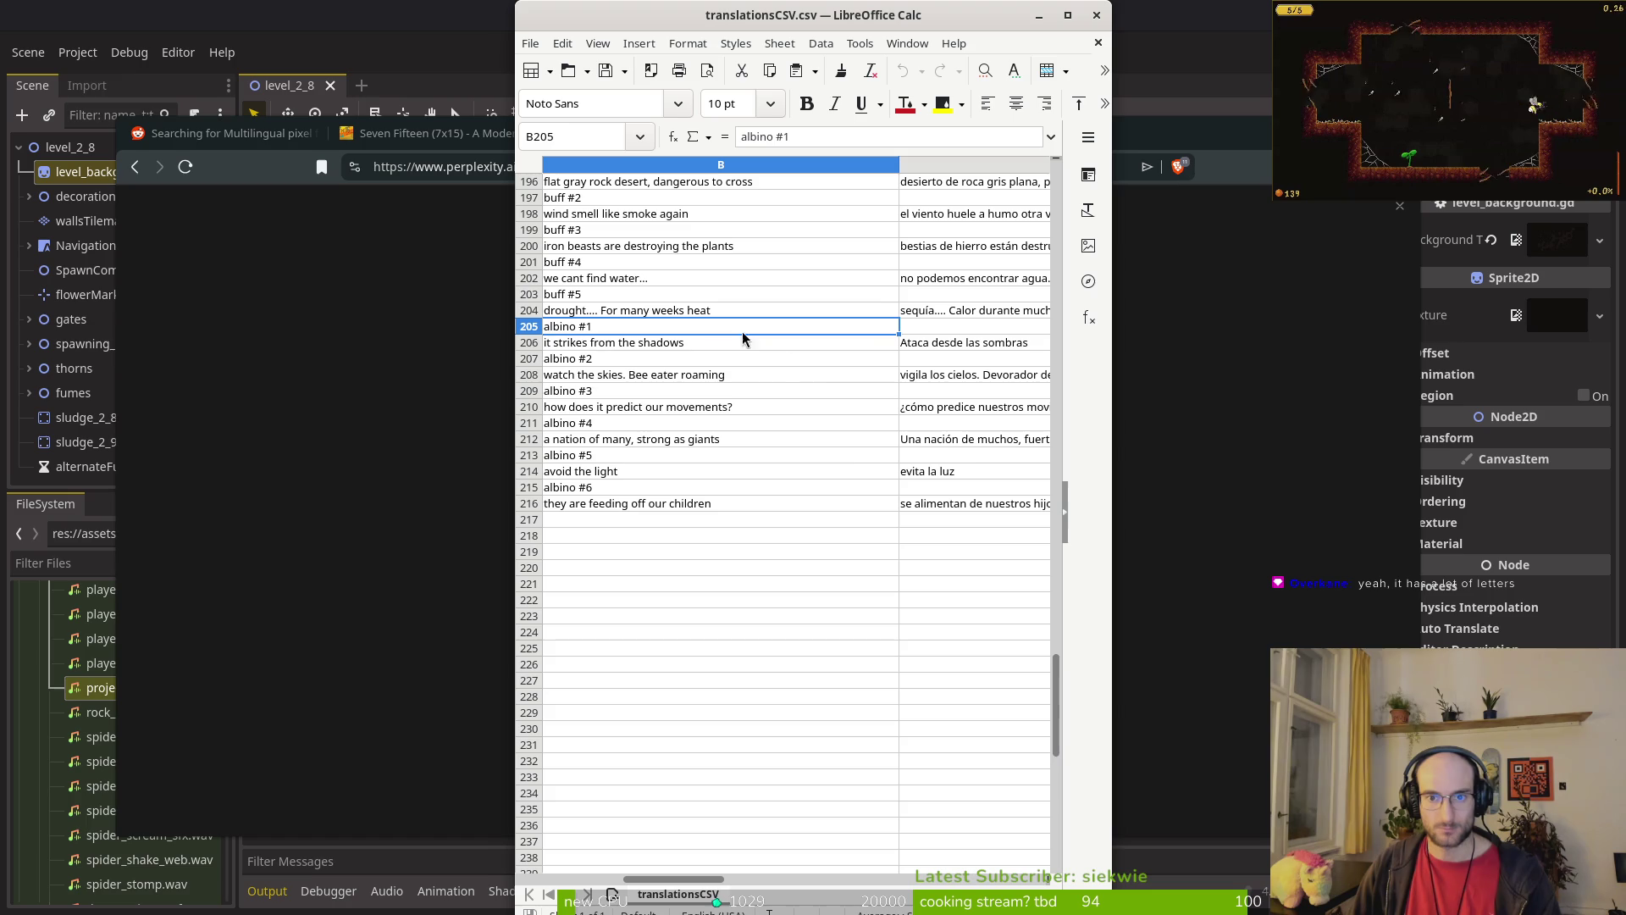
{"action": "double_click", "coordinate": [740, 24]}
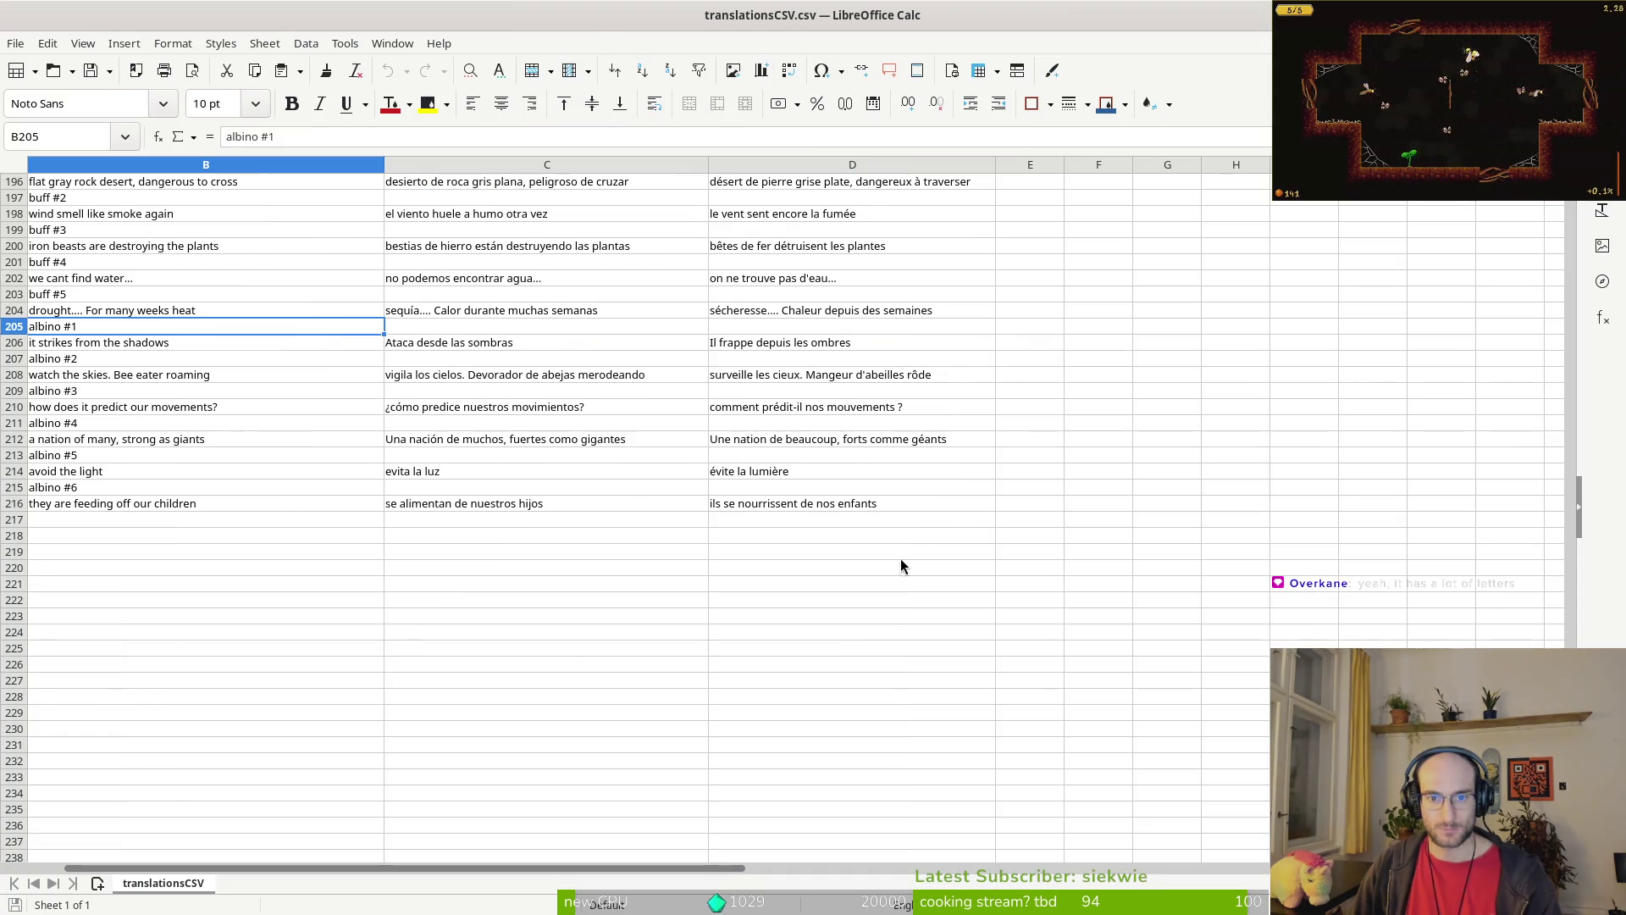
{"action": "mouse_move", "coordinate": [969, 501]}
{"action": "left_mouse_down"}
{"action": "mouse_move", "coordinate": [550, 398]}
{"action": "mouse_move", "coordinate": [580, 366]}
{"action": "mouse_move", "coordinate": [254, 161]}
{"action": "mouse_move", "coordinate": [212, 287]}
{"action": "mouse_move", "coordinate": [256, 226]}
{"action": "mouse_move", "coordinate": [98, 178]}
{"action": "left_mouse_up"}
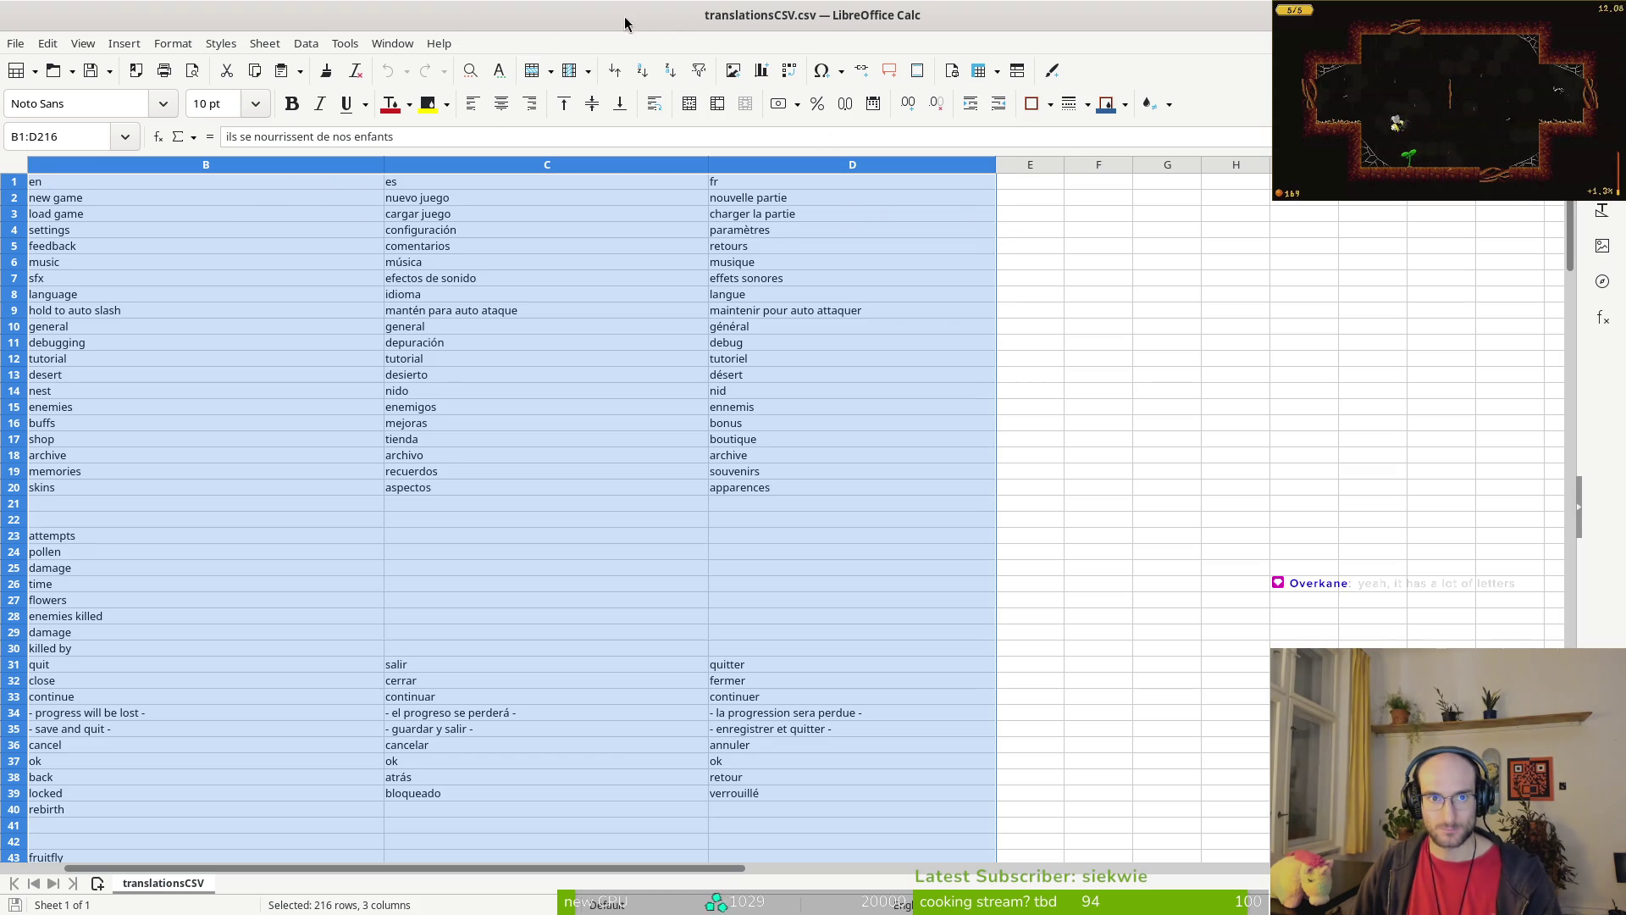
{"action": "left_click", "coordinate": [762, 246]}
{"action": "key", "text": "alt+Tab"}
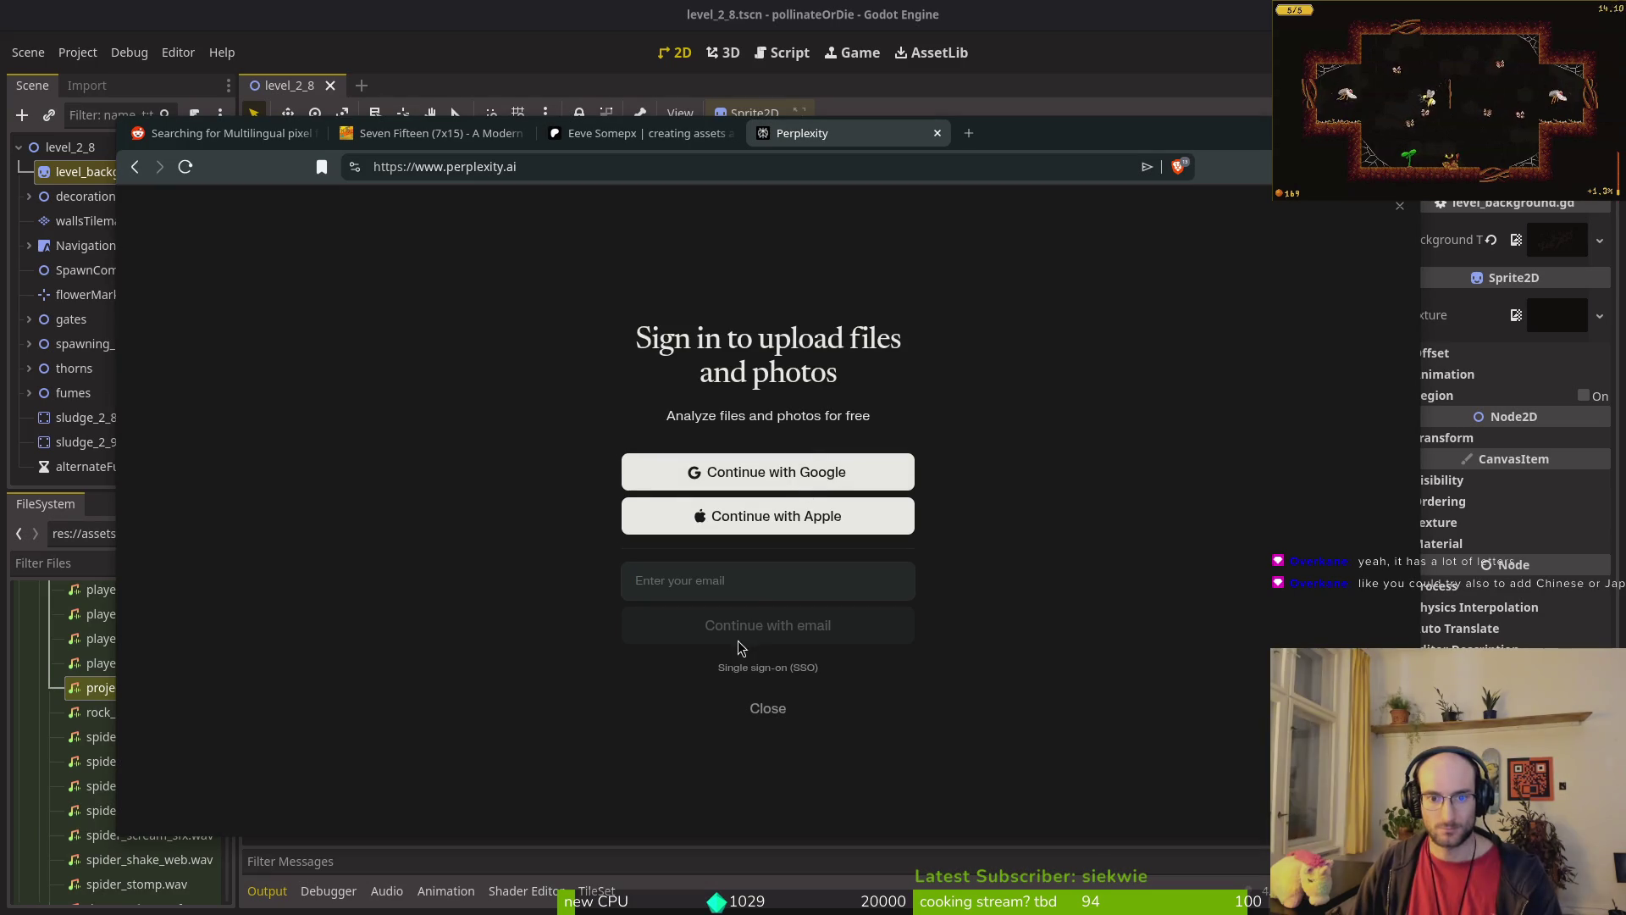
Step: Dismiss the sign-in popup and replace the prompt's contents with the copied translation columns
{"action": "left_click", "coordinate": [775, 713]}
{"action": "key", "text": "ctrl+a"}
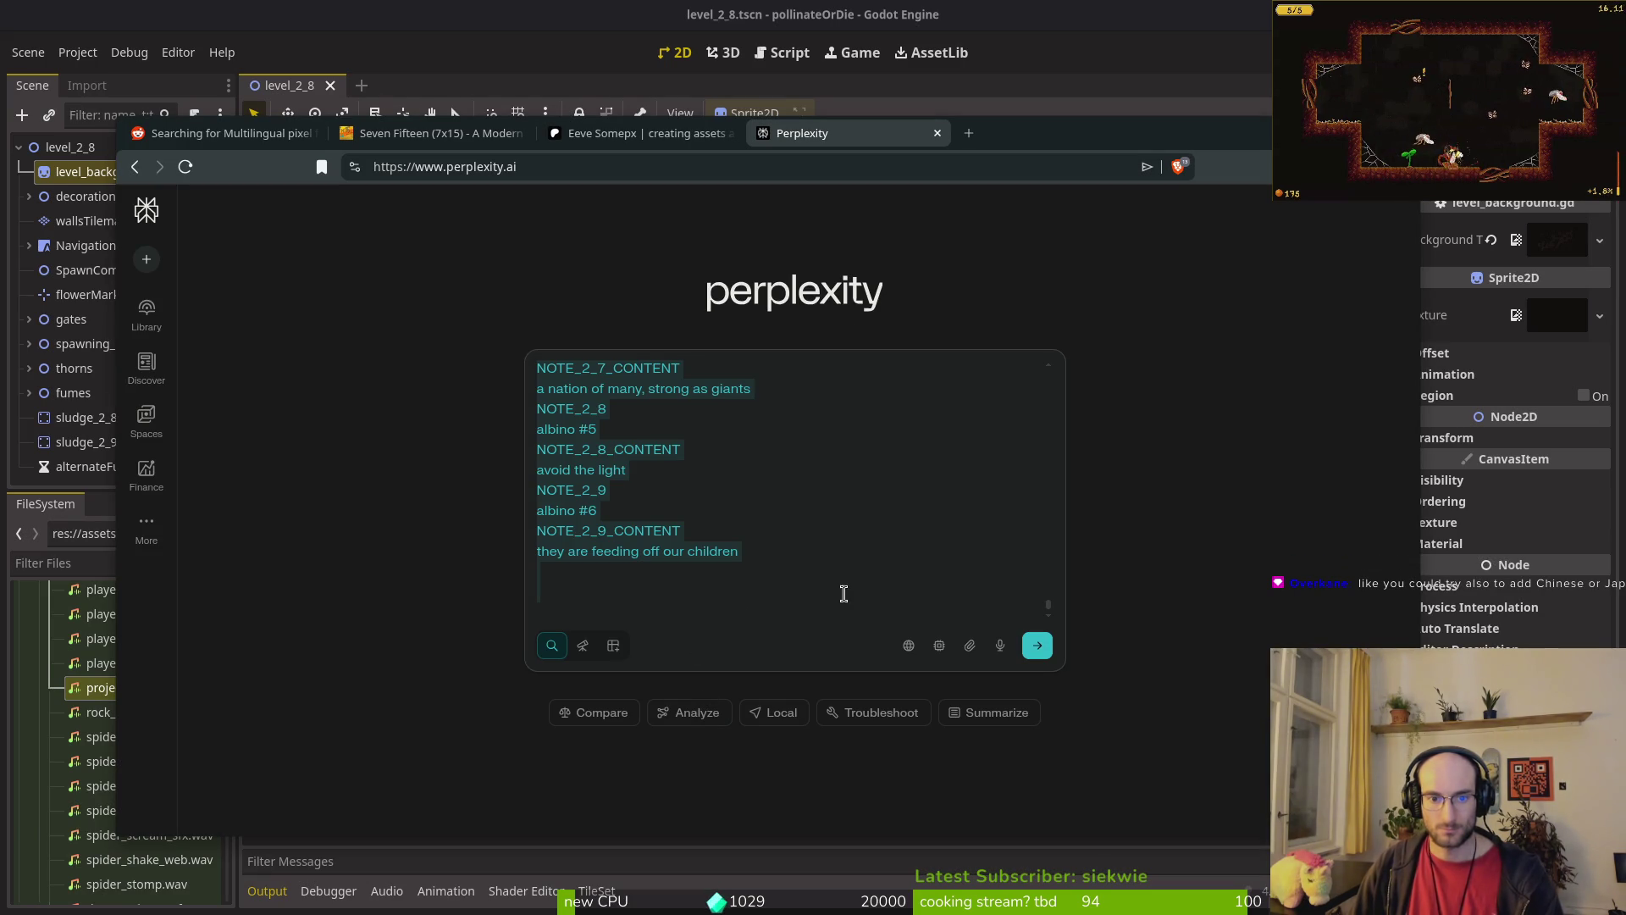
{"action": "key", "text": "ctrl+v"}
{"action": "left_click", "coordinate": [768, 711]}
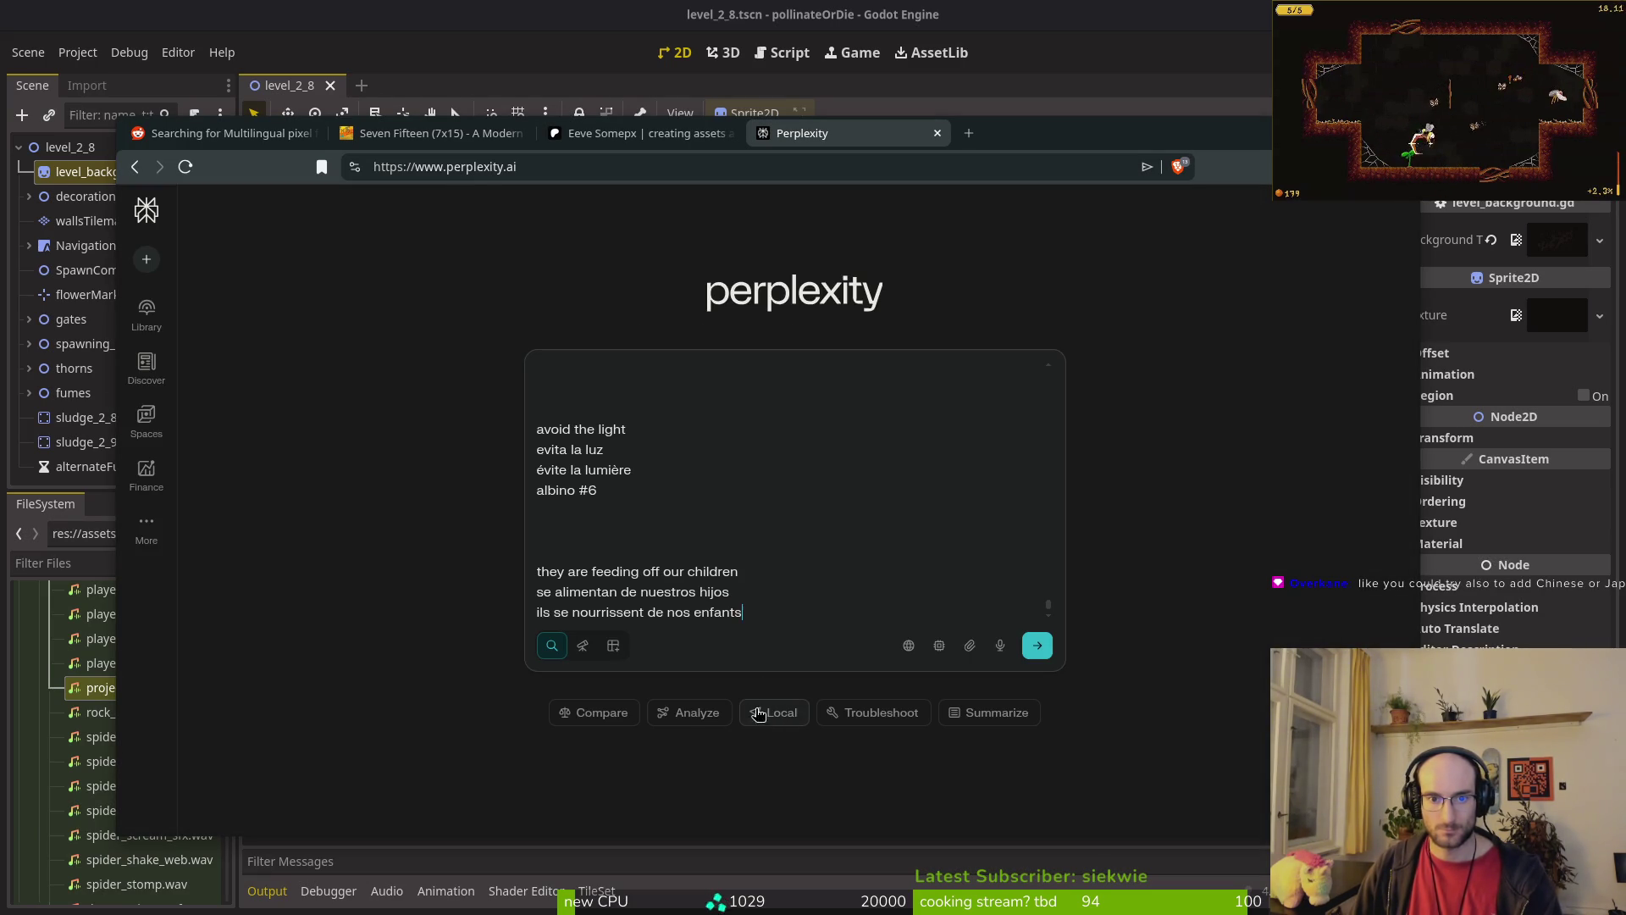
Step: Below the pasted lines, type a request to add a Russian translations column and send it
{"action": "key", "text": "shift+Return"}
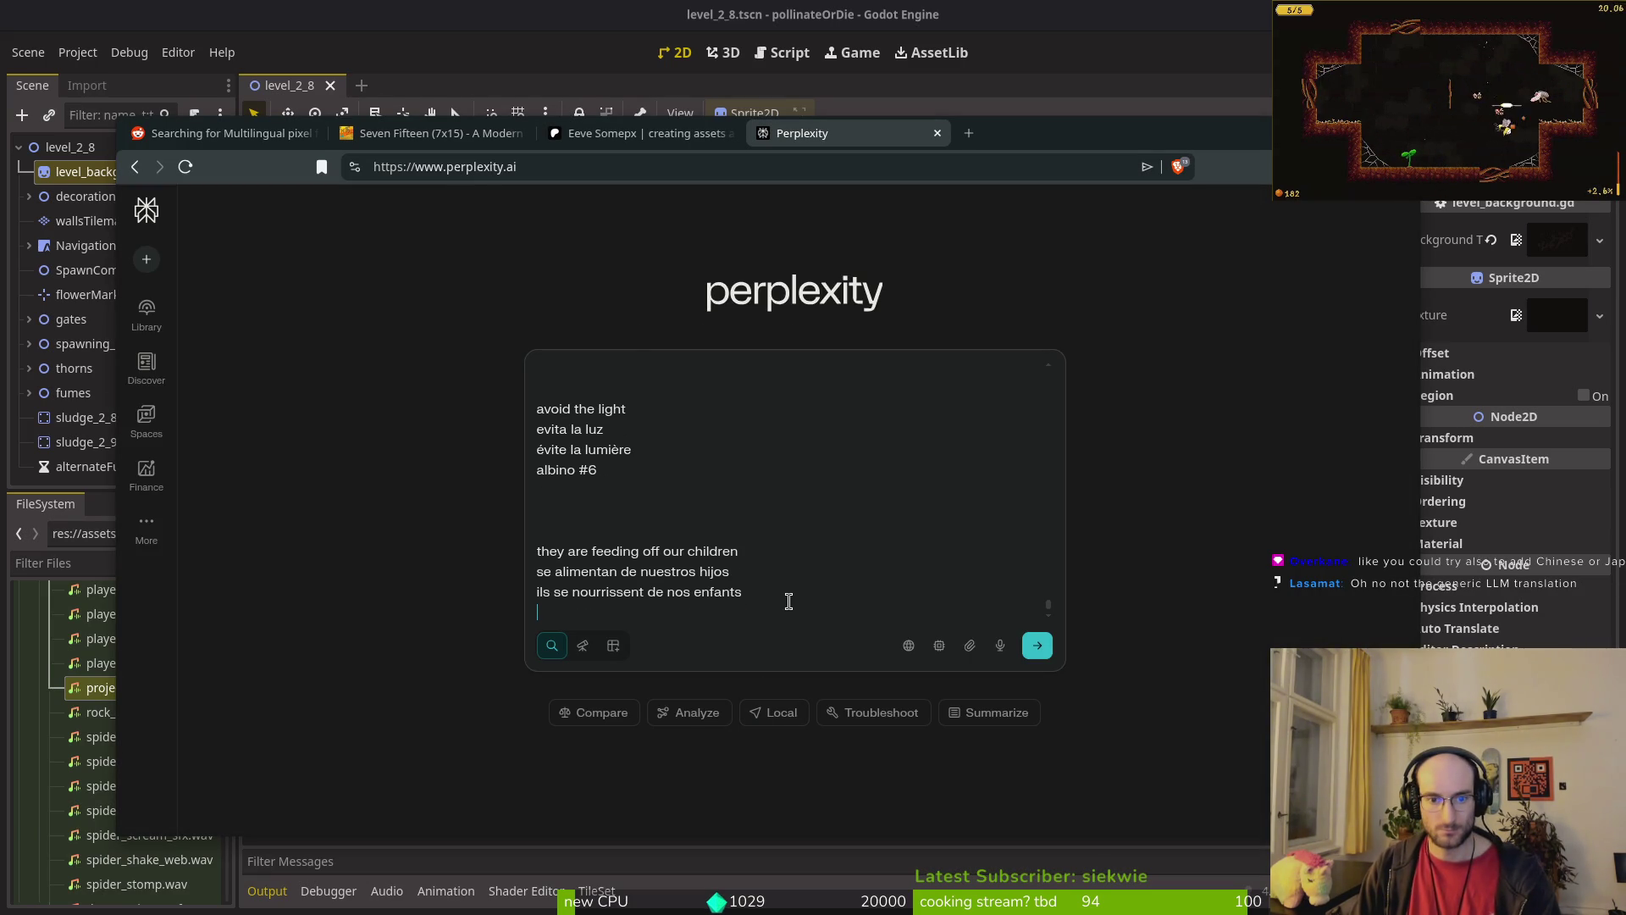
{"action": "key", "text": "shift+Return"}
{"action": "key", "text": "shift+Return"}
{"action": "key", "text": "shift+Return"}
{"action": "key", "text": "shift+Return"}
{"action": "key", "text": "shift+Return"}
{"action": "key", "text": "shift+Return"}
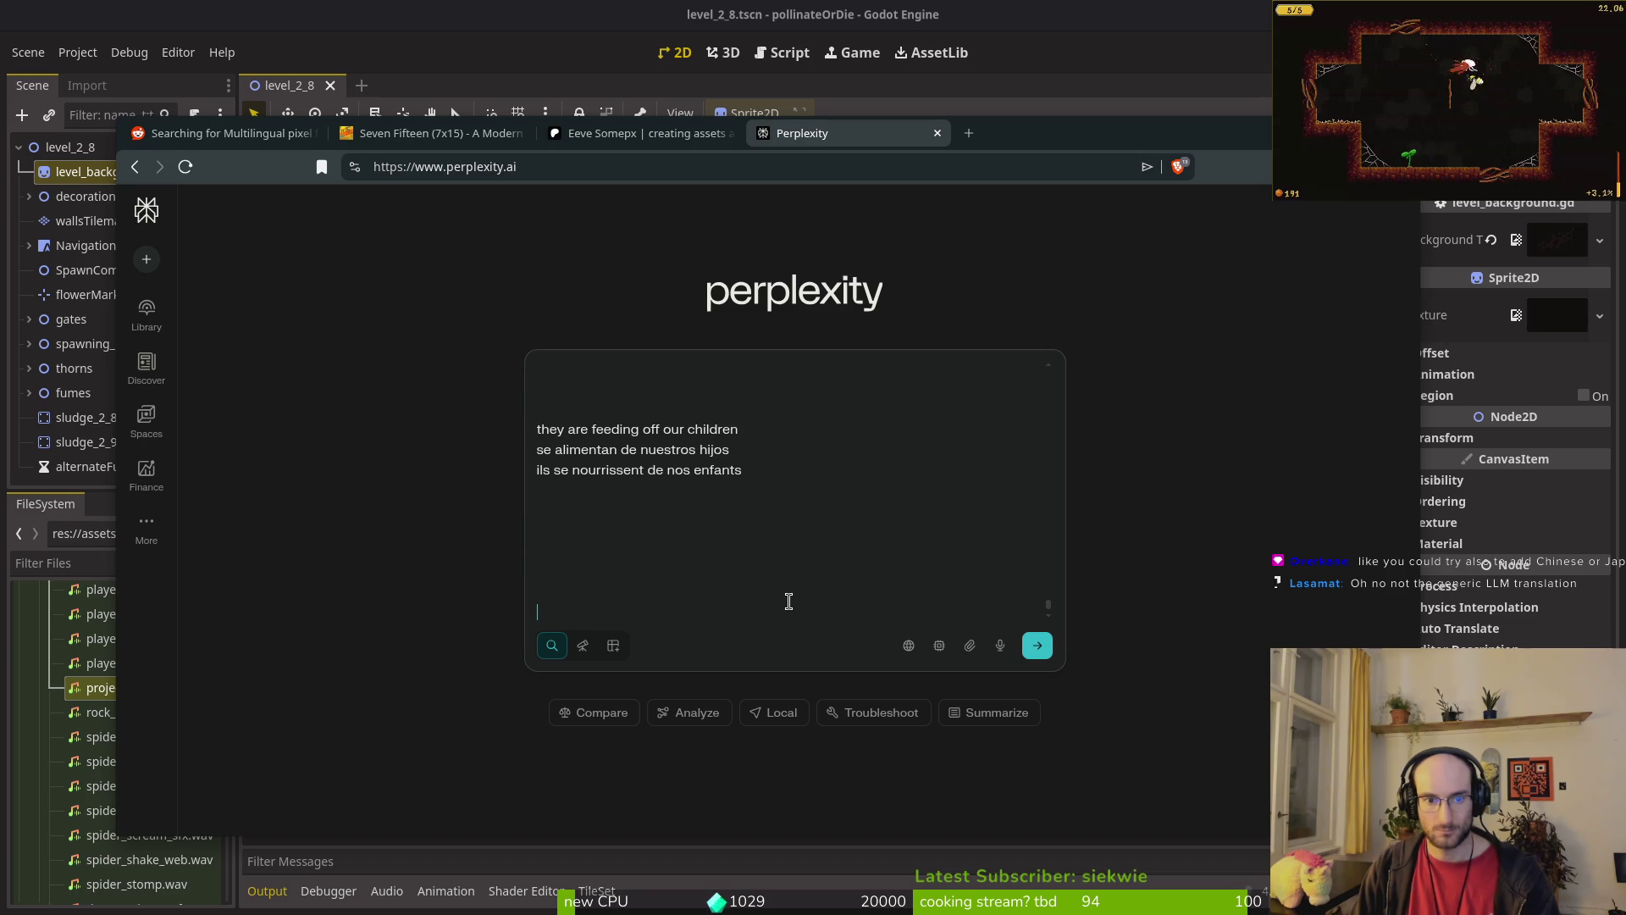
{"action": "type", "text": "check"}
{"action": "type", "text": "s csv"}
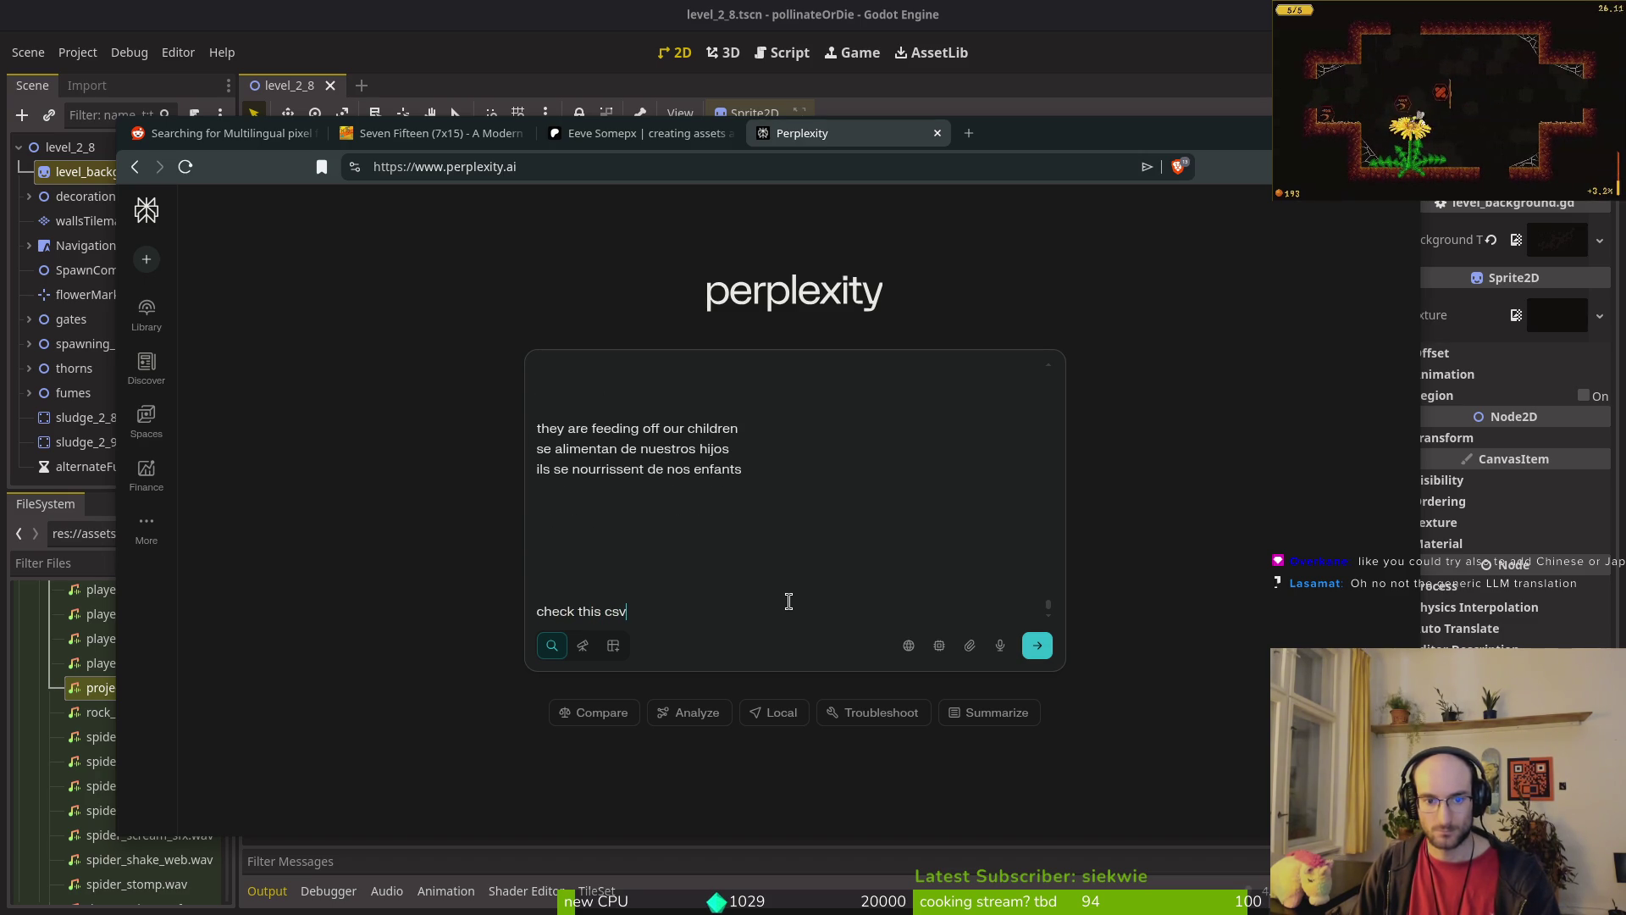
{"action": "type", "text": " file. cna you a"}
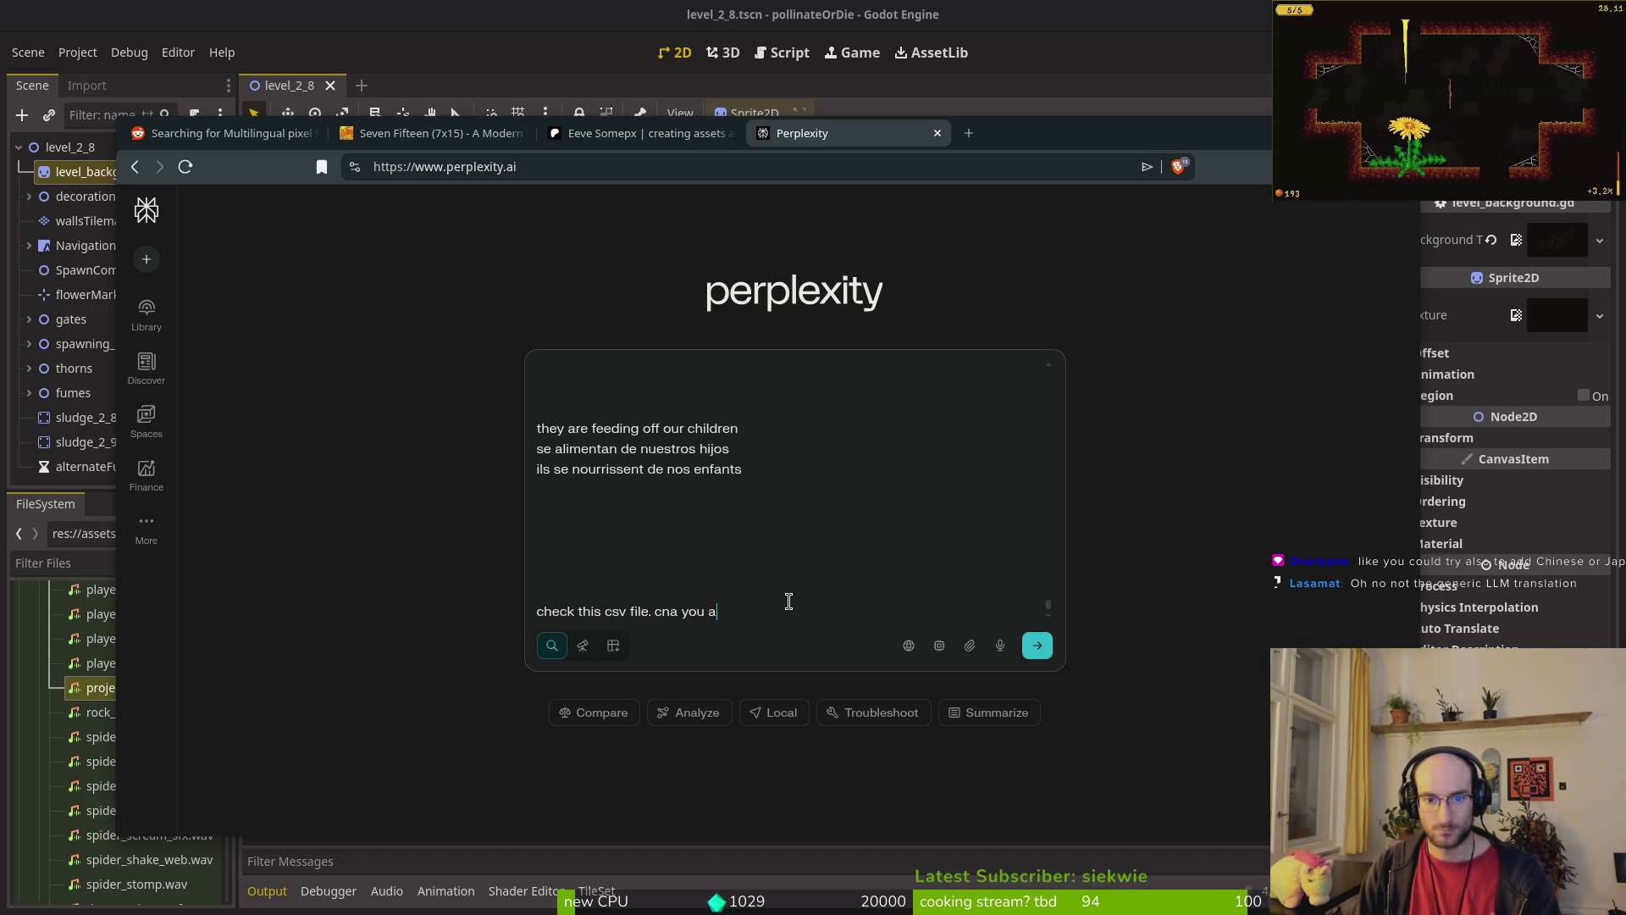
{"action": "type", "text": "dd a colum"}
{"action": "key", "text": "BackSpace"}
{"action": "type", "text": "an translations p"}
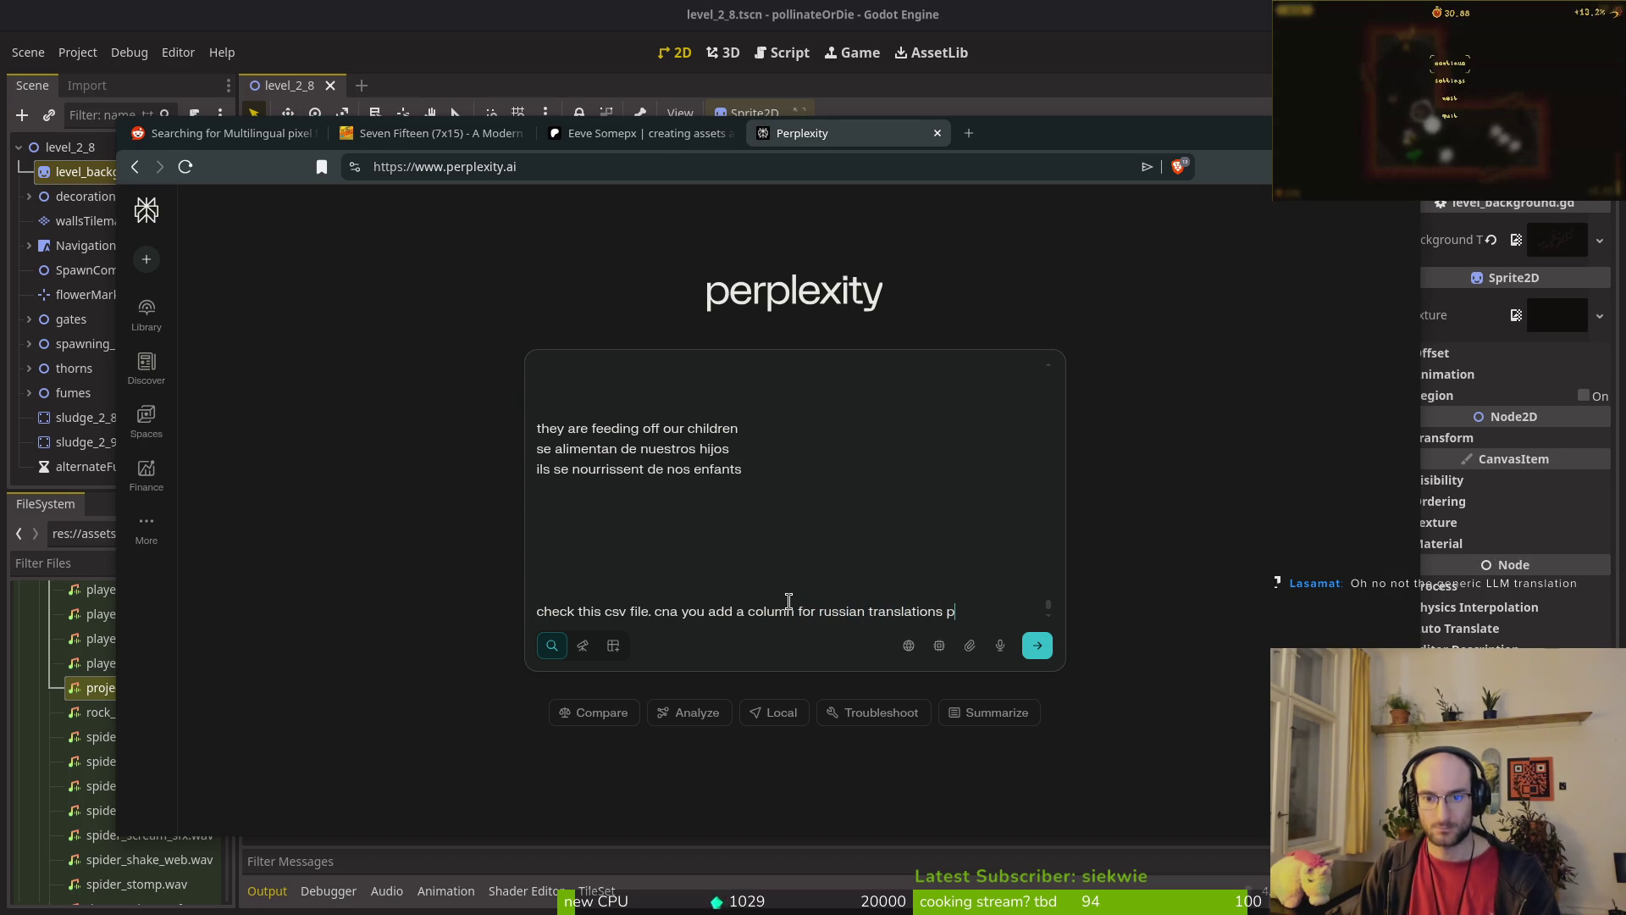
{"action": "key", "text": "Return"}
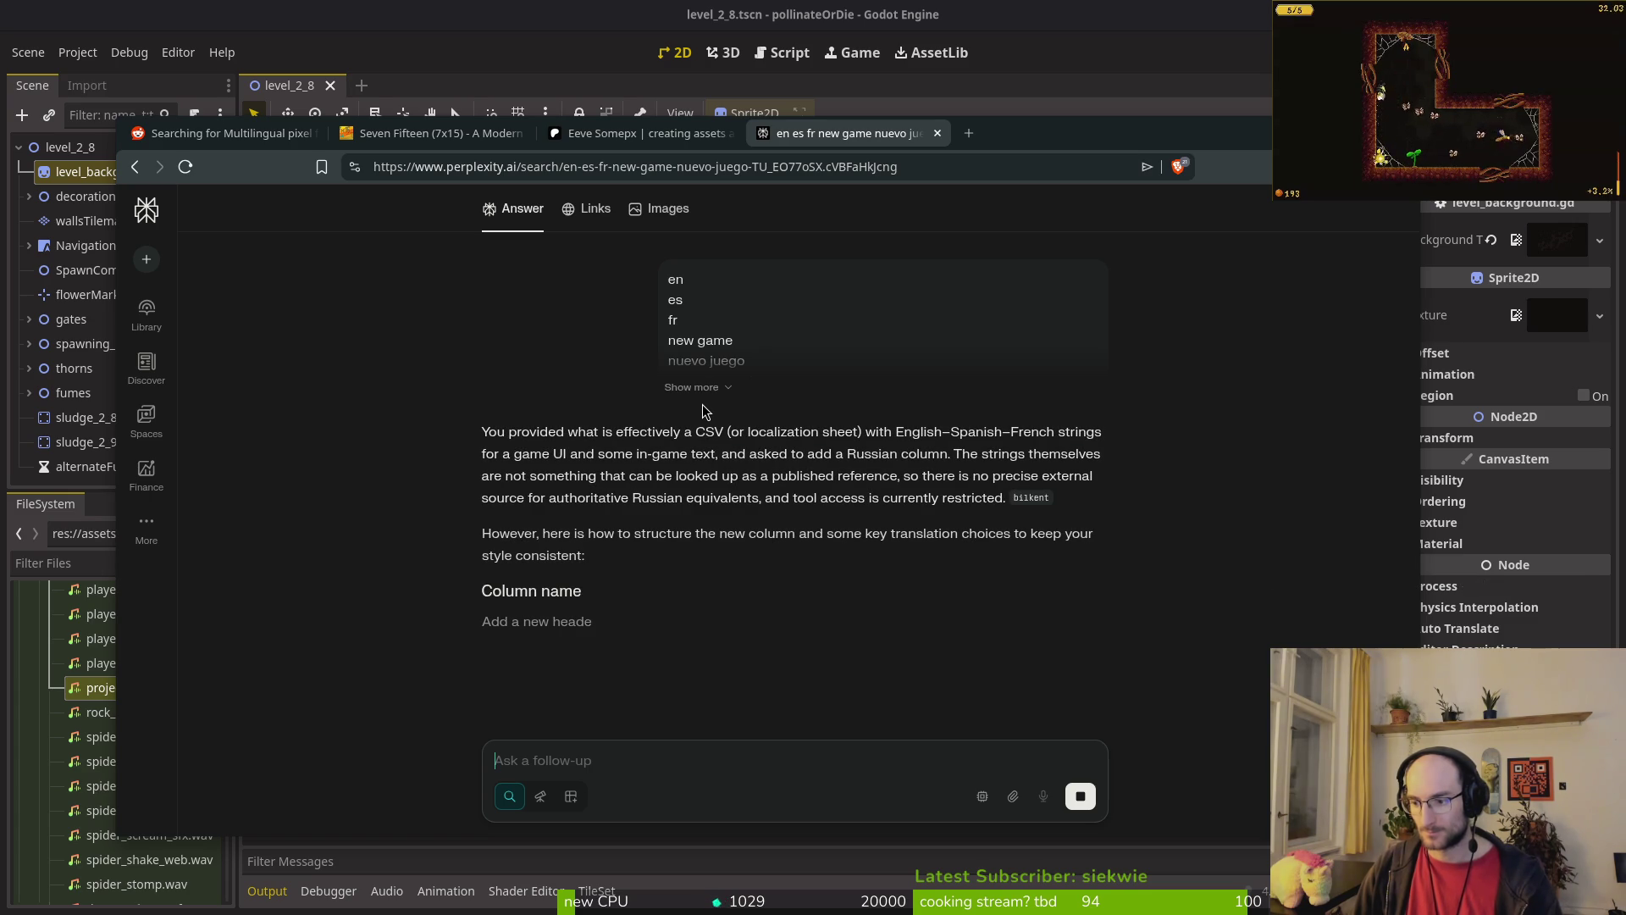
Step: Expand the full submitted query and scroll through Perplexity's answer
{"action": "left_click", "coordinate": [719, 387]}
{"action": "scroll", "coordinate": [809, 389], "scroll_direction": "down", "scroll_amount": 15}
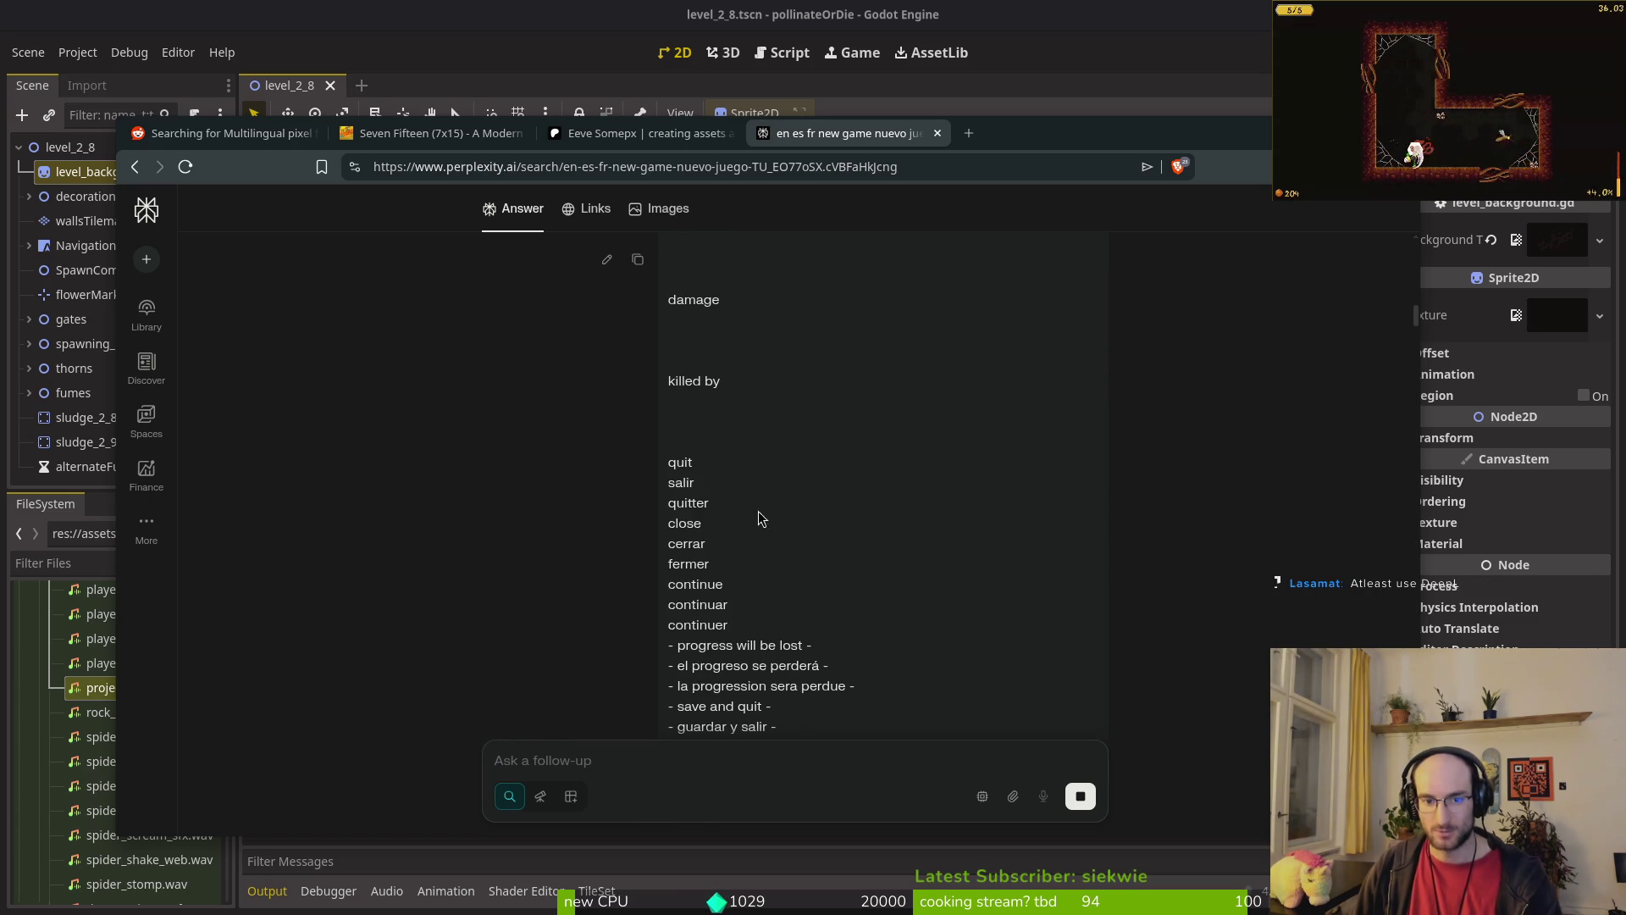
{"action": "scroll", "coordinate": [805, 437], "scroll_direction": "down", "scroll_amount": 15}
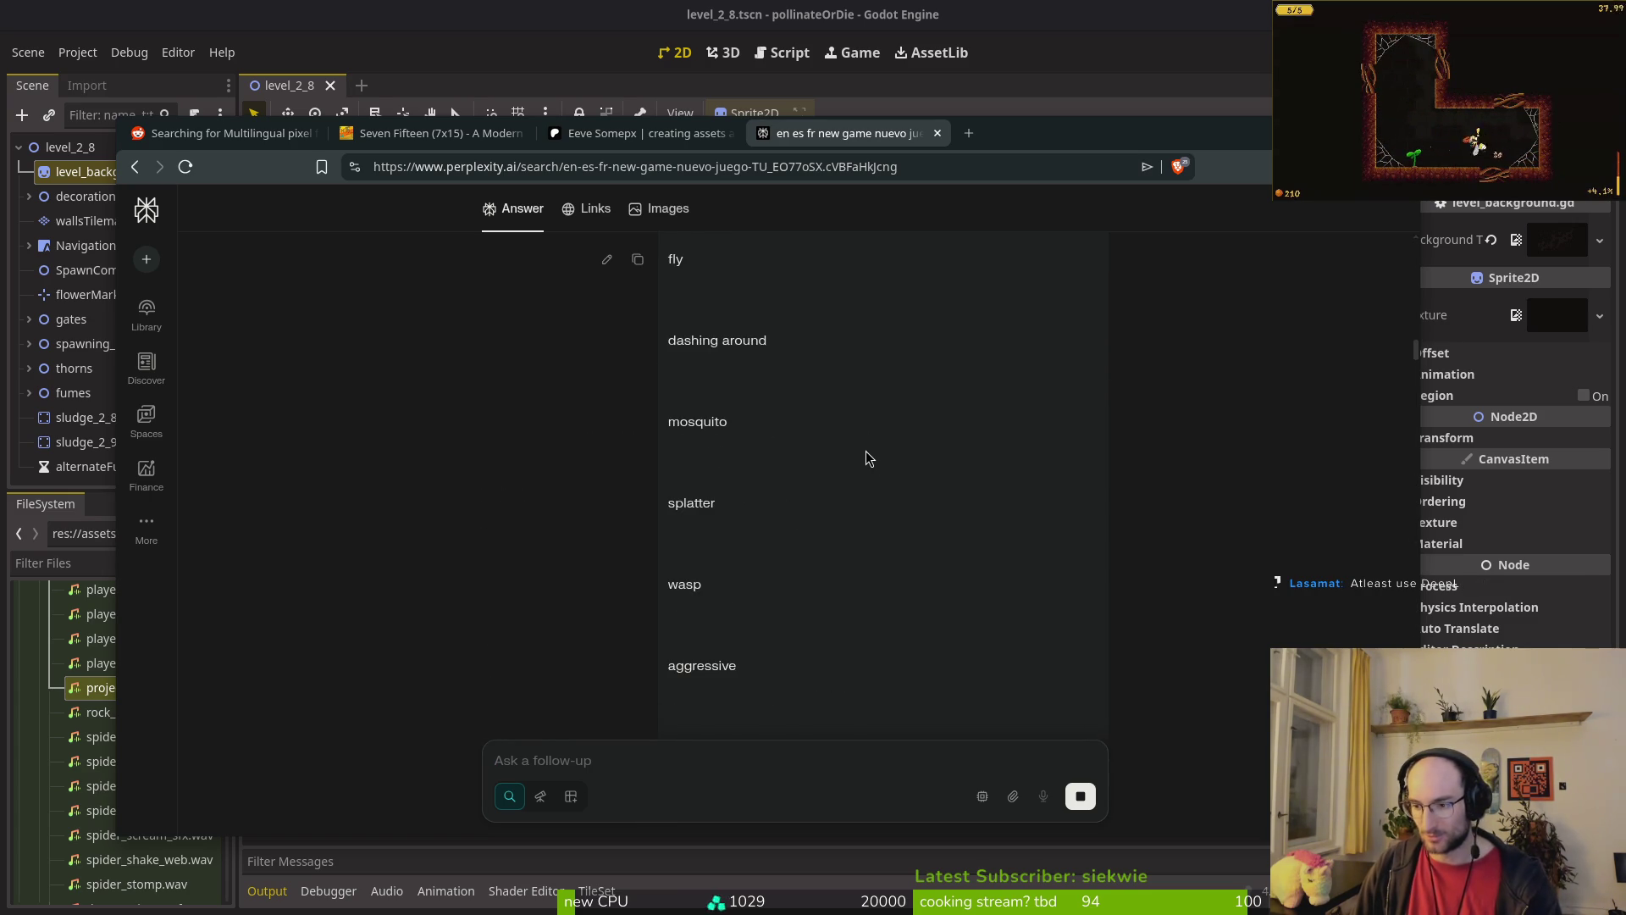
{"action": "scroll", "coordinate": [787, 474], "scroll_direction": "up", "scroll_amount": 10}
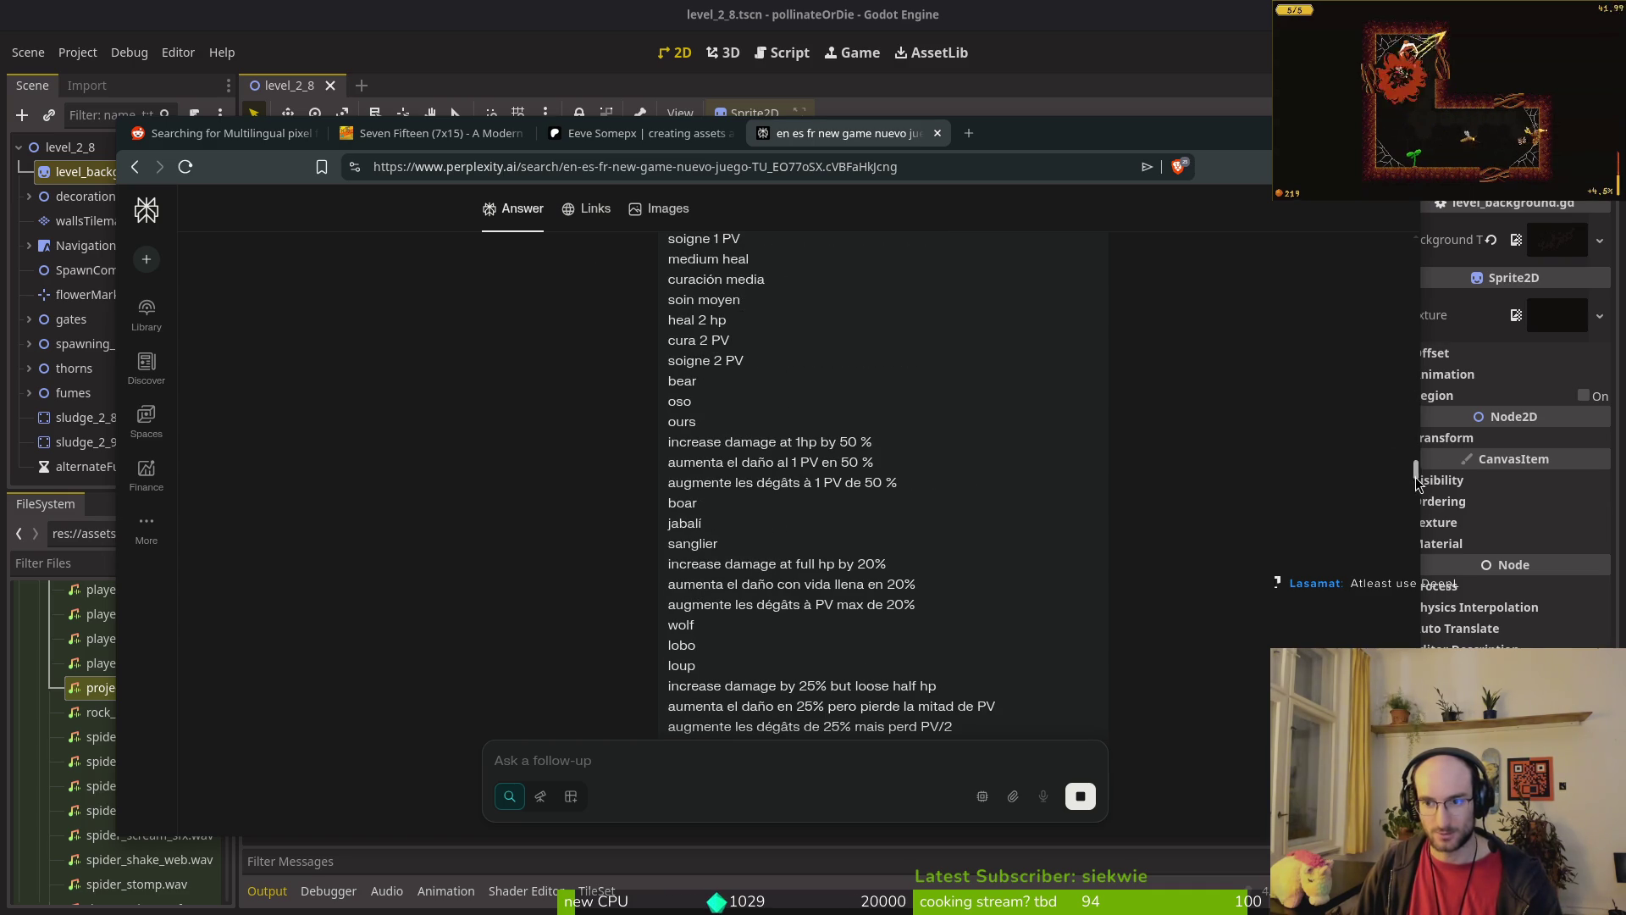
{"action": "scroll", "coordinate": [1414, 486], "scroll_direction": "down", "scroll_amount": 10}
{"action": "scroll", "coordinate": [665, 458], "scroll_direction": "up", "scroll_amount": 2}
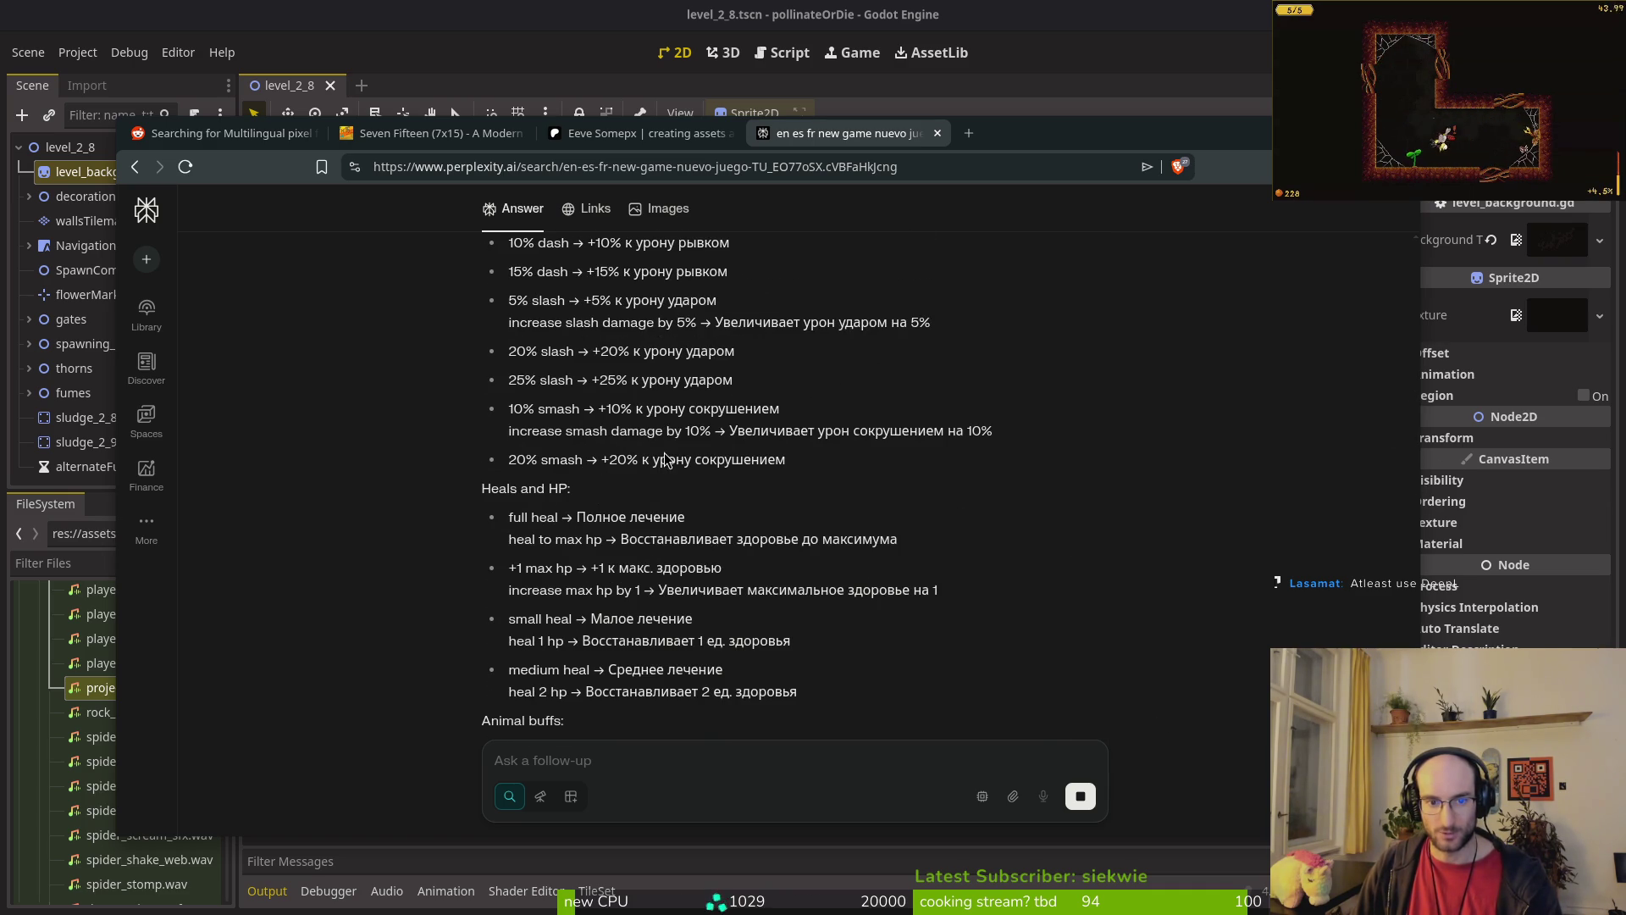
{"action": "scroll", "coordinate": [661, 415], "scroll_direction": "up", "scroll_amount": 15}
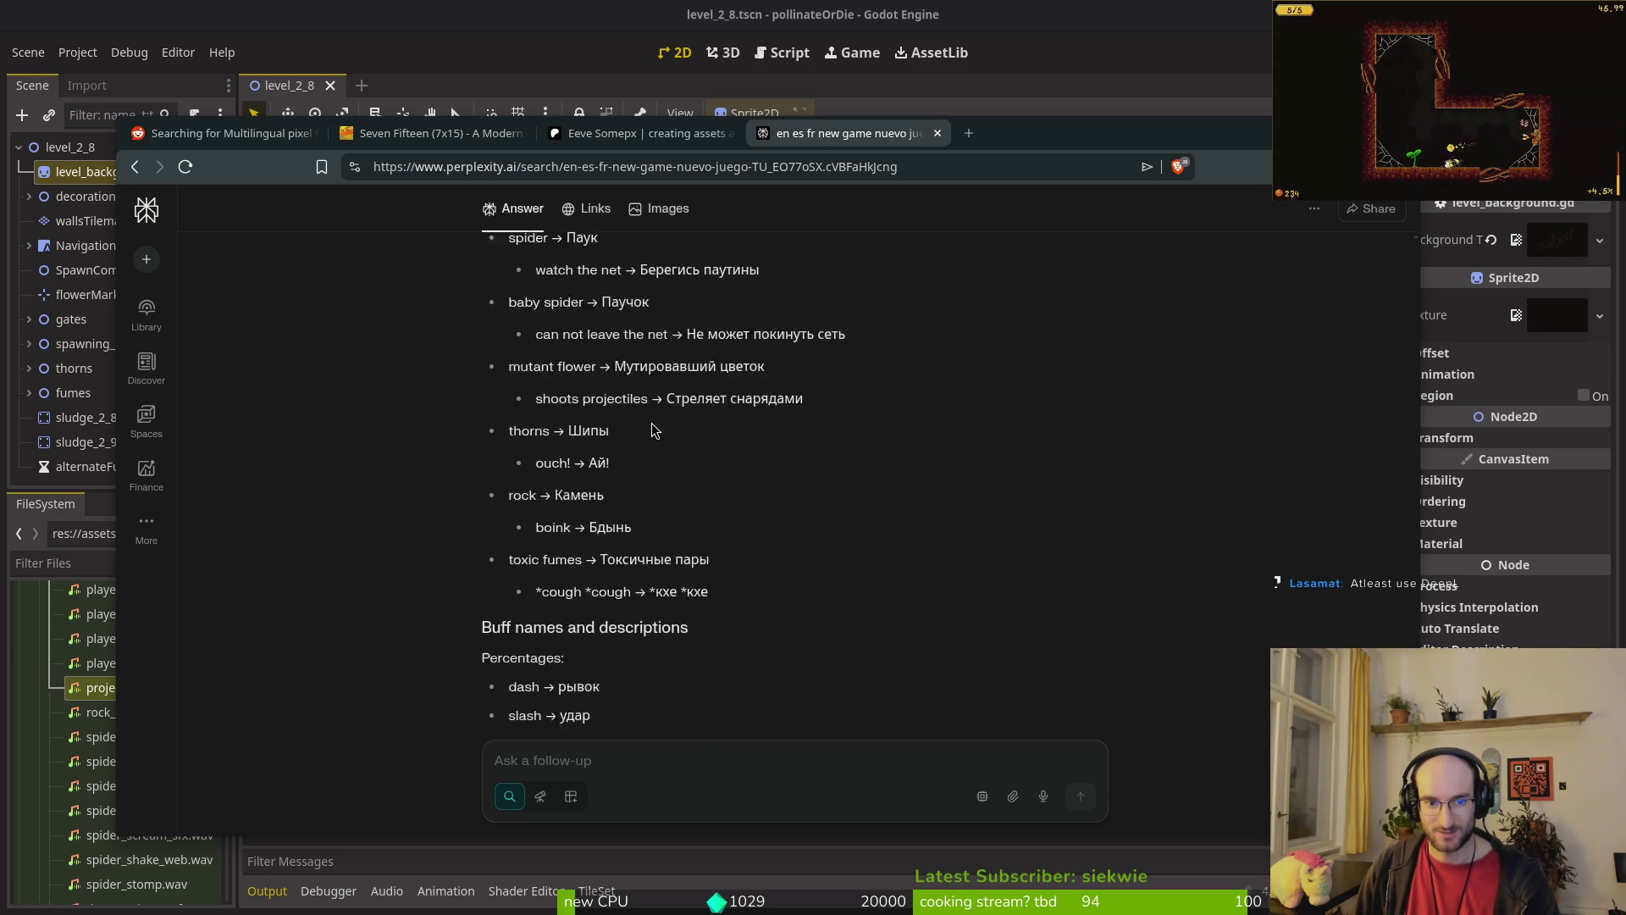
Step: Search the web for deepl in a new tab, and send Perplexity a follow-up asking for the CSV file
{"action": "key", "text": "ctrl+t"}
{"action": "type", "text": "deepl"}
{"action": "key", "text": "Return"}
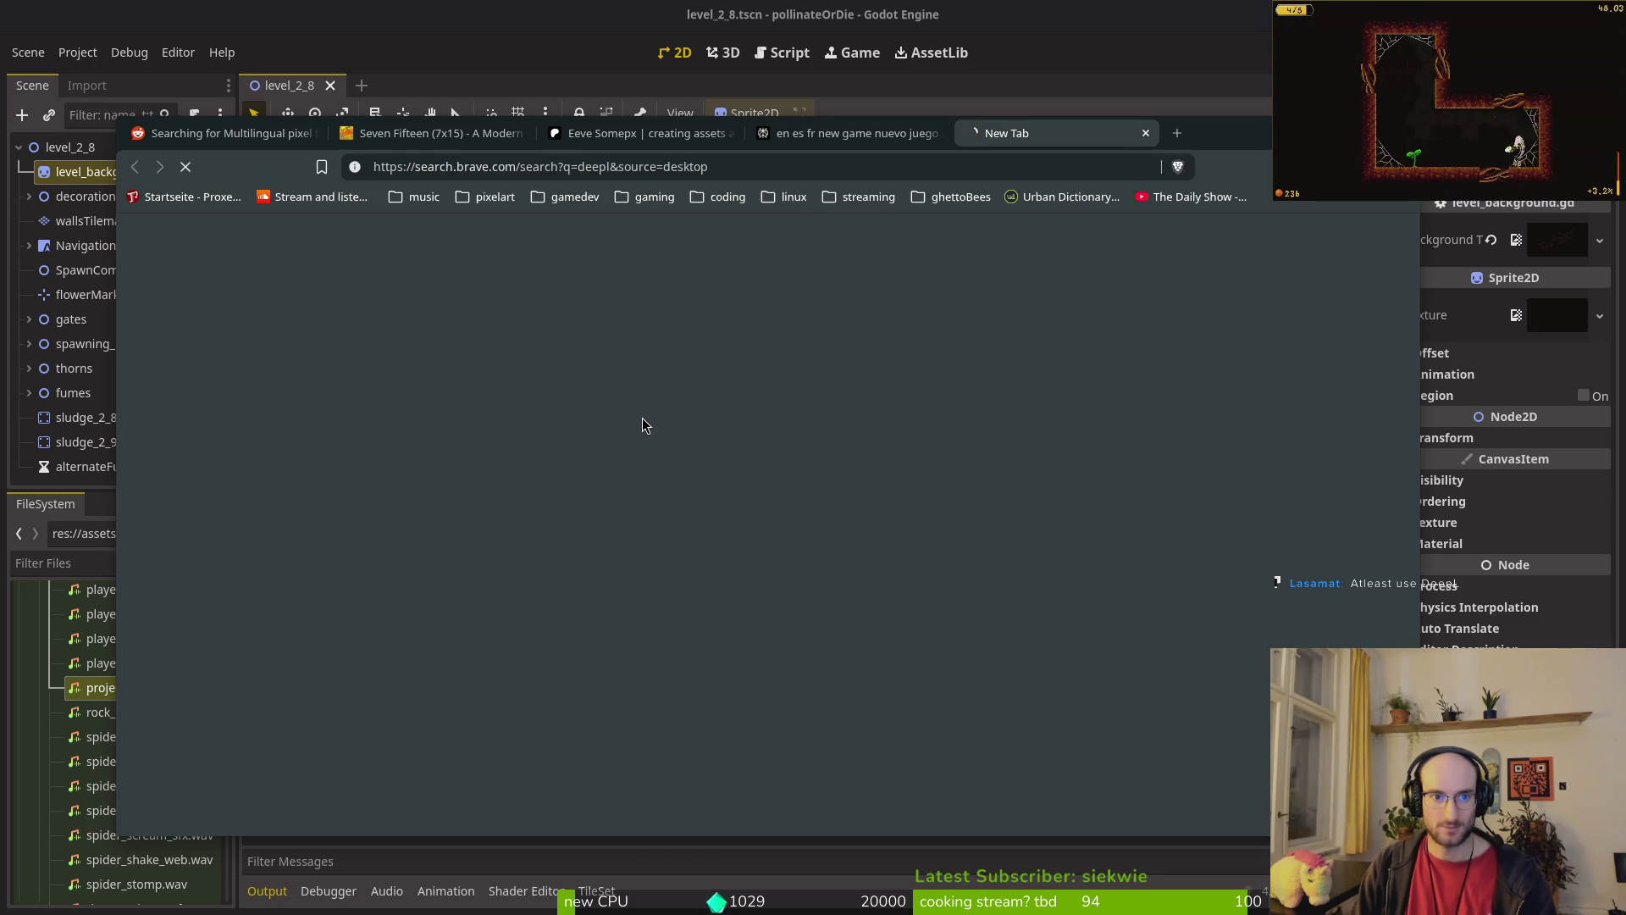
{"action": "left_click", "coordinate": [851, 133]}
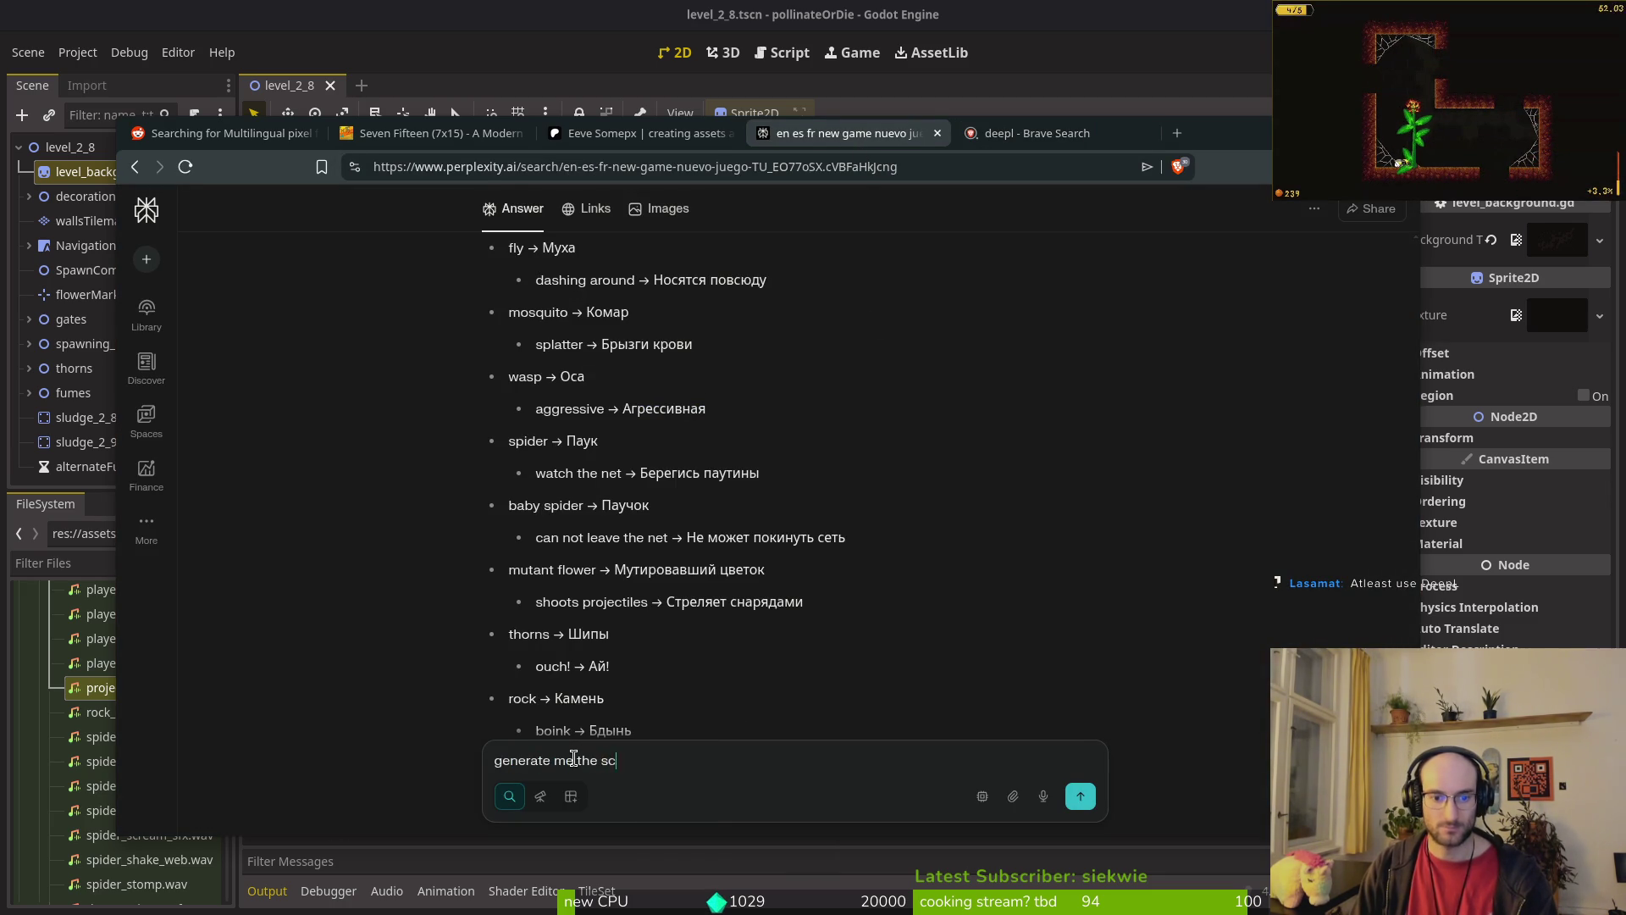
{"action": "type", "text": "sv file pl"}
{"action": "key", "text": "Return"}
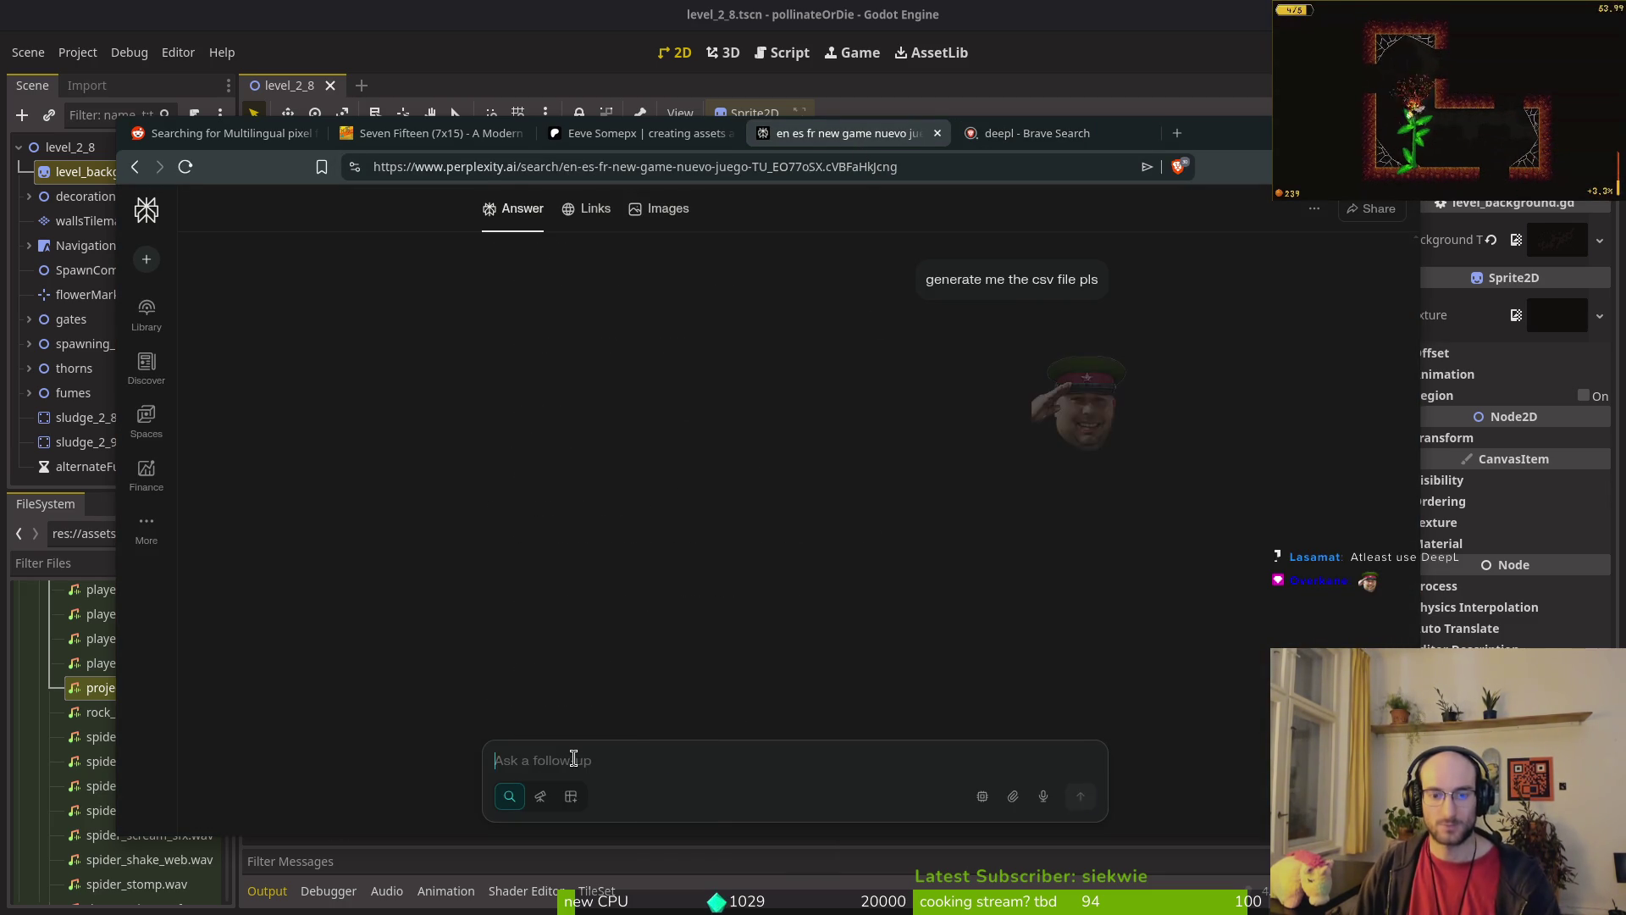
Step: Visit and close the DeepL translator page, then copy the generated en/es/fr/ru CSV
{"action": "left_click", "coordinate": [1071, 138]}
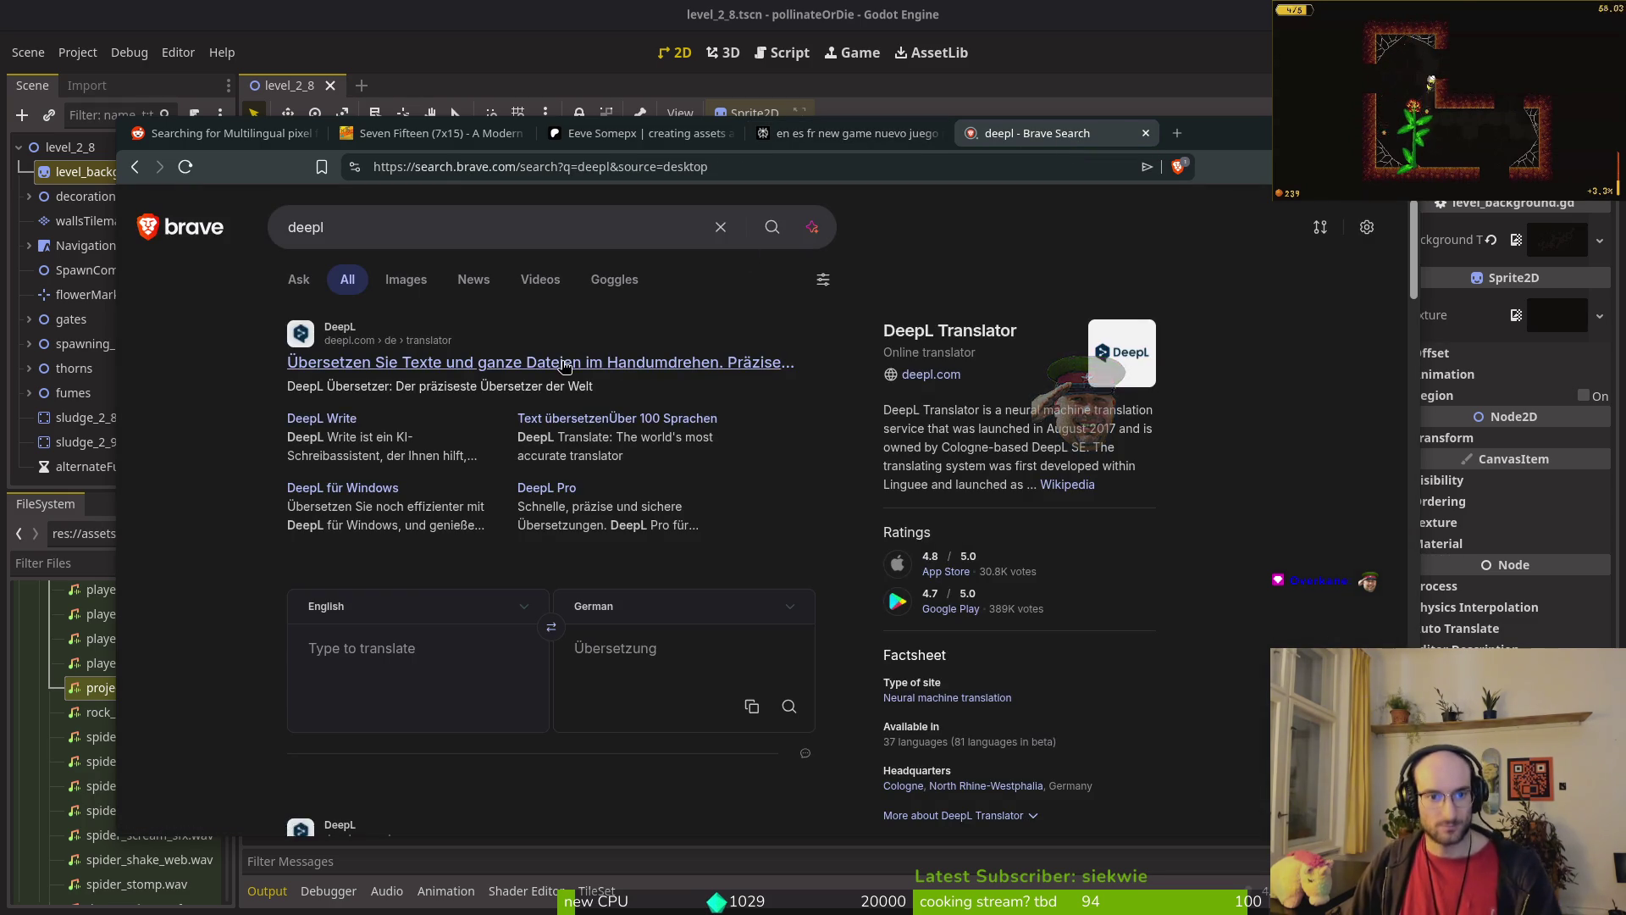
{"action": "left_click", "coordinate": [603, 363]}
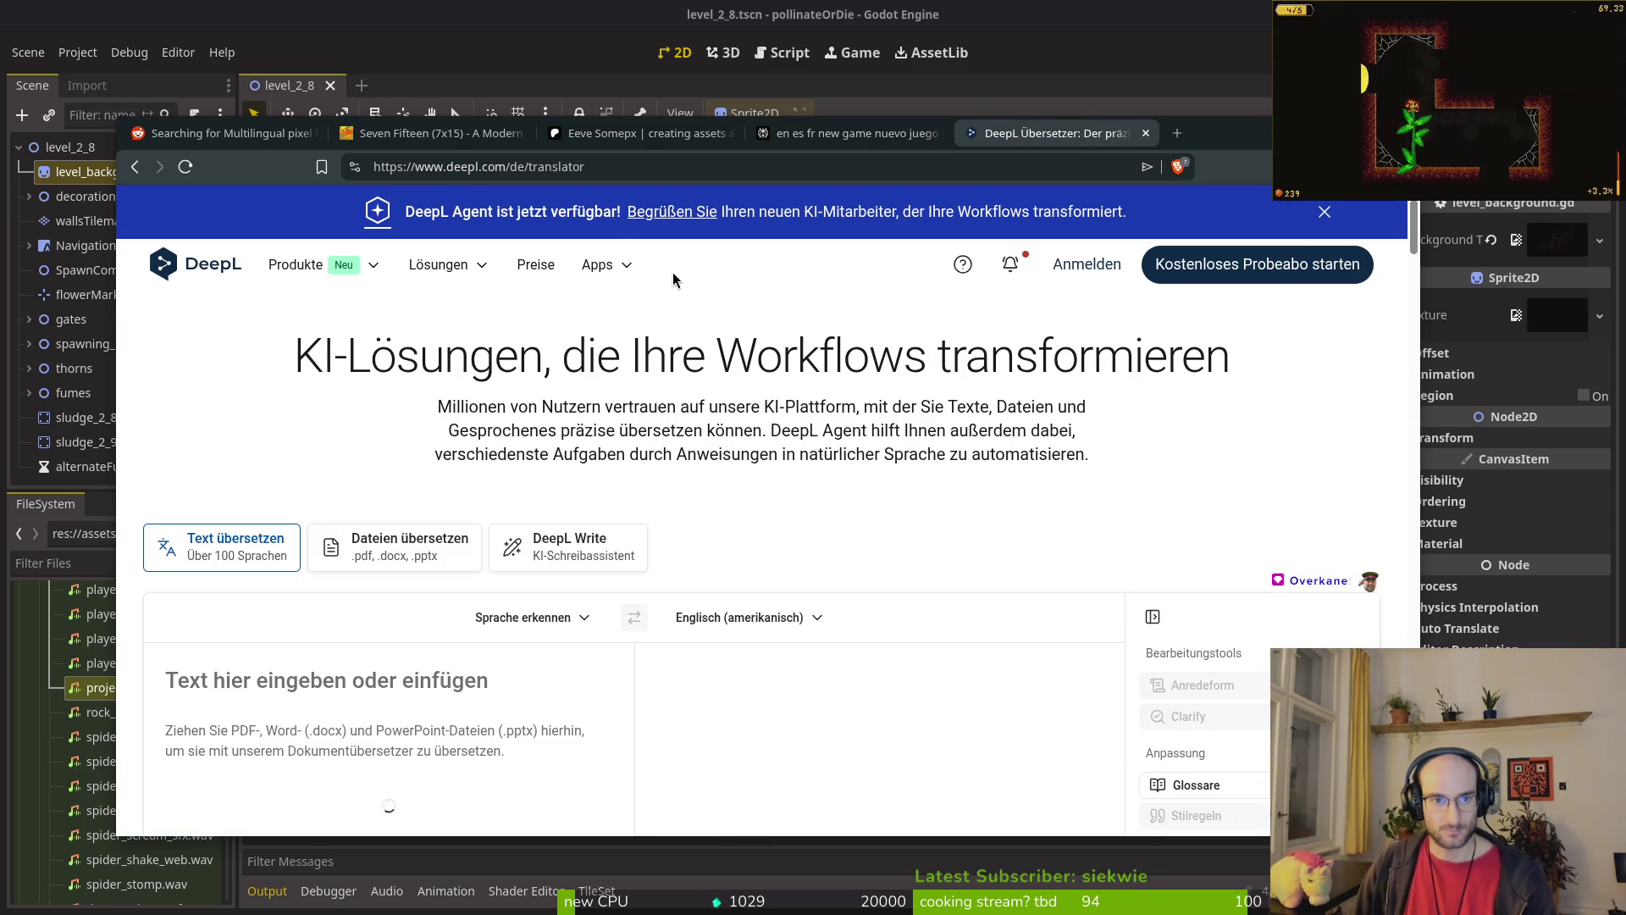
{"action": "middle_click", "coordinate": [1075, 140]}
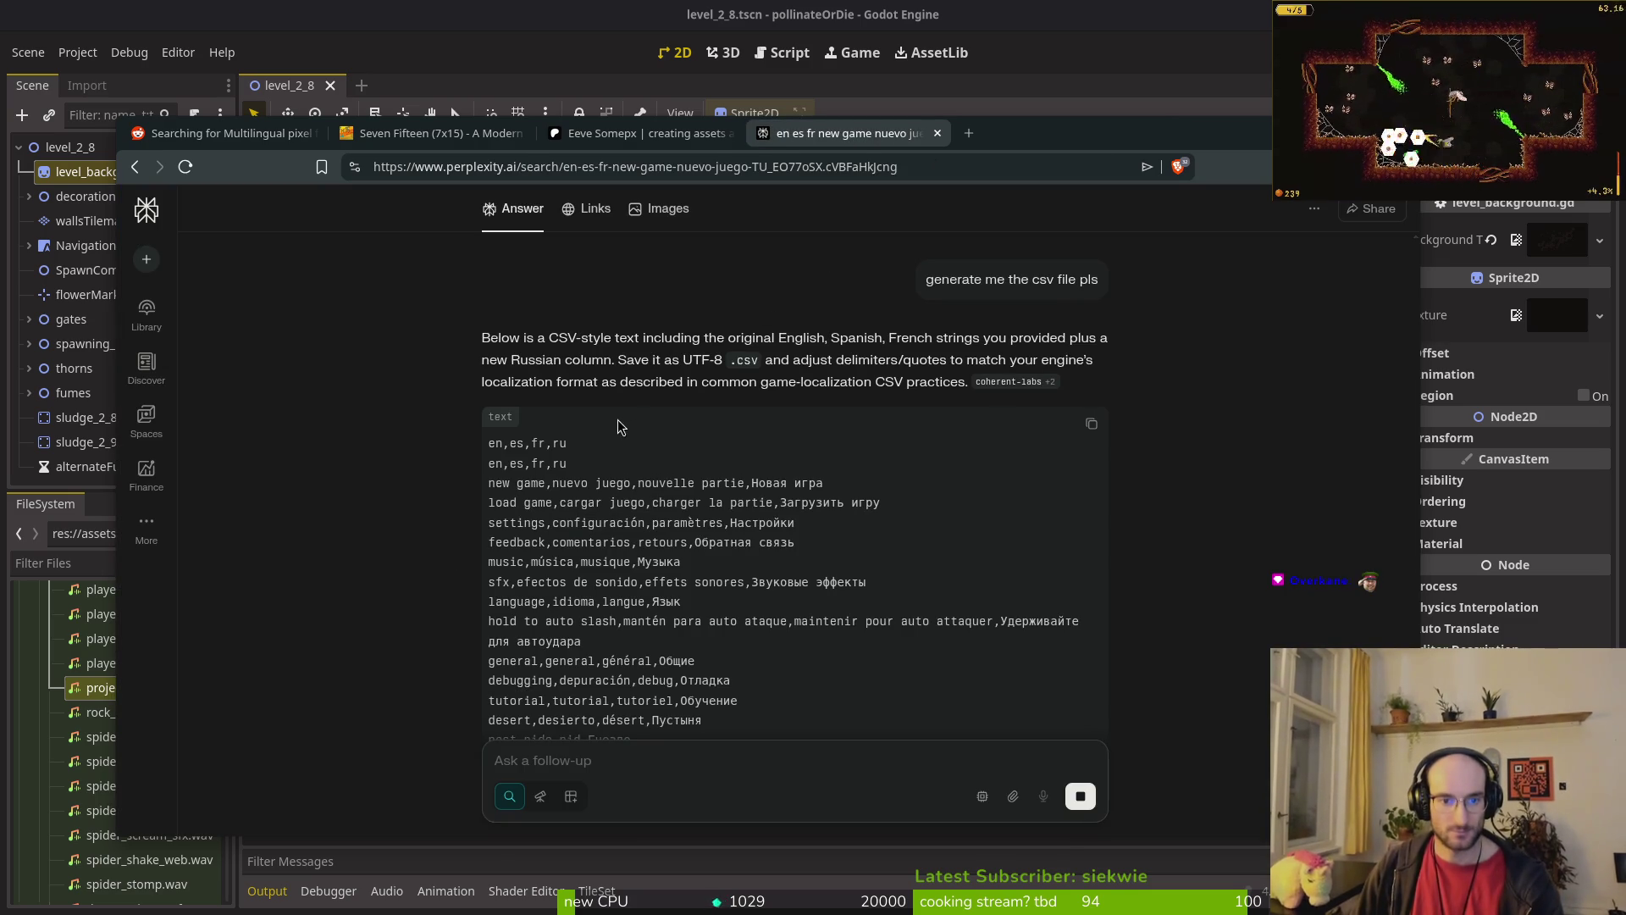
{"action": "left_click", "coordinate": [1092, 425]}
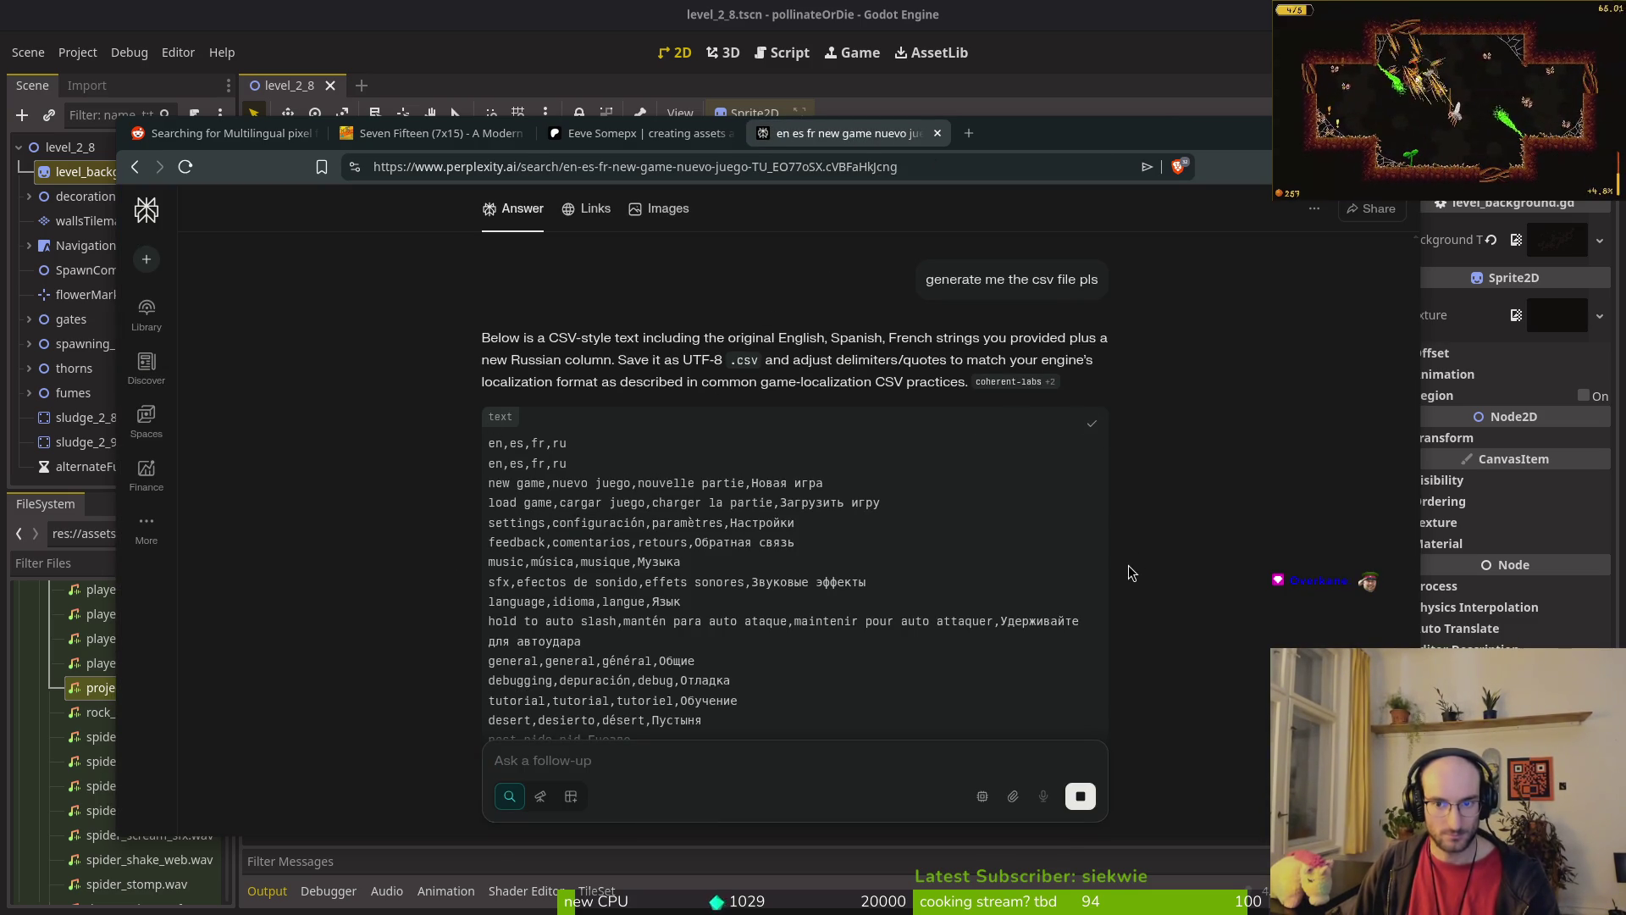
{"action": "key", "text": "super+w"}
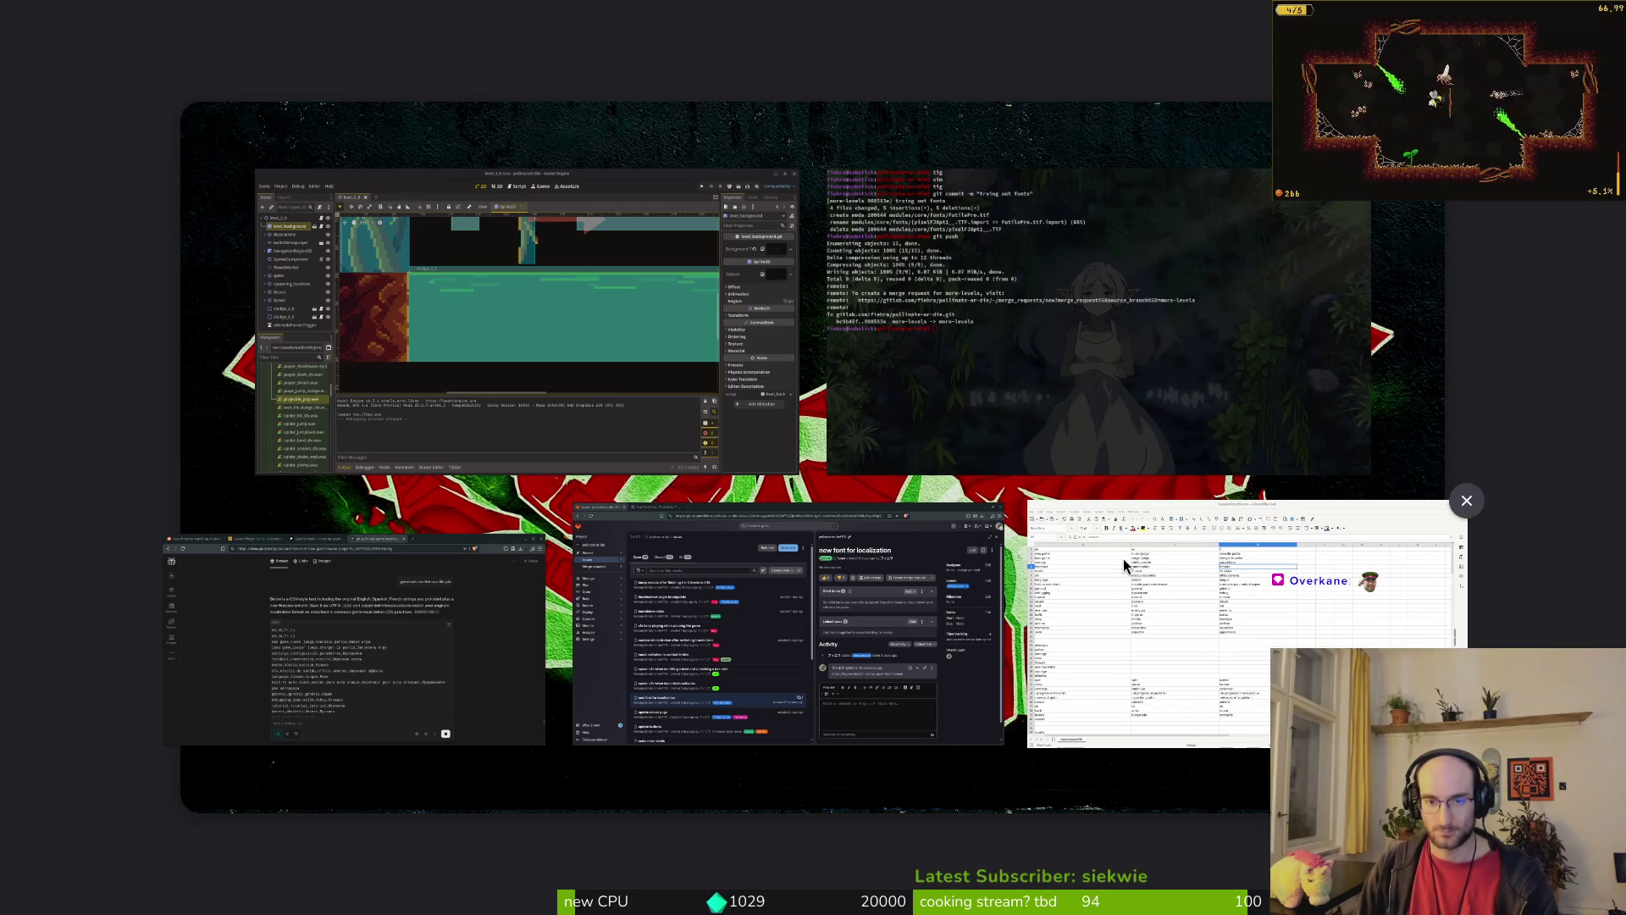
Step: In the terminal, run touch translations2.csv and open the project listing in Vim
{"action": "left_click", "coordinate": [1123, 557]}
{"action": "key", "text": "alt+Tab"}
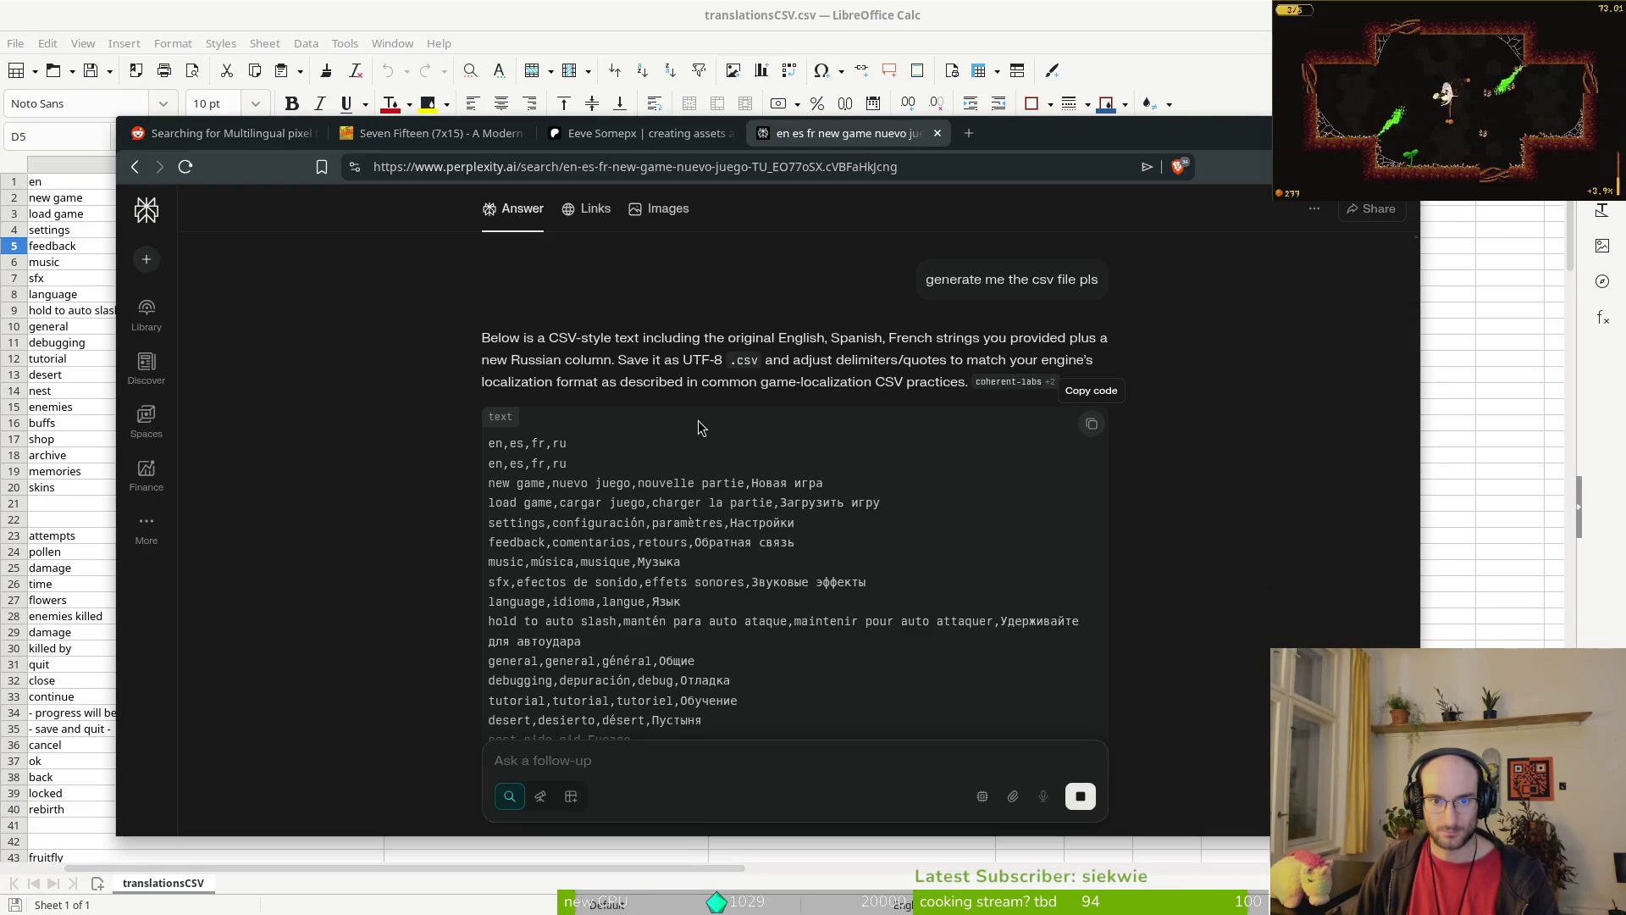
{"action": "key", "text": "super+w"}
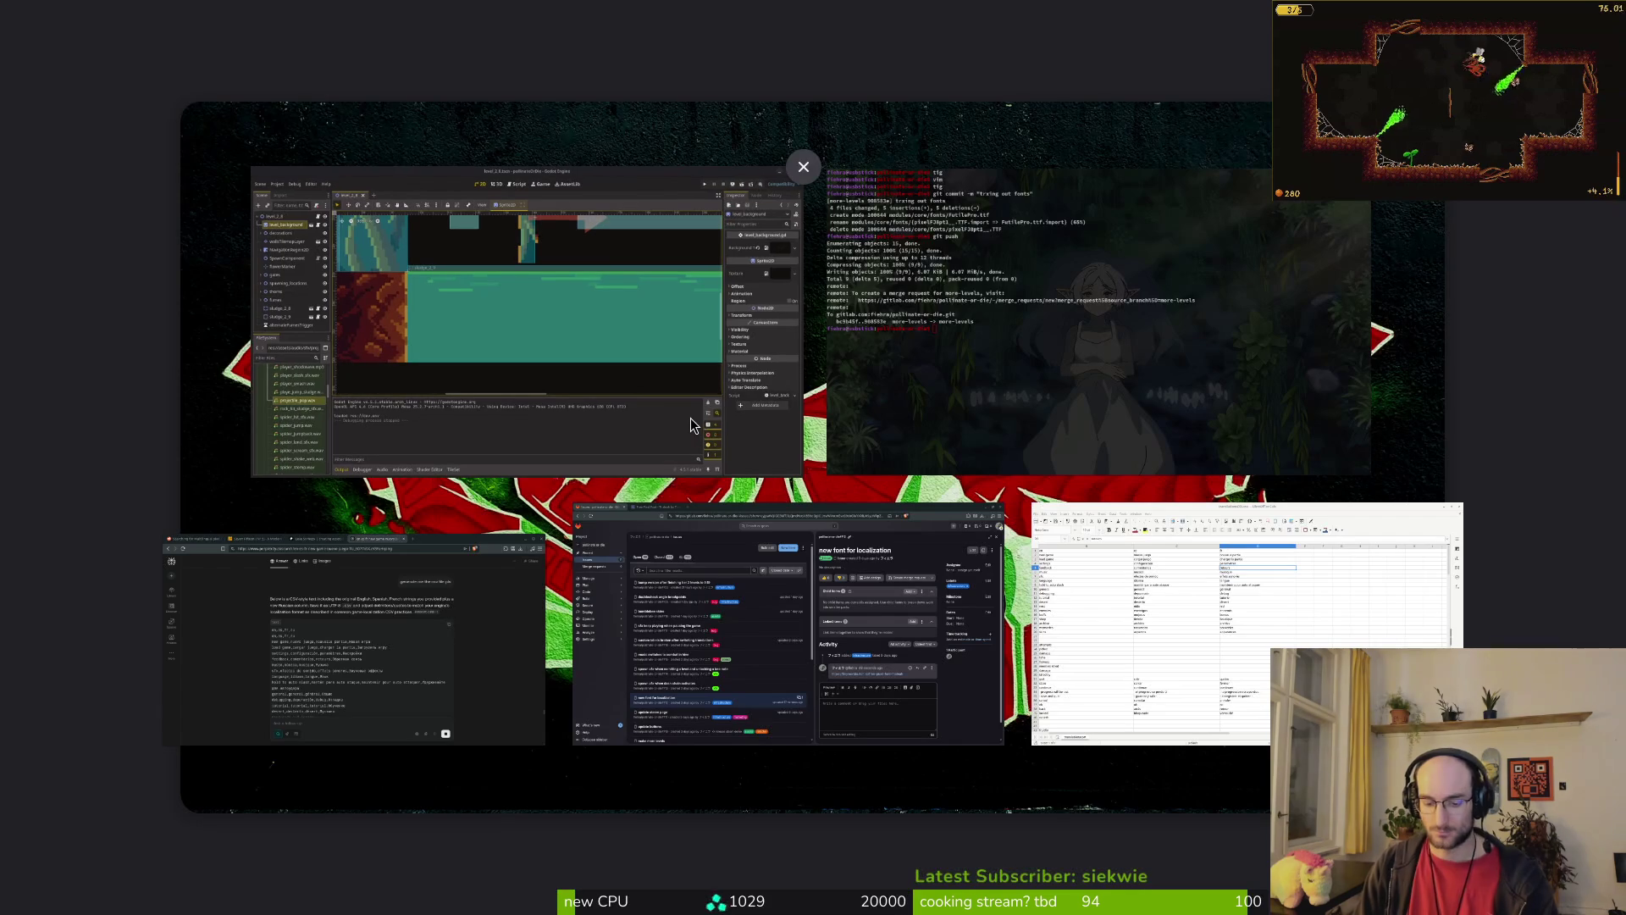
{"action": "left_click", "coordinate": [689, 419]}
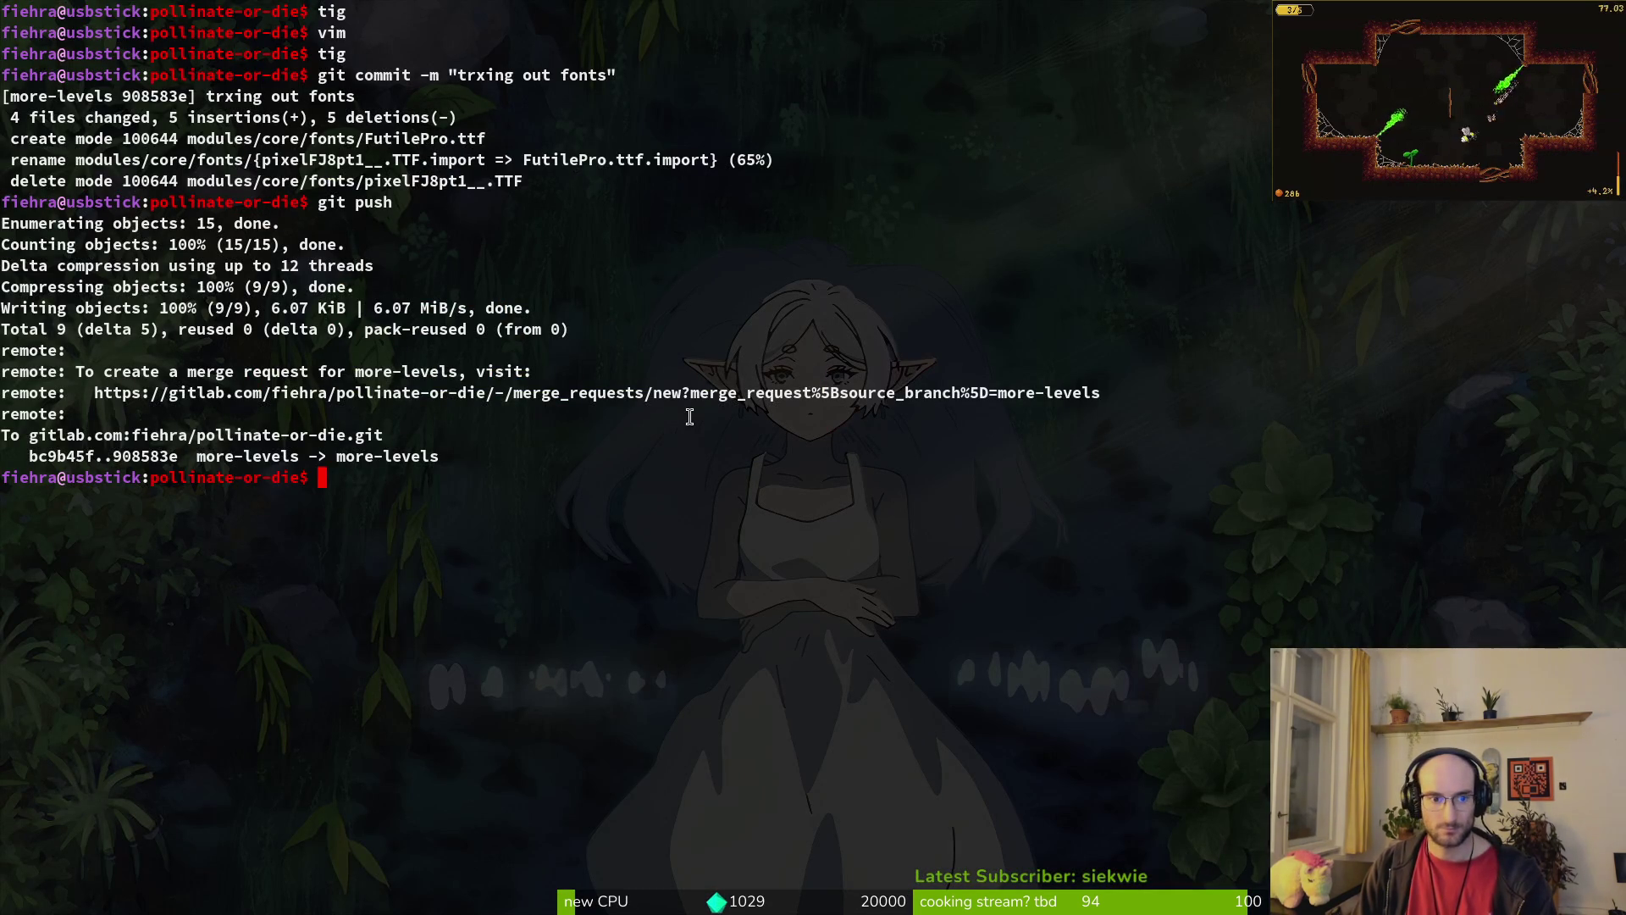
{"action": "type", "text": "touch "}
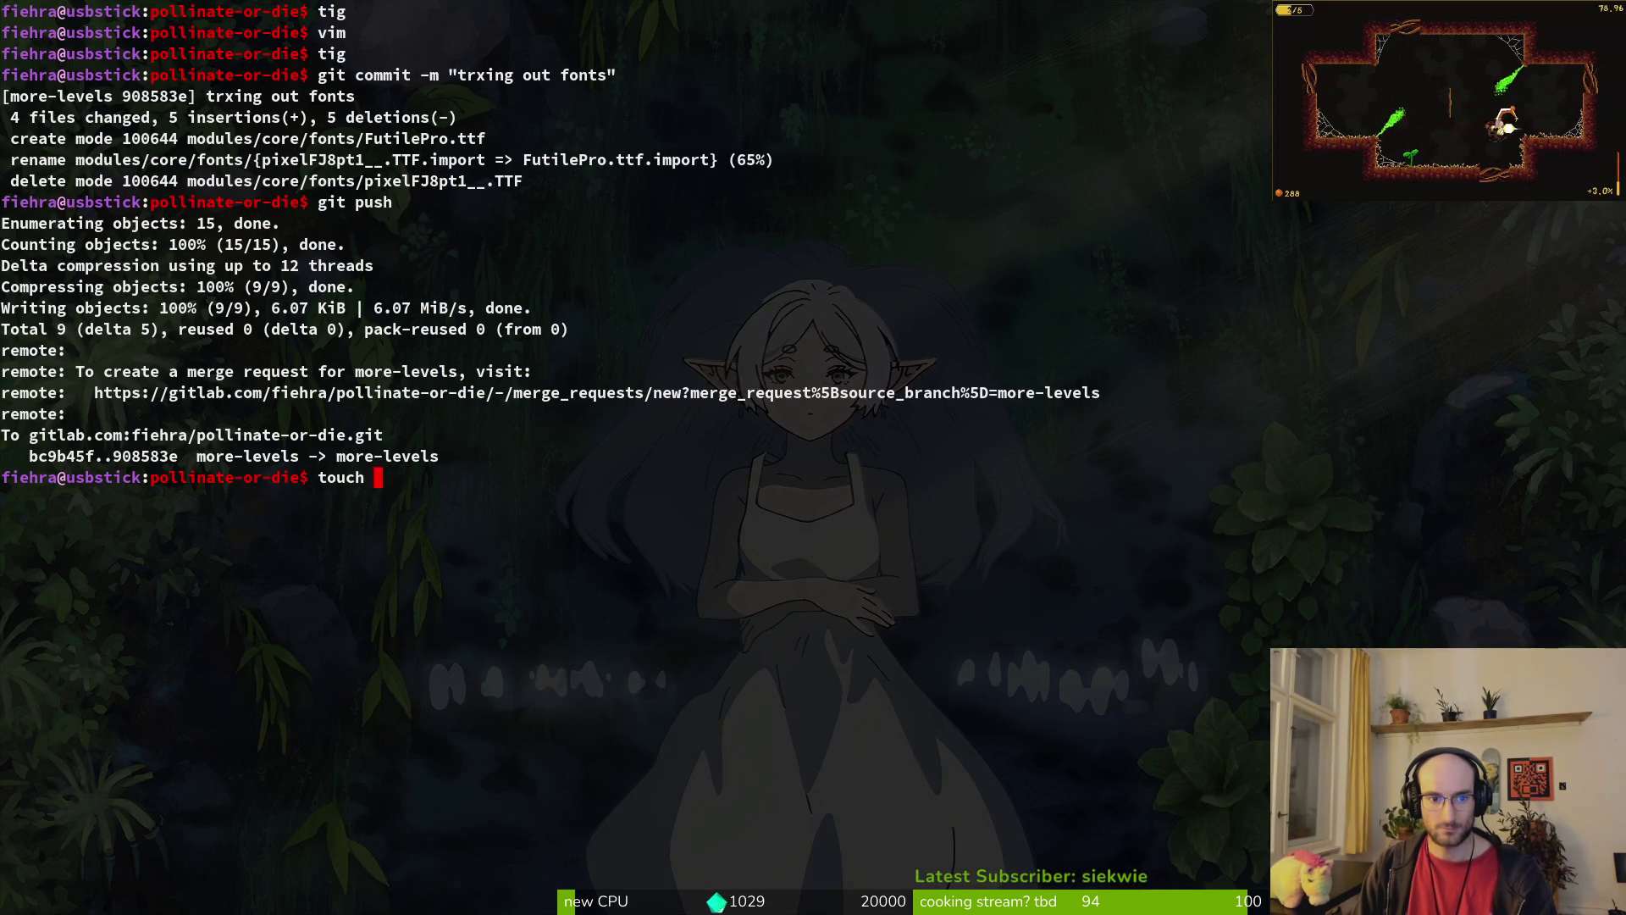
{"action": "type", "text": "translations2.csv"}
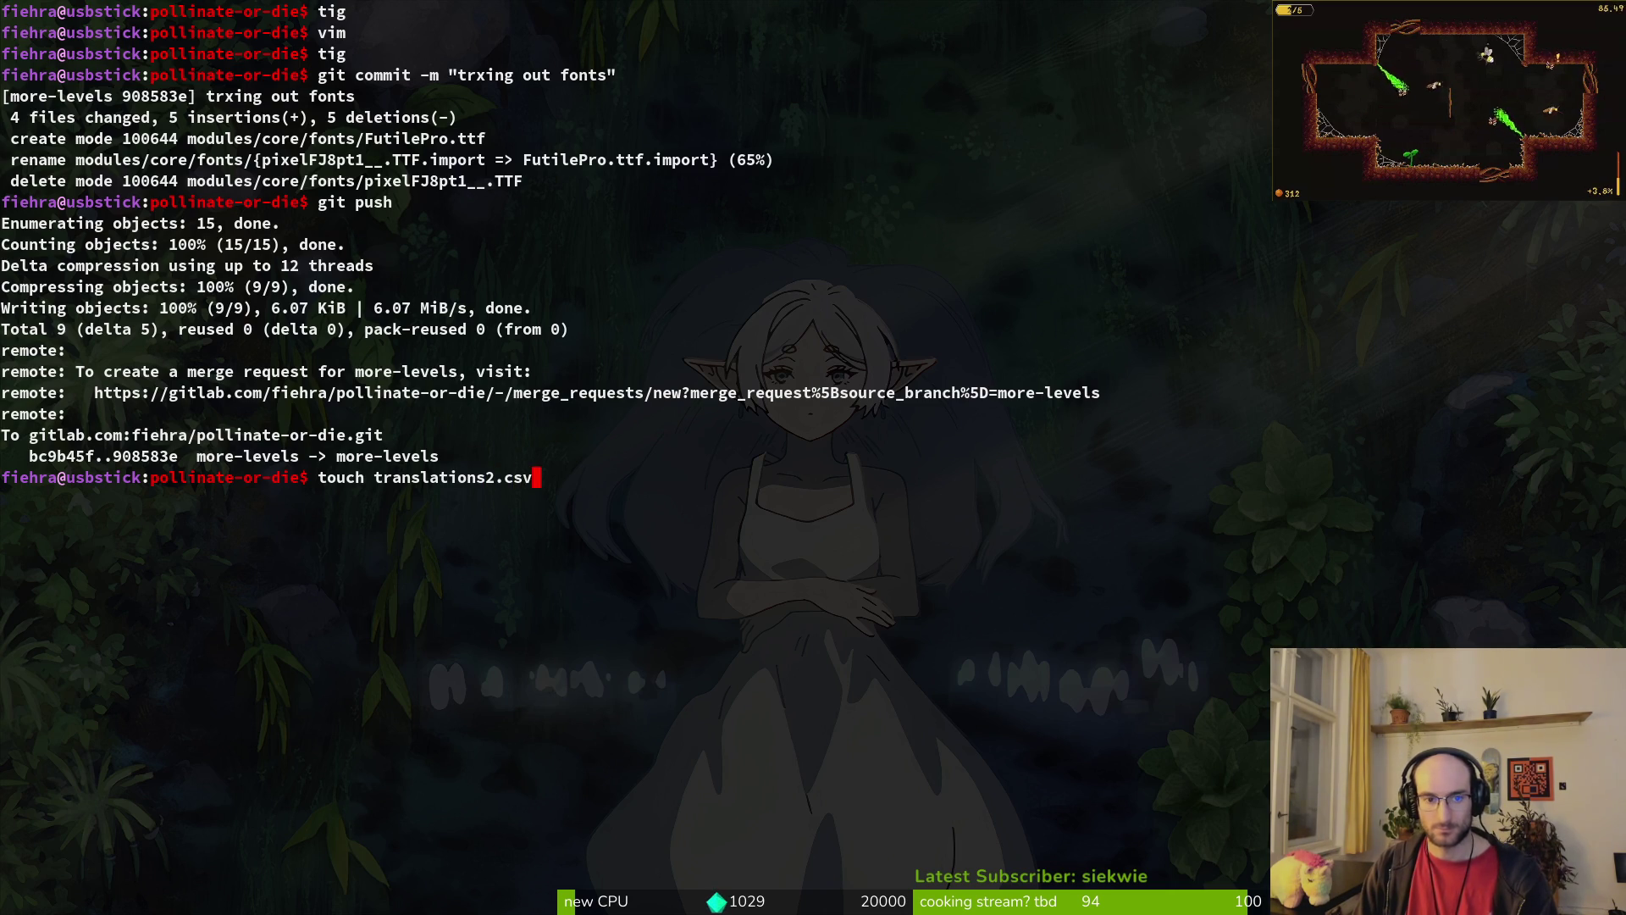
{"action": "key", "text": "Return"}
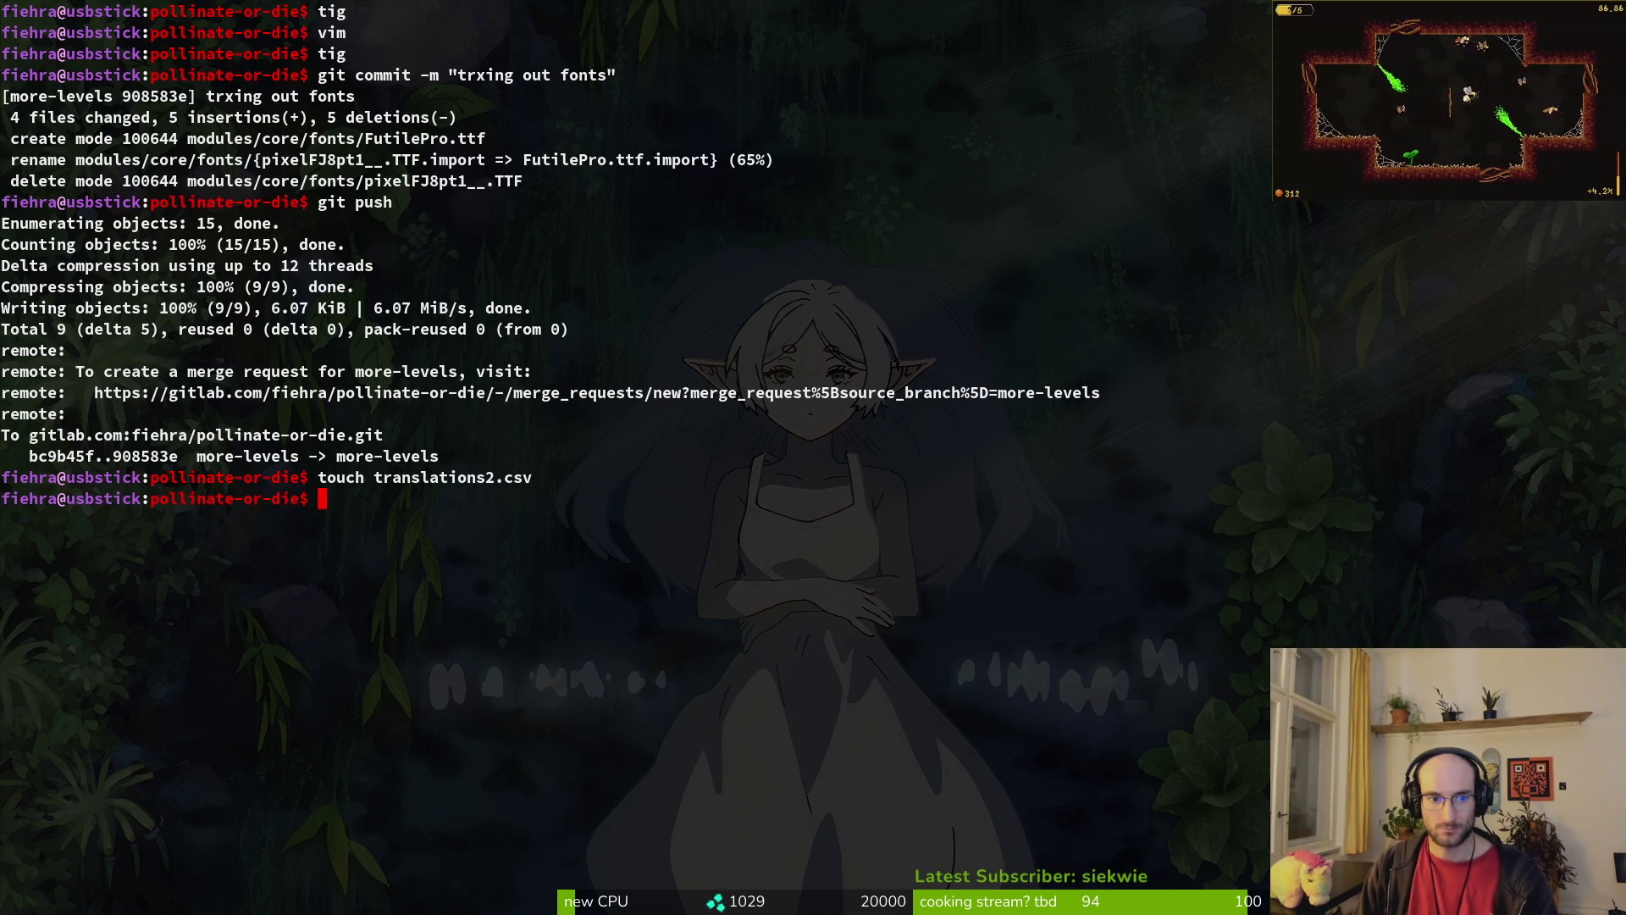
{"action": "type", "text": "vim tr"}
{"action": "key", "text": "Tab"}
{"action": "key", "text": "Return"}
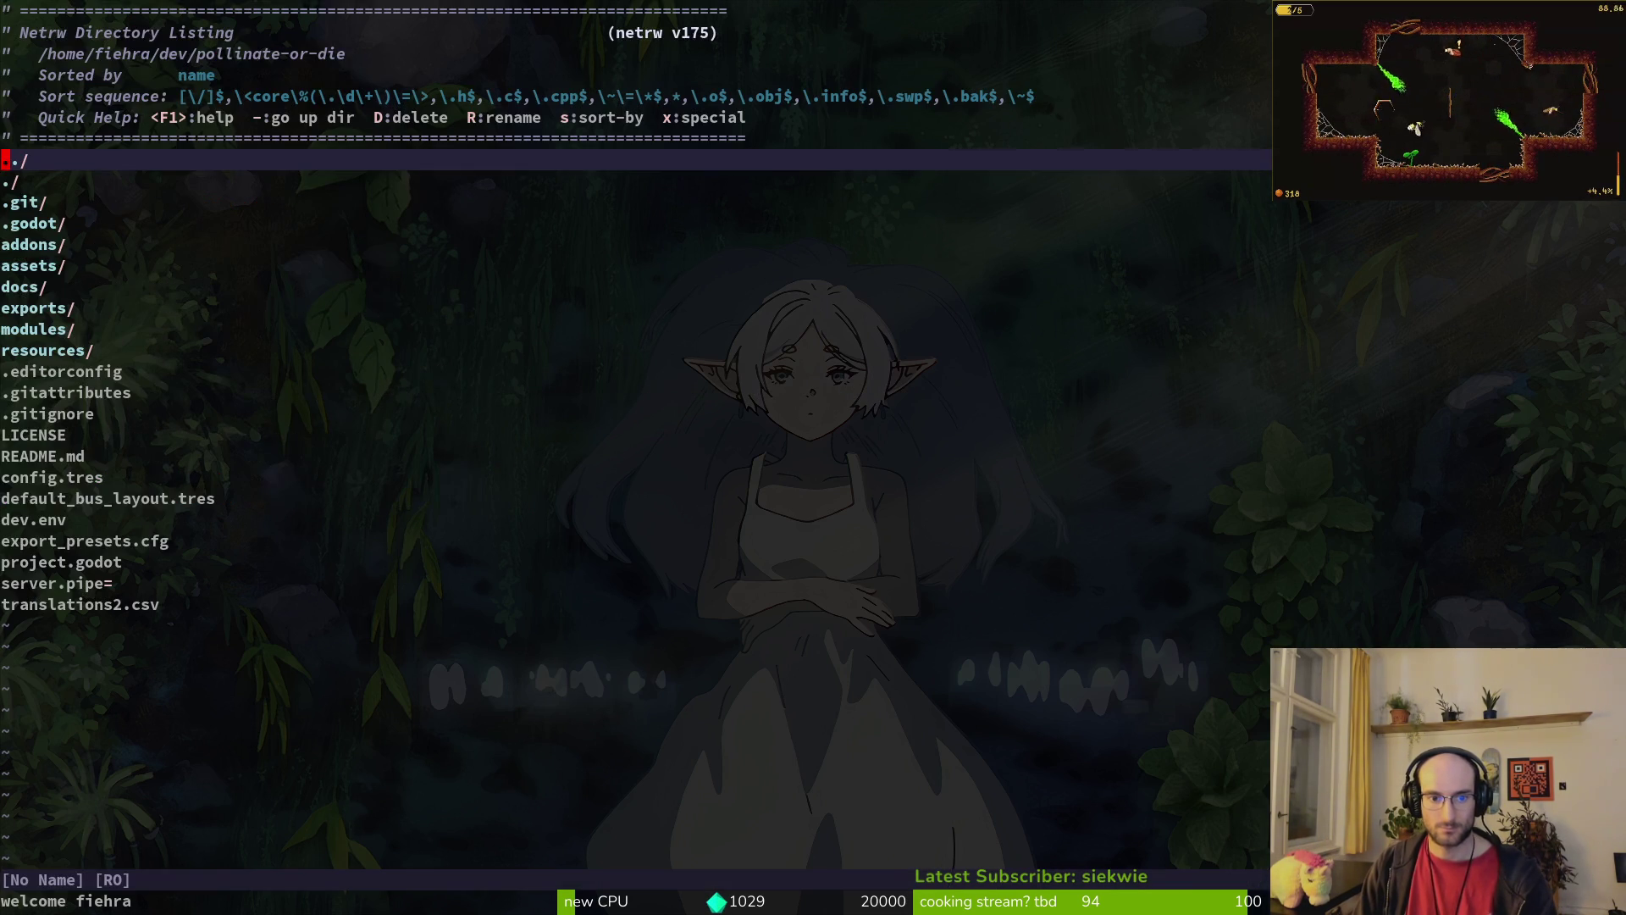
Step: Open translations2.csv, paste the four-language CSV from clipboard history, and save with :w
{"action": "key", "text": "j"}
{"action": "key", "text": "j"}
{"action": "key", "text": "j"}
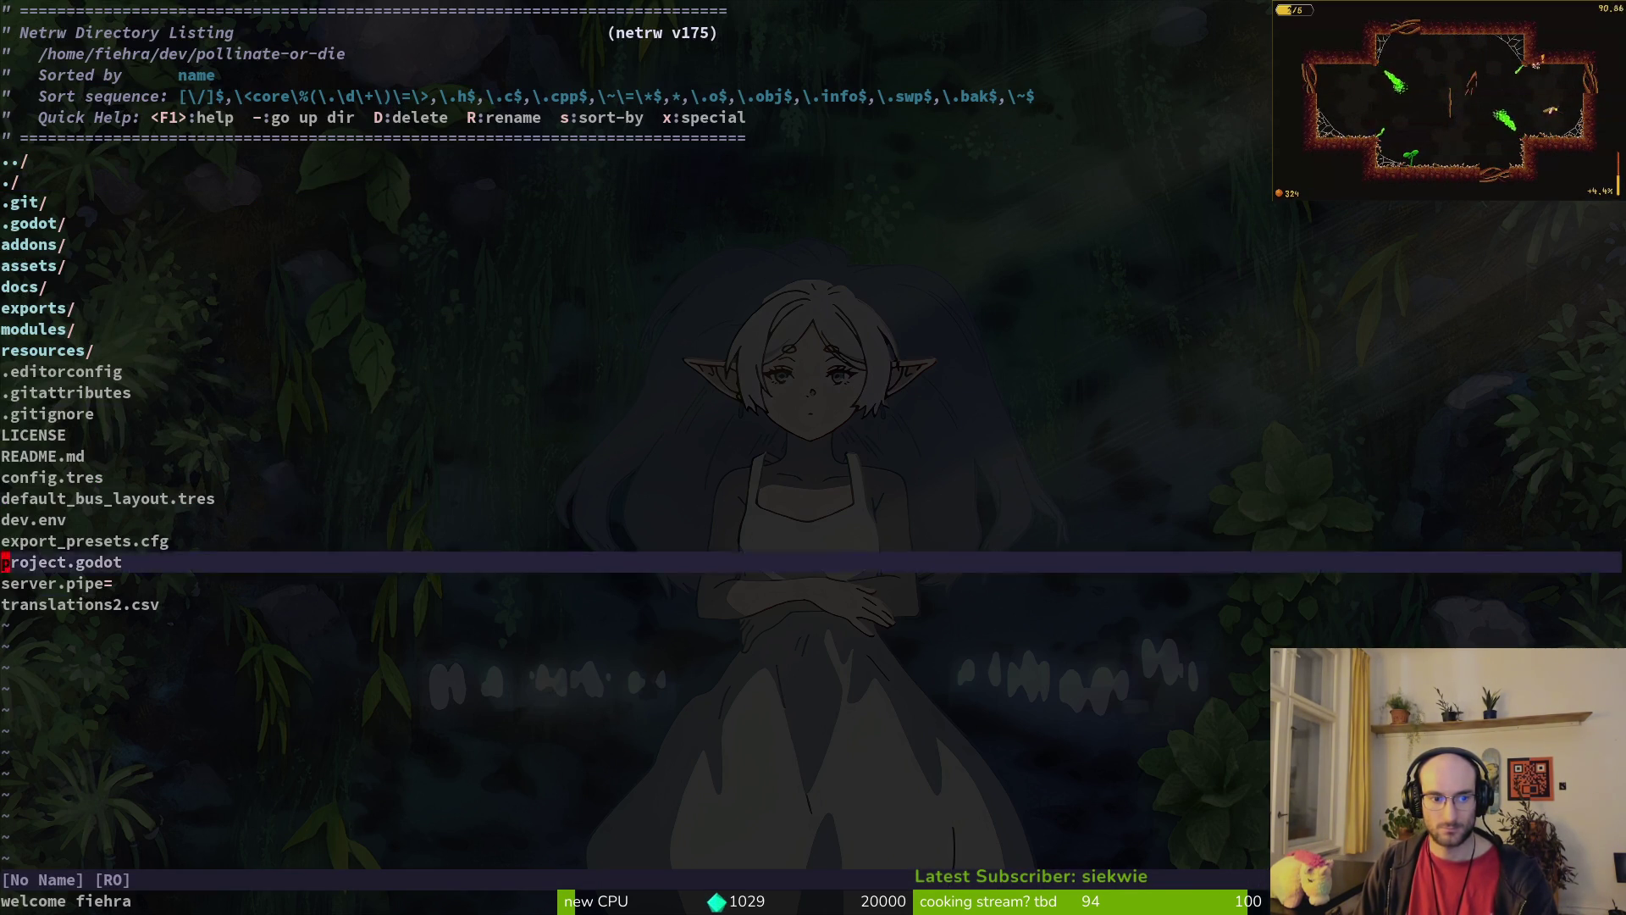
{"action": "key", "text": "Return"}
{"action": "key", "text": "ctrl+shift+v"}
{"action": "key", "text": "Return"}
{"action": "type", "text": ":w"}
{"action": "key", "text": "Return"}
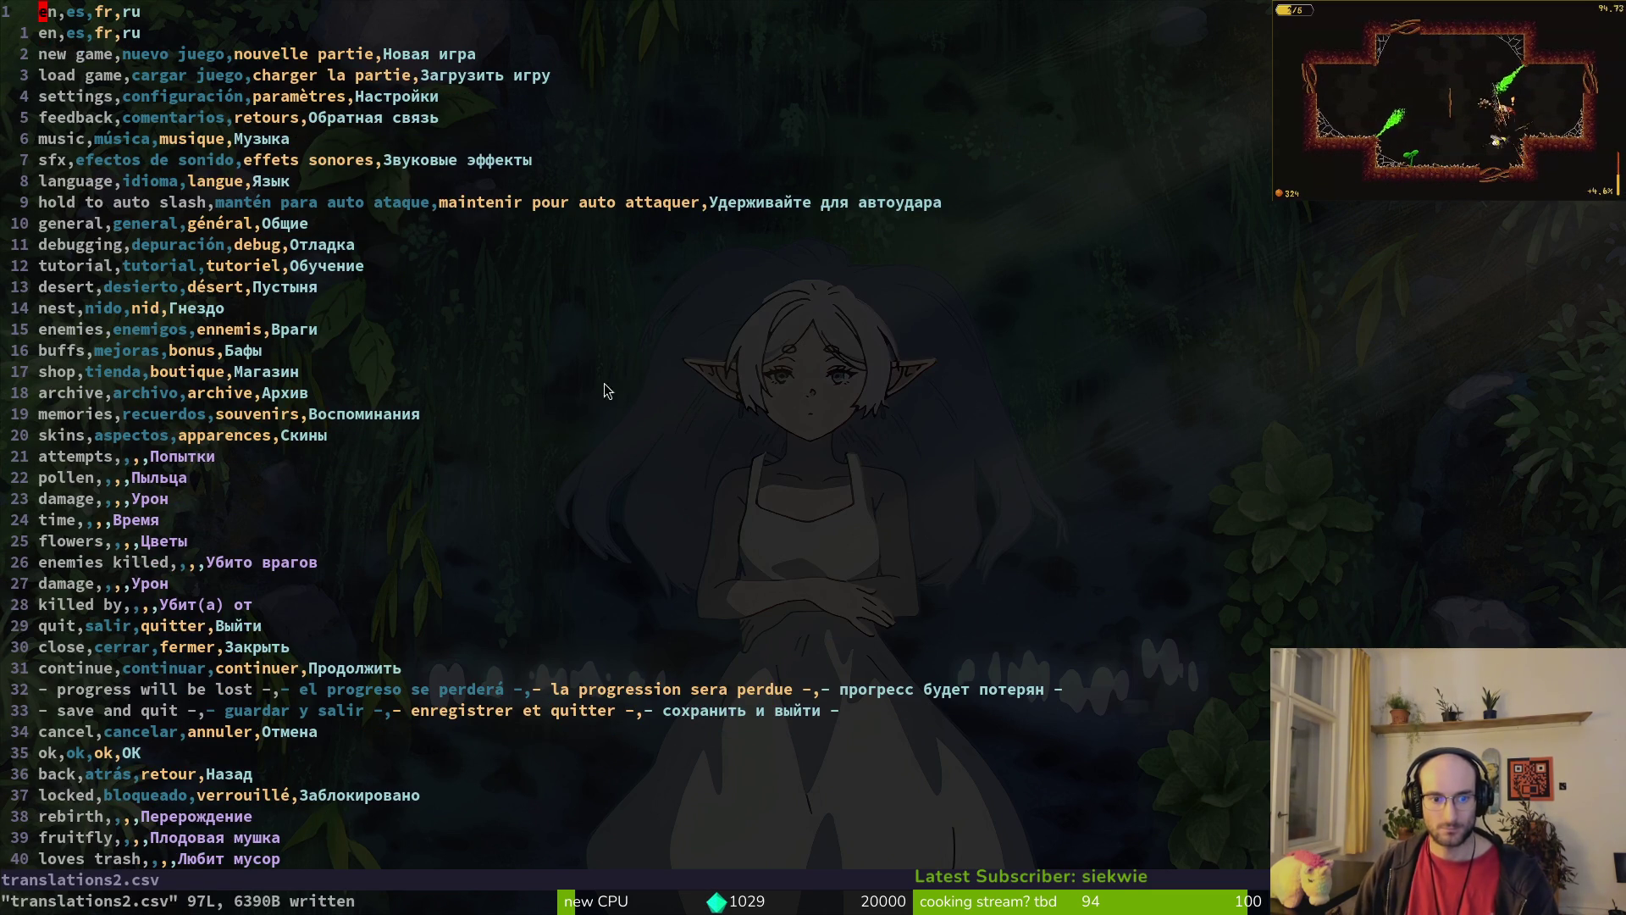
Step: Close the browser tab and return to the translationsCSV spreadsheet in LibreOffice Calc
{"action": "key", "text": "alt+Tab"}
{"action": "left_click", "coordinate": [937, 134]}
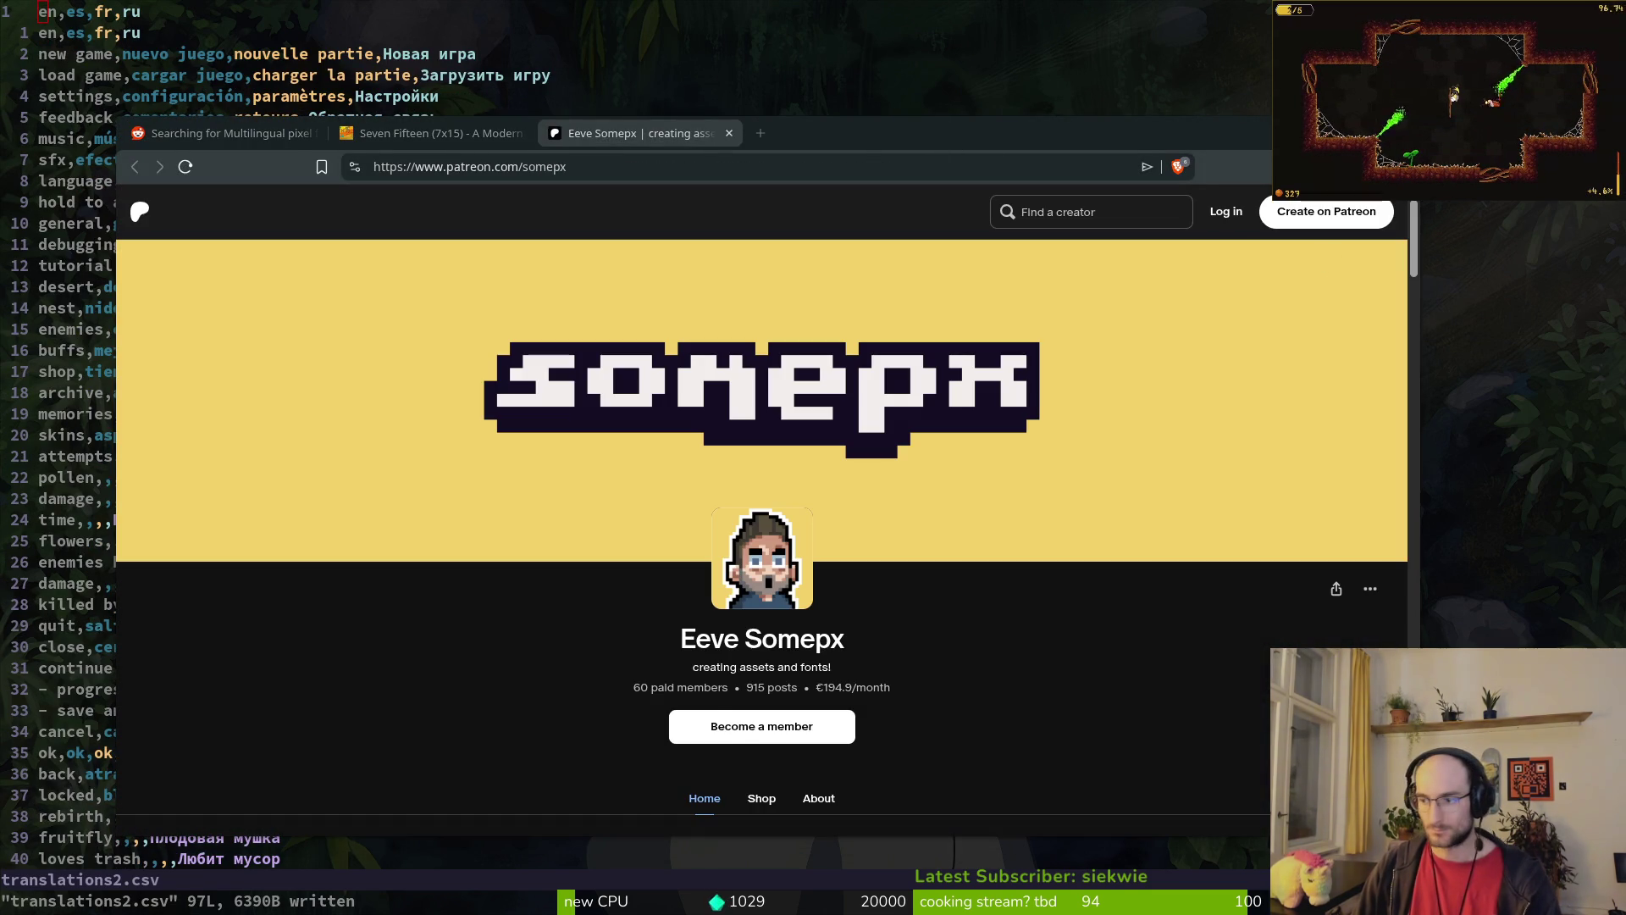
{"action": "key", "text": "alt+Tab"}
{"action": "left_click", "coordinate": [16, 44]}
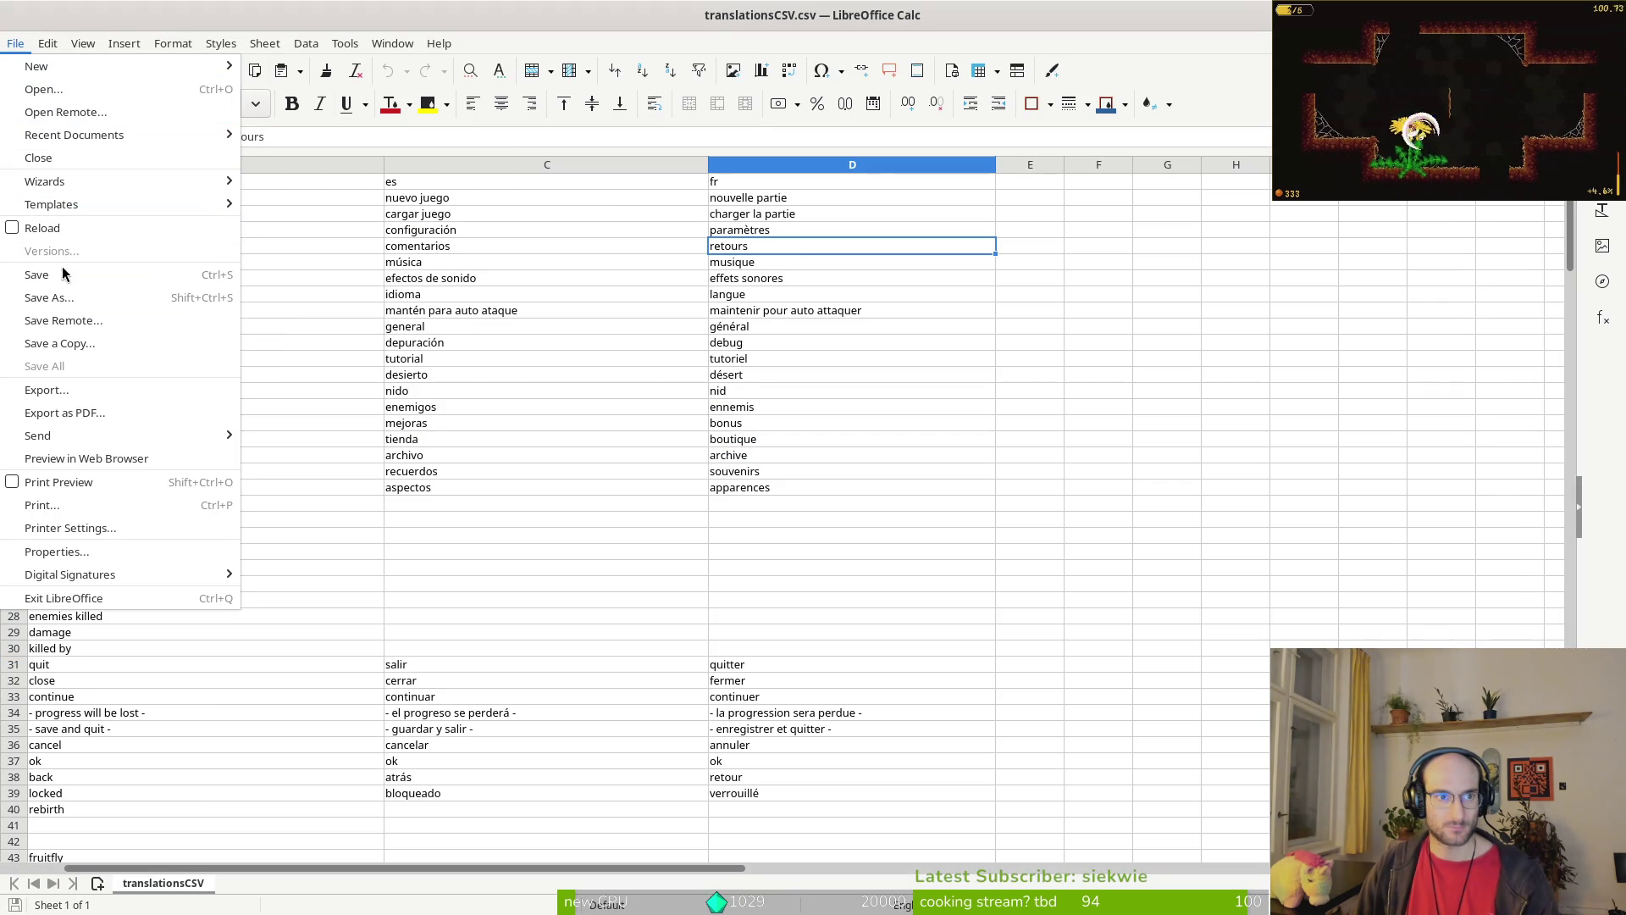
Step: Open translations2.csv from pollinate-or-die as comma-separated text and maximize its window
{"action": "left_click", "coordinate": [53, 94]}
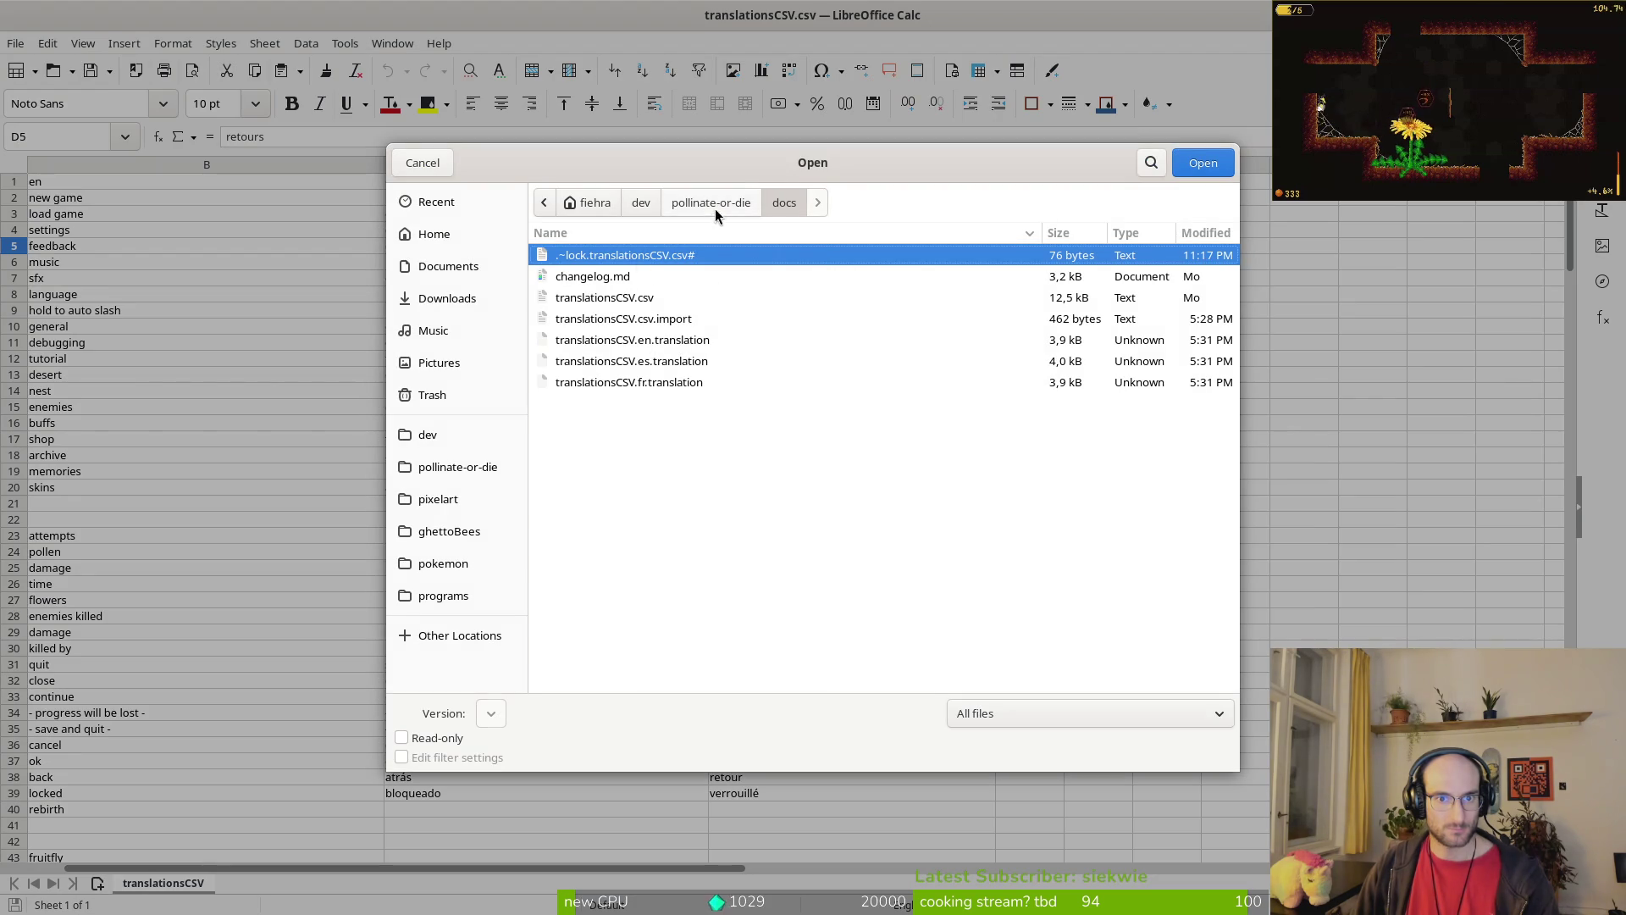
{"action": "left_click", "coordinate": [722, 202]}
{"action": "left_click", "coordinate": [606, 661]}
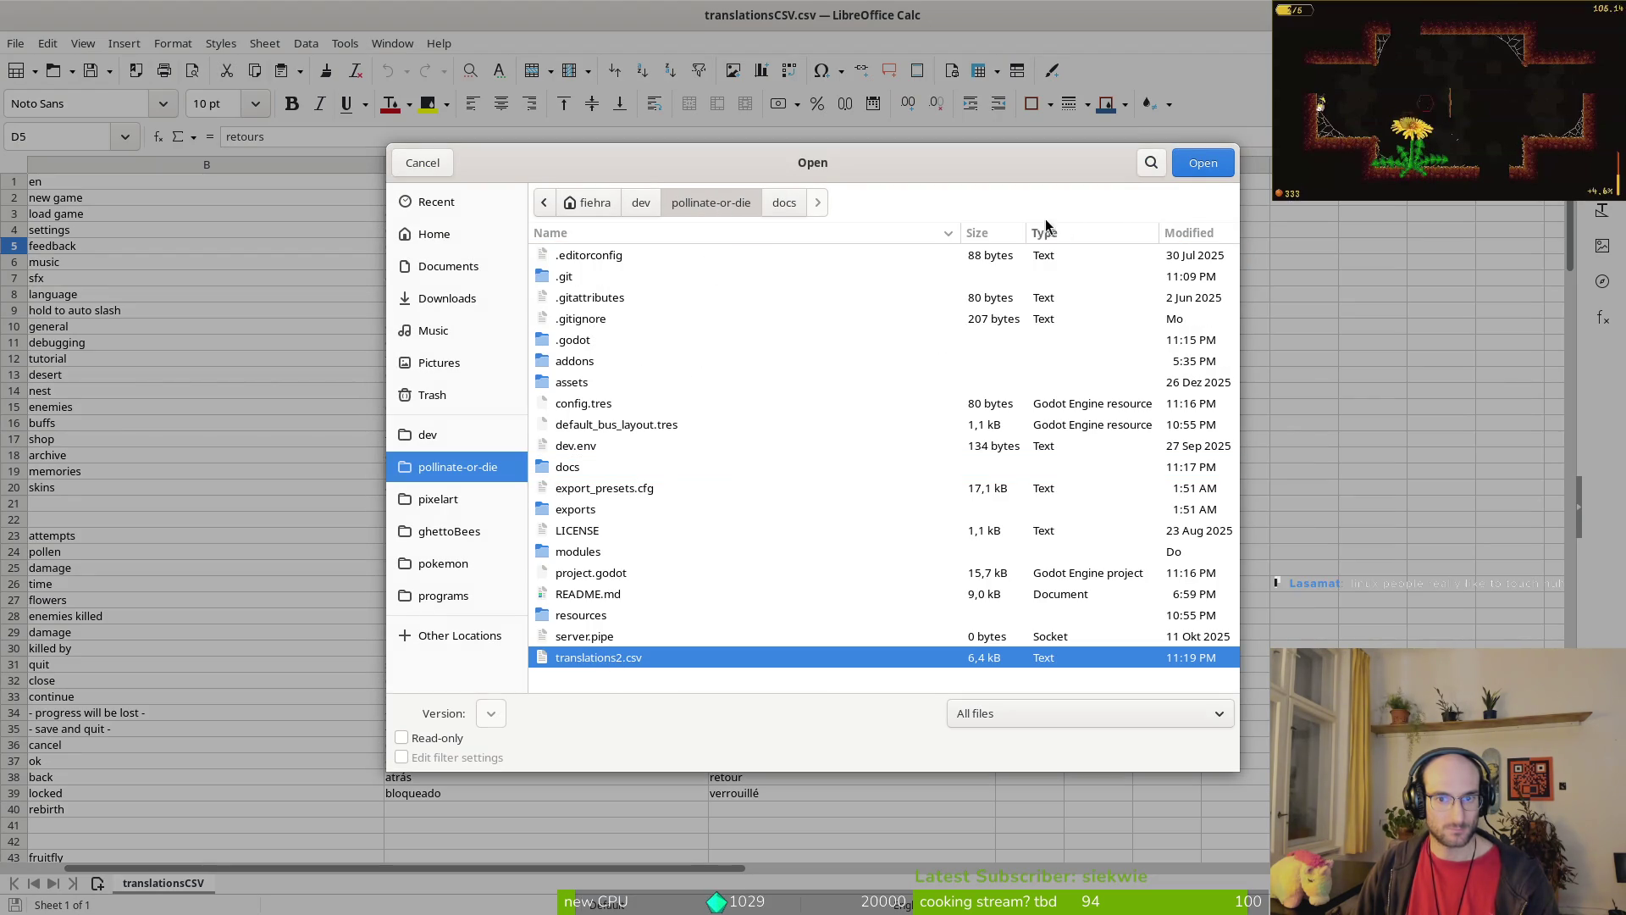
{"action": "left_click", "coordinate": [1202, 164]}
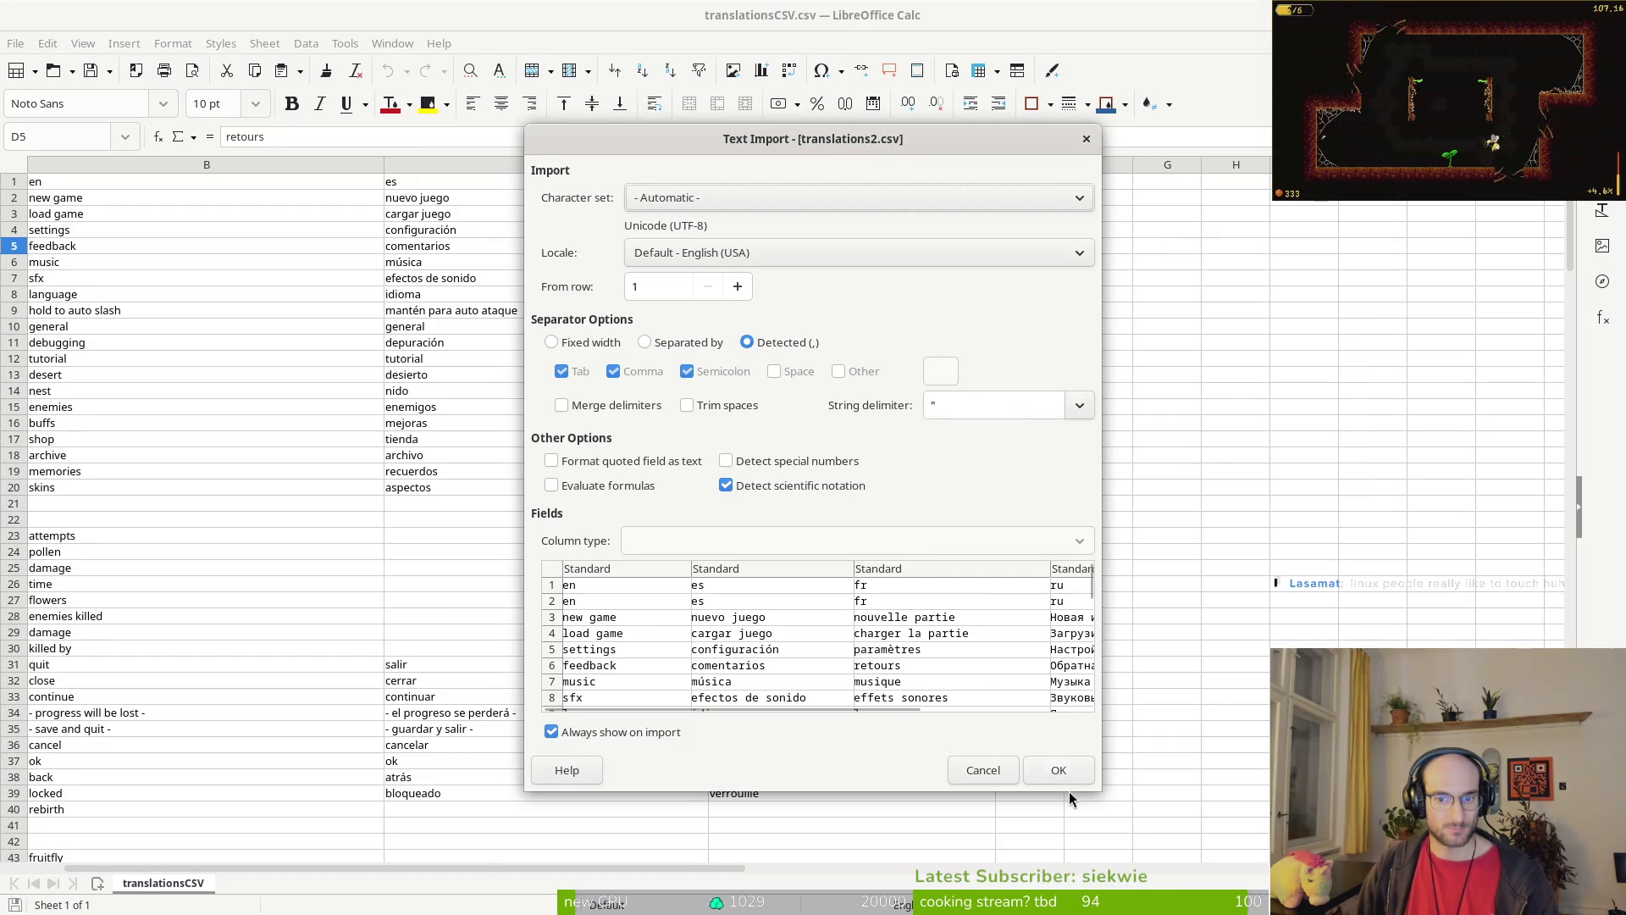
{"action": "left_click", "coordinate": [1059, 771]}
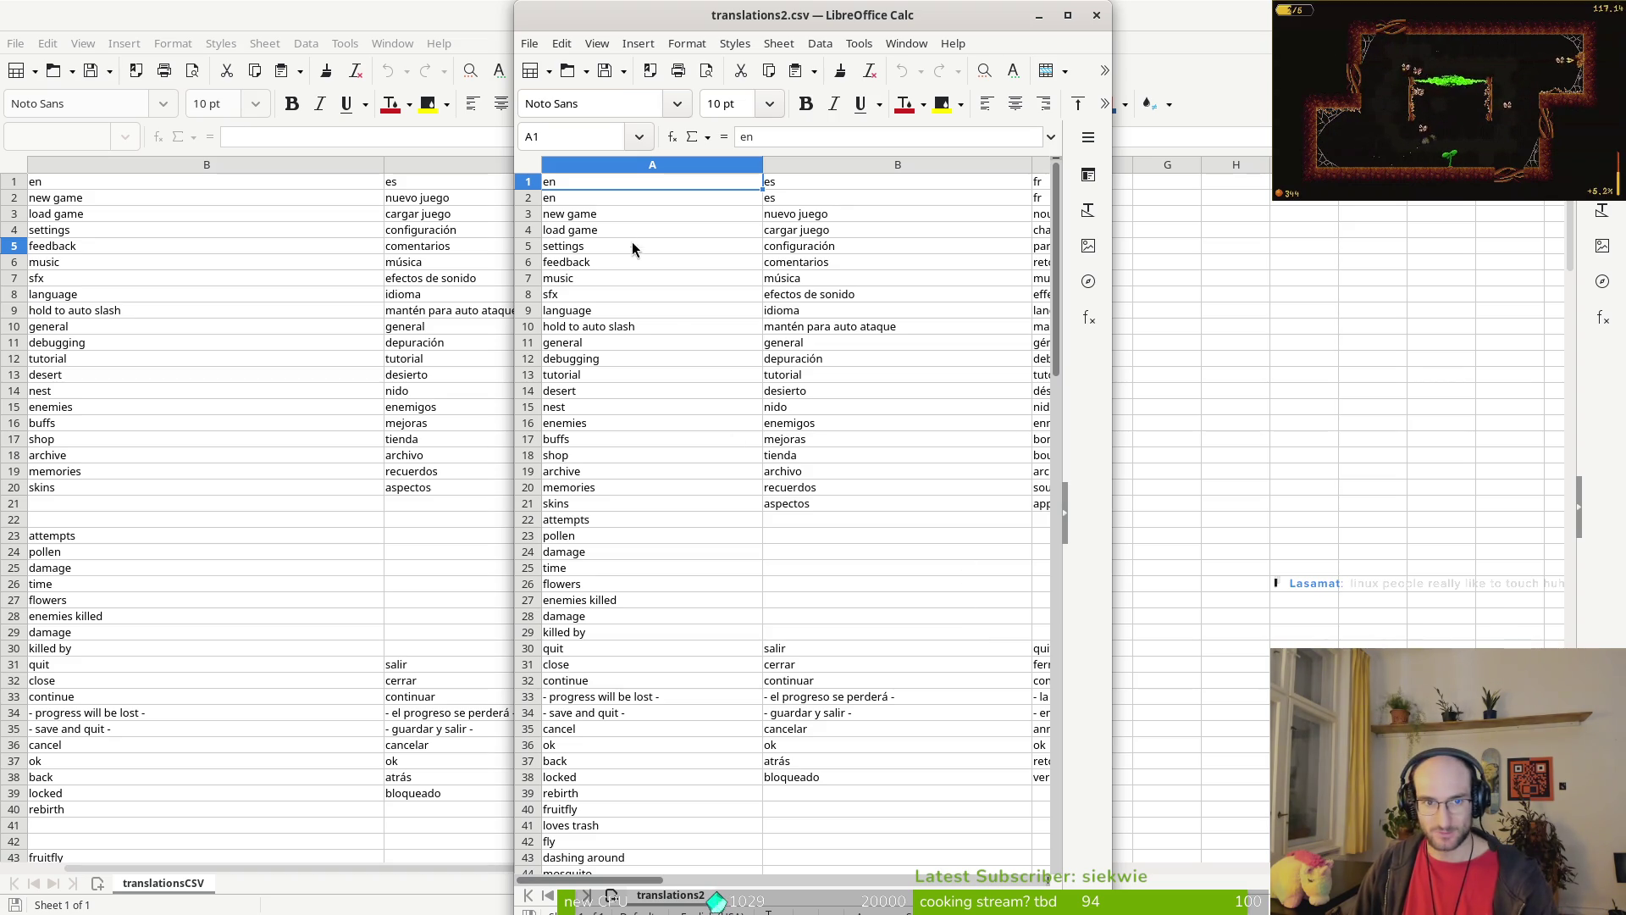
{"action": "double_click", "coordinate": [747, 15]}
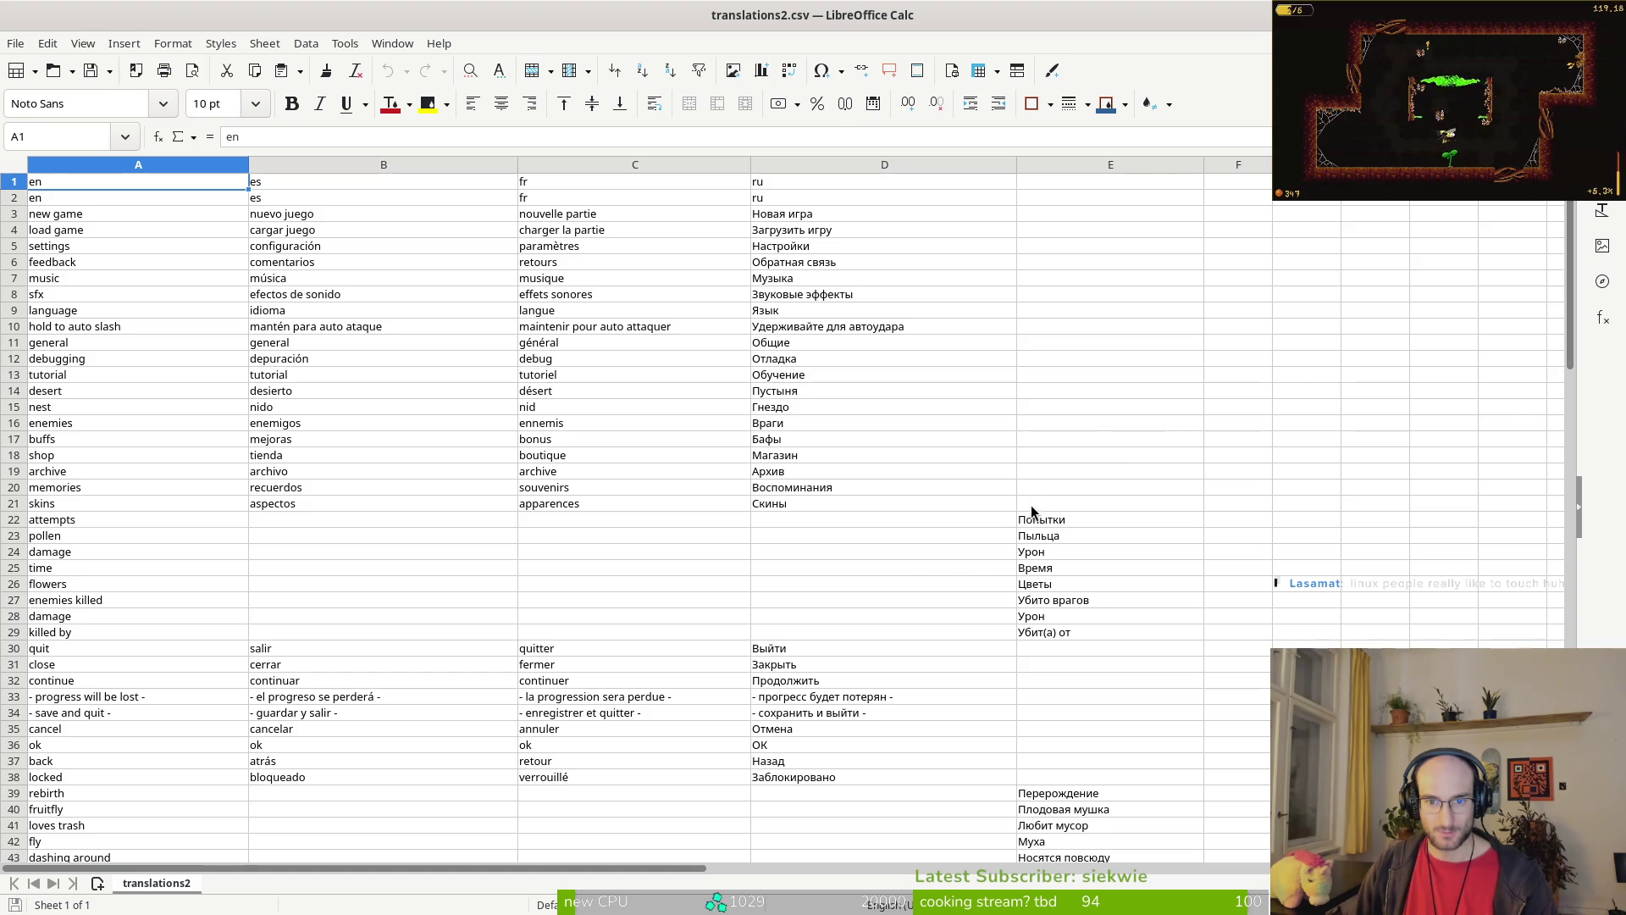
Step: Drag the stray Russian entries E22:E29 and E39:E59 into column D
{"action": "left_click_drag", "start_coordinate": [1059, 503], "coordinate": [1056, 524]}
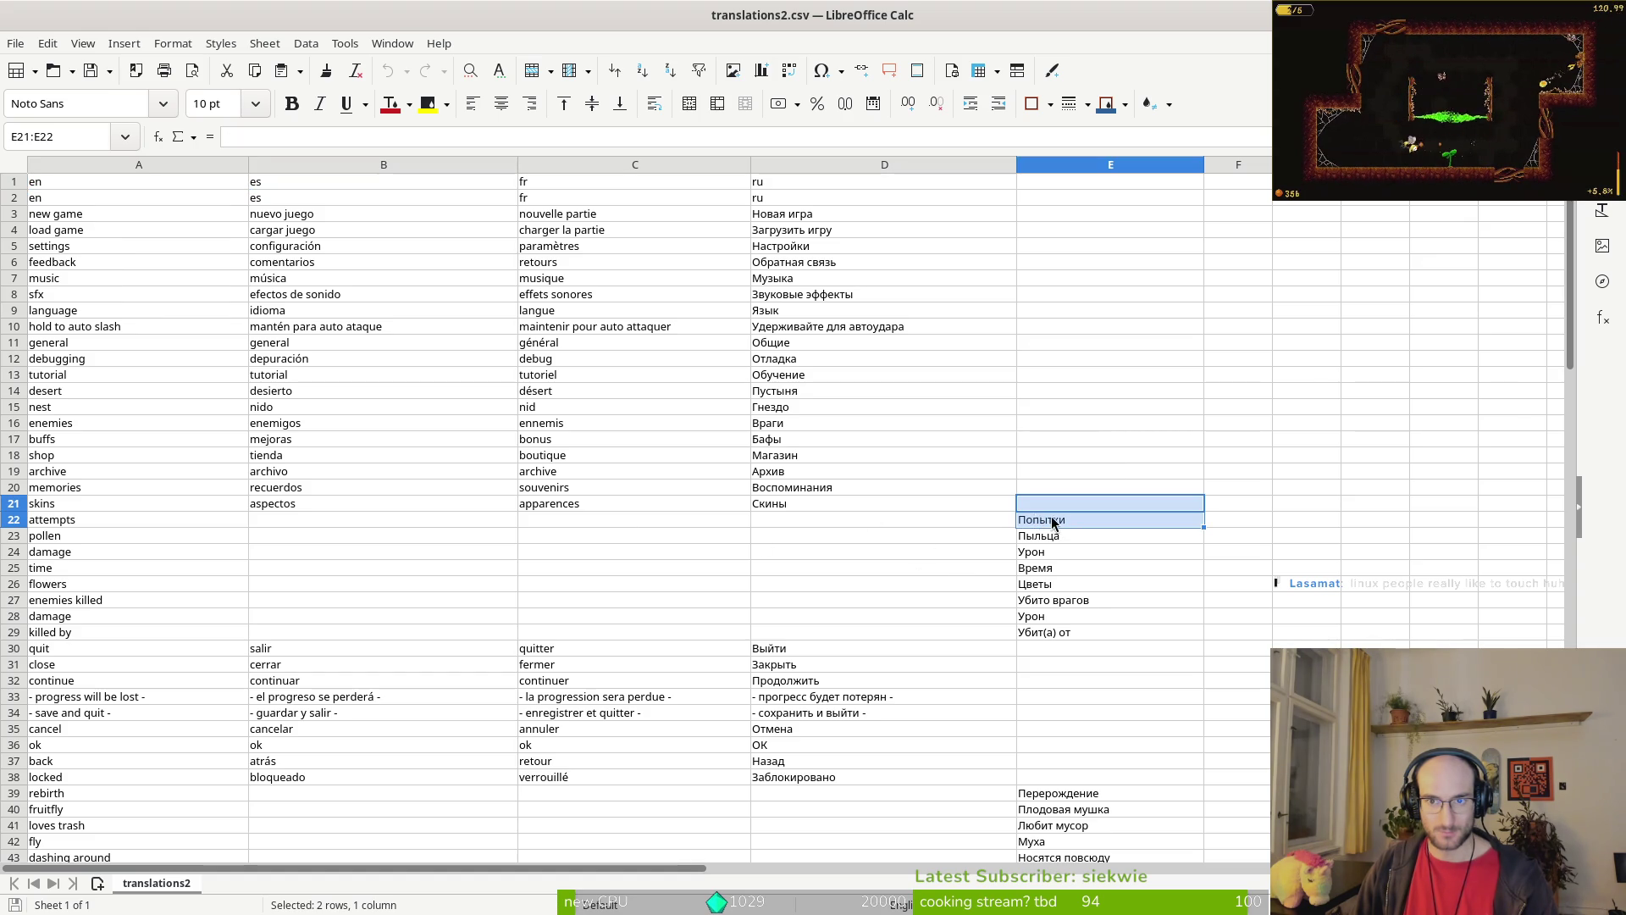
{"action": "left_click", "coordinate": [1031, 524]}
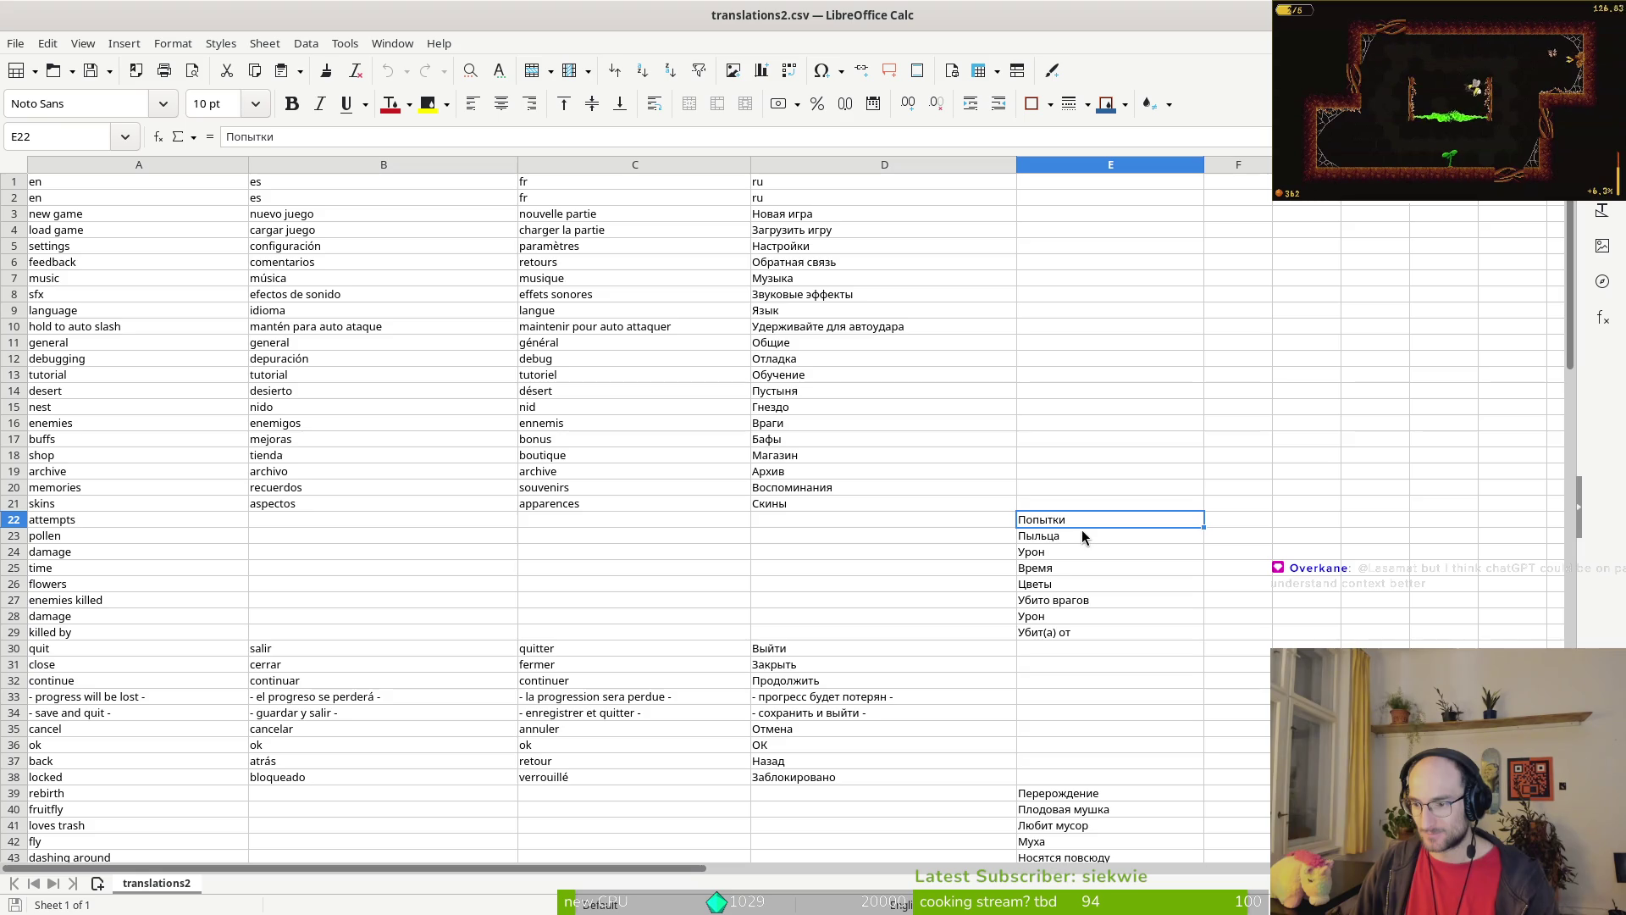
{"action": "mouse_move", "coordinate": [1029, 517]}
{"action": "left_mouse_down"}
{"action": "mouse_move", "coordinate": [1099, 618]}
{"action": "mouse_move", "coordinate": [825, 631]}
{"action": "left_mouse_up"}
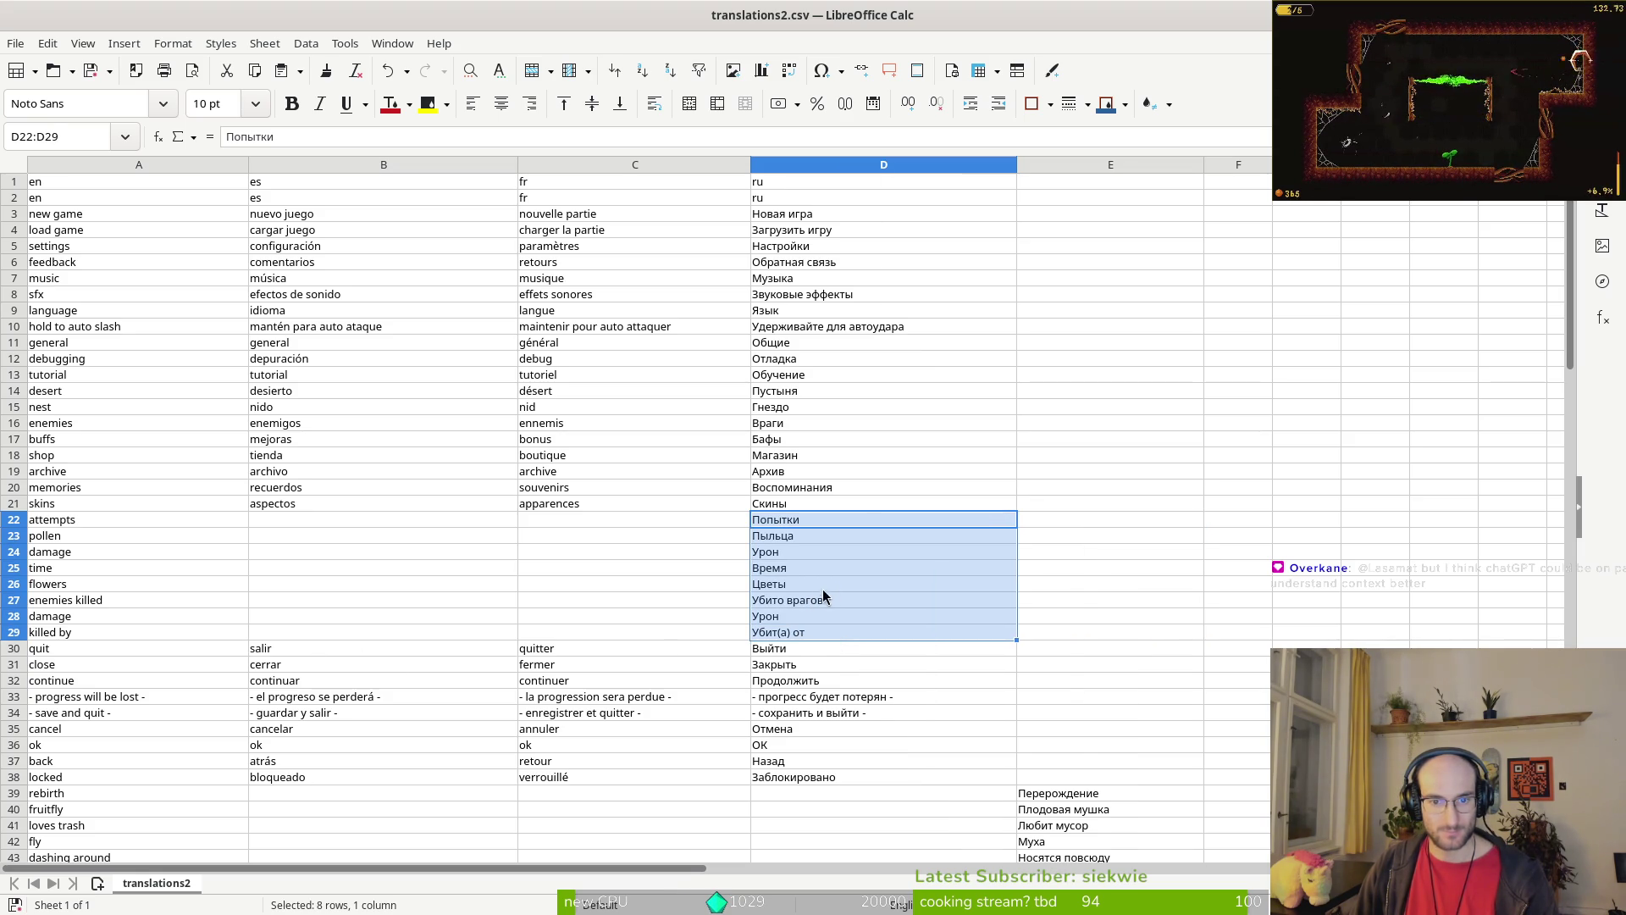
{"action": "scroll", "coordinate": [1027, 462], "scroll_direction": "down", "scroll_amount": 6}
{"action": "scroll", "coordinate": [1024, 497], "scroll_direction": "down", "scroll_amount": 2}
{"action": "mouse_move", "coordinate": [1029, 408]}
{"action": "left_mouse_down"}
{"action": "mouse_move", "coordinate": [1055, 737]}
{"action": "mouse_move", "coordinate": [836, 734]}
{"action": "left_mouse_up"}
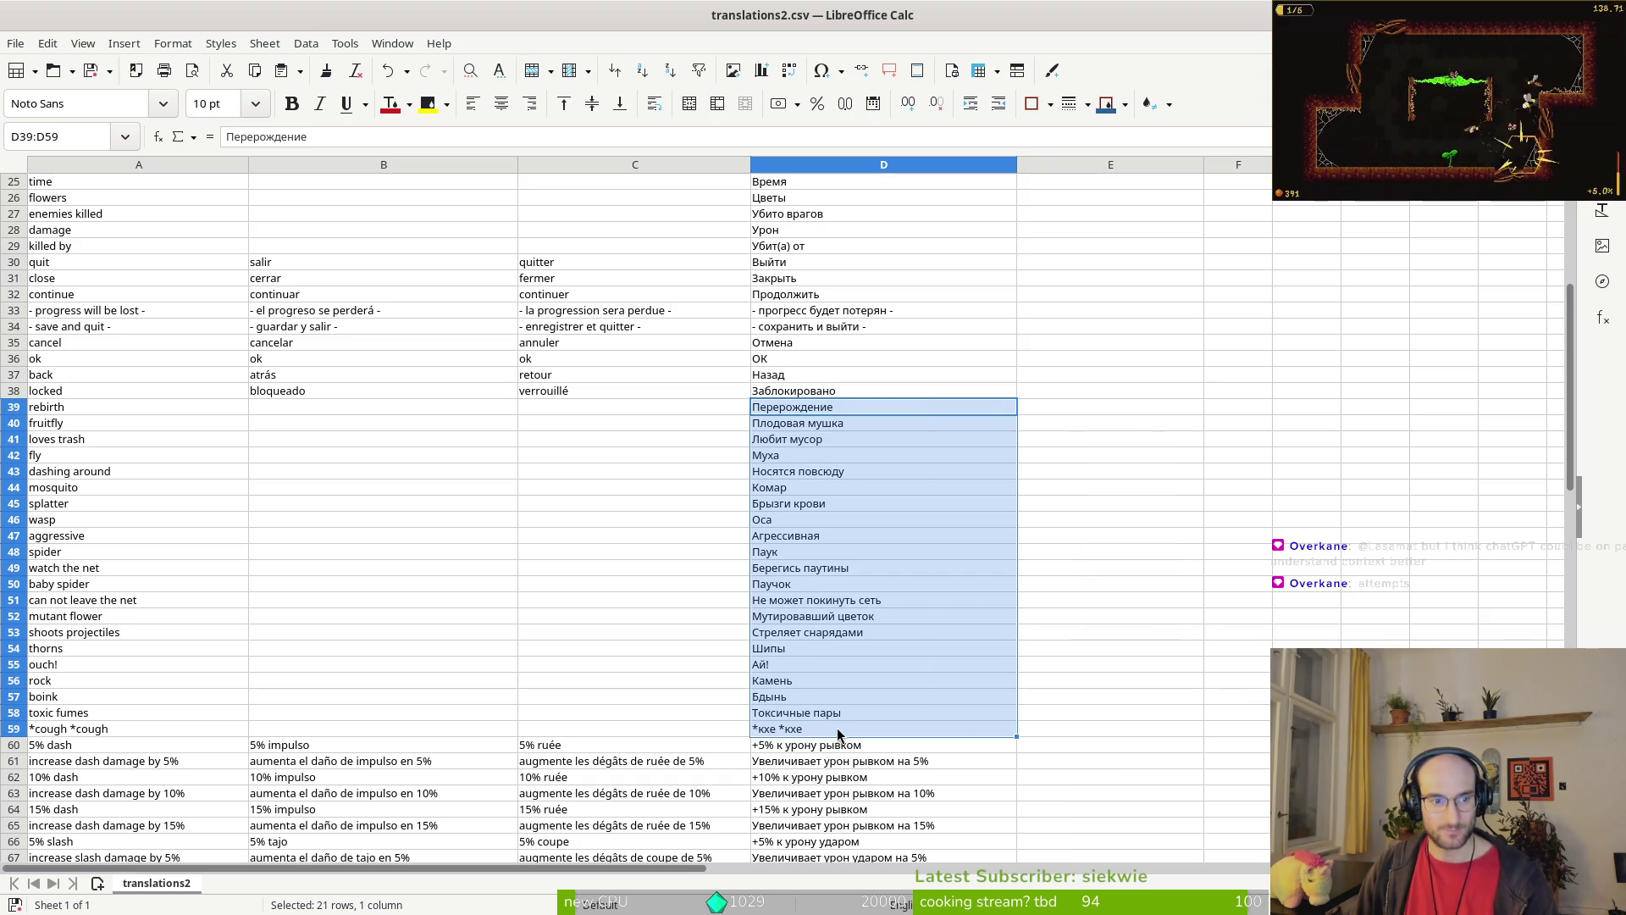
Step: Undo the accidental paste of the Russian entries into column A, keeping the document open
{"action": "key", "text": "ctrl+c"}
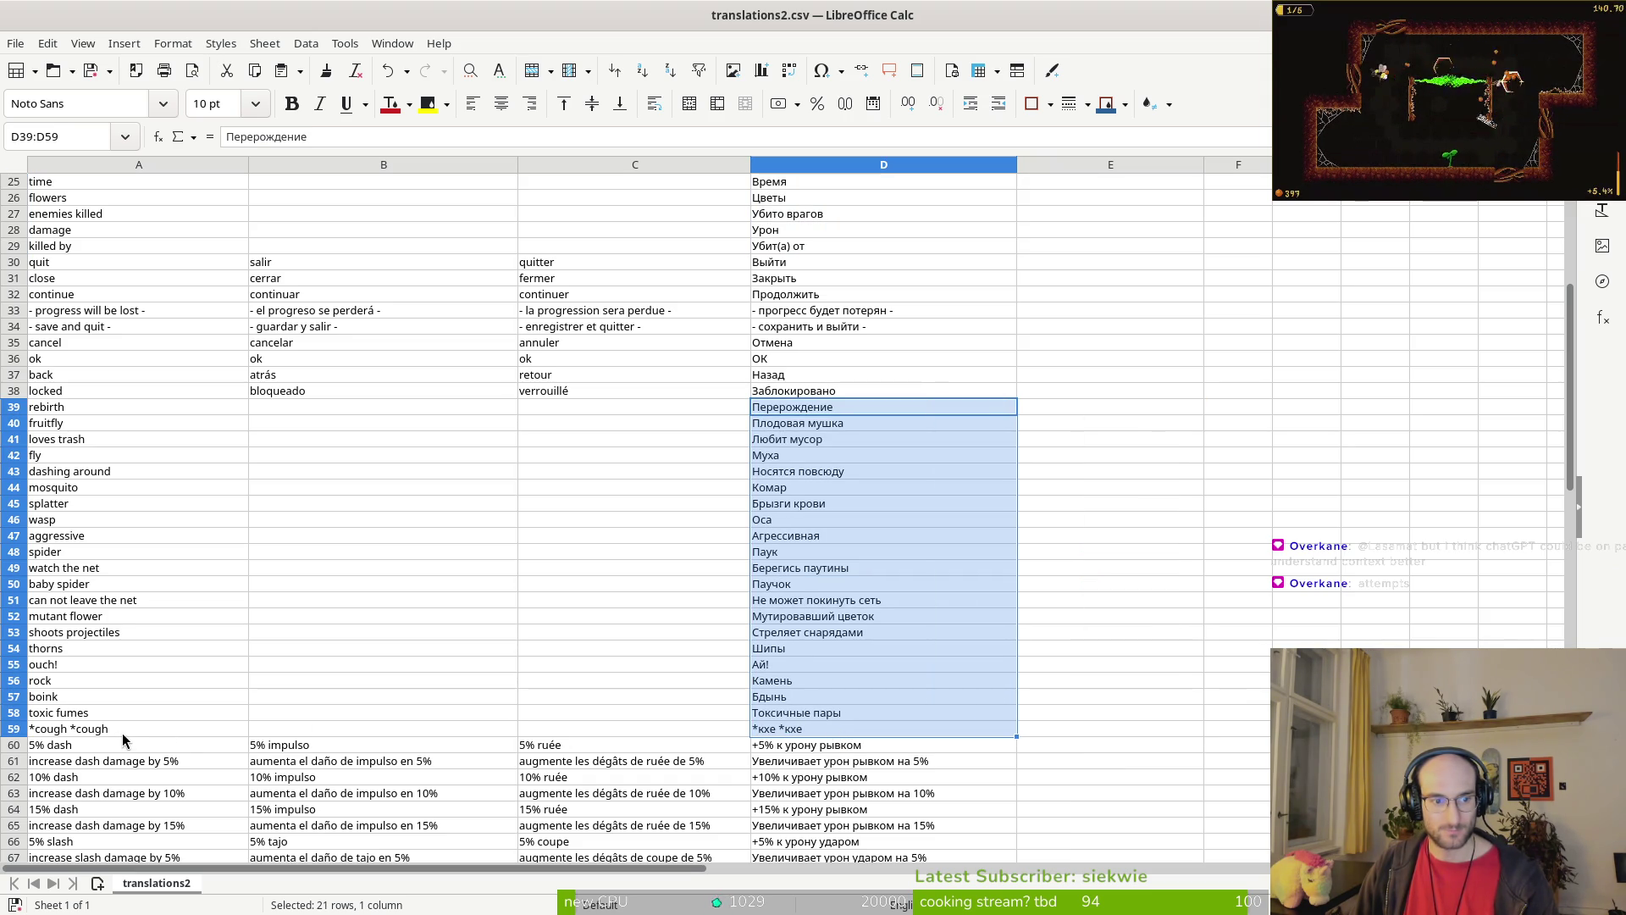
{"action": "left_click", "coordinate": [135, 617]}
{"action": "key", "text": "ctrl+v"}
{"action": "left_click", "coordinate": [234, 535]}
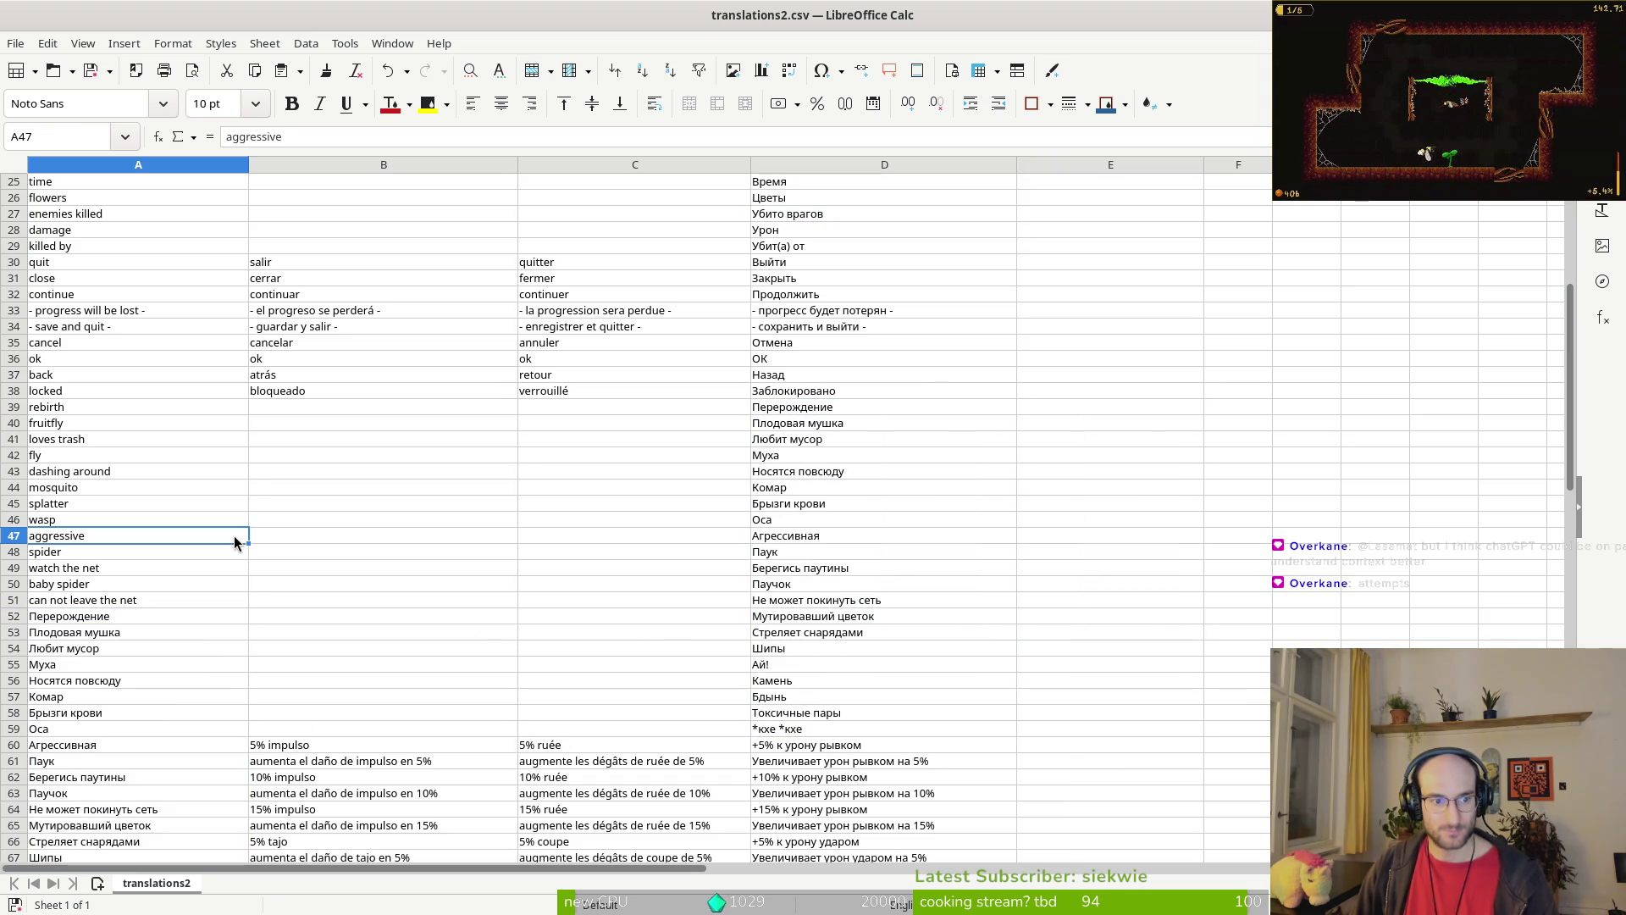
{"action": "key", "text": "ctrl+w"}
{"action": "key", "text": "Escape"}
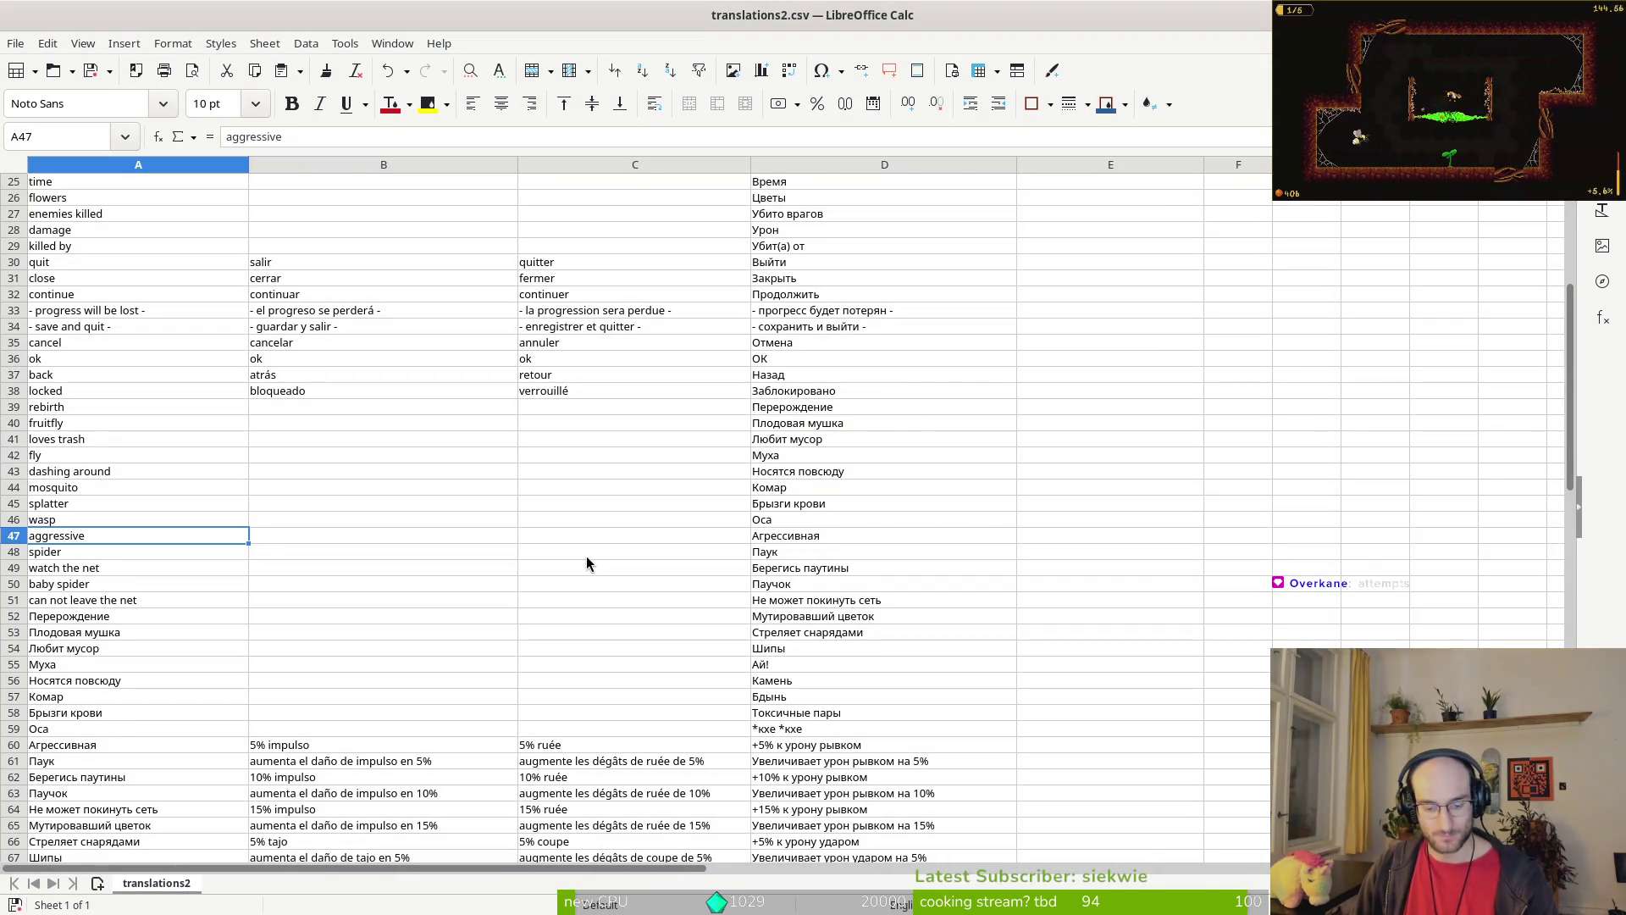
{"action": "key", "text": "ctrl+z"}
{"action": "left_click_drag", "start_coordinate": [191, 857], "coordinate": [191, 876]}
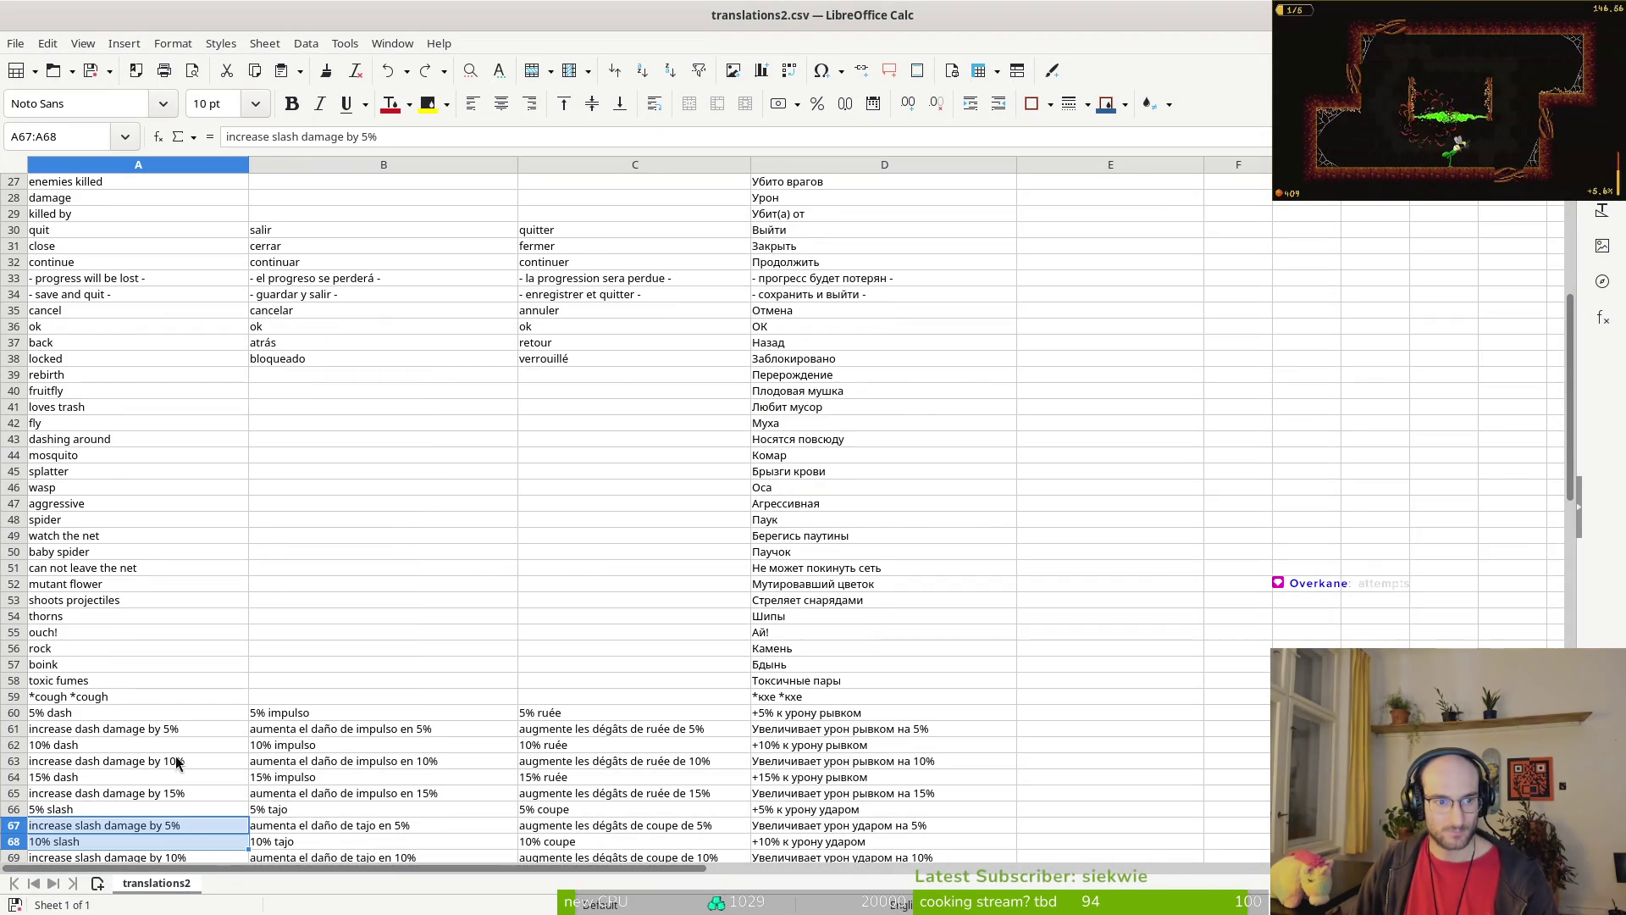
{"action": "left_click", "coordinate": [118, 601]}
{"action": "left_click", "coordinate": [177, 238]}
{"action": "scroll", "coordinate": [177, 239], "scroll_direction": "up", "scroll_amount": 9}
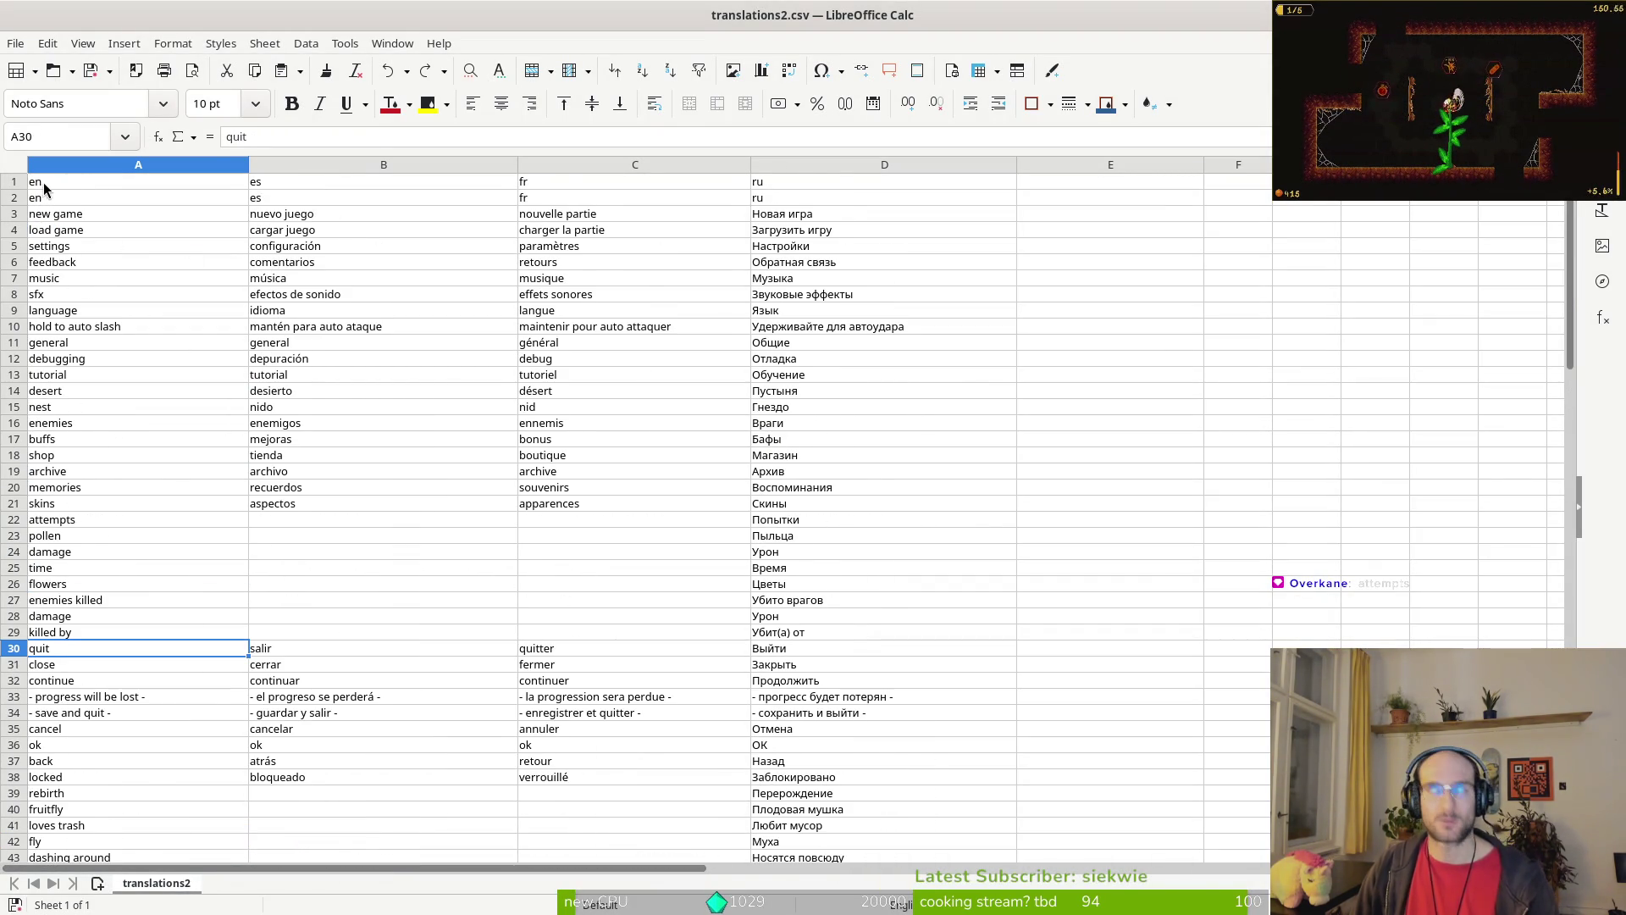
Step: Move the fragment 'но отнимает половину здоровья' from E95 into D97
{"action": "scroll", "coordinate": [791, 329], "scroll_direction": "down", "scroll_amount": 16}
{"action": "scroll", "coordinate": [861, 471], "scroll_direction": "down", "scroll_amount": 11}
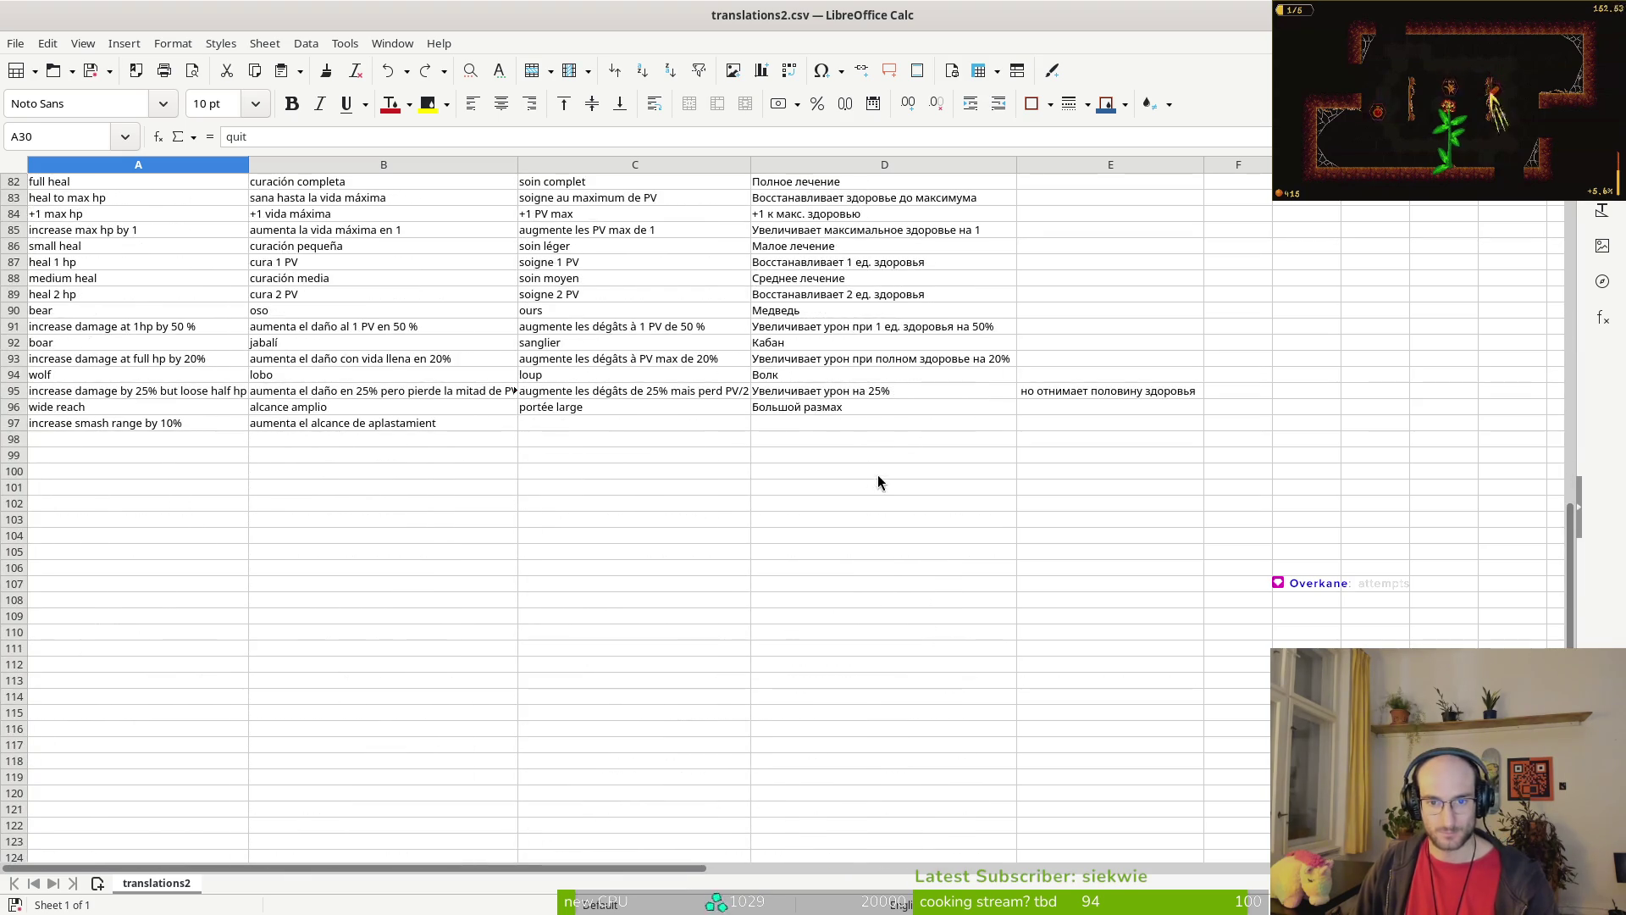
{"action": "left_click", "coordinate": [1045, 390]}
{"action": "left_click", "coordinate": [943, 389]}
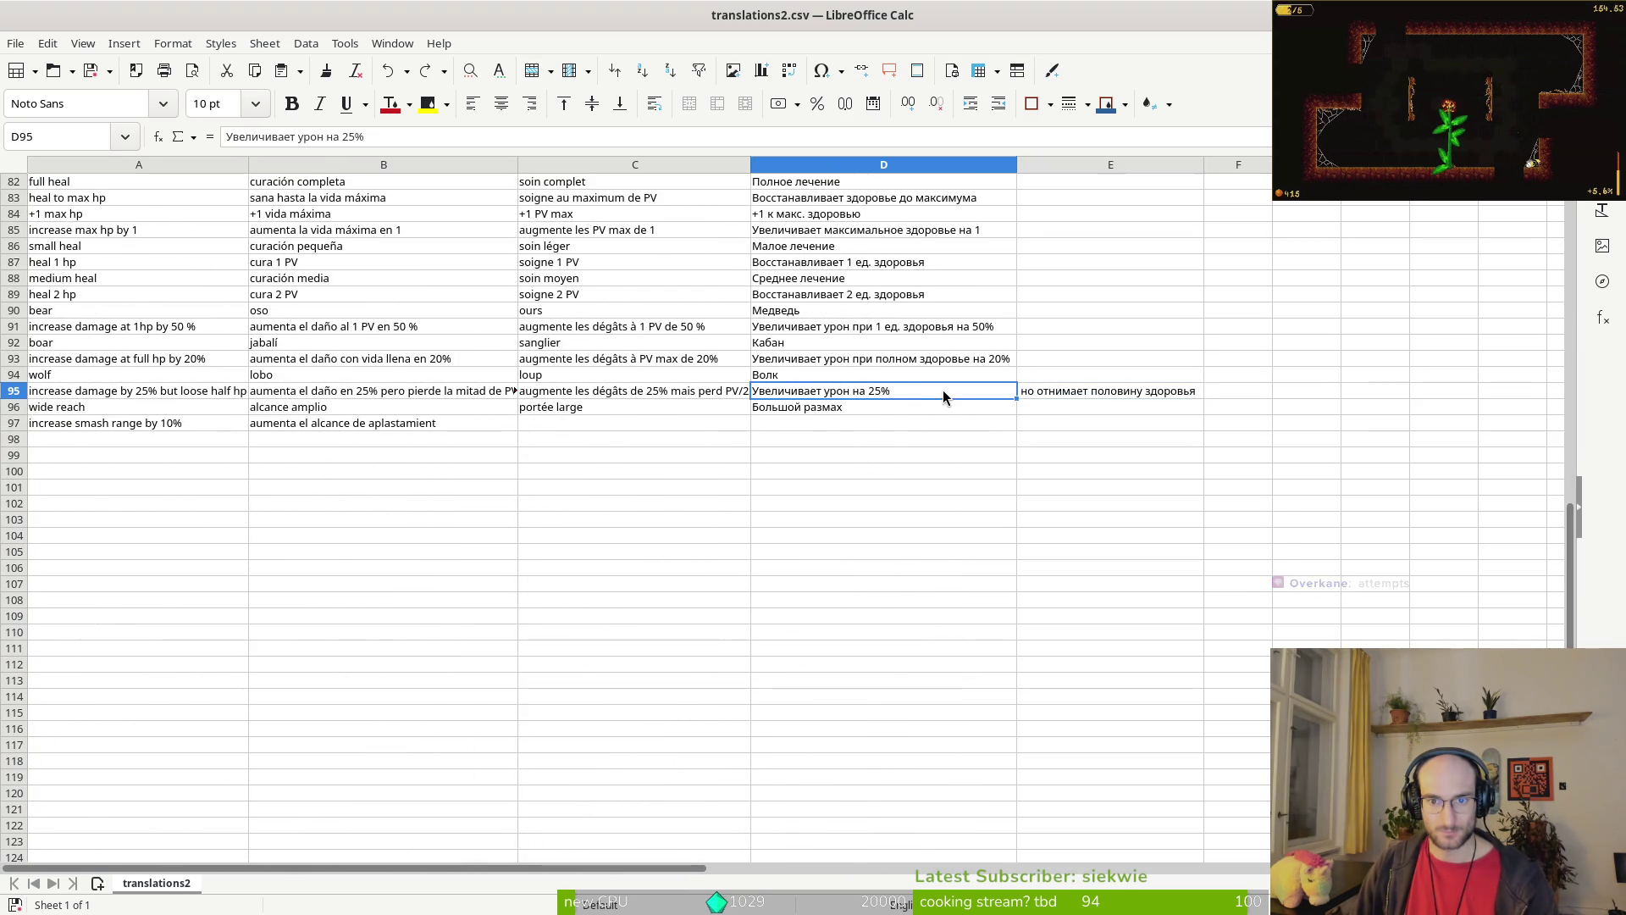
{"action": "left_click", "coordinate": [1074, 390]}
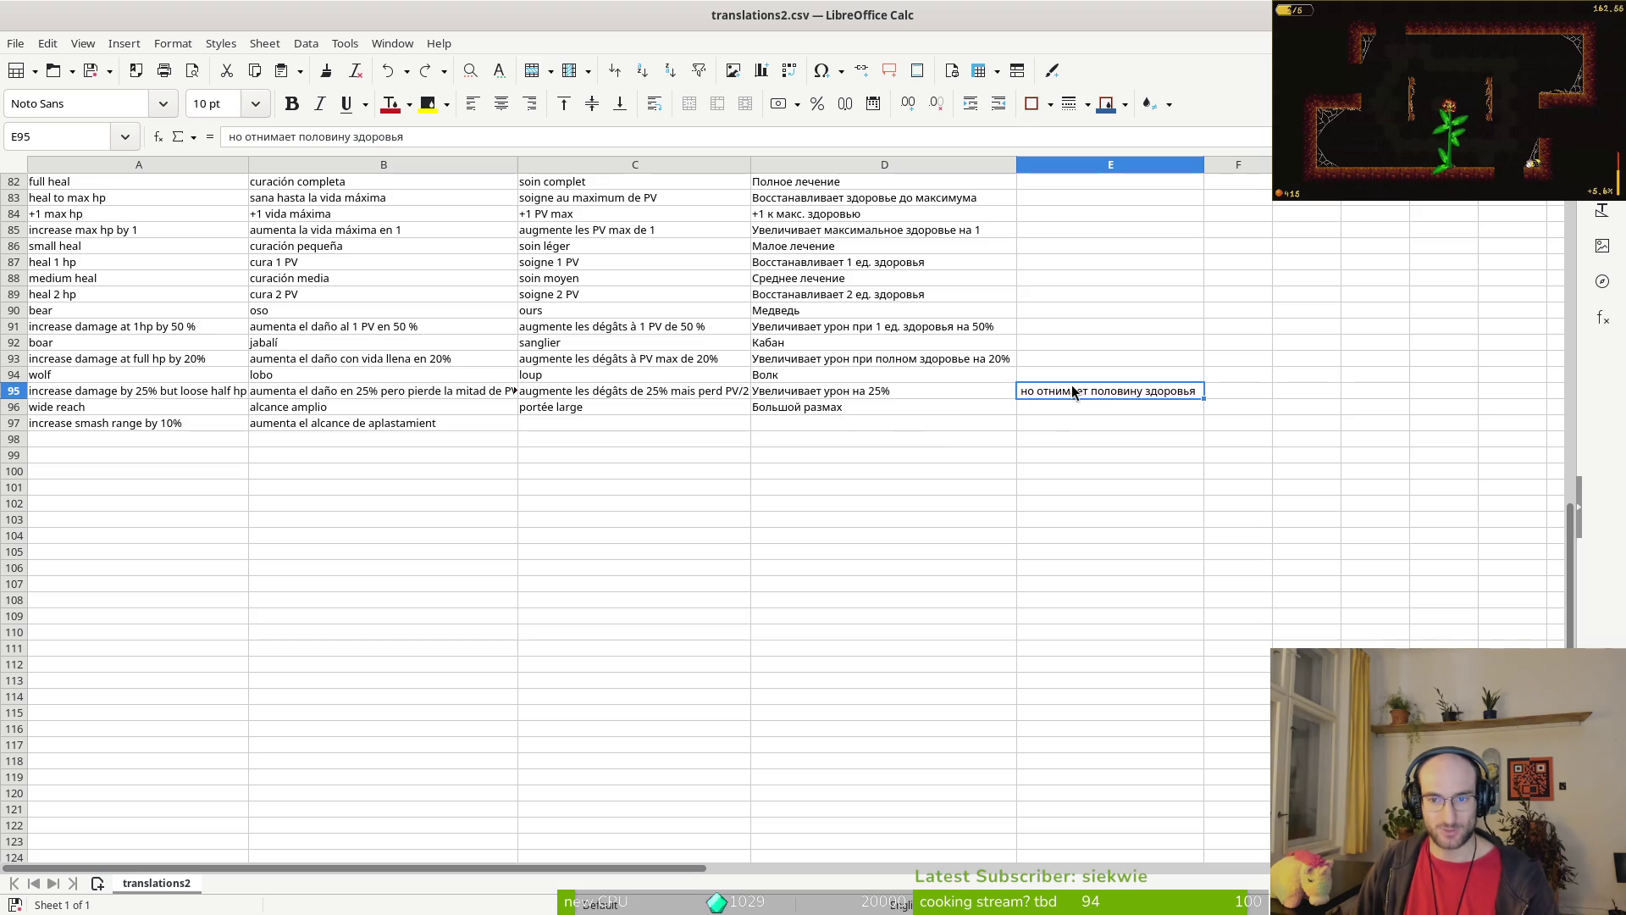
{"action": "mouse_move", "coordinate": [1091, 389]}
{"action": "left_mouse_down"}
{"action": "mouse_move", "coordinate": [832, 431]}
{"action": "mouse_move", "coordinate": [993, 389]}
{"action": "mouse_move", "coordinate": [1055, 394]}
{"action": "mouse_move", "coordinate": [969, 428]}
{"action": "mouse_move", "coordinate": [867, 424]}
{"action": "left_mouse_up"}
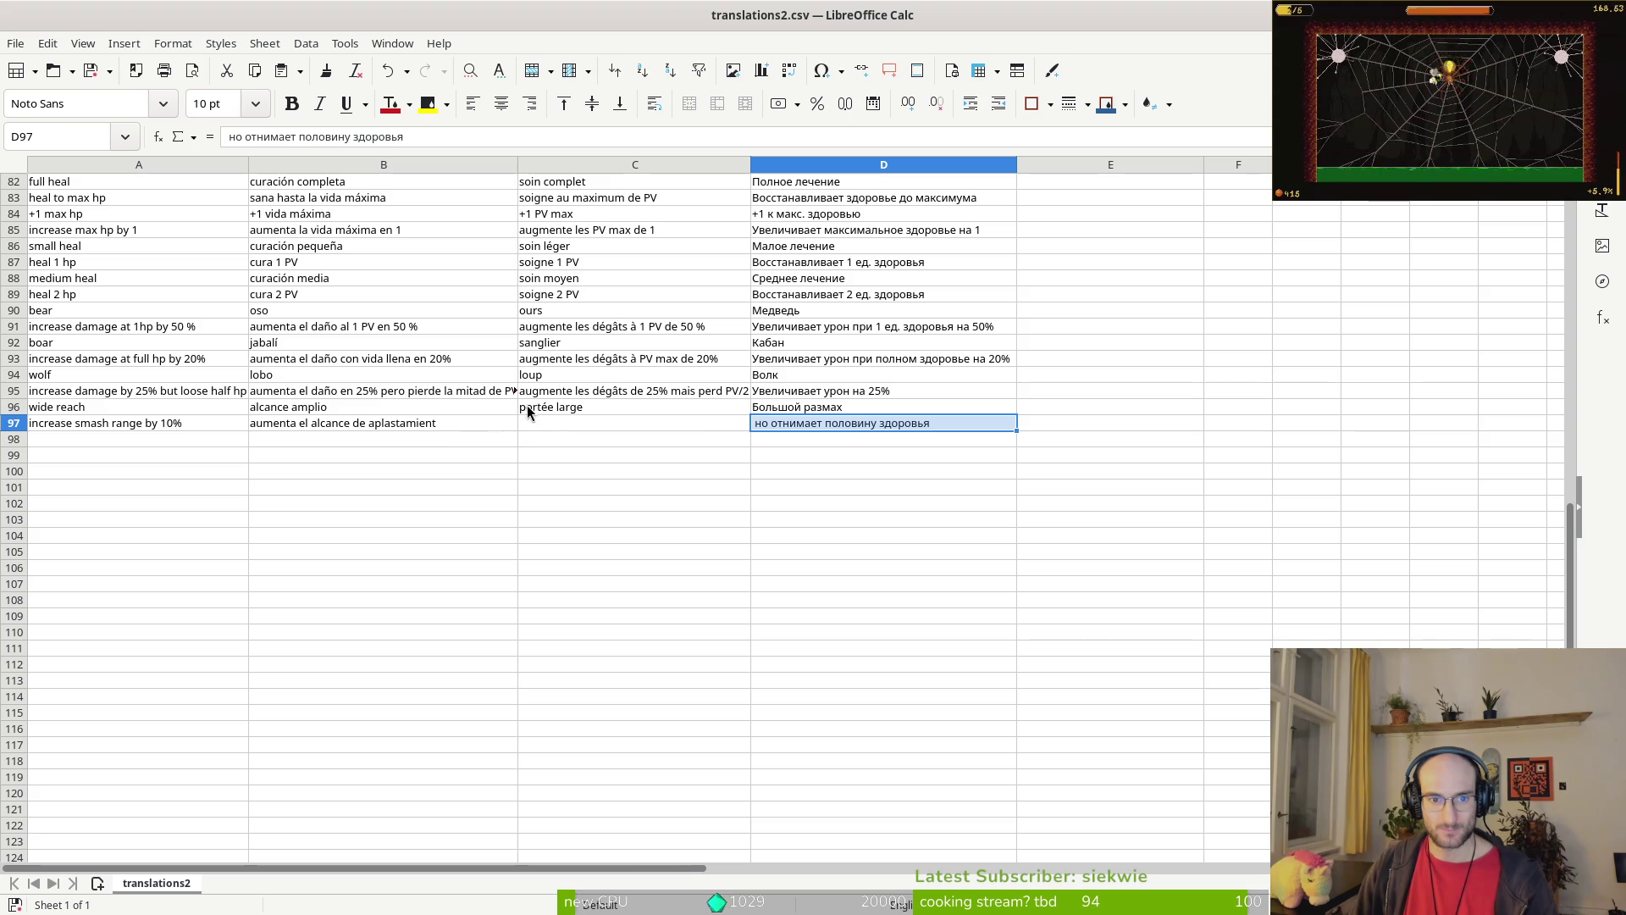
Step: Scroll back up and inspect a Russian translation cell in column D
{"action": "scroll", "coordinate": [551, 409], "scroll_direction": "up", "scroll_amount": 3}
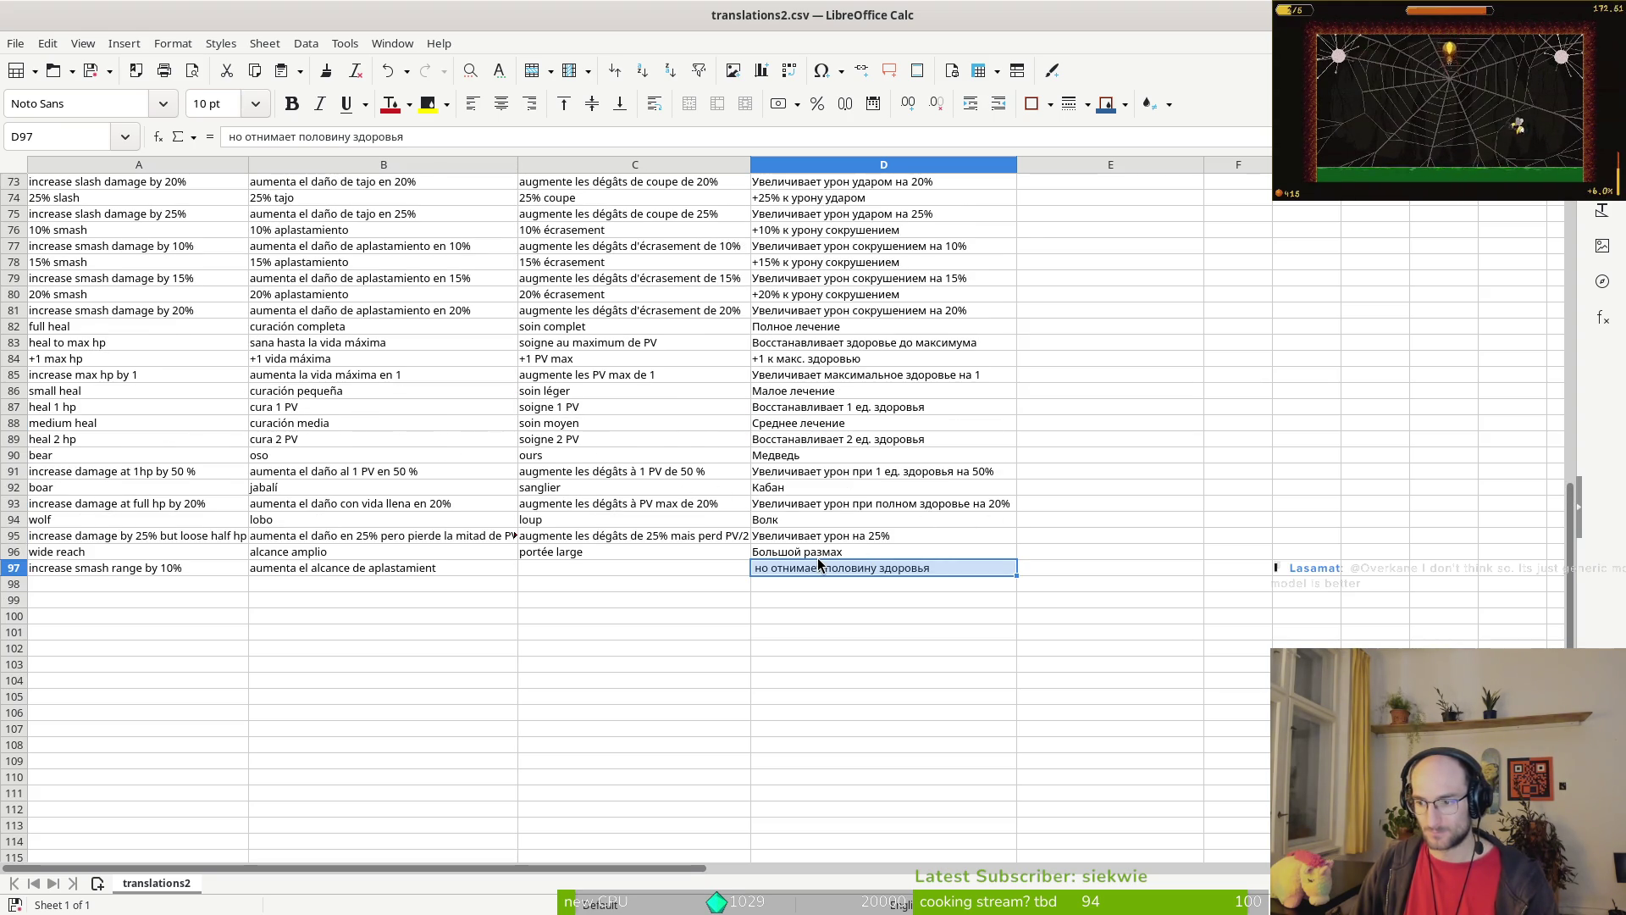
{"action": "left_click", "coordinate": [905, 362]}
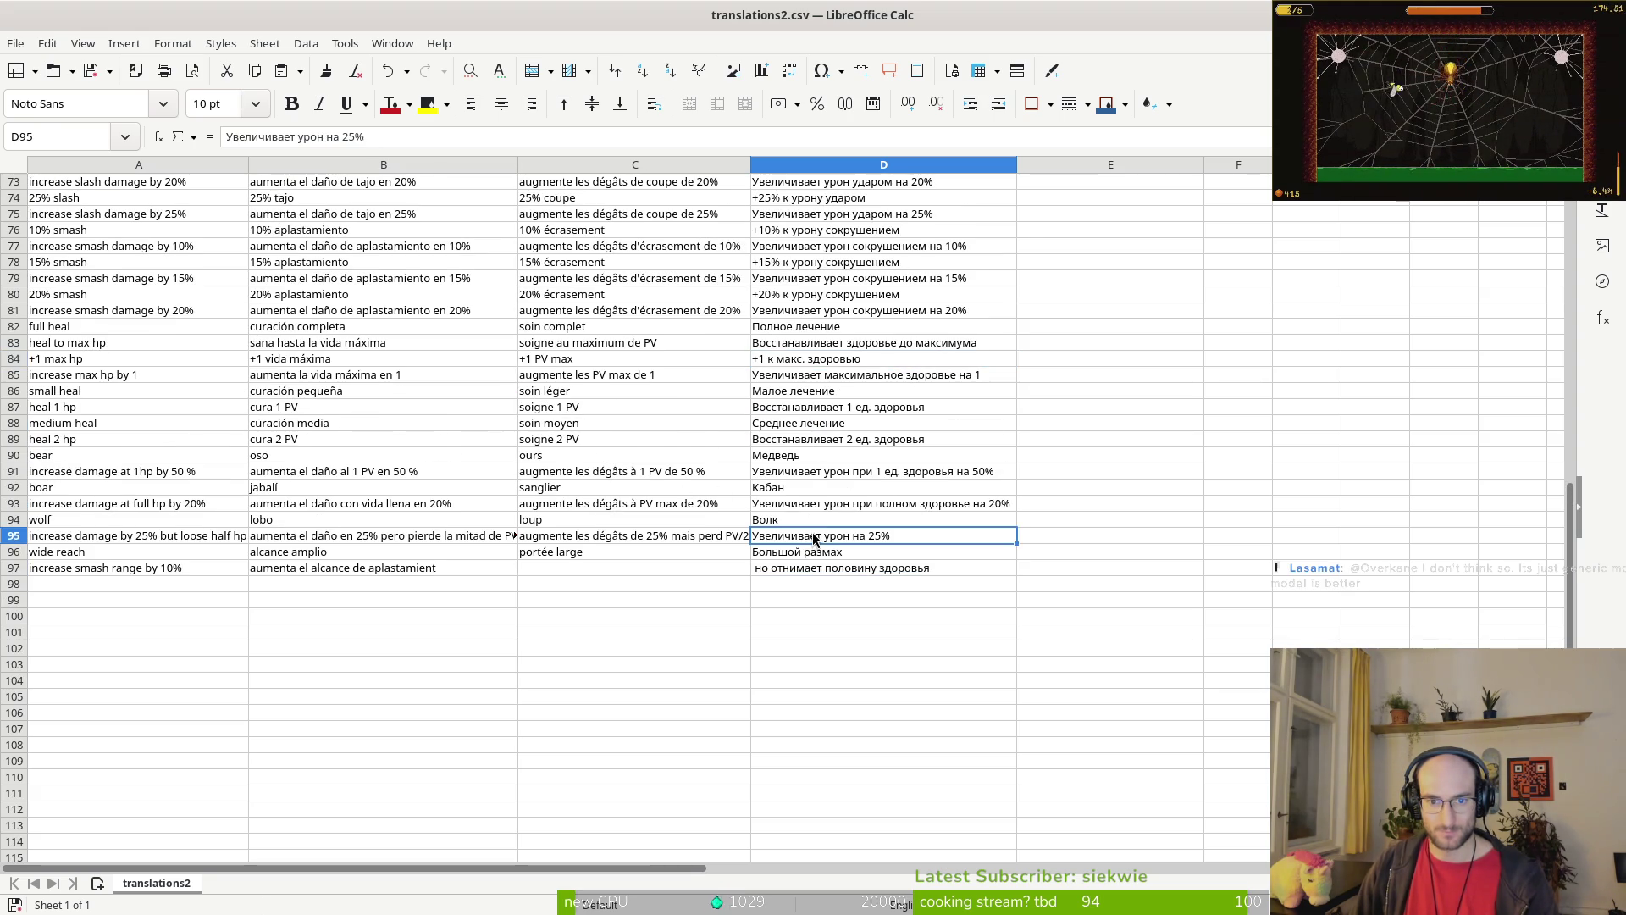
{"action": "scroll", "coordinate": [839, 381], "scroll_direction": "up", "scroll_amount": 3}
{"action": "scroll", "coordinate": [875, 404], "scroll_direction": "down", "scroll_amount": 14}
{"action": "scroll", "coordinate": [874, 403], "scroll_direction": "up", "scroll_amount": 20}
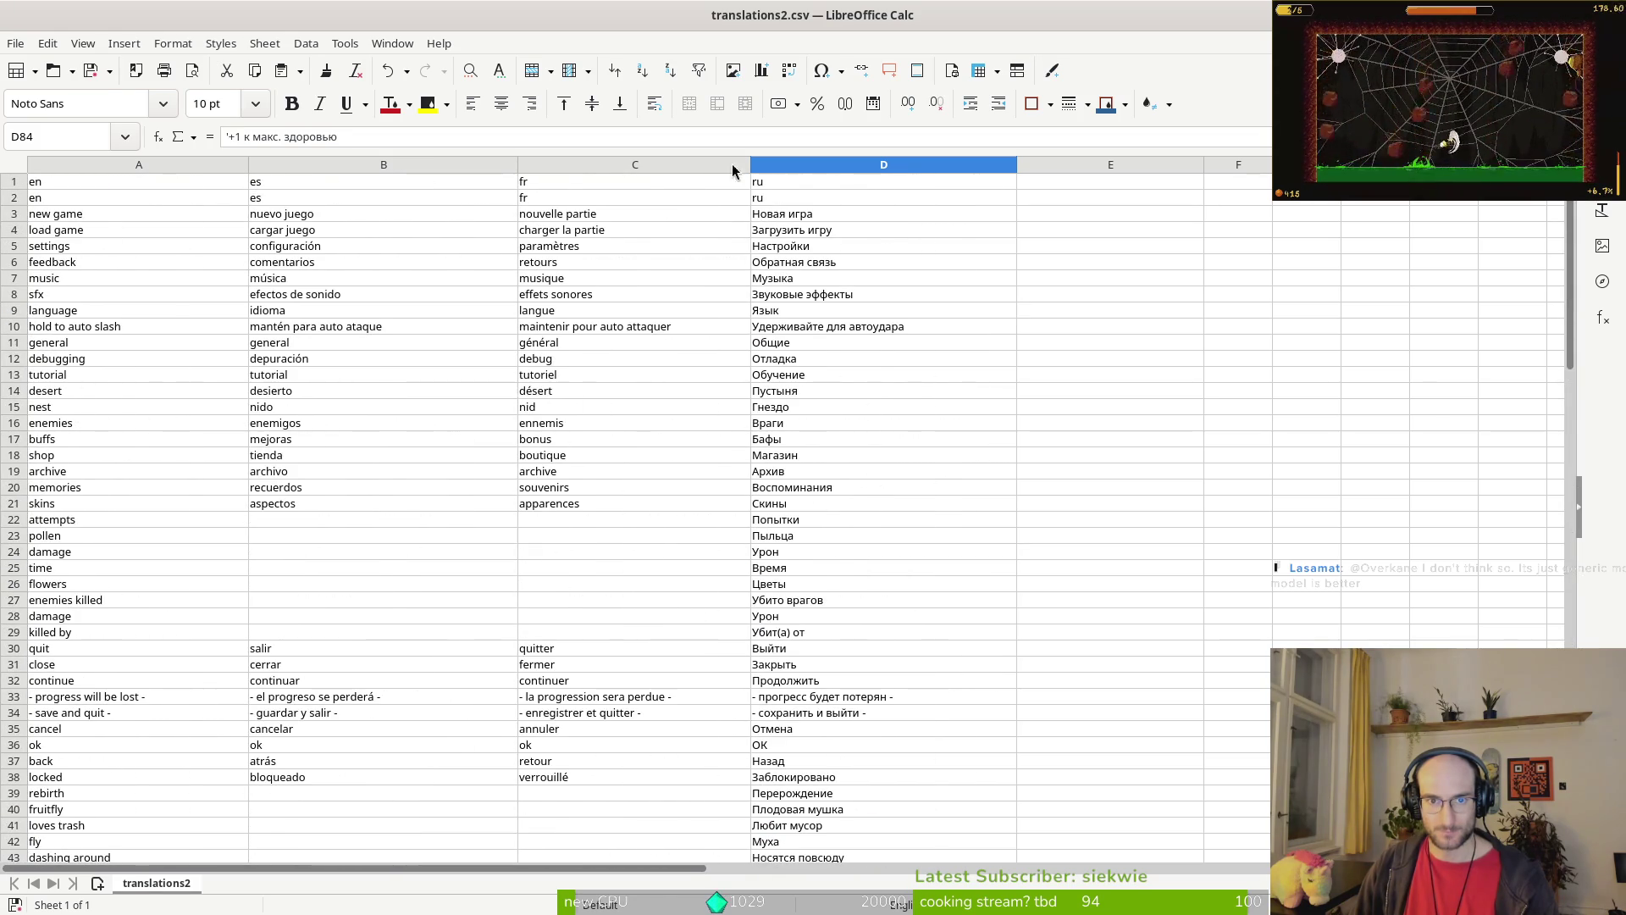
Step: Copy the Russian translations D2:D97 and open the File > Open dialog in pollinate-or-die
{"action": "mouse_move", "coordinate": [823, 197]}
{"action": "left_mouse_down"}
{"action": "mouse_move", "coordinate": [891, 624]}
{"action": "mouse_move", "coordinate": [847, 510]}
{"action": "mouse_move", "coordinate": [858, 520]}
{"action": "left_mouse_up"}
{"action": "key", "text": "ctrl+c"}
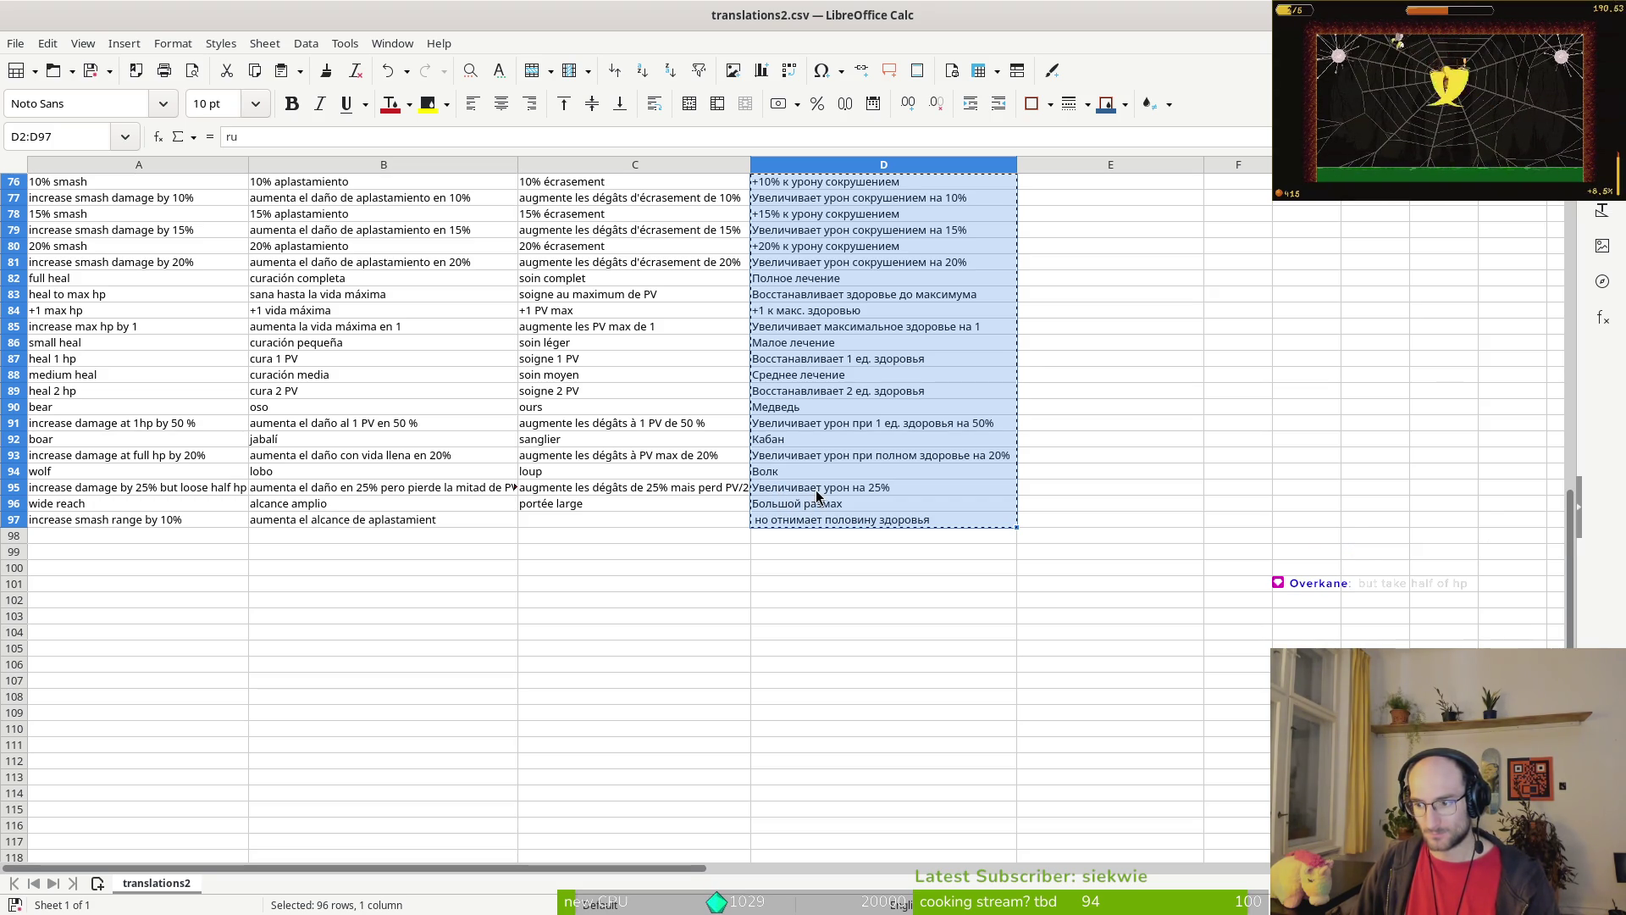
{"action": "key", "text": "alt+Tab"}
{"action": "key", "text": "alt+Tab"}
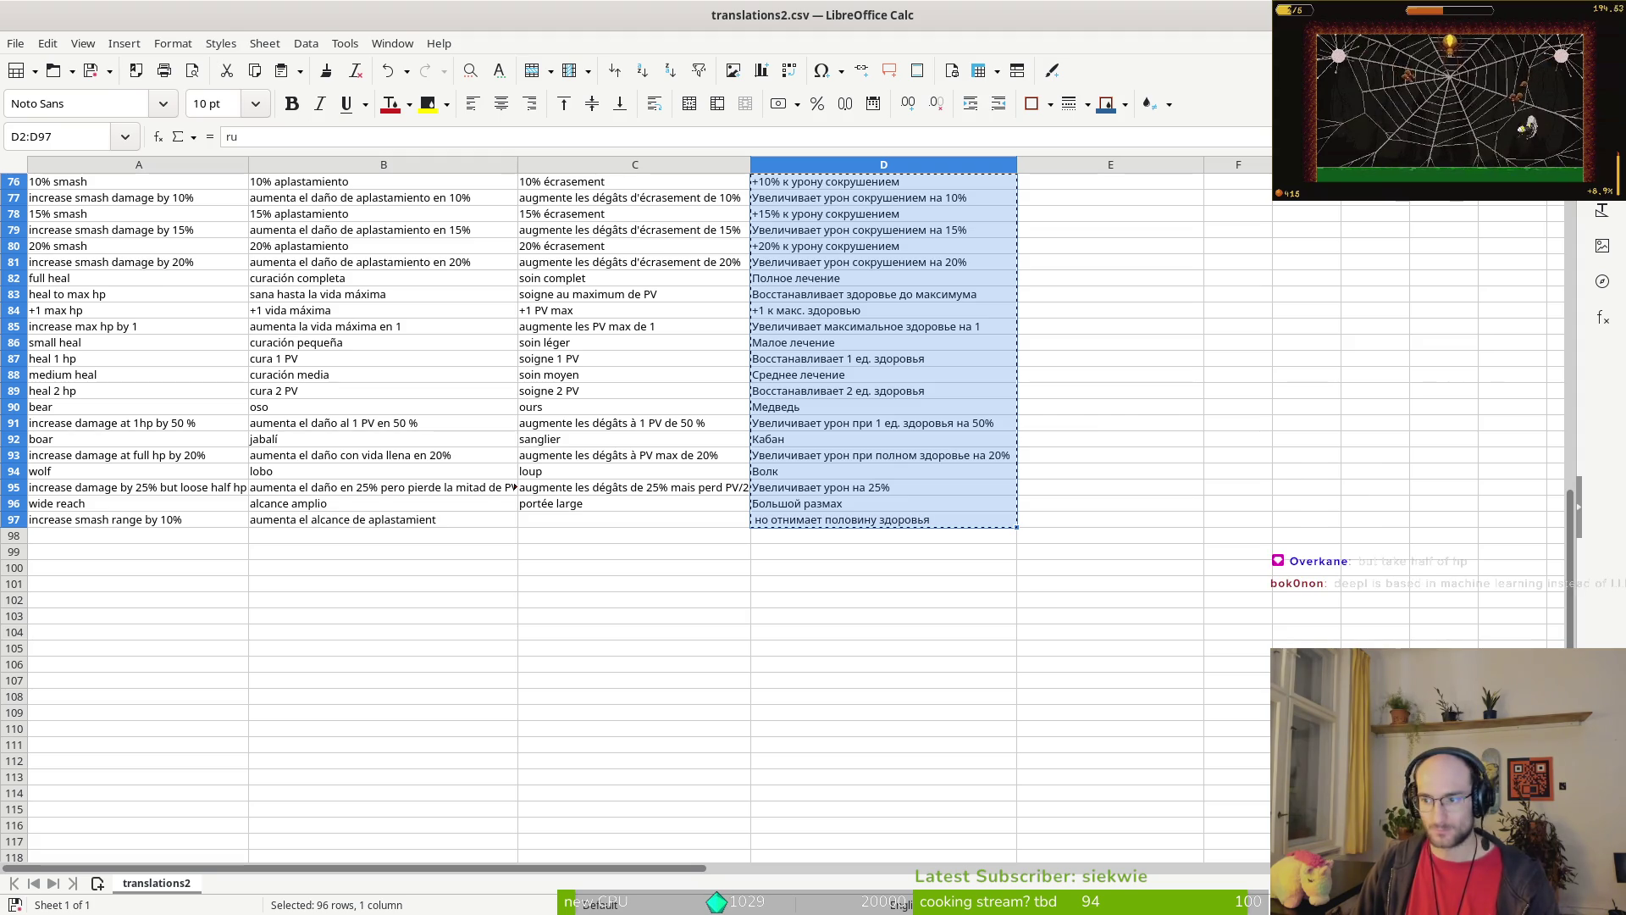
{"action": "left_click", "coordinate": [16, 44]}
{"action": "left_click", "coordinate": [28, 89]}
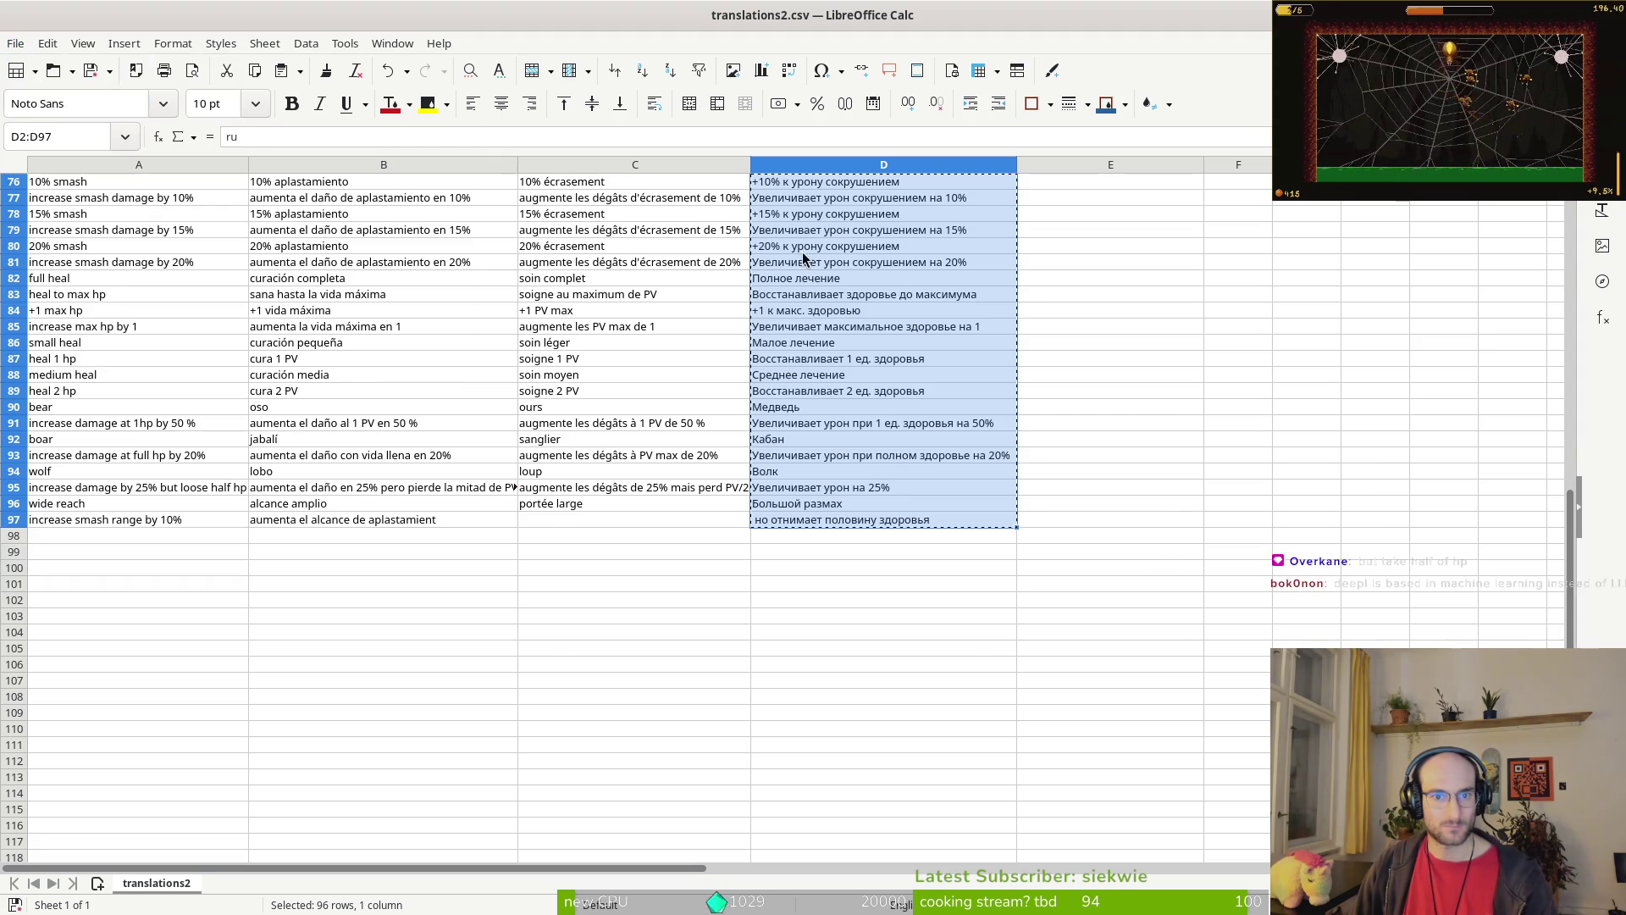
{"action": "double_click", "coordinate": [577, 486]}
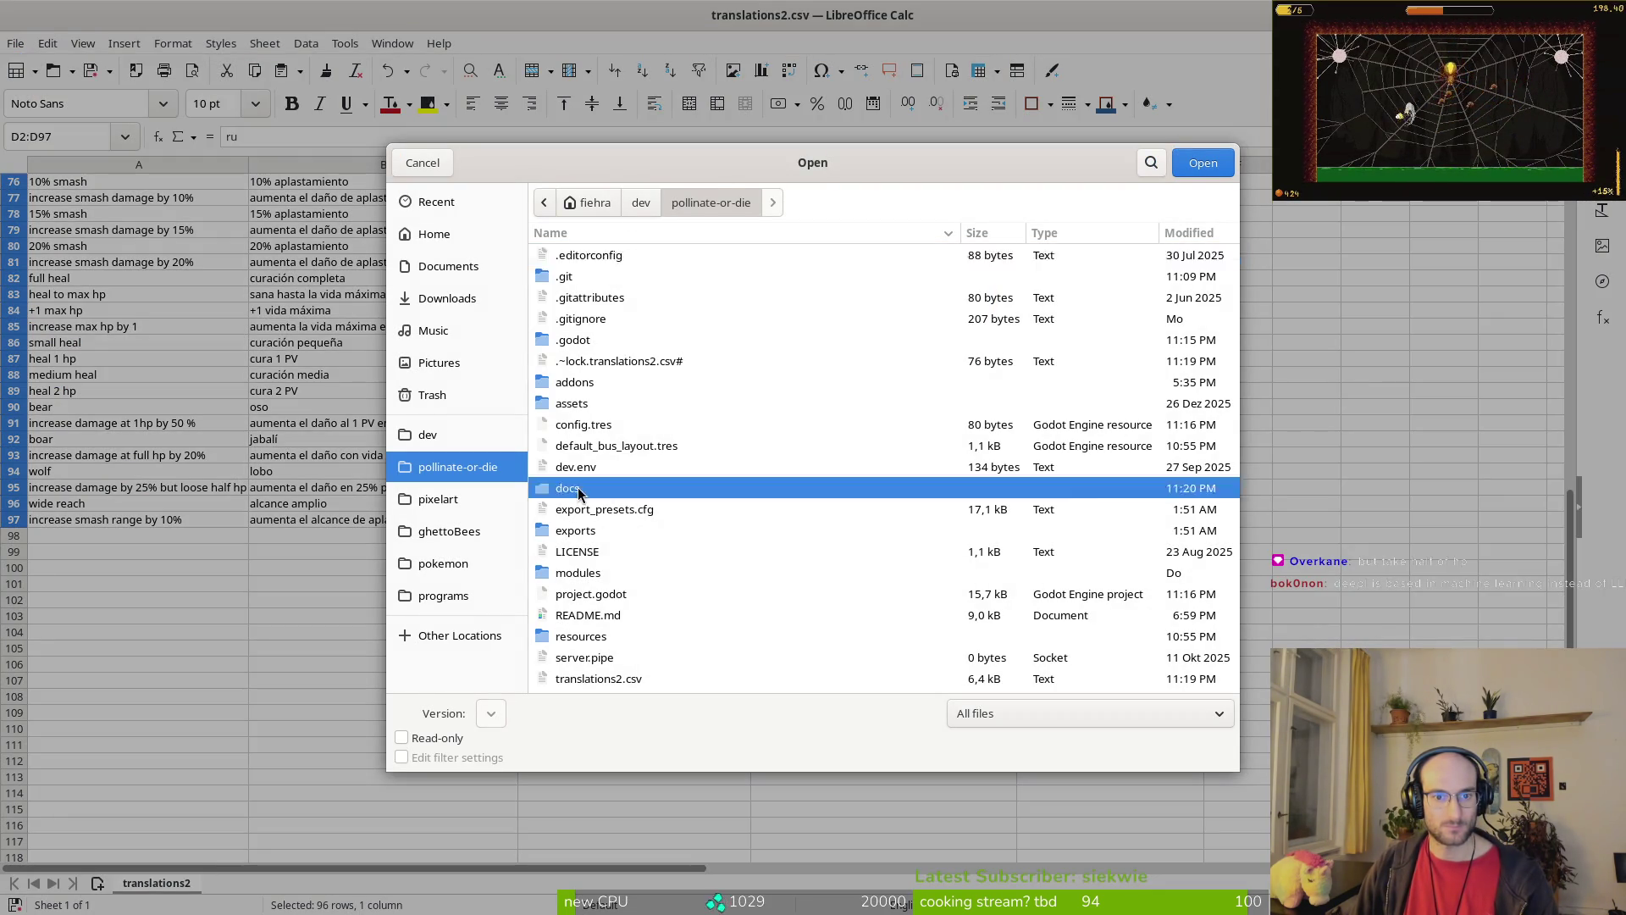
Step: Open translationsCSV.csv with the default comma-separated import settings
{"action": "left_click", "coordinate": [615, 284]}
{"action": "left_click", "coordinate": [1183, 166]}
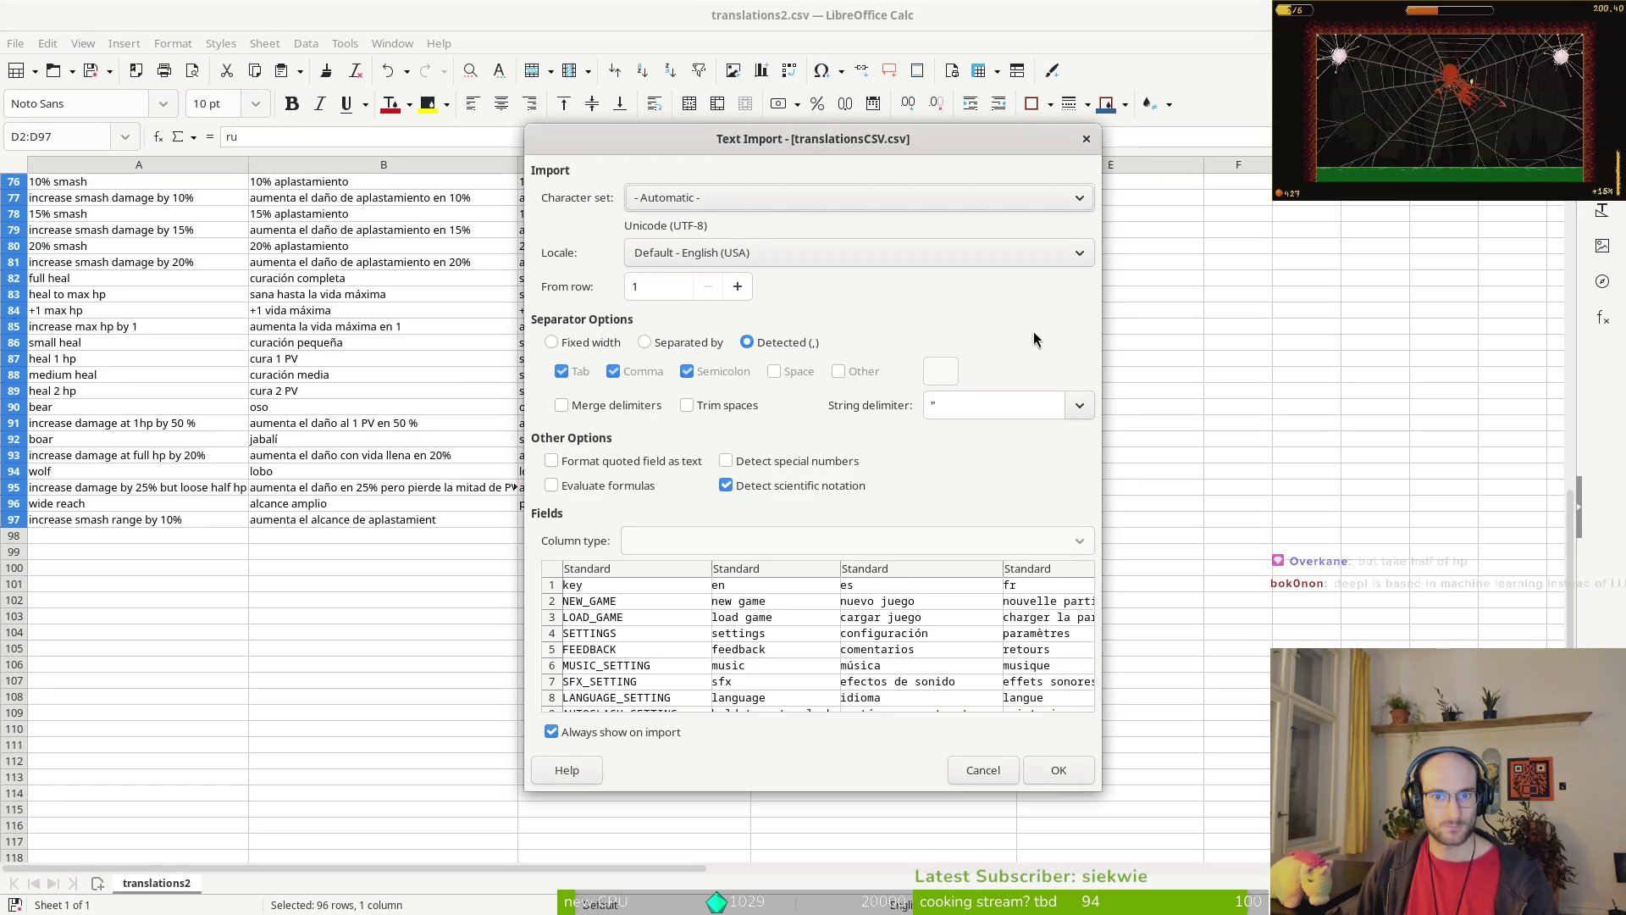
{"action": "left_click", "coordinate": [1056, 774]}
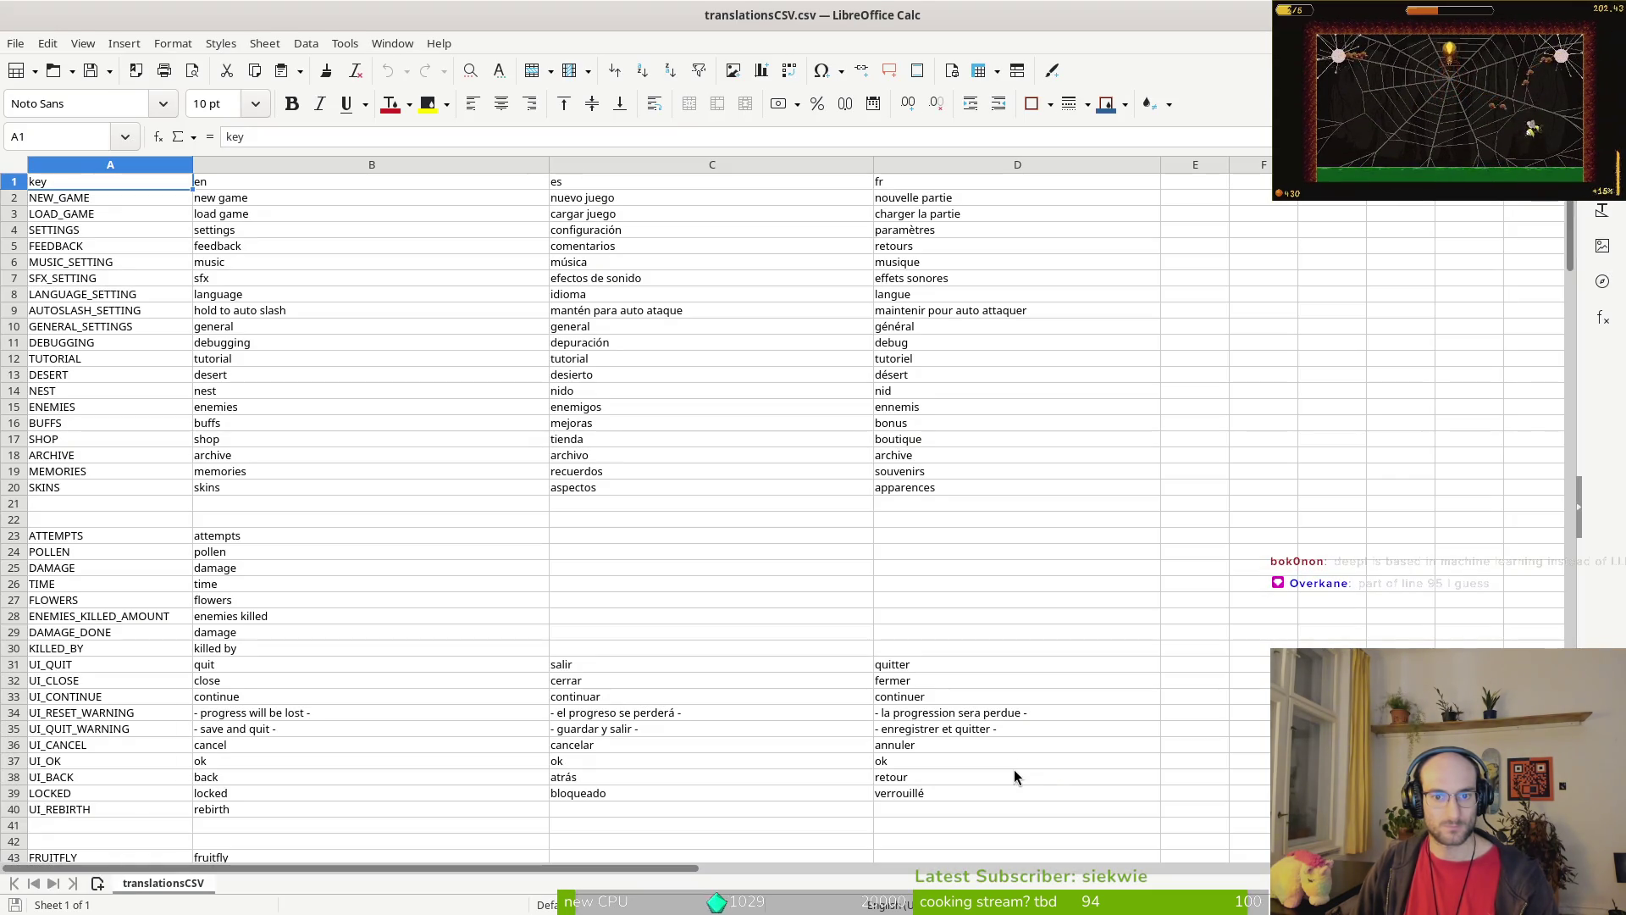
Step: Paste the Russian translations into column E and shift them up so ru sits in E1
{"action": "left_click", "coordinate": [1219, 180]}
{"action": "left_click", "coordinate": [1196, 195]}
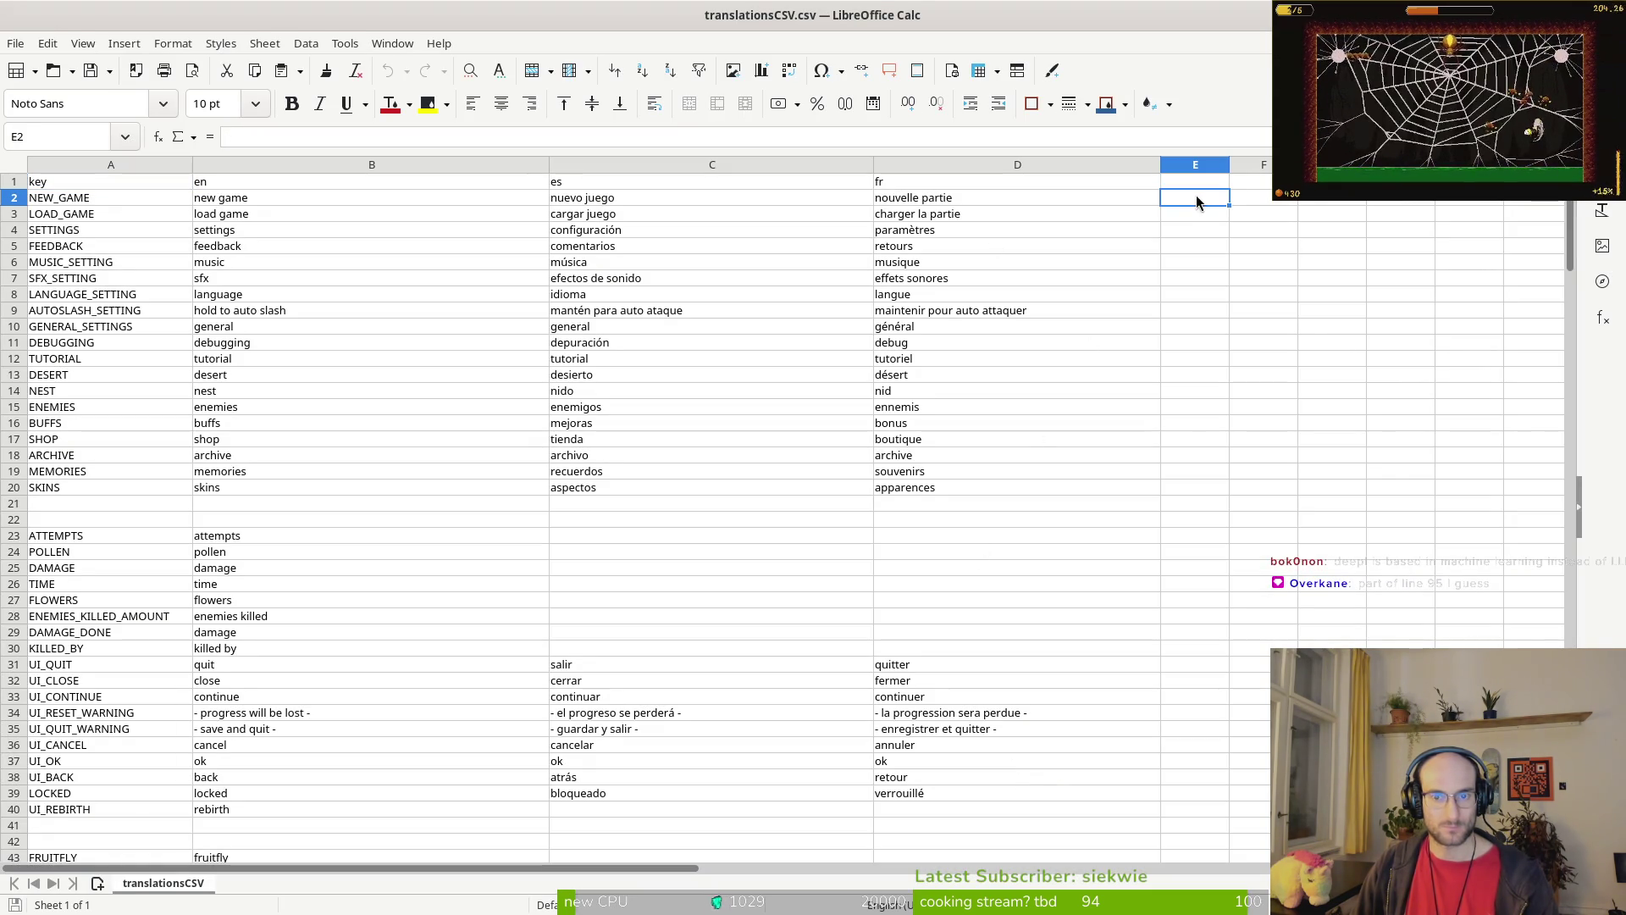
{"action": "key", "text": "ctrl+v"}
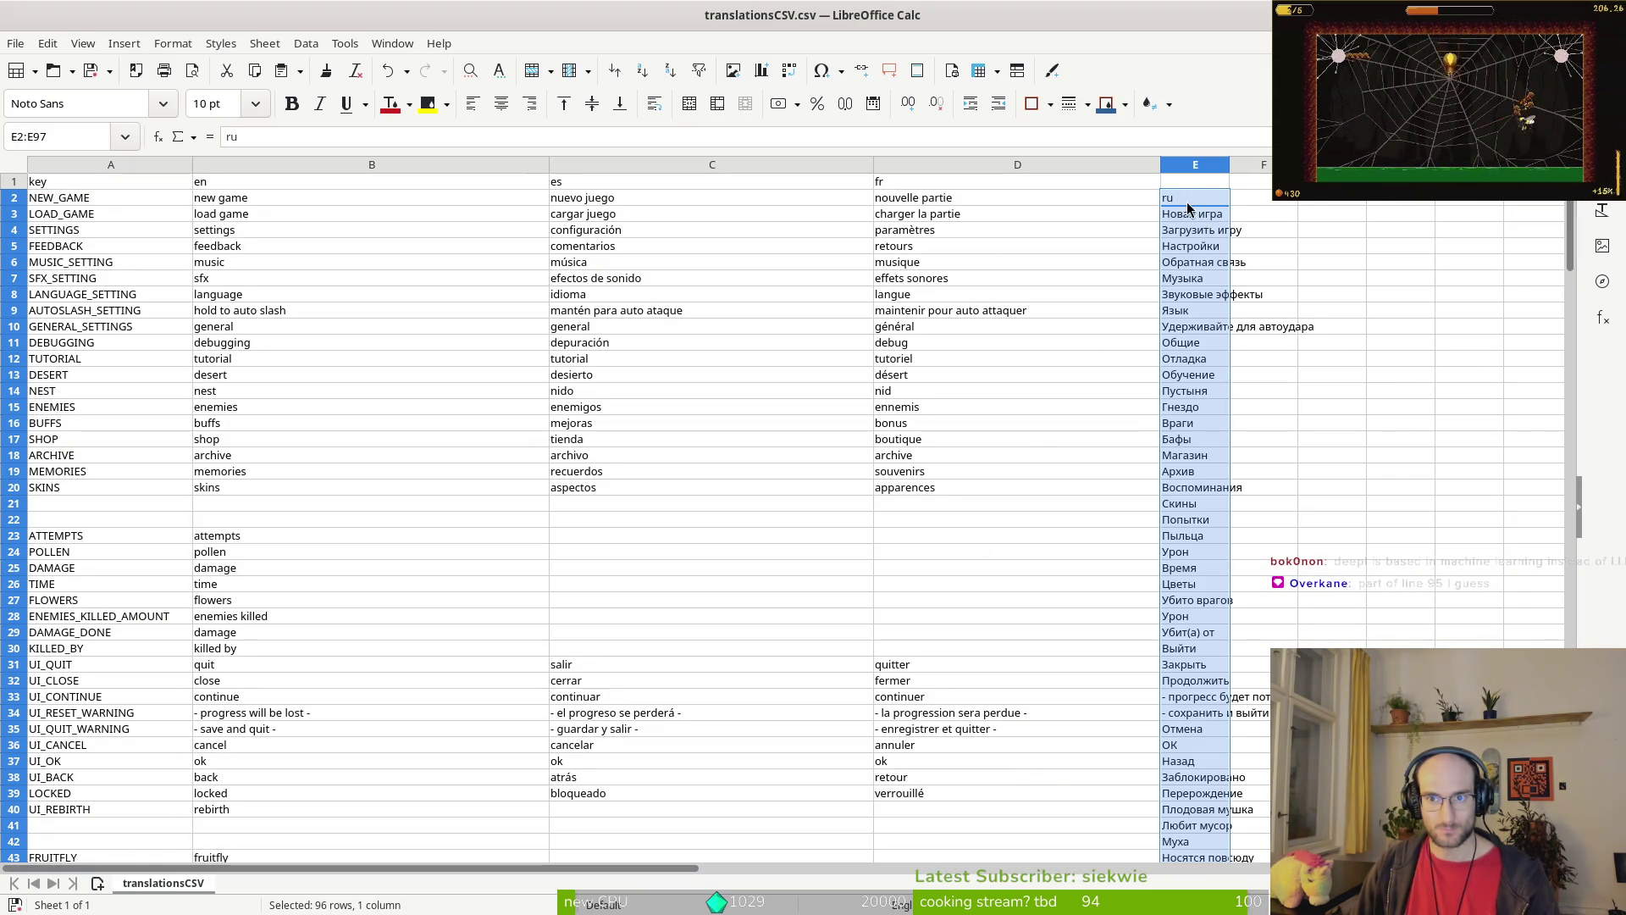
{"action": "left_click_drag", "start_coordinate": [1186, 203], "coordinate": [1186, 186]}
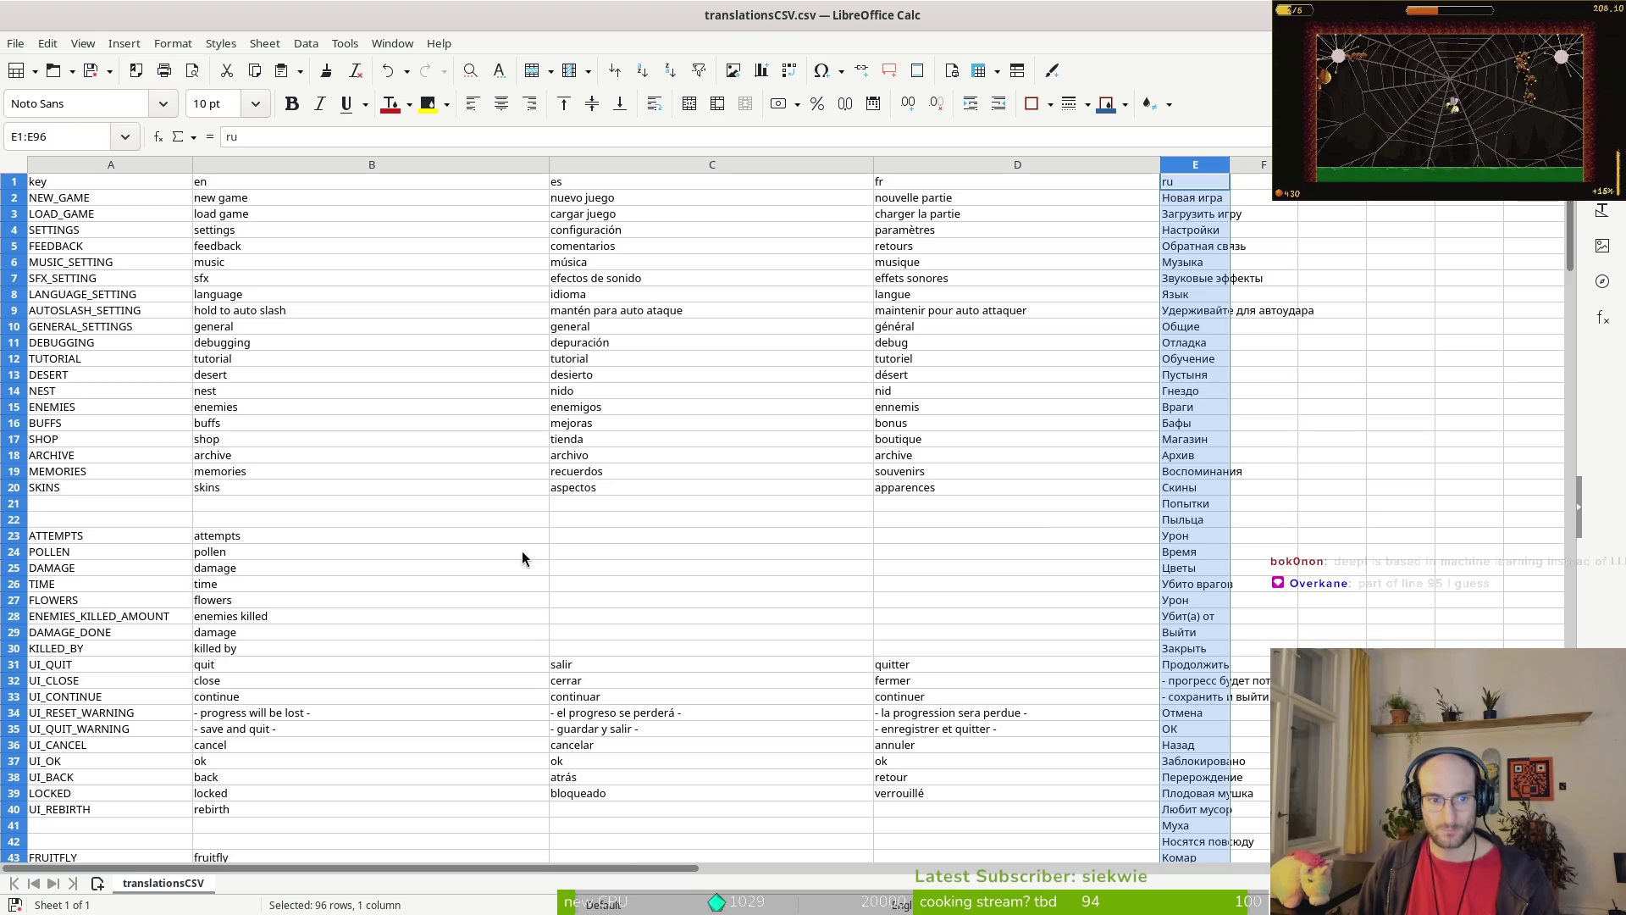
Step: Scroll through the sheet checking the Russian entries line up with the en, es and fr rows
{"action": "left_click", "coordinate": [1188, 505]}
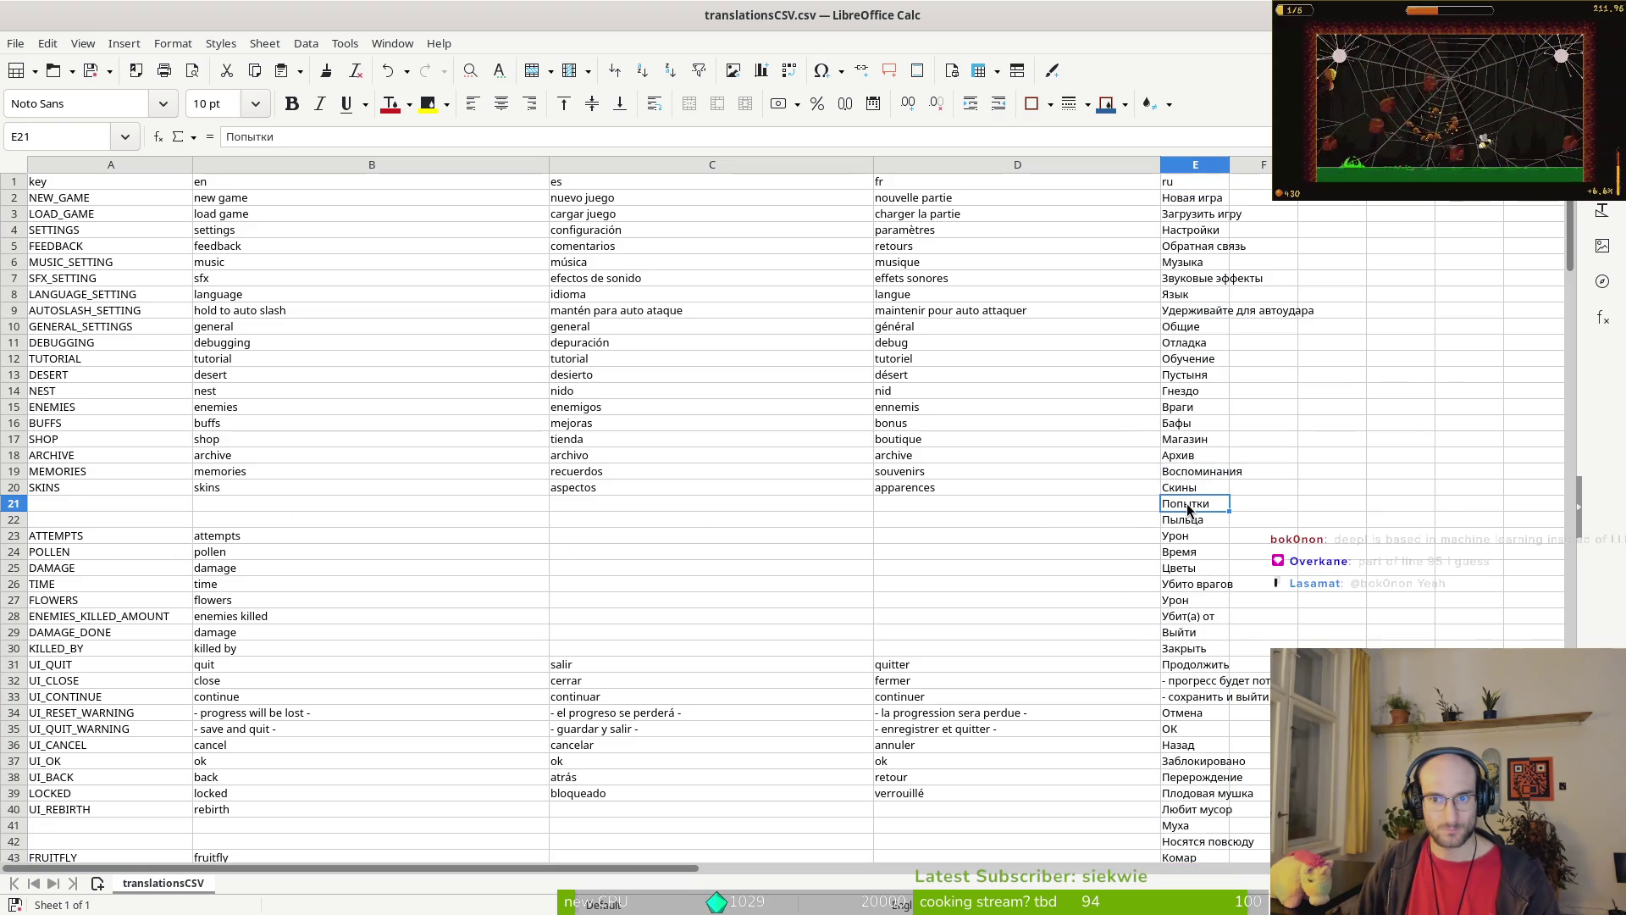
{"action": "scroll", "coordinate": [110, 511], "scroll_direction": "down", "scroll_amount": 5}
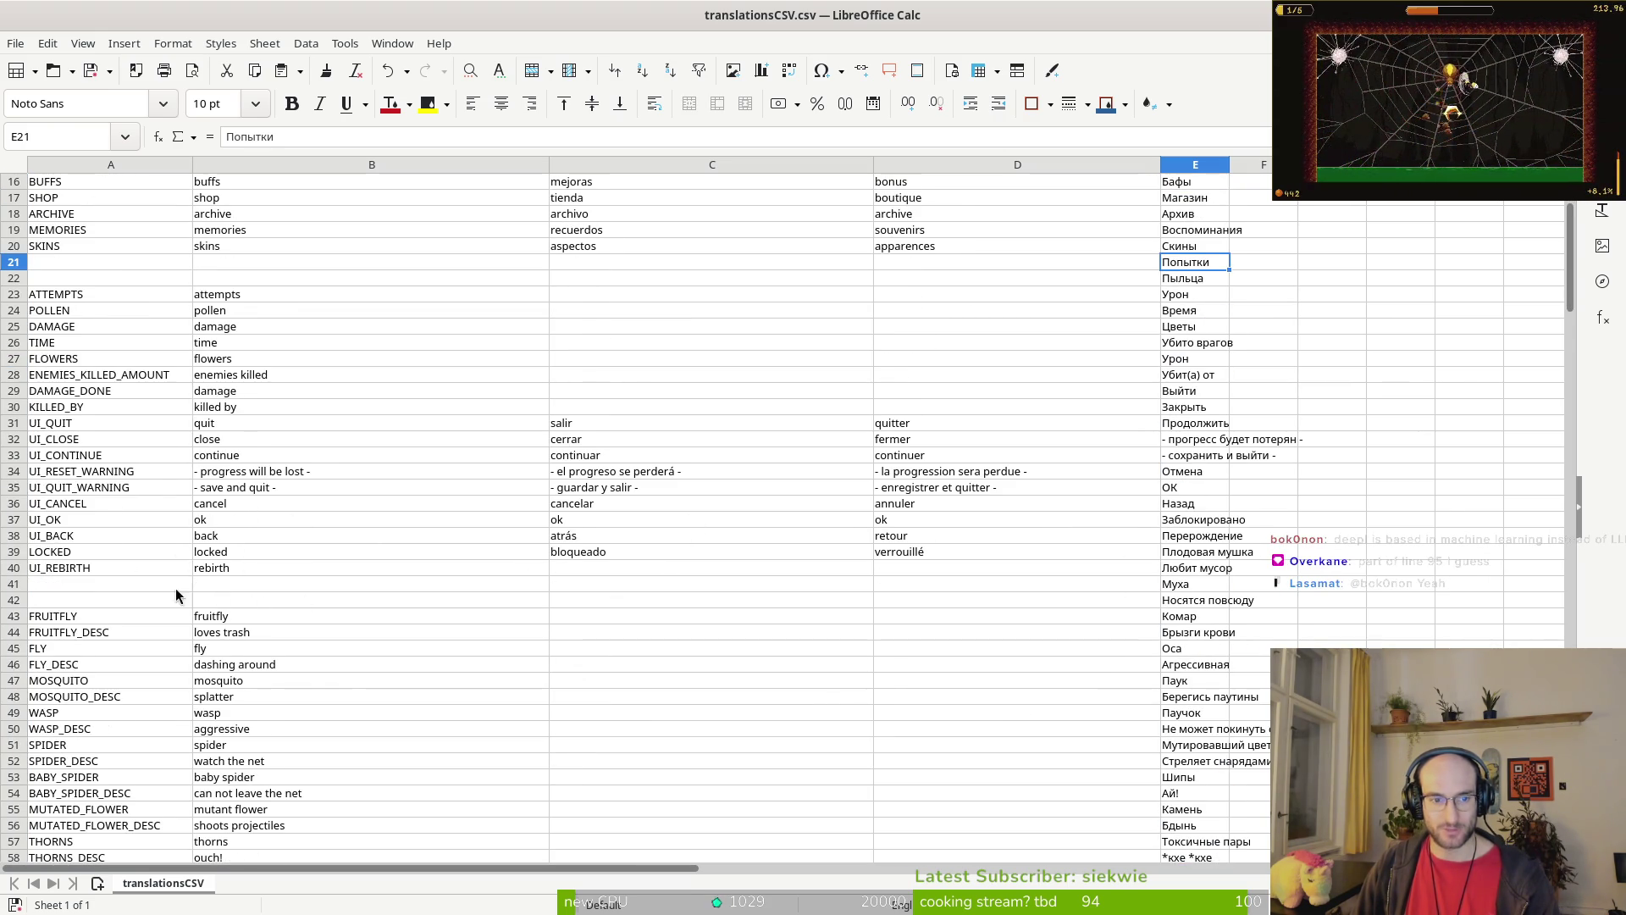
{"action": "scroll", "coordinate": [668, 581], "scroll_direction": "down", "scroll_amount": 19}
{"action": "scroll", "coordinate": [876, 525], "scroll_direction": "down", "scroll_amount": 15}
{"action": "scroll", "coordinate": [887, 501], "scroll_direction": "up", "scroll_amount": 14}
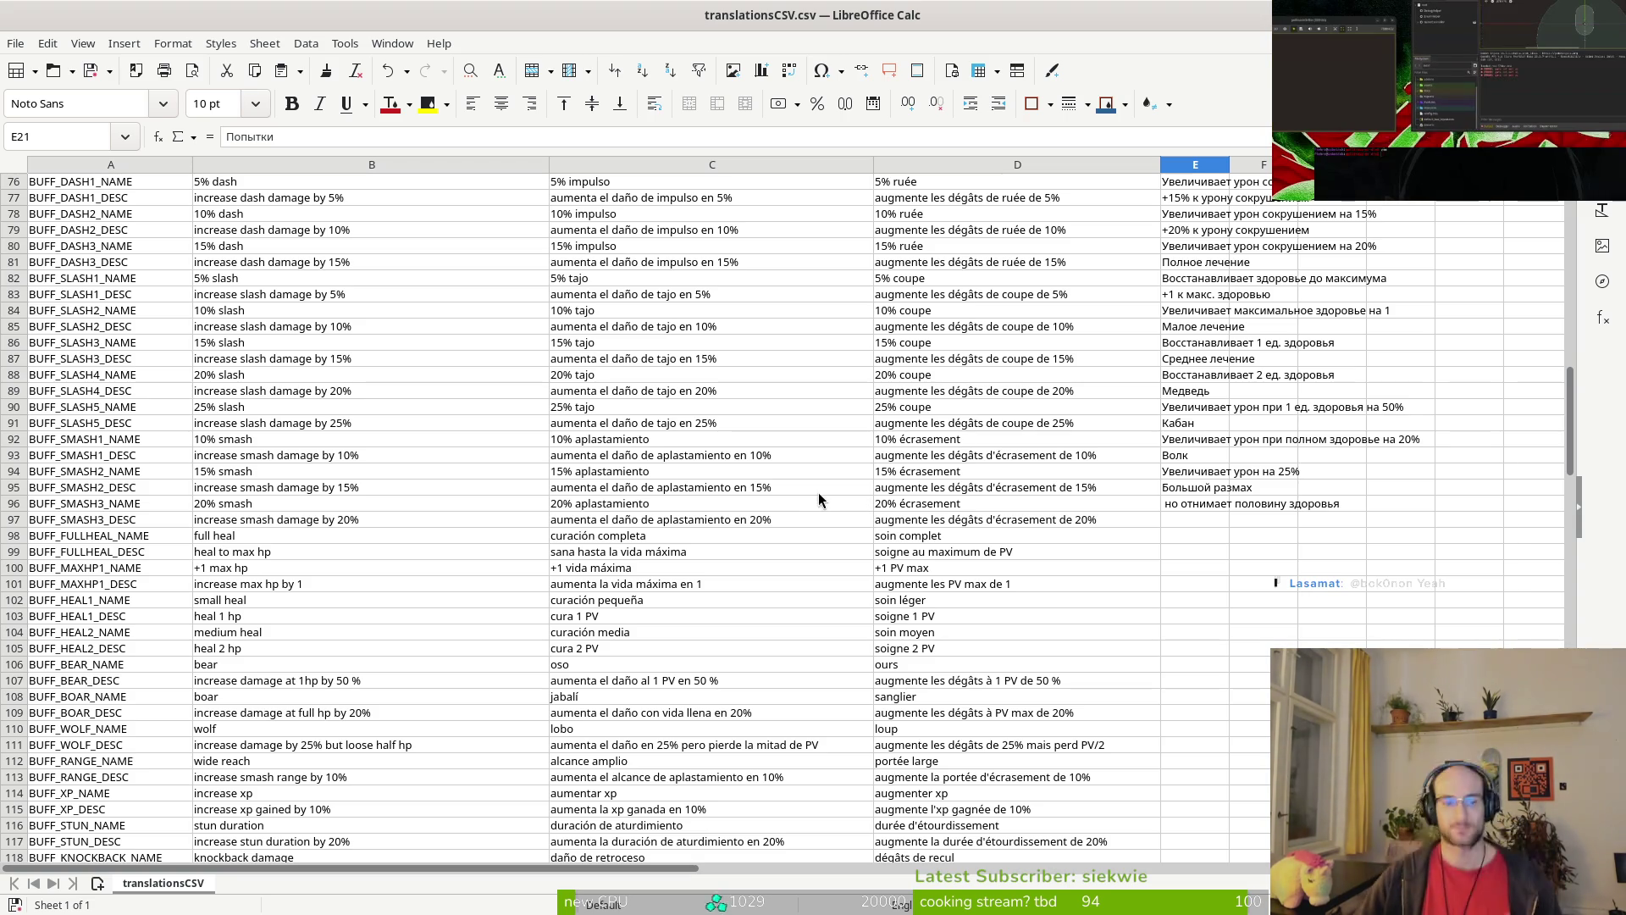
{"action": "scroll", "coordinate": [810, 496], "scroll_direction": "up", "scroll_amount": 16}
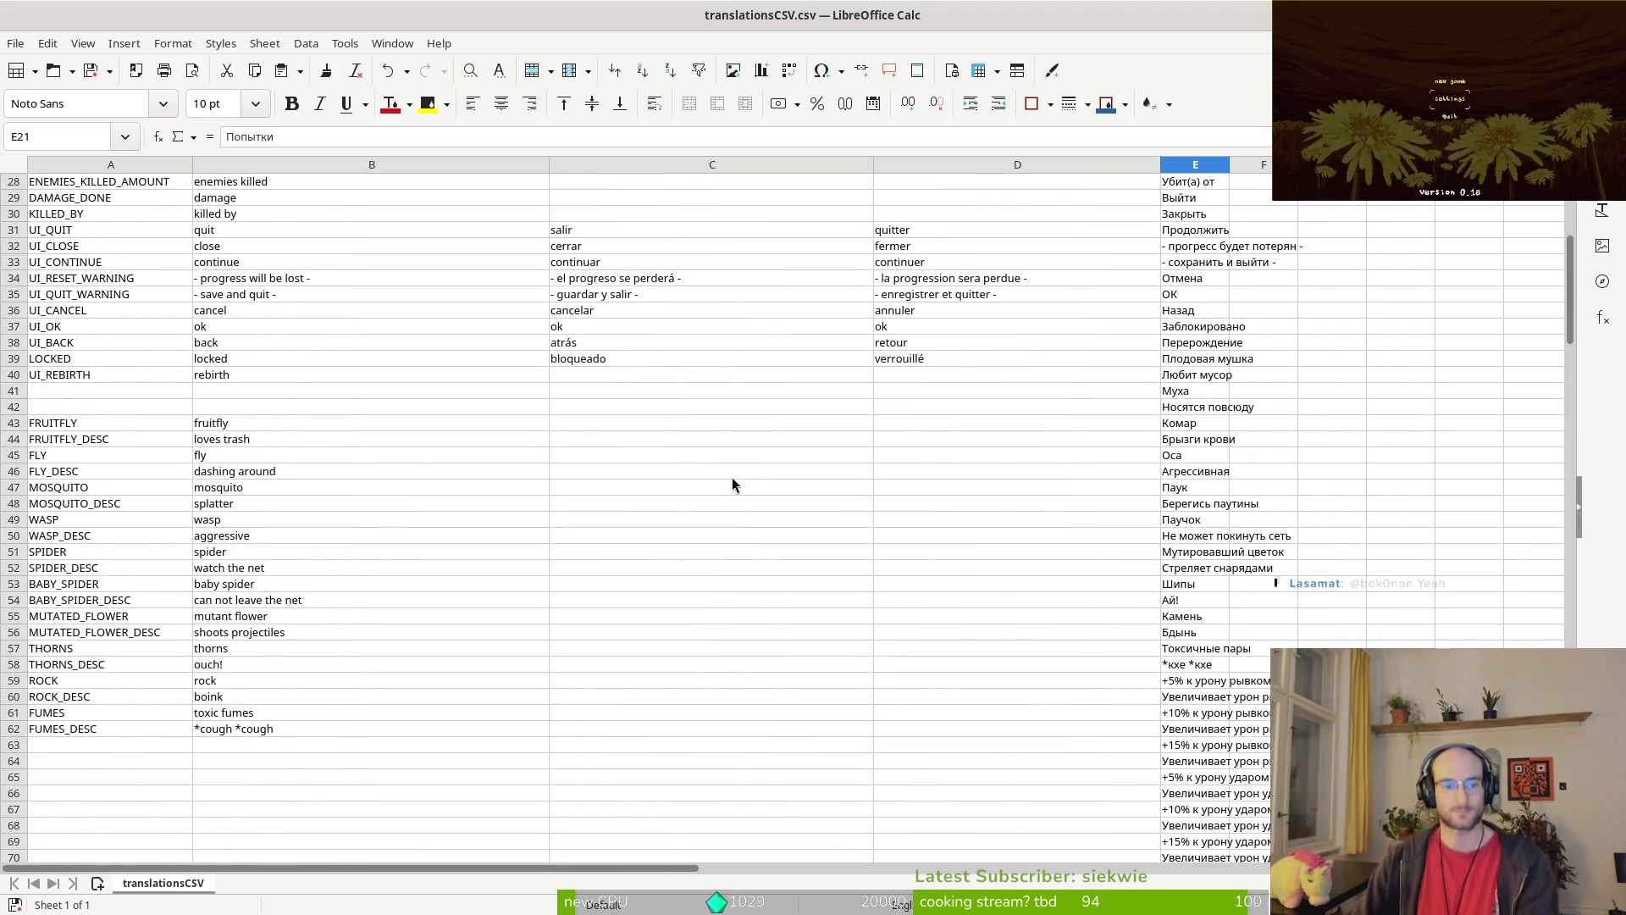
{"action": "scroll", "coordinate": [566, 516], "scroll_direction": "down", "scroll_amount": 6}
{"action": "scroll", "coordinate": [566, 516], "scroll_direction": "up", "scroll_amount": 7}
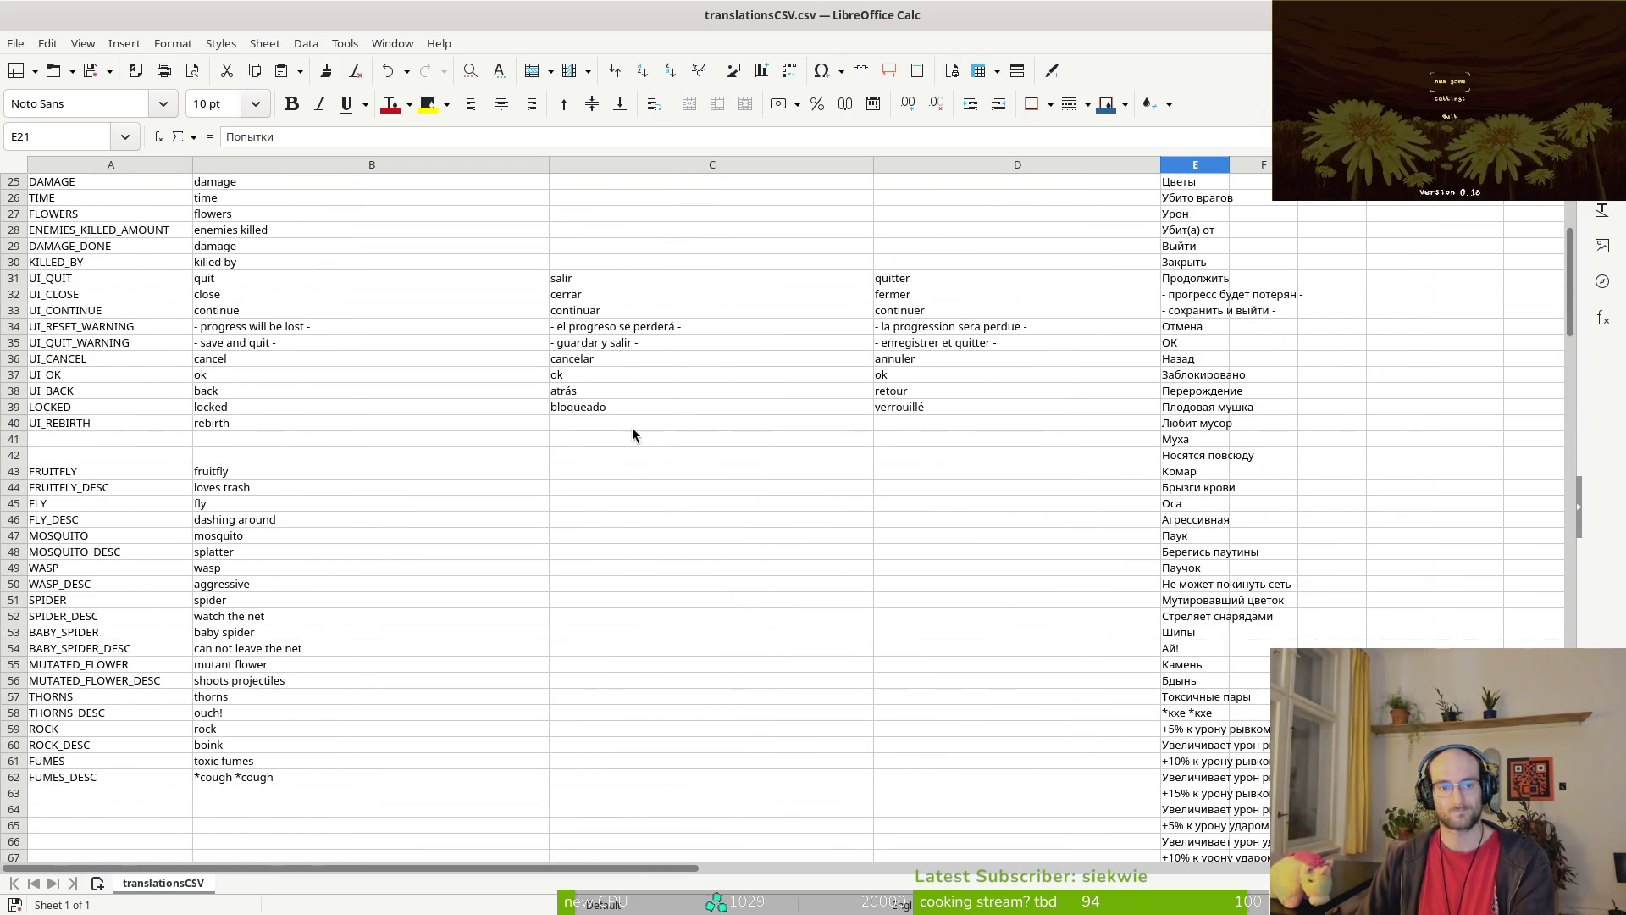
{"action": "left_click", "coordinate": [943, 410]}
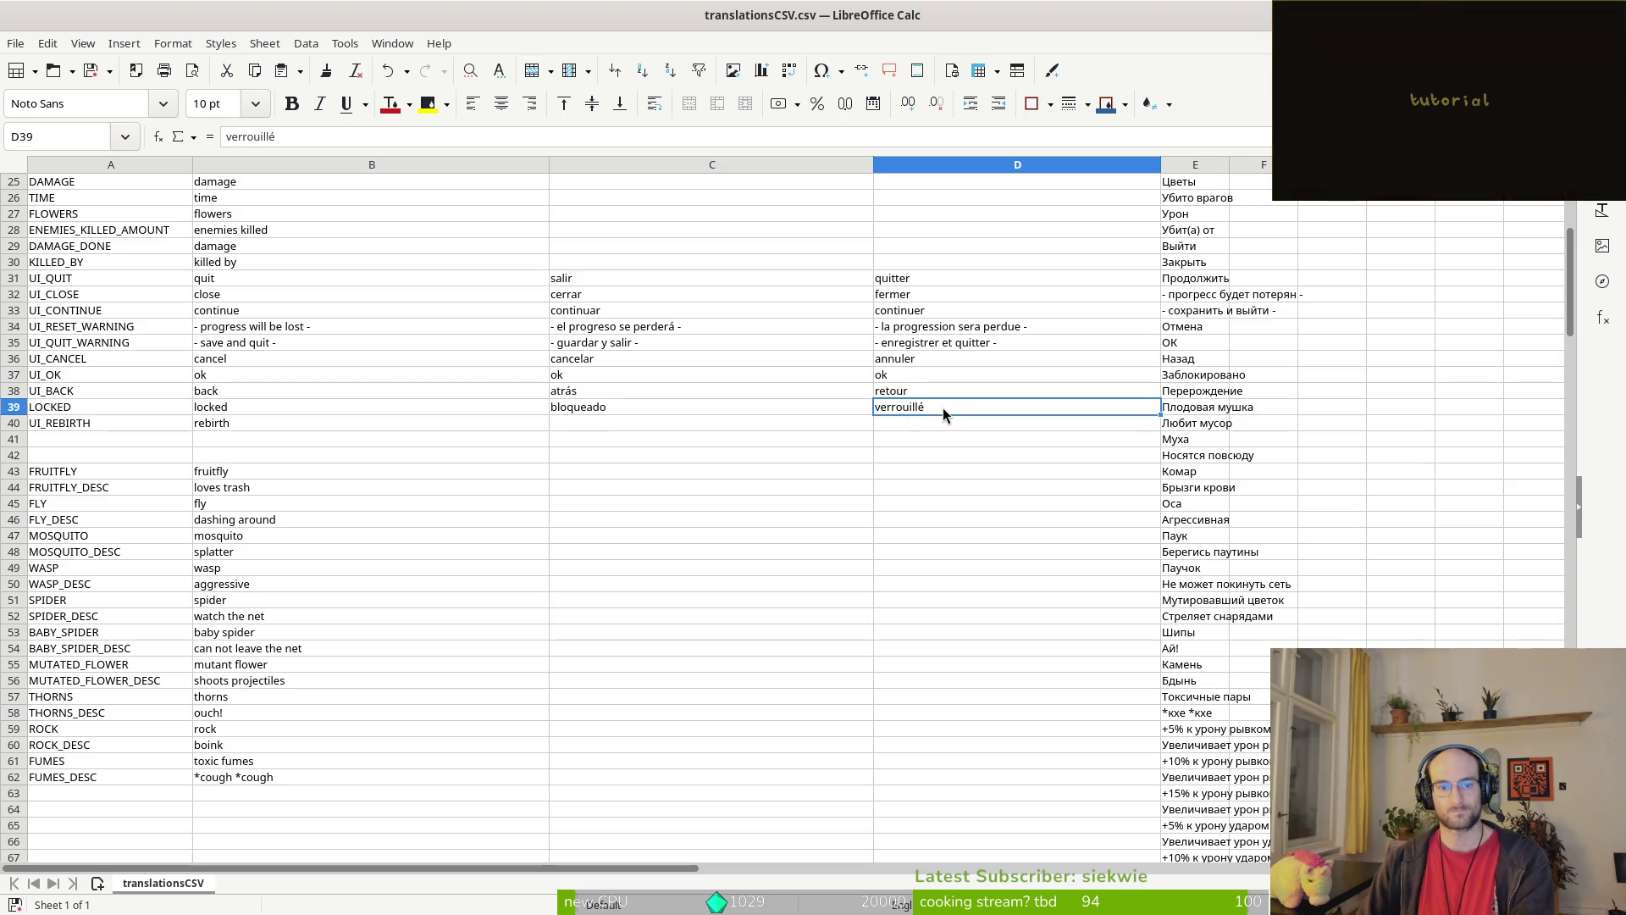
{"action": "left_click", "coordinate": [604, 418]}
{"action": "scroll", "coordinate": [650, 419], "scroll_direction": "up", "scroll_amount": 5}
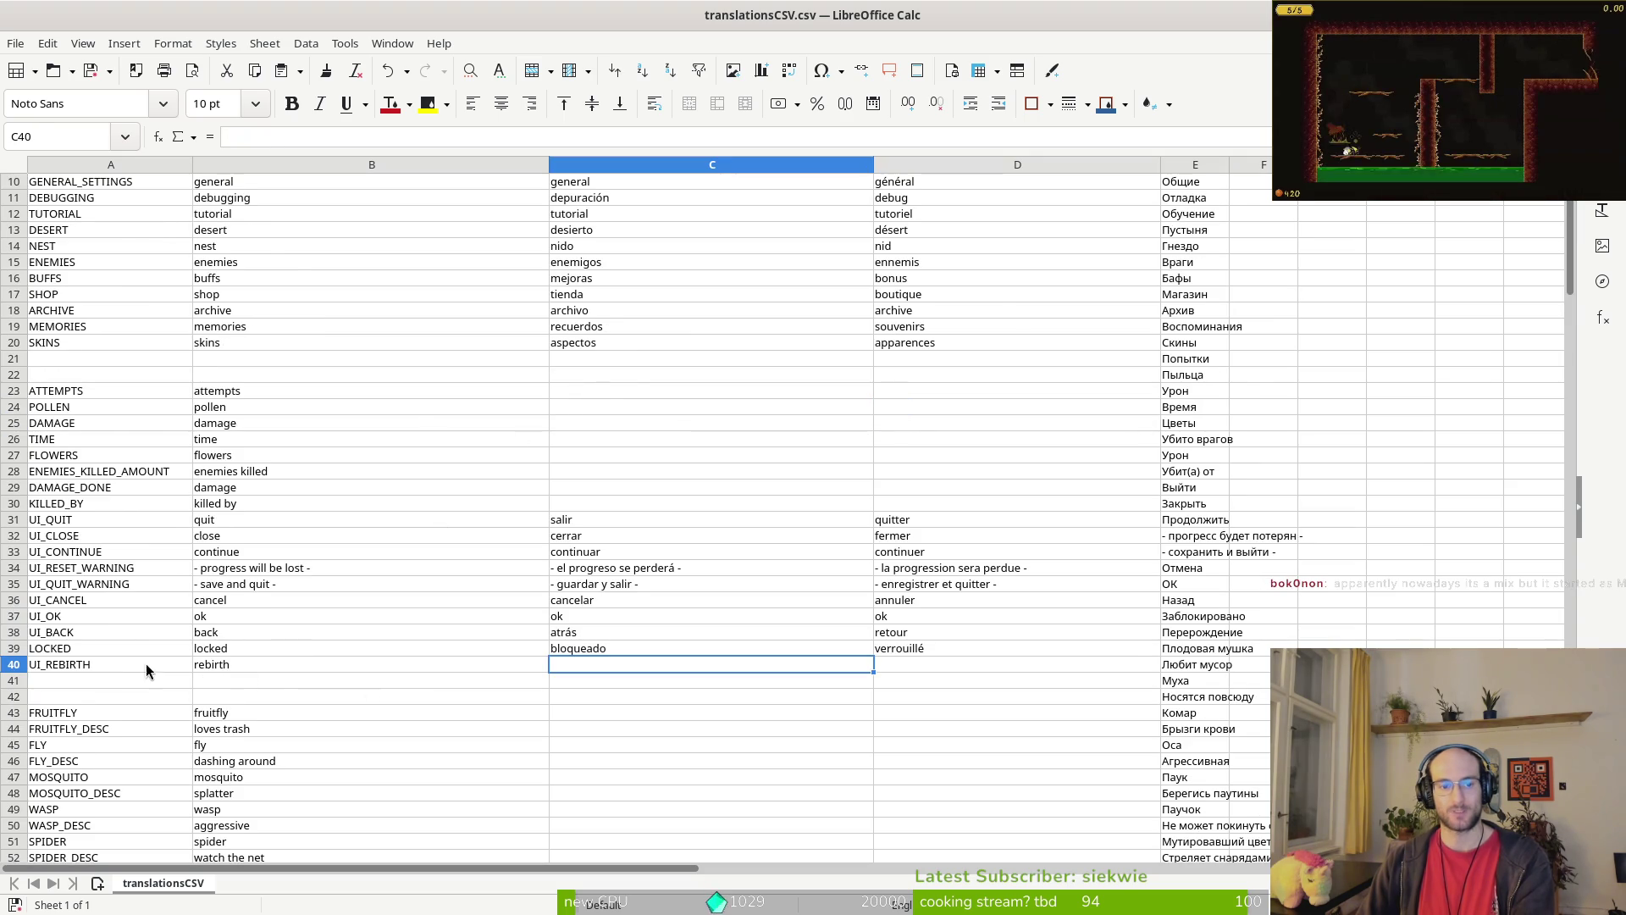
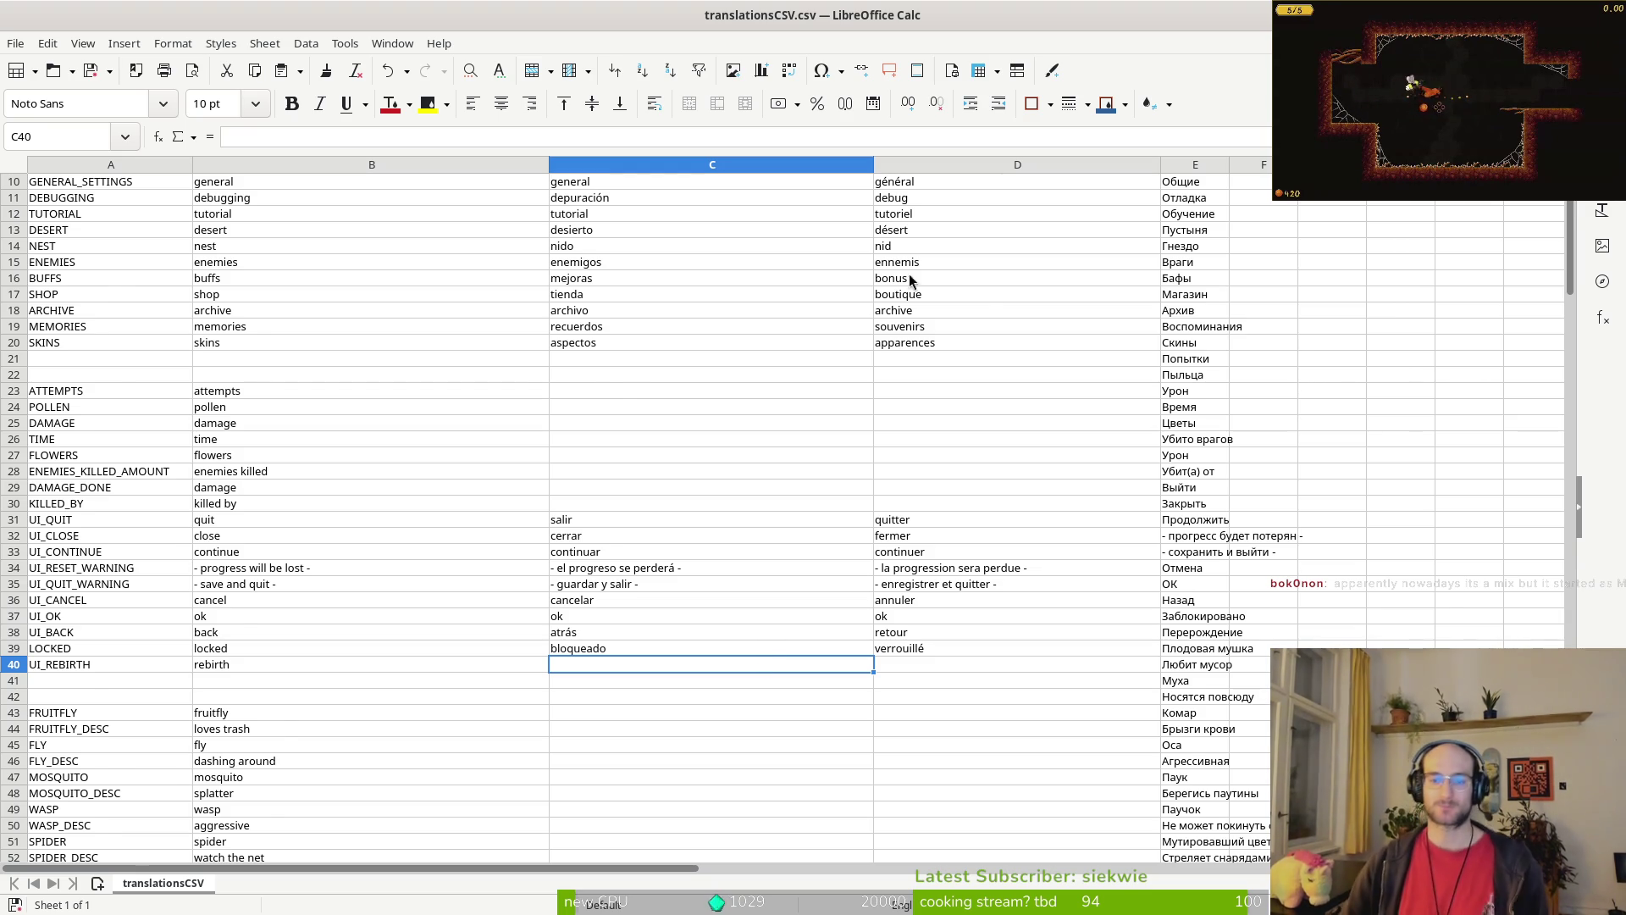
Step: Drag the misplaced Russian block starting at E58 down toward row 102
{"action": "scroll", "coordinate": [836, 459], "scroll_direction": "down", "scroll_amount": 4}
{"action": "scroll", "coordinate": [1244, 520], "scroll_direction": "down", "scroll_amount": 4}
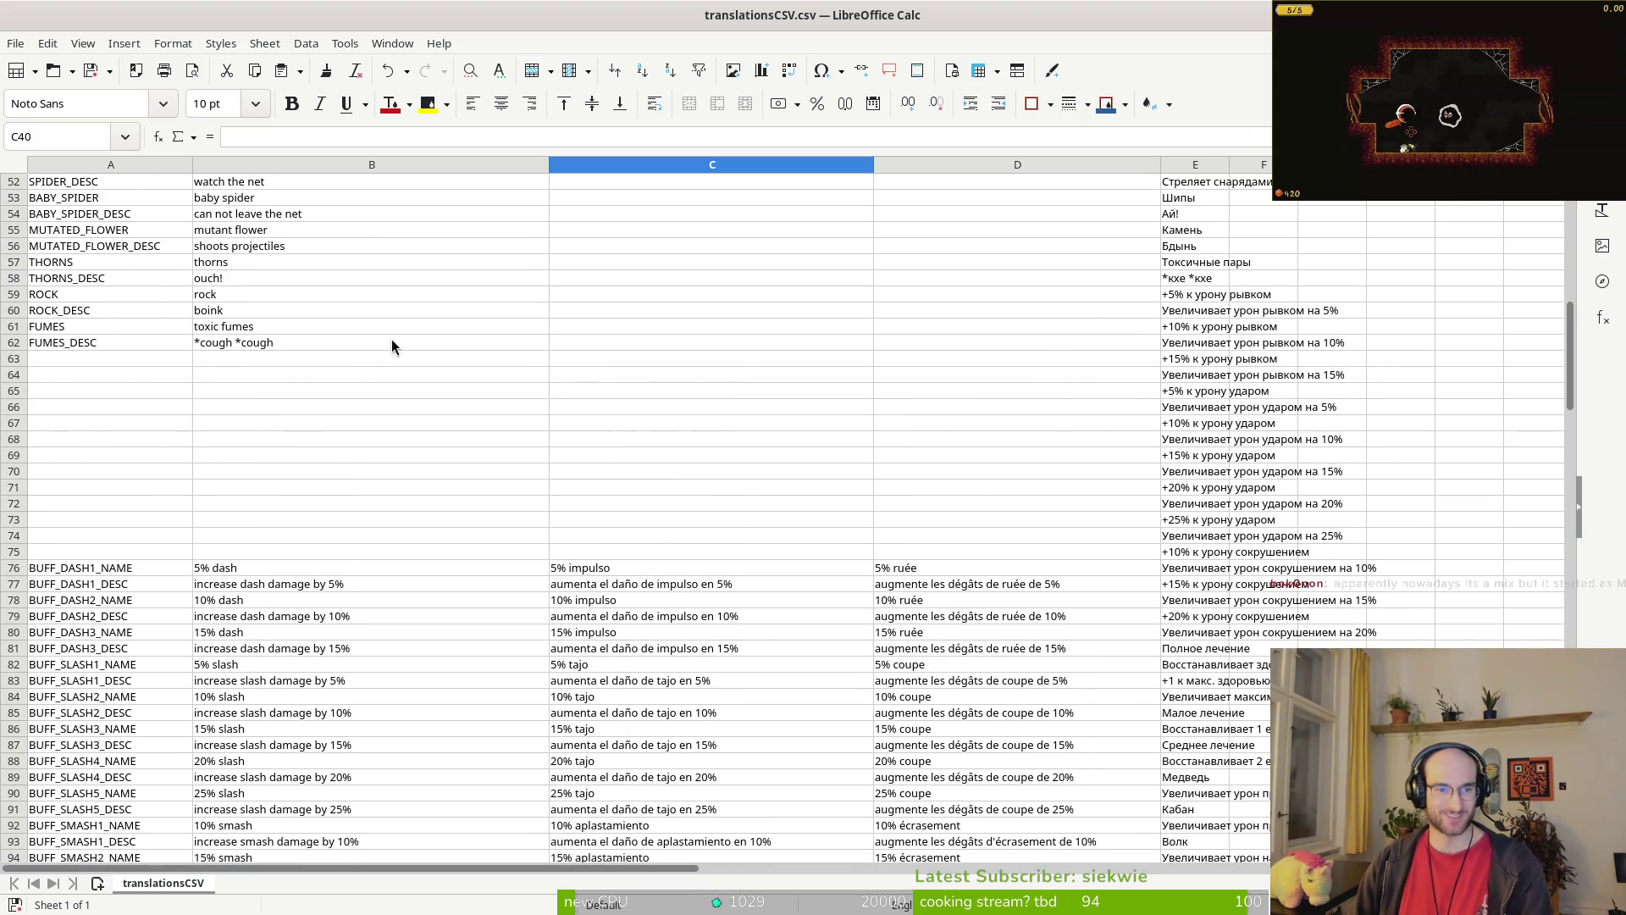
{"action": "left_click", "coordinate": [1171, 280]}
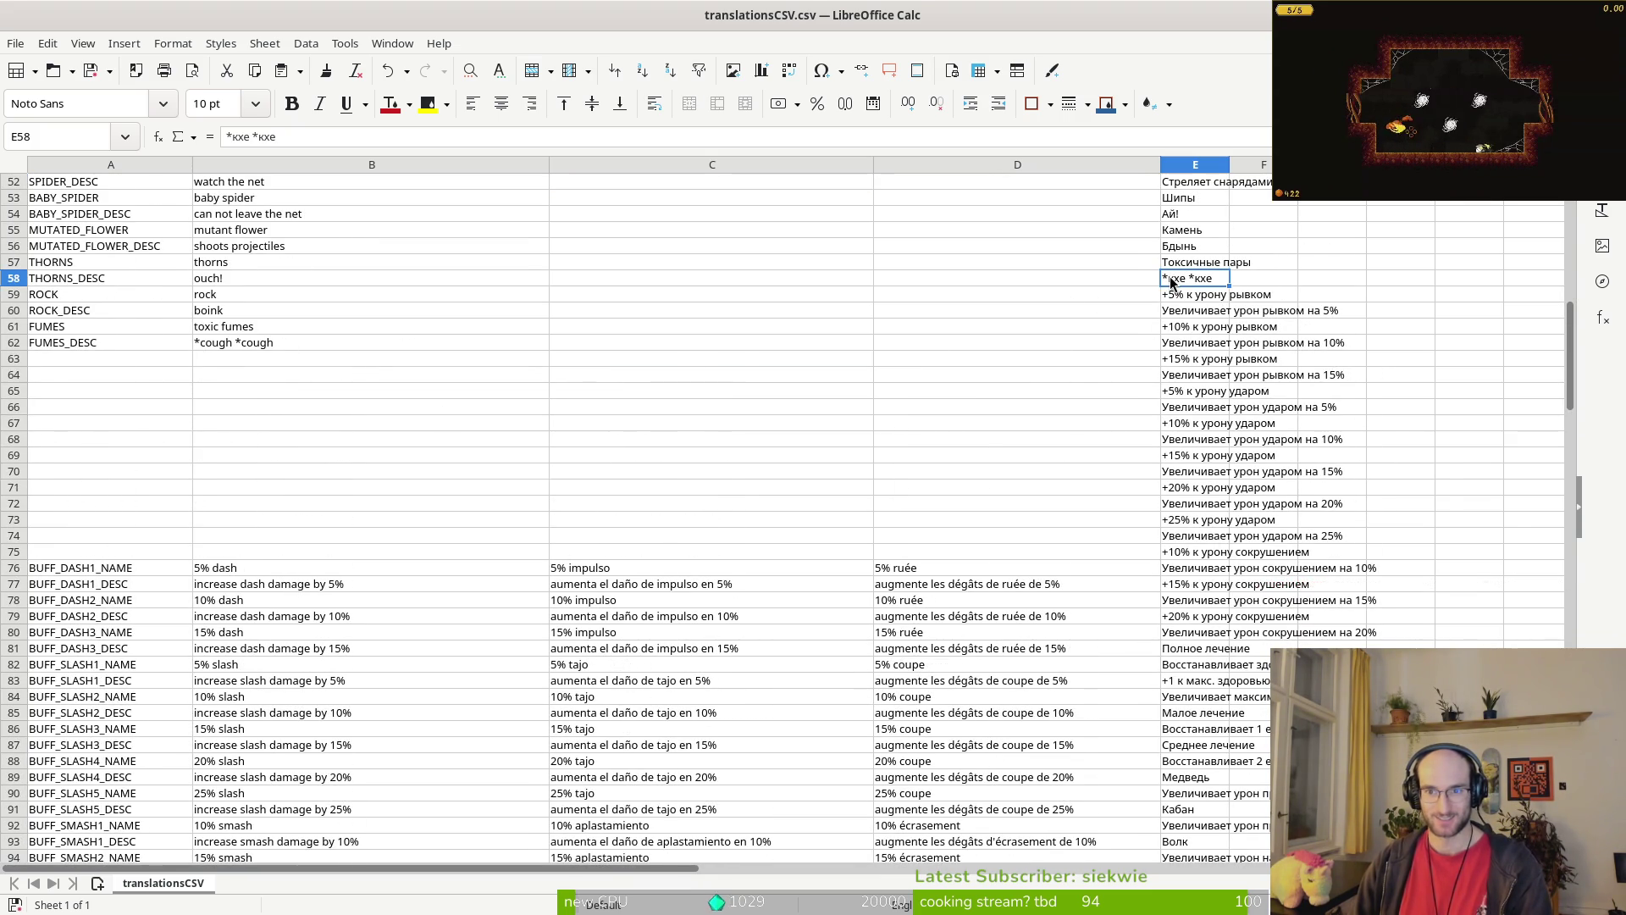
{"action": "mouse_move", "coordinate": [1168, 300]}
{"action": "left_mouse_down"}
{"action": "mouse_move", "coordinate": [1309, 521]}
{"action": "mouse_move", "coordinate": [1338, 601]}
{"action": "mouse_move", "coordinate": [1338, 694]}
{"action": "mouse_move", "coordinate": [1259, 811]}
{"action": "left_mouse_up"}
Step: Close translationsCSV.csv, discarding its changes with Don't Save
{"action": "key", "text": "ctrl+w"}
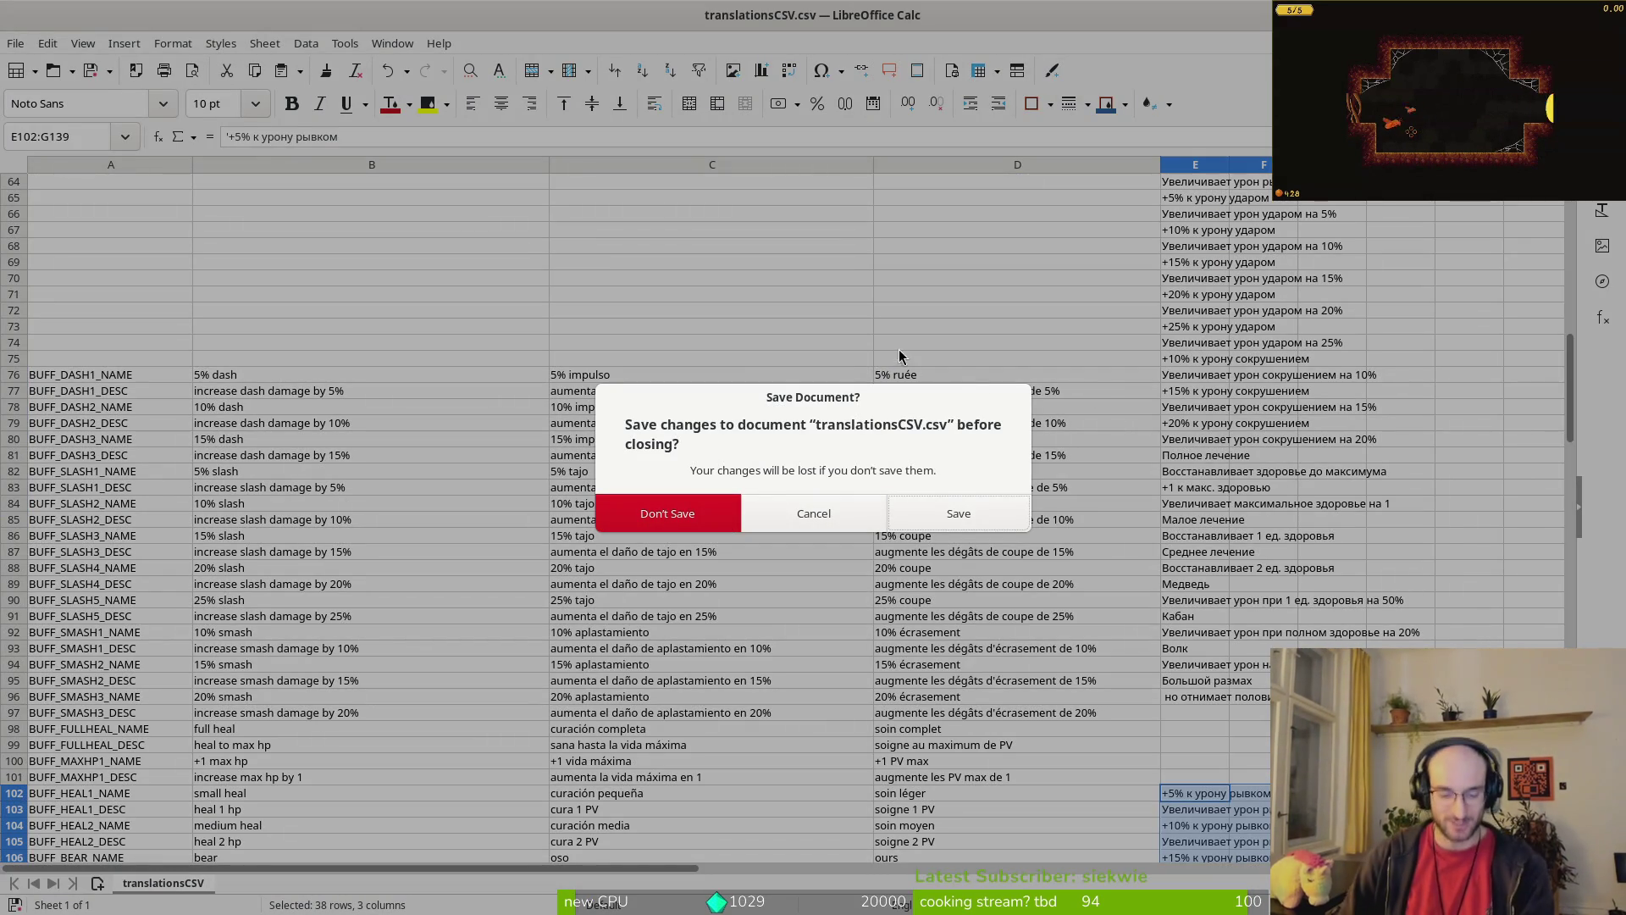
{"action": "left_click", "coordinate": [814, 514]}
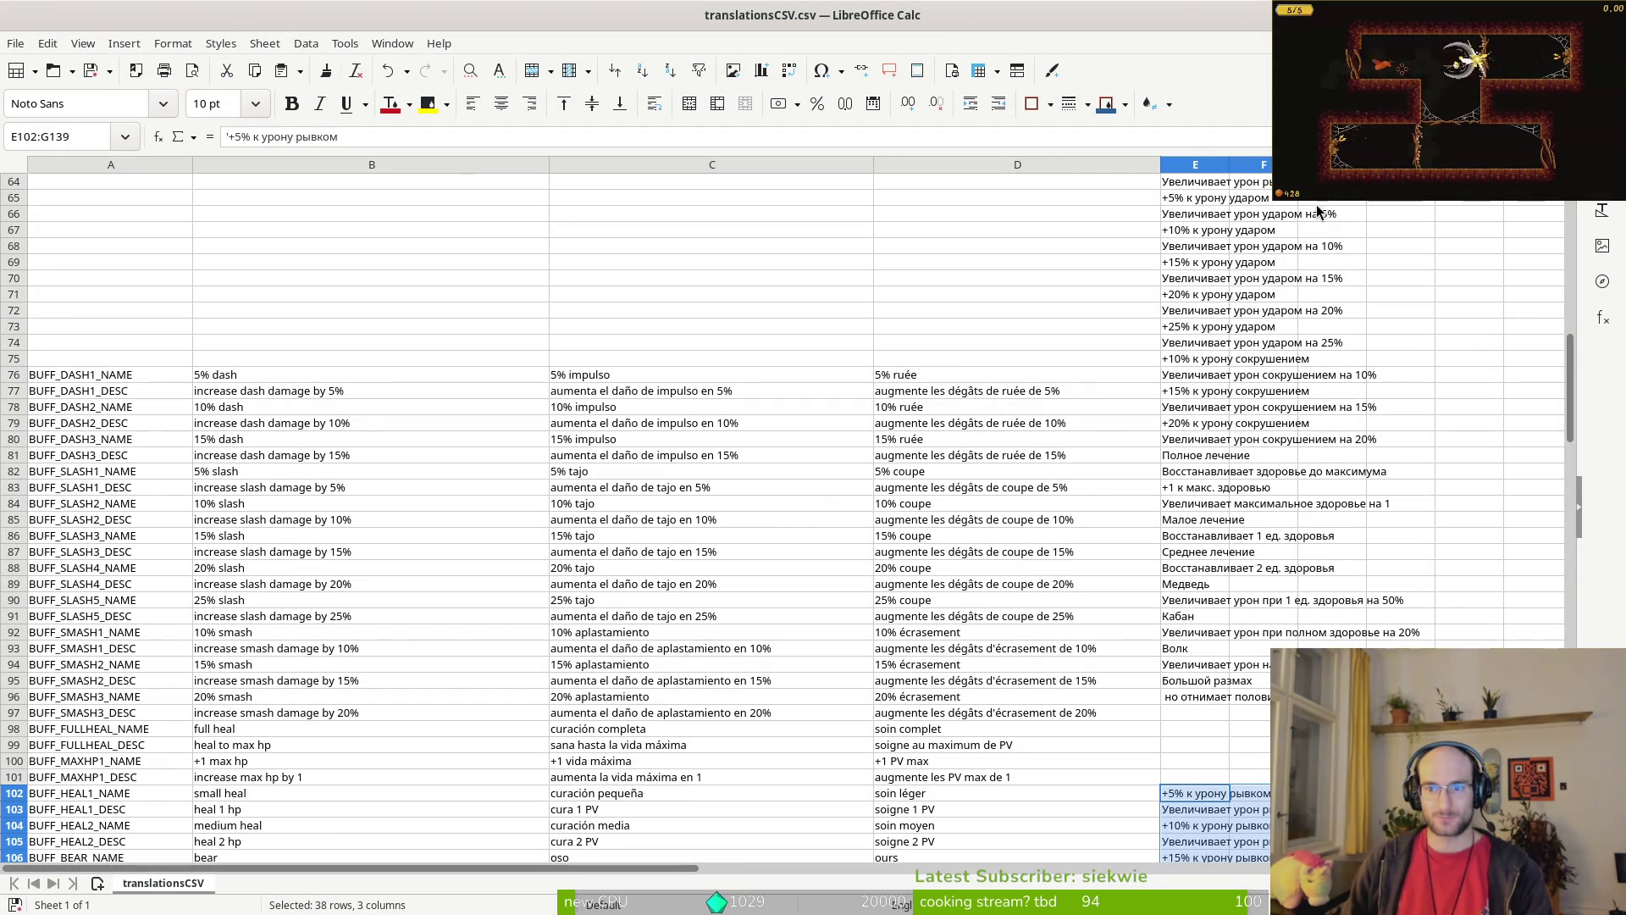
{"action": "key", "text": "ctrl+w"}
{"action": "left_click", "coordinate": [661, 530]}
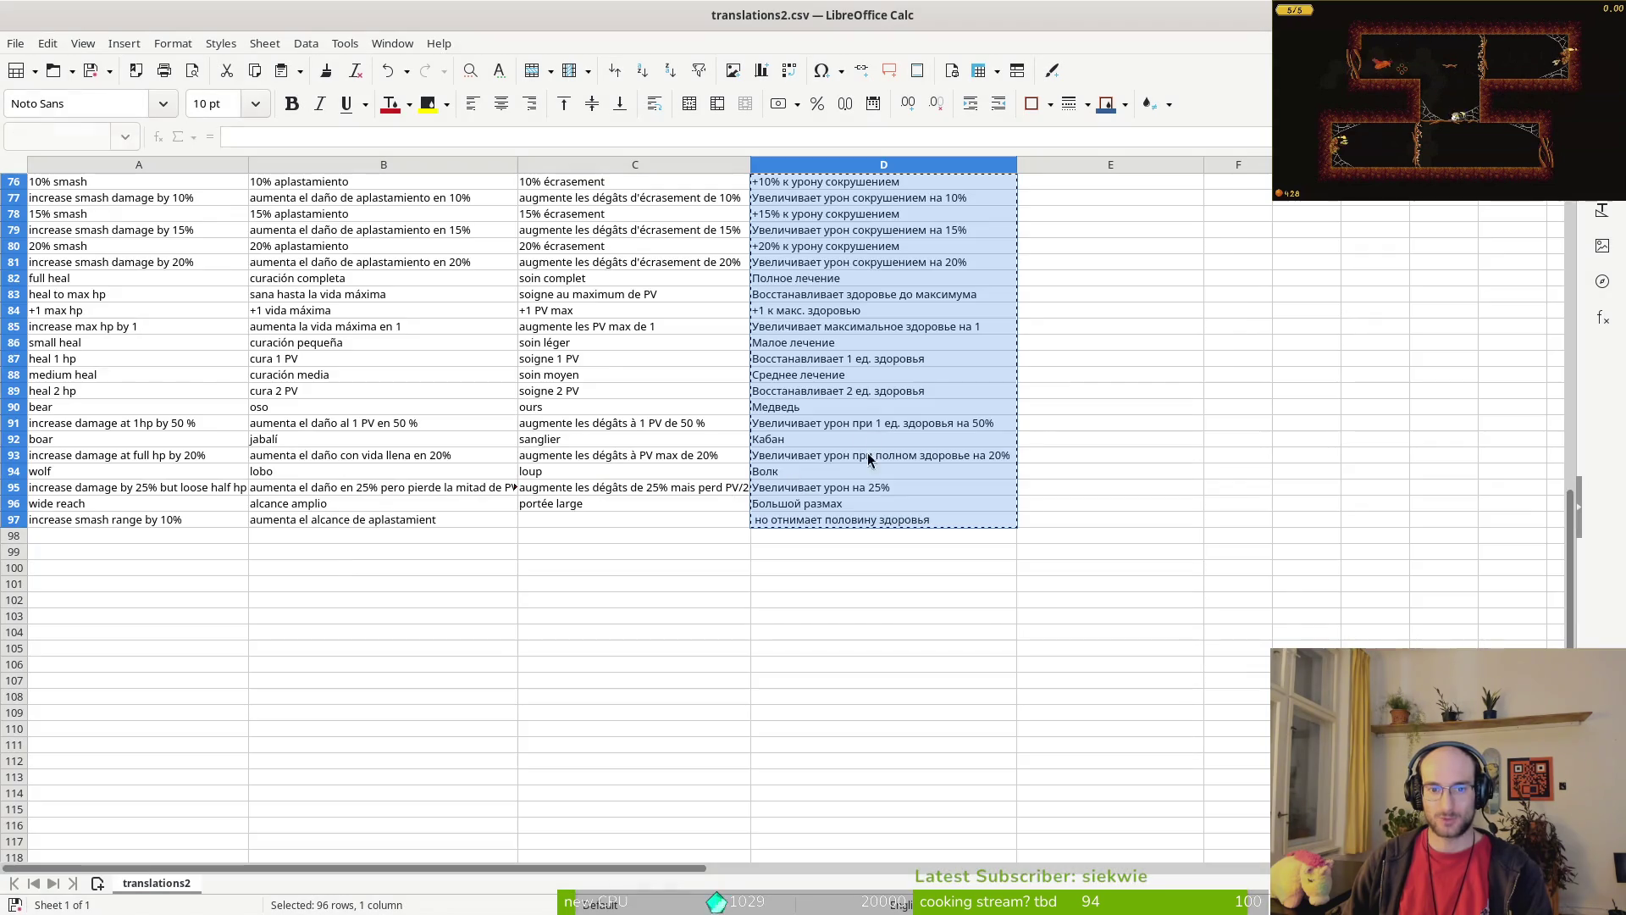
Step: Copy the Russian lines D60:D97 in translations2.csv
{"action": "left_click", "coordinate": [1019, 343]}
{"action": "scroll", "coordinate": [855, 344], "scroll_direction": "up", "scroll_amount": 10}
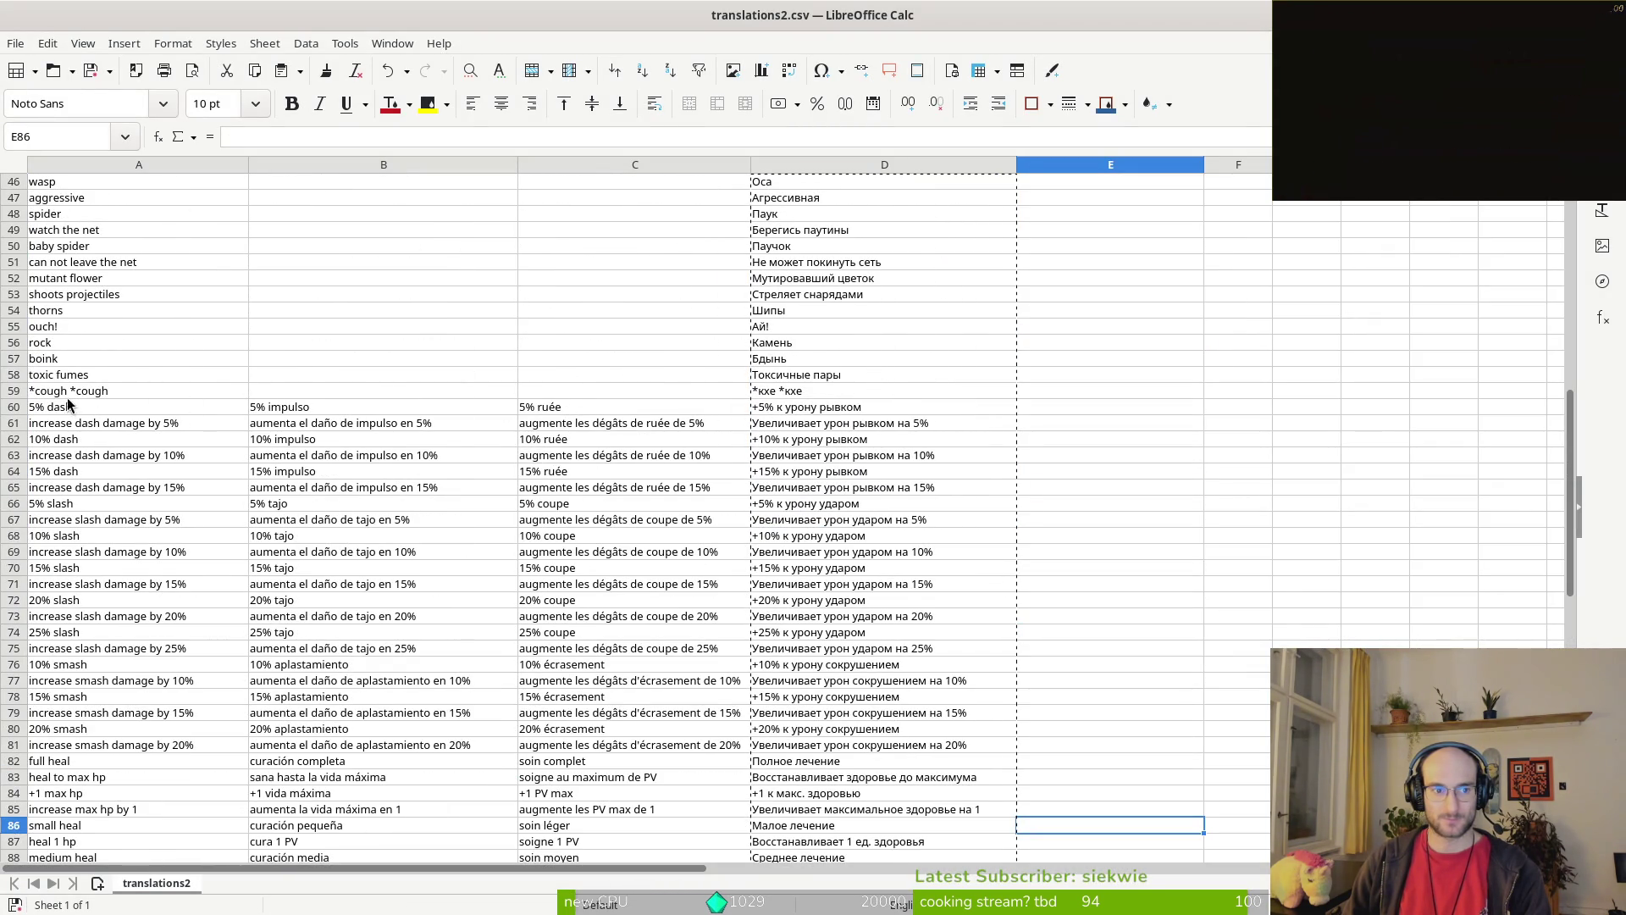
{"action": "mouse_move", "coordinate": [760, 412]}
{"action": "left_mouse_down"}
{"action": "mouse_move", "coordinate": [908, 615]}
{"action": "mouse_move", "coordinate": [881, 813]}
{"action": "left_mouse_up"}
{"action": "key", "text": "ctrl+c"}
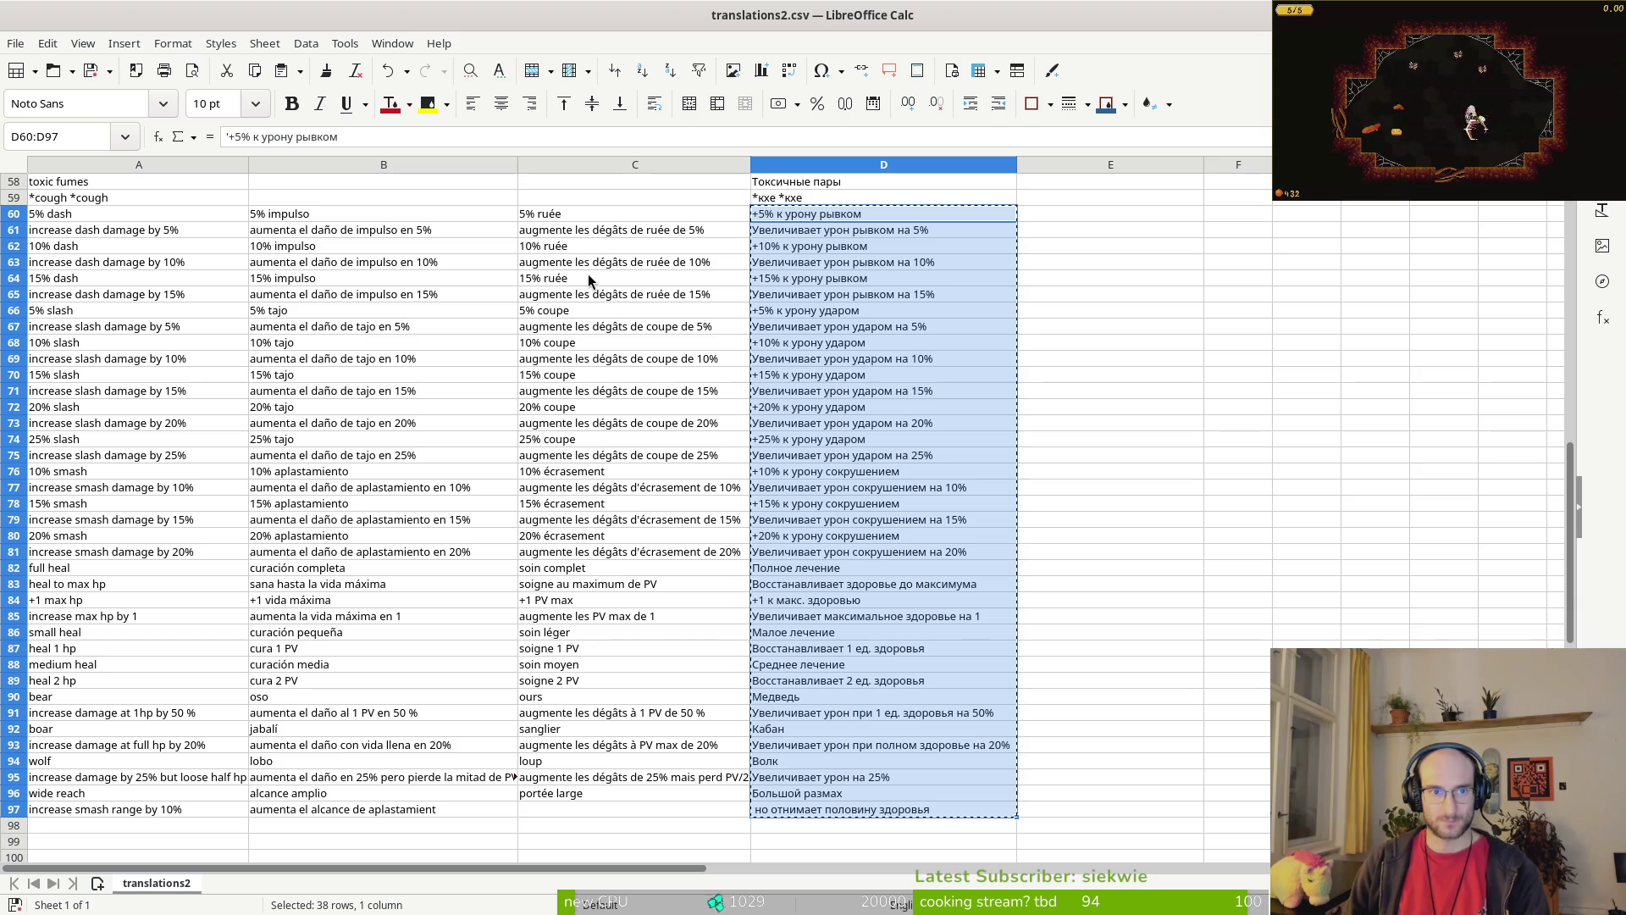
Step: Reopen translationsCSV.csv from Recent Documents, accepting the default Text Import settings
{"action": "key", "text": "ctrl+shift+F5"}
{"action": "left_click", "coordinate": [47, 43]}
{"action": "mouse_move", "coordinate": [16, 43]}
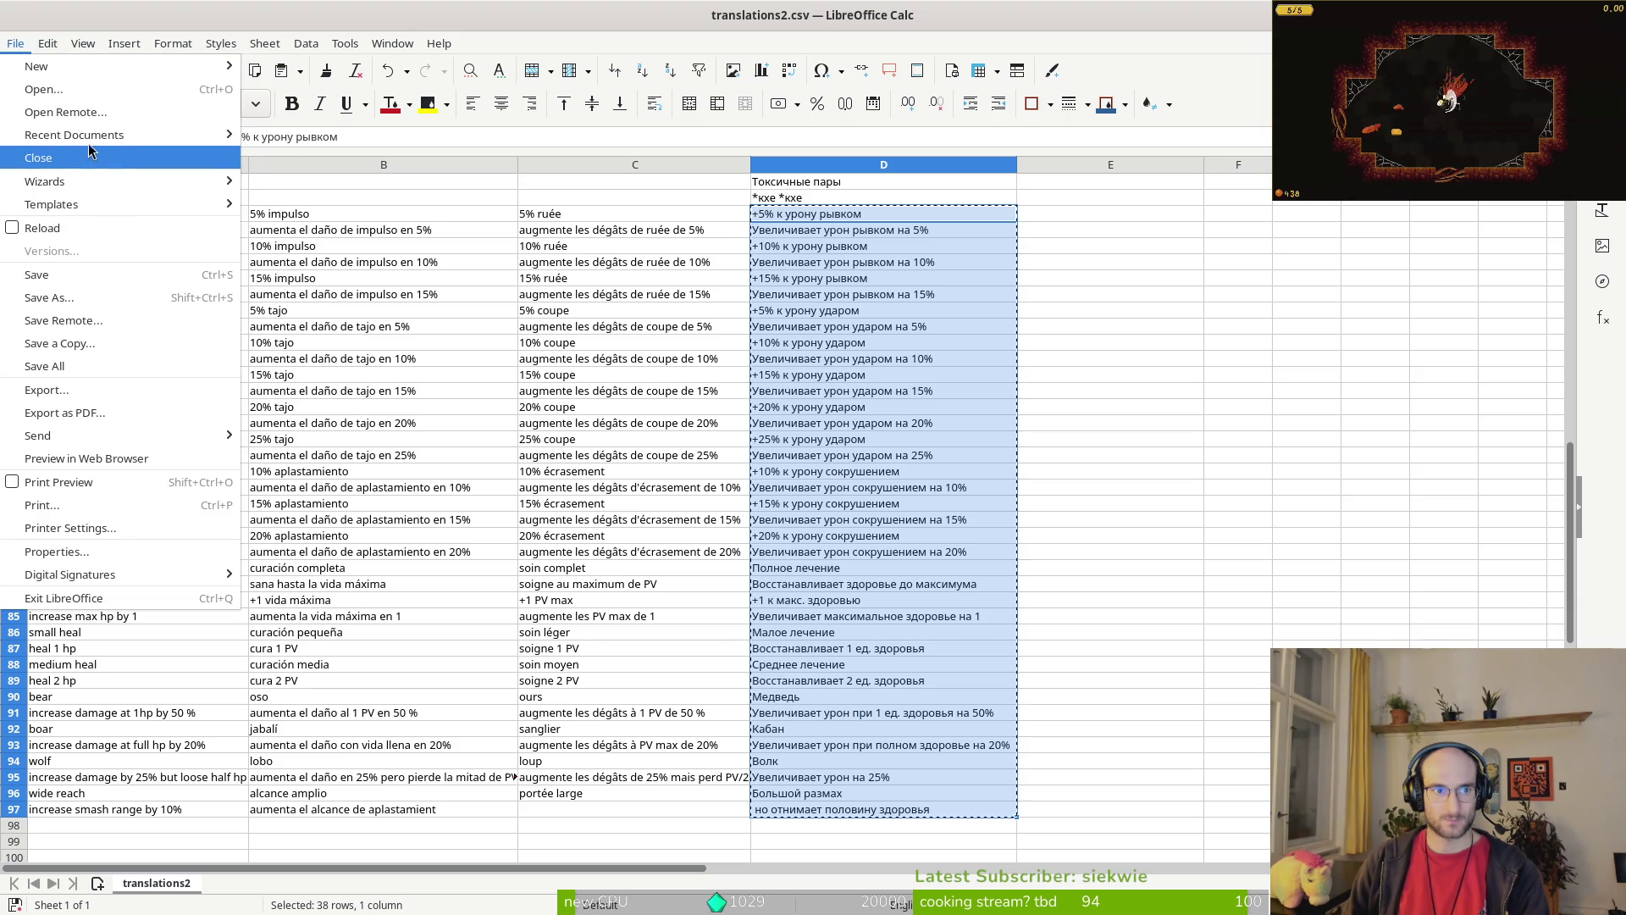
{"action": "mouse_move", "coordinate": [171, 131]}
{"action": "left_click", "coordinate": [361, 141]}
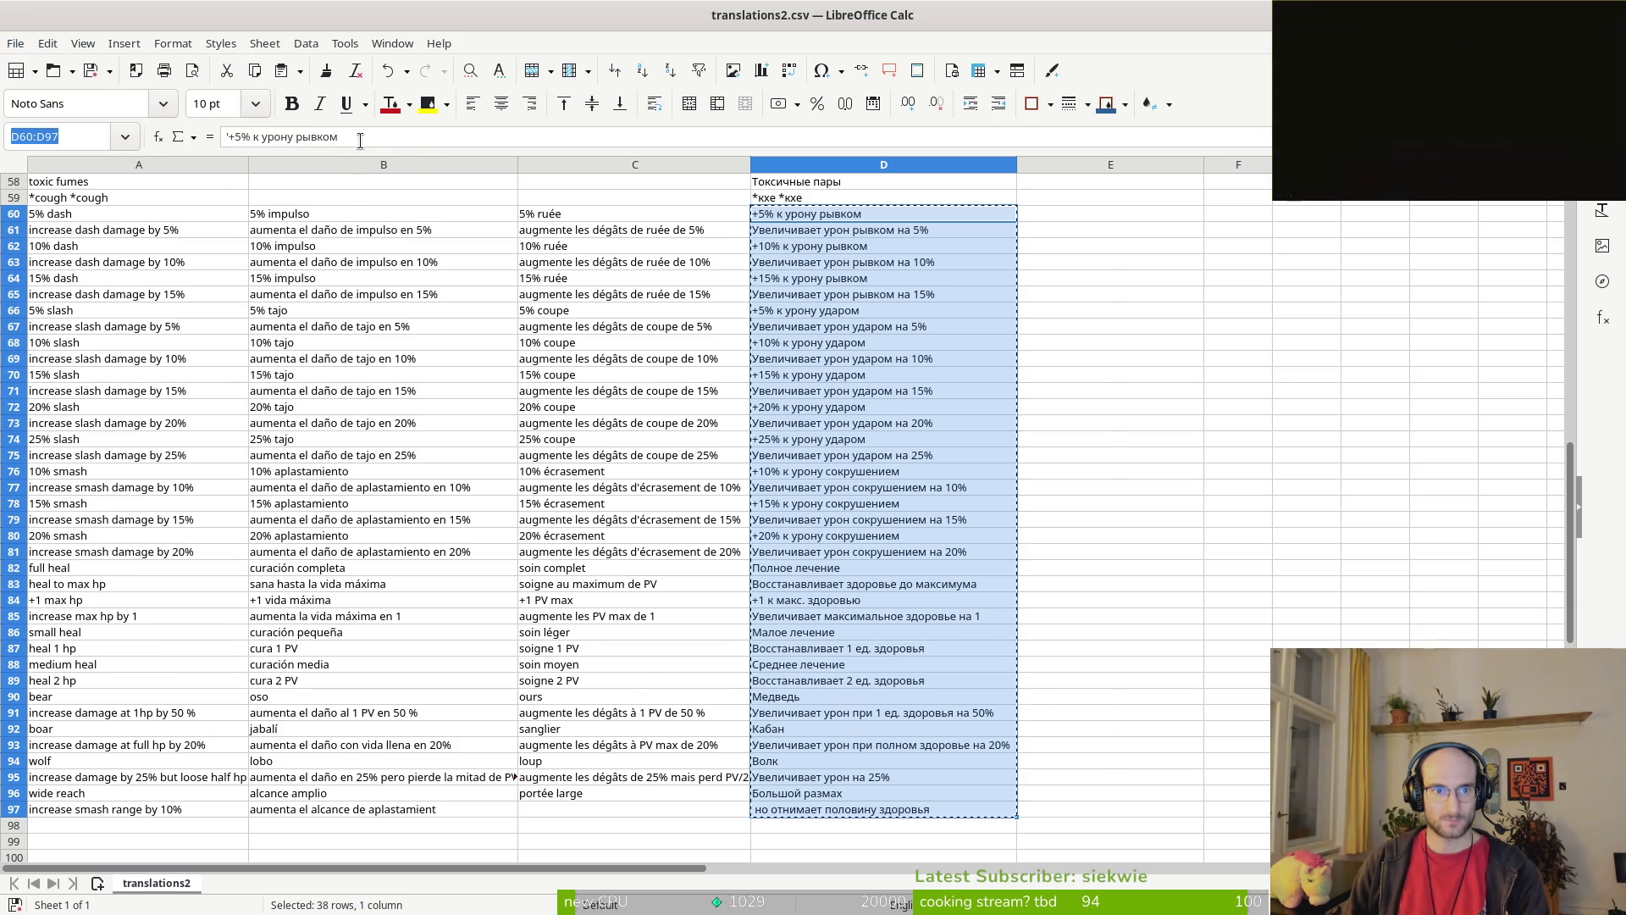
{"action": "left_click", "coordinate": [1070, 766]}
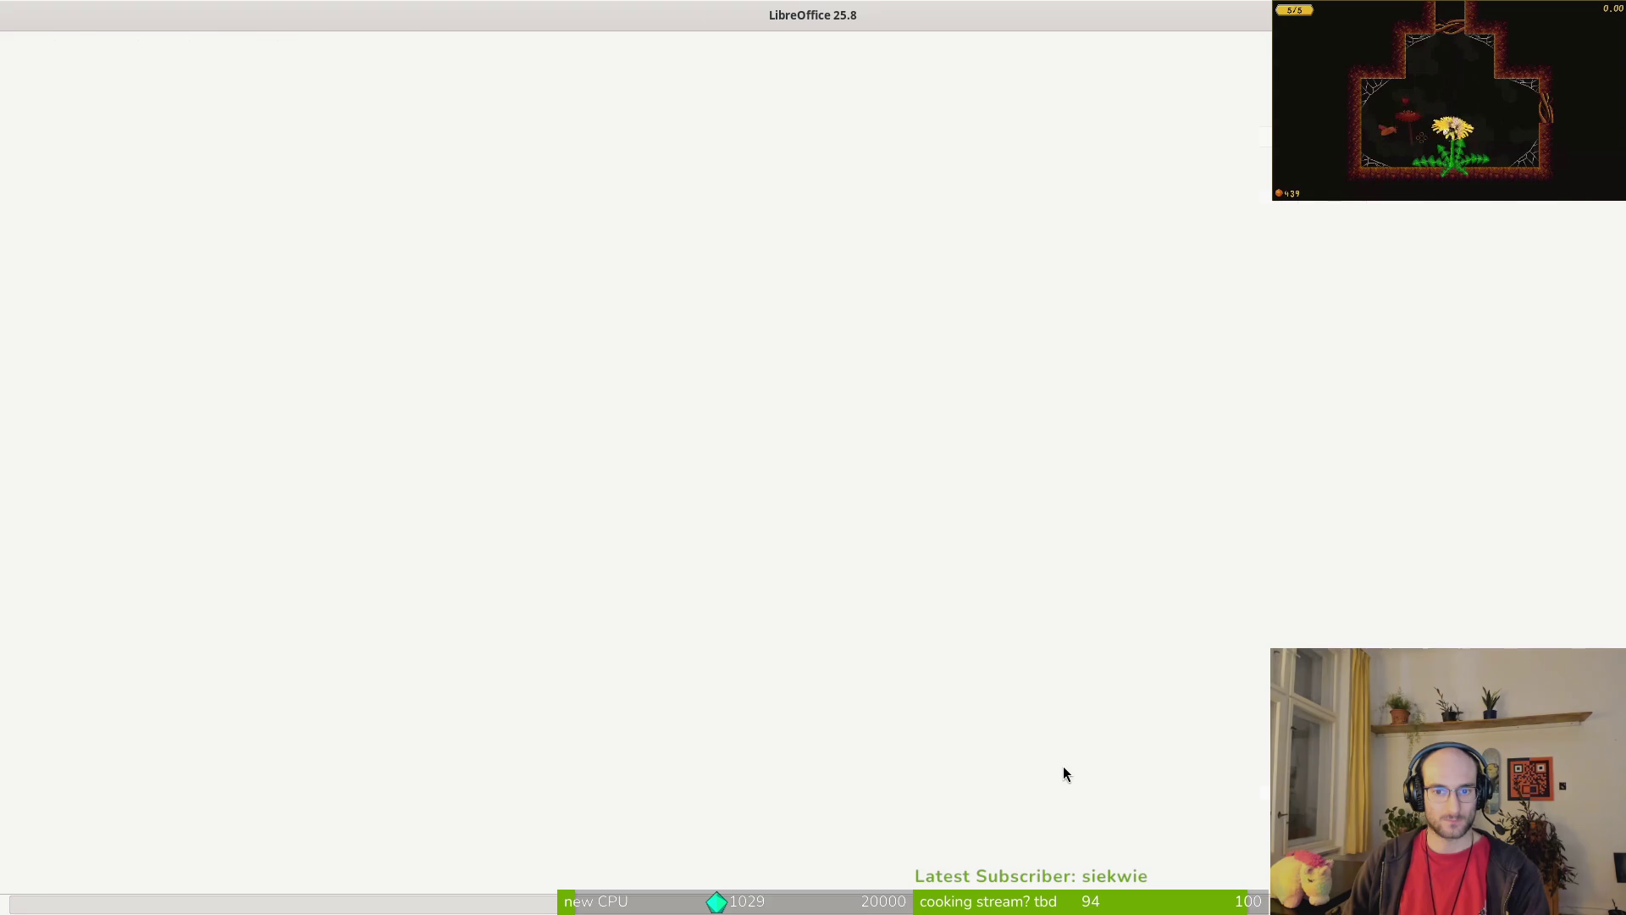
Step: Paste the Russian buff lines at E76 and widen column E to fit them
{"action": "scroll", "coordinate": [1029, 524], "scroll_direction": "down", "scroll_amount": 12}
{"action": "scroll", "coordinate": [1039, 479], "scroll_direction": "down", "scroll_amount": 14}
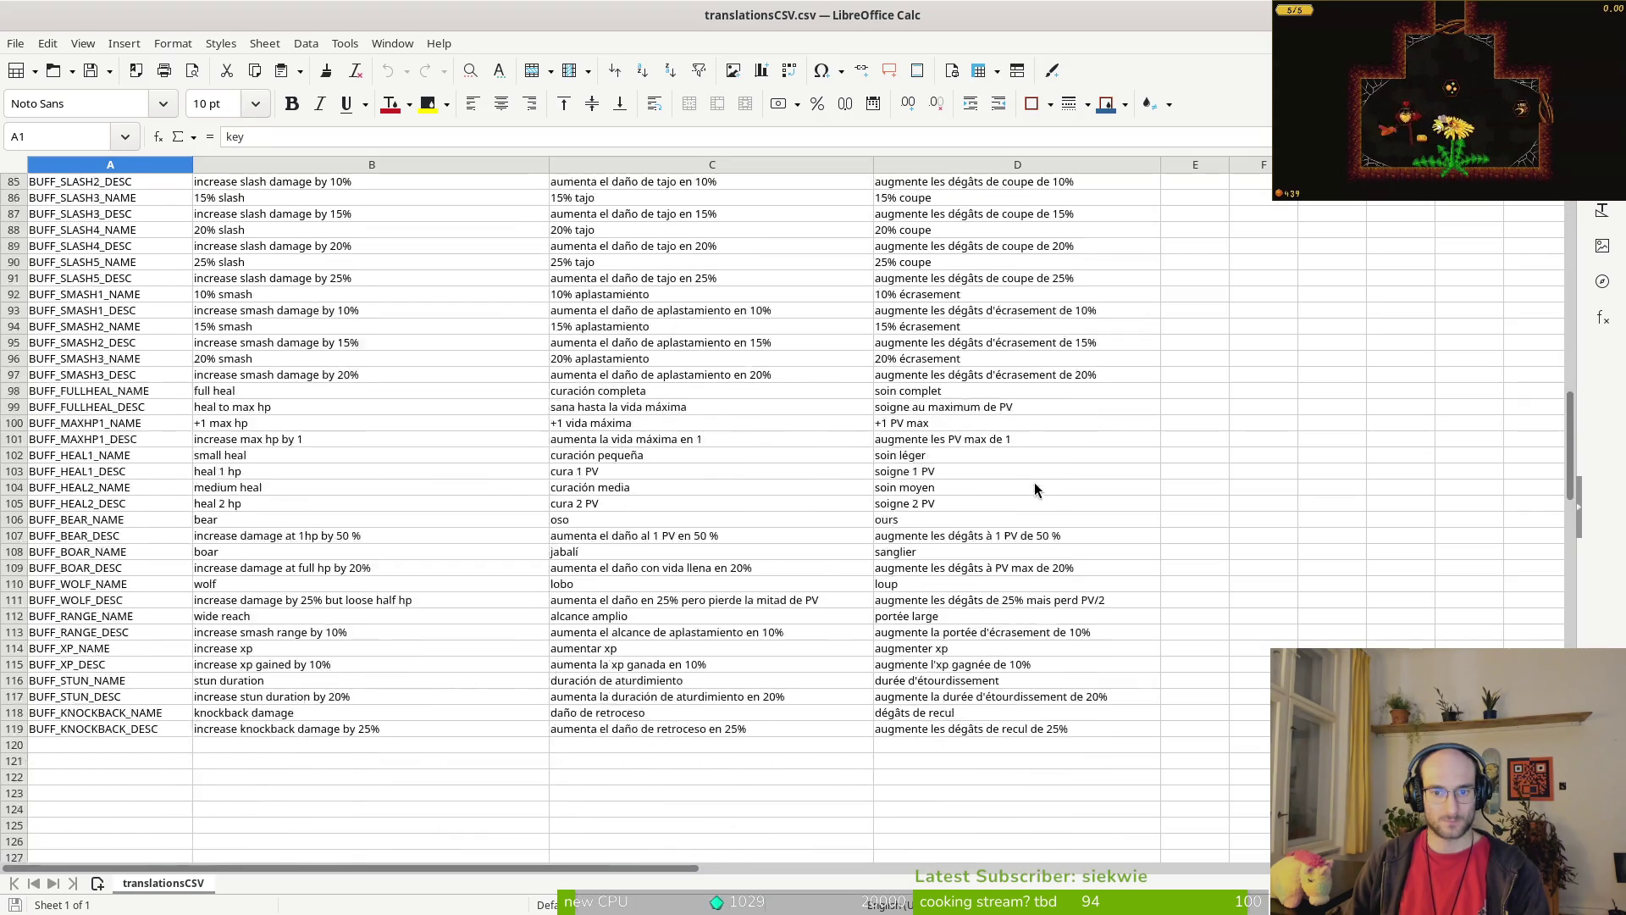
{"action": "scroll", "coordinate": [1076, 424], "scroll_direction": "up", "scroll_amount": 3}
{"action": "left_click", "coordinate": [1208, 279]}
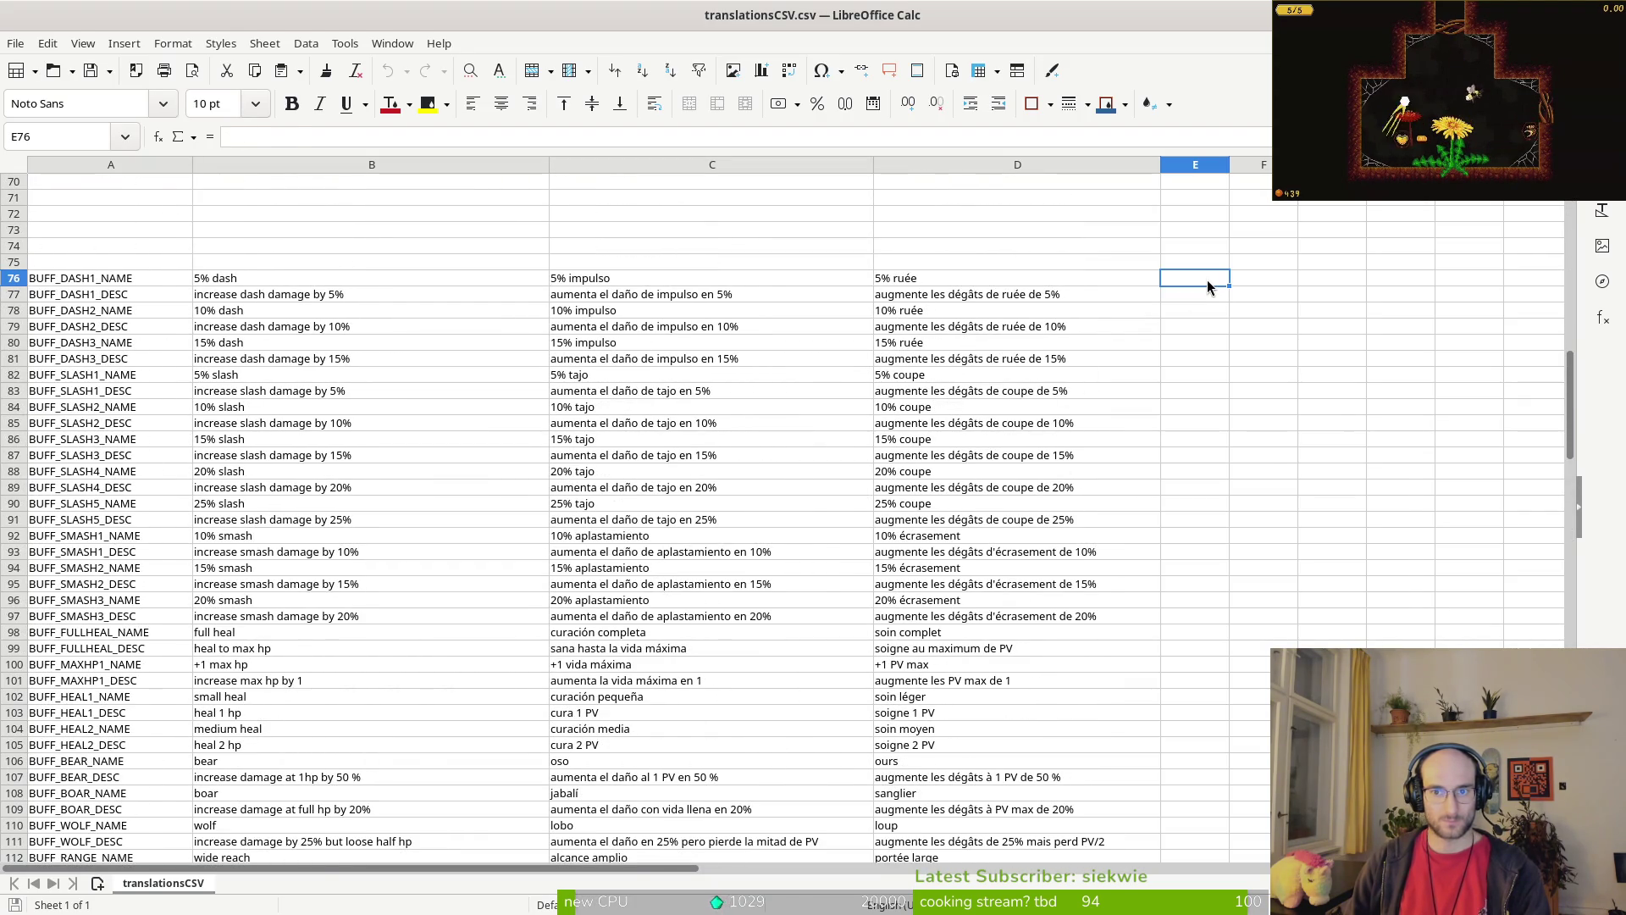
{"action": "key", "text": "ctrl+v"}
{"action": "left_click_drag", "start_coordinate": [1226, 160], "coordinate": [1527, 161]}
Step: Copy the first Russian lines D2:D21 from translations2.csv and select E1 in translationsCSV.csv
{"action": "key", "text": "alt+Tab"}
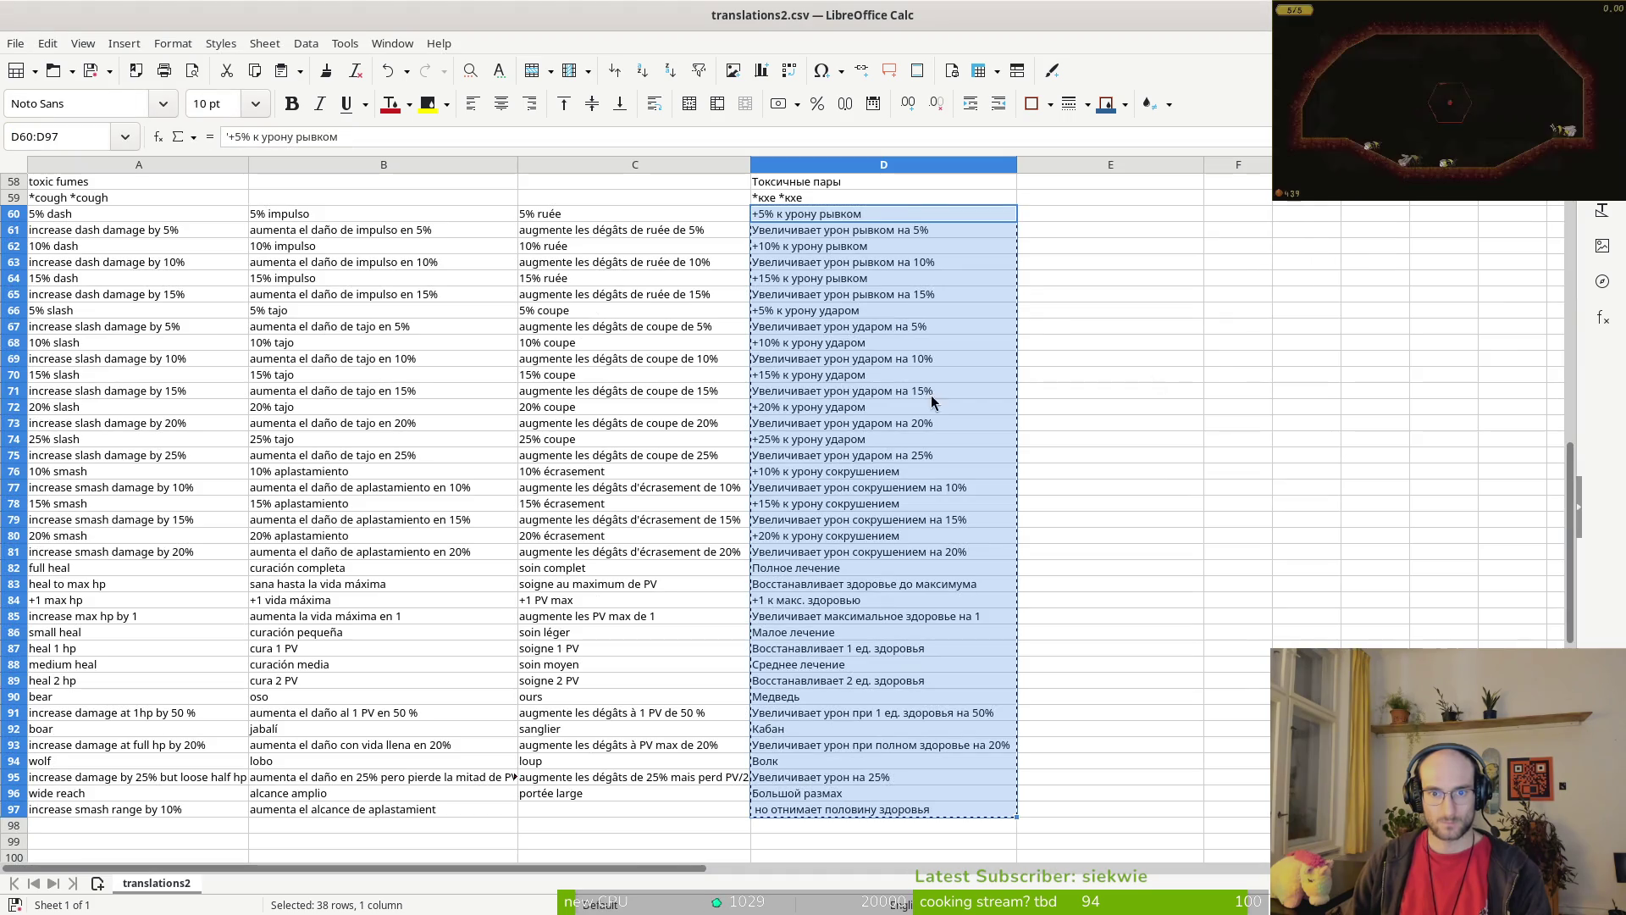
{"action": "scroll", "coordinate": [827, 579], "scroll_direction": "up", "scroll_amount": 13}
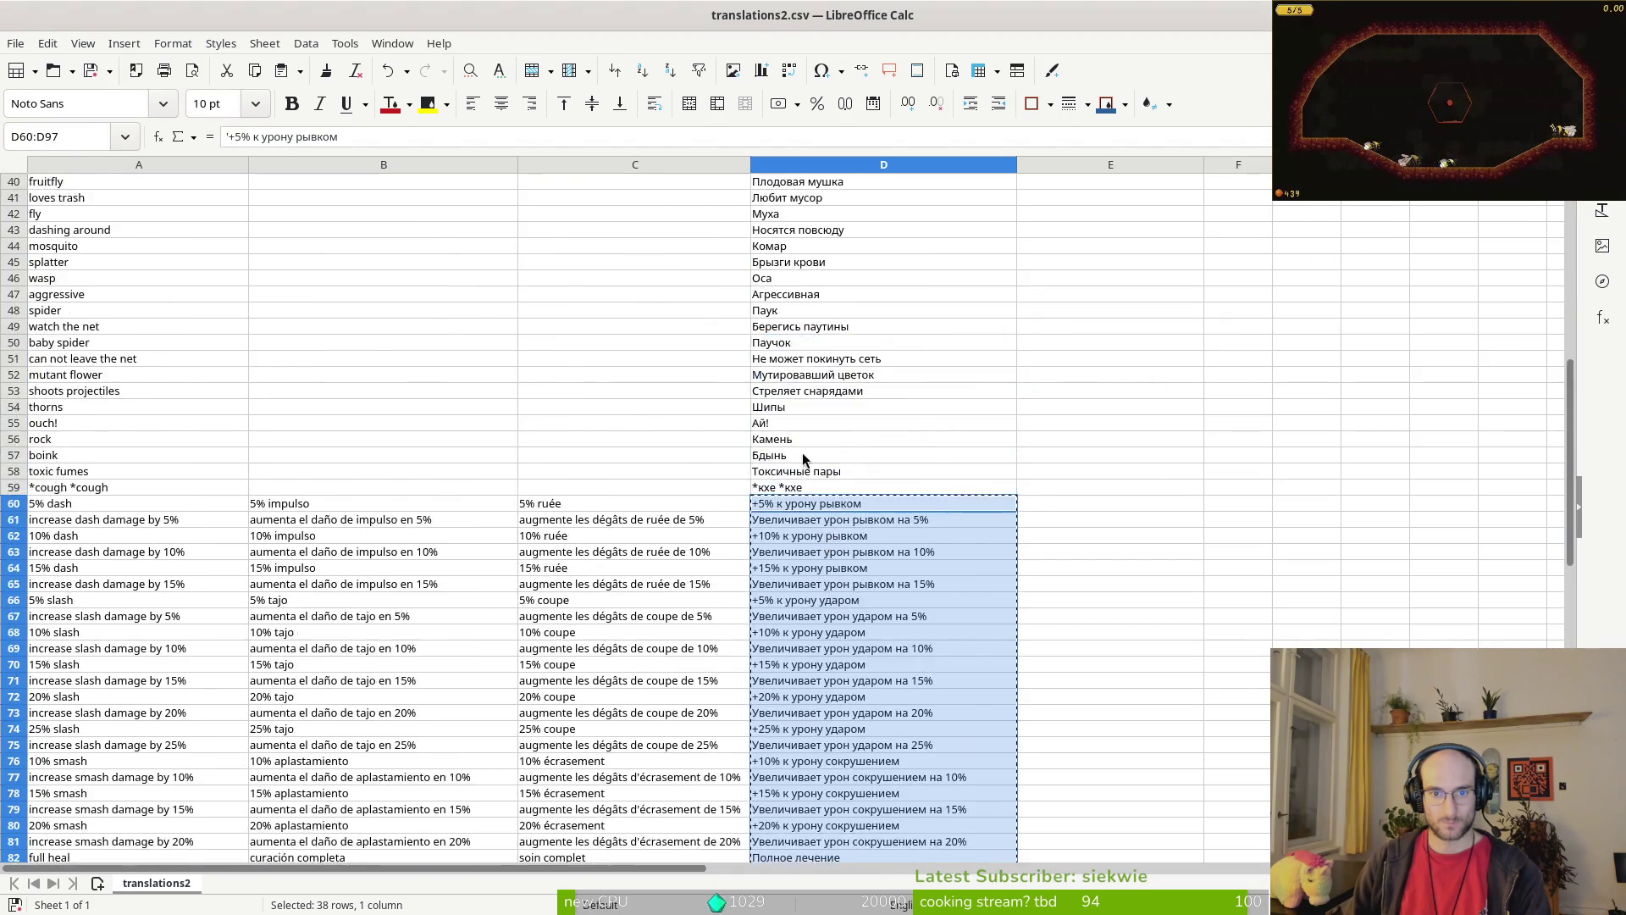
{"action": "left_click_drag", "start_coordinate": [773, 635], "coordinate": [758, 423]}
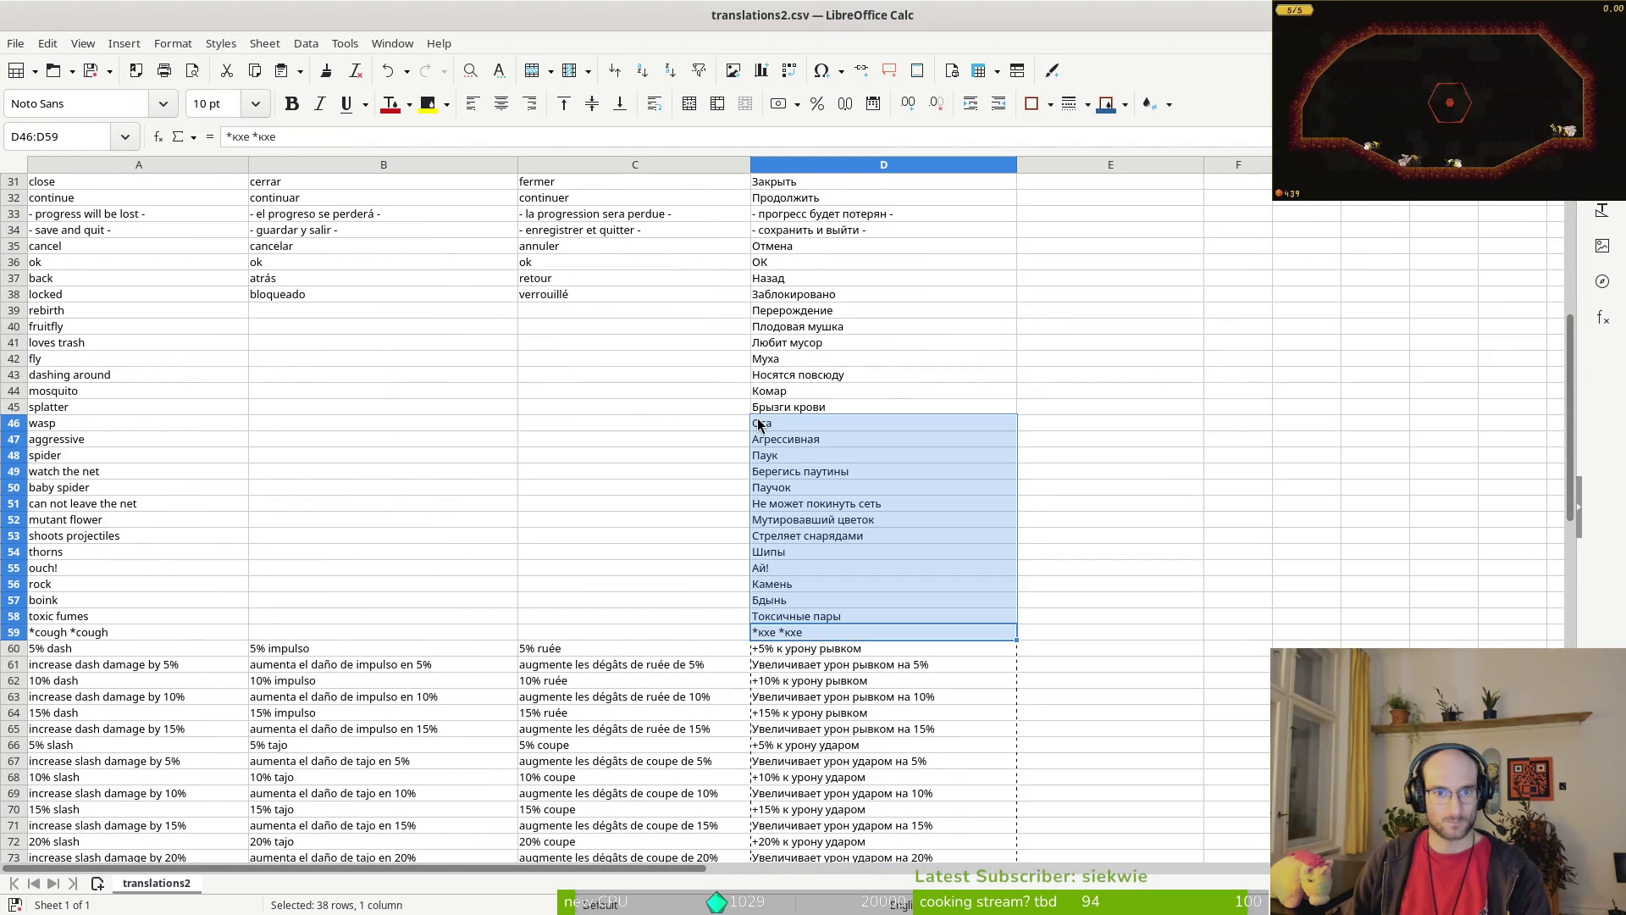
{"action": "scroll", "coordinate": [812, 340], "scroll_direction": "up", "scroll_amount": 10}
{"action": "left_click_drag", "start_coordinate": [768, 200], "coordinate": [814, 506]}
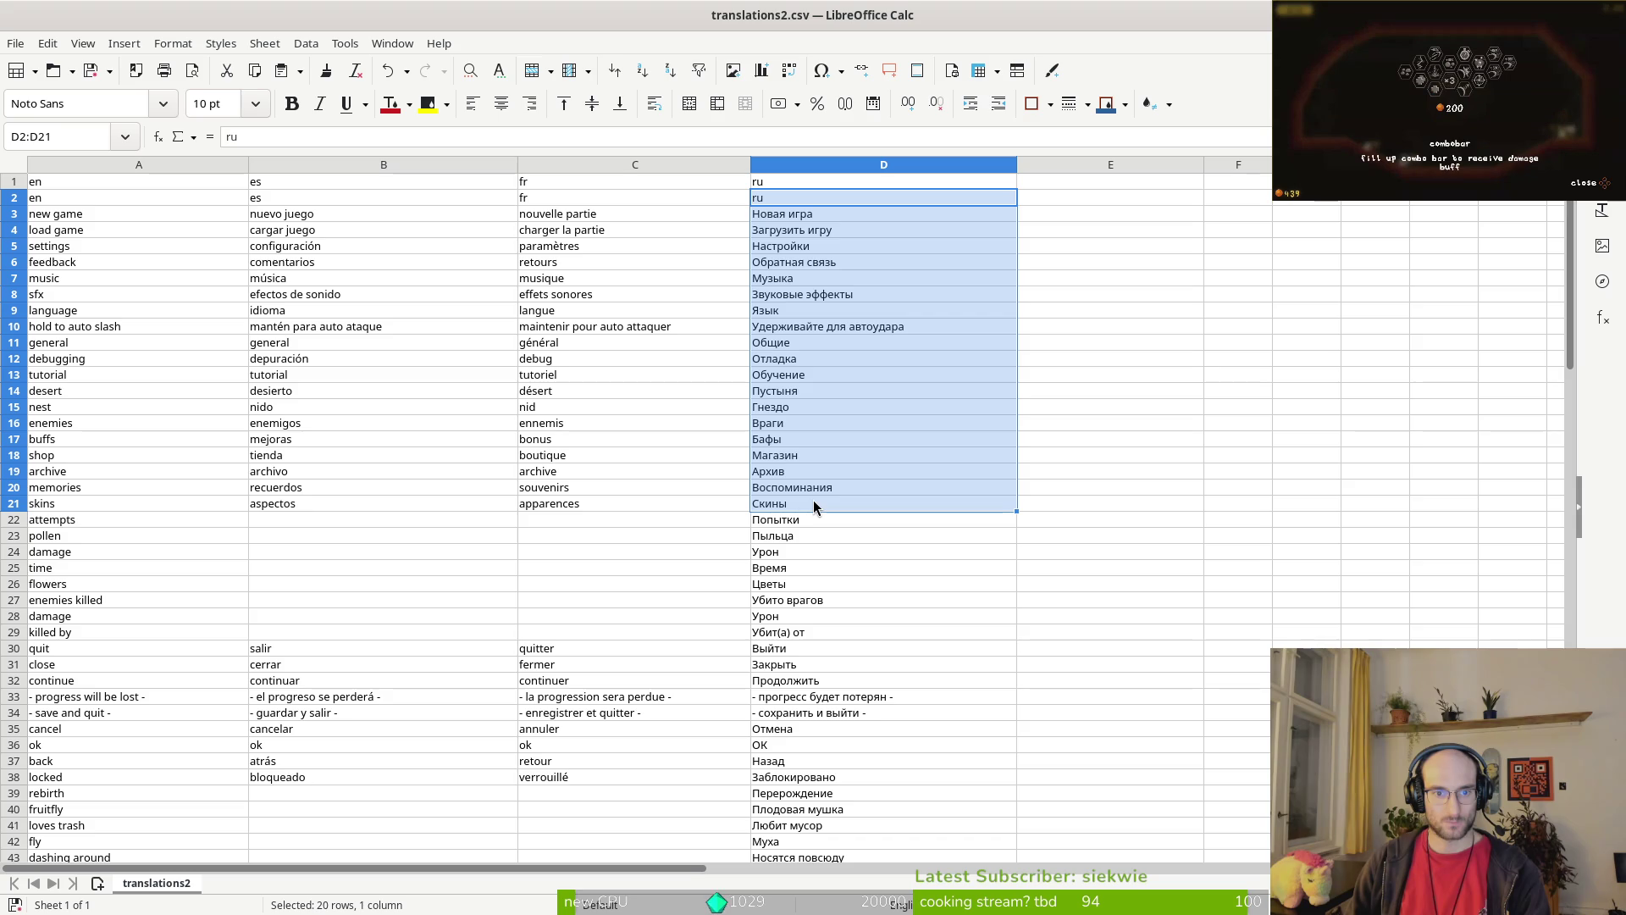
{"action": "key", "text": "ctrl+c"}
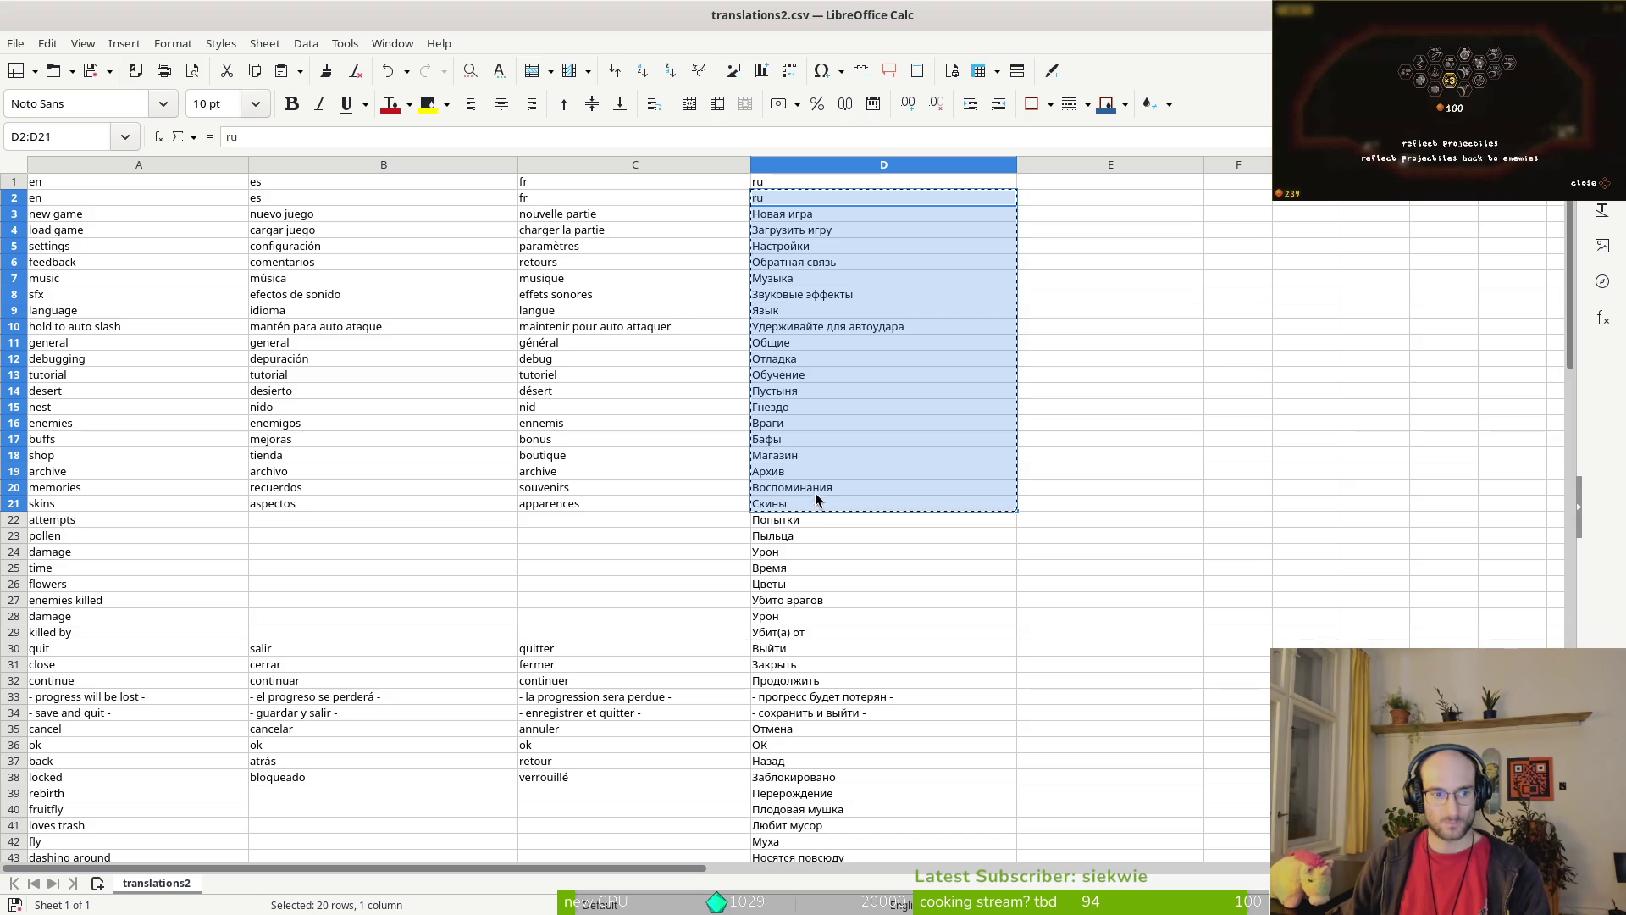
{"action": "key", "text": "alt+Tab"}
{"action": "scroll", "coordinate": [857, 429], "scroll_direction": "up", "scroll_amount": 20}
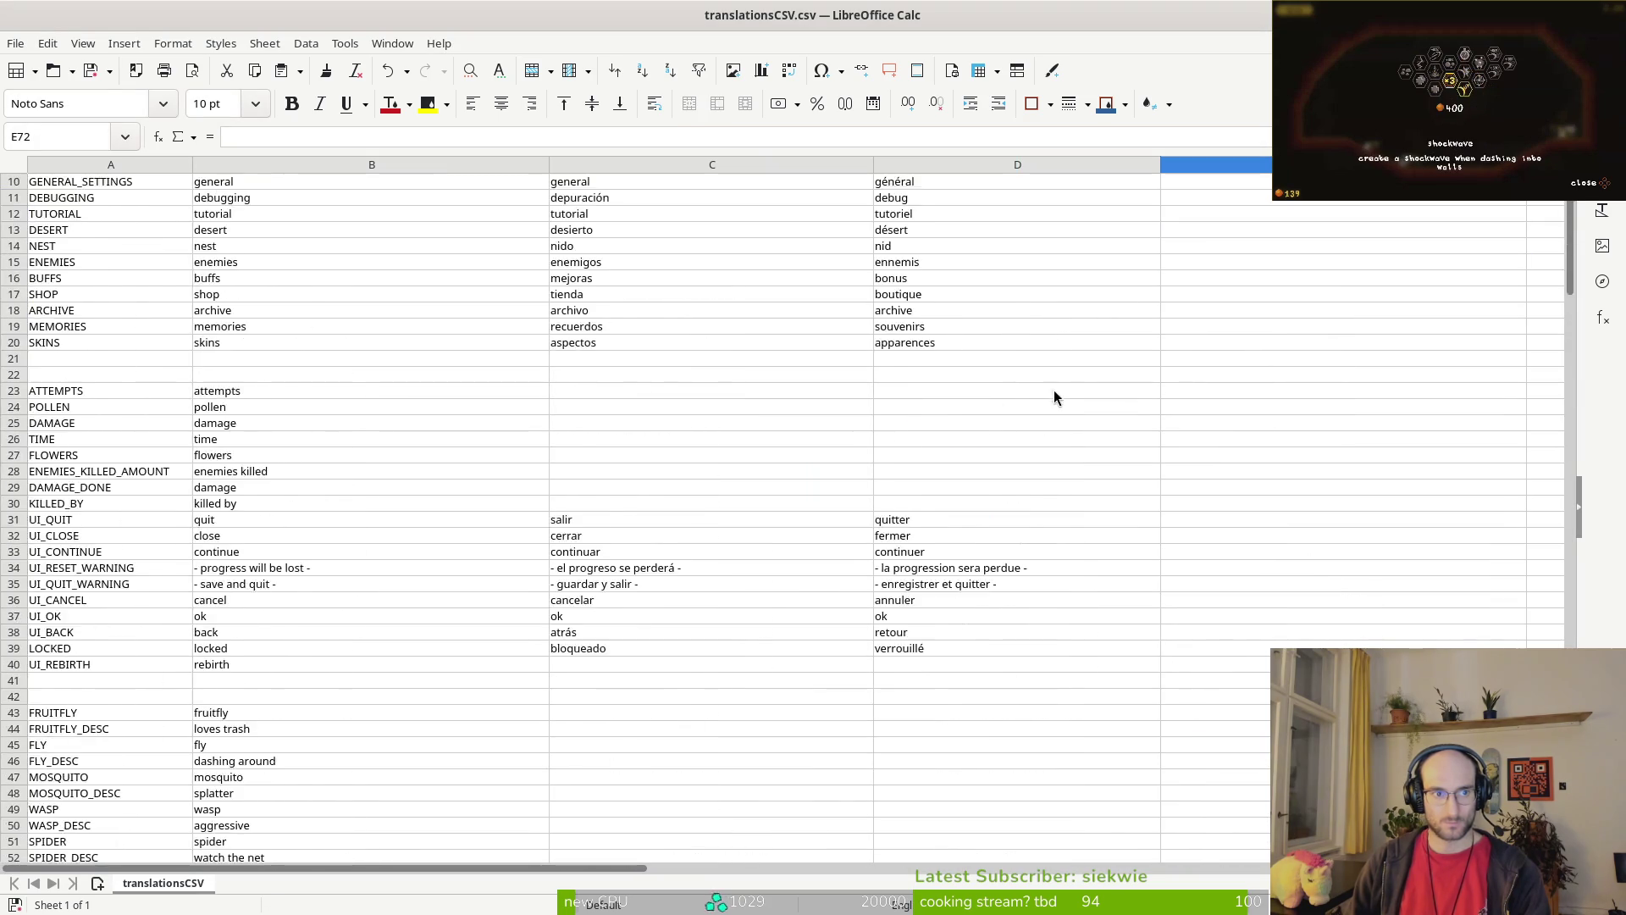
{"action": "left_click", "coordinate": [1184, 181]}
Step: Paste the ru header and first Russian lines into E1:E20 of translationsCSV.csv
{"action": "key", "text": "ctrl+v"}
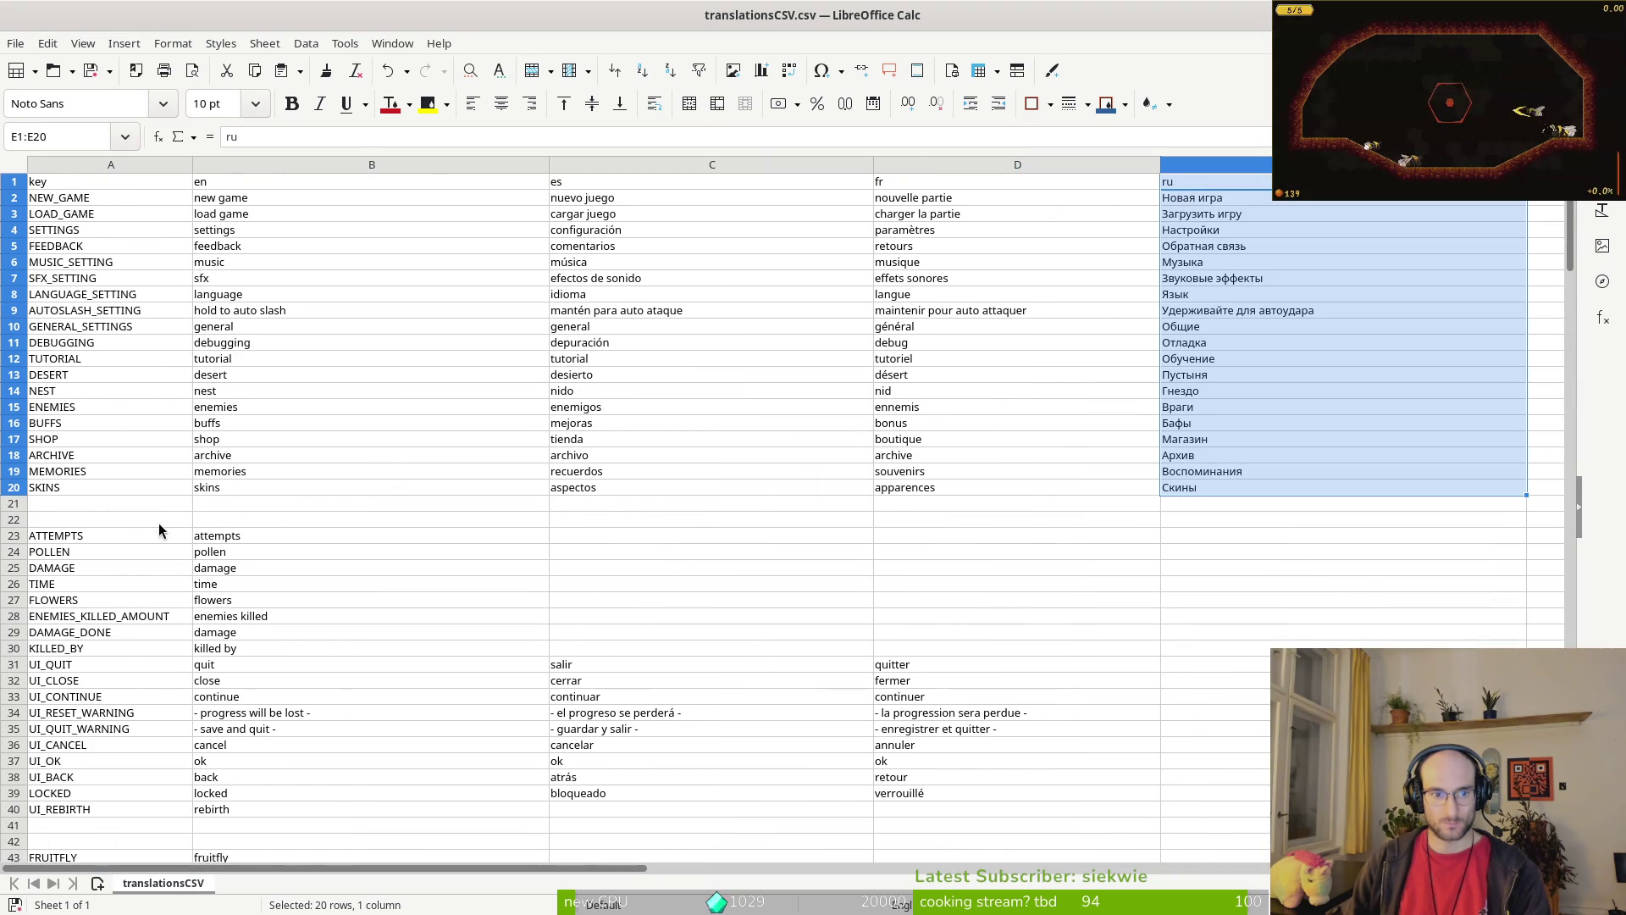
{"action": "key", "text": "alt+Tab"}
{"action": "left_click_drag", "start_coordinate": [769, 522], "coordinate": [833, 718]}
{"action": "key", "text": "alt+Tab"}
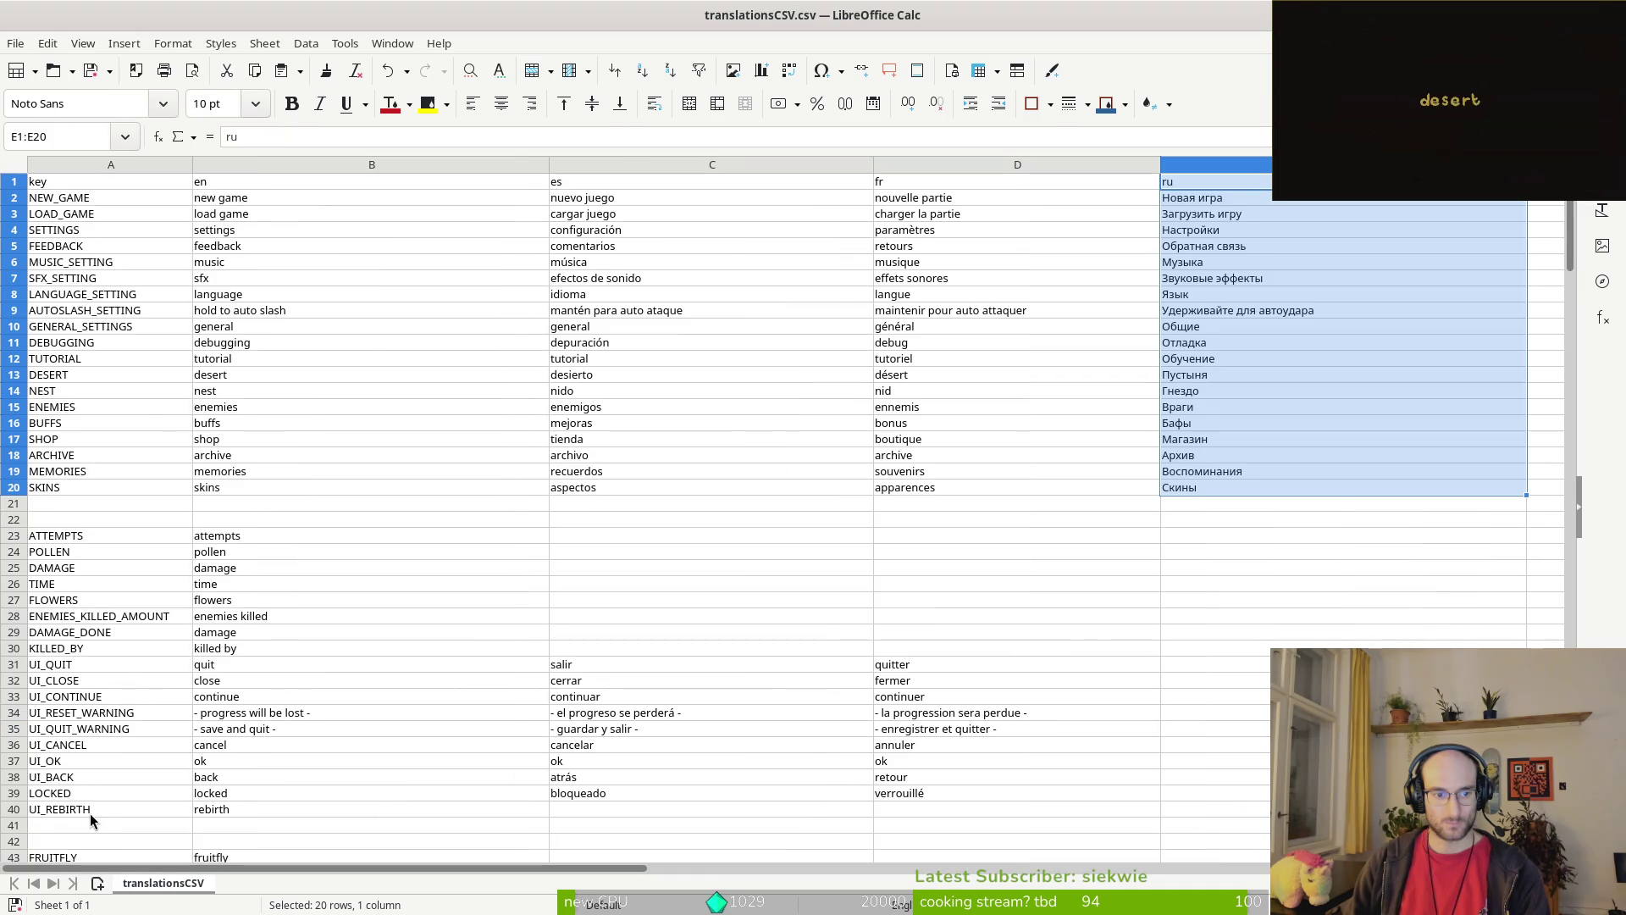
{"action": "key", "text": "alt+Tab"}
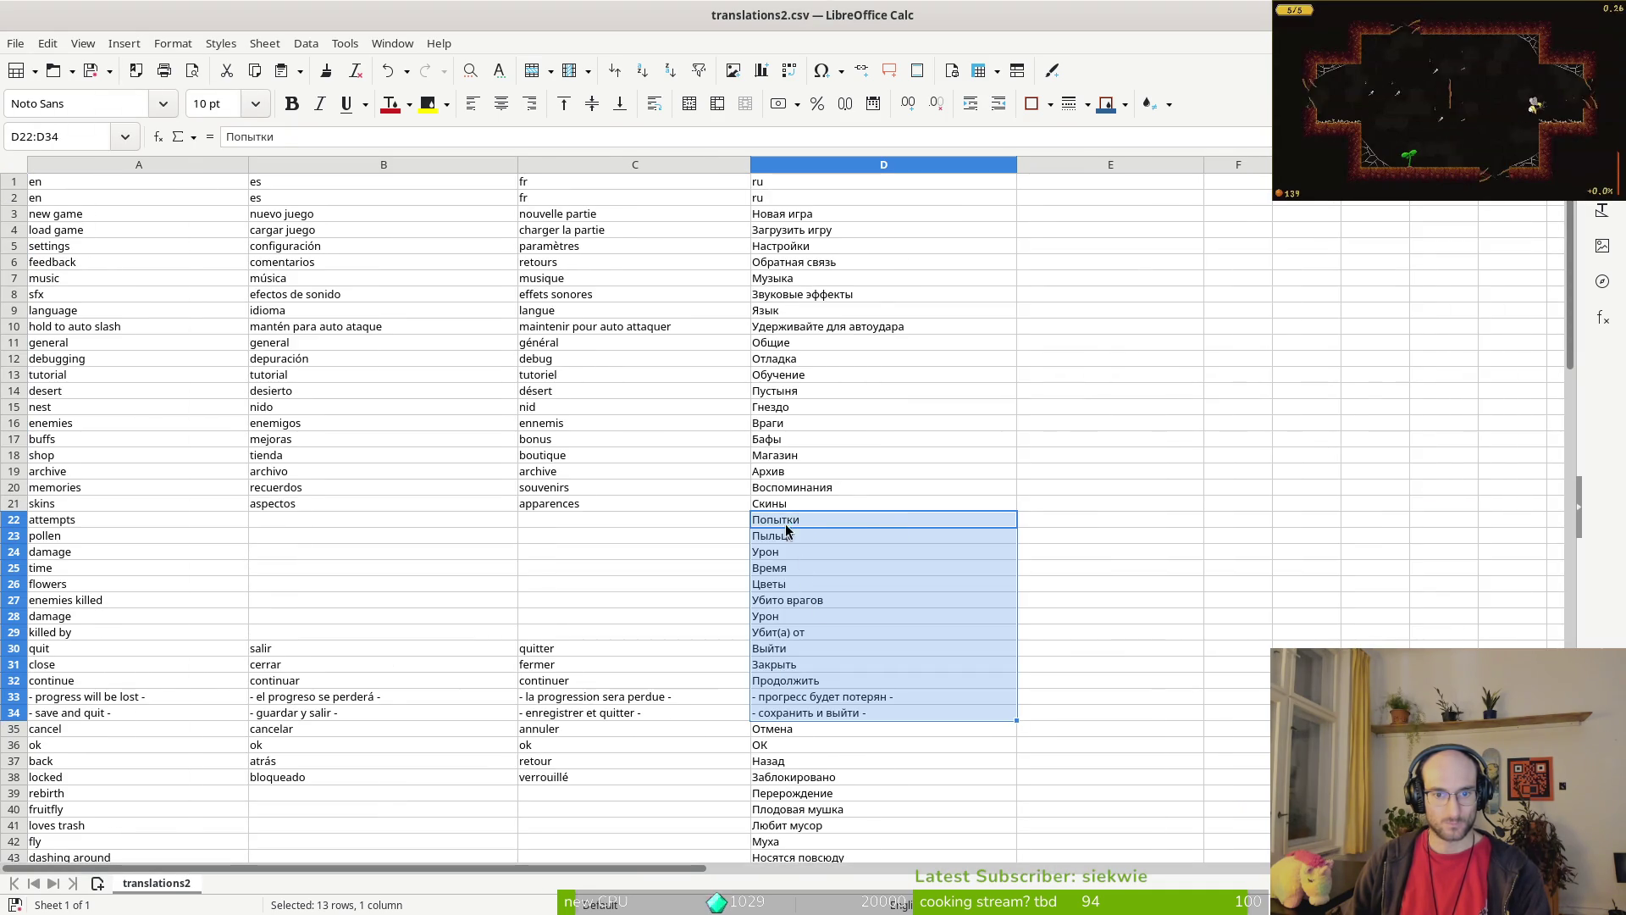
Step: Copy Russian lines D22:D39, Попытки through Перерождение, in translations2.csv
{"action": "mouse_move", "coordinate": [775, 519]}
{"action": "left_mouse_down"}
{"action": "mouse_move", "coordinate": [846, 728]}
{"action": "mouse_move", "coordinate": [854, 539]}
{"action": "mouse_move", "coordinate": [816, 601]}
{"action": "mouse_move", "coordinate": [835, 625]}
{"action": "mouse_move", "coordinate": [840, 606]}
{"action": "left_mouse_up"}
{"action": "scroll", "coordinate": [848, 724], "scroll_direction": "down", "scroll_amount": 2}
{"action": "scroll", "coordinate": [844, 550], "scroll_direction": "down", "scroll_amount": 4}
{"action": "scroll", "coordinate": [846, 547], "scroll_direction": "down", "scroll_amount": 2}
{"action": "scroll", "coordinate": [850, 546], "scroll_direction": "up", "scroll_amount": 1}
{"action": "scroll", "coordinate": [854, 538], "scroll_direction": "up", "scroll_amount": 3}
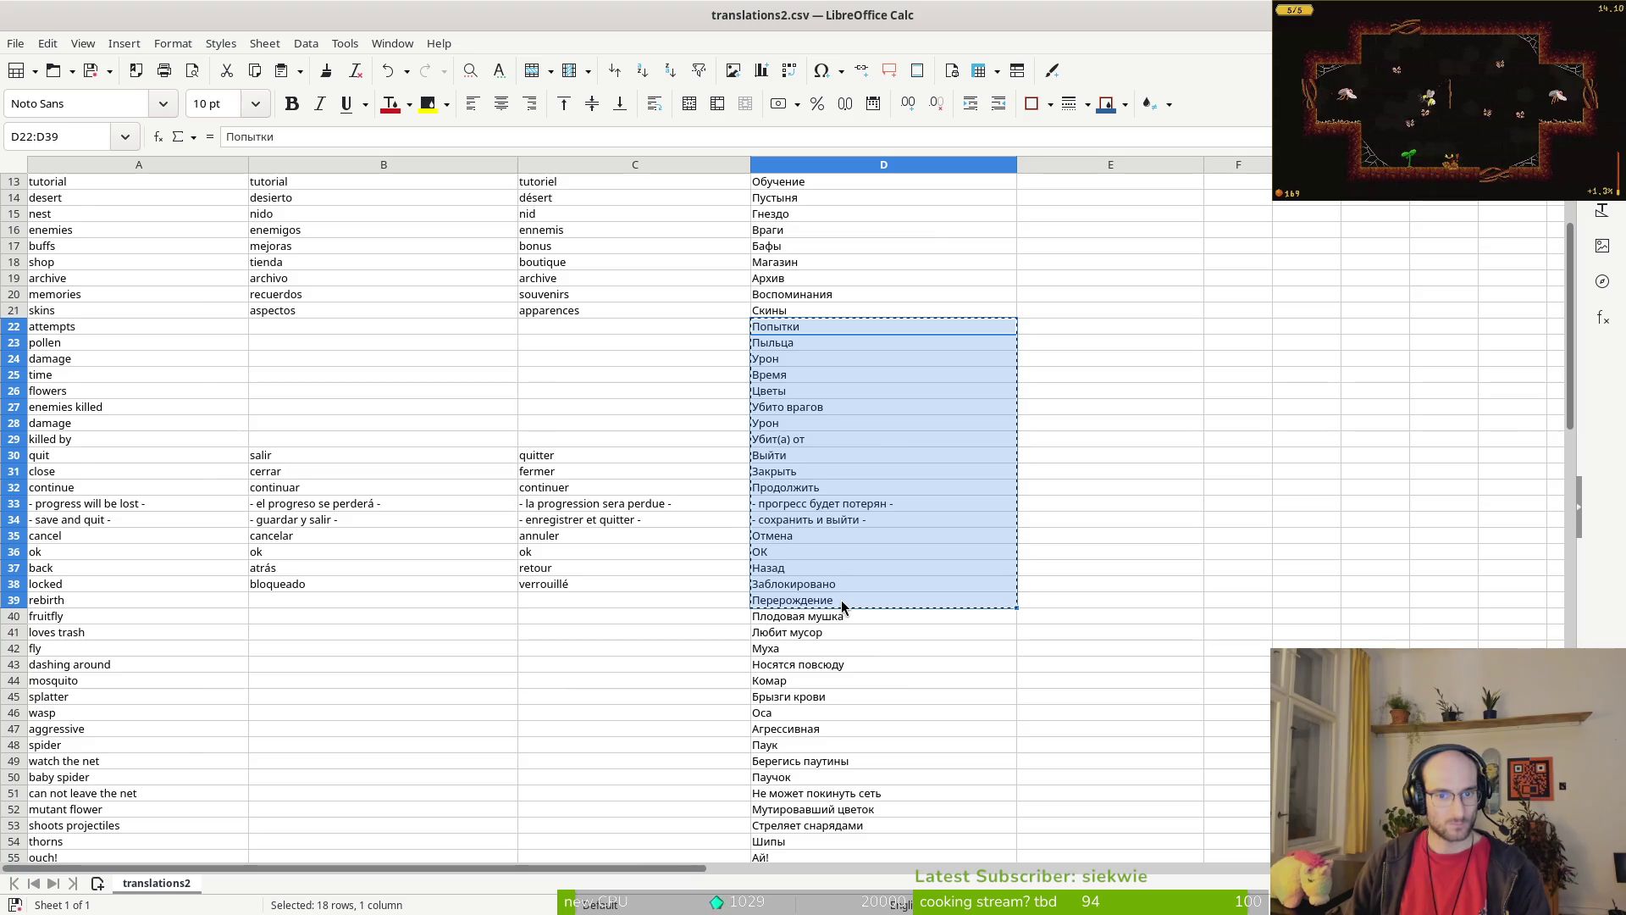
{"action": "key", "text": "alt+Tab"}
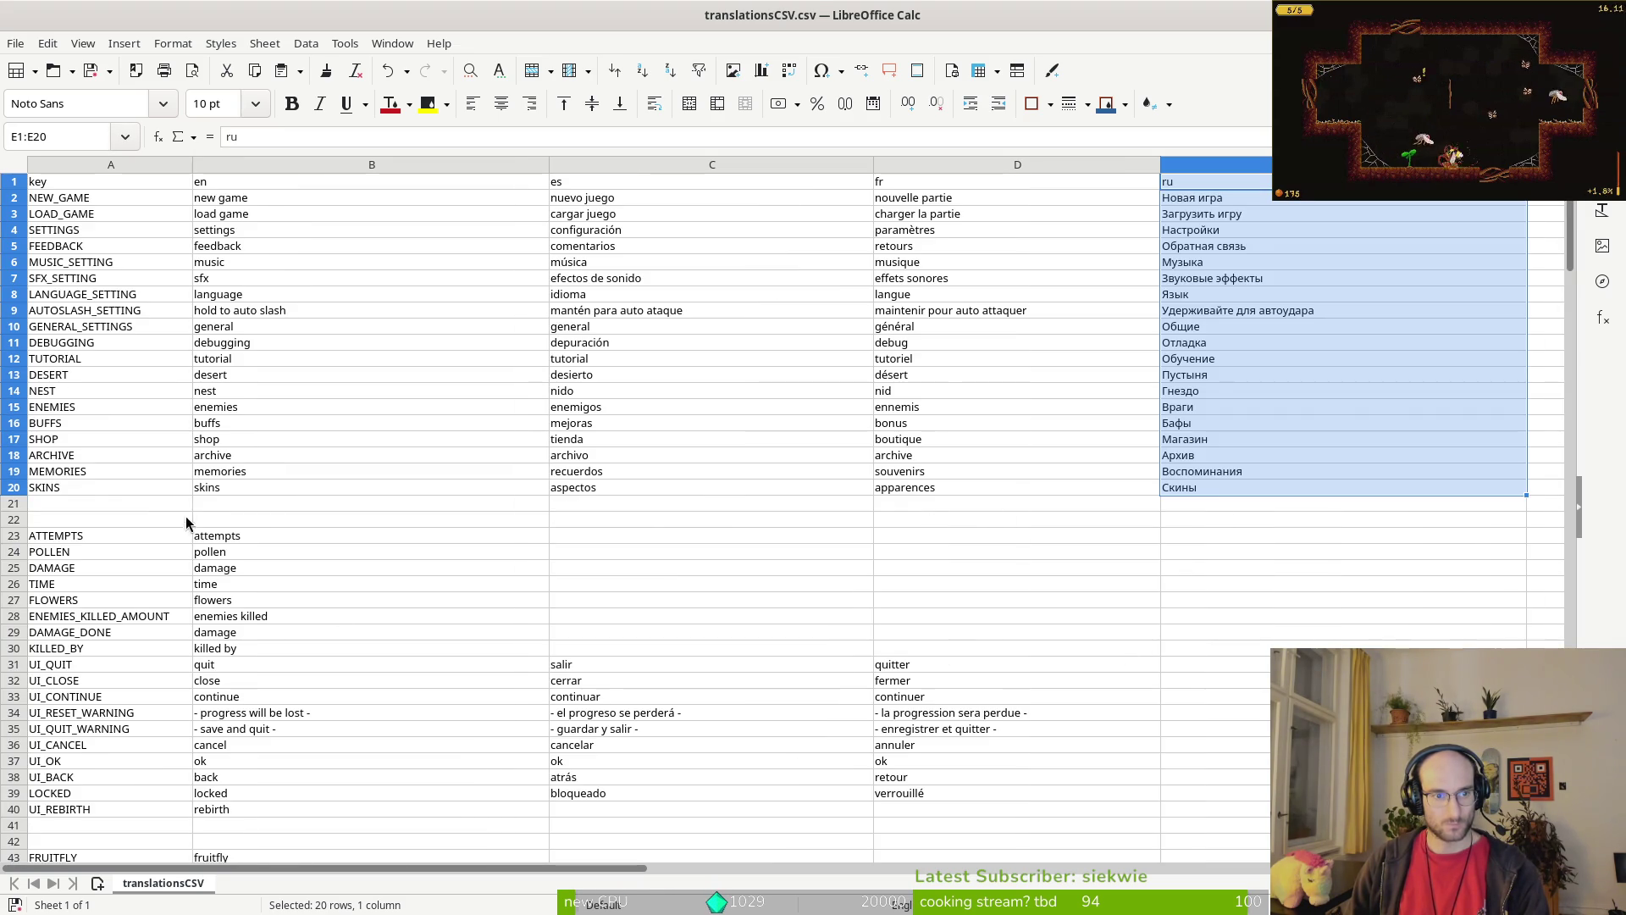
Step: Paste the copied Russian lines into E23:E40 of translationsCSV.csv
{"action": "left_click", "coordinate": [1211, 532]}
{"action": "key", "text": "ctrl+v"}
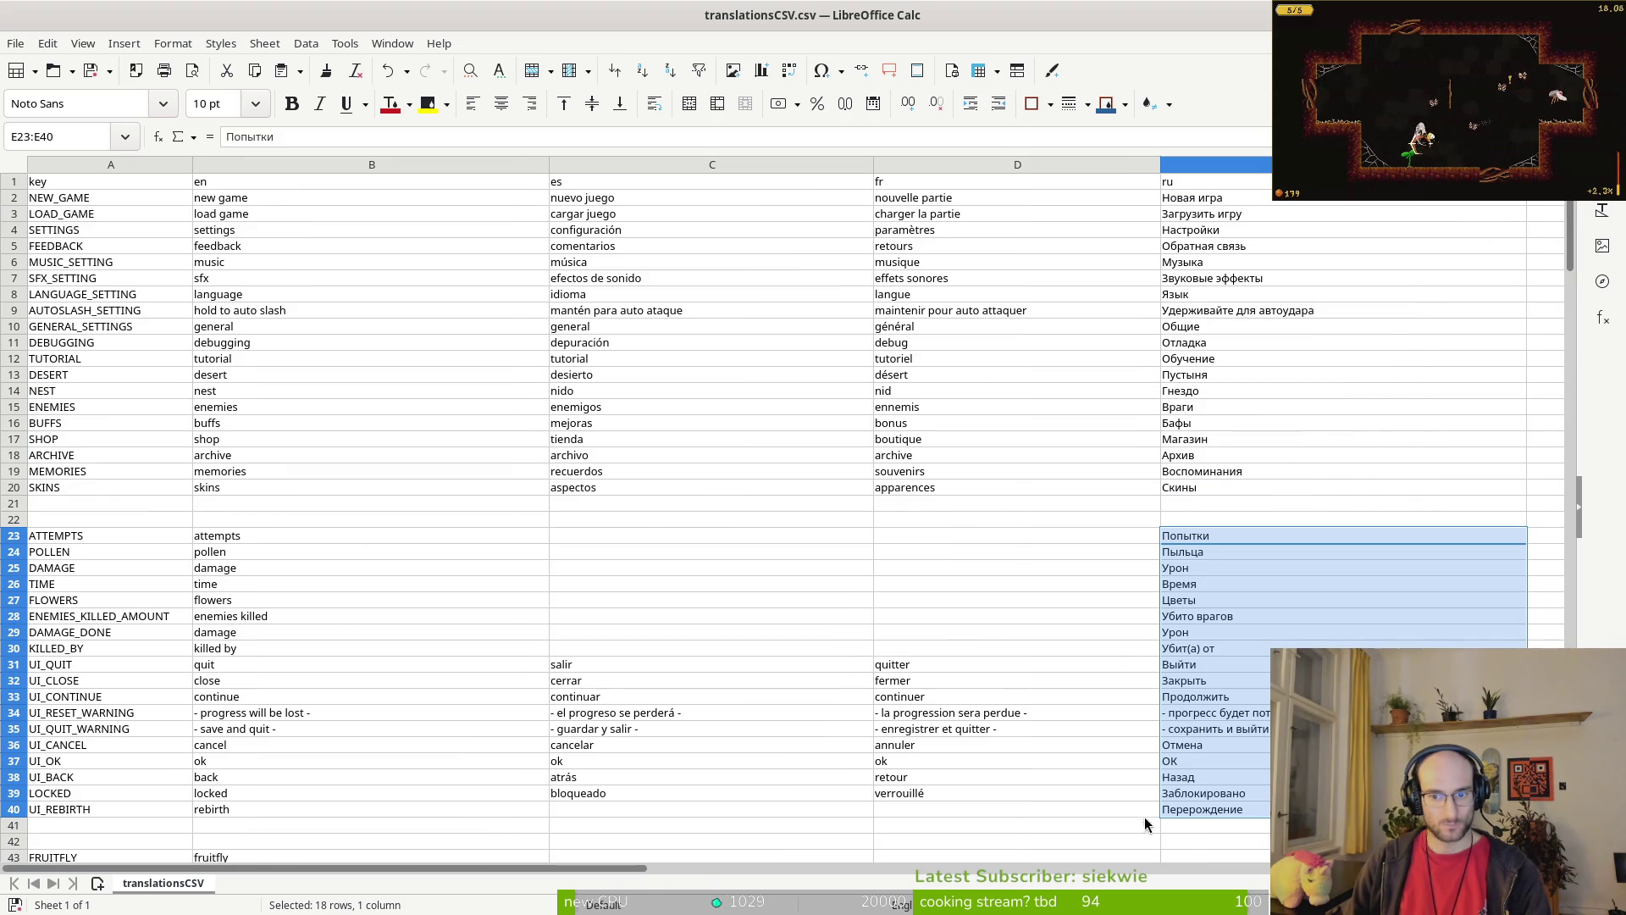
{"action": "scroll", "coordinate": [799, 591], "scroll_direction": "down", "scroll_amount": 13}
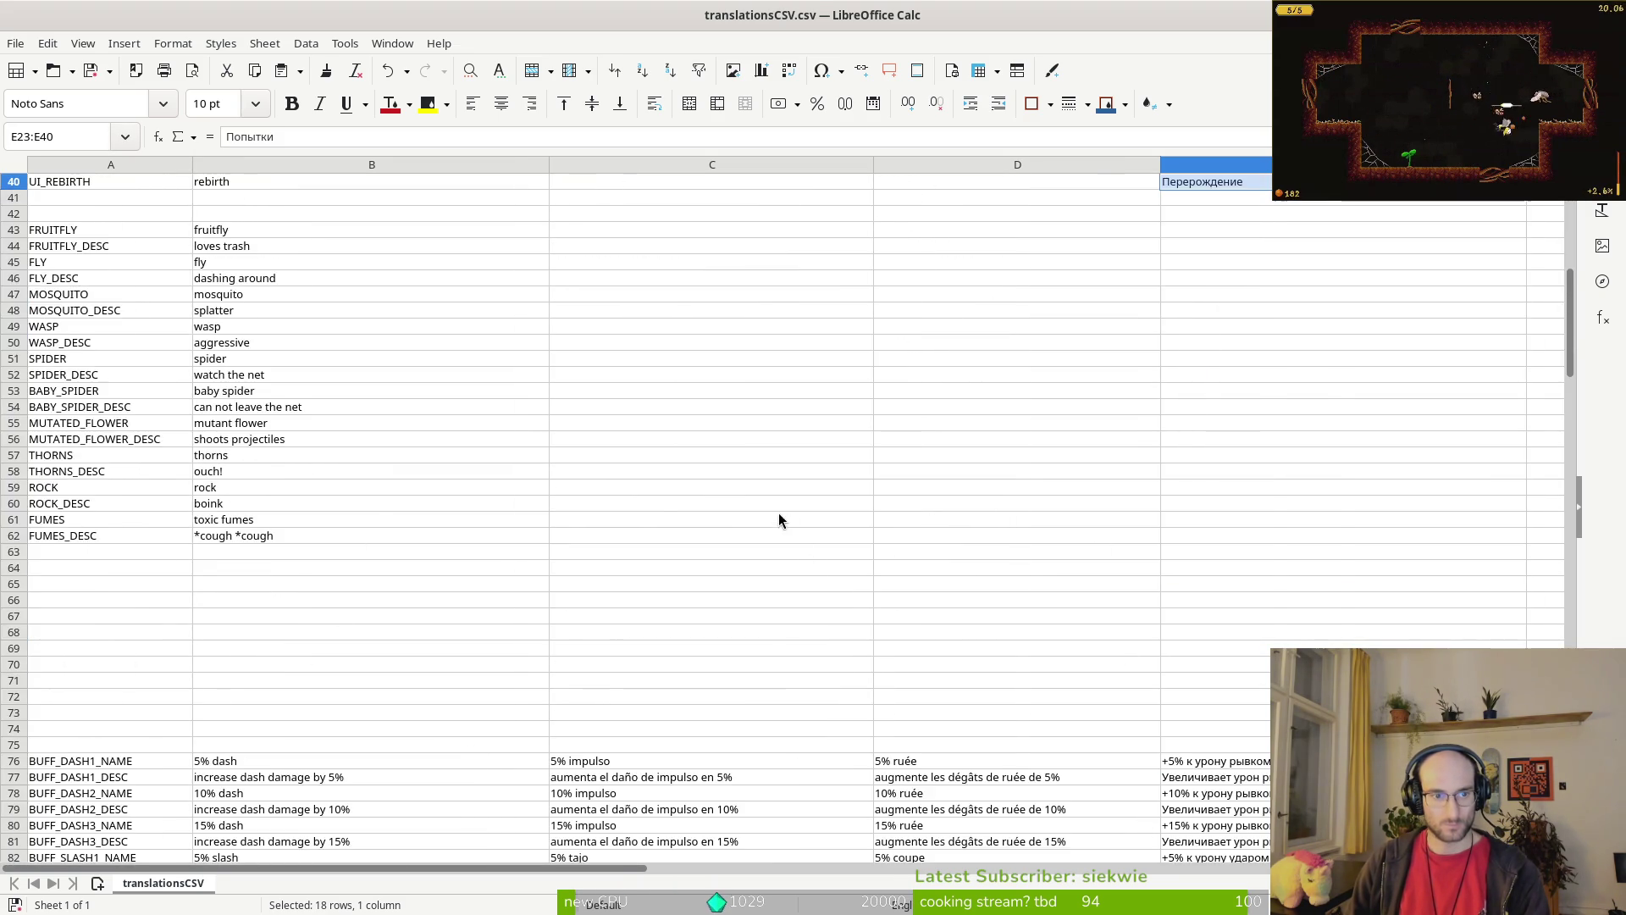
{"action": "key", "text": "alt+Tab"}
Step: Copy Russian lines D40:D59 from translations2.csv and paste them starting at E43
{"action": "scroll", "coordinate": [846, 525], "scroll_direction": "down", "scroll_amount": 4}
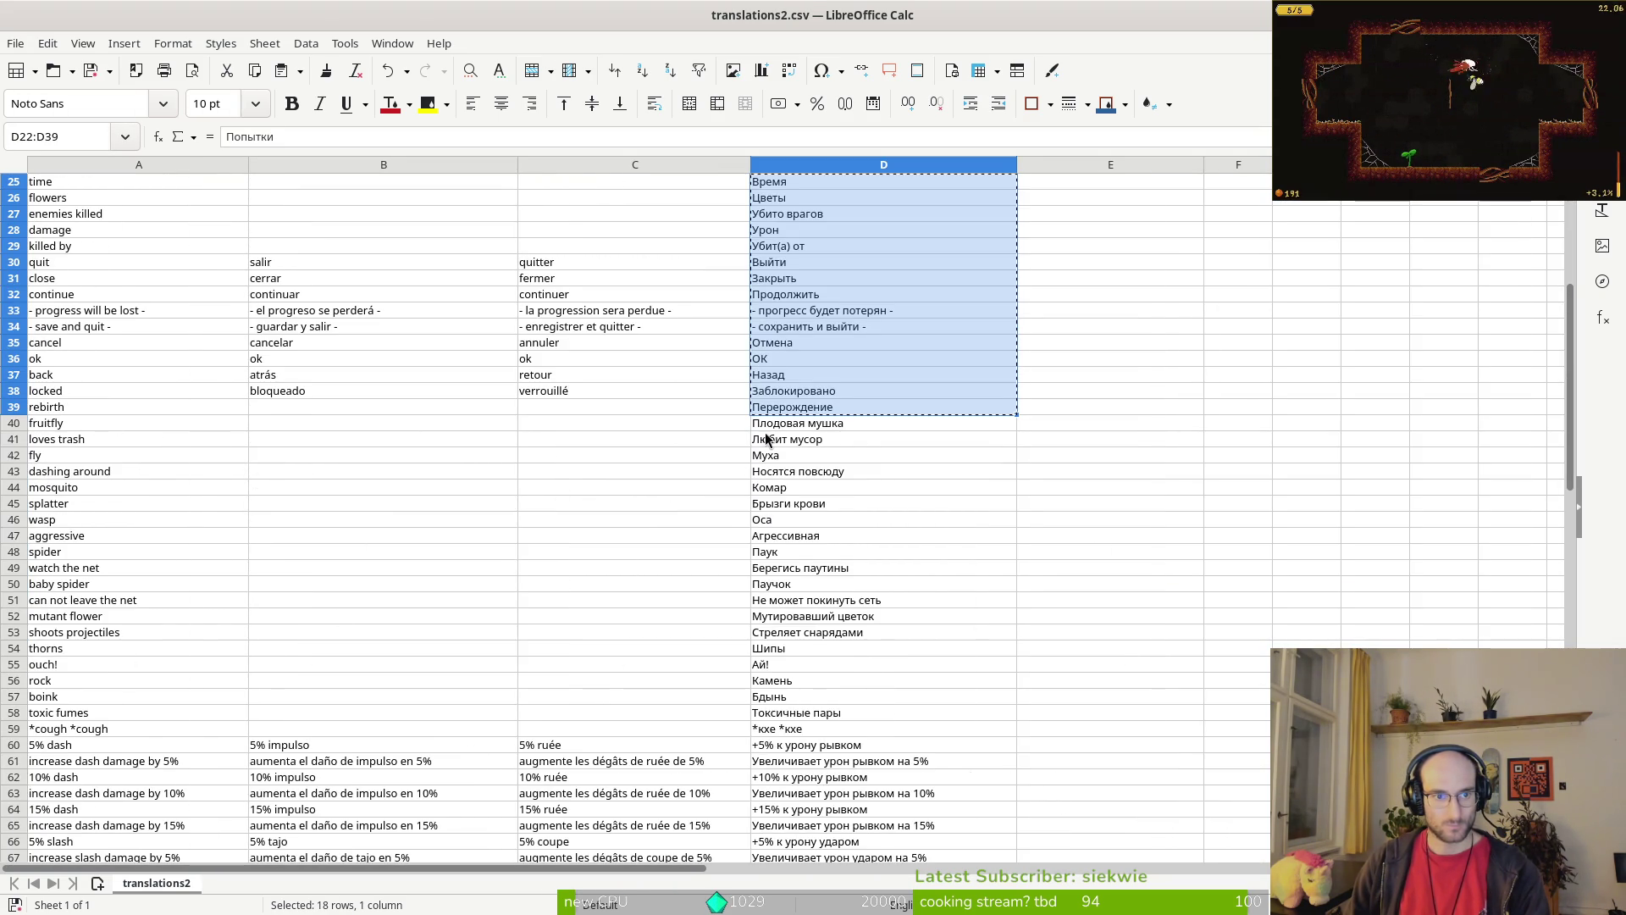
{"action": "mouse_move", "coordinate": [833, 426]}
{"action": "left_mouse_down"}
{"action": "mouse_move", "coordinate": [896, 639]}
{"action": "mouse_move", "coordinate": [932, 701]}
{"action": "left_mouse_up"}
{"action": "key", "text": "ctrl+c"}
{"action": "key", "text": "alt+Tab"}
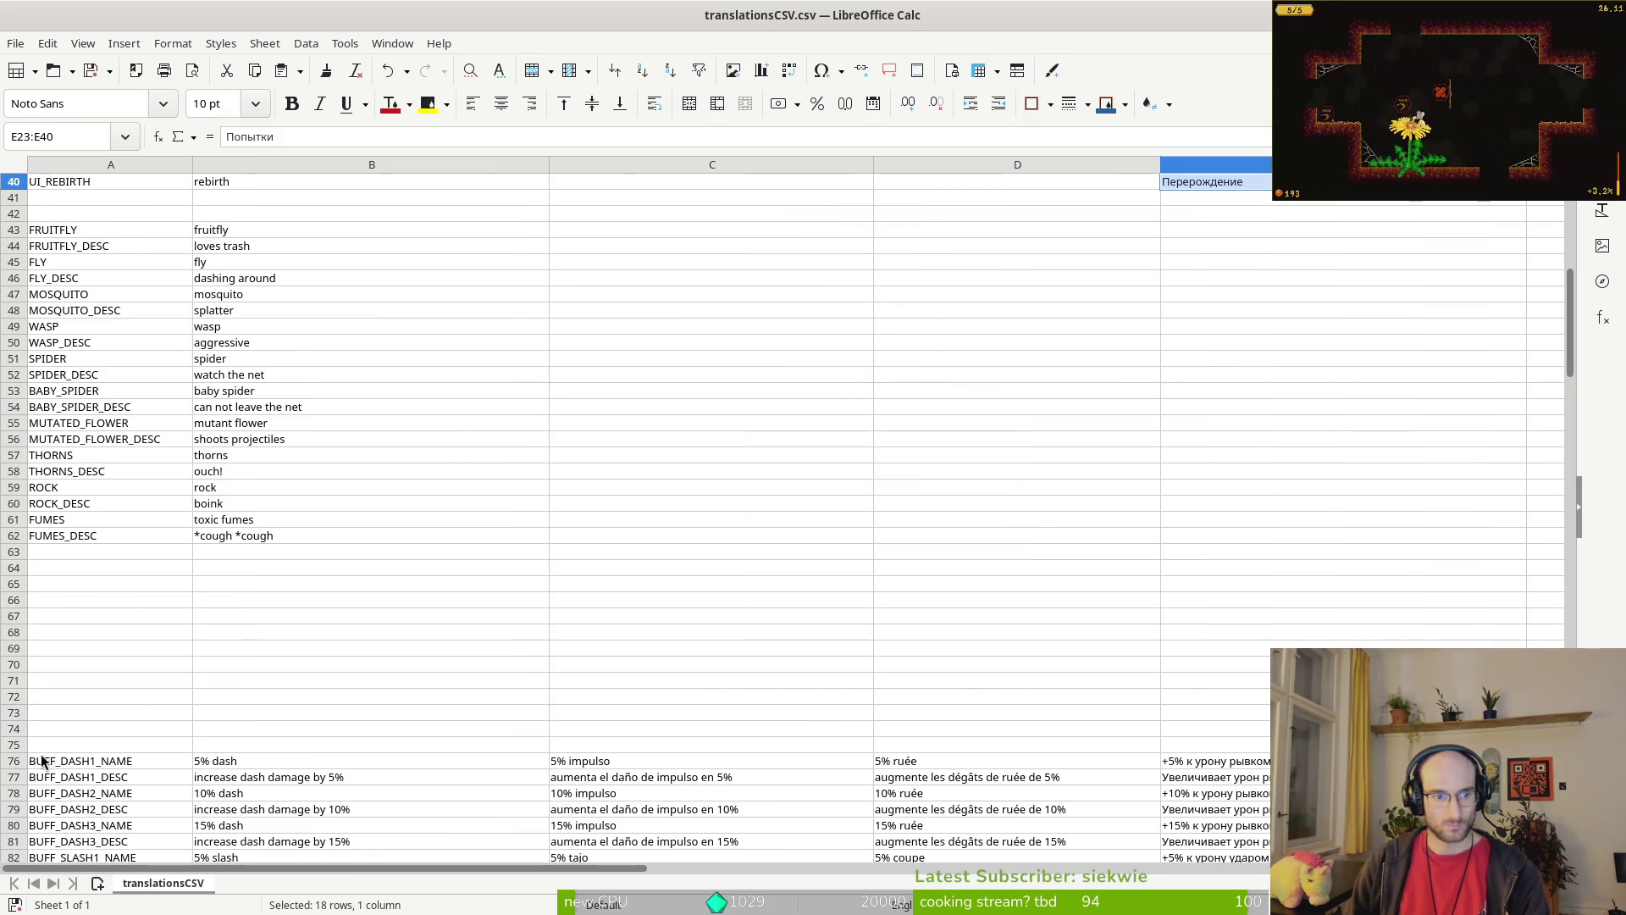
{"action": "scroll", "coordinate": [351, 364], "scroll_direction": "up", "scroll_amount": 1}
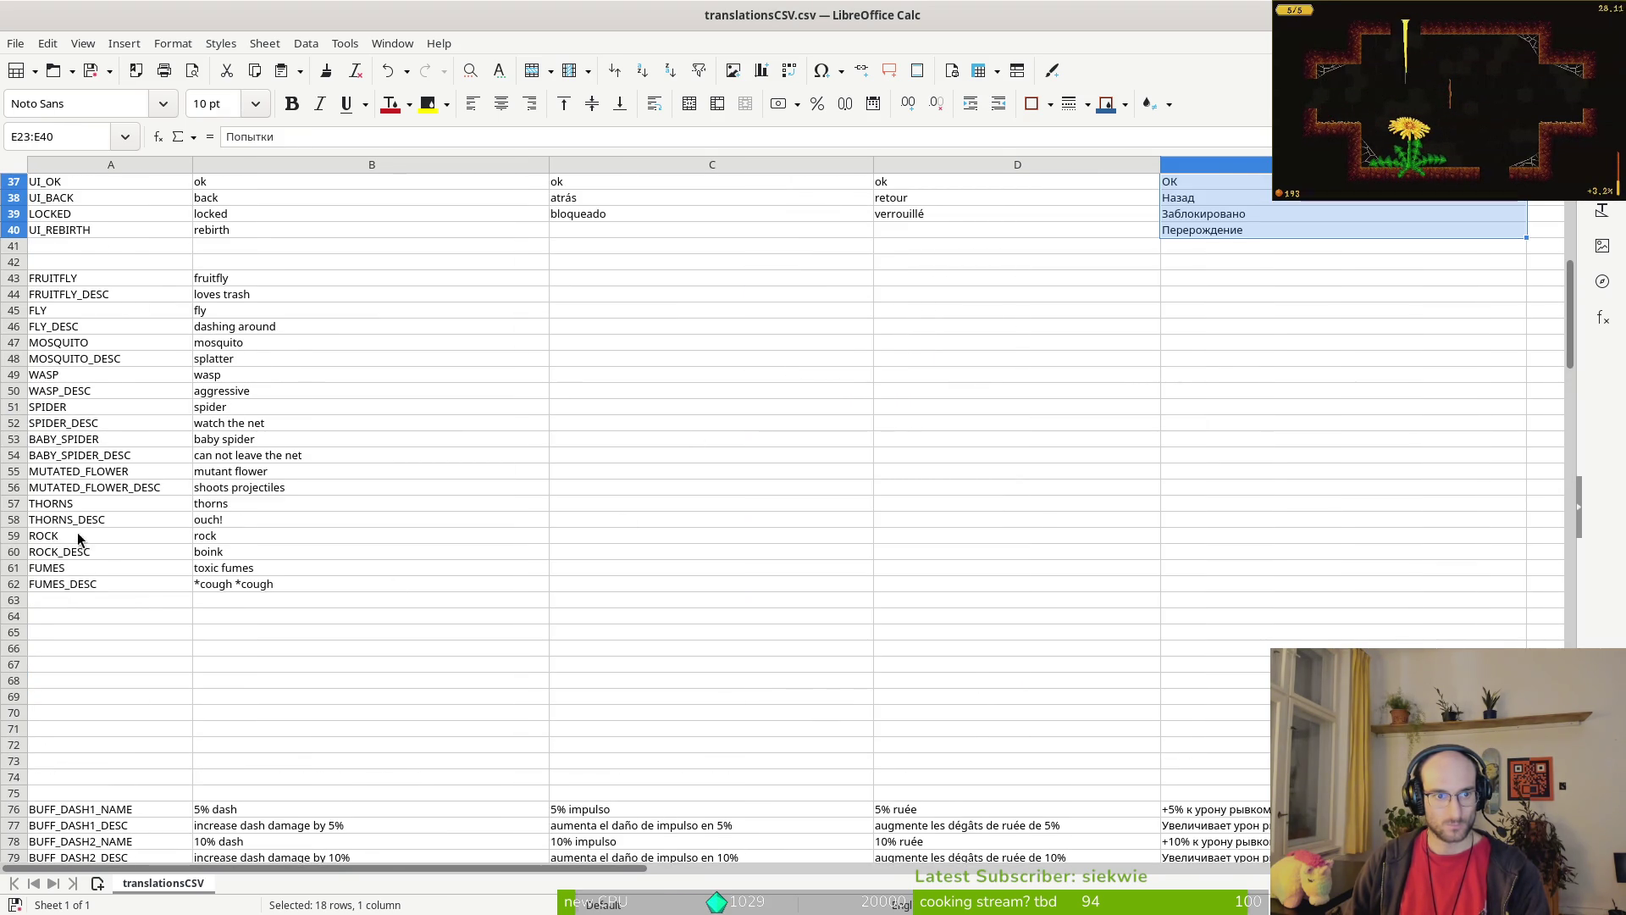
{"action": "key", "text": "alt+Tab"}
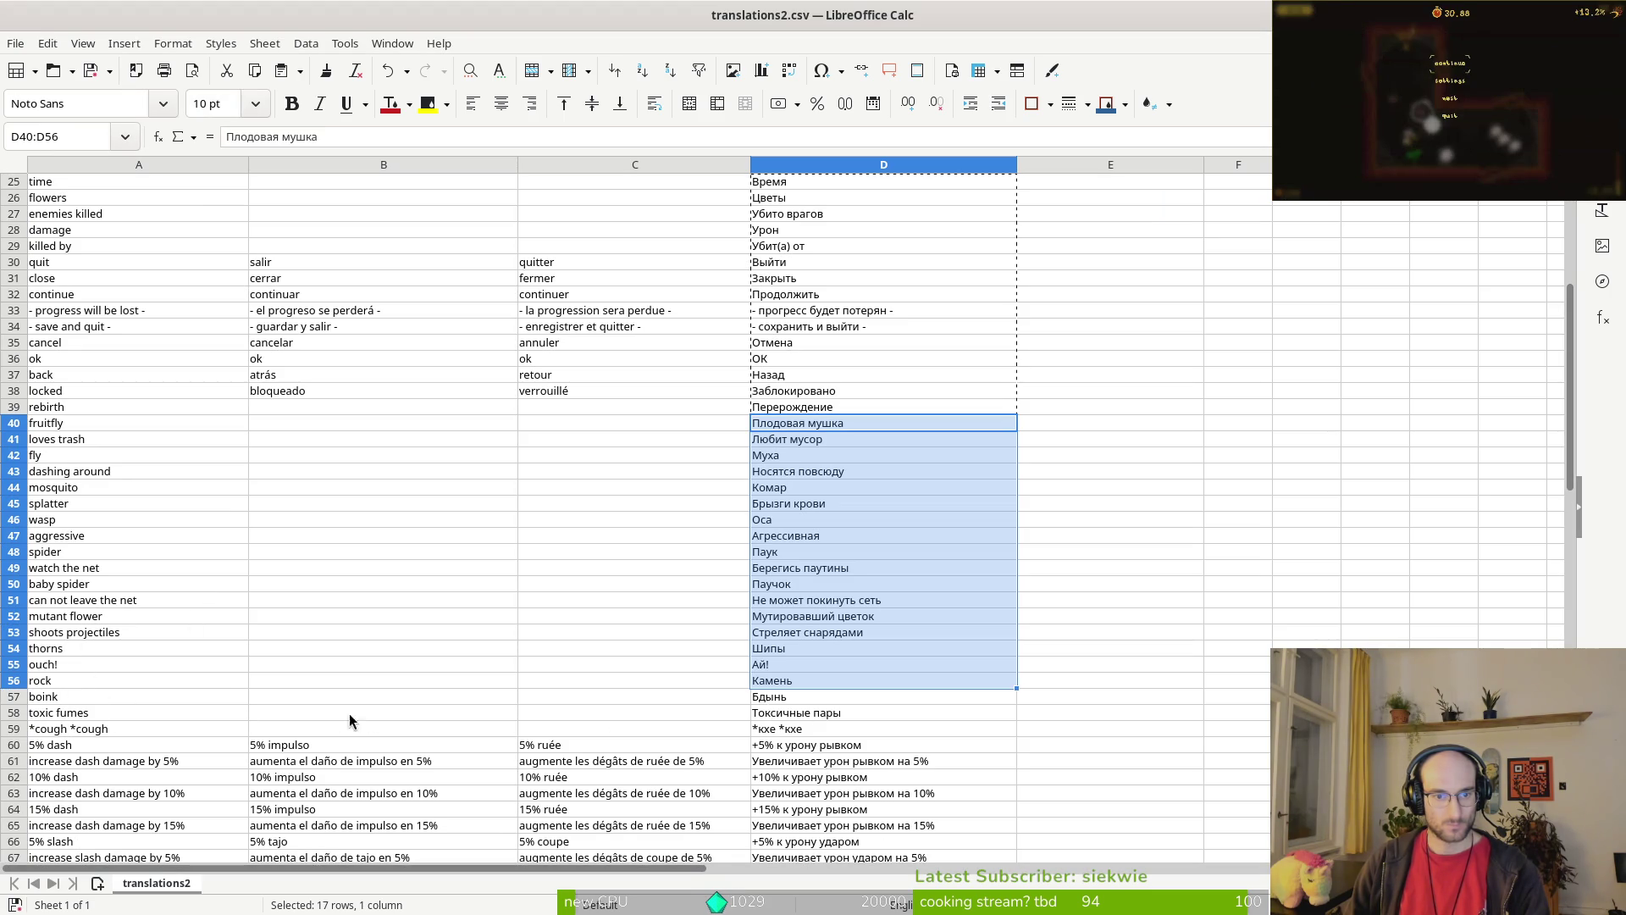
{"action": "key", "text": "alt+Tab"}
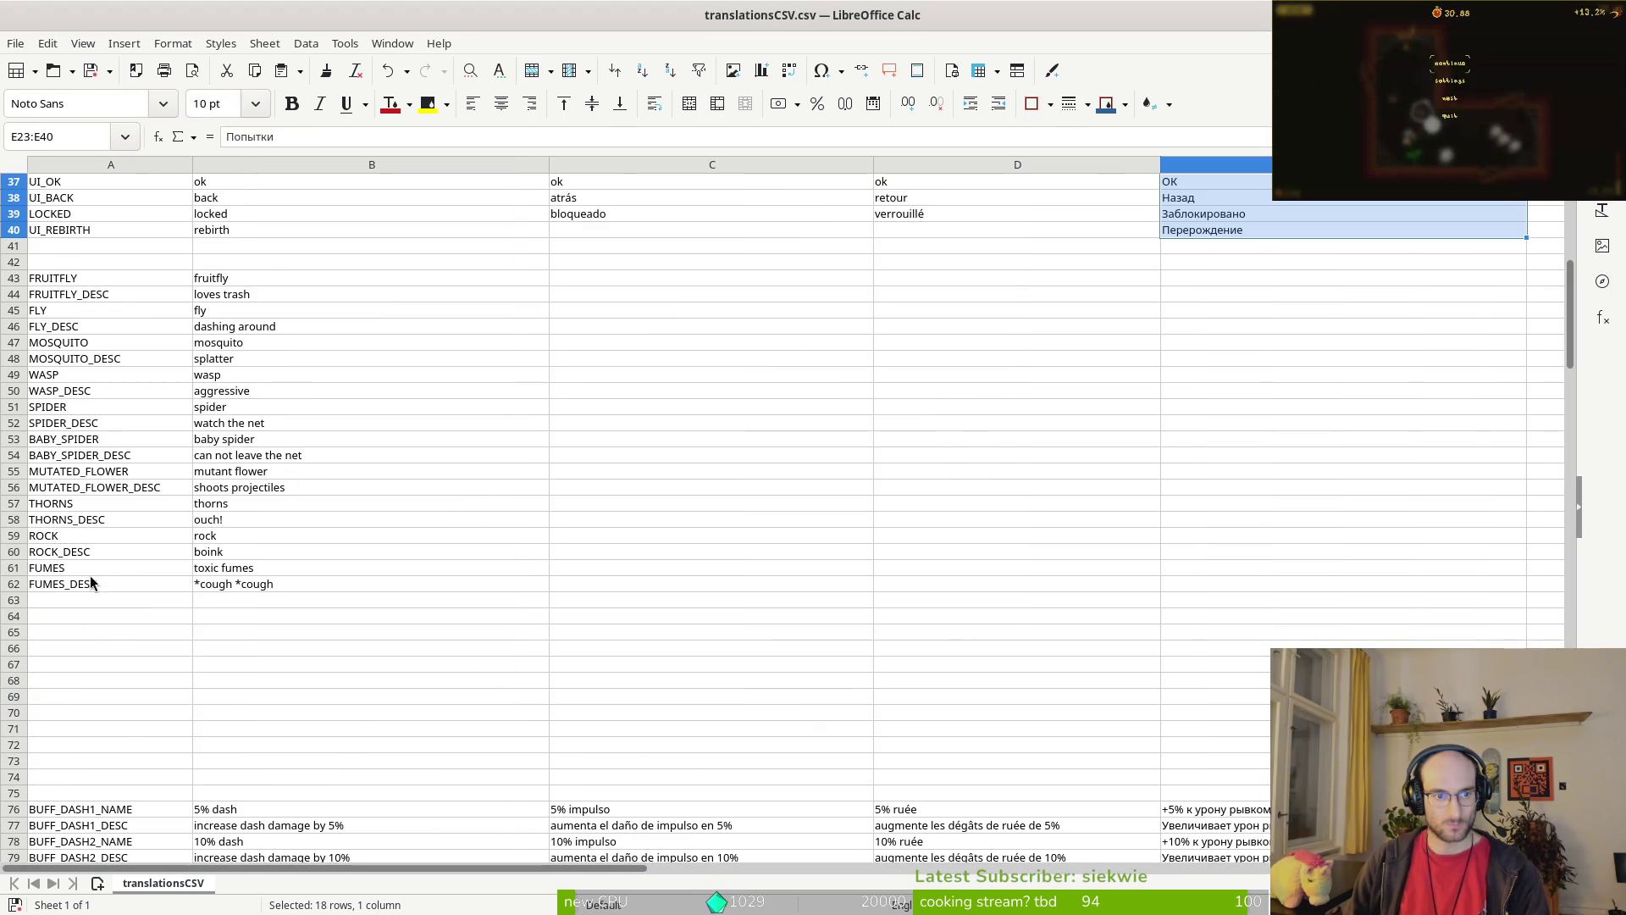
{"action": "key", "text": "alt+Tab"}
{"action": "left_click", "coordinate": [775, 429]}
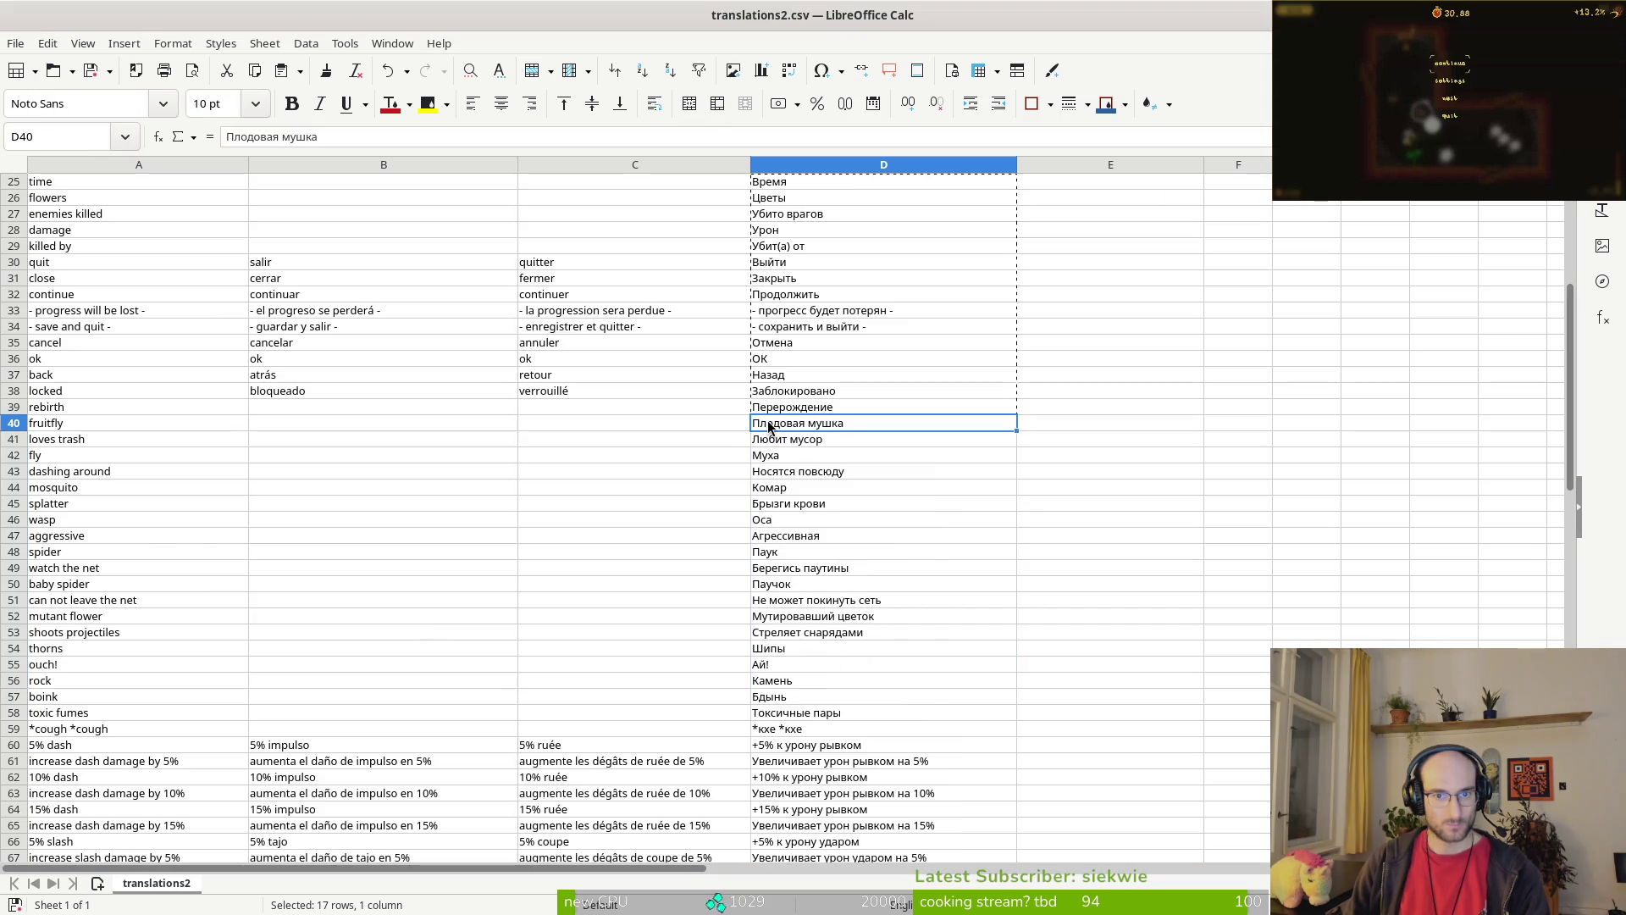
{"action": "mouse_move", "coordinate": [781, 429]}
{"action": "left_mouse_down"}
{"action": "mouse_move", "coordinate": [813, 708]}
{"action": "mouse_move", "coordinate": [834, 734]}
{"action": "left_mouse_up"}
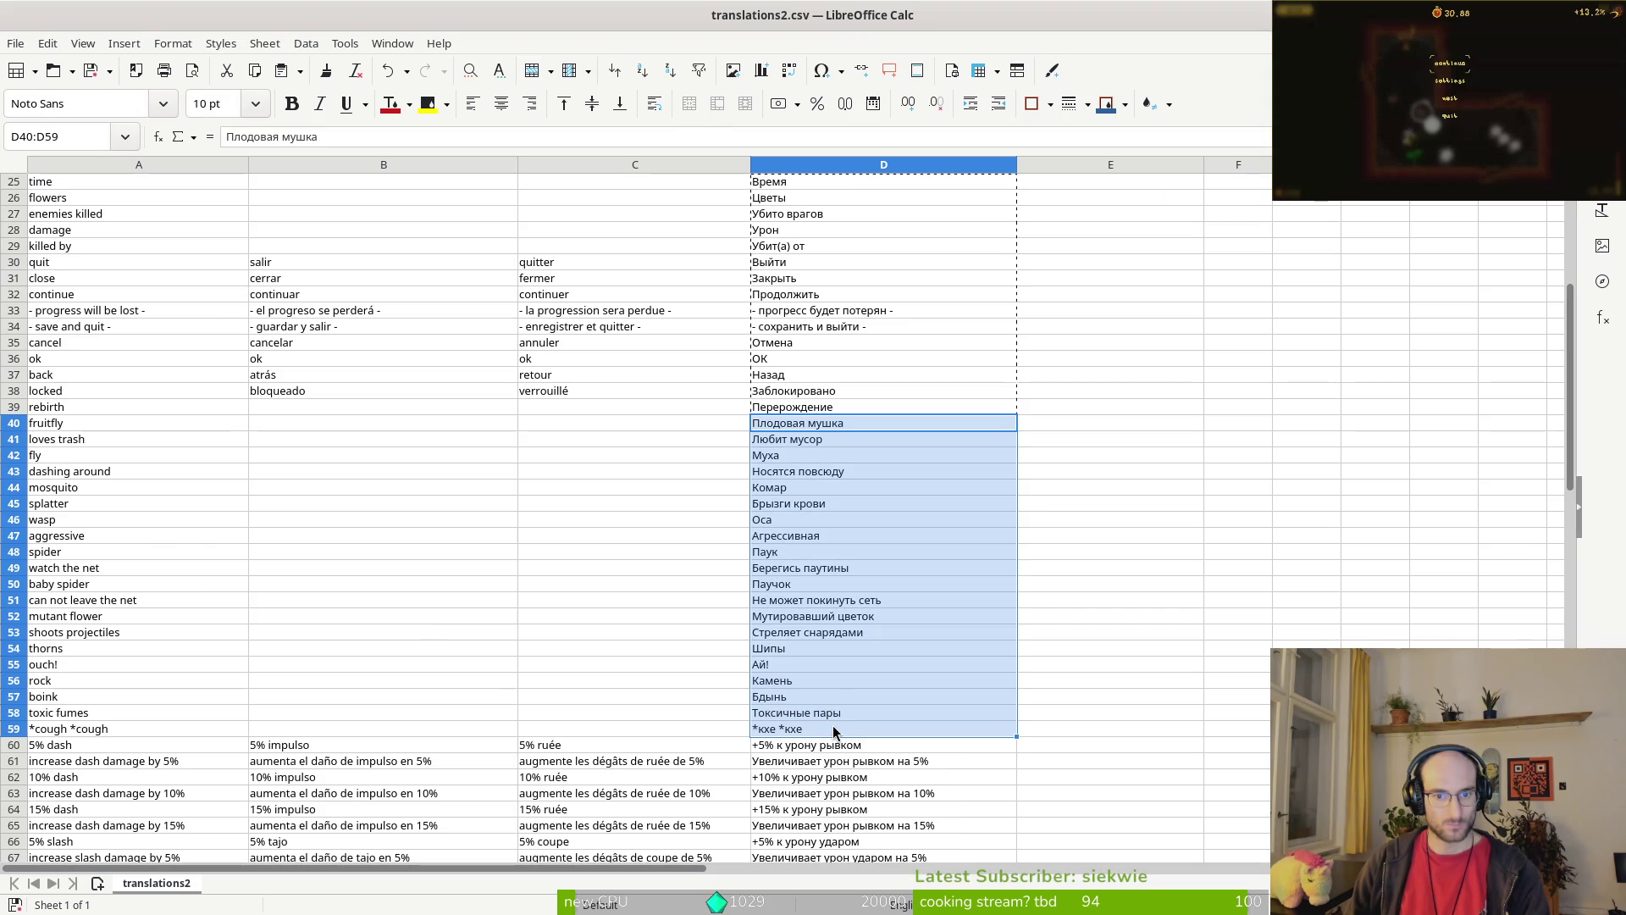
{"action": "key", "text": "alt+Tab"}
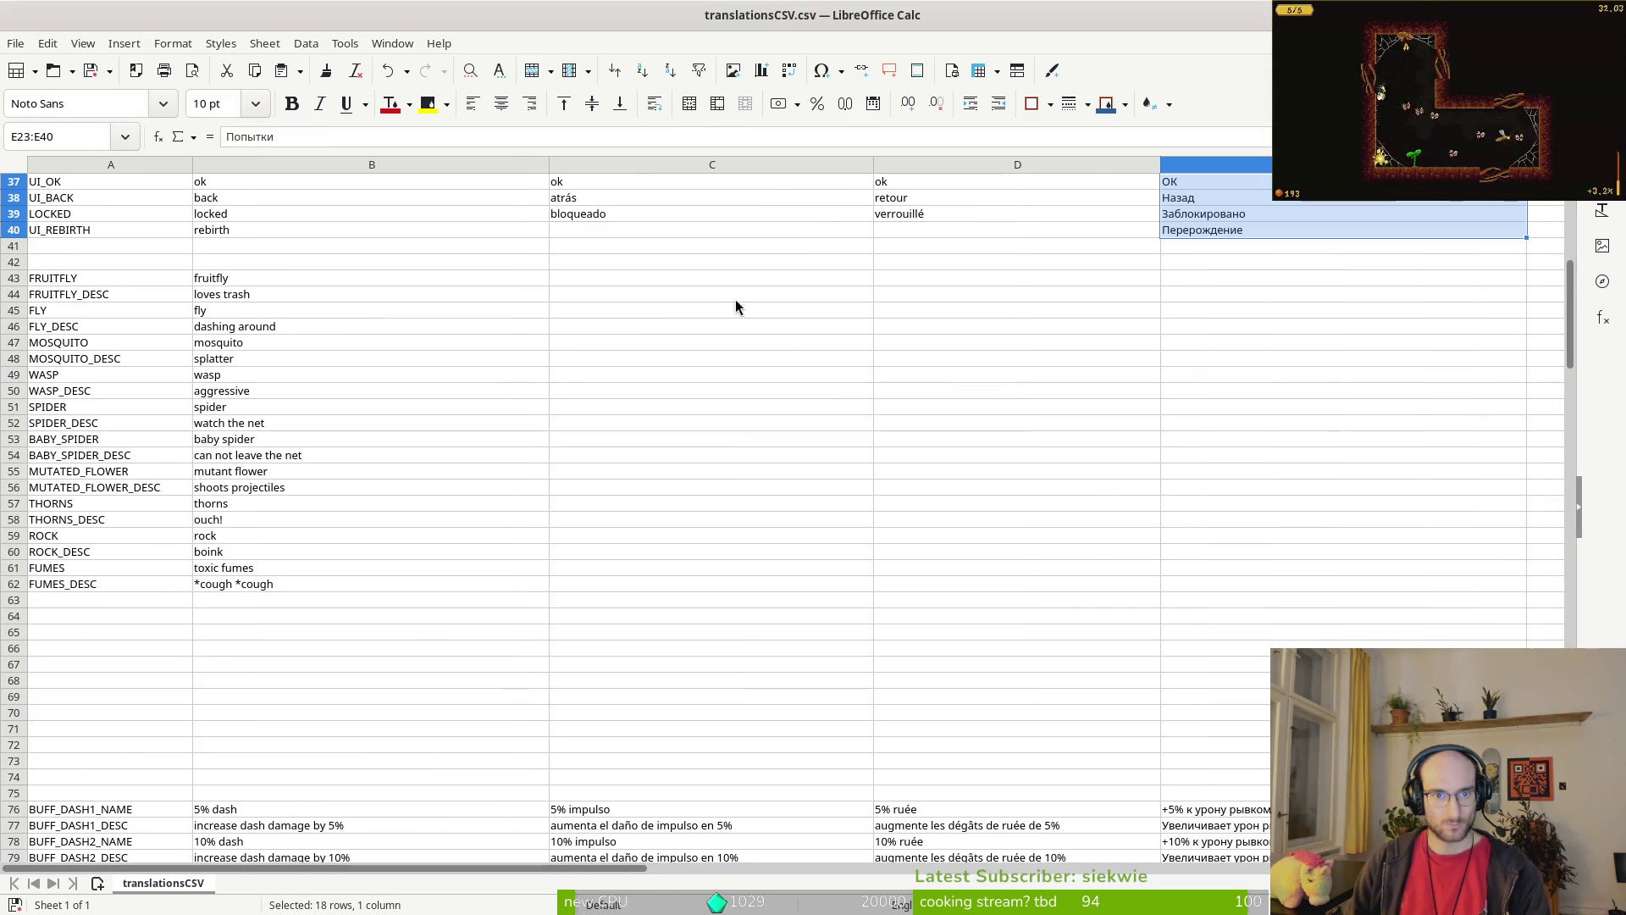
{"action": "left_click", "coordinate": [1198, 288]}
{"action": "type", "text": "Плодовая мушка Любит мусор Муха Носятся повсюду Комар Брызги крови Оса Агрессивная Паук Берегись паутины Паучок Не может покинуть сеть Мутировавший цветок Стреляет снарядами Шипы Ай! Камень Бдынь Токсичные пары *кхе *кхе"}
Step: Copy the buff translations D60:D97 from translations2.csv
{"action": "key", "text": "alt+Tab"}
{"action": "scroll", "coordinate": [833, 470], "scroll_direction": "down", "scroll_amount": 10}
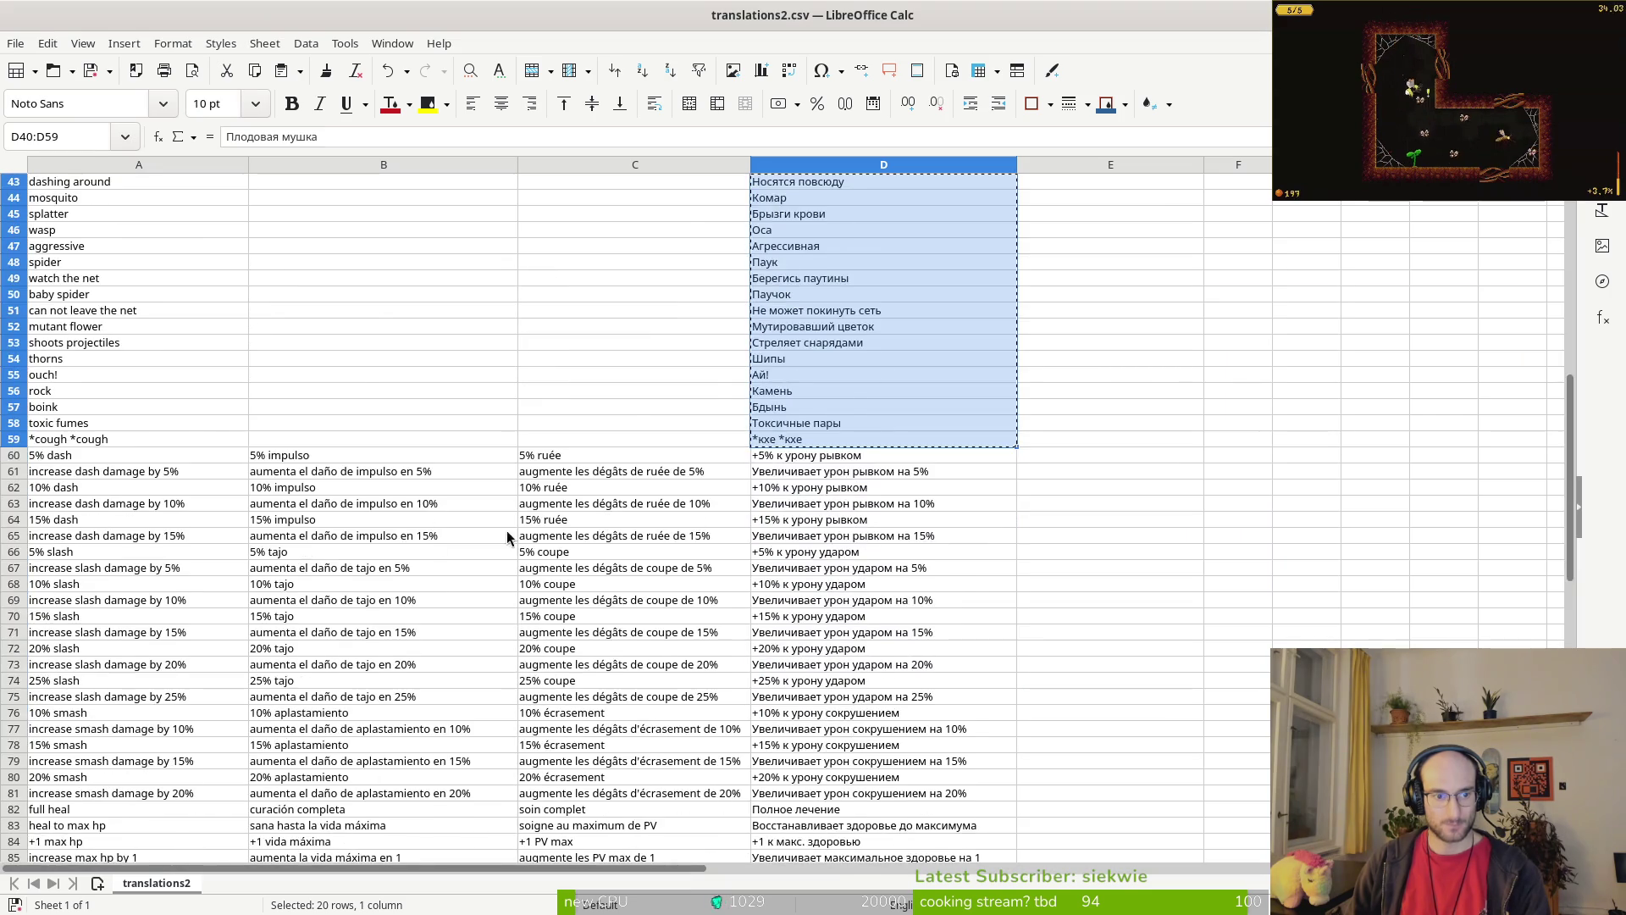
{"action": "mouse_move", "coordinate": [764, 218]}
{"action": "left_mouse_down"}
{"action": "mouse_move", "coordinate": [813, 542]}
{"action": "mouse_move", "coordinate": [895, 815]}
{"action": "left_mouse_up"}
{"action": "key", "text": "ctrl+c"}
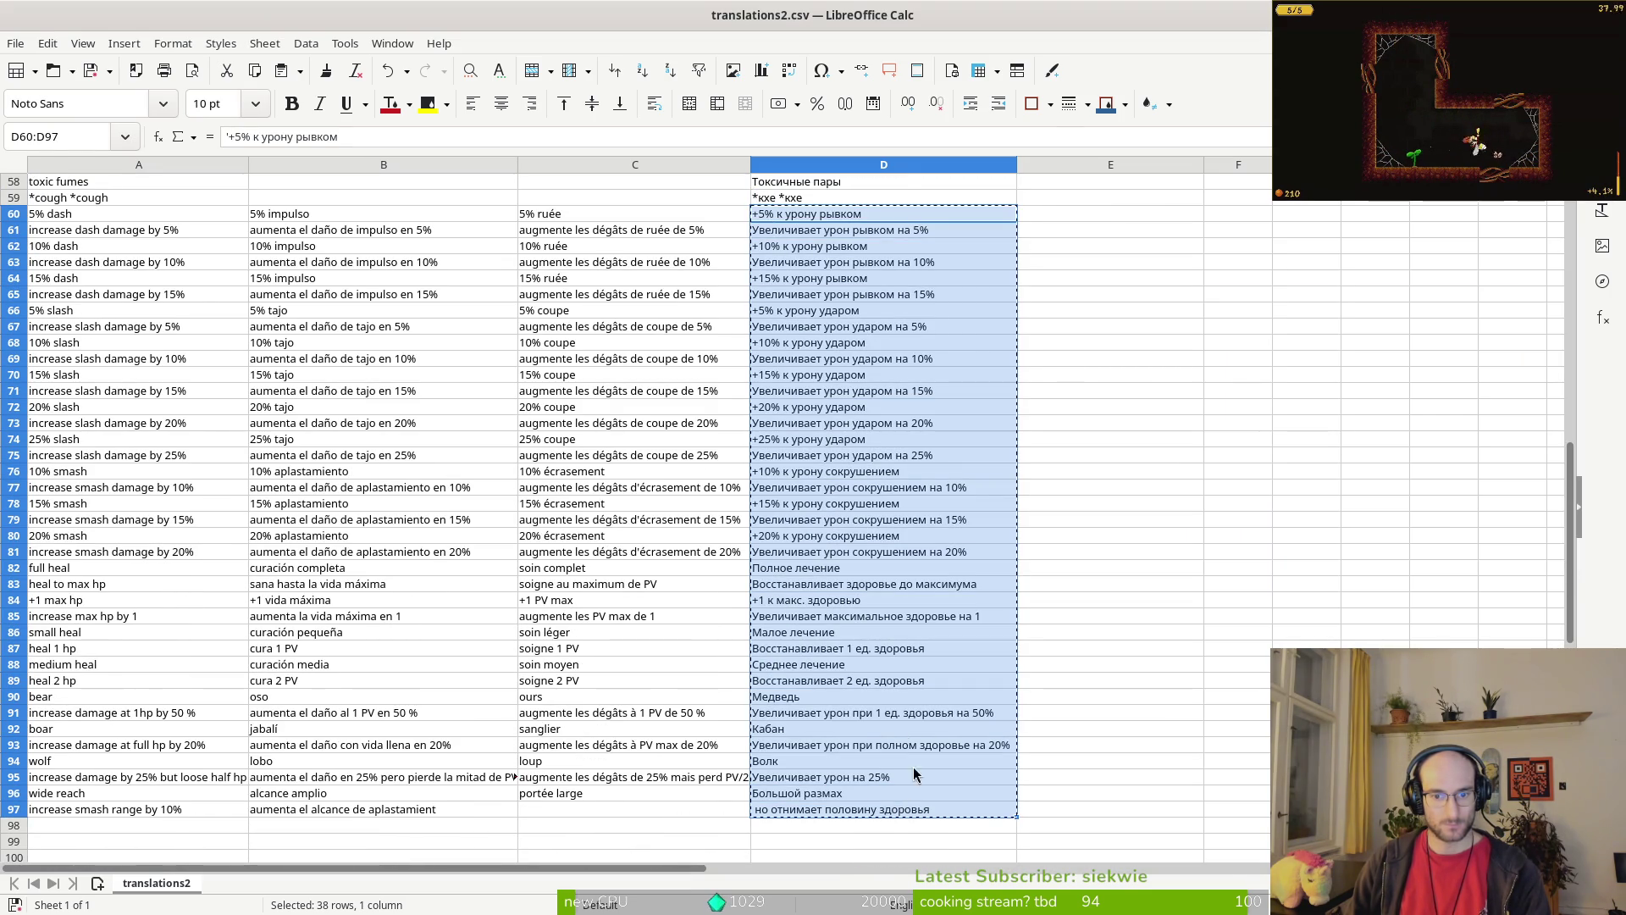
{"action": "key", "text": "alt+Tab"}
{"action": "scroll", "coordinate": [1237, 739], "scroll_direction": "down", "scroll_amount": 5}
{"action": "scroll", "coordinate": [1213, 651], "scroll_direction": "down", "scroll_amount": 10}
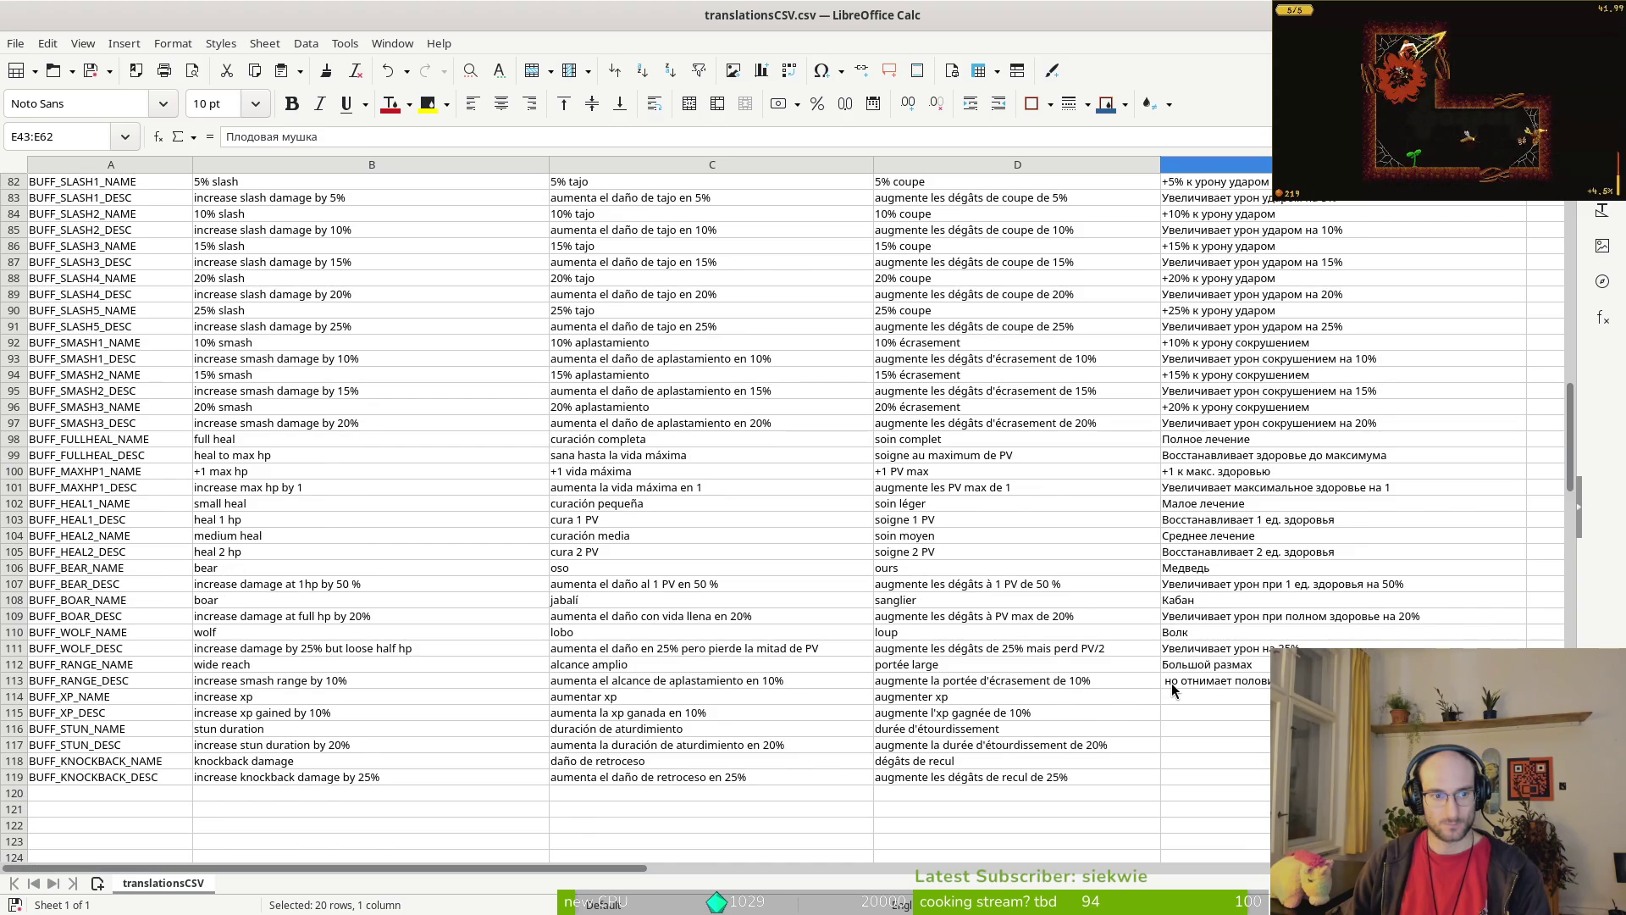
Step: Attempt pasting the buff translations at E76, then decline the overwrite prompt
{"action": "key", "text": "alt+Tab"}
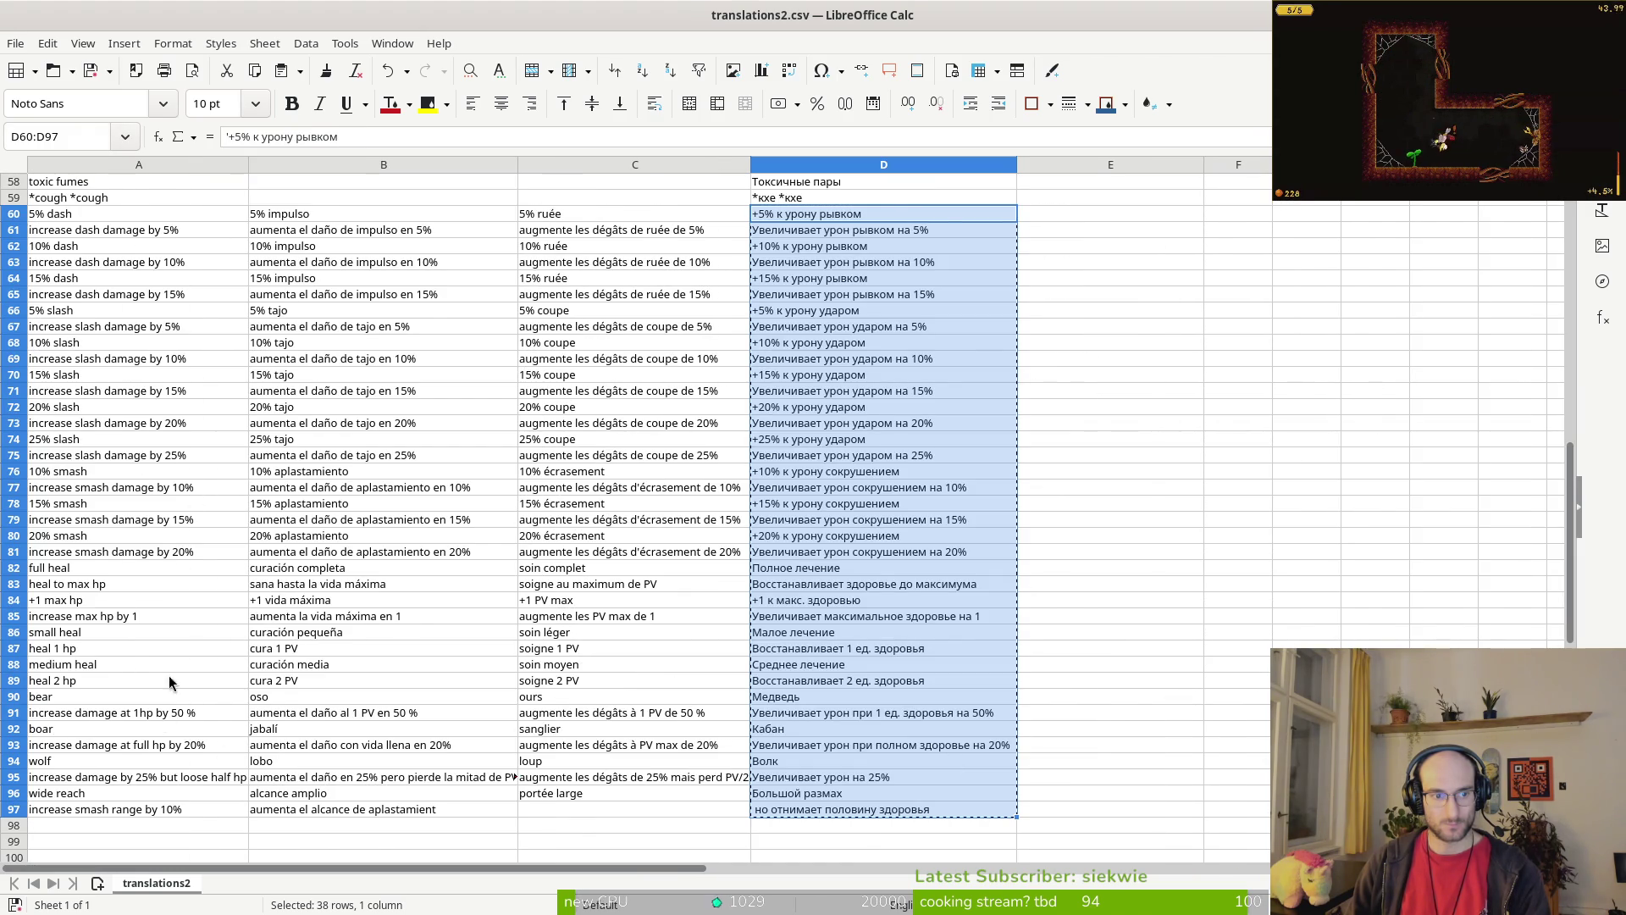
{"action": "key", "text": "alt+Tab"}
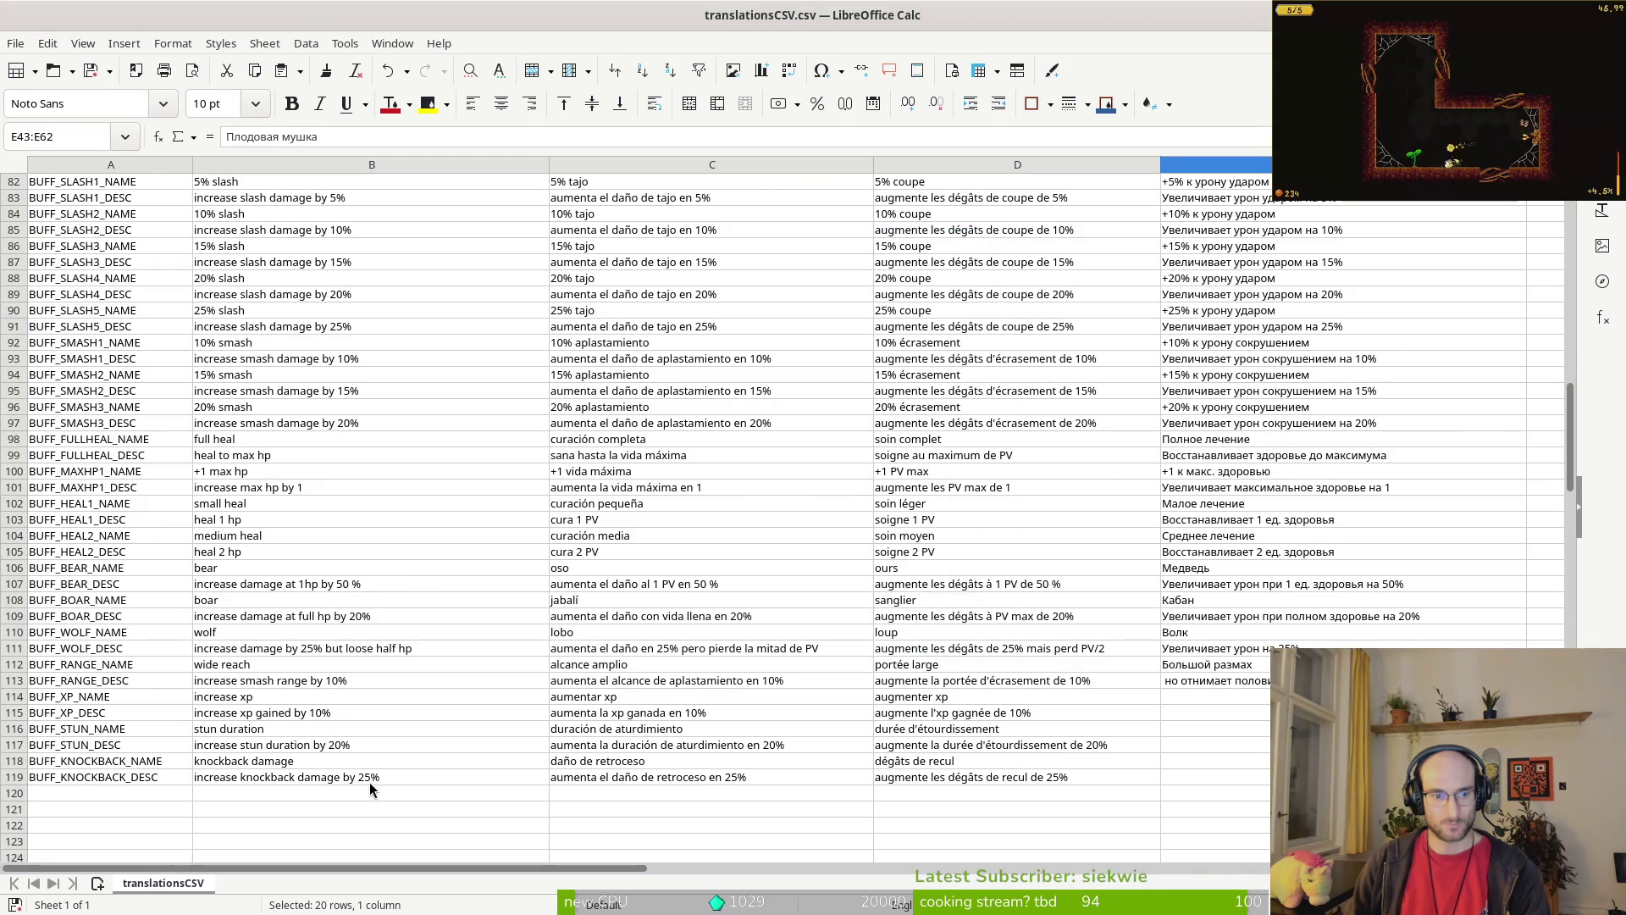
{"action": "scroll", "coordinate": [699, 684], "scroll_direction": "down", "scroll_amount": 1}
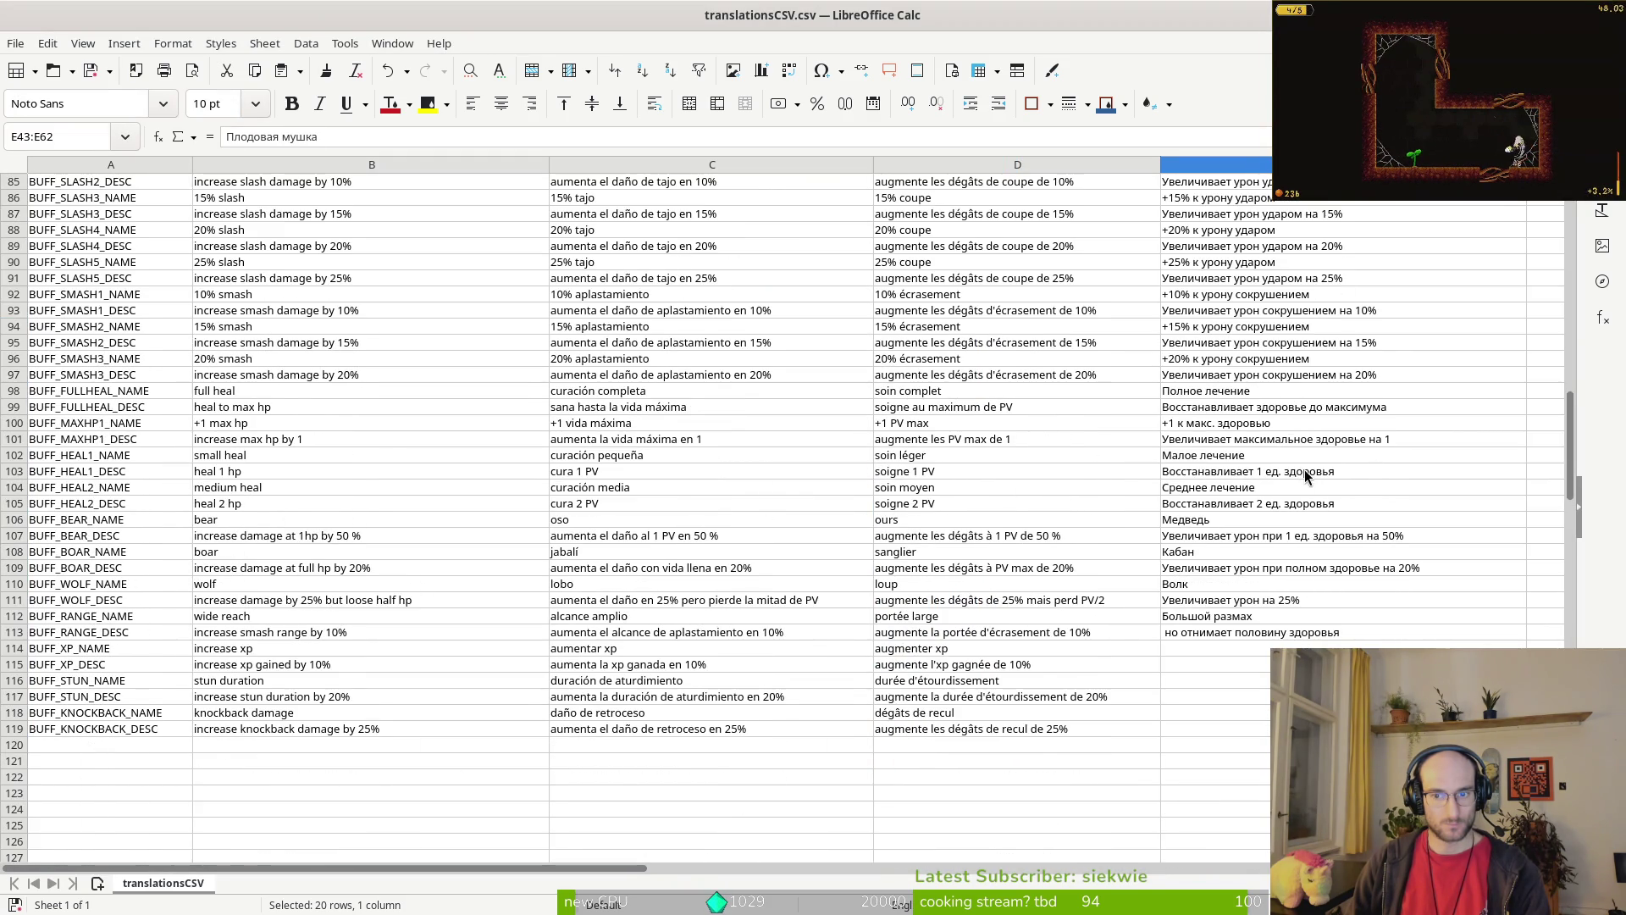
{"action": "scroll", "coordinate": [1220, 315], "scroll_direction": "up", "scroll_amount": 4}
{"action": "left_click", "coordinate": [1175, 231]}
{"action": "key", "text": "ctrl+v"}
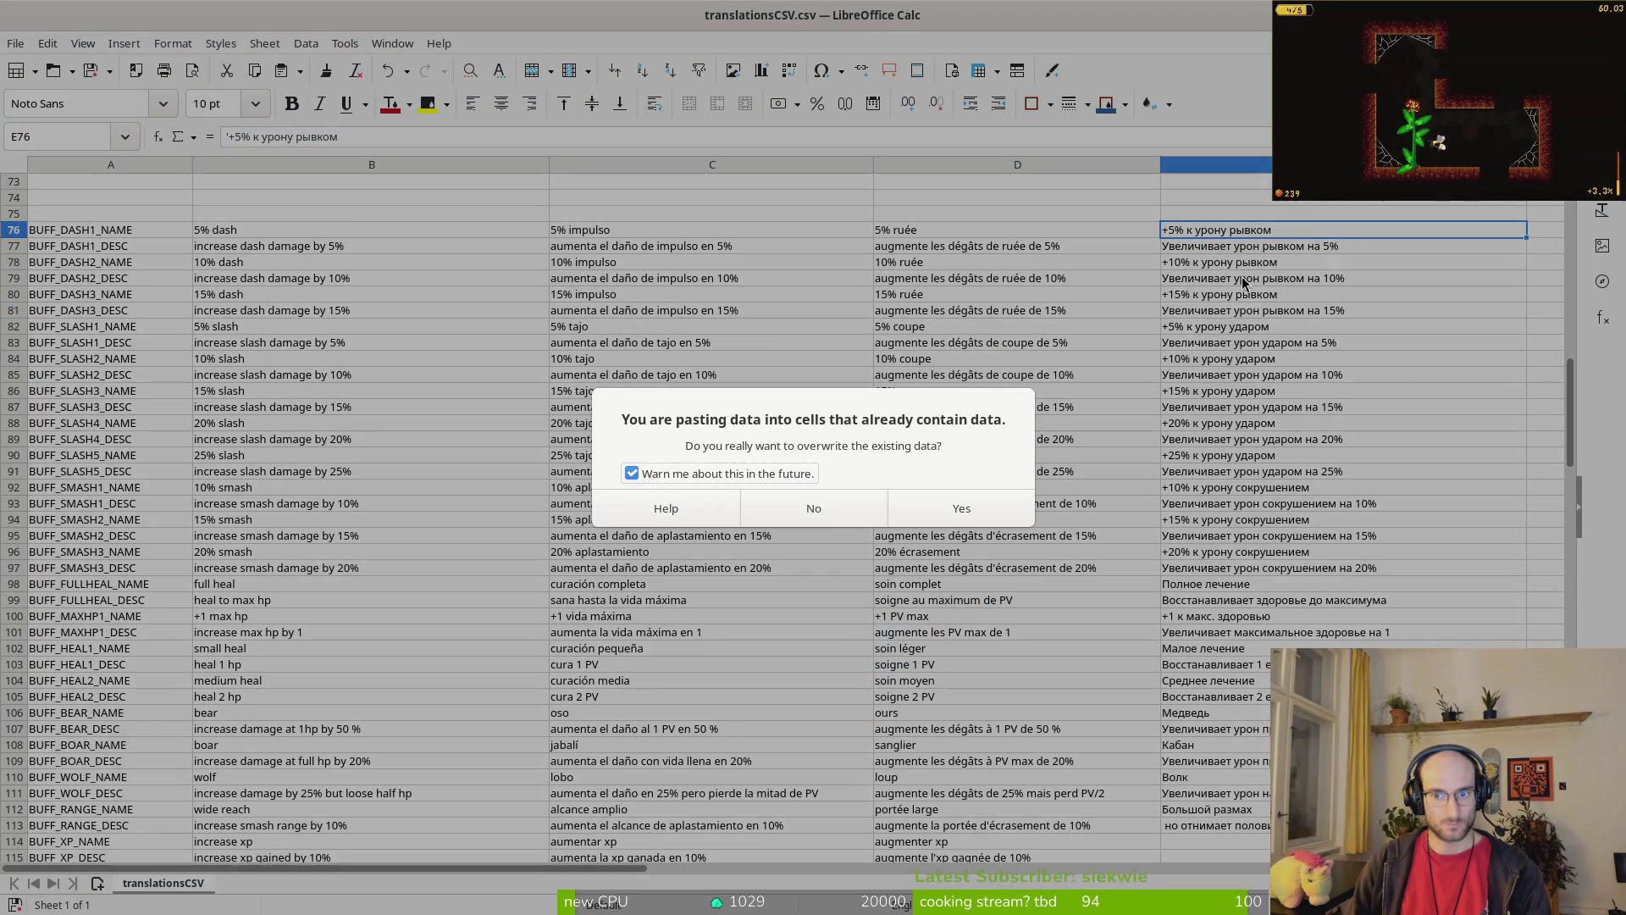
{"action": "key", "text": "Escape"}
Step: Paste the buff translations into E76:E119, confirming the overwrite of existing entries
{"action": "mouse_move", "coordinate": [1176, 230]}
{"action": "left_mouse_down"}
{"action": "mouse_move", "coordinate": [1245, 508]}
{"action": "mouse_move", "coordinate": [1253, 681]}
{"action": "left_mouse_up"}
{"action": "key", "text": "ctrl+v"}
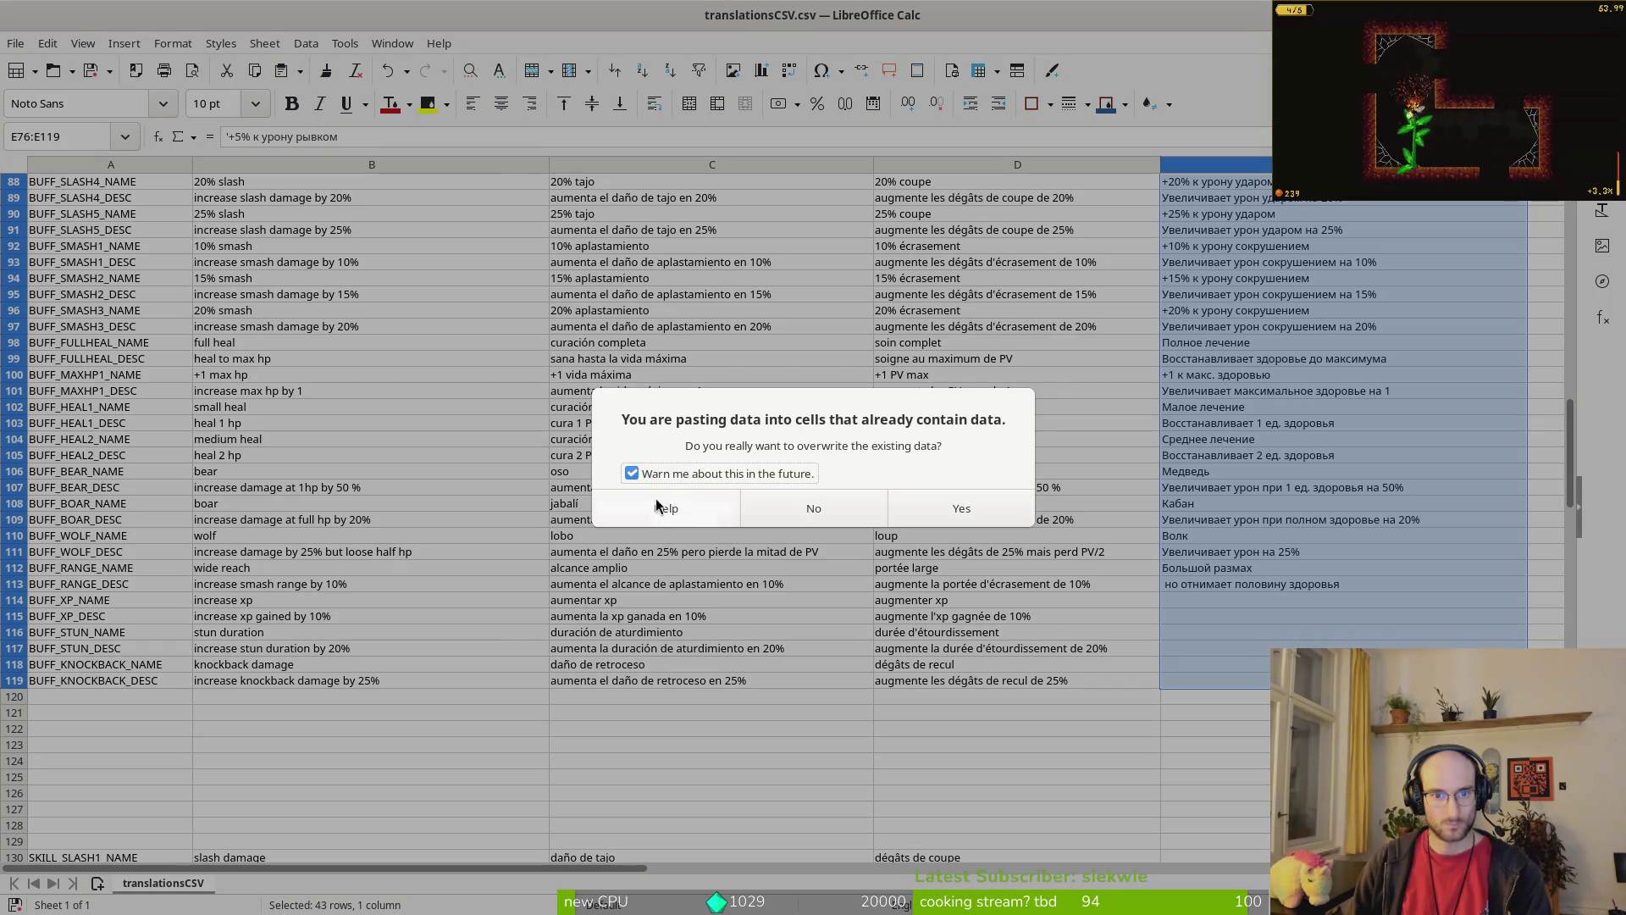
{"action": "left_click", "coordinate": [937, 510]}
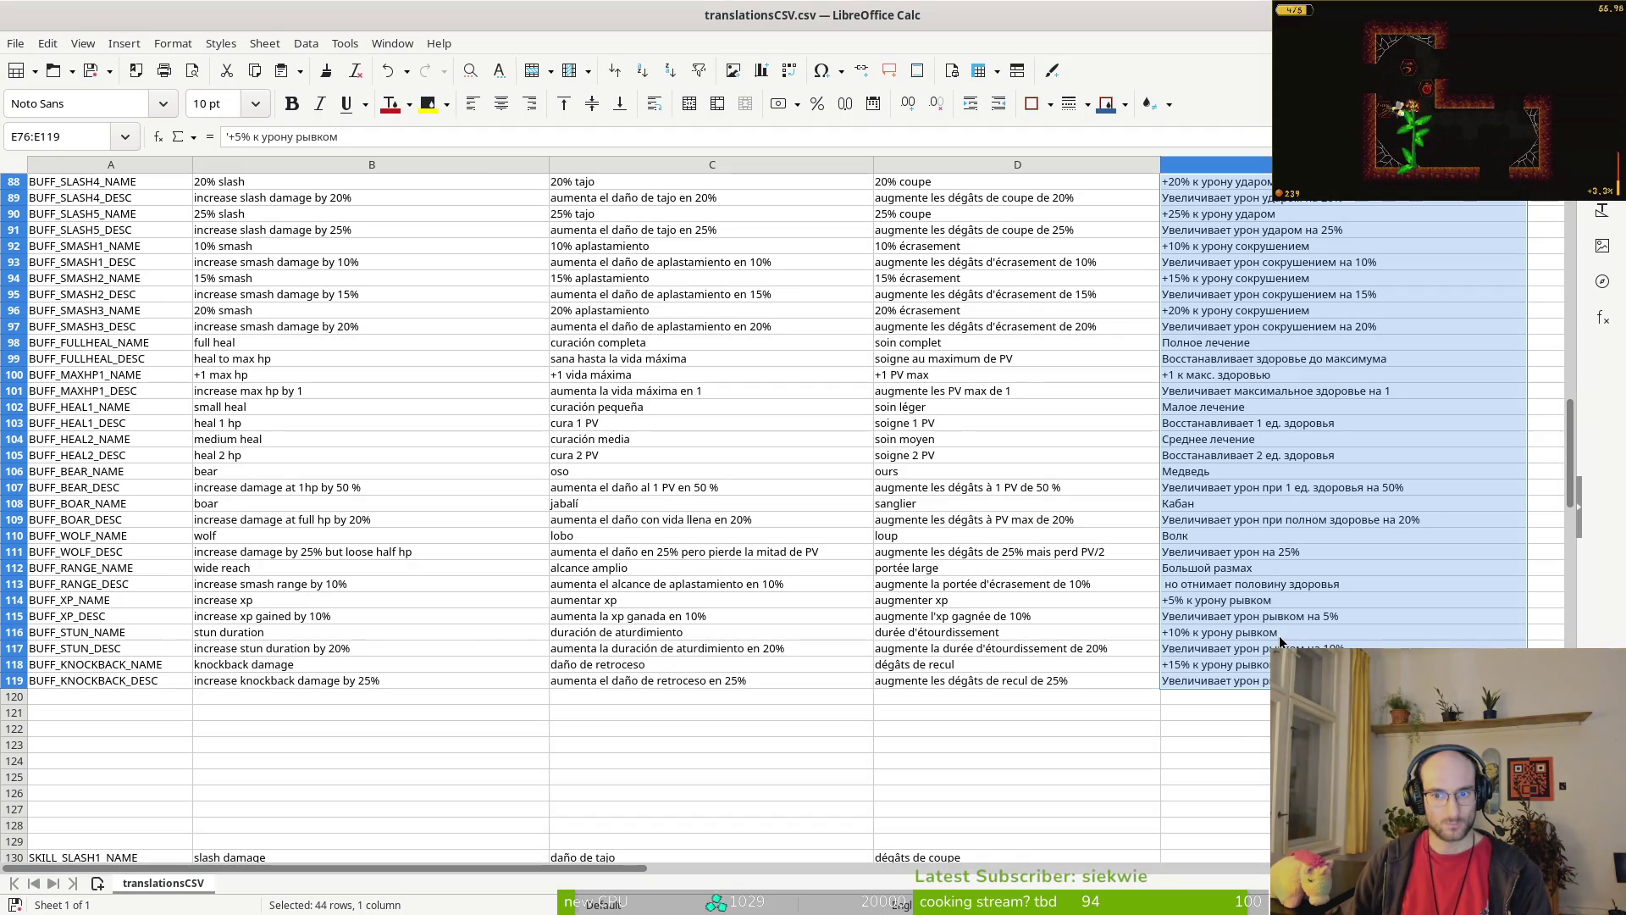
{"action": "left_click", "coordinate": [1258, 489]}
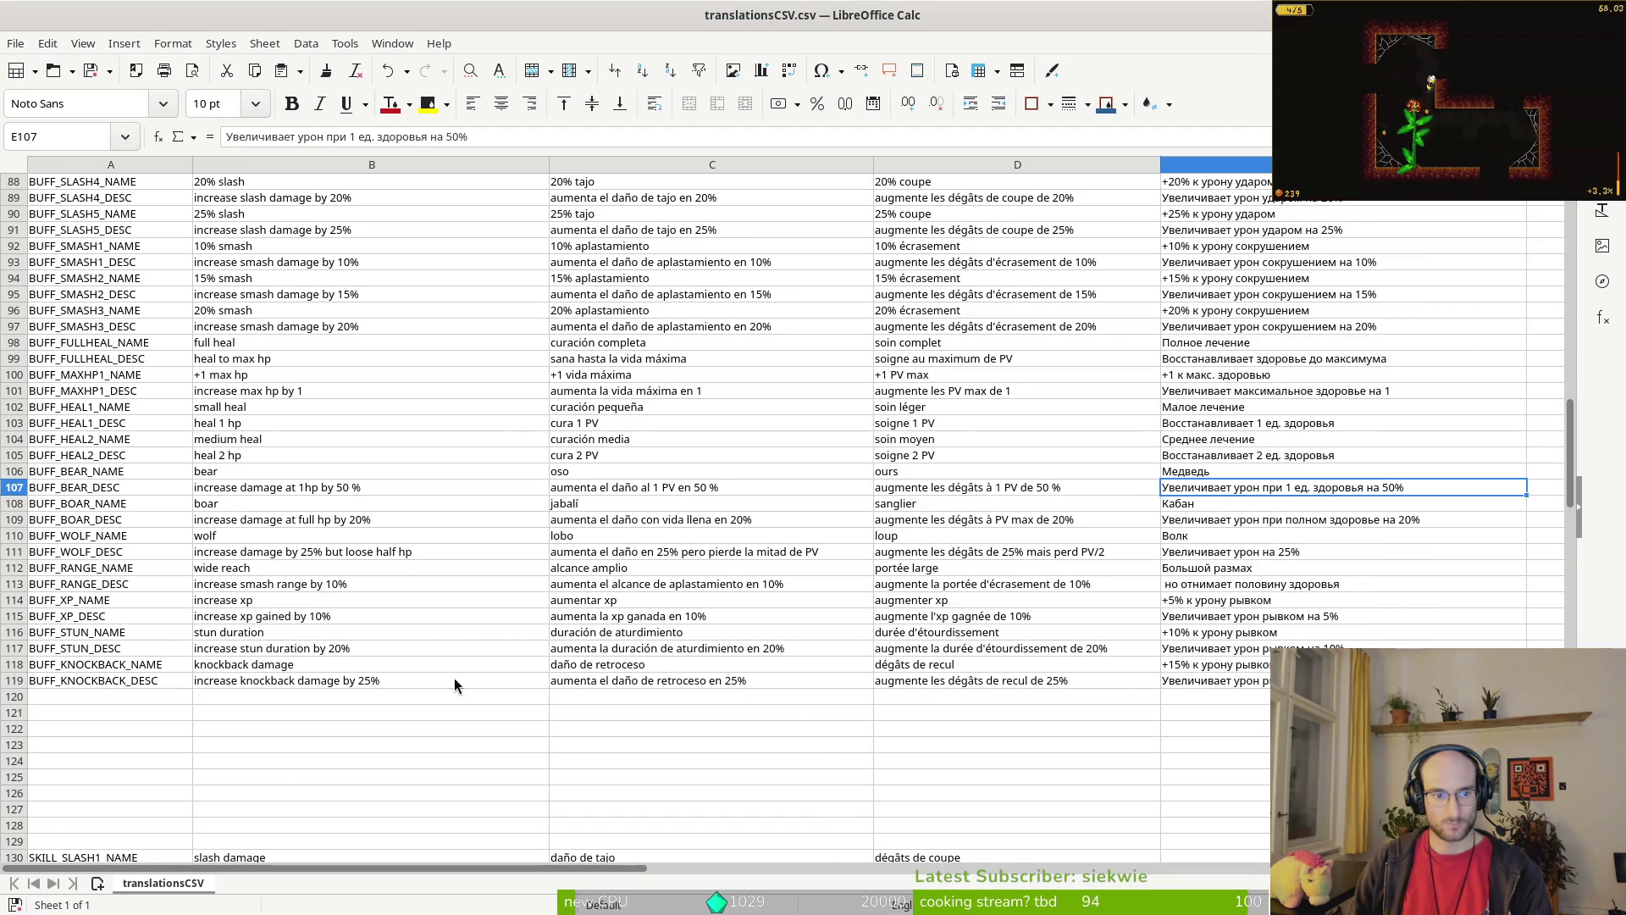
{"action": "scroll", "coordinate": [525, 686], "scroll_direction": "down", "scroll_amount": 6}
{"action": "key", "text": "alt+Tab"}
Step: Copy the ids and English text of the SKILL and NOTE rows from translationsCSV.csv
{"action": "scroll", "coordinate": [877, 513], "scroll_direction": "down", "scroll_amount": 10}
{"action": "scroll", "coordinate": [871, 509], "scroll_direction": "up", "scroll_amount": 20}
{"action": "scroll", "coordinate": [810, 464], "scroll_direction": "down", "scroll_amount": 20}
{"action": "key", "text": "alt+Tab"}
{"action": "scroll", "coordinate": [665, 576], "scroll_direction": "down", "scroll_amount": 16}
{"action": "scroll", "coordinate": [668, 535], "scroll_direction": "up", "scroll_amount": 12}
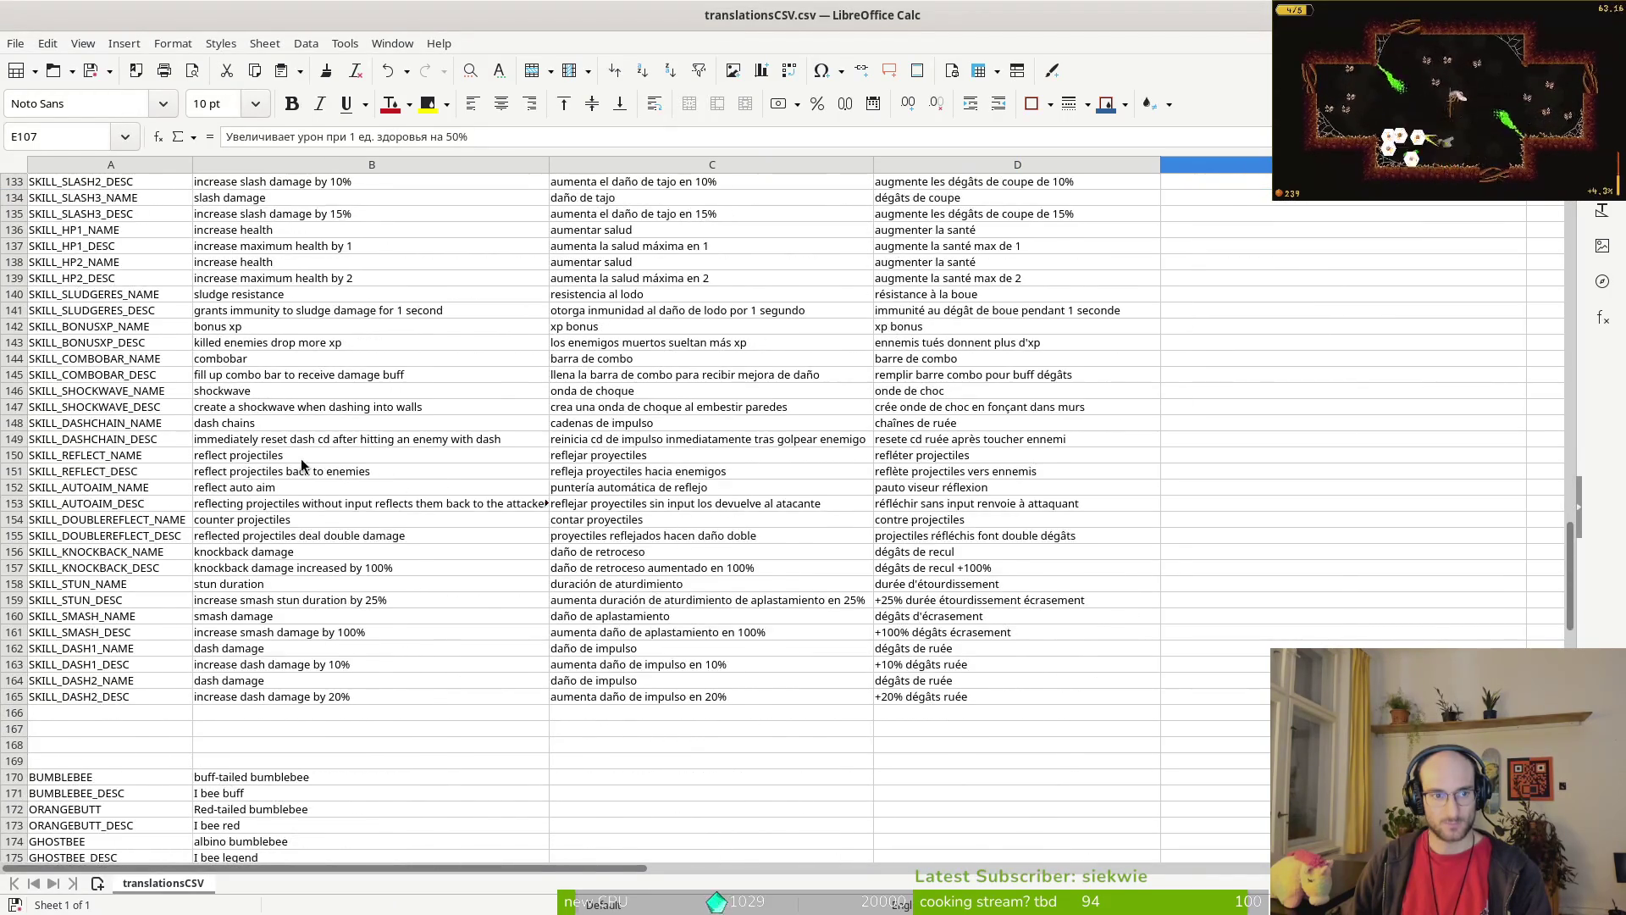
{"action": "scroll", "coordinate": [339, 472], "scroll_direction": "up", "scroll_amount": 5}
{"action": "mouse_move", "coordinate": [44, 378]}
{"action": "left_mouse_down"}
{"action": "mouse_move", "coordinate": [308, 617]}
{"action": "mouse_move", "coordinate": [327, 674]}
{"action": "mouse_move", "coordinate": [280, 711]}
{"action": "mouse_move", "coordinate": [289, 611]}
{"action": "left_mouse_up"}
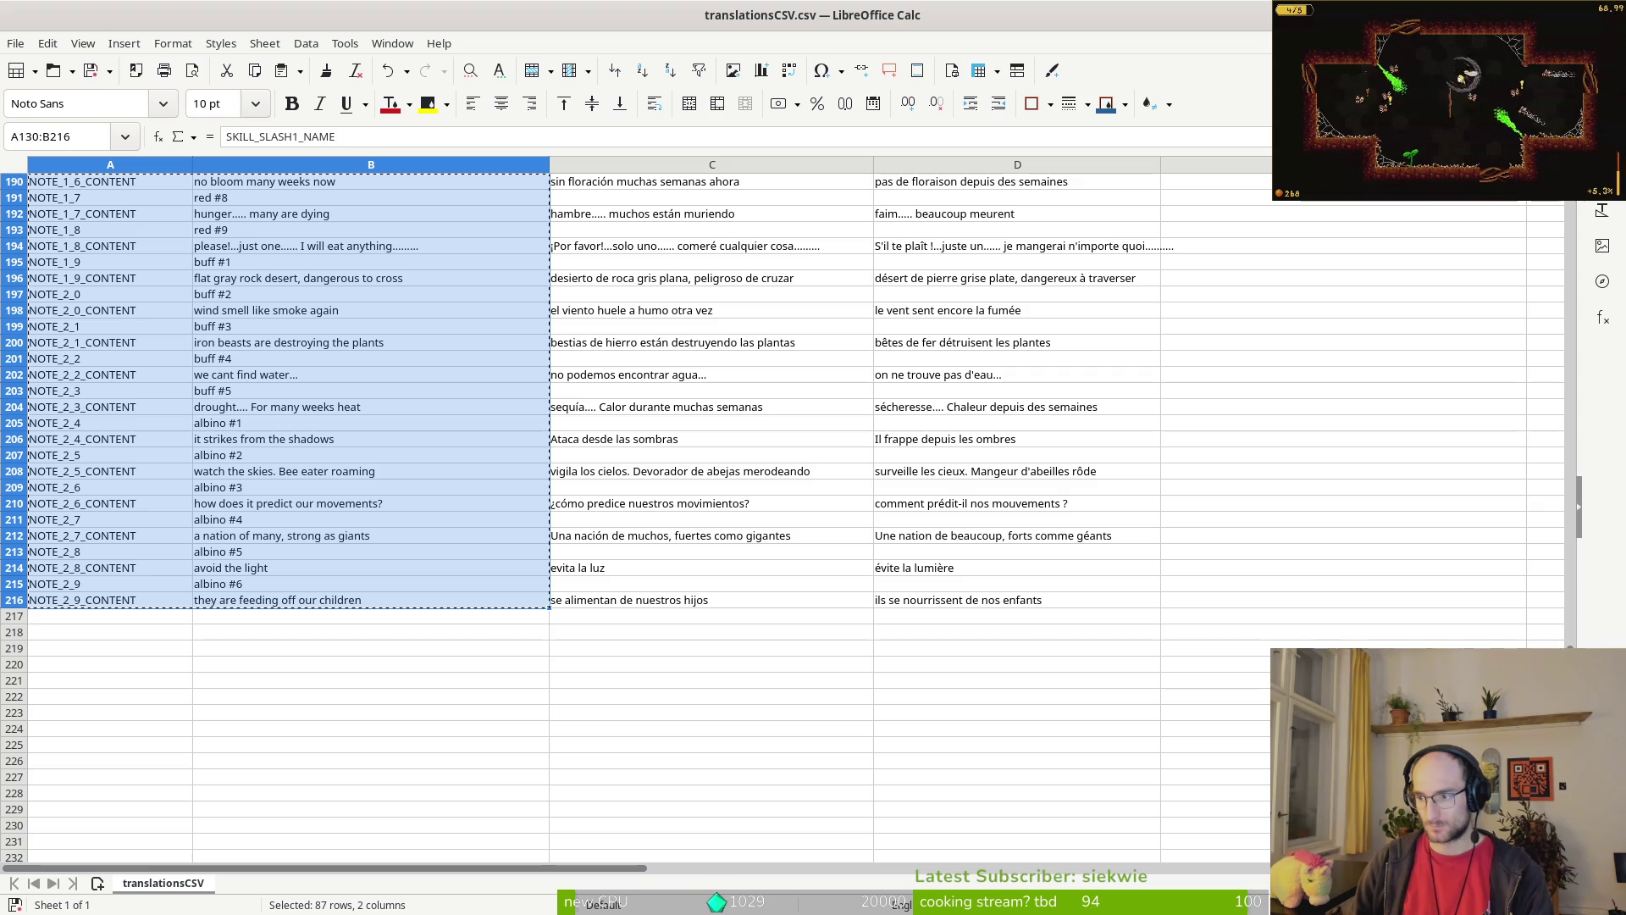
{"action": "key", "text": "alt+Tab"}
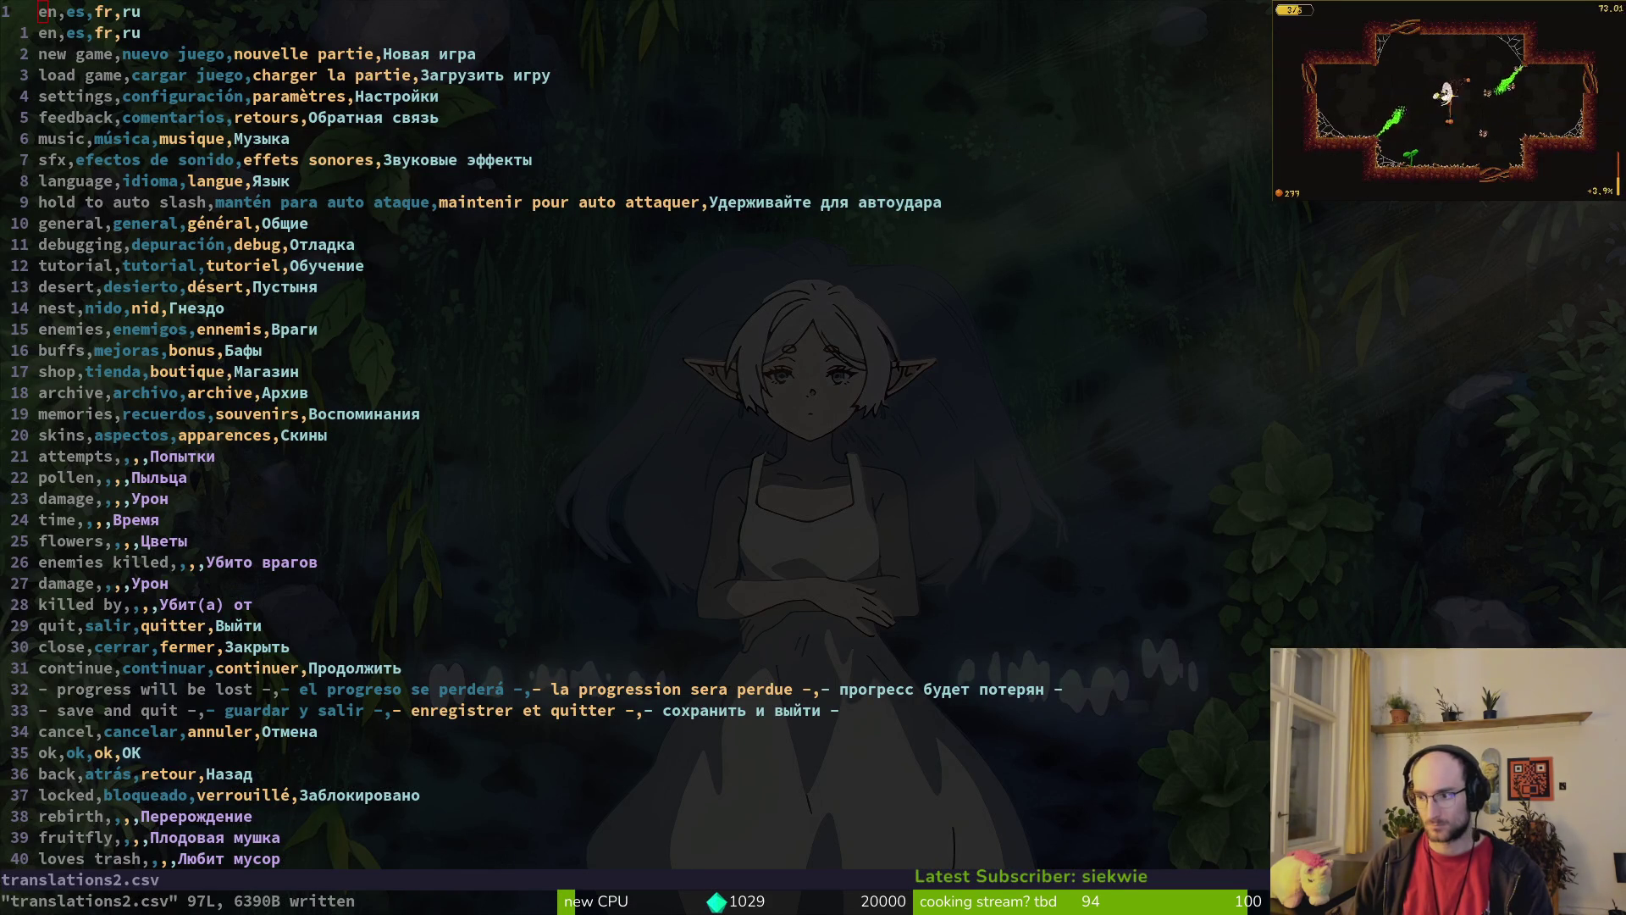
Step: Open Perplexity in a new tab of the Brave window
{"action": "key", "text": "alt+Tab"}
{"action": "key", "text": "ctrl+Tab"}
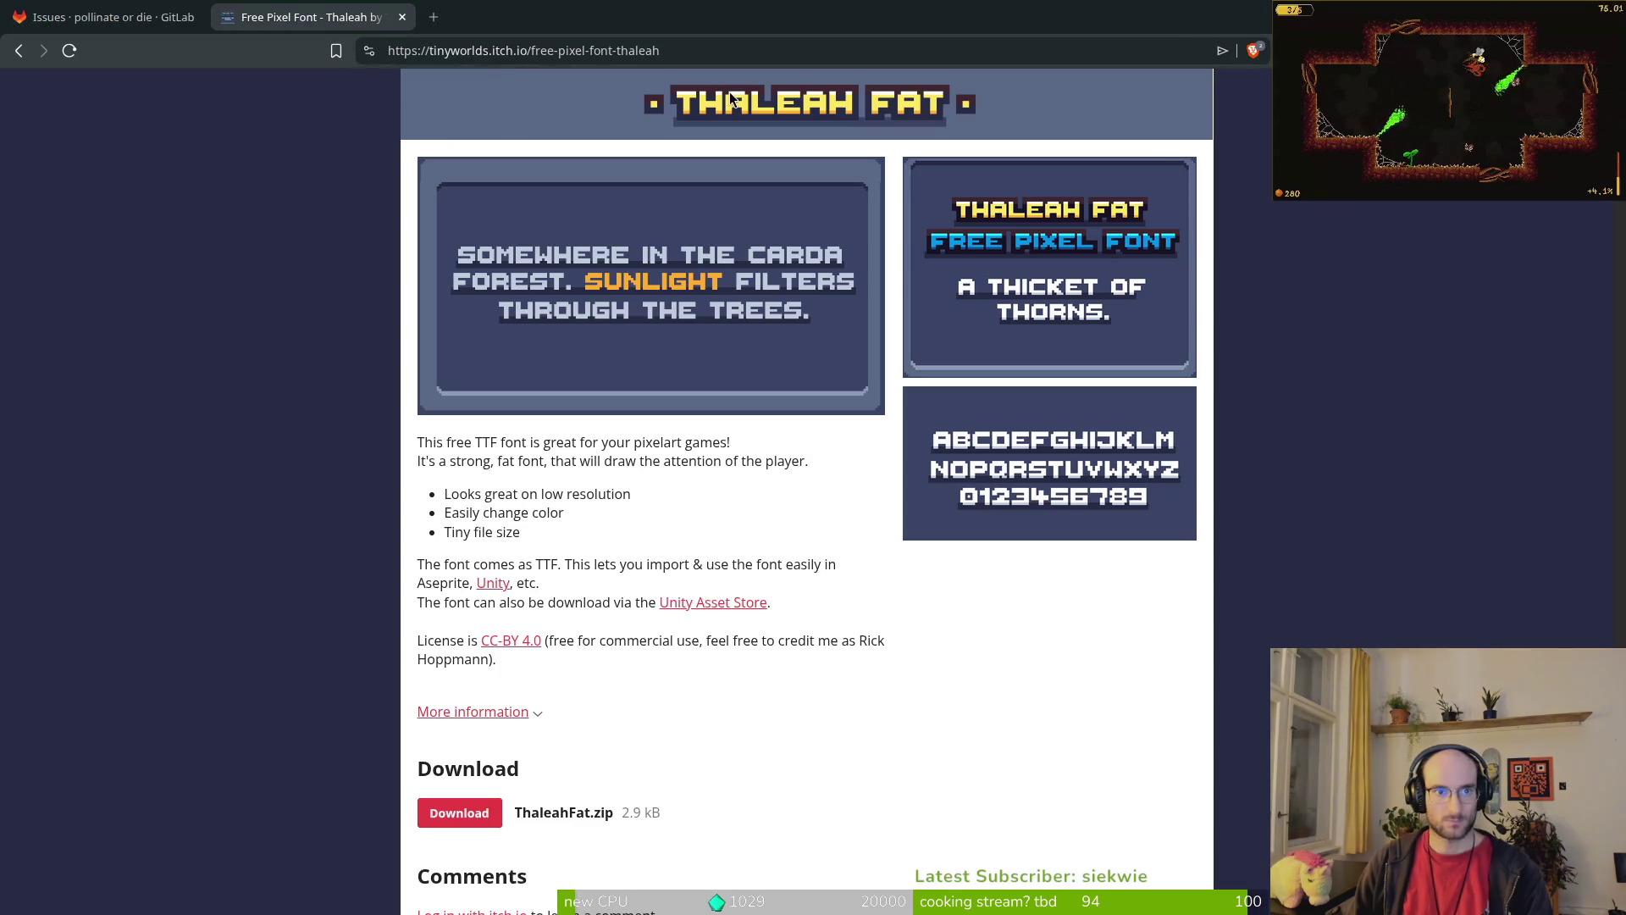
{"action": "key", "text": "ctrl+Tab"}
{"action": "key", "text": "alt+Tab"}
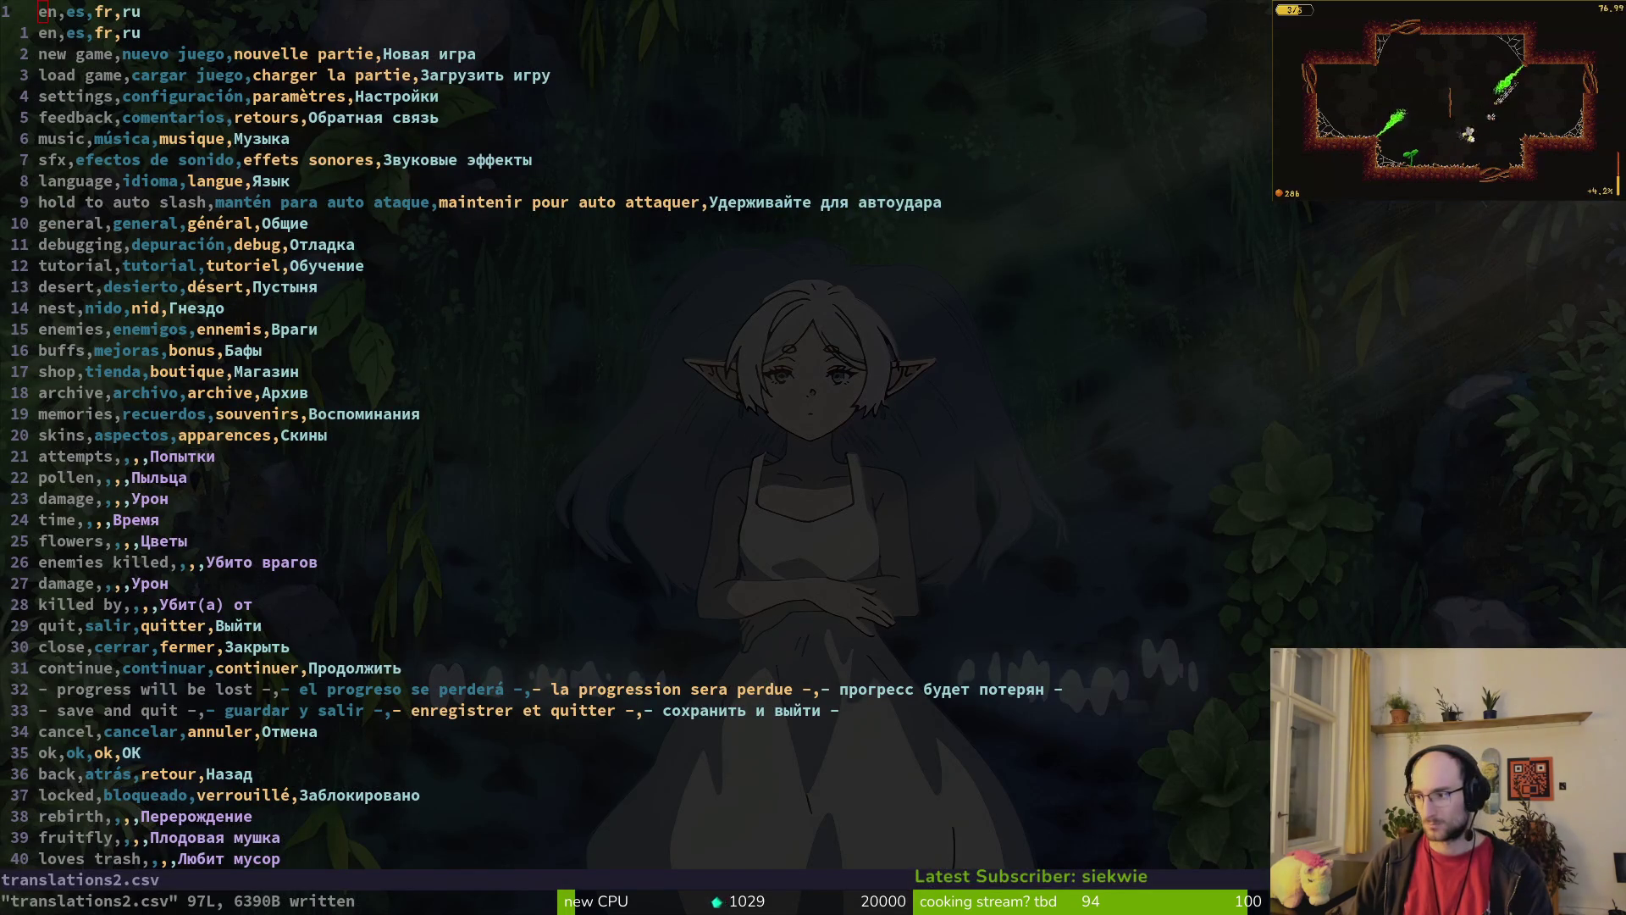
{"action": "key", "text": "alt+Tab"}
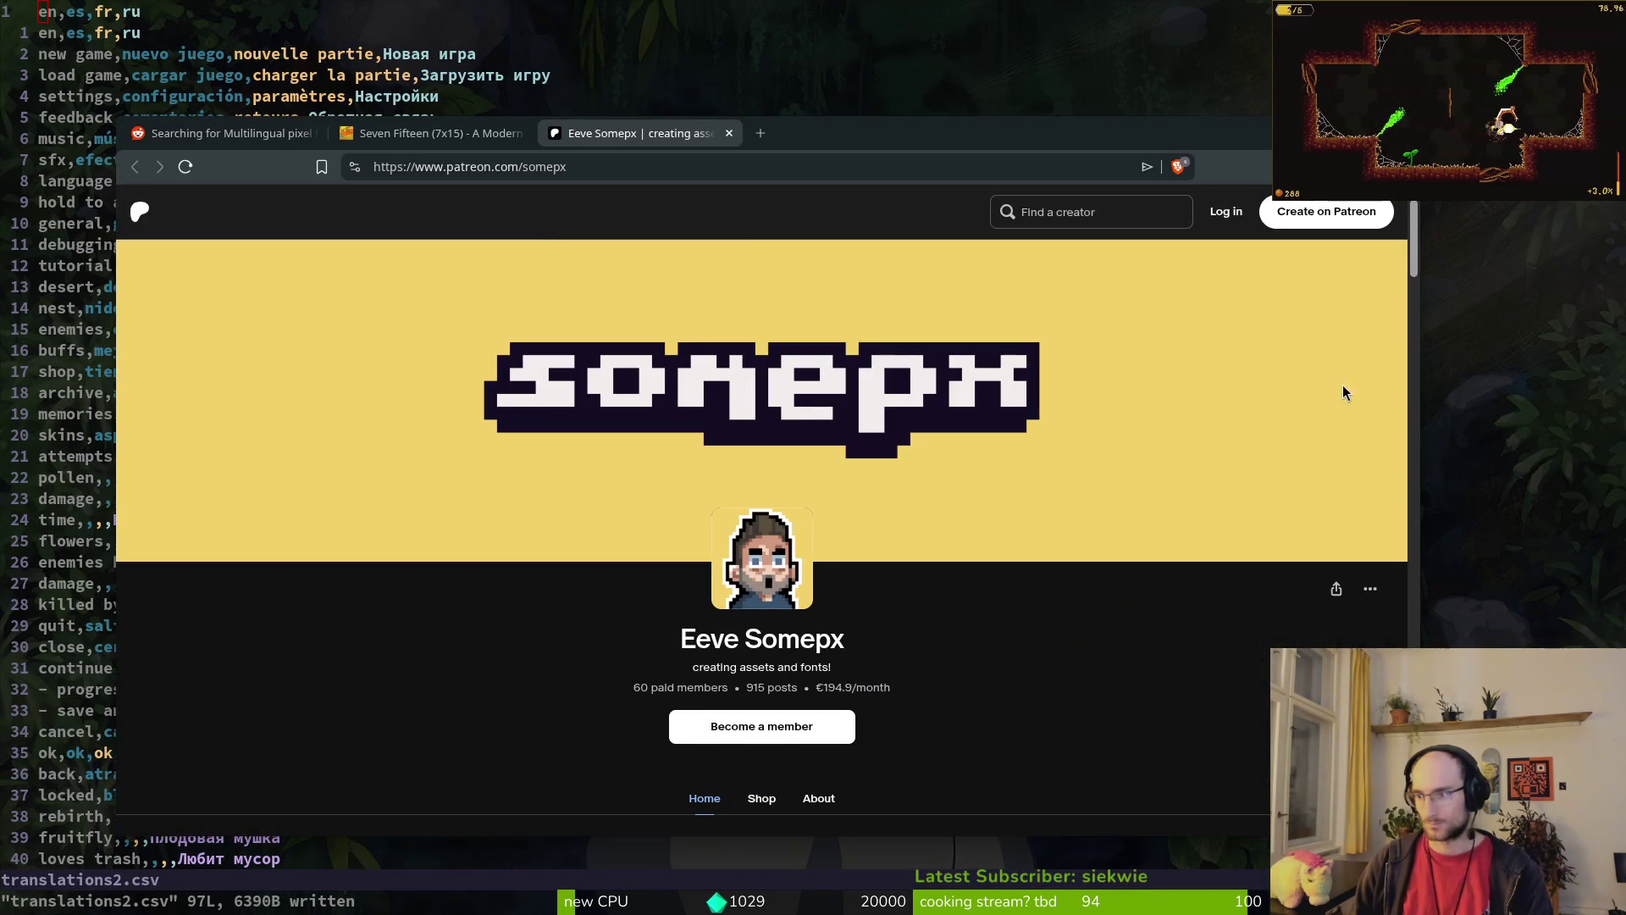
{"action": "key", "text": "ctrl+t"}
{"action": "type", "text": "perplexity.ai"}
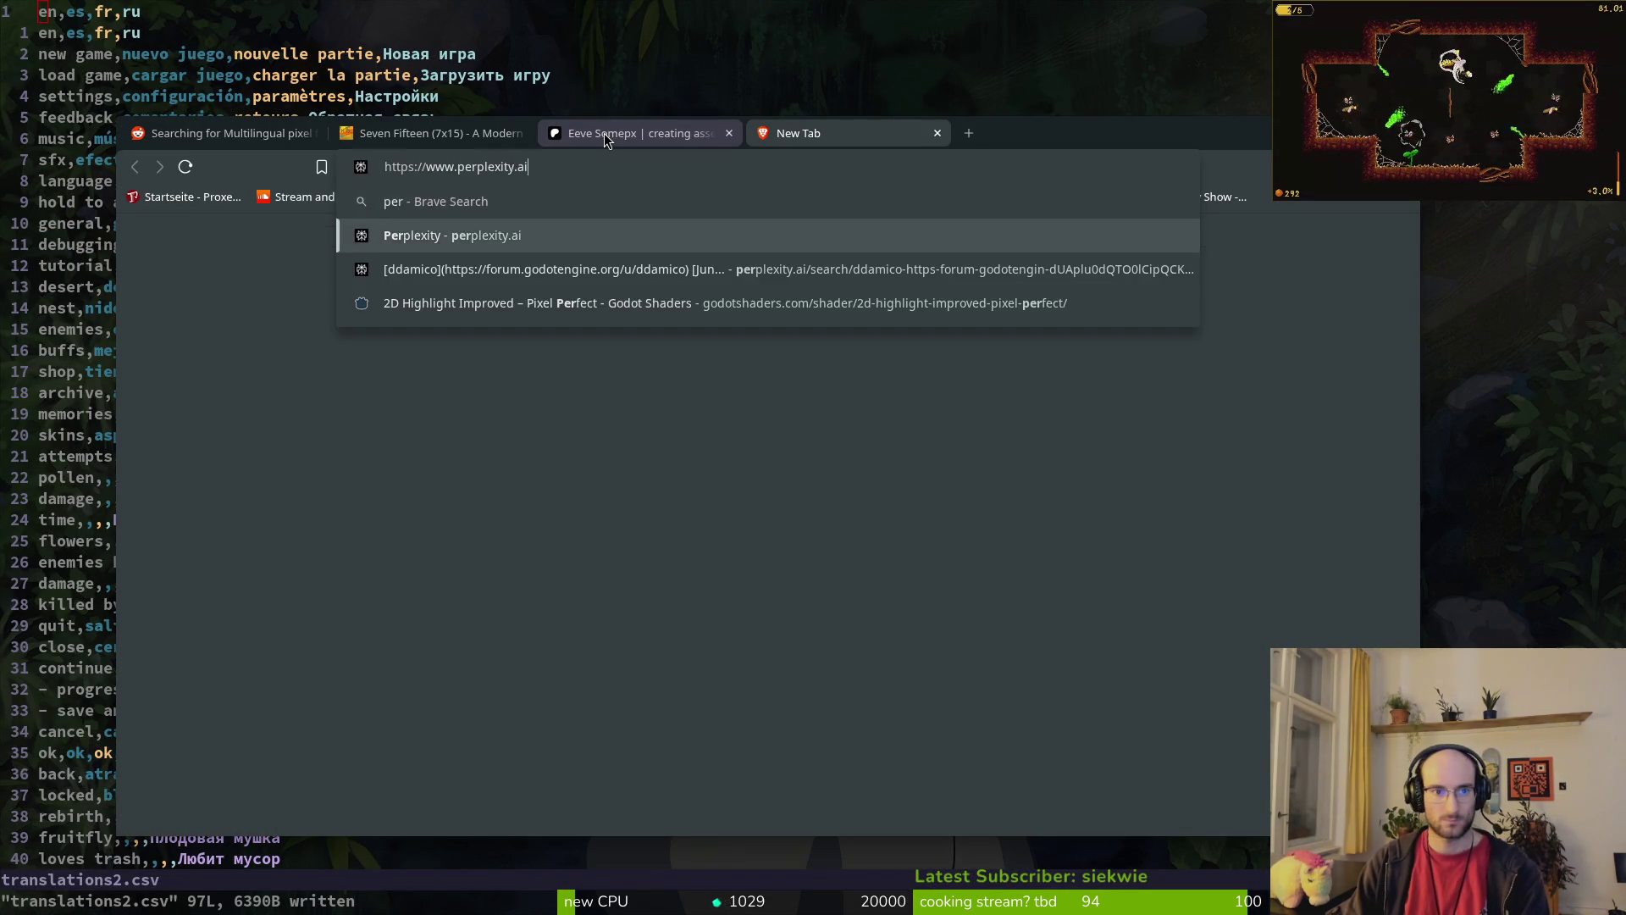
{"action": "key", "text": "Return"}
Step: Close the other old tabs so only Perplexity remains, ready for a question
{"action": "left_click", "coordinate": [432, 133]}
{"action": "key", "text": "ctrl+w"}
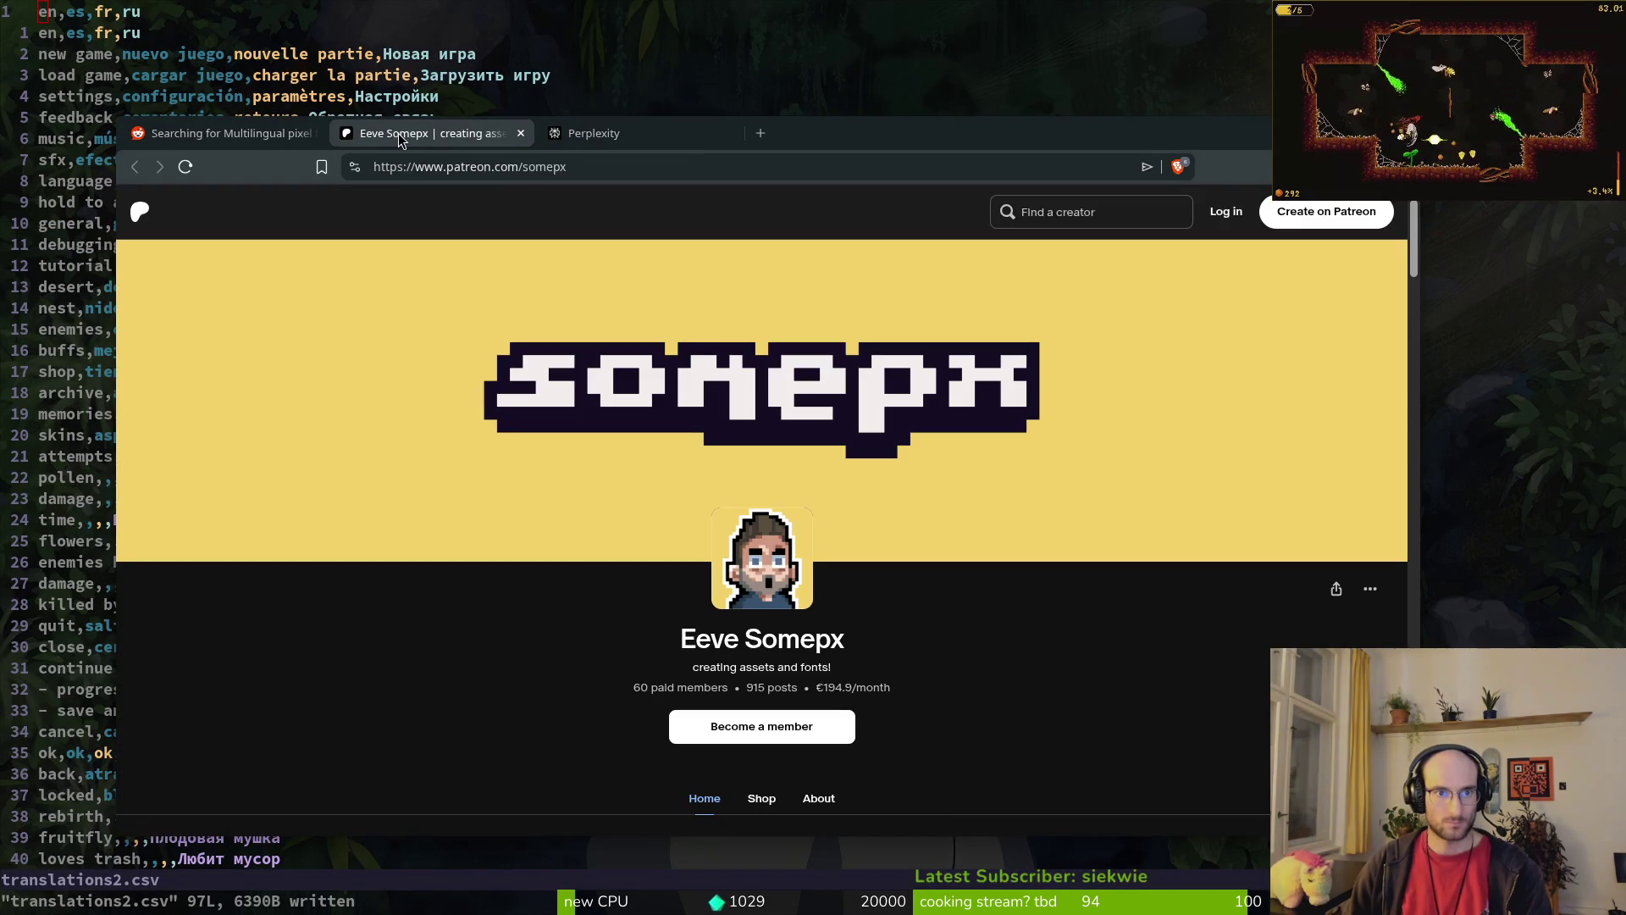
{"action": "key", "text": "ctrl+w"}
{"action": "middle_click", "coordinate": [221, 135]}
{"action": "left_click", "coordinate": [611, 501]}
Step: Ask Perplexity 'create csv file with the missing ru translations' with the pasted SKILL and NOTE rows
{"action": "type", "text": "create csv file with the missing ru translations"}
{"action": "key", "text": "shift+Return"}
{"action": "key", "text": "ctrl+v"}
{"action": "key", "text": "Return"}
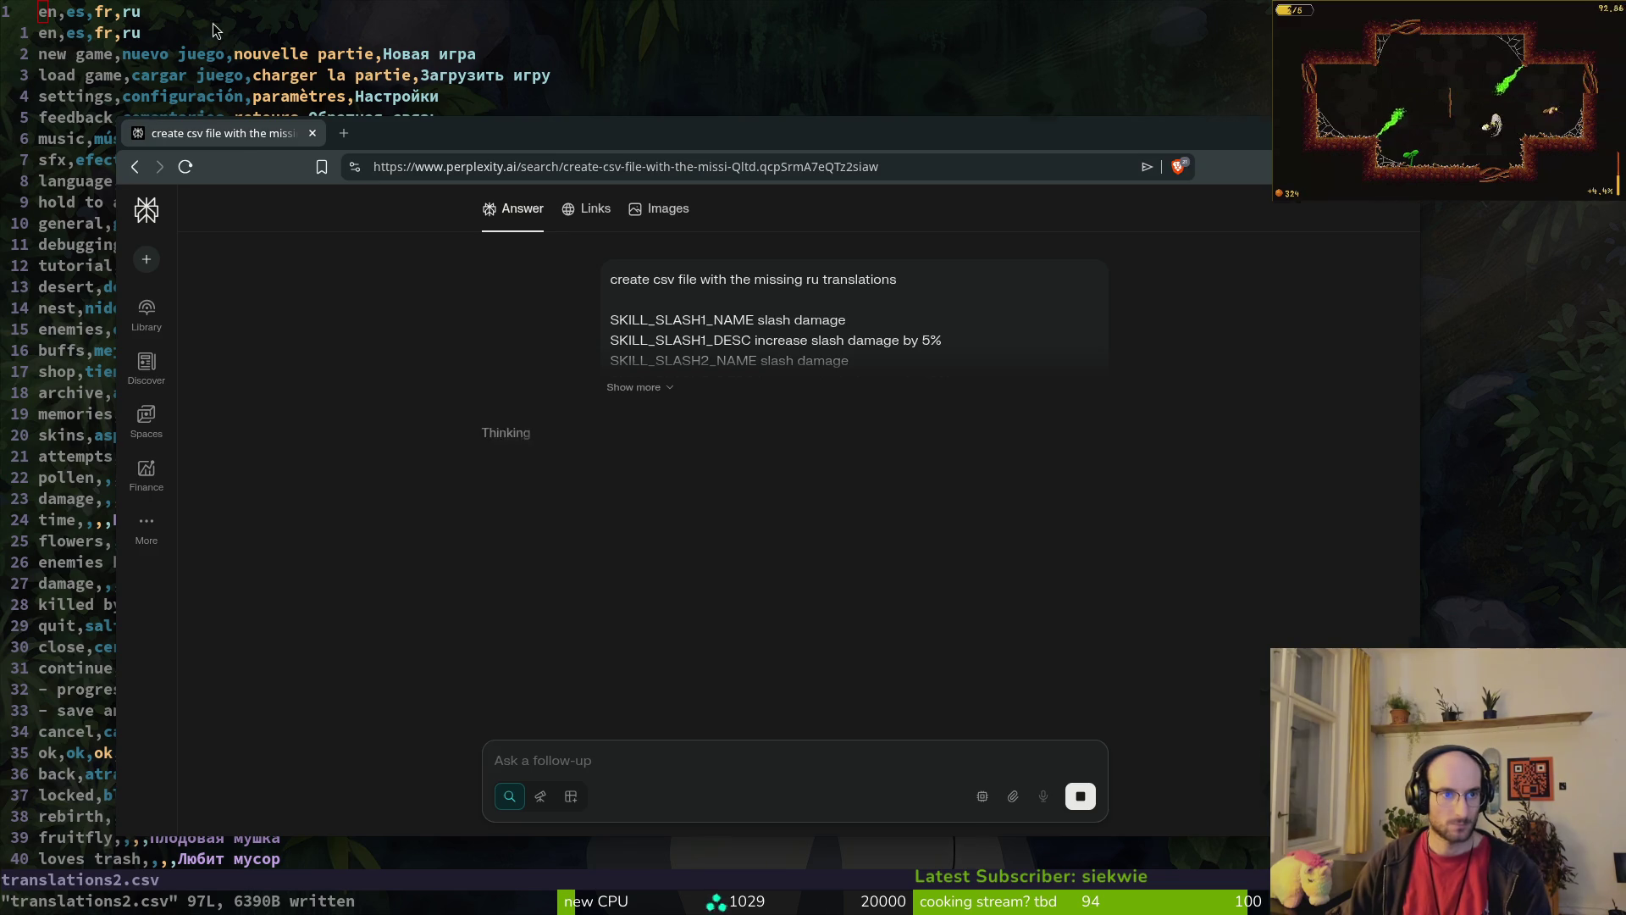
{"action": "left_click", "coordinate": [214, 25]}
{"action": "type", "text": ":wq"}
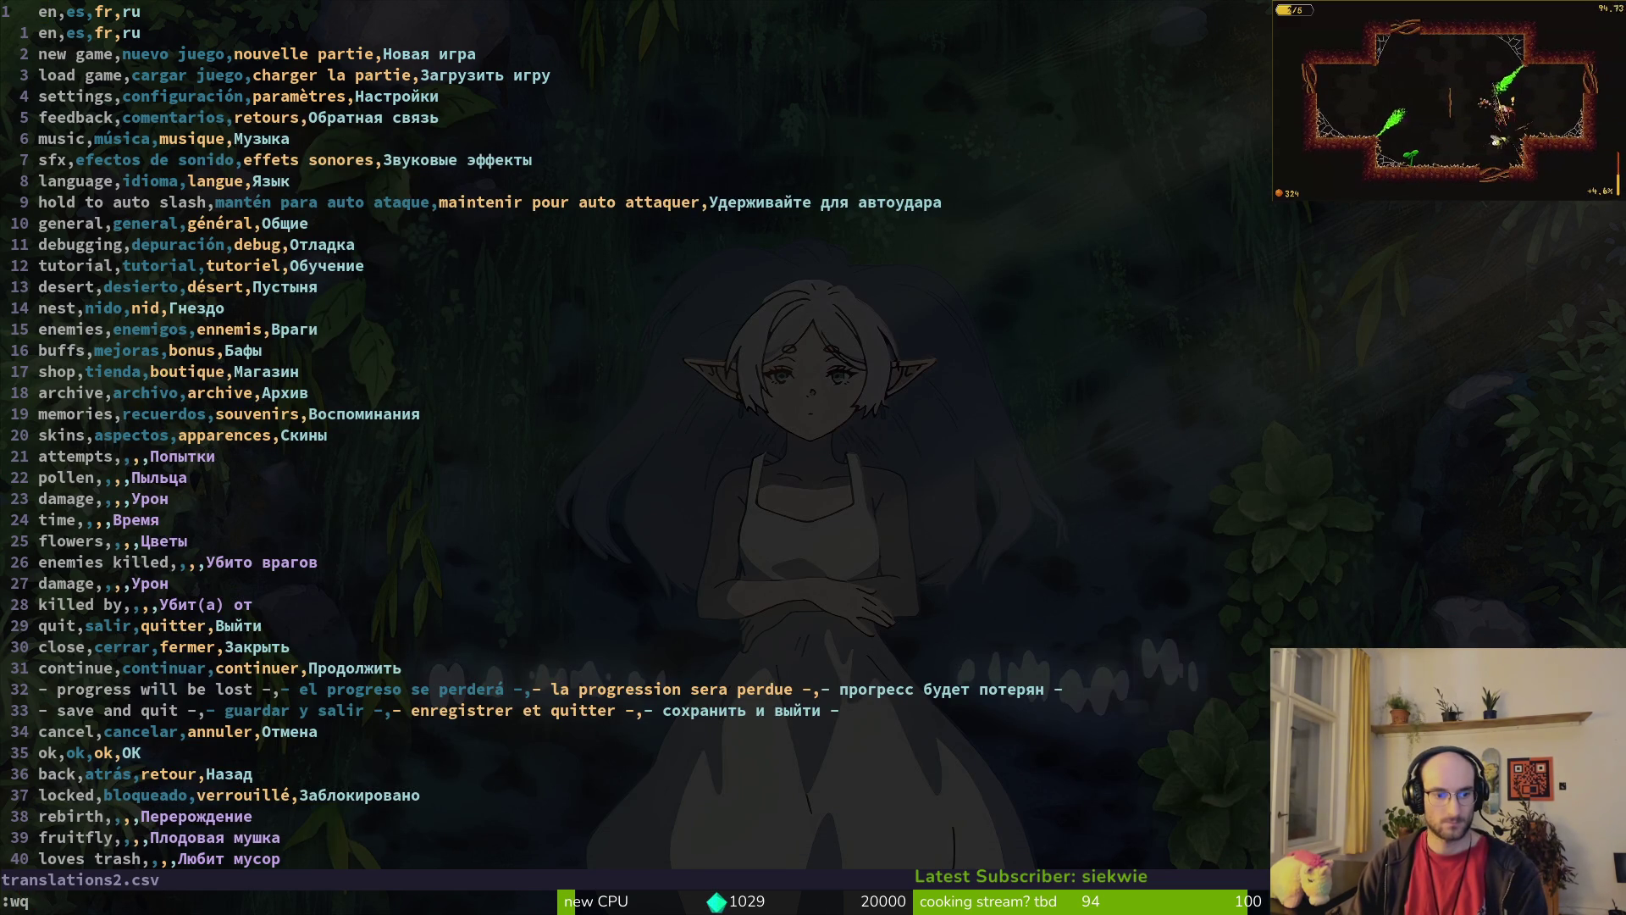
{"action": "key", "text": "alt+Tab"}
Step: Select the whole id,en,ru CSV answer down to the NOTE_2_9_CONTENT line
{"action": "scroll", "coordinate": [852, 468], "scroll_direction": "down", "scroll_amount": 5}
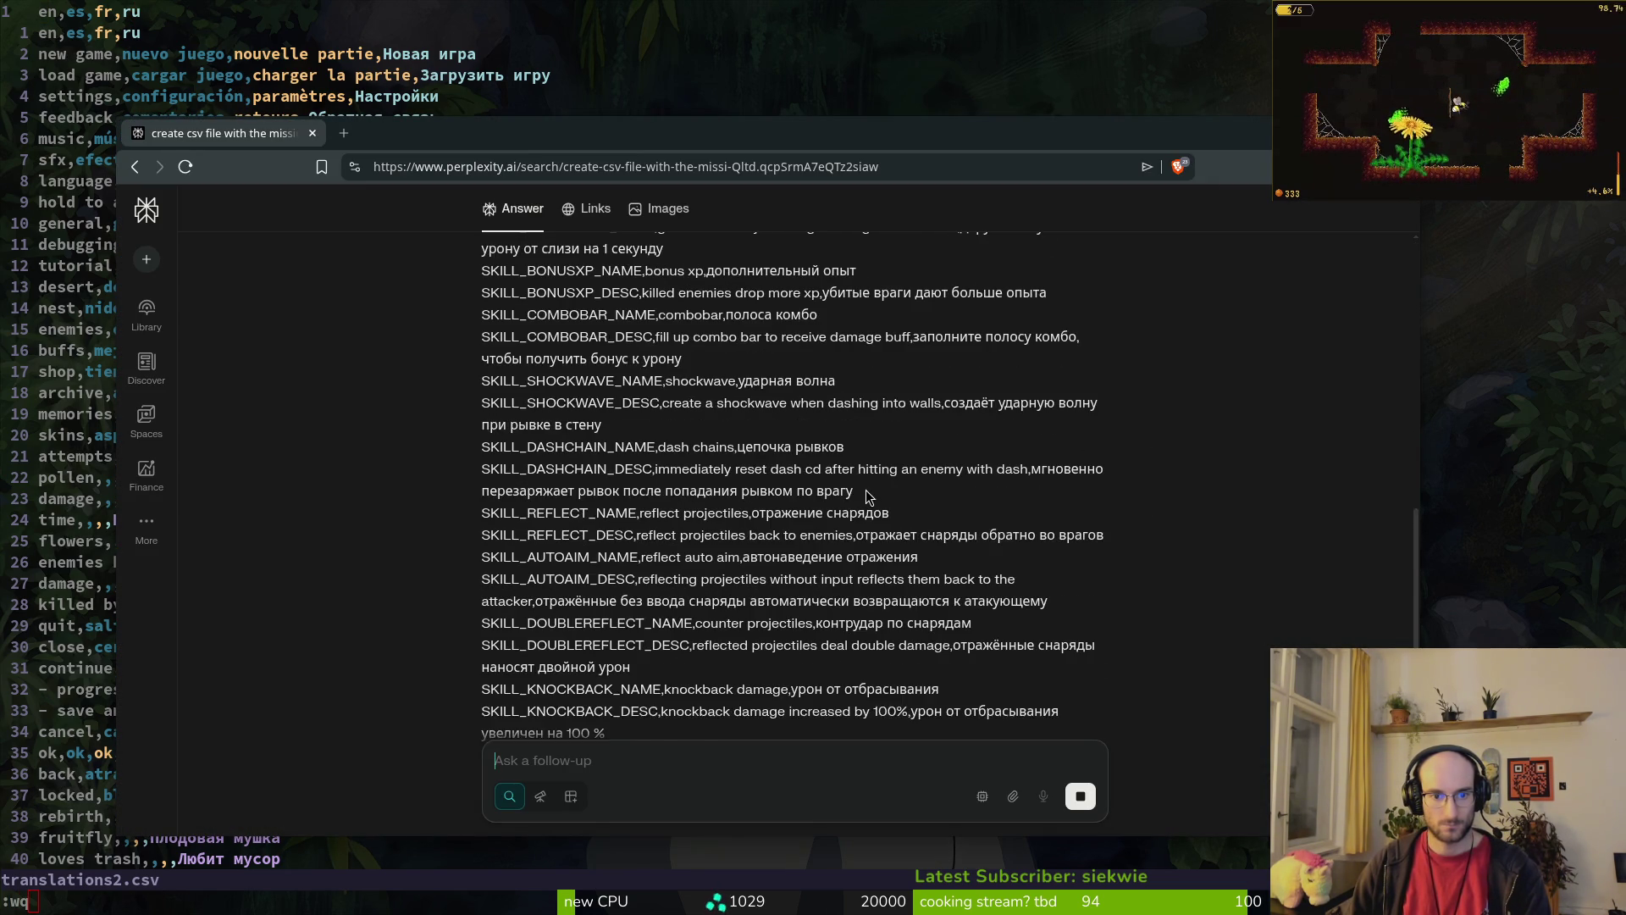
{"action": "scroll", "coordinate": [827, 502], "scroll_direction": "up", "scroll_amount": 5}
{"action": "scroll", "coordinate": [827, 502], "scroll_direction": "up", "scroll_amount": 2}
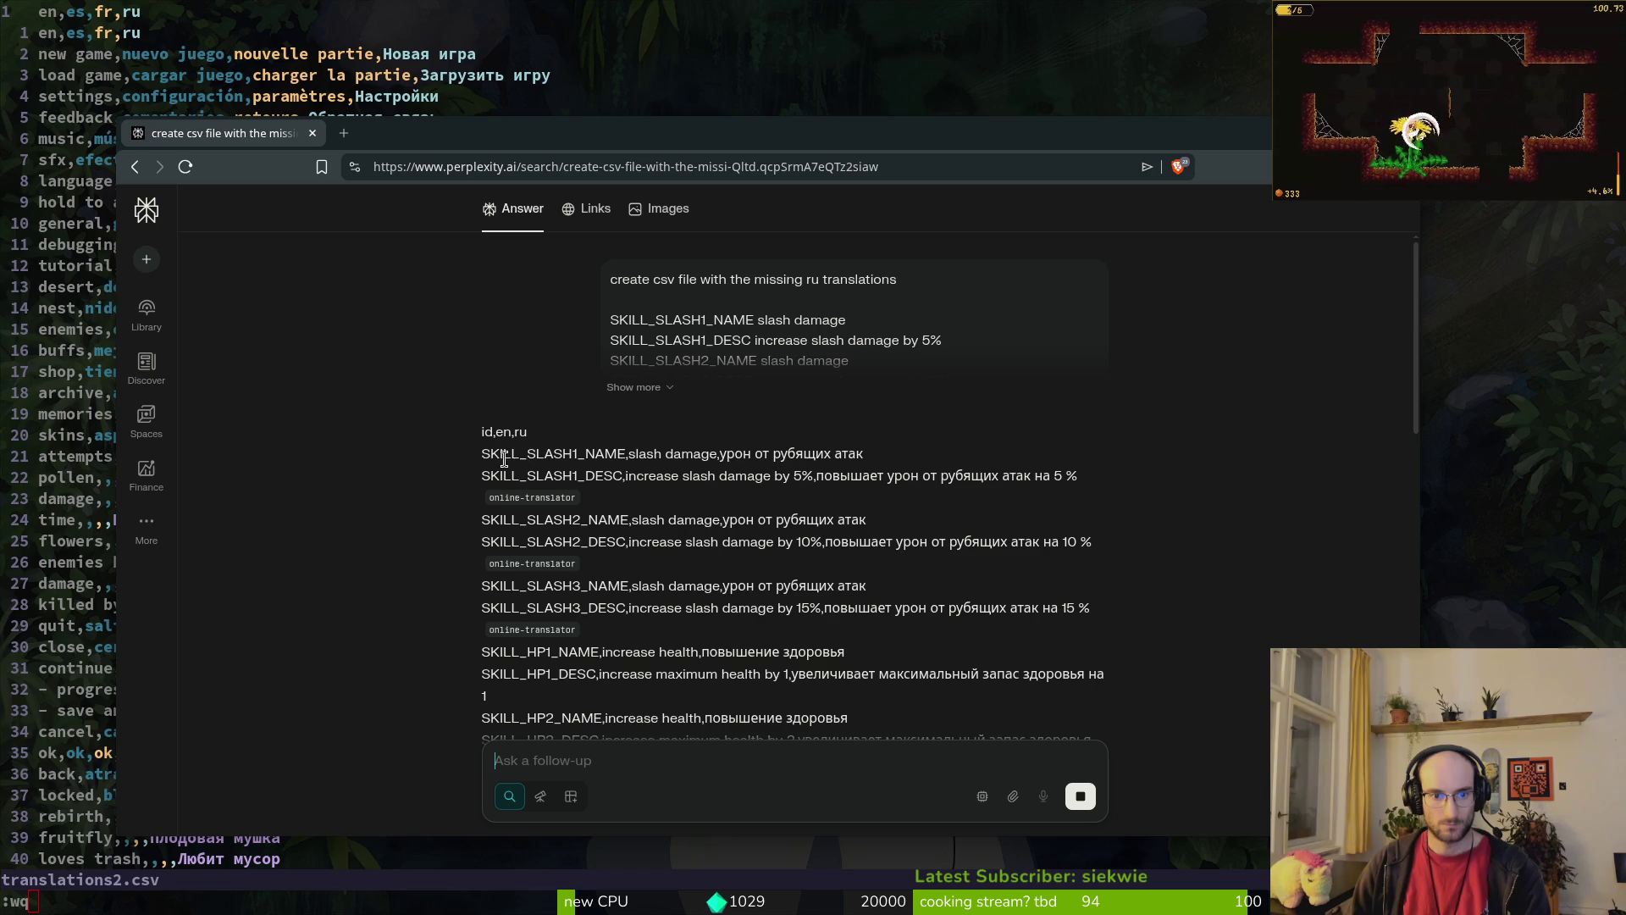
{"action": "scroll", "coordinate": [705, 466], "scroll_direction": "down", "scroll_amount": 15}
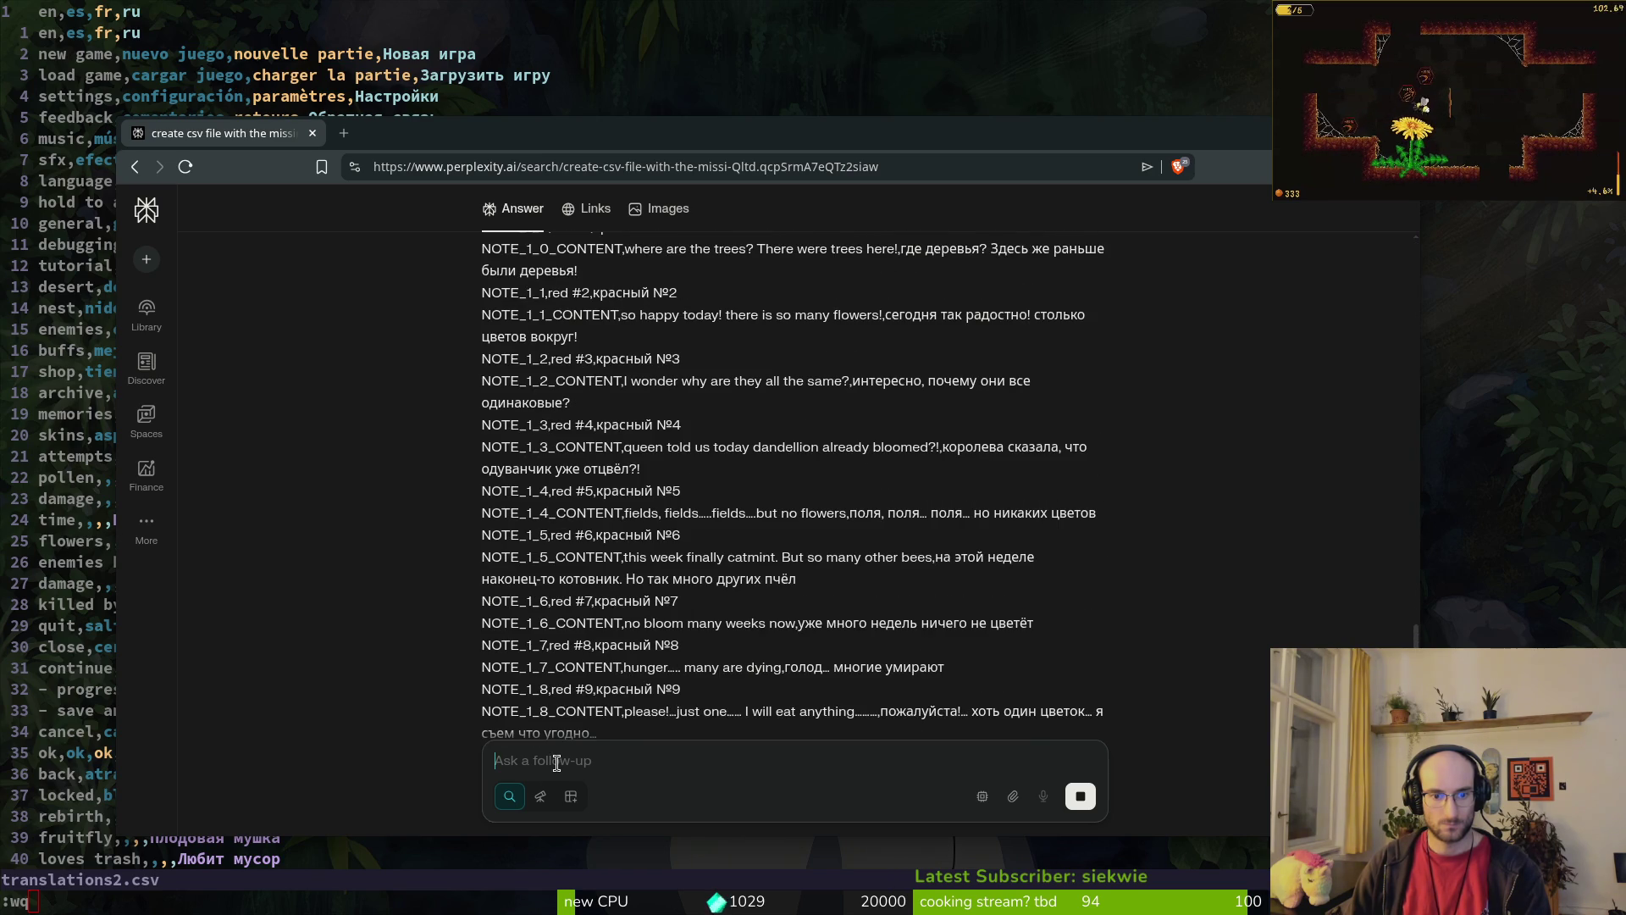
{"action": "scroll", "coordinate": [637, 555], "scroll_direction": "up", "scroll_amount": 10}
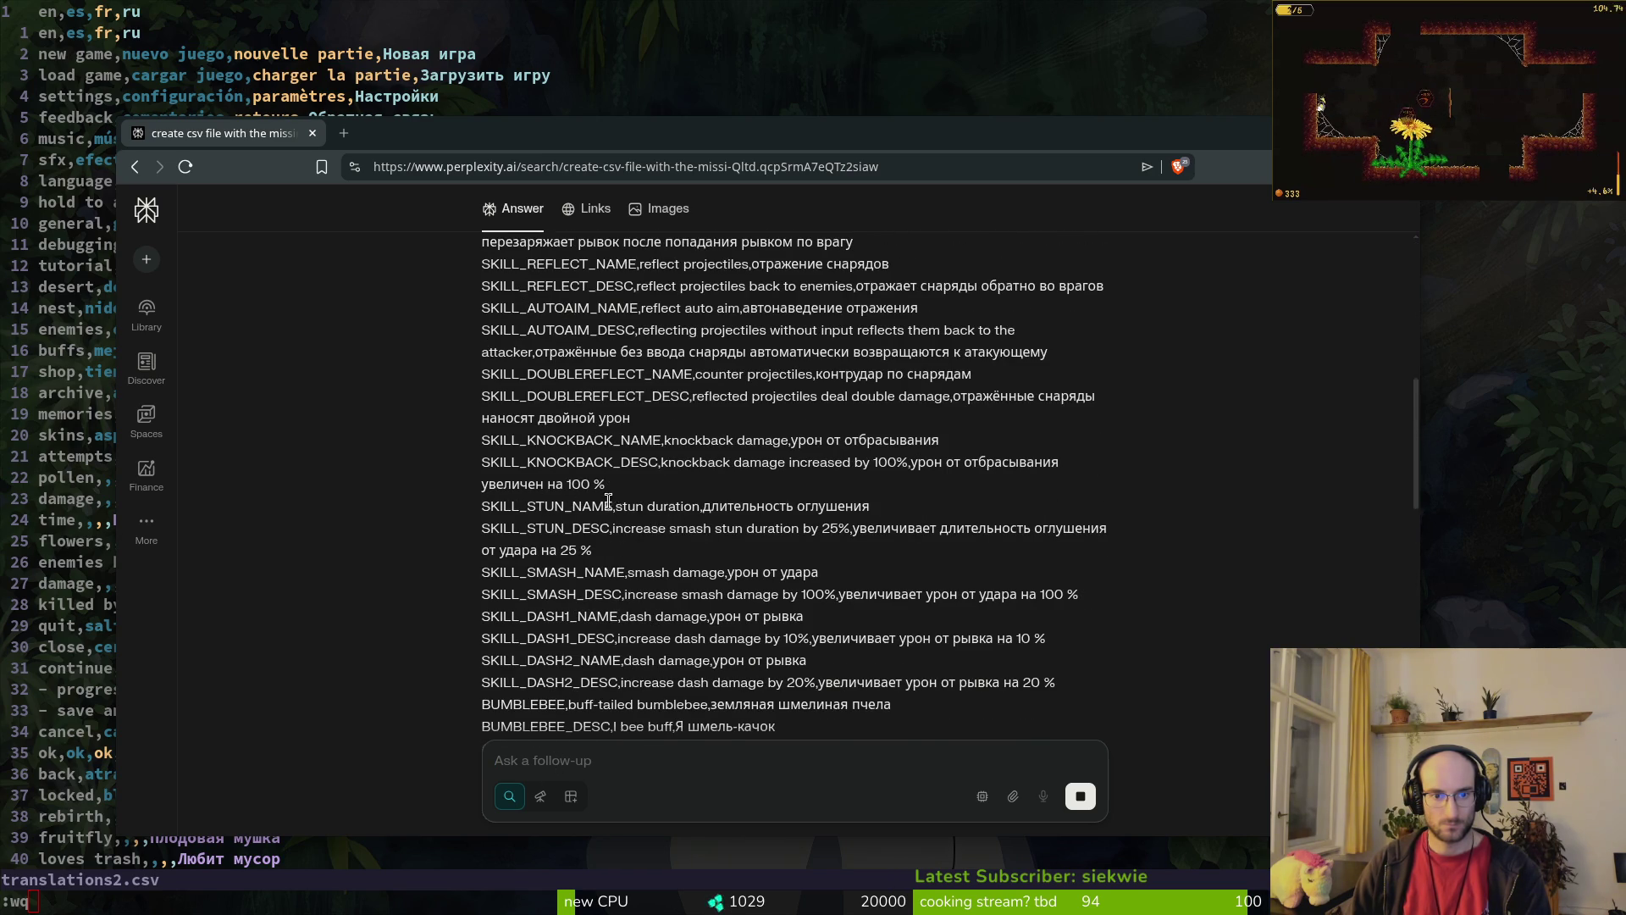
{"action": "scroll", "coordinate": [613, 506], "scroll_direction": "up", "scroll_amount": 10}
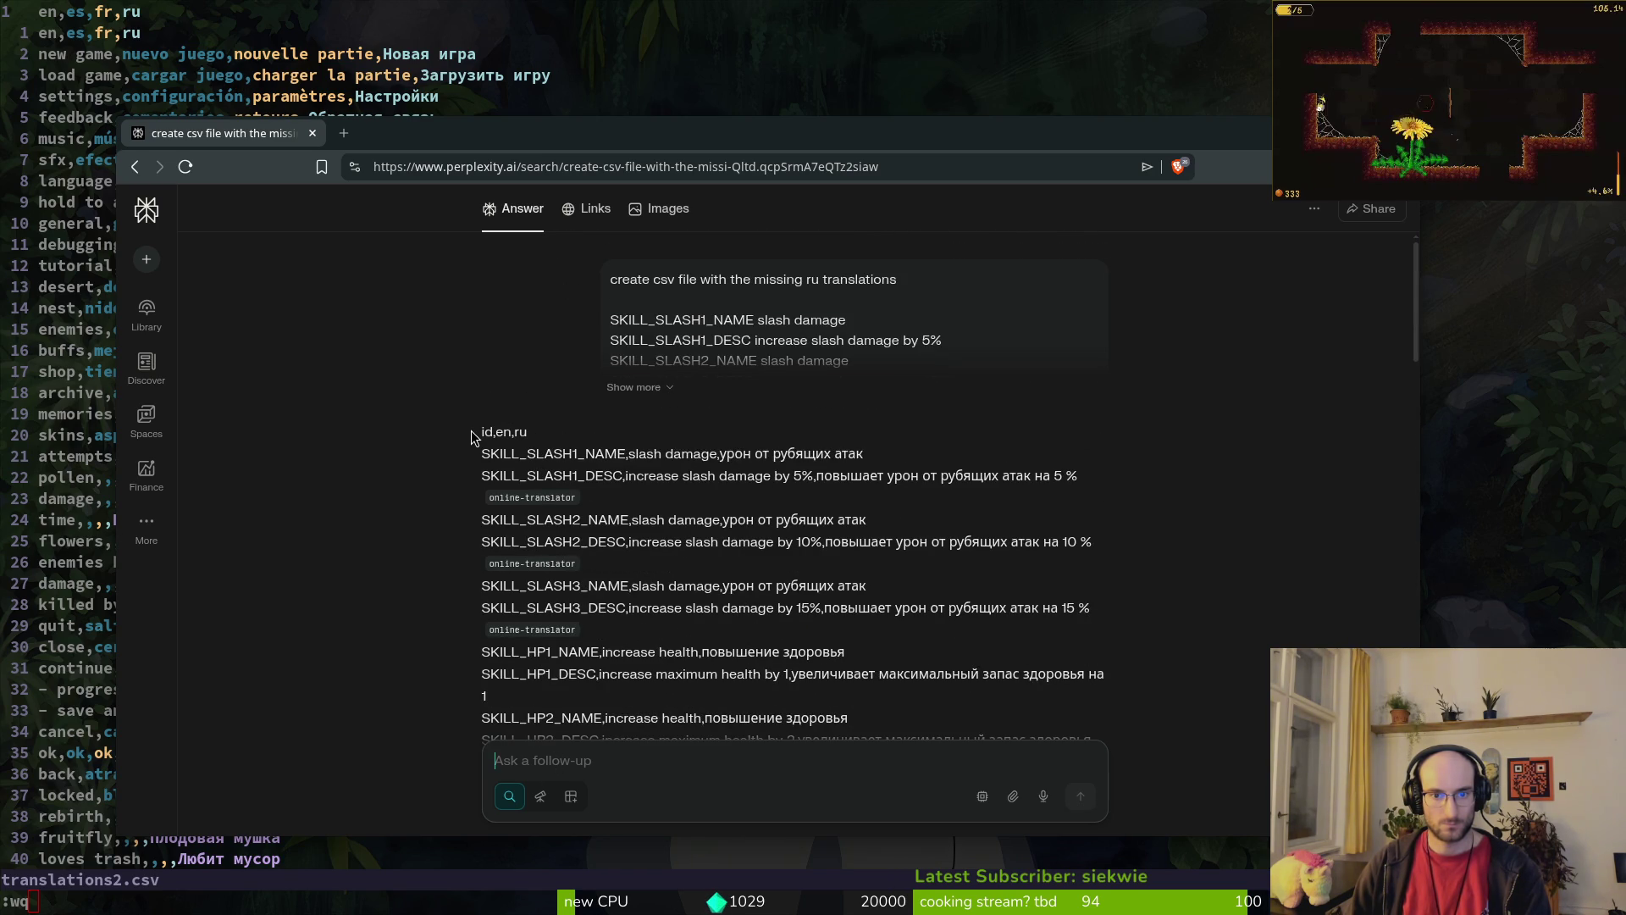
{"action": "mouse_move", "coordinate": [477, 432]}
{"action": "left_mouse_down"}
{"action": "mouse_move", "coordinate": [635, 465]}
{"action": "mouse_move", "coordinate": [653, 671]}
{"action": "mouse_move", "coordinate": [670, 561]}
{"action": "mouse_move", "coordinate": [1000, 389]}
{"action": "mouse_move", "coordinate": [1063, 398]}
{"action": "left_mouse_up"}
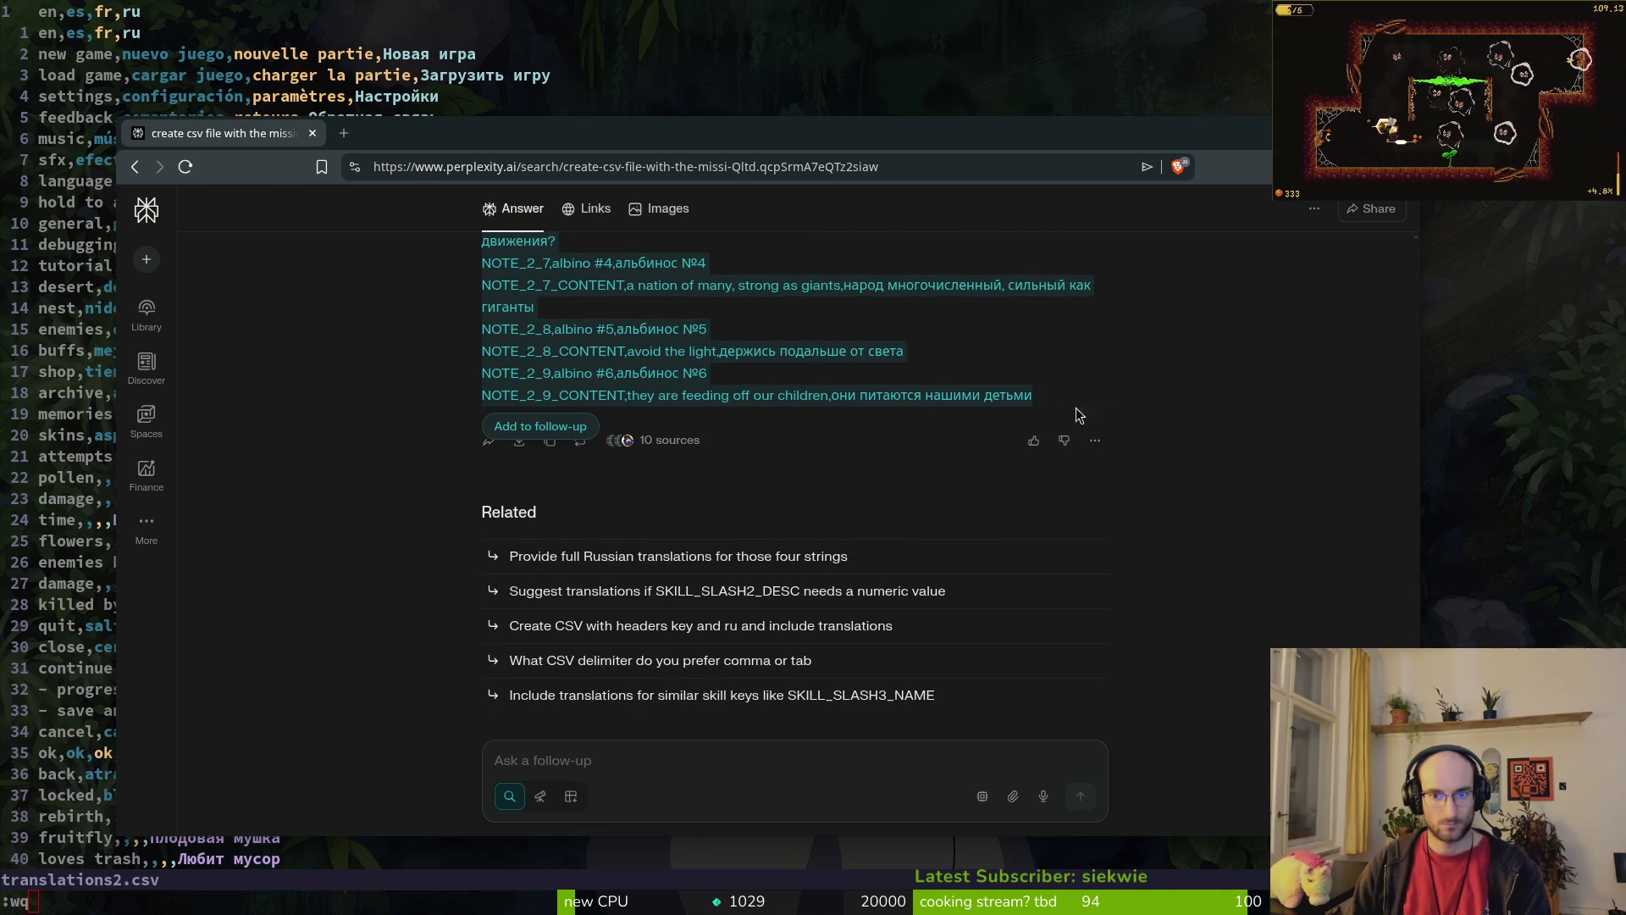
{"action": "left_click", "coordinate": [528, 66]}
Step: Replace translations2.csv's contents in Vim with the copied id,en,ru lines and save
{"action": "key", "text": "Escape"}
{"action": "key", "text": "V"}
{"action": "key", "text": "G"}
{"action": "key", "text": "p"}
{"action": "key", "text": "g"}
{"action": "key", "text": "g"}
{"action": "type", "text": ":w"}
{"action": "key", "text": "Return"}
Step: Return to LibreOffice Calc and bring translations2.csv into view
{"action": "key", "text": "alt+Tab"}
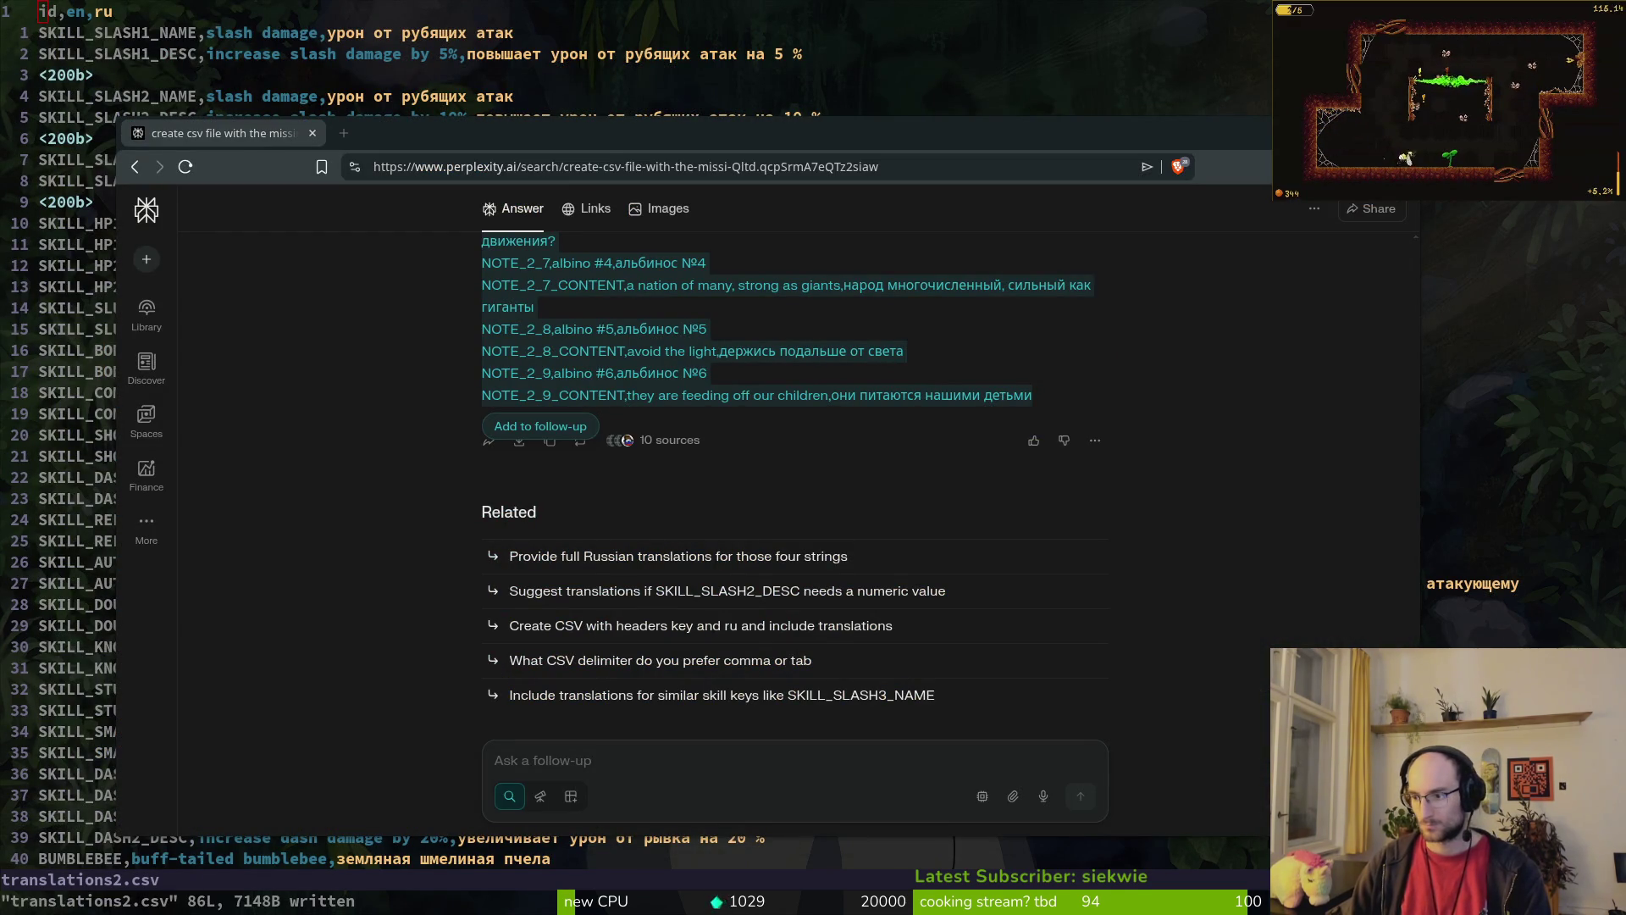
{"action": "key", "text": "alt+Tab"}
{"action": "left_click", "coordinate": [949, 436]}
{"action": "scroll", "coordinate": [1017, 393], "scroll_direction": "up", "scroll_amount": 15}
{"action": "scroll", "coordinate": [961, 382], "scroll_direction": "up", "scroll_amount": 4}
{"action": "key", "text": "alt+Tab"}
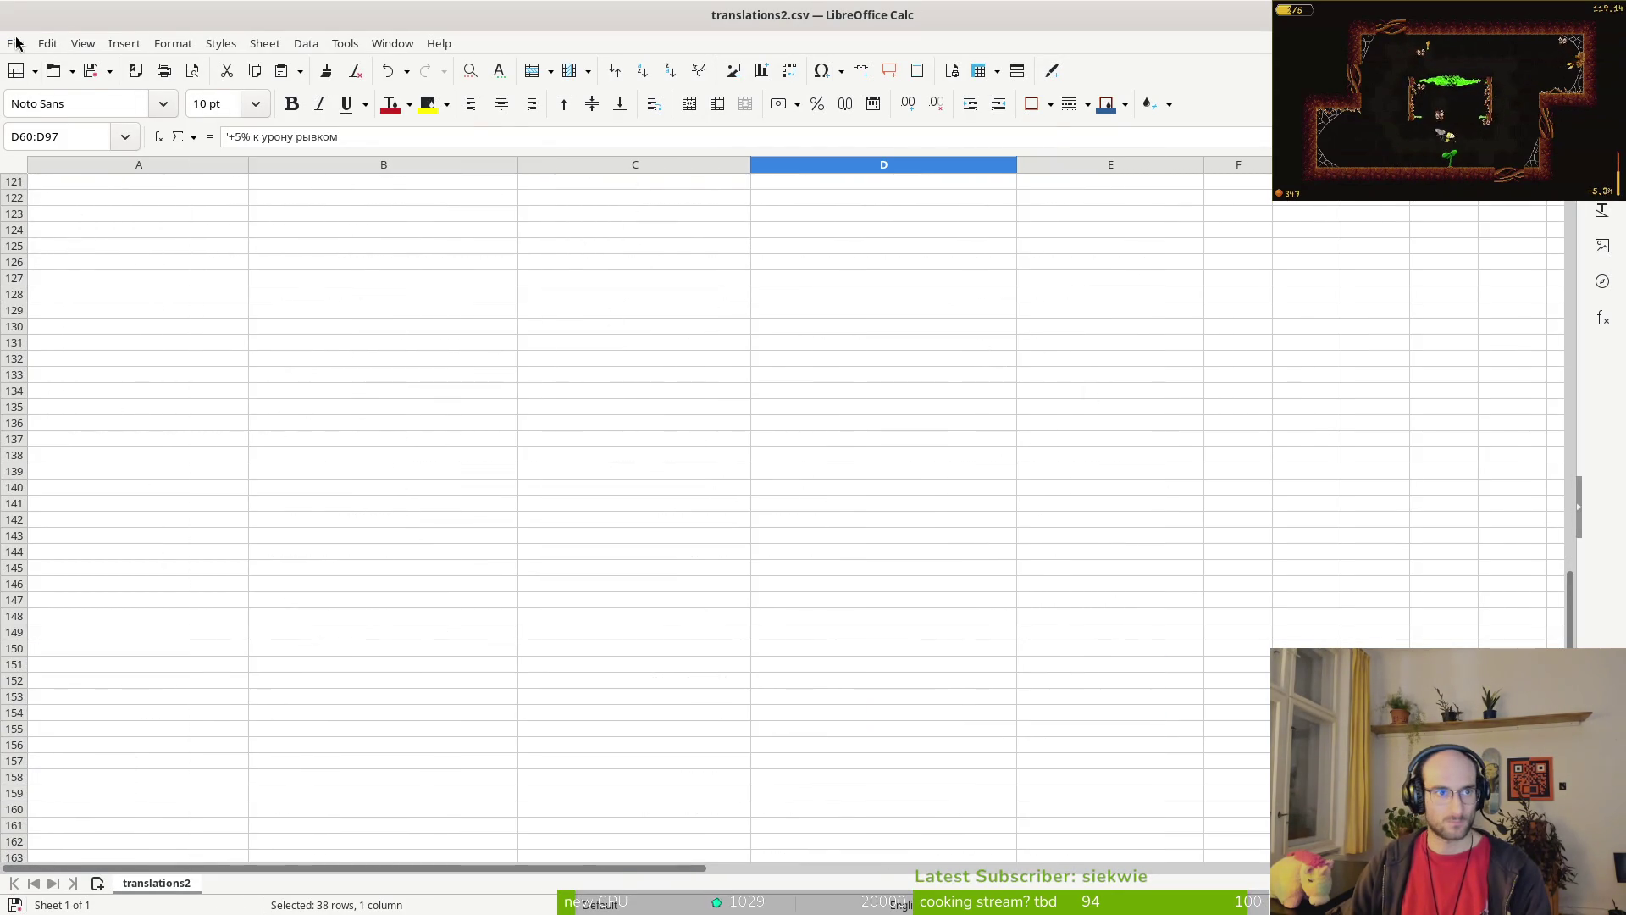
Step: Close translationsCSV.csv and discard its unsaved changes
{"action": "left_click", "coordinate": [16, 43]}
{"action": "left_click", "coordinate": [1516, 534]}
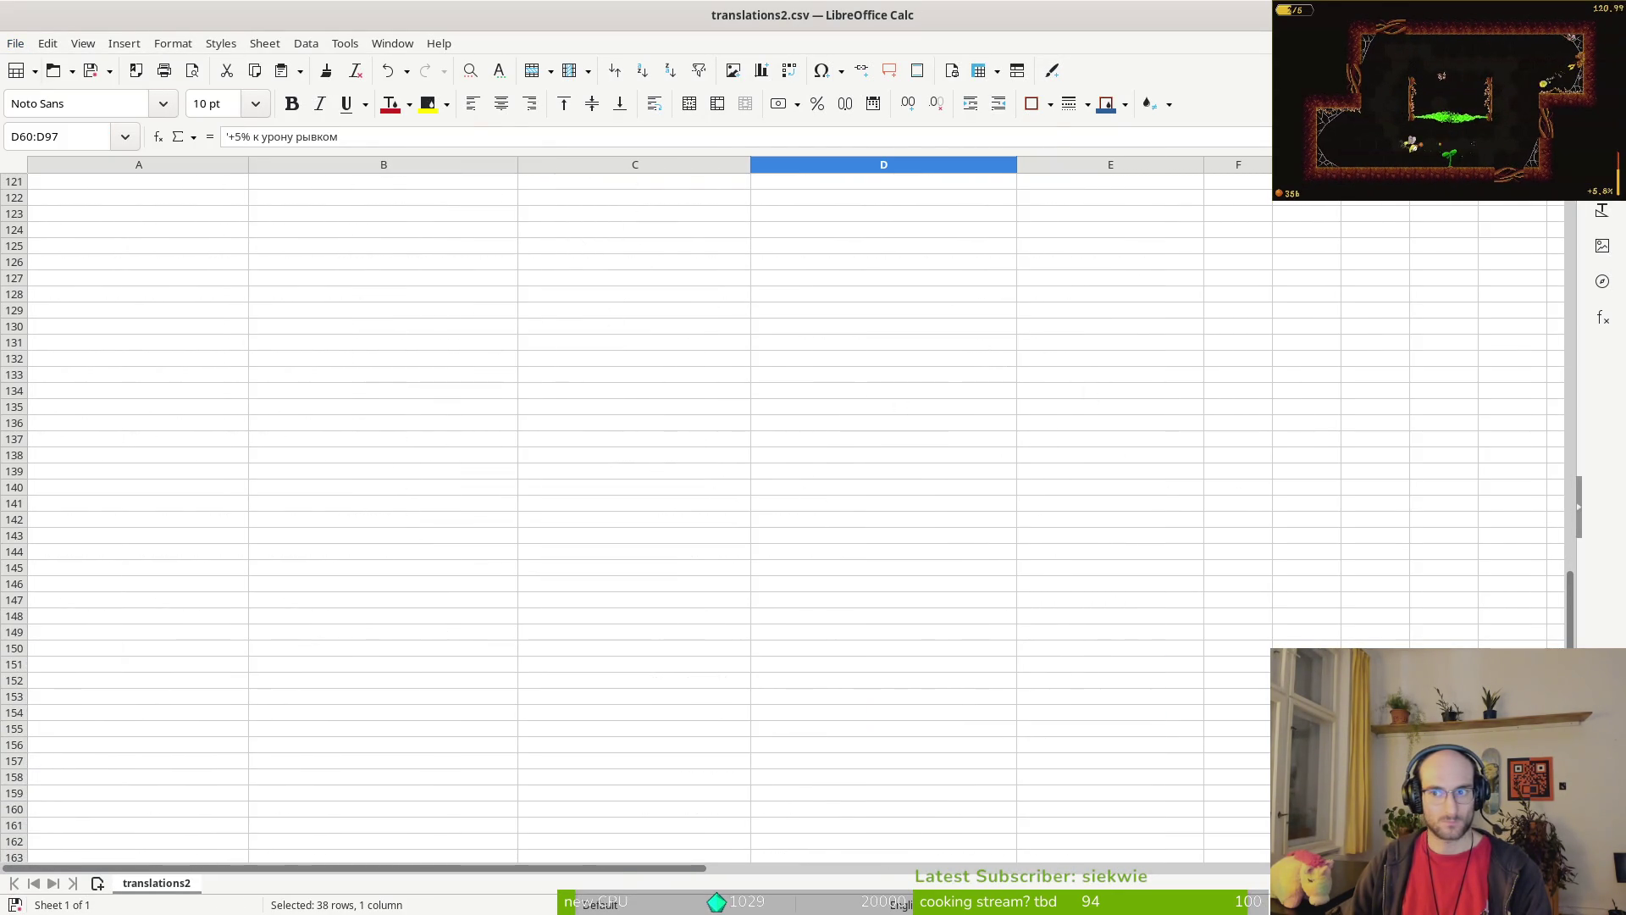
{"action": "scroll", "coordinate": [1546, 398], "scroll_direction": "up", "scroll_amount": 15}
{"action": "left_click", "coordinate": [759, 403]}
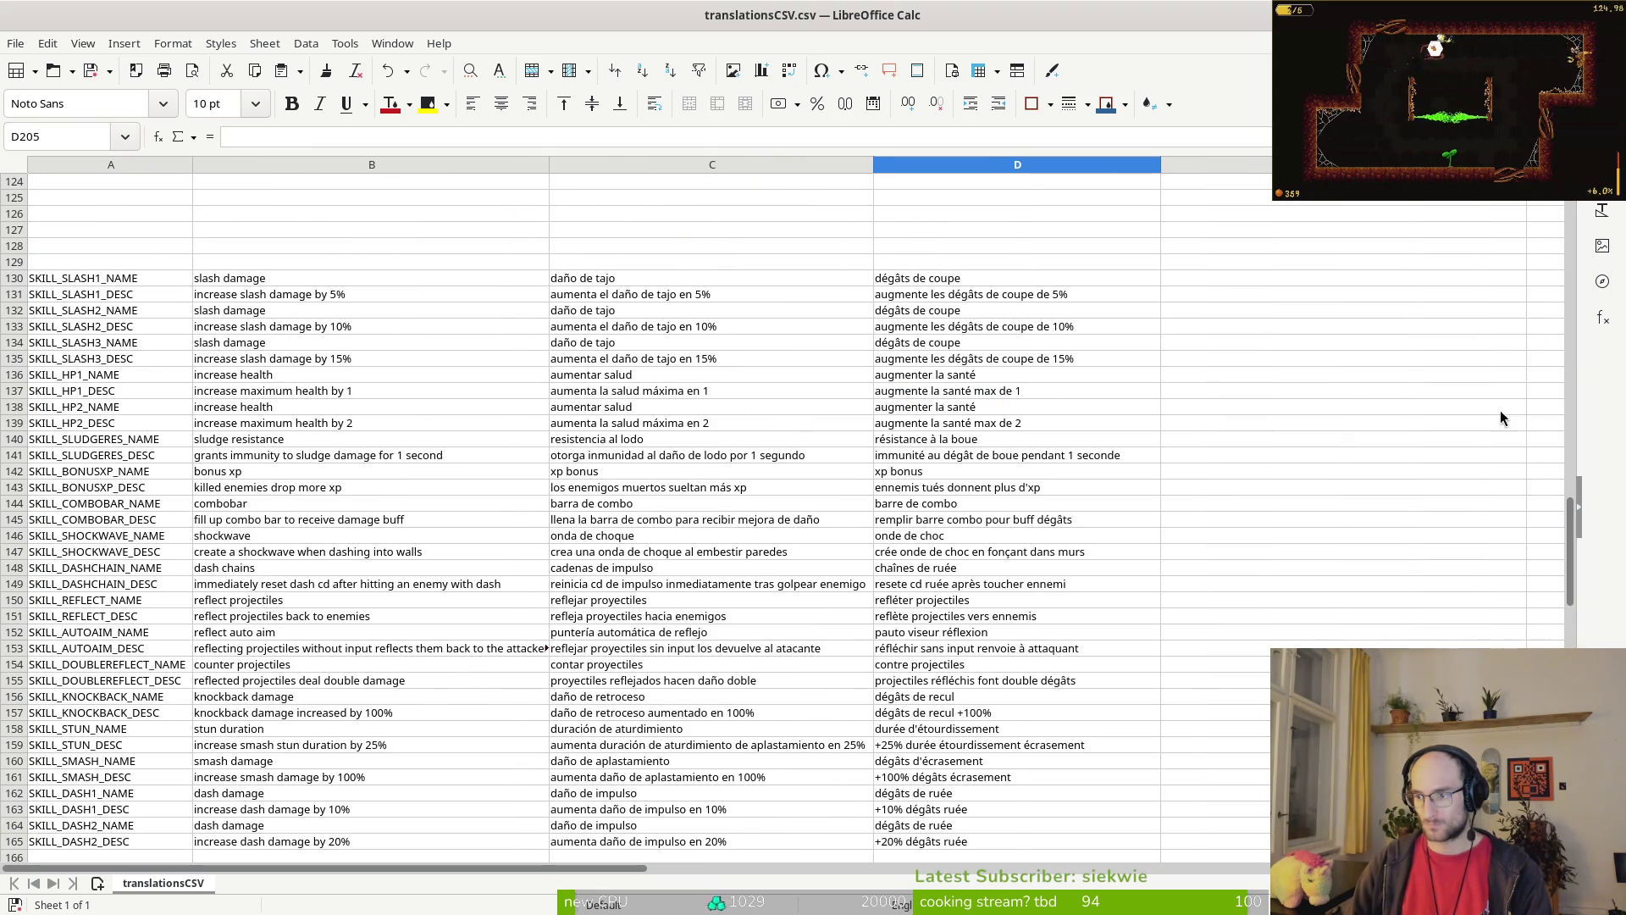
{"action": "key", "text": "ctrl+w"}
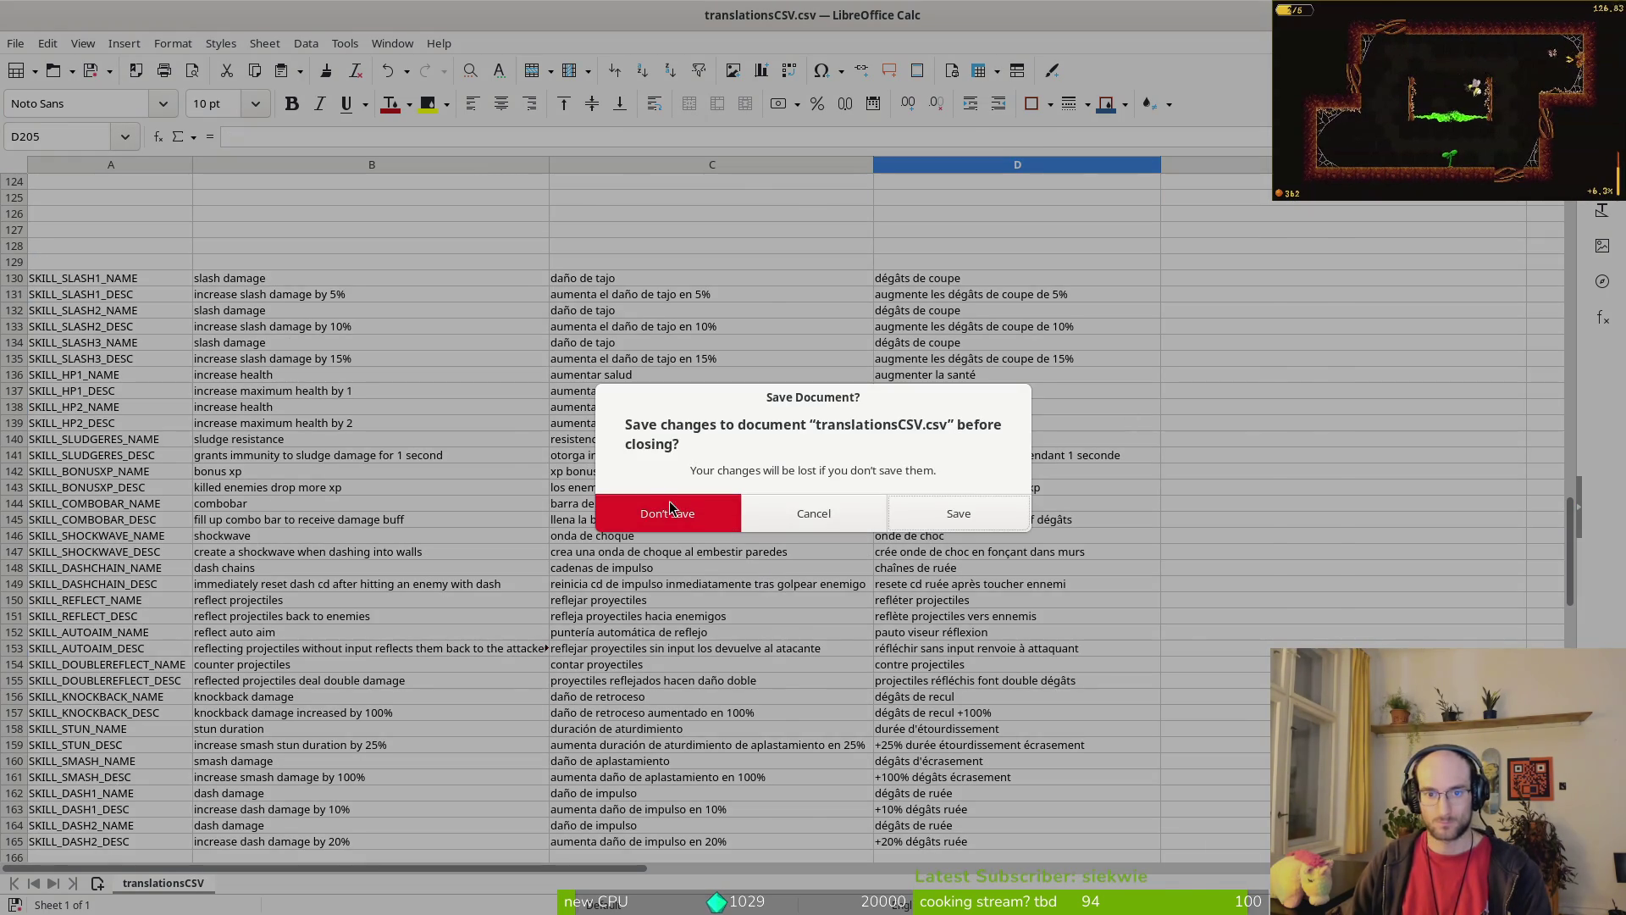
{"action": "left_click", "coordinate": [669, 508]}
Step: Reopen translations2.csv from the pollinate-or-die folder and select cell B21 ('aspectos')
{"action": "key", "text": "alt+Tab"}
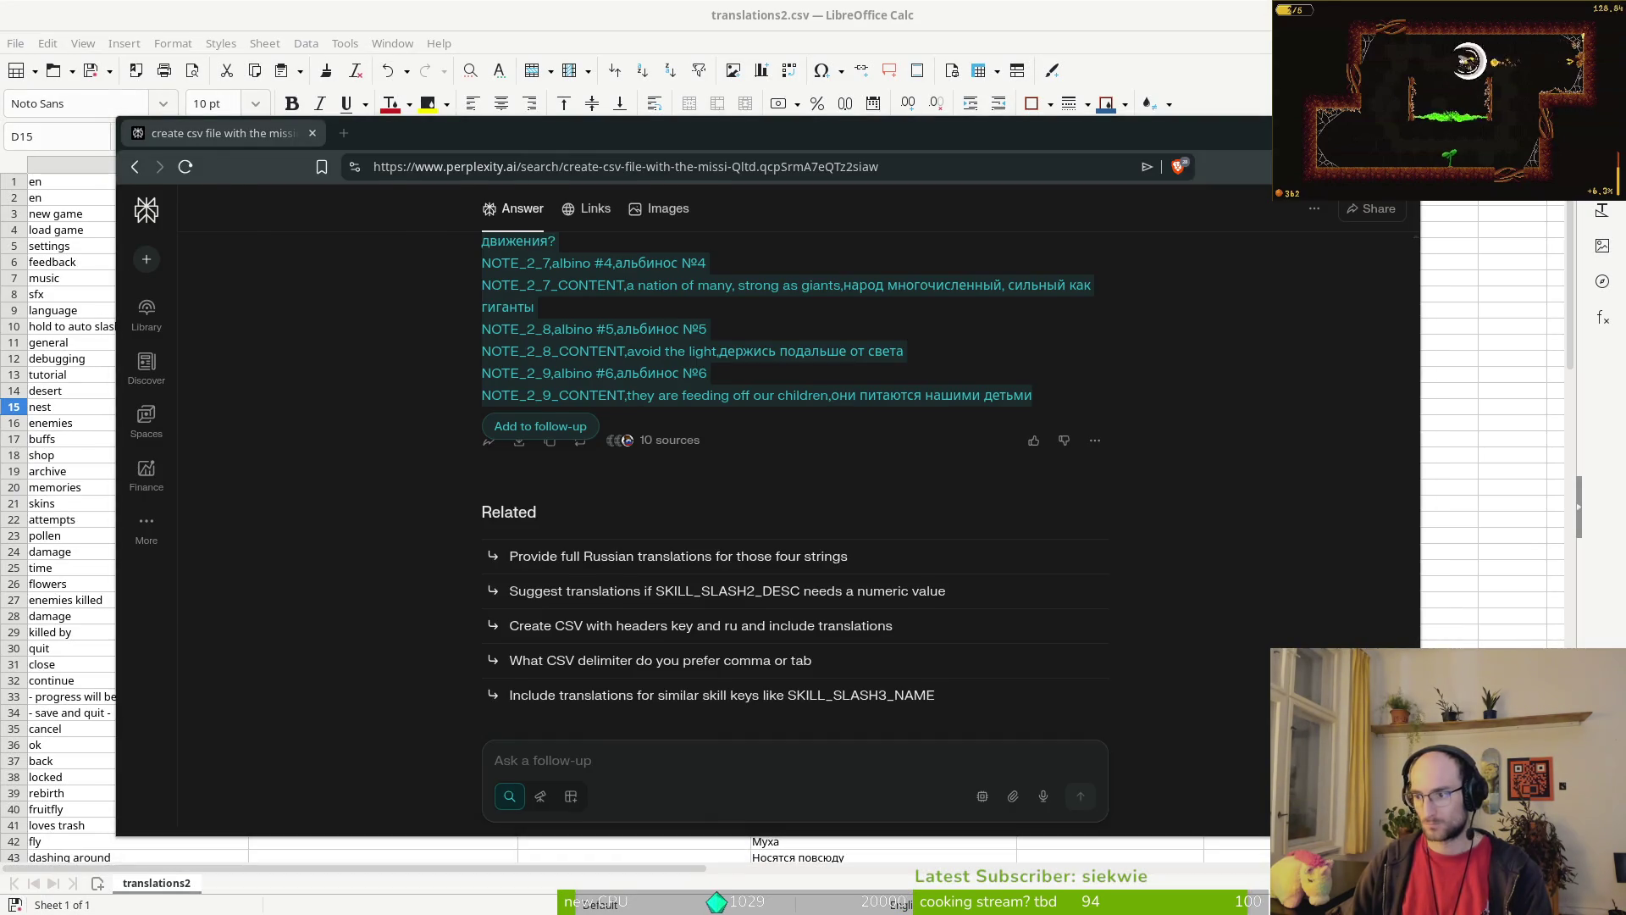
{"action": "key", "text": "alt+Tab"}
{"action": "key", "text": "alt+Tab"}
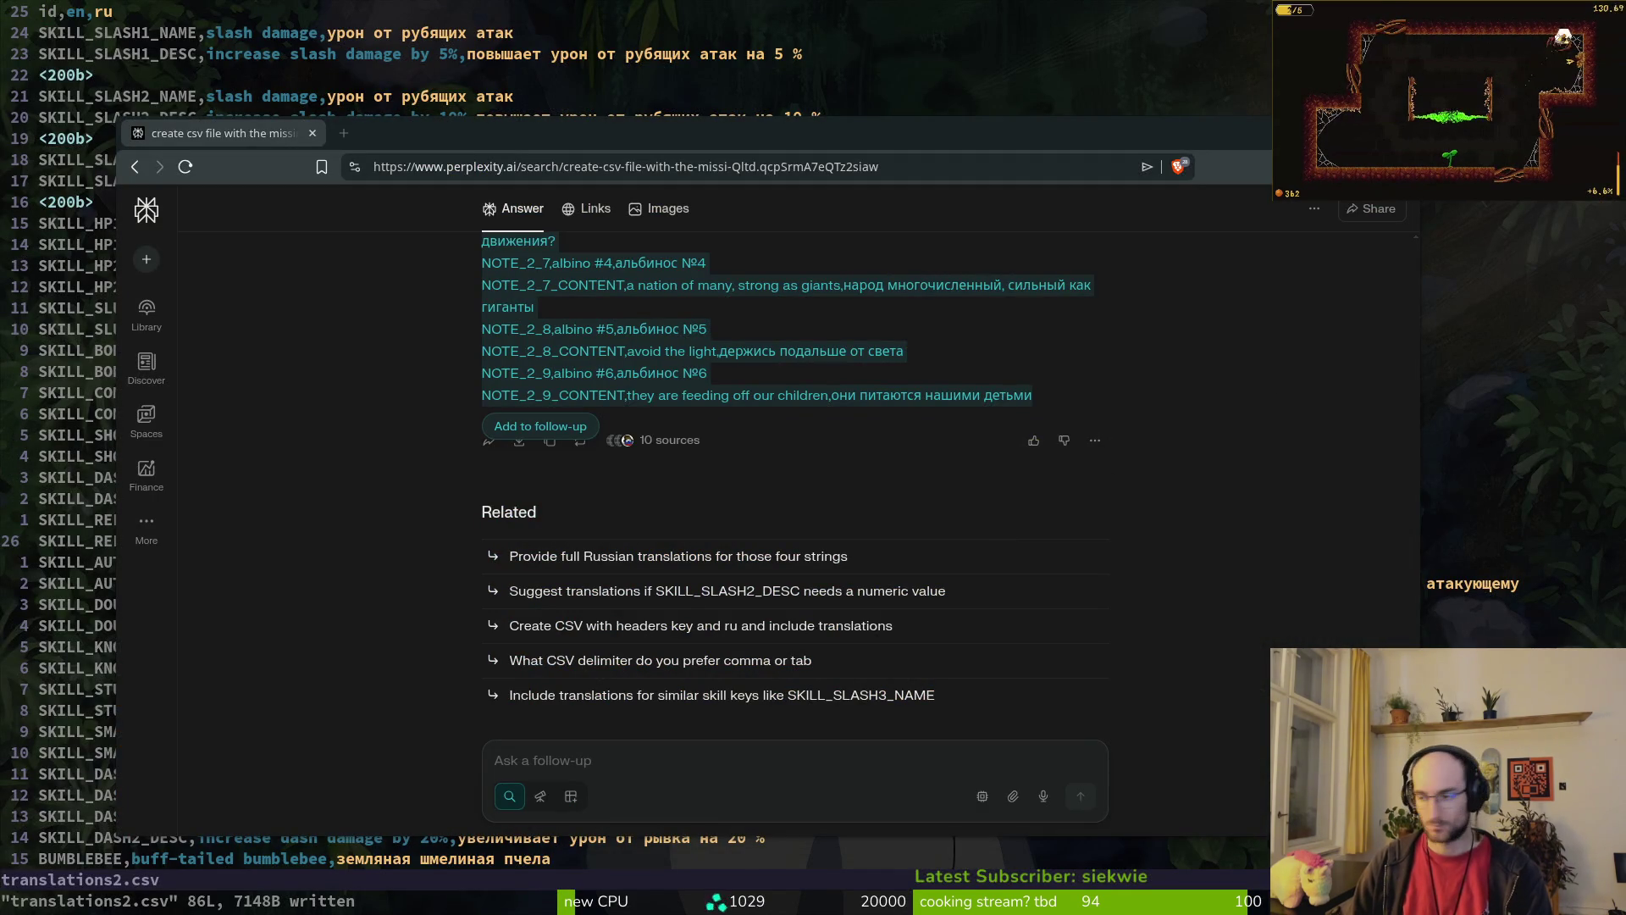
{"action": "key", "text": "alt+Tab"}
{"action": "left_click", "coordinate": [15, 43]}
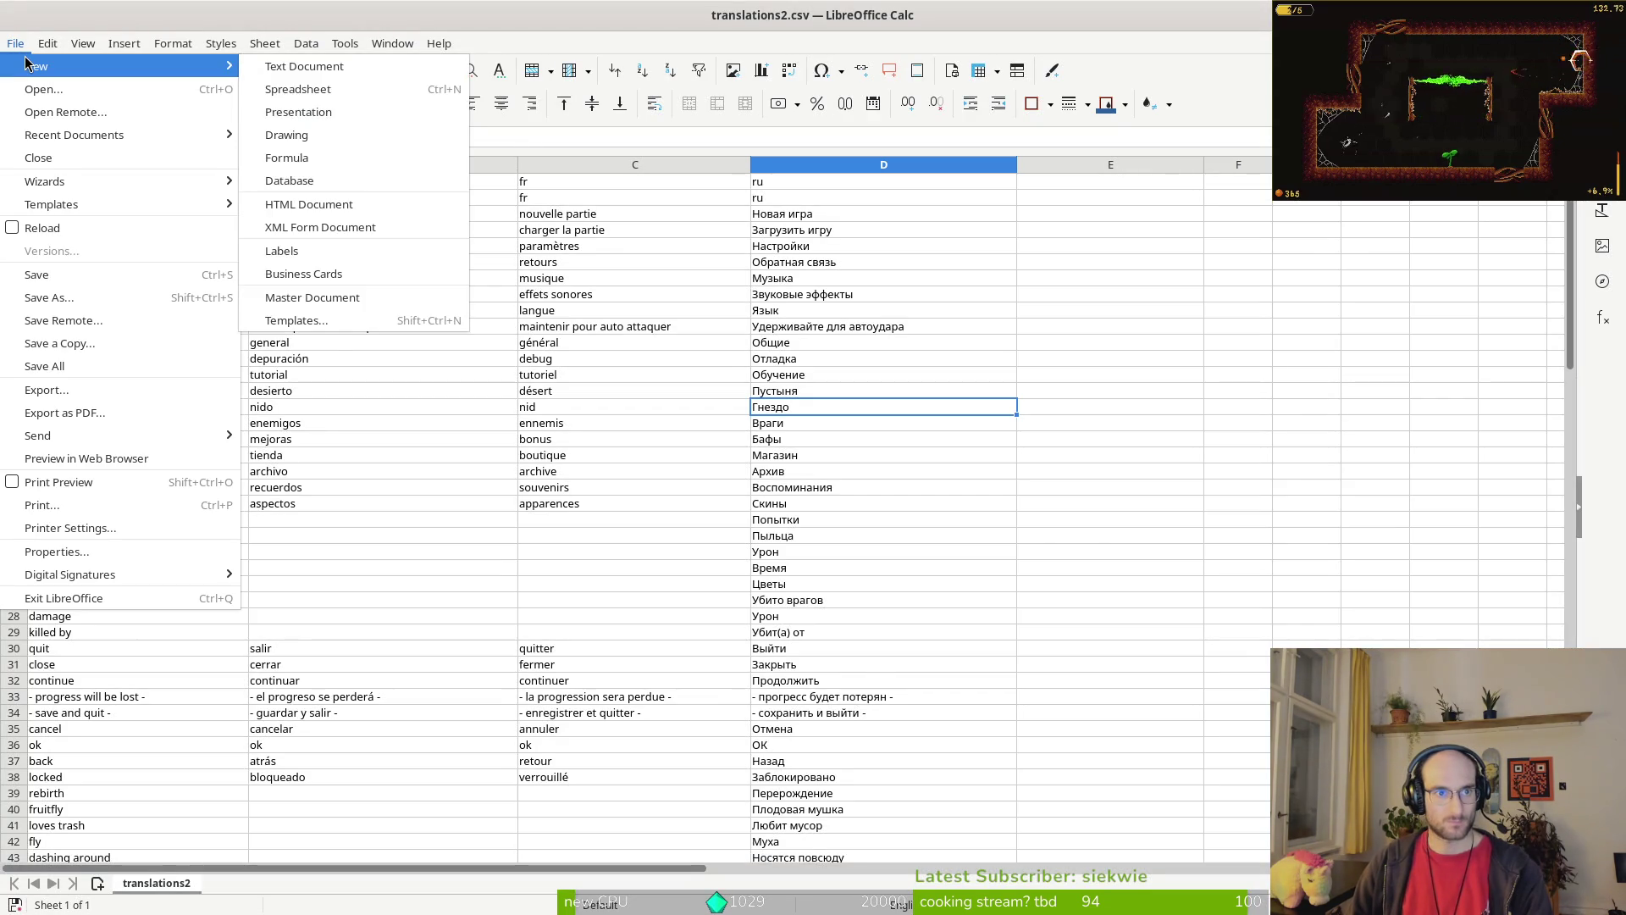
{"action": "left_click", "coordinate": [38, 92]}
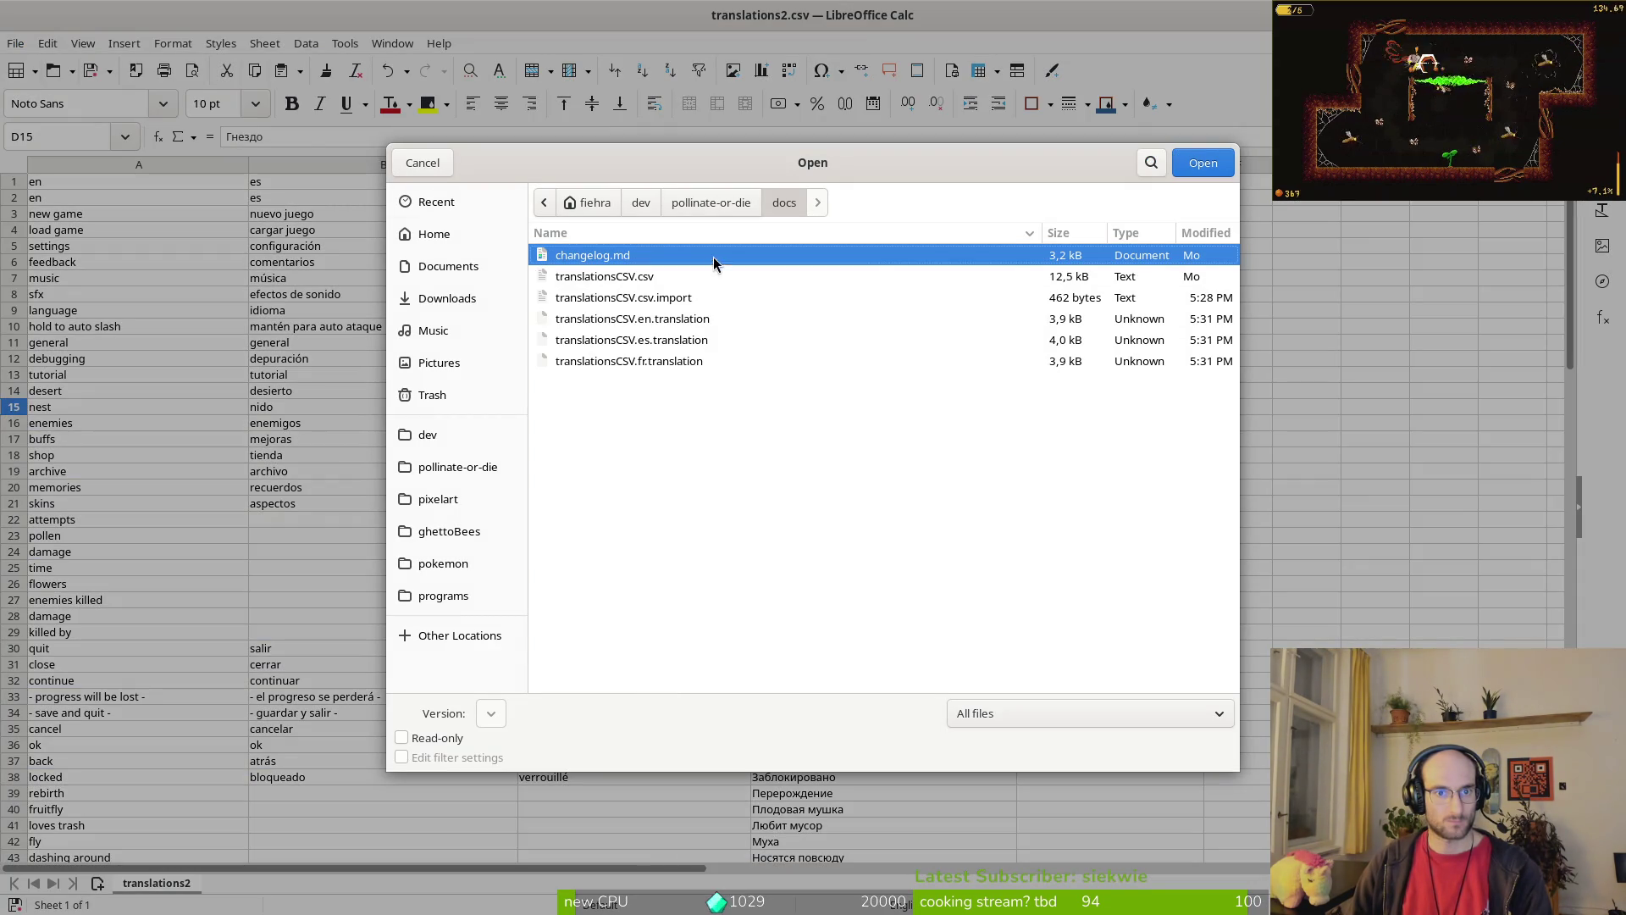
{"action": "left_click", "coordinate": [697, 205]}
{"action": "left_click", "coordinate": [629, 682]}
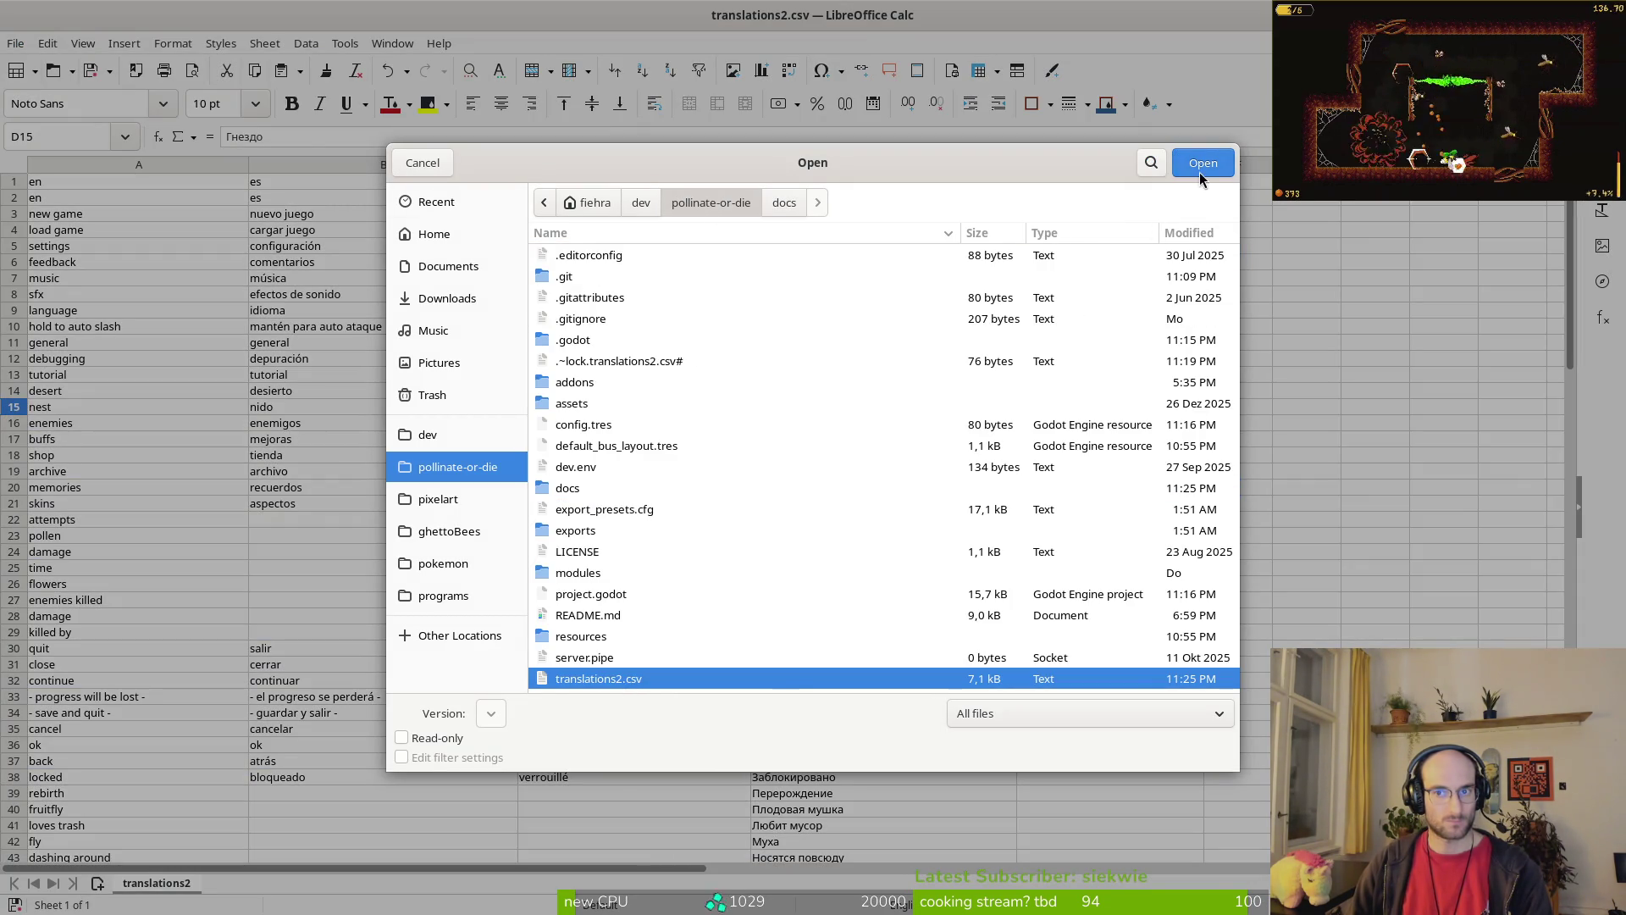
{"action": "left_click", "coordinate": [1199, 171]}
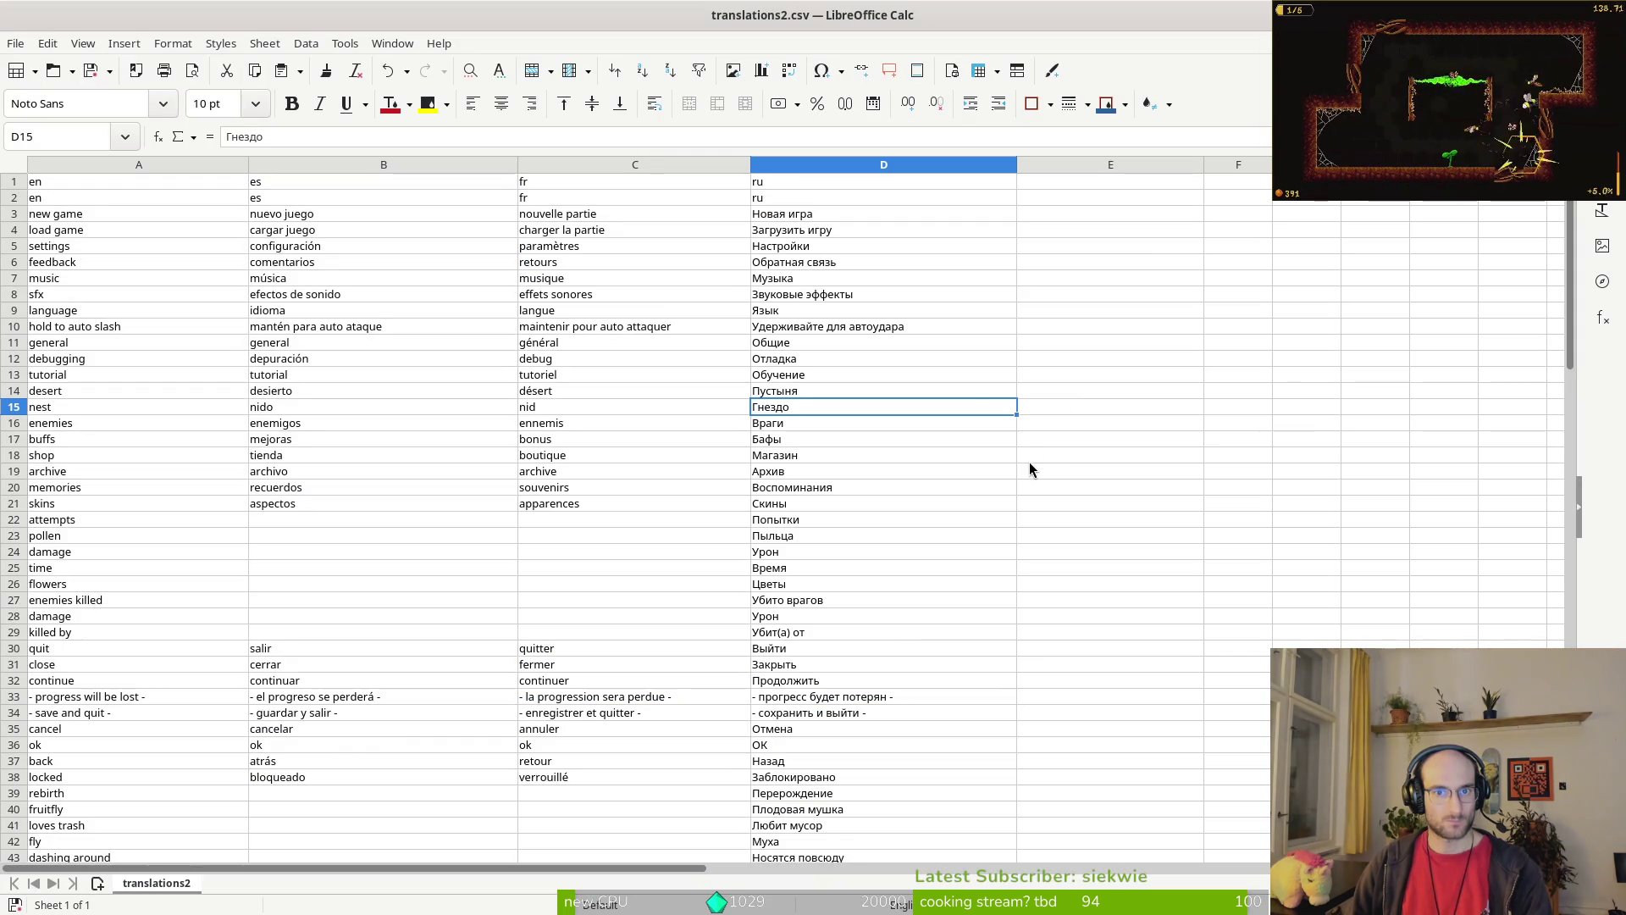
{"action": "left_click", "coordinate": [456, 506]}
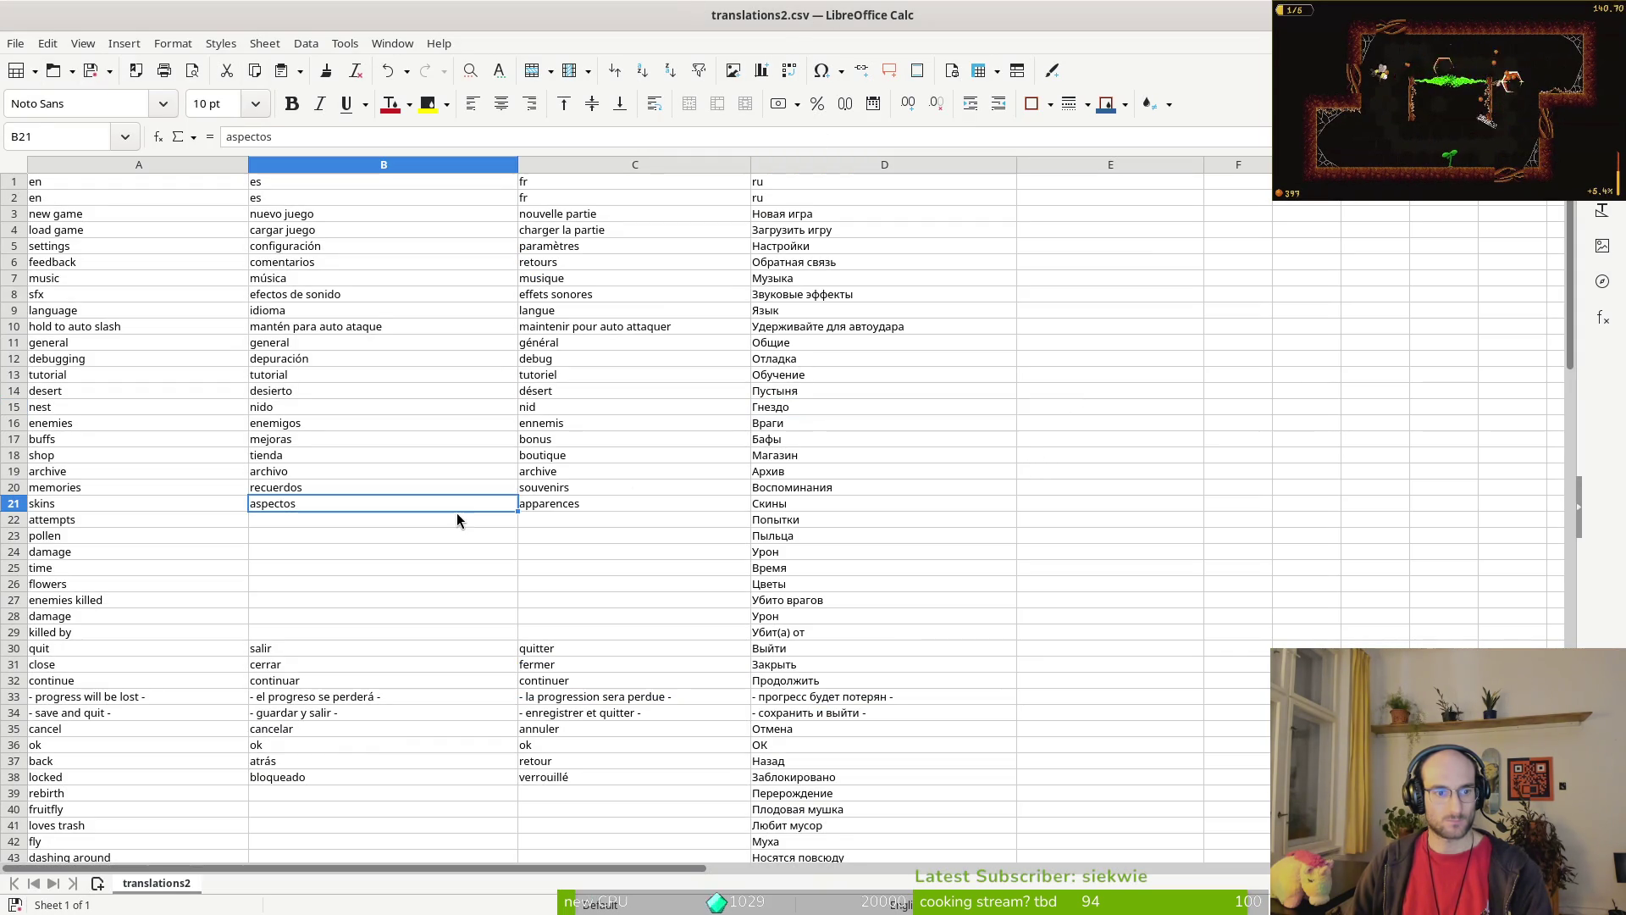
{"action": "key", "text": "alt+Tab"}
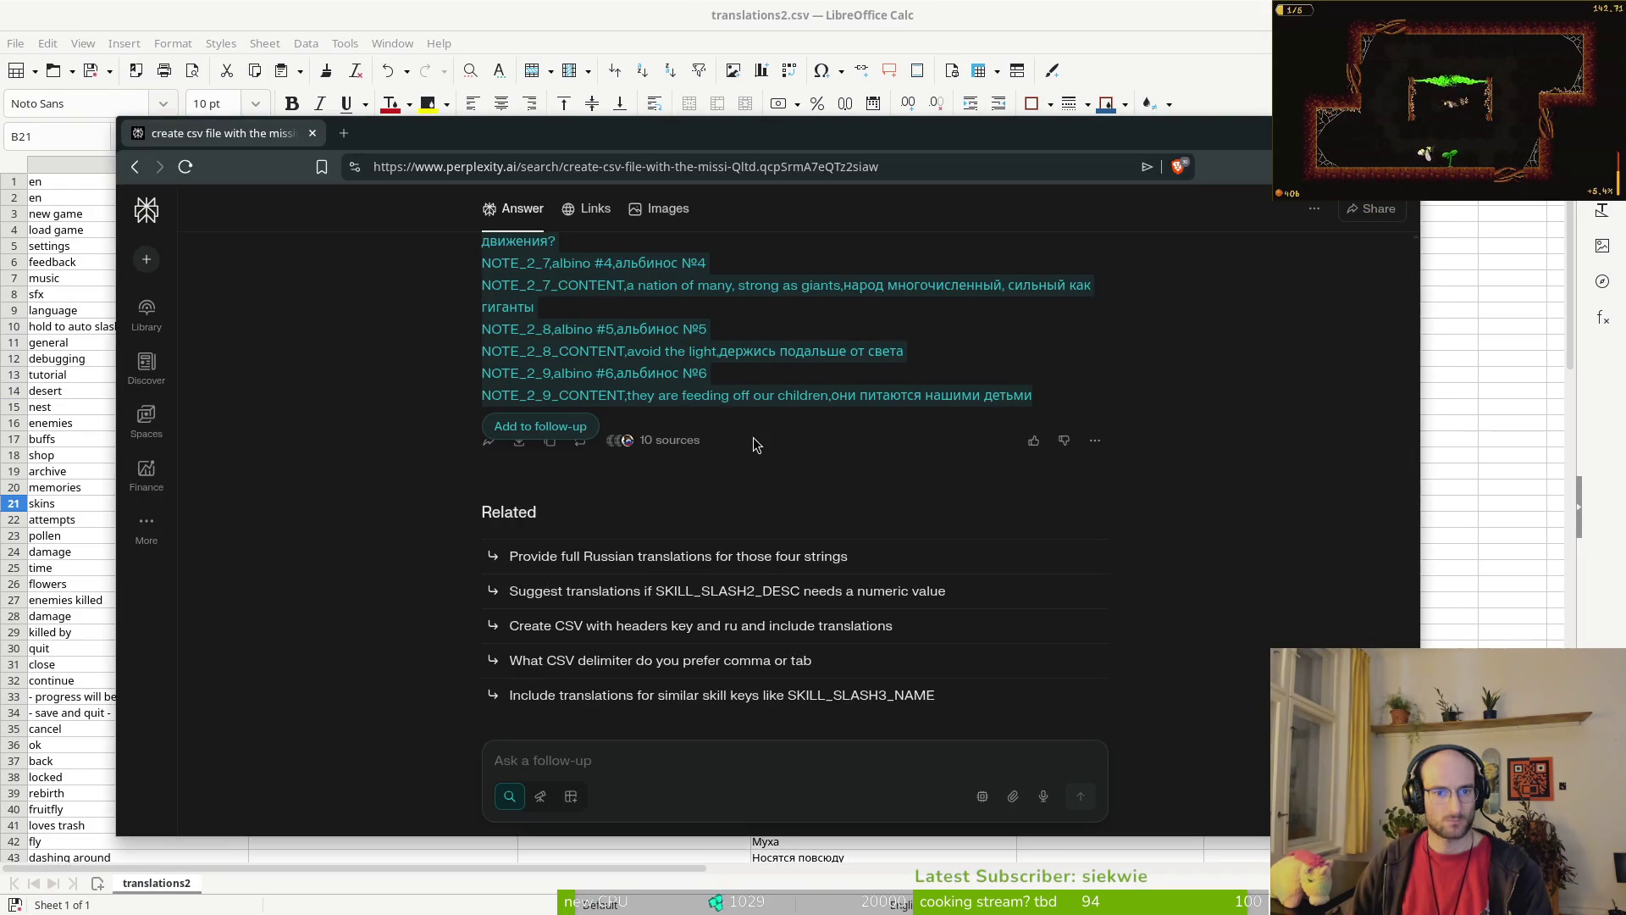
Step: Scroll through translations2.csv's translation lines in Vim, then return to the Calc sheet
{"action": "key", "text": "alt+Tab"}
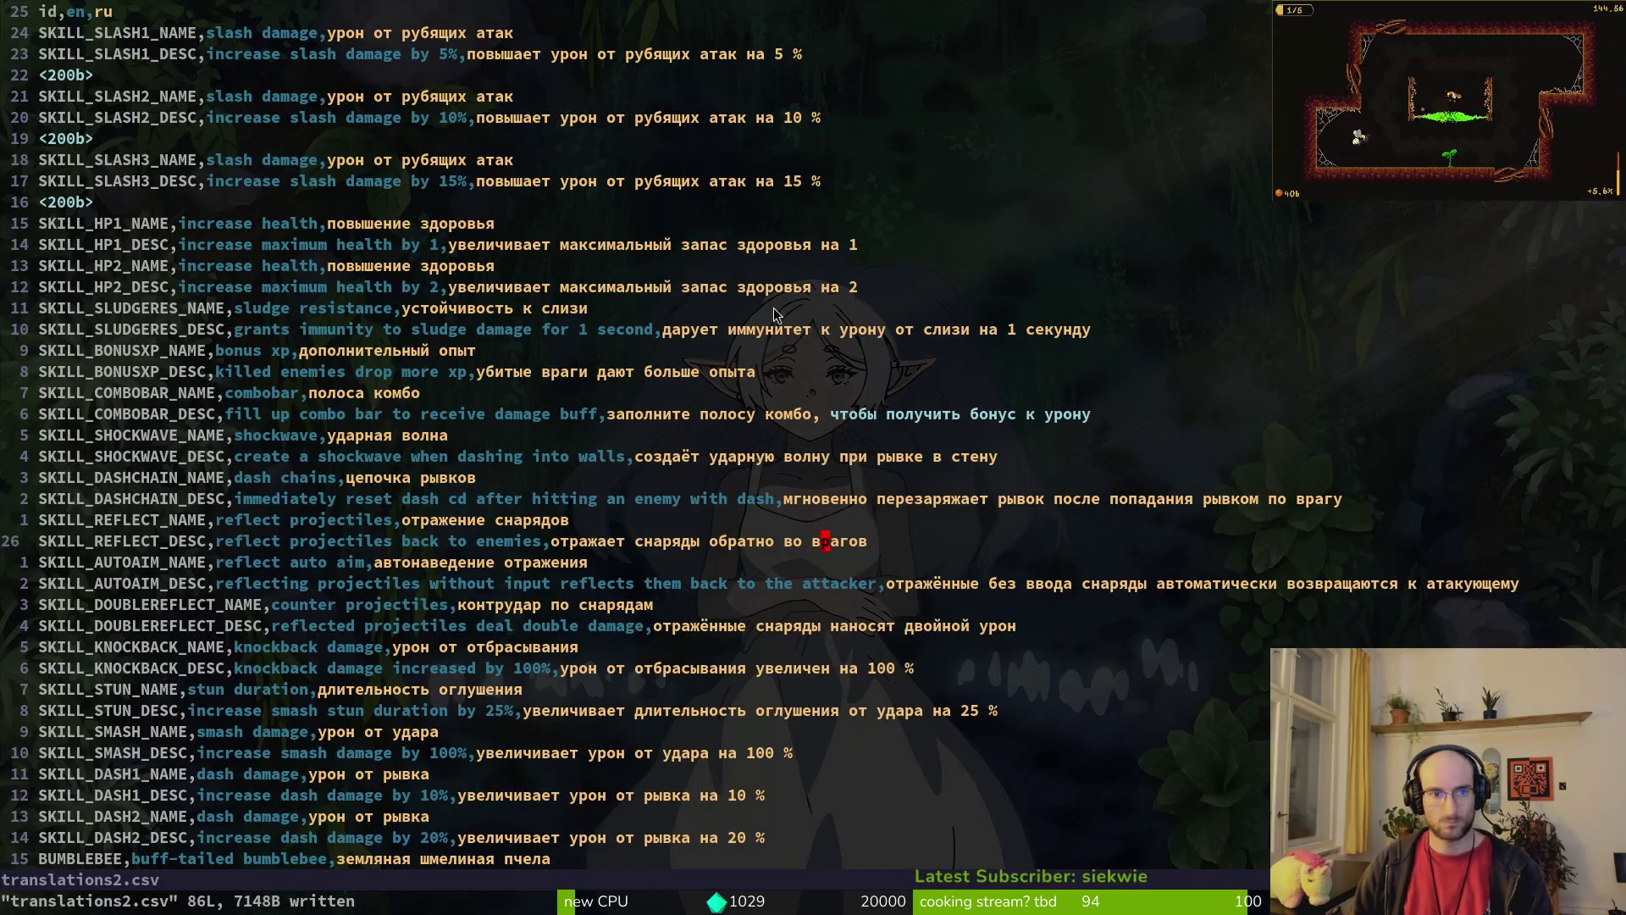
{"action": "scroll", "coordinate": [214, 758], "scroll_direction": "down", "scroll_amount": 5}
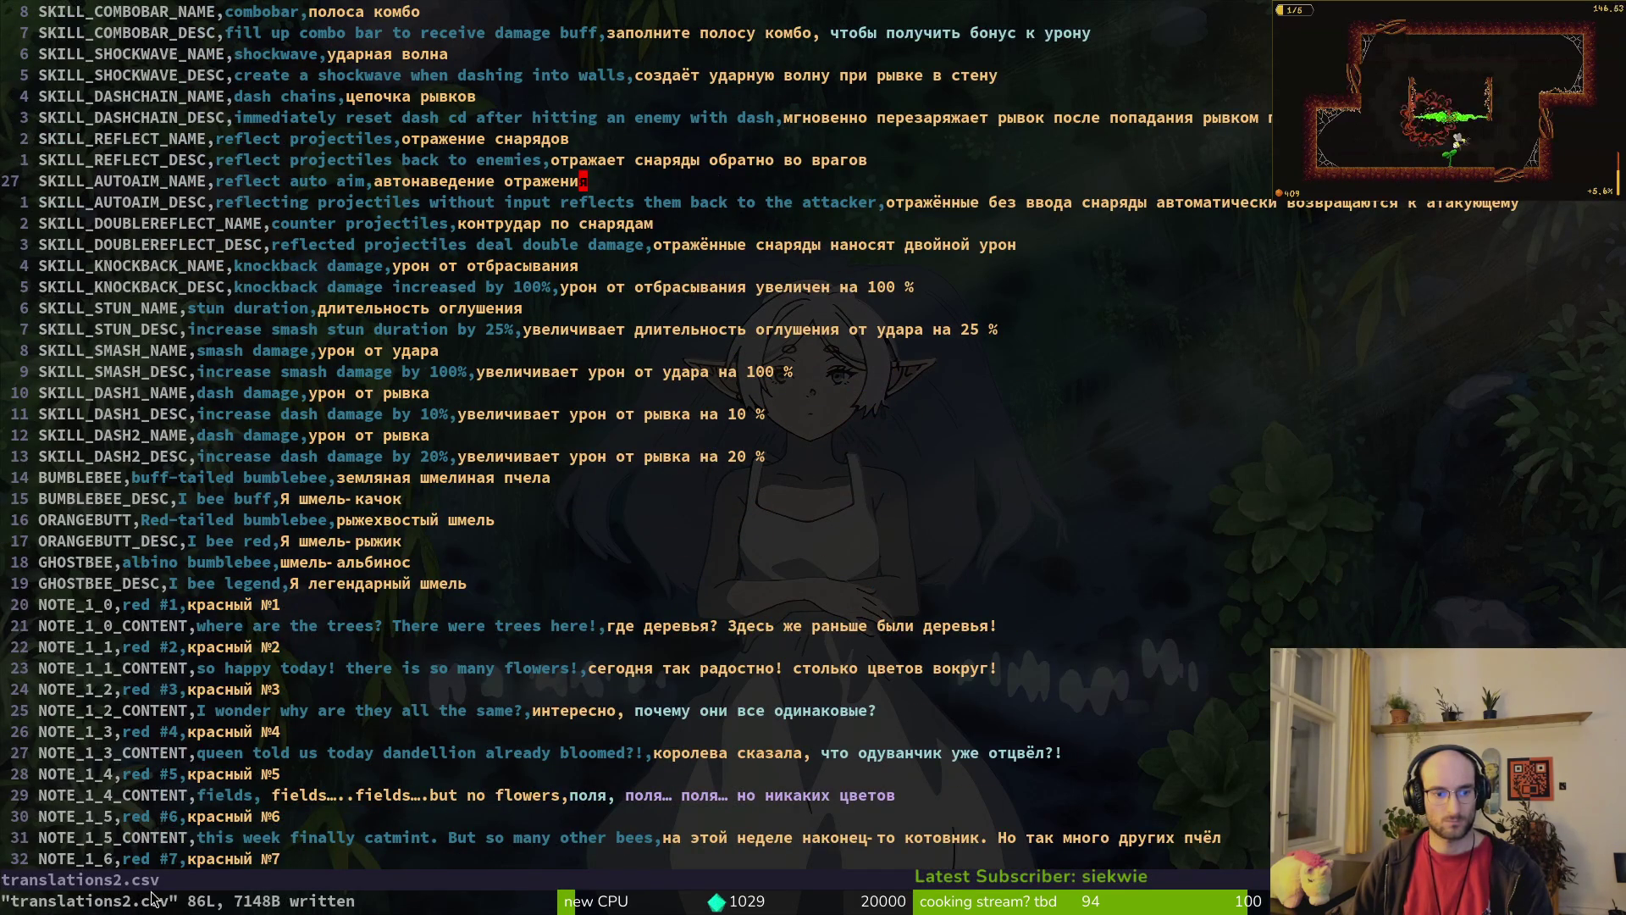
{"action": "key", "text": "alt+Tab"}
{"action": "key", "text": "alt+Tab"}
{"action": "key", "text": "alt+Tab"}
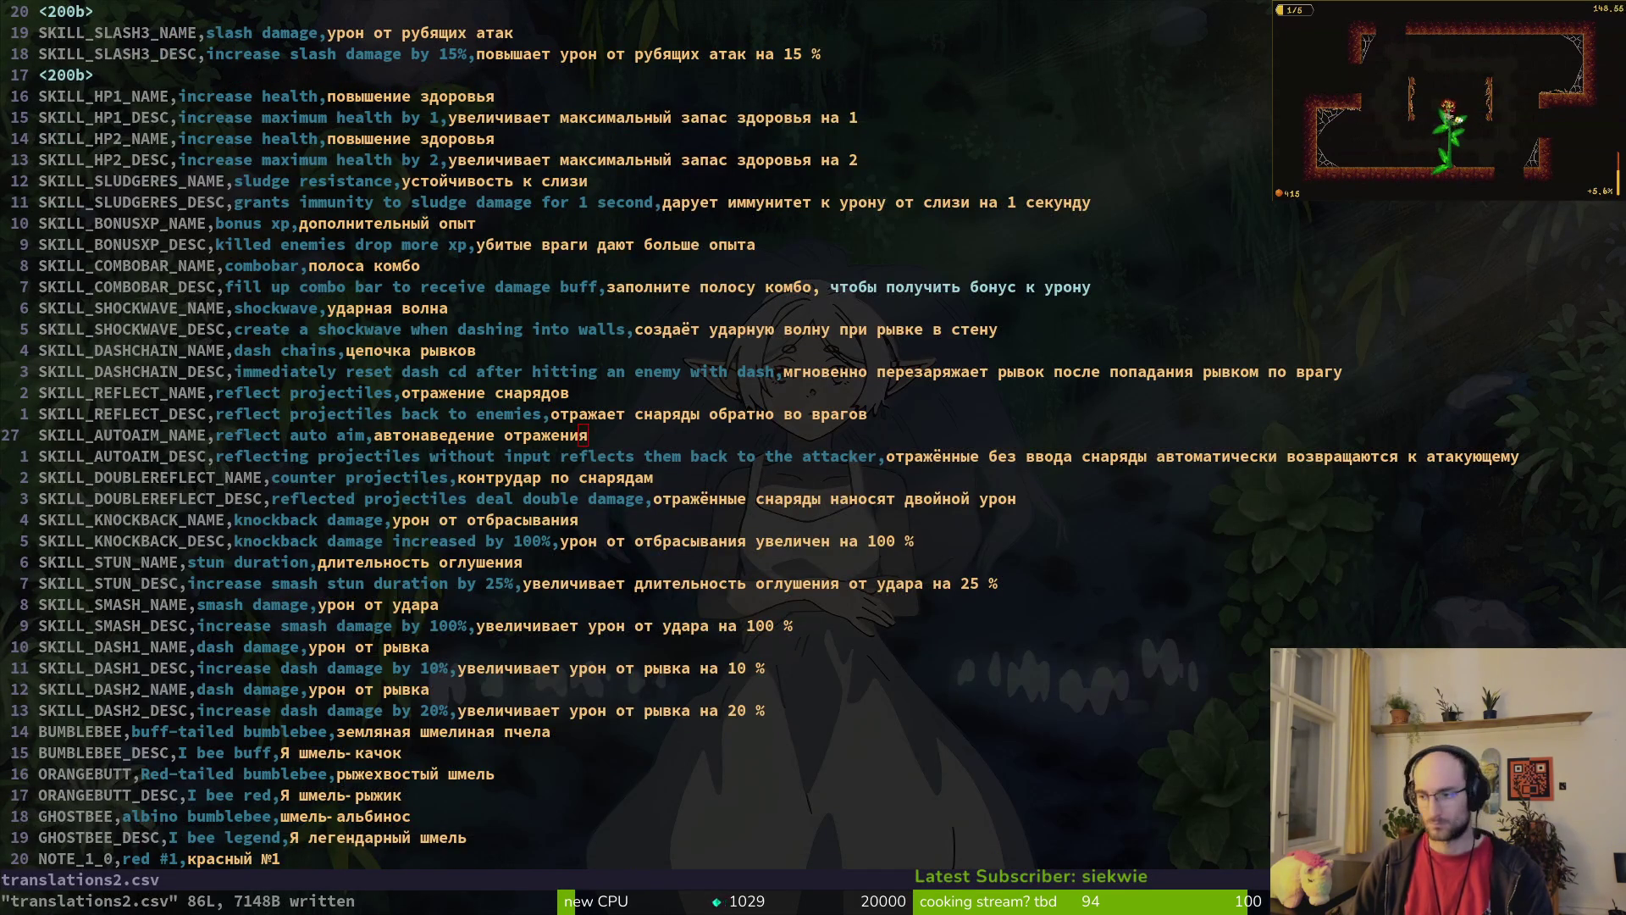
{"action": "scroll", "coordinate": [602, 229], "scroll_direction": "down", "scroll_amount": 7}
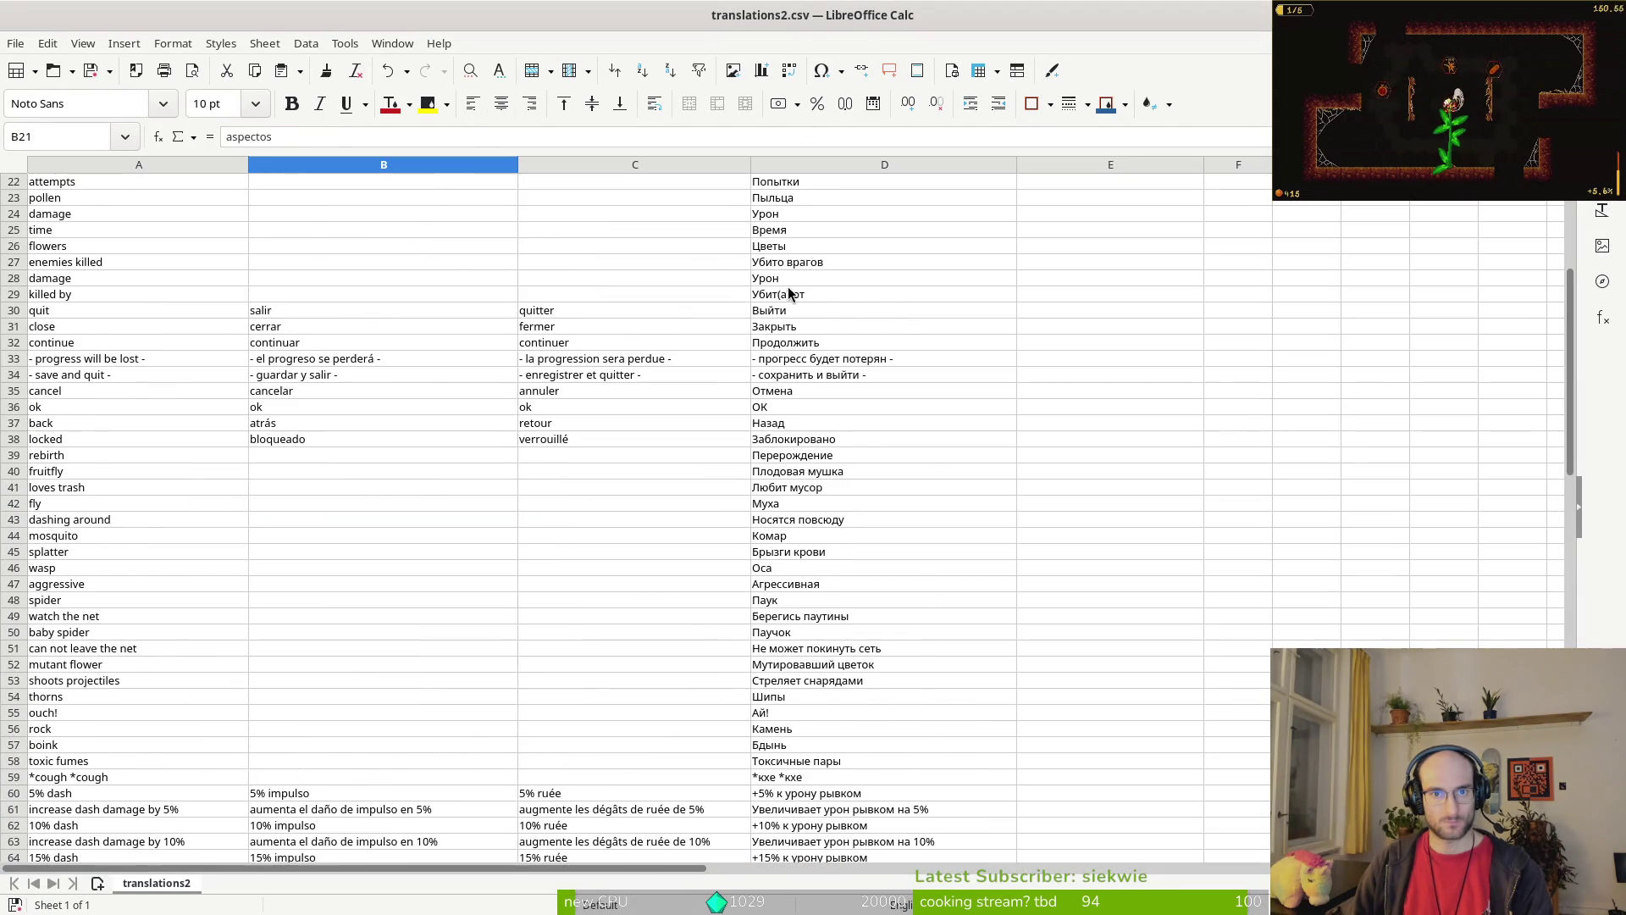
Step: Reload translations2.csv from the pollinate-or-die folder on disk
{"action": "left_click", "coordinate": [14, 46]}
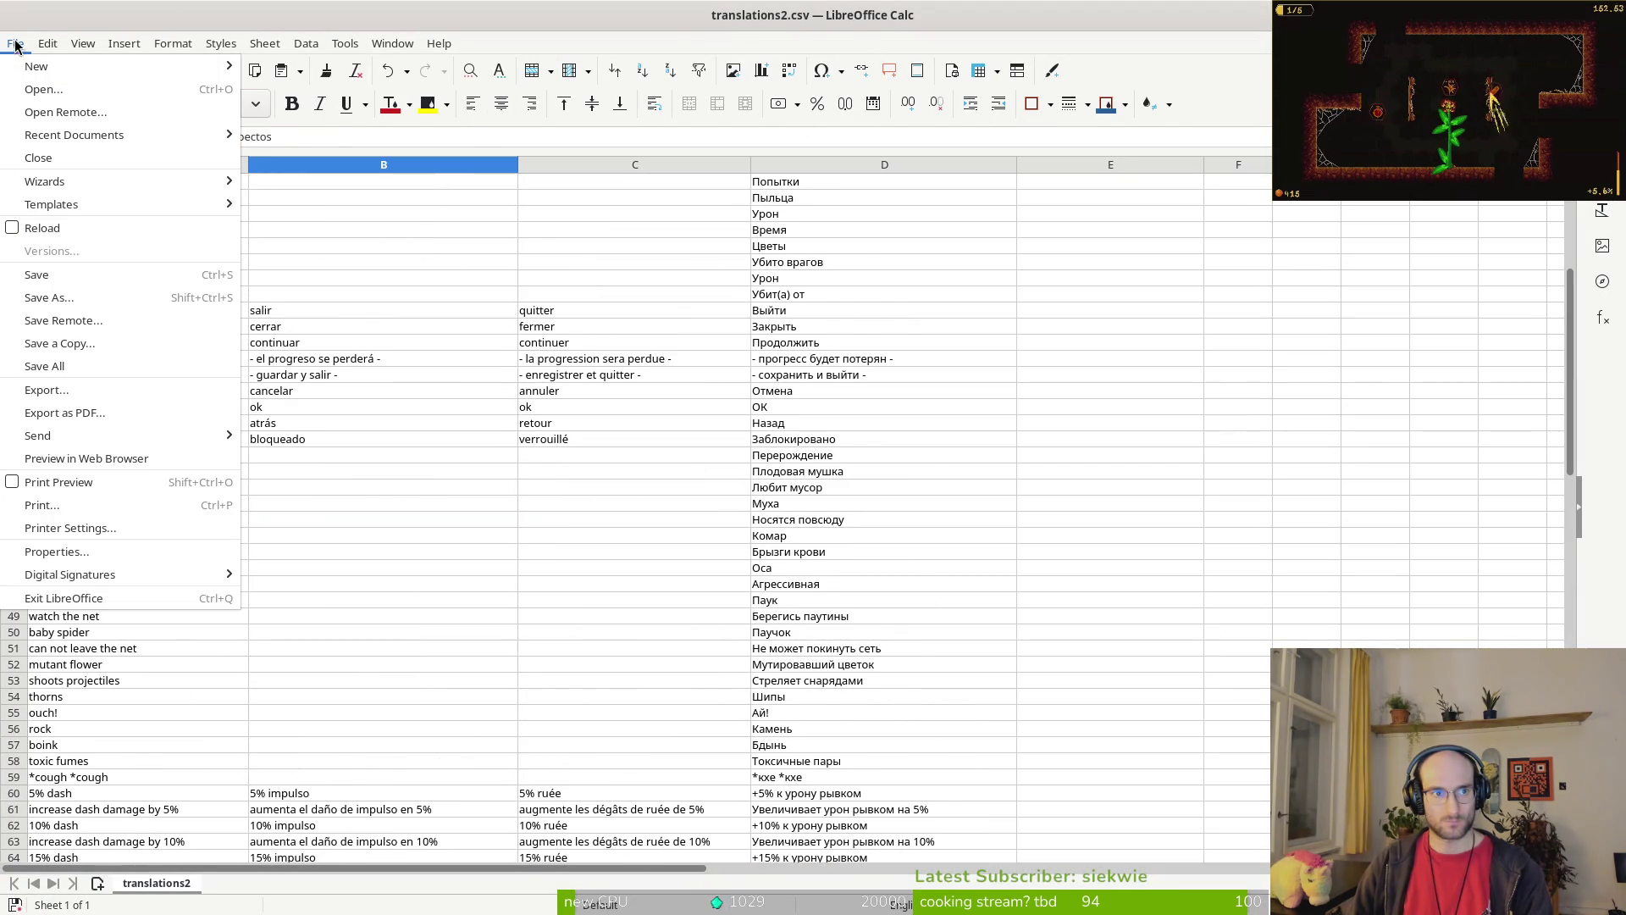
{"action": "key", "text": "Escape"}
{"action": "left_click", "coordinate": [15, 43]}
{"action": "left_click", "coordinate": [34, 86]}
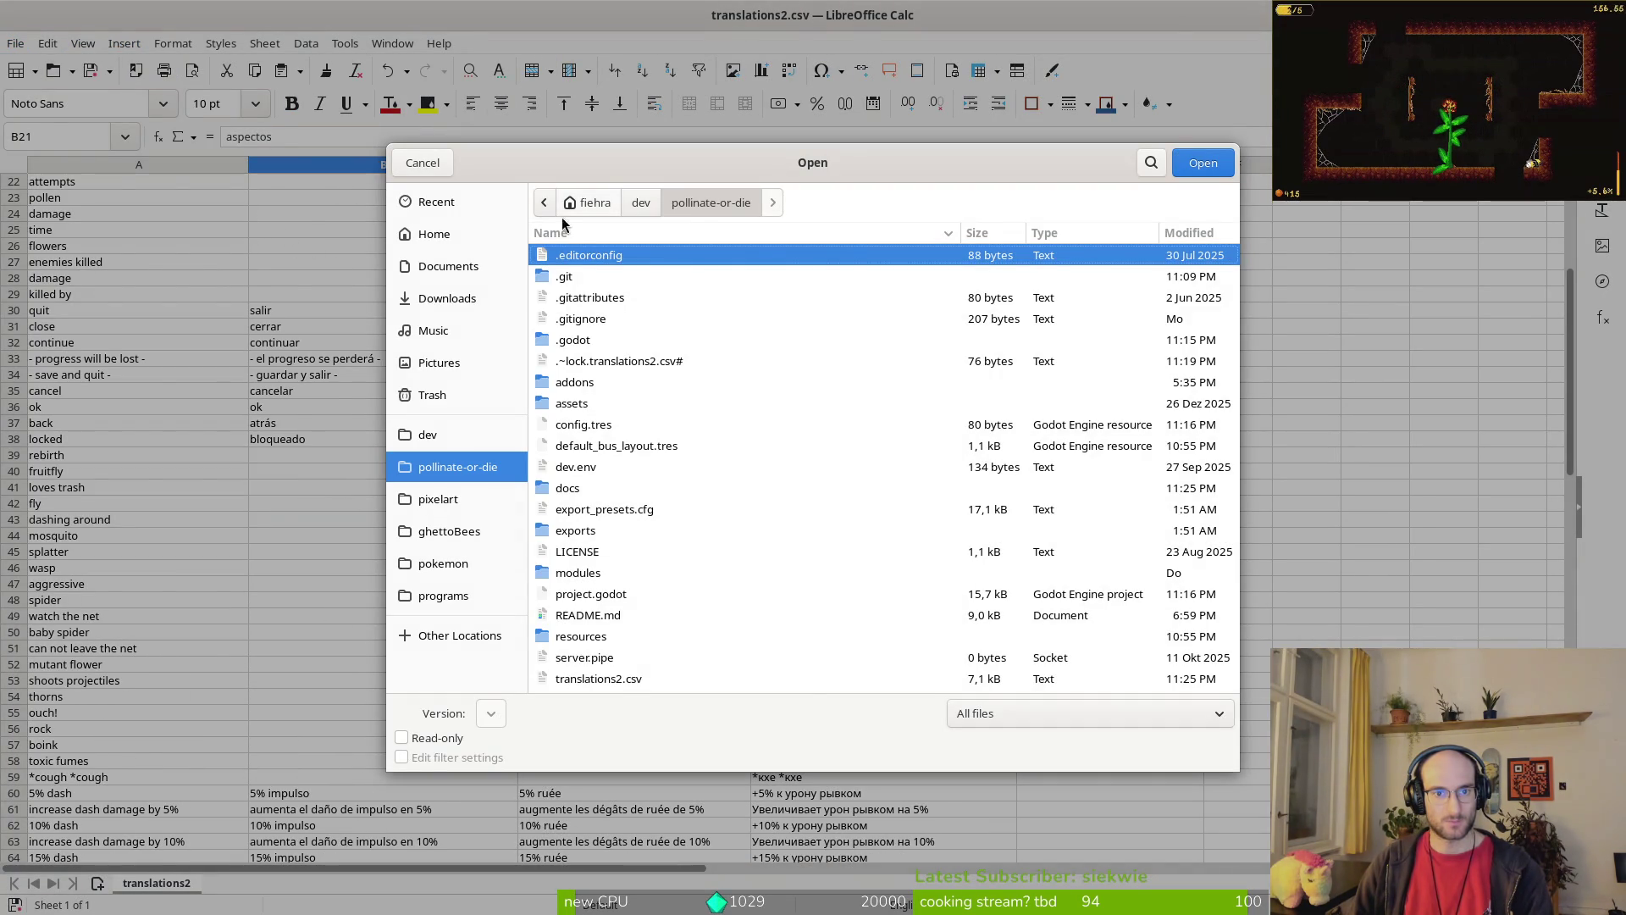
{"action": "left_click", "coordinate": [622, 681]}
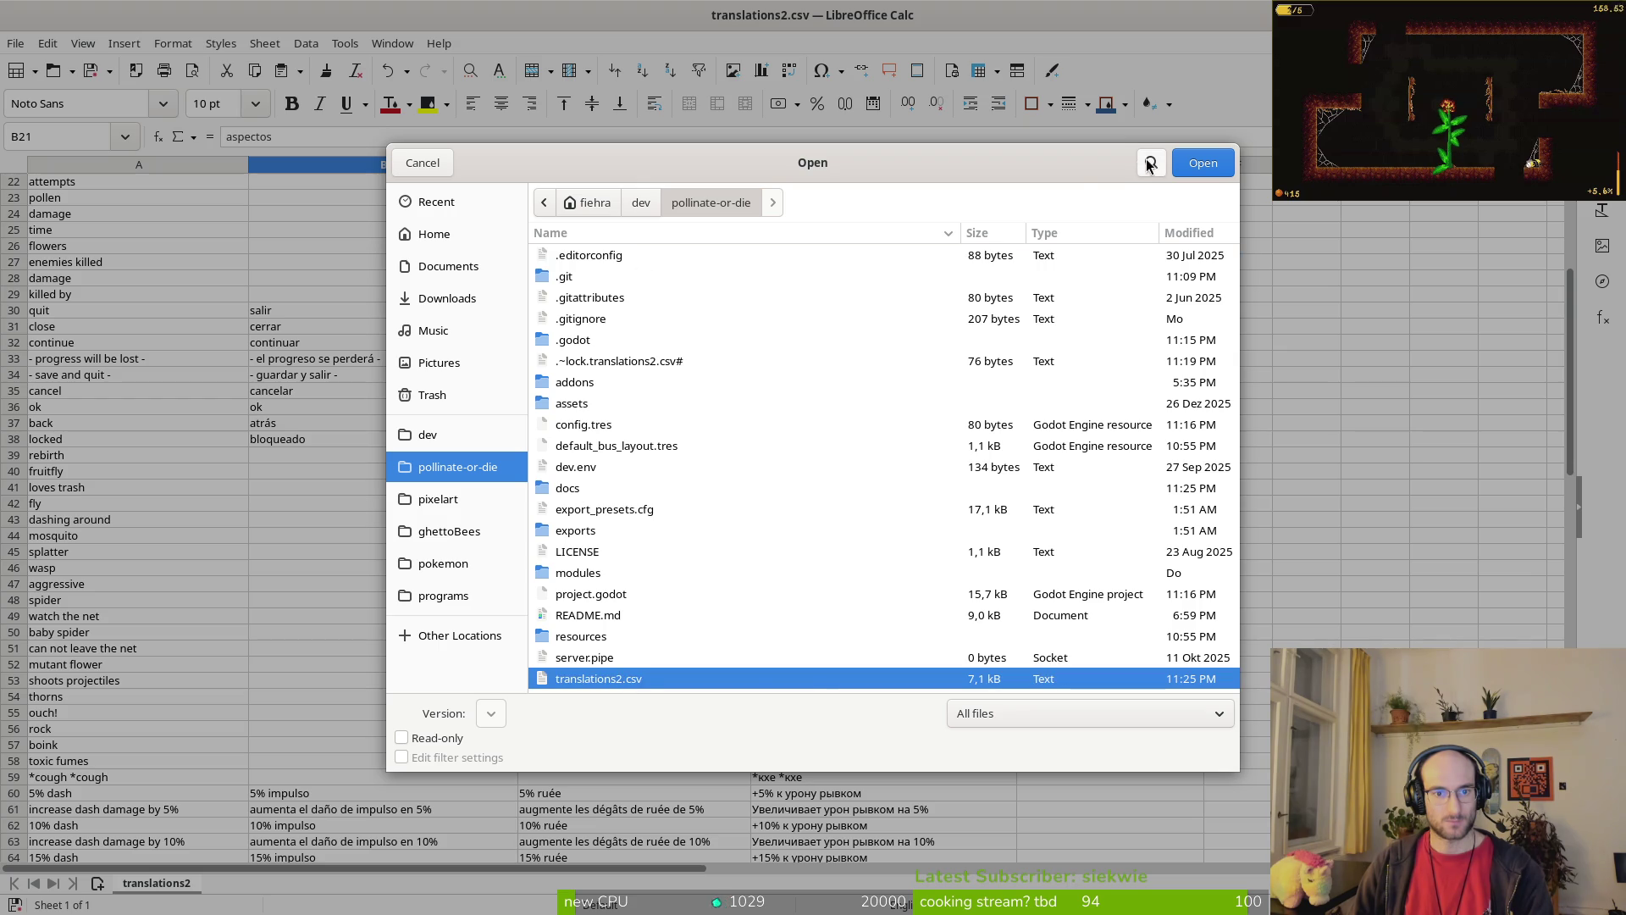
{"action": "left_click", "coordinate": [1203, 164]}
{"action": "left_click", "coordinate": [501, 297]}
Step: Look over the reloaded sheet, then close it without saving changes
{"action": "scroll", "coordinate": [755, 531], "scroll_direction": "down", "scroll_amount": 20}
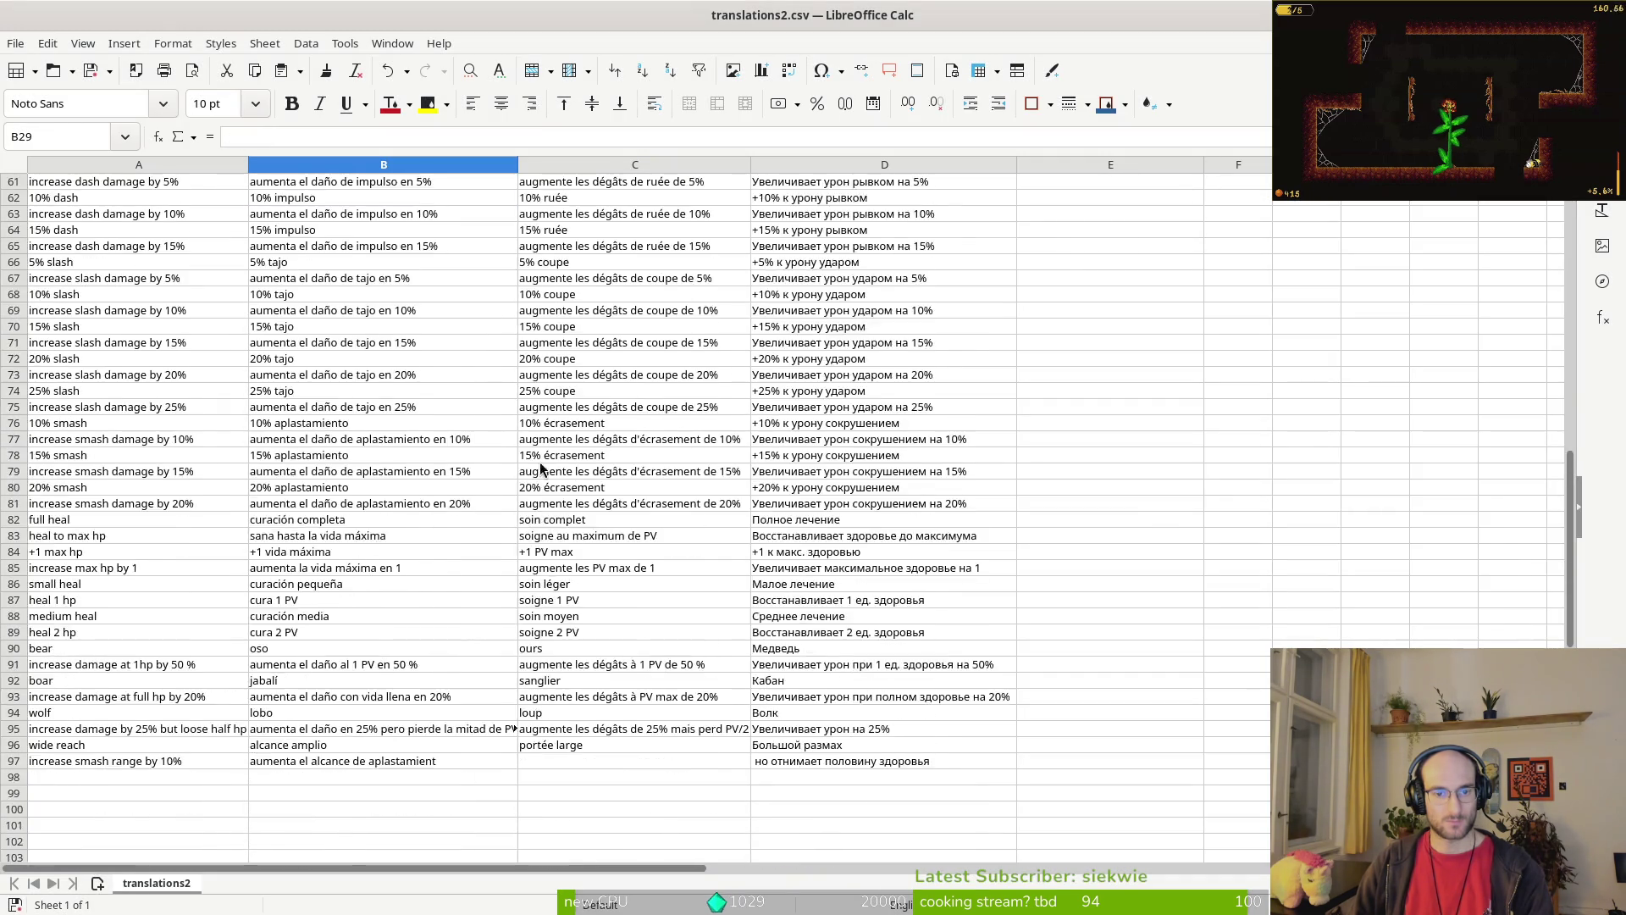
{"action": "scroll", "coordinate": [755, 526], "scroll_direction": "up", "scroll_amount": 20}
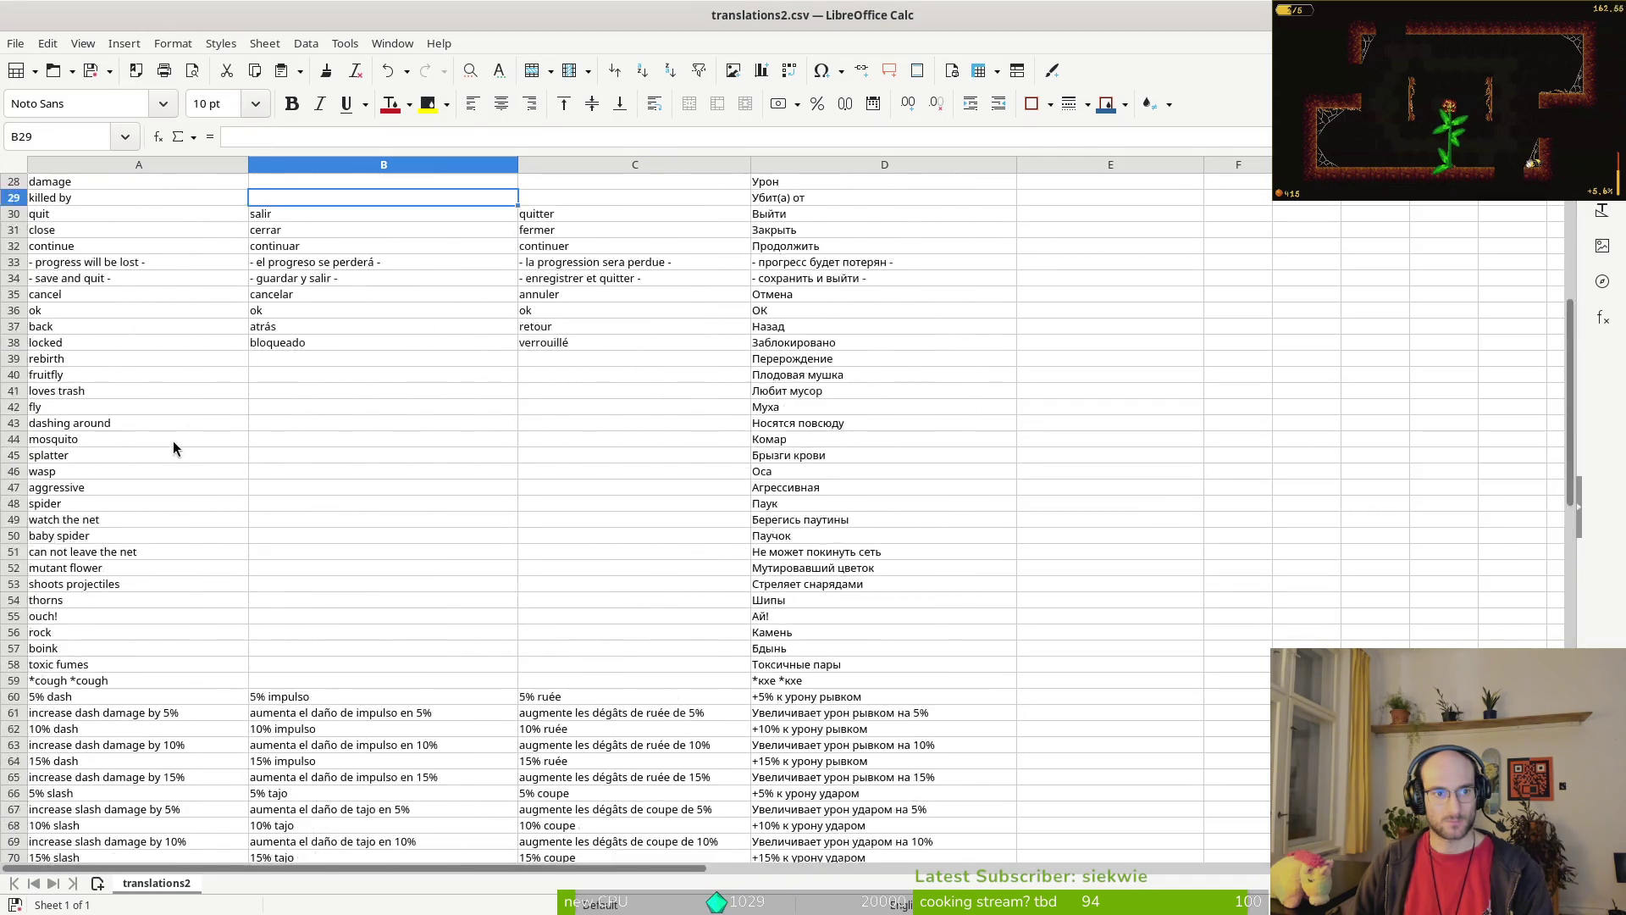
{"action": "scroll", "coordinate": [174, 442], "scroll_direction": "down", "scroll_amount": 6}
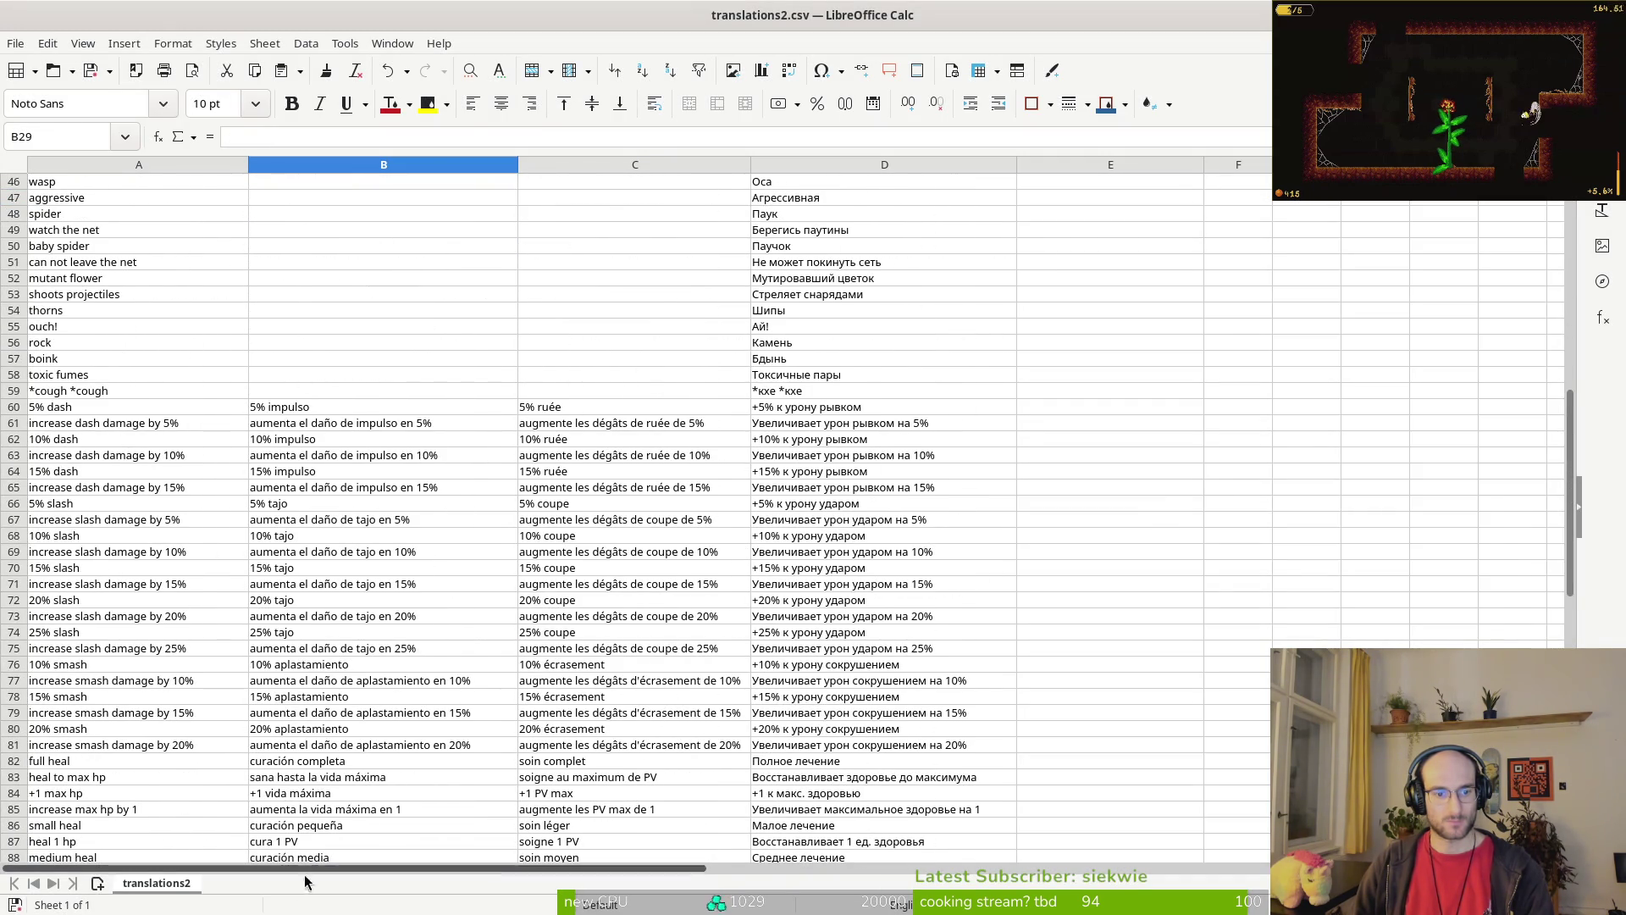
{"action": "left_click", "coordinate": [1611, 14]}
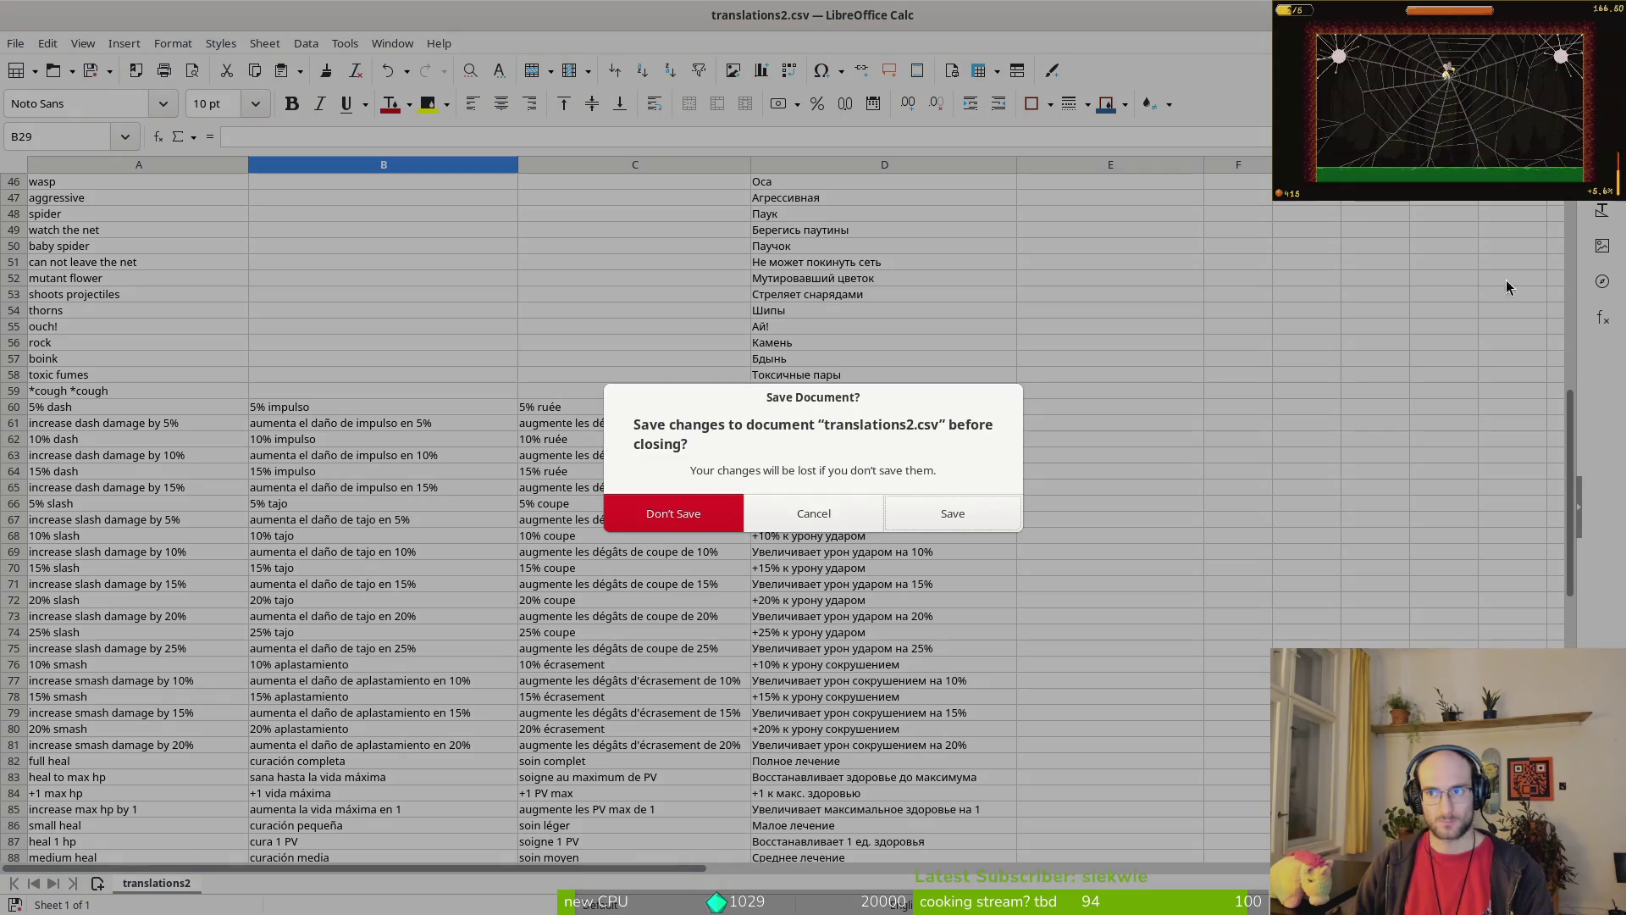
{"action": "left_click", "coordinate": [674, 513]}
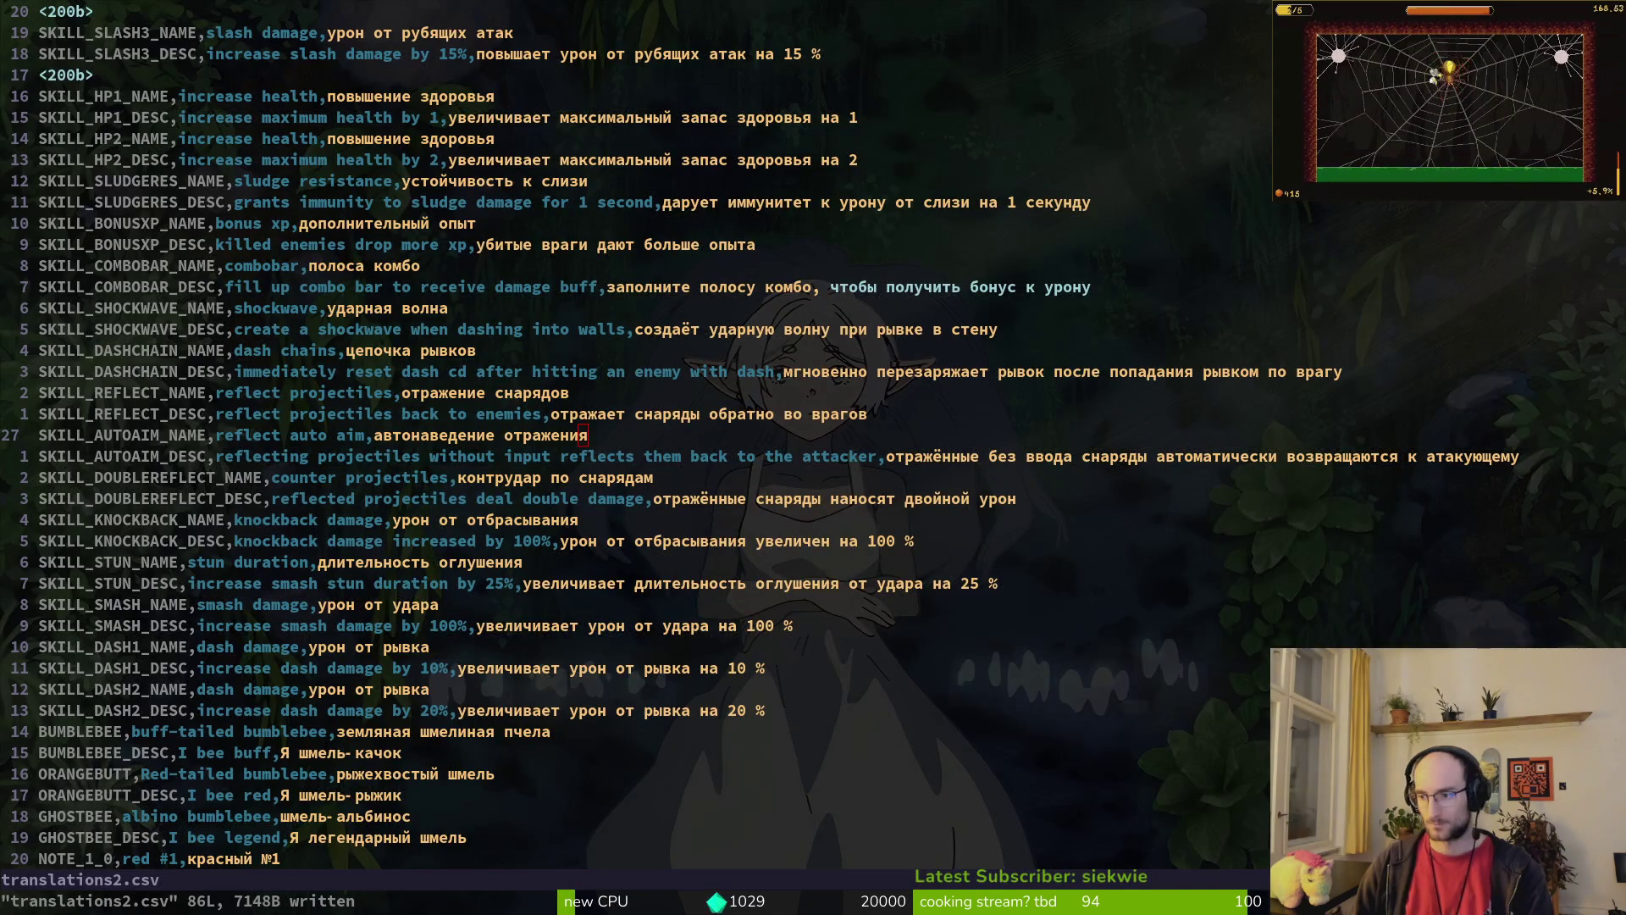
Step: Compare translations2.csv in Vim with Godot's CSV import errors, checking the SKILL_SHOCKWAVE_DESC line
{"action": "key", "text": "alt+Tab"}
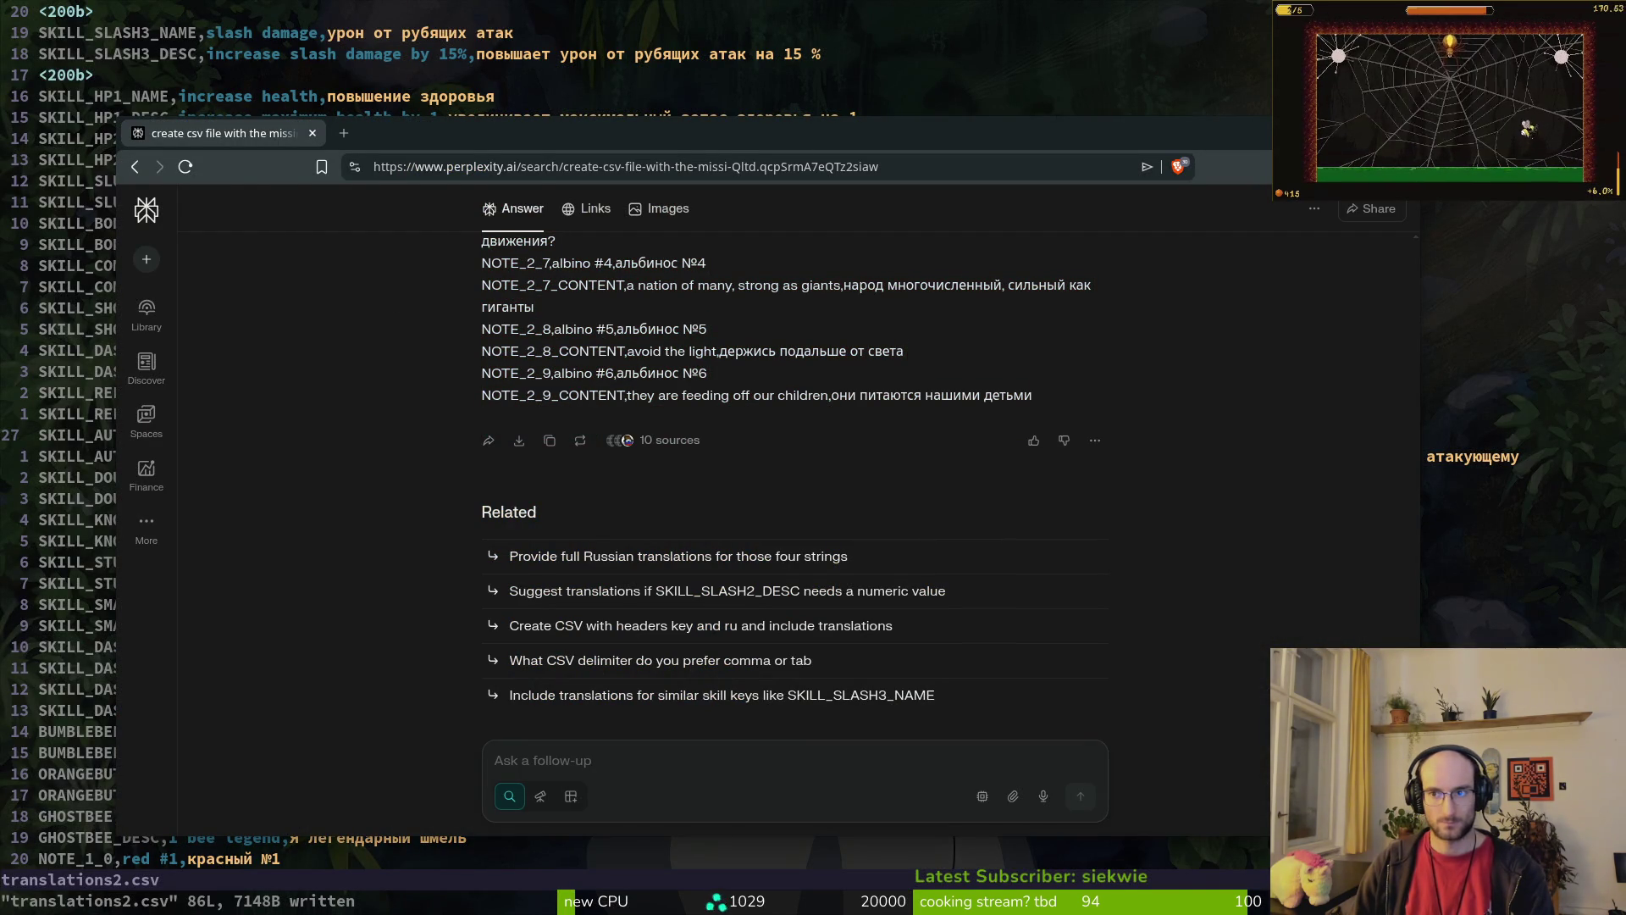
{"action": "key", "text": "alt+Tab"}
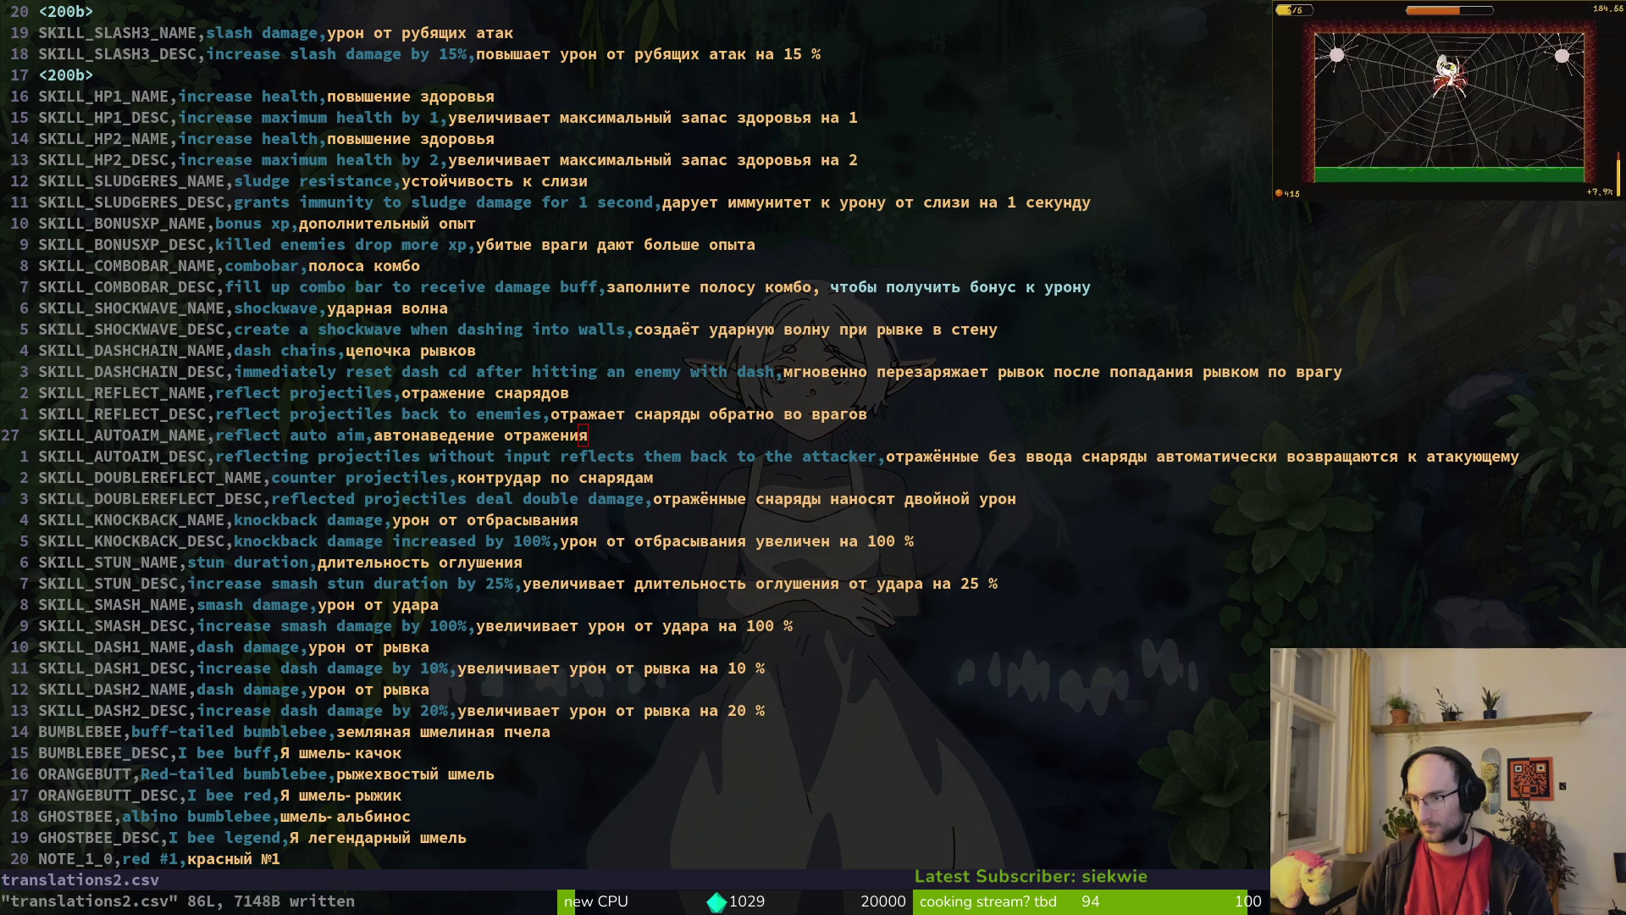
{"action": "key", "text": "alt+Tab"}
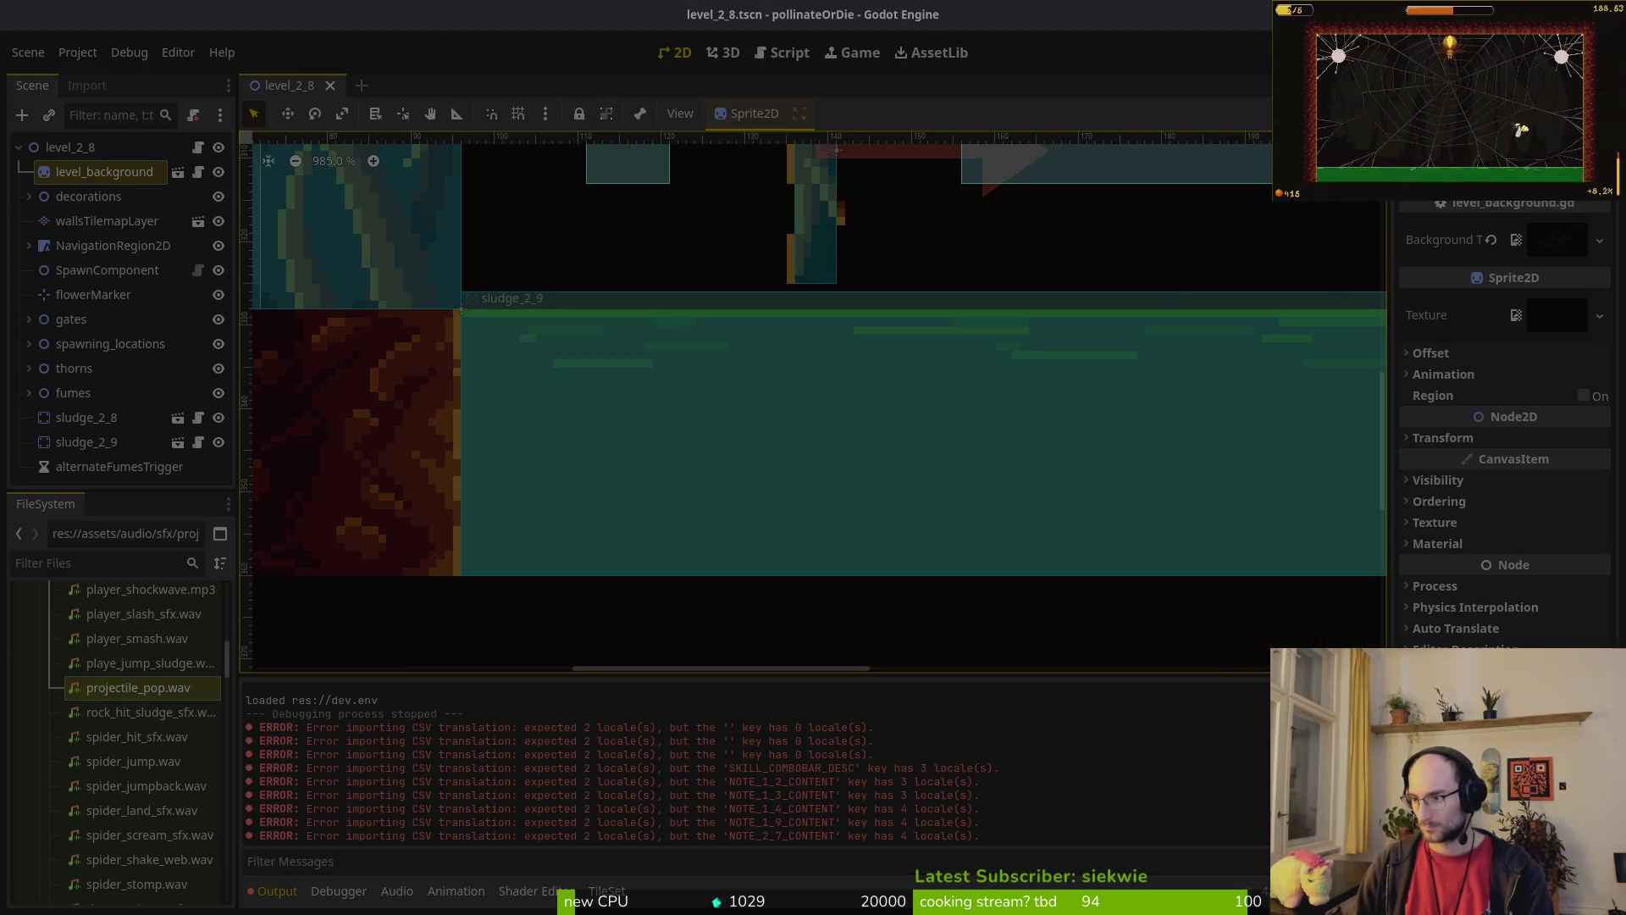
{"action": "key", "text": "alt+Tab"}
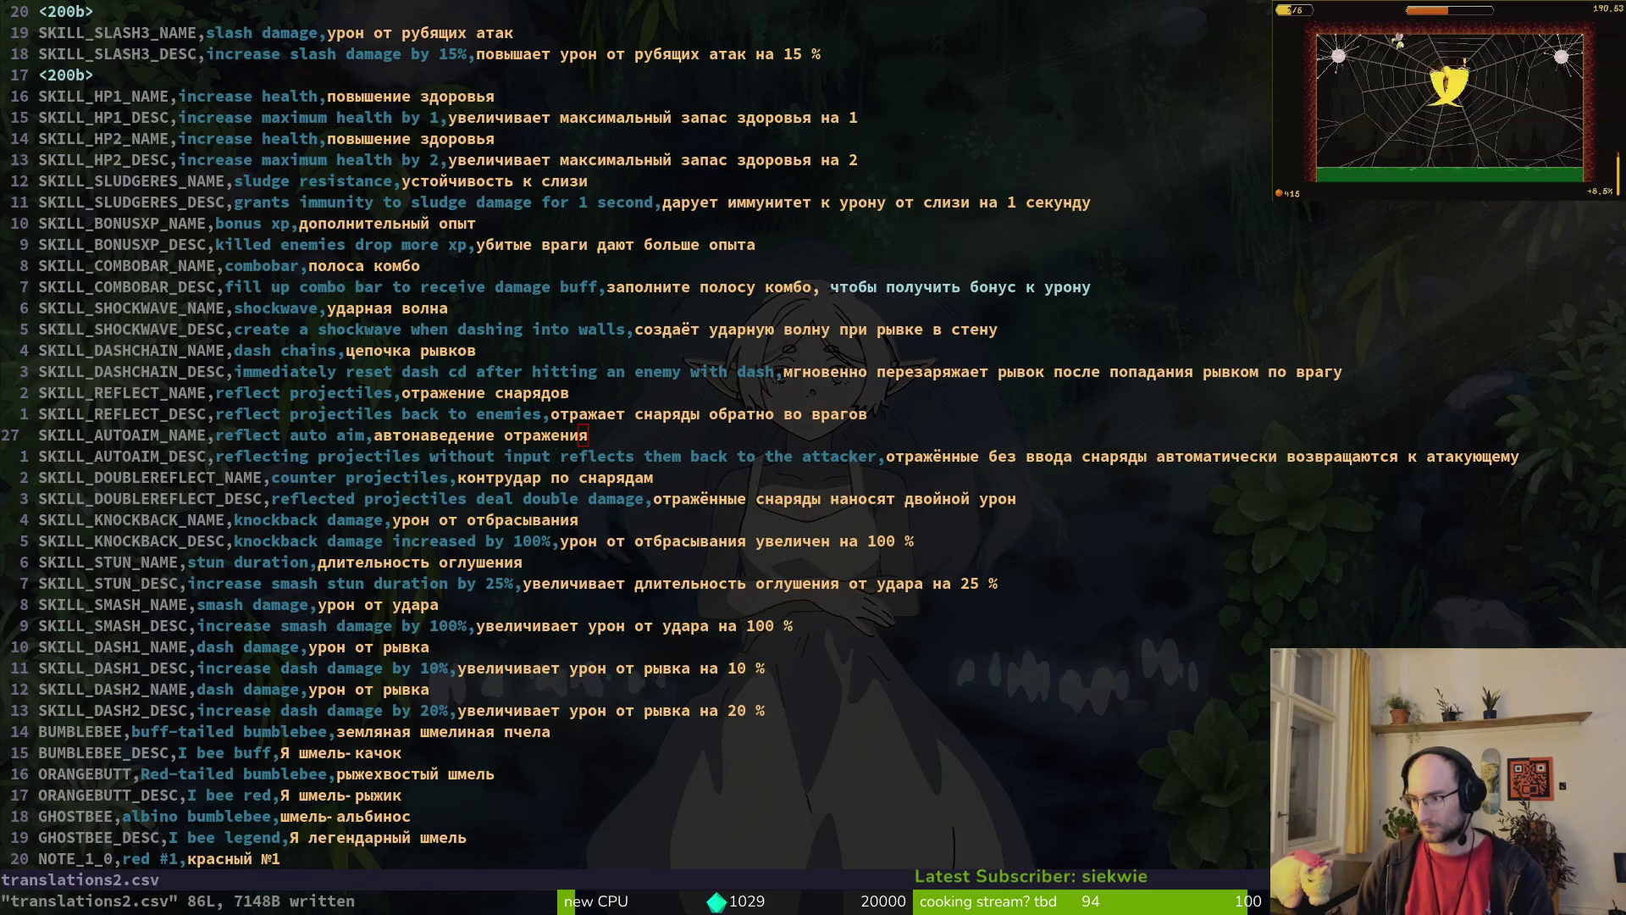
{"action": "left_click", "coordinate": [739, 329]}
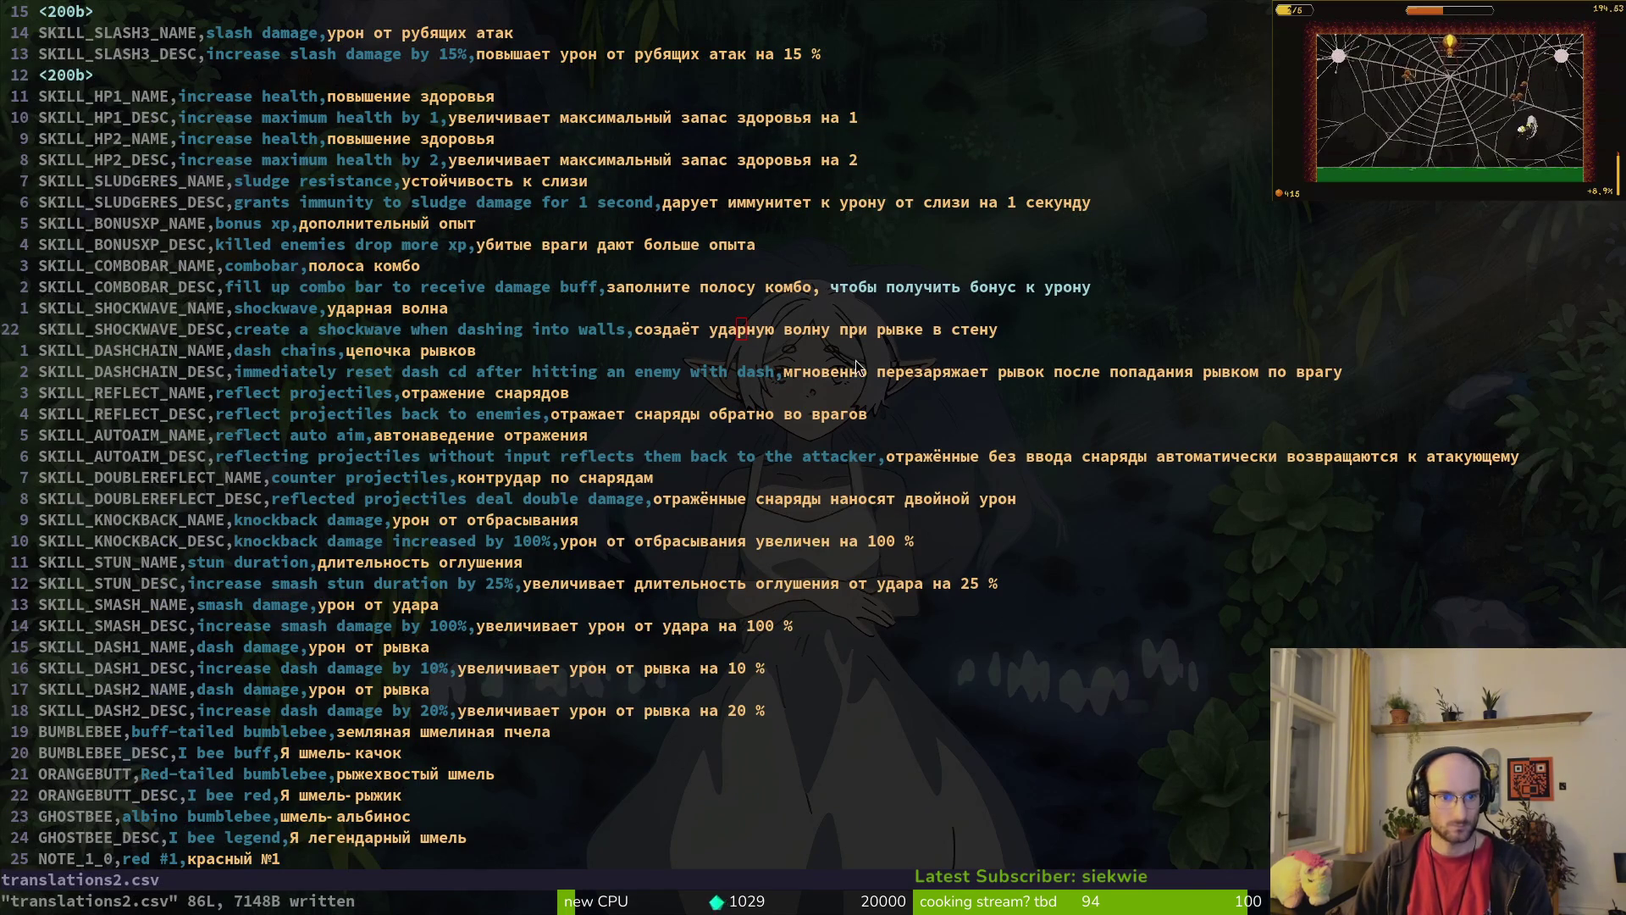
{"action": "key", "text": "alt+Tab"}
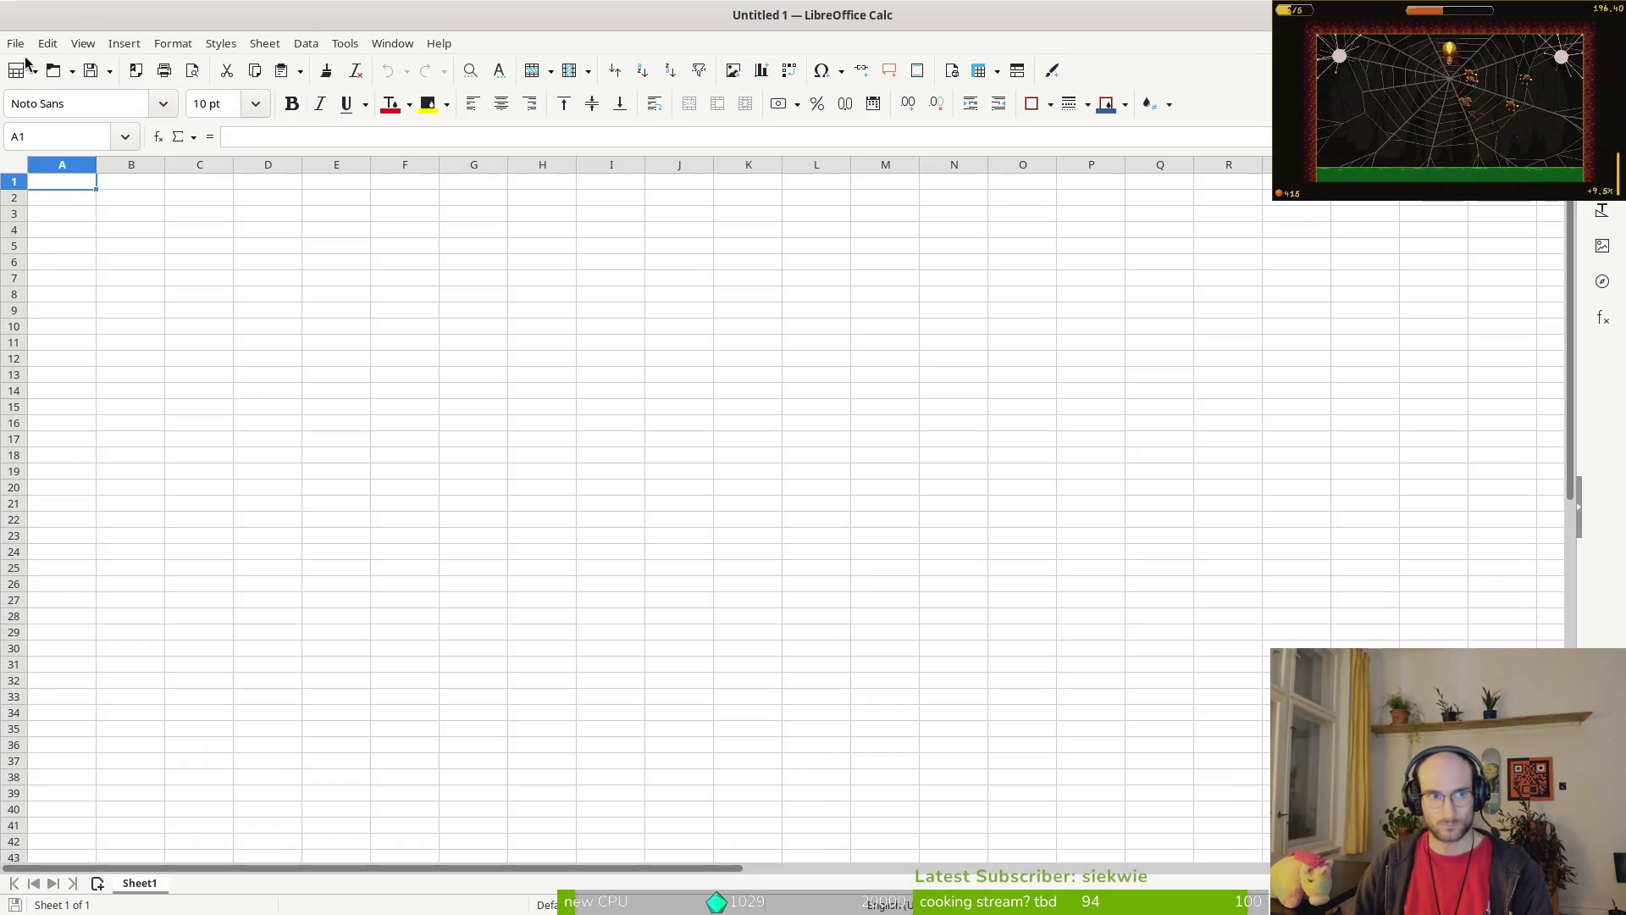
Step: Open translations2.csv from pollinate-or-die, accepting the default Text Import settings
{"action": "left_click", "coordinate": [15, 43]}
{"action": "left_click", "coordinate": [15, 43]}
{"action": "left_click", "coordinate": [16, 43]}
{"action": "left_click", "coordinate": [43, 88]}
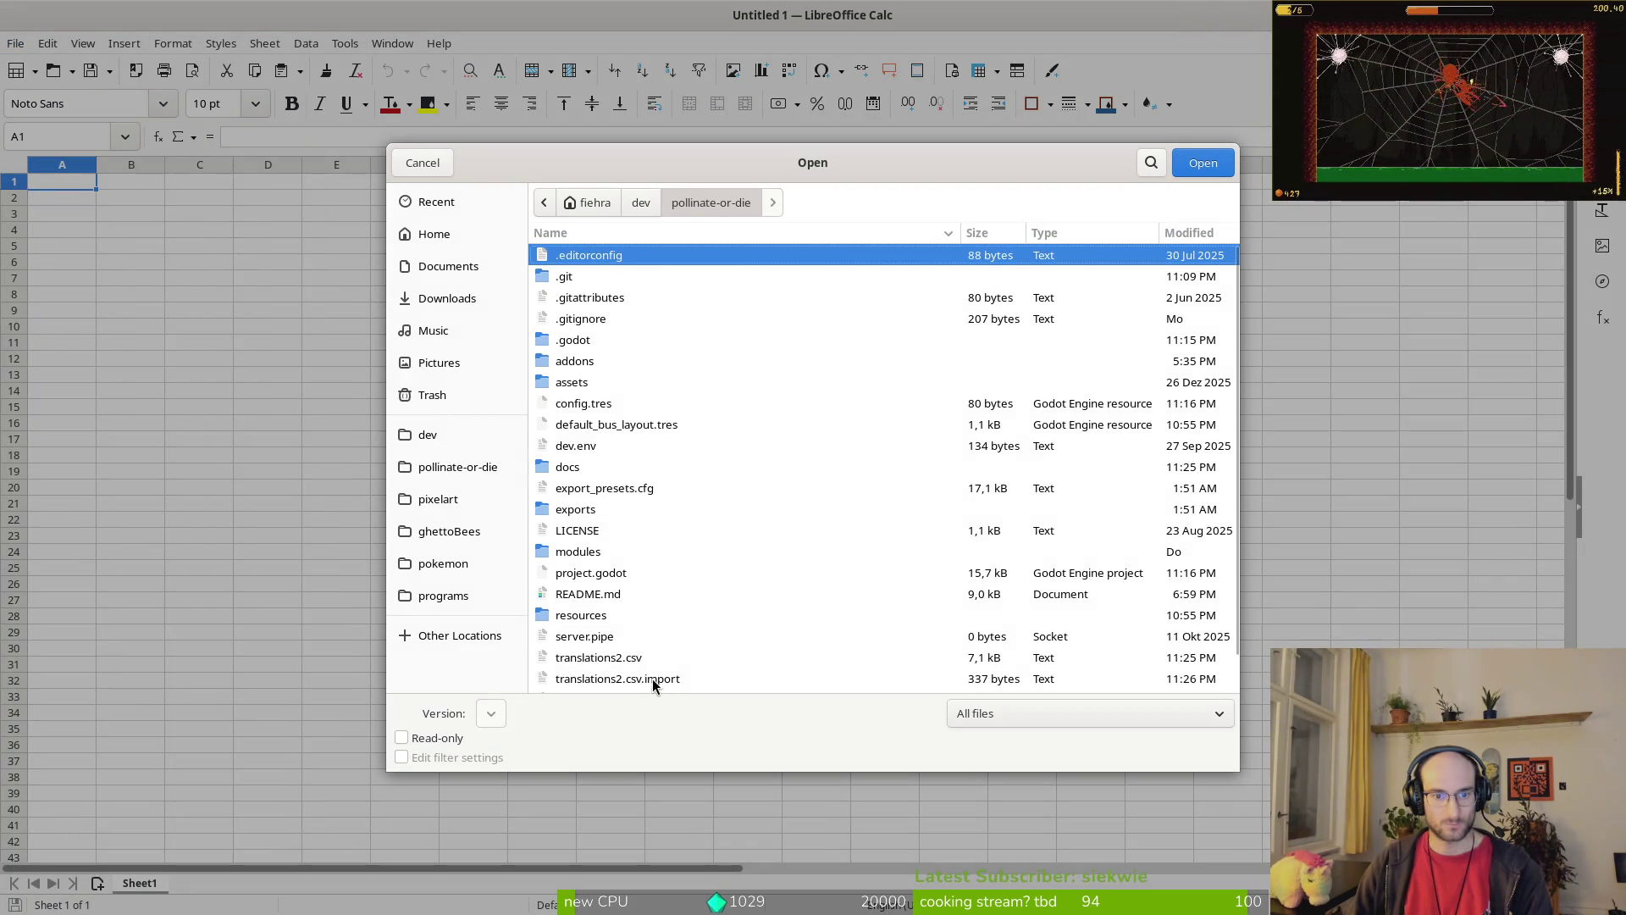
{"action": "left_click", "coordinate": [616, 657]}
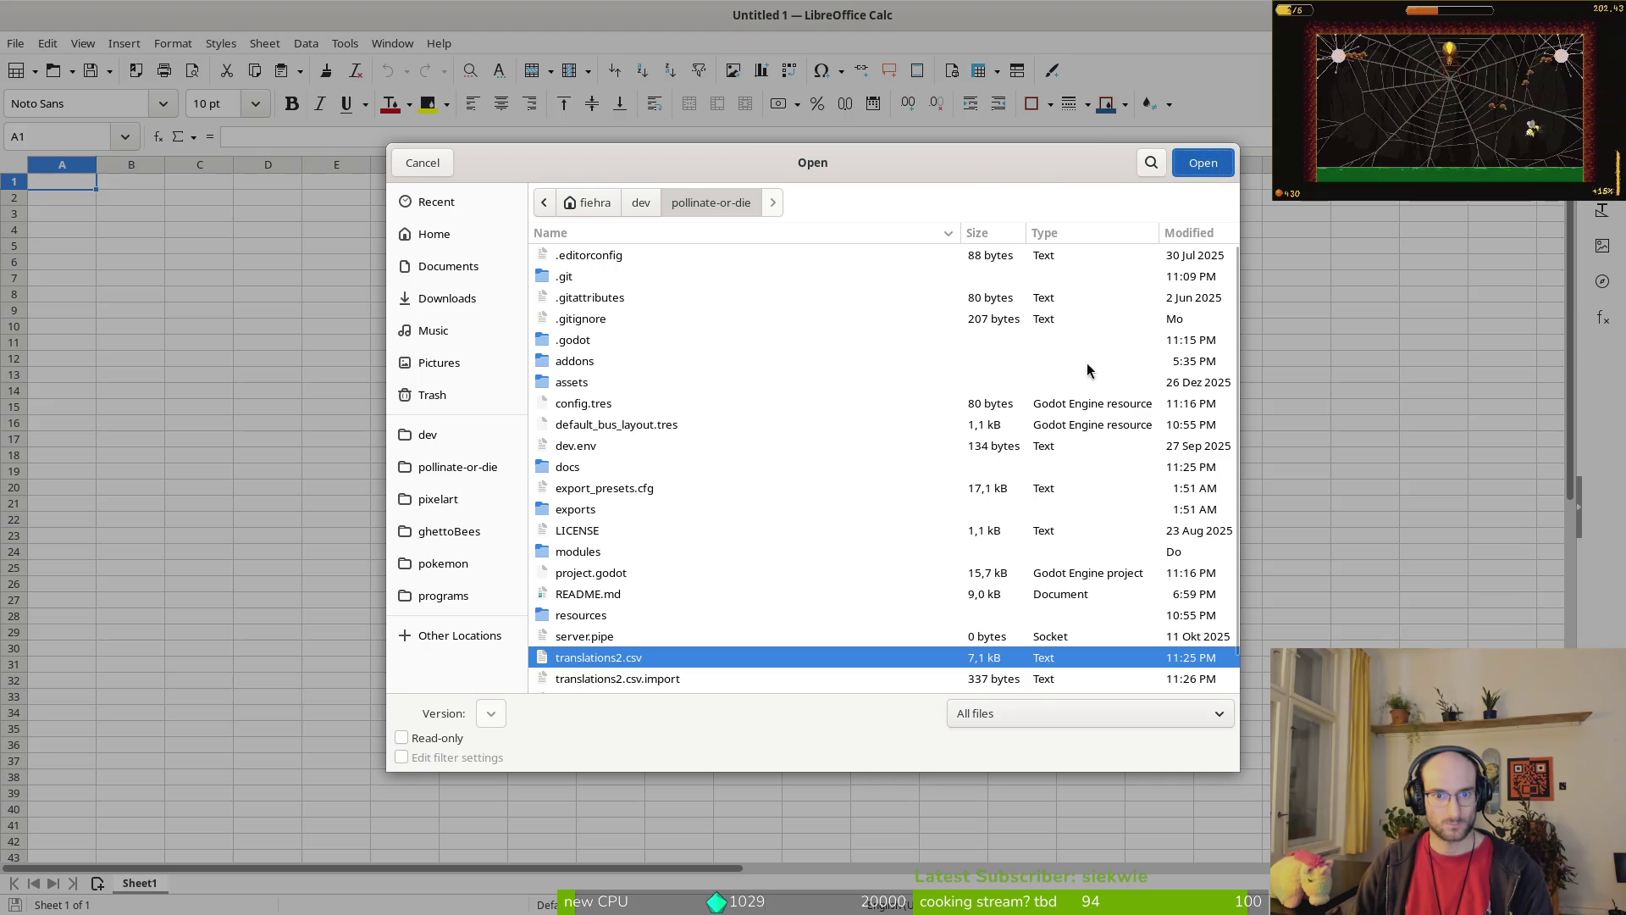
{"action": "key", "text": "Return"}
{"action": "left_click", "coordinate": [1050, 768]}
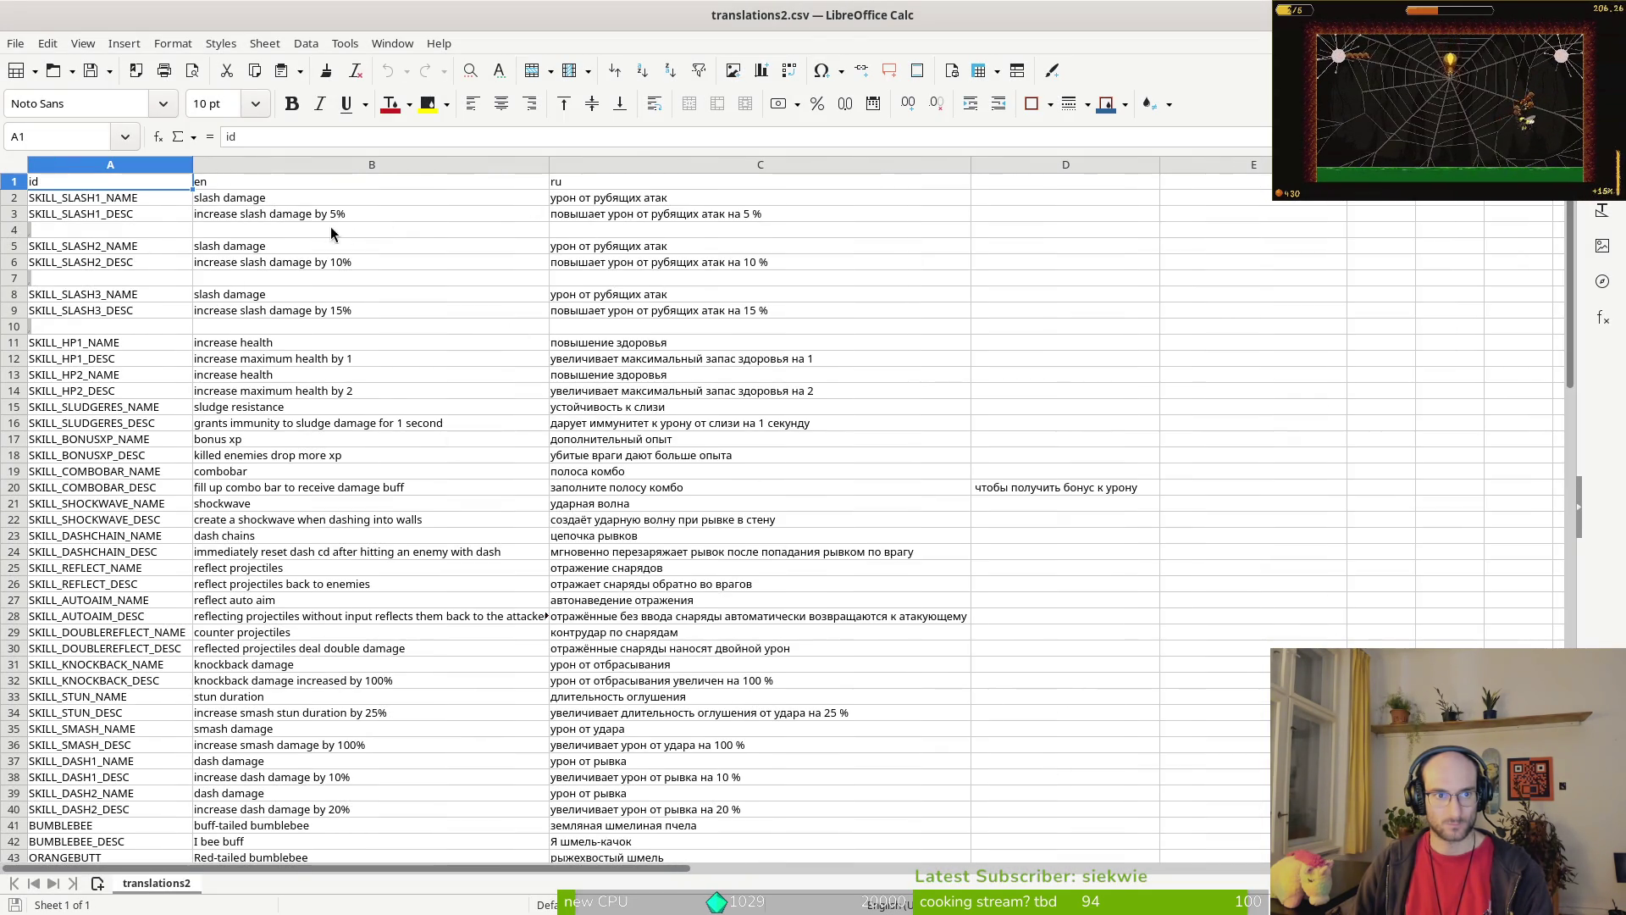
Step: Inspect the empty cells A4 and A7 between the SKILL_SLASH entries
{"action": "left_click", "coordinate": [77, 279]}
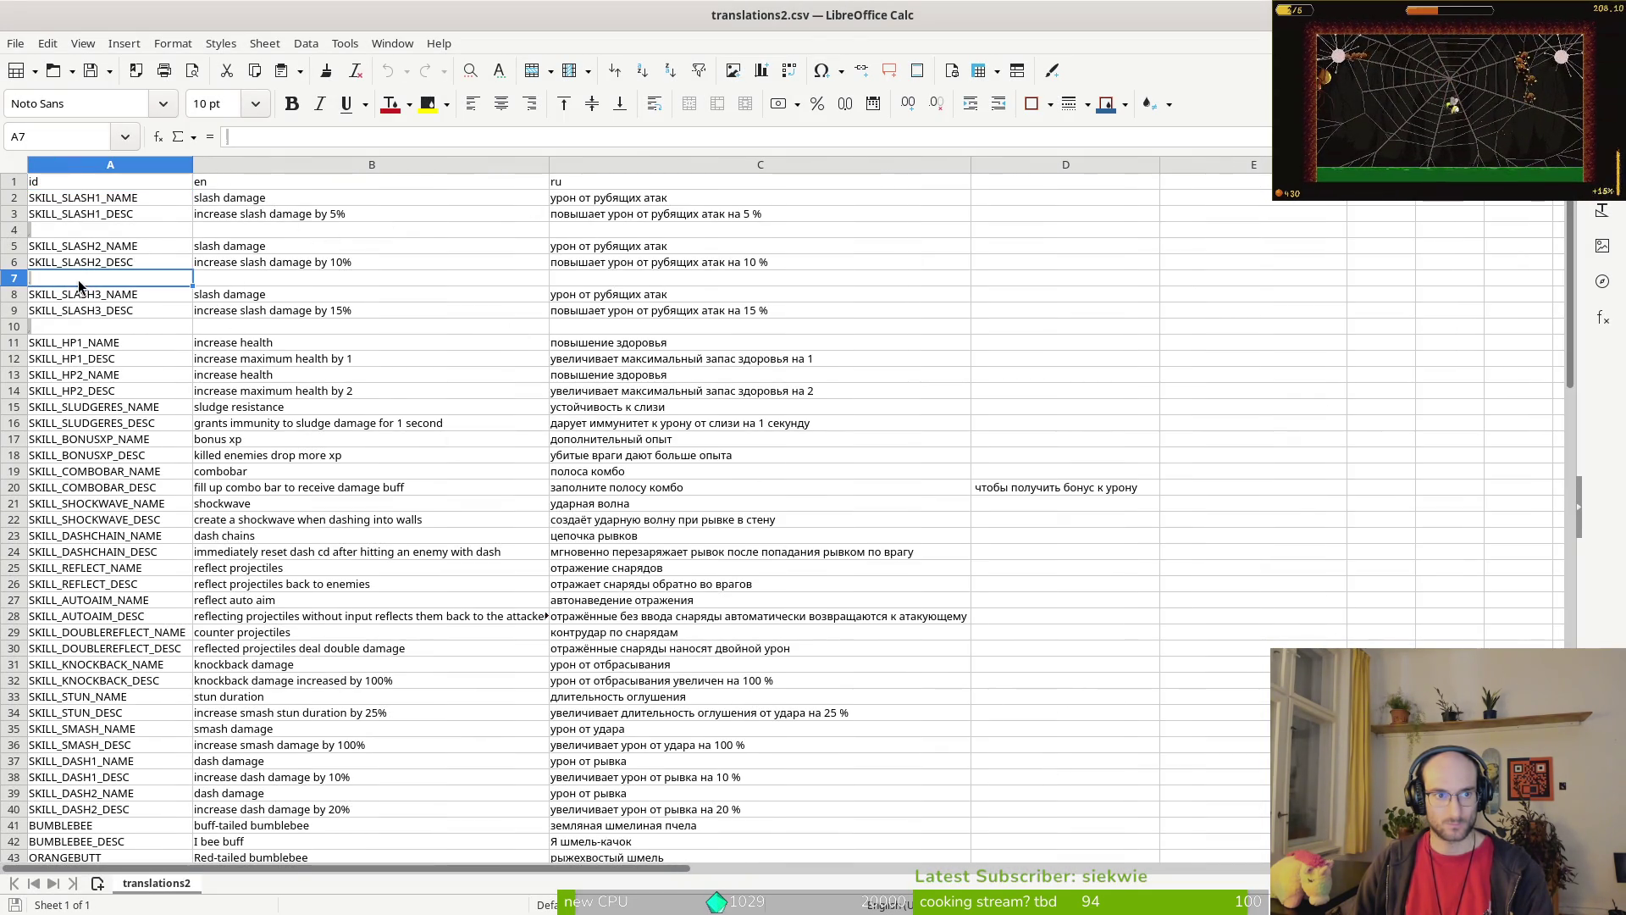
{"action": "left_click", "coordinate": [34, 230]}
{"action": "left_click", "coordinate": [243, 138]}
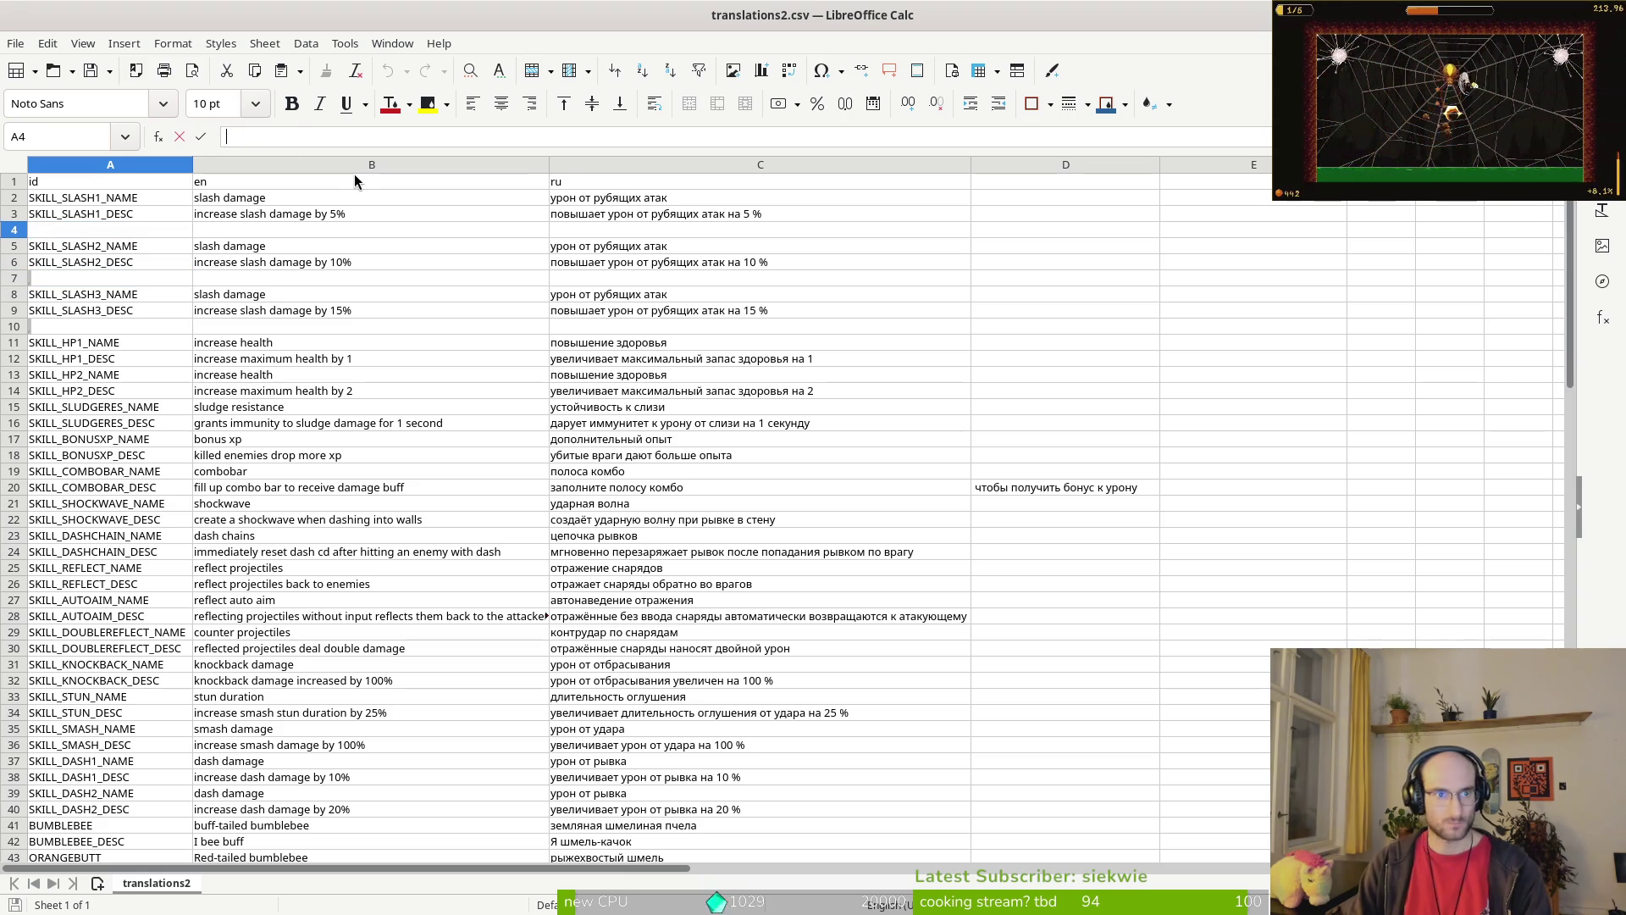
{"action": "key", "text": "Return"}
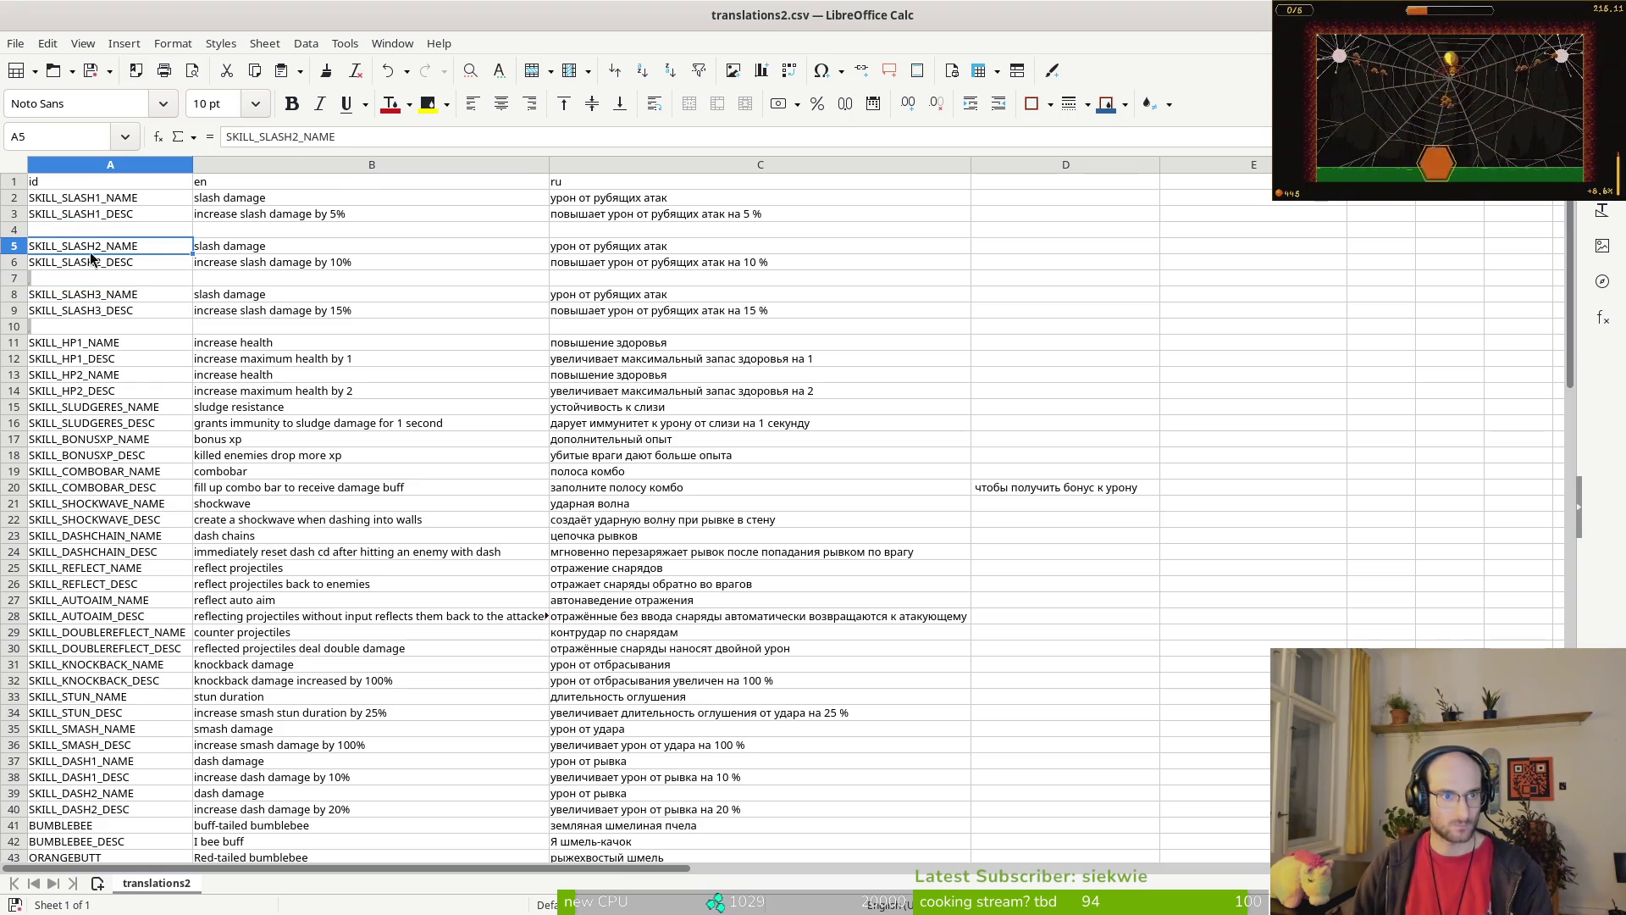
{"action": "left_click", "coordinate": [46, 230]}
{"action": "left_click", "coordinate": [39, 280]}
{"action": "left_click", "coordinate": [258, 138]}
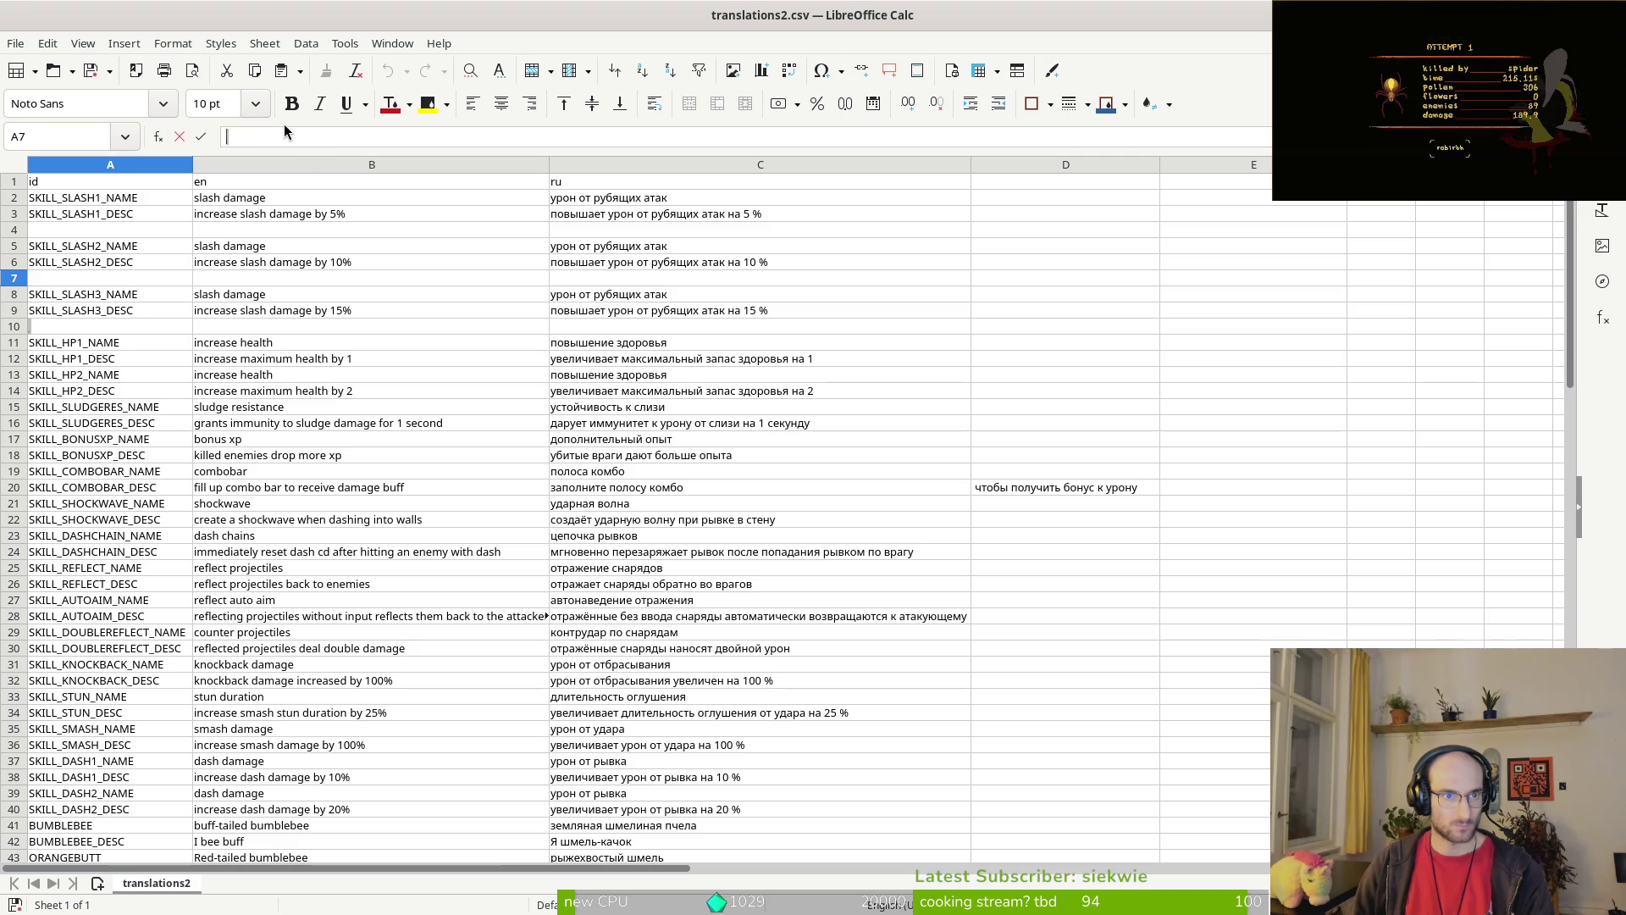
{"action": "right_click", "coordinate": [24, 230]}
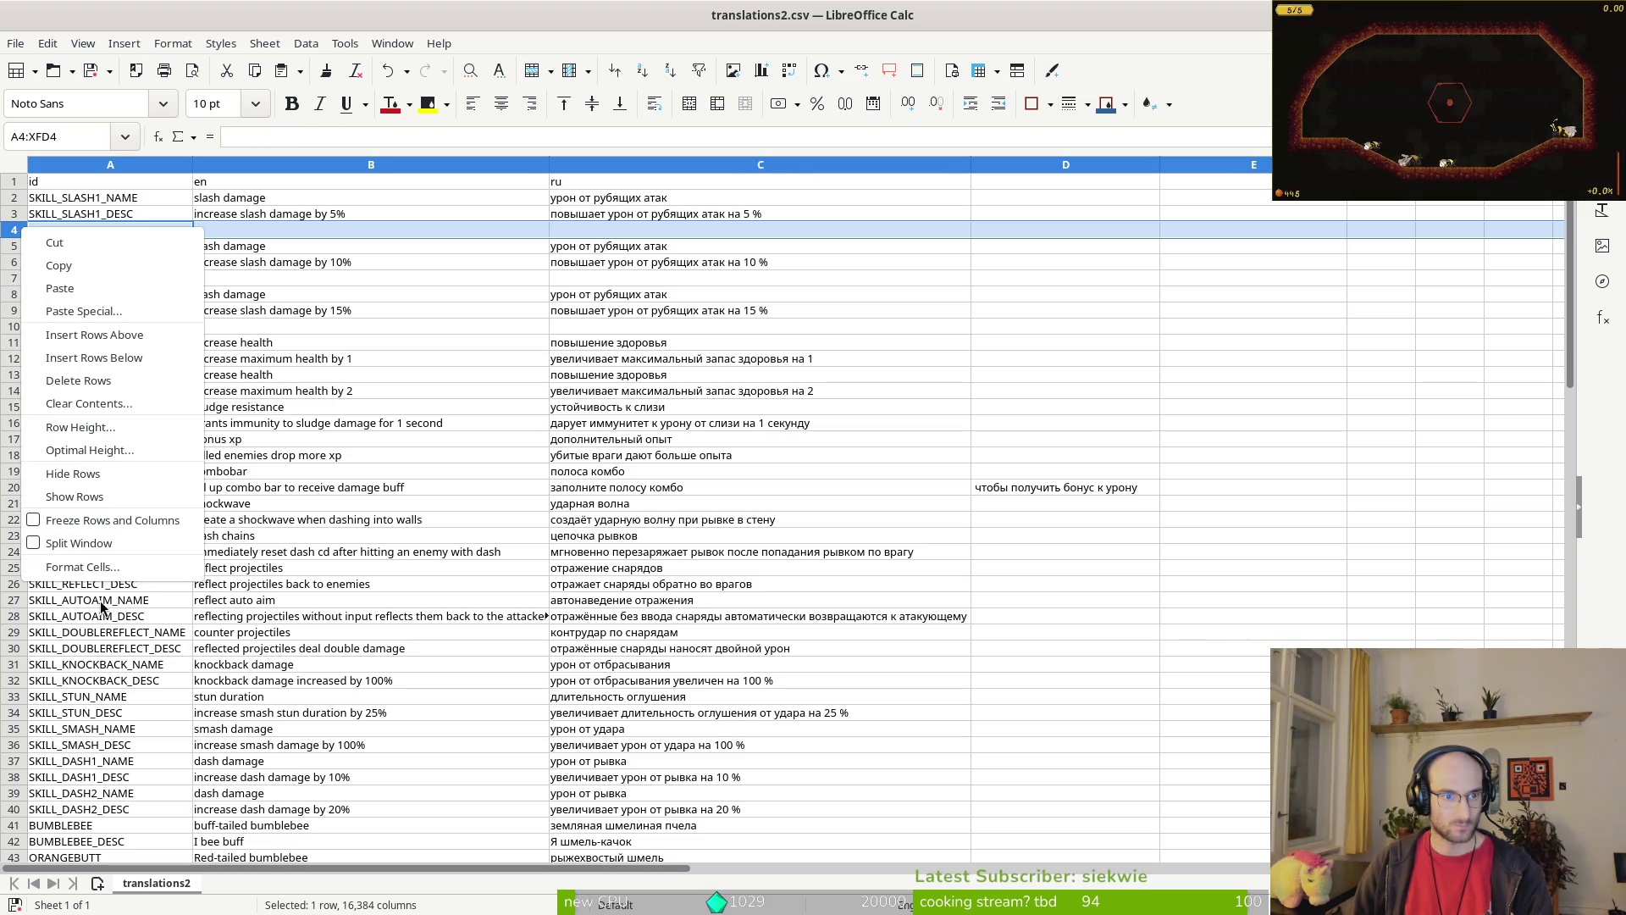
Step: Delete the blank rows 4, 6 and 8
{"action": "left_click", "coordinate": [99, 382]}
{"action": "right_click", "coordinate": [19, 262]}
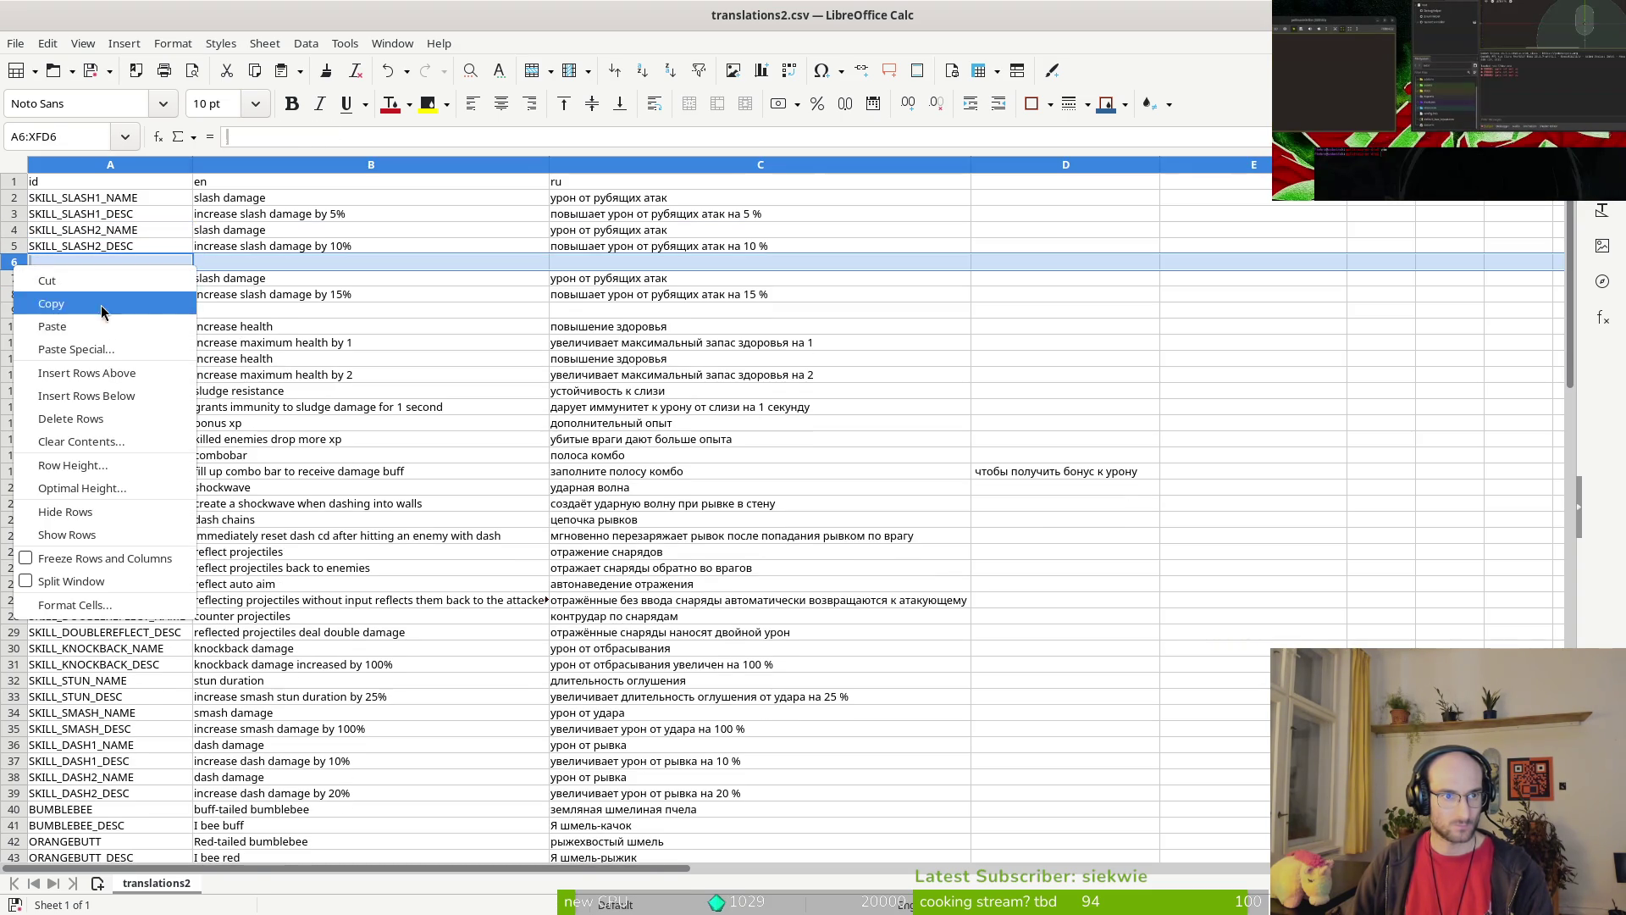
{"action": "left_click", "coordinate": [85, 417]}
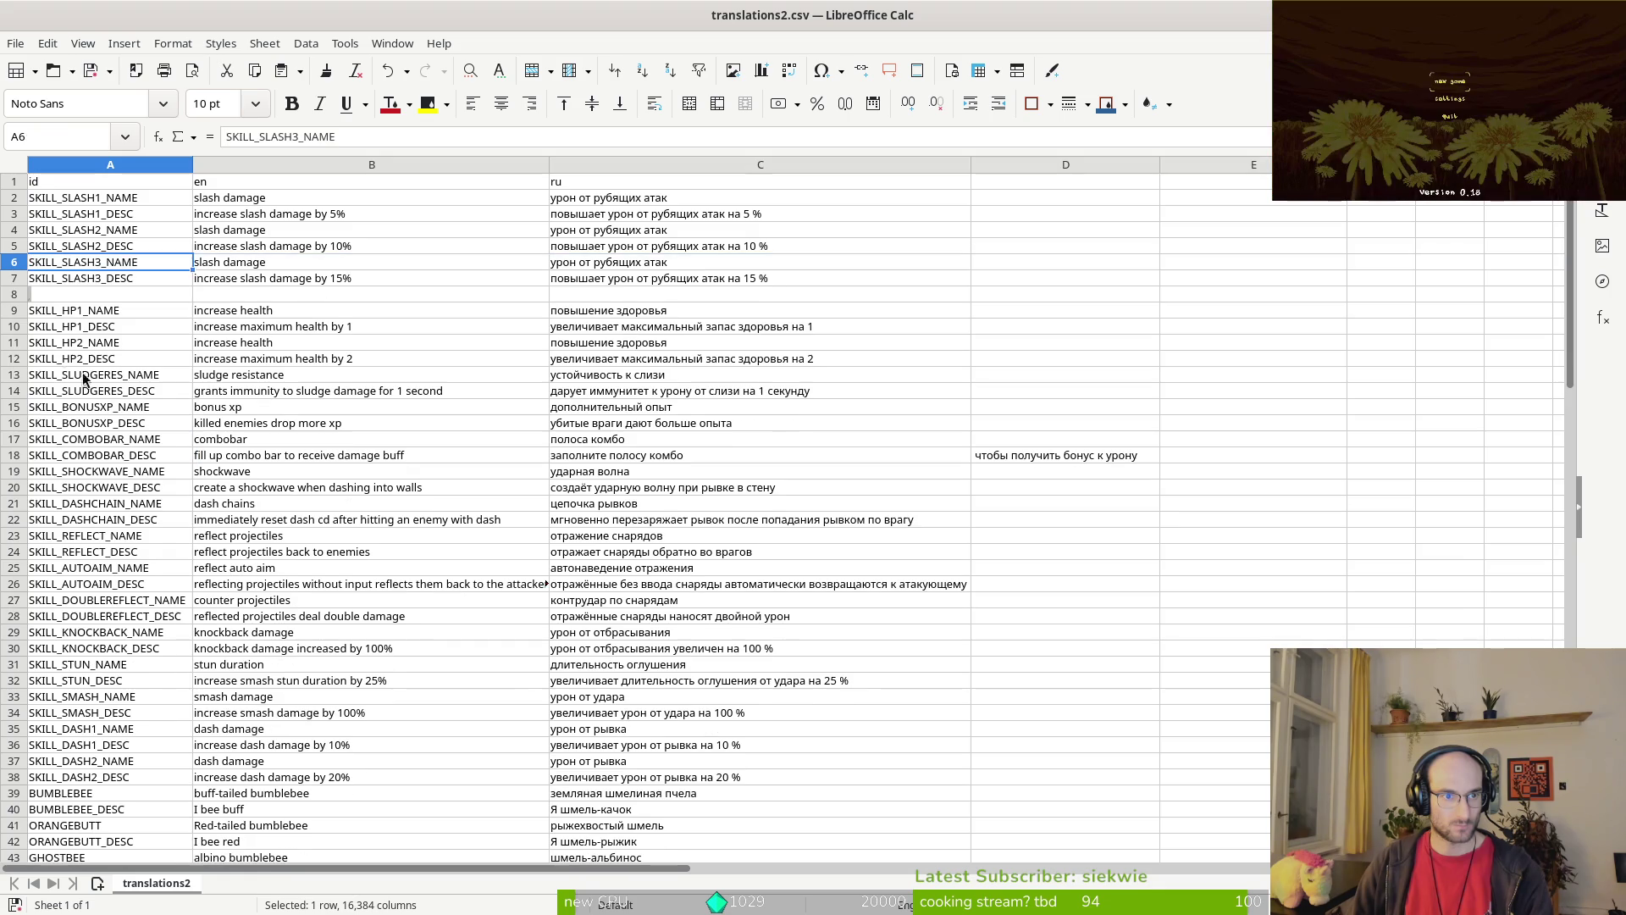
{"action": "right_click", "coordinate": [18, 295]}
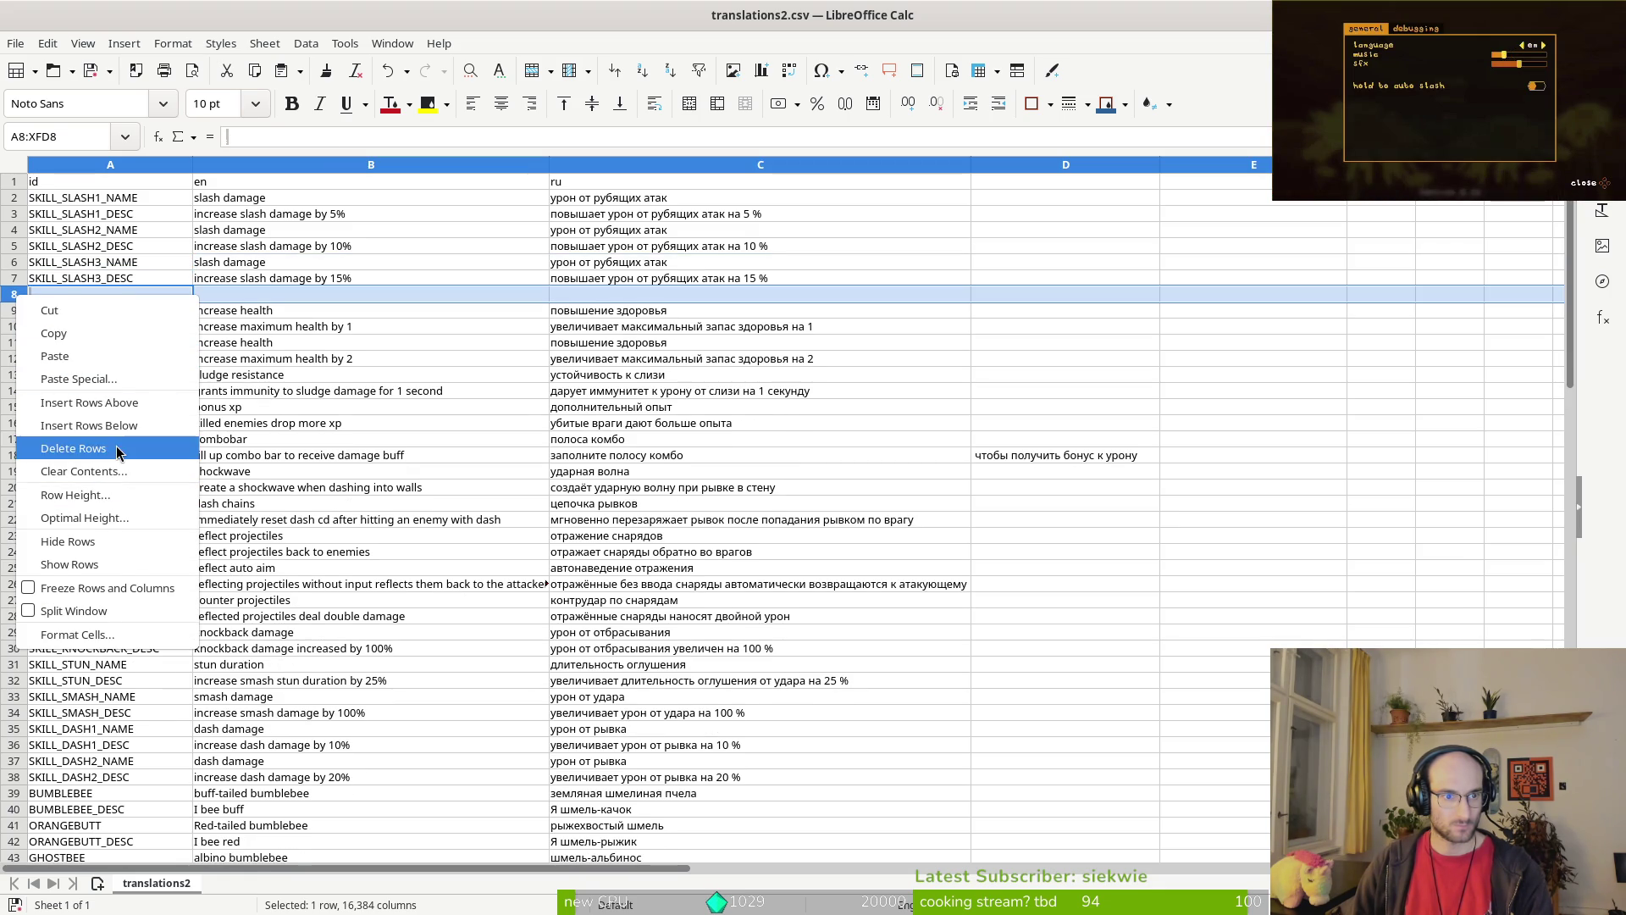
{"action": "left_click", "coordinate": [133, 444]}
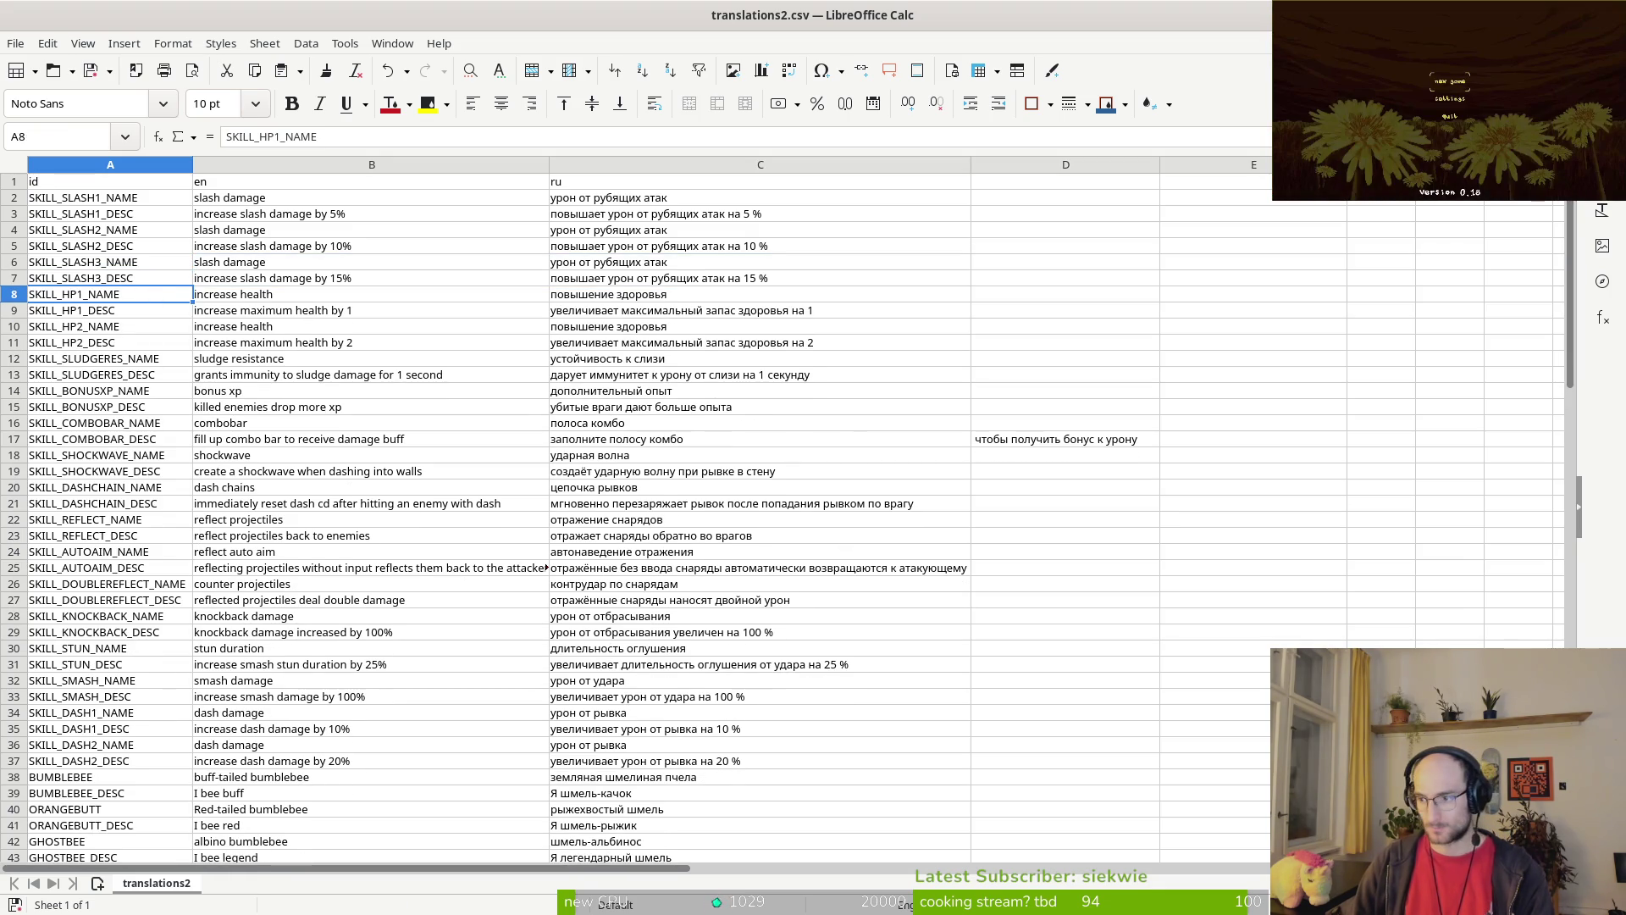
Step: Save translations2.csv, backing out of ODF format to keep it as CSV
{"action": "left_click", "coordinate": [643, 293]}
{"action": "key", "text": "ctrl+s"}
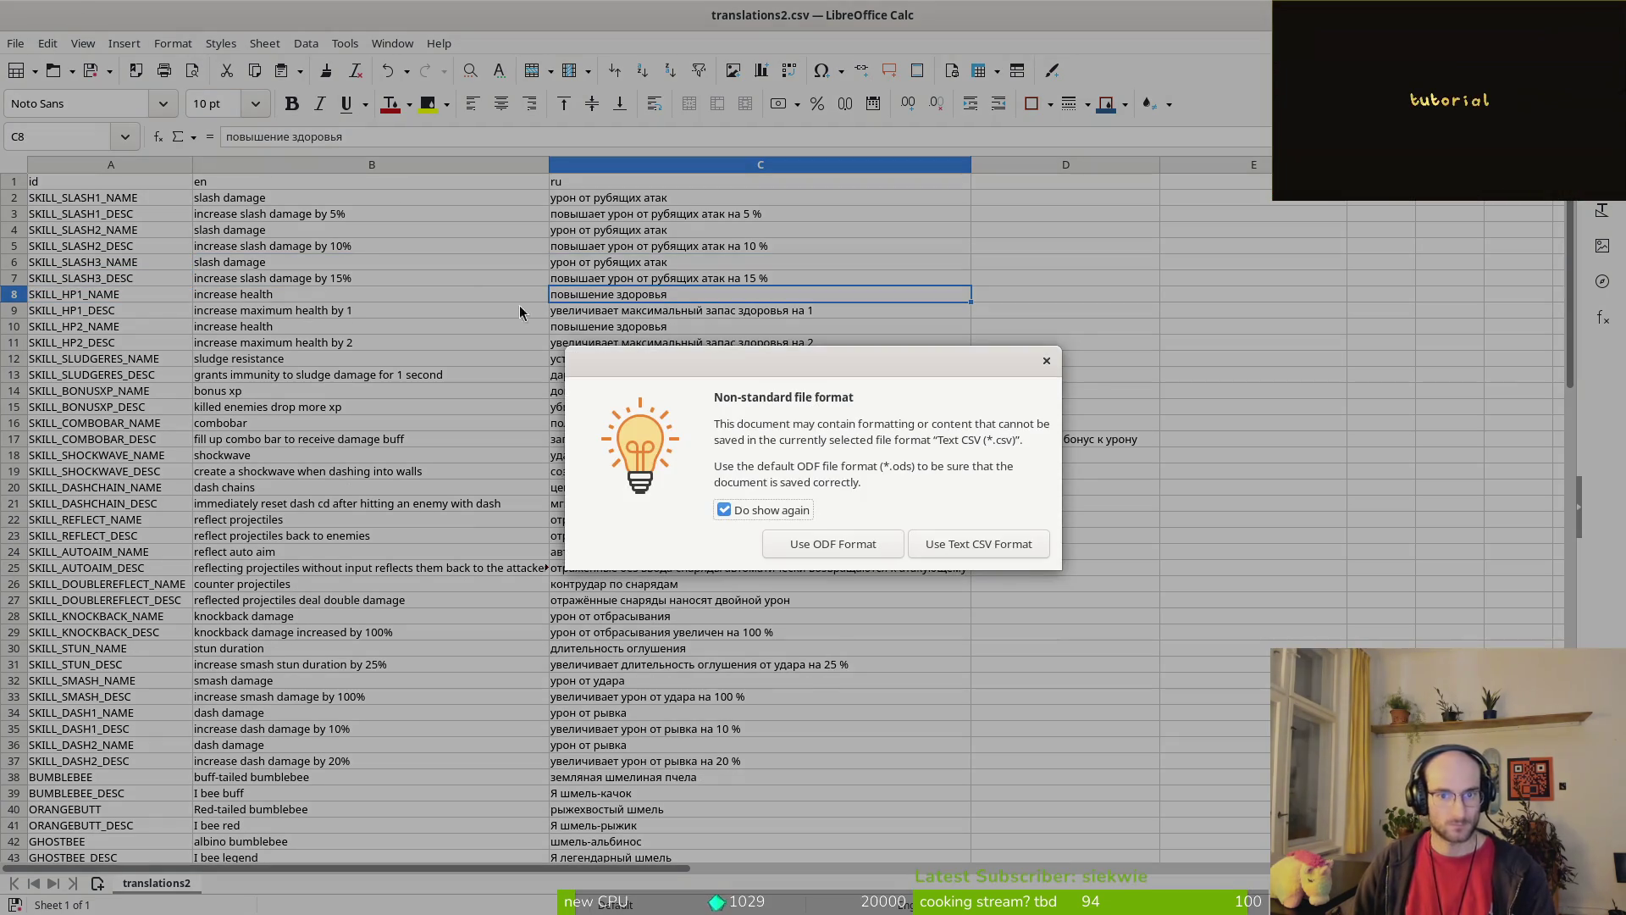
{"action": "key", "text": "Return"}
{"action": "left_click", "coordinate": [423, 163]}
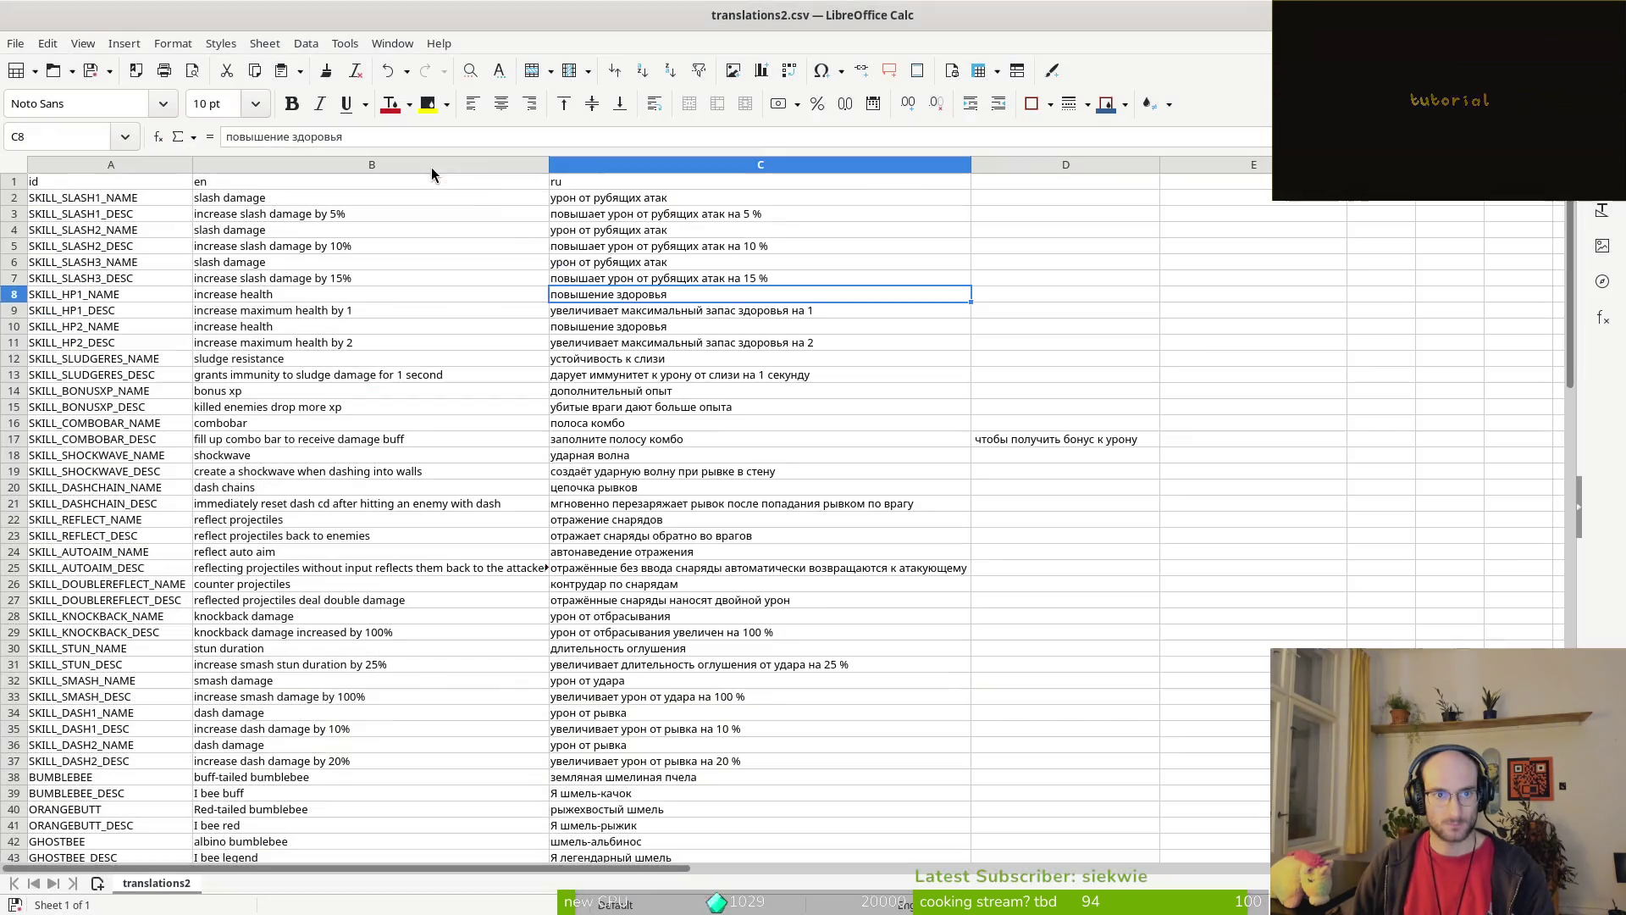
{"action": "left_click", "coordinate": [329, 264]}
{"action": "key", "text": "ctrl+s"}
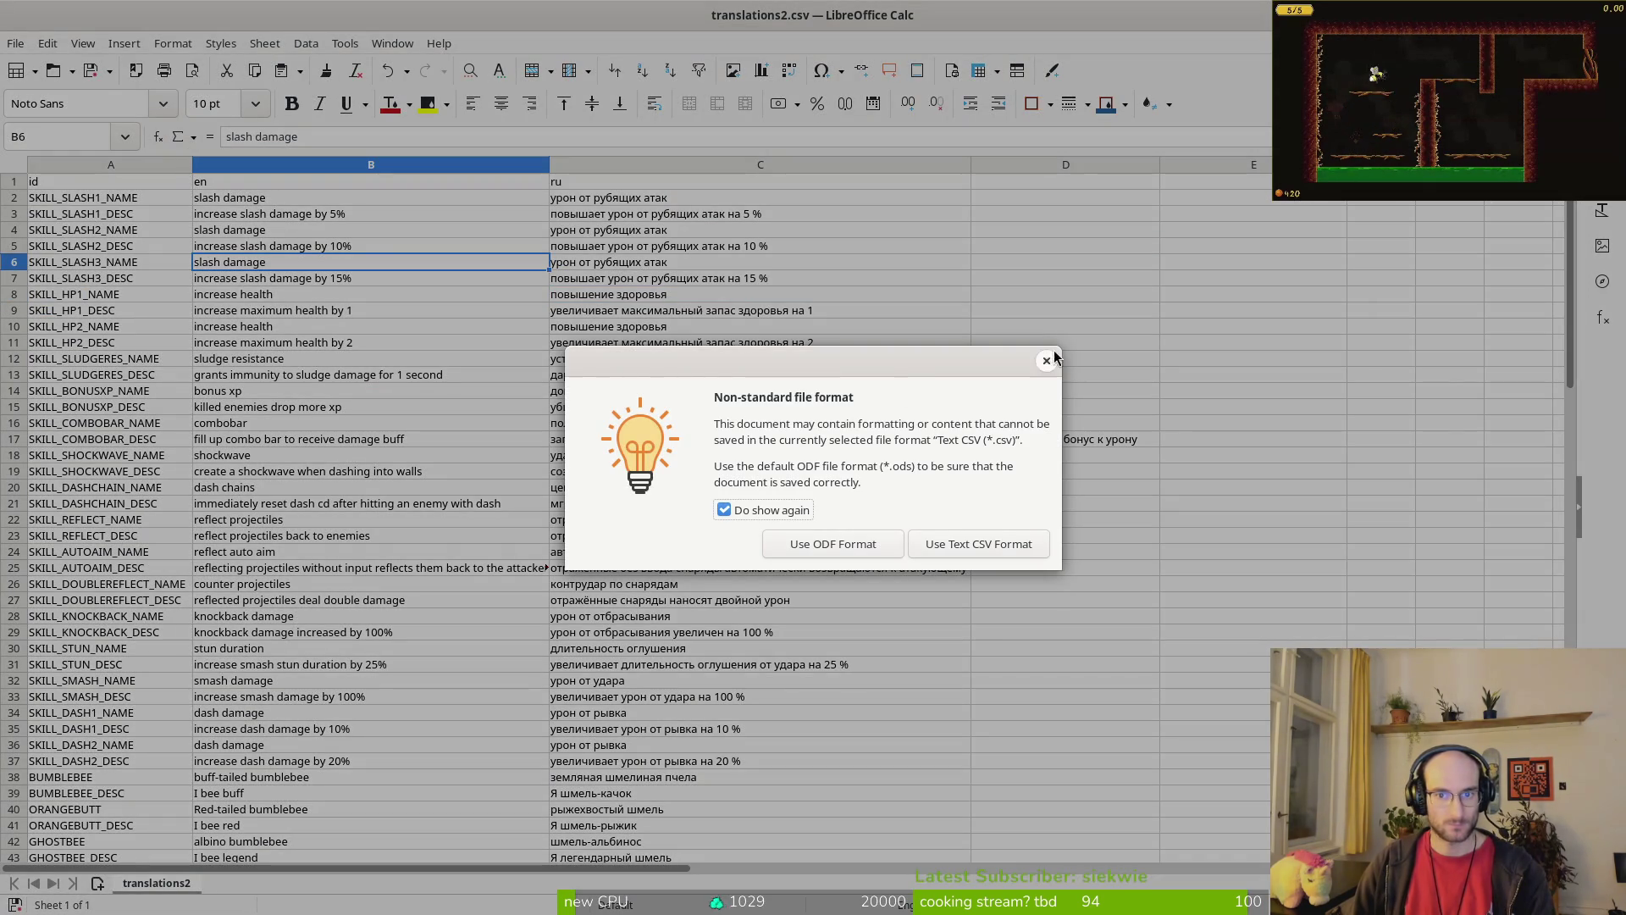